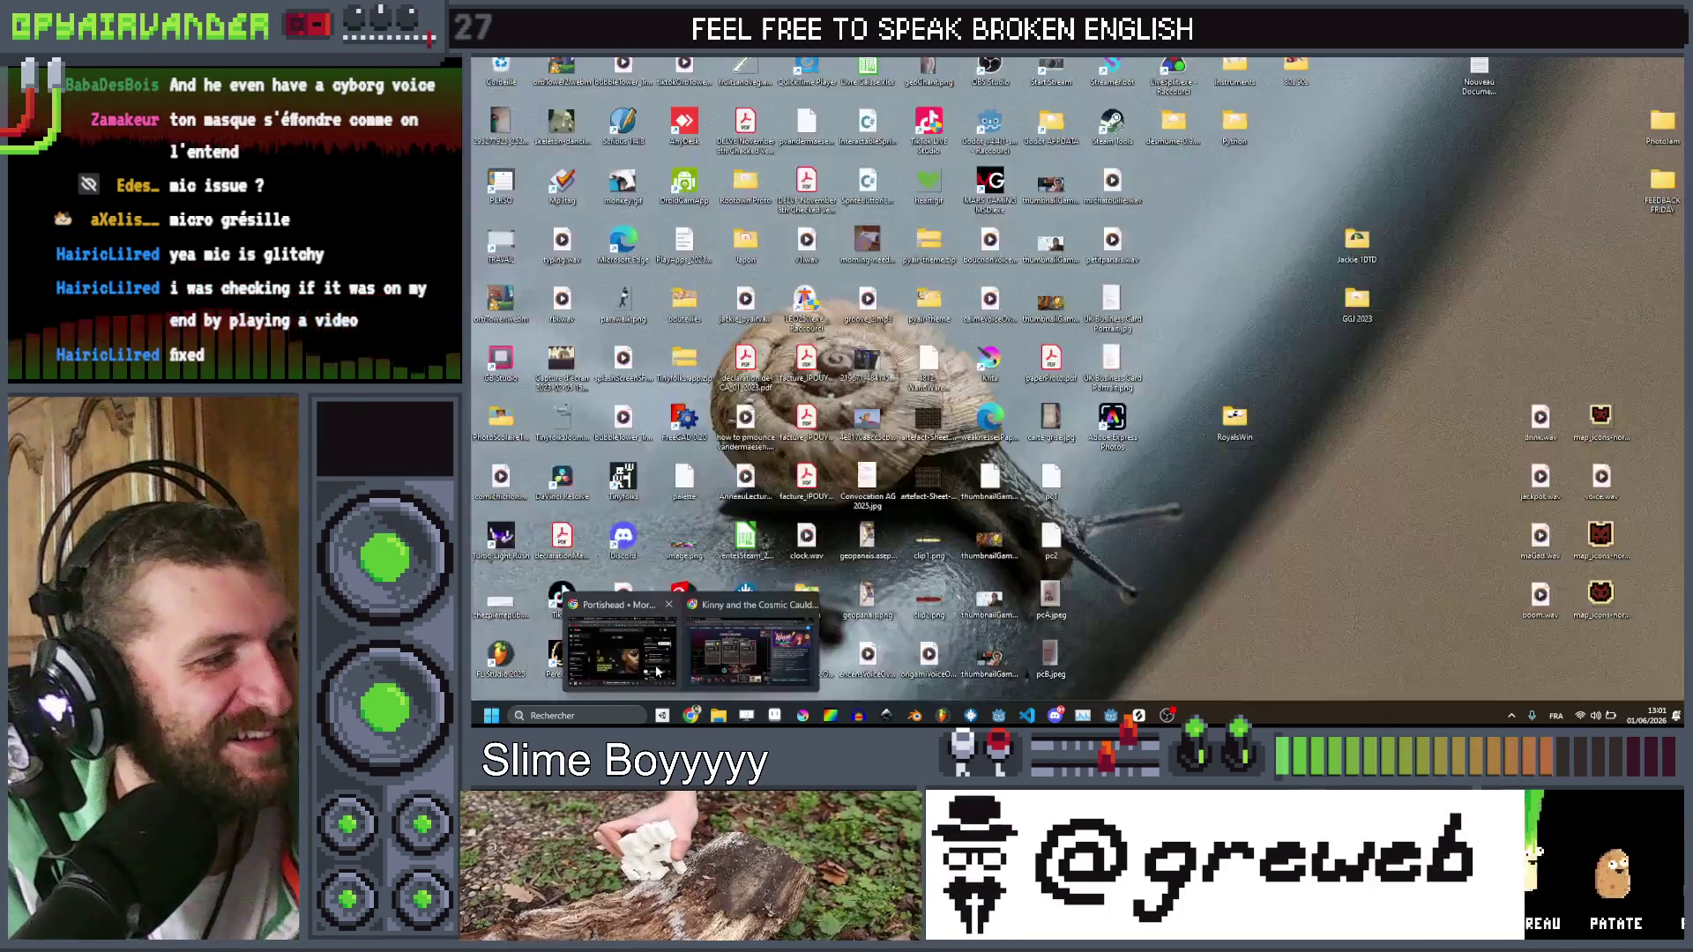
# On line 77, copy sticker.texture into the new spice, then inspect the SpiceResource class
pyautogui.click(687, 644)
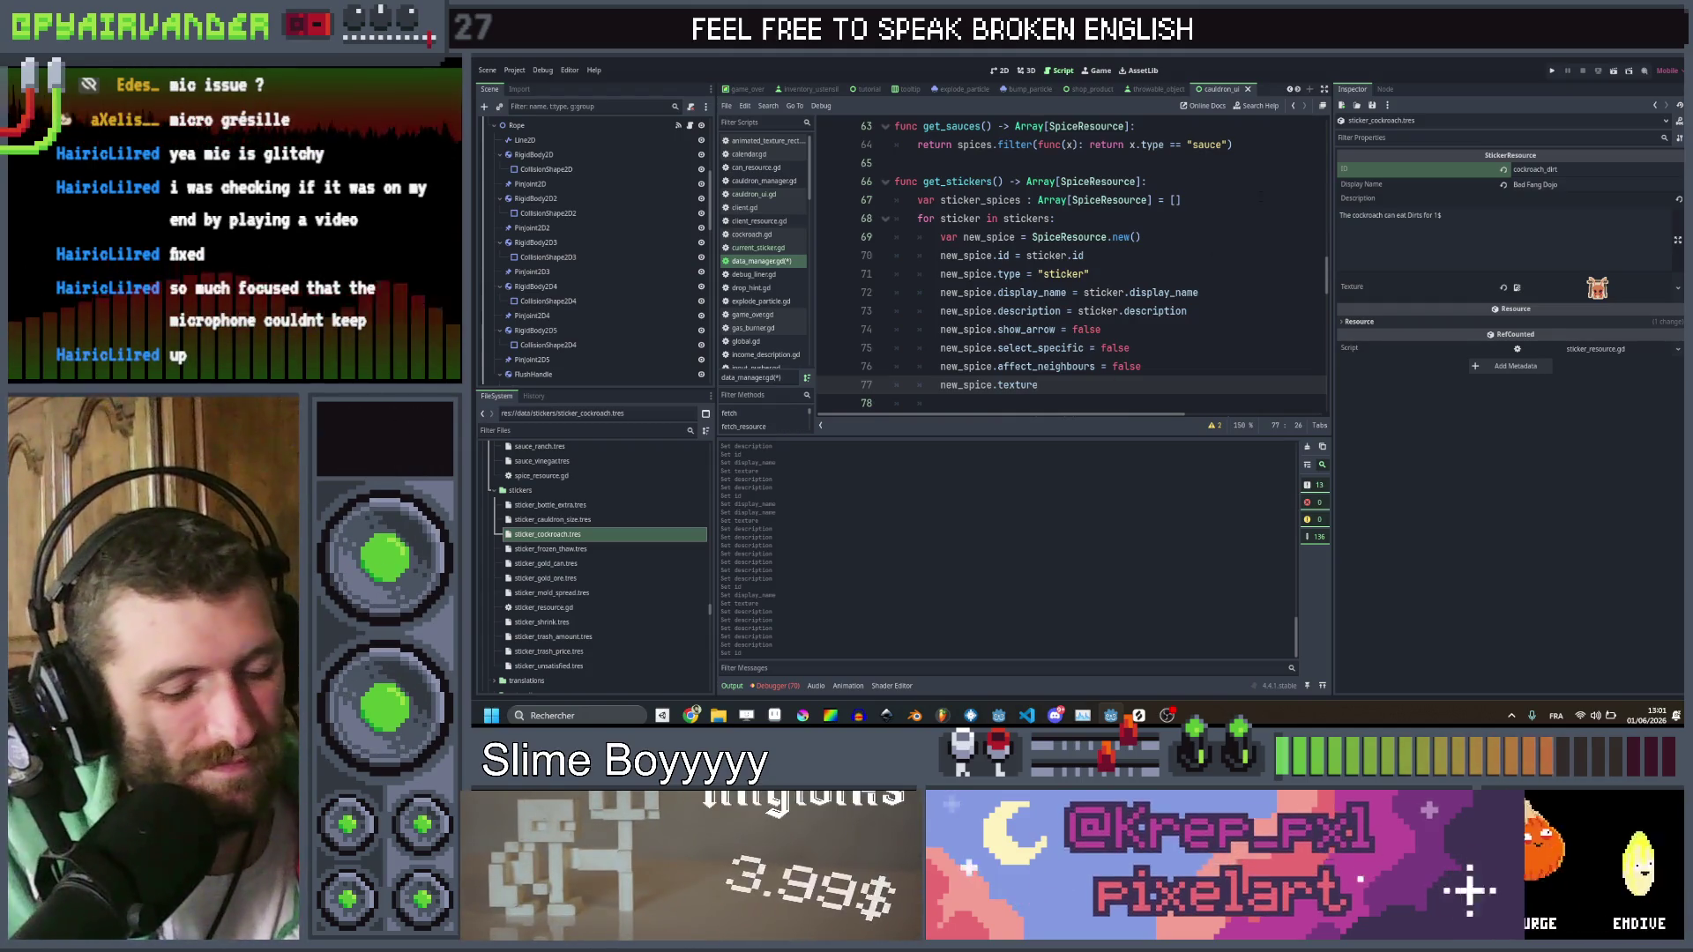
pyautogui.write(' = ne')
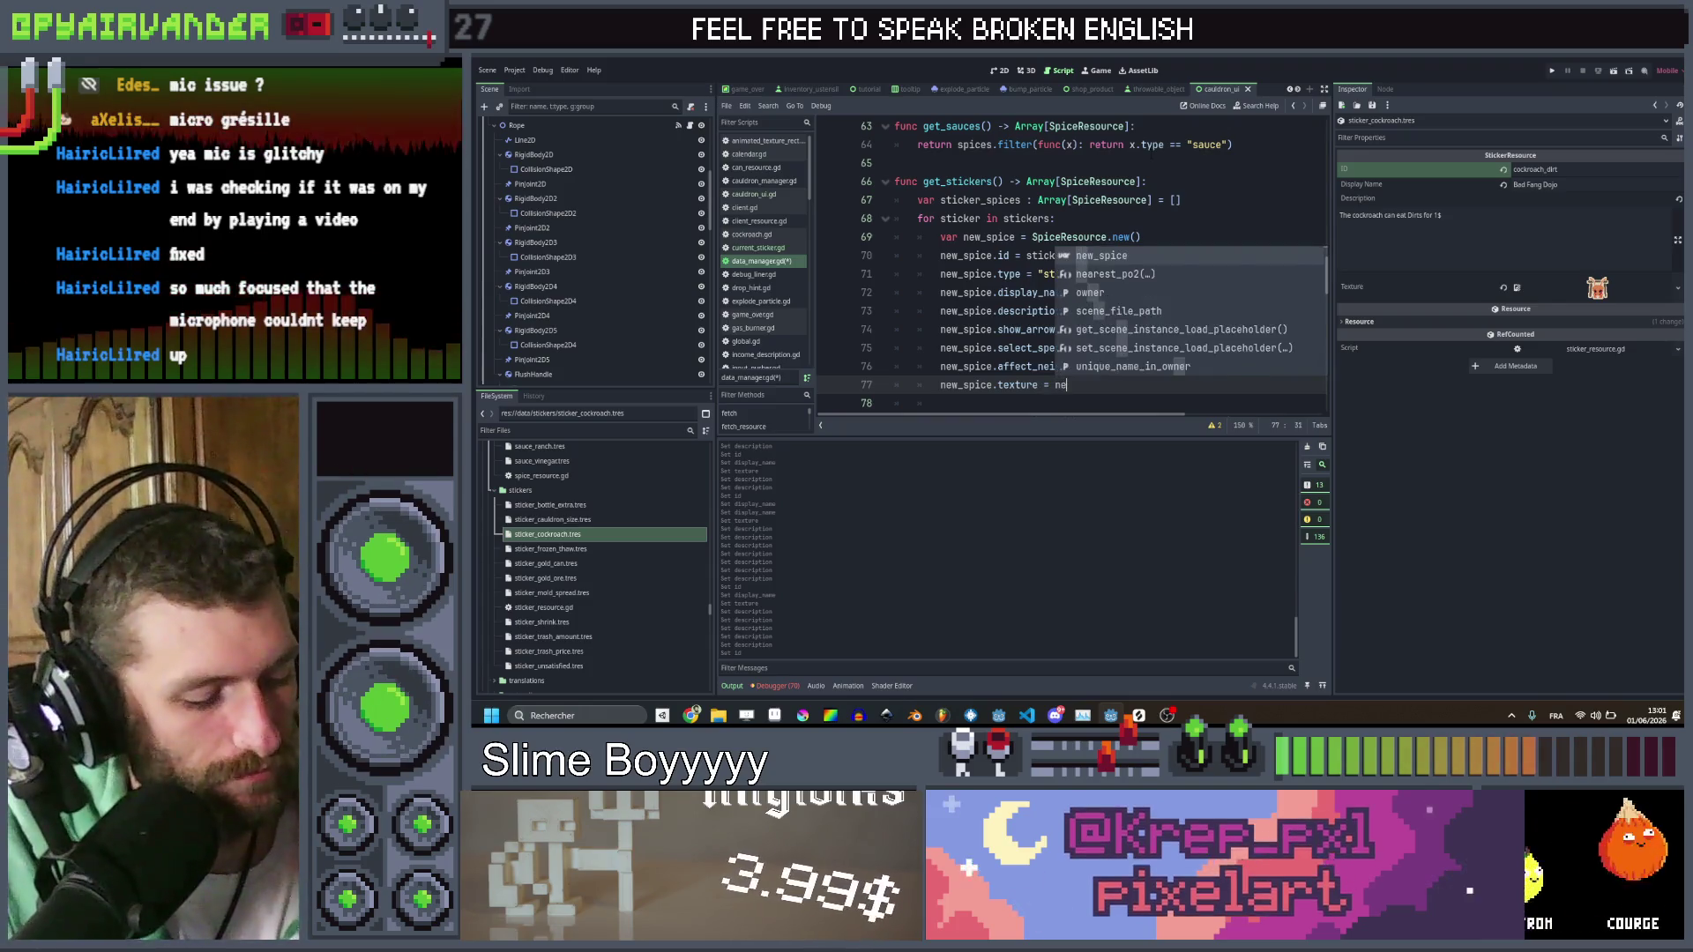
pyautogui.write('w')
pyautogui.press('BackSpace')
pyautogui.press('BackSpace')
pyautogui.press('BackSpace')
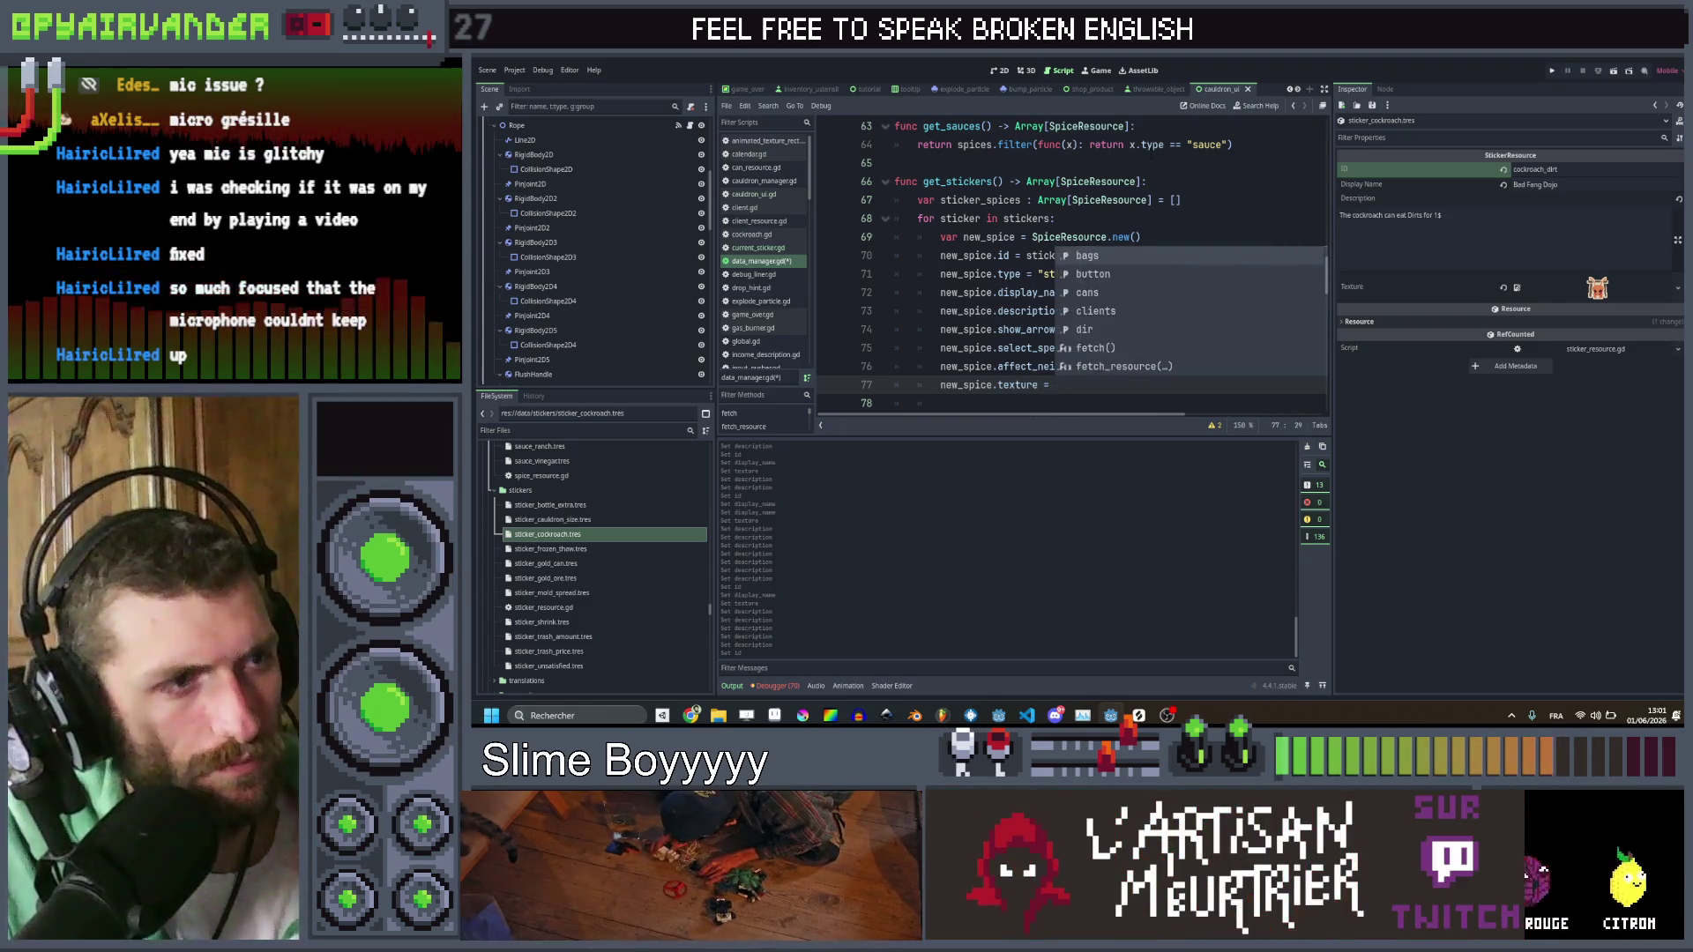
pyautogui.write('sticker')
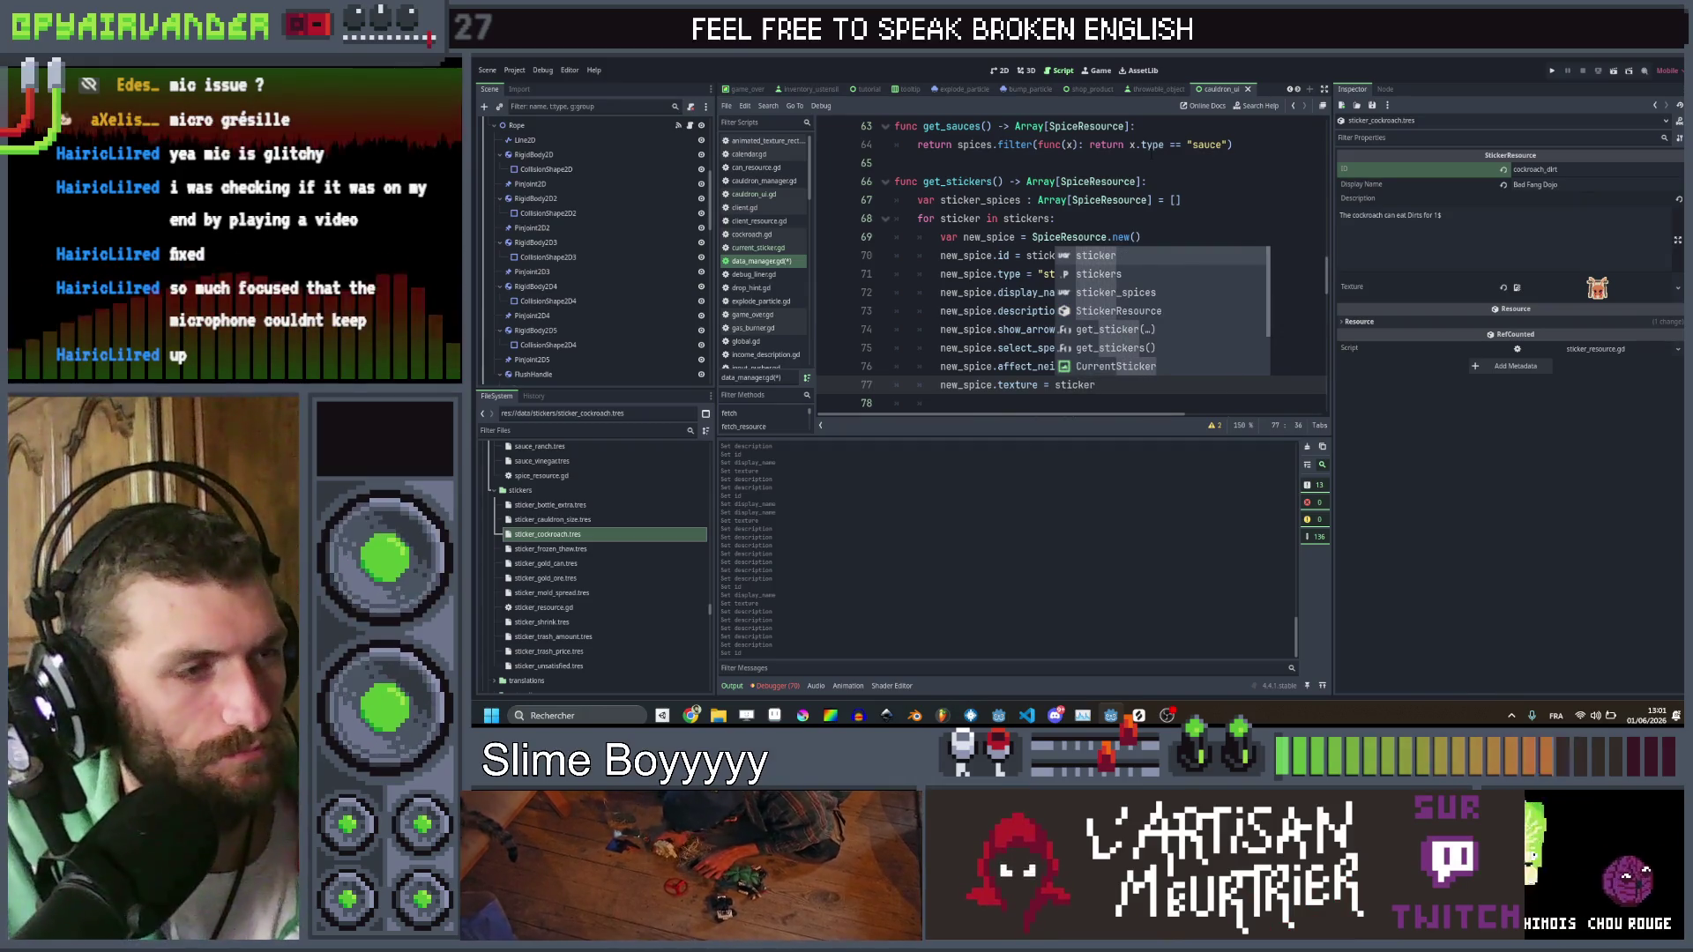
pyautogui.write('.te')
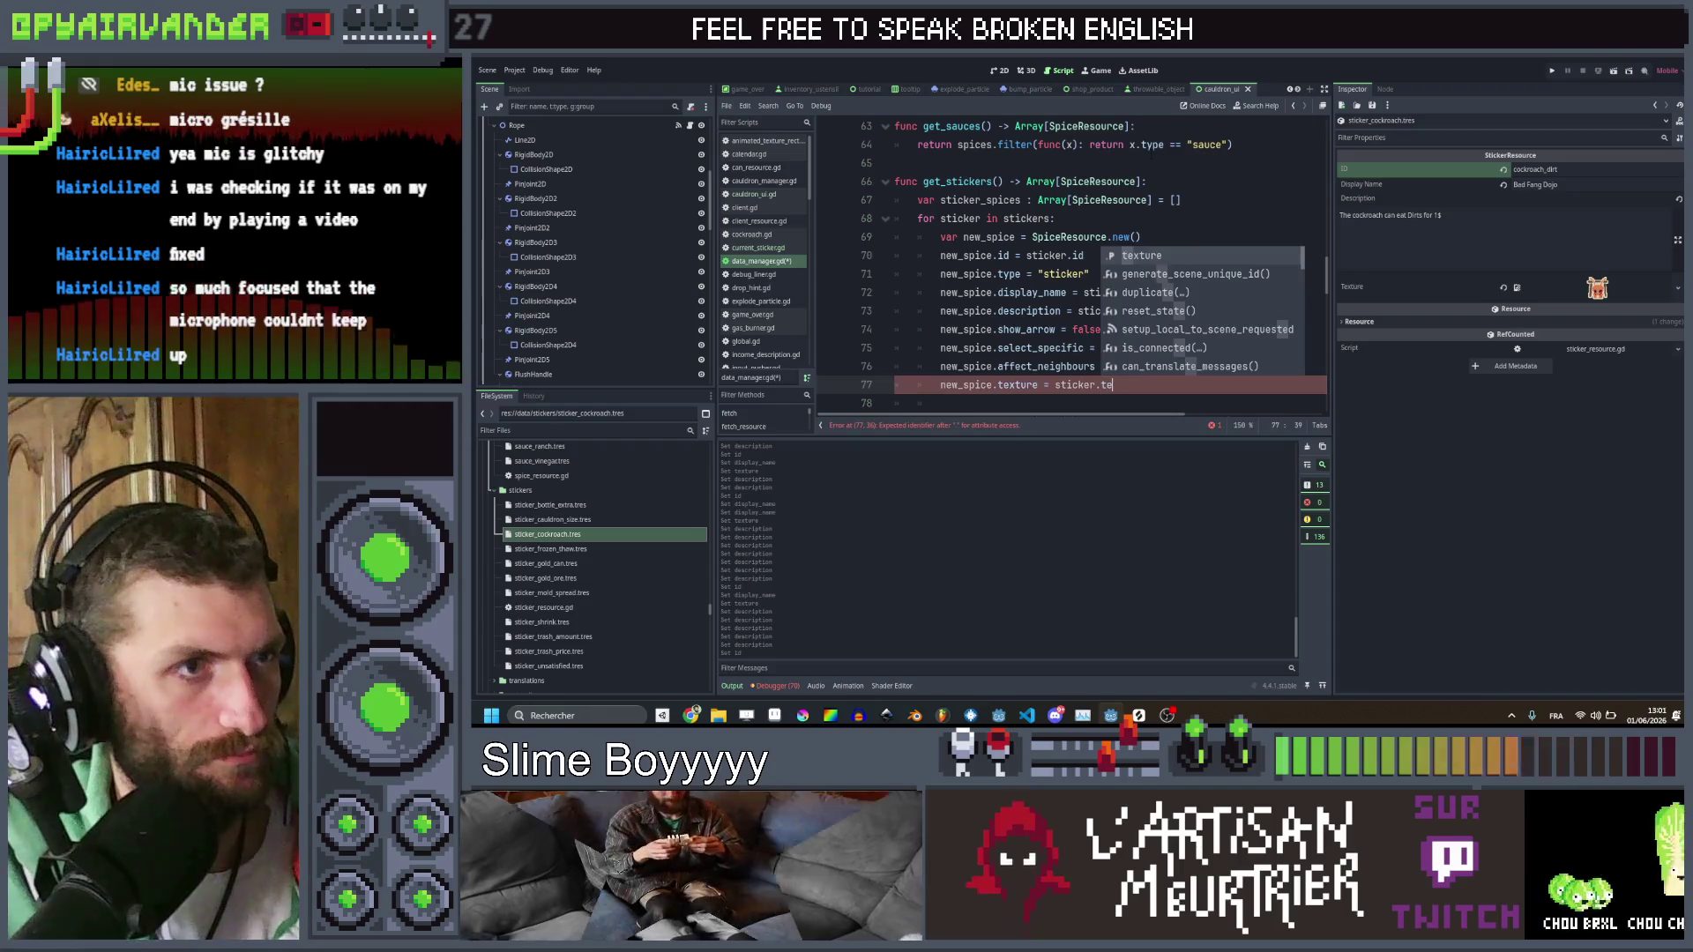
pyautogui.press('Return')
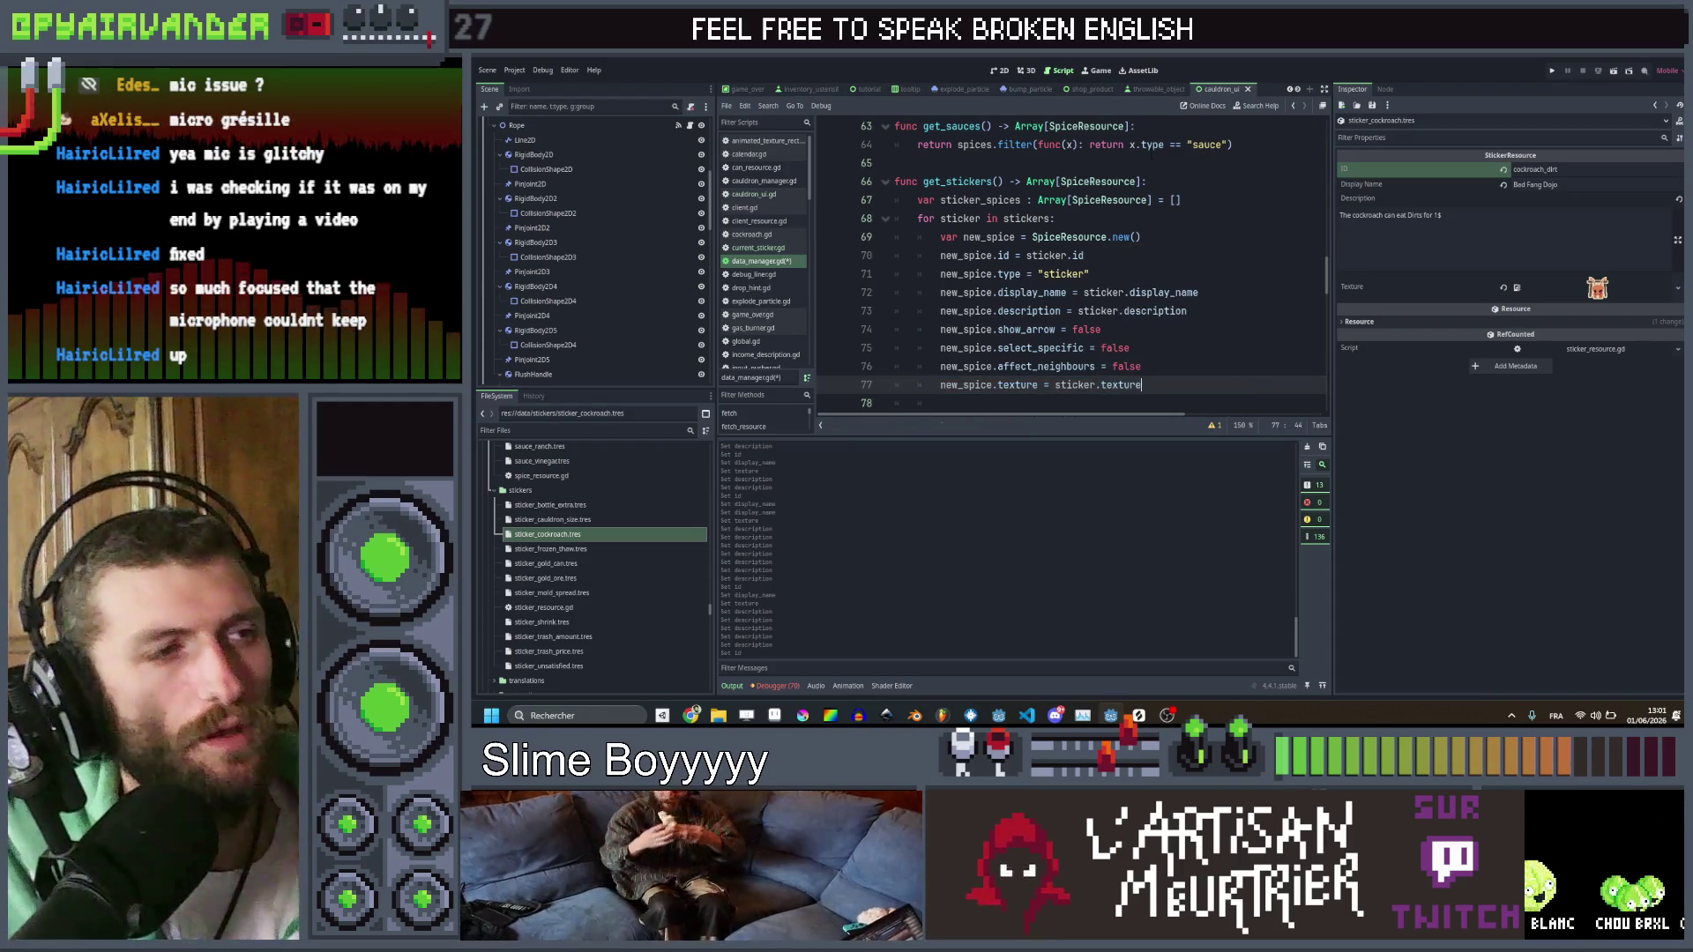
pyautogui.scroll(-1, 1071, 265)
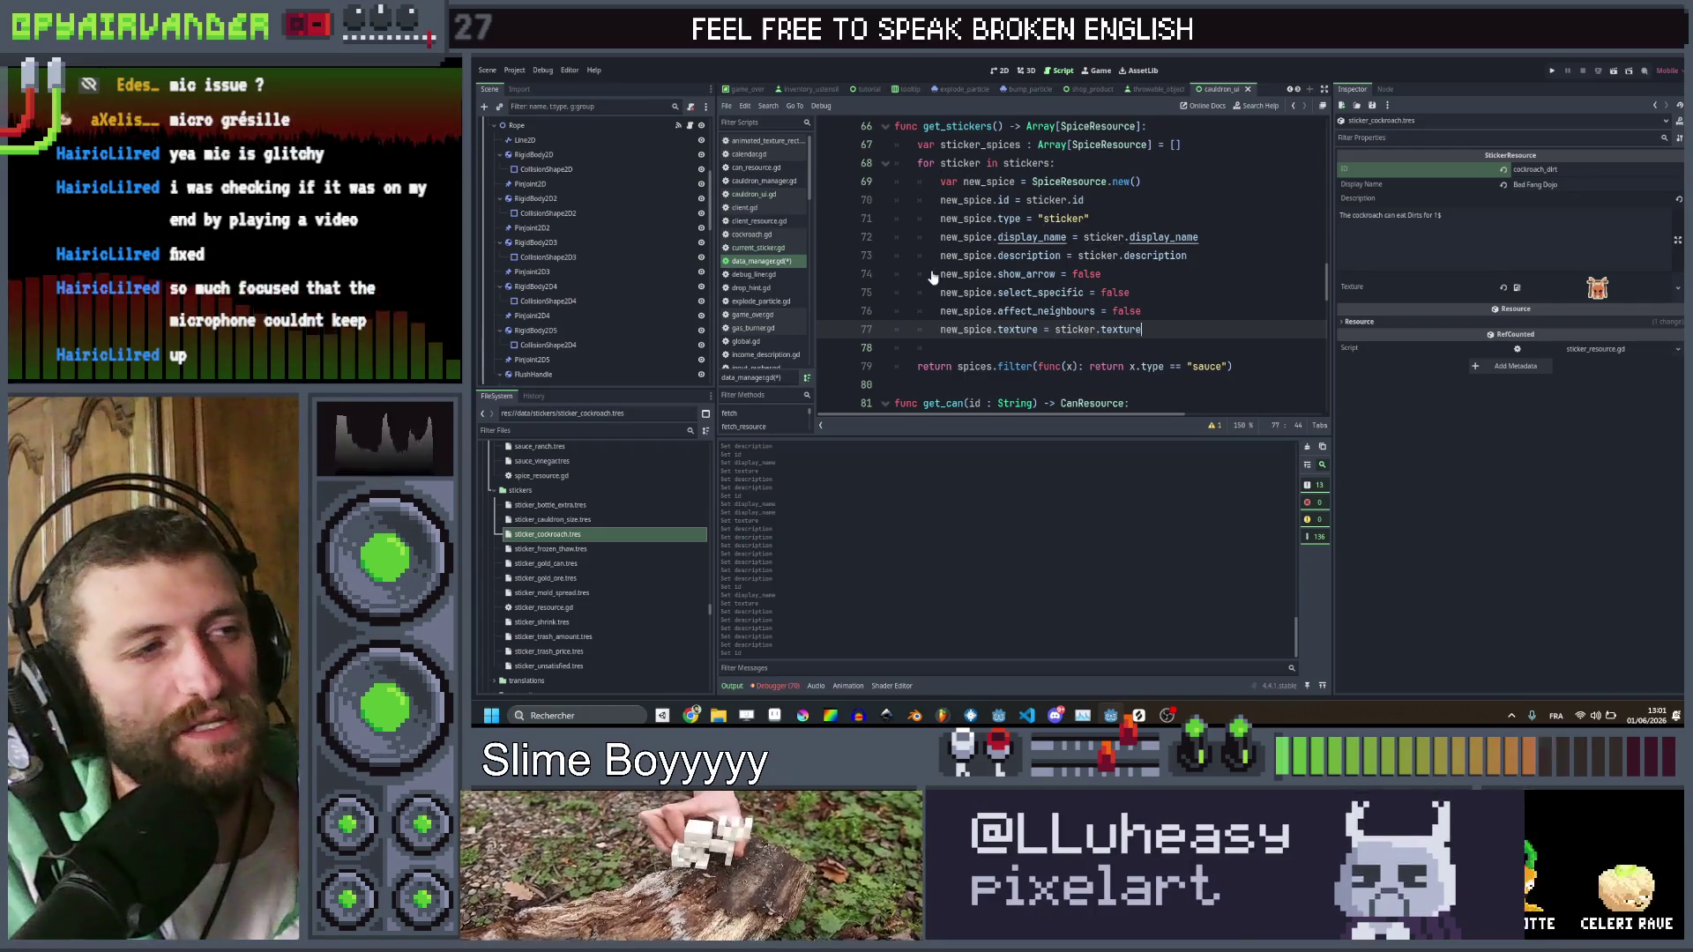
pyautogui.scroll(1, 1071, 265)
pyautogui.click(895, 255)
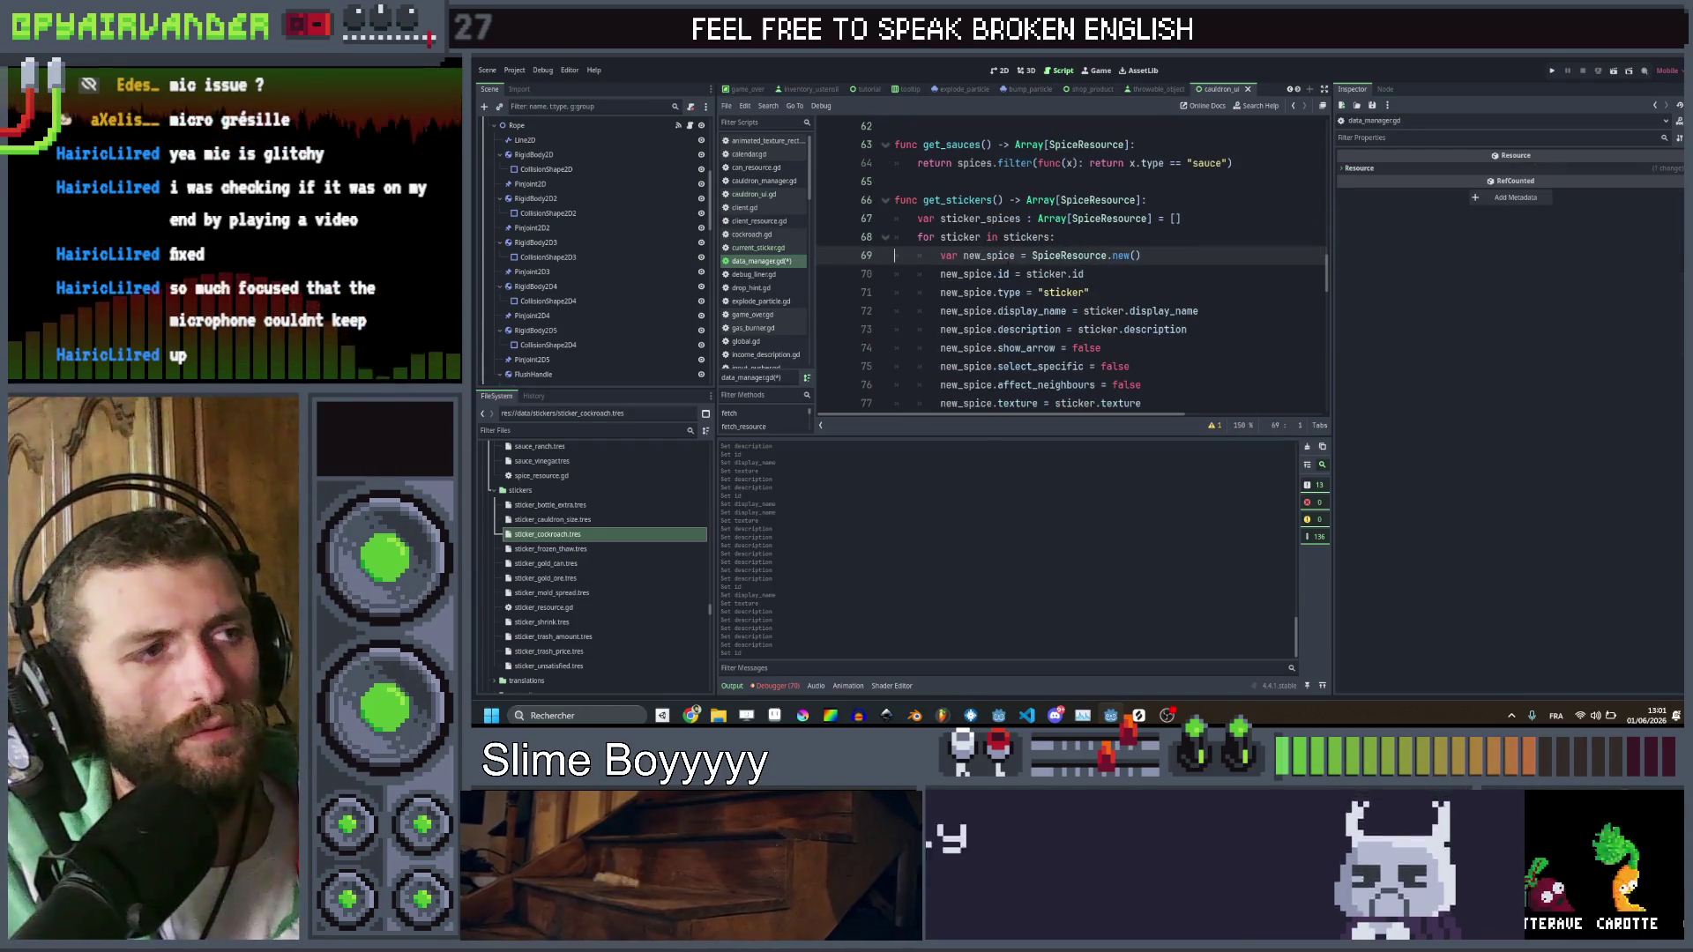
pyautogui.keyDown('ctrl'); pyautogui.click(1069, 255); pyautogui.keyUp('ctrl')
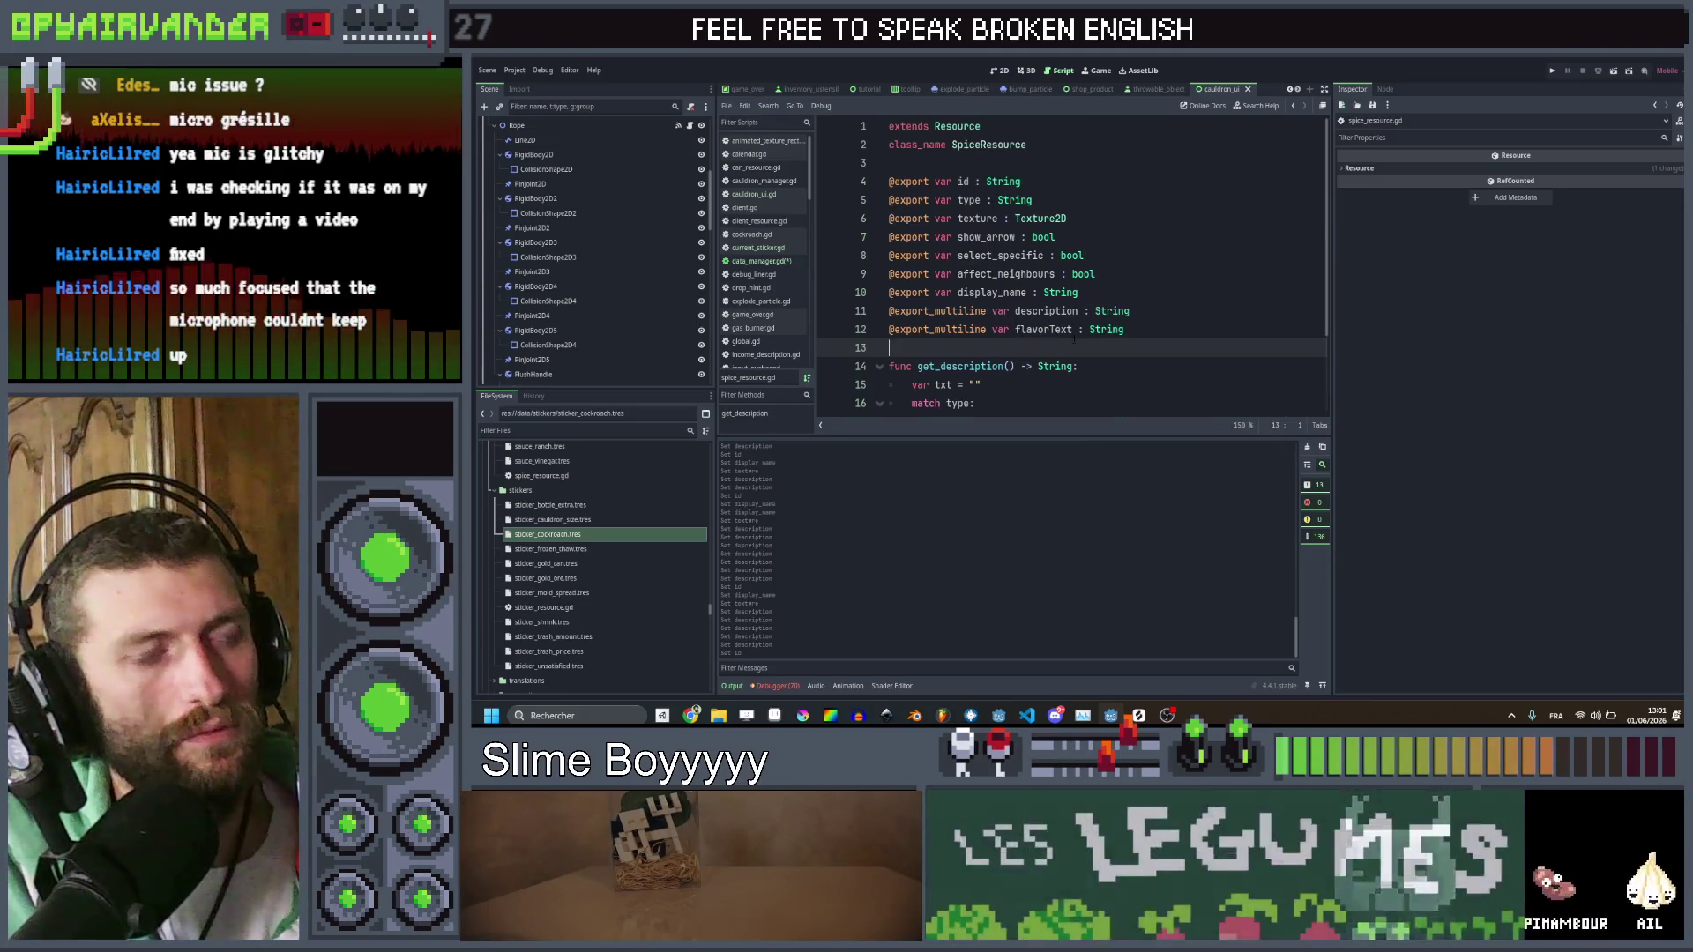
# Back in data_manager.gd, add sticker_spices.append(new_spice) after the texture assignment
pyautogui.click(1293, 106)
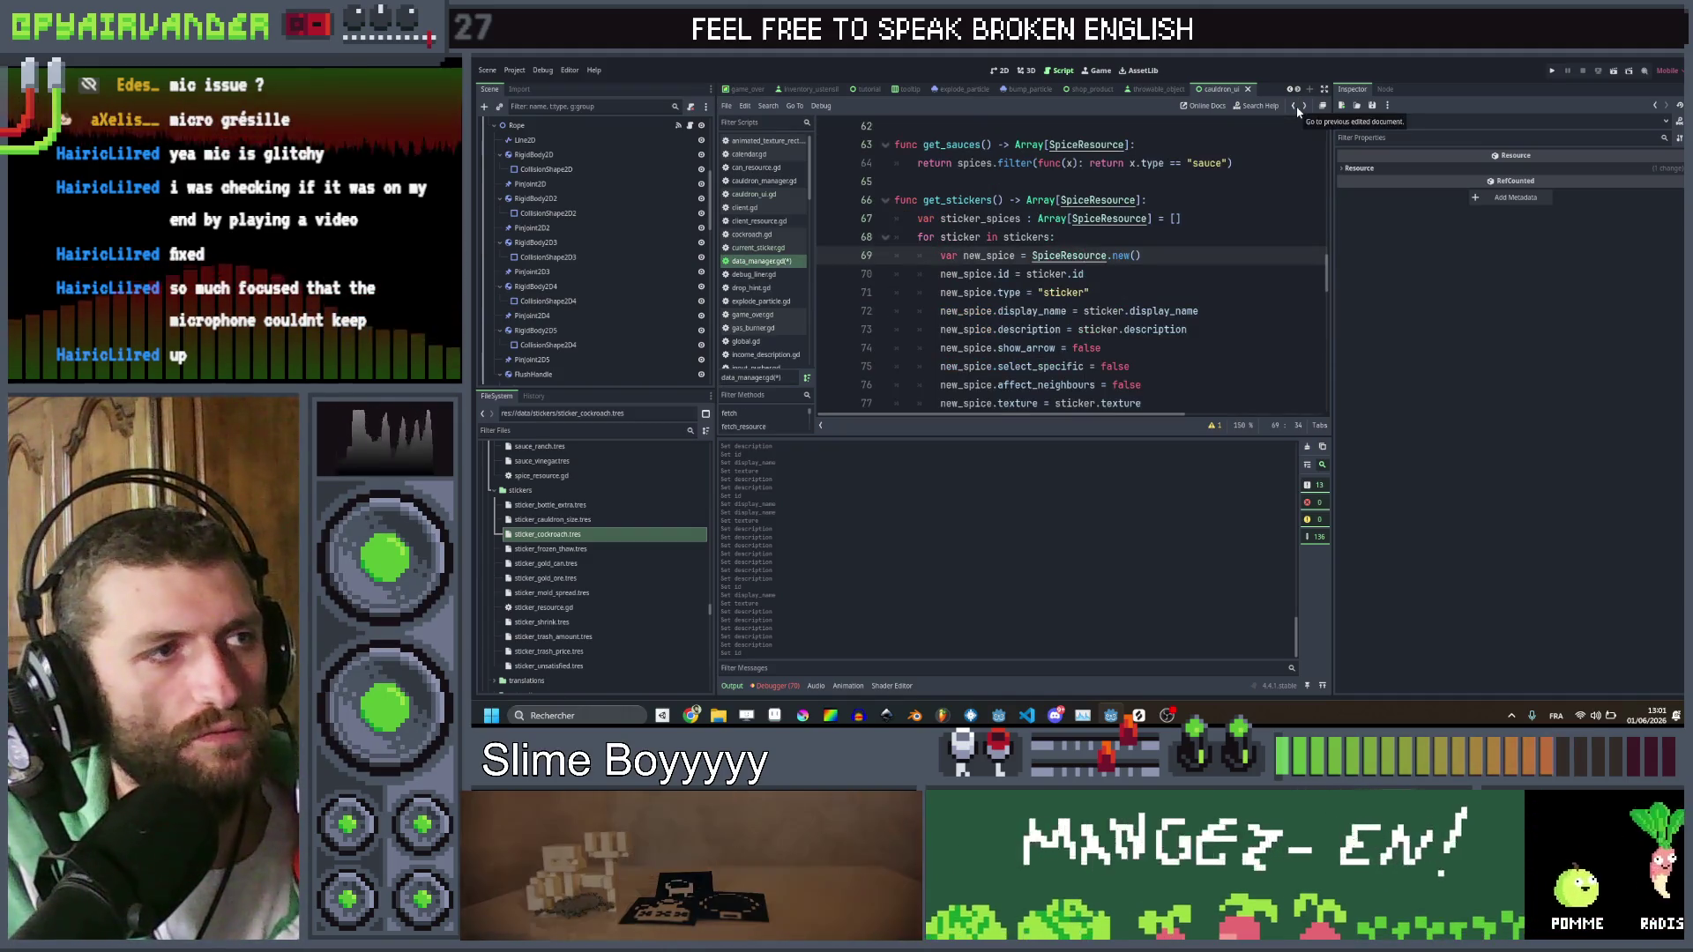
pyautogui.scroll(-4, 1071, 264)
pyautogui.scroll(3, 1071, 264)
pyautogui.click(1007, 365)
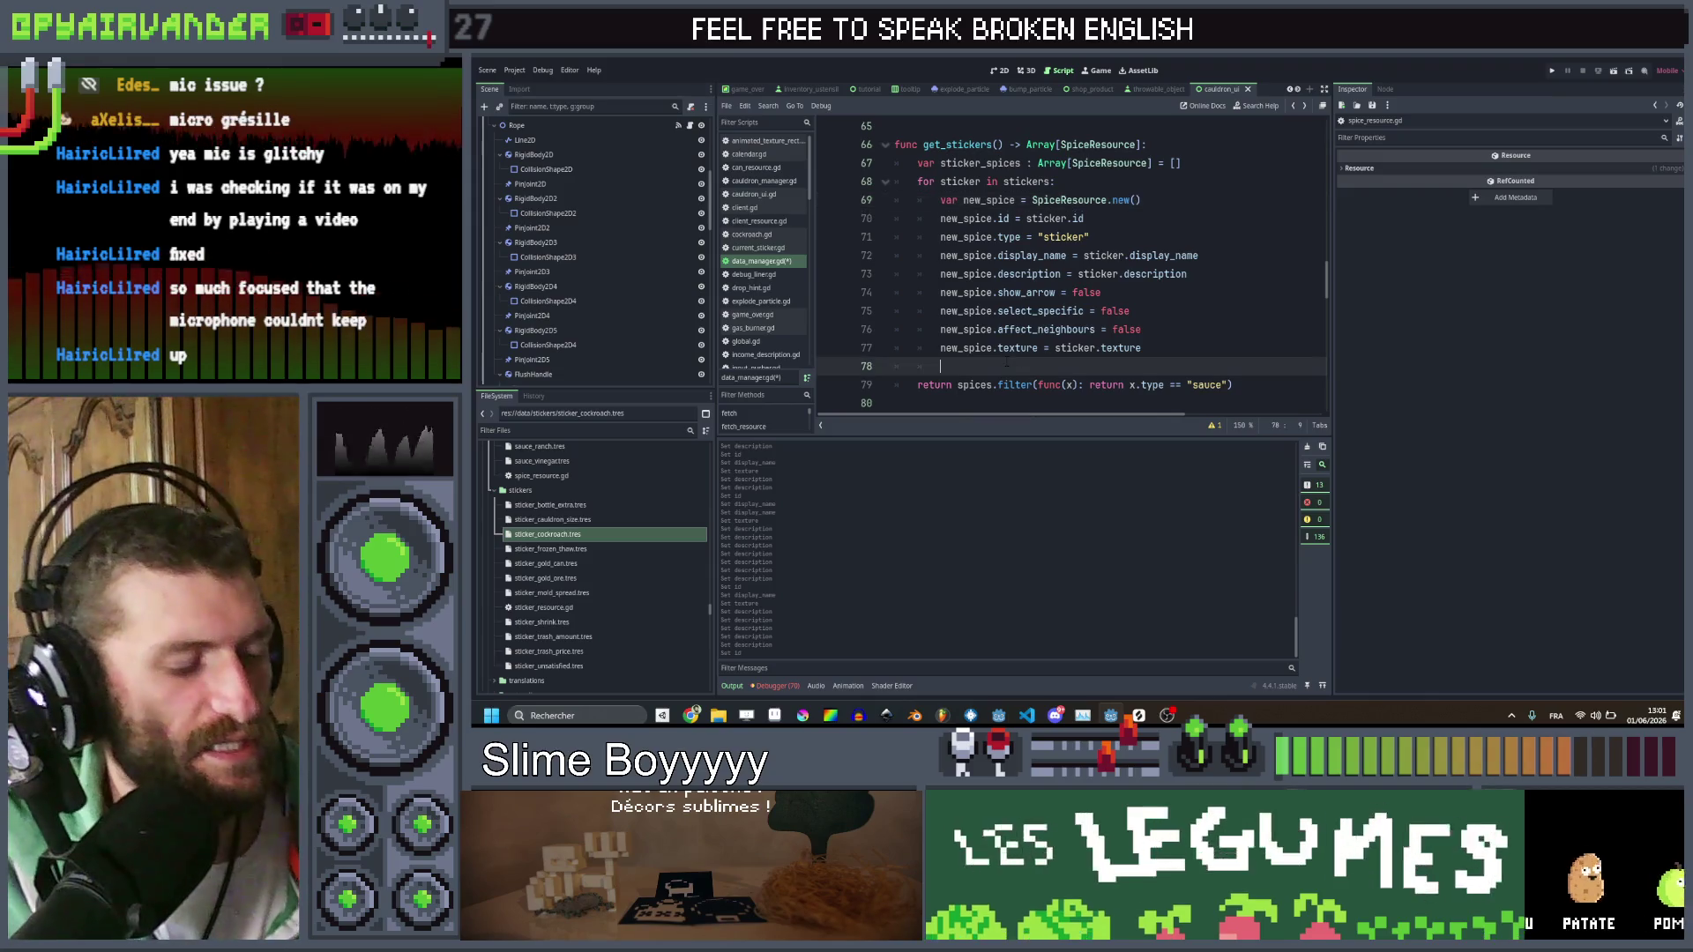
pyautogui.write('sticker_spices.')
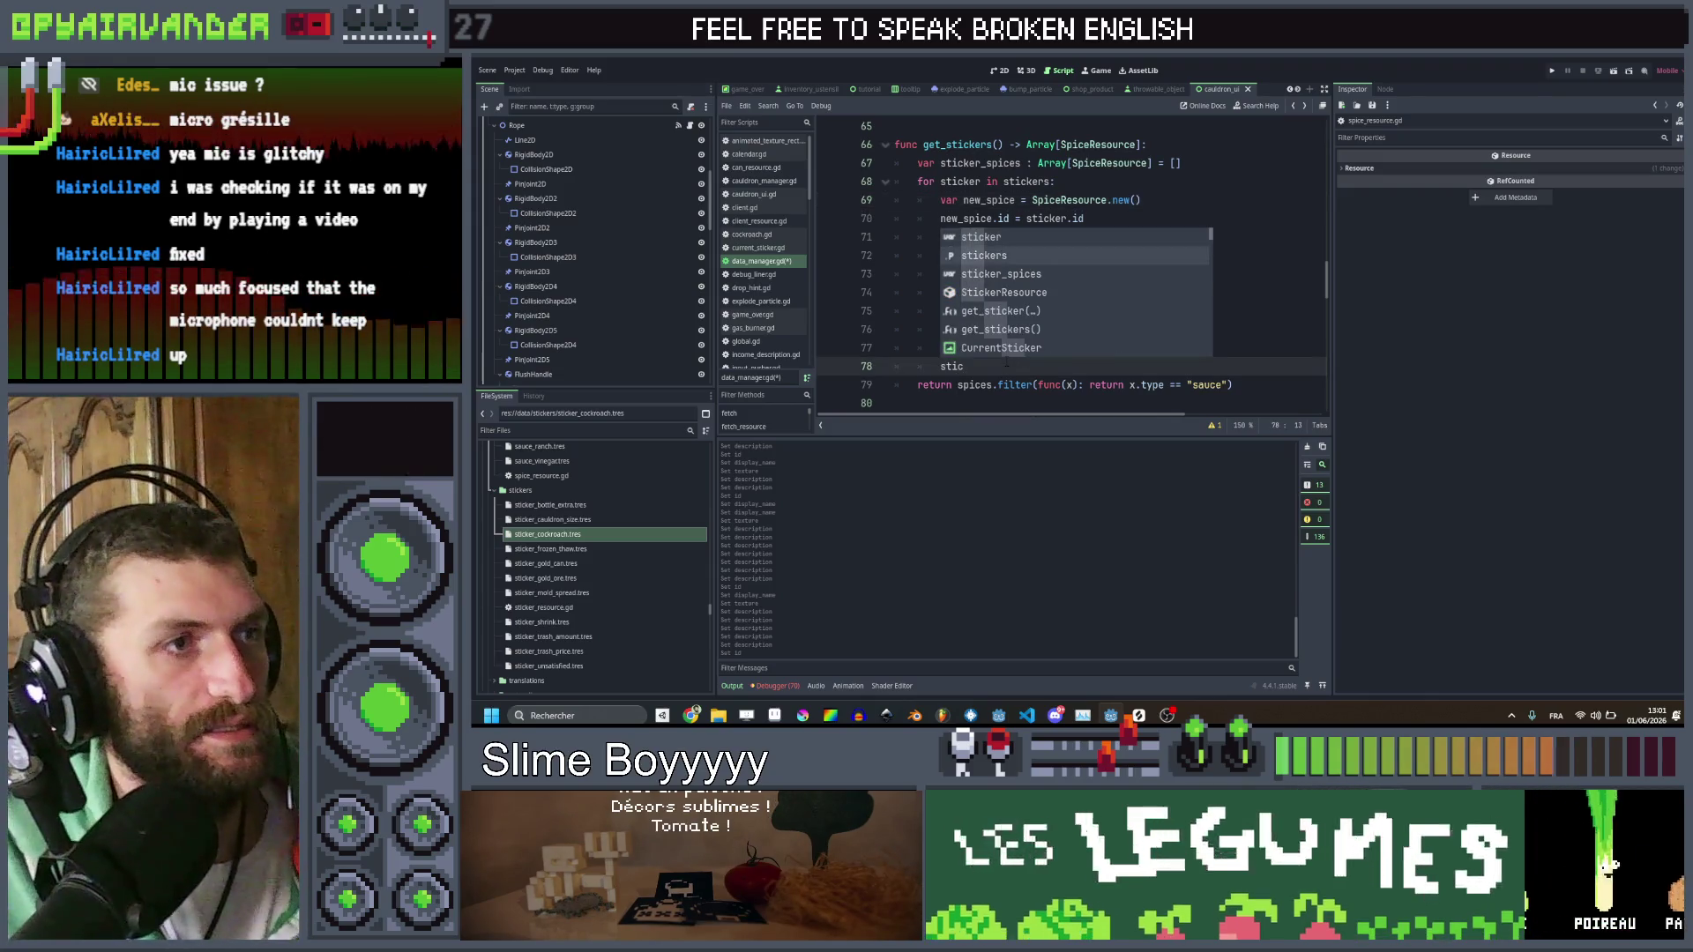
pyautogui.write('appe')
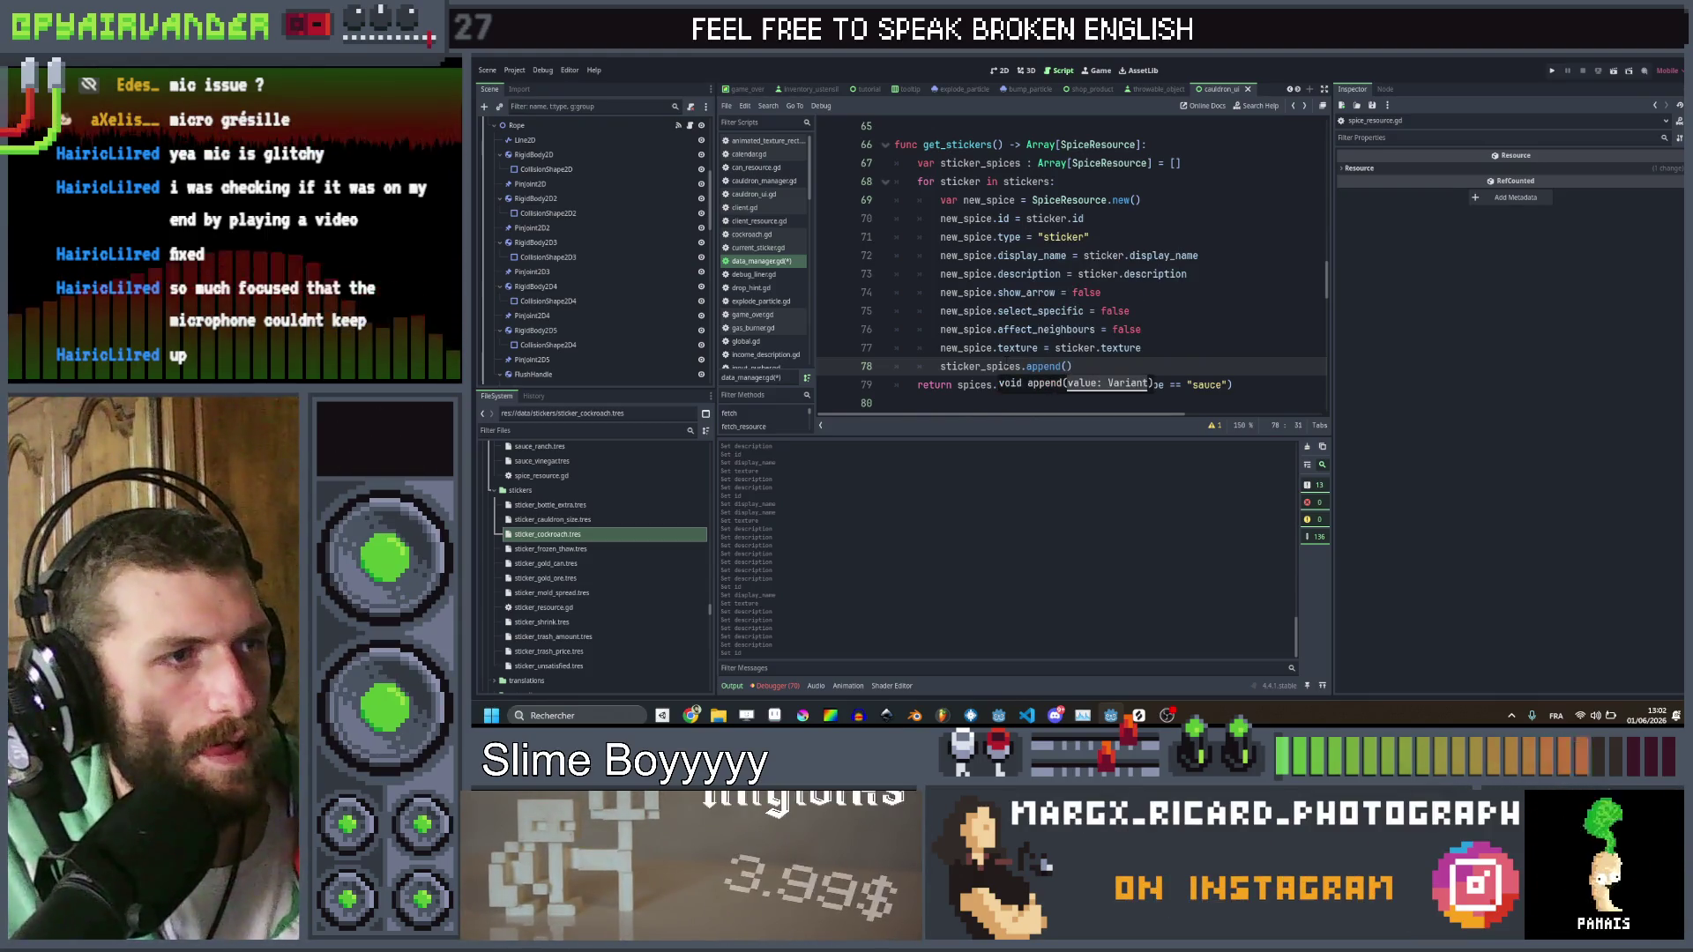
pyautogui.write('nd(new_spice')
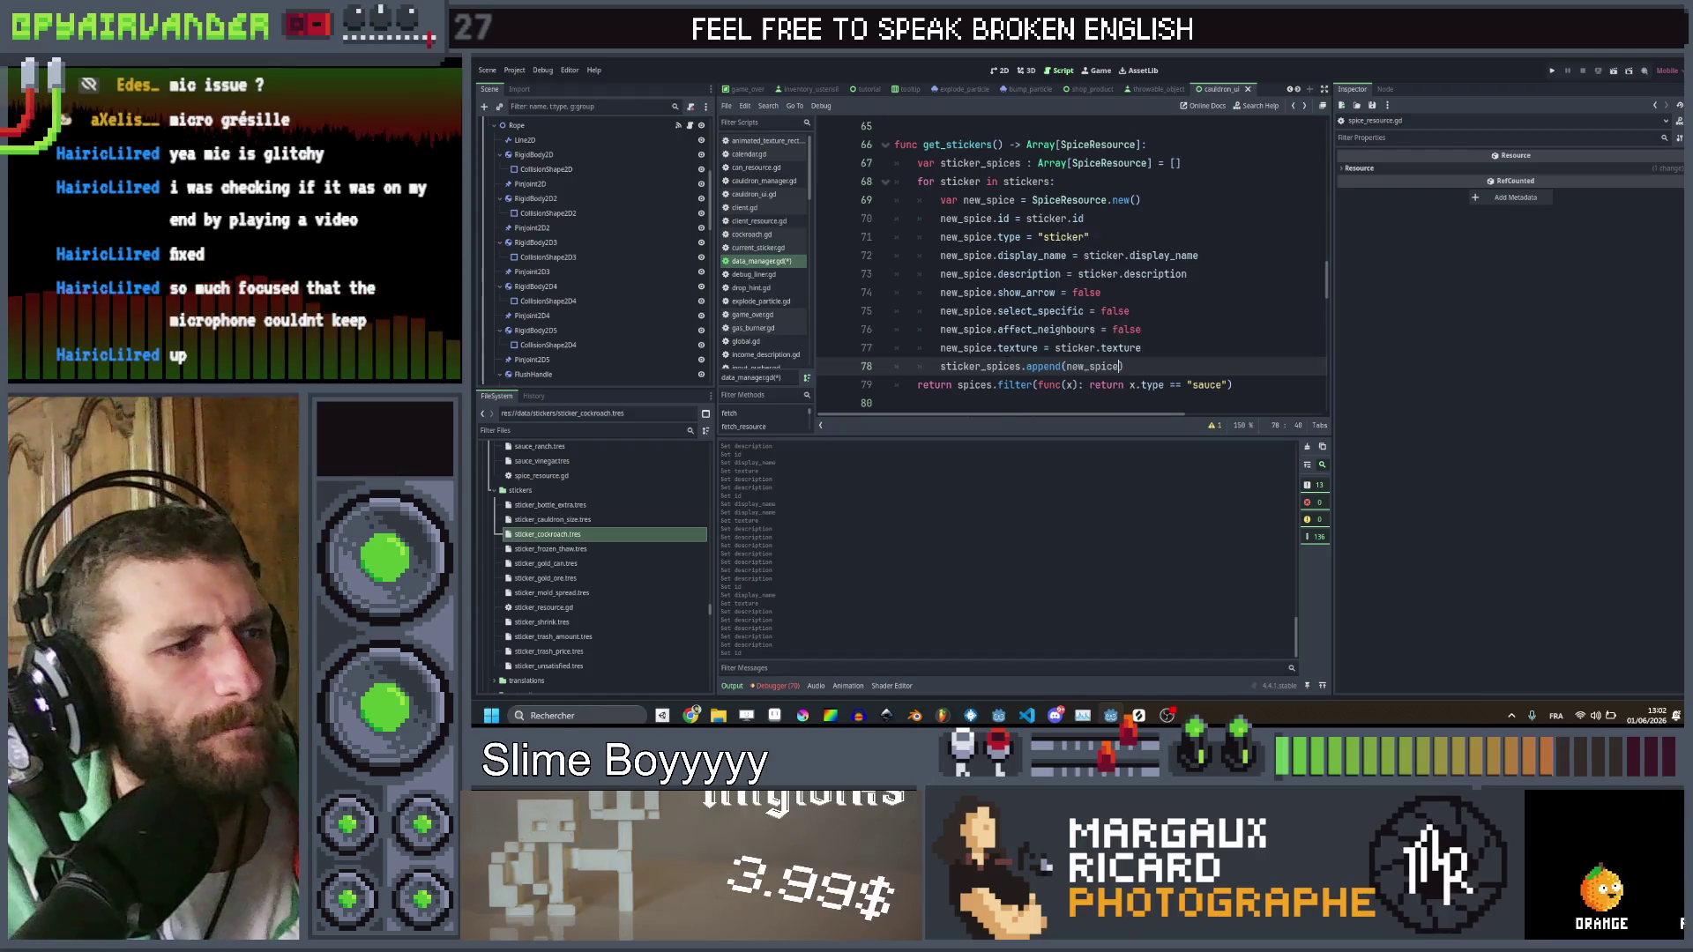
pyautogui.press('Down')
# Replace the filtered spices return expression with sticker_spices
pyautogui.click(997, 384)
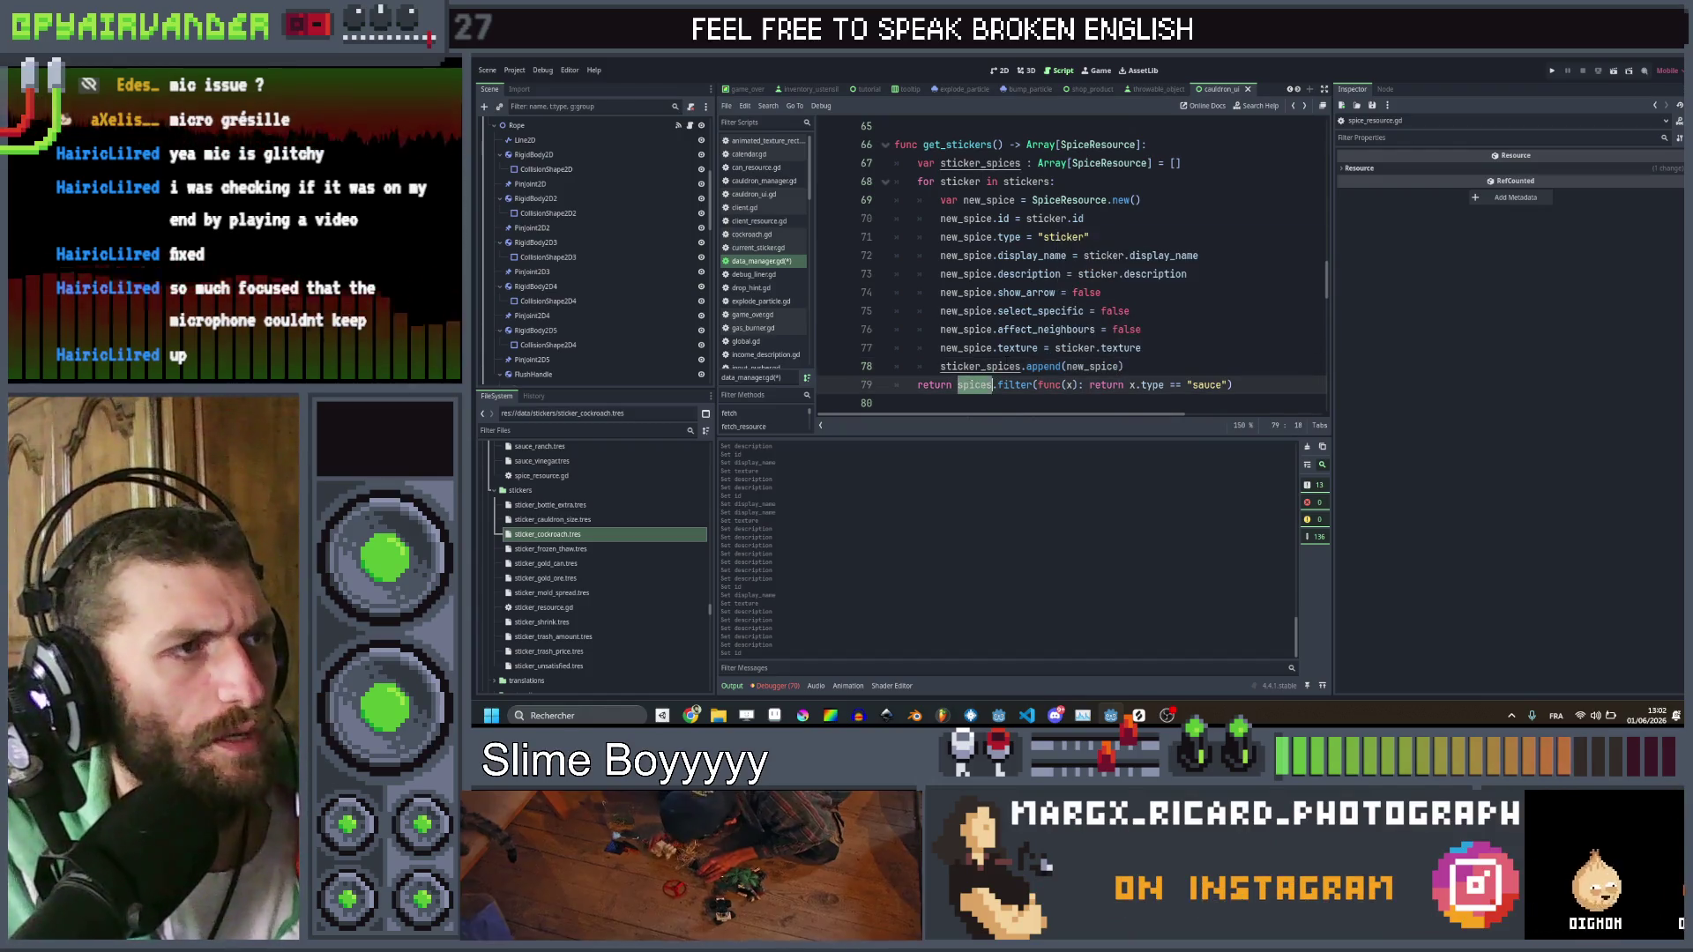
pyautogui.hotkey('shift', 'End')
pyautogui.write('sticker')
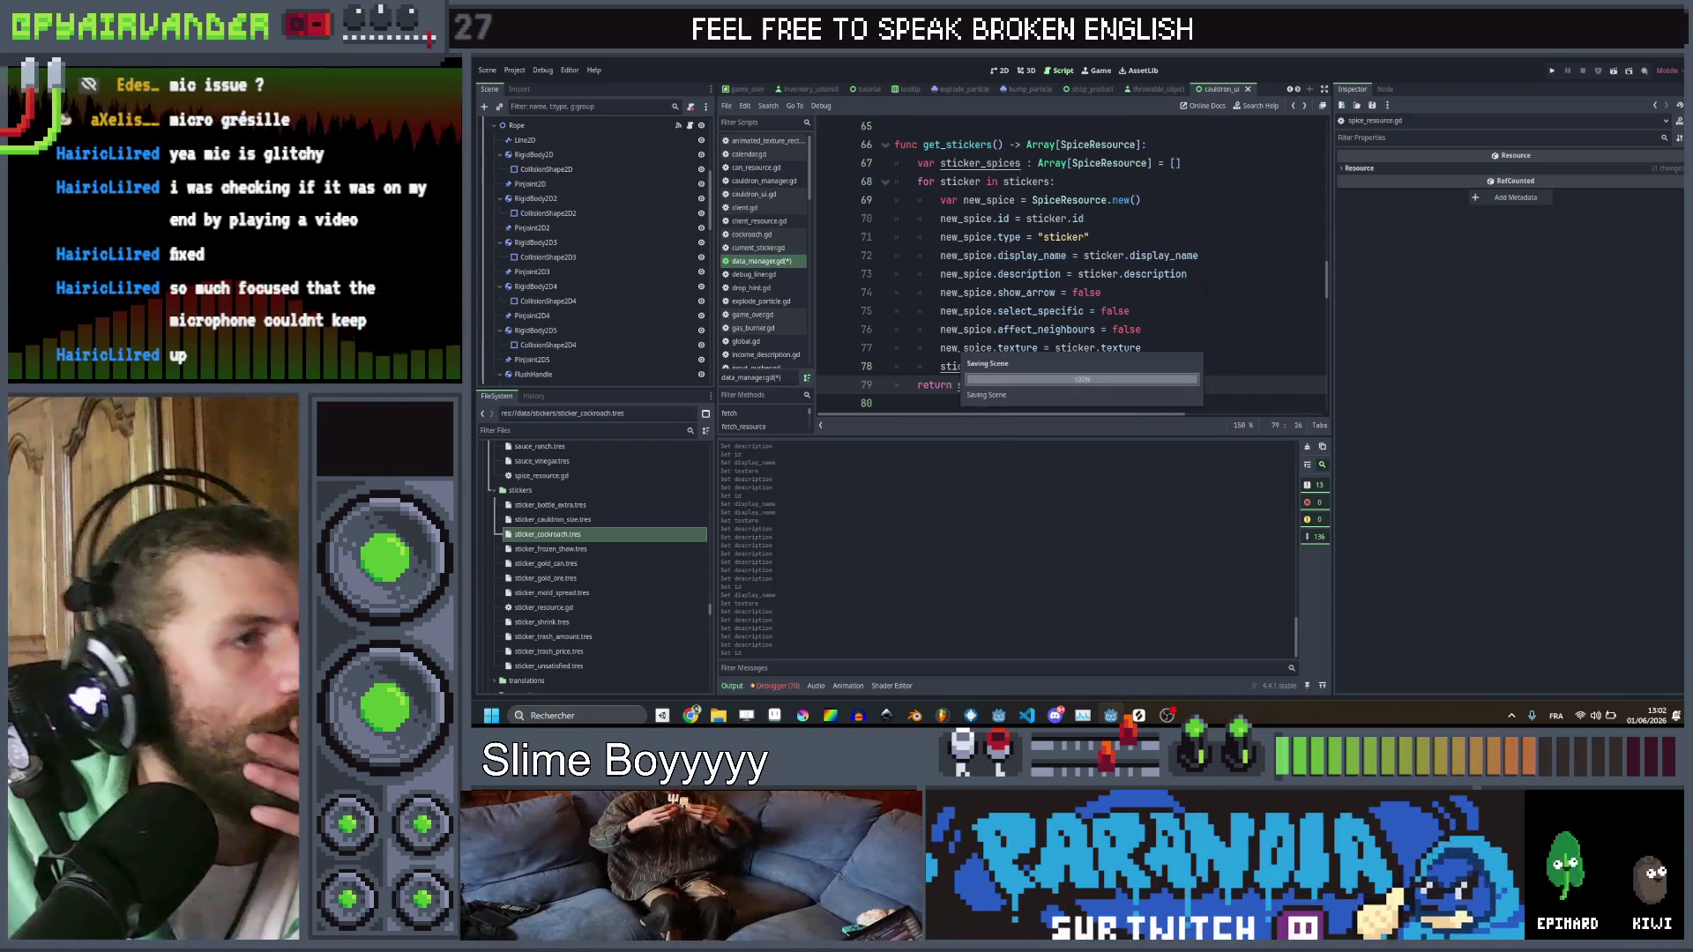
# Search the project for get_bottles usages and open the shop.gd result
pyautogui.scroll(5, 1199, 300)
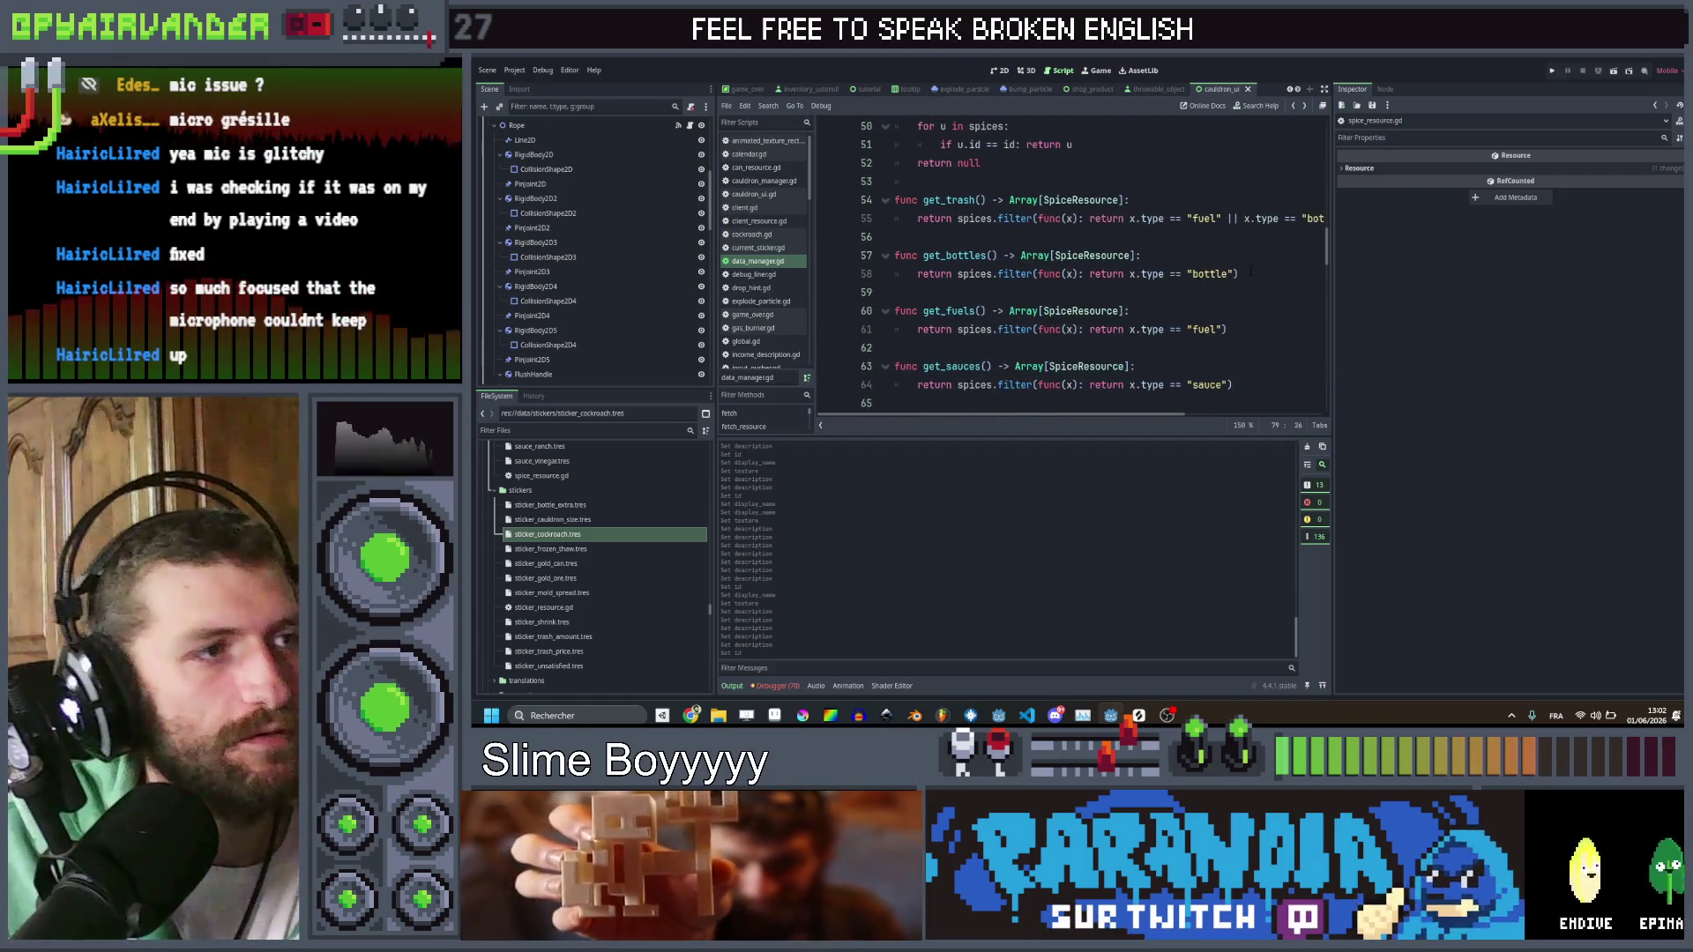
pyautogui.doubleClick(960, 255)
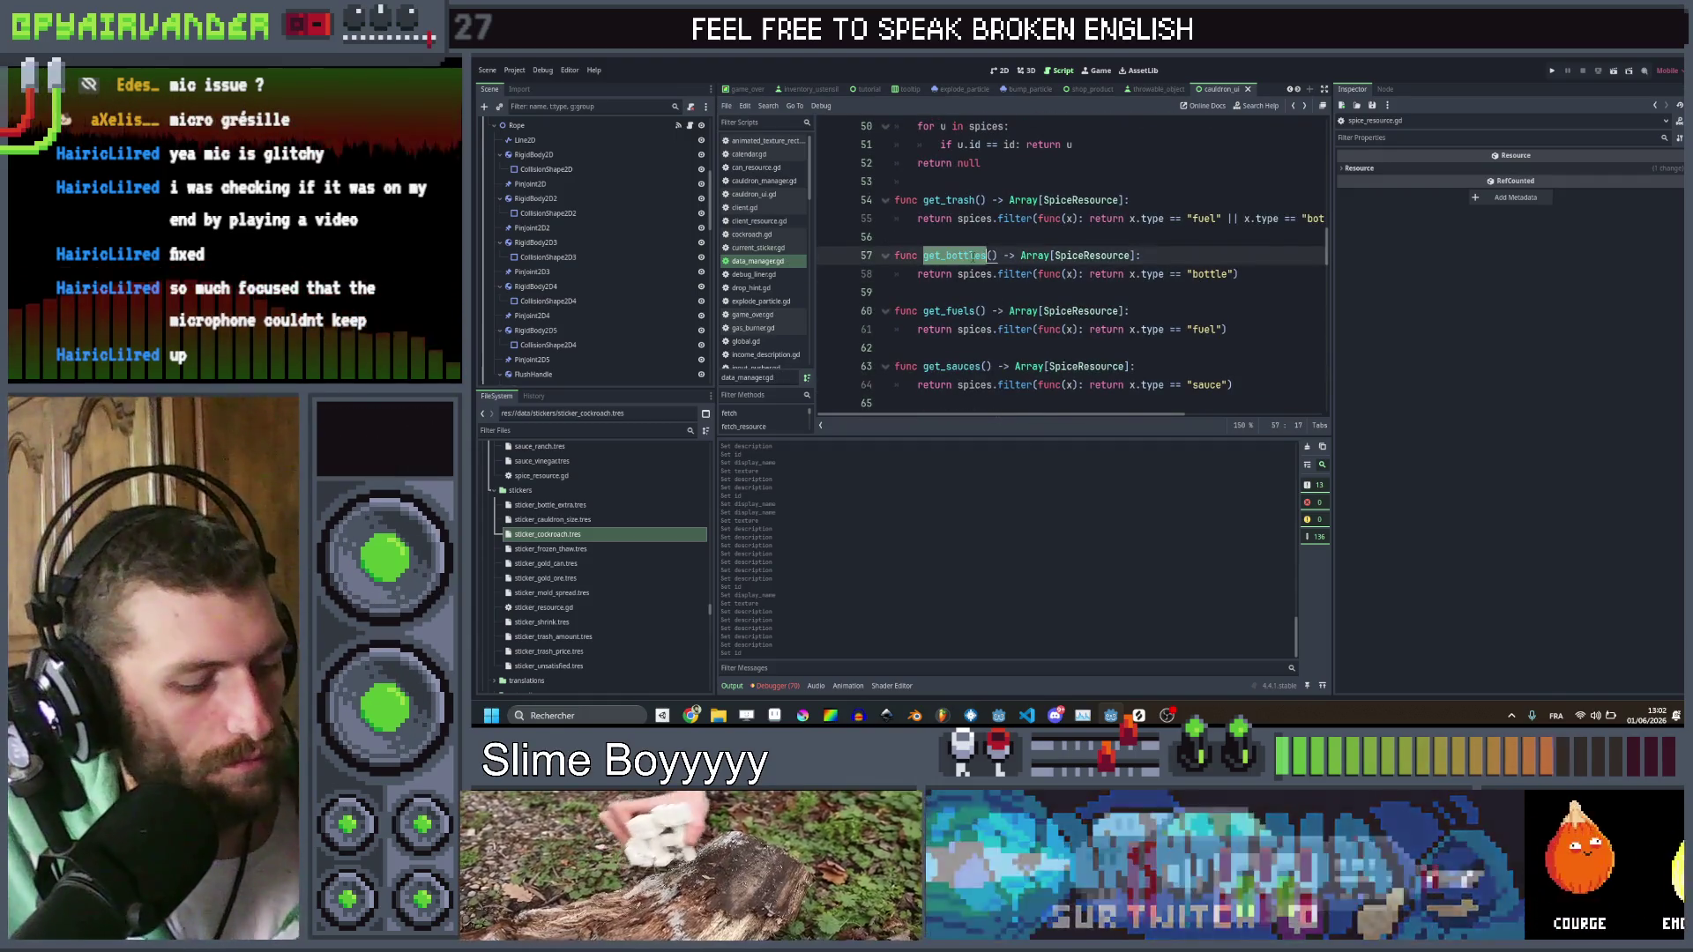
pyautogui.hotkey('ctrl', 'shift', 'f')
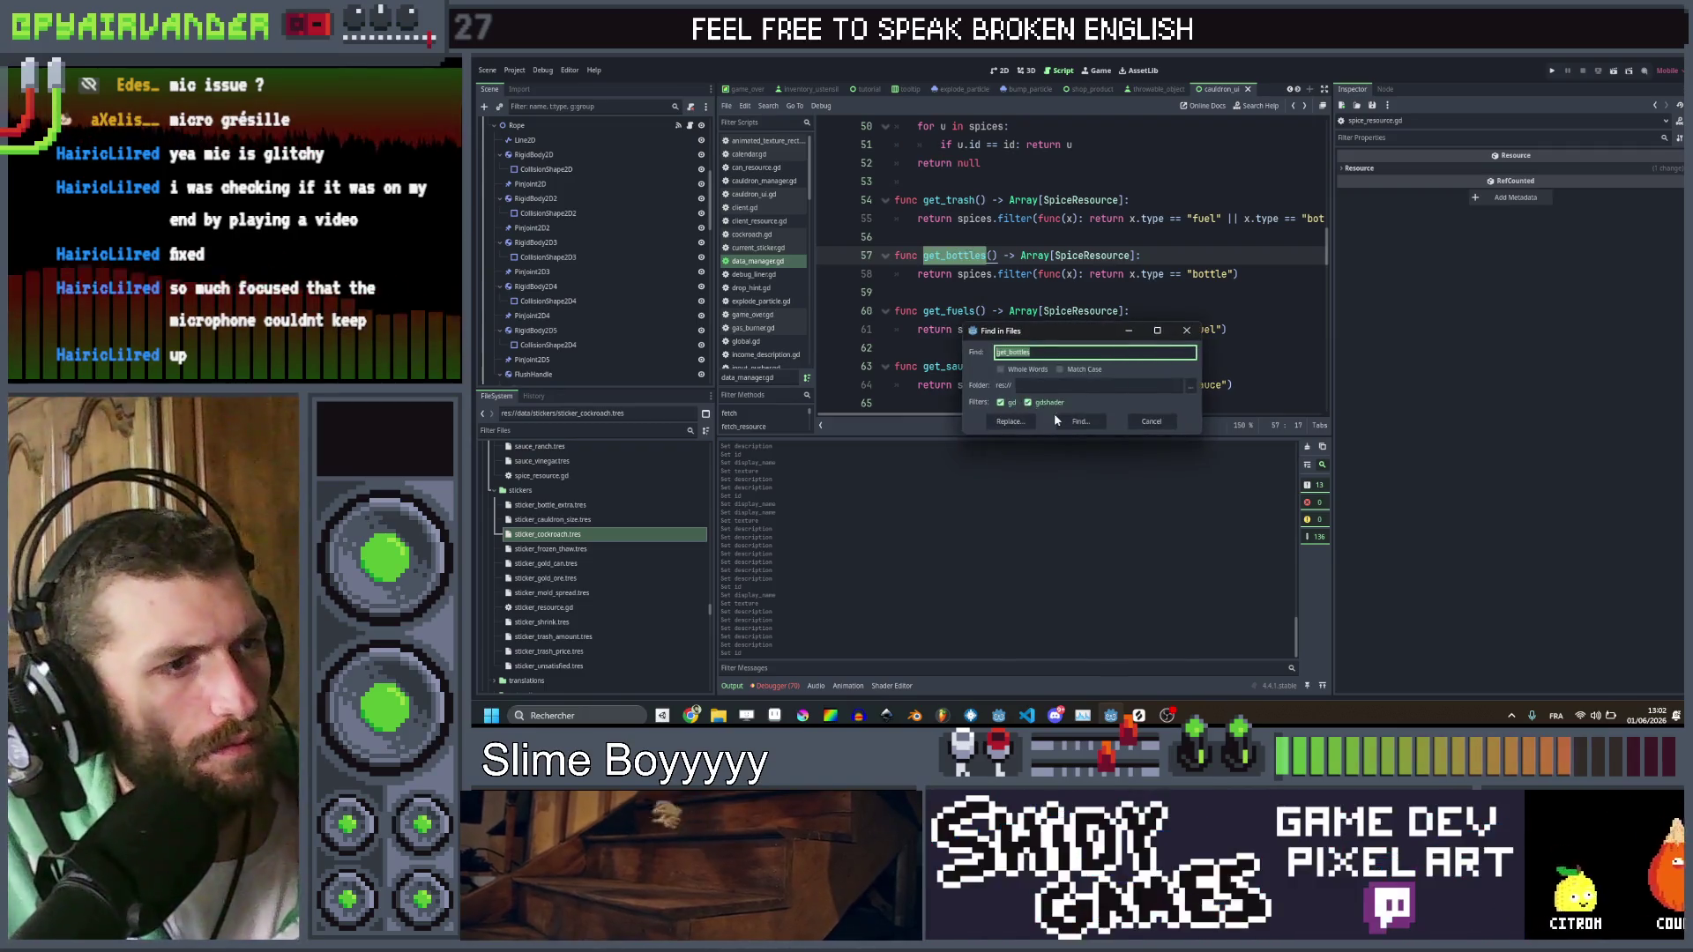
pyautogui.click(1059, 414)
pyautogui.click(798, 482)
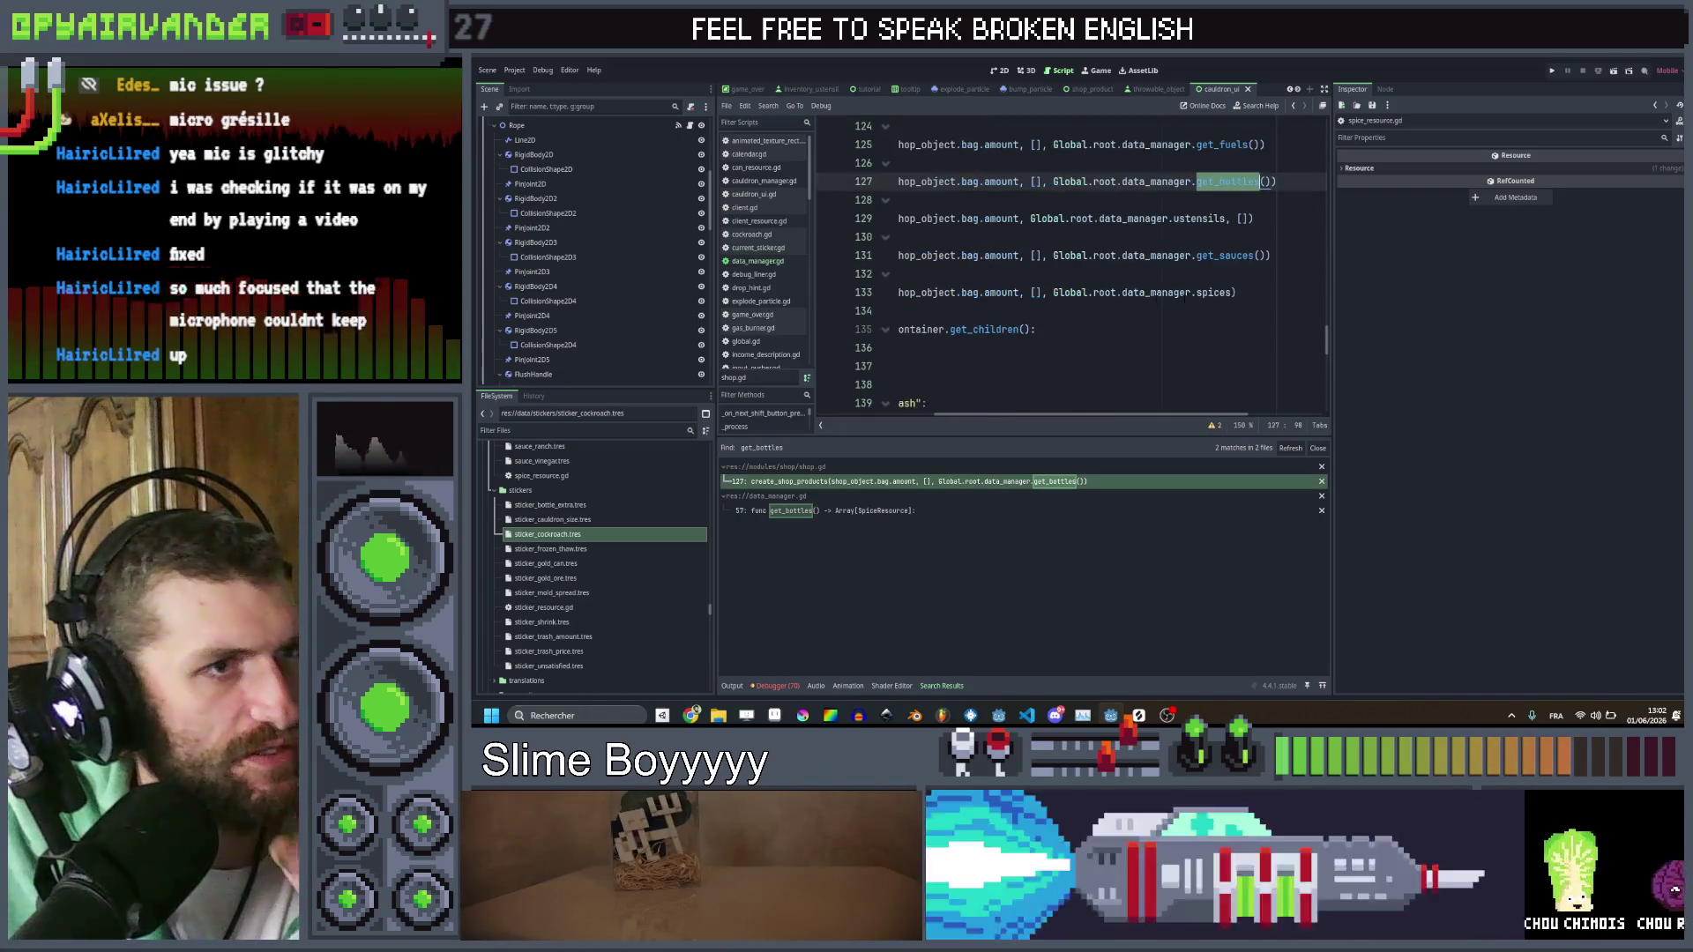
# Replace spices on shop.gd line 133 with data_manager.get_stickers()
pyautogui.doubleClick(1212, 291)
pyautogui.write('get')
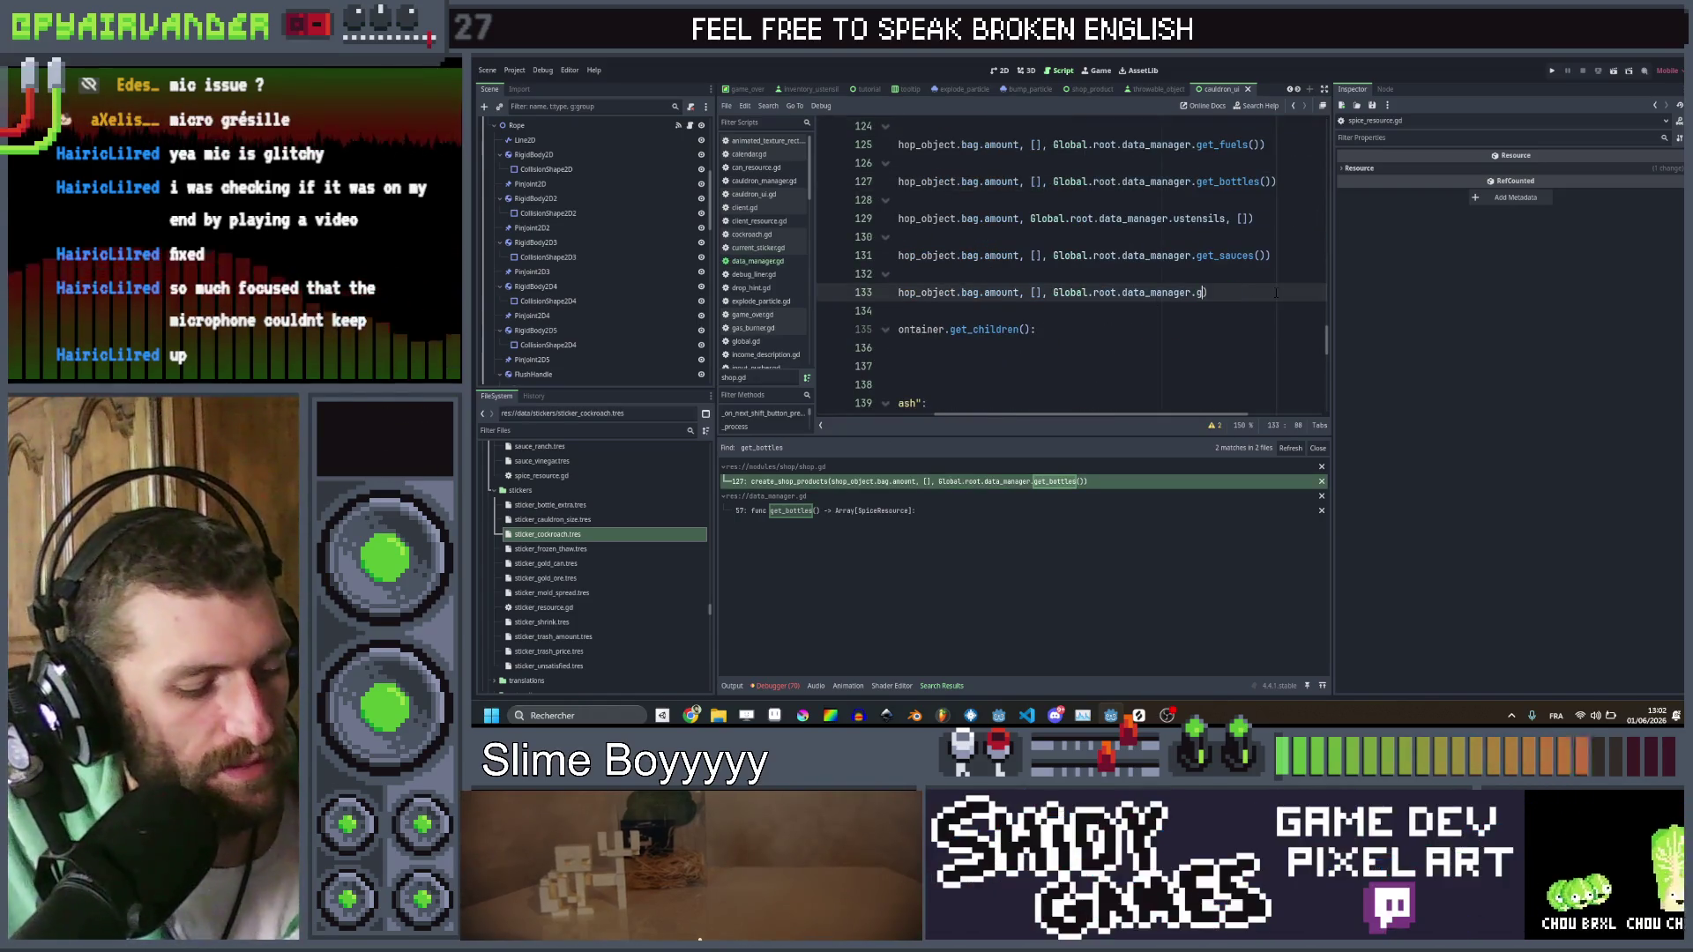
pyautogui.write('_s')
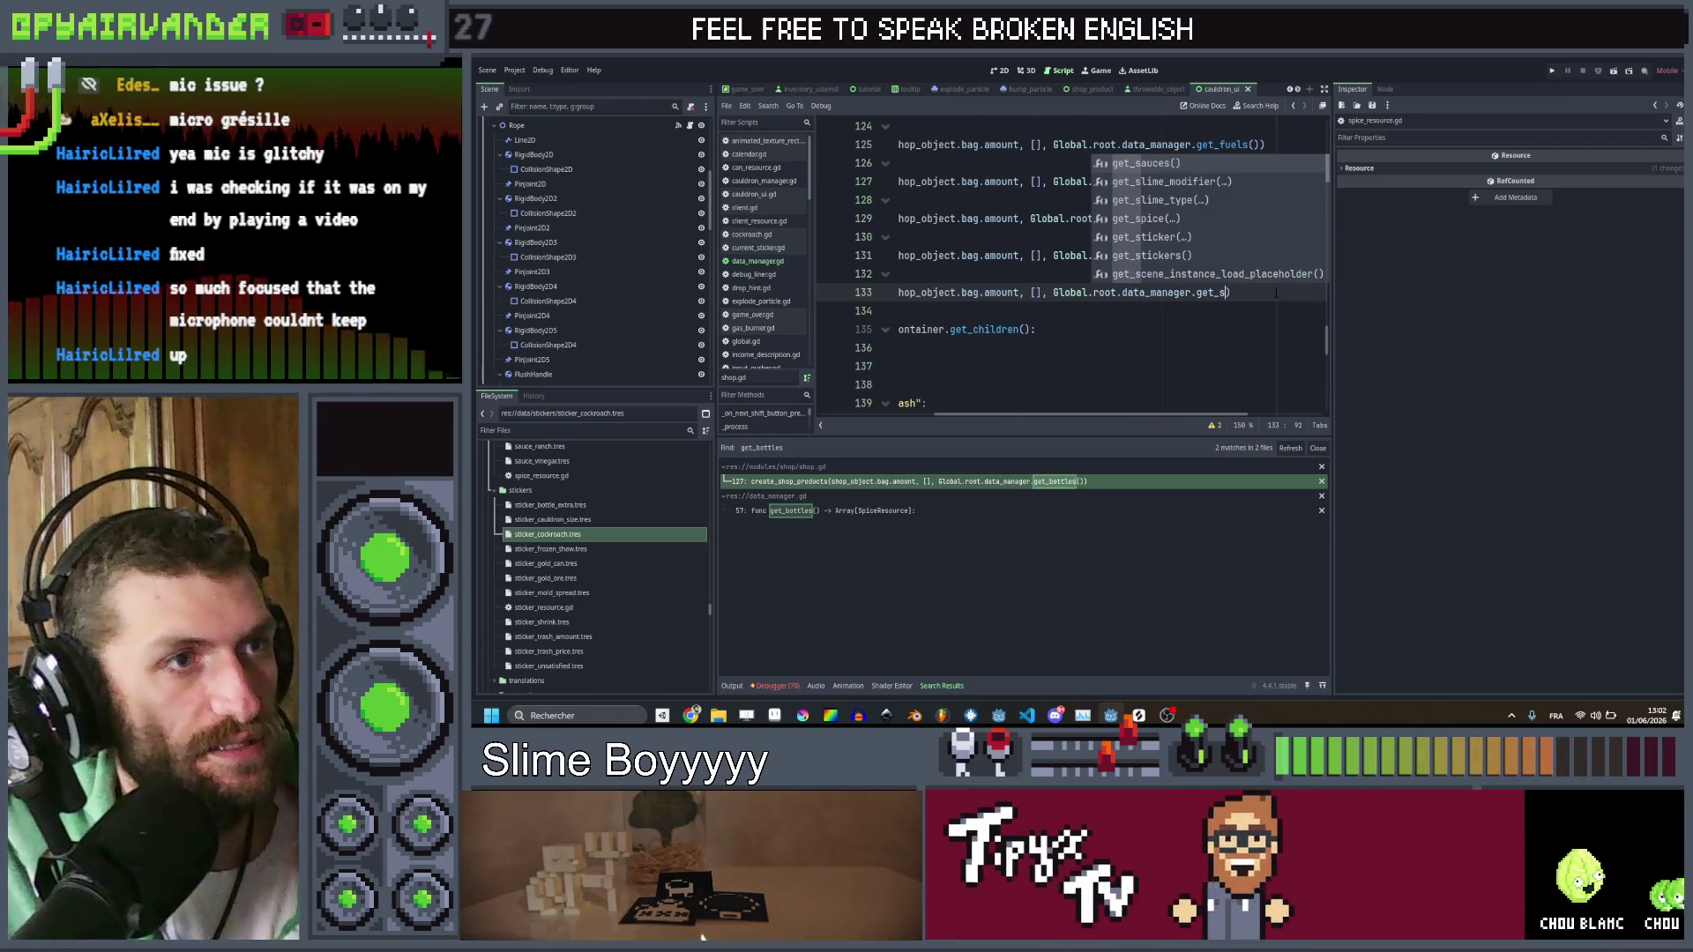
pyautogui.press('Down')
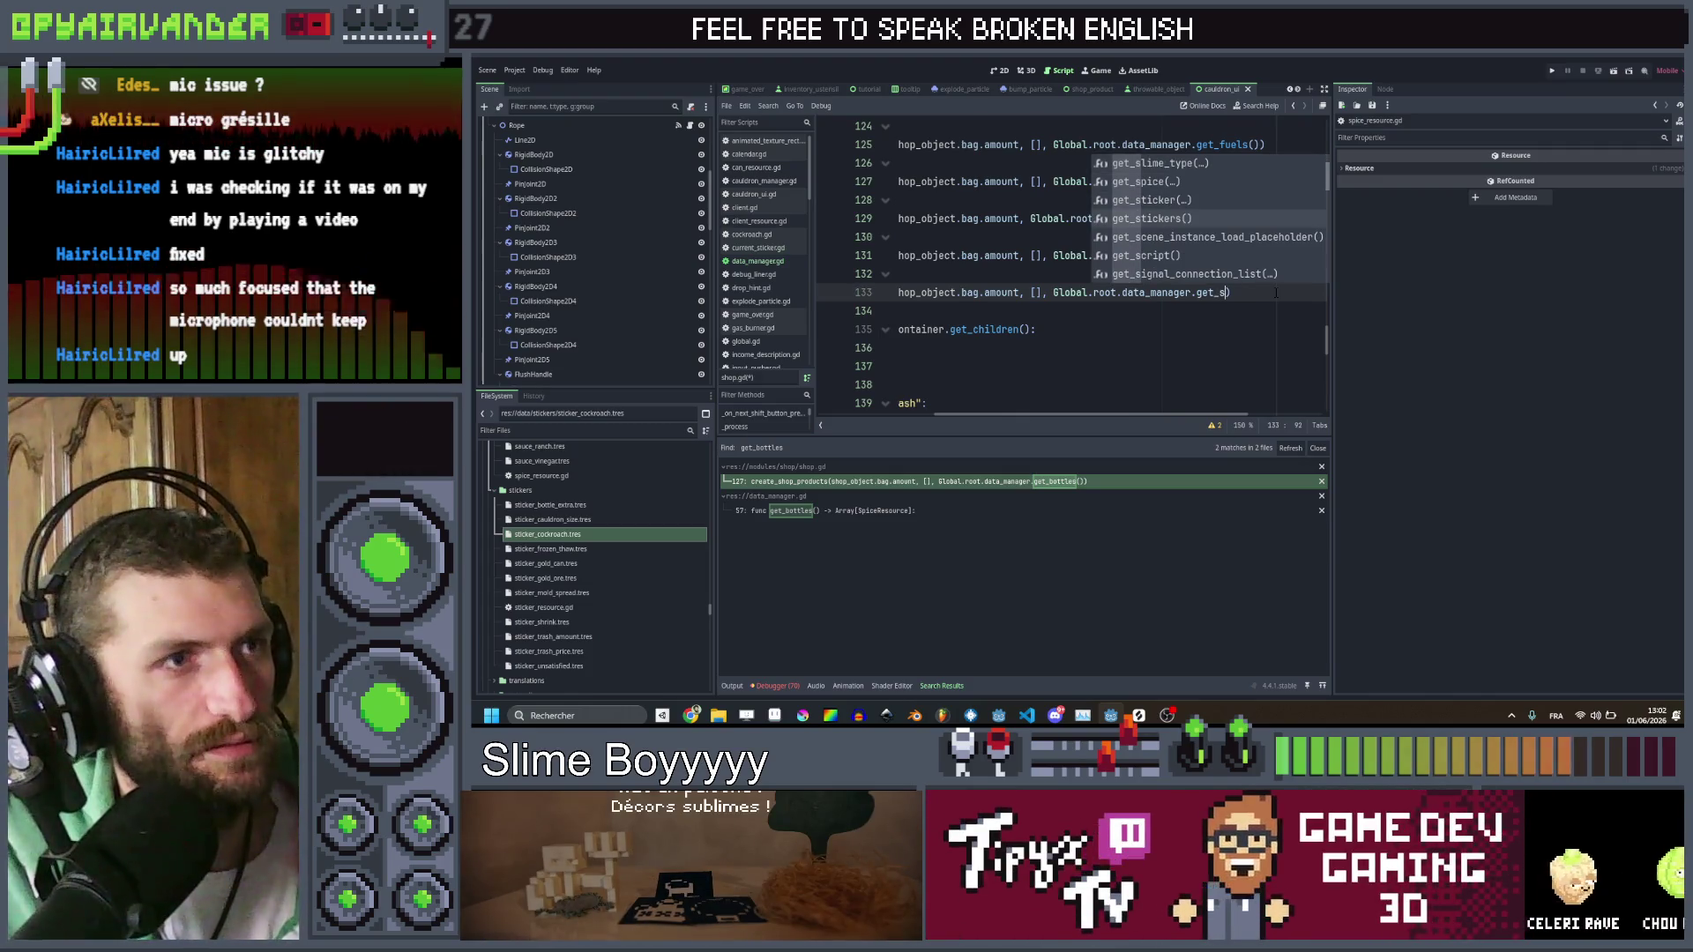
pyautogui.press('Return')
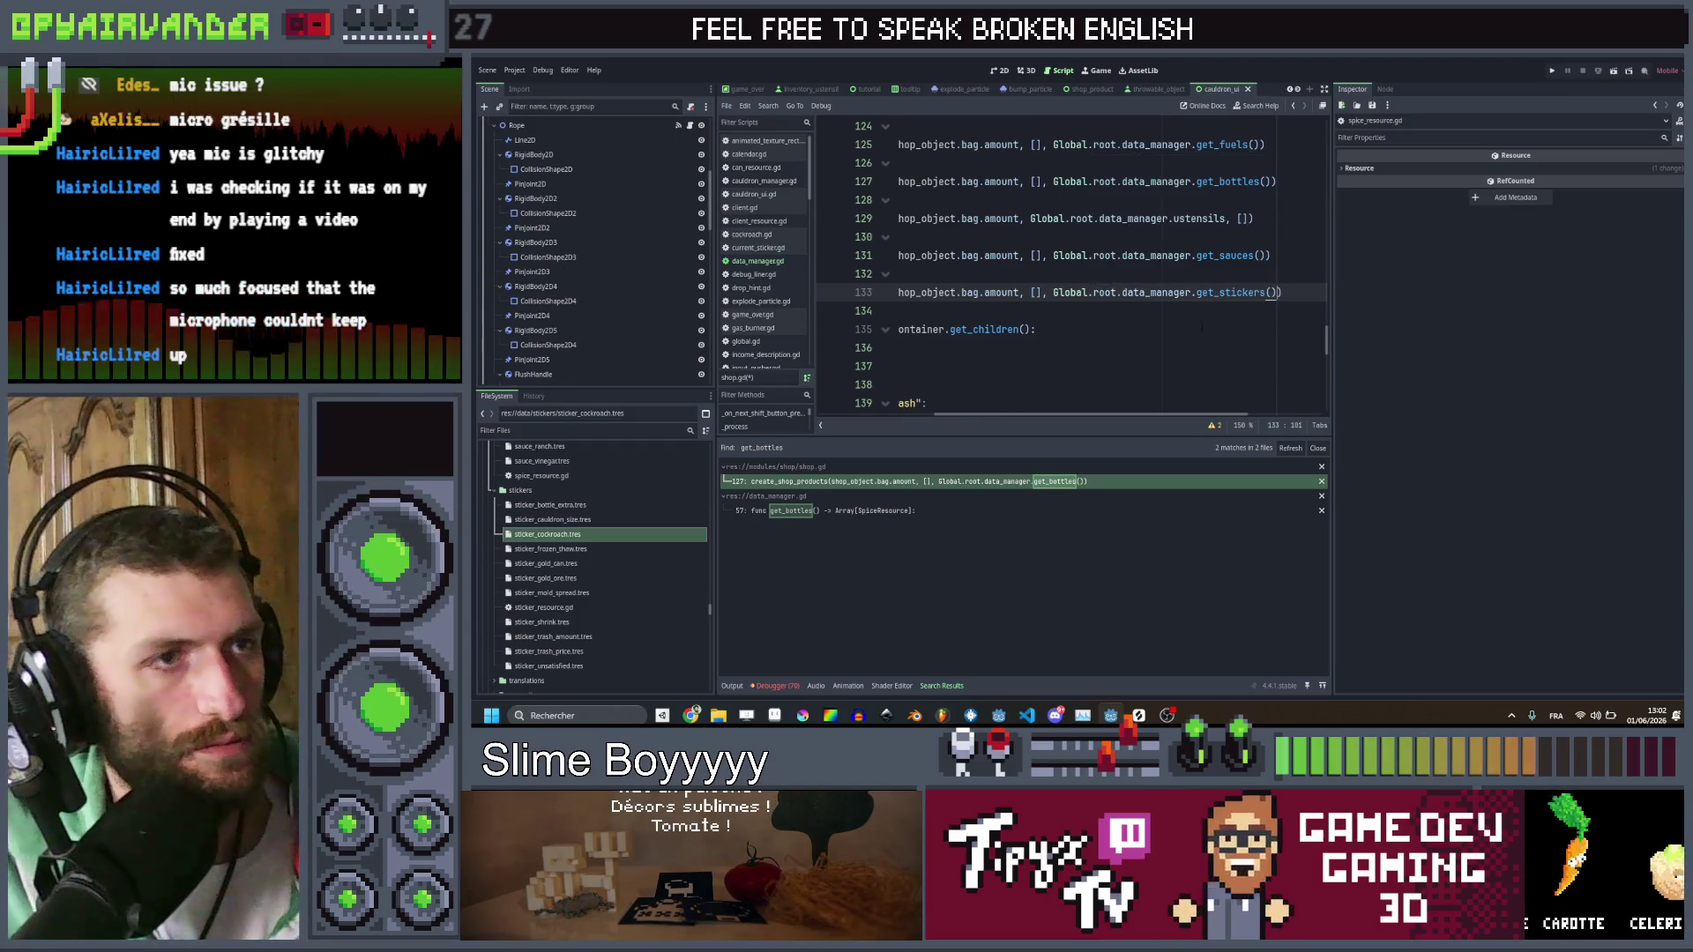
pyautogui.keyDown('ctrl'); pyautogui.click(1267, 292); pyautogui.keyUp('ctrl')
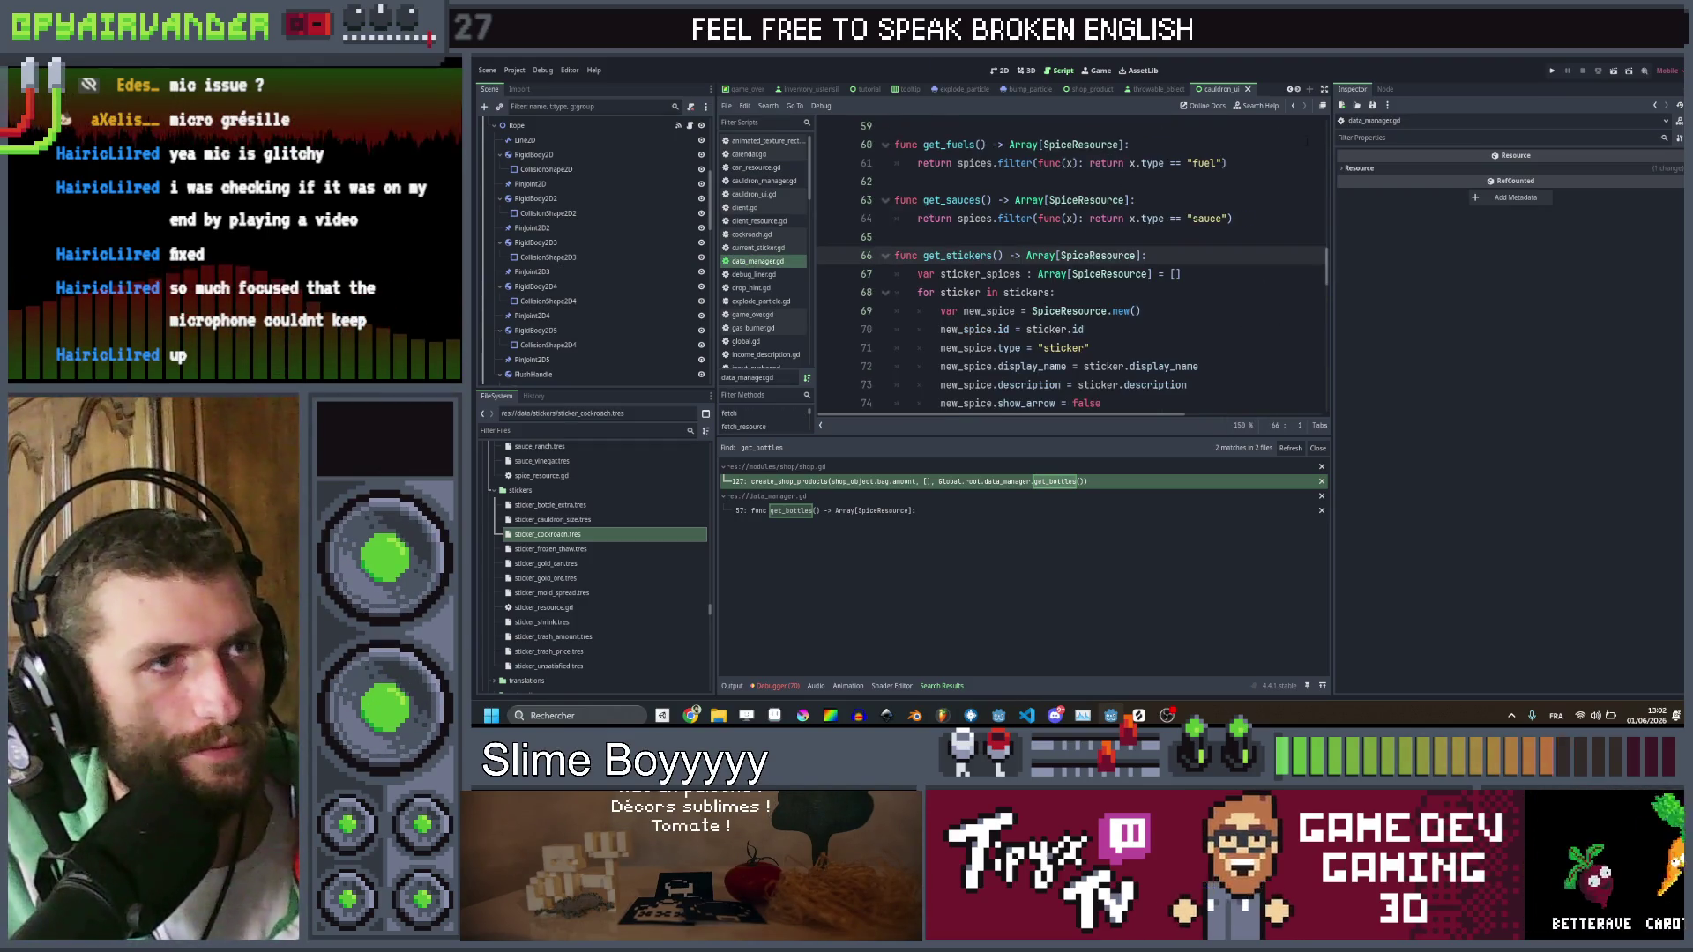
pyautogui.click(1292, 105)
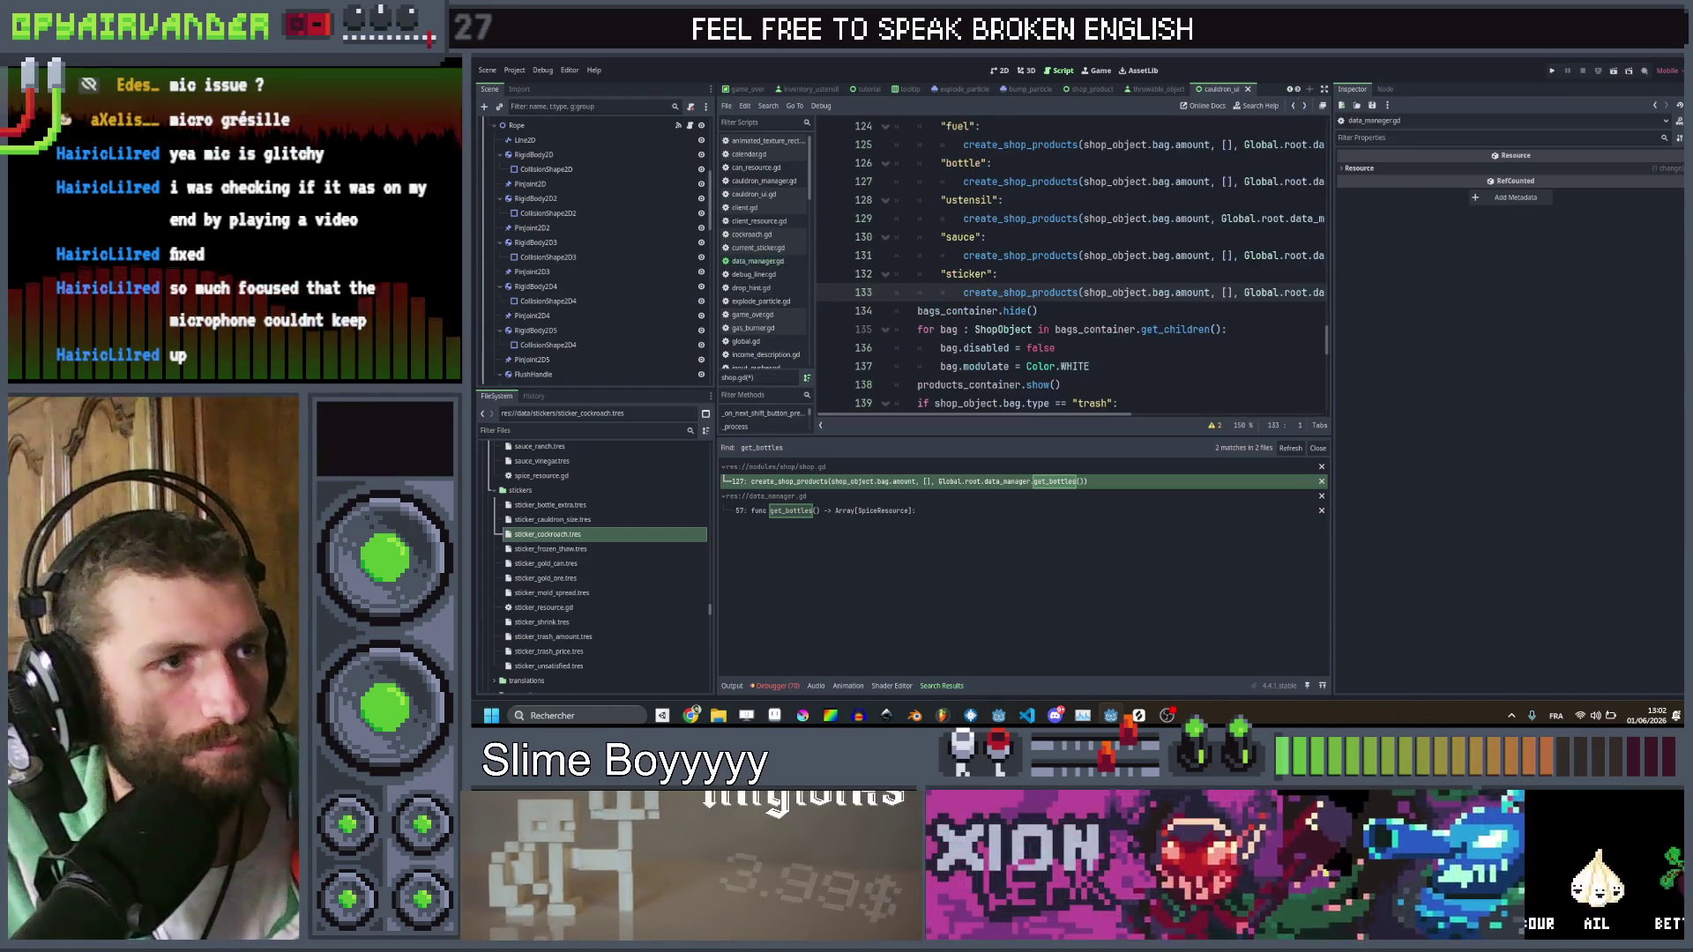
pyautogui.click(1093, 273)
pyautogui.hscroll(5, 1094, 273)
pyautogui.hotkey('ctrl', 's')
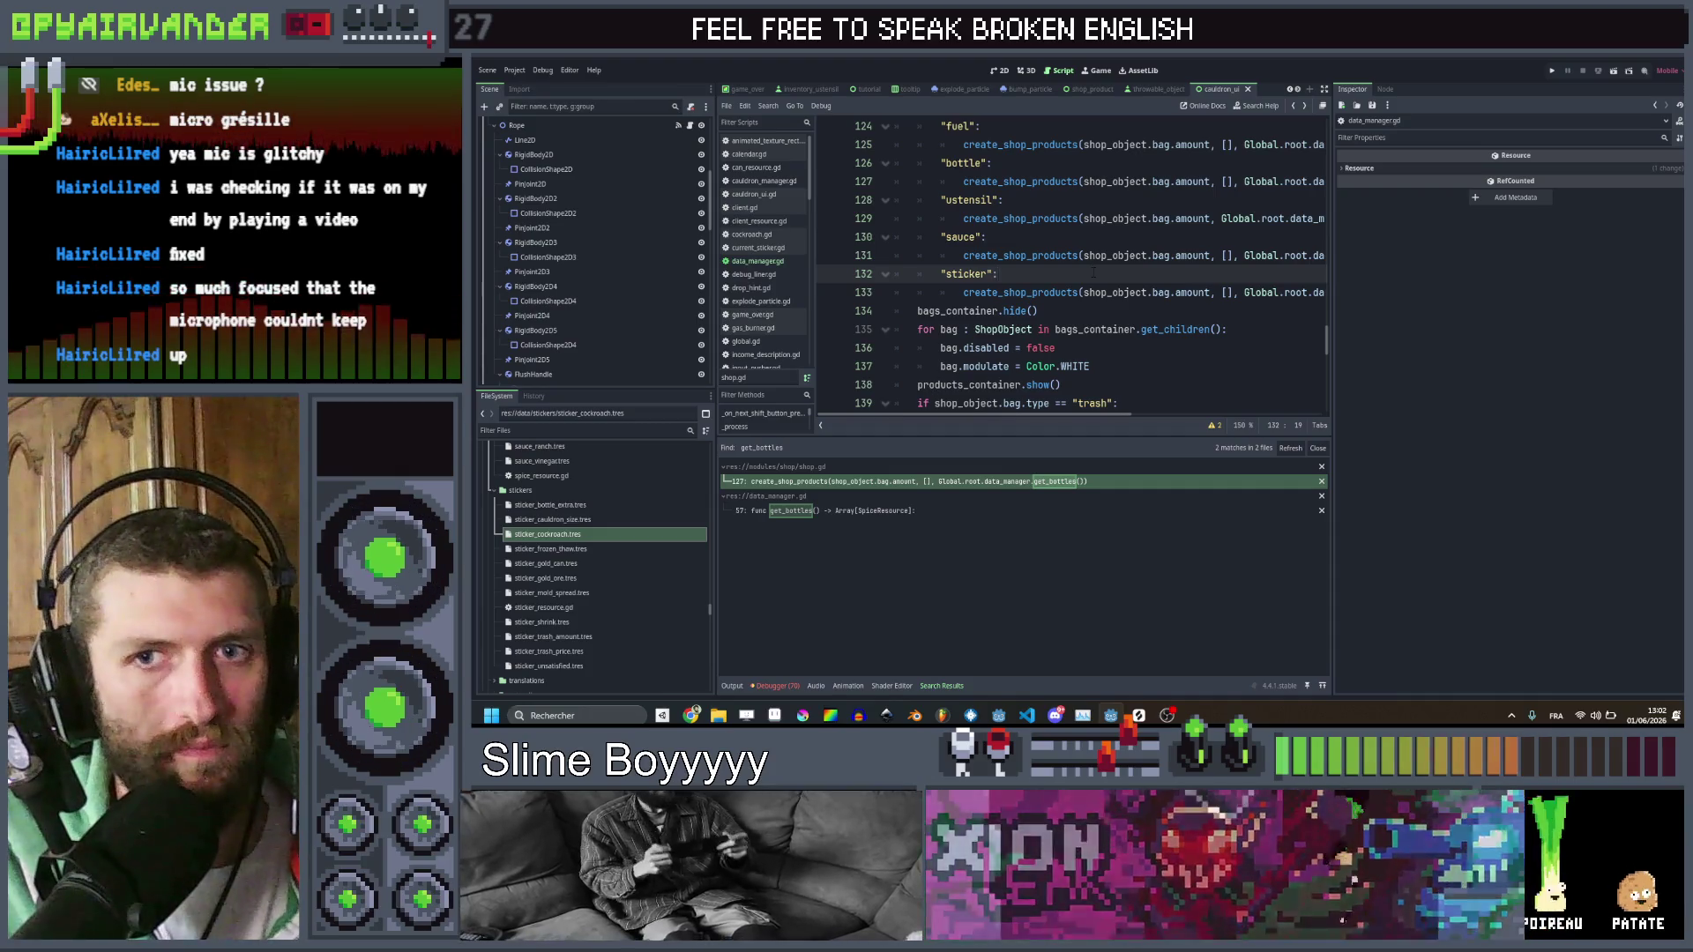
pyautogui.scroll(-1, 1093, 271)
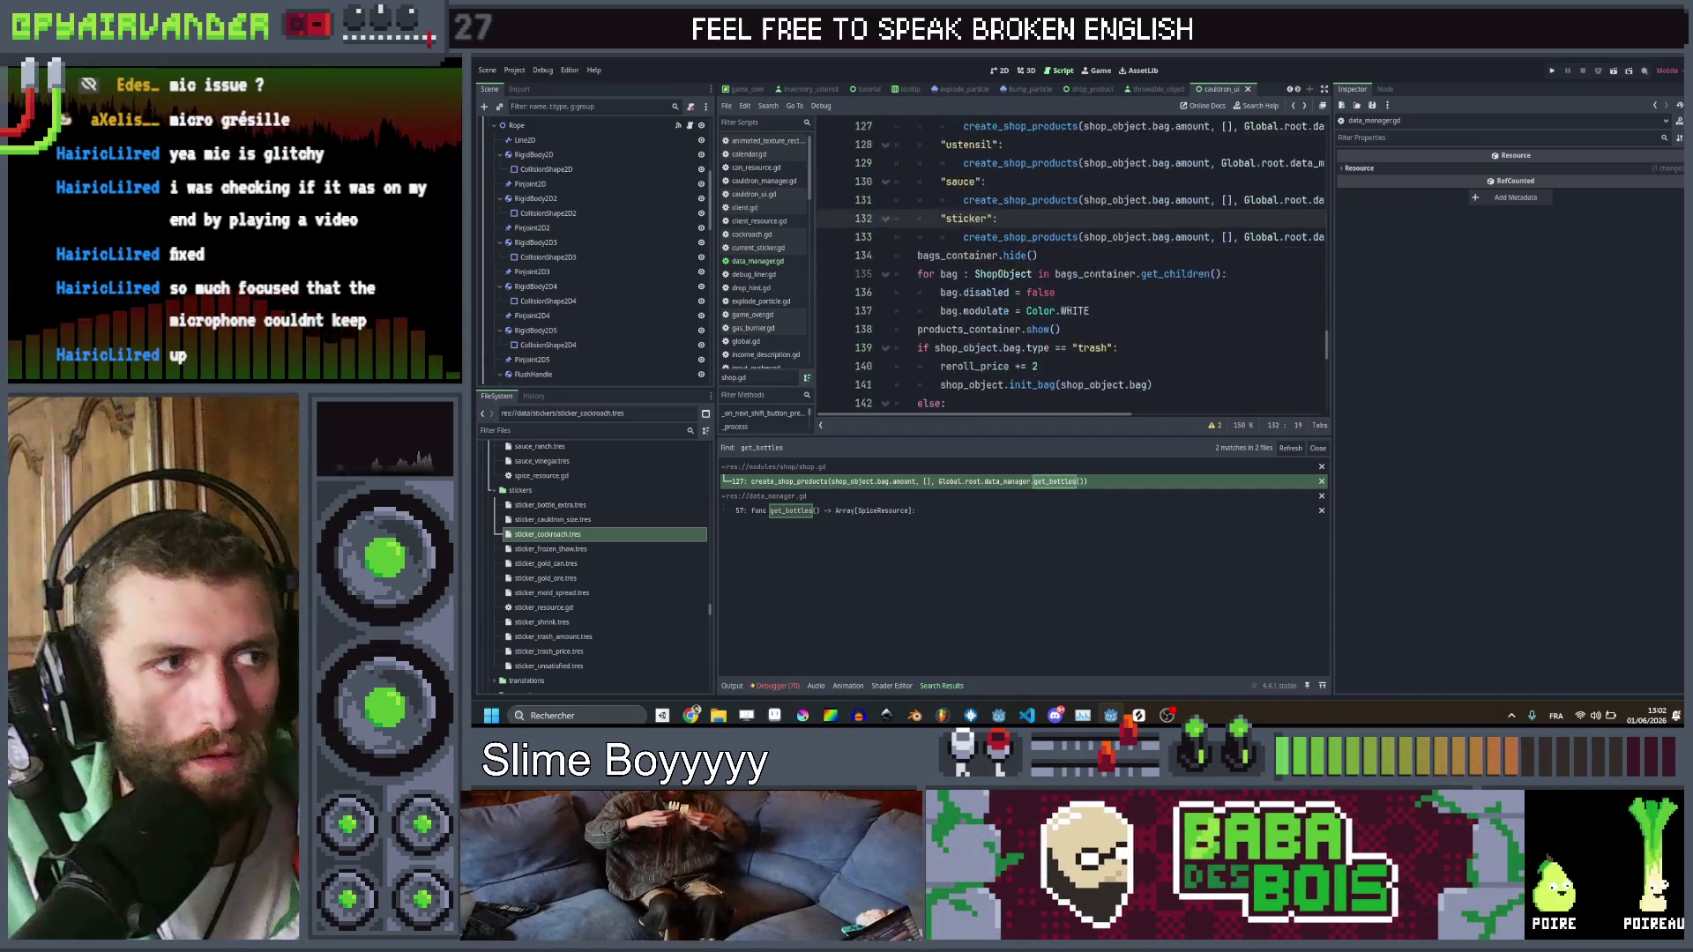
pyautogui.scroll(-1, 1094, 273)
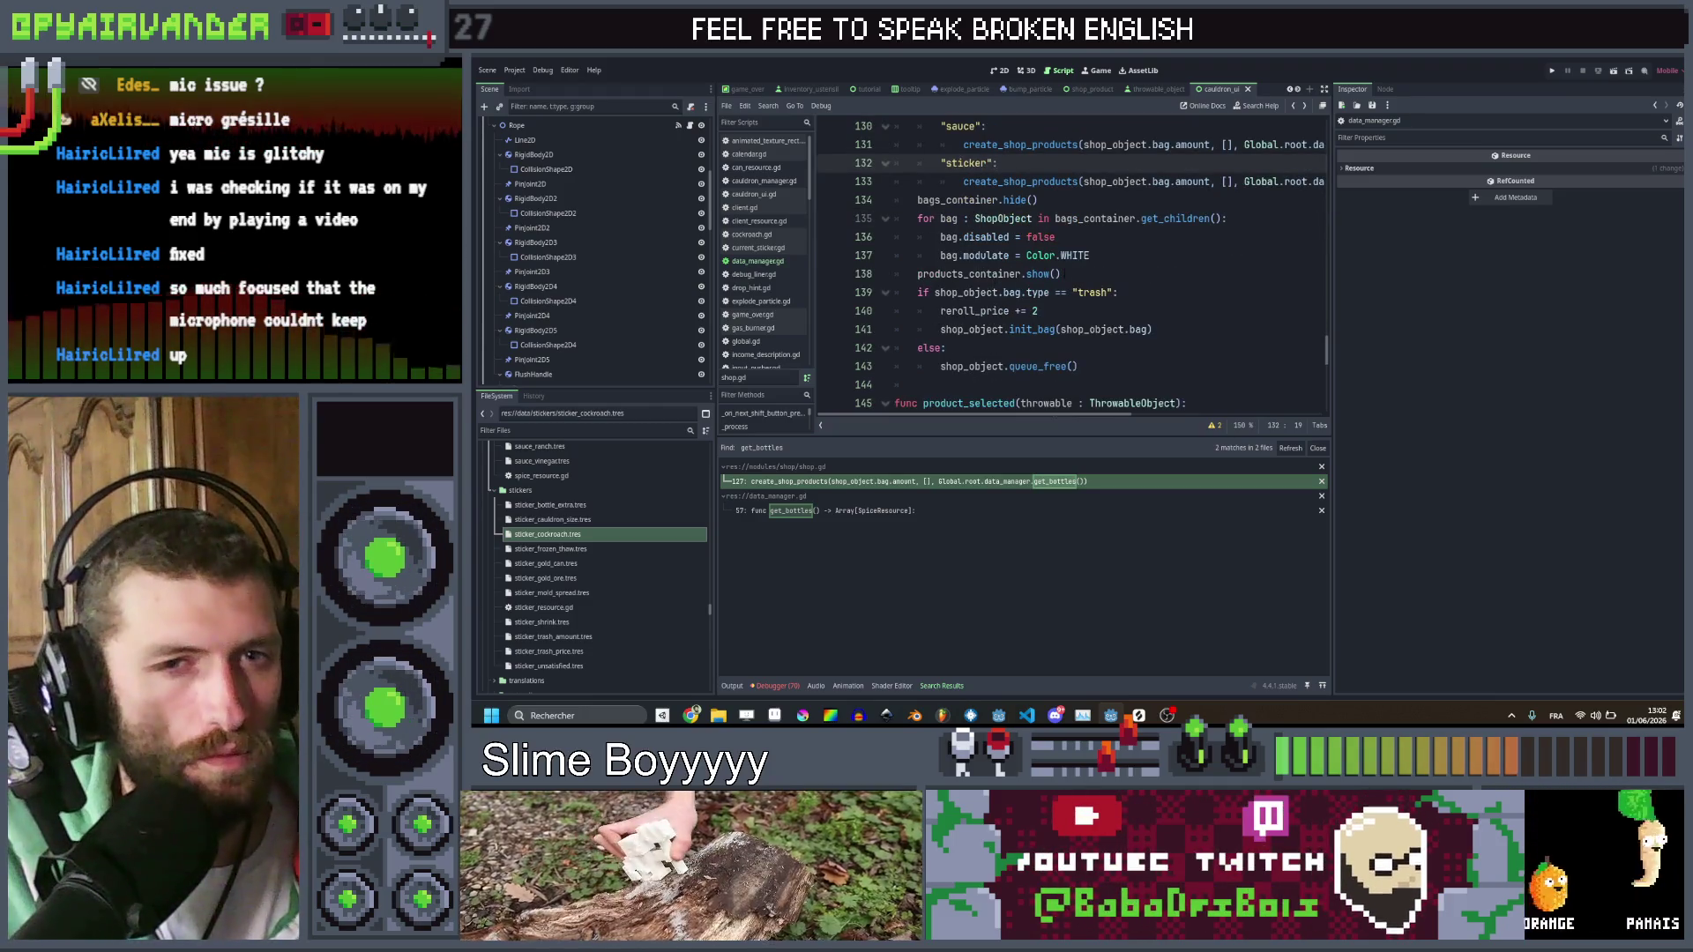
pyautogui.click(1169, 293)
pyautogui.click(1184, 279)
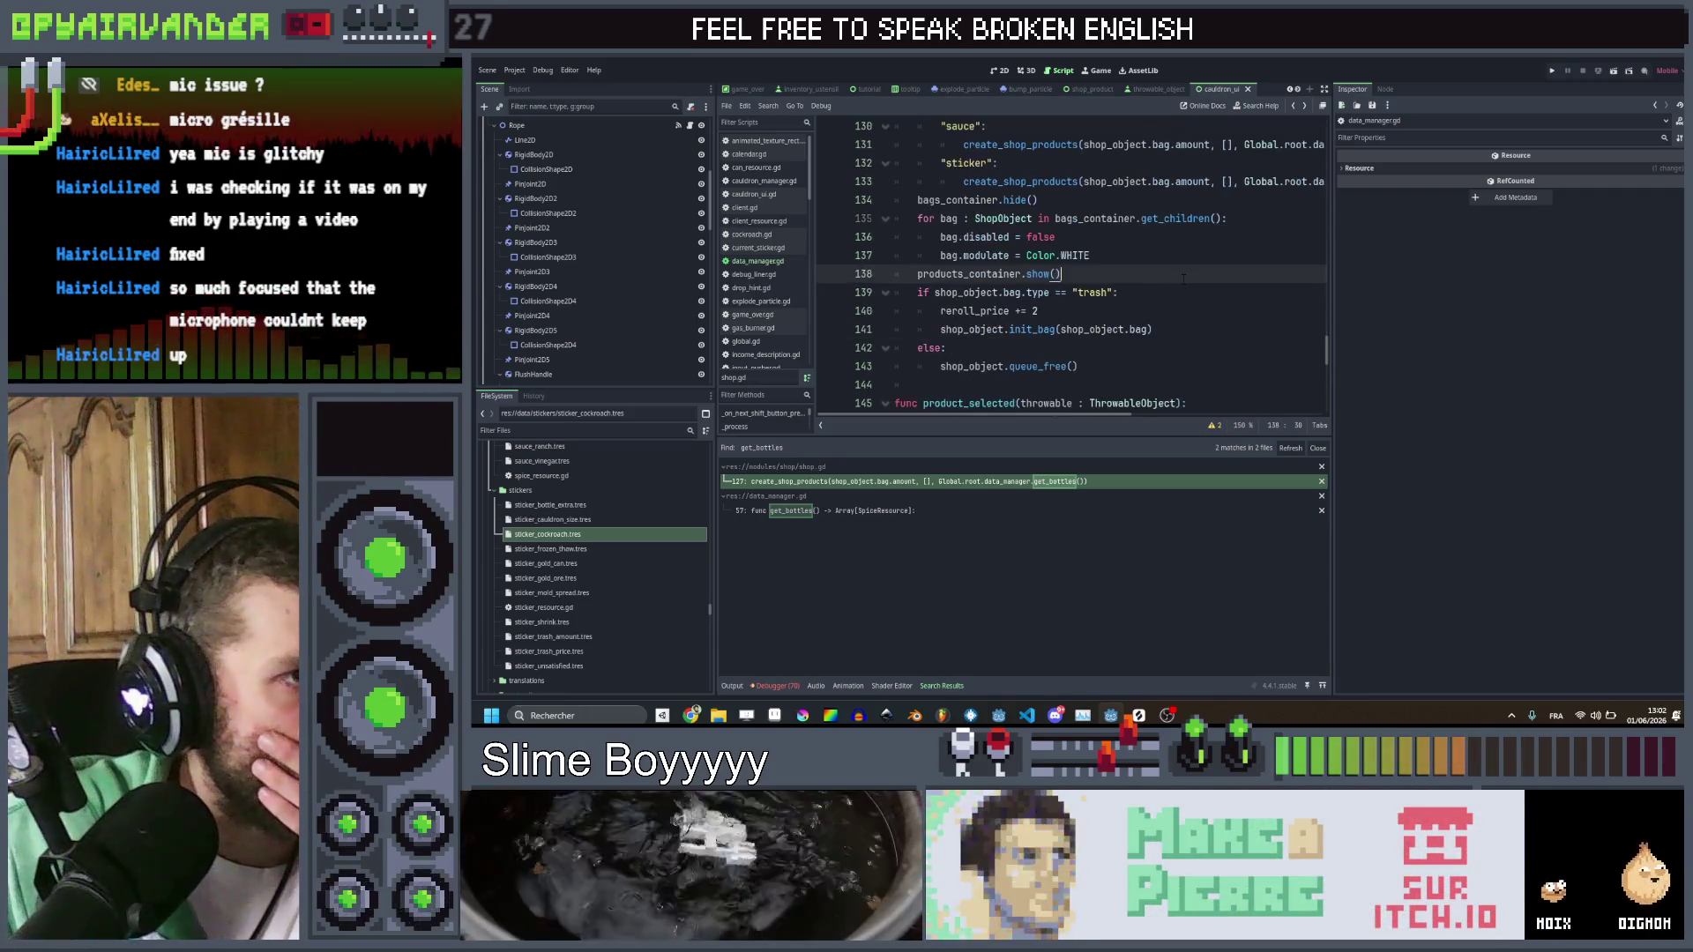
pyautogui.scroll(-9, 1184, 279)
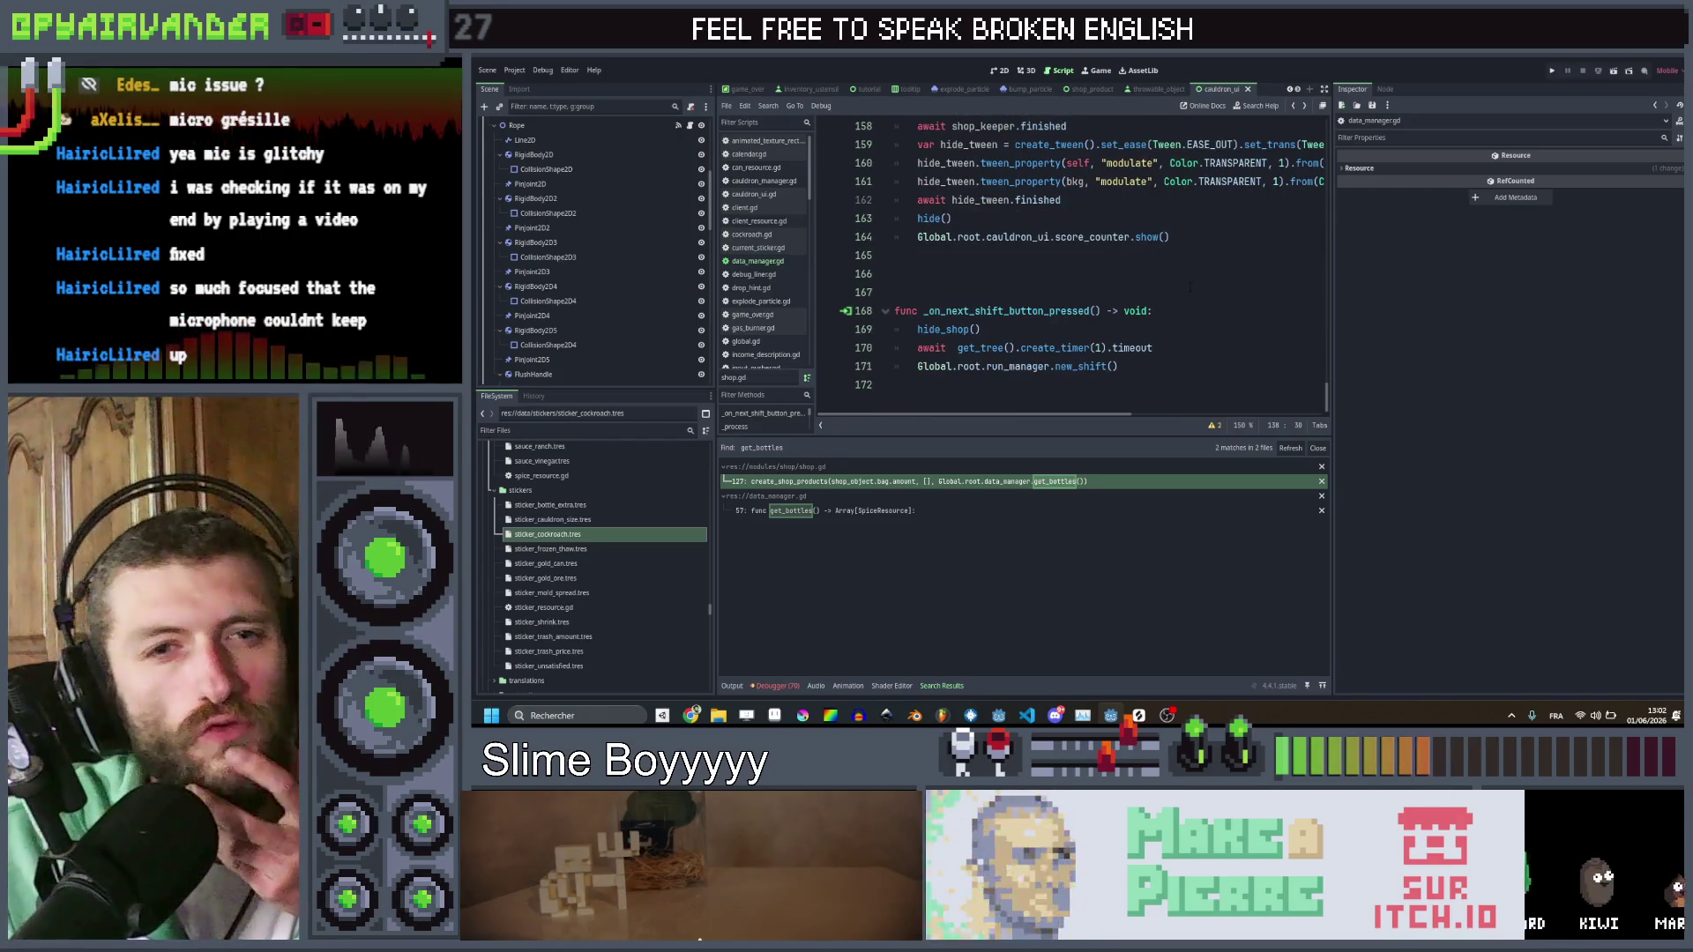
pyautogui.click(1189, 291)
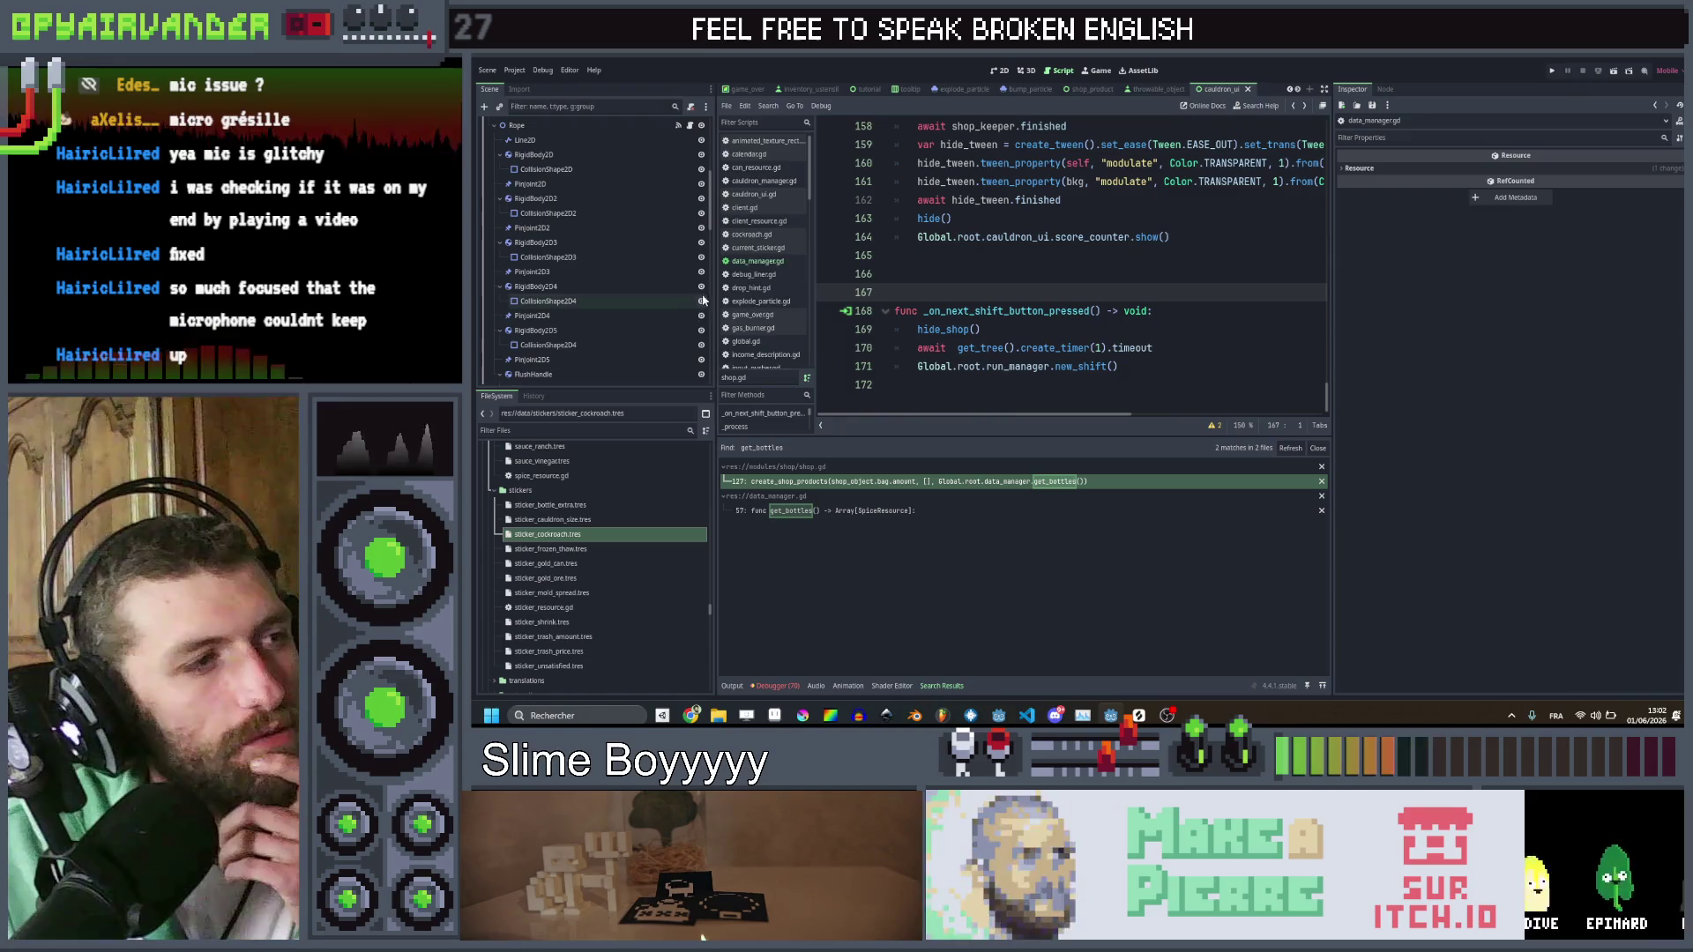
pyautogui.scroll(-8, 764, 344)
pyautogui.scroll(-5, 764, 349)
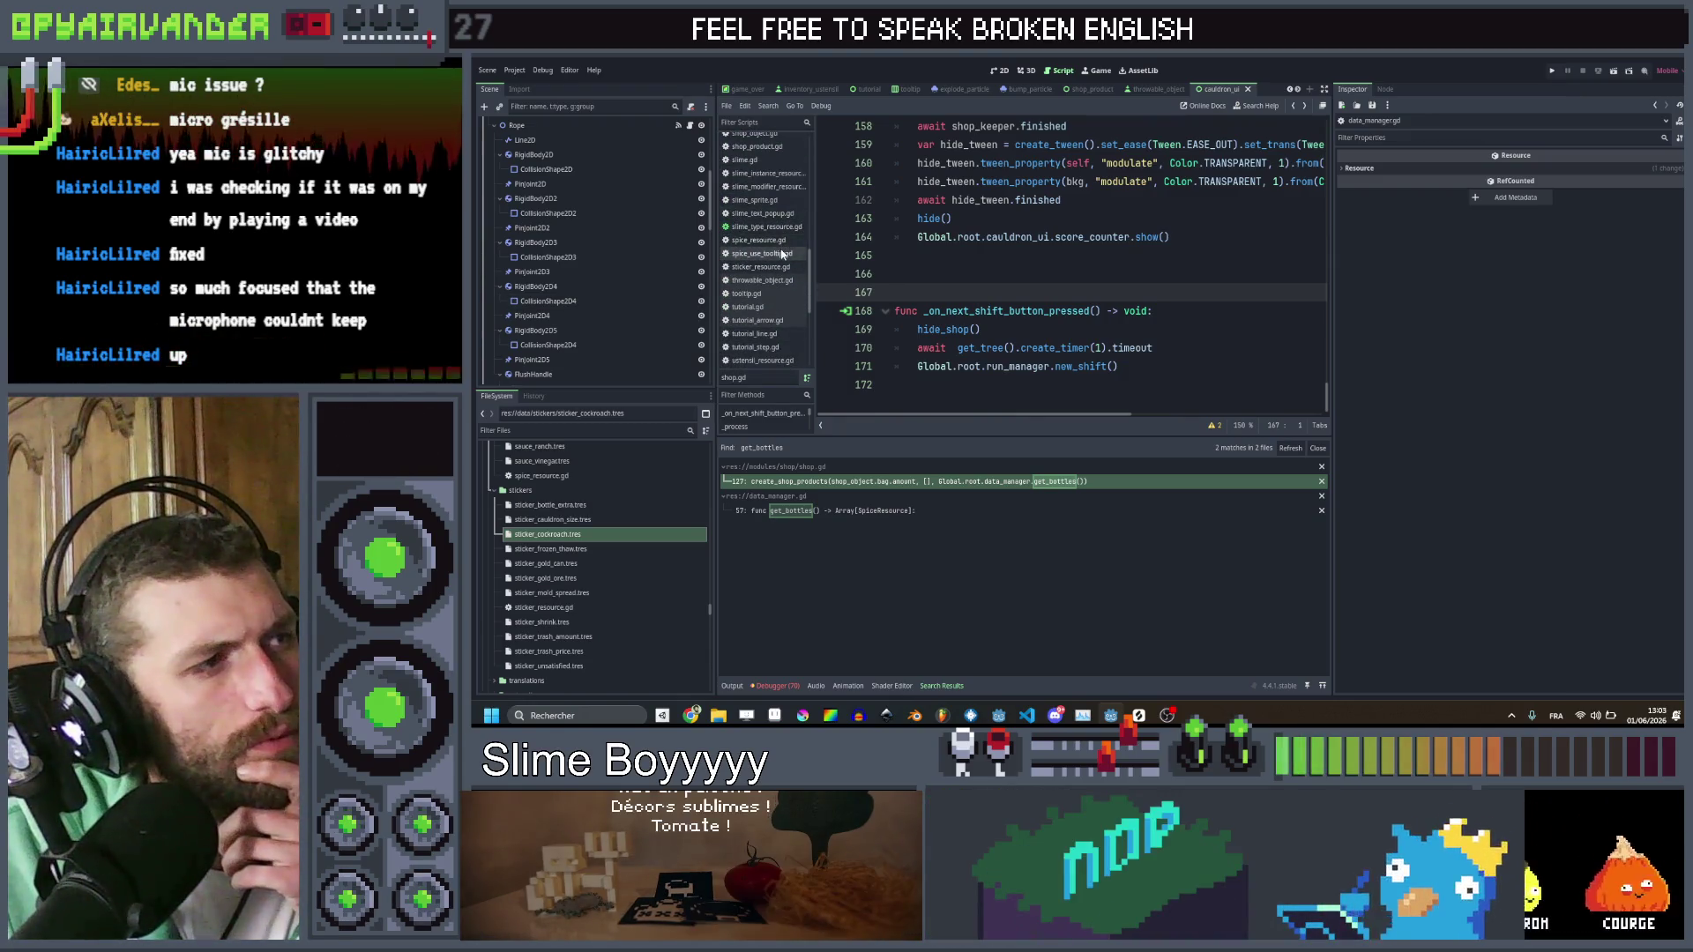
pyautogui.hotkey('alt', 'Left')
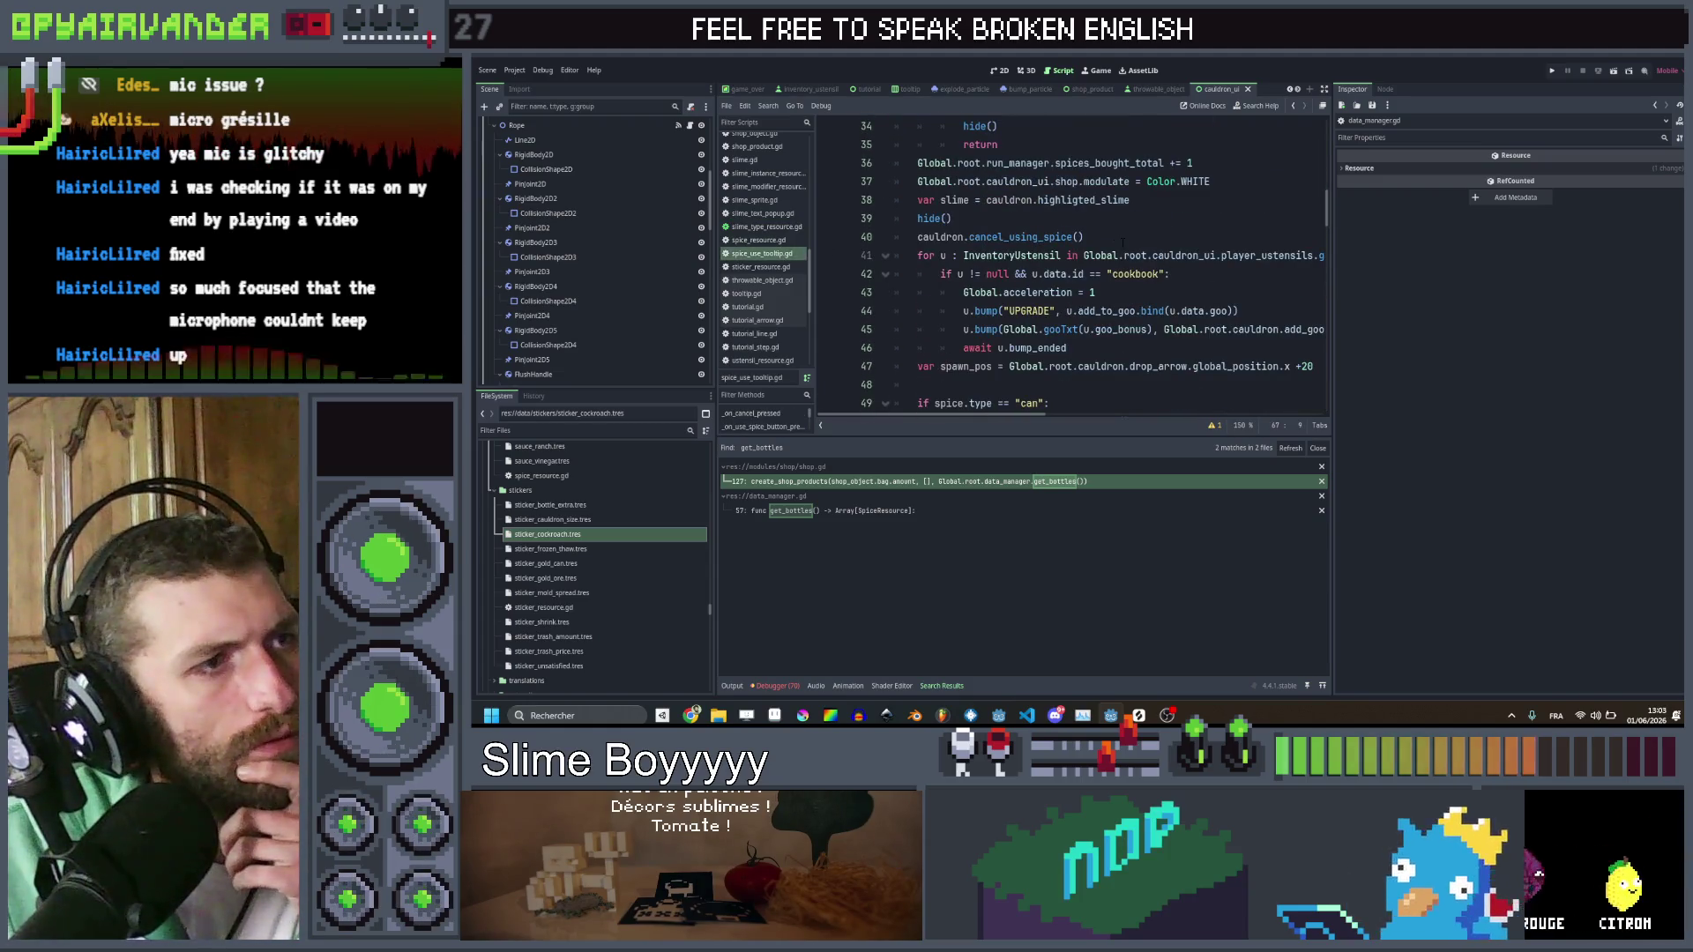
# Duplicate the "can" spice-type branch on lines 49–51 directly below itself
pyautogui.scroll(-3, 1123, 244)
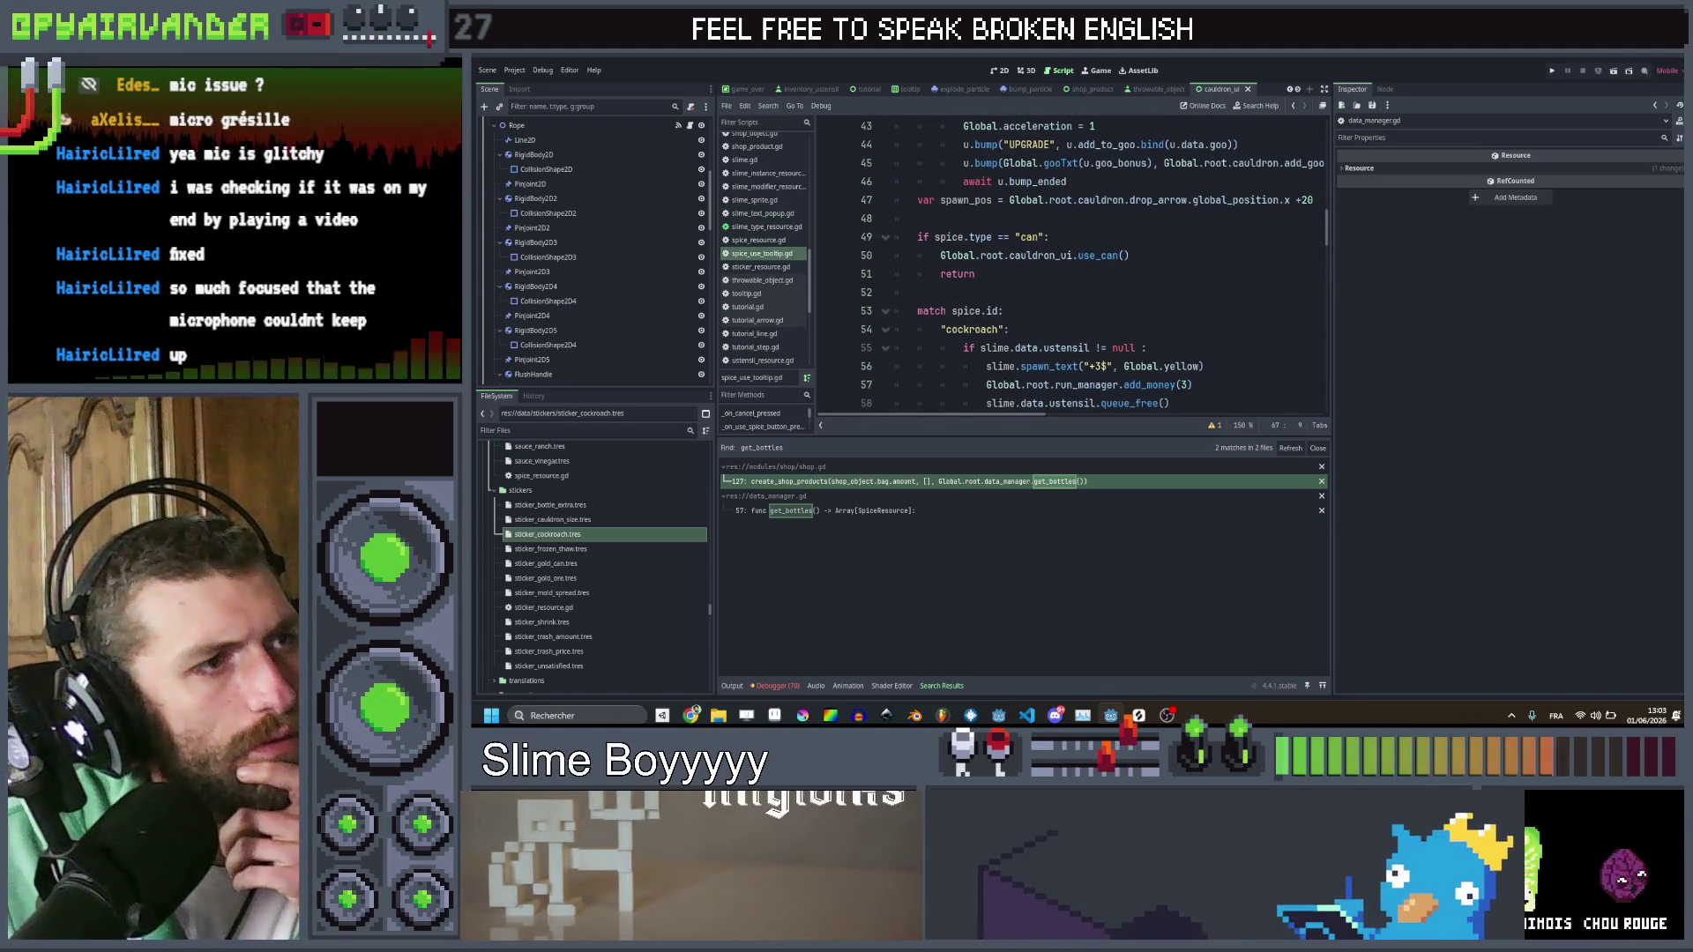
pyautogui.moveTo(985, 274); pyautogui.dragTo(917, 236)
pyautogui.click(996, 274)
pyautogui.moveTo(996, 275); pyautogui.dragTo(920, 237)
pyautogui.hotkey('ctrl', 'c')
pyautogui.click(996, 275)
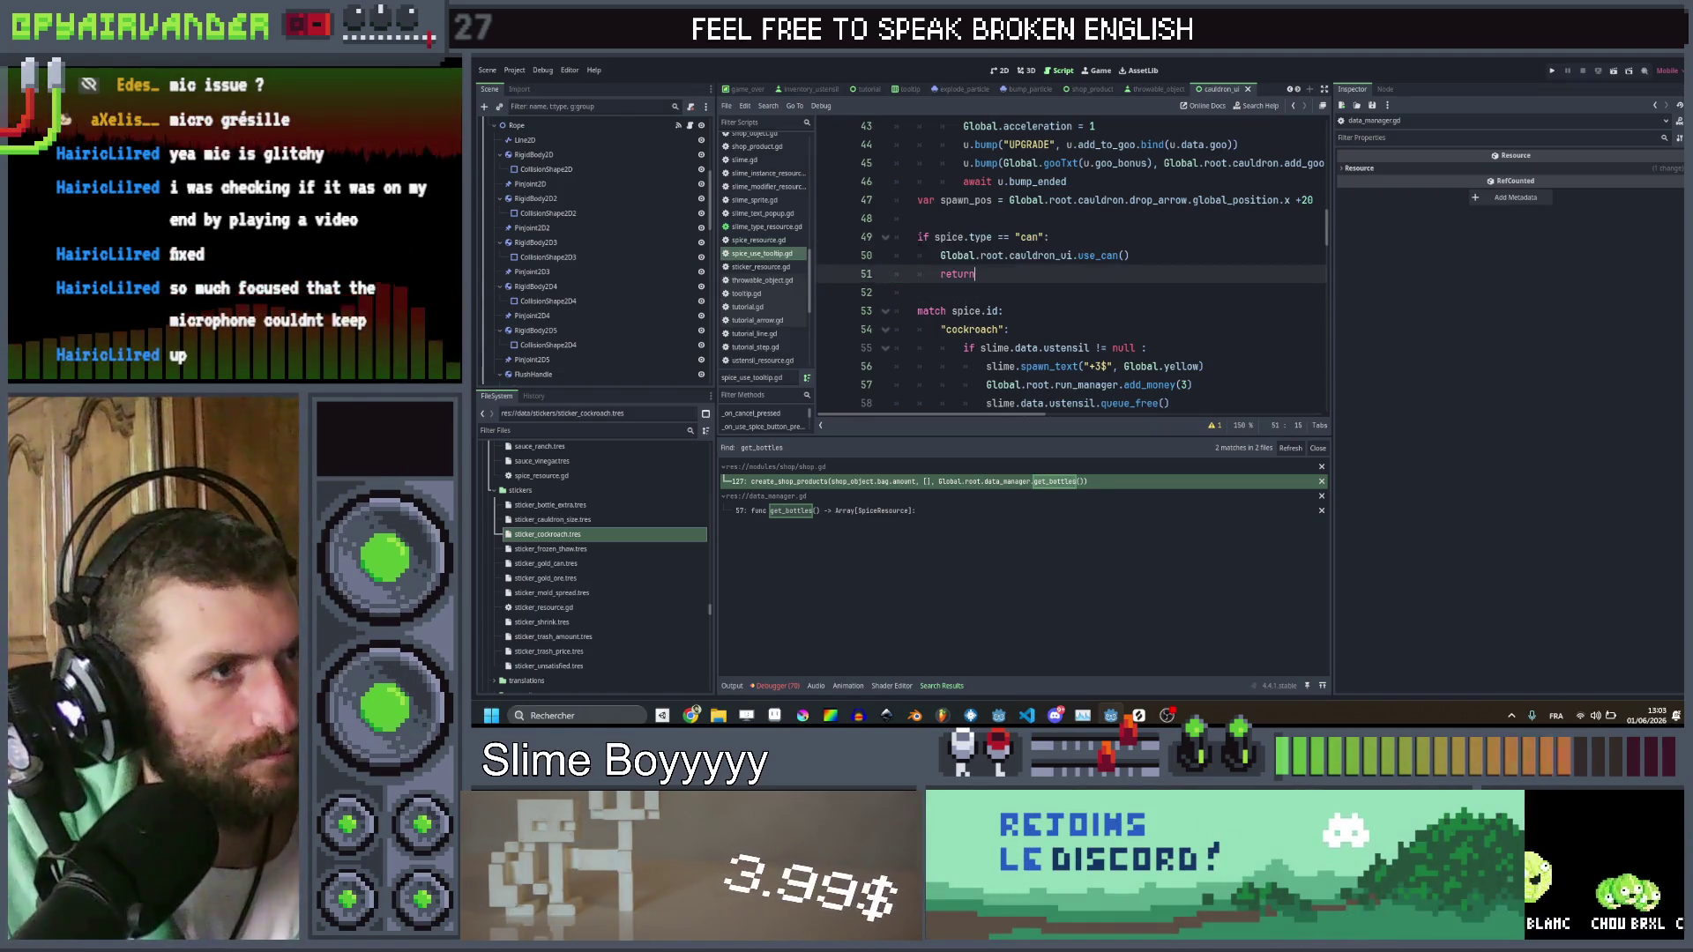
pyautogui.press('Return')
pyautogui.press('Return')
pyautogui.hotkey('ctrl', 'v')
# Make the copy check for "sticker" and call cauldron_ui.add_sticker(spice.id)
pyautogui.press('Up')
pyautogui.press('Up')
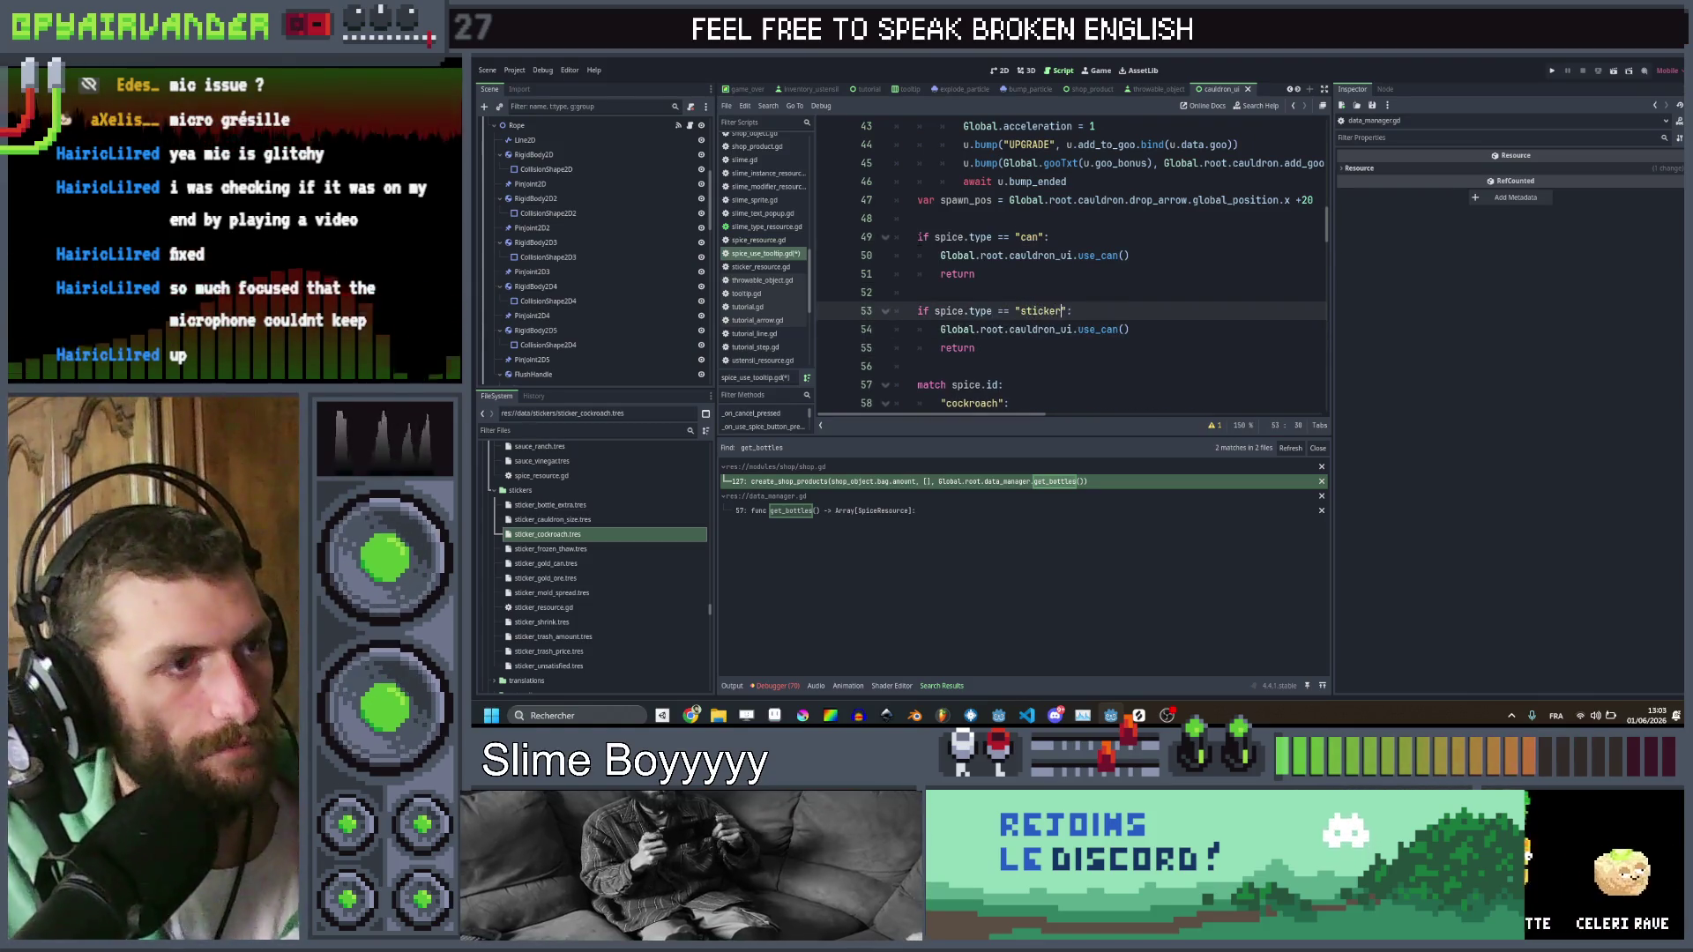
pyautogui.write('icker')
pyautogui.press('Down')
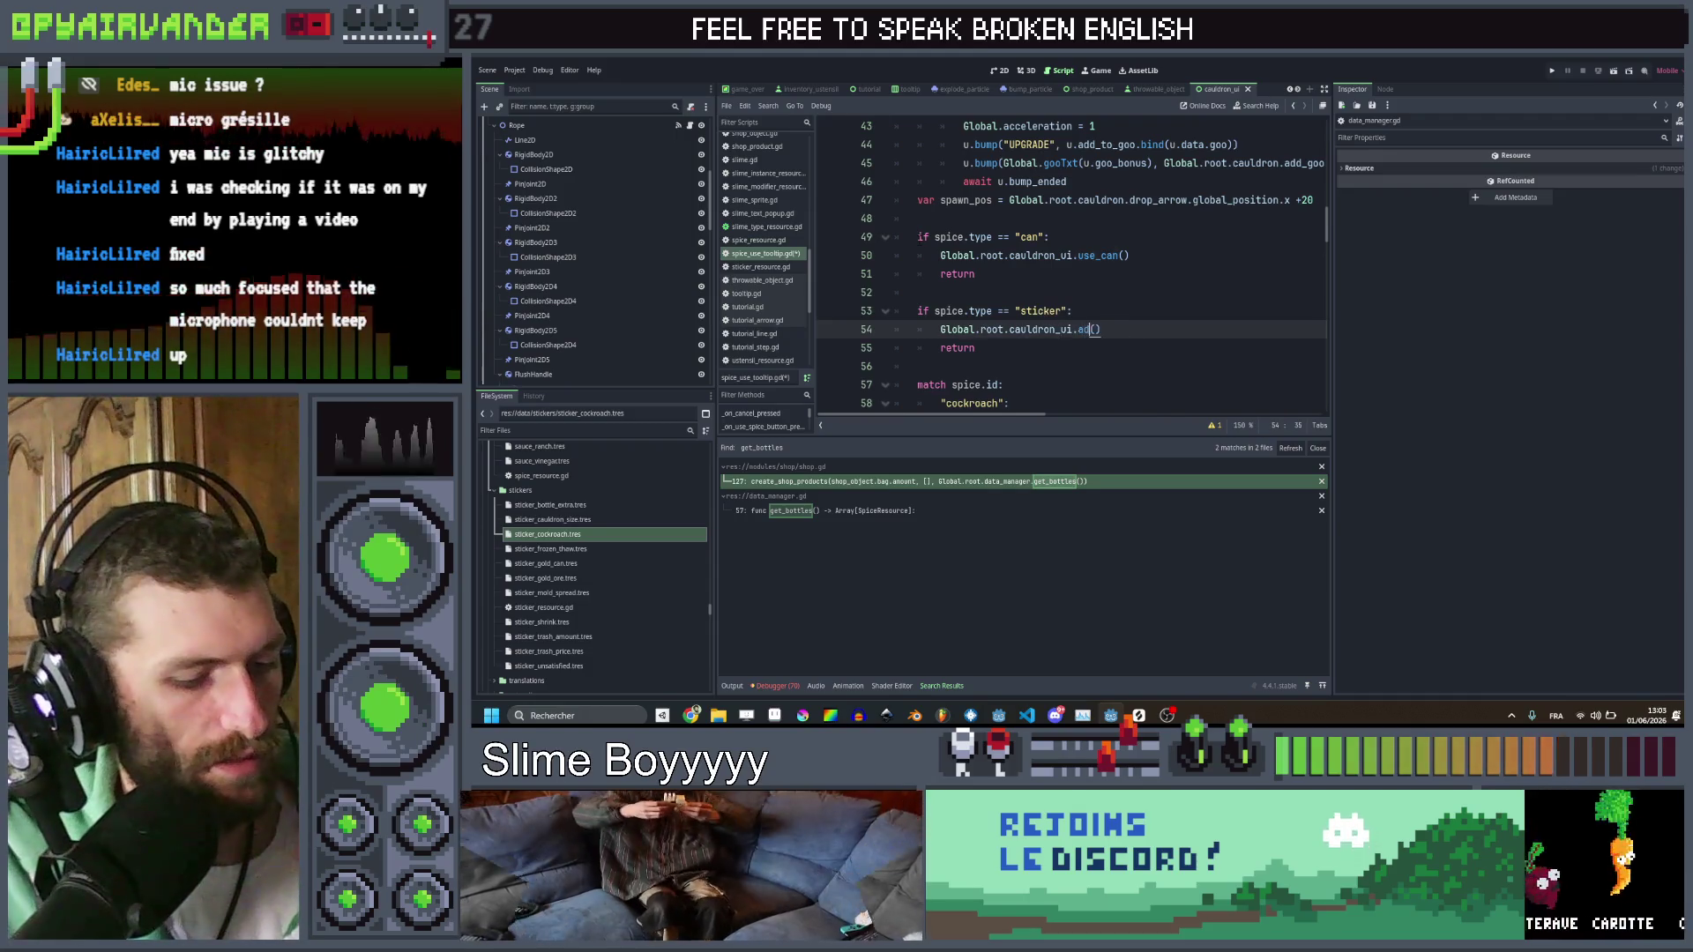
pyautogui.write('d_sticker')
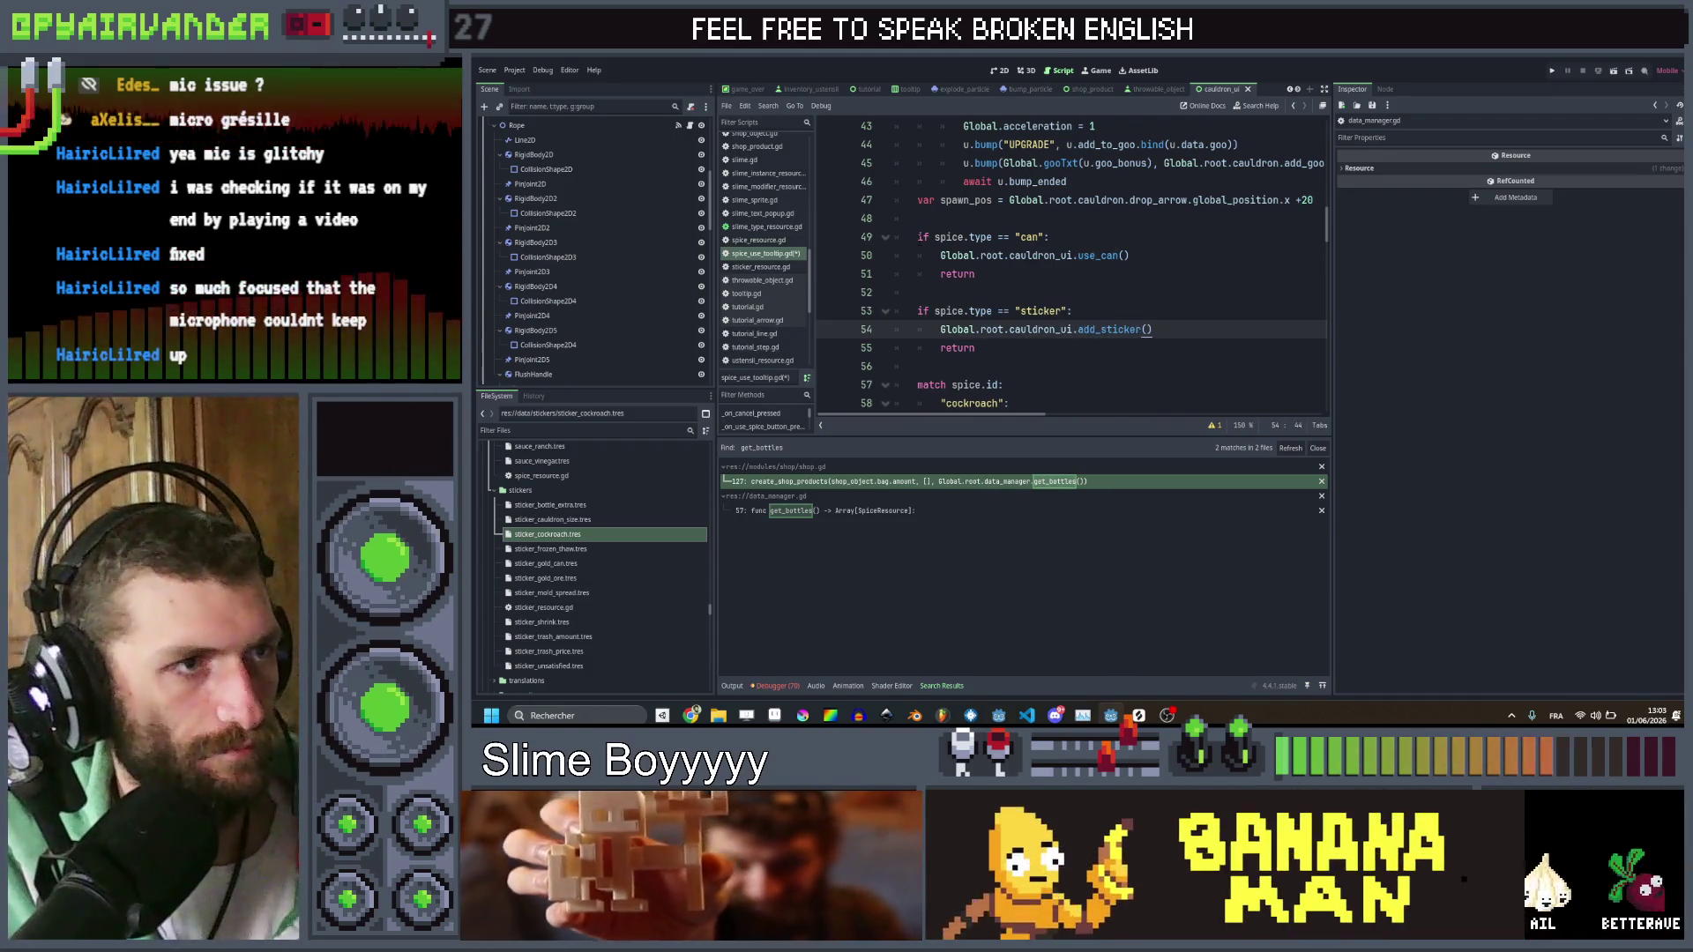
pyautogui.press('Right')
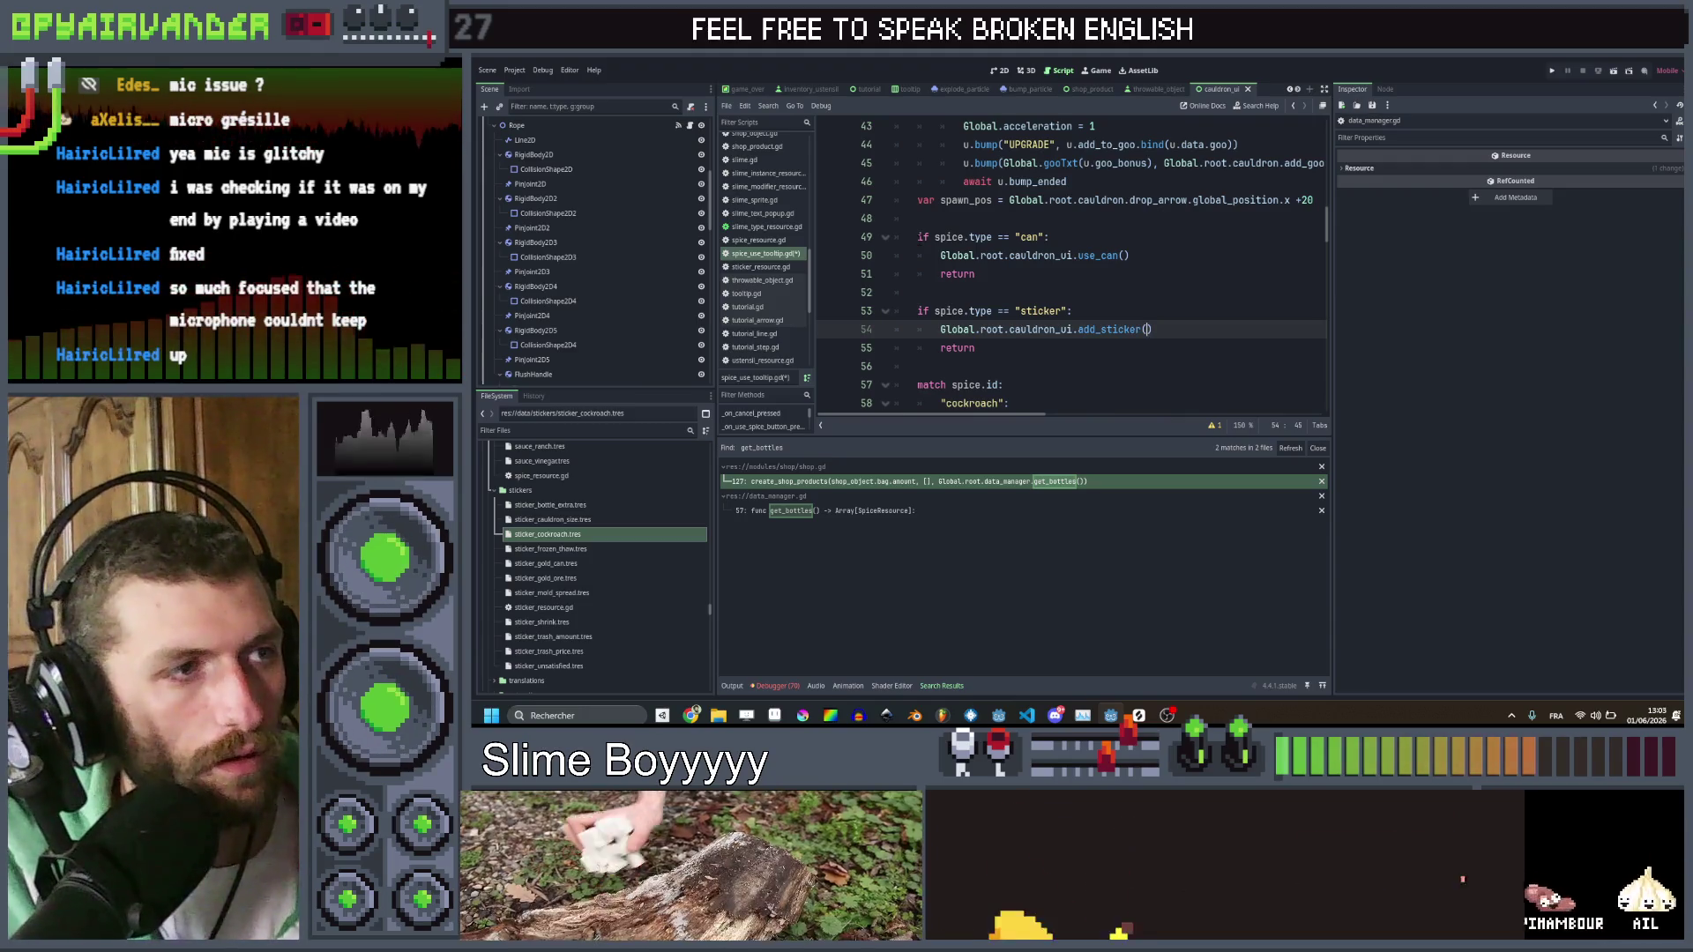
pyautogui.write('spice')
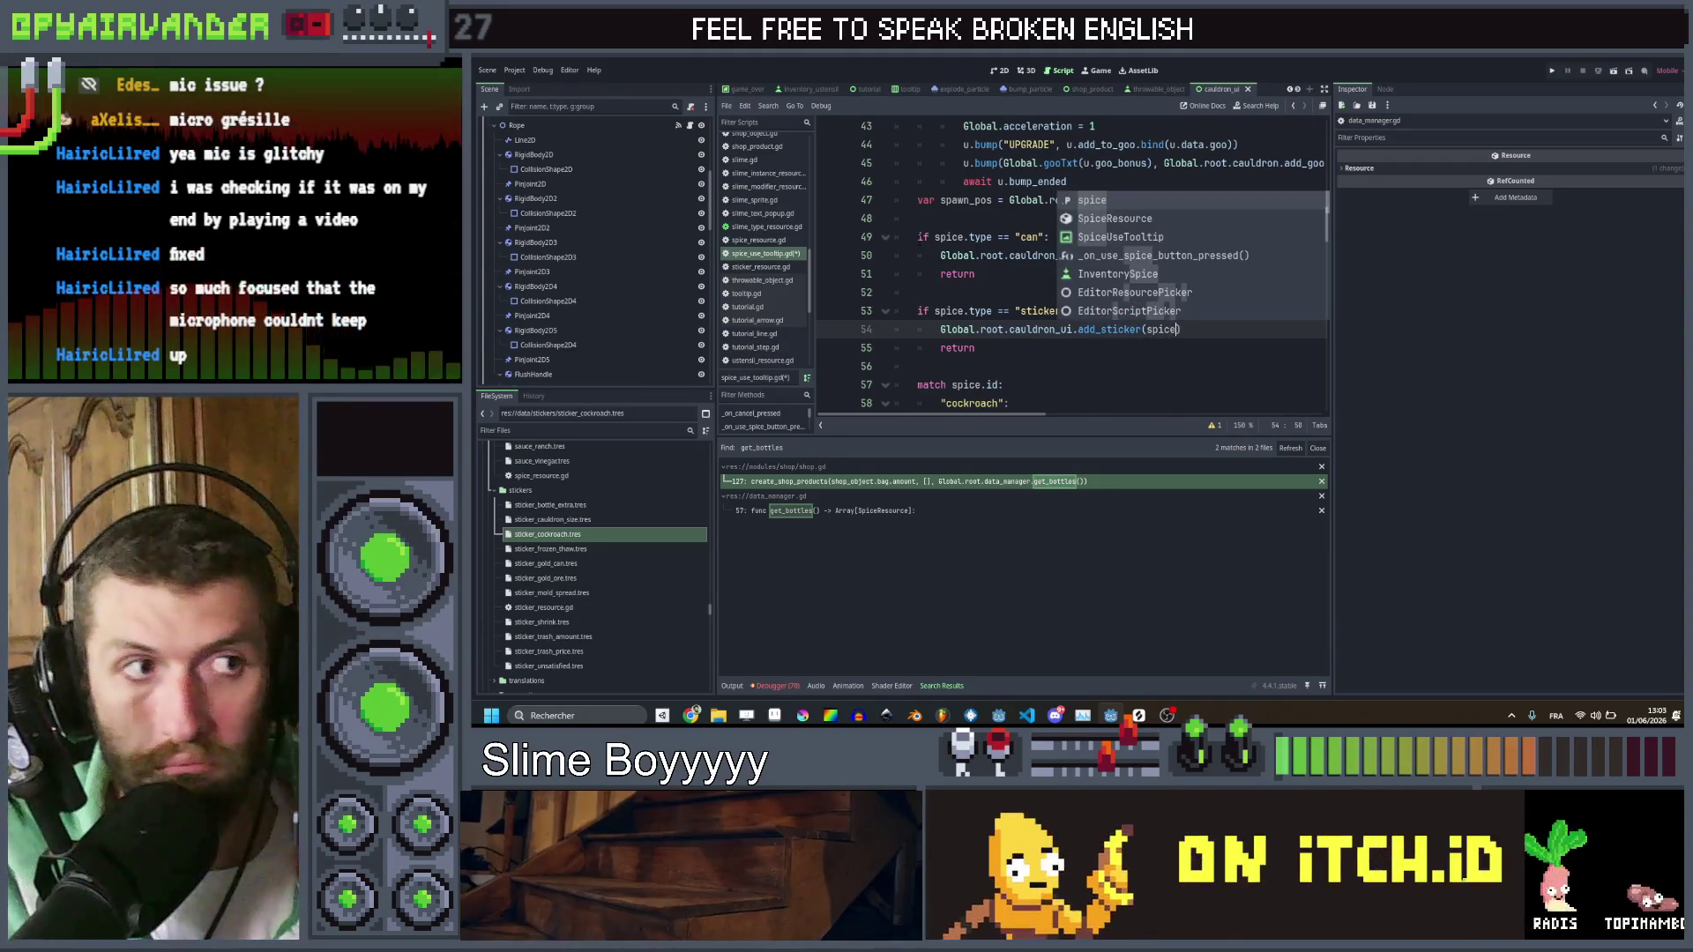
pyautogui.press('Escape')
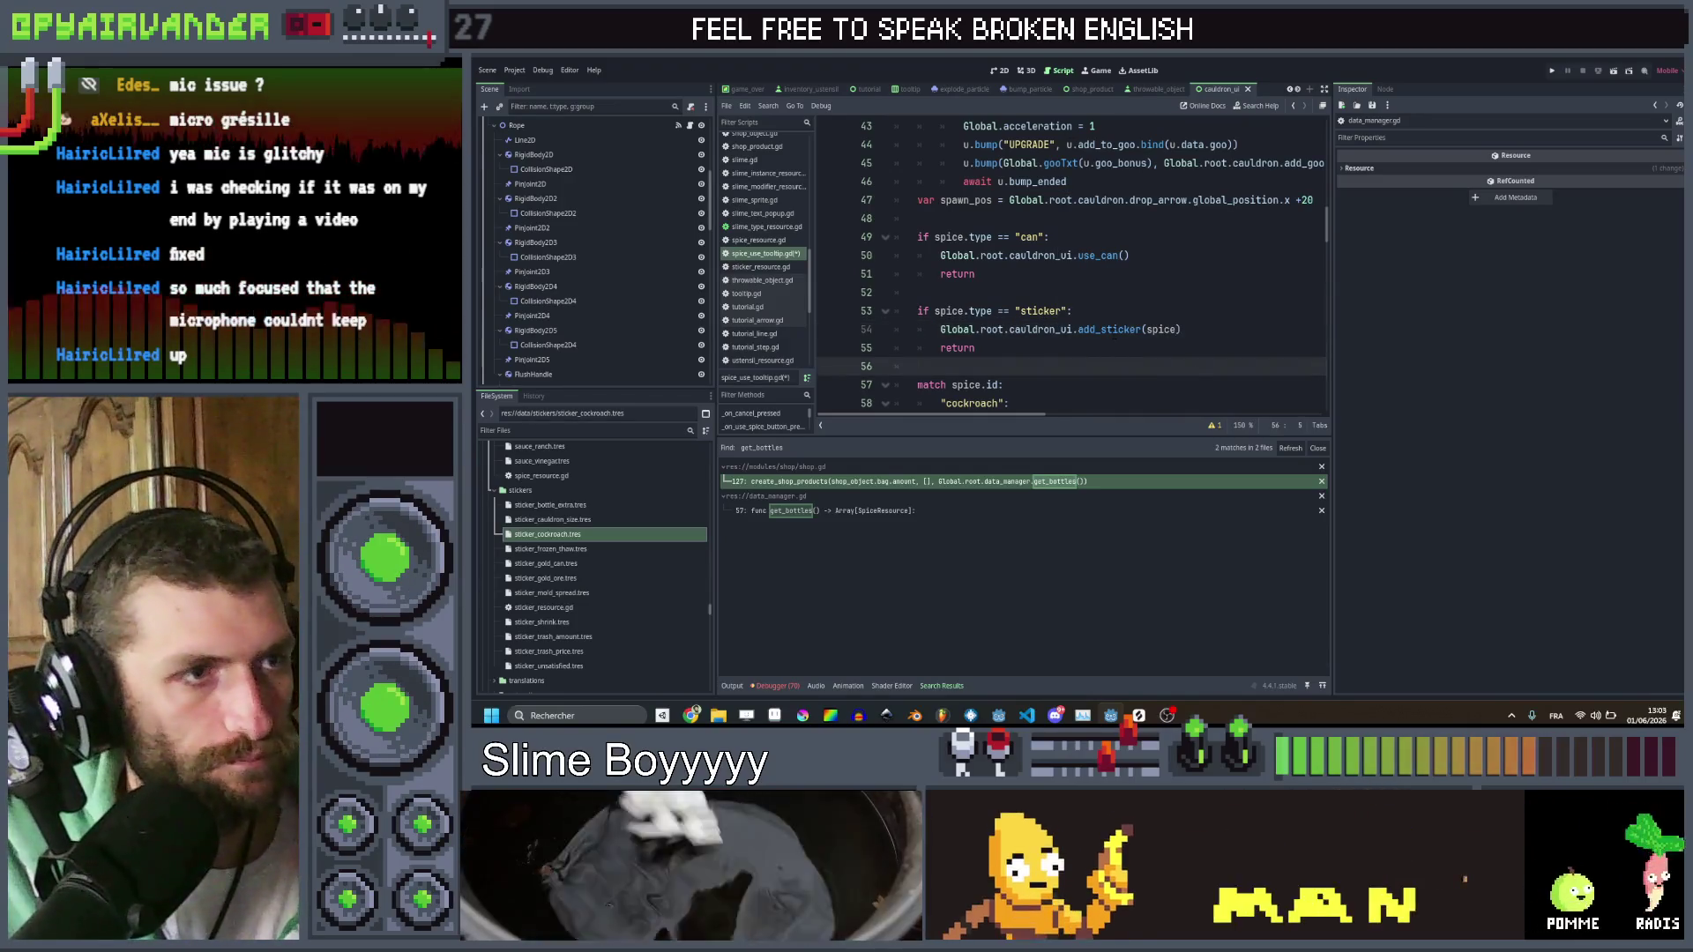
pyautogui.doubleClick(1111, 329)
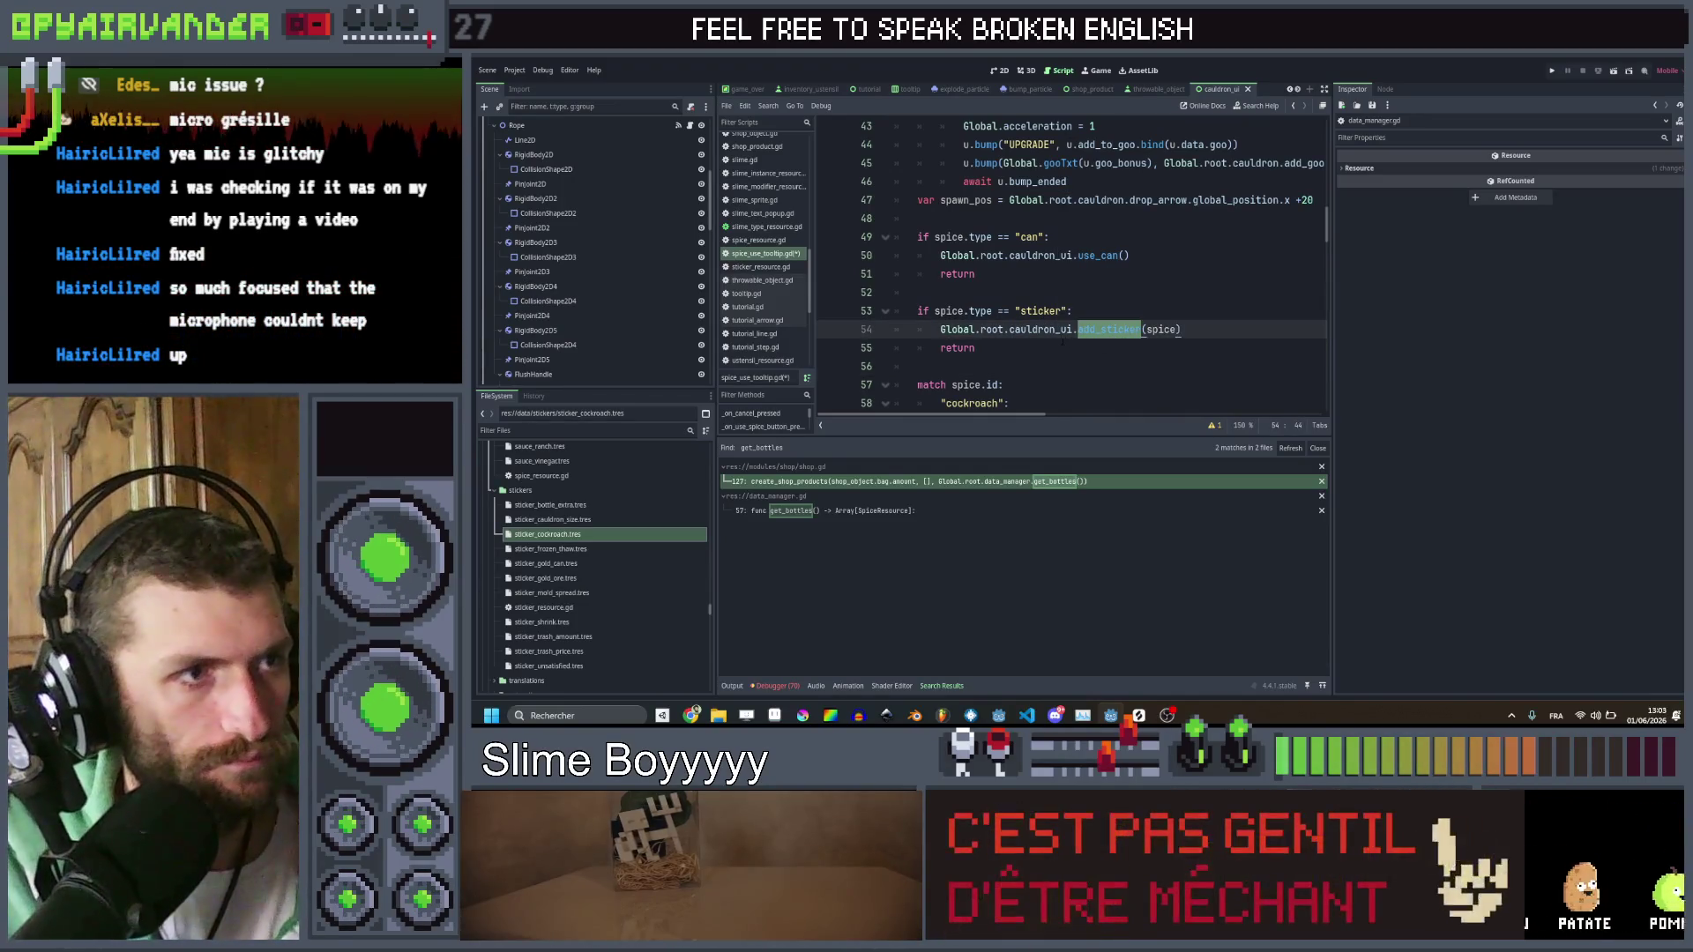
pyautogui.doubleClick(1169, 329)
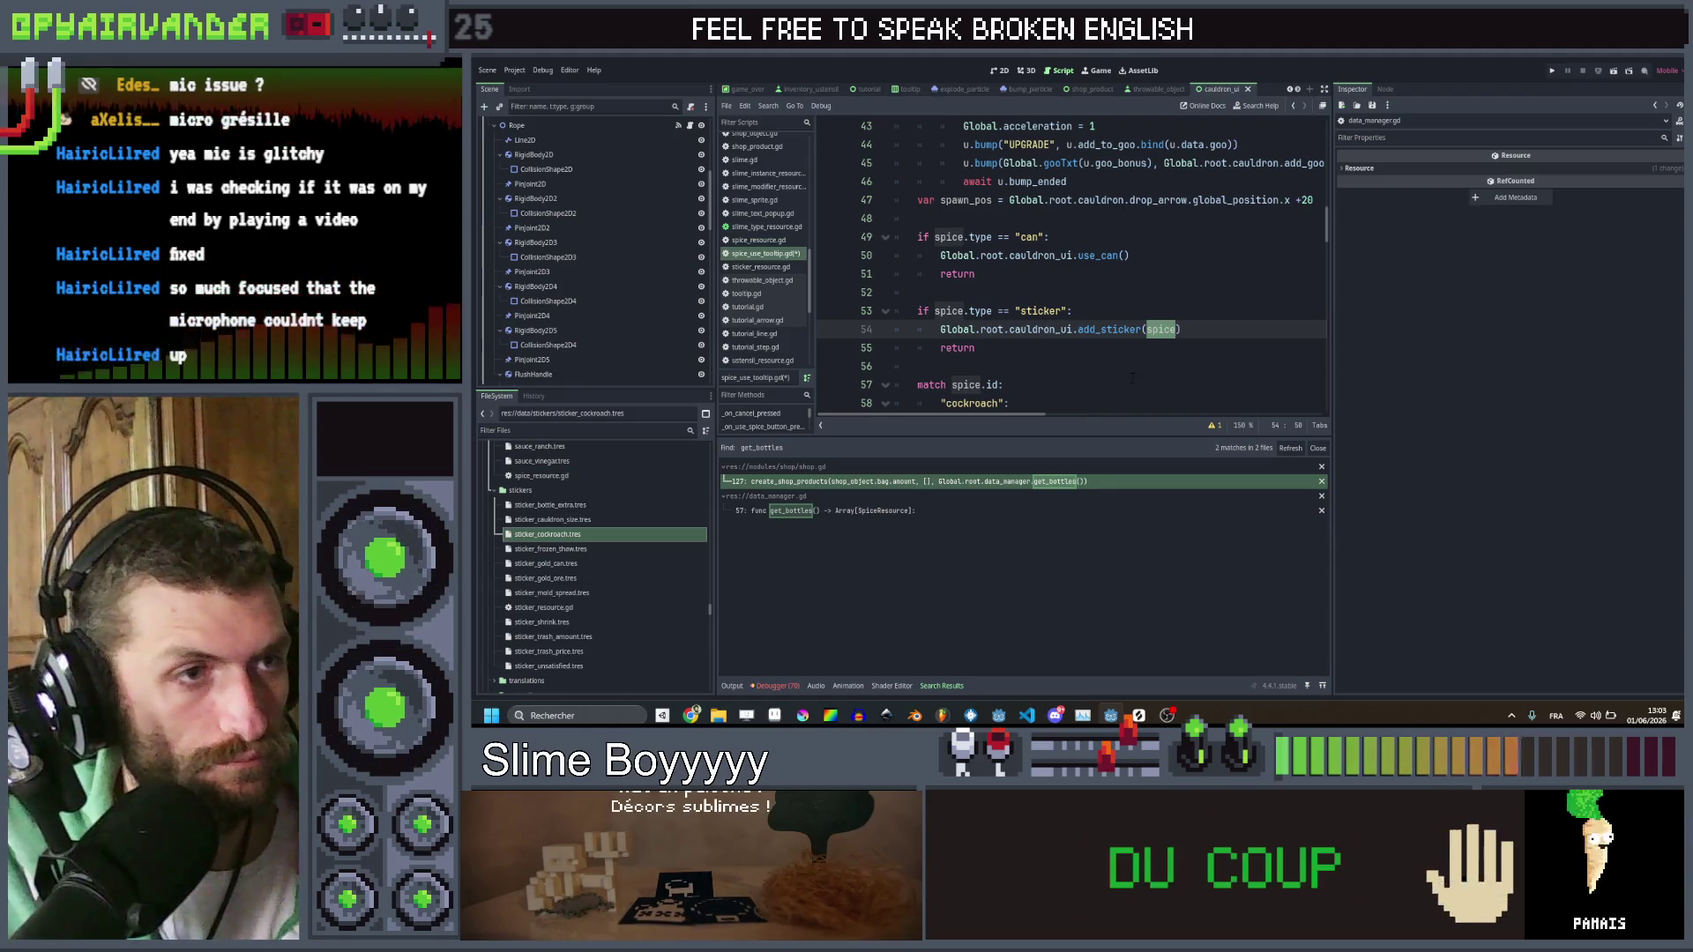
pyautogui.write('.id')
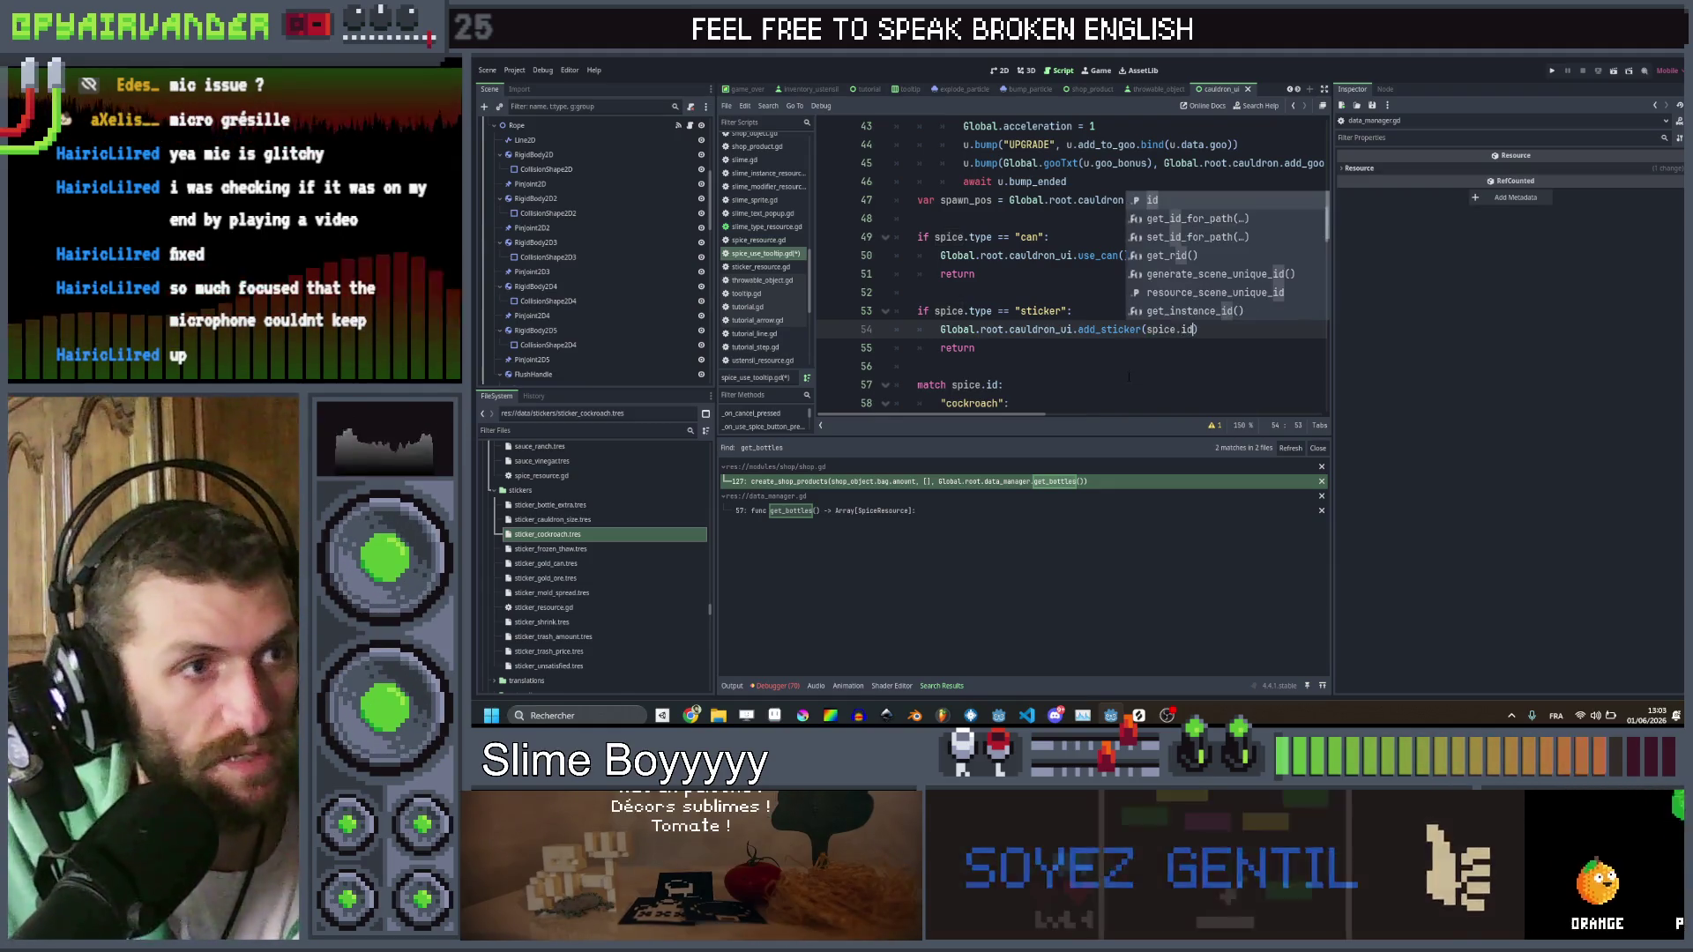
pyautogui.click(1129, 384)
pyautogui.keyDown('ctrl'); pyautogui.click(1098, 255); pyautogui.keyUp('ctrl')
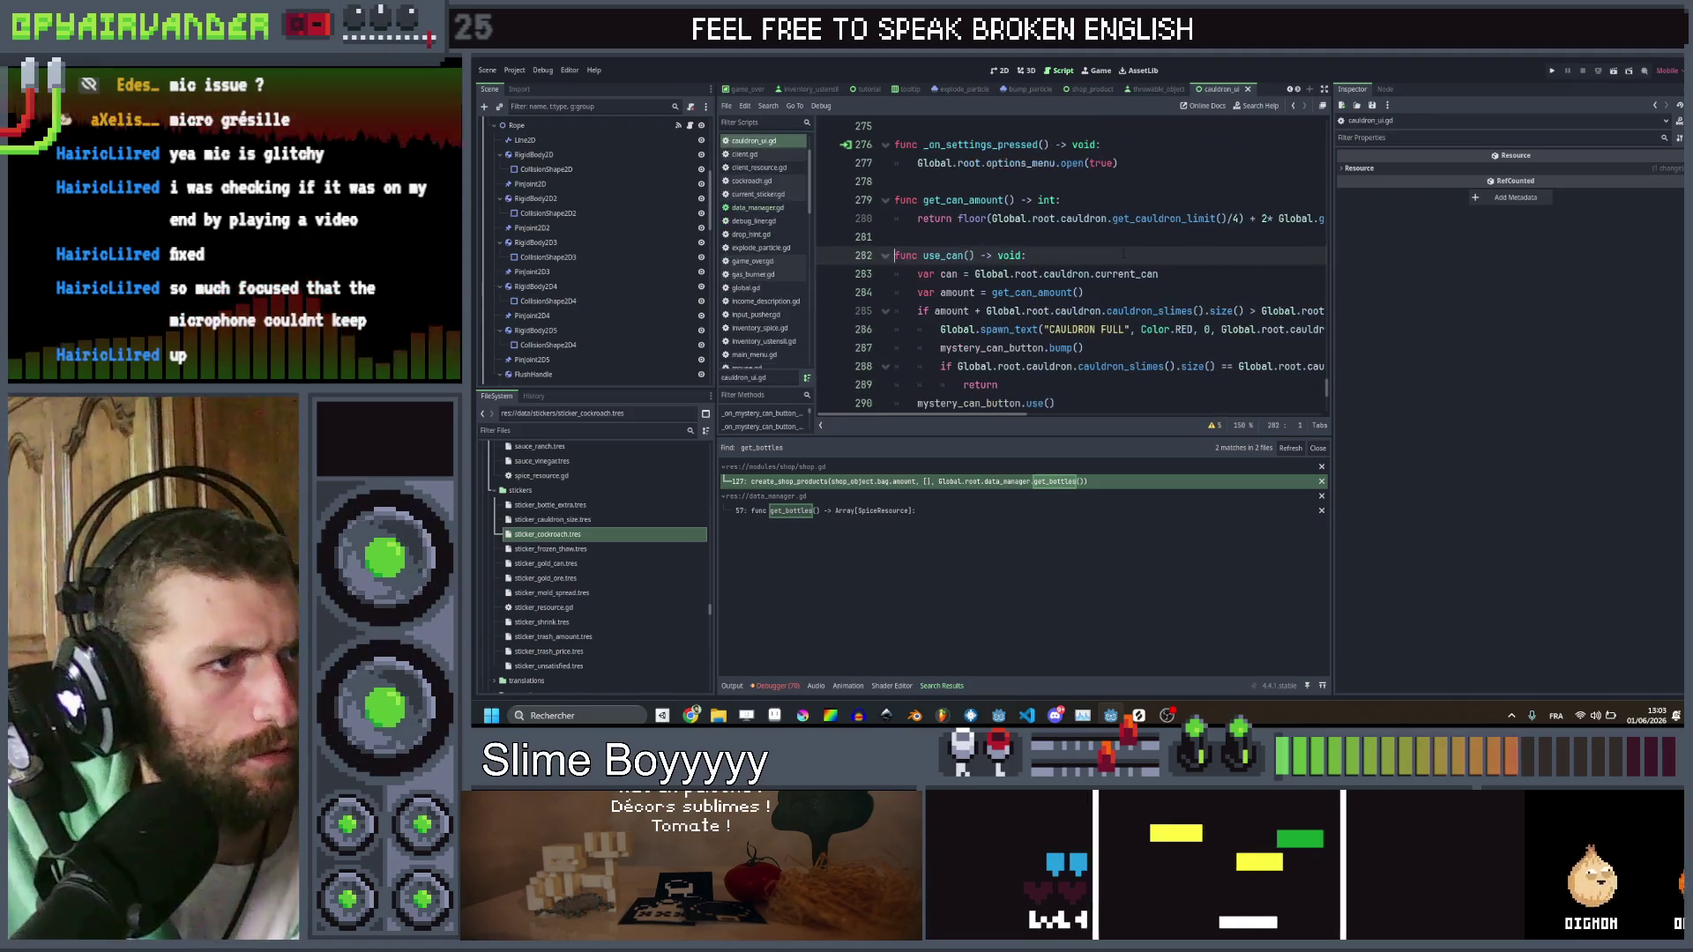
# Add func add_sticker(id : String): after use_can() in cauldron_ui.gd and save
pyautogui.scroll(-5, 977, 298)
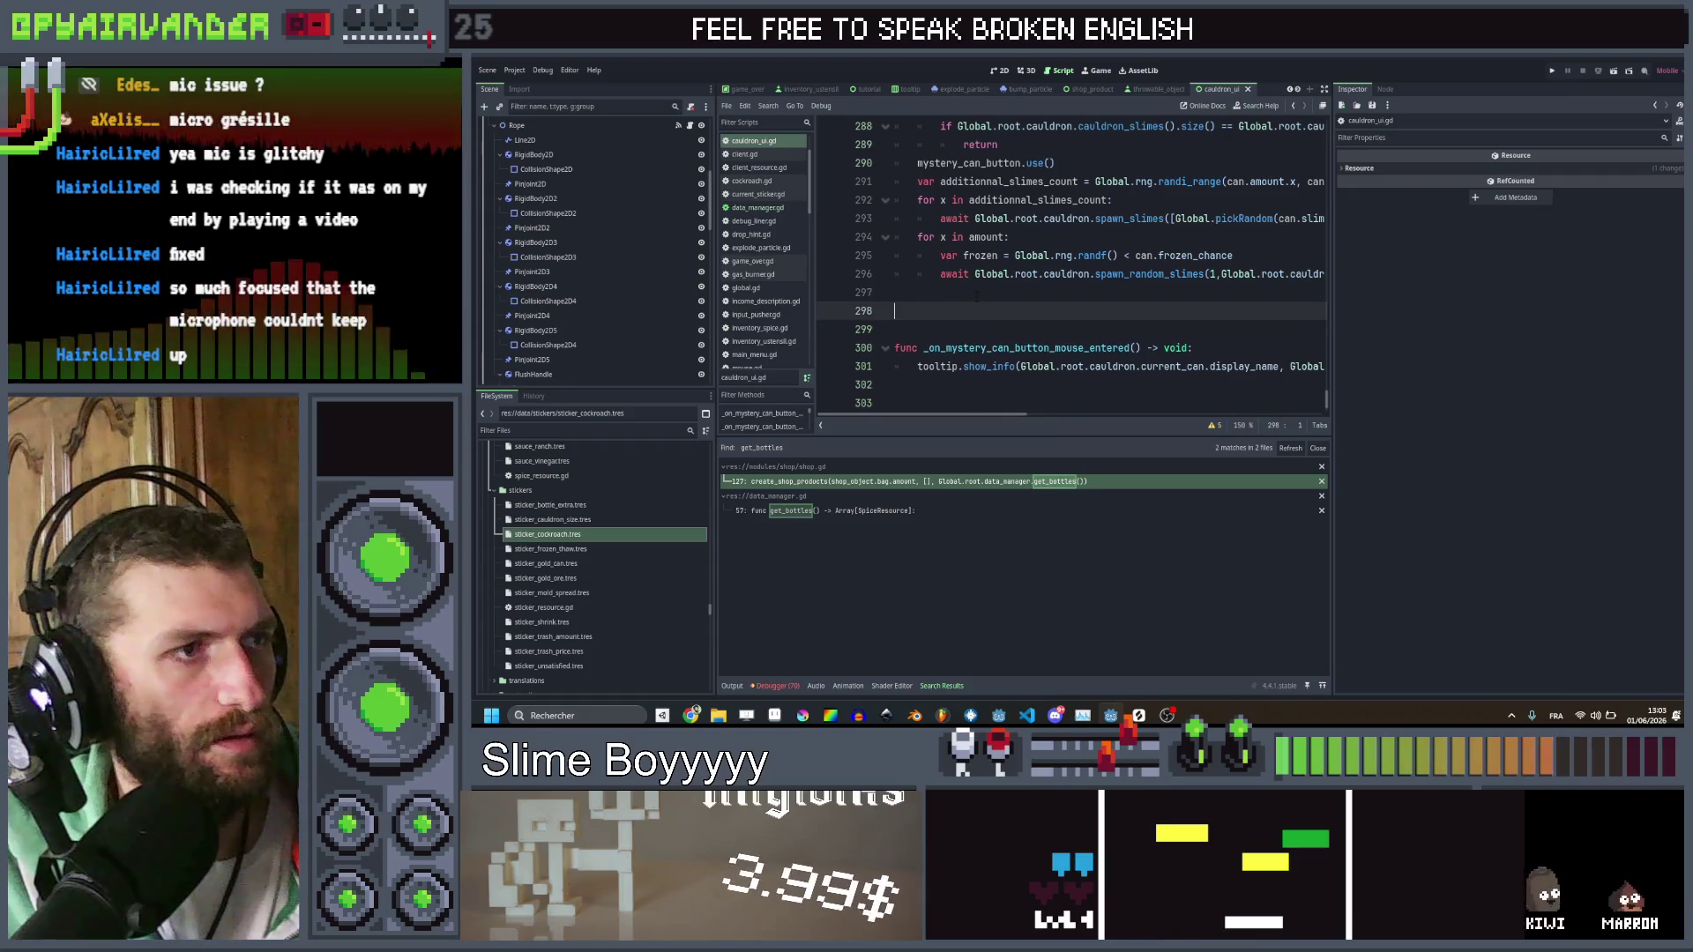
pyautogui.scroll(4, 976, 298)
pyautogui.scroll(-4, 976, 298)
pyautogui.write('func add')
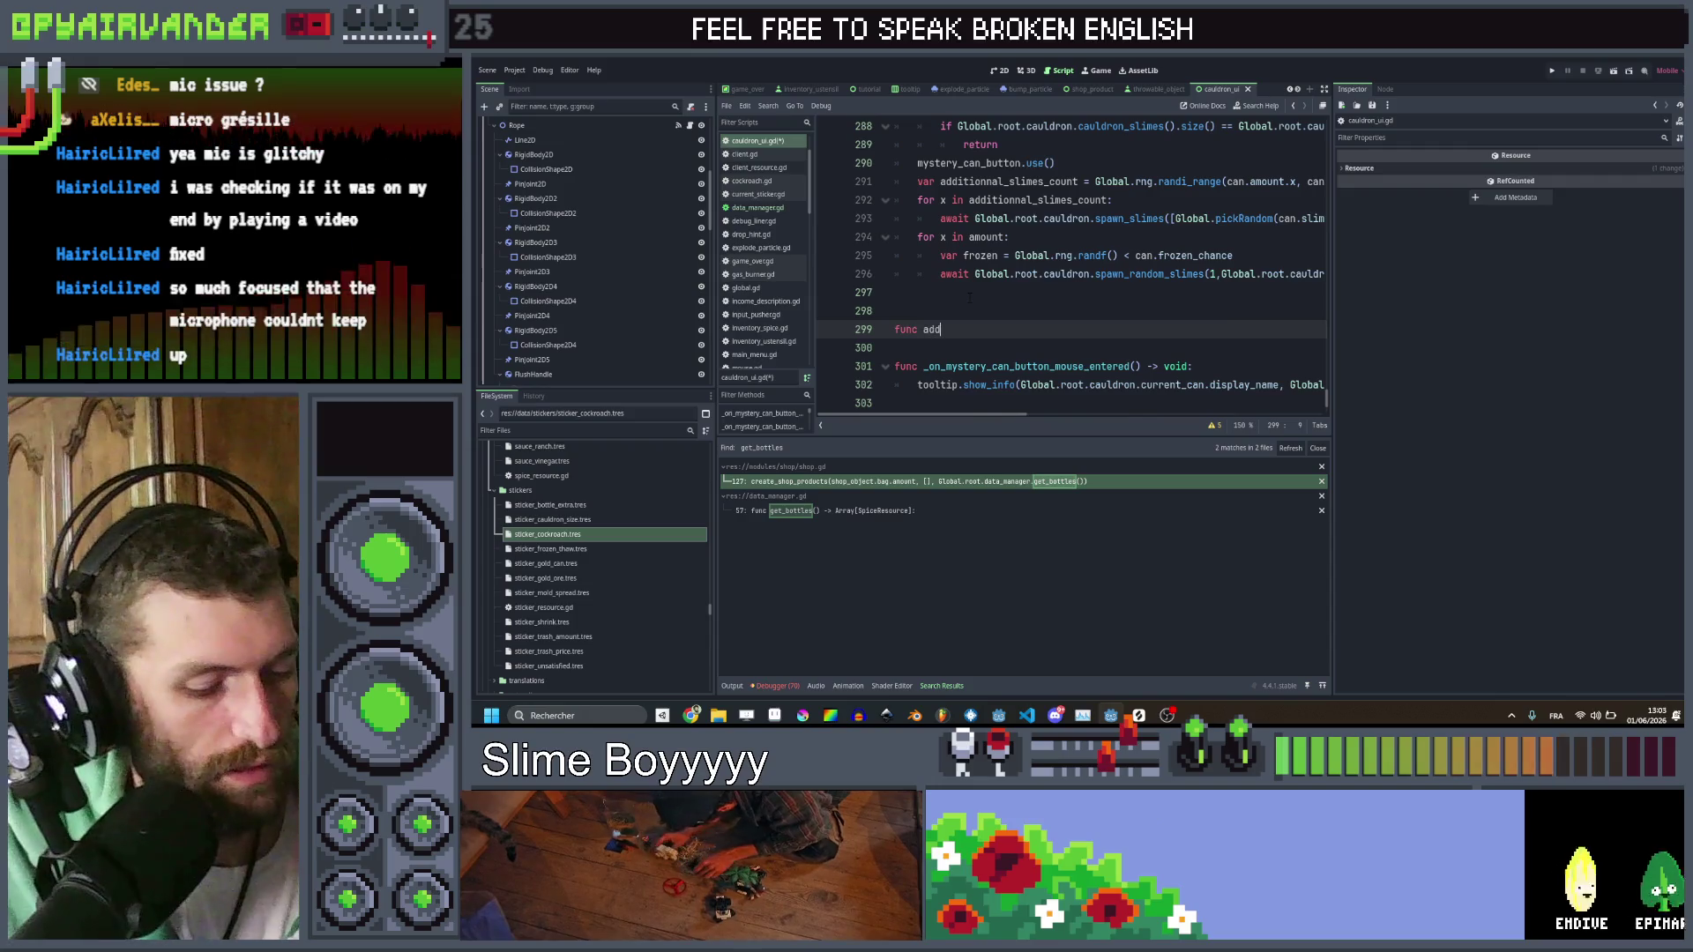
pyautogui.write('_sticker')
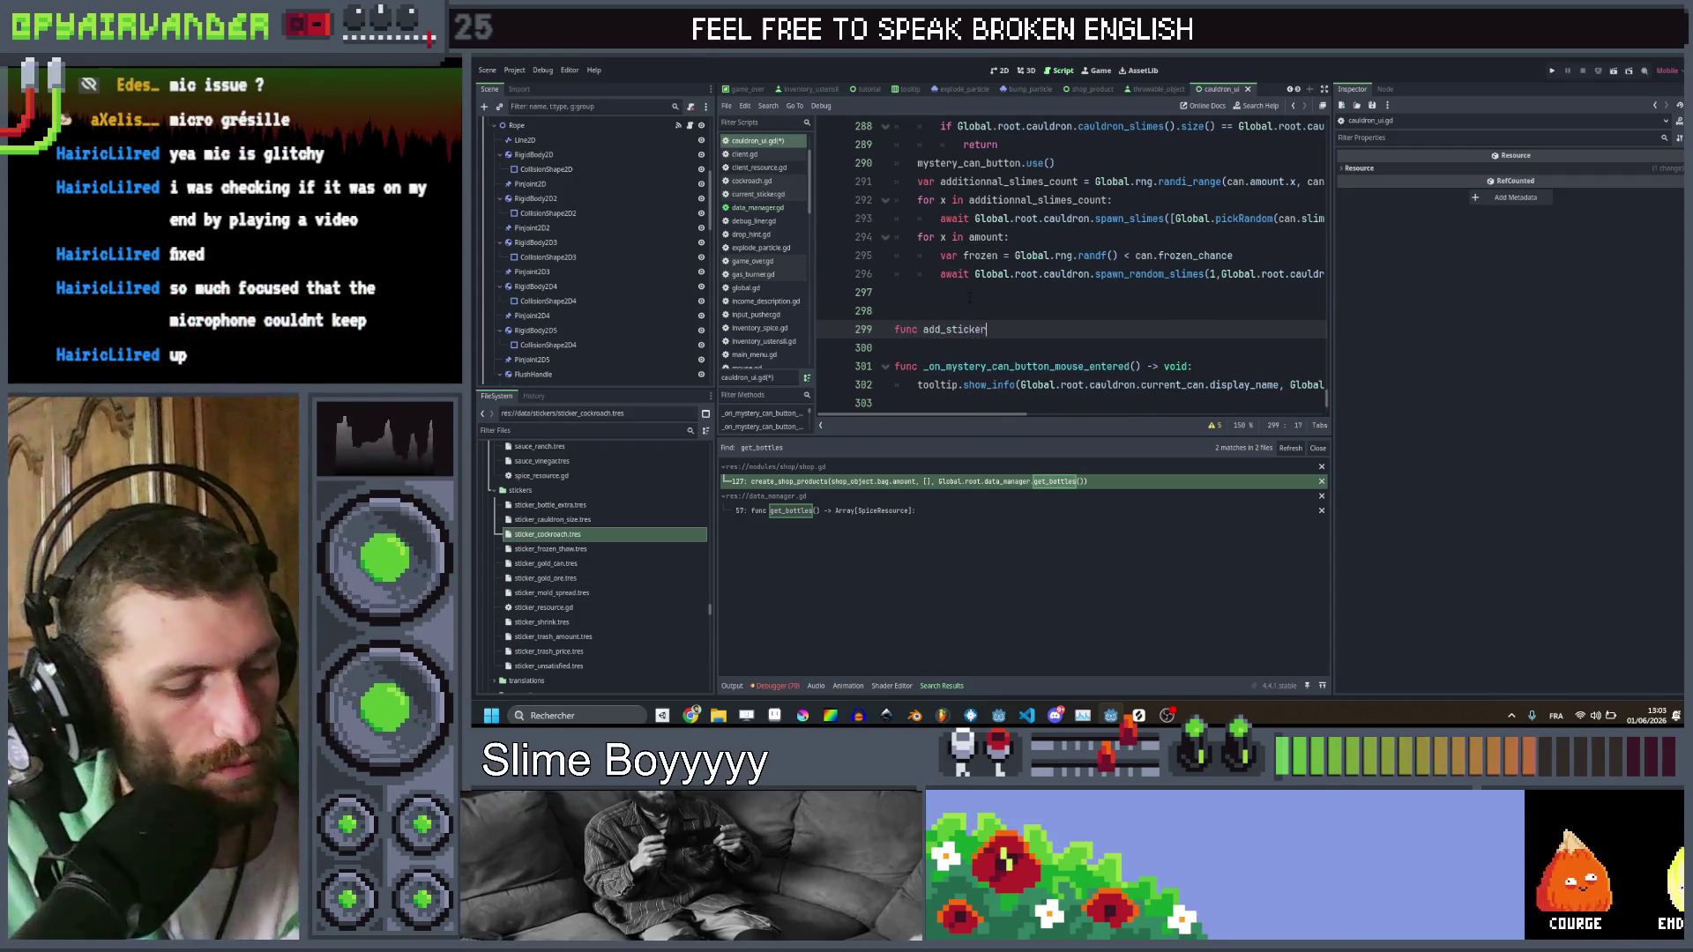
pyautogui.write('(id : String)')
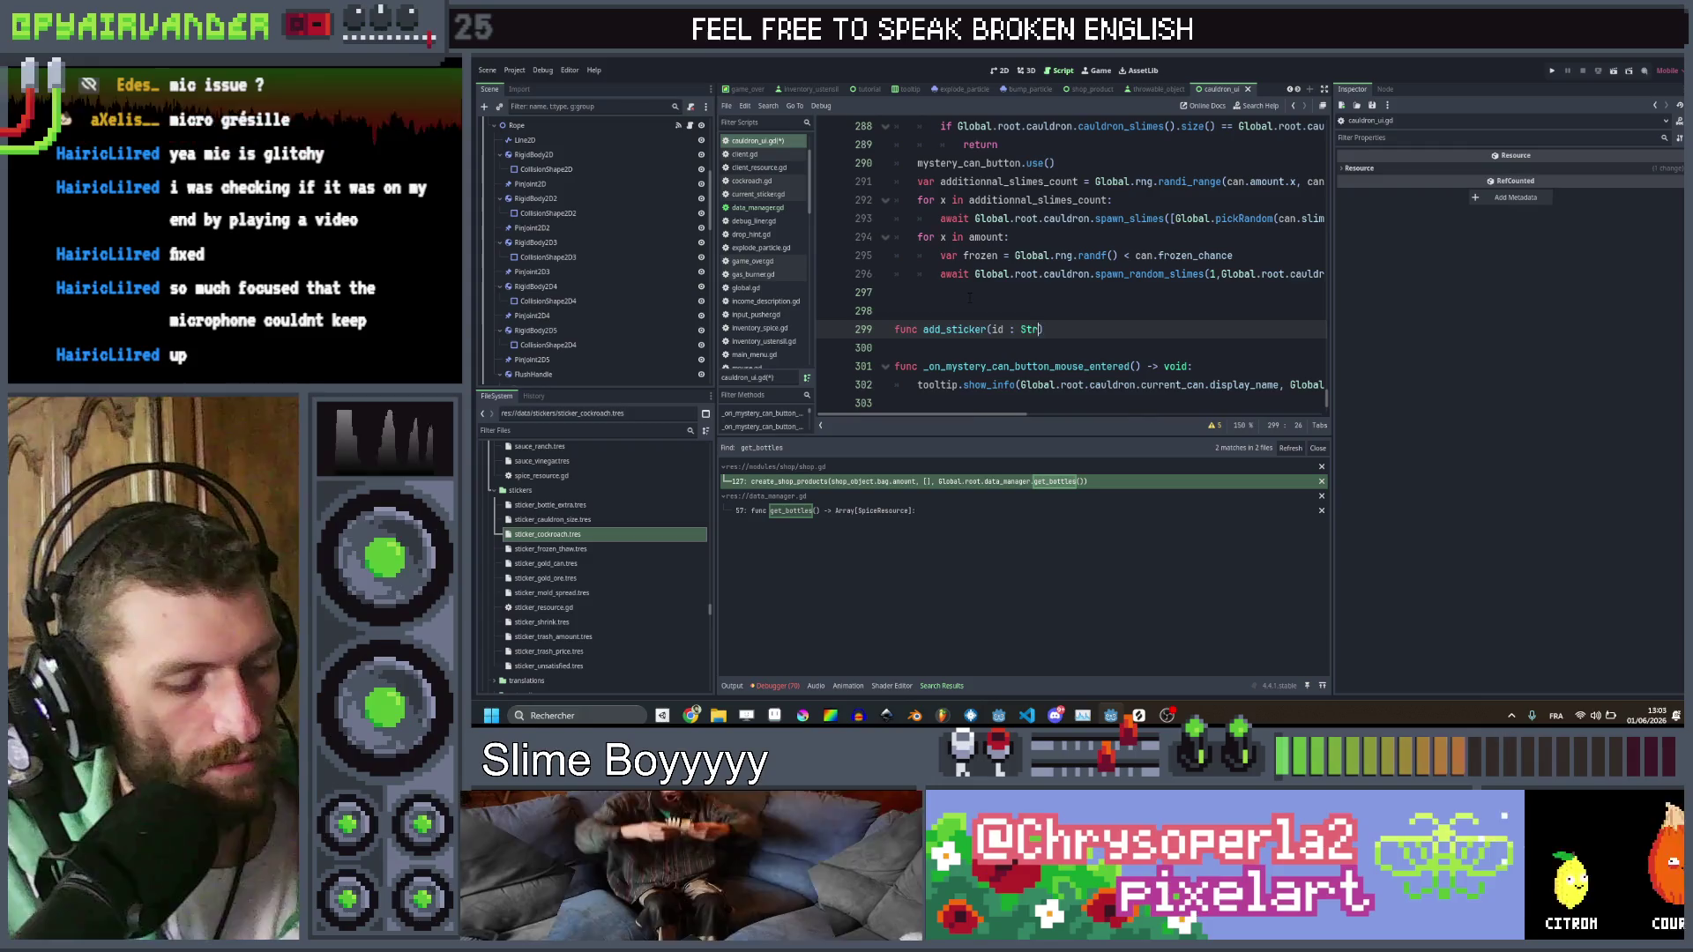
pyautogui.write(':')
pyautogui.press('Return')
pyautogui.hotkey('ctrl', 's')
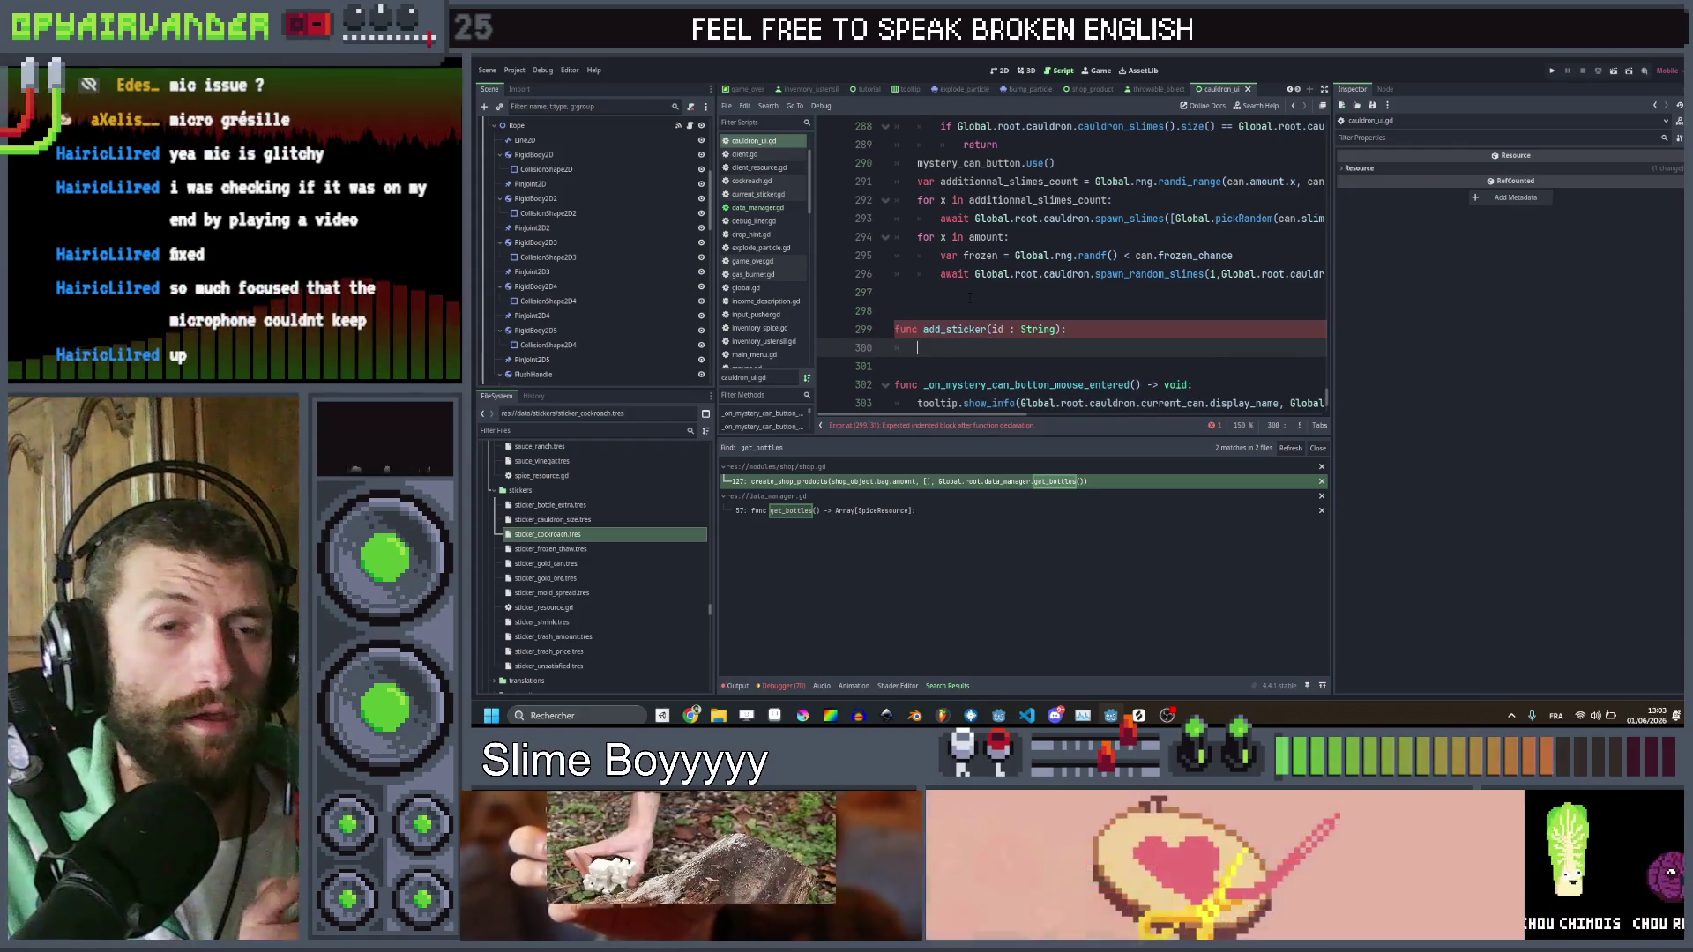
pyautogui.scroll(-10, 582, 178)
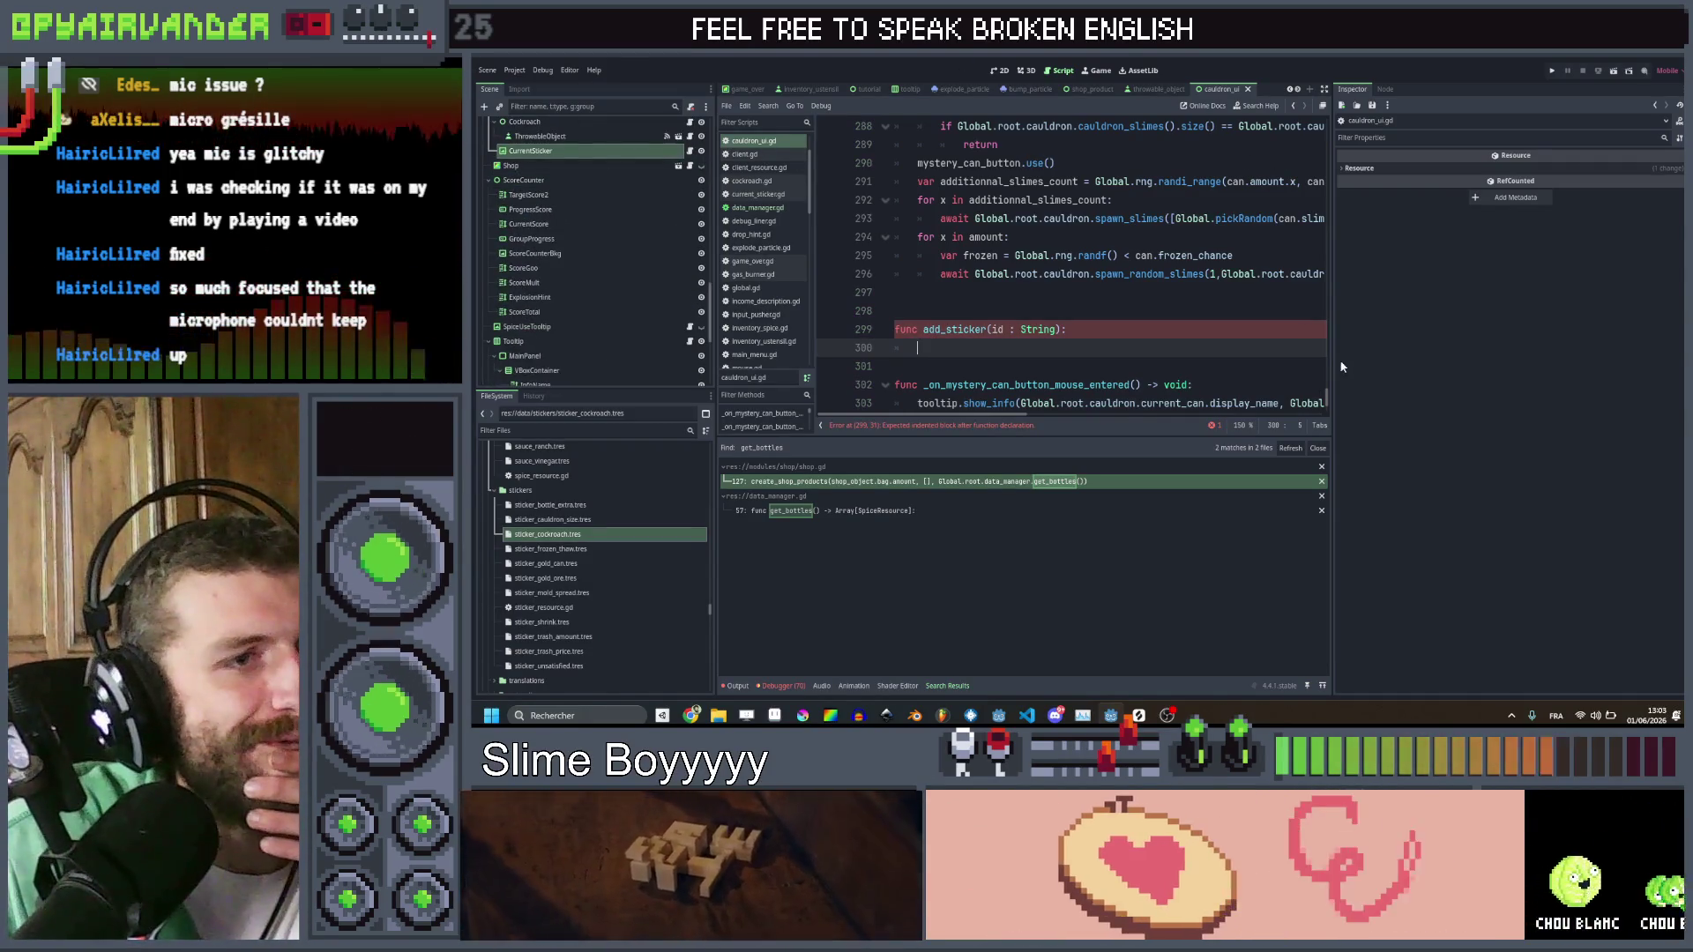
pyautogui.scroll(15, 1146, 265)
pyautogui.scroll(20, 1102, 264)
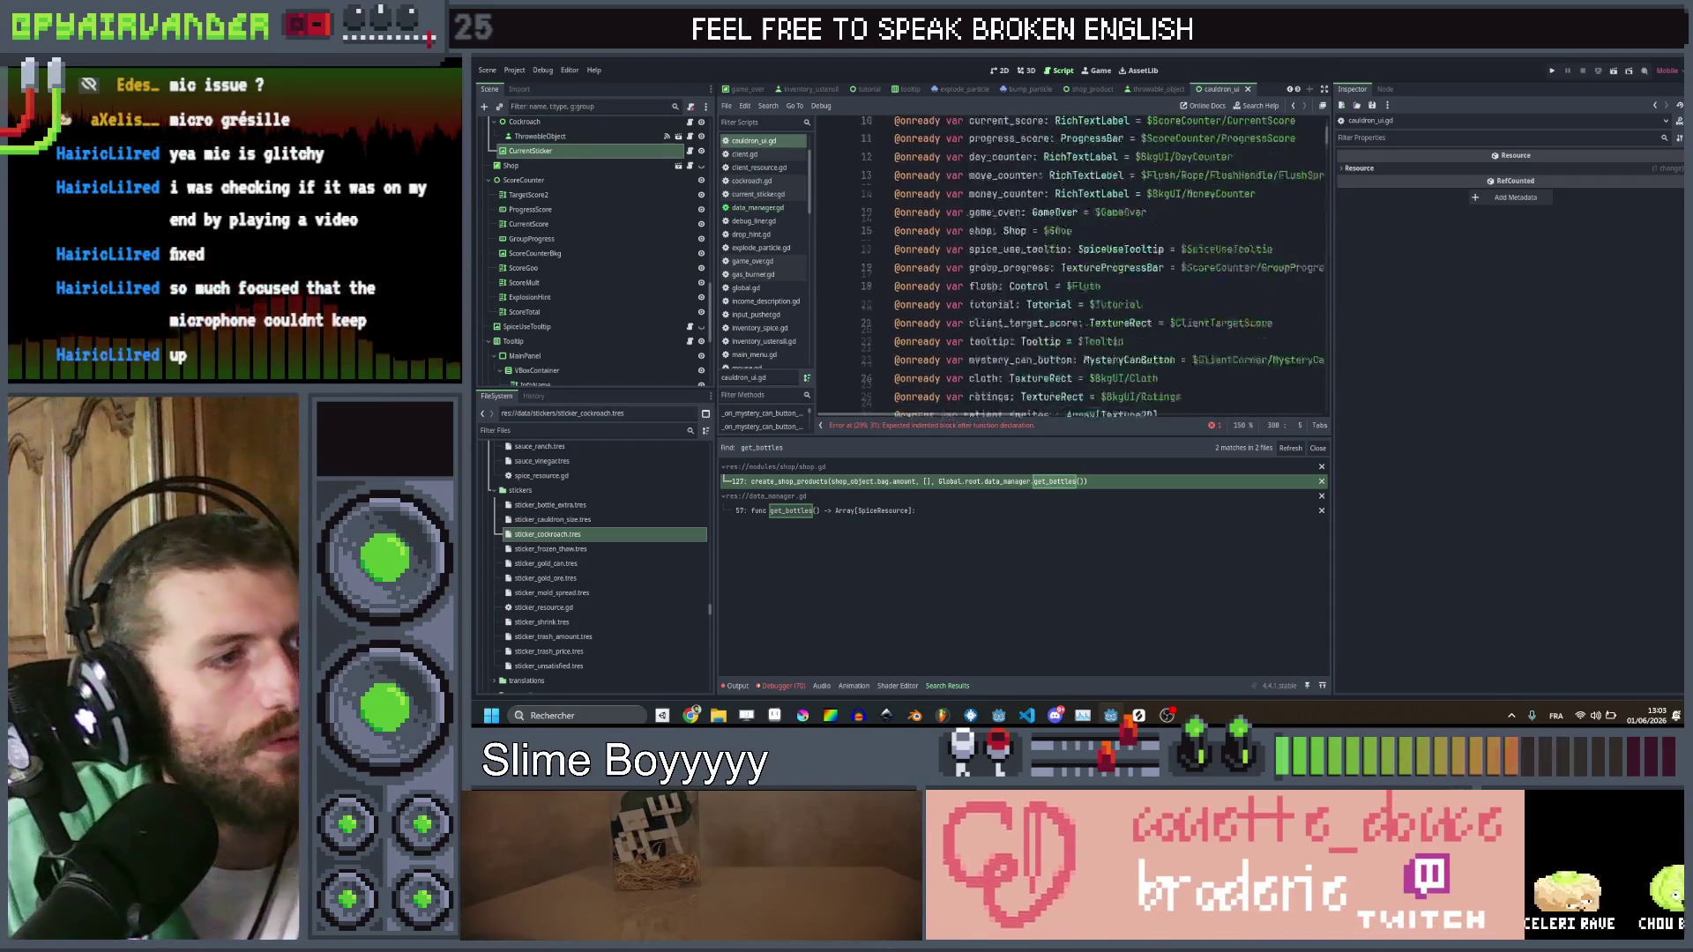
pyautogui.moveTo(565, 150); pyautogui.dragTo(1055, 278)
pyautogui.scroll(-10, 1014, 309)
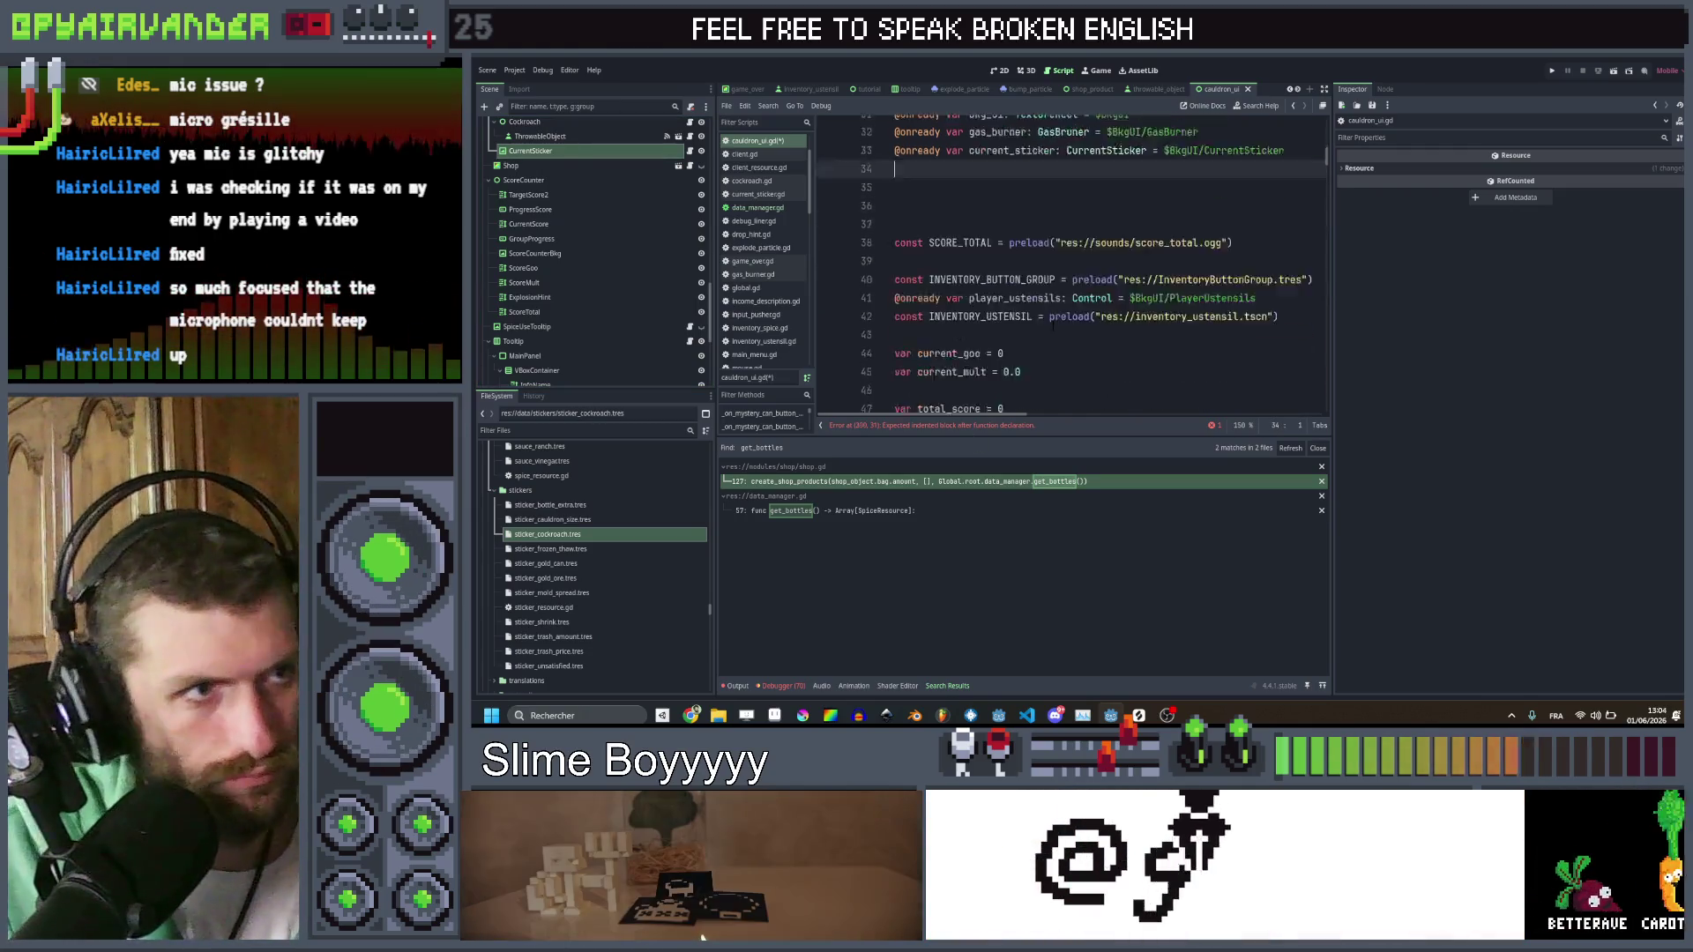
pyautogui.scroll(-20, 1133, 279)
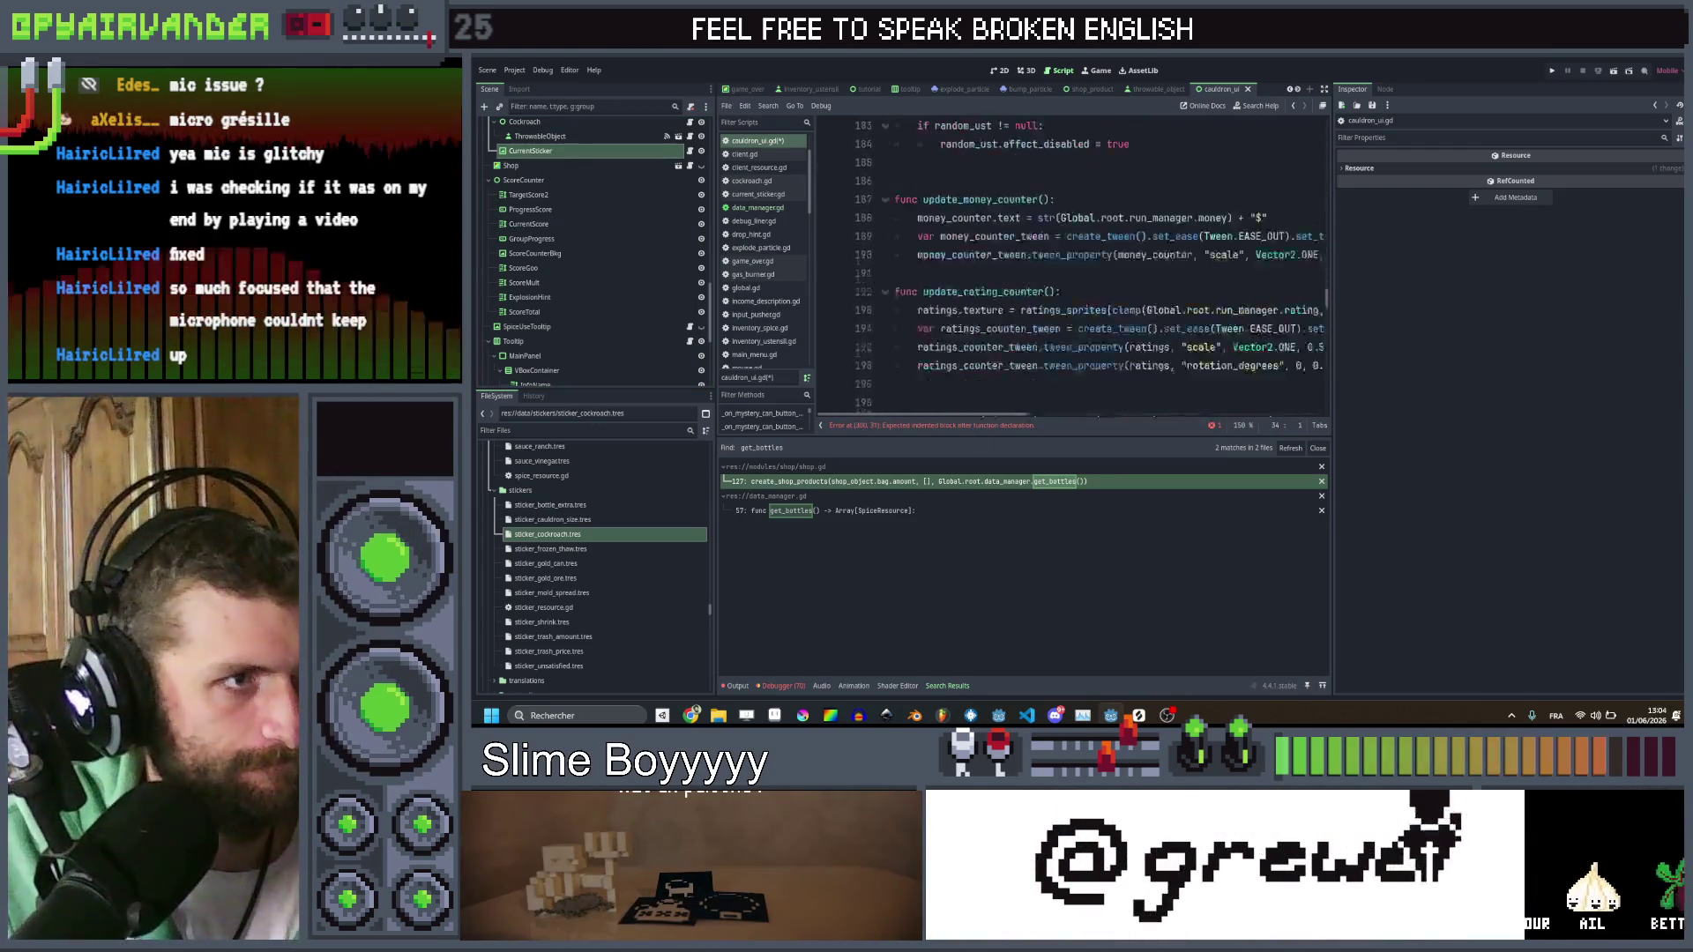
pyautogui.scroll(-10, 1132, 280)
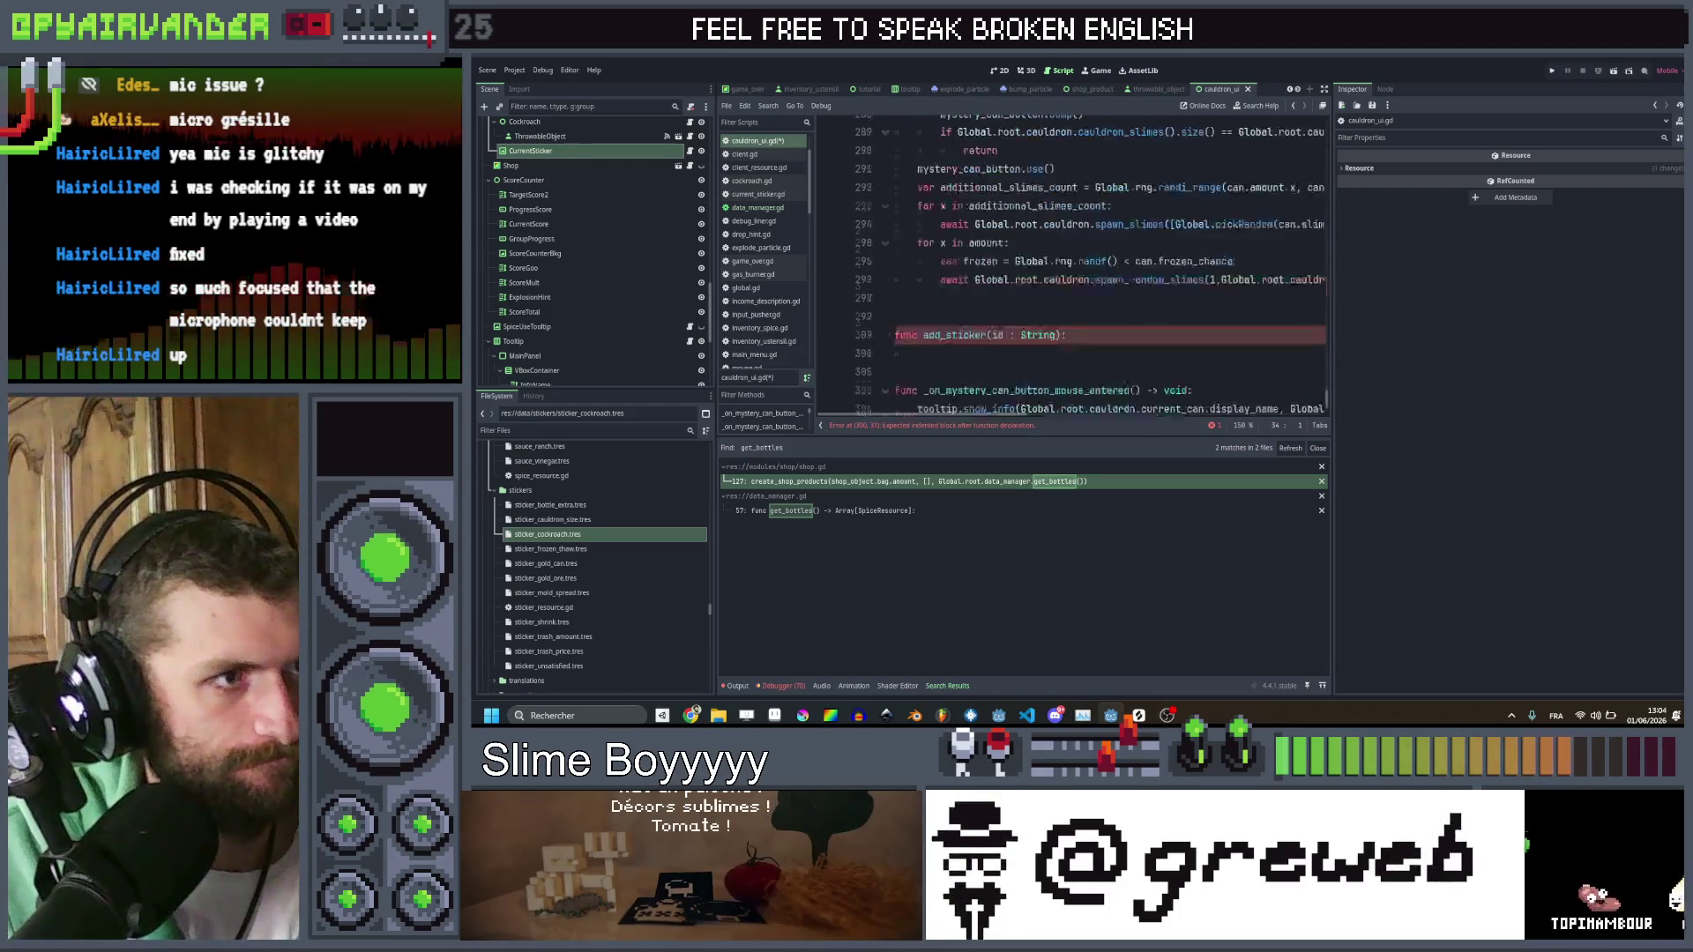
pyautogui.click(1080, 309)
pyautogui.click(1080, 301)
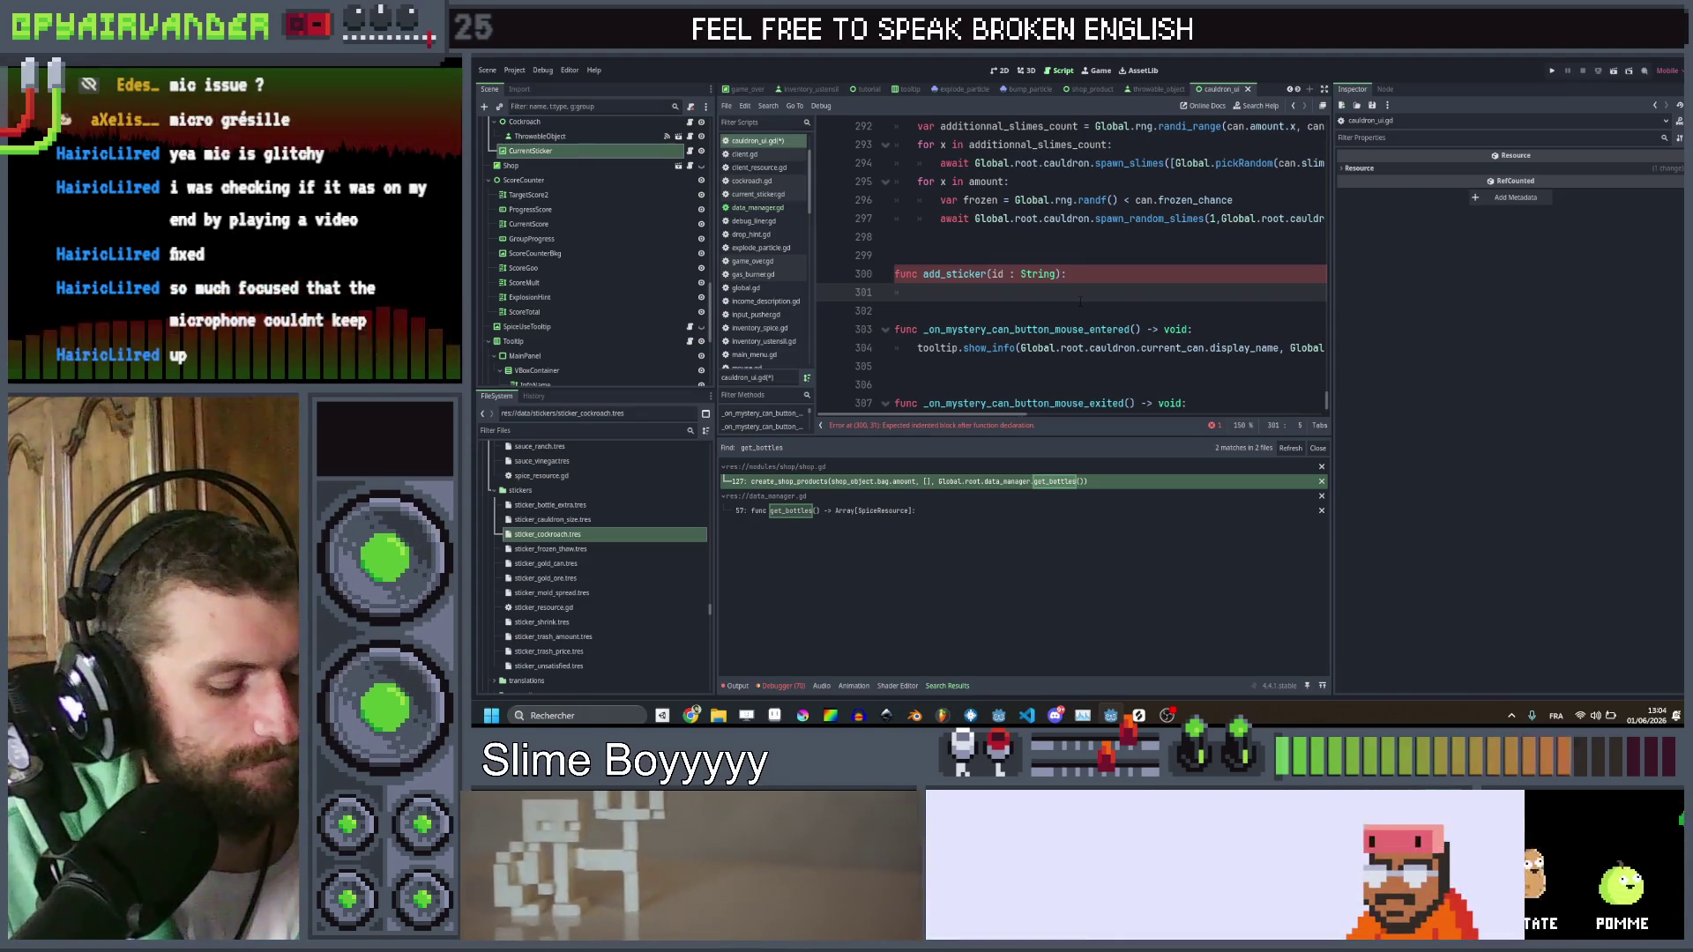
# Write current_sticker.update(id) as add_sticker's body, then switch to current_sticker.gd
pyautogui.write('curre')
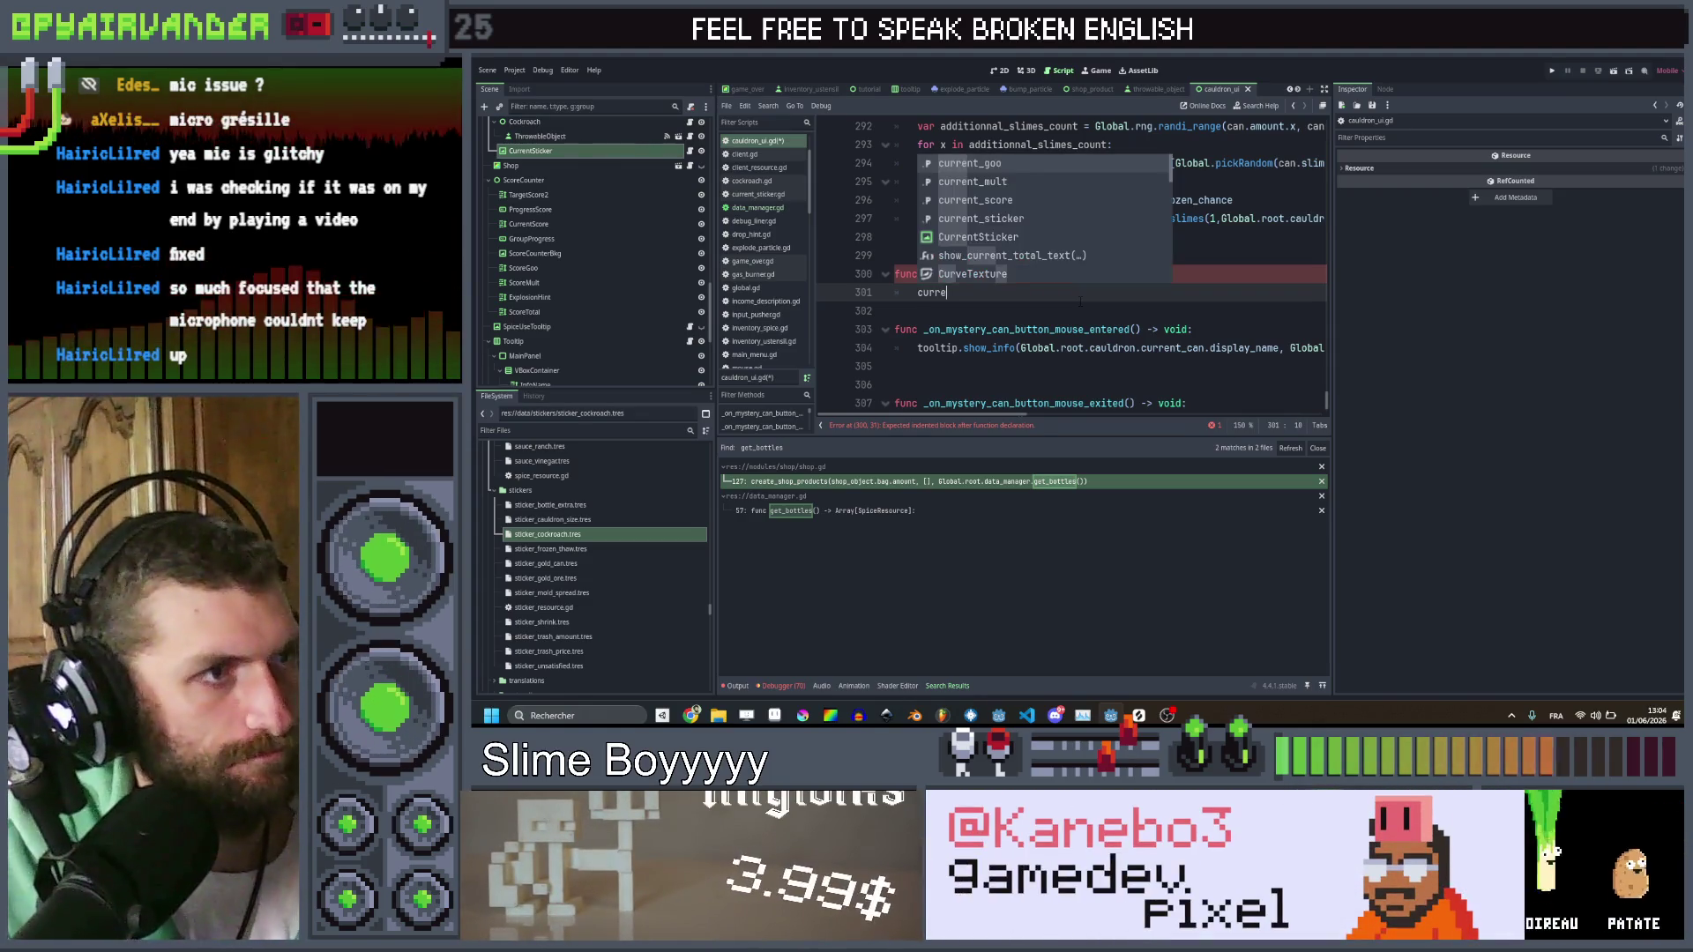
pyautogui.press('Down')
pyautogui.press('Down')
pyautogui.press('Down')
pyautogui.press('Return')
pyautogui.write('.')
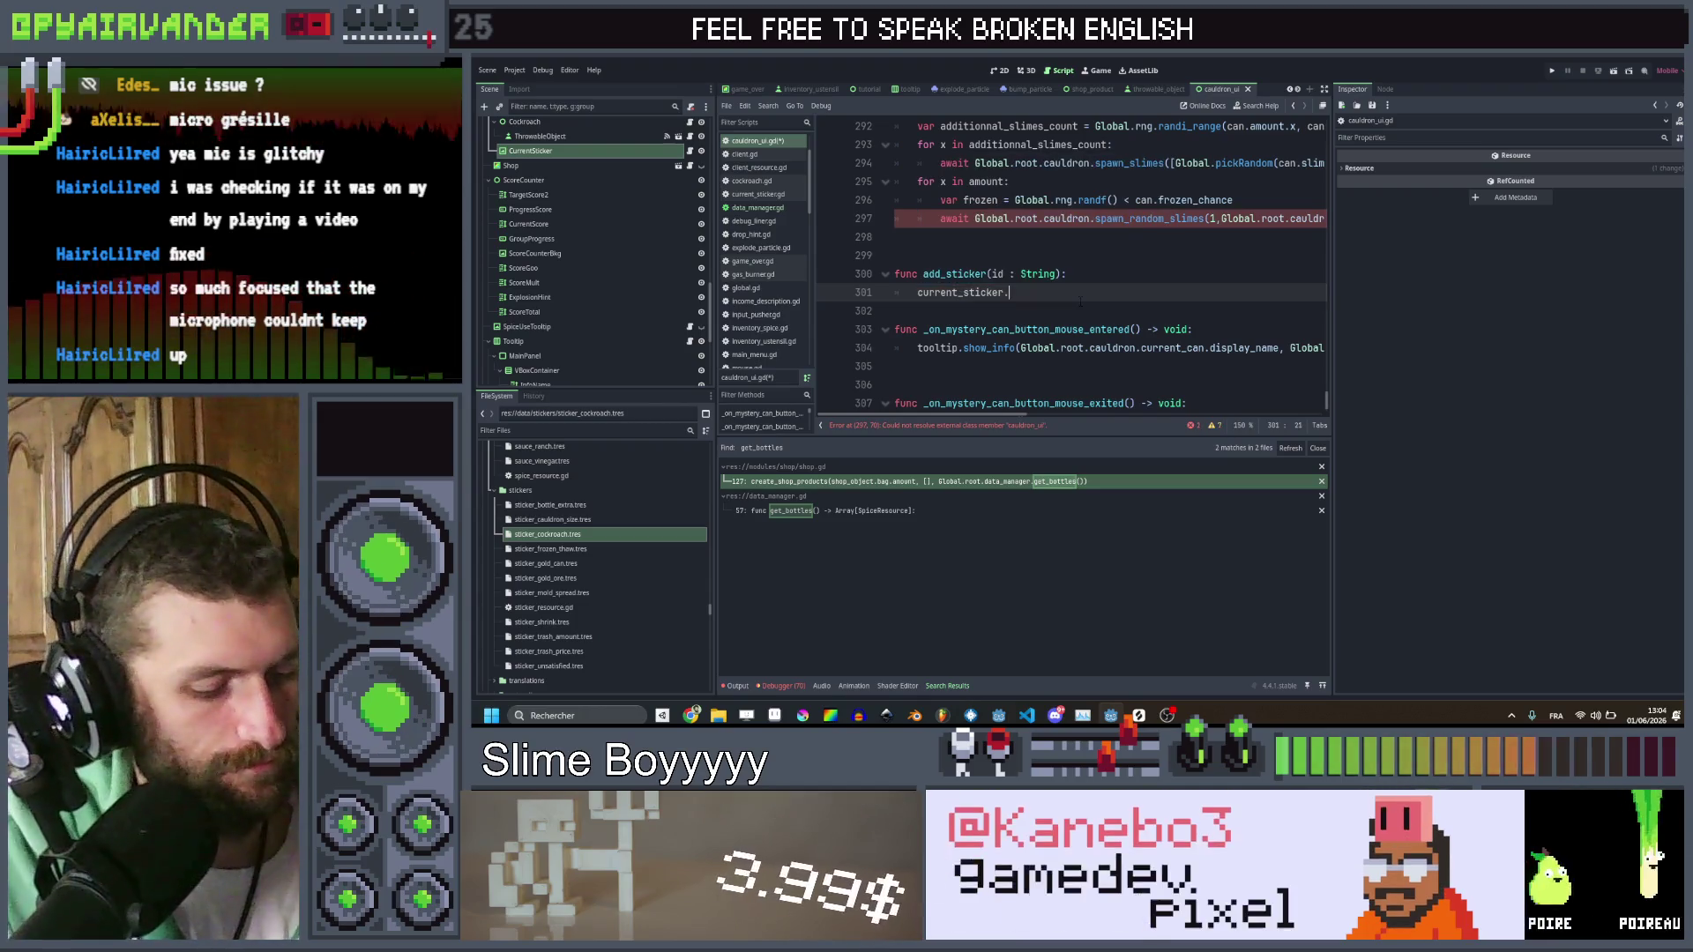
pyautogui.write('update(')
pyautogui.press('Return')
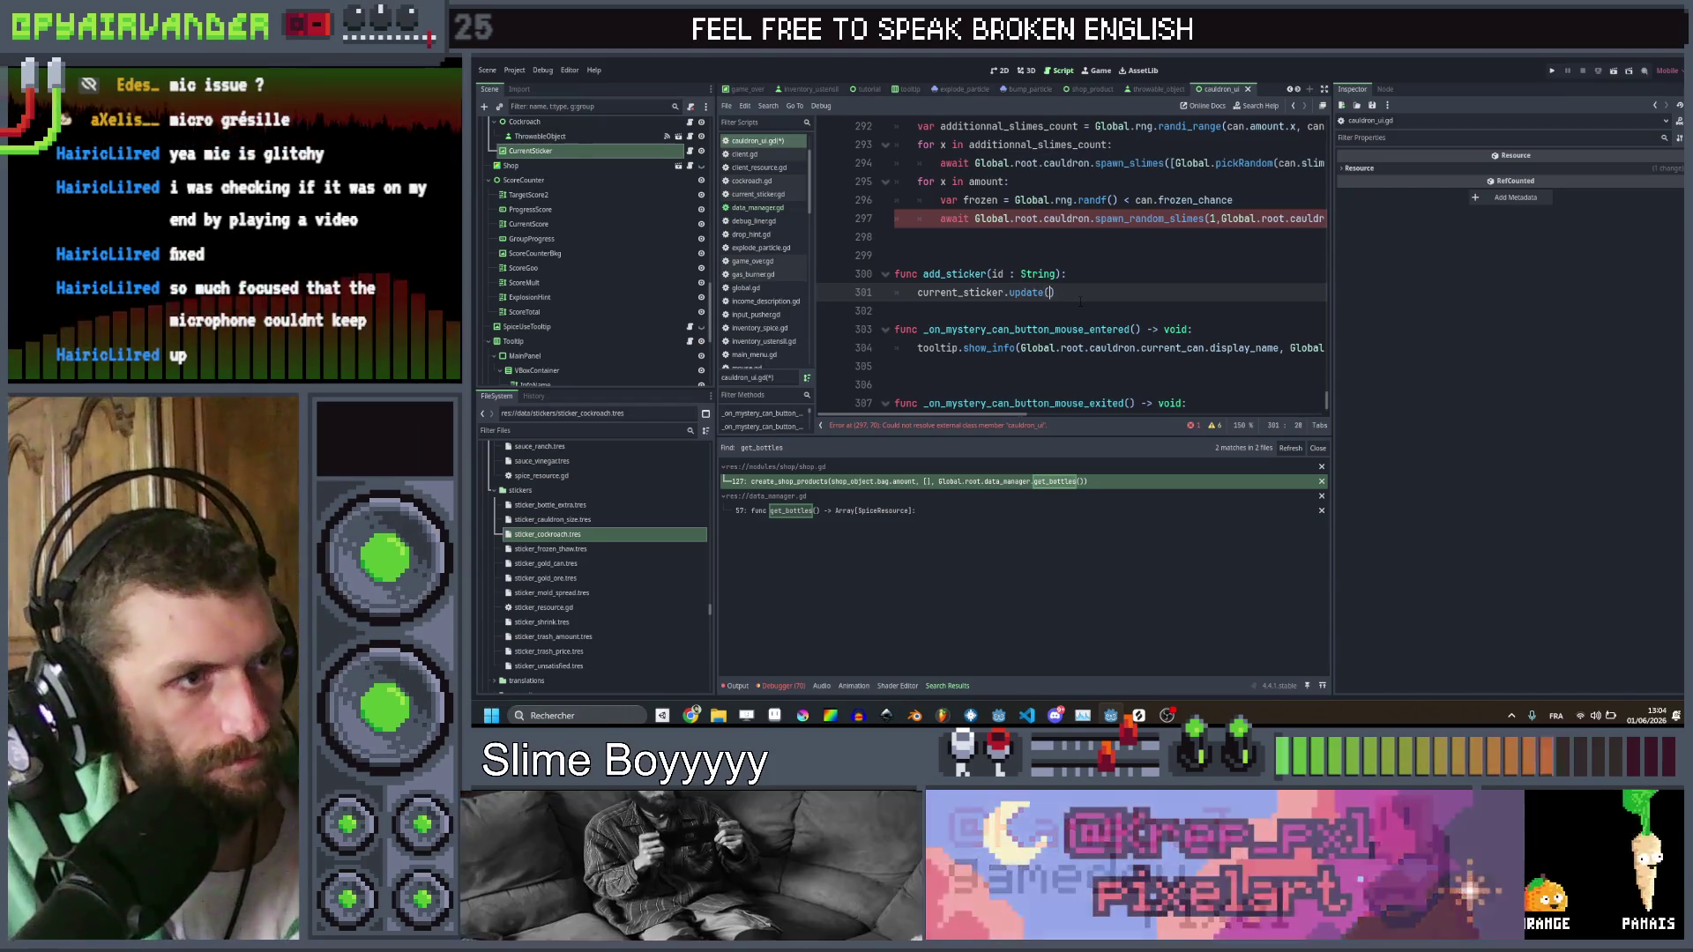
pyautogui.write('i')
pyautogui.press('Escape')
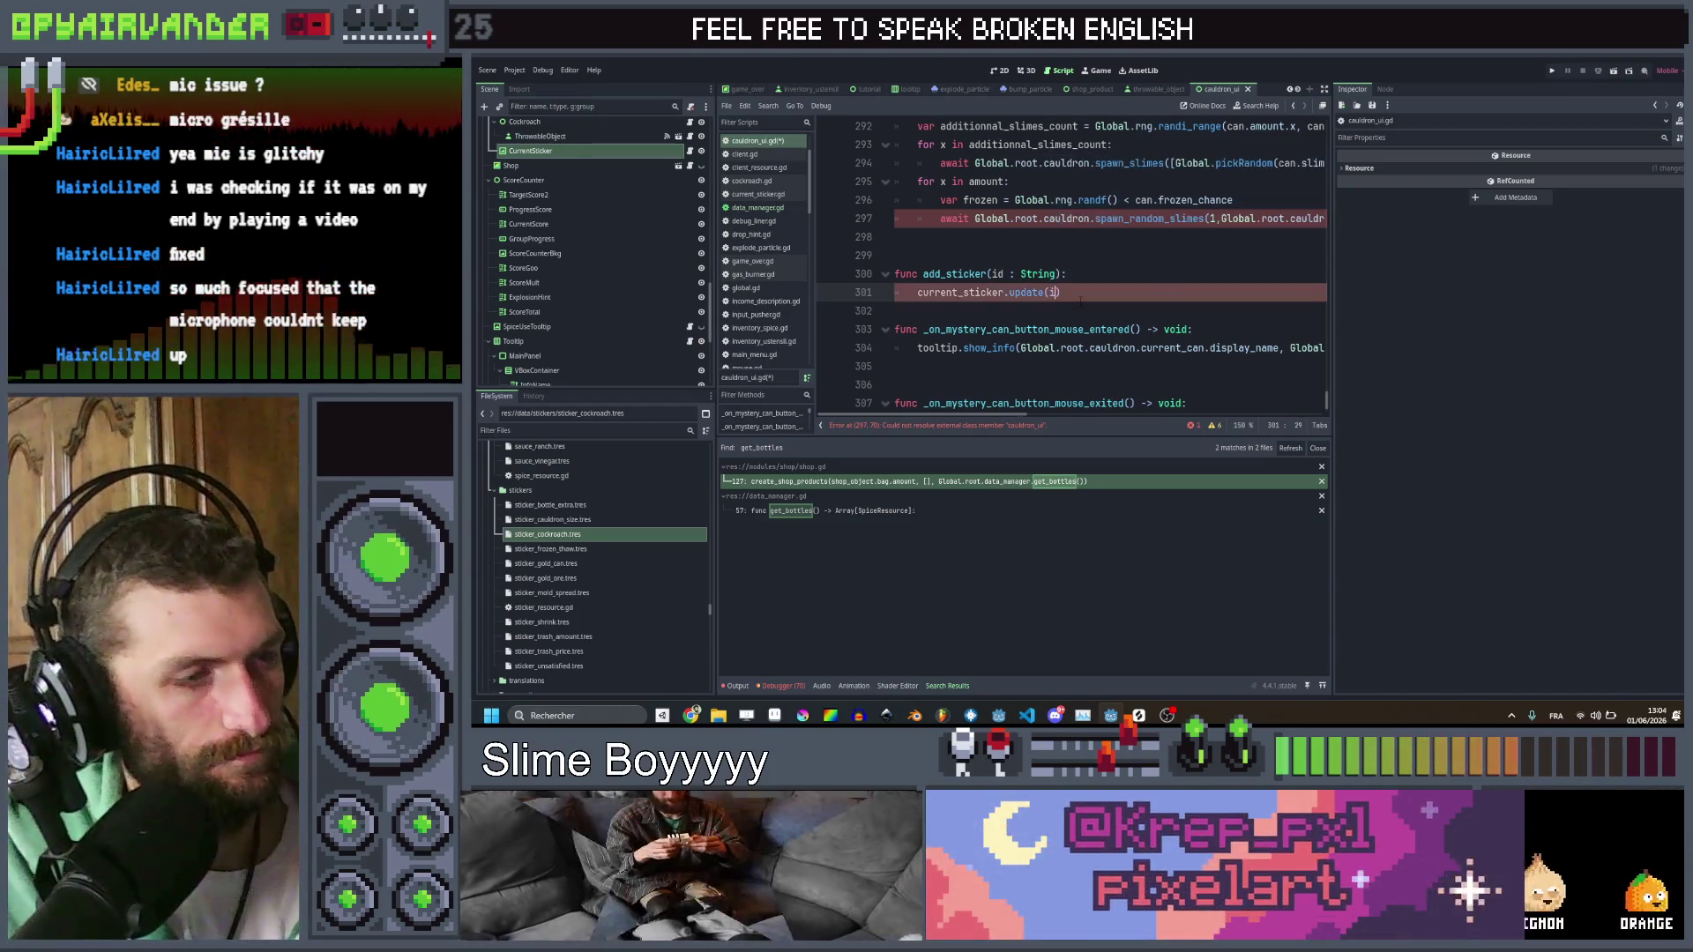
pyautogui.write('d)')
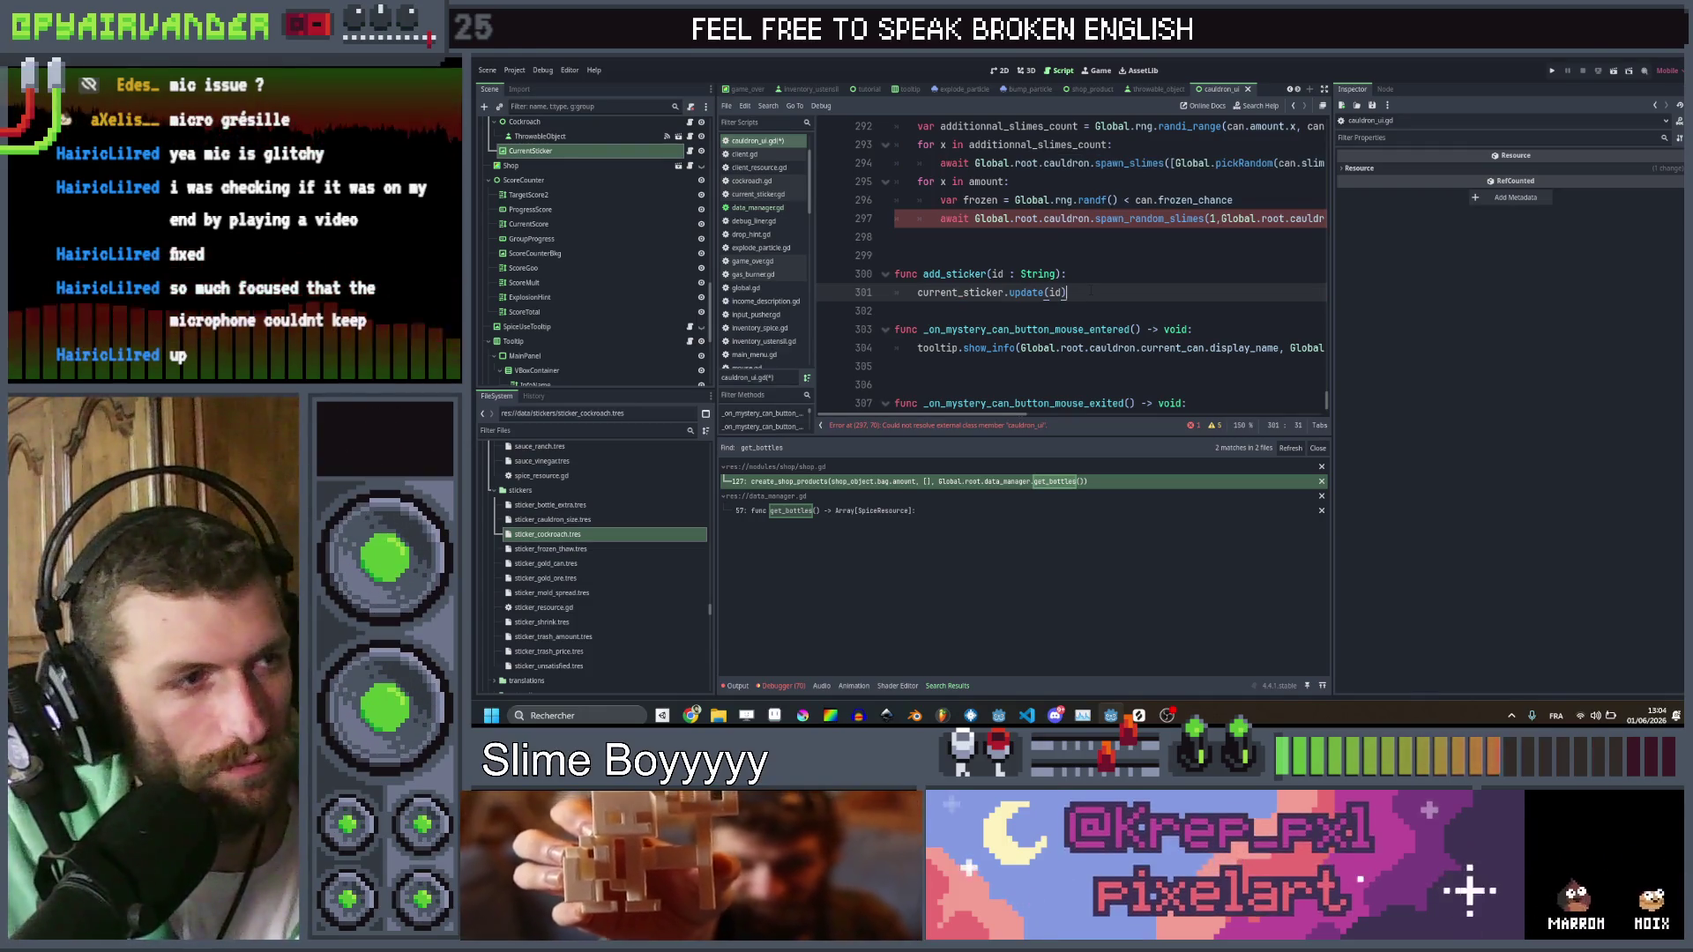
pyautogui.click(1103, 300)
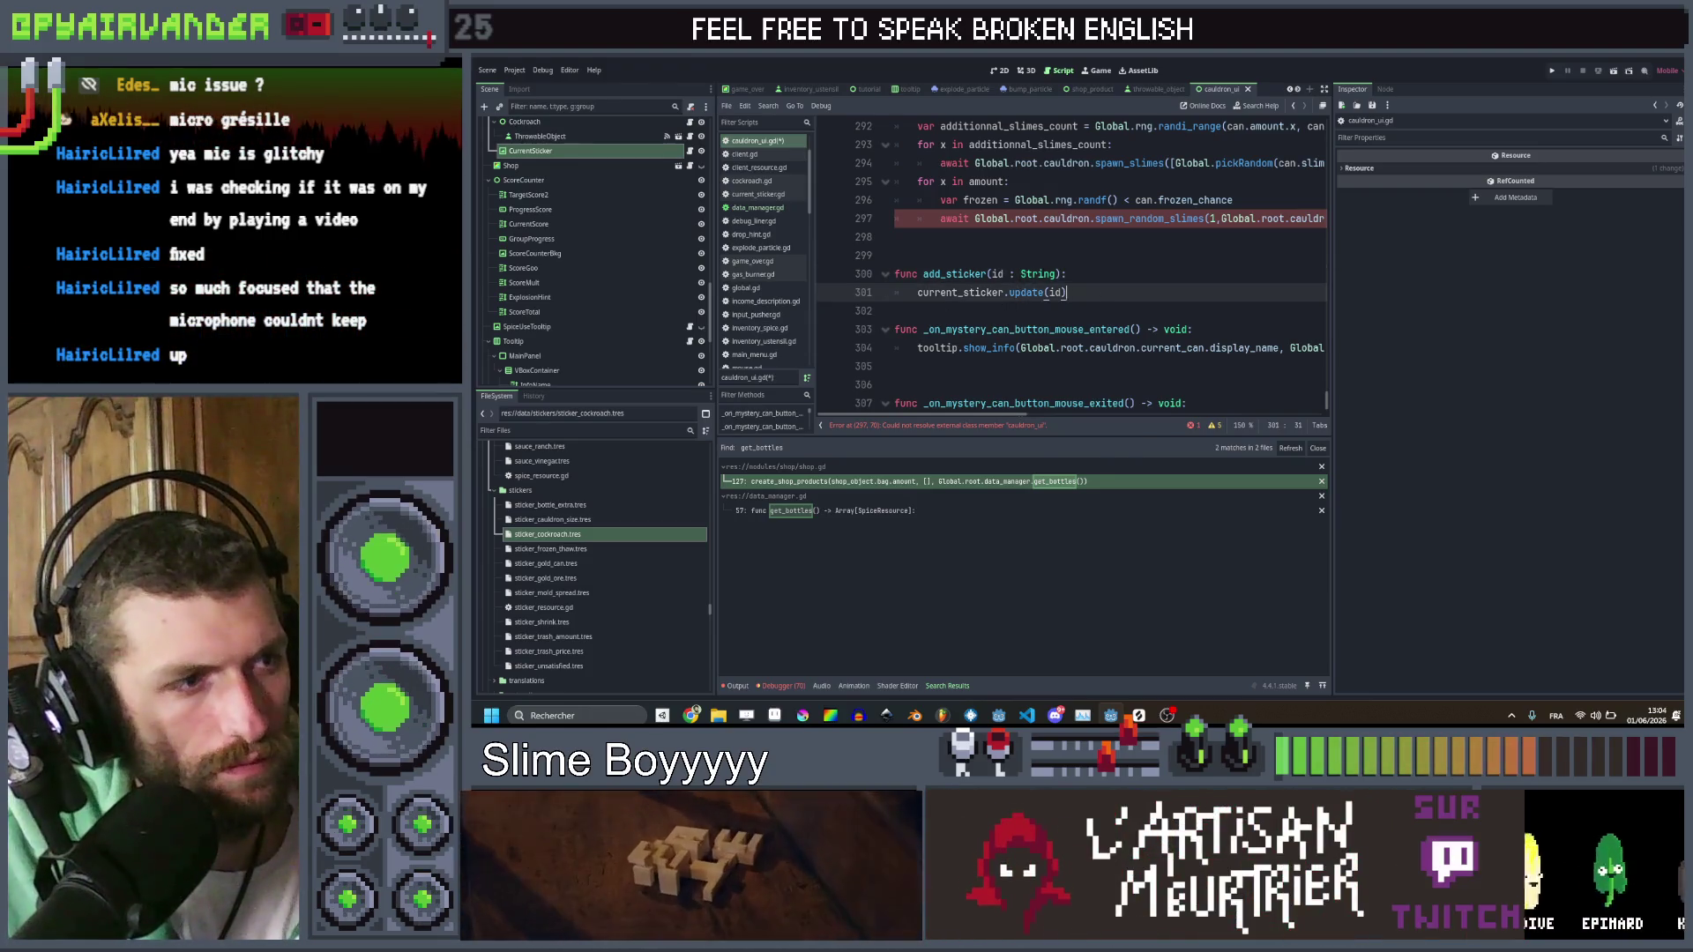
pyautogui.click(894, 255)
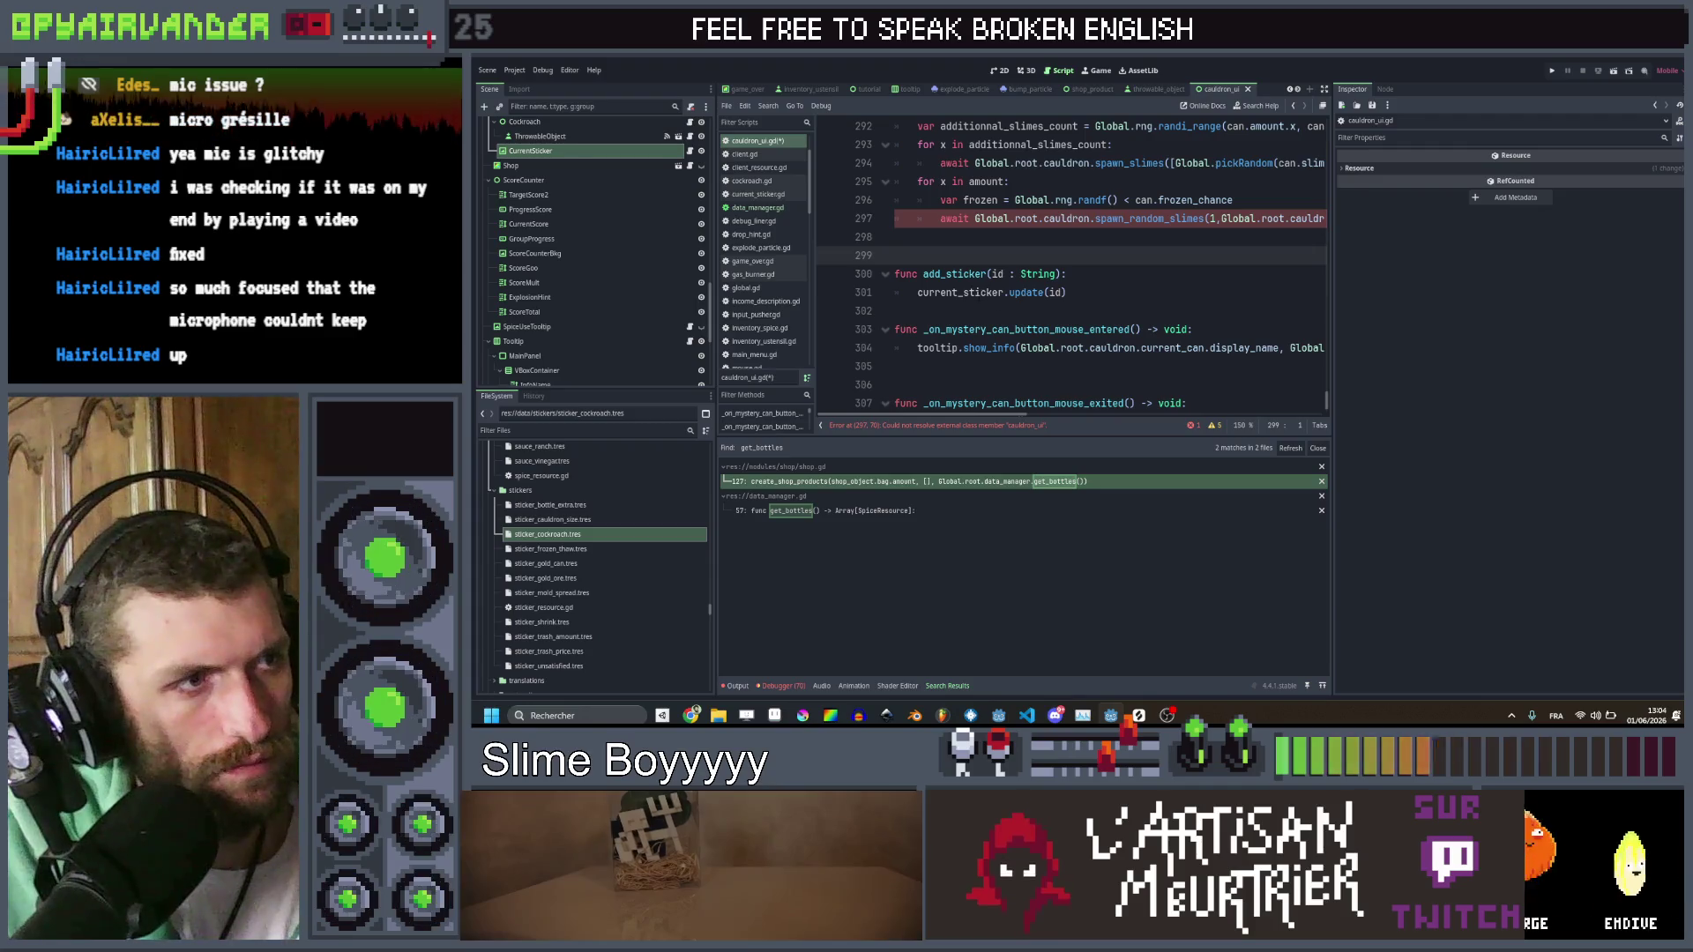
pyautogui.click(758, 194)
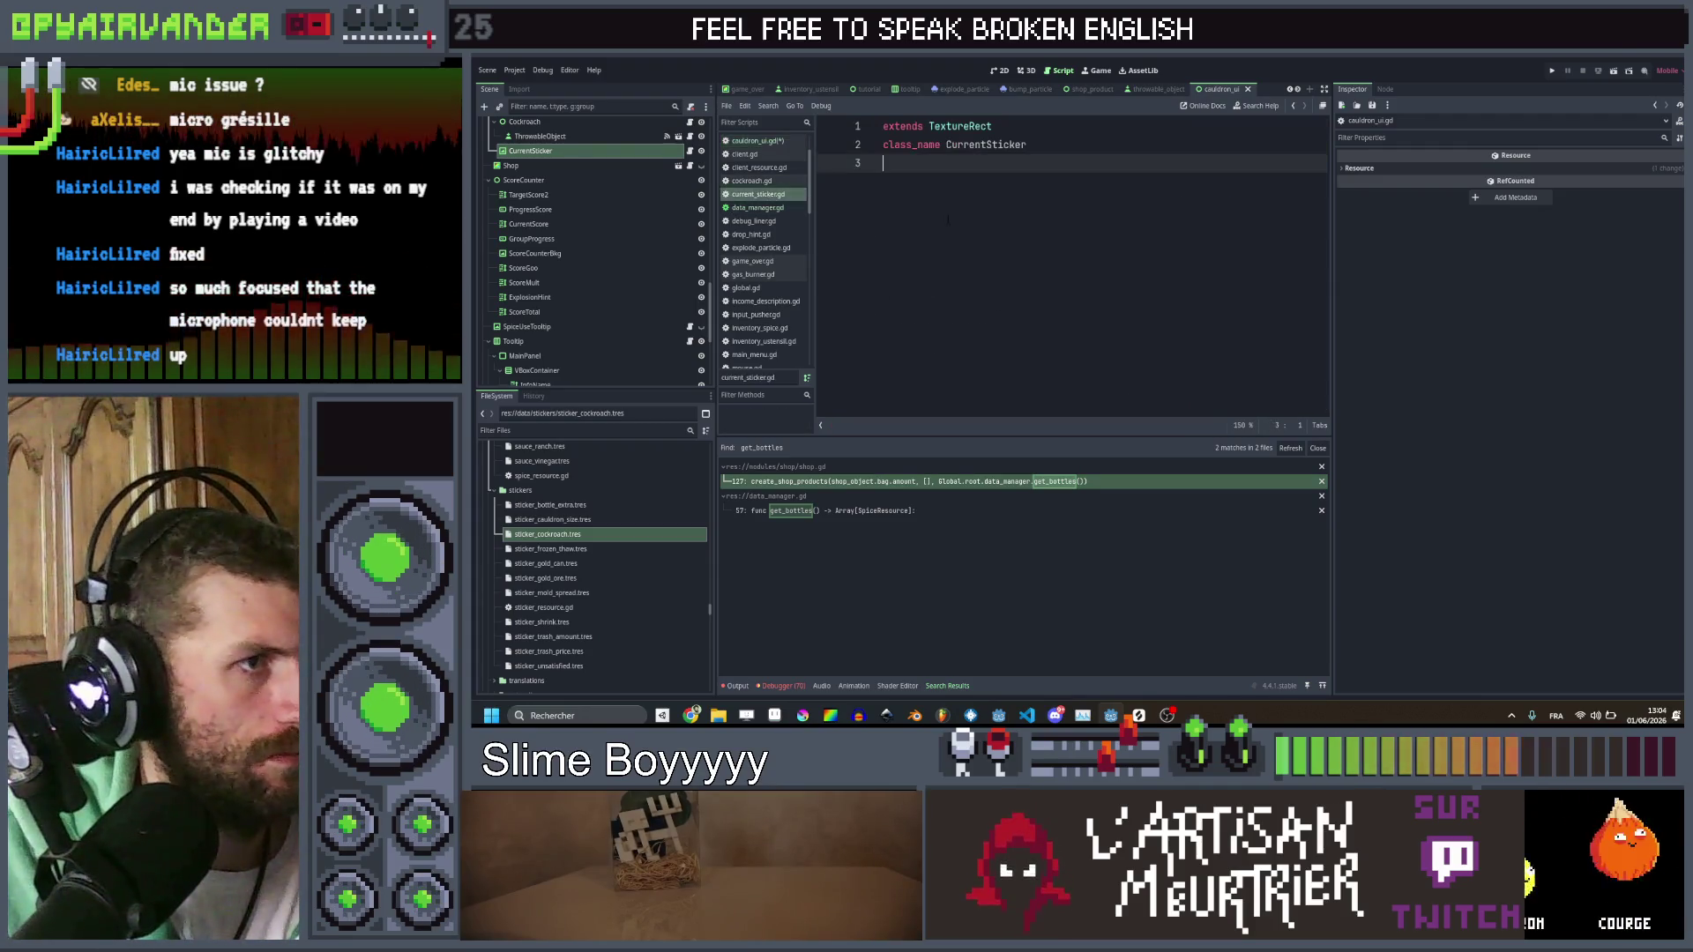
# Start an update(id) function declaration on line 4 of current_sticker.gd
pyautogui.press('Return')
pyautogui.write('func ')
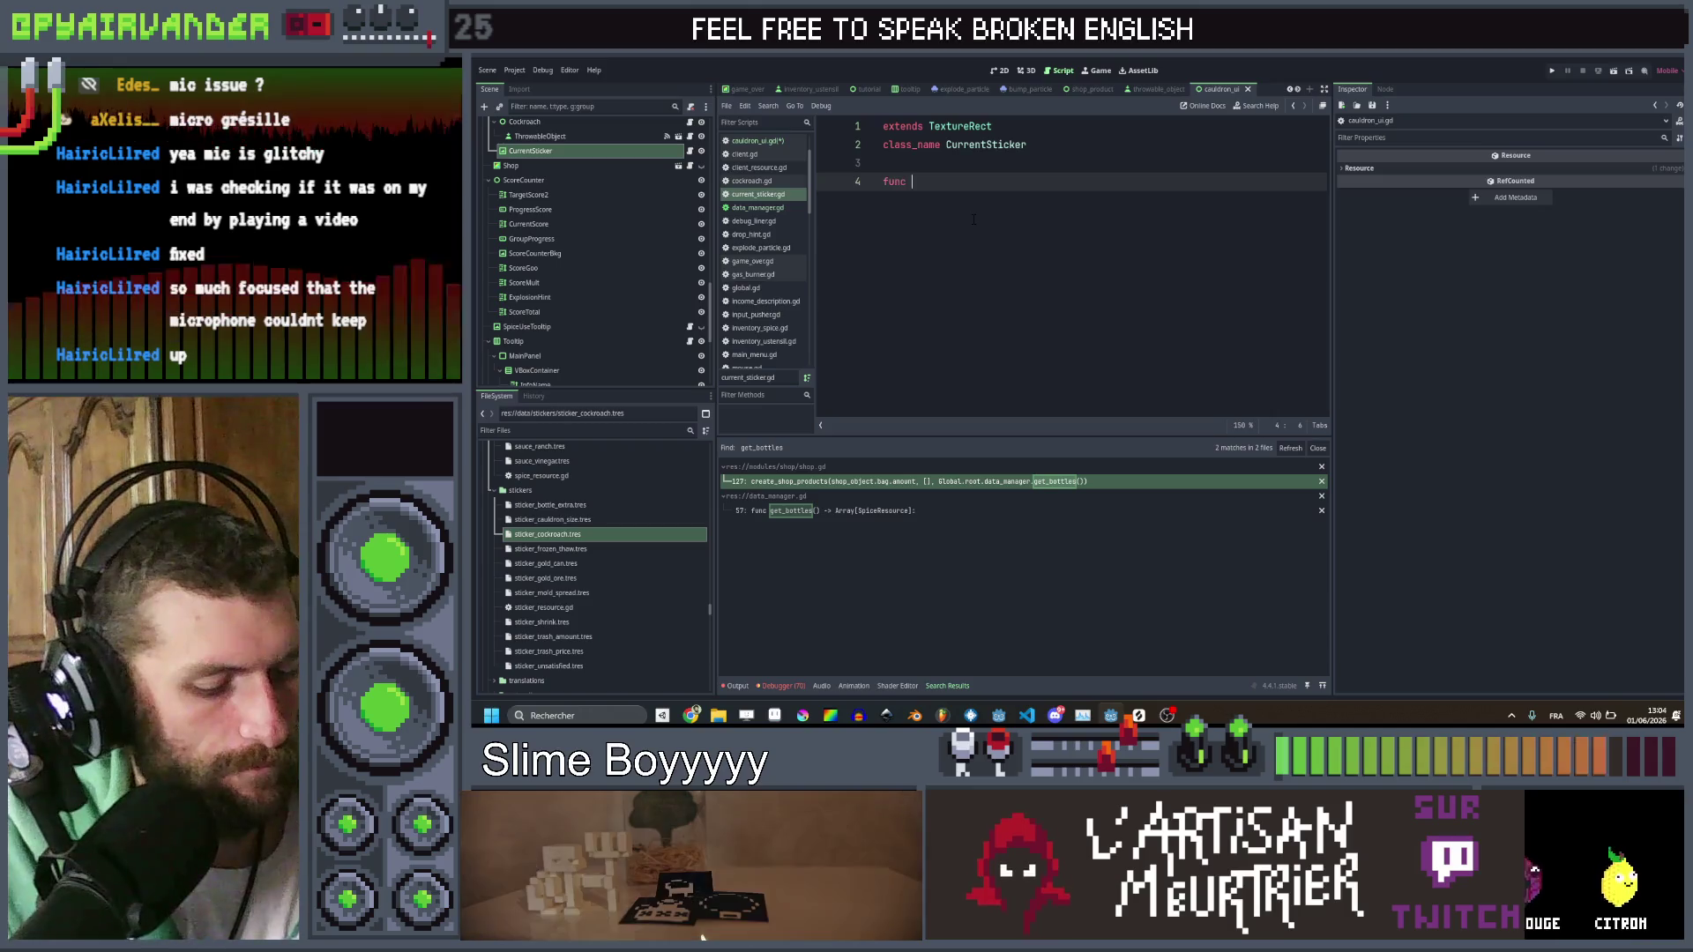
pyautogui.write('update(id : String')
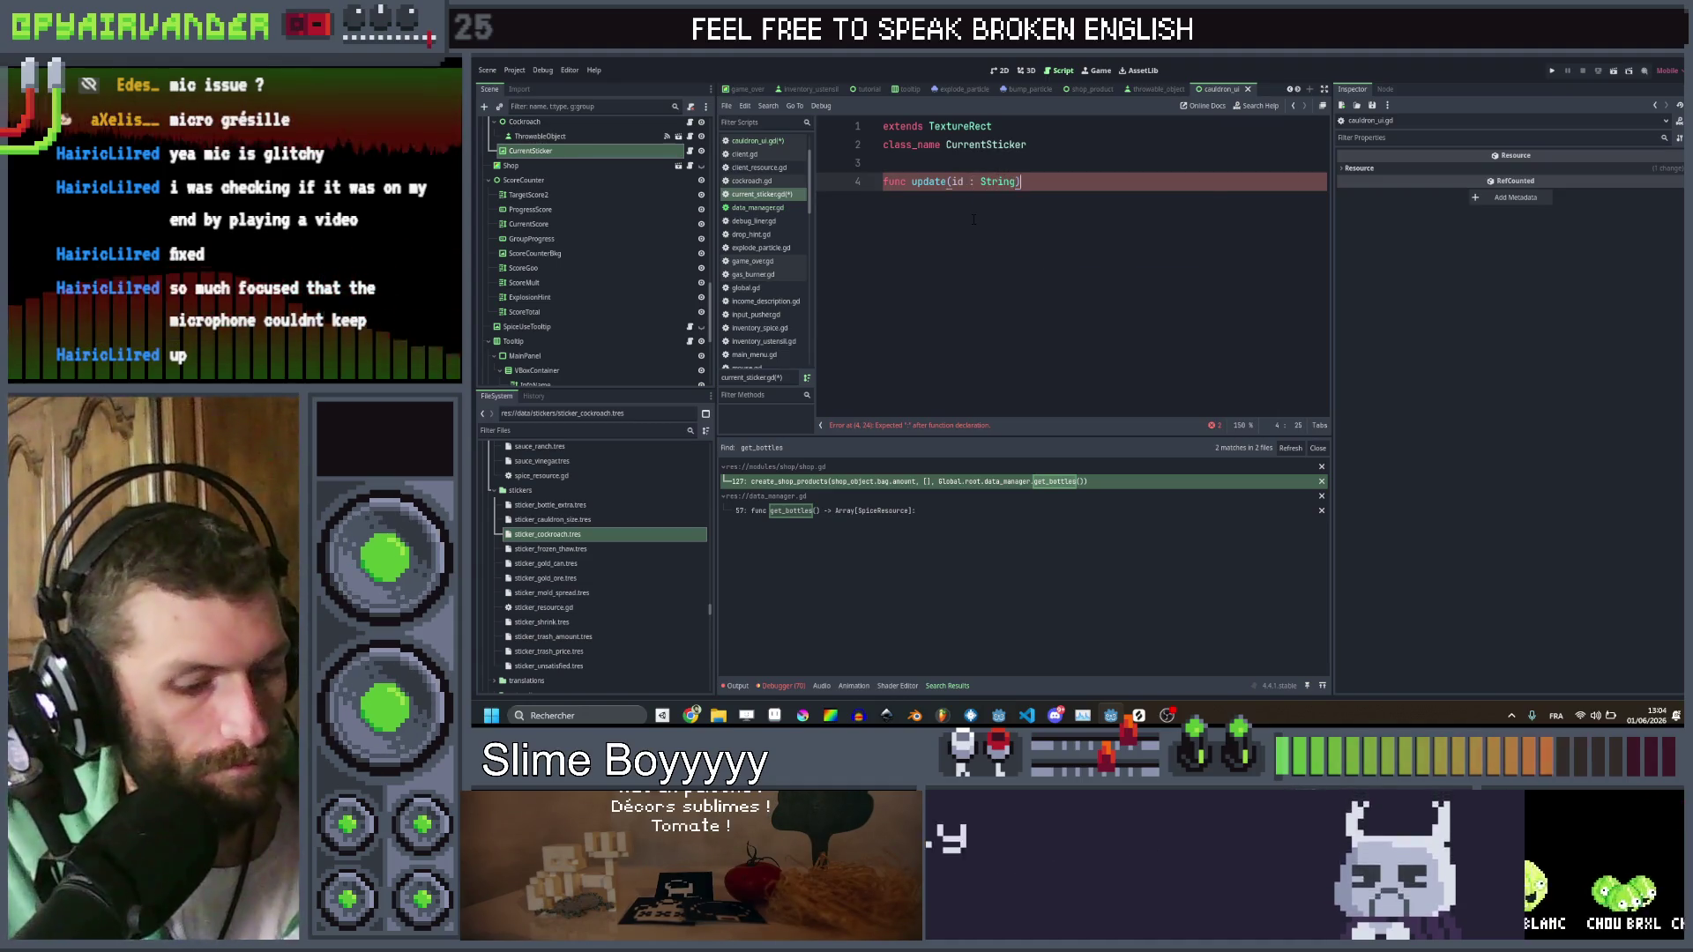
pyautogui.write('):')
pyautogui.press('Return')
pyautogui.write('va')
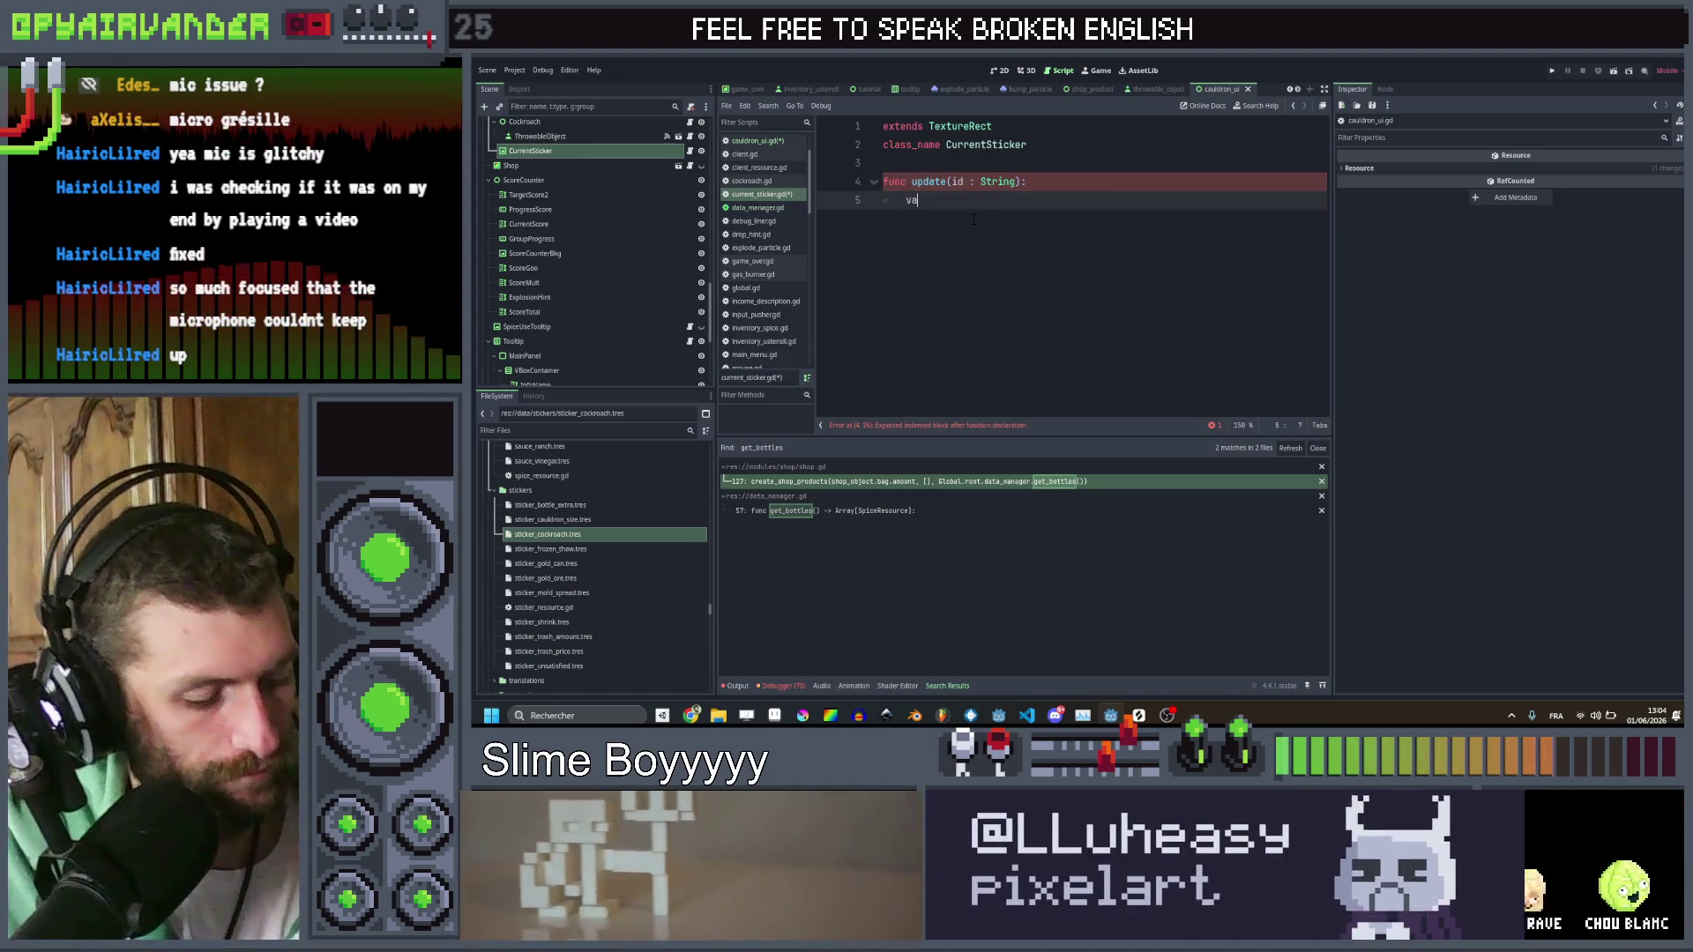
pyautogui.write('r')
# Declare var current_sticker : StickerResource above the update function
pyautogui.press('Up')
pyautogui.press('Up')
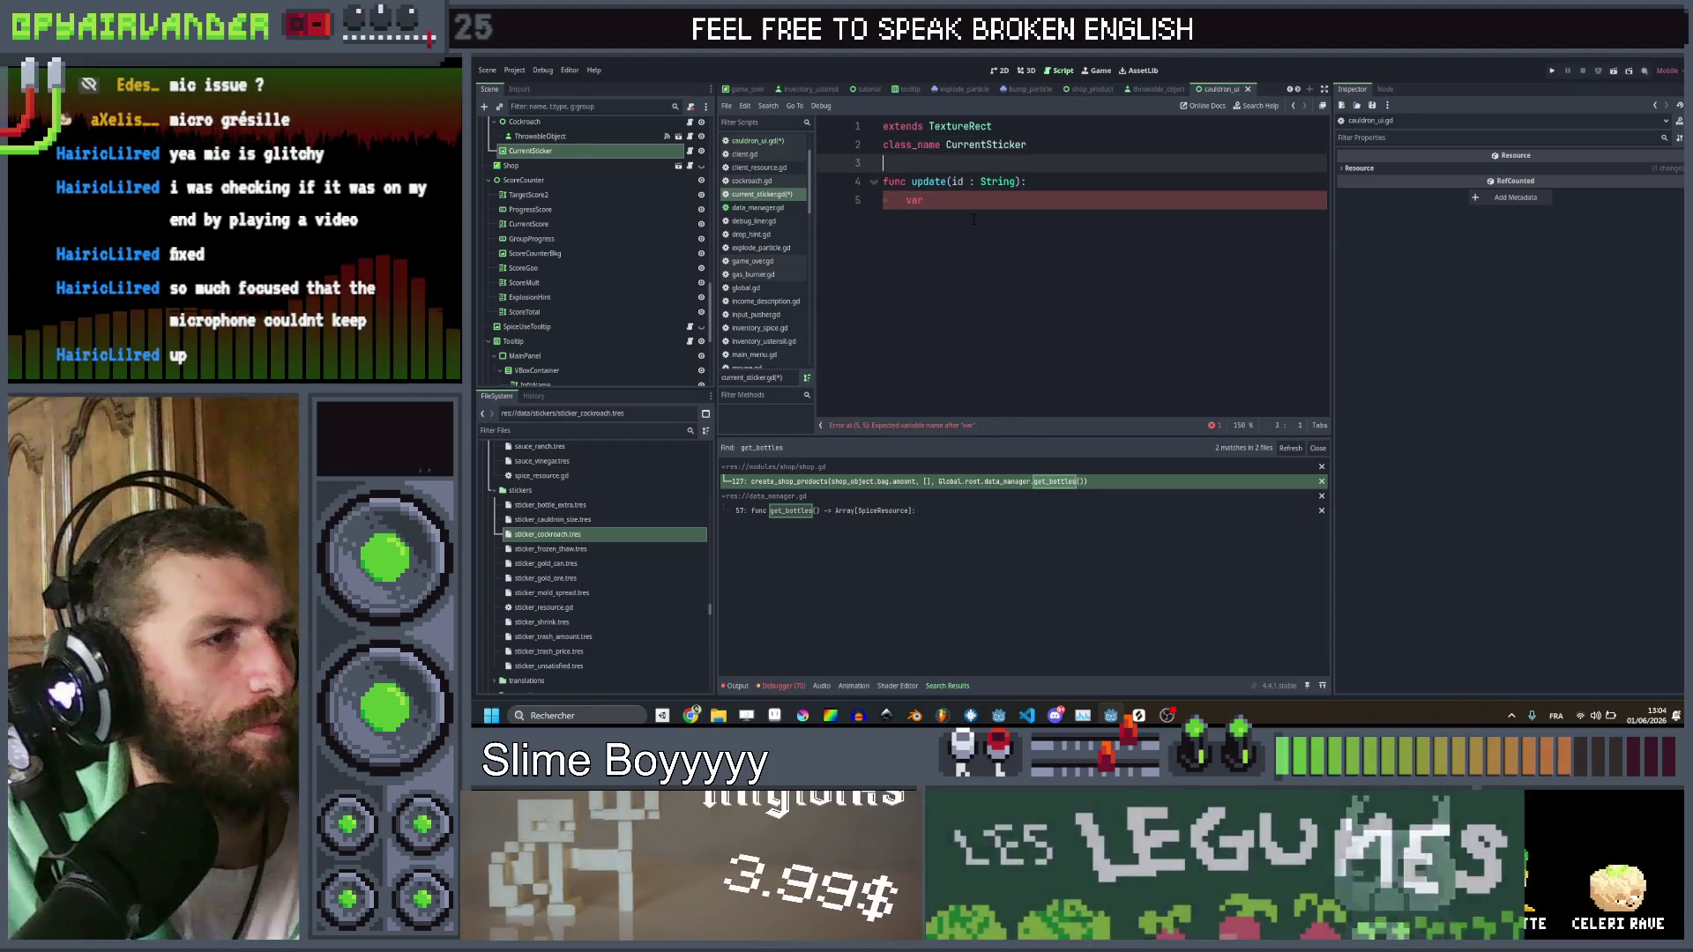
pyautogui.press('Return')
pyautogui.press('Return')
pyautogui.press('Return')
pyautogui.press('Up')
pyautogui.press('Up')
pyautogui.write('var ')
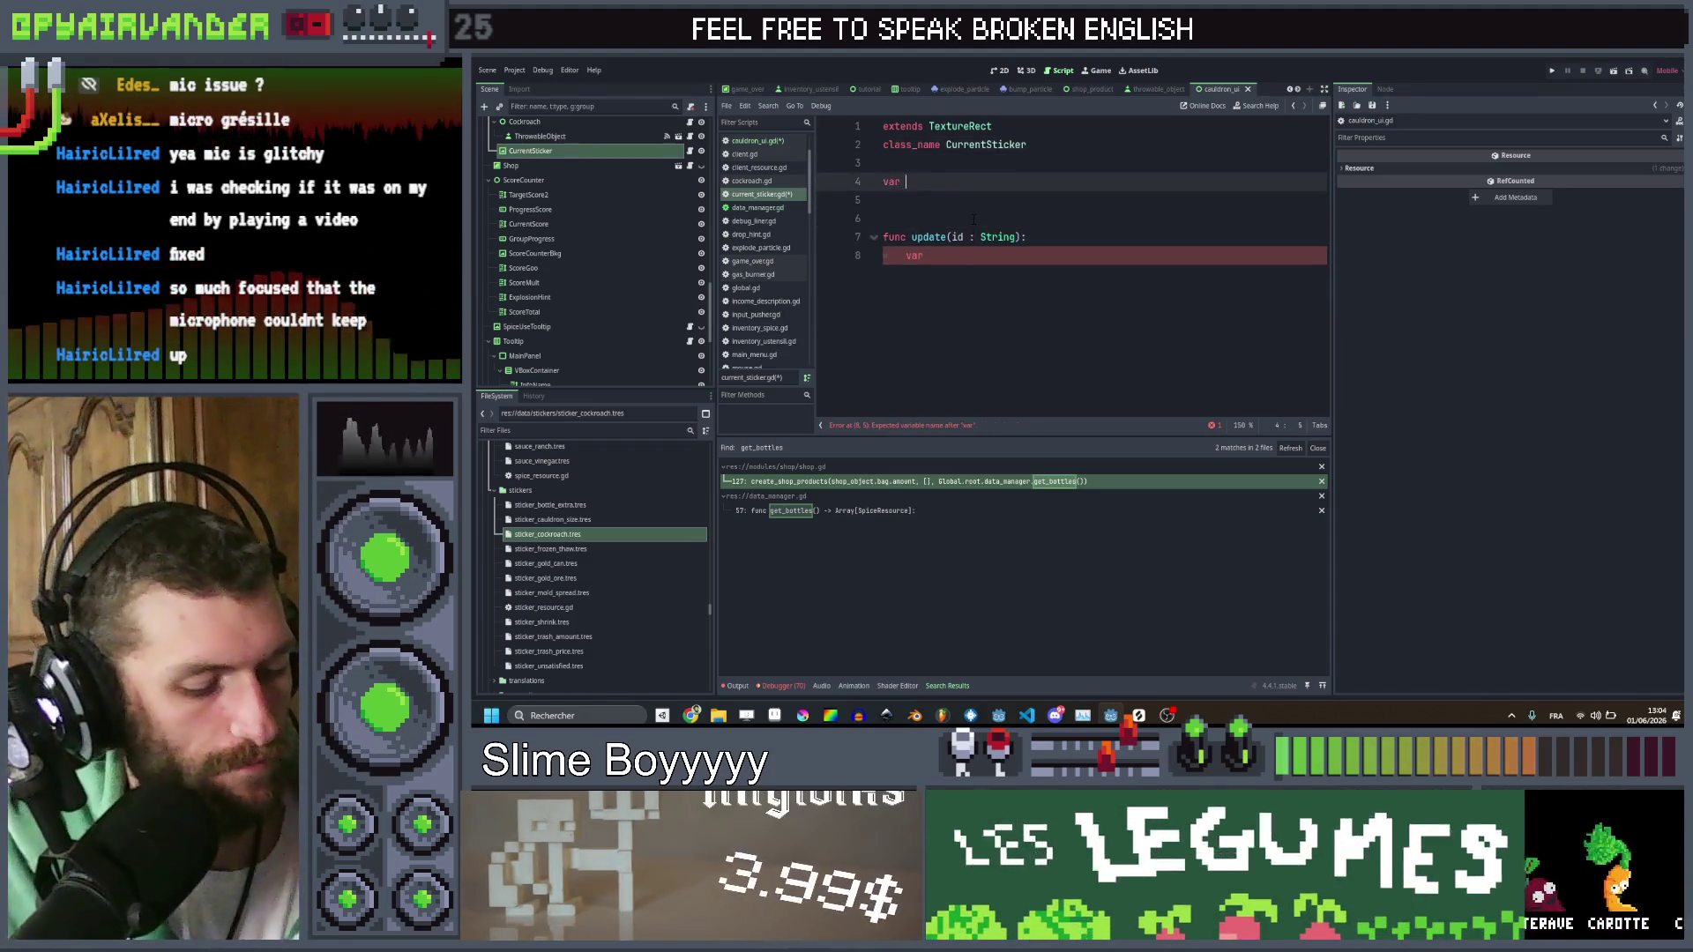
pyautogui.write('current_sticker')
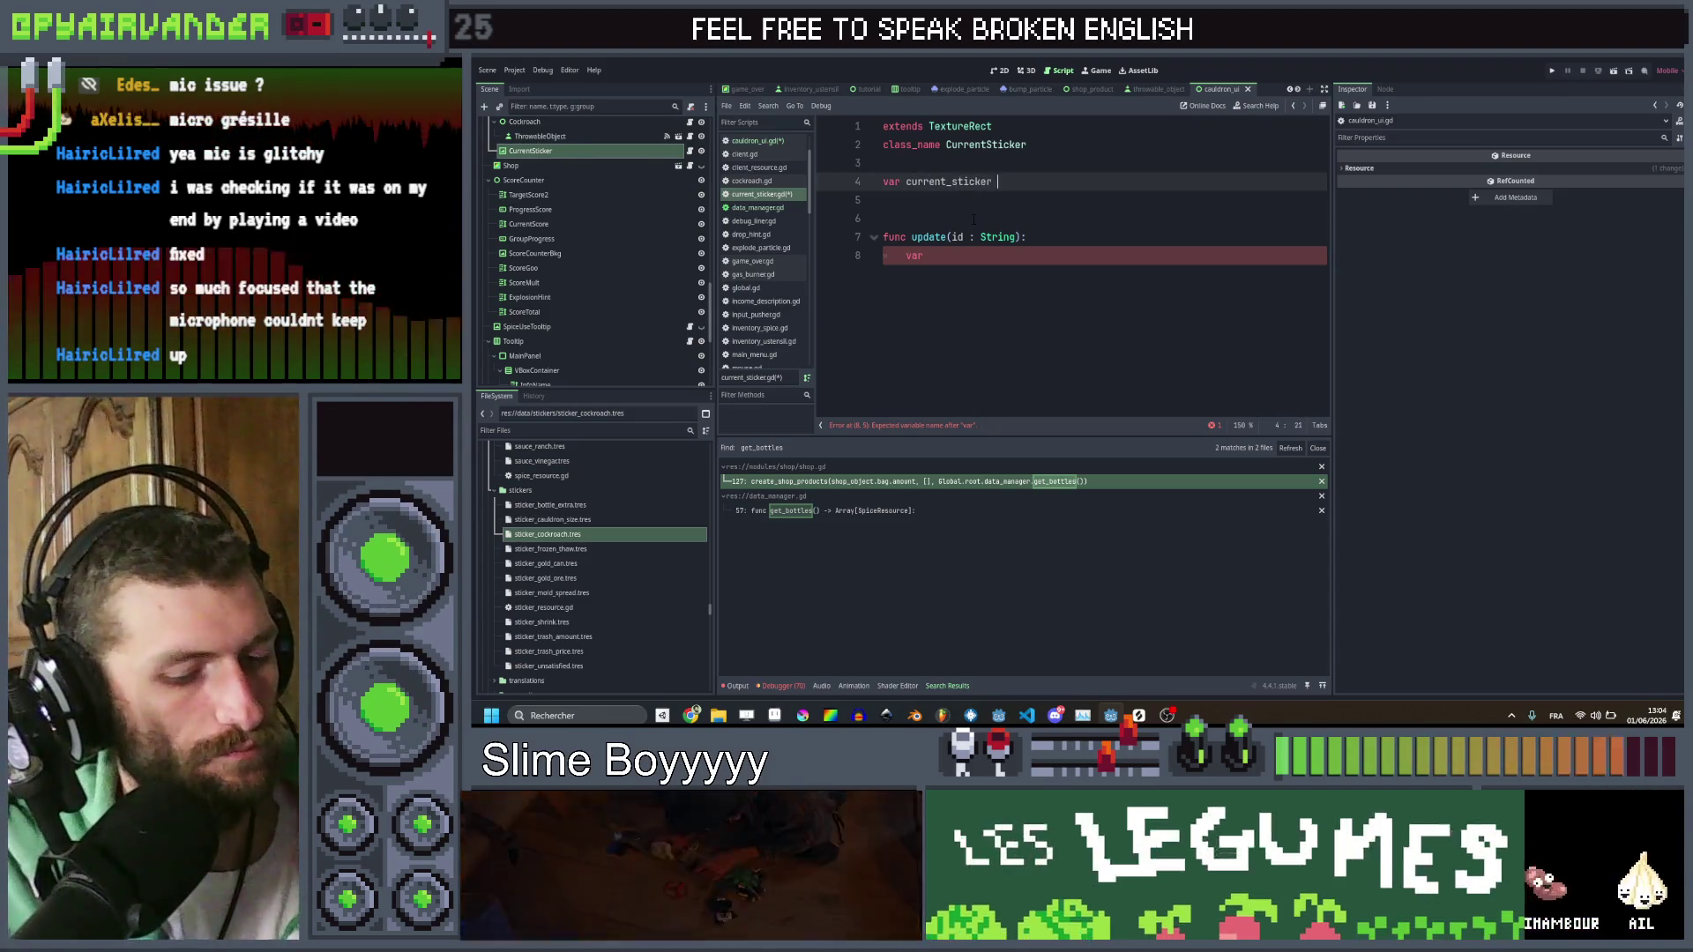
pyautogui.write(' =')
pyautogui.press('BackSpace')
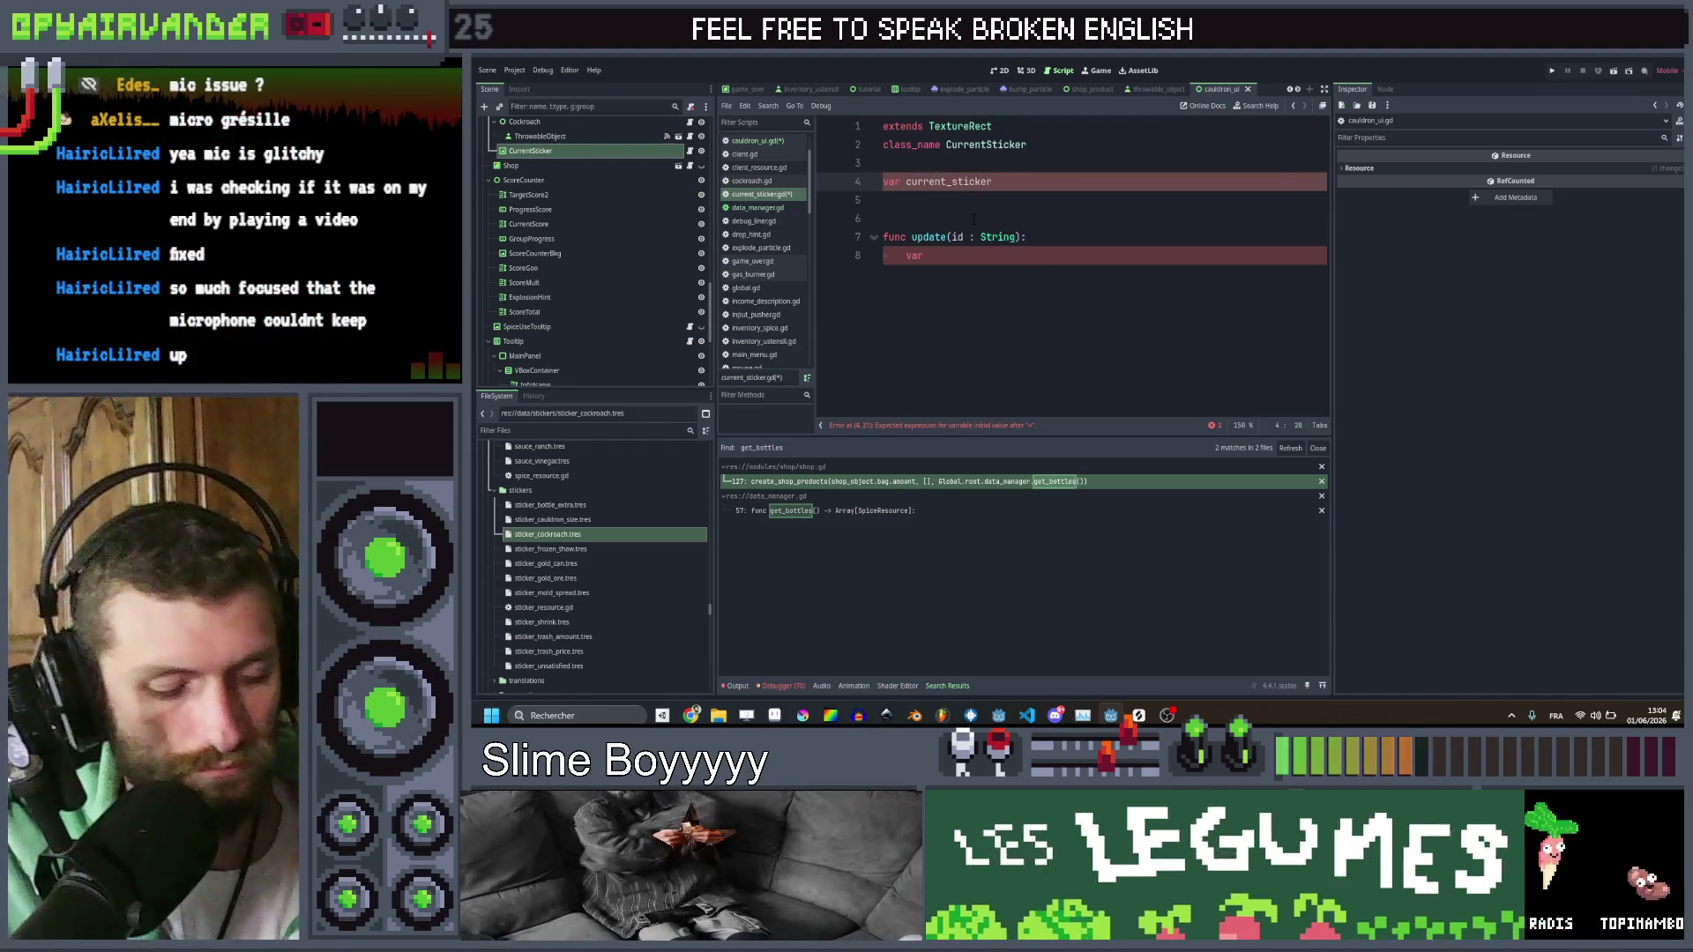
pyautogui.write(': Sticker')
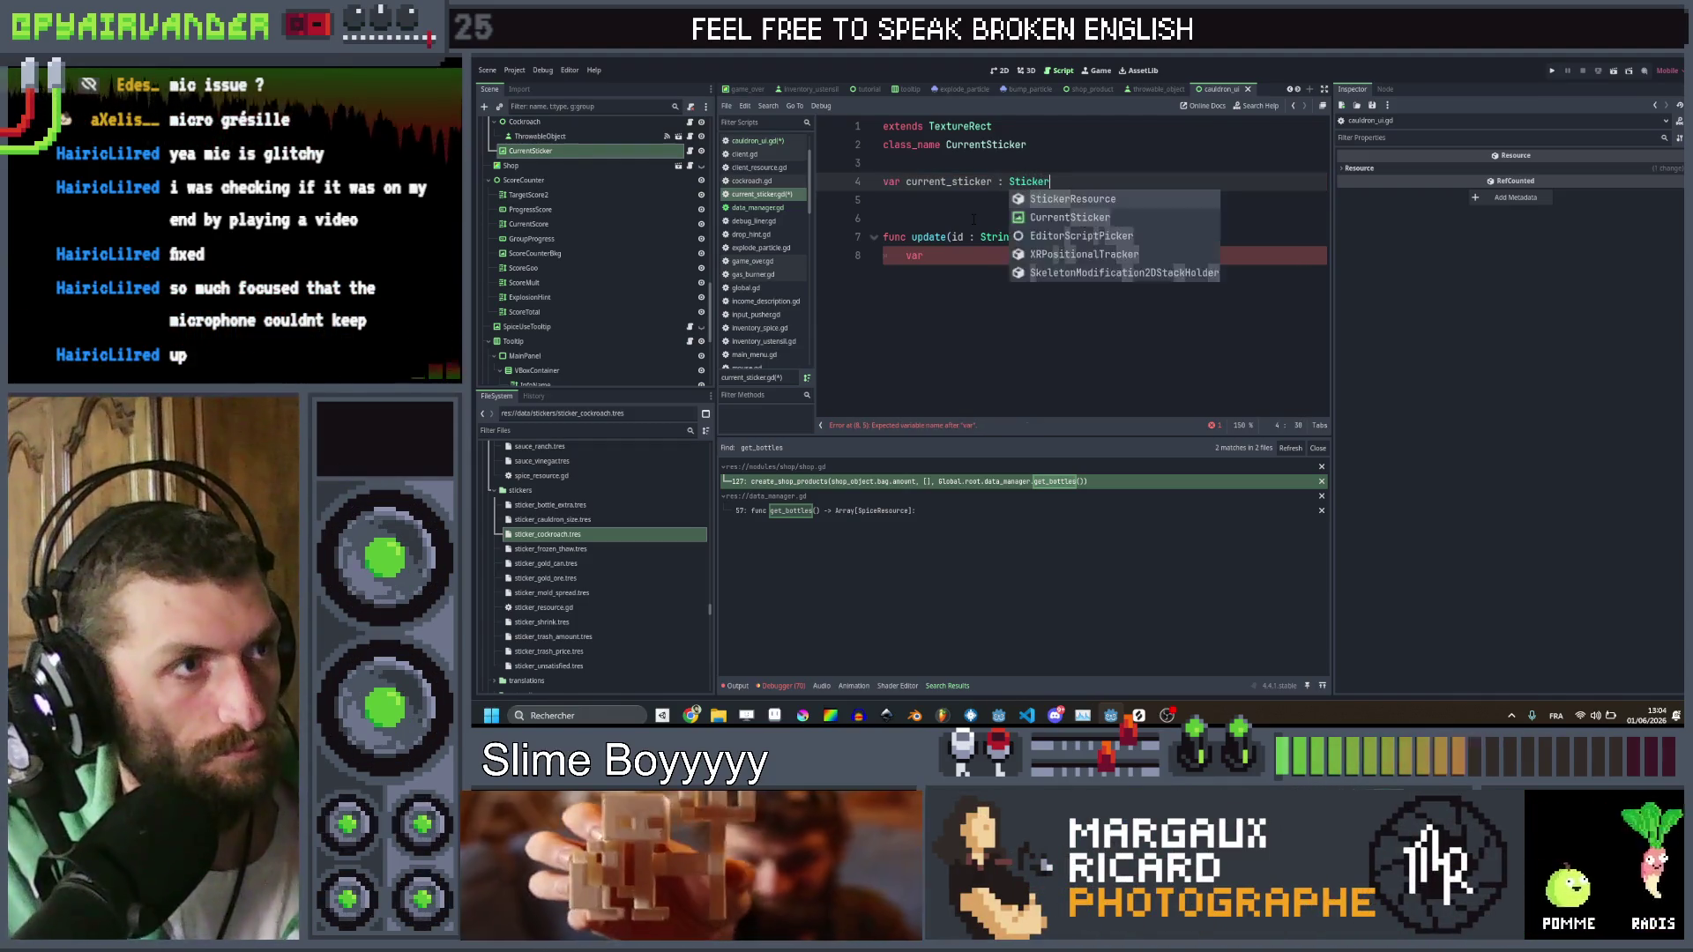
pyautogui.press('Return')
# Inside update, assign current_sticker = Global.root.data_manager.get_sticker(id)
pyautogui.press('Down')
pyautogui.press('Down')
pyautogui.press('Down')
pyautogui.press('Down')
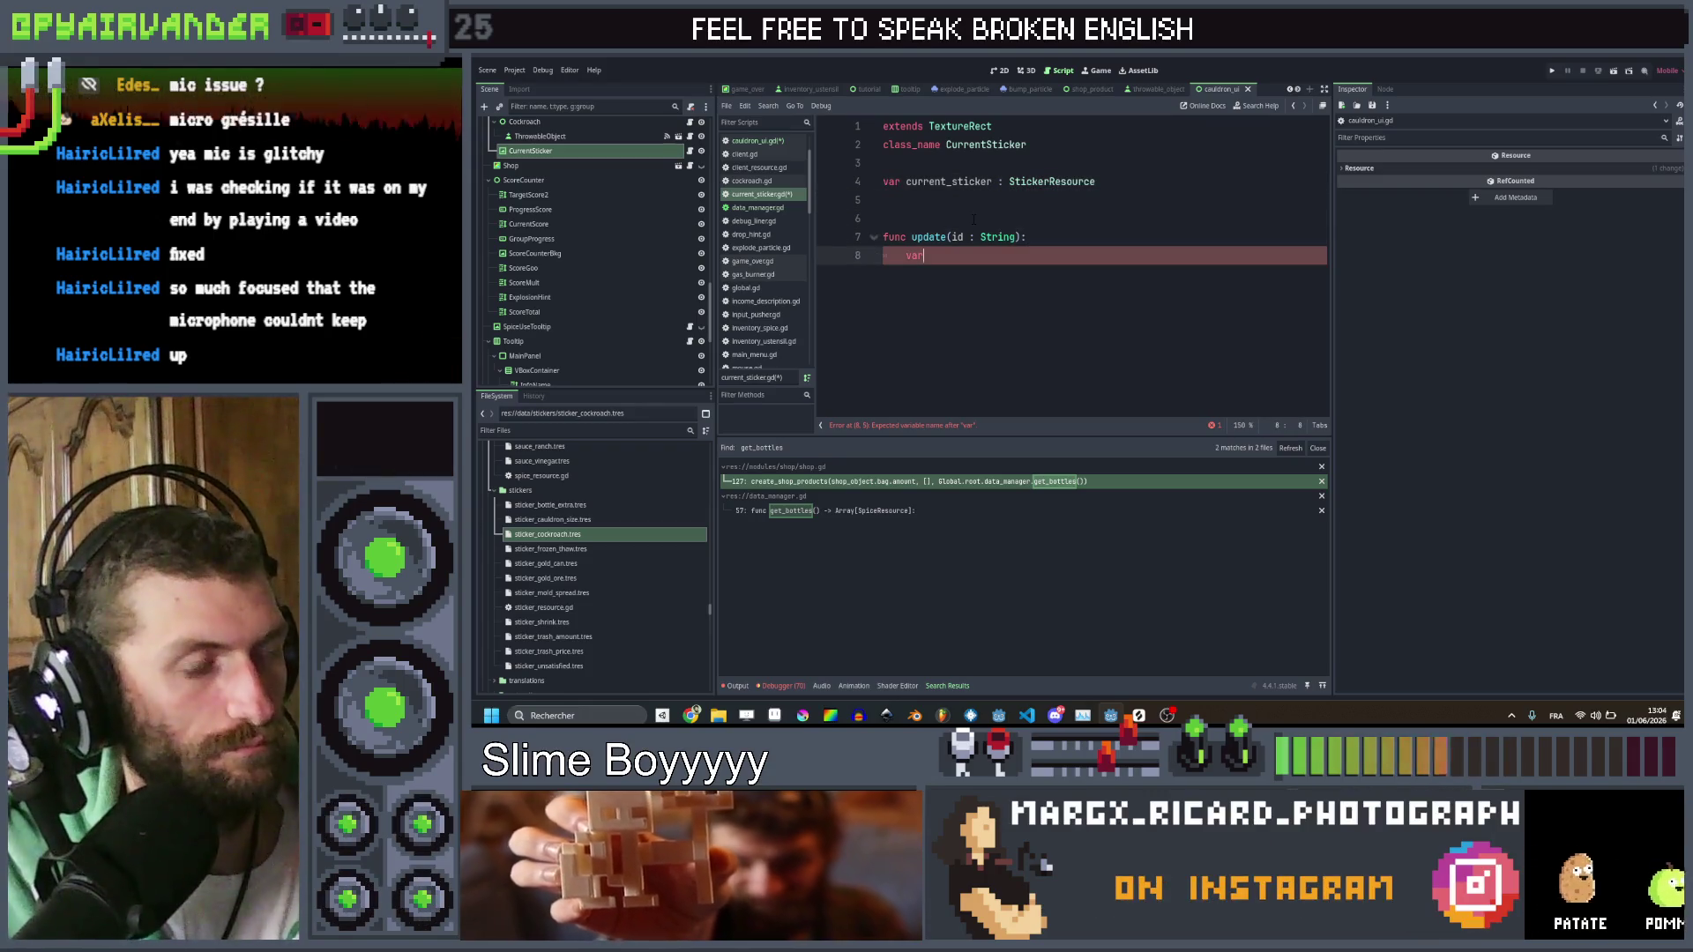
pyautogui.write('current_sticker.')
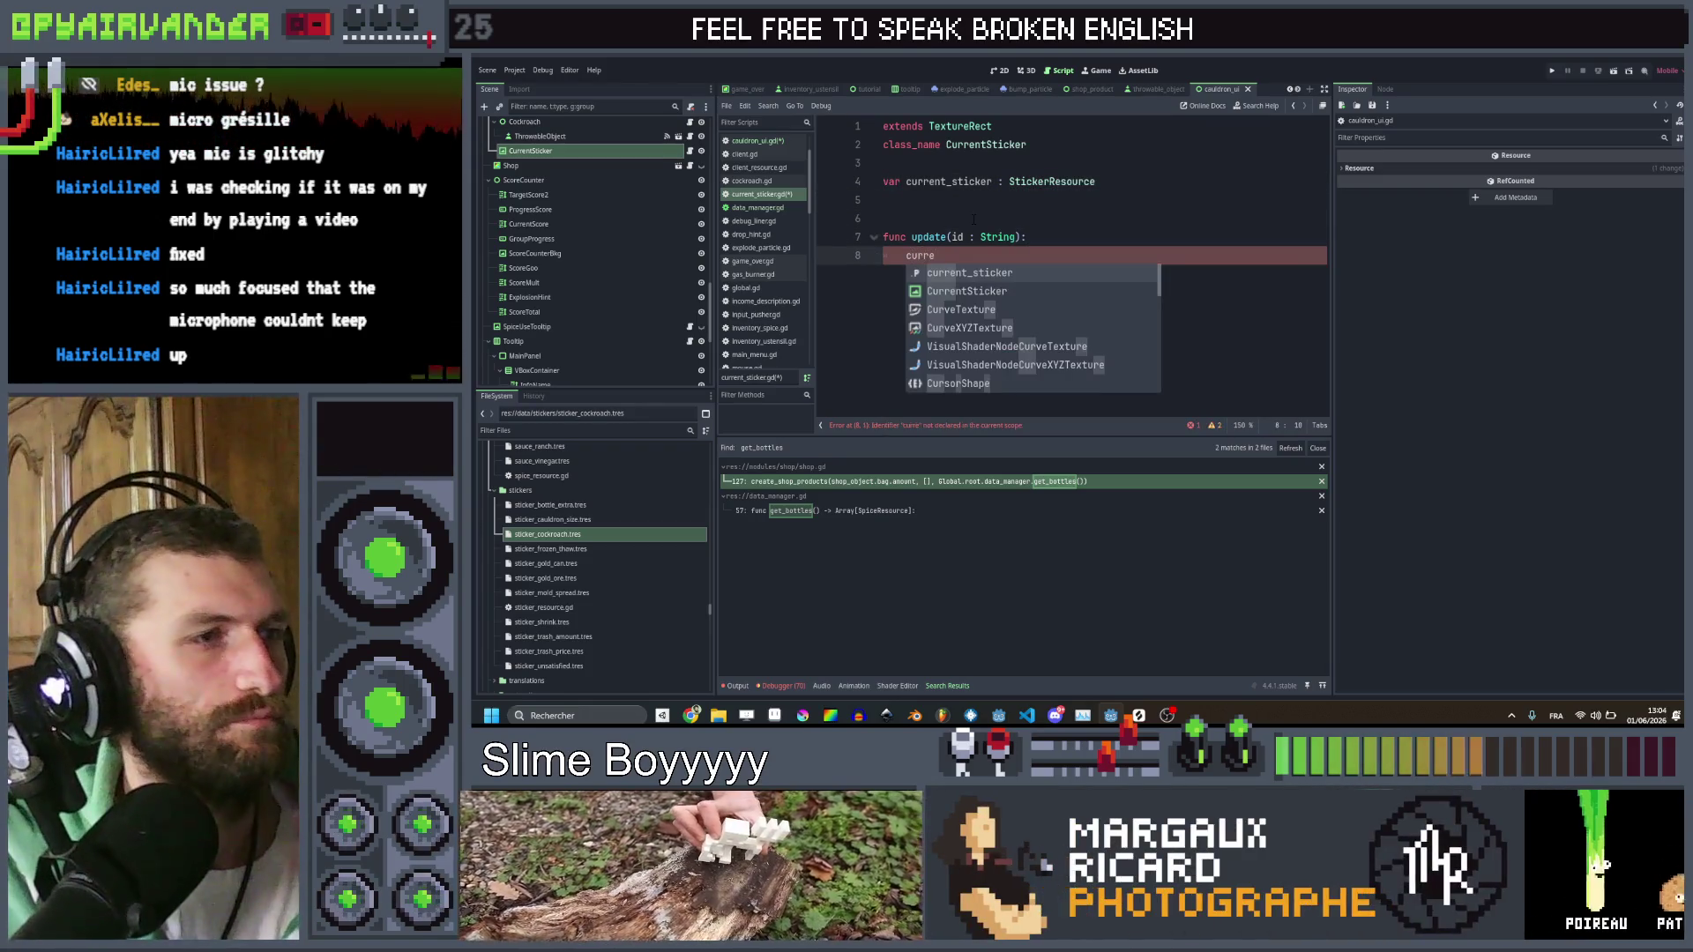
pyautogui.press('Return')
pyautogui.write('.')
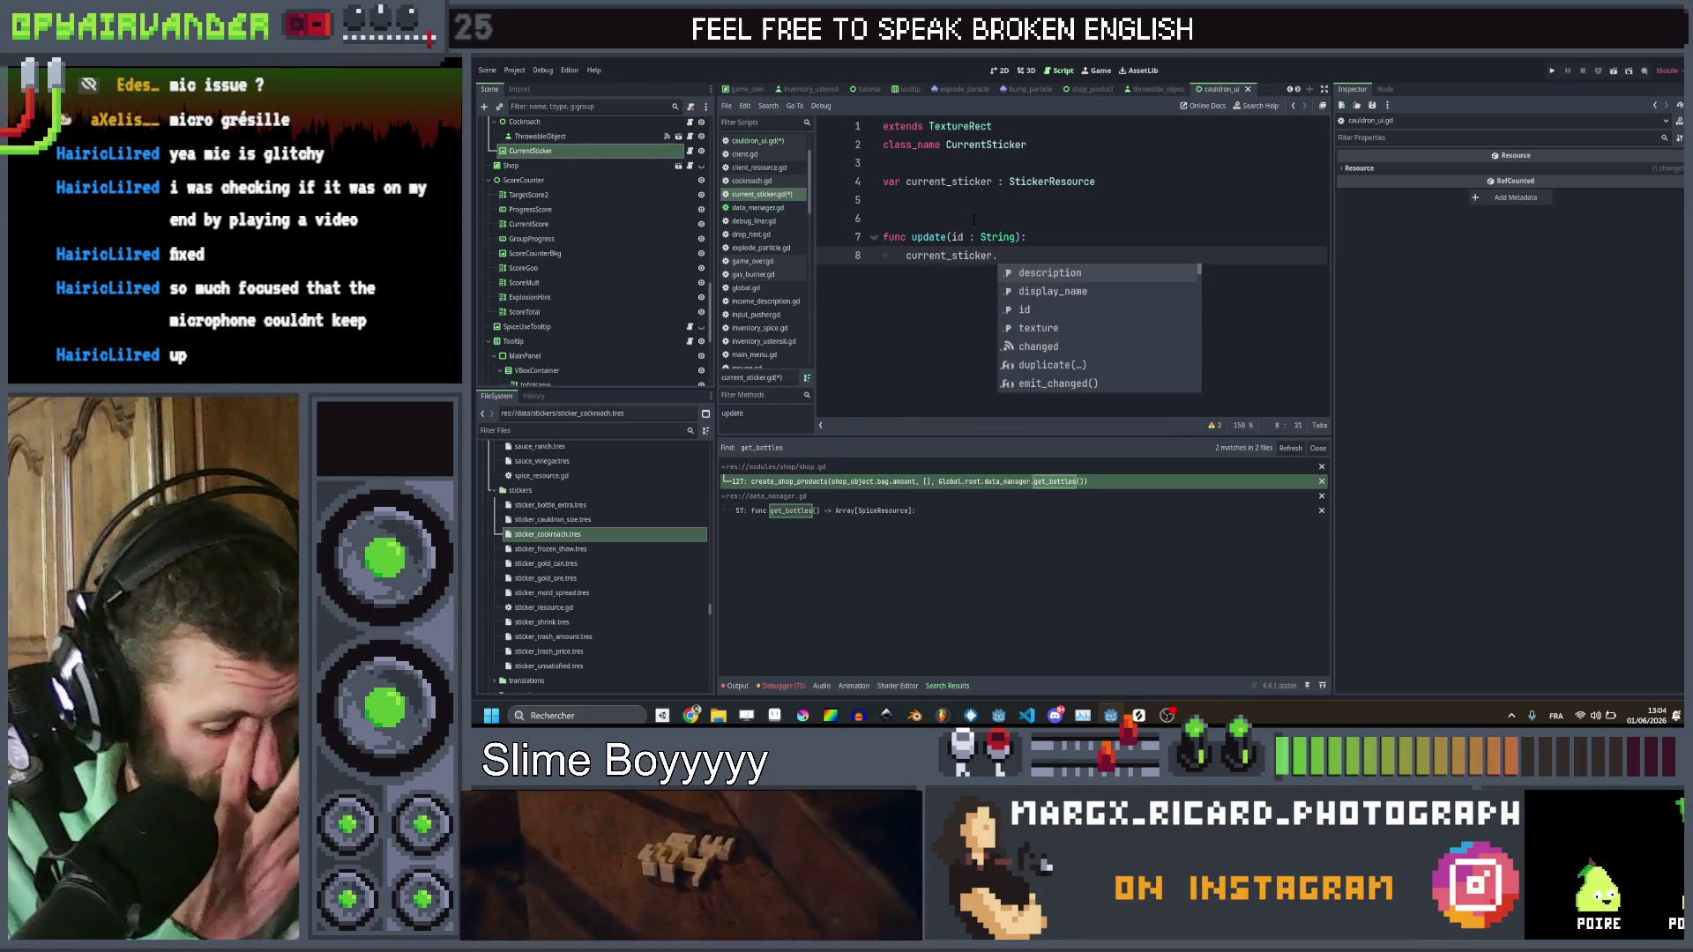
pyautogui.press('BackSpace')
pyautogui.write('= Global.root.data')
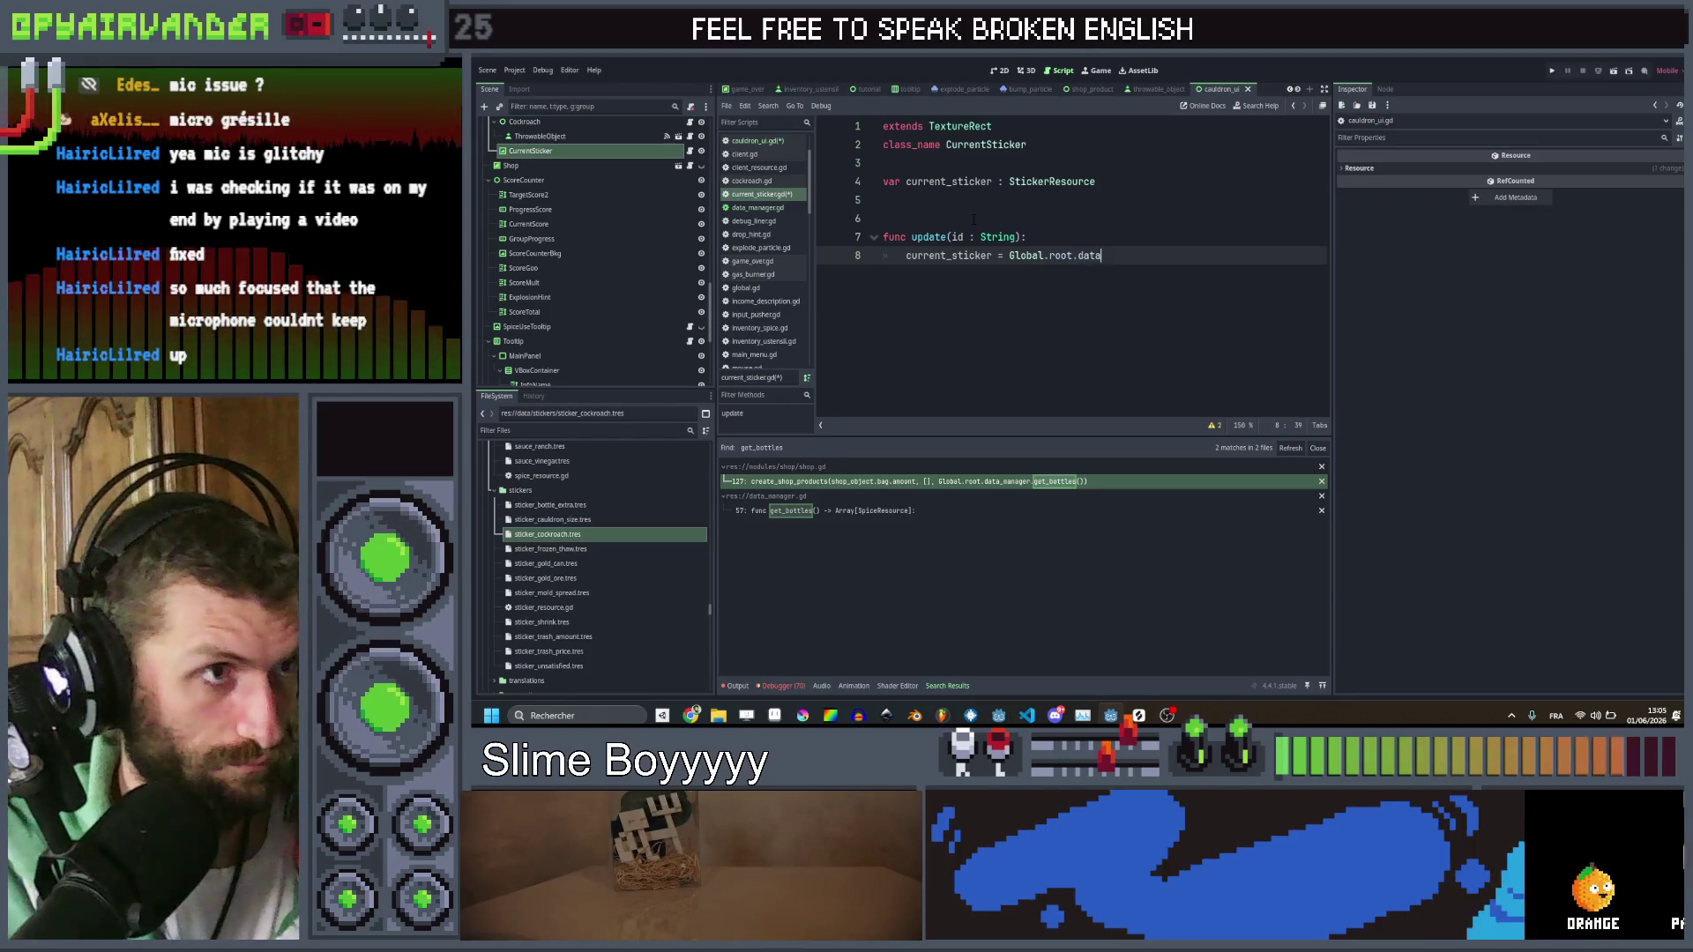
pyautogui.write('_manager.get')
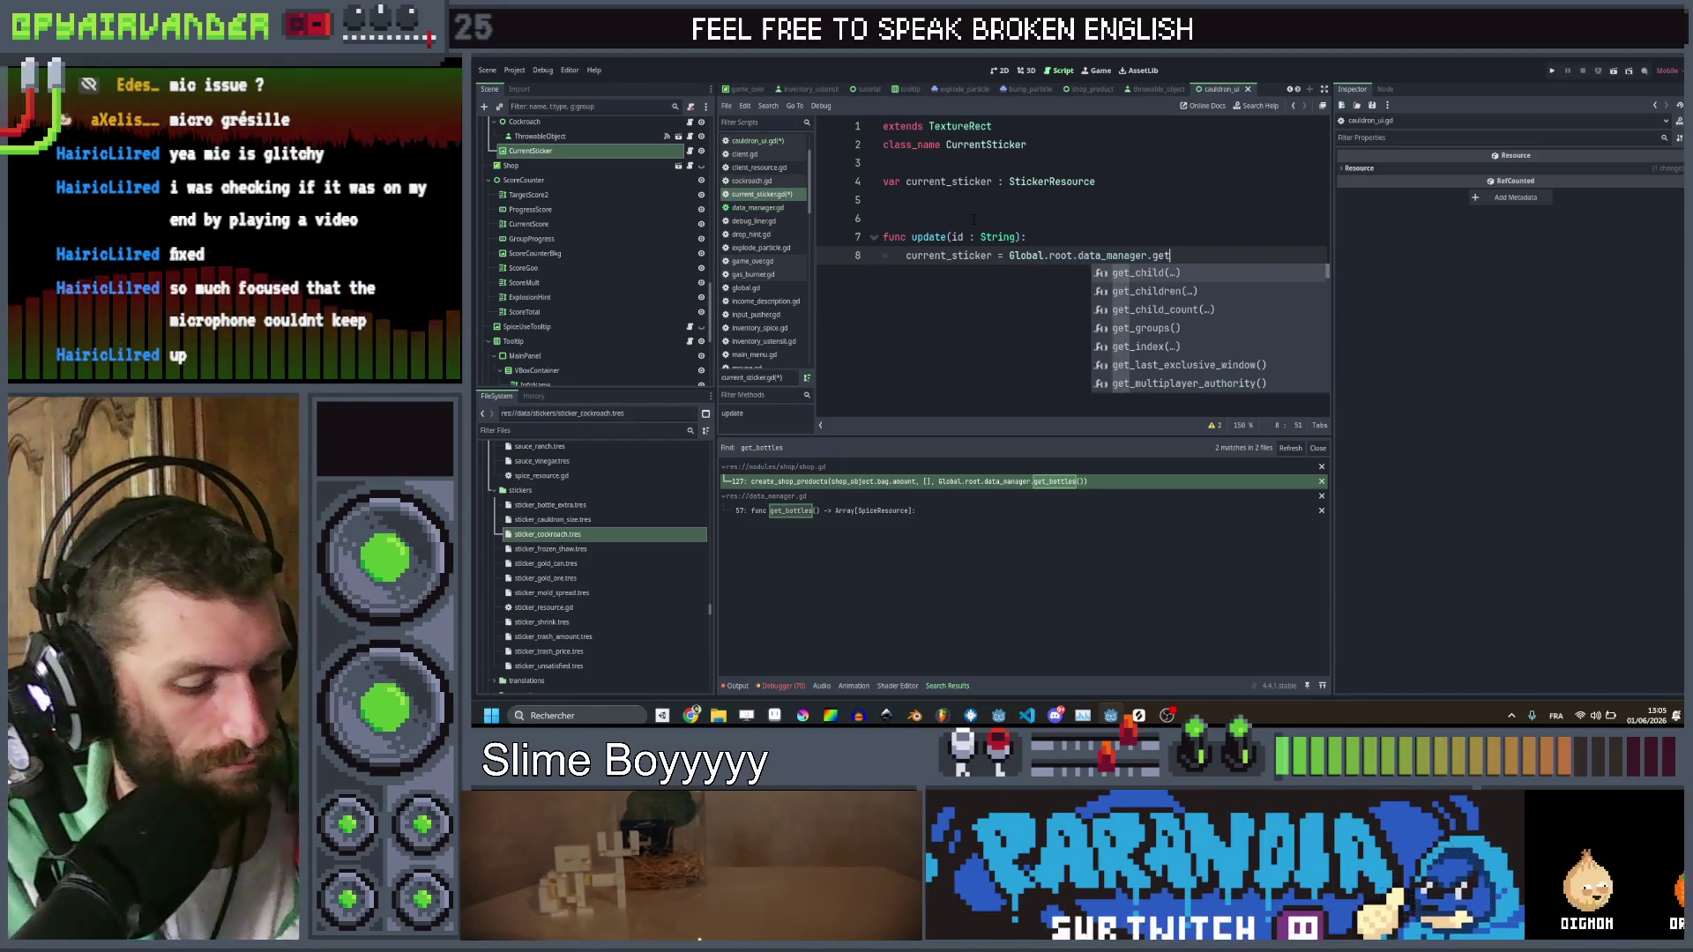
pyautogui.write('_s')
pyautogui.press('Down')
pyautogui.press('Return')
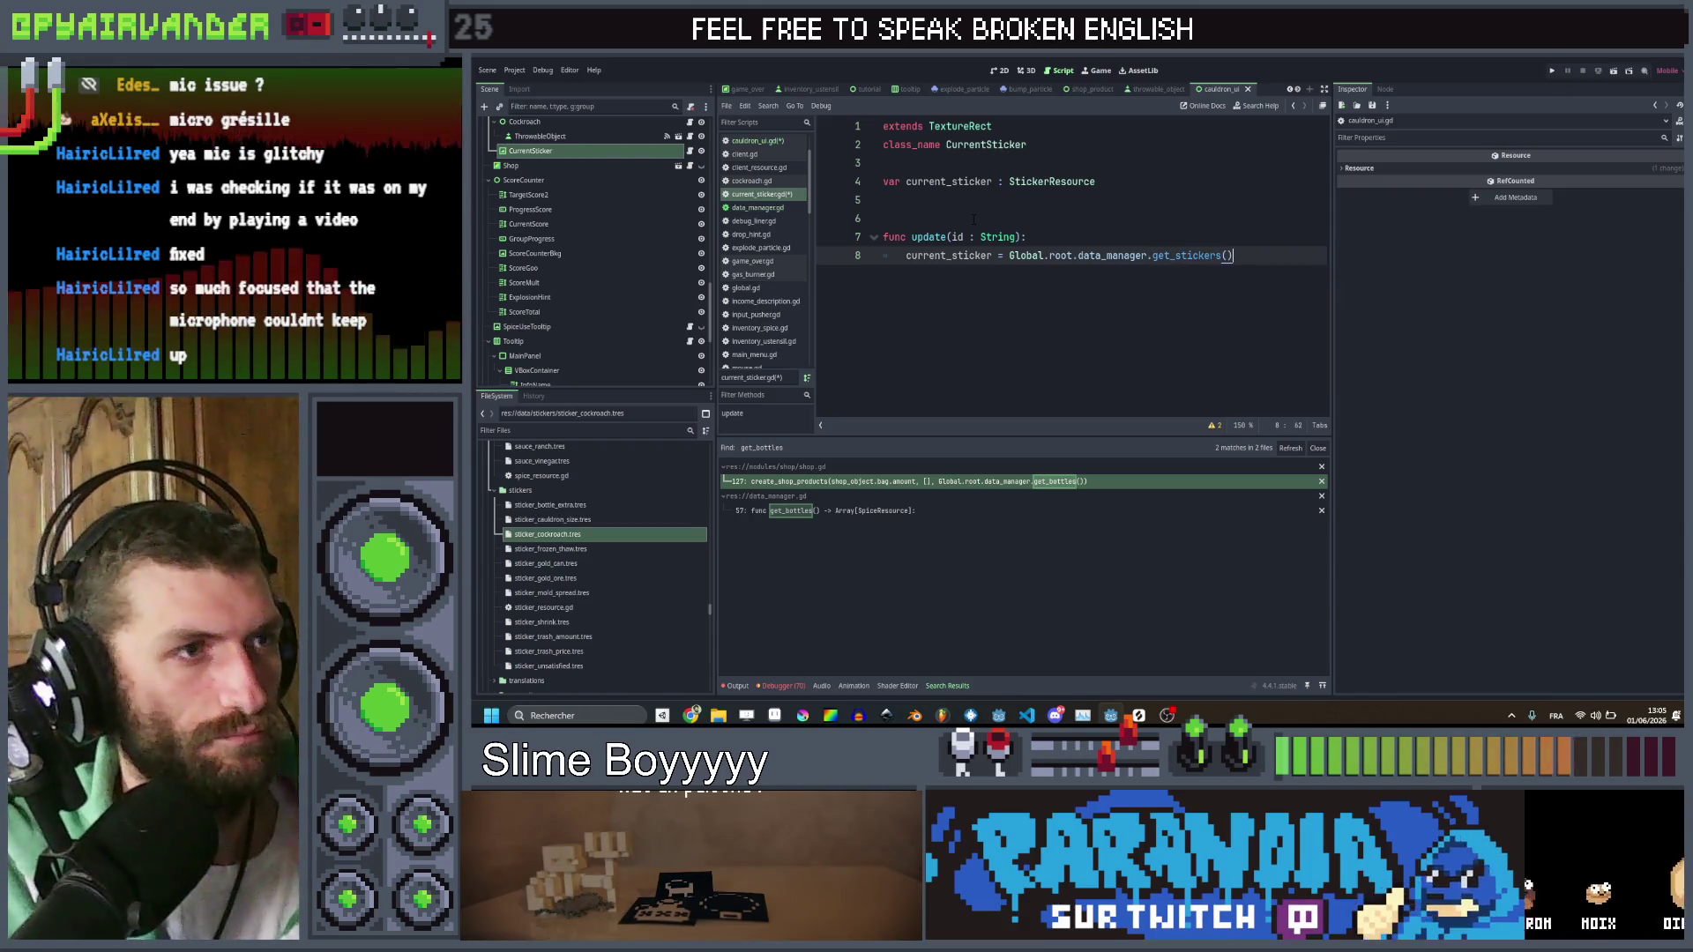
pyautogui.press('Left')
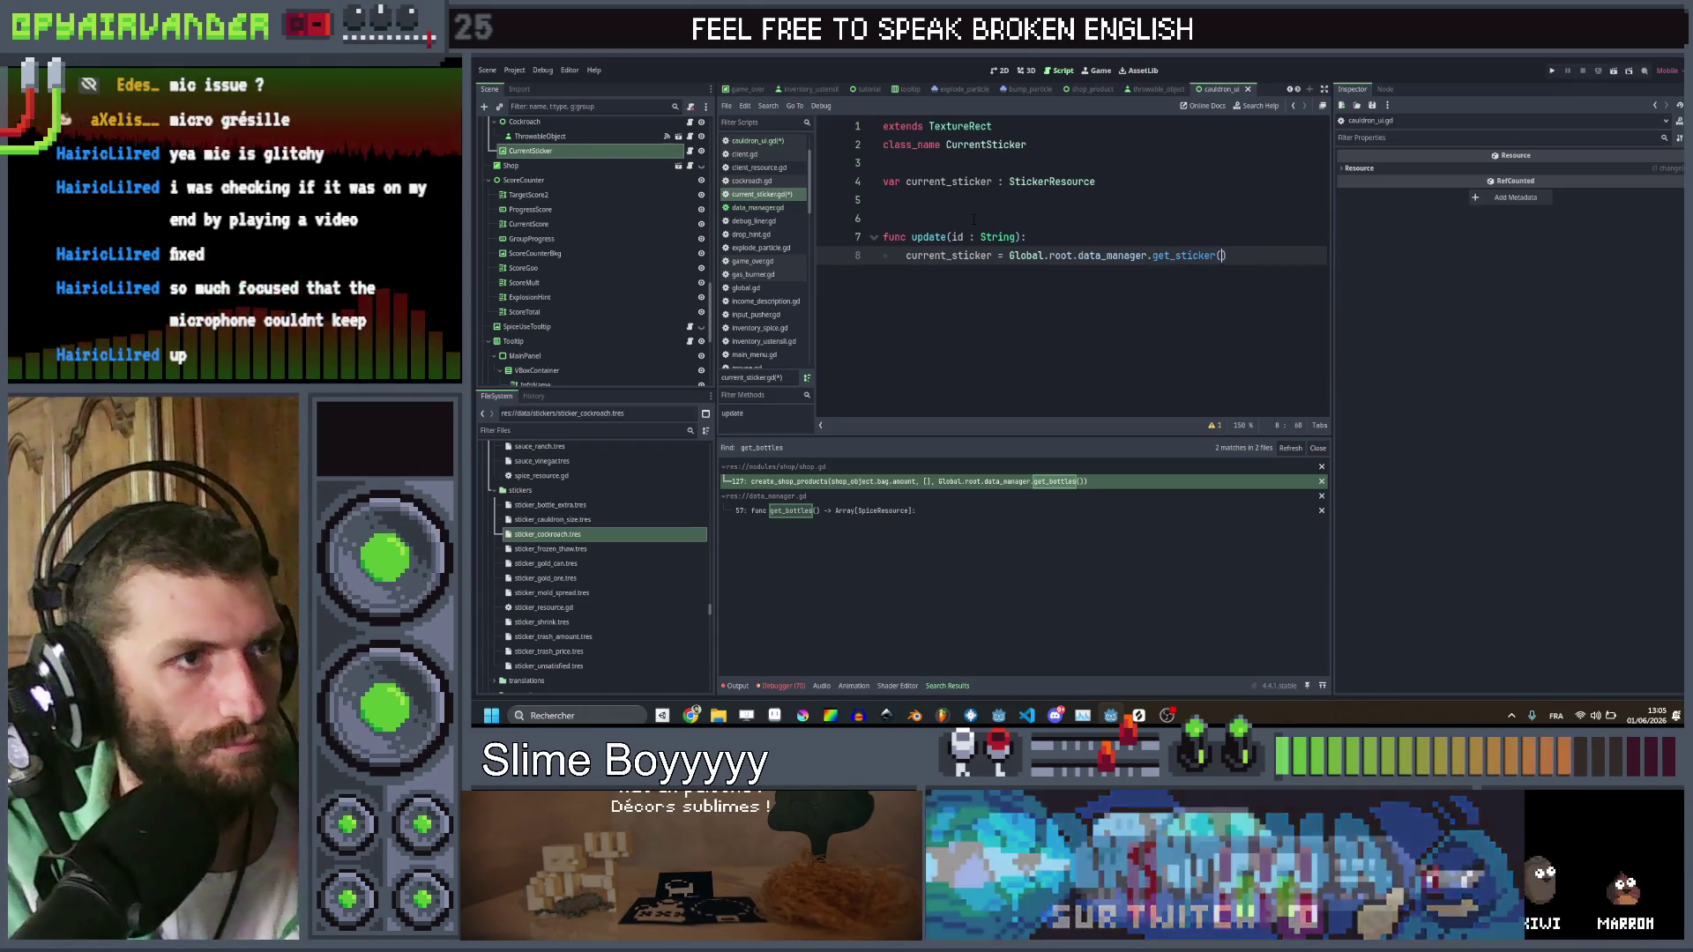
pyautogui.write('id')
pyautogui.press('End')
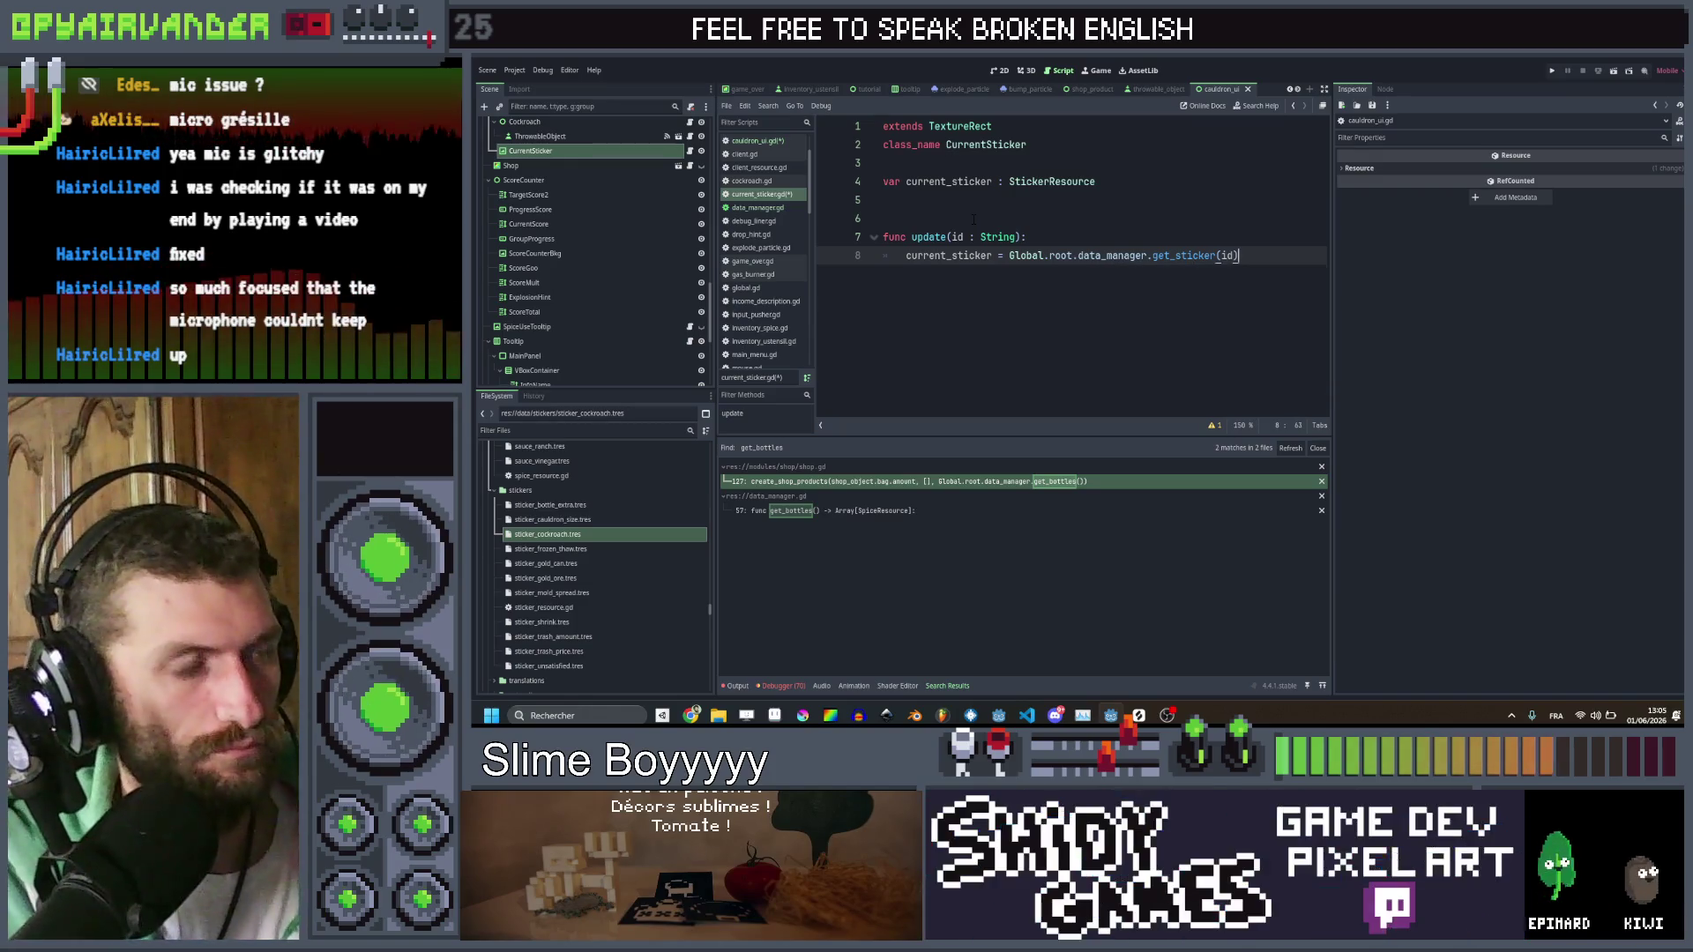
pyautogui.press('Return')
pyautogui.write('tex')
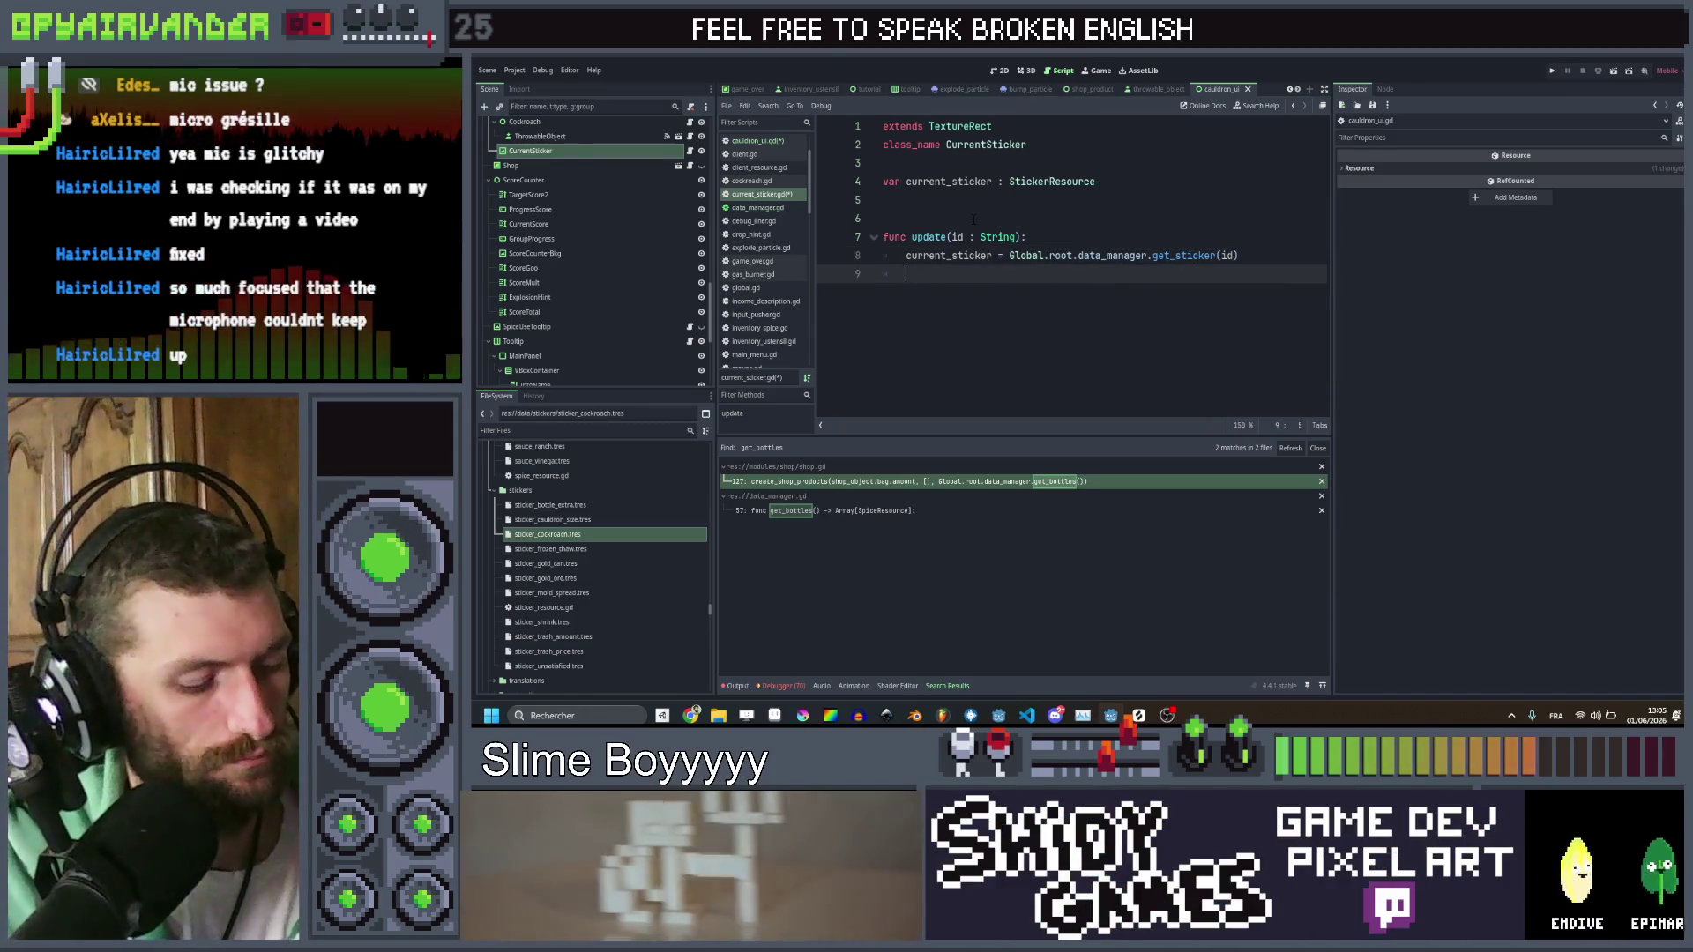
pyautogui.write('tu')
# Set texture = current_sticker.texture in update
pyautogui.press('Return')
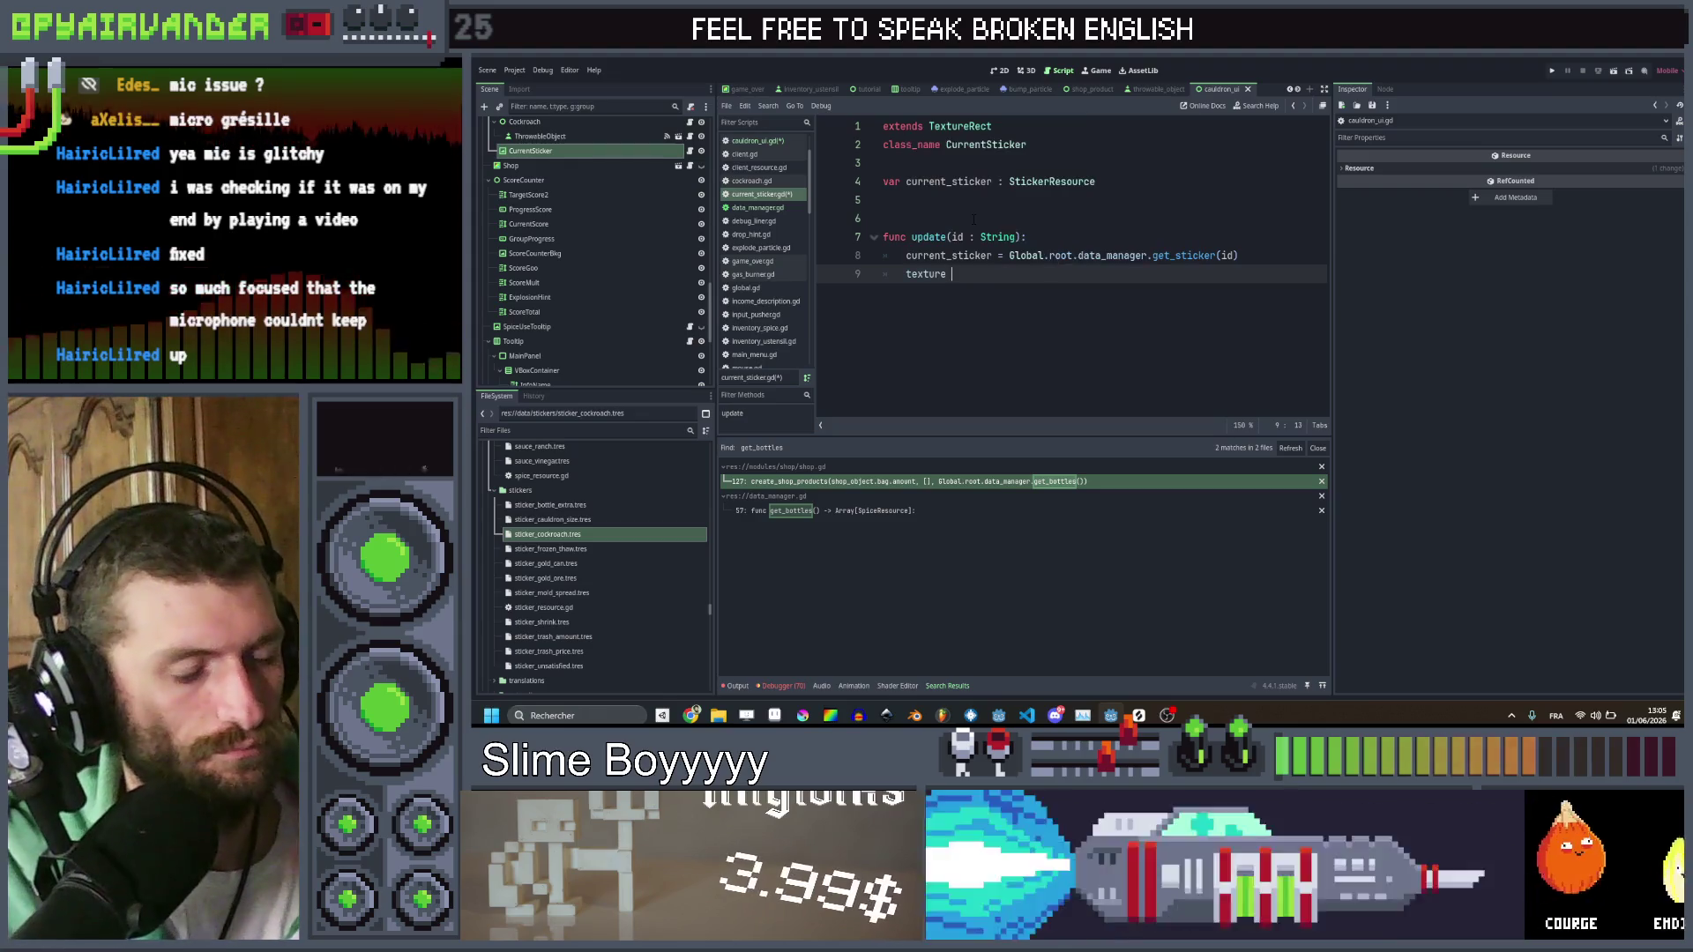
pyautogui.write('= ')
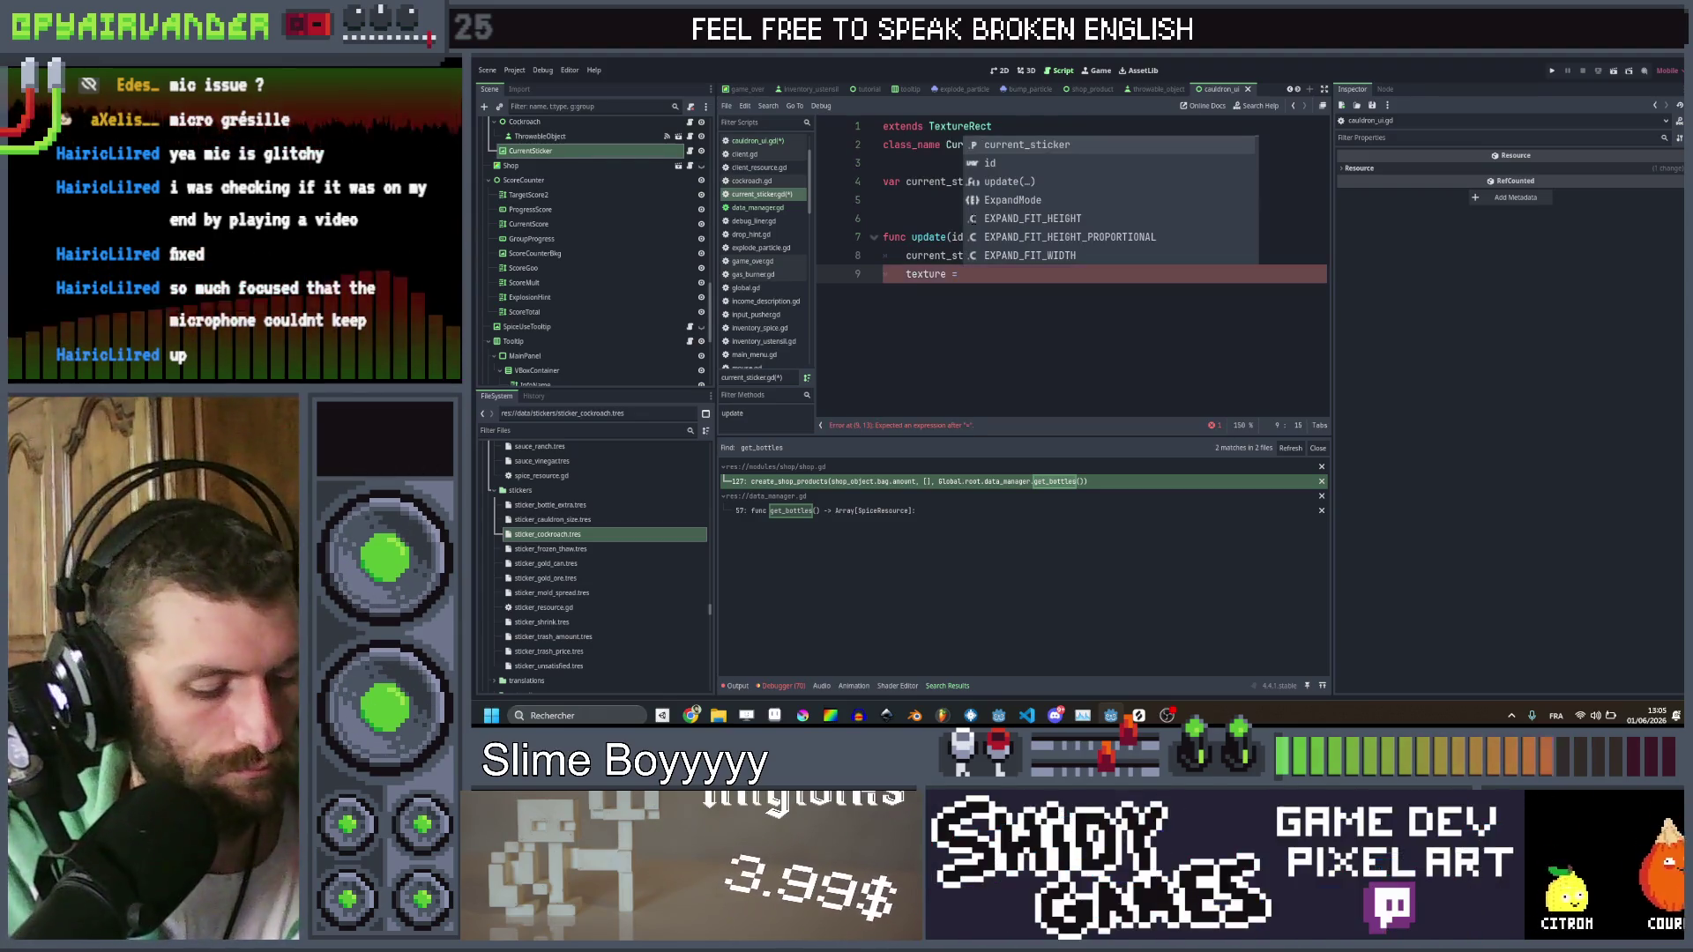
pyautogui.write('curre')
pyautogui.press('Return')
pyautogui.write('.')
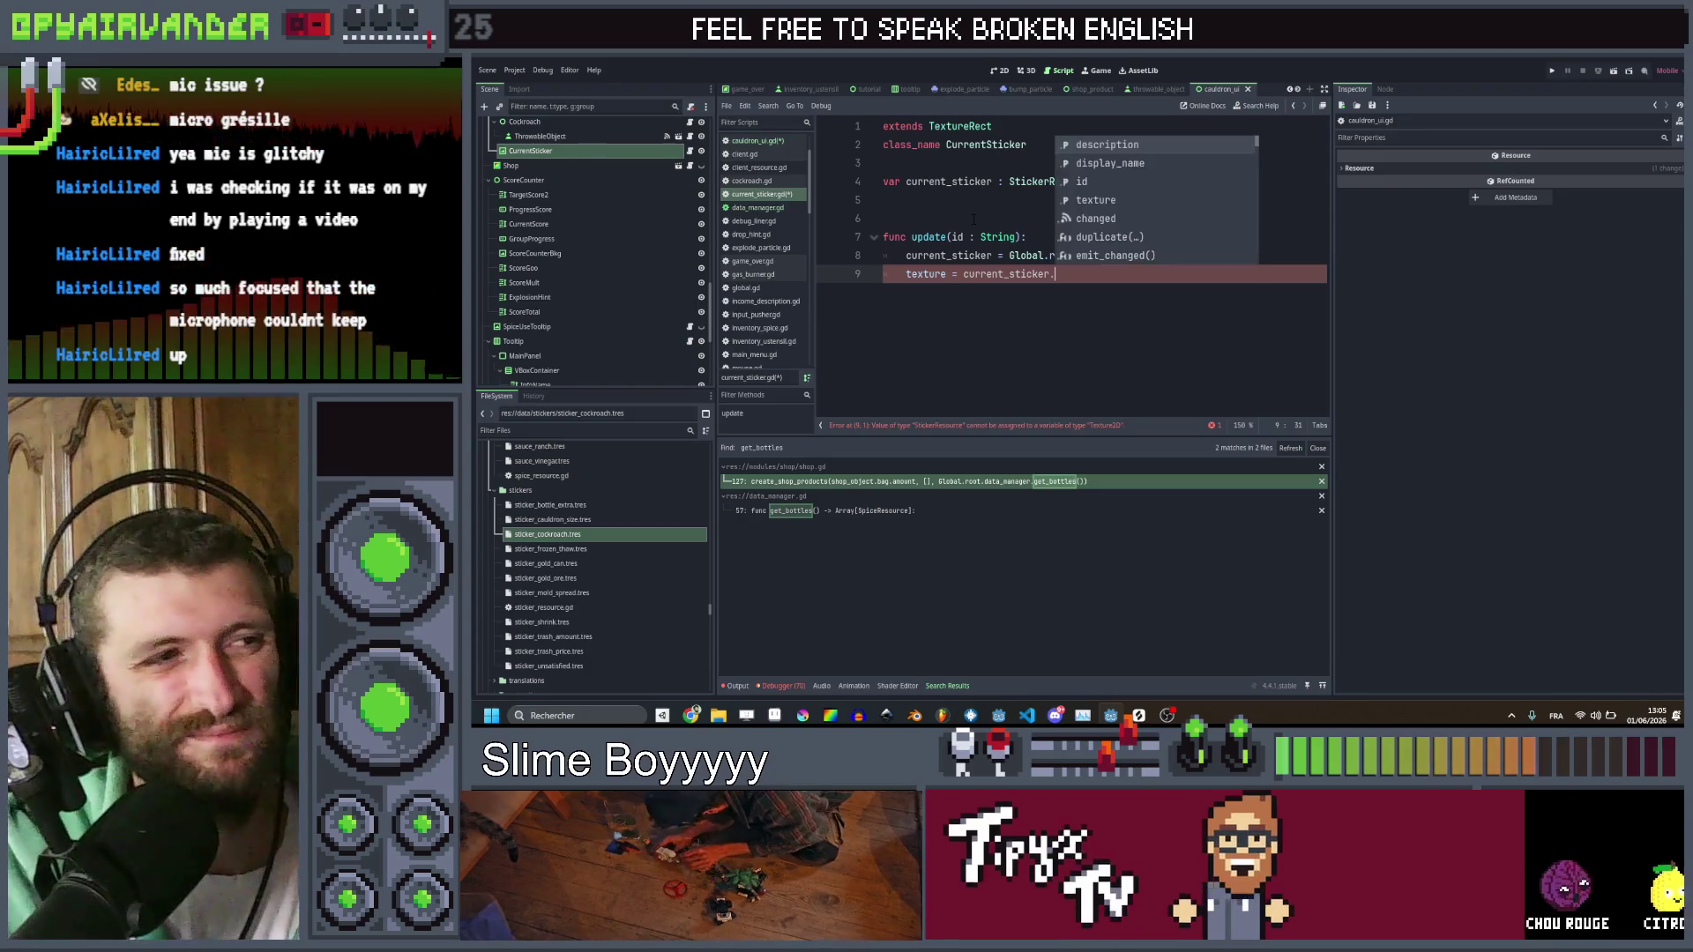
pyautogui.write('tex')
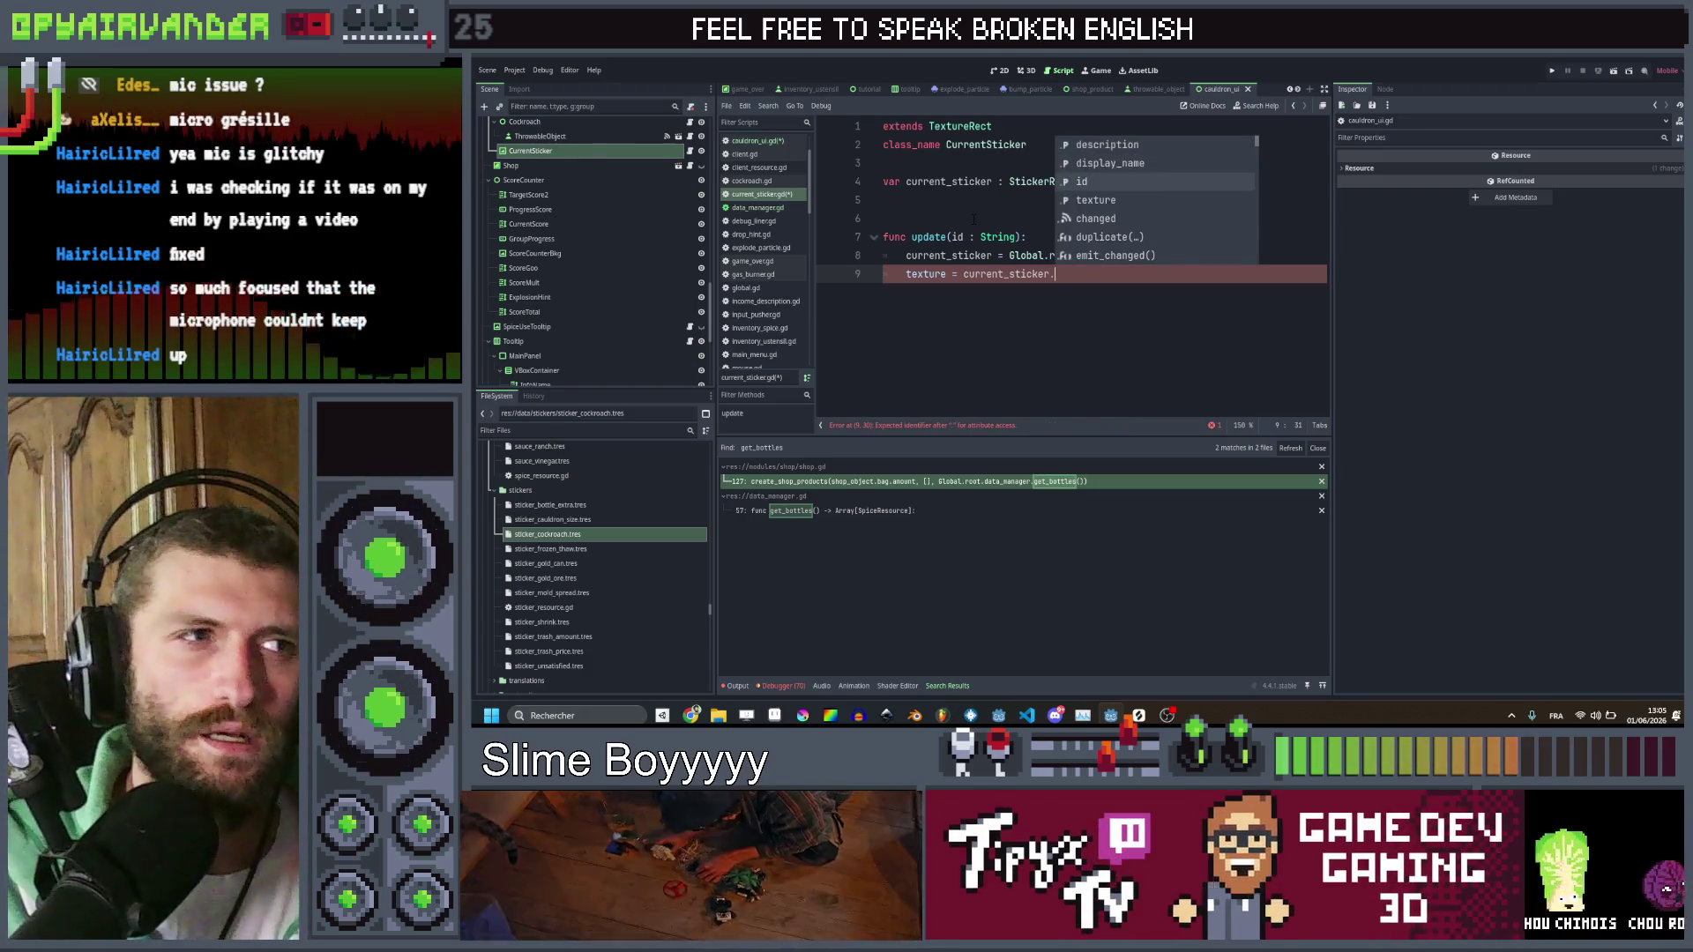
pyautogui.press('Return')
pyautogui.press('Return')
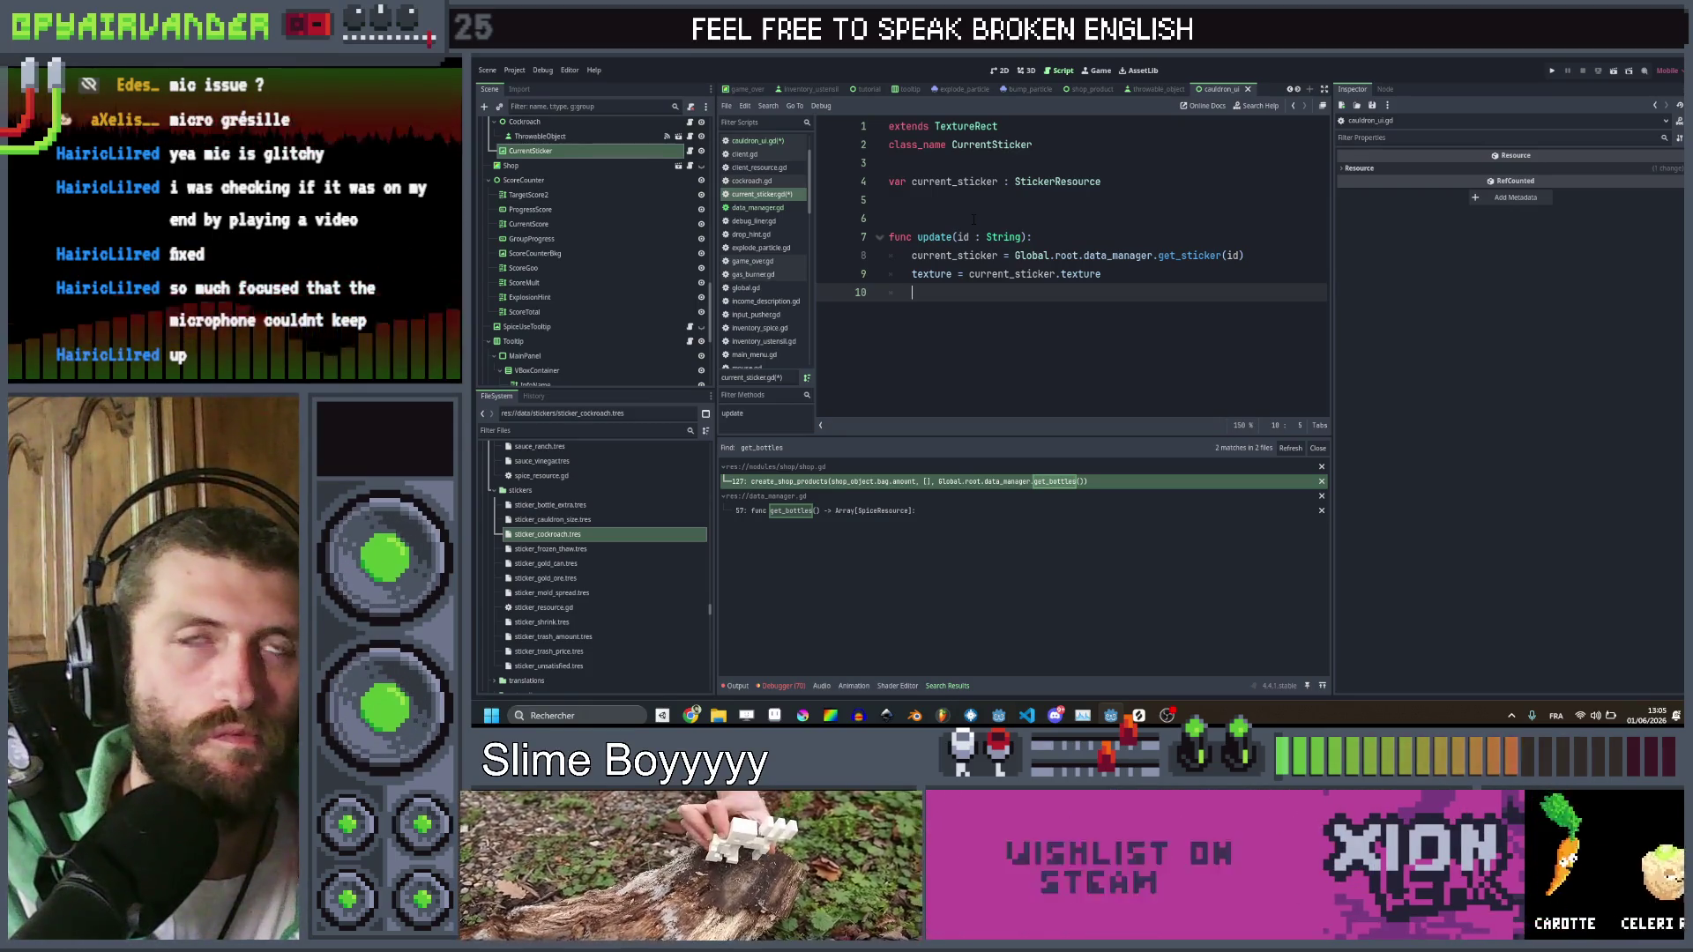
# Tidy the blank lines above the update function
pyautogui.click(973, 219)
pyautogui.press('Return')
pyautogui.press('Return')
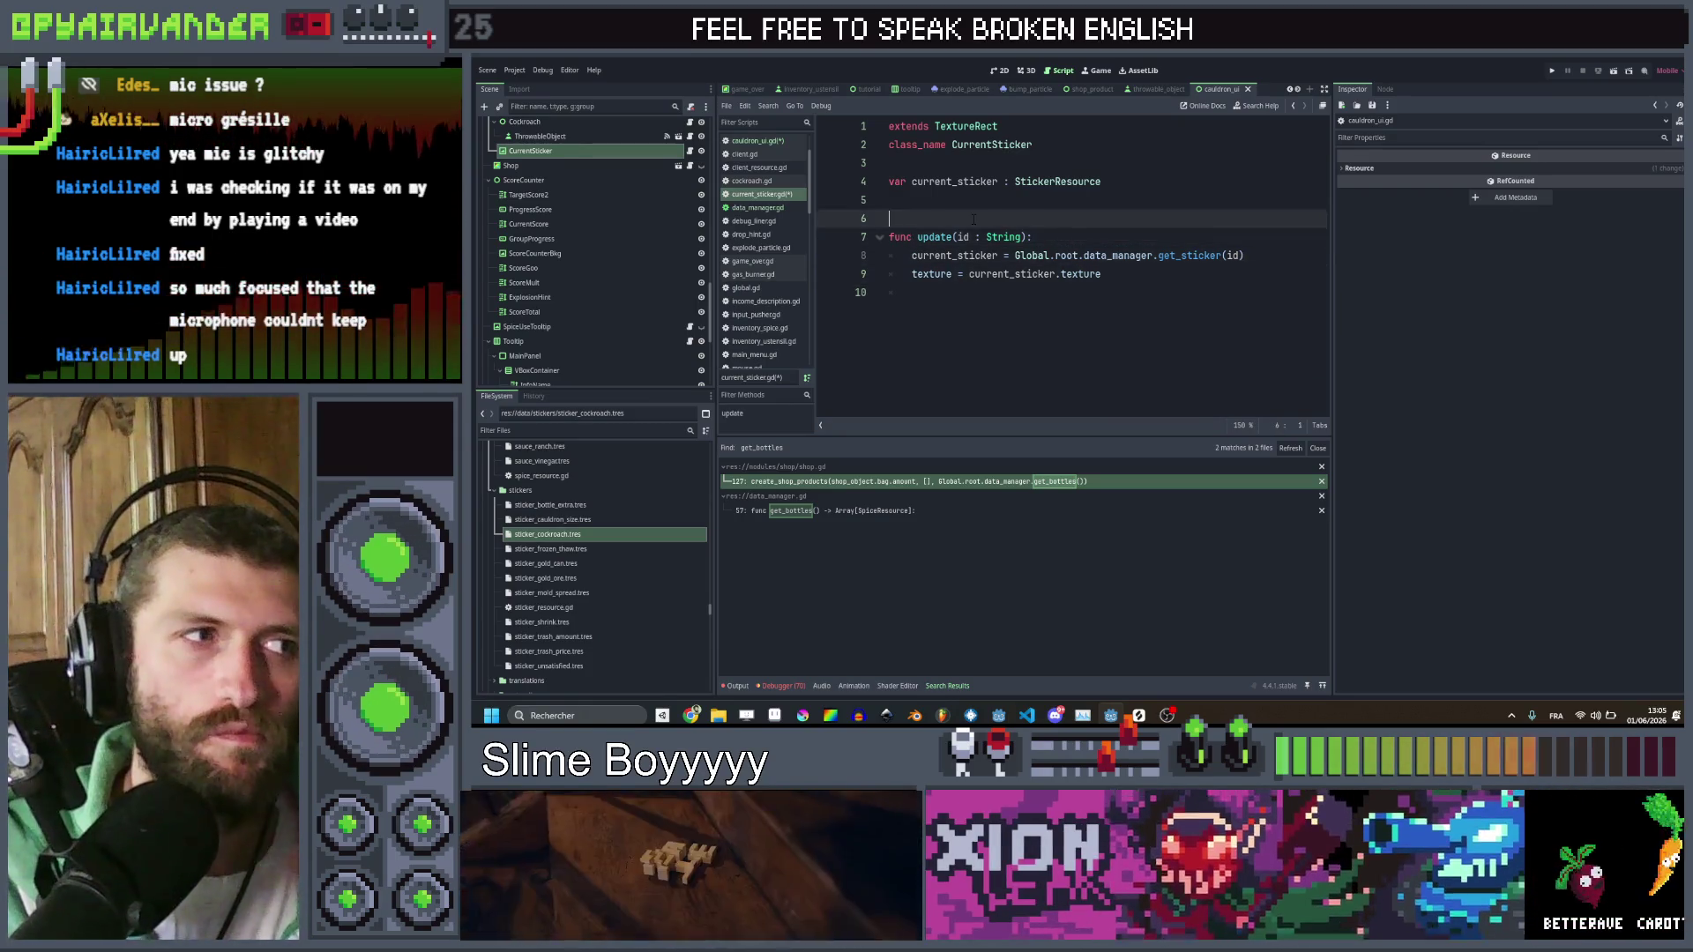
pyautogui.press('Return')
pyautogui.press('Up')
pyautogui.press('Up')
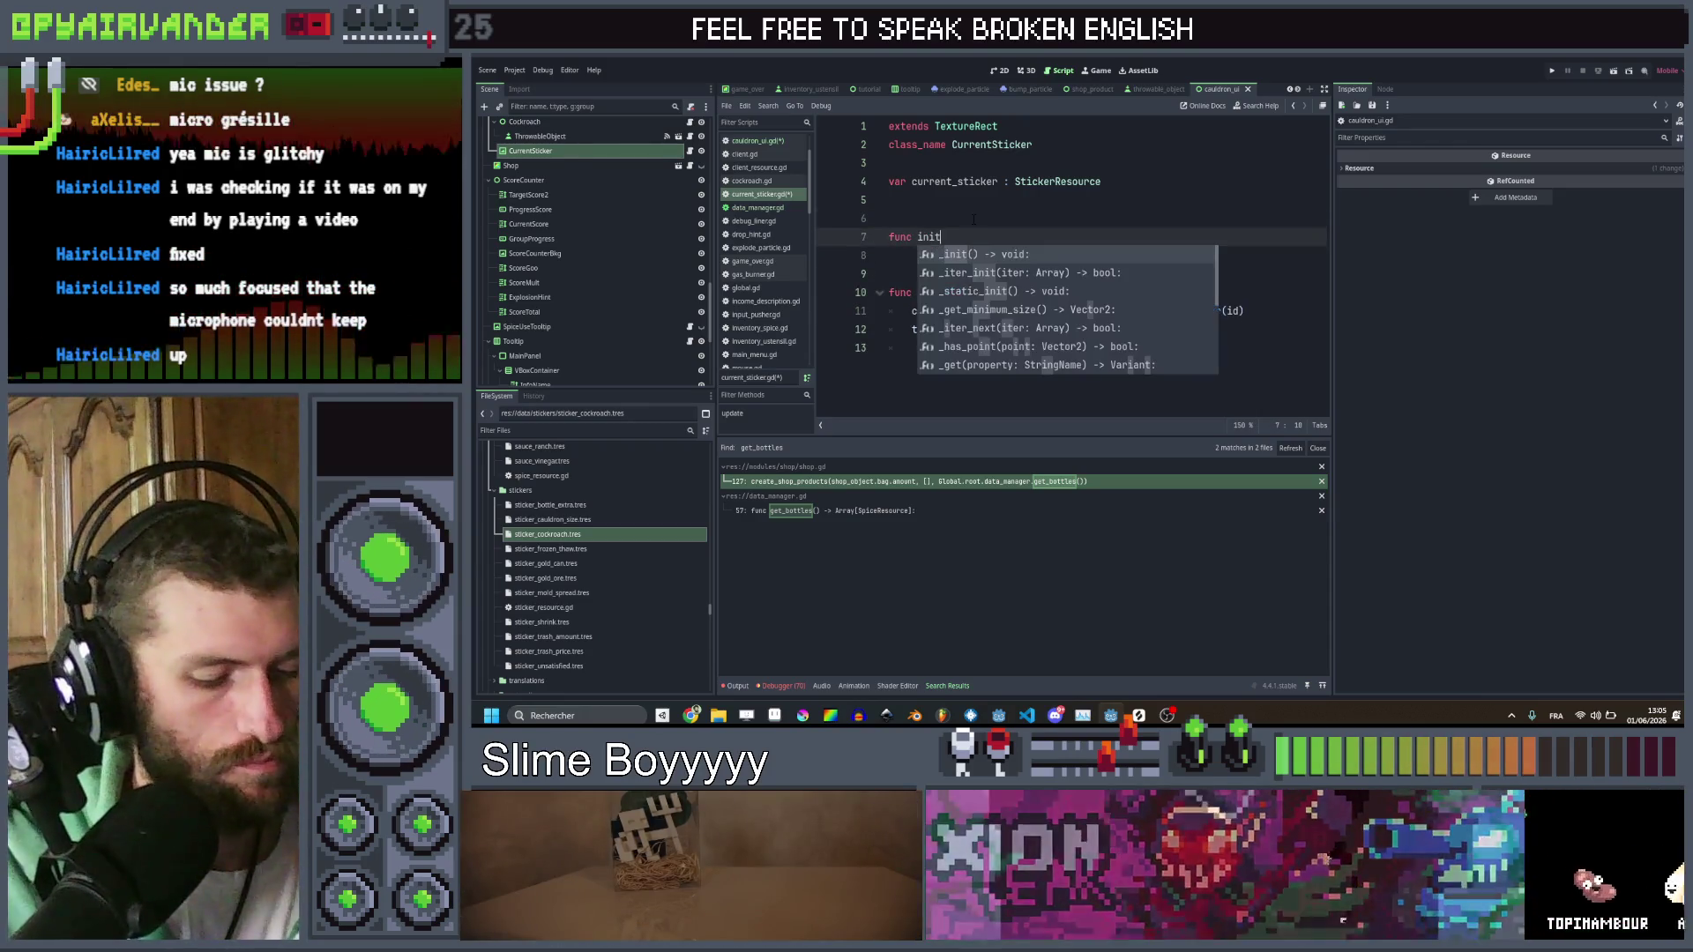
pyautogui.press('BackSpace')
pyautogui.press('BackSpace')
pyautogui.press('BackSpace')
pyautogui.press('Delete')
pyautogui.press('Delete')
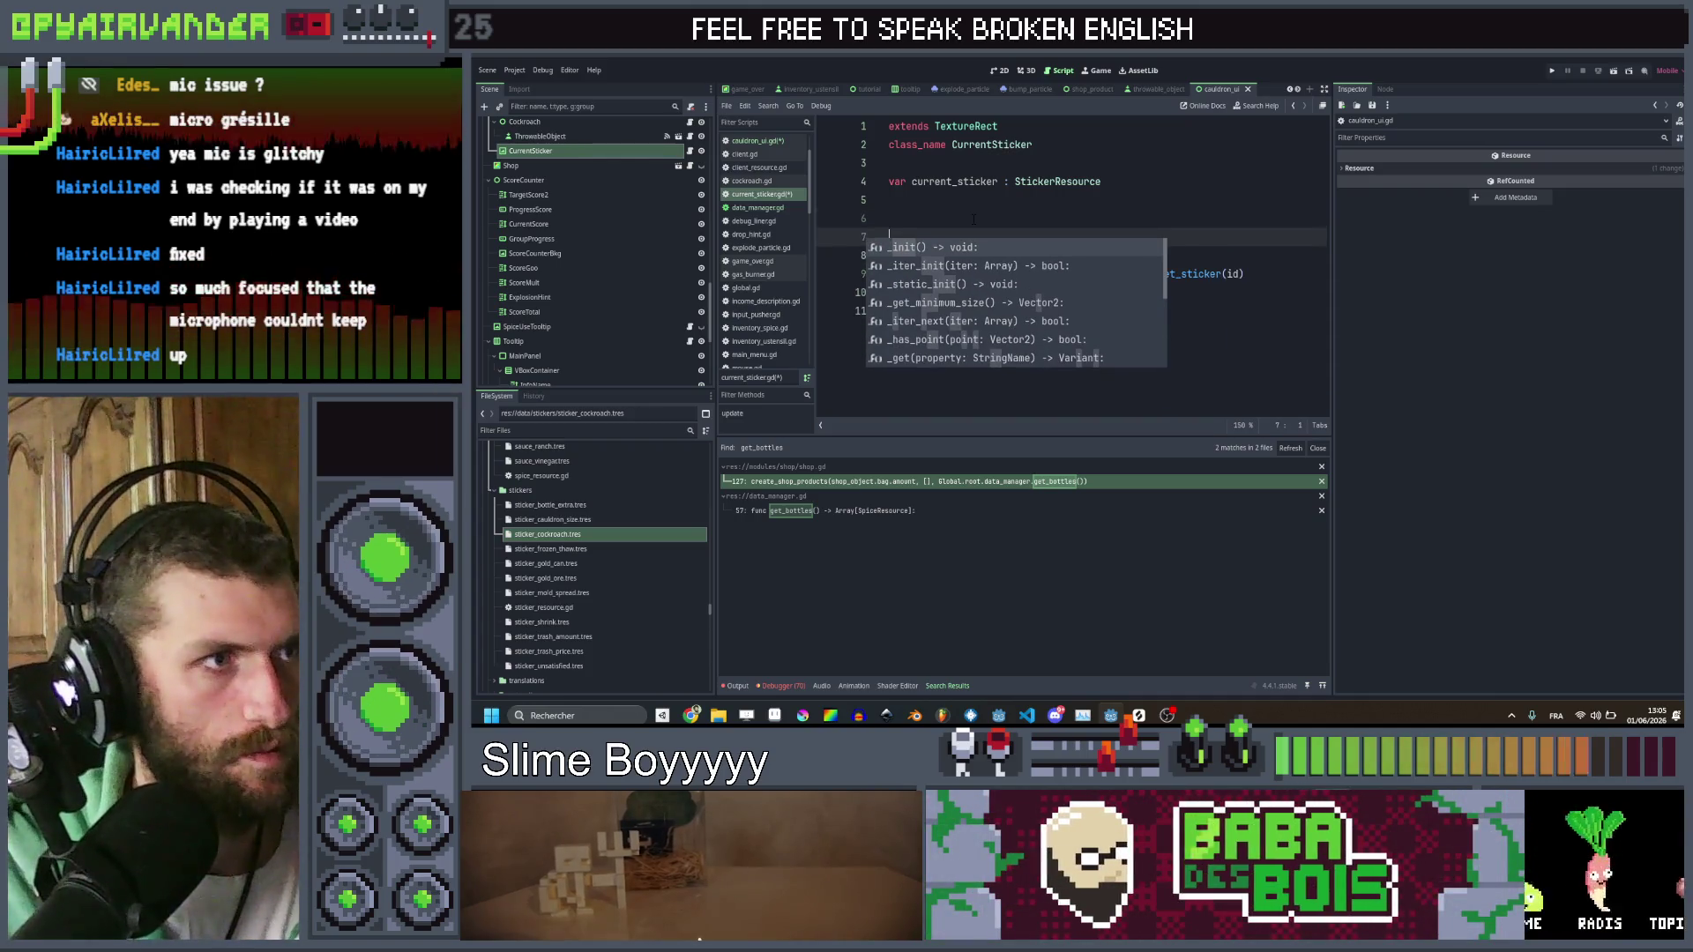
pyautogui.press('Return')
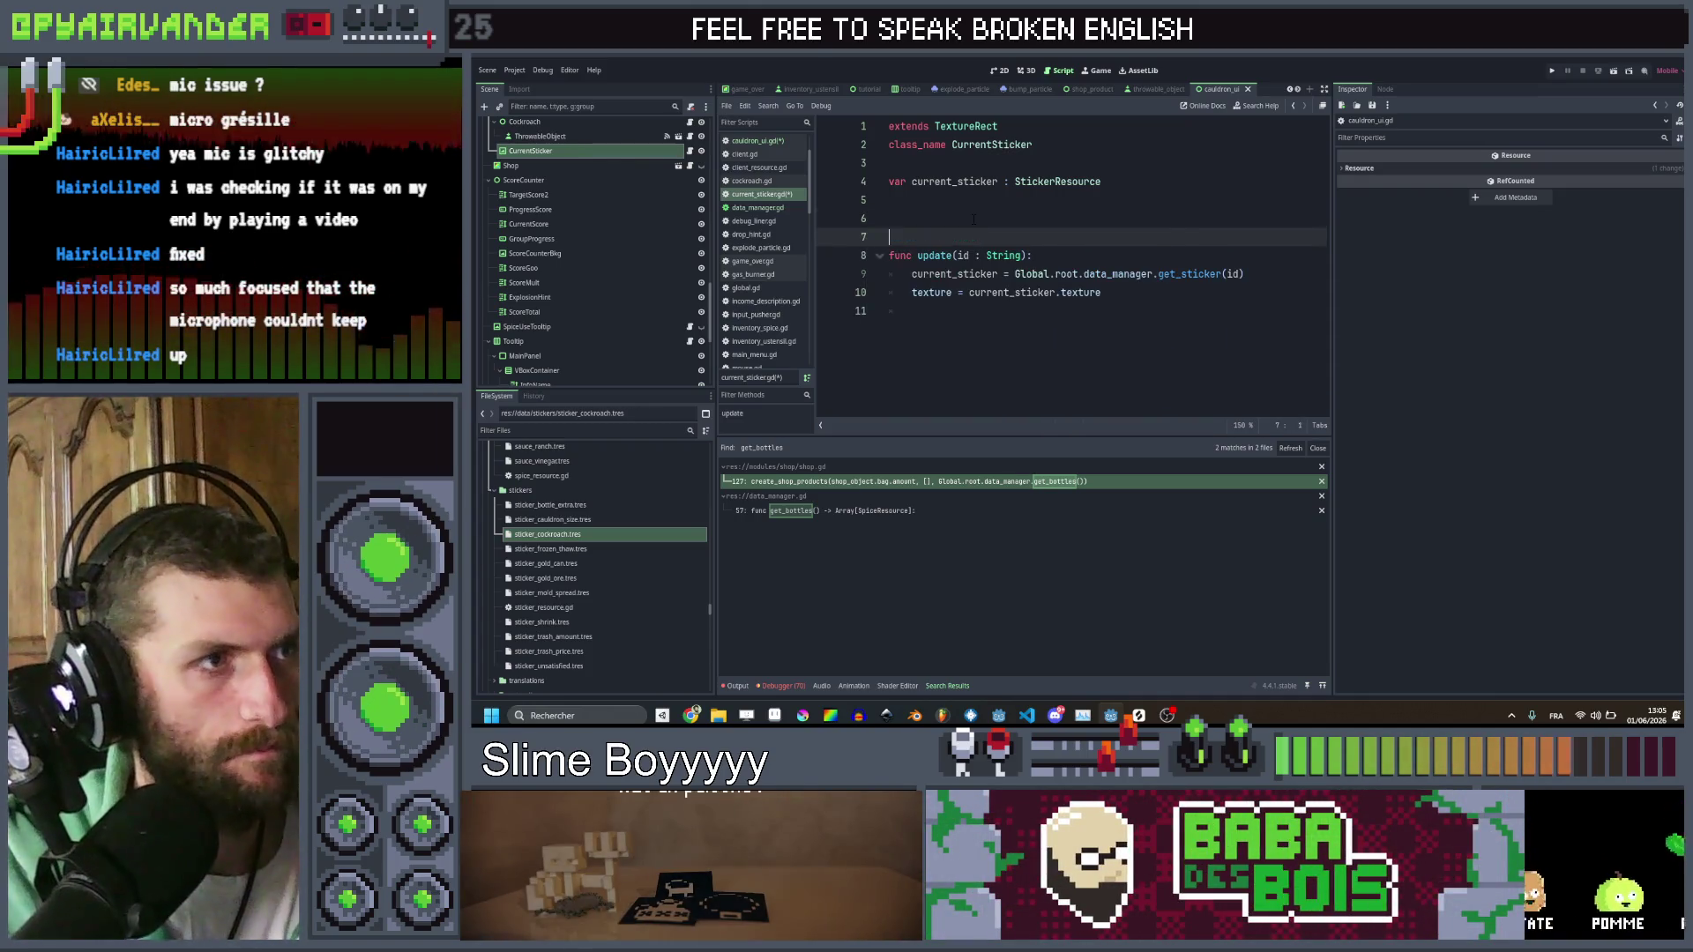
pyautogui.press('BackSpace')
pyautogui.press('Delete')
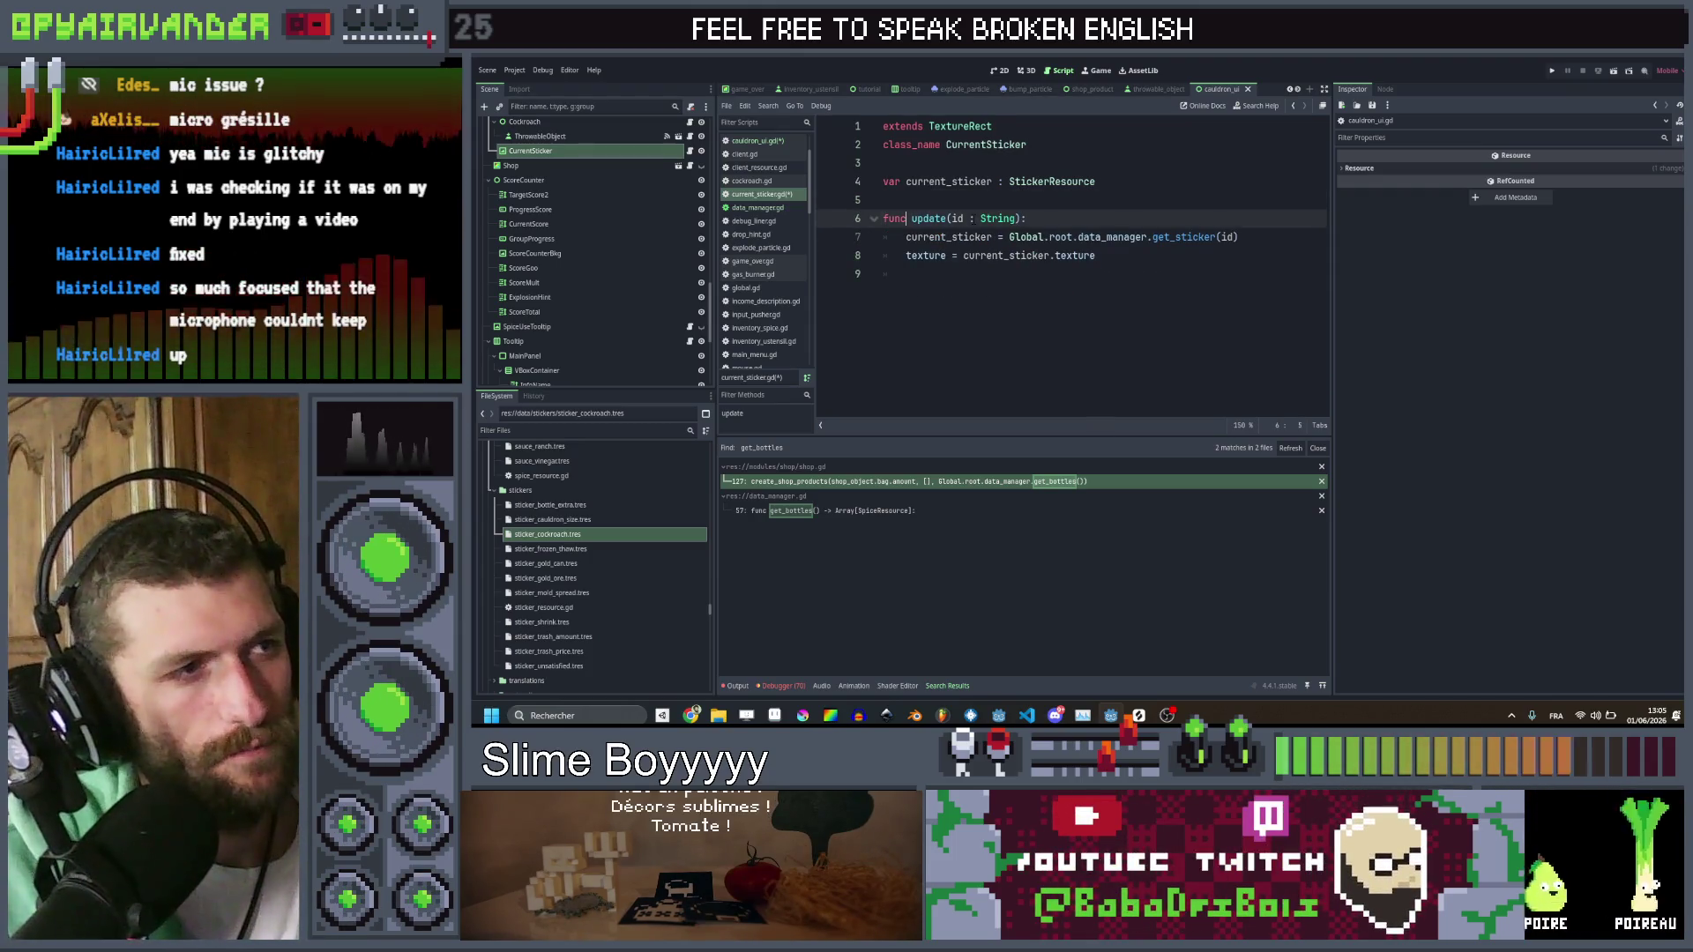
# Add an init_empty() call inside update for empty ids
pyautogui.press('End')
pyautogui.press('Return')
pyautogui.write('if')
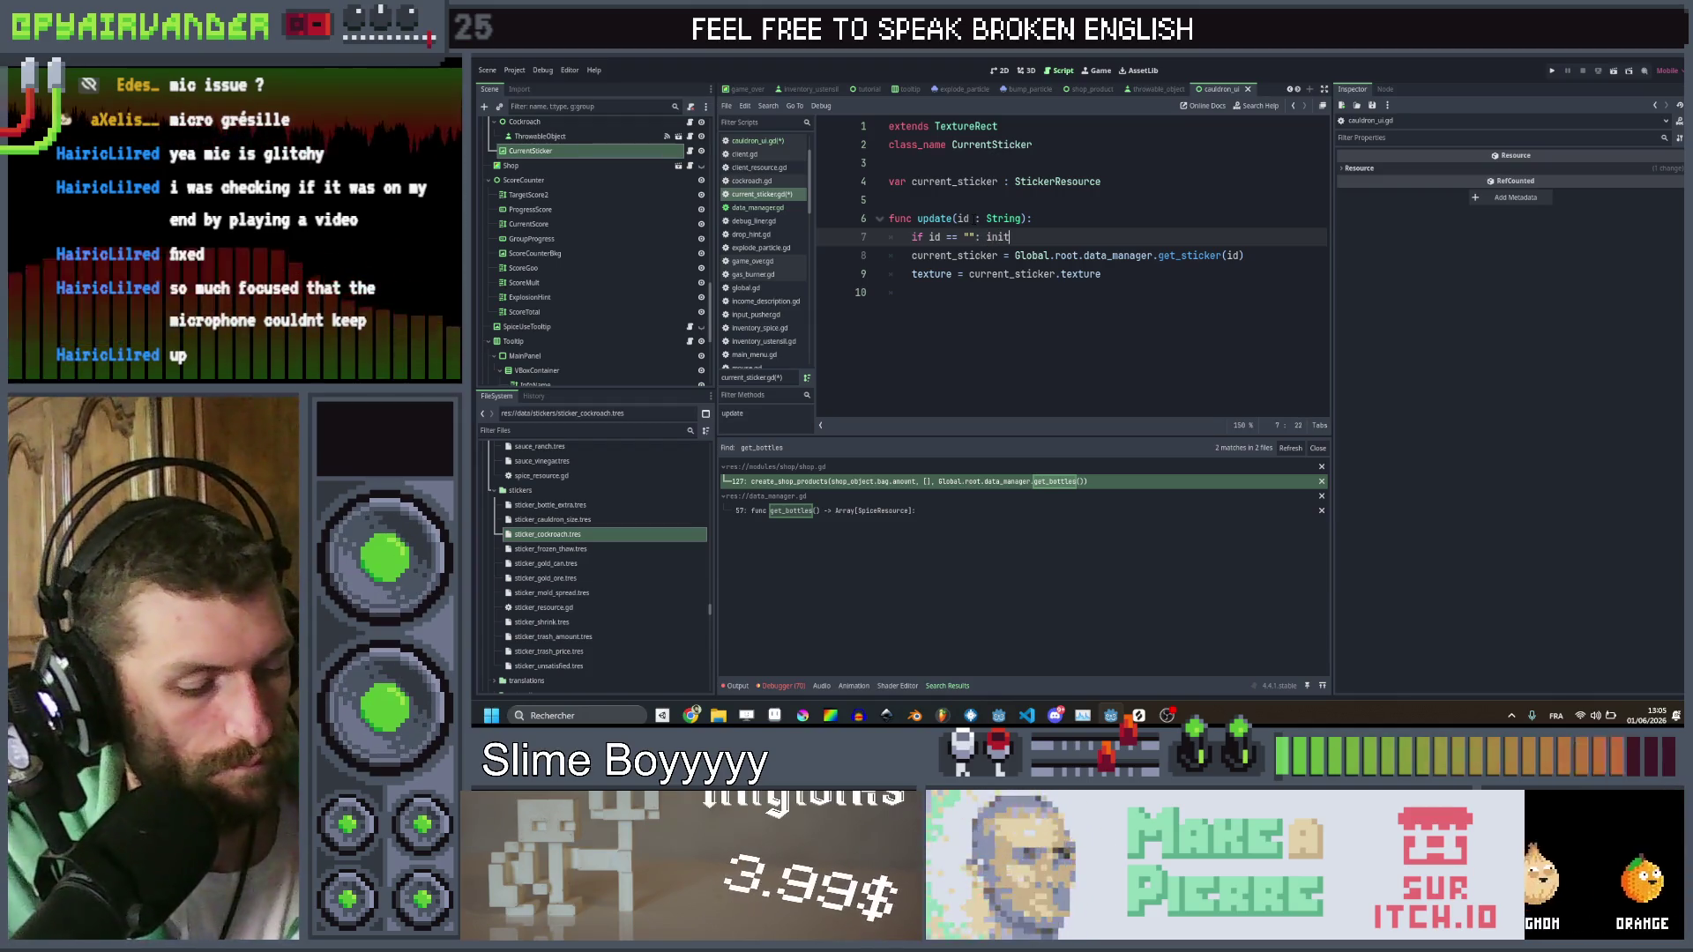
pyautogui.write('_empty')
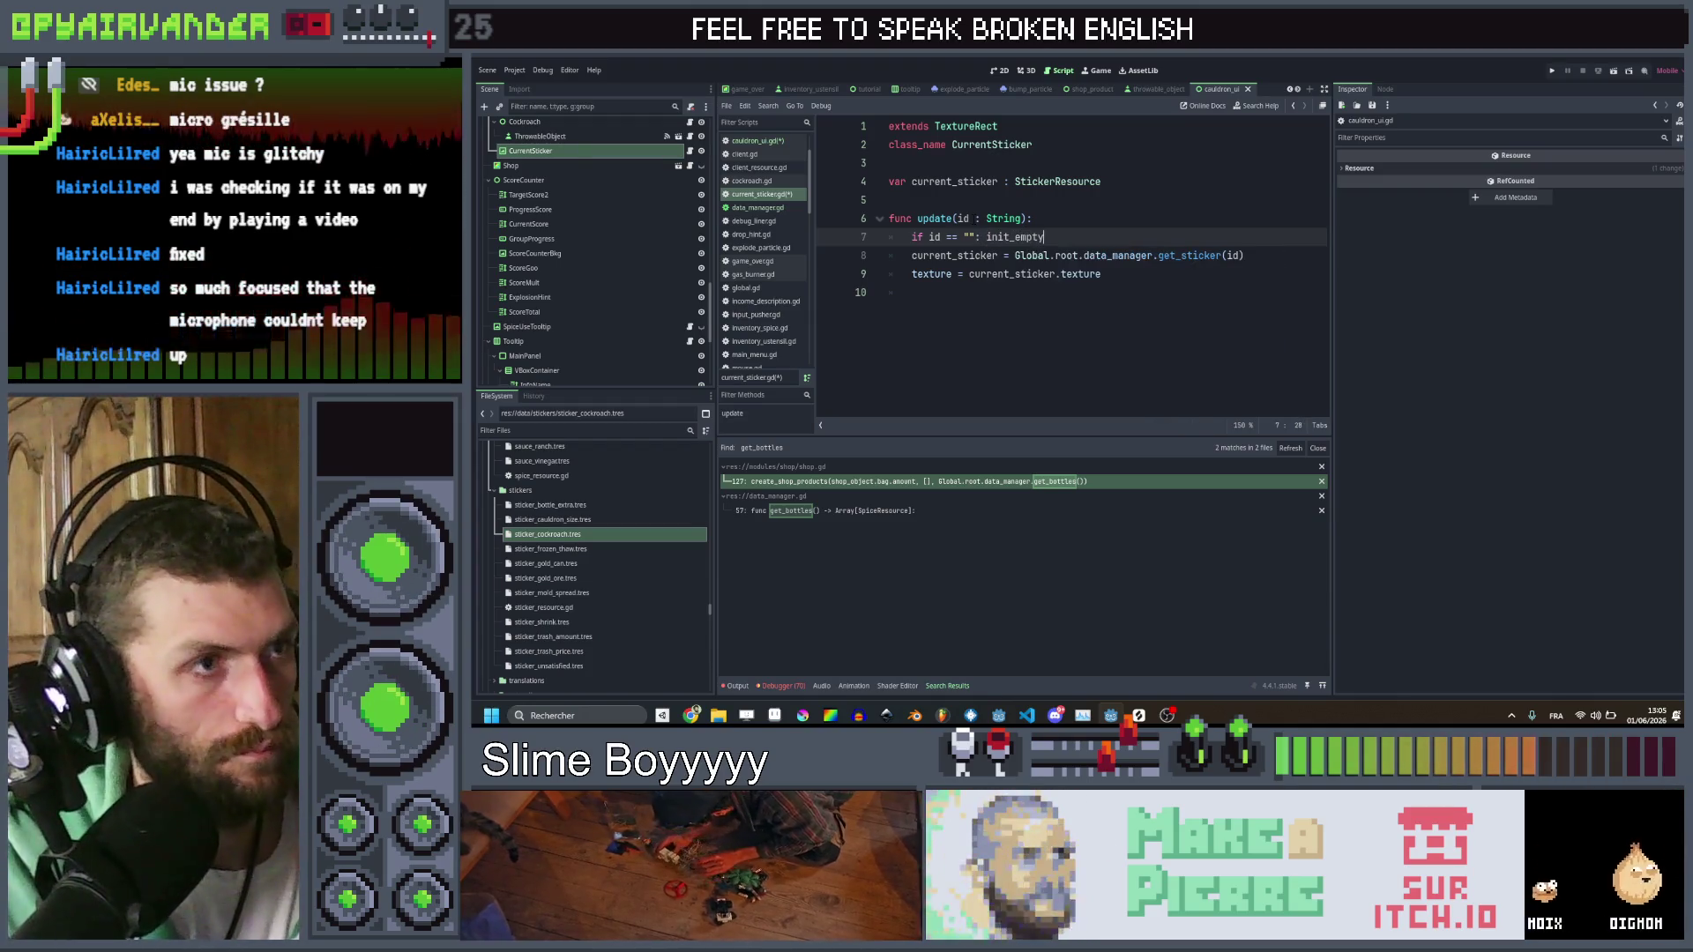
pyautogui.write('()')
# Define init_empty() setting current_sticker and texture to null, and save the script
pyautogui.click(974, 199)
pyautogui.press('Return')
pyautogui.press('Return')
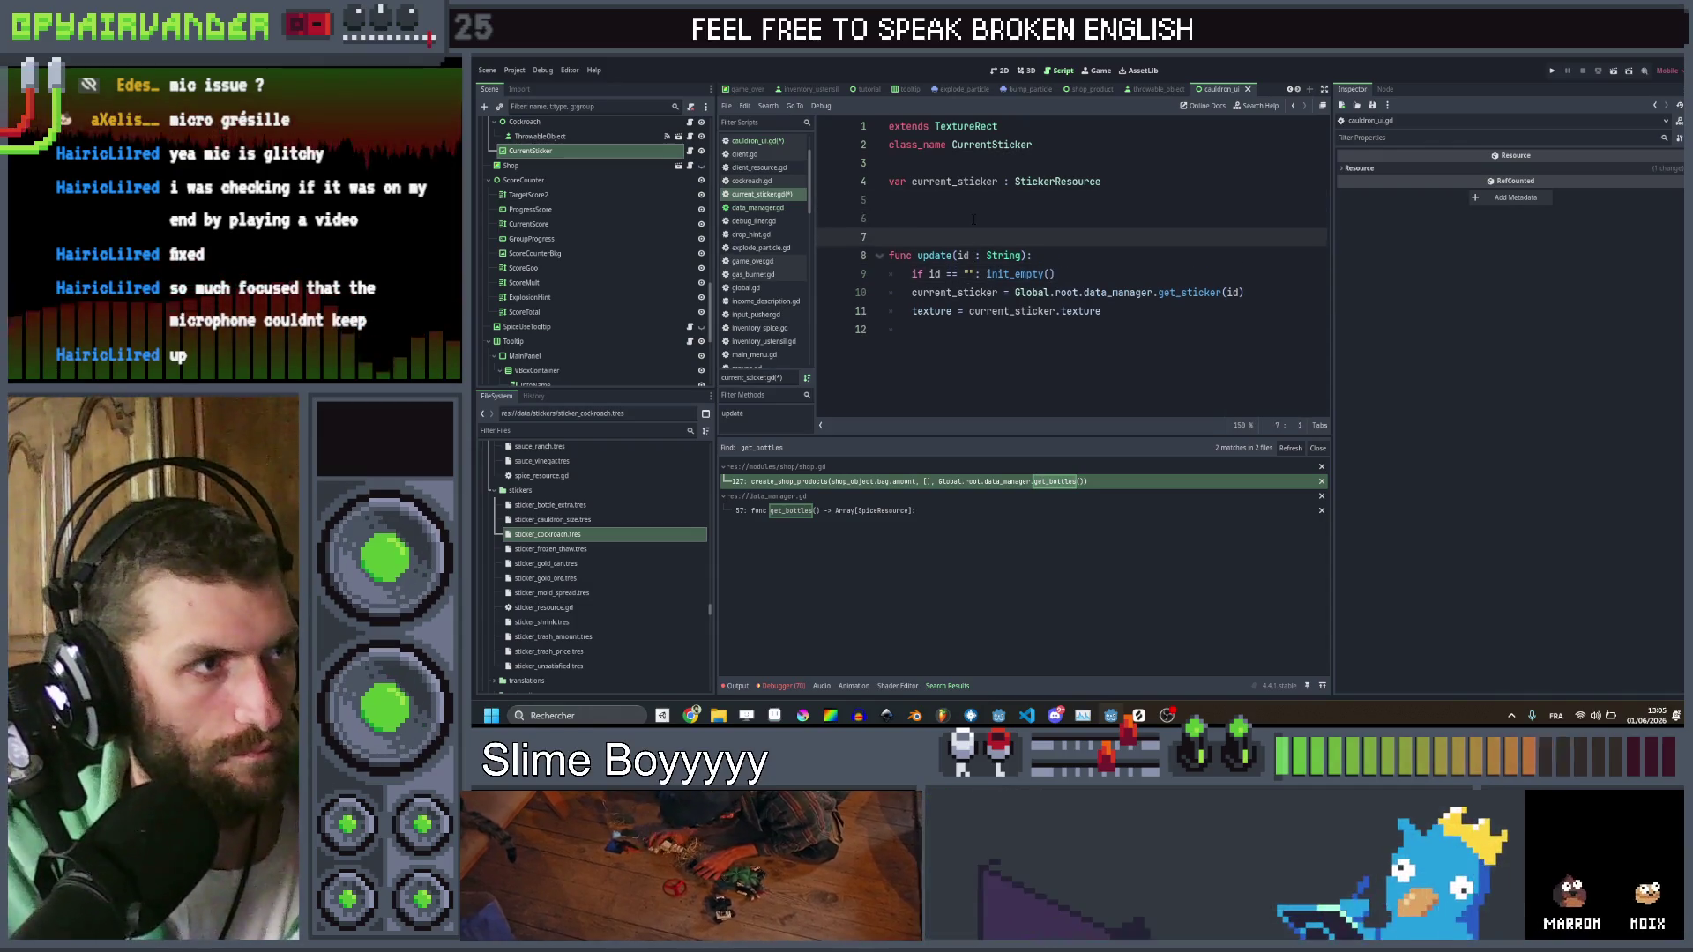
pyautogui.press('Up')
pyautogui.write('t_e')
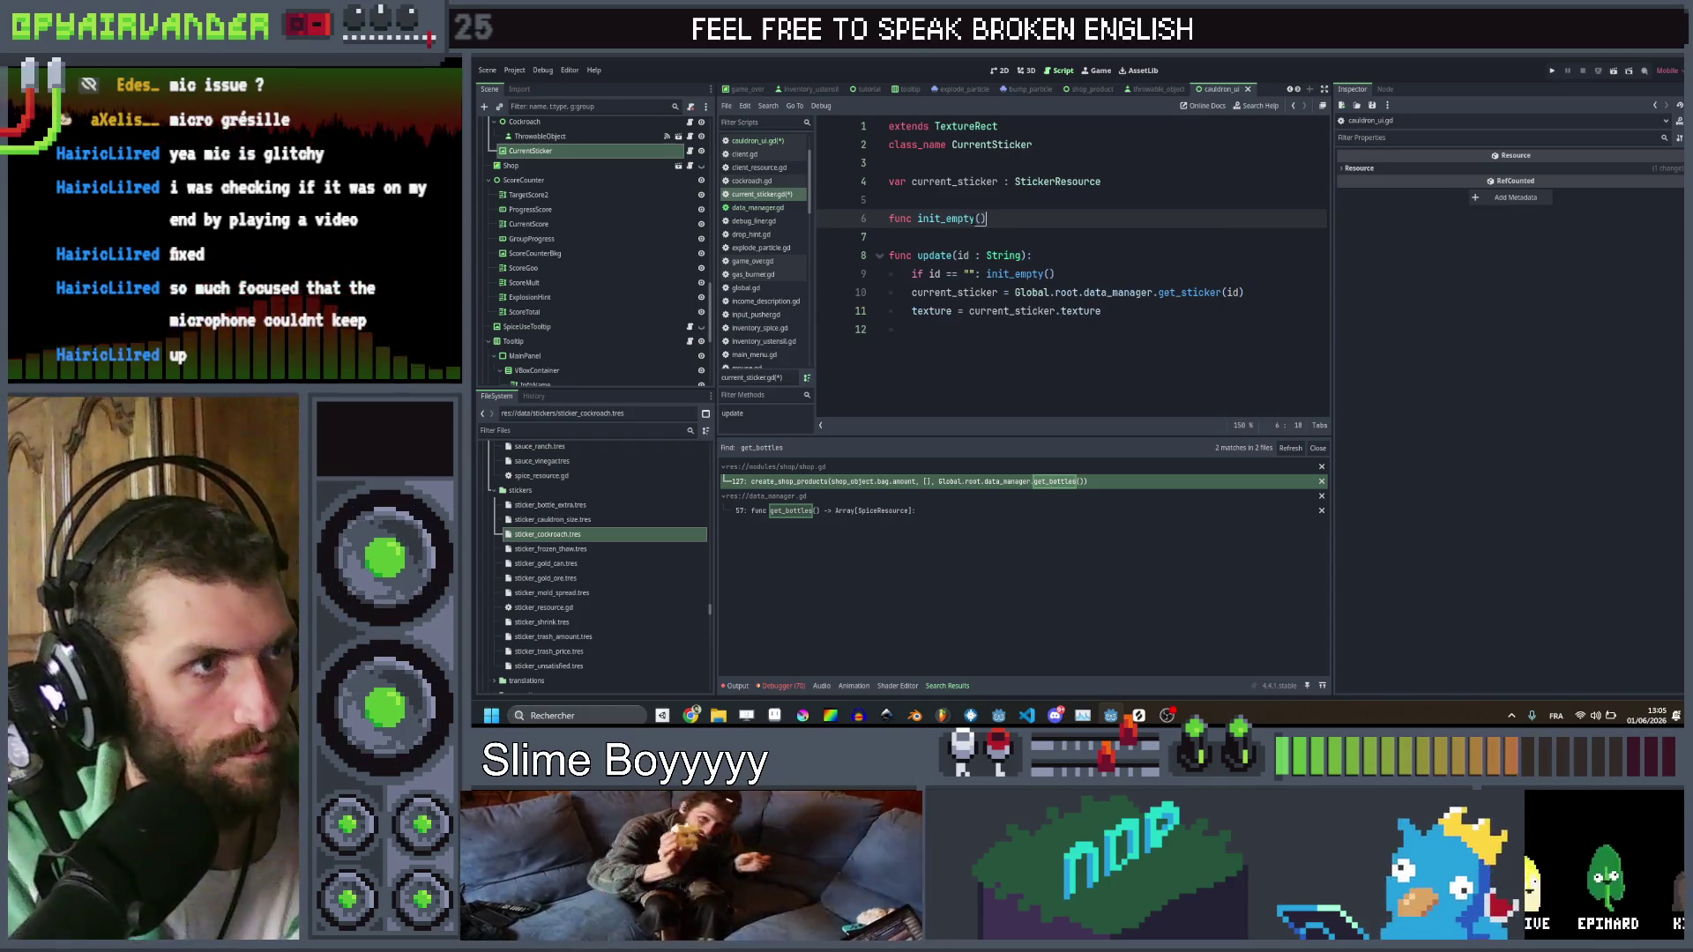
pyautogui.write(':')
pyautogui.press('Return')
pyautogui.write('curre')
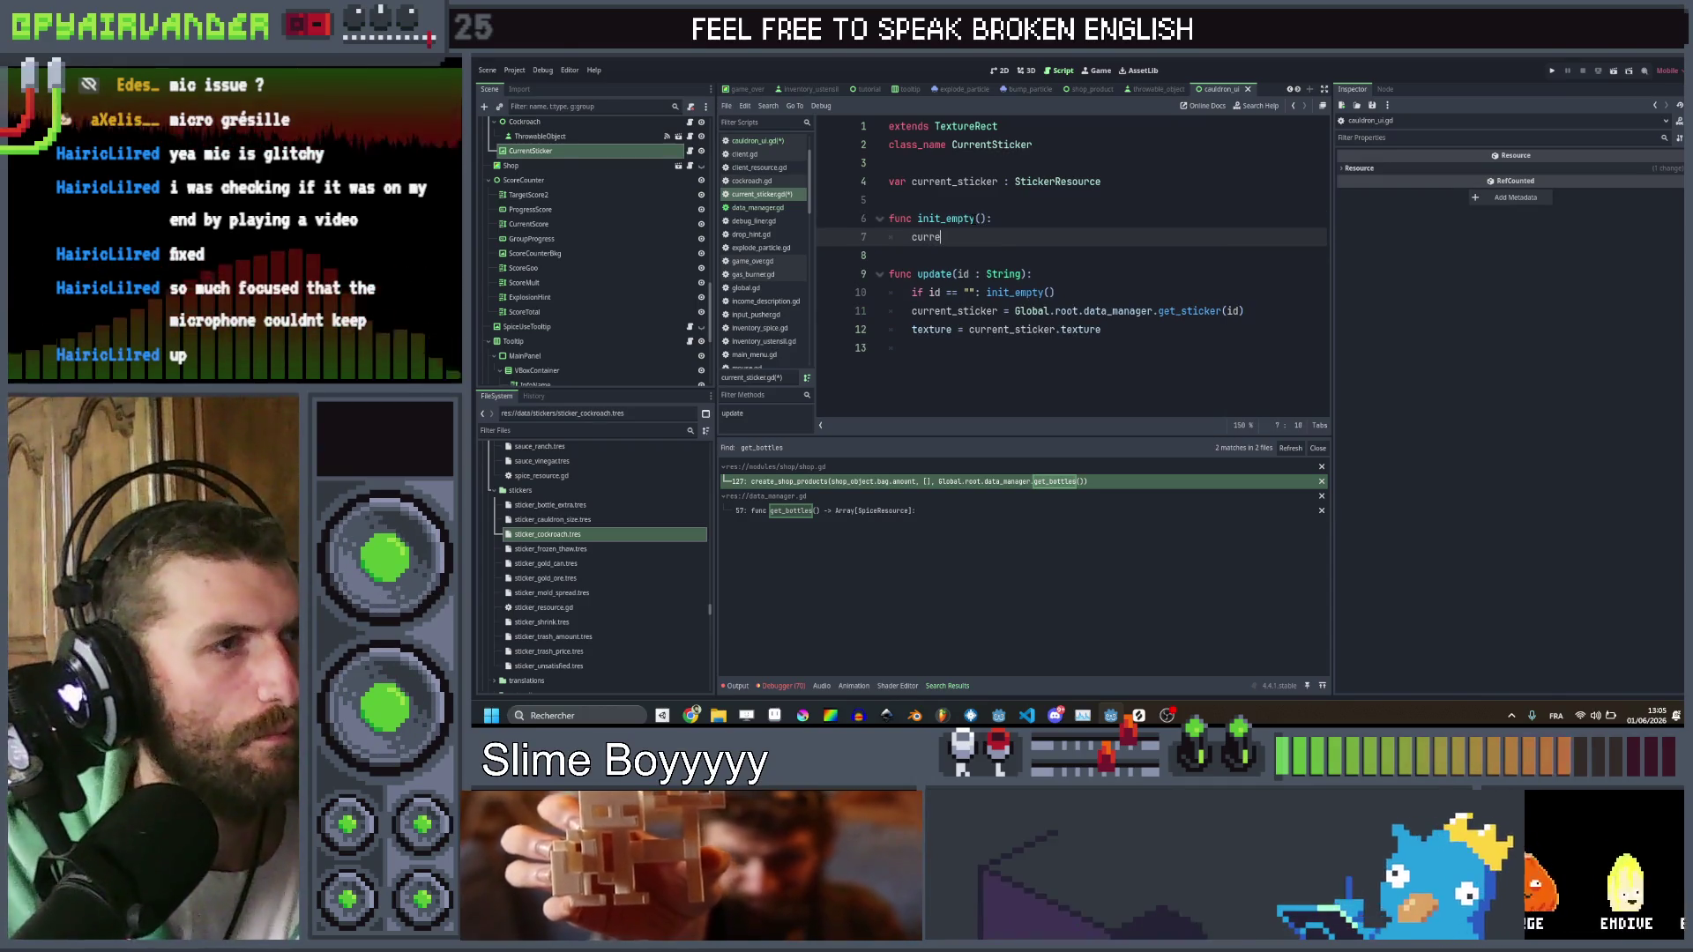
pyautogui.write('nt_sticker = null')
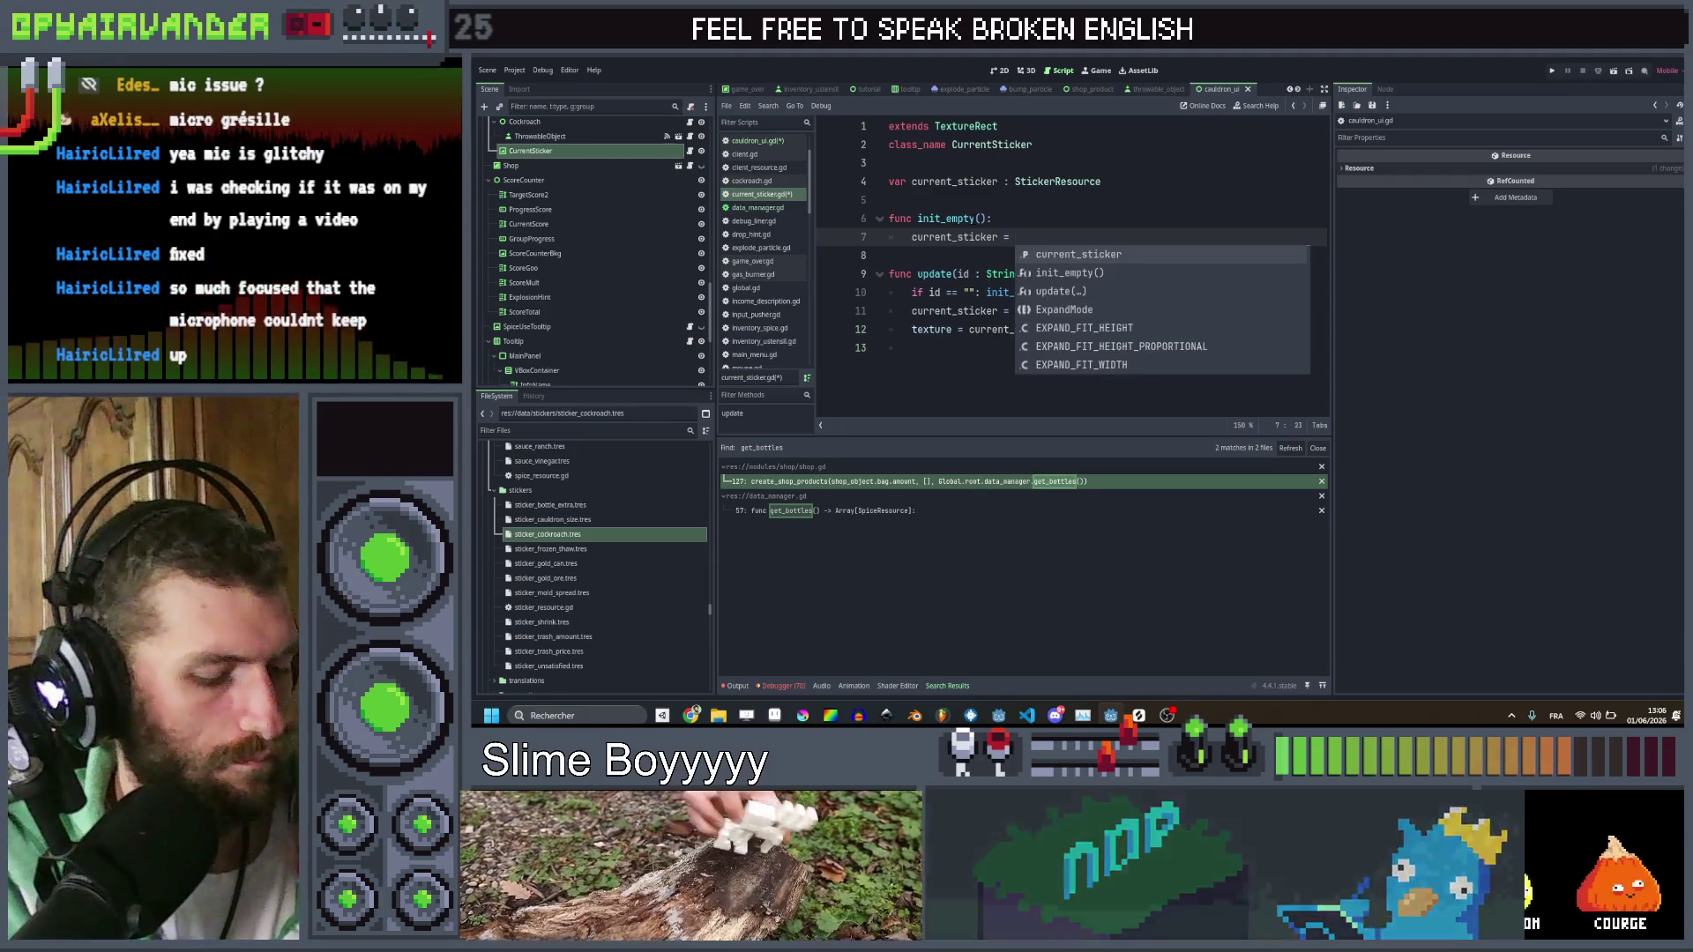
pyautogui.press('Return')
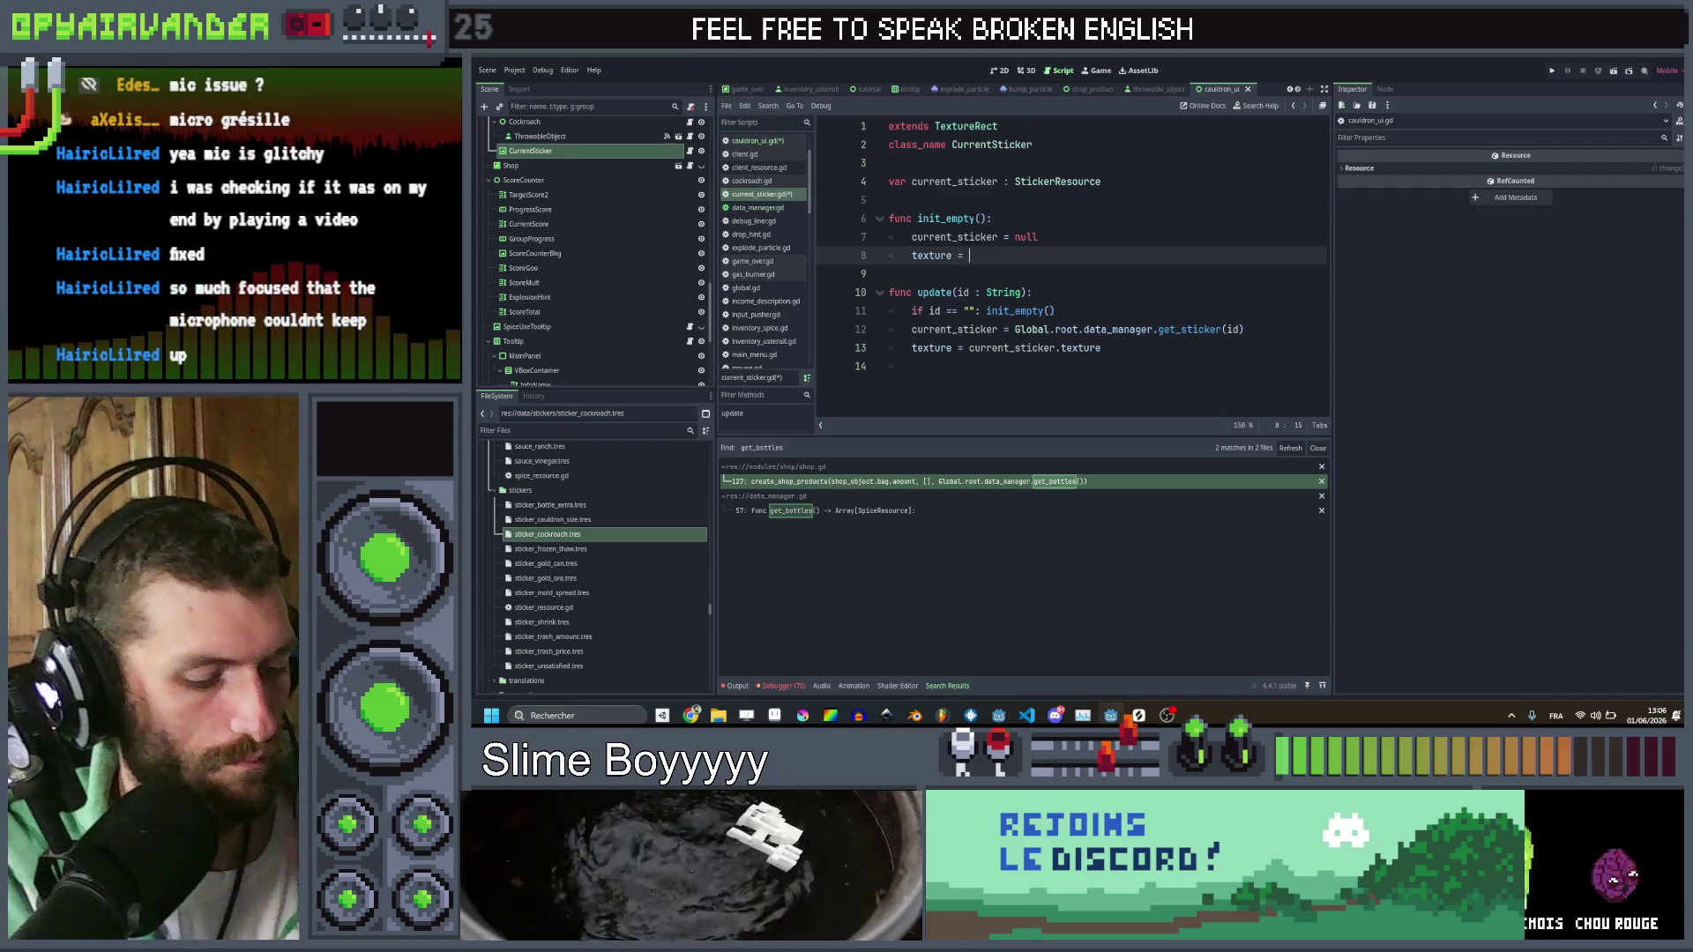
pyautogui.write('null')
pyautogui.hotkey('ctrl', 's')
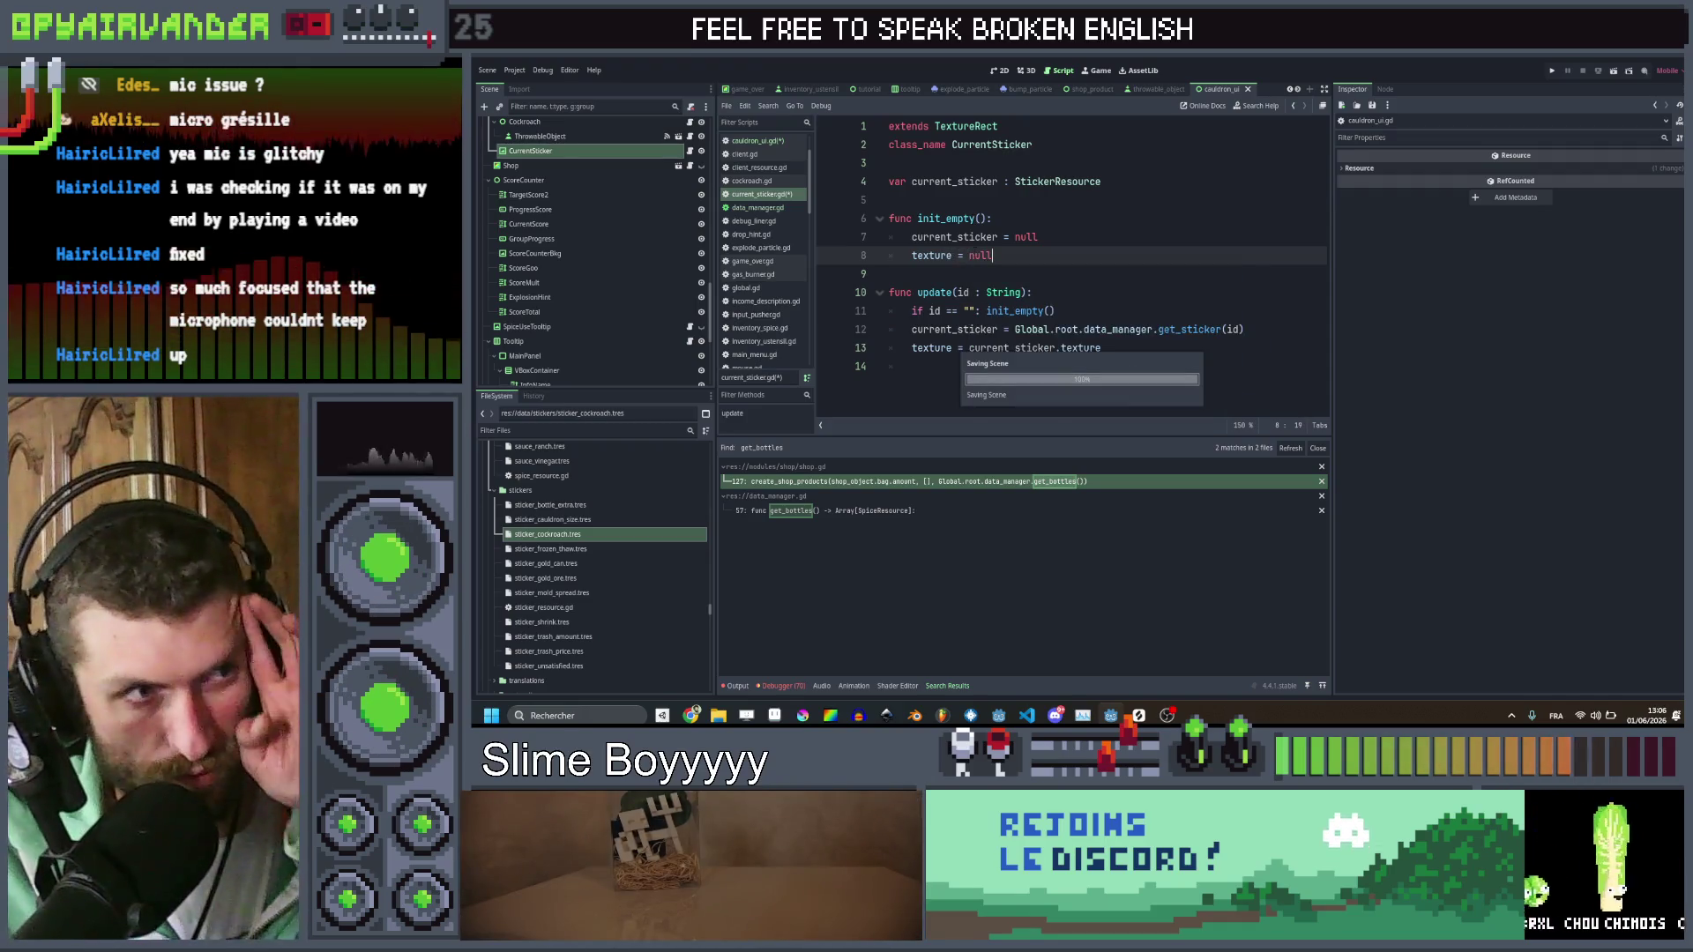
pyautogui.click(956, 365)
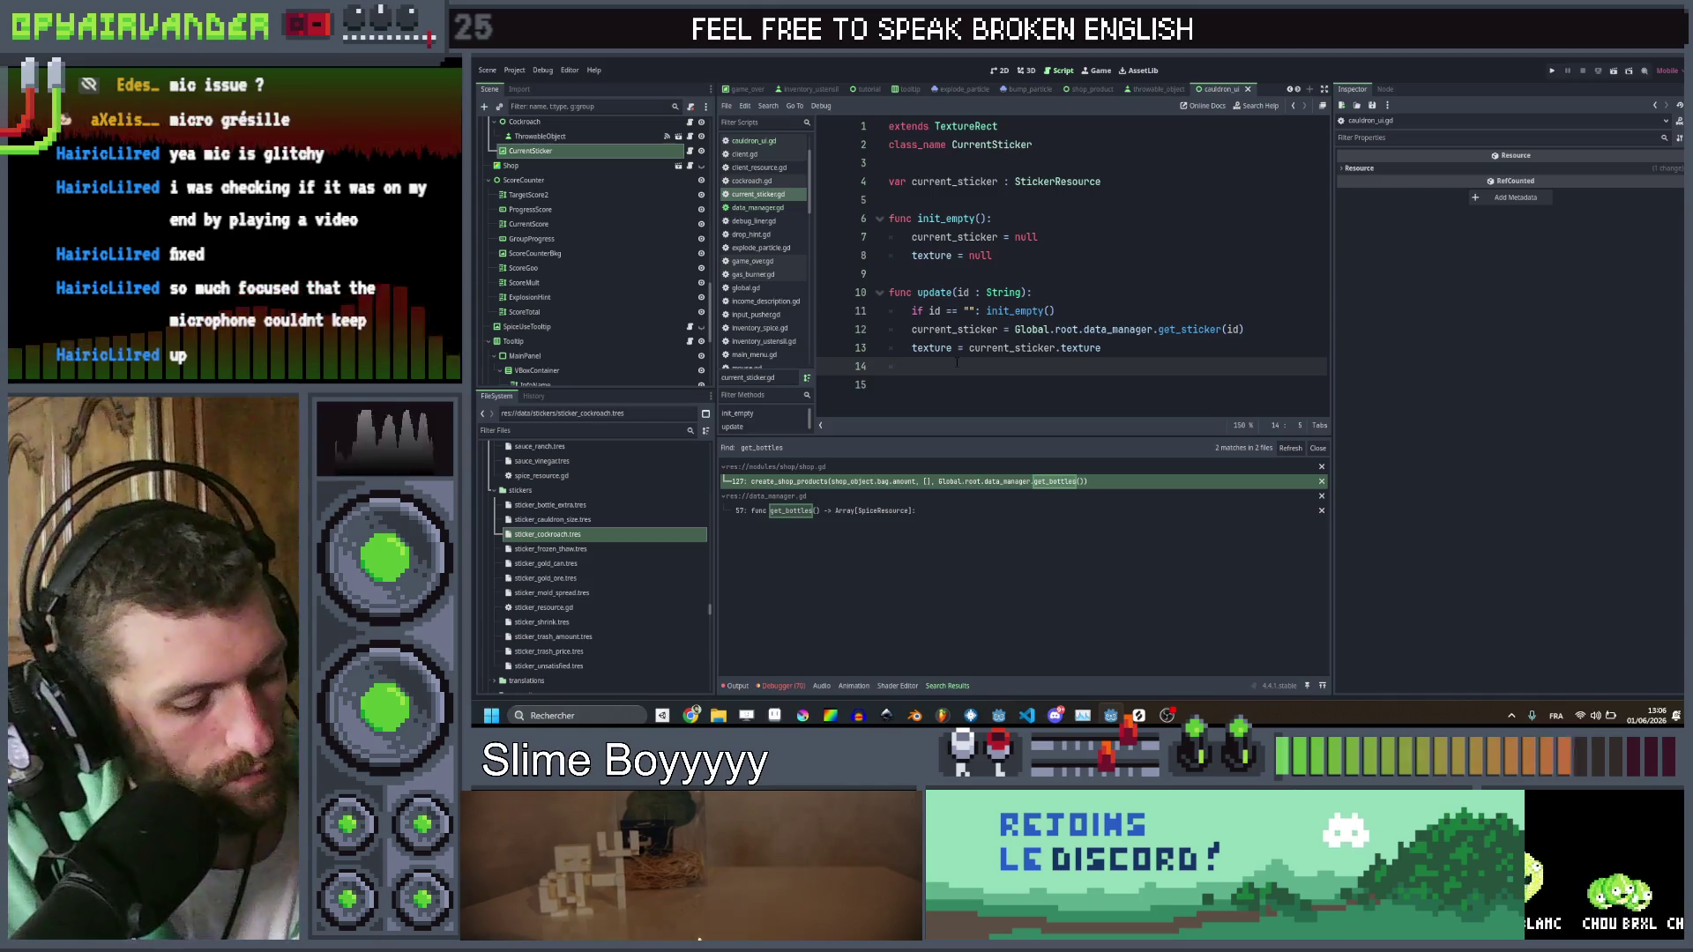
# In update(), create a bump_tween with EASE_OUT easing and TRANS_CIRC transition
pyautogui.write('varbum')
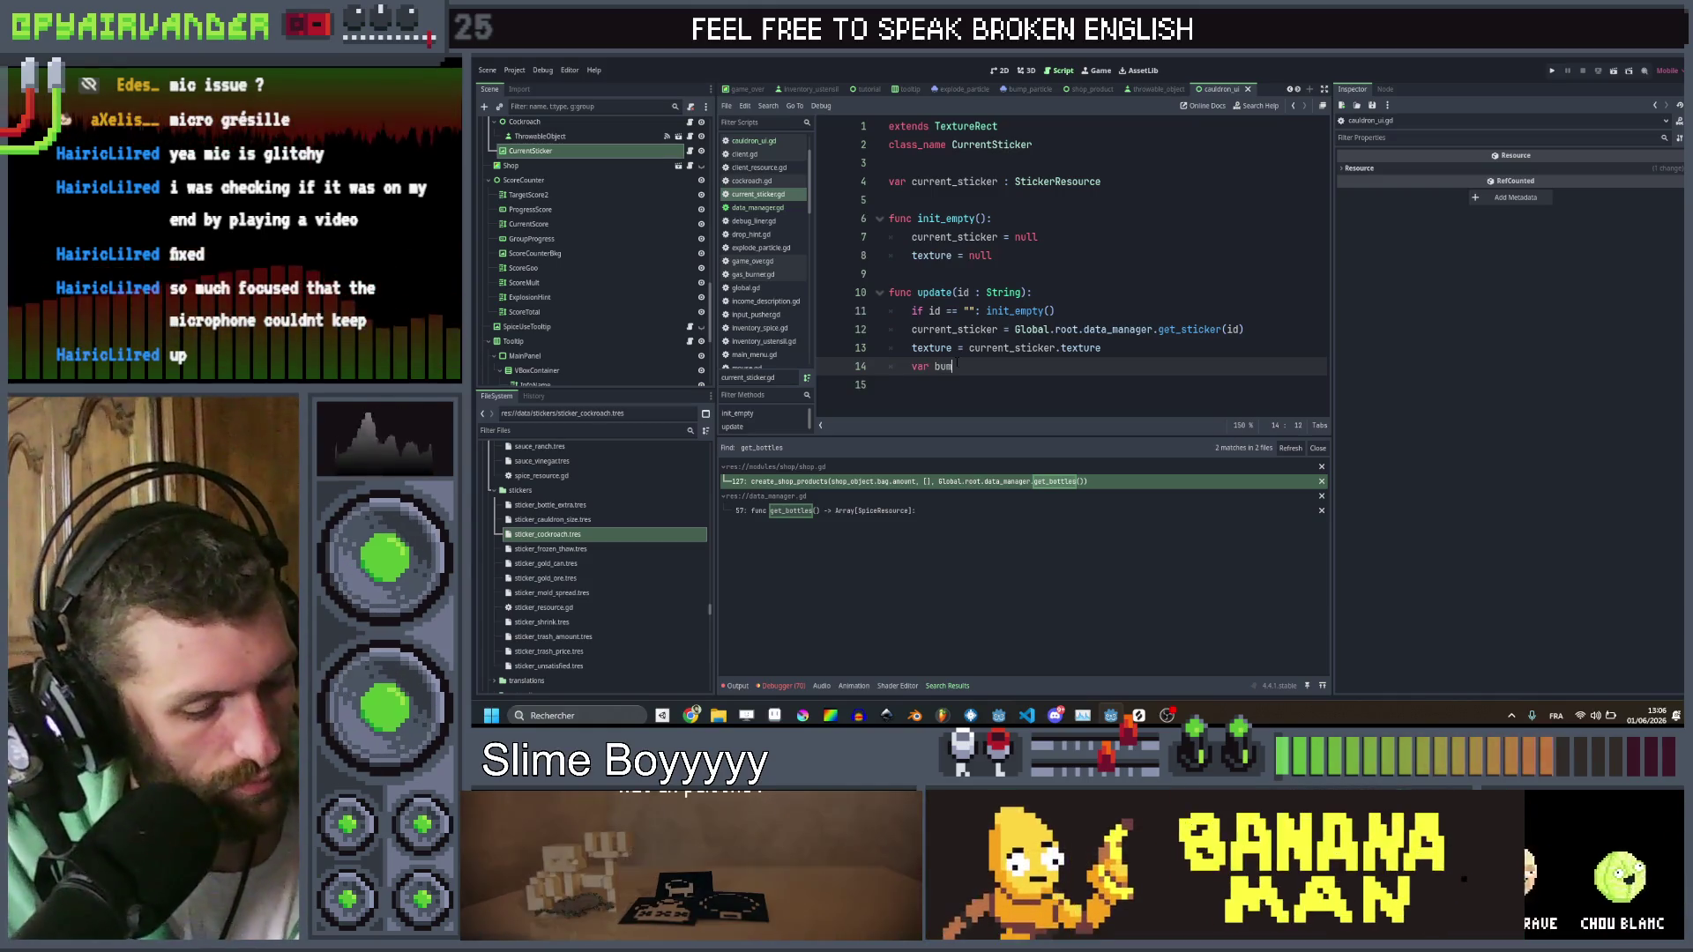
pyautogui.write('p_tween = ')
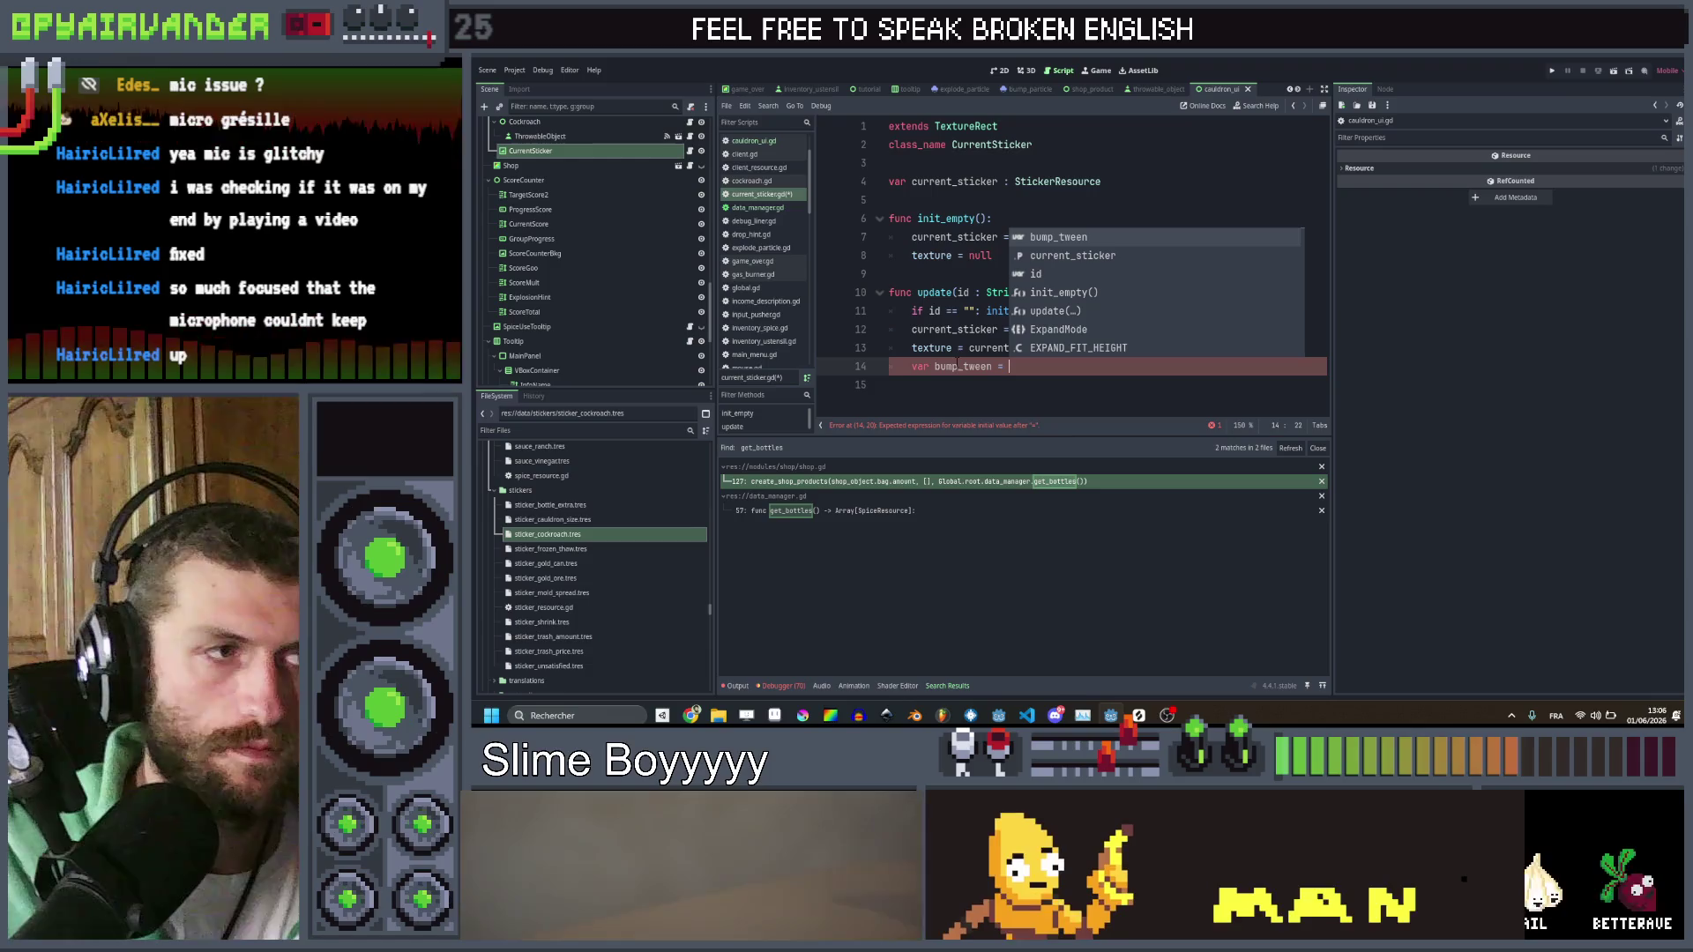
pyautogui.write('create_t')
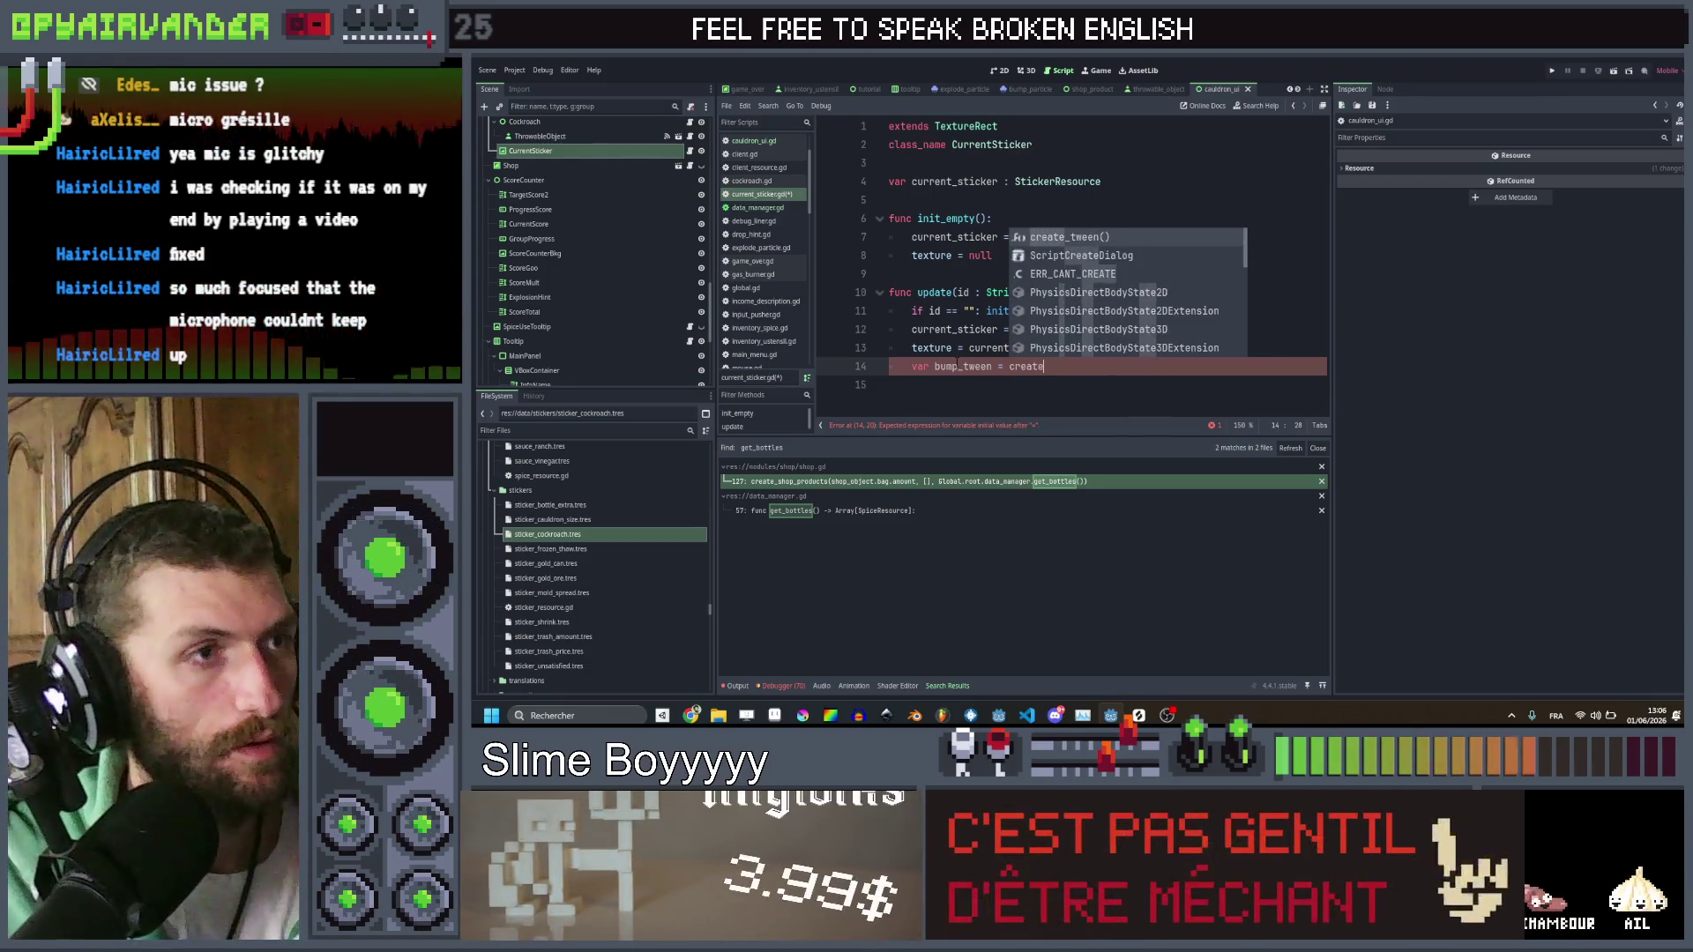
pyautogui.press('Return')
pyautogui.write('tween().set')
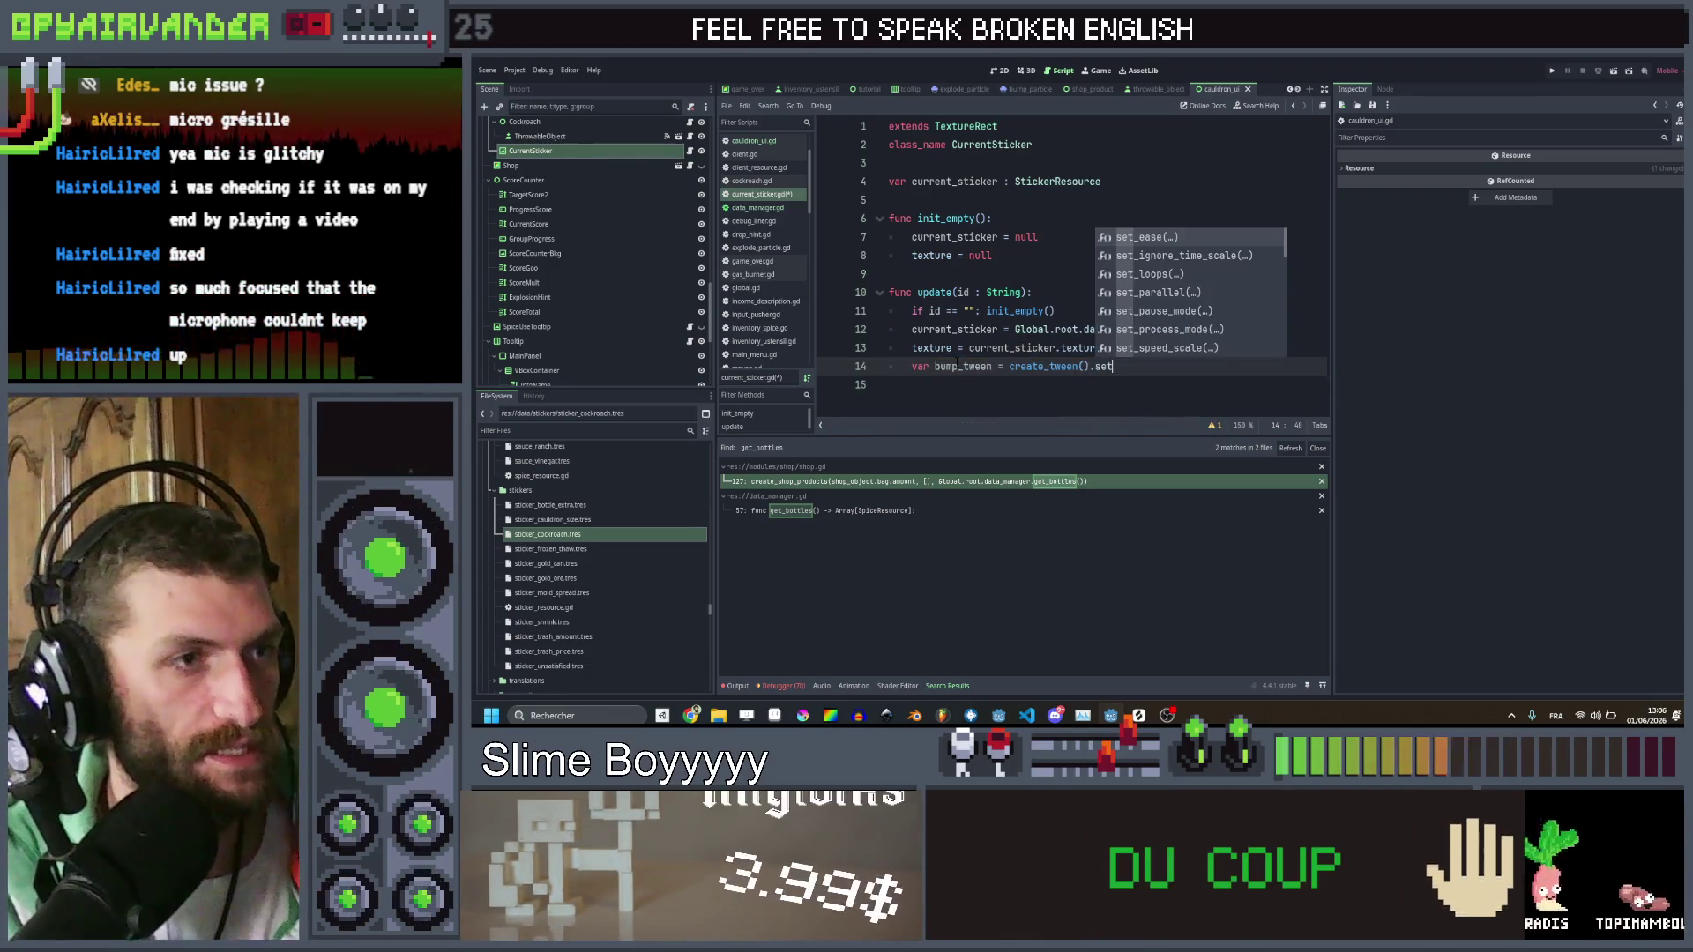
pyautogui.write('_ease(Tween.EASE_OUT).settr')
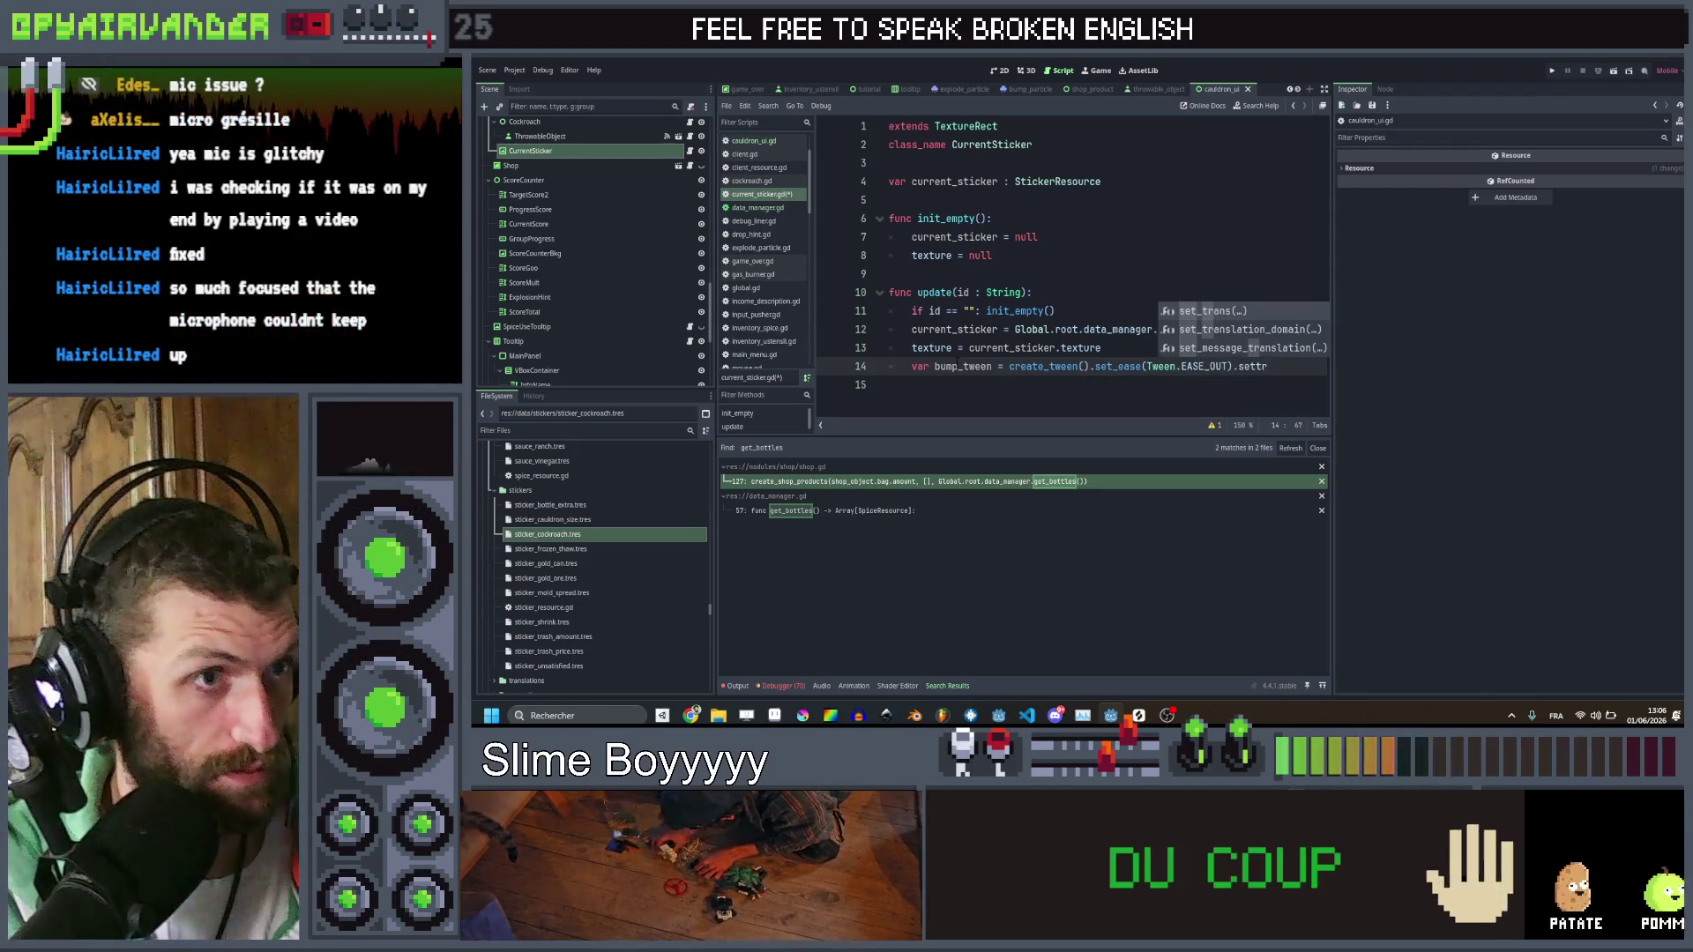
pyautogui.press('Return')
pyautogui.press('Down')
pyautogui.press('Down')
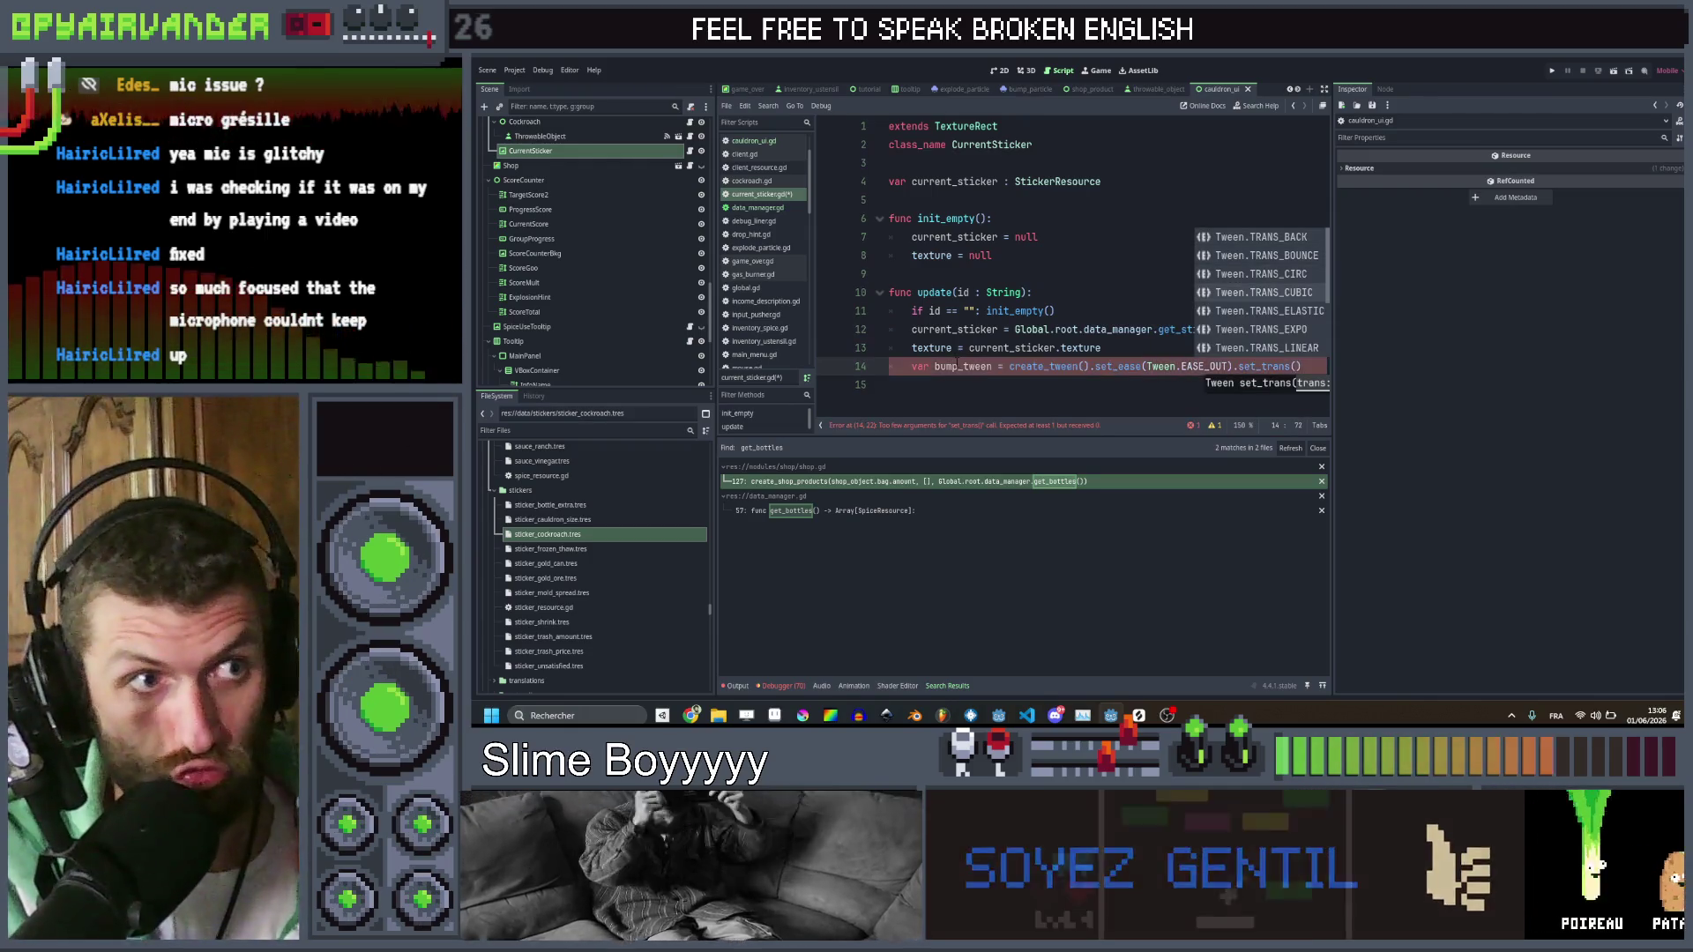
pyautogui.press('Return')
pyautogui.press('Return')
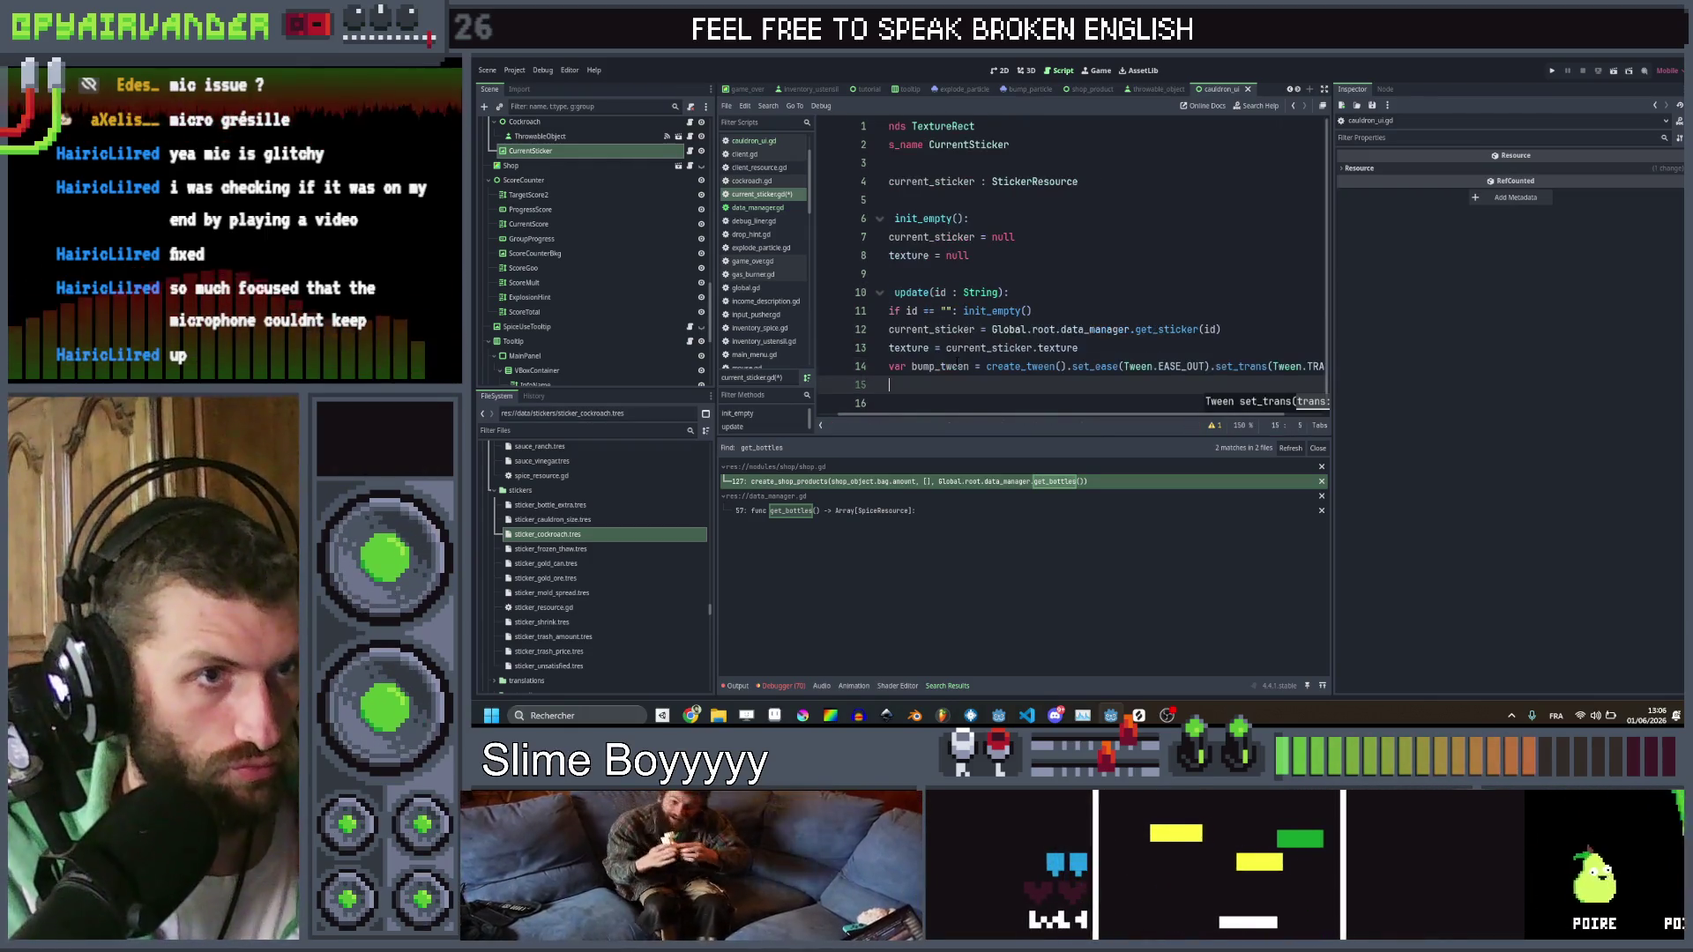
pyautogui.write('va')
pyautogui.press('BackSpace')
pyautogui.press('BackSpace')
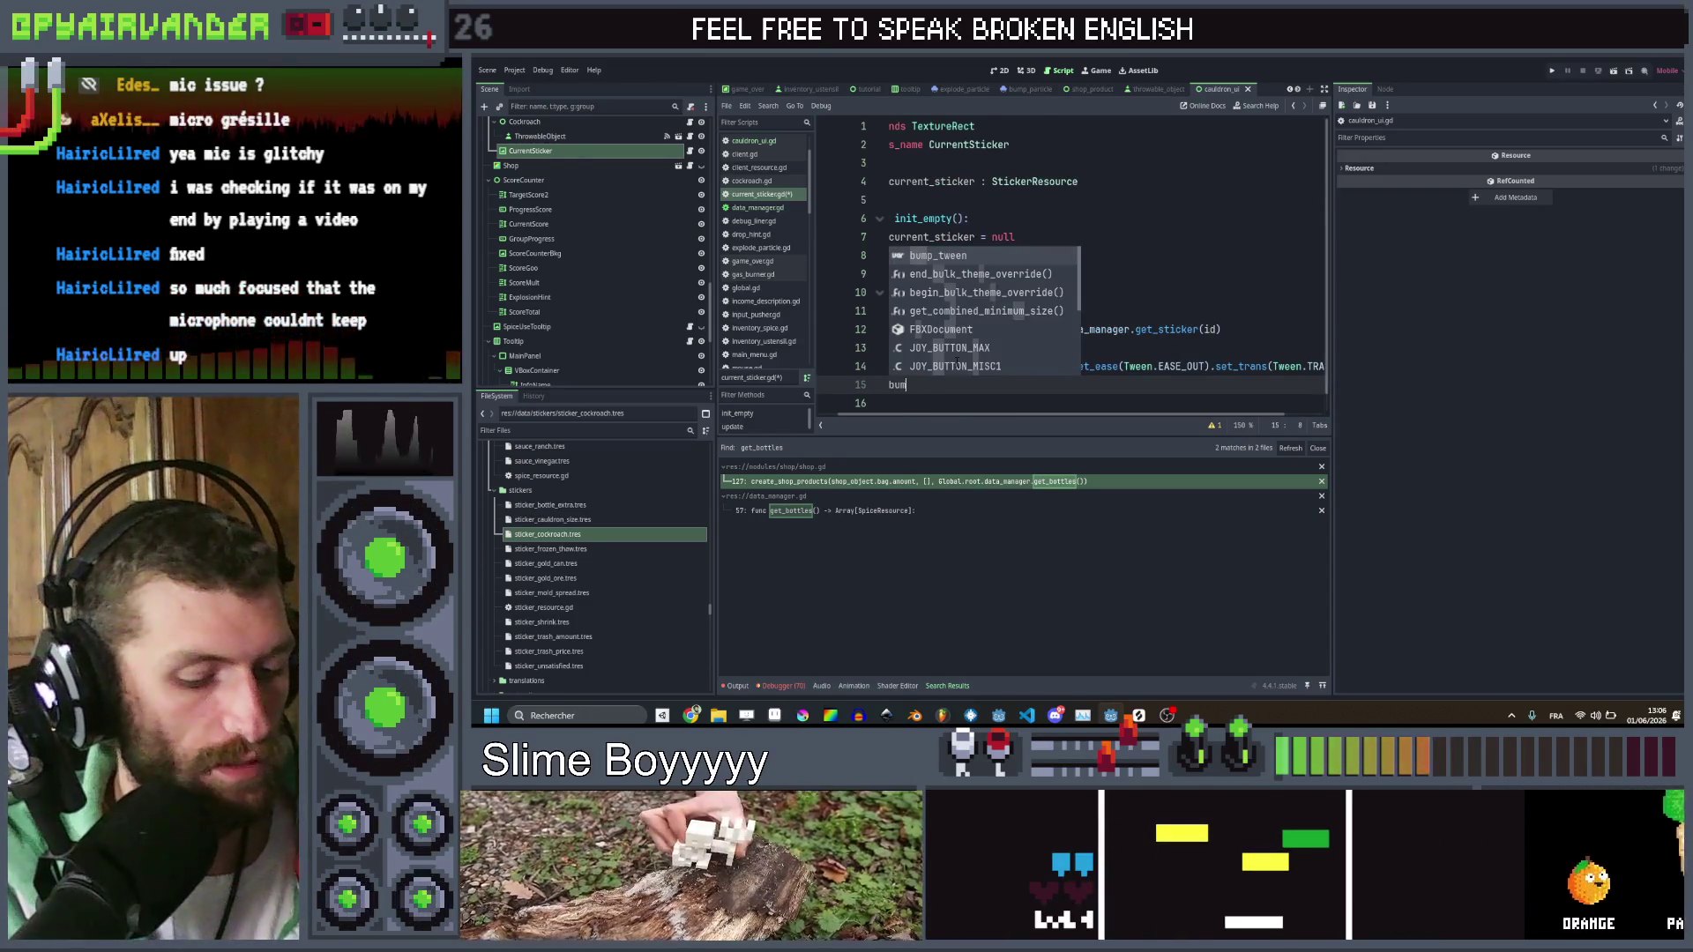
pyautogui.press('Return')
# Tween the sticker's scale to Vector2.ONE over 0.3 from Vector2.ONE * 1.3, and save
pyautogui.write('.t')
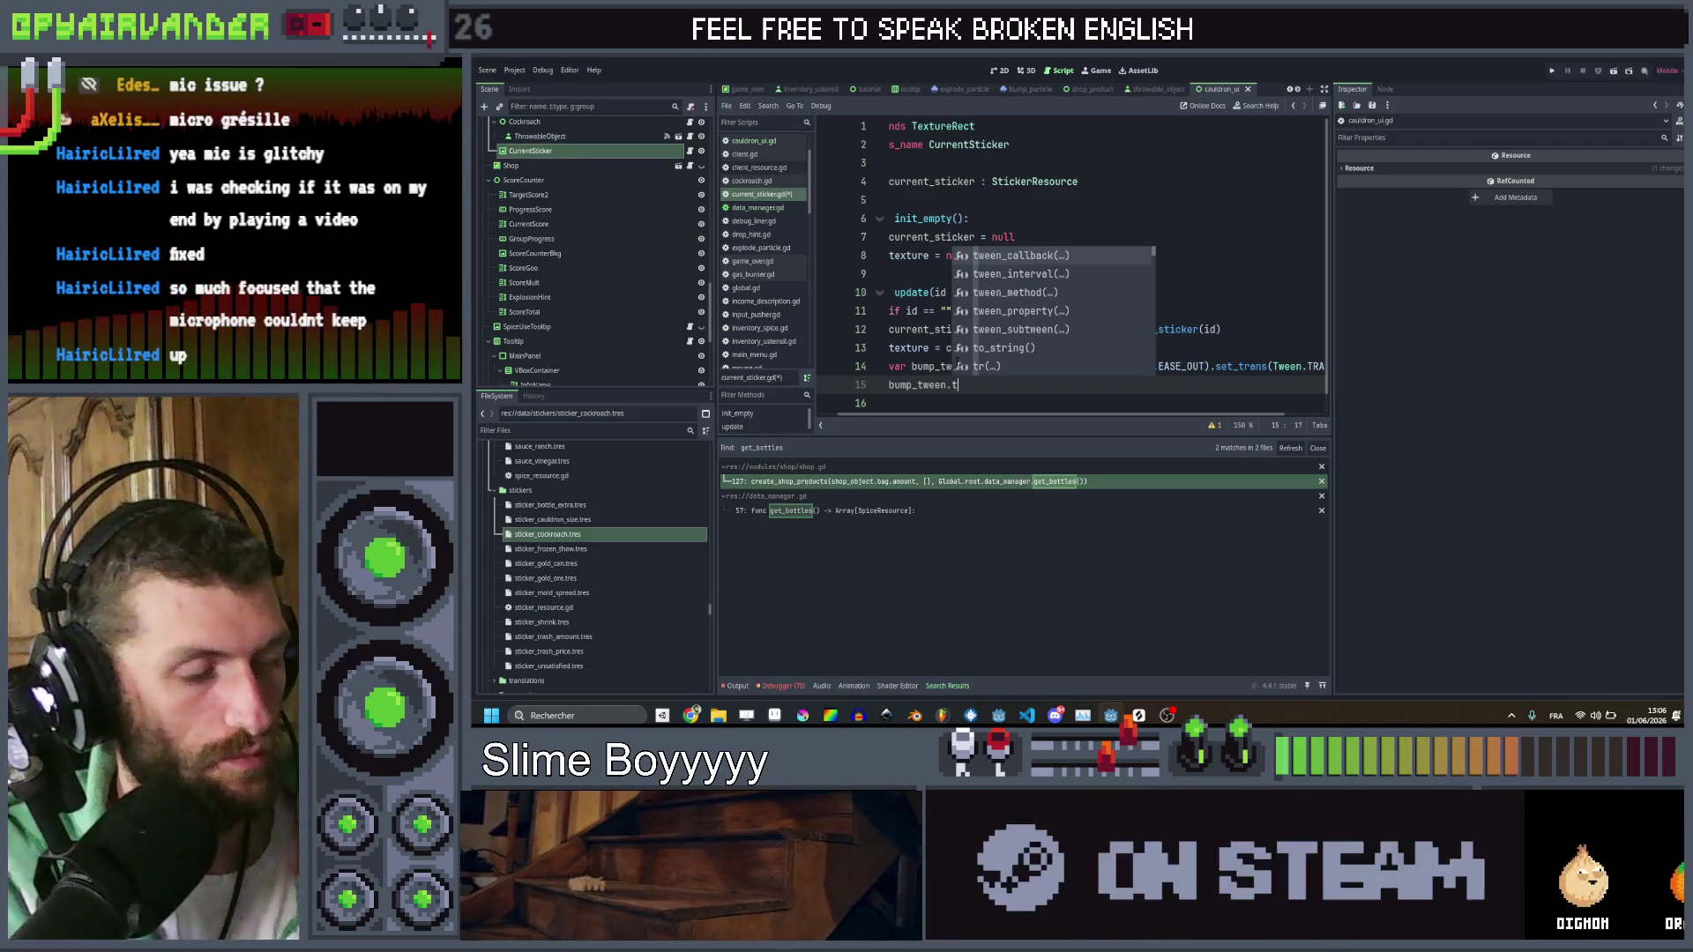
pyautogui.press('Down')
pyautogui.press('Down')
pyautogui.press('Down')
pyautogui.press('Return')
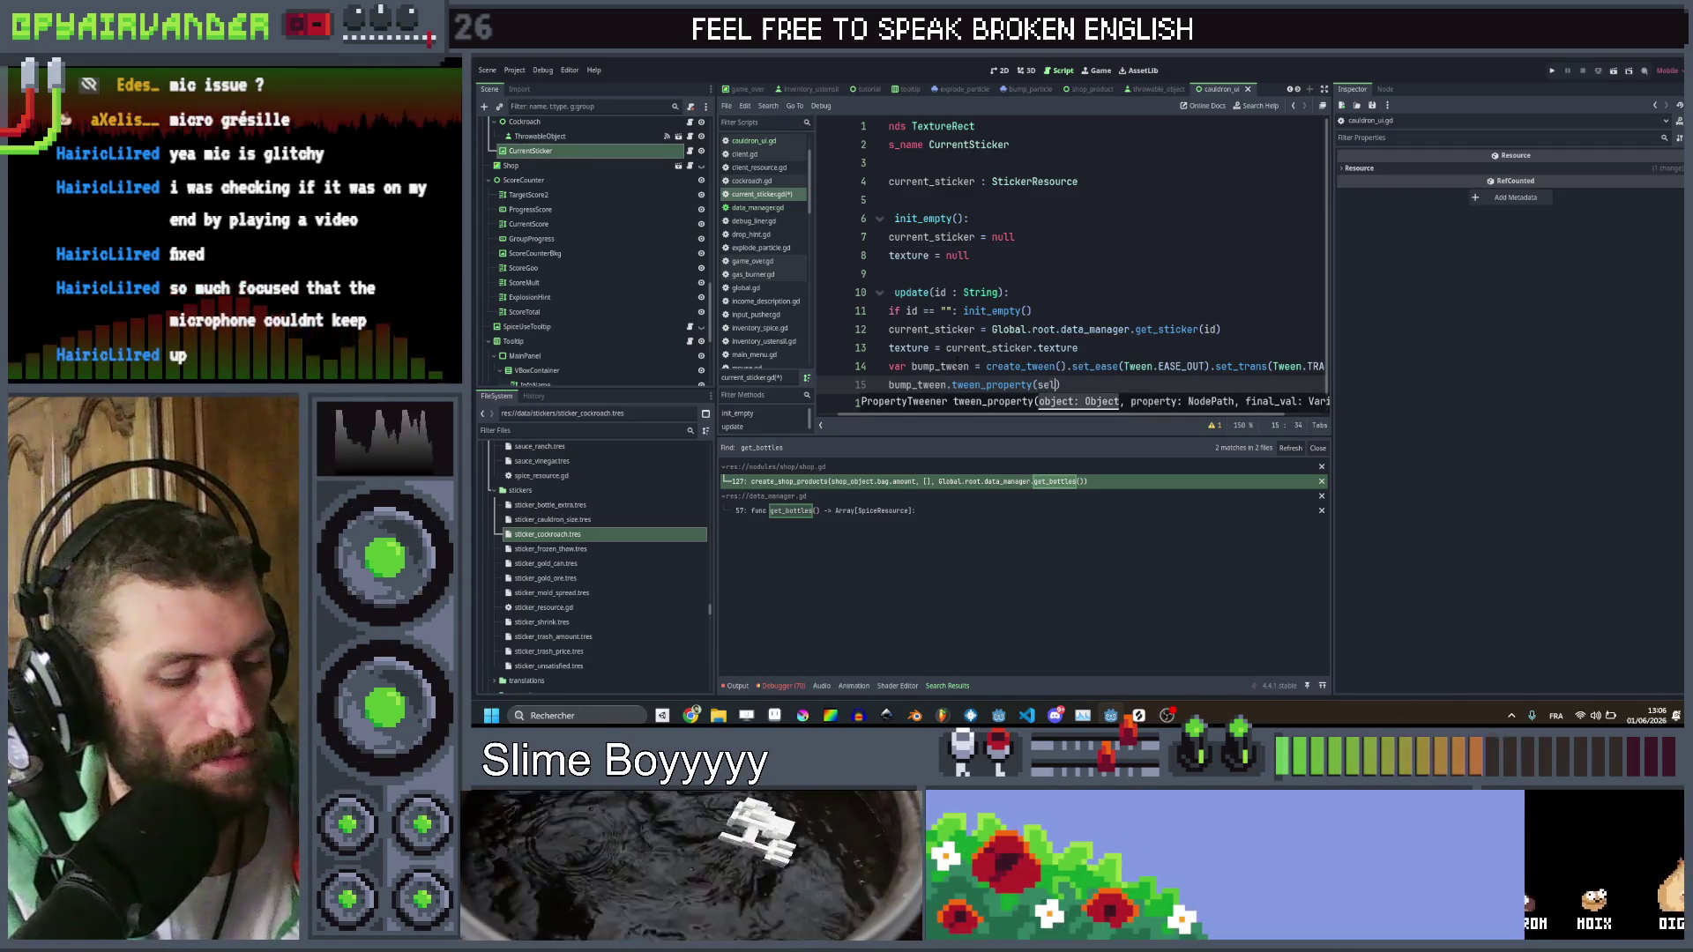
pyautogui.write('lf, ')
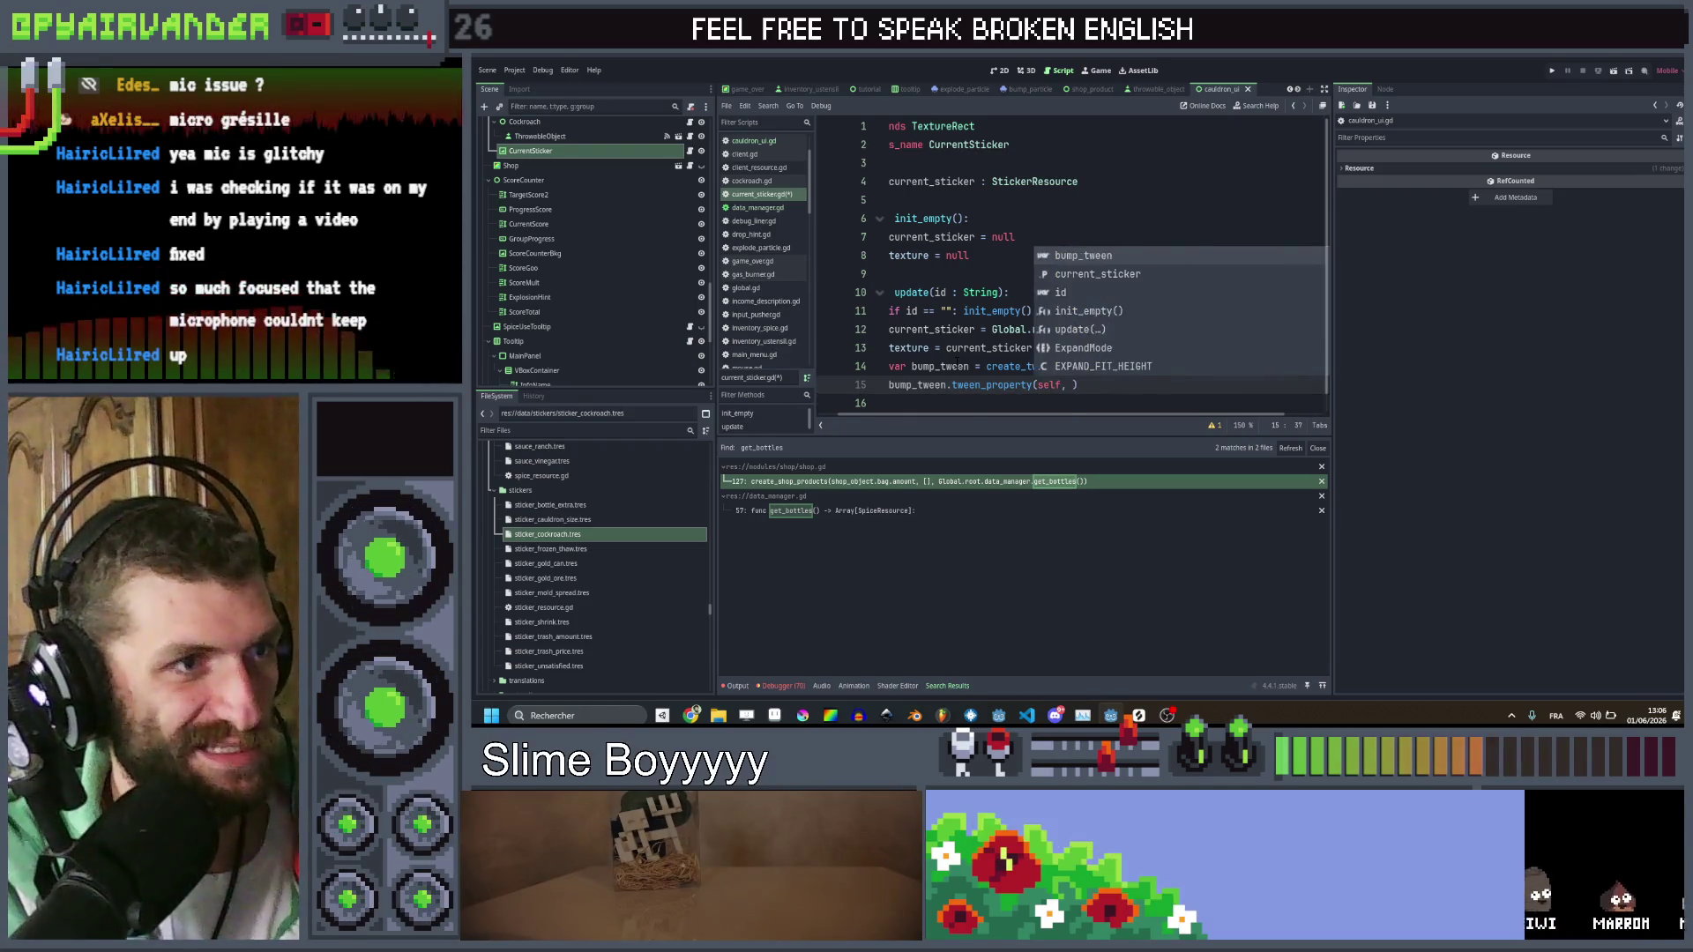
pyautogui.write('"sca')
pyautogui.press('Return')
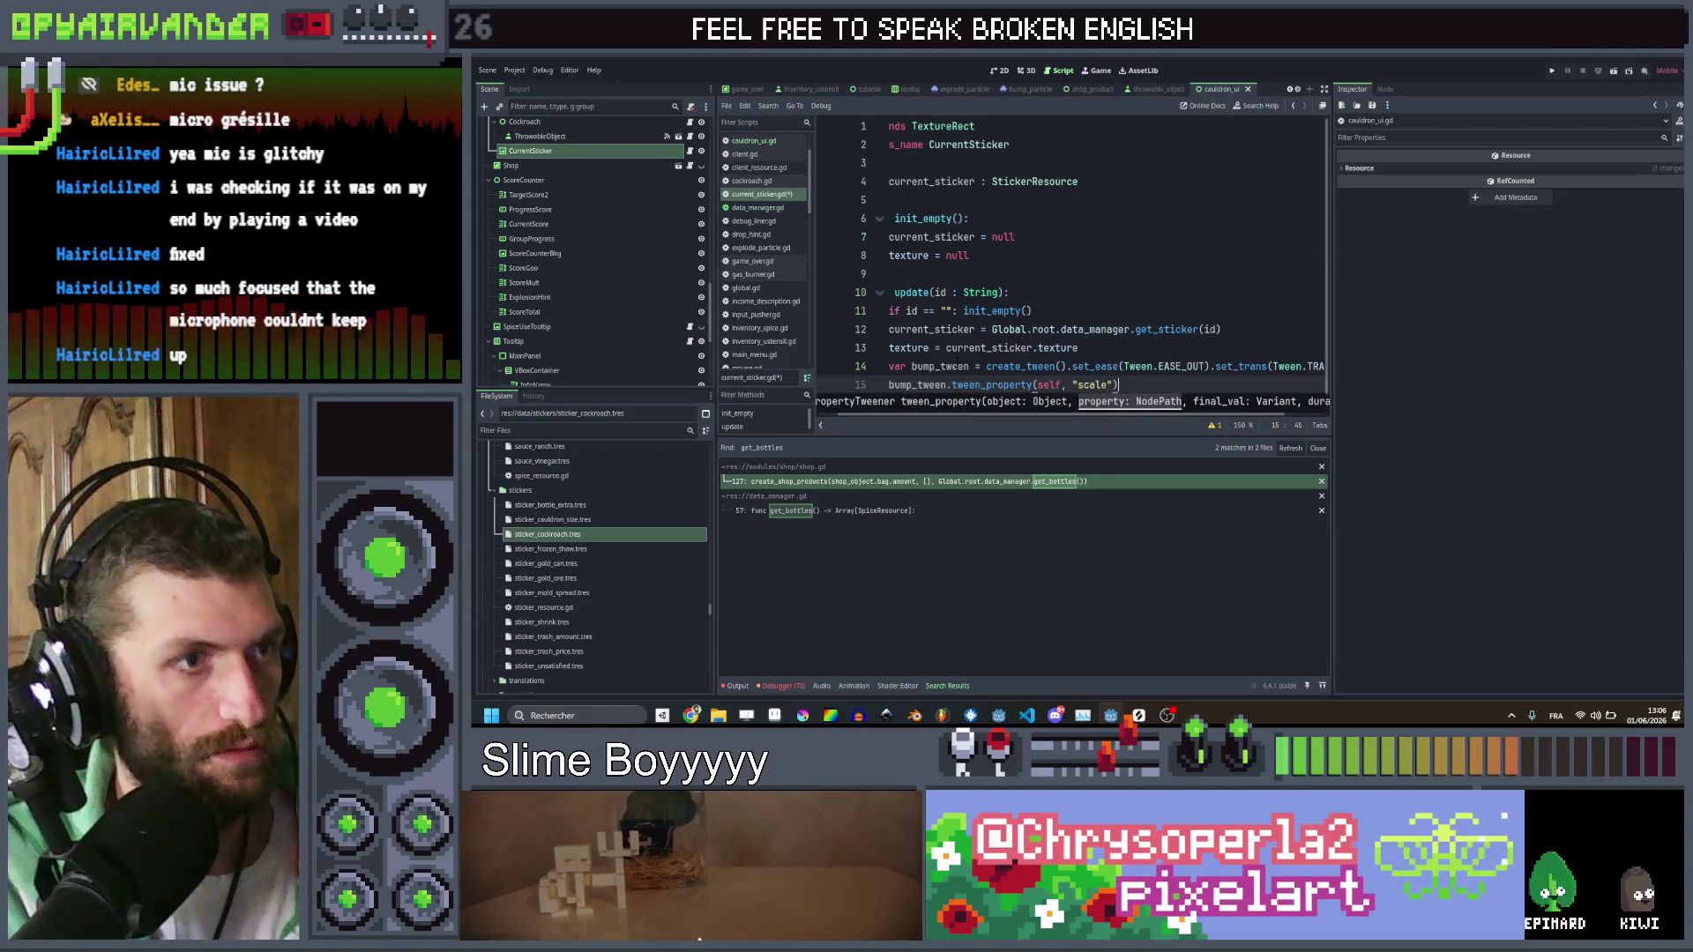
pyautogui.write(', Vecto')
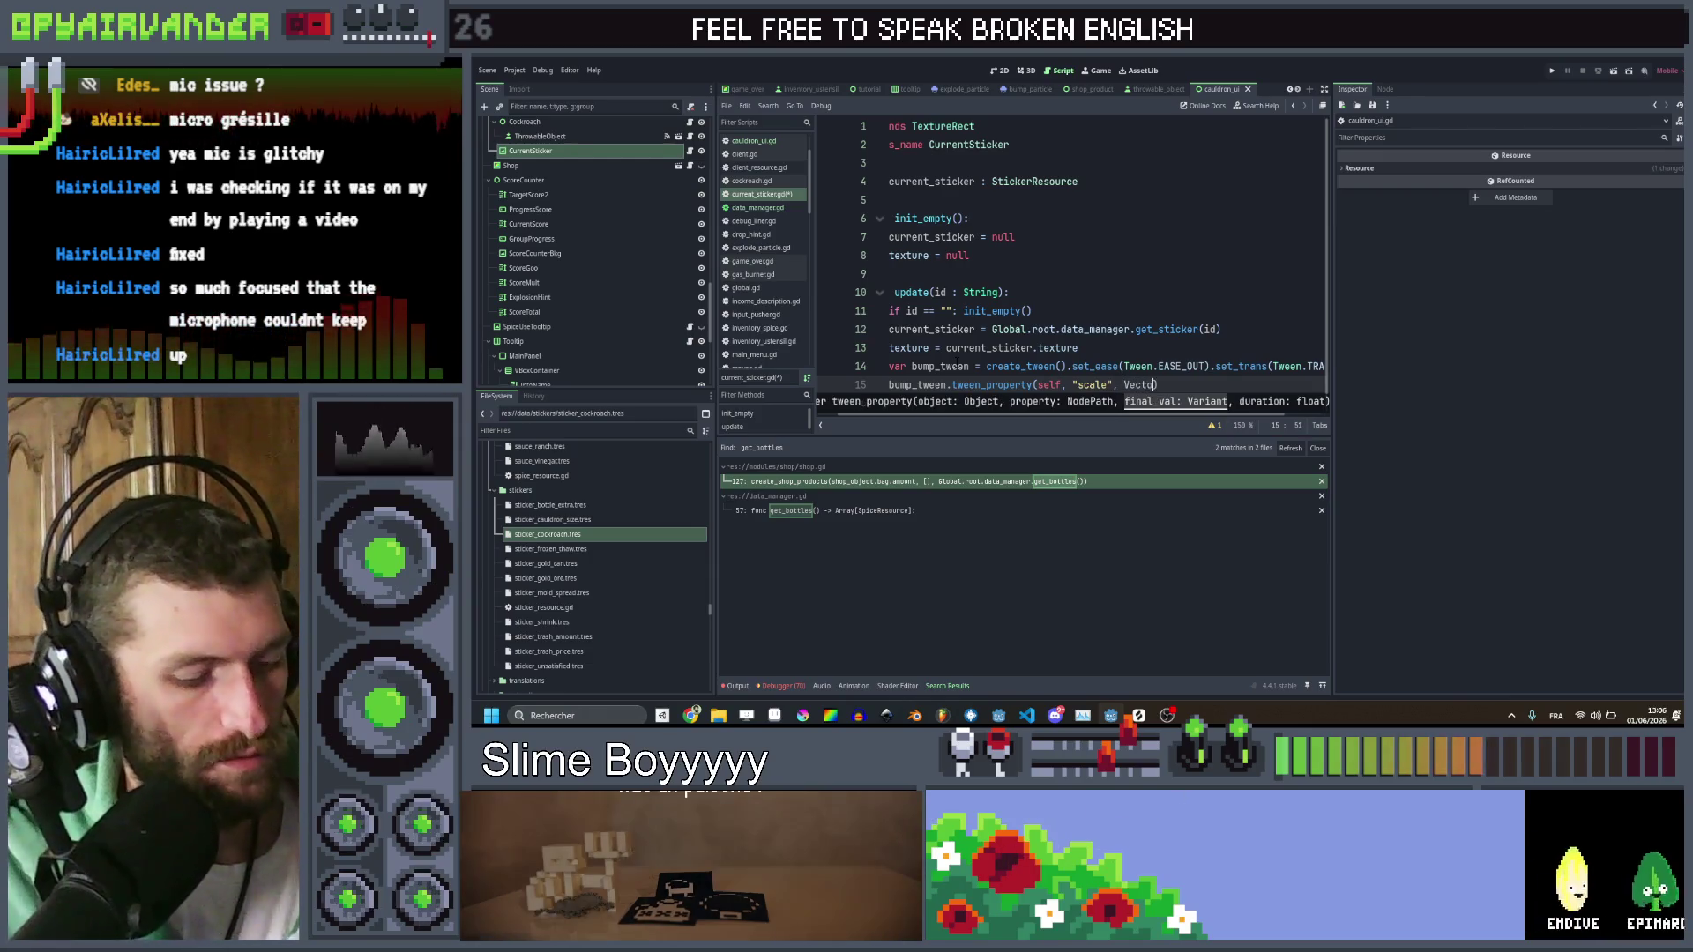
pyautogui.write('r2.')
pyautogui.write('ONE, 0')
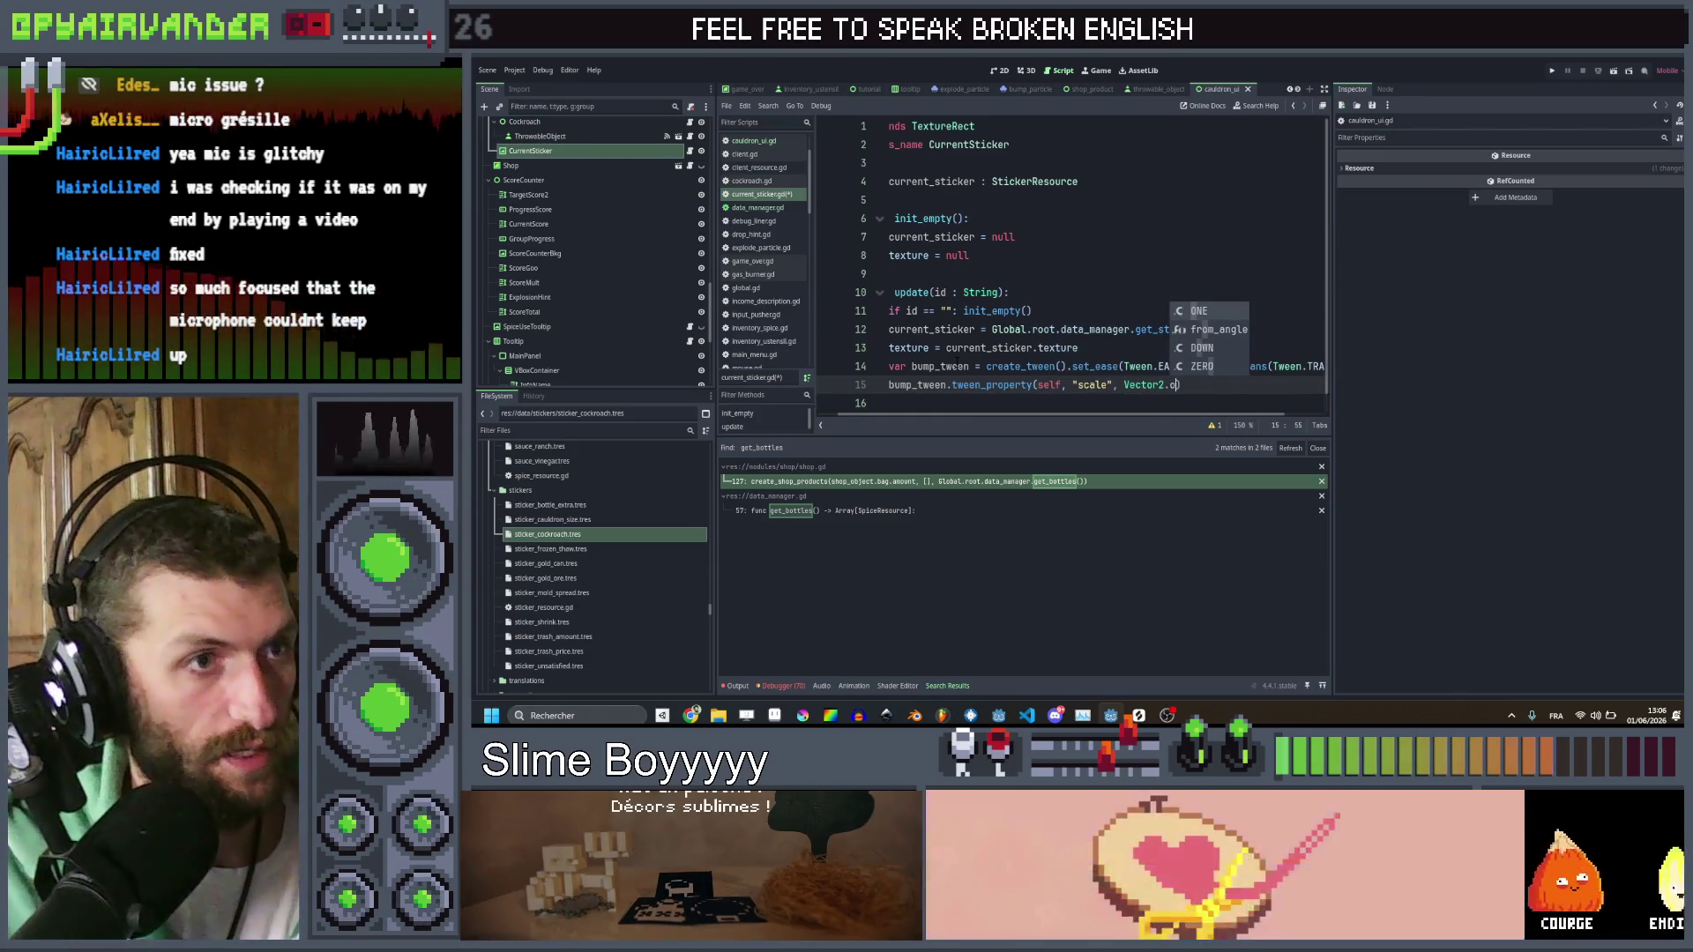
pyautogui.write('.3)')
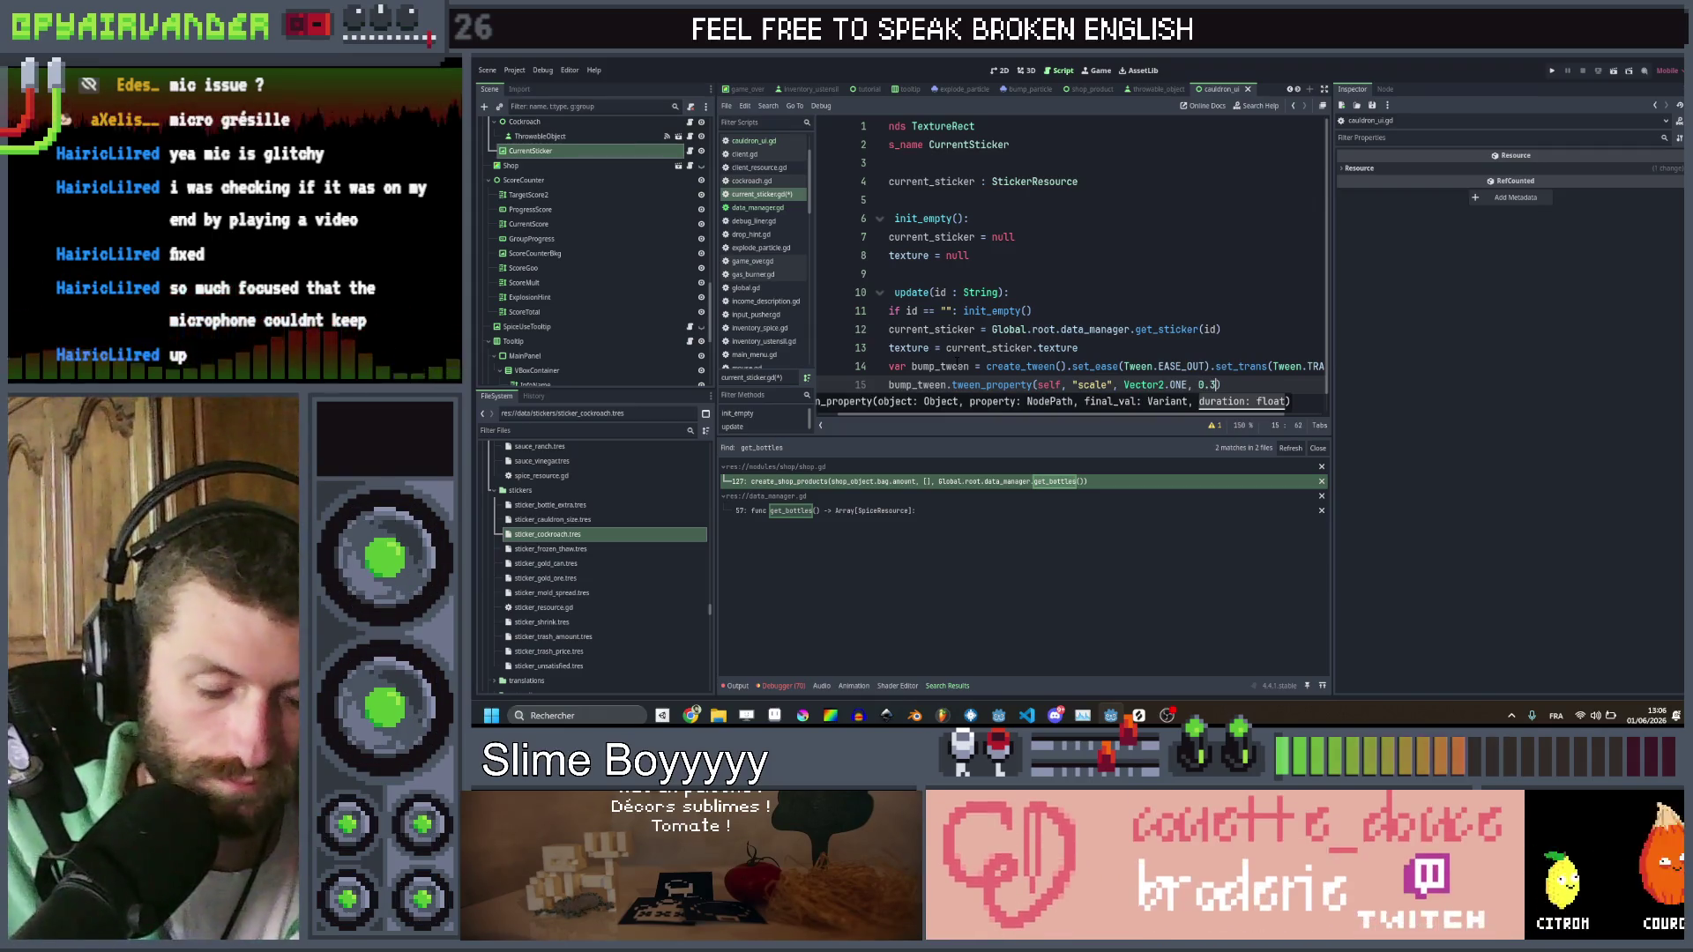
pyautogui.write('.from')
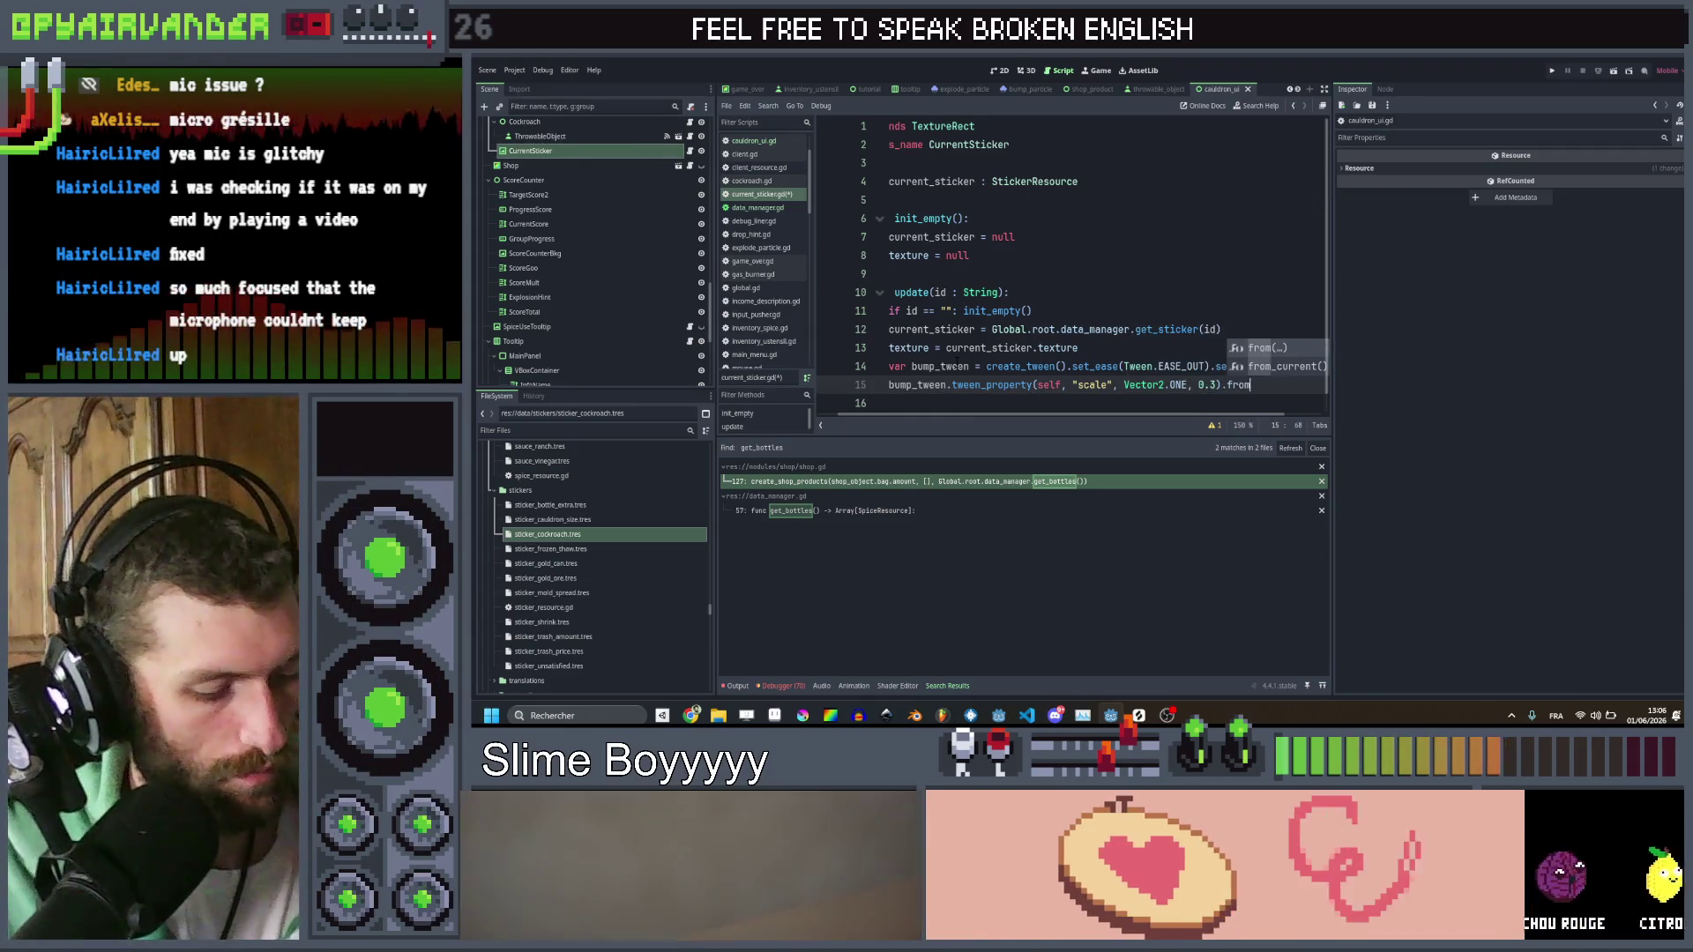
pyautogui.write('(Vector')
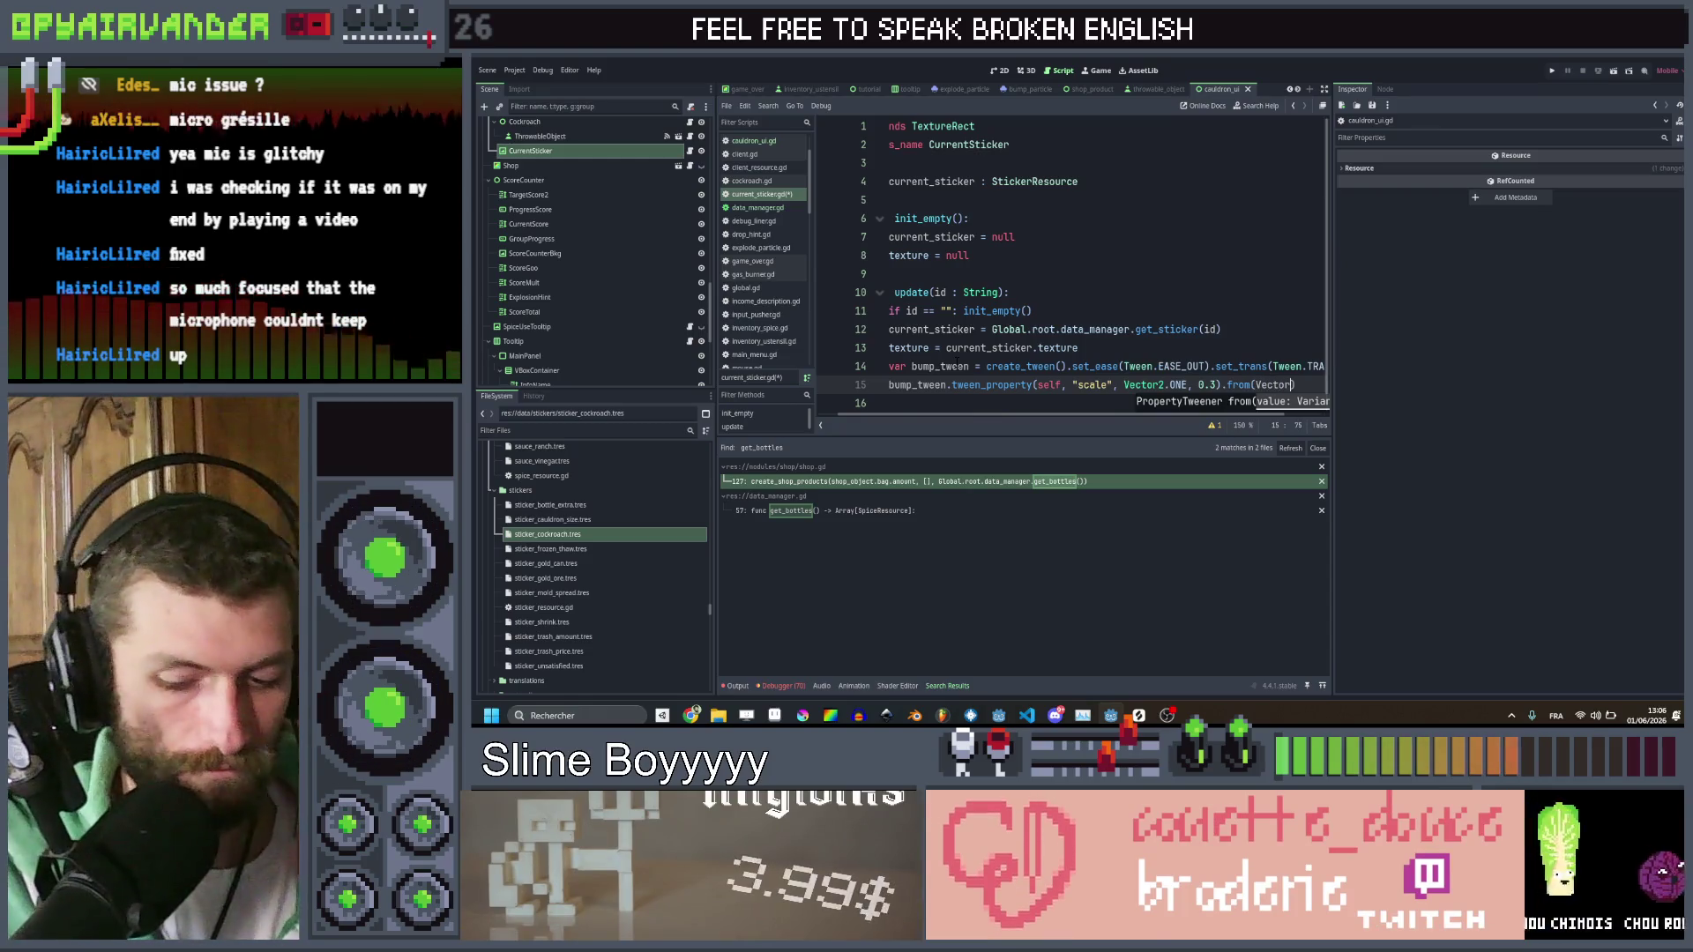
pyautogui.write('2')
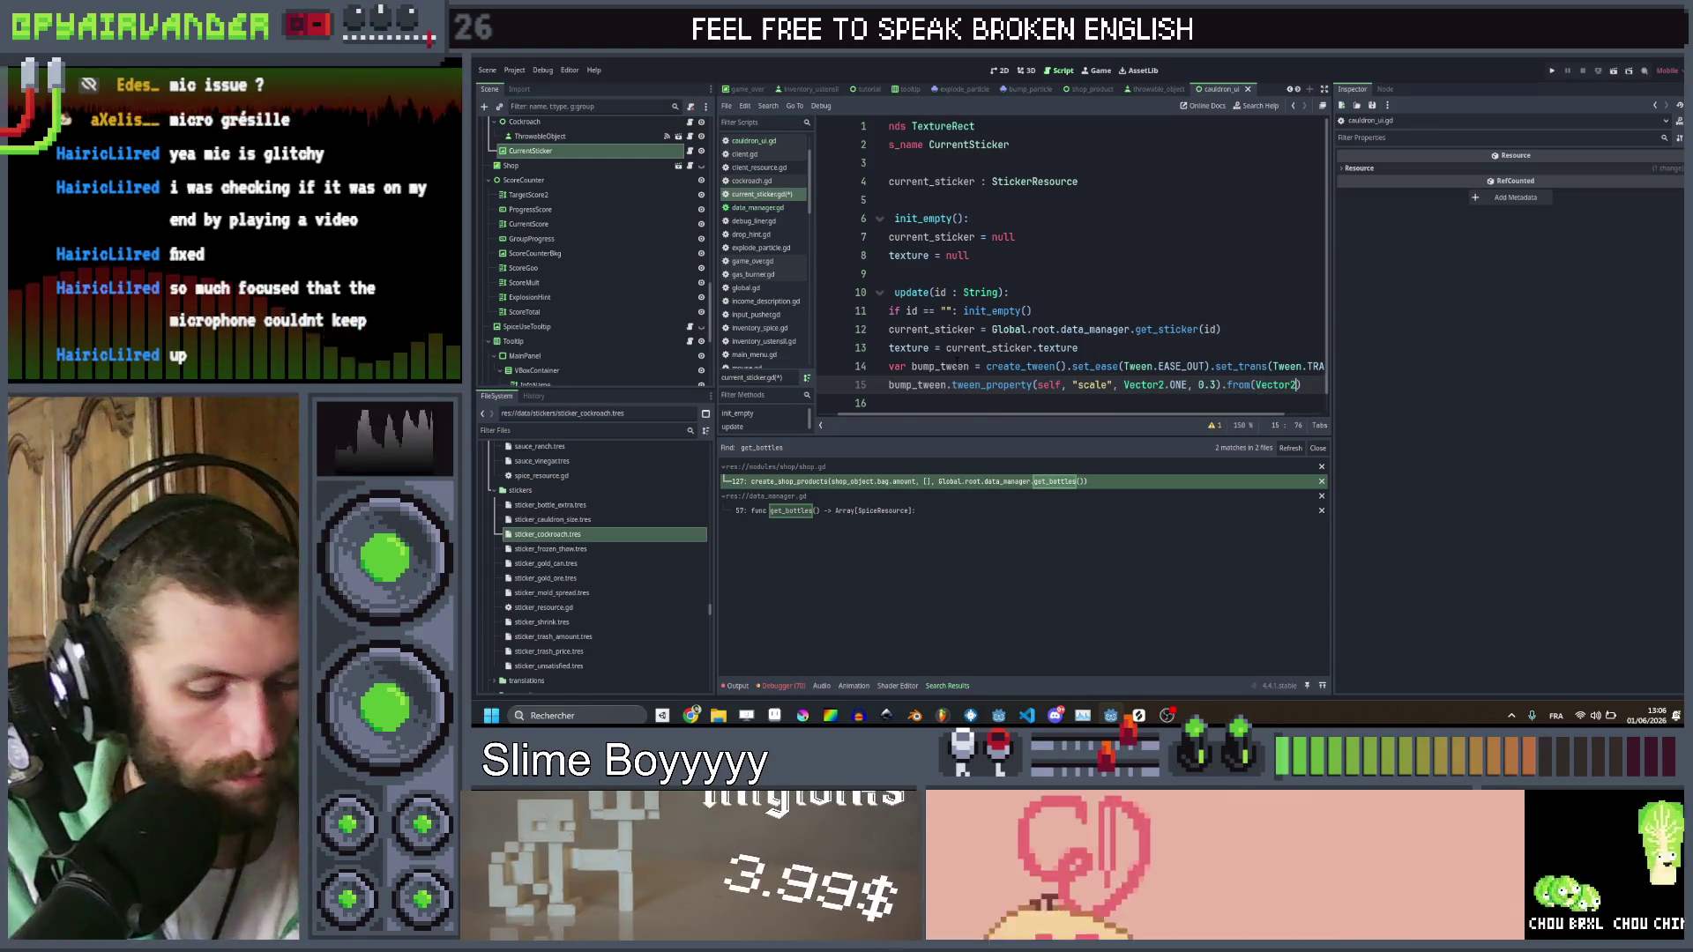
pyautogui.write('.ONE * 1.')
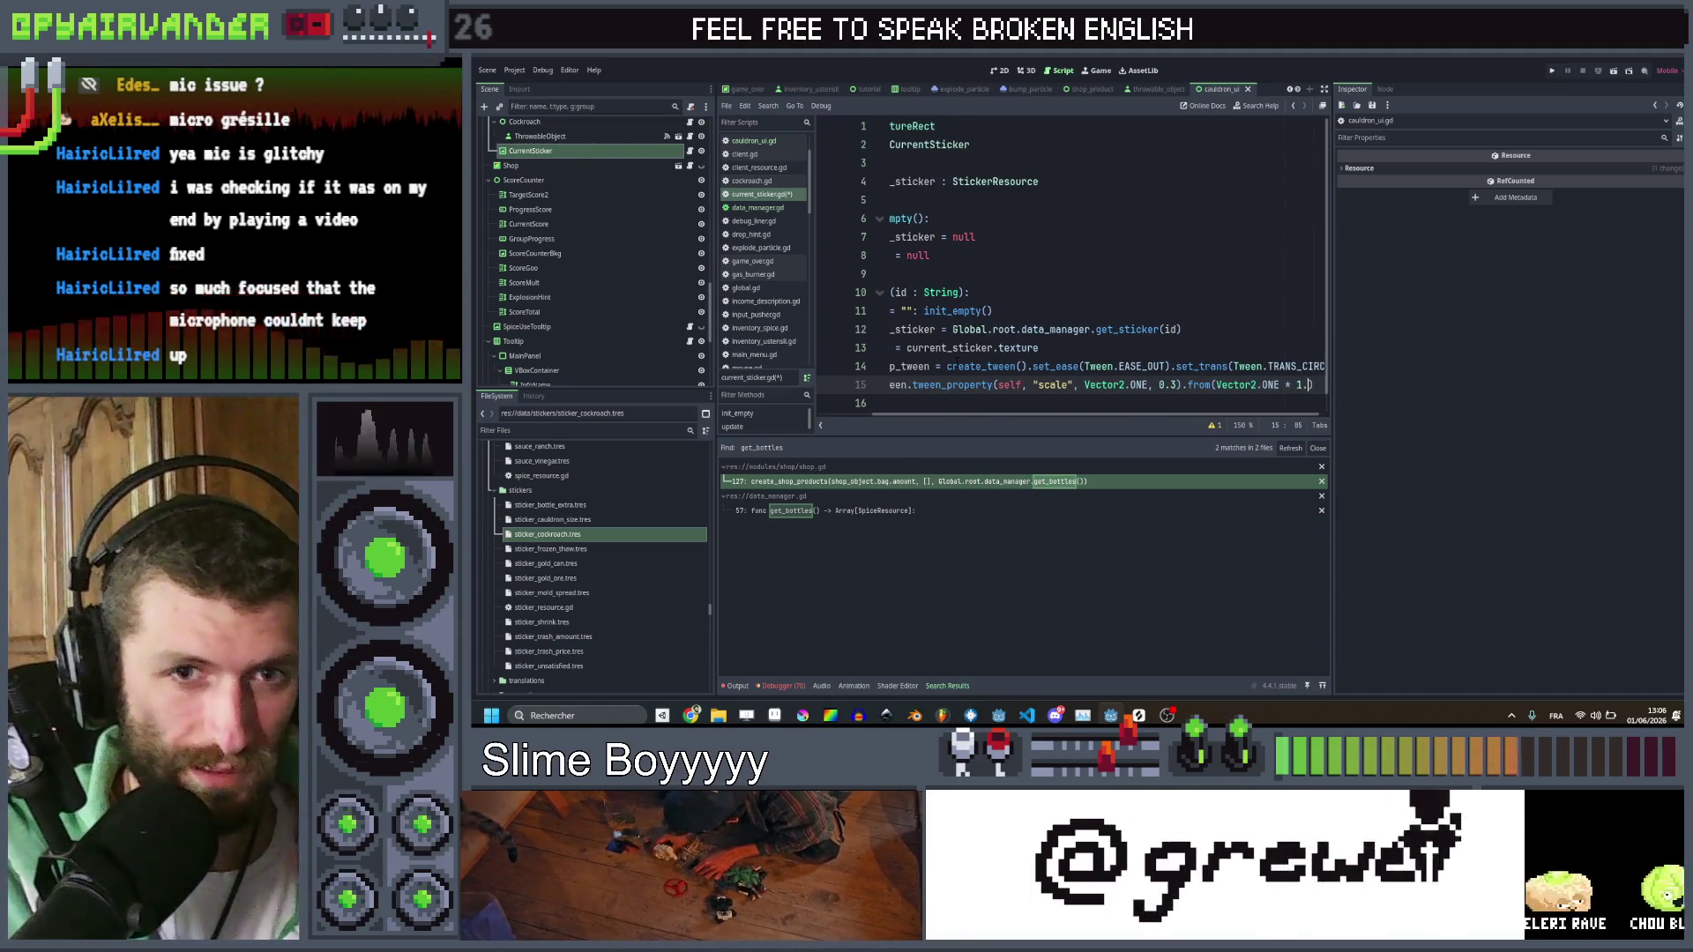
pyautogui.write('3')
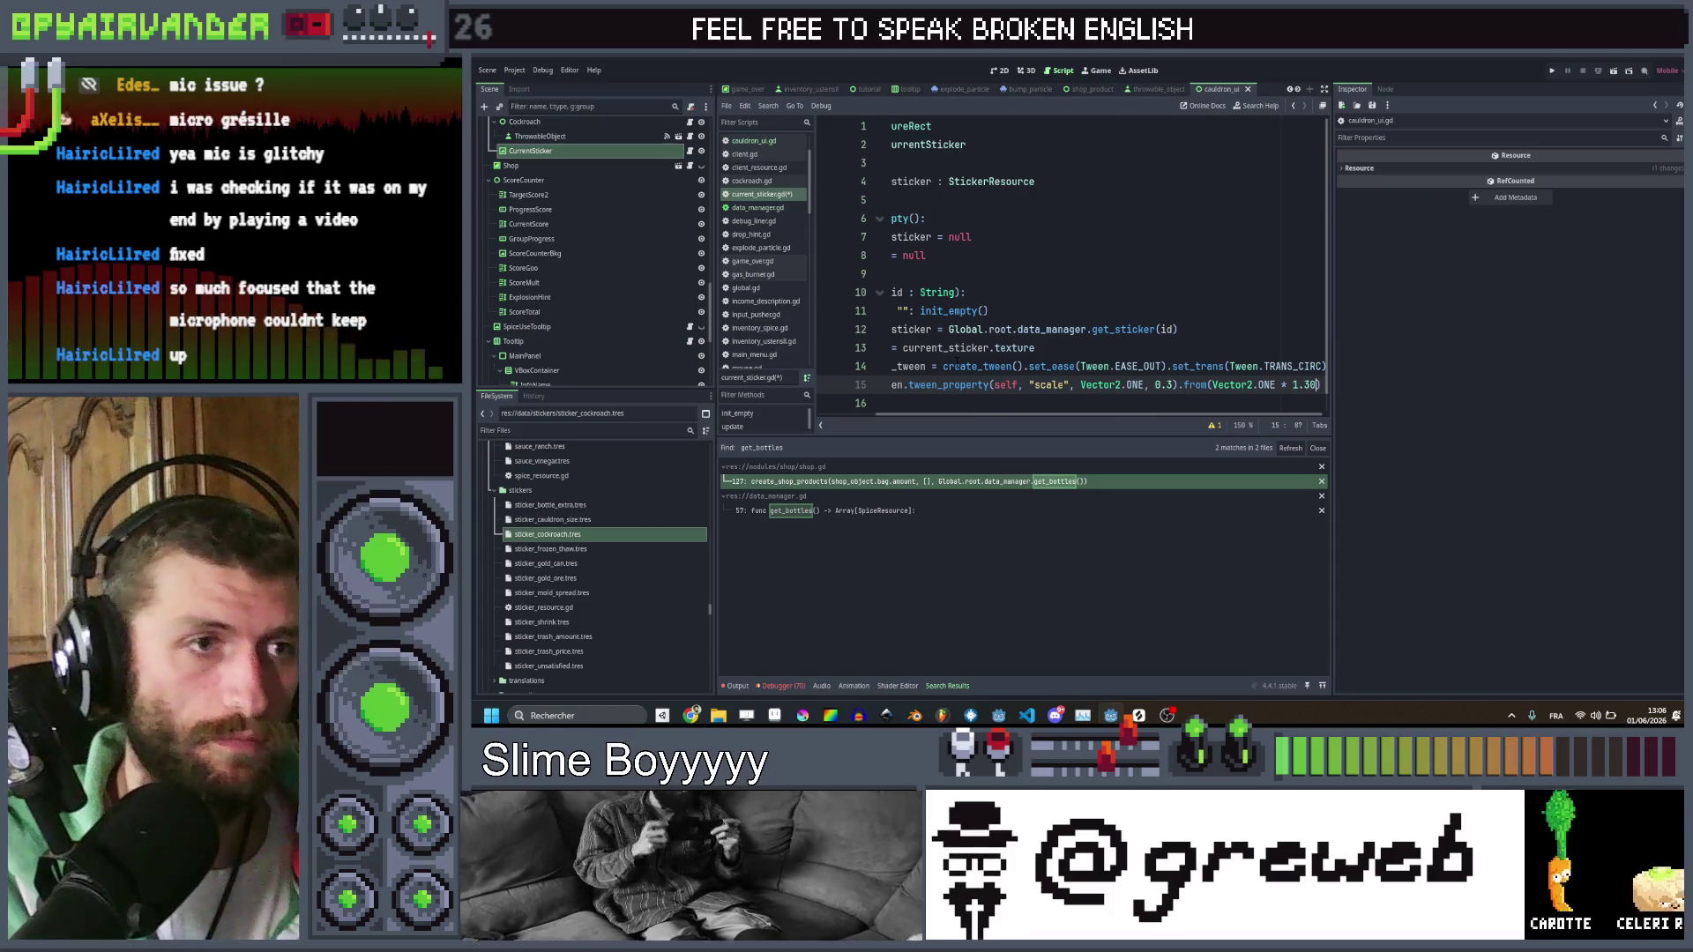
pyautogui.hotkey('ctrl', 's')
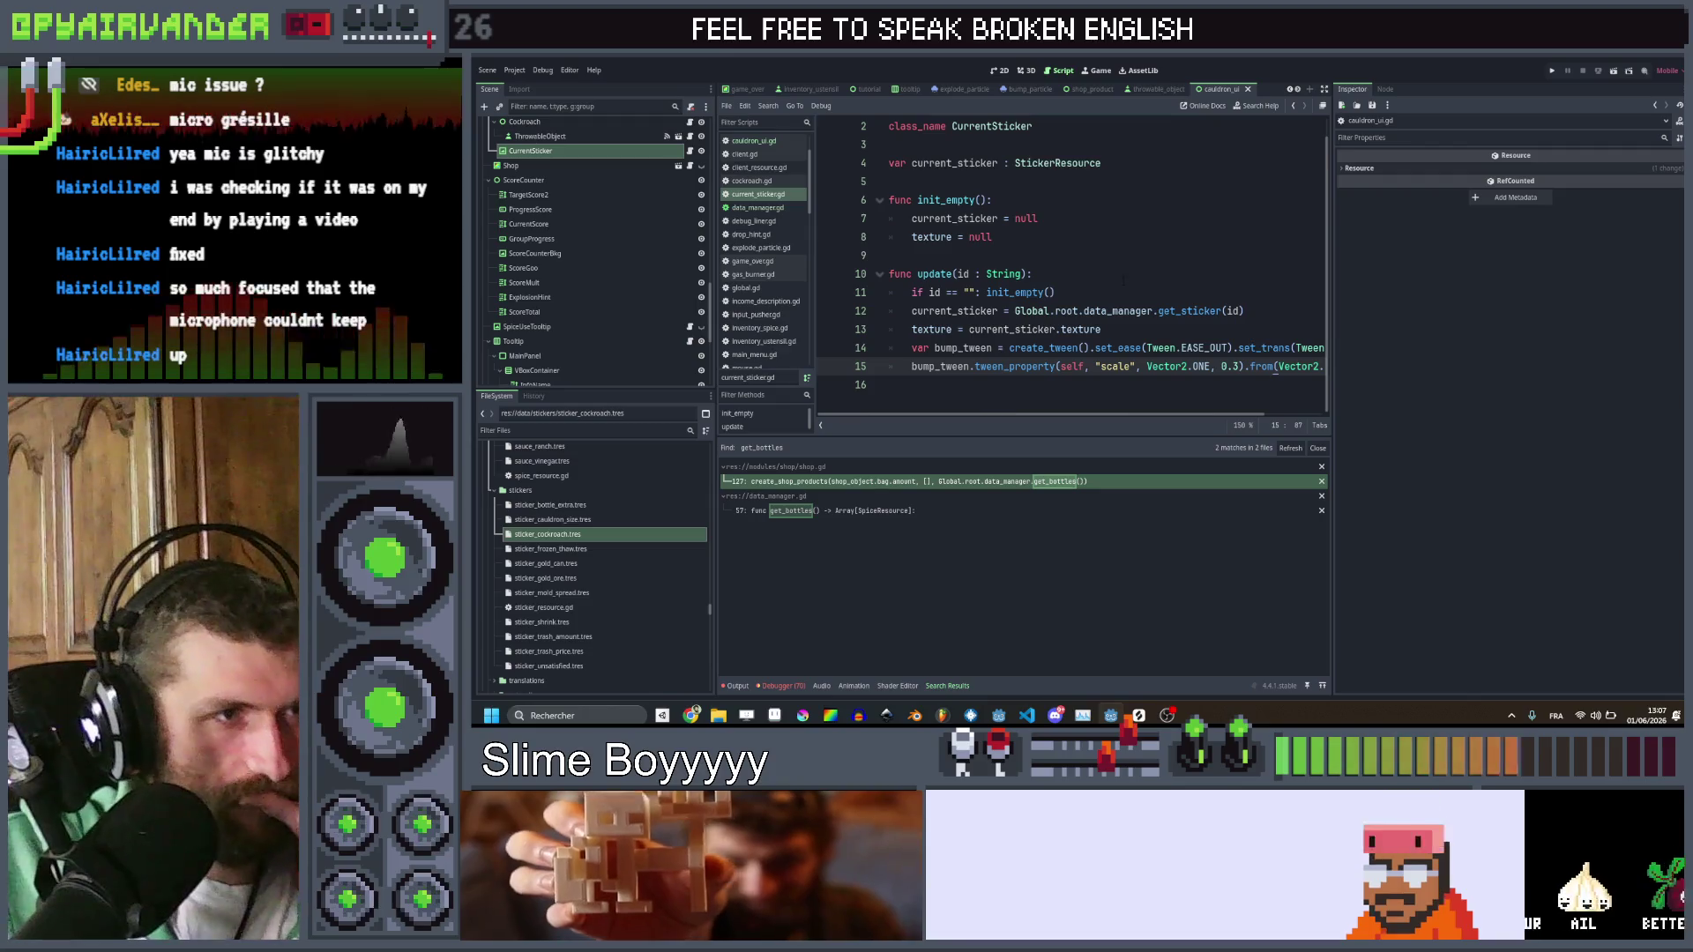
# Add func _ready() -> void: calling init_empty() above init_empty in current_sticker.gd, and save
pyautogui.click(1143, 273)
pyautogui.click(1142, 253)
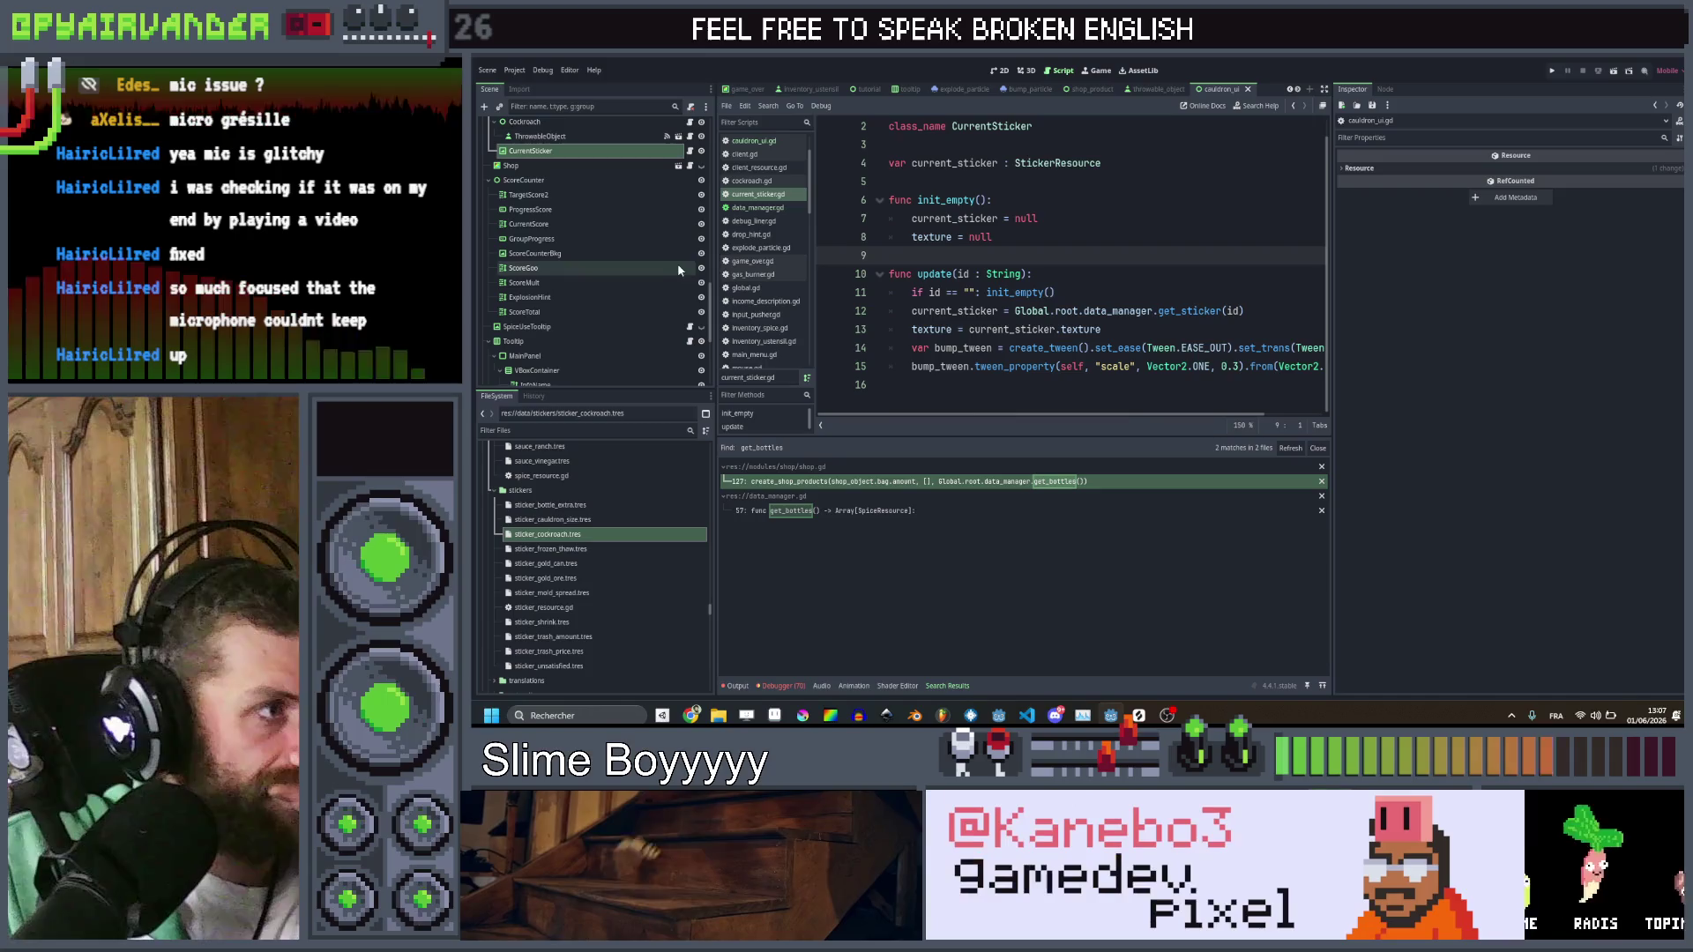
pyautogui.click(1067, 182)
pyautogui.press('Return')
pyautogui.press('Return')
pyautogui.press('Up')
pyautogui.write('fun')
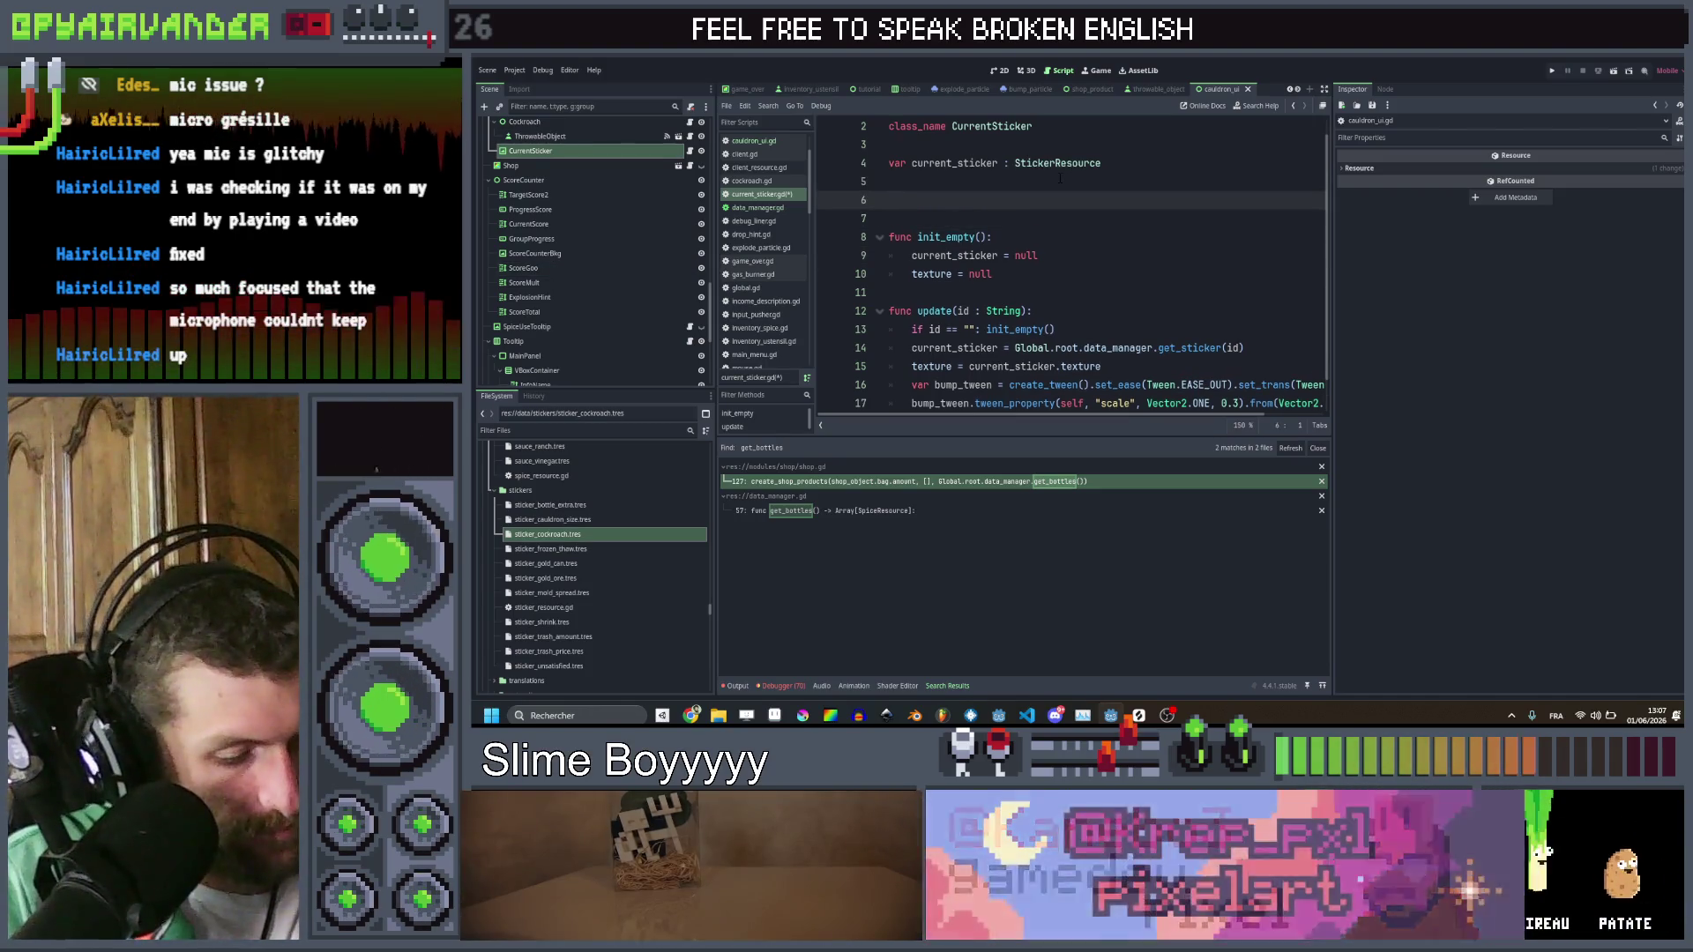
pyautogui.write('c _re')
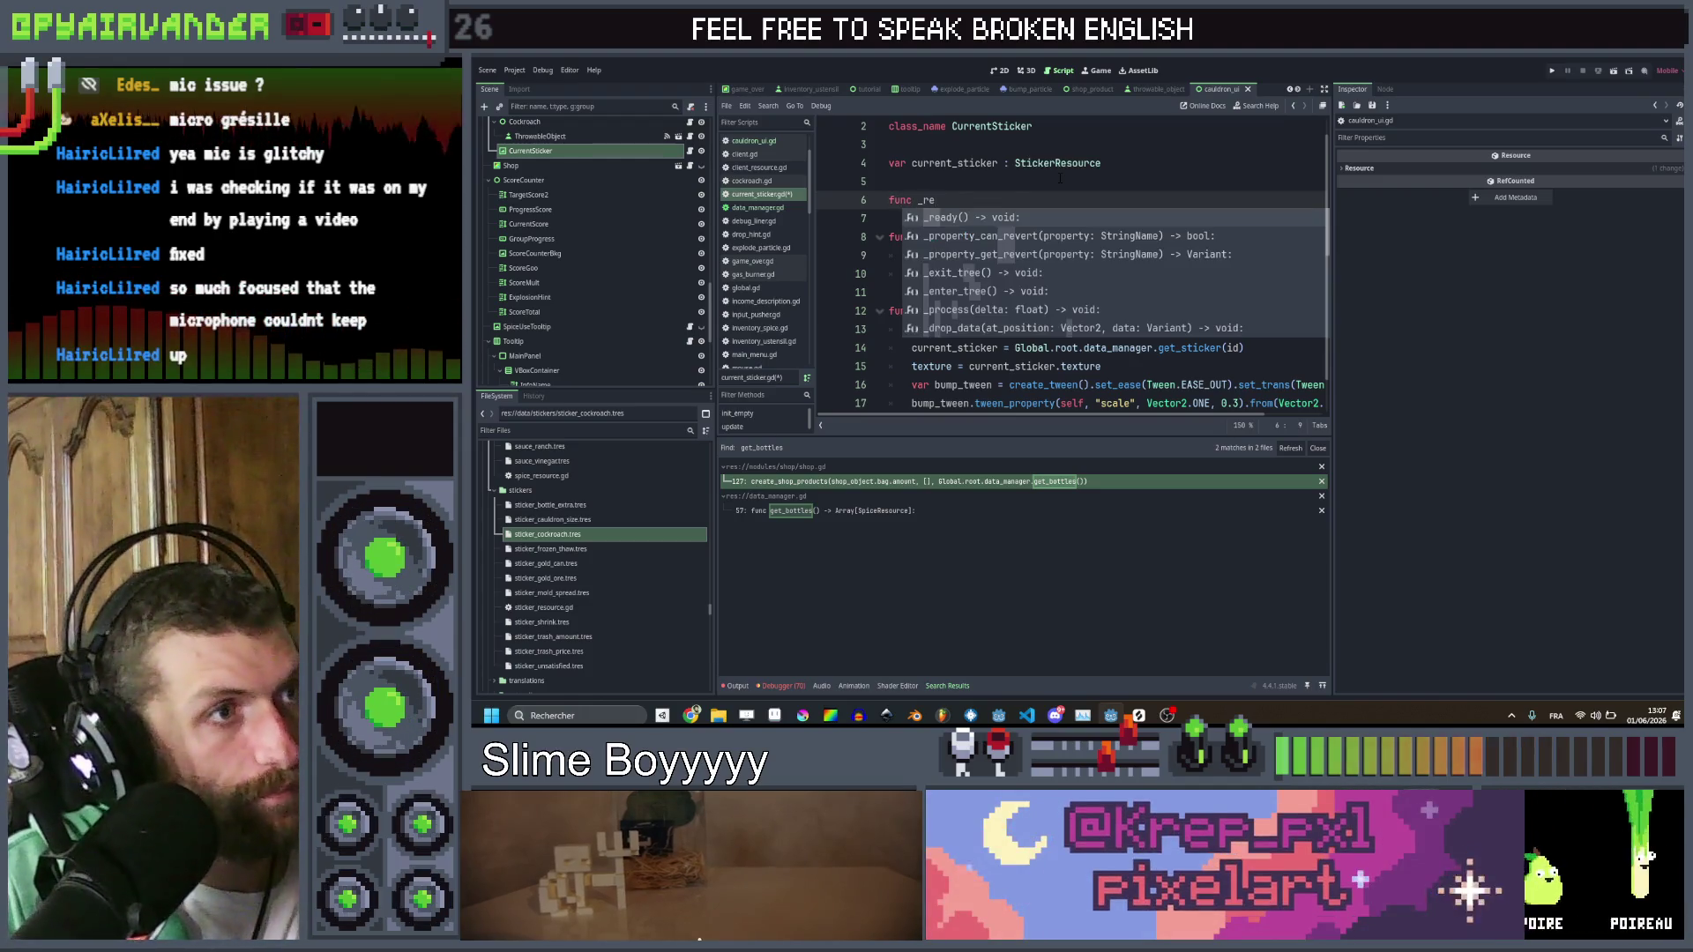
pyautogui.press('Return')
pyautogui.press('Return')
pyautogui.write('init')
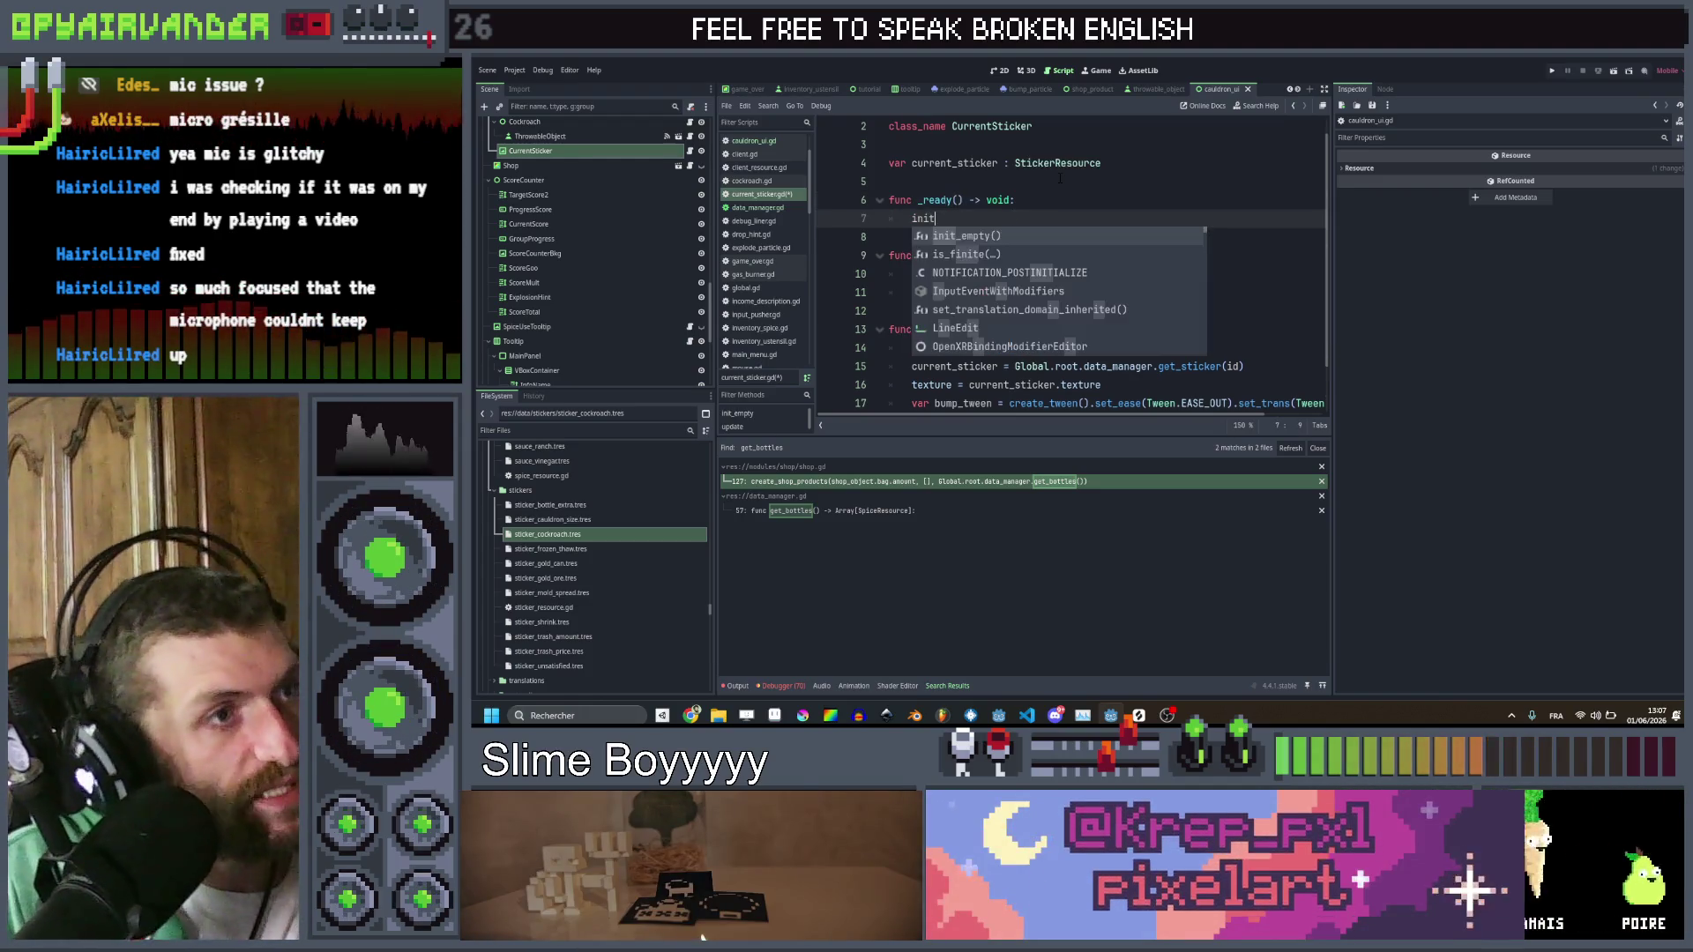
pyautogui.press('Return')
pyautogui.hotkey('ctrl', 's')
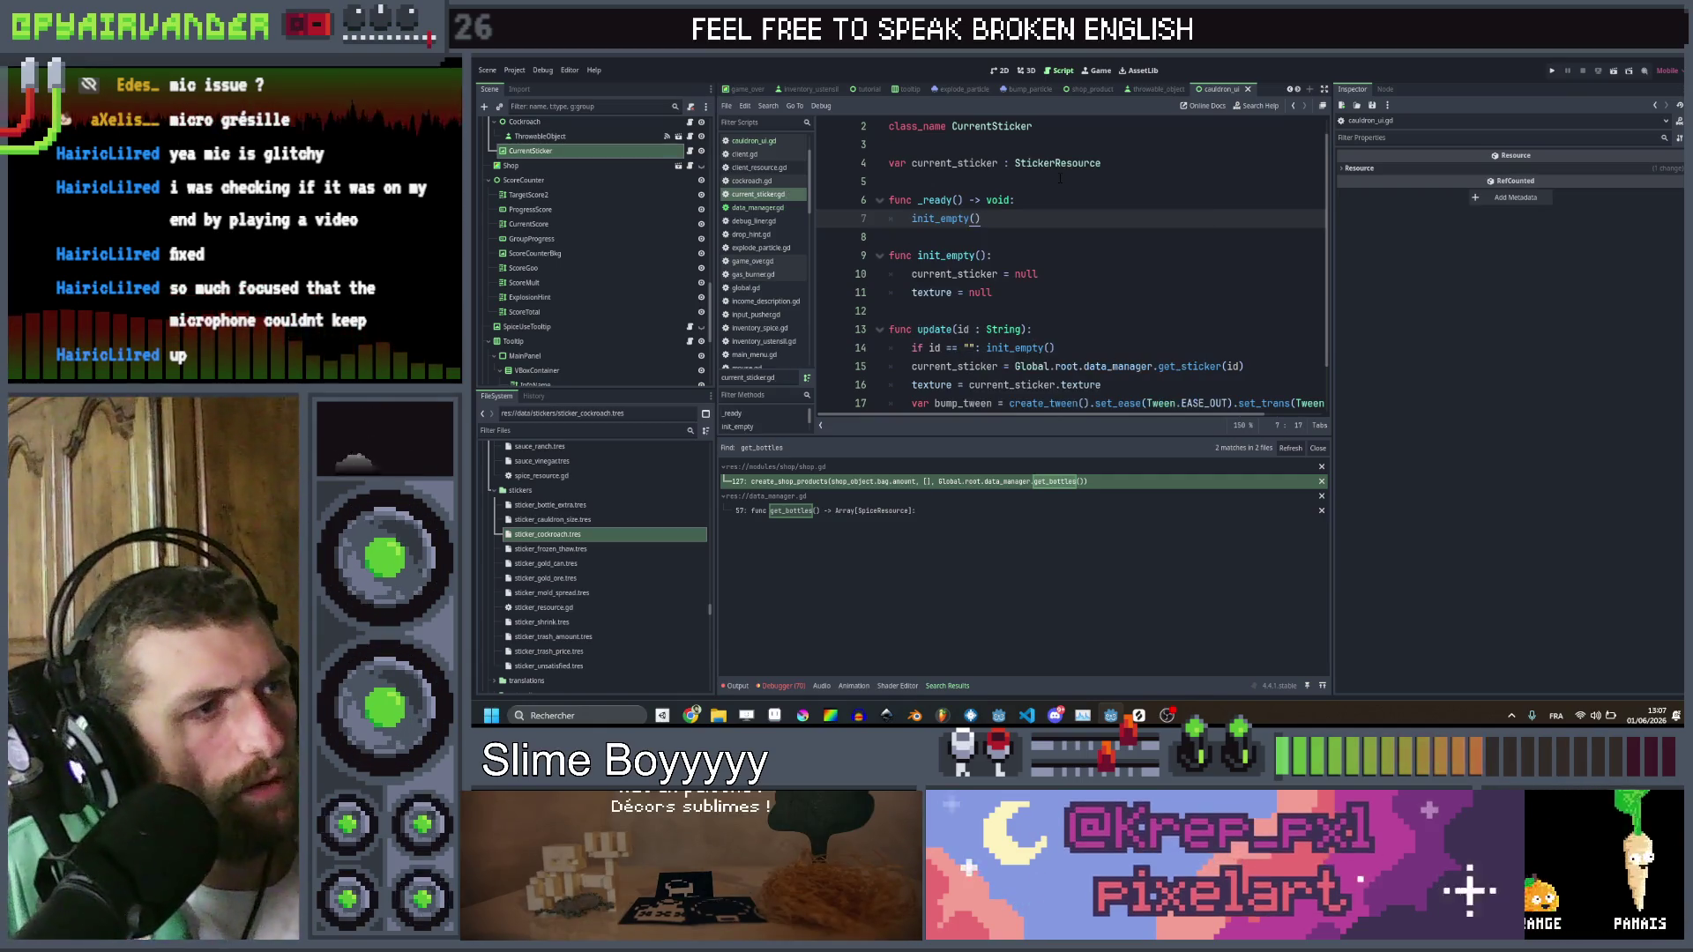
pyautogui.scroll(-1, 1110, 181)
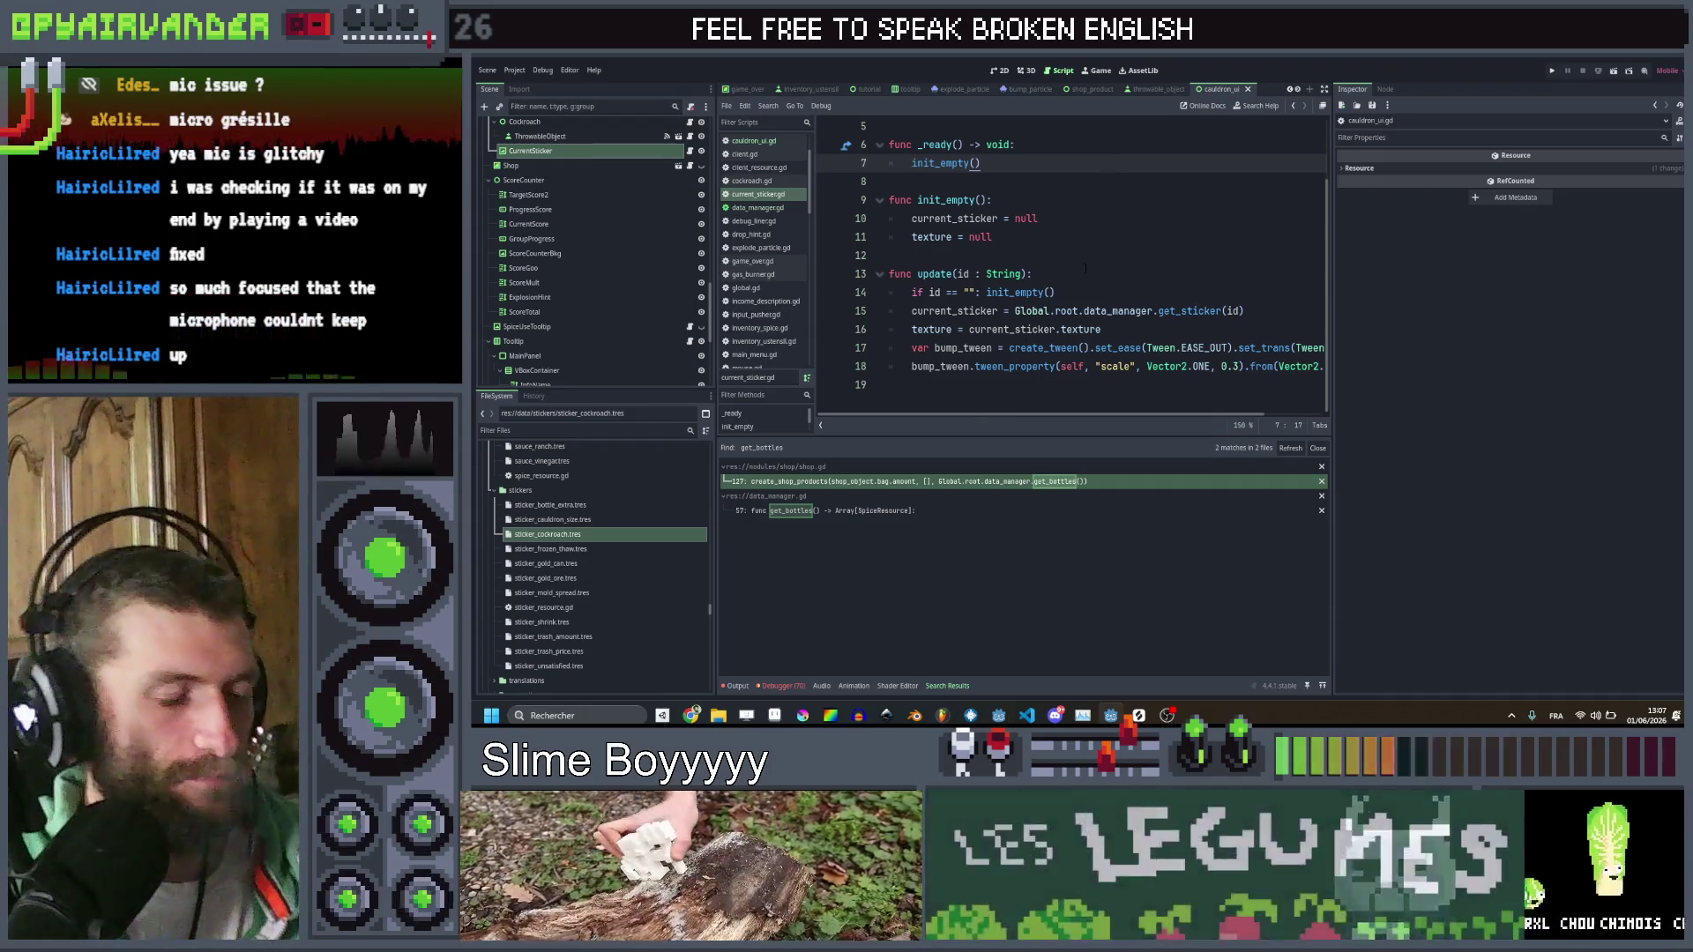
# Search the project for is_client( and jump to the match in slime.gd
pyautogui.click(1085, 272)
pyautogui.hotkey('ctrl', 'shift', 'f')
pyautogui.write('is_client(')
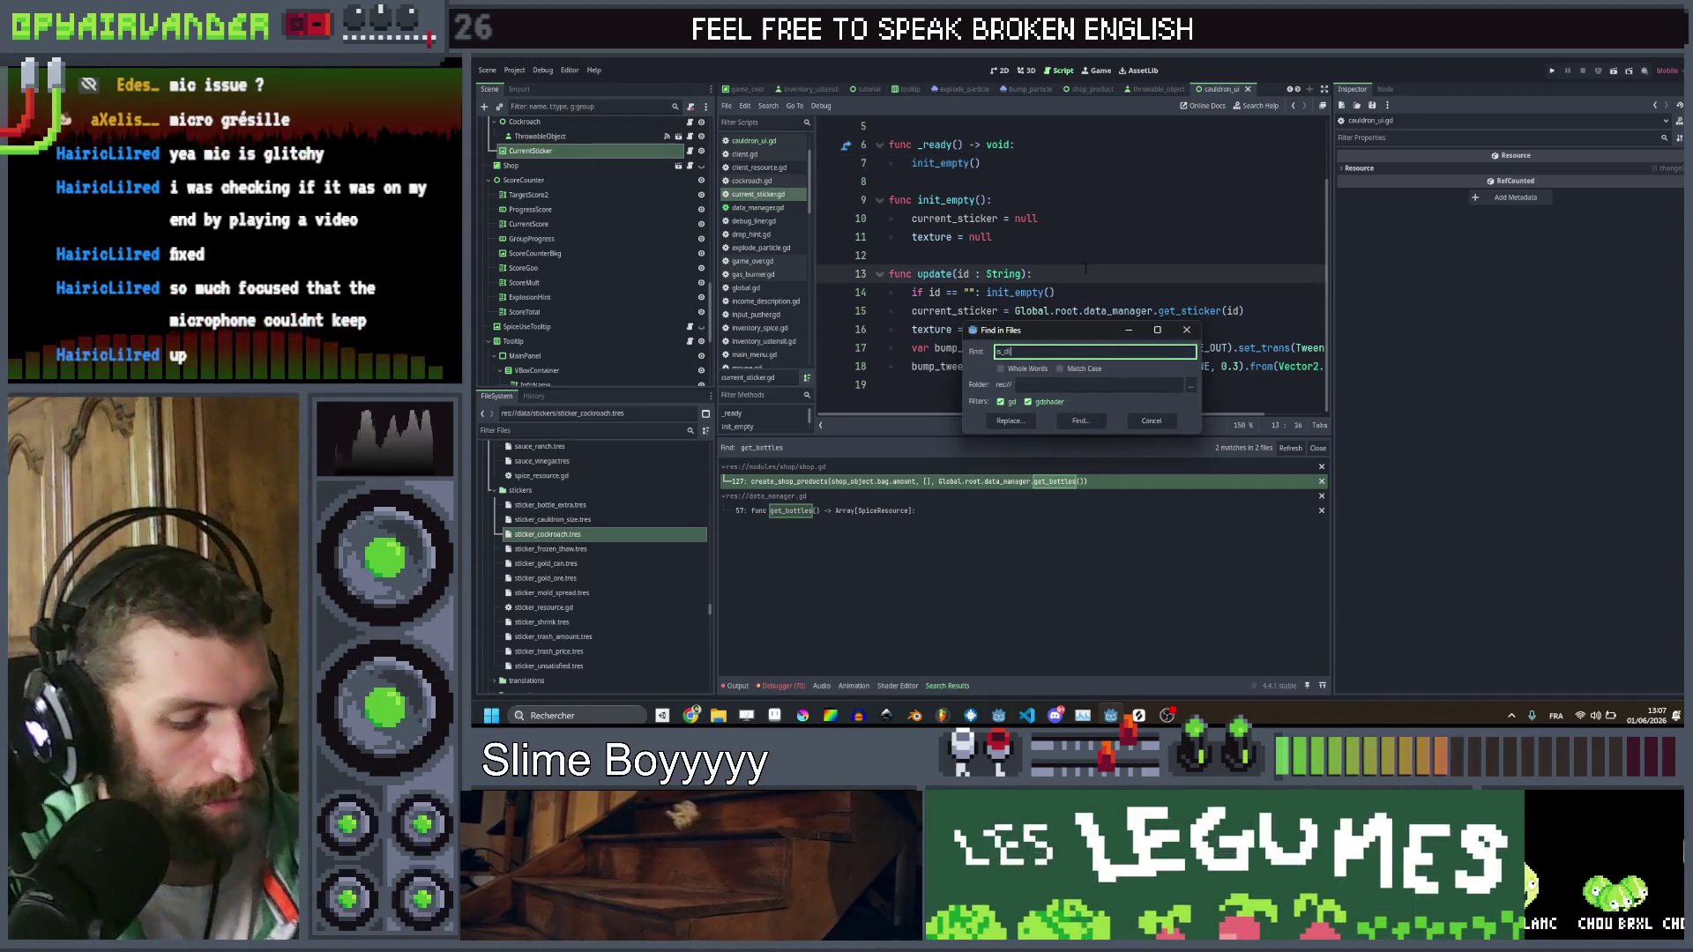
pyautogui.press('Return')
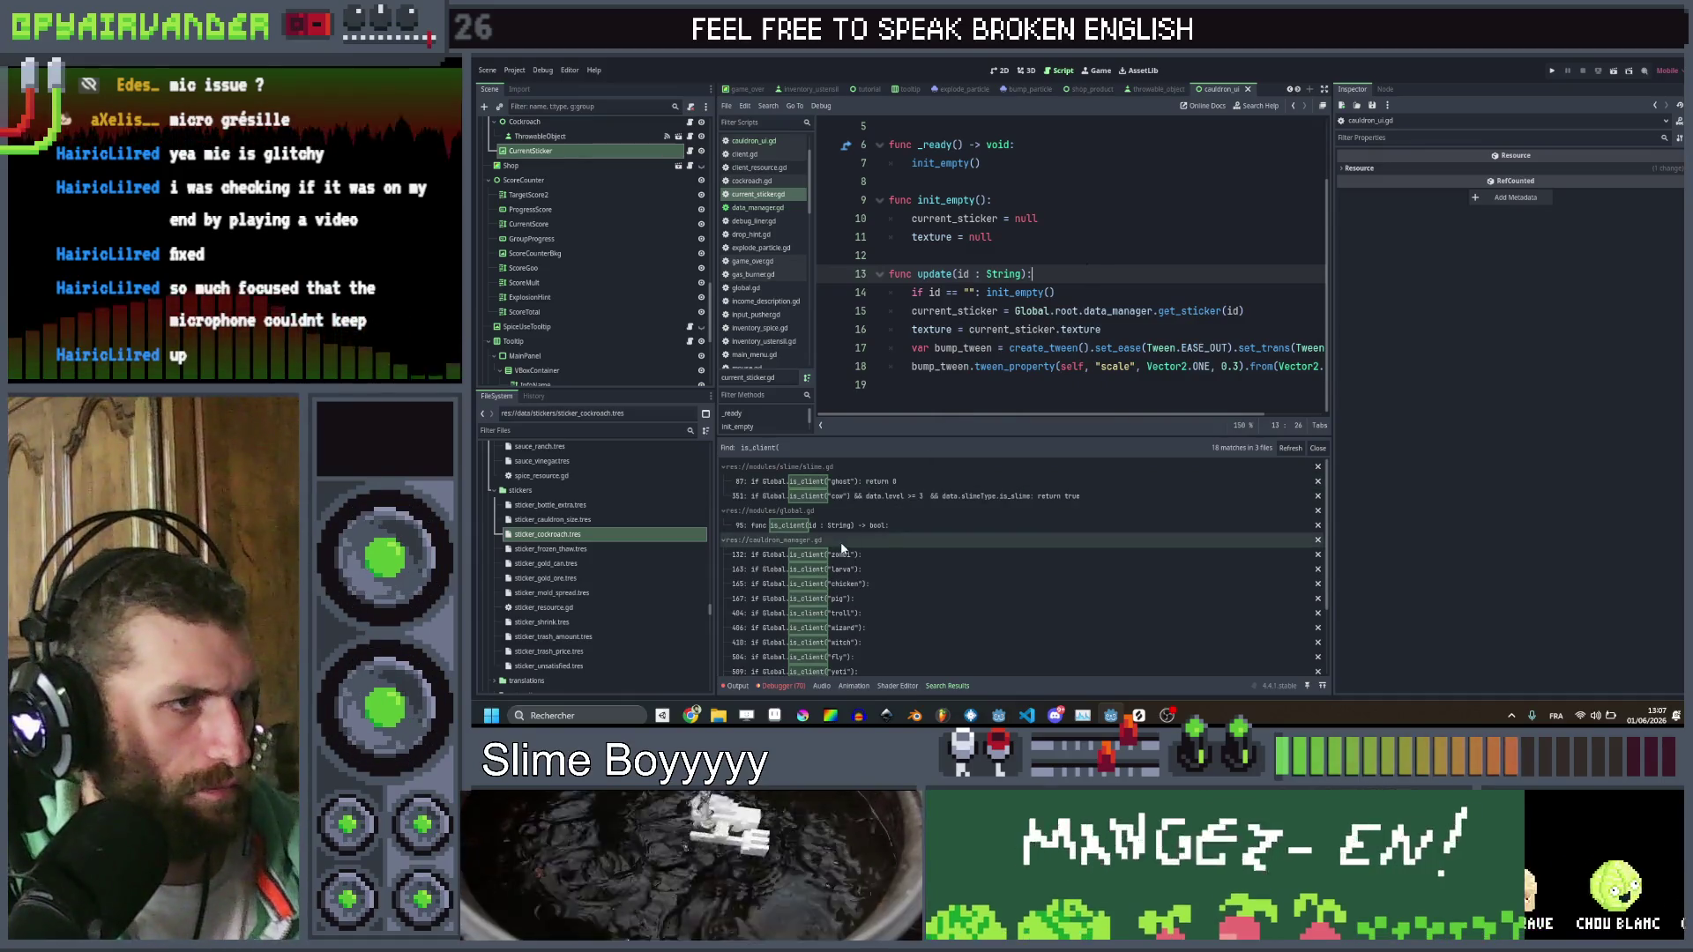
pyautogui.click(862, 482)
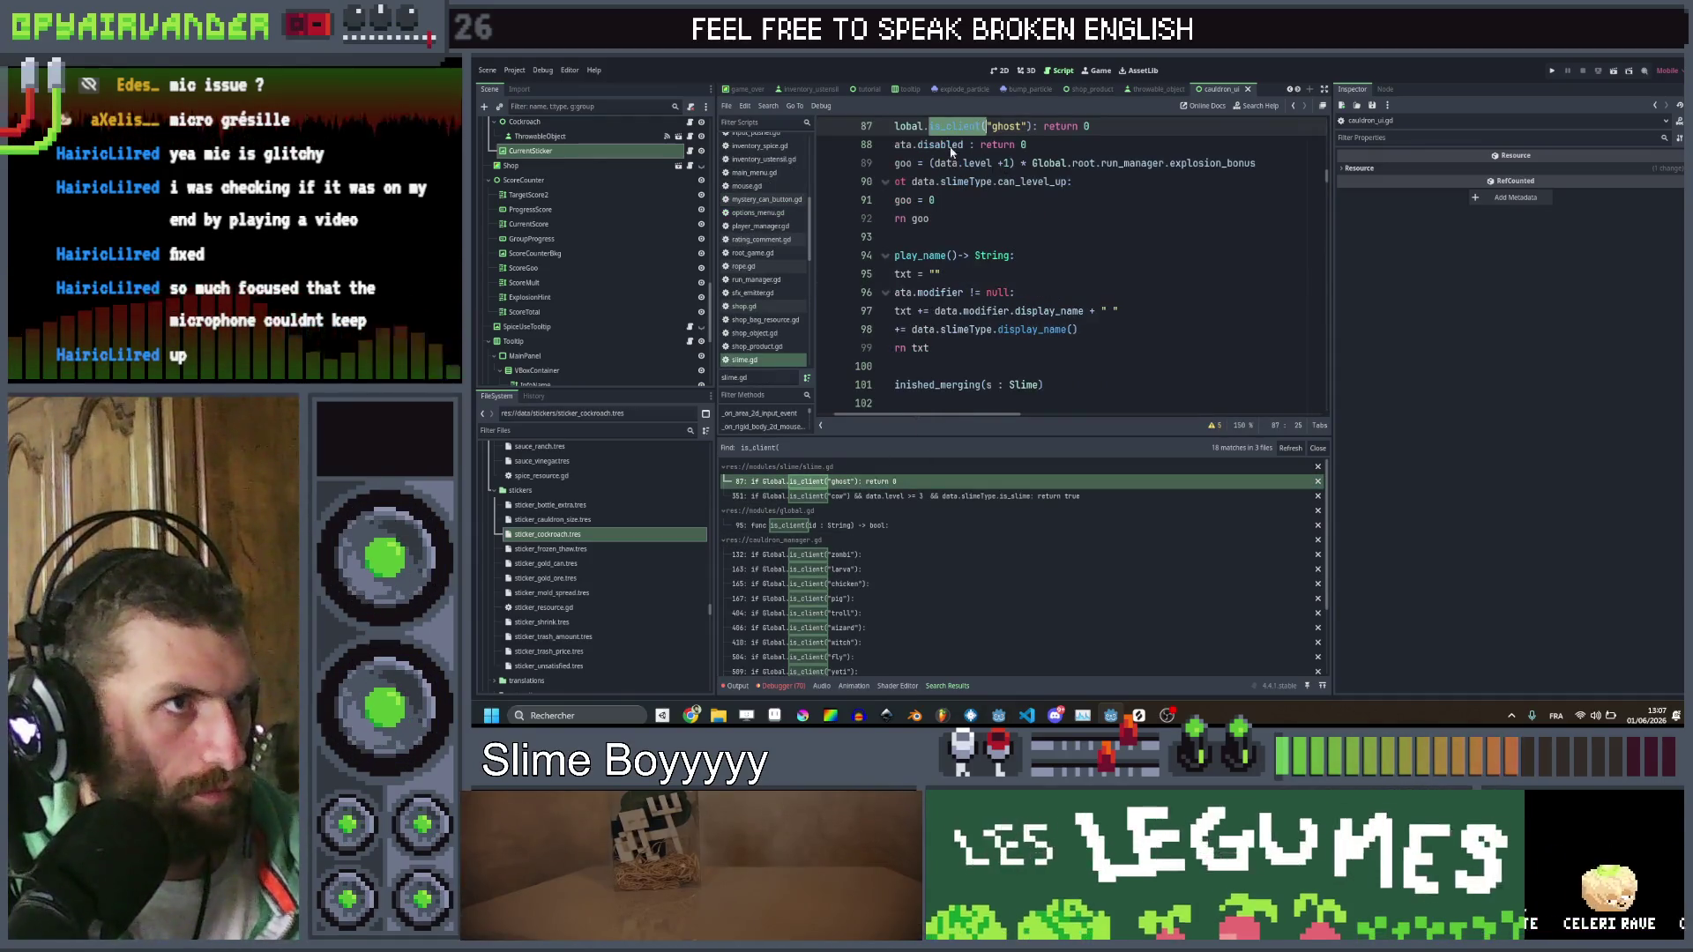
# Duplicate the has_ustensil function below itself and rename the copy to has_sticker
pyautogui.scroll(3, 1058, 264)
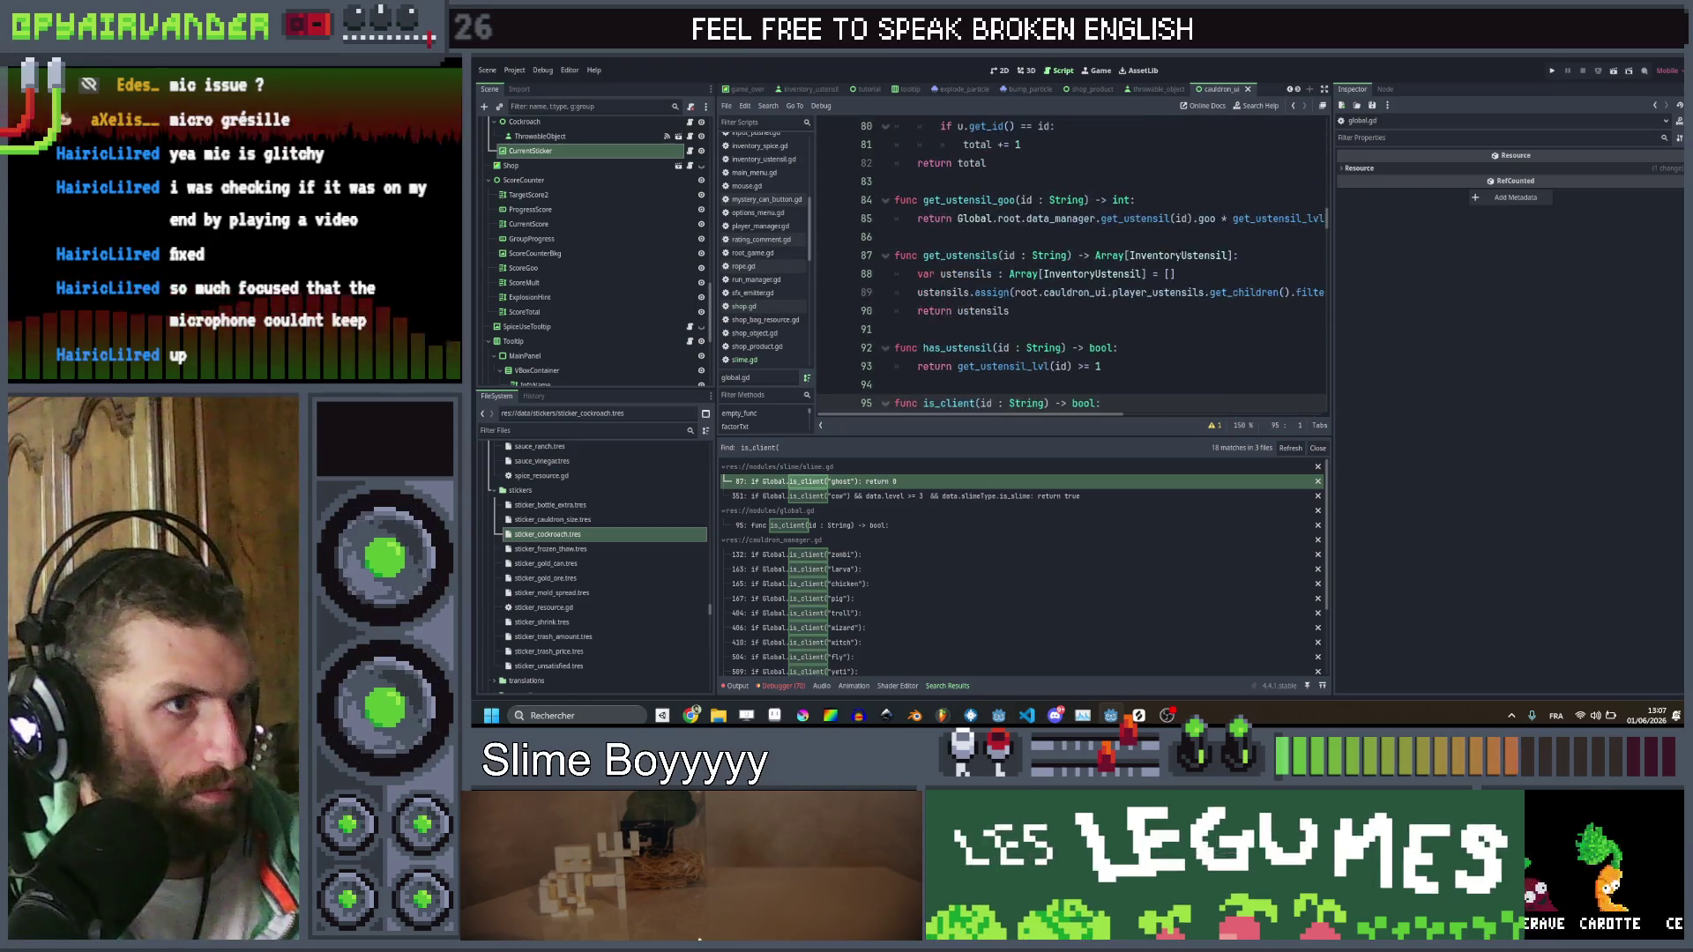
pyautogui.moveTo(1102, 255); pyautogui.dragTo(832, 235)
pyautogui.hotkey('ctrl', 'c')
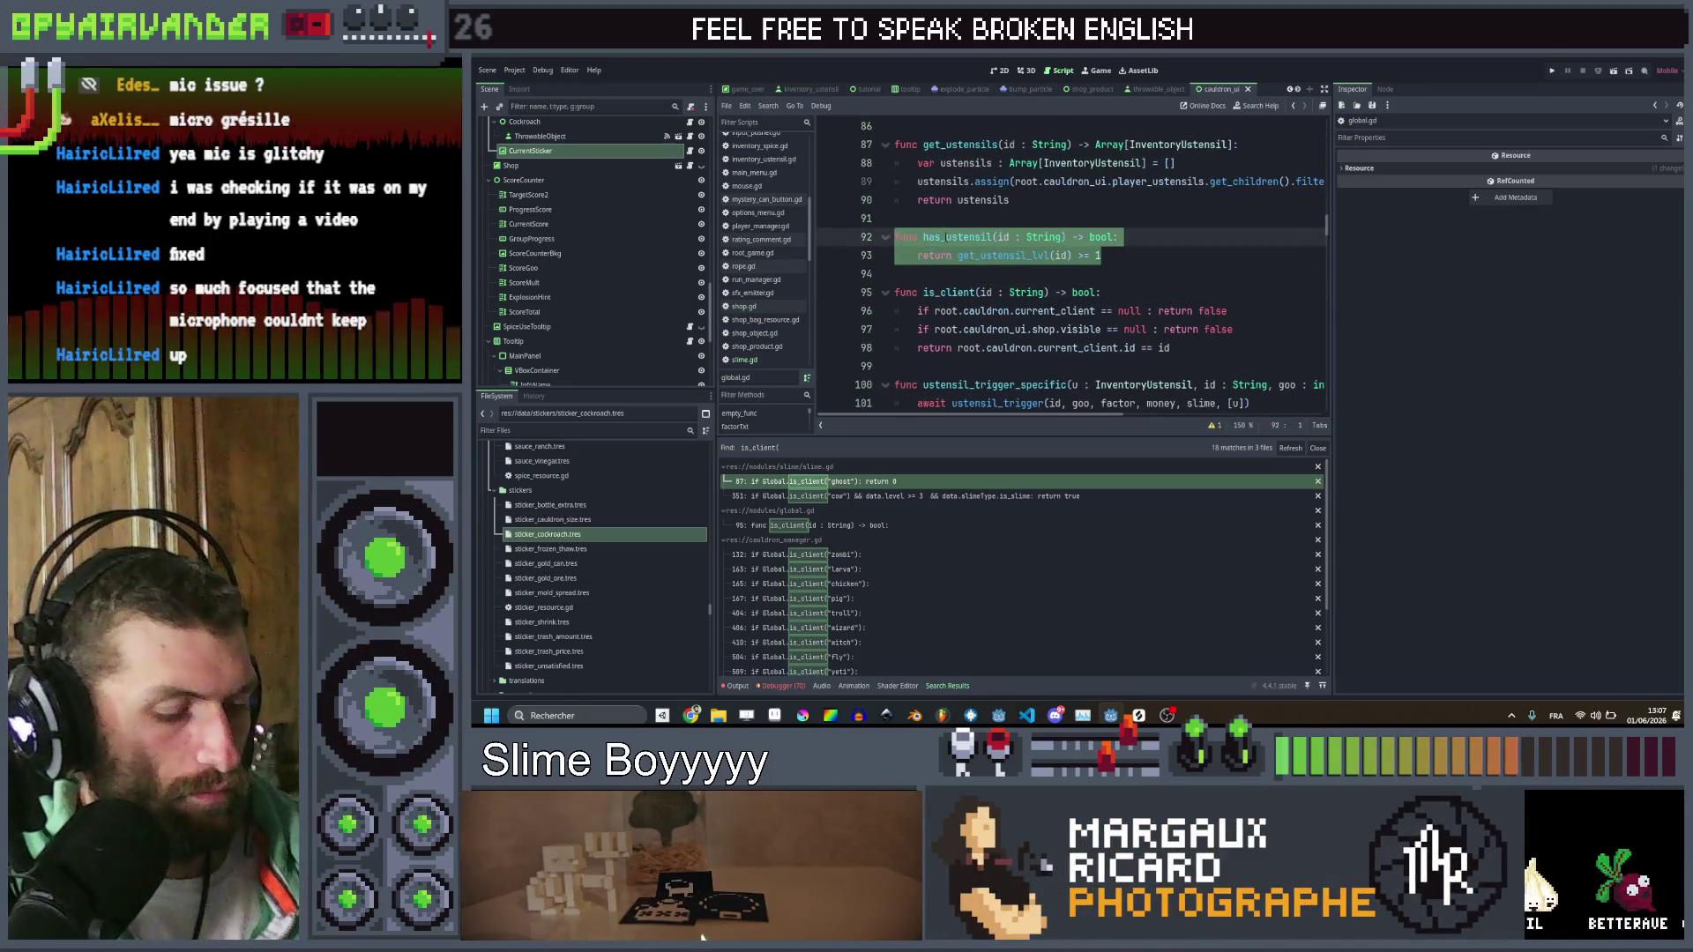
pyautogui.click(1111, 255)
pyautogui.press('Return')
pyautogui.hotkey('ctrl', 'v')
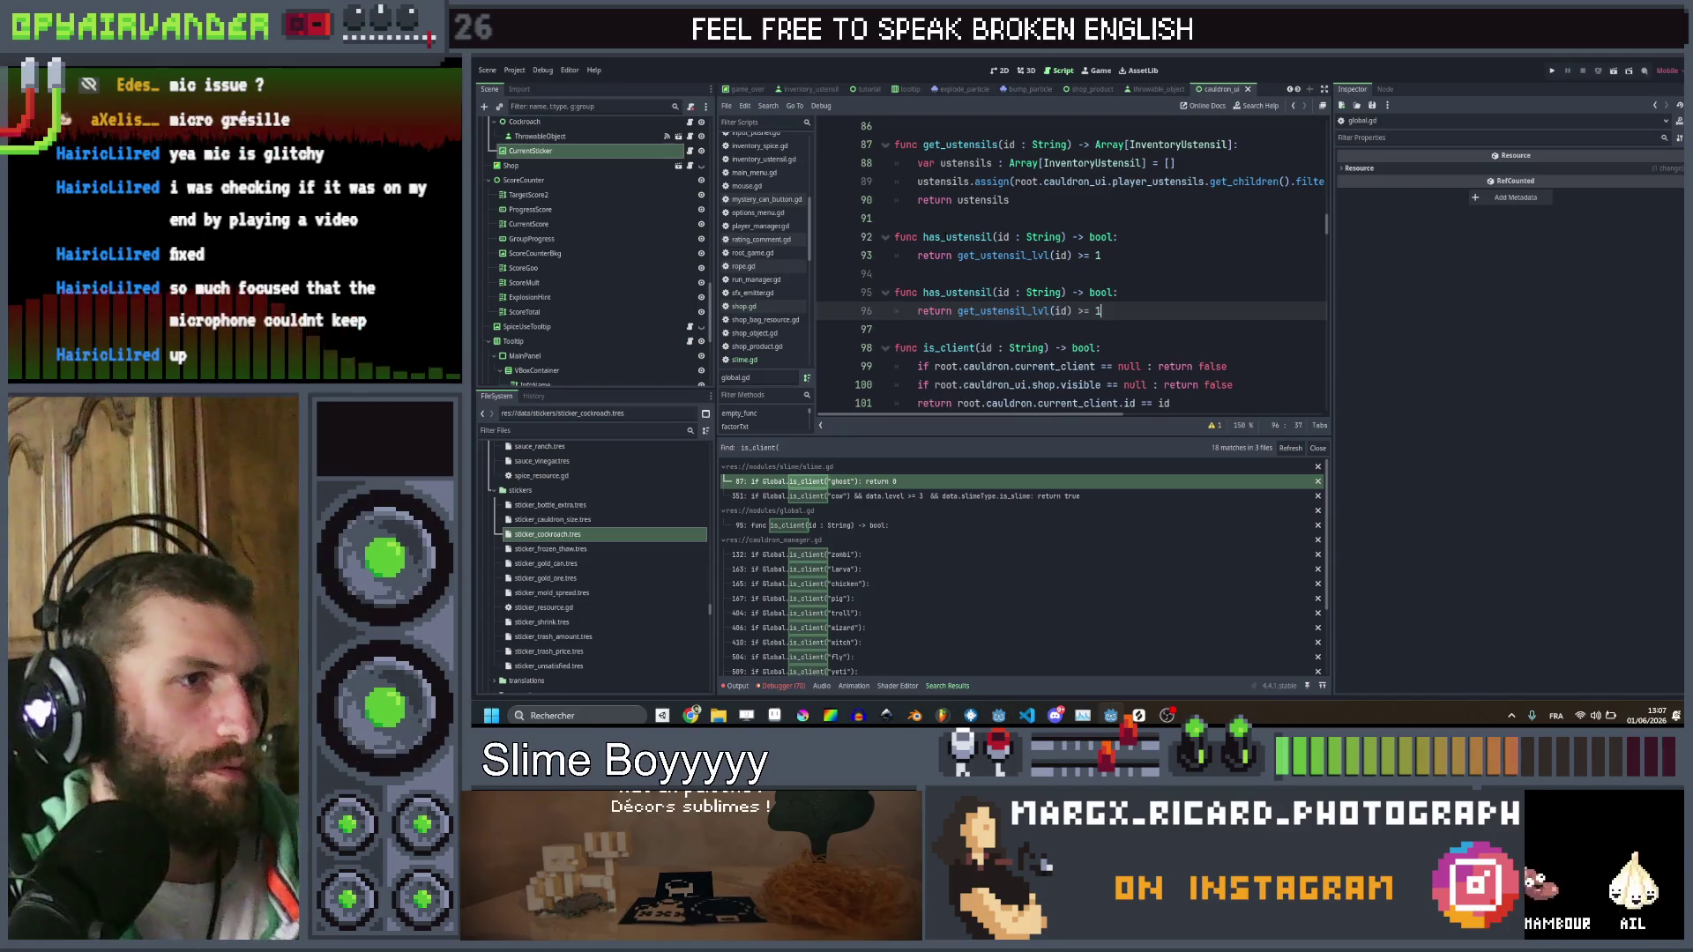
pyautogui.click(993, 292)
pyautogui.press('BackSpace')
pyautogui.press('BackSpace')
pyautogui.press('BackSpace')
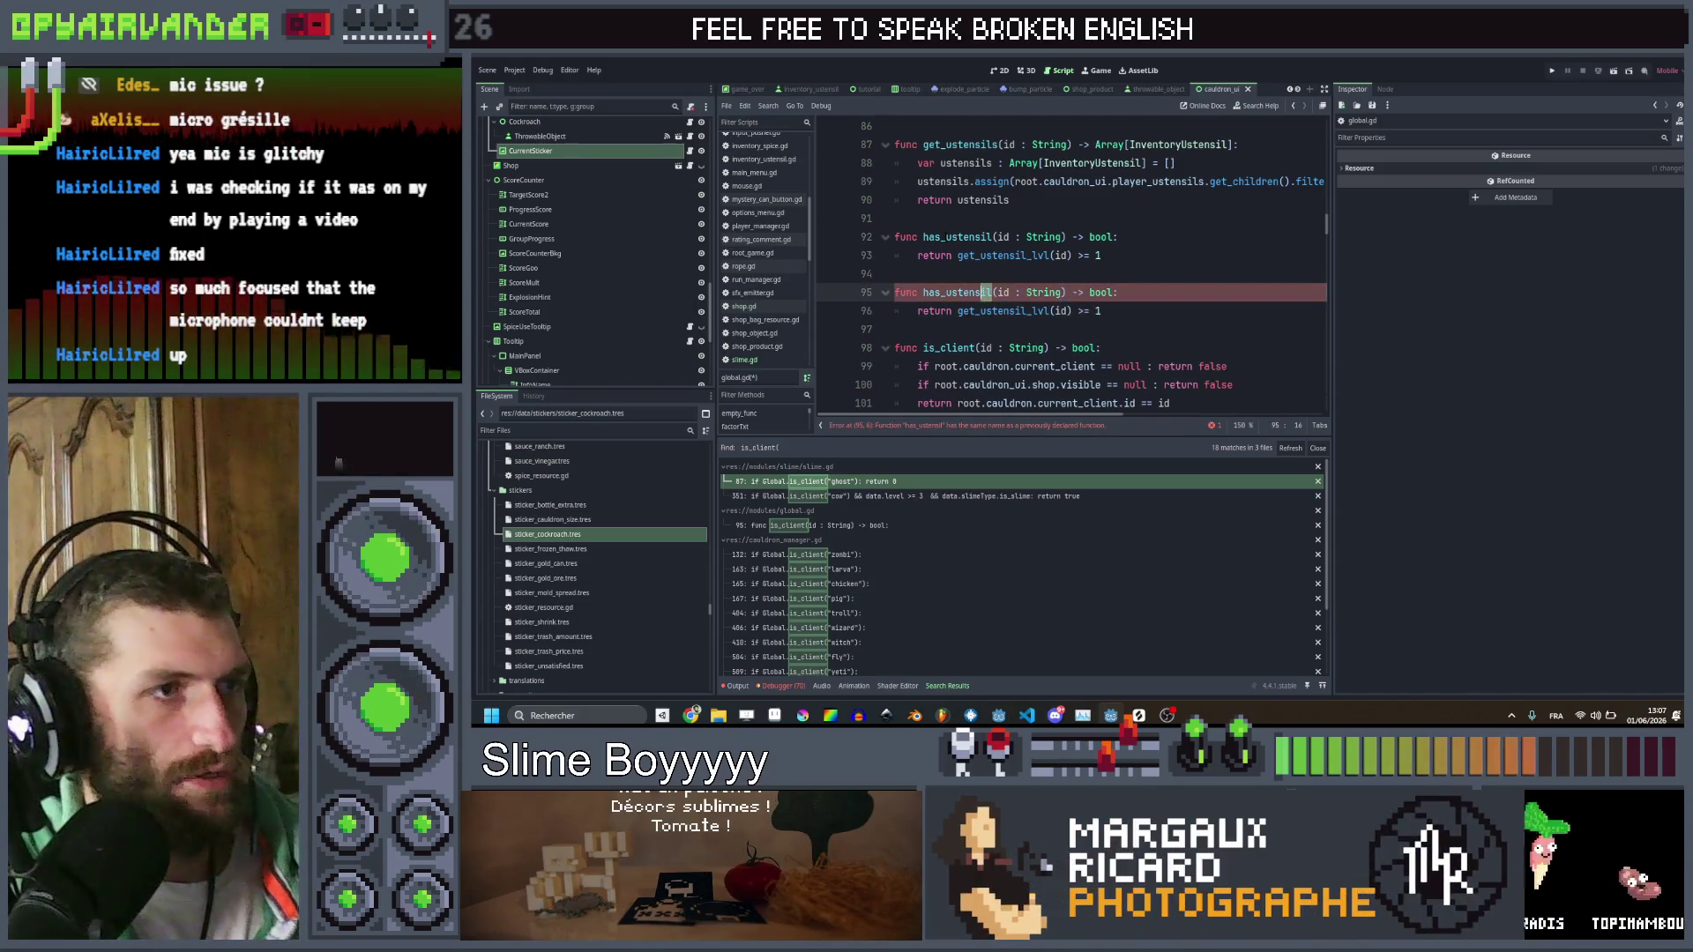
pyautogui.write('sti')
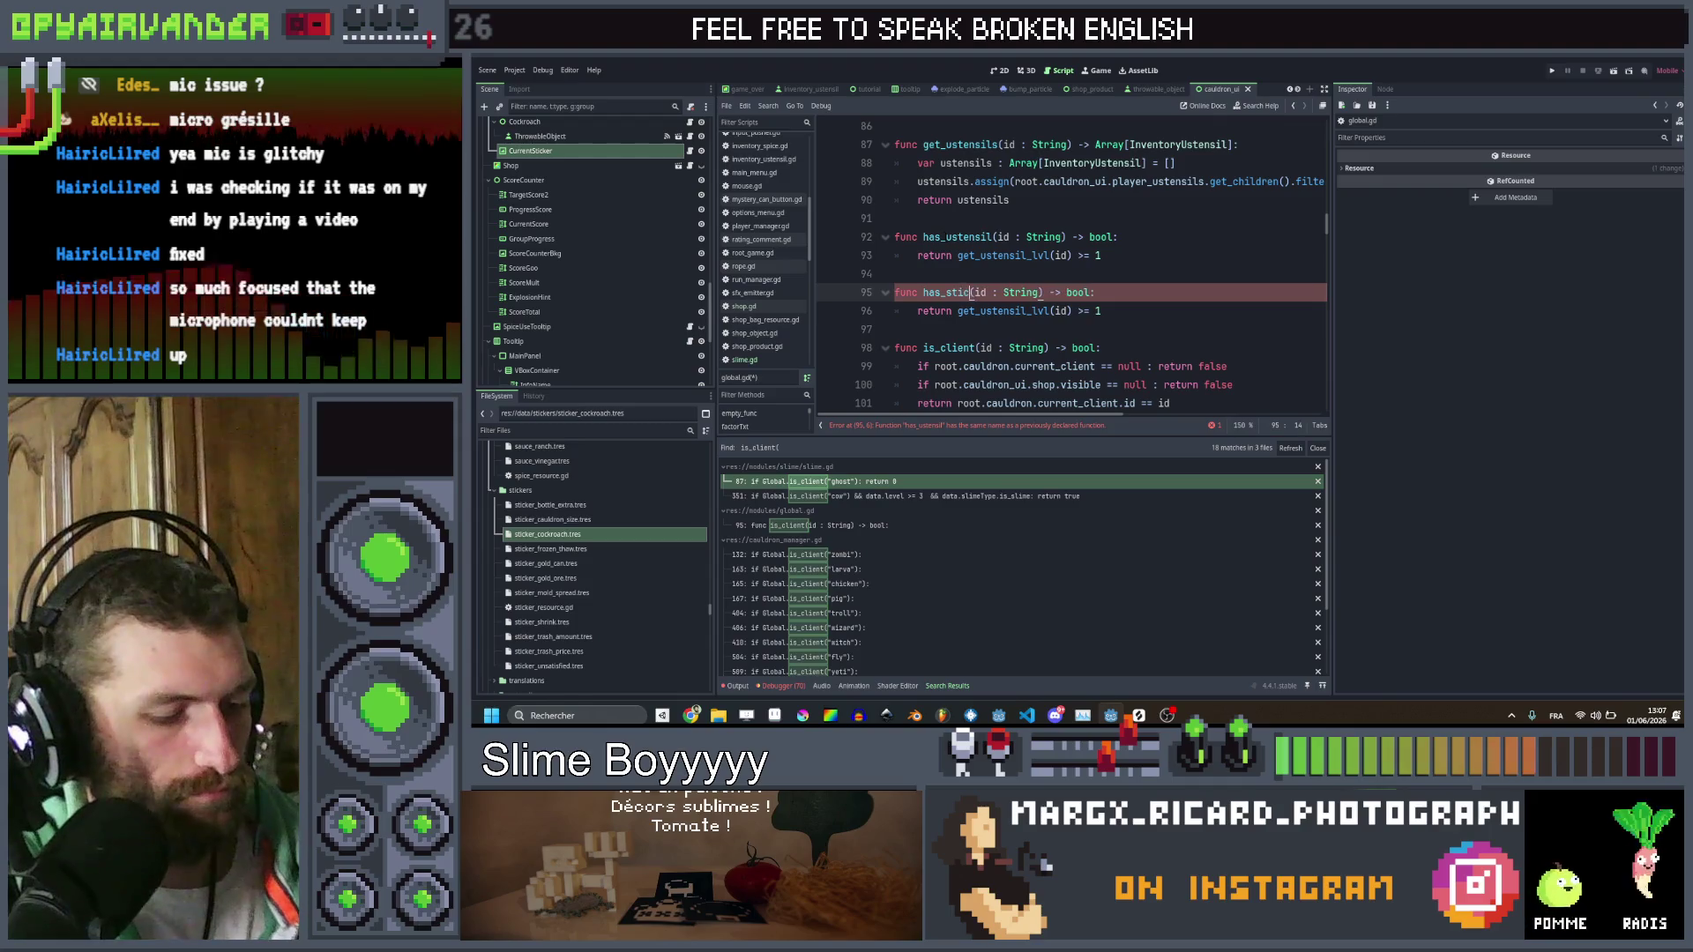
pyautogui.write('cker')
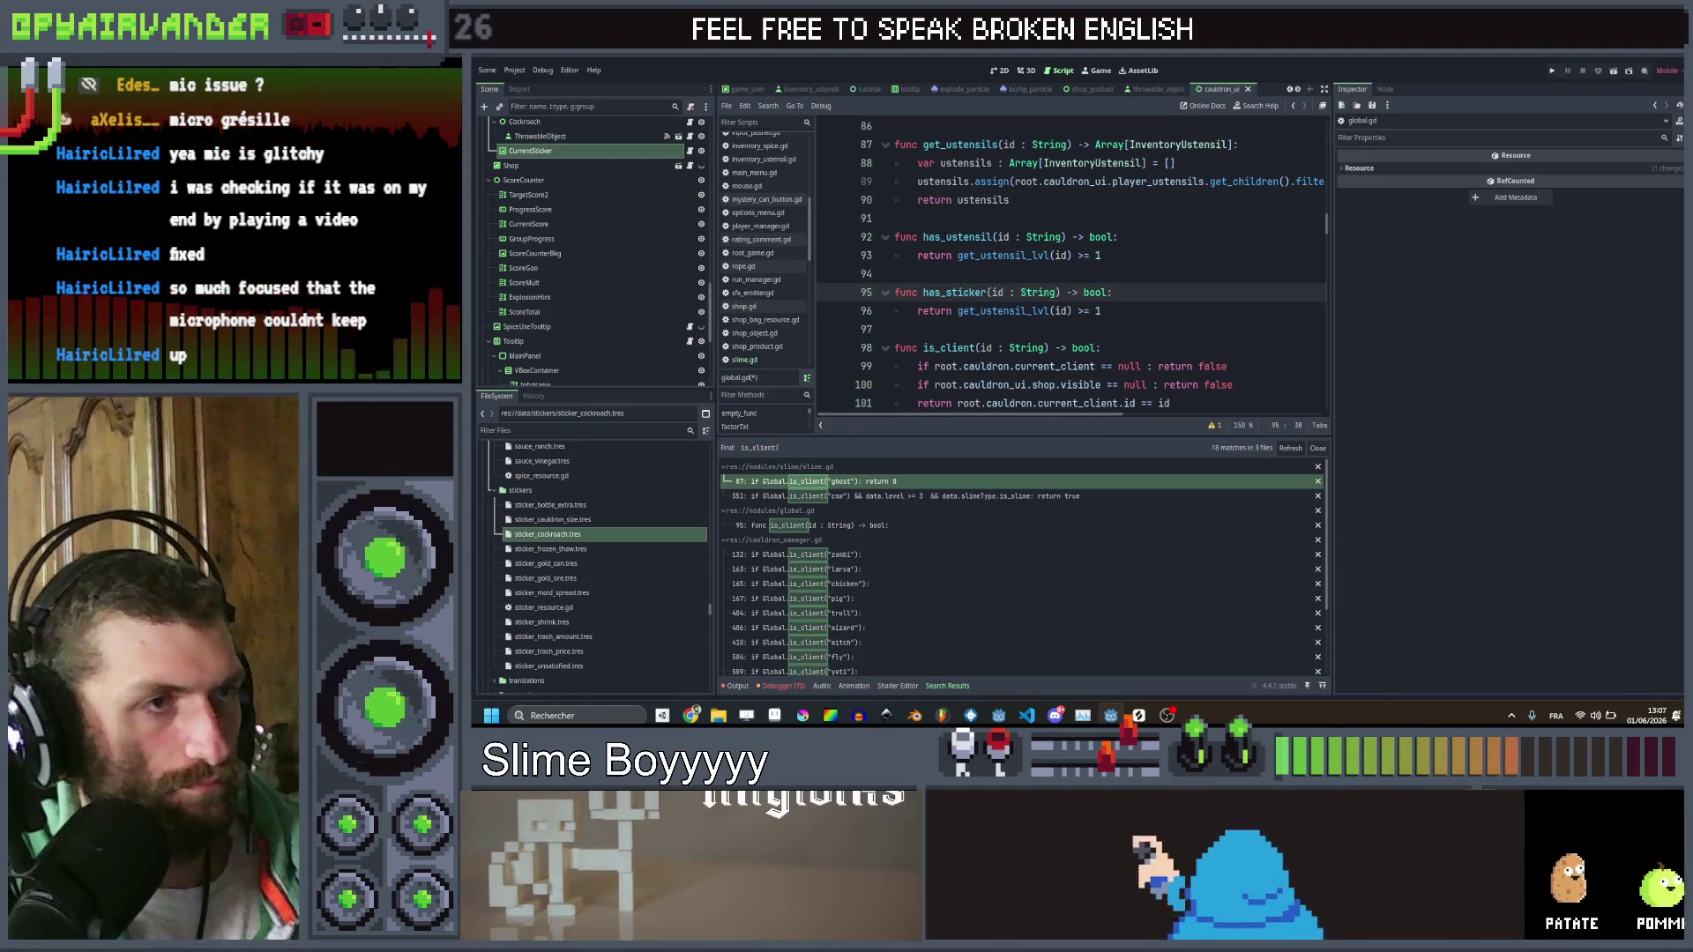
# Make has_sticker return Global.root.cauldron_ui.current_sticker.current_sticker != null, and save global.gd
pyautogui.press('Down')
pyautogui.hotkey('ctrl', 'shift', 'Left')
pyautogui.hotkey('ctrl', 'shift', 'Left')
pyautogui.hotkey('ctrl', 'shift', 'Left')
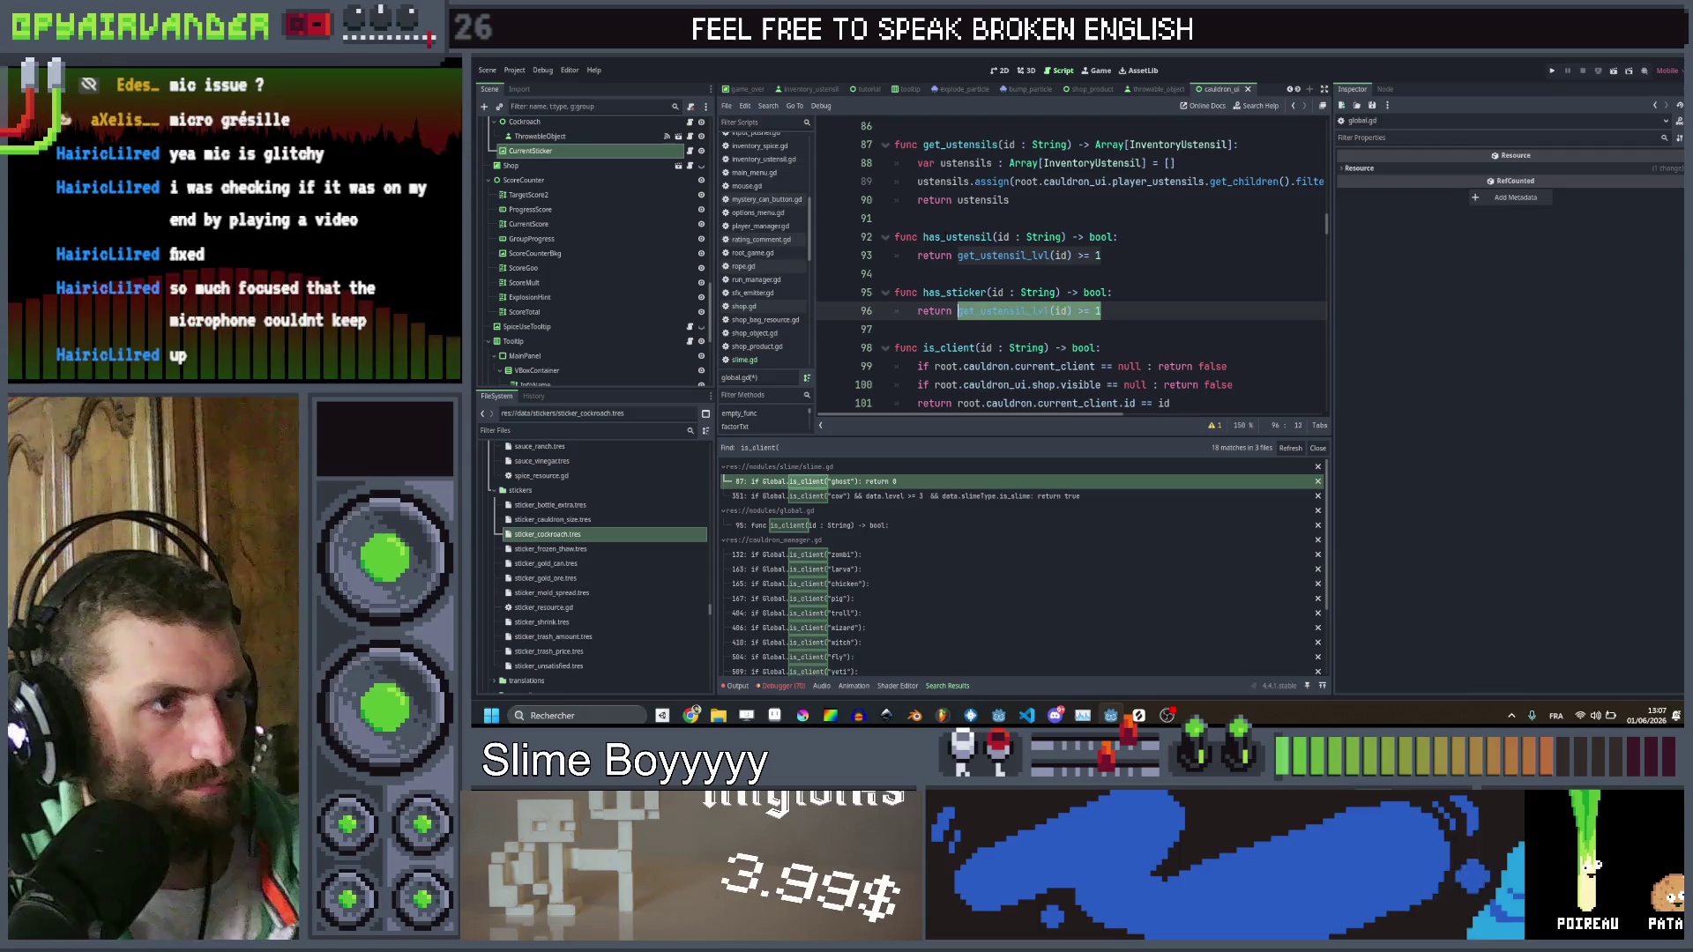
pyautogui.write('Global')
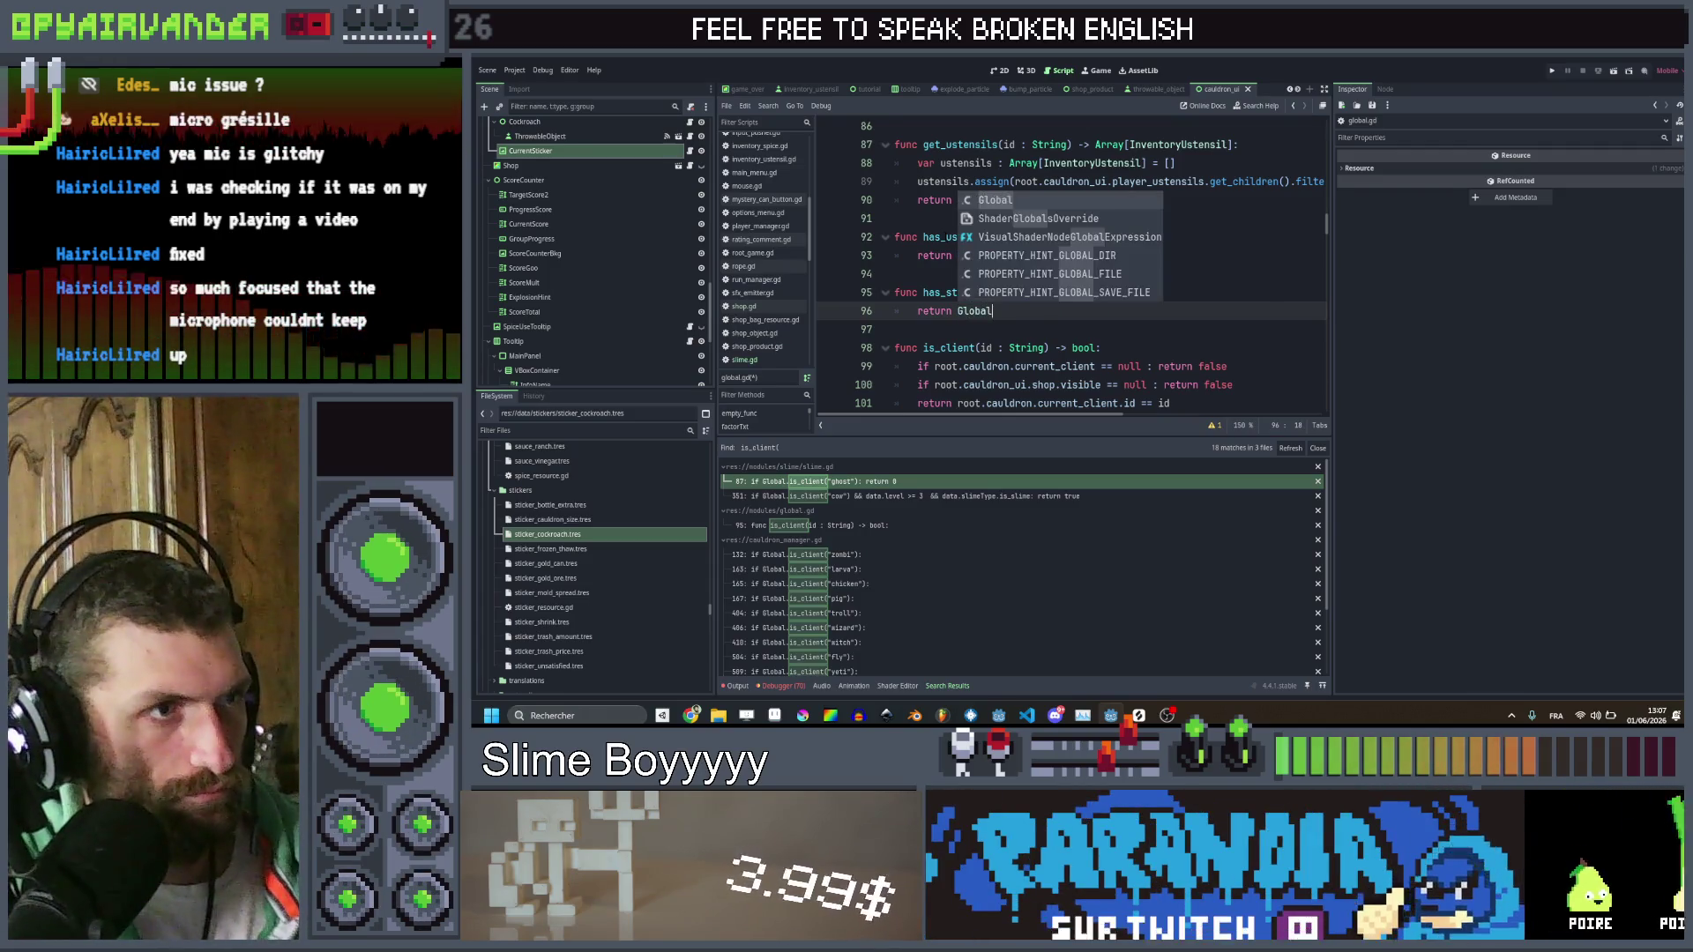
pyautogui.write('.')
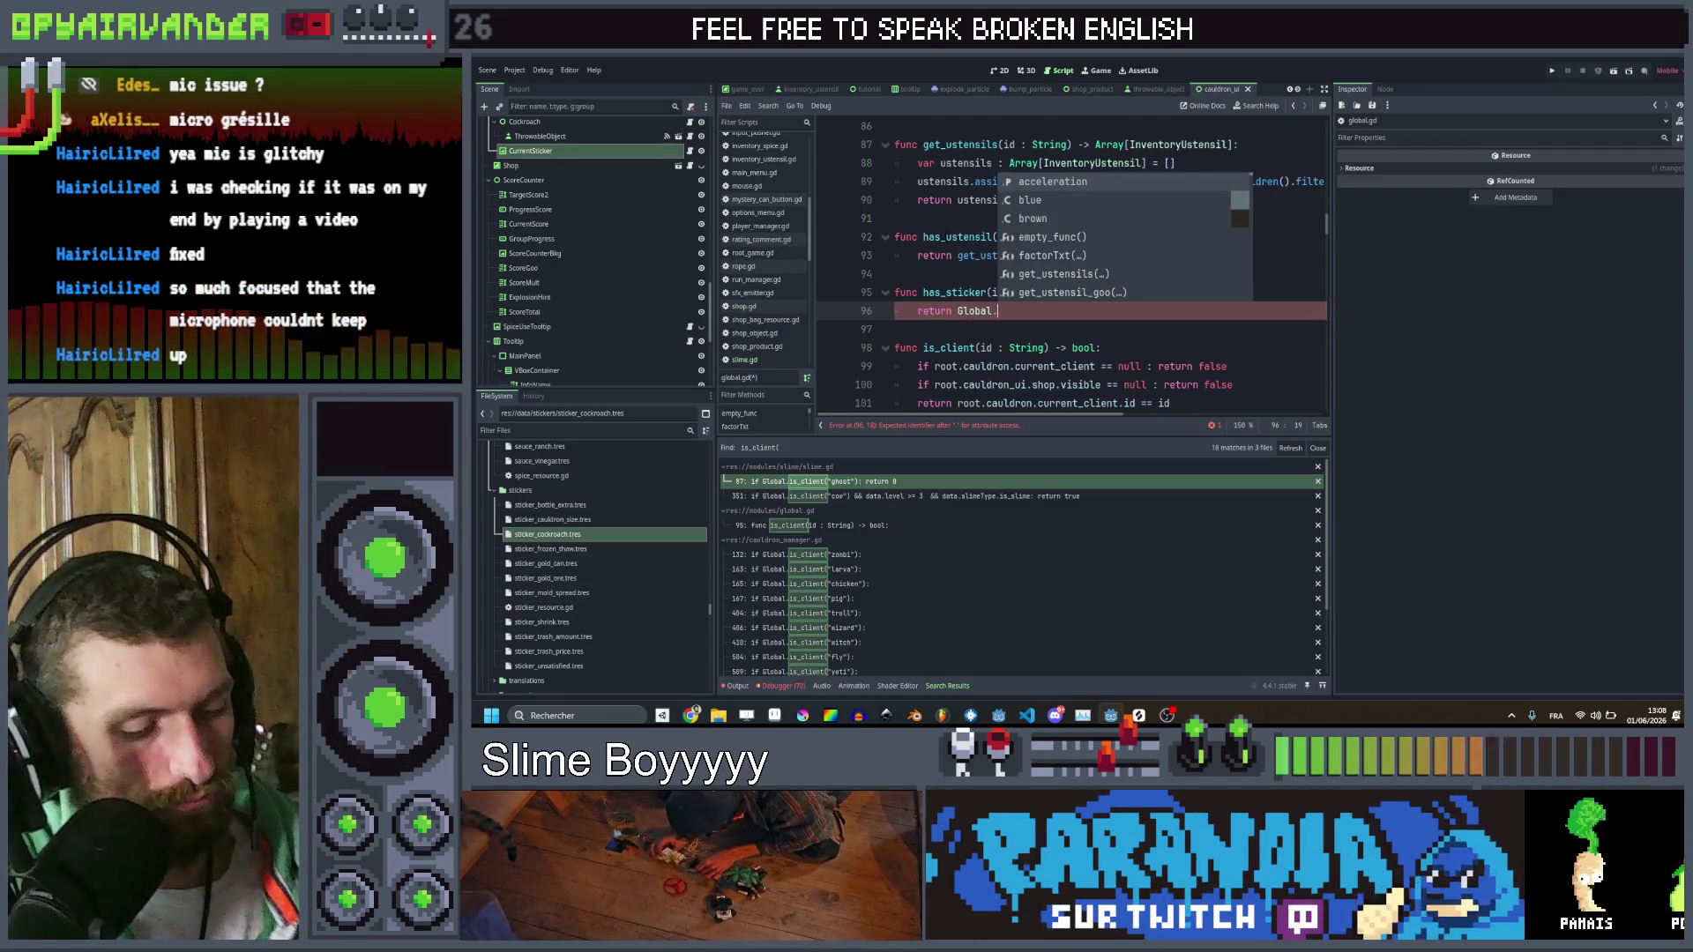
pyautogui.write('root.cauldron_ui.')
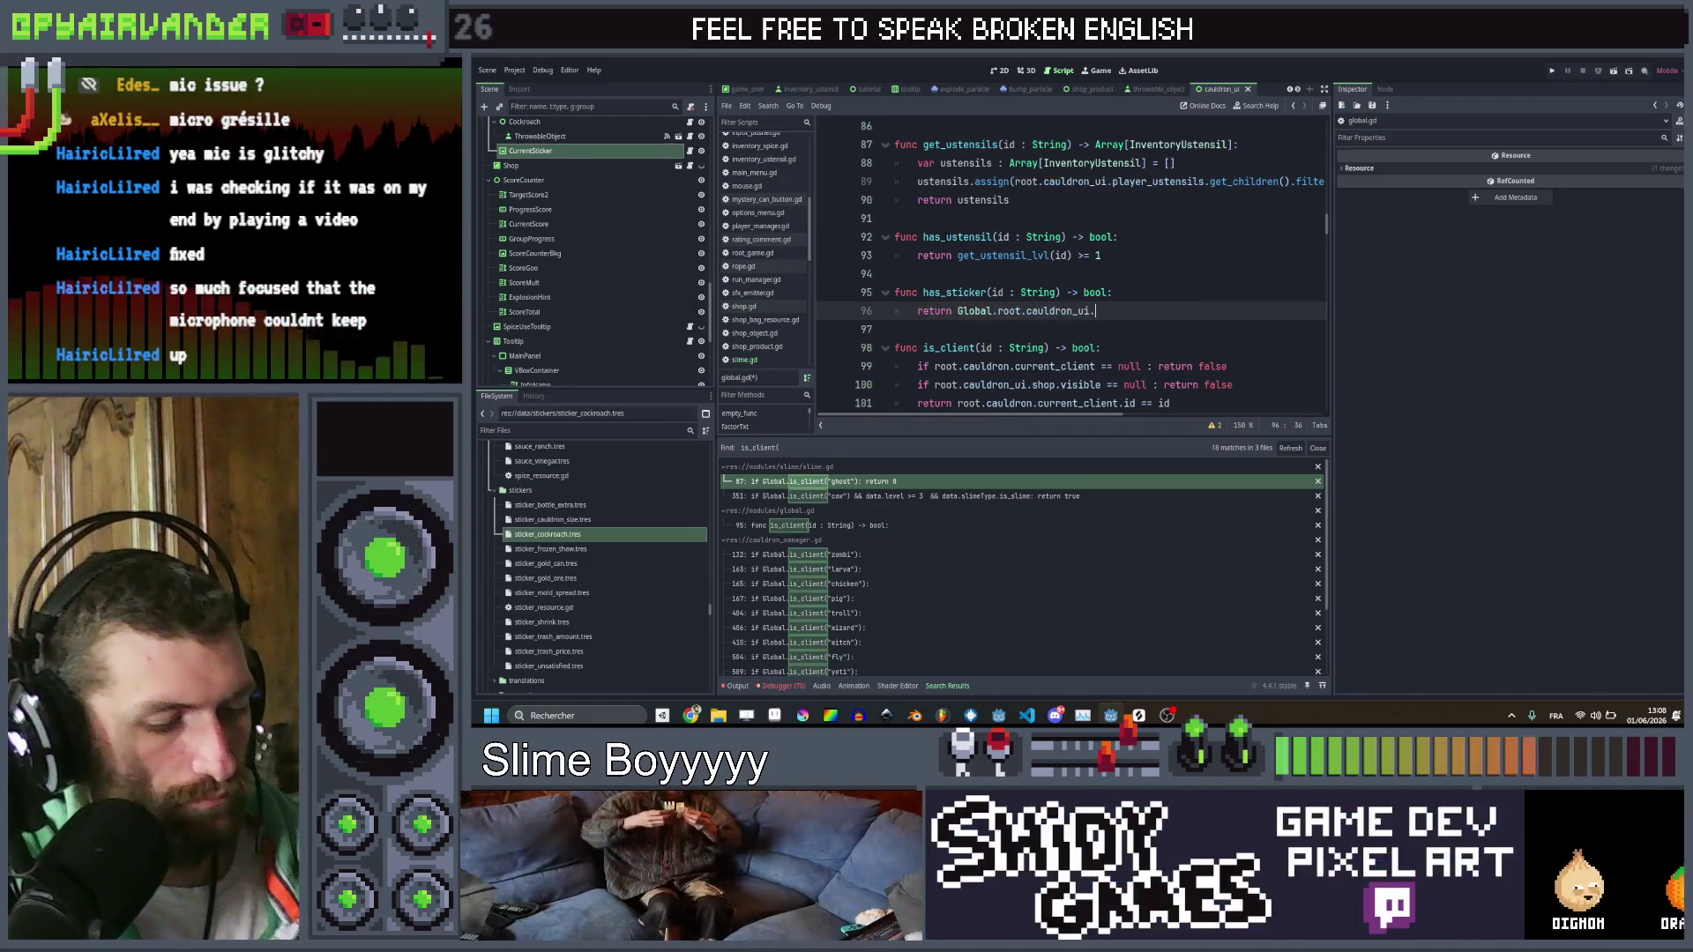
pyautogui.write('current_sticker.')
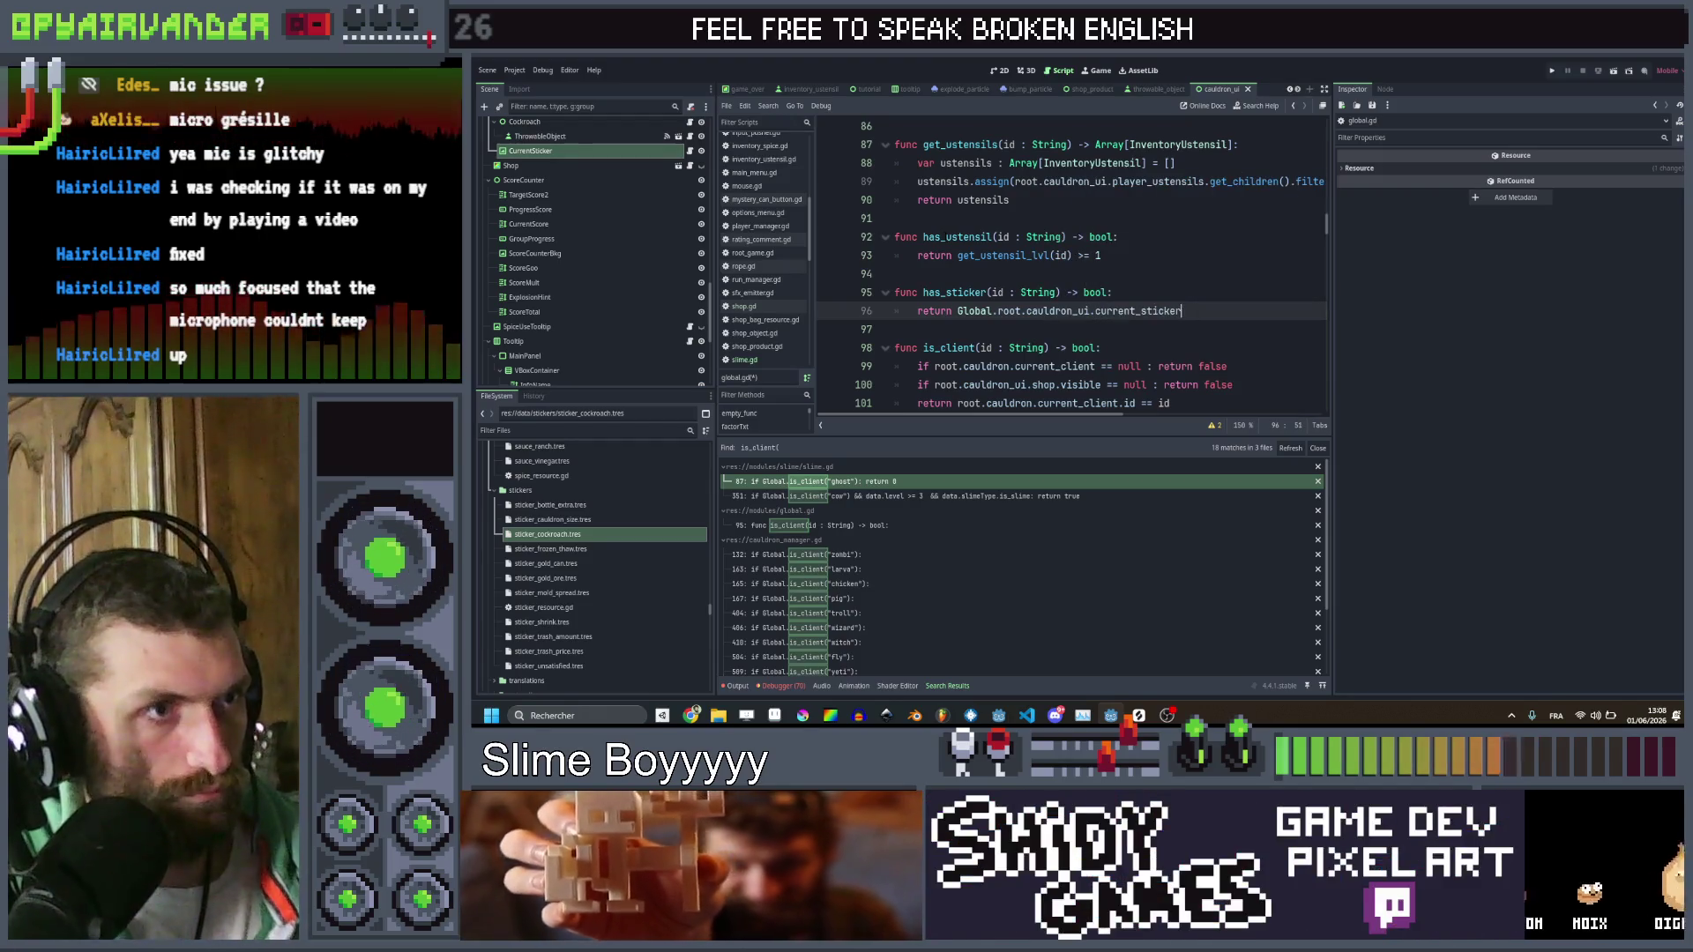
pyautogui.write('cur')
pyautogui.press('Return')
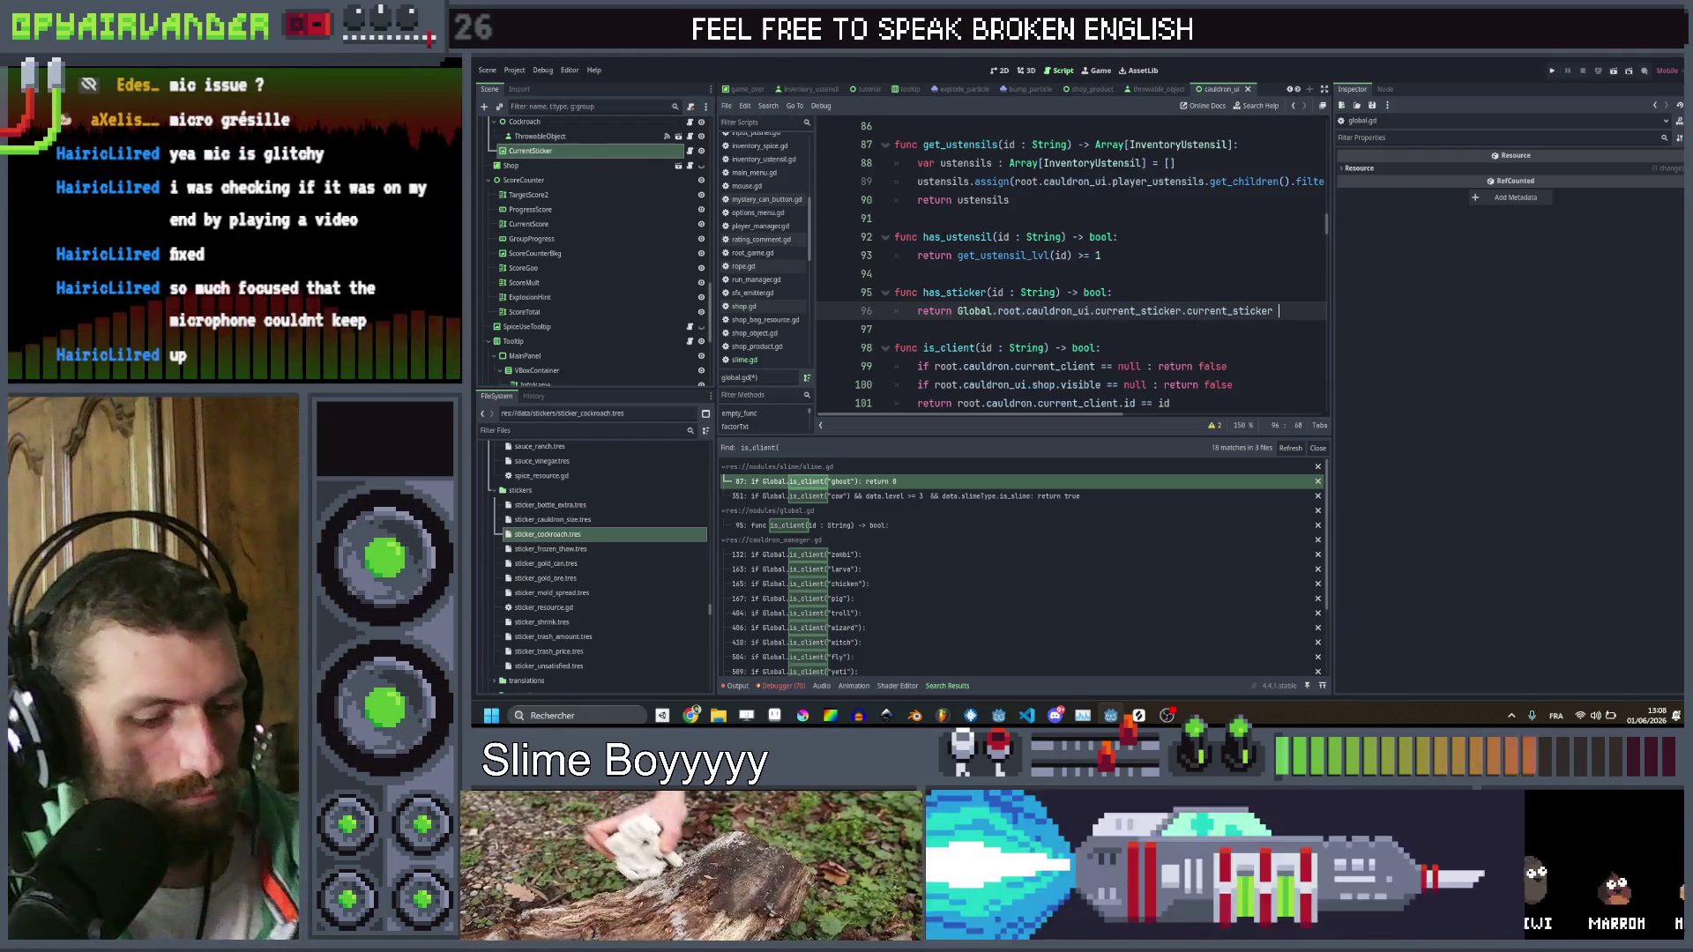
pyautogui.write('!= null ')
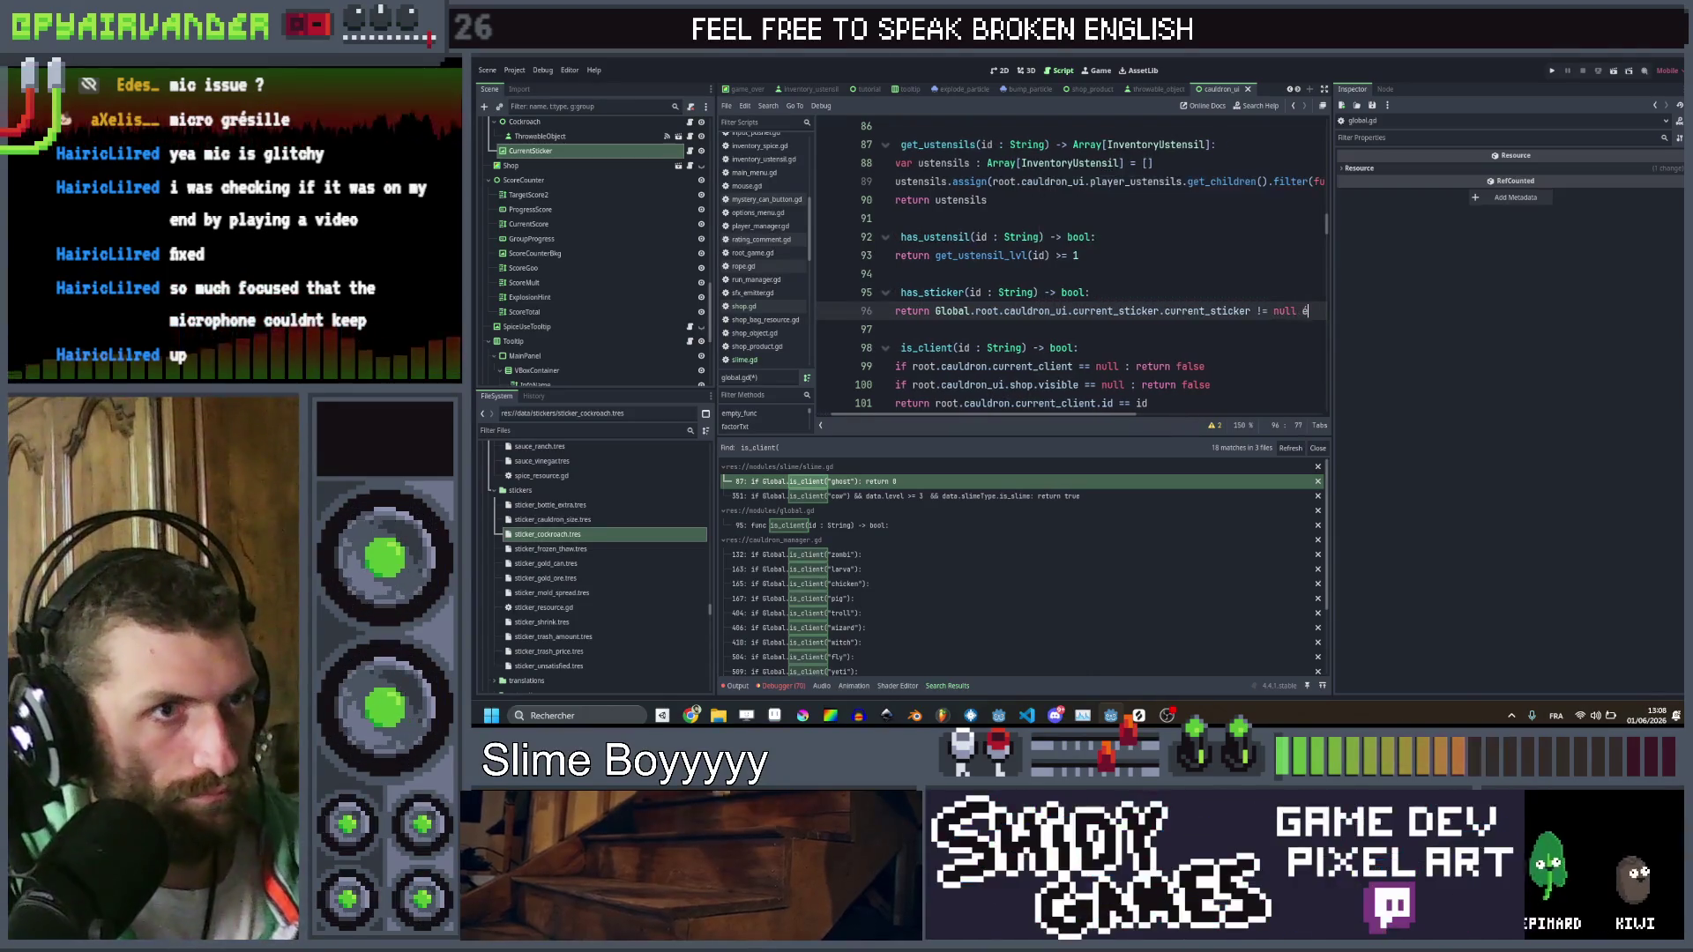
pyautogui.write('&&')
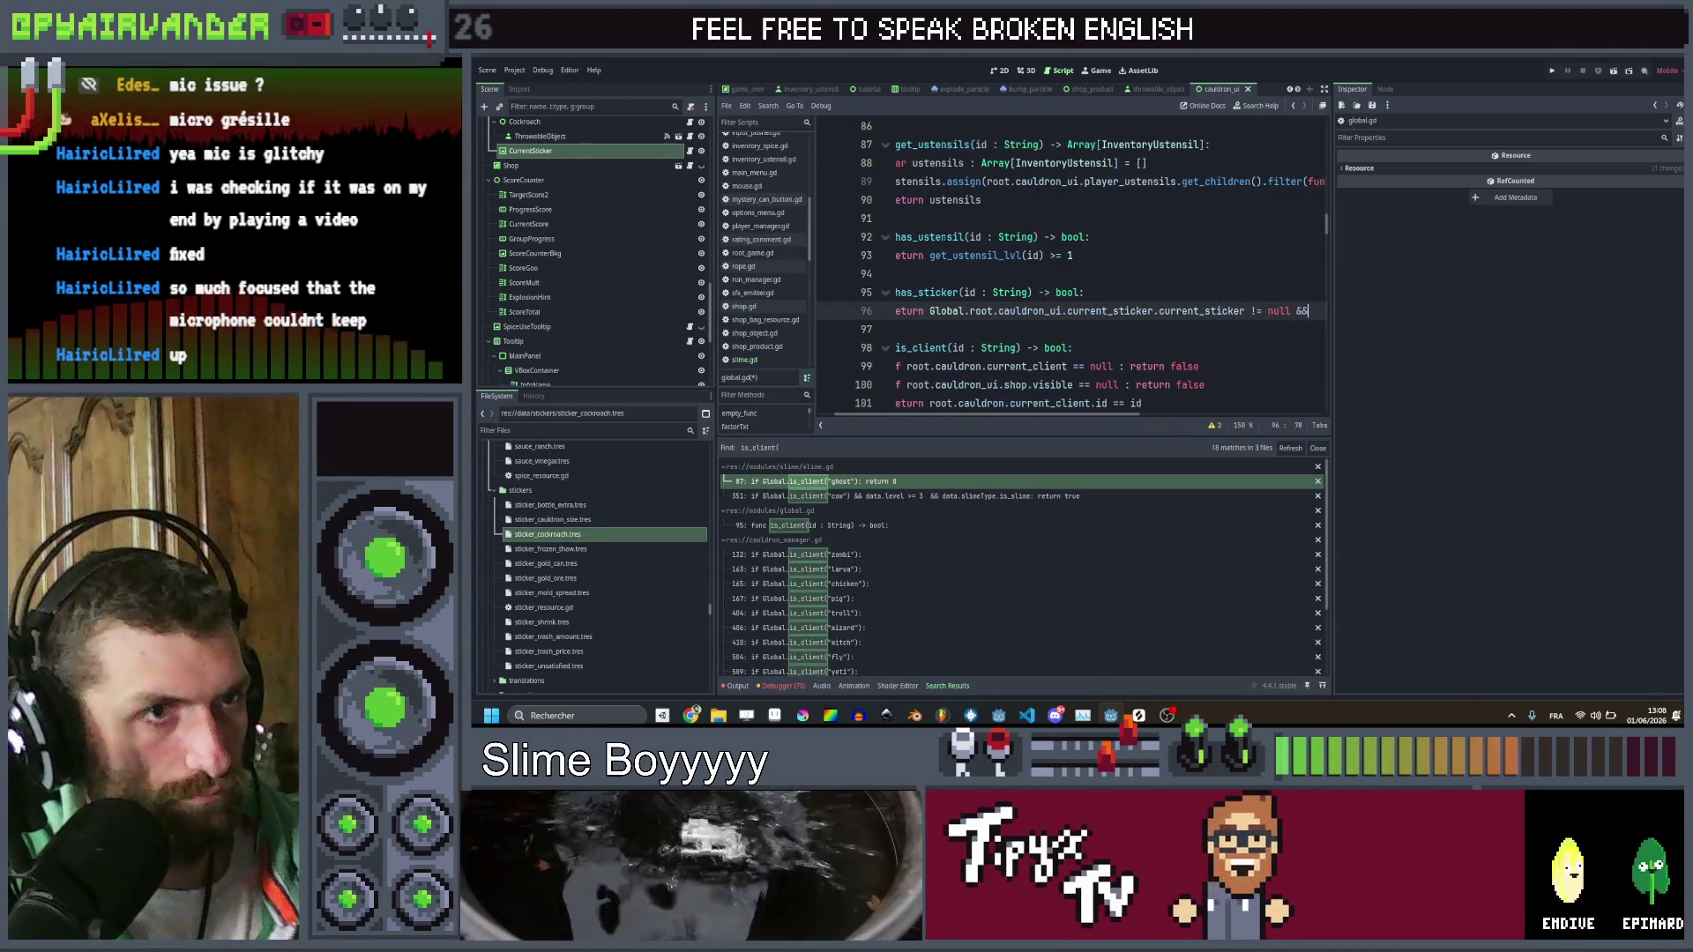
pyautogui.click(1157, 311)
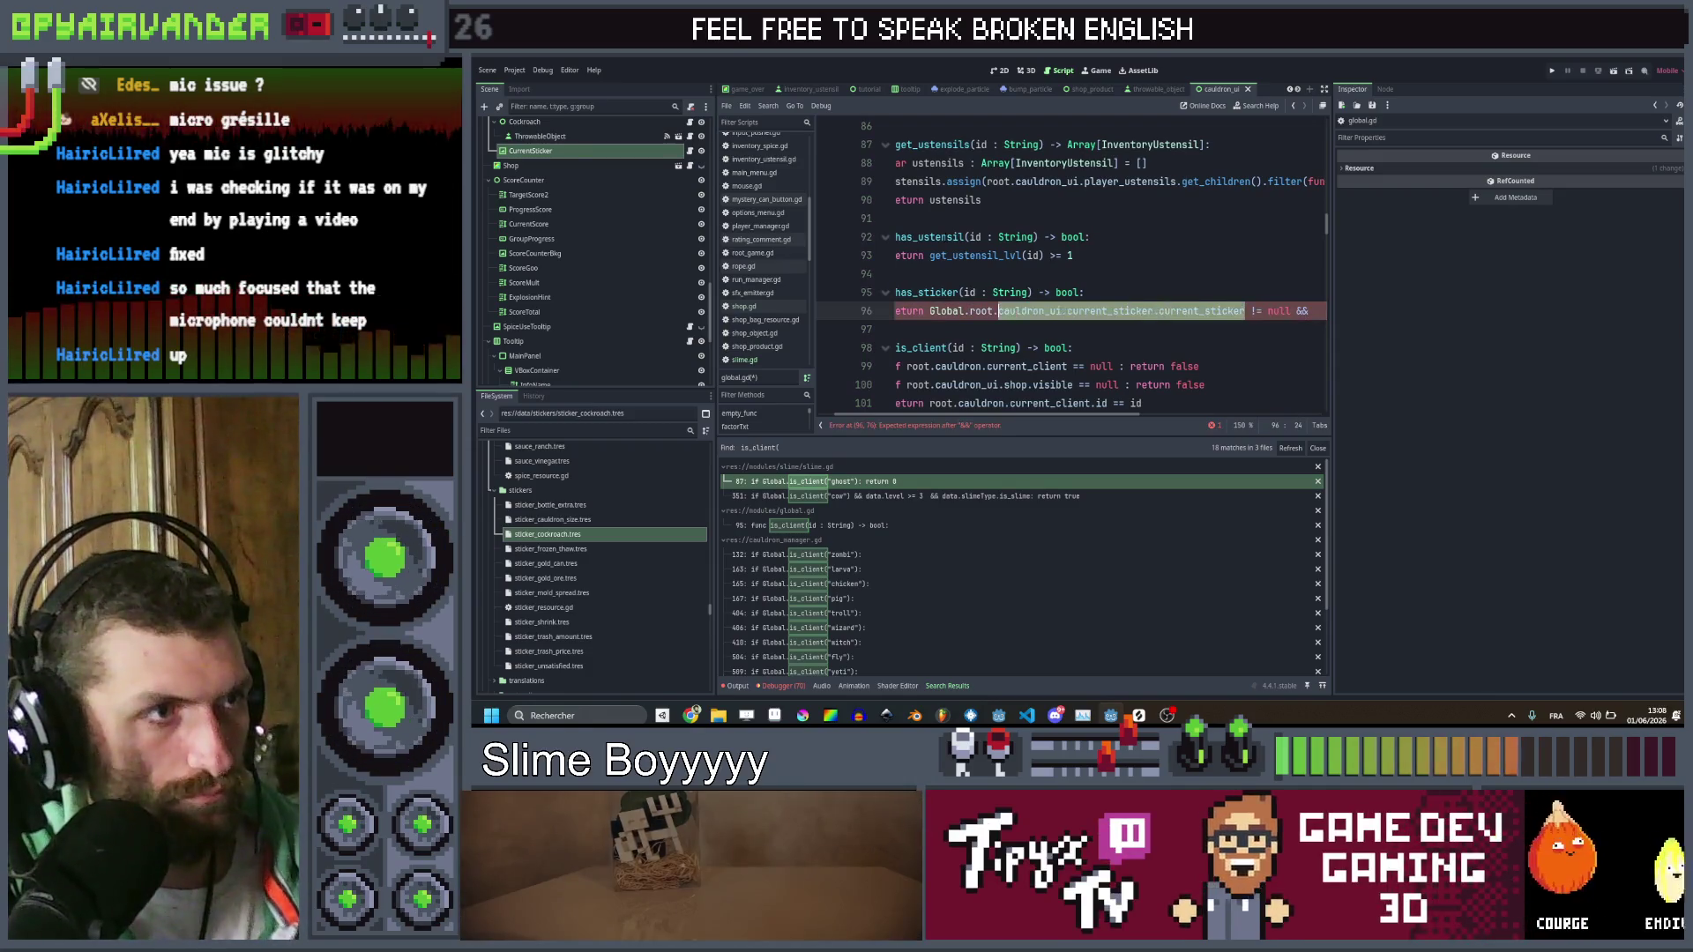
pyautogui.click(1063, 311)
pyautogui.press('End')
pyautogui.write('Global.root.cauldron_ui.current_sticker.current_sticker')
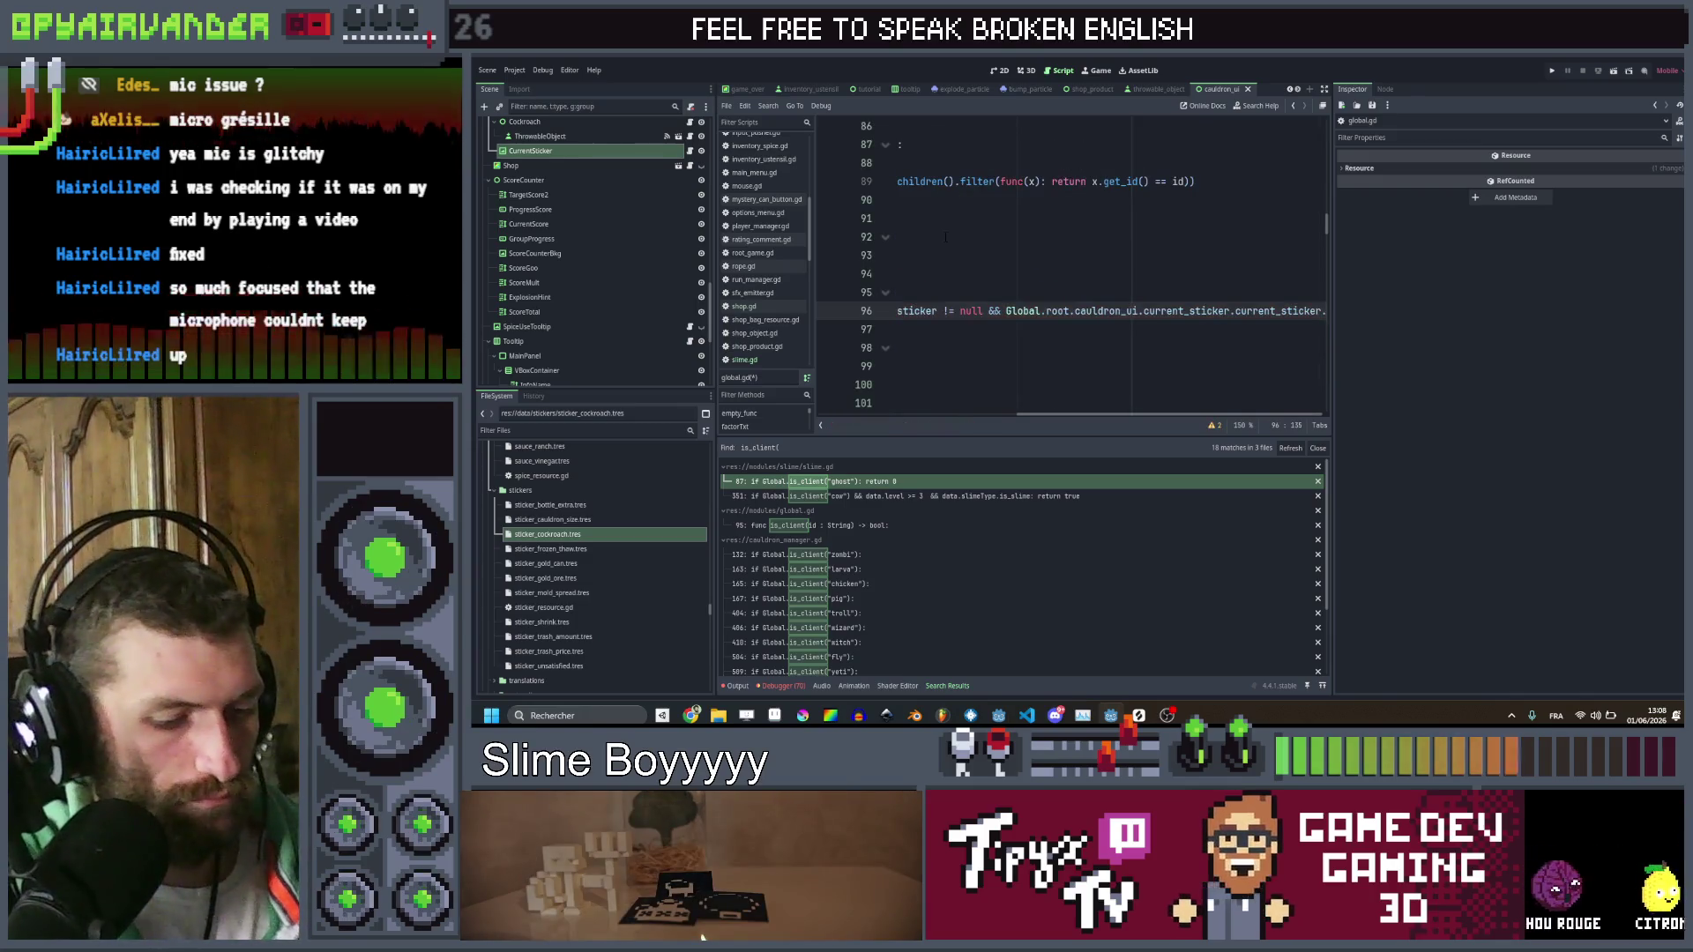
pyautogui.write('id == id')
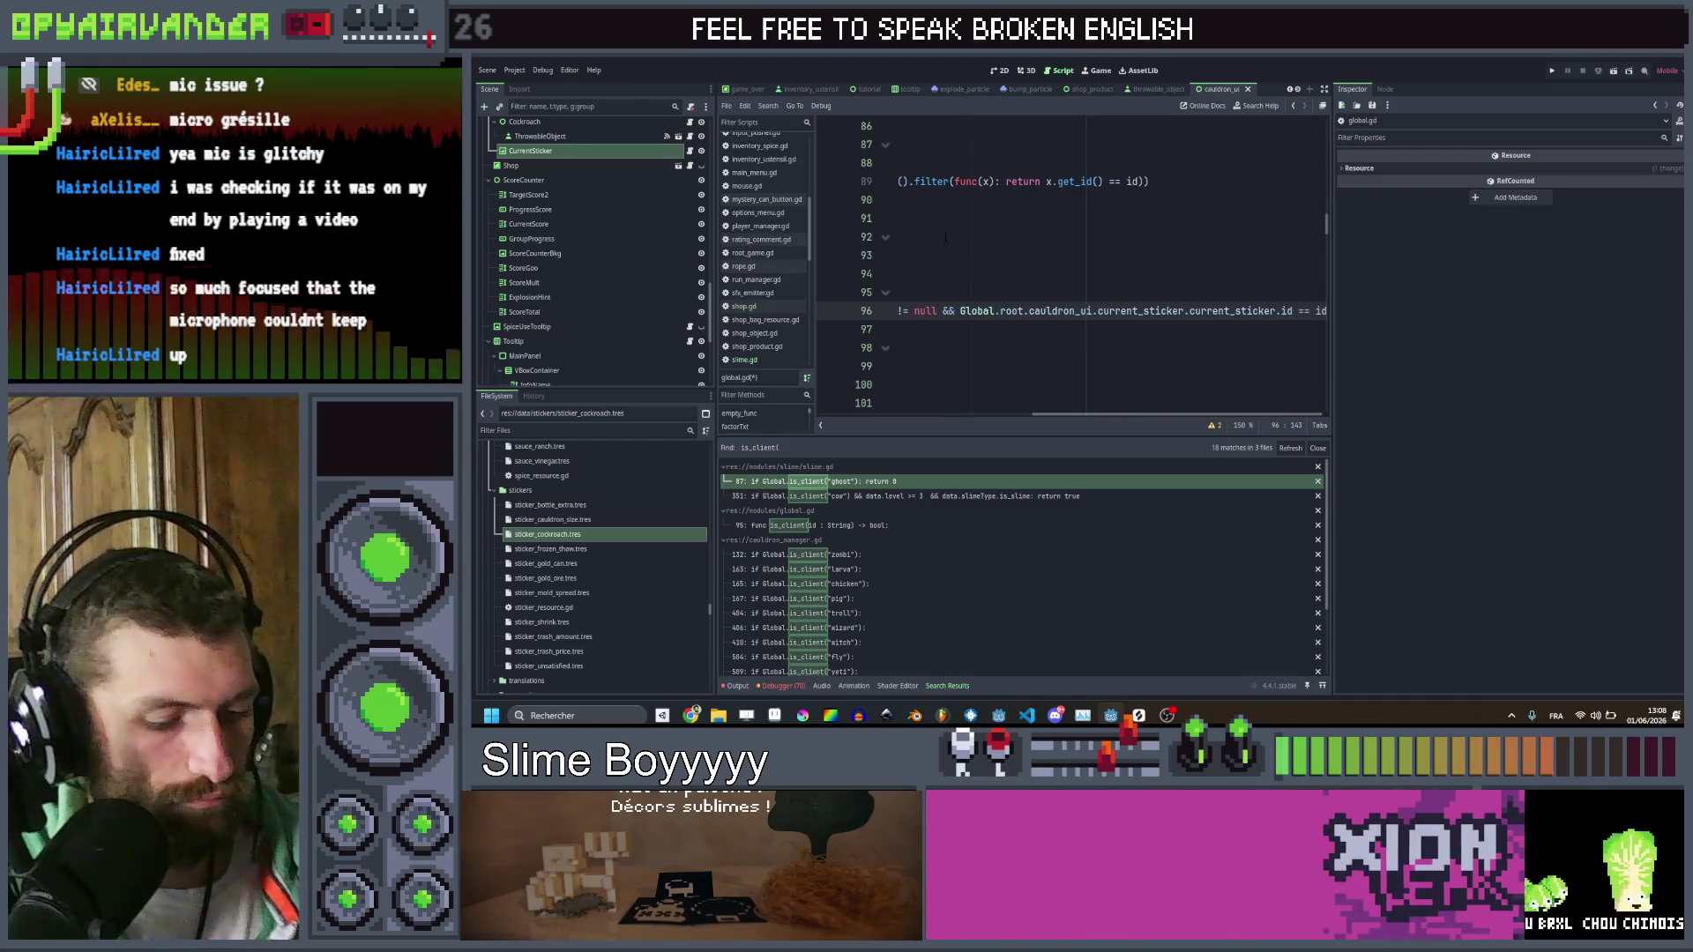
pyautogui.hscroll(-5, 946, 236)
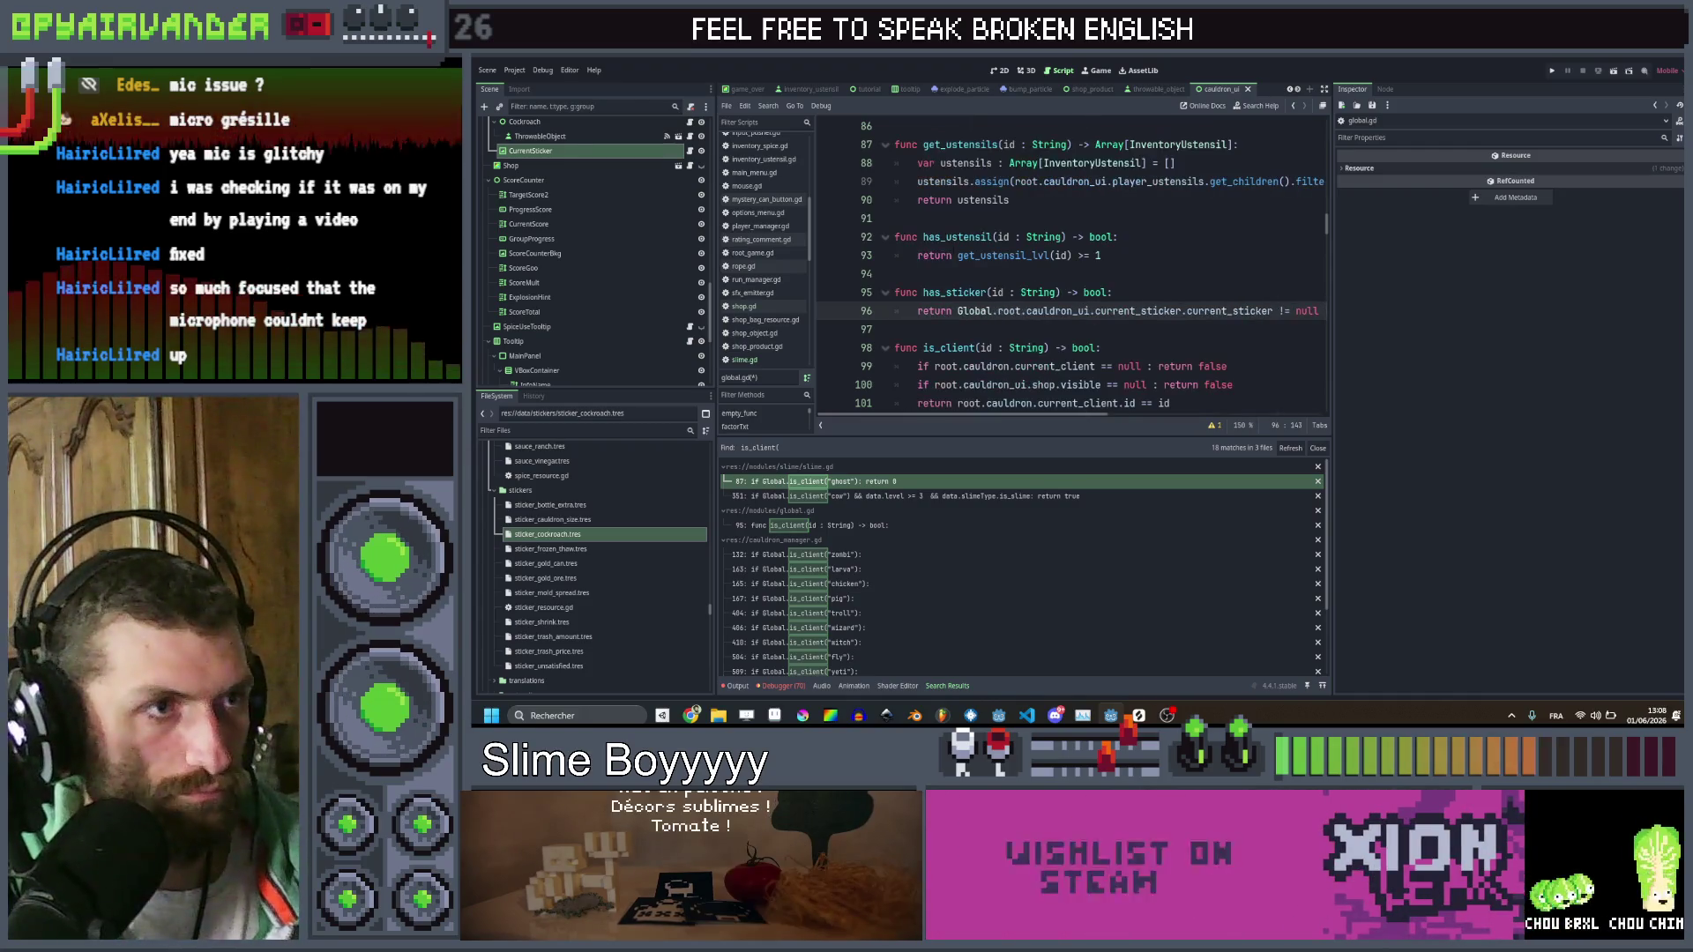
pyautogui.press('Up')
pyautogui.press('Up')
pyautogui.hotkey('ctrl', 's')
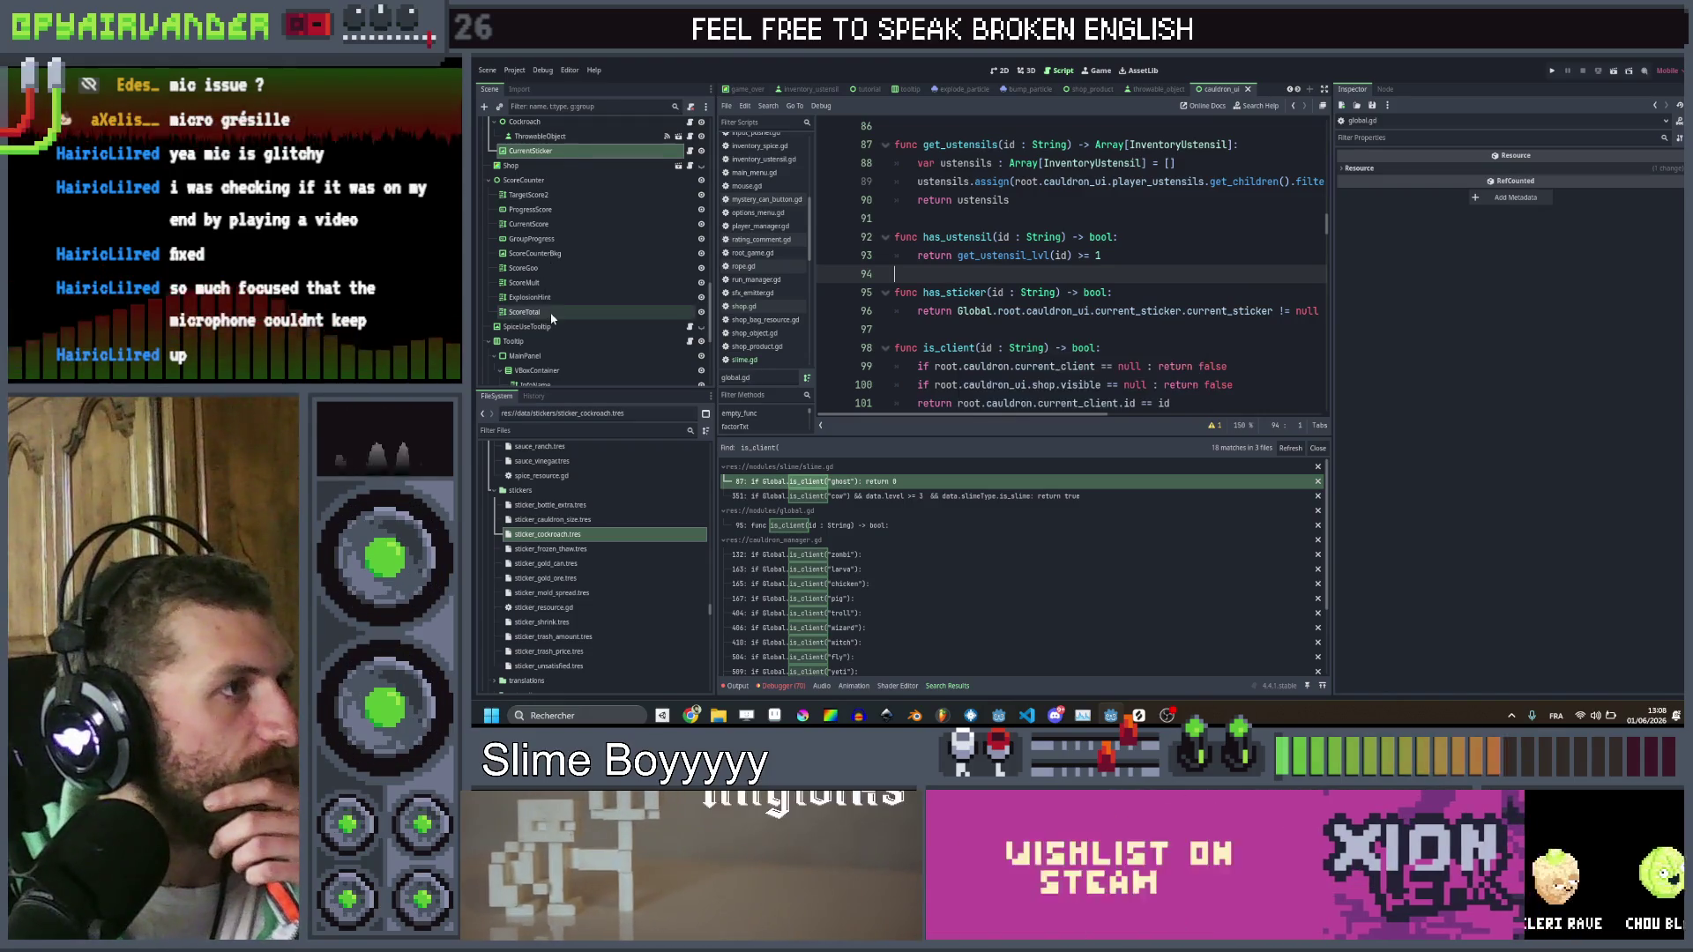
# Connect CurrentSticker's mouse_entered signal to its own script
pyautogui.click(547, 151)
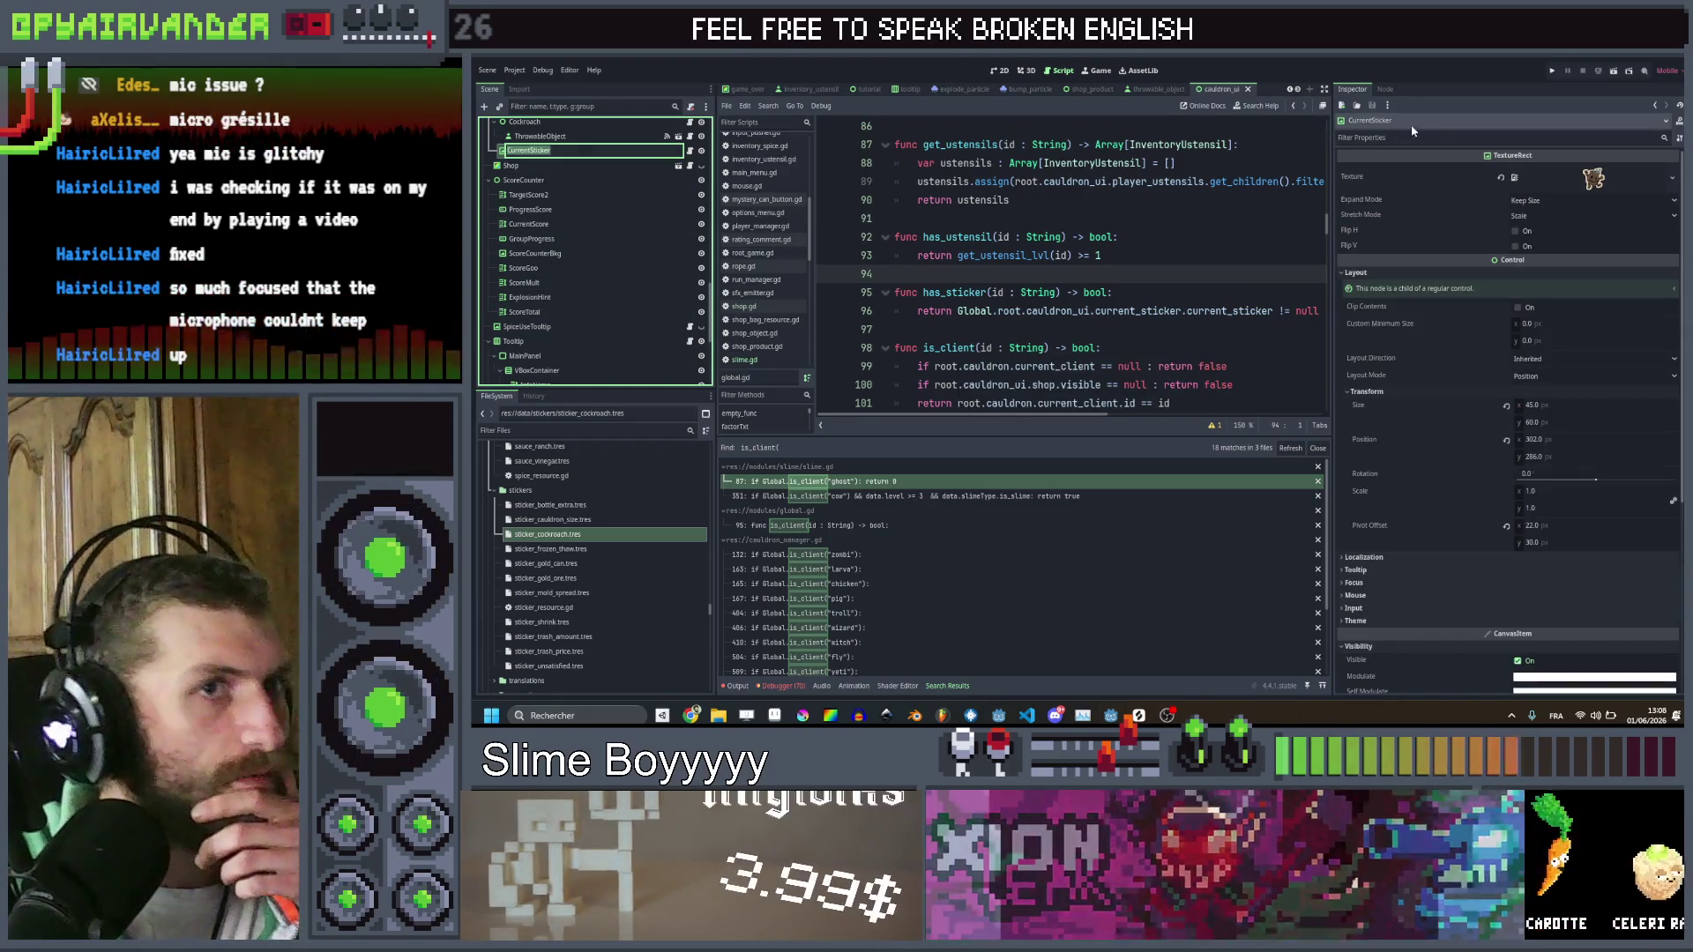
pyautogui.click(1385, 90)
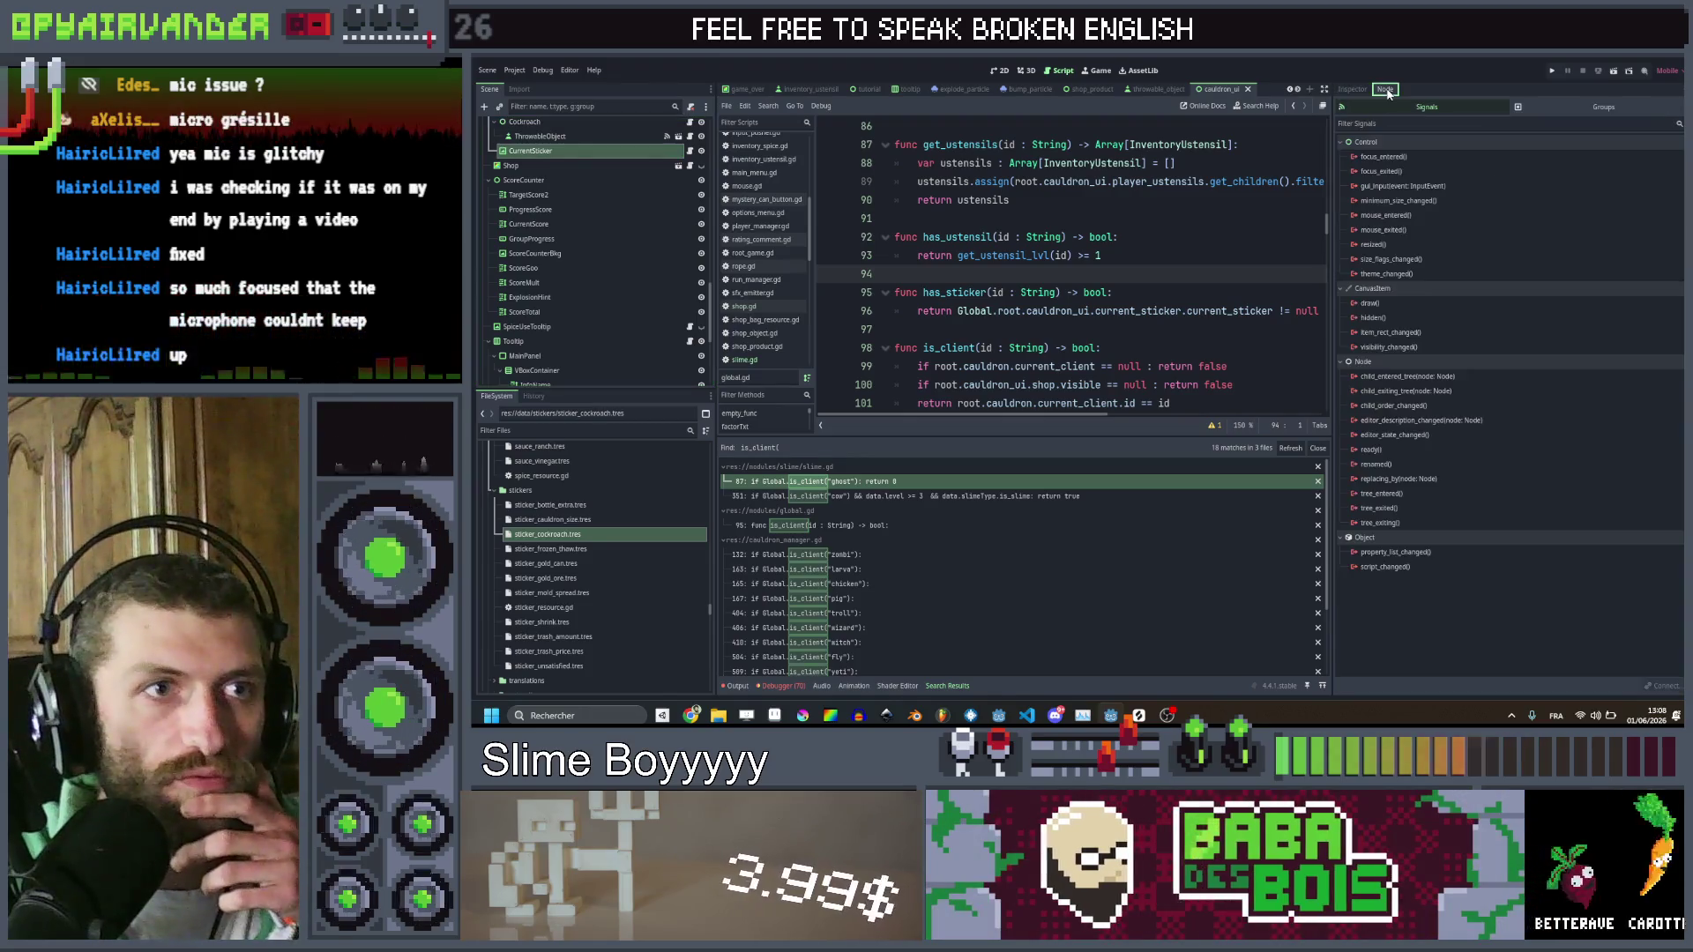
pyautogui.moveTo(1400, 351)
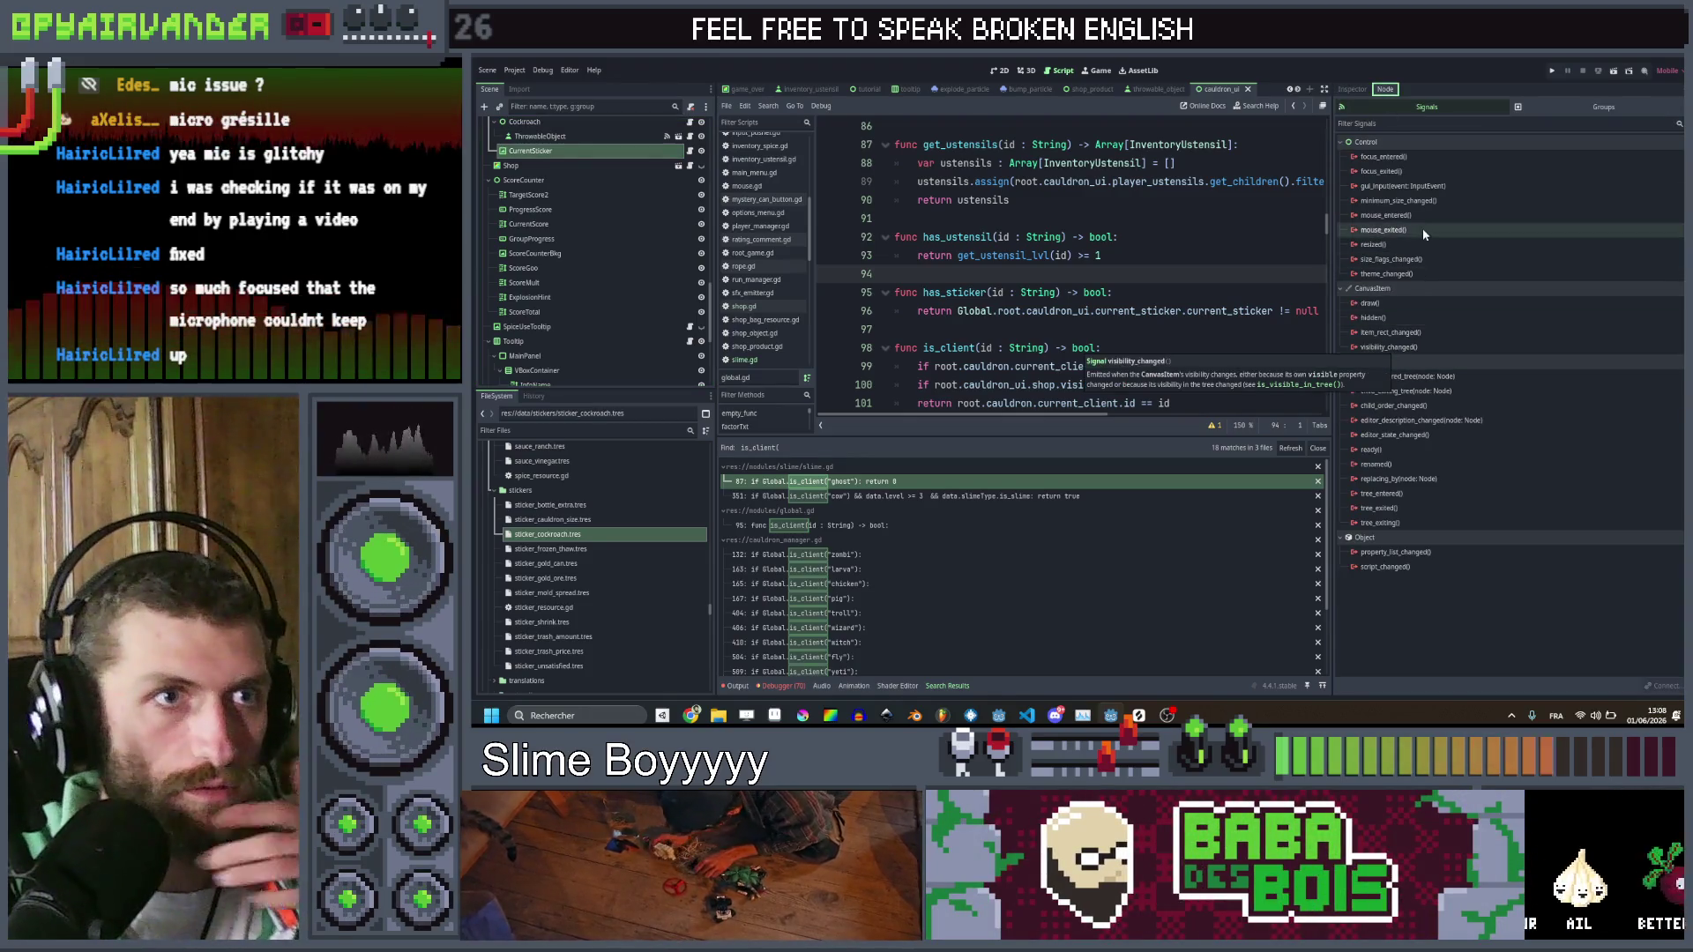
pyautogui.doubleClick(1386, 215)
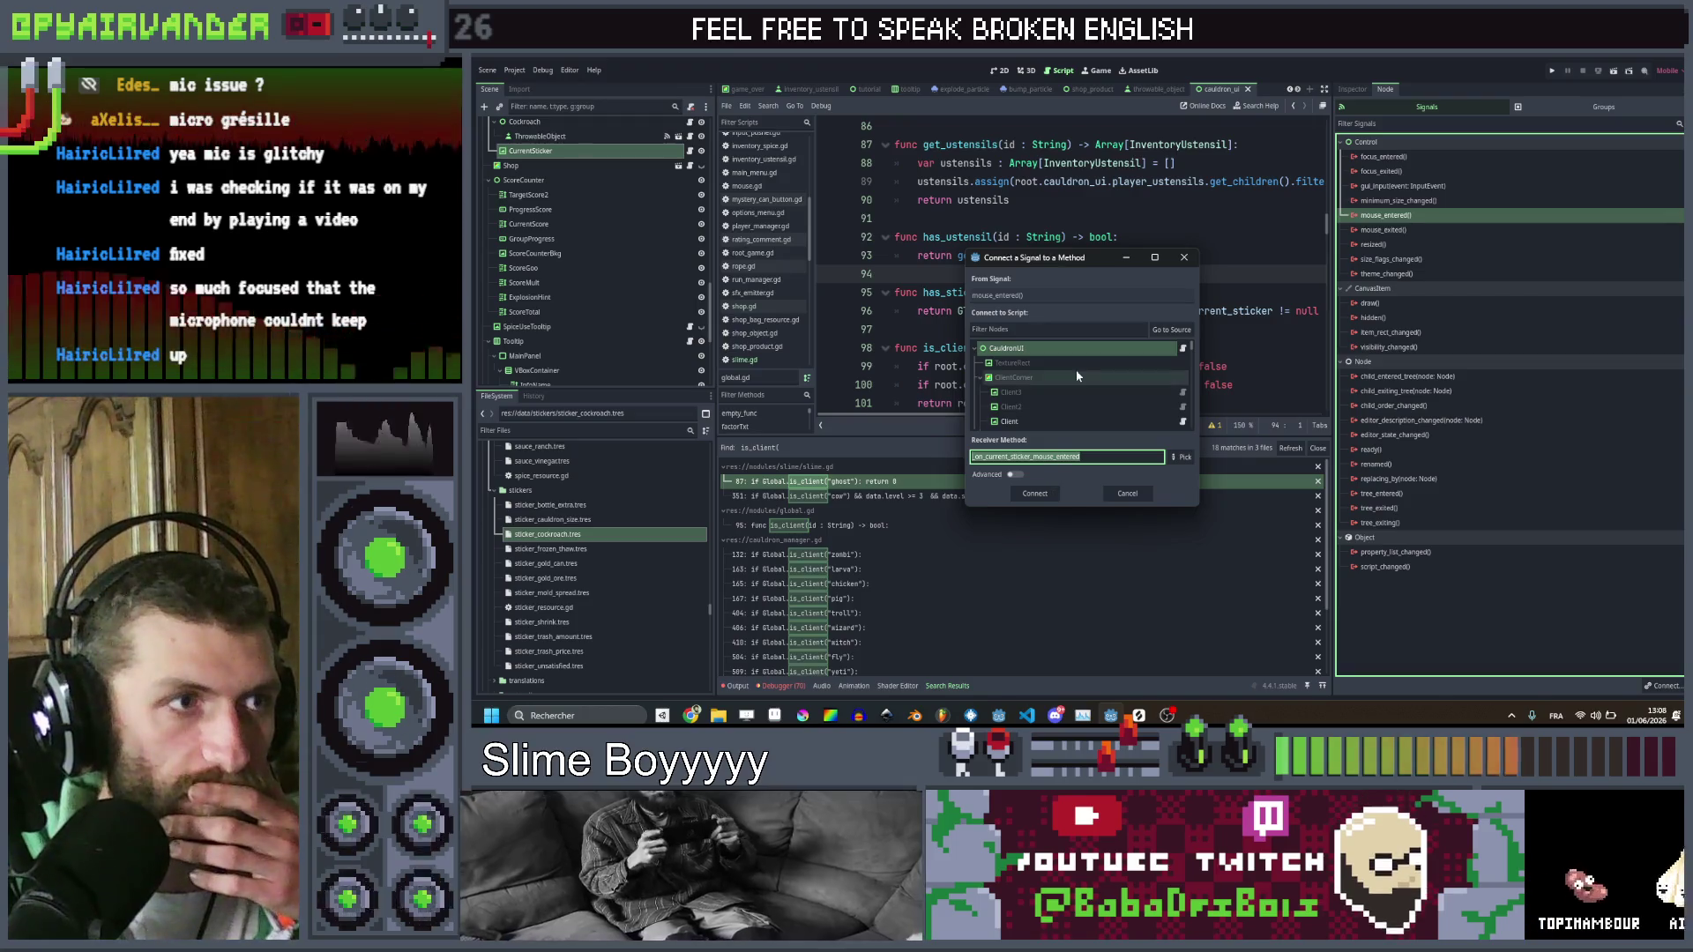
pyautogui.scroll(-5, 1078, 376)
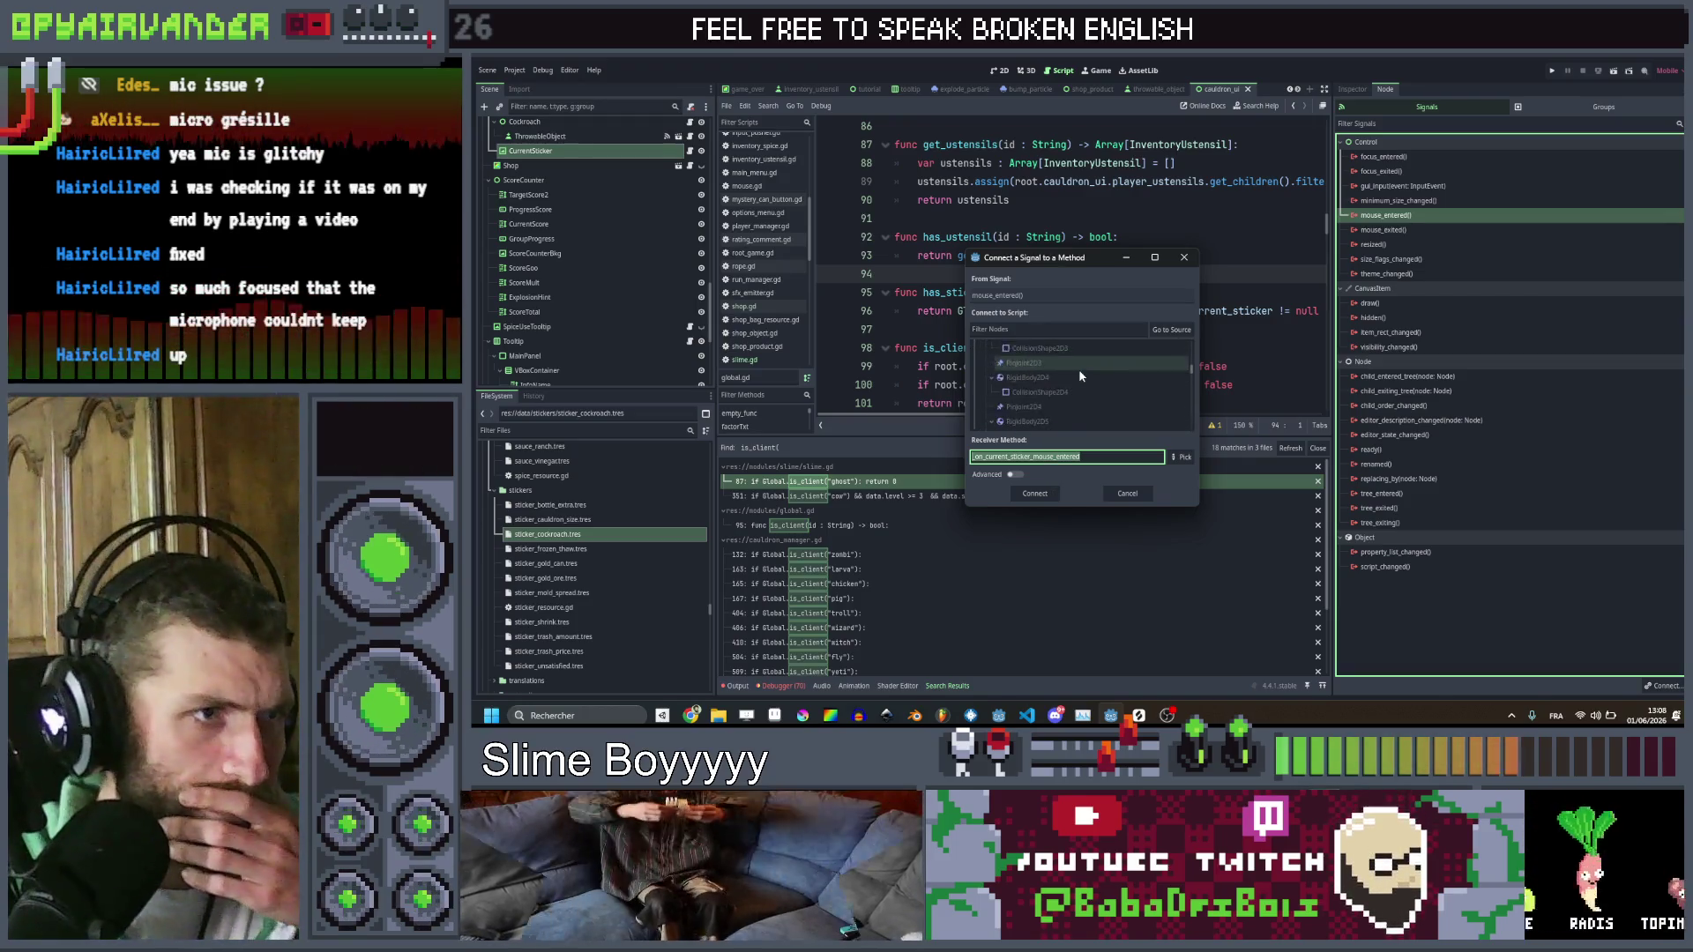
pyautogui.scroll(5, 1078, 368)
pyautogui.click(1087, 355)
pyautogui.click(1034, 493)
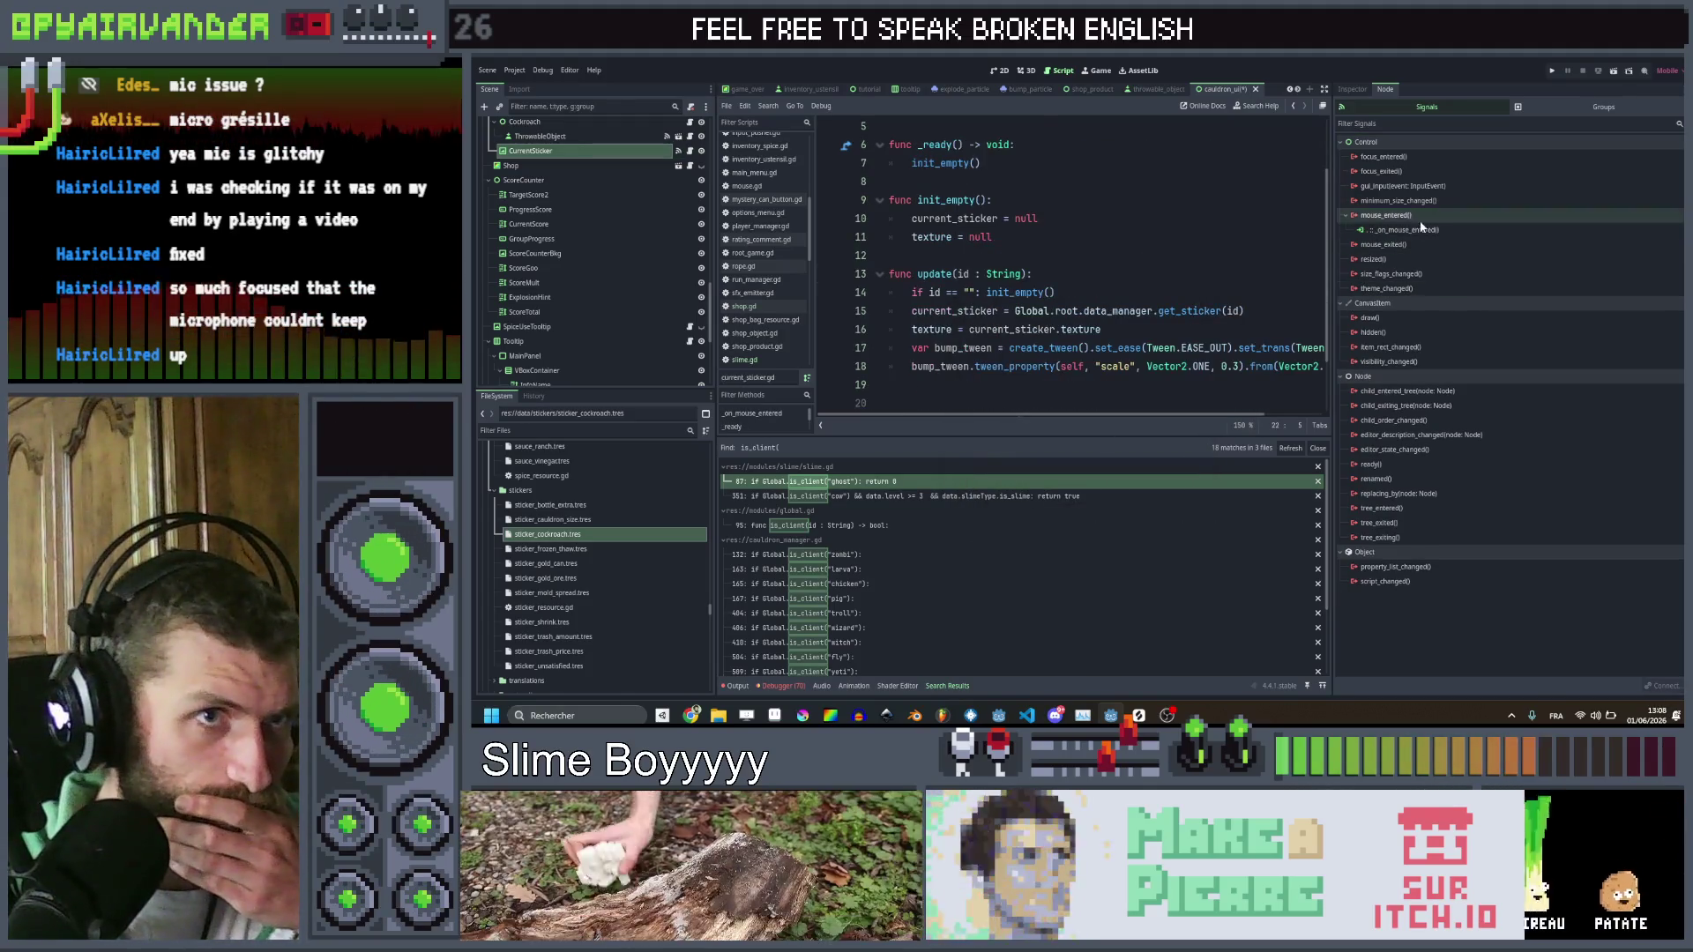
# Connect CurrentSticker's mouse_exited signal to its own script
pyautogui.doubleClick(1415, 245)
pyautogui.scroll(-4, 1003, 394)
pyautogui.scroll(-3, 1003, 394)
pyautogui.scroll(5, 1032, 353)
pyautogui.click(1046, 347)
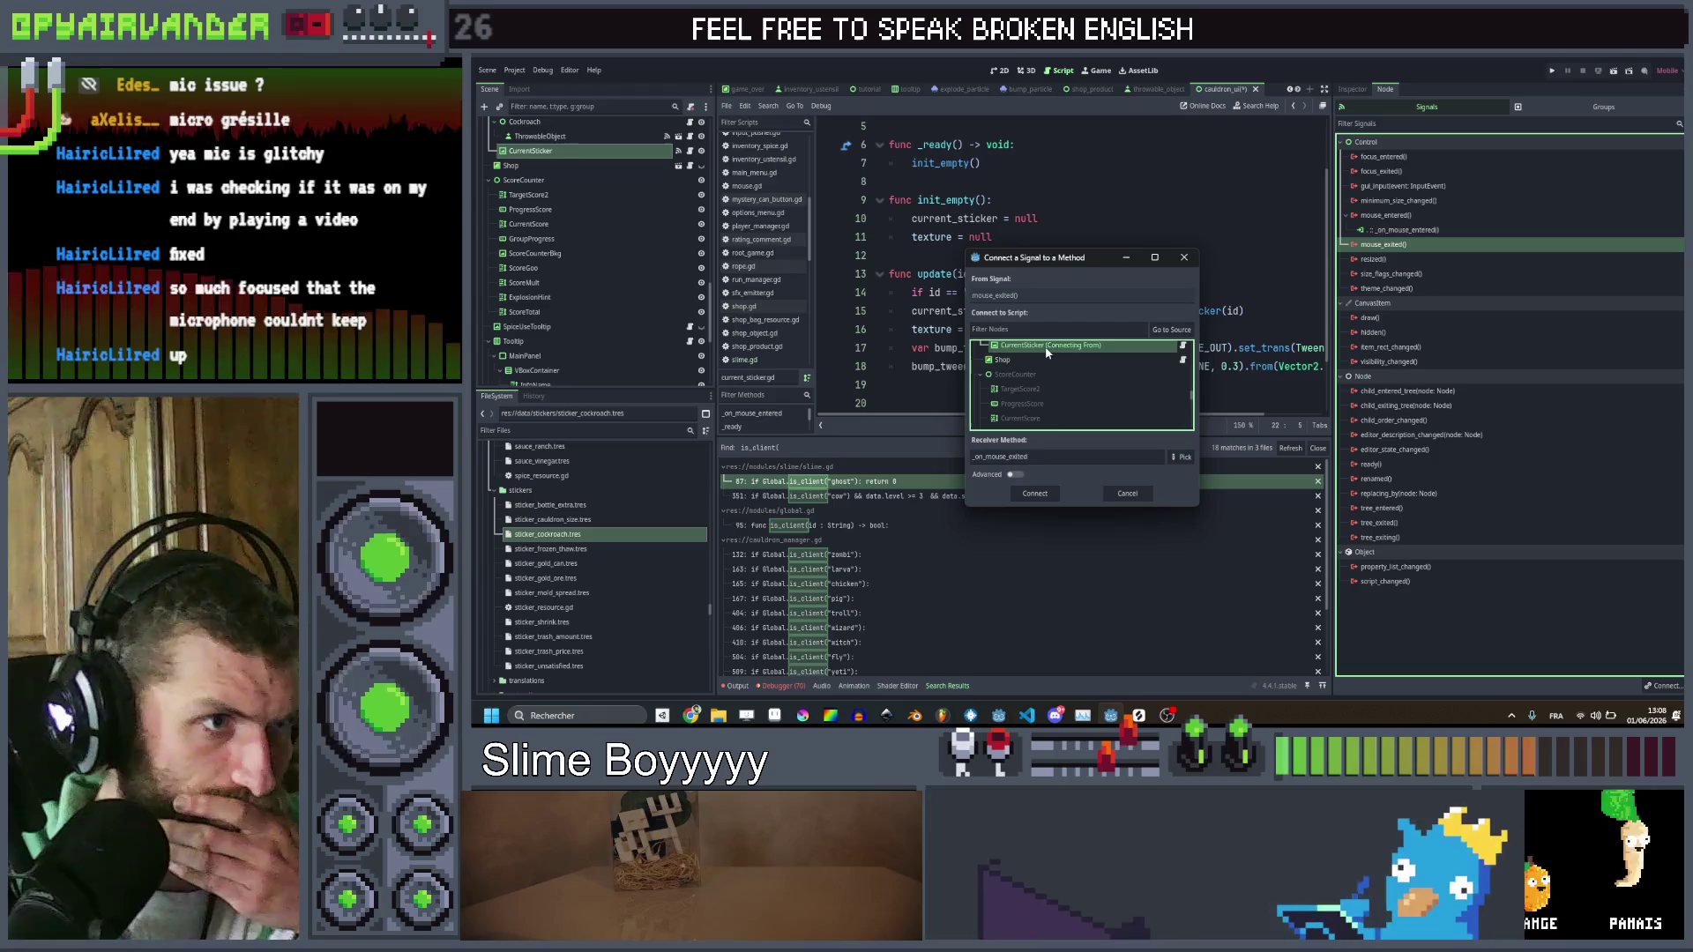
pyautogui.click(1035, 493)
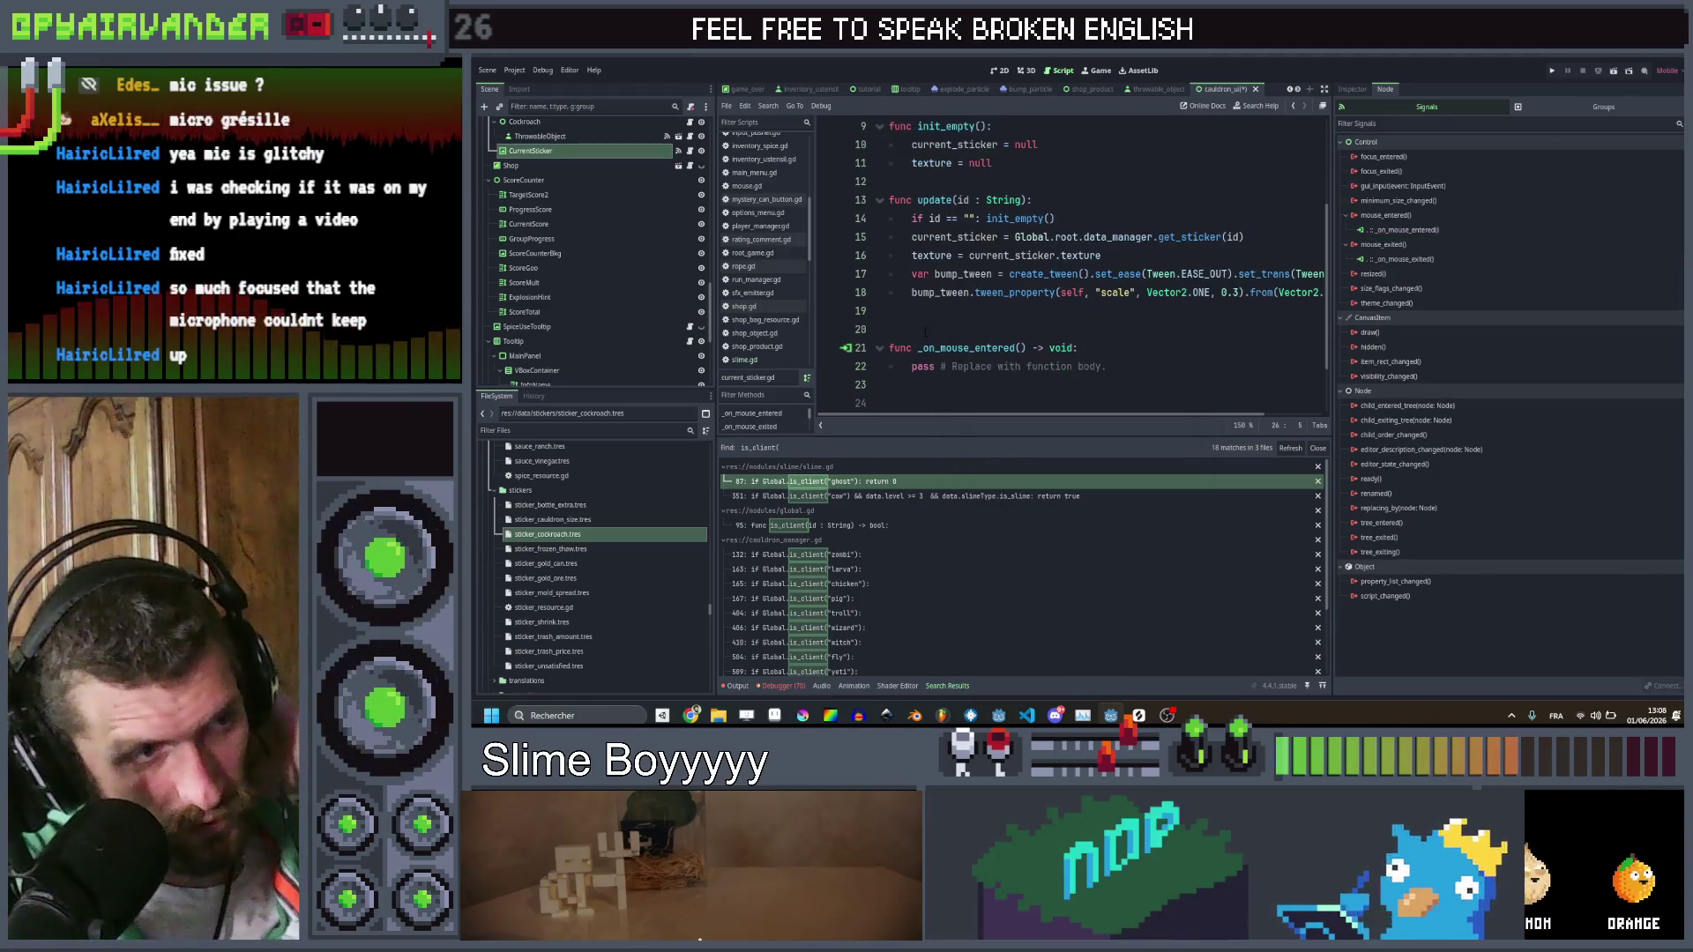
# Add an early return when current_sticker is null to both mouse handlers
pyautogui.hotkey('shift', 'Home')
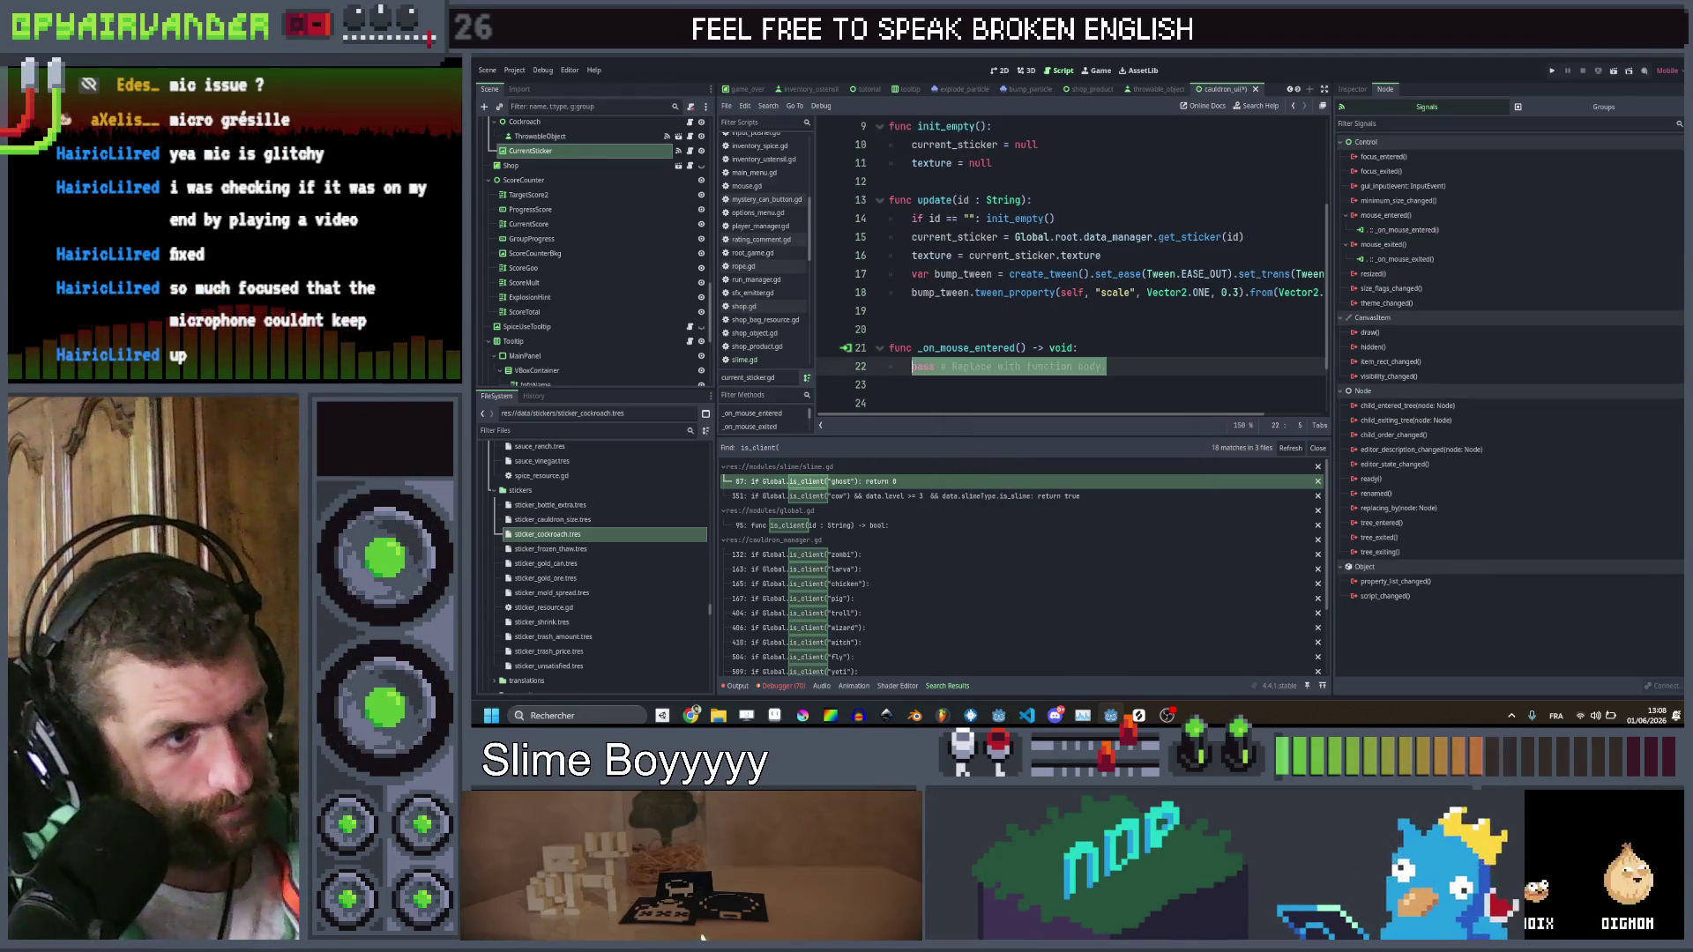
pyautogui.write('Global.')
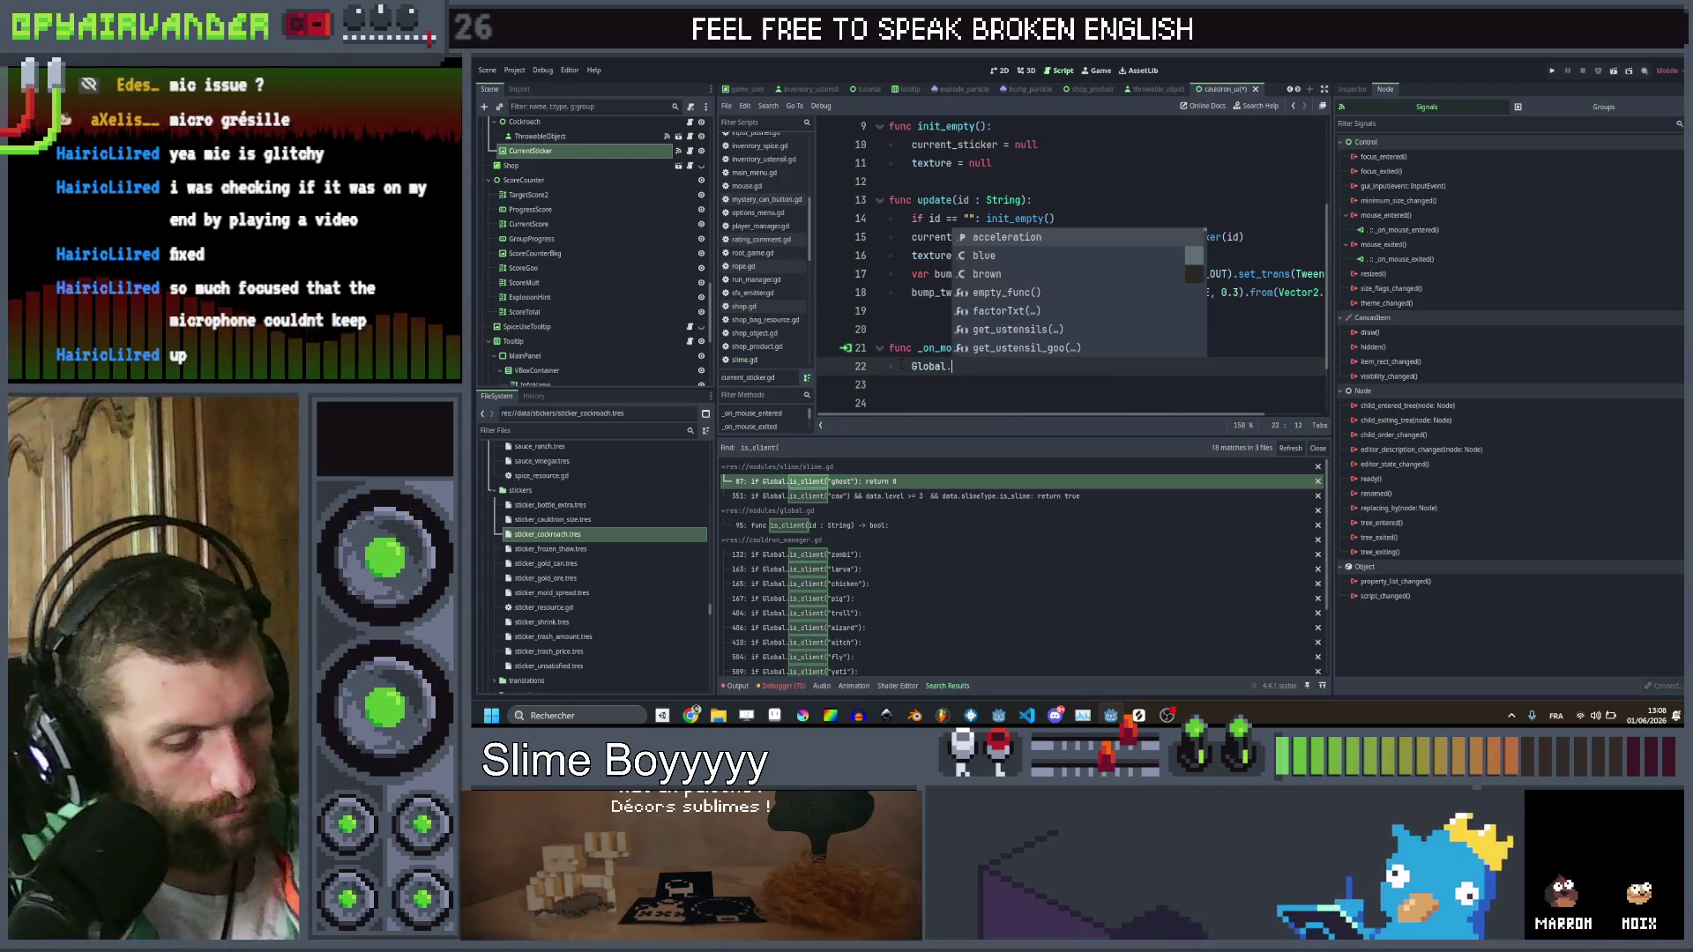
pyautogui.press('Escape')
pyautogui.hotkey('ctrl', 'shift', 'Return')
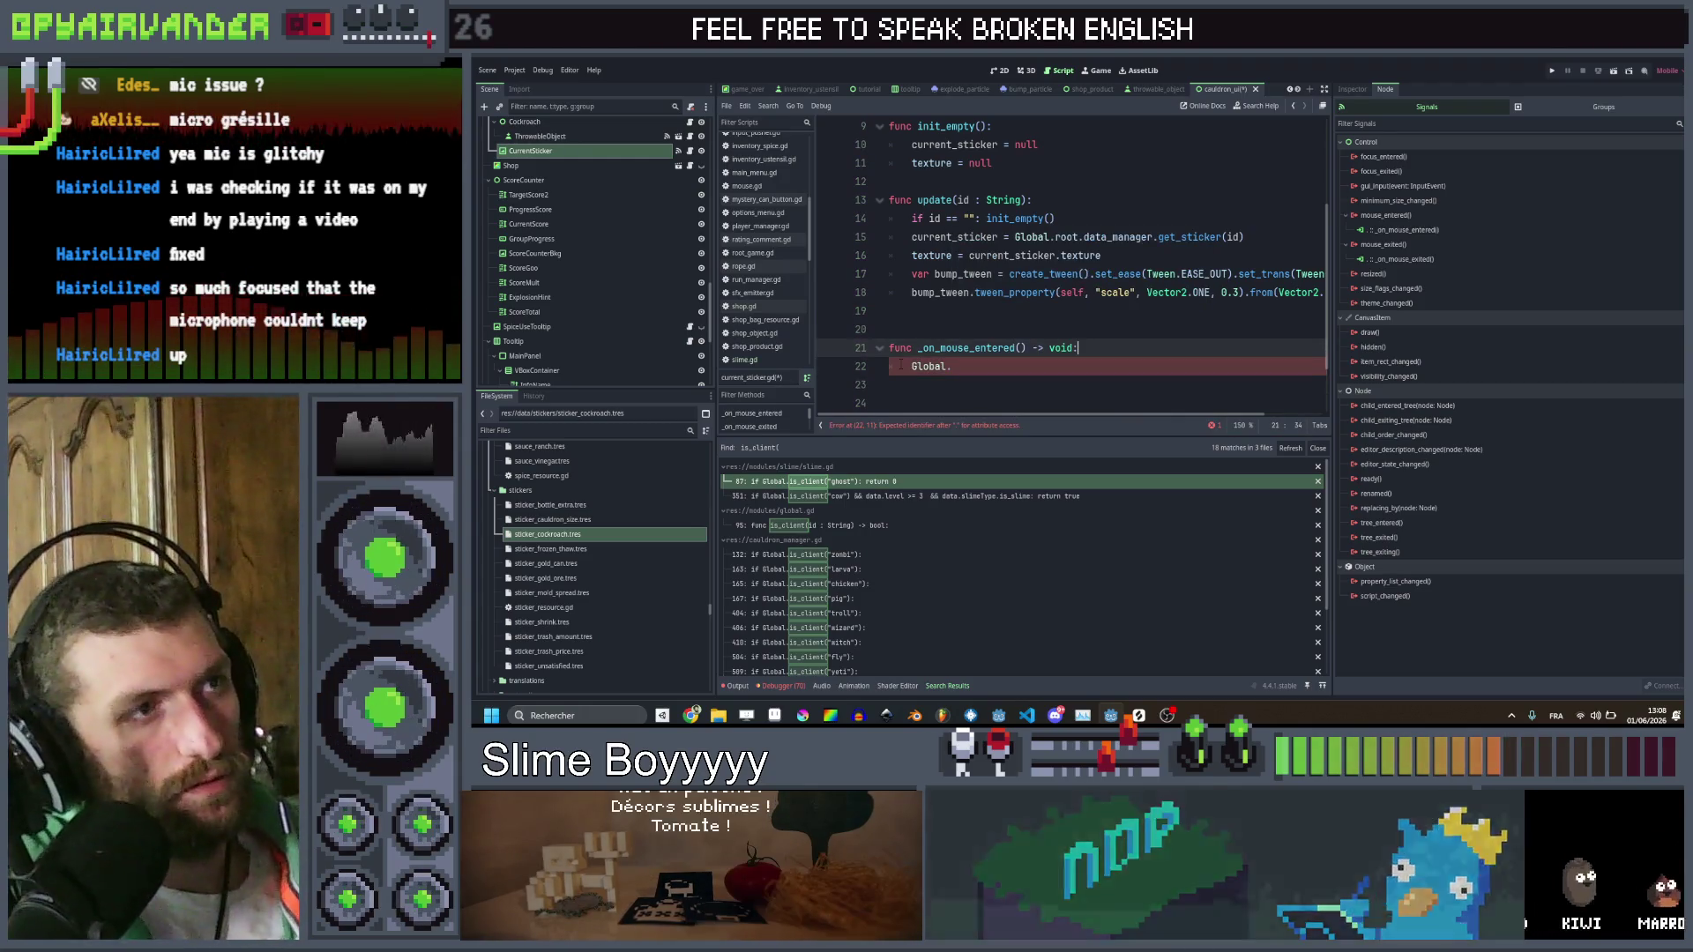
pyautogui.write('if current_sticker == nu')
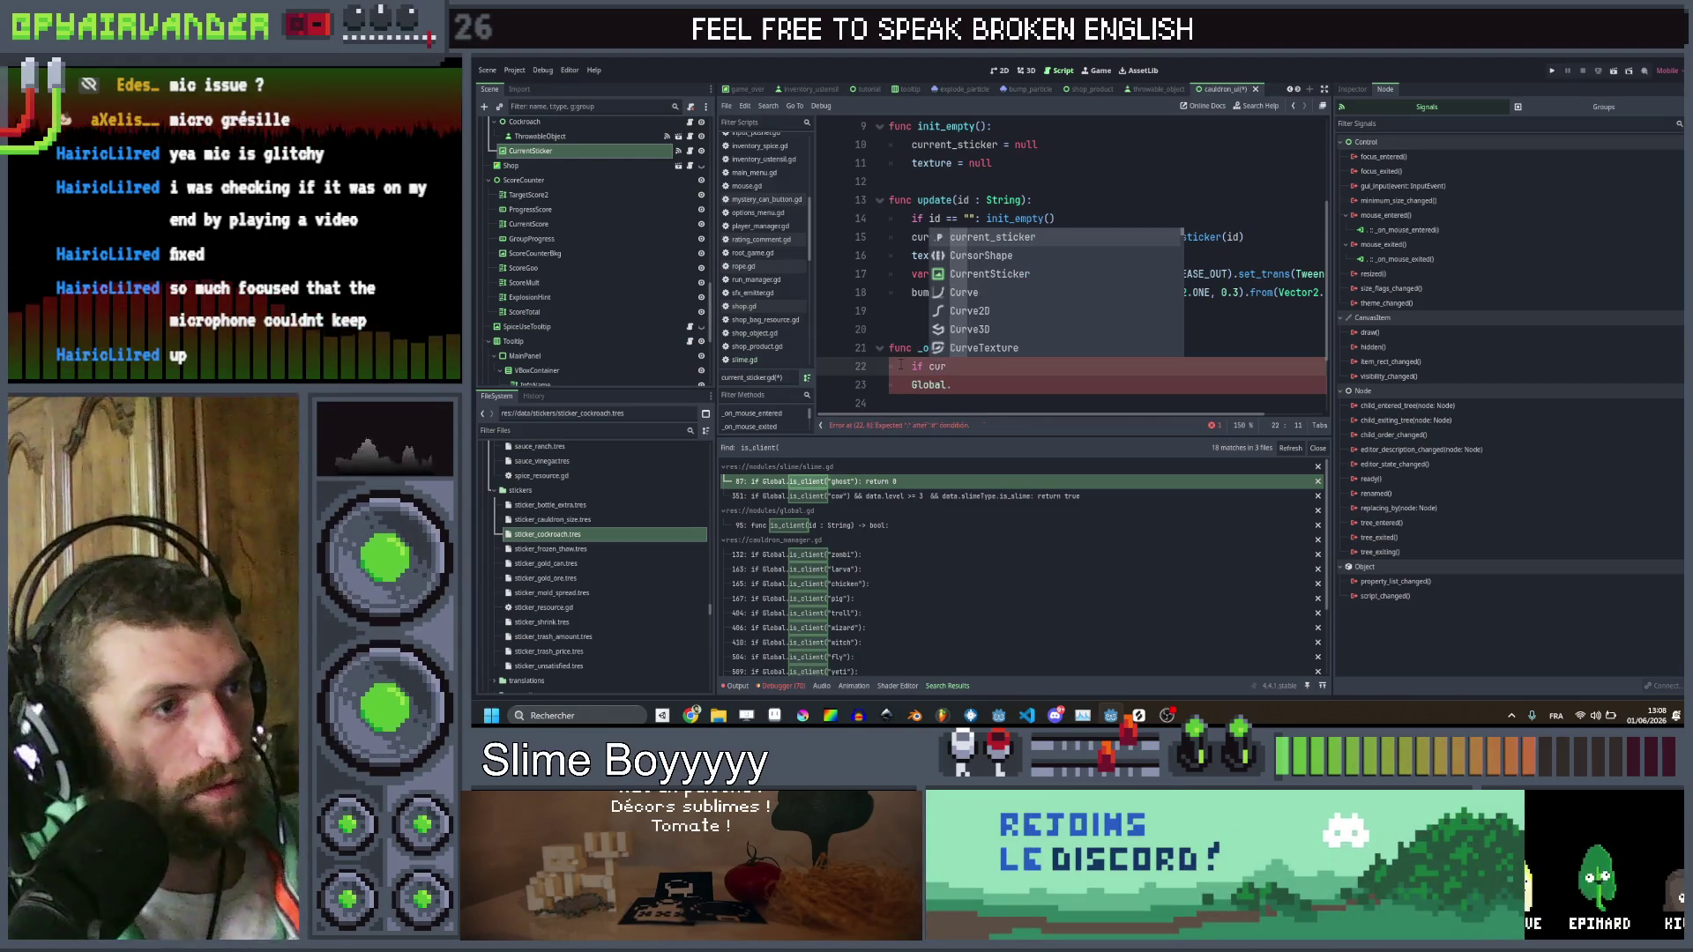
pyautogui.write('ll : return')
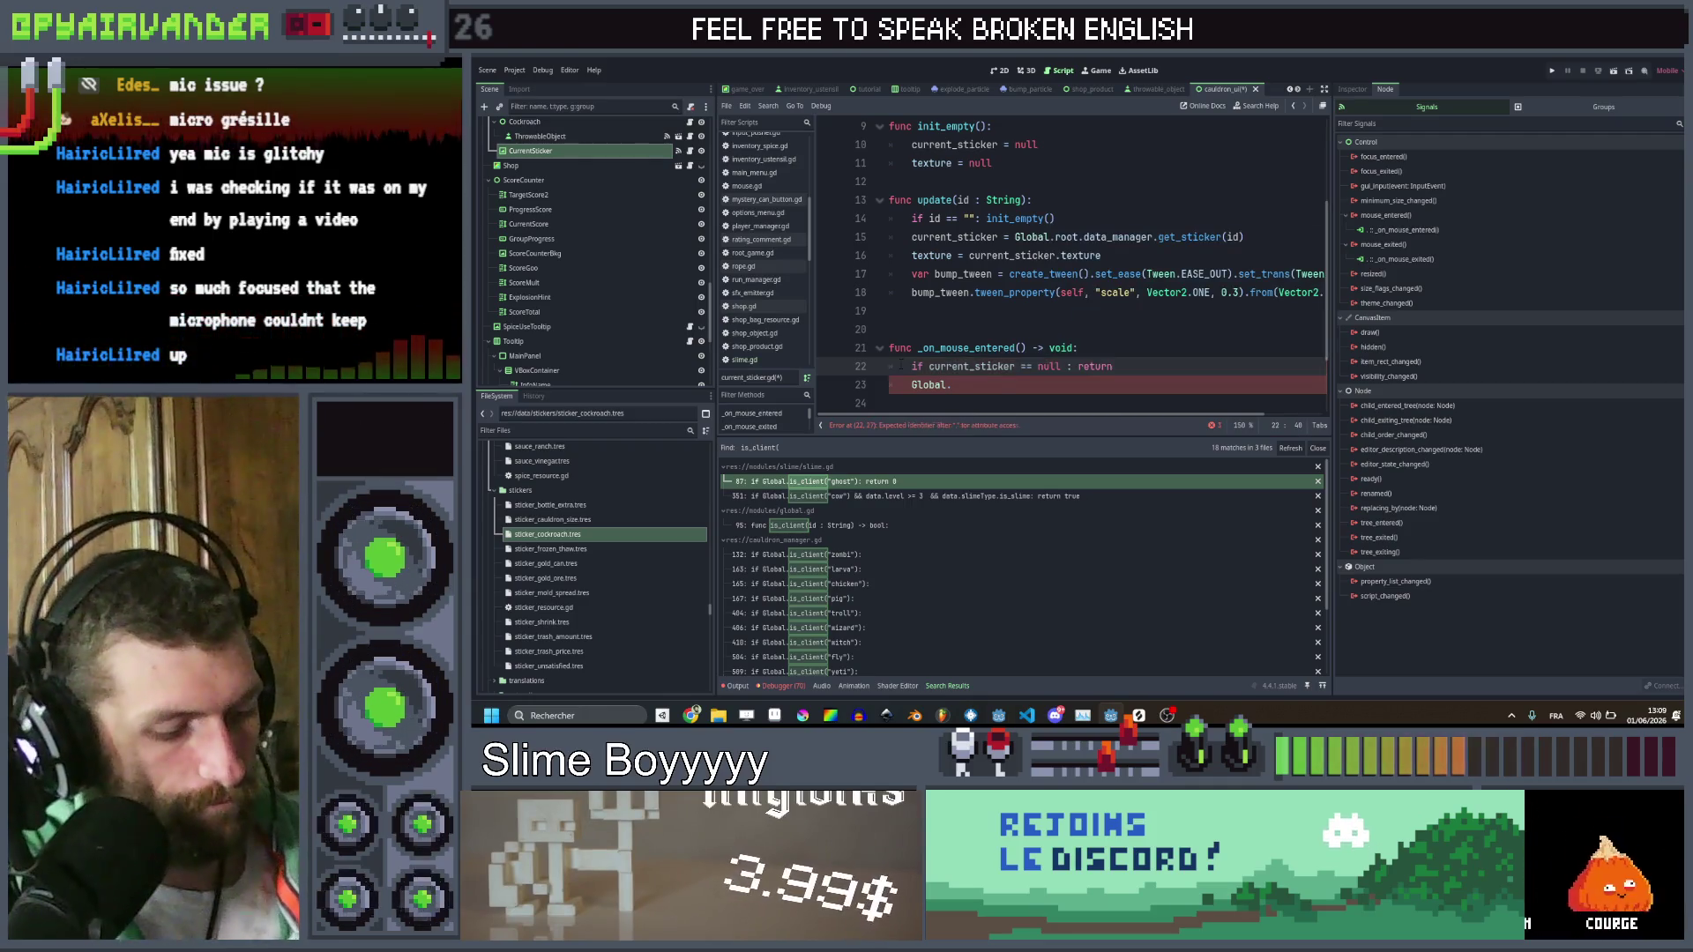
pyautogui.press('Down')
pyautogui.press('Down')
pyautogui.press('Down')
pyautogui.hotkey('ctrl', 'v')
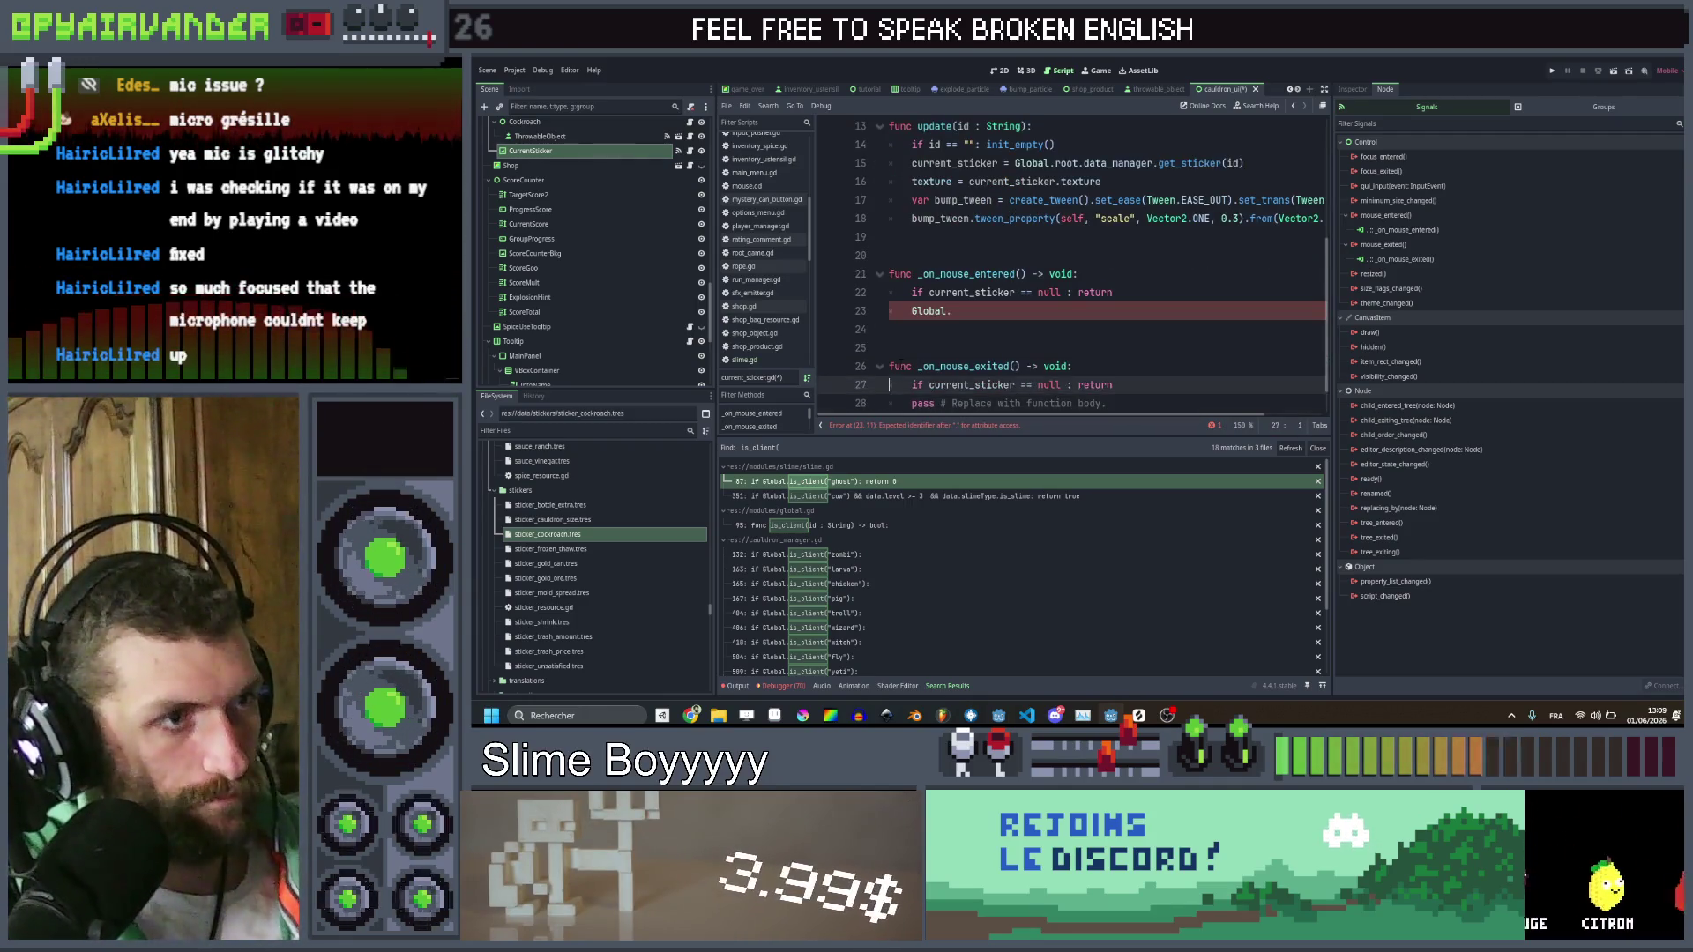
# On mouse enter, call Global.root.cauldron_ui.tooltip.show_info with the sticker's display_name and desc
pyautogui.press('Up')
pyautogui.press('Up')
pyautogui.press('Up')
pyautogui.press('End')
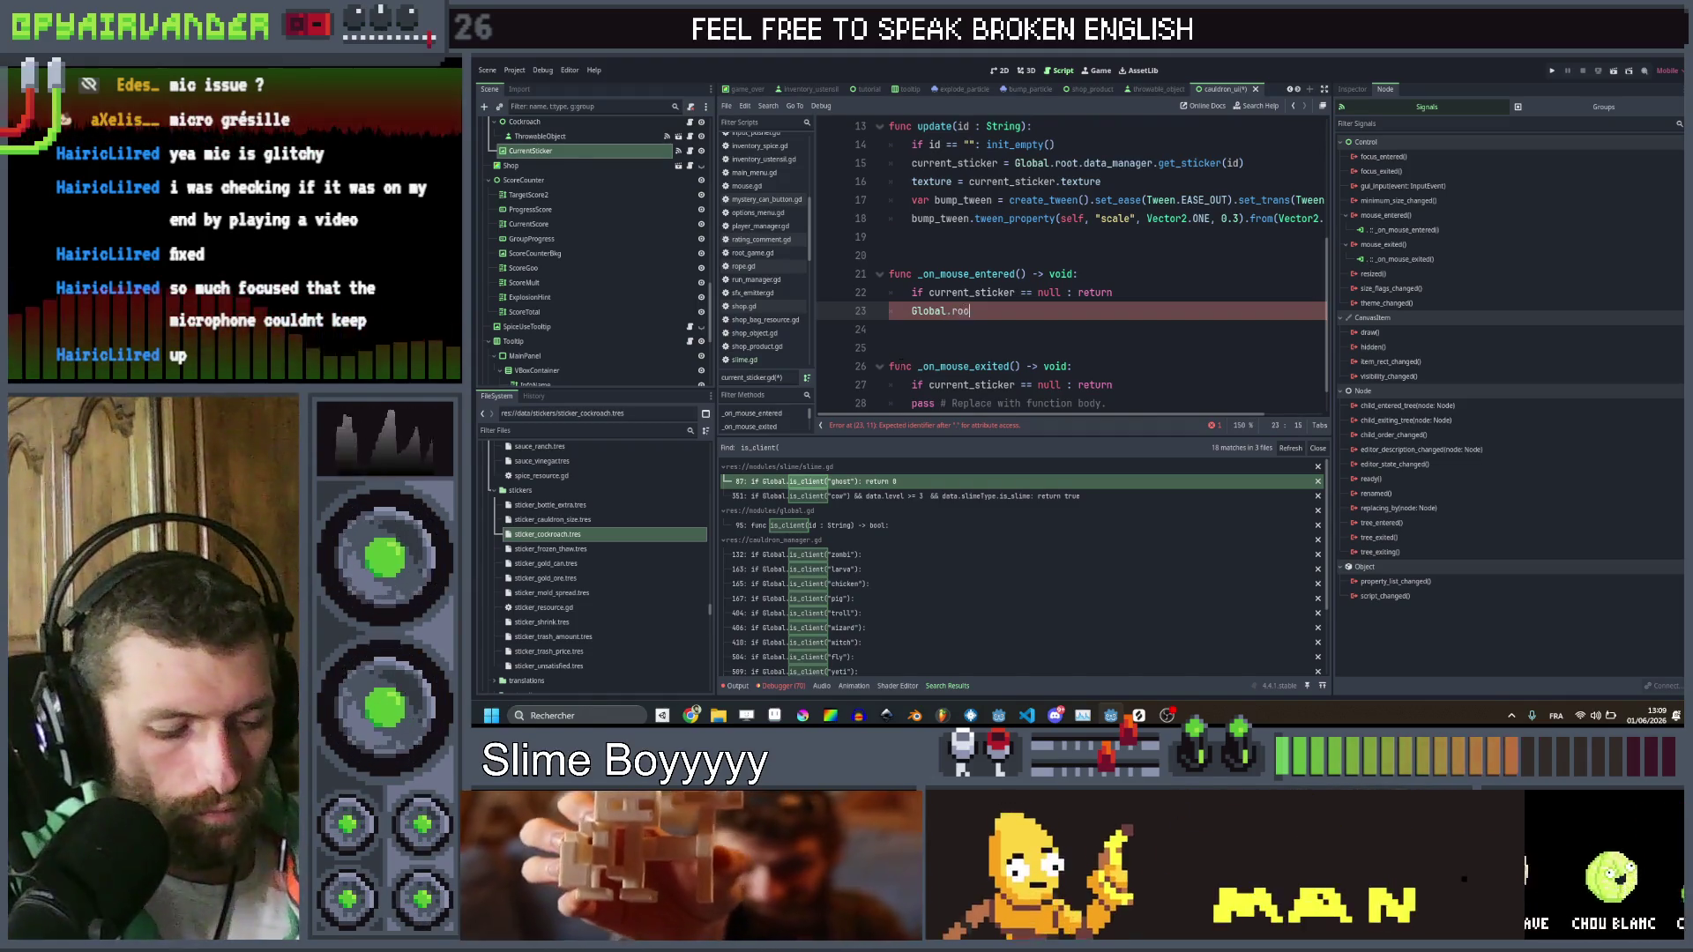
pyautogui.write('t.')
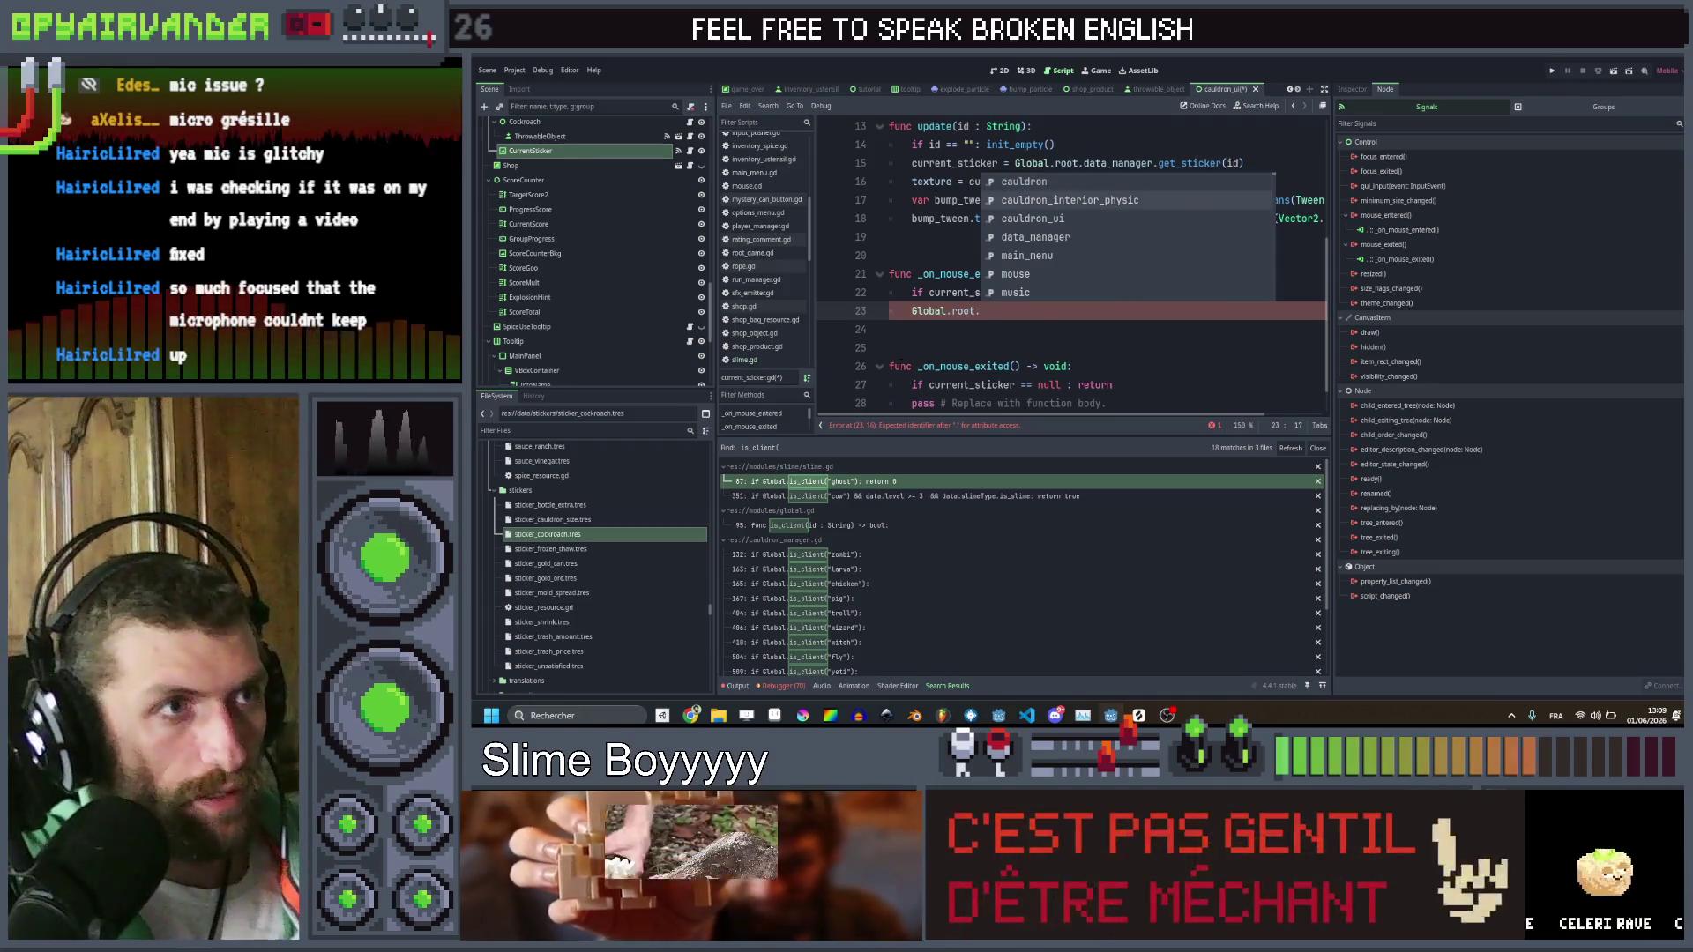
pyautogui.write('cauldron_ui.tooltip')
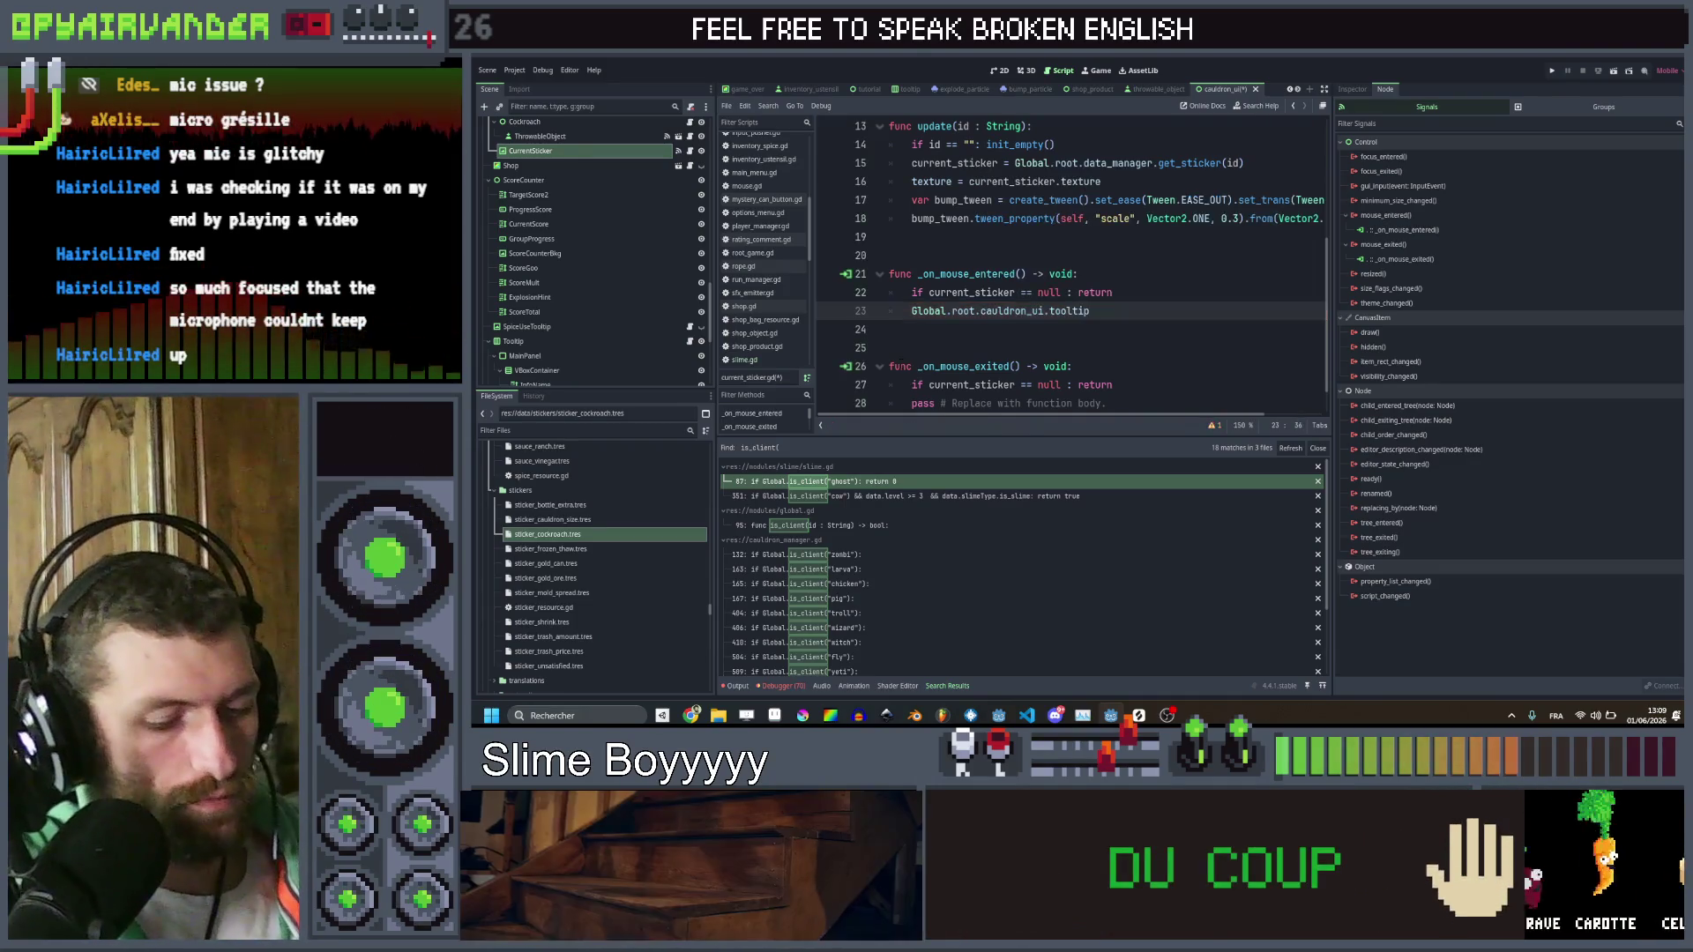
pyautogui.write('.show')
pyautogui.press('Return')
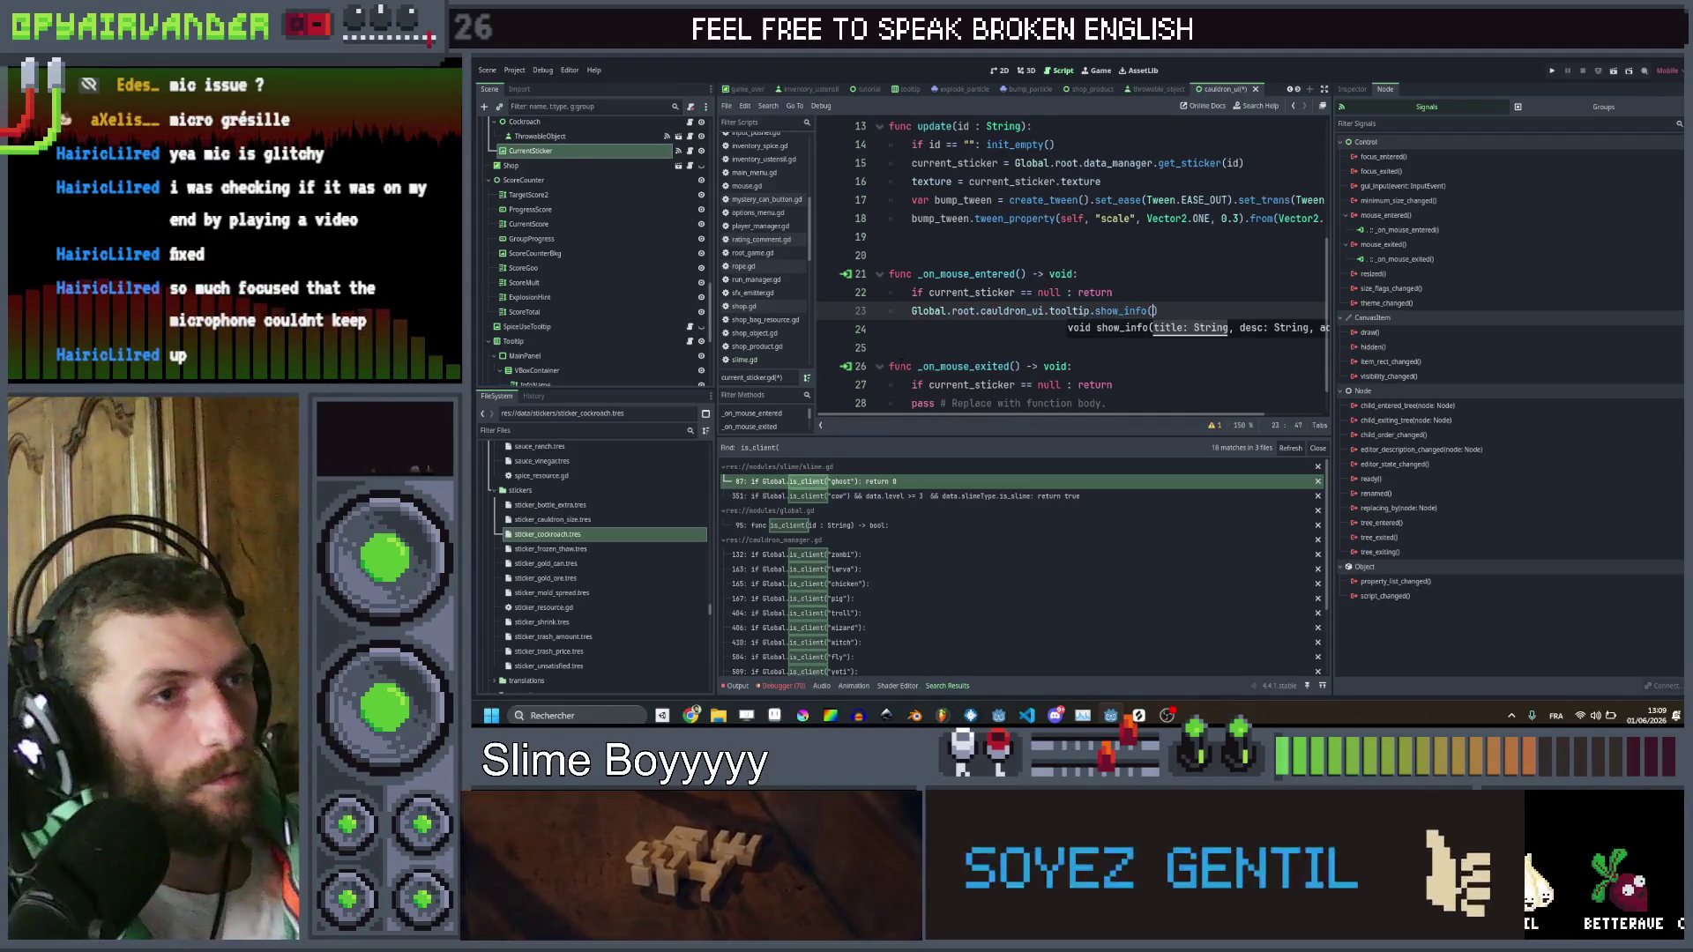
pyautogui.write('ent_sticker.')
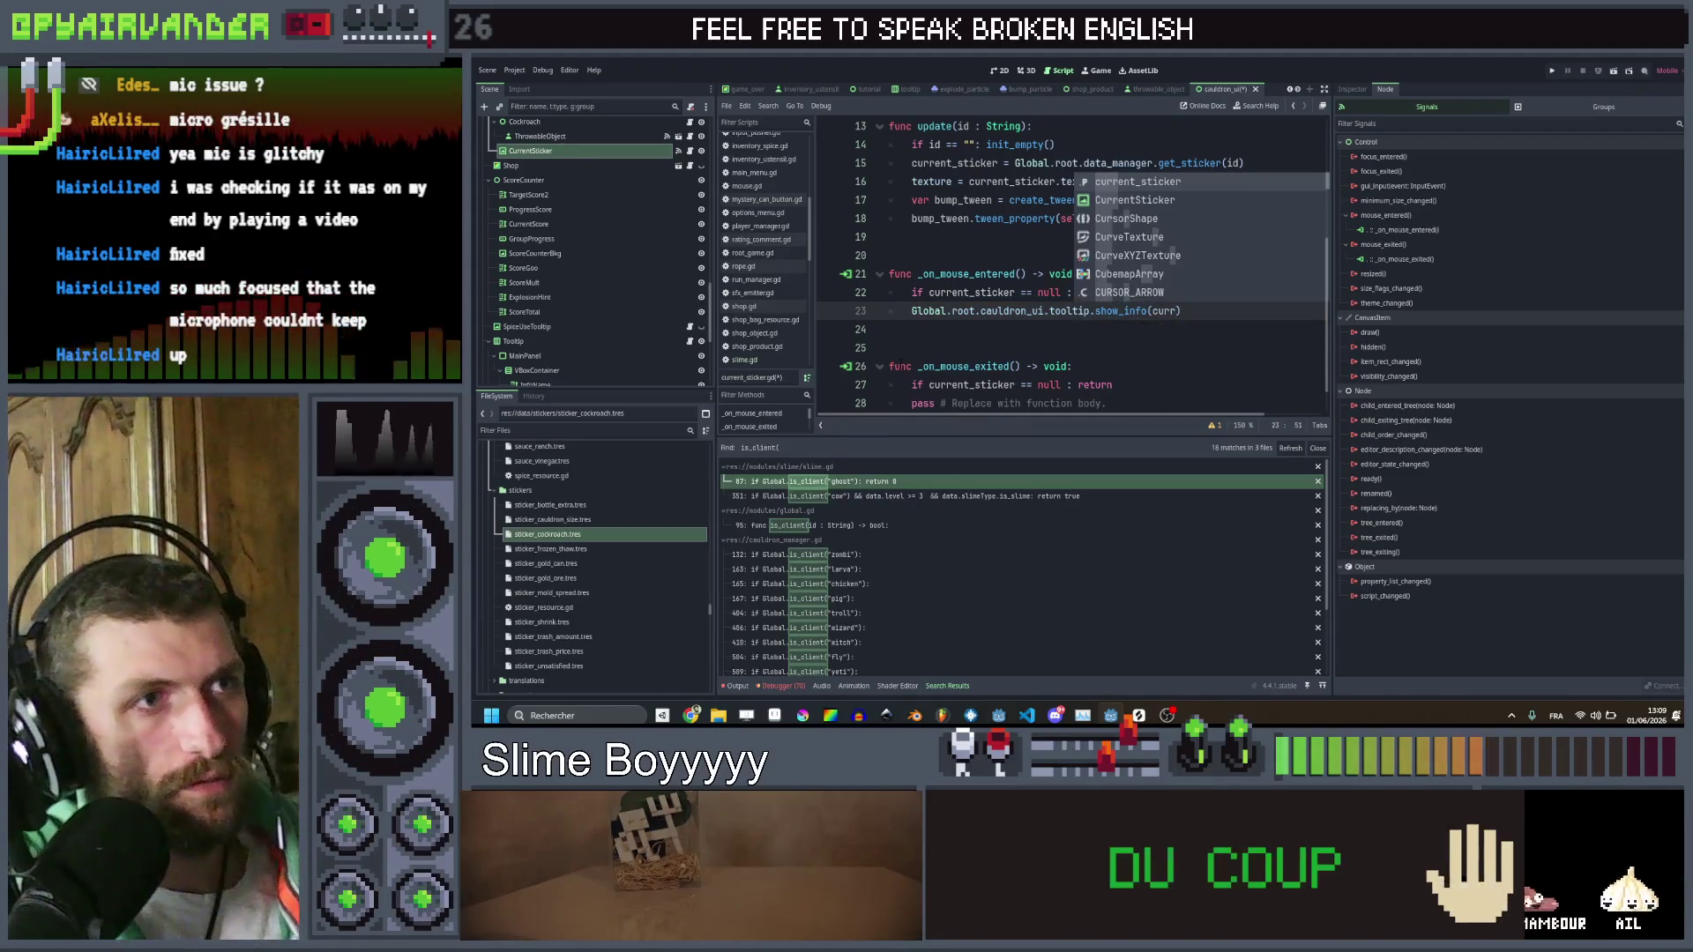
pyautogui.write('display_name, c')
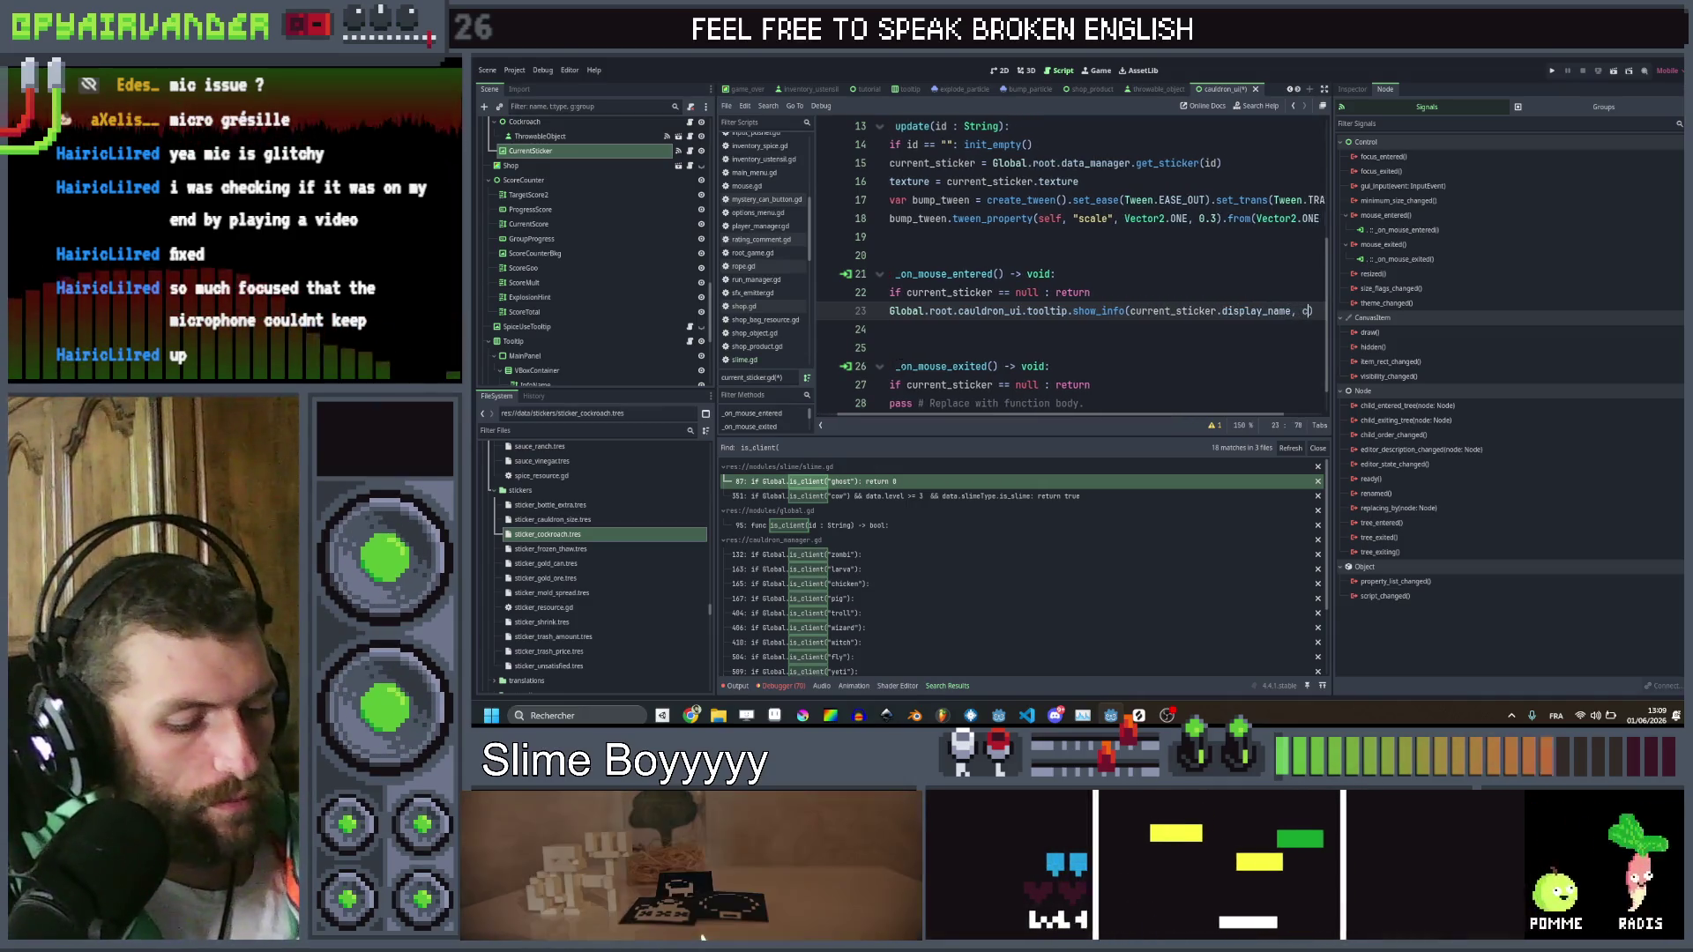
pyautogui.write('urre')
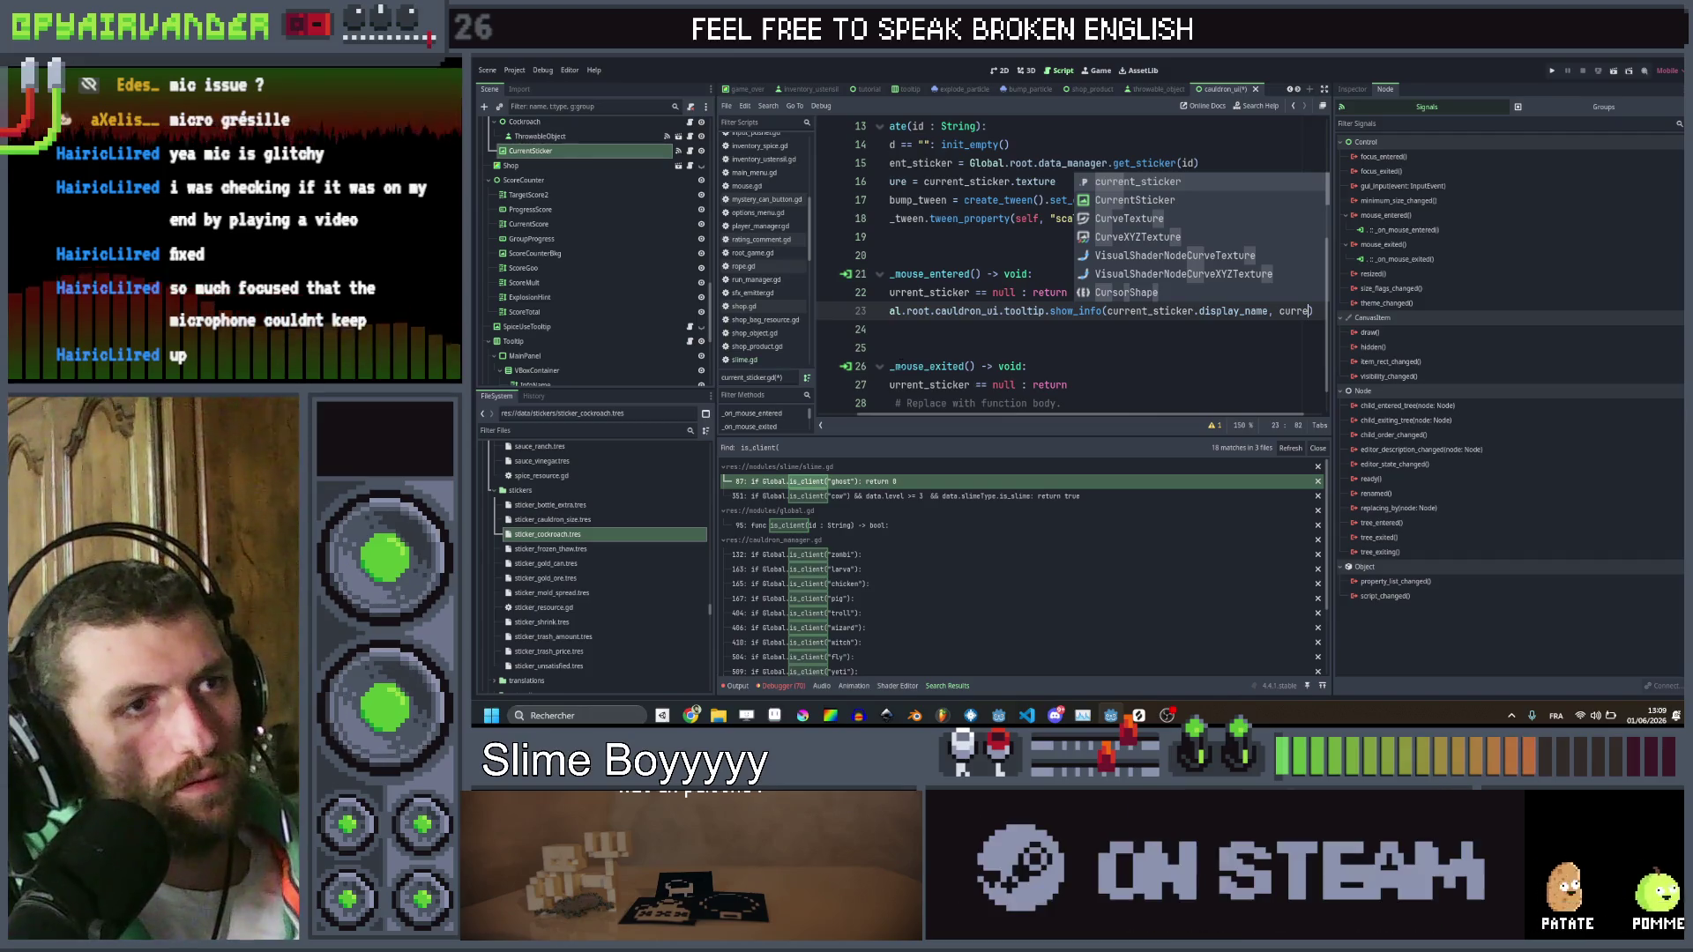
pyautogui.press('Return')
pyautogui.write('.desc')
pyautogui.press('Return')
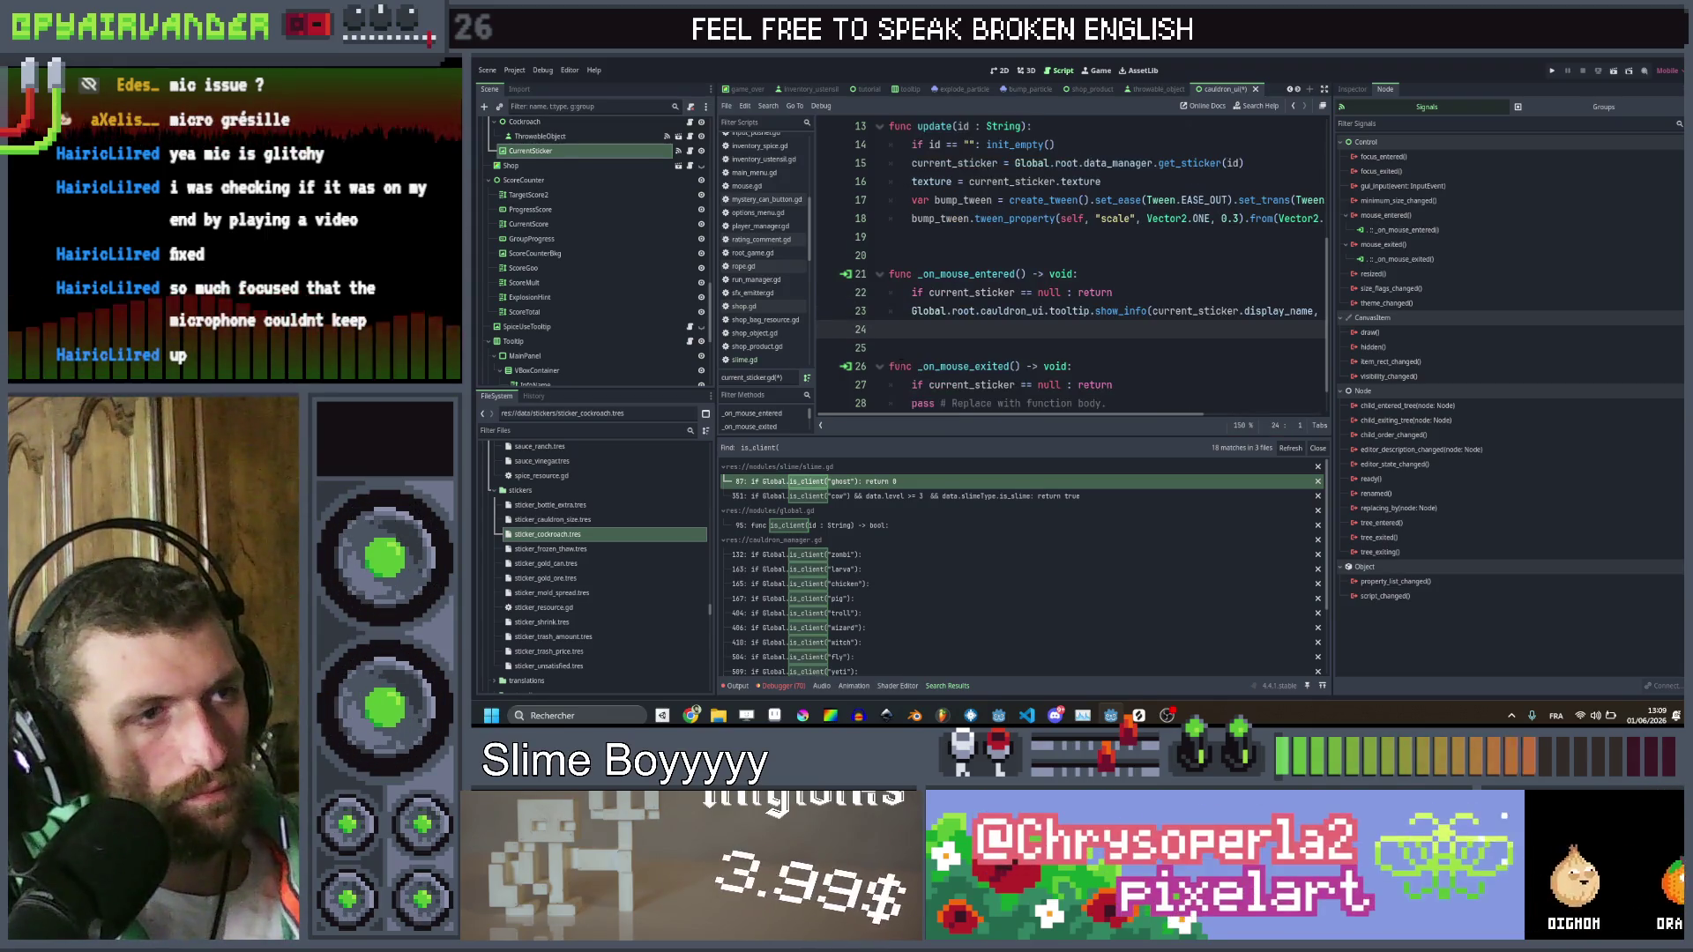
# Replace the exit handler's pass with the tooltip call changed to hide_info(), and save
pyautogui.press('Down')
pyautogui.press('Down')
pyautogui.press('Down')
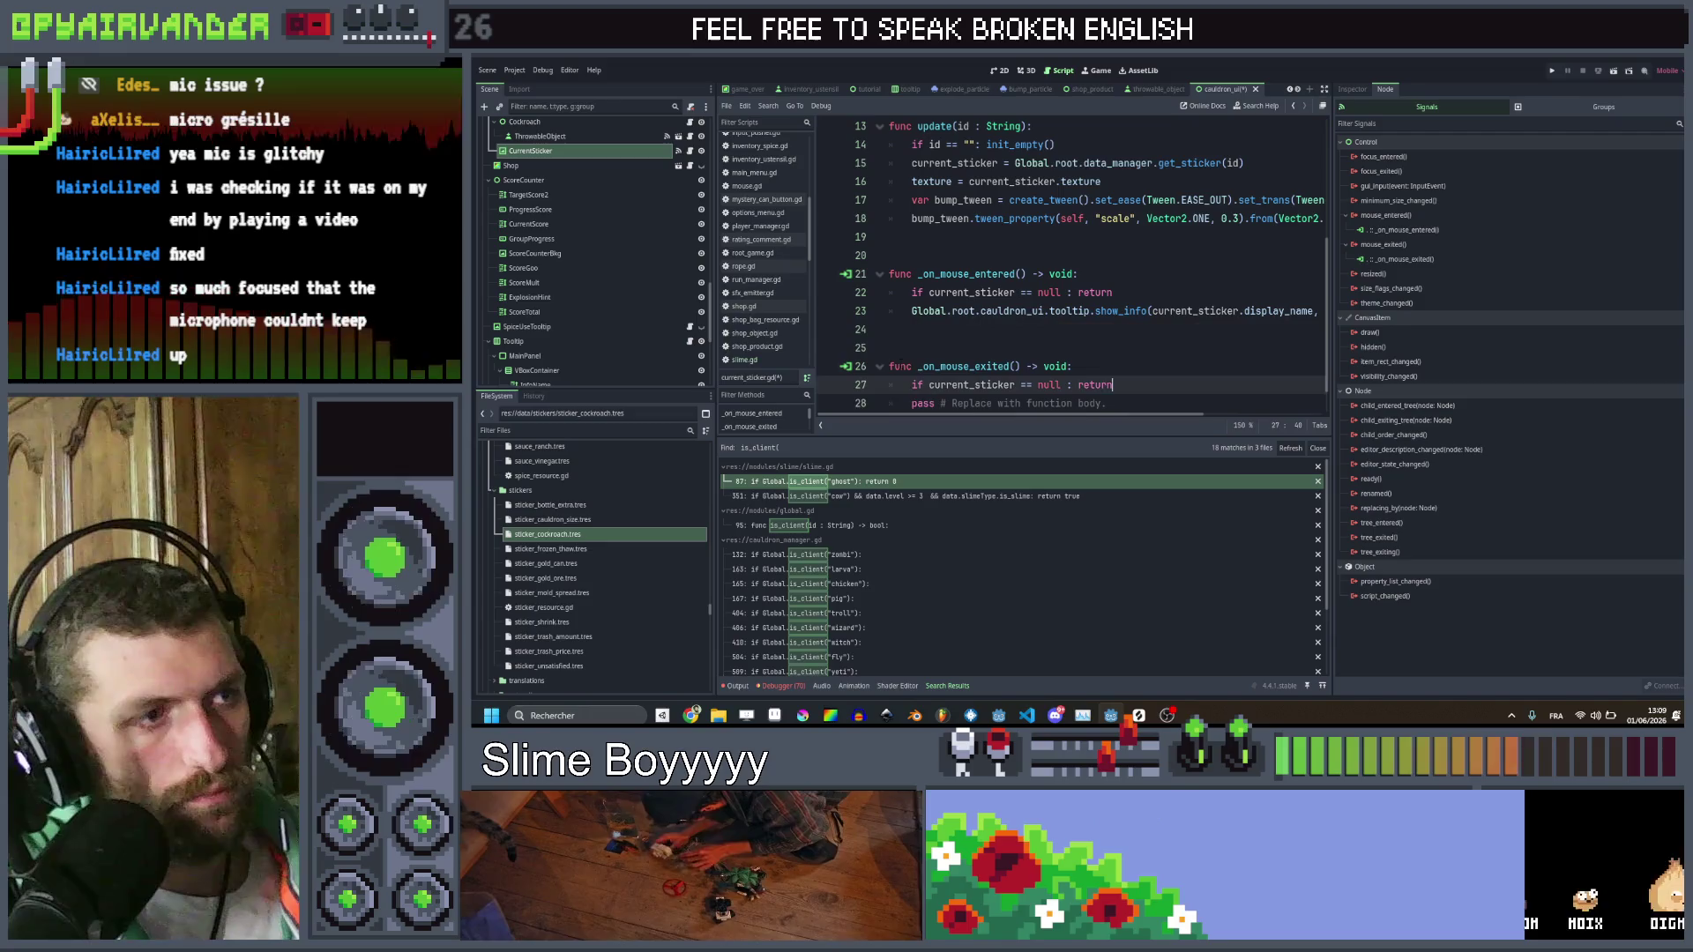
pyautogui.hotkey('ctrl', 'shift', 'k')
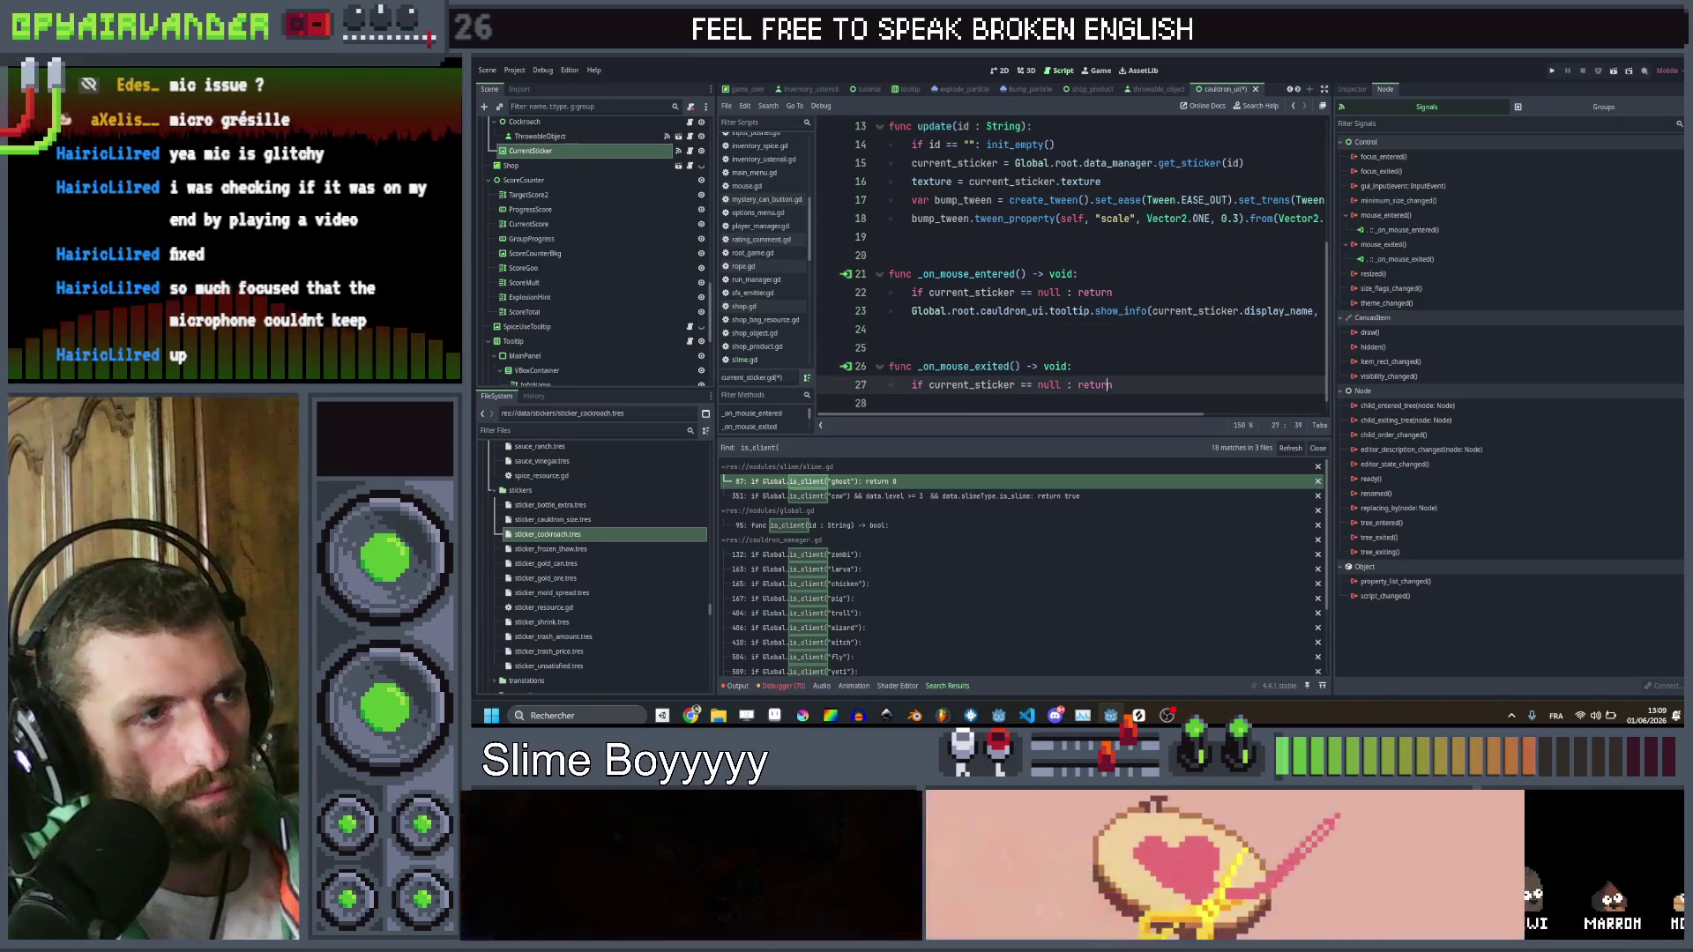
pyautogui.press('Up')
pyautogui.press('Up')
pyautogui.press('Up')
pyautogui.hotkey('ctrl', 'Right')
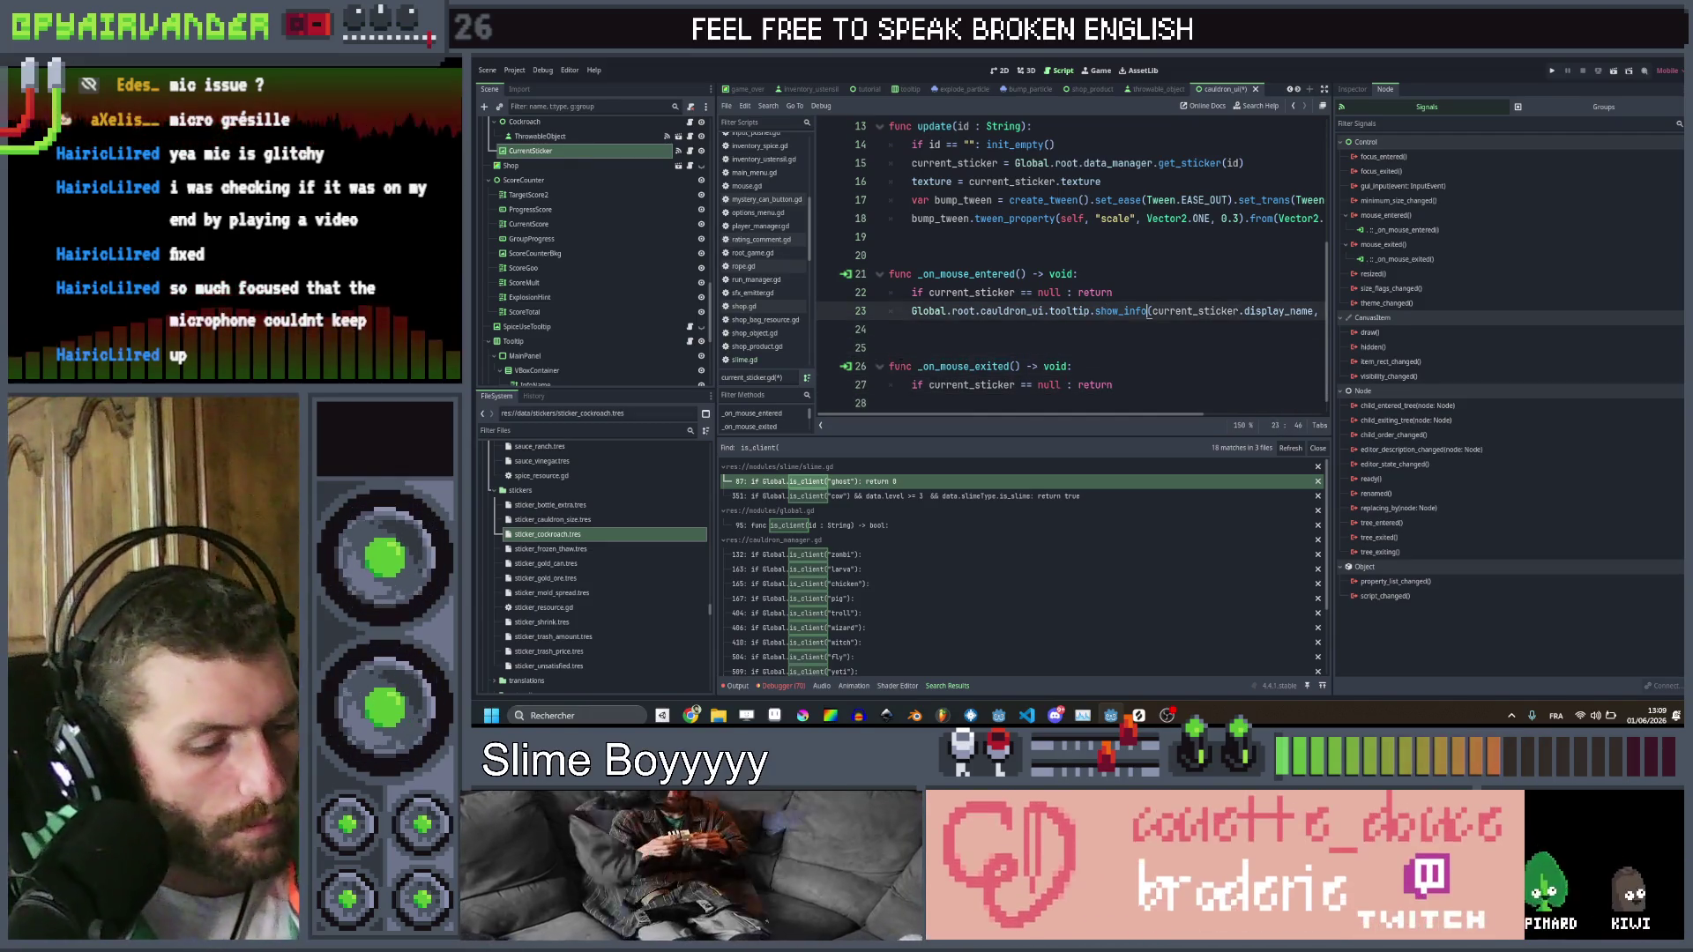
pyautogui.hotkey('shift', 'Home')
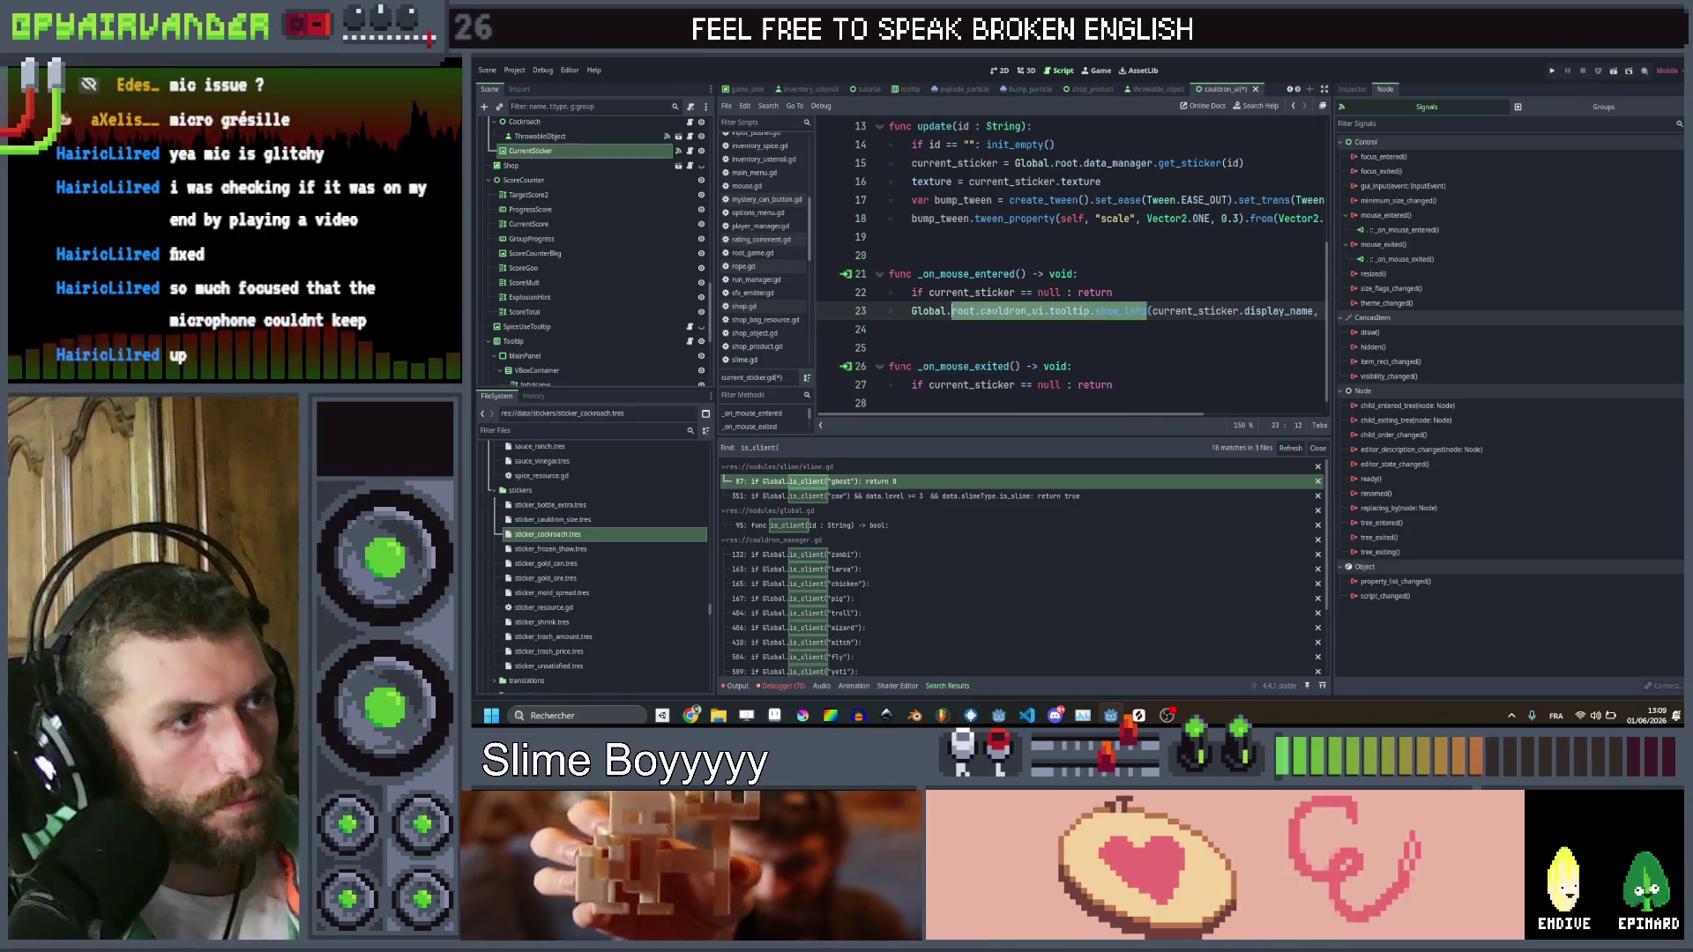
pyautogui.hotkey('ctrl', 'c')
pyautogui.press('Down')
pyautogui.press('Down')
pyautogui.press('Down')
pyautogui.hotkey('ctrl', 'v')
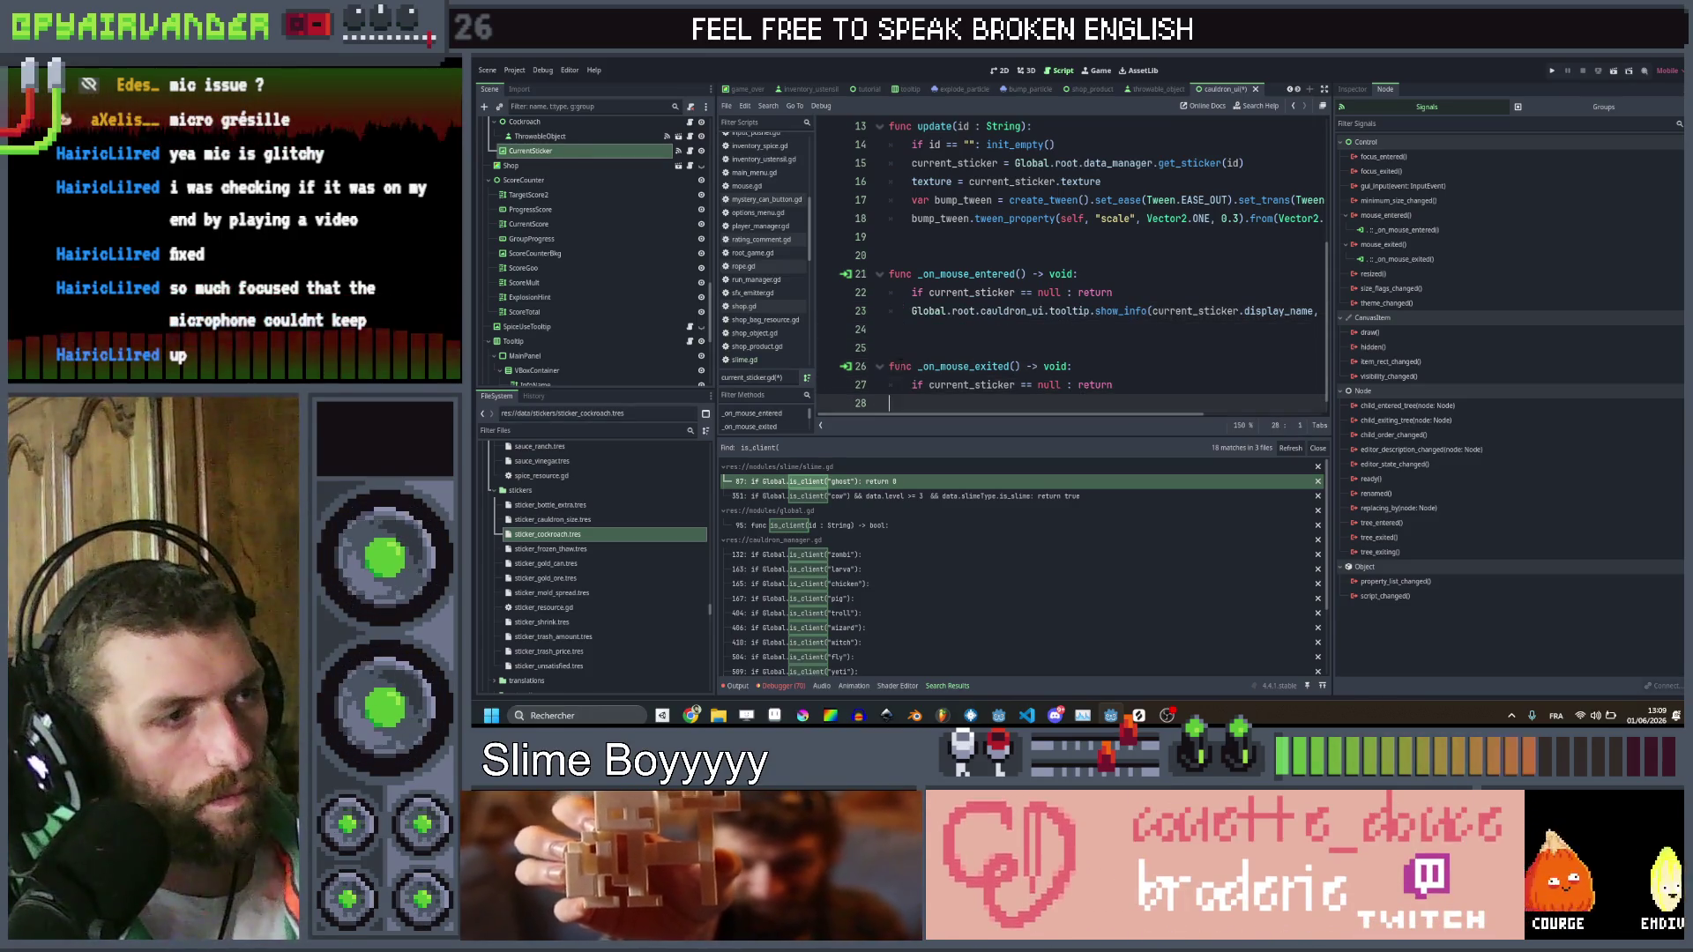
pyautogui.press('Home')
pyautogui.press('Tab')
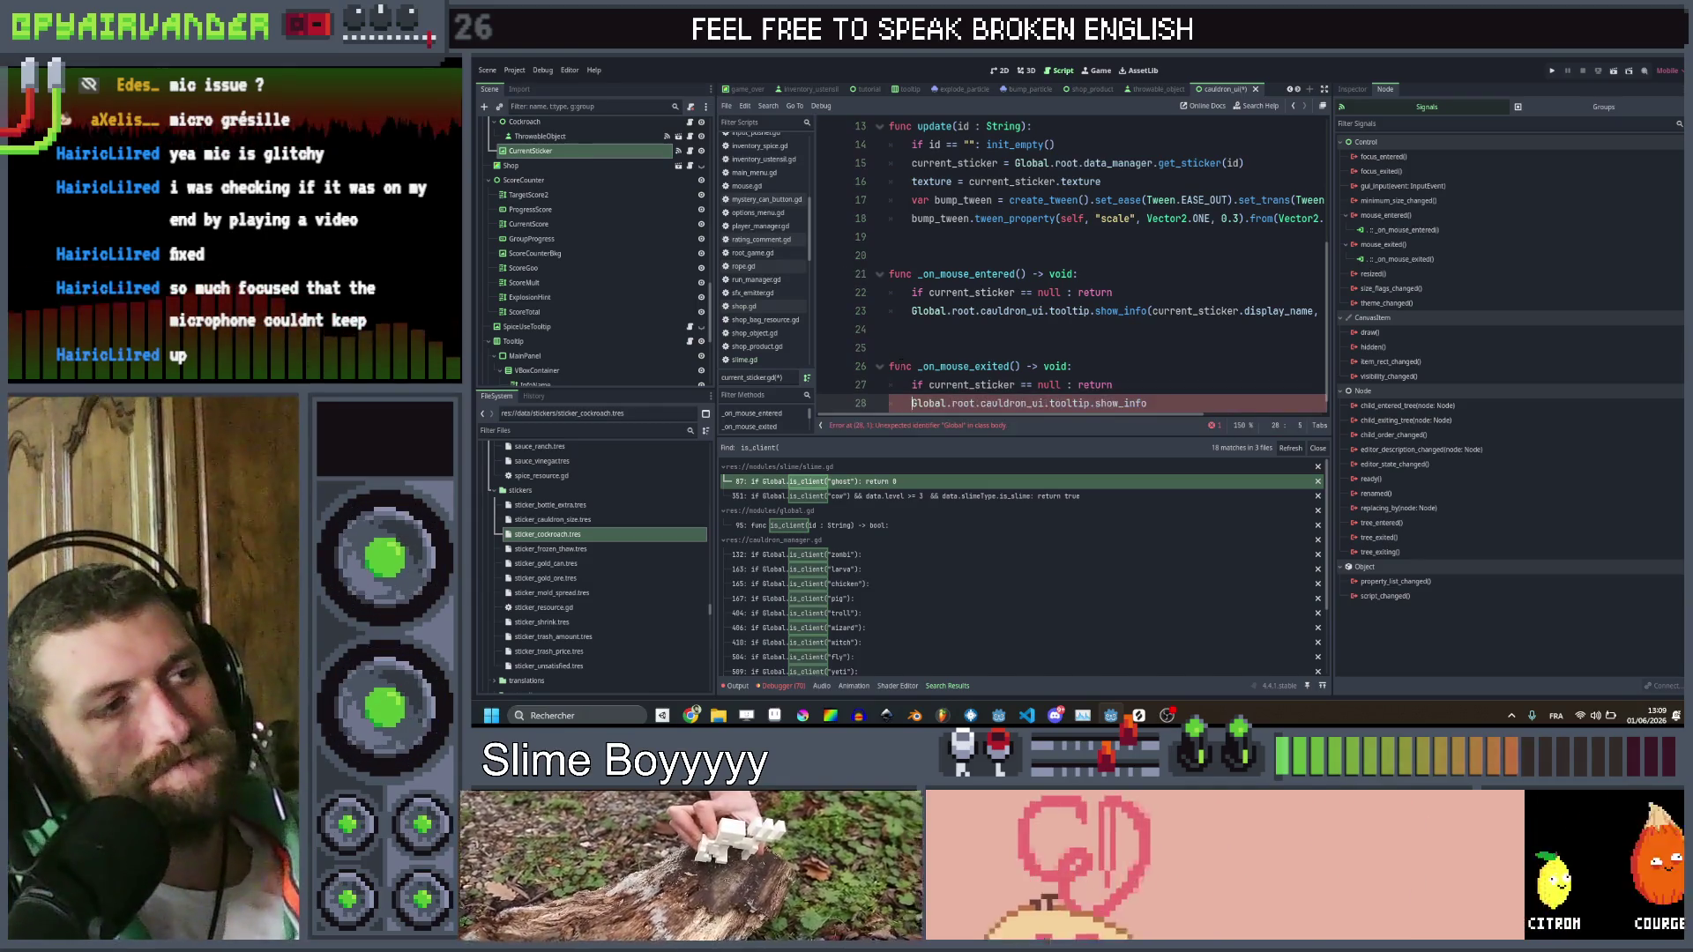
pyautogui.hotkey('ctrl', 'Right')
pyautogui.hotkey('ctrl', 'Right')
pyautogui.hotkey('ctrl', 'Right')
pyautogui.hotkey('ctrl', 'Right')
pyautogui.hotkey('ctrl', 'shift', 'Right')
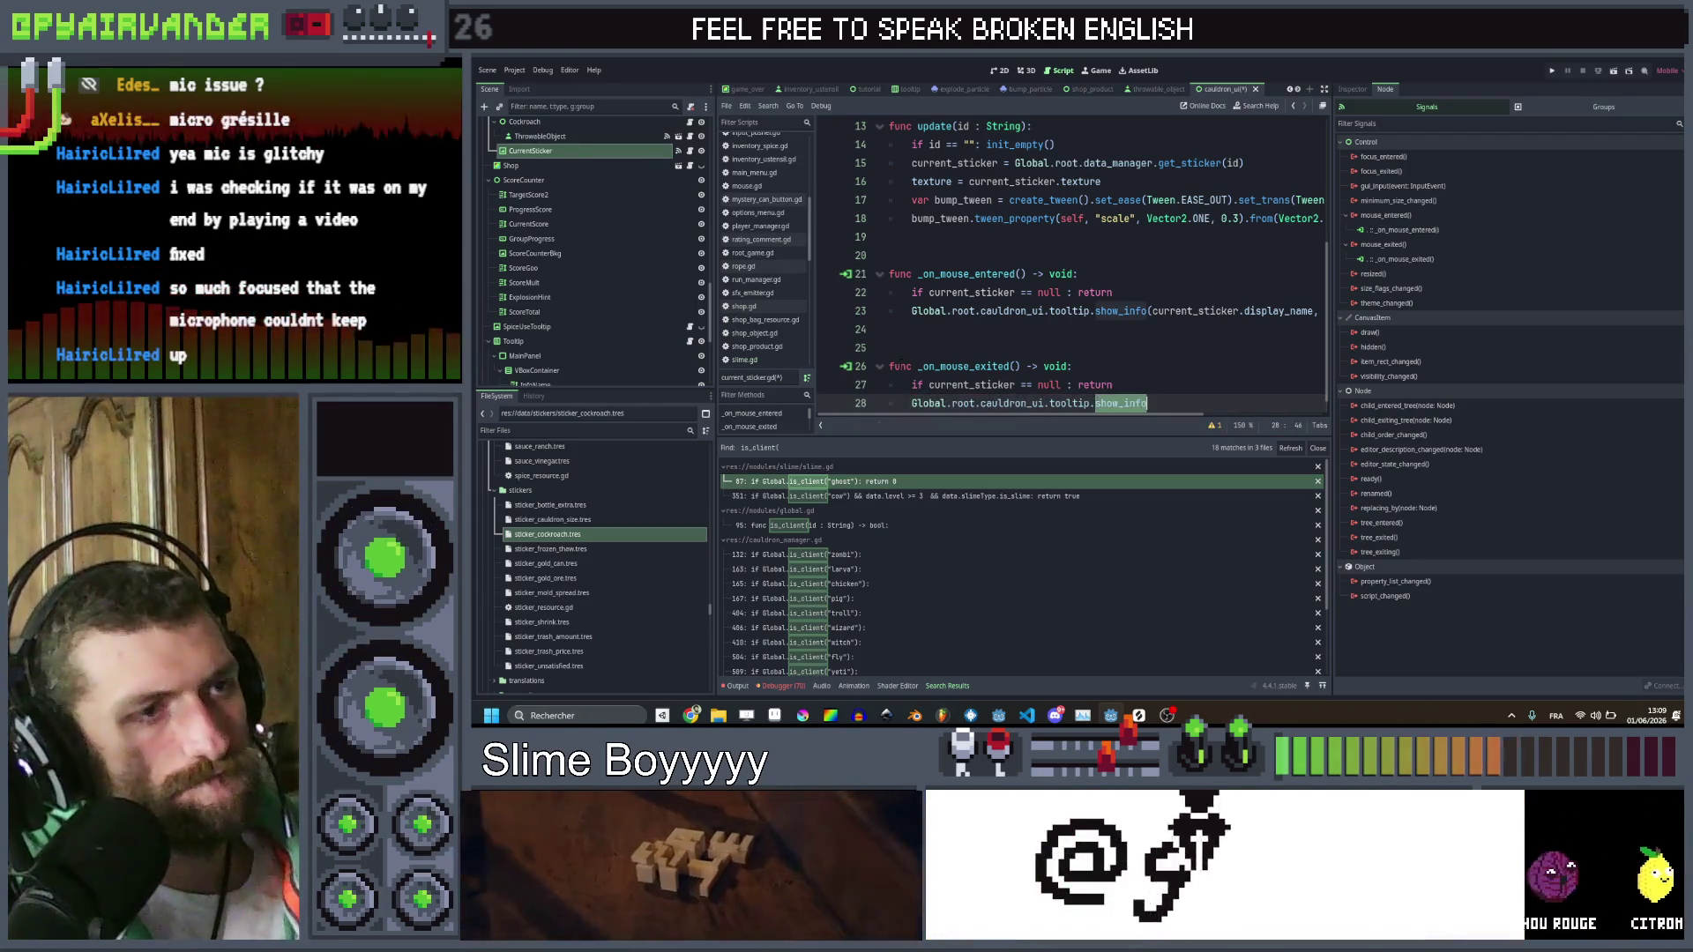
pyautogui.write('(')
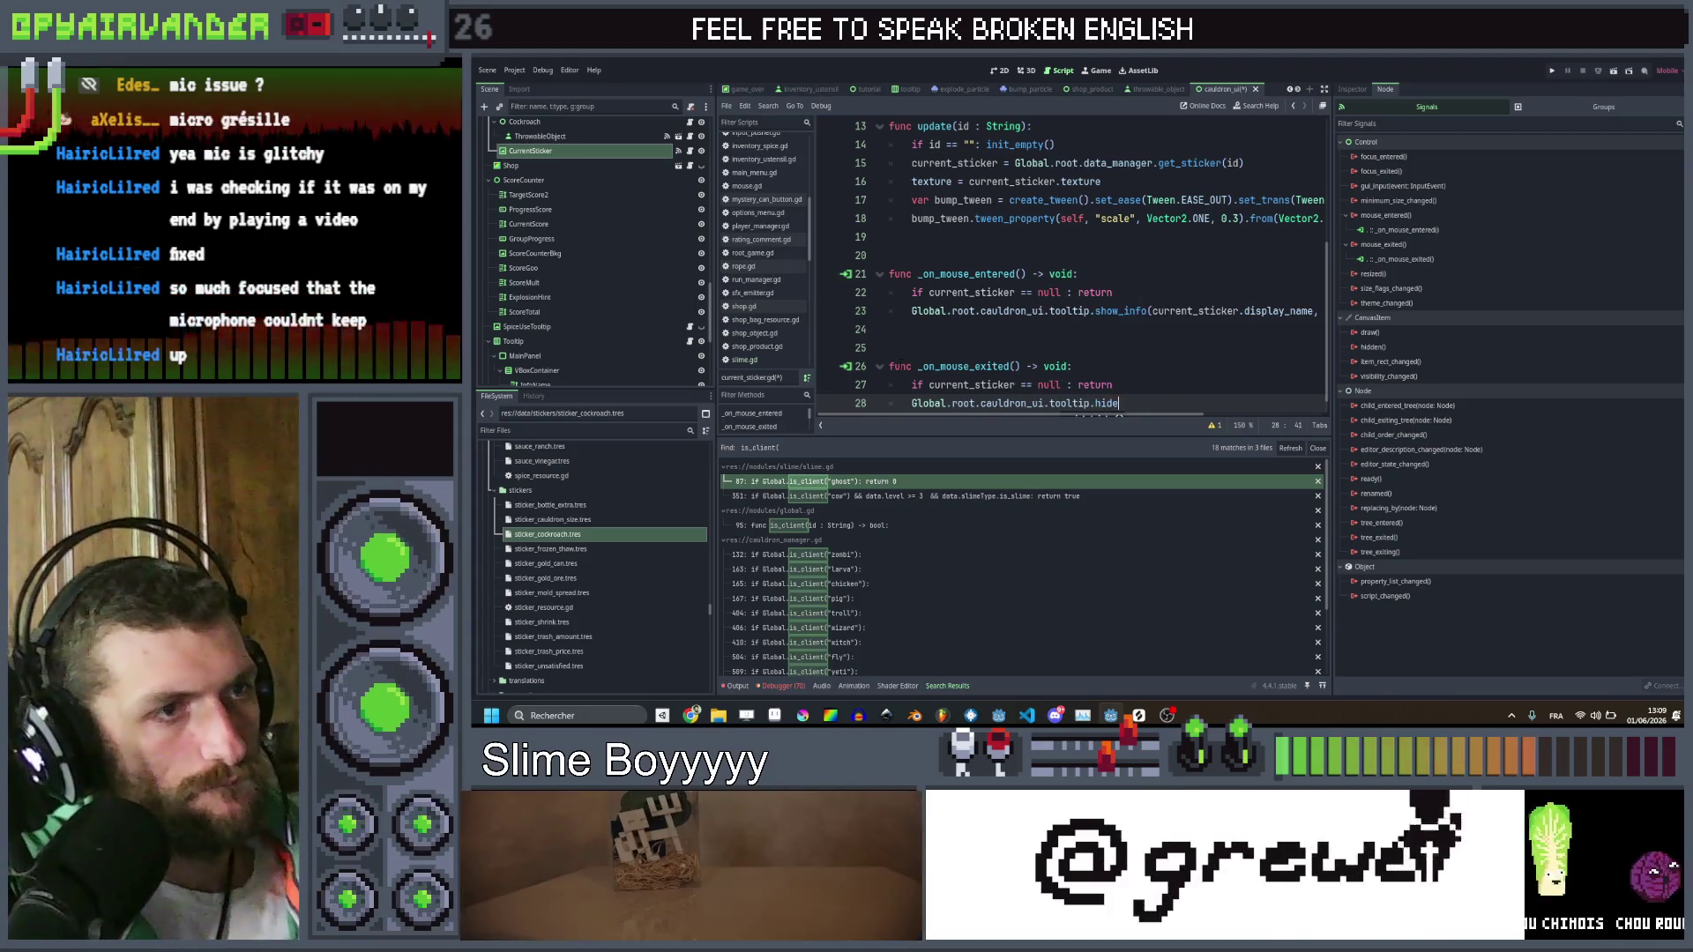
pyautogui.write('_')
pyautogui.press('Return')
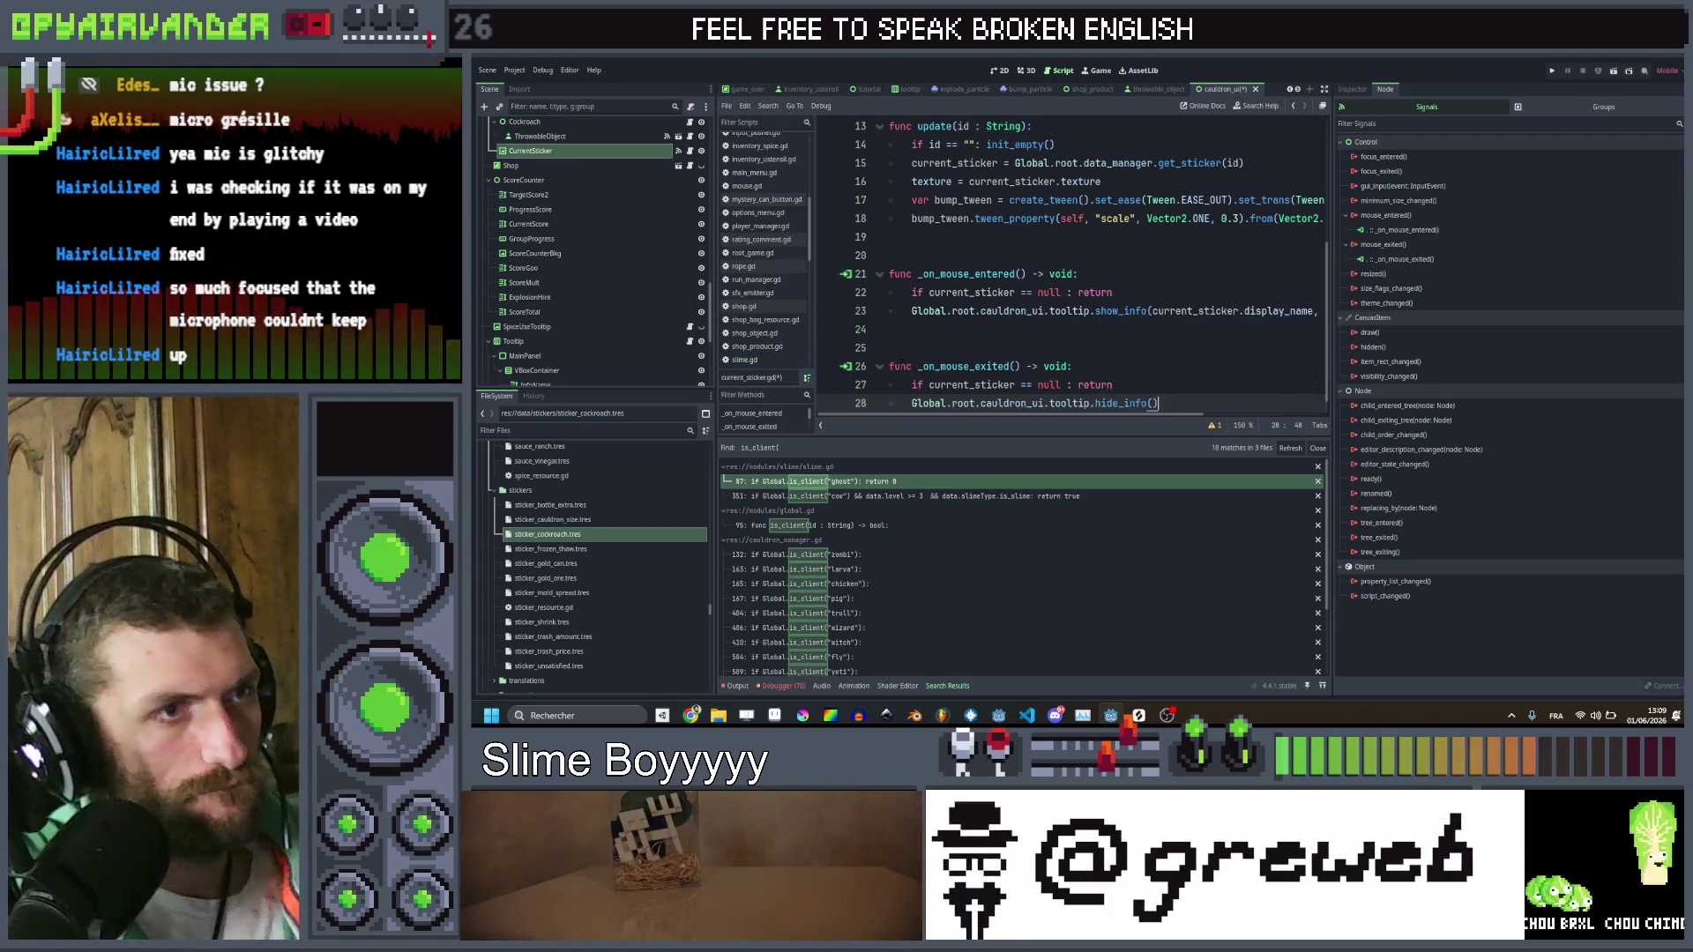
pyautogui.hotkey('ctrl', 's')
# Open the spice_resource.gd script from the script list
pyautogui.click(970, 254)
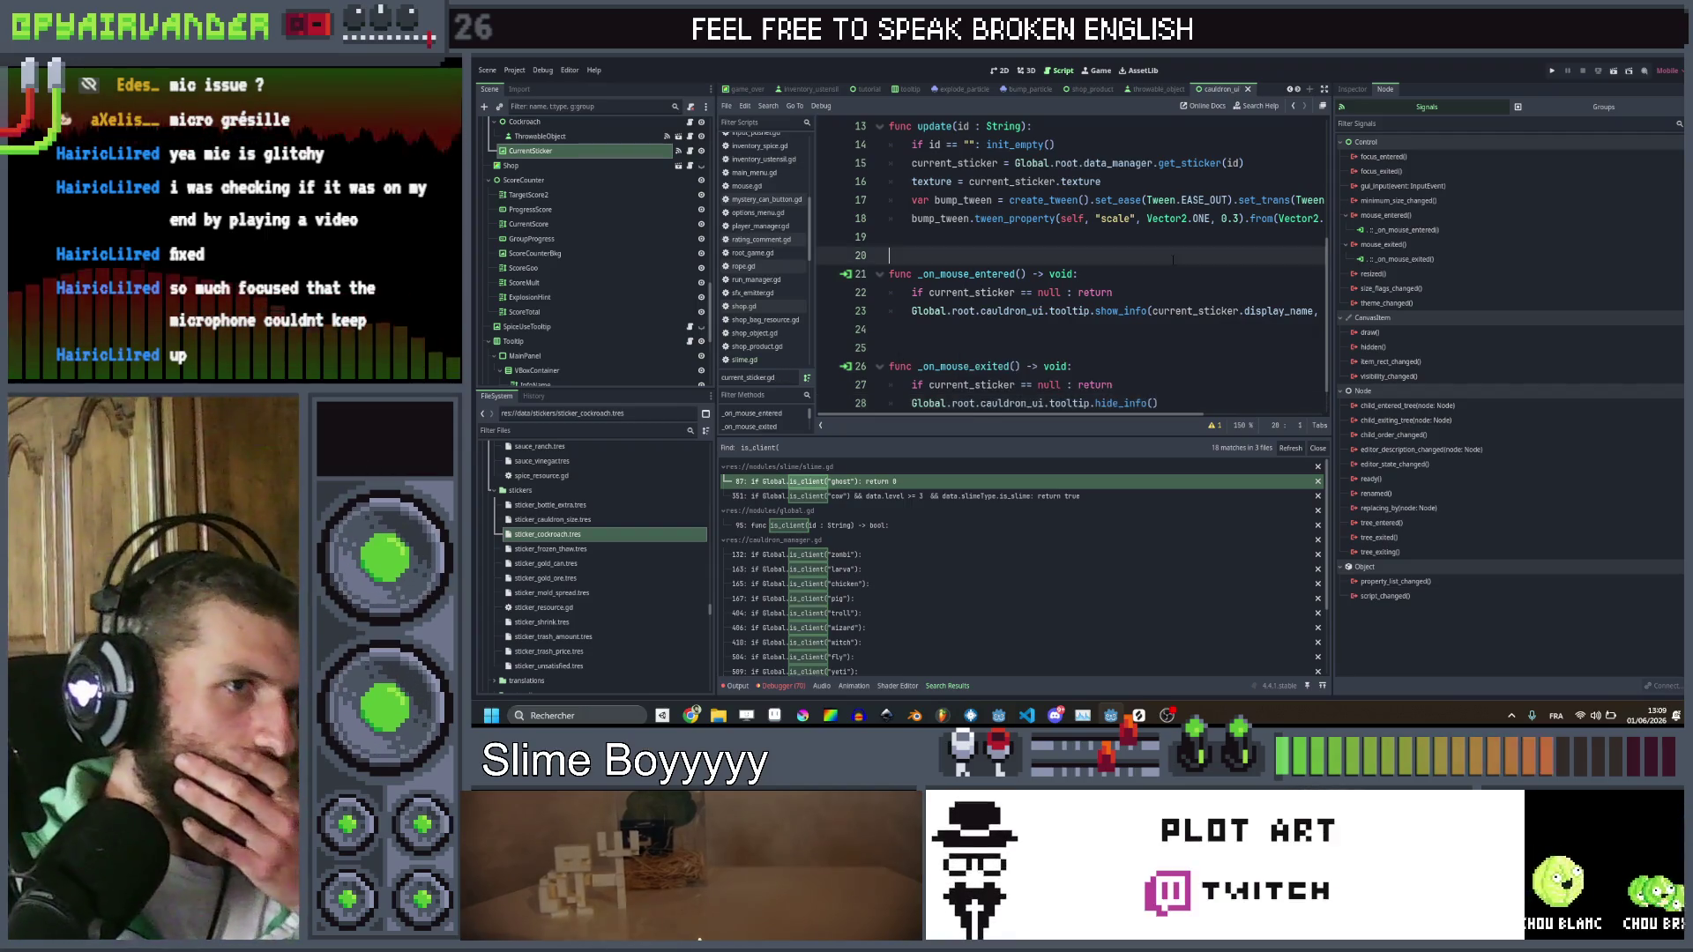
pyautogui.scroll(-3, 752, 324)
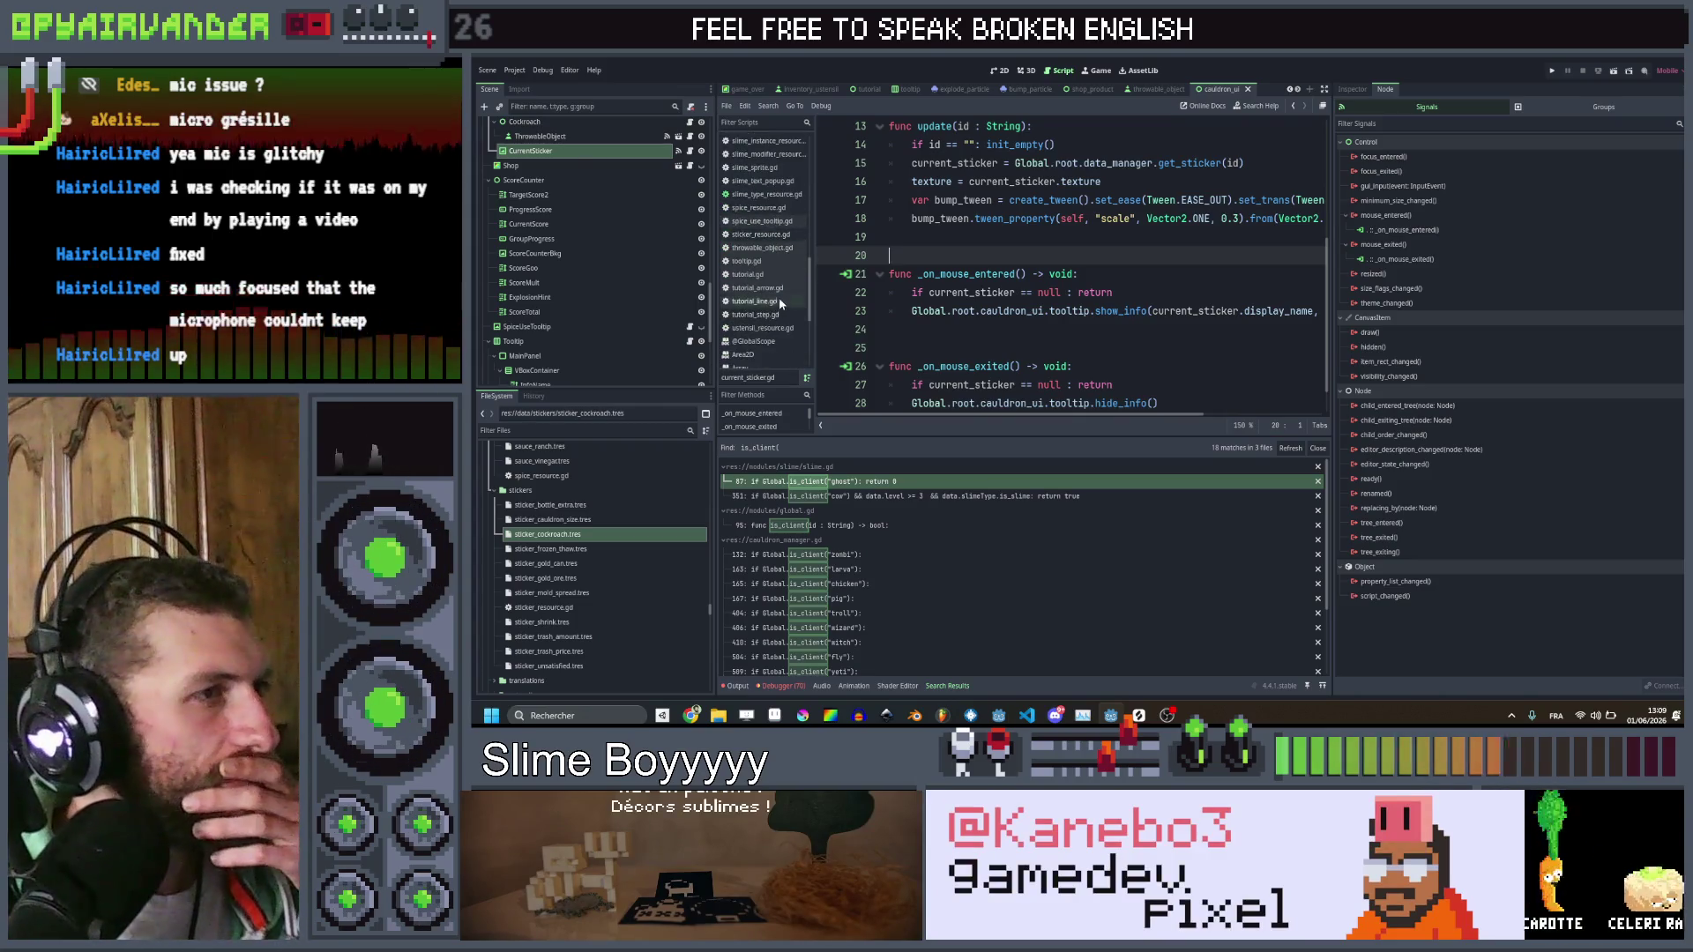
pyautogui.scroll(2, 771, 229)
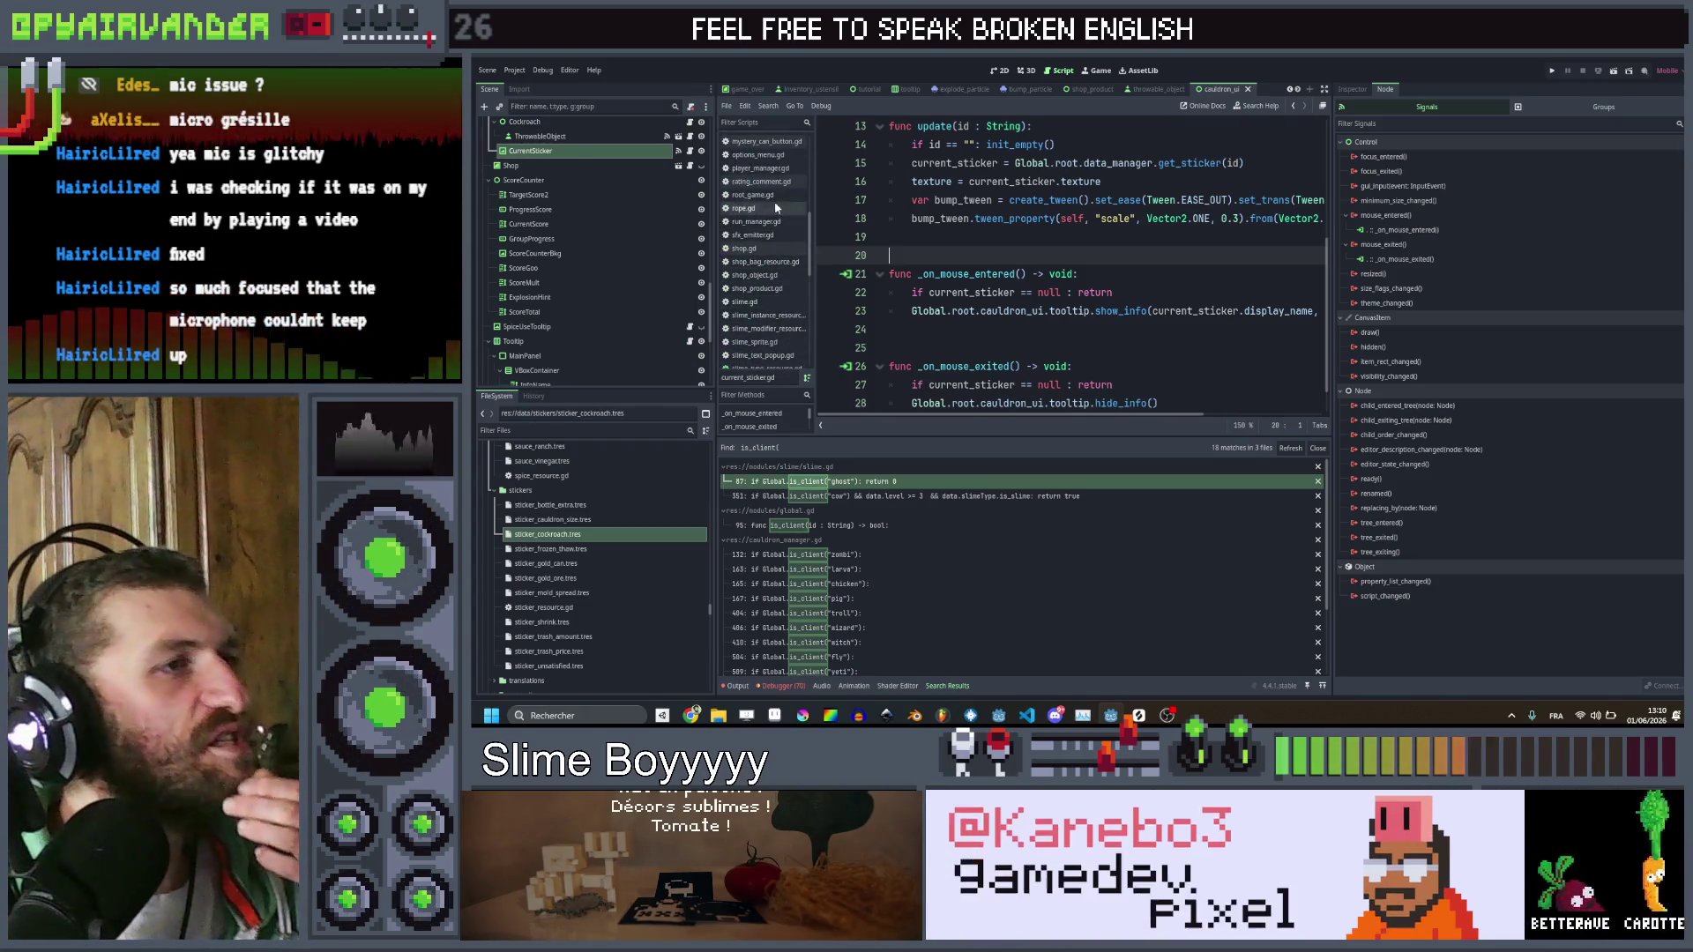
pyautogui.scroll(-5, 776, 234)
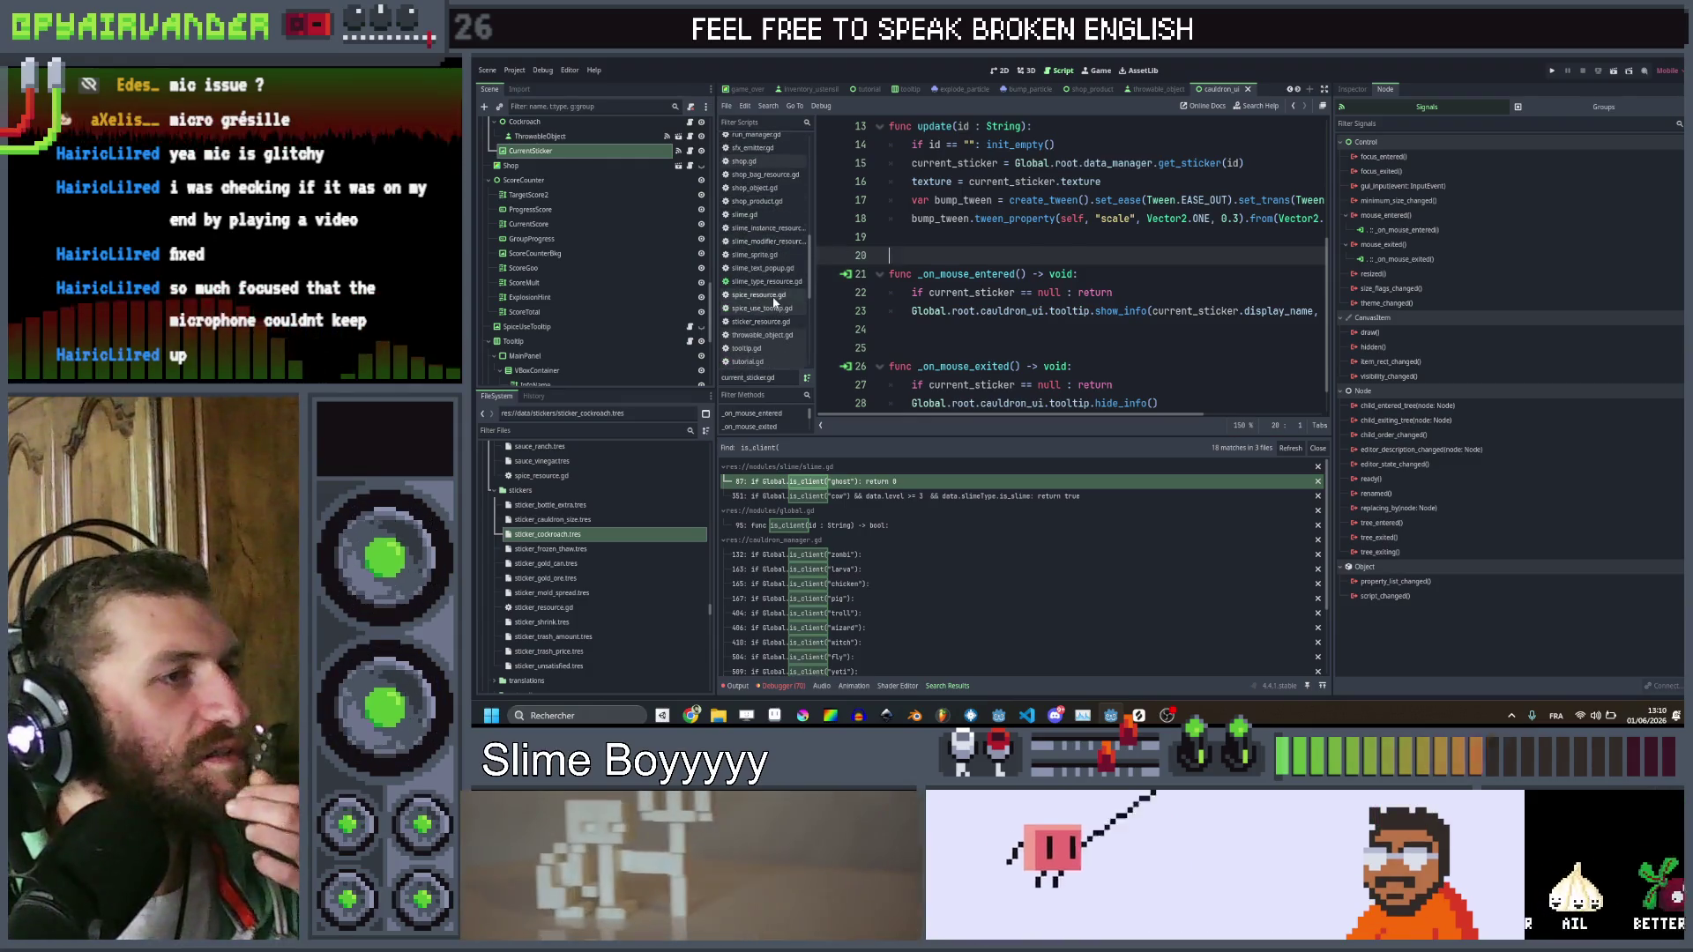
pyautogui.click(773, 297)
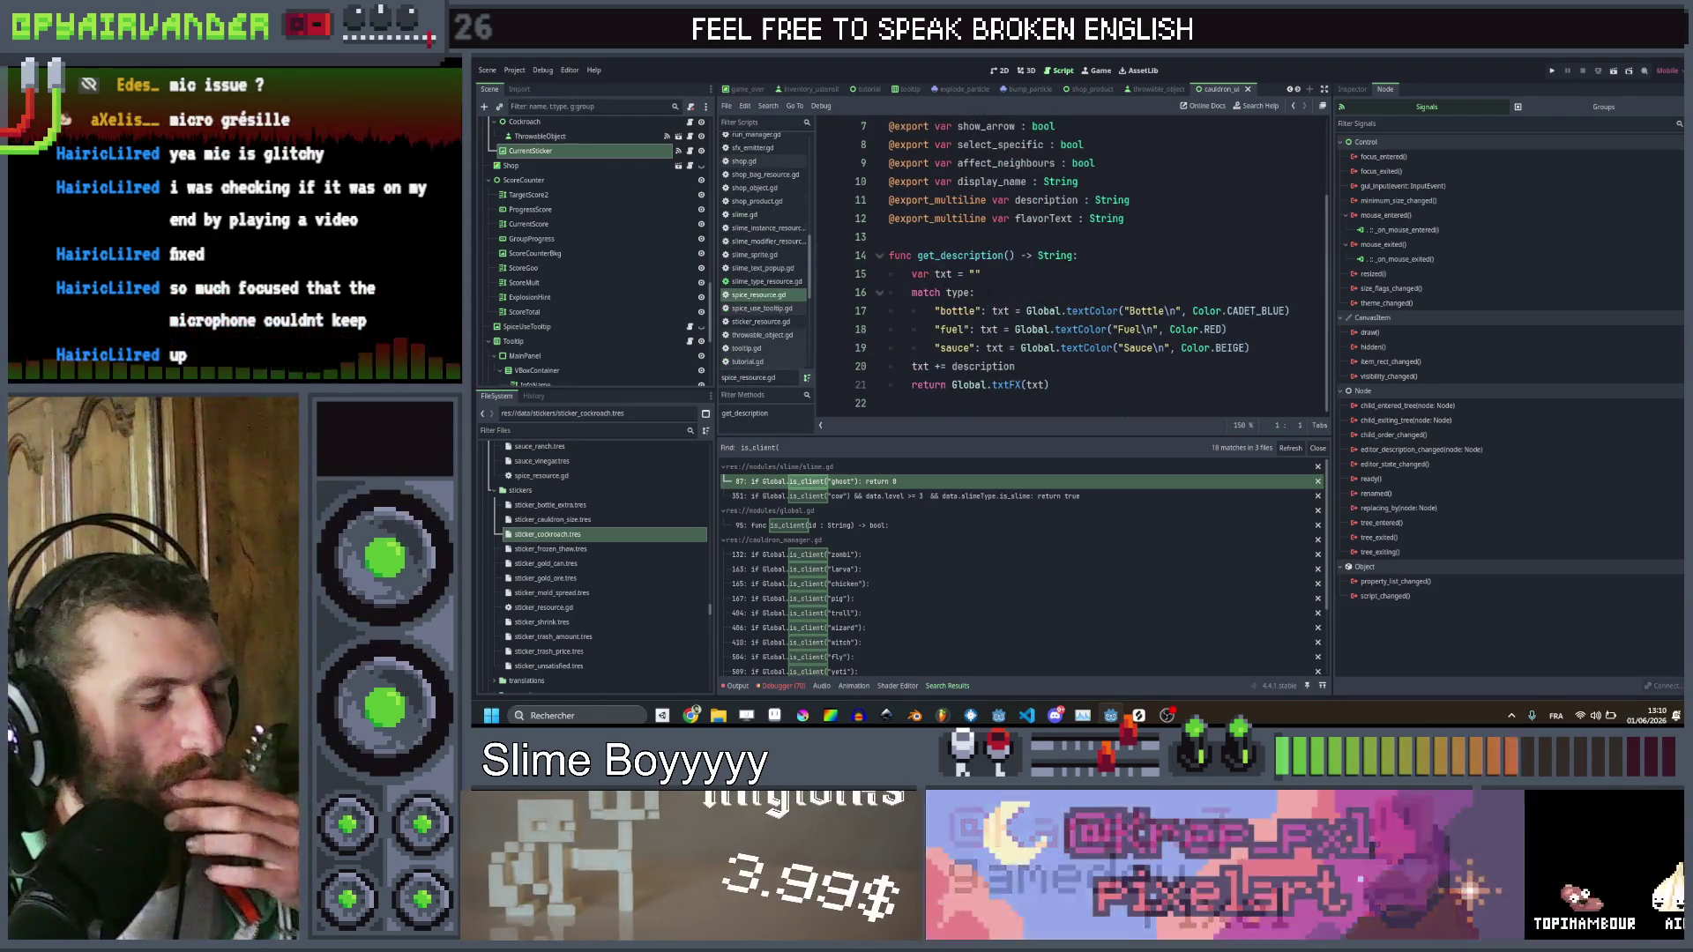
# Duplicate the sauce case line in get_description and rename the copy's case to sticker
pyautogui.click(1261, 348)
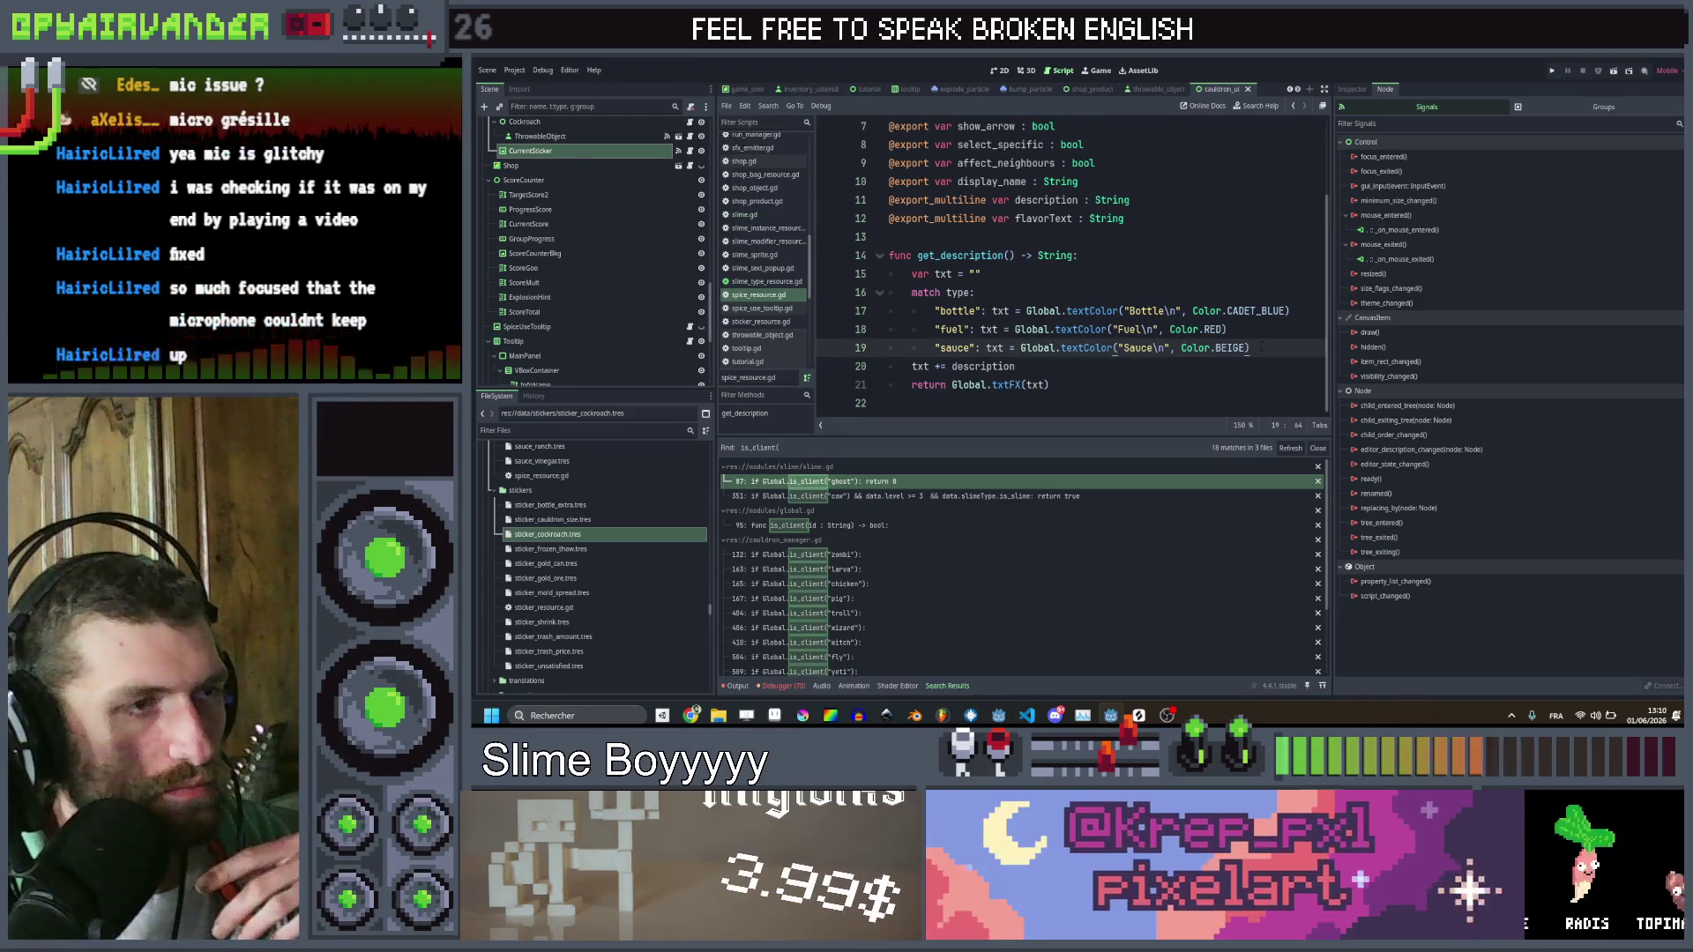
pyautogui.hotkey('ctrl', 'shift', 'd')
pyautogui.hotkey('ctrl', 'Left')
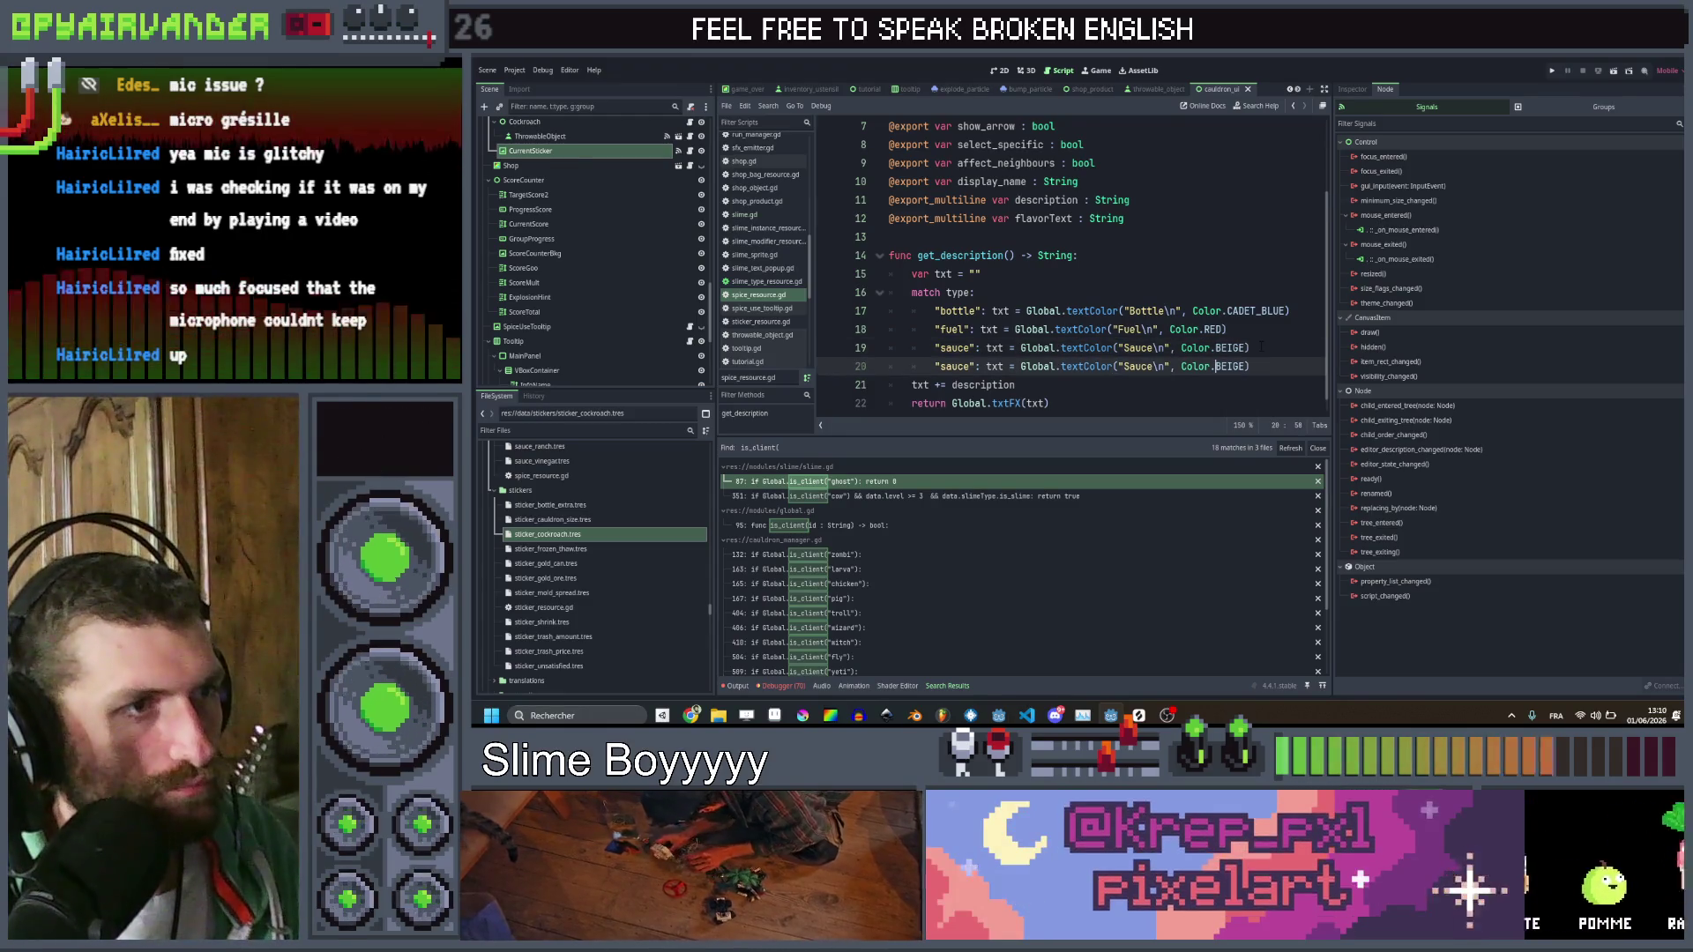
pyautogui.doubleClick(953, 366)
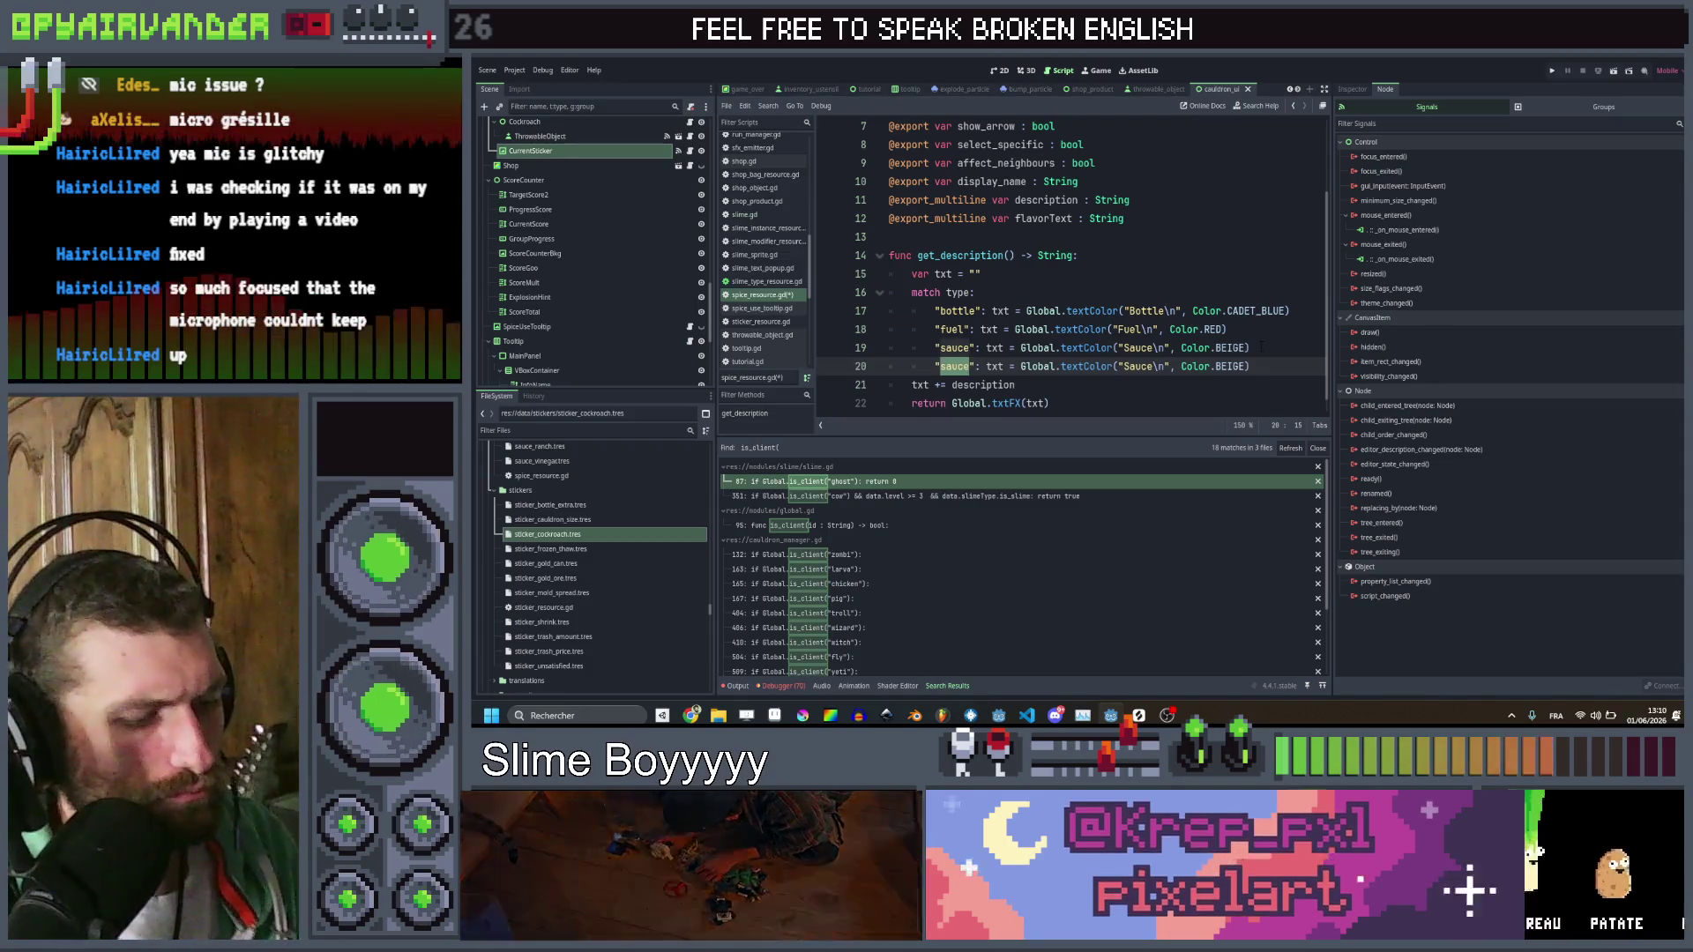
pyautogui.write('sticker')
# Give the sticker case the label Sticker in Color.DARK_SALMON, and save
pyautogui.click(1163, 366)
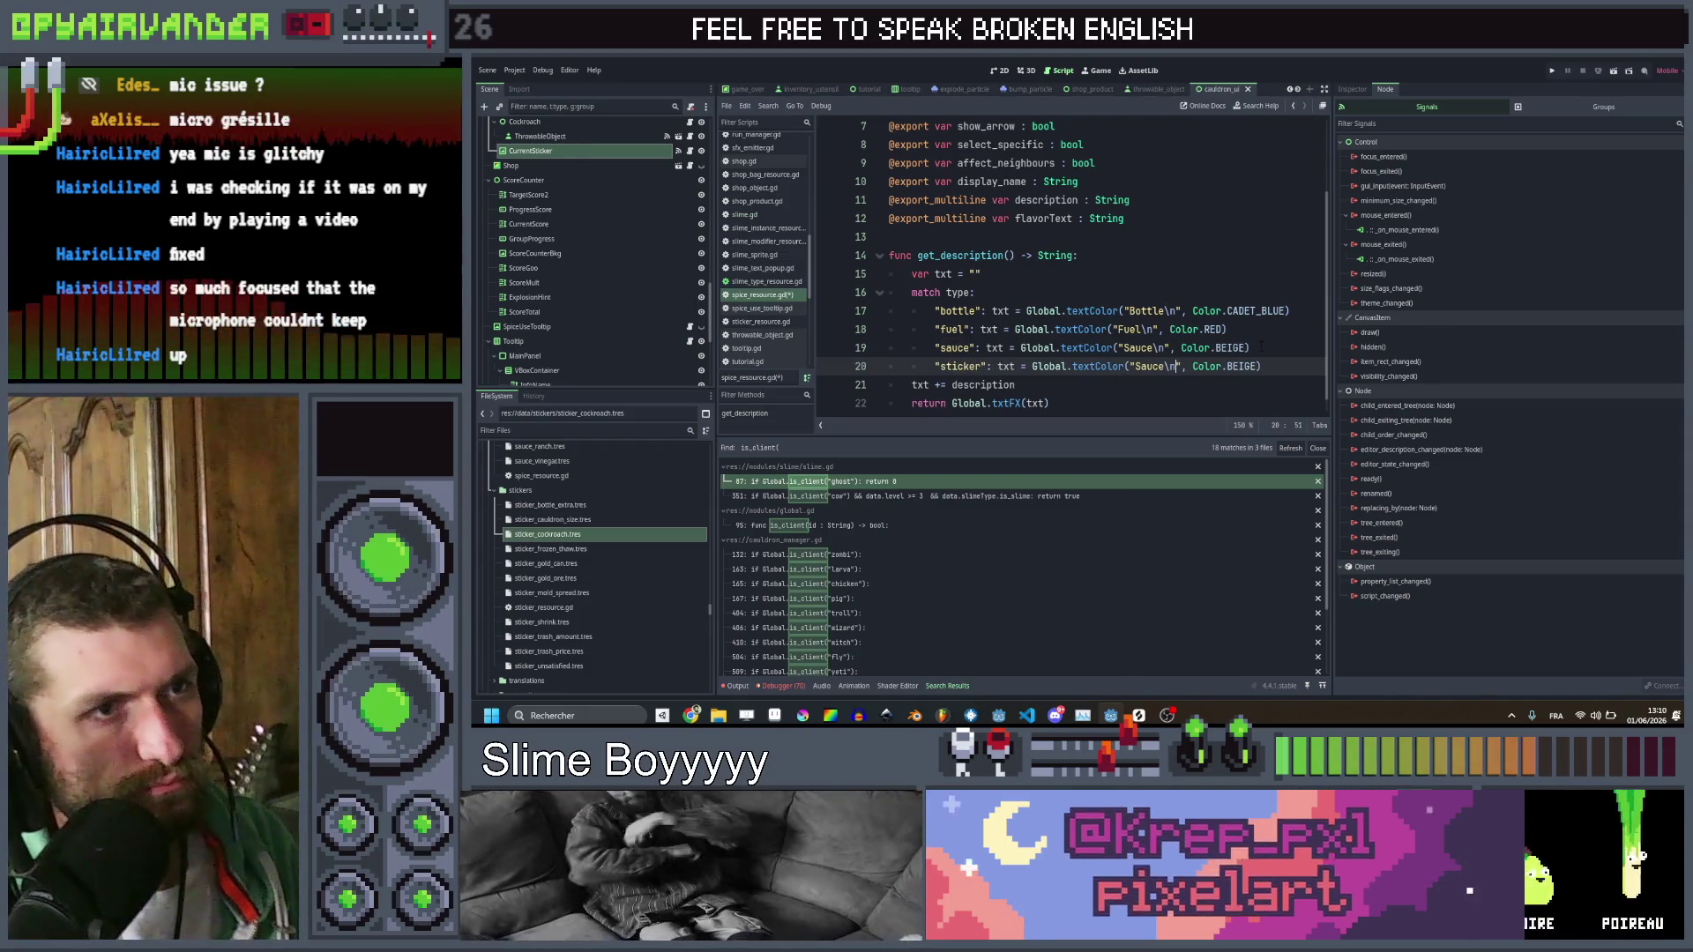
pyautogui.press('End')
pyautogui.press('Left')
pyautogui.press('BackSpace')
pyautogui.press('BackSpace')
pyautogui.press('BackSpace')
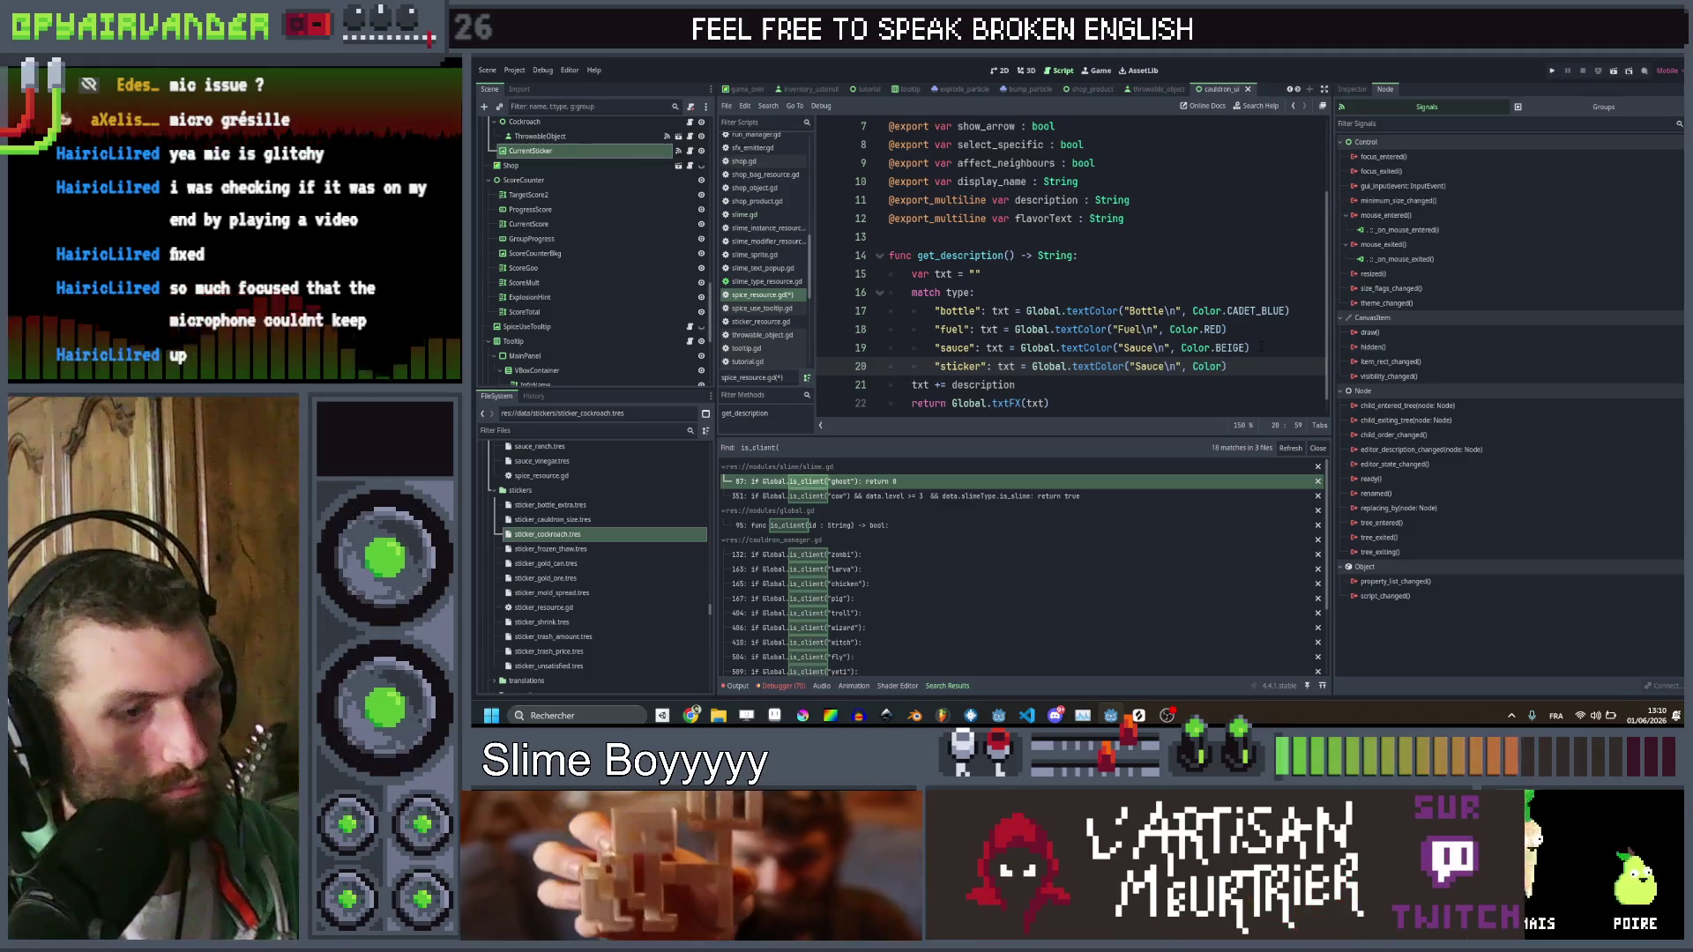
pyautogui.write('.')
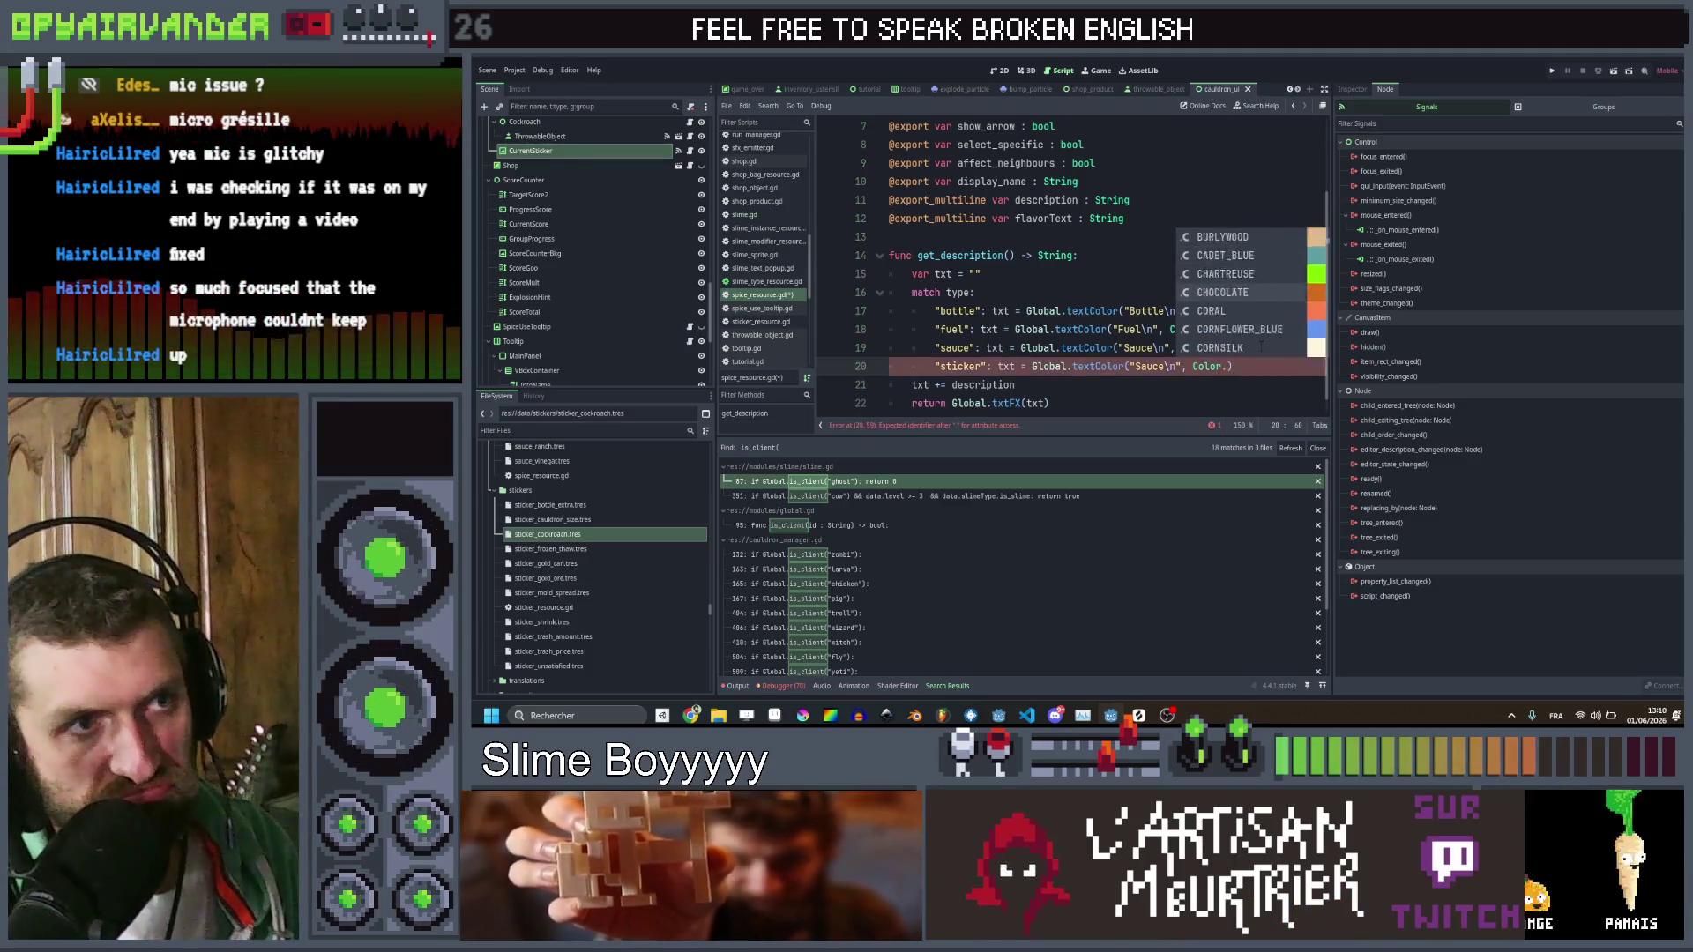
pyautogui.scroll(-4, 1261, 346)
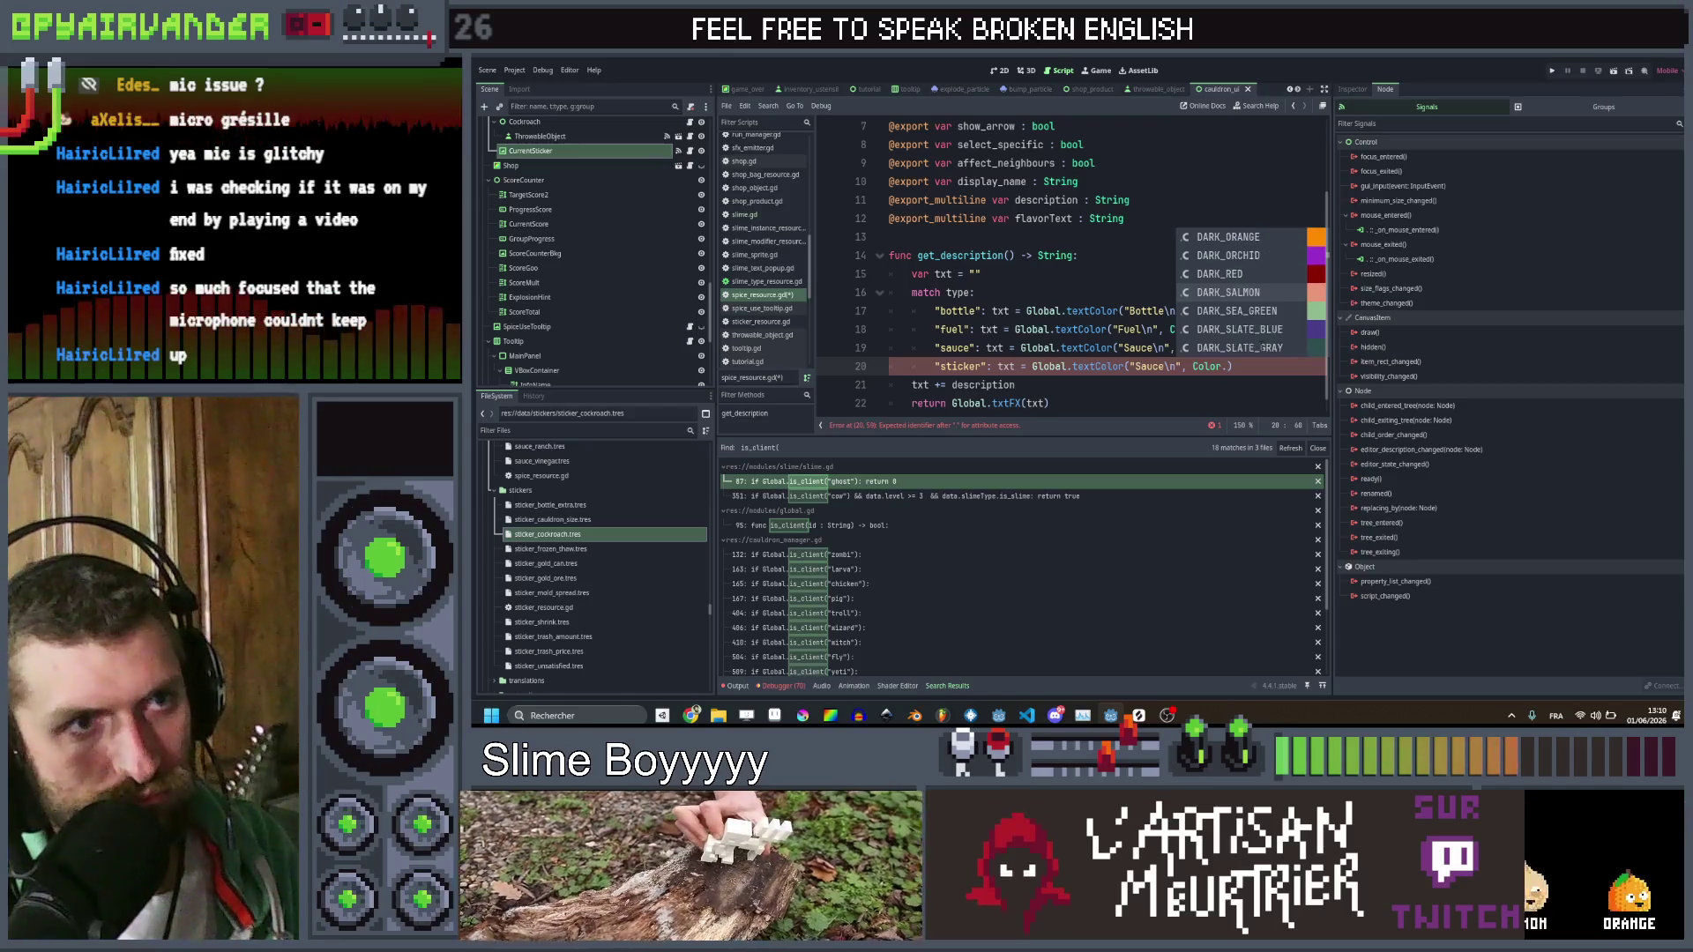
pyautogui.press('Return')
pyautogui.hotkey('ctrl', 'Left')
pyautogui.hotkey('ctrl', 'Left')
pyautogui.hotkey('ctrl', 'Left')
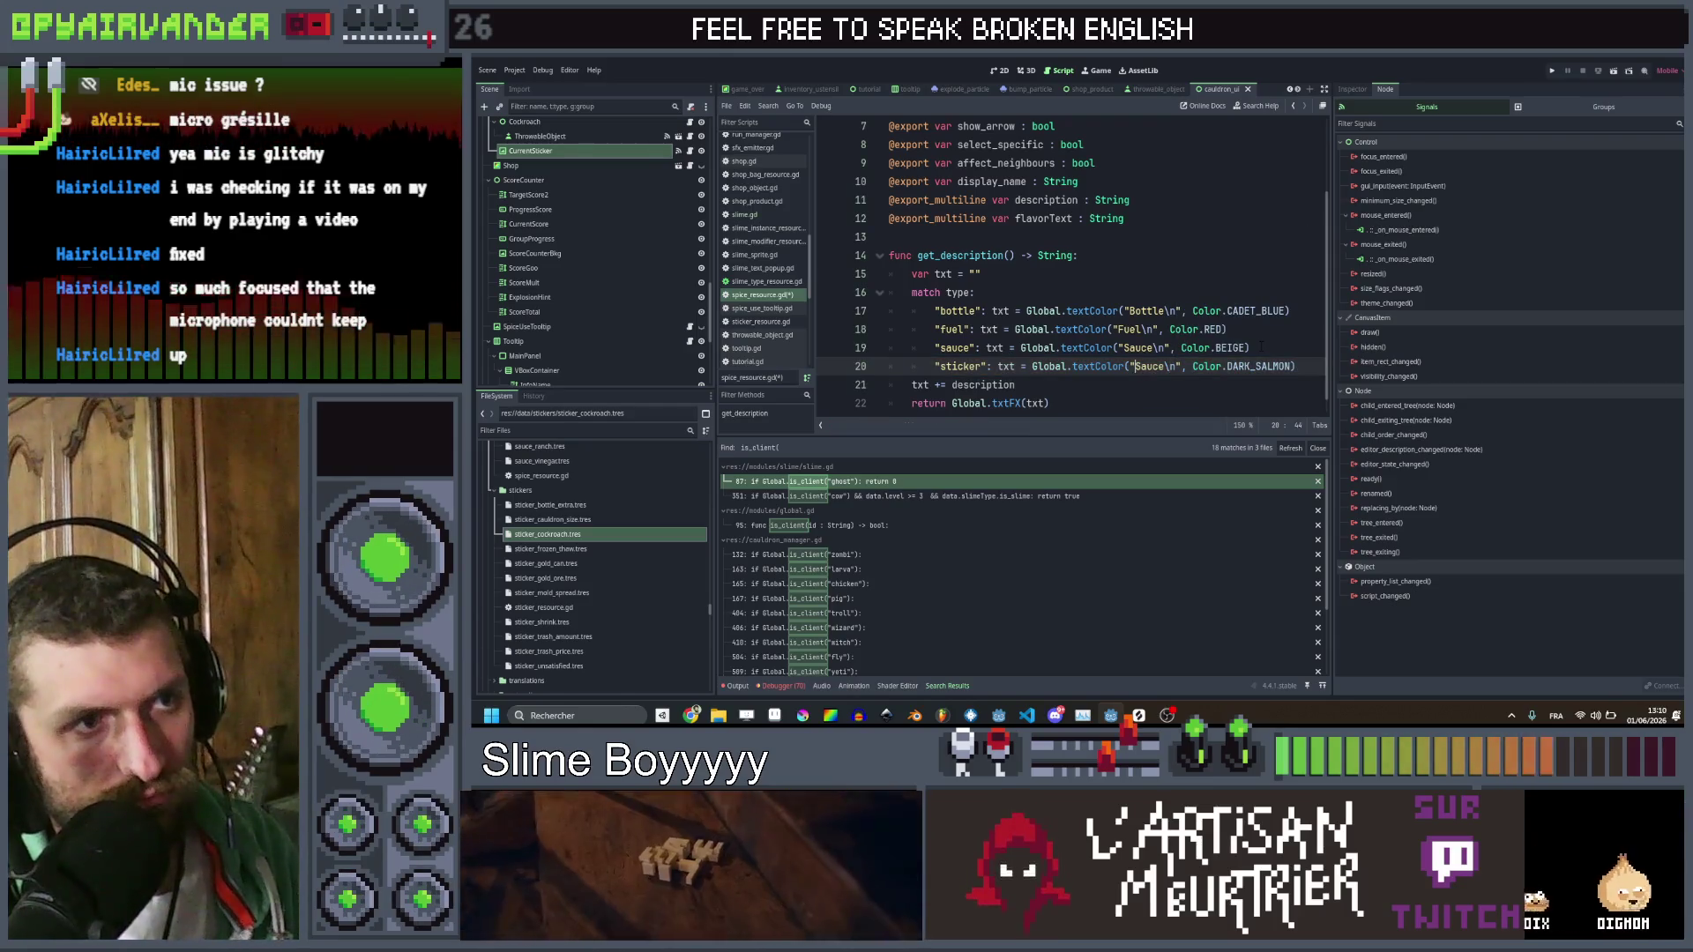
pyautogui.write('Sticker')
pyautogui.hotkey('ctrl', 's')
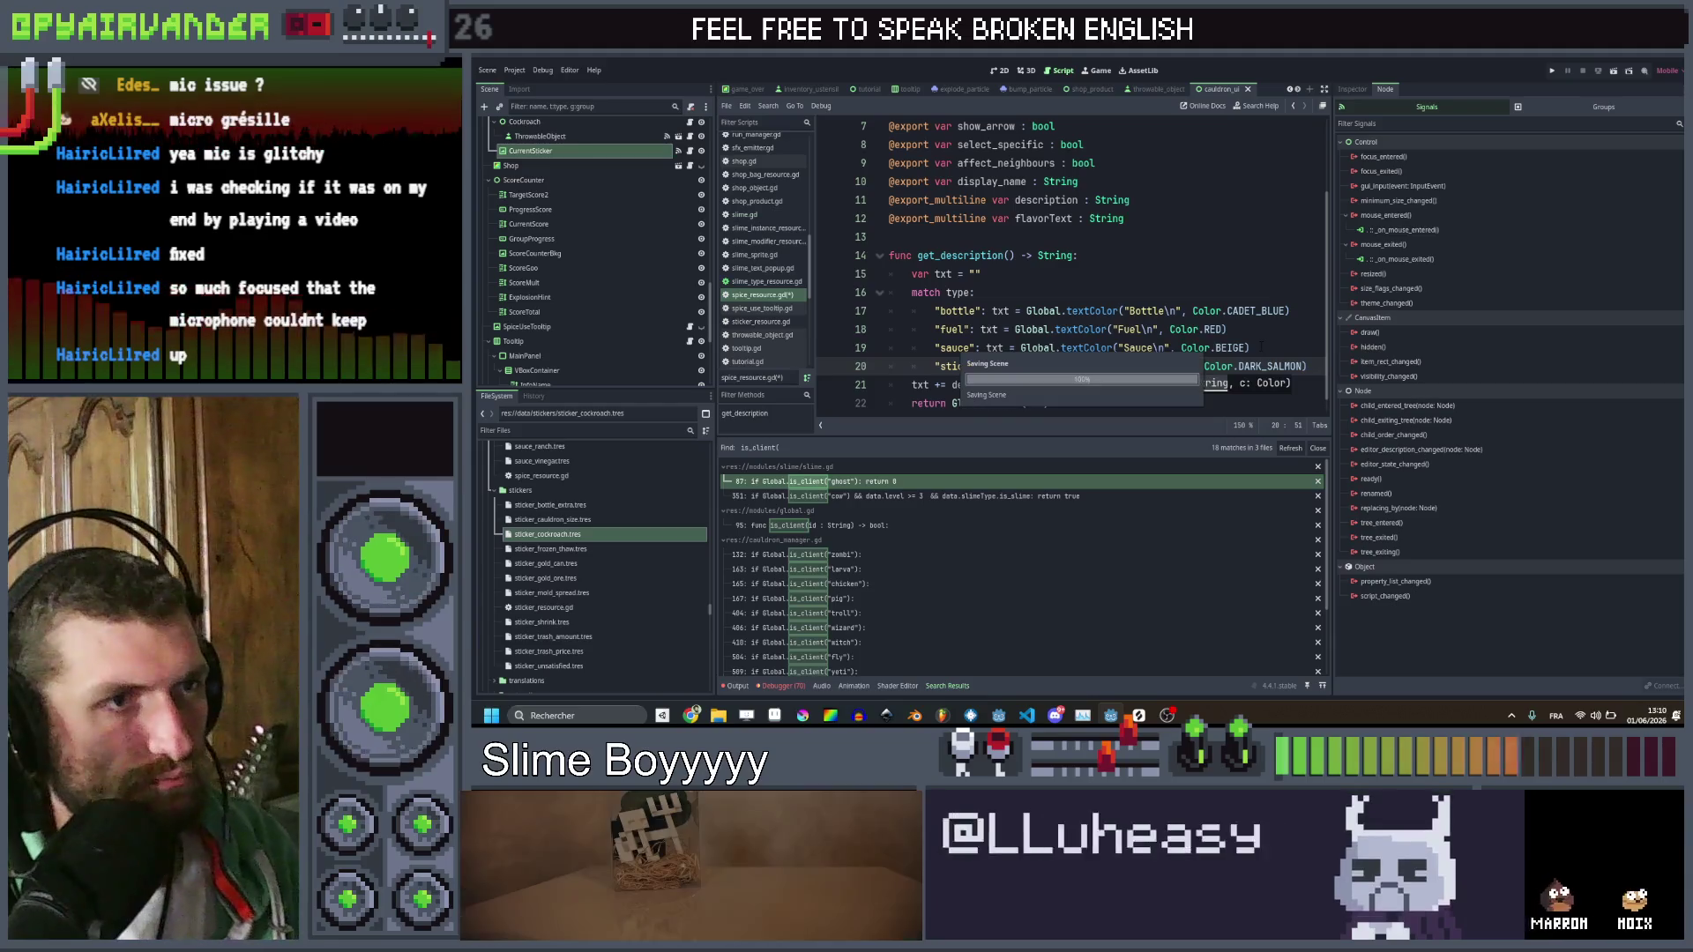
pyautogui.click(1245, 256)
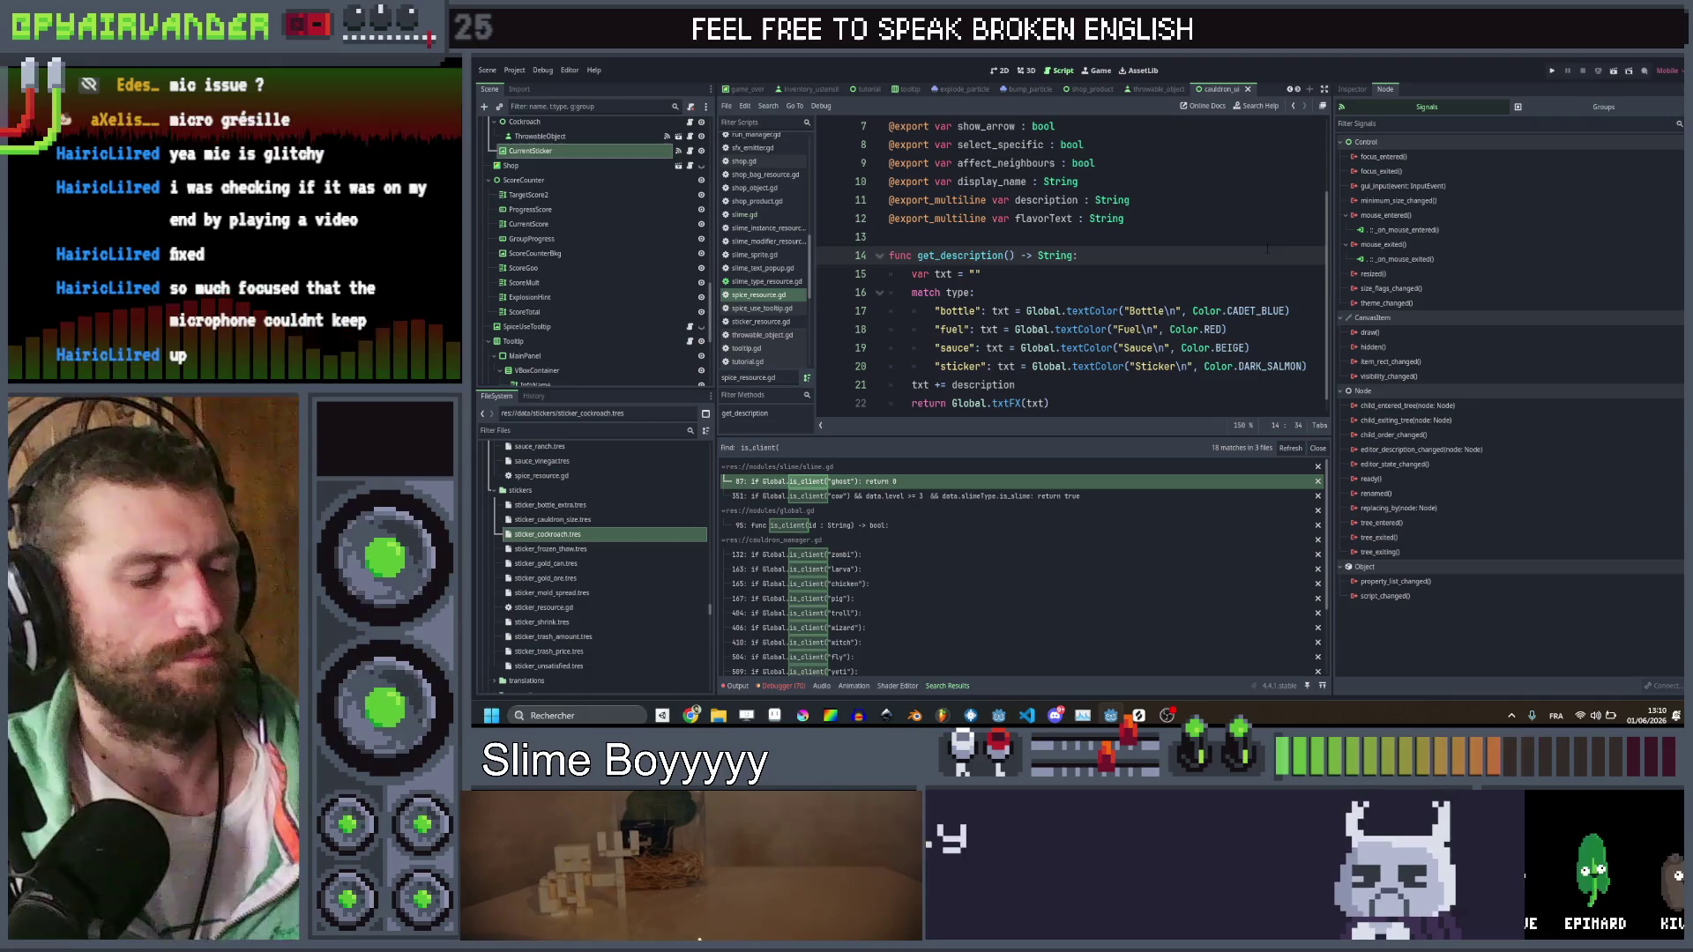
pyautogui.moveTo(969, 220)
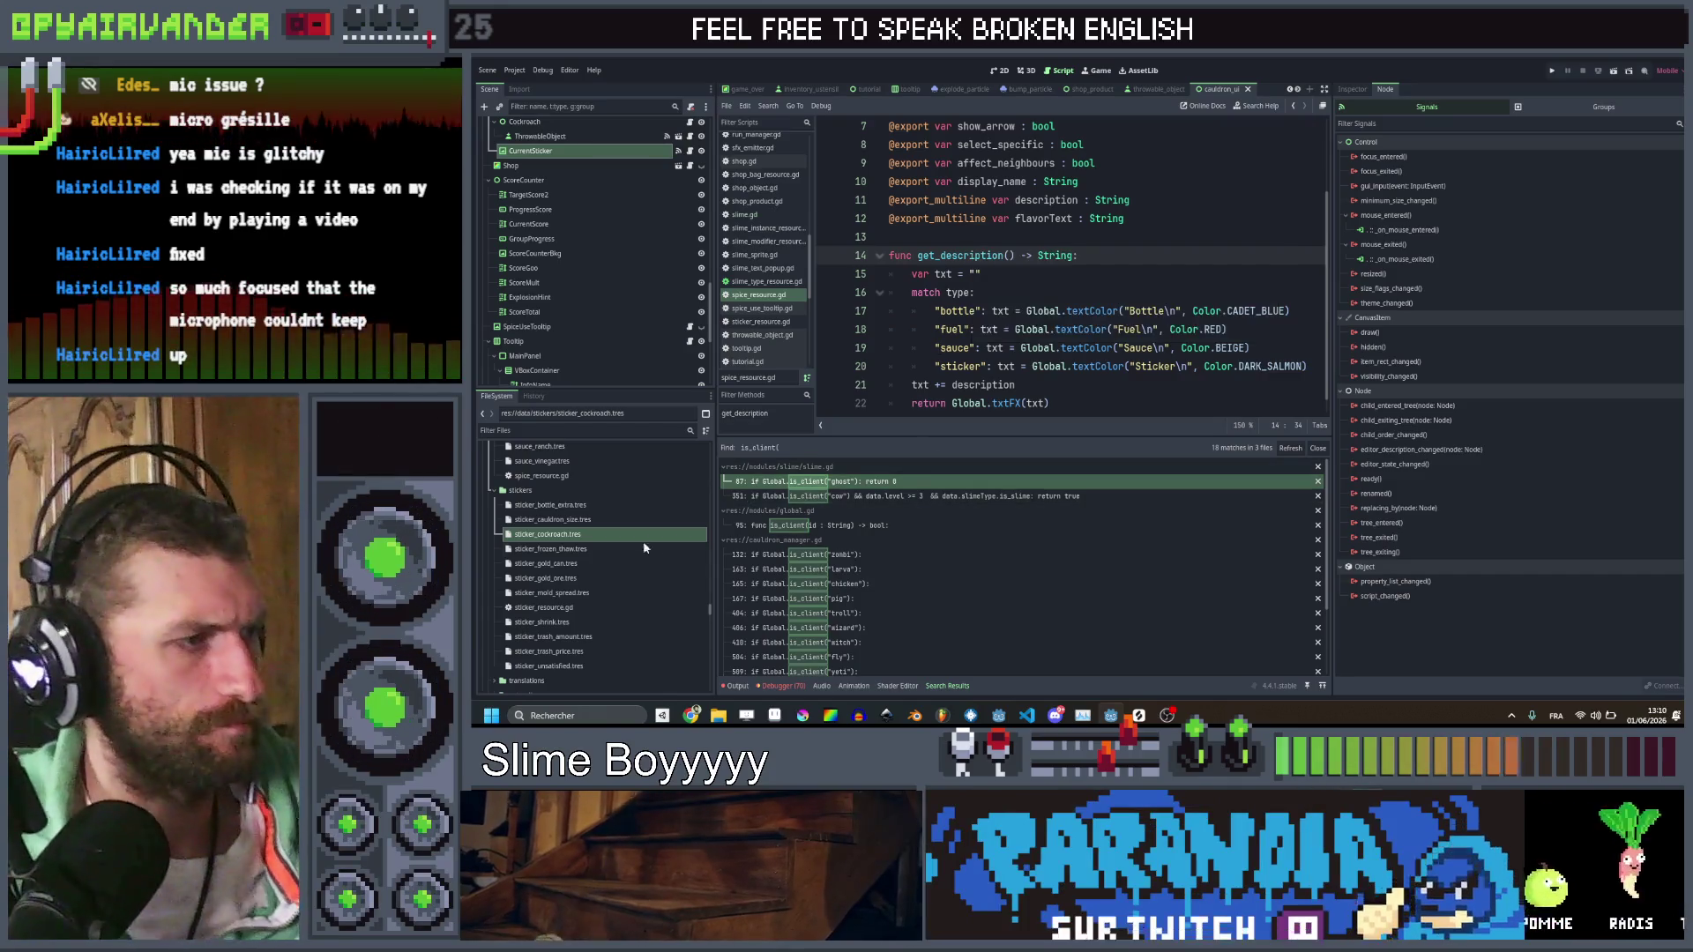
# Select sticker_bottle_extra.tres in FileSystem and open spice_use_tooltip.gd
pyautogui.click(548, 506)
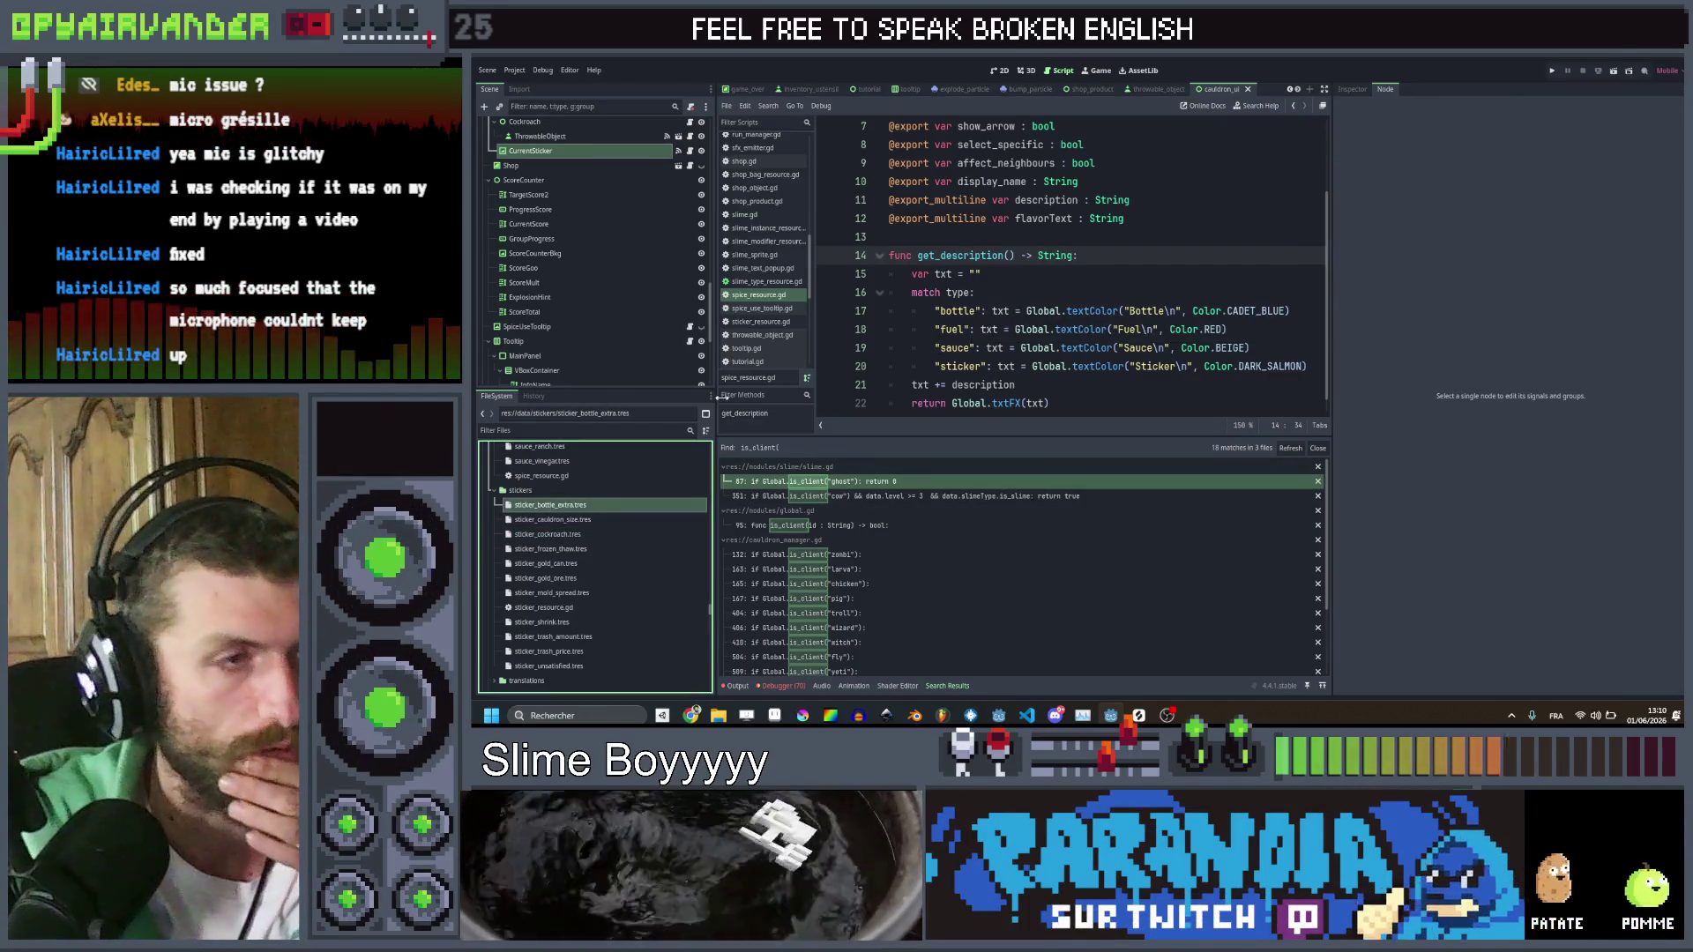
pyautogui.click(1087, 291)
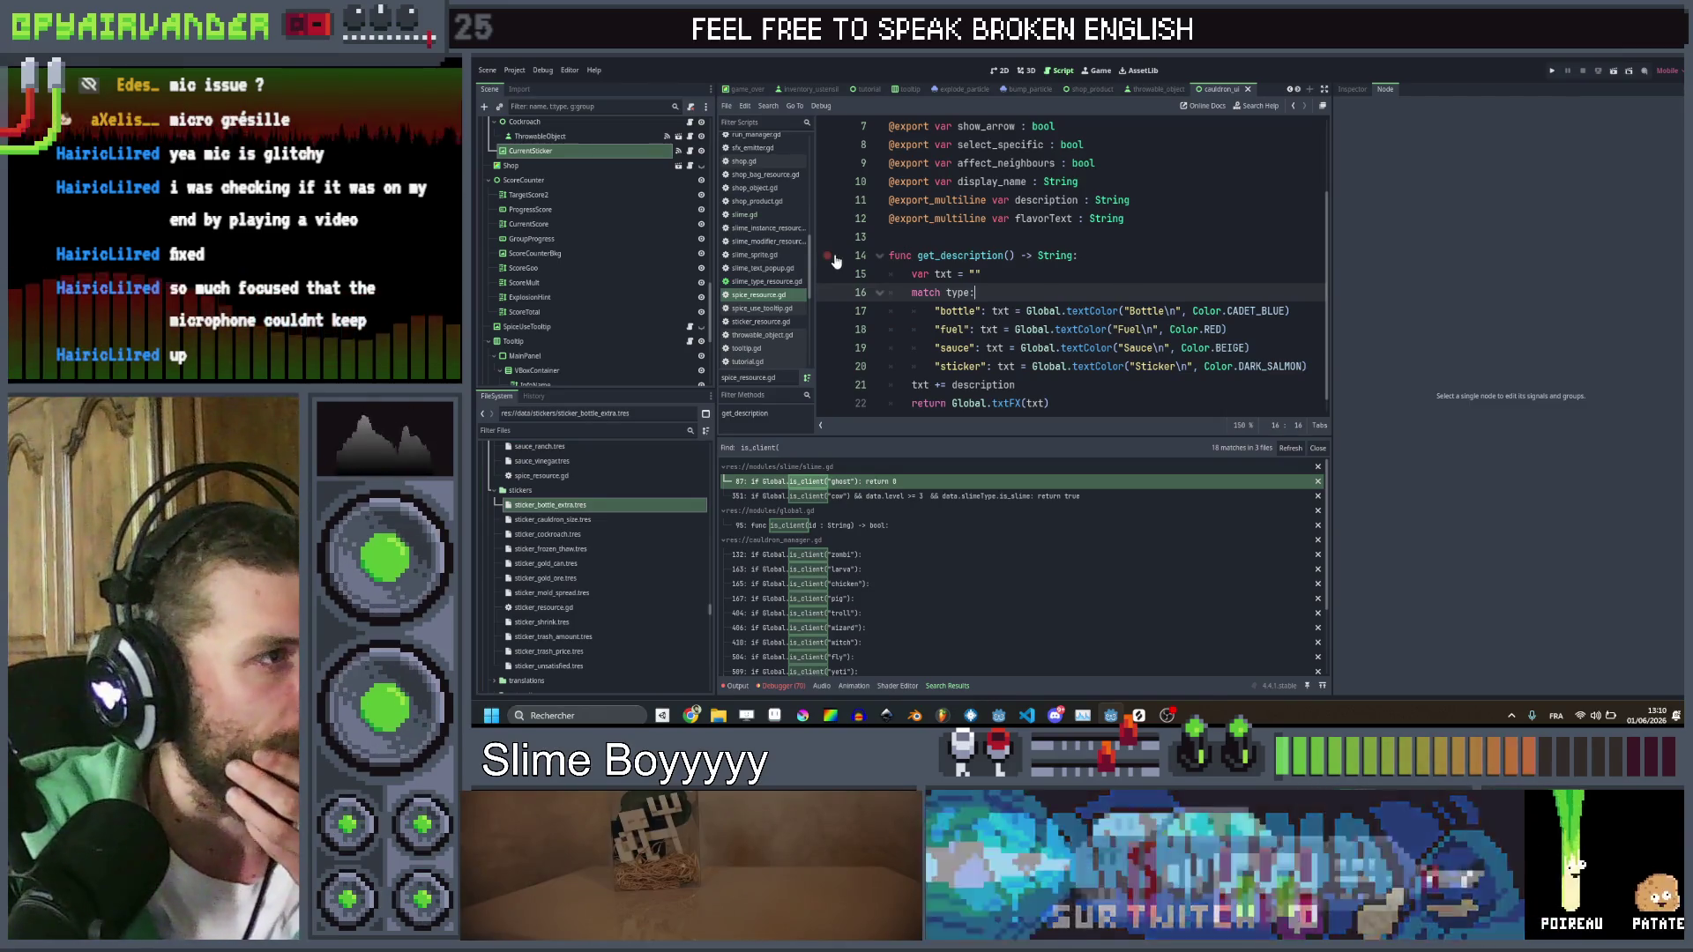
pyautogui.click(783, 307)
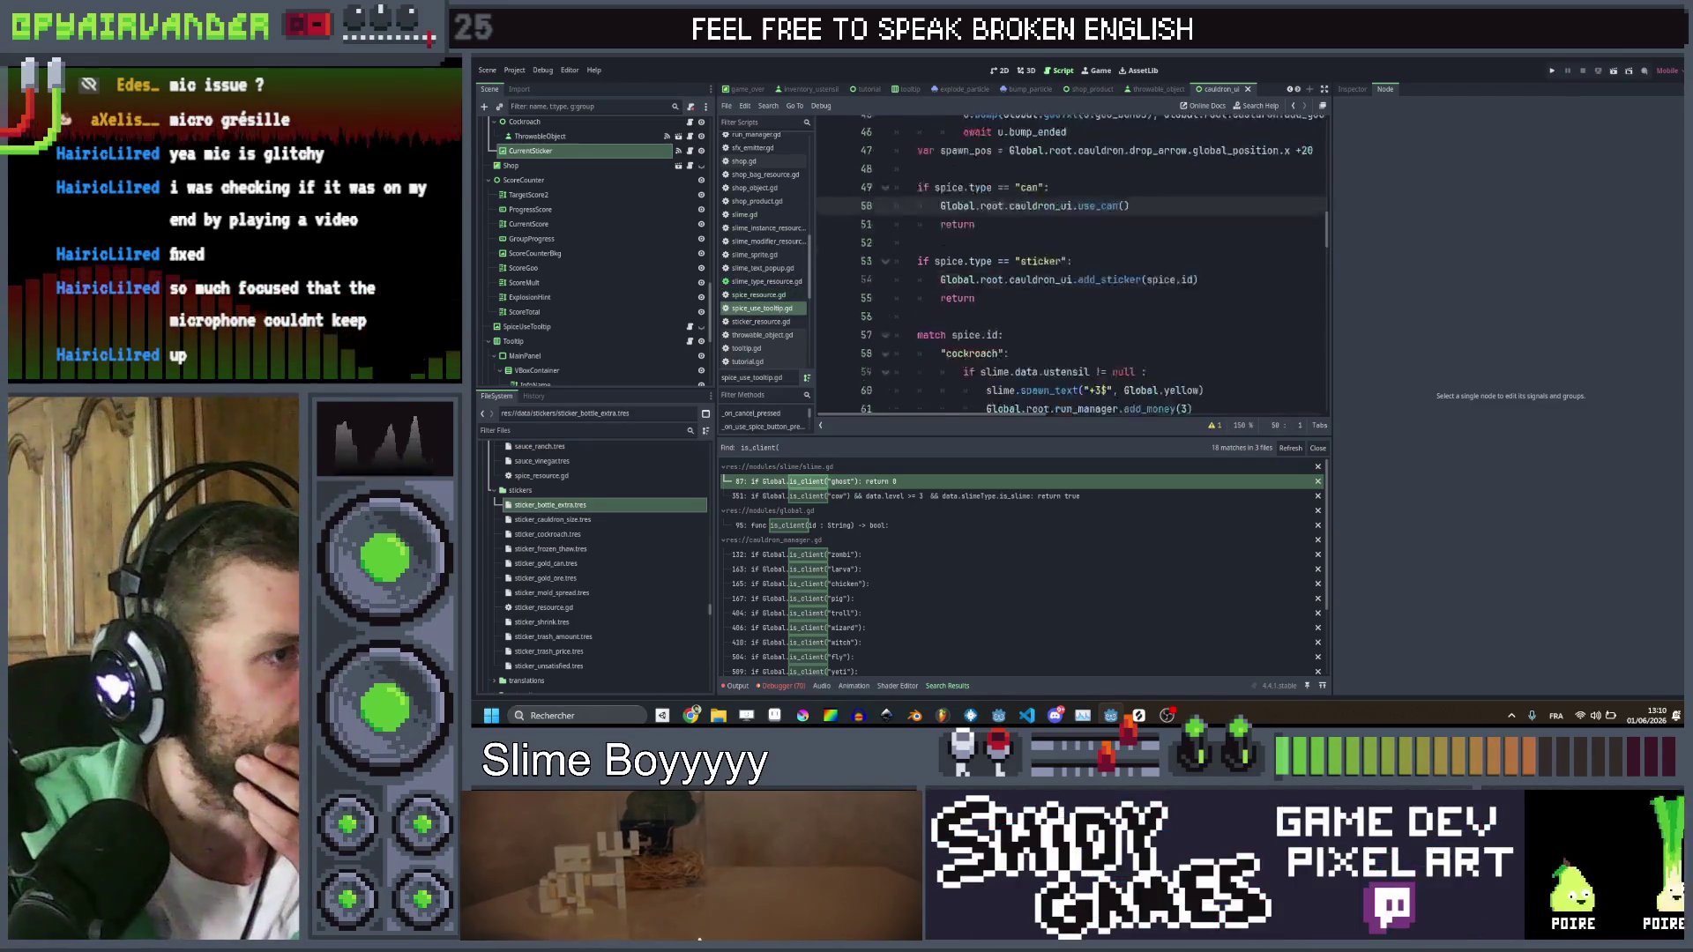
pyautogui.scroll(-5, 955, 252)
pyautogui.scroll(7, 955, 251)
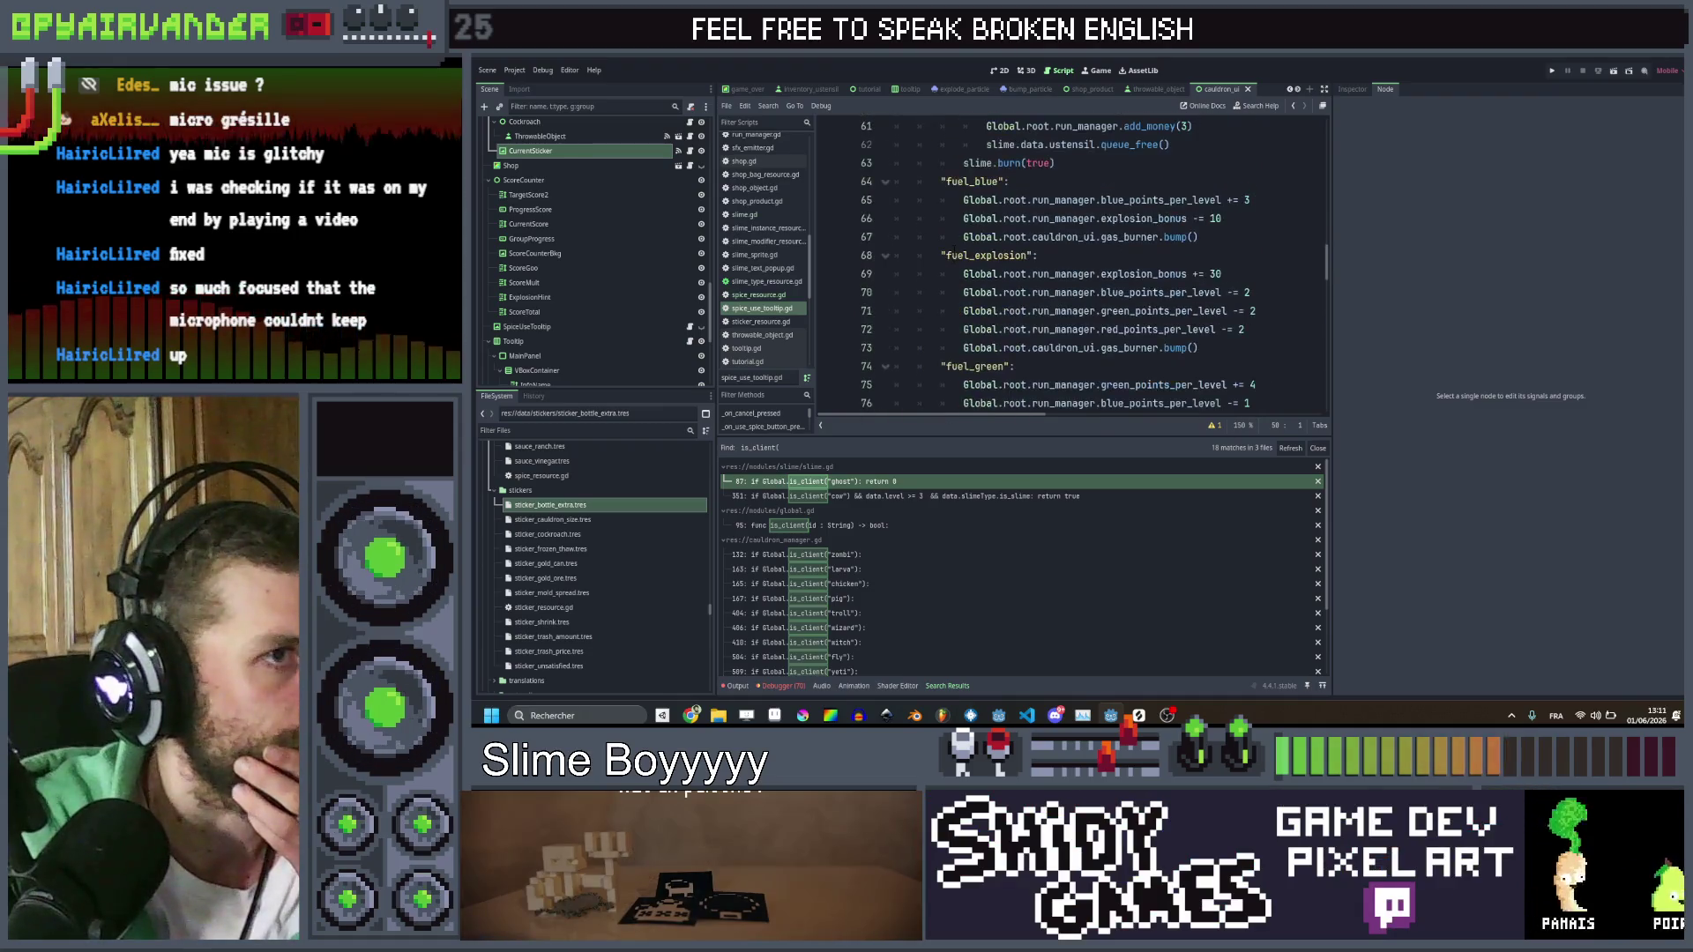
pyautogui.scroll(-9, 955, 251)
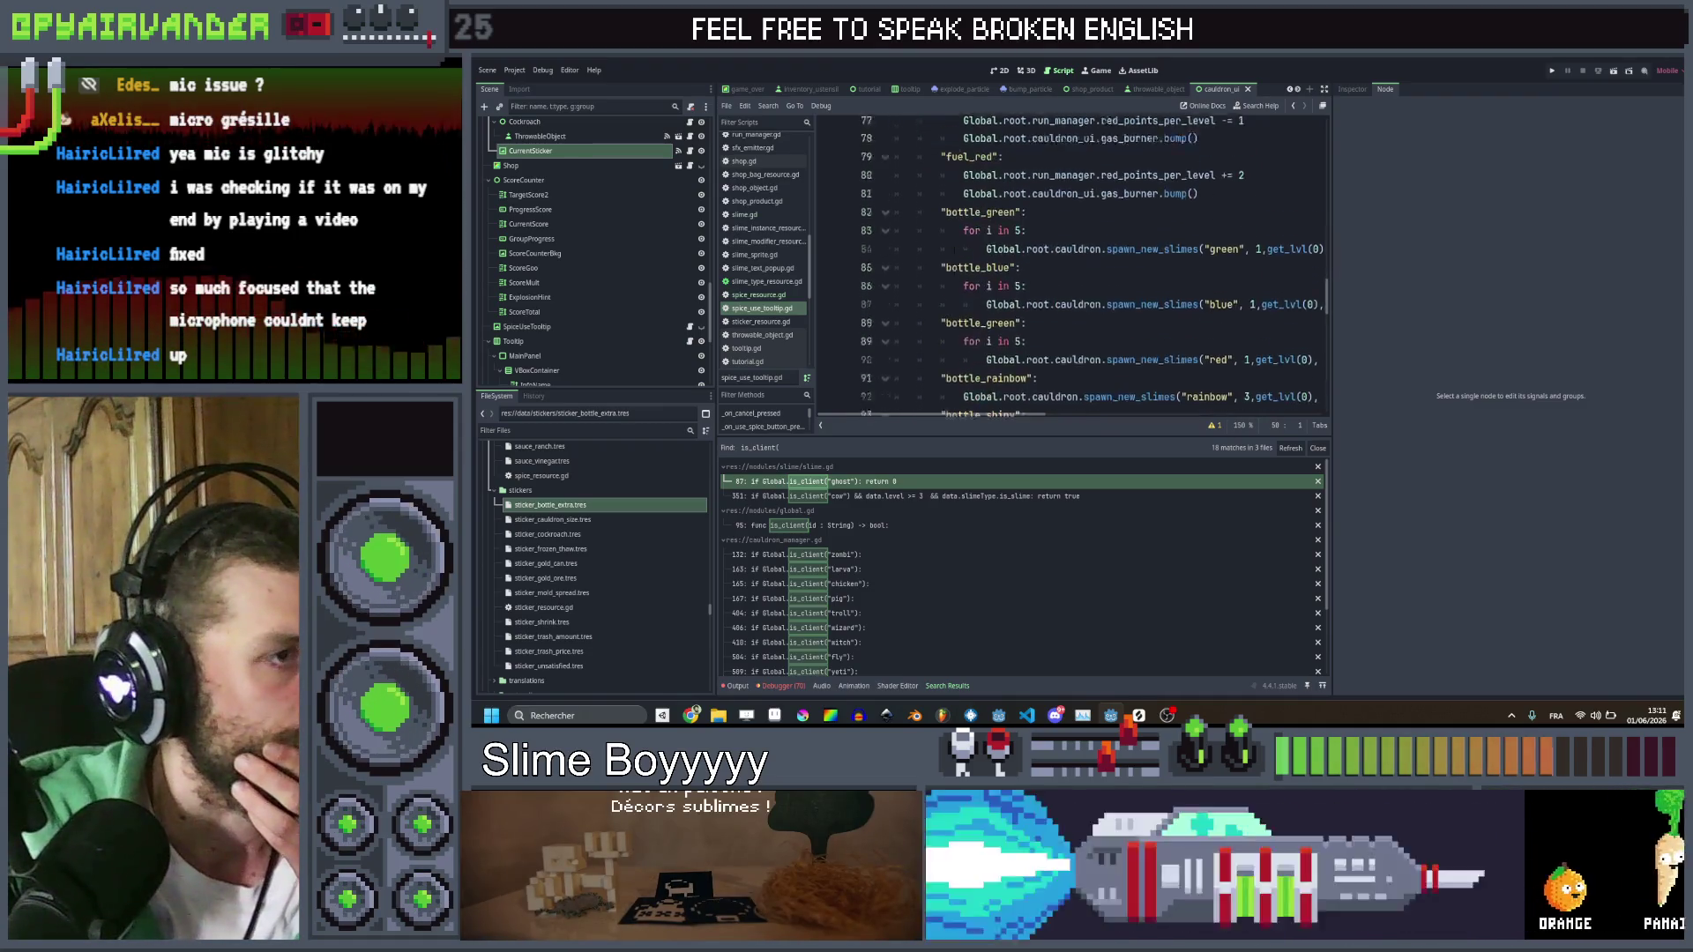
# Scroll through the bottle_* match cases, each spawning five slimes
pyautogui.hscroll(3, 953, 249)
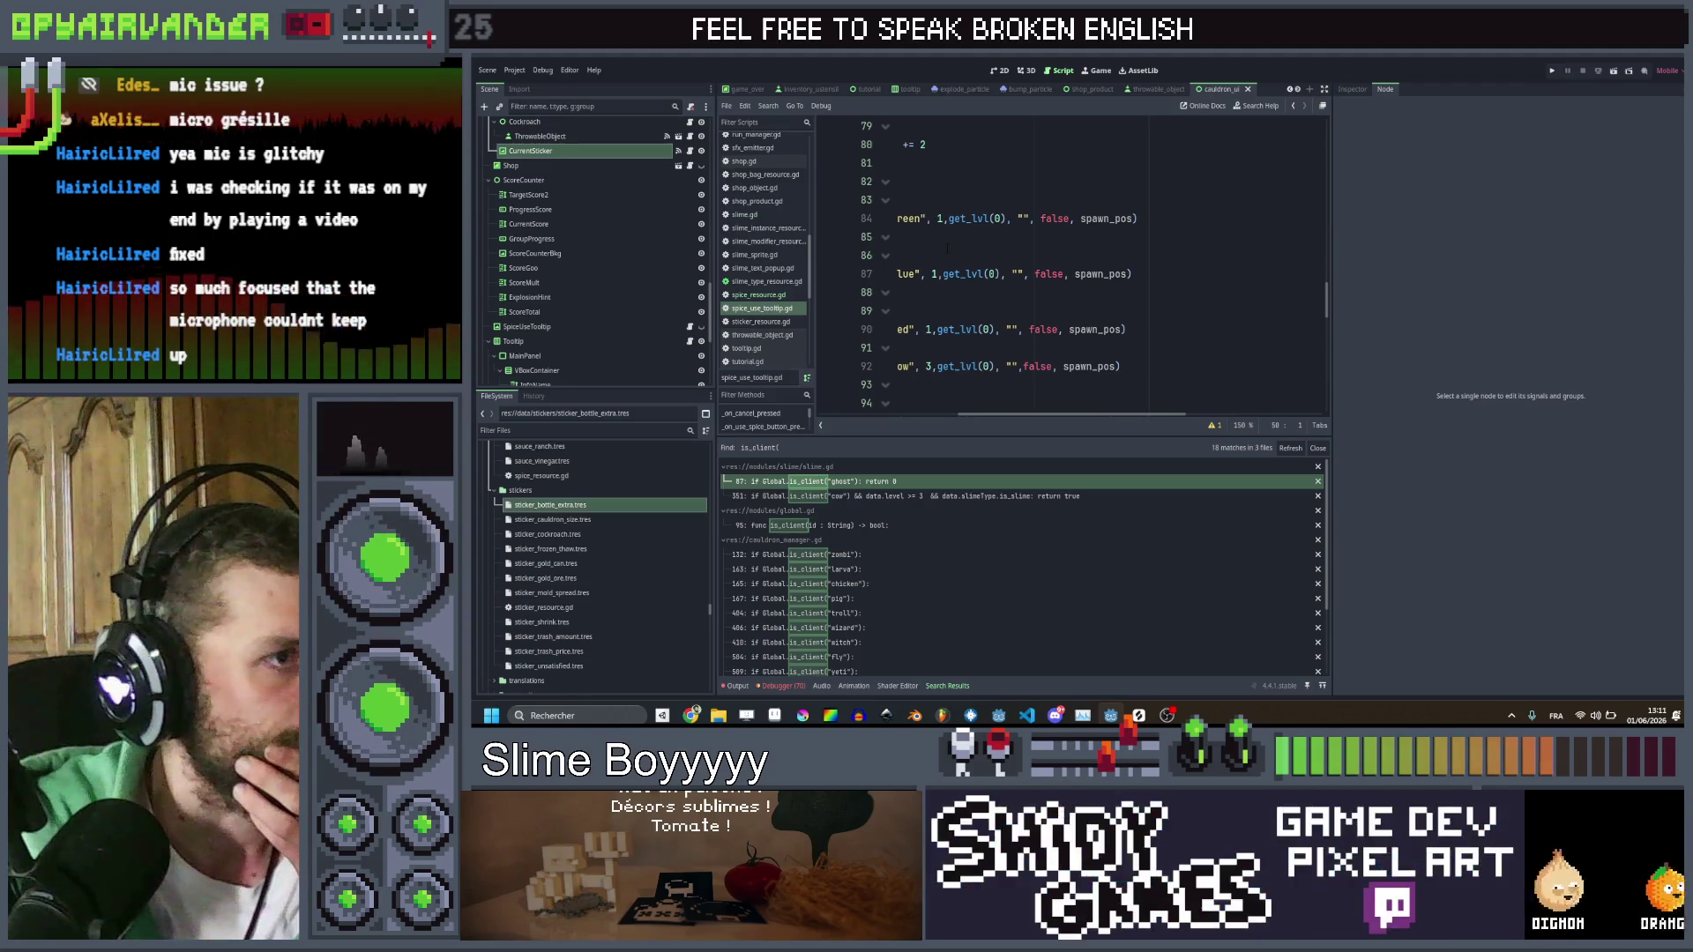
pyautogui.hscroll(-5, 947, 249)
pyautogui.hscroll(-2, 947, 249)
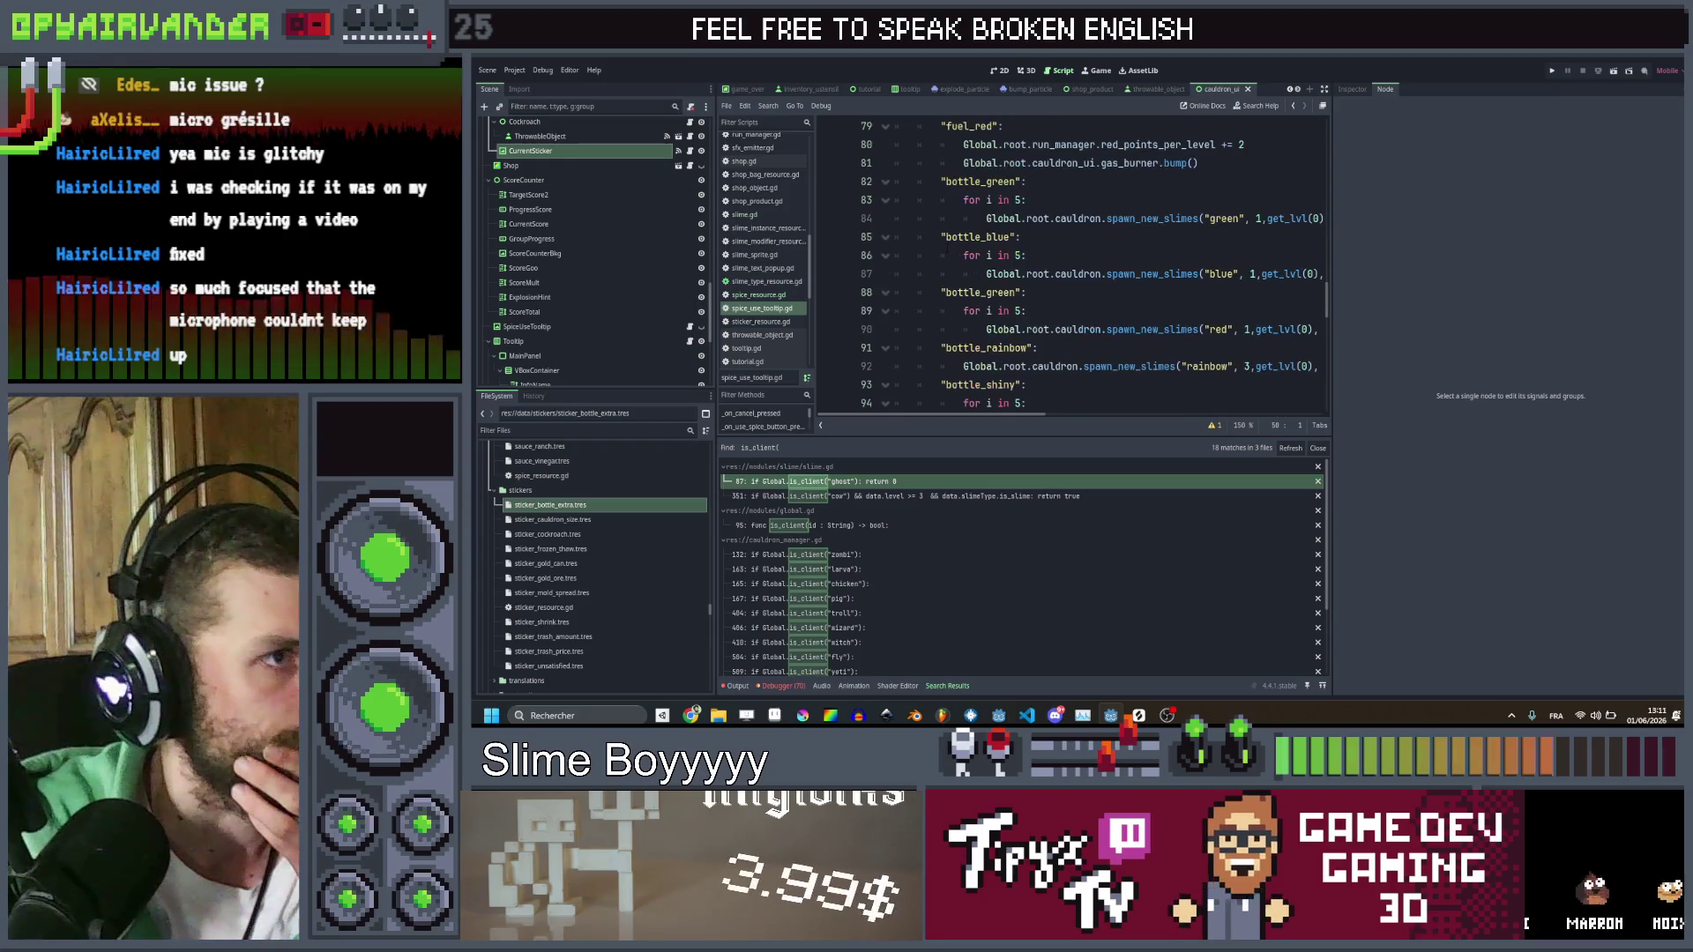
pyautogui.click(1062, 187)
pyautogui.scroll(10, 1062, 188)
pyautogui.scroll(-10, 1061, 187)
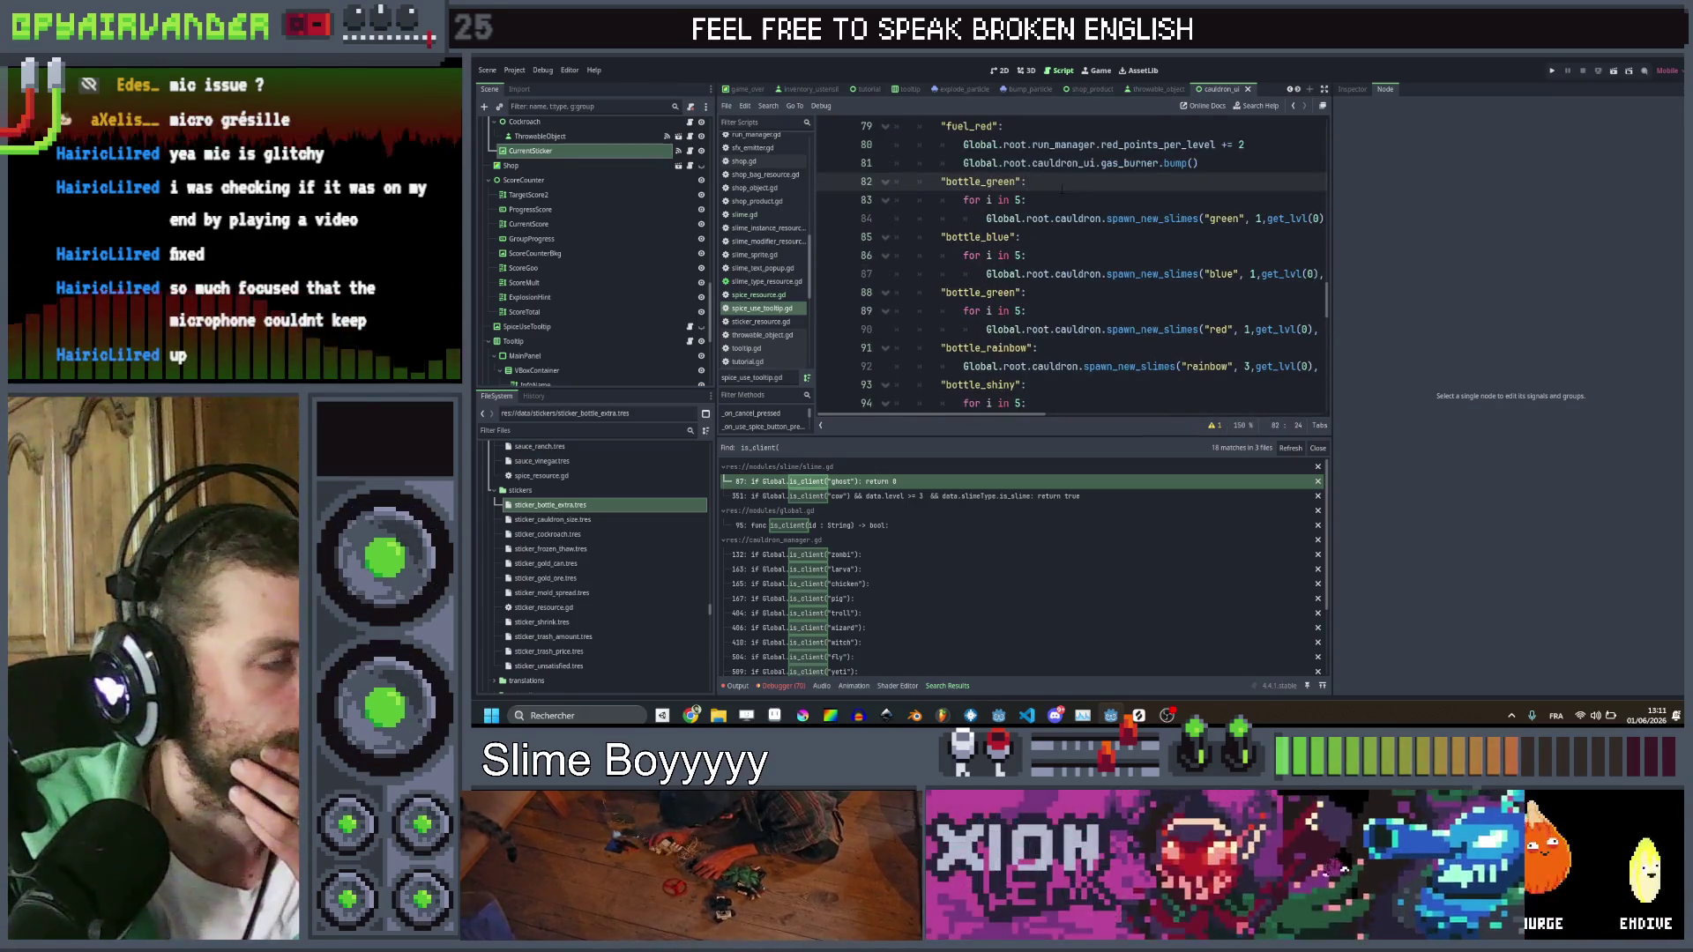
pyautogui.scroll(1, 1061, 187)
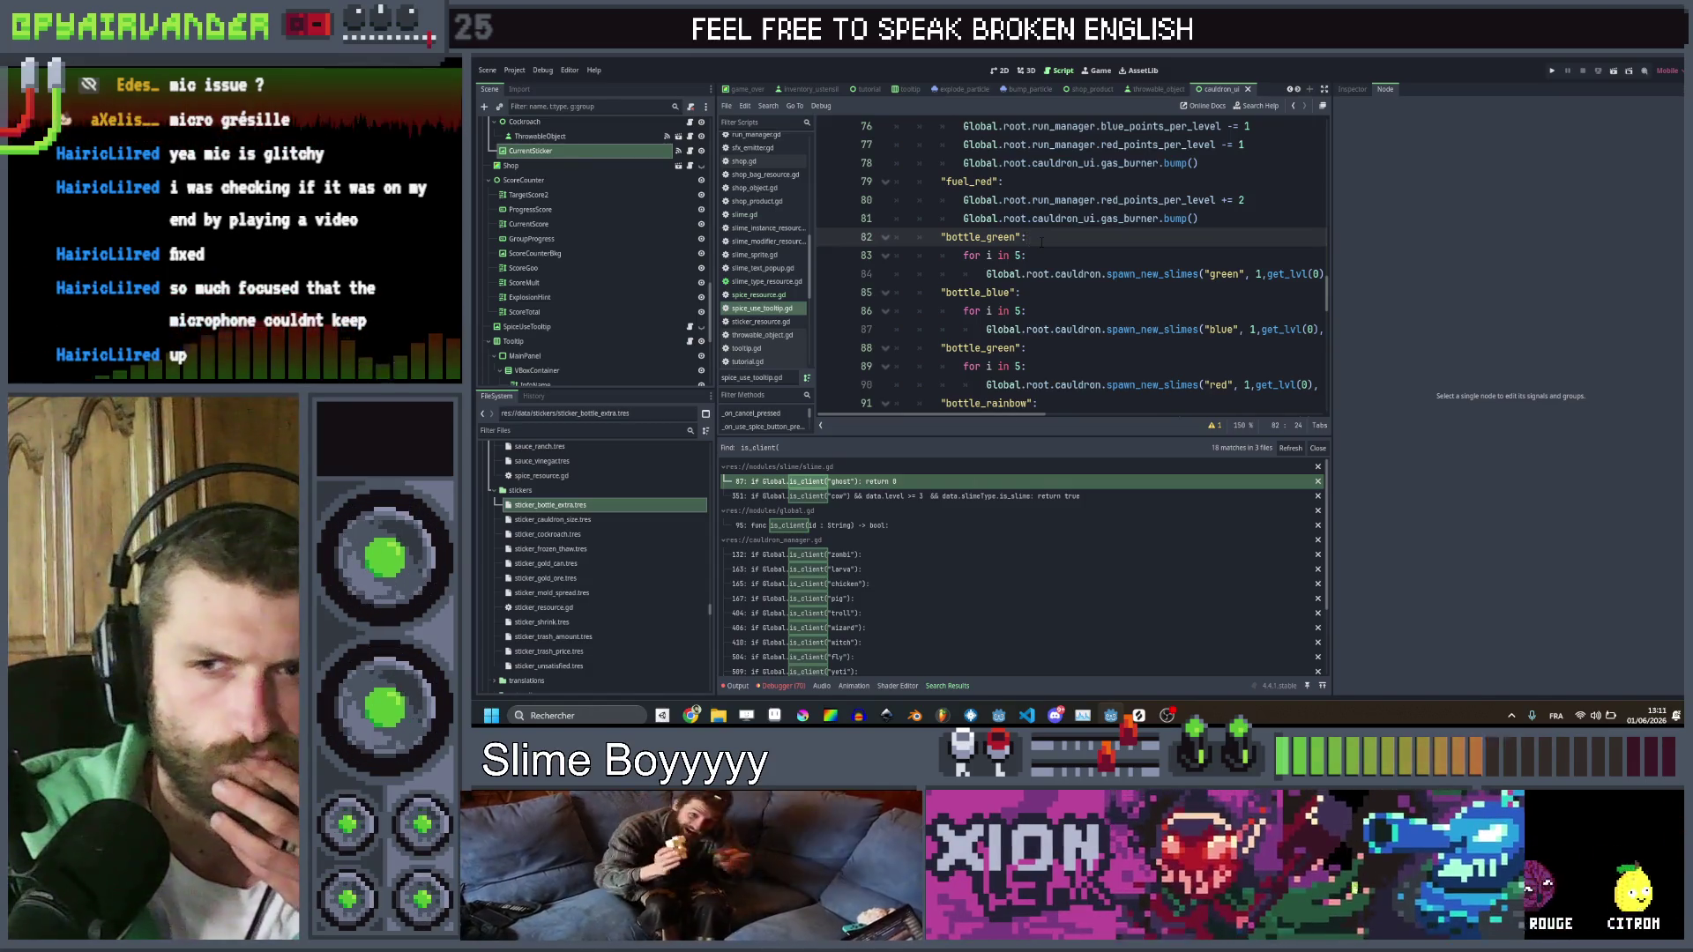
pyautogui.scroll(10, 1041, 242)
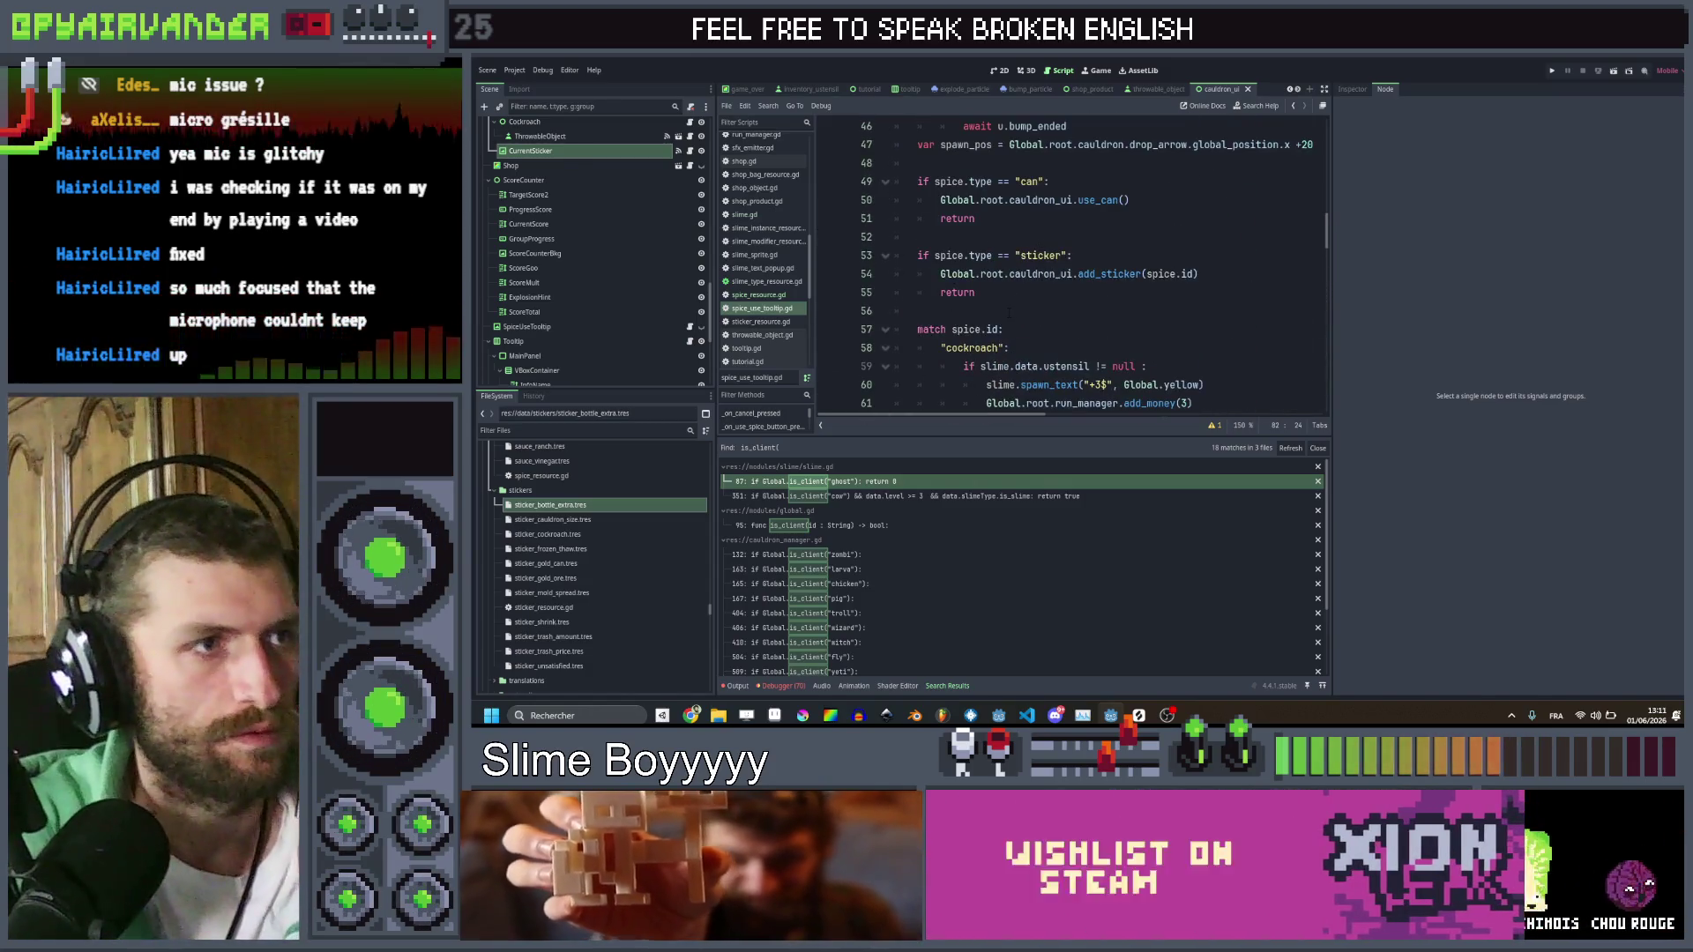
# On a new line, declare var sticker_bottle_bonus = 5 if Global.has_sticker("bottle_extra") else 0
pyautogui.click(1008, 312)
pyautogui.press('Return')
pyautogui.press('Return')
pyautogui.press('Up')
pyautogui.write('v')
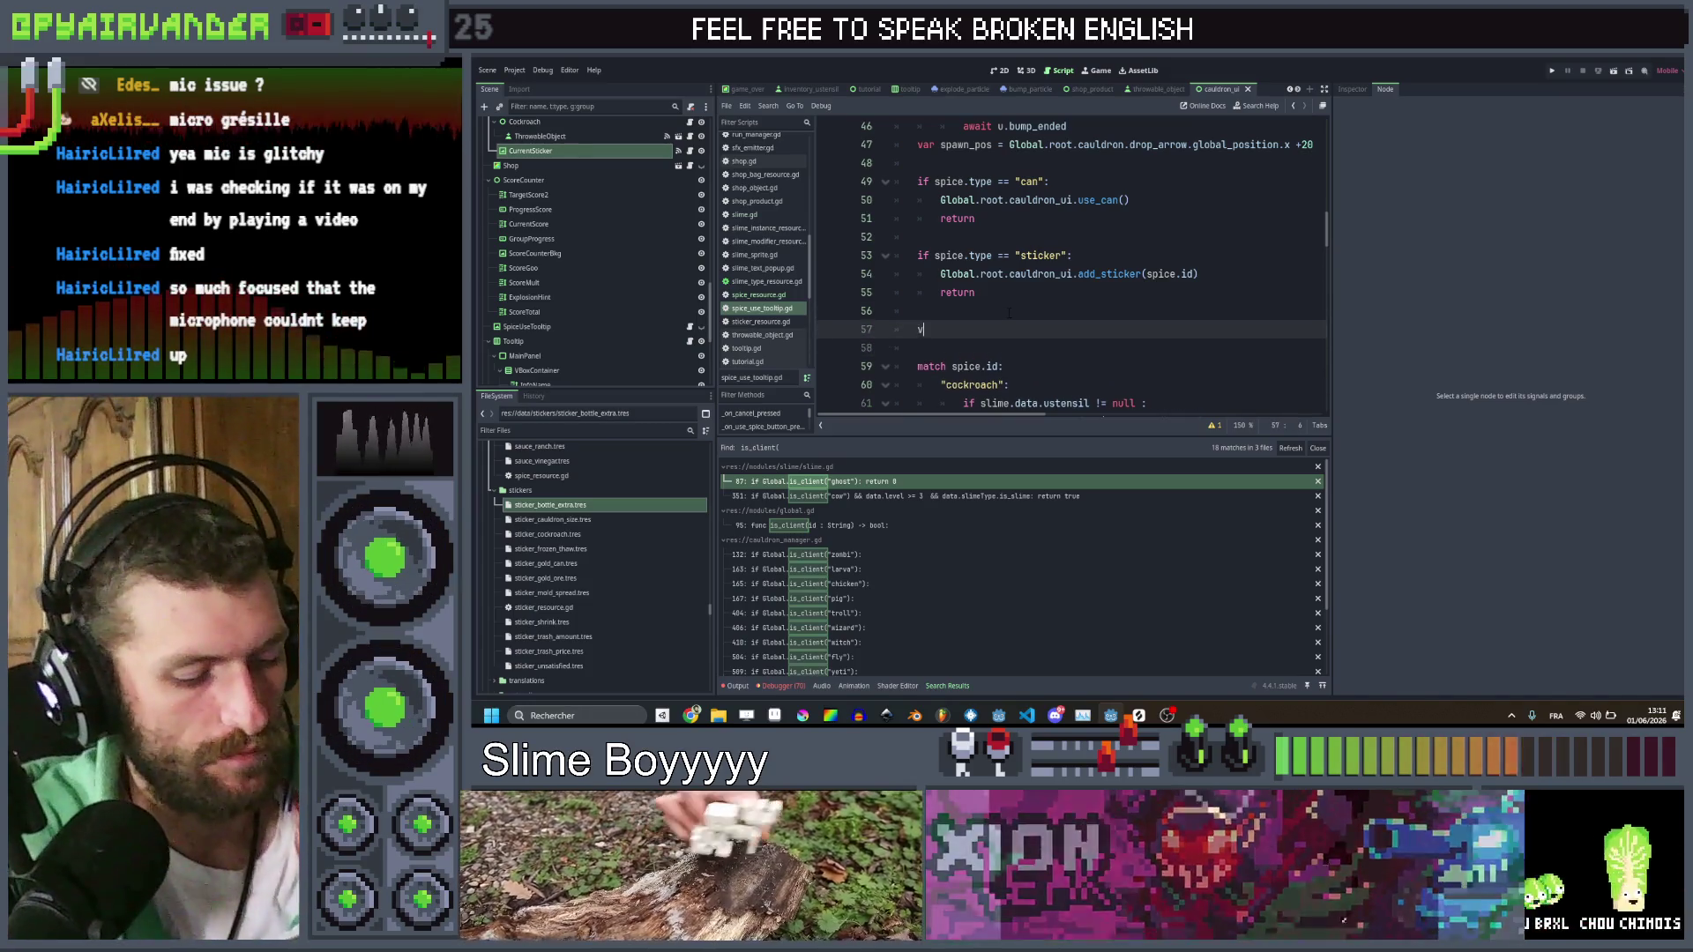
pyautogui.write('ar sticker_bottle_')
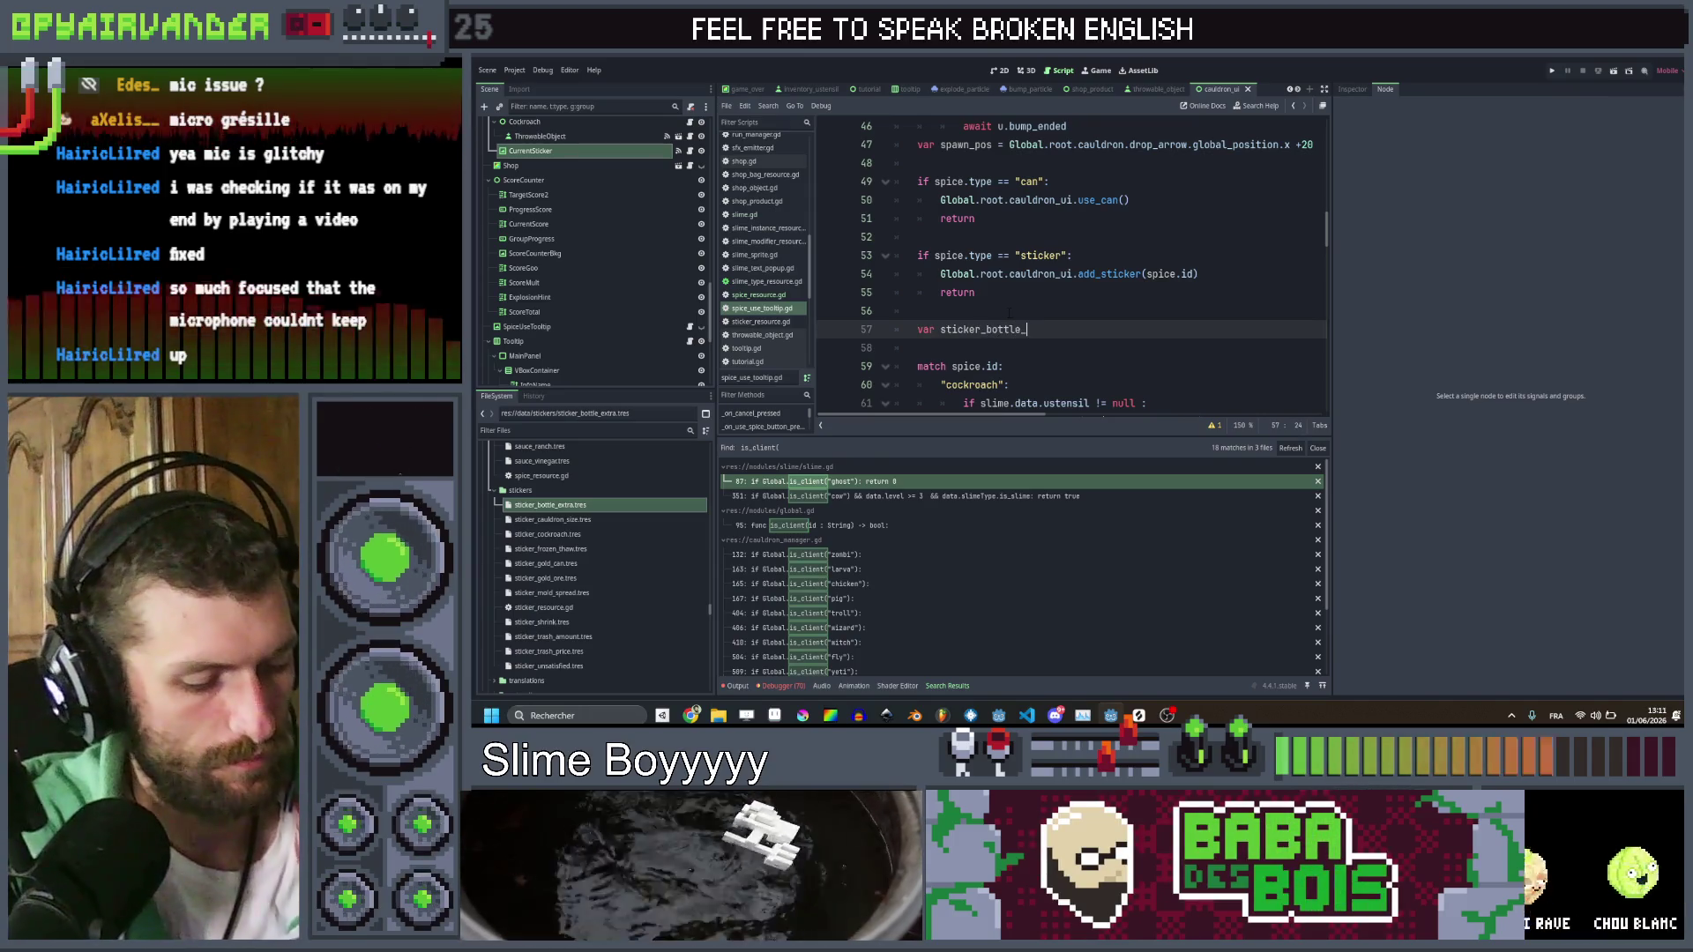
pyautogui.write('bonus = ')
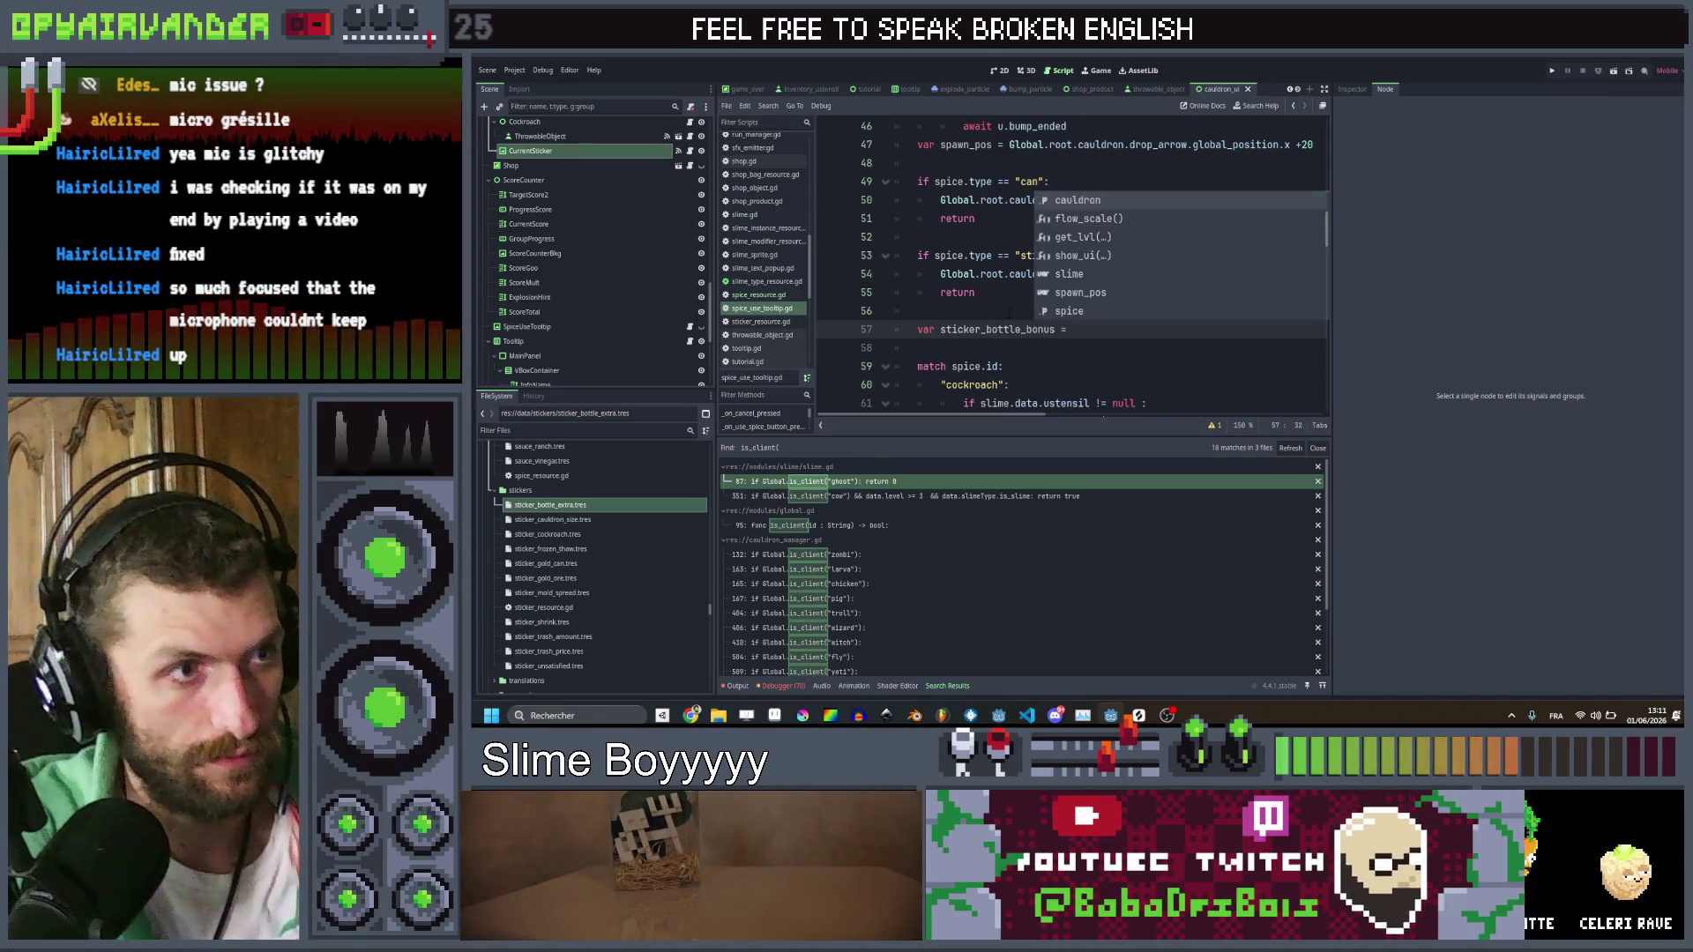
pyautogui.write('5 i')
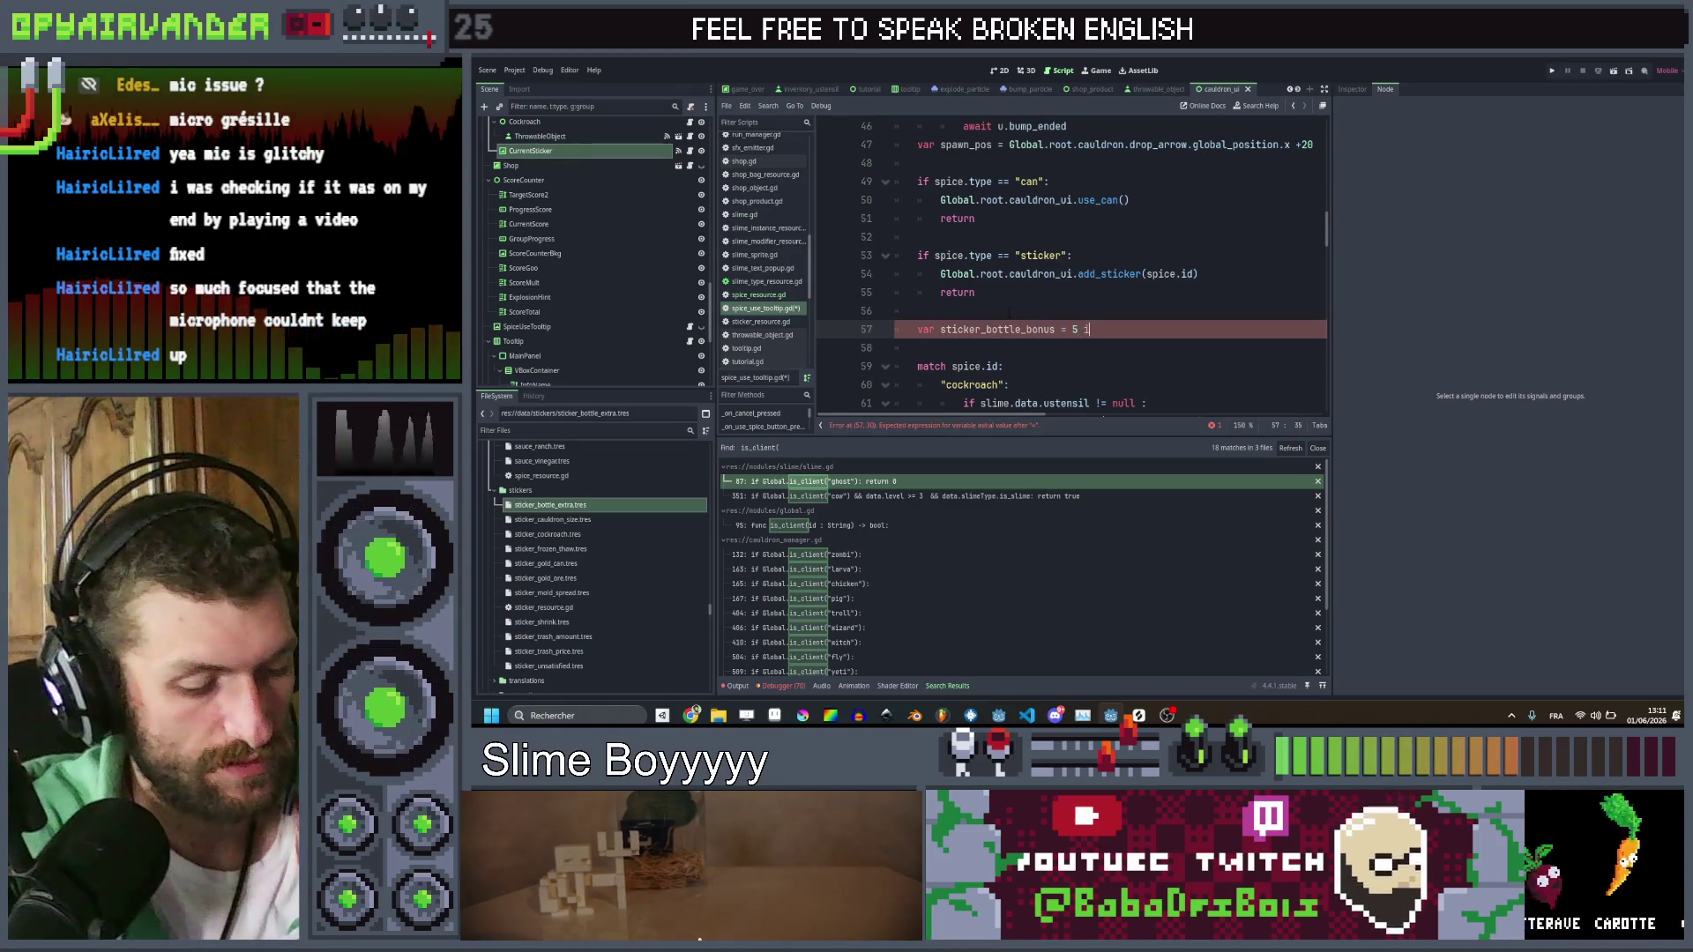
pyautogui.write('f Global.h')
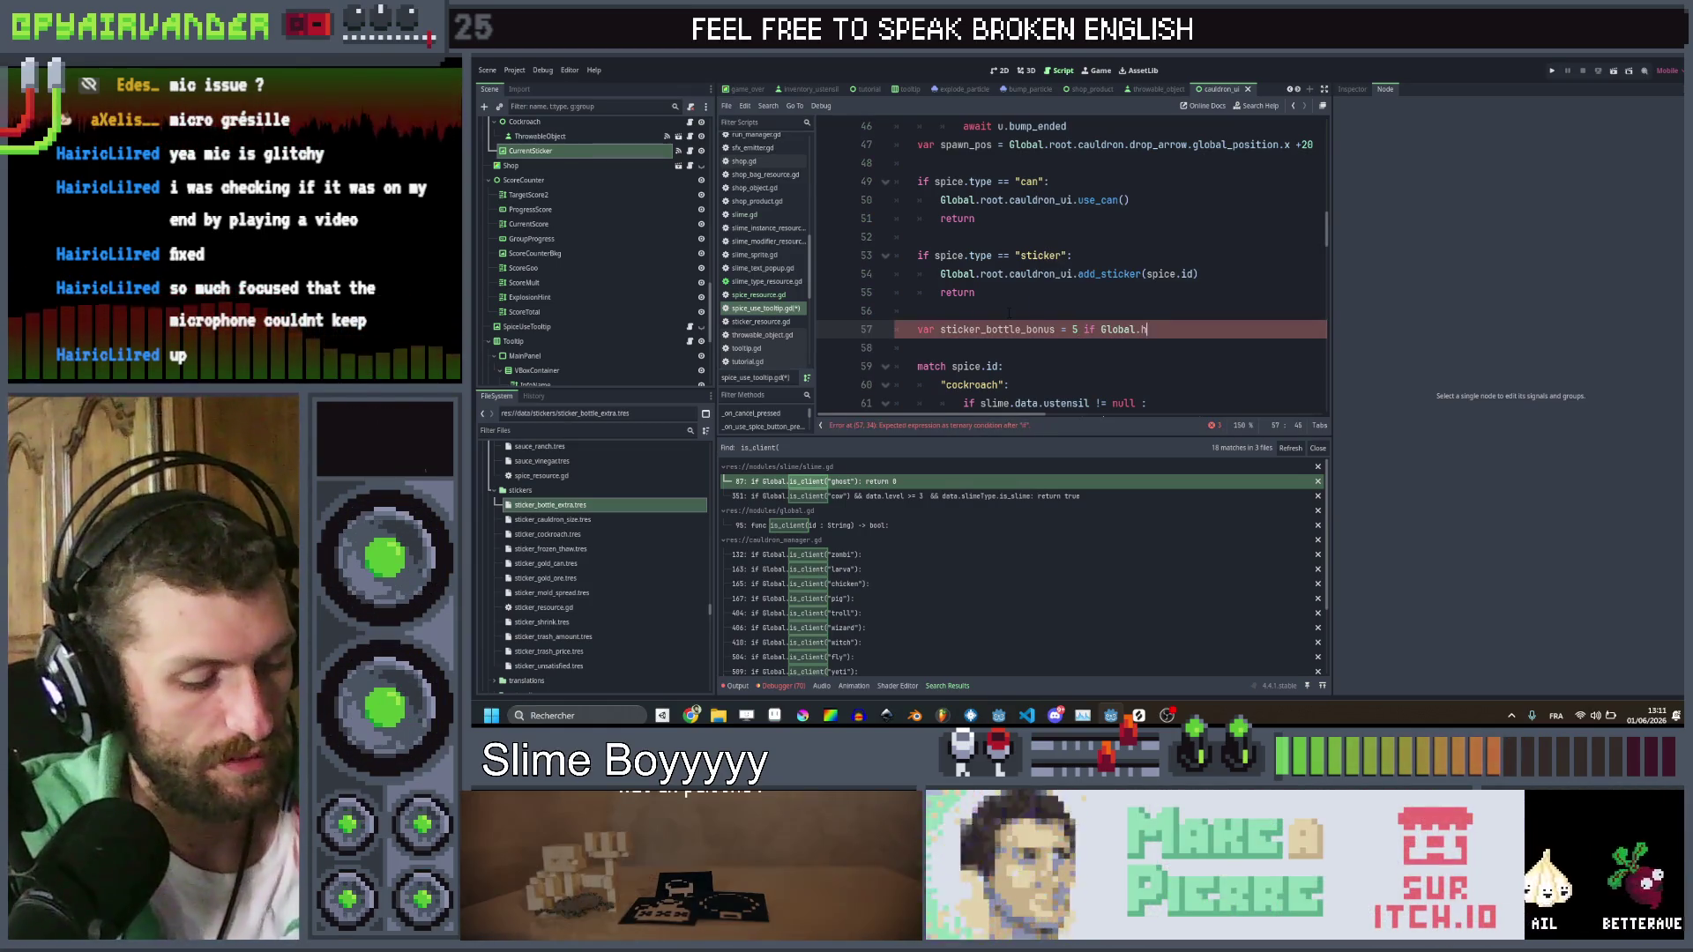
pyautogui.write('as_st')
pyautogui.press('Return')
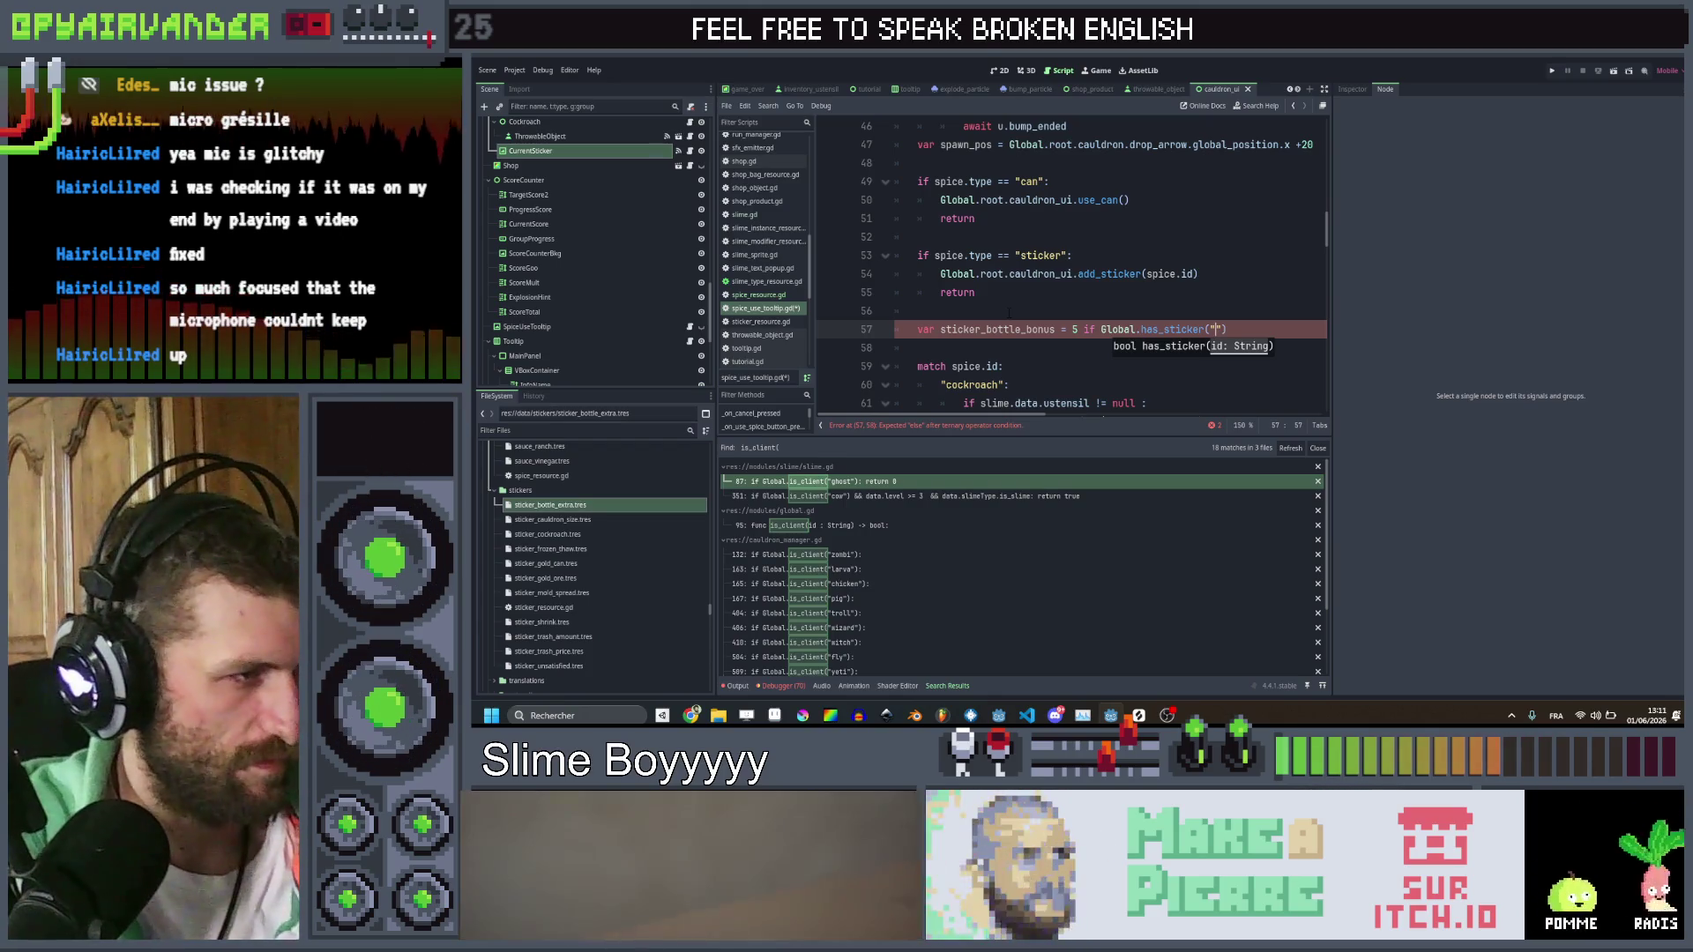
pyautogui.write('bottle_extra')
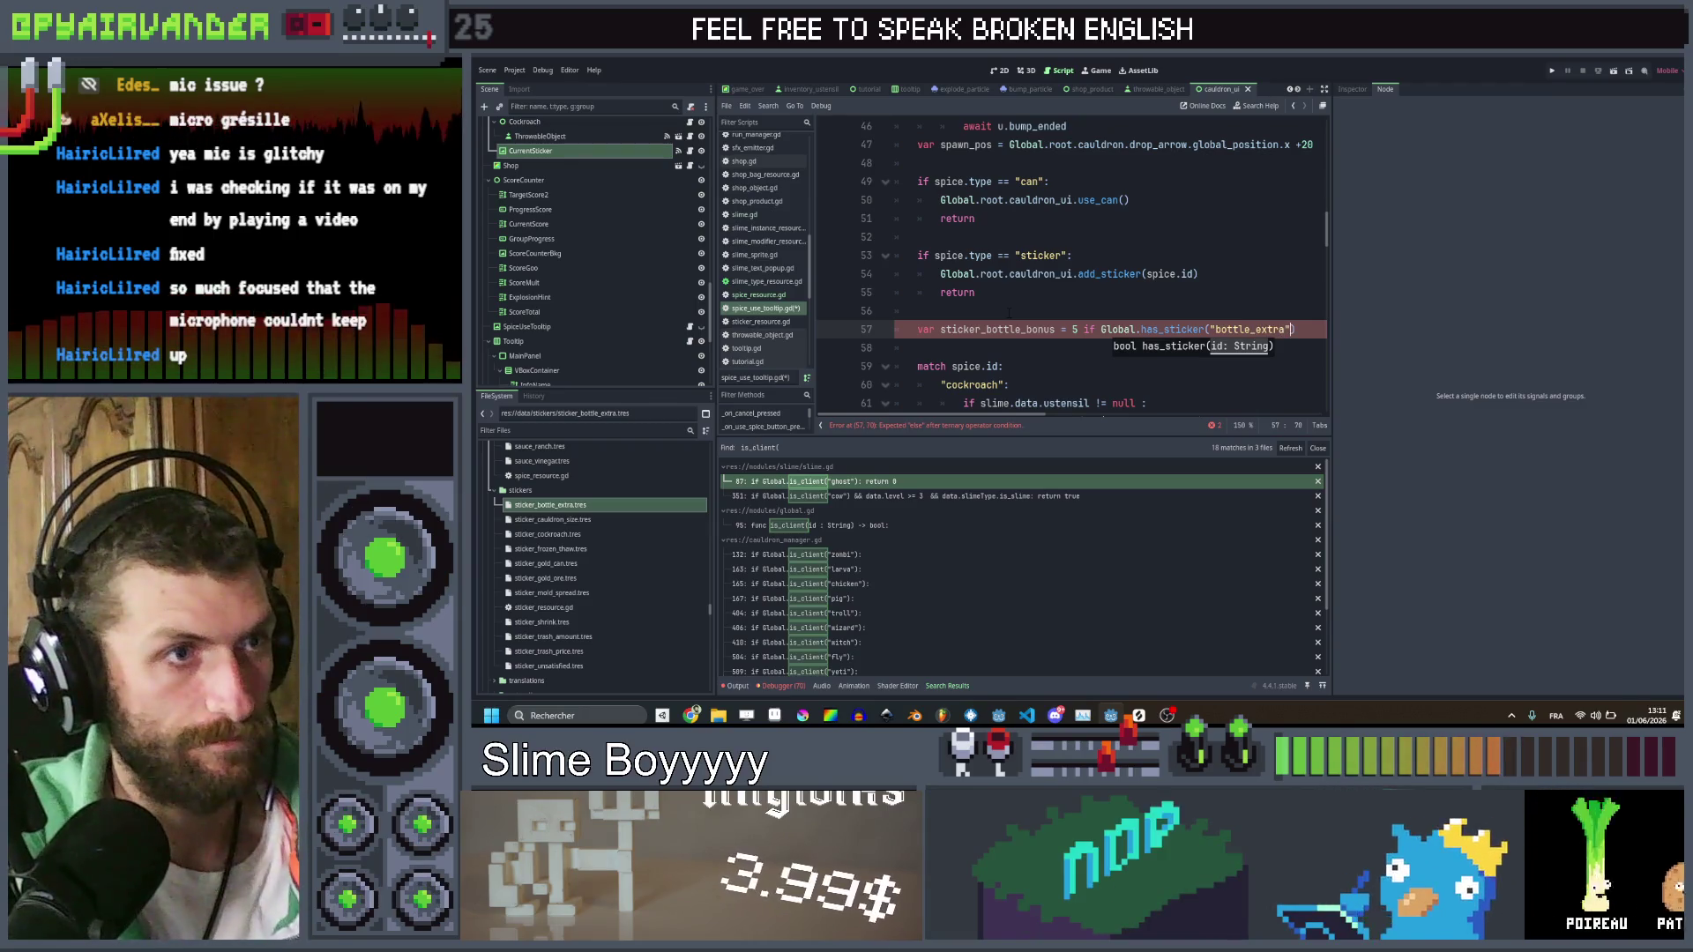
pyautogui.write('") else 0')
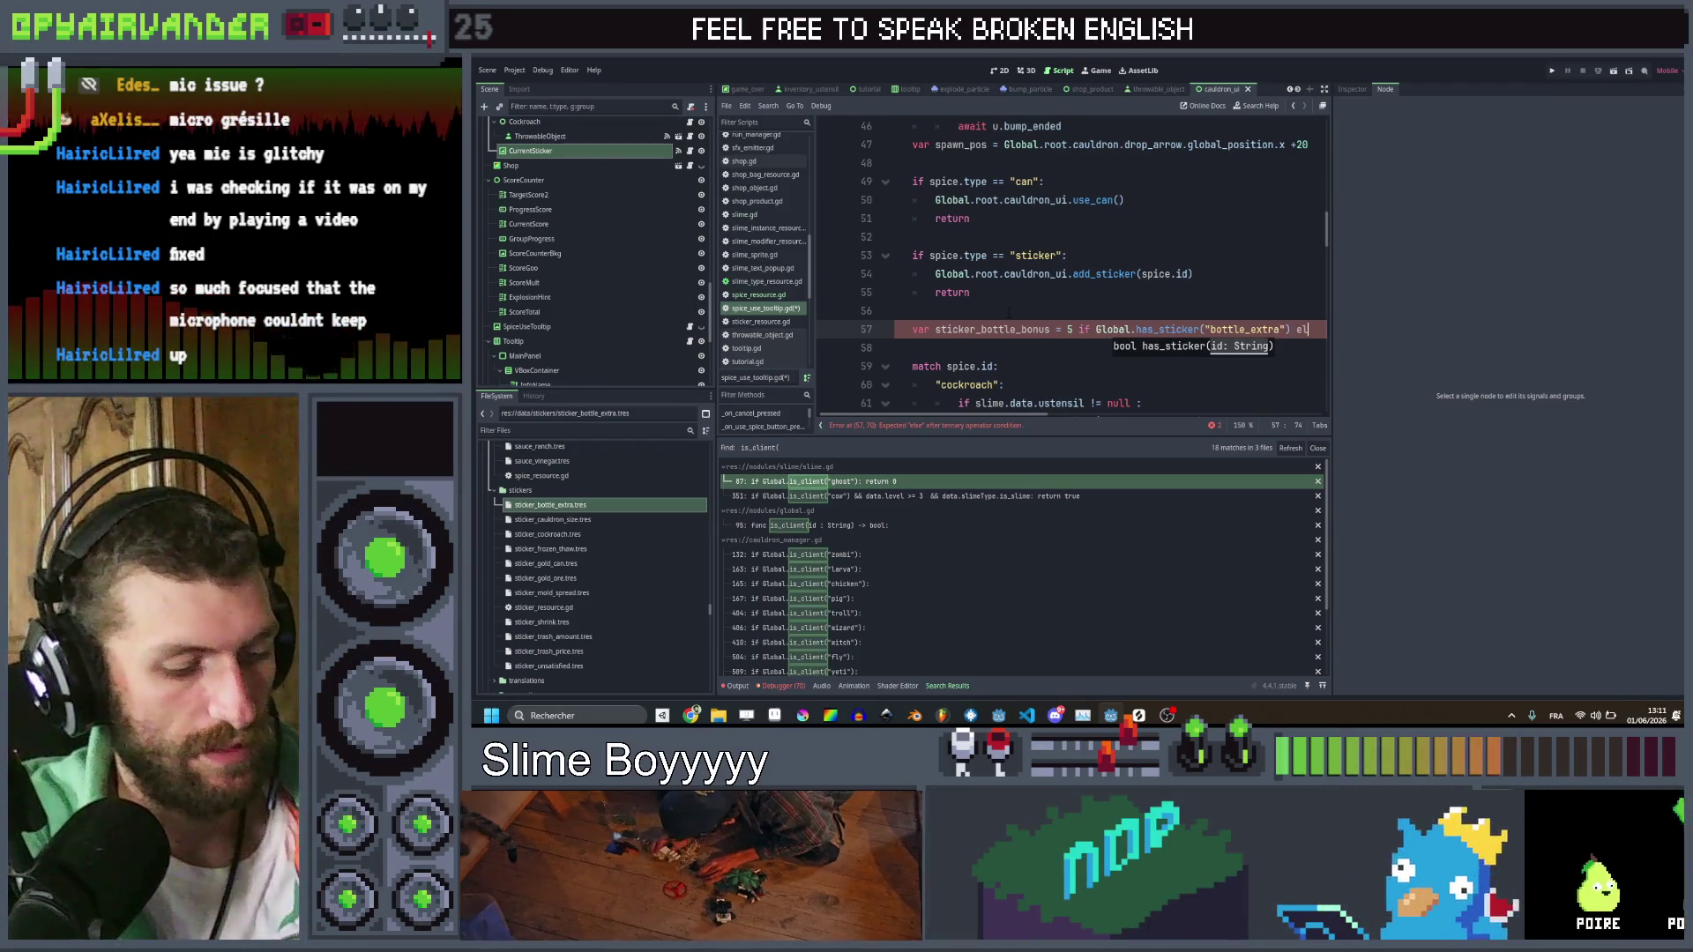
pyautogui.scroll(-10, 1008, 312)
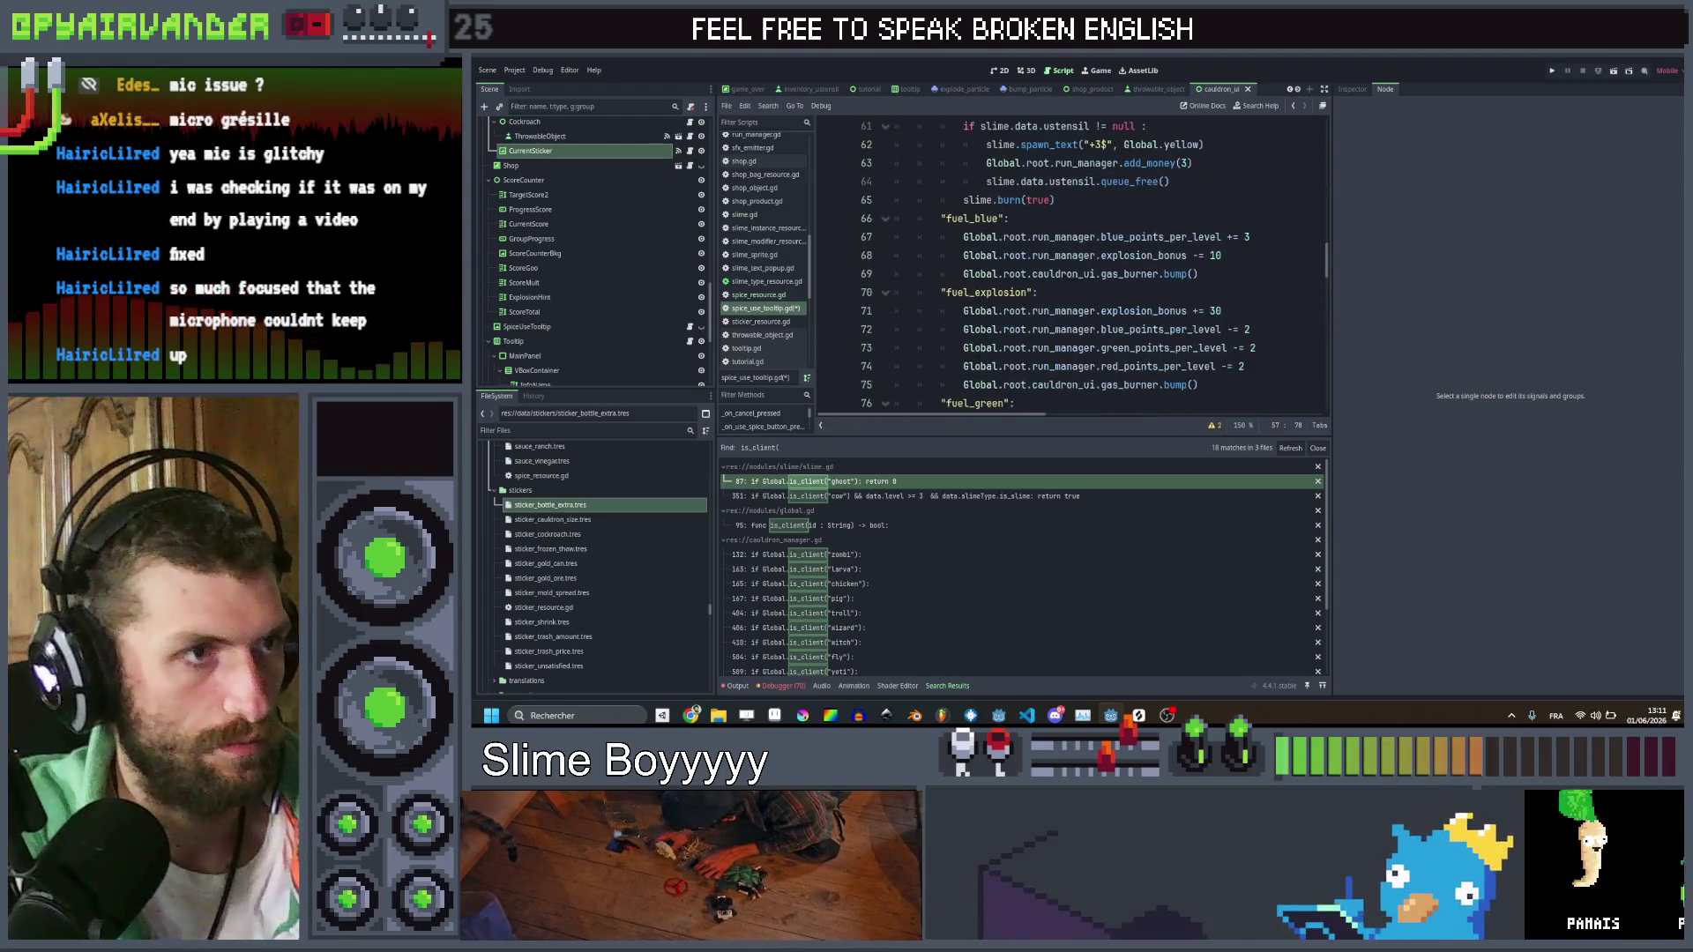
# Append sticker_bottle_bonus to the green, blue and red bottle loop counts of 5
pyautogui.scroll(-1, 1071, 265)
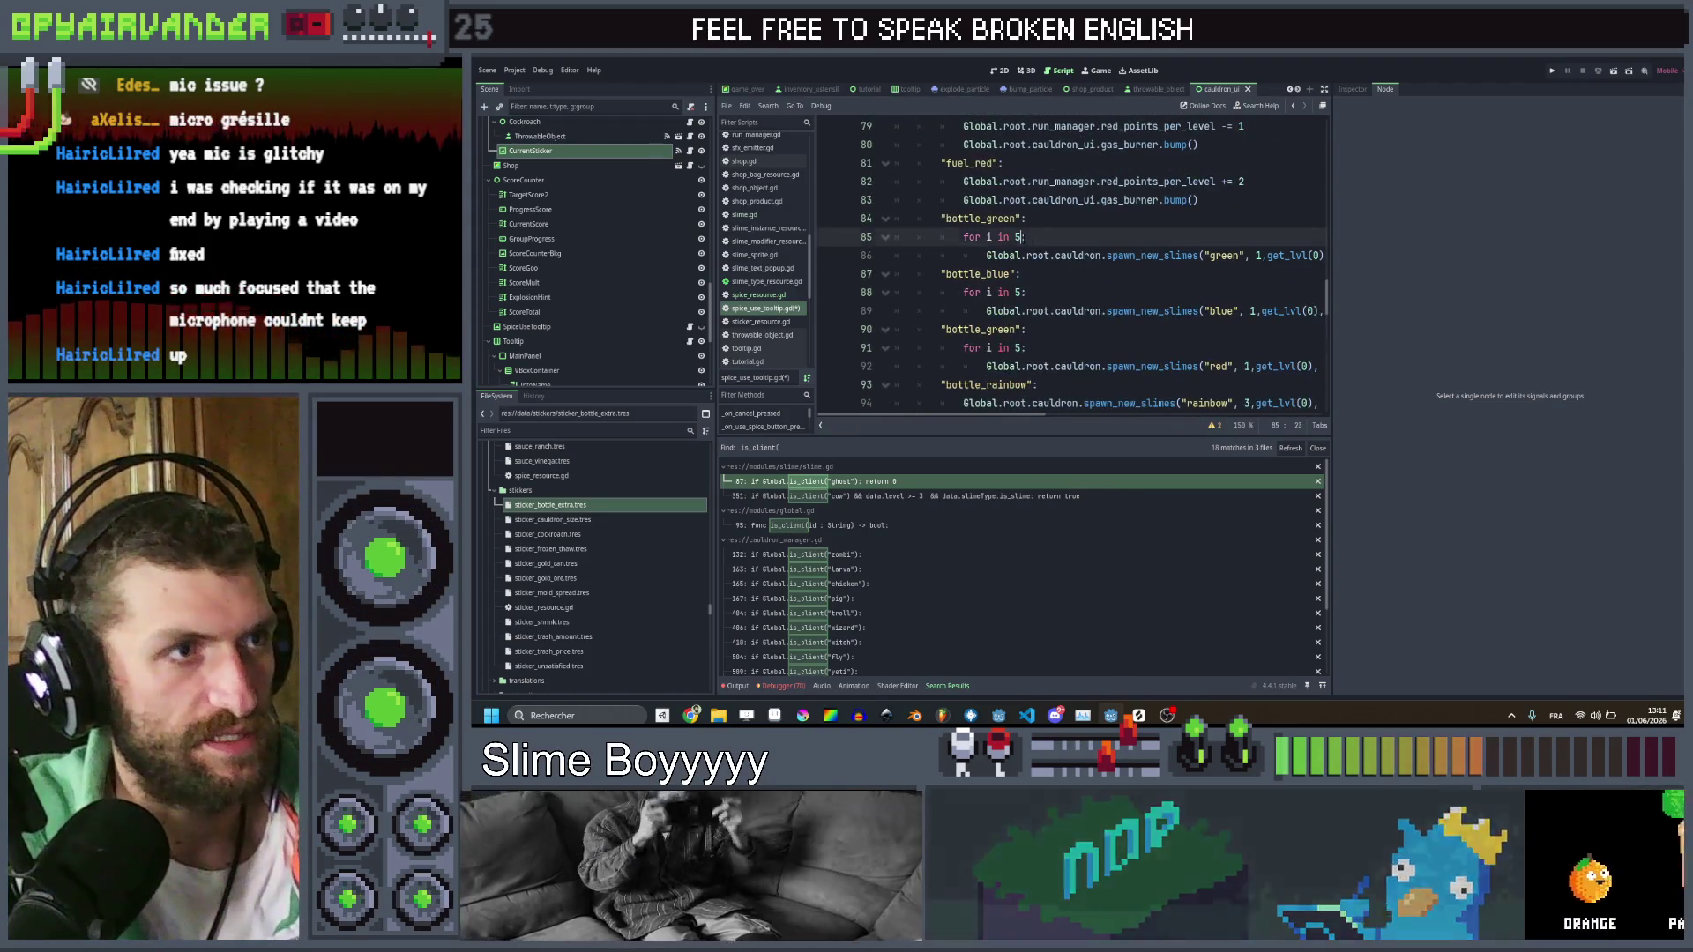
pyautogui.click(1025, 236)
pyautogui.write('bo')
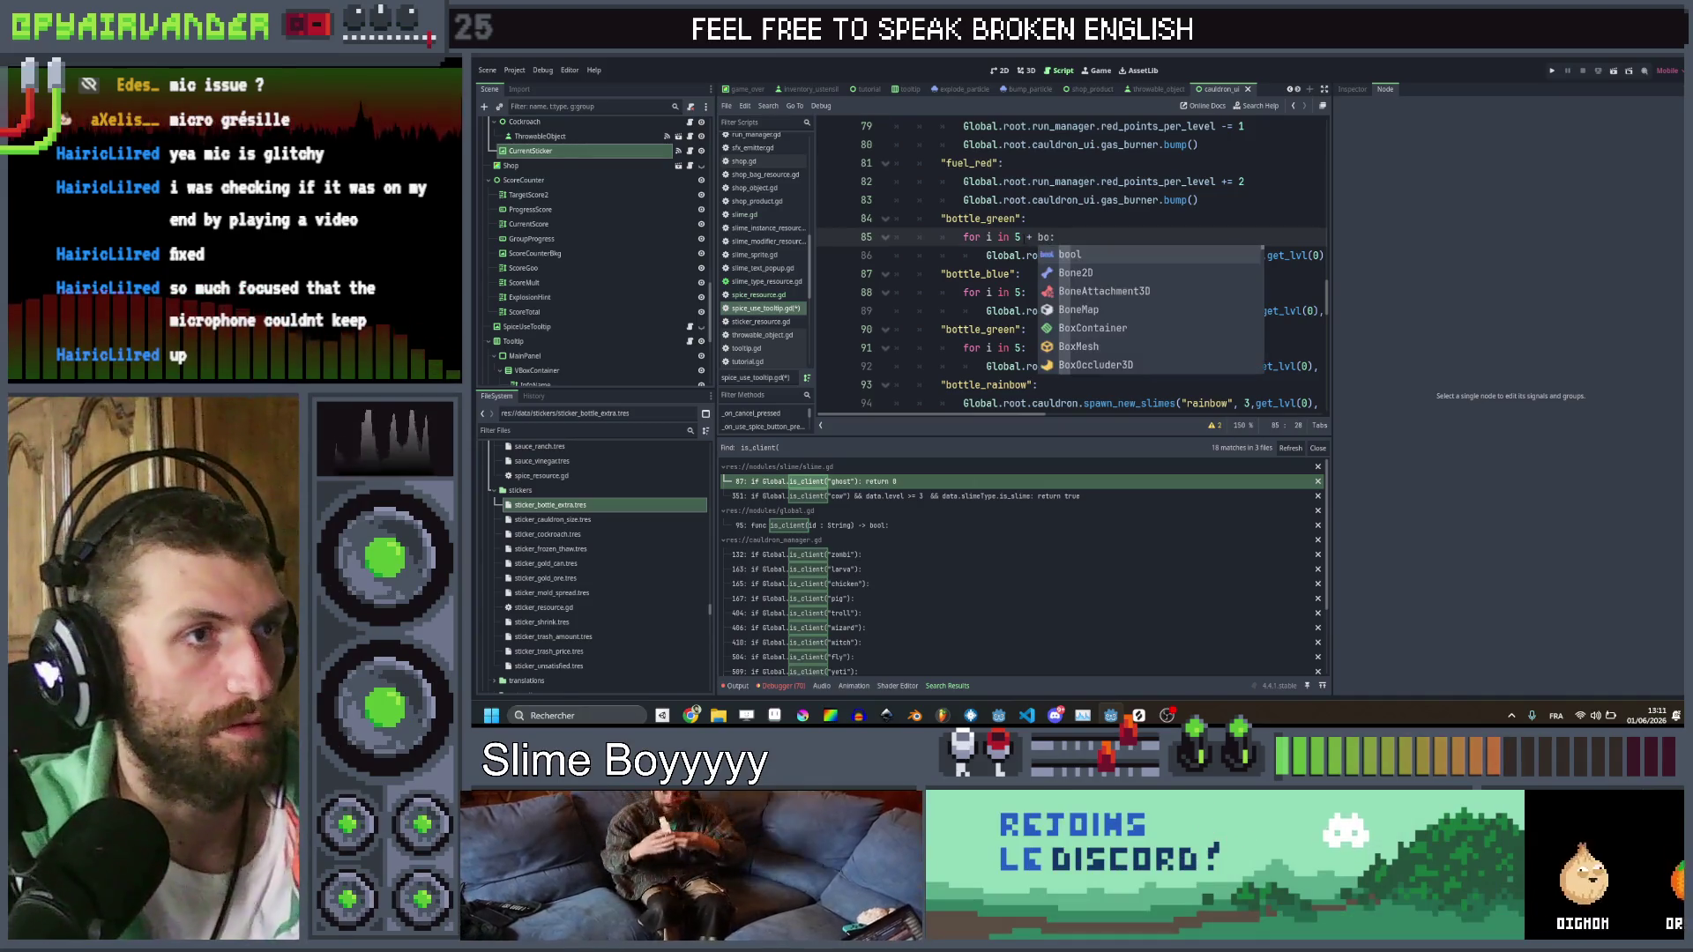
pyautogui.write('tt')
pyautogui.press('Return')
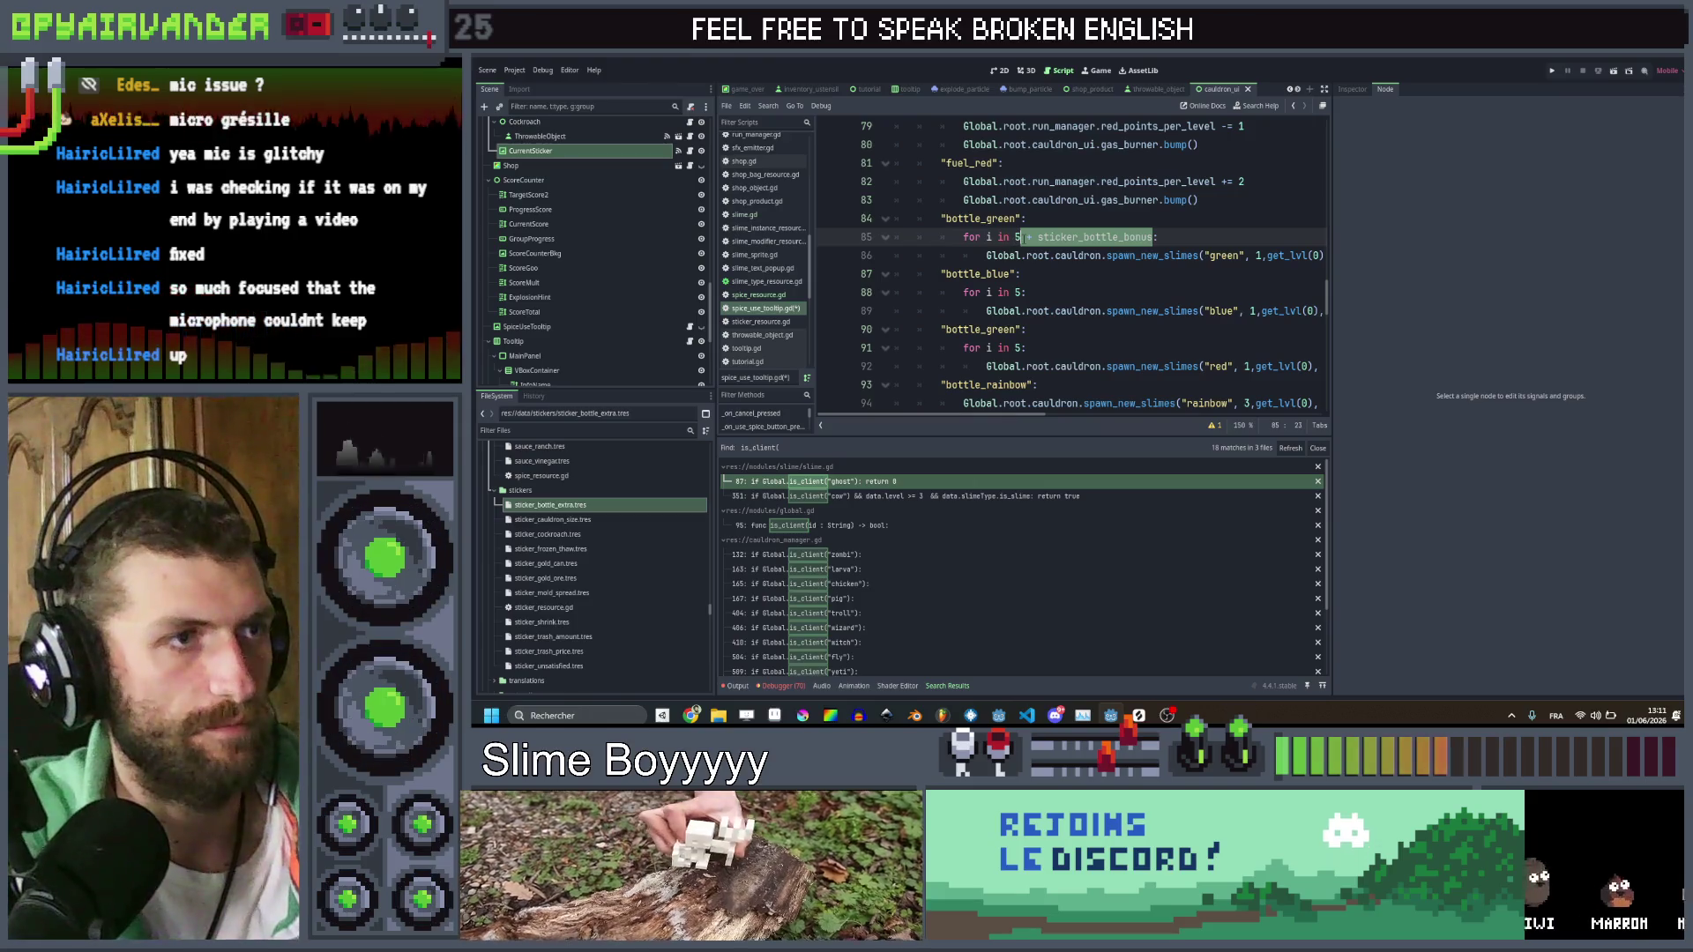
pyautogui.scroll(-1, 1071, 264)
pyautogui.click(1021, 237)
pyautogui.write('+ sticker_bottle_bonus')
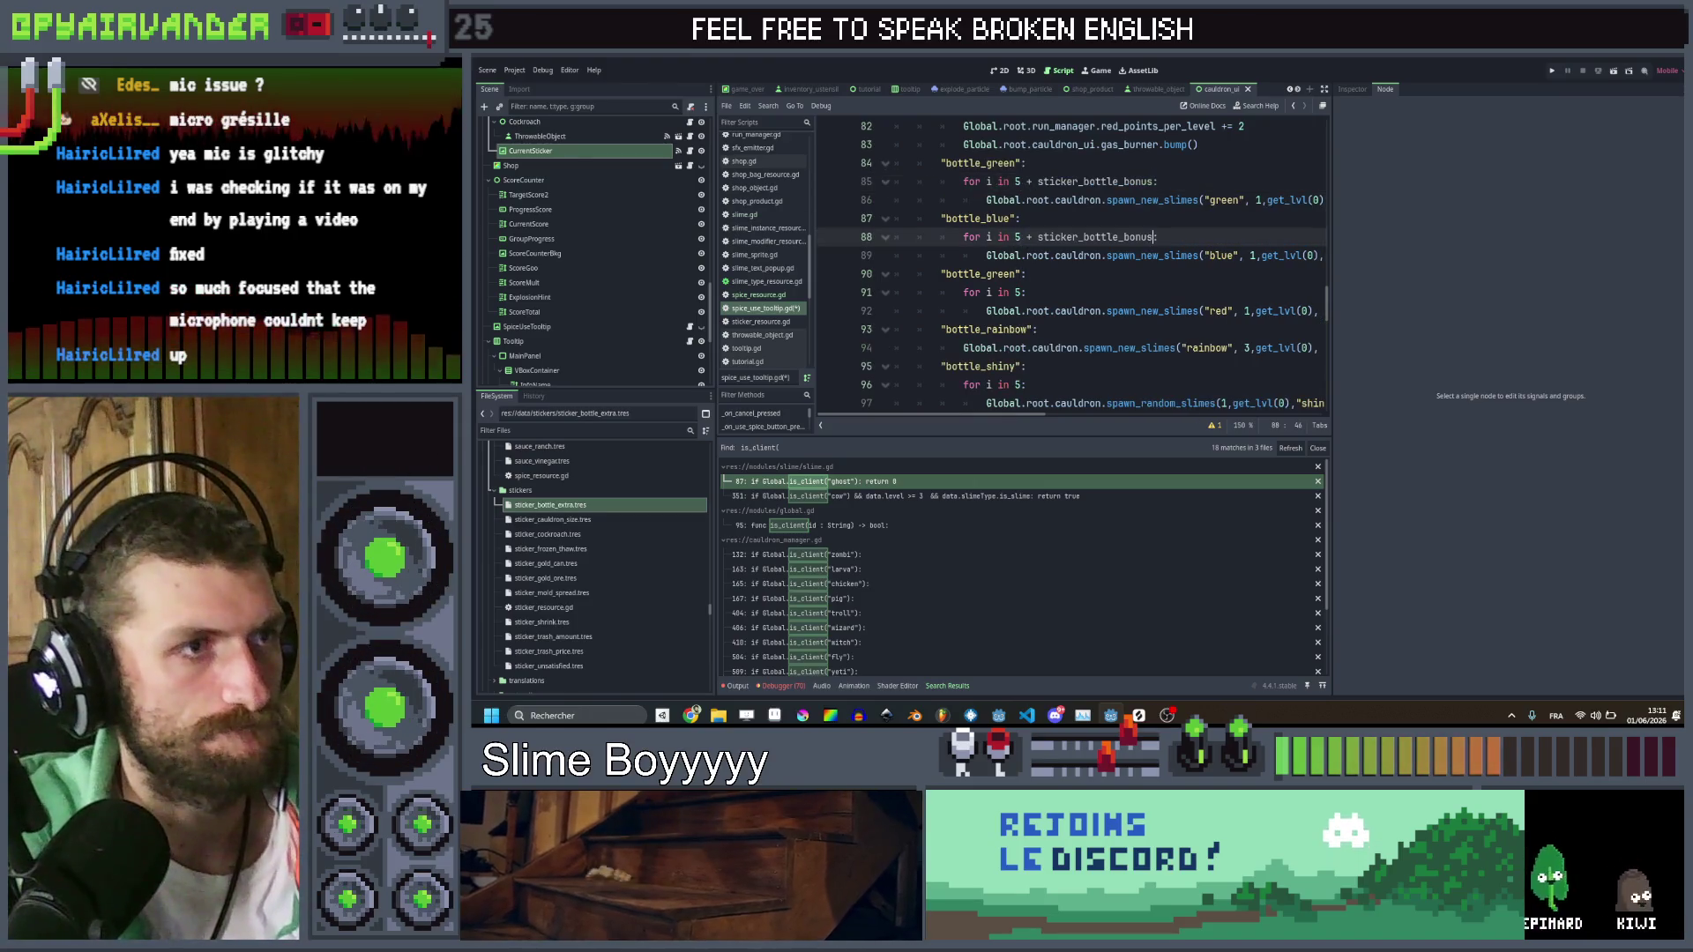
pyautogui.click(1021, 292)
pyautogui.write('+ sticker_bottle_bonus')
# Add '+ sticker_bottle_bonus' after the 3 in the rainbow bottle's spawn count
pyautogui.scroll(-1, 1027, 305)
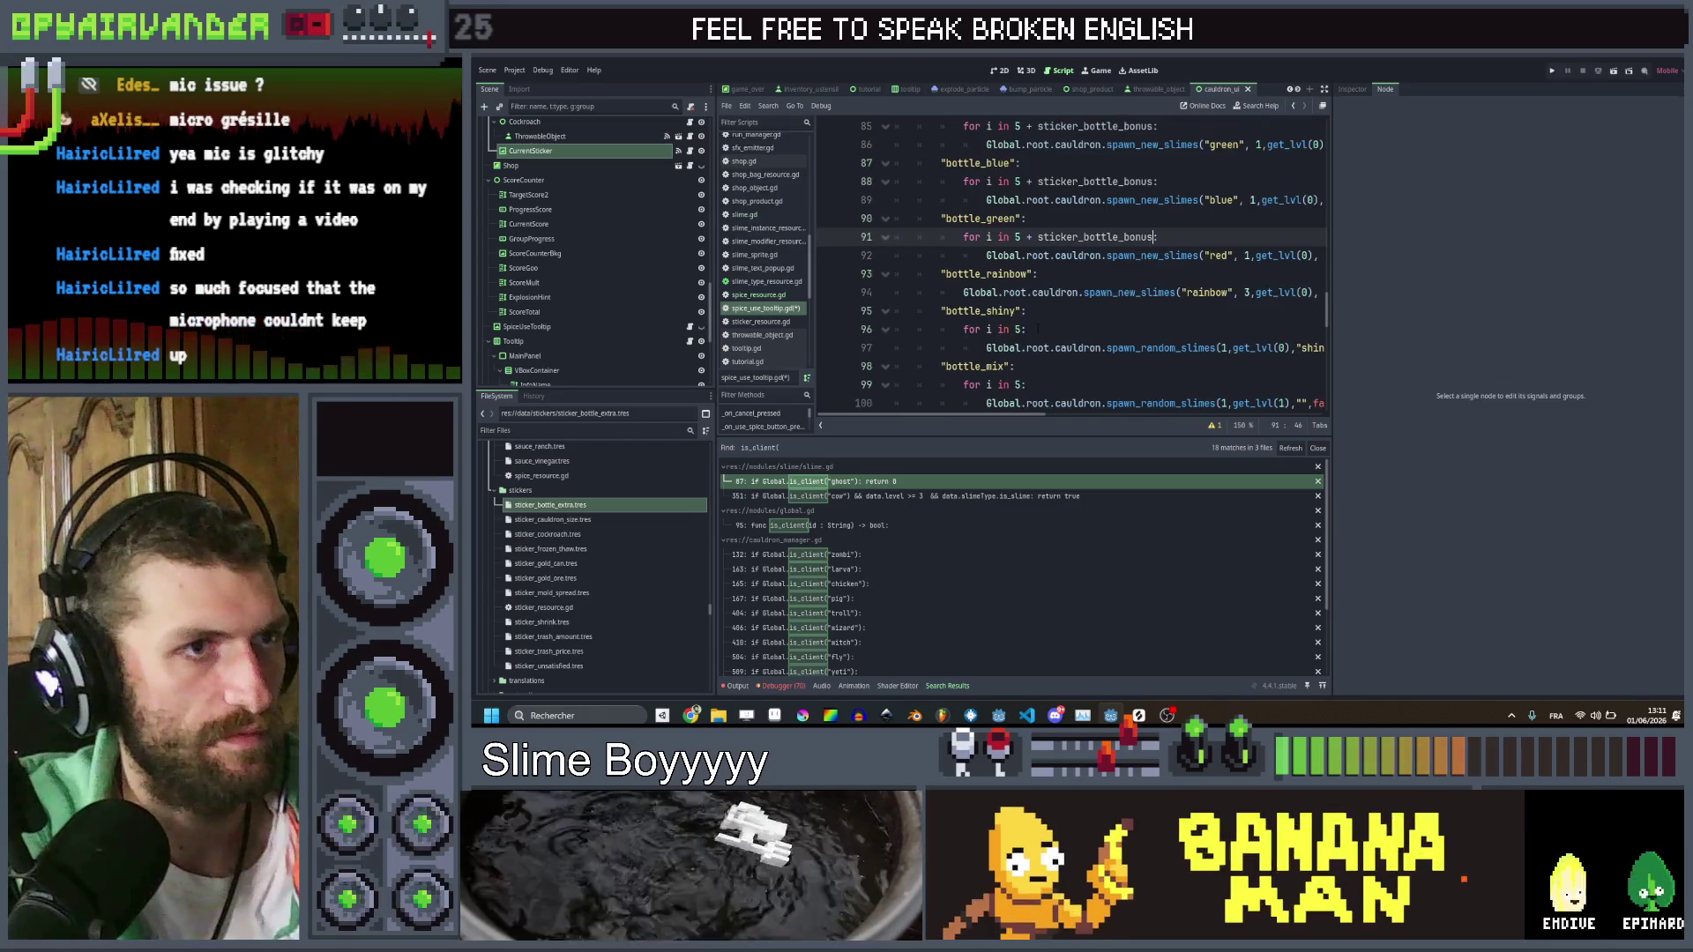
pyautogui.hscroll(3, 1032, 318)
pyautogui.hscroll(-3, 1037, 327)
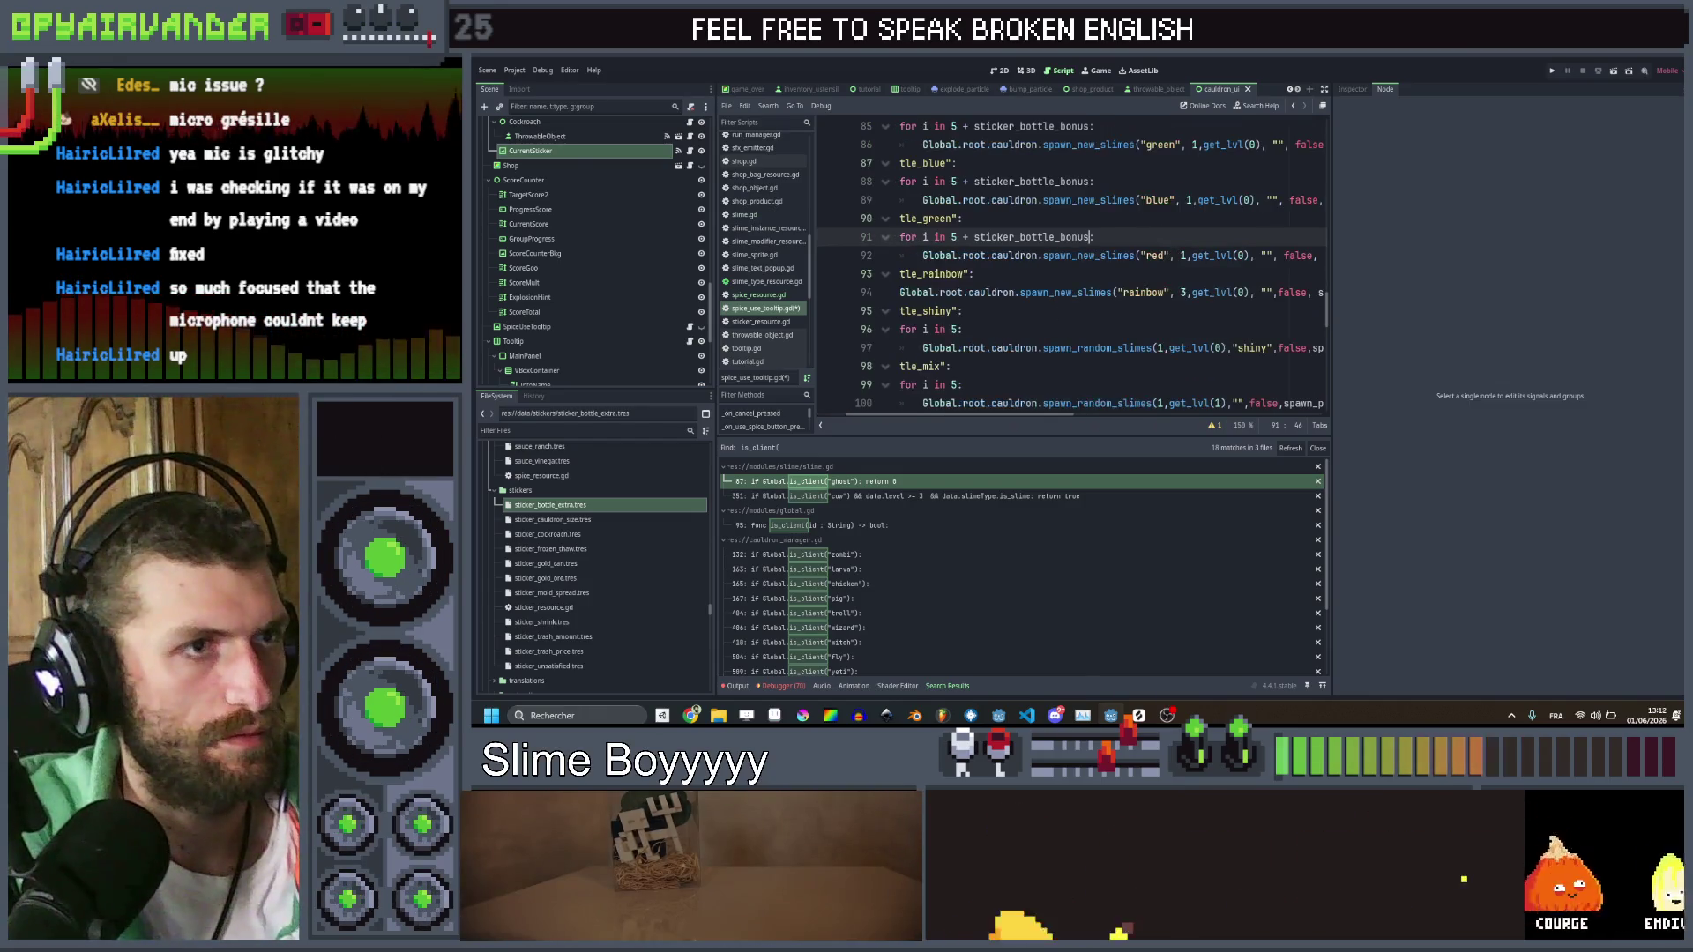
pyautogui.click(1192, 292)
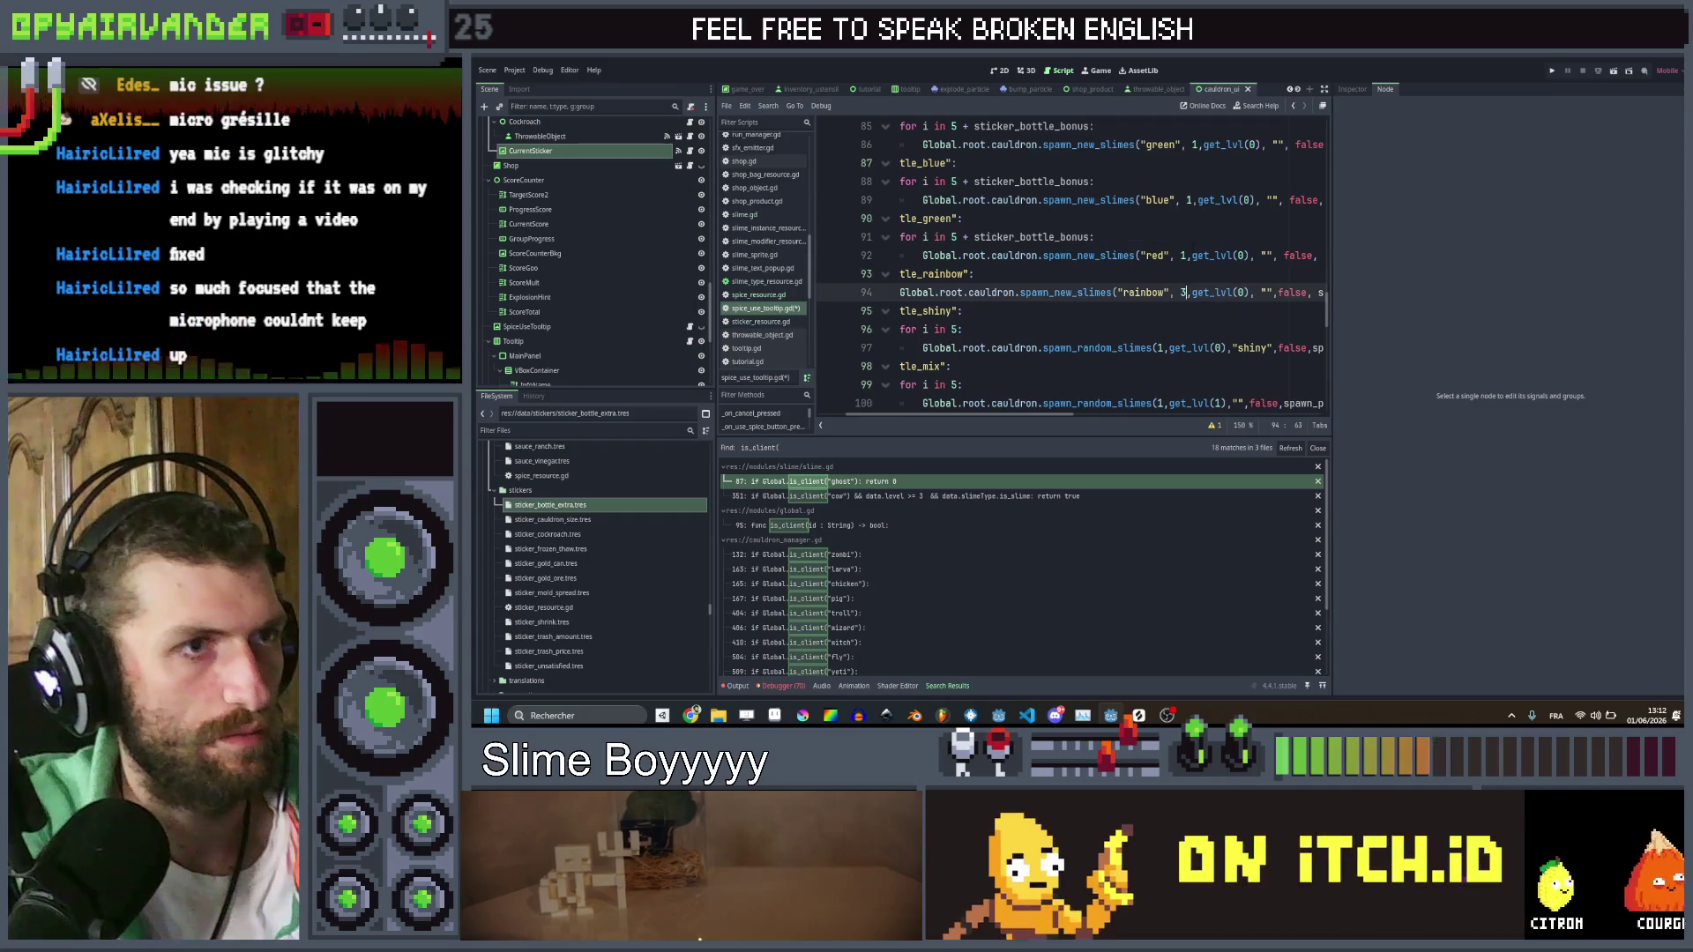
pyautogui.write('+ sticker_bottle_bonus')
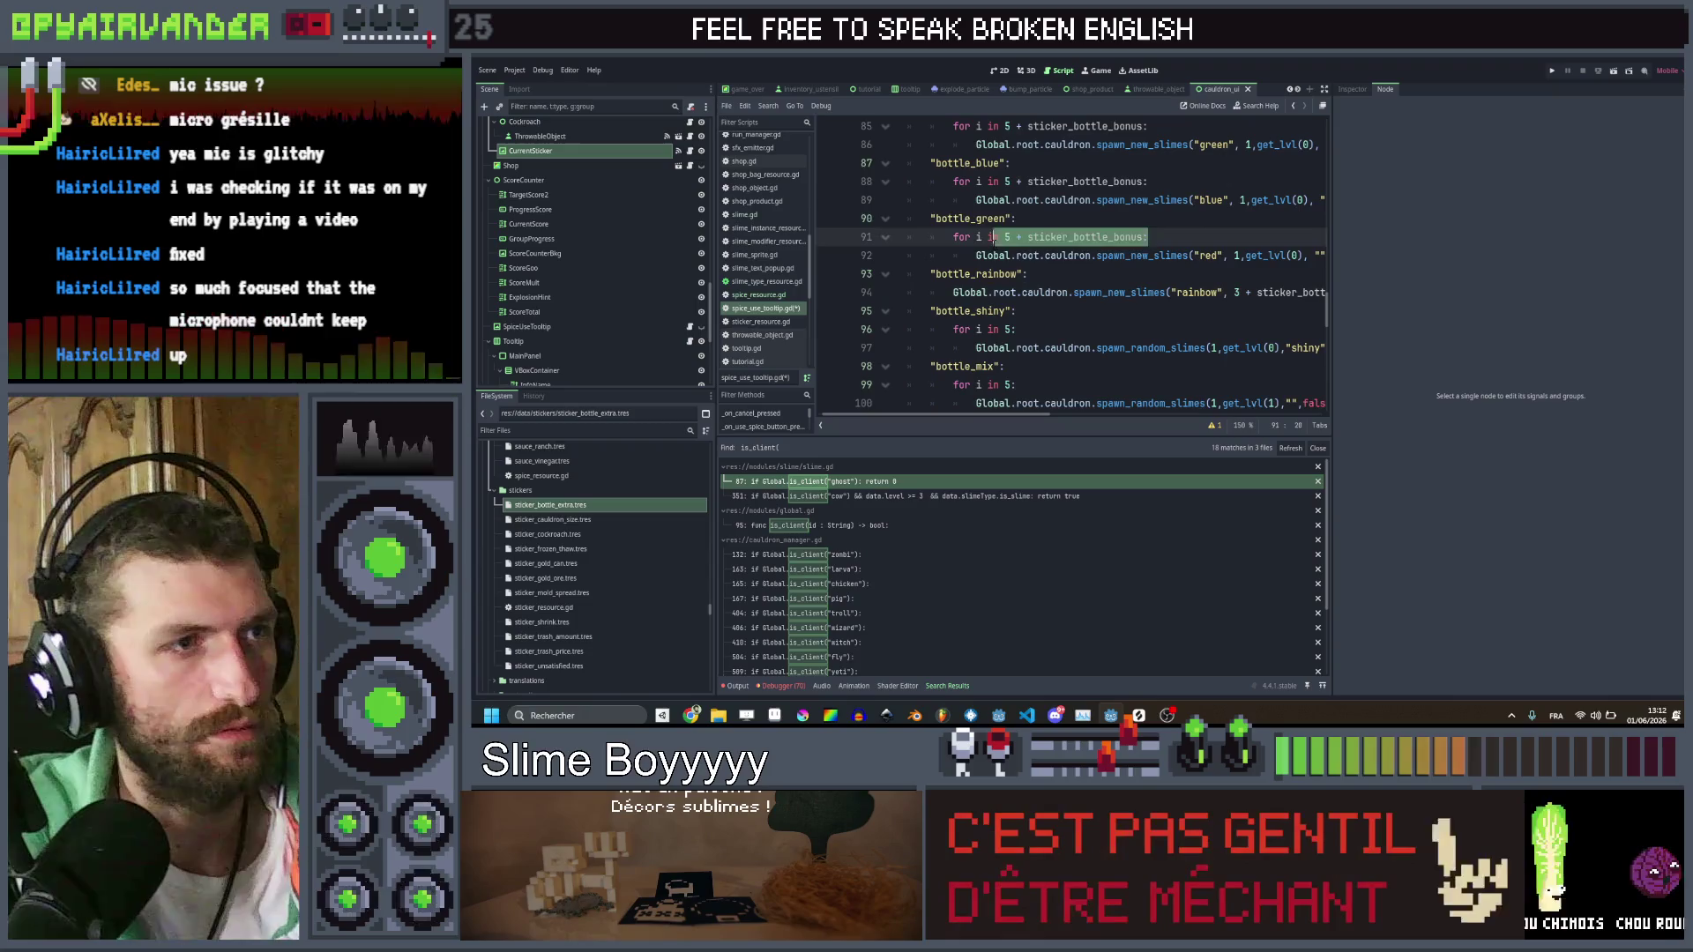
# Undo the loop-line edits so the green, blue and red spawn calls take an amount of 5 directly
pyautogui.click(894, 254)
pyautogui.hotkey('shift', 'Up')
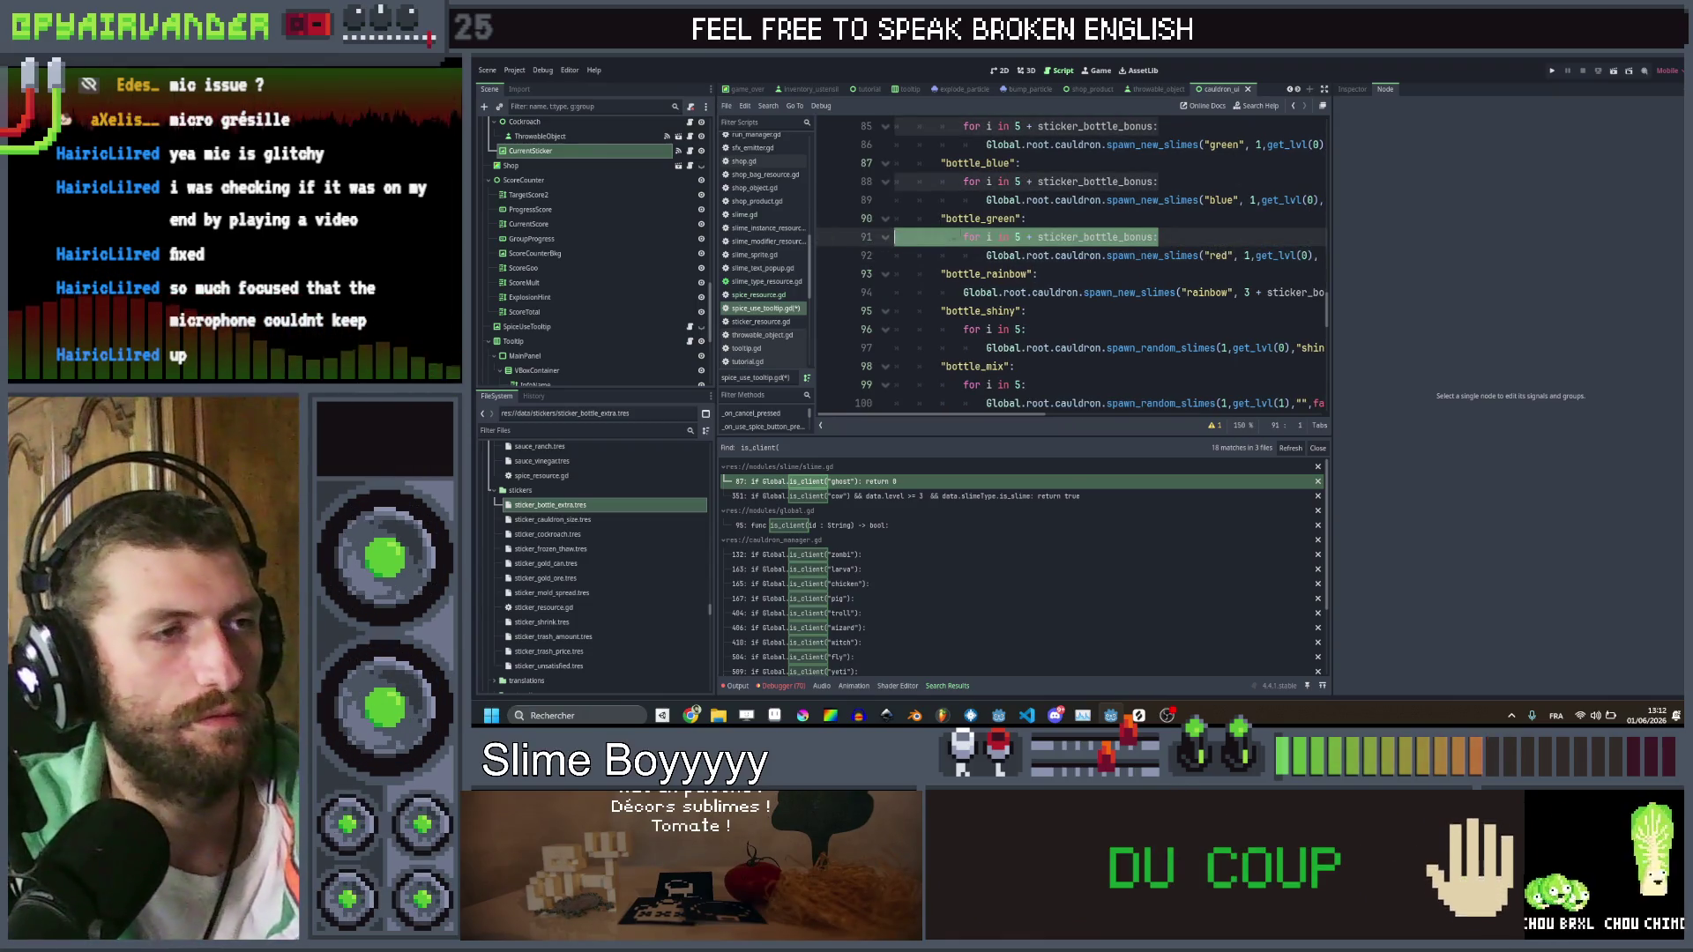
pyautogui.hotkey('ctrl', 'z')
pyautogui.hotkey('ctrl', 'z')
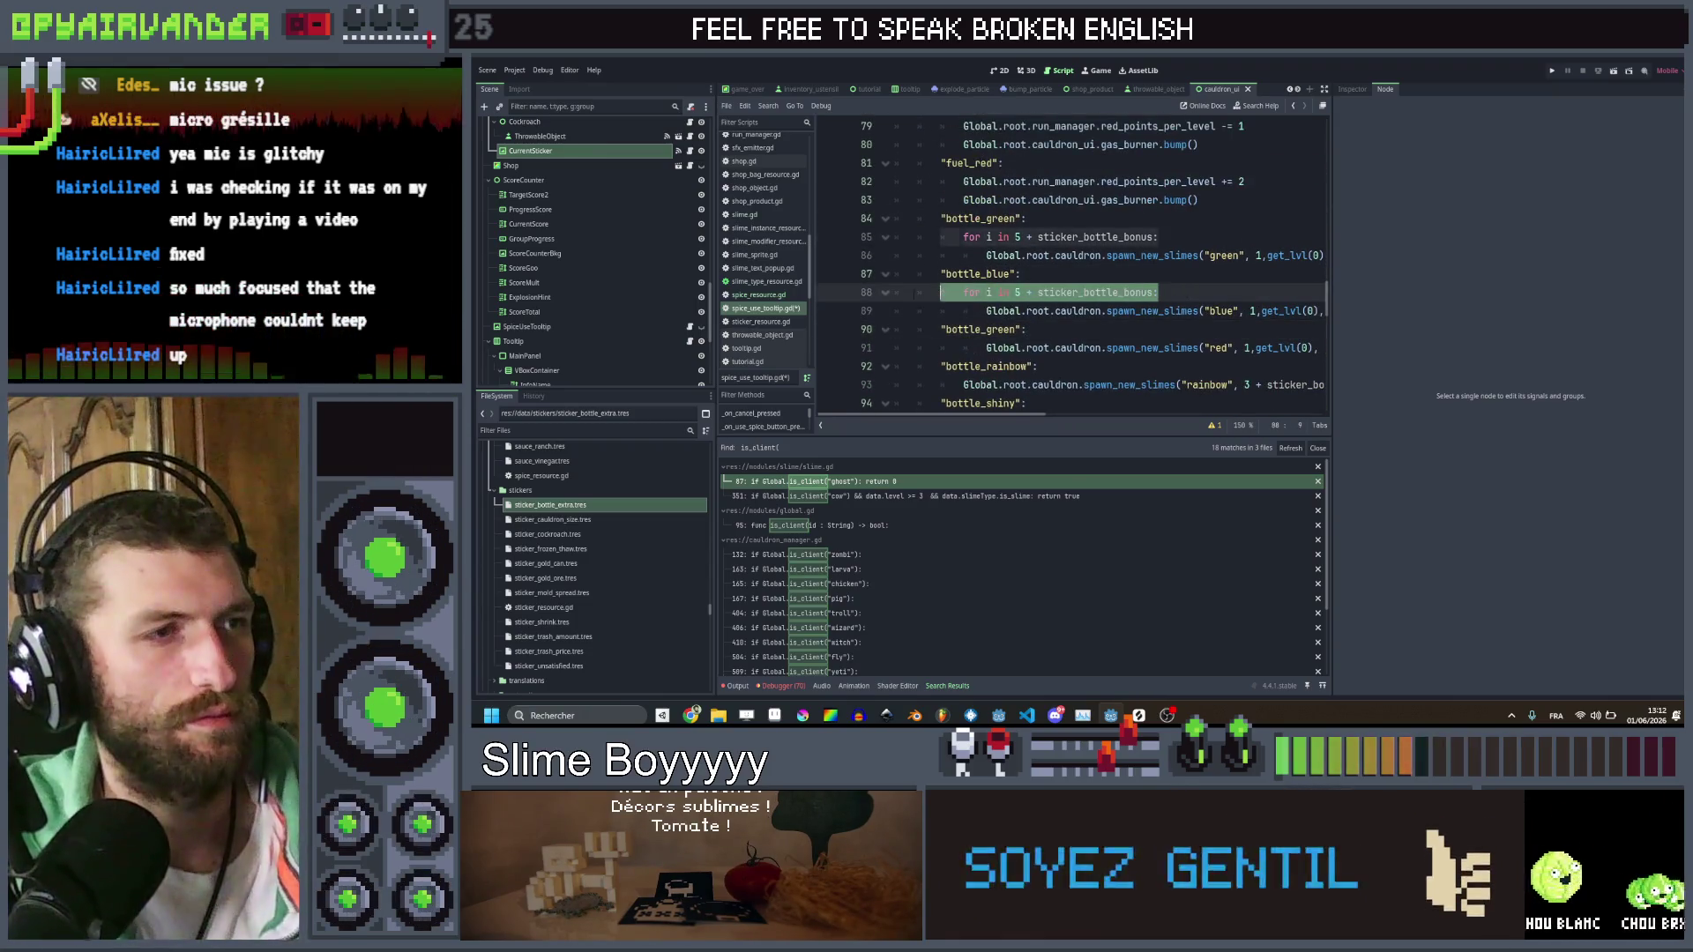
pyautogui.hotkey('ctrl', 'z')
pyautogui.hotkey('ctrl', 'z')
pyautogui.hotkey('ctrl', 'z')
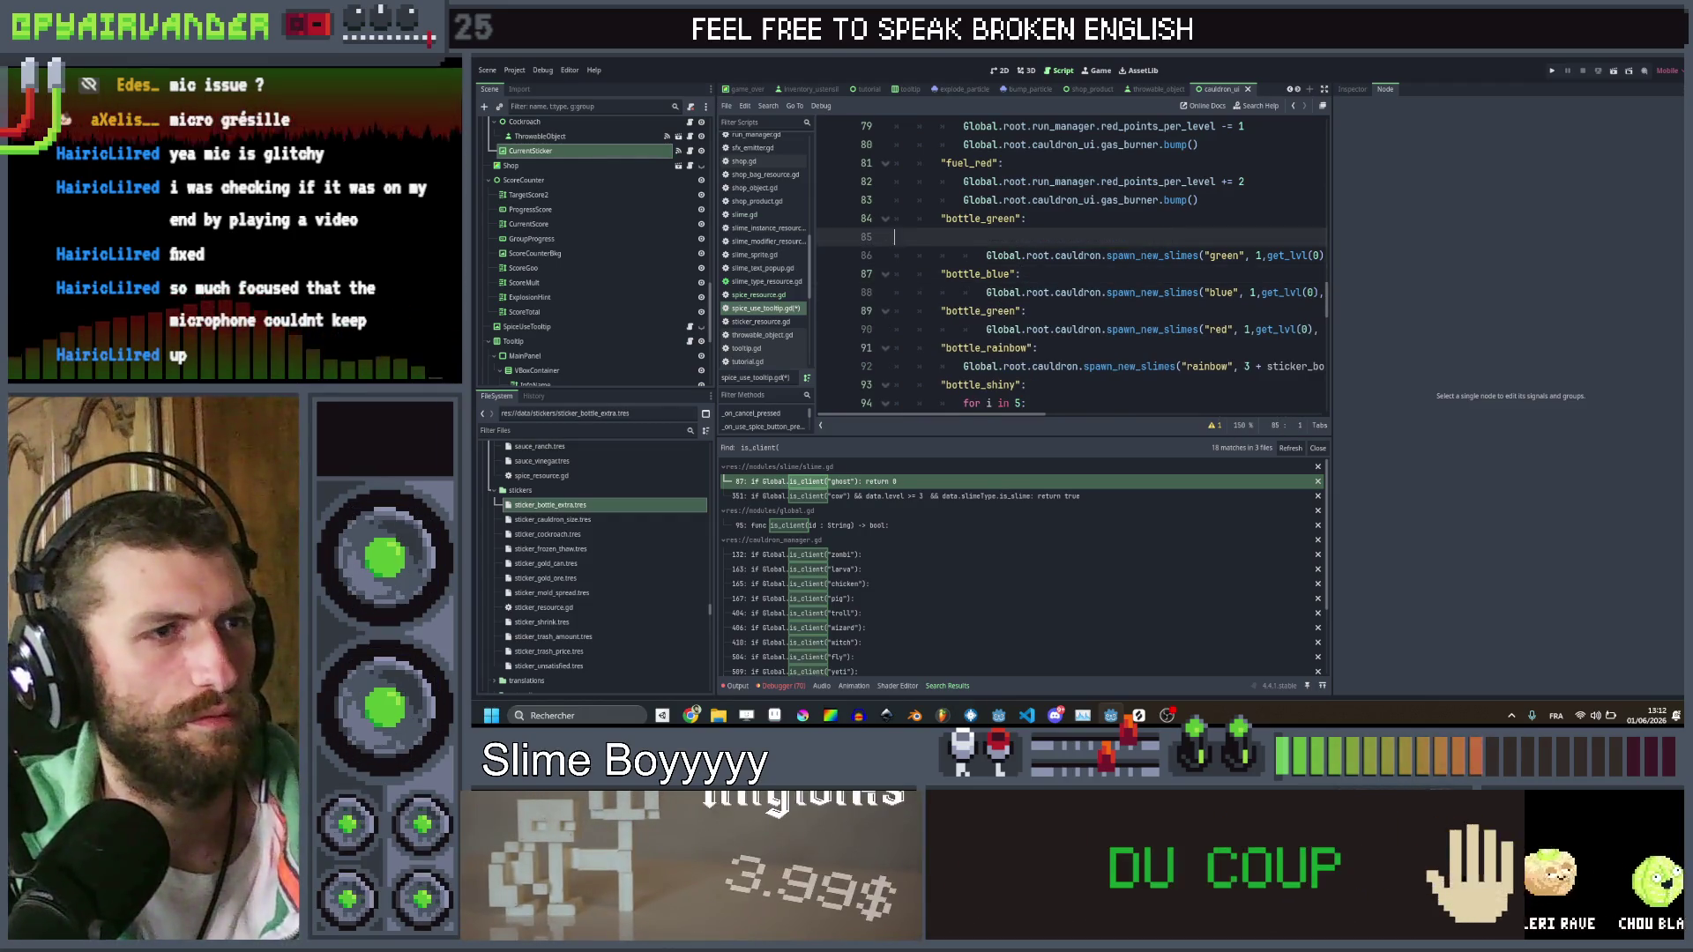
pyautogui.click(1154, 236)
pyautogui.hotkey('ctrl', 'z')
pyautogui.hotkey('ctrl', 'z')
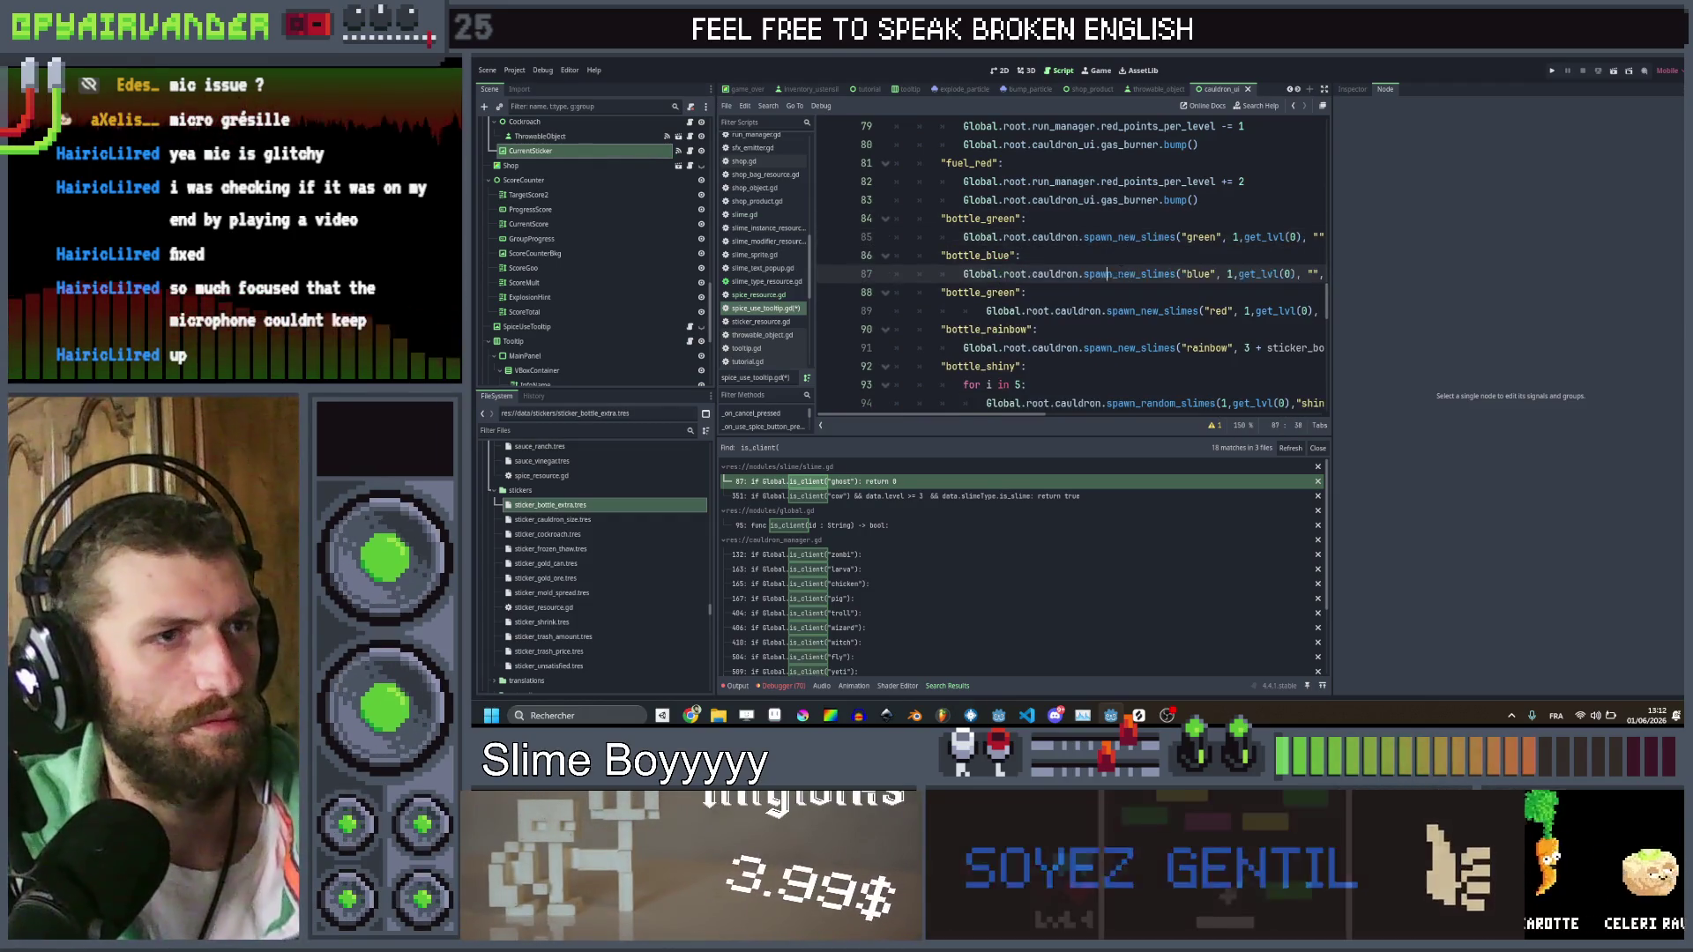
pyautogui.hotkey('ctrl', 'z')
pyautogui.hotkey('ctrl', 'z')
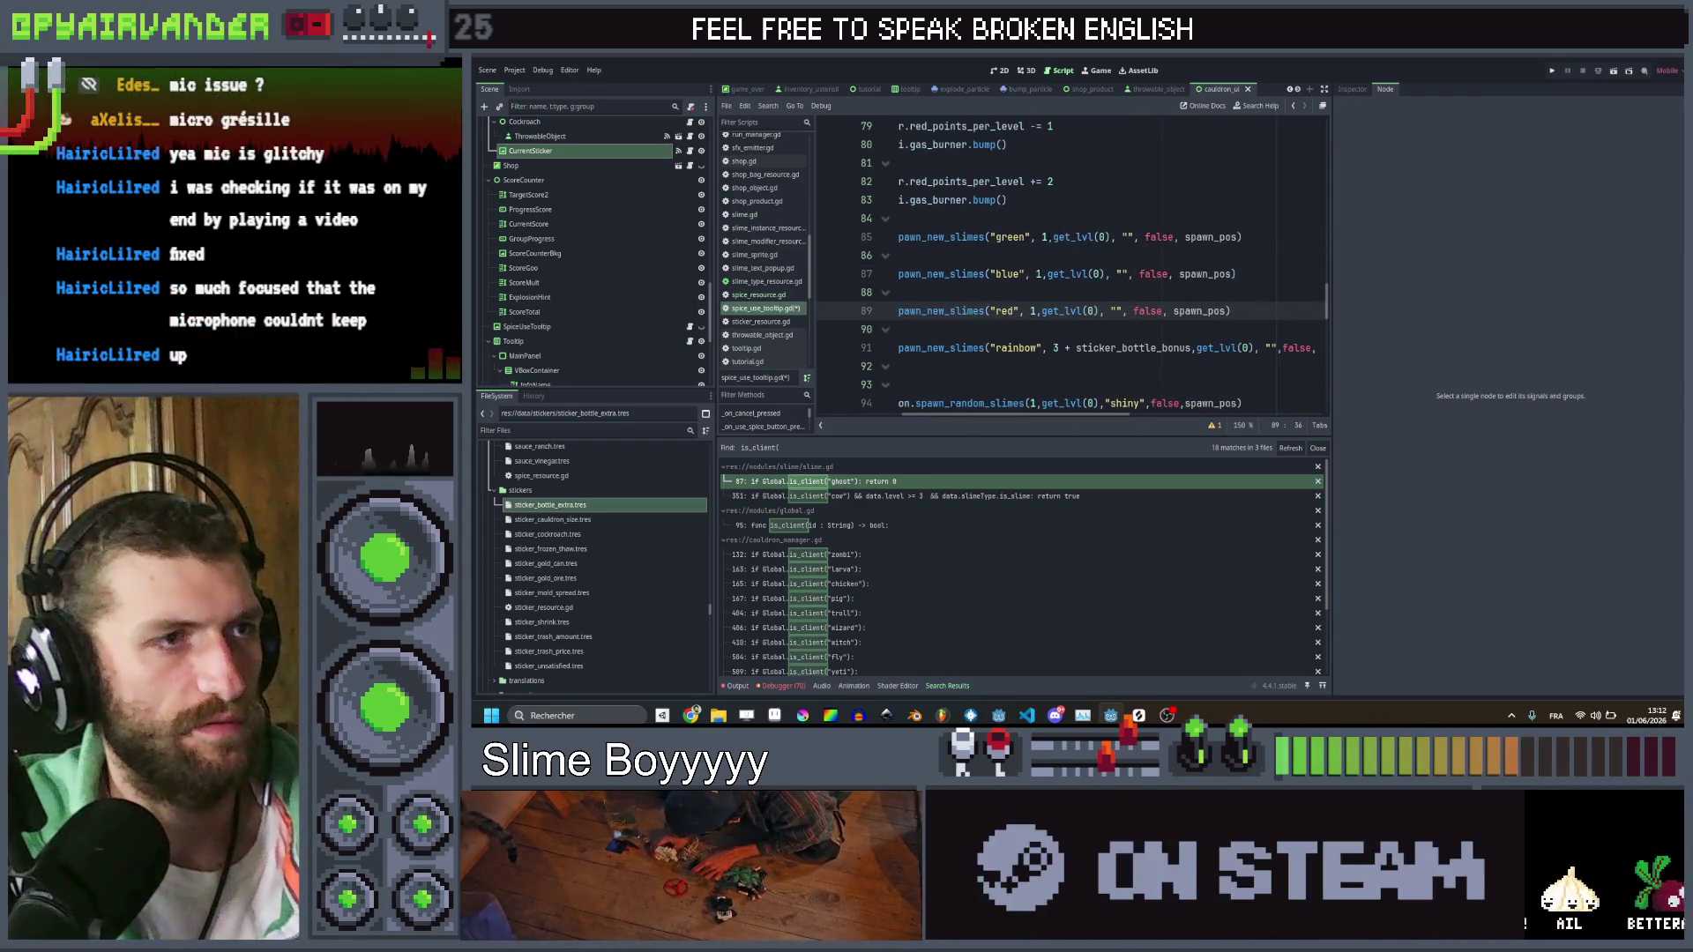
pyautogui.hotkey('ctrl', 'z')
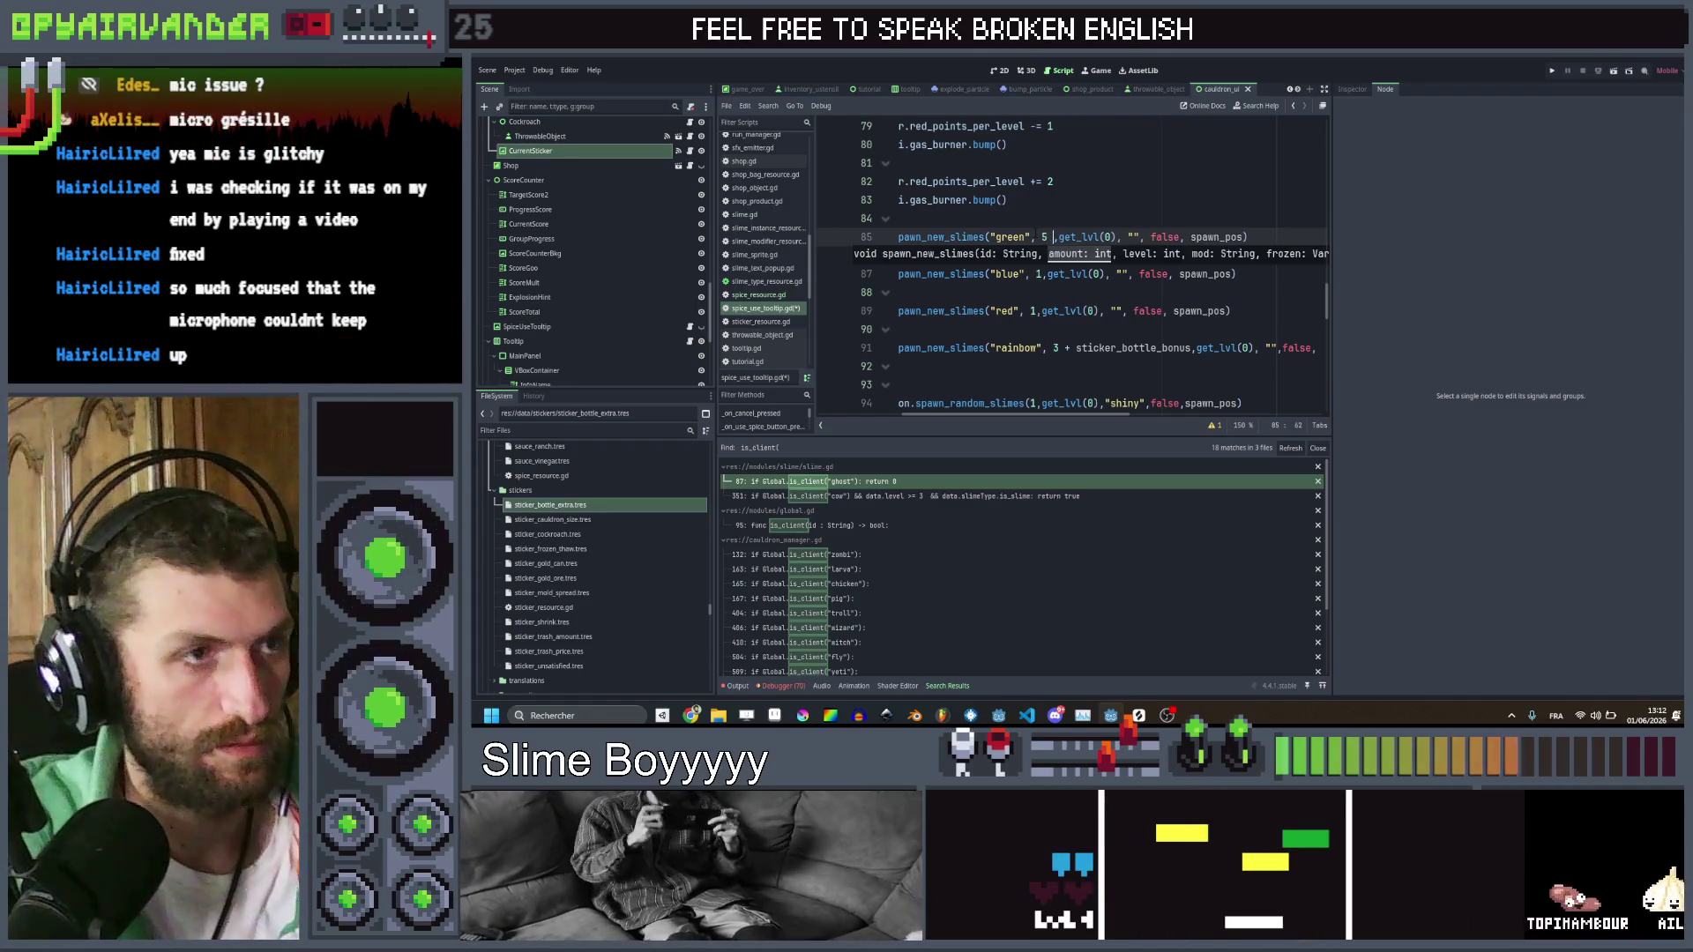
pyautogui.write('+ sticker_bottle_bonus,')
# Change the blue and red spawn amounts from 1 to 5 + sticker_bottle_bonus, matching green
pyautogui.click(1042, 237)
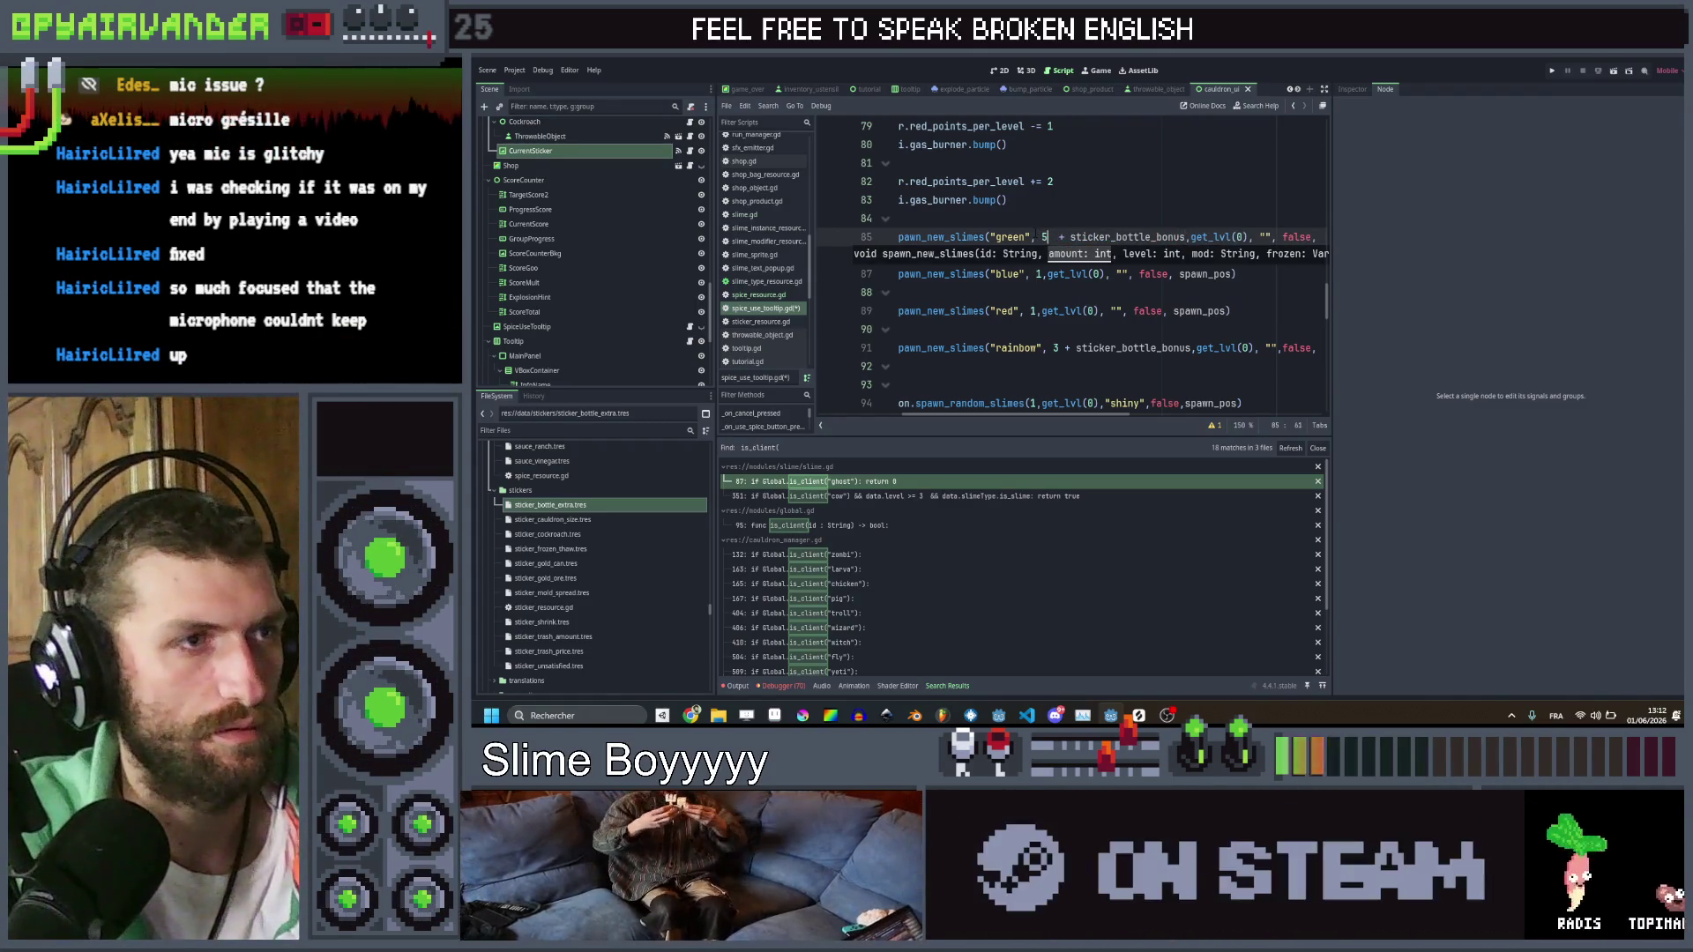
pyautogui.hotkey('ctrl', 'shift', 'Right')
pyautogui.hotkey('ctrl', 'shift', 'Right')
pyautogui.hotkey('ctrl', 'shift', 'Right')
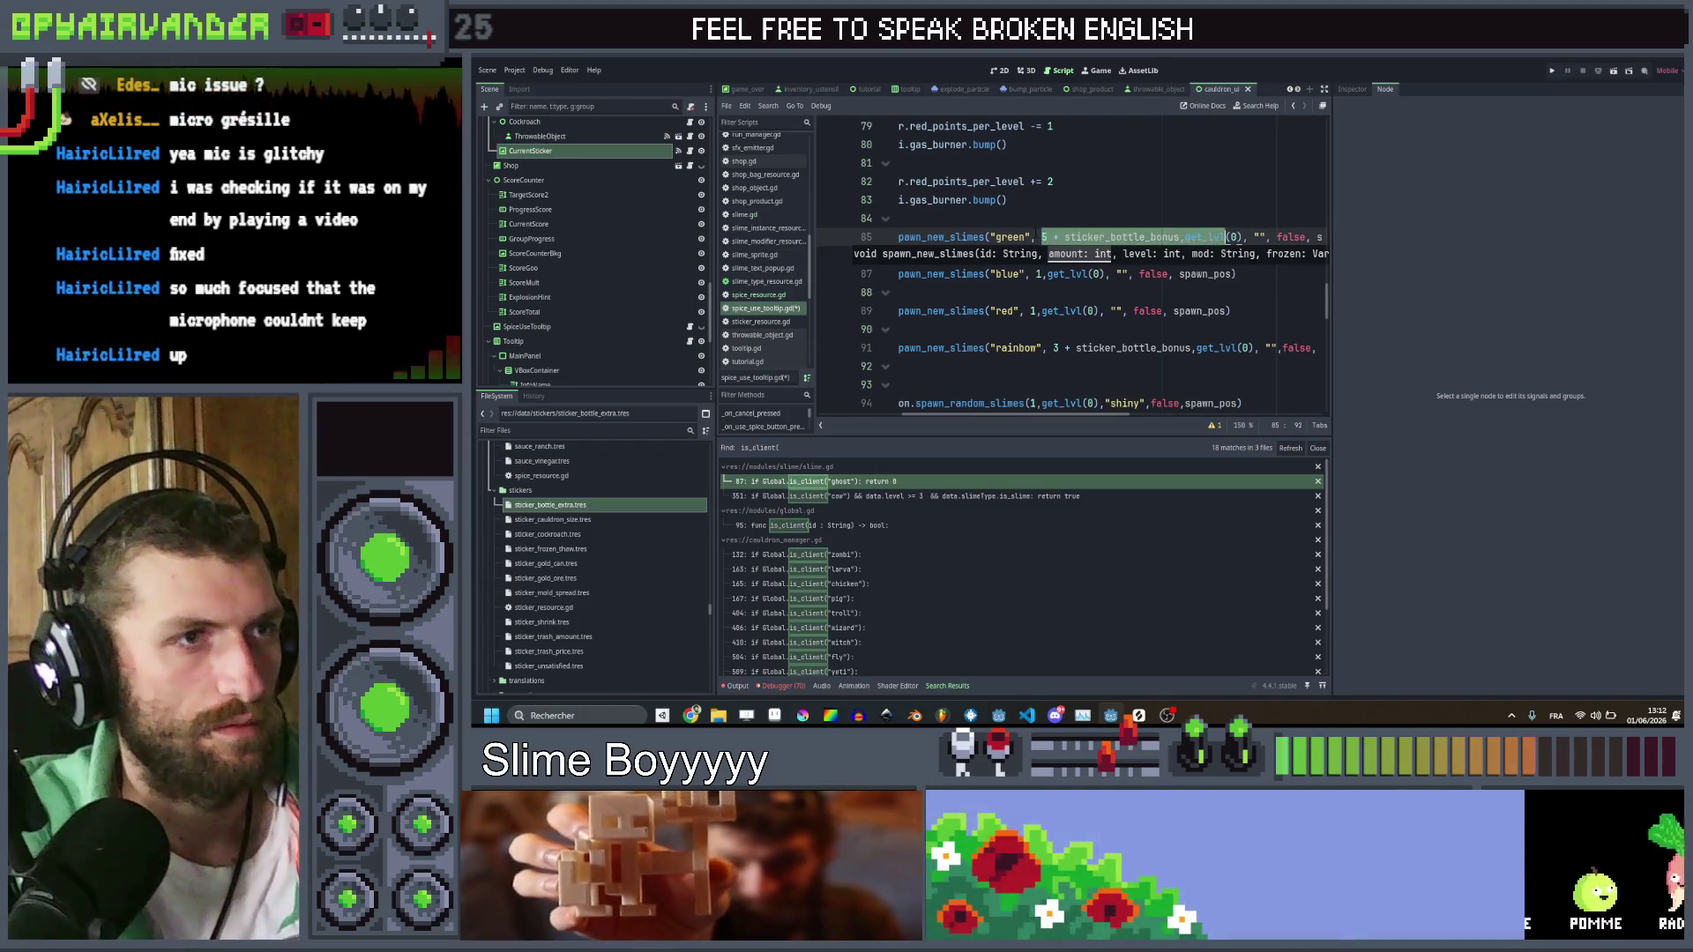
pyautogui.hotkey('ctrl', 'shift', 'Left')
pyautogui.hotkey('ctrl', 'shift', 'Left')
pyautogui.doubleClick(1096, 274)
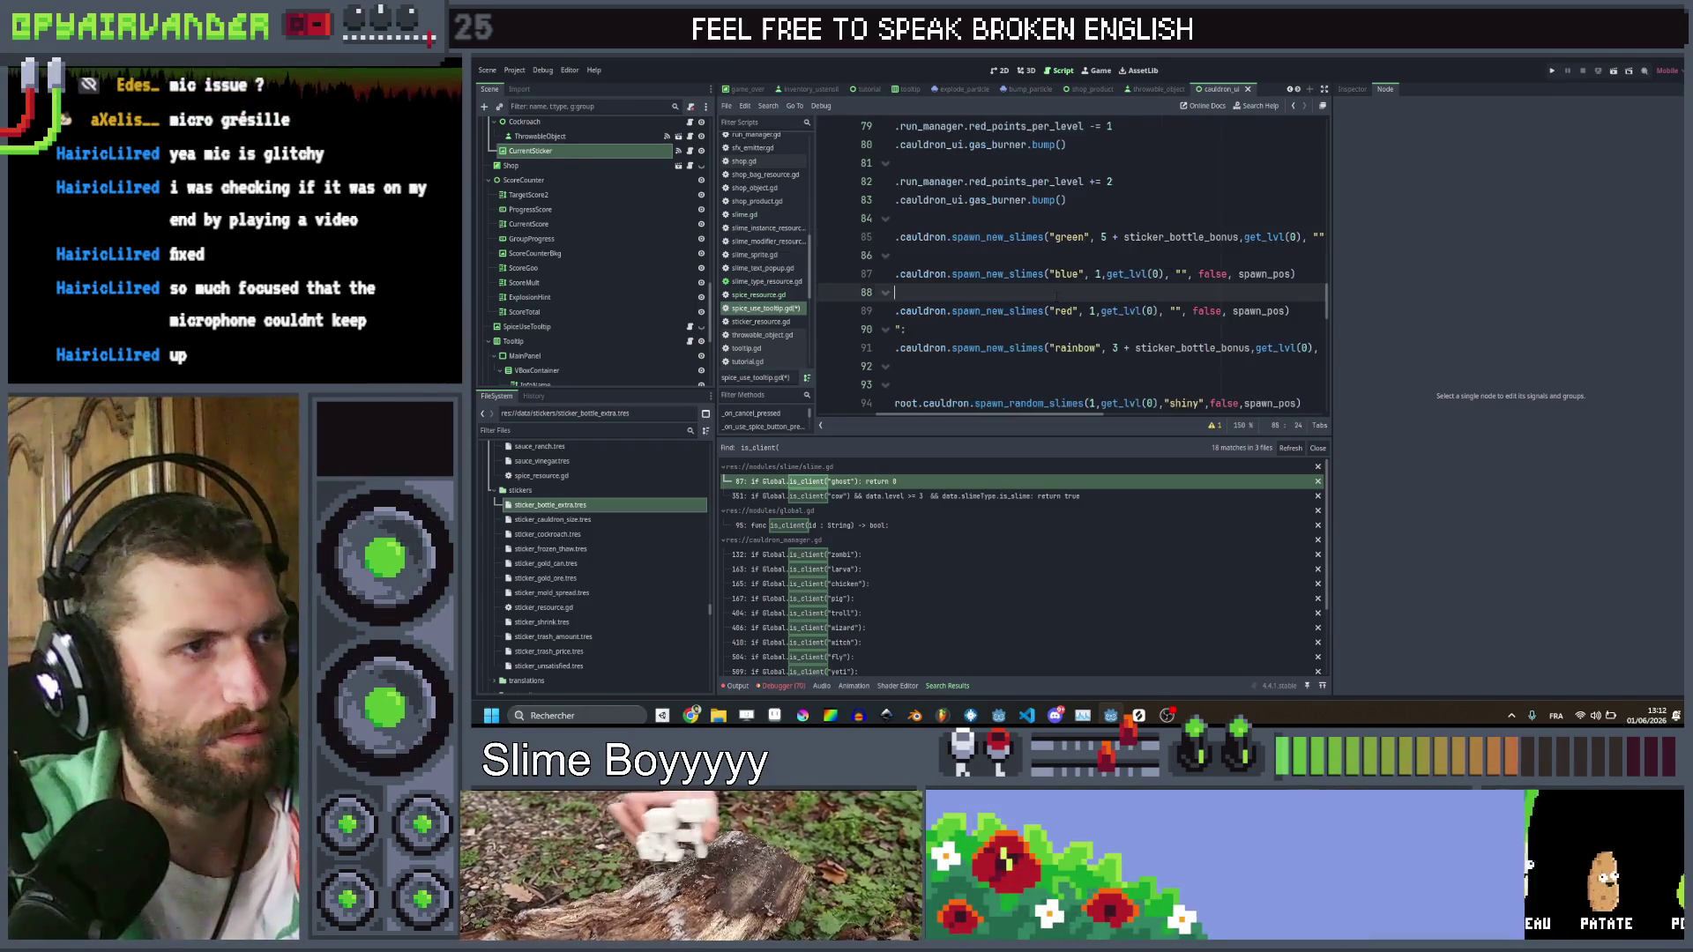
pyautogui.write('5 + sticker_bottle_bonus')
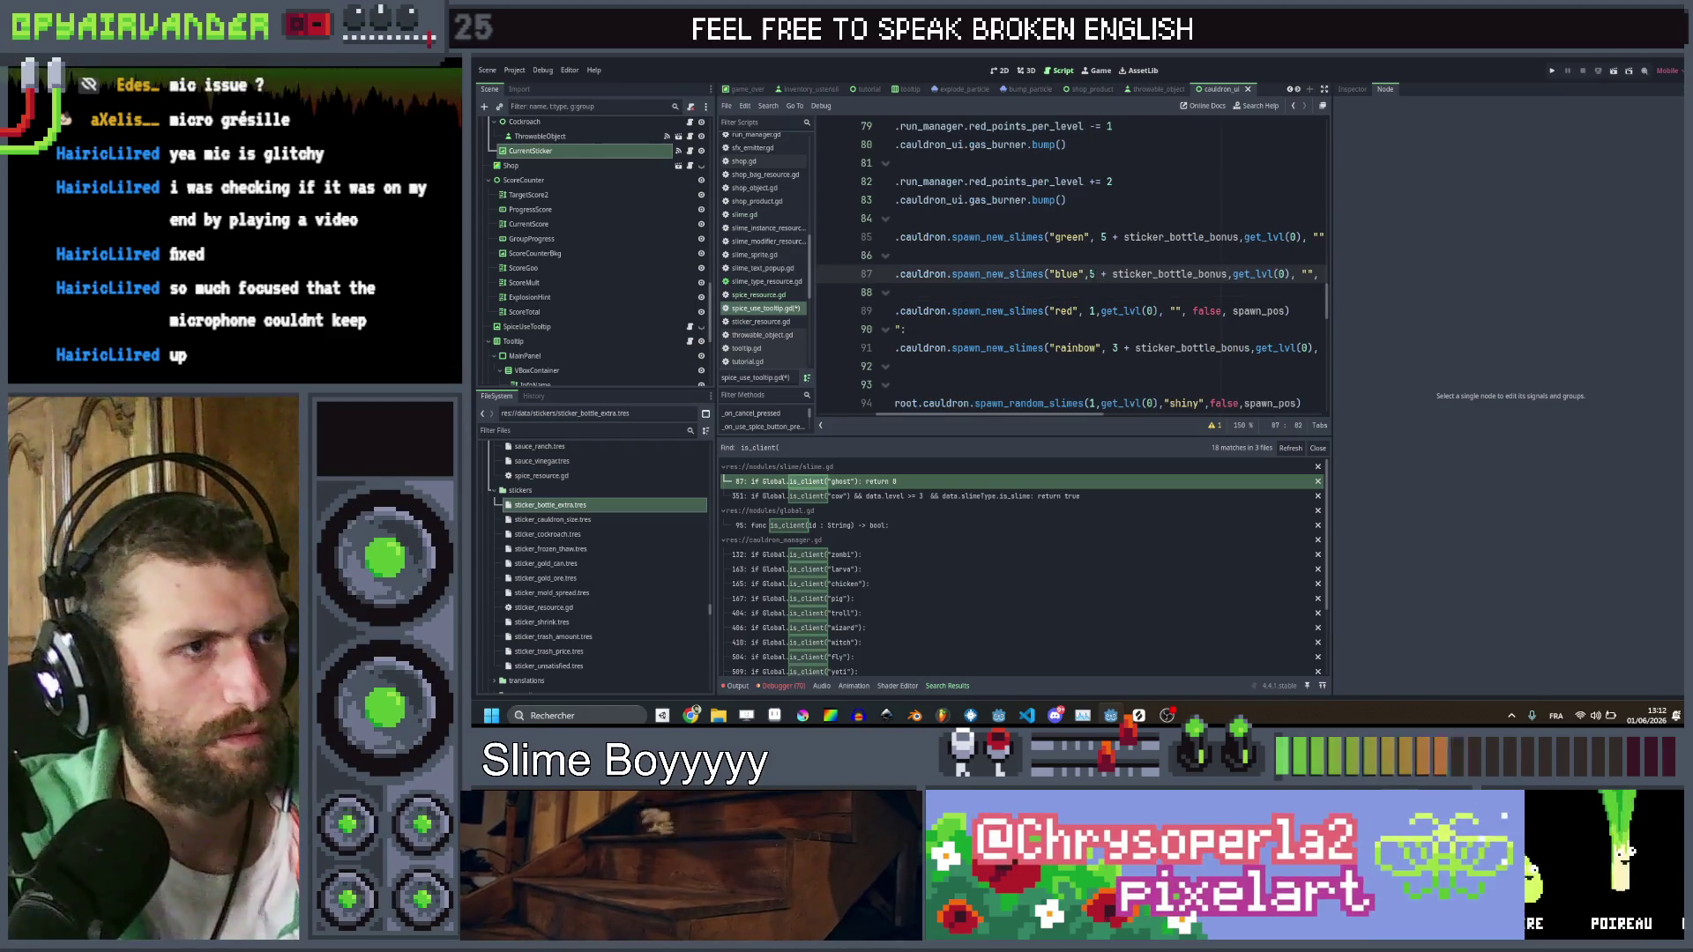
pyautogui.doubleClick(1093, 311)
pyautogui.write('5 + sticker_bottle_bonus')
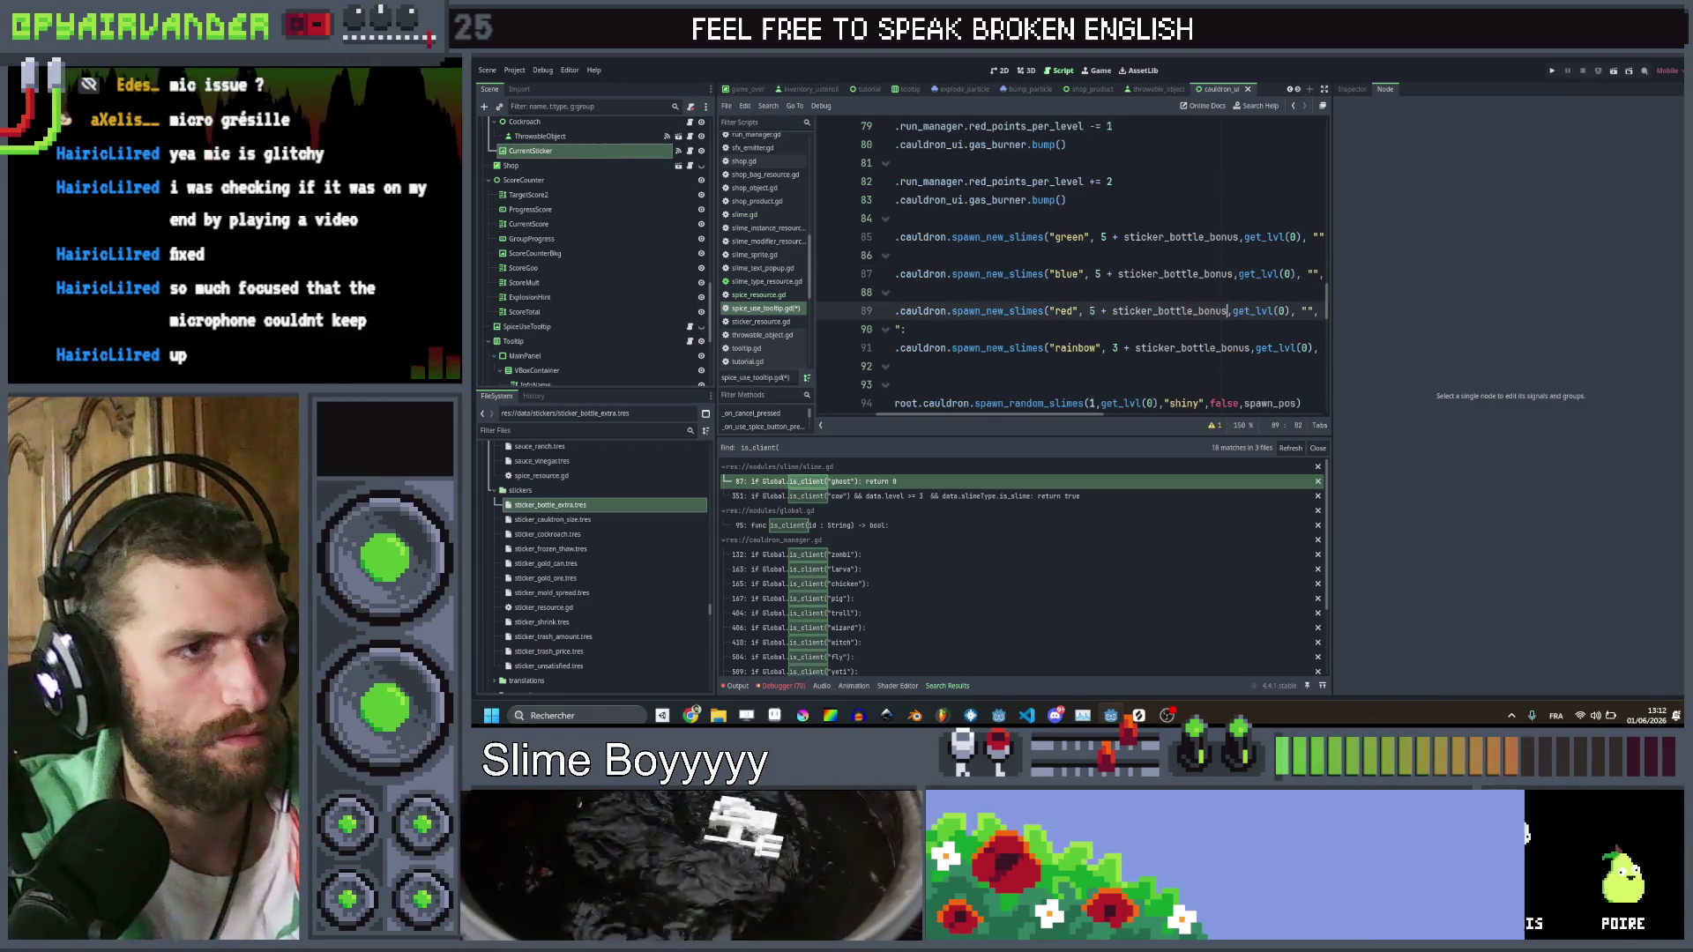
# Replace the shiny bottle's loop with one spawn call of 5 + sticker_bottle_bonus
pyautogui.scroll(-1, 1106, 315)
pyautogui.scroll(-1, 1106, 316)
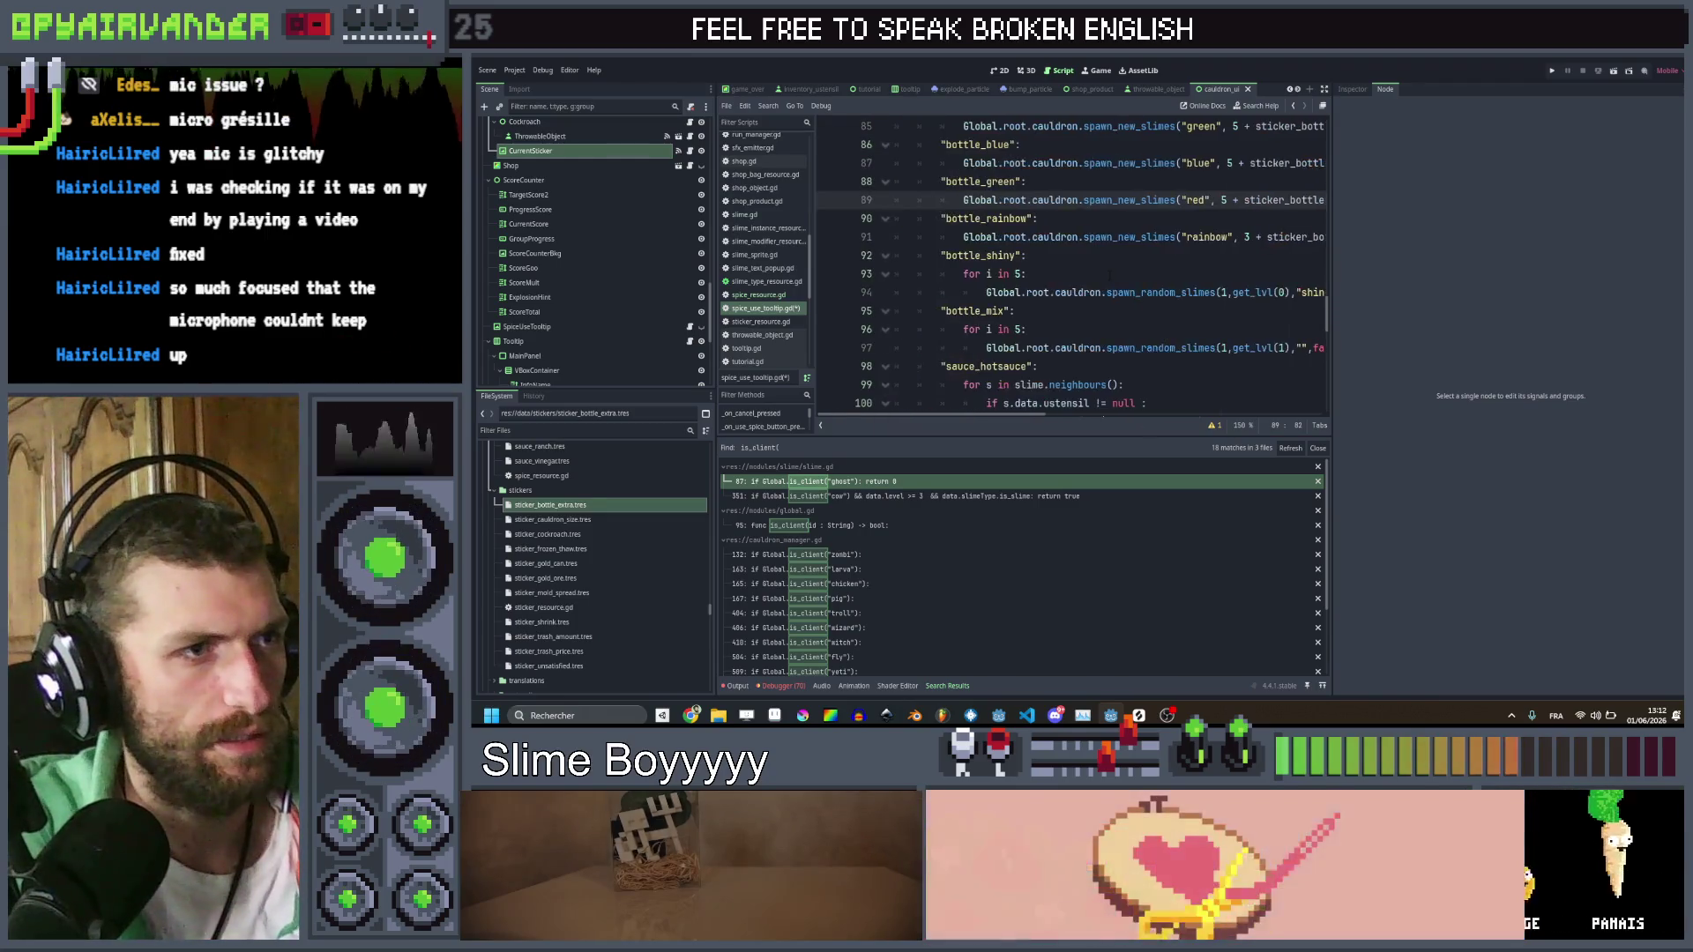
pyautogui.moveTo(1109, 276); pyautogui.dragTo(895, 255)
pyautogui.click(1025, 273)
pyautogui.hotkey('ctrl', 'shift', 'k')
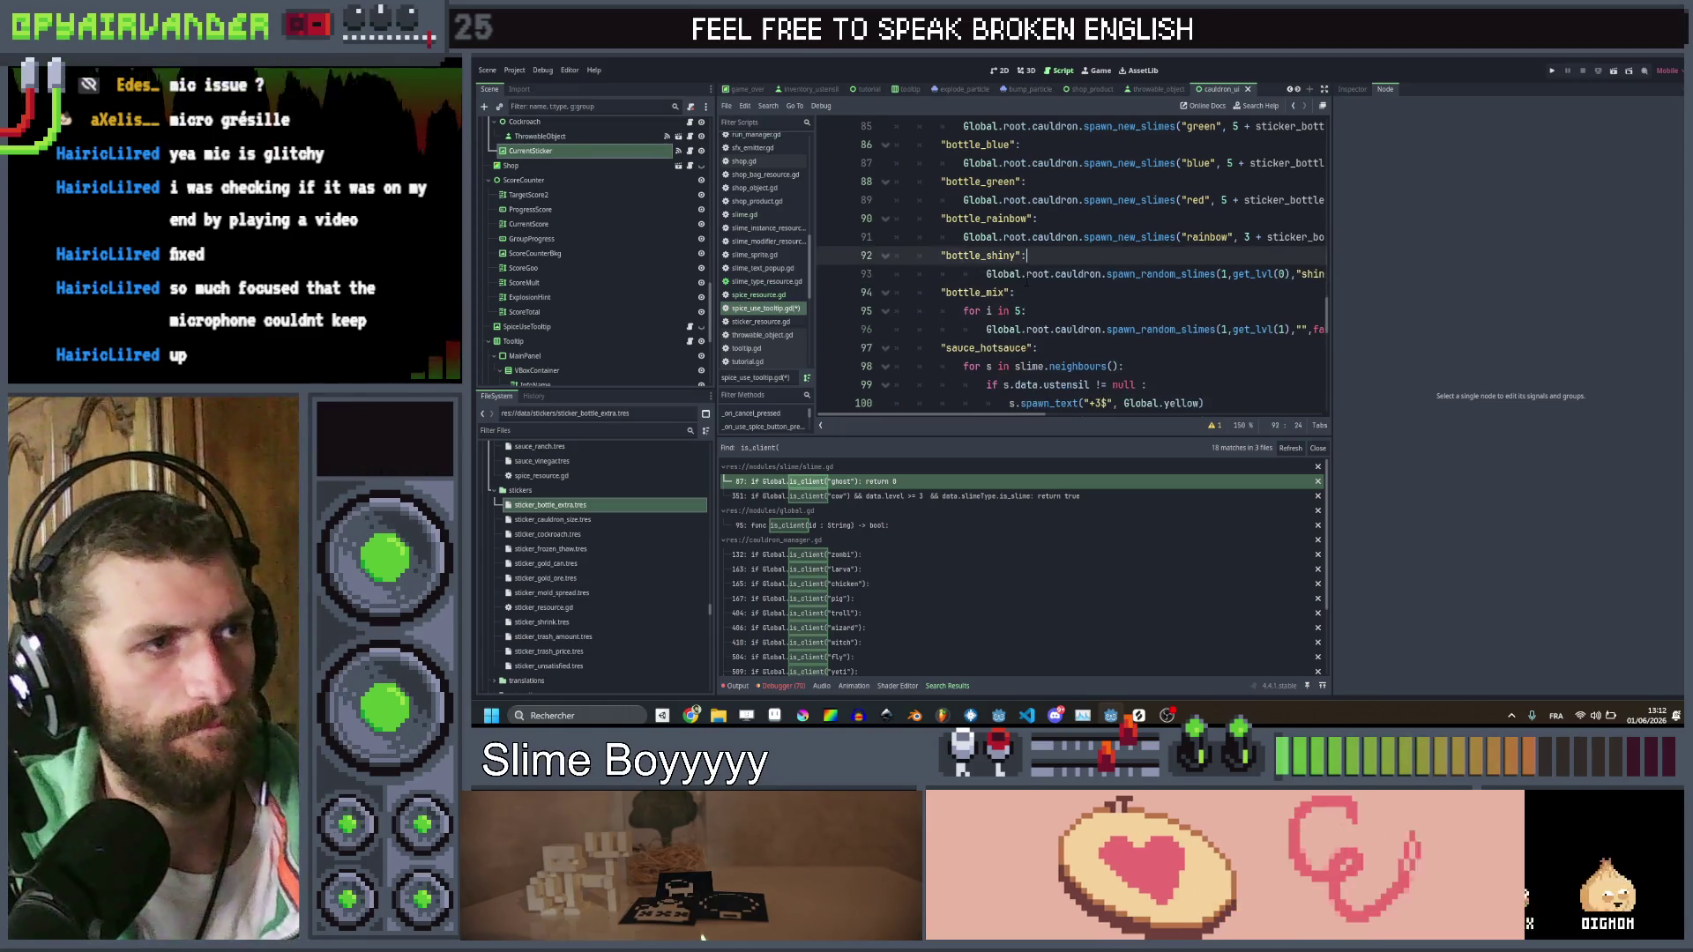
pyautogui.hotkey('shift', 'Tab')
pyautogui.click(1199, 274)
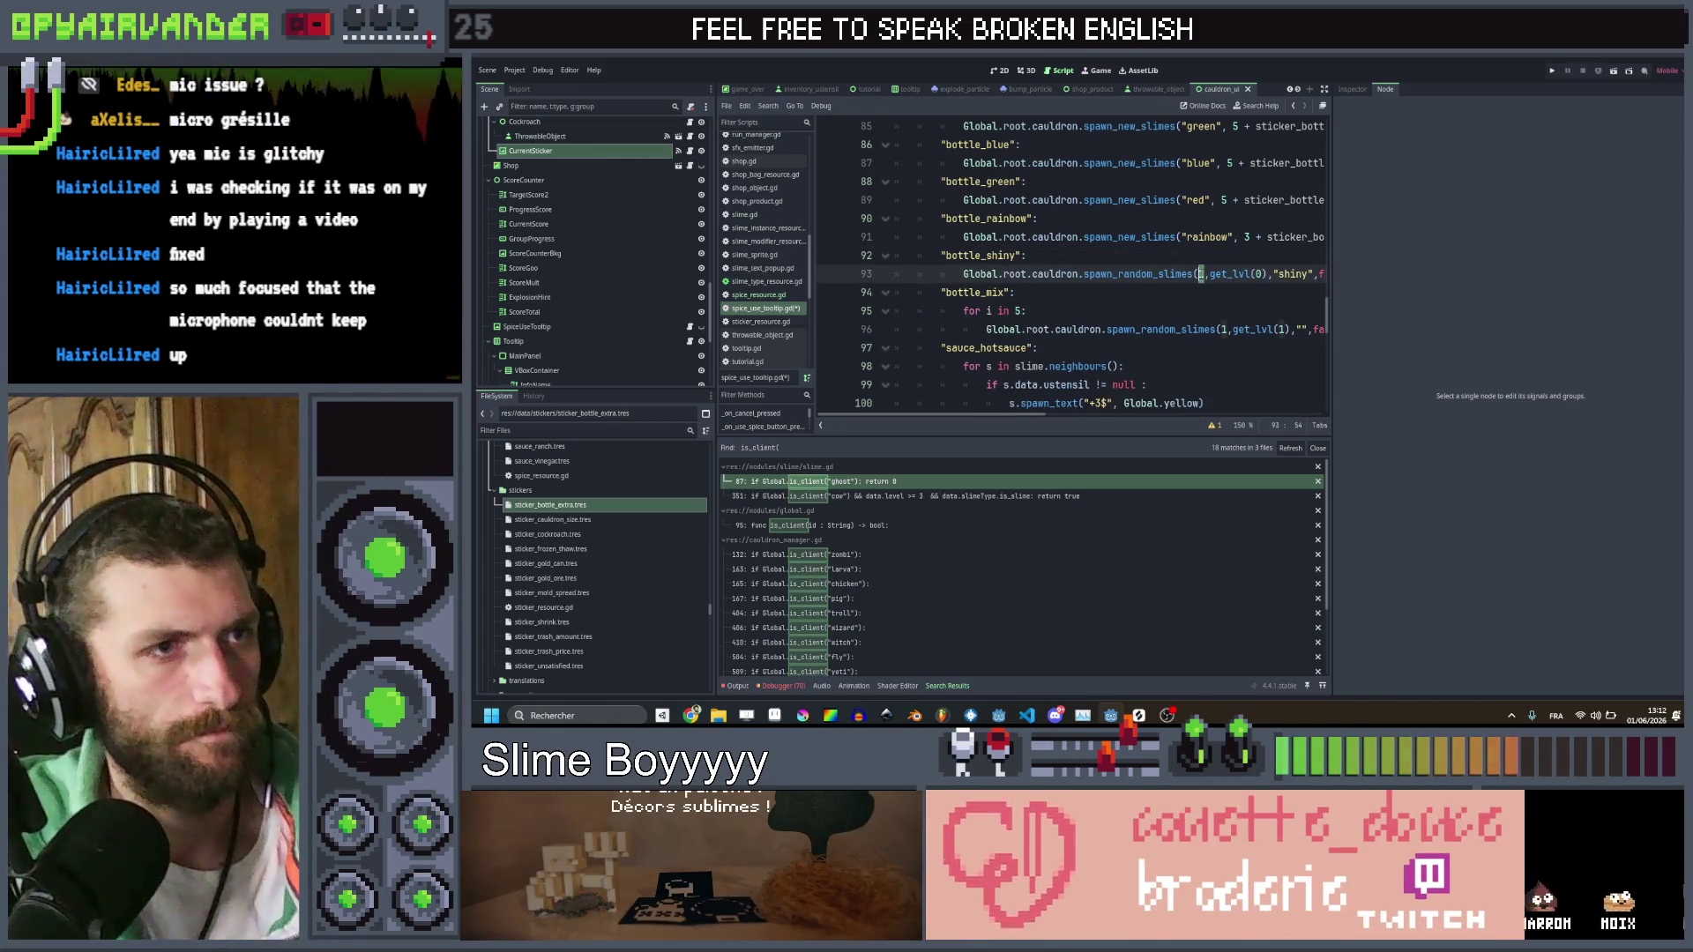
pyautogui.write('5 + sticker_bottle_bonus')
# Replace the bottle_mix loop with one spawn of 5 + sticker_bottle_bonus and save the script
pyautogui.moveTo(996, 311); pyautogui.dragTo(849, 311)
pyautogui.press('Delete')
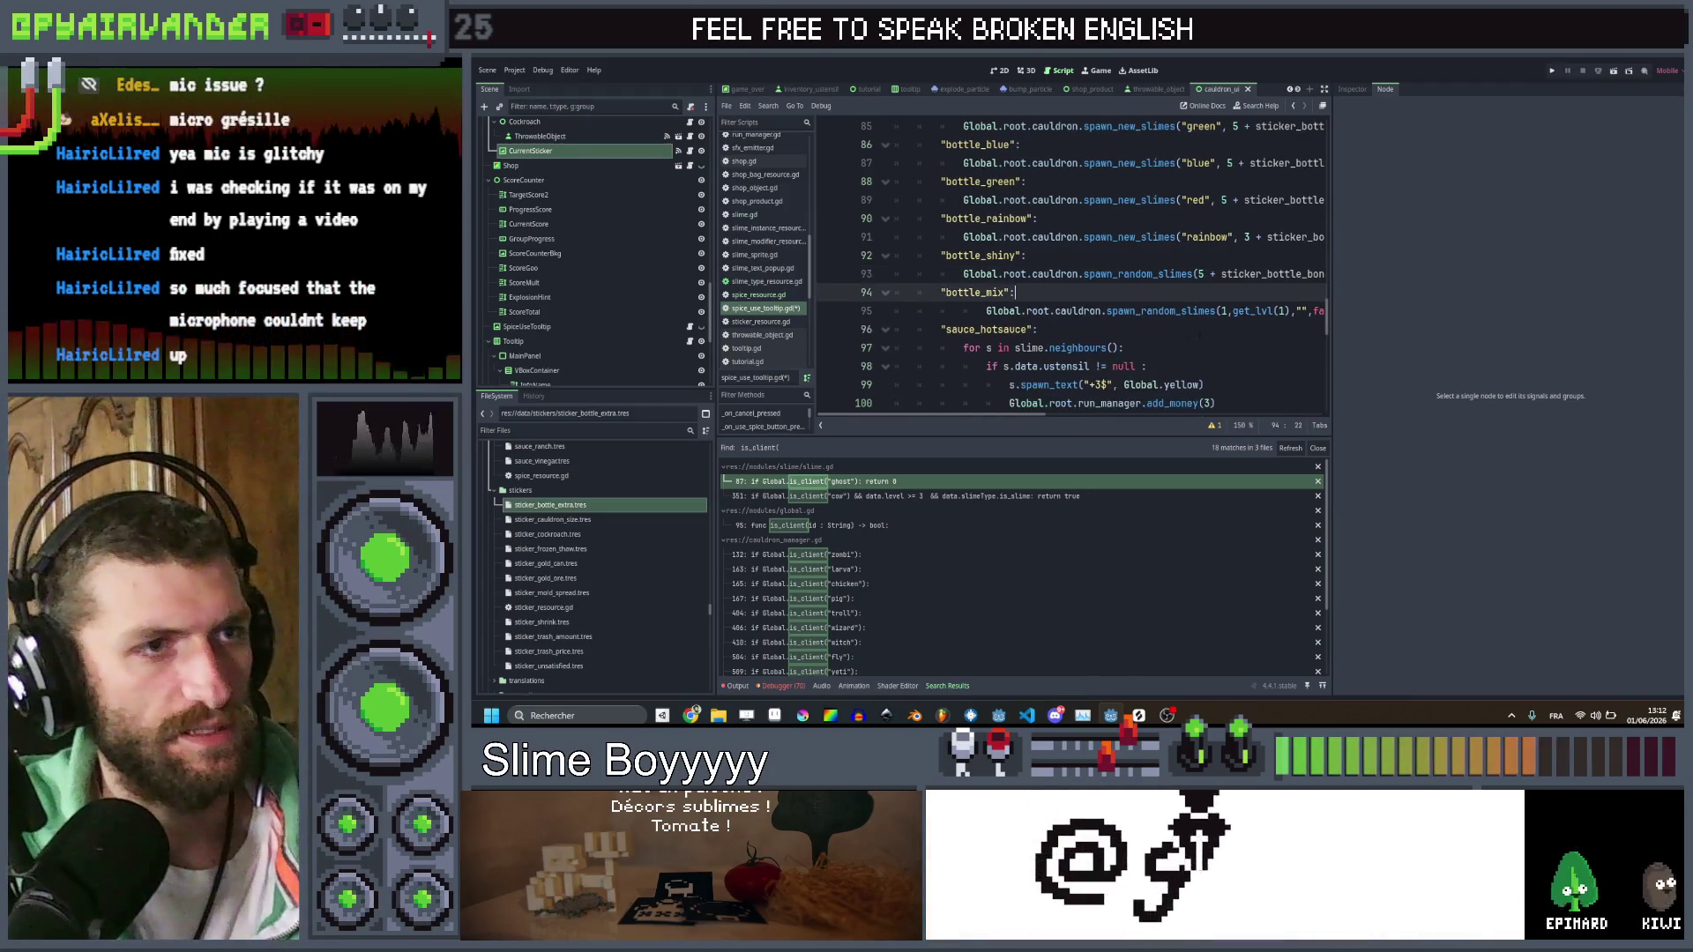
pyautogui.click(1223, 312)
pyautogui.press('Delete')
pyautogui.write('5 + sticker_bottle_bonus')
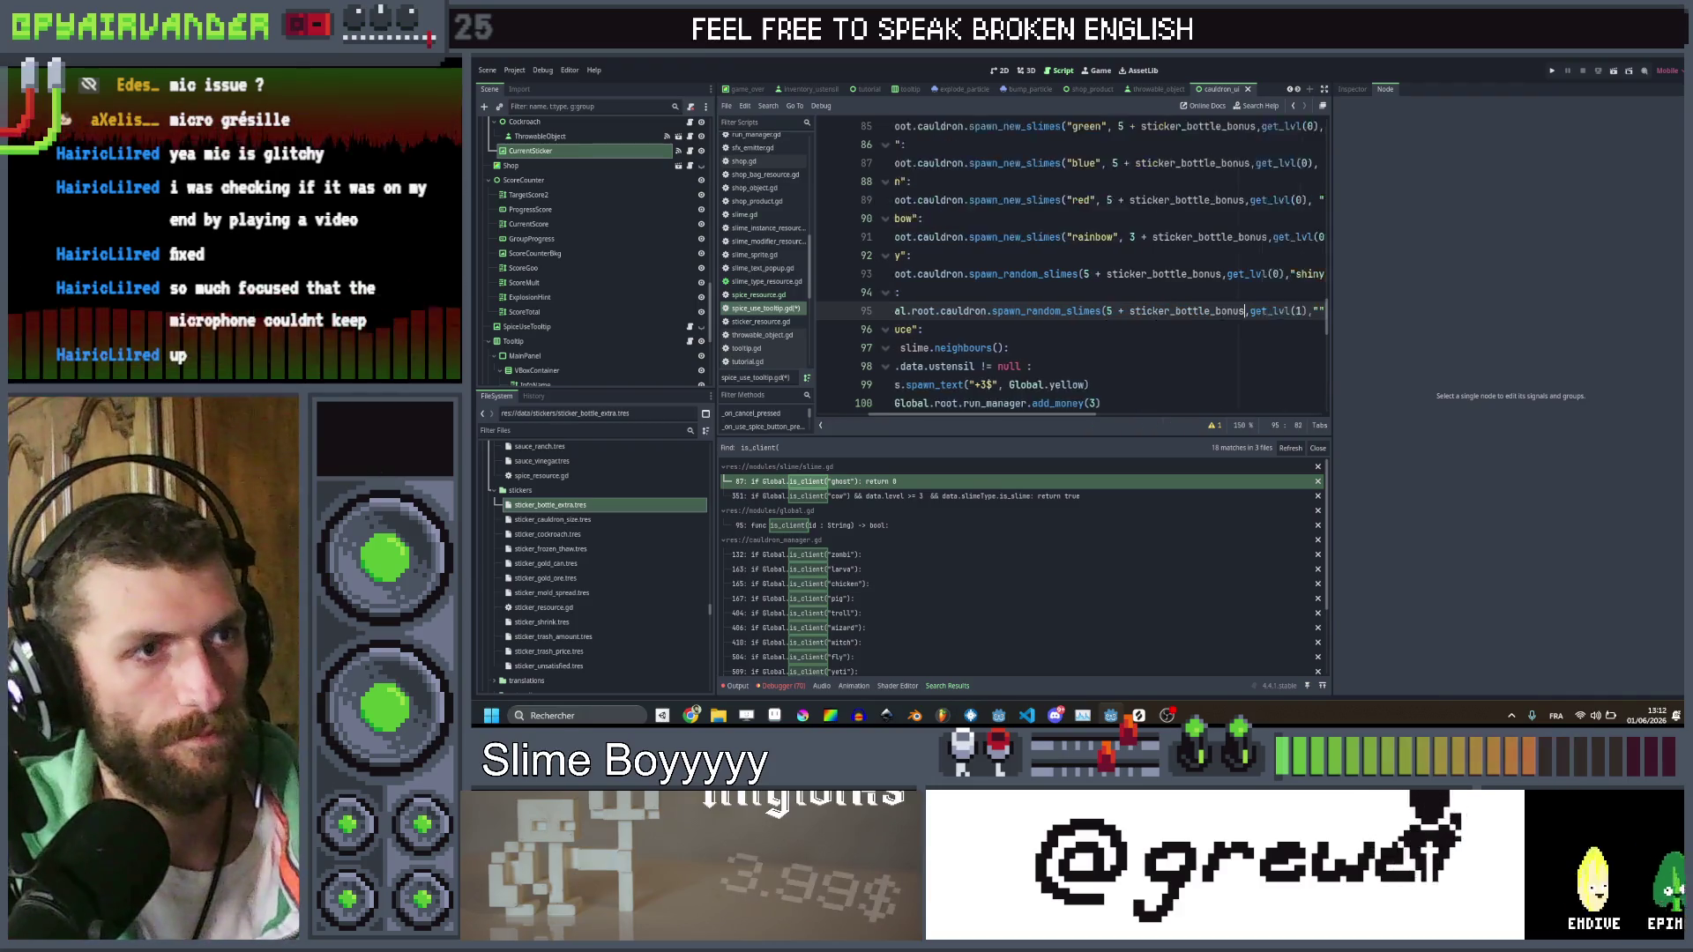
pyautogui.hotkey('ctrl', 's')
pyautogui.hscroll(-5, 1224, 279)
pyautogui.scroll(-3, 1221, 277)
pyautogui.scroll(1, 1213, 277)
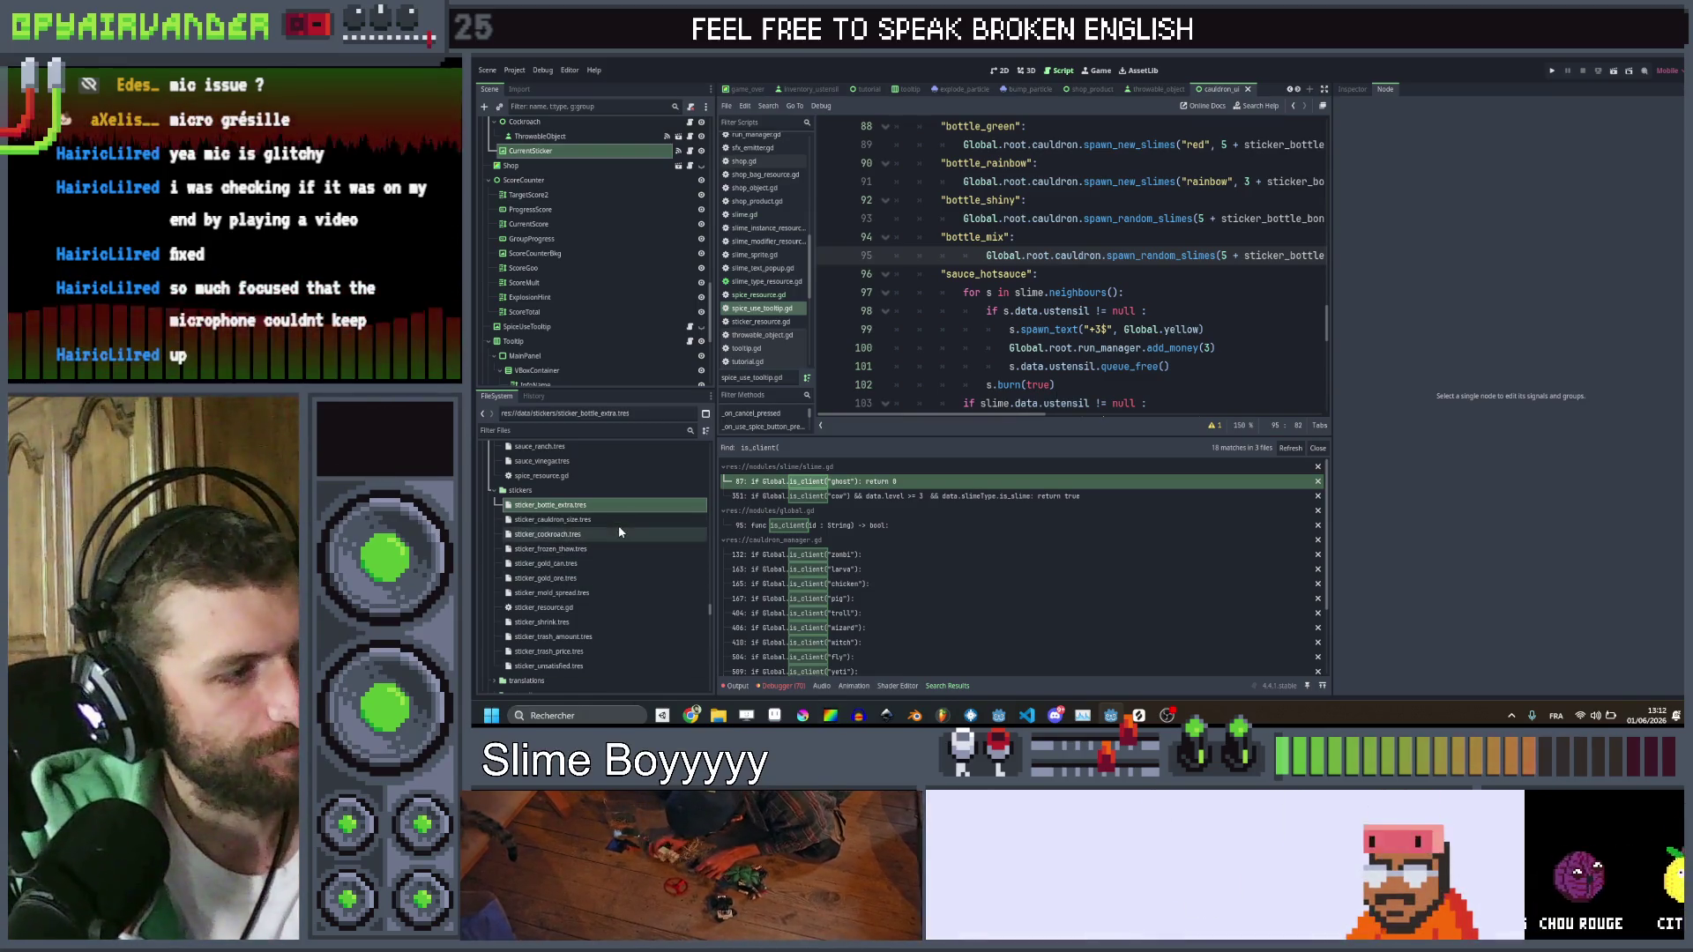
# Search all project files for cauldron_size
pyautogui.click(624, 519)
pyautogui.click(1193, 296)
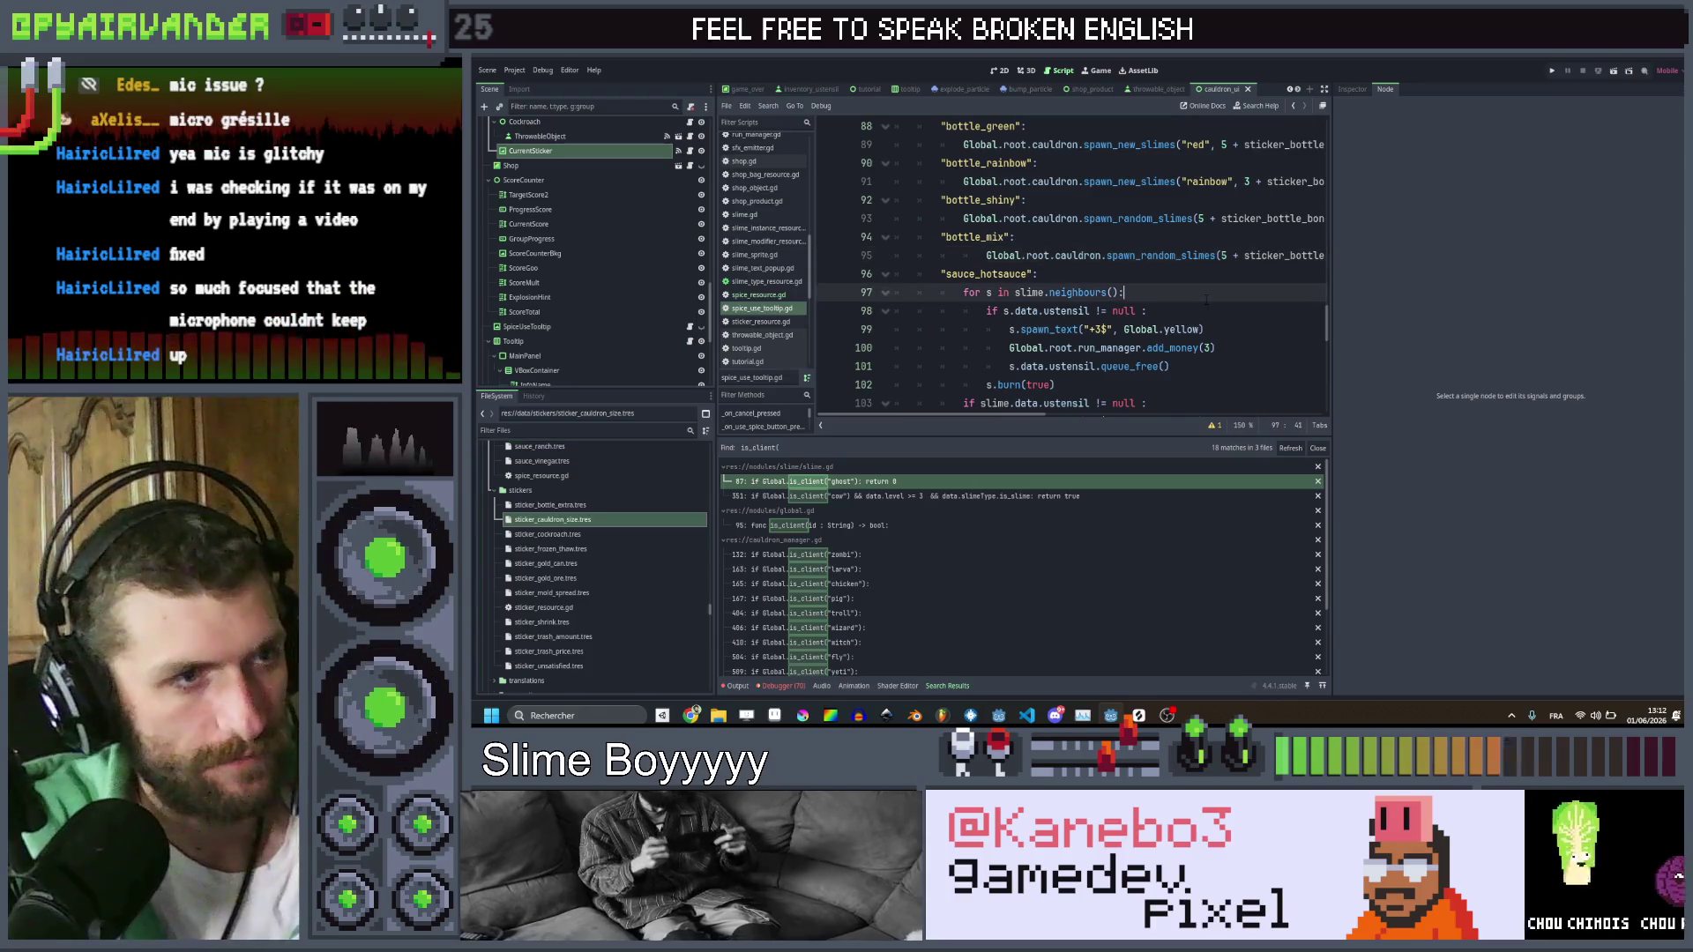
pyautogui.hotkey('ctrl', 'shift', 'f')
pyautogui.write('cauldron_size')
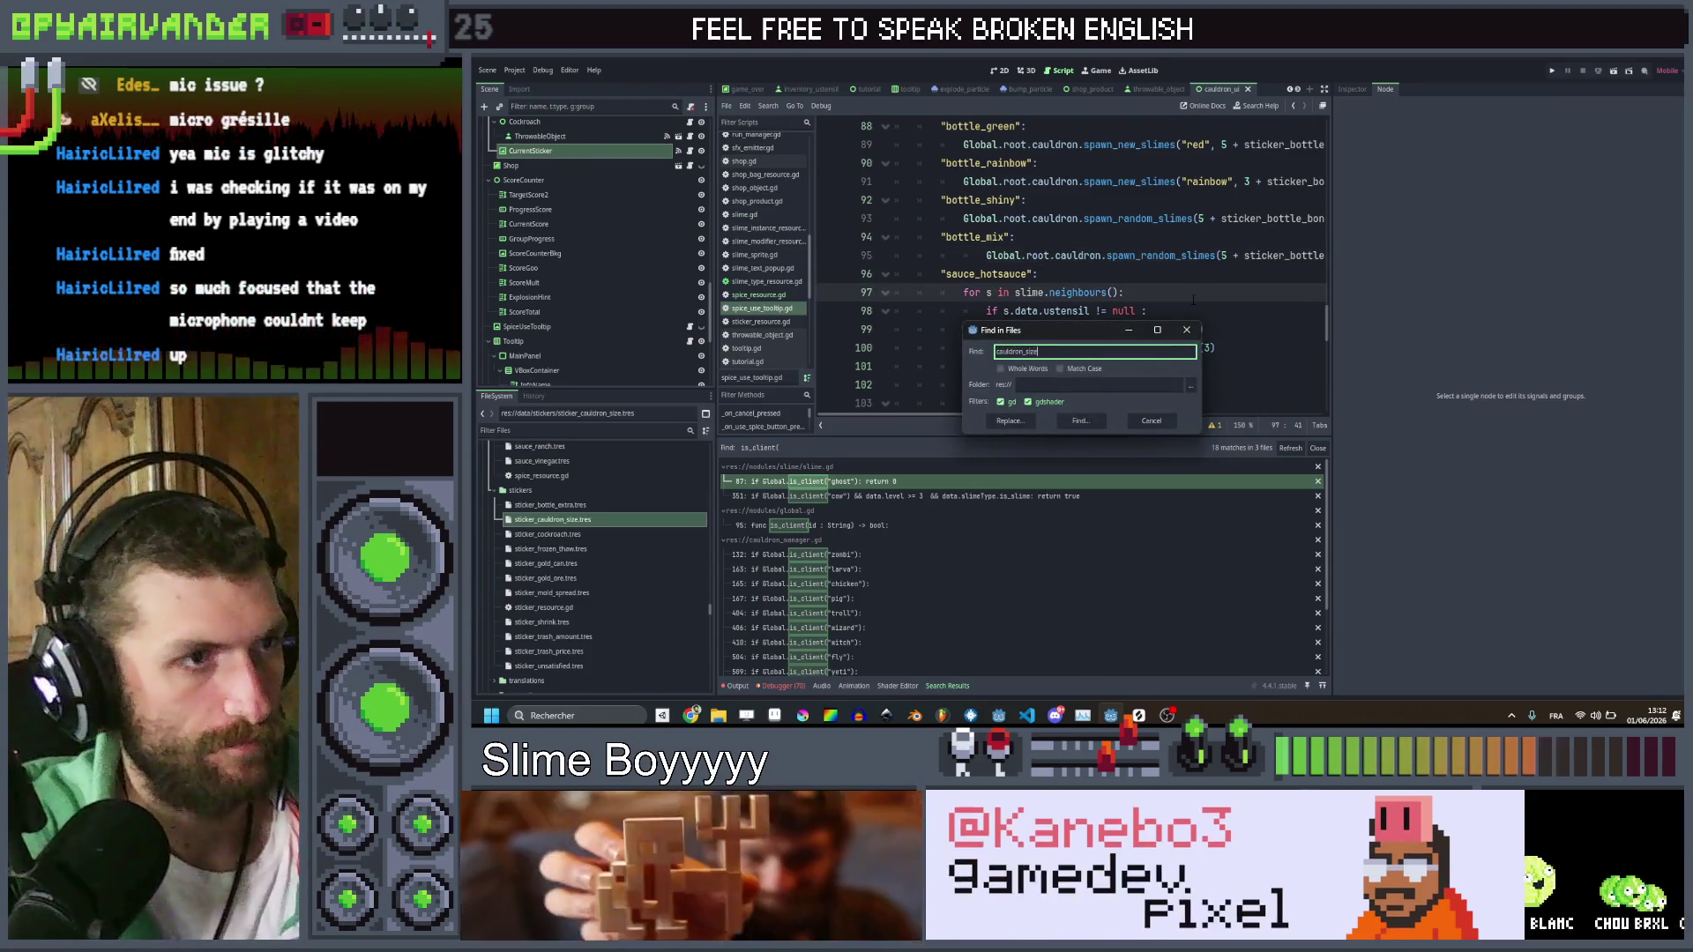
pyautogui.press('Return')
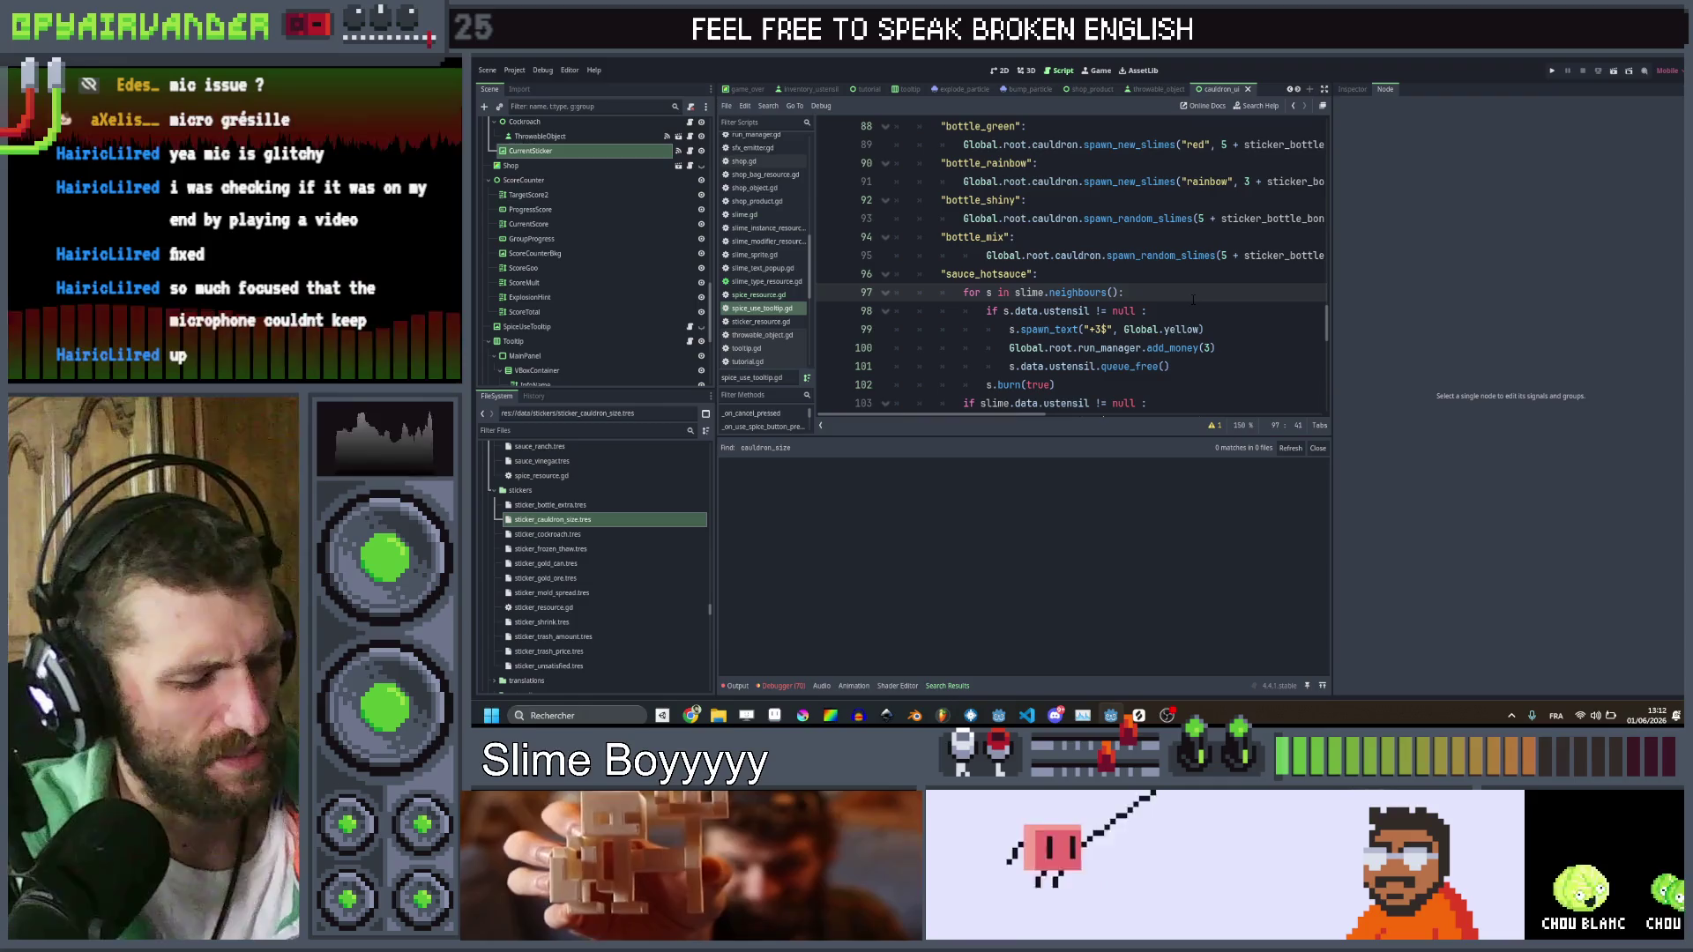
# Search the project for cauldron_limit and open get_cauldron_limit in cauldron_manager.gd
pyautogui.hotkey('ctrl', 'shift', 'f')
pyautogui.press('BackSpace')
pyautogui.press('BackSpace')
pyautogui.press('BackSpace')
pyautogui.write('limit')
pyautogui.press('Return')
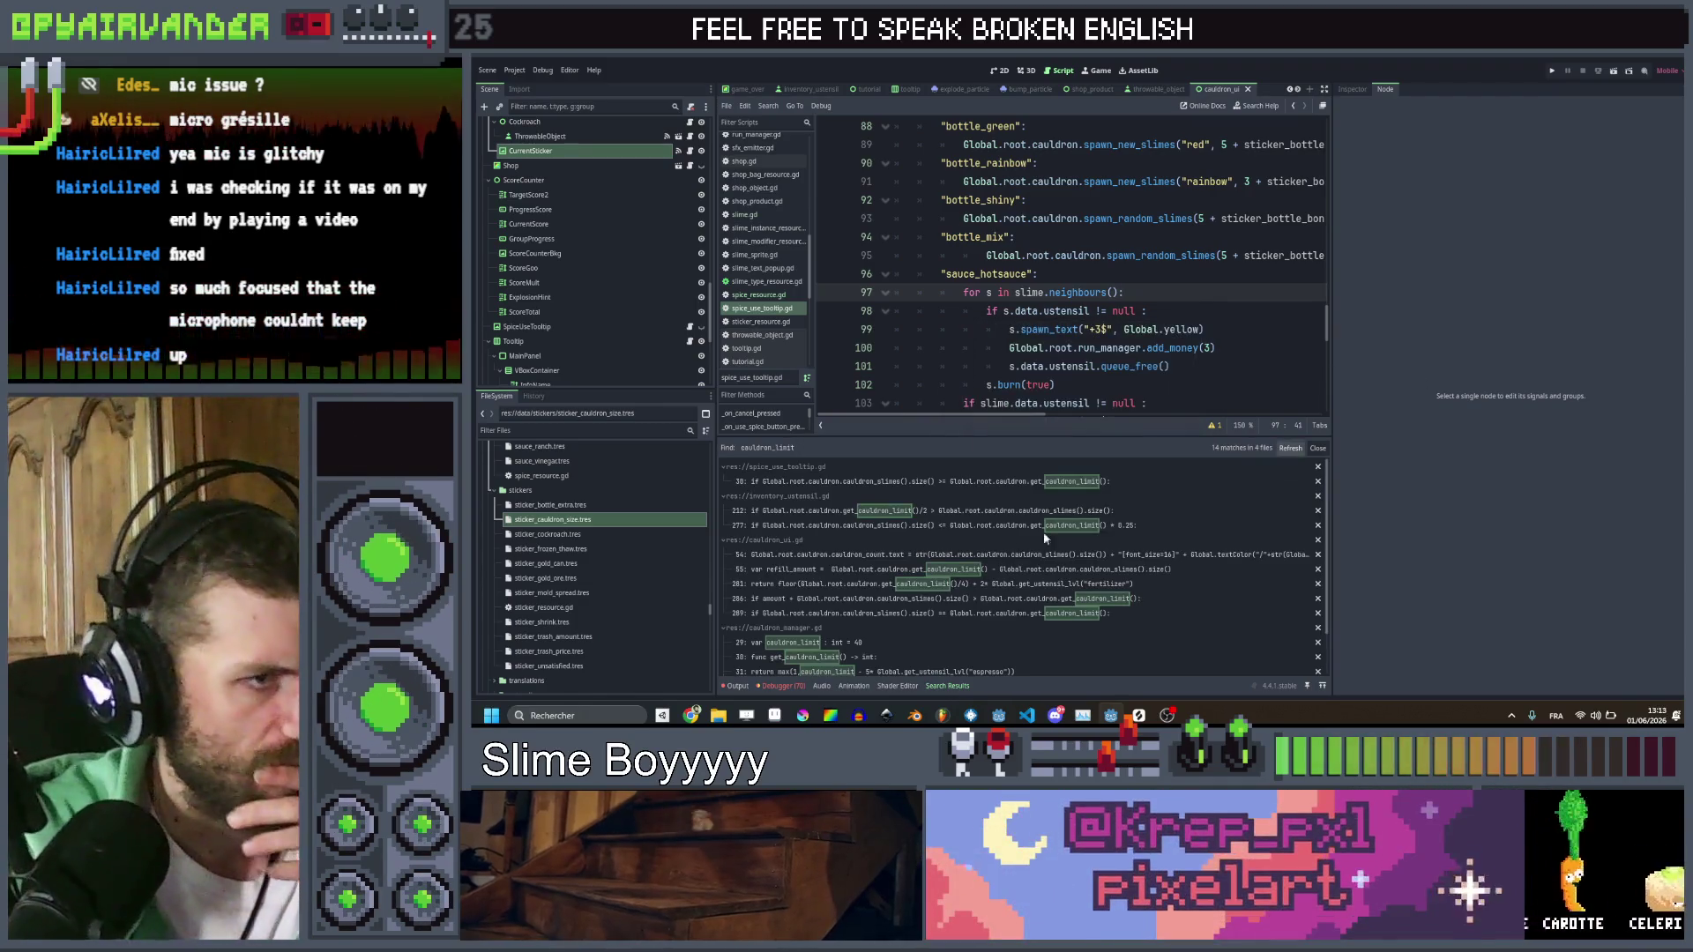
pyautogui.click(1129, 481)
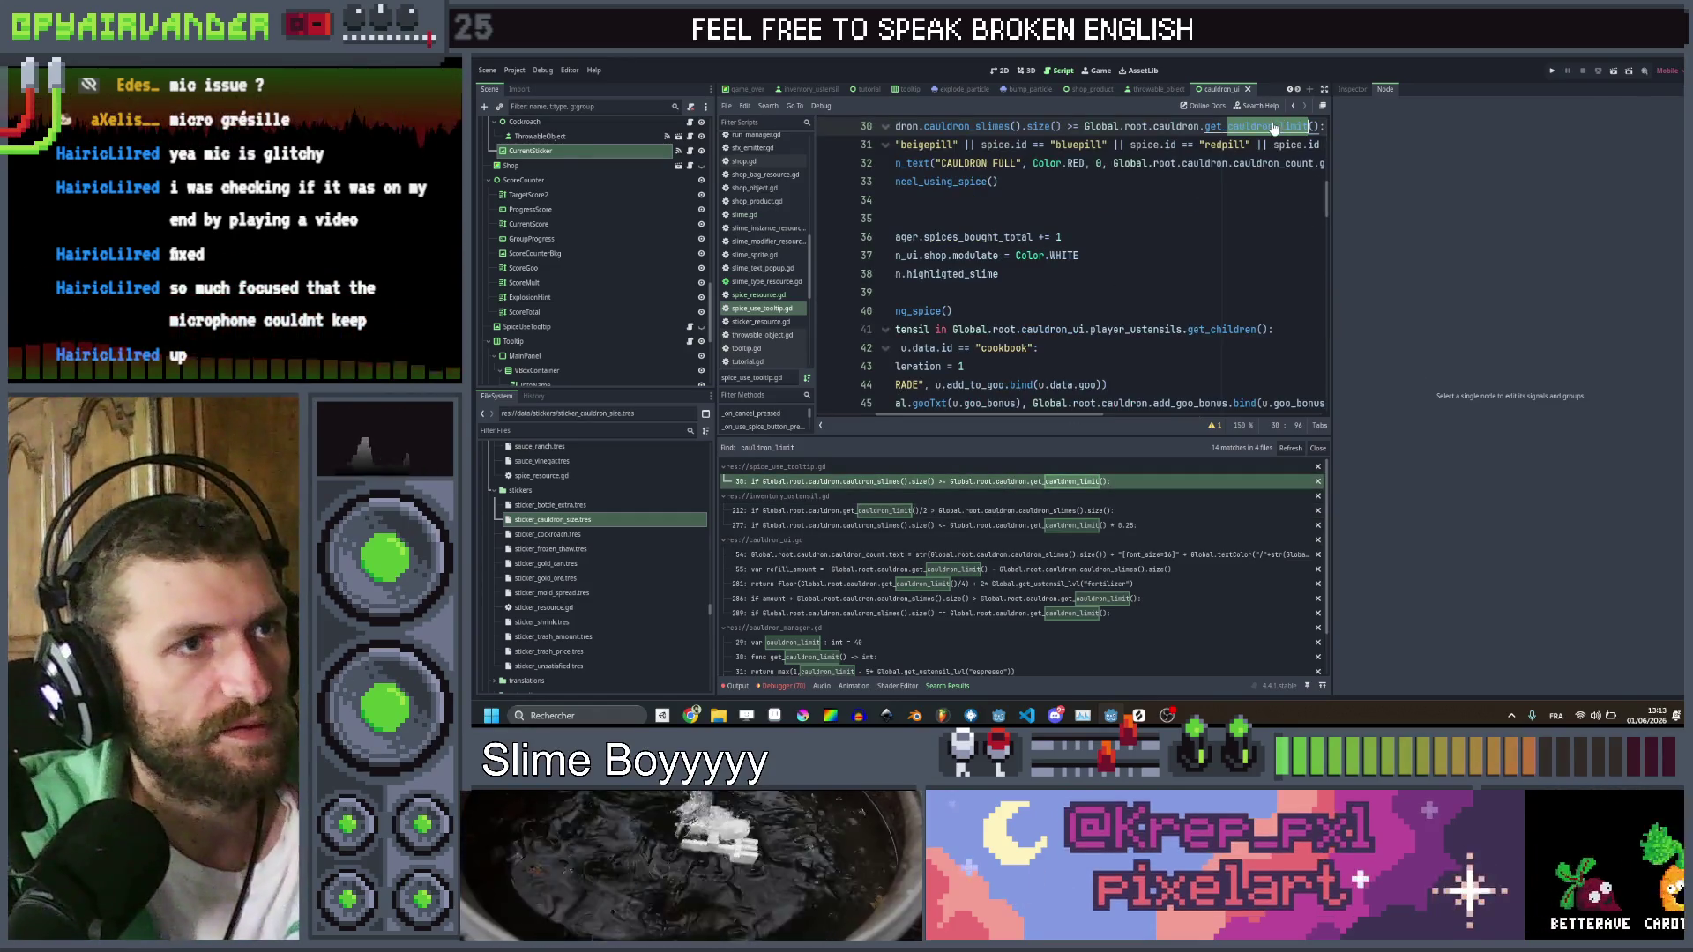
pyautogui.keyDown('ctrl'); pyautogui.click(1274, 128); pyautogui.keyUp('ctrl')
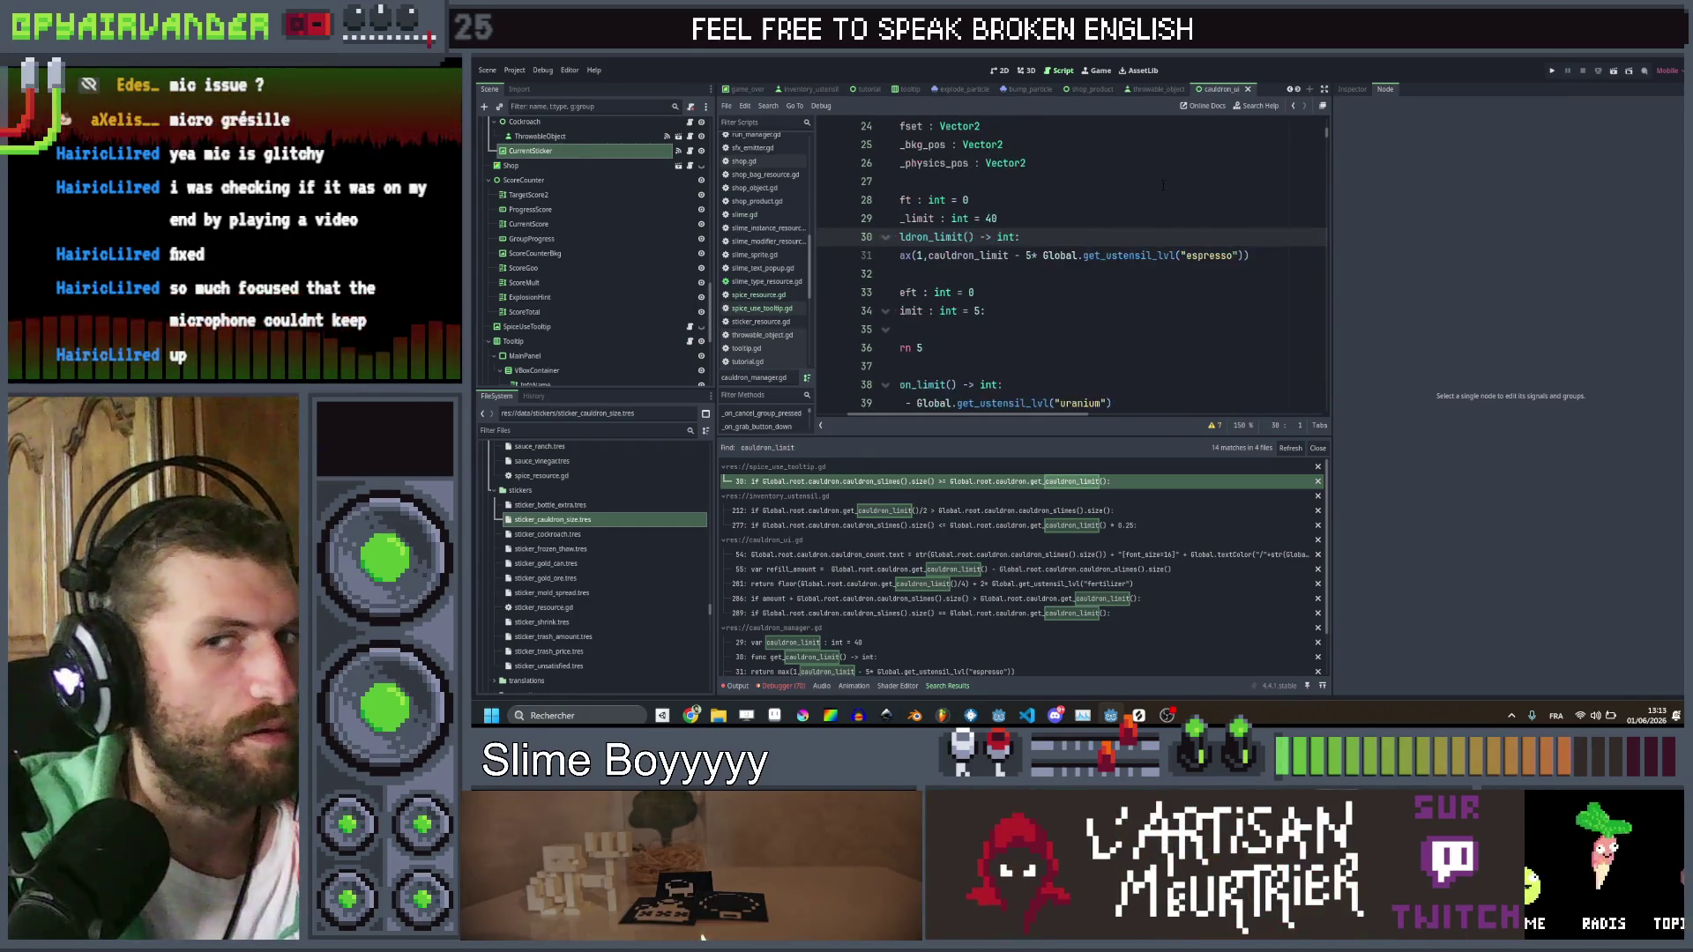
# Move the returned max(...) expression into a new 'var limit' assignment
pyautogui.hscroll(-2, 1146, 194)
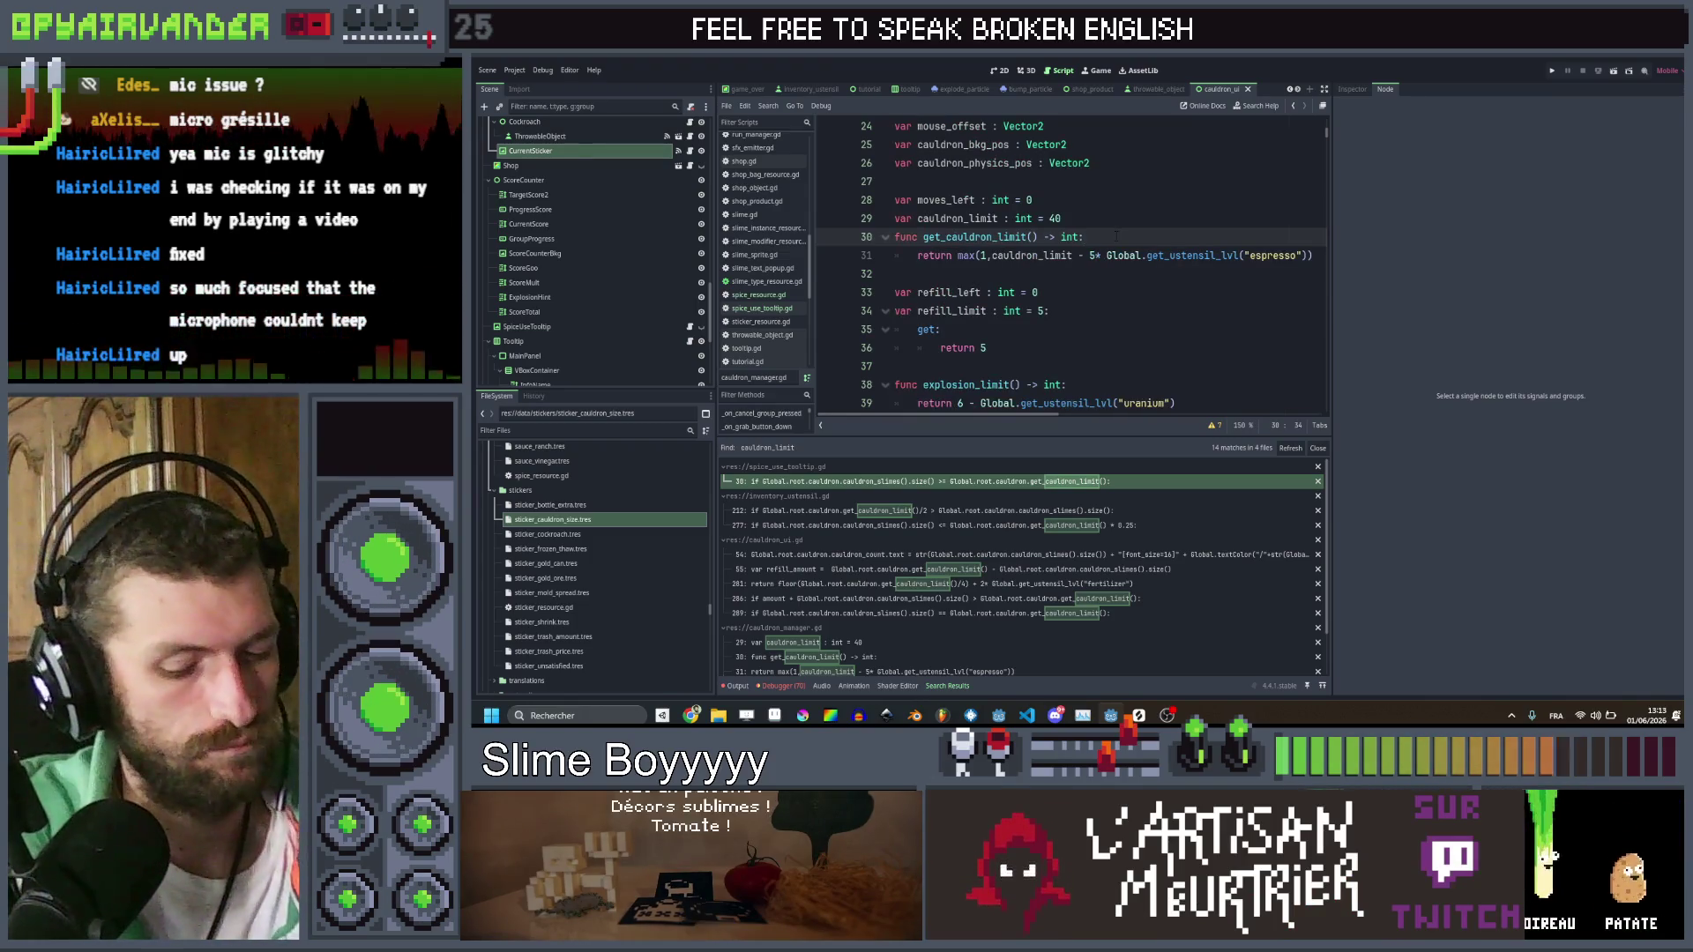
pyautogui.press('Return')
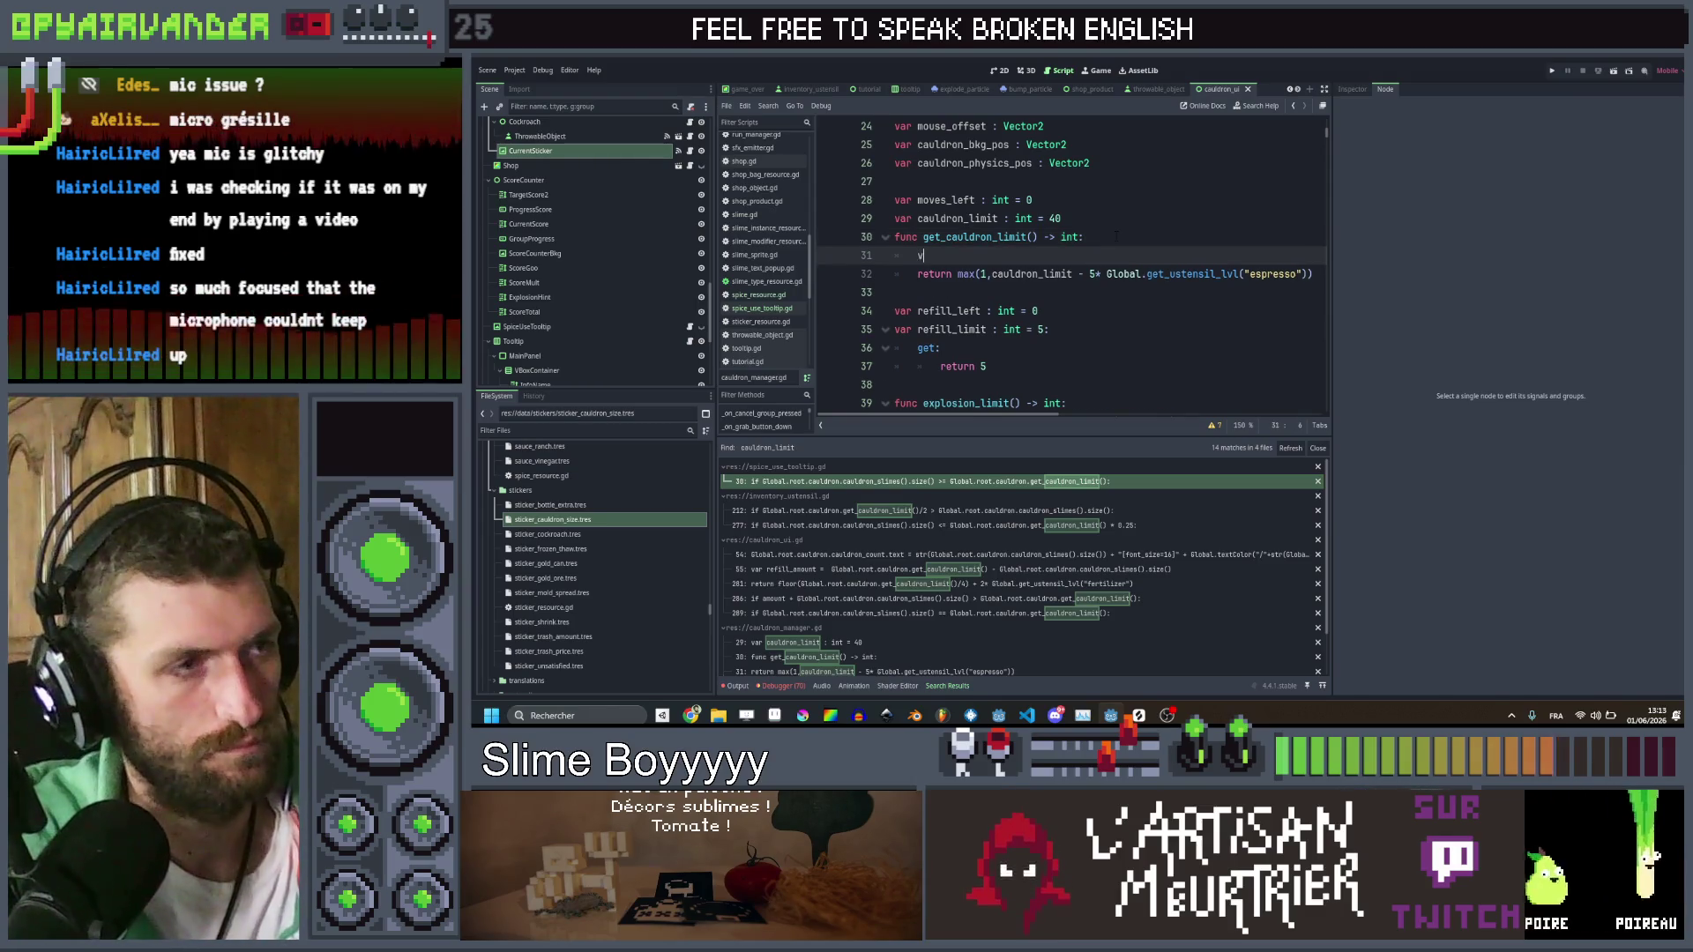
pyautogui.write('a')
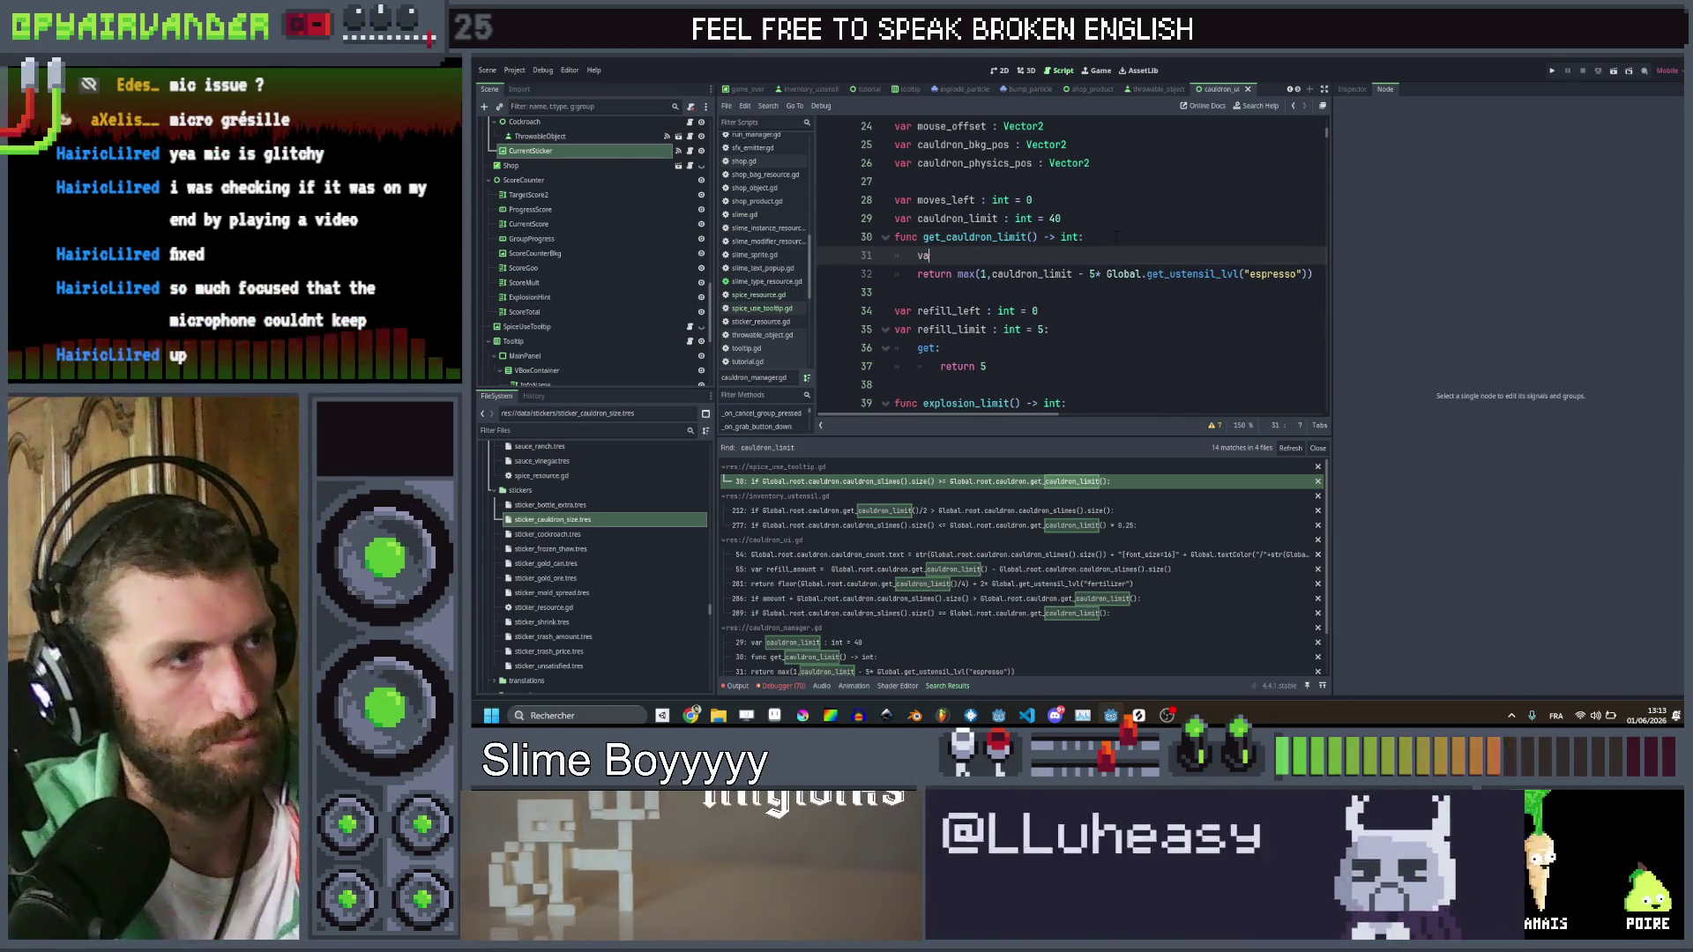
pyautogui.write('r limit =')
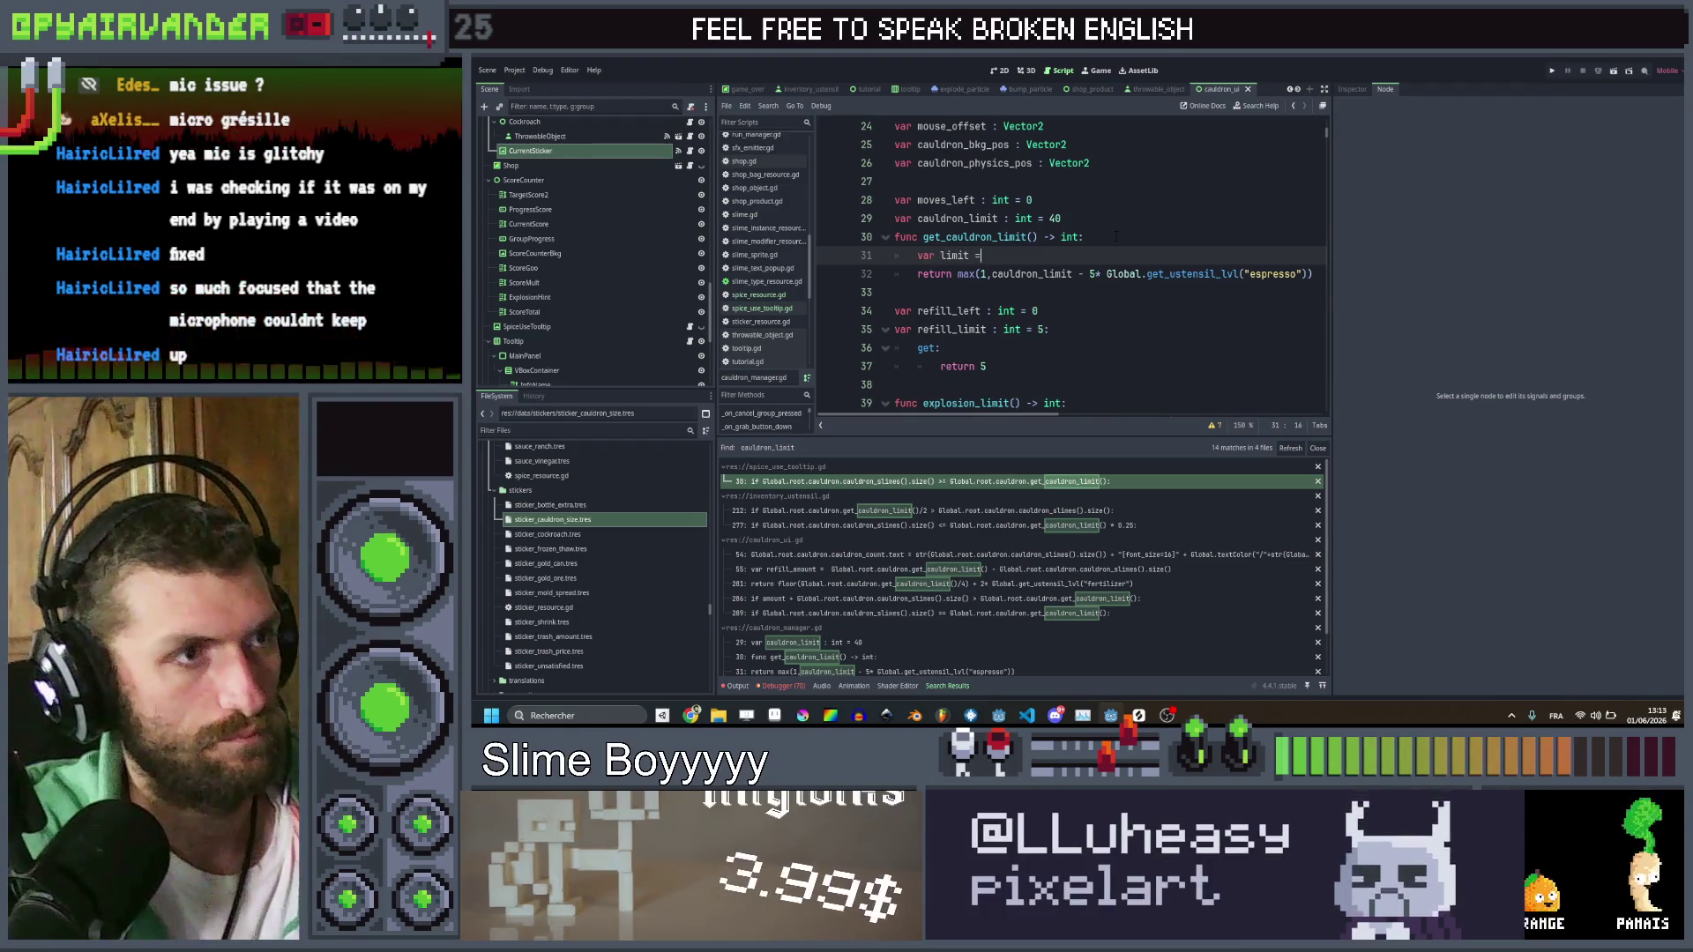
pyautogui.press('Down')
pyautogui.press('Left')
pyautogui.press('Left')
pyautogui.press('Left')
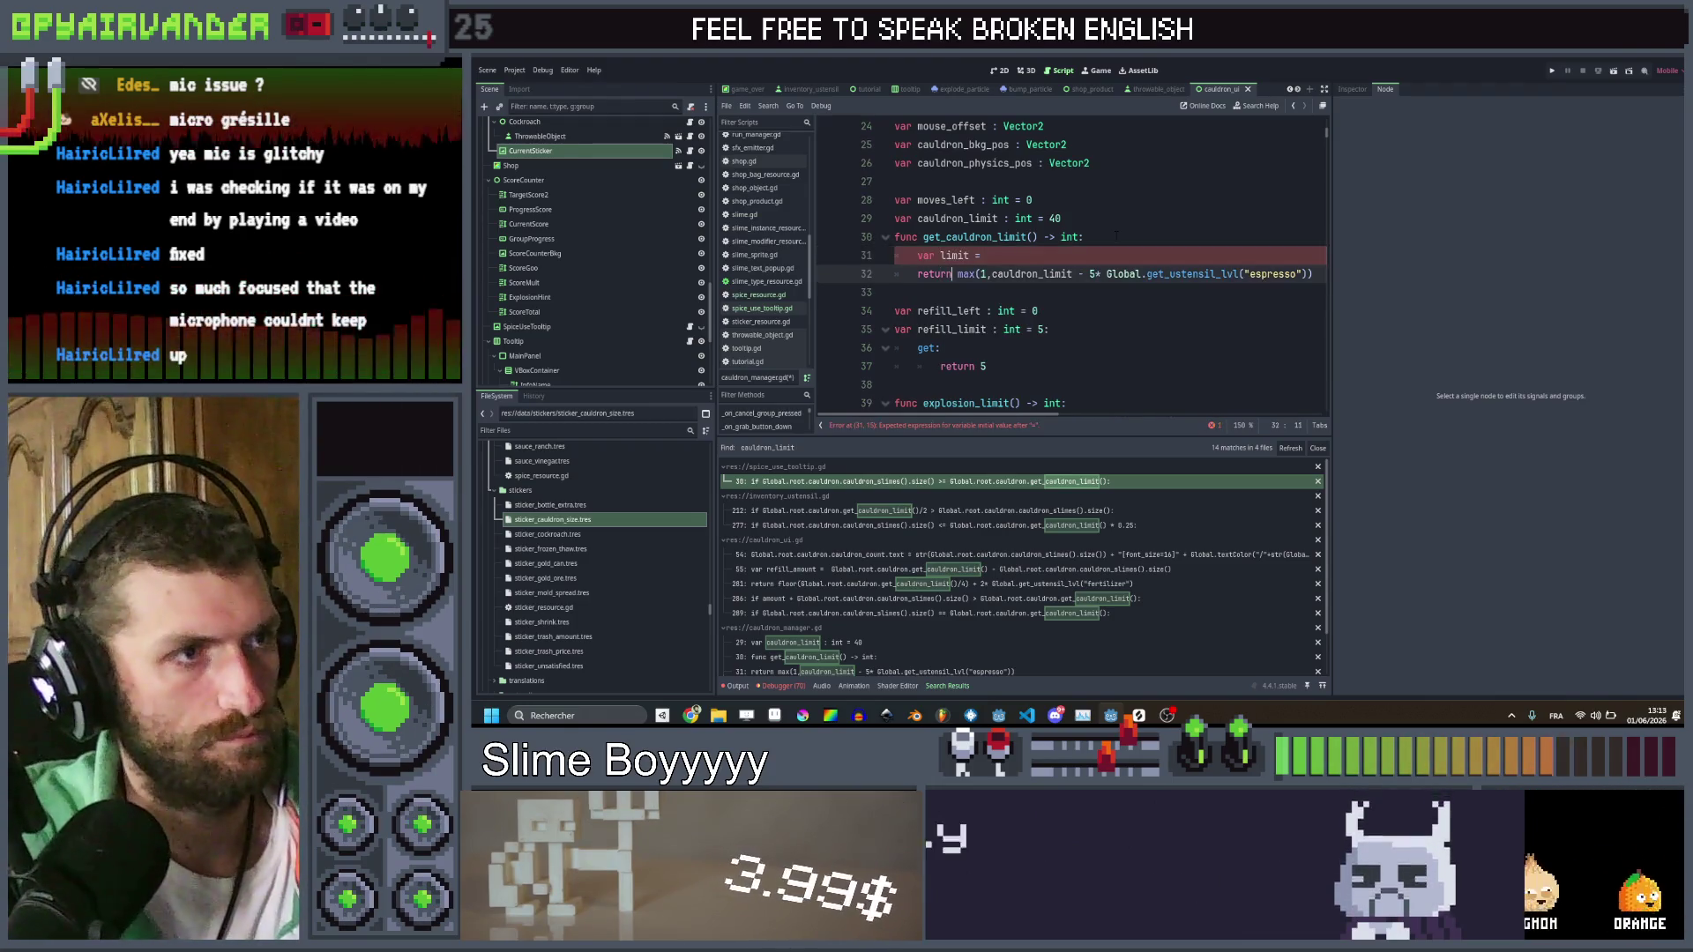
pyautogui.hotkey('shift', 'End')
pyautogui.hotkey('ctrl', 'x')
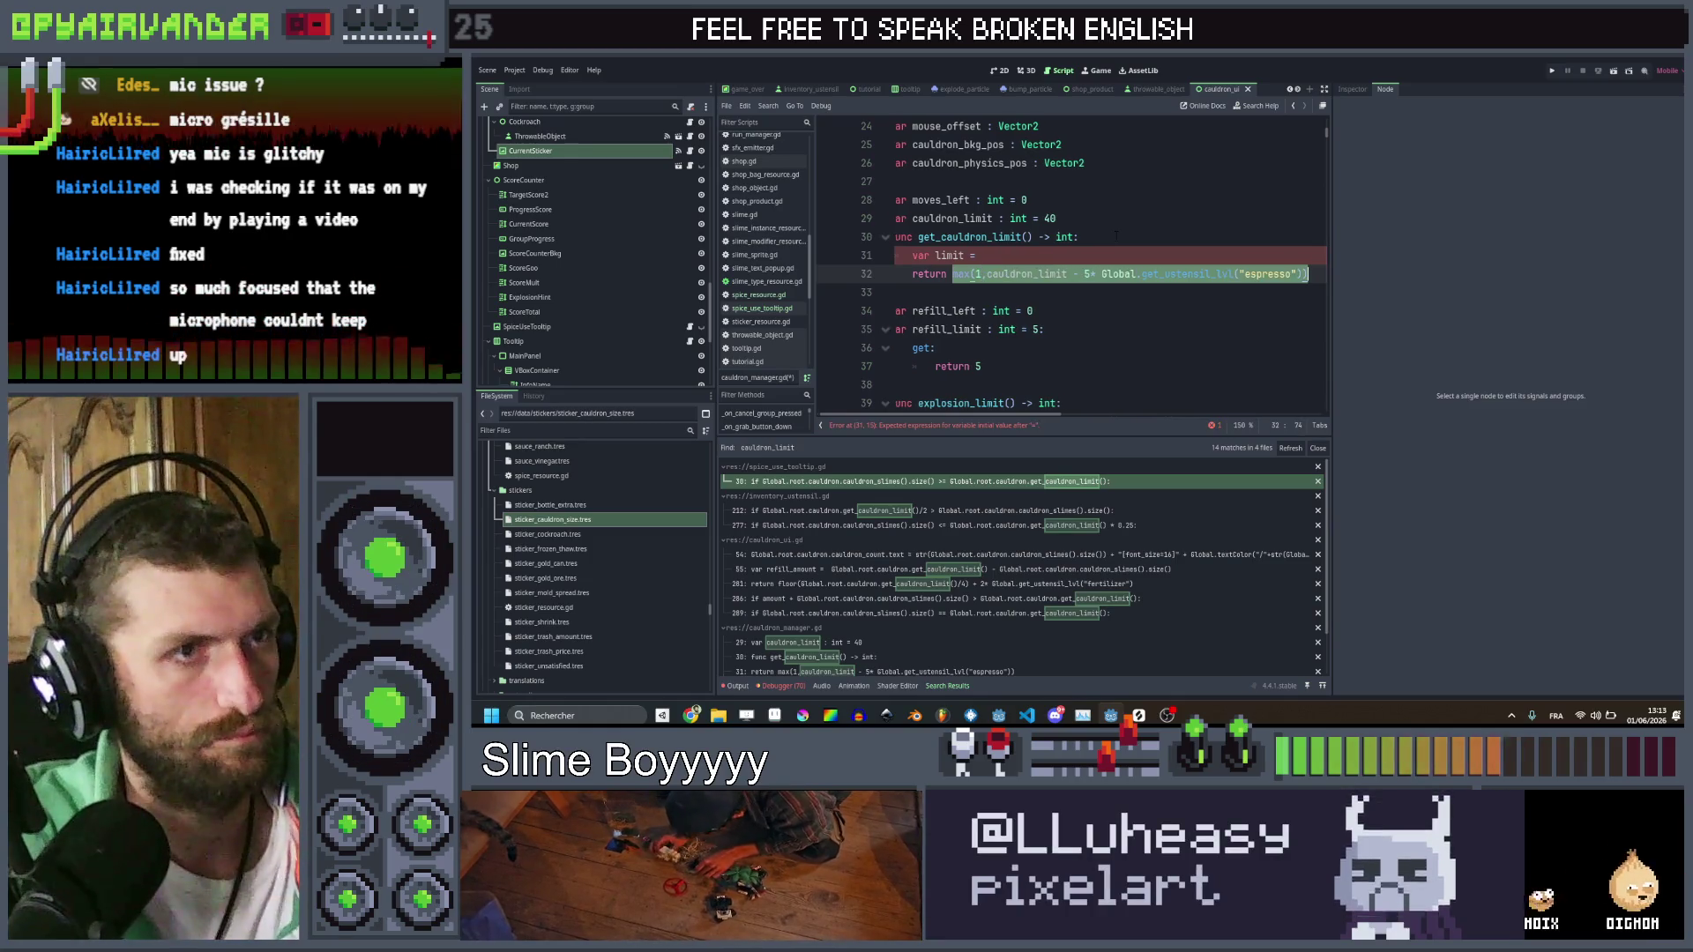
pyautogui.press('Up')
pyautogui.press('End')
pyautogui.hotkey('ctrl', 'v')
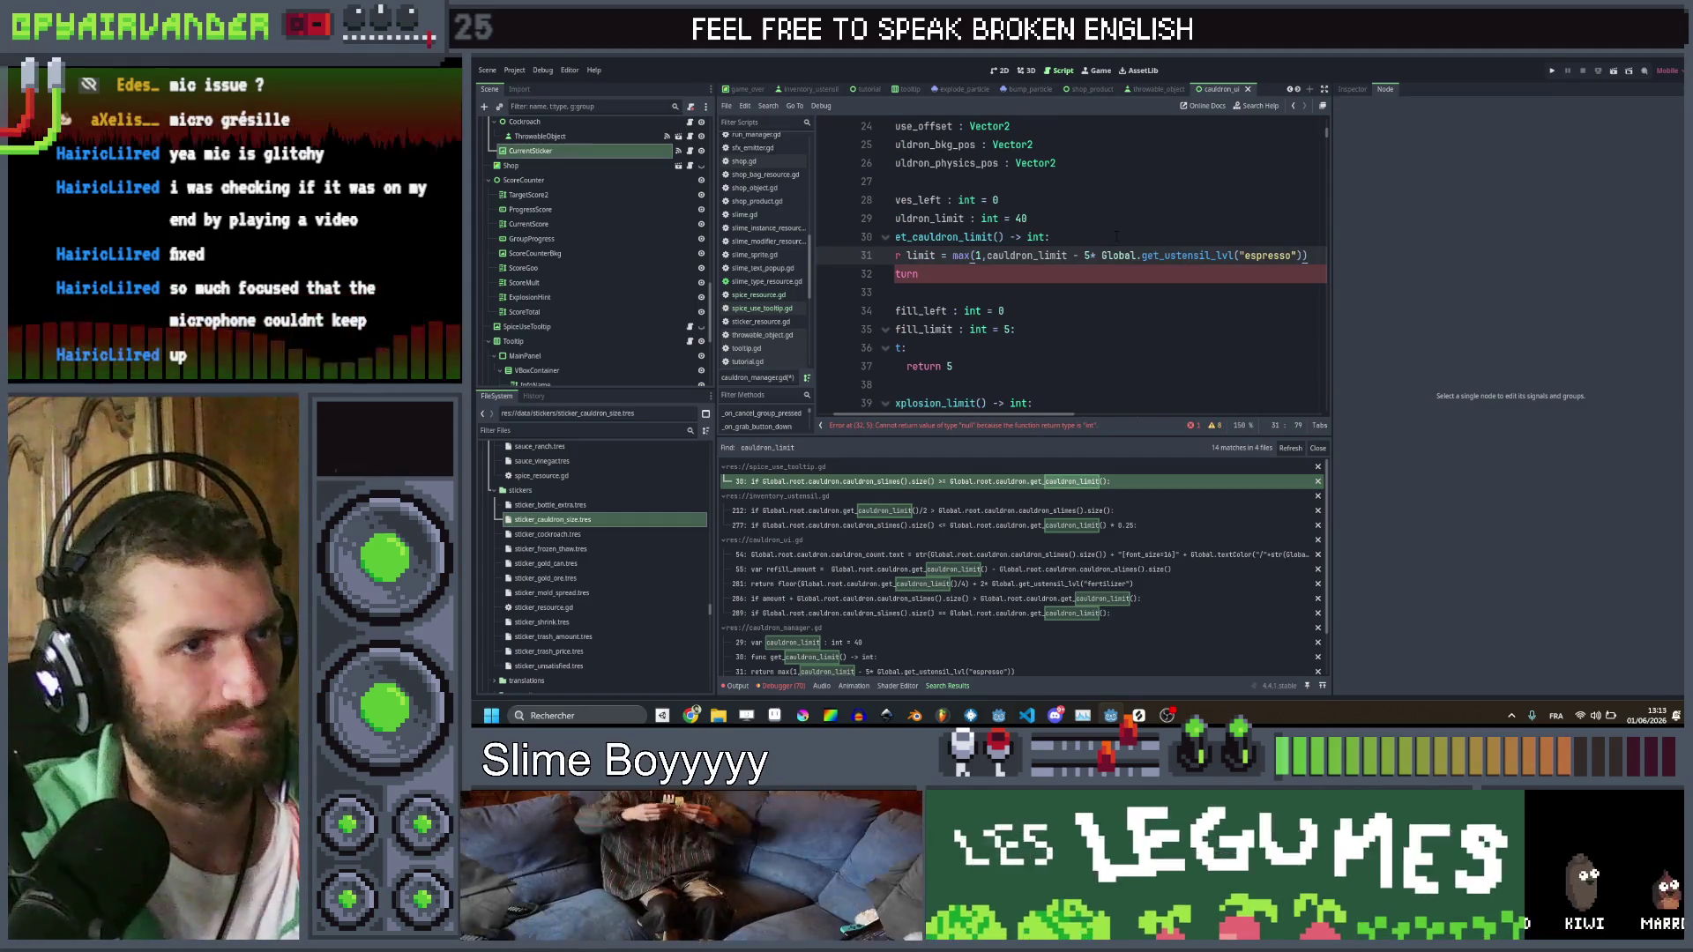
# Add 'if Global.has_sticker("cauldron_size"): limit += 10' below the limit assignment
pyautogui.press('Return')
pyautogui.write('if ')
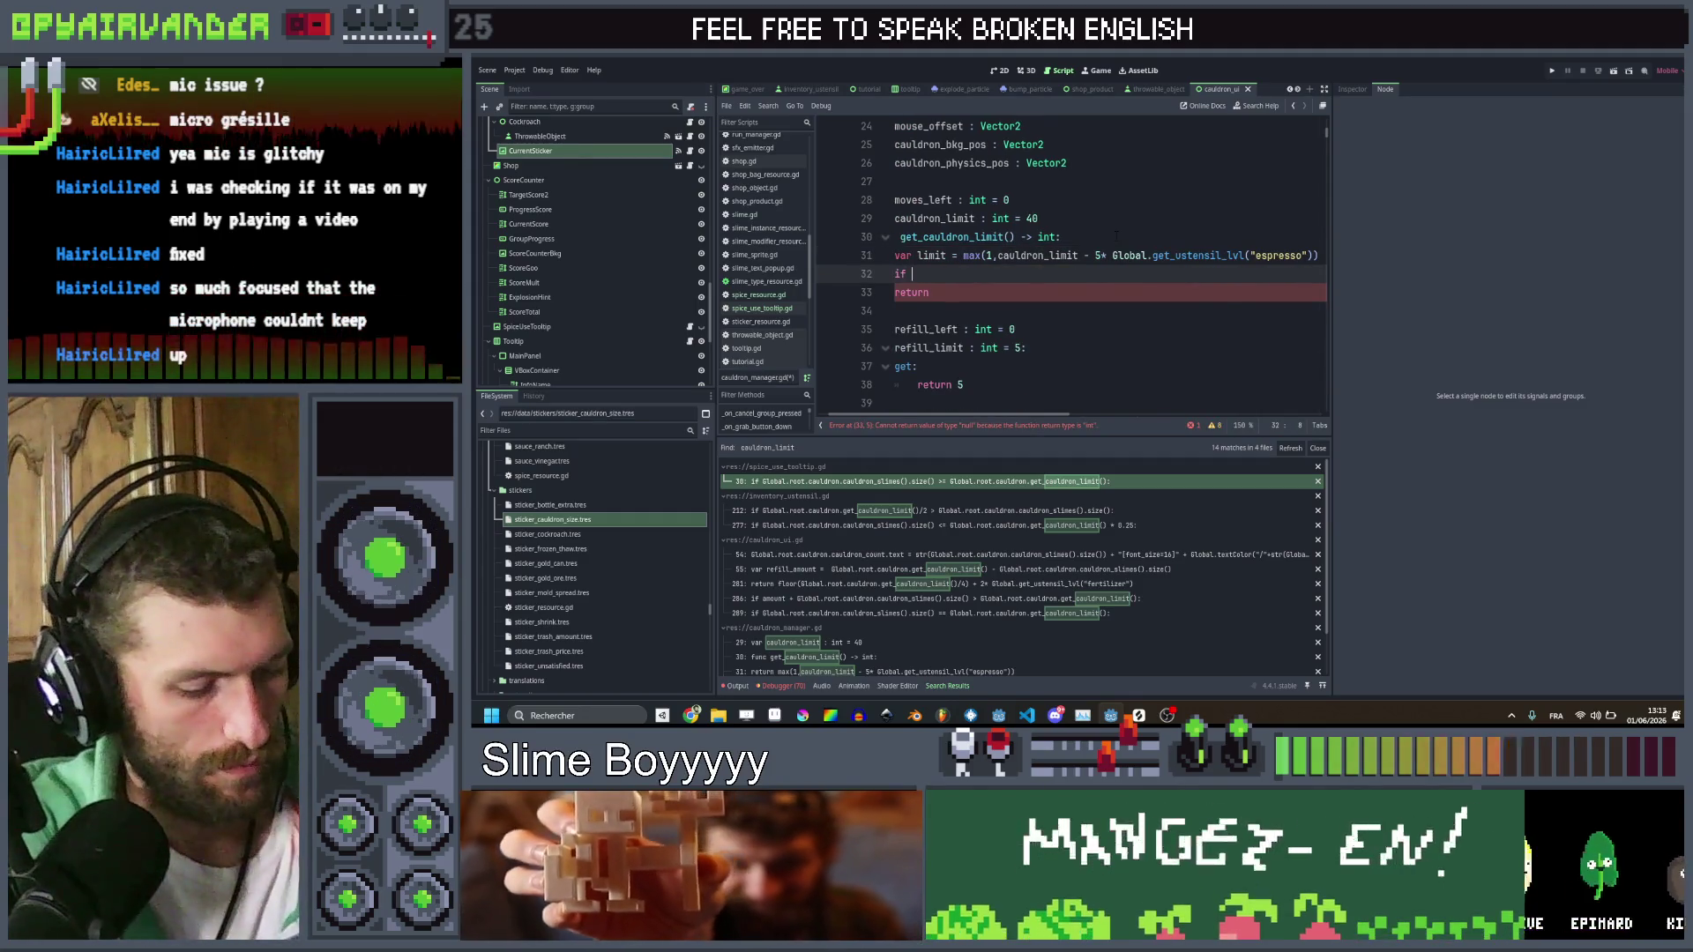
pyautogui.write('Global.')
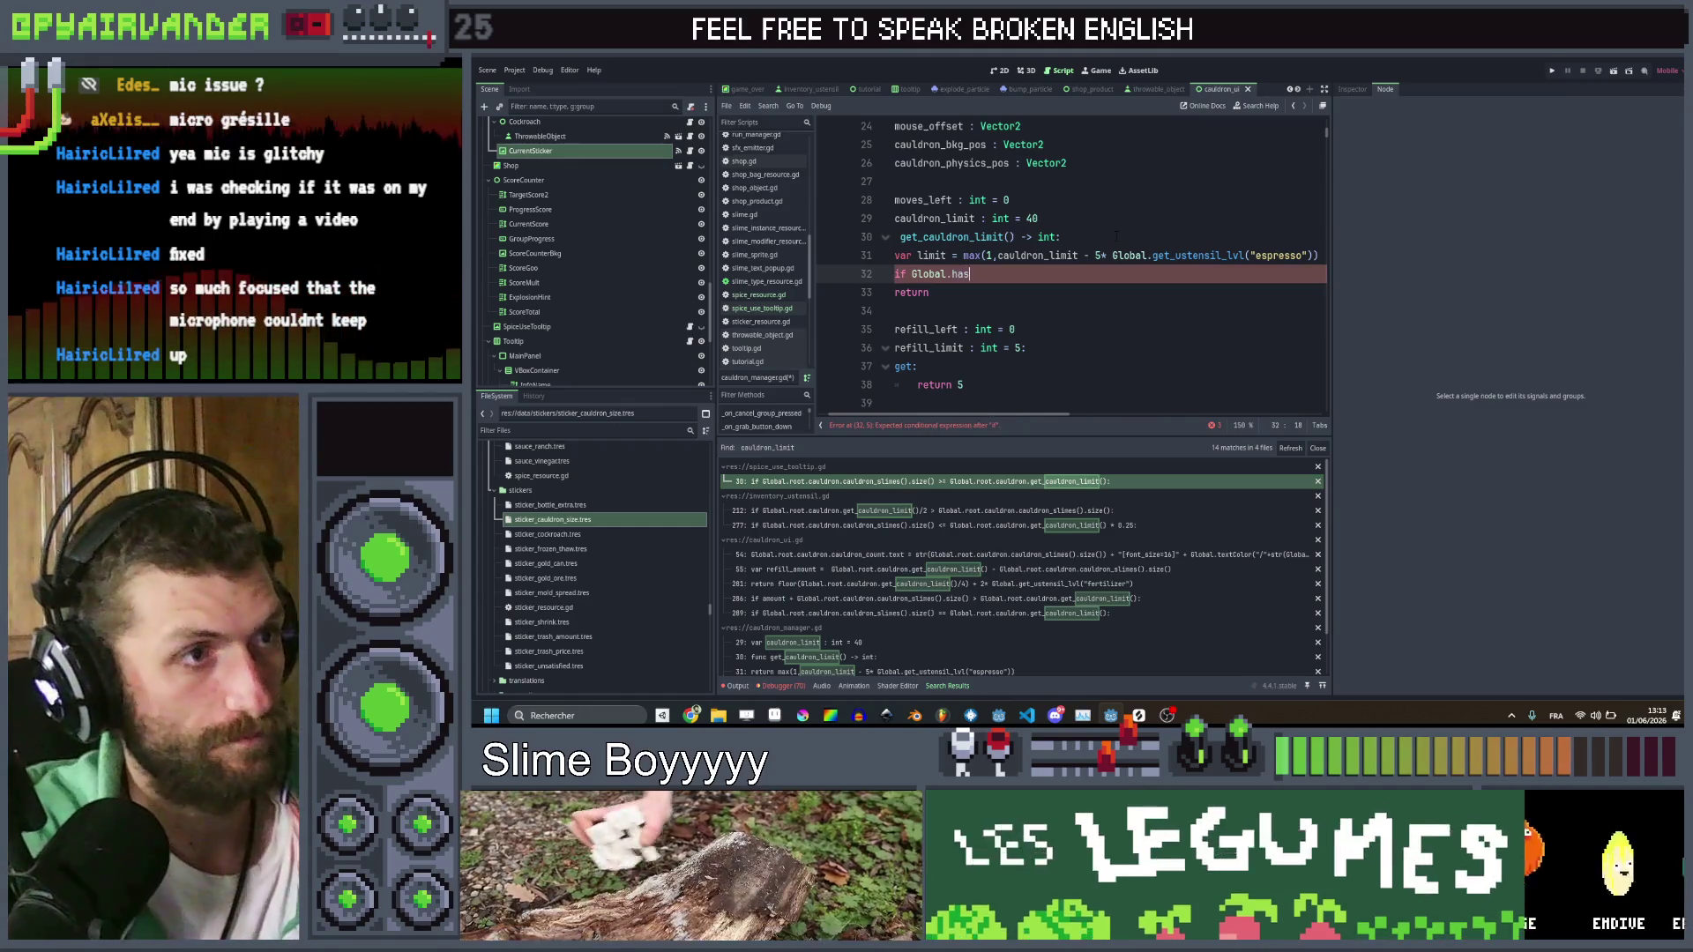
pyautogui.write('has')
pyautogui.press('Down')
pyautogui.press('Return')
pyautogui.write('"c')
pyautogui.write('auldron')
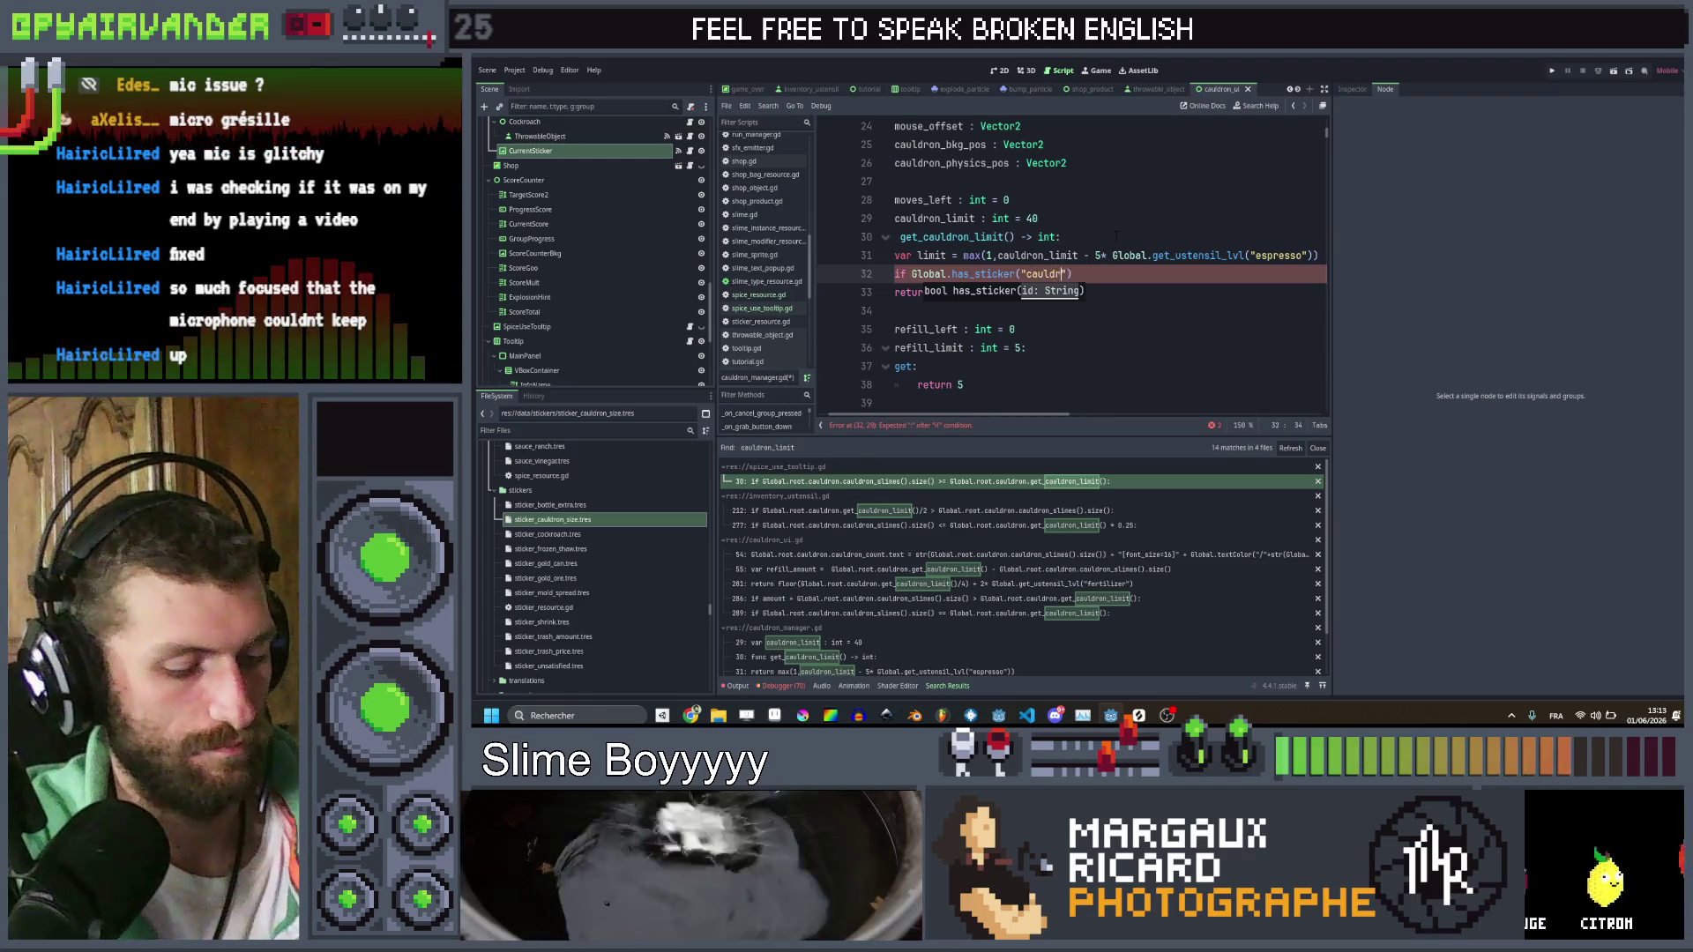
pyautogui.write('_size')
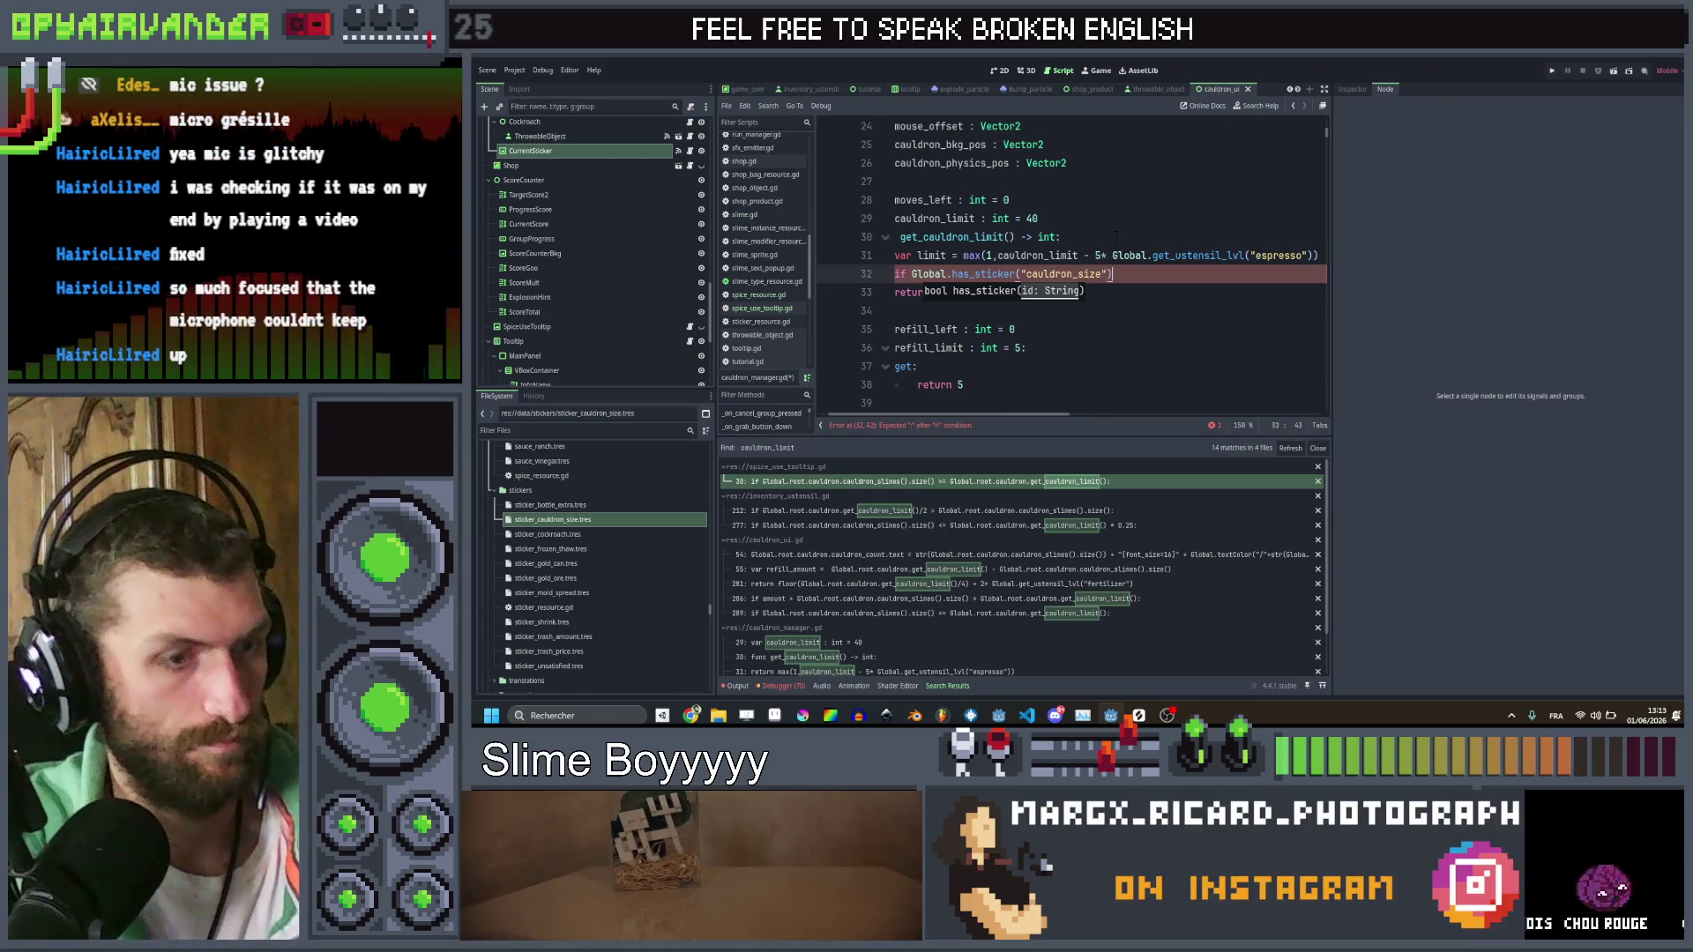
pyautogui.press('Return')
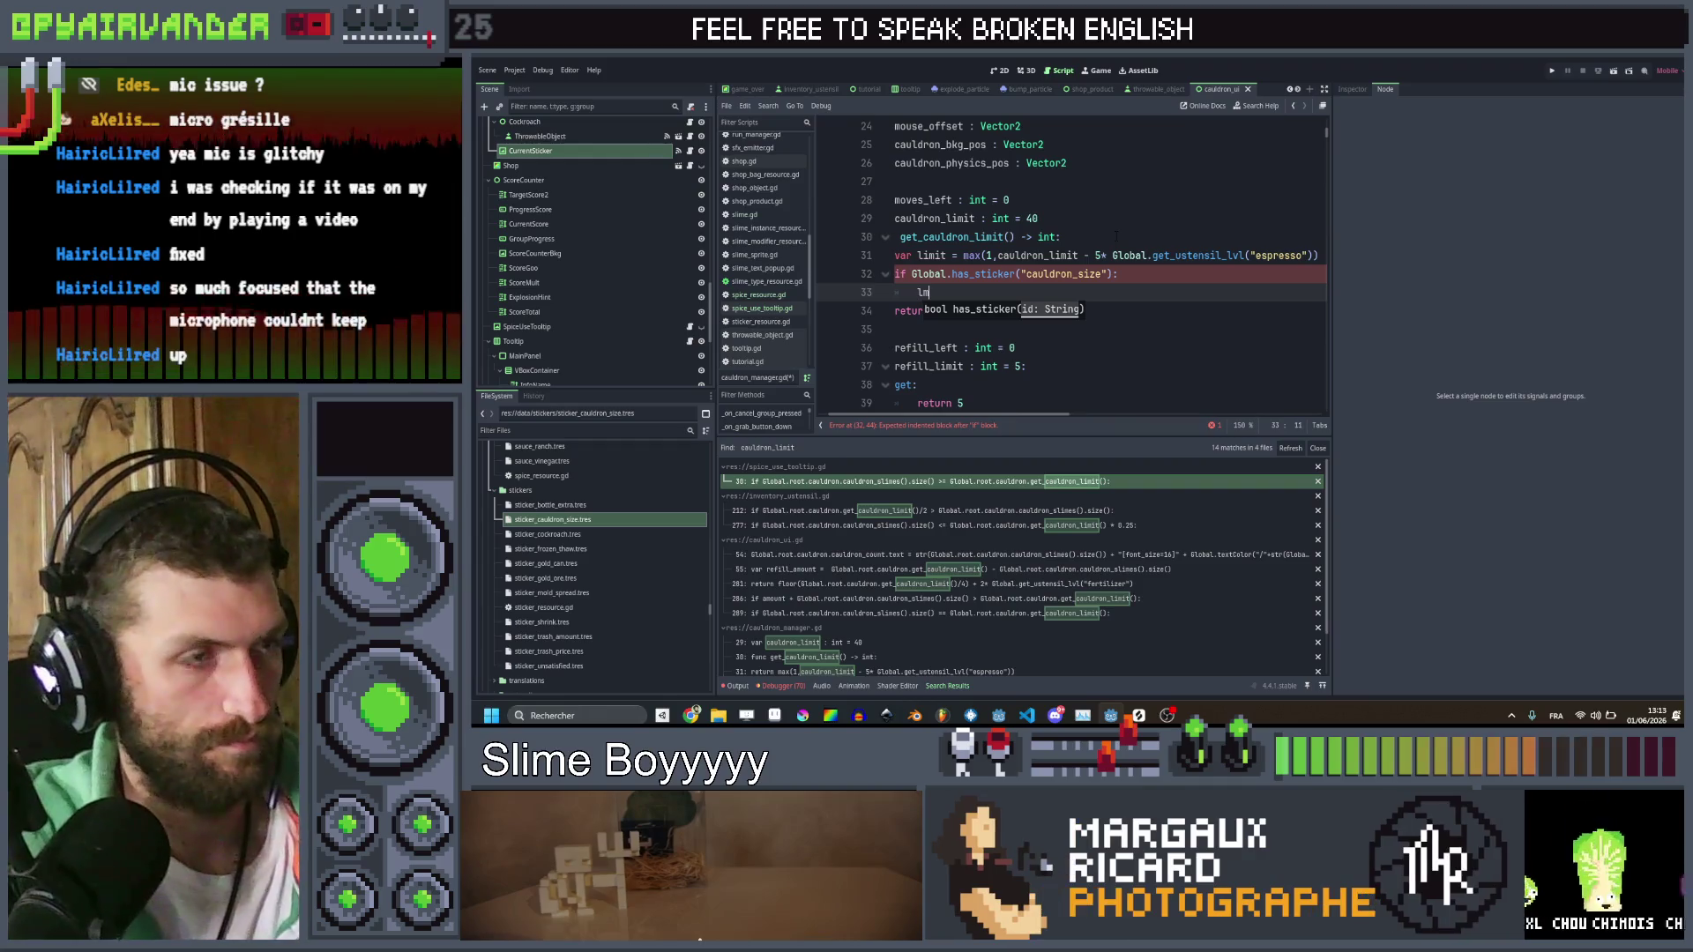
pyautogui.write('limi')
pyautogui.press('Return')
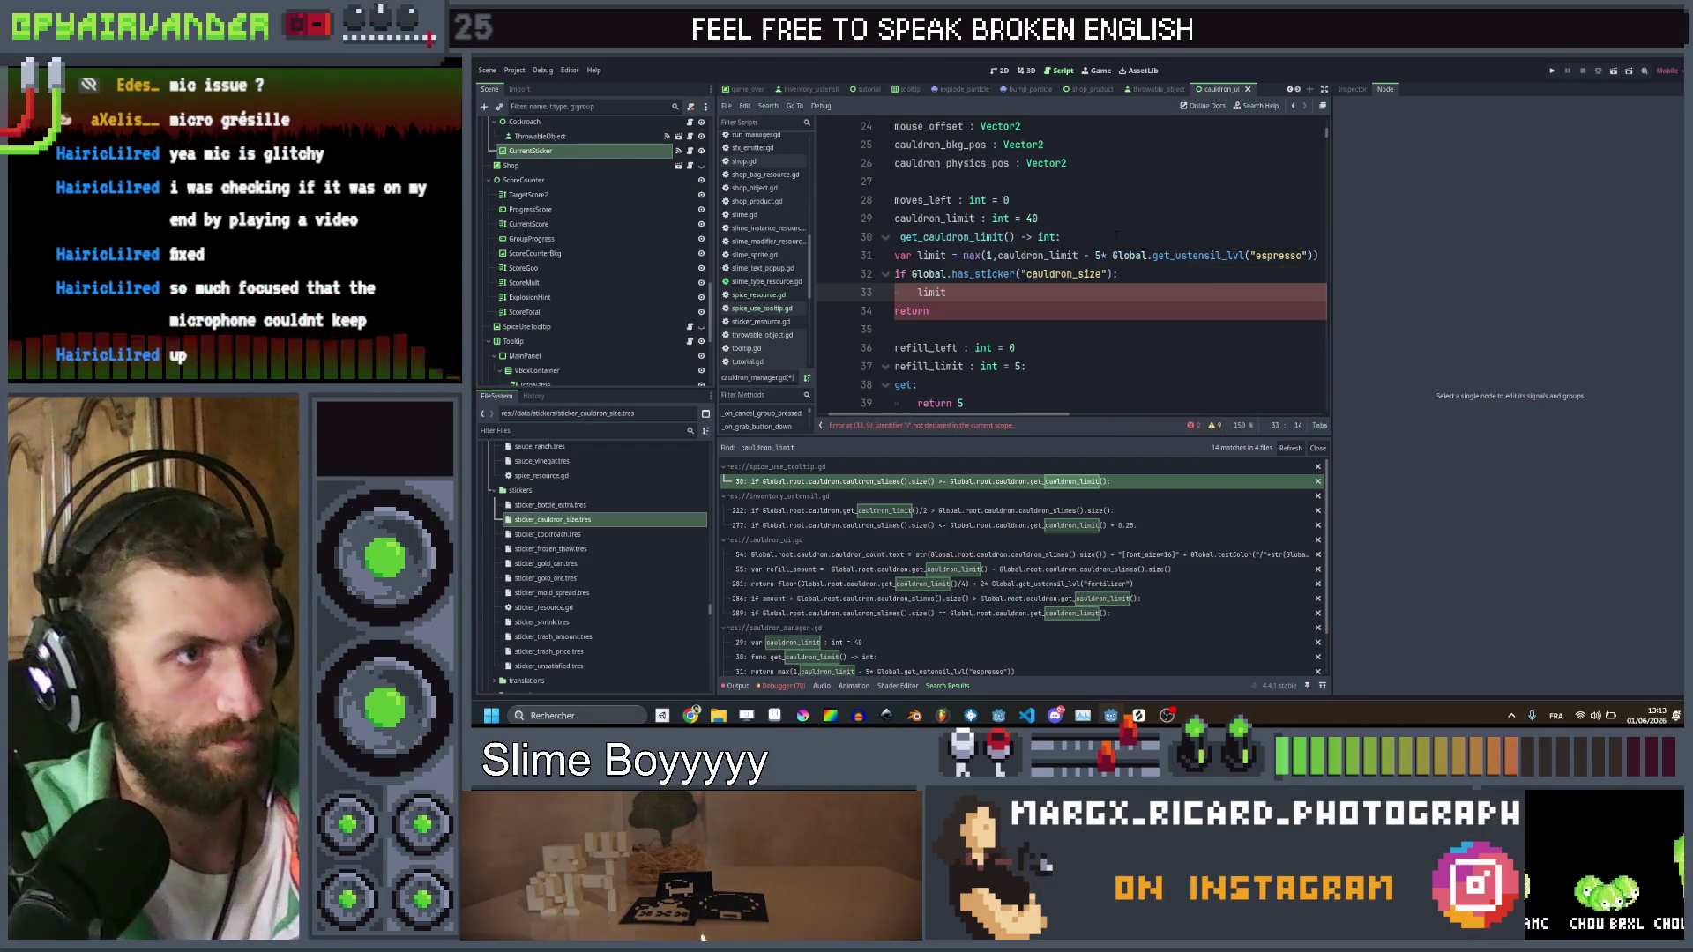
pyautogui.write(' += ')
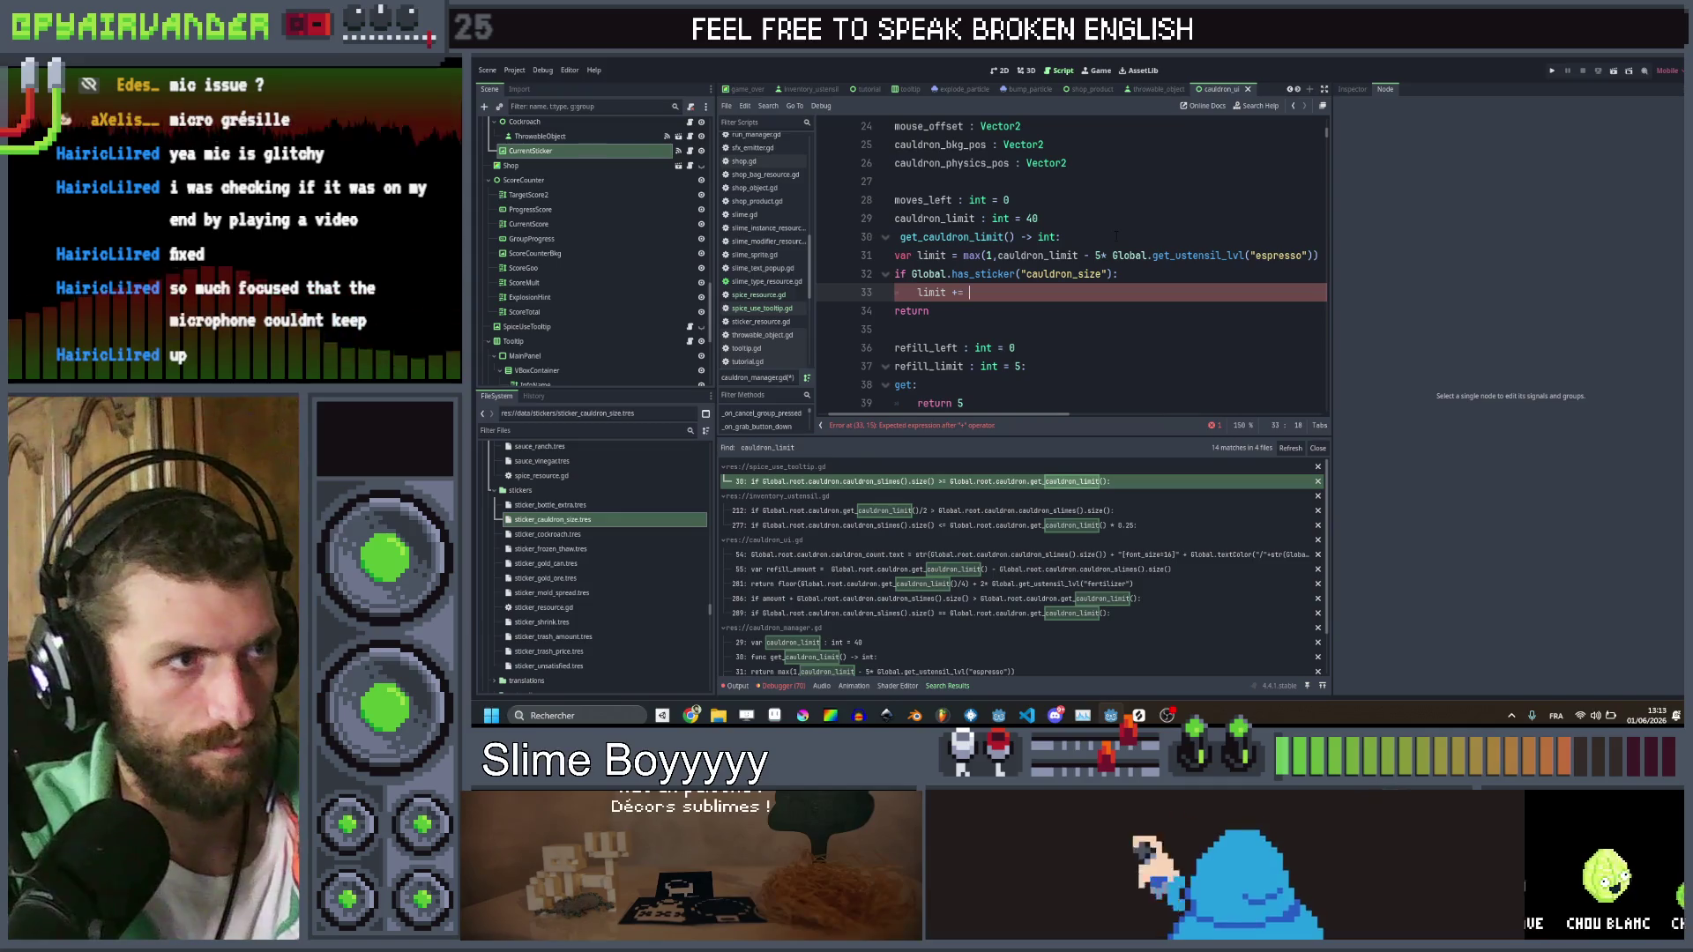
pyautogui.write('10')
# Return limit from the function and save the script
pyautogui.press('Down')
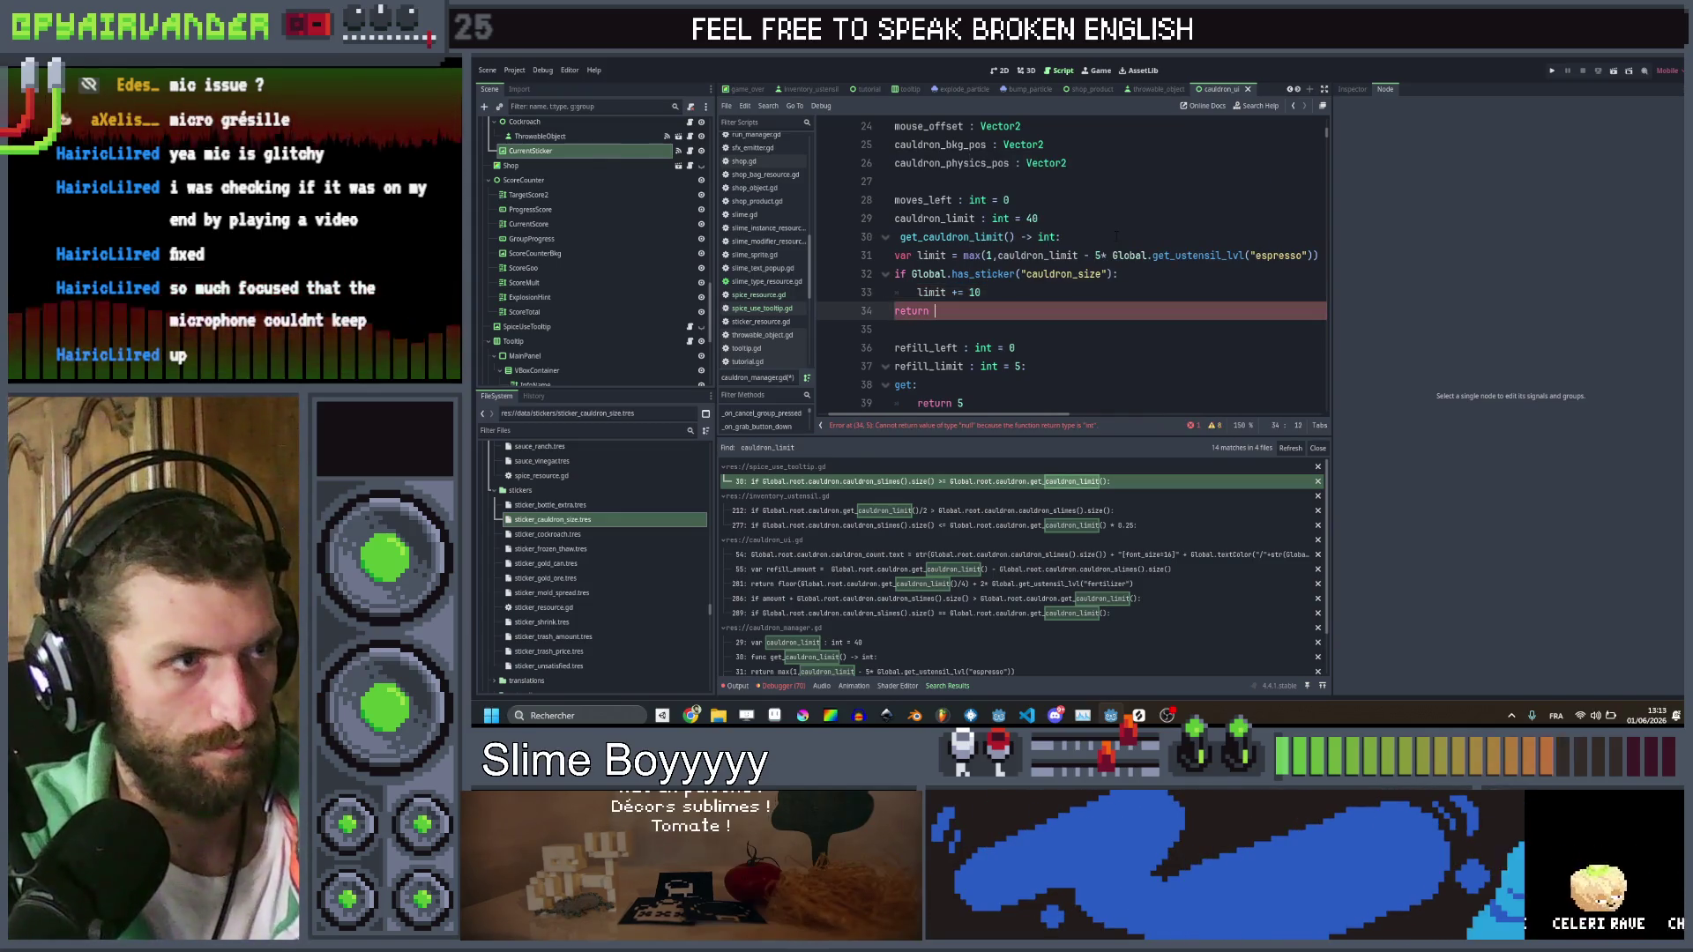
pyautogui.write('limit')
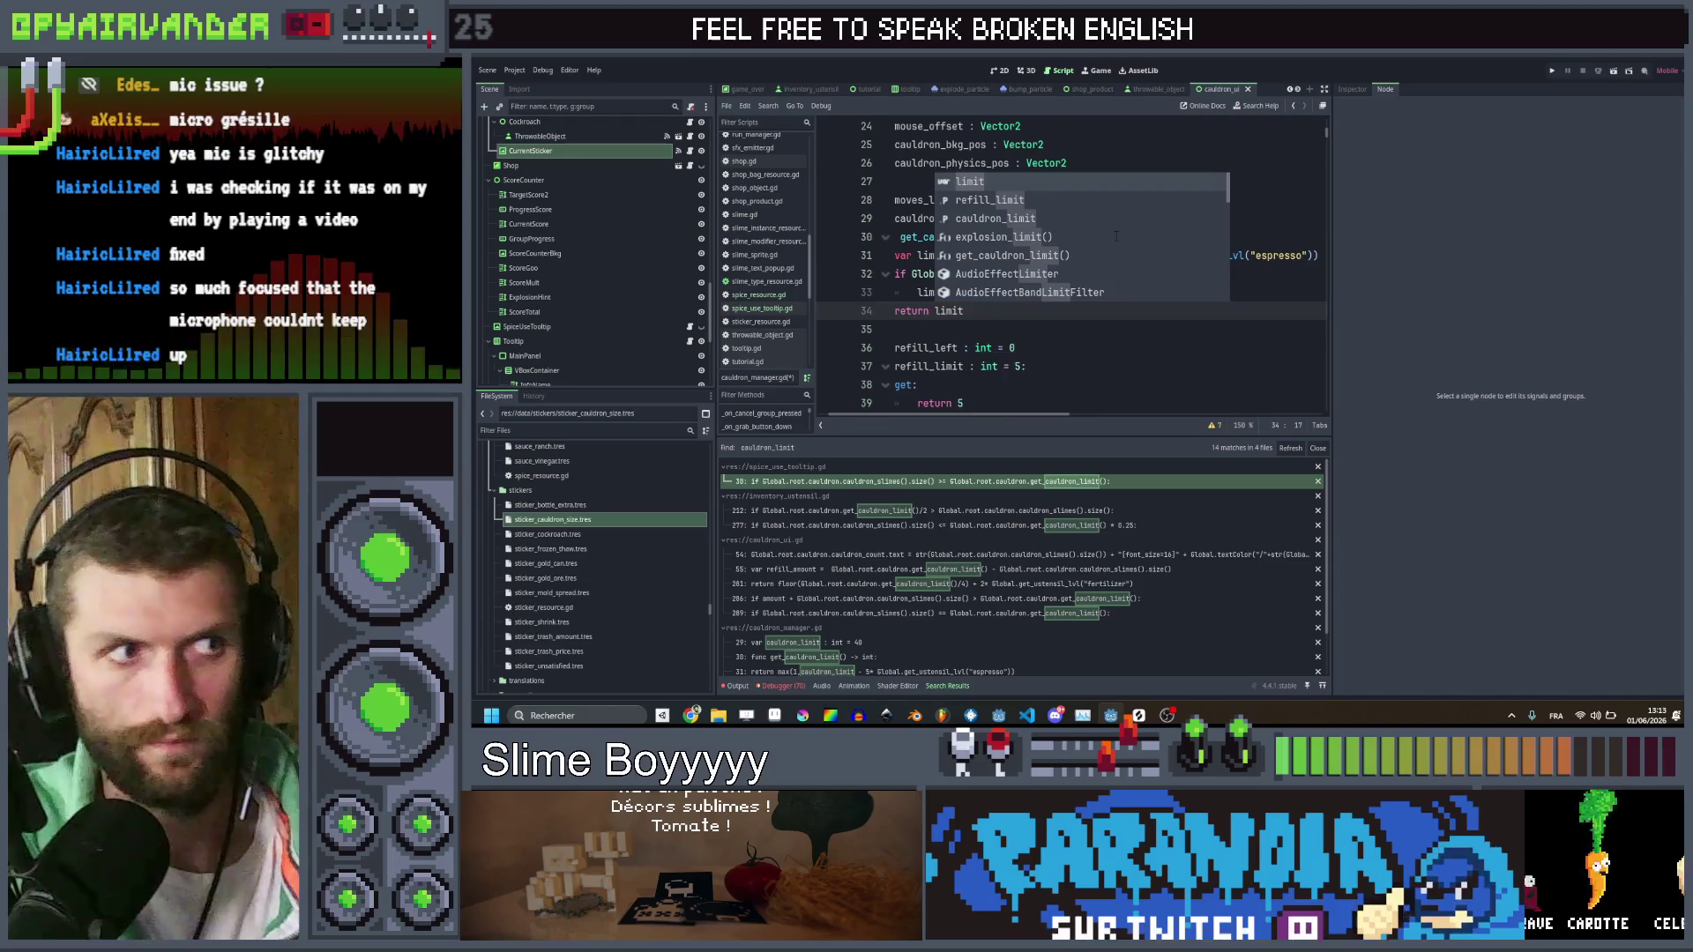
pyautogui.hotkey('ctrl', 's')
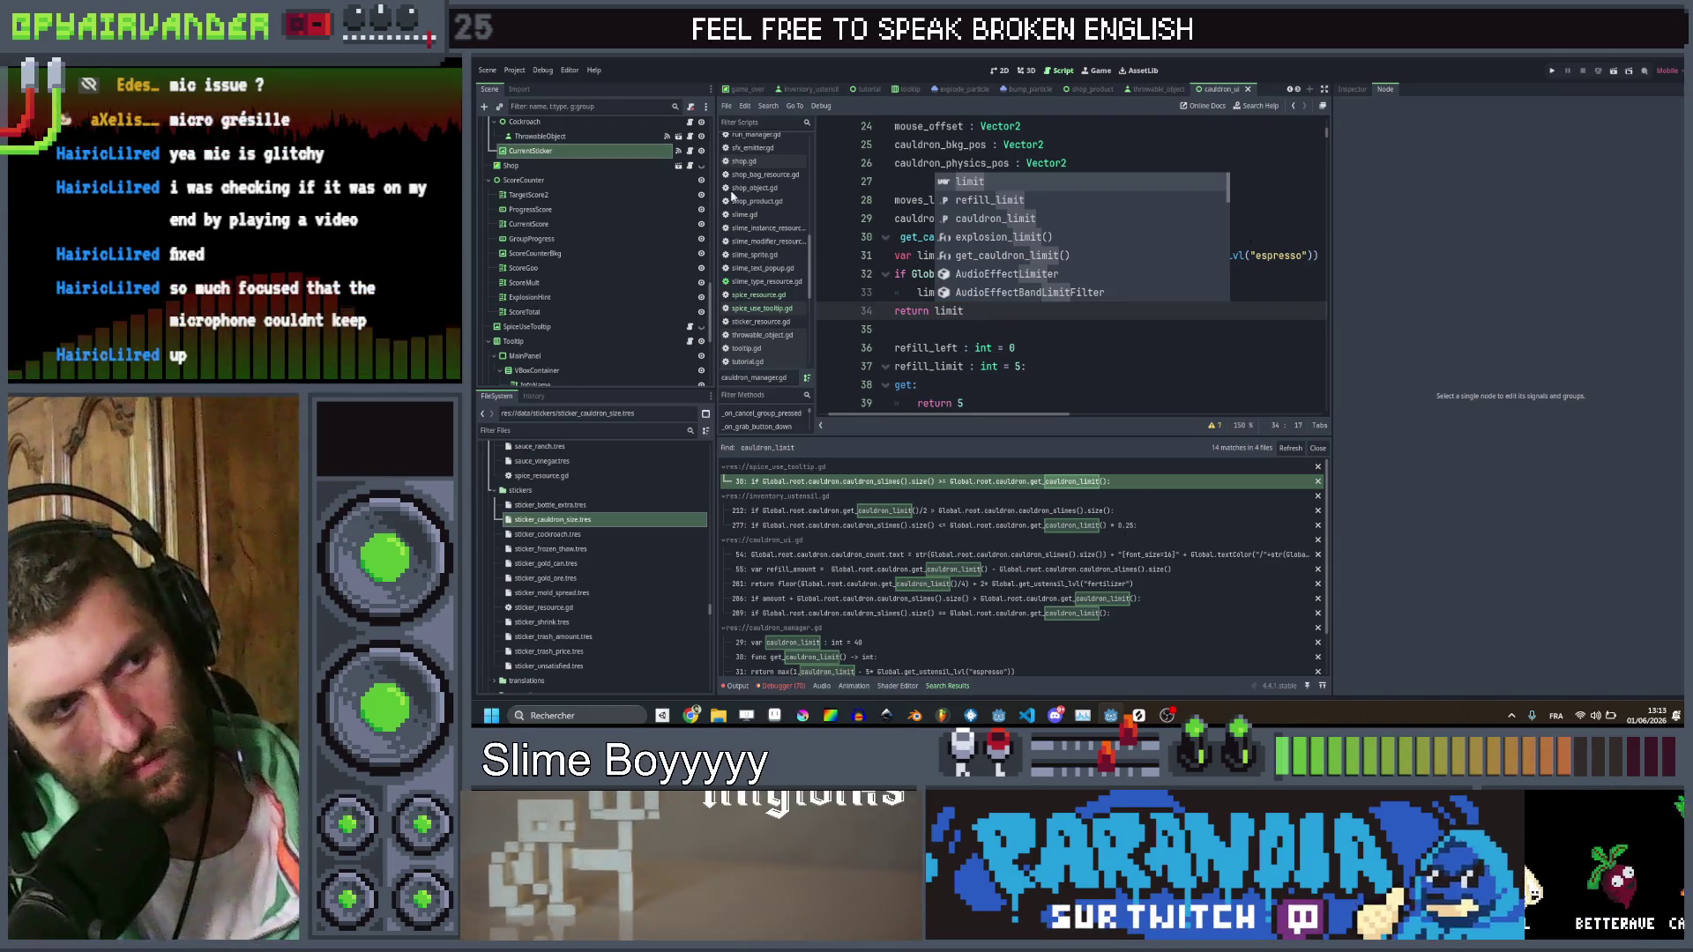
pyautogui.click(1128, 337)
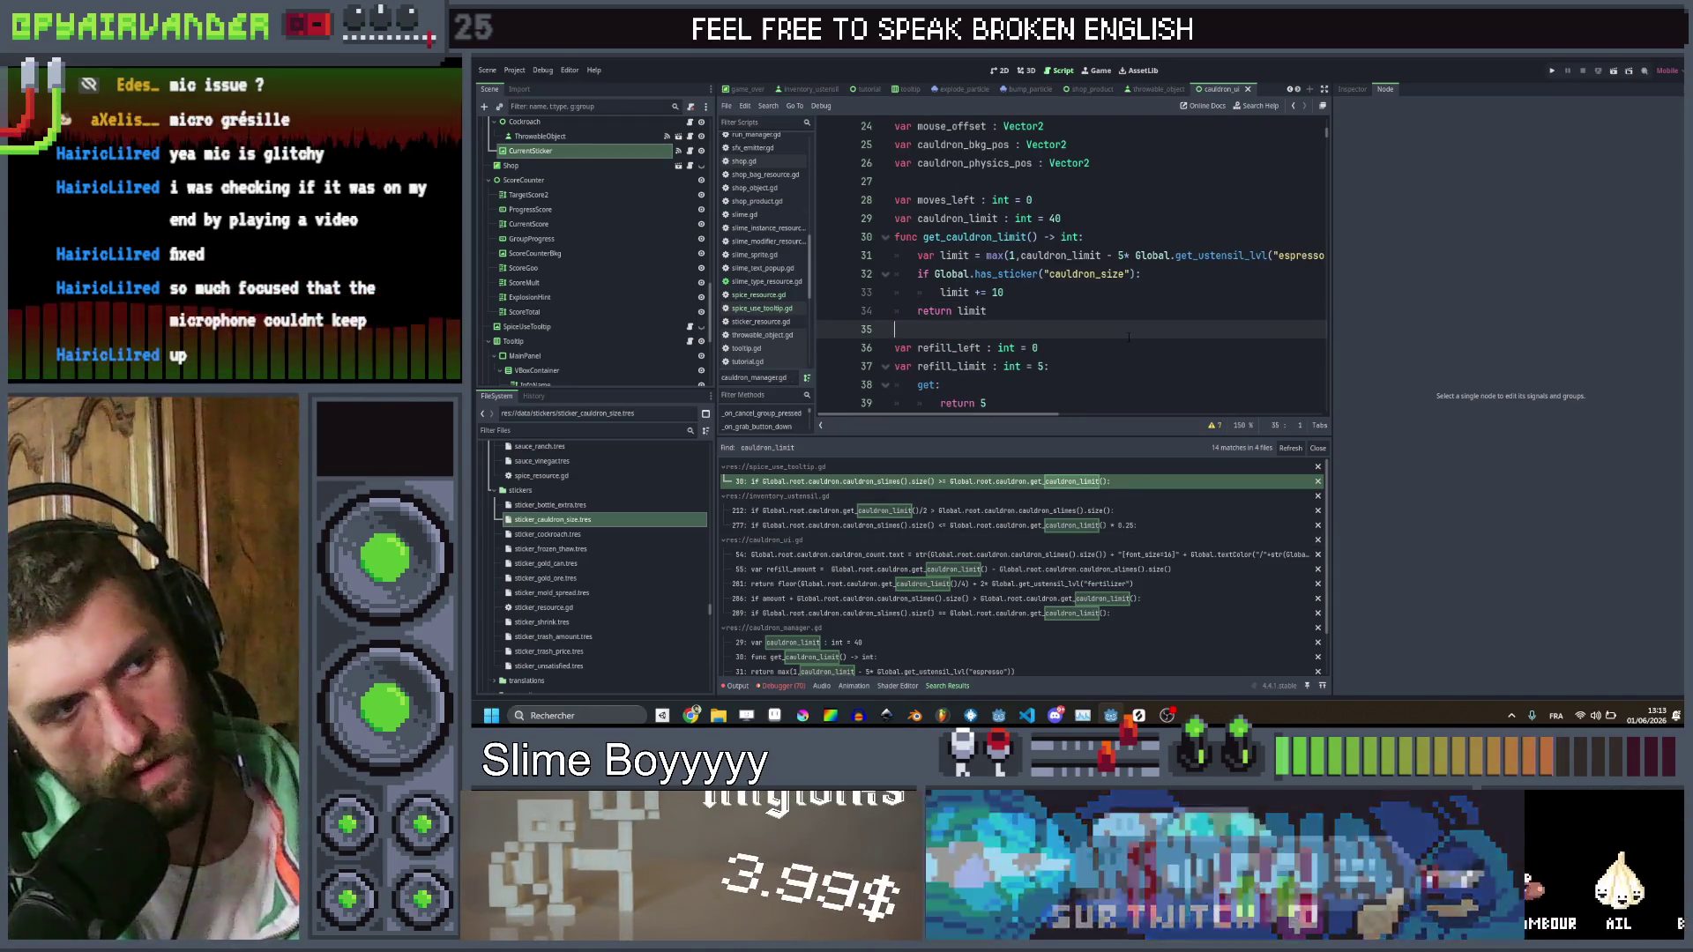
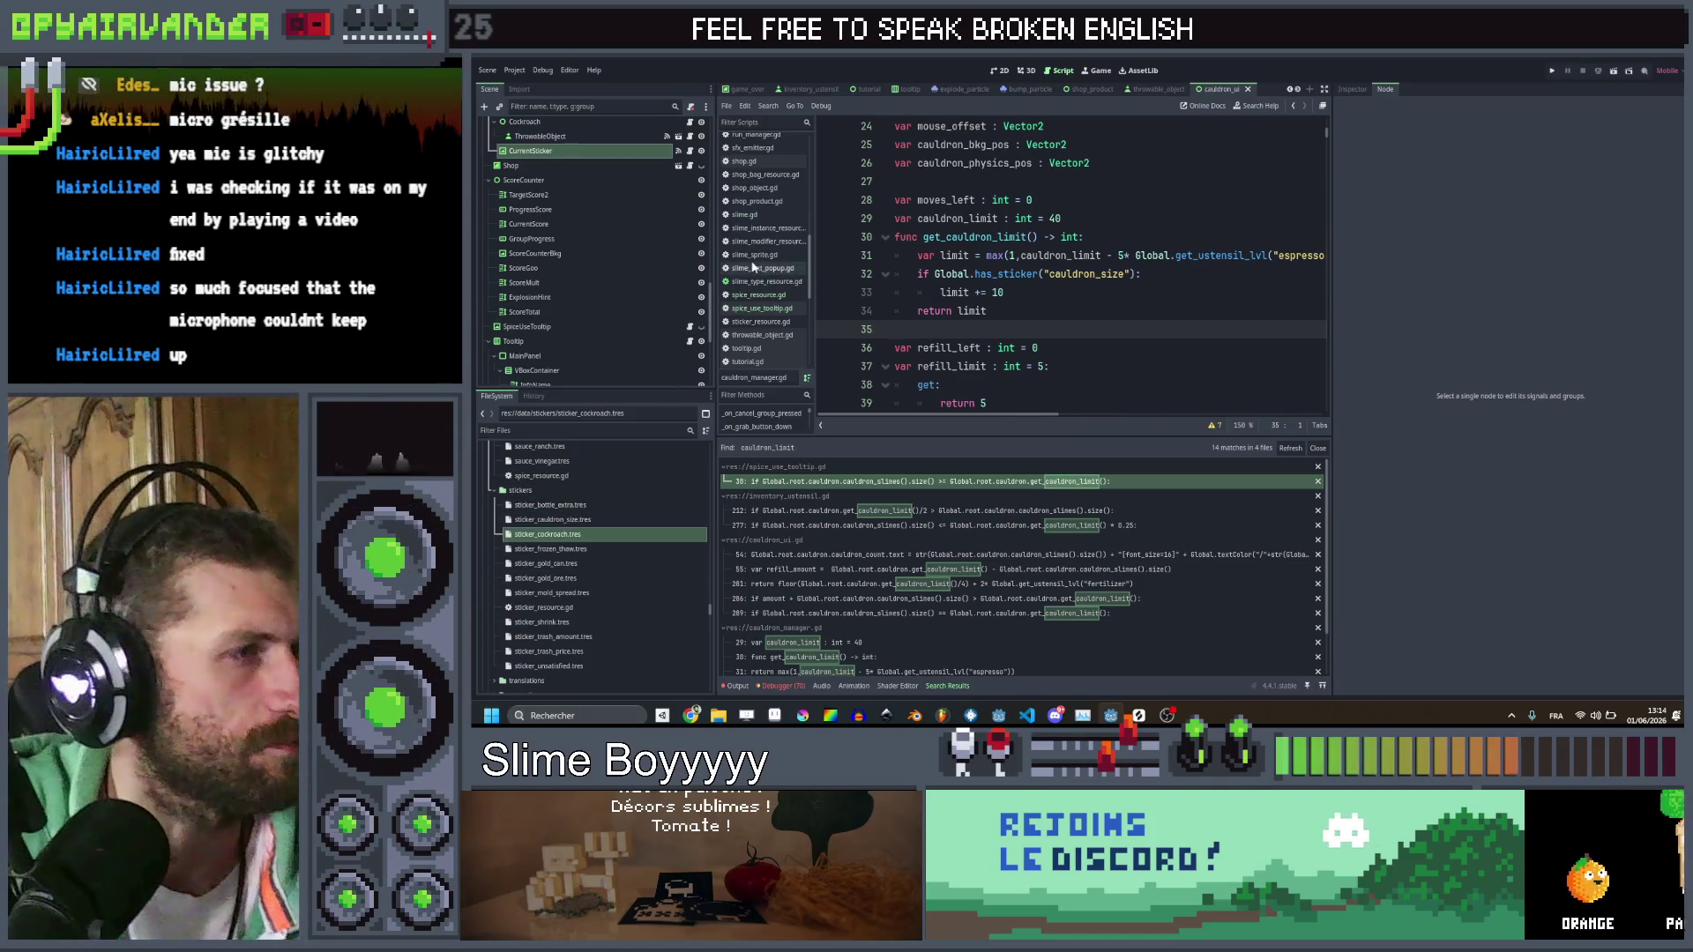
# Open spice_resource.gd and go to its description and display_name export lines
pyautogui.click(754, 297)
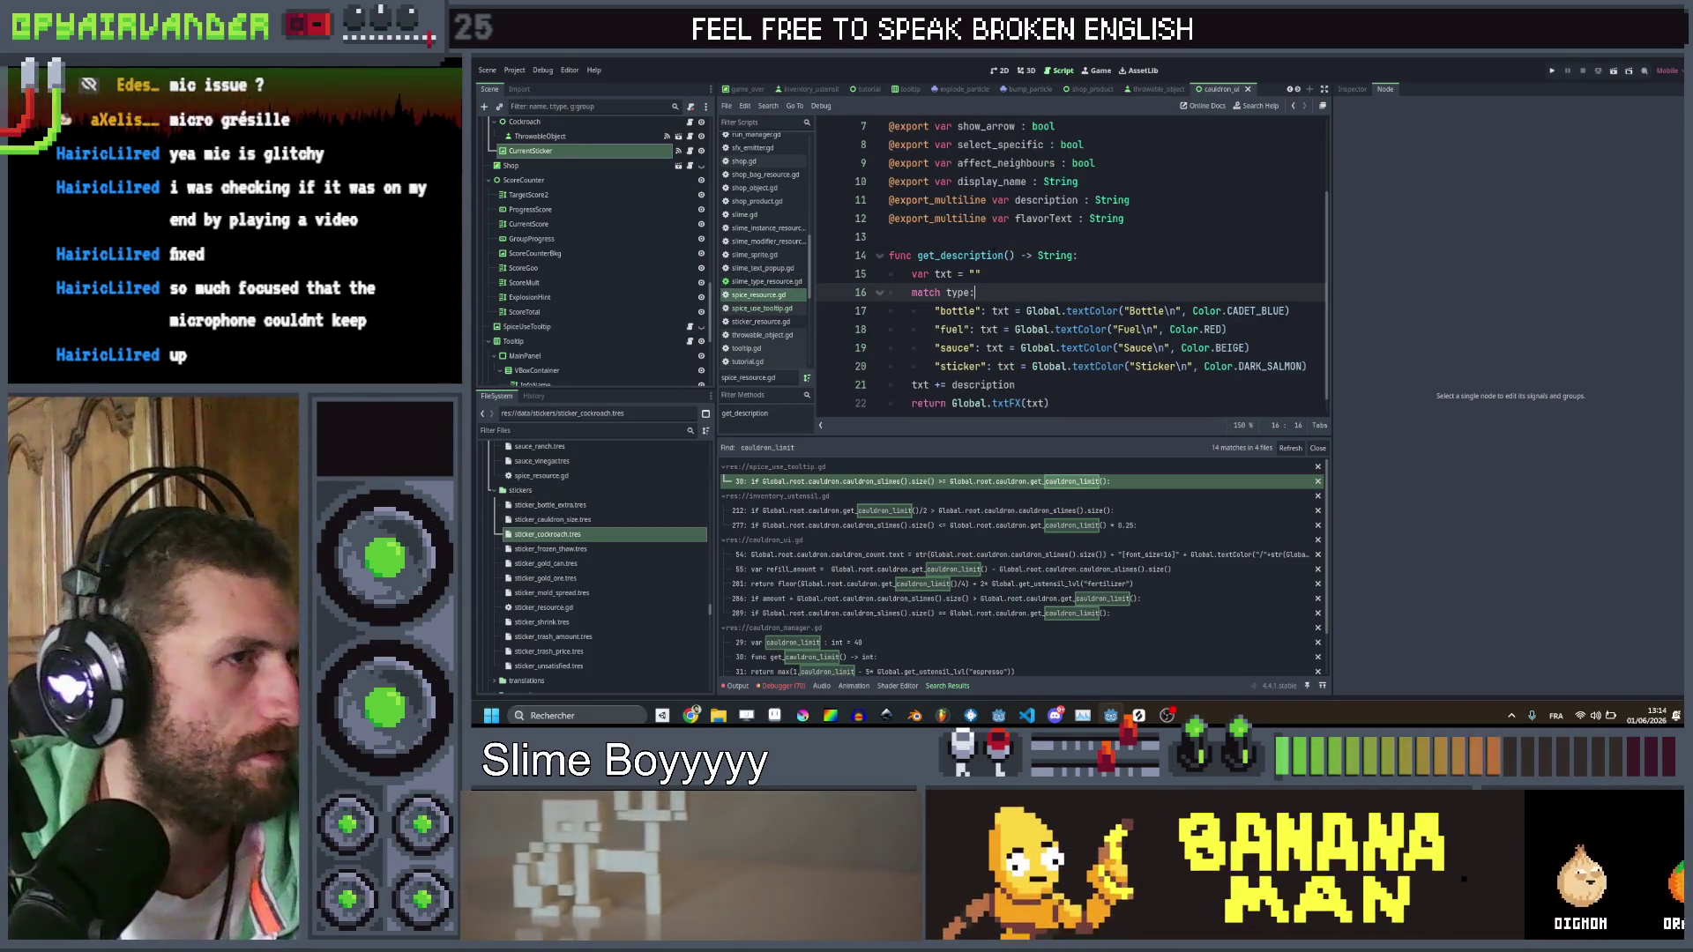
pyautogui.scroll(1, 1138, 274)
pyautogui.click(1141, 308)
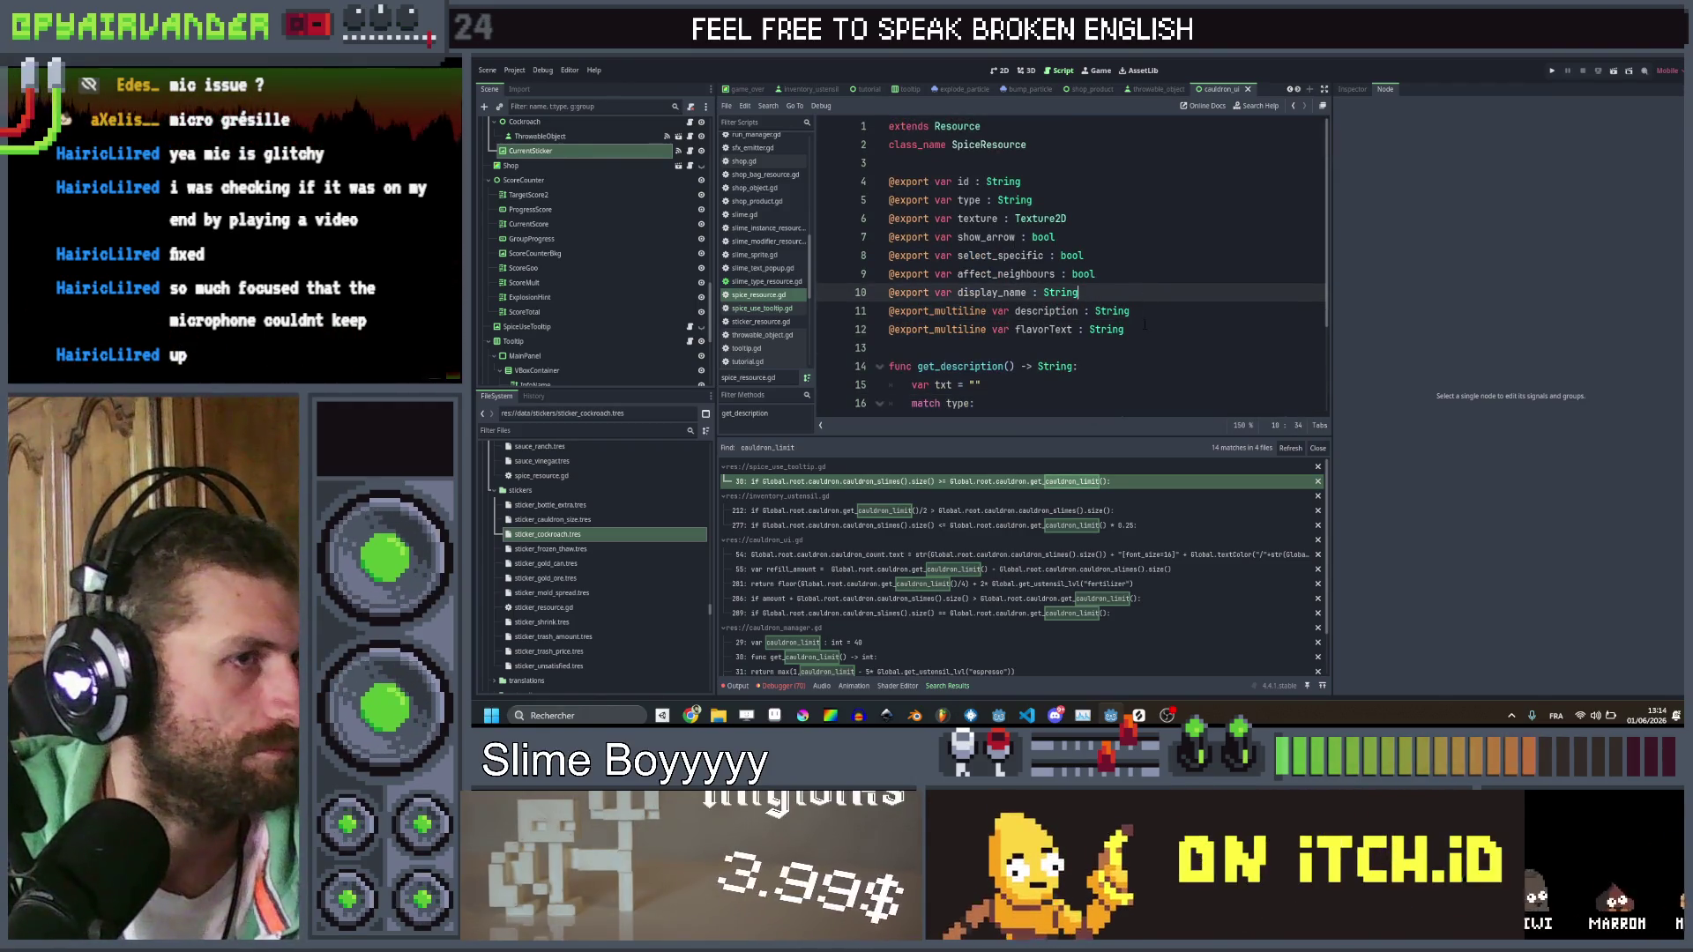
pyautogui.moveTo(1137, 310); pyautogui.dragTo(888, 311)
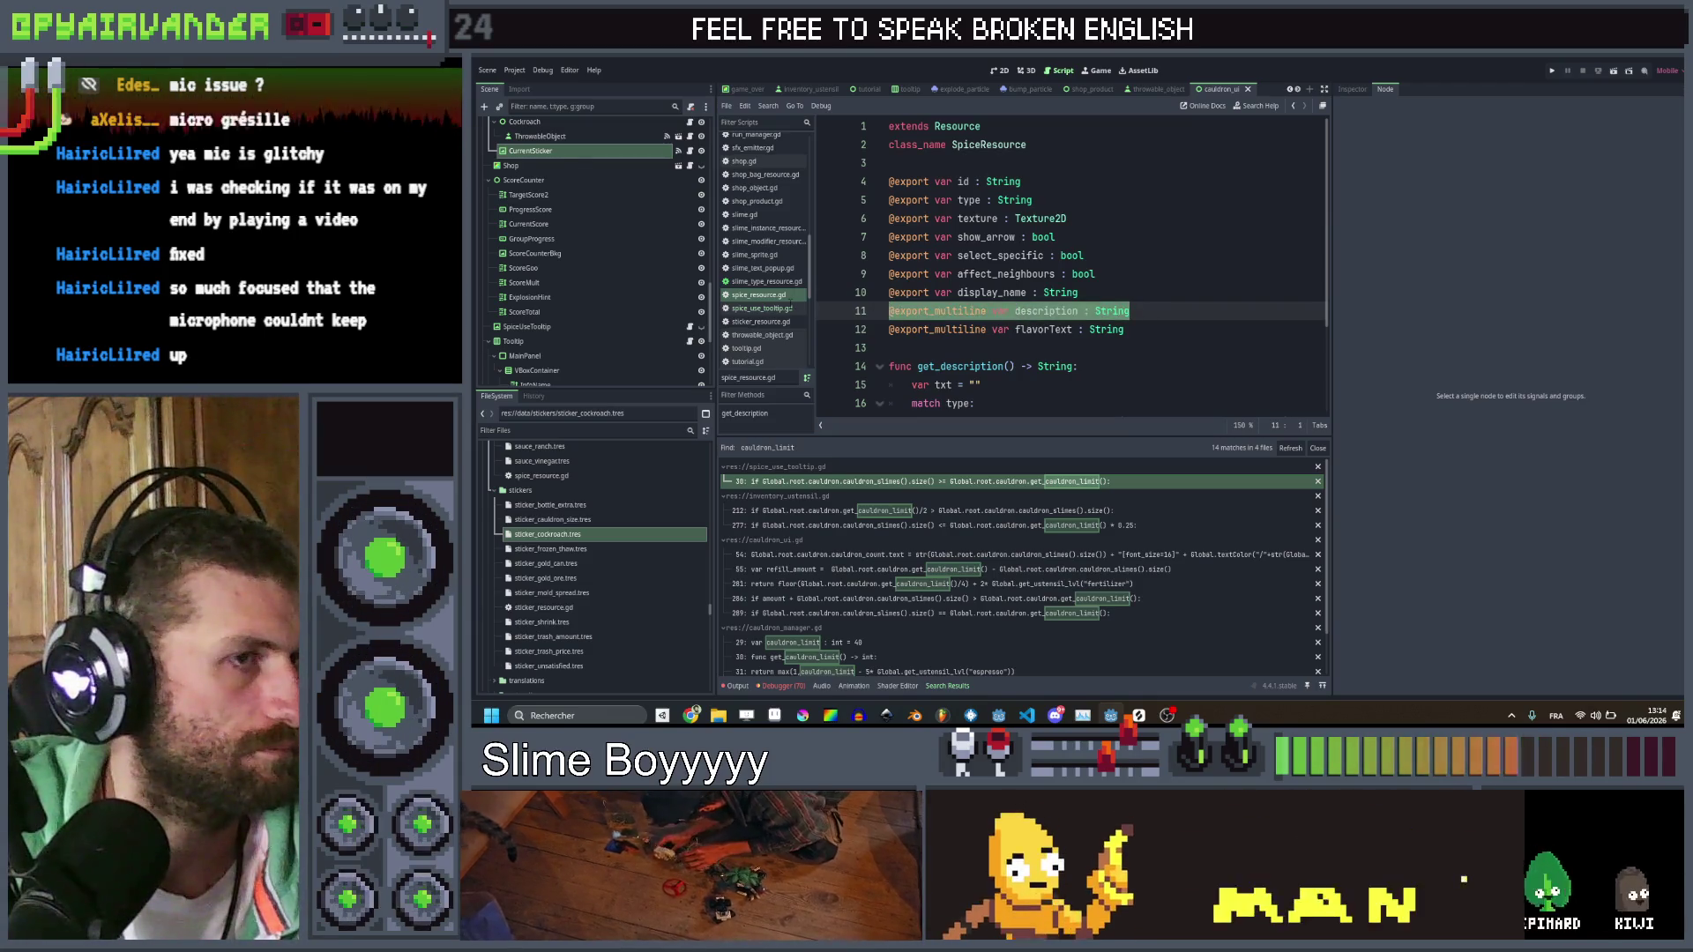
pyautogui.click(1136, 291)
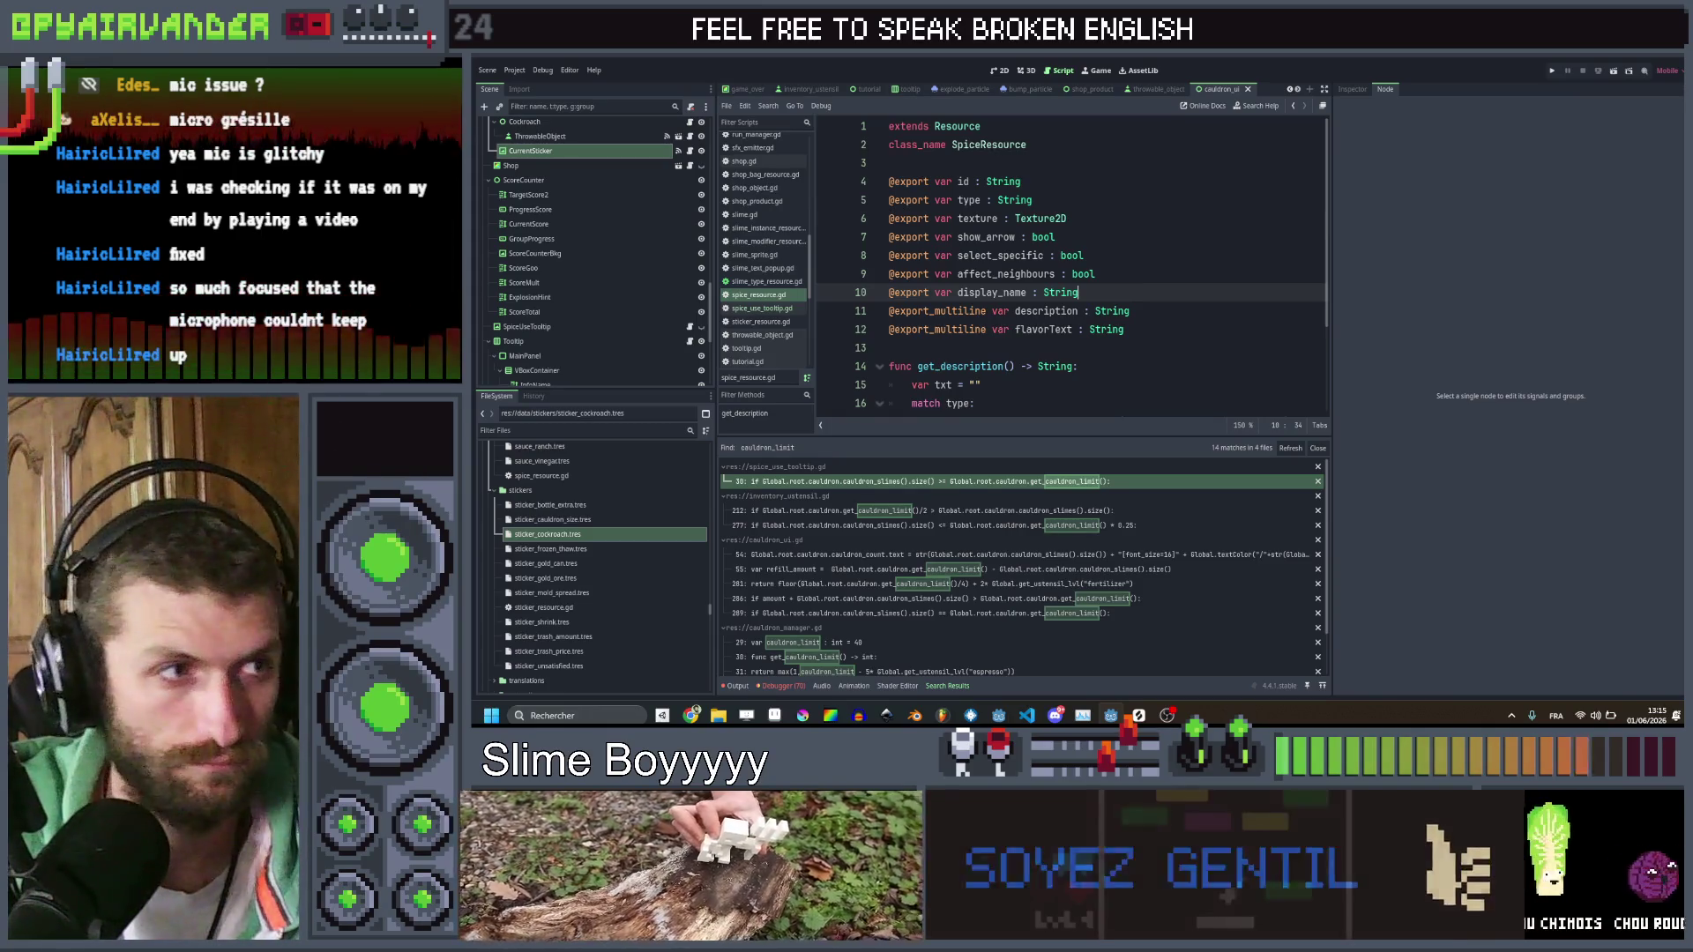
# Duplicate the display_name export as type_exclude : Array[String] and save spice_resource.gd
pyautogui.moveTo(1060, 292)
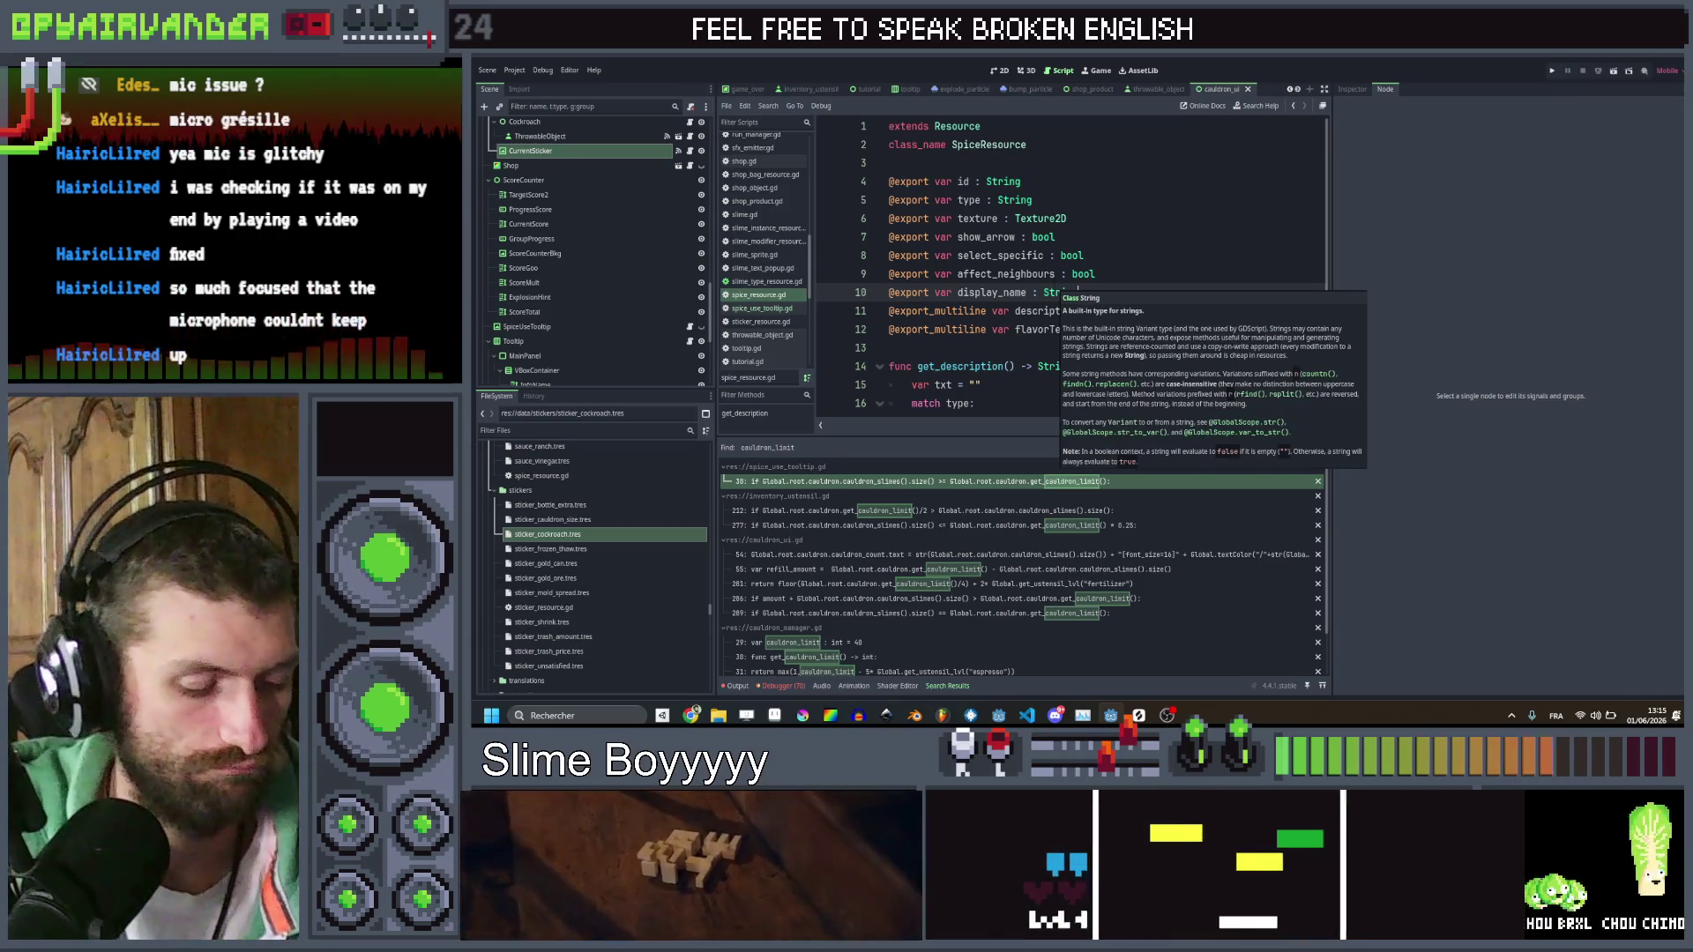
pyautogui.press('Down')
pyautogui.press('Down')
pyautogui.press('Down')
pyautogui.press('Up')
pyautogui.press('Up')
pyautogui.press('Up')
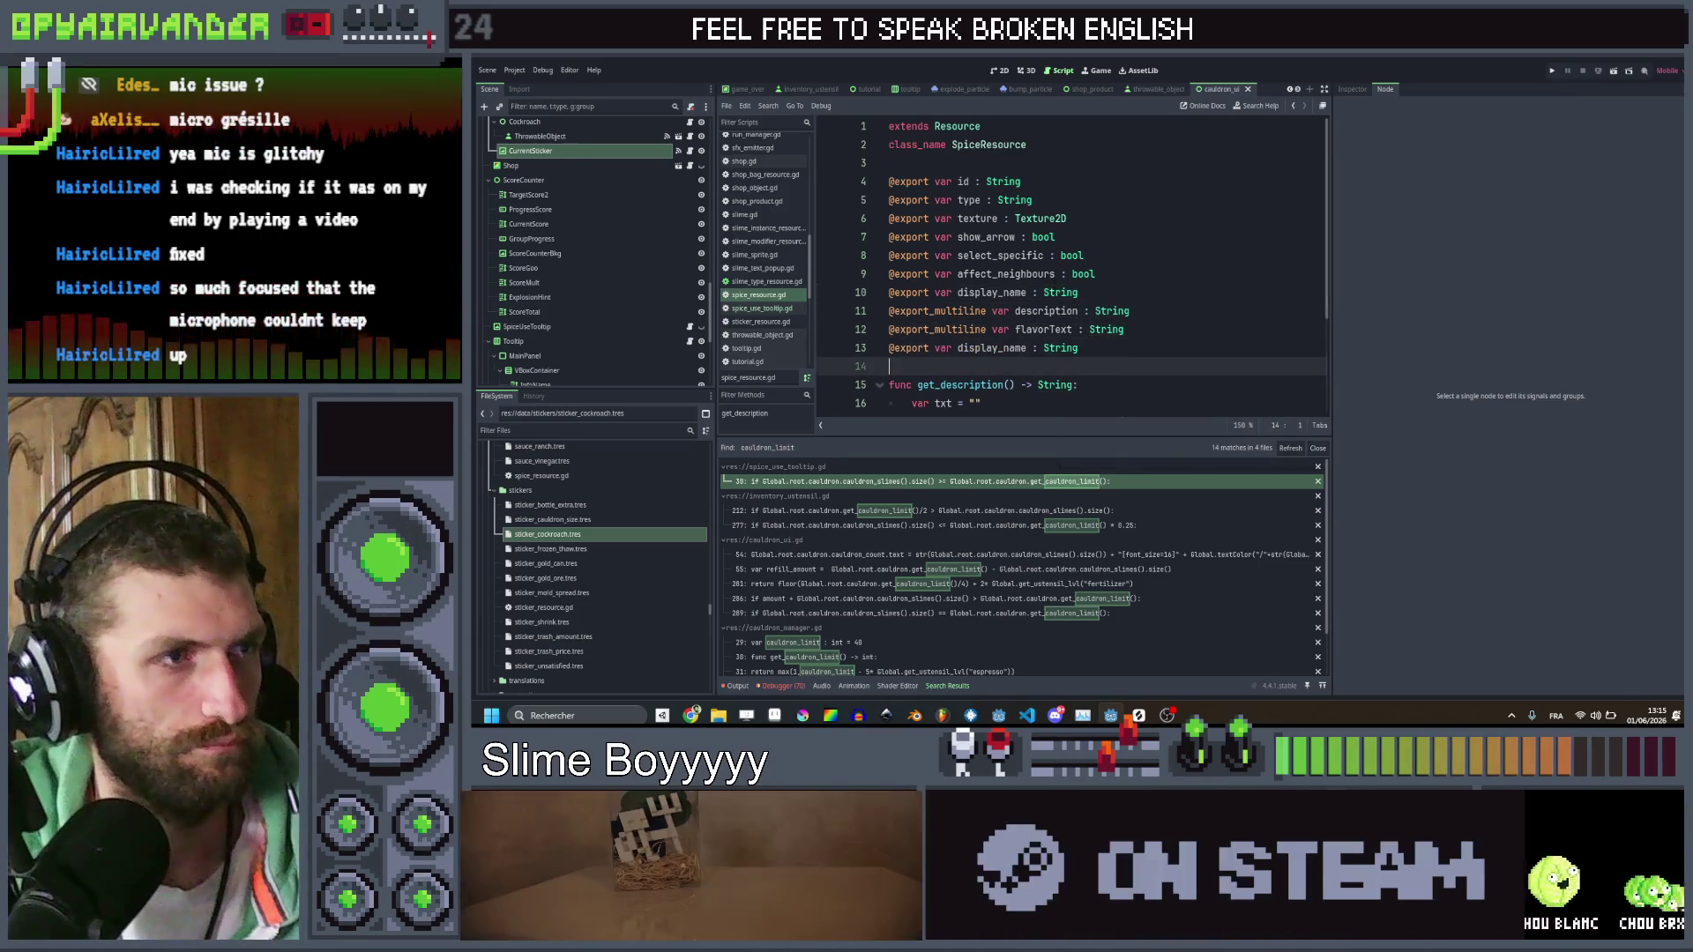
pyautogui.hotkey('ctrl', 'shift', 'd')
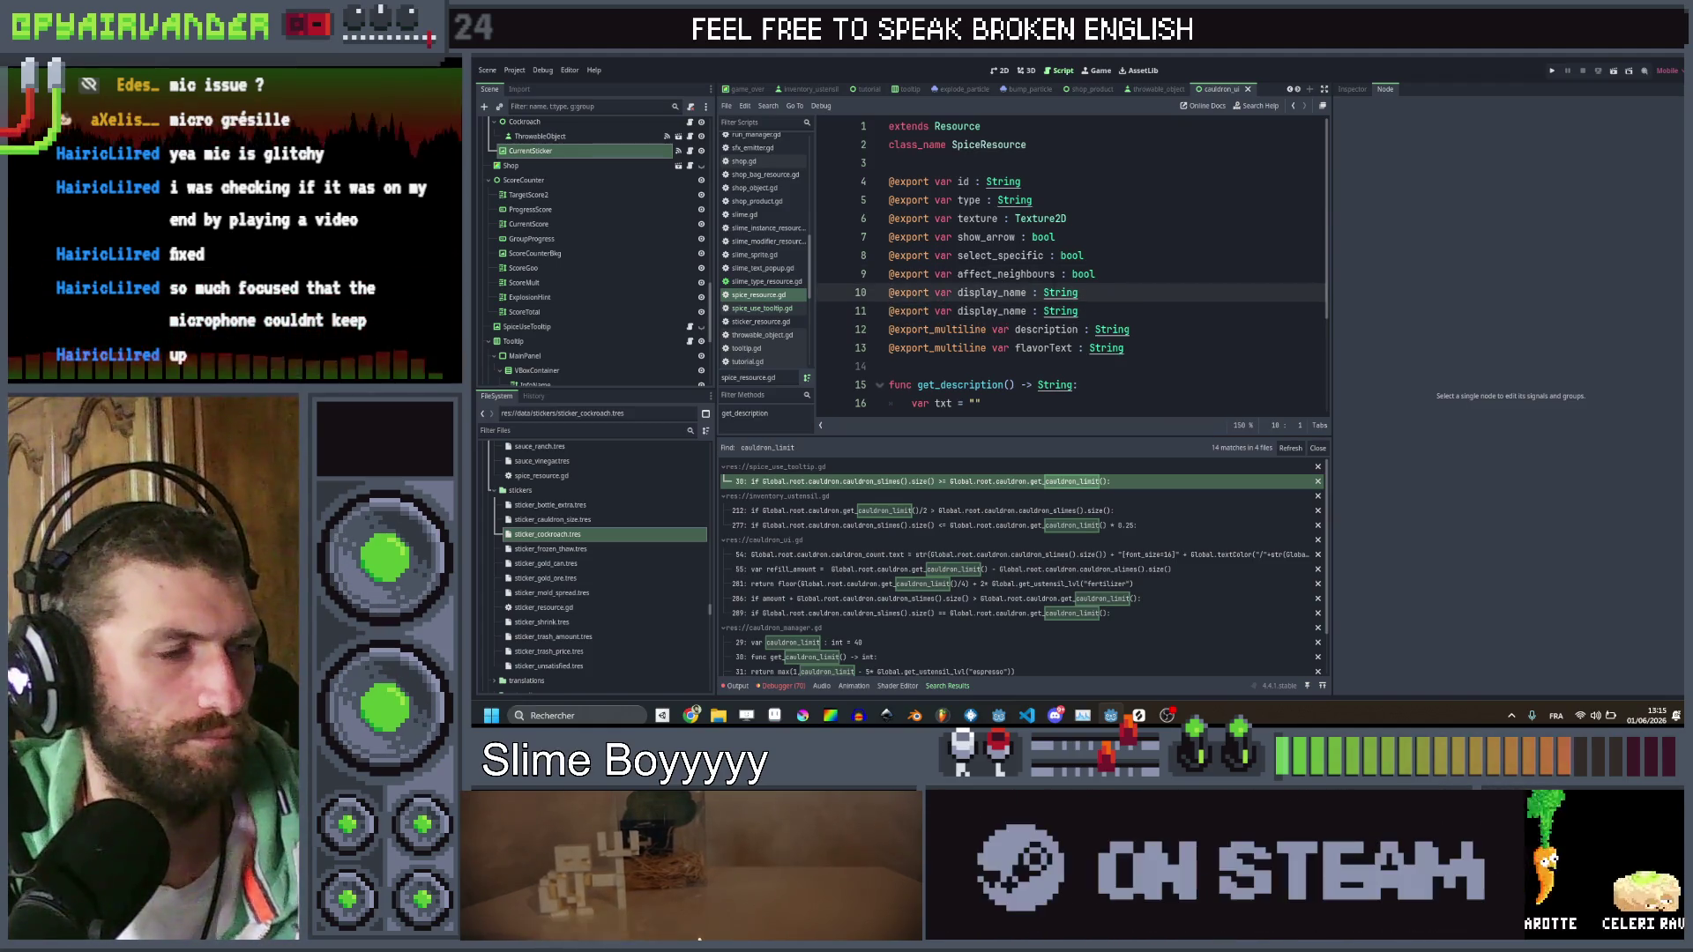
pyautogui.doubleClick(991, 292)
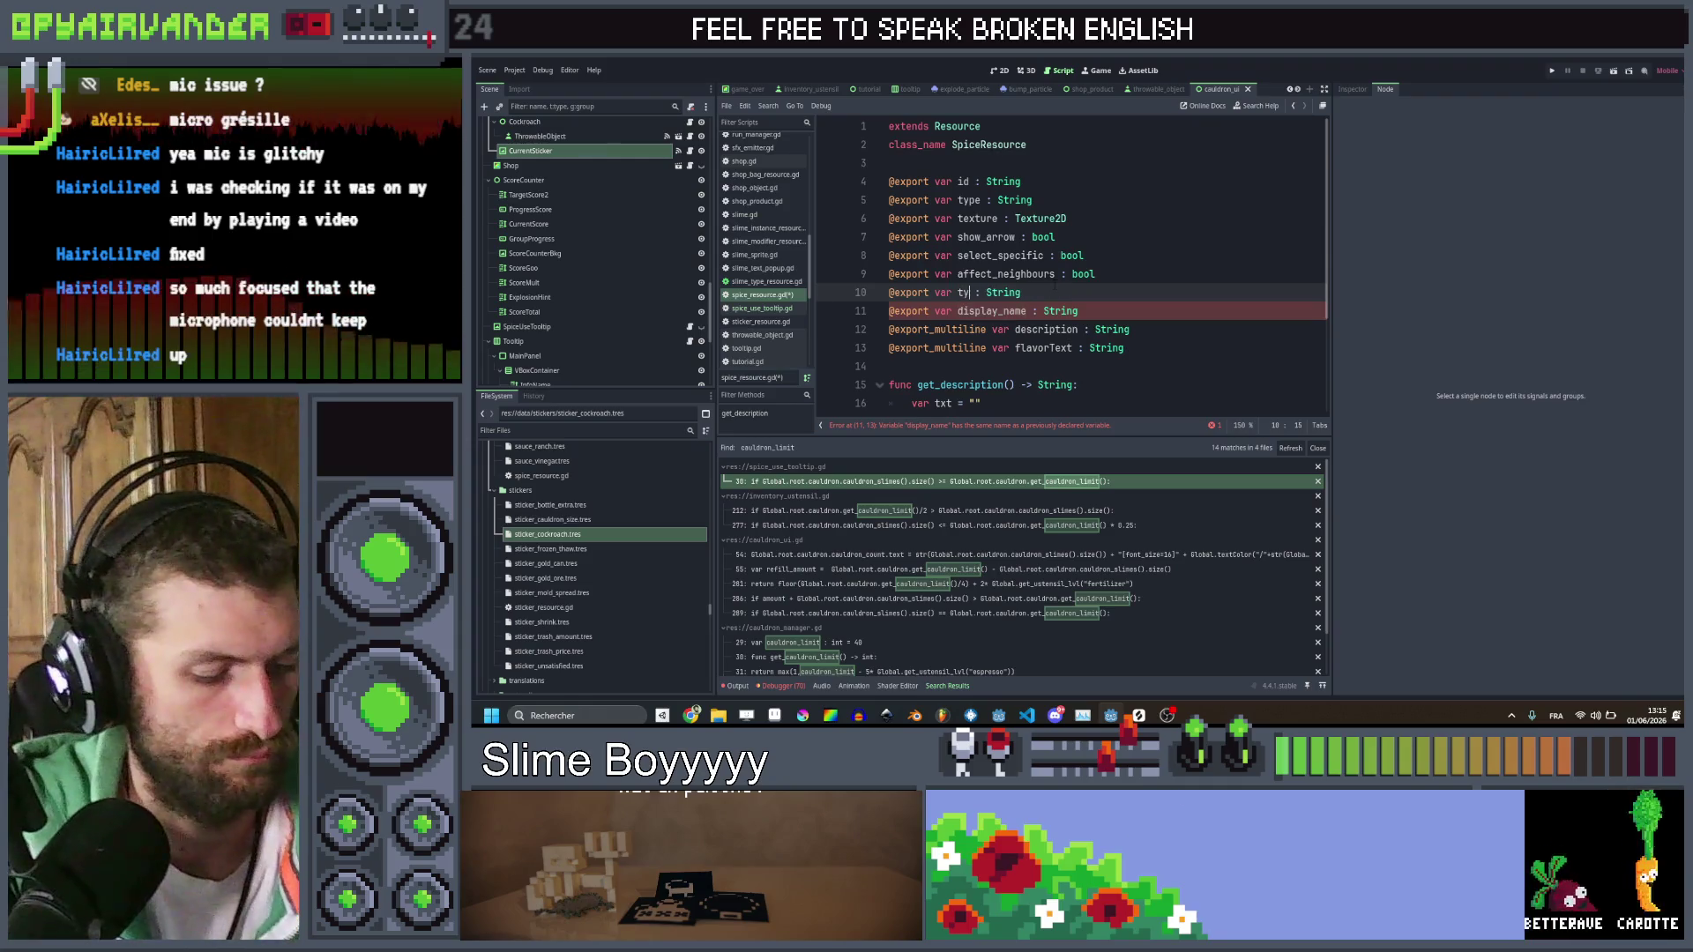
pyautogui.write('pe_exc')
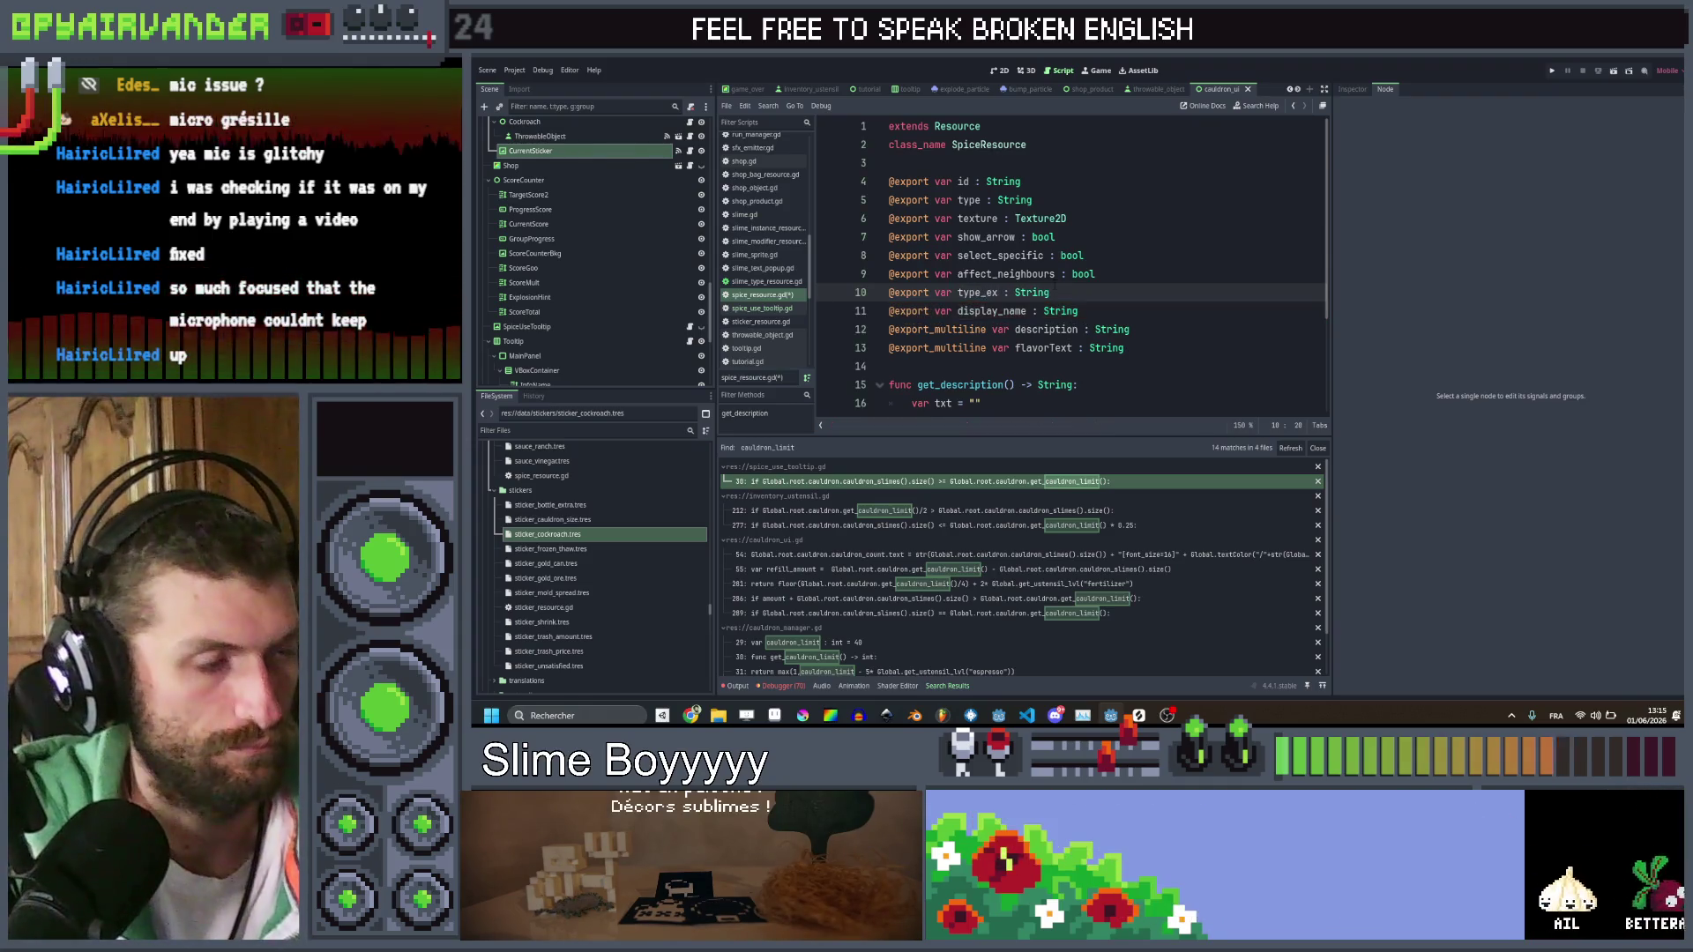
pyautogui.write('lude : Arr')
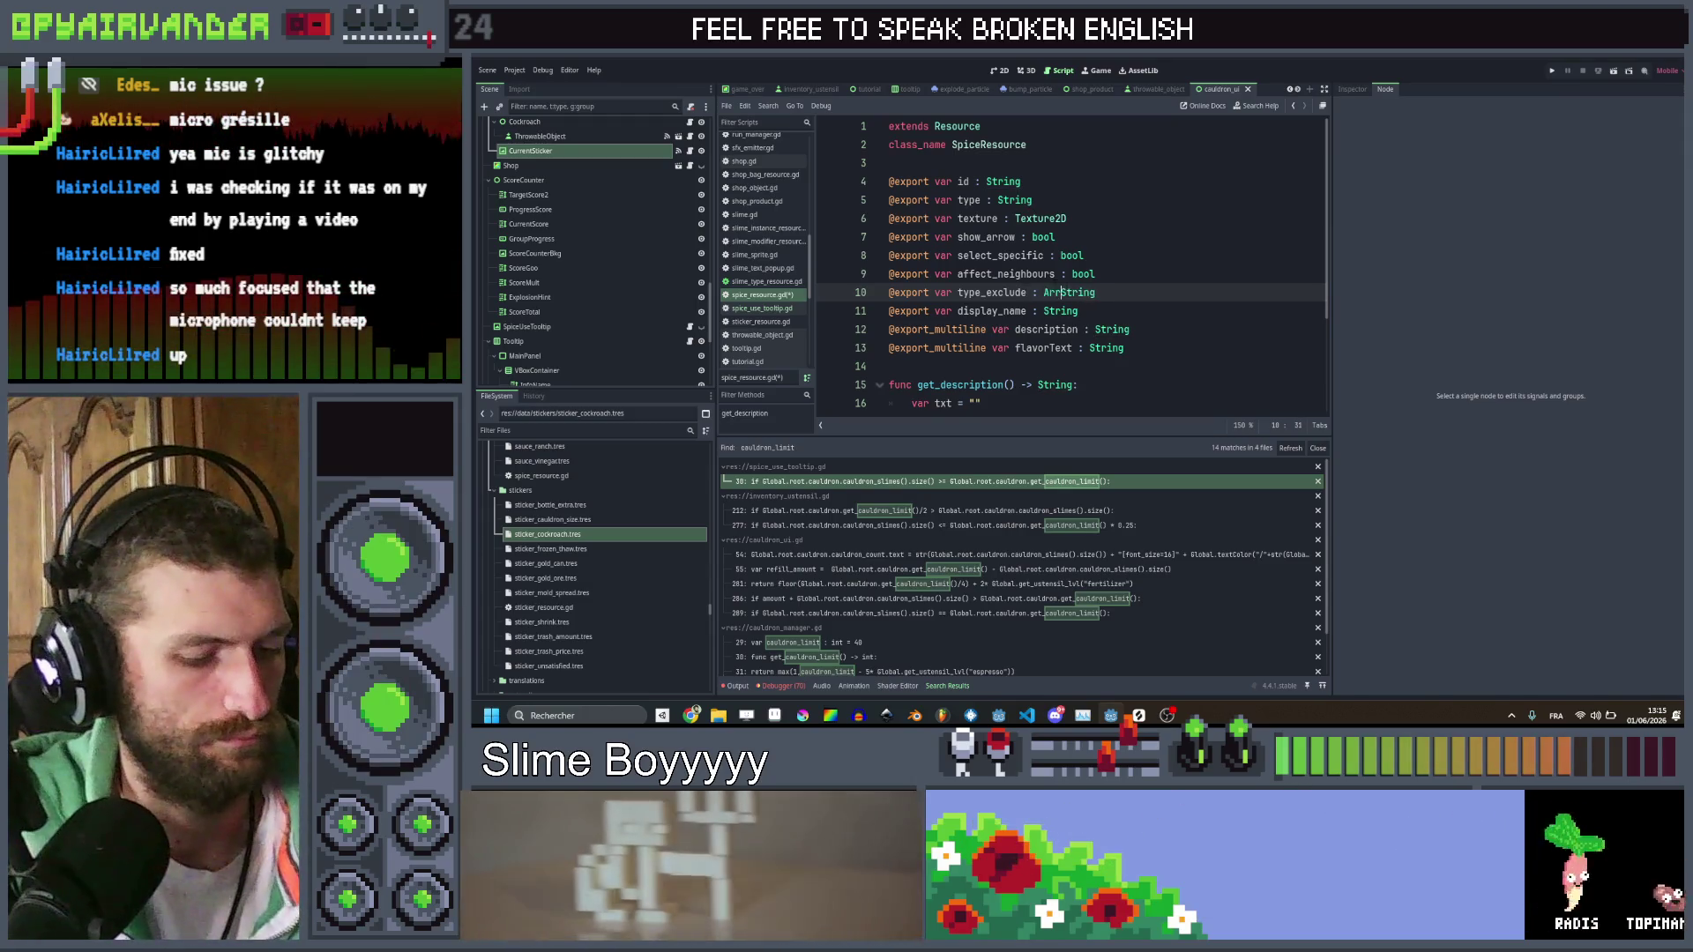
pyautogui.write('ay[')
pyautogui.press('End')
pyautogui.write(']')
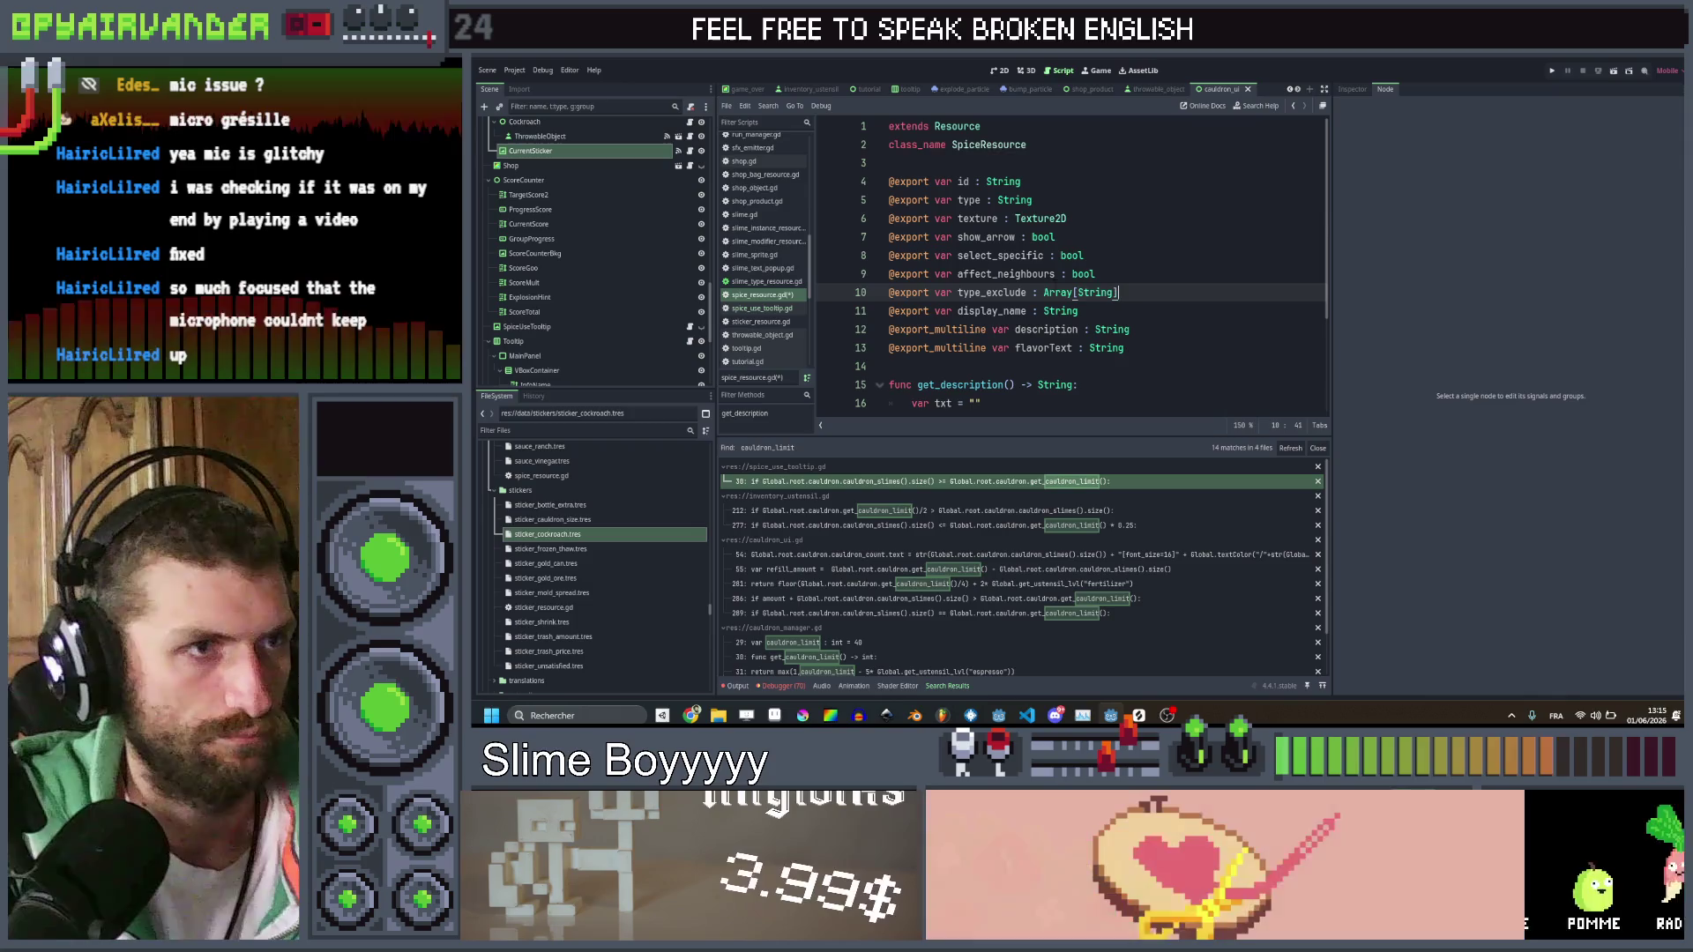
pyautogui.press('Up')
pyautogui.press('Up')
pyautogui.hotkey('ctrl', 's')
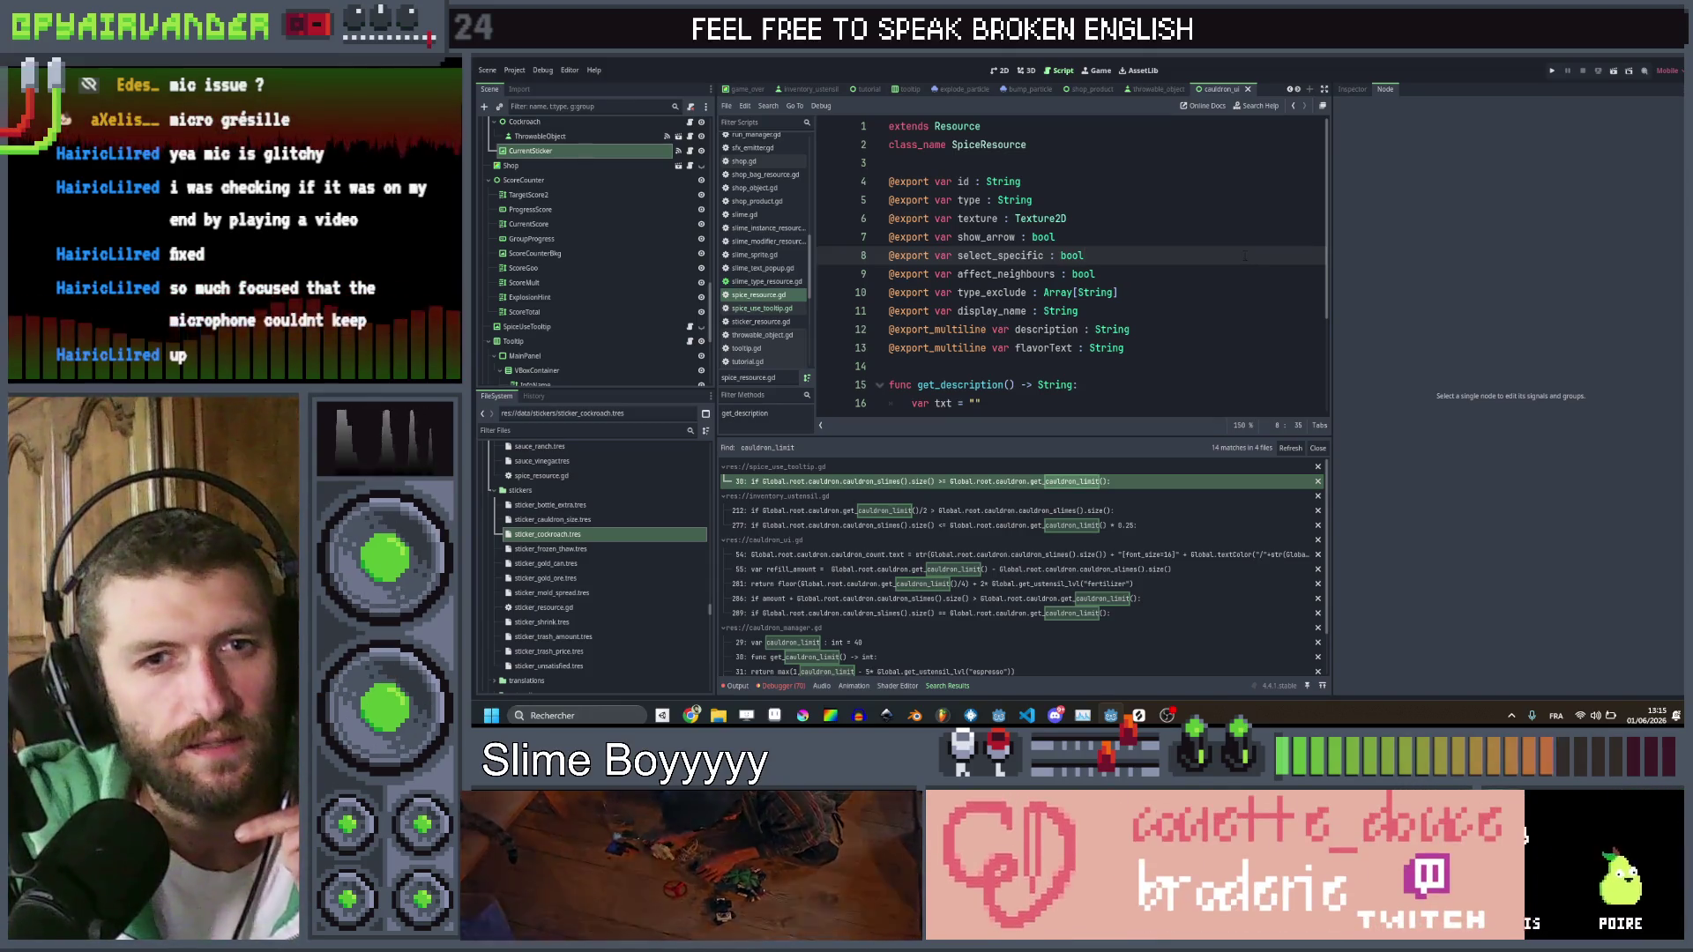
pyautogui.press('Up')
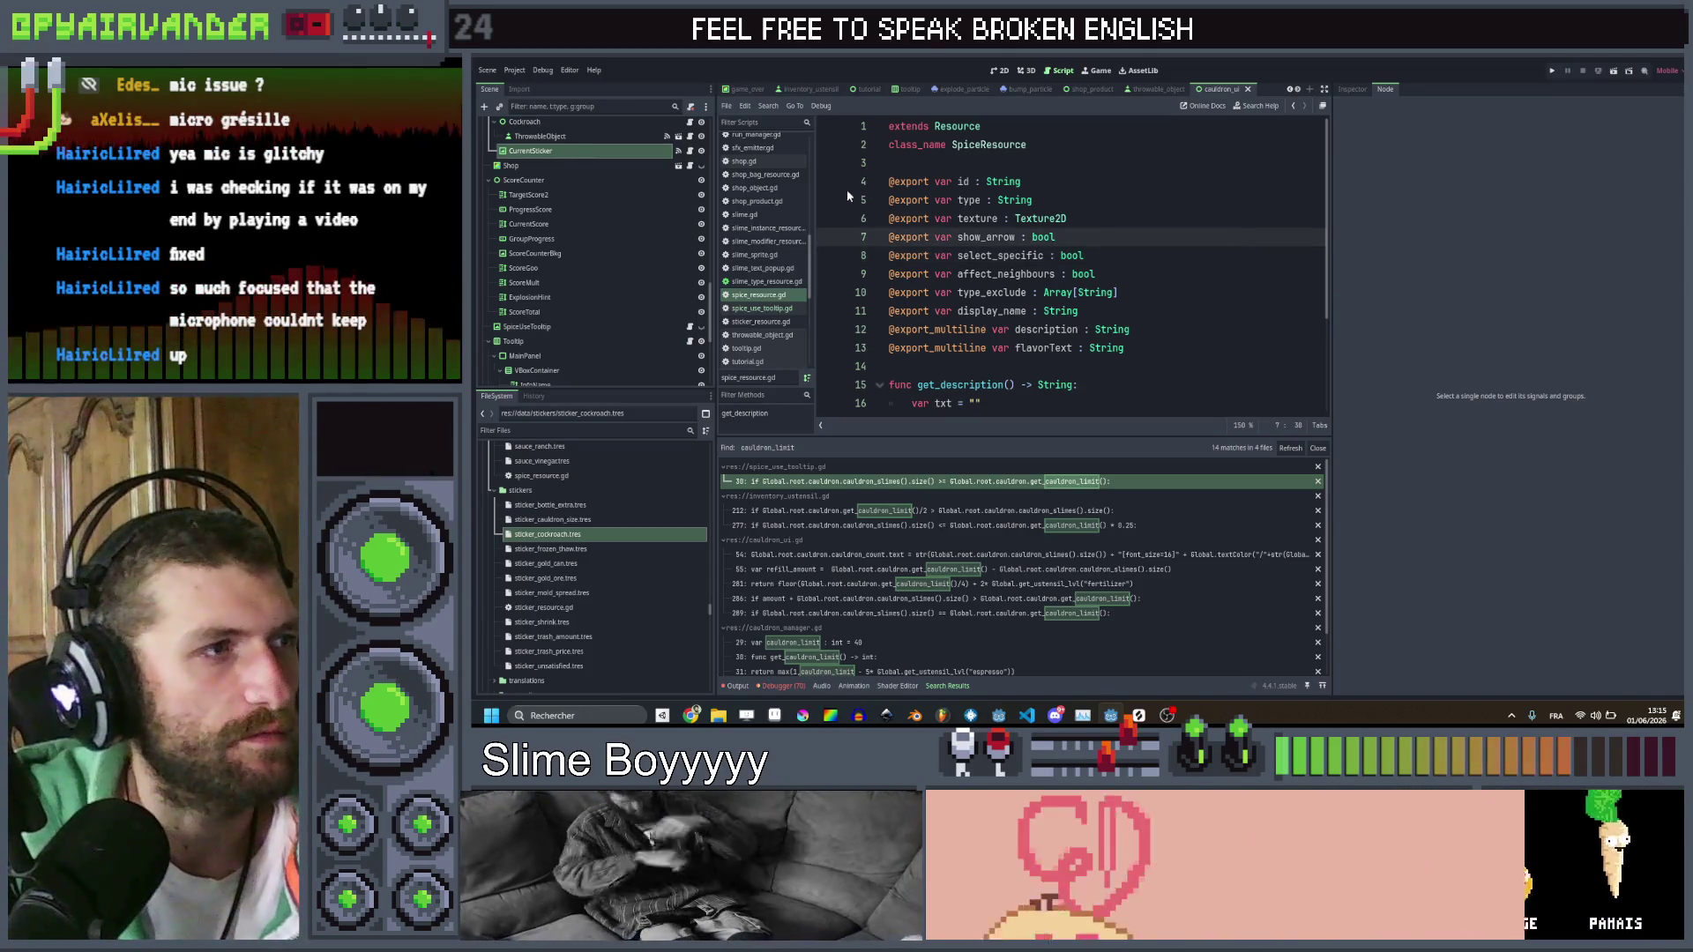
# Look through slime.gd, the slime modifier, slime instance resource and slime sprite scripts
pyautogui.click(745, 215)
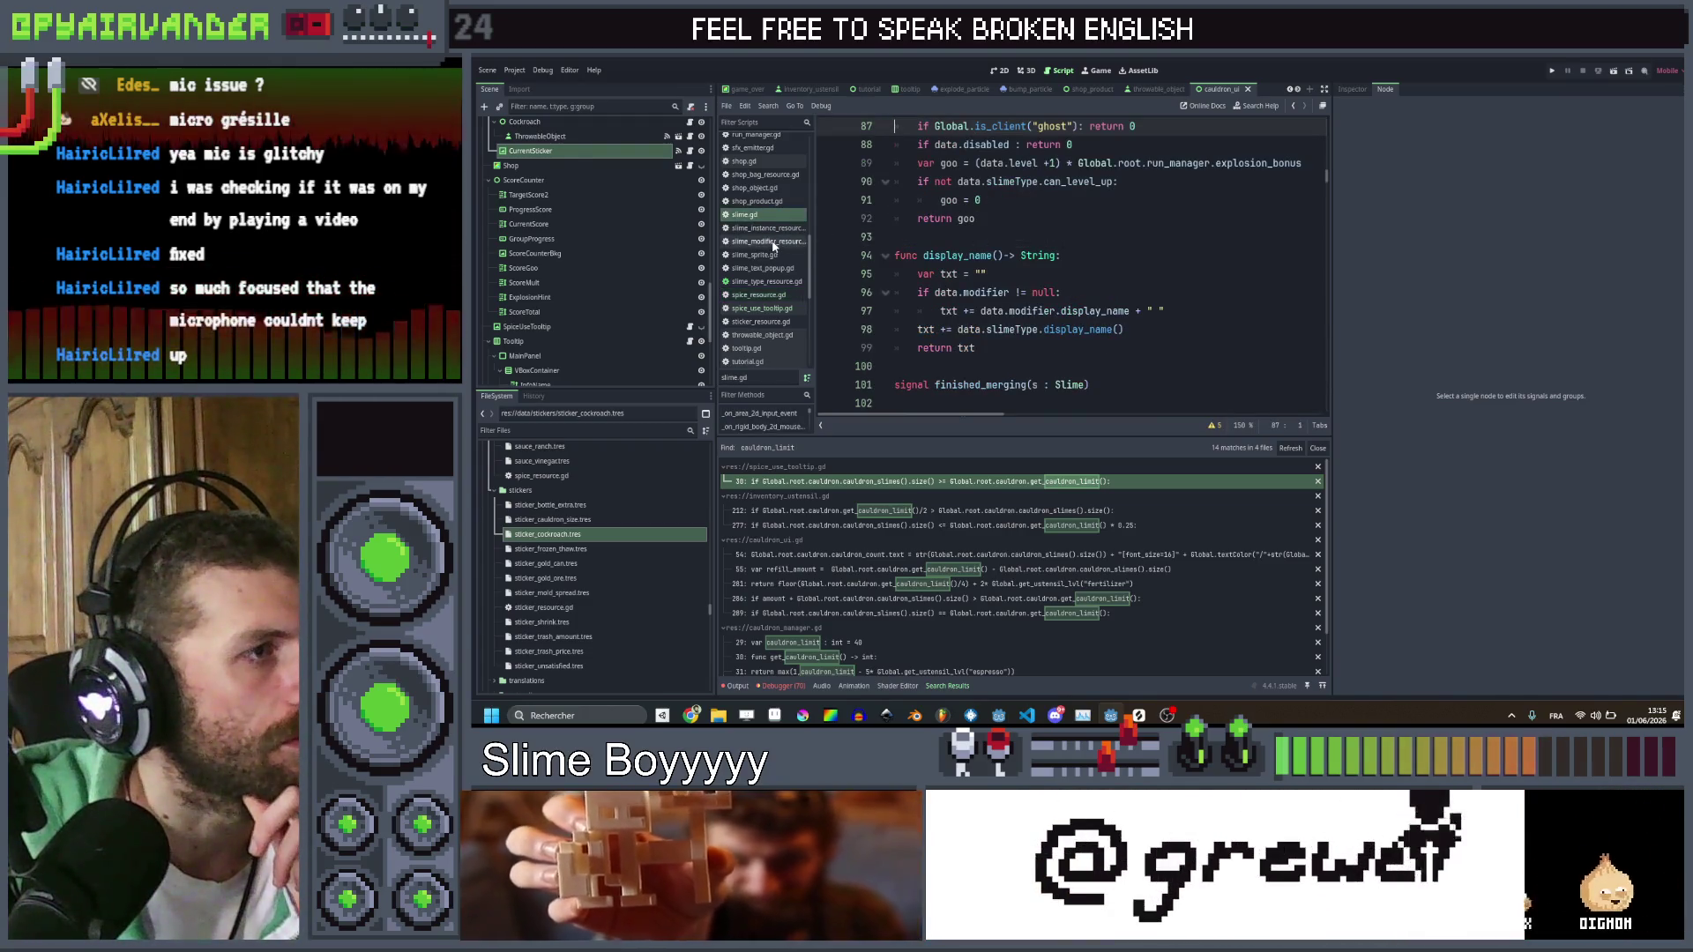
pyautogui.click(773, 243)
pyautogui.click(772, 231)
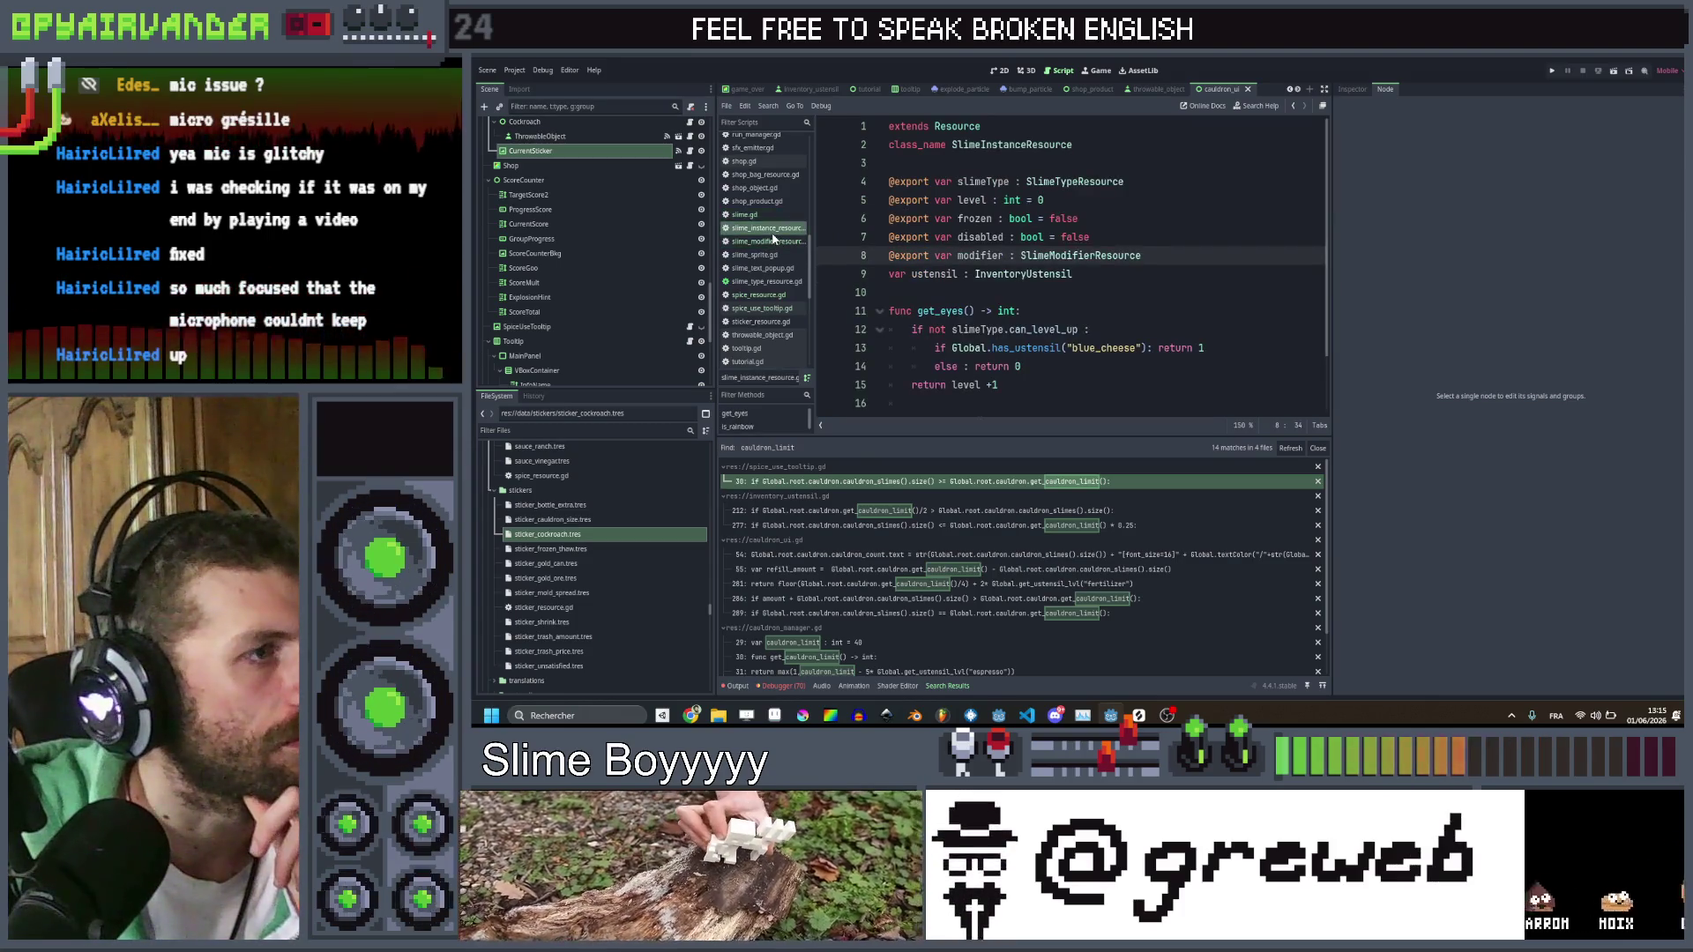
pyautogui.click(774, 255)
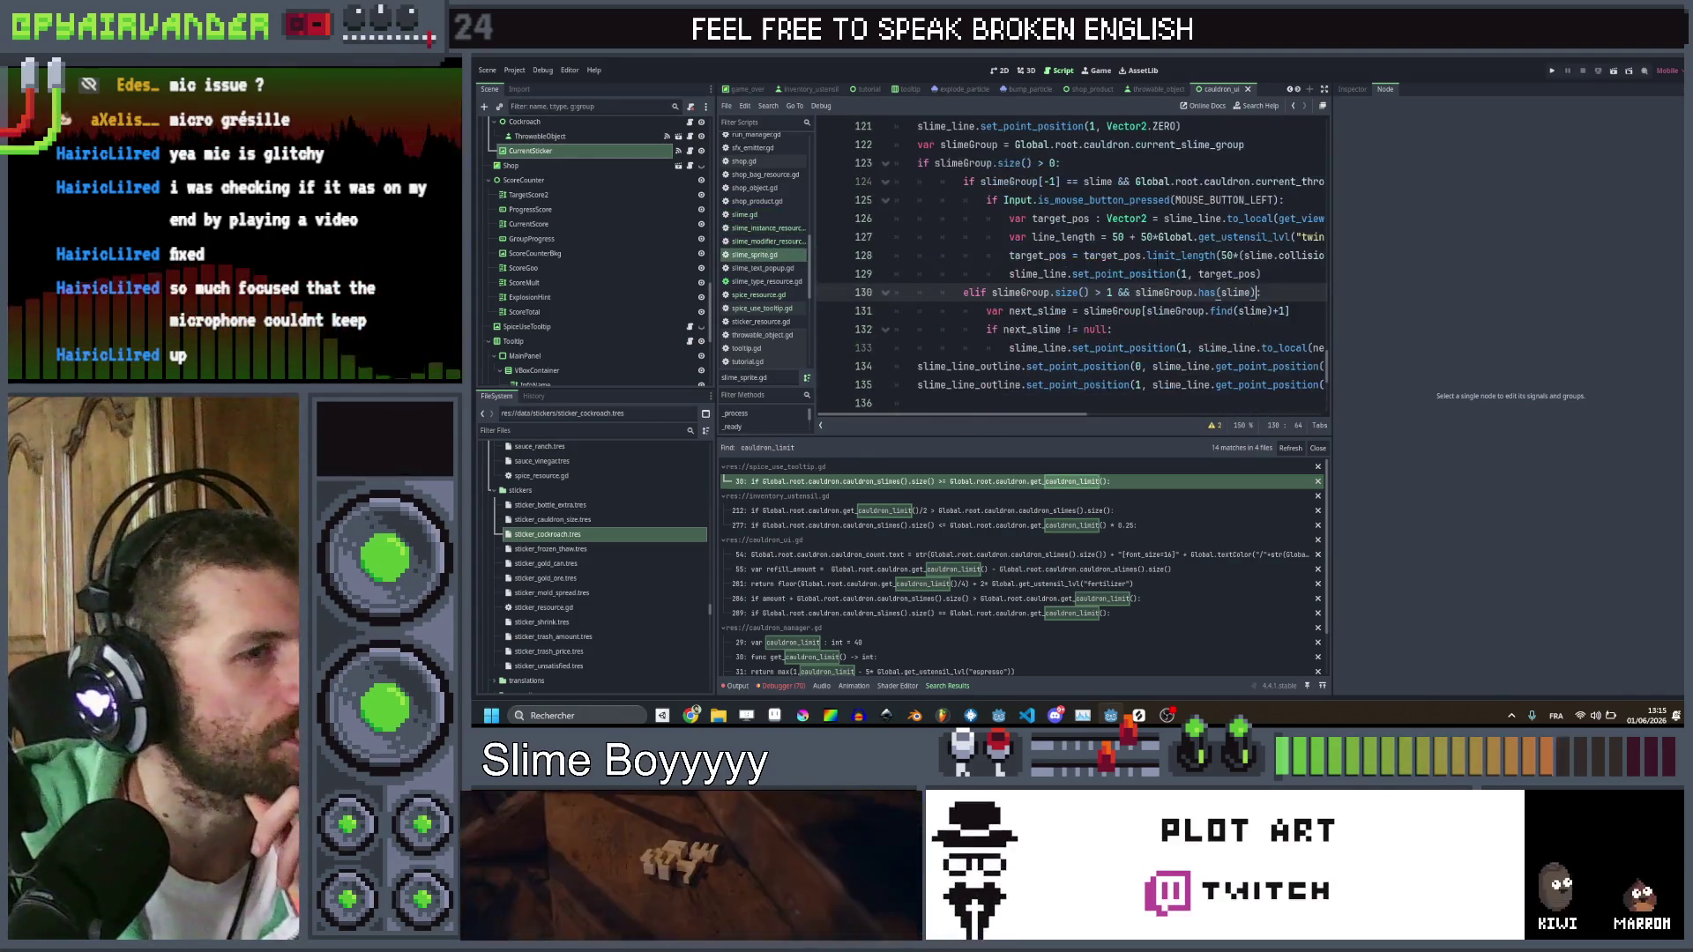
pyautogui.scroll(5, 1071, 264)
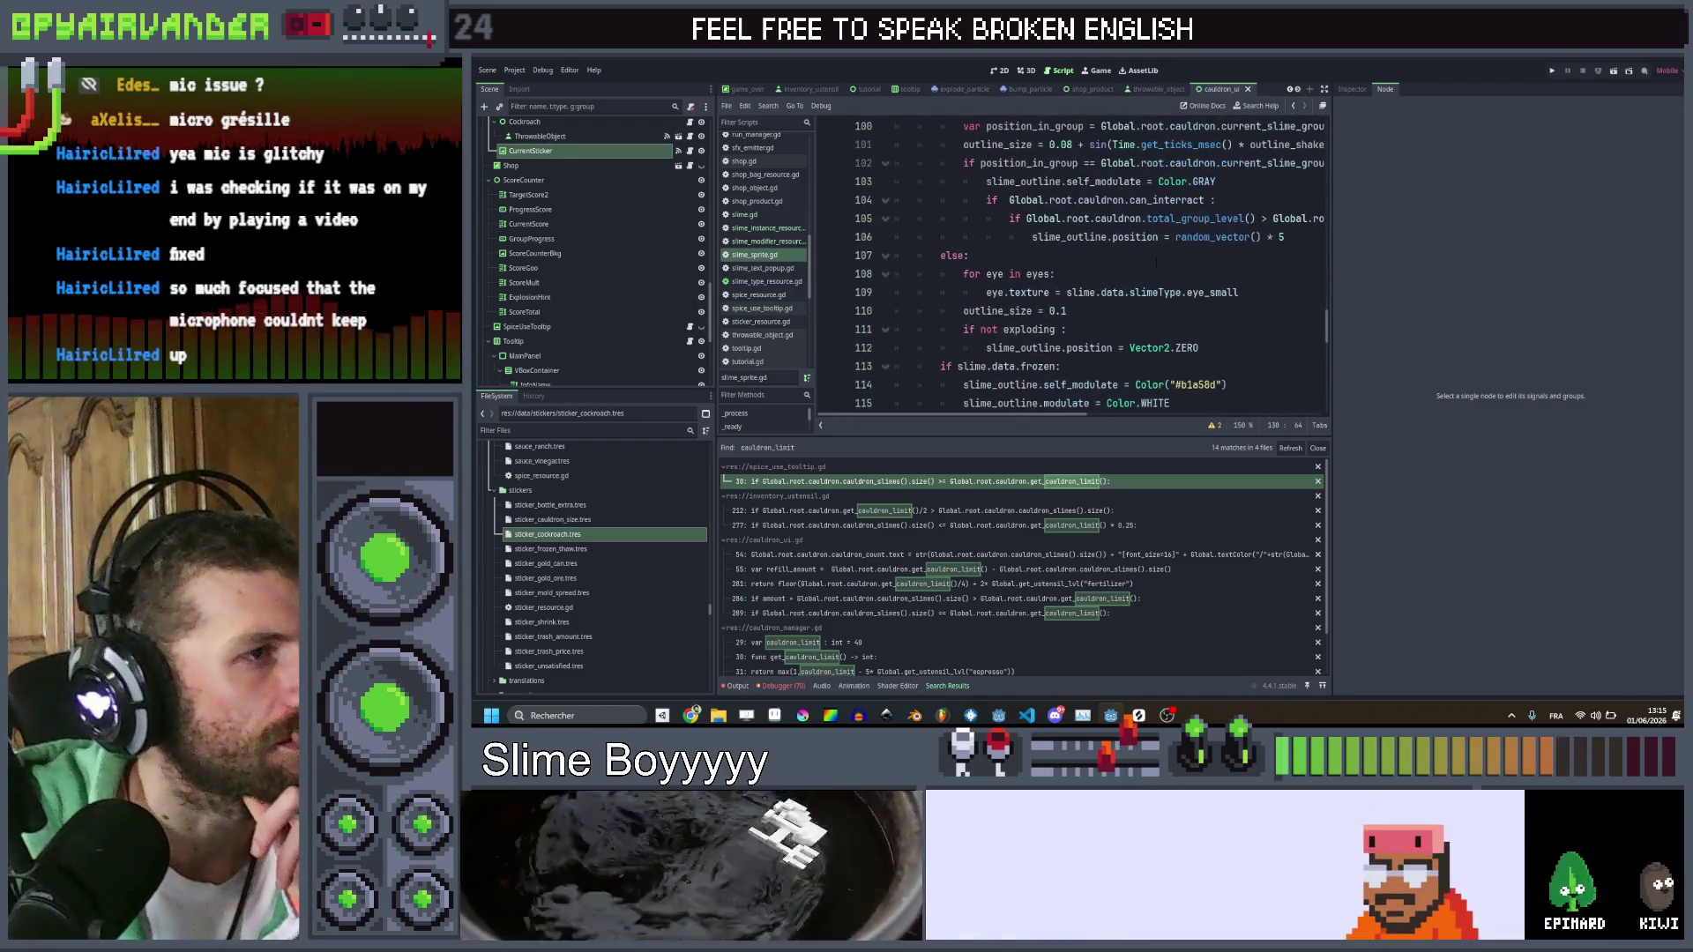
# Go back to slime.gd and move to the options menu check in _on_rigid_body_2d_mouse_entered
pyautogui.click(744, 215)
pyautogui.scroll(-10, 1072, 265)
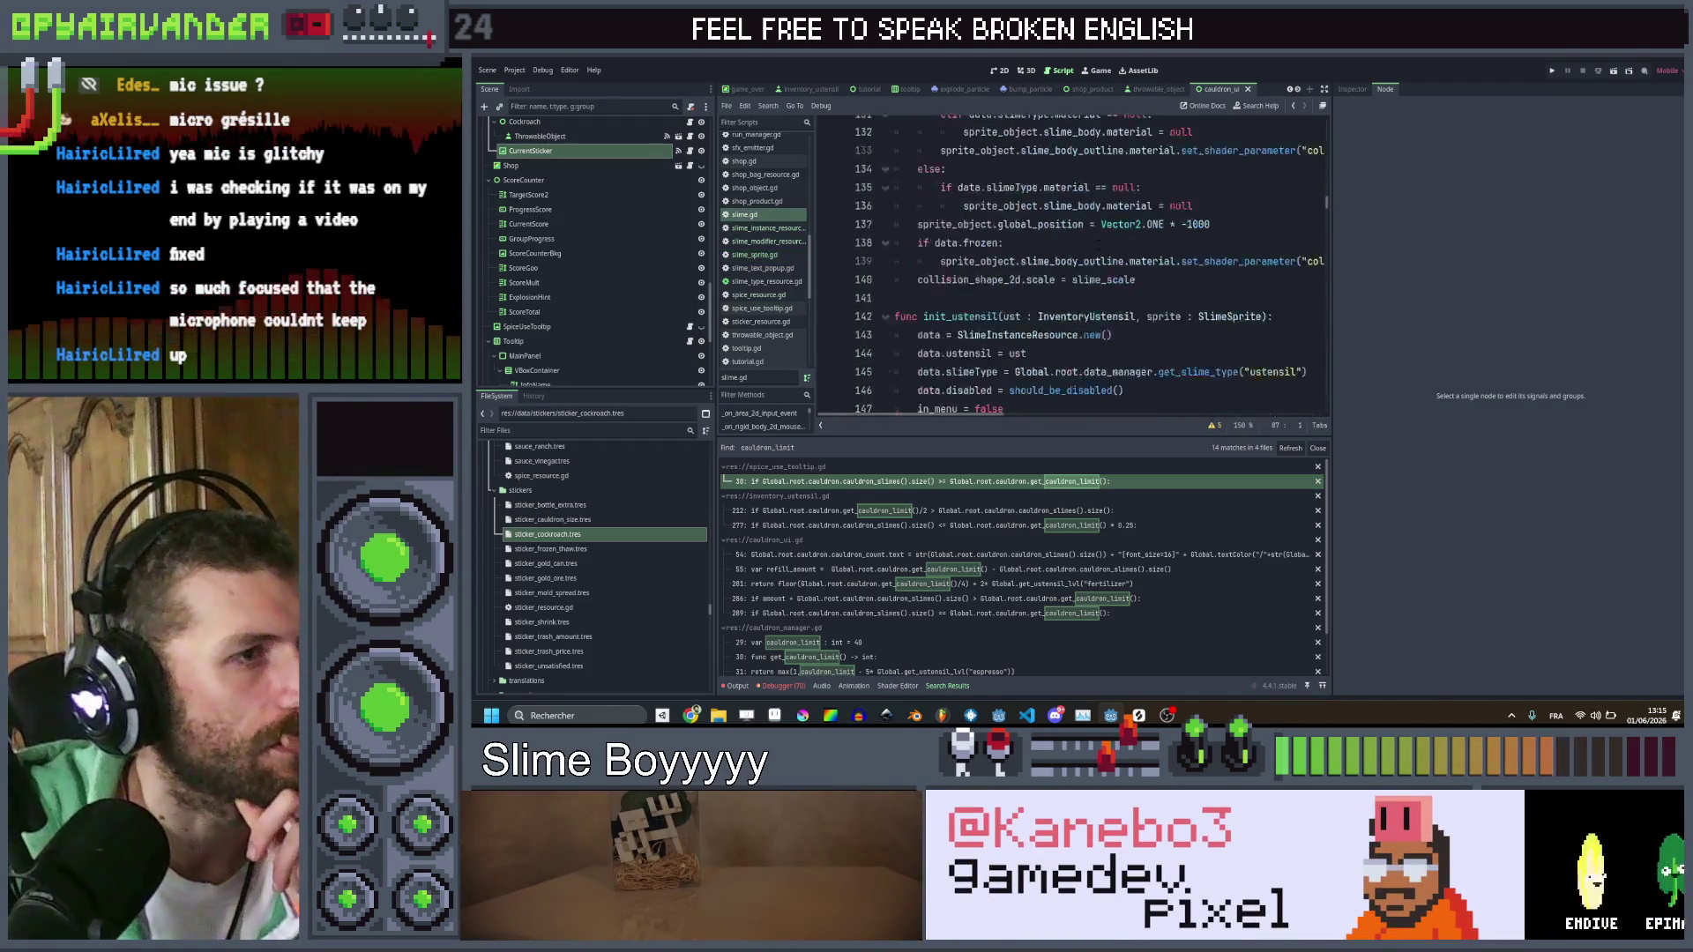
pyautogui.scroll(-20, 1072, 264)
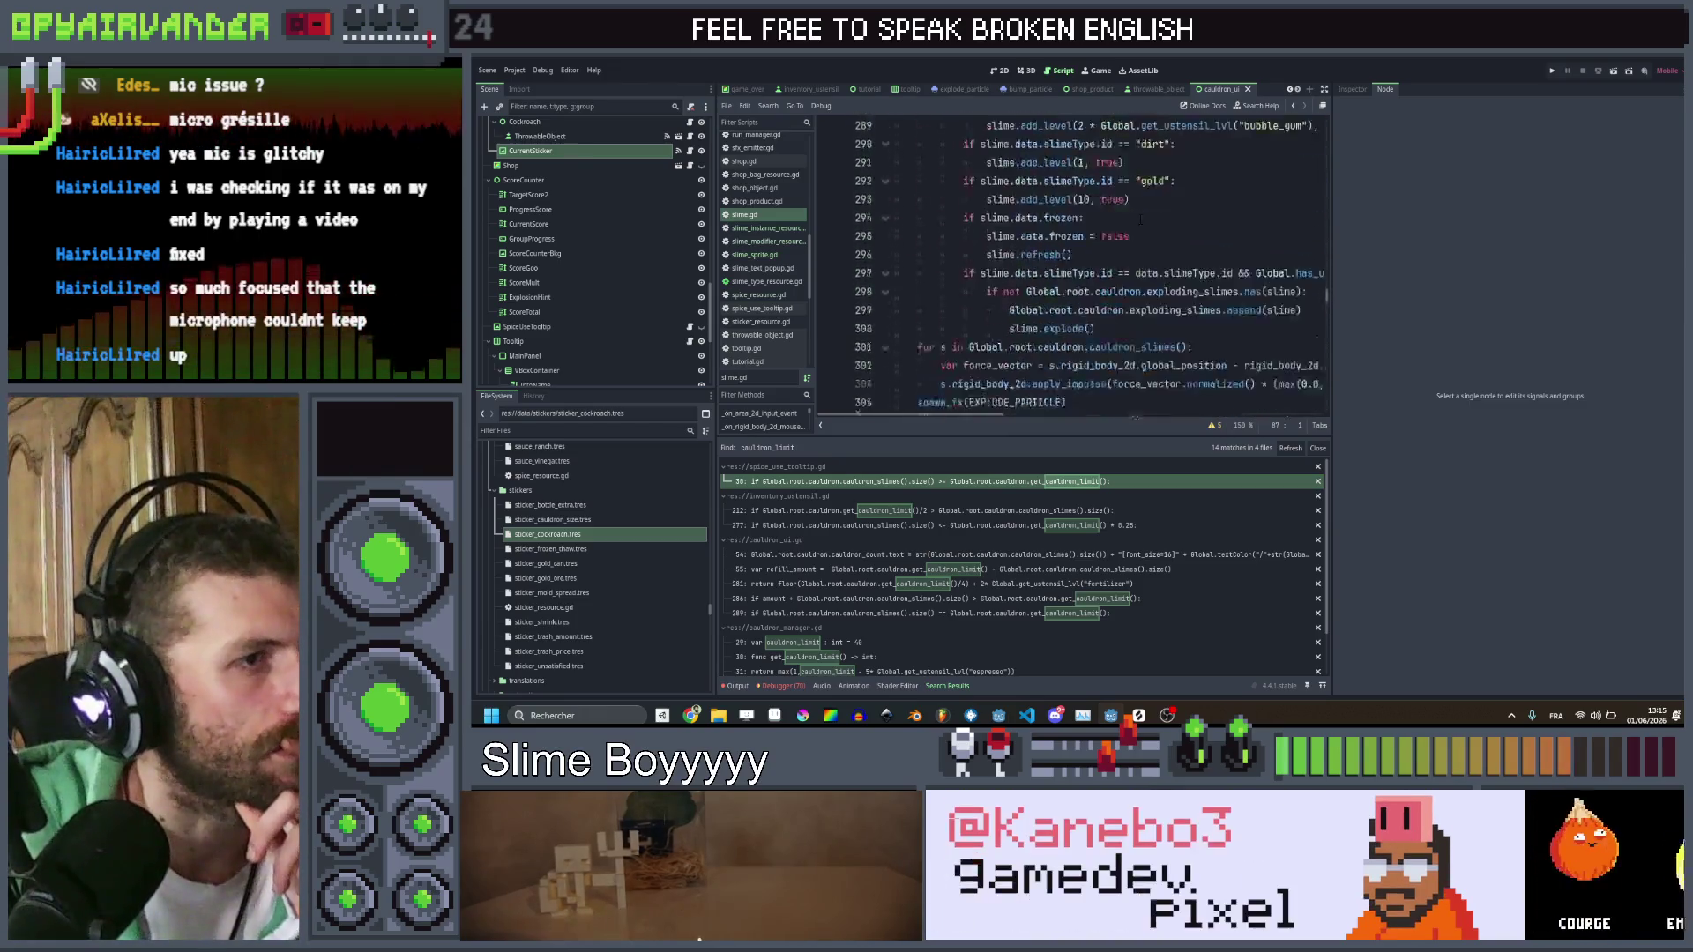
pyautogui.scroll(-20, 1187, 205)
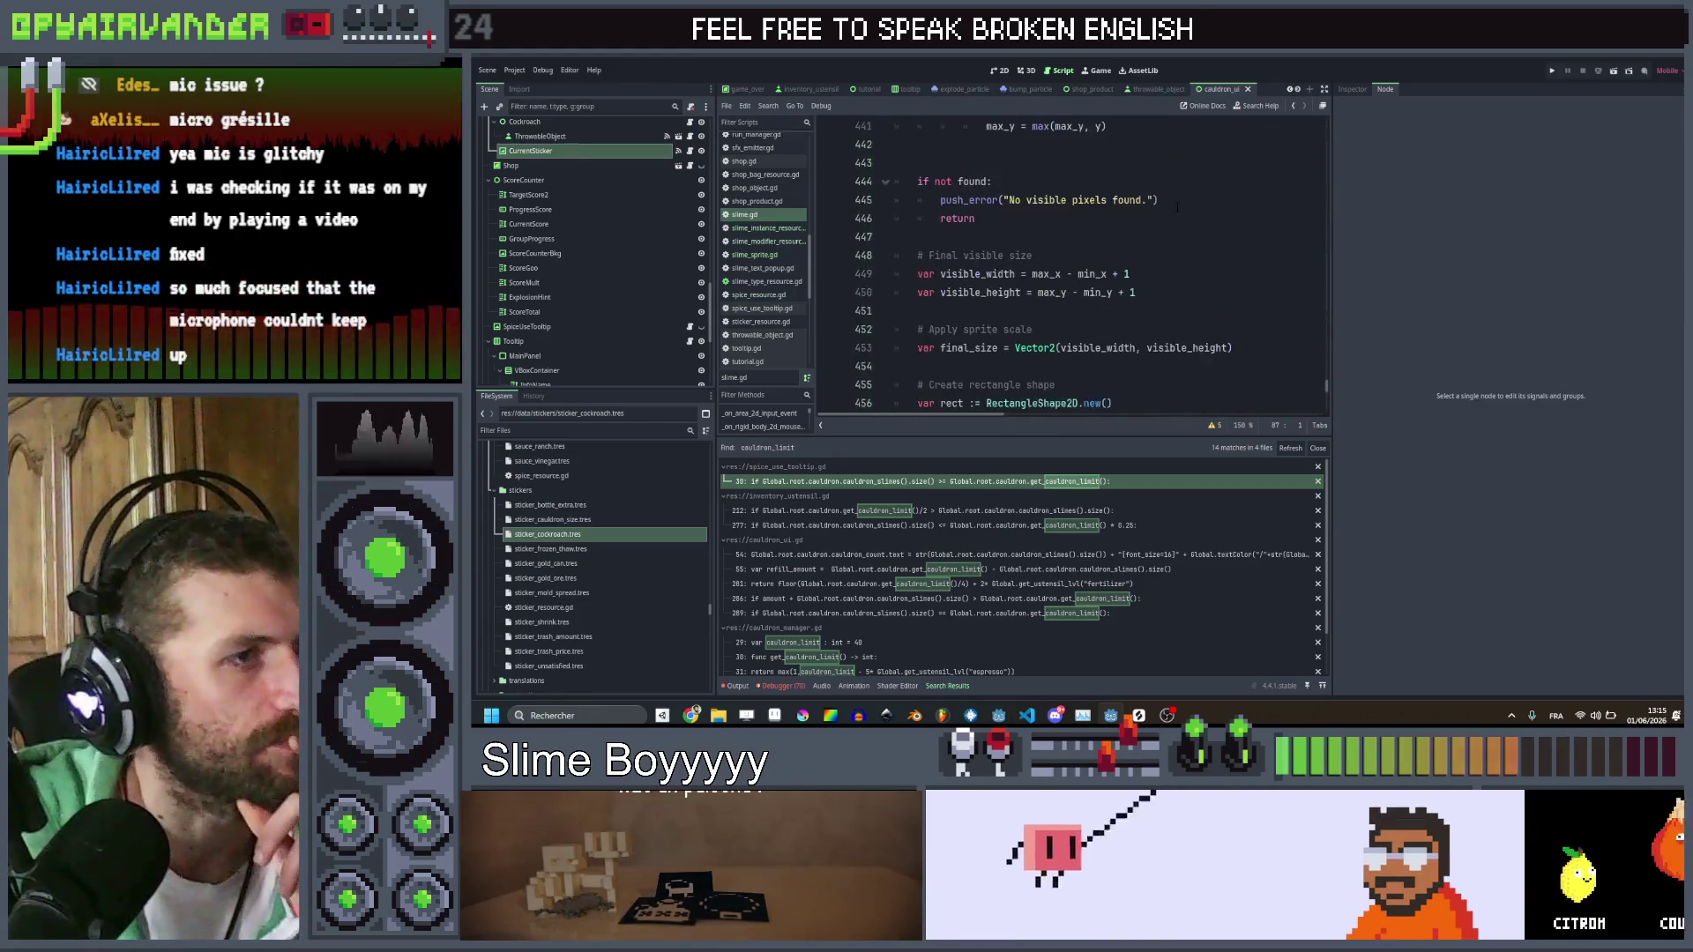
pyautogui.scroll(-3, 1187, 205)
pyautogui.click(917, 181)
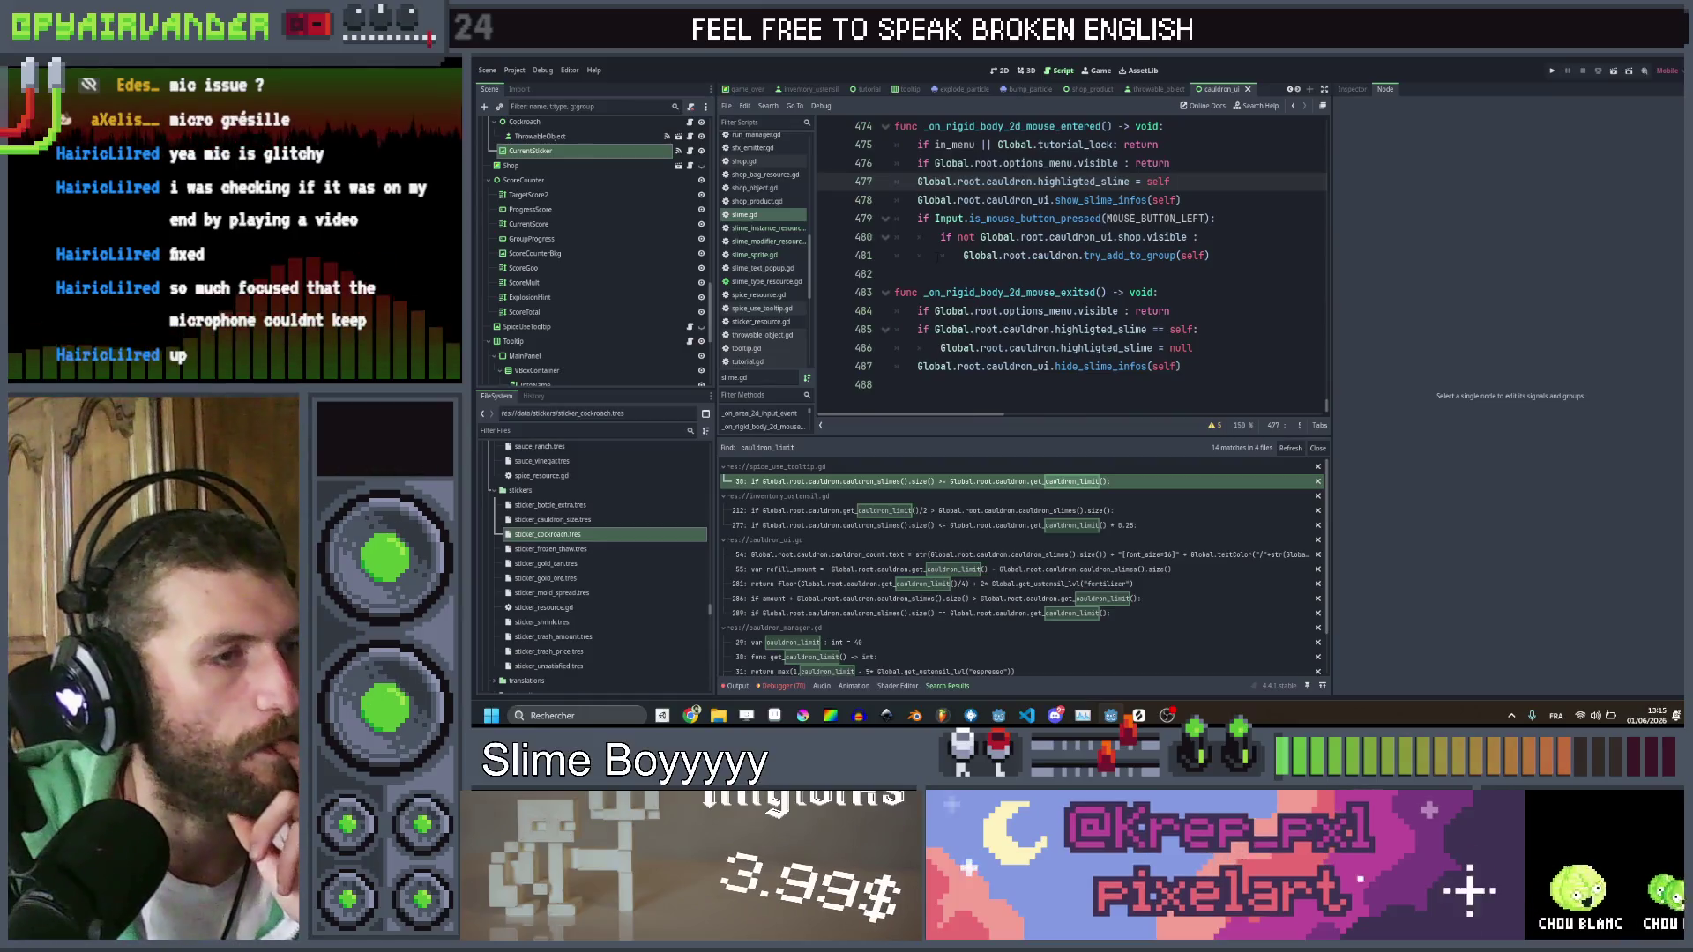
pyautogui.click(1211, 162)
pyautogui.scroll(1, 1211, 173)
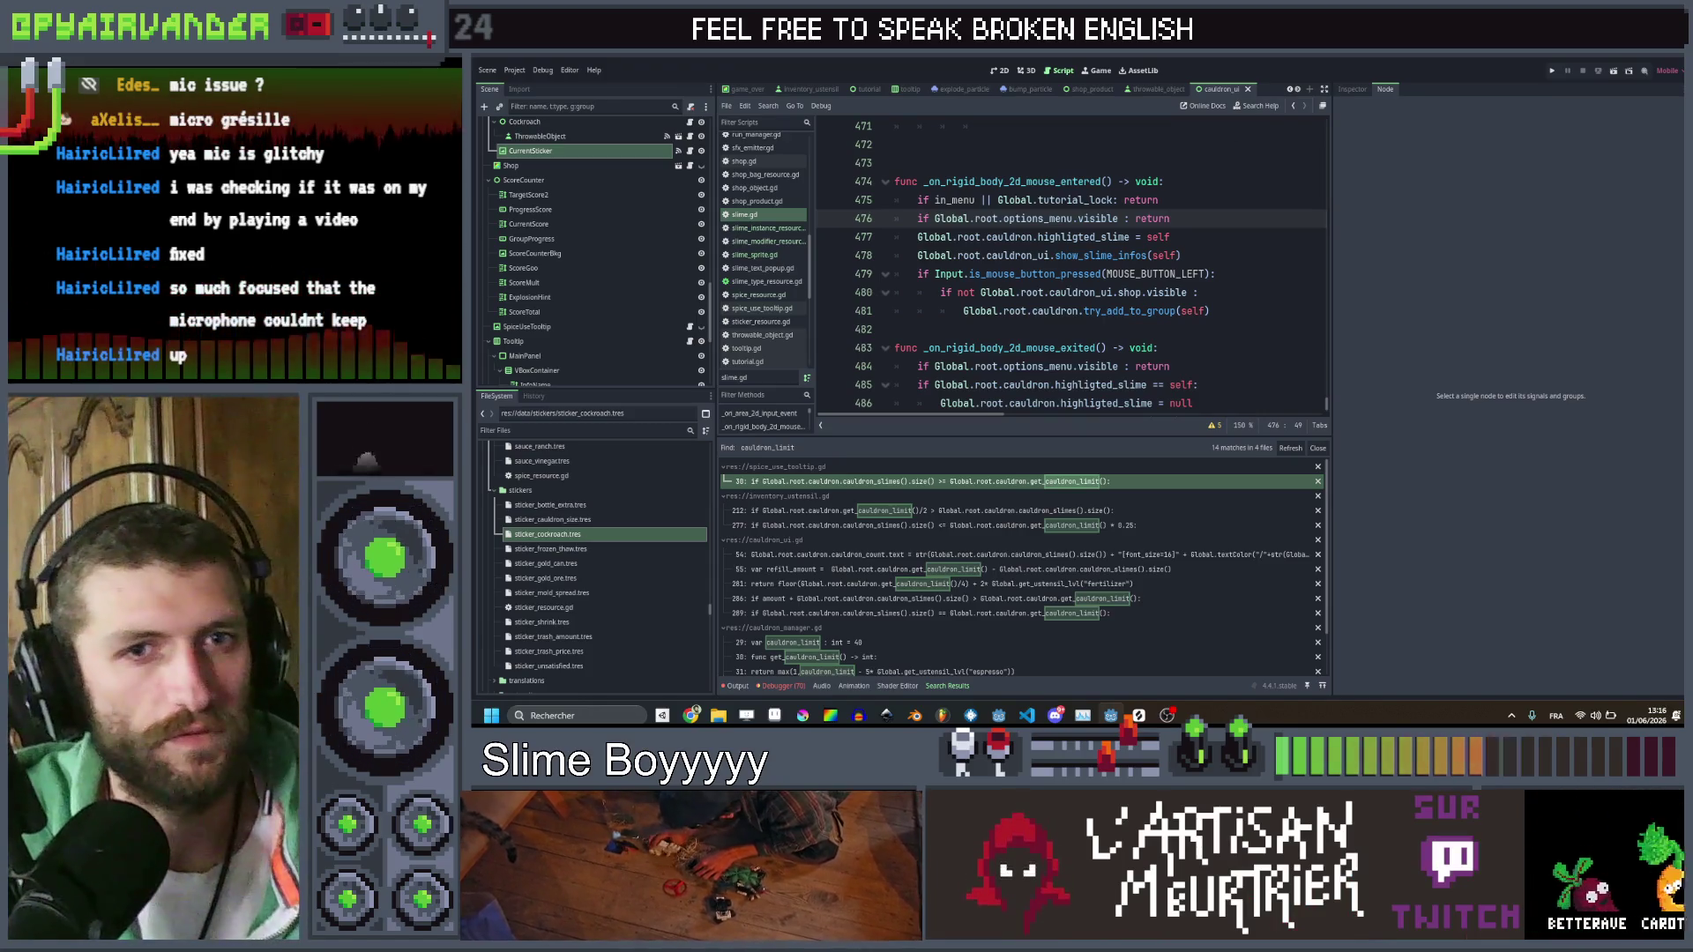
# Add a line below the options menu check calling root.cauldron.is_spice_valid_type
pyautogui.press('Return')
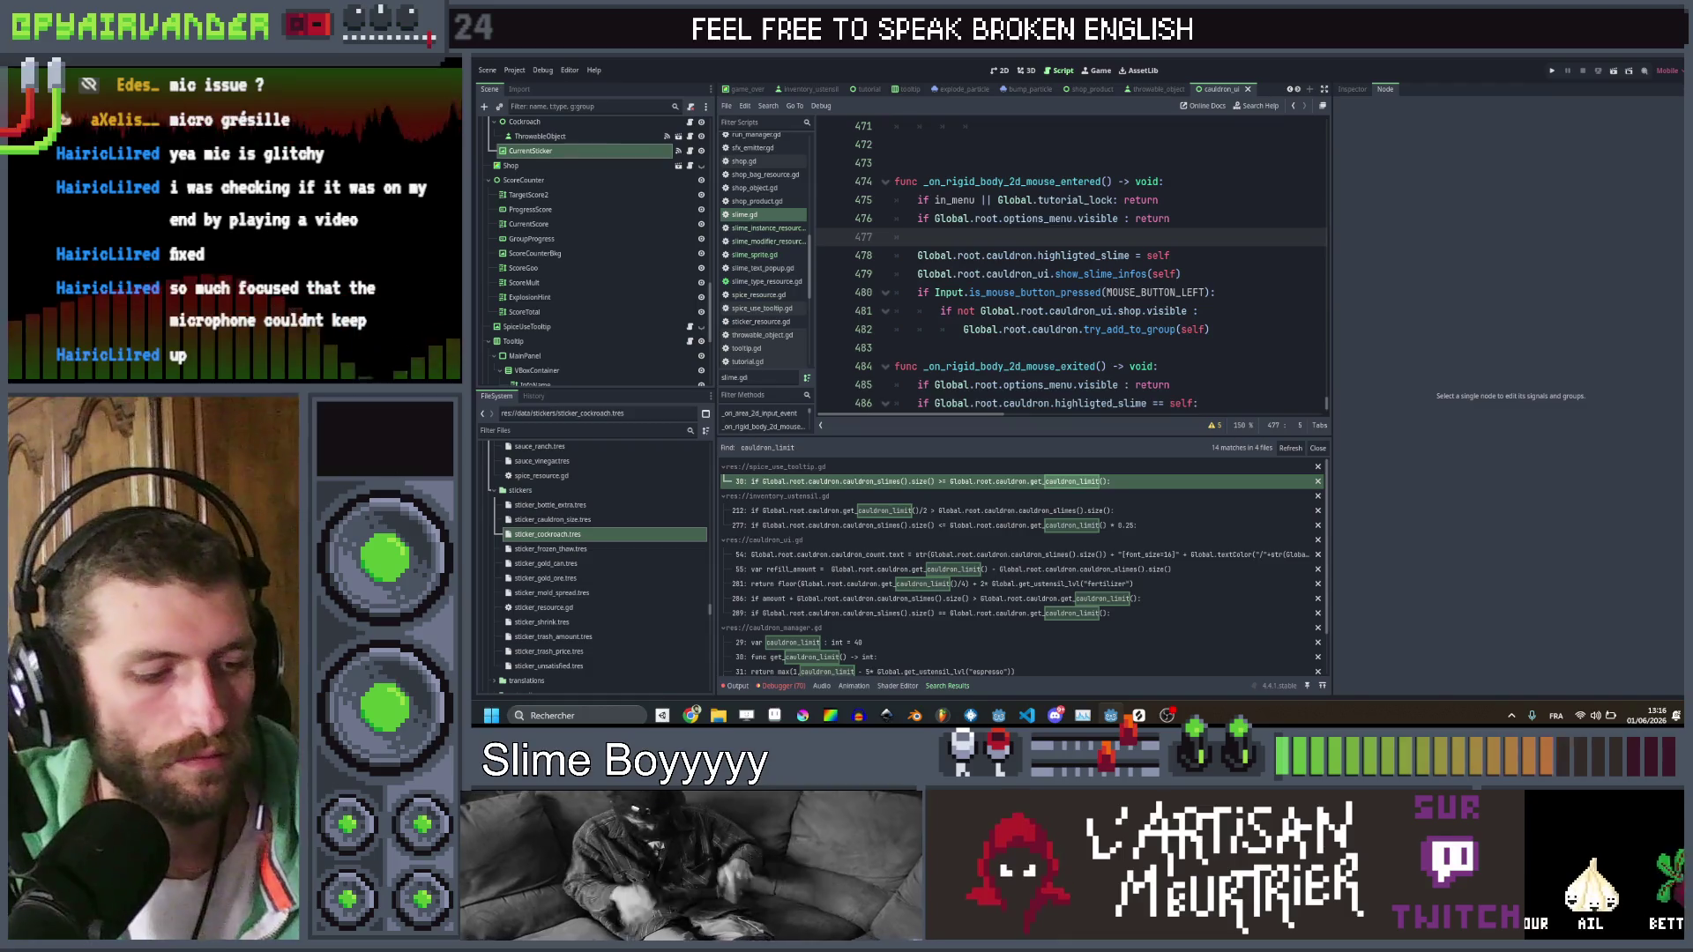
pyautogui.write('if')
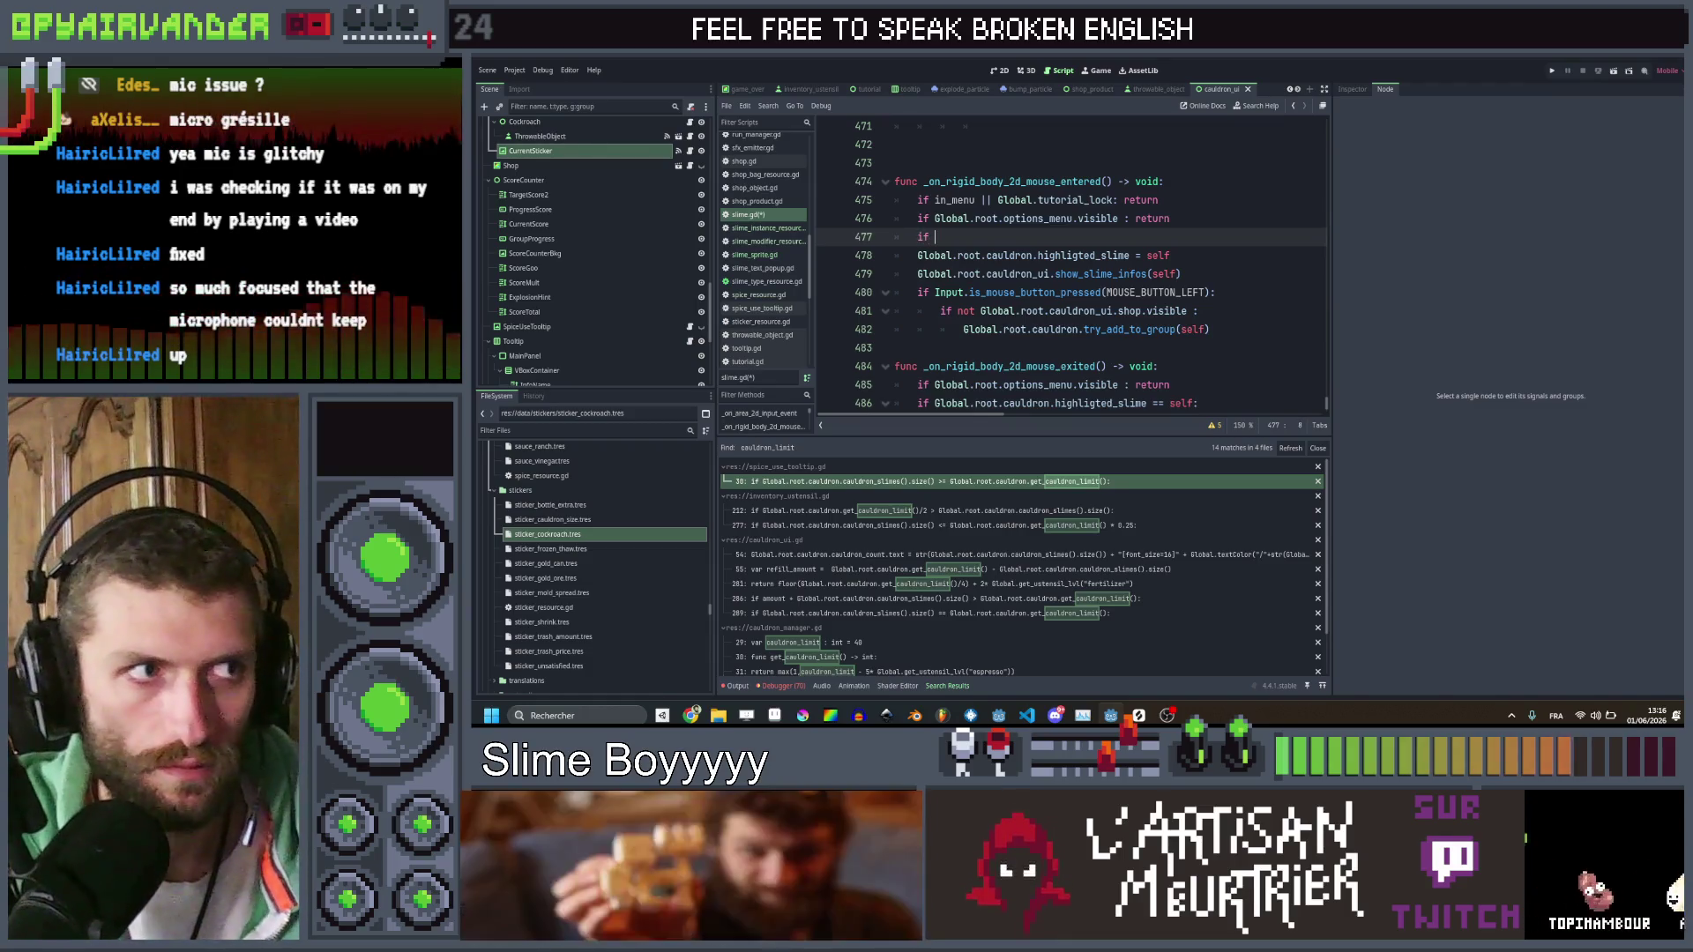
pyautogui.write('Global.')
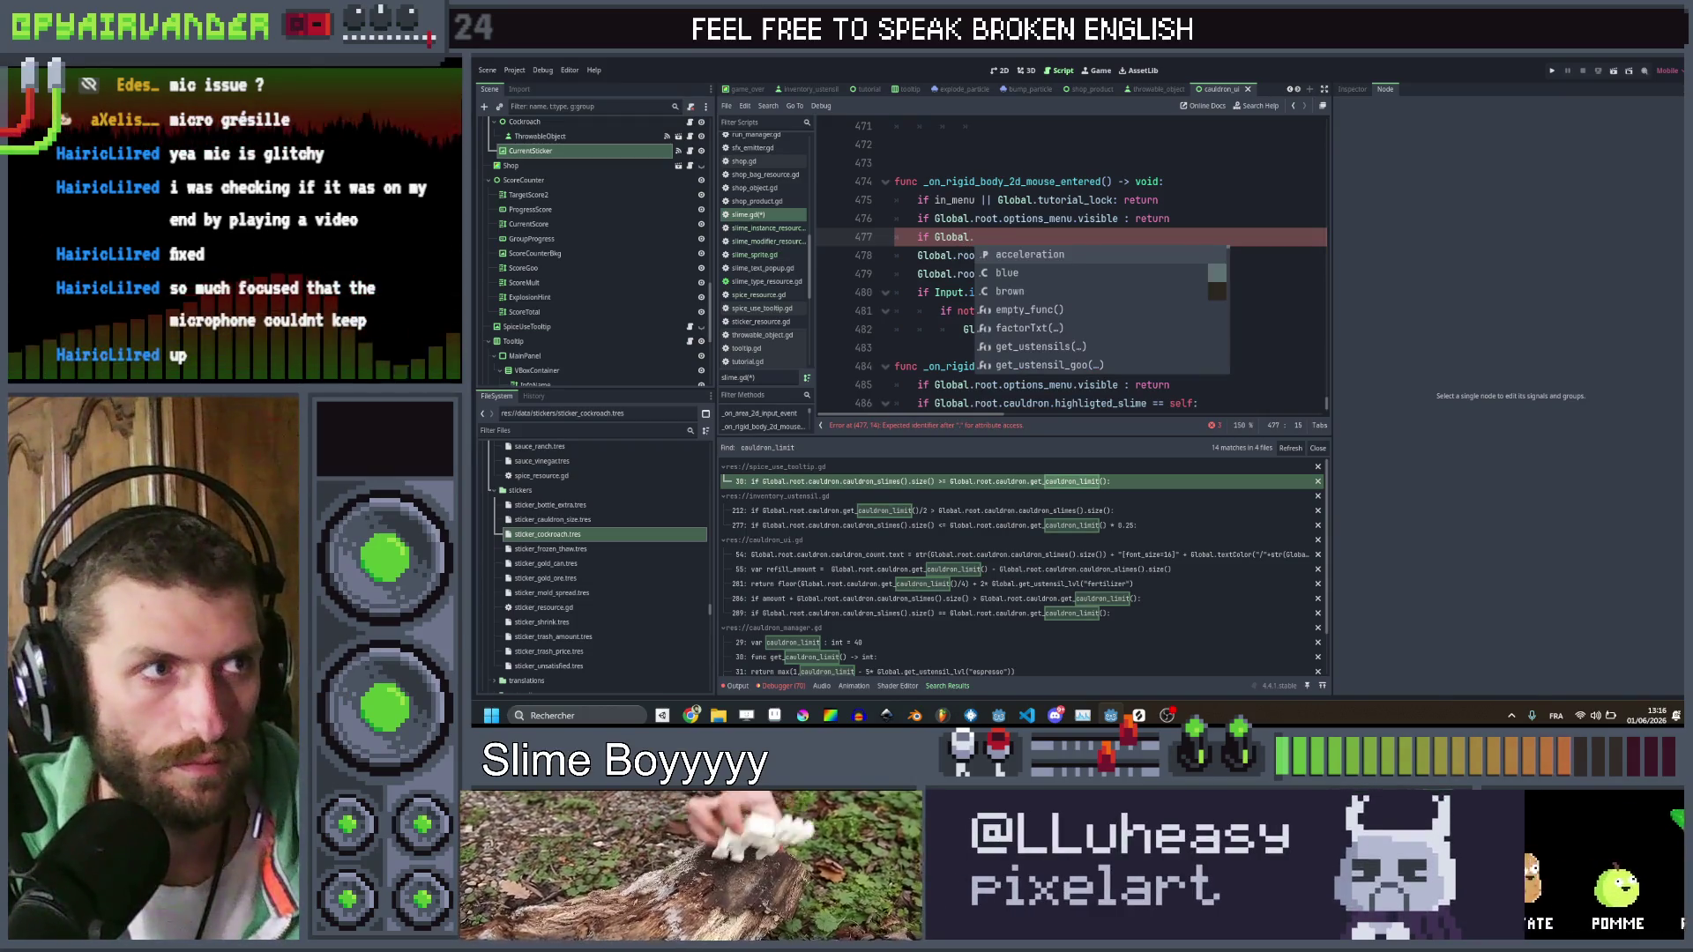
pyautogui.write('root.cau')
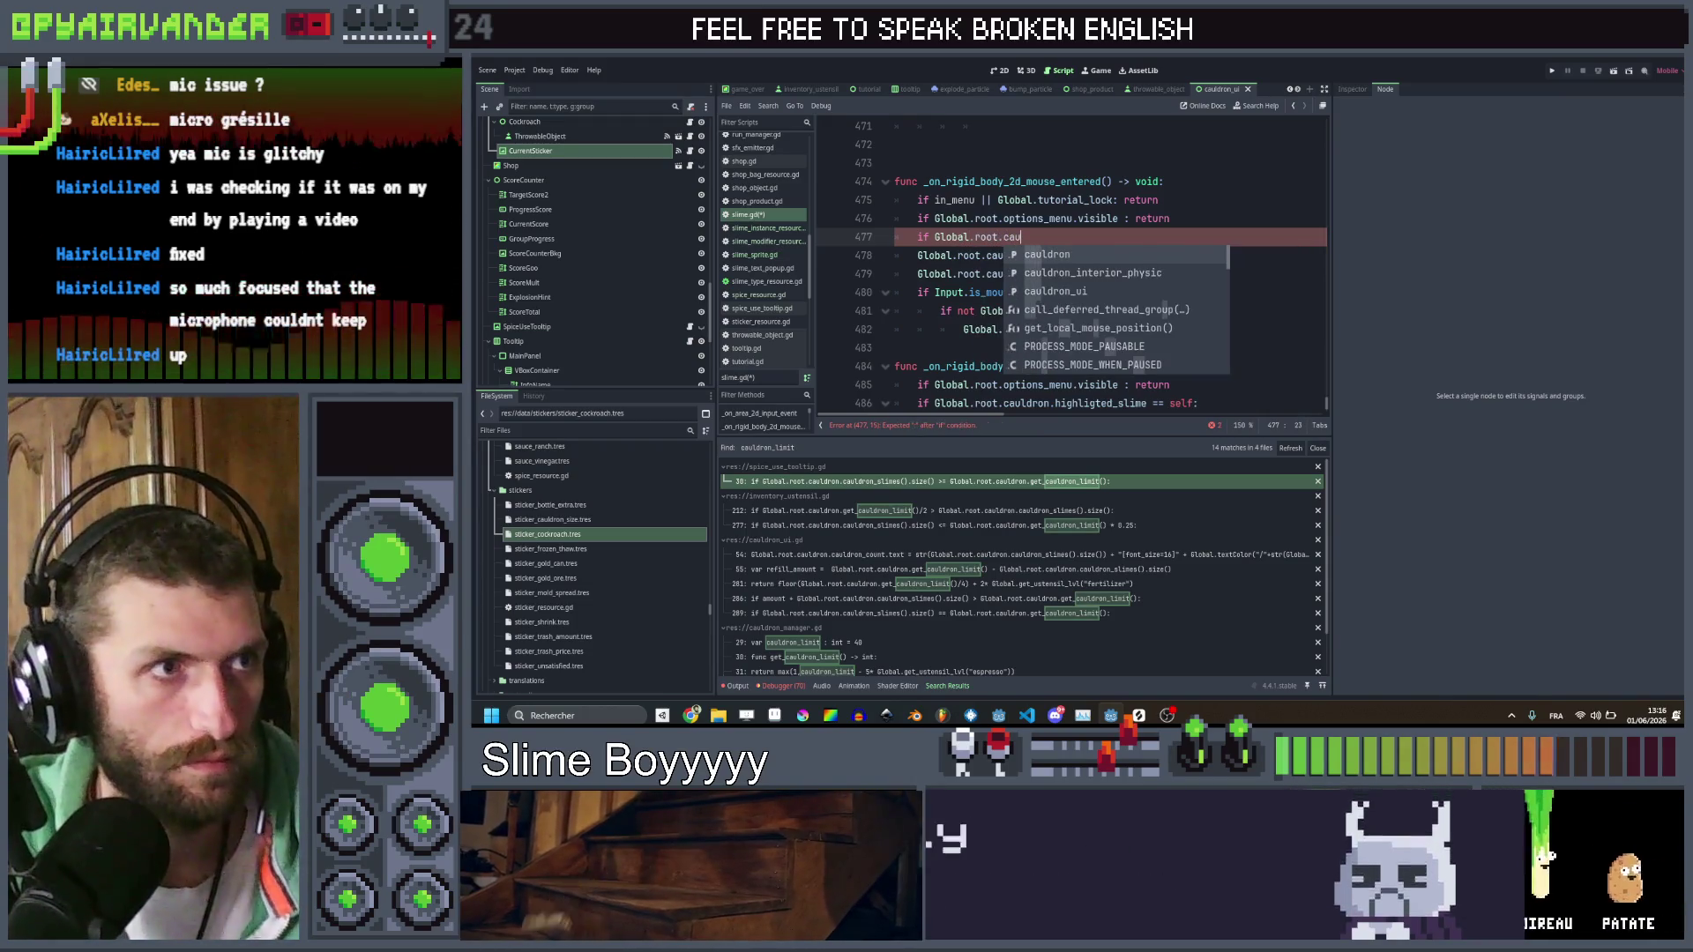
pyautogui.press('BackSpace')
pyautogui.press('BackSpace')
pyautogui.press('BackSpace')
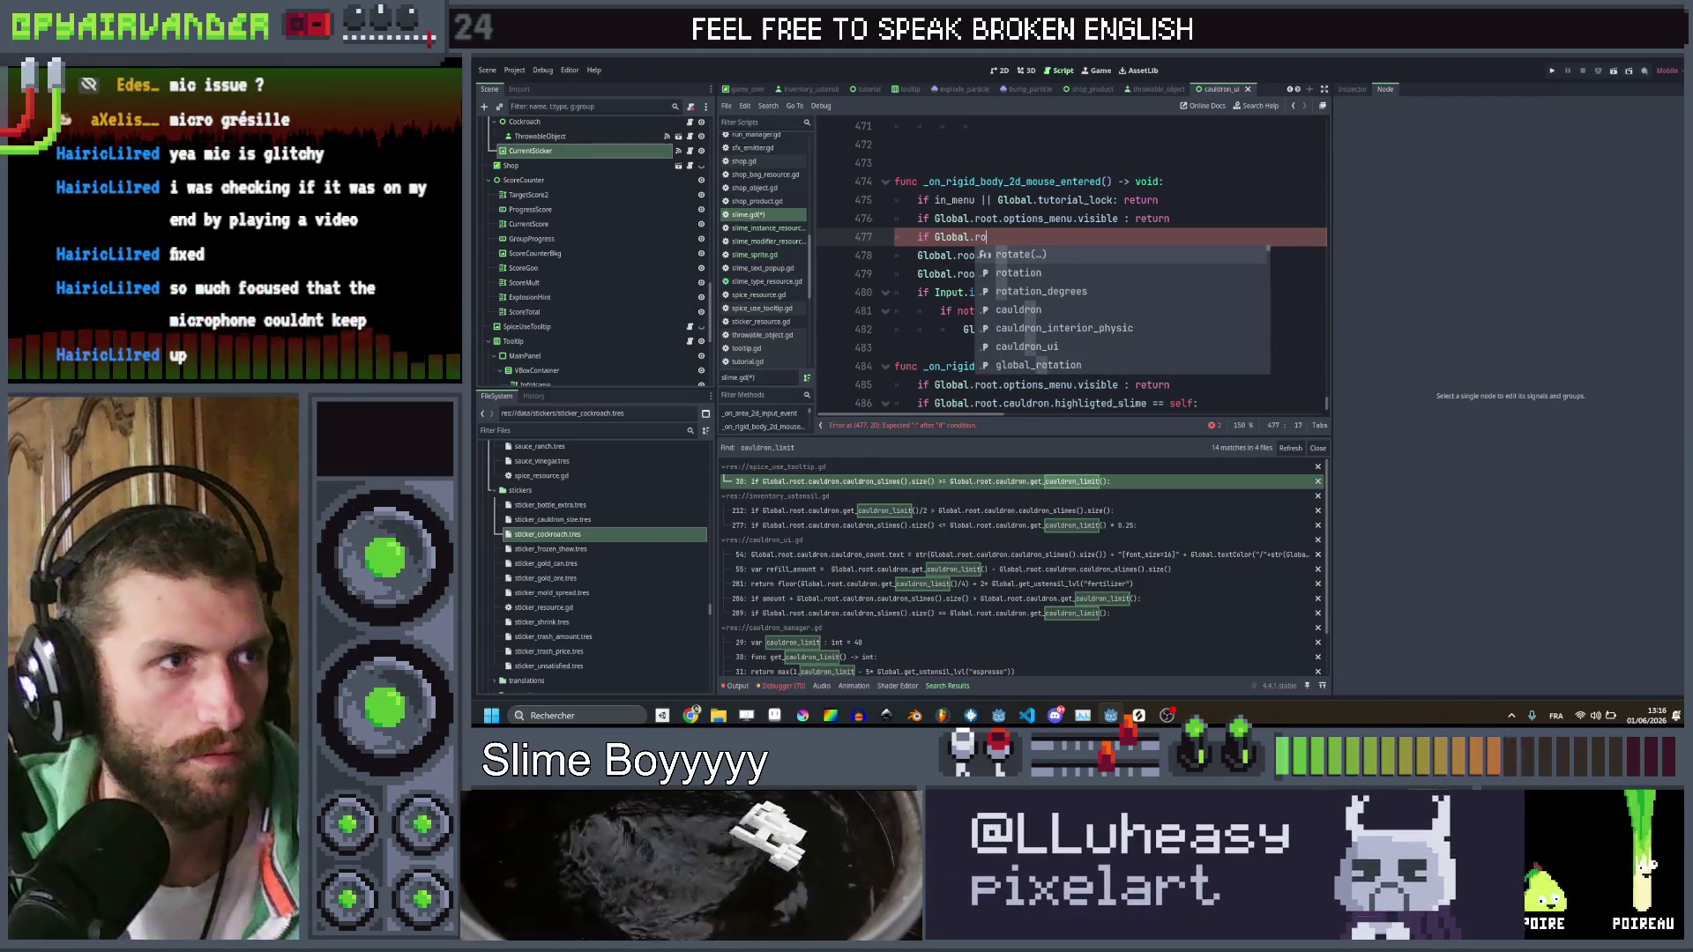
pyautogui.write('ot.caul')
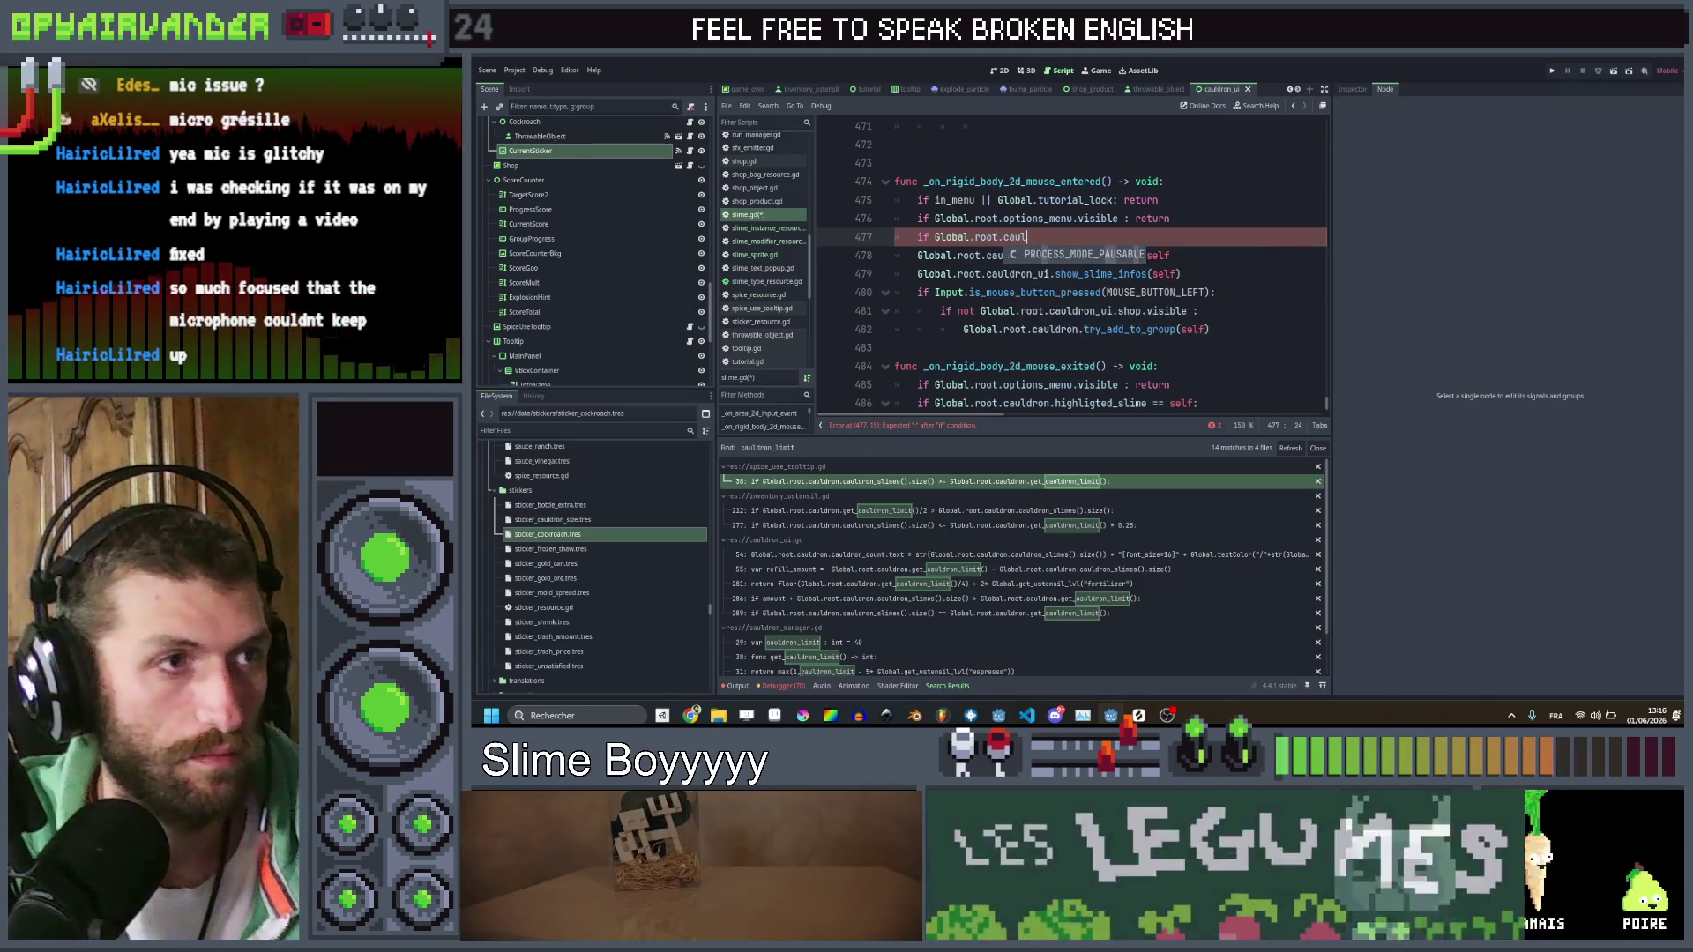
pyautogui.write('dron.')
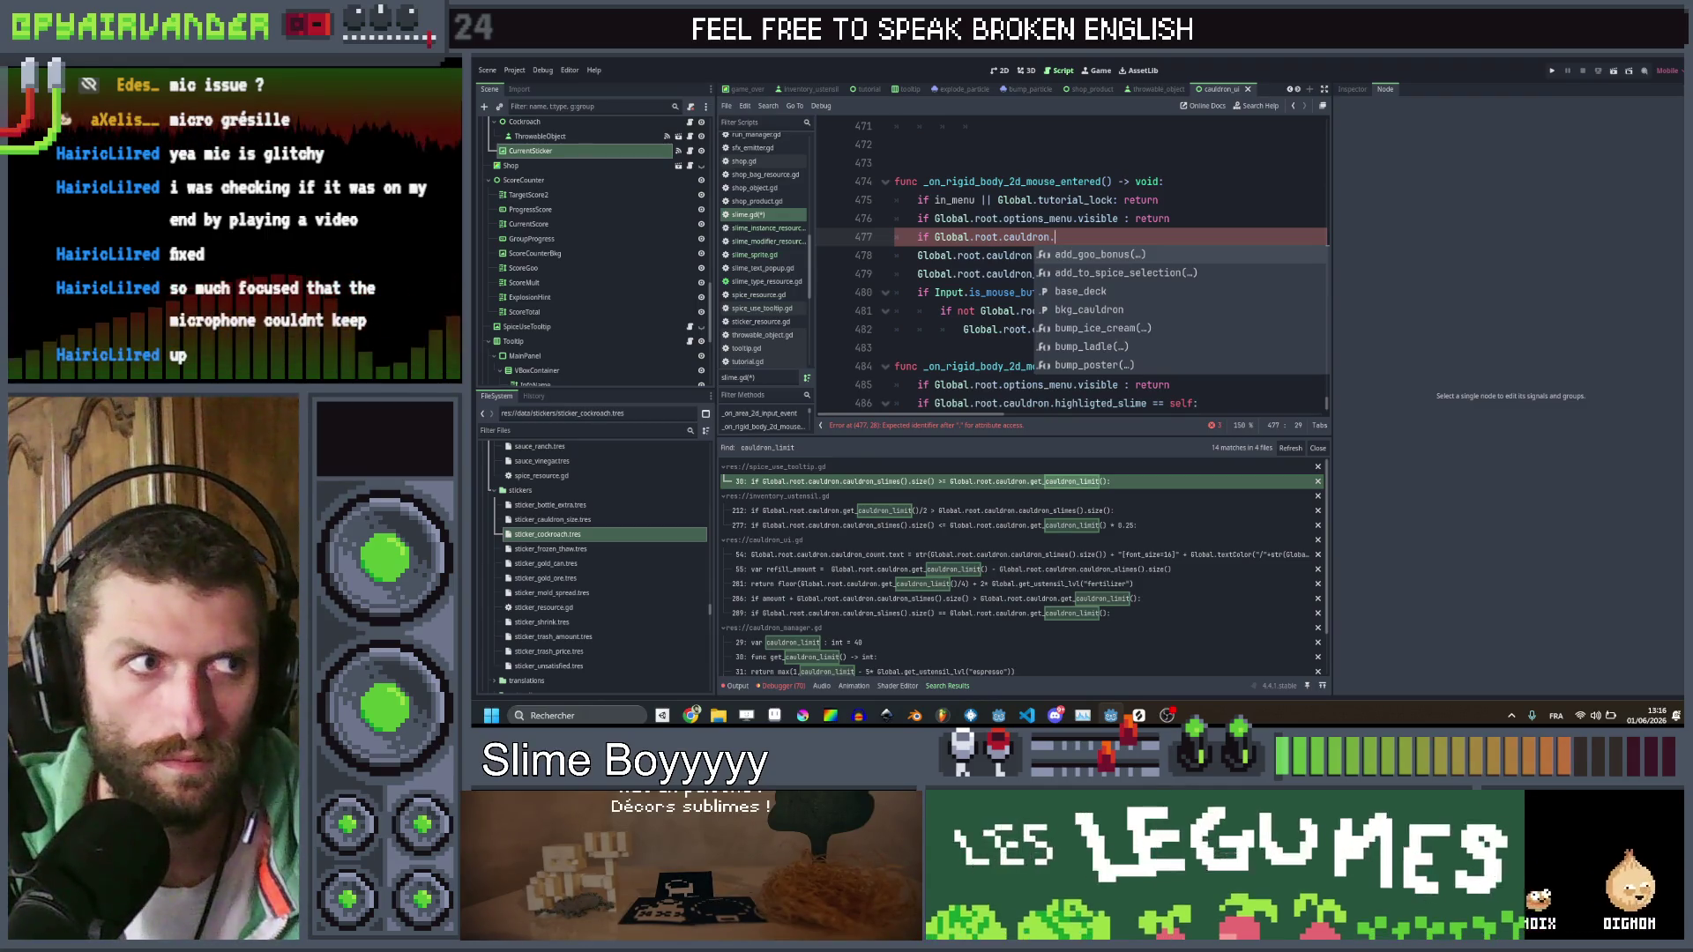
pyautogui.write('is_')
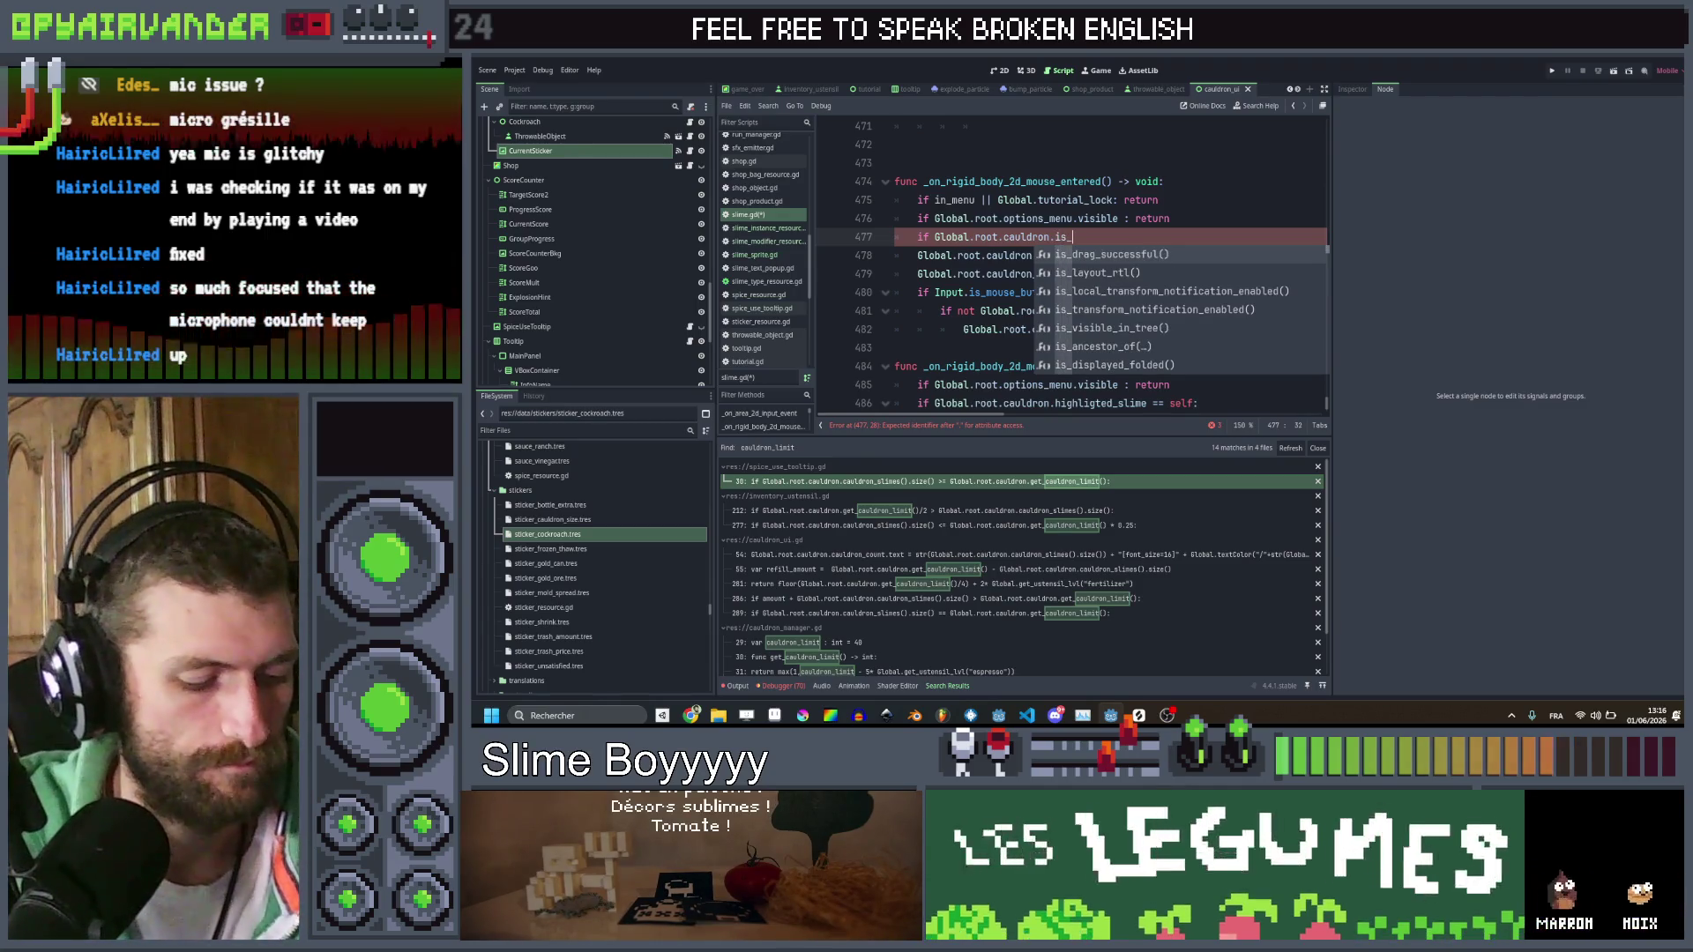
pyautogui.write('spice_valid')
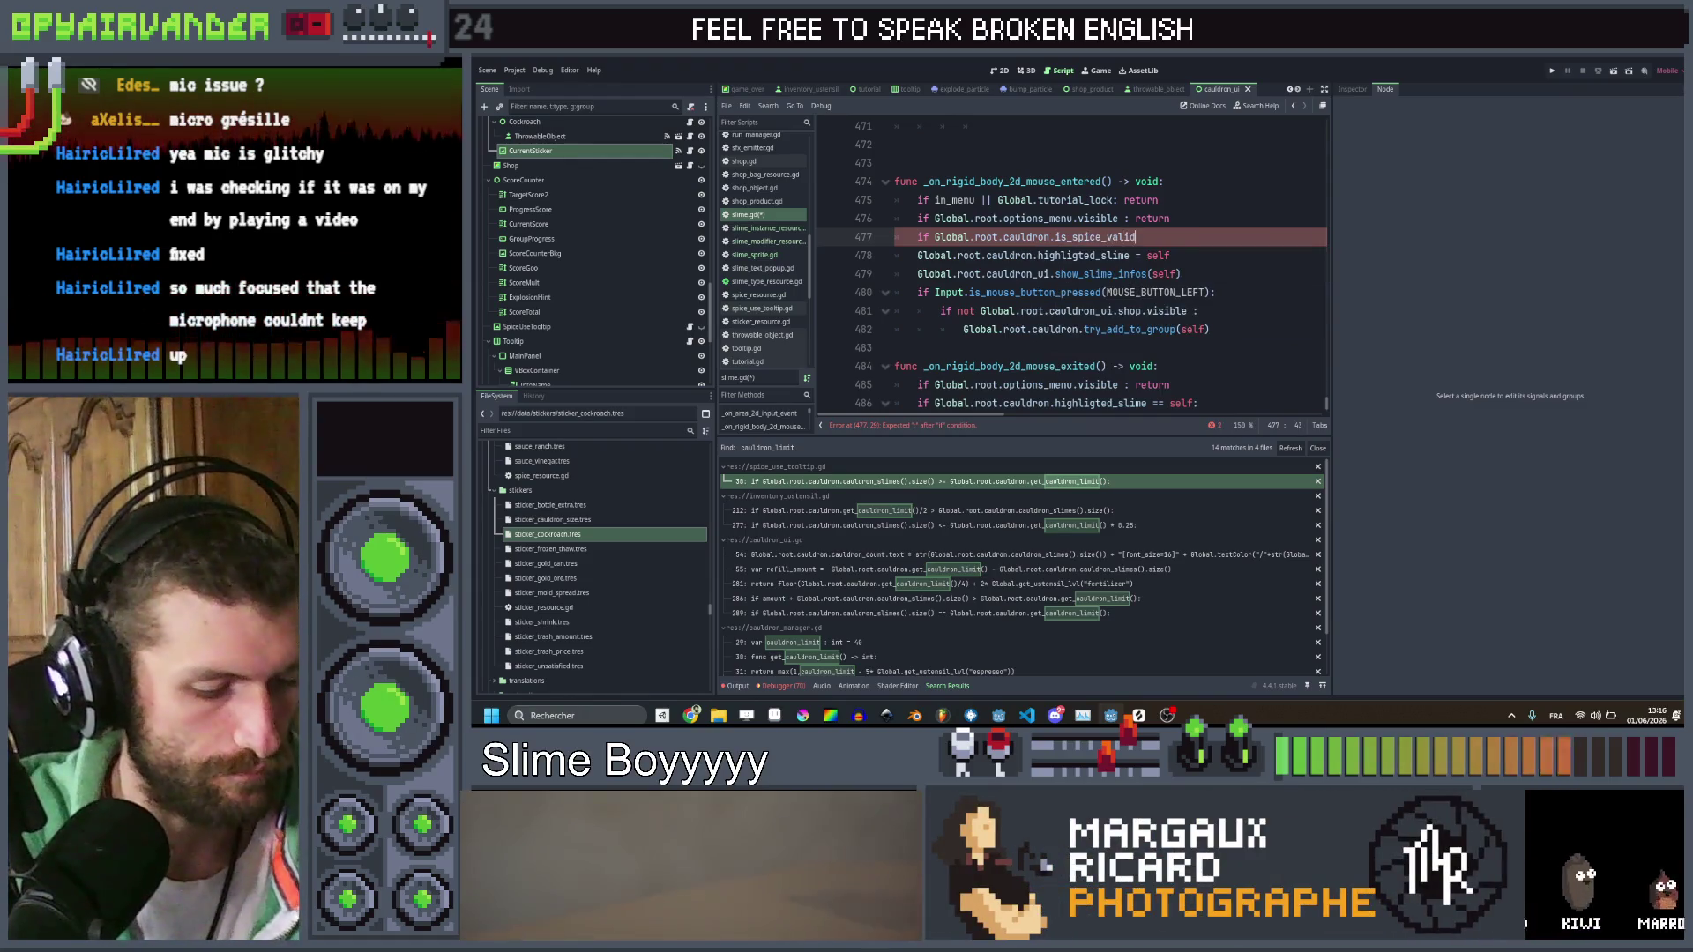
pyautogui.write('_type(')
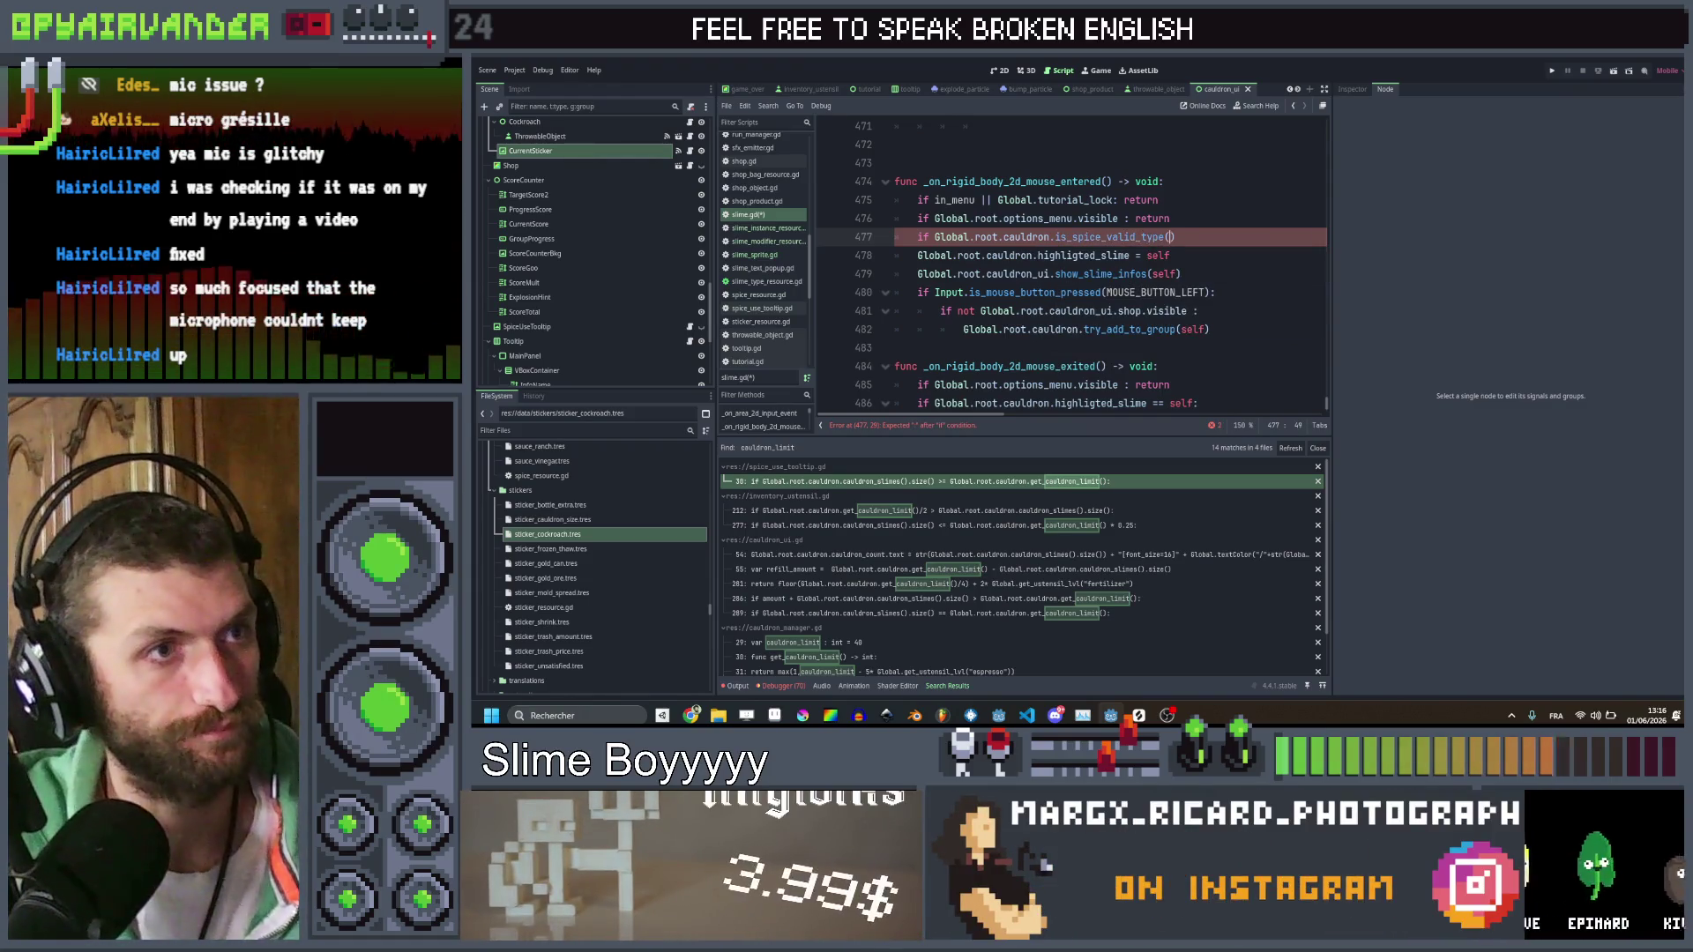
# Turn the condition into Global.is_spice_valid_type(self): and bring up global.gd
pyautogui.hotkey('ctrl', 'shift', 'Left')
pyautogui.hotkey('ctrl', 'shift', 'Left')
pyautogui.hotkey('ctrl', 'shift', 'Left')
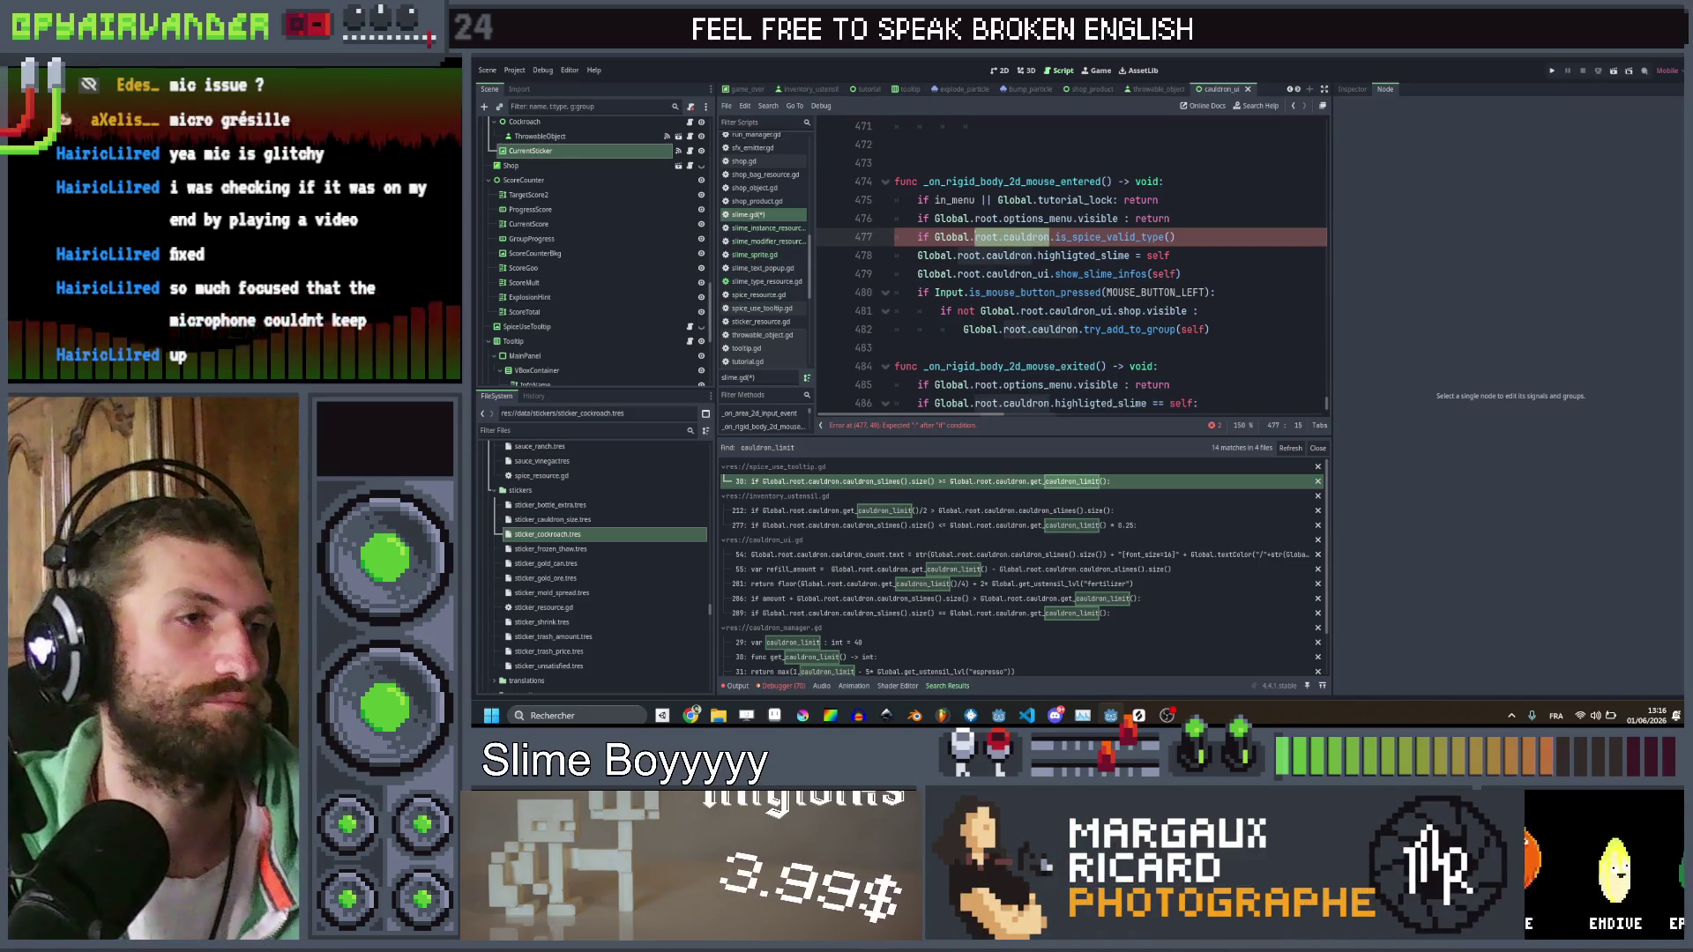
pyautogui.press('Delete')
pyautogui.press('End')
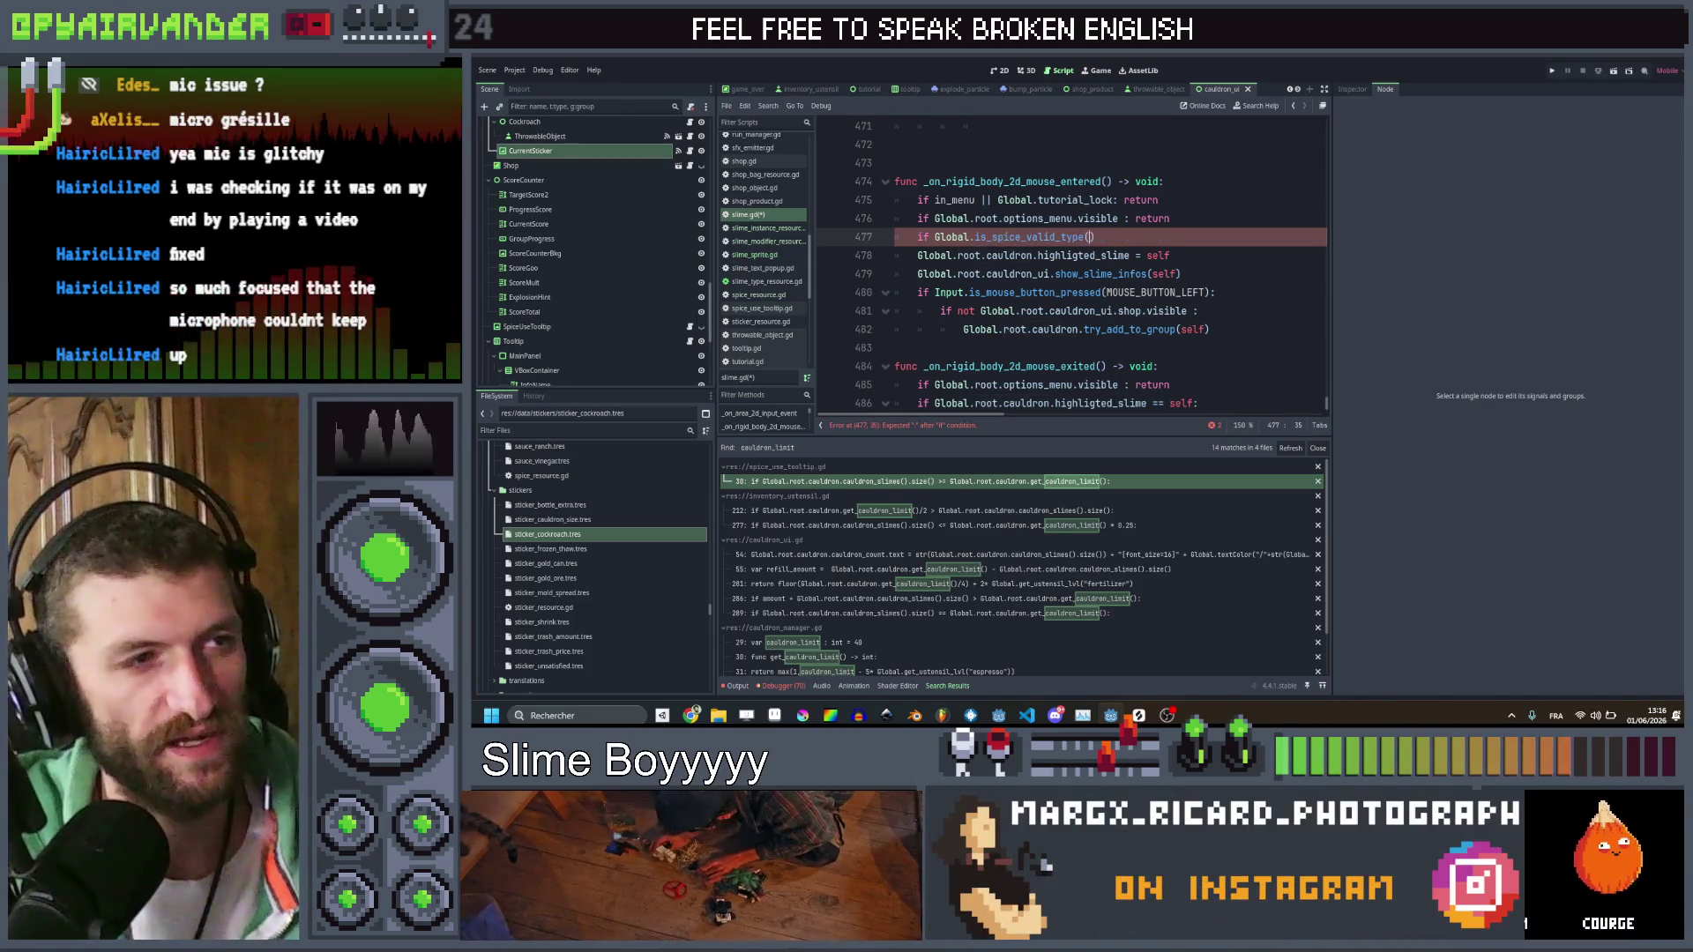
pyautogui.write('self)')
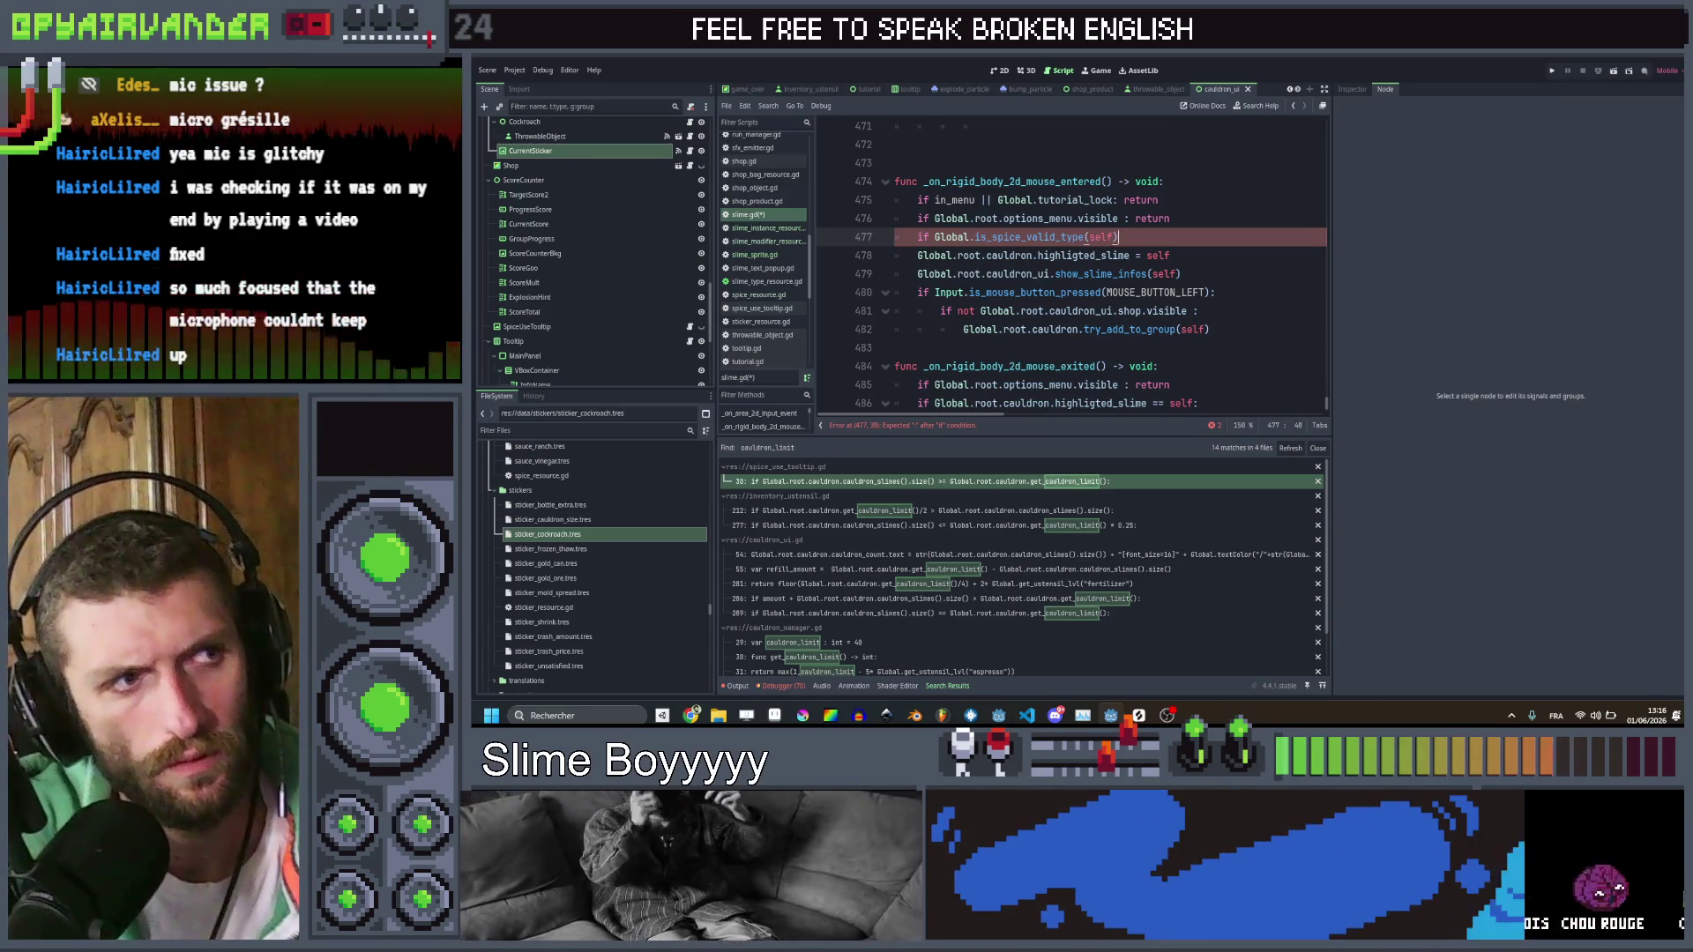
pyautogui.write(':')
pyautogui.press('Down')
pyautogui.click(1036, 254)
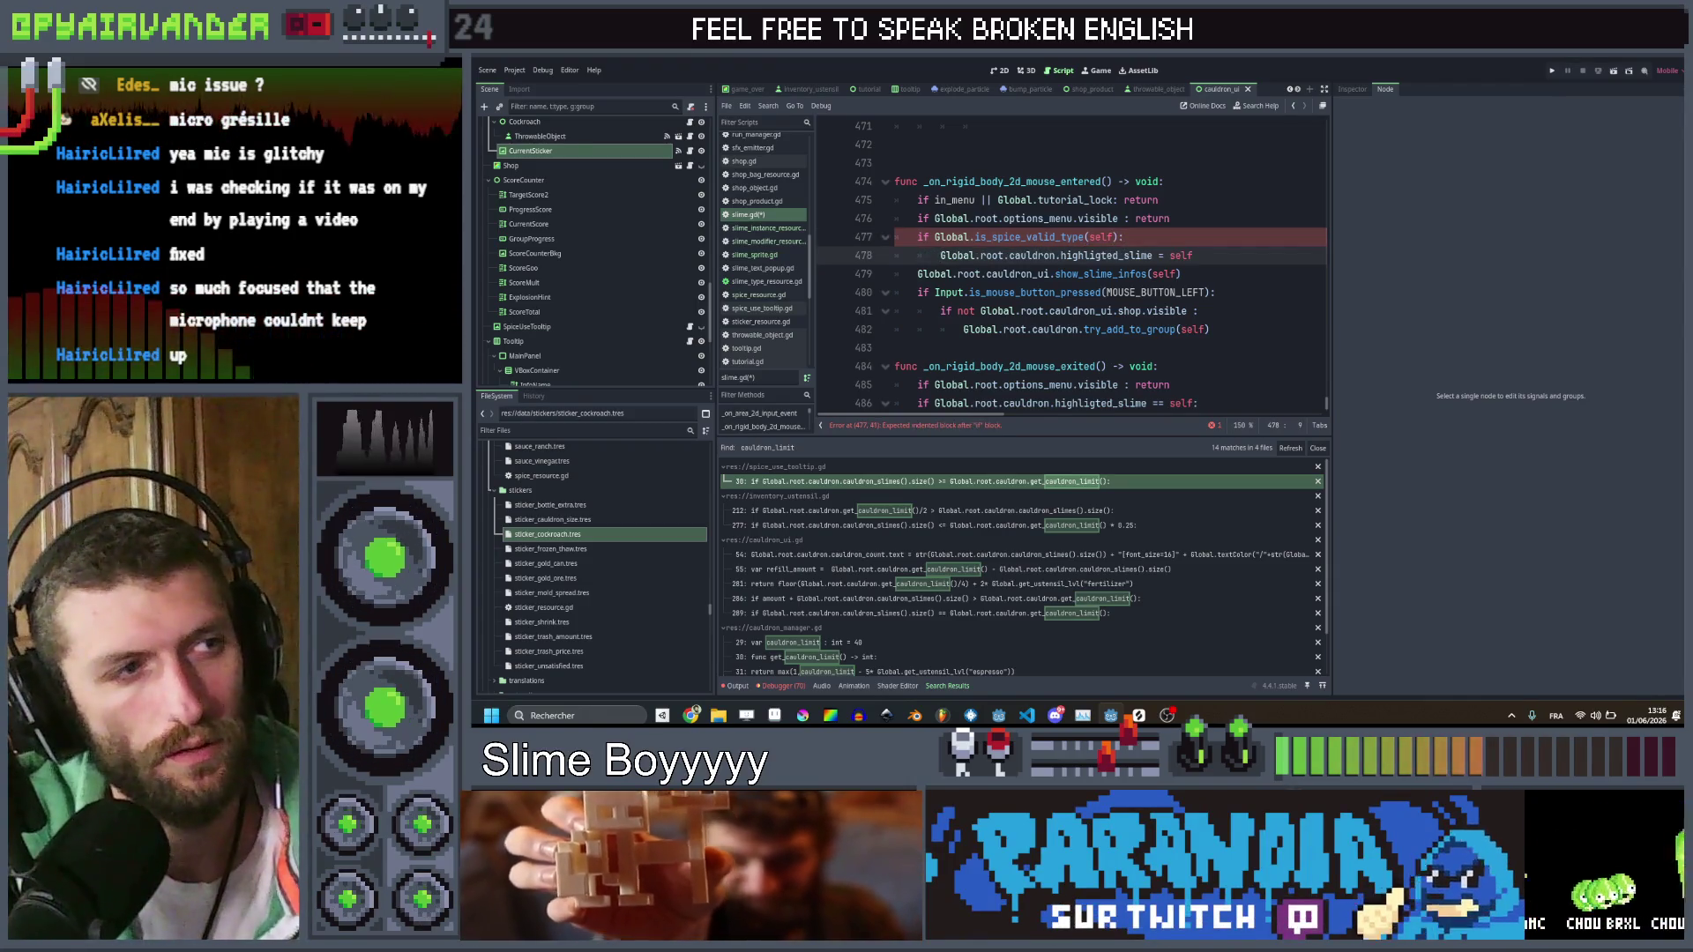
pyautogui.click(1113, 237)
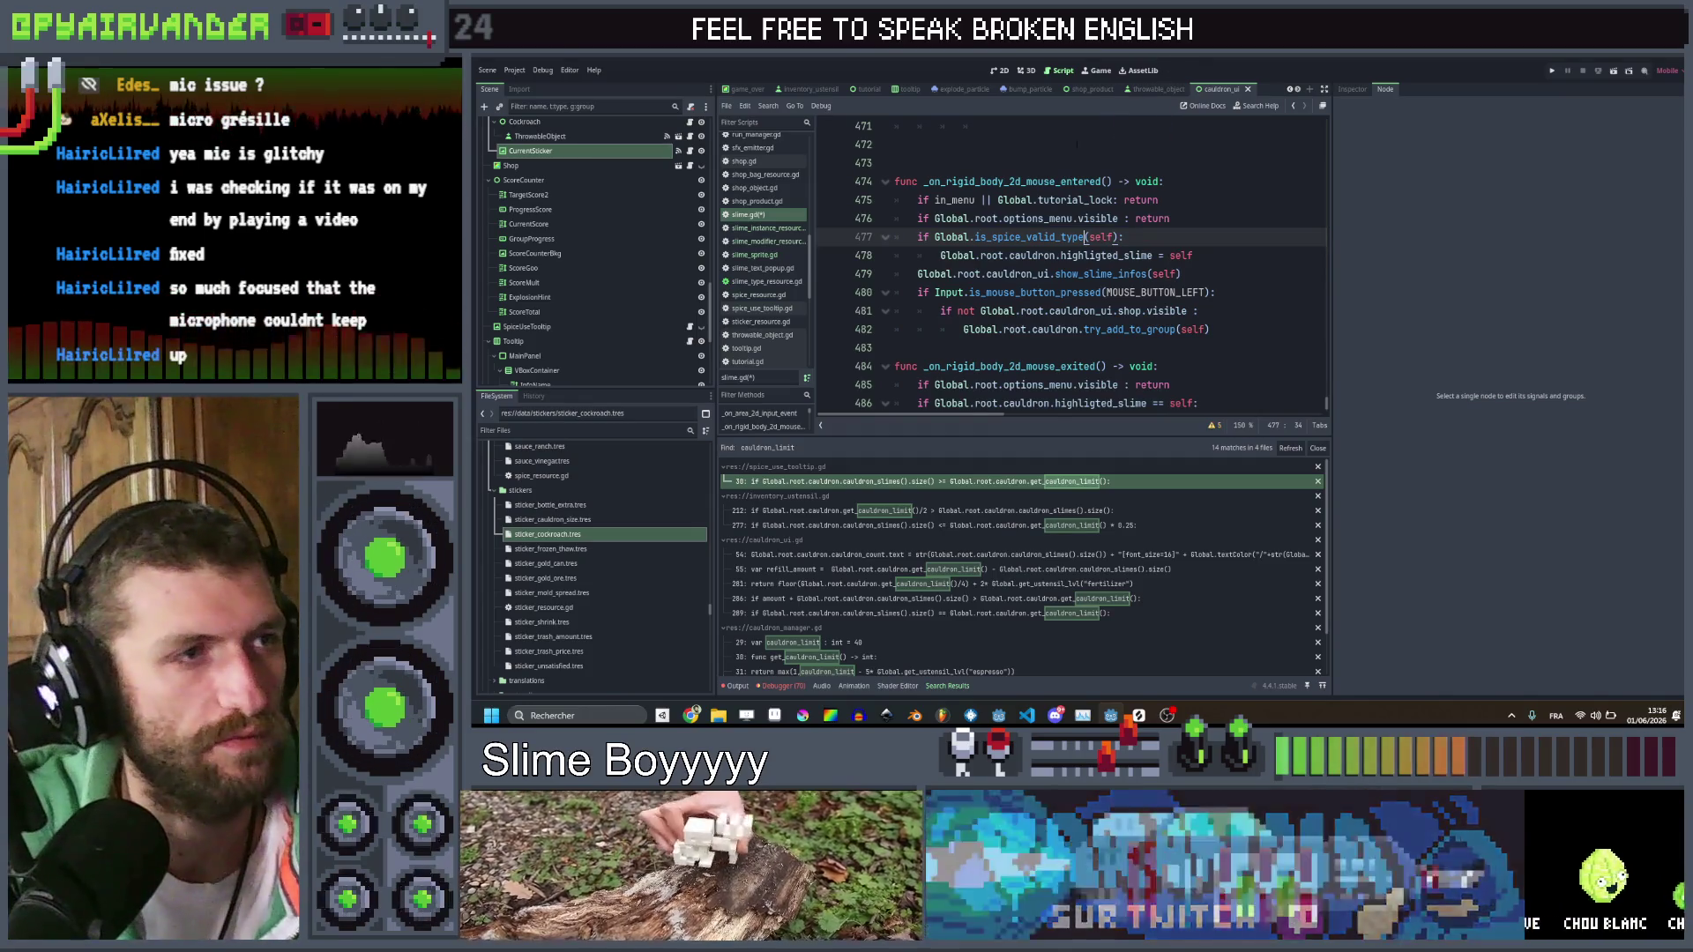
pyautogui.keyDown('ctrl'); pyautogui.click(1063, 205); pyautogui.keyUp('ctrl')
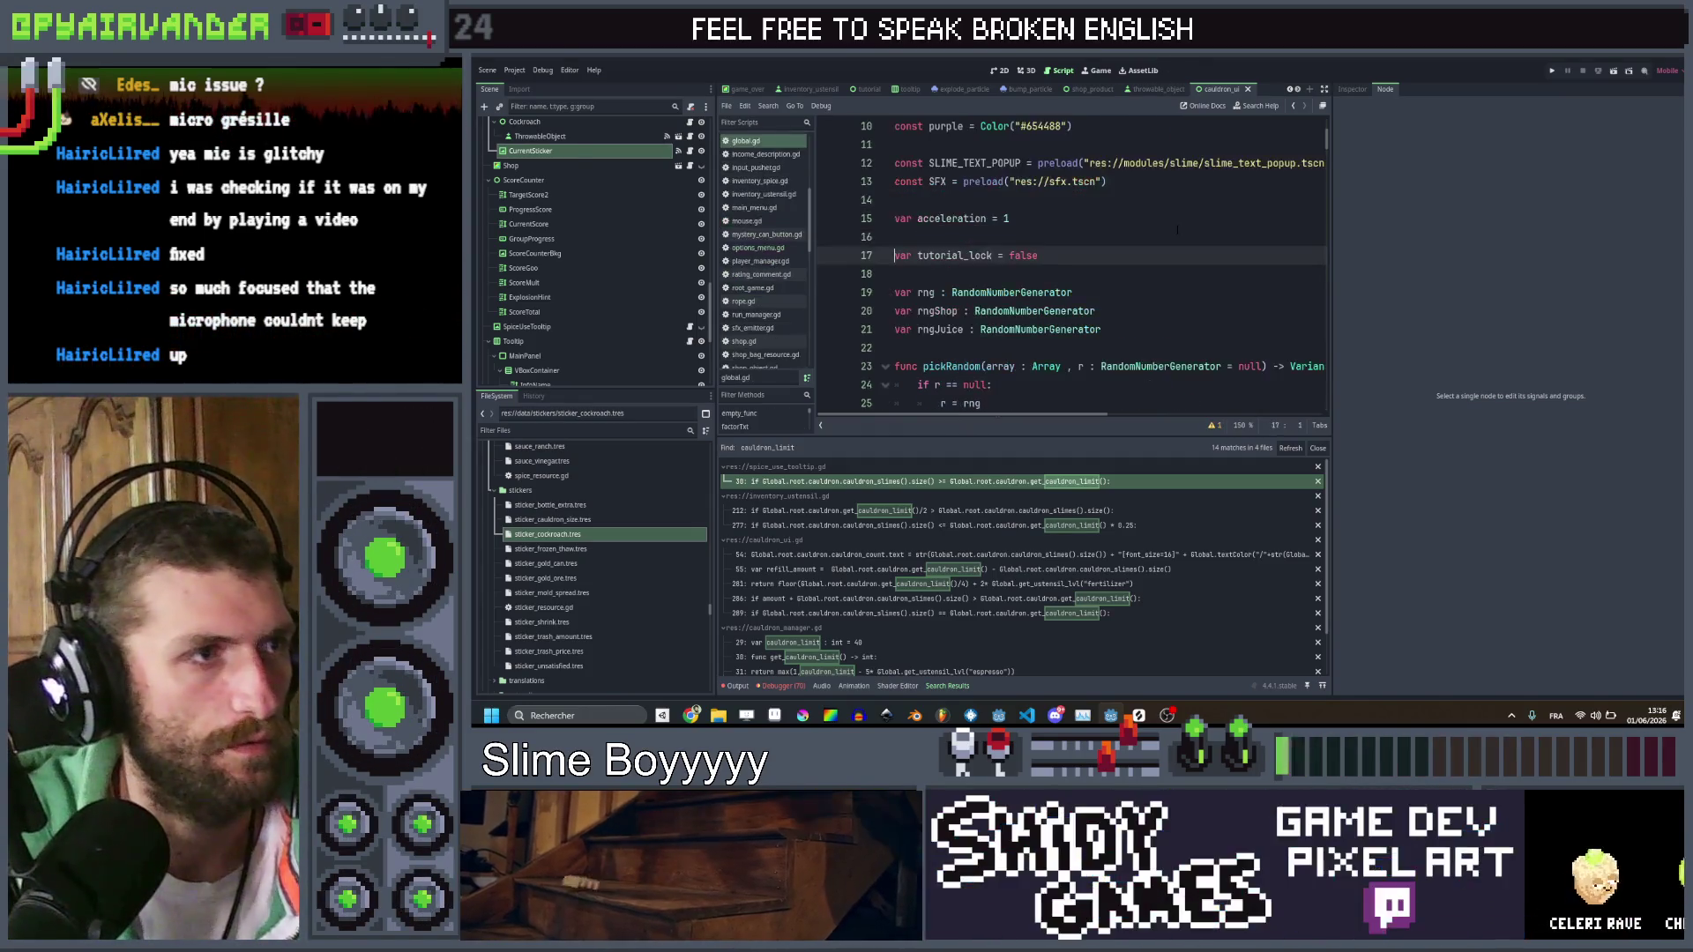
# Add the header func is_spice_valid_type(slime : Slime) -> bool: below is_client in global.gd
pyautogui.scroll(-15, 1067, 264)
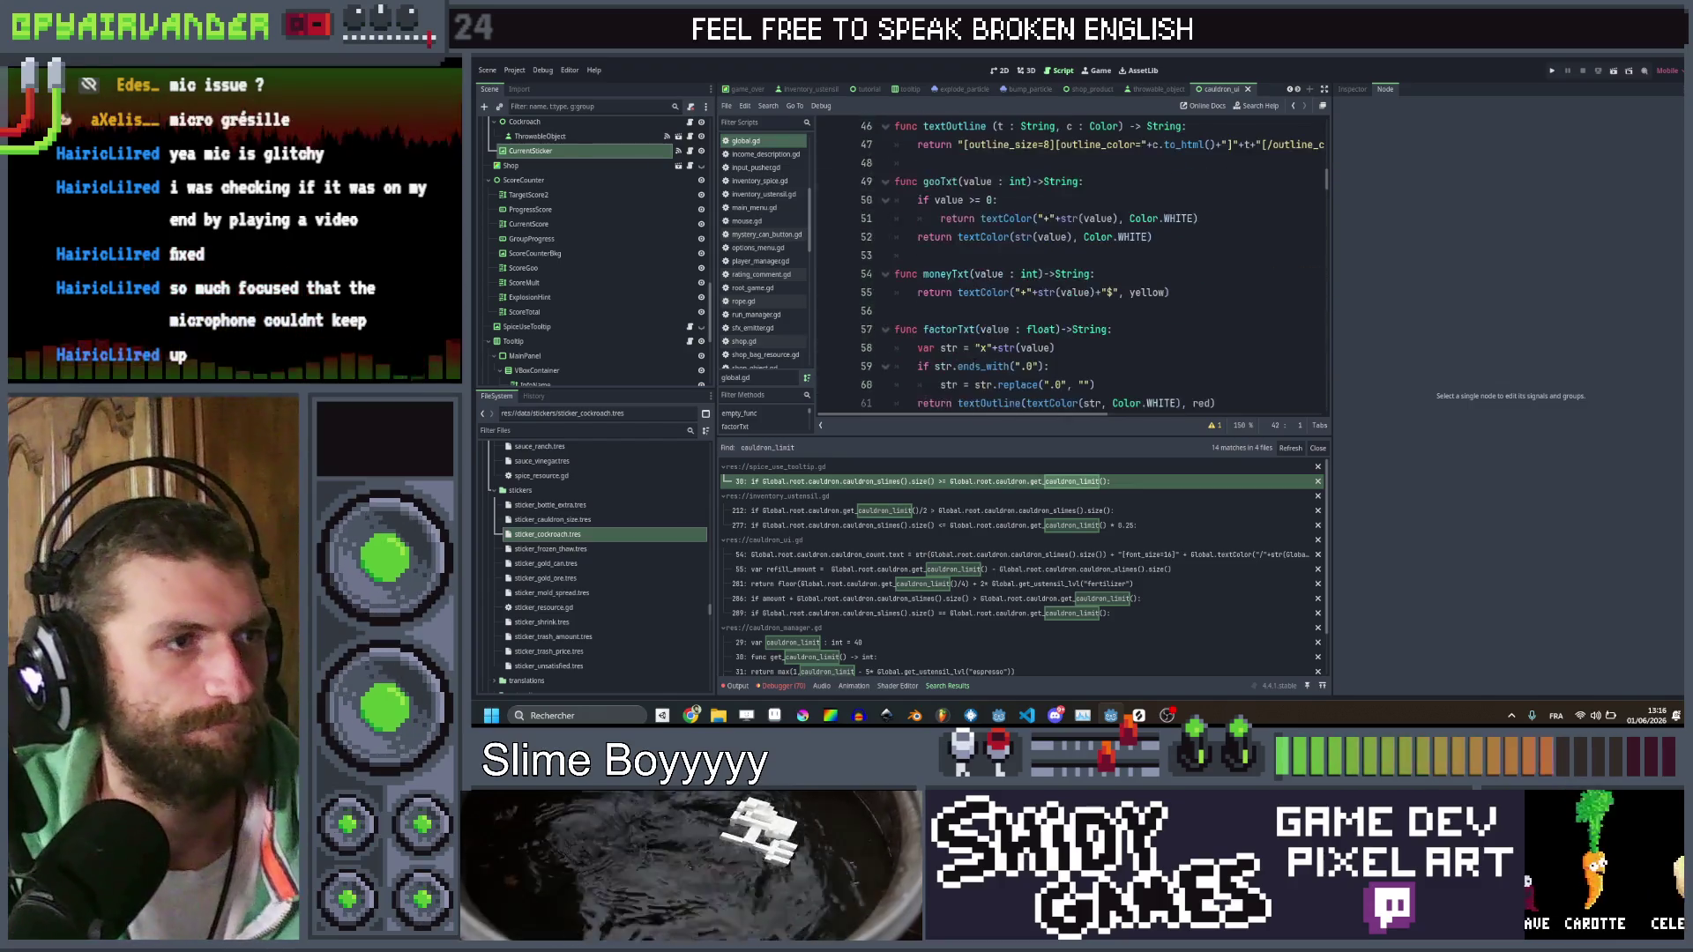
pyautogui.scroll(-5, 1067, 265)
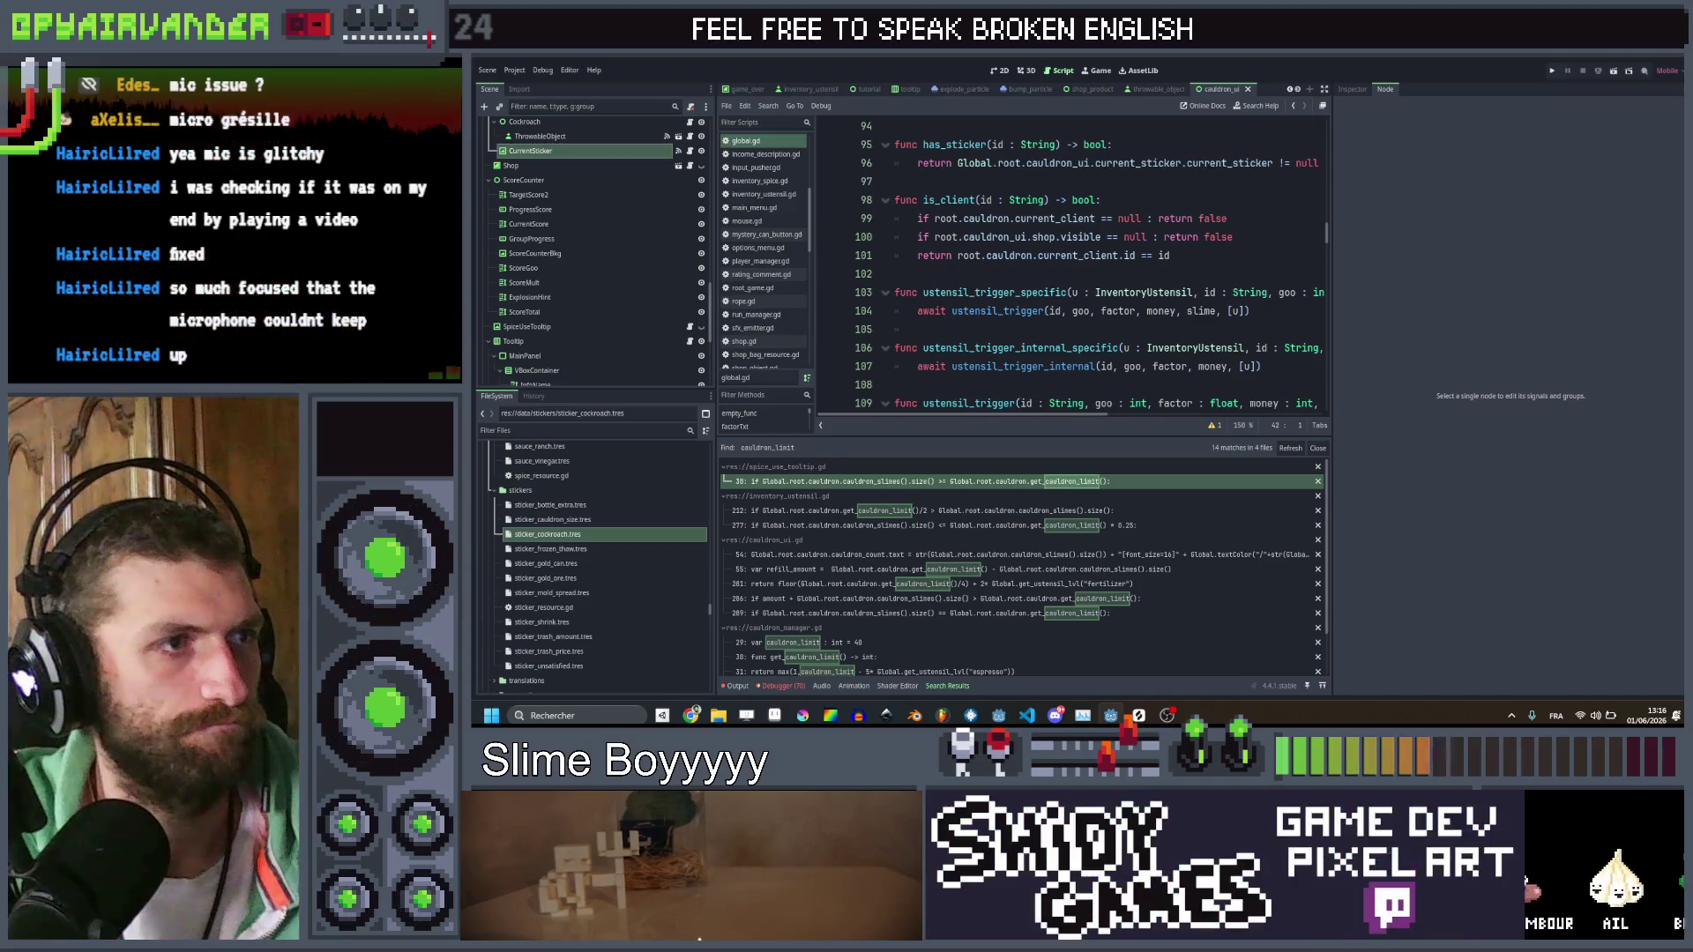
pyautogui.click(944, 277)
pyautogui.press('Return')
pyautogui.press('Return')
pyautogui.press('Up')
pyautogui.write('func is')
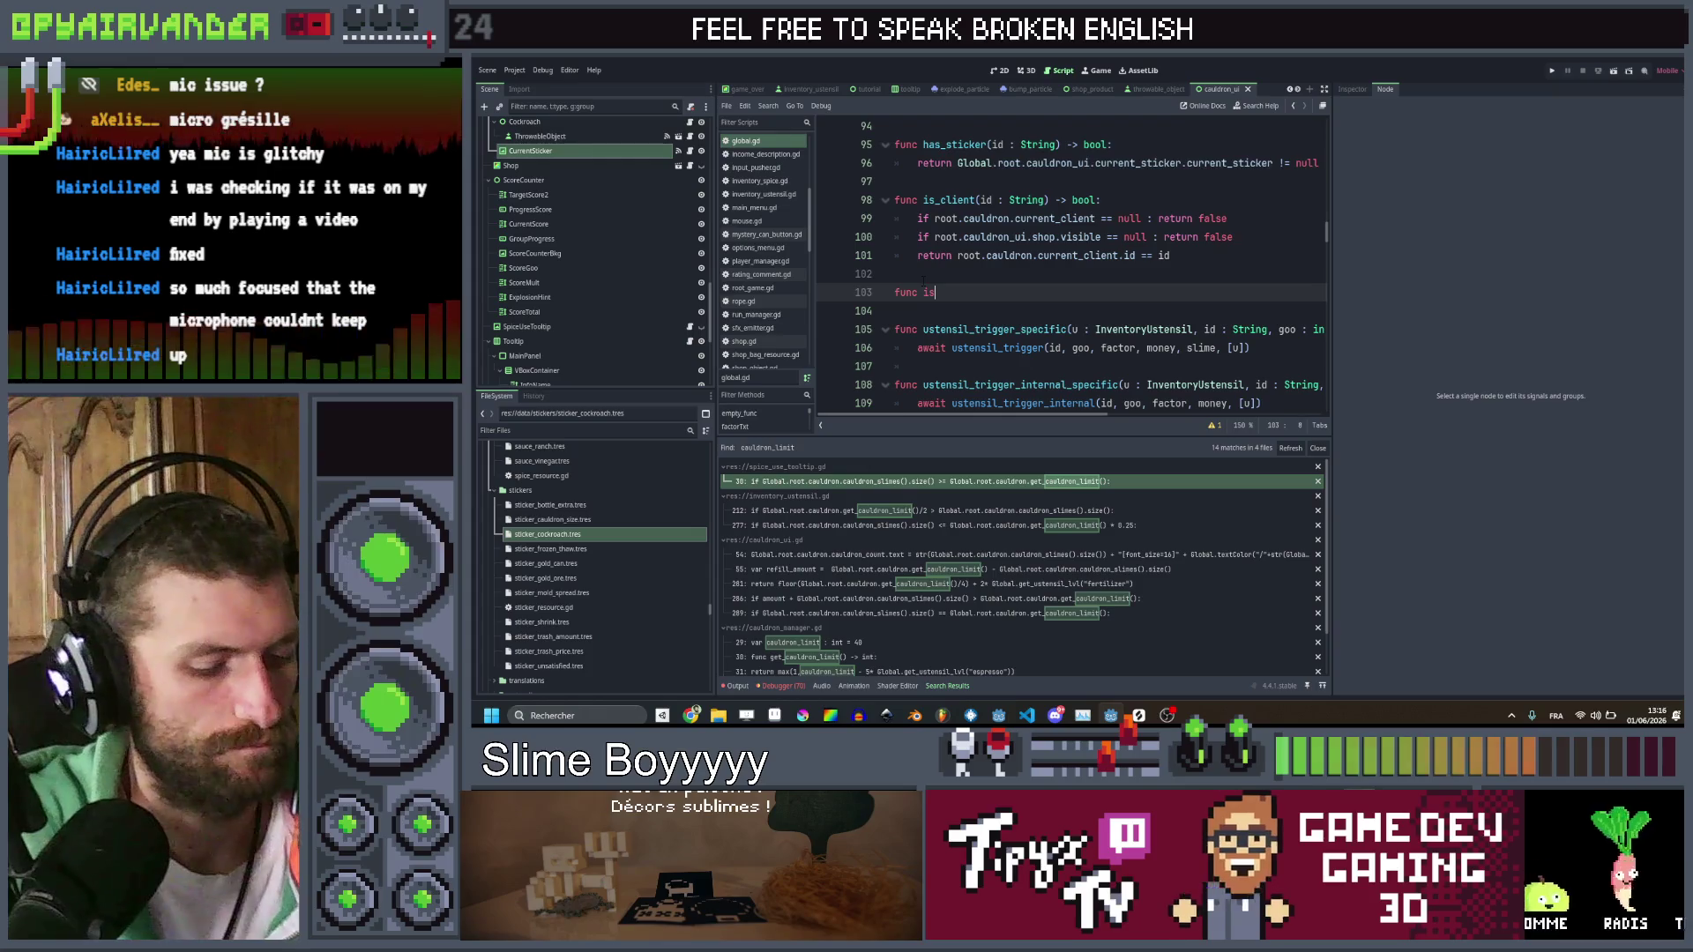
pyautogui.write('_spice_valid_type')
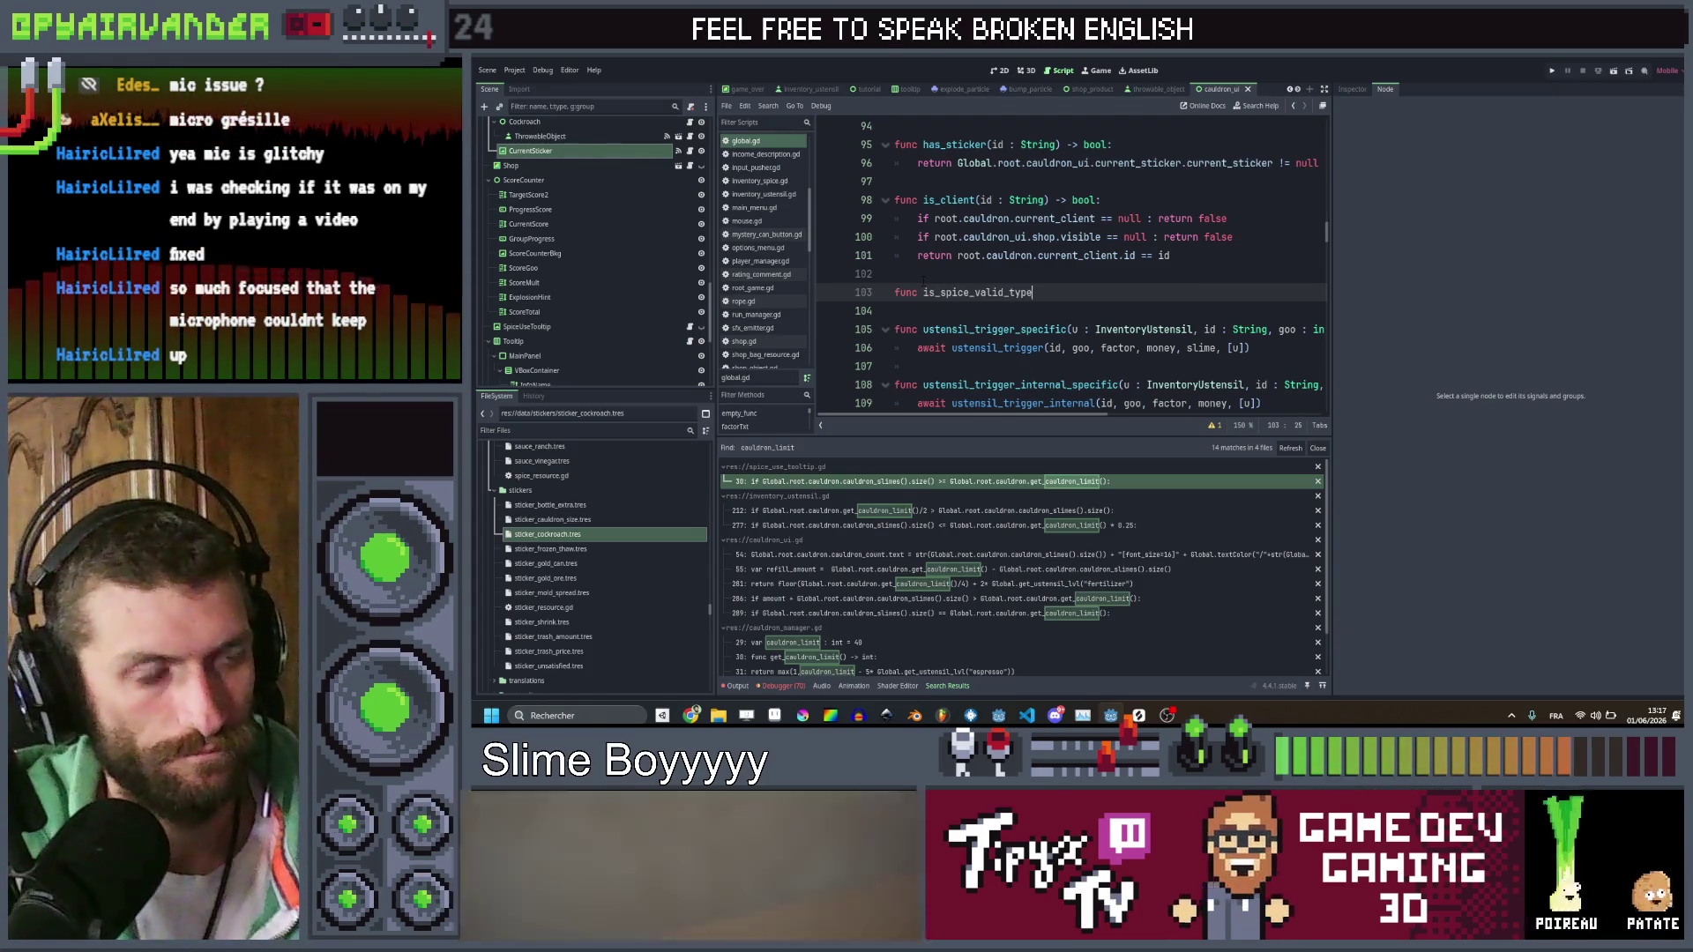
pyautogui.write('(')
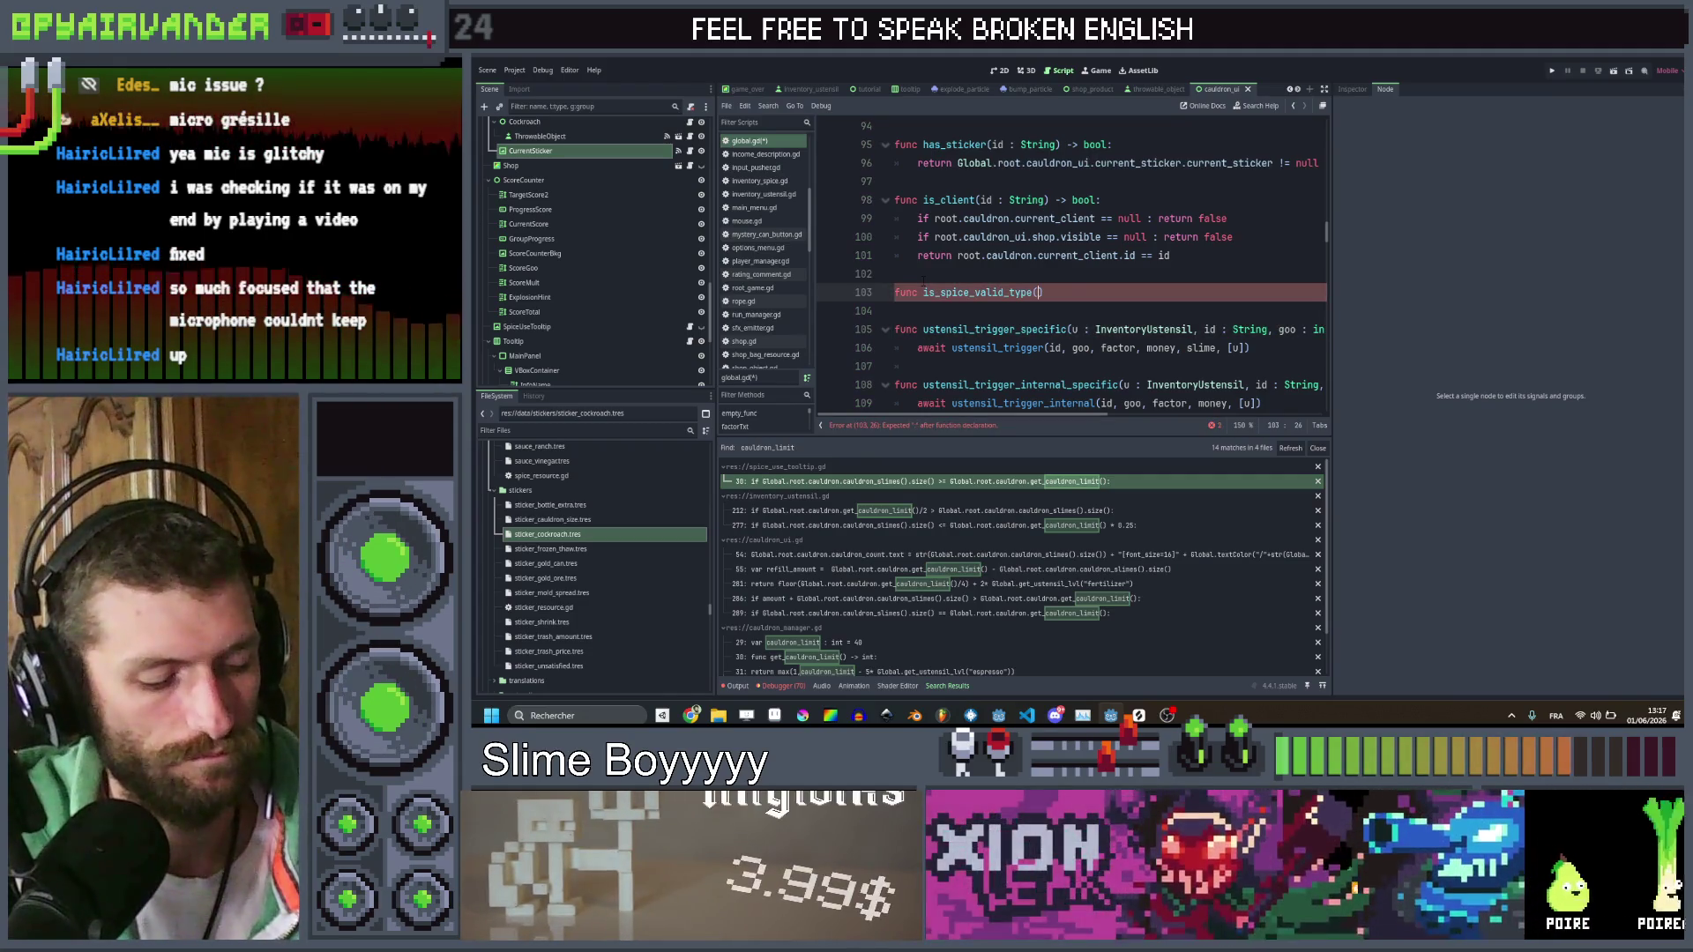
pyautogui.write('slime : Sli')
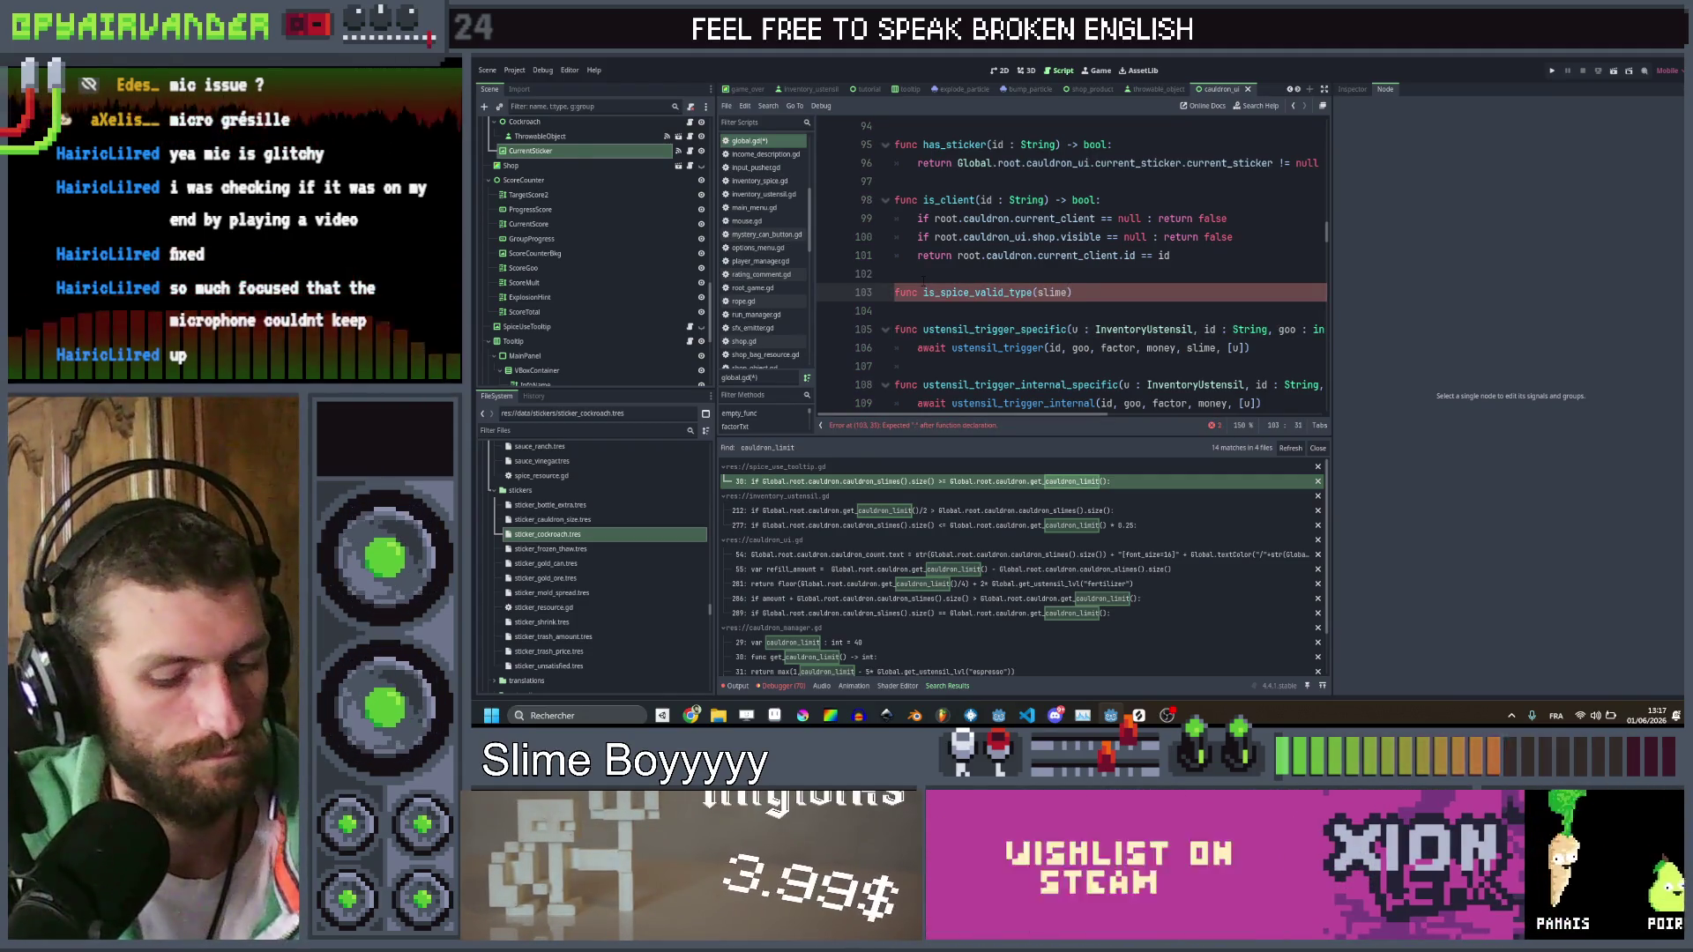
pyautogui.write('me) -')
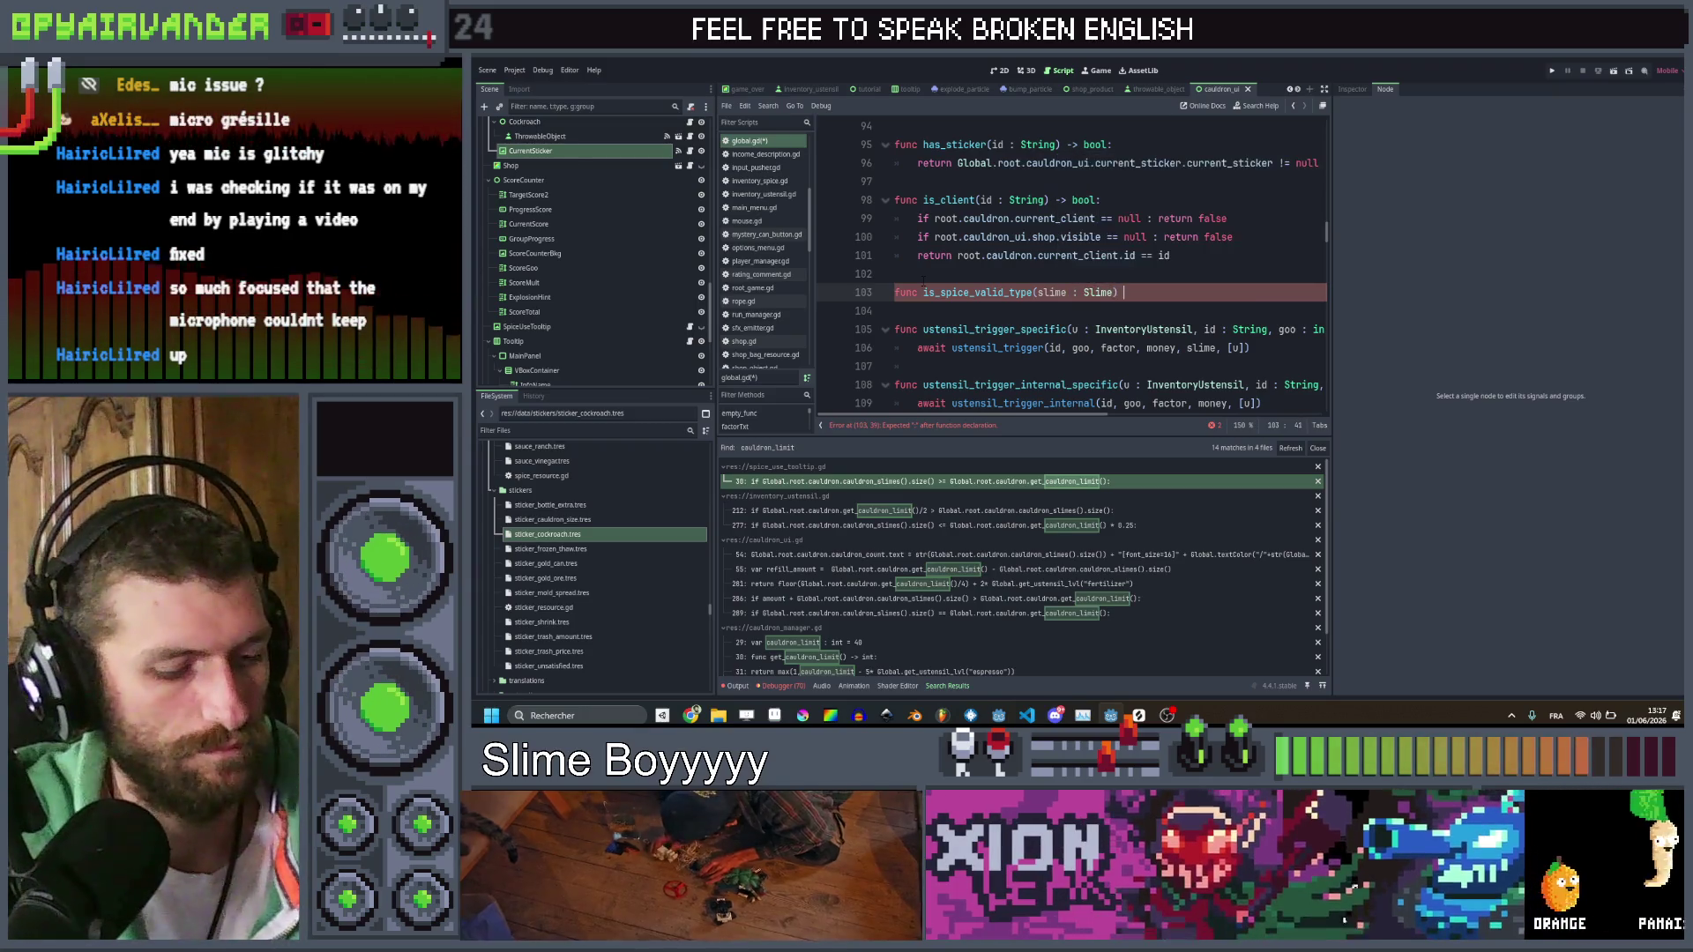
pyautogui.write('> bo')
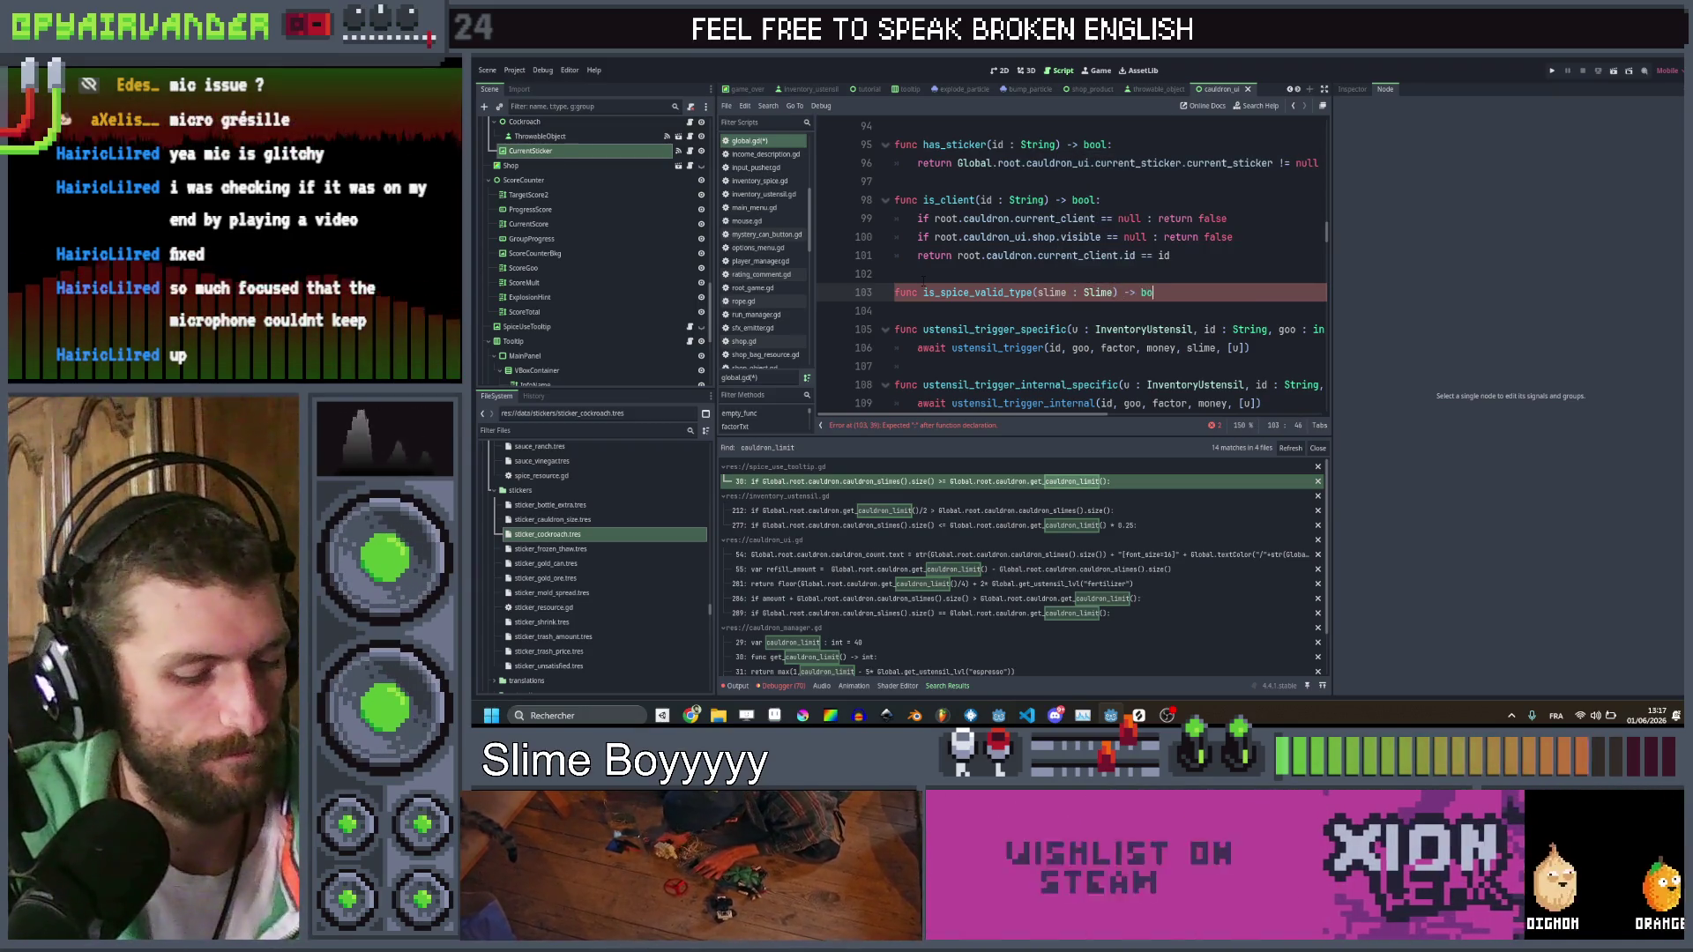
pyautogui.write('ol:')
pyautogui.press('Return')
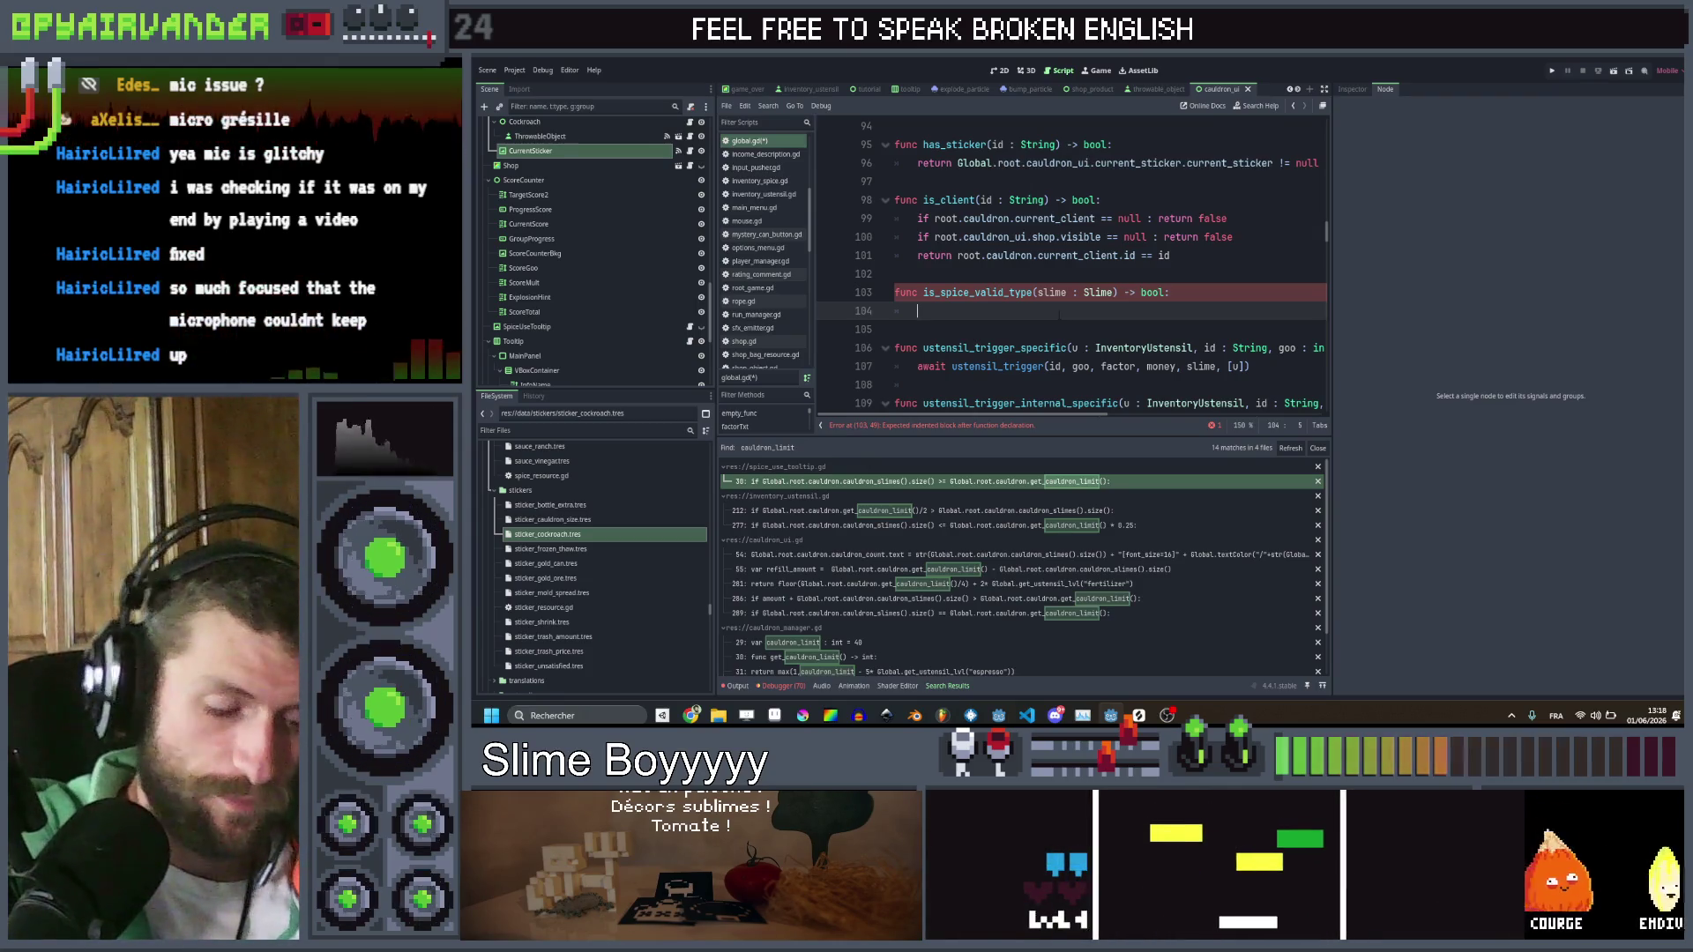
# Write var throwable : ThrowableObject = Global.root.cauldron.throwable_drop_cauldron as the first body line
pyautogui.write('if')
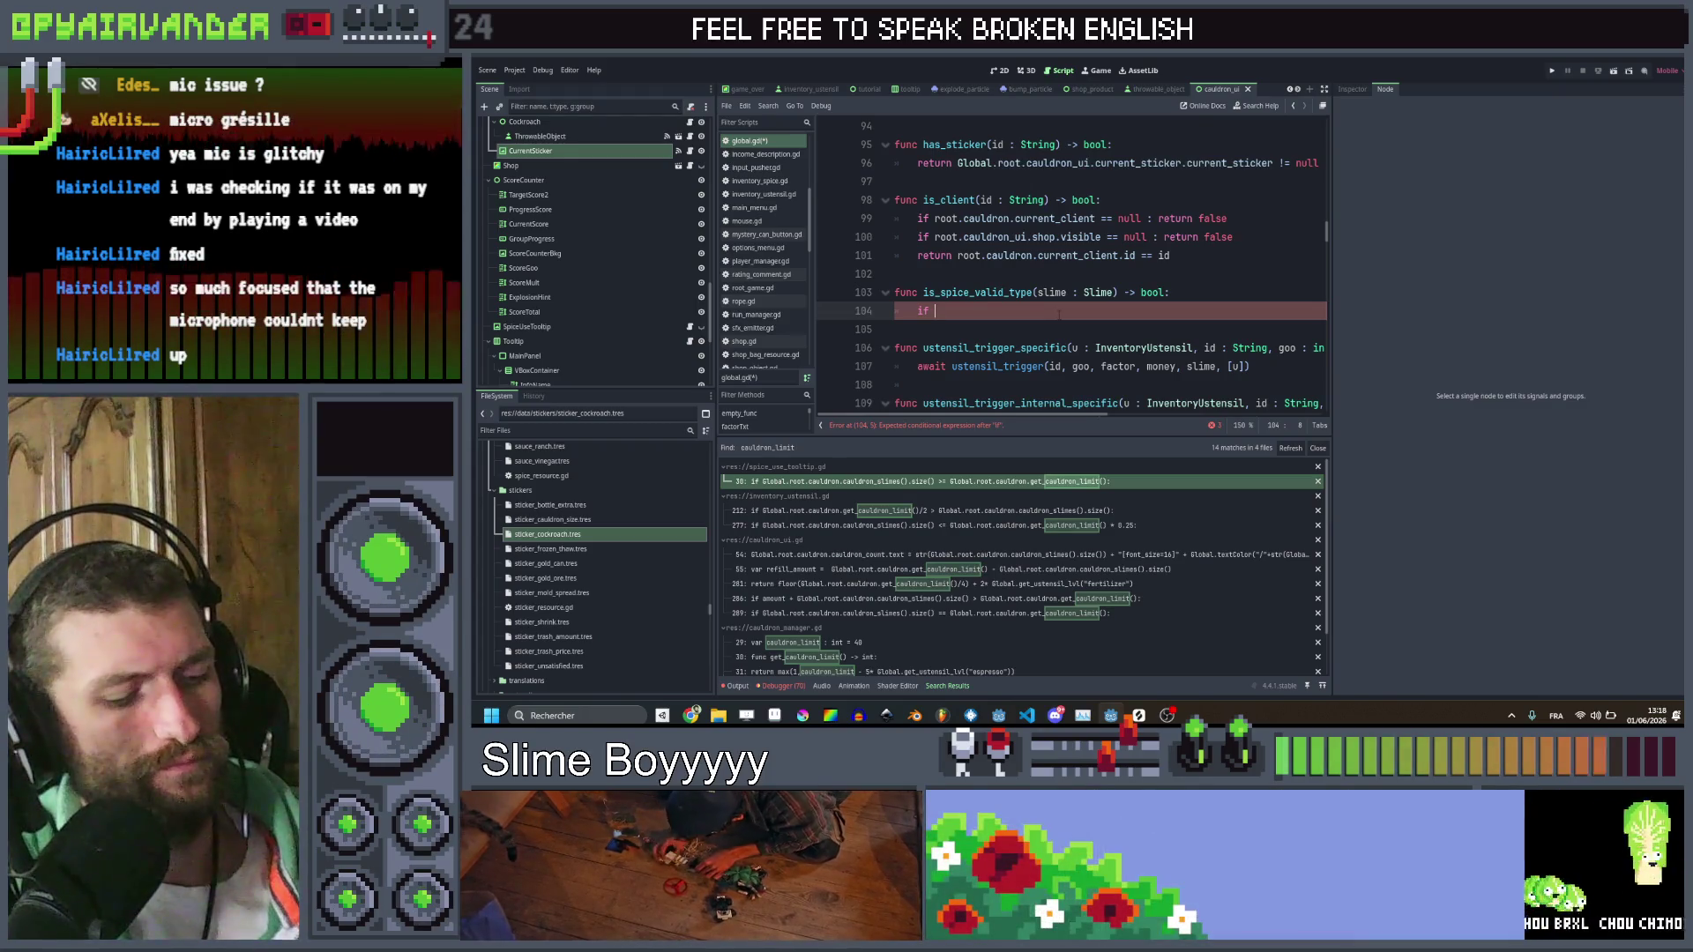
pyautogui.write('Global.root')
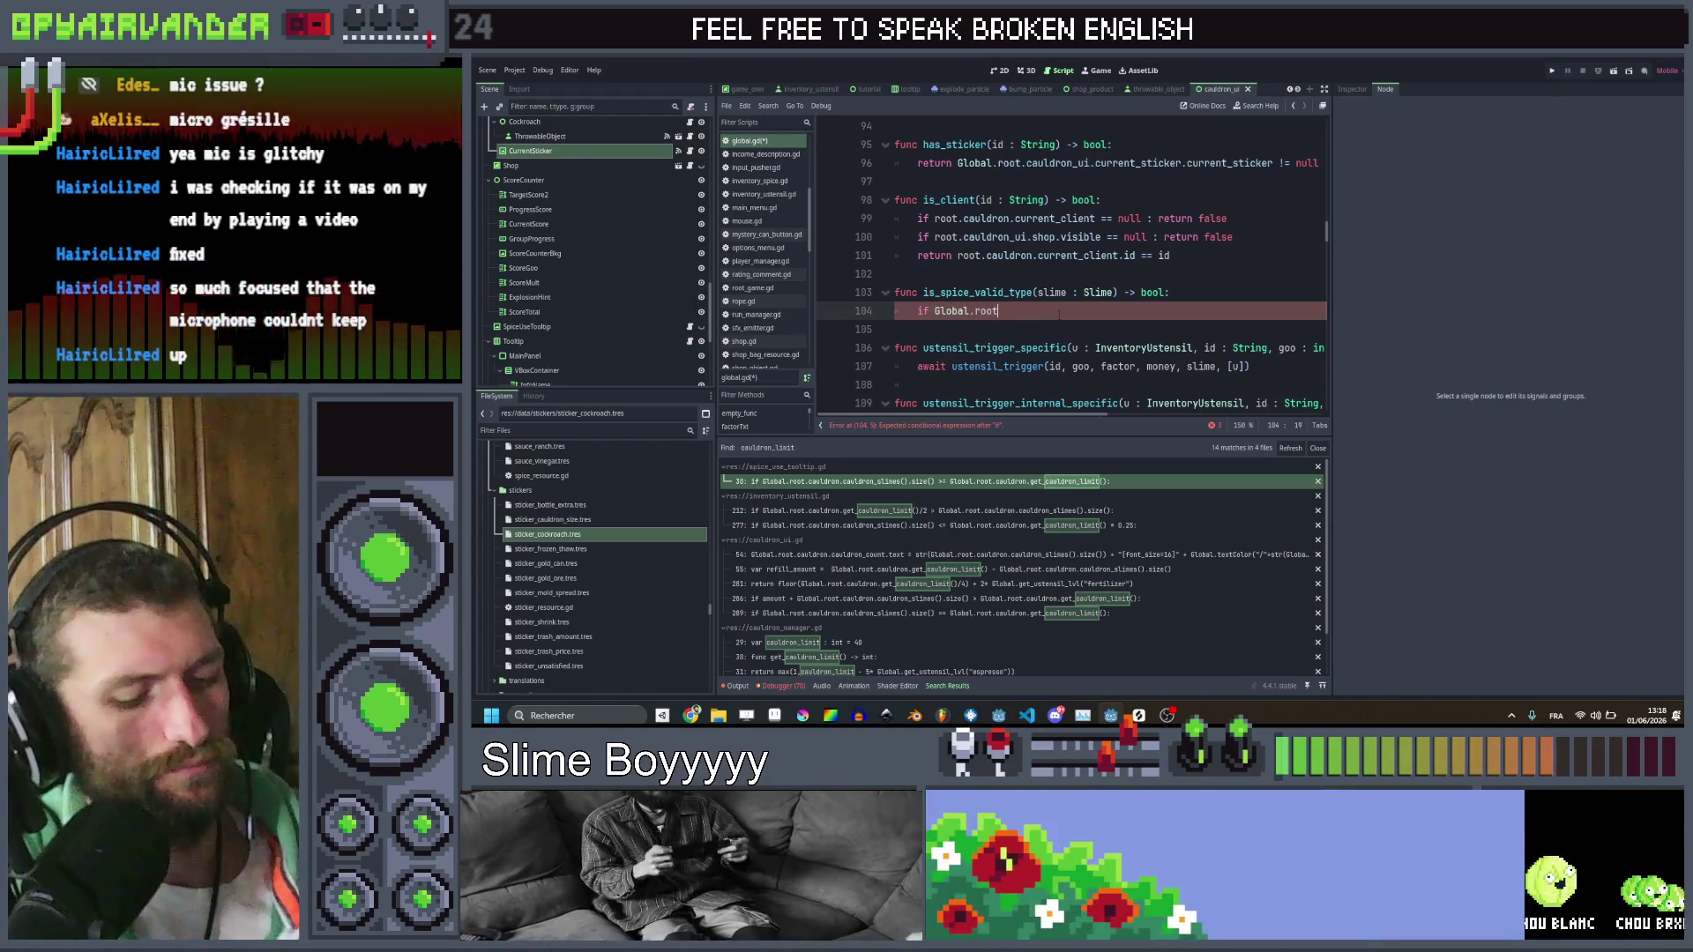
pyautogui.write('.cauldron.thr')
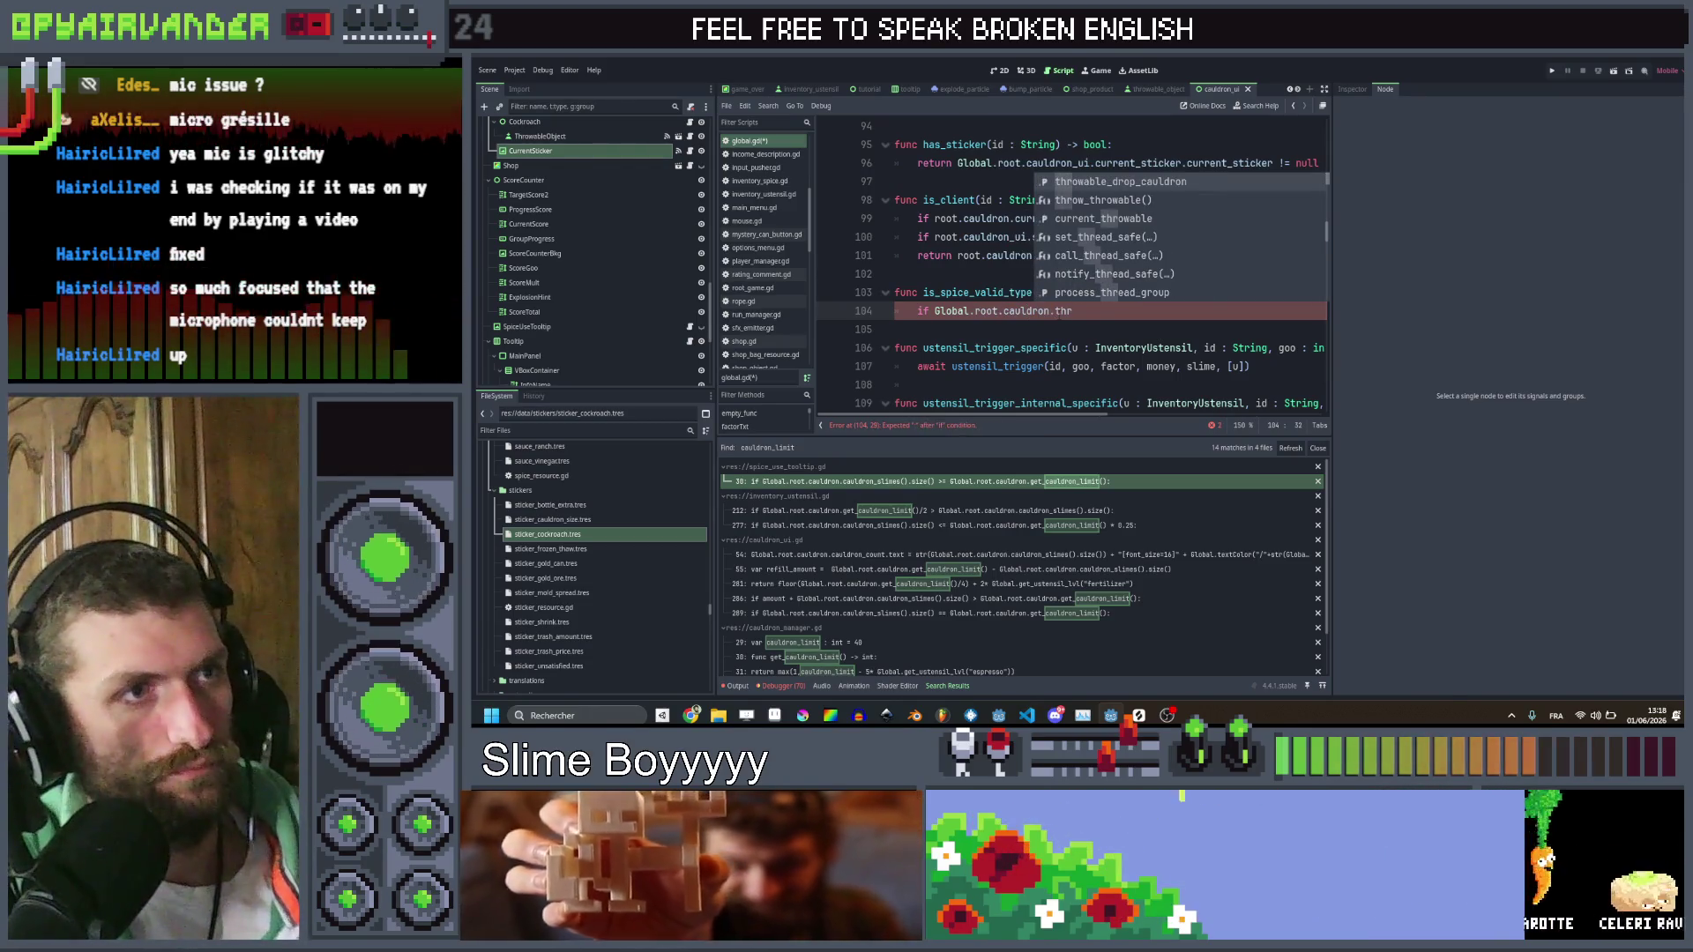
pyautogui.press('Return')
pyautogui.click(935, 310)
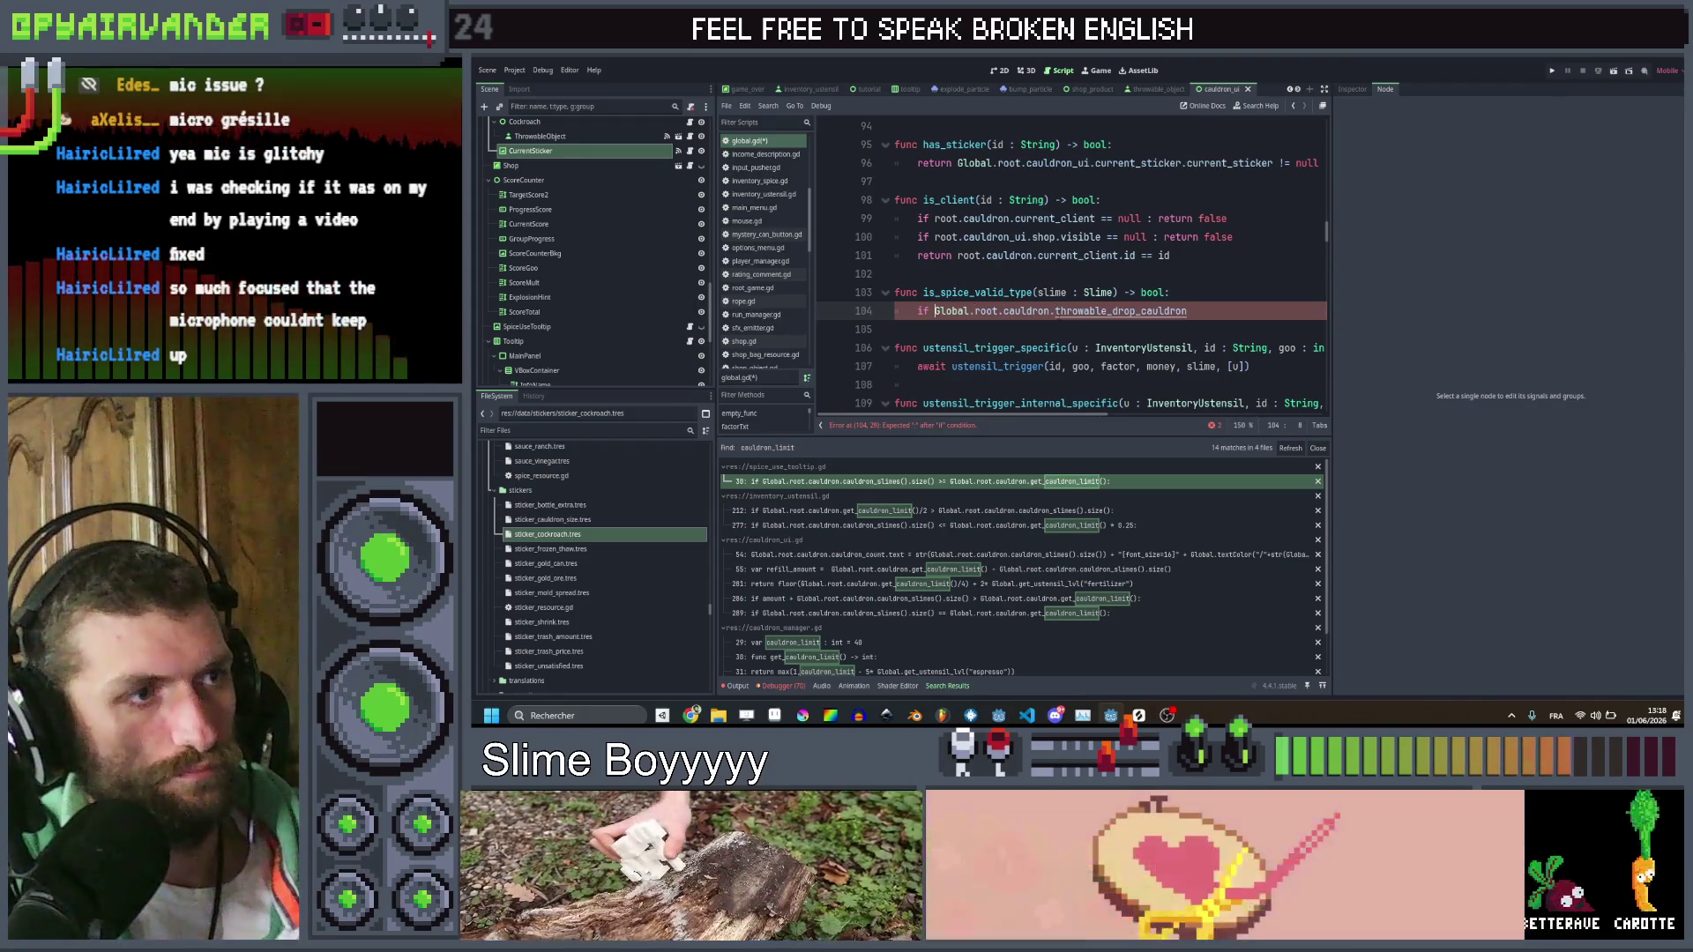
pyautogui.press('BackSpace')
pyautogui.press('BackSpace')
pyautogui.press('BackSpace')
pyautogui.write('var throw')
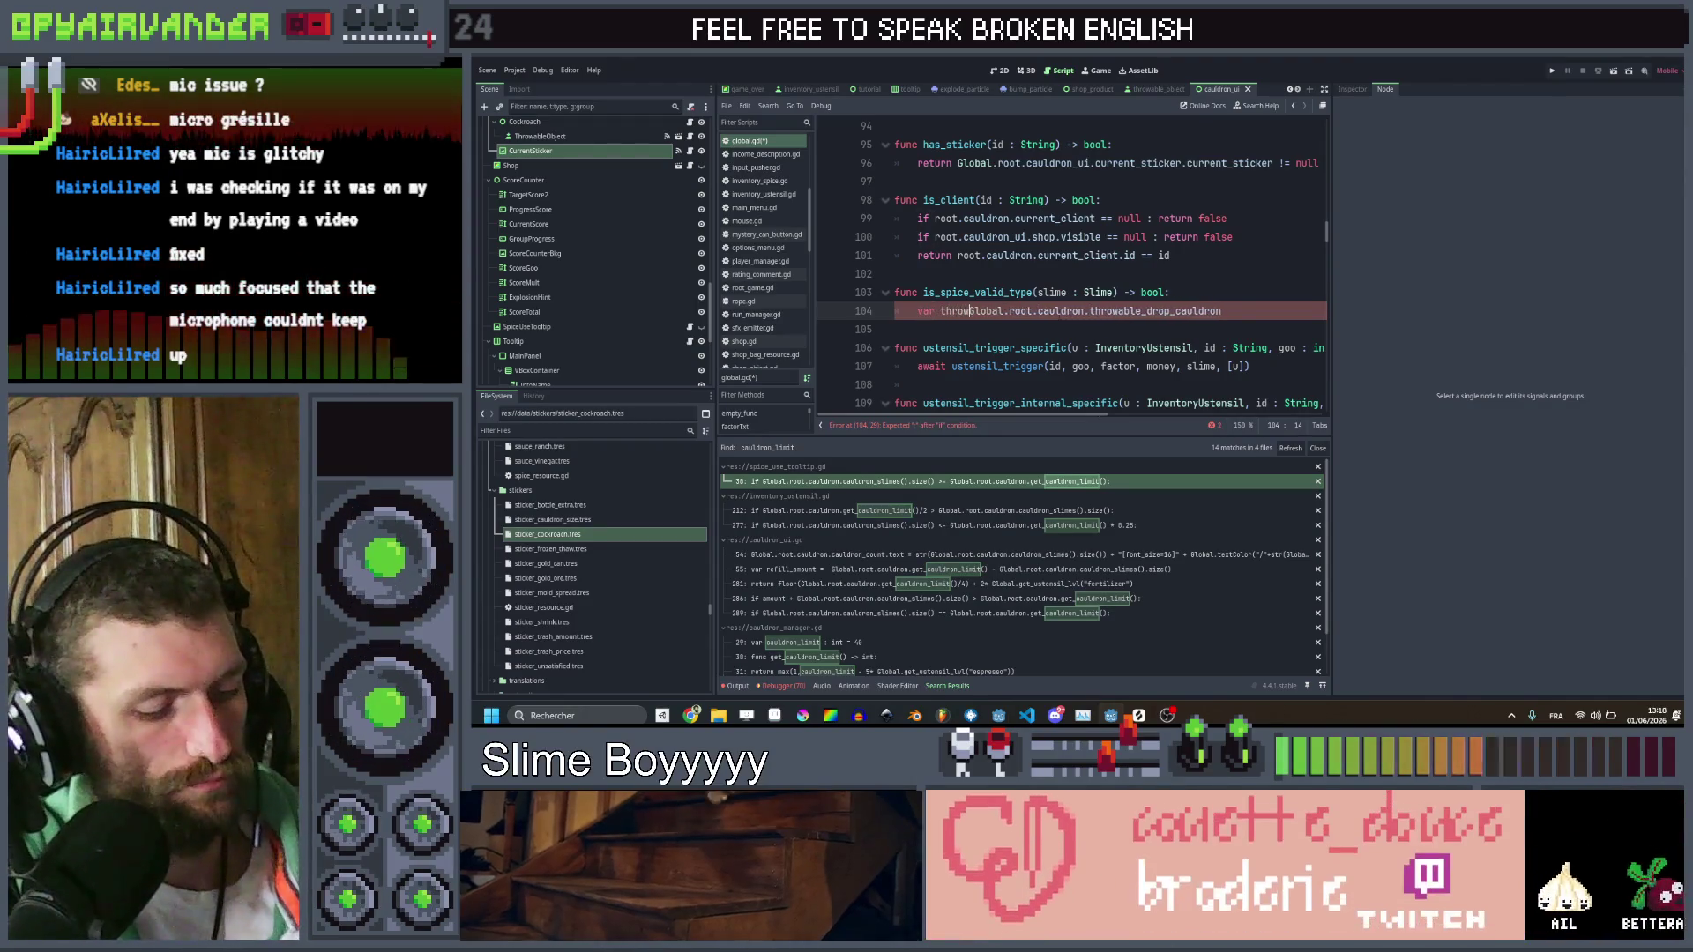
pyautogui.write('able : Thro')
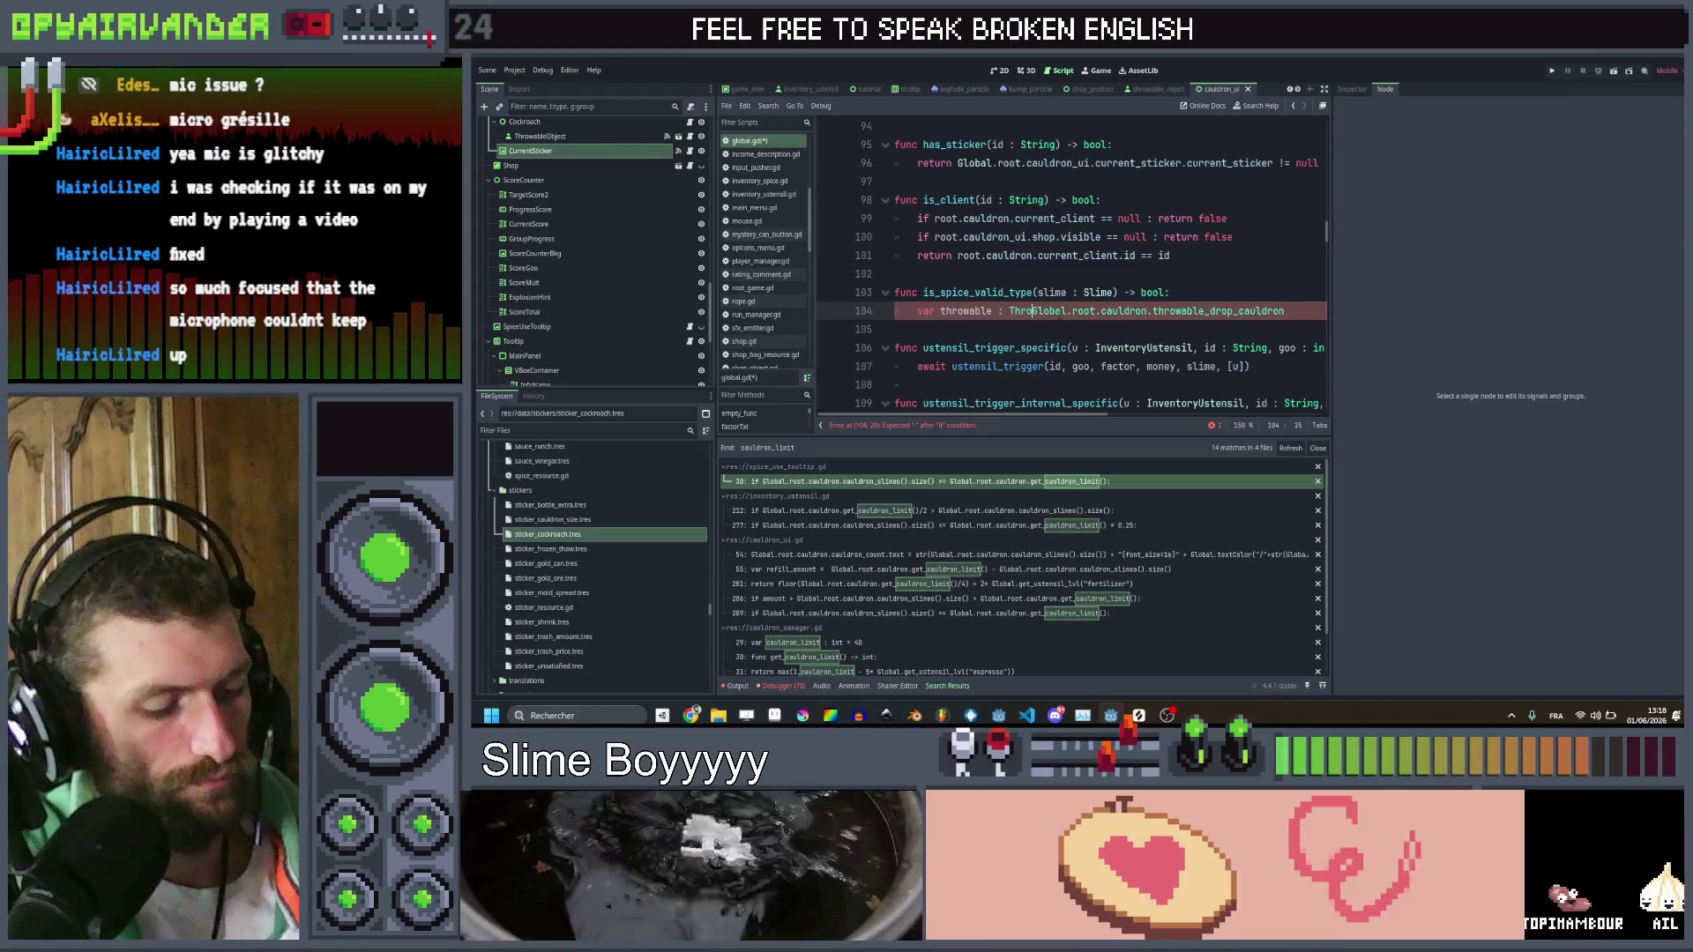
pyautogui.write('wableObjec')
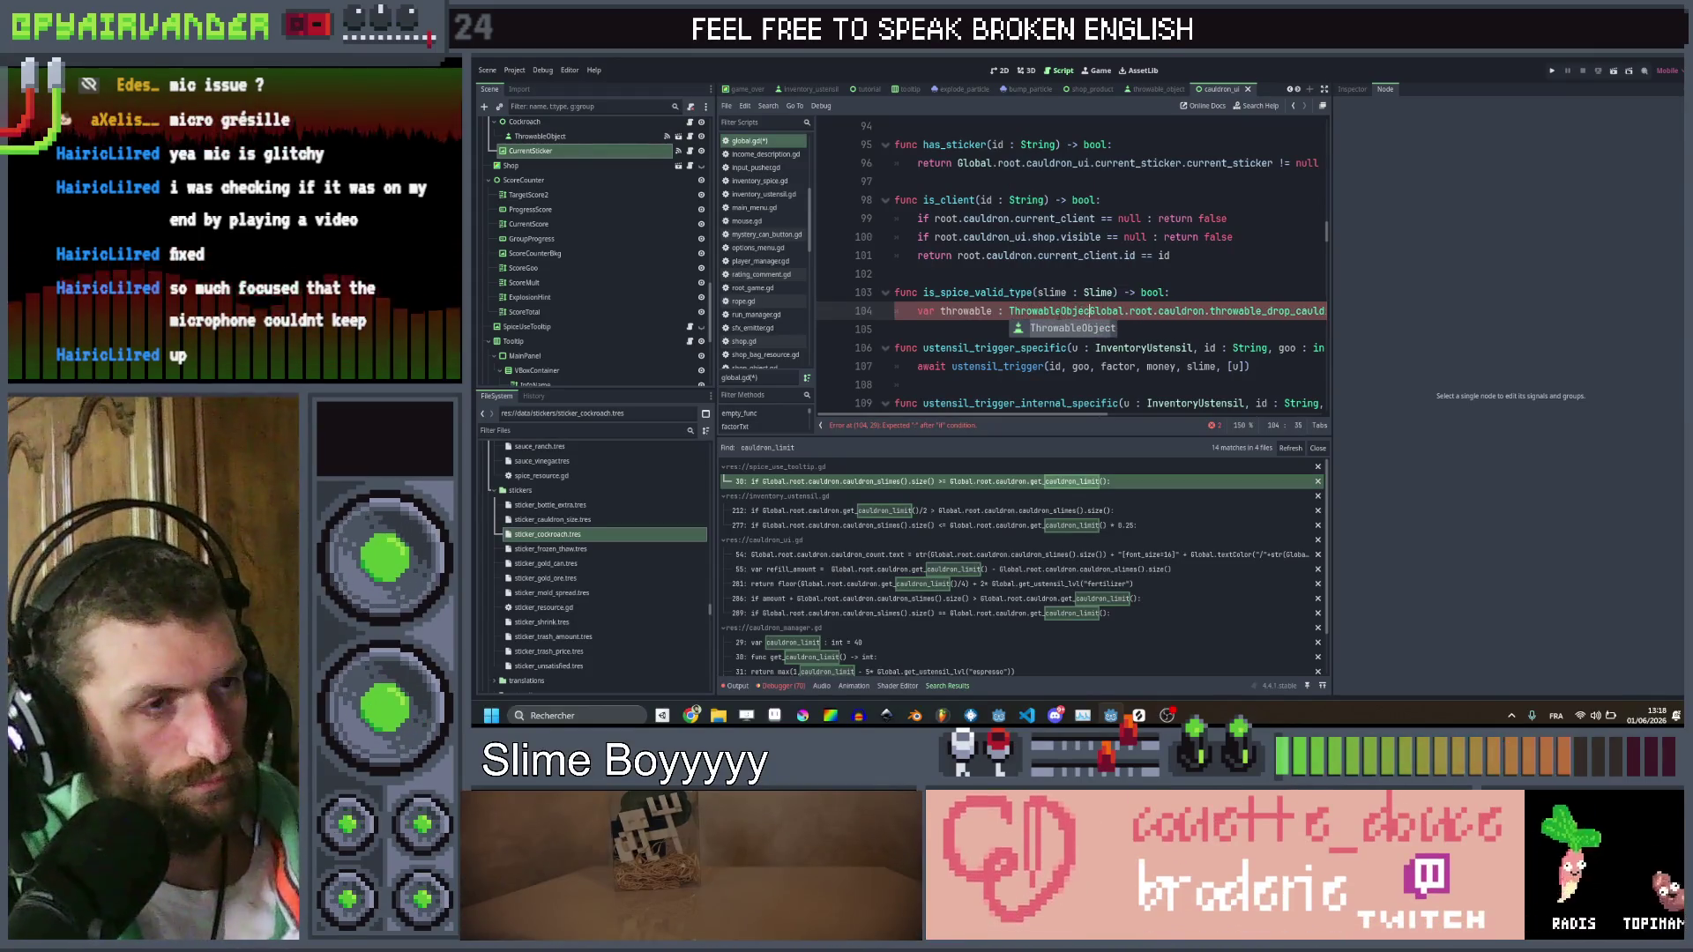
pyautogui.write('t =')
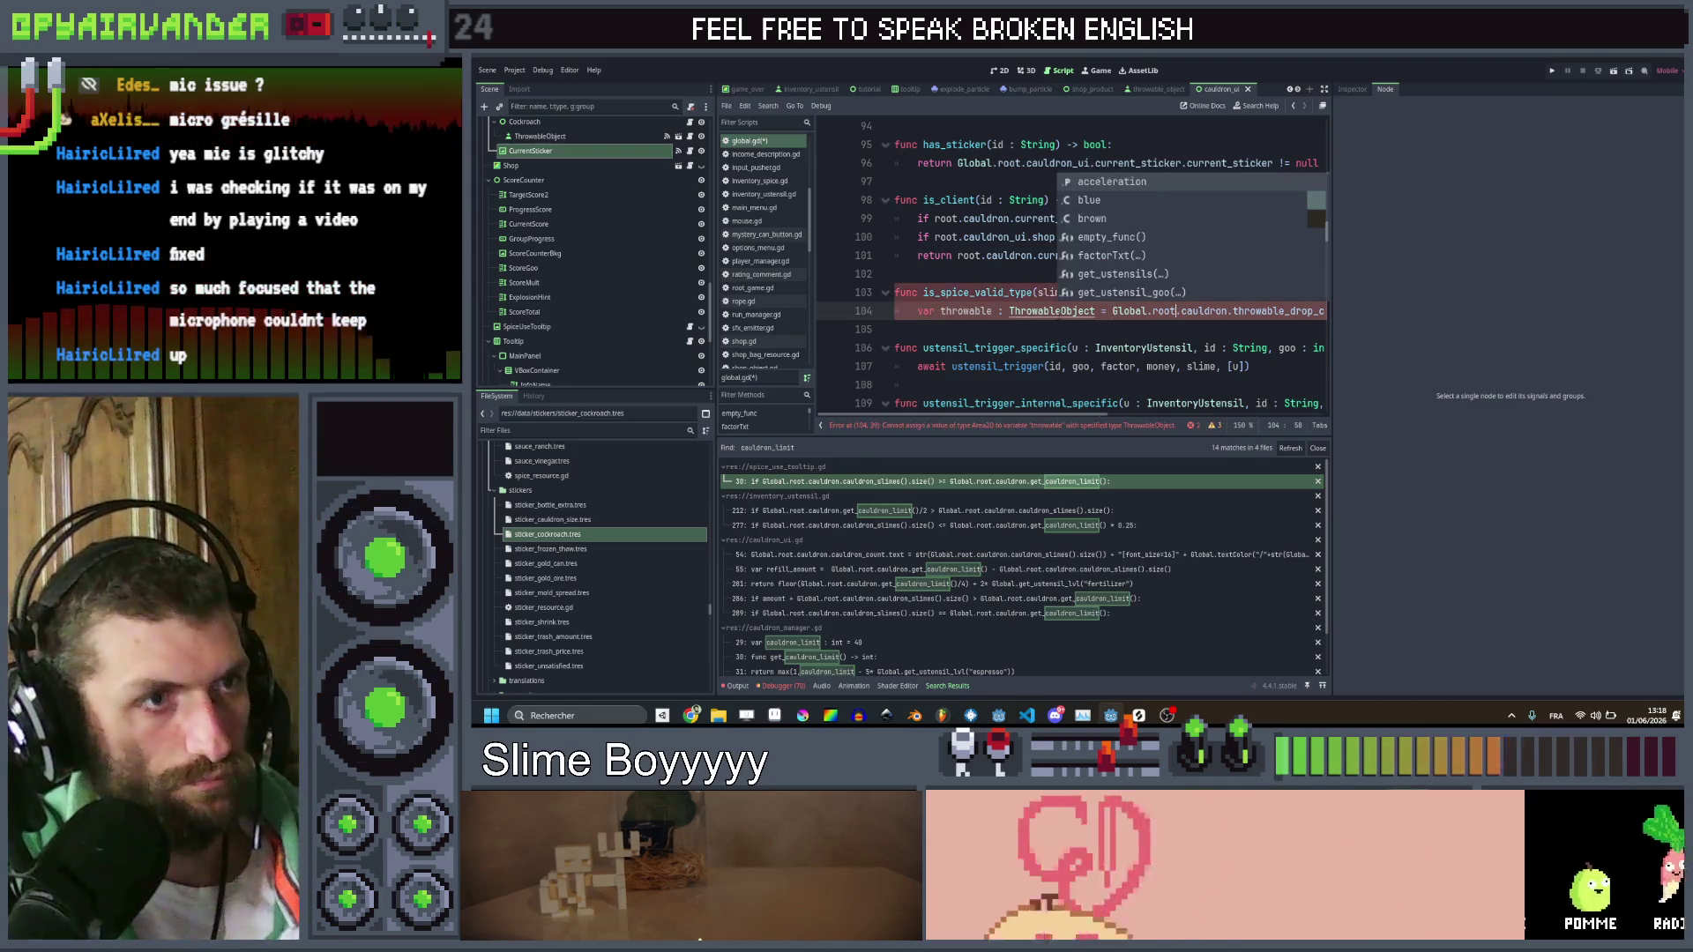
pyautogui.press('End')
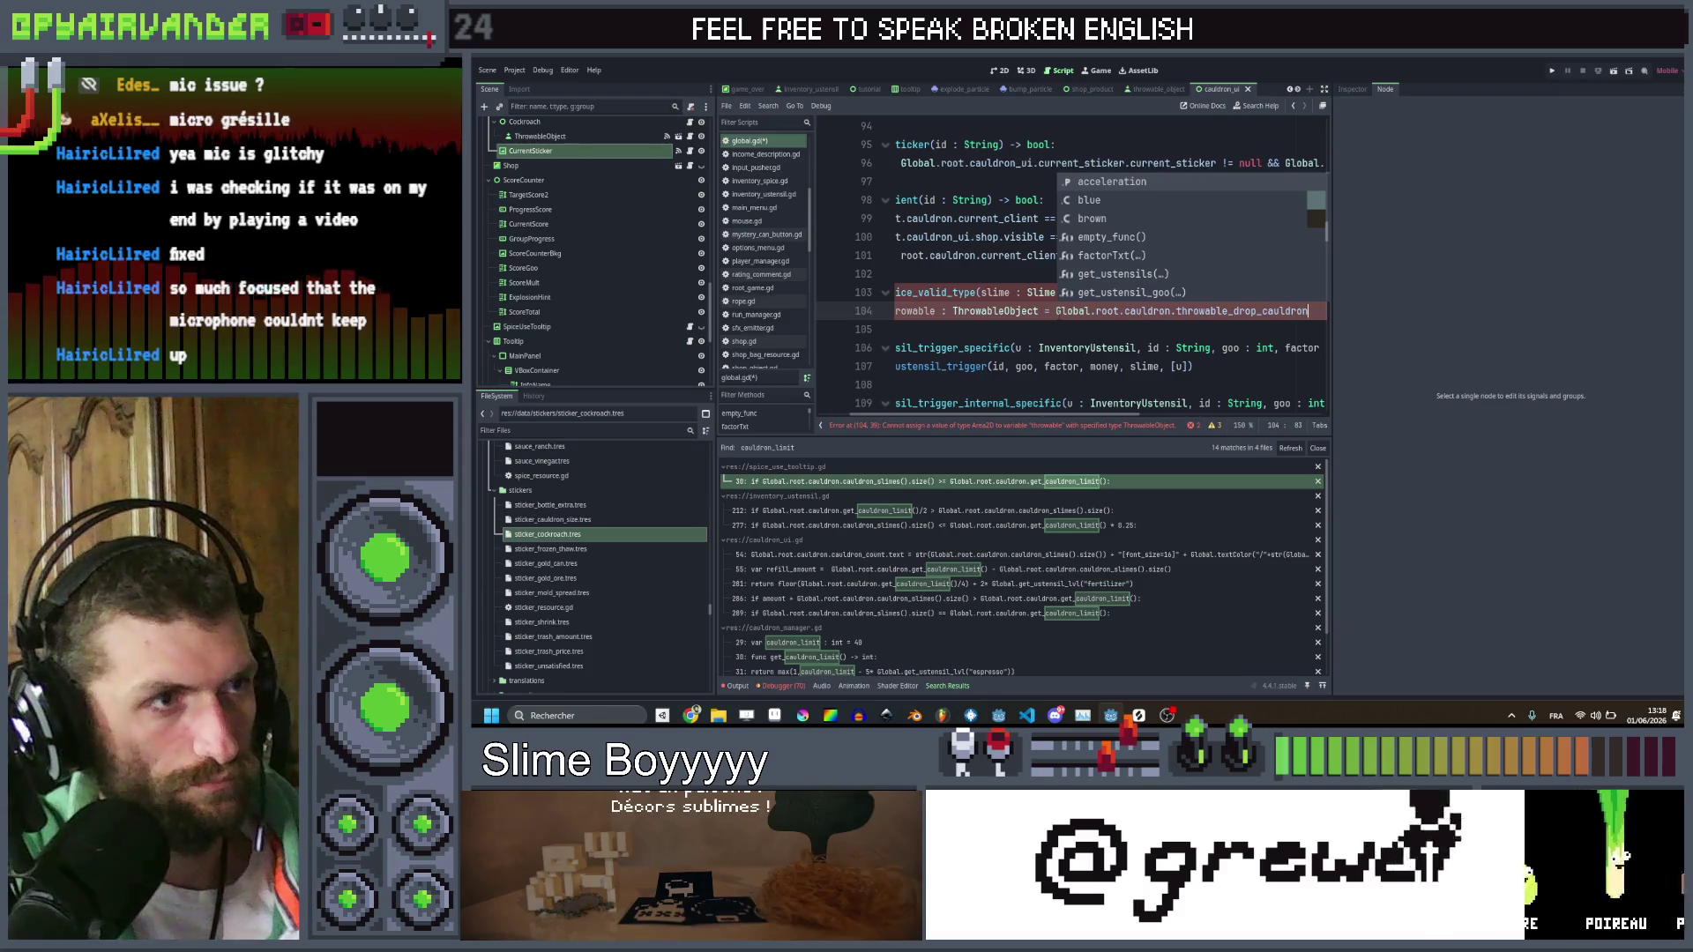
pyautogui.press('Return')
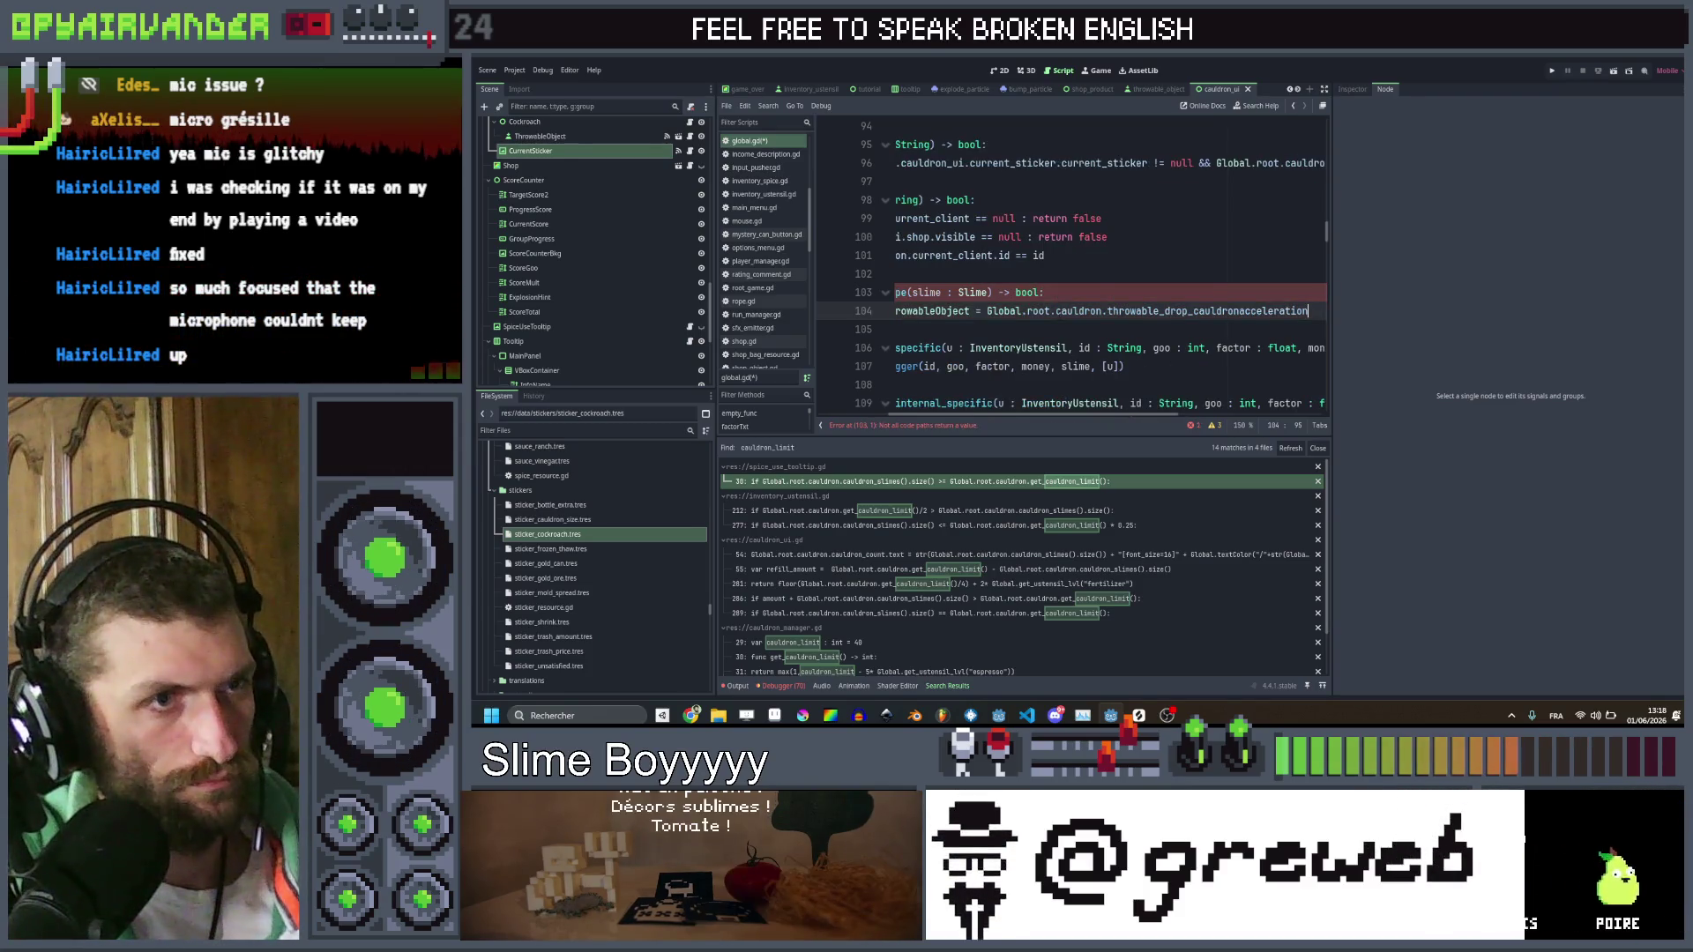
# Add the check if throwable != null && throwable.spice != null: and a fallback return below it
pyautogui.click(1013, 328)
pyautogui.press('Up')
pyautogui.press('End')
pyautogui.press('Return')
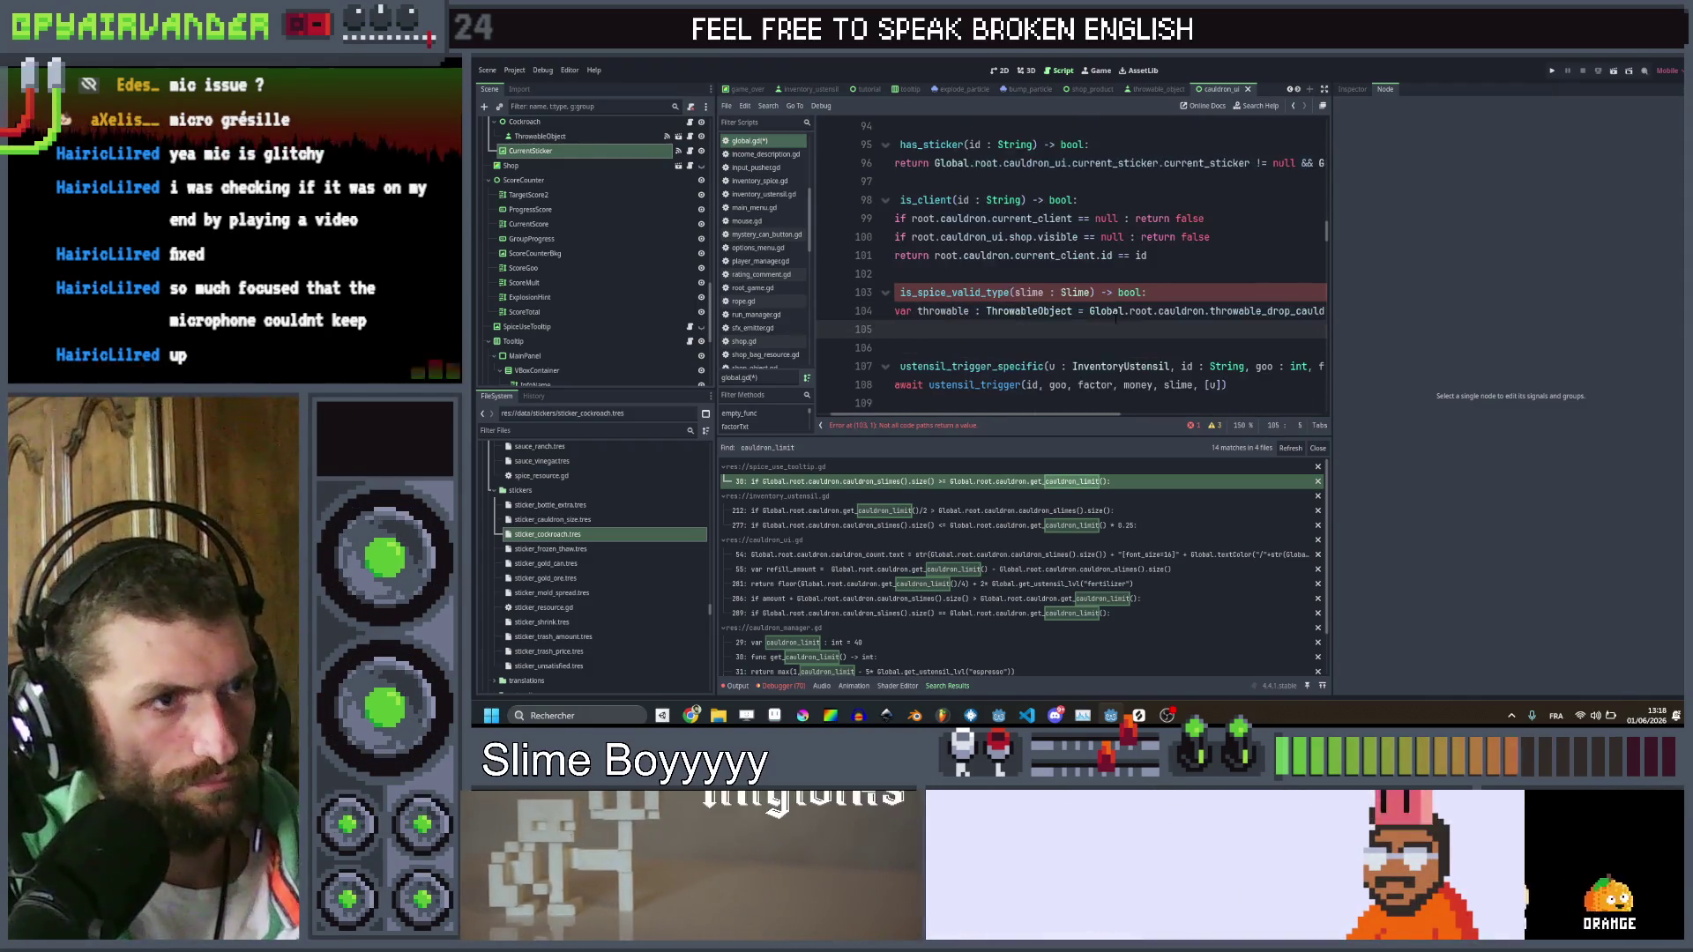
pyautogui.write('if ')
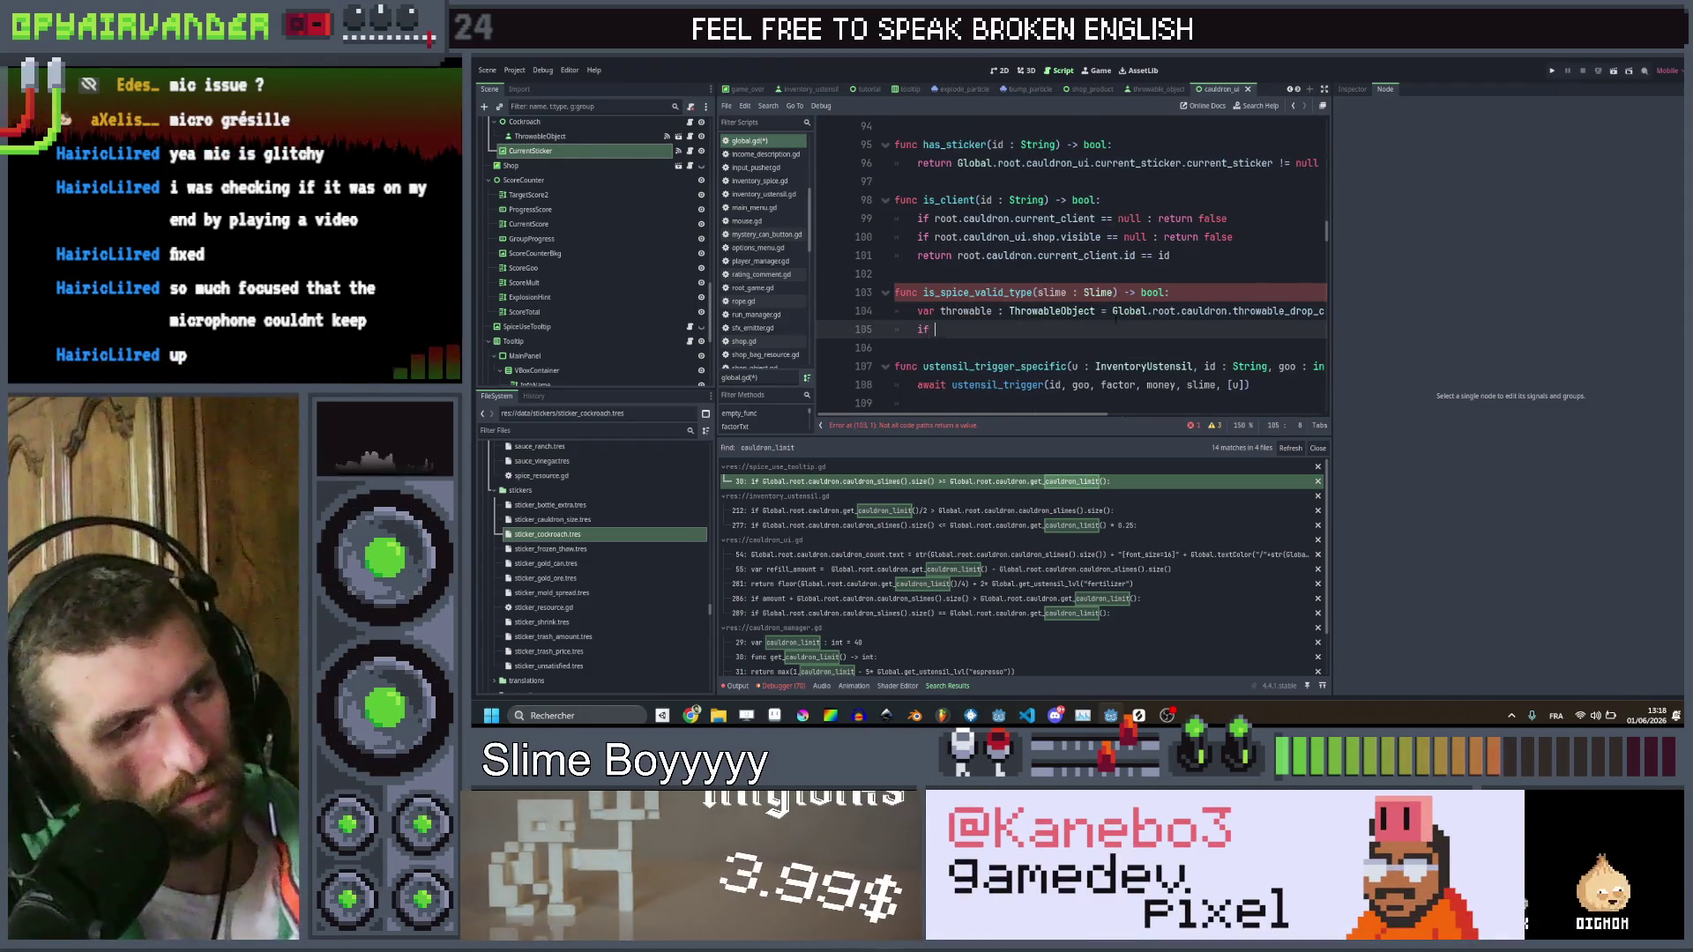
pyautogui.write('thro')
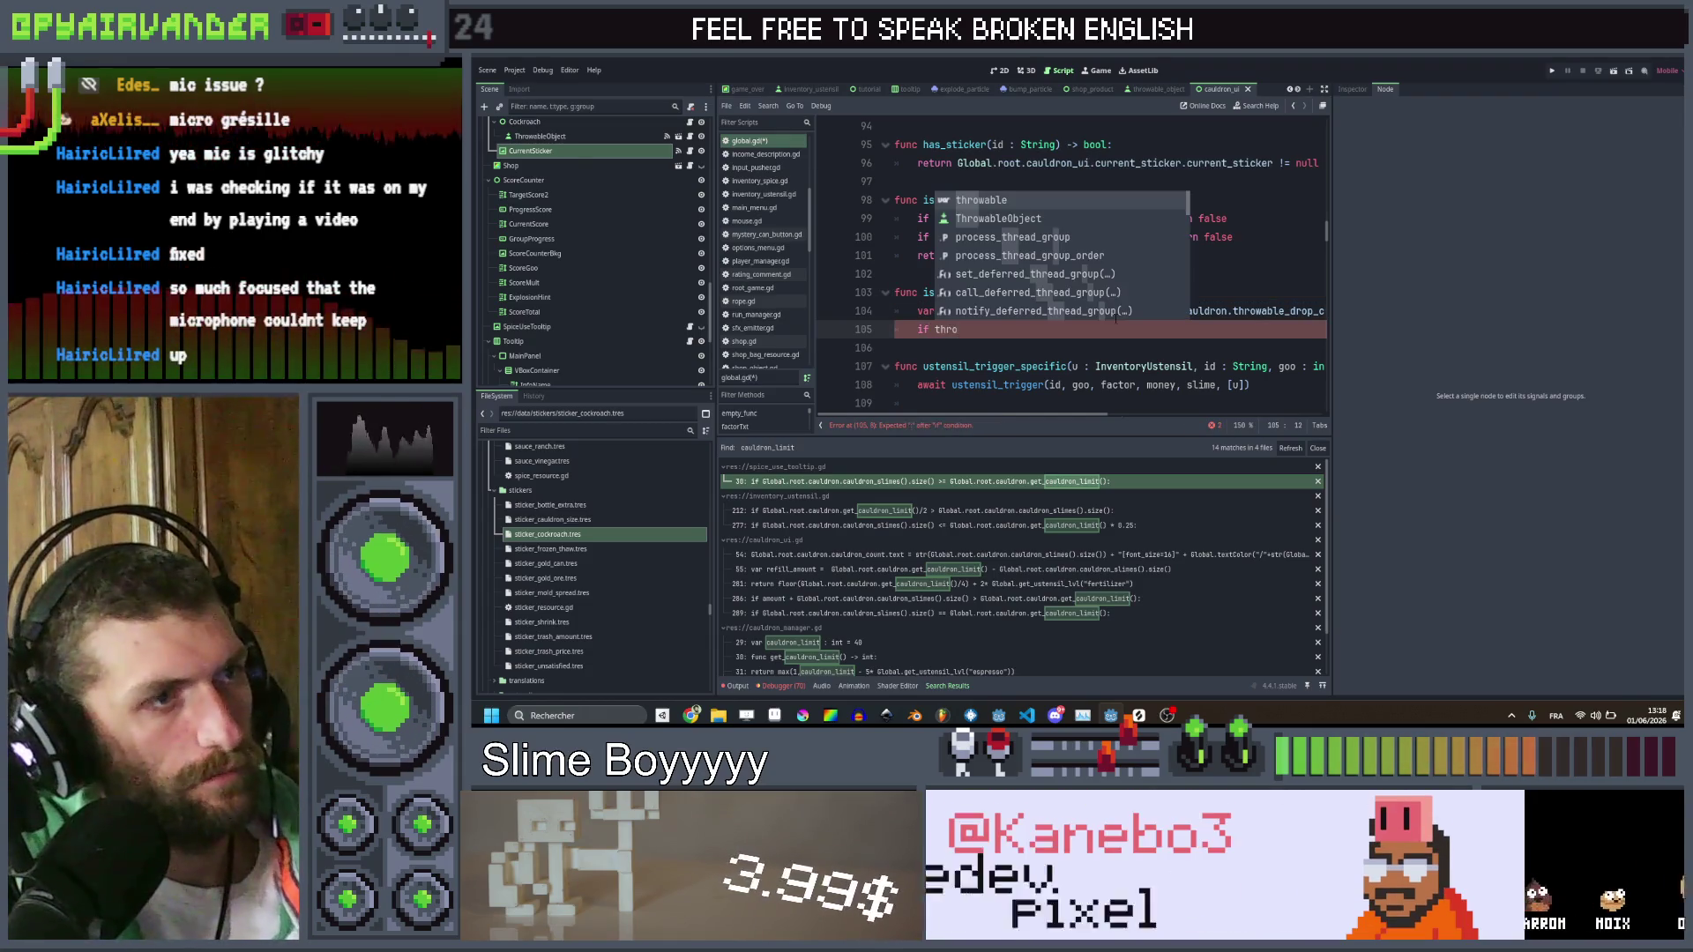
pyautogui.write('wable != null')
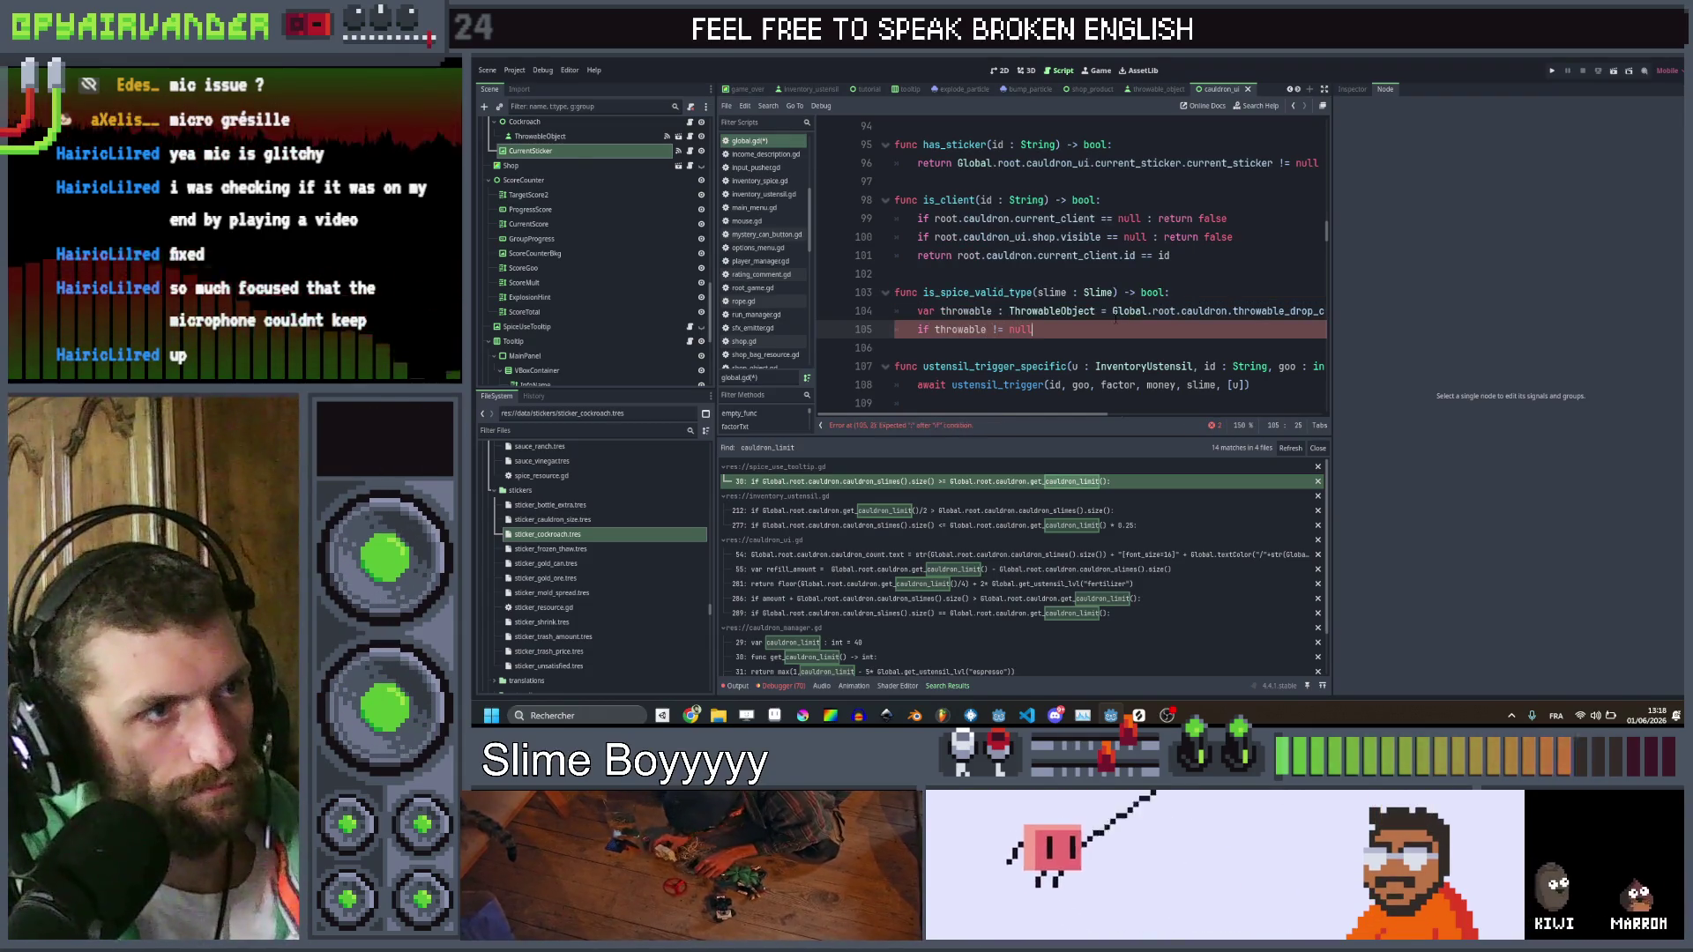
pyautogui.write(' &')
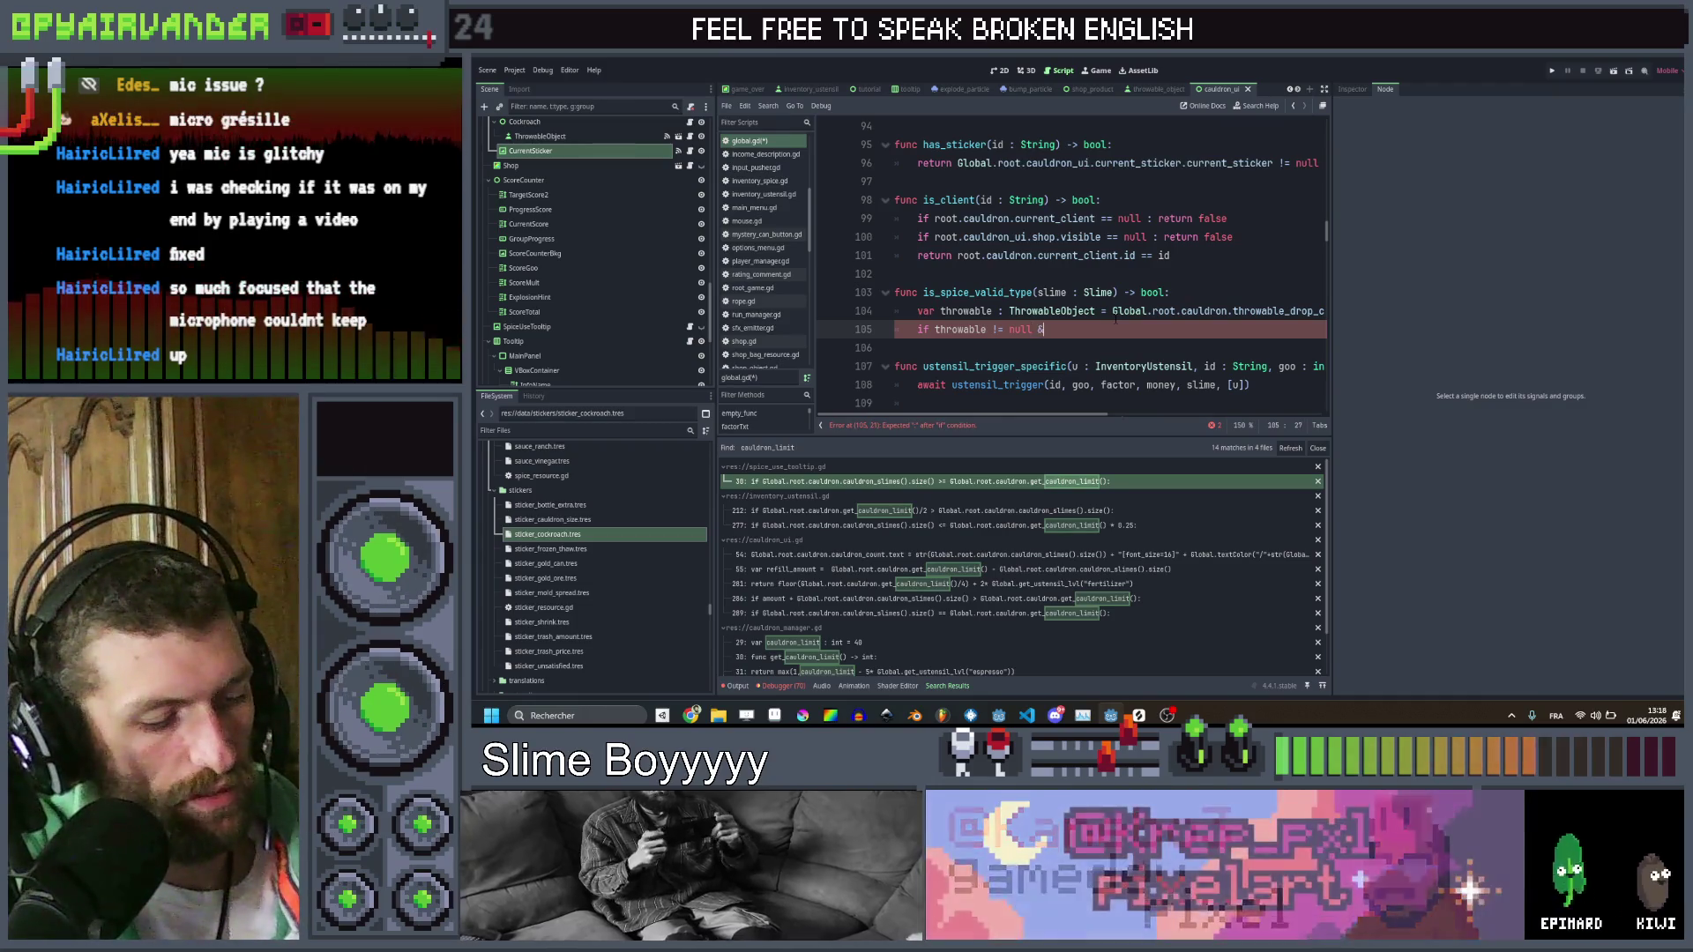
pyautogui.write('& throwable')
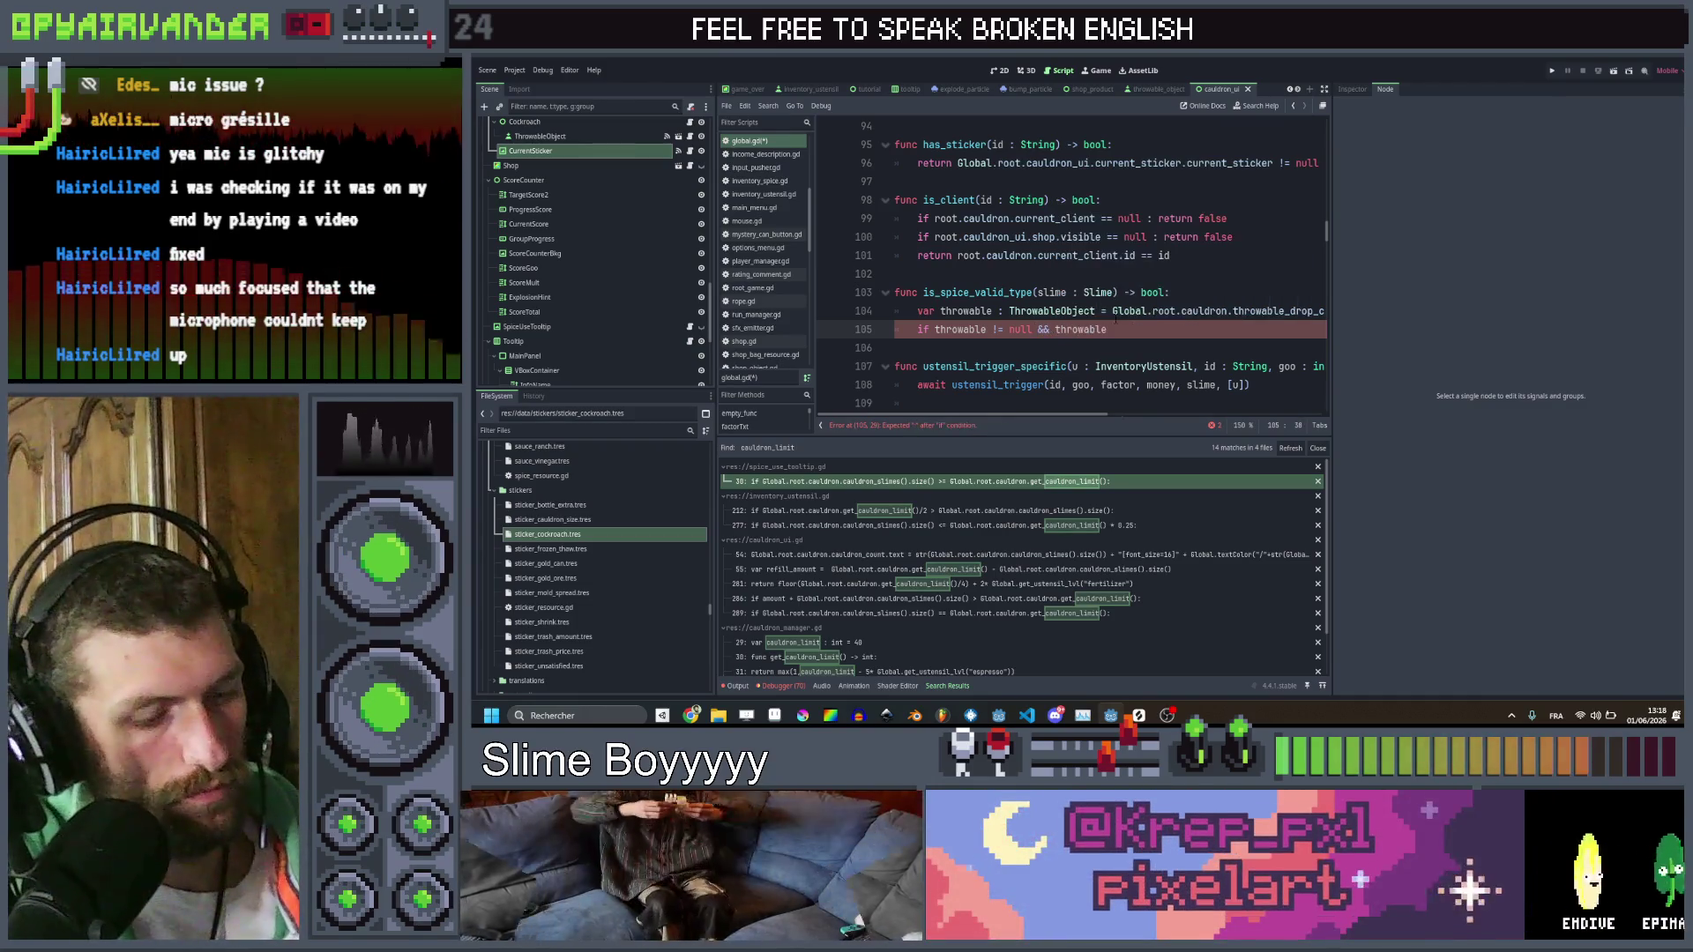
pyautogui.write('.spice')
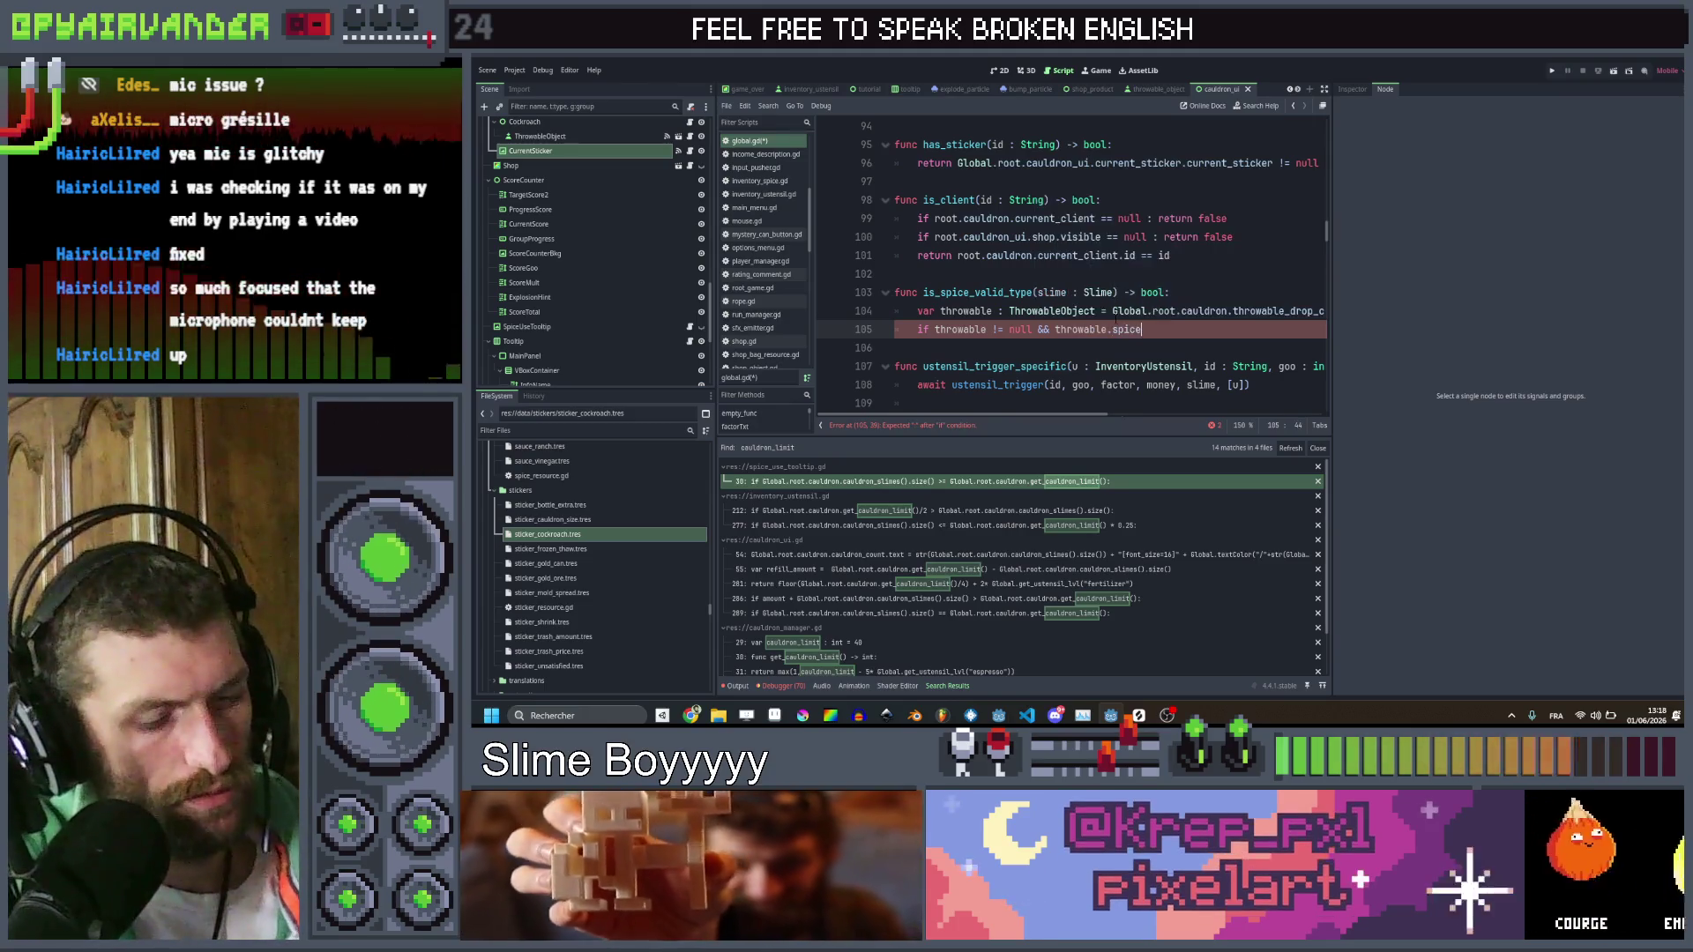
pyautogui.write(' != null:')
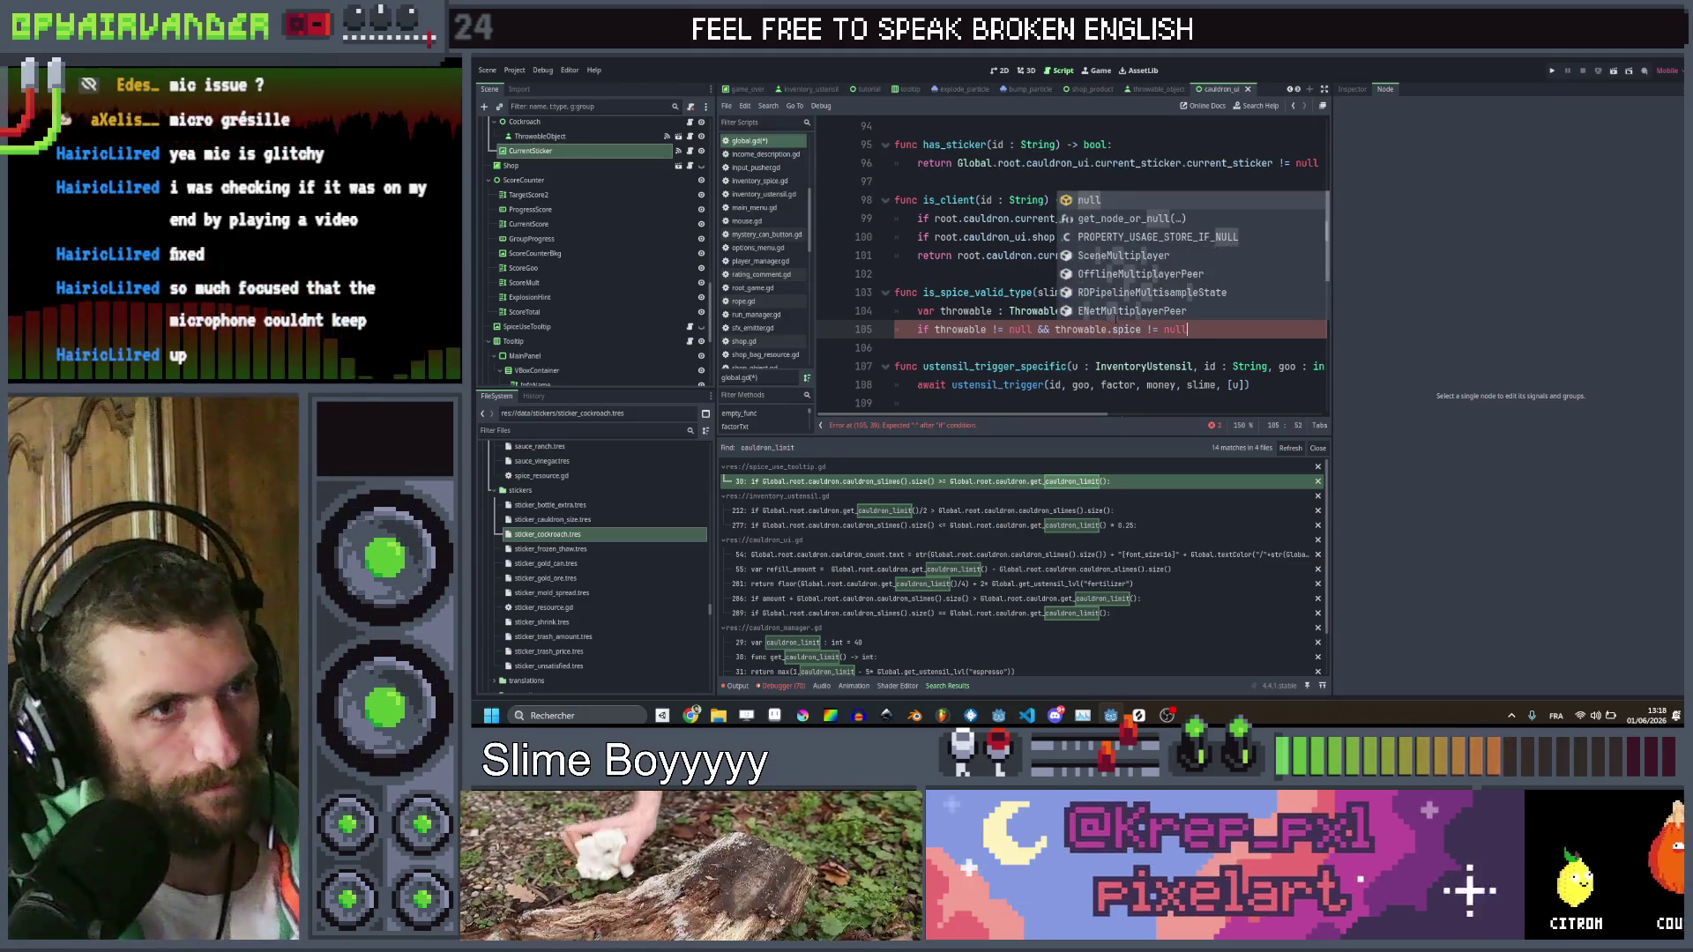
pyautogui.press('Return')
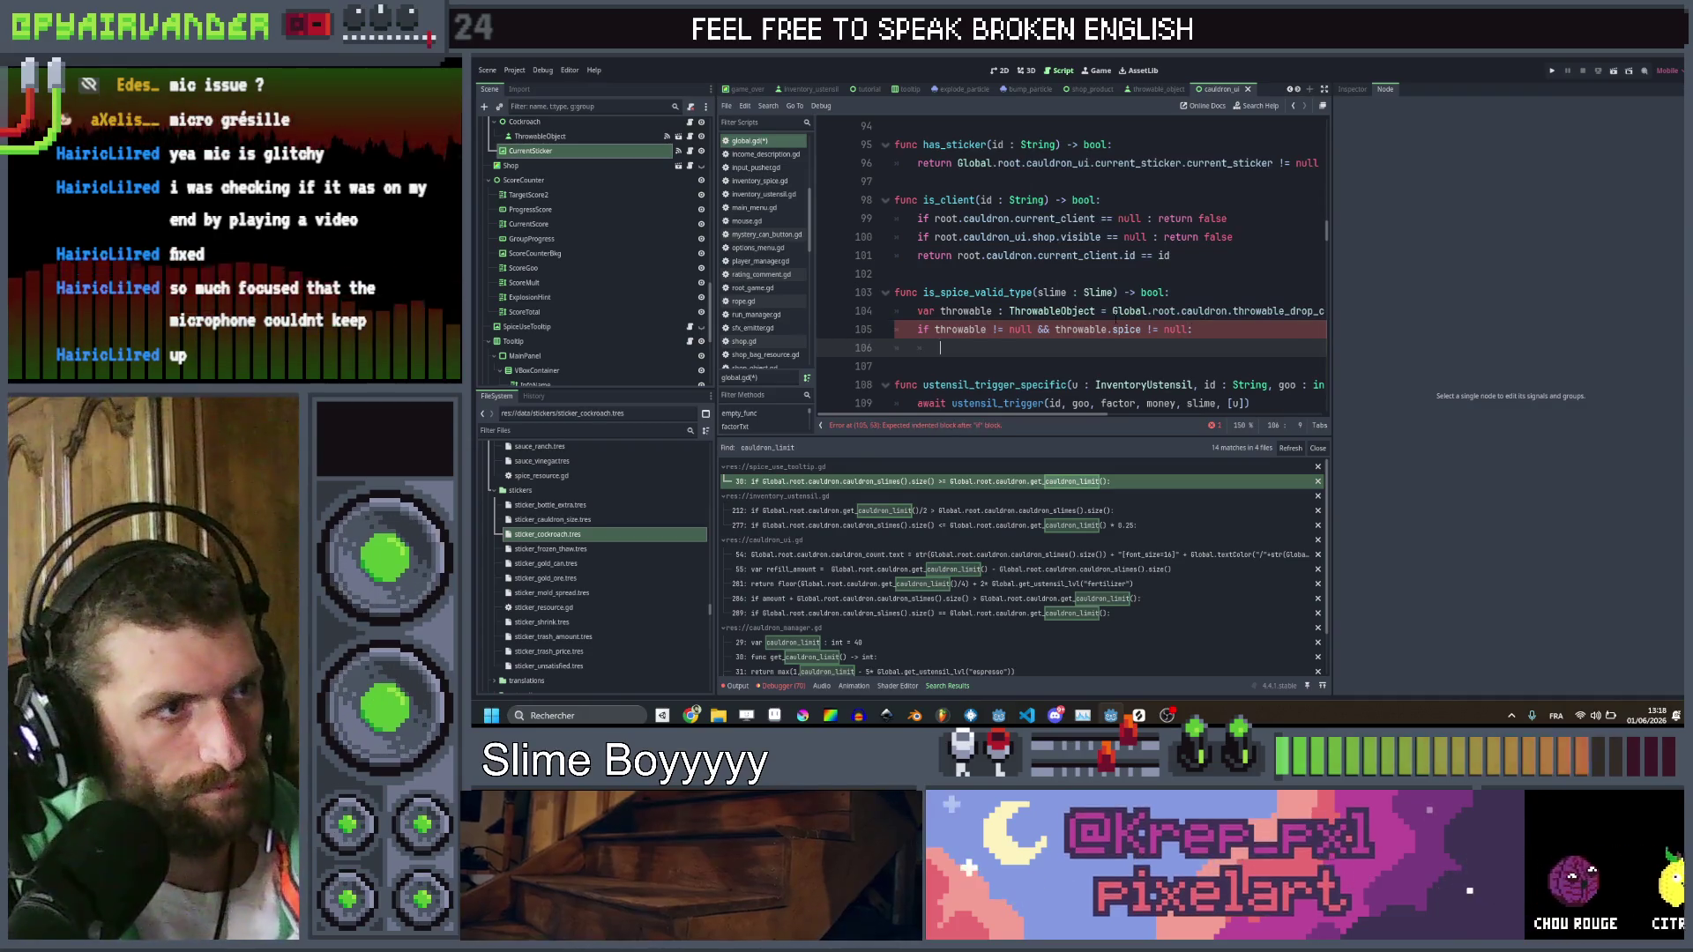
pyautogui.press('Return')
pyautogui.write('return false')
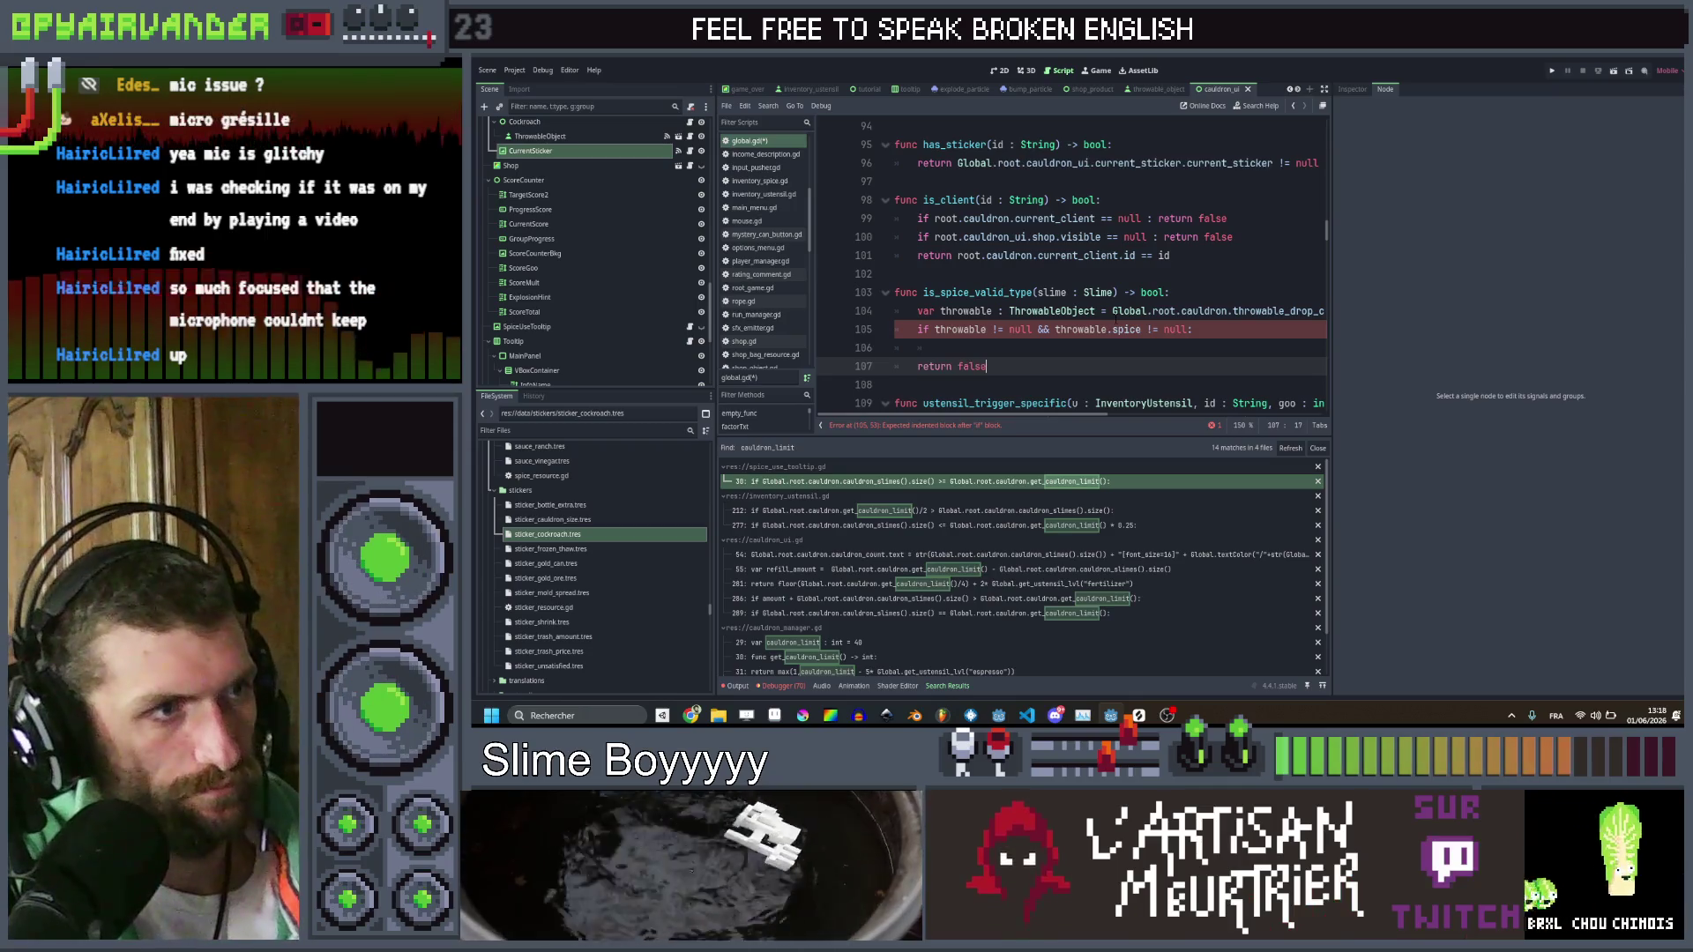
# Inside the if, return not throwable.spice.type_exclude.has(slime.data.slimeType.id), then save
pyautogui.click(940, 348)
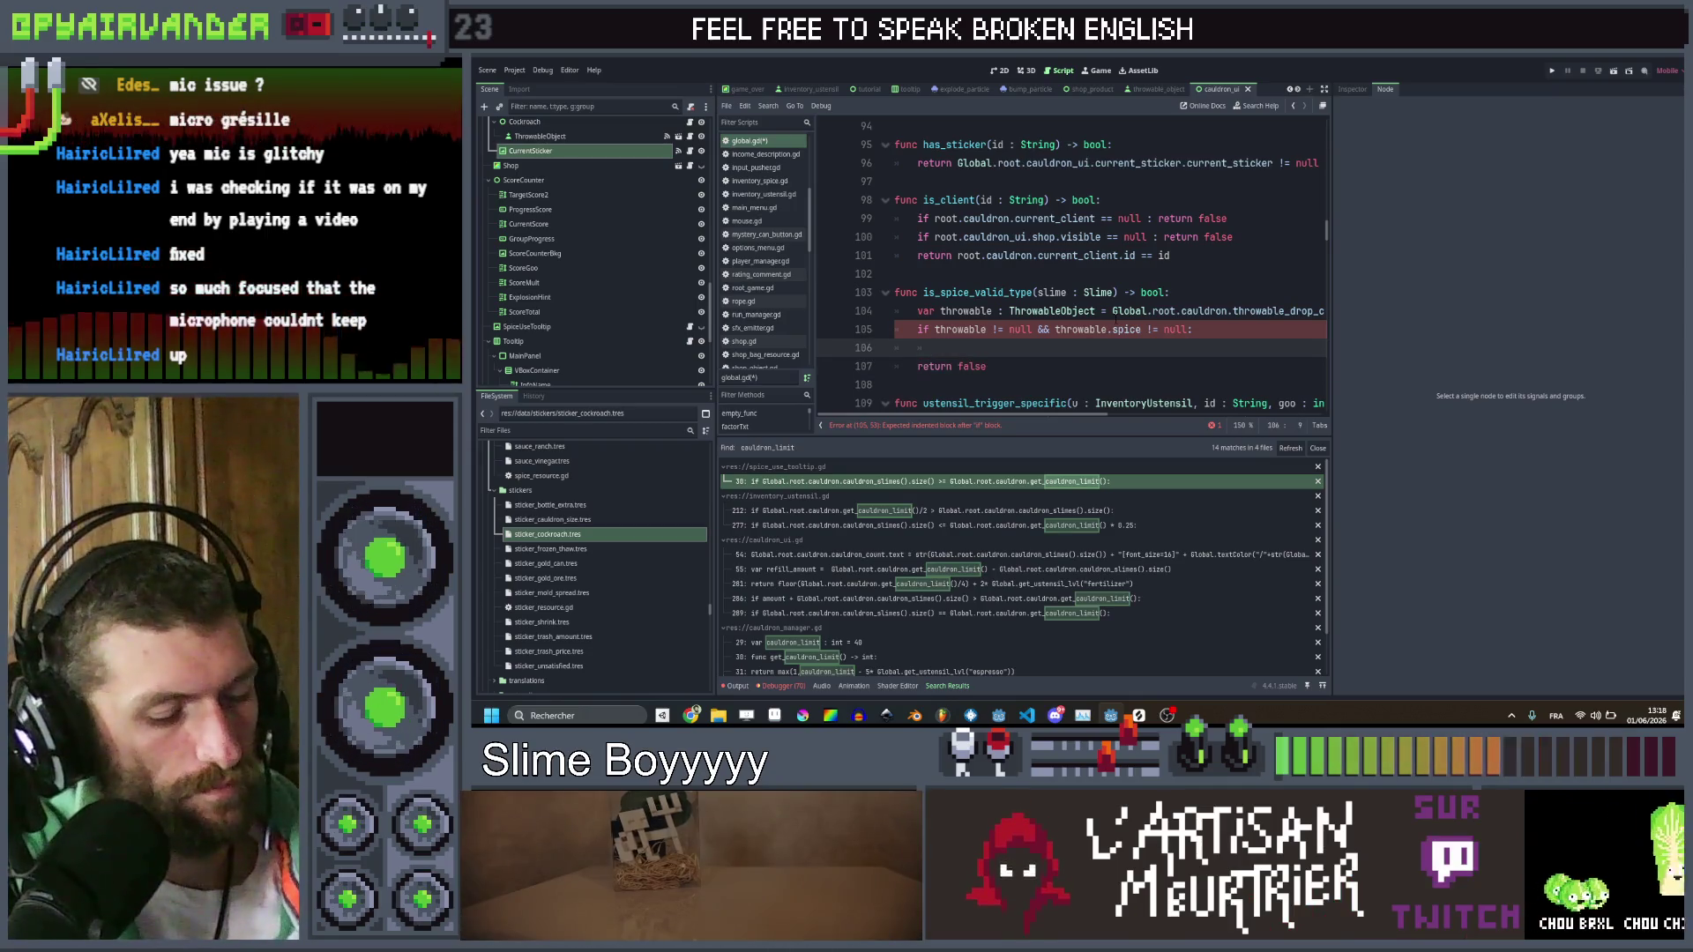
pyautogui.write('return')
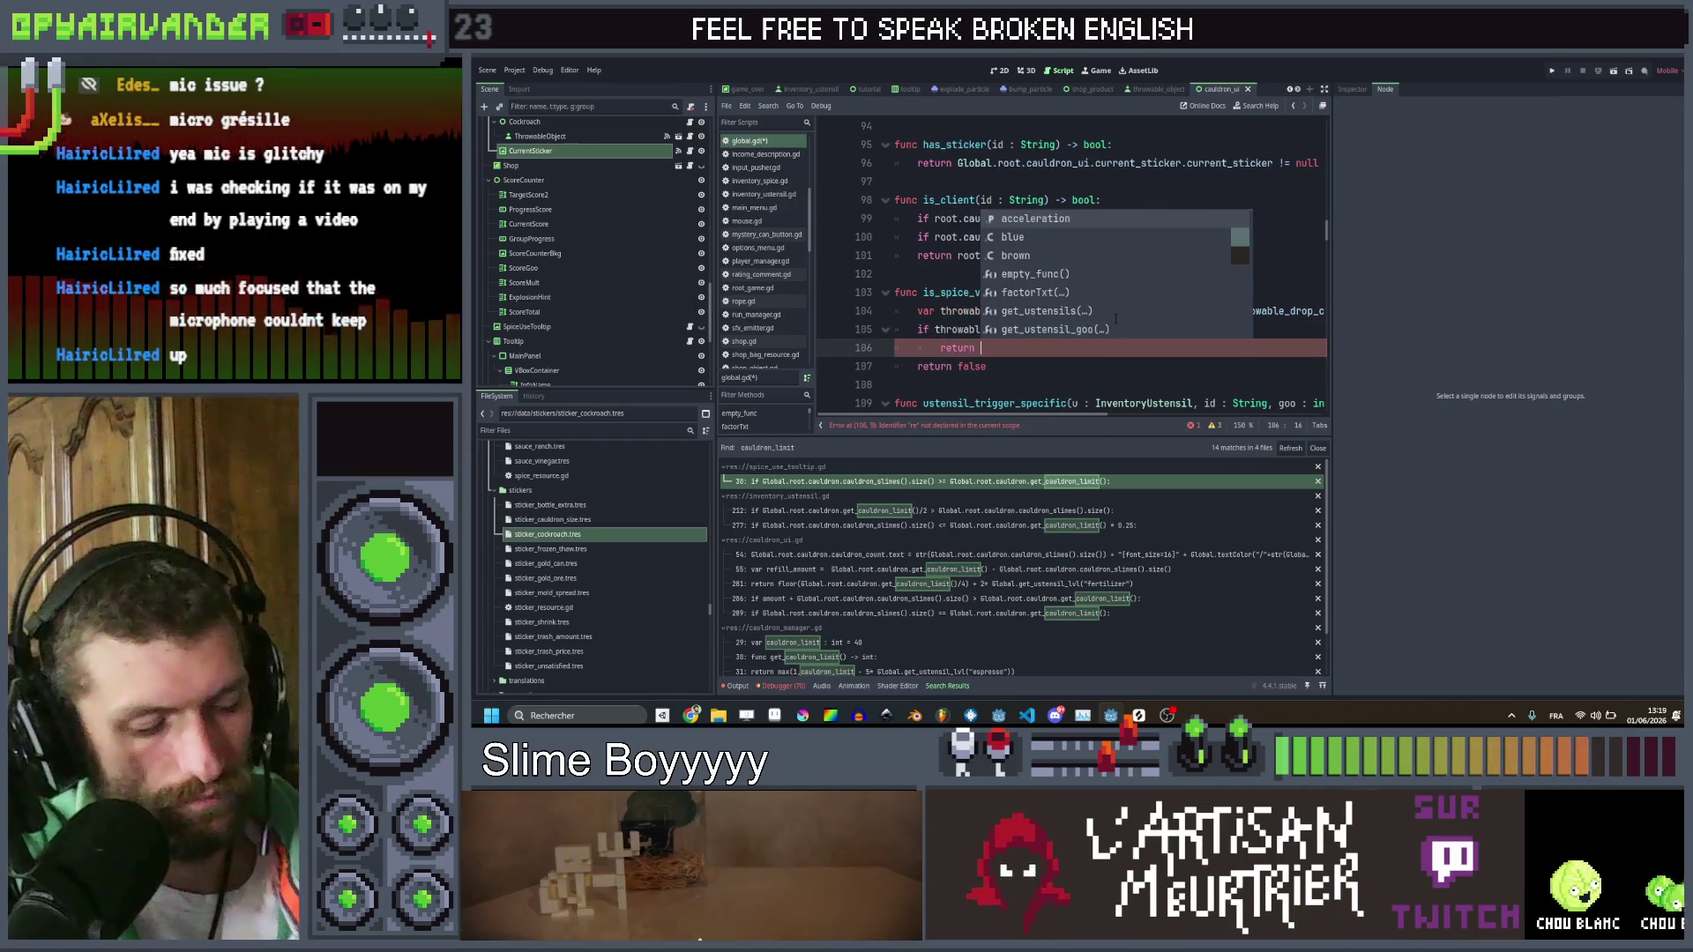
pyautogui.write(' not')
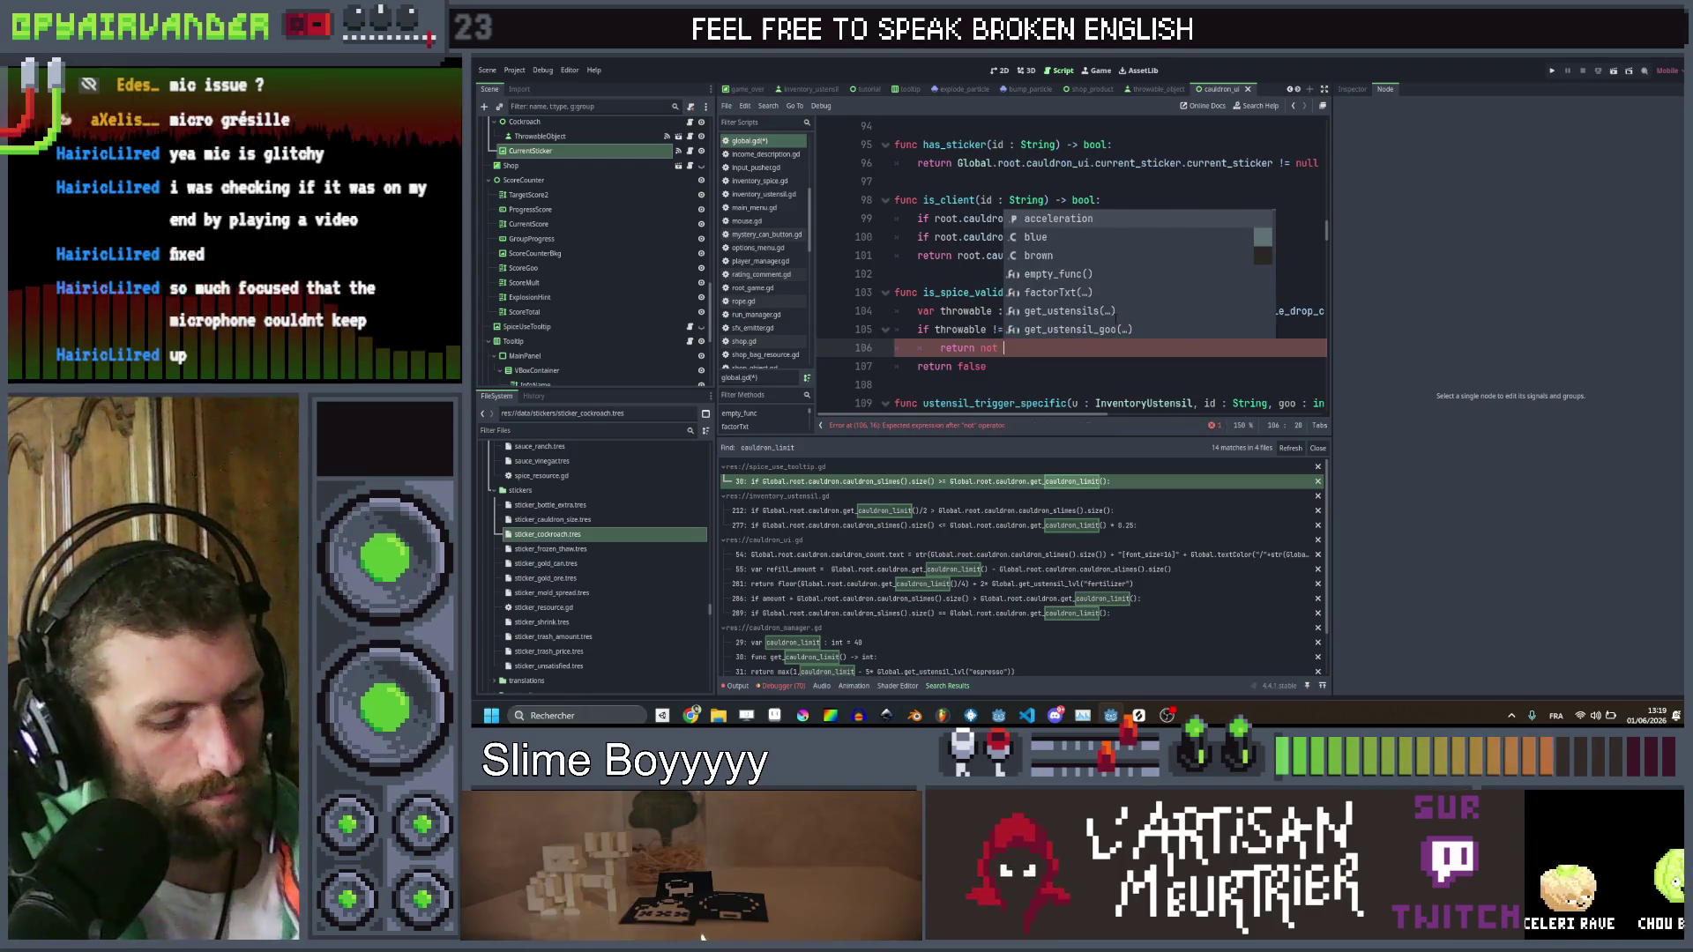
pyautogui.write(' throw')
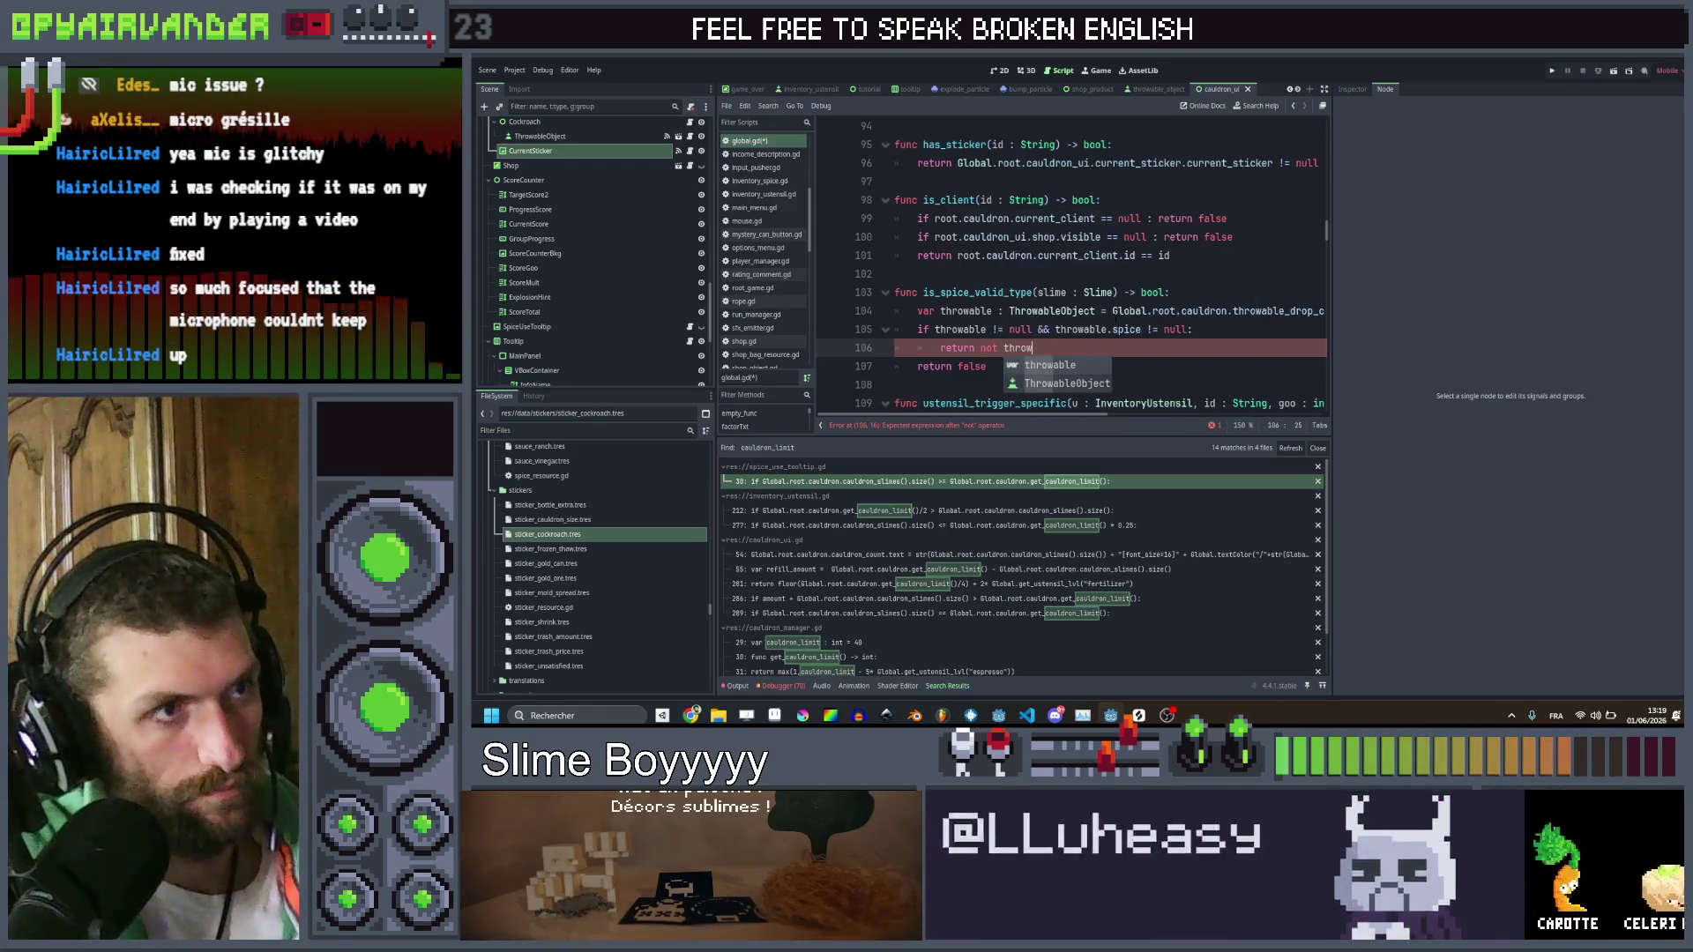
pyautogui.press('Return')
pyautogui.write('.spice.e')
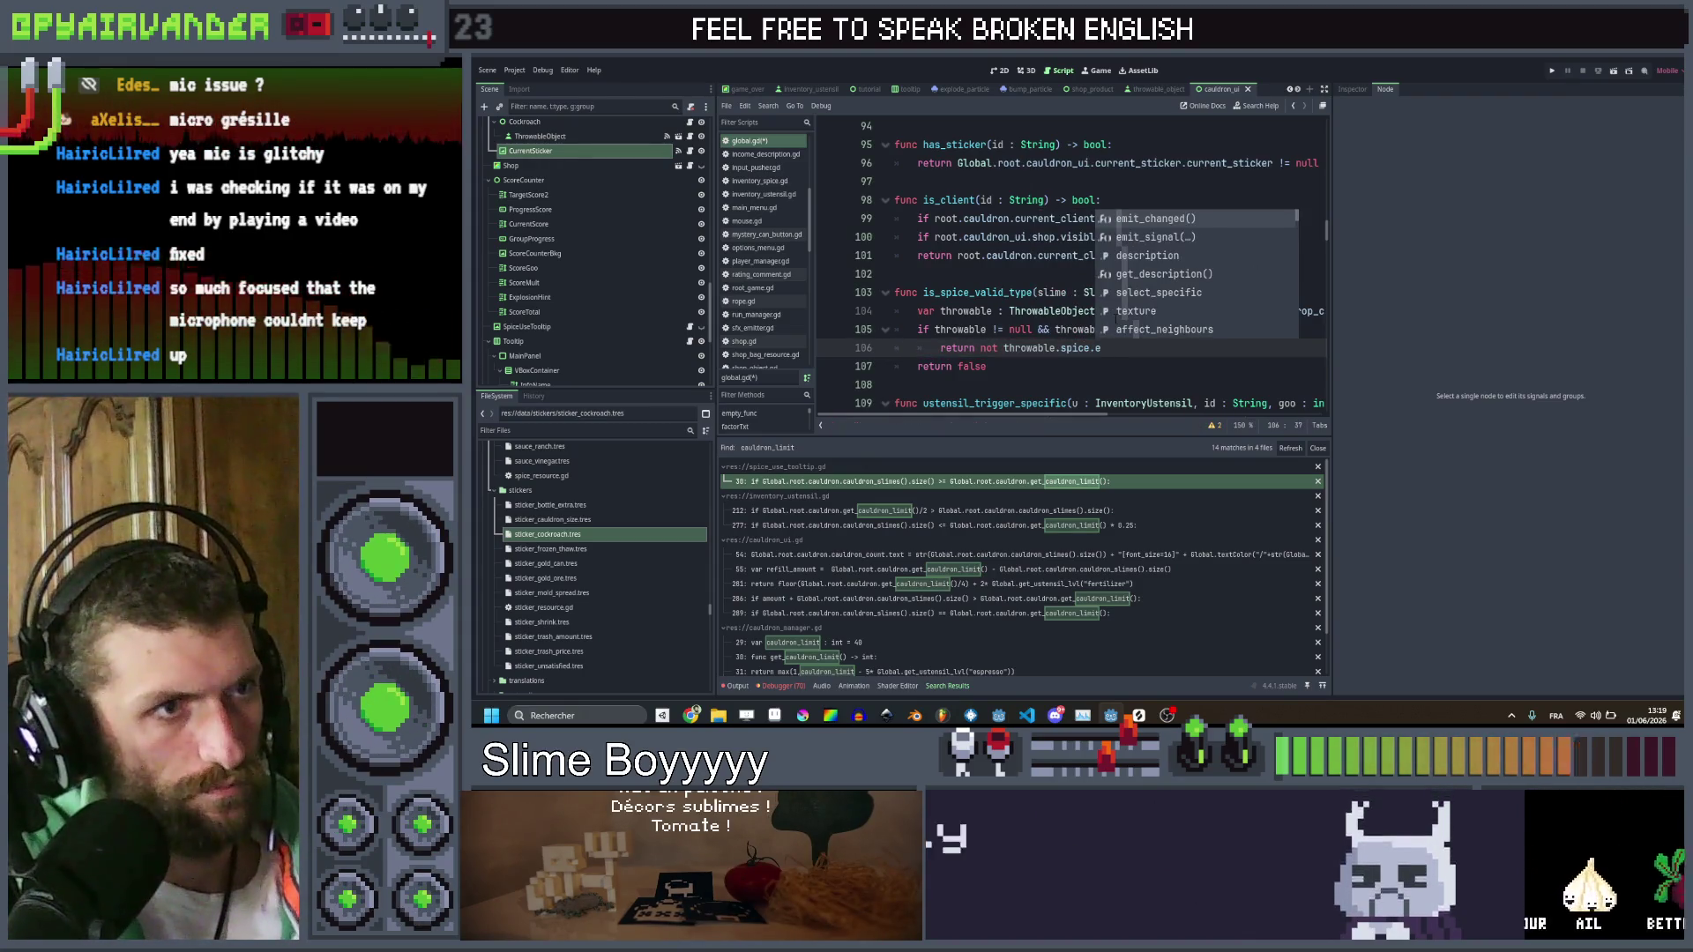
pyautogui.press('BackSpace')
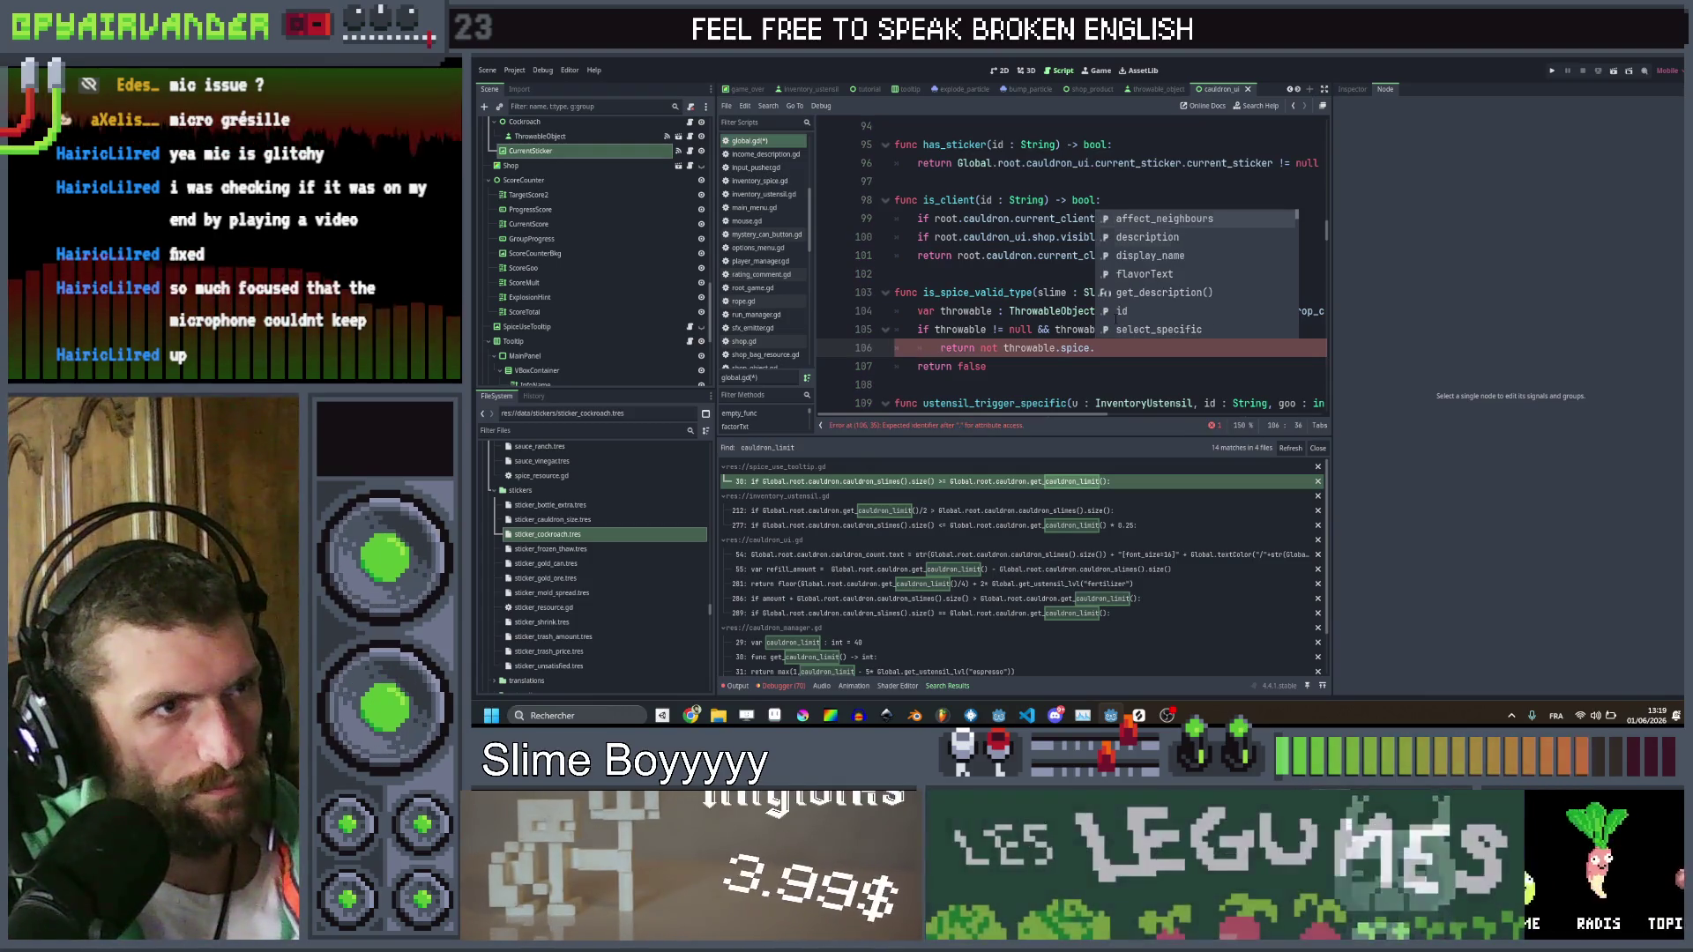
pyautogui.press('Down')
pyautogui.press('Down')
pyautogui.press('Down')
pyautogui.press('Down')
pyautogui.press('Down')
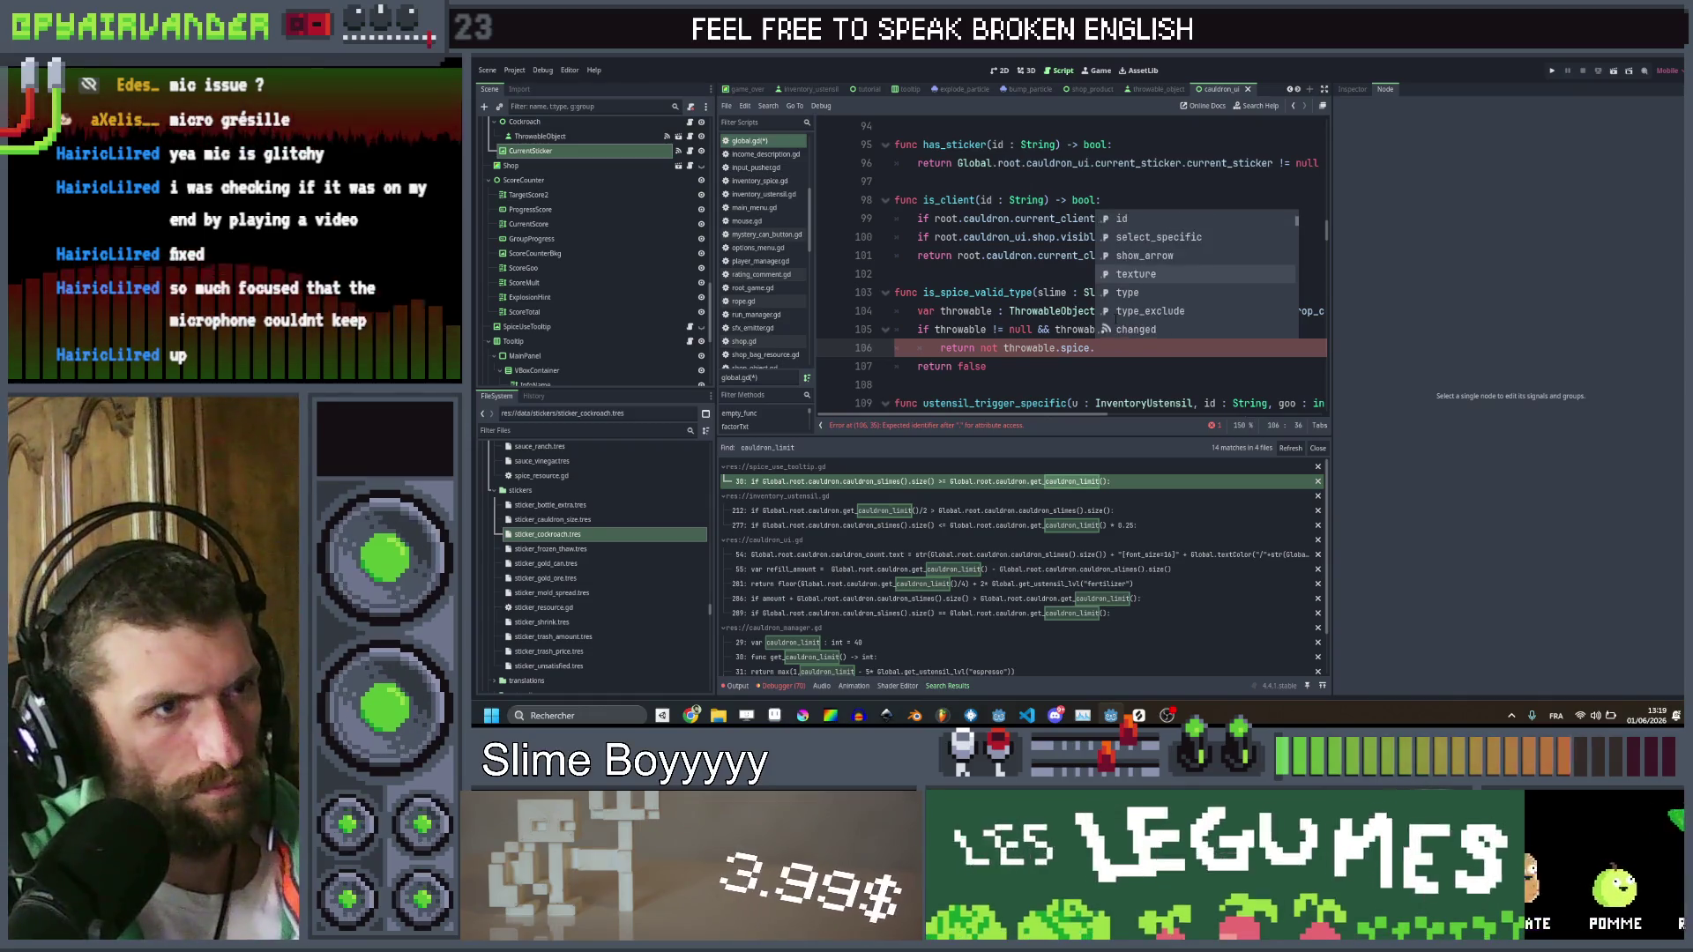
pyautogui.press('Return')
pyautogui.write('.has(')
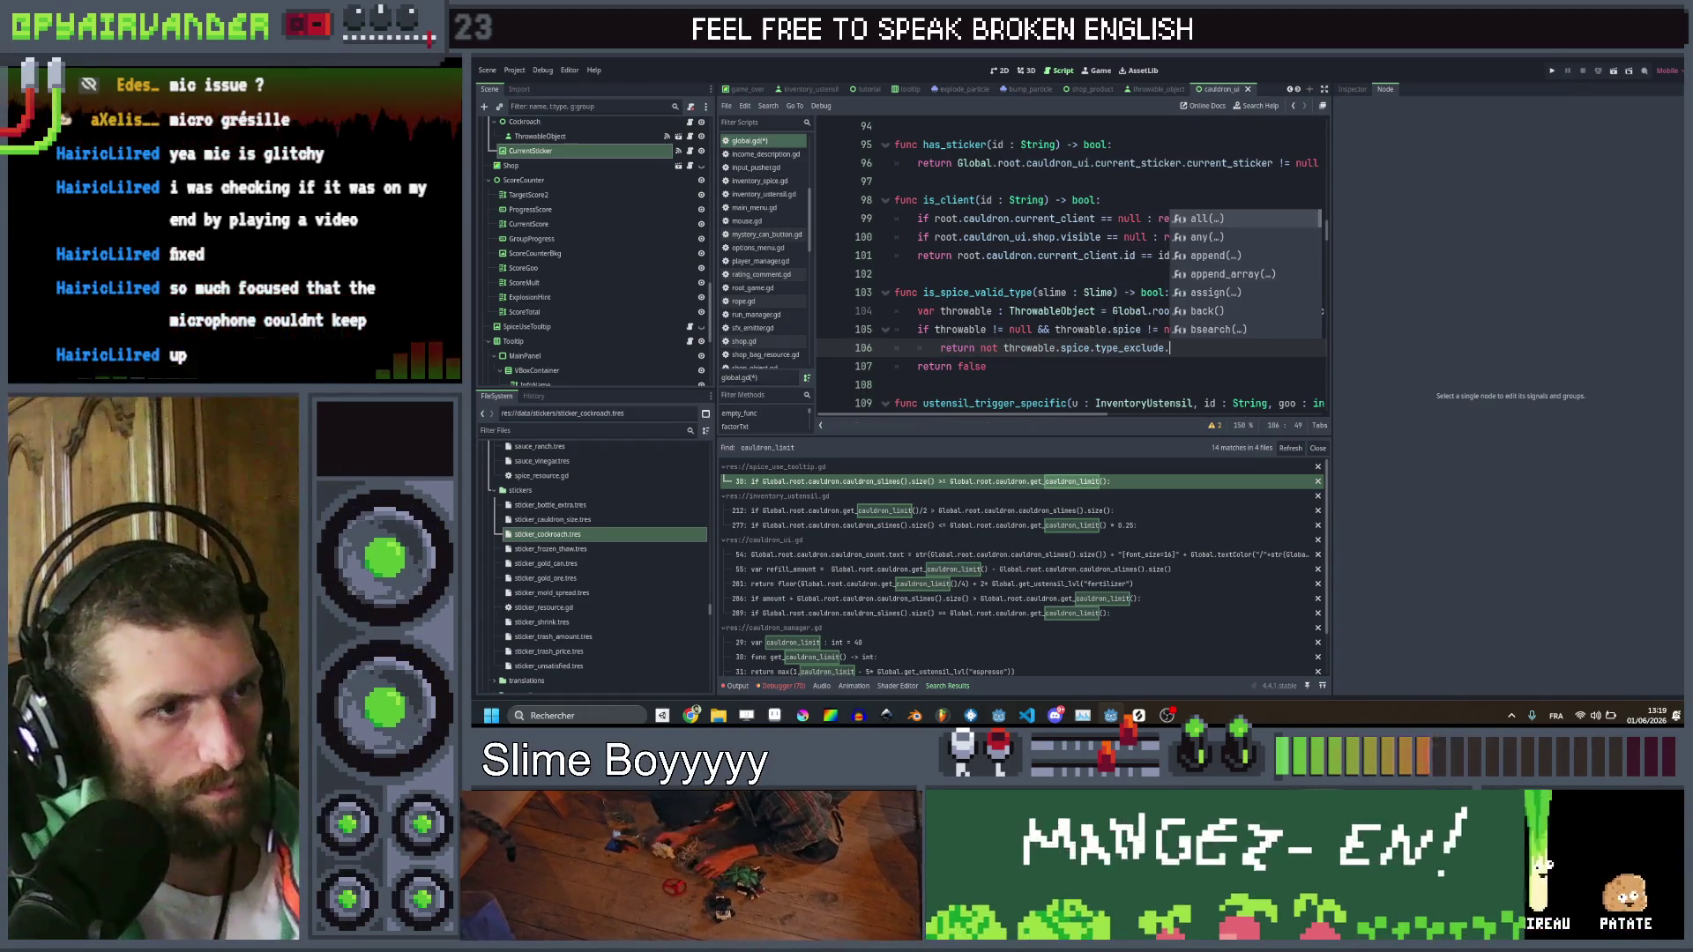
pyautogui.write('slime')
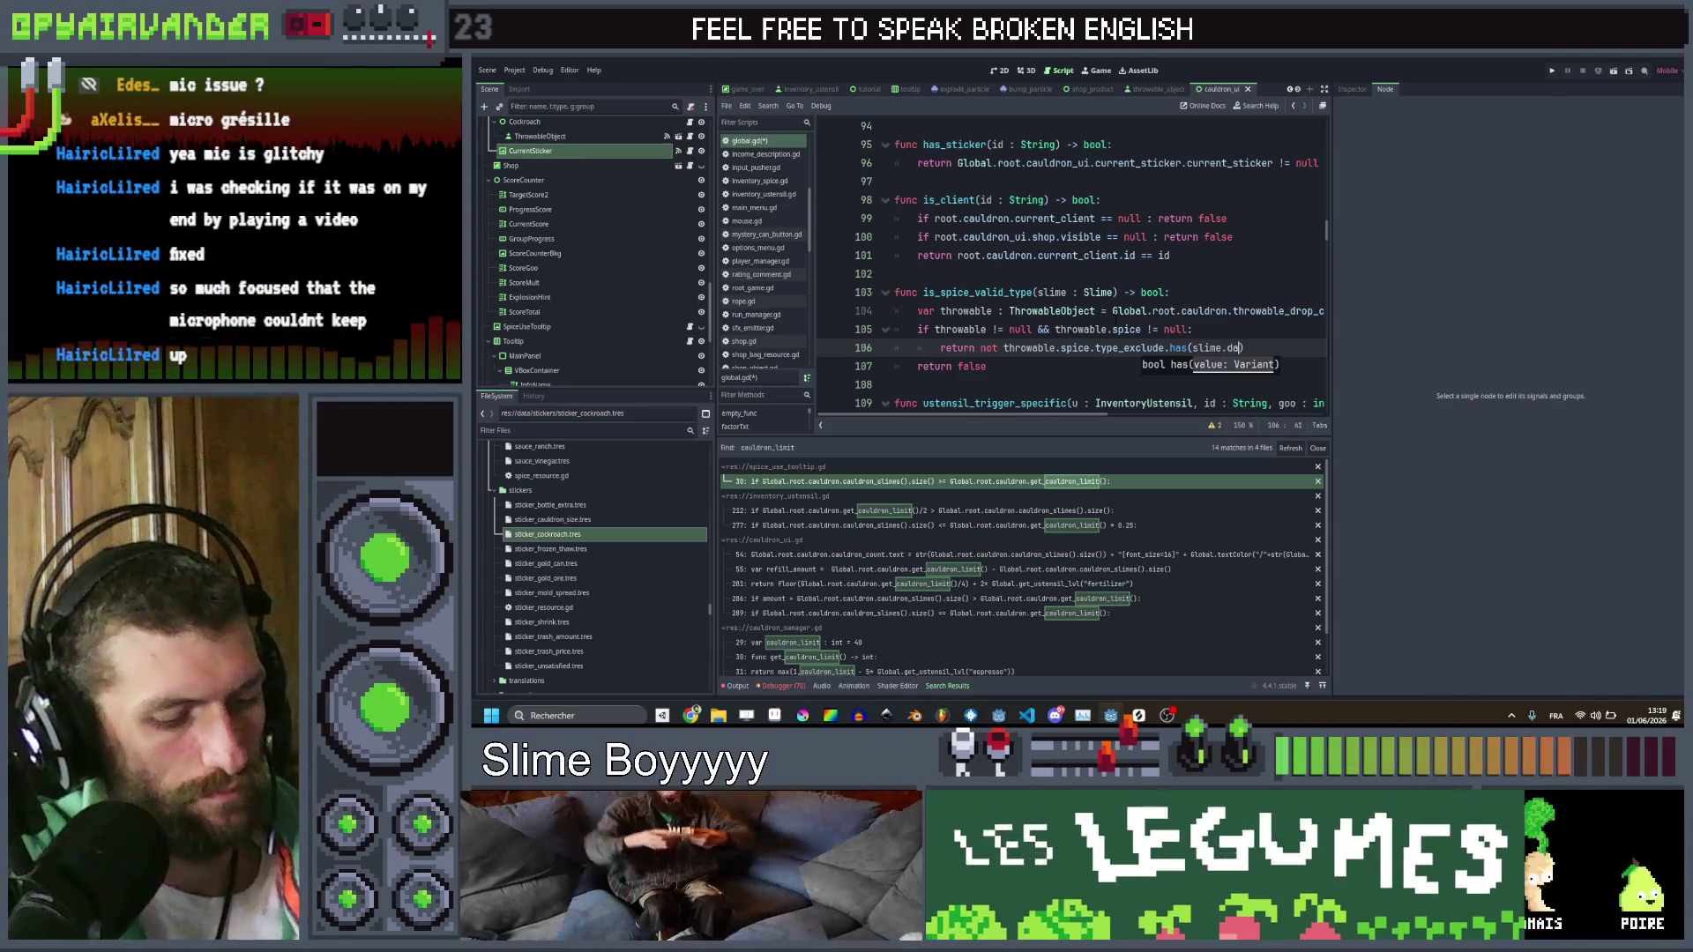
pyautogui.write('.data.sli')
pyautogui.press('Return')
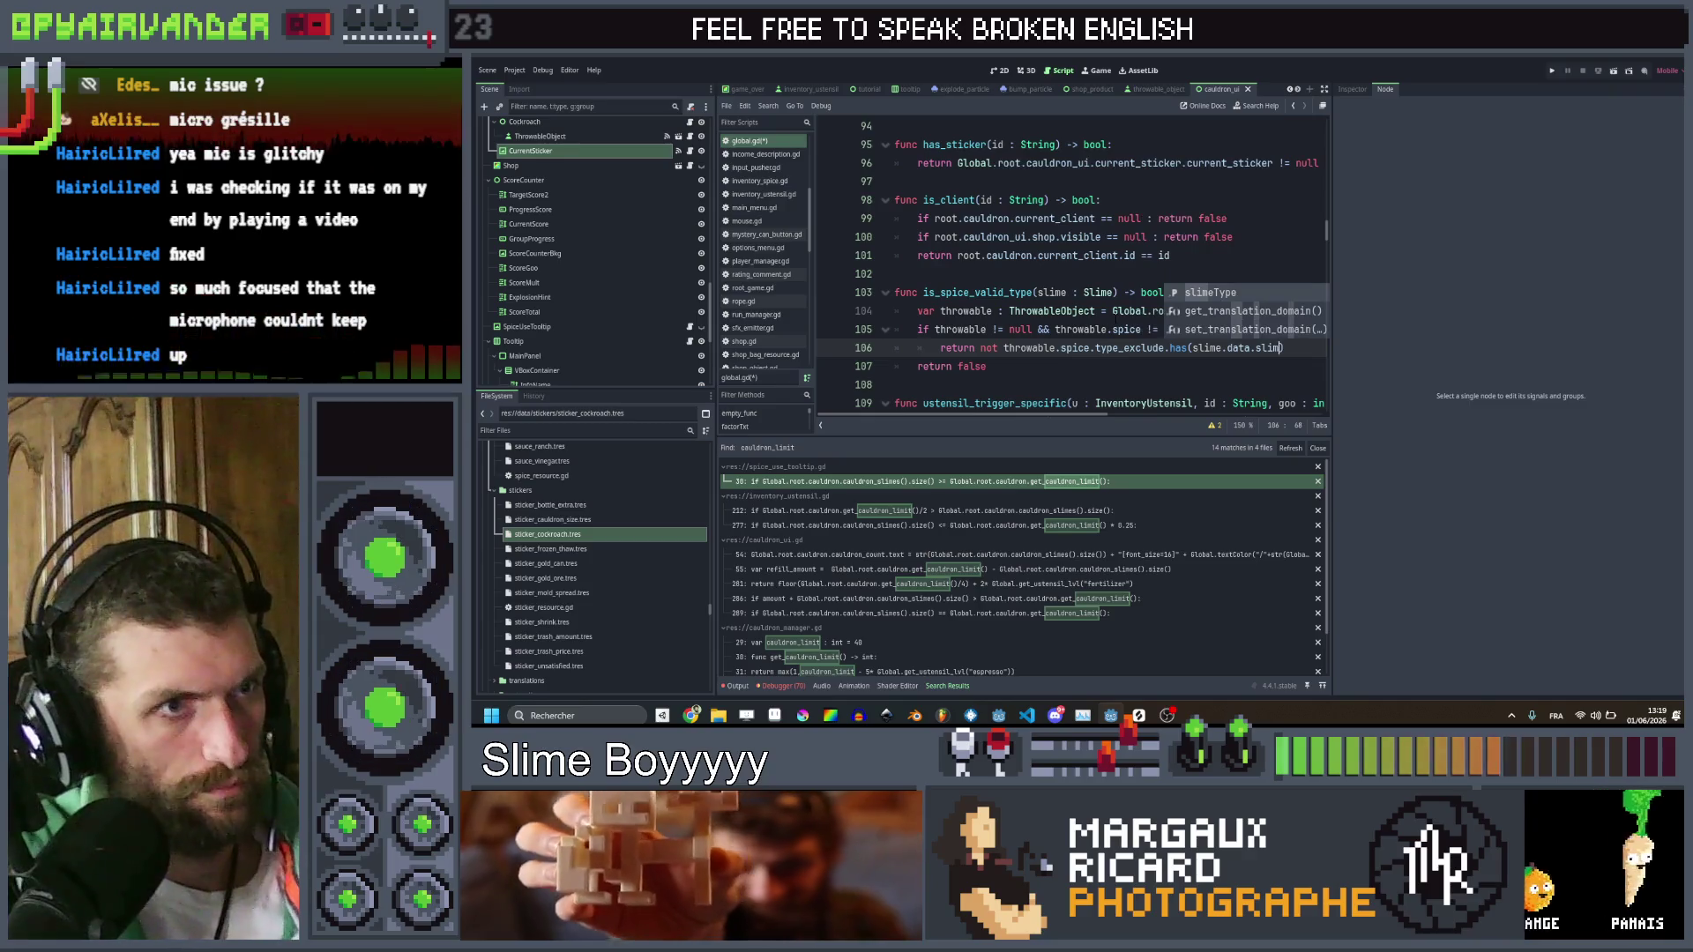
pyautogui.write('eType.id')
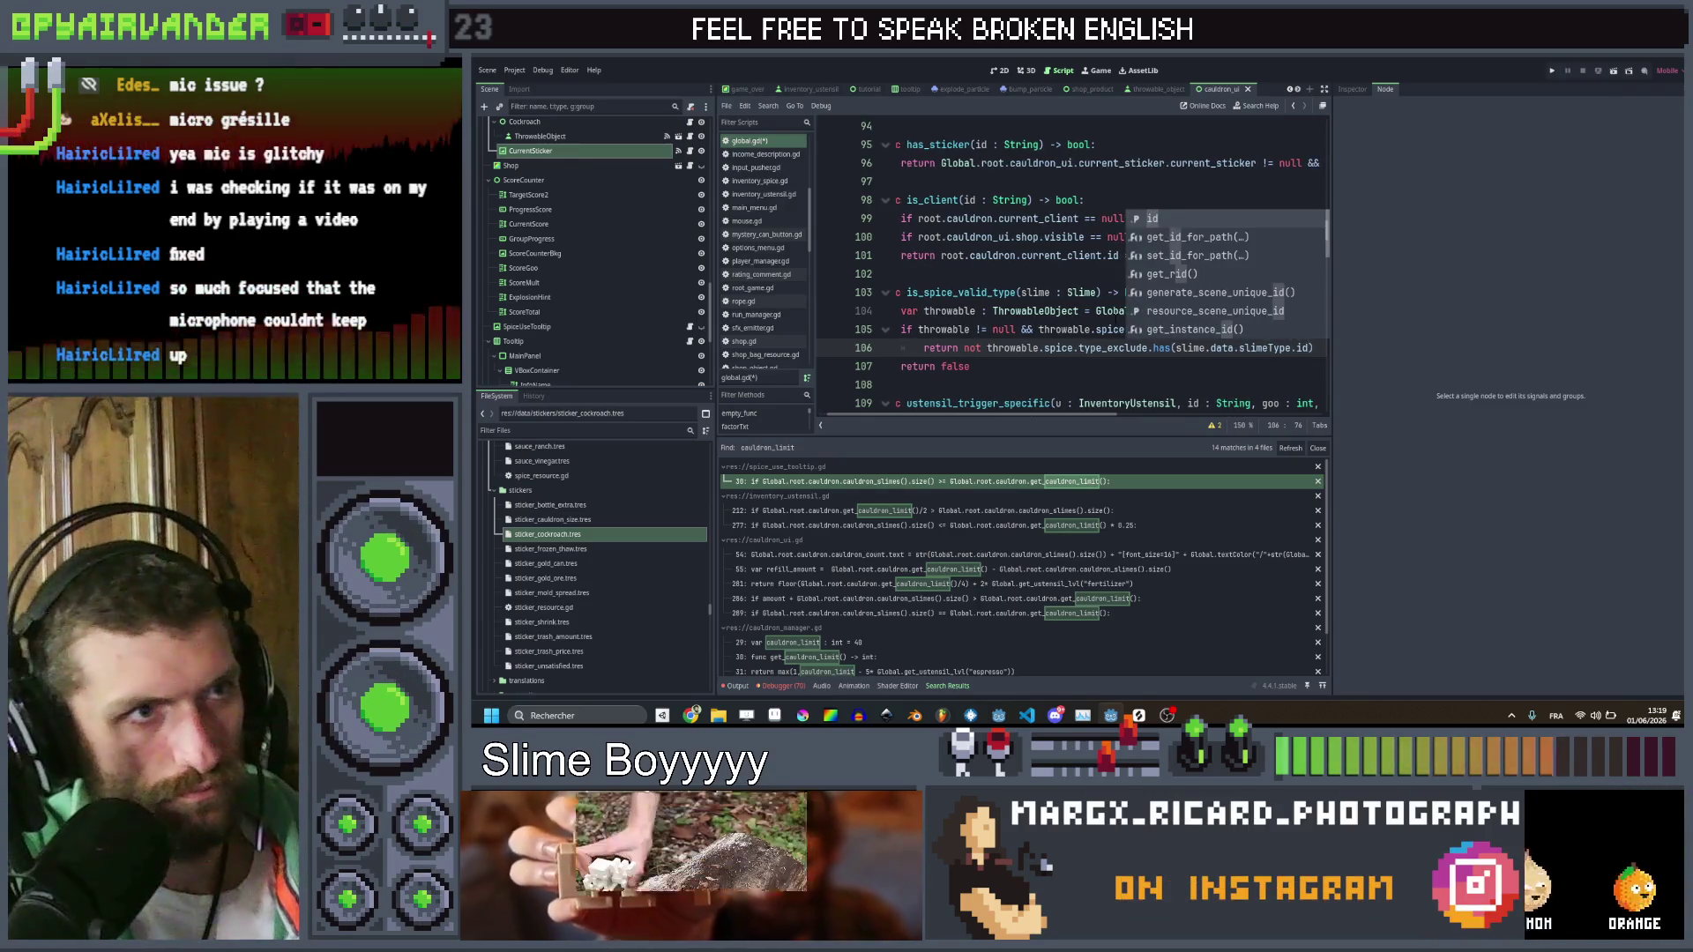
pyautogui.press('Escape')
pyautogui.hotkey('ctrl', 's')
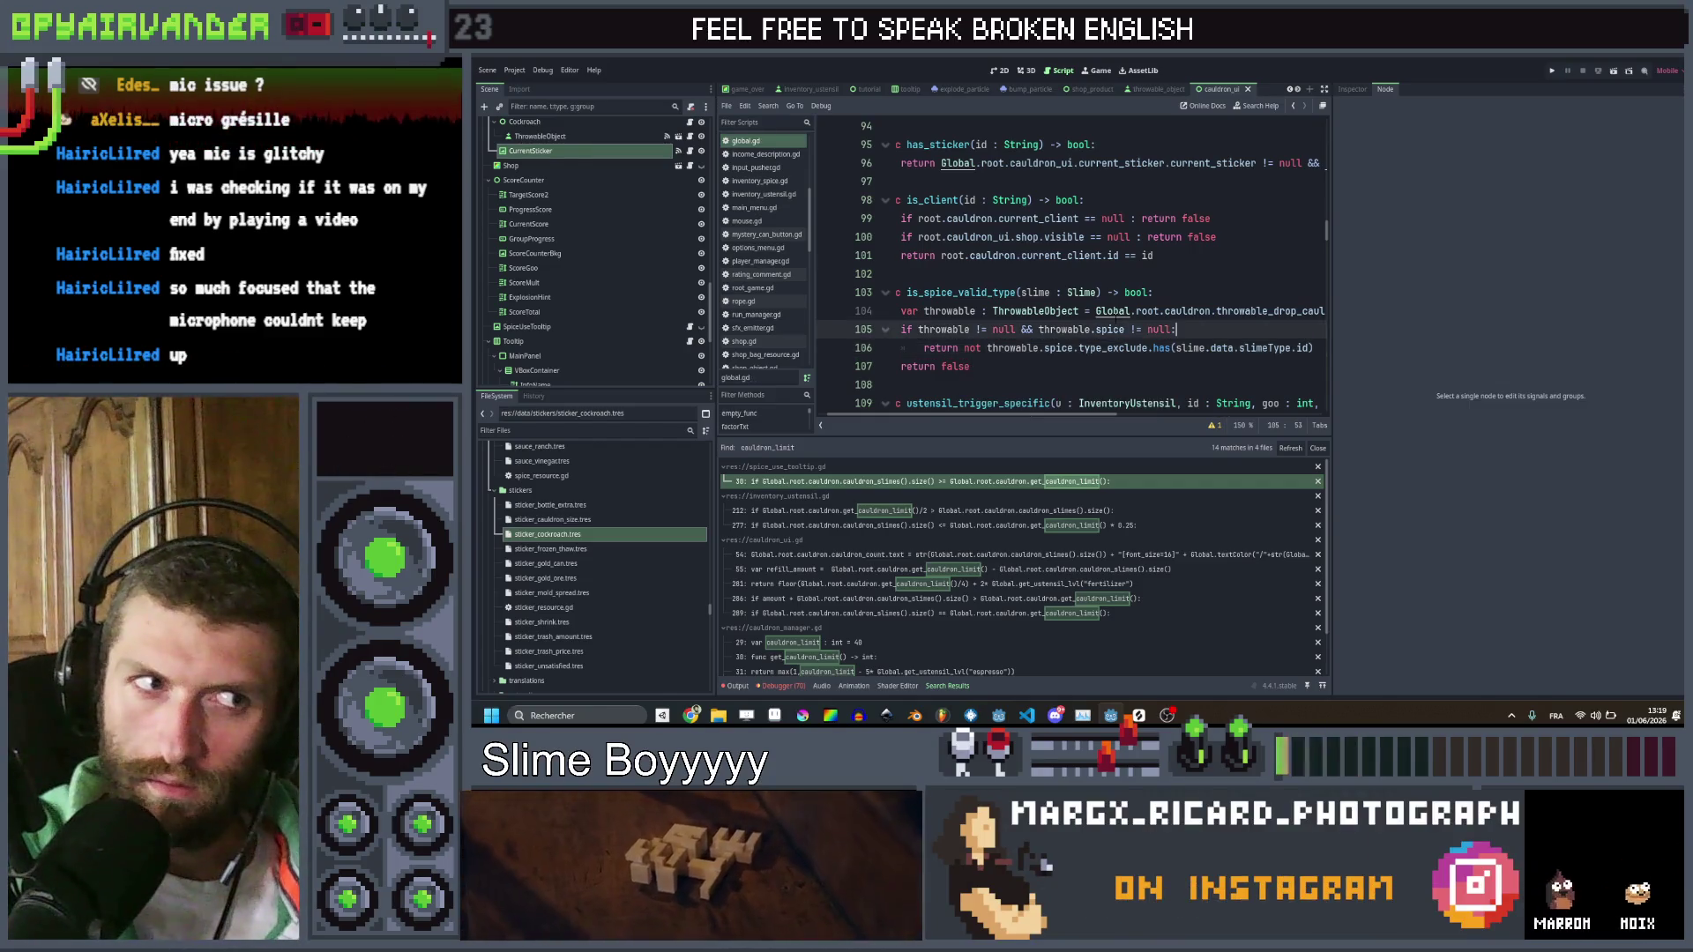
pyautogui.click(970, 366)
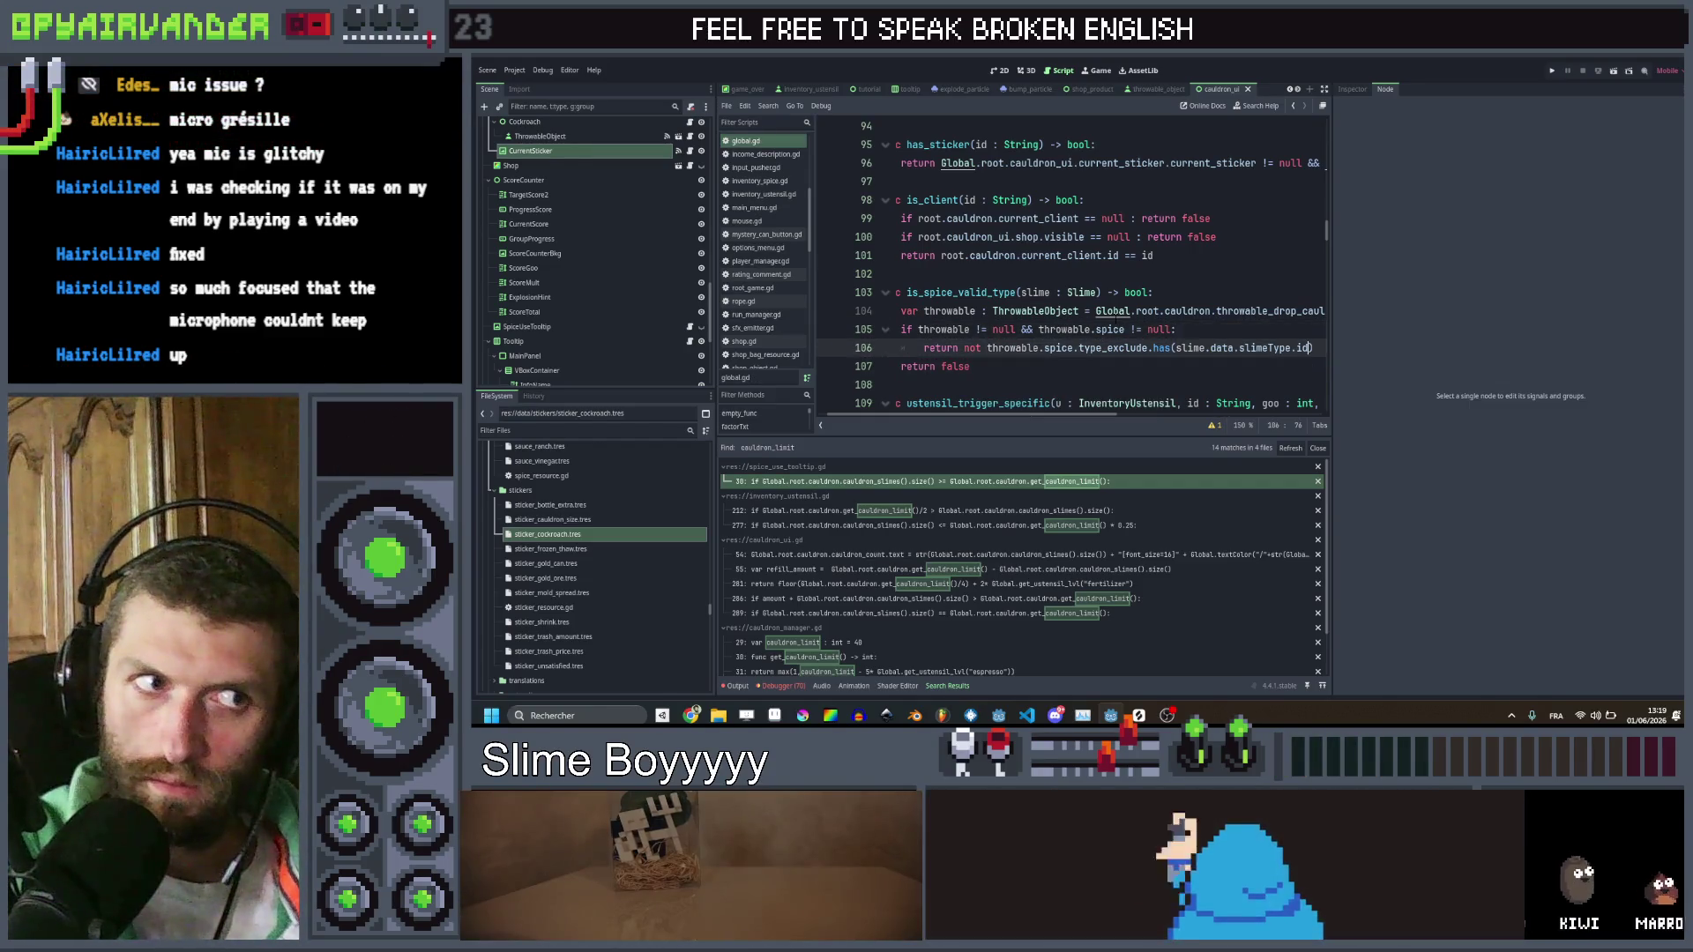
pyautogui.click(1313, 348)
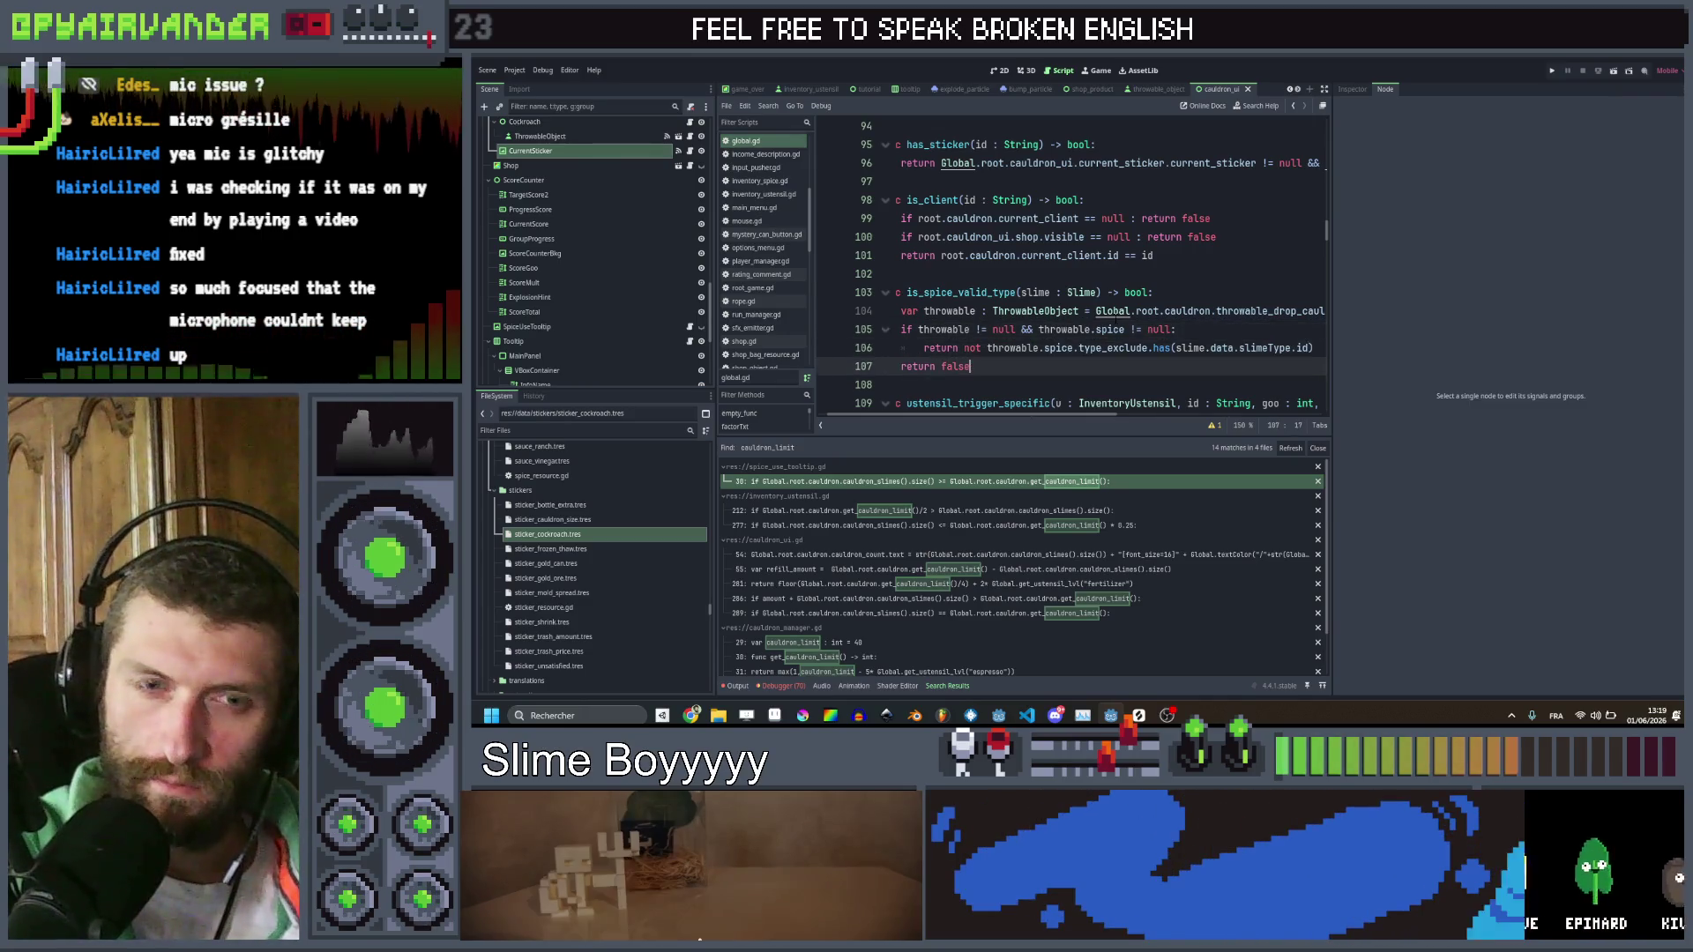
pyautogui.click(970, 366)
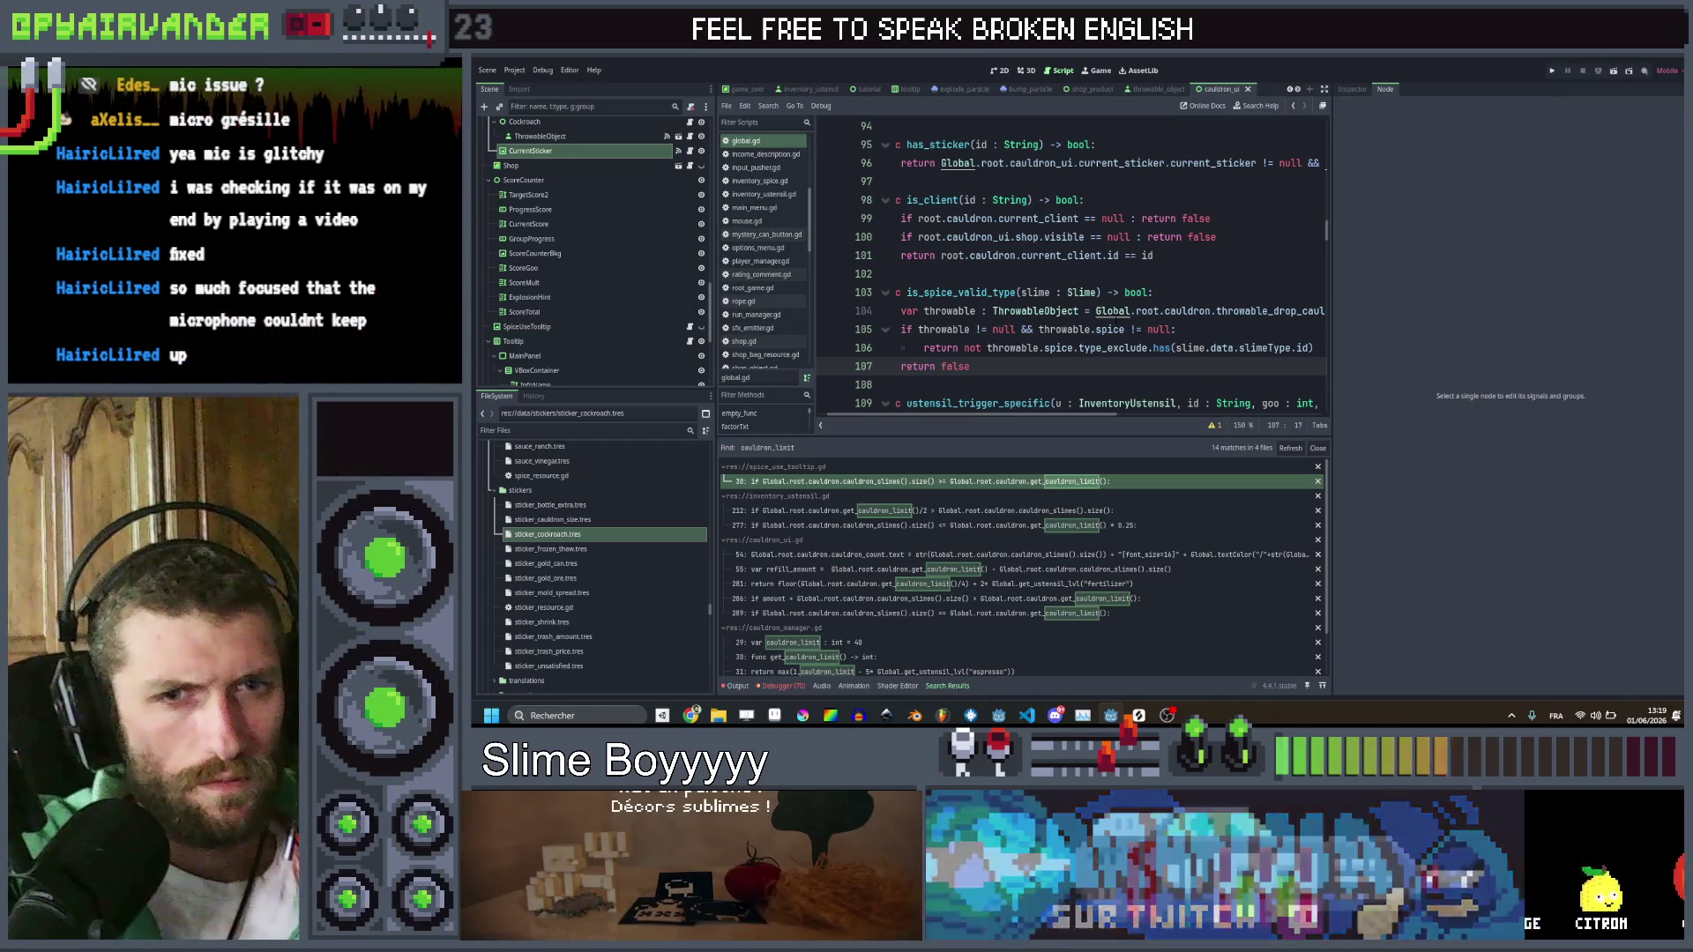
# Scroll down the script list to find slime_sprite.gd
pyautogui.moveTo(1113, 310)
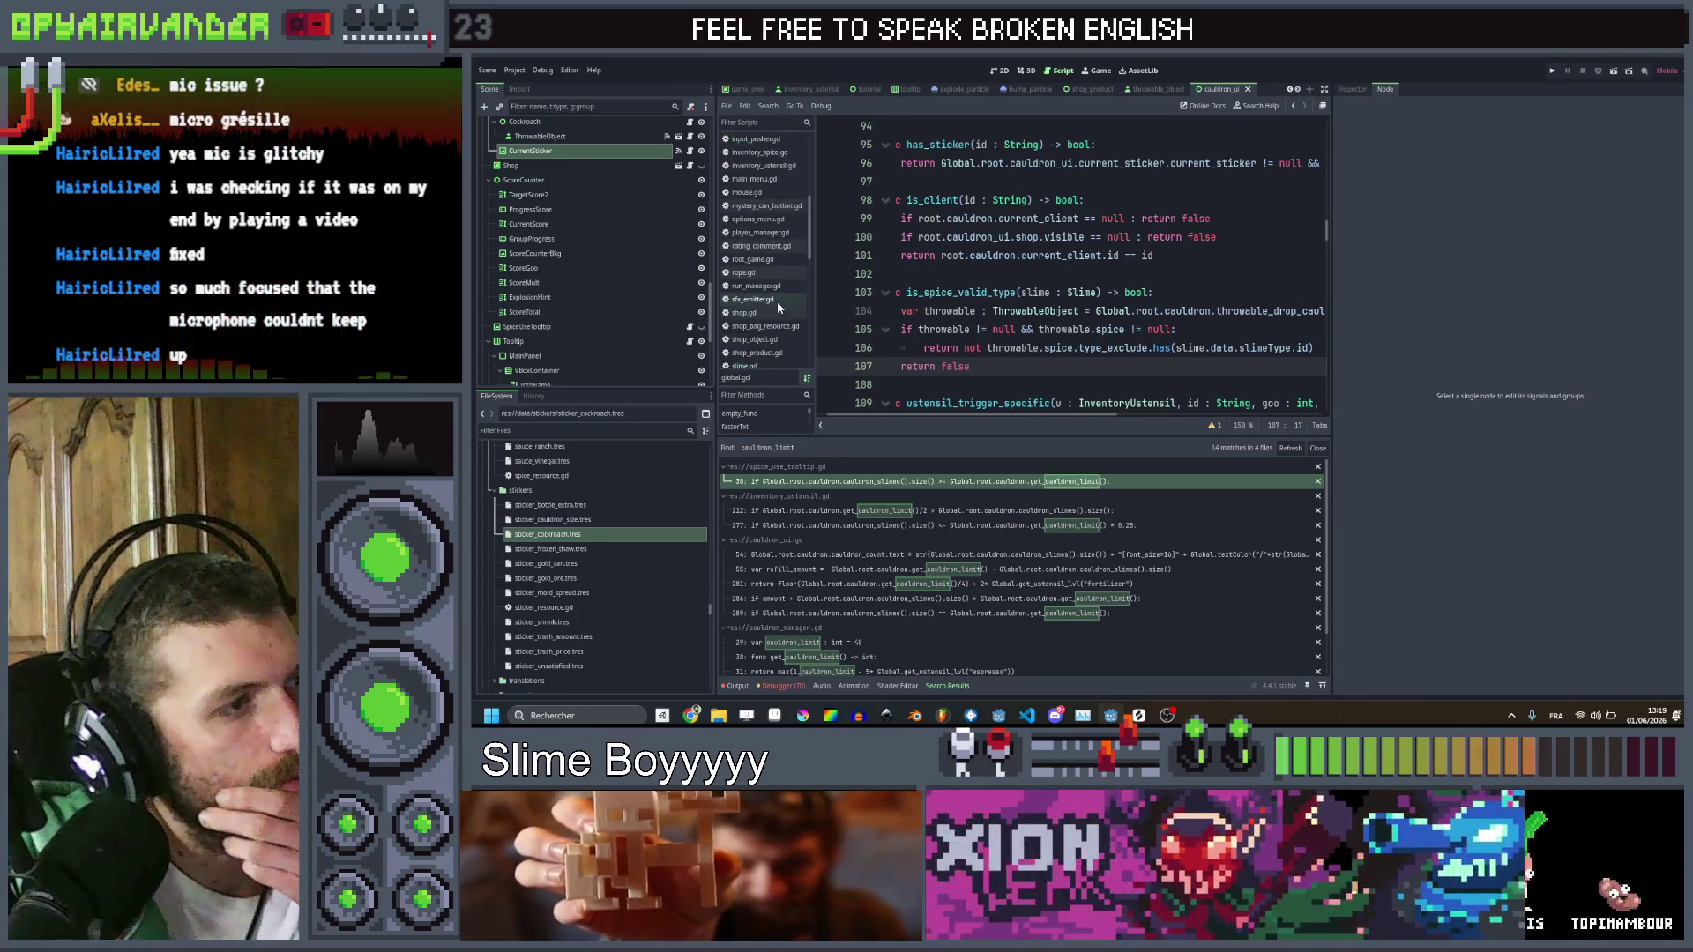
pyautogui.scroll(-3, 776, 301)
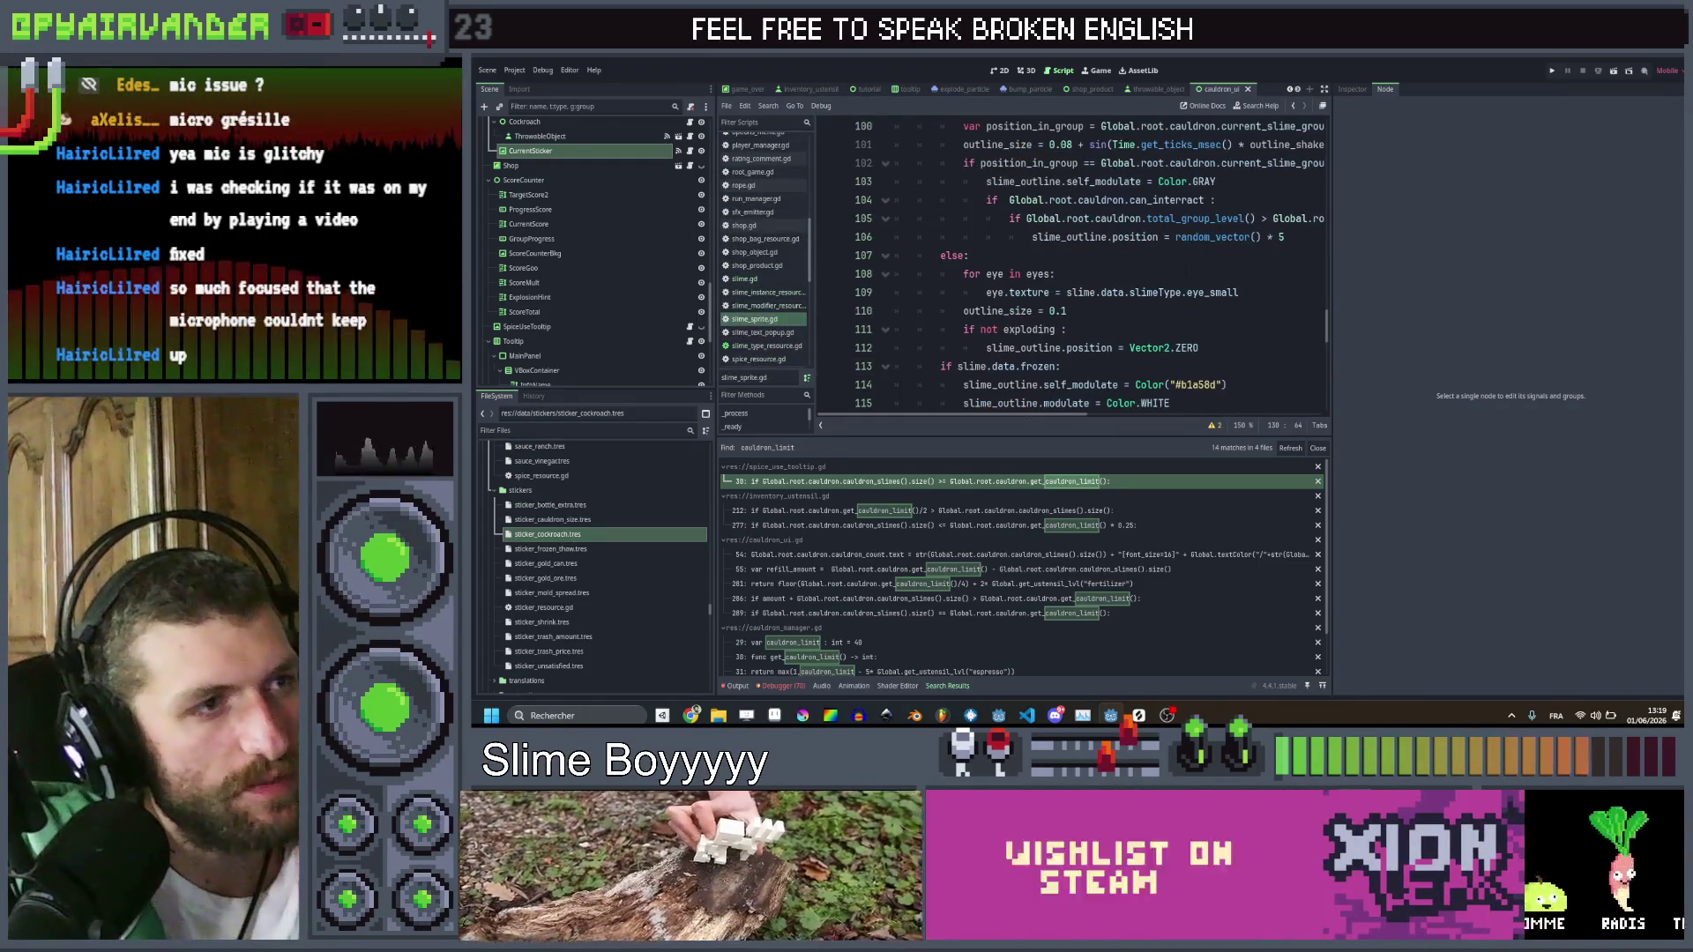
# Open slime_sprite.gd and go to the cauldron check around line 55
pyautogui.click(767, 319)
pyautogui.scroll(9, 1071, 265)
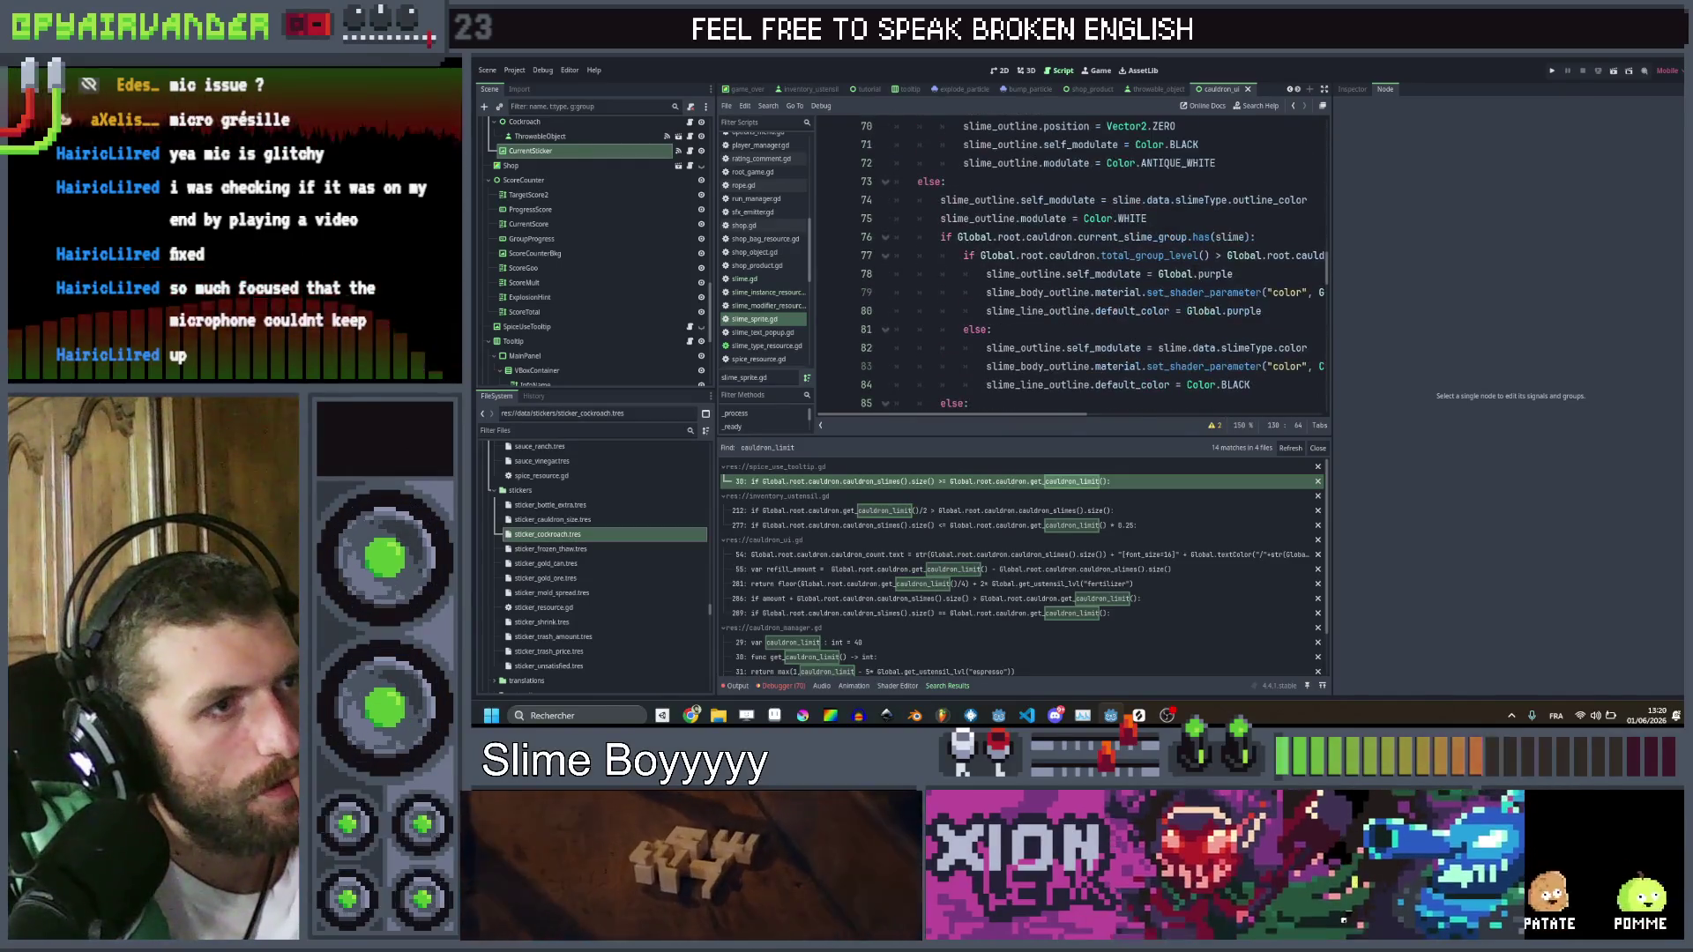
pyautogui.scroll(3, 1132, 228)
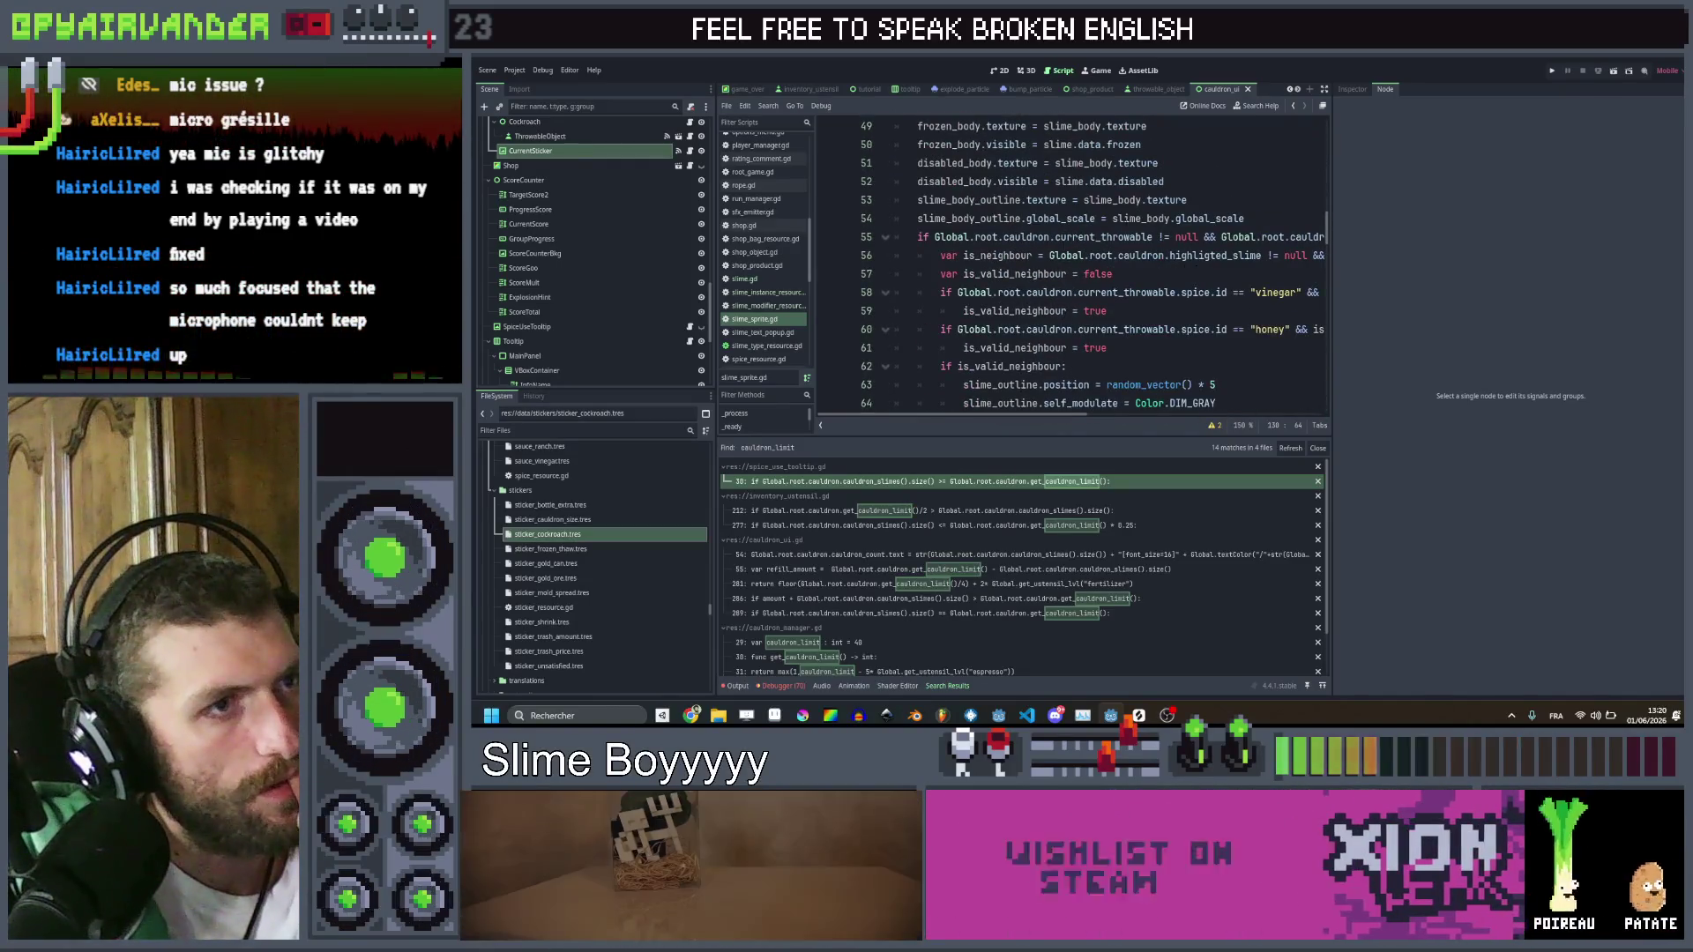
pyautogui.hscroll(5, 1131, 227)
pyautogui.hscroll(-5, 1131, 227)
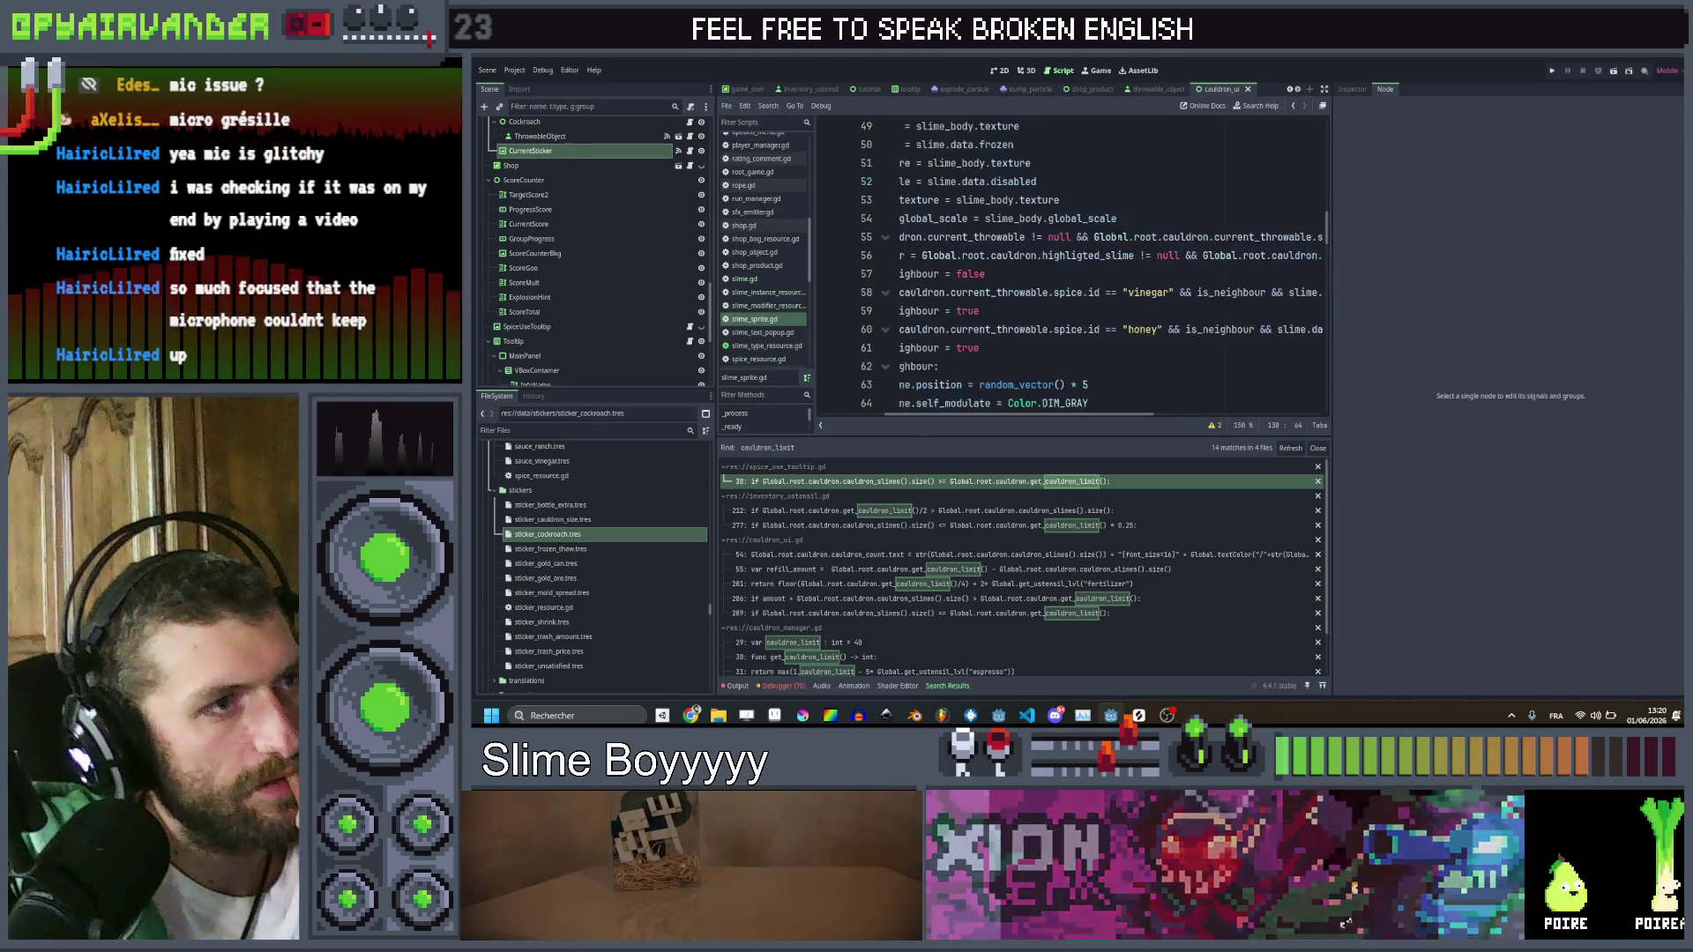
pyautogui.hscroll(5, 1113, 212)
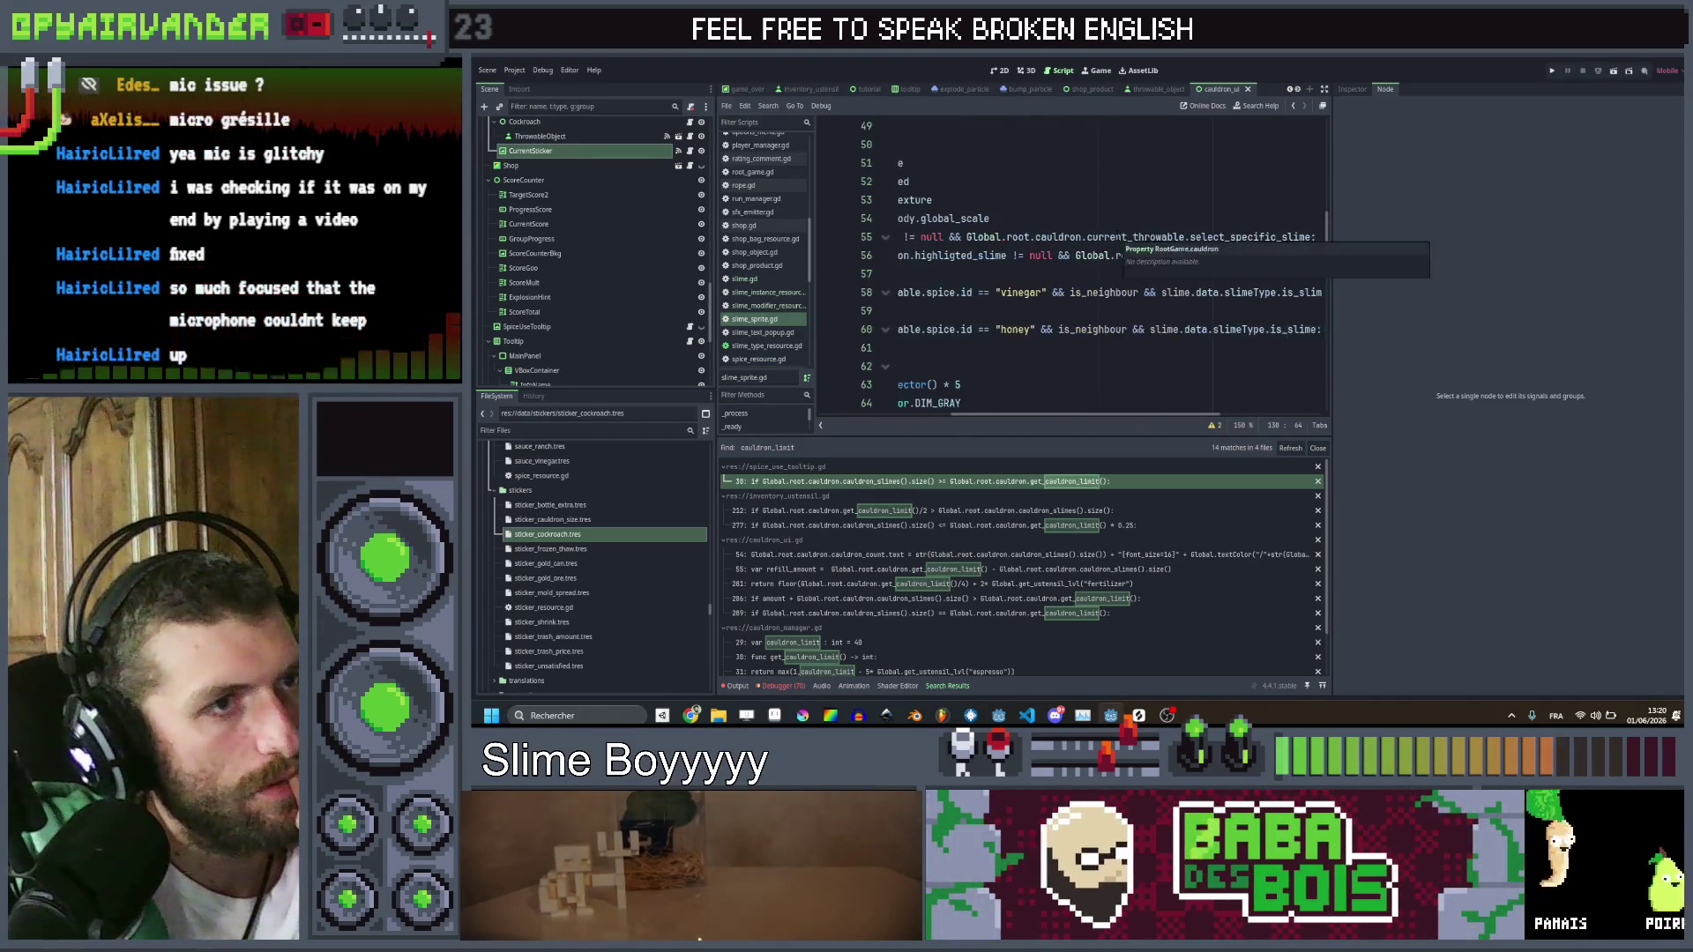
pyautogui.hscroll(-5, 1113, 216)
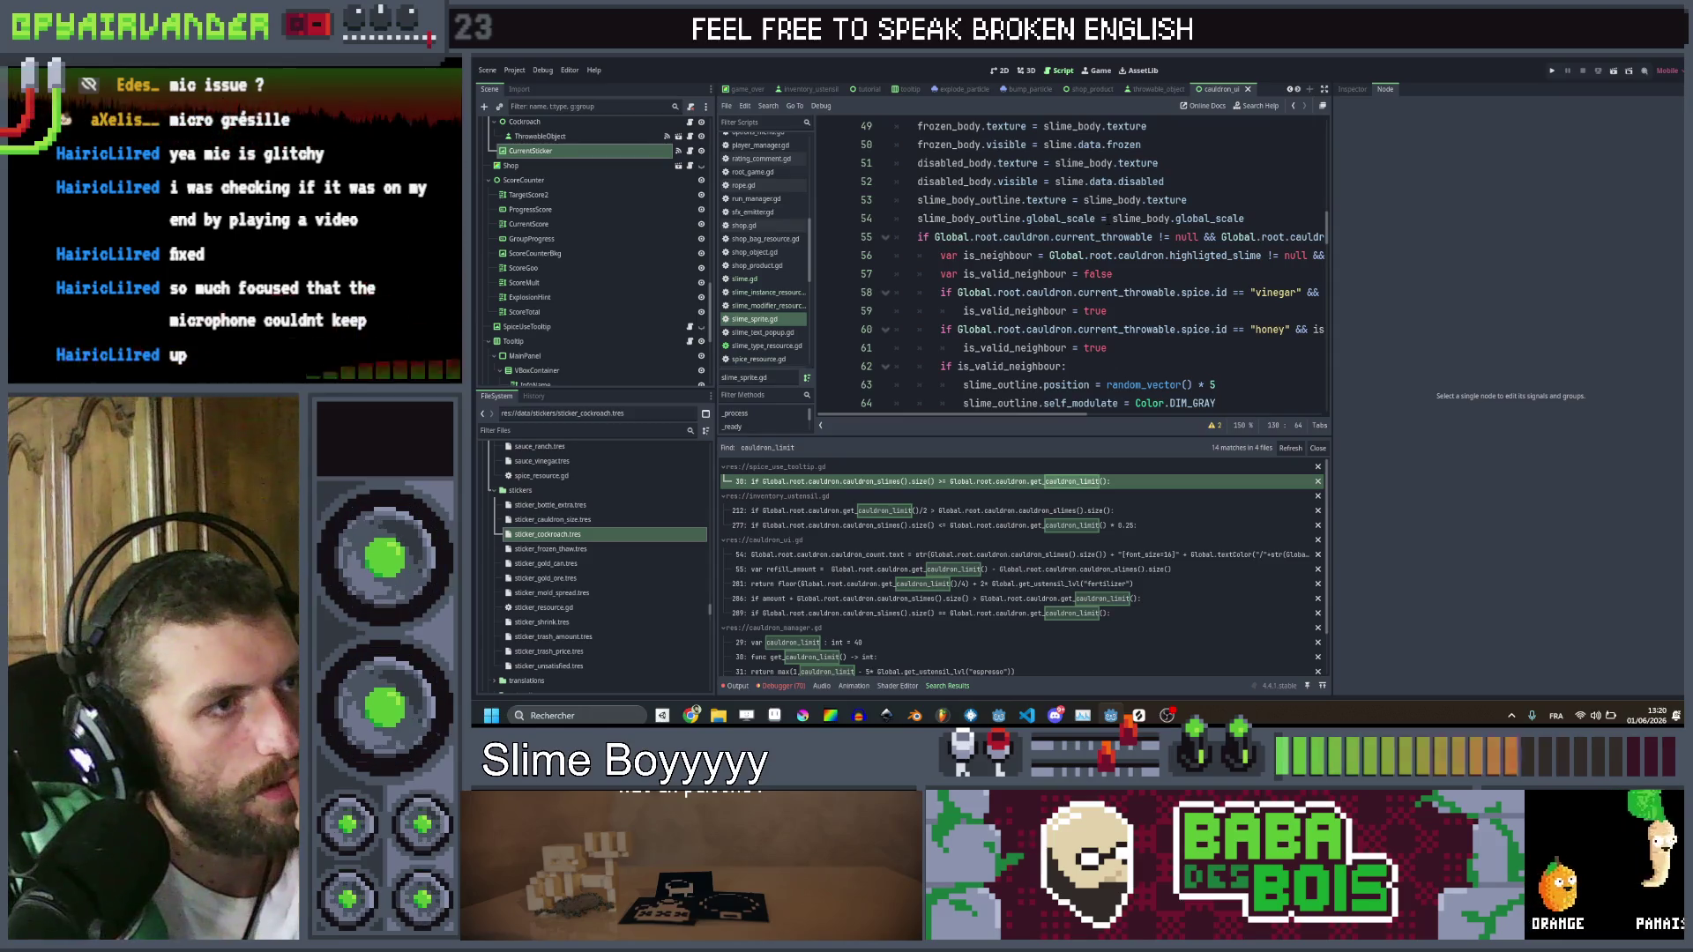
pyautogui.scroll(-1, 1071, 264)
pyautogui.hscroll(5, 1071, 264)
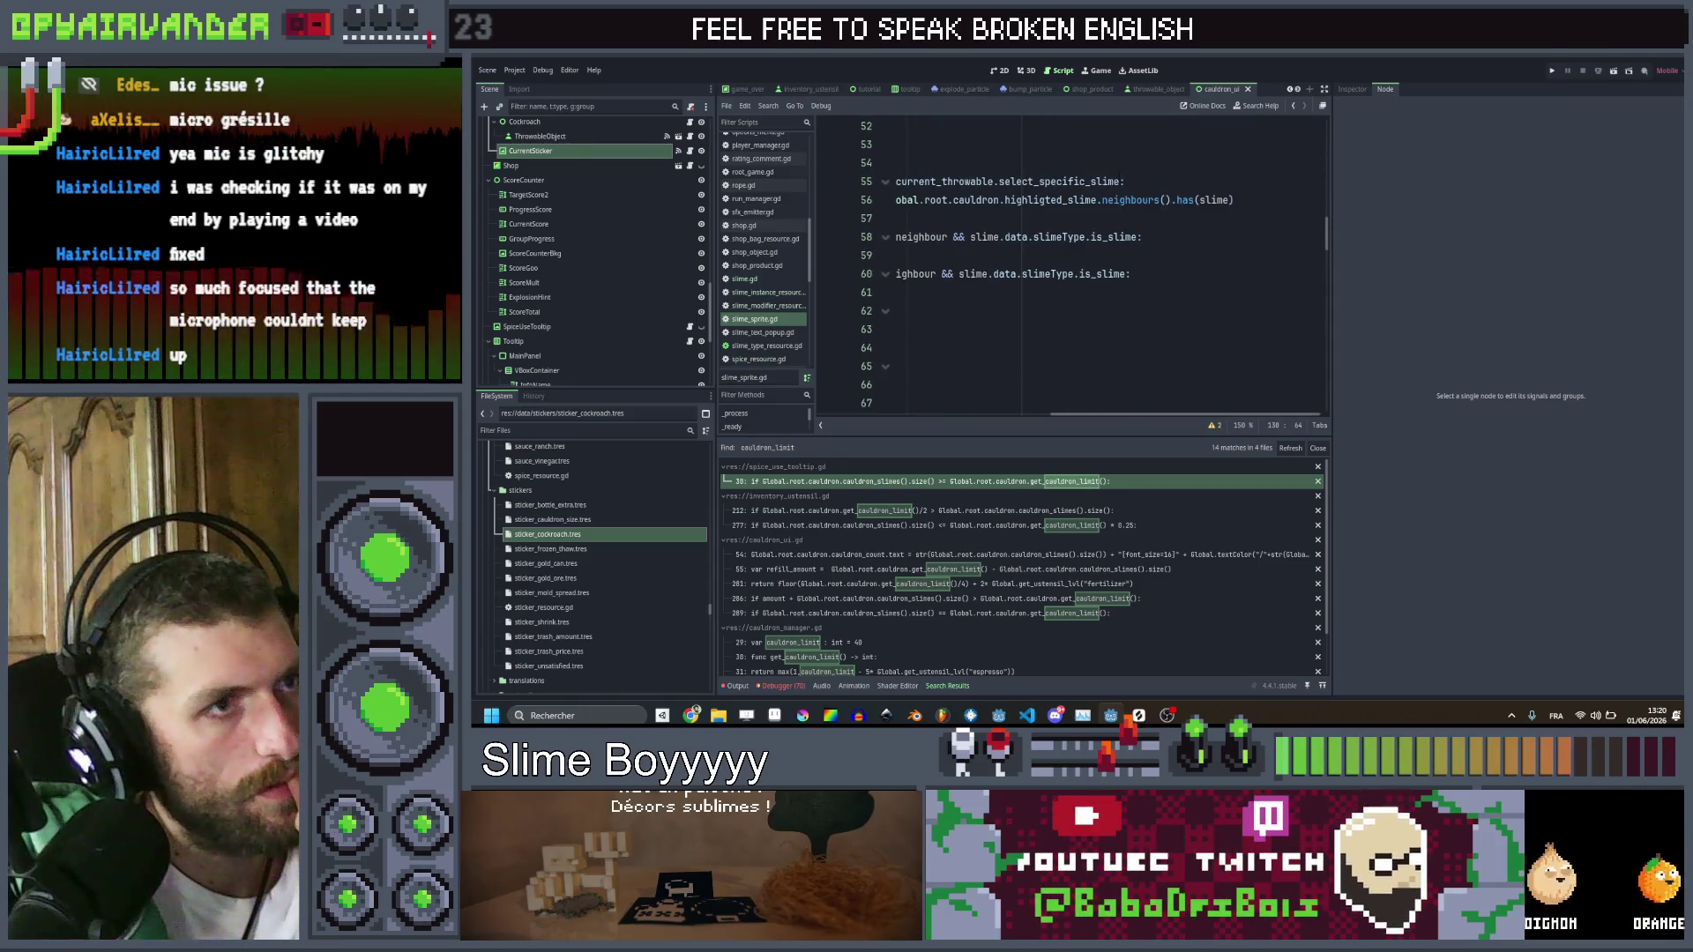
pyautogui.hscroll(-5, 1122, 181)
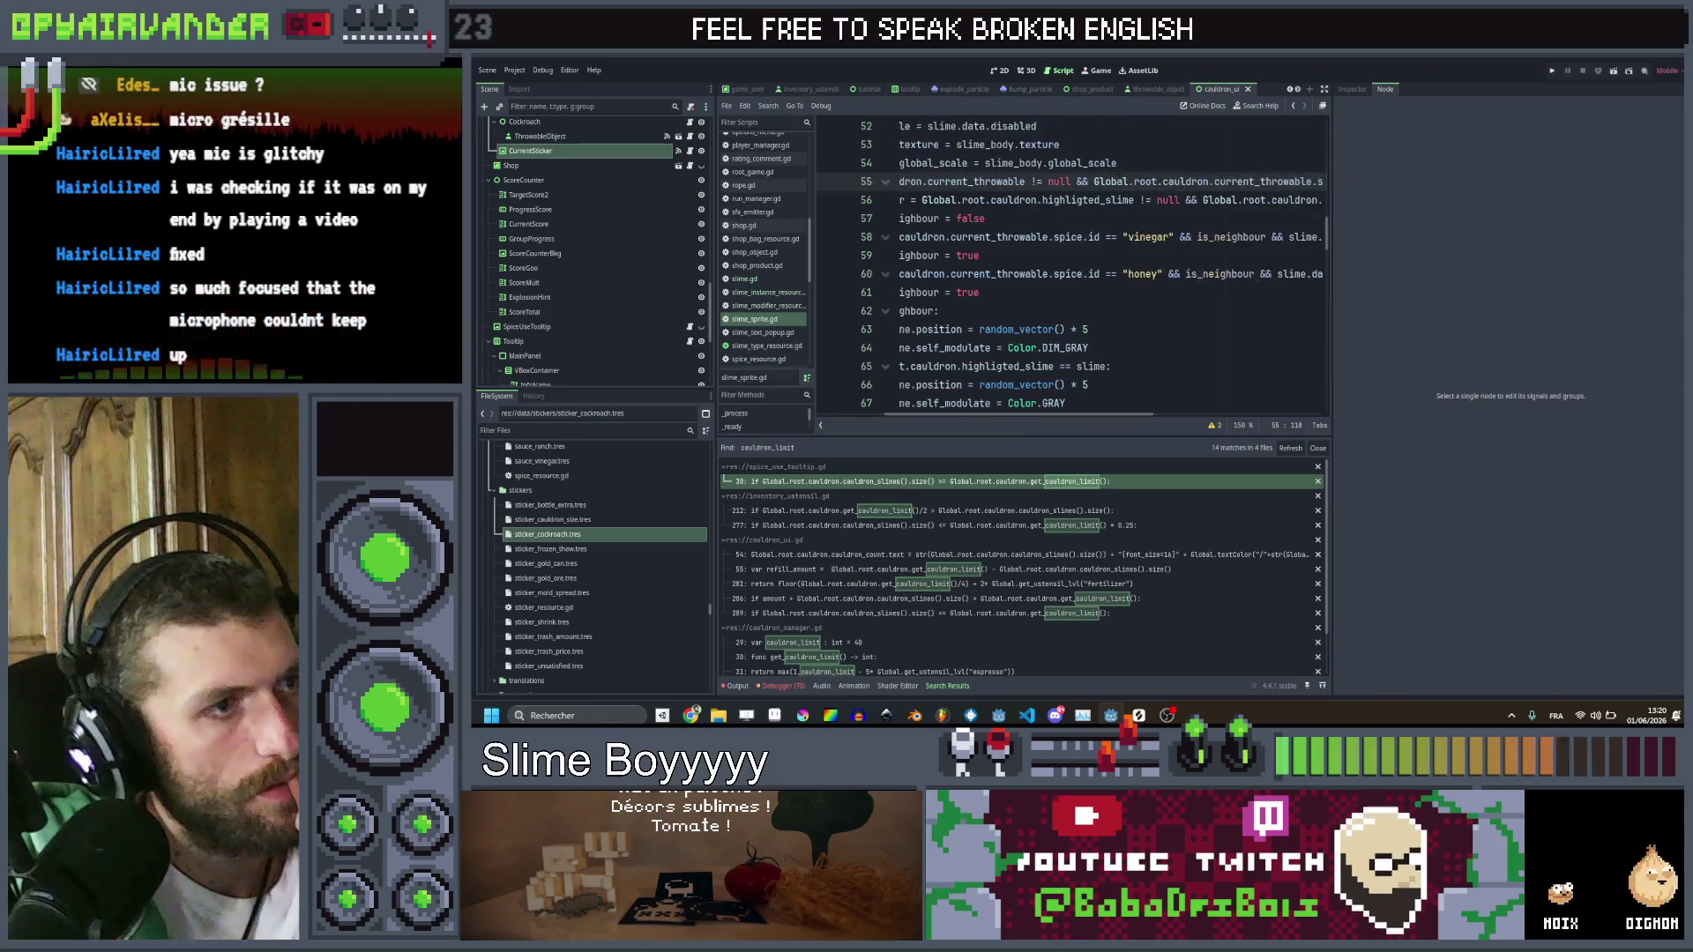
# Add an if Global.is_spice_valid_type(slime): line under line 55 and select the outline code below
pyautogui.press('End')
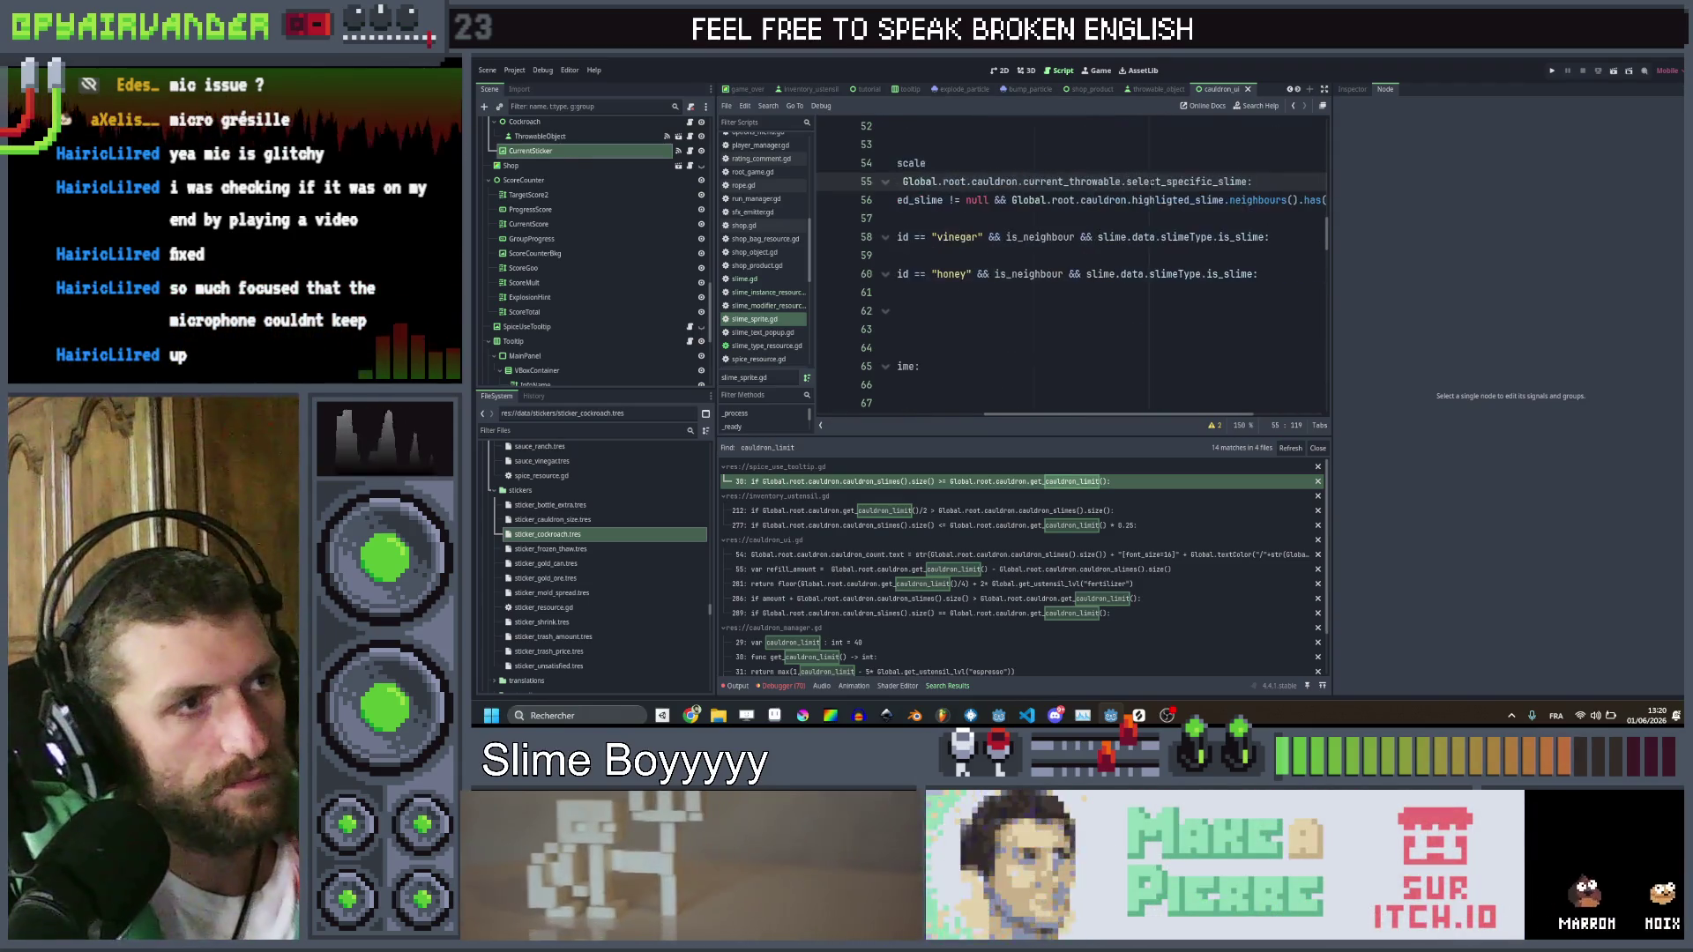
pyautogui.press('Return')
pyautogui.write('if Global.')
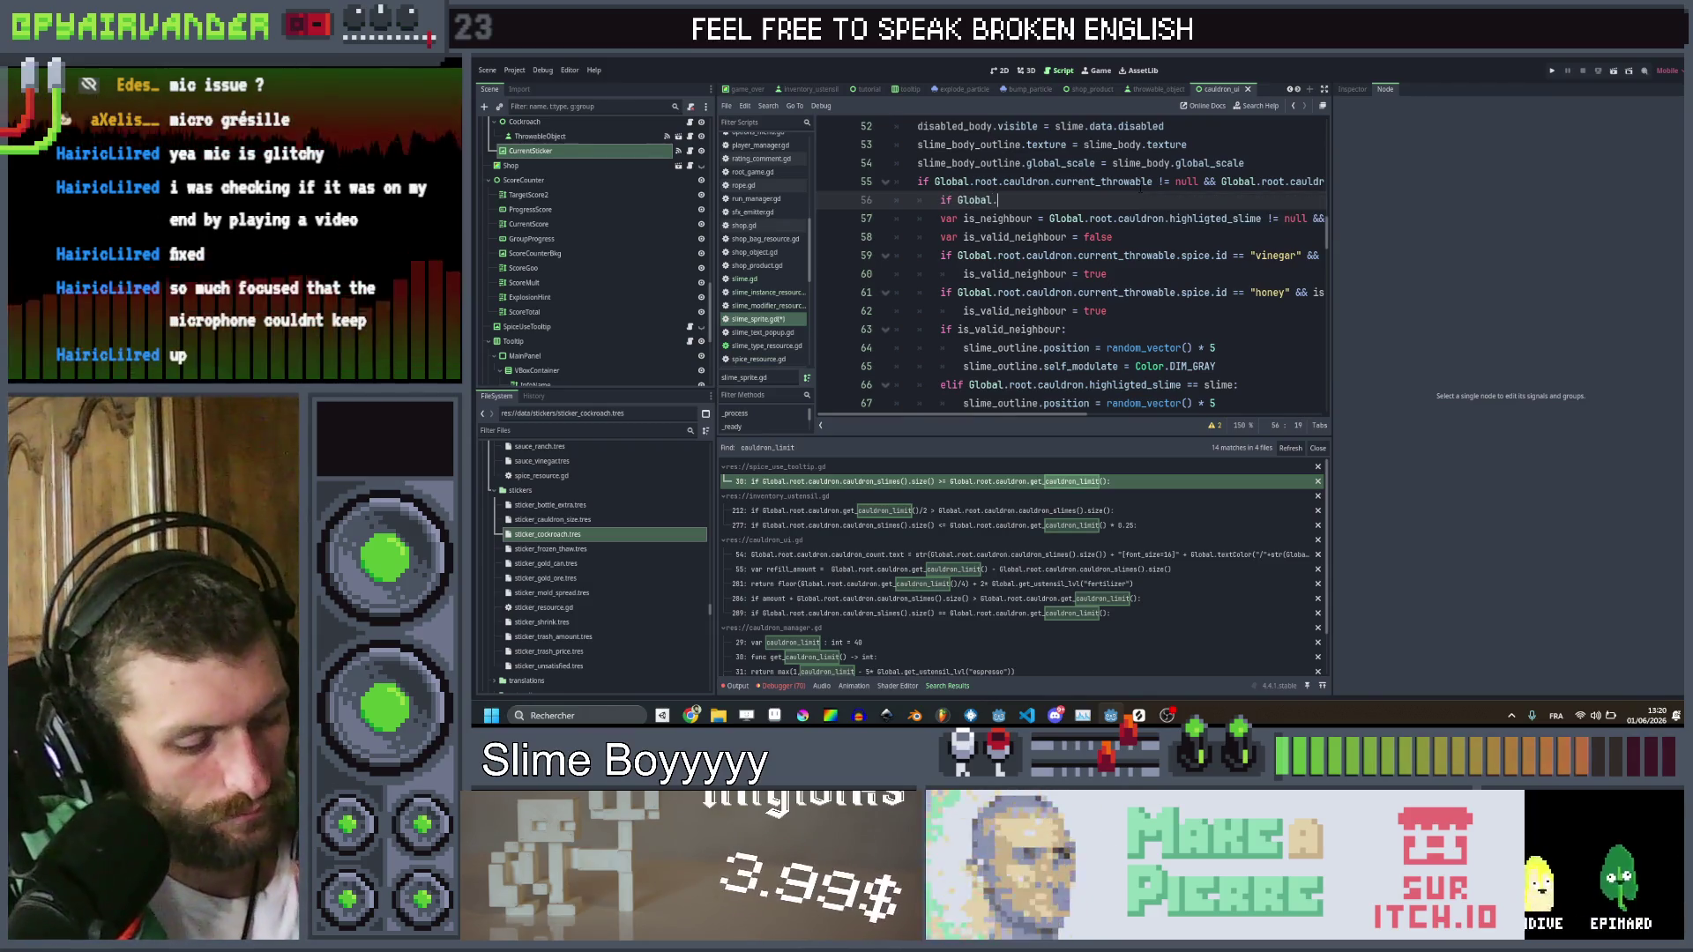
pyautogui.write('is')
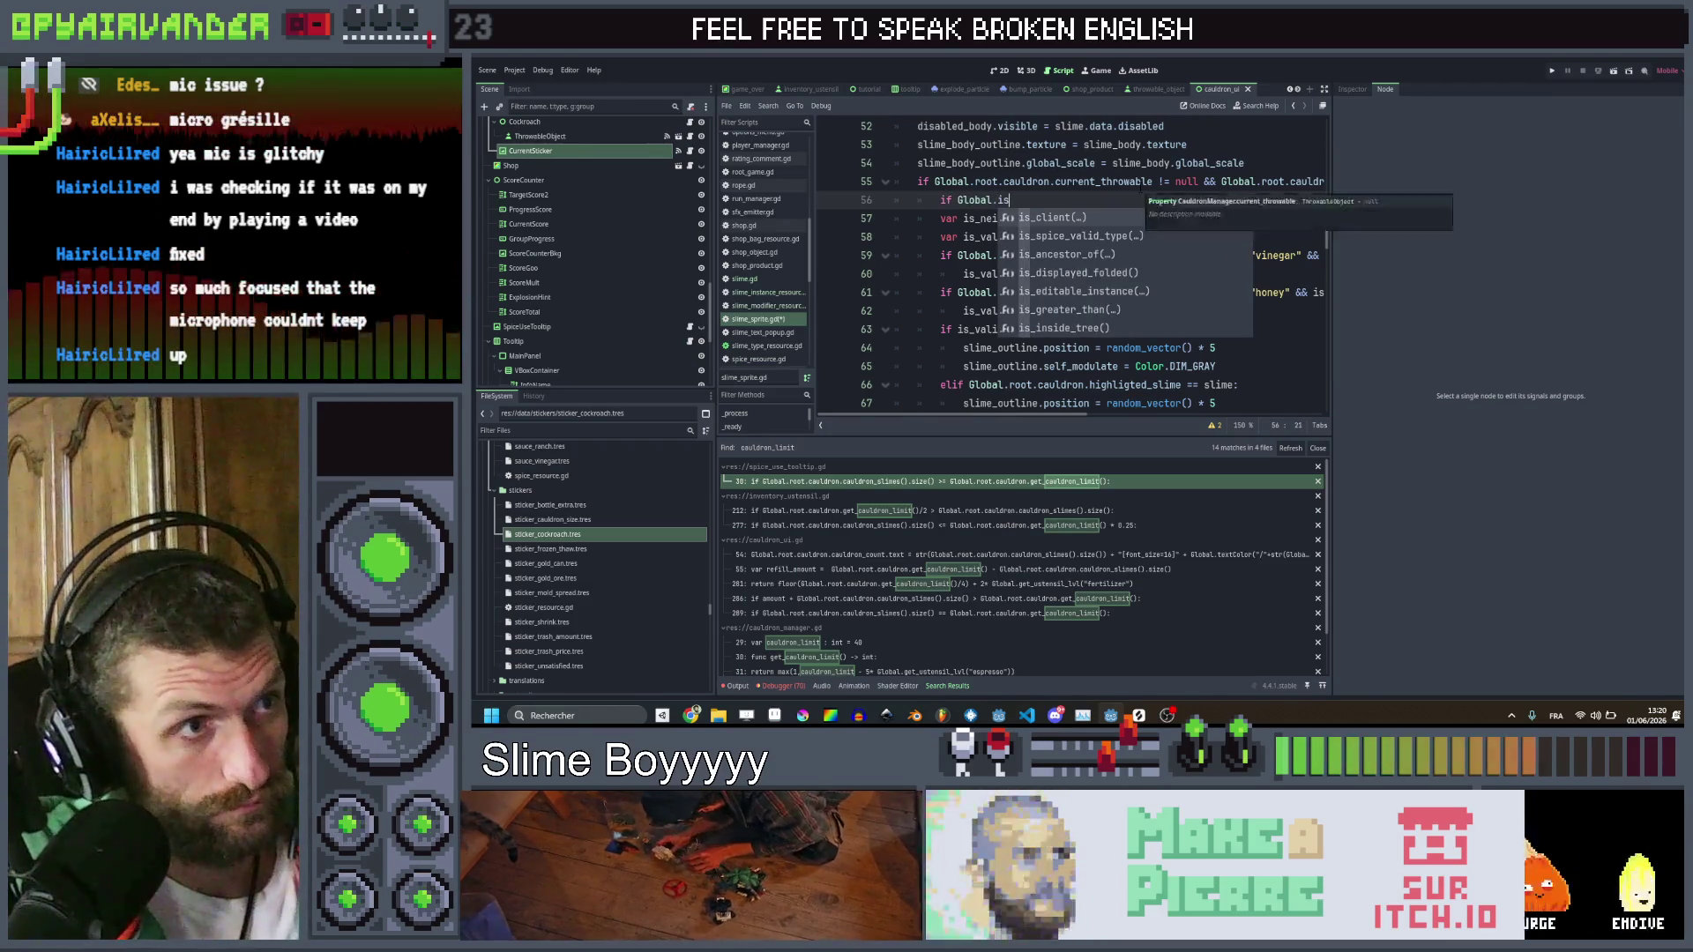
pyautogui.press('Down')
pyautogui.press('Return')
pyautogui.write('slime')
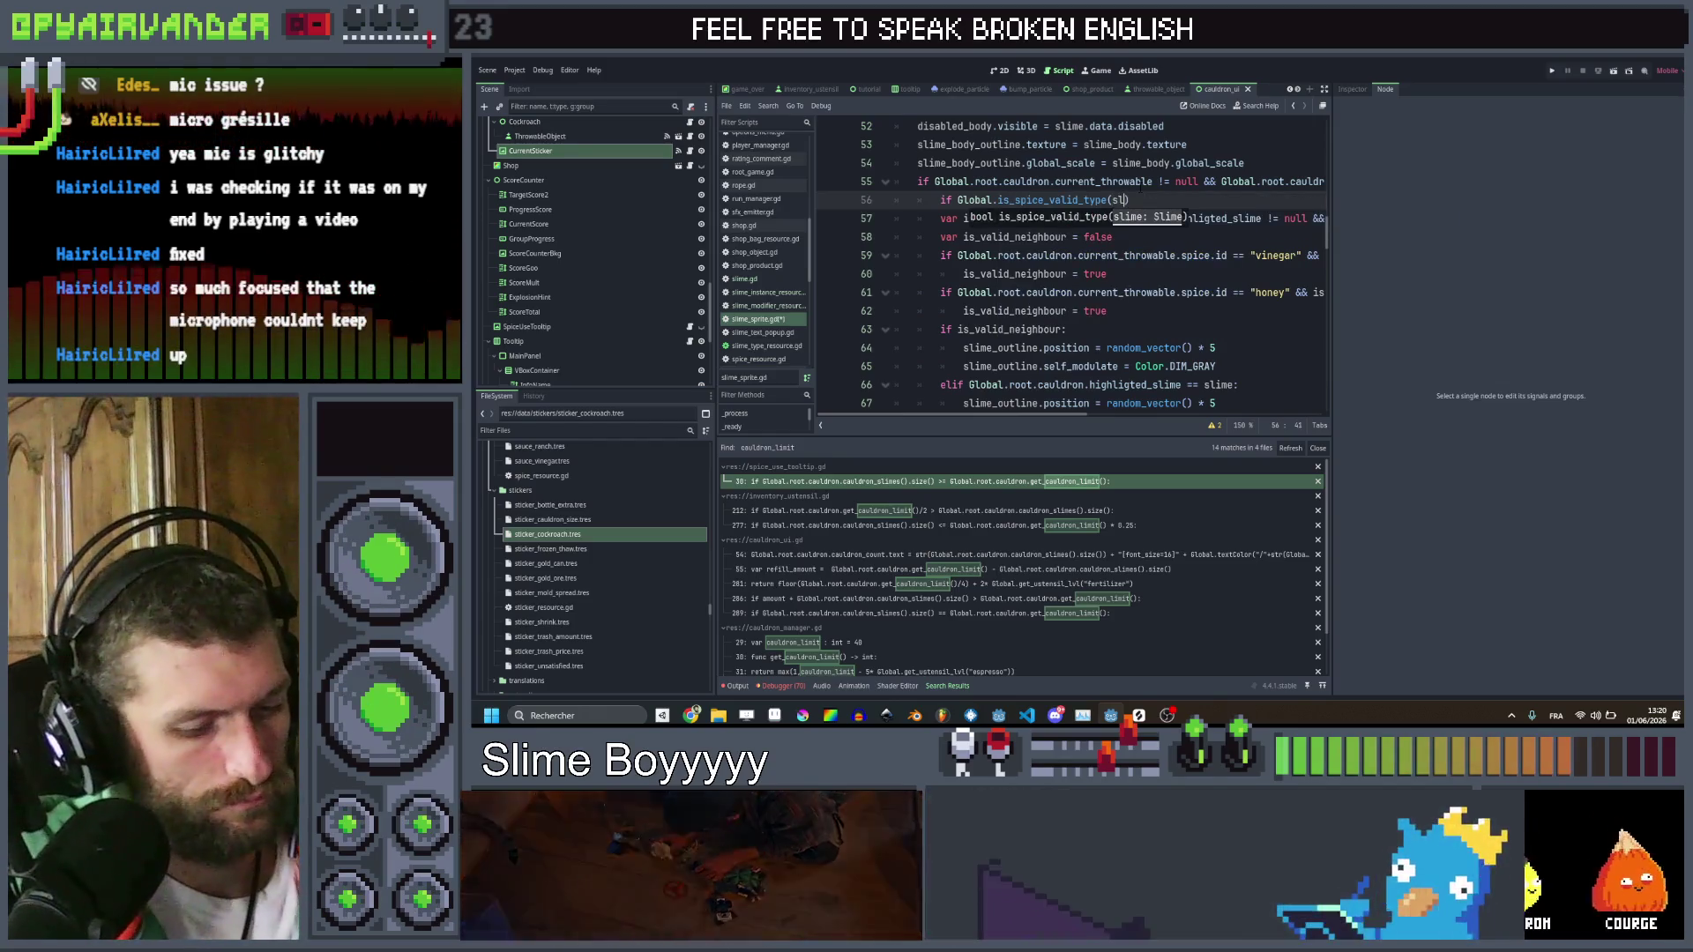
pyautogui.write('):')
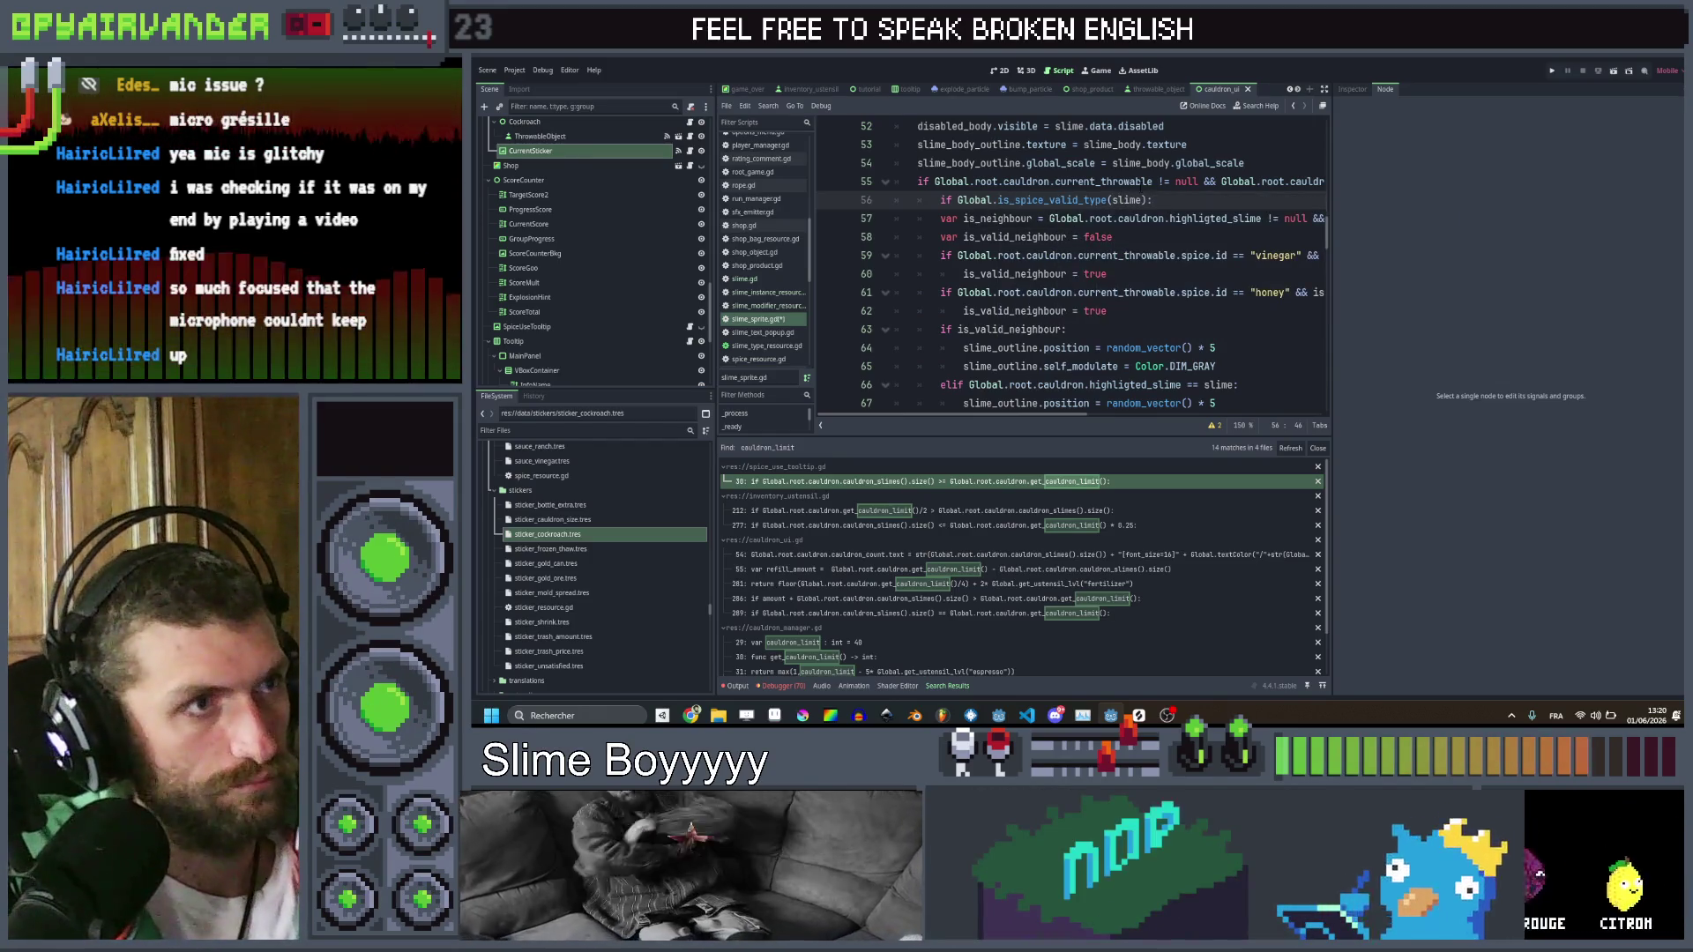
pyautogui.scroll(-4, 1197, 314)
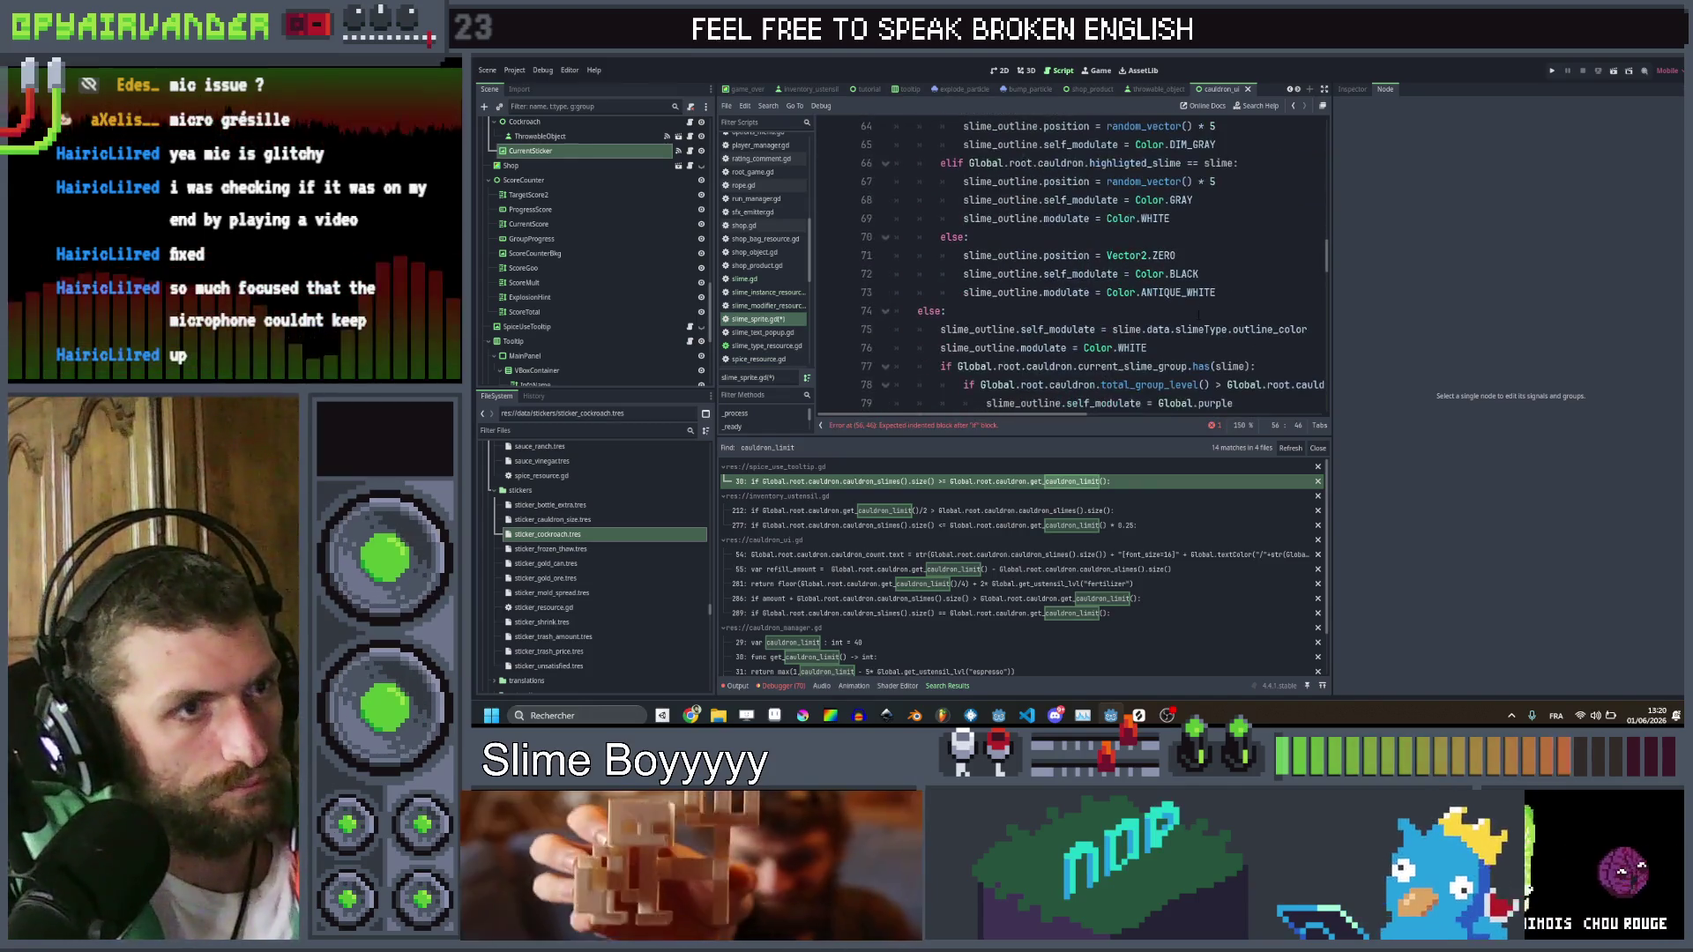
pyautogui.moveTo(1221, 292)
pyautogui.mouseDown()
pyautogui.moveTo(1014, 419)
pyautogui.moveTo(944, 432)
pyautogui.mouseUp()
pyautogui.scroll(10, 981, 310)
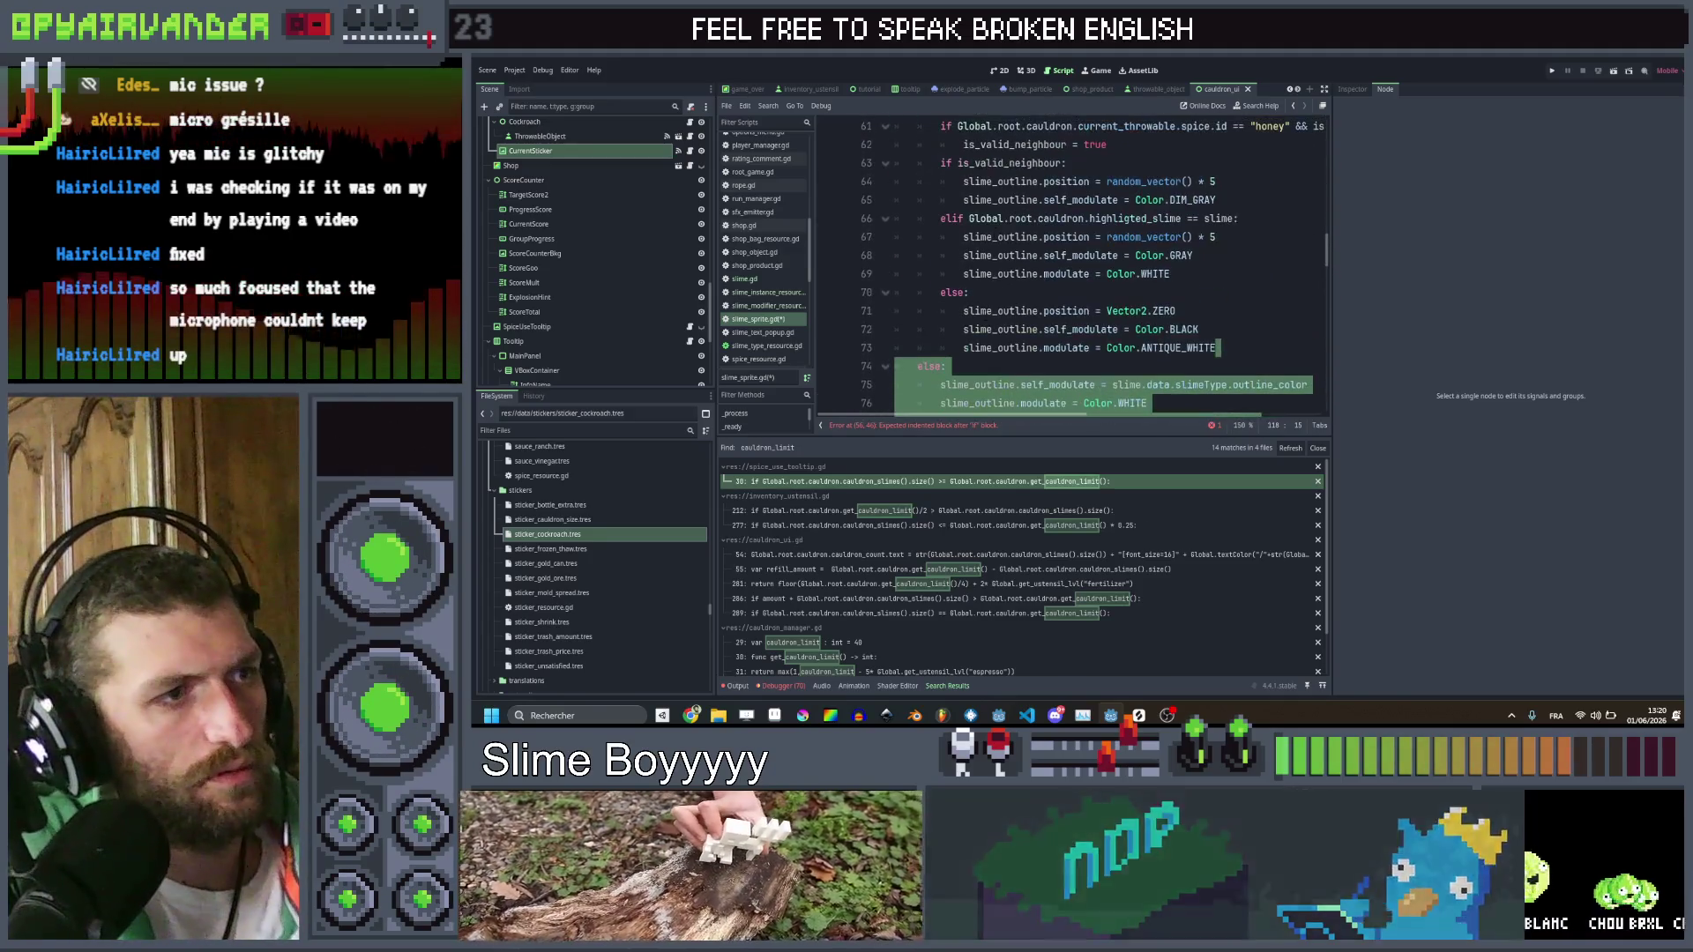
pyautogui.scroll(5, 981, 310)
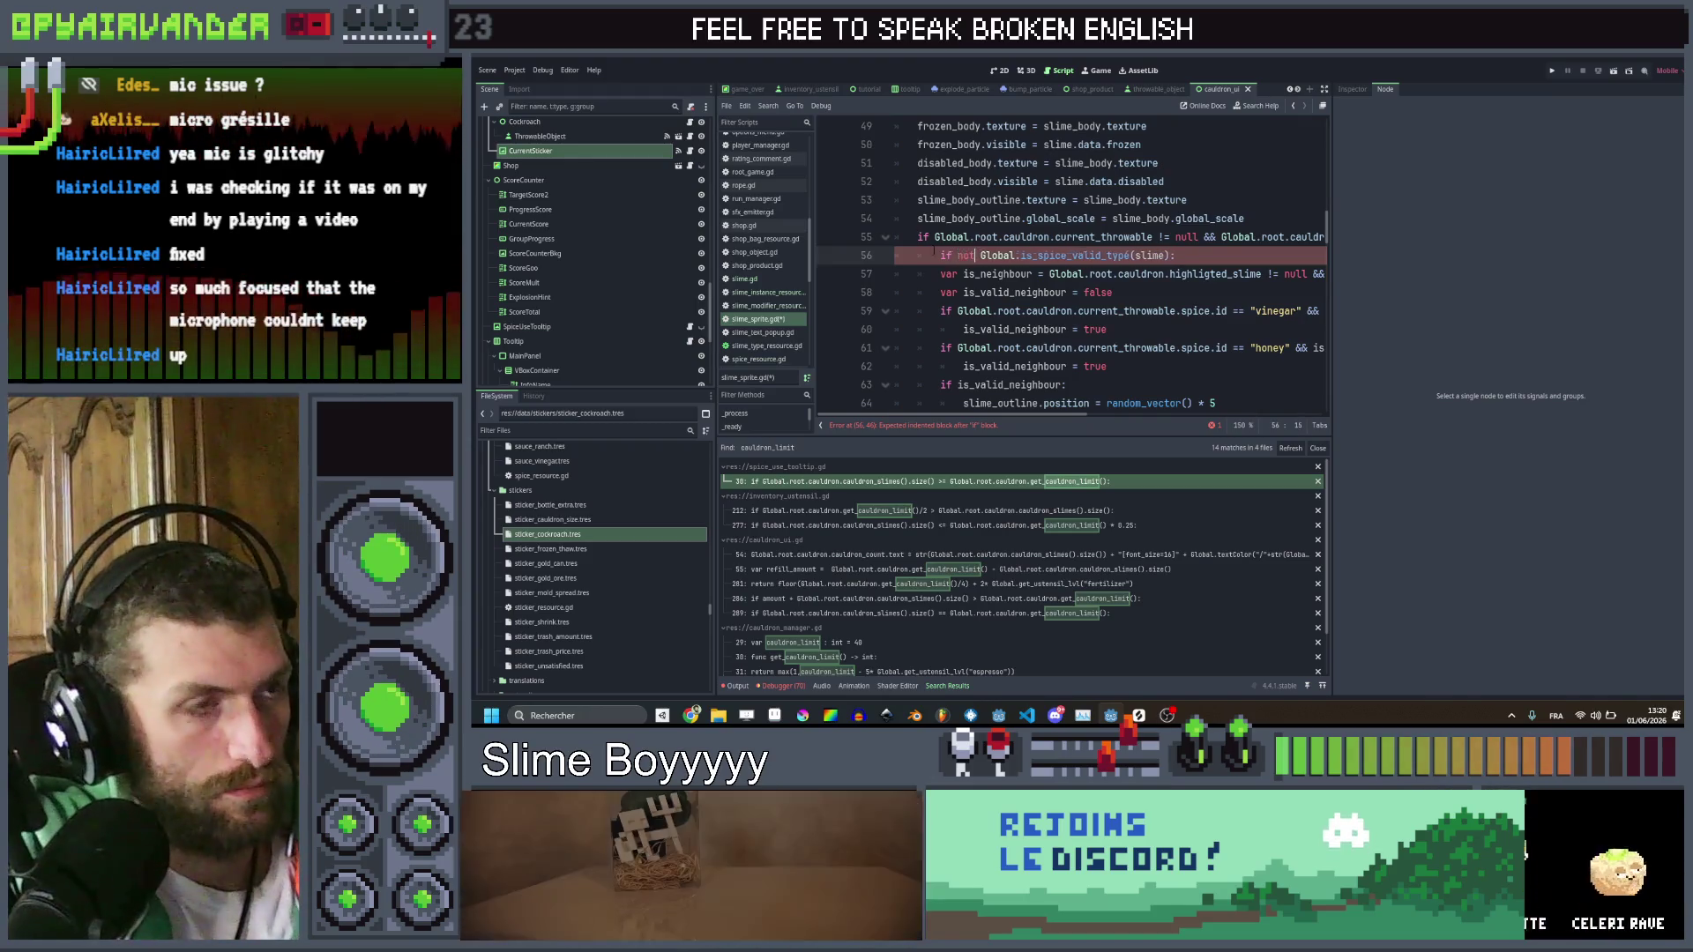
# Change the condition to 'if not' and add an else: branch with the neighbour logic indented under it
pyautogui.write('t')
pyautogui.click(1206, 255)
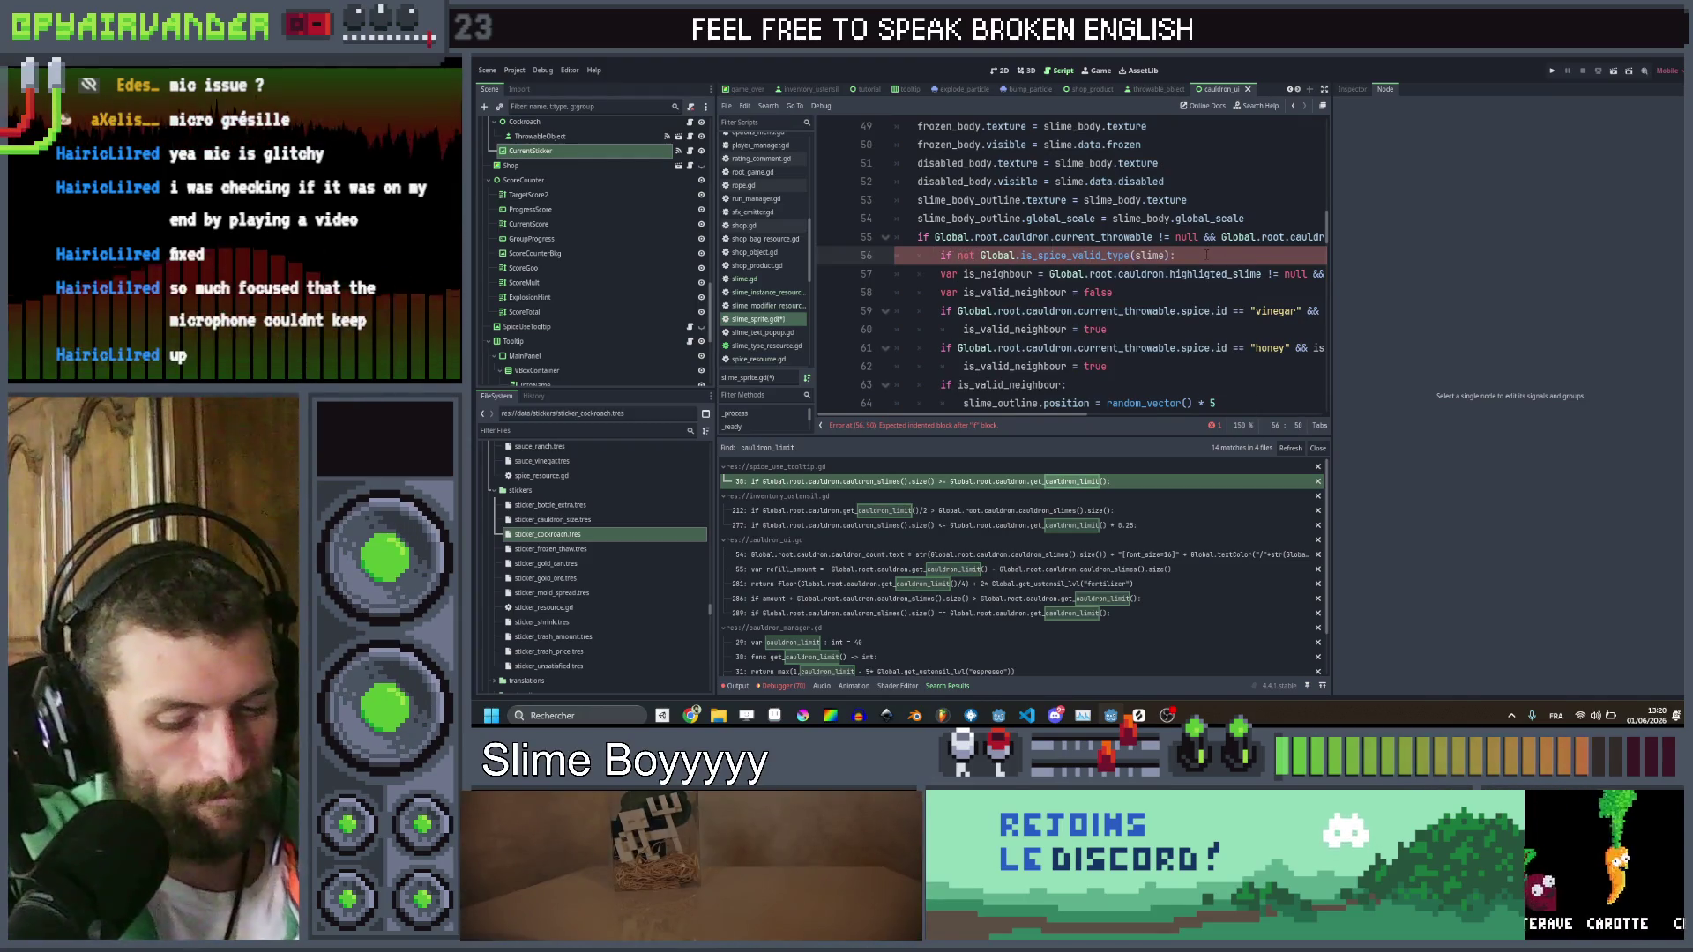
pyautogui.press('Return')
pyautogui.press('Return')
pyautogui.write('el')
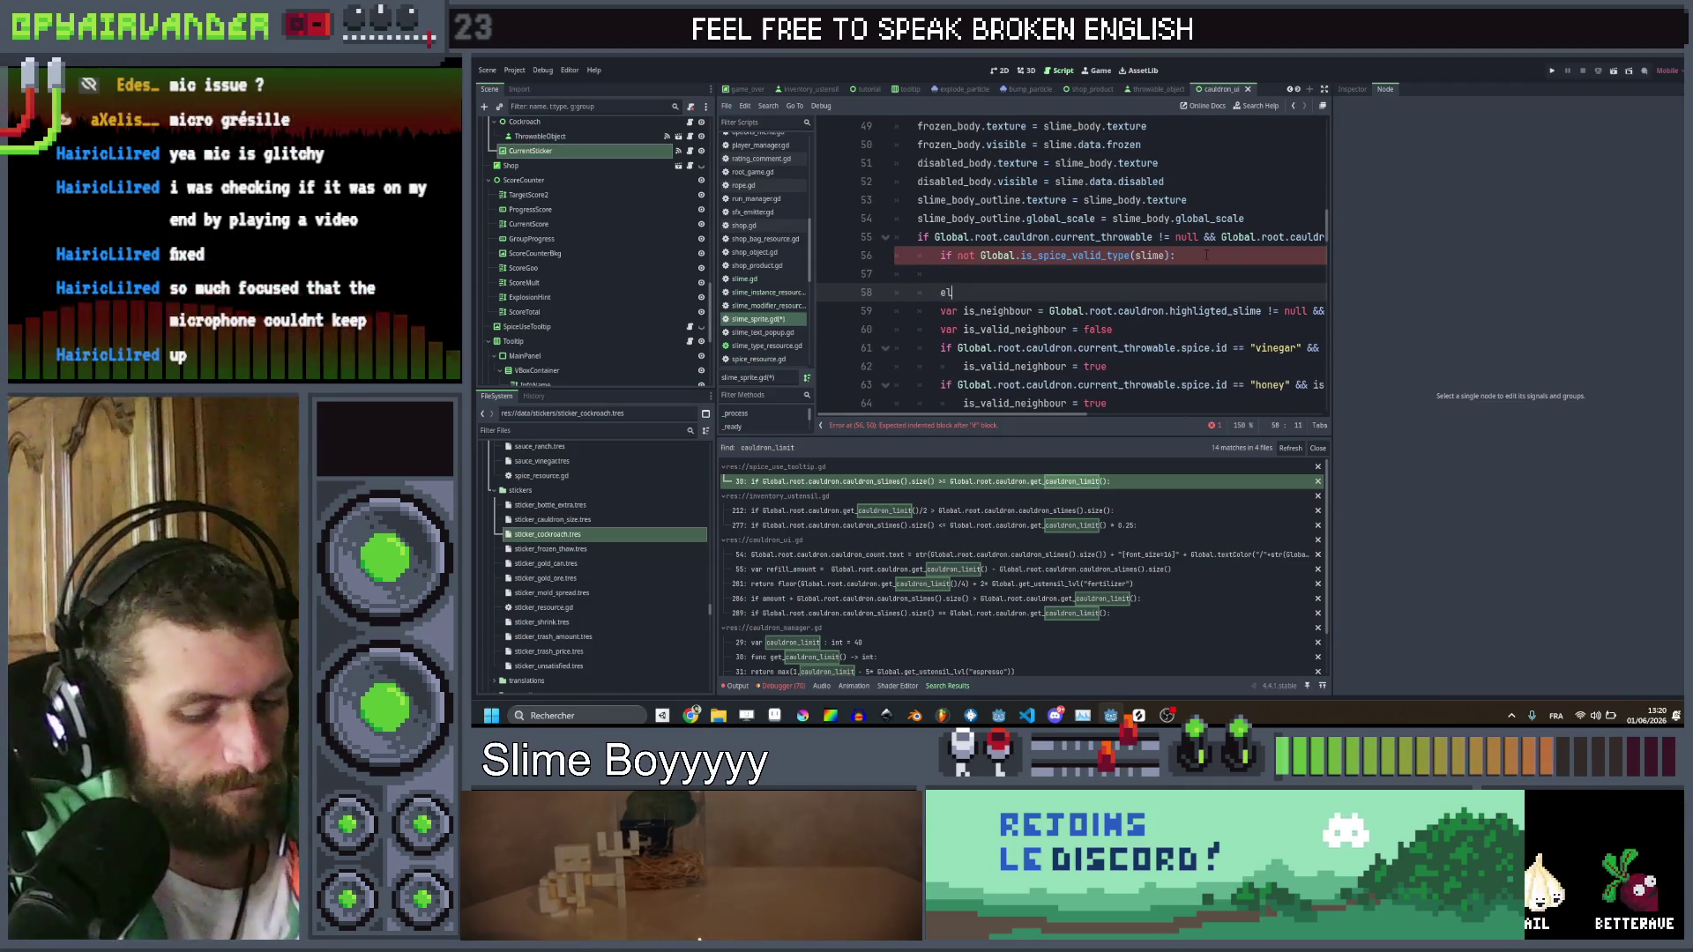
pyautogui.write('se:')
pyautogui.scroll(-4, 1206, 255)
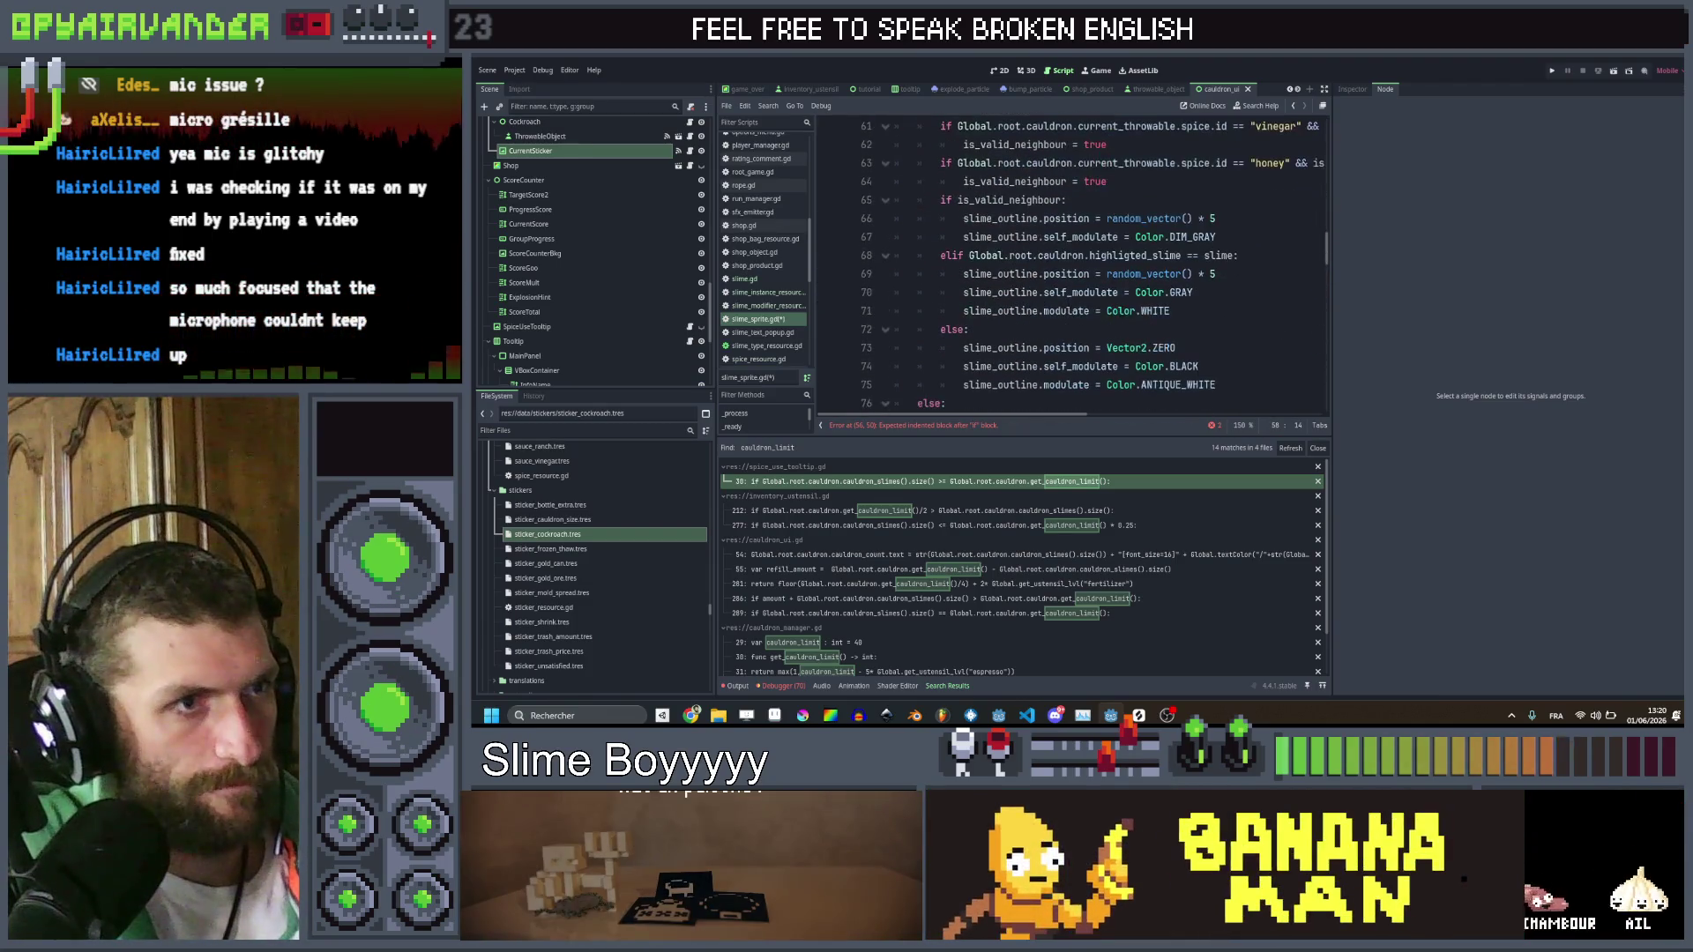
pyautogui.moveTo(979, 329); pyautogui.dragTo(925, 203)
pyautogui.press('Tab')
pyautogui.scroll(-1, 1288, 313)
pyautogui.click(1285, 299)
pyautogui.scroll(-2, 1274, 307)
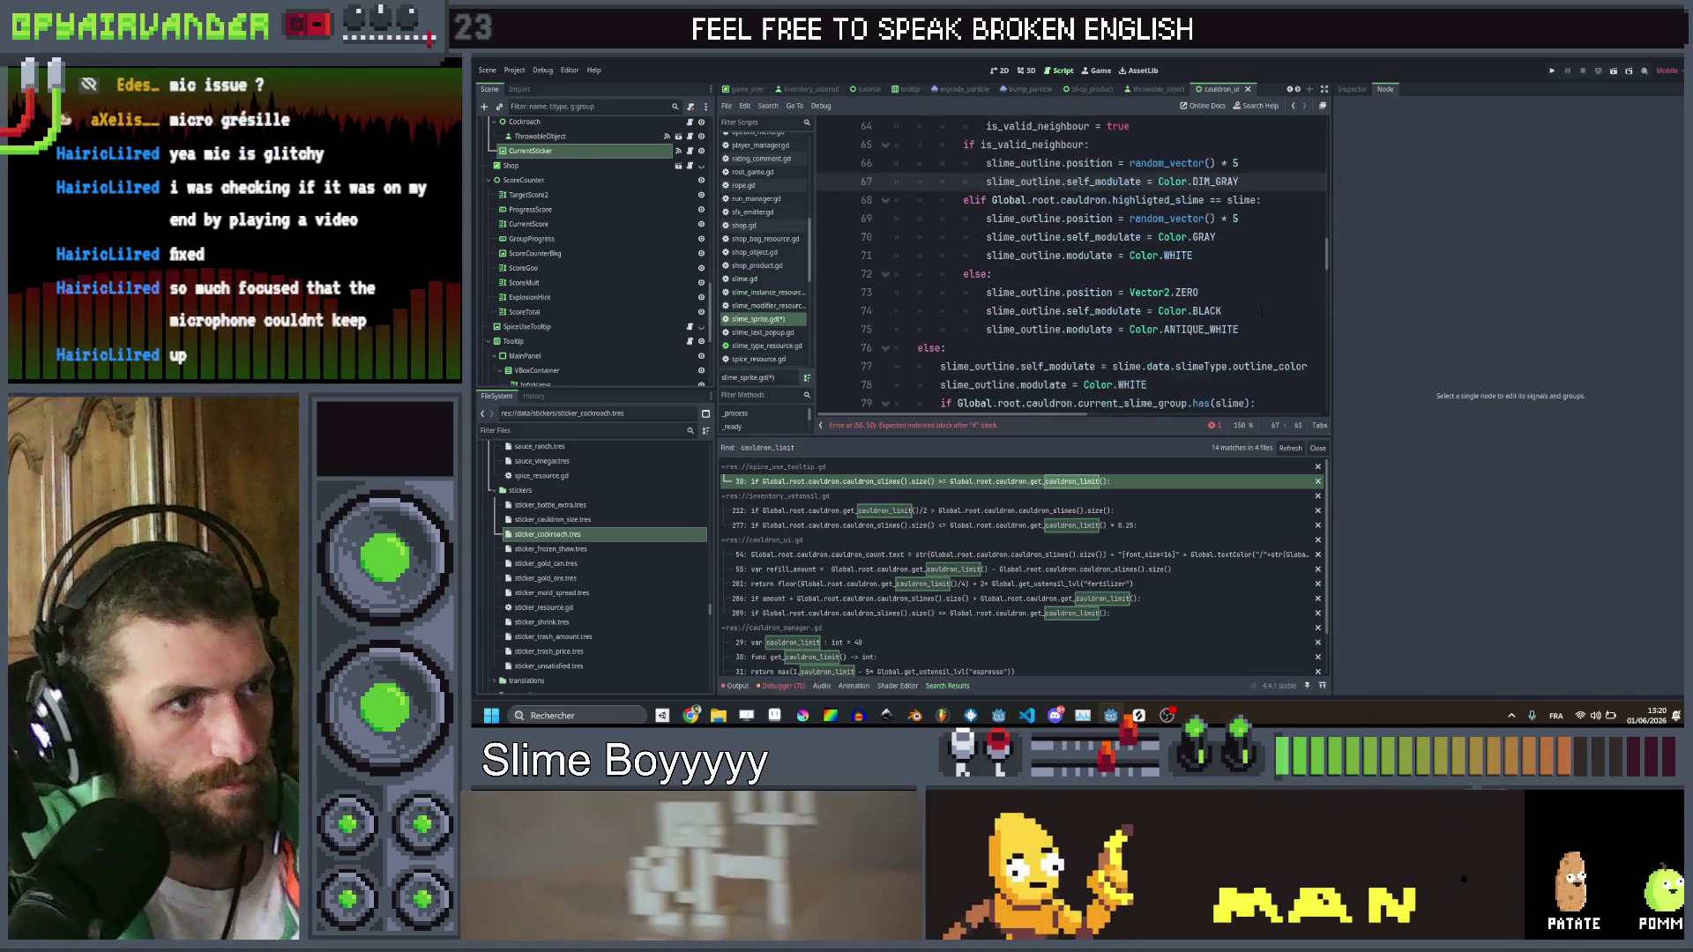
pyautogui.scroll(3, 1256, 297)
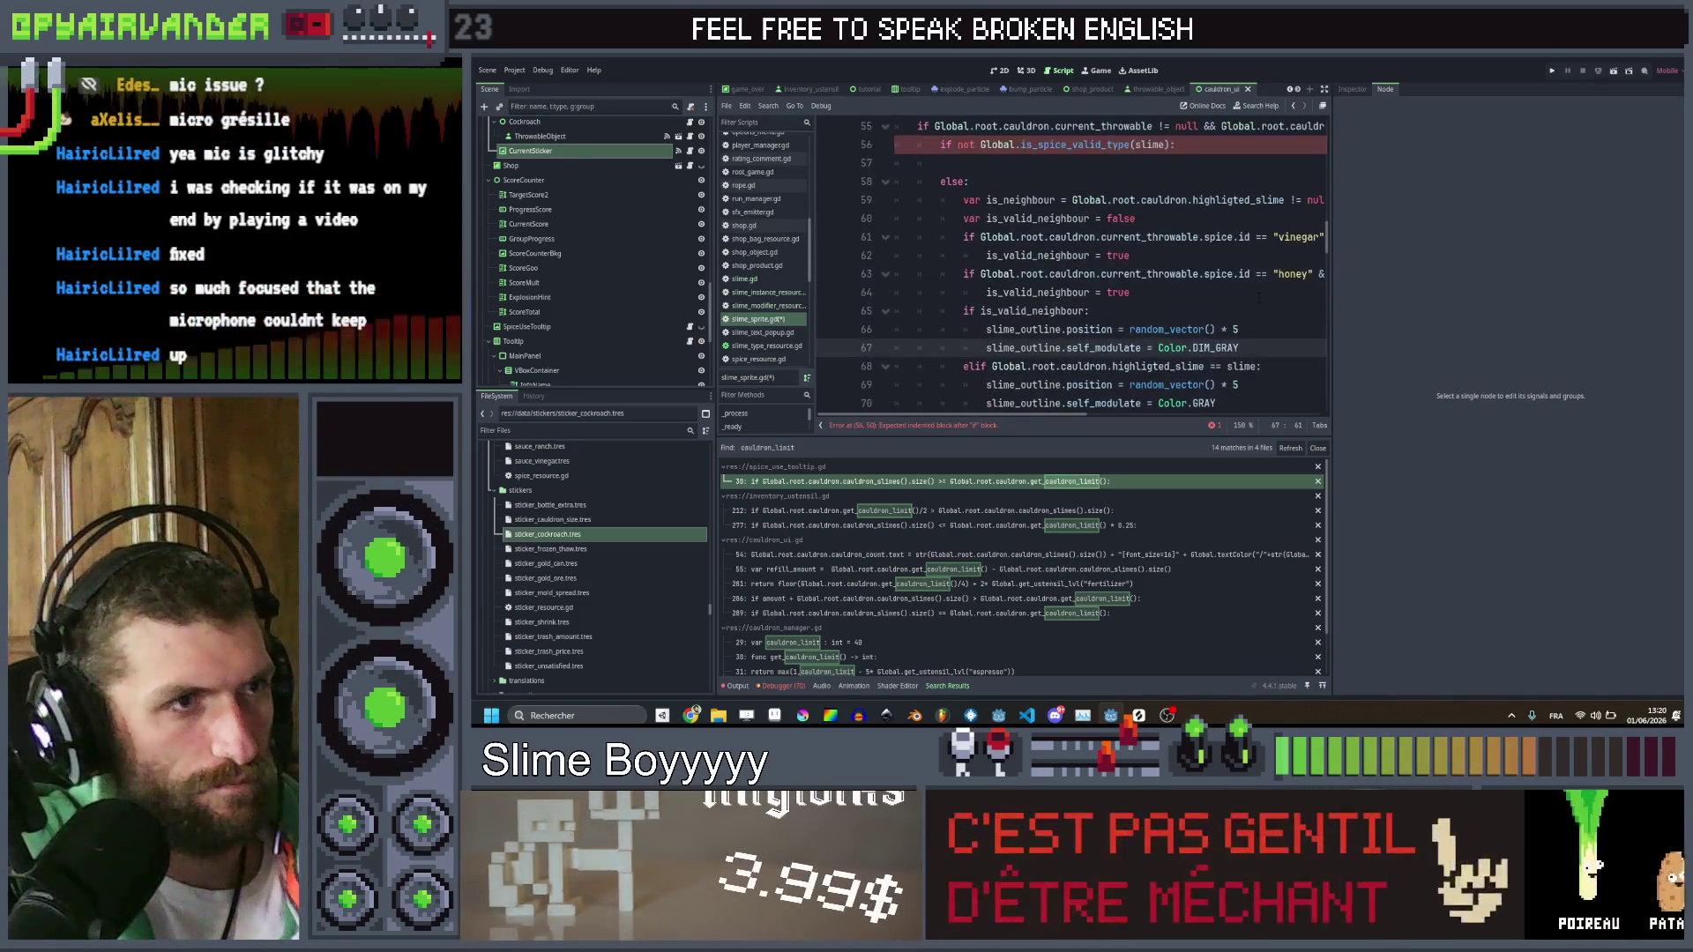
pyautogui.scroll(-5, 1253, 296)
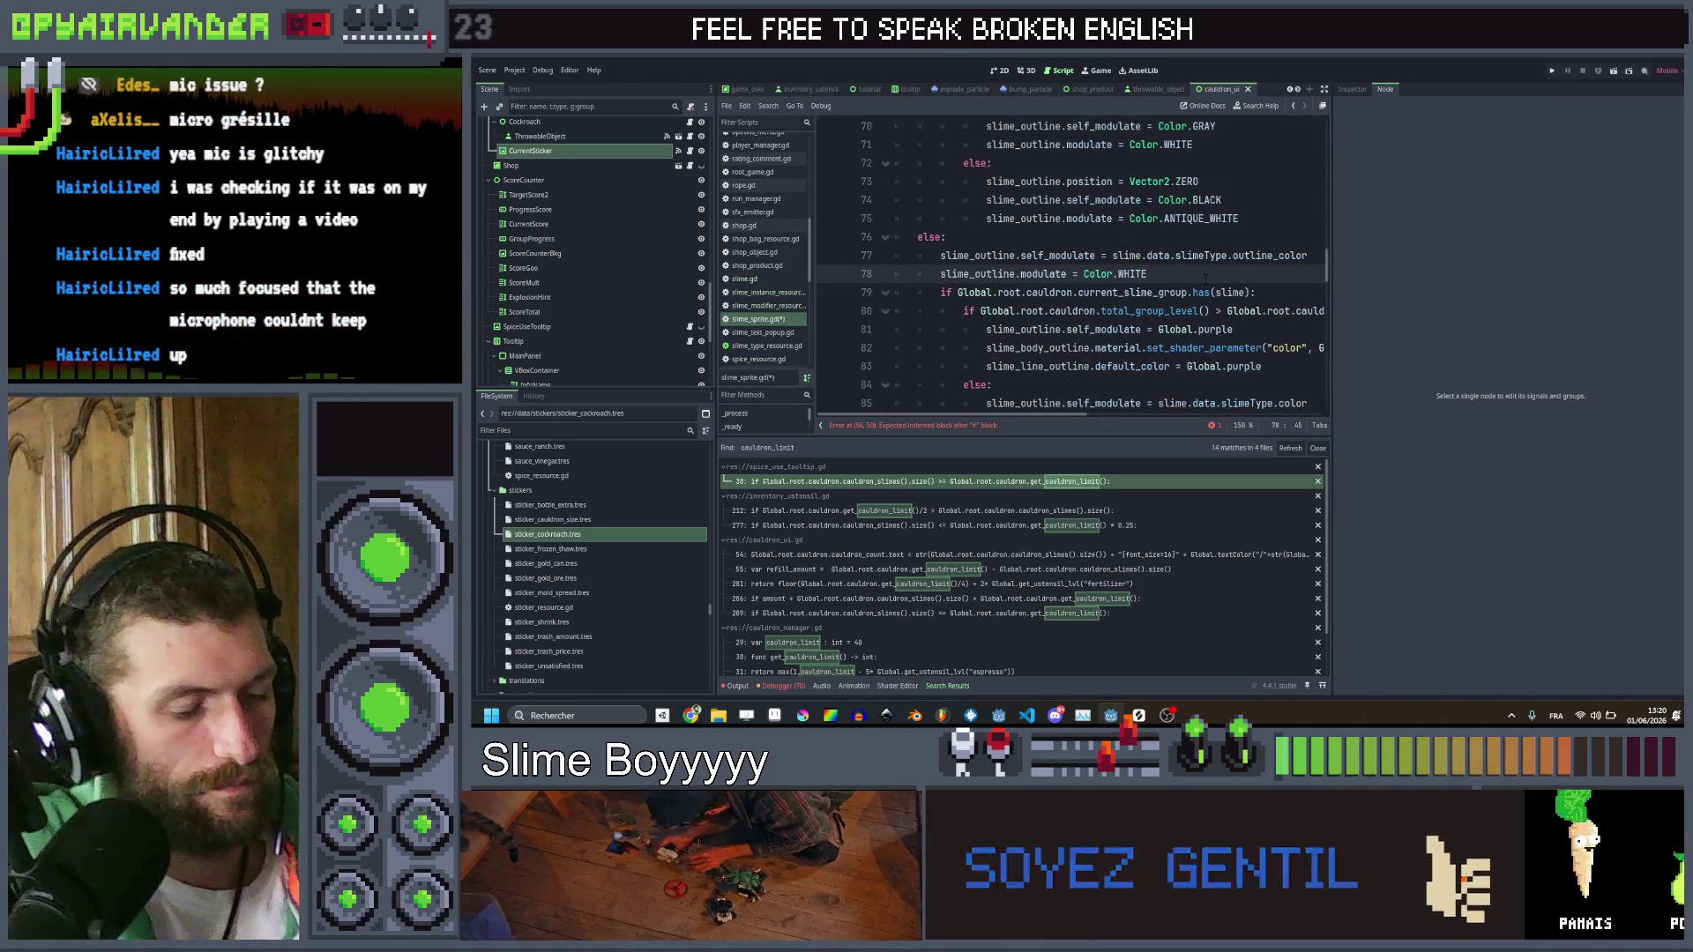
pyautogui.scroll(8, 1204, 279)
# Set slime_outline.modulate to Color.DIM_GRAY in the invalid-spice branch
pyautogui.click(1047, 331)
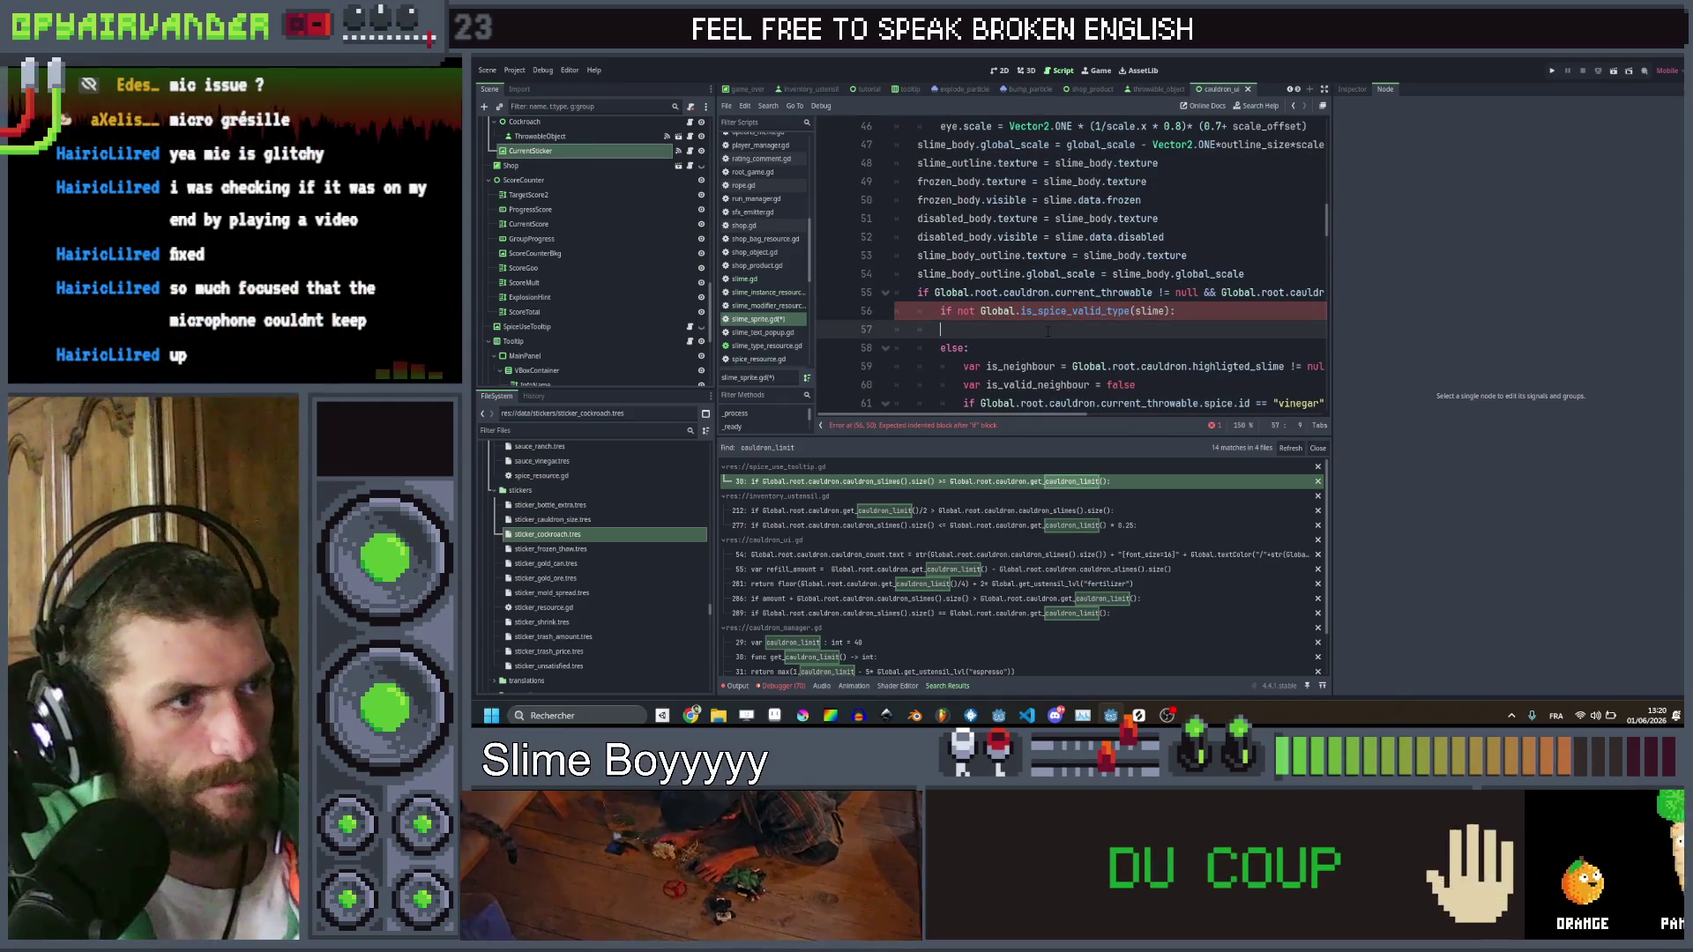
pyautogui.write('slime_outline.modulate = Color.WHITE')
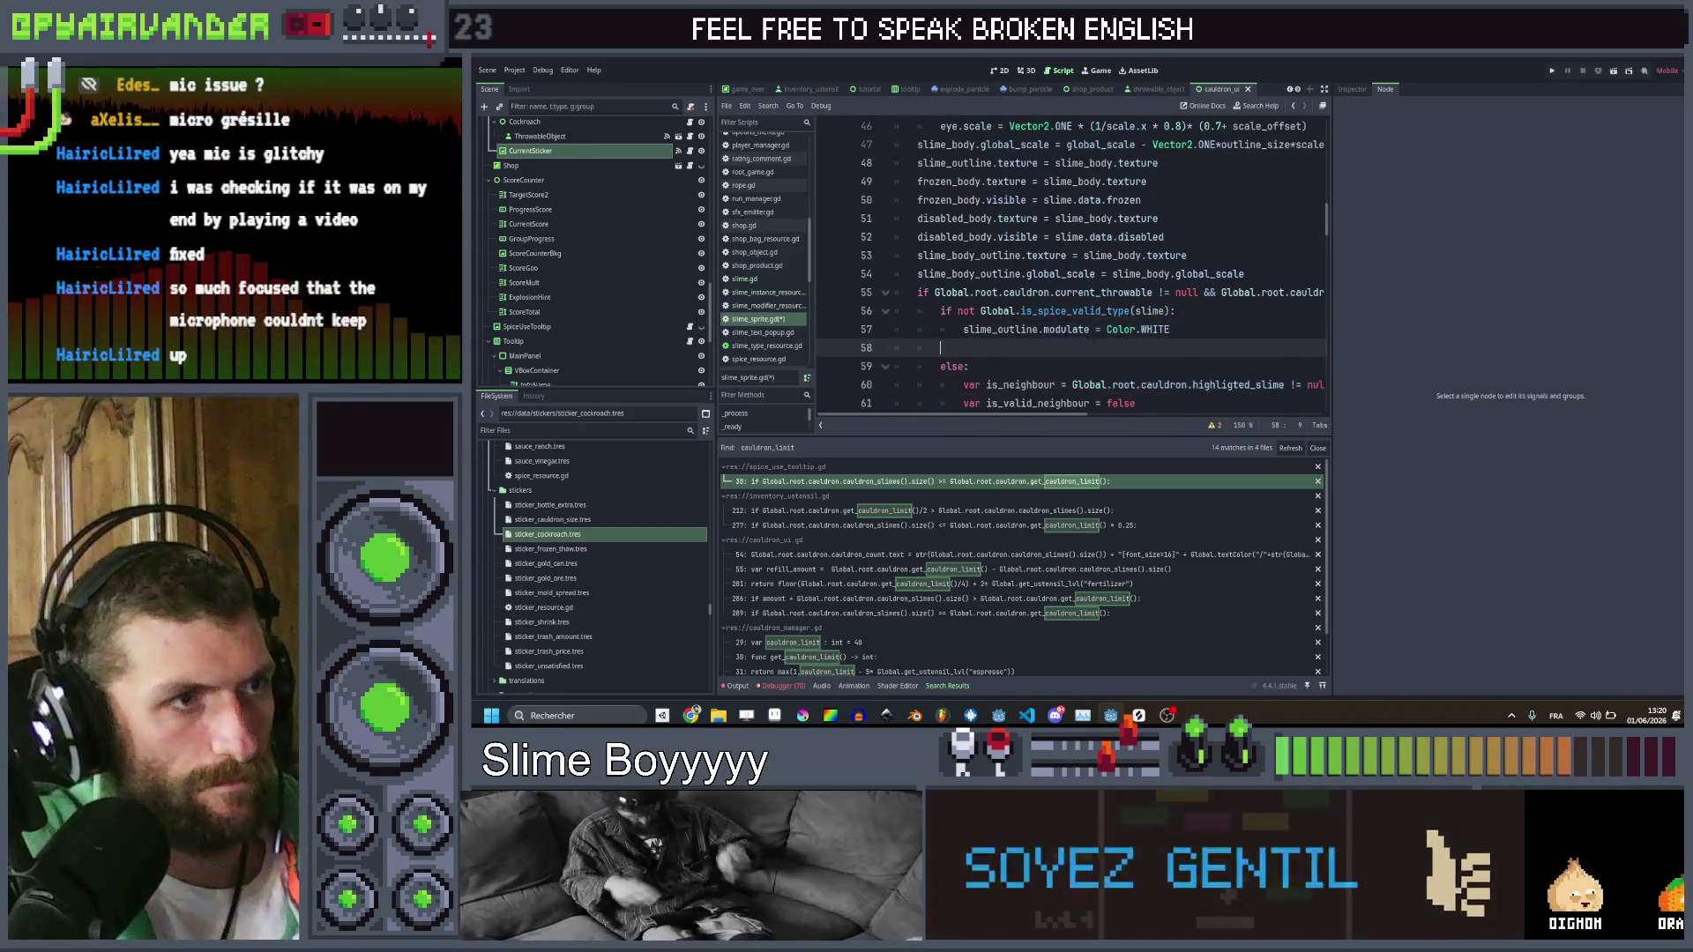
pyautogui.press('BackSpace')
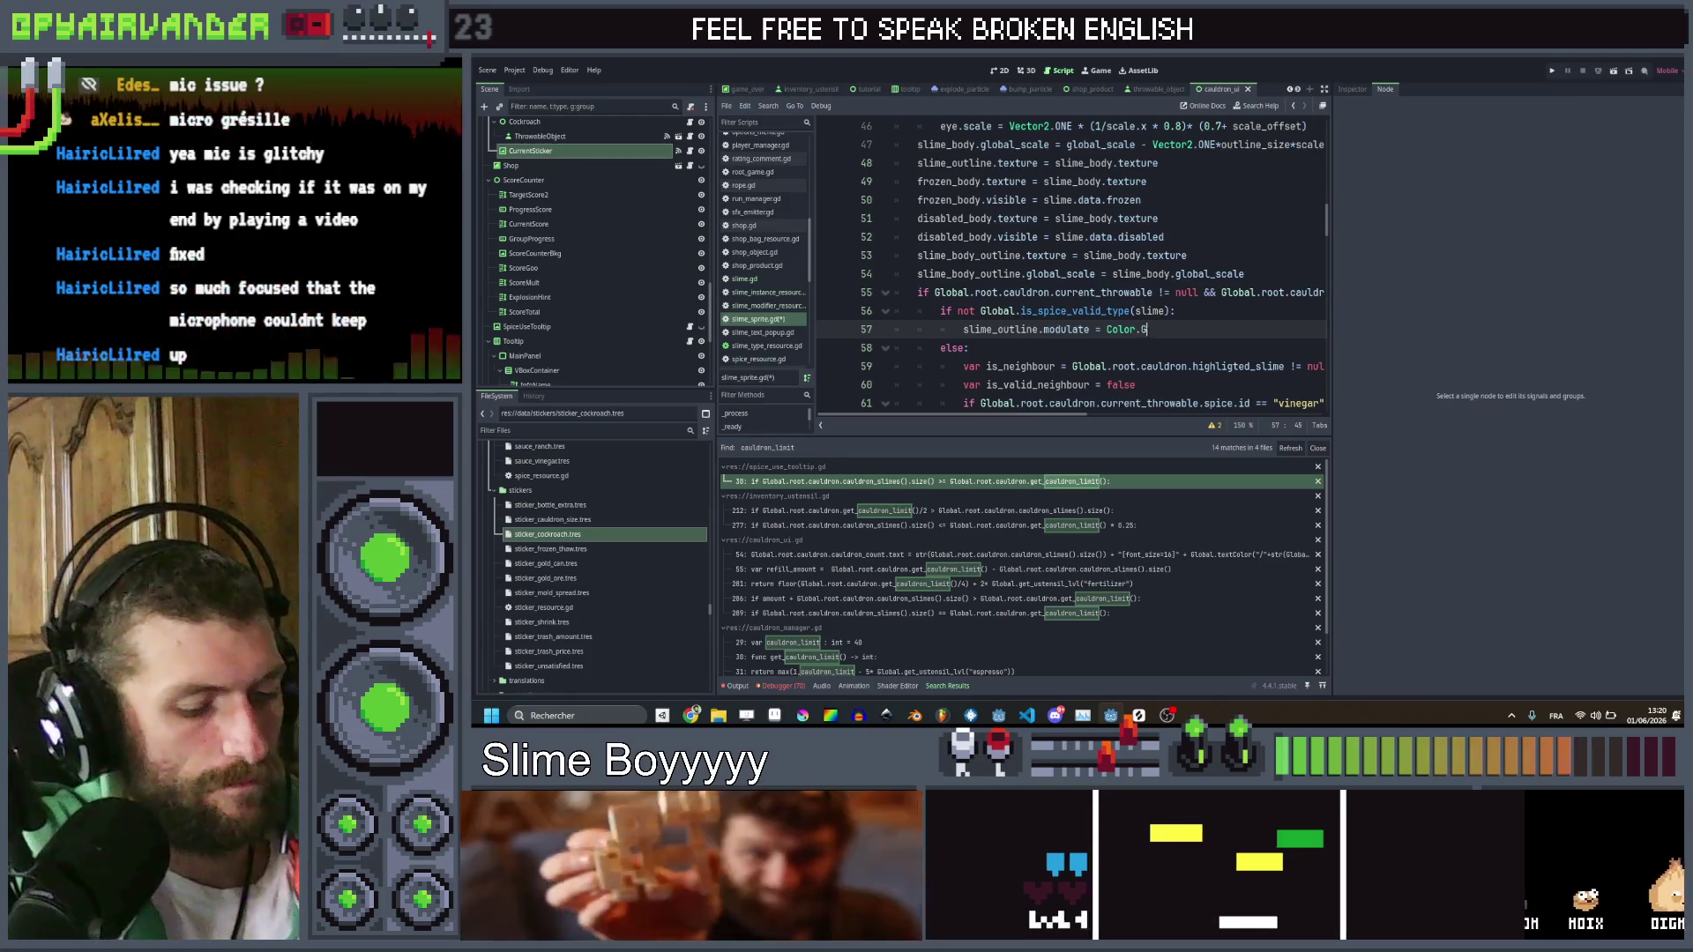
pyautogui.write('RAY')
pyautogui.press('Down')
pyautogui.press('Return')
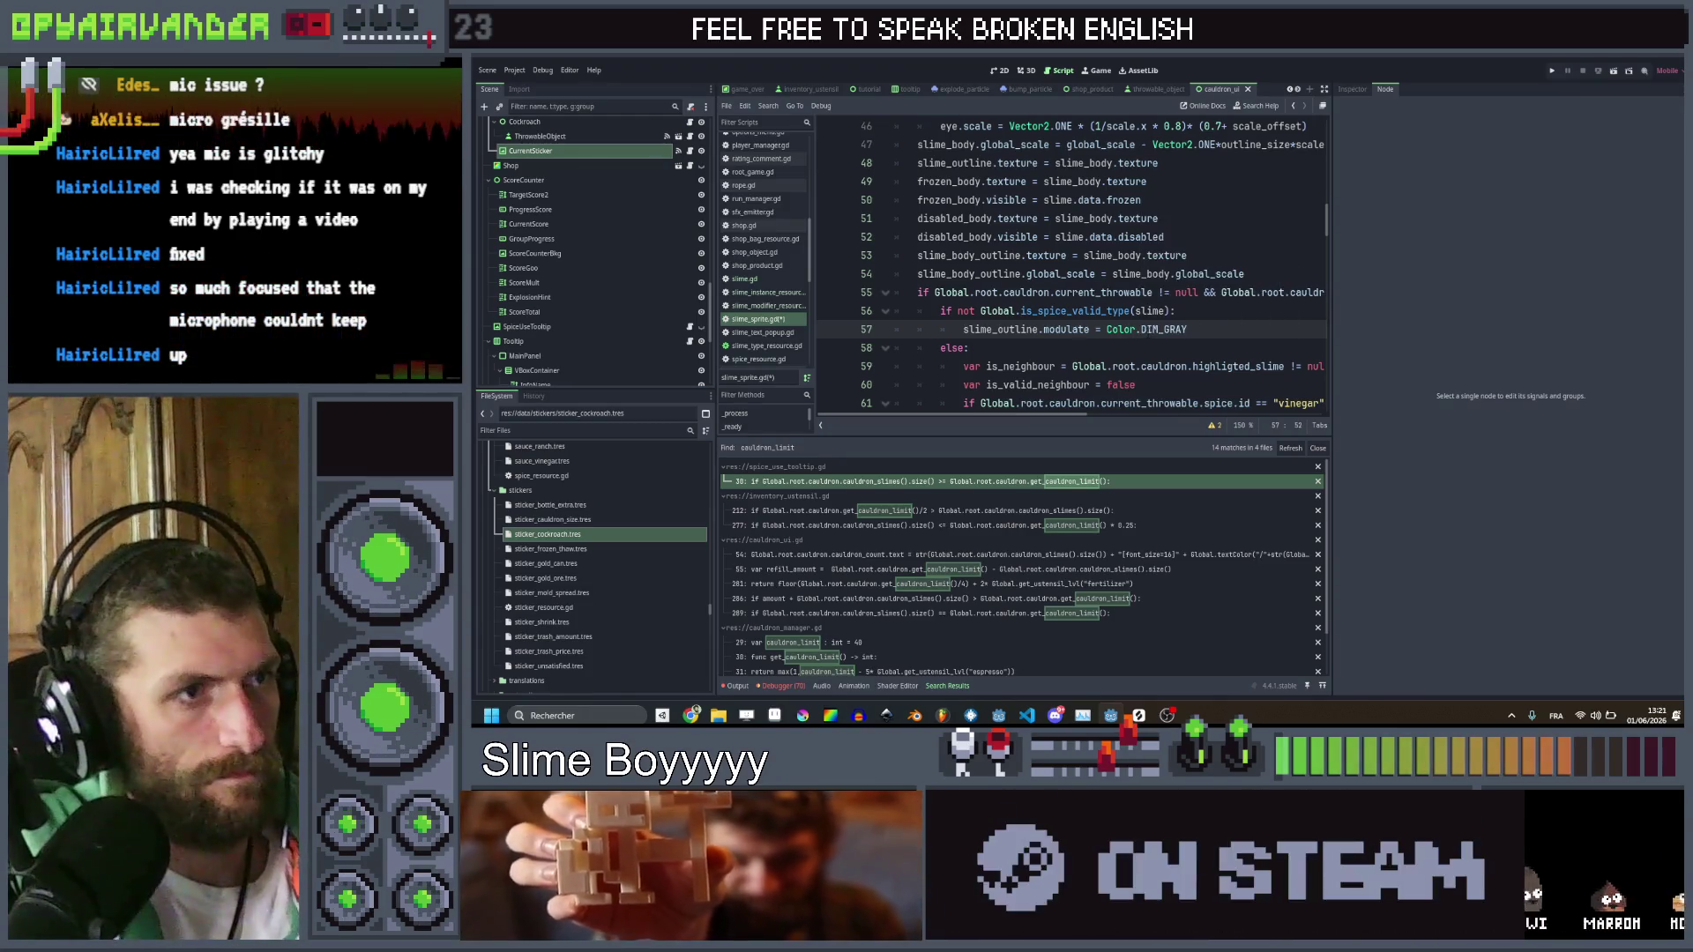
pyautogui.scroll(-1, 1201, 278)
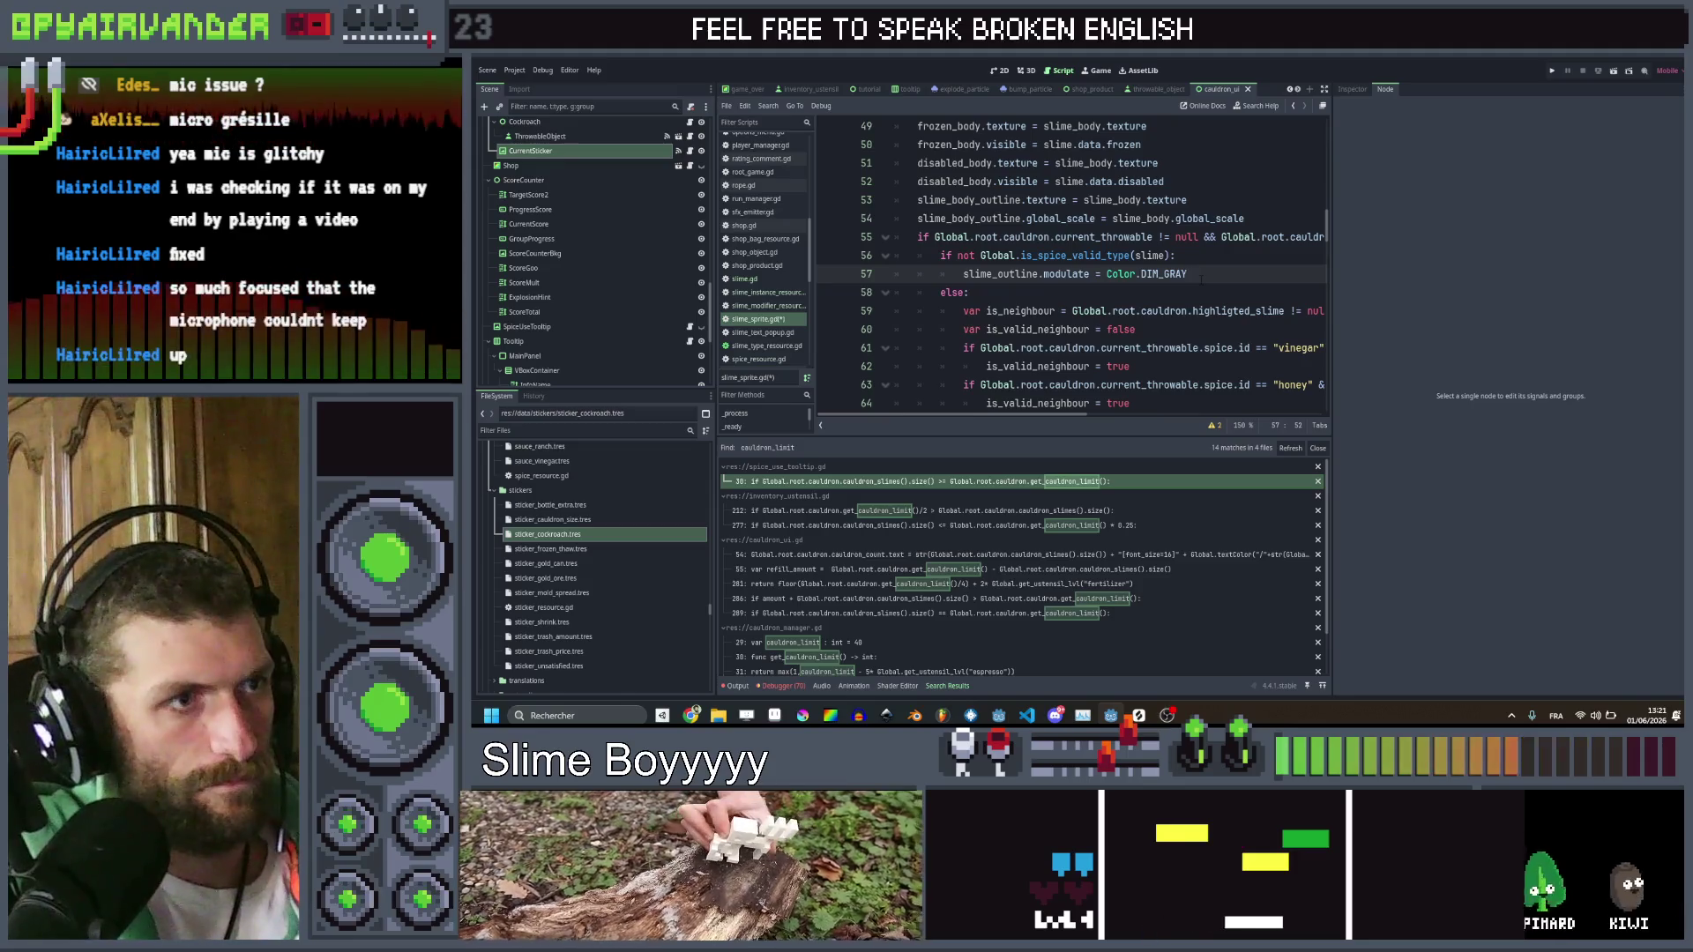
# Set the outline modulate to Color.WHITE in the else branch and save the script
pyautogui.press('Down')
pyautogui.press('Return')
pyautogui.hotkey('ctrl', 'v')
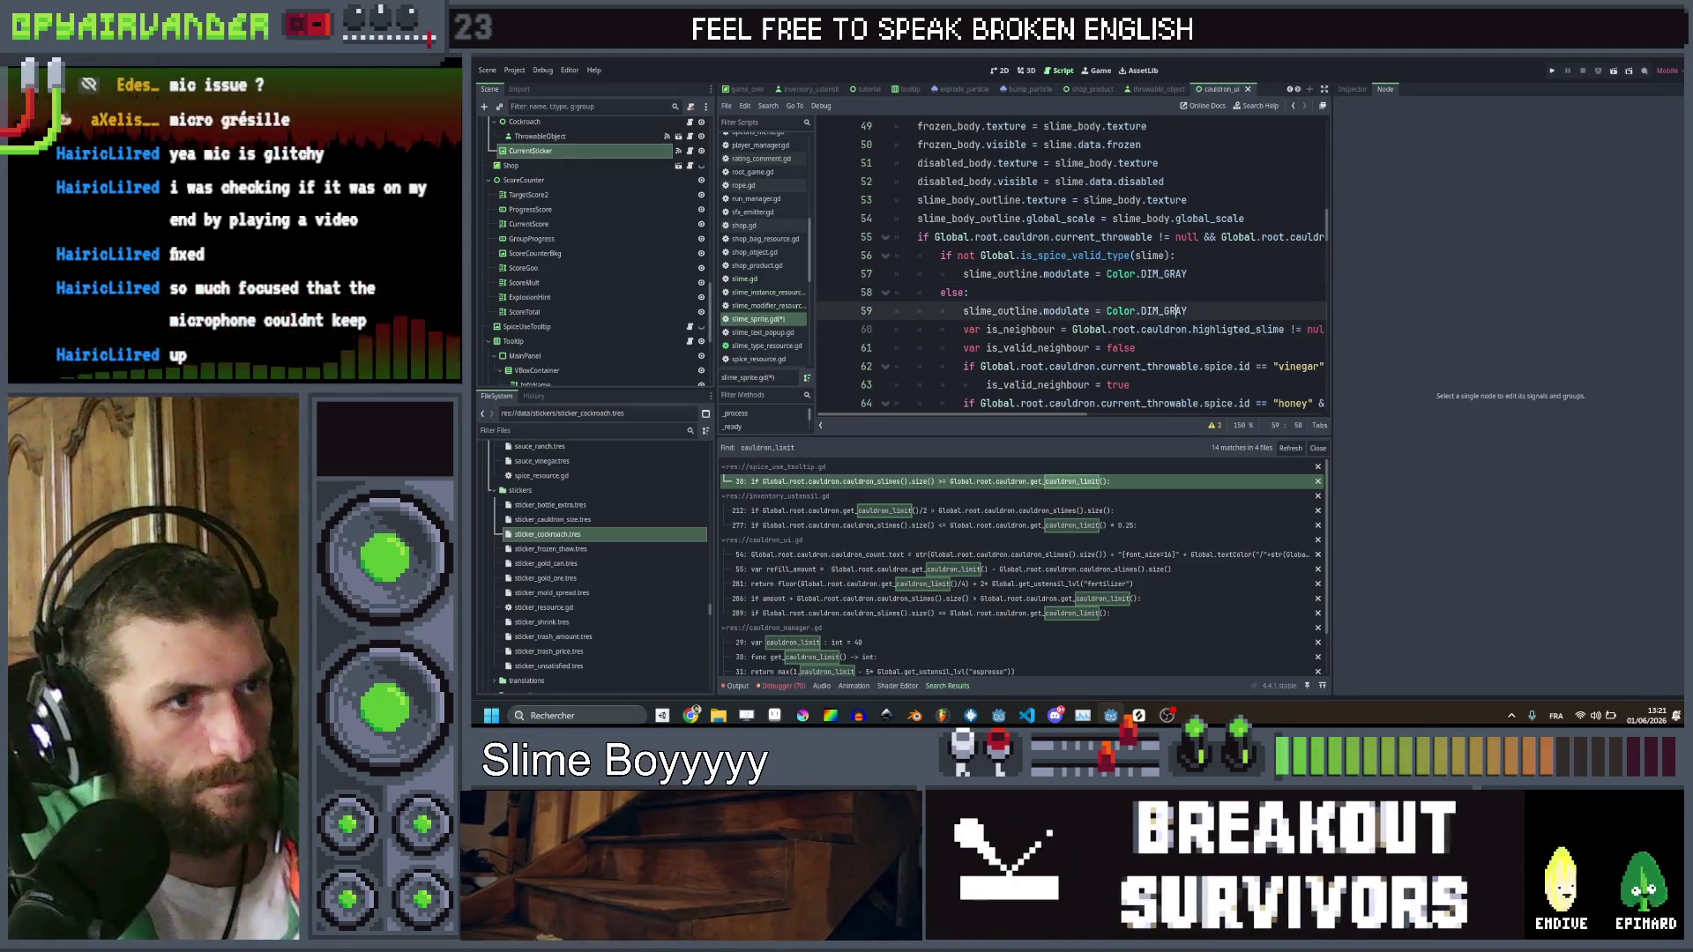
pyautogui.write('W')
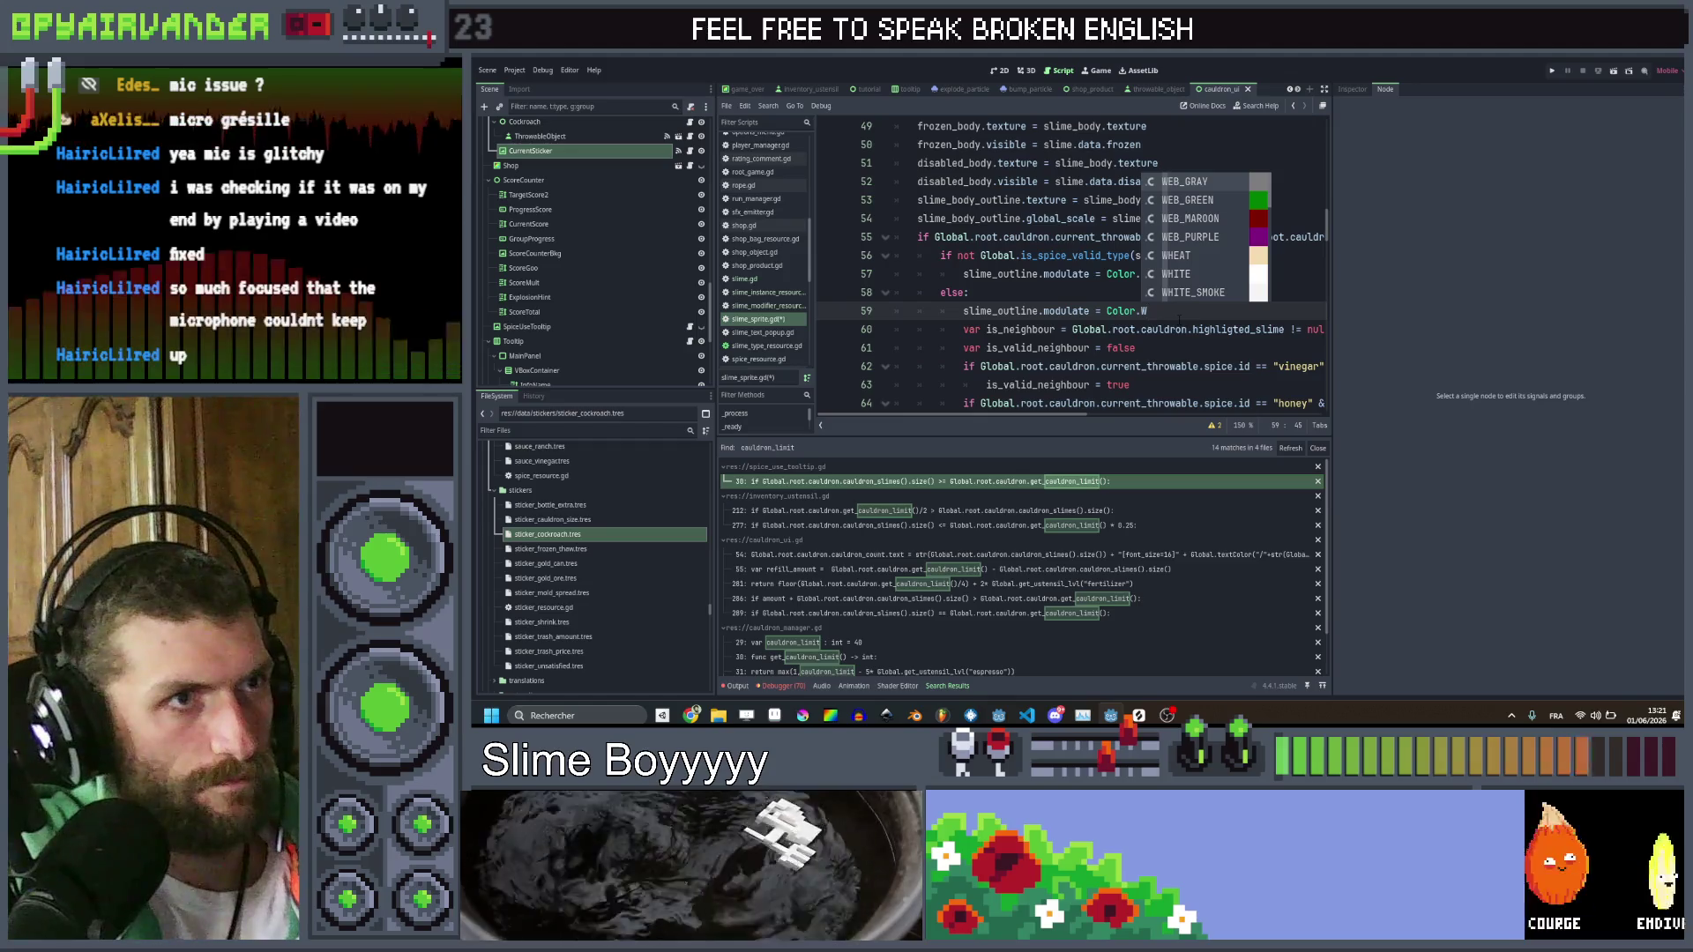
pyautogui.write('hi')
pyautogui.press('Return')
pyautogui.hotkey('ctrl', 's')
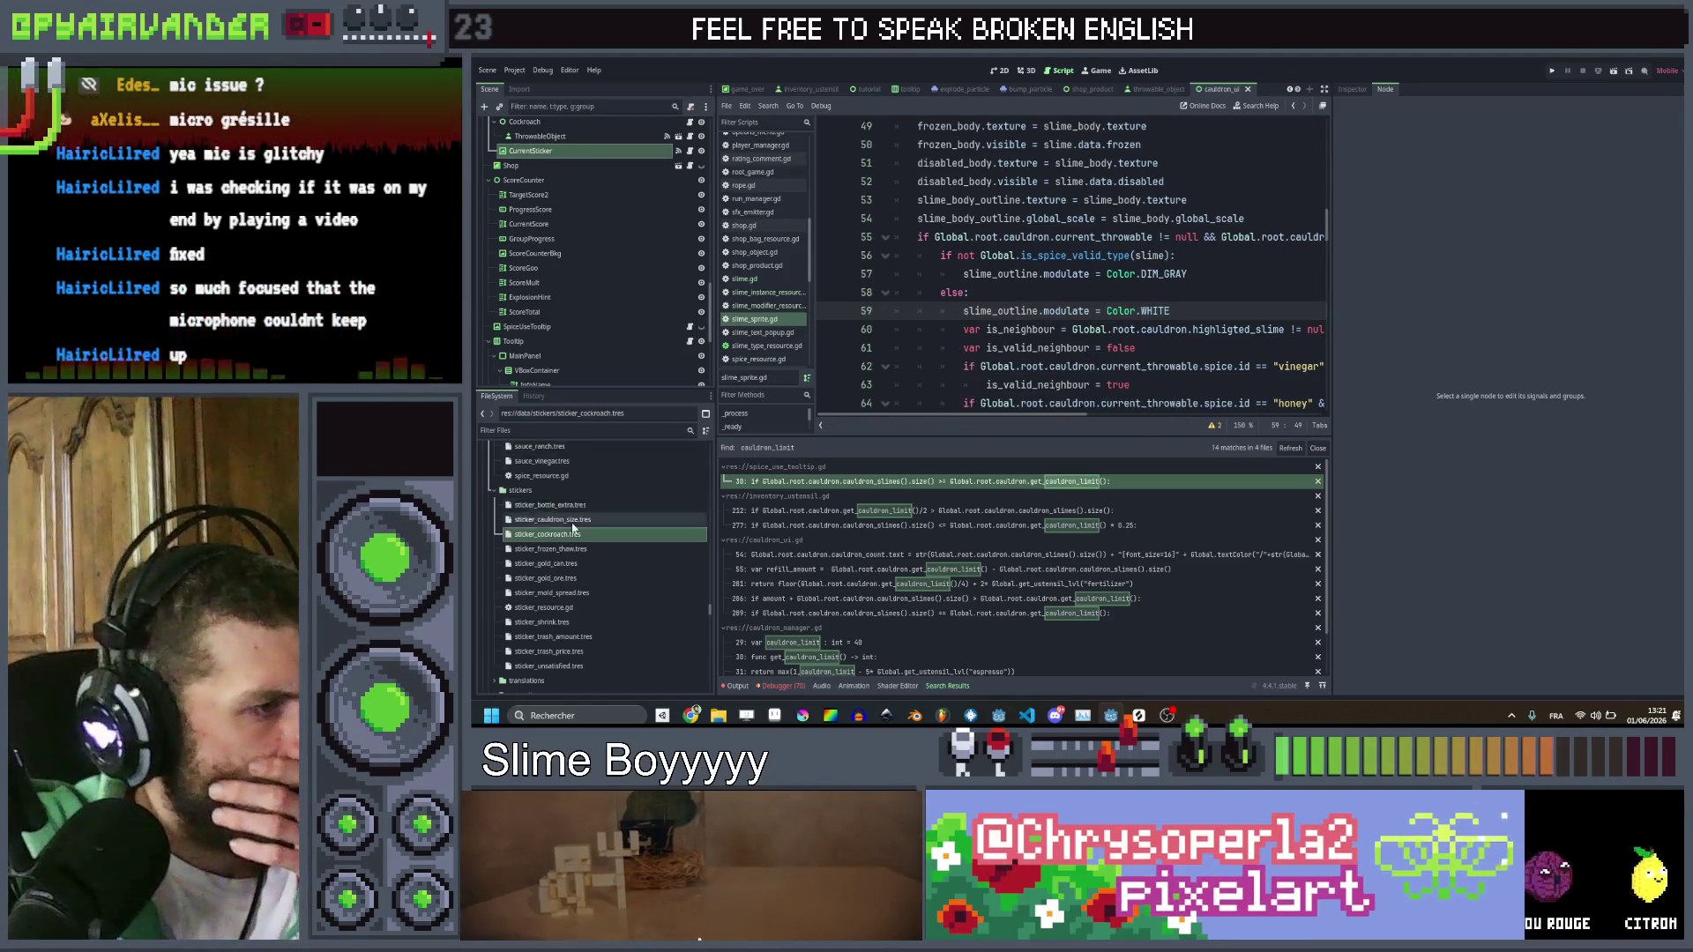
# Select the misc_cockroach resource in FileSystem and show its properties in the Inspector
pyautogui.click(589, 535)
pyautogui.click(590, 525)
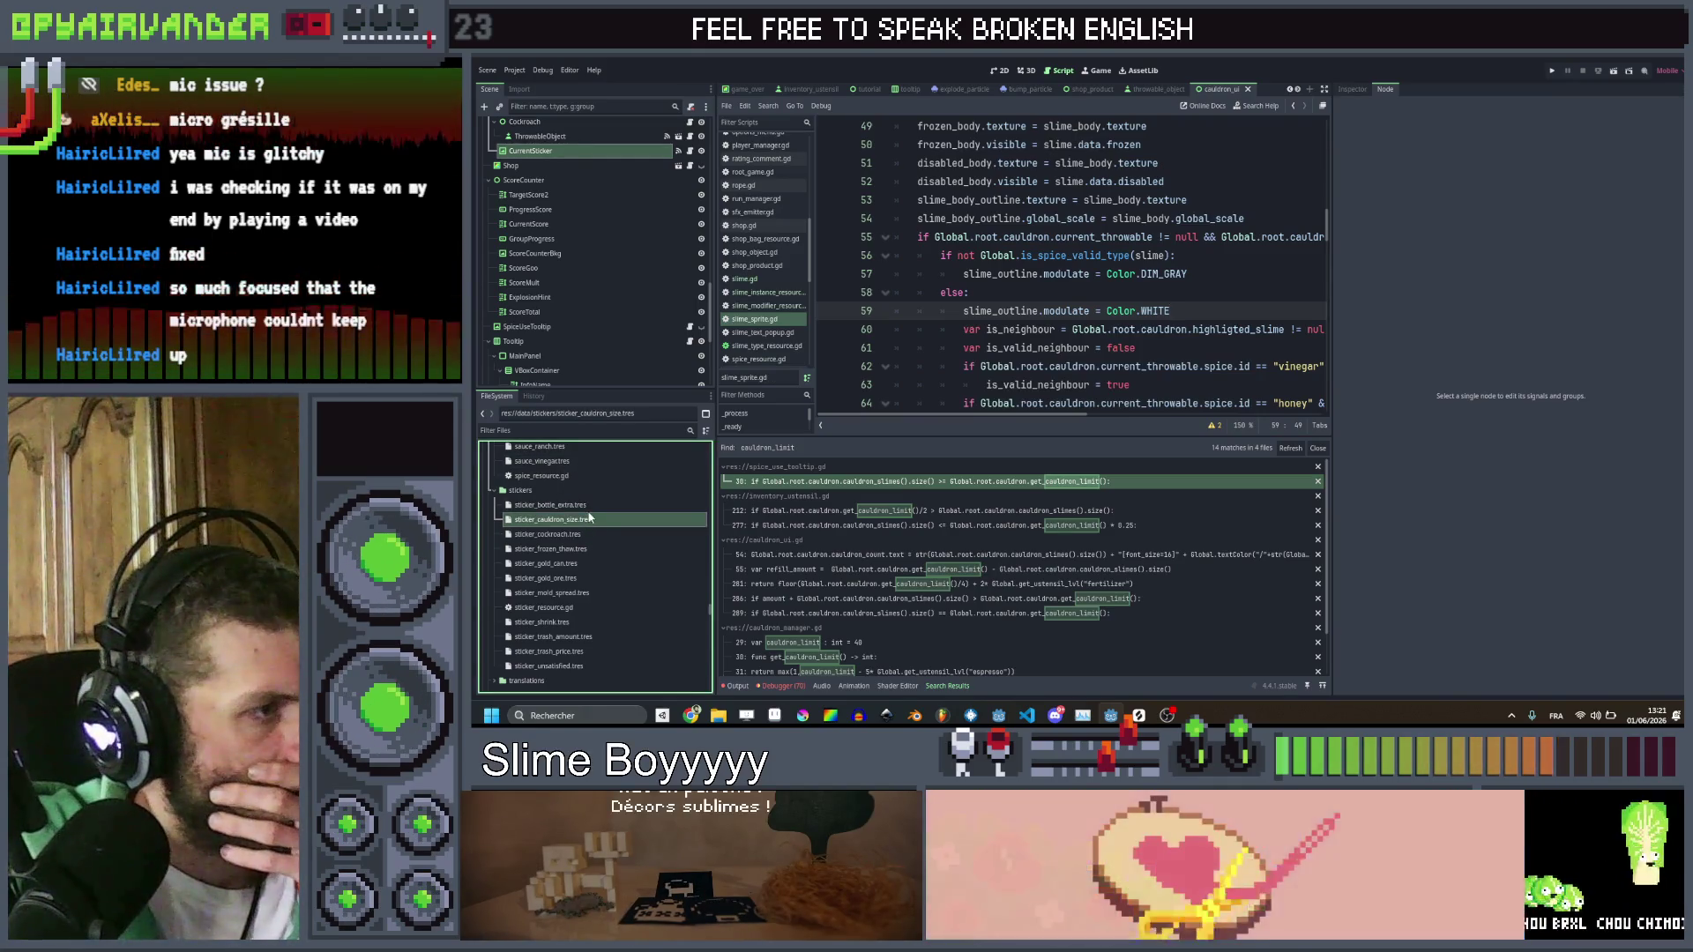
pyautogui.click(589, 505)
pyautogui.scroll(2, 589, 505)
pyautogui.scroll(2, 587, 495)
pyautogui.click(579, 497)
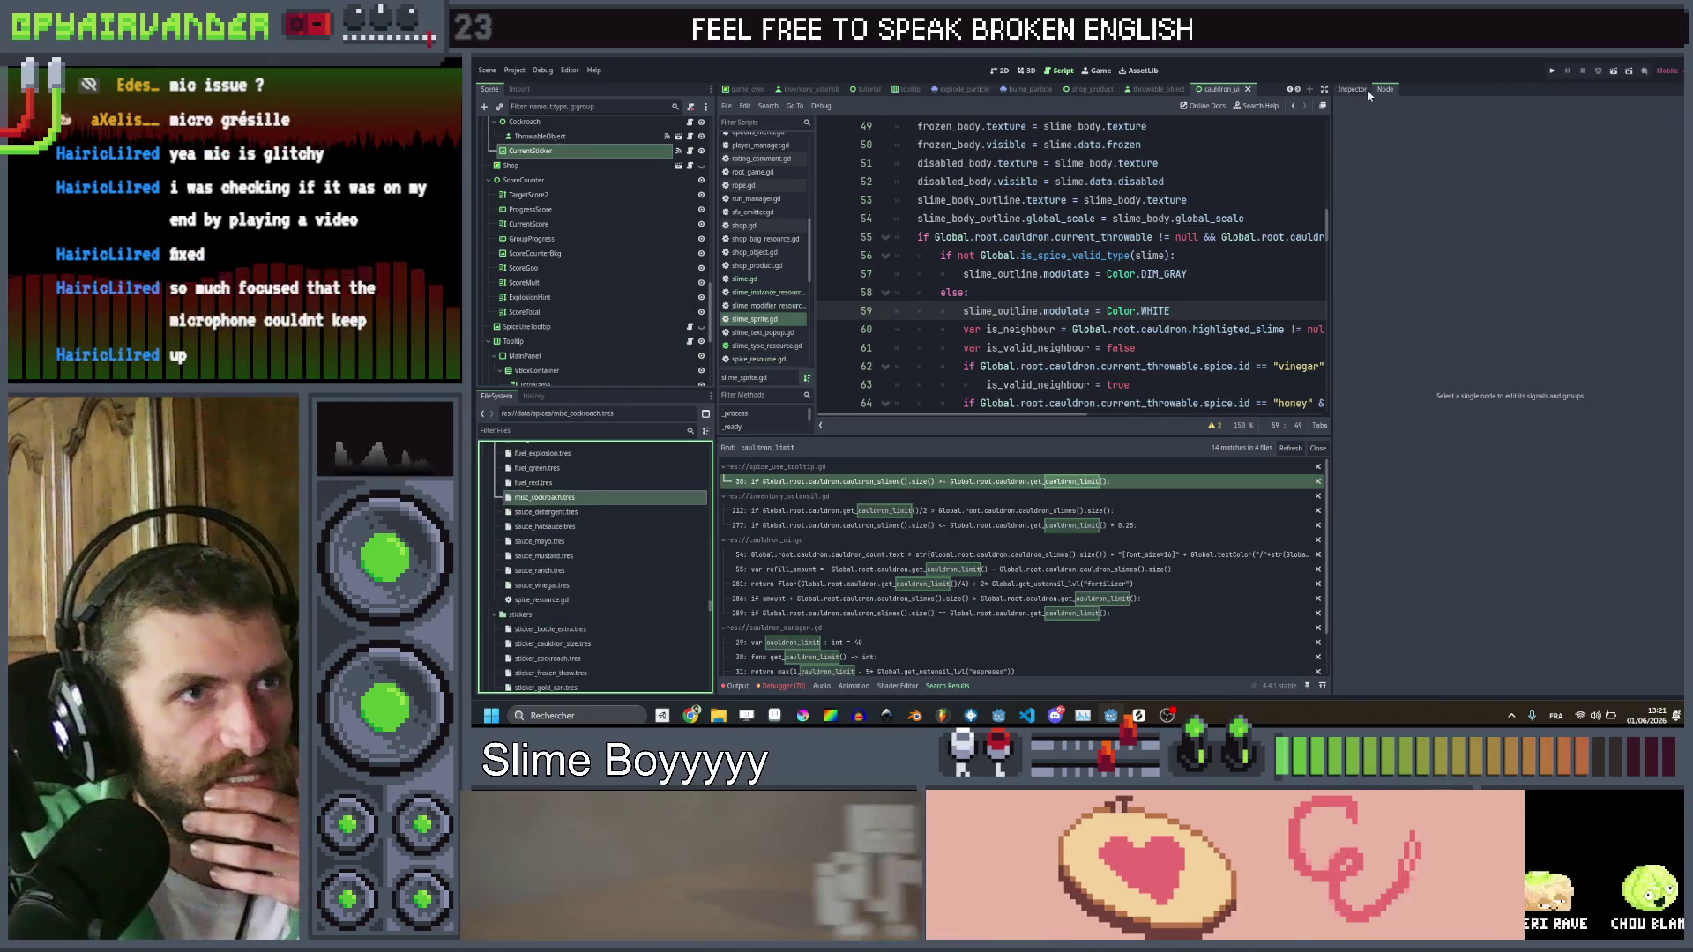
pyautogui.click(1362, 88)
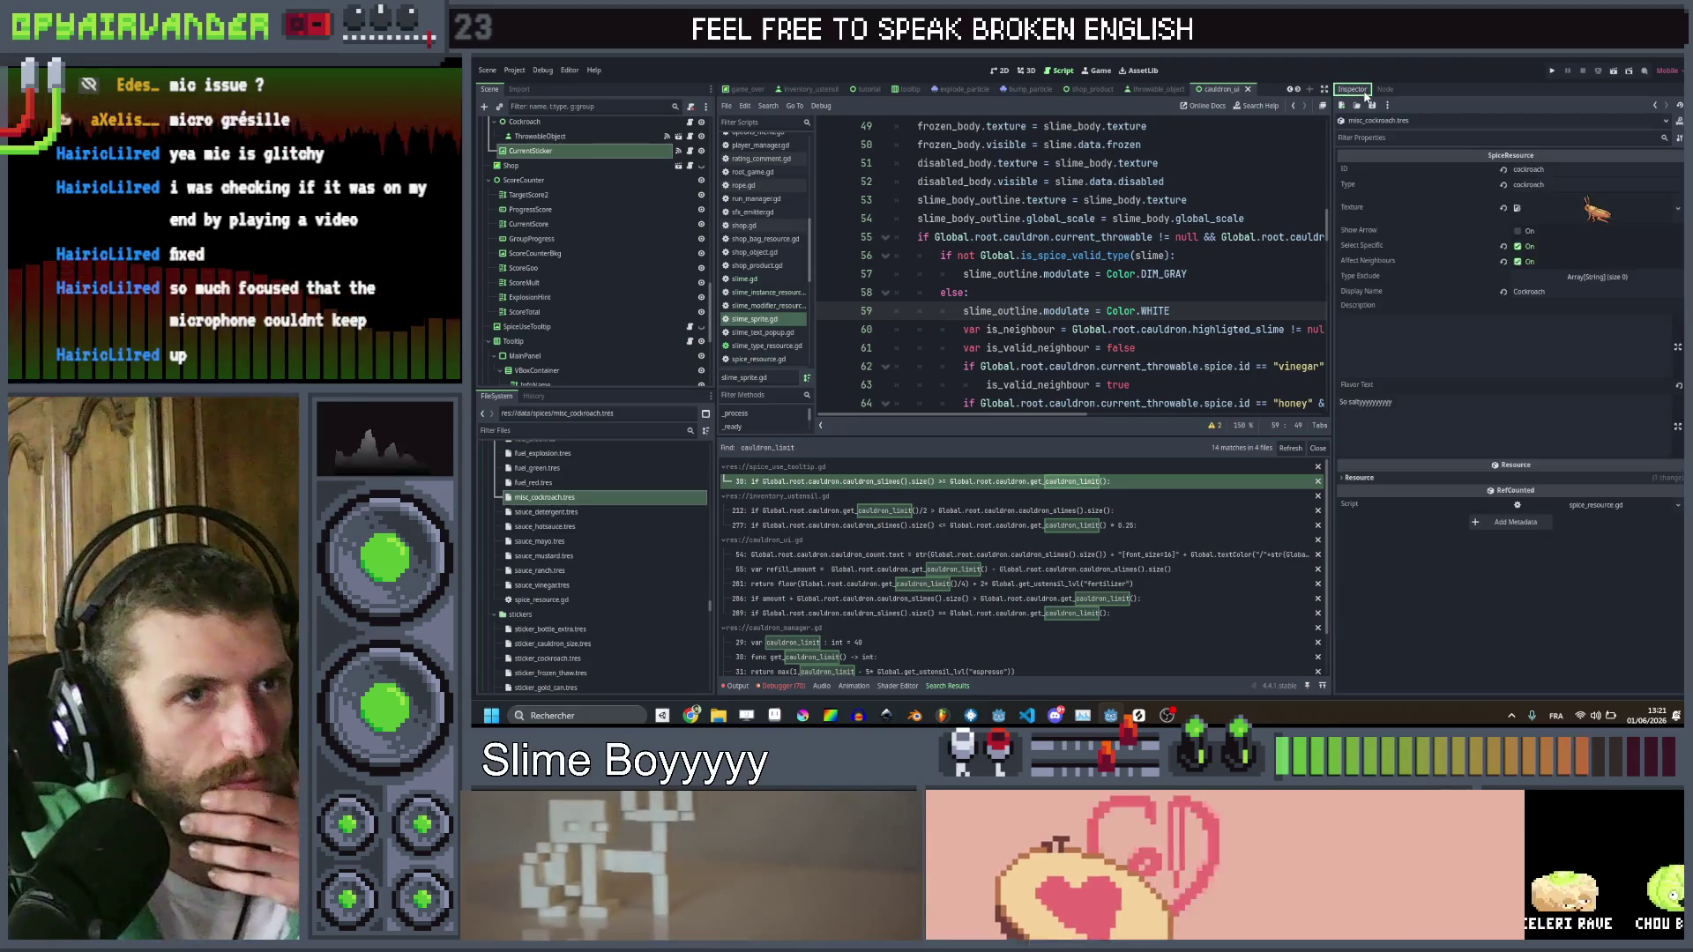
# Fill the cockroach's Type Exclude list with rock, dirt and gold, then save with Ctrl+S
pyautogui.click(1554, 275)
pyautogui.click(1523, 311)
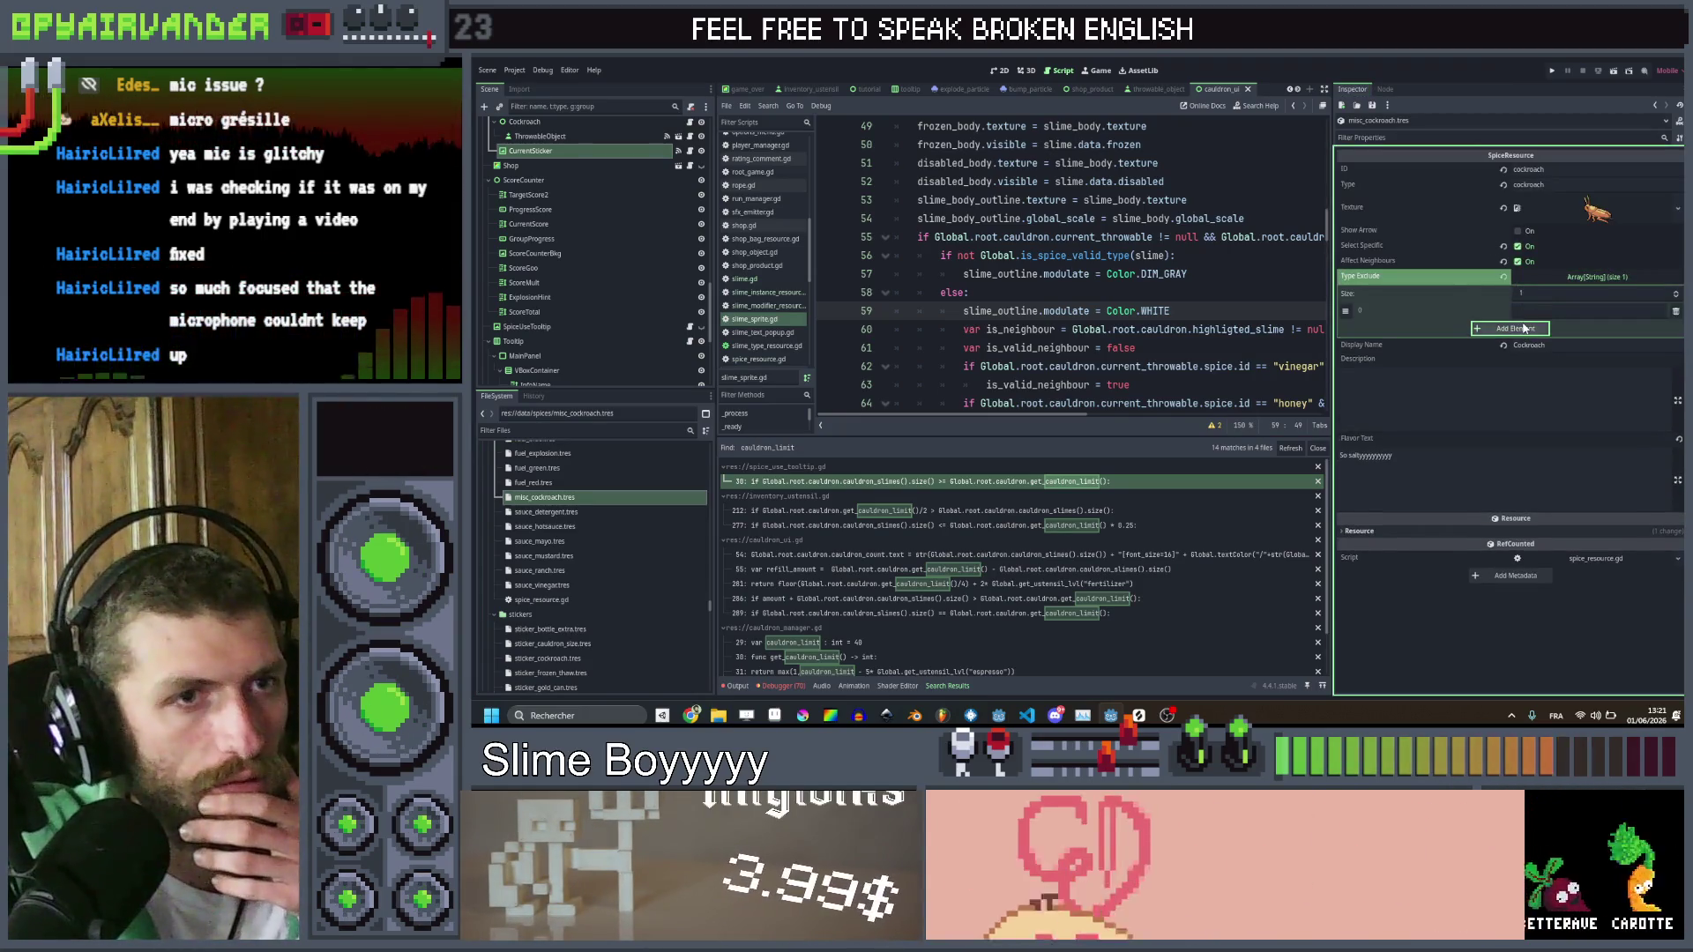
pyautogui.click(1524, 328)
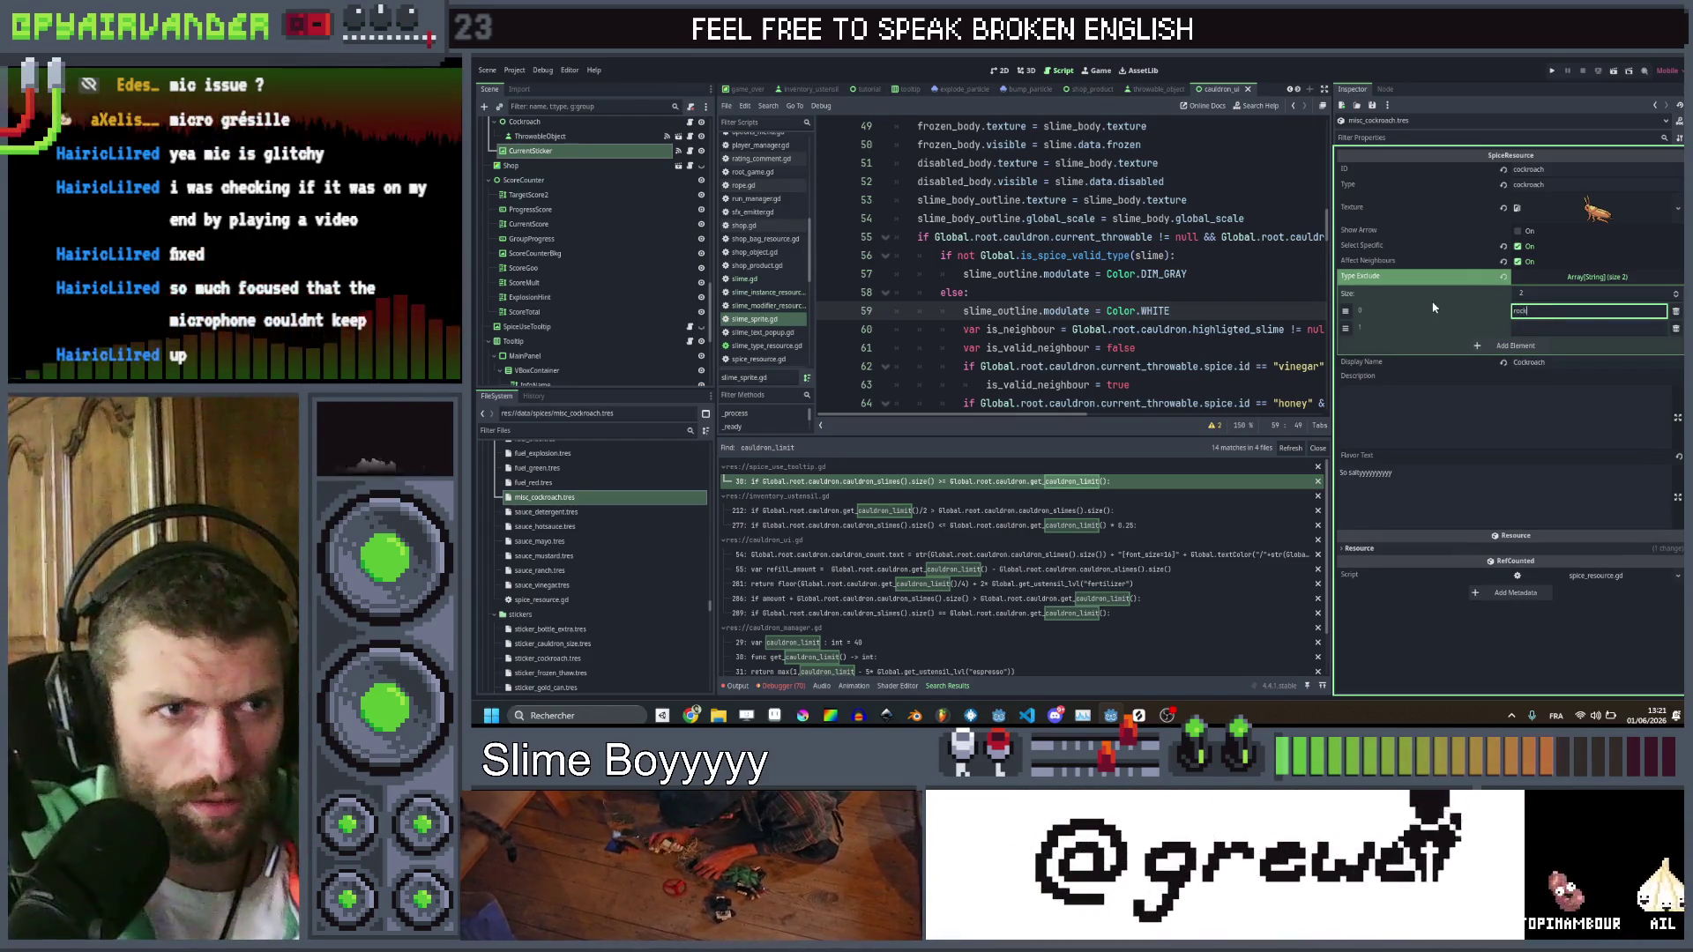
pyautogui.click(1610, 328)
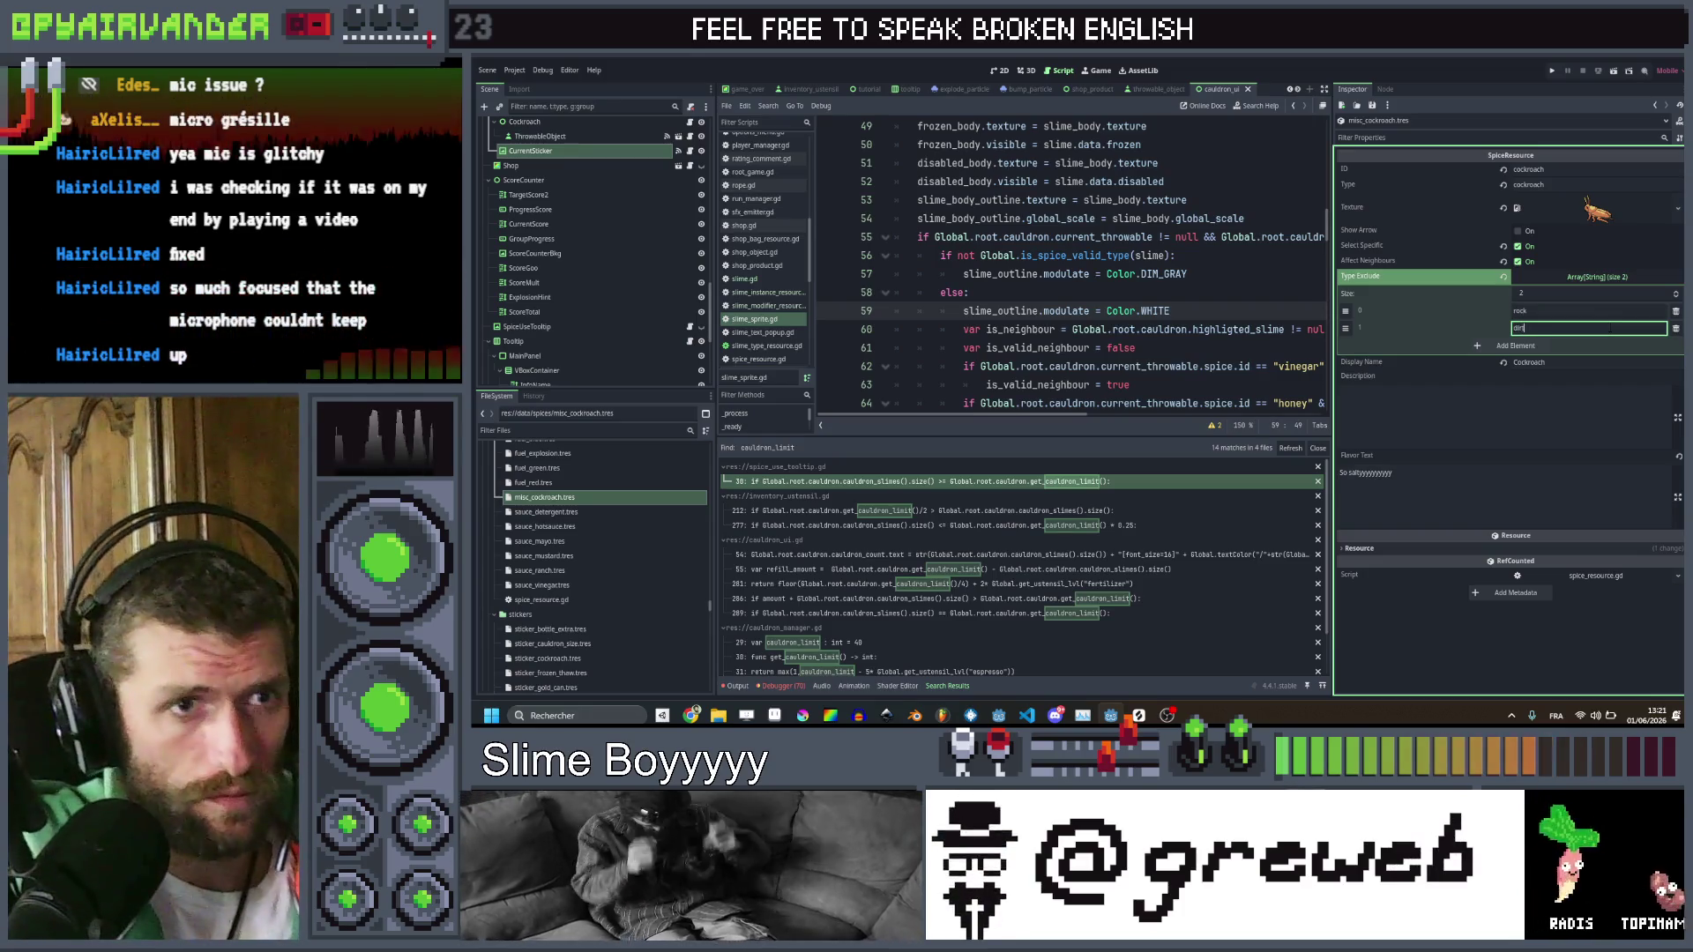
pyautogui.click(1511, 348)
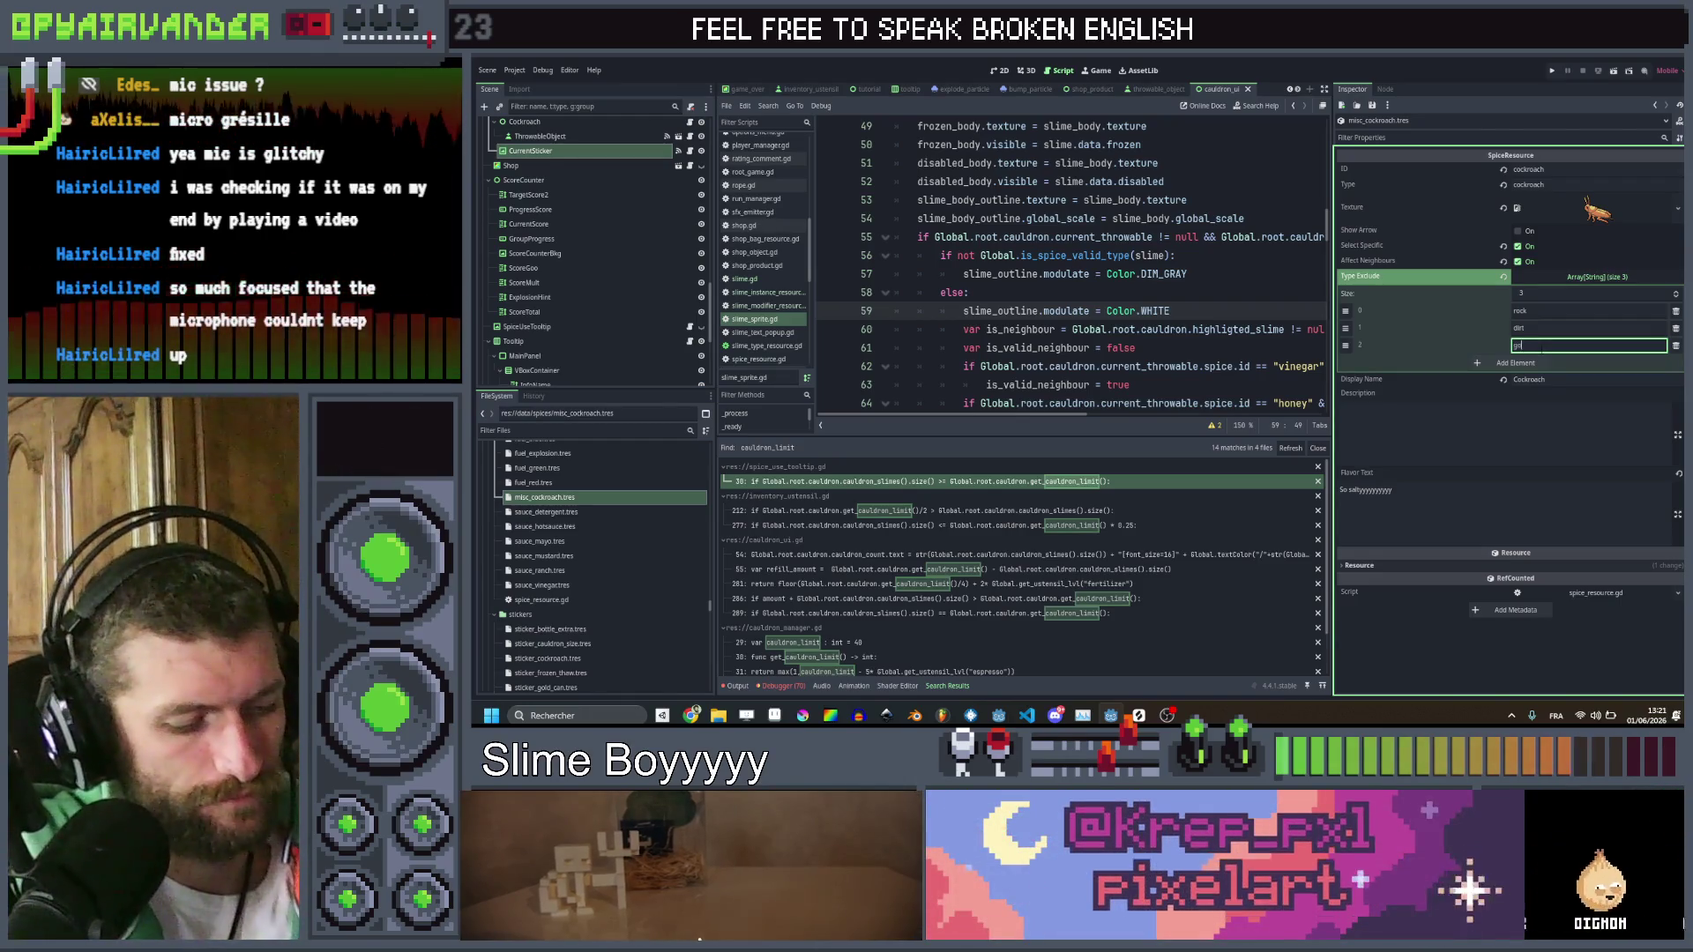
pyautogui.write('gold')
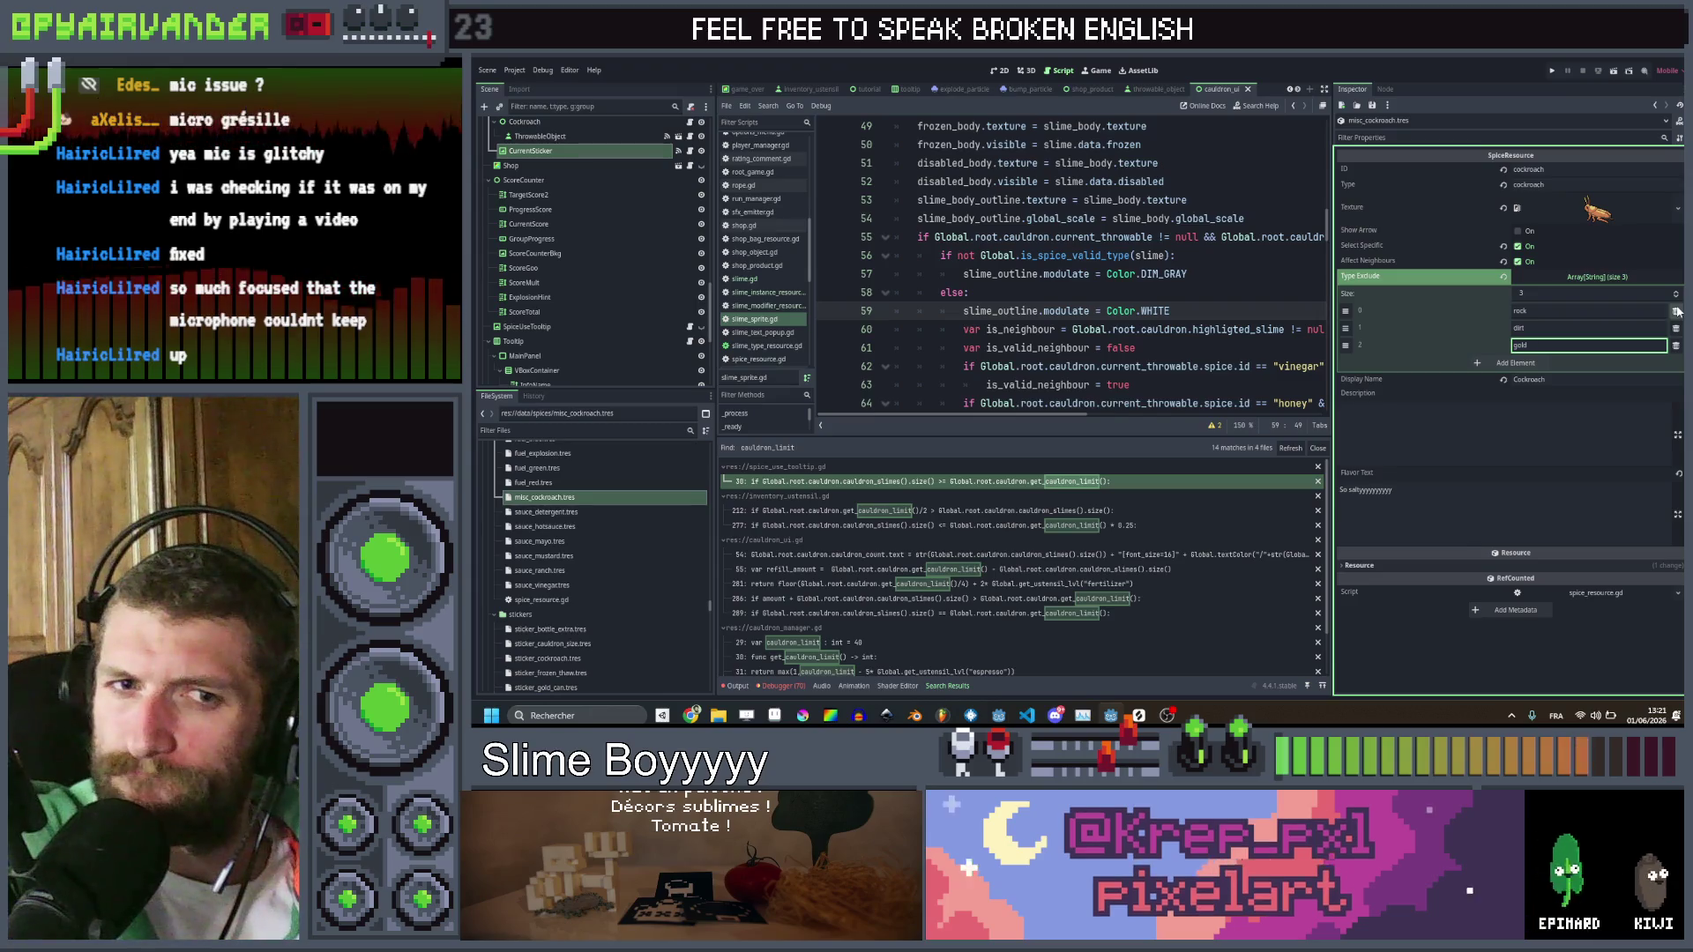
pyautogui.click(1504, 432)
pyautogui.hotkey('ctrl', 's')
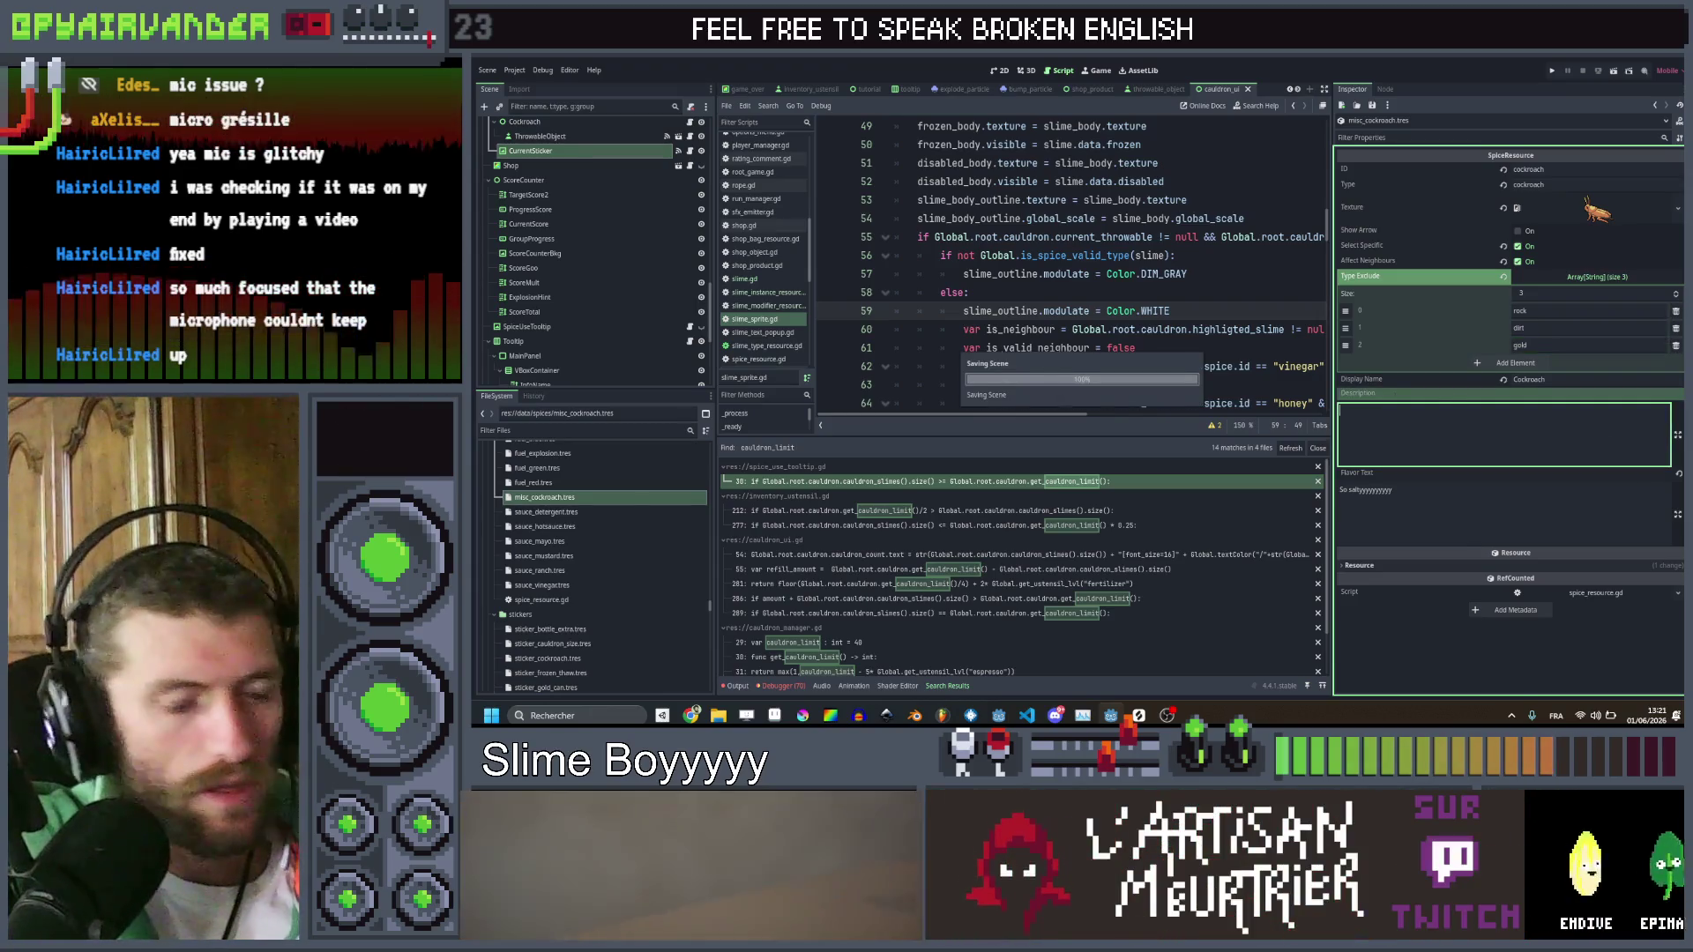
pyautogui.scroll(2, 564, 530)
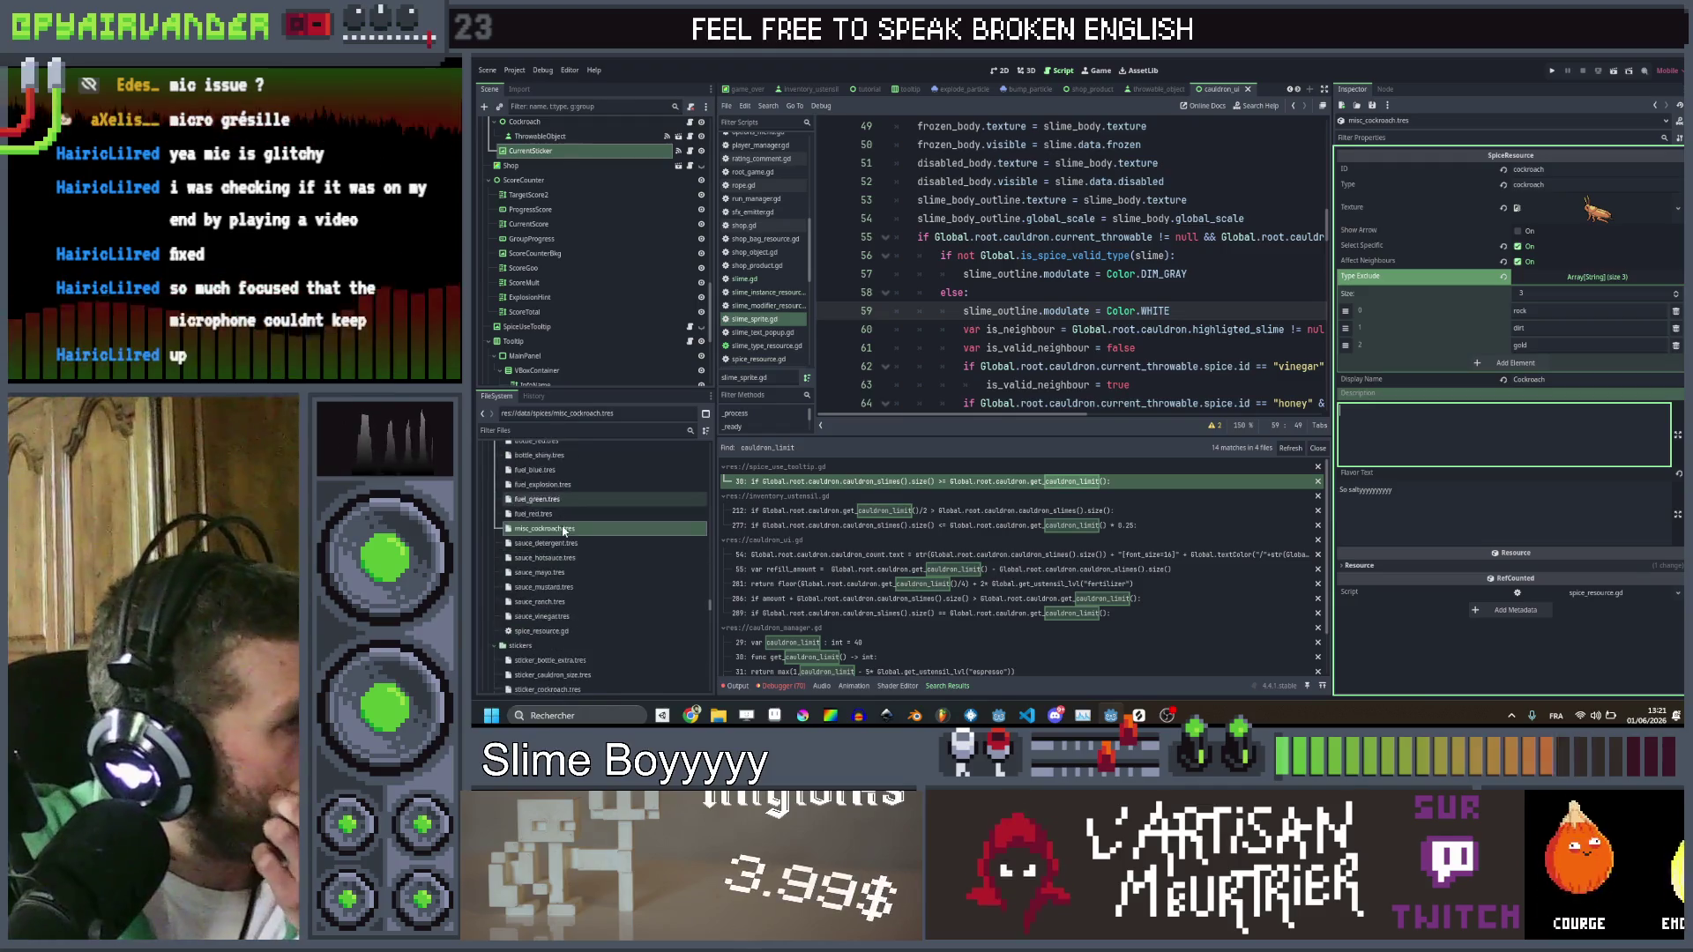
# Give the mayonnaise sauce a Type Exclude entry of ustensil
pyautogui.click(566, 544)
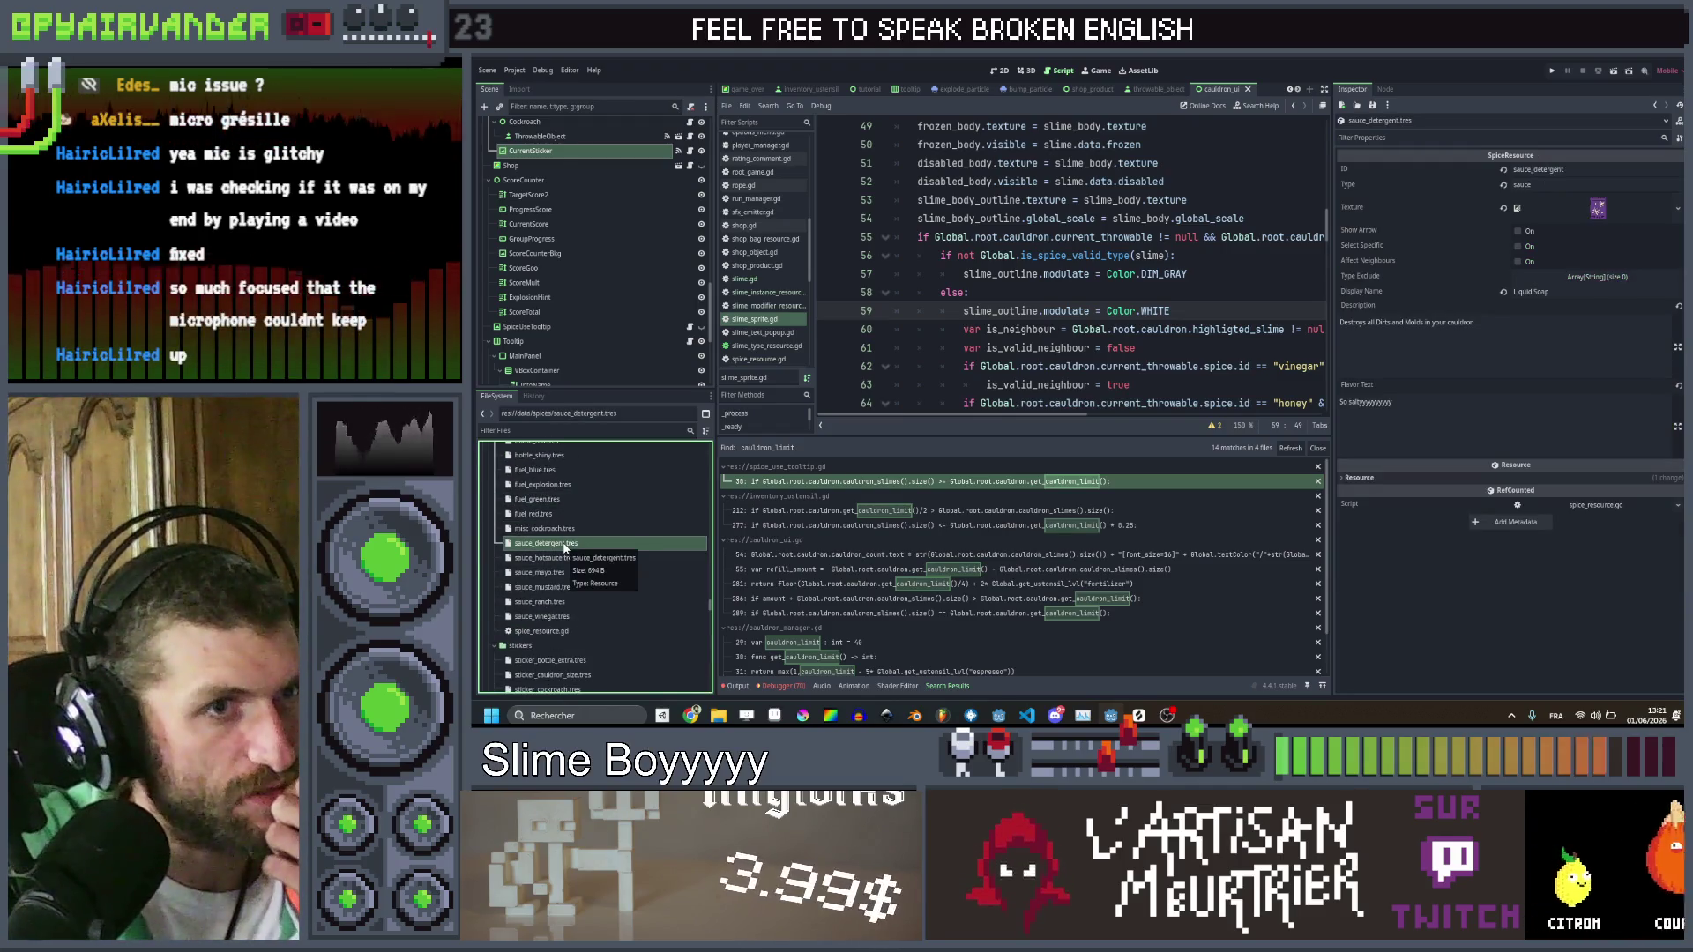
pyautogui.click(564, 564)
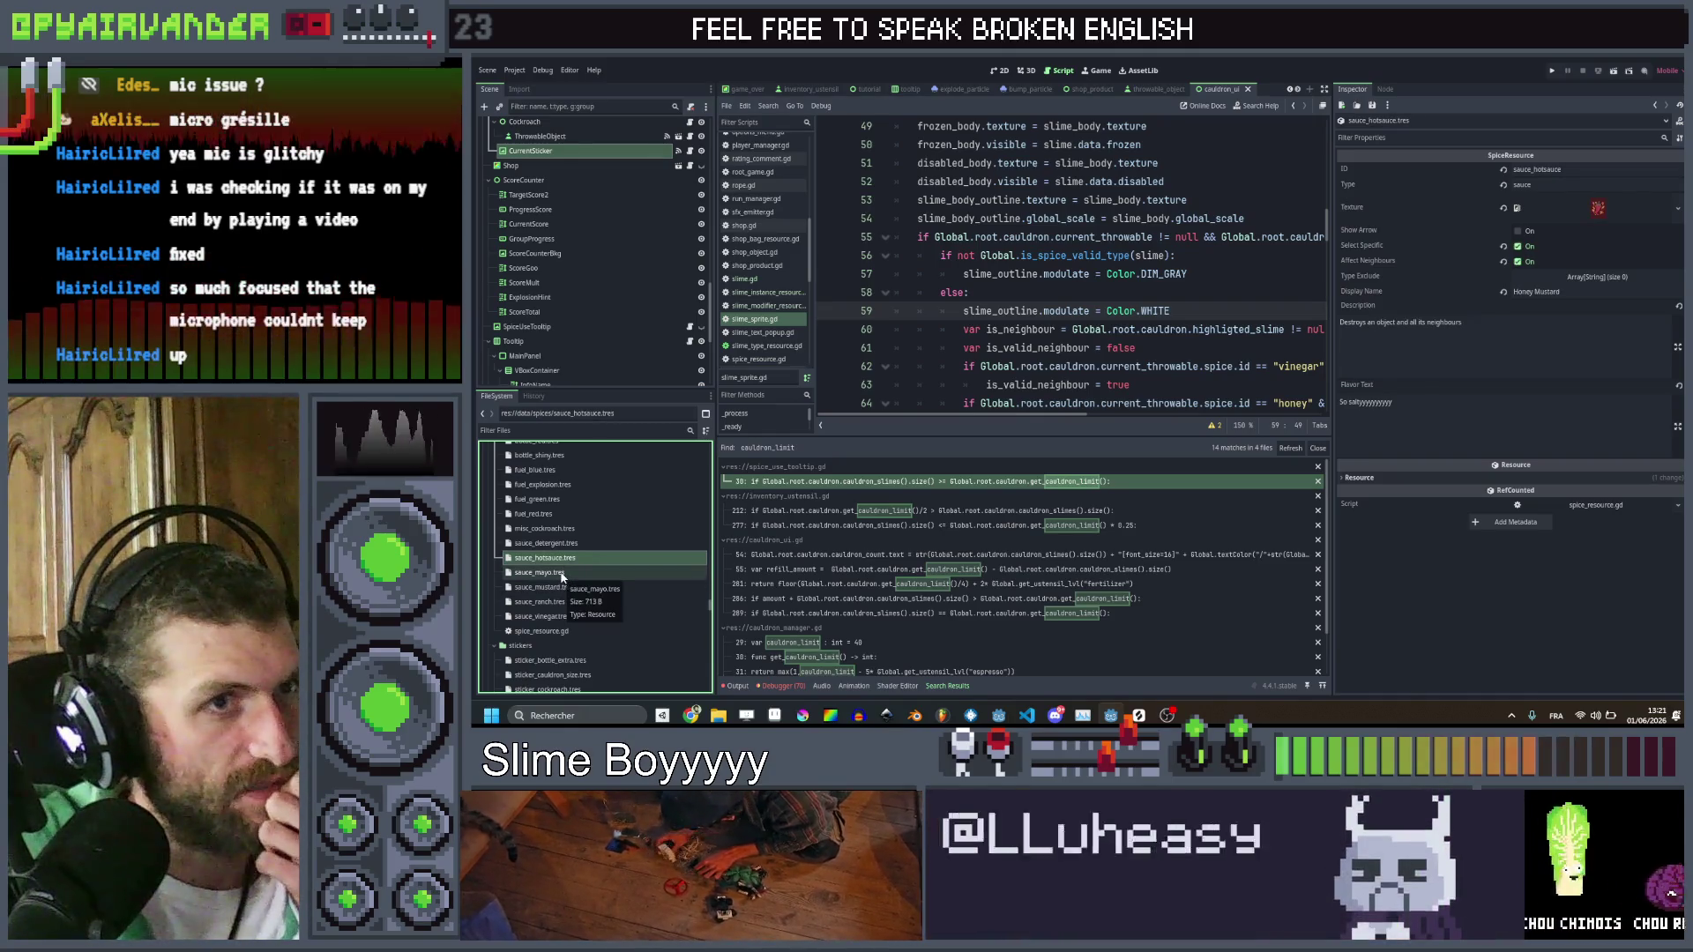
pyautogui.click(562, 575)
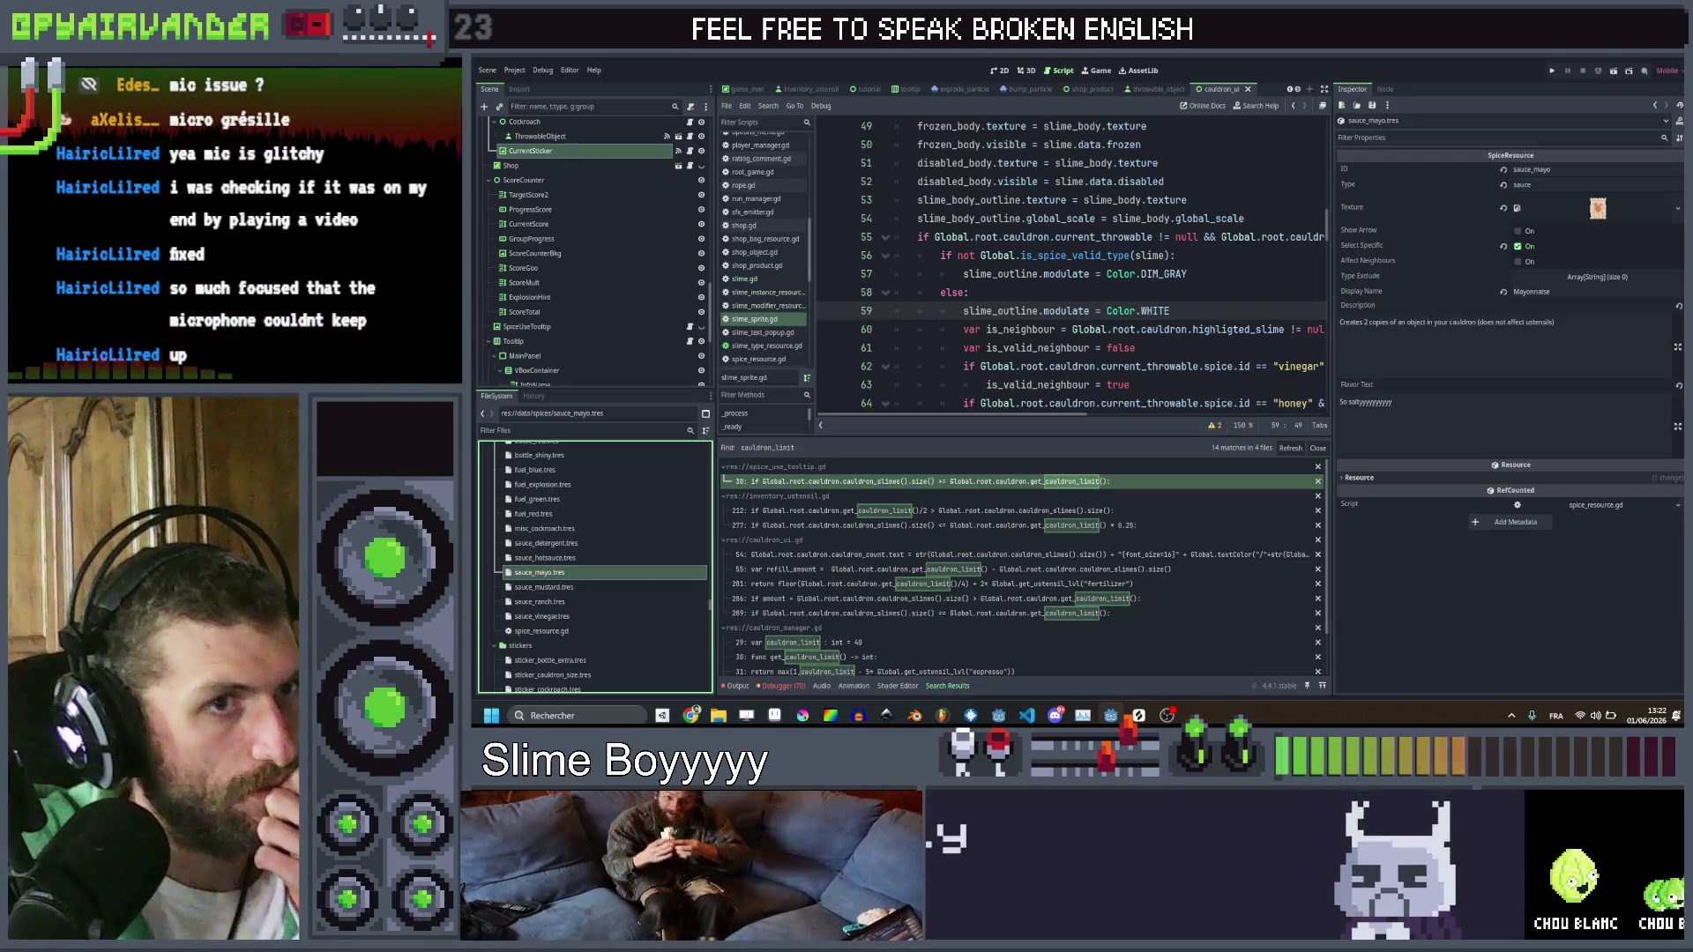
pyautogui.click(1592, 278)
pyautogui.click(1521, 310)
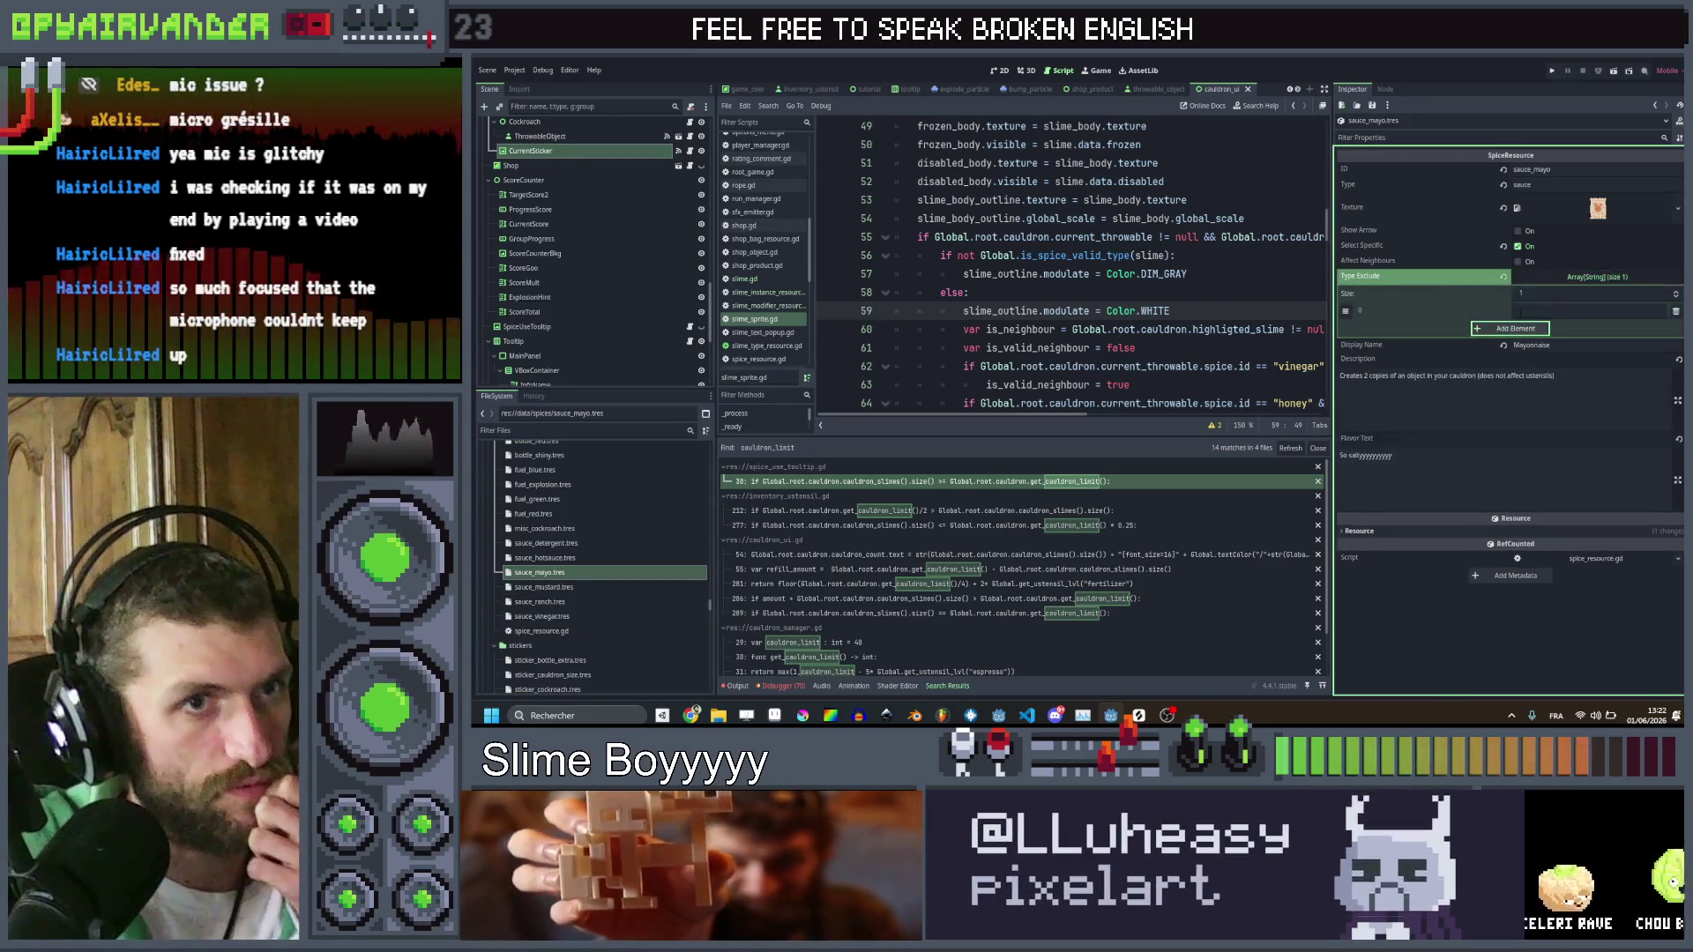
pyautogui.write('ustensil')
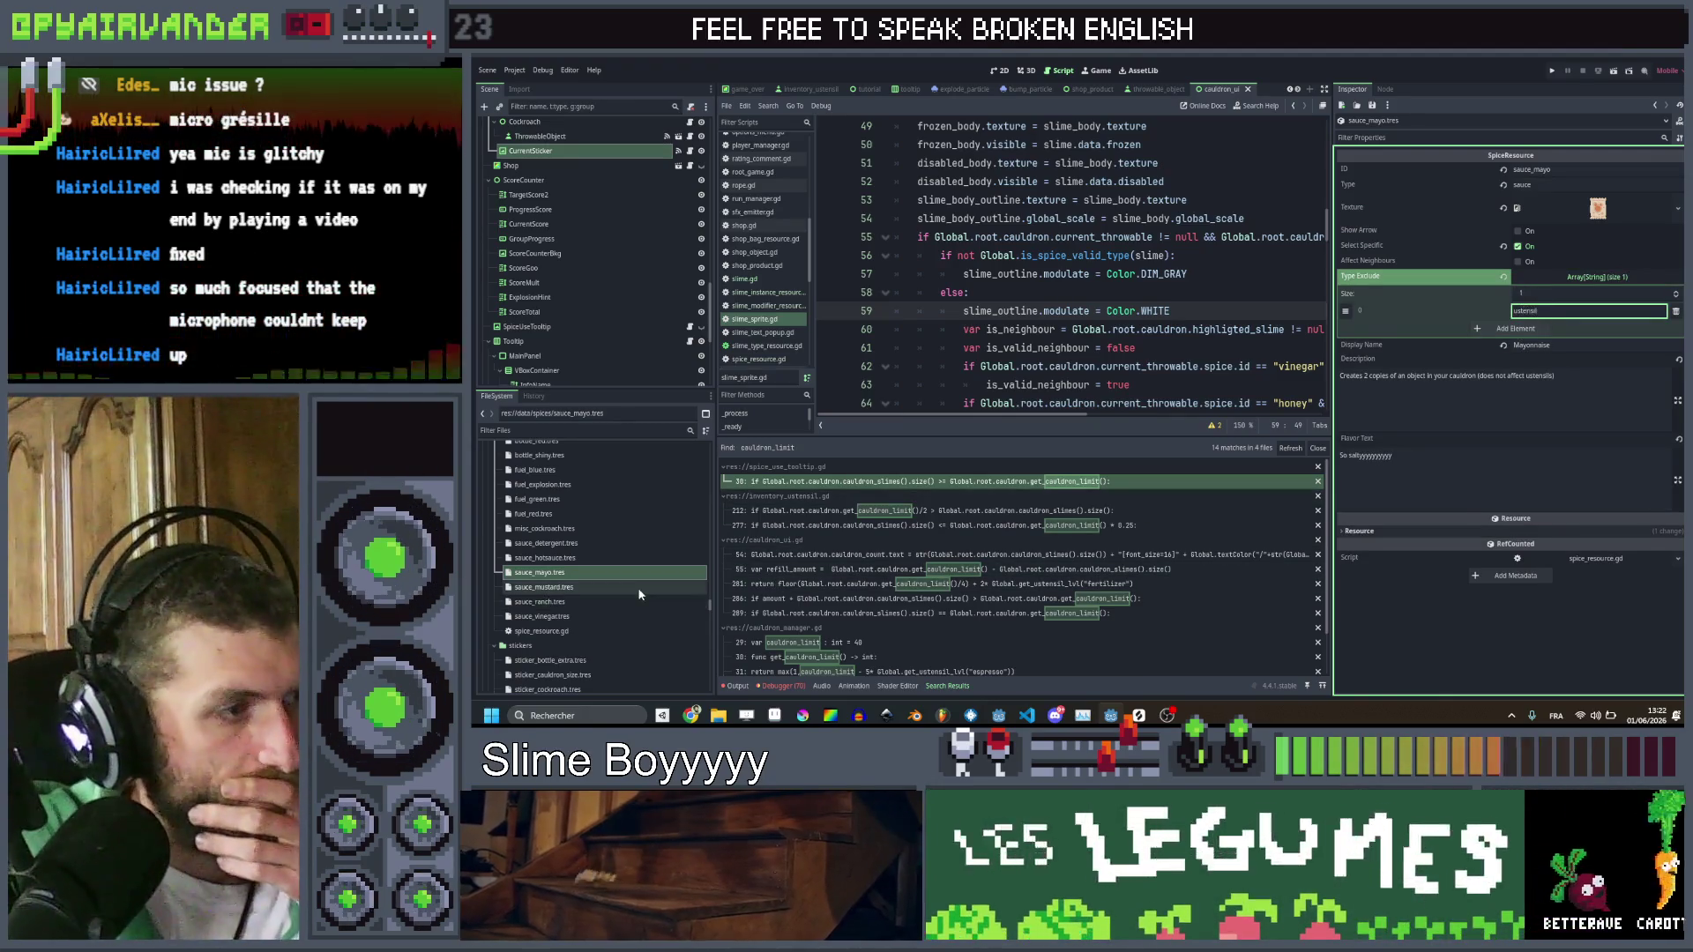
# Give the ranch sauce four Type Exclude entries: ustensil, rock, dirt and gold
pyautogui.click(640, 589)
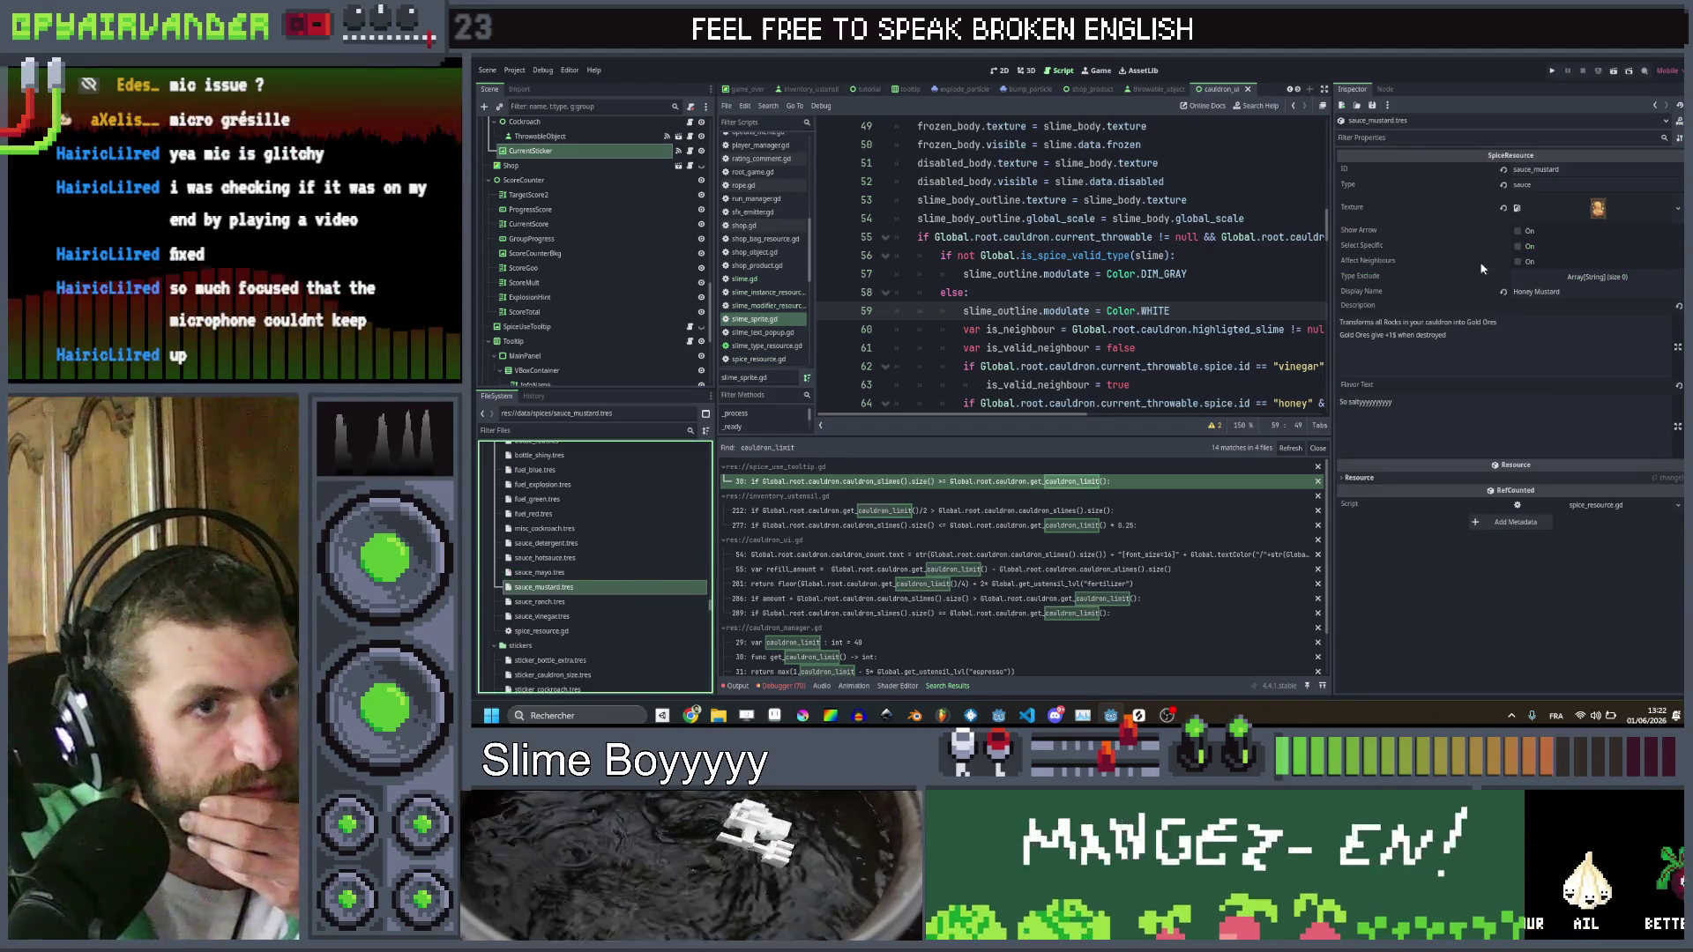
pyautogui.click(573, 602)
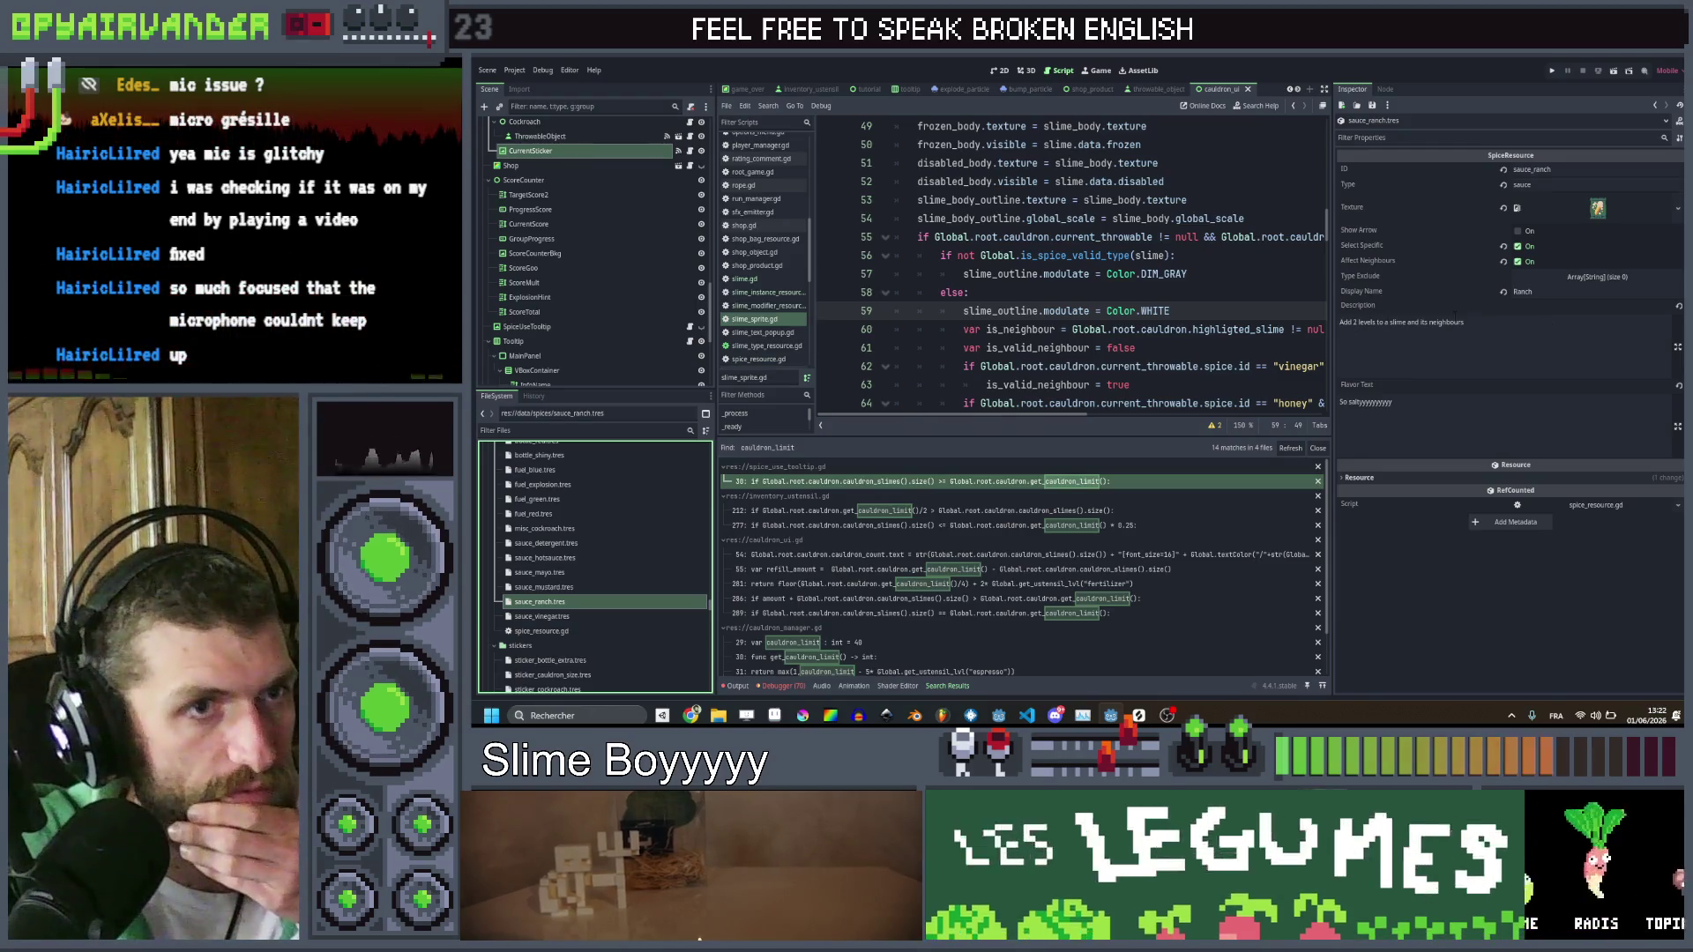
pyautogui.click(1592, 277)
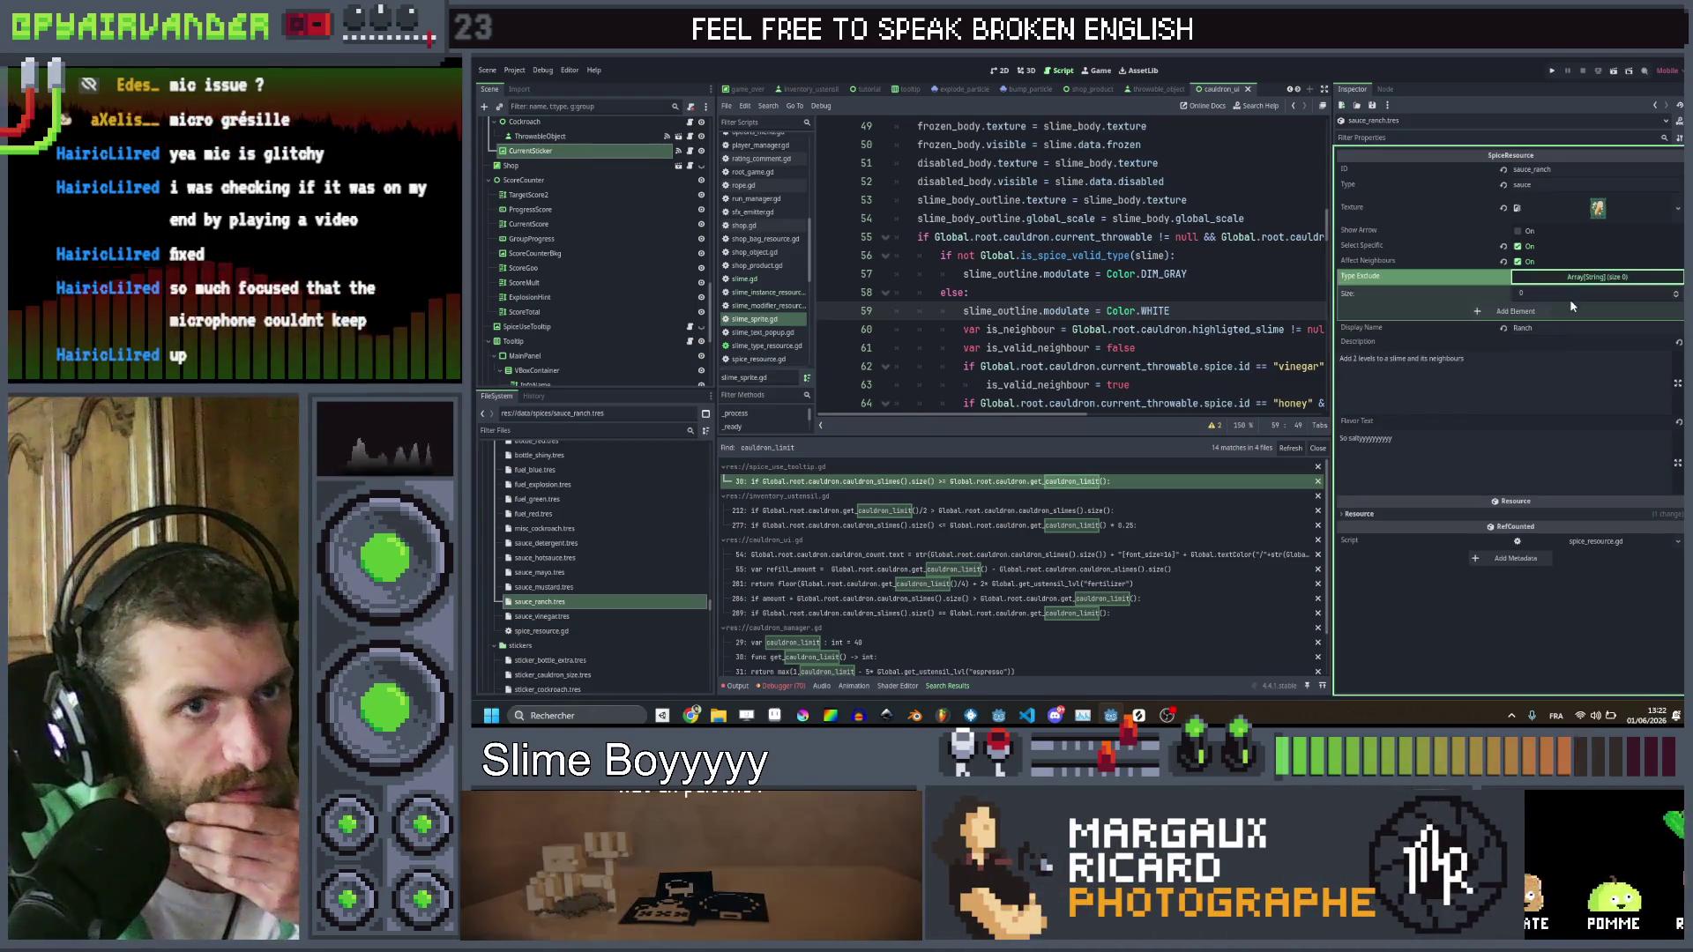
pyautogui.click(1522, 314)
pyautogui.click(1524, 330)
pyautogui.click(1525, 349)
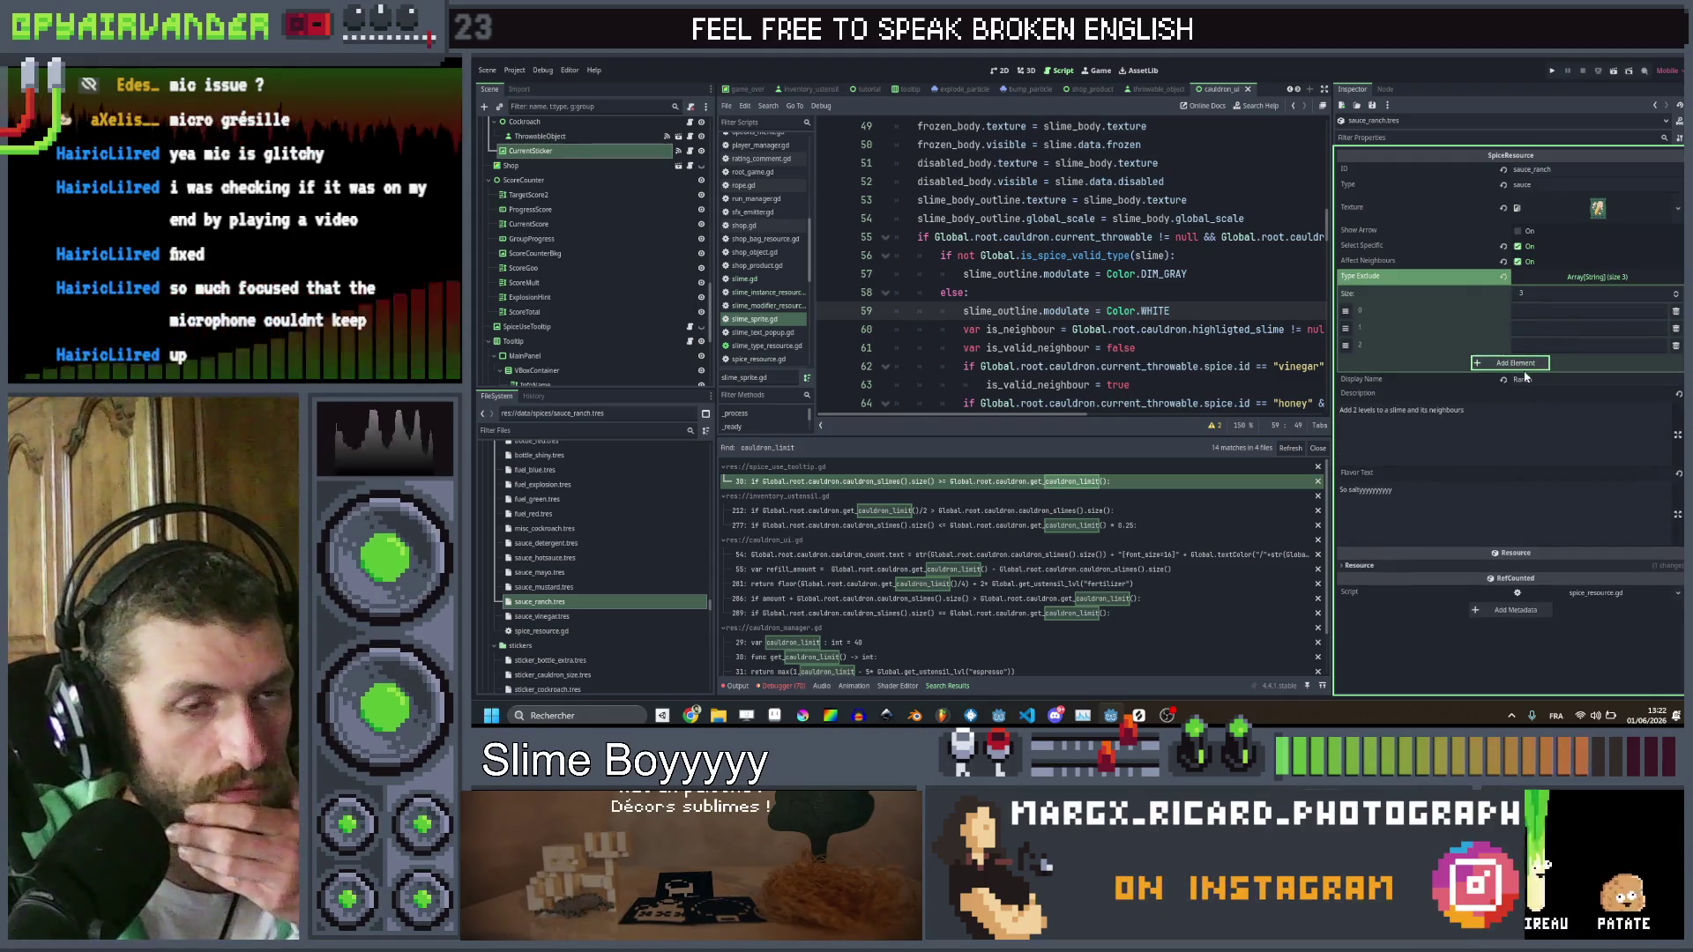
pyautogui.click(1524, 364)
pyautogui.click(1587, 310)
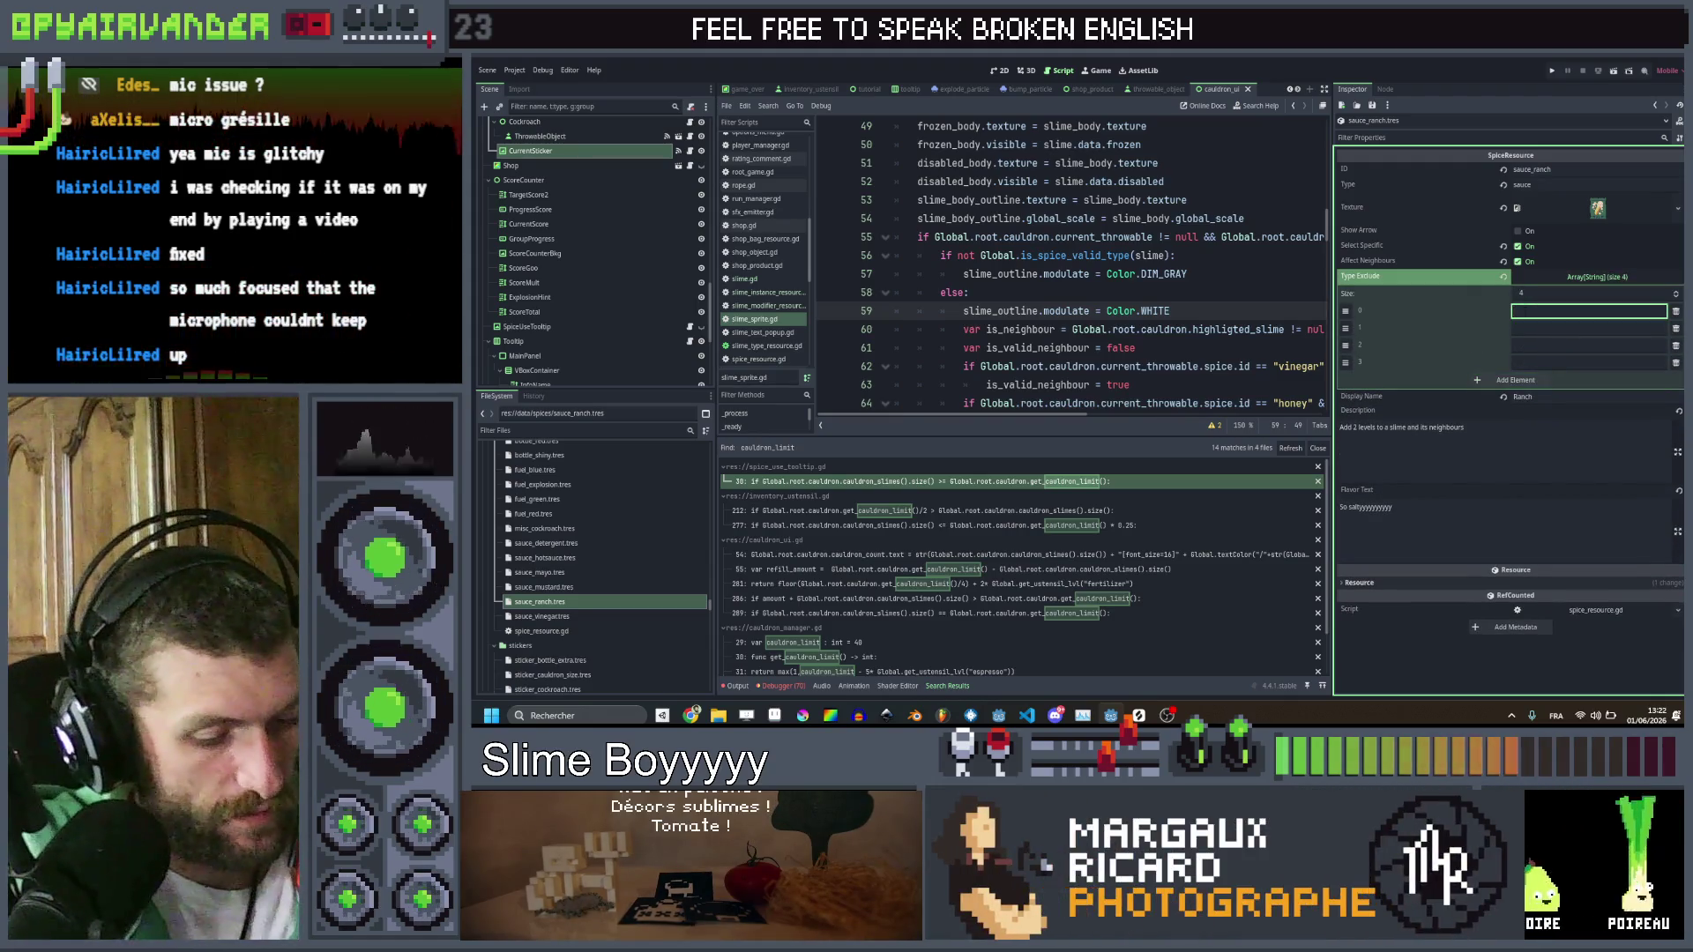
pyautogui.click(1558, 323)
pyautogui.write('rock')
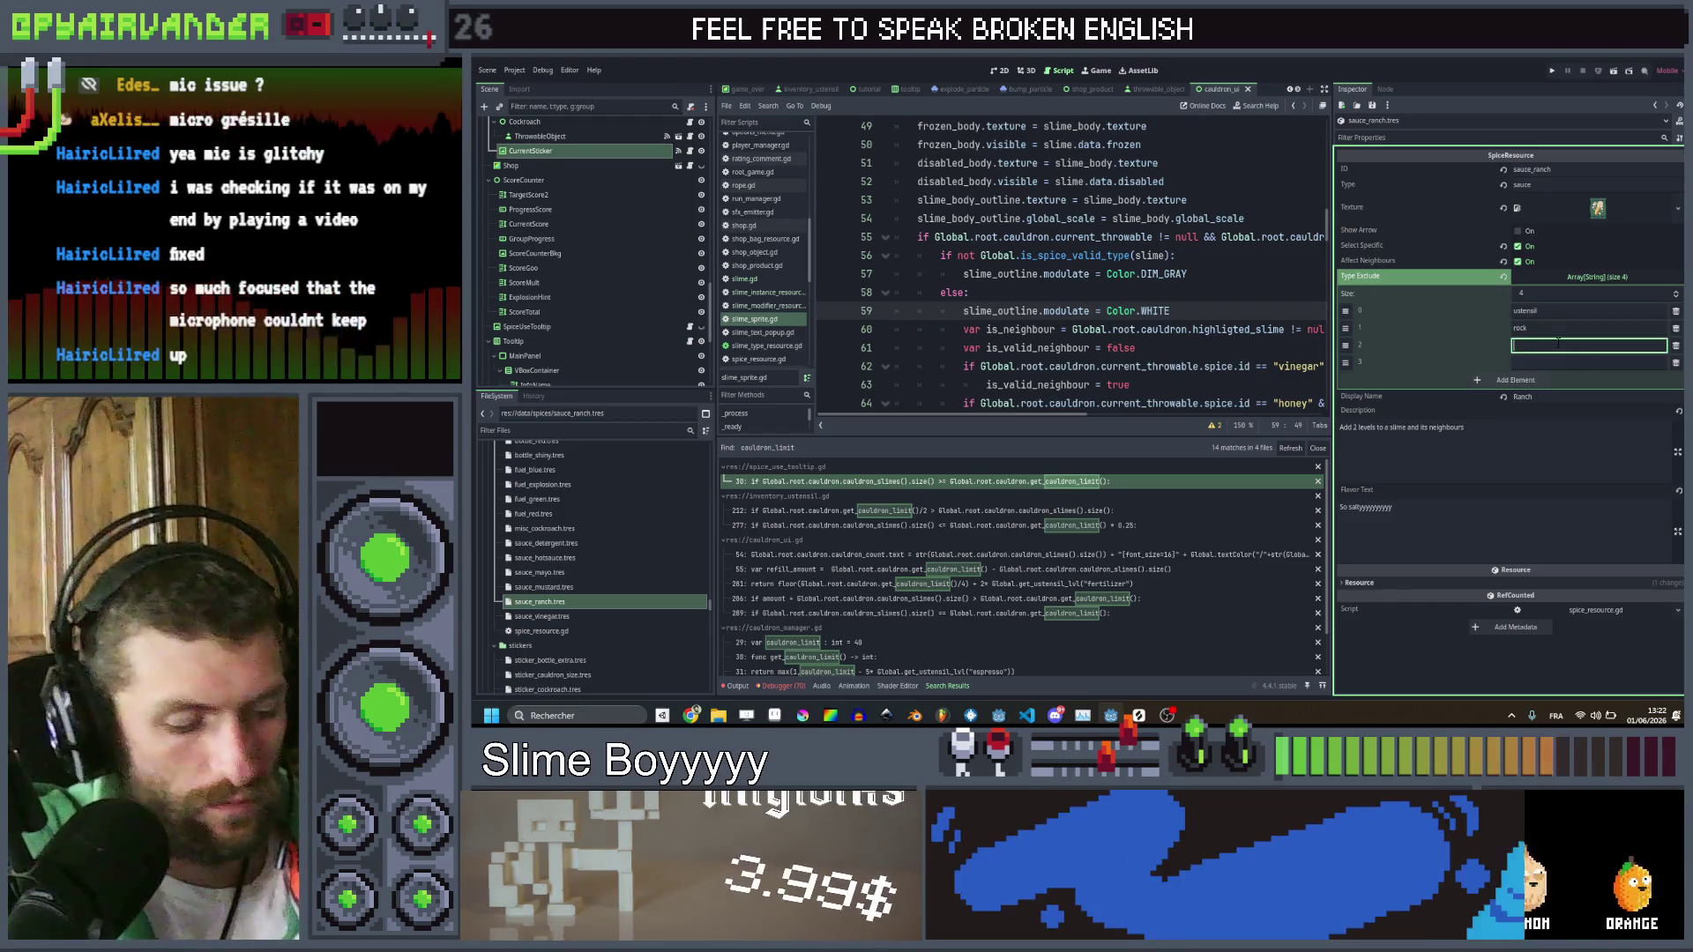
pyautogui.write('dirt')
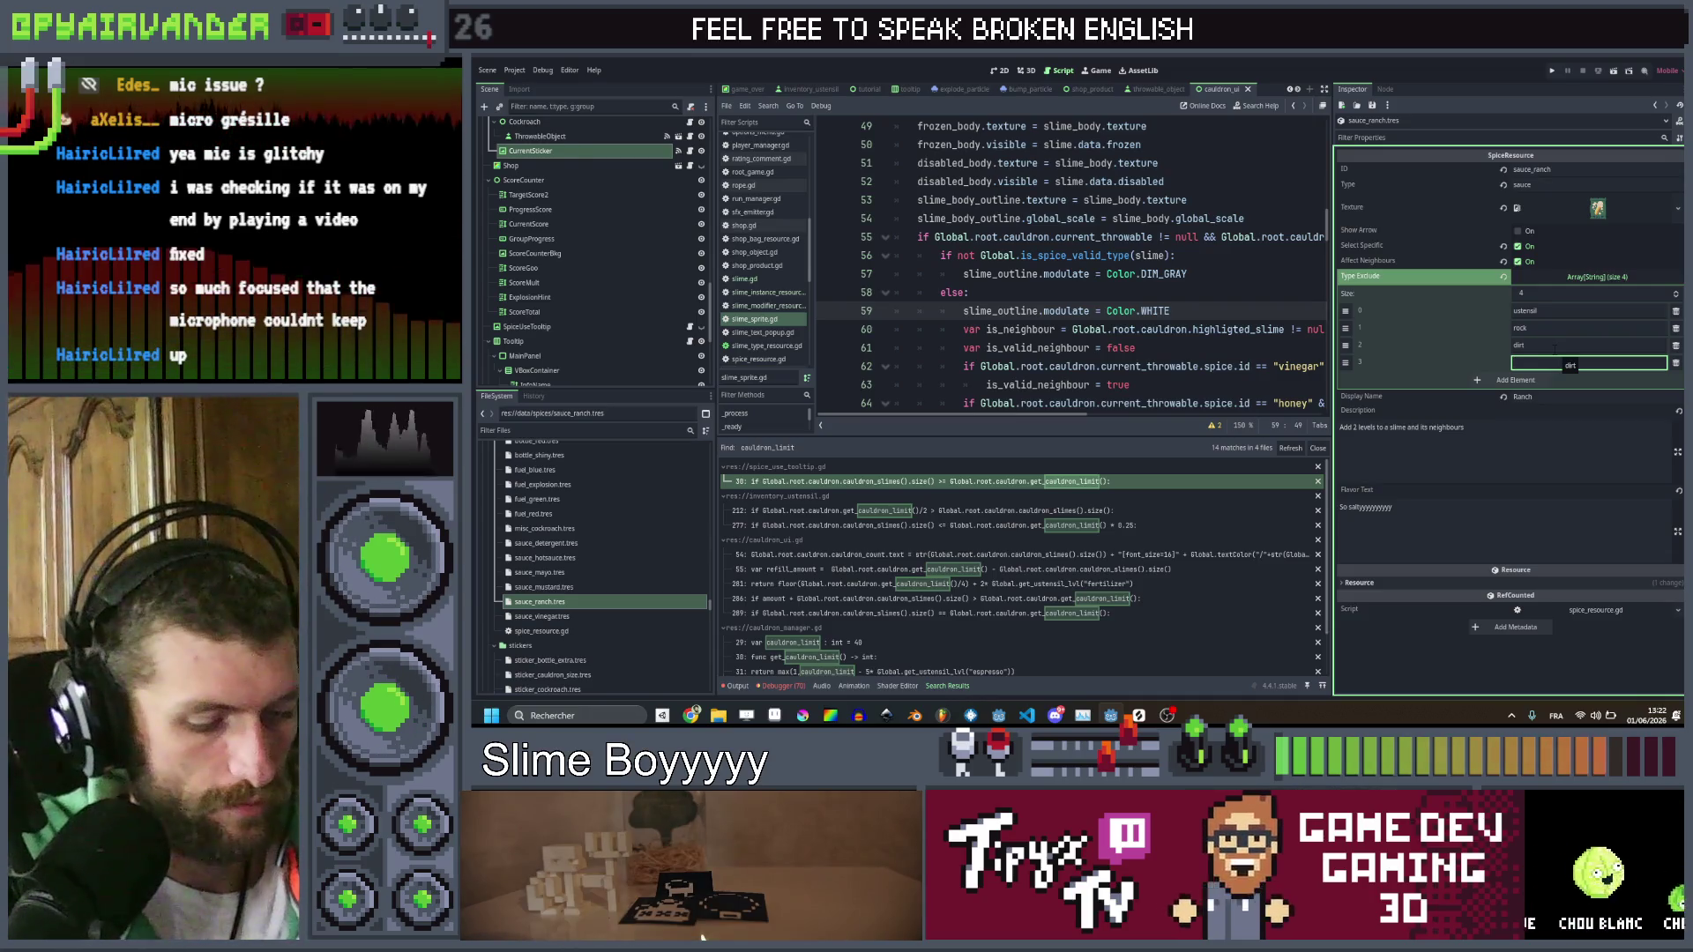
pyautogui.write('gold')
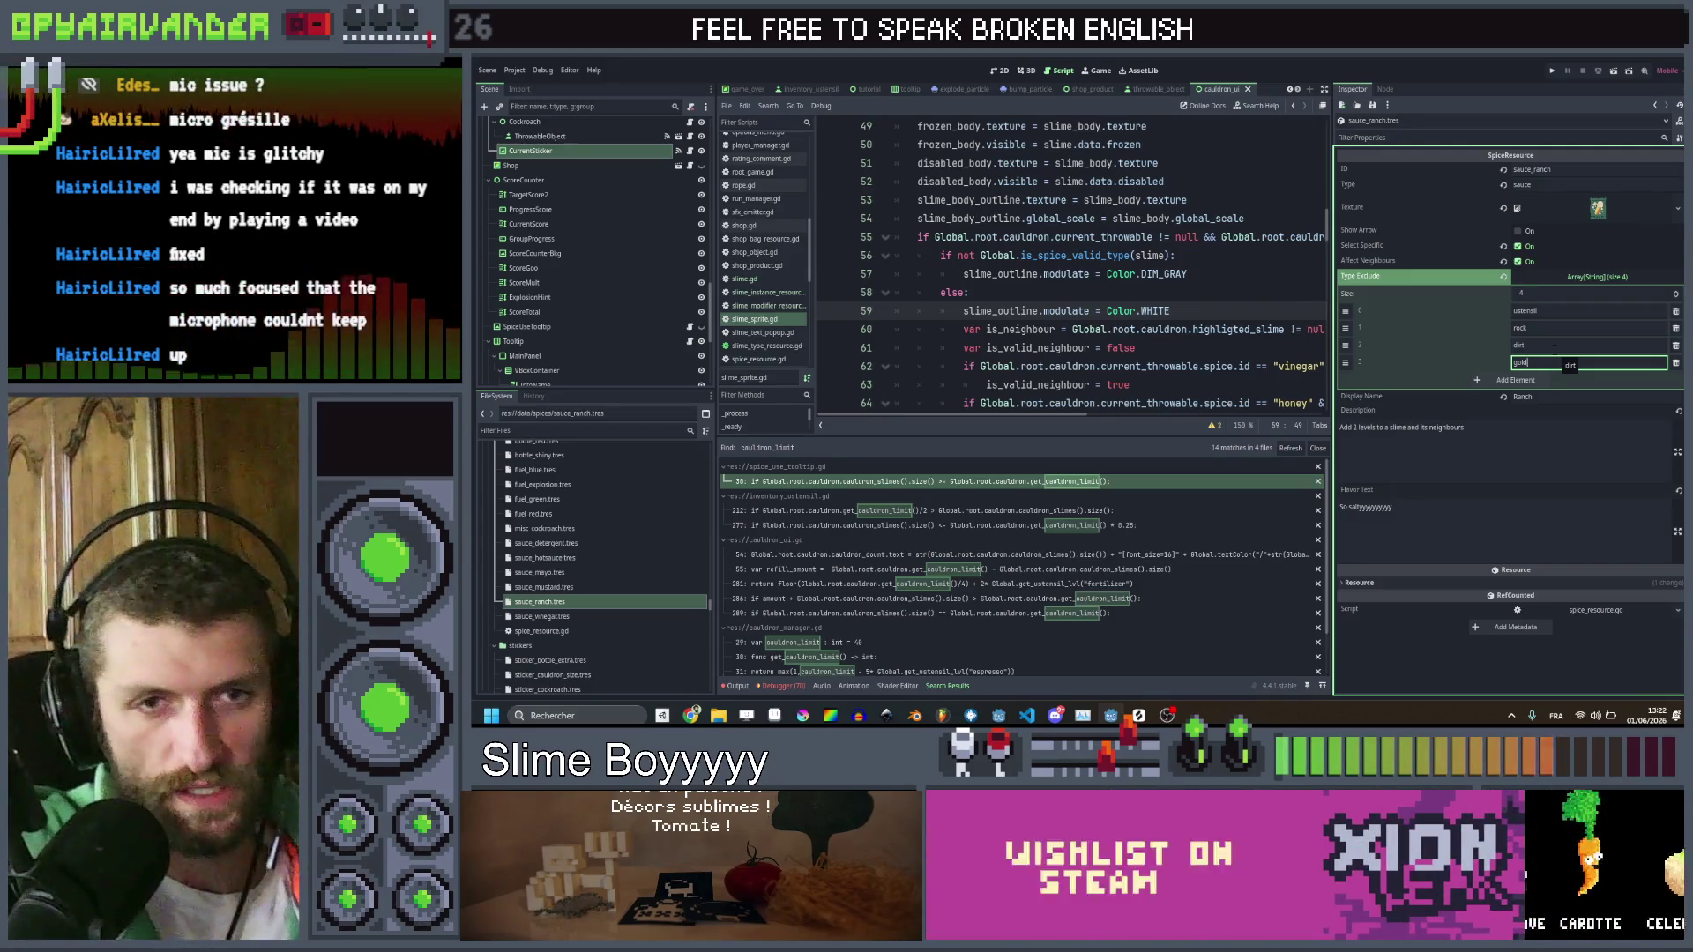
# Add ustensil as the single Type Exclude entry of the vinegar sauce
pyautogui.click(541, 616)
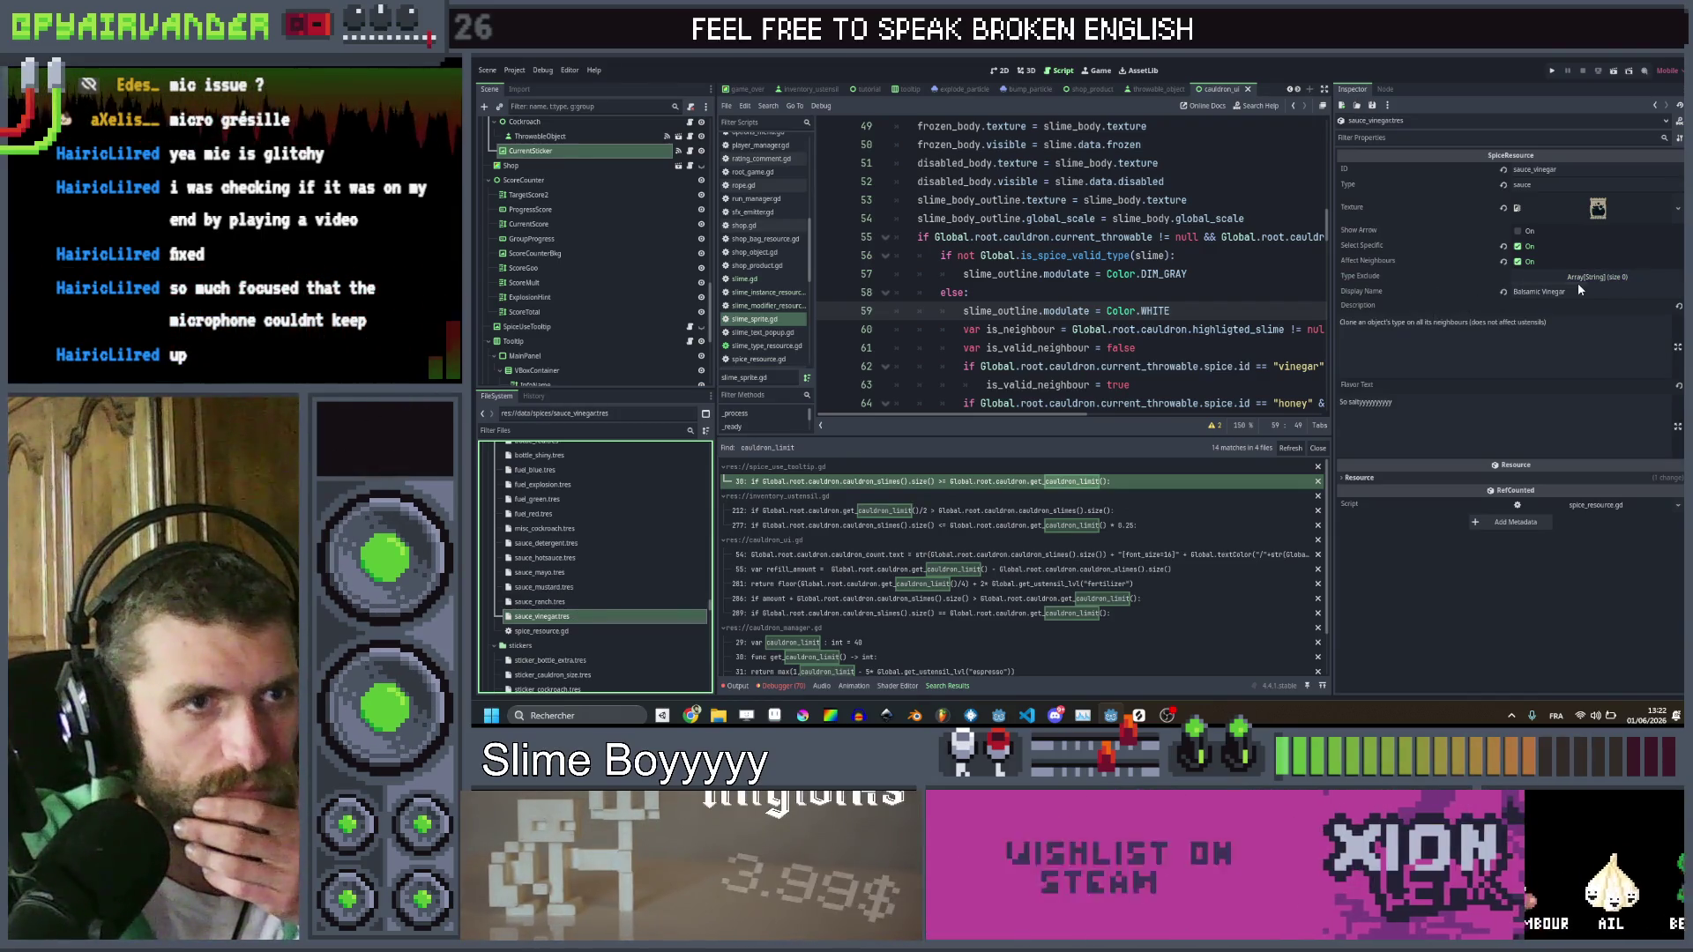
pyautogui.click(1578, 283)
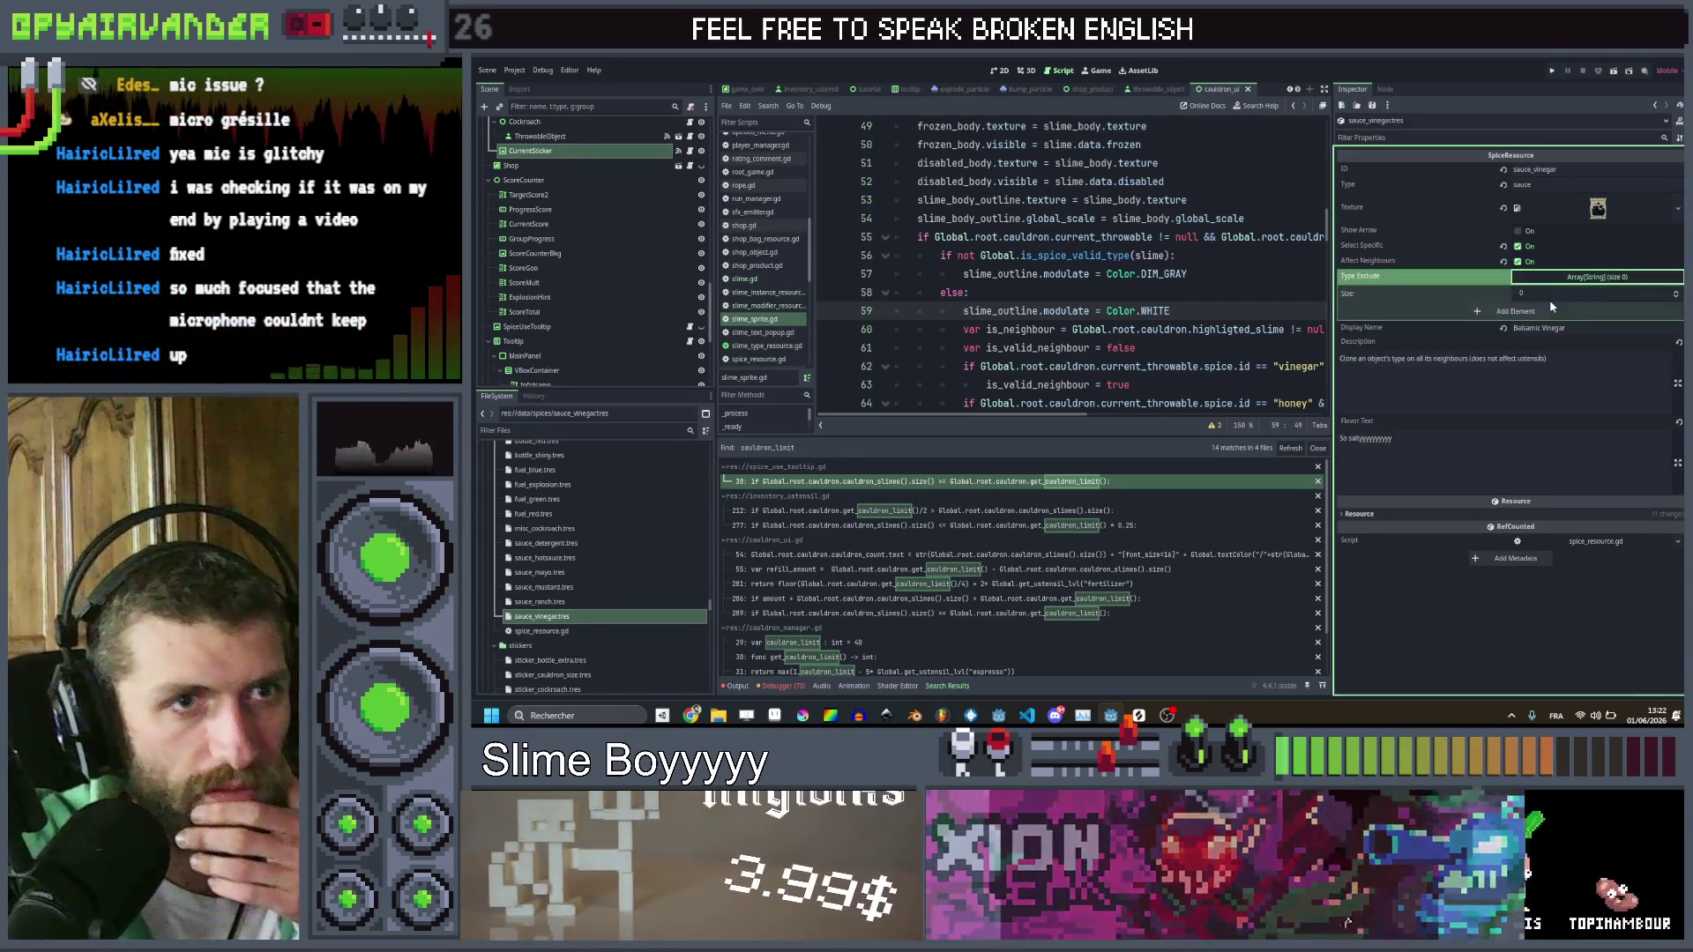
pyautogui.click(1539, 302)
pyautogui.click(1539, 311)
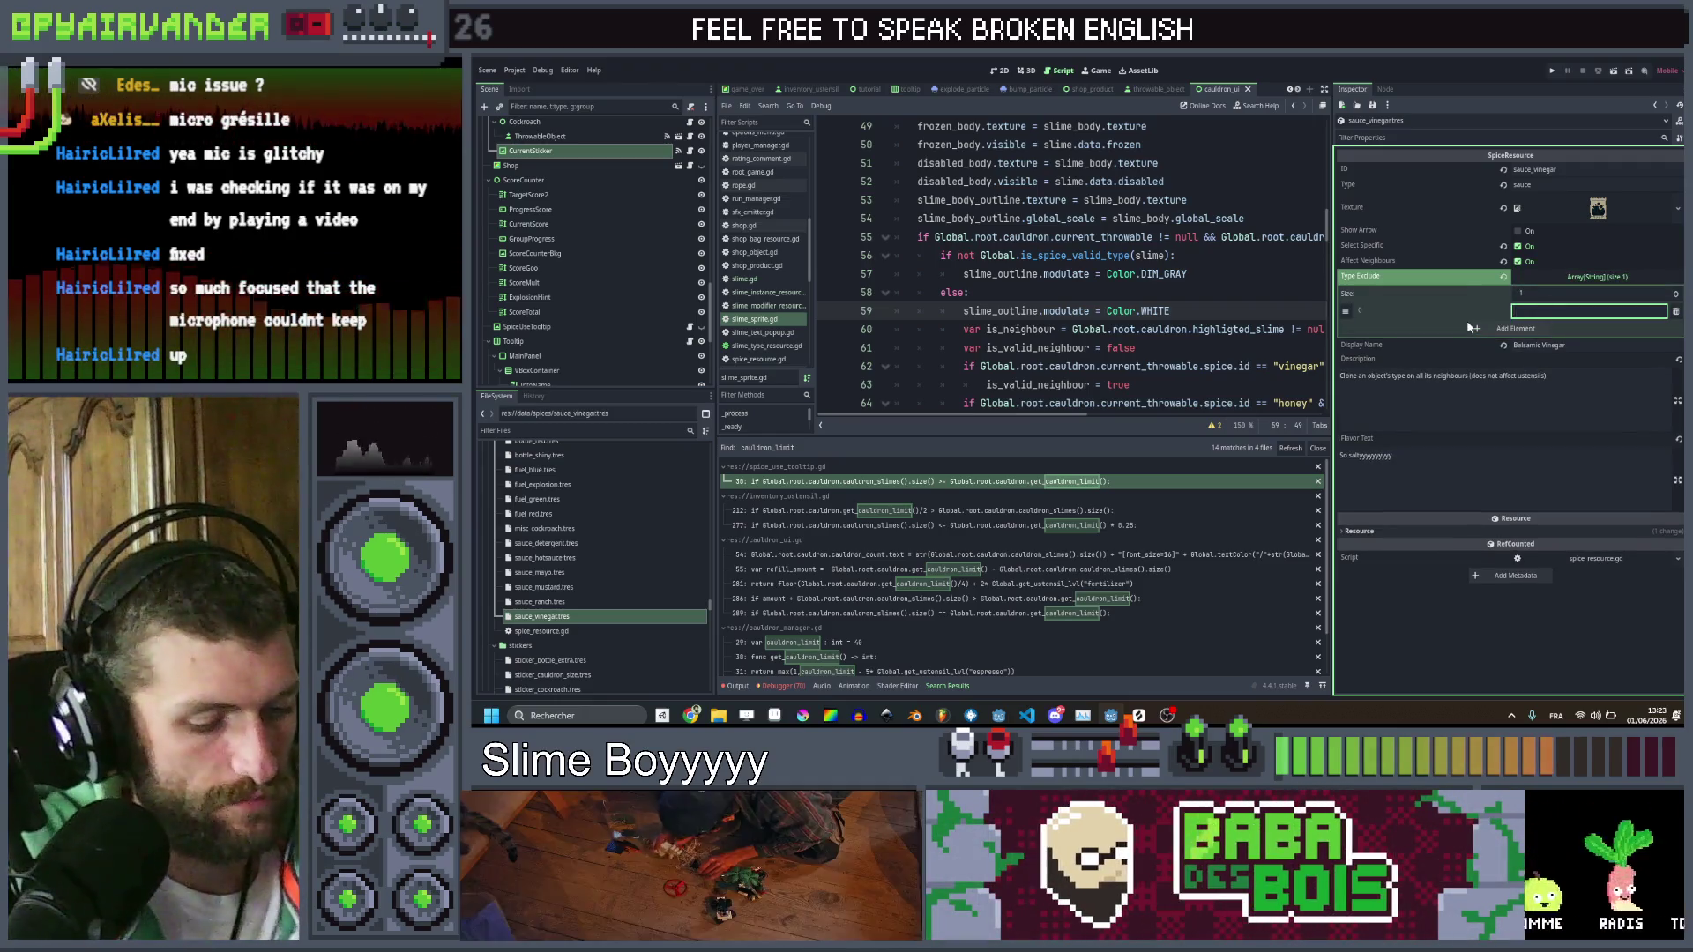
pyautogui.write('ustensil')
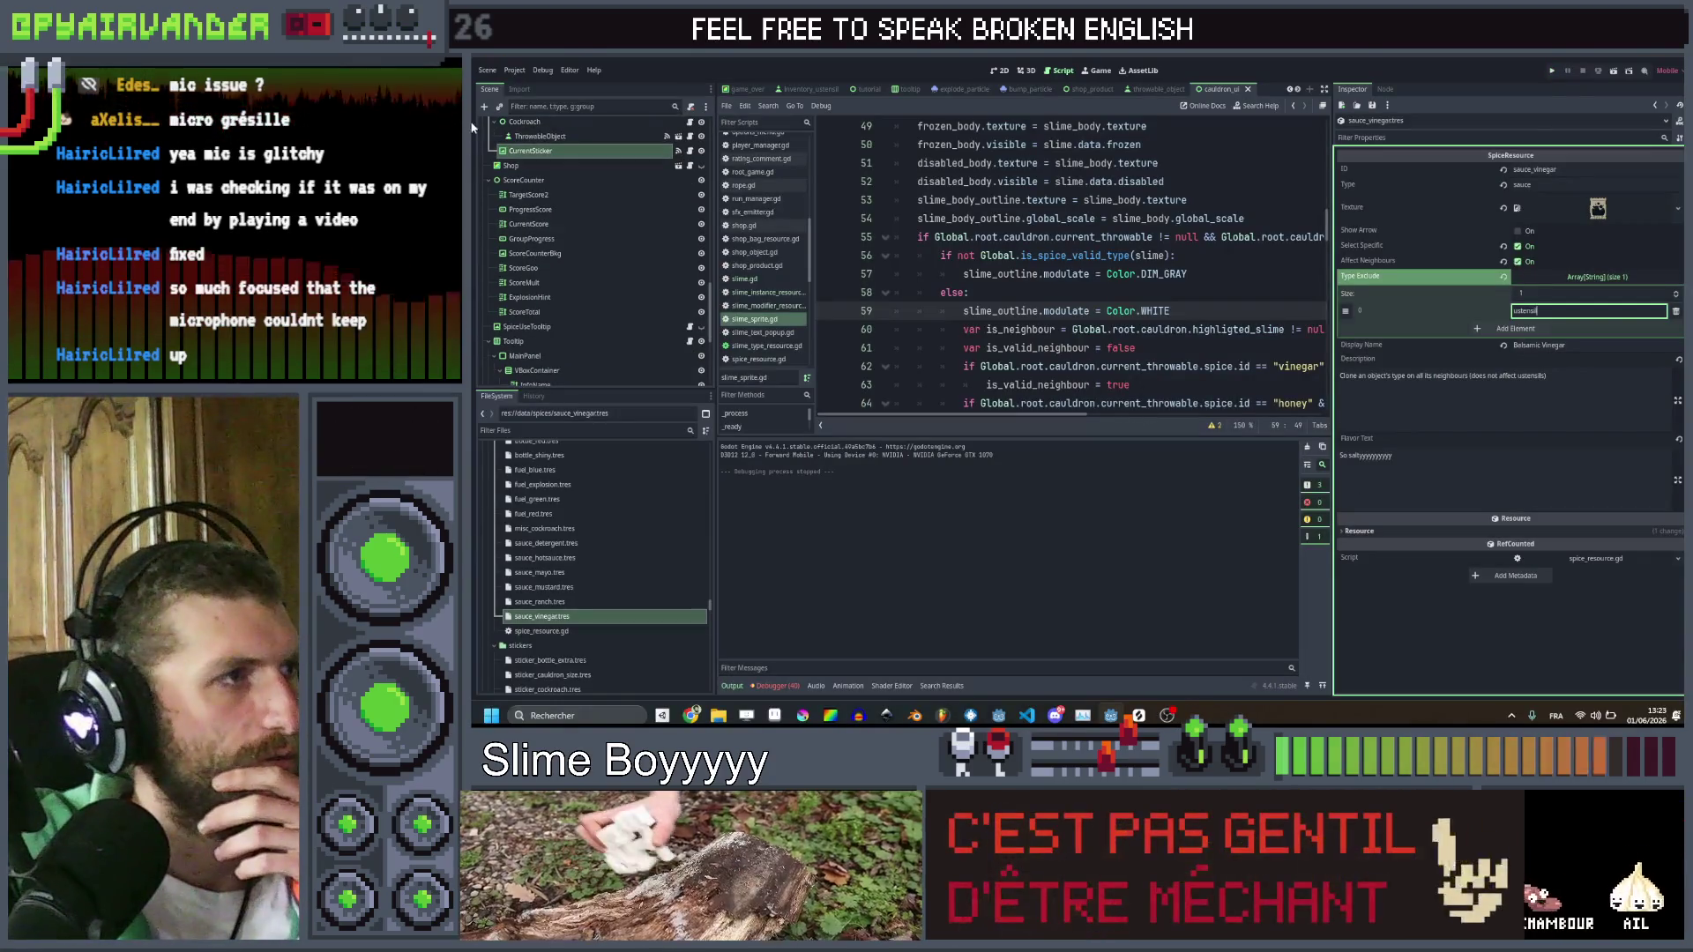
pyautogui.click(1290, 89)
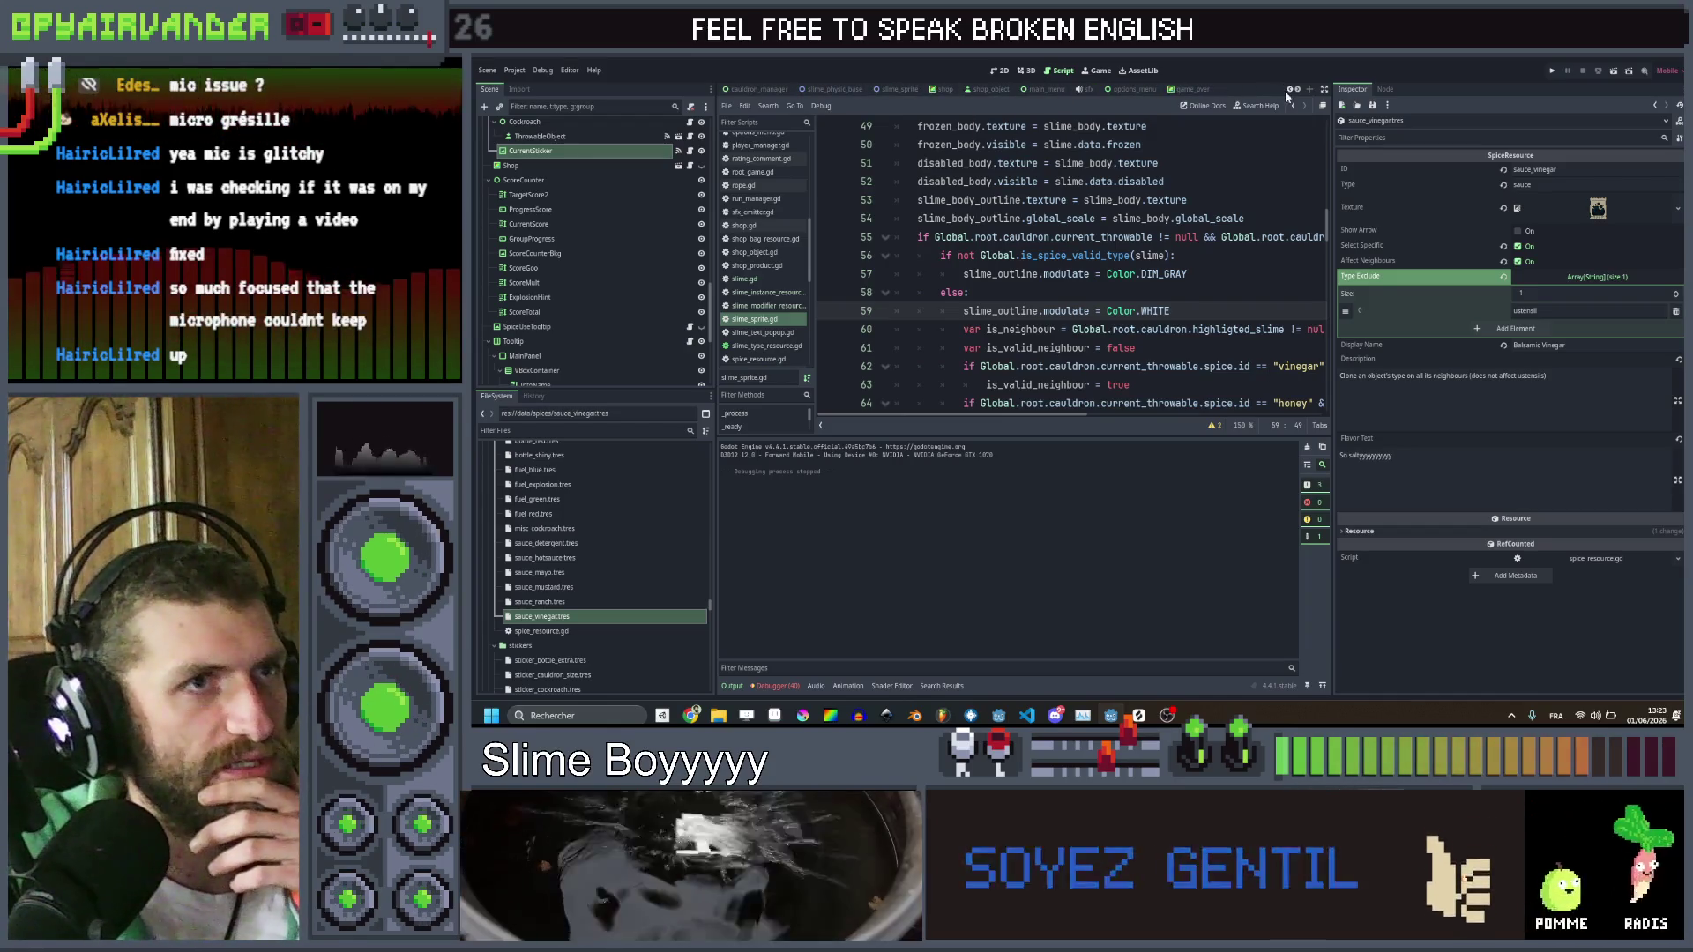
# Close the empty scene and switch to the root_game scene
pyautogui.click(1288, 90)
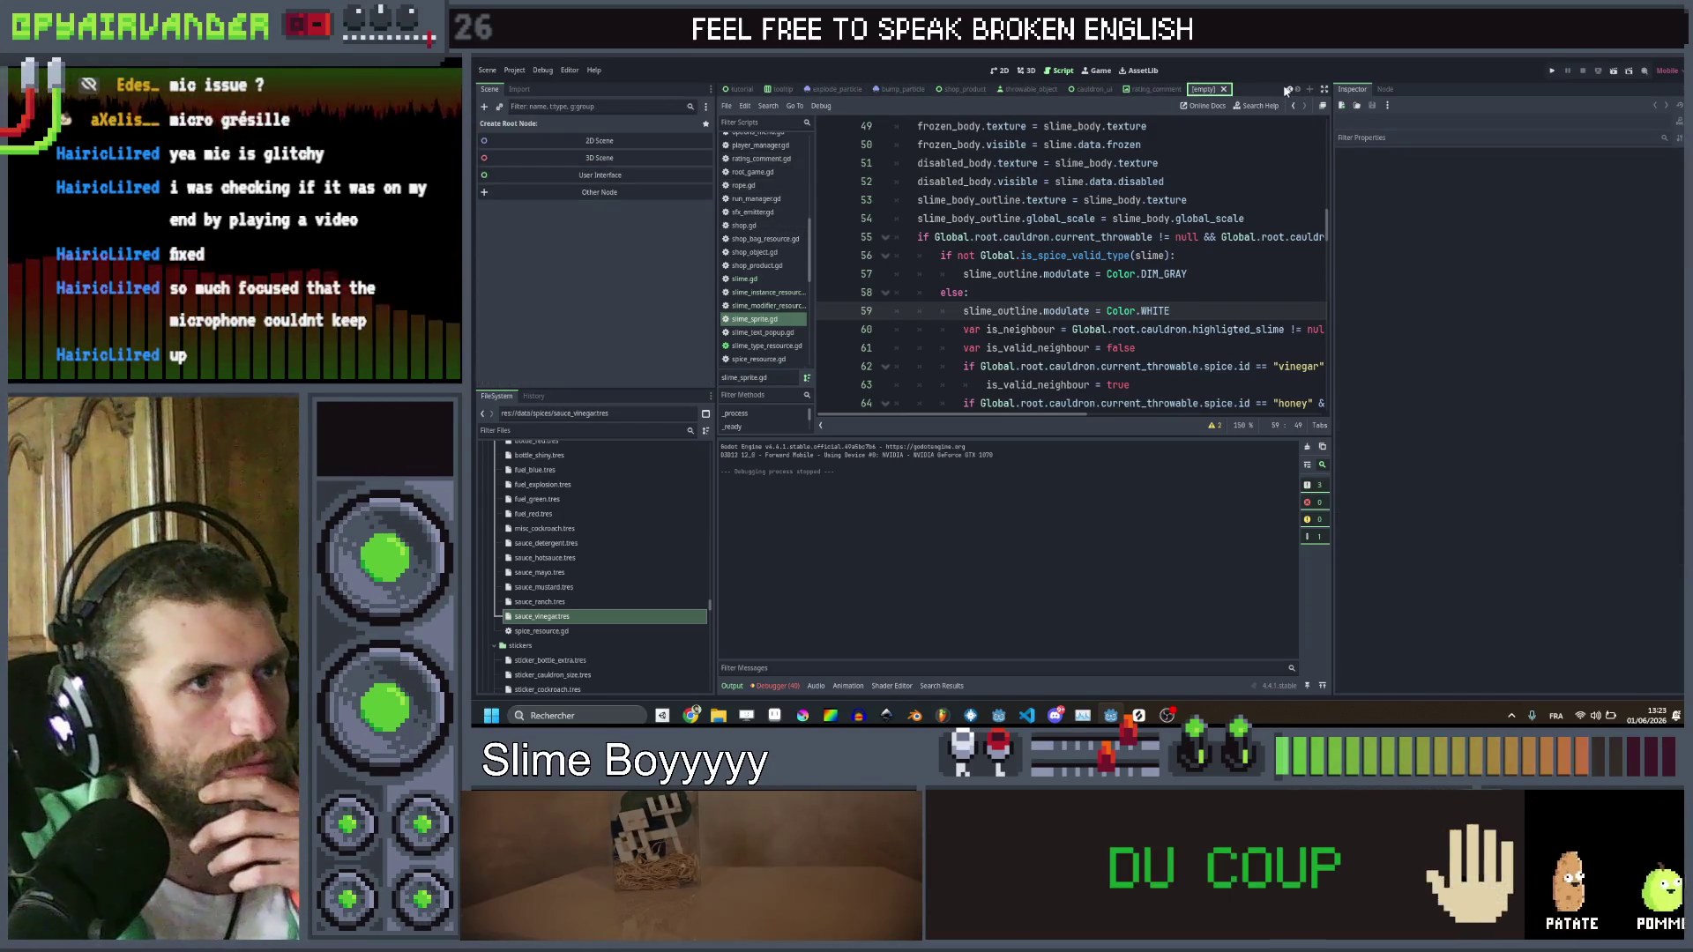
pyautogui.click(1223, 90)
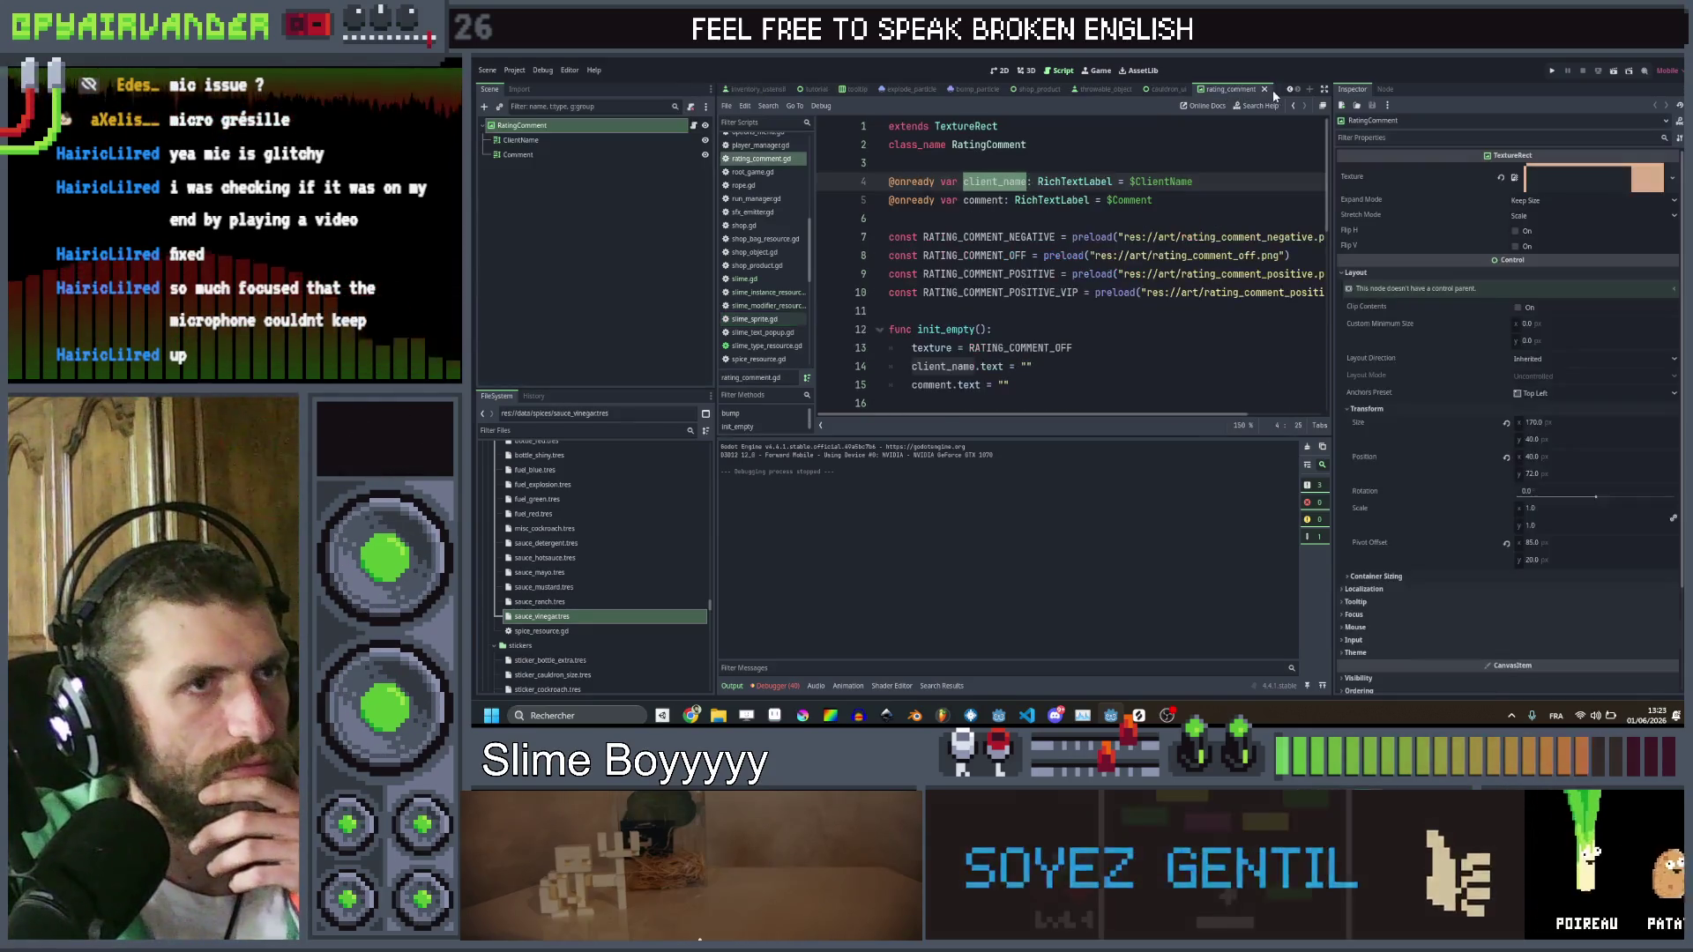
pyautogui.click(1292, 92)
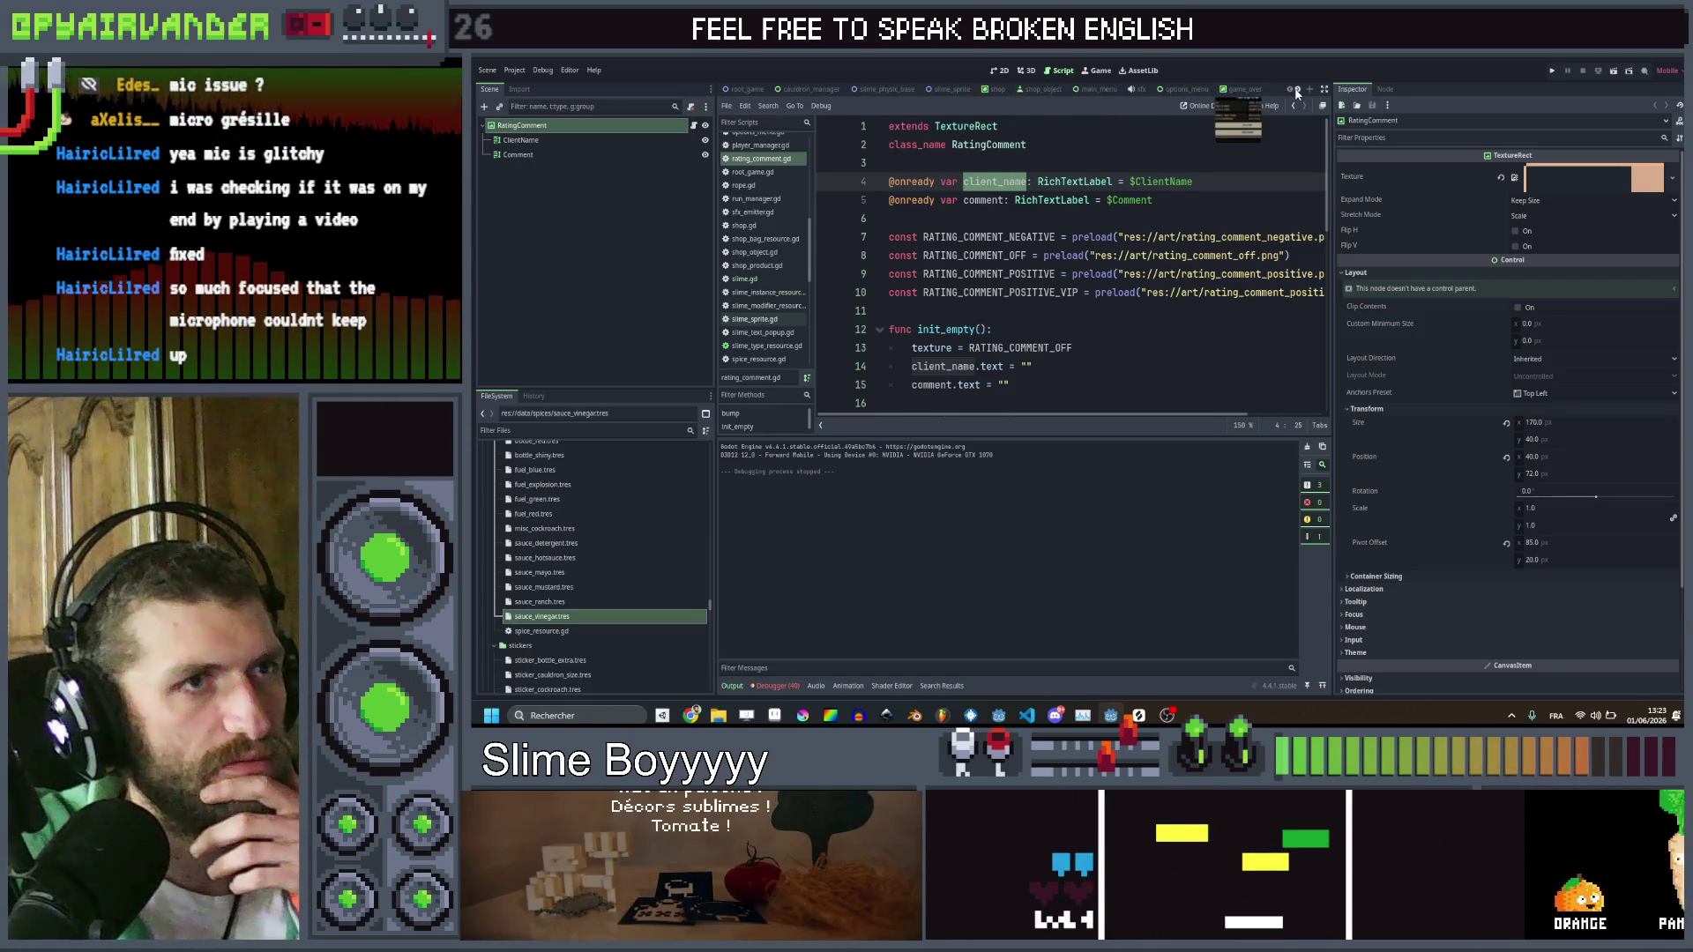
pyautogui.click(745, 89)
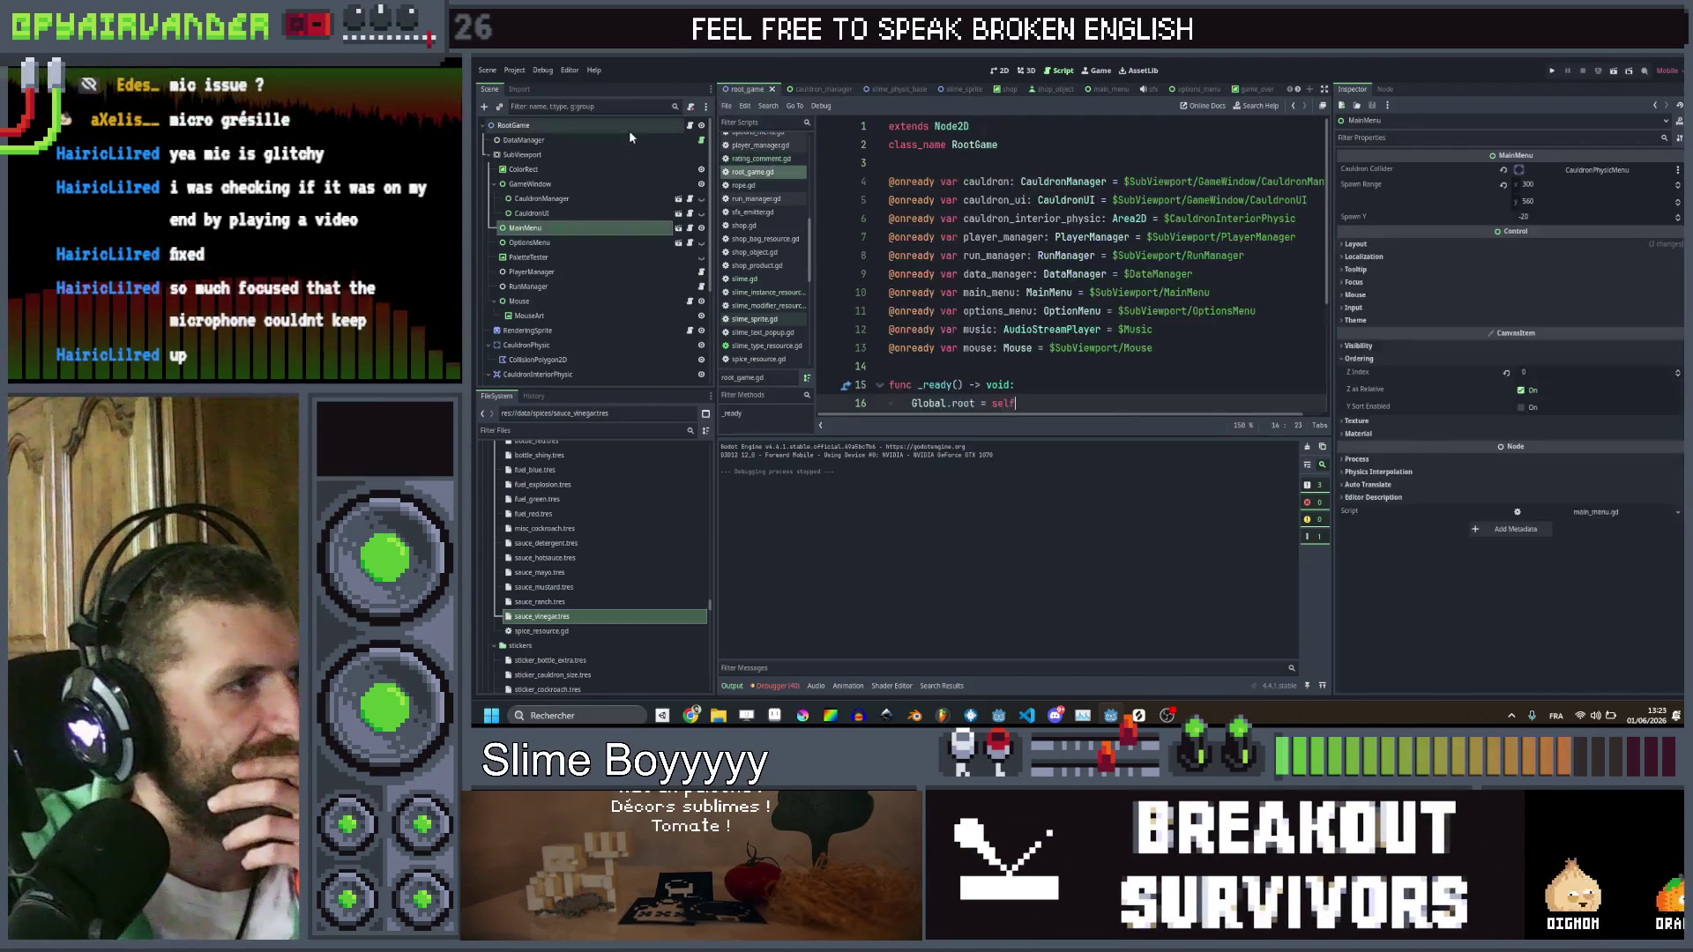
# Refresh the DataManager's lists from the resource files, save, and check the 11-entry Stickers array
pyautogui.click(569, 142)
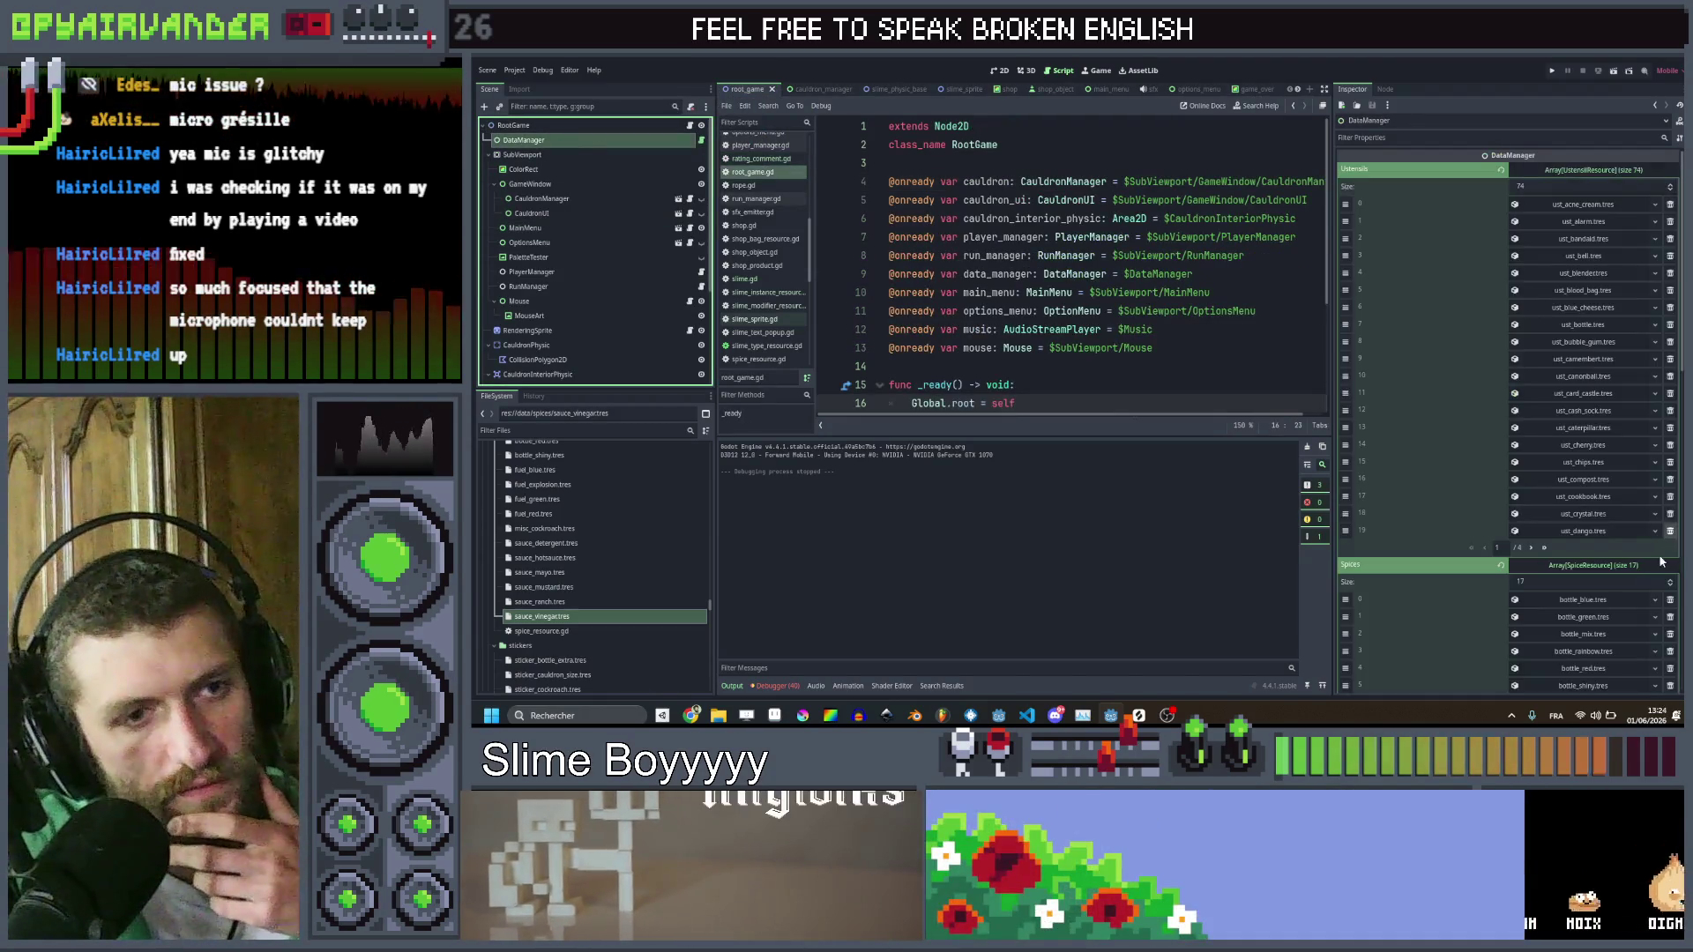
pyautogui.scroll(-15, 1640, 559)
pyautogui.click(1532, 587)
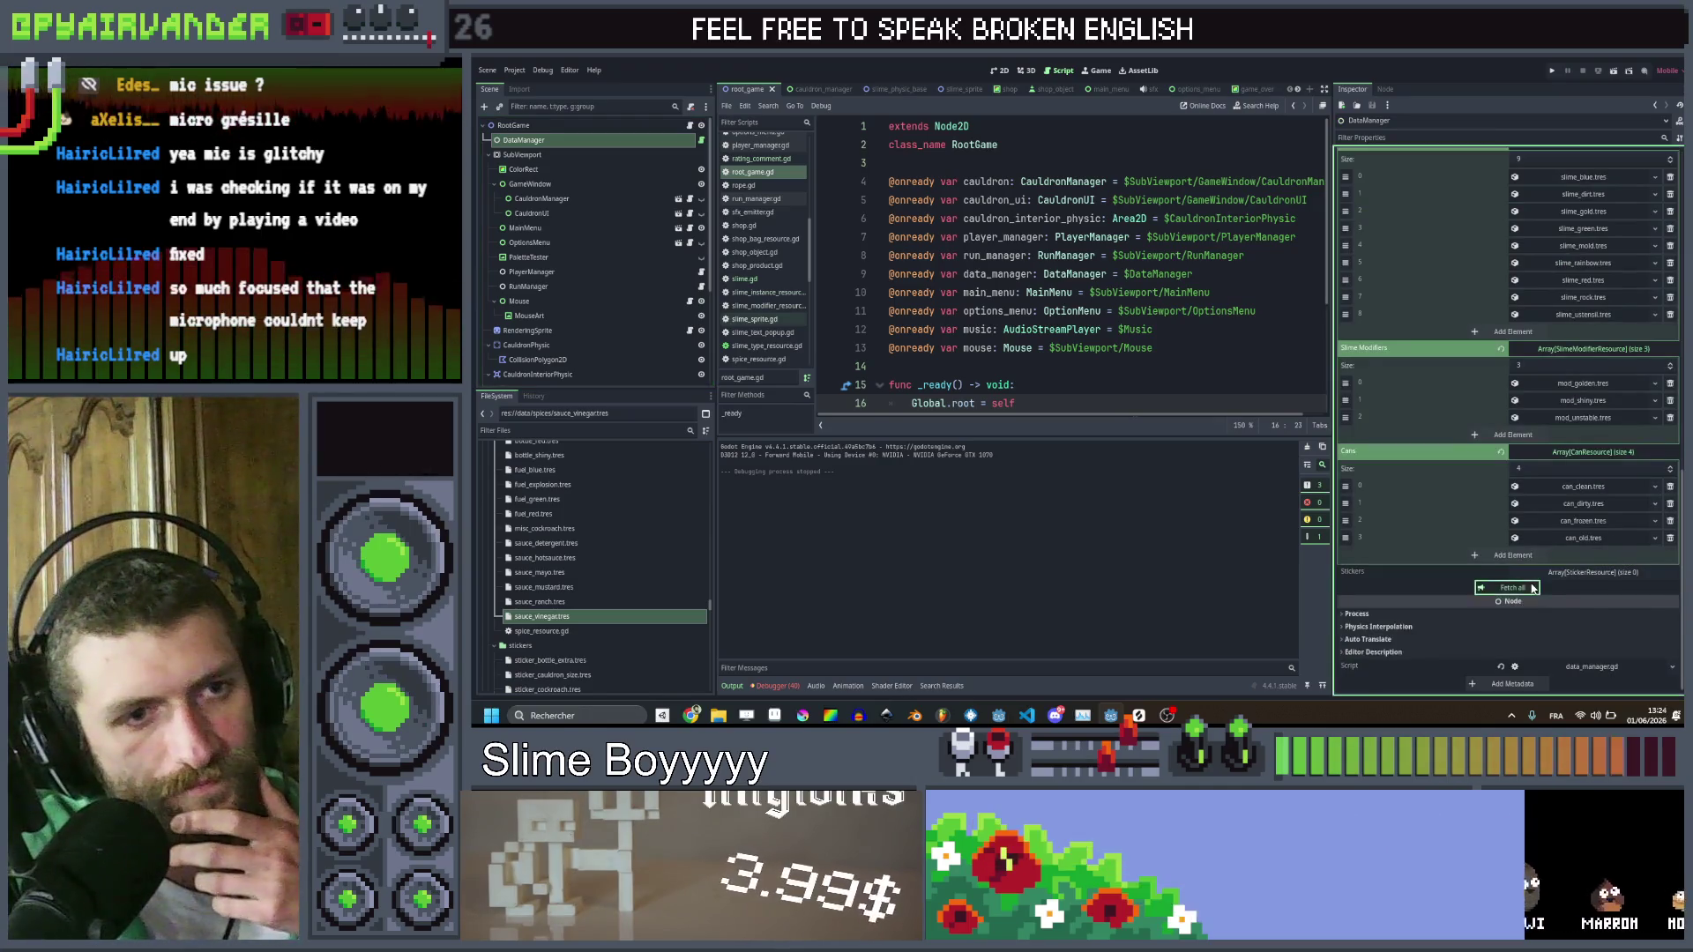
pyautogui.hotkey('ctrl', 's')
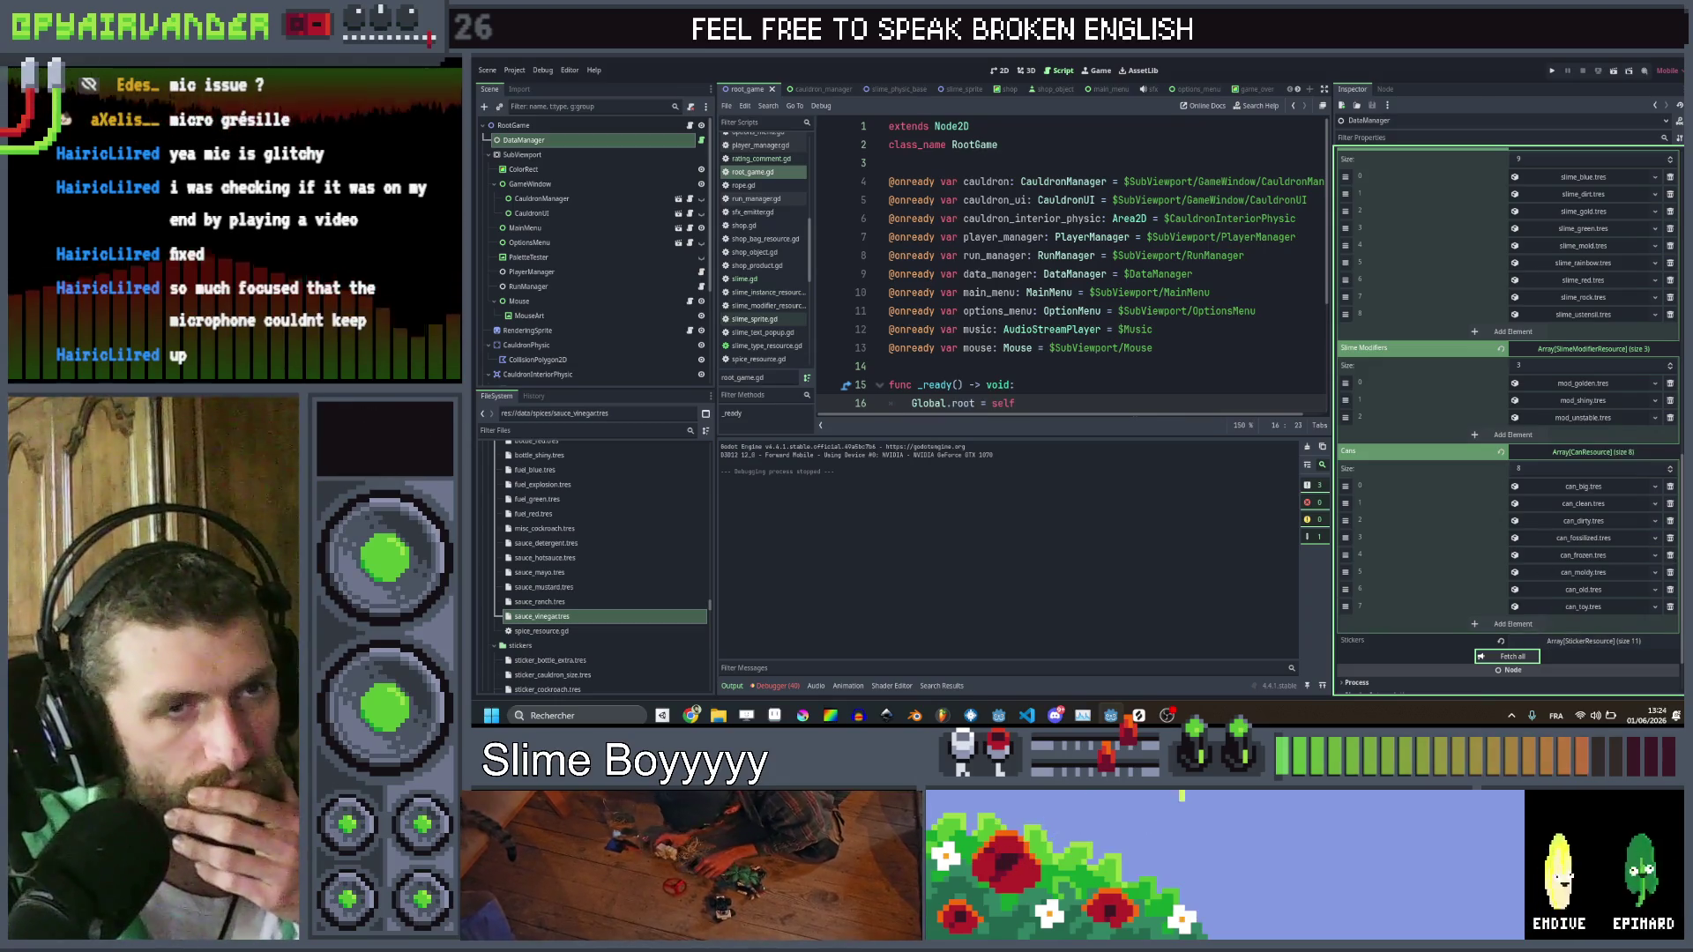
pyautogui.scroll(-2, 1596, 560)
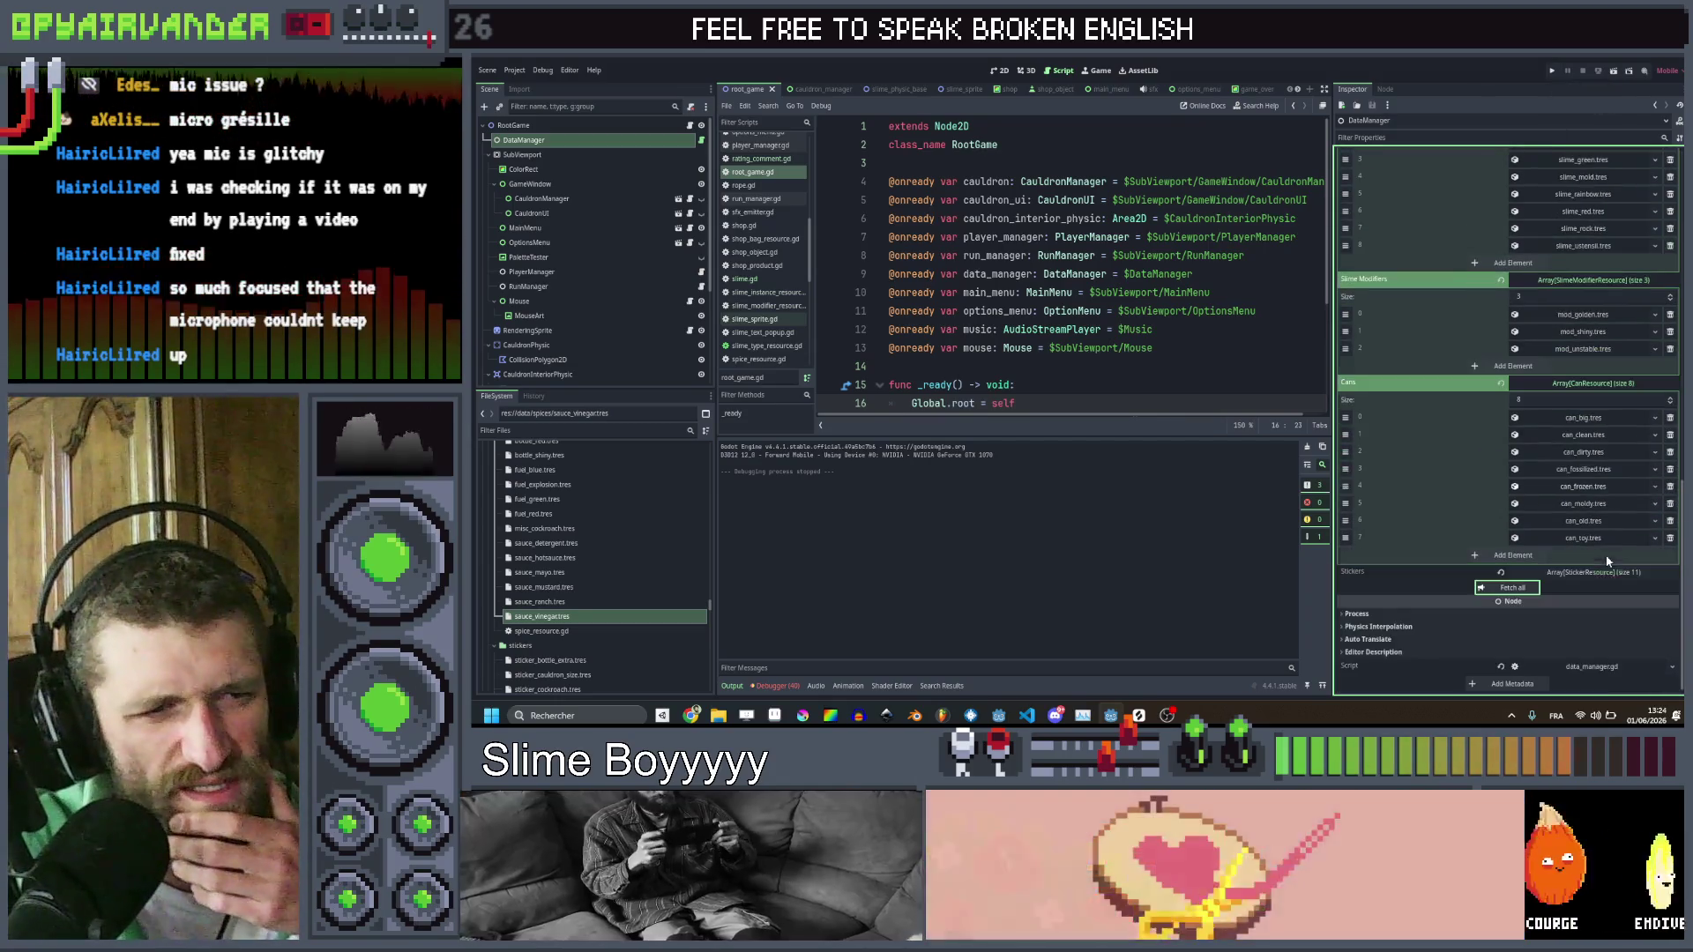
pyautogui.click(1597, 572)
pyautogui.scroll(-5, 1587, 529)
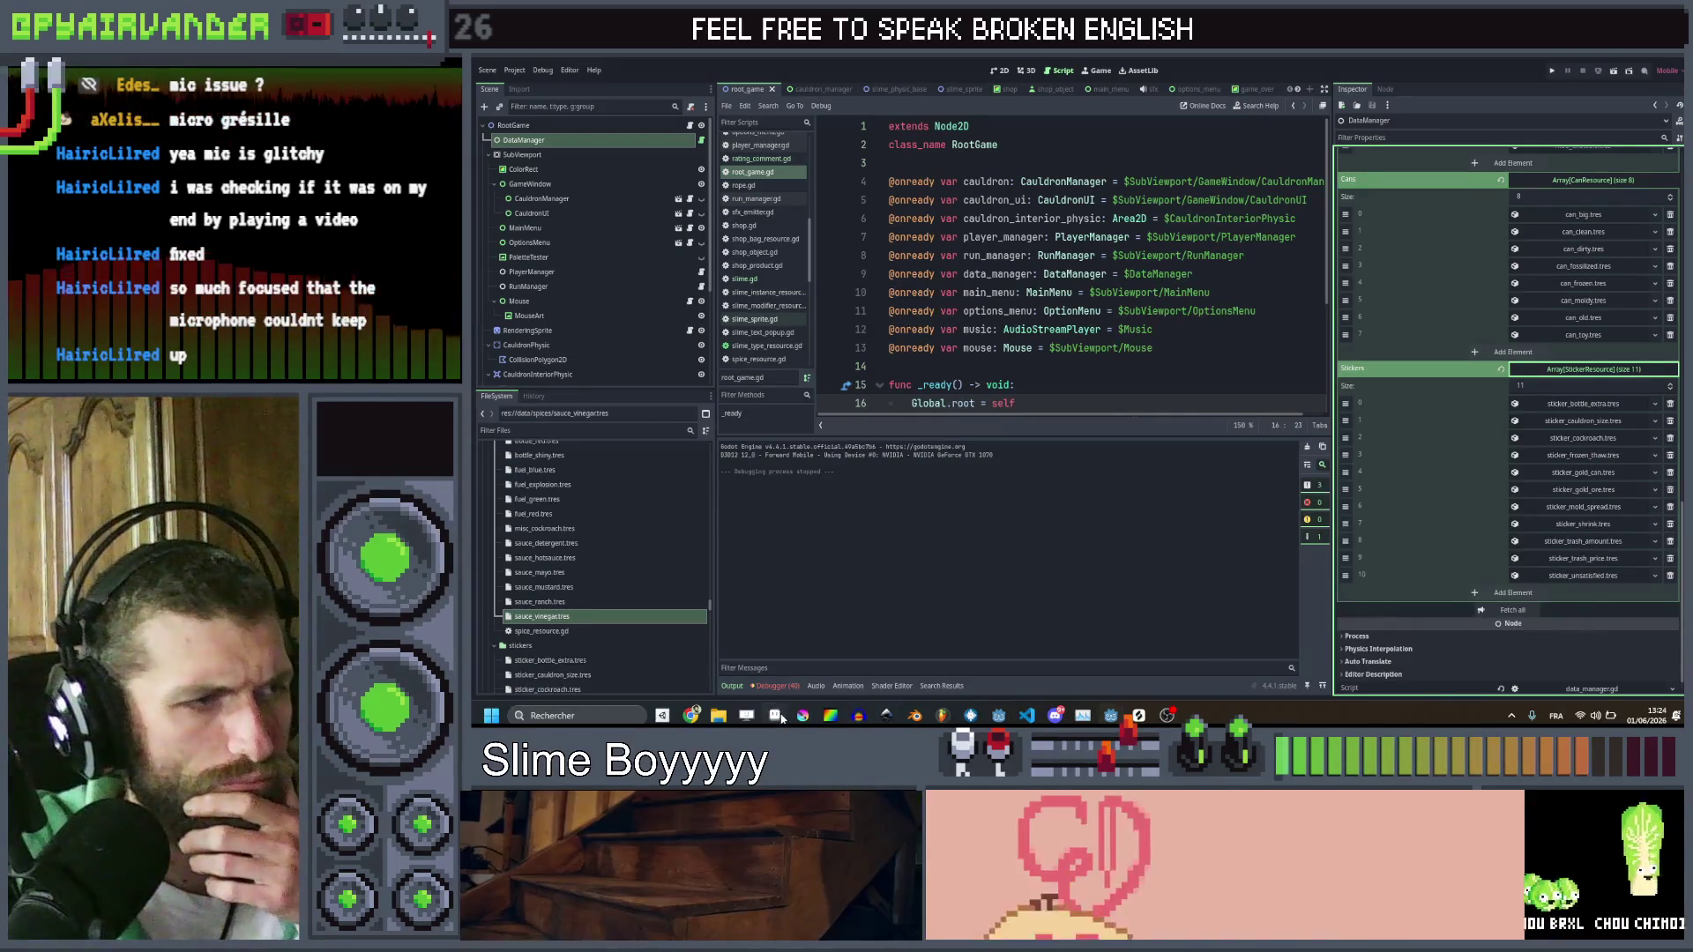
# Select the frozen_thaw layer in Aseprite, then return to Godot with Alt+Tab
pyautogui.click(776, 716)
pyautogui.hotkey('alt', 'Up')
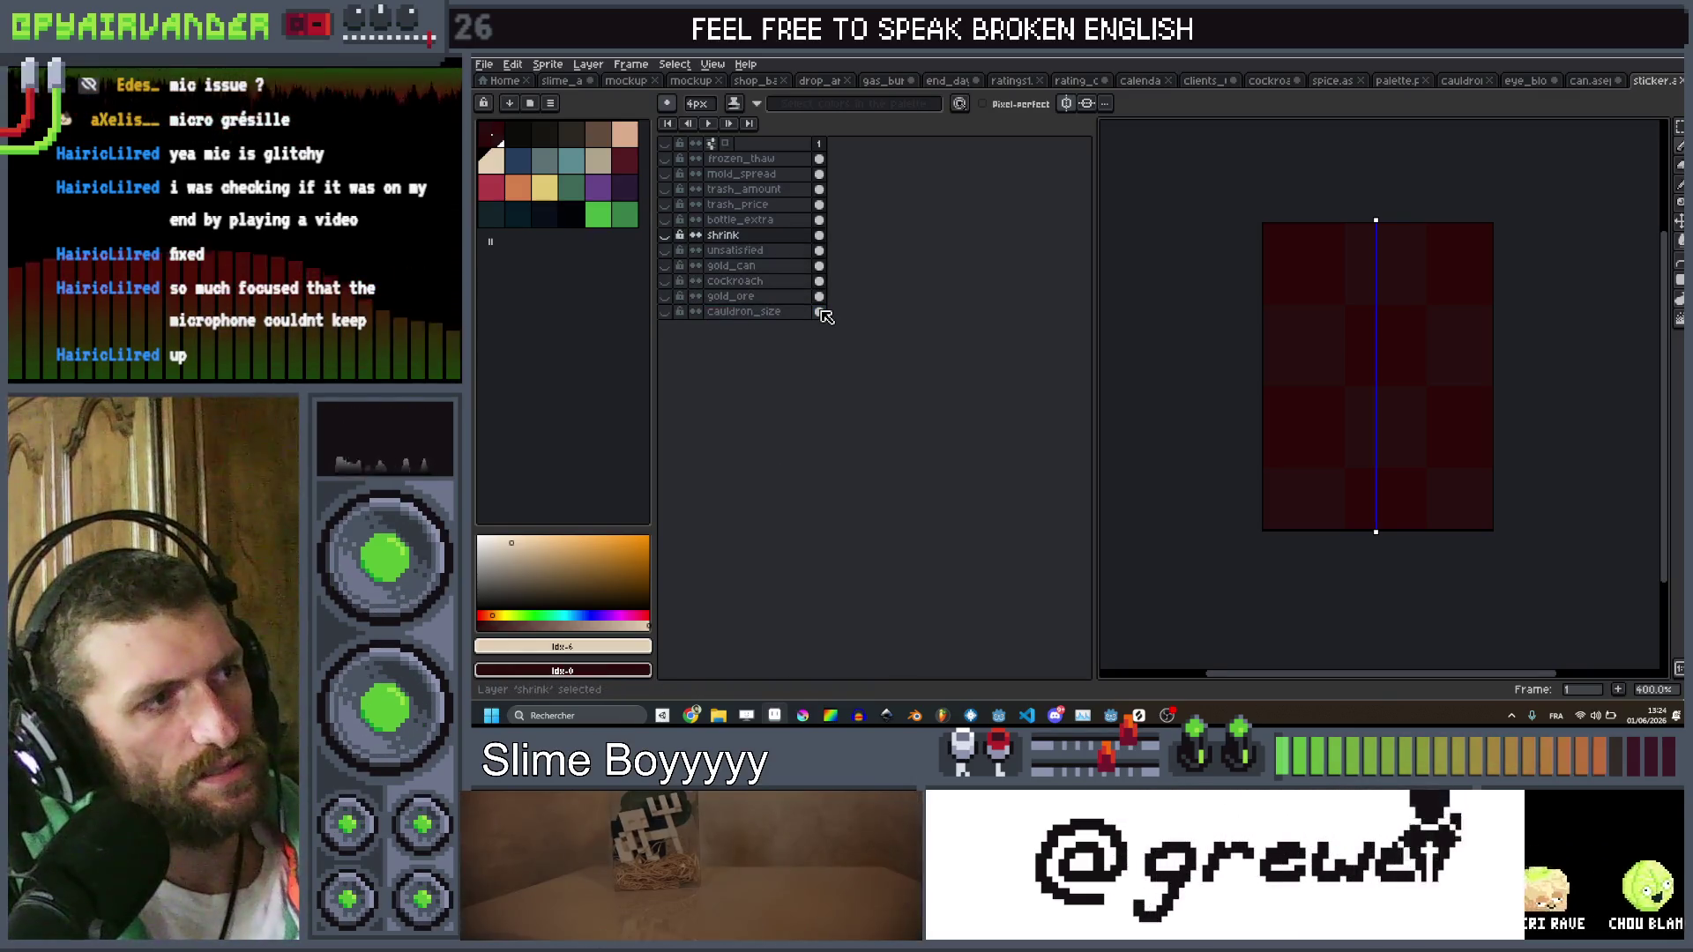
pyautogui.hotkey('alt', 'Up')
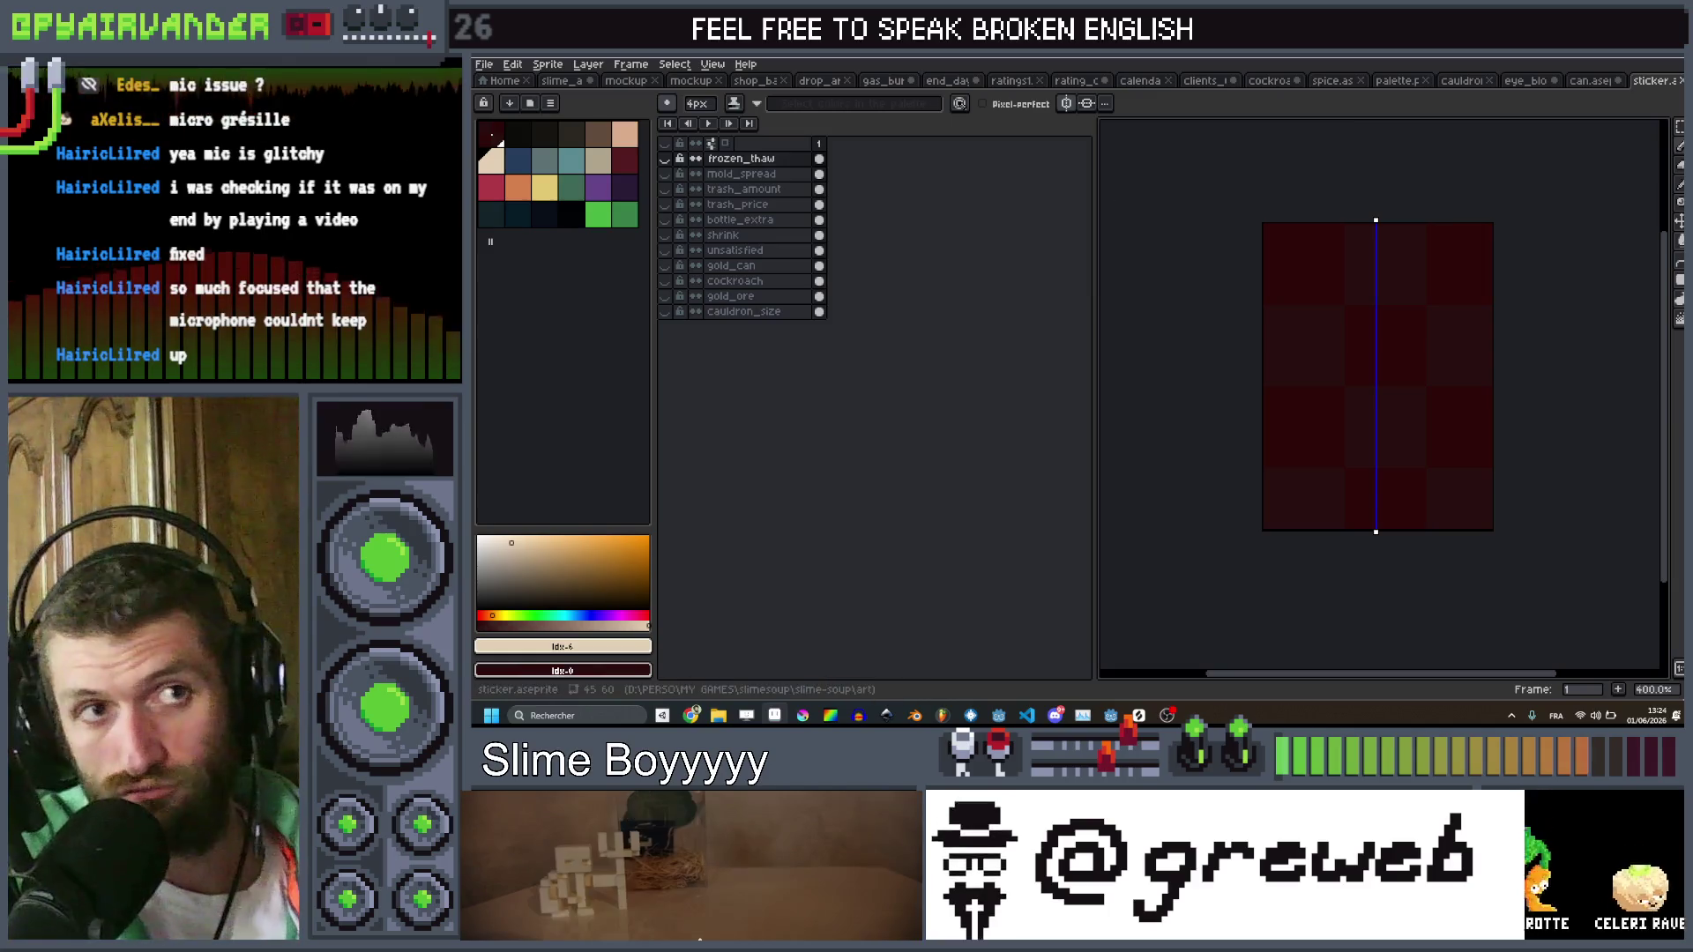
pyautogui.hotkey('alt', 'Tab')
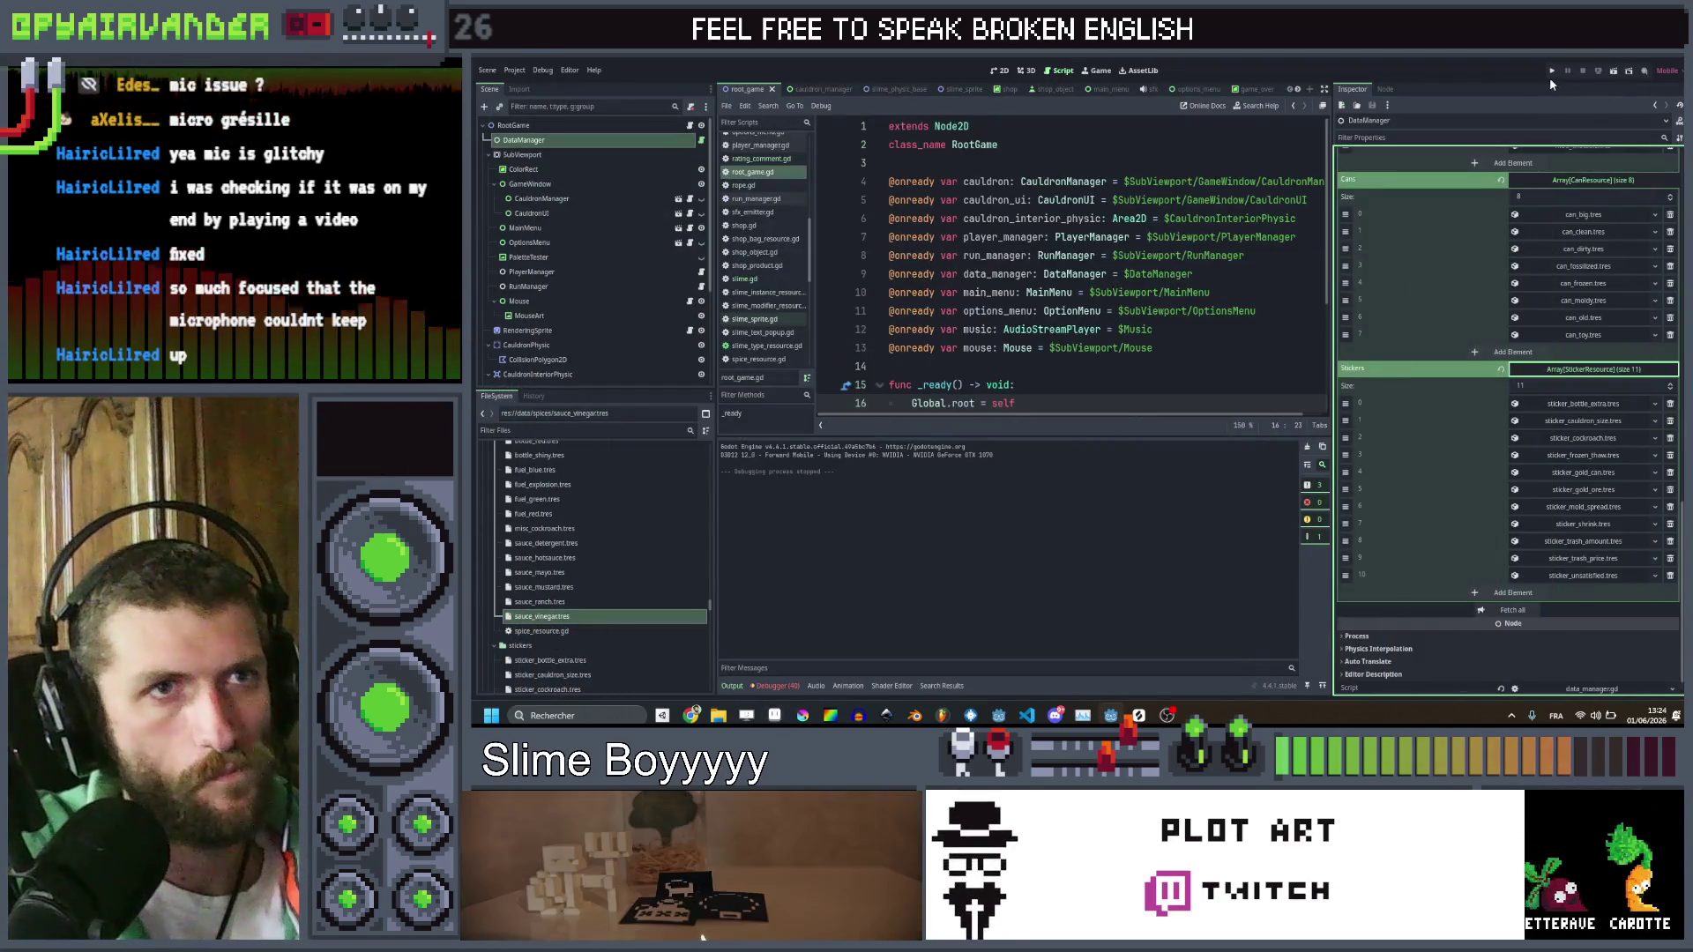
# Run the project, start a new game, enter the cannonball cheat and drag the cockroach toward the slimes
pyautogui.click(1551, 73)
pyautogui.moveTo(1054, 714)
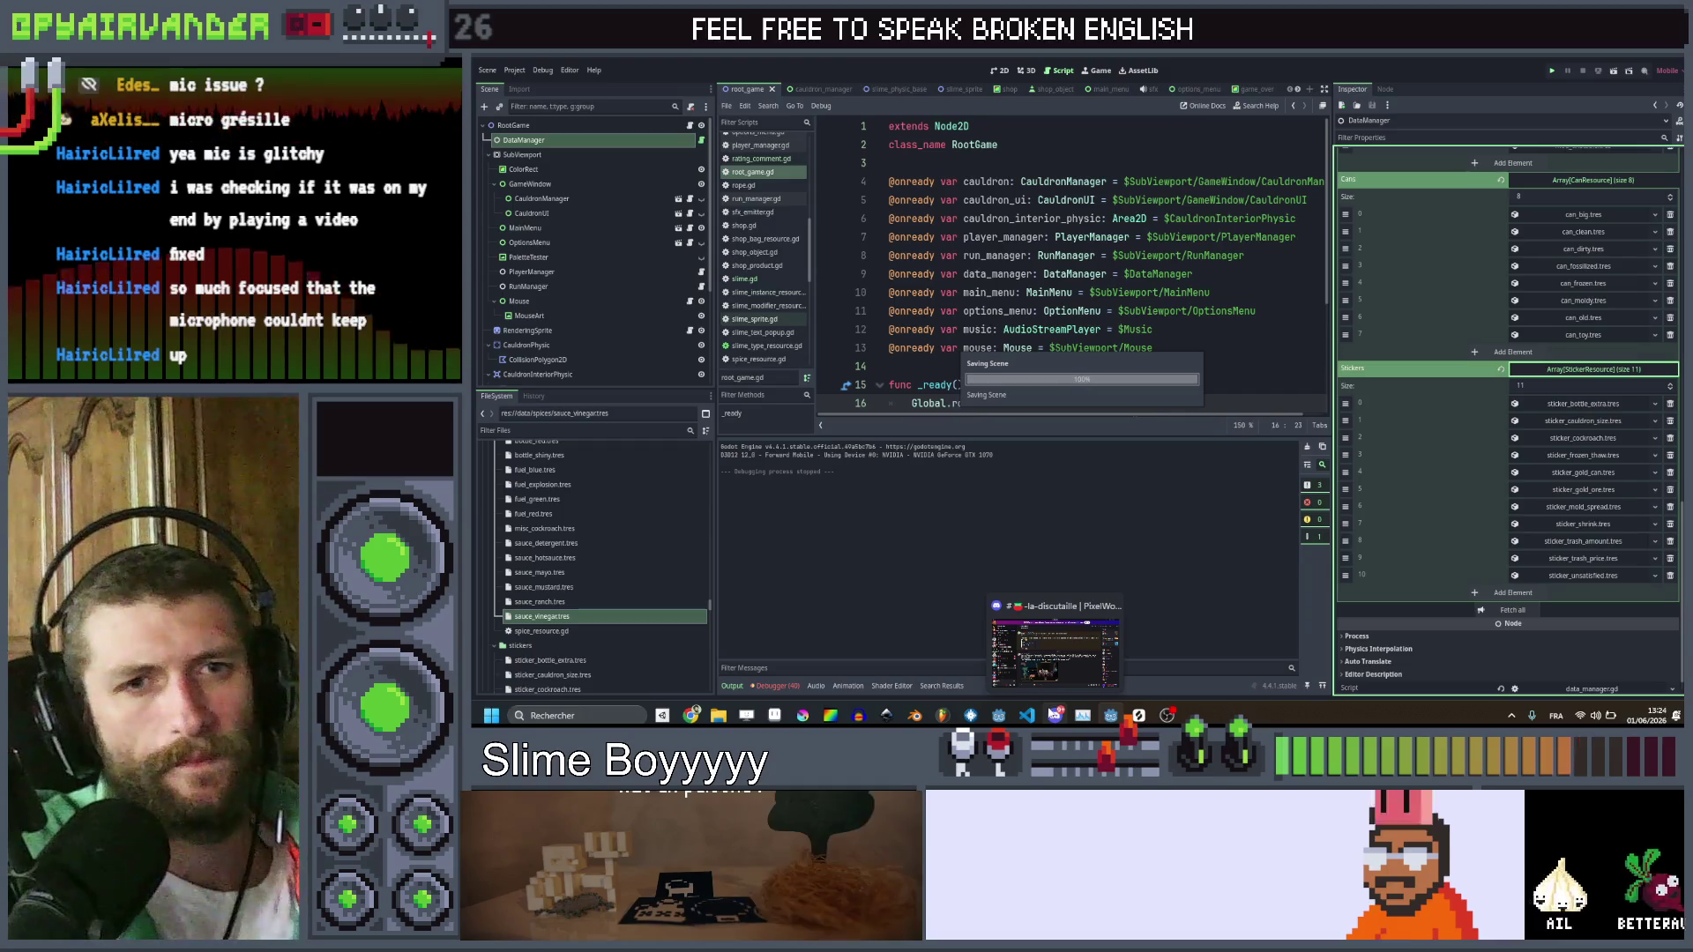
pyautogui.moveTo(1042, 678)
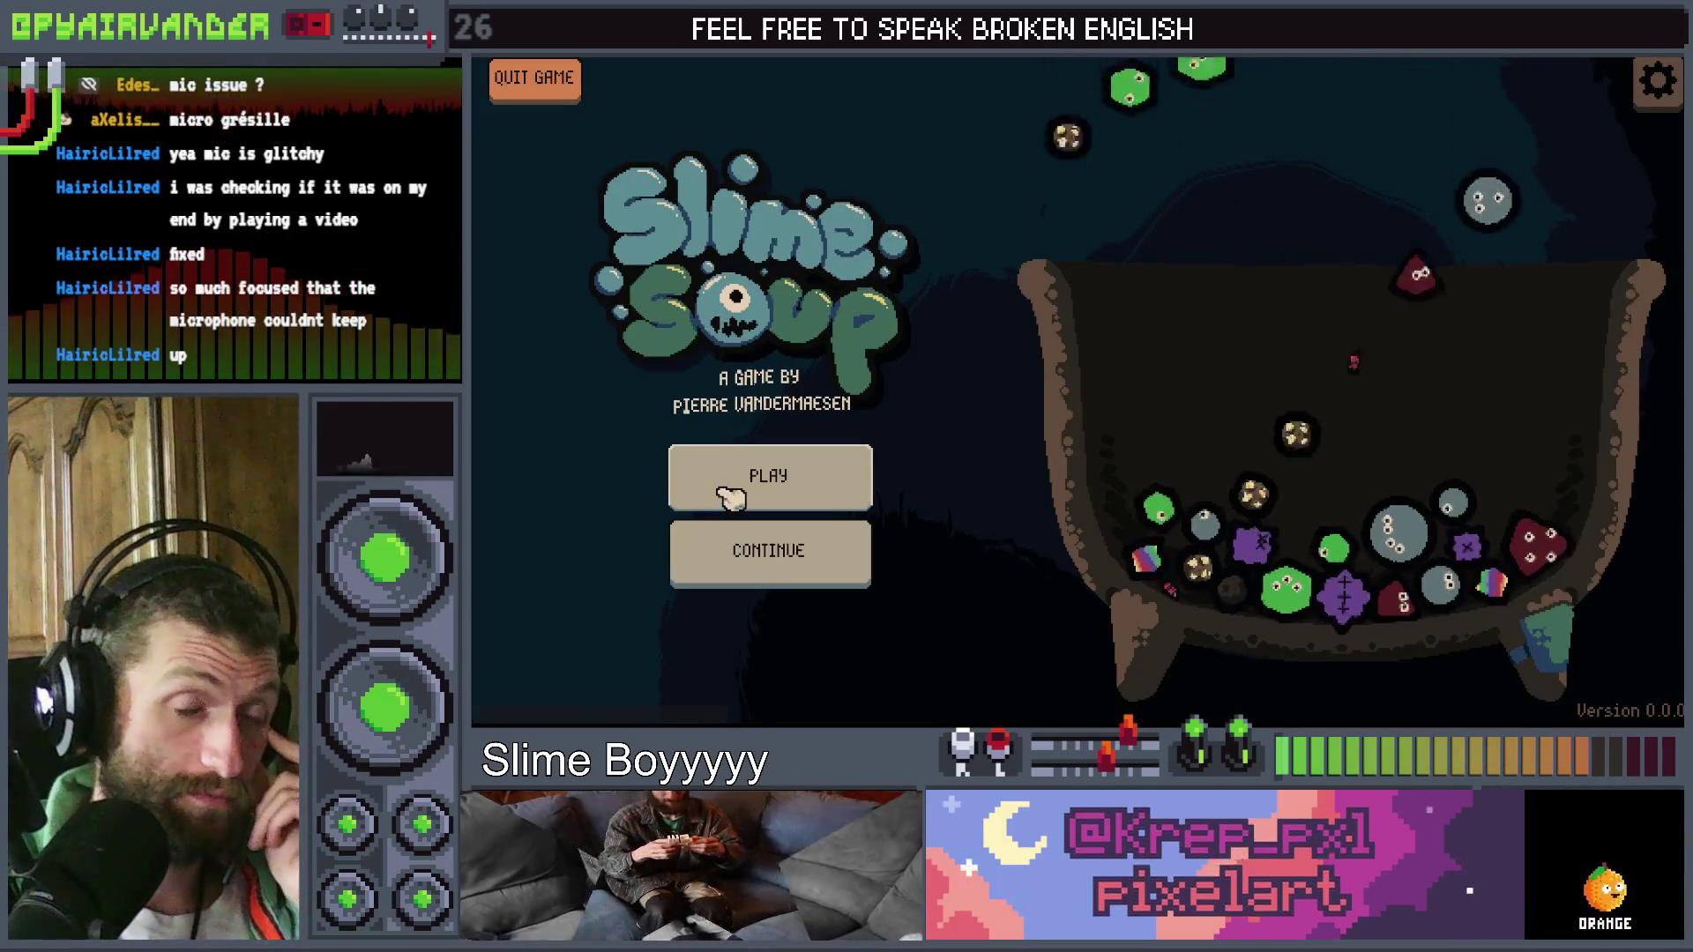
pyautogui.click(731, 498)
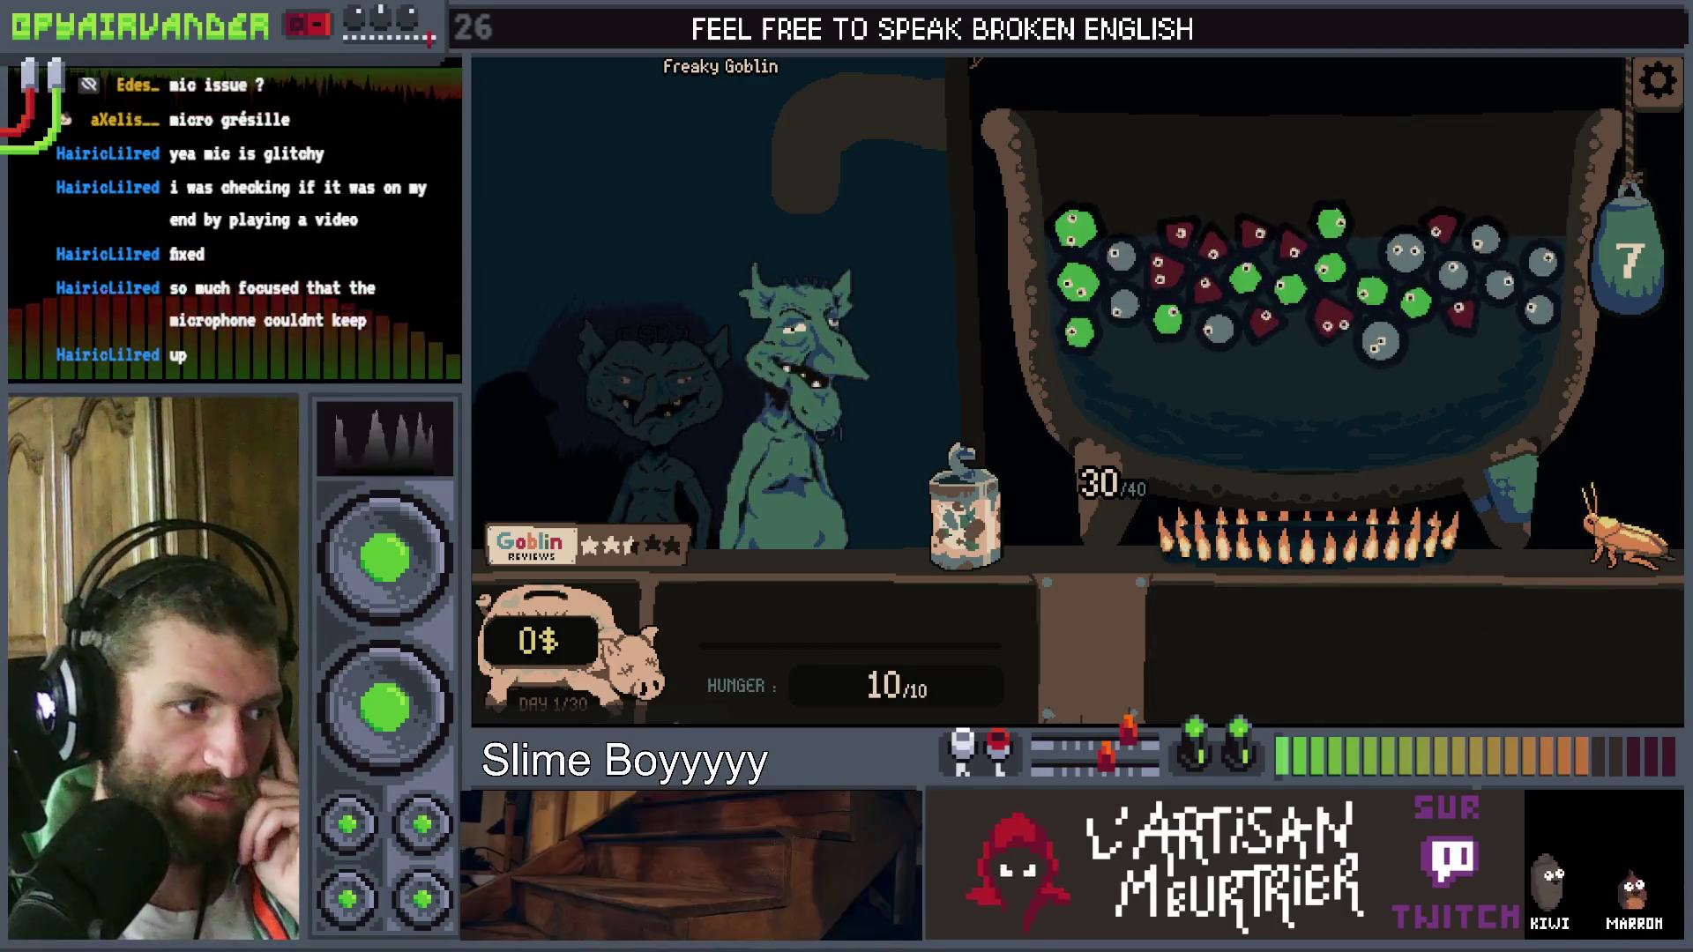
pyautogui.write('an')
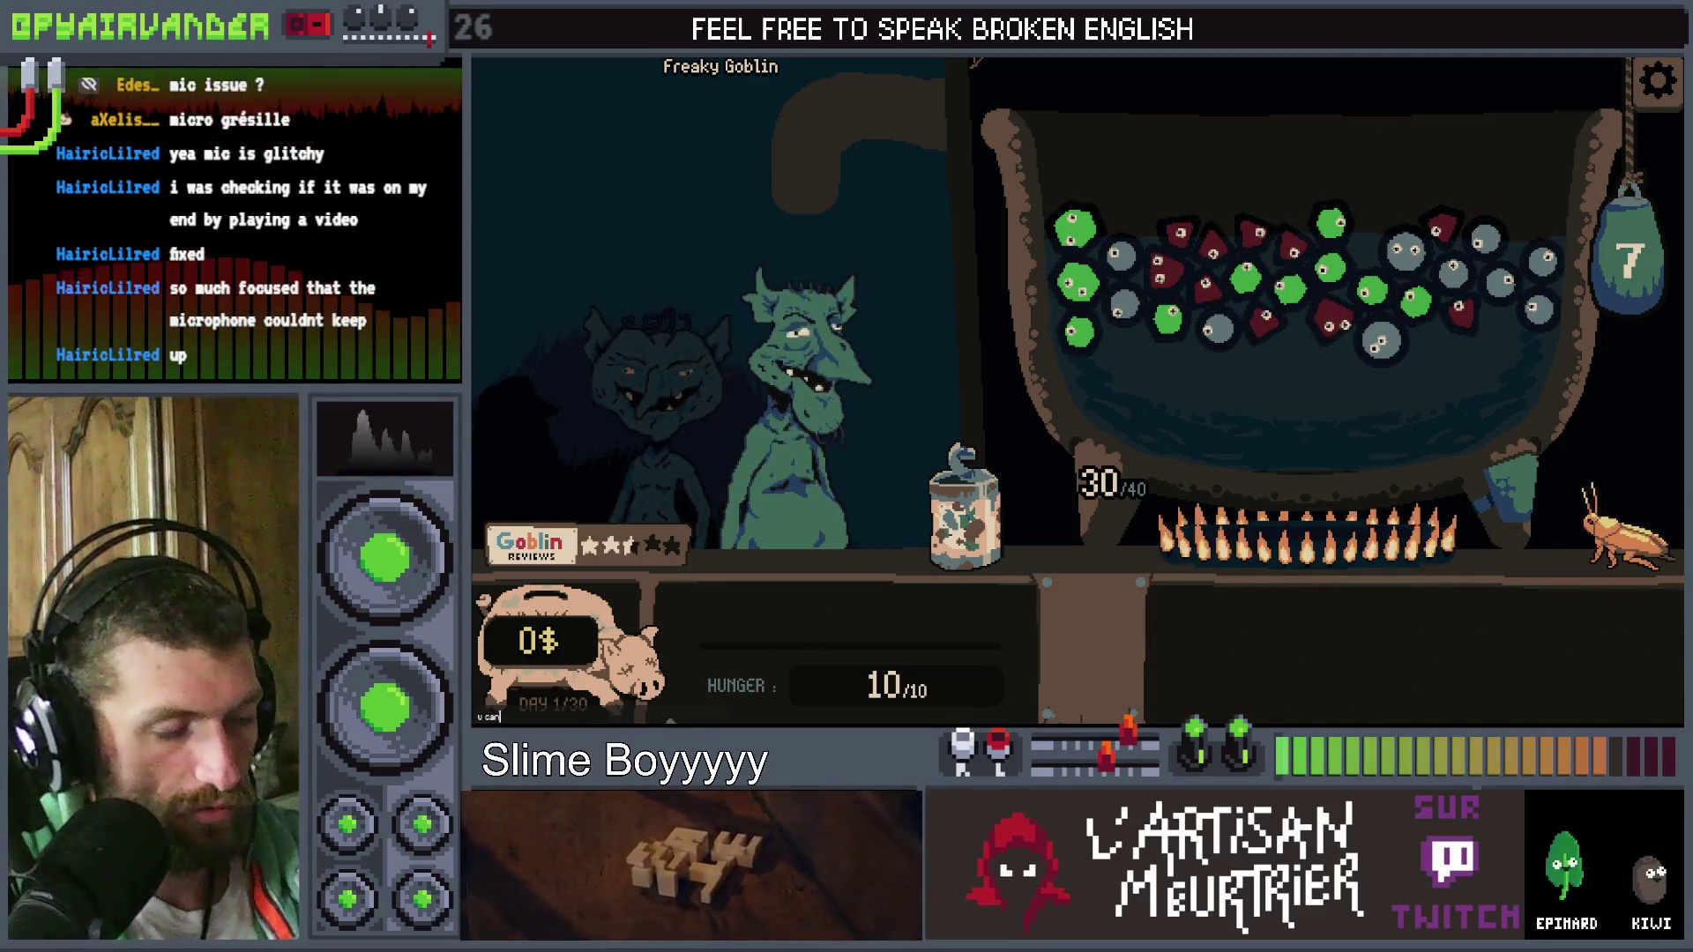
pyautogui.write('onball')
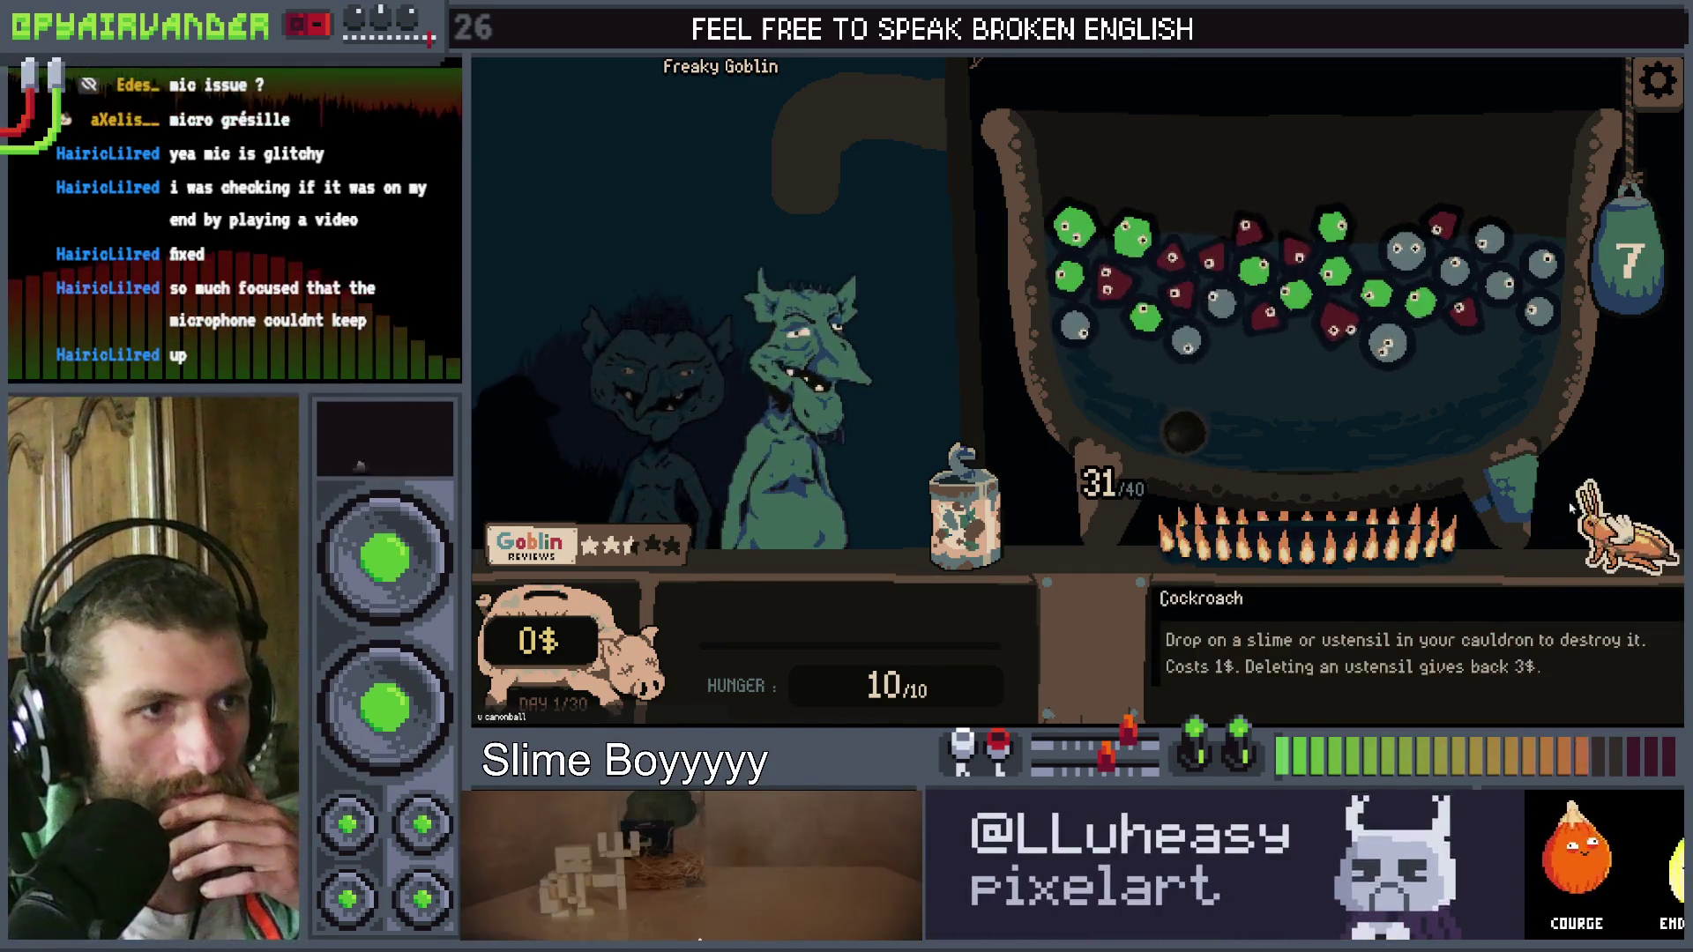
pyautogui.moveTo(1622, 529); pyautogui.dragTo(1504, 453)
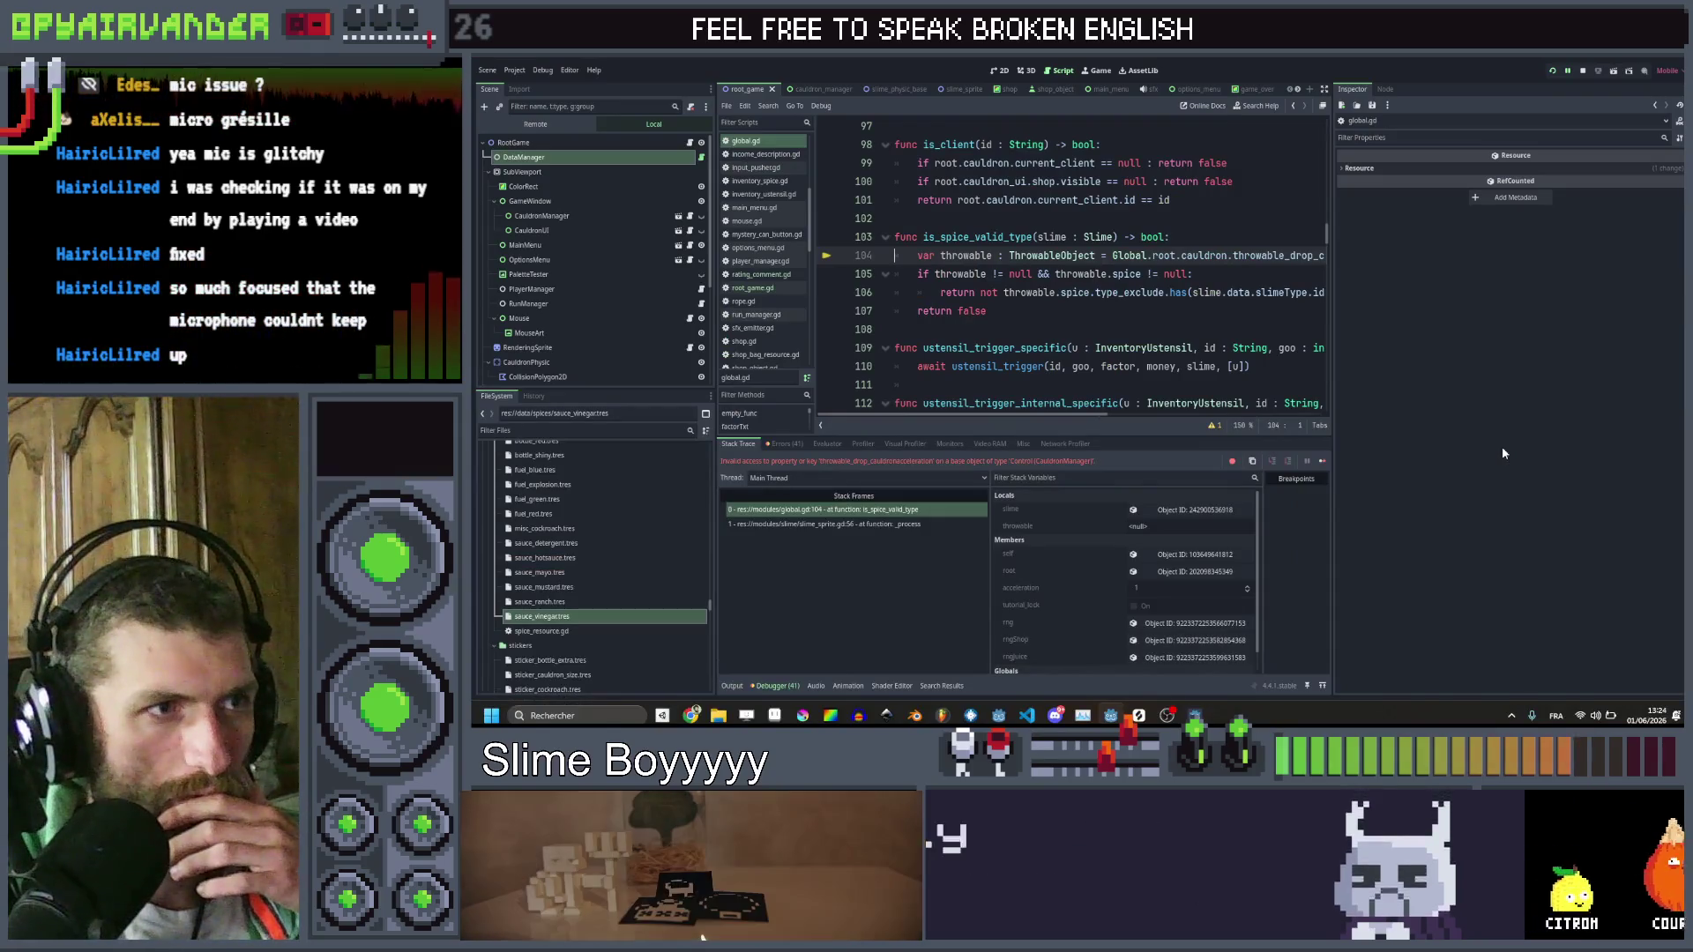
# On global.gd line 104, replace throwable_drop_cauldron with current_throwable, save, and relaunch the game
pyautogui.hscroll(3, 1111, 264)
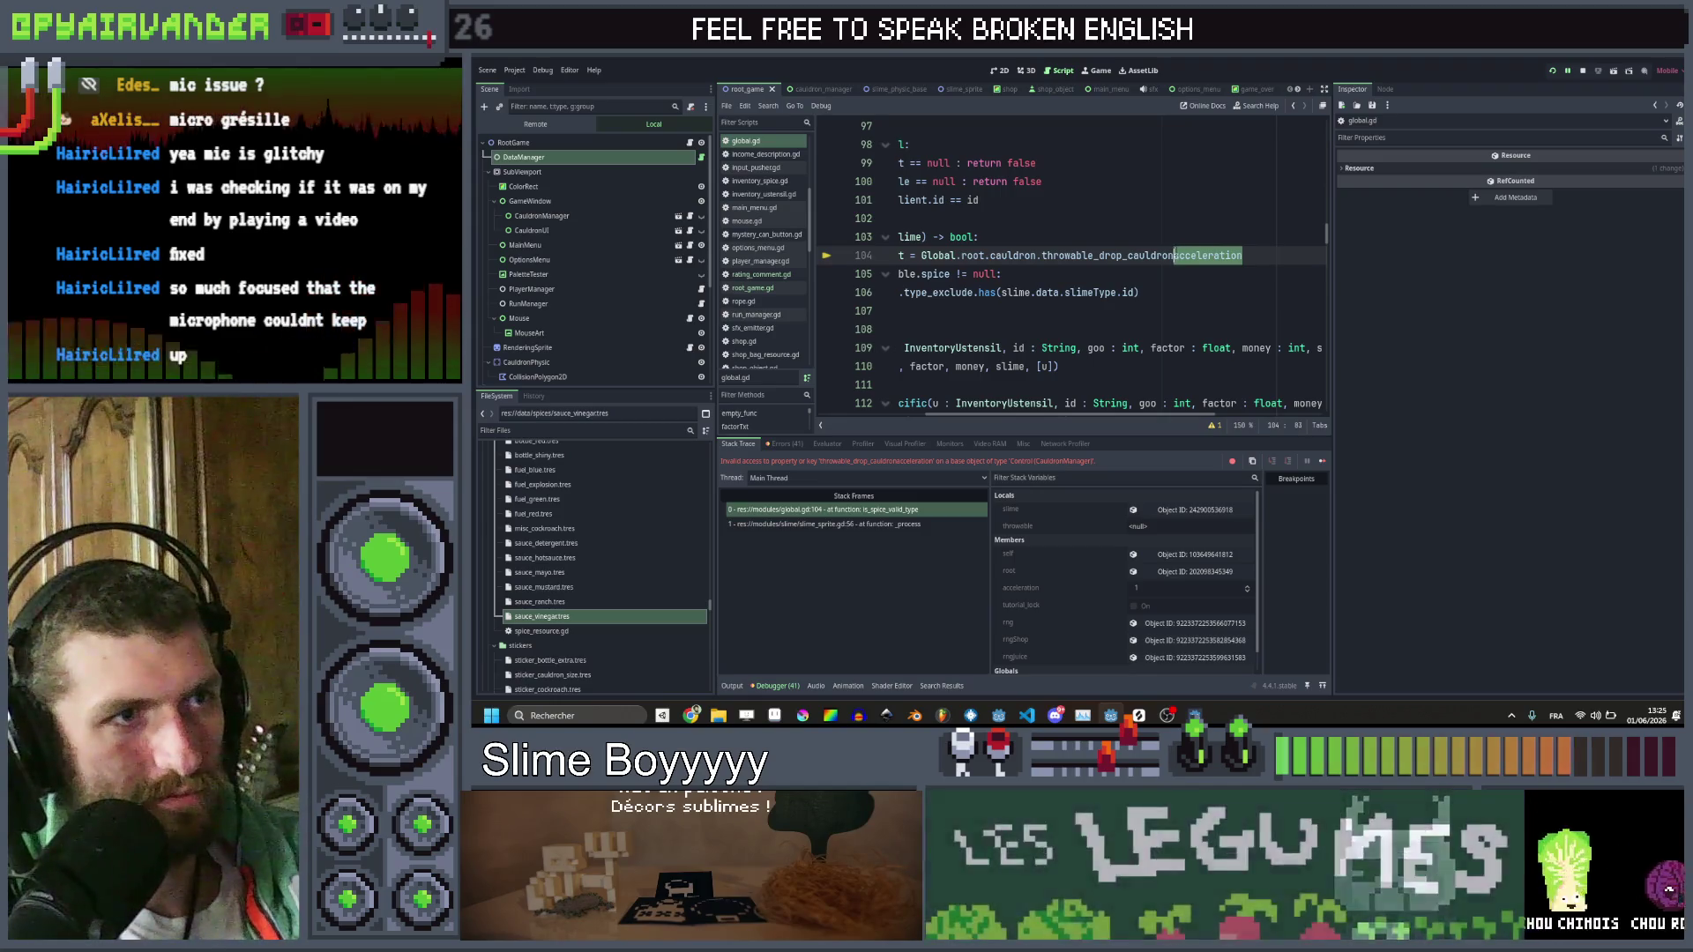
pyautogui.hscroll(-3, 1110, 264)
pyautogui.hscroll(3, 1111, 264)
pyautogui.hscroll(-3, 1111, 265)
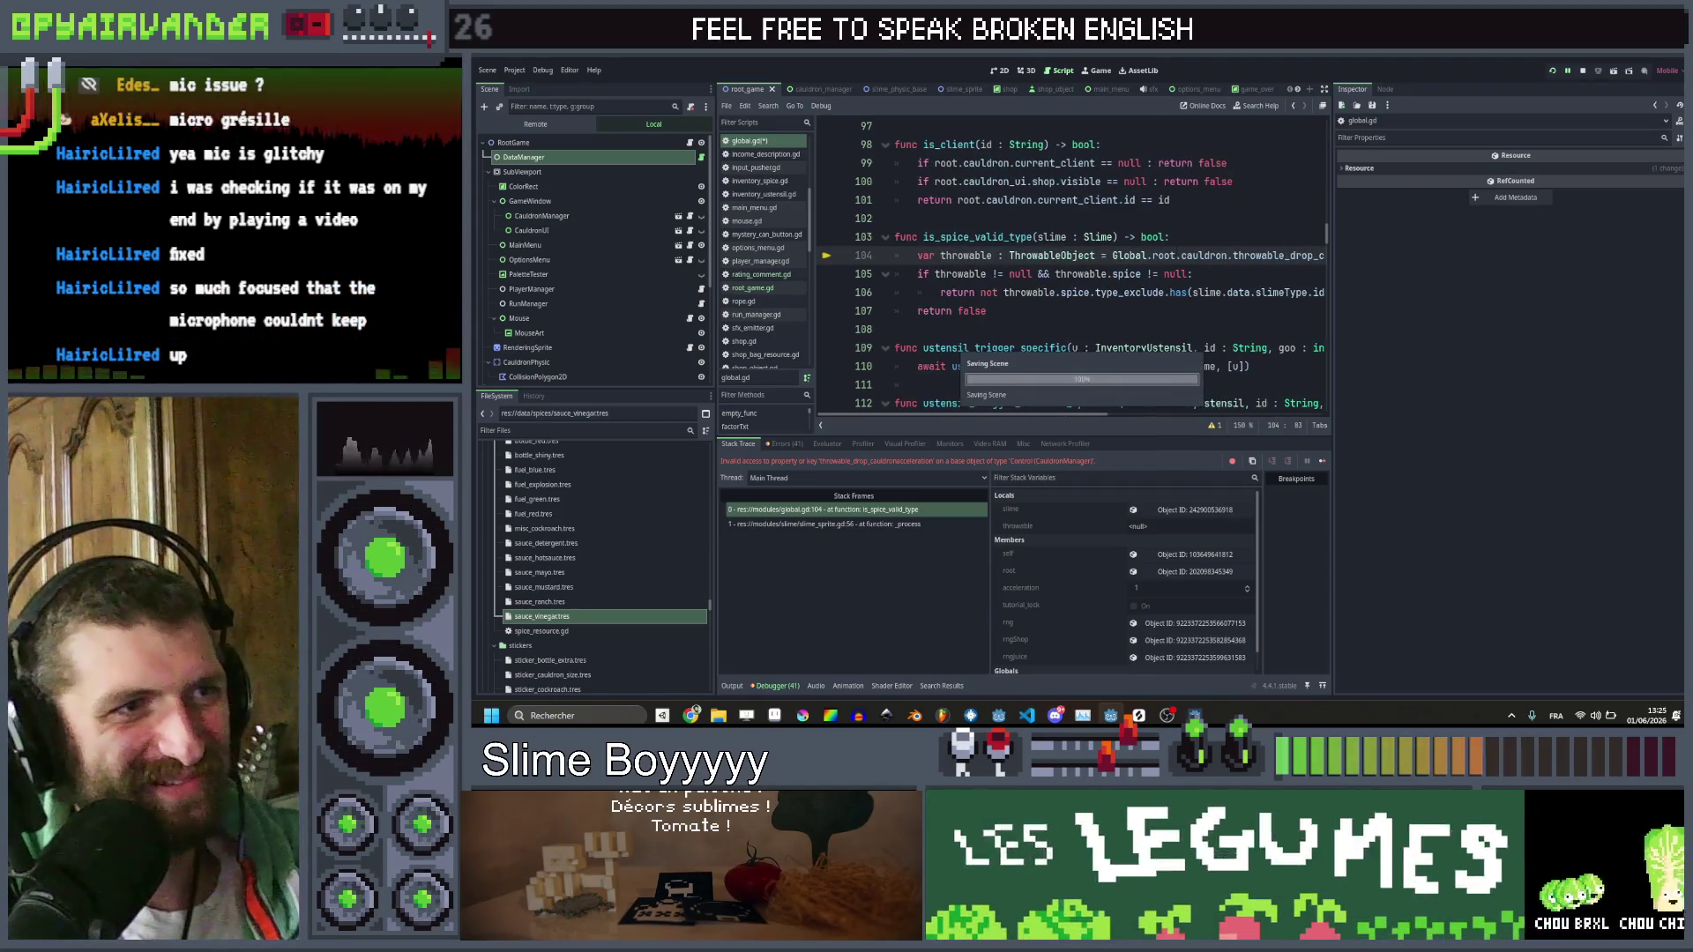
pyautogui.hotkey('ctrl', 'Delete')
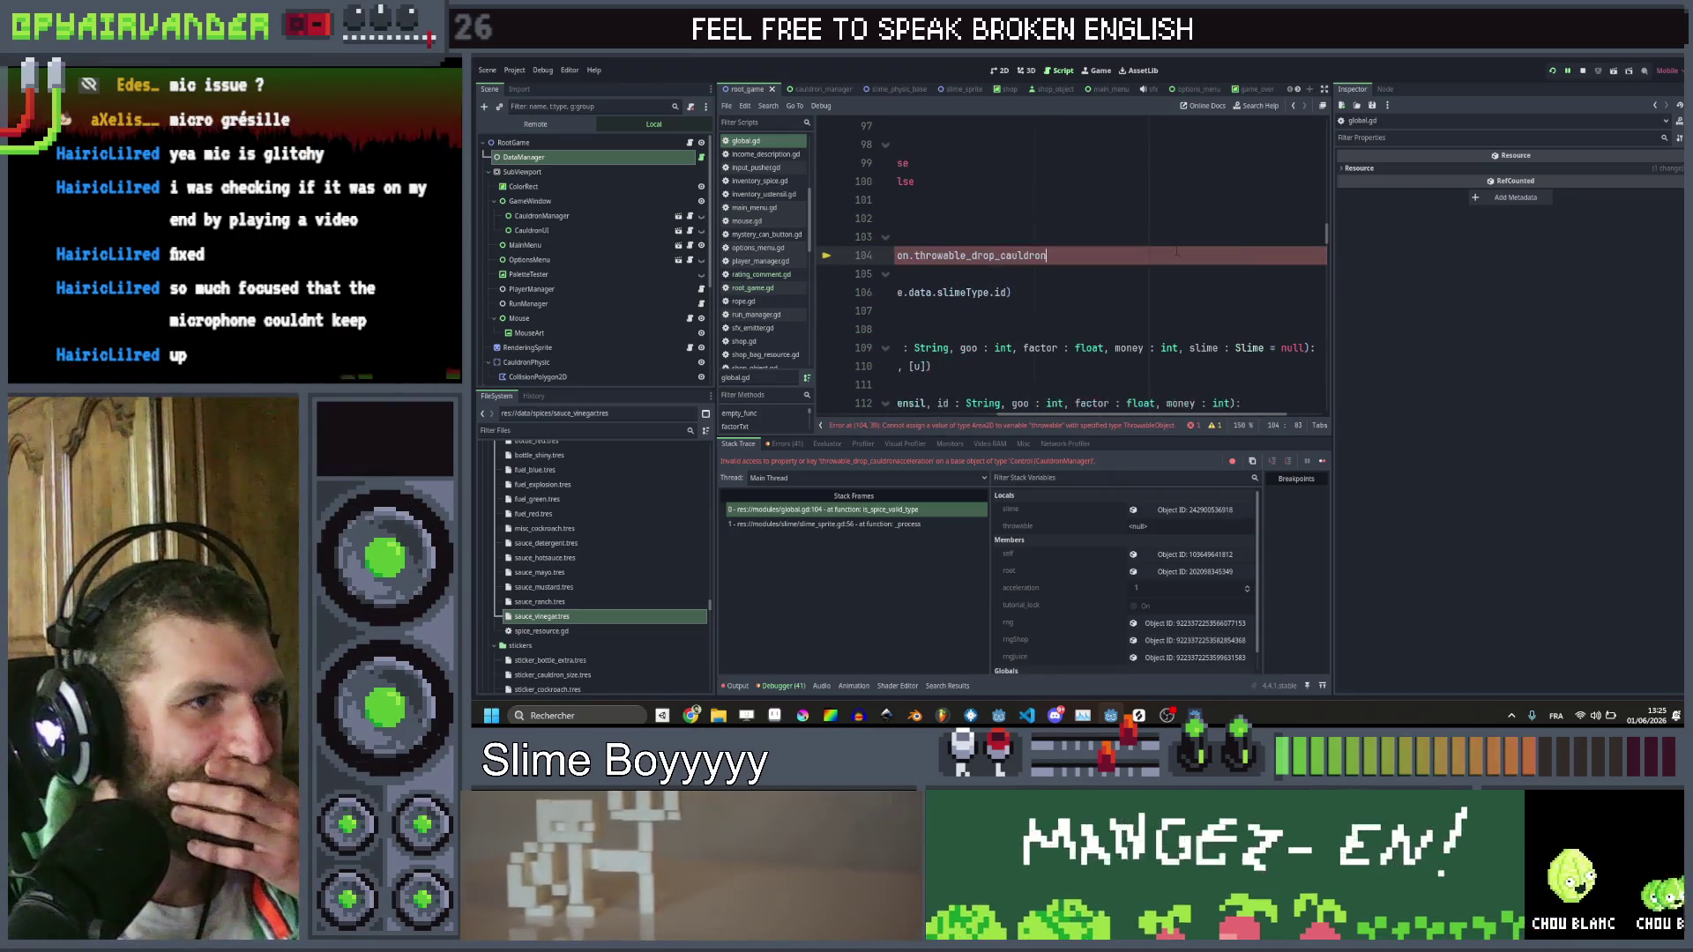
pyautogui.hscroll(-2, 1176, 252)
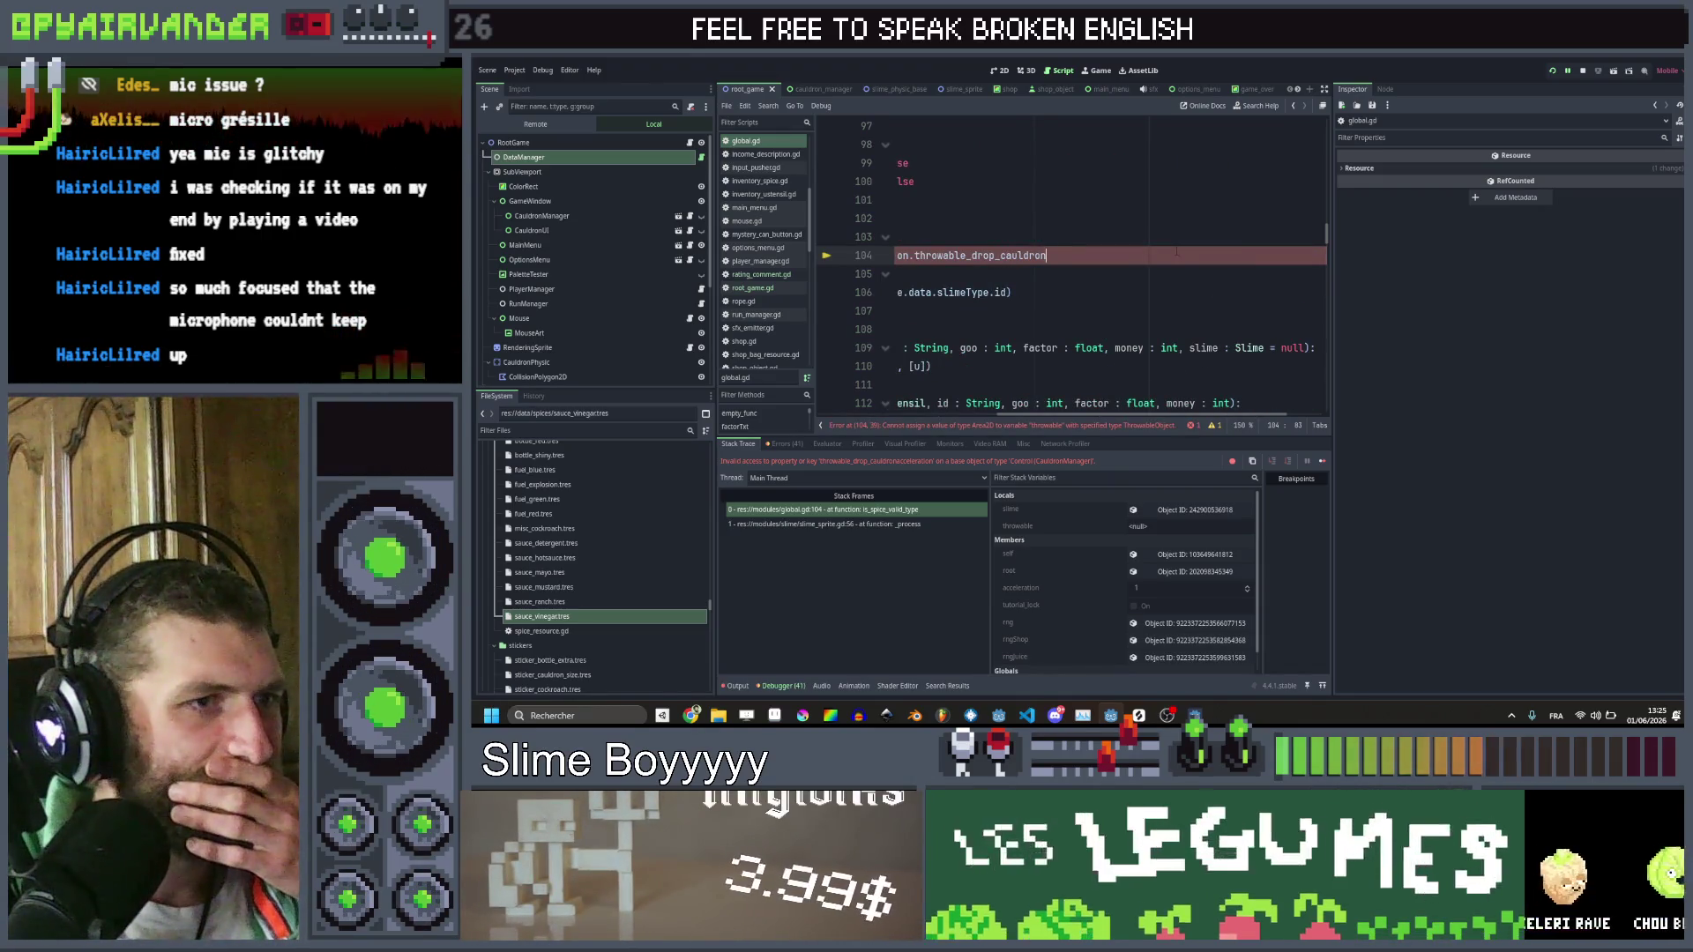
pyautogui.hscroll(-2, 1176, 252)
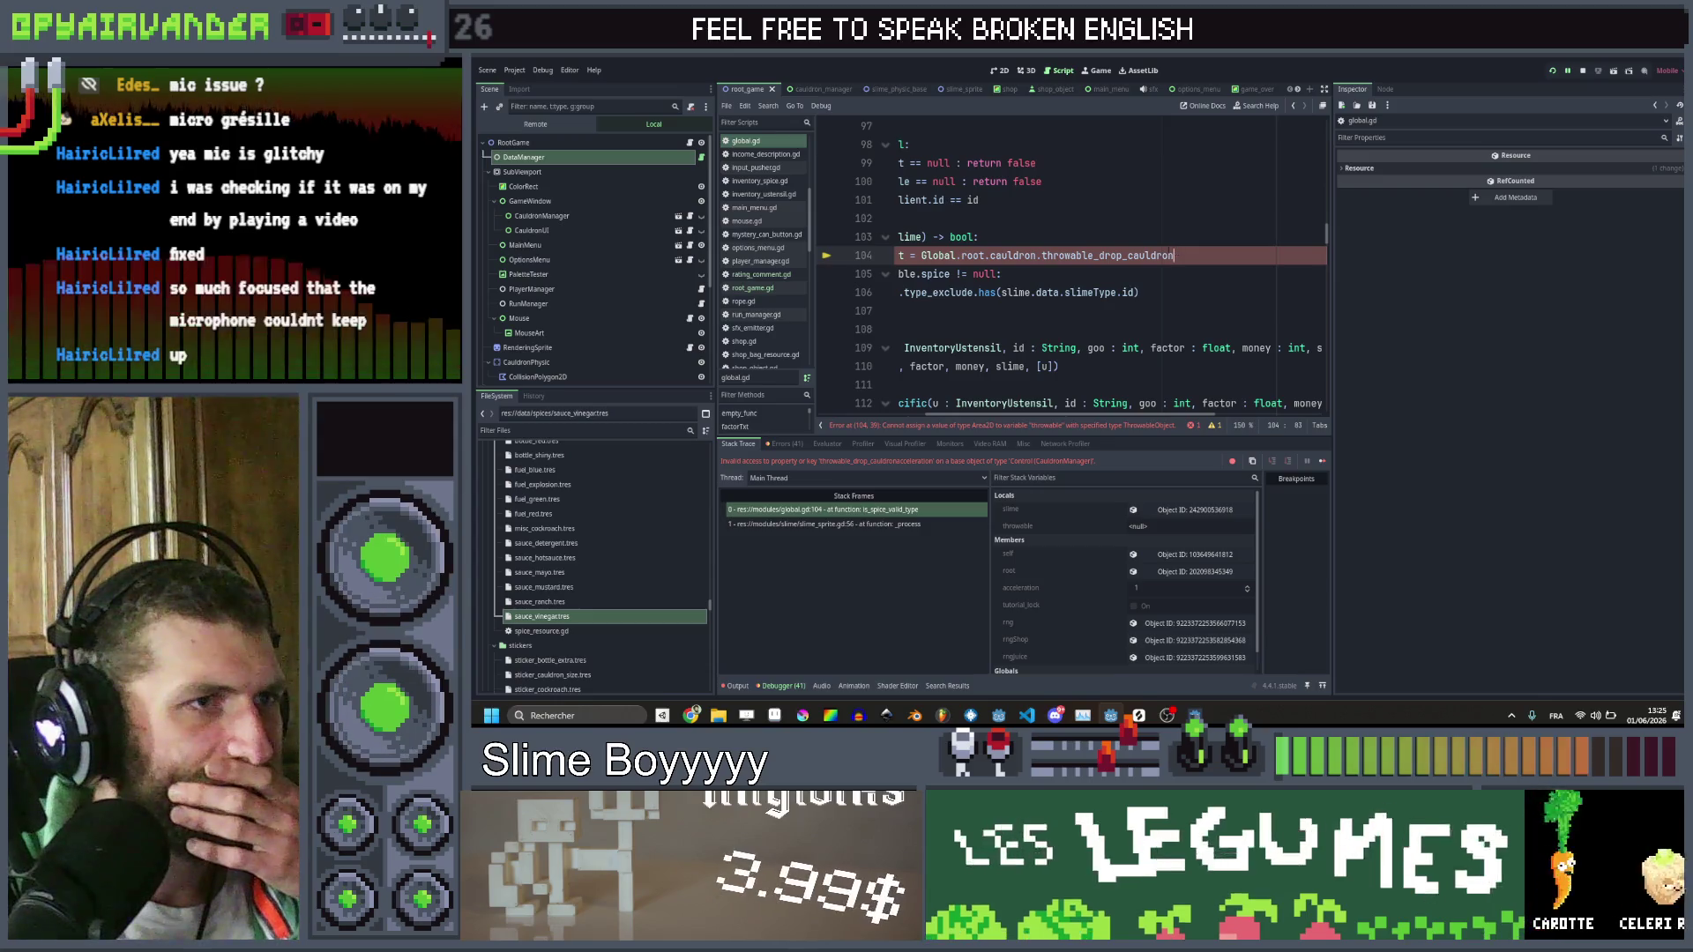
pyautogui.doubleClick(1157, 254)
pyautogui.hscroll(-2, 1157, 254)
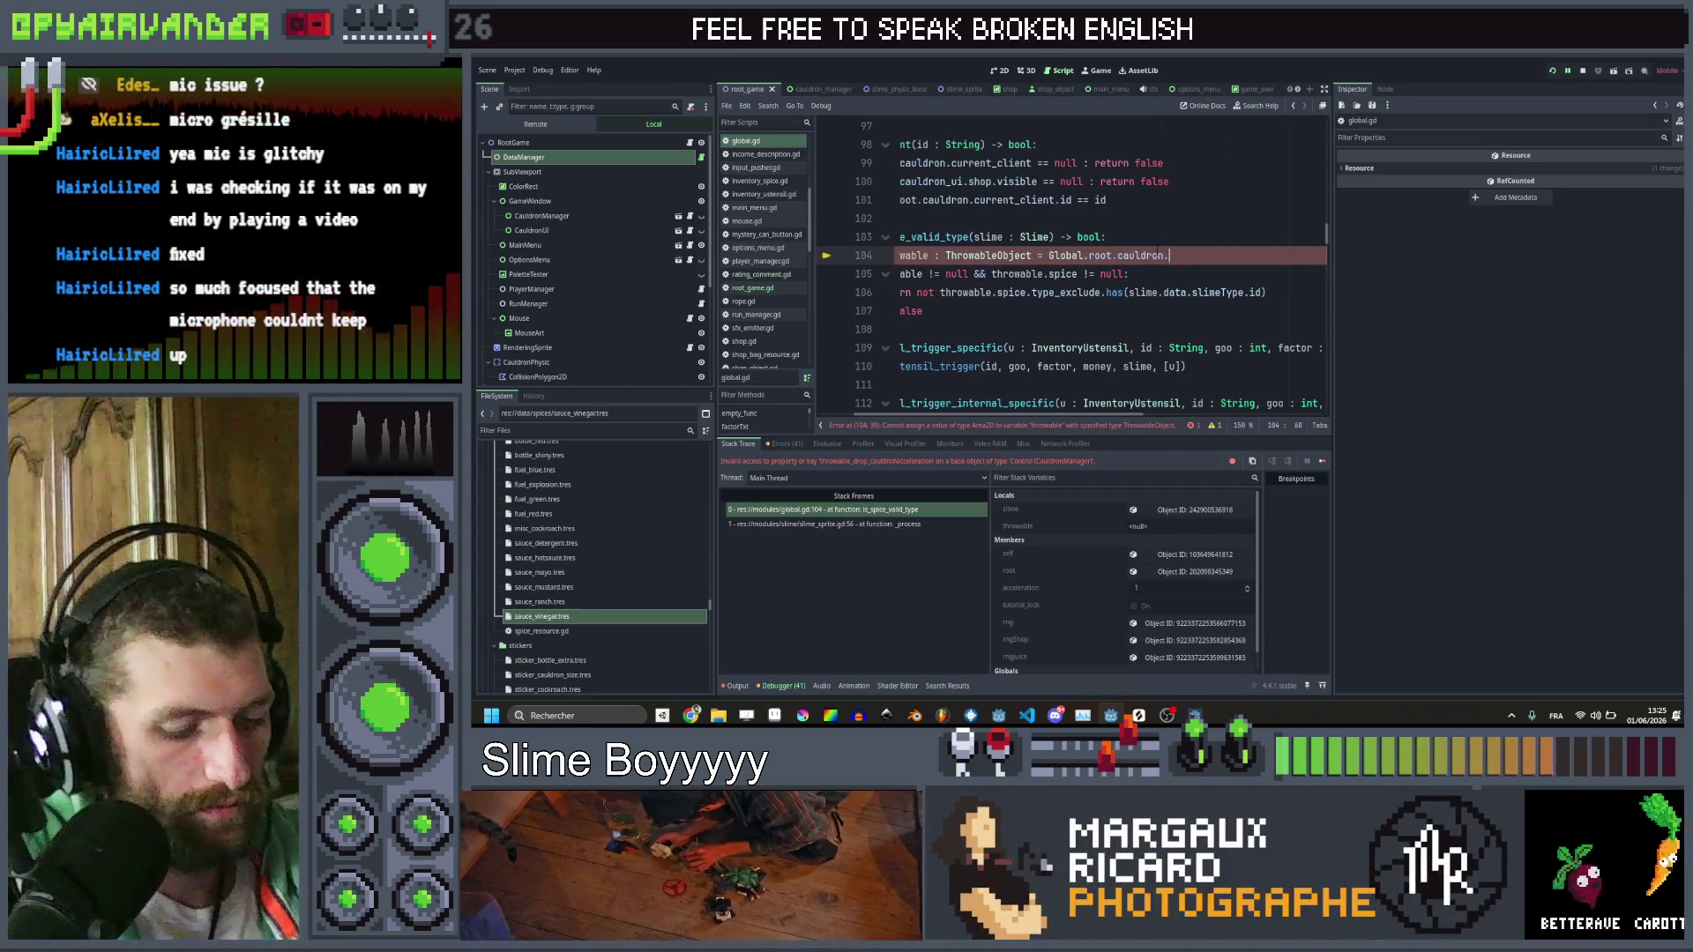
pyautogui.write('curr')
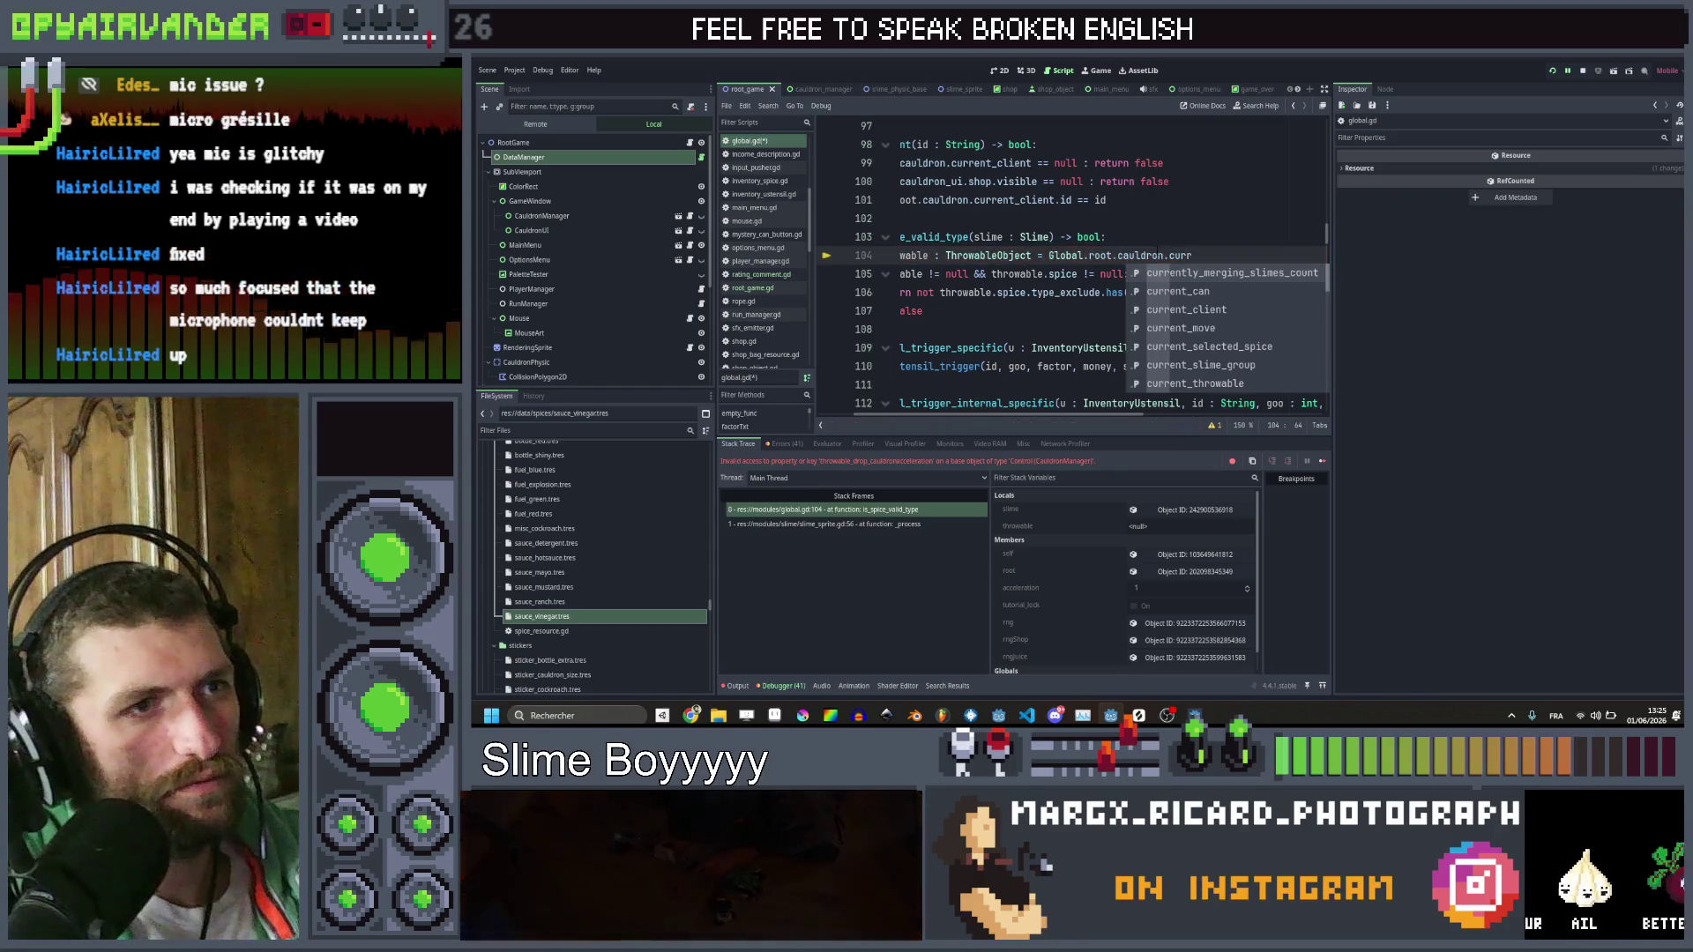
pyautogui.write('en')
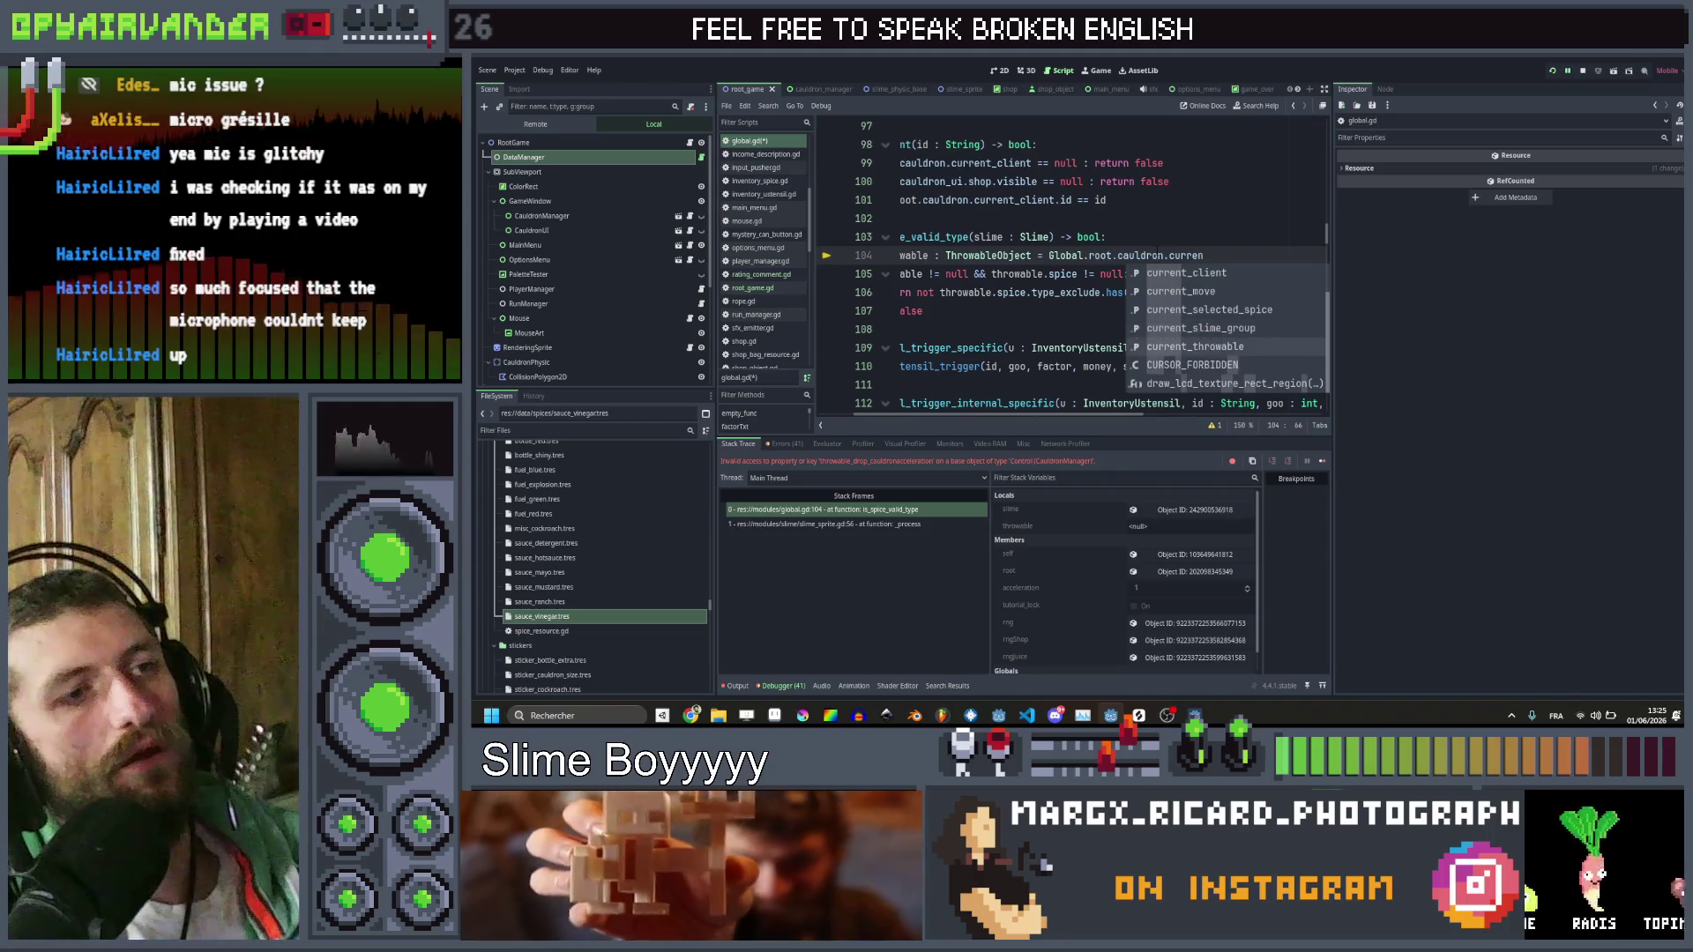
pyautogui.press('Return')
pyautogui.hotkey('ctrl', 's')
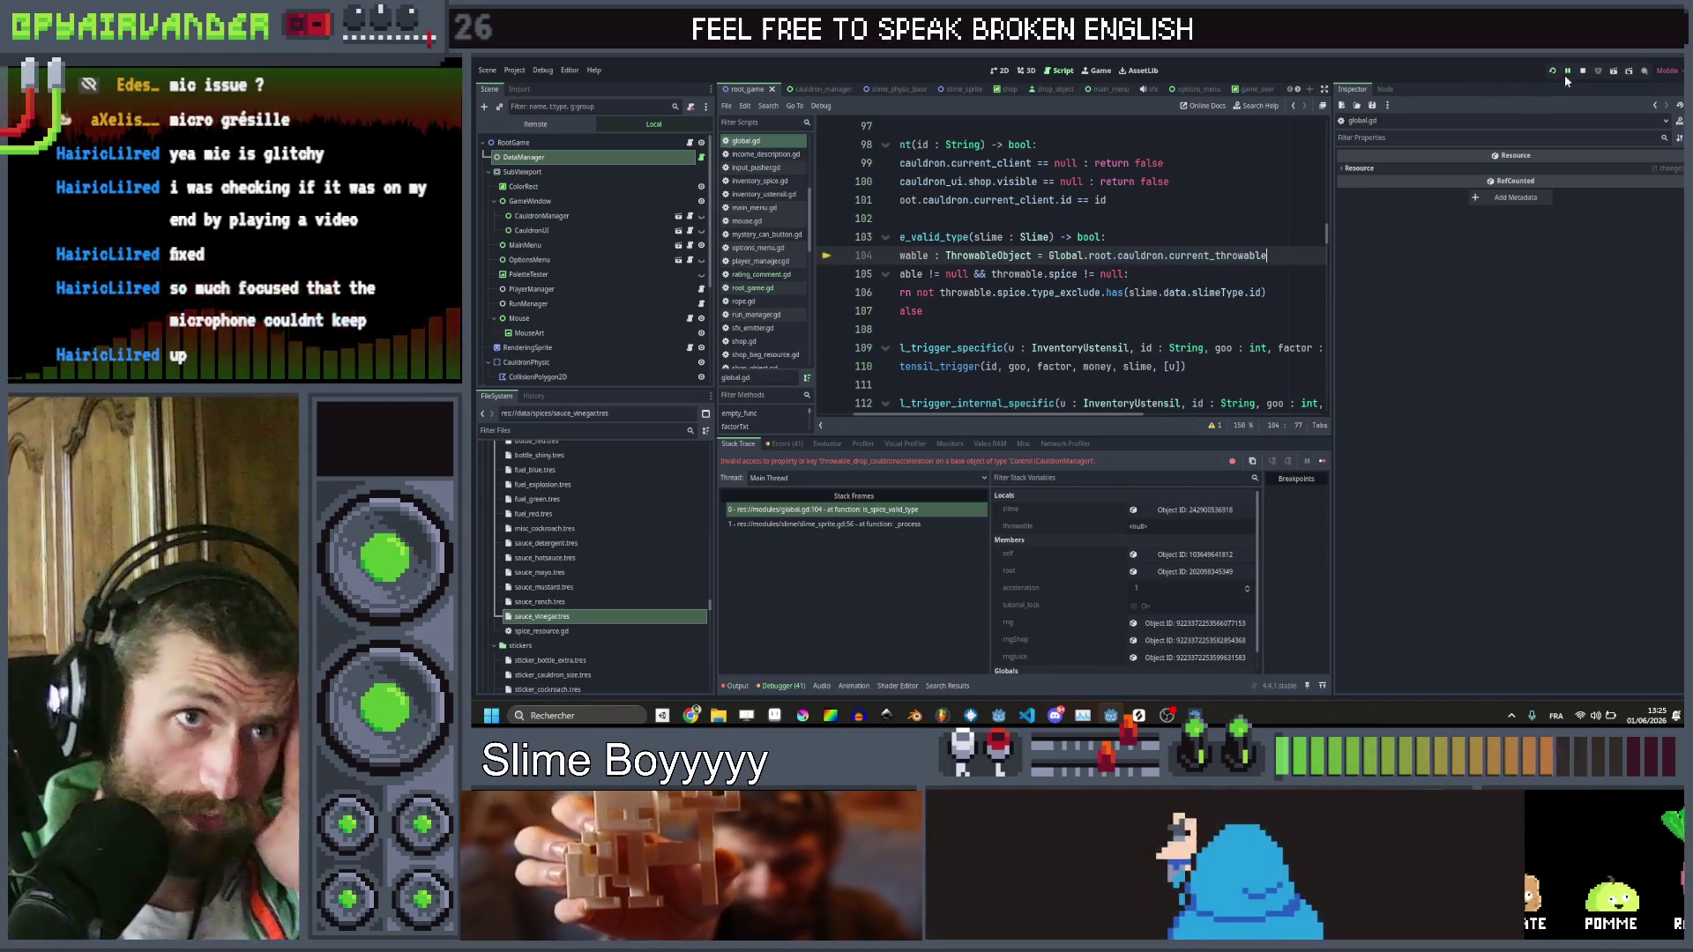
pyautogui.click(1551, 71)
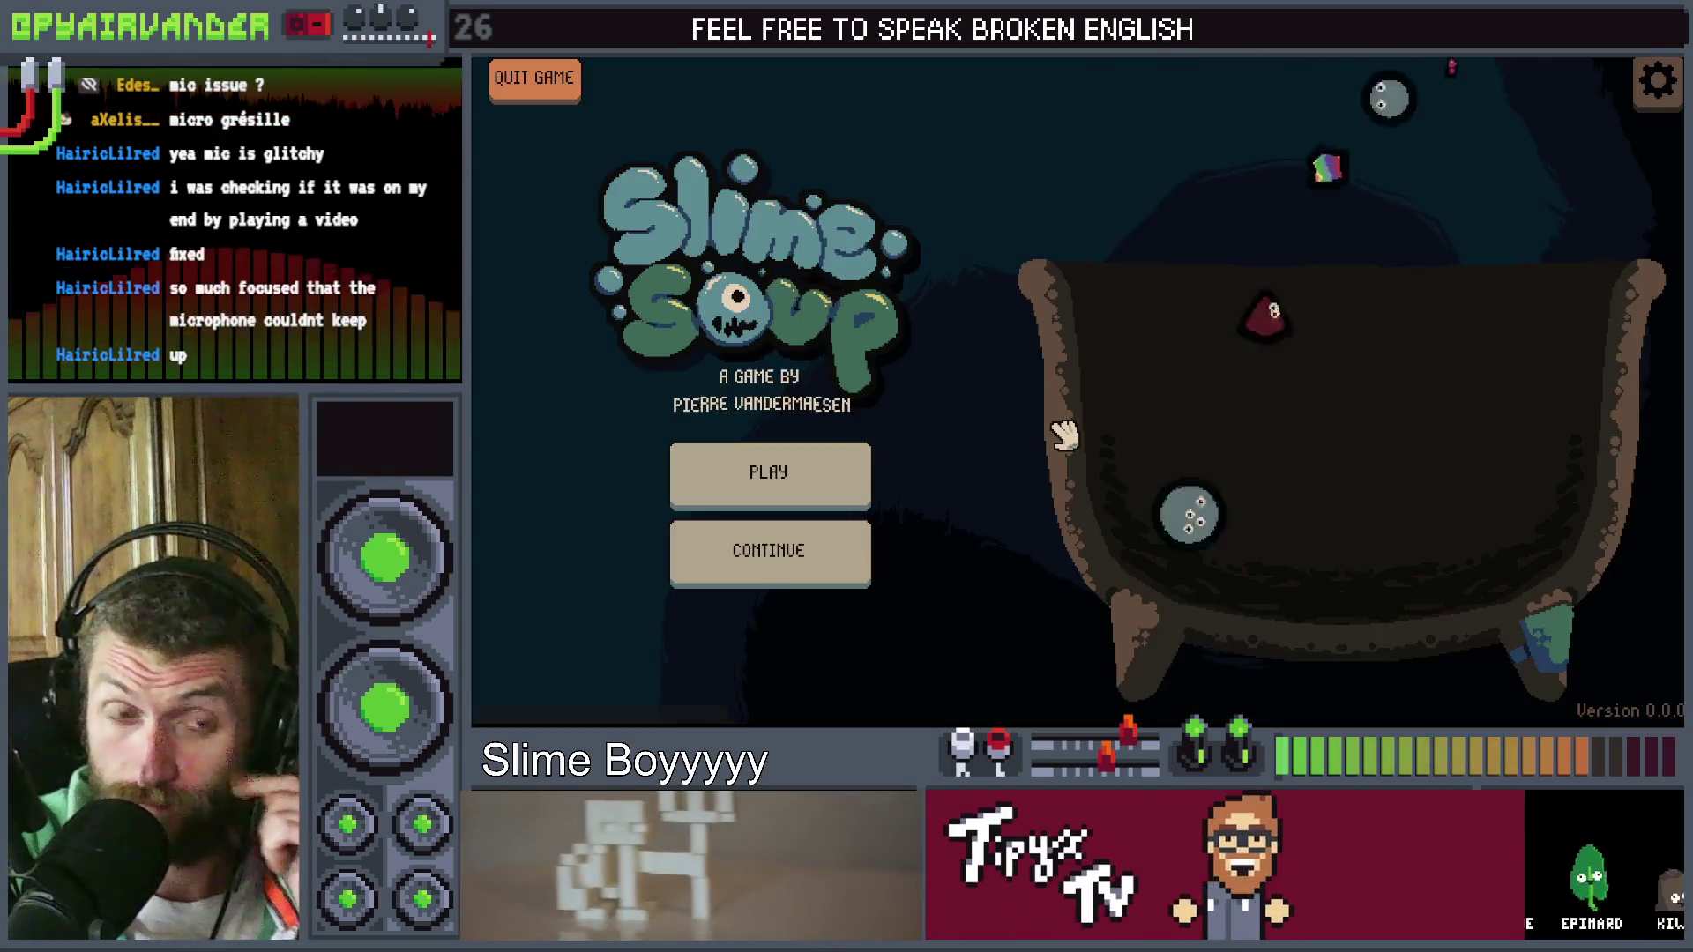
# Start a new game, enter the duck cheat, hold the cockroach over a red slime, then close the game
pyautogui.click(743, 484)
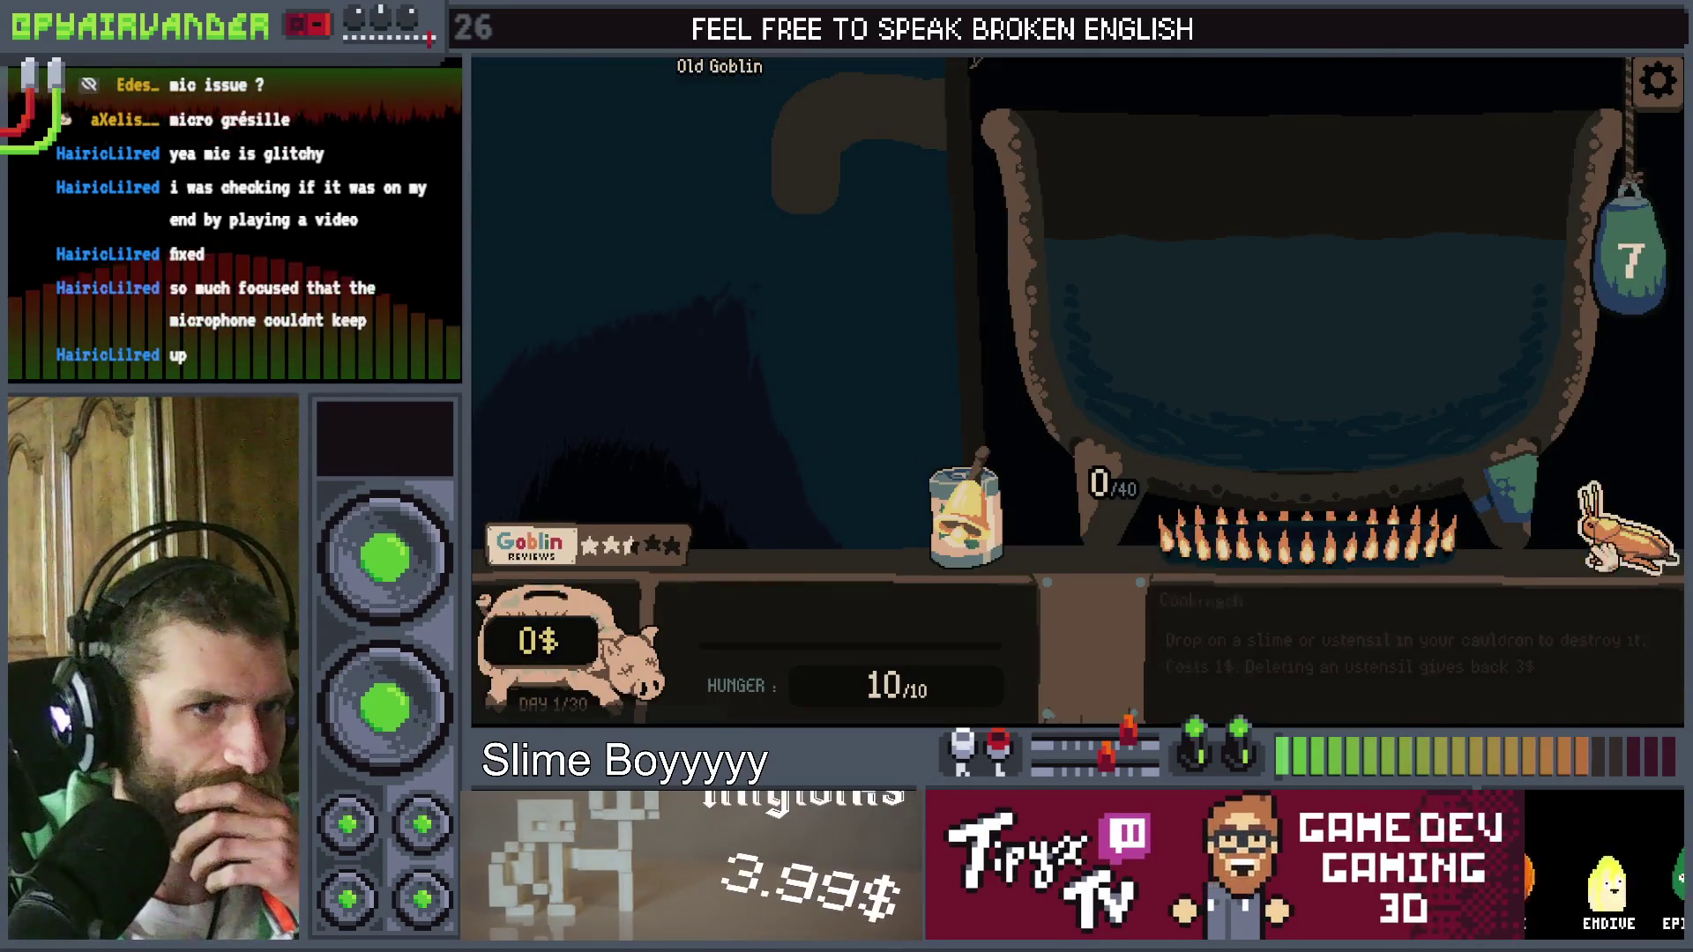
pyautogui.write('u duck')
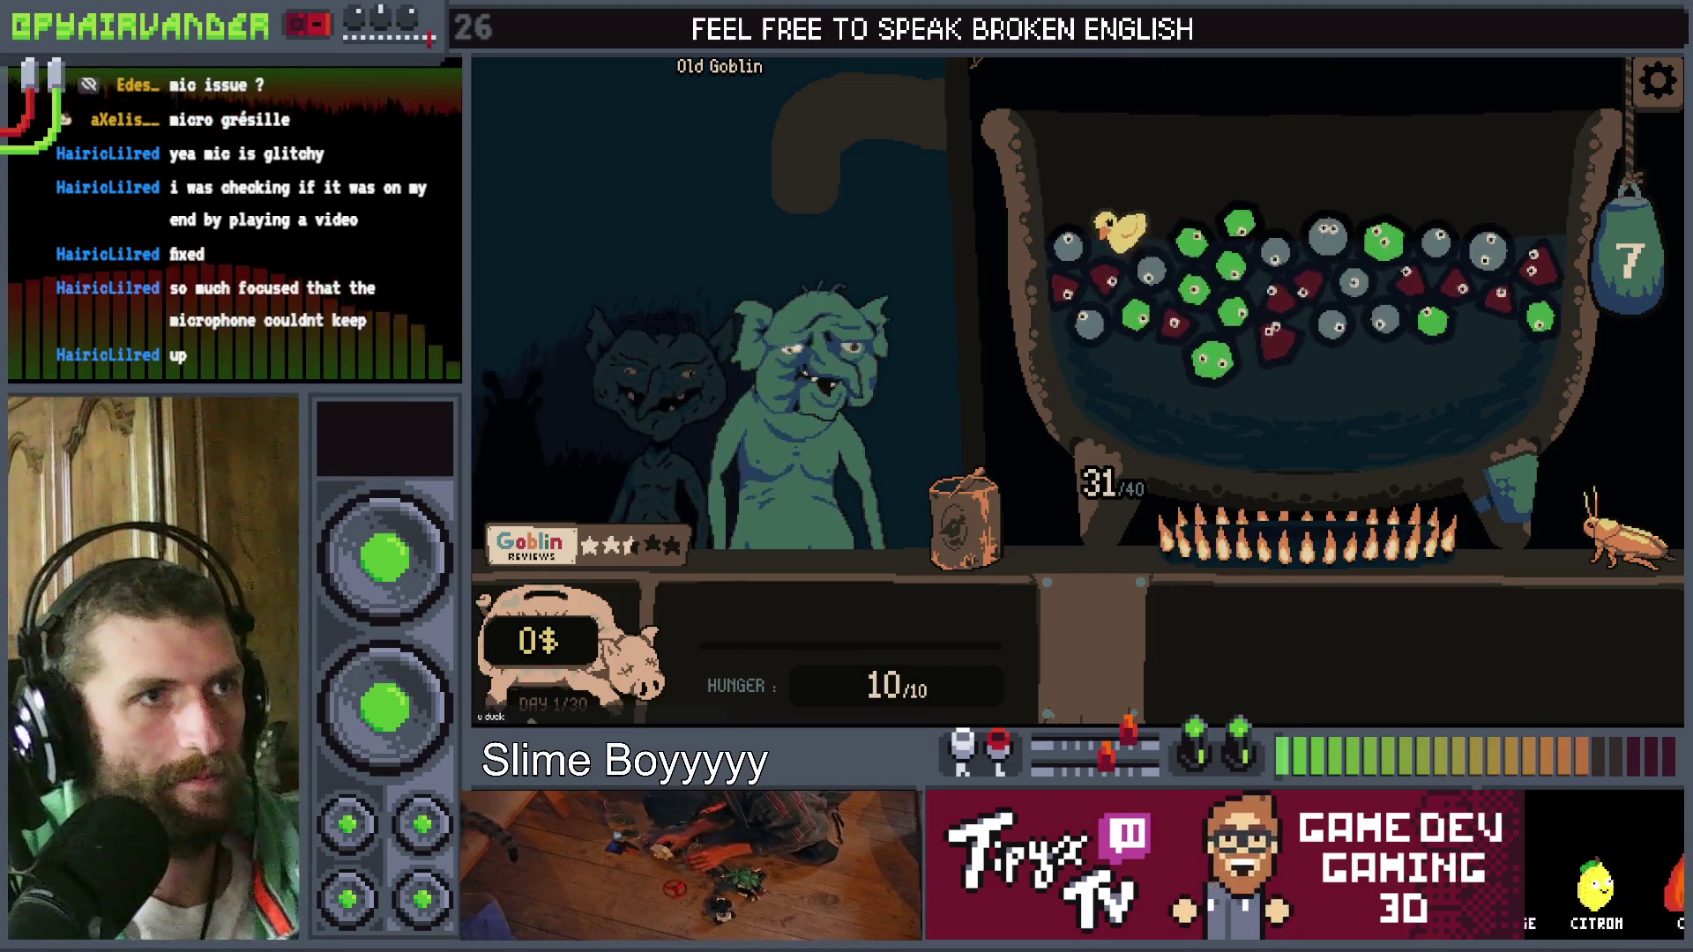
pyautogui.moveTo(1622, 527)
pyautogui.mouseDown()
pyautogui.moveTo(1323, 402)
pyautogui.moveTo(1341, 321)
pyautogui.moveTo(1292, 284)
pyautogui.moveTo(1124, 243)
pyautogui.moveTo(1415, 353)
pyautogui.moveTo(1632, 507)
pyautogui.moveTo(1578, 493)
pyautogui.moveTo(1640, 543)
pyautogui.moveTo(1402, 410)
pyautogui.moveTo(1372, 416)
pyautogui.moveTo(1417, 451)
pyautogui.moveTo(1627, 512)
pyautogui.moveTo(1622, 547)
pyautogui.moveTo(1583, 520)
pyautogui.moveTo(1618, 494)
pyautogui.moveTo(1622, 534)
pyautogui.moveTo(1623, 487)
pyautogui.moveTo(1652, 685)
pyautogui.mouseUp()
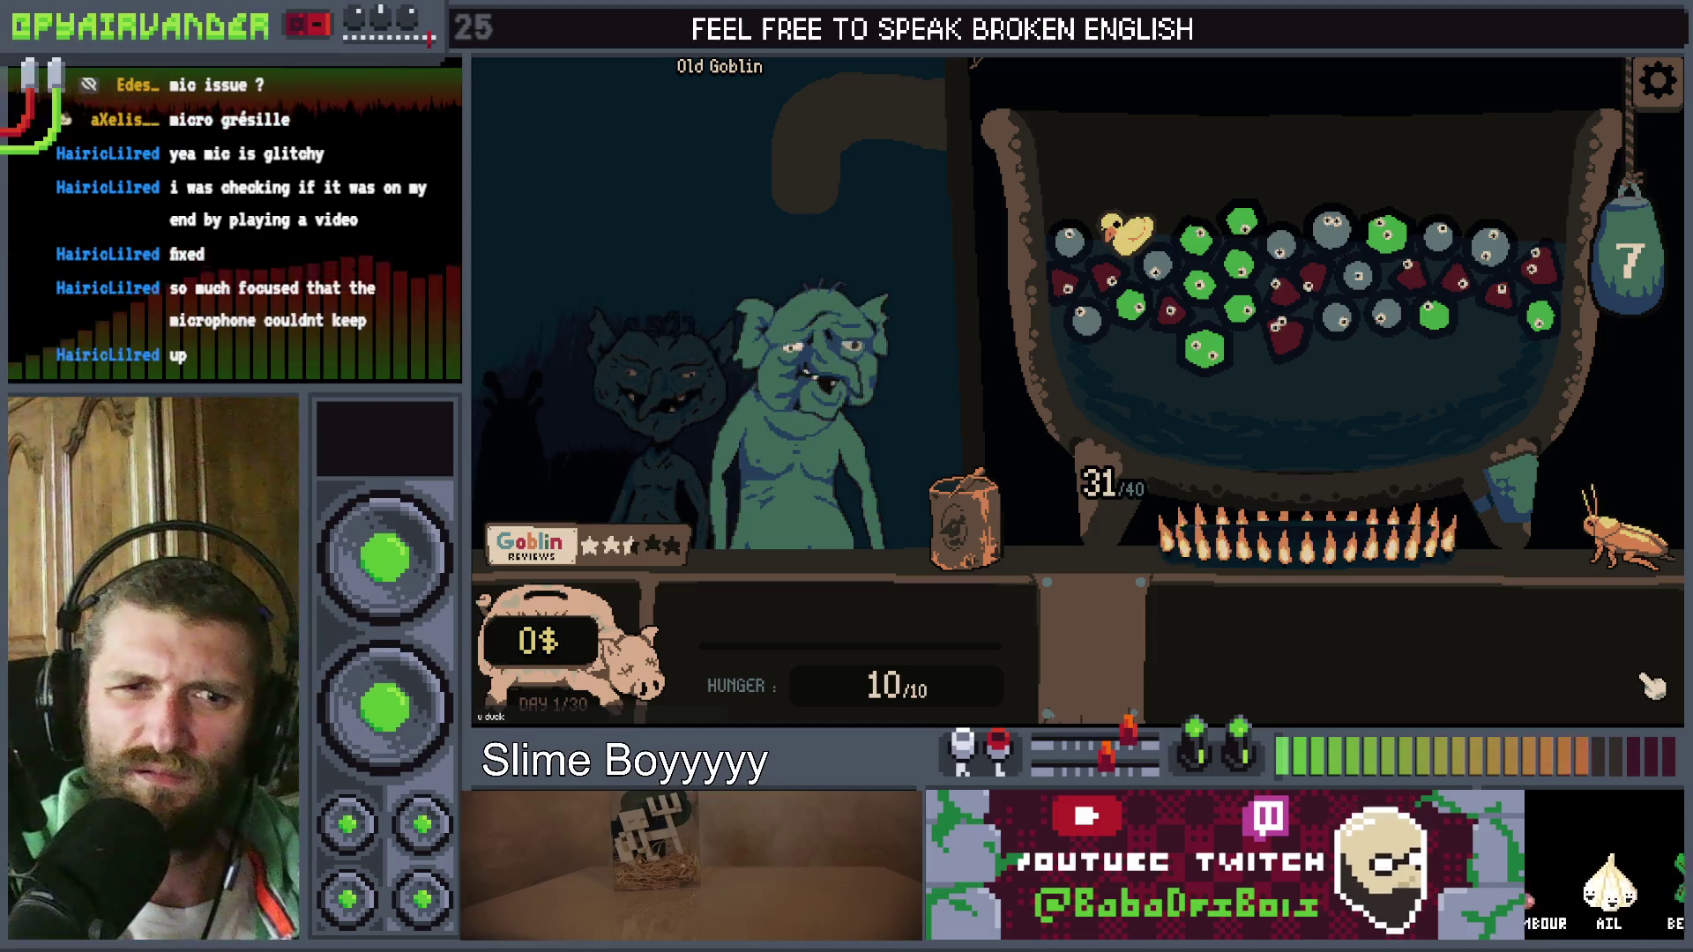
pyautogui.hotkey('alt', 'F4')
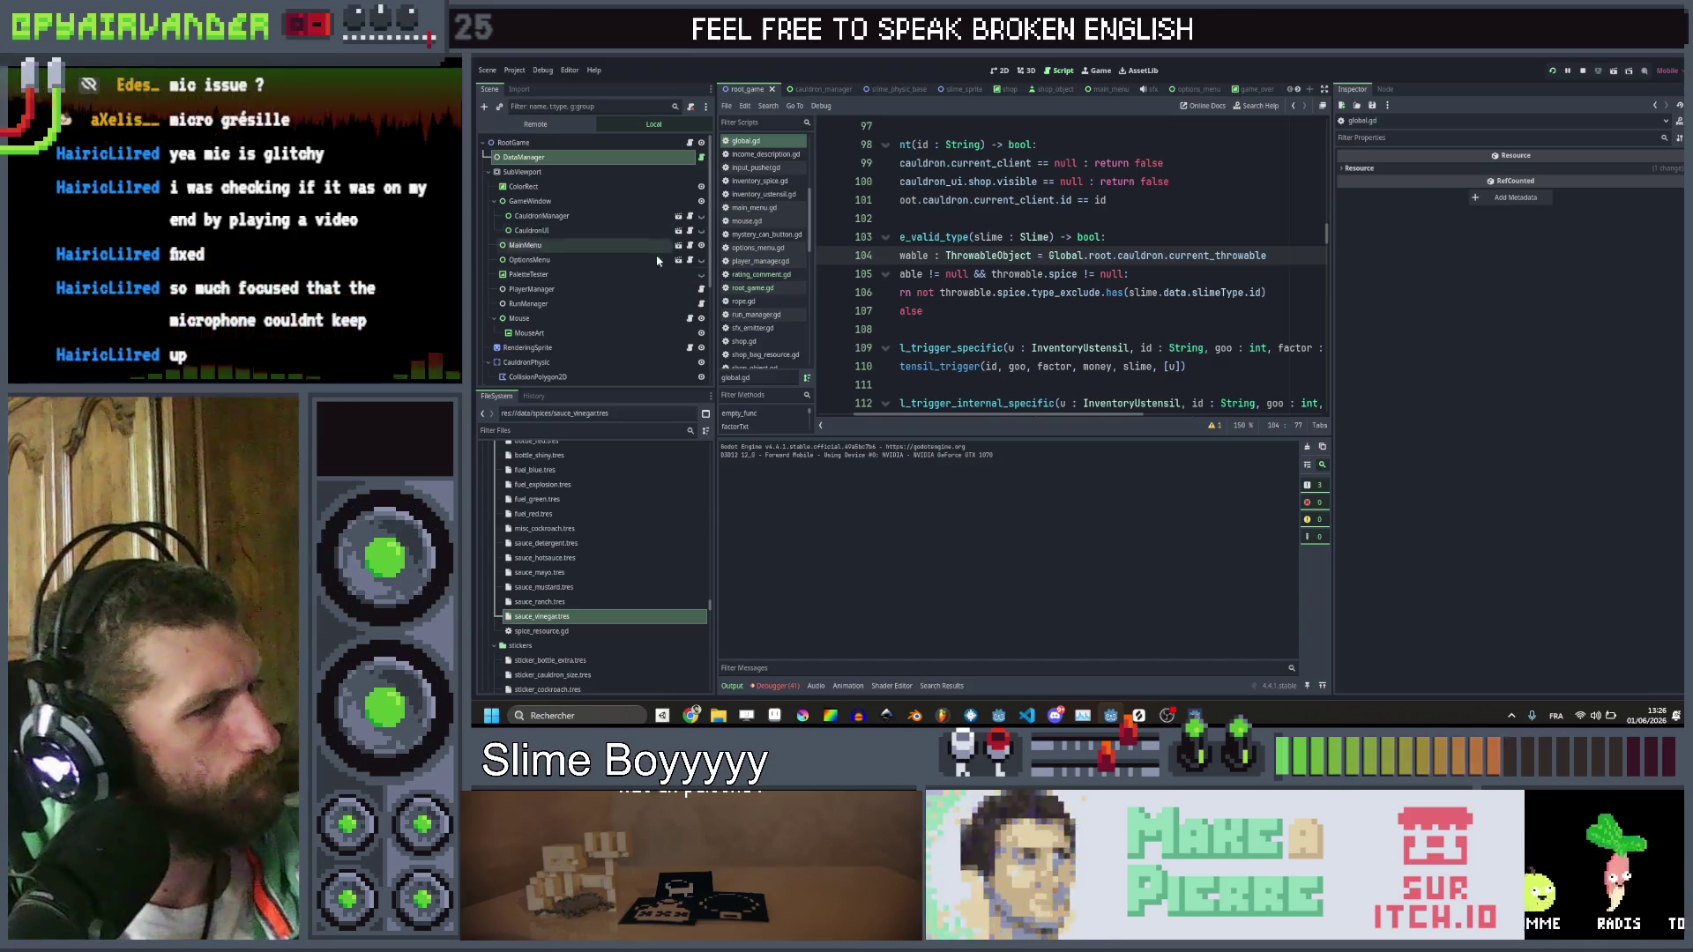
# Open slime_sprite.gd and find the is_spice_valid_type check on line 56
pyautogui.scroll(-3, 776, 216)
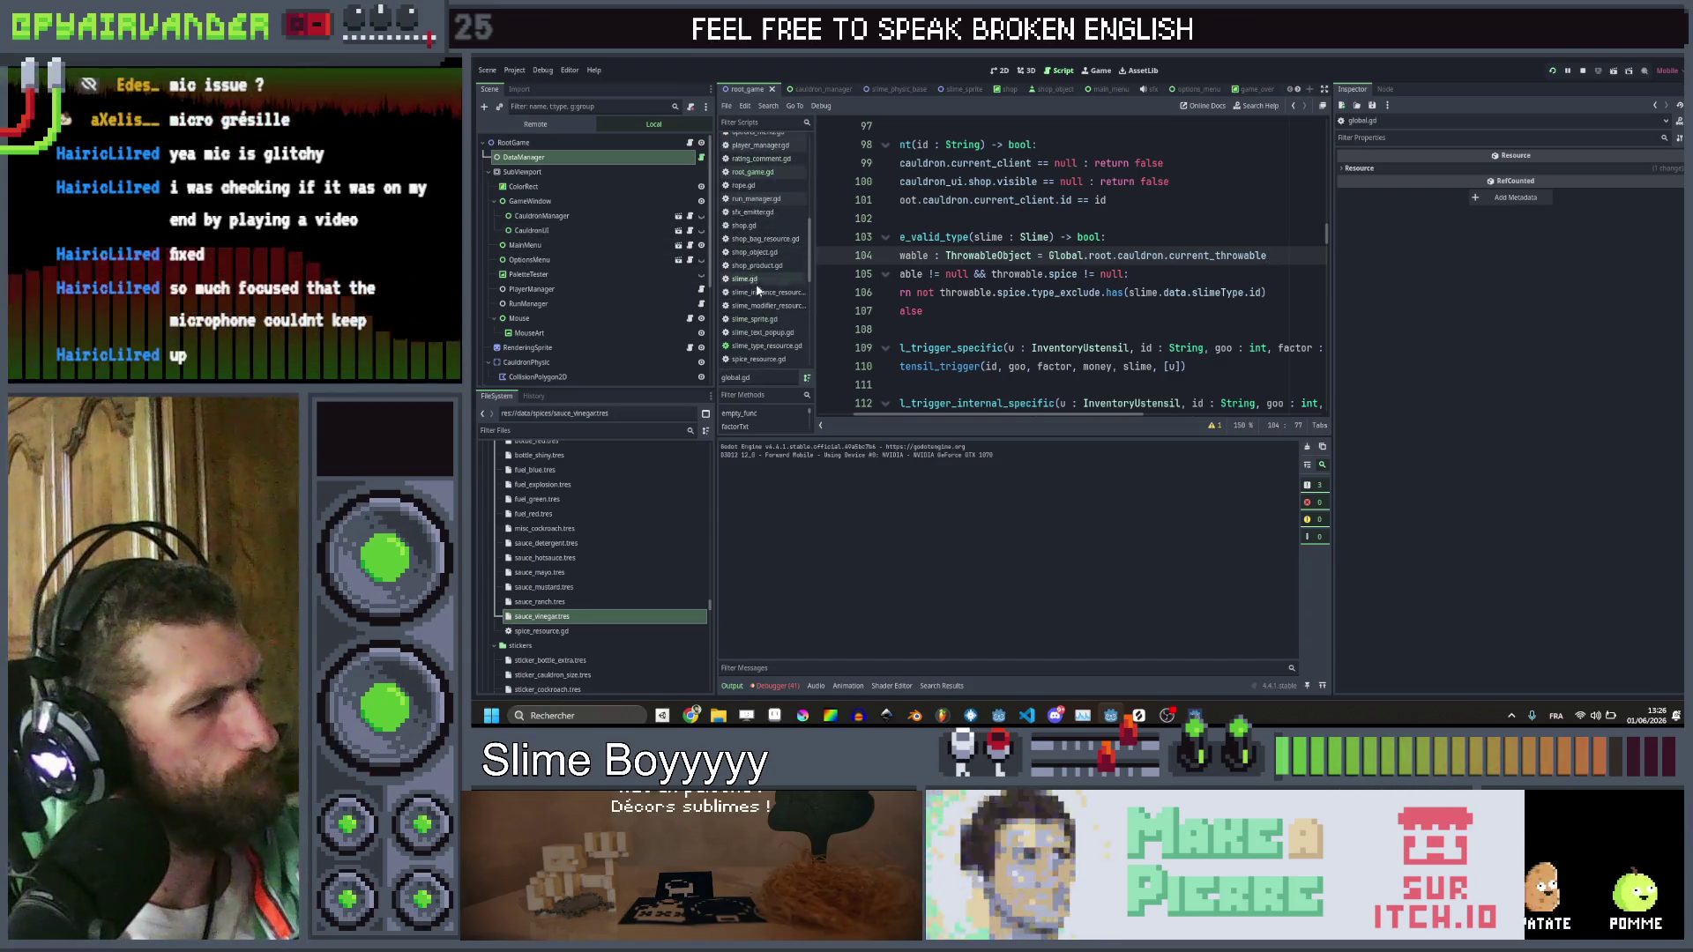
pyautogui.click(763, 319)
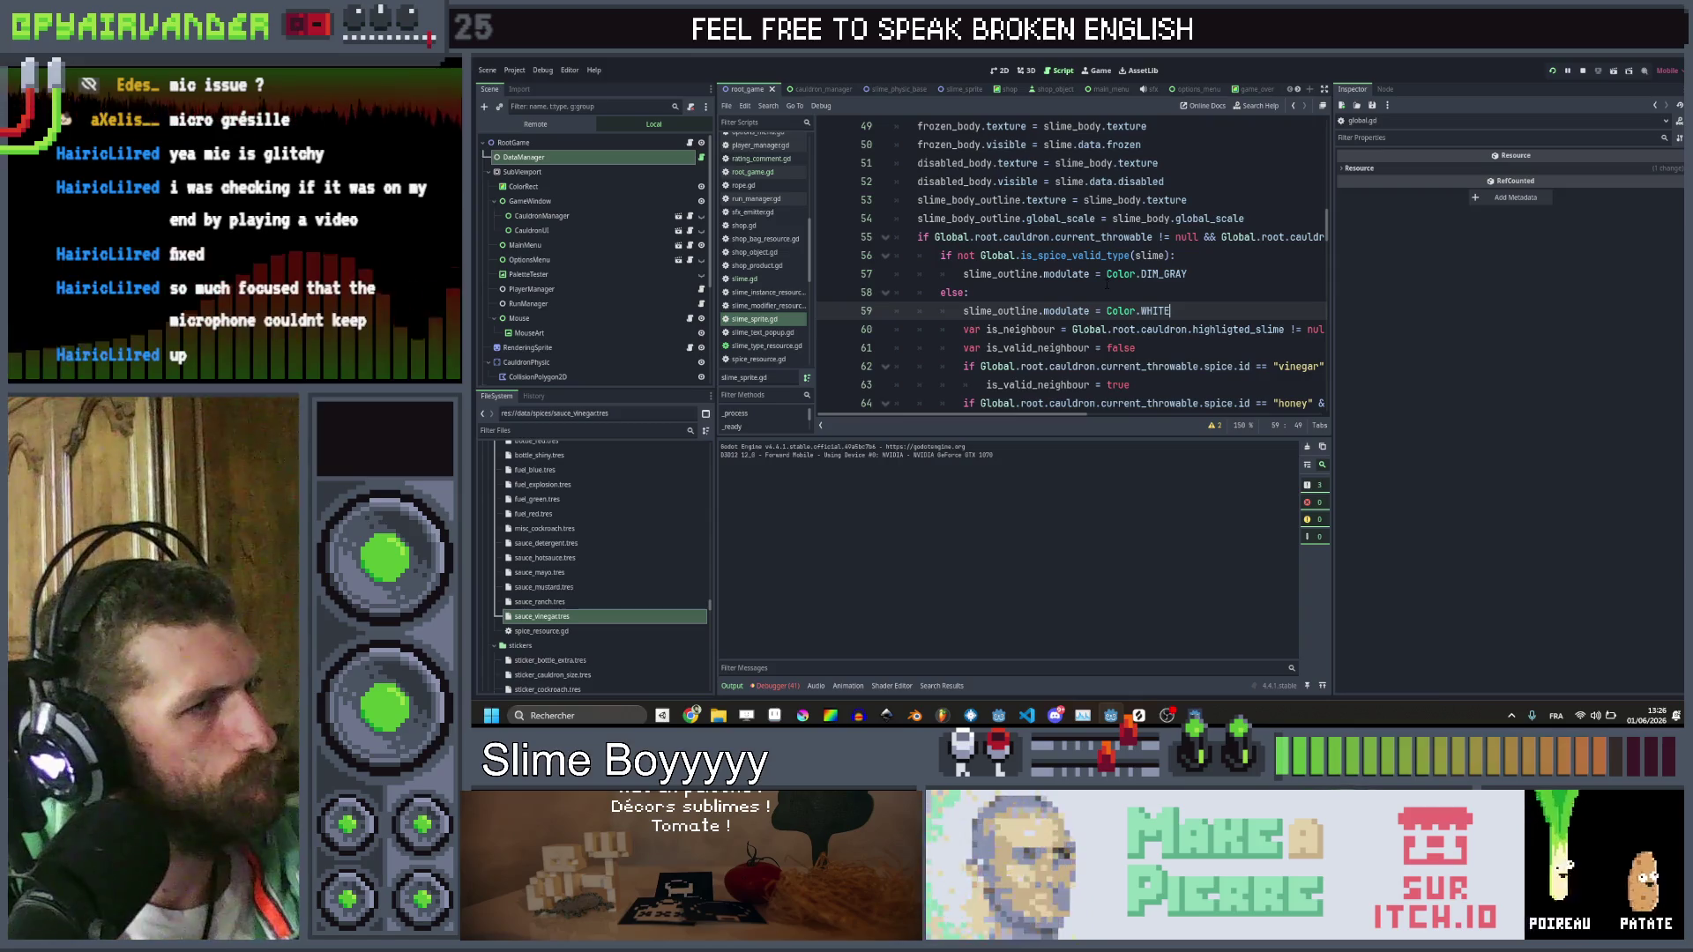
pyautogui.scroll(4, 1071, 264)
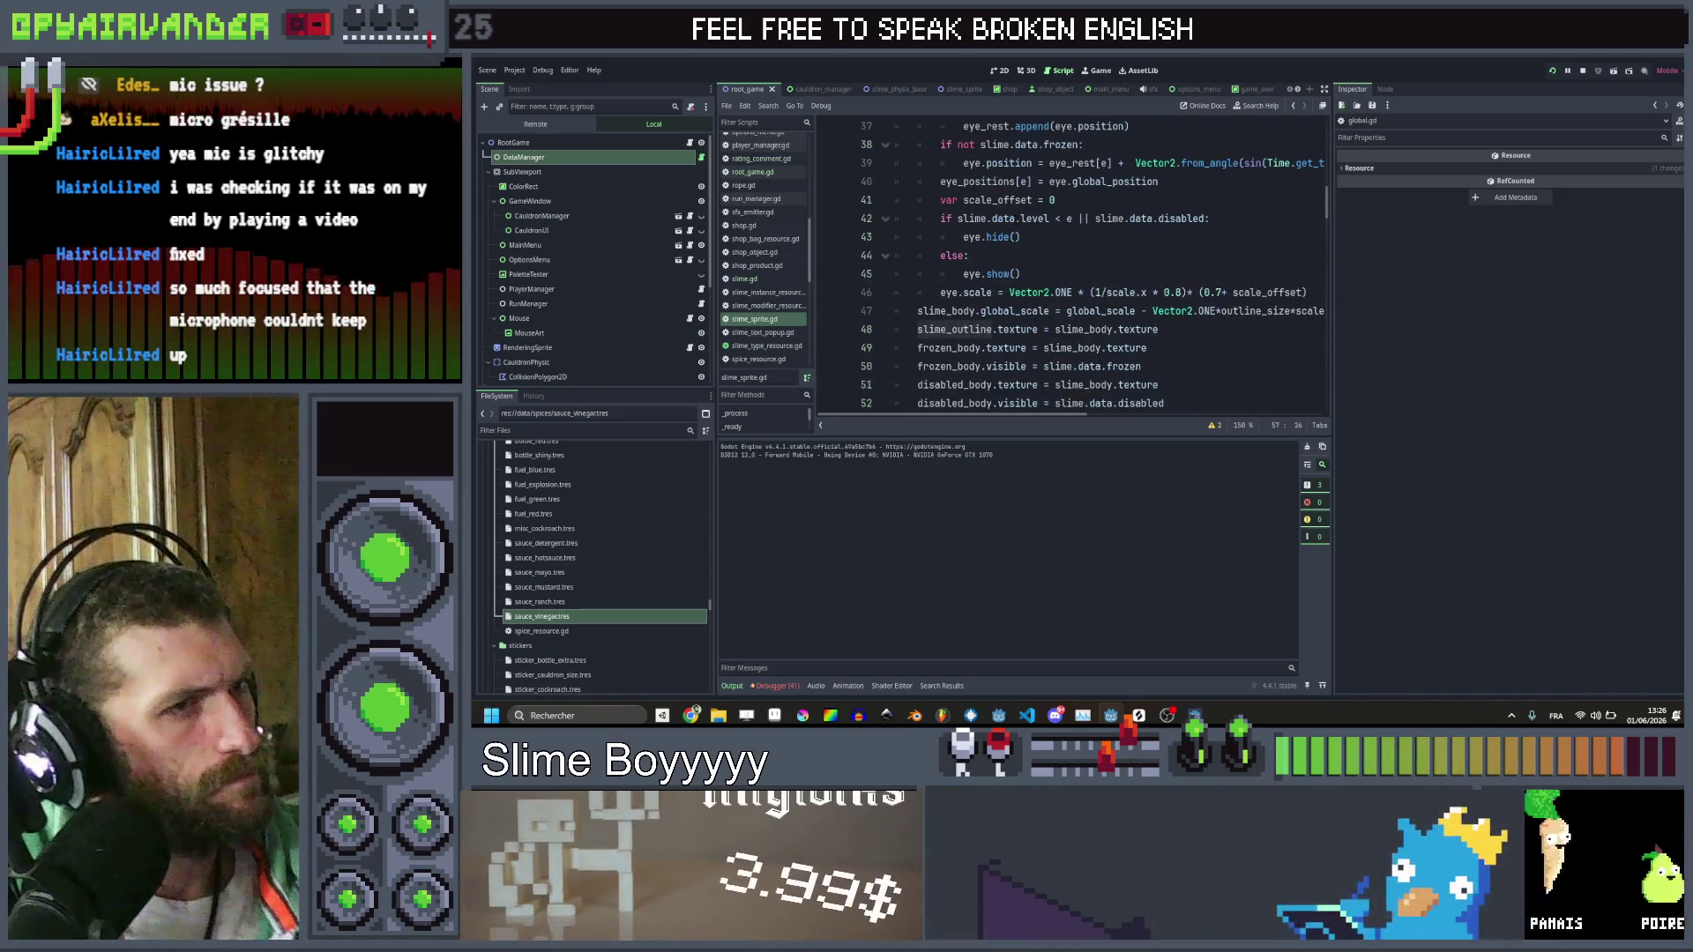
pyautogui.scroll(-8, 1072, 264)
pyautogui.scroll(2, 1072, 265)
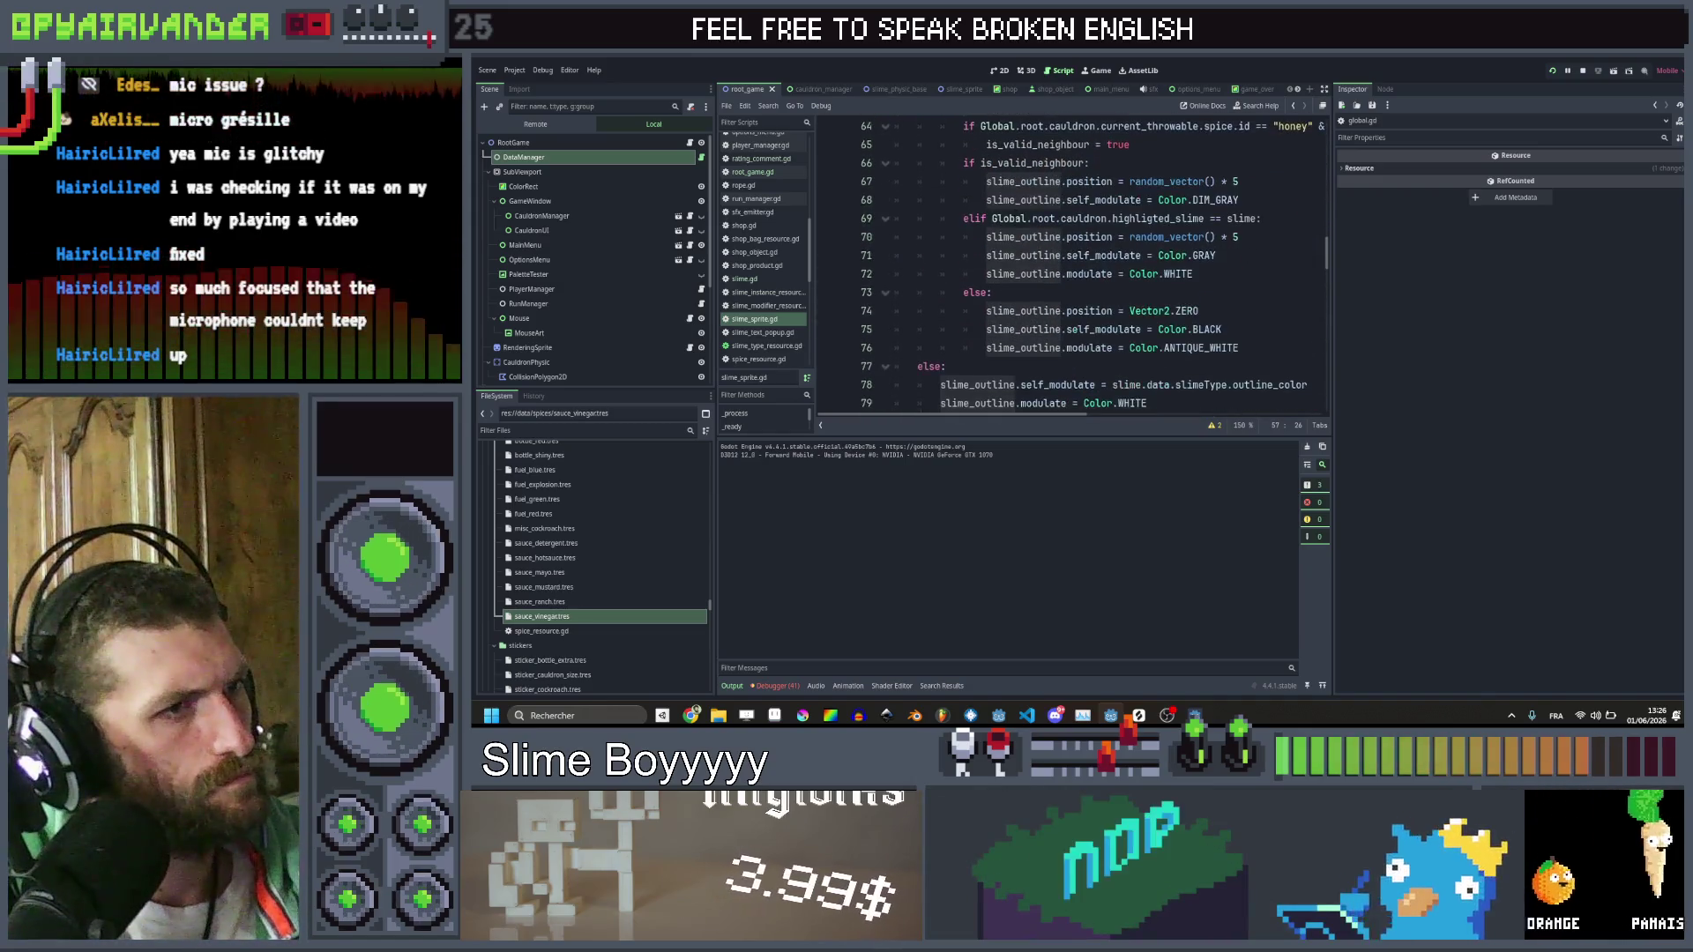
pyautogui.scroll(5, 1071, 264)
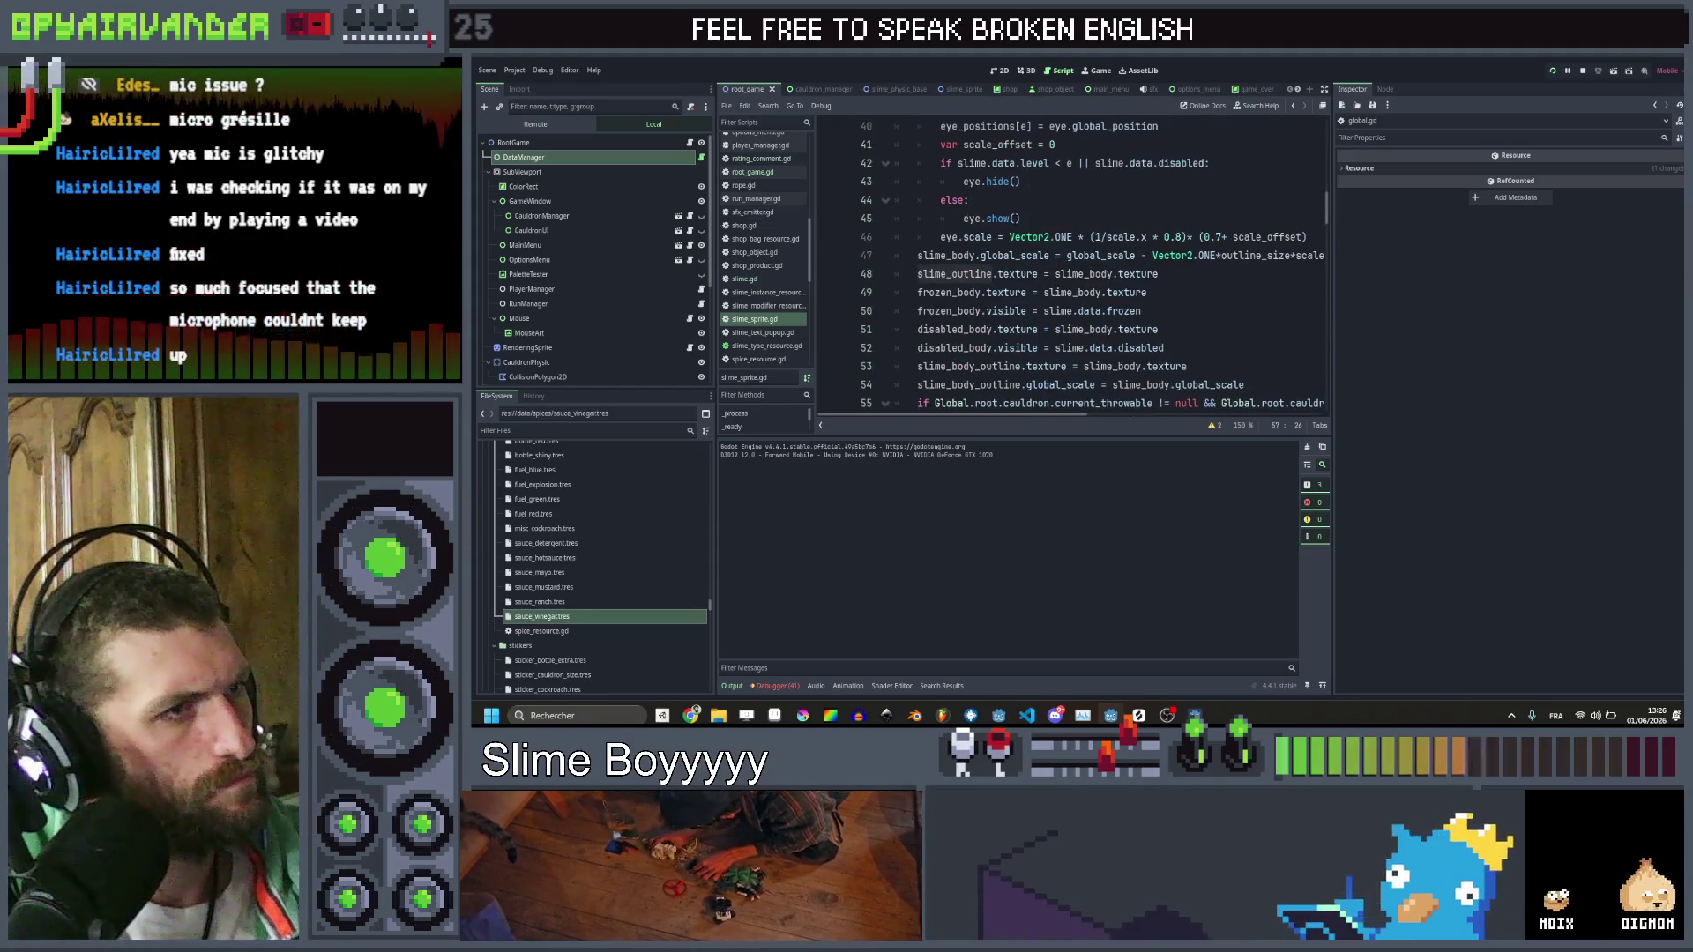
pyautogui.scroll(-4, 1071, 264)
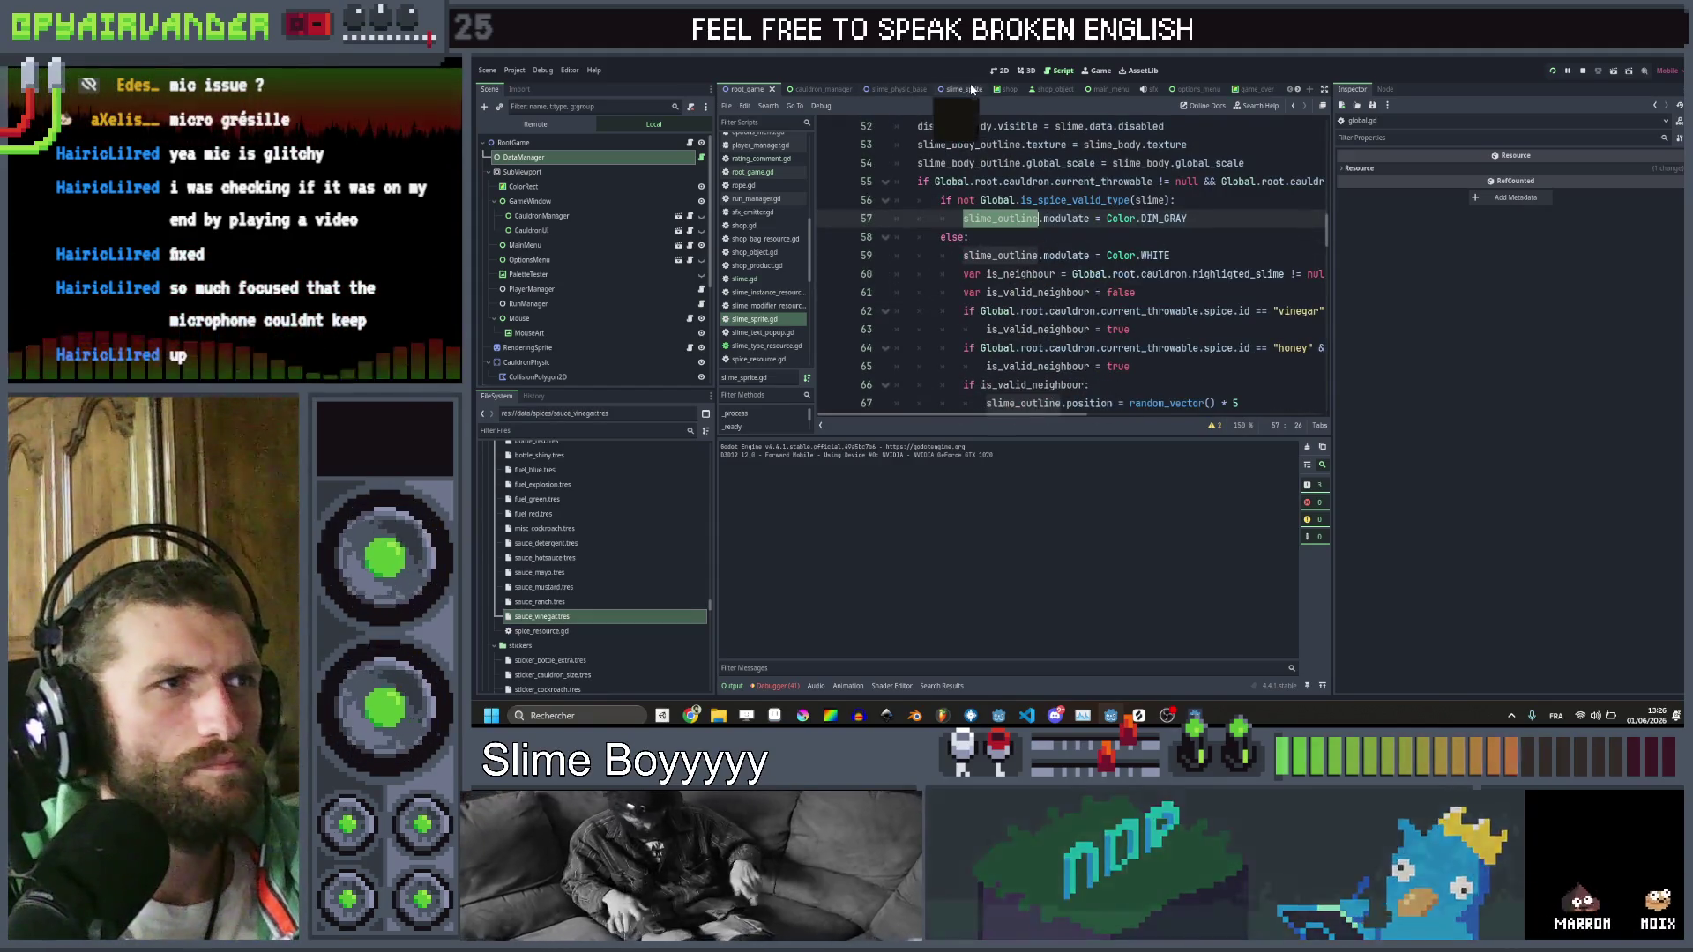
pyautogui.click(942, 90)
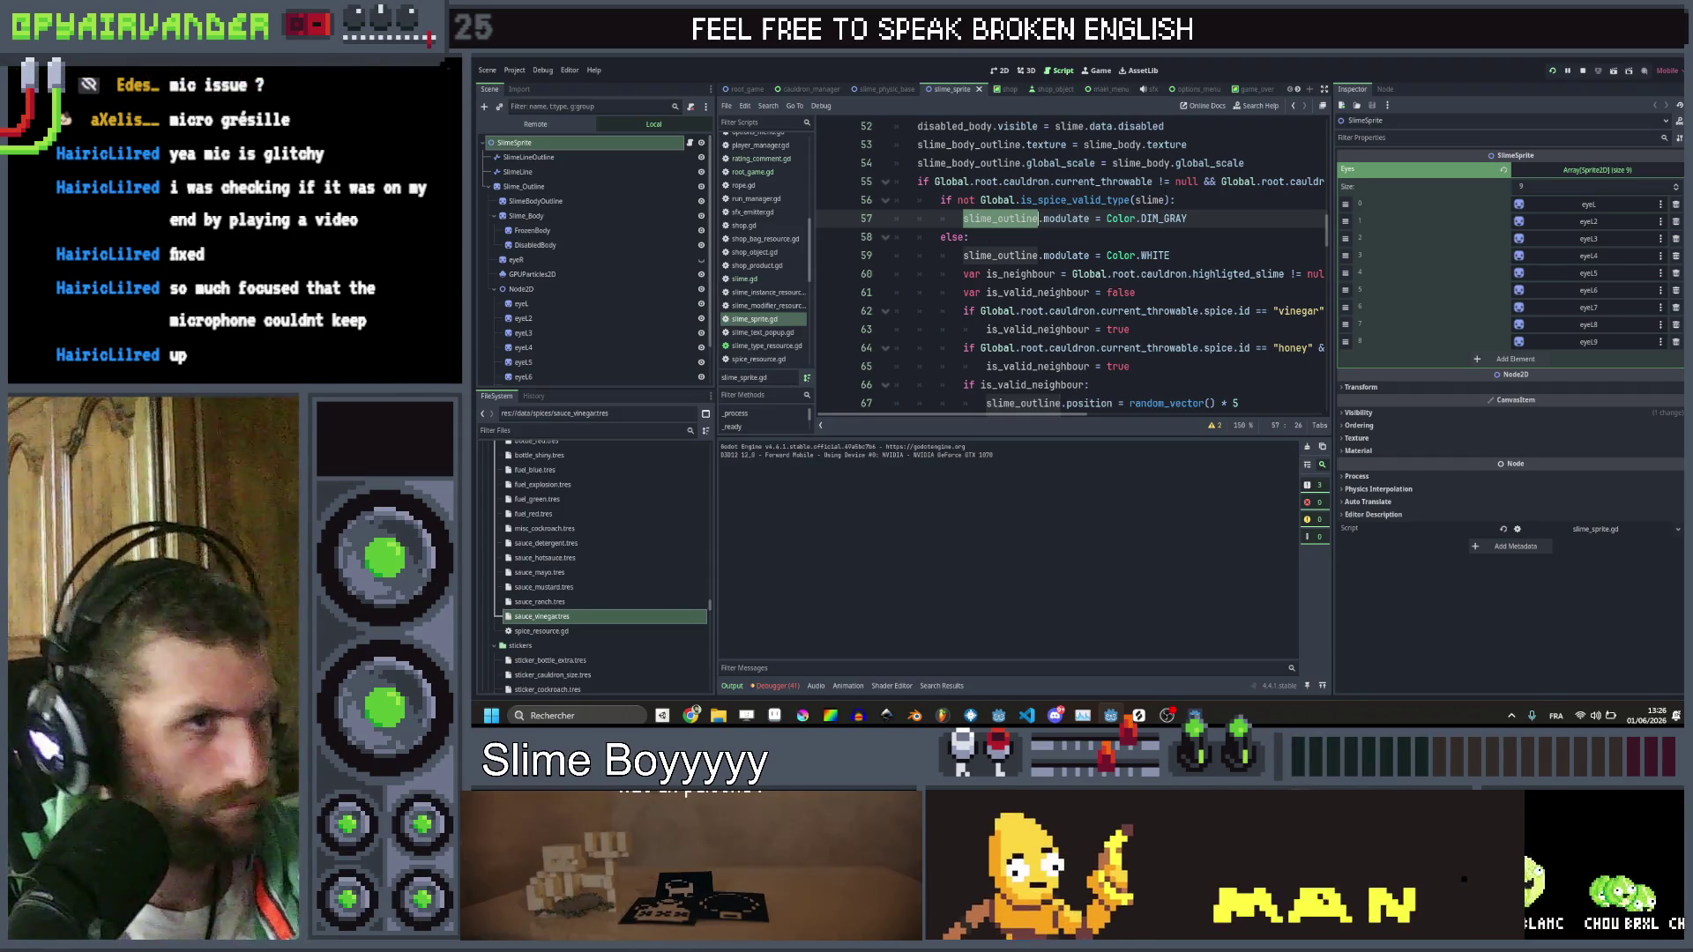
pyautogui.click(1182, 200)
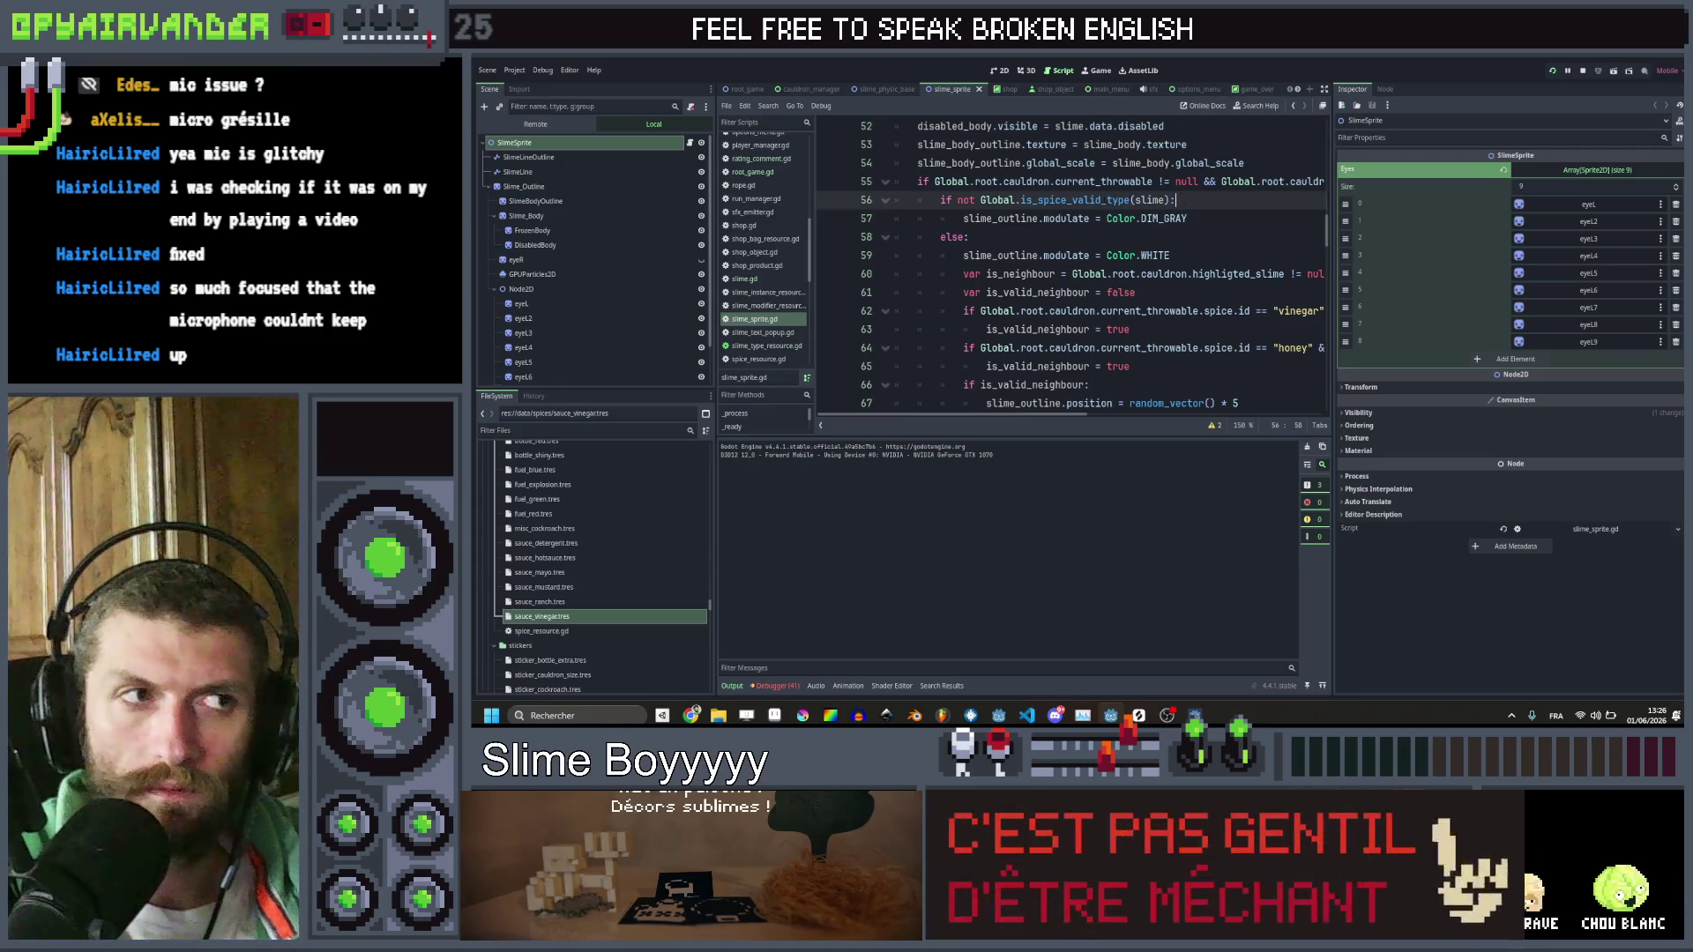
pyautogui.doubleClick(1093, 200)
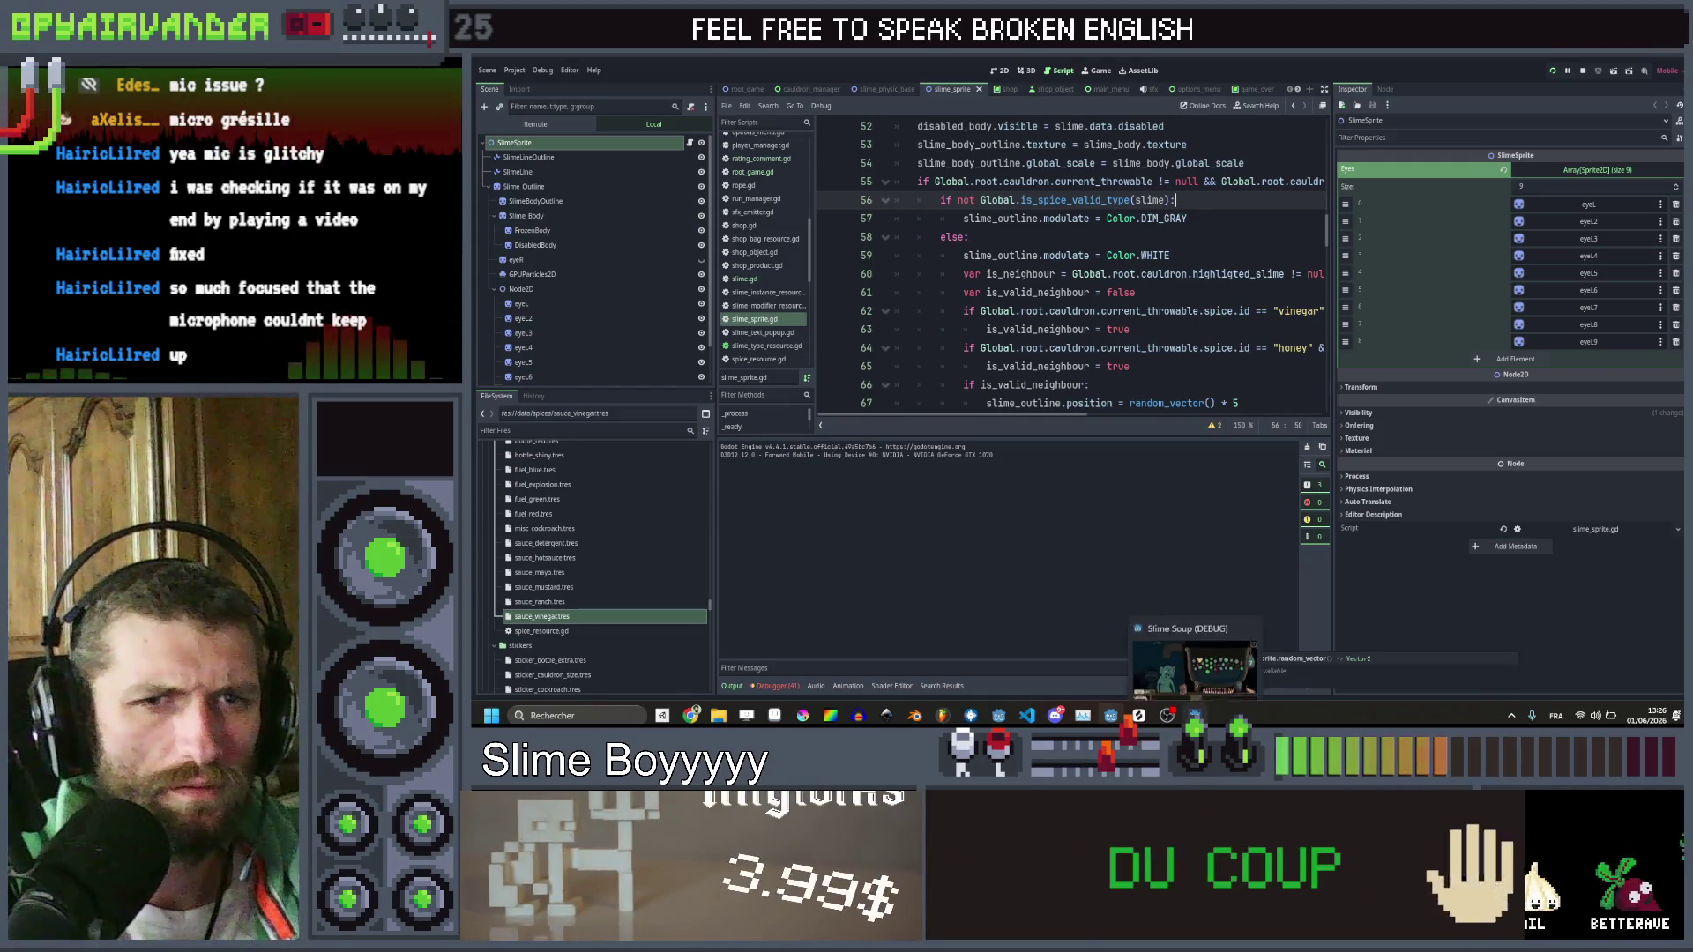
# Change line 57's outline colour from Color.DIM_GRAY to Color.RED and save the script
pyautogui.scroll(2, 1071, 265)
pyautogui.scroll(5, 1071, 265)
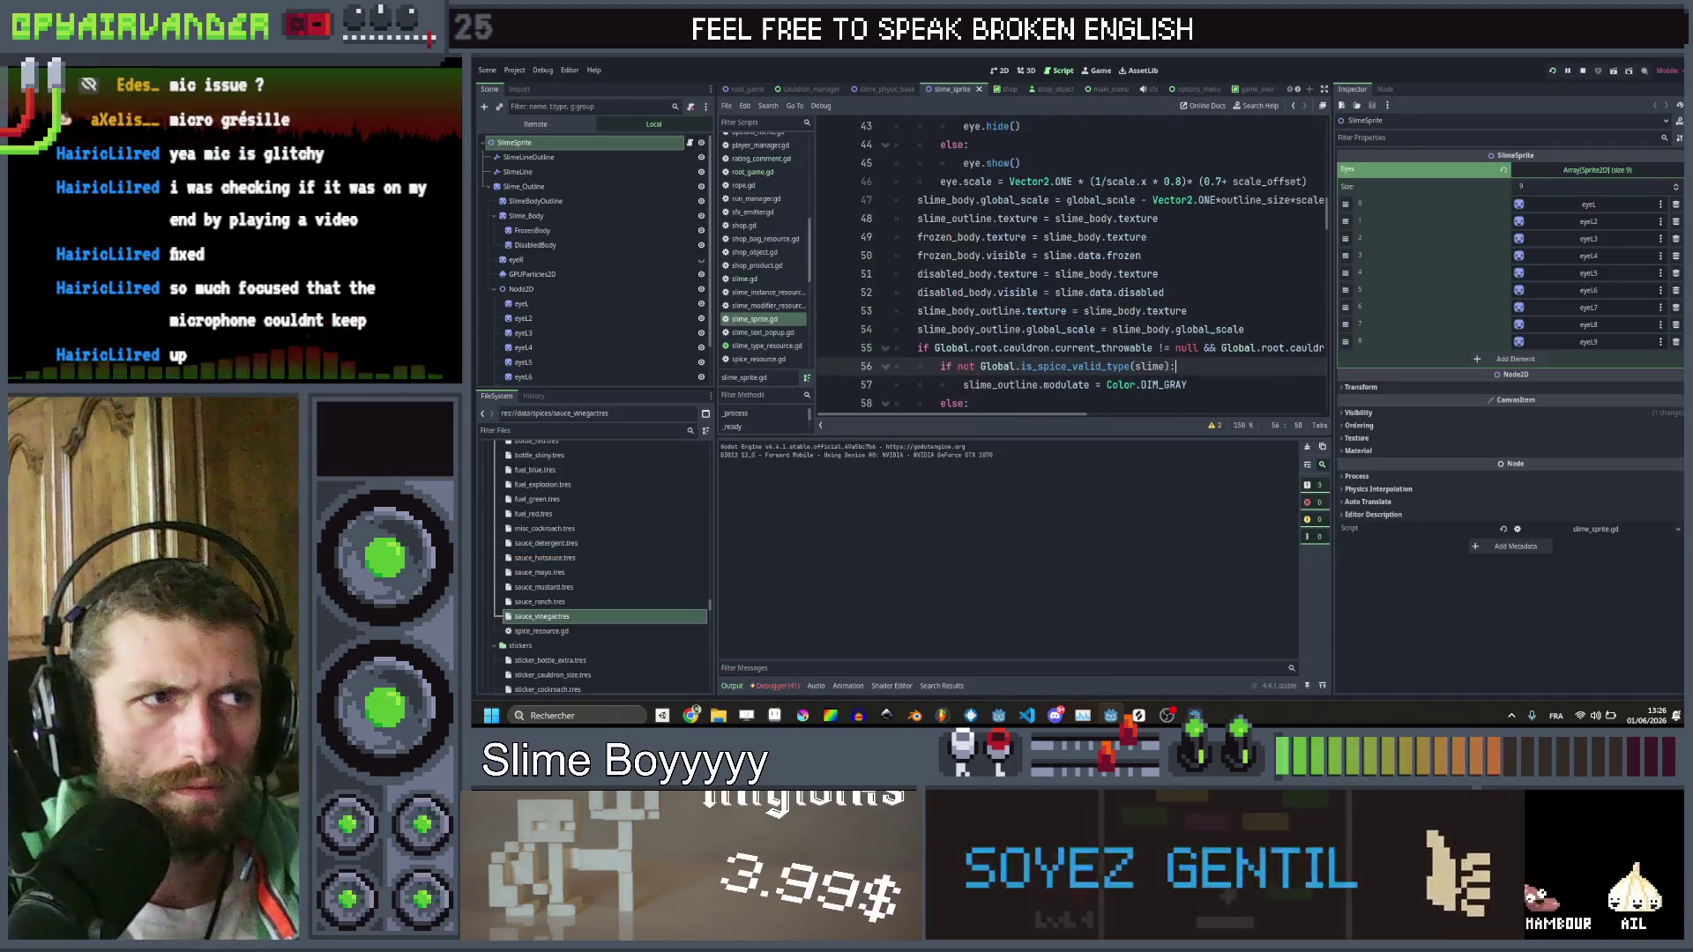
pyautogui.scroll(-3, 1071, 265)
pyautogui.scroll(-1, 1096, 208)
pyautogui.hscroll(4, 1097, 208)
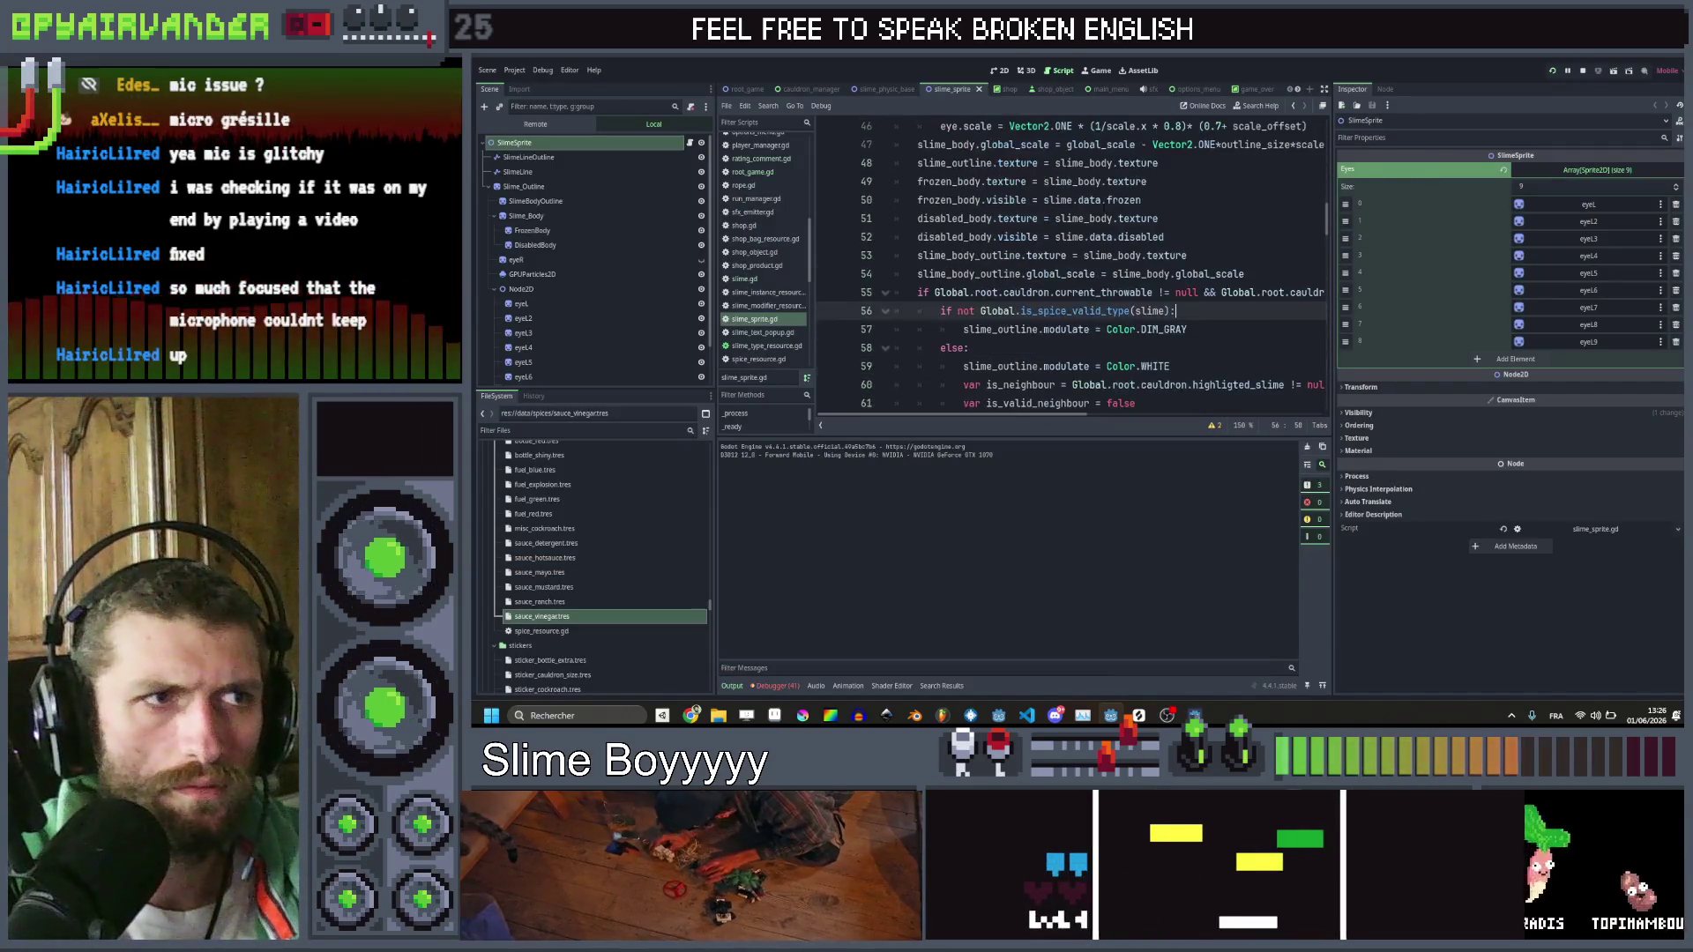
pyautogui.hscroll(-4, 1096, 207)
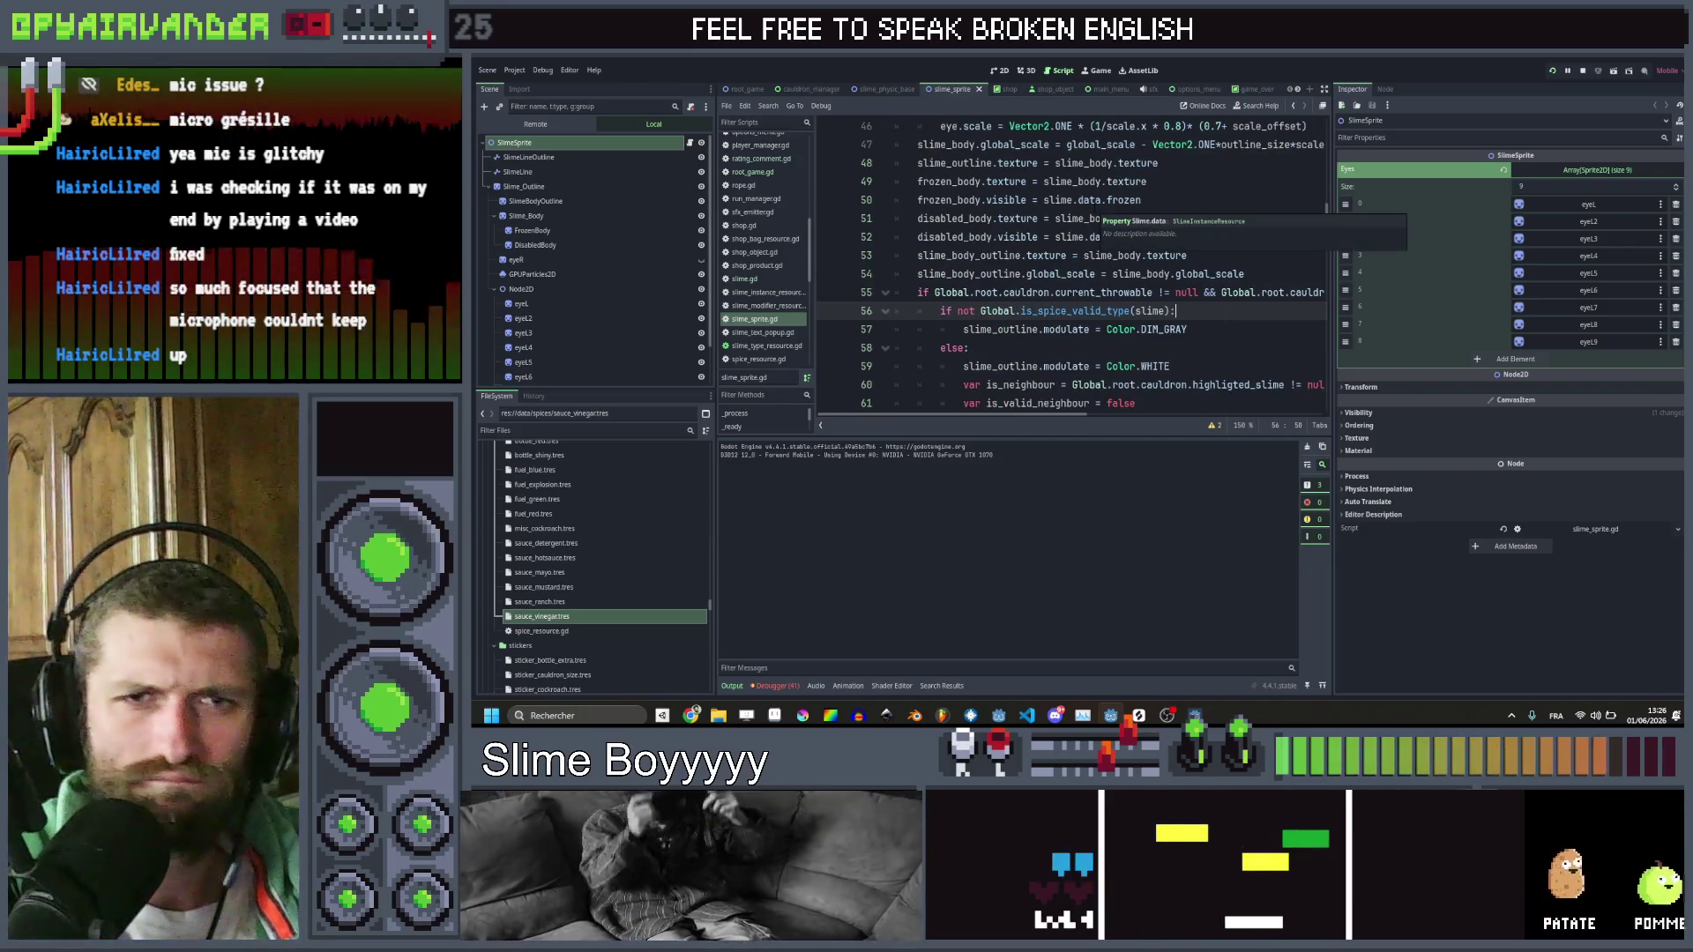
pyautogui.scroll(-1, 1097, 207)
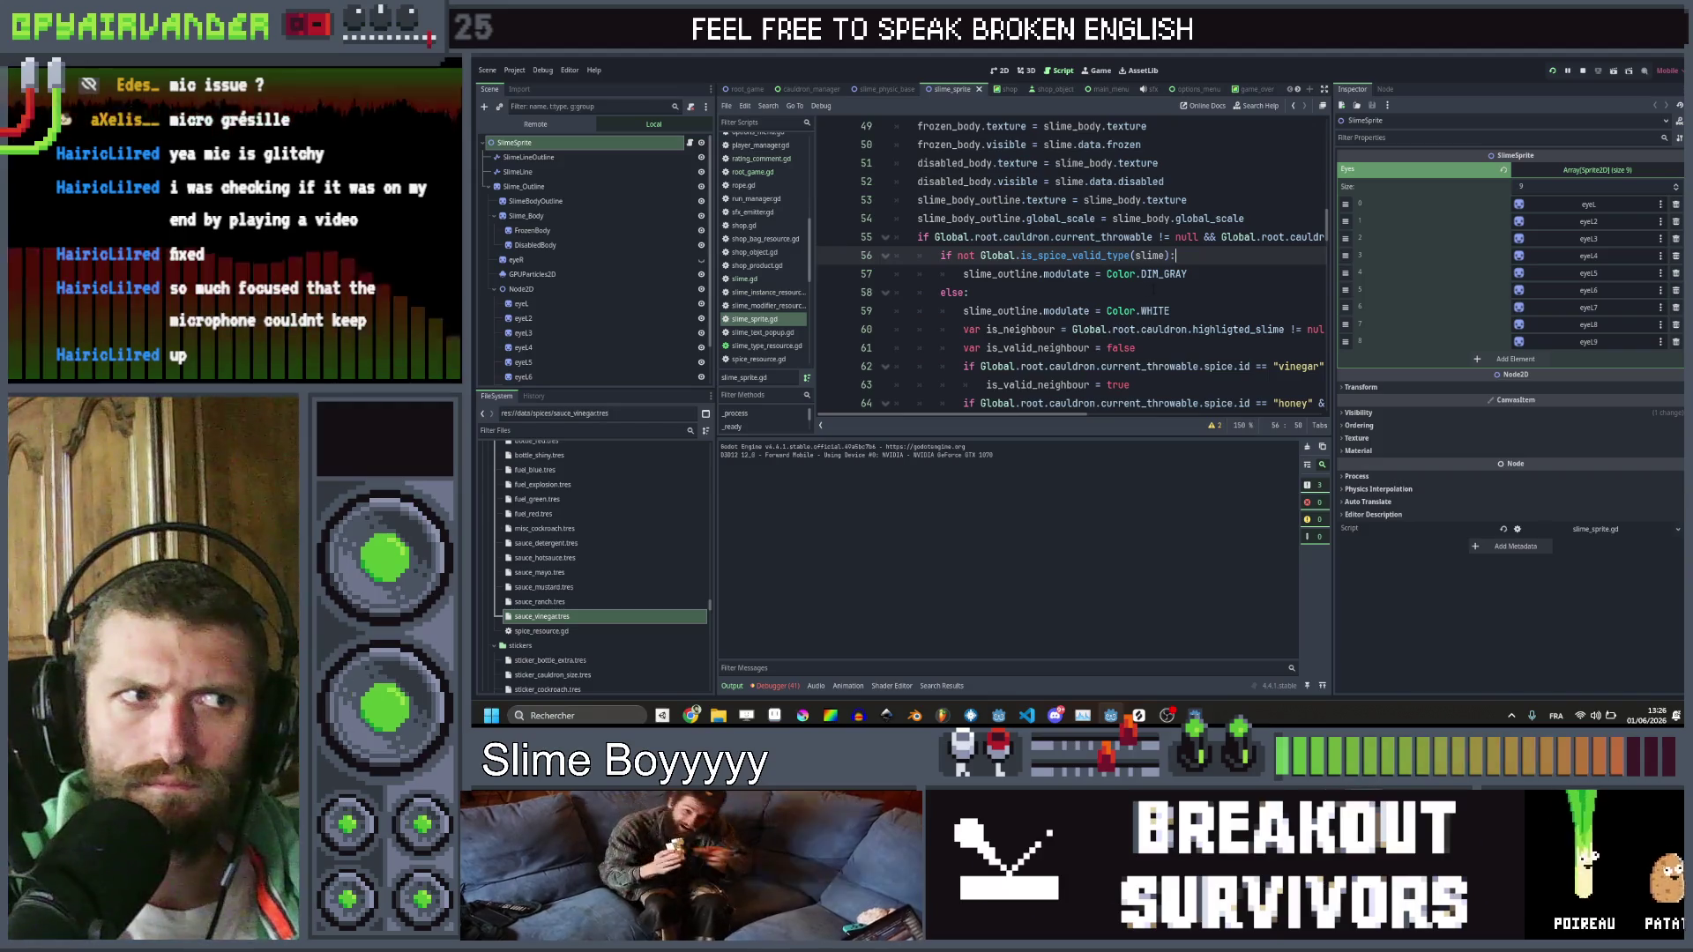
pyautogui.doubleClick(1162, 274)
pyautogui.write('RE')
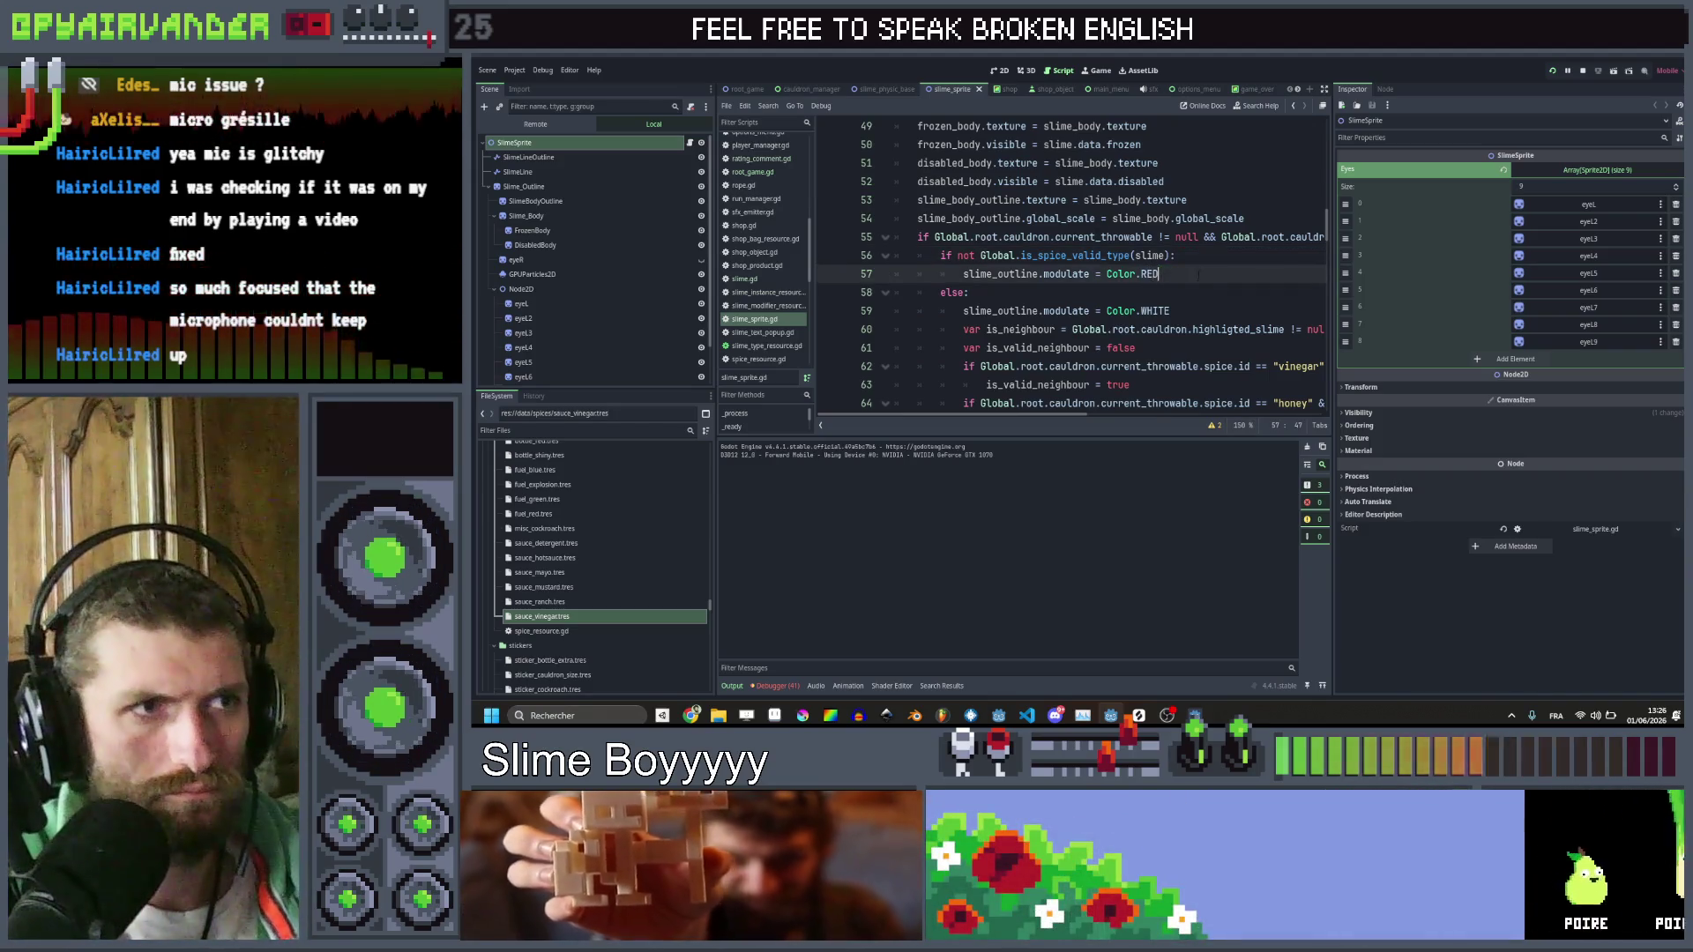
pyautogui.hotkey('ctrl', 's')
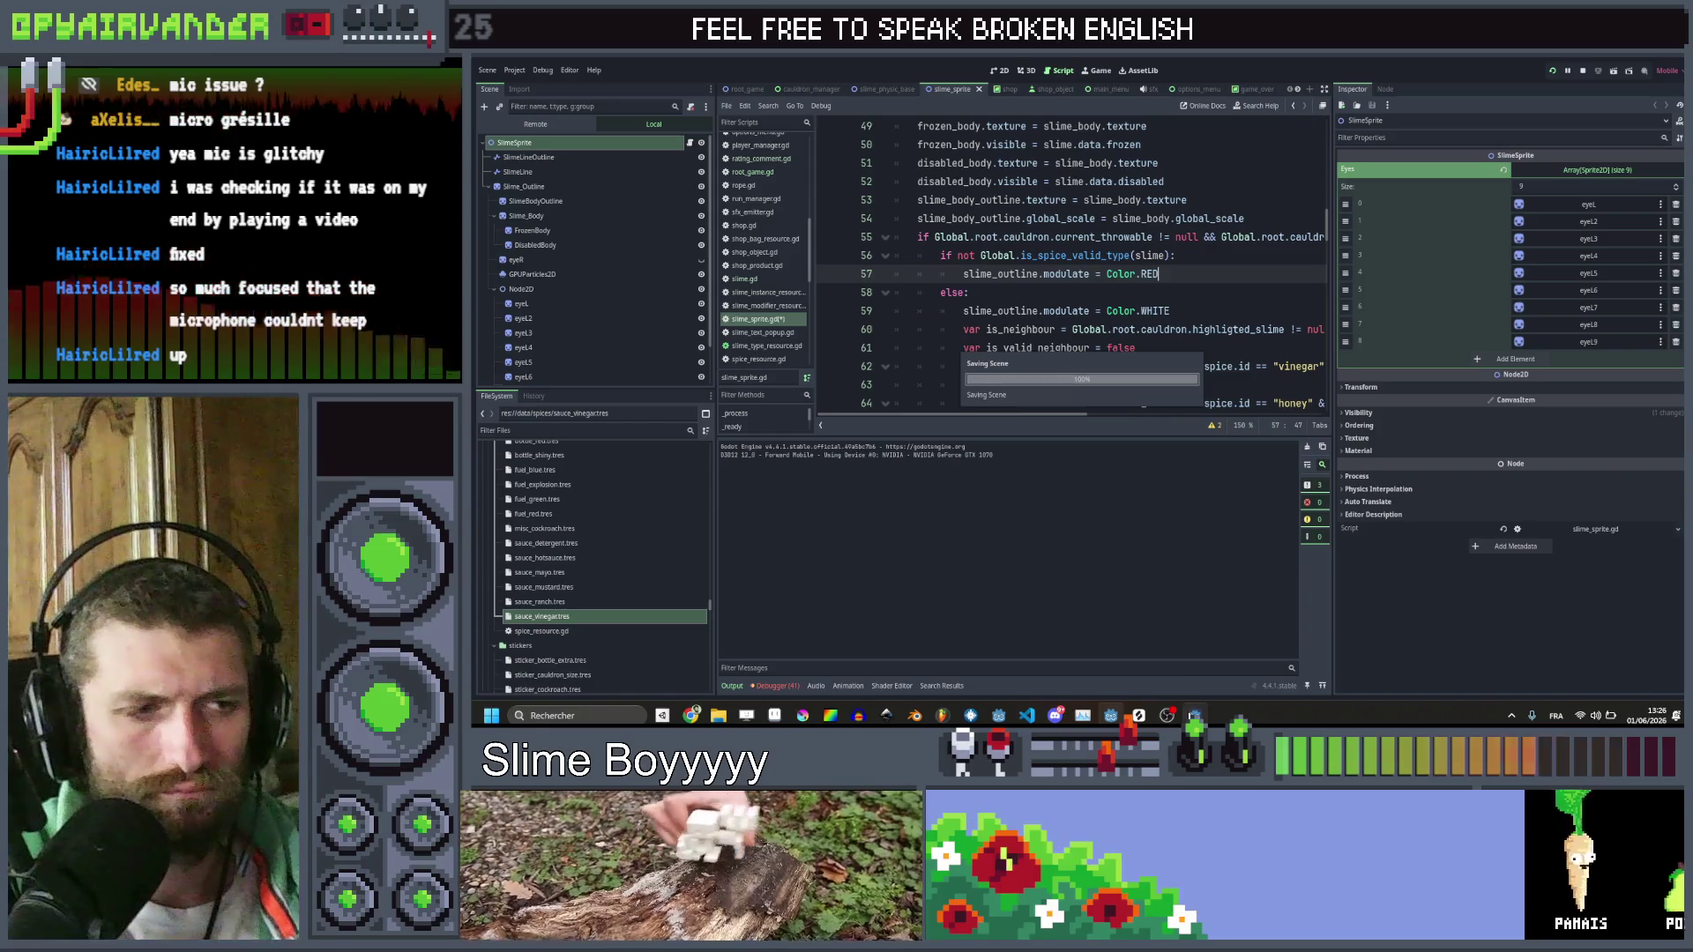
# Review the script, then run the game with F5 to test the red outline
pyautogui.moveTo(1195, 715)
pyautogui.scroll(-11, 1072, 264)
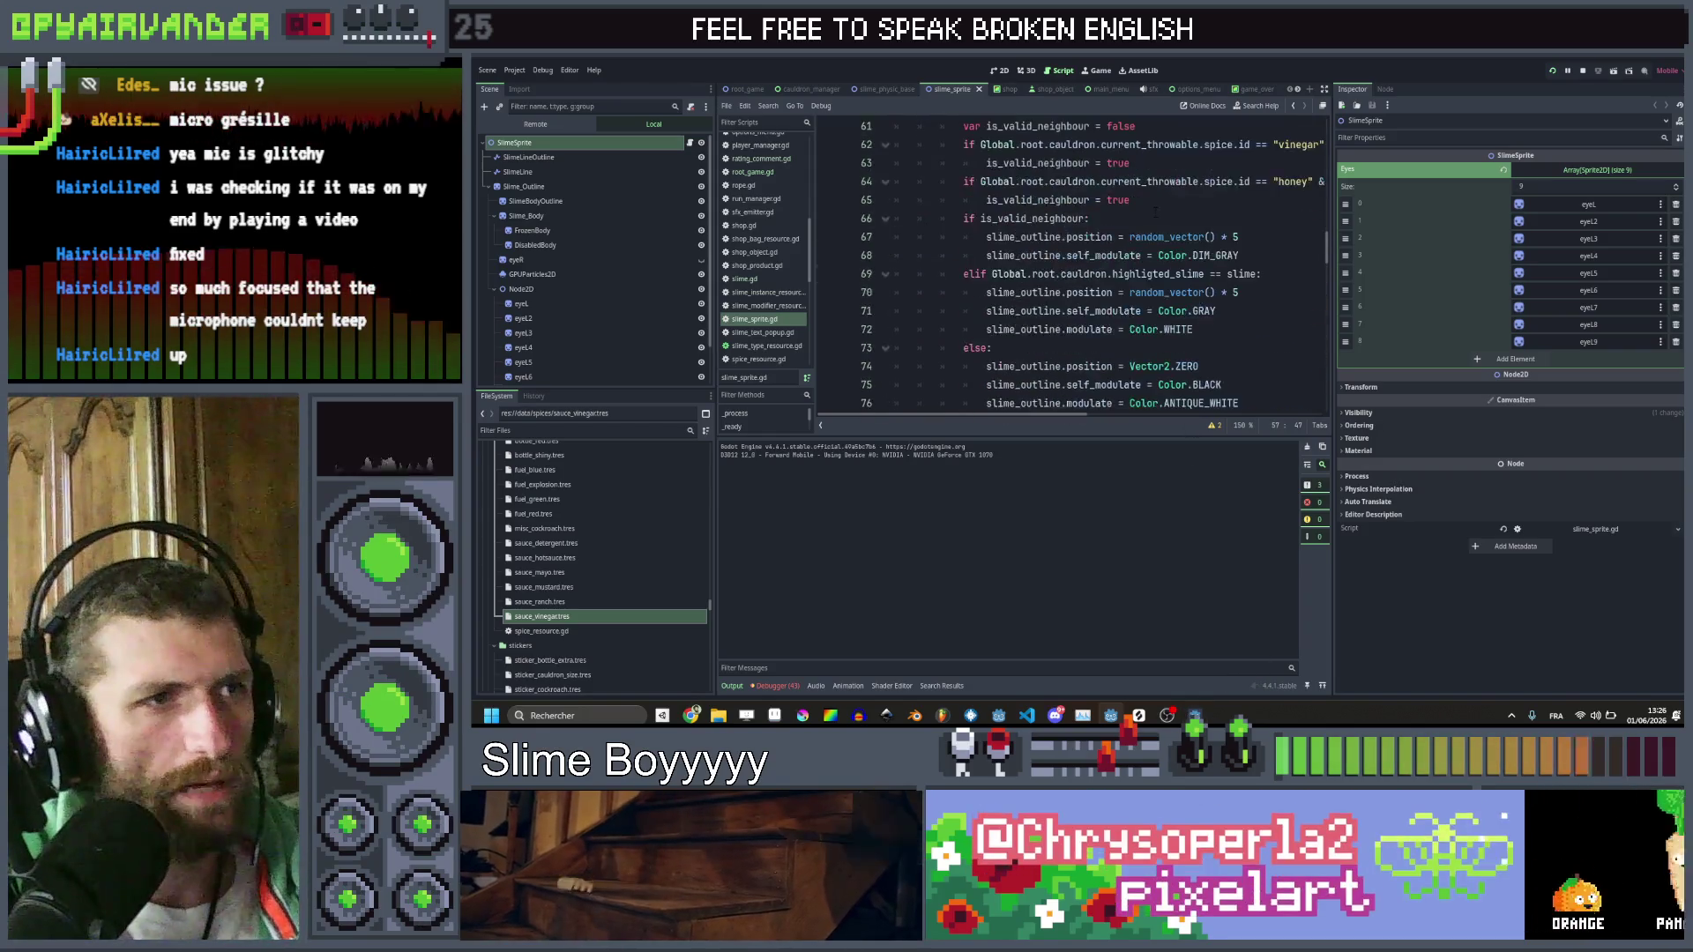
pyautogui.scroll(-12, 1071, 265)
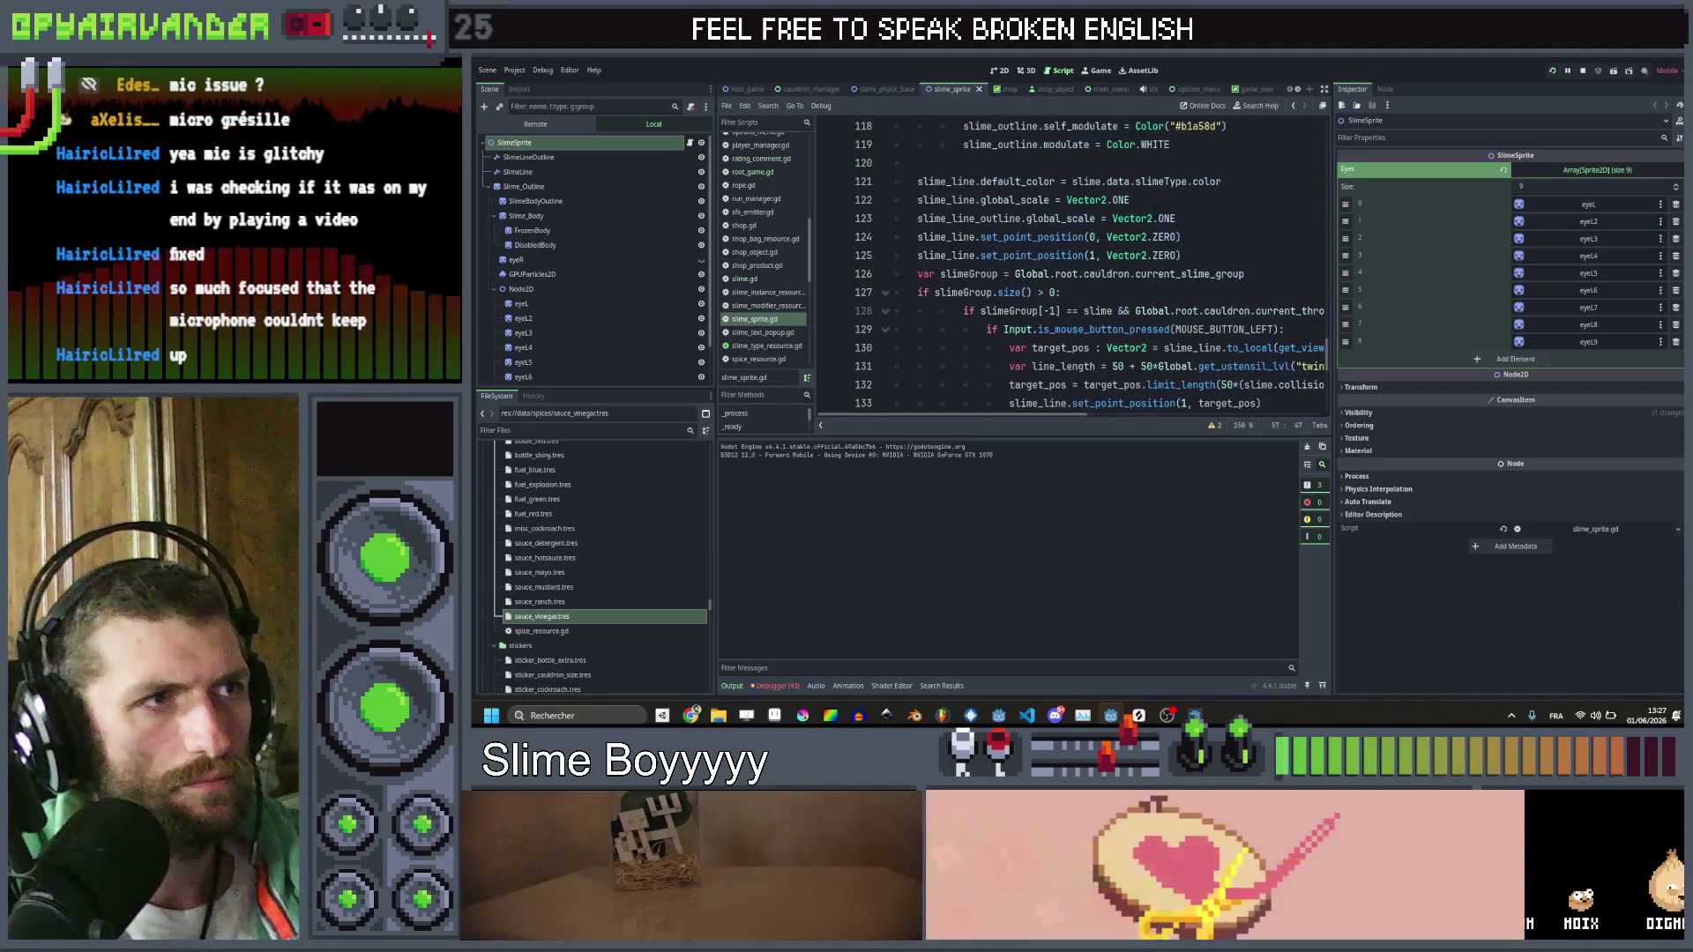
pyautogui.scroll(4, 1071, 265)
pyautogui.scroll(-5, 1071, 265)
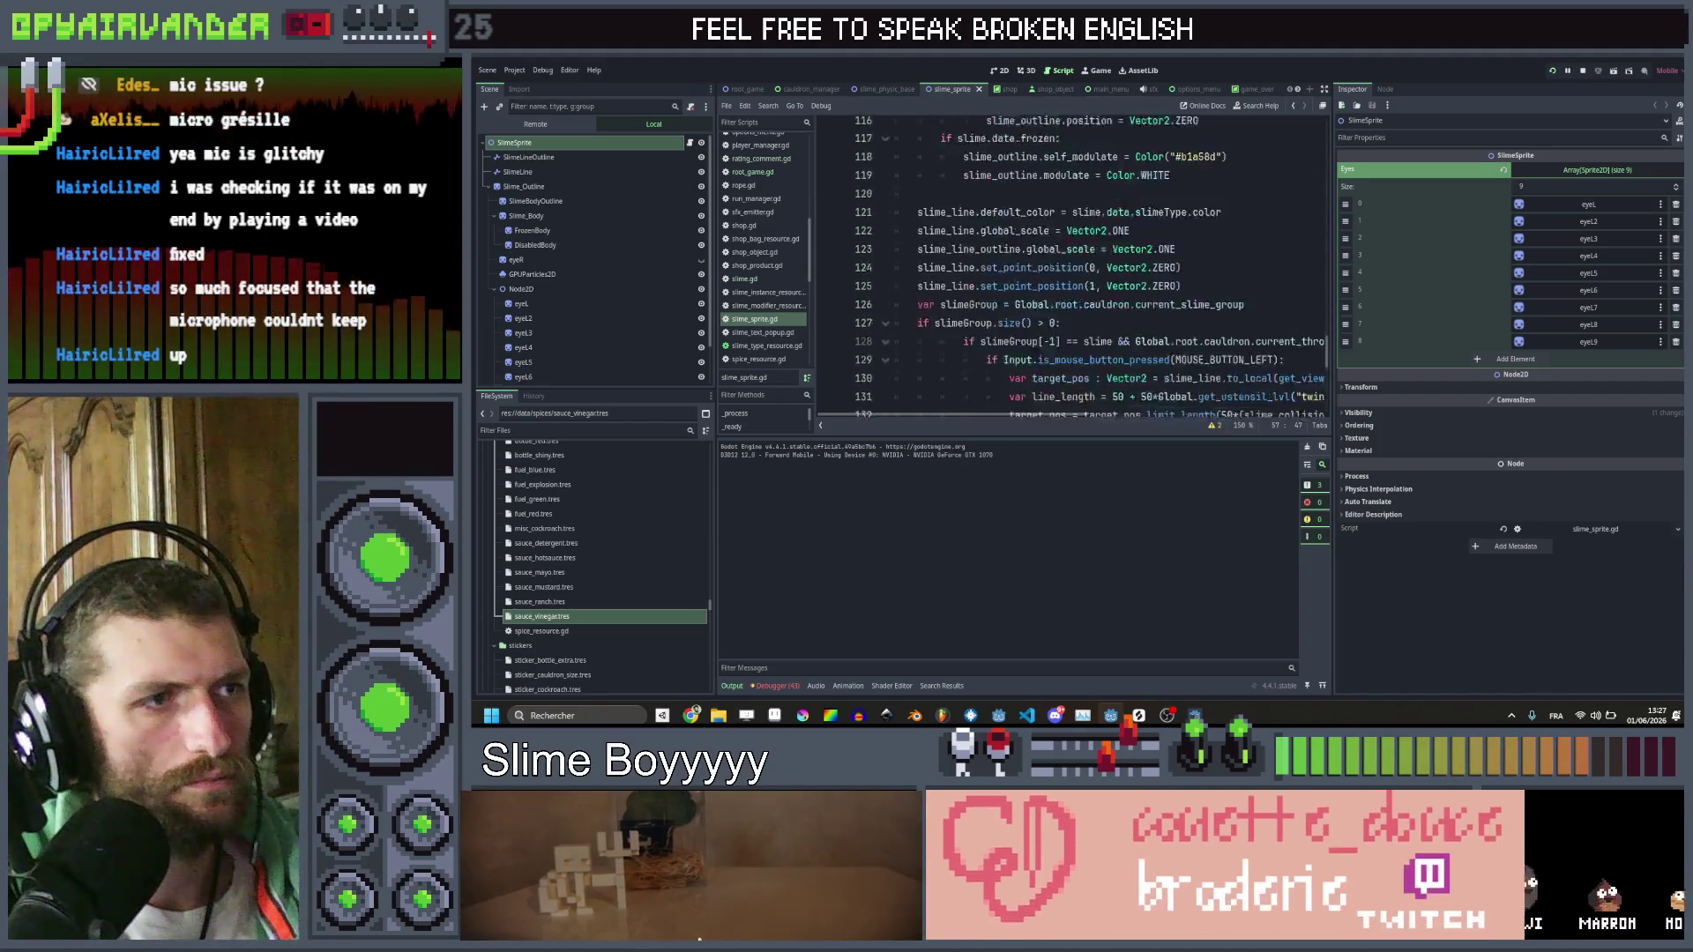
pyautogui.scroll(20, 1072, 265)
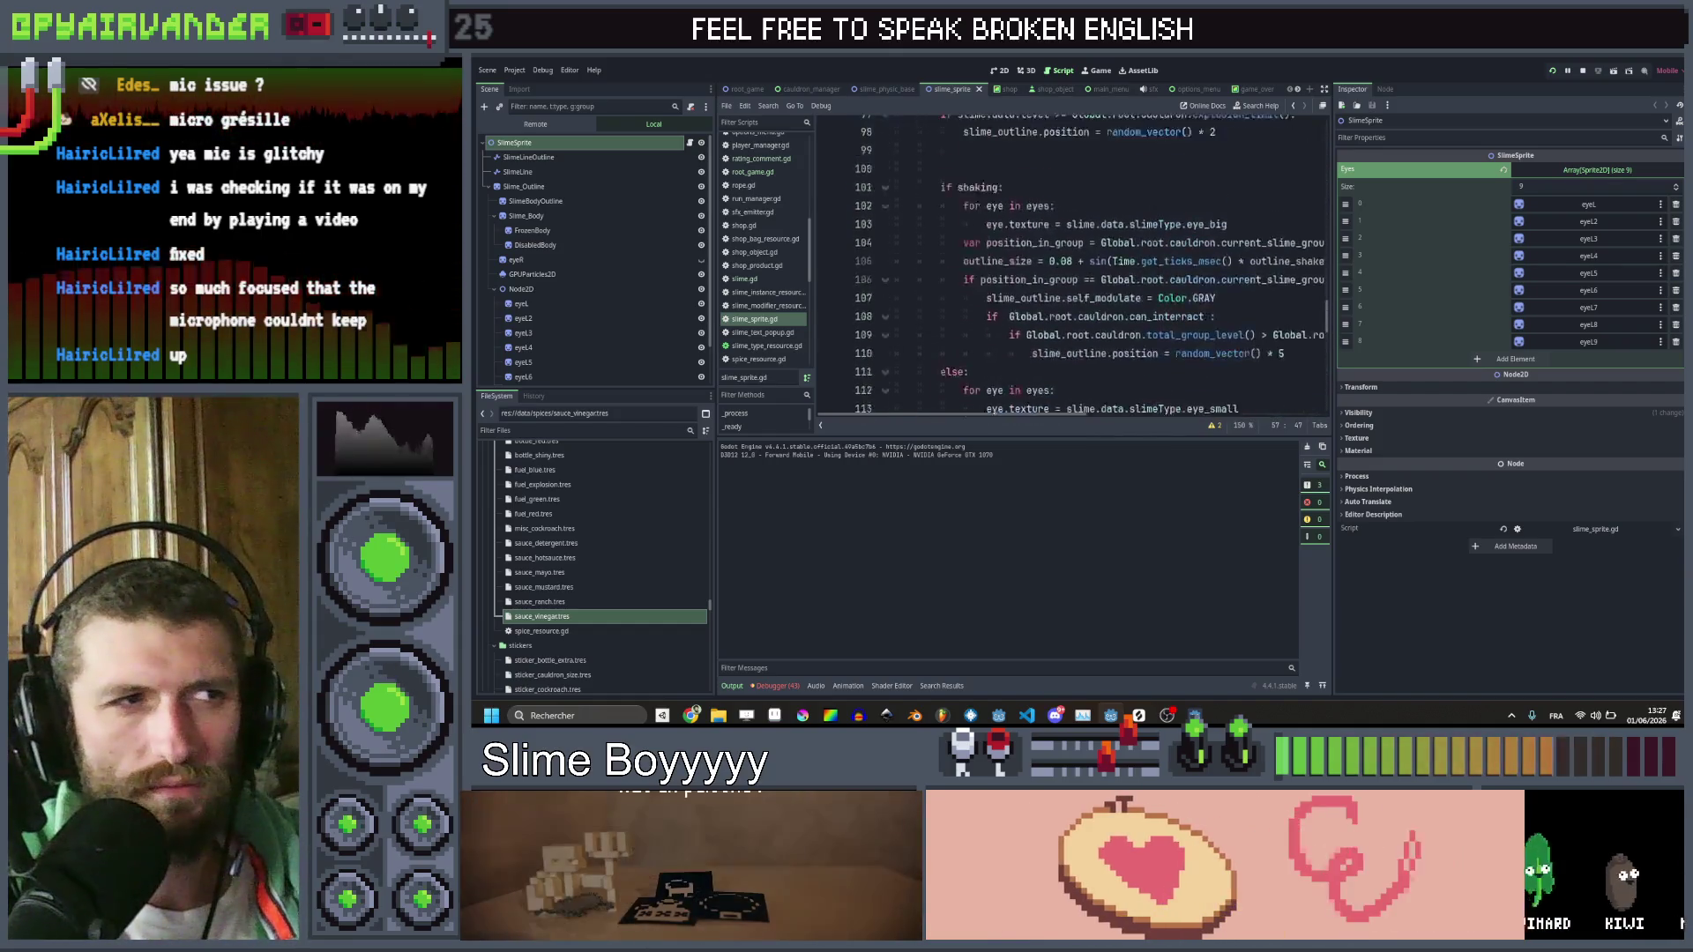
pyautogui.scroll(4, 1071, 265)
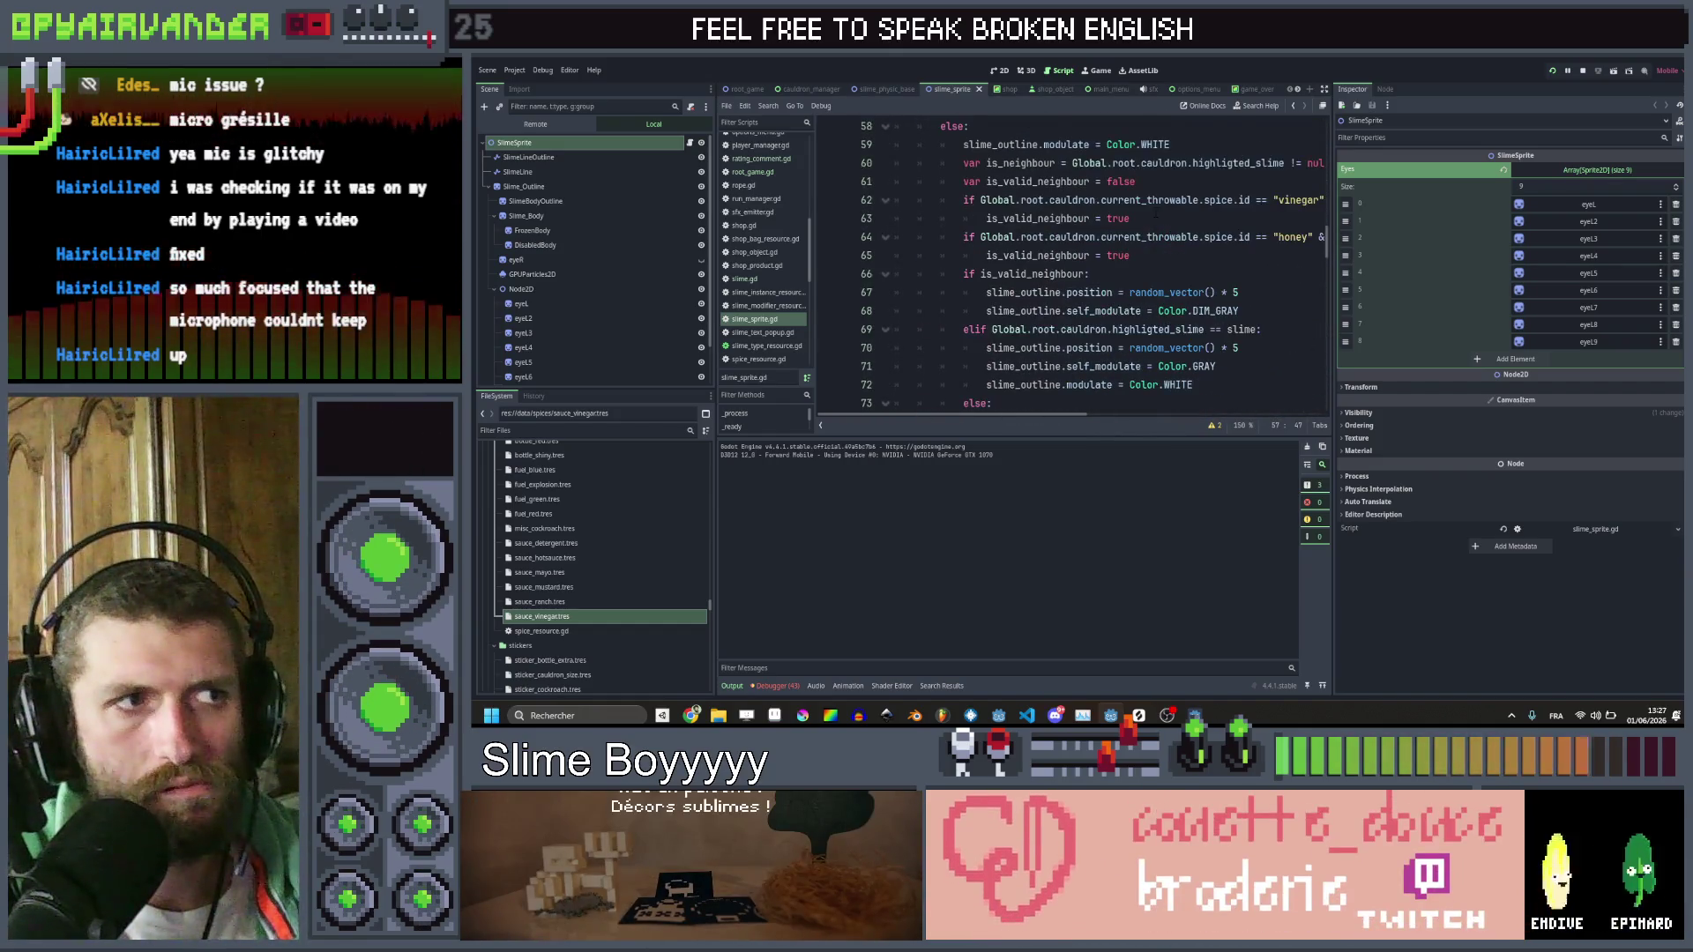
pyautogui.press('F5')
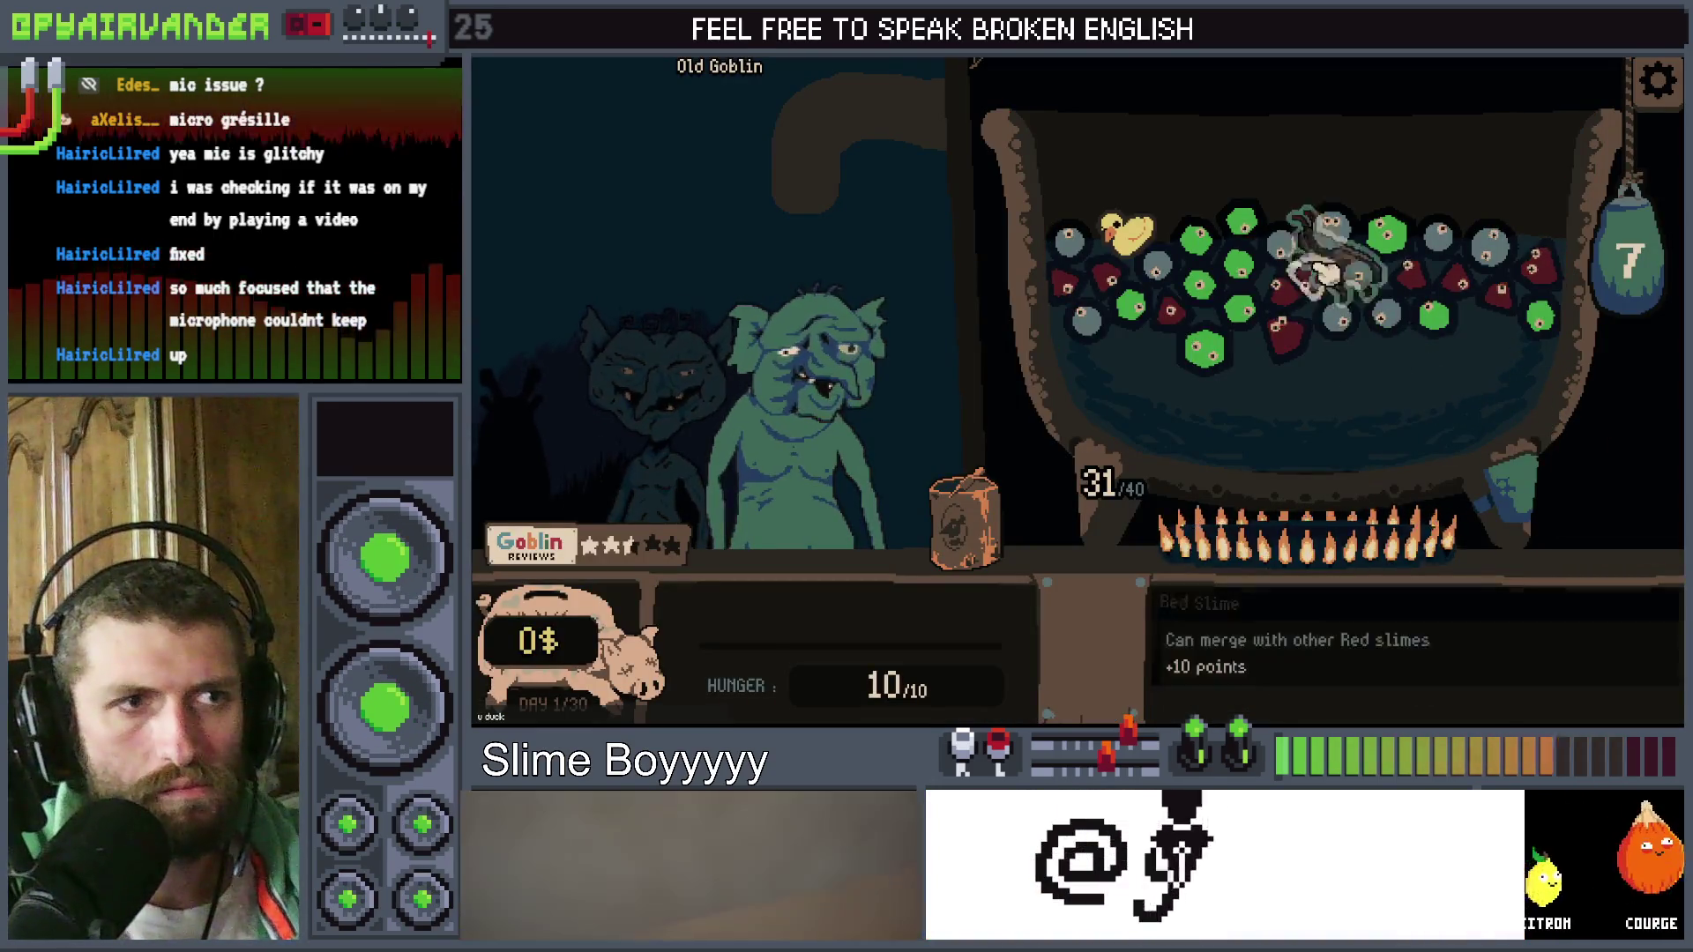
pyautogui.moveTo(1131, 247)
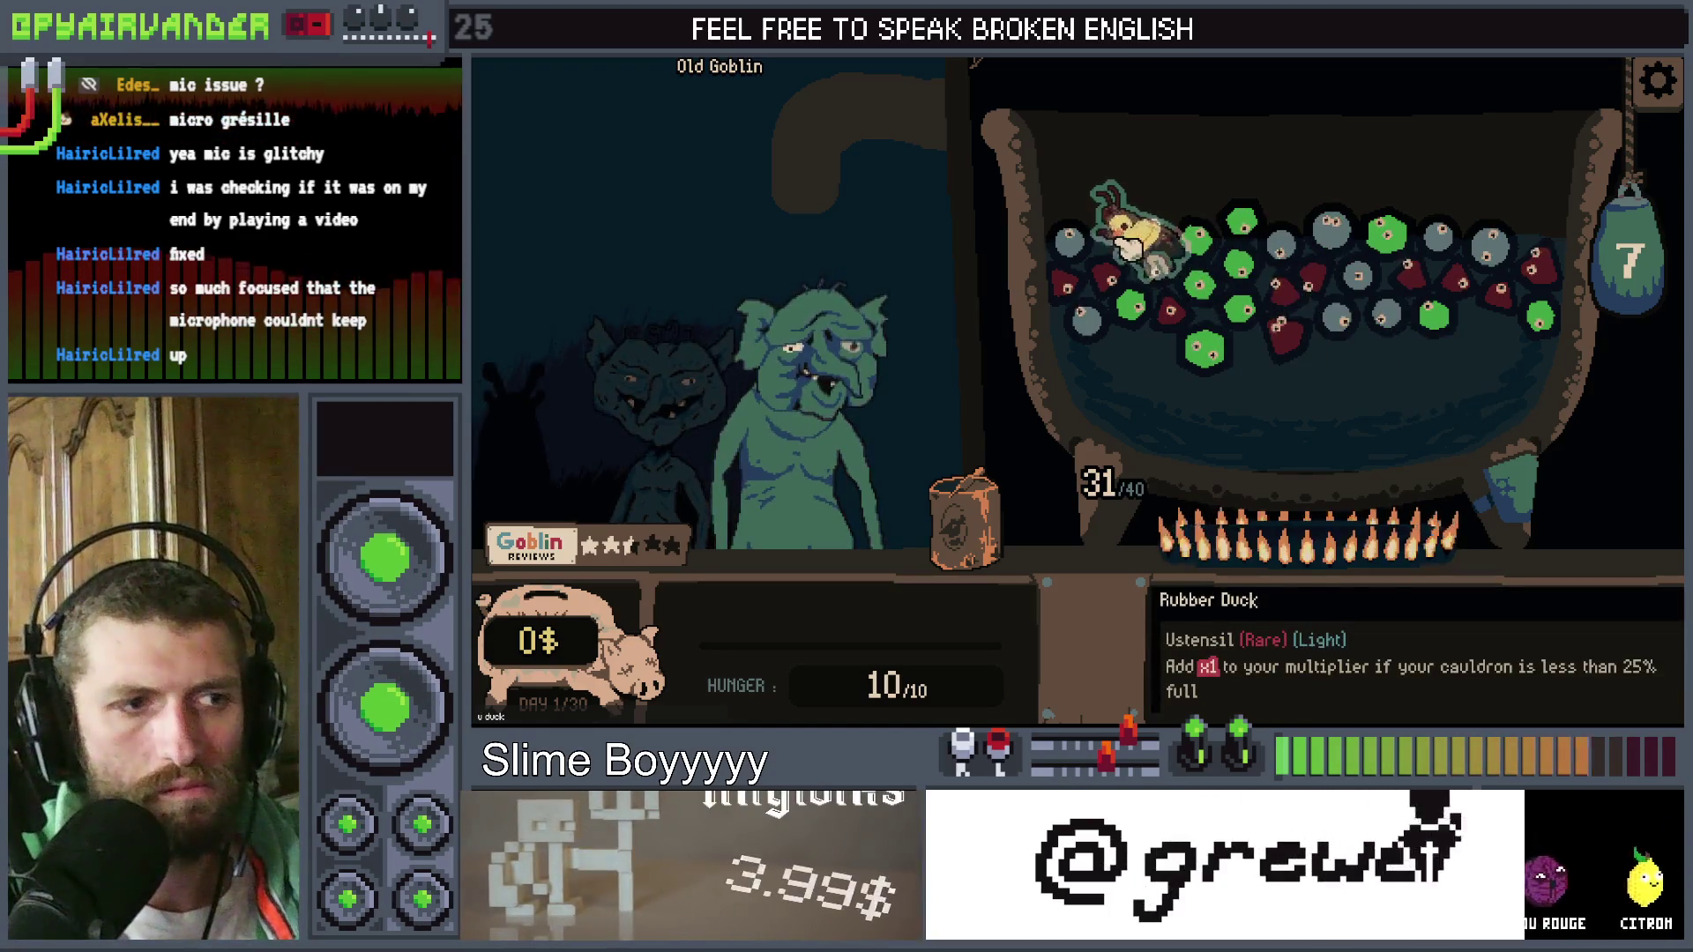
pyautogui.moveTo(1204, 245)
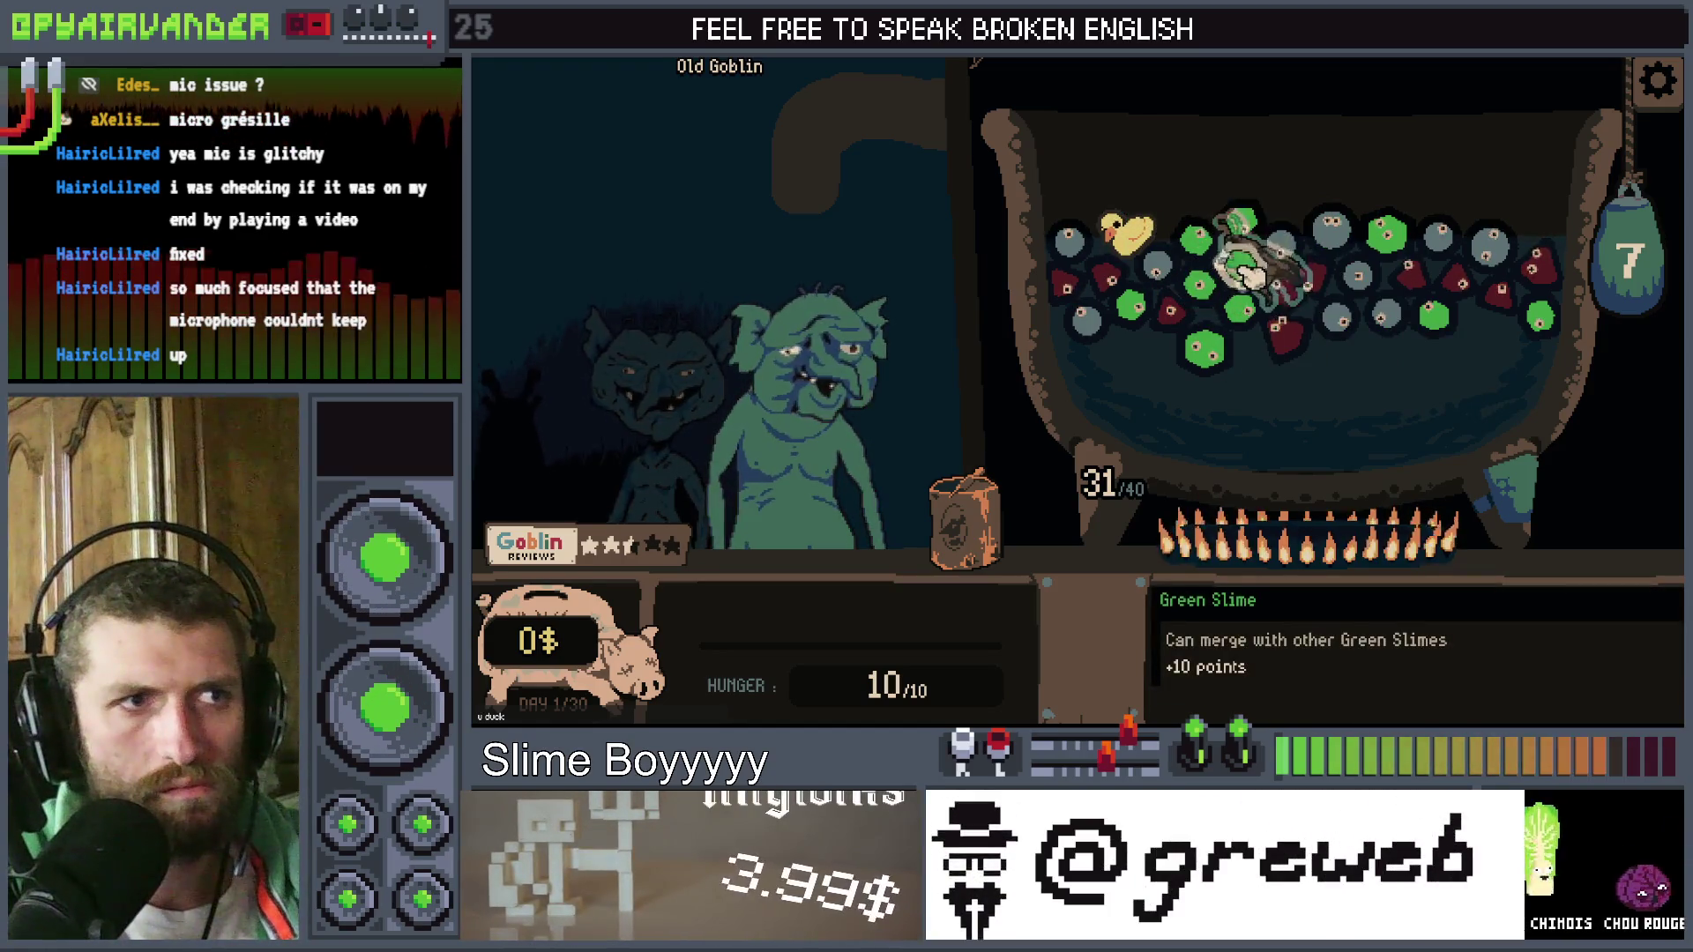
pyautogui.moveTo(1640, 547)
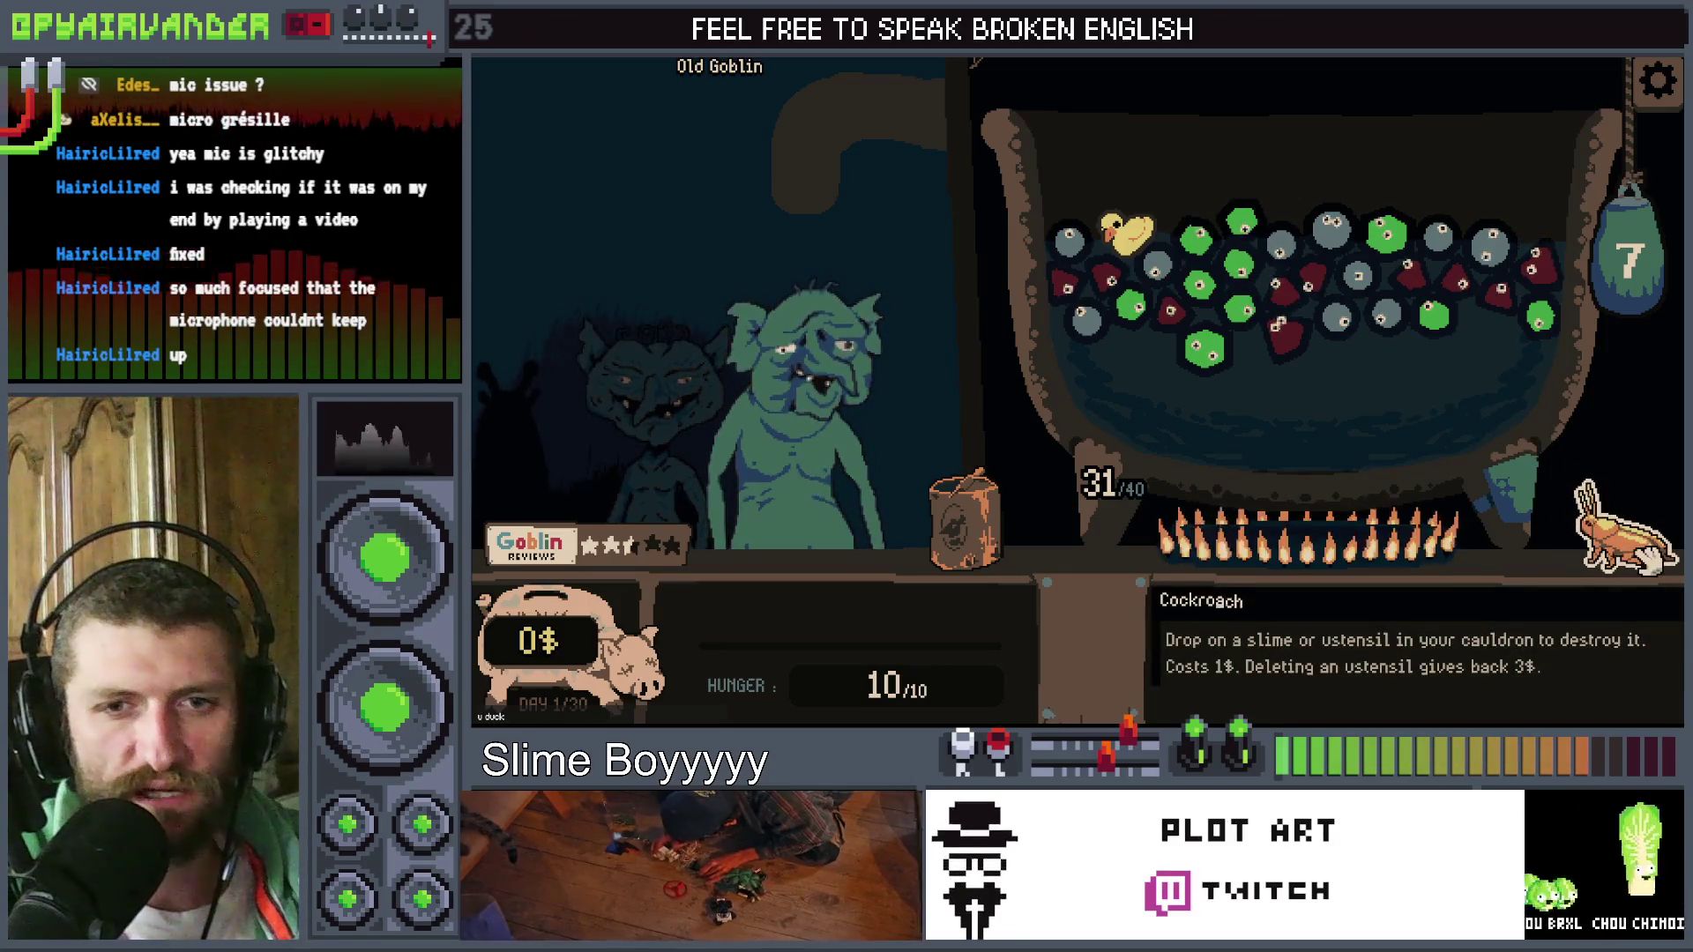
pyautogui.press('F8')
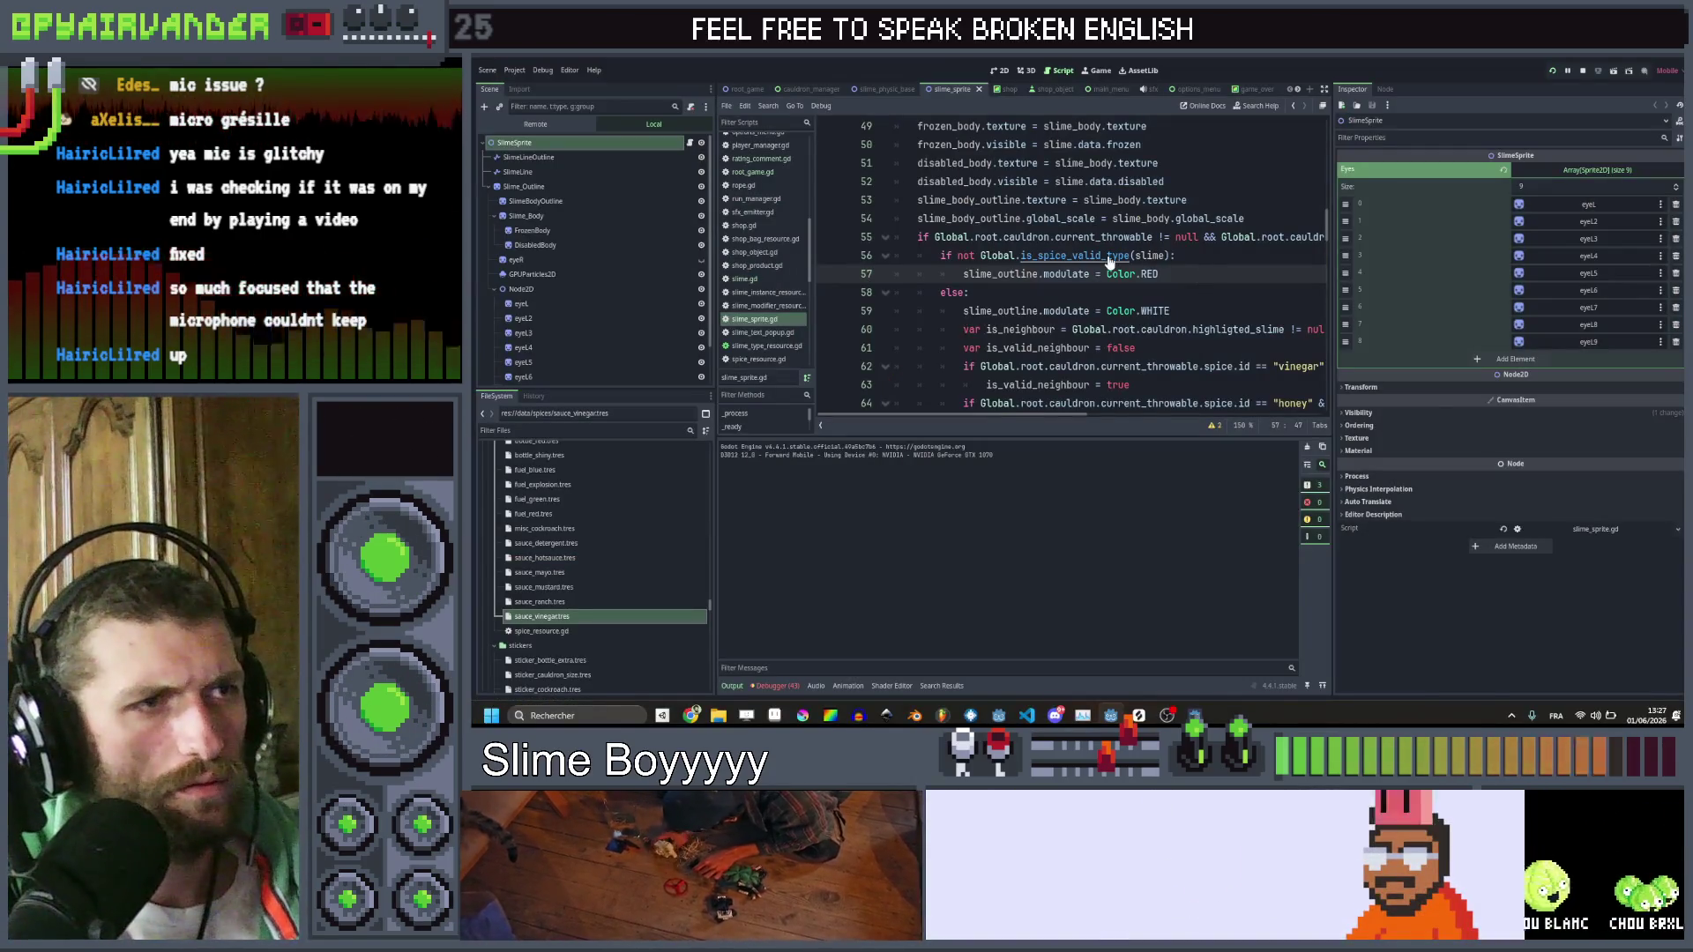
# Jump to is_spice_valid_type's definition in global.gd and examine its return false on line 107
pyautogui.keyDown('ctrl'); pyautogui.click(1109, 257); pyautogui.keyUp('ctrl')
pyautogui.hscroll(2, 1071, 265)
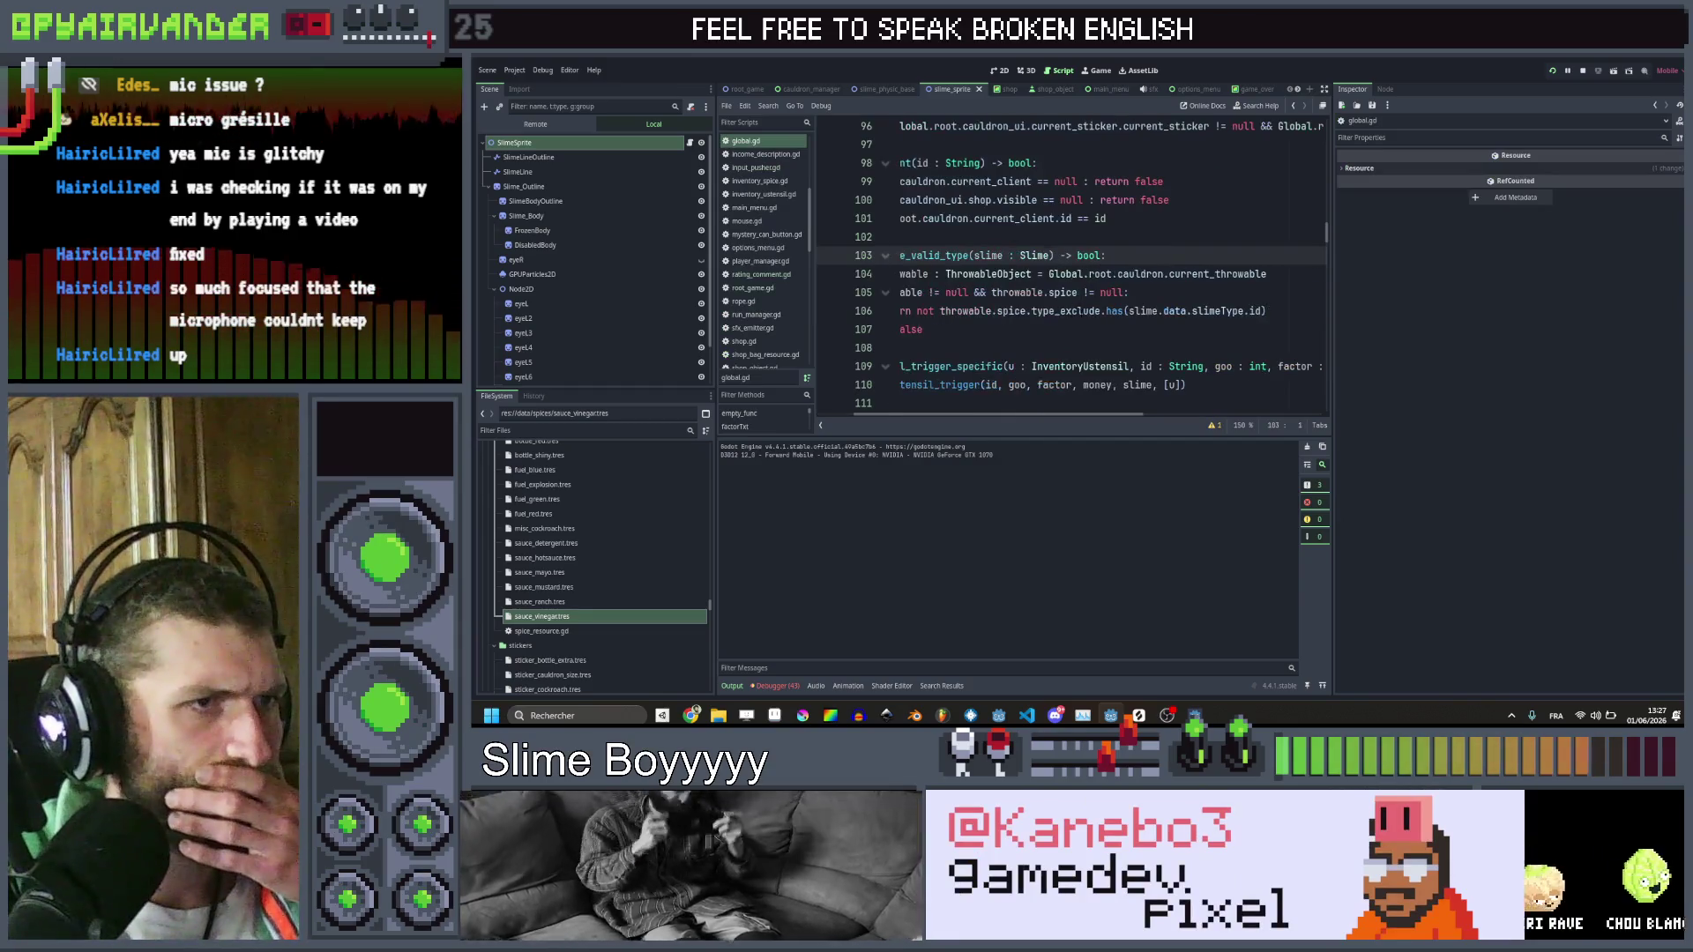
pyautogui.moveTo(1080, 313)
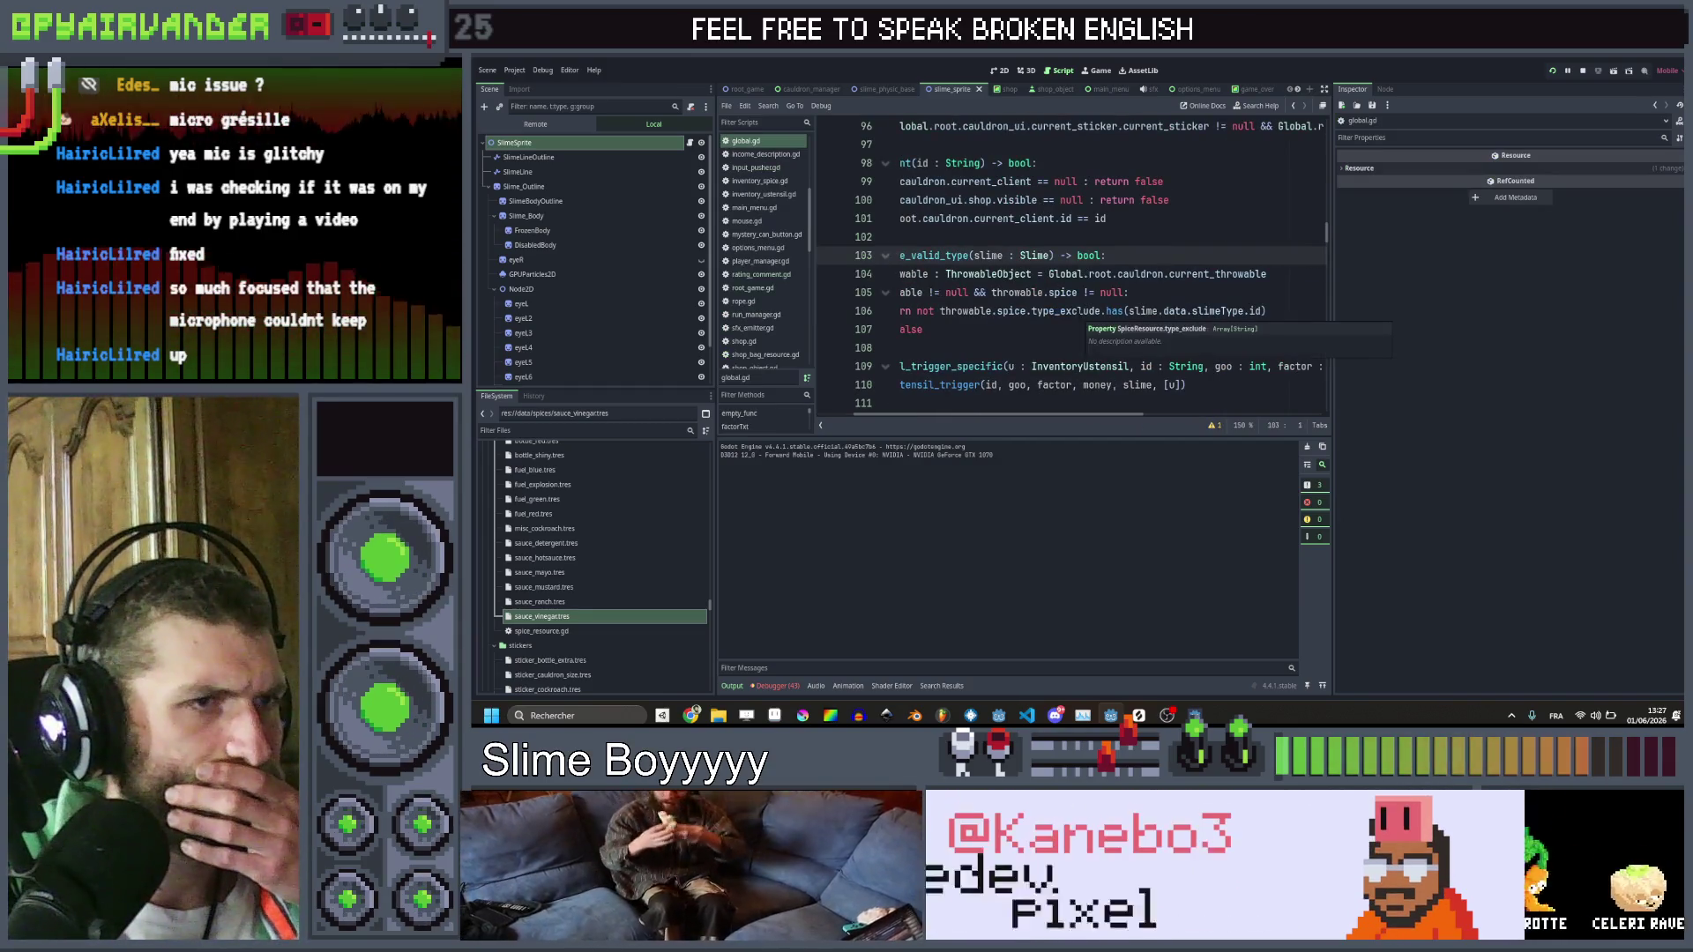
pyautogui.hscroll(-2, 1080, 313)
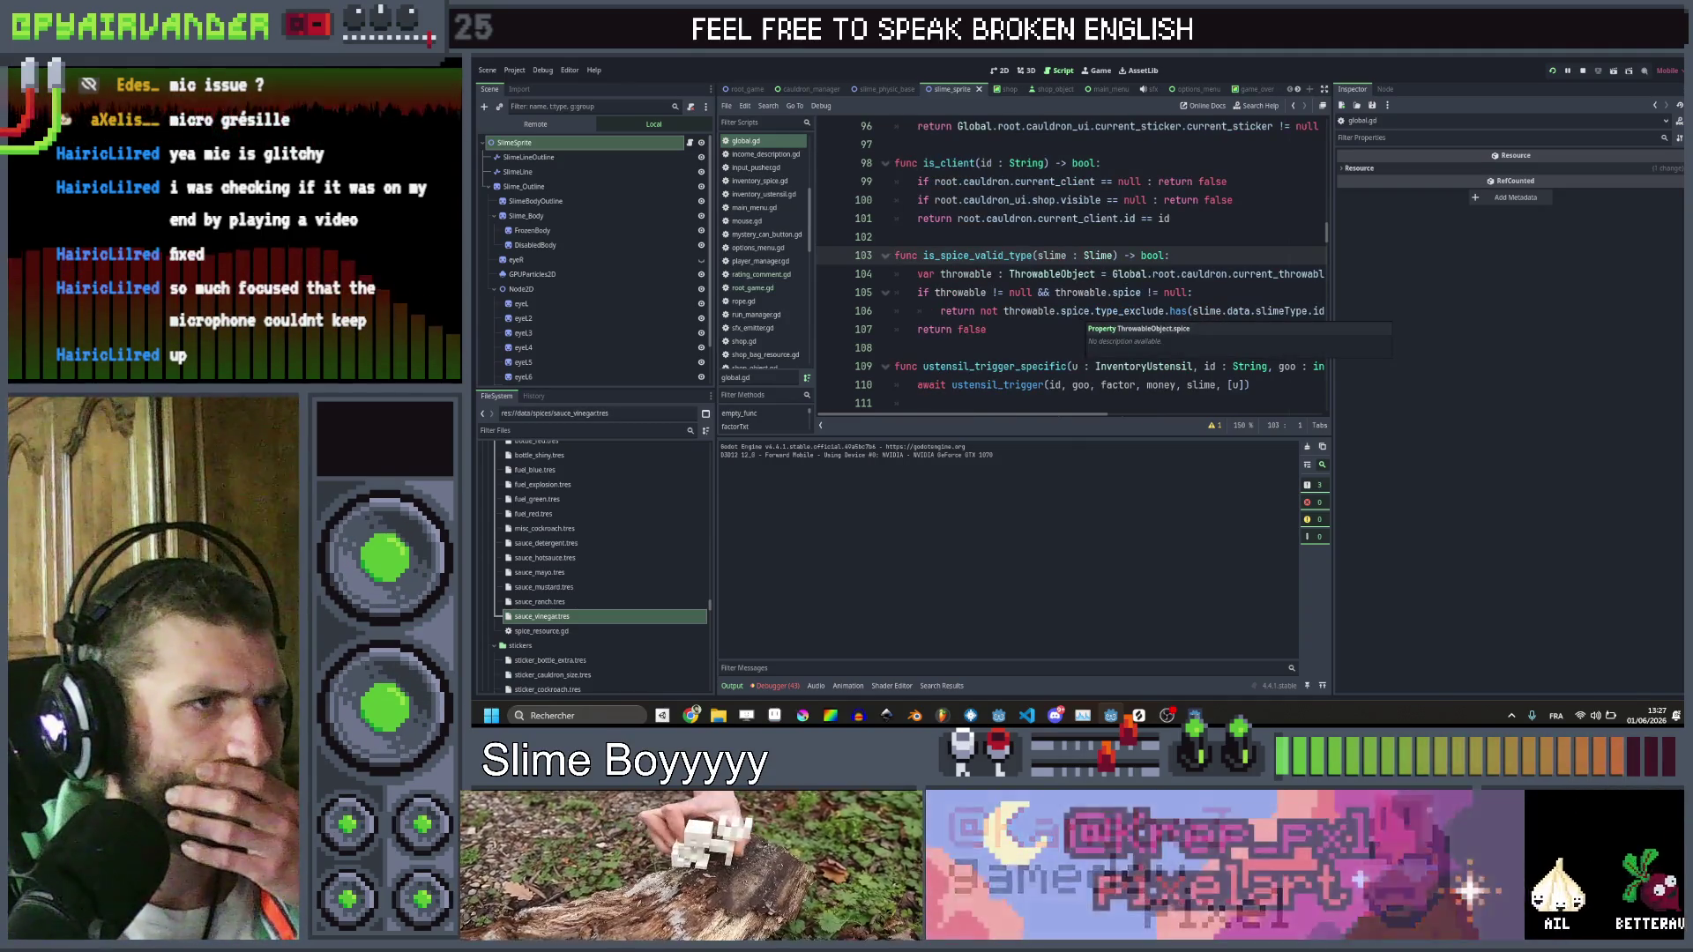
pyautogui.doubleClick(965, 330)
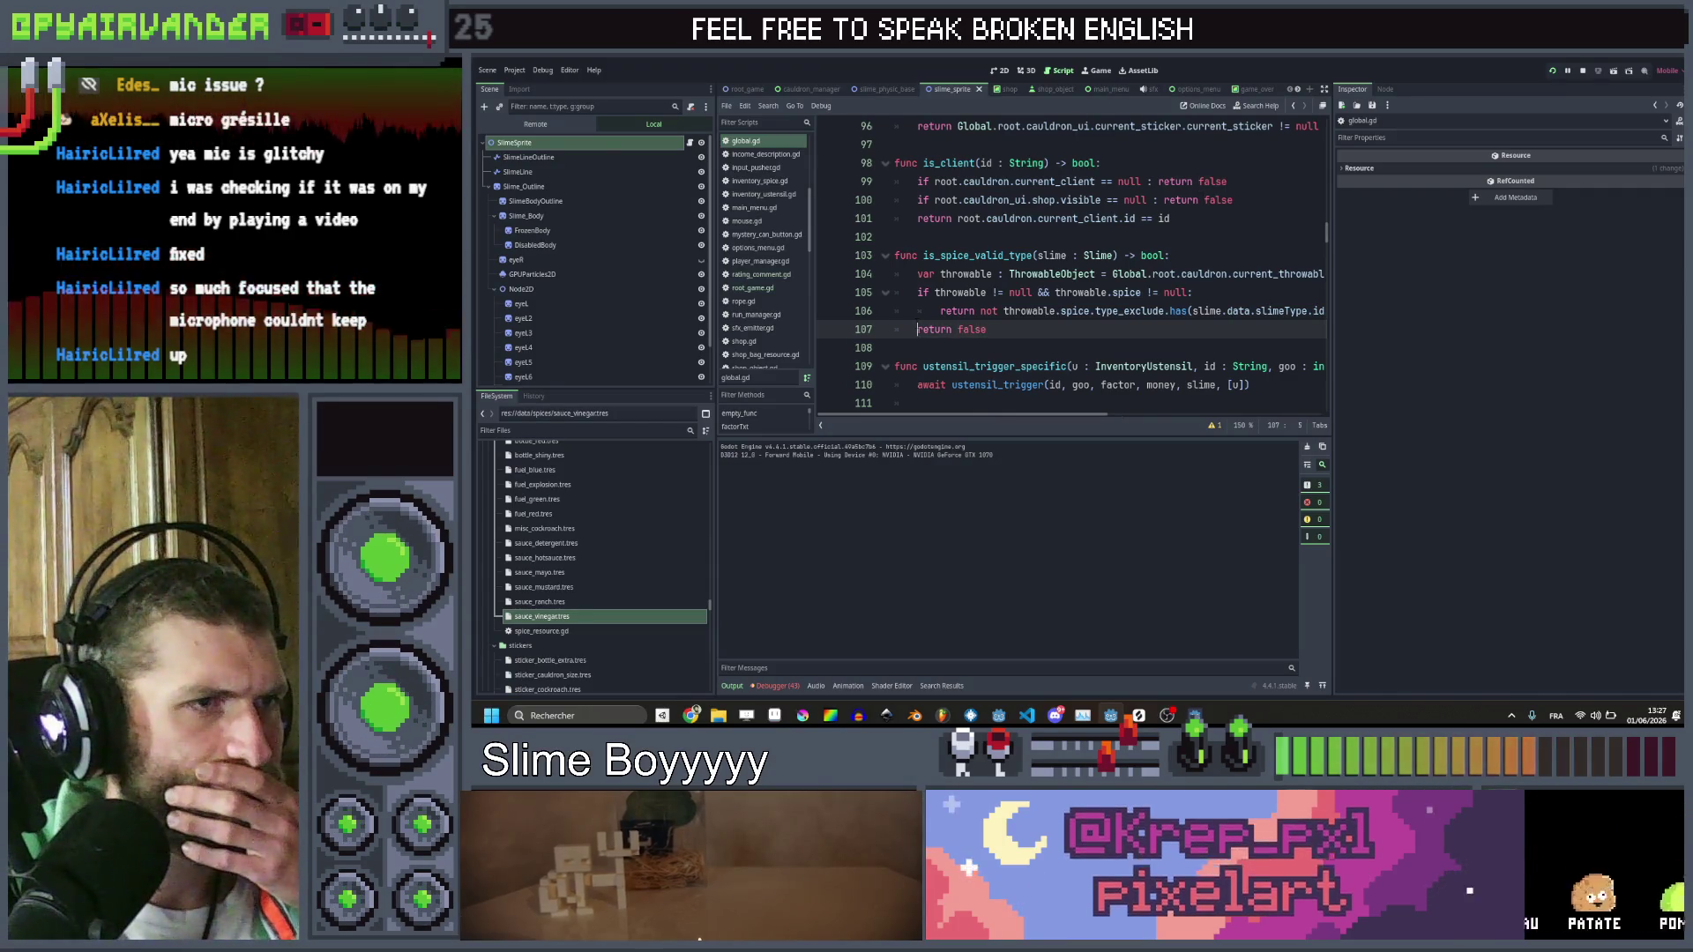
pyautogui.doubleClick(970, 329)
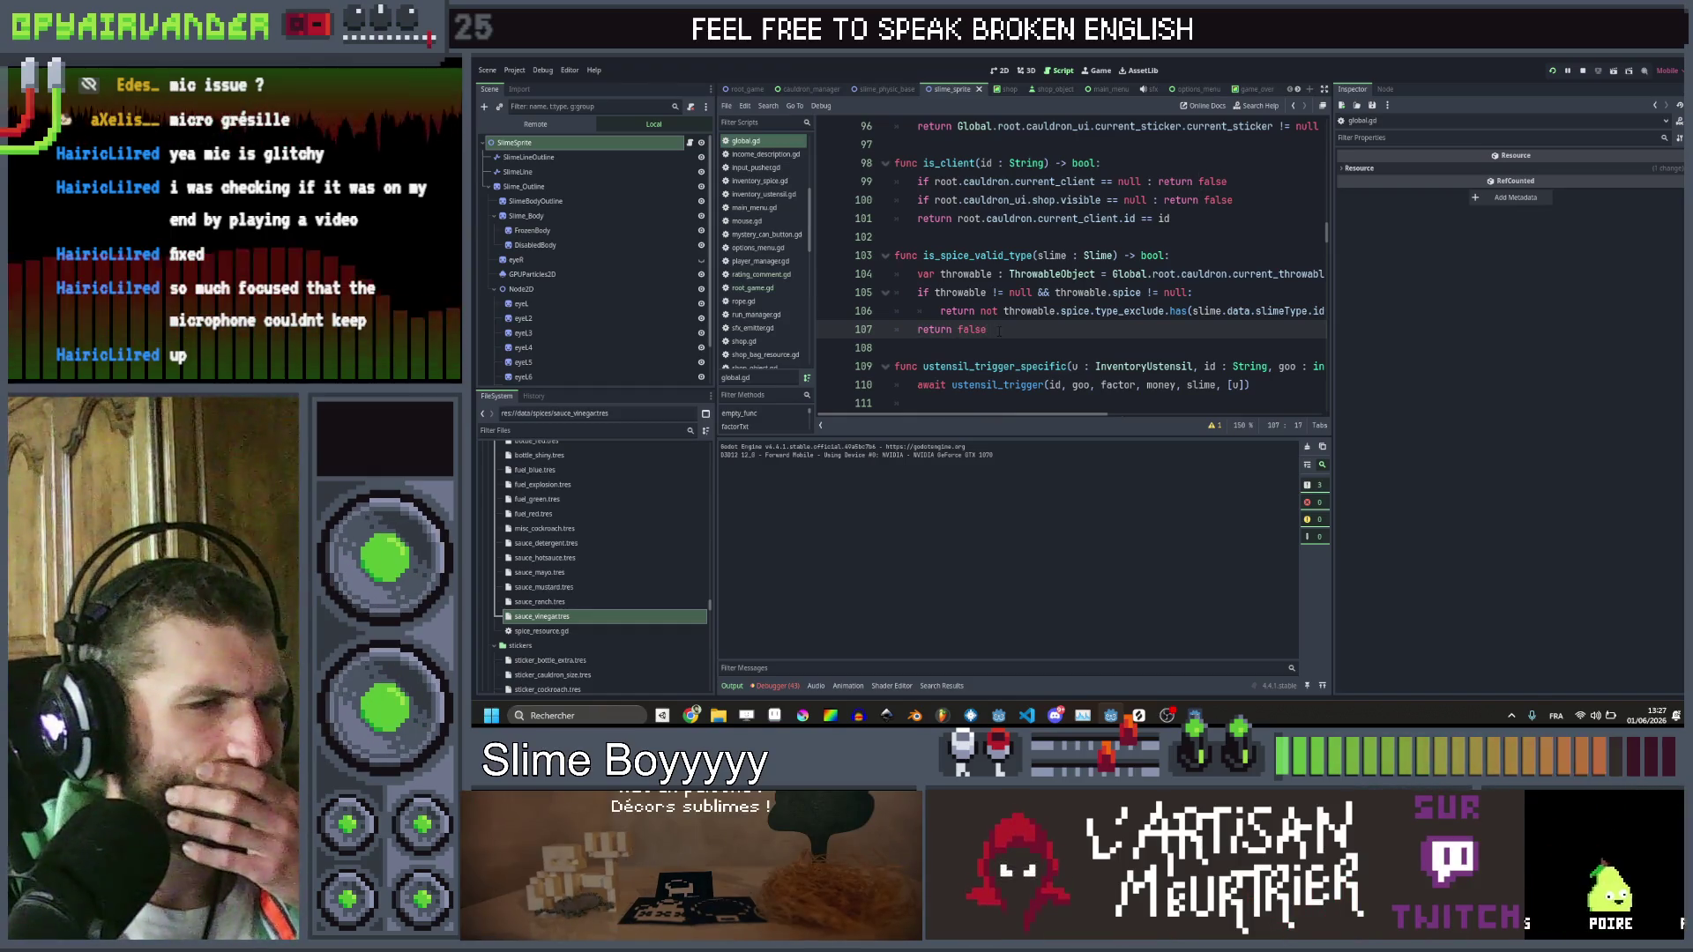
pyautogui.hscroll(2, 999, 330)
pyautogui.hscroll(-2, 999, 330)
pyautogui.hscroll(2, 999, 330)
pyautogui.hscroll(-2, 999, 331)
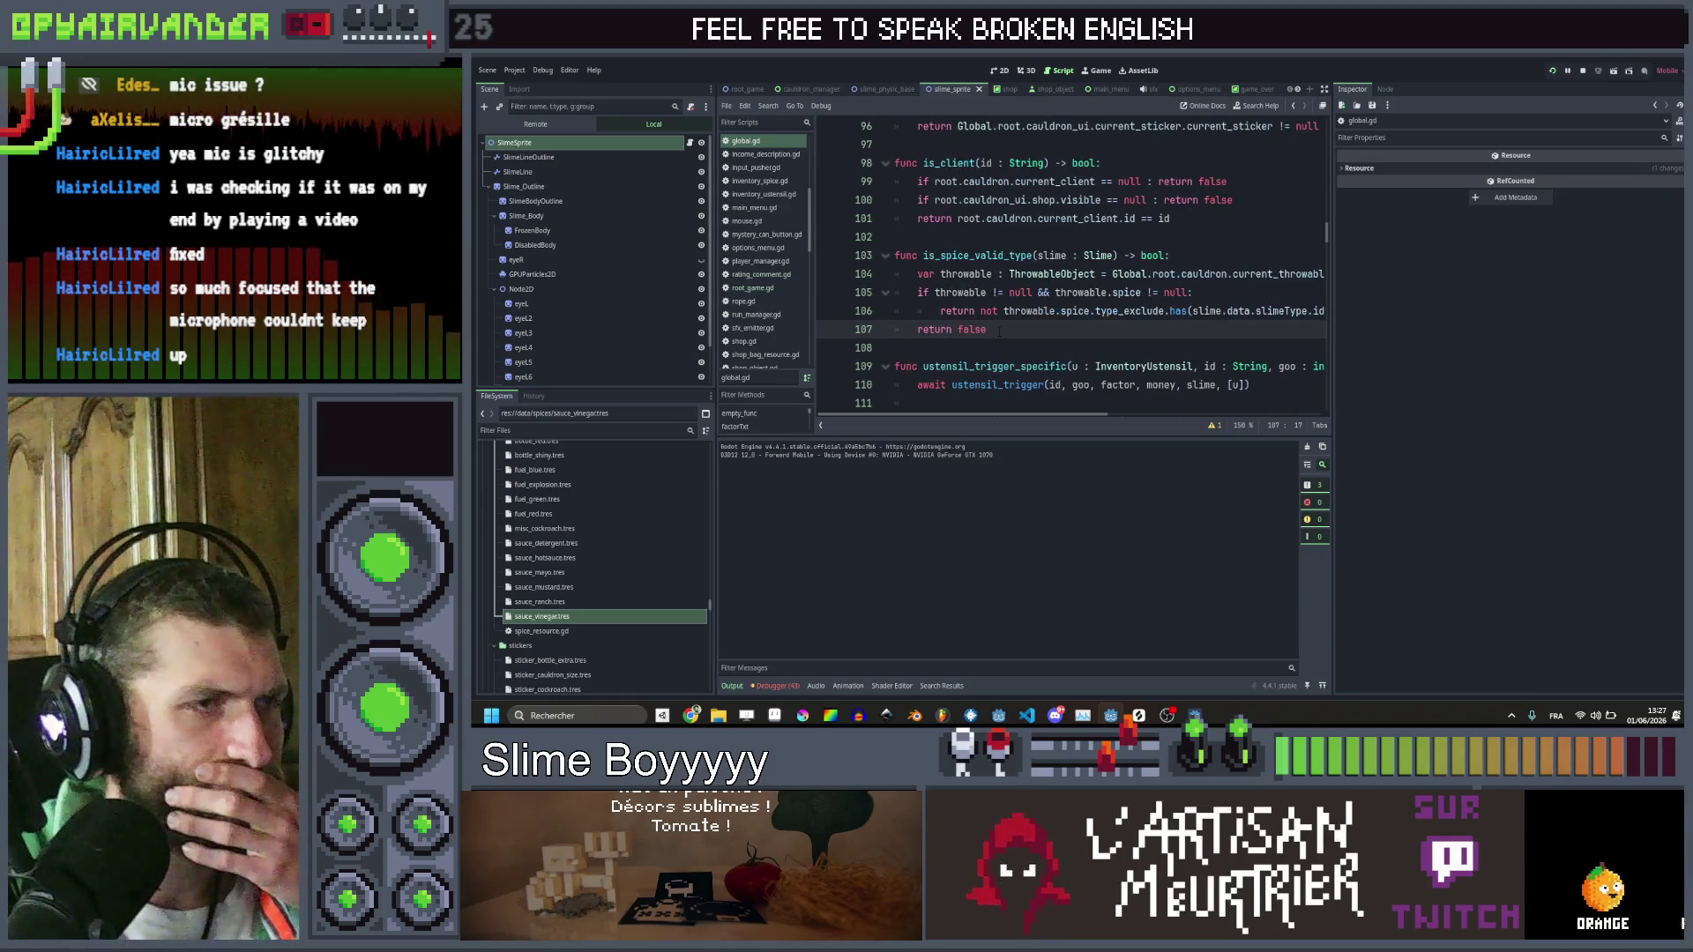
pyautogui.hscroll(2, 999, 331)
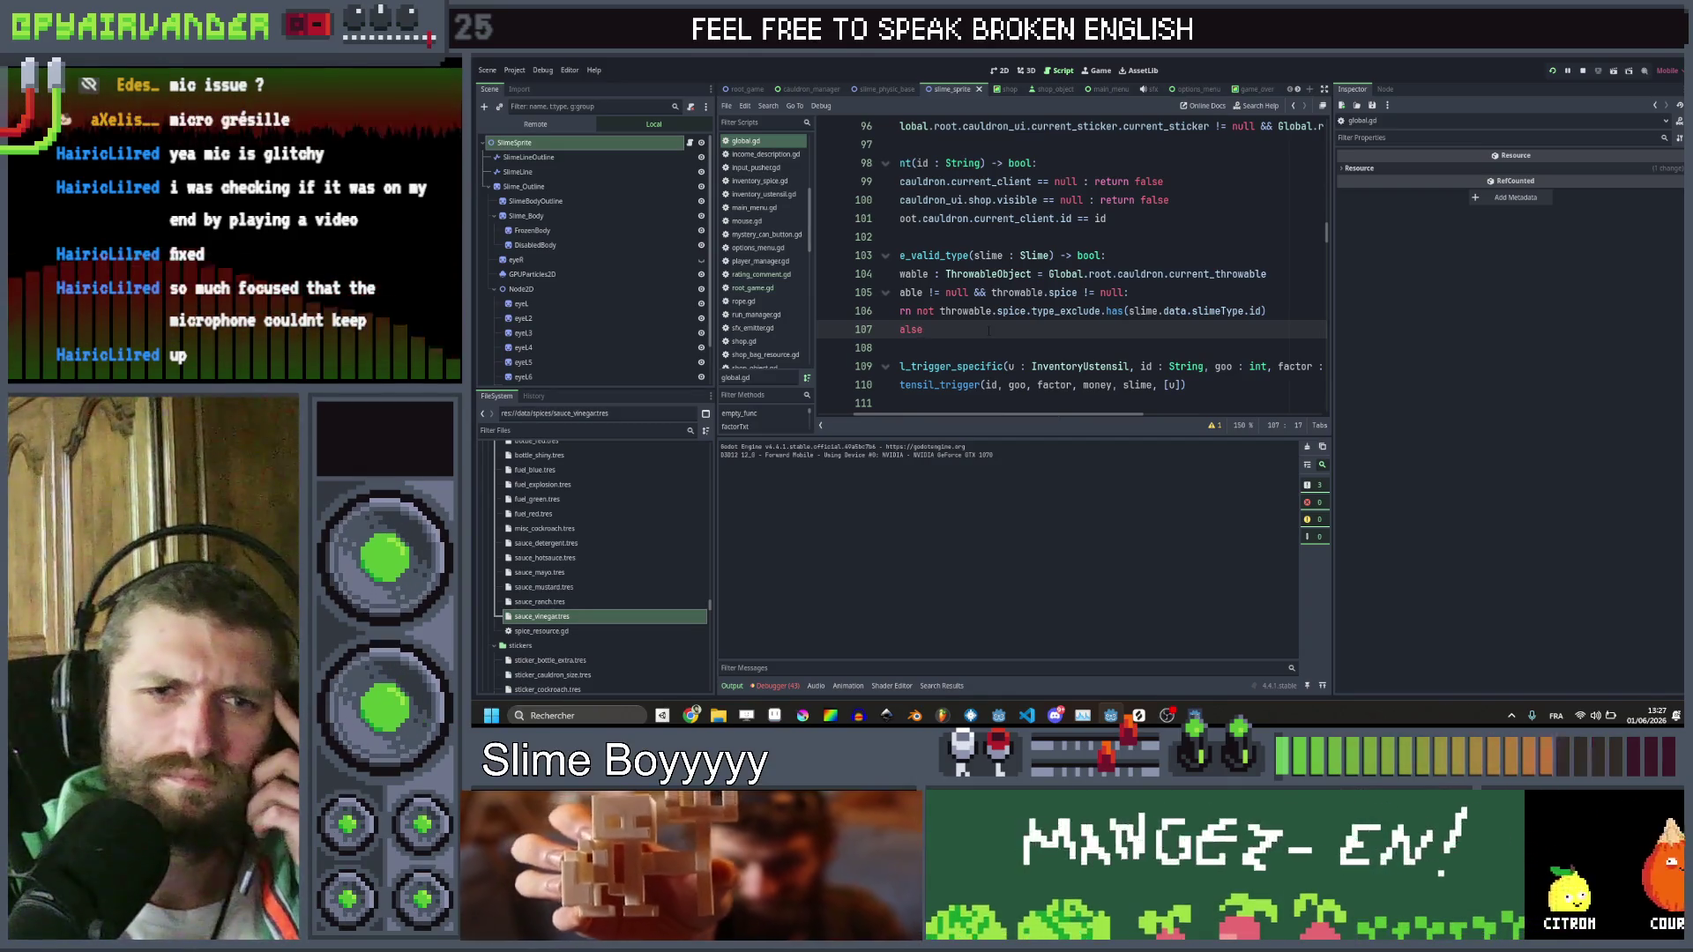
pyautogui.hscroll(-2, 988, 331)
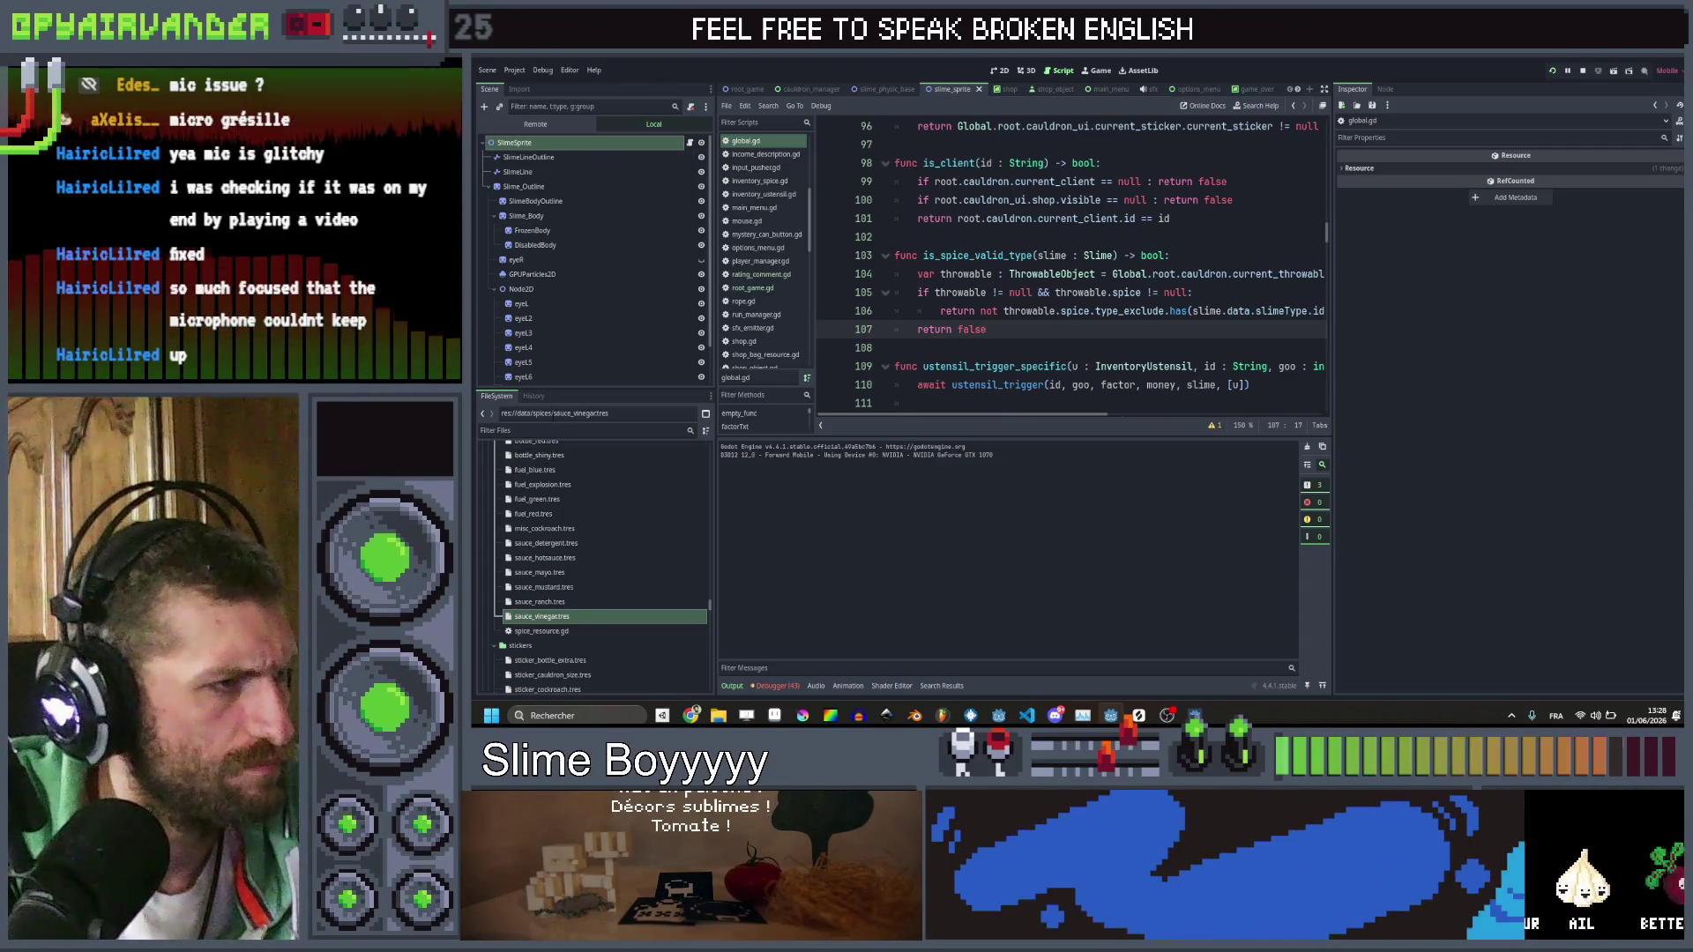
pyautogui.scroll(-10, 582, 564)
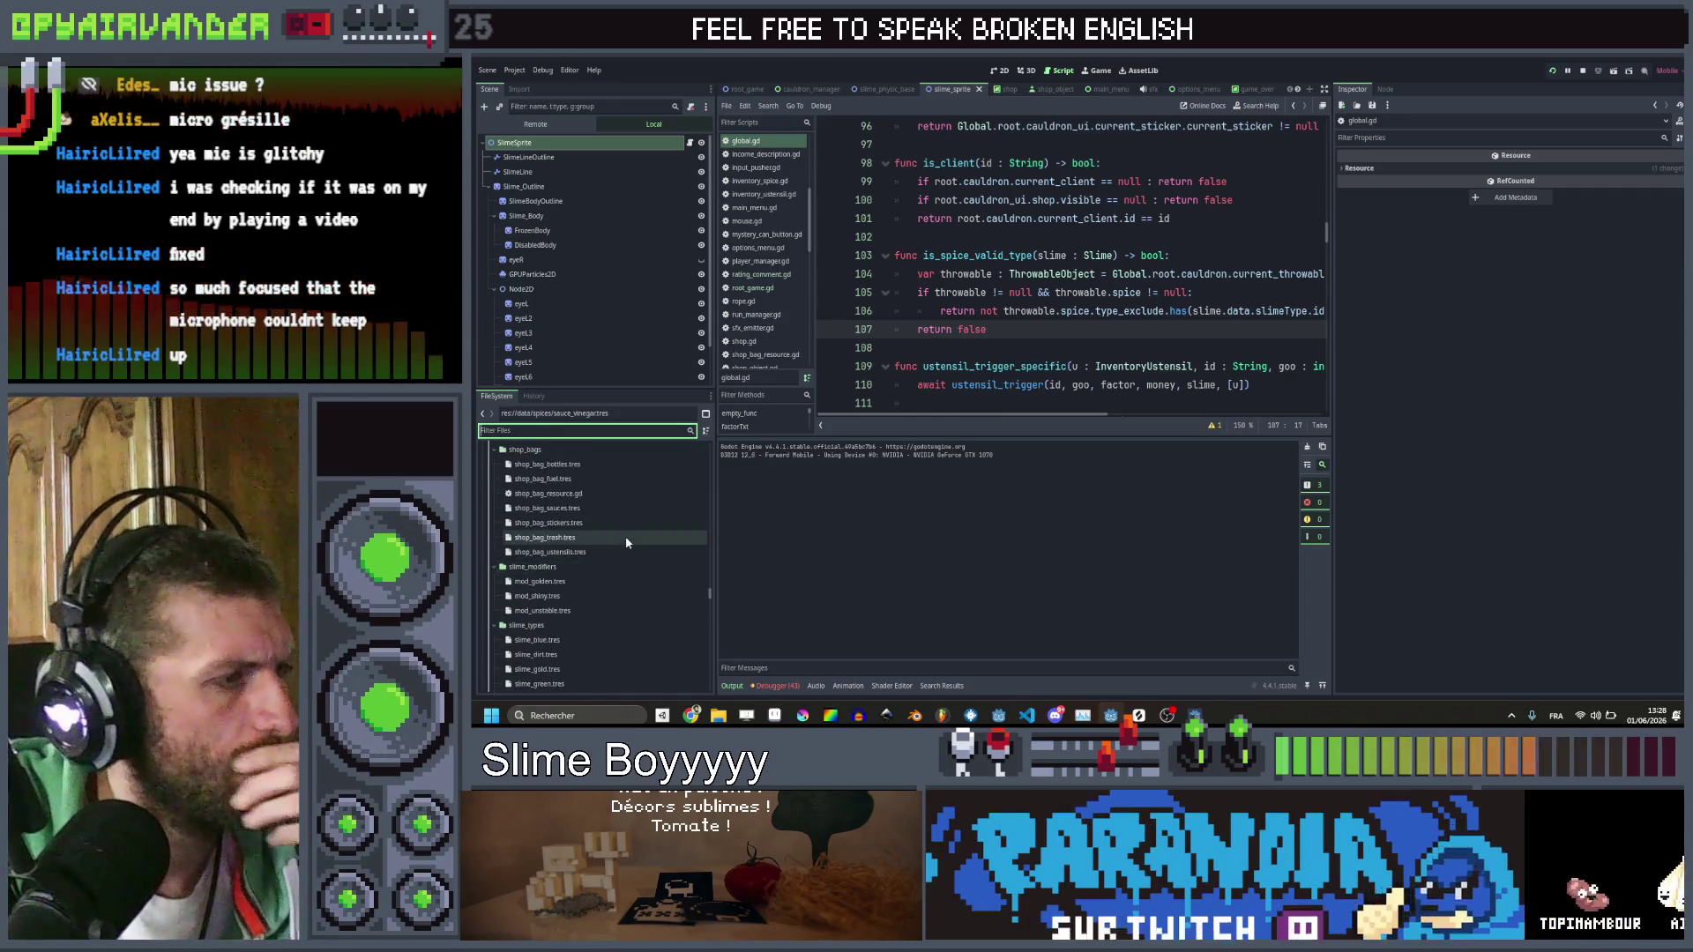
# Remove the empty fourth entry from the cockroach's Type Exclude list, then run the game with F5
pyautogui.scroll(-1, 580, 591)
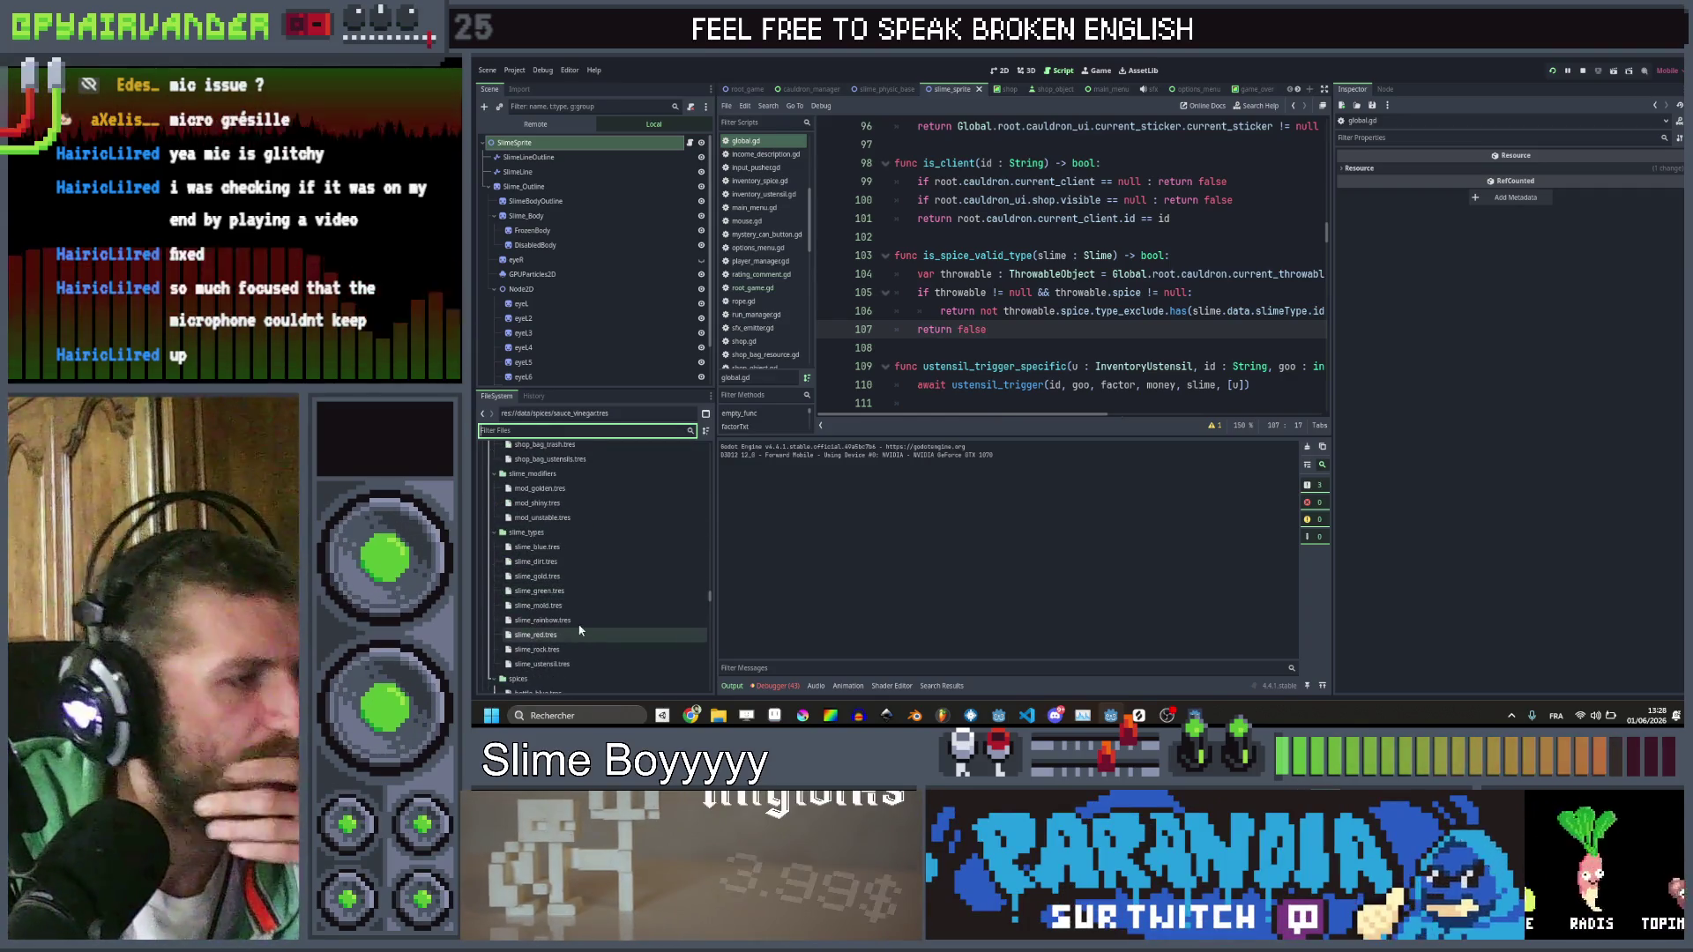
pyautogui.click(580, 663)
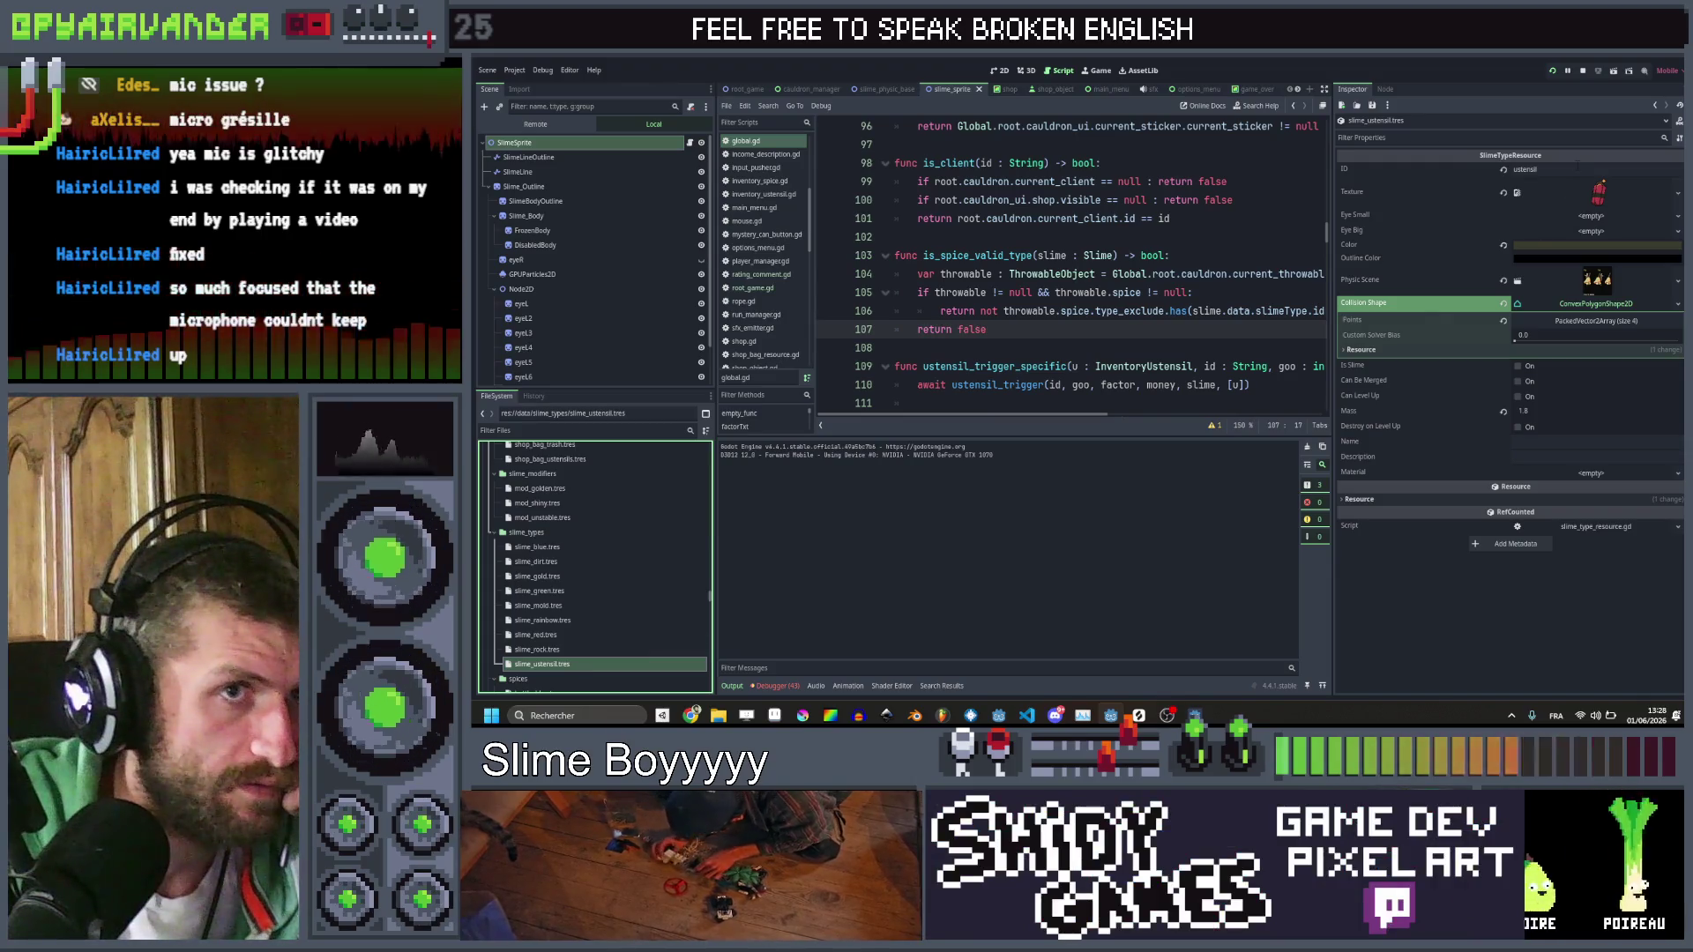
pyautogui.scroll(-5, 672, 641)
pyautogui.scroll(-1, 616, 615)
pyautogui.click(569, 565)
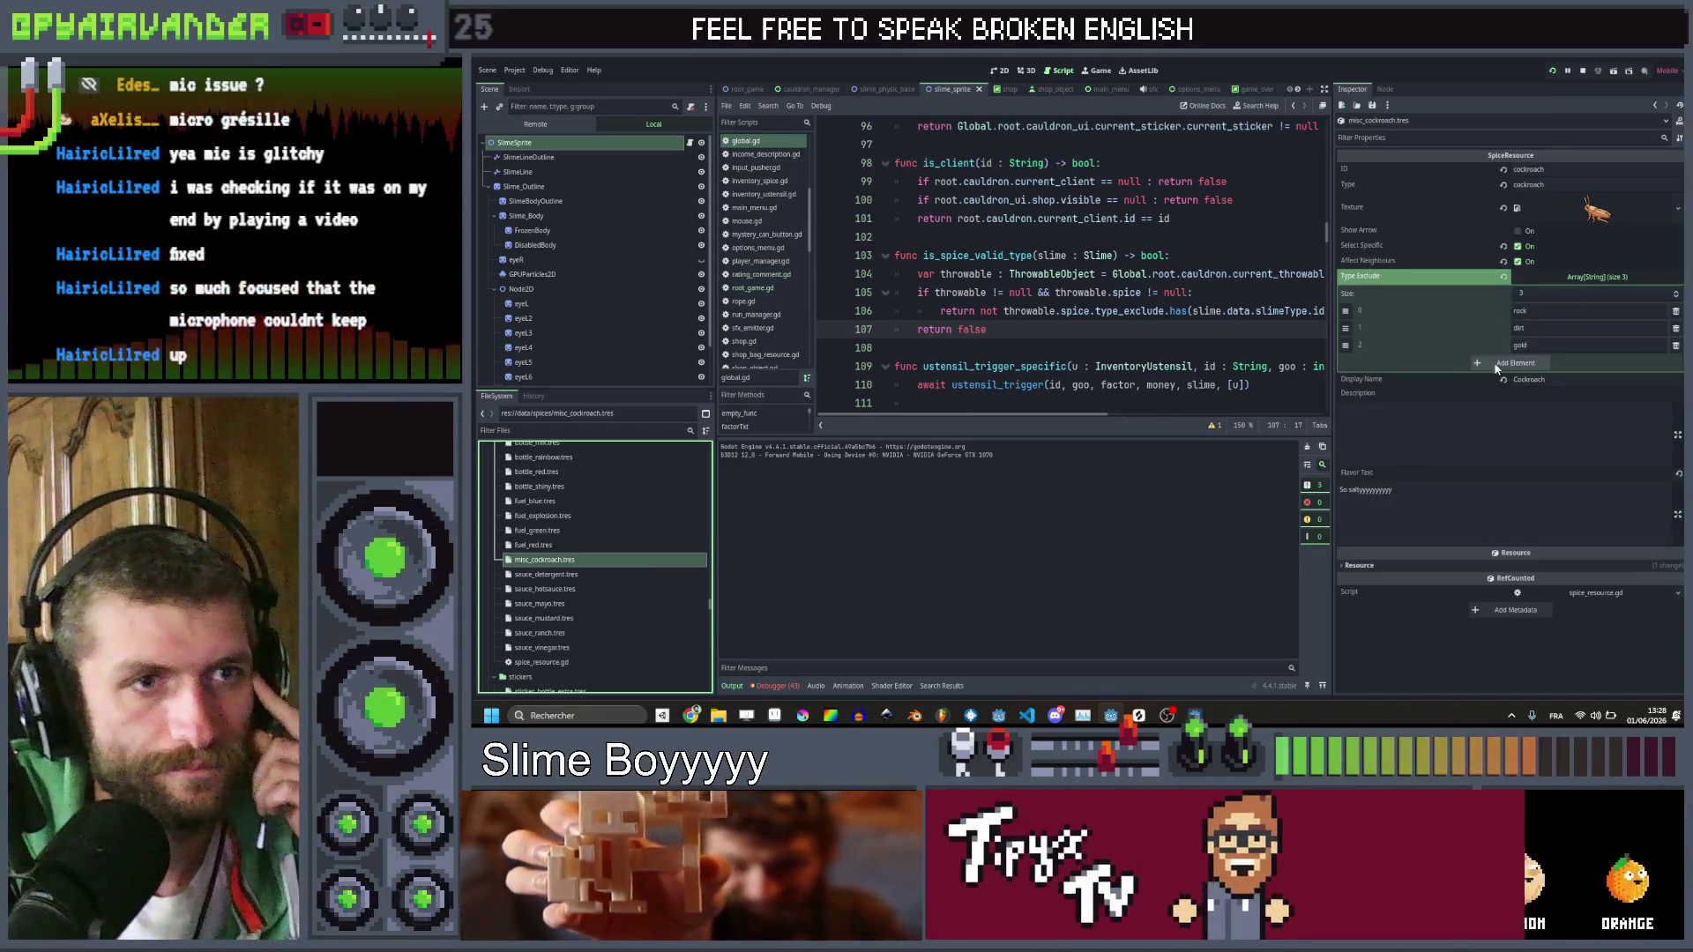
pyautogui.click(1495, 363)
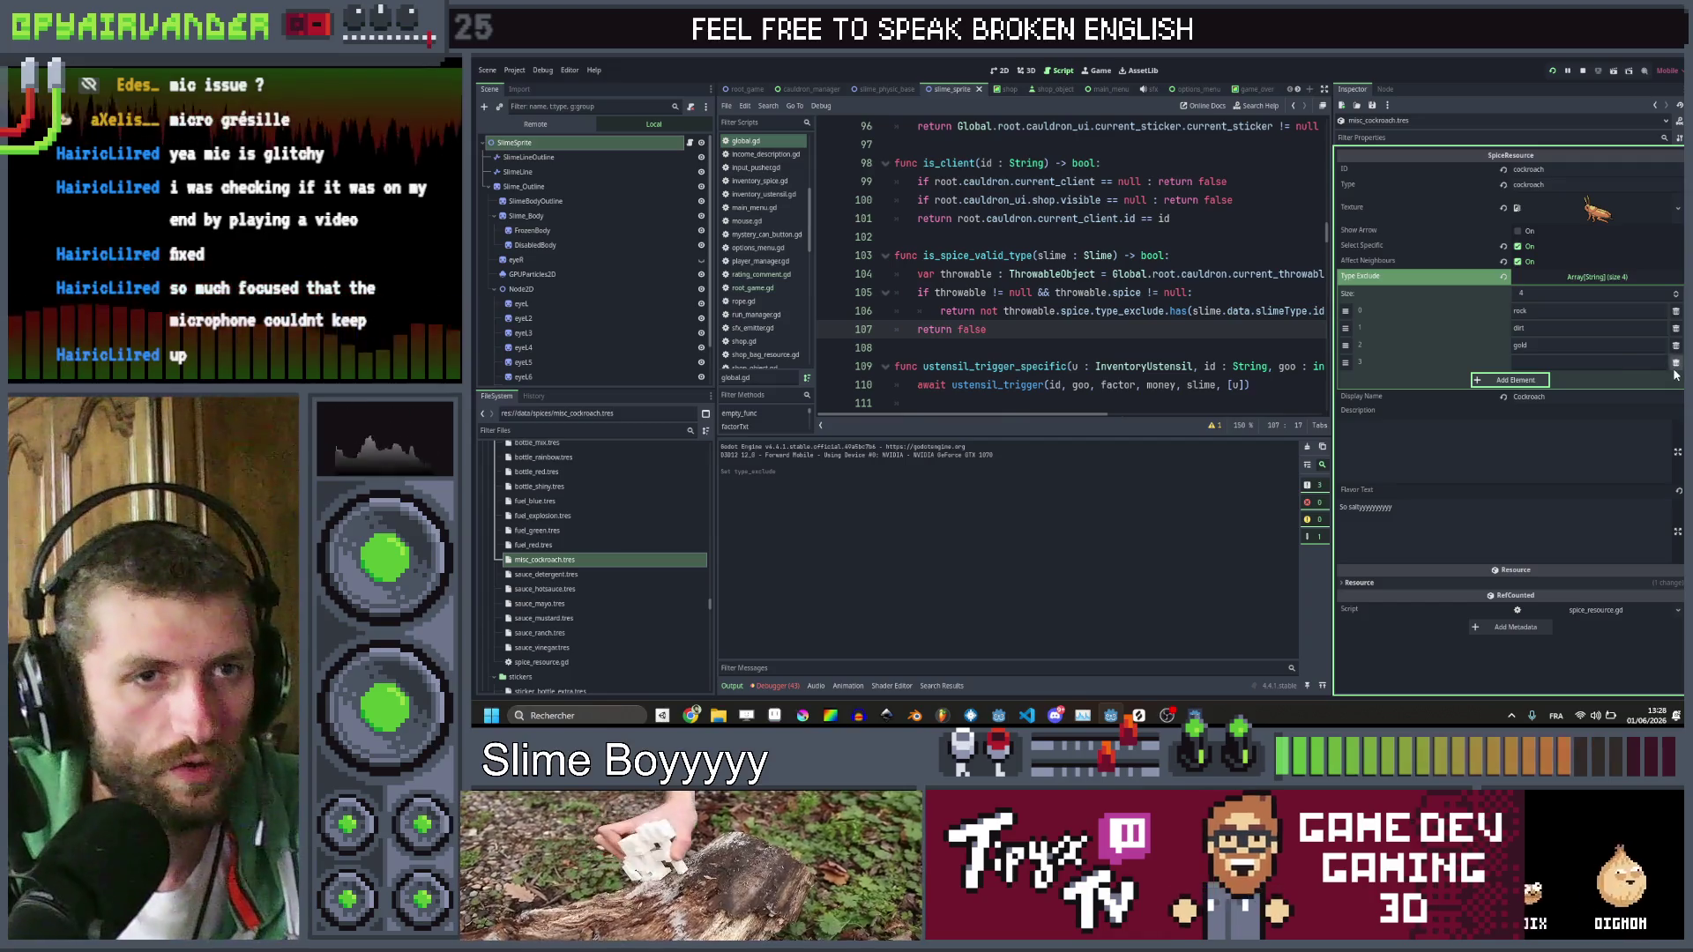
pyautogui.click(1675, 364)
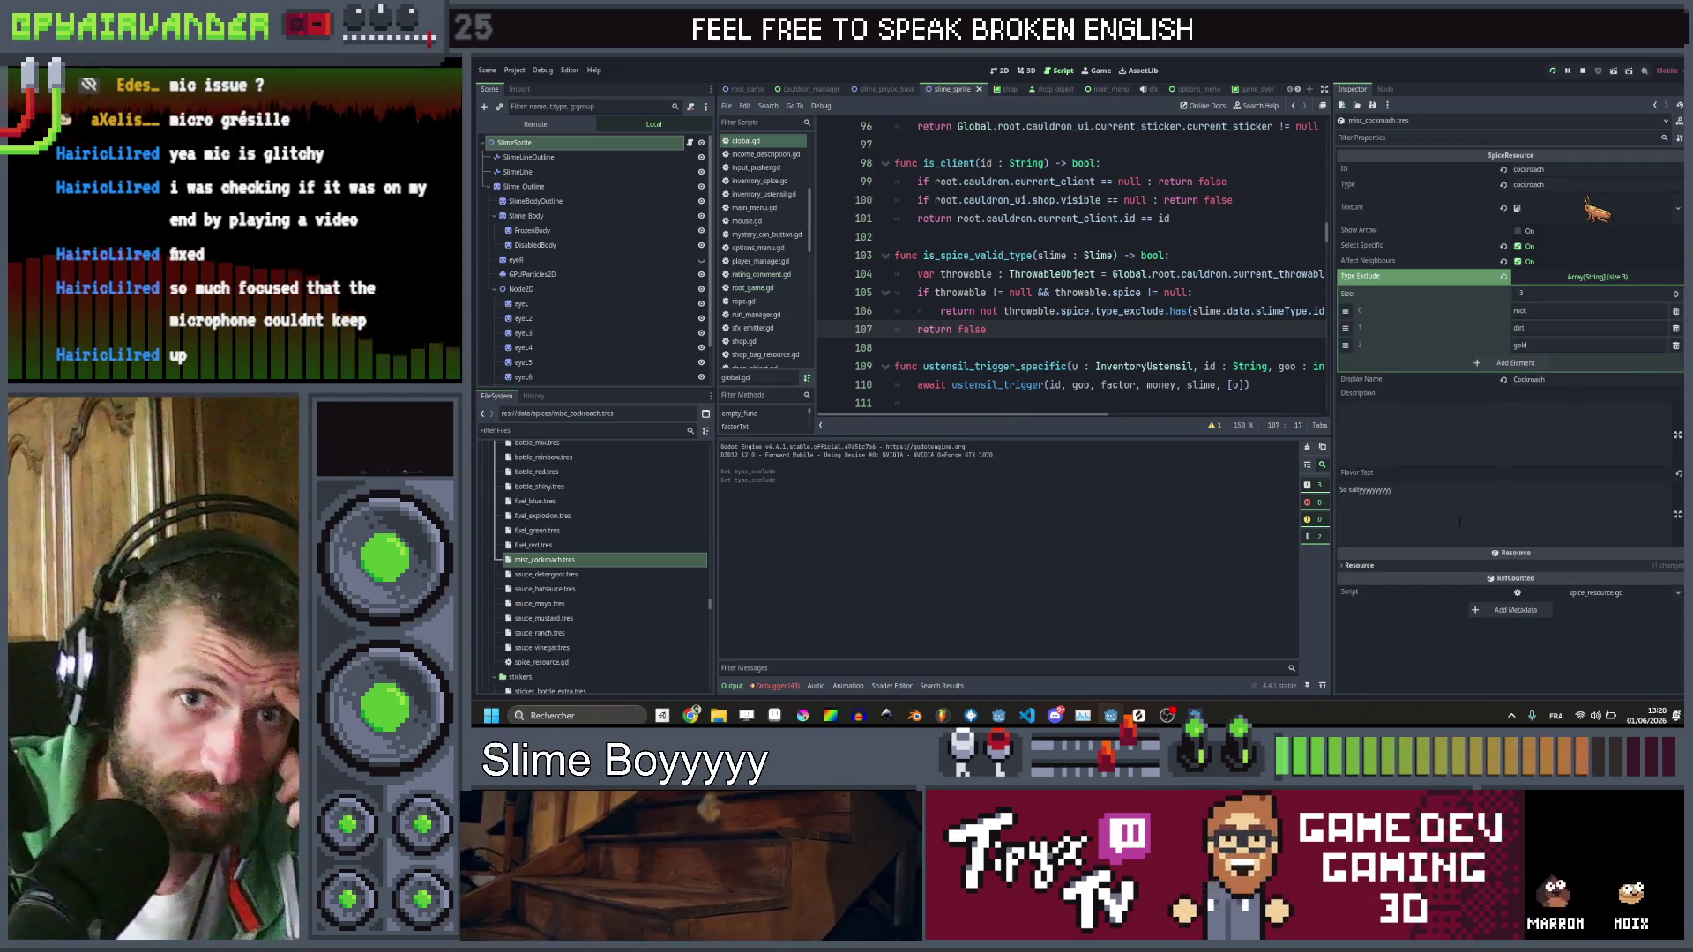
pyautogui.press('F5')
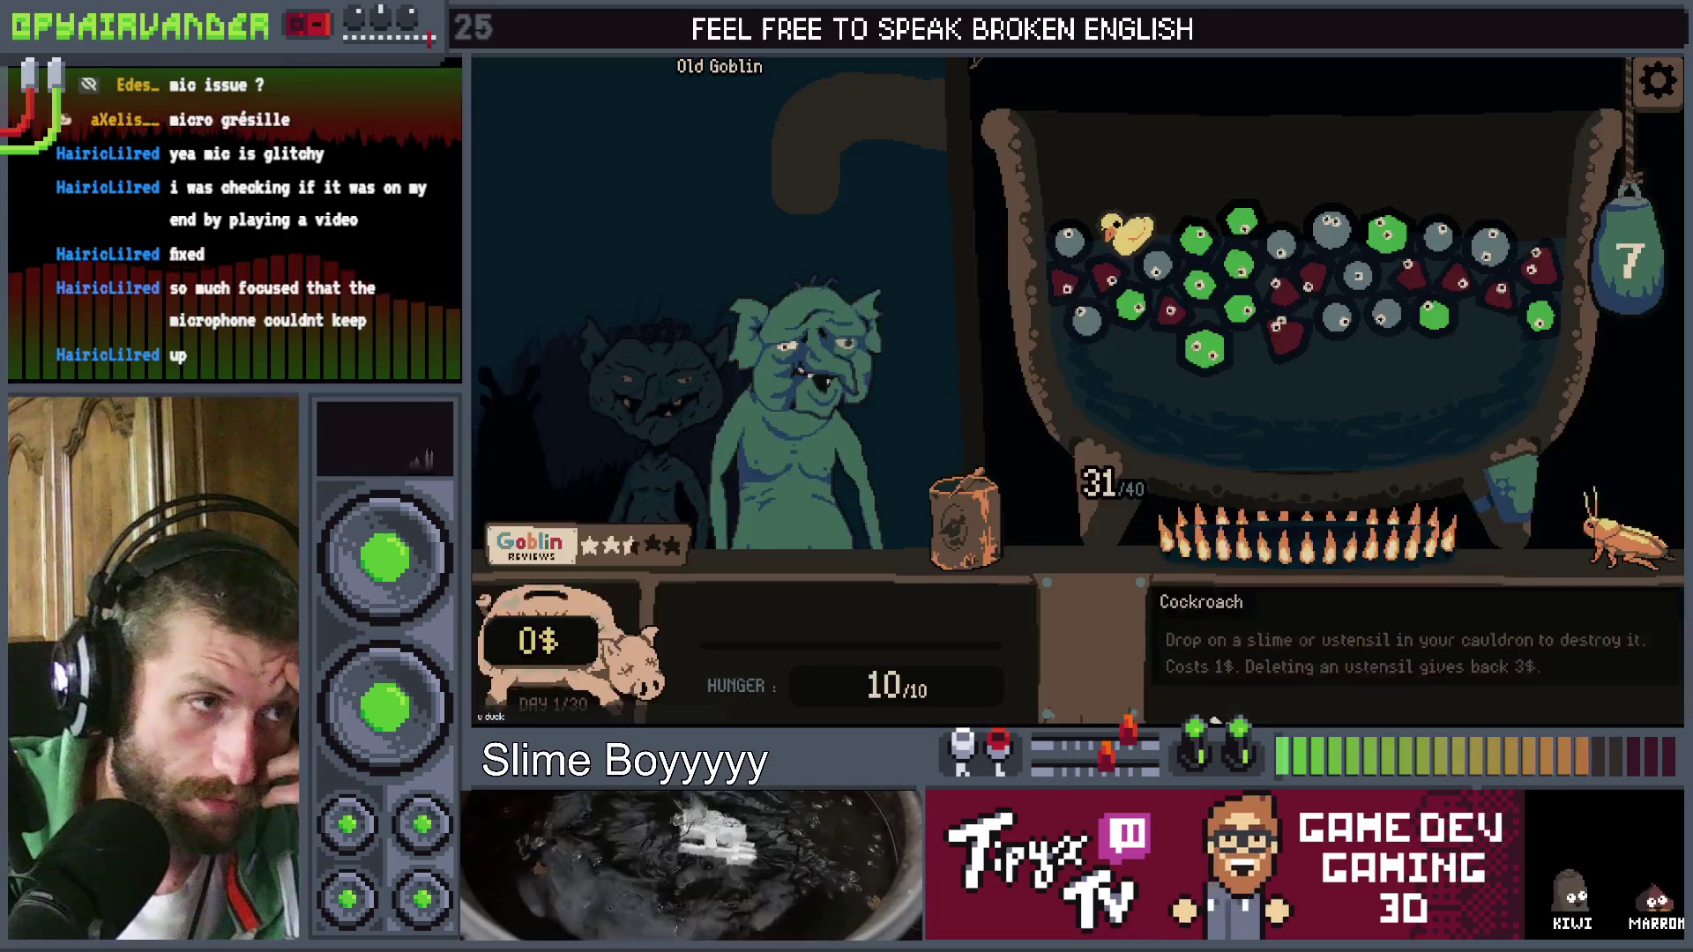
# Pour the sack to fill the cauldron to 40/40, drop the cockroach on a slime, then close the game
pyautogui.moveTo(966, 521); pyautogui.dragTo(1309, 340)
pyautogui.moveTo(1627, 525)
pyautogui.mouseDown()
pyautogui.moveTo(1532, 469)
pyautogui.moveTo(1520, 432)
pyautogui.moveTo(1636, 510)
pyautogui.moveTo(1226, 282)
pyautogui.mouseUp()
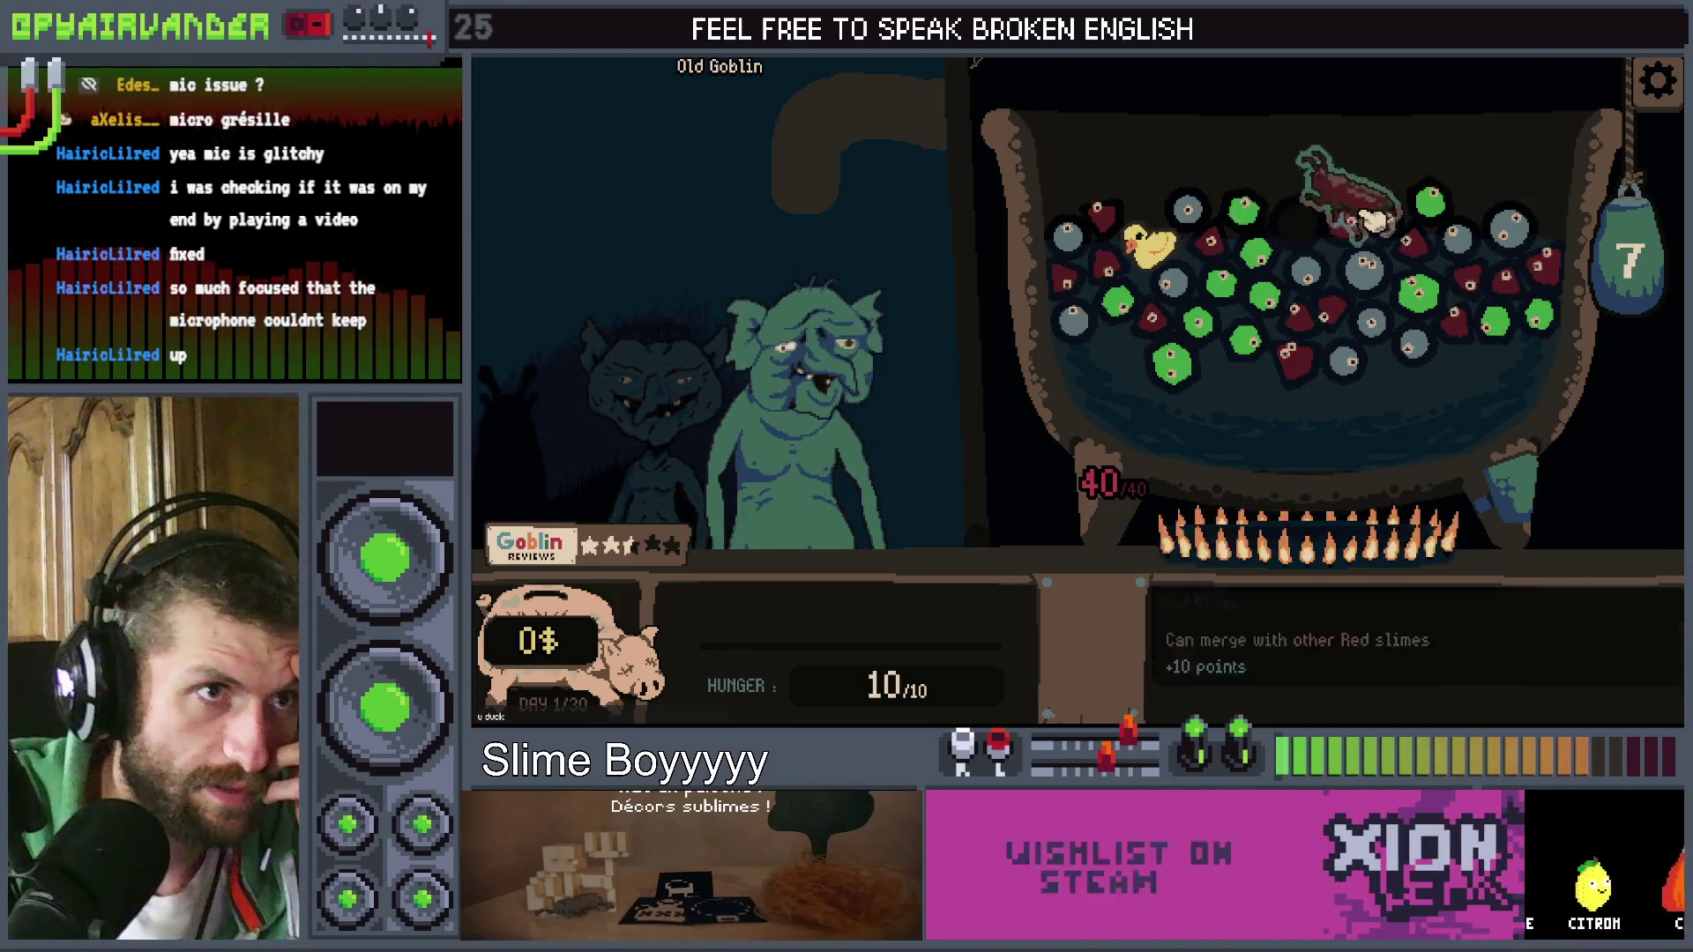
pyautogui.moveTo(1512, 487)
pyautogui.mouseDown()
pyautogui.moveTo(1617, 479)
pyautogui.moveTo(1628, 533)
pyautogui.moveTo(1414, 344)
pyautogui.moveTo(1614, 529)
pyautogui.mouseUp()
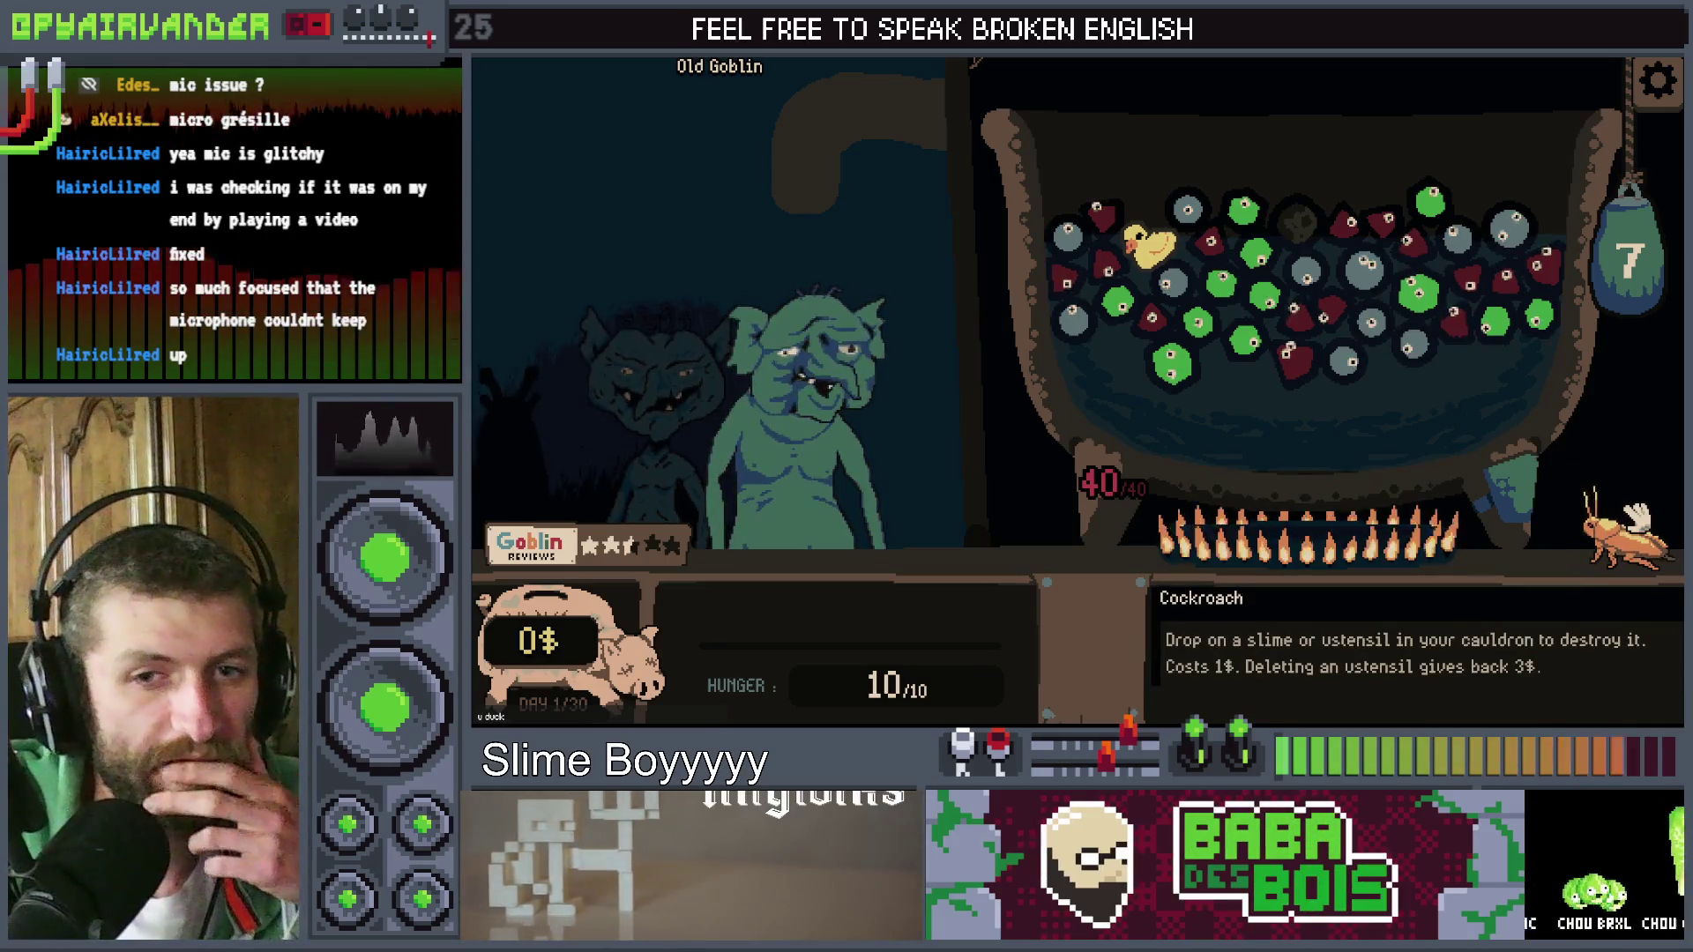
pyautogui.press('F8')
pyautogui.hotkey('alt', 'Tab')
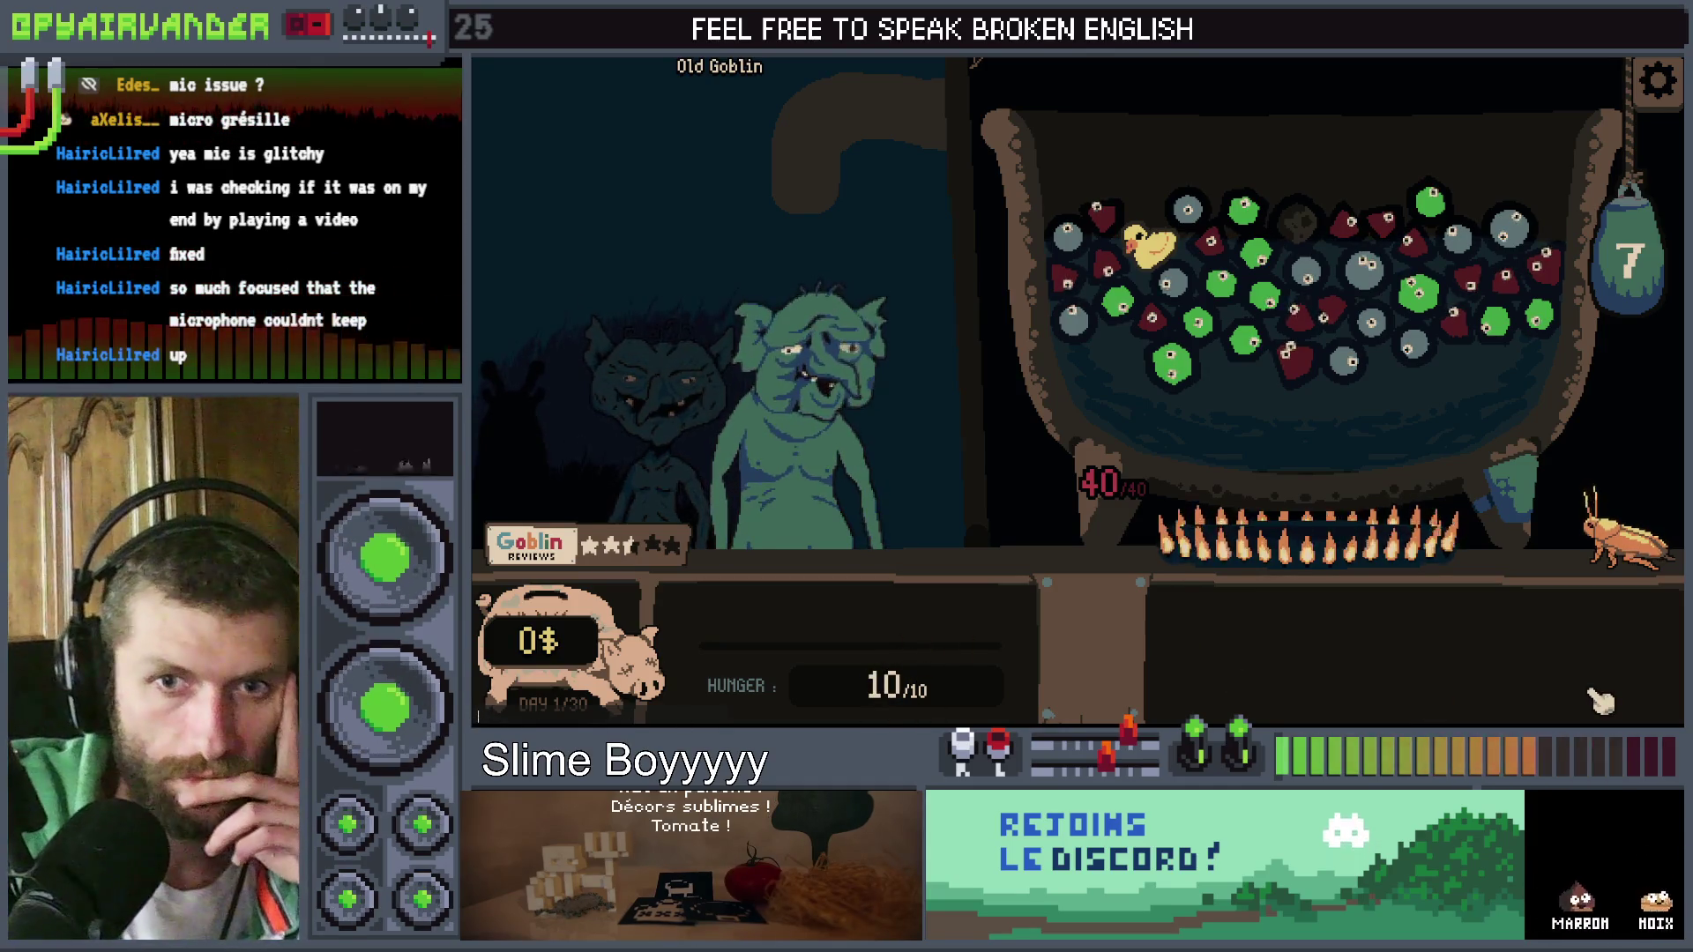
pyautogui.hotkey('alt', 'F4')
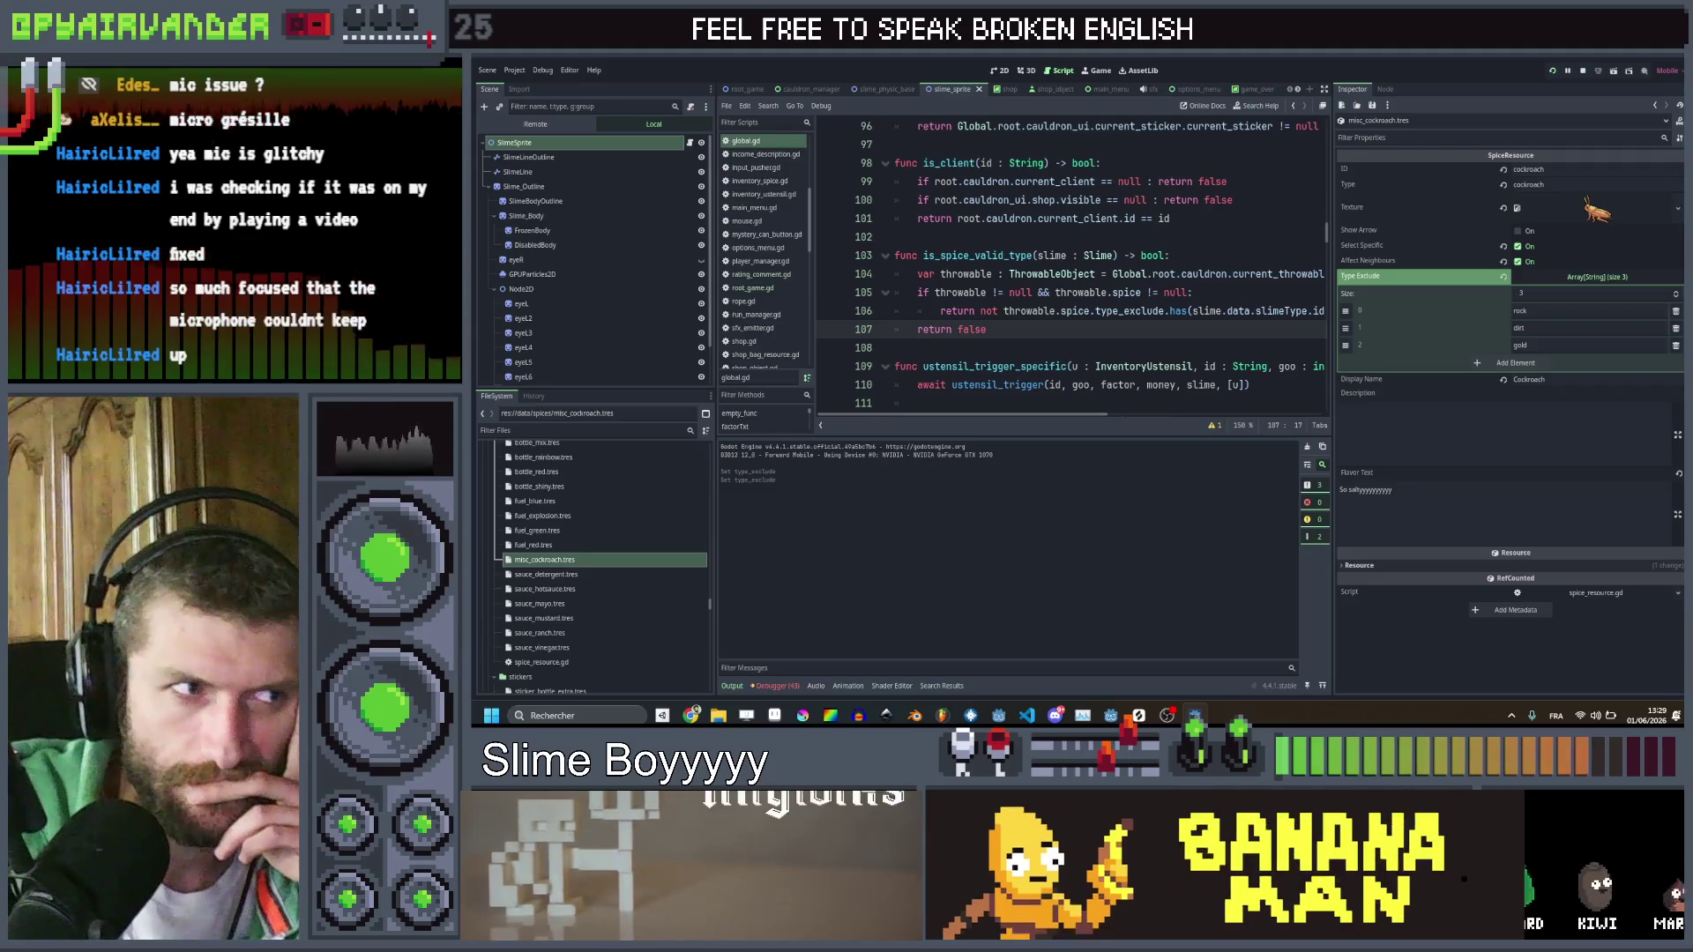
# Read through the debug_liner.gd script, then relaunch Slime Soup with F5
pyautogui.scroll(5, 767, 264)
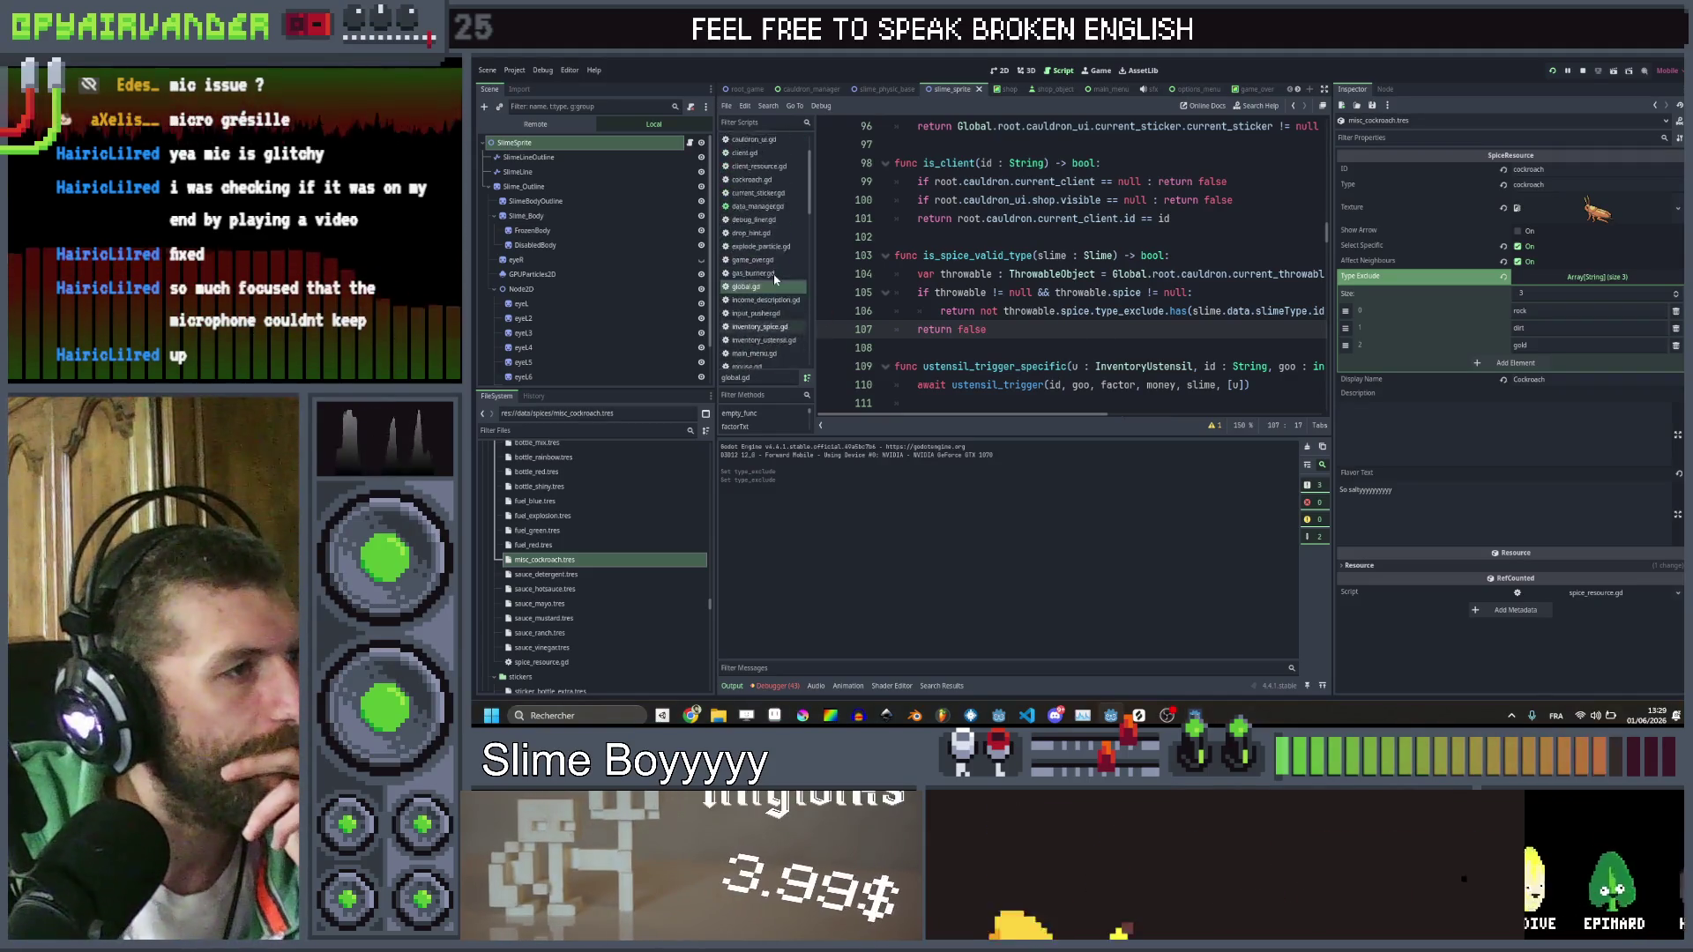
pyautogui.click(754, 248)
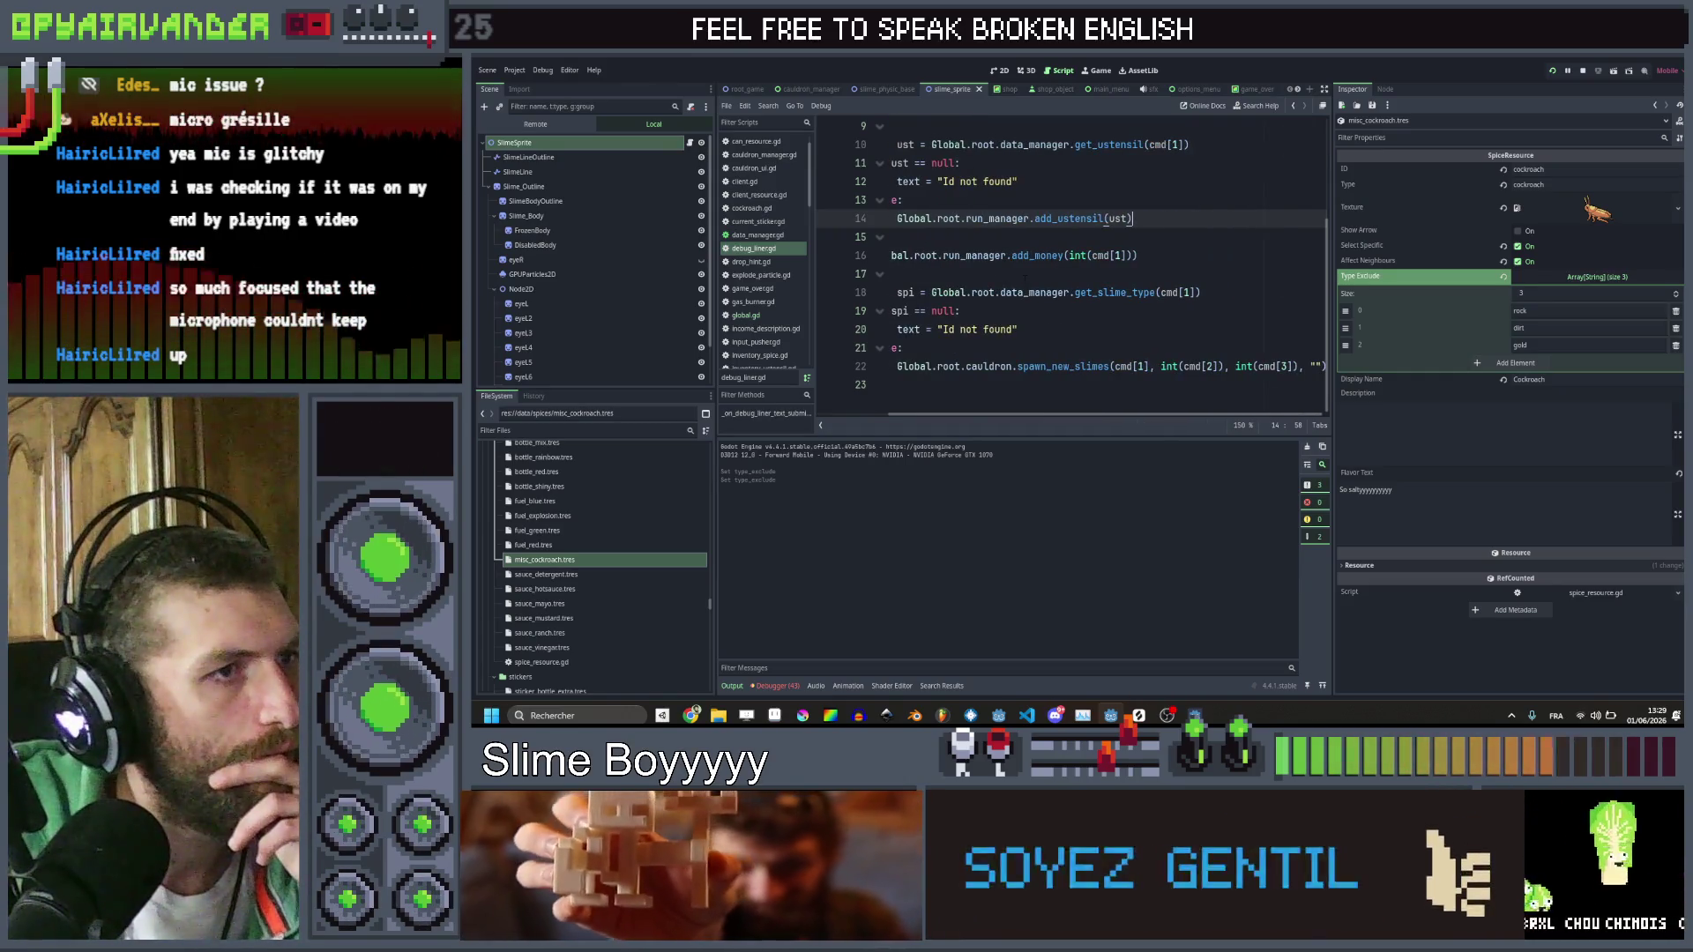
pyautogui.hscroll(-2, 1026, 276)
pyautogui.press('F5')
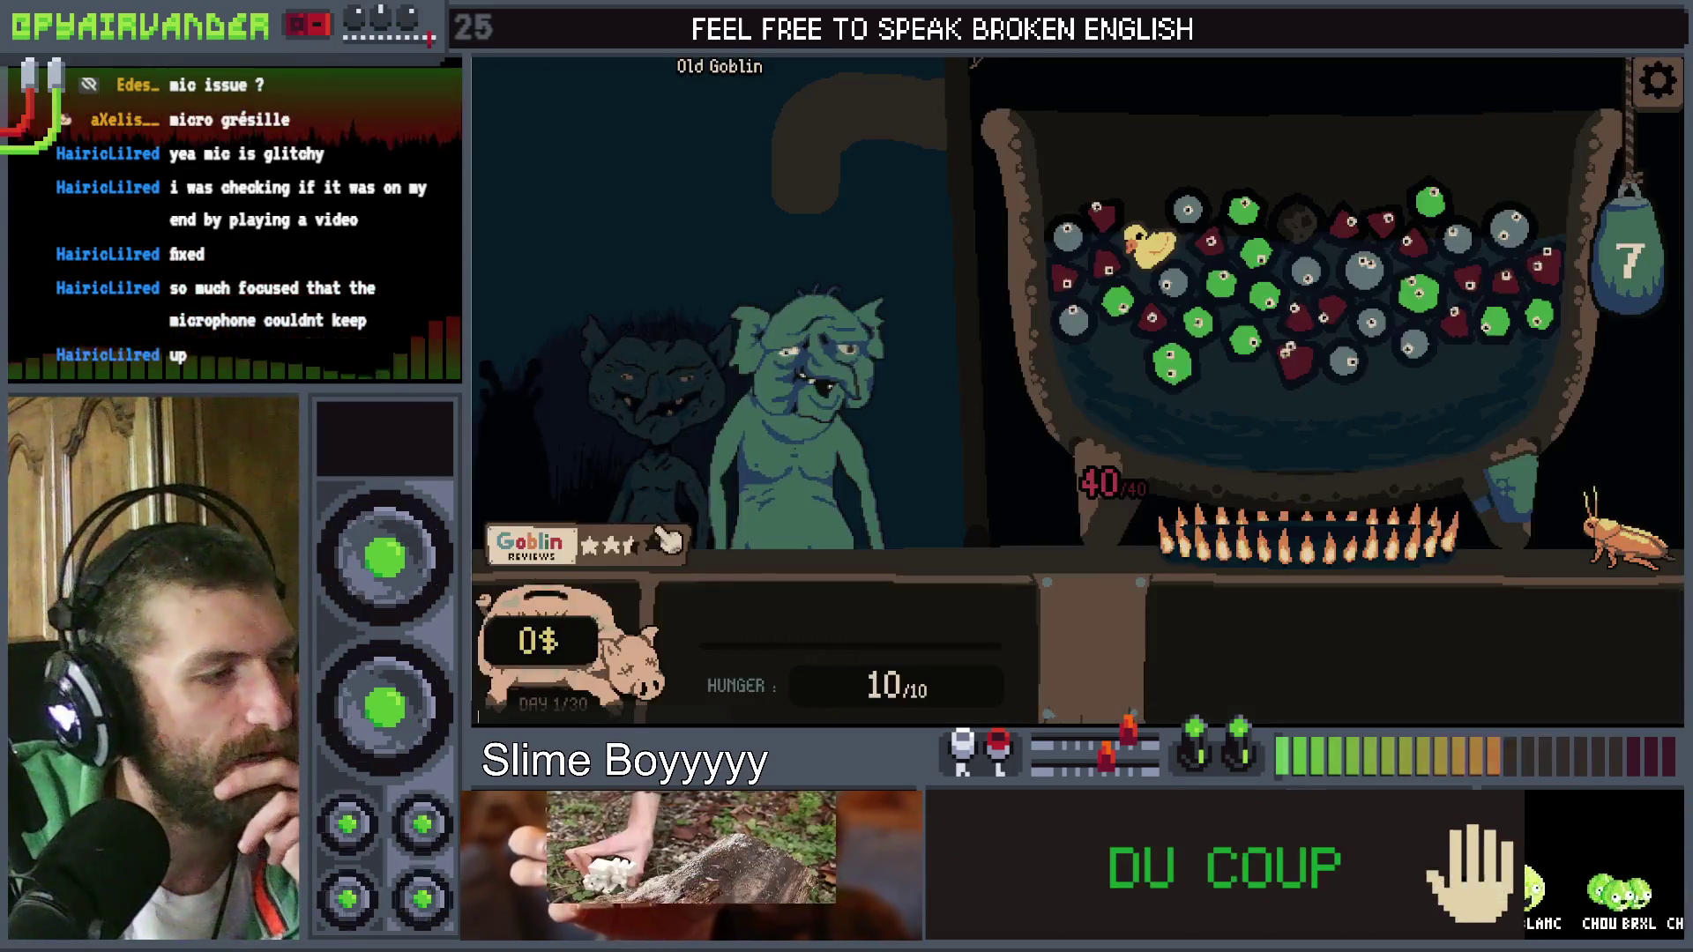
# Spawn dirt slimes with 'o dirt i', merge a matching pair, and carry the cockroach over the cauldron
pyautogui.write('o dirt i 0')
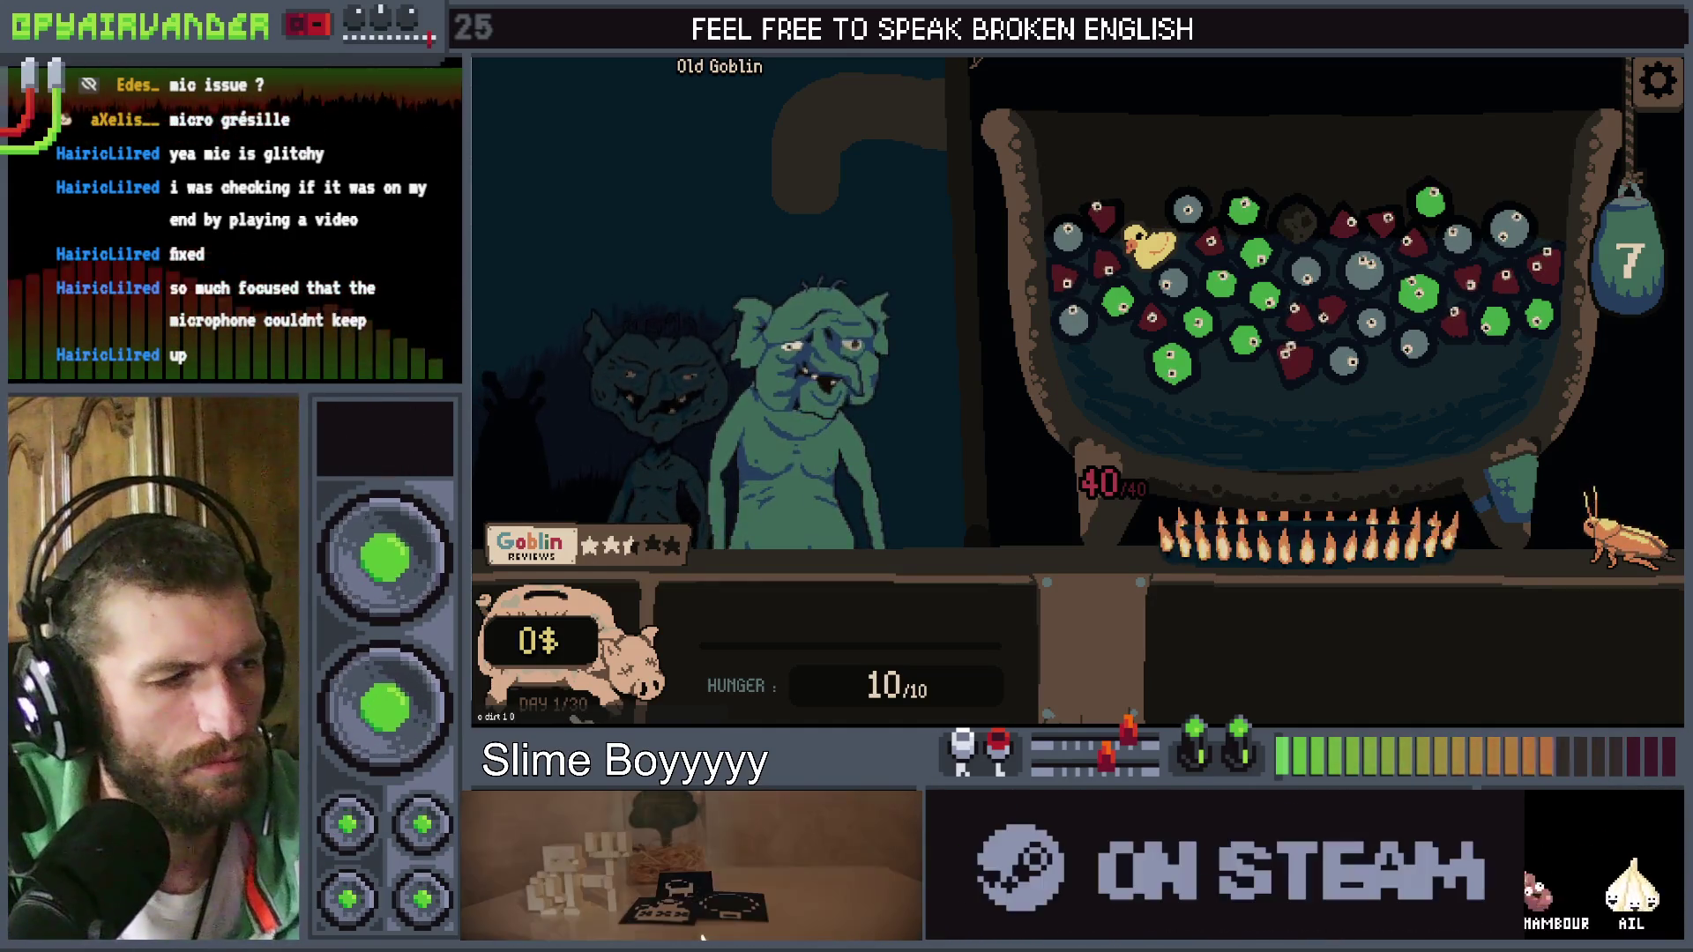
pyautogui.moveTo(1257, 333)
pyautogui.mouseDown()
pyautogui.moveTo(1278, 269)
pyautogui.moveTo(1171, 361)
pyautogui.mouseUp()
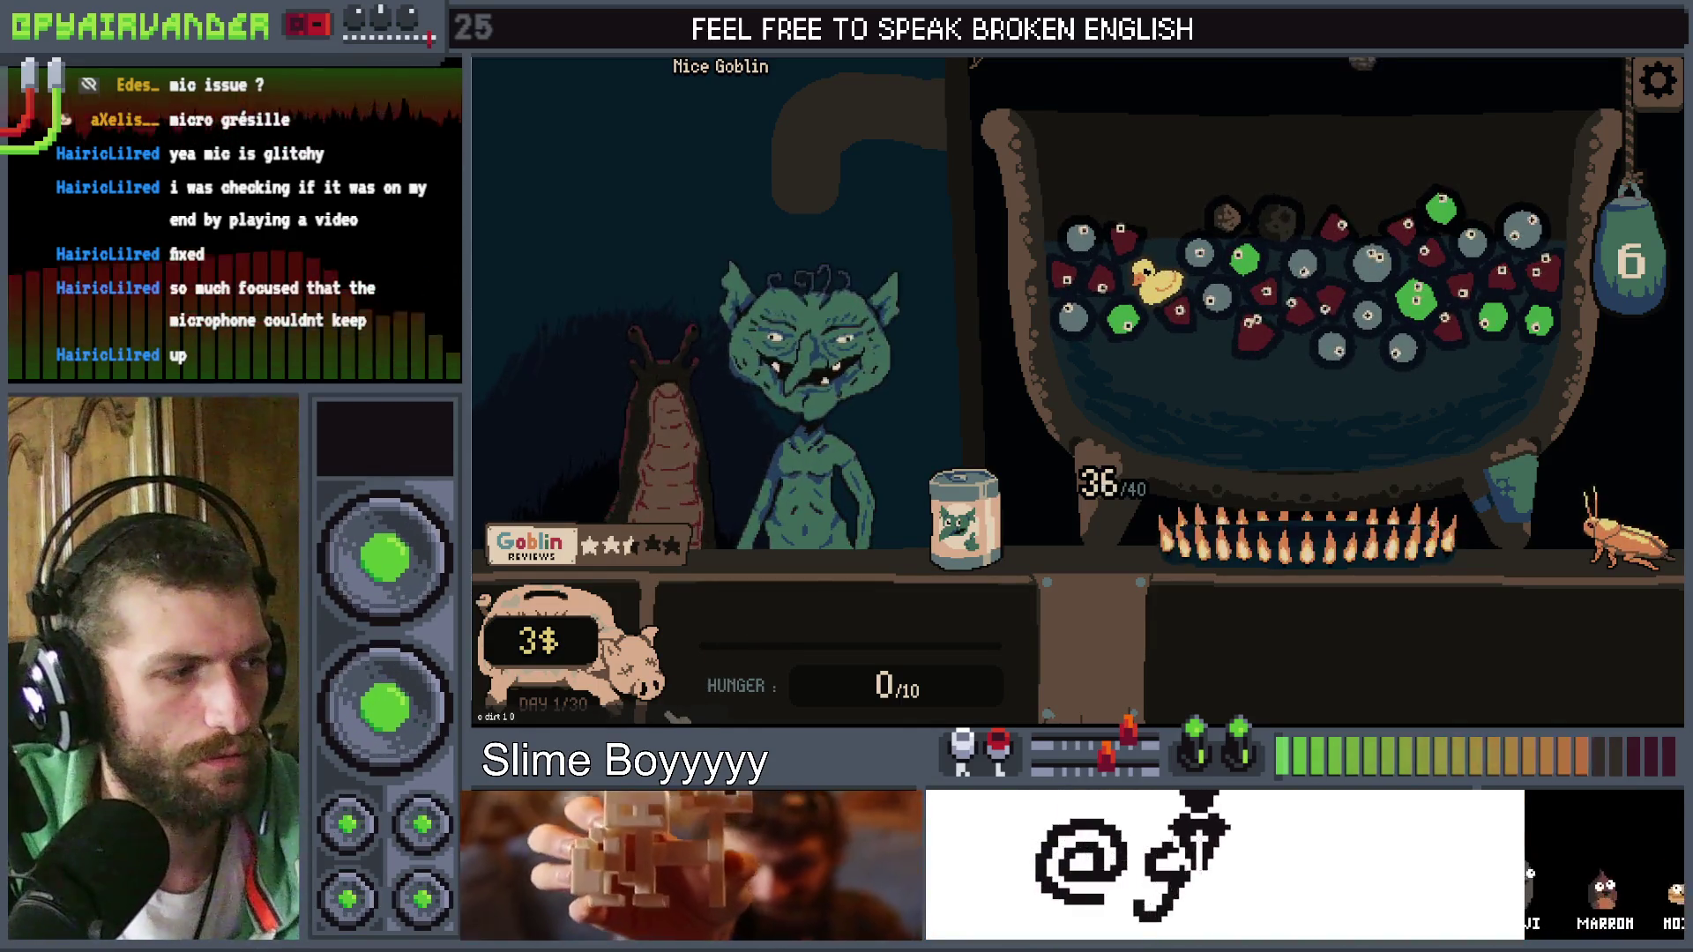
pyautogui.moveTo(1578, 540)
pyautogui.mouseDown()
pyautogui.moveTo(1526, 421)
pyautogui.moveTo(1440, 457)
pyautogui.moveTo(1478, 434)
pyautogui.moveTo(1418, 254)
pyautogui.moveTo(1493, 472)
pyautogui.moveTo(1596, 507)
pyautogui.mouseUp()
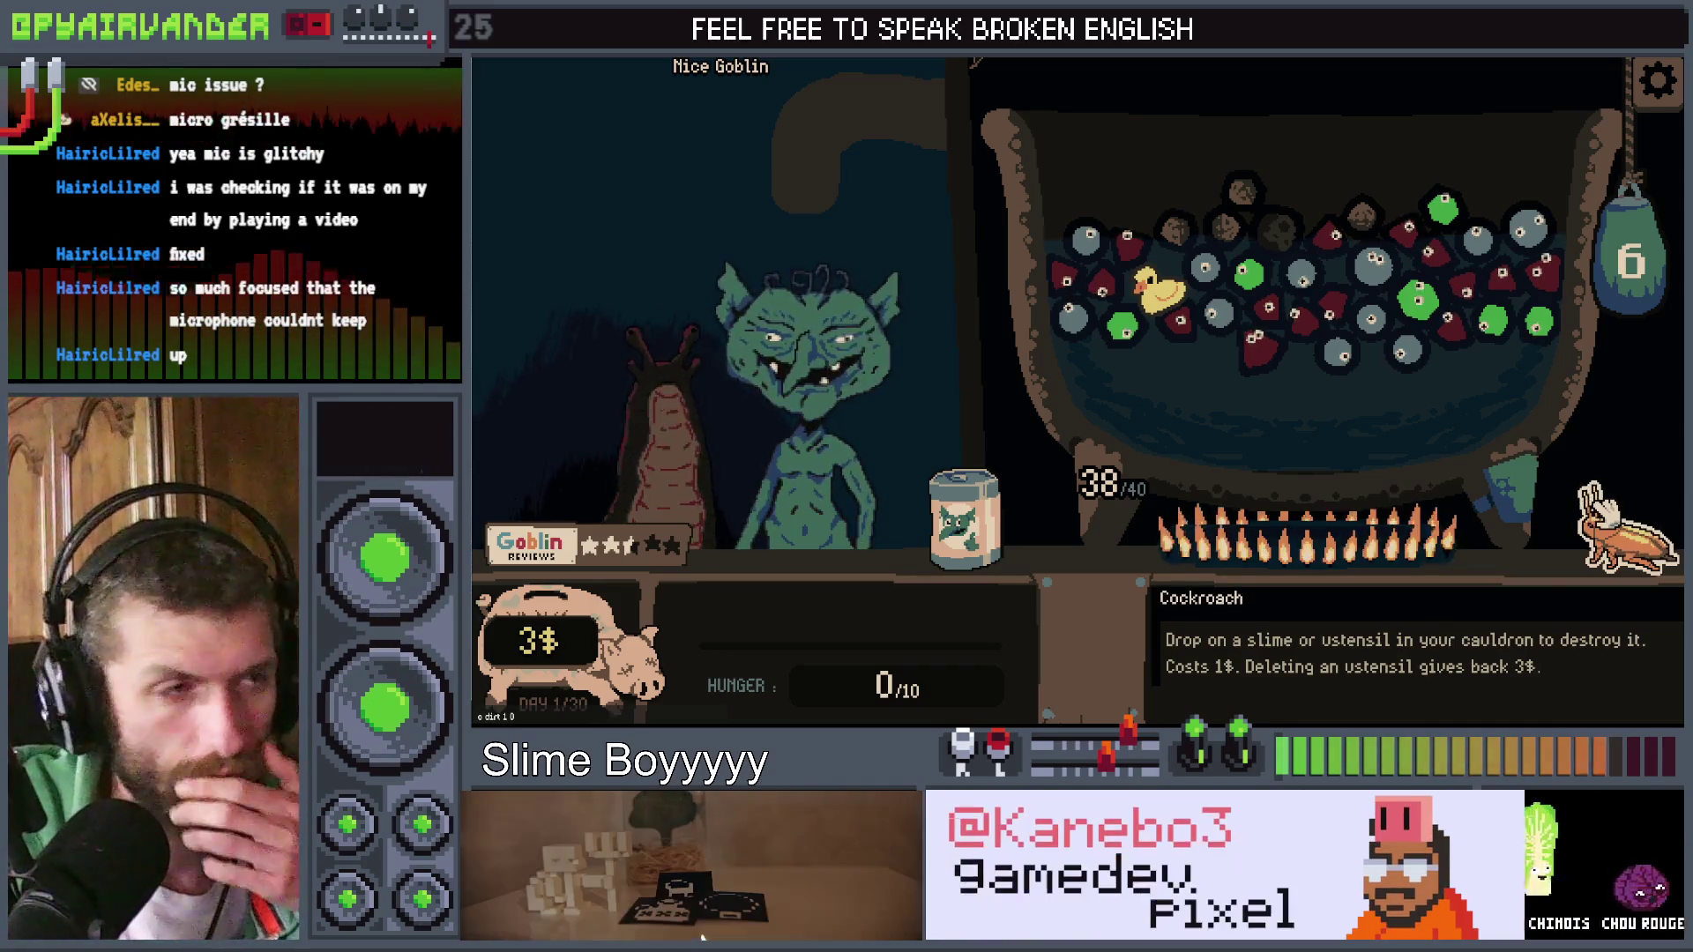
pyautogui.hotkey('alt', 'Tab')
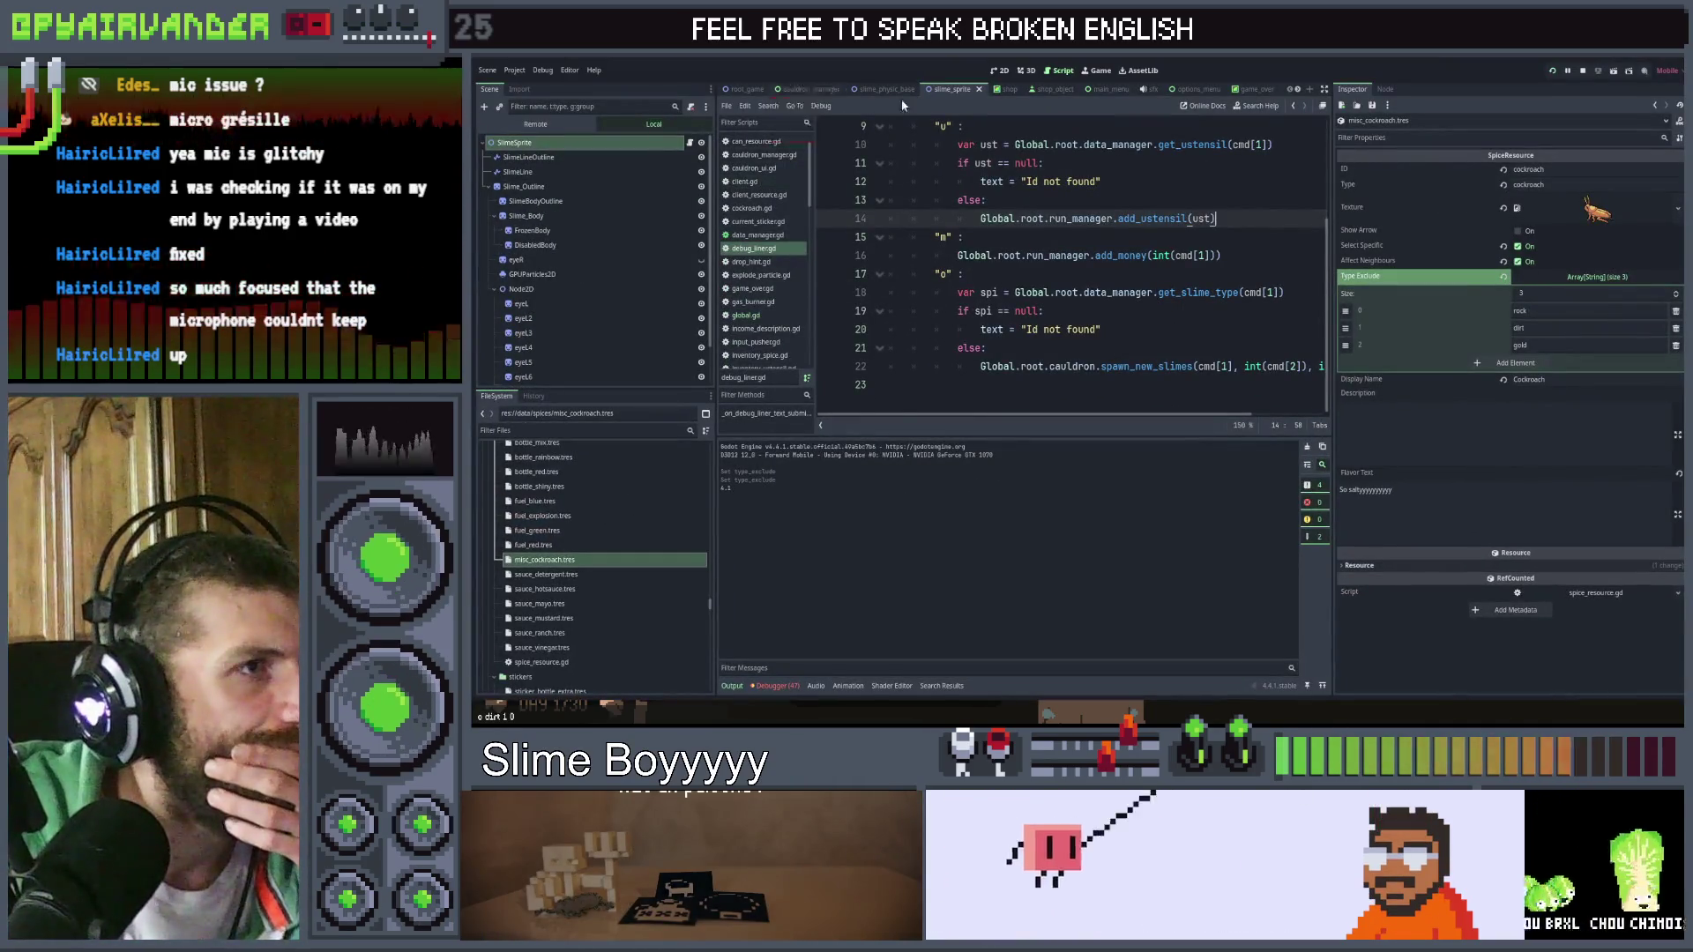
# Change line 57 of slime_sprite.gd to Color(Color.RED, 0.3) and save the script
pyautogui.click(951, 90)
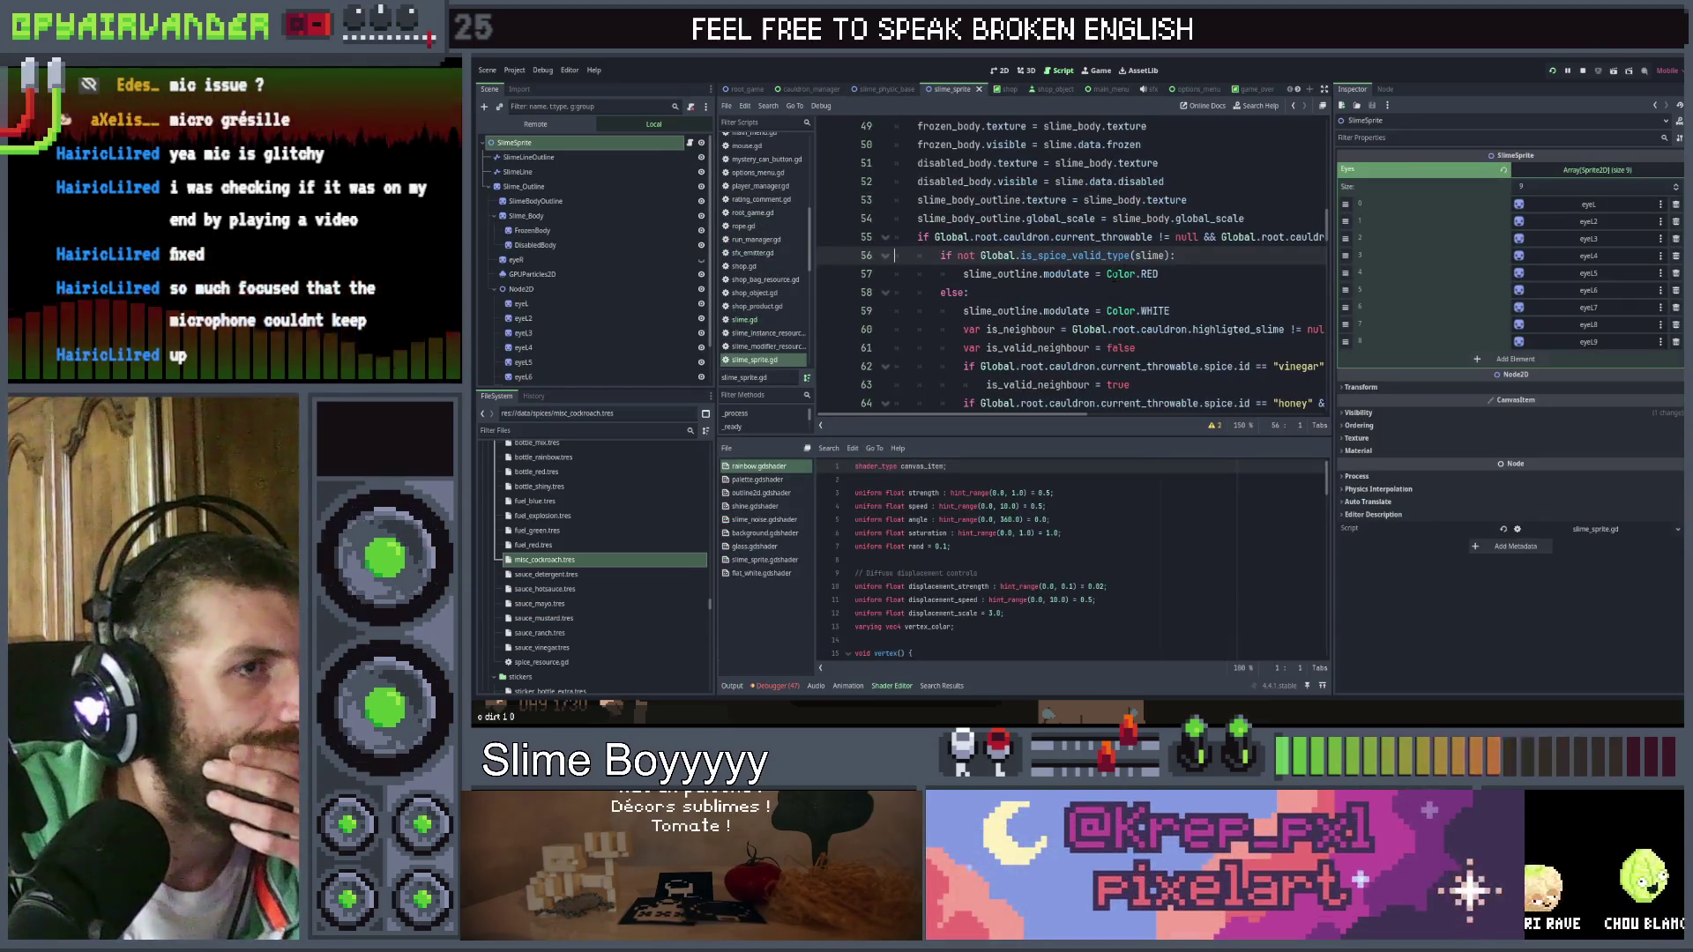
pyautogui.click(1114, 274)
pyautogui.press('Left')
pyautogui.press('Left')
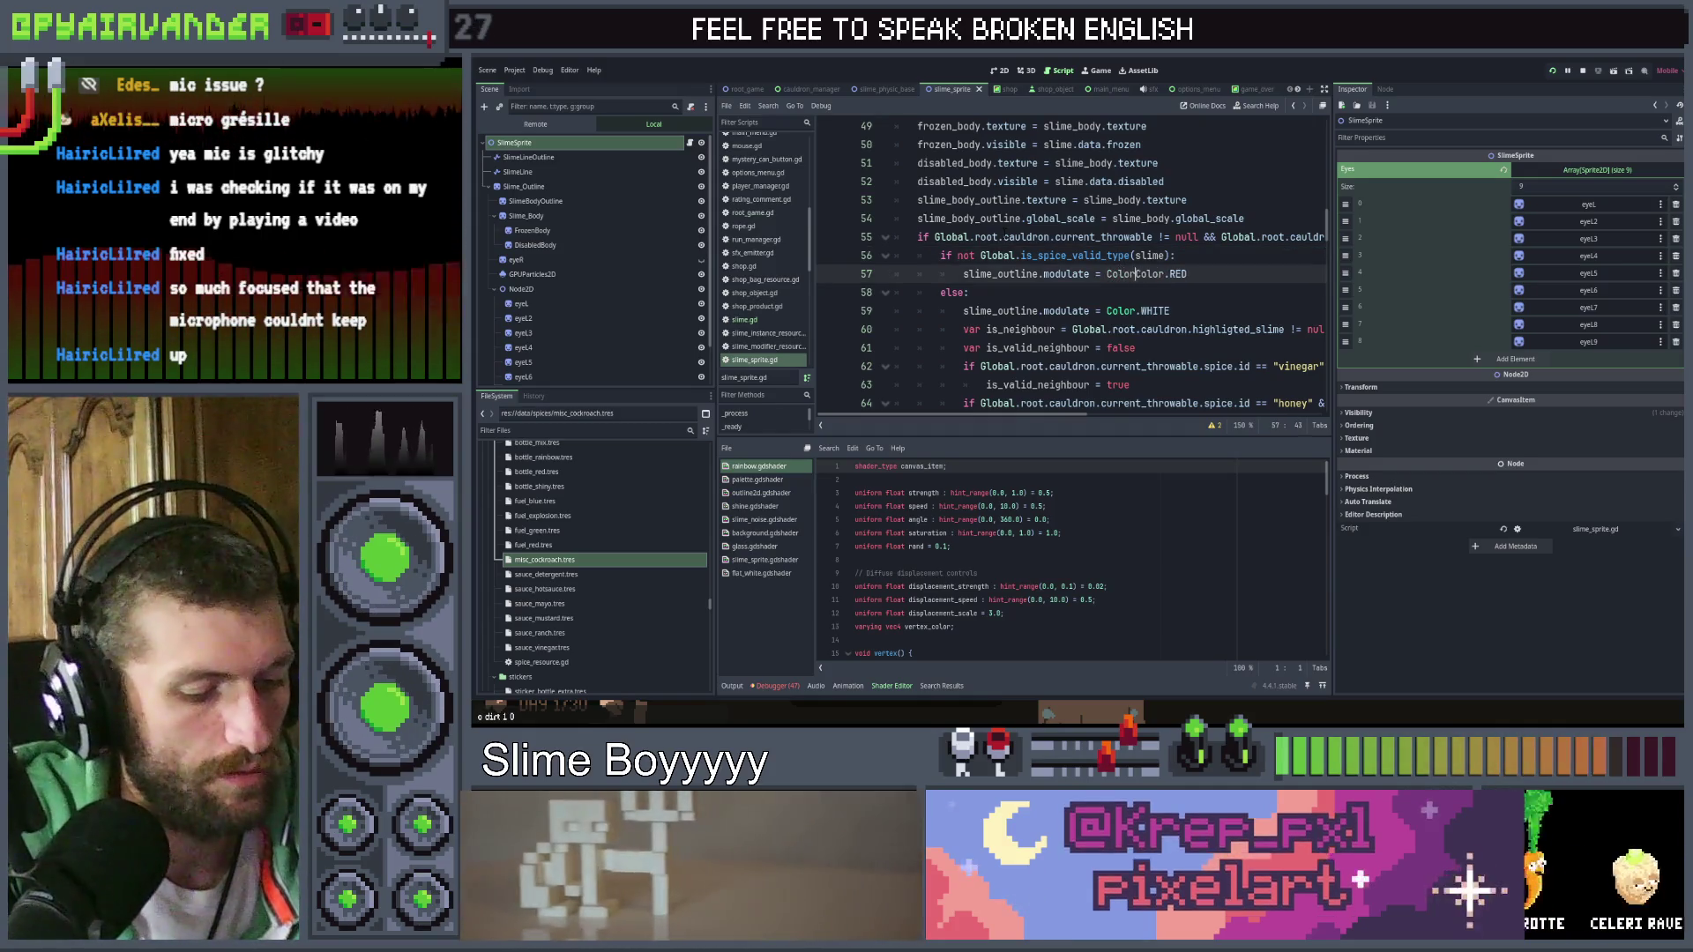
pyautogui.write('Color(')
pyautogui.press('End')
pyautogui.write(', 0.3')
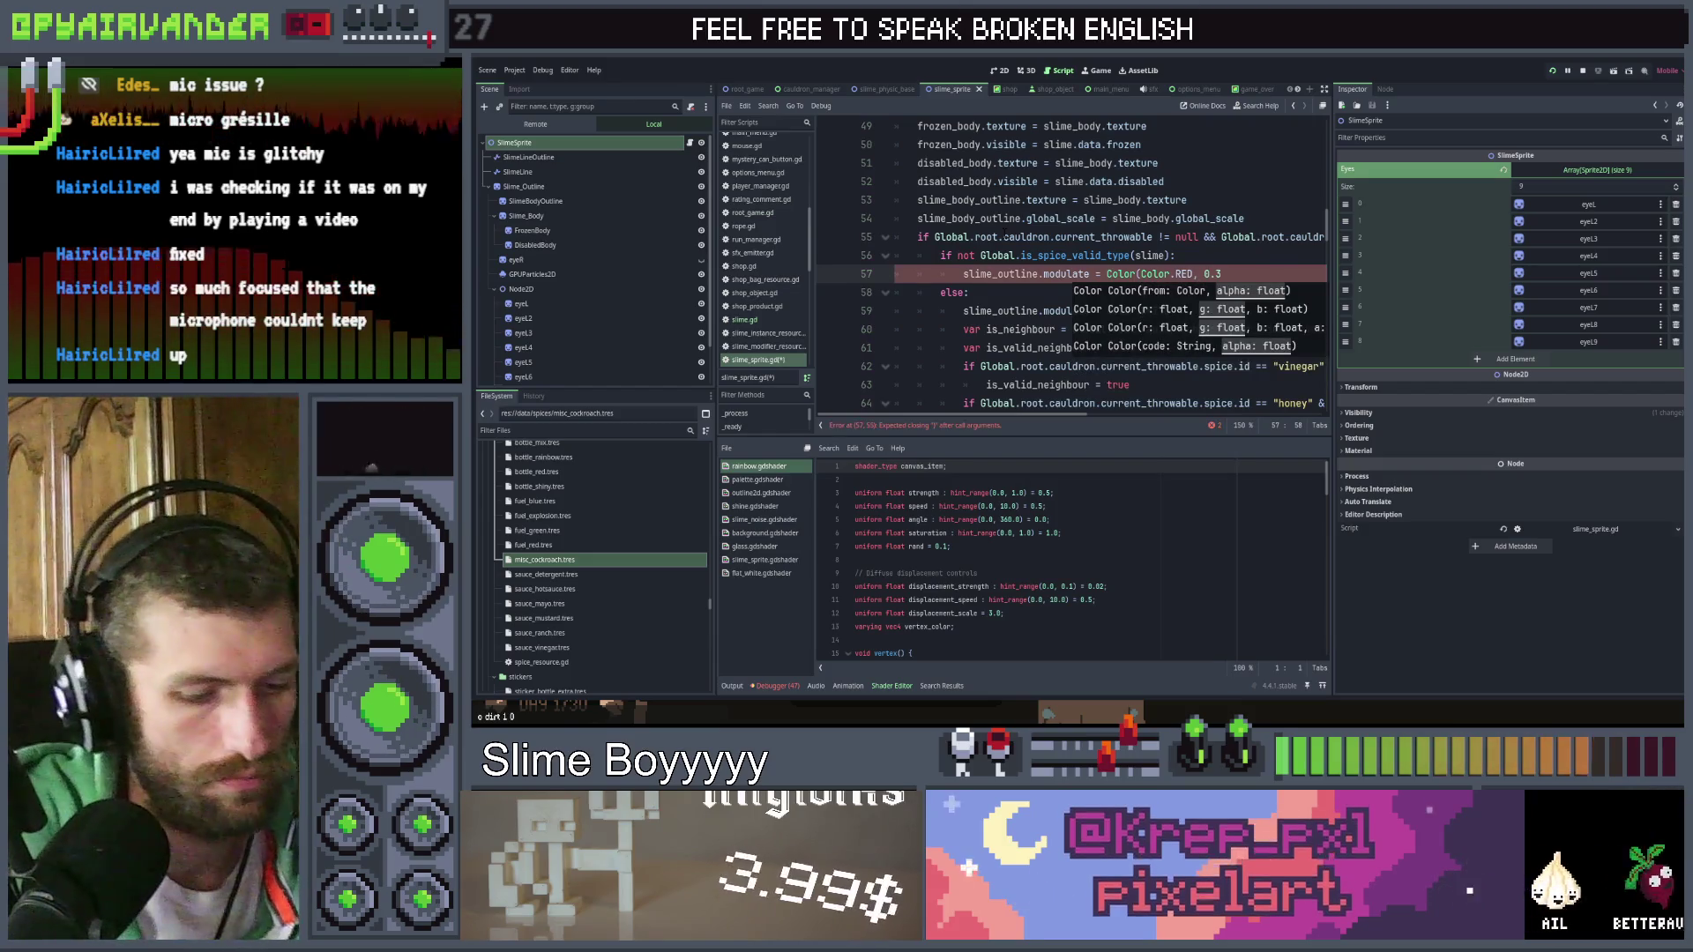
pyautogui.write(')')
pyautogui.hotkey('ctrl', 's')
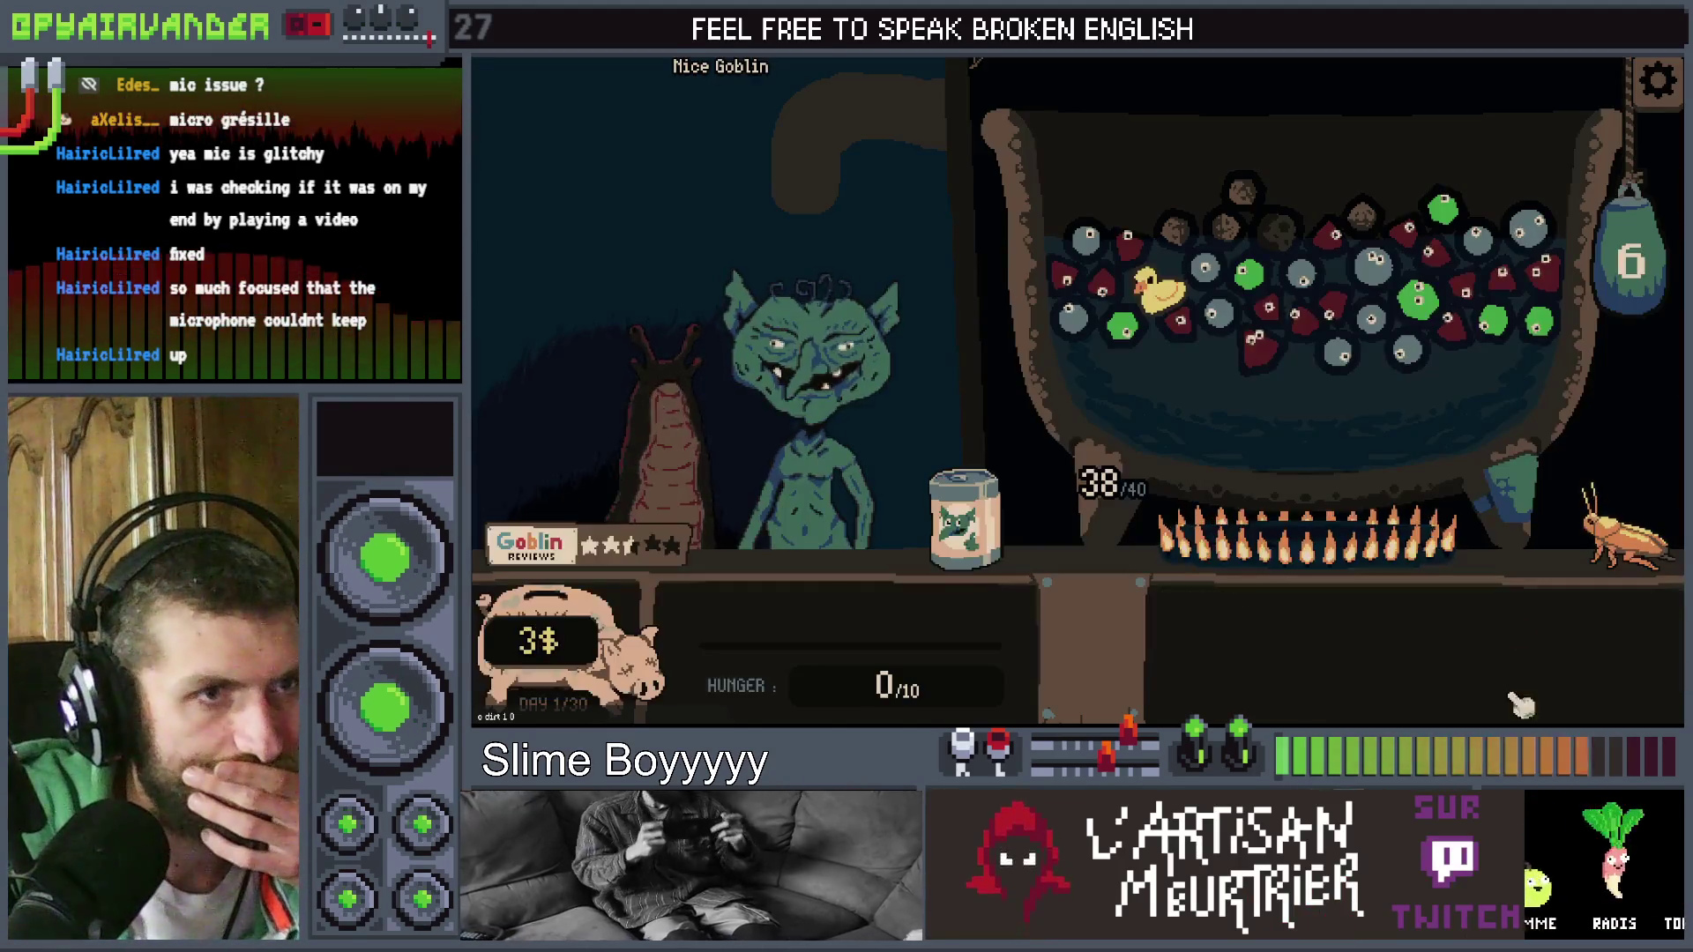
pyautogui.moveTo(1625, 503)
pyautogui.mouseDown()
pyautogui.moveTo(1579, 500)
pyautogui.moveTo(1380, 282)
pyautogui.mouseUp()
# Sweep the cockroach over slimes, rock, dirt and the rubber duck to compare outlines, then stop the game
pyautogui.moveTo(1098, 246)
pyautogui.mouseDown()
pyautogui.moveTo(1549, 472)
pyautogui.moveTo(1625, 485)
pyautogui.moveTo(1627, 522)
pyautogui.mouseUp()
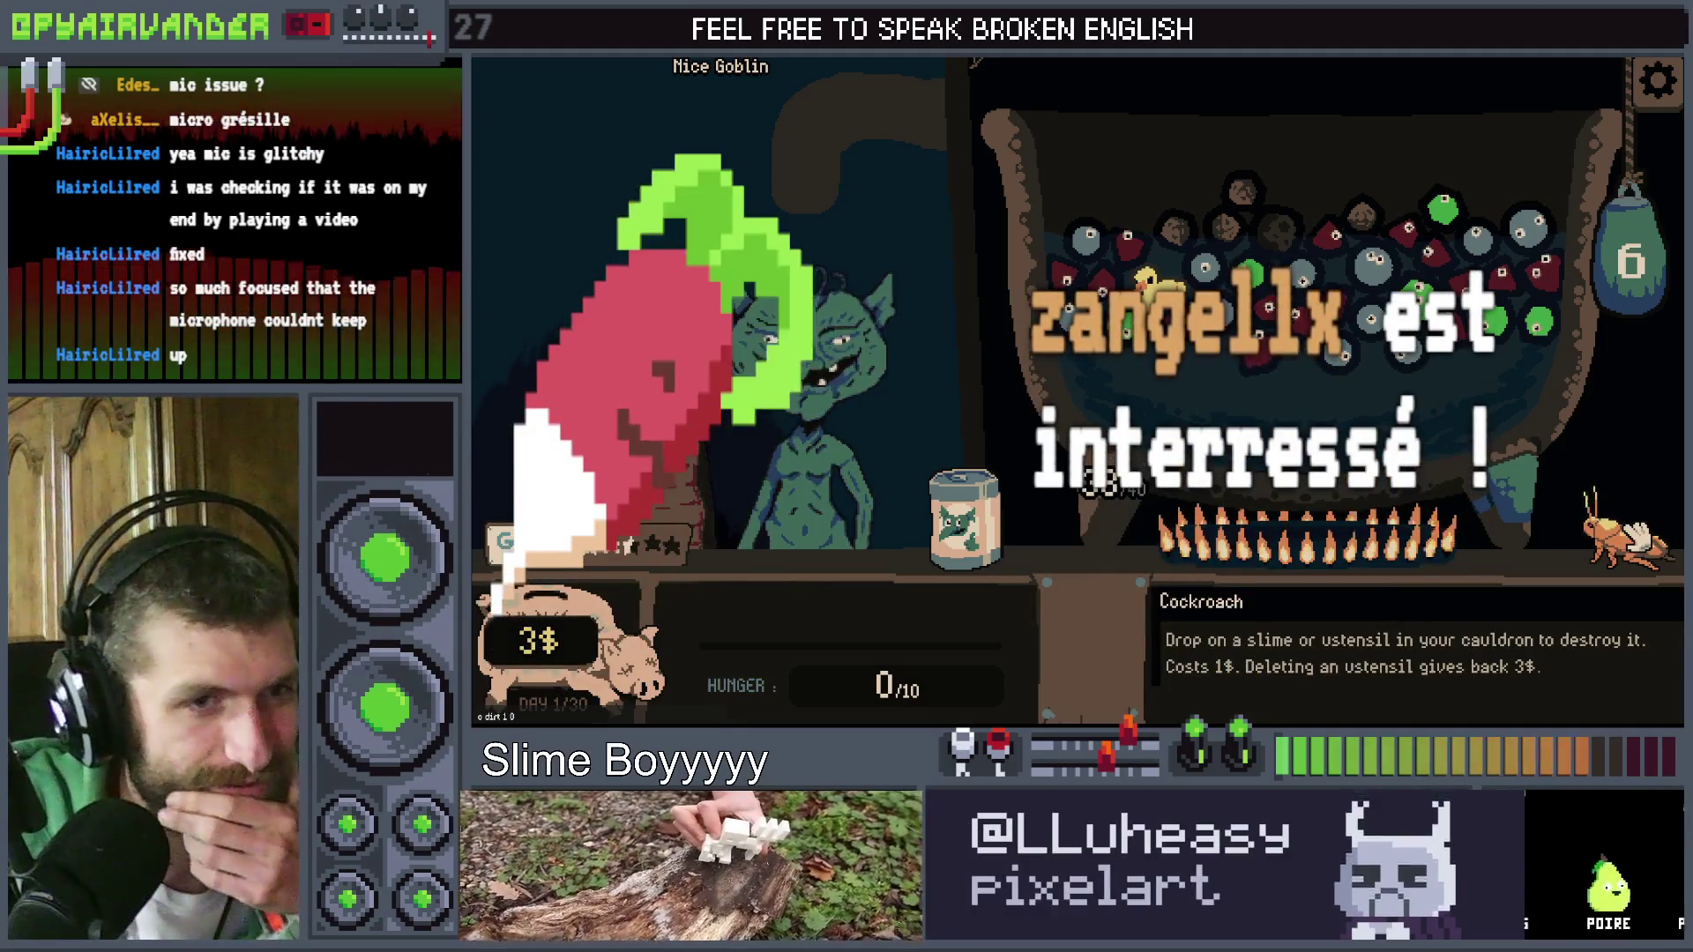
pyautogui.moveTo(1627, 525)
pyautogui.mouseDown()
pyautogui.moveTo(1517, 481)
pyautogui.moveTo(1490, 440)
pyautogui.mouseUp()
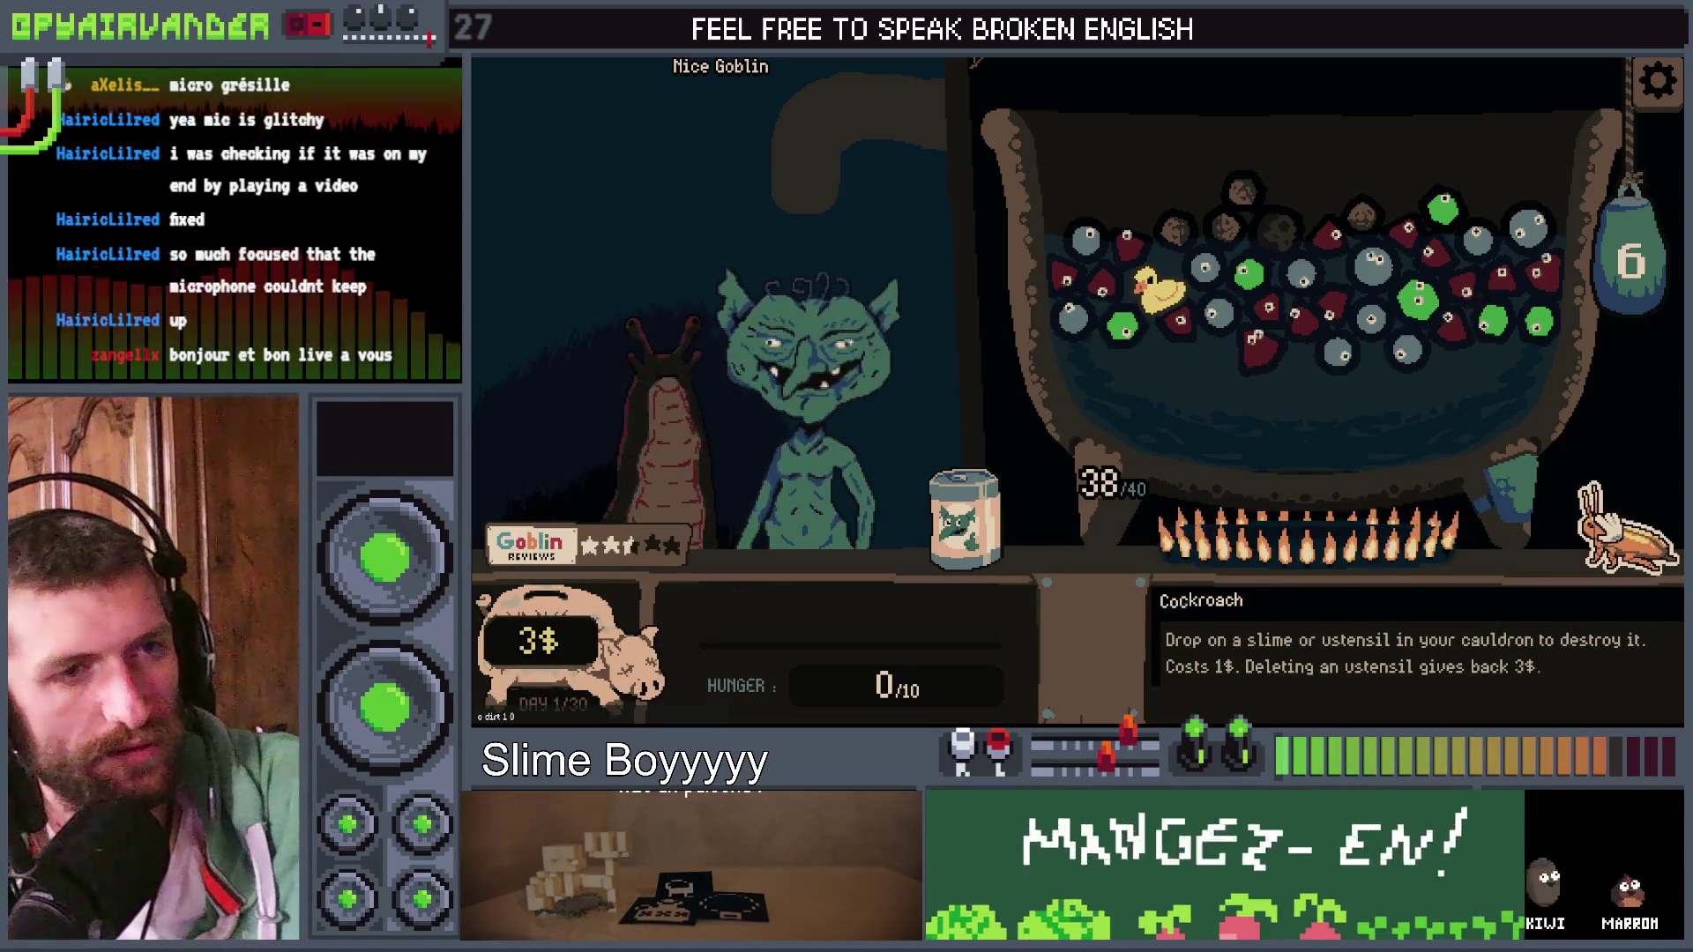
pyautogui.moveTo(1627, 529); pyautogui.dragTo(1428, 348)
pyautogui.moveTo(1406, 234)
pyautogui.mouseDown()
pyautogui.moveTo(1304, 272)
pyautogui.moveTo(1270, 333)
pyautogui.moveTo(1511, 473)
pyautogui.moveTo(1632, 435)
pyautogui.moveTo(1446, 252)
pyautogui.moveTo(1481, 243)
pyautogui.mouseUp()
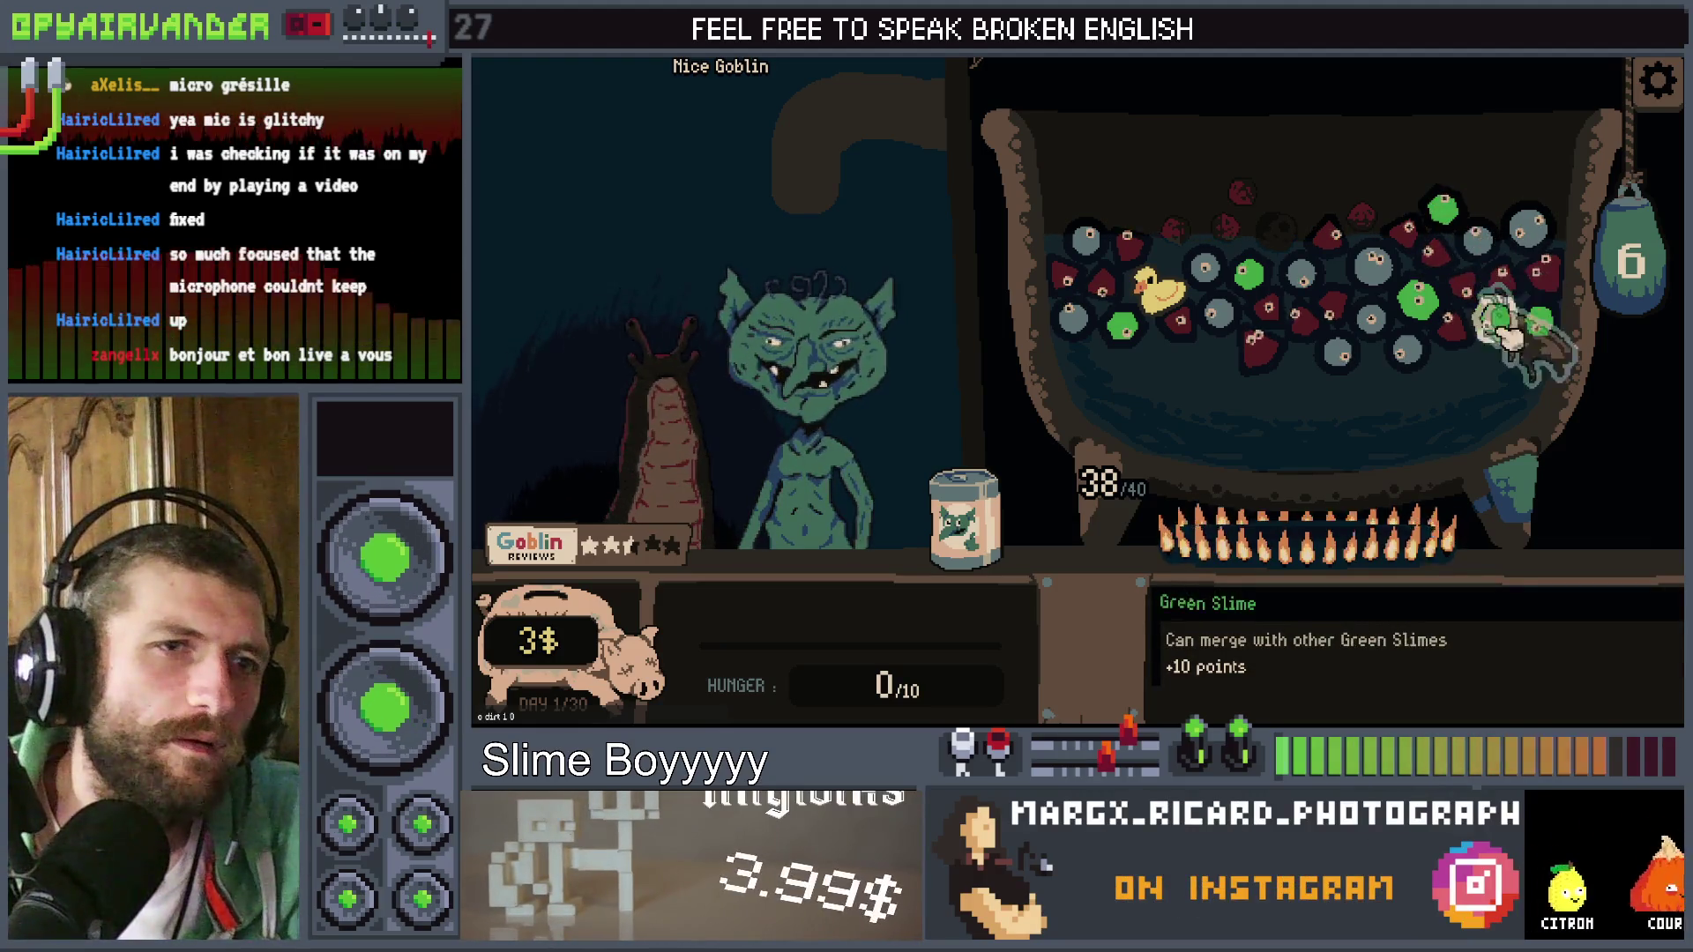
pyautogui.moveTo(1543, 333); pyautogui.dragTo(1504, 272)
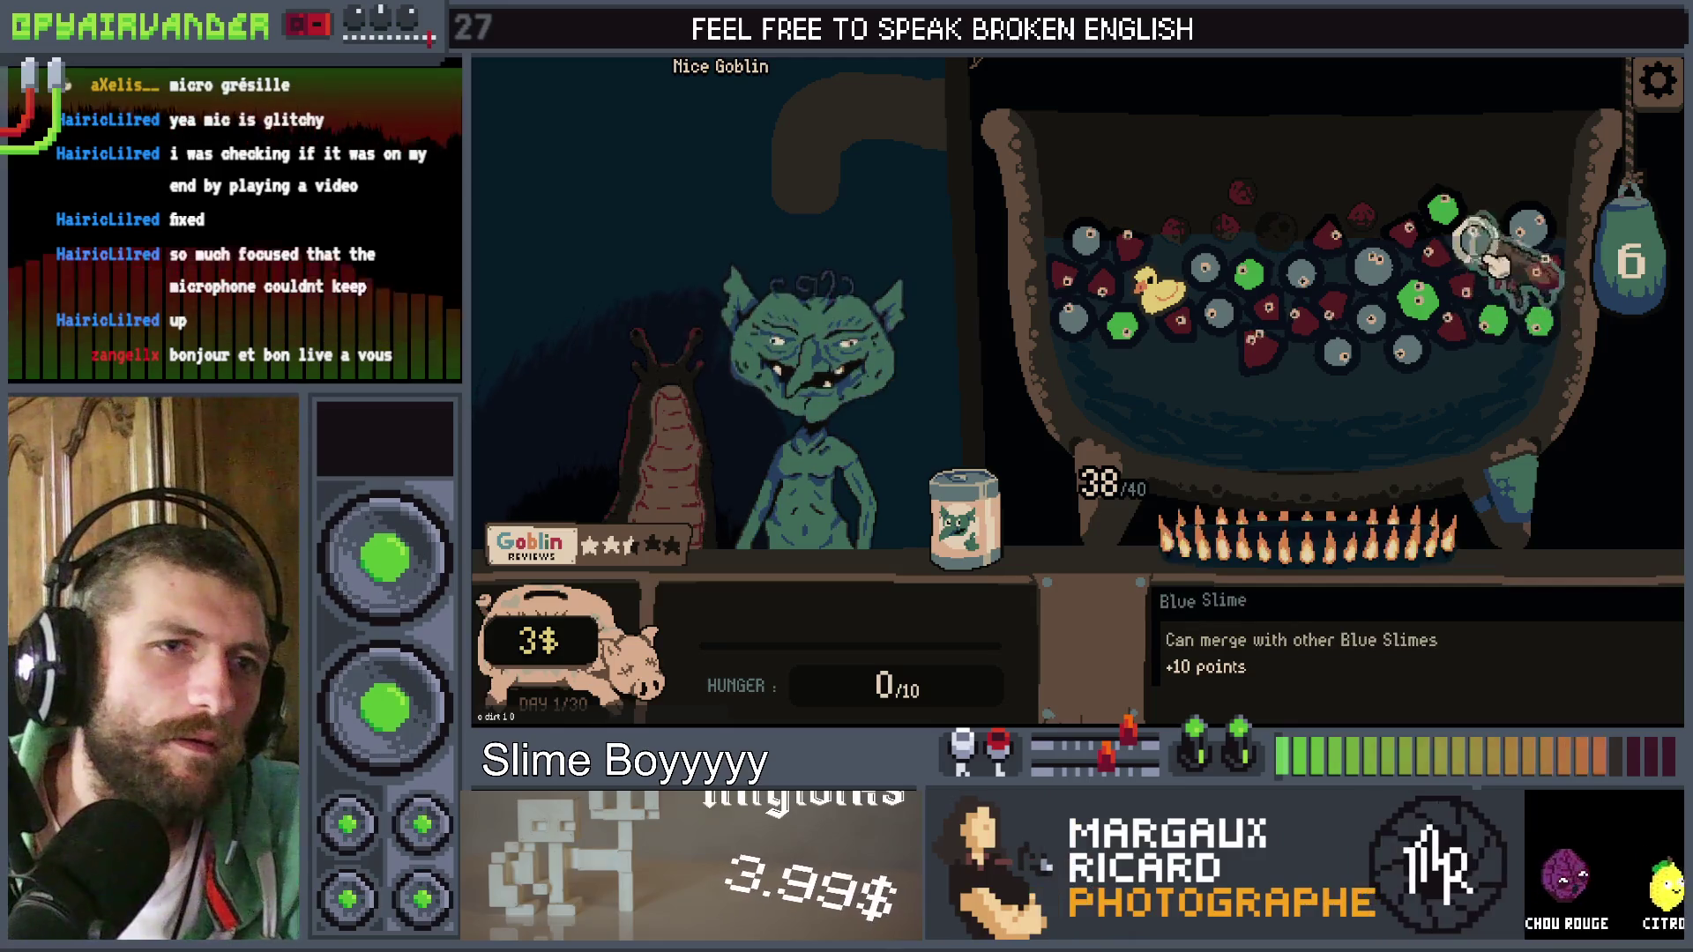
pyautogui.moveTo(1415, 242)
pyautogui.mouseDown()
pyautogui.moveTo(1587, 458)
pyautogui.moveTo(1582, 507)
pyautogui.moveTo(1605, 414)
pyautogui.moveTo(1416, 283)
pyautogui.moveTo(1424, 304)
pyautogui.moveTo(1361, 228)
pyautogui.moveTo(1376, 231)
pyautogui.mouseUp()
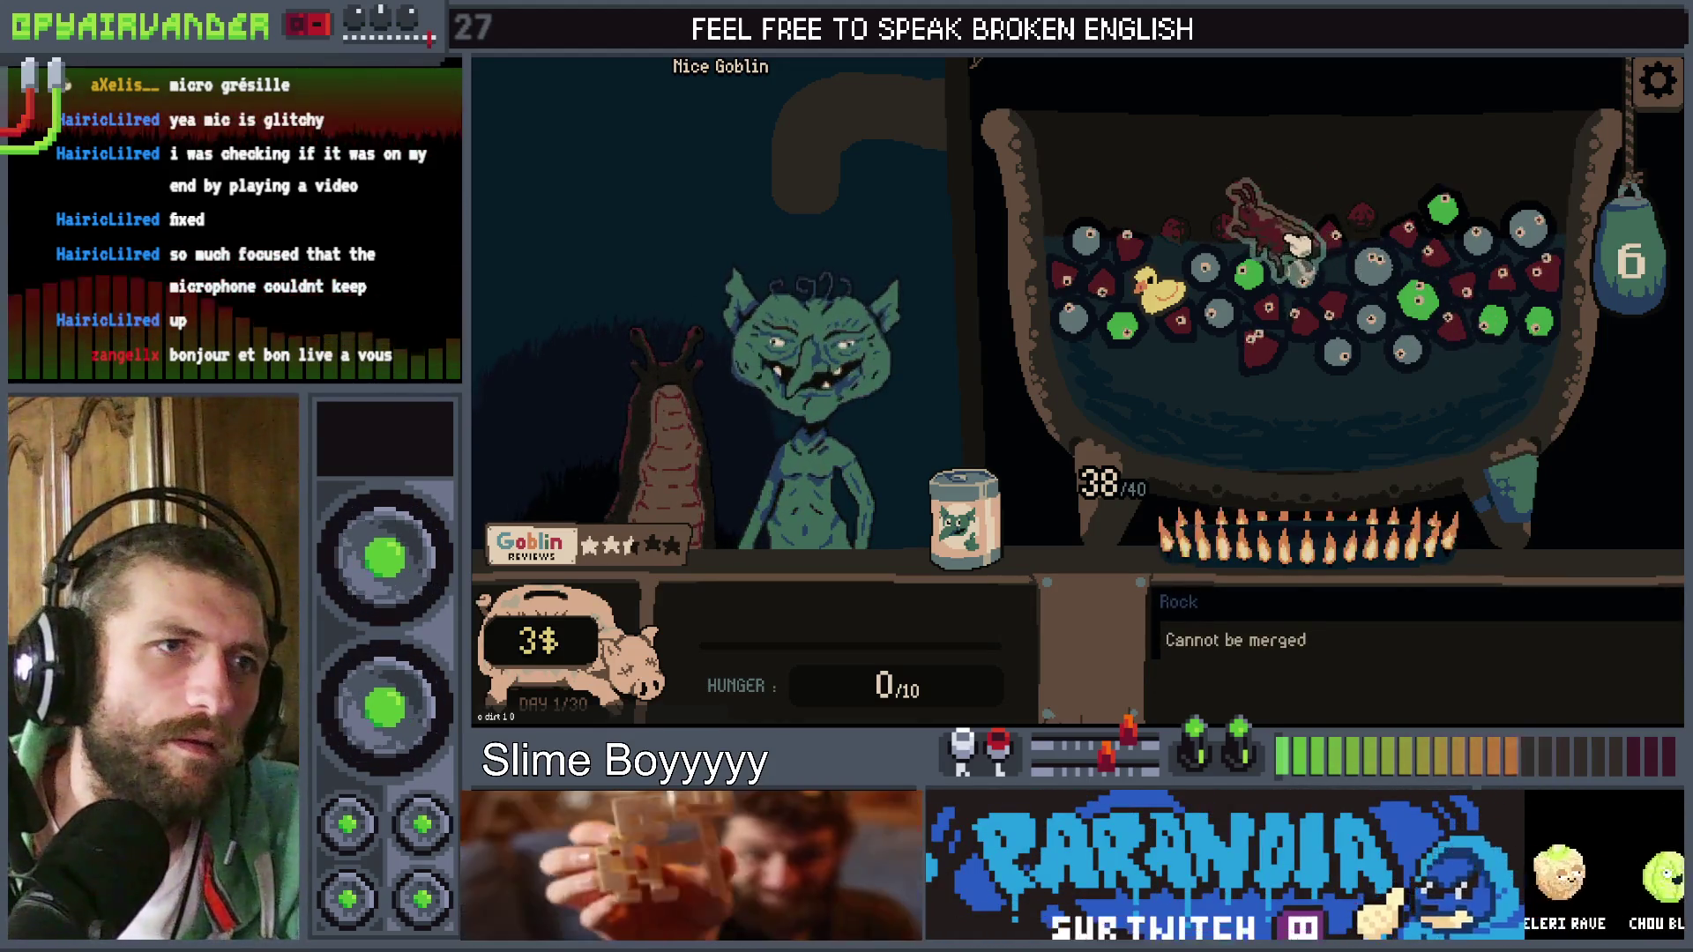
pyautogui.moveTo(1296, 245); pyautogui.dragTo(1243, 228)
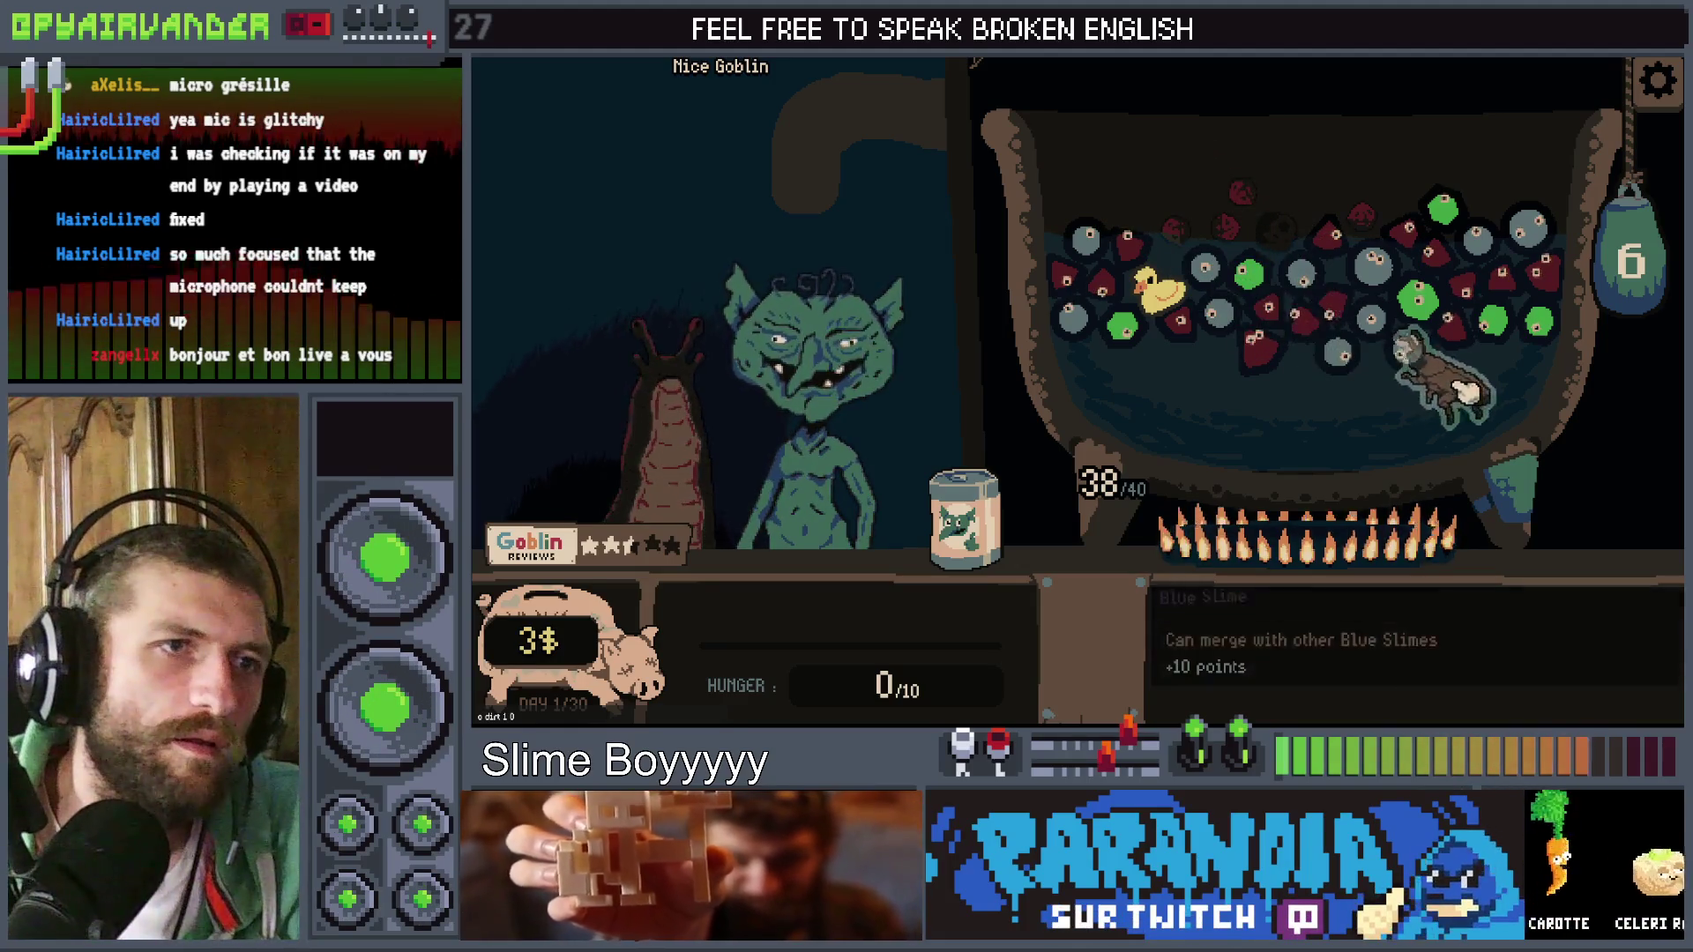
pyautogui.moveTo(1552, 317); pyautogui.dragTo(1157, 289)
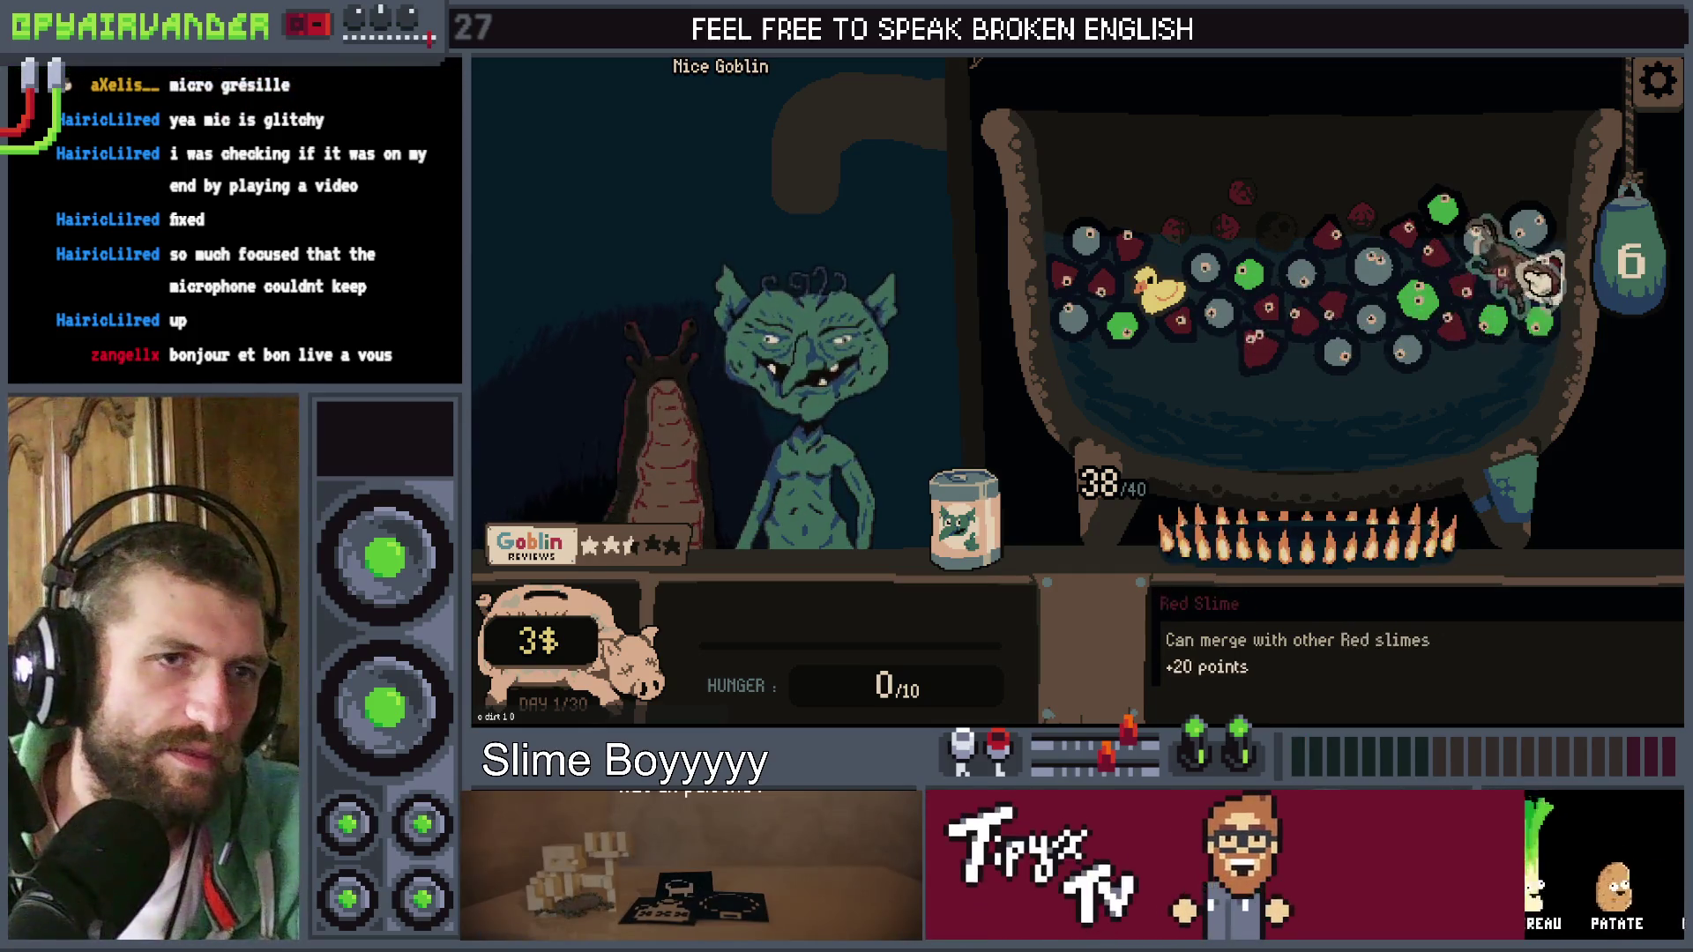
pyautogui.moveTo(1171, 302); pyautogui.dragTo(1159, 294)
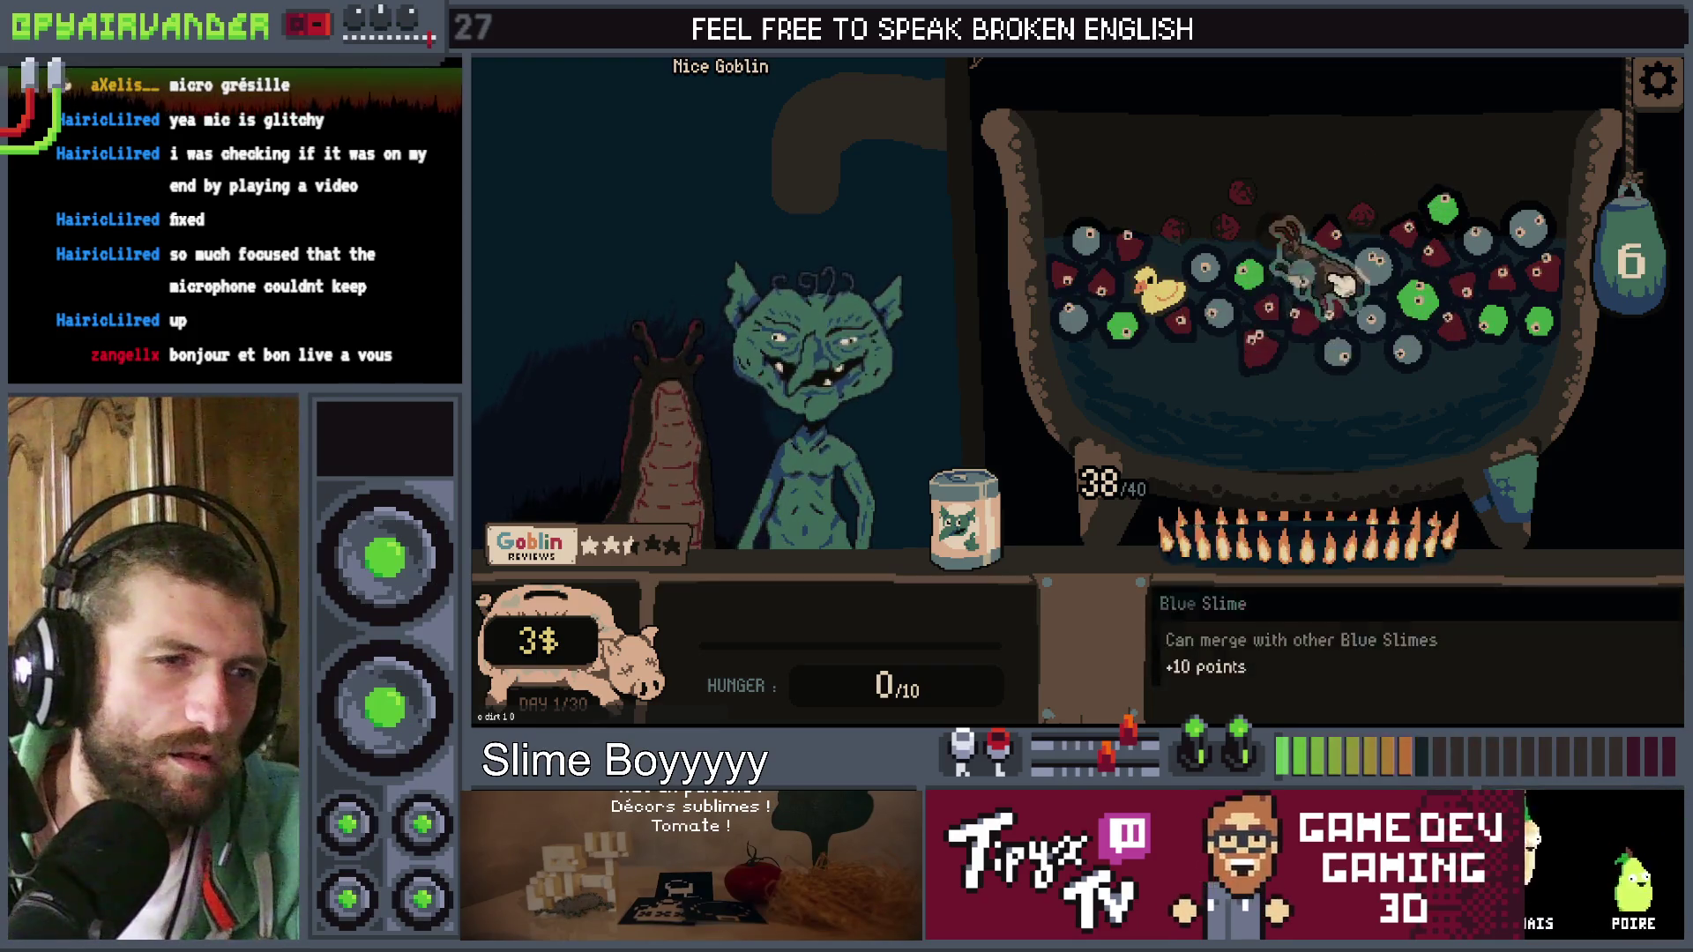
pyautogui.moveTo(1475, 242); pyautogui.dragTo(1490, 352)
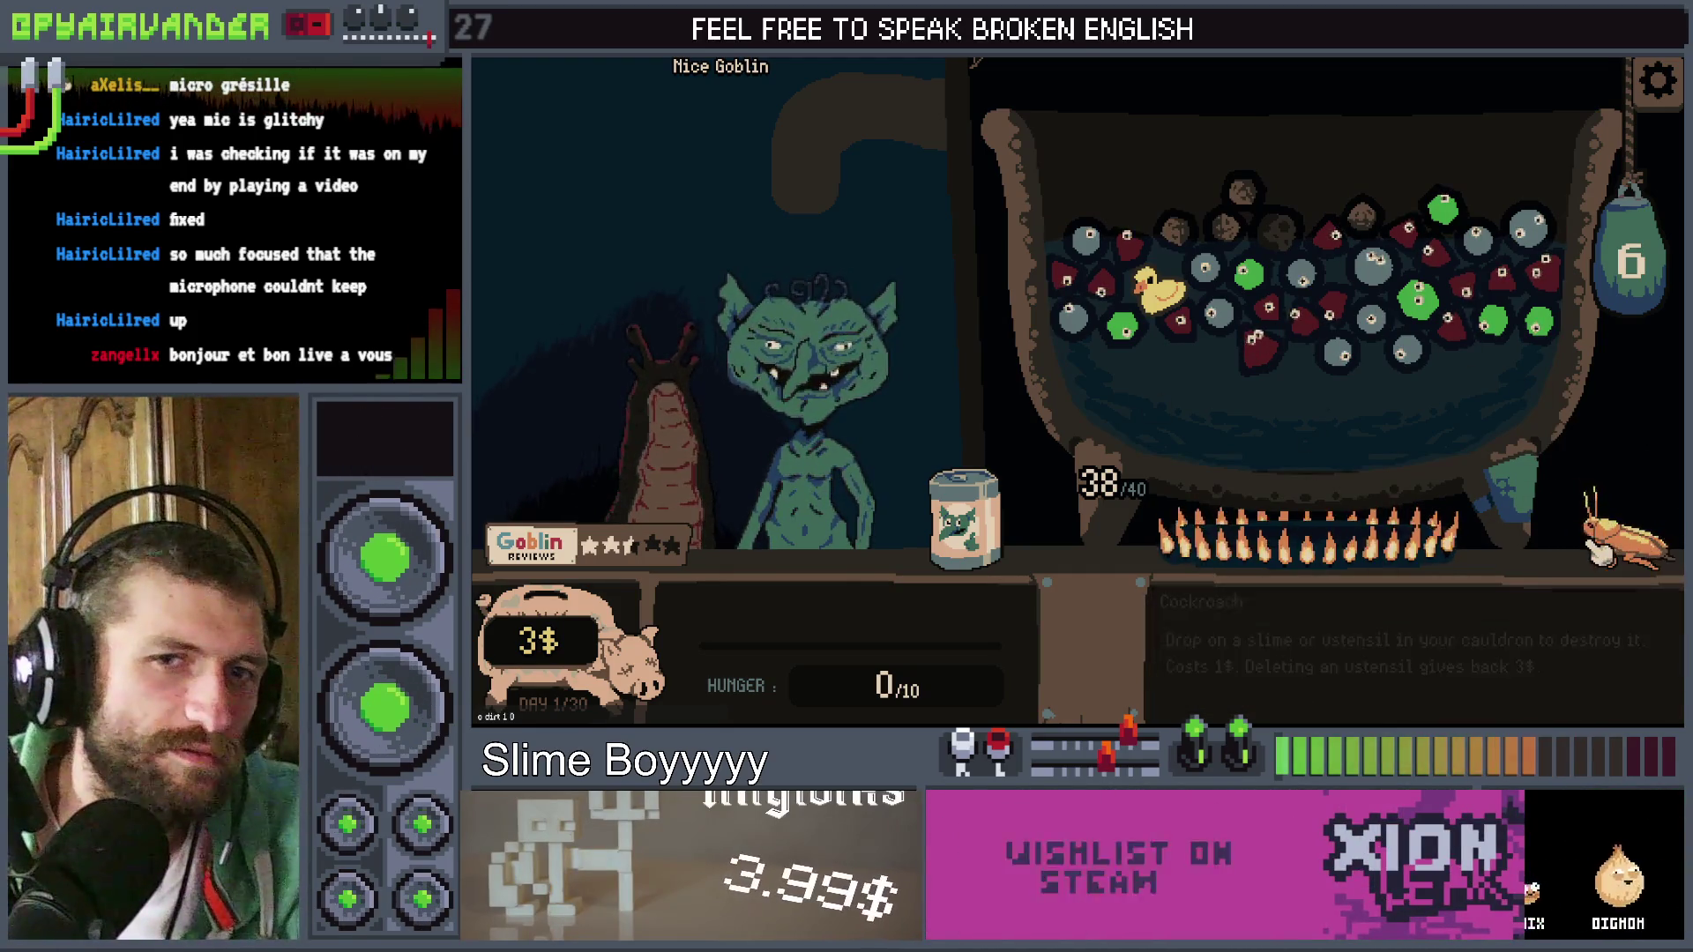
pyautogui.press('F8')
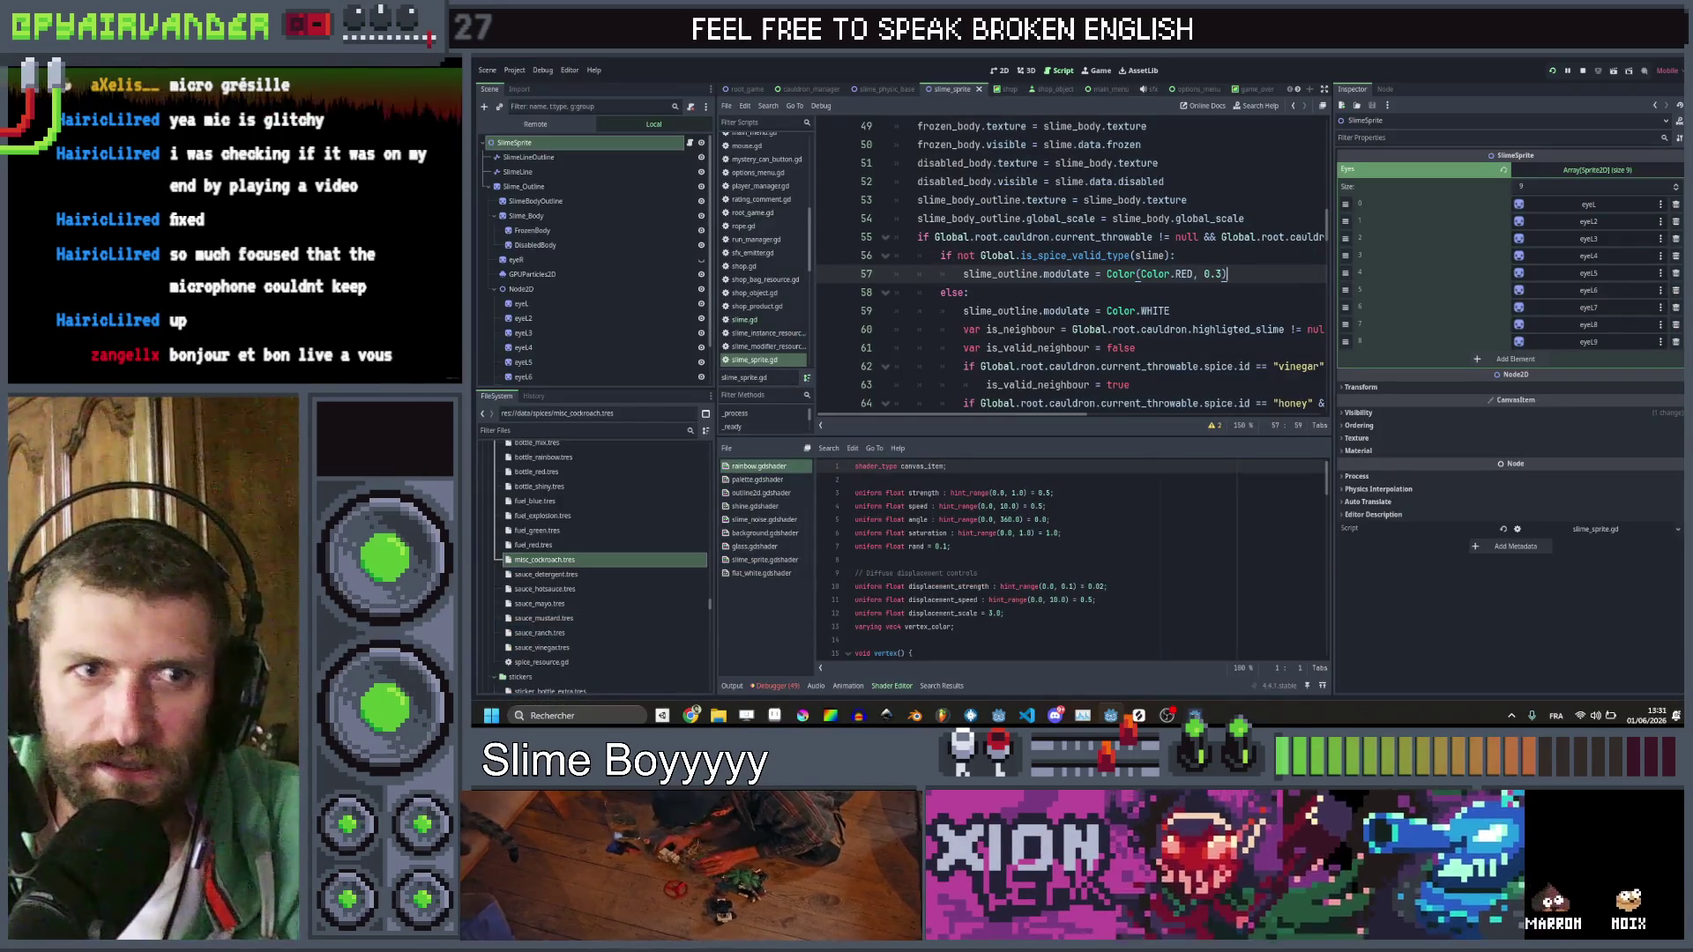
# Jump to is_spice_valid_type in global.gd and add a line after the spice null check
pyautogui.click(1074, 263)
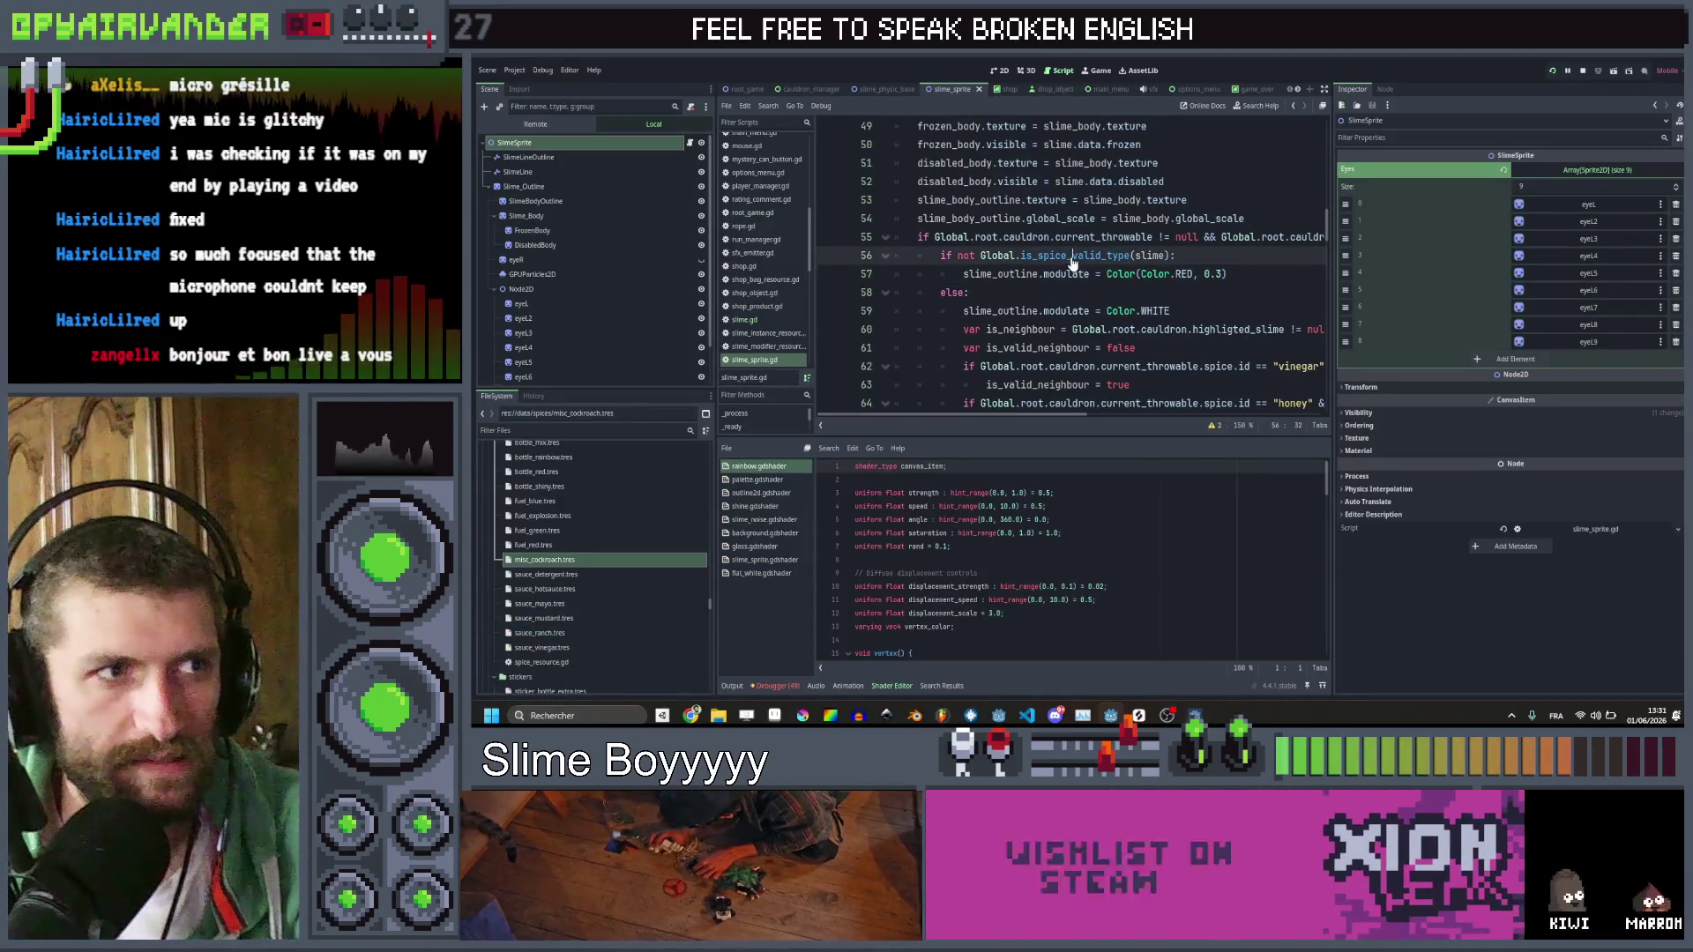
pyautogui.keyDown('ctrl'); pyautogui.click(1074, 263); pyautogui.keyUp('ctrl')
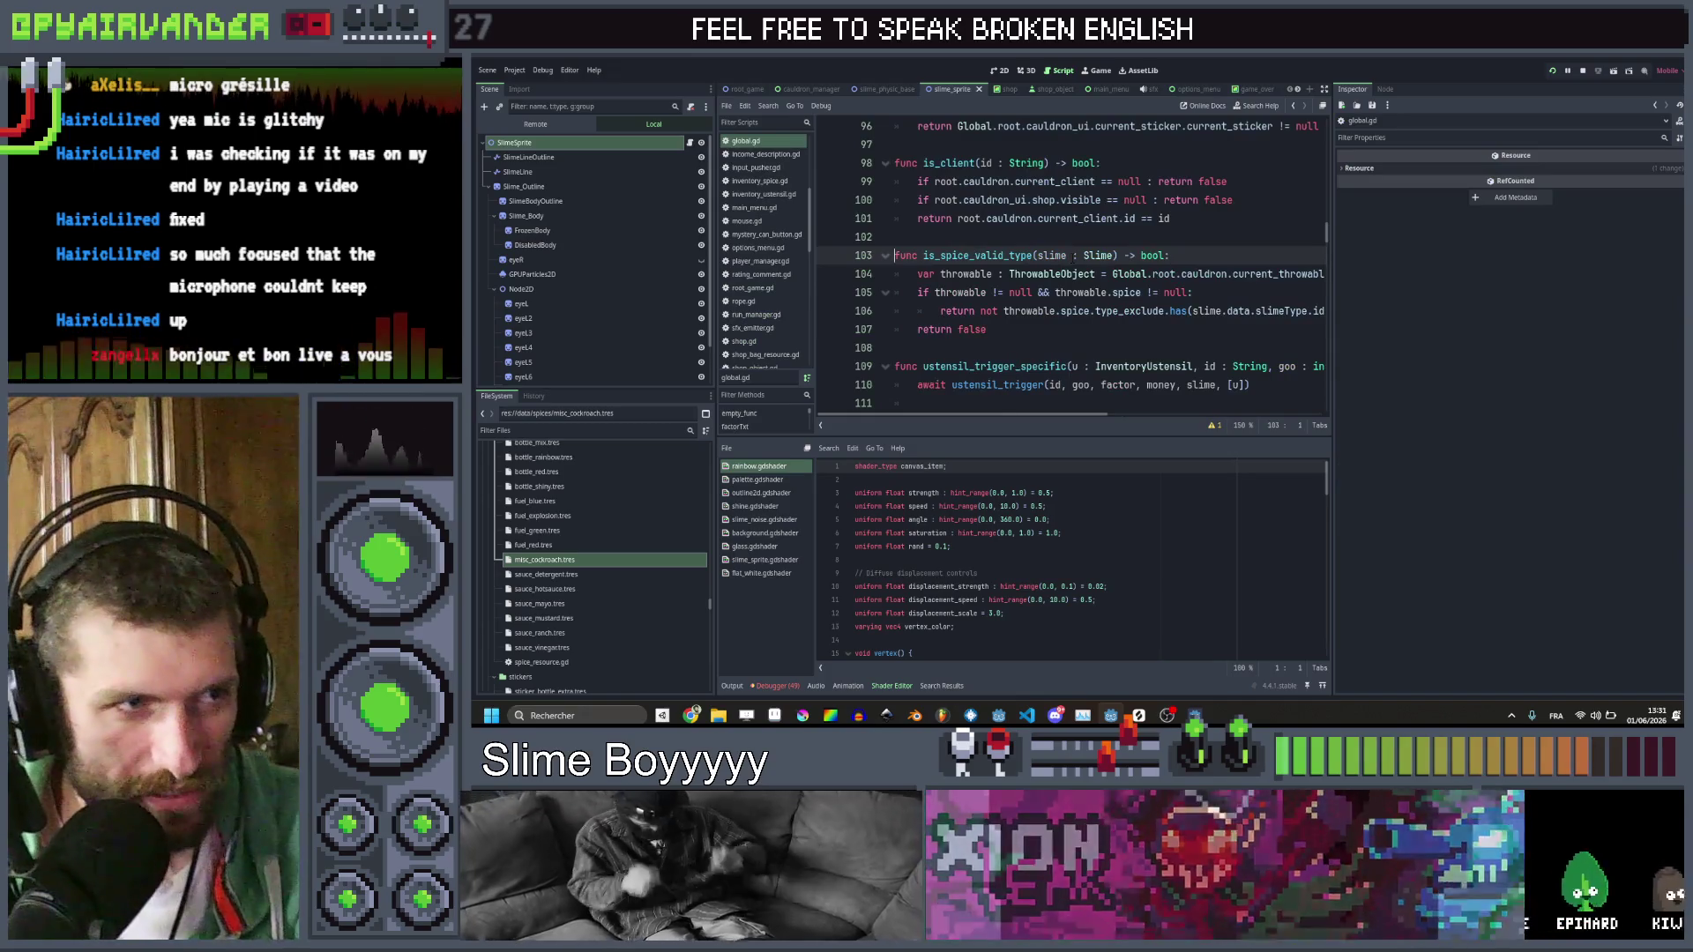
pyautogui.click(1234, 292)
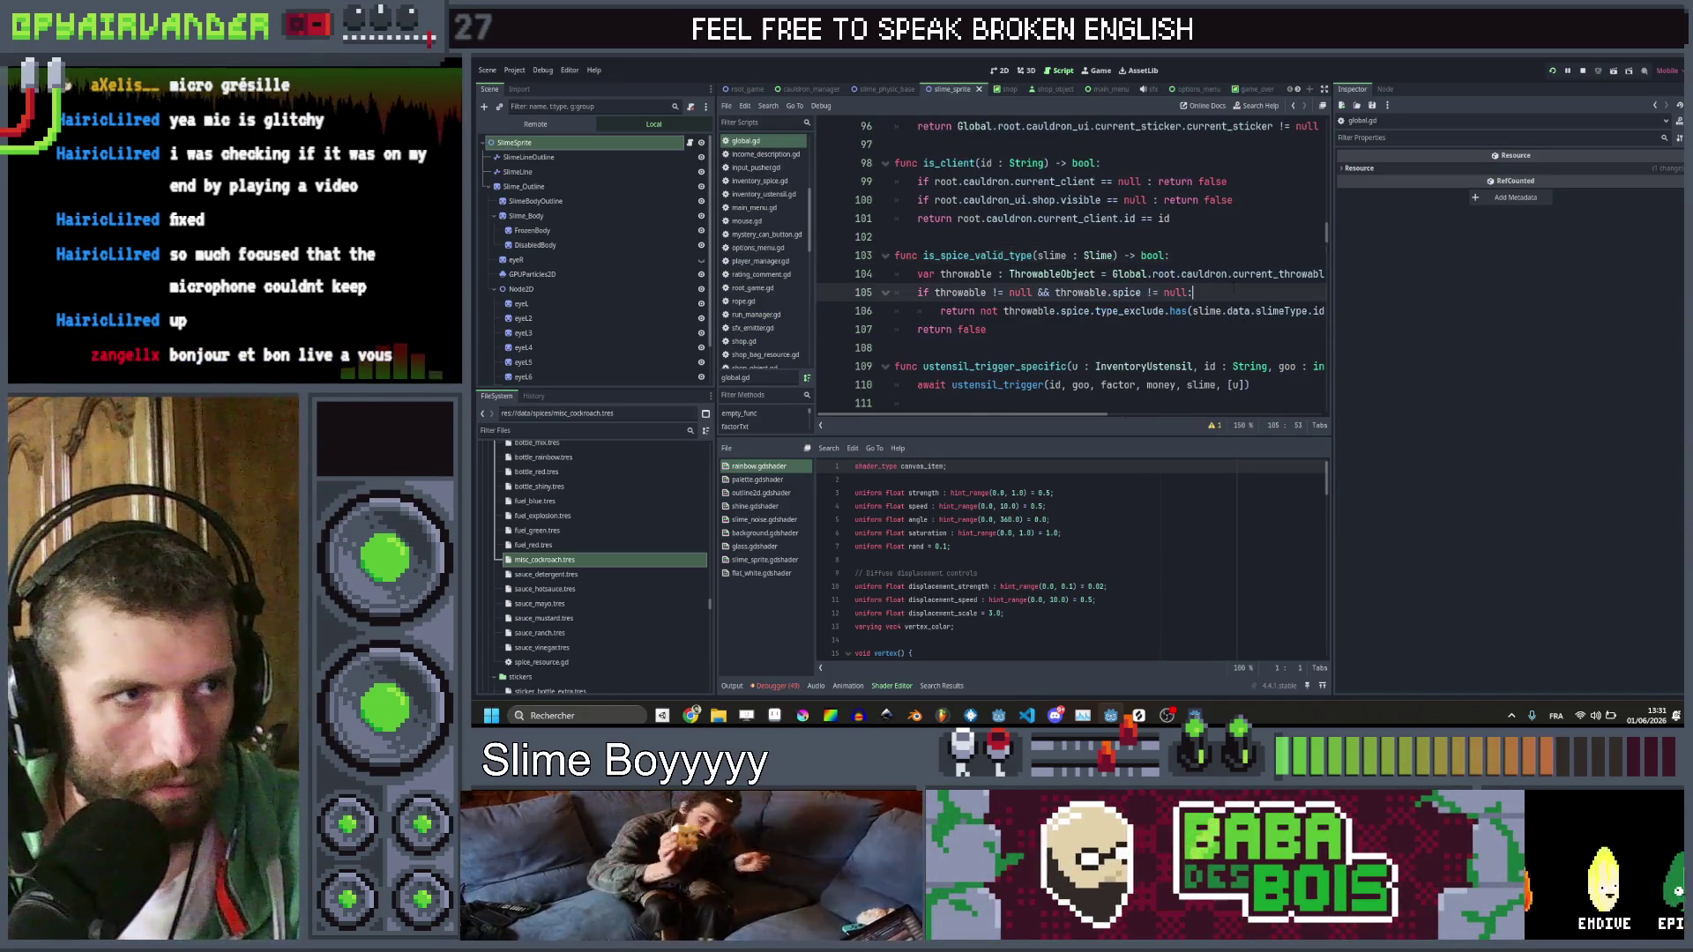
pyautogui.press('Return')
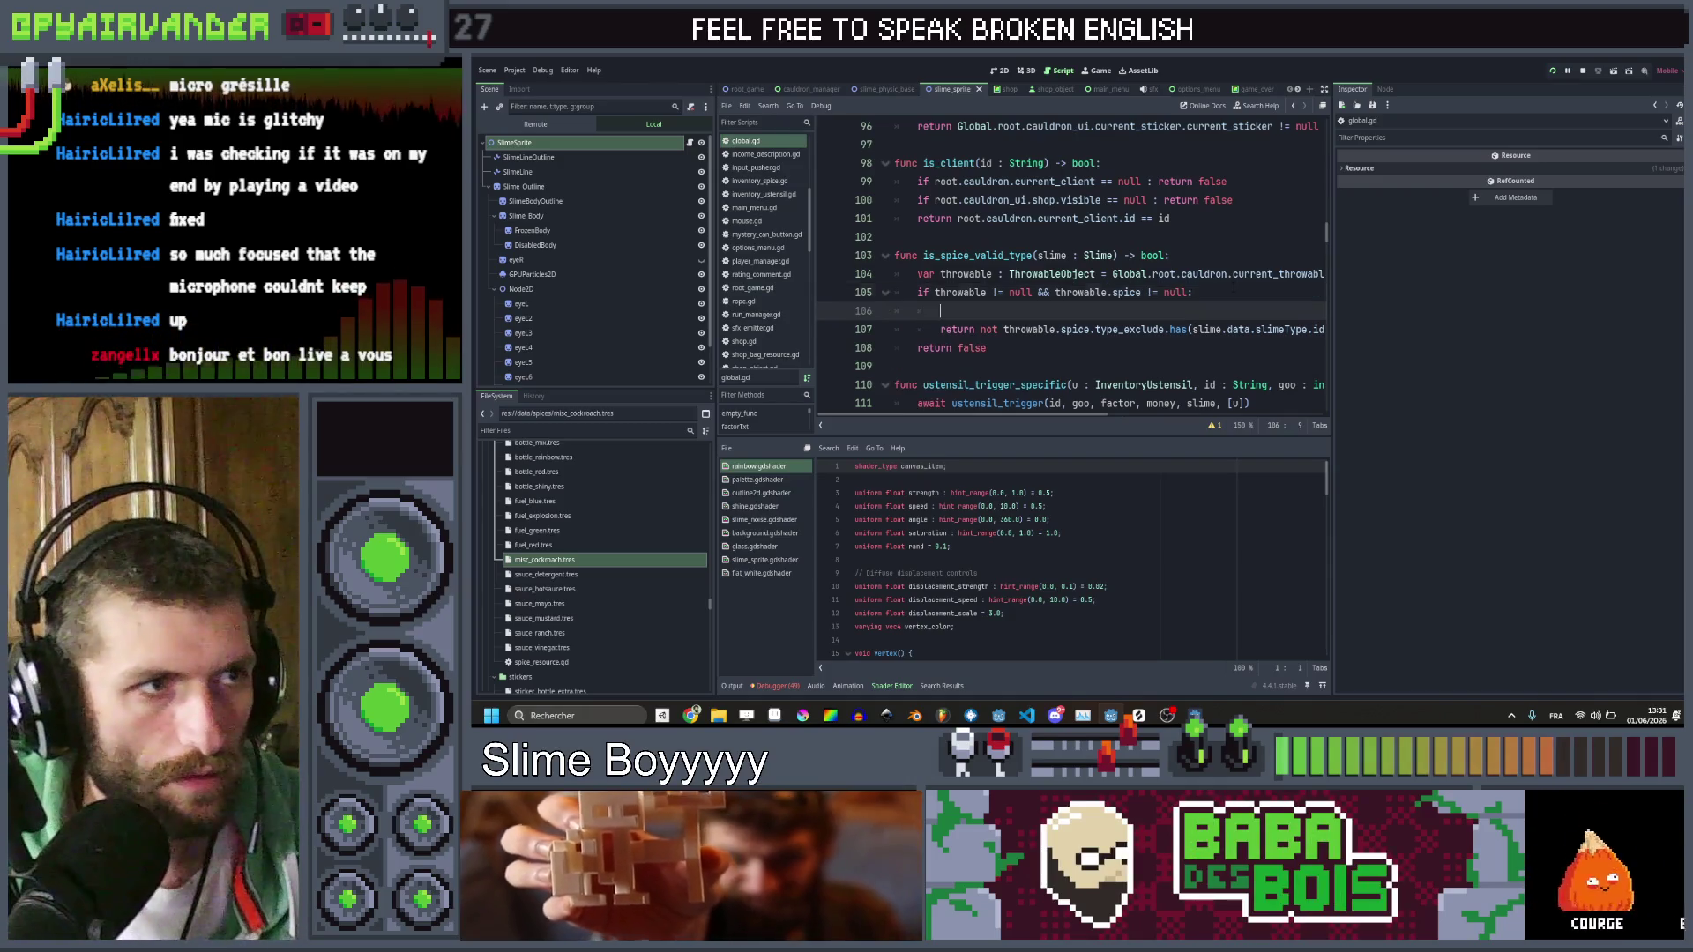
# Write the condition: spice id "cockroach", slime type "dirt" and has_sticker("cockroach_dirt")
pyautogui.write('if ')
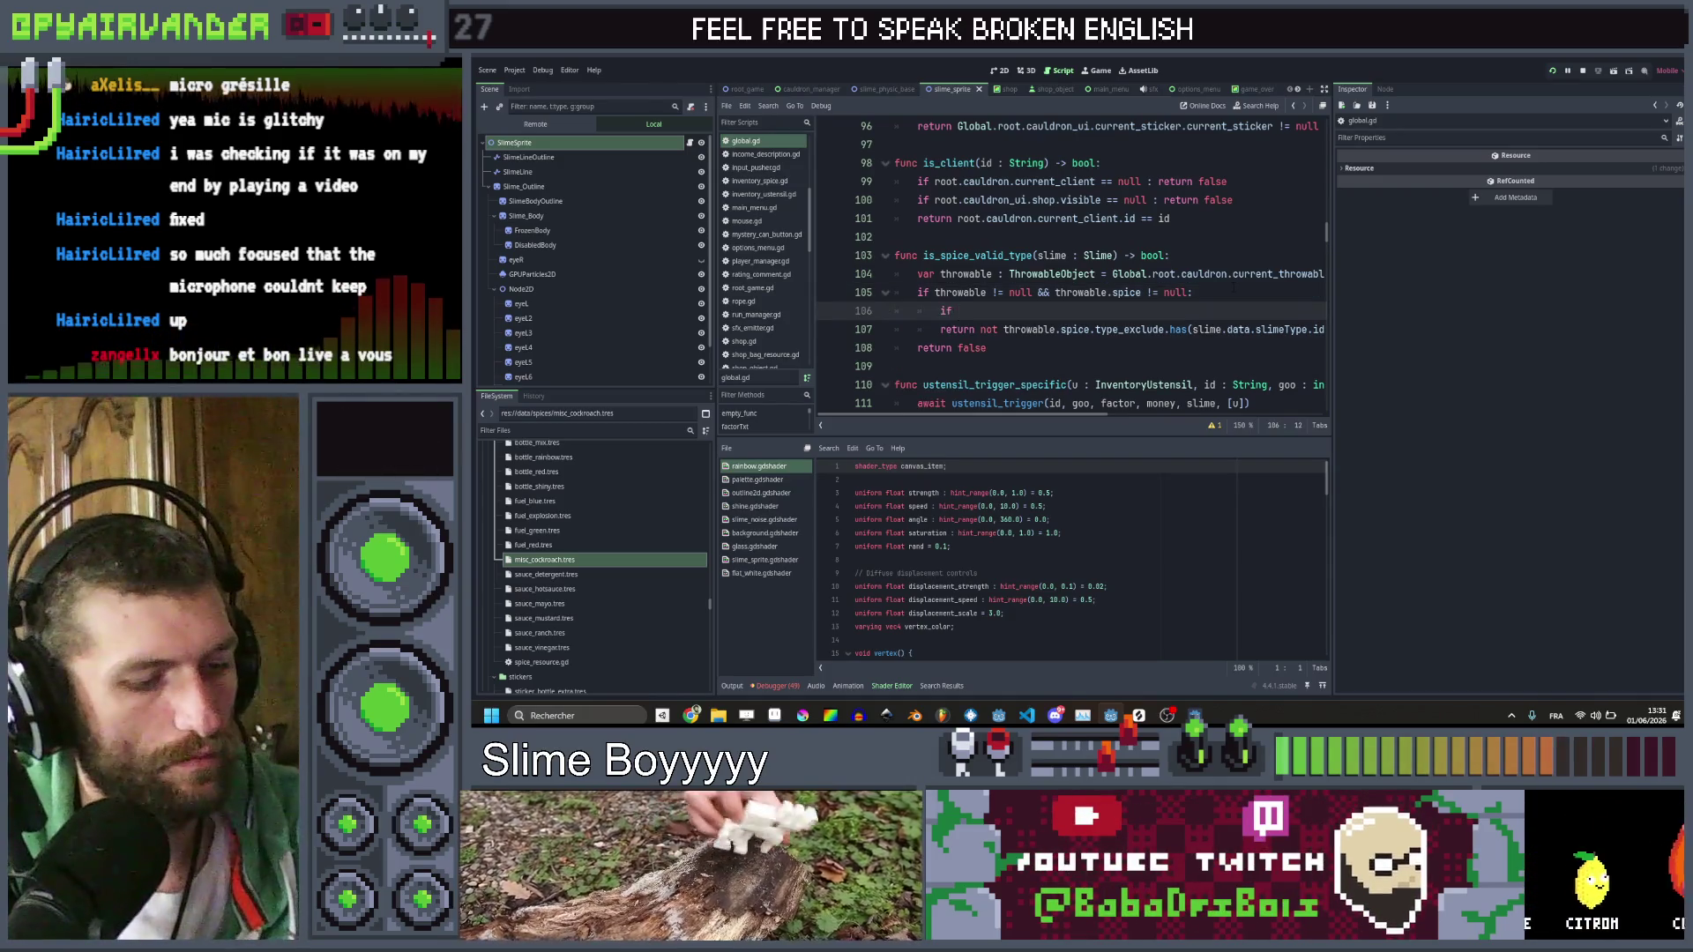
pyautogui.write('throwable.')
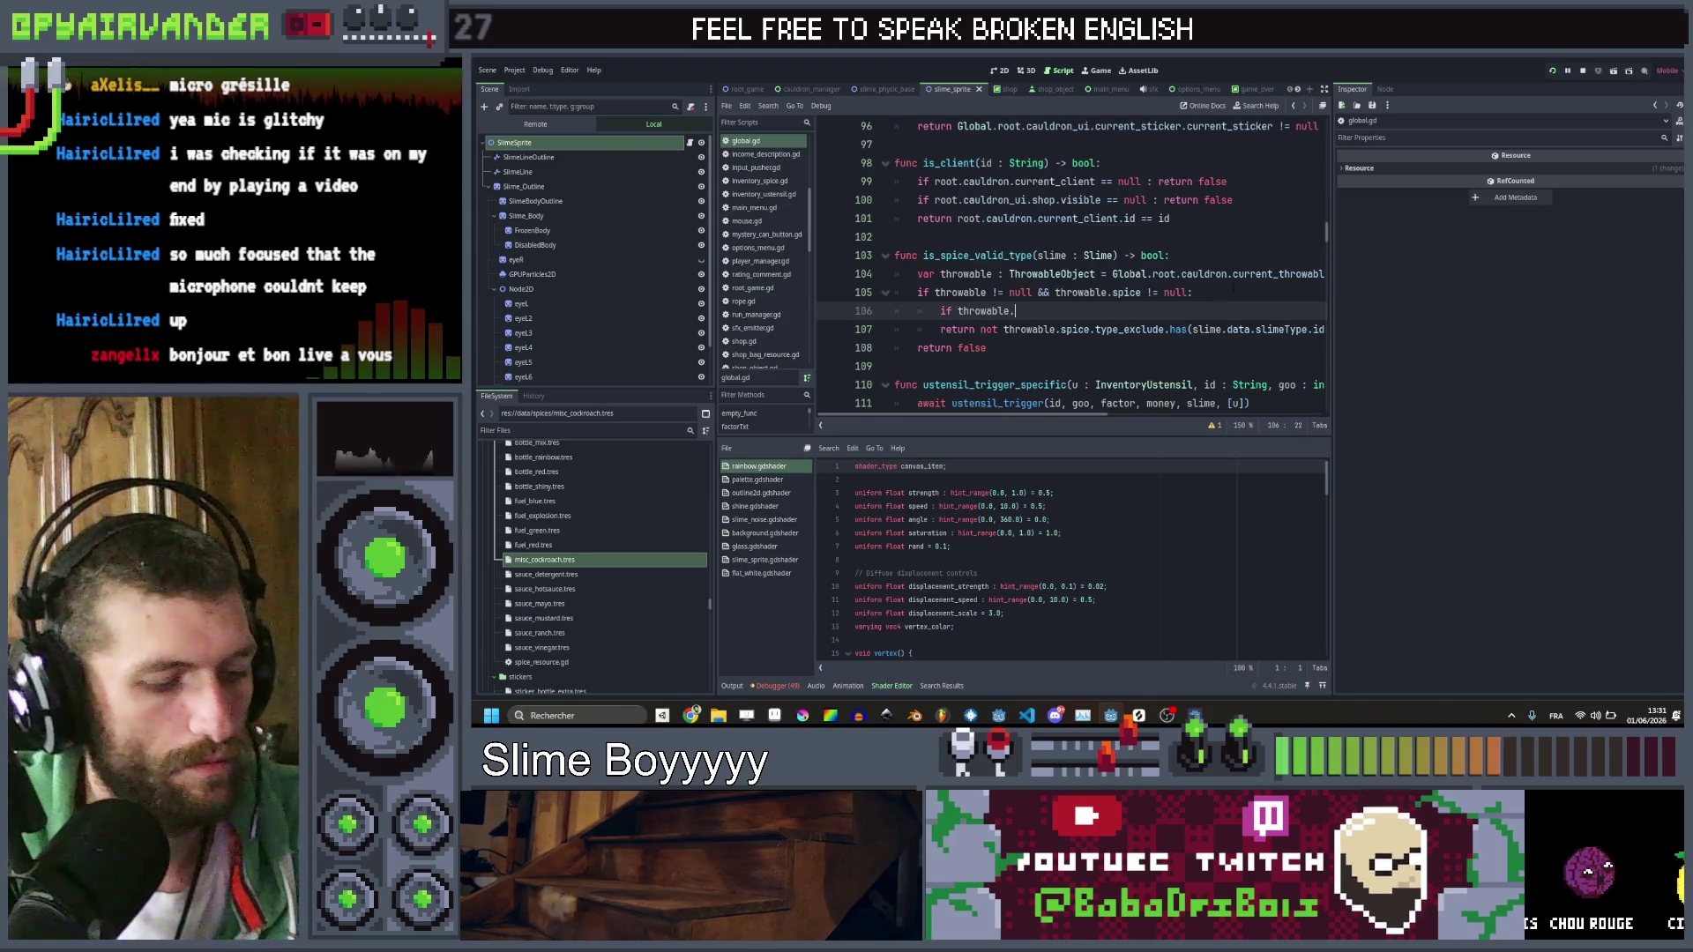
pyautogui.write('spice == ')
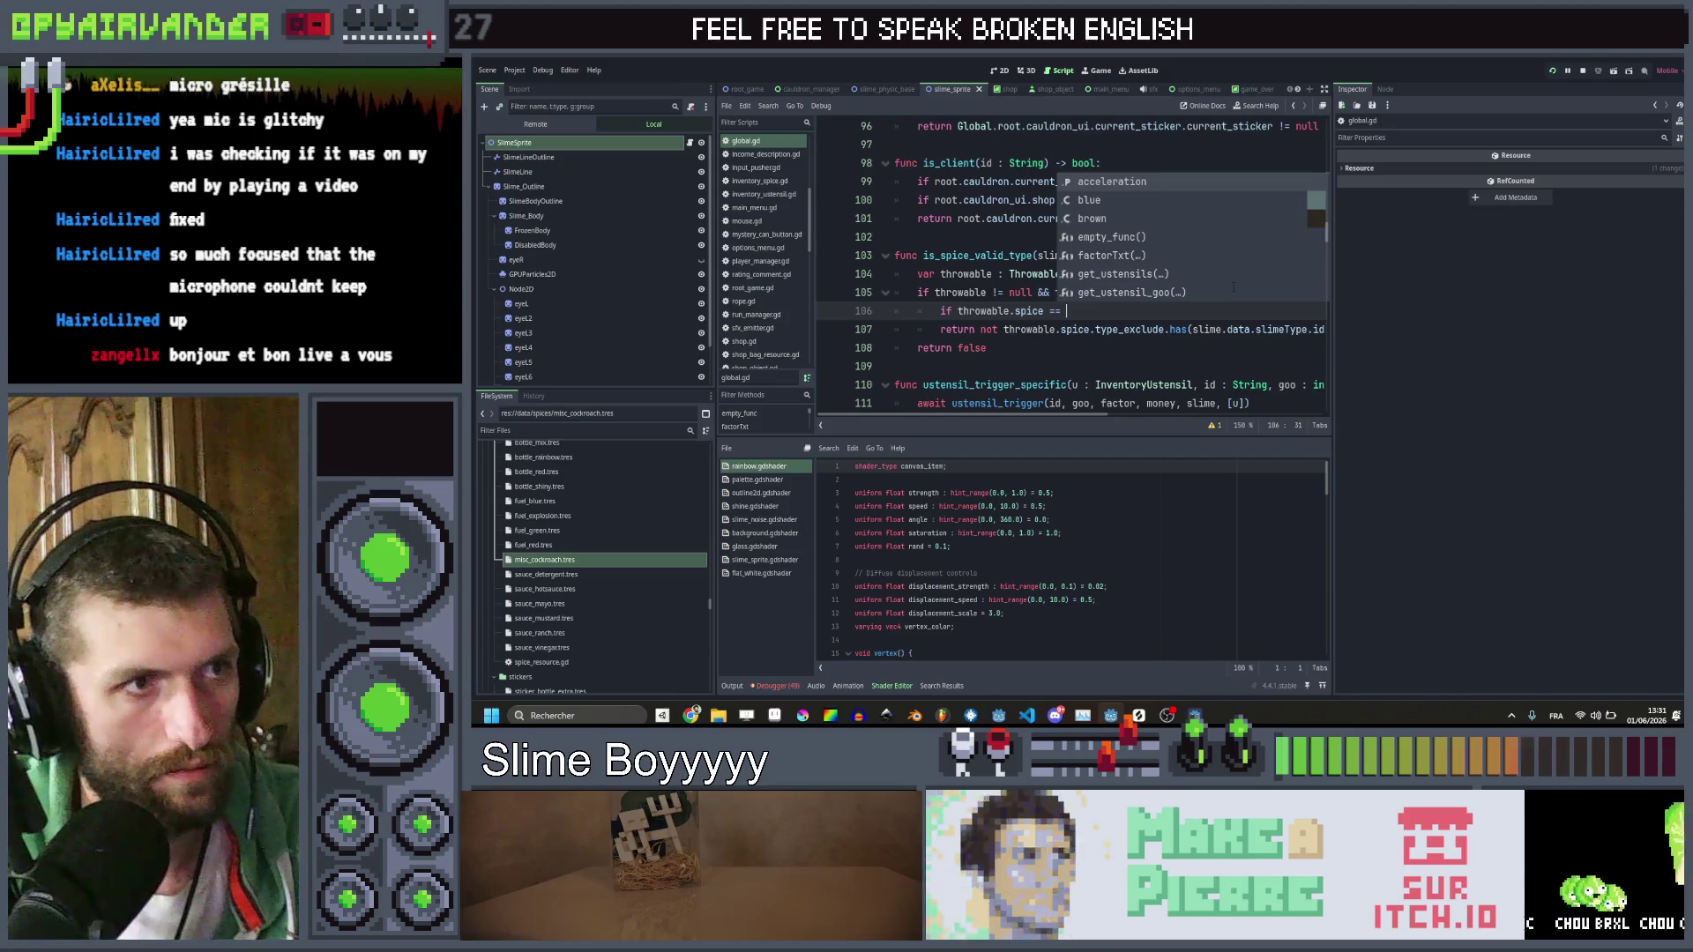
pyautogui.press('BackSpace')
pyautogui.press('BackSpace')
pyautogui.press('BackSpace')
pyautogui.press('BackSpace')
pyautogui.write('.')
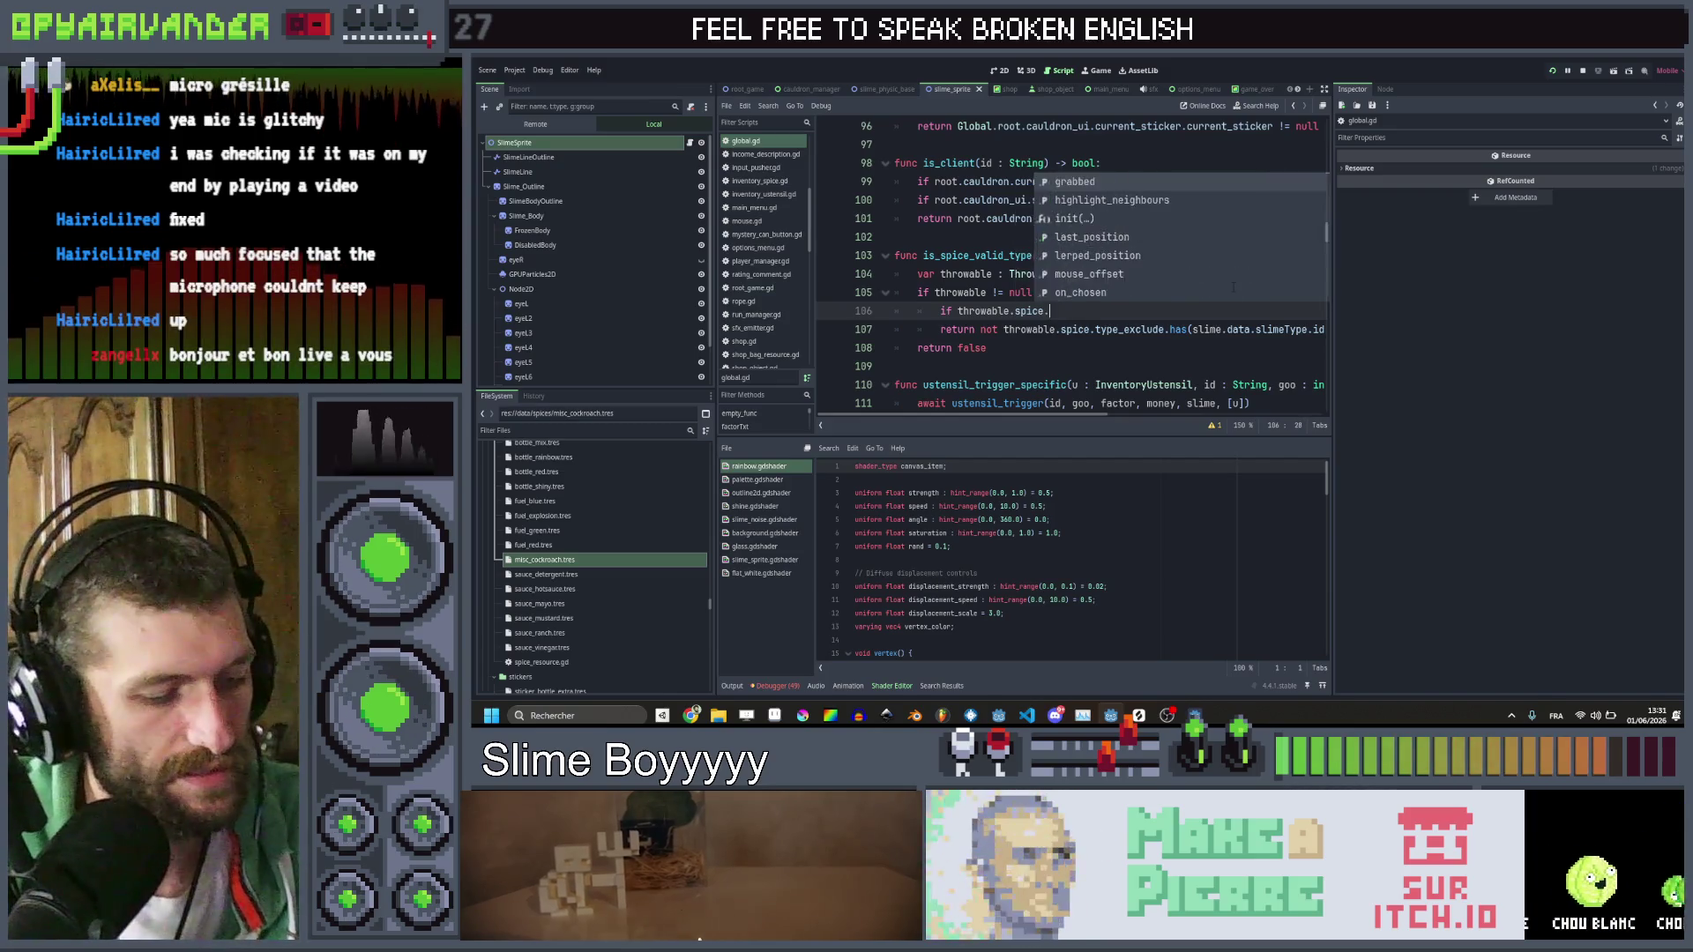
pyautogui.write('id == "cockroach"')
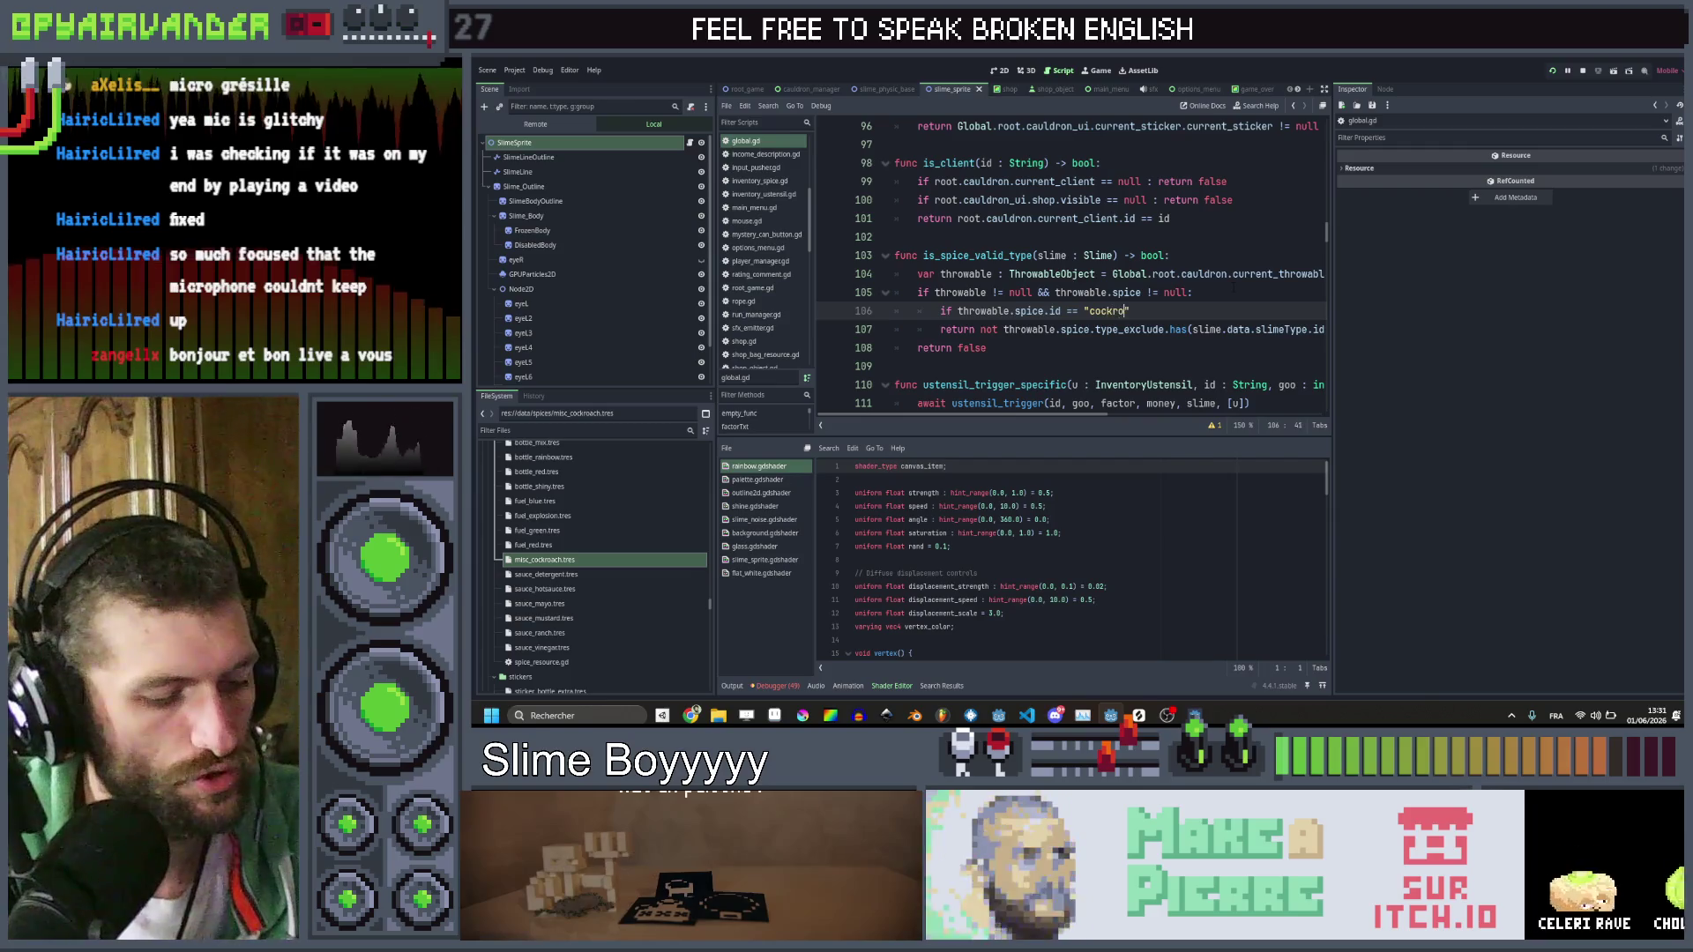
pyautogui.write(' &')
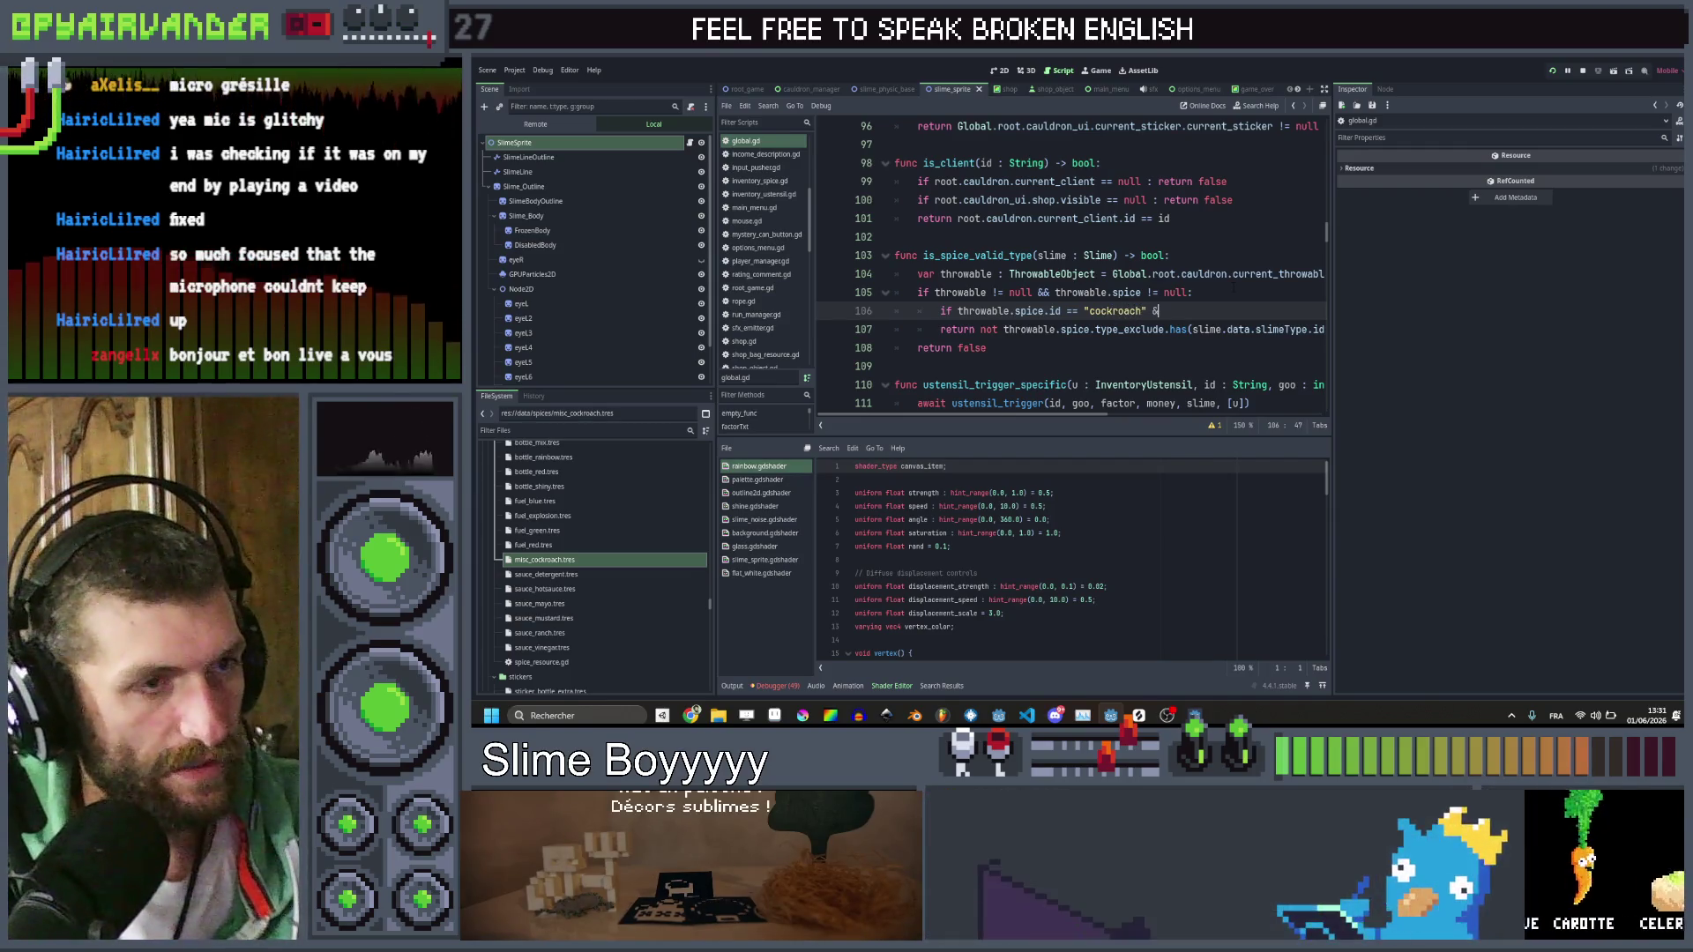
pyautogui.write('& slime')
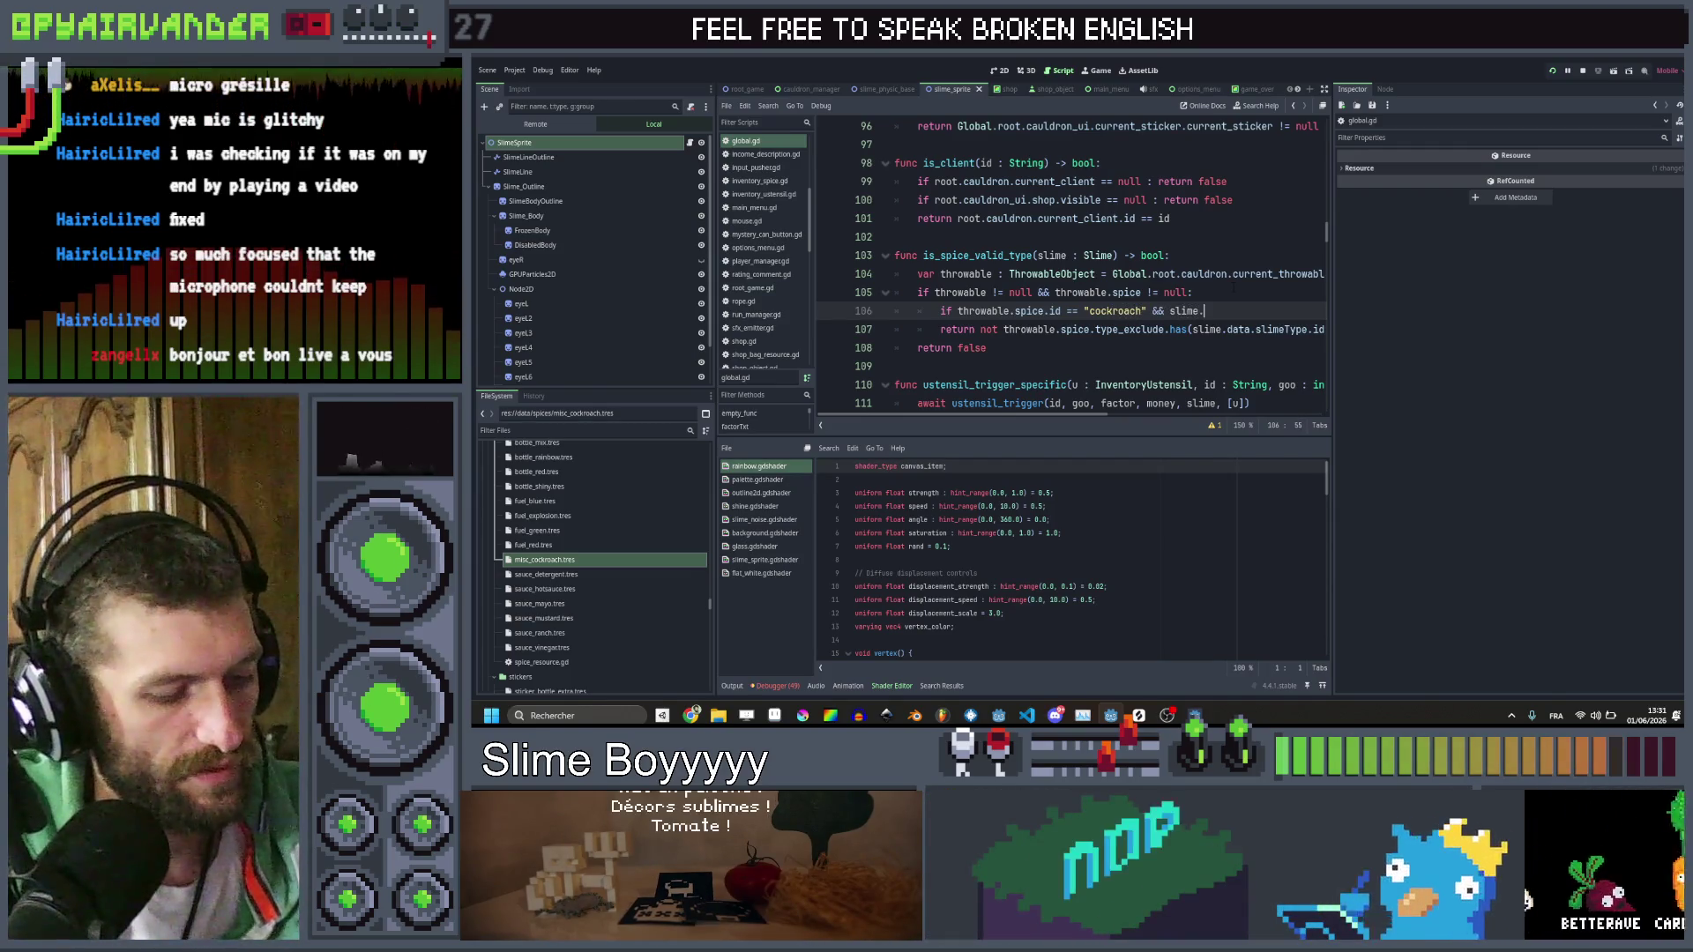
pyautogui.write('.data.i')
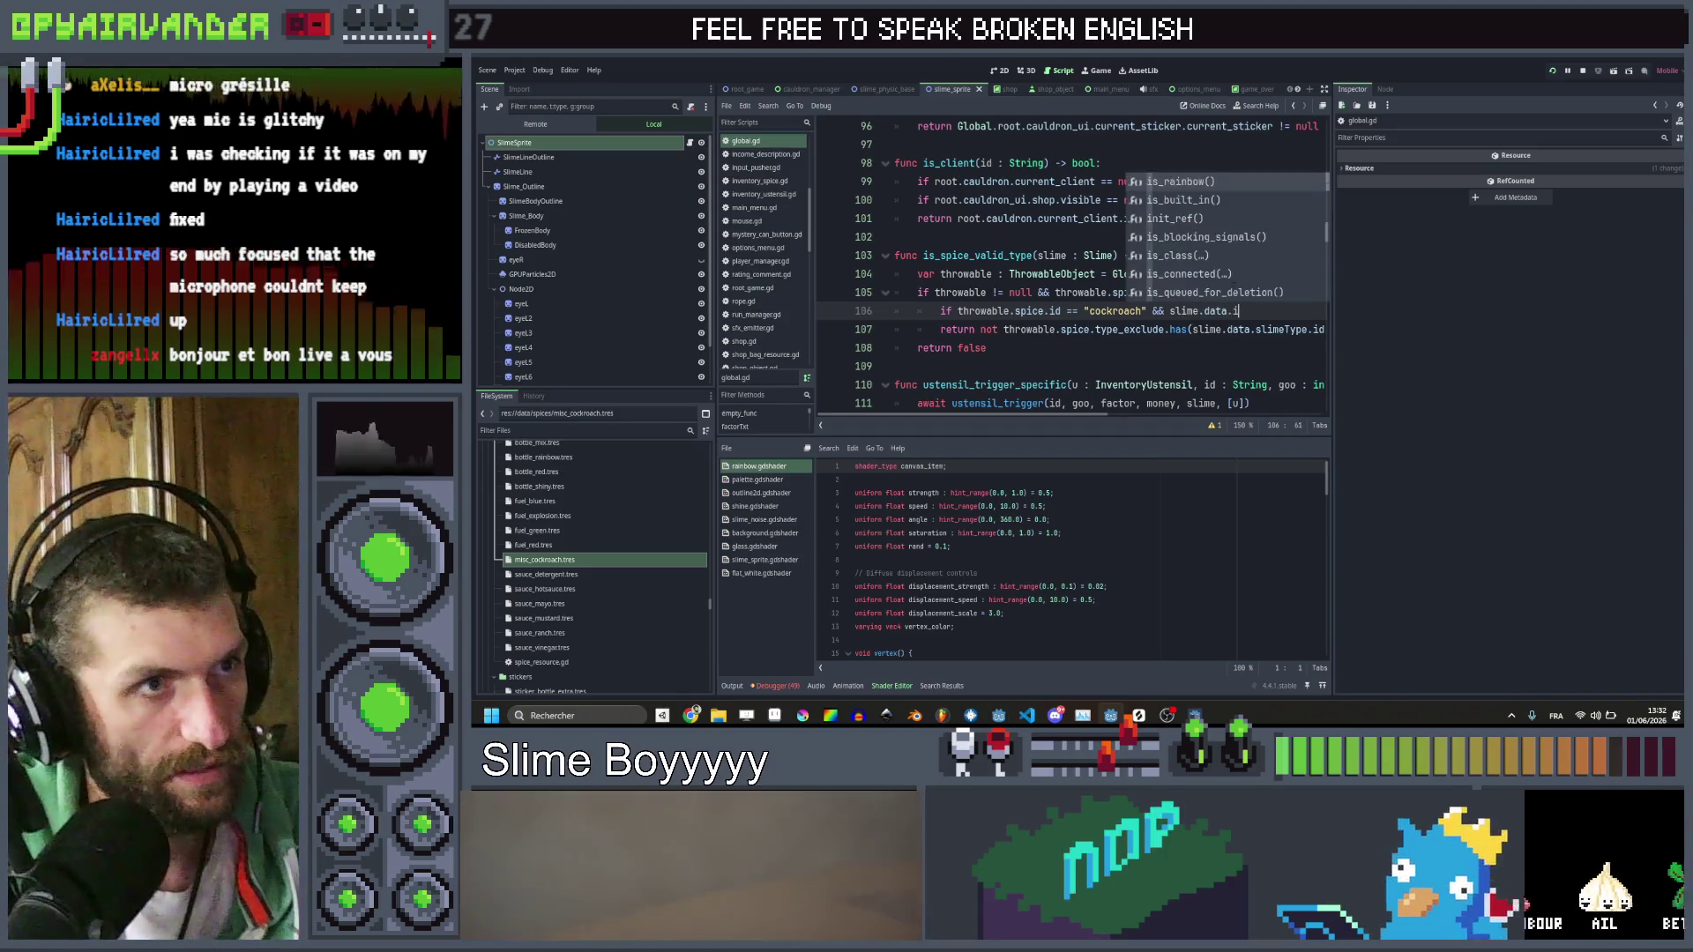
pyautogui.press('BackSpace')
pyautogui.write('s')
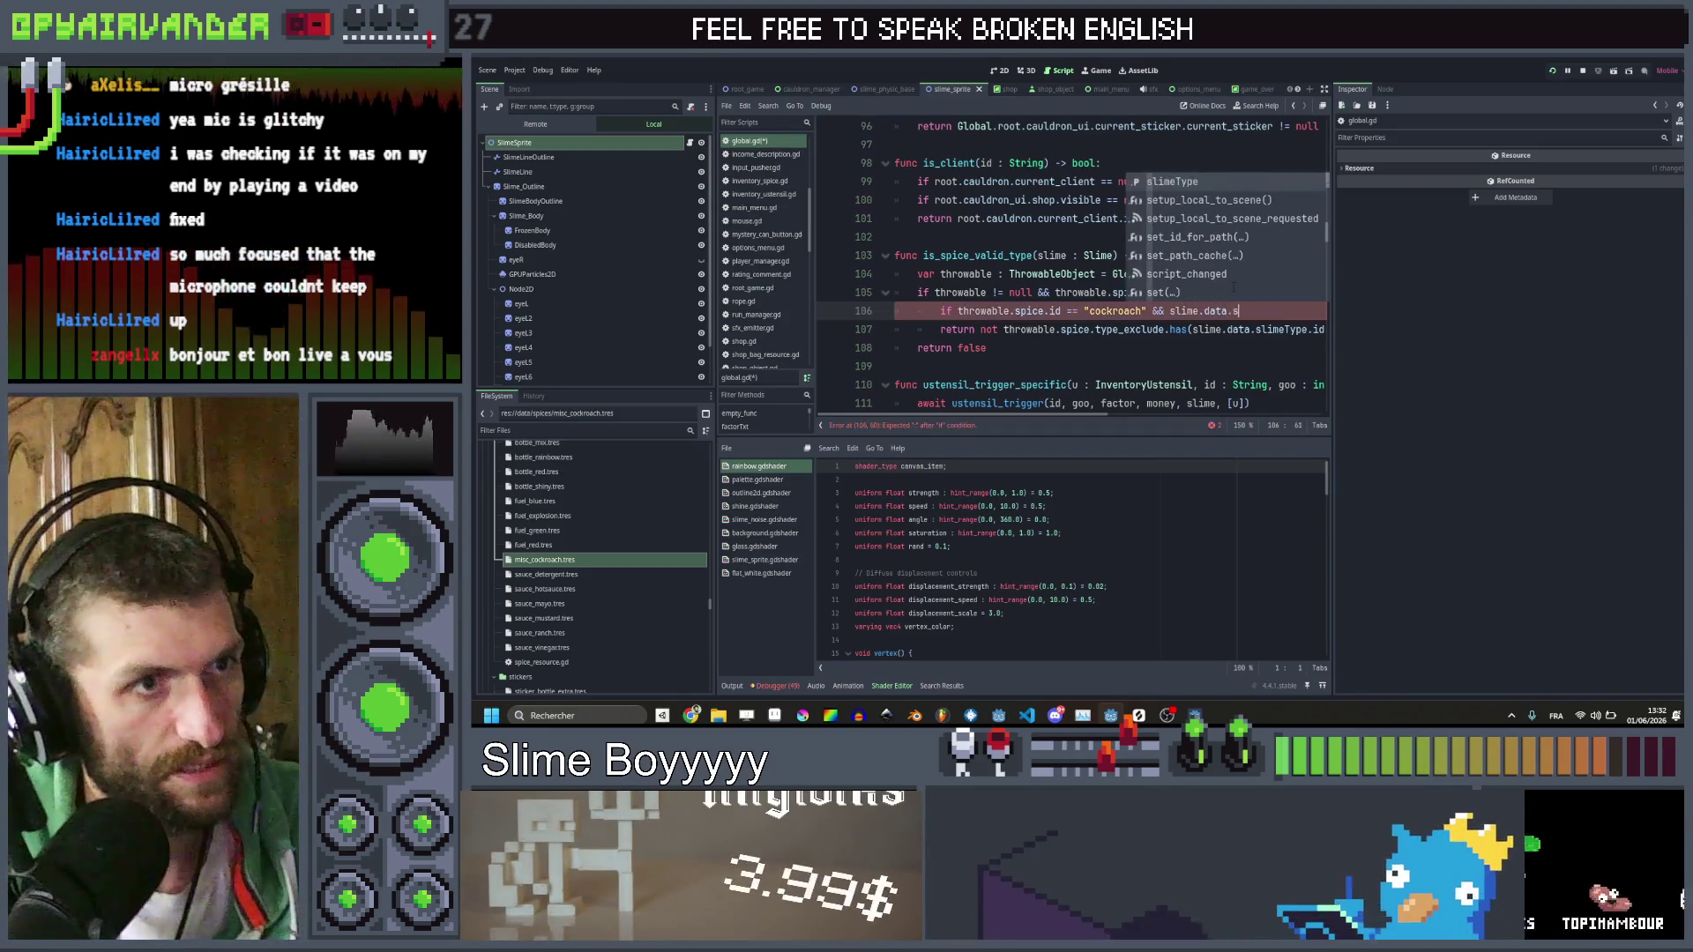
pyautogui.write('limeType.id ==')
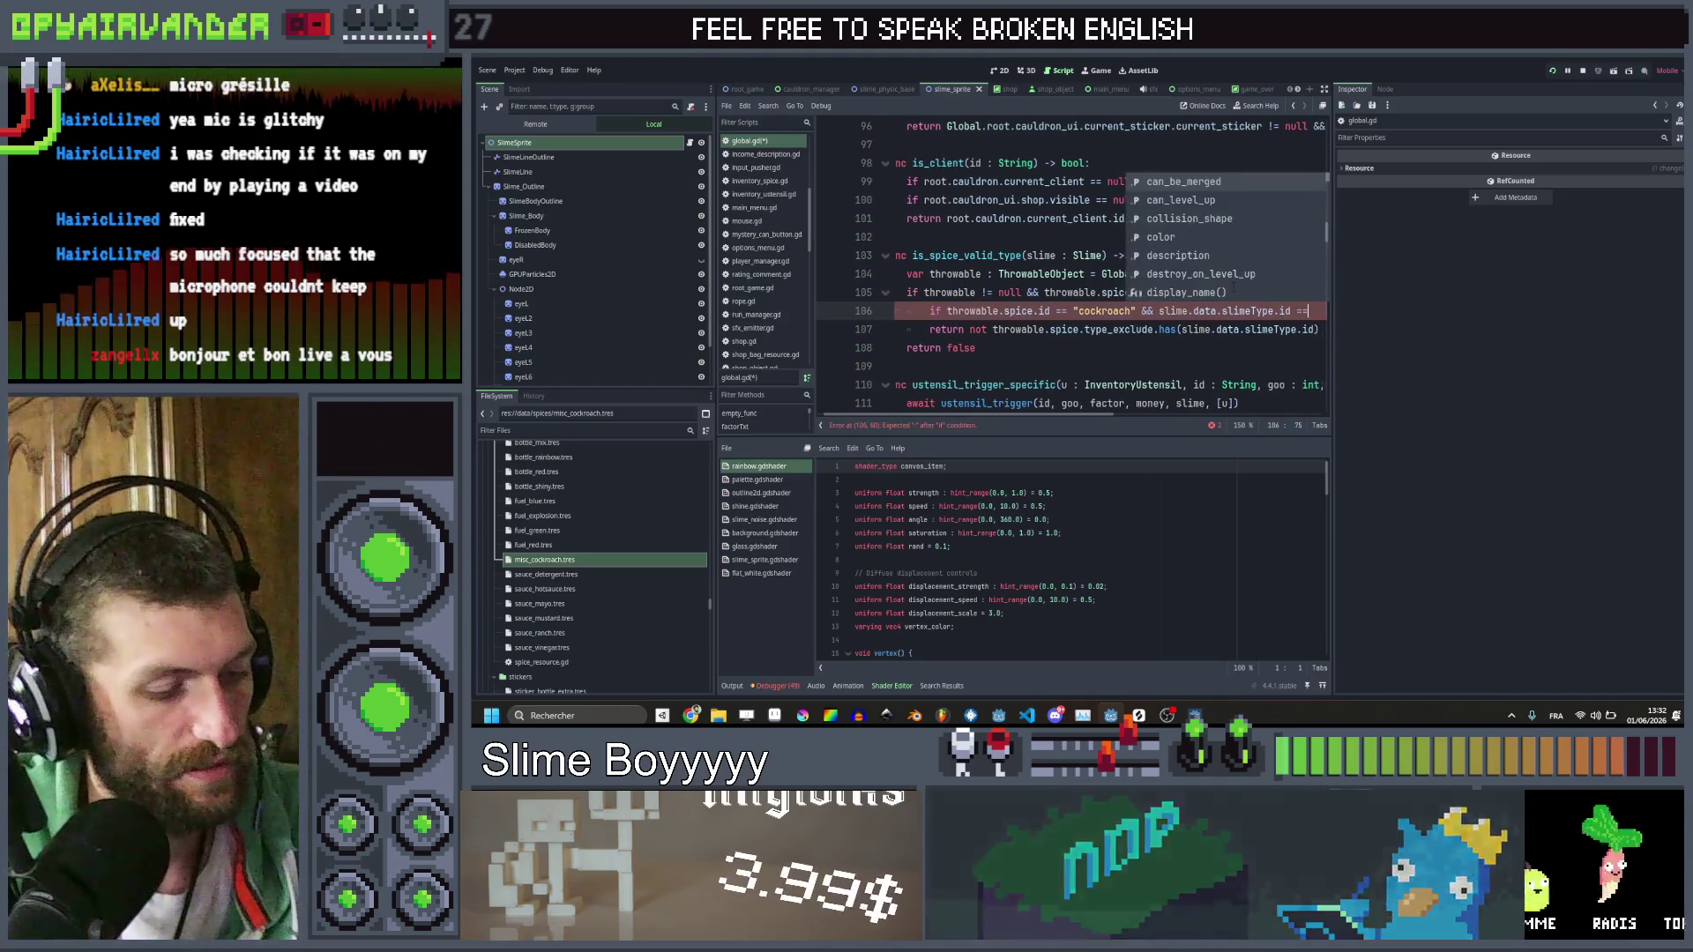
pyautogui.write(' "dirt ')
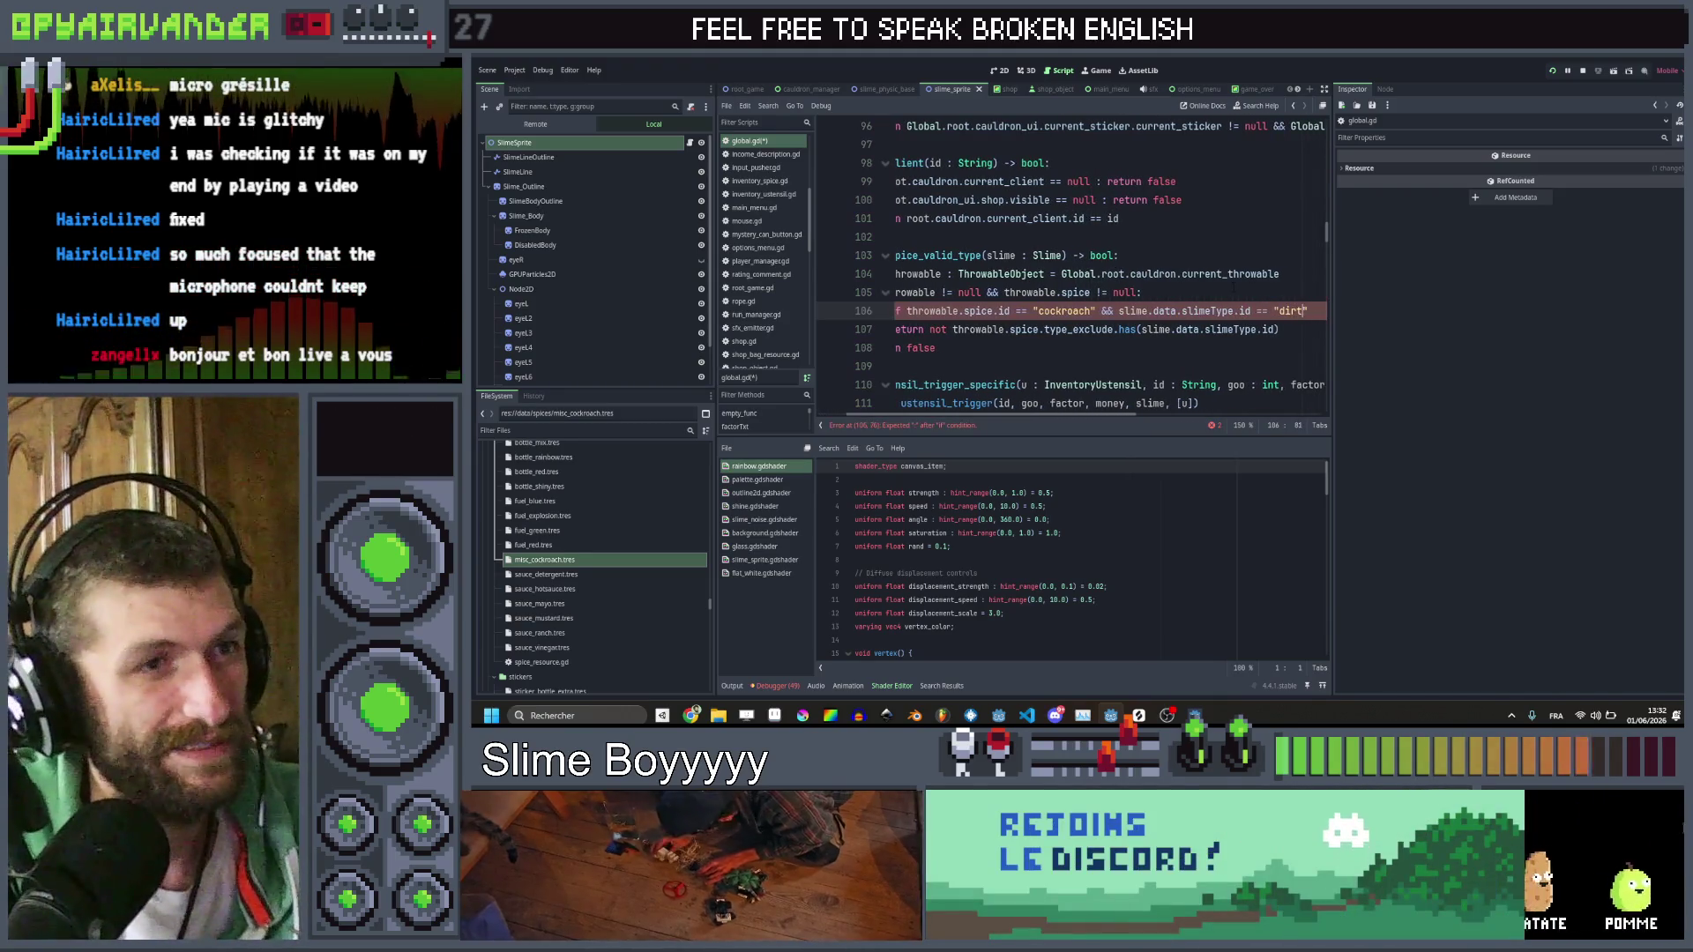
pyautogui.write('" && ho')
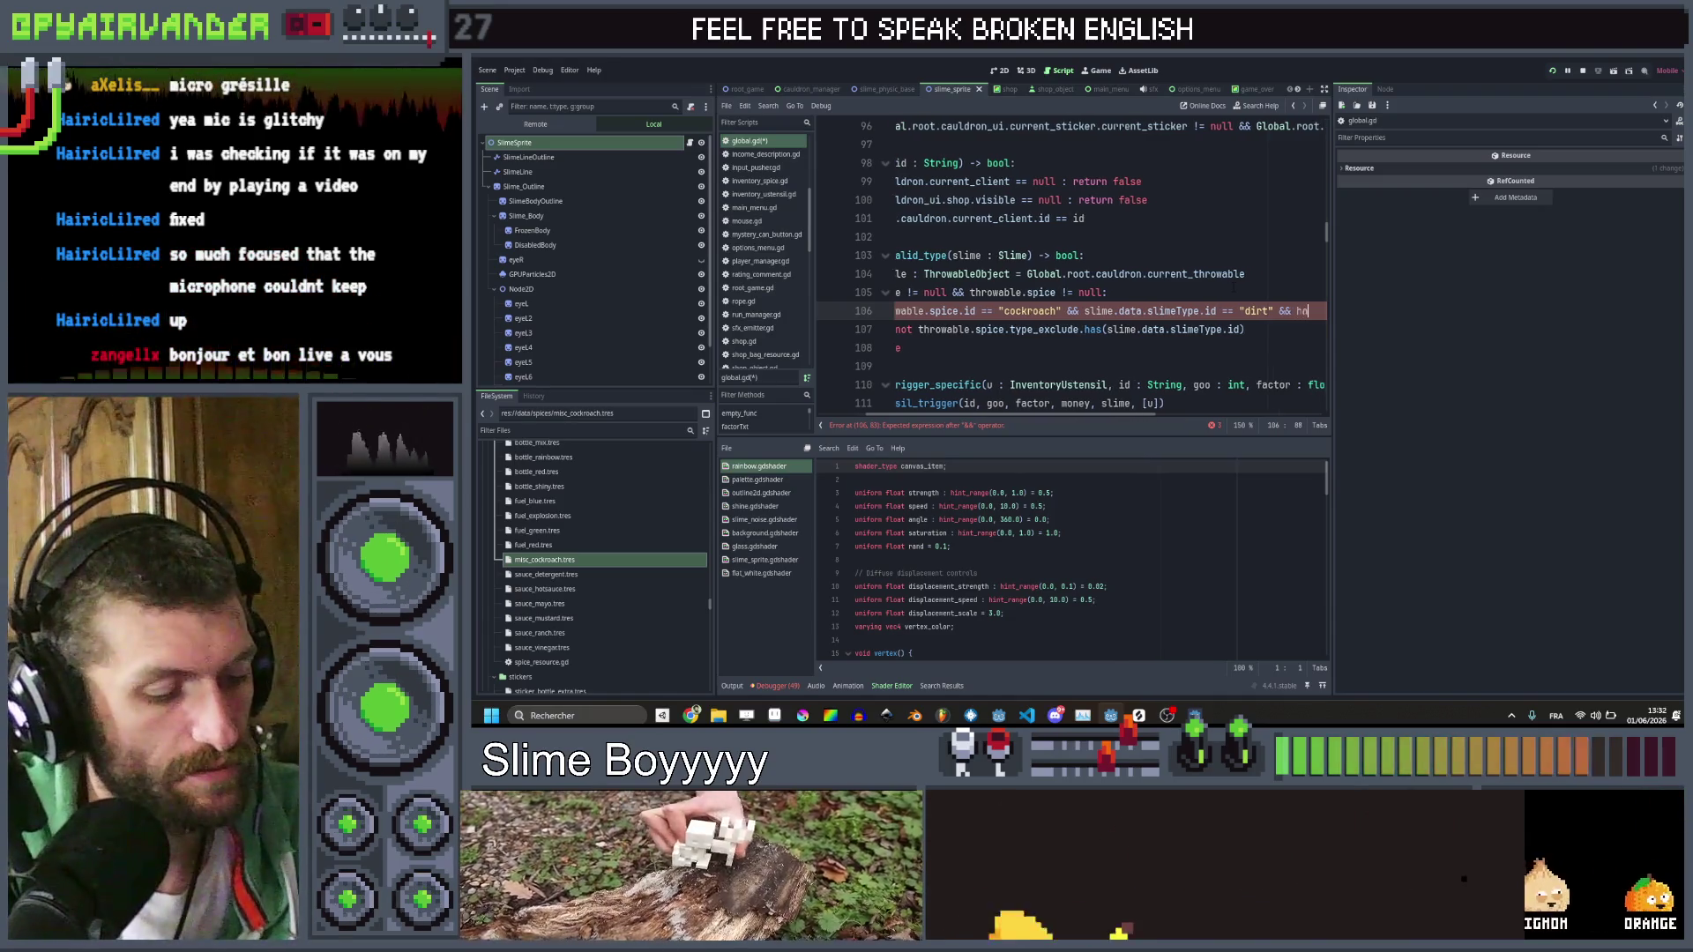
pyautogui.write('ha')
pyautogui.press('Down')
pyautogui.press('Down')
pyautogui.press('Up')
pyautogui.press('Return')
pyautogui.write('"')
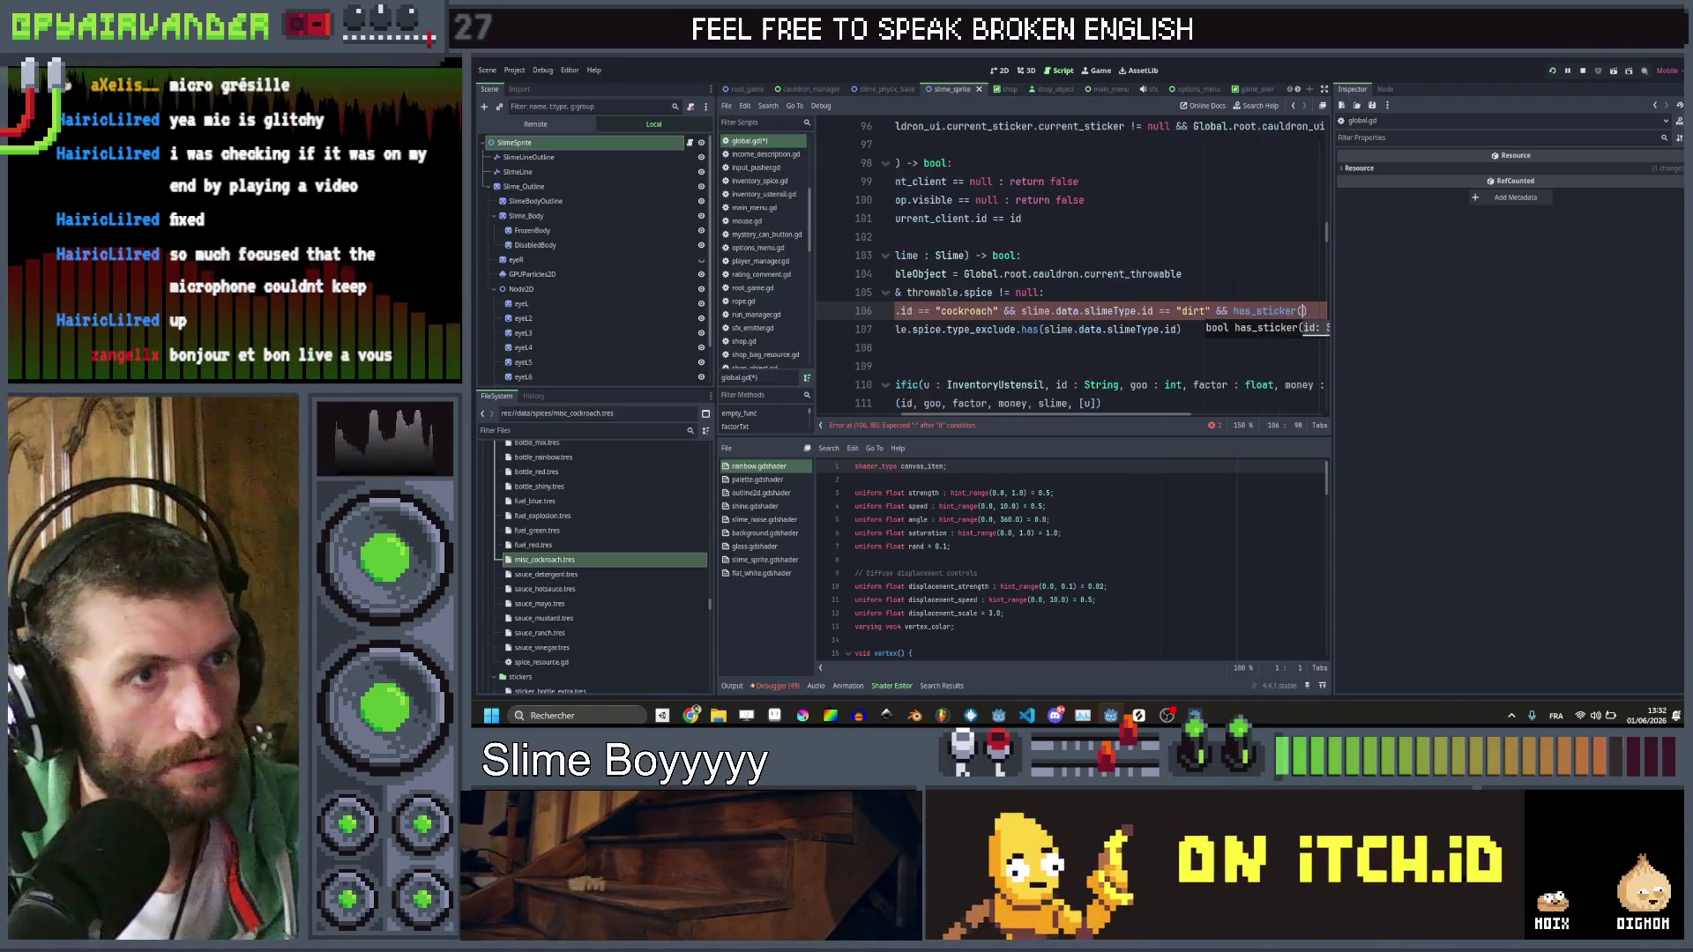
pyautogui.write('cockroach')
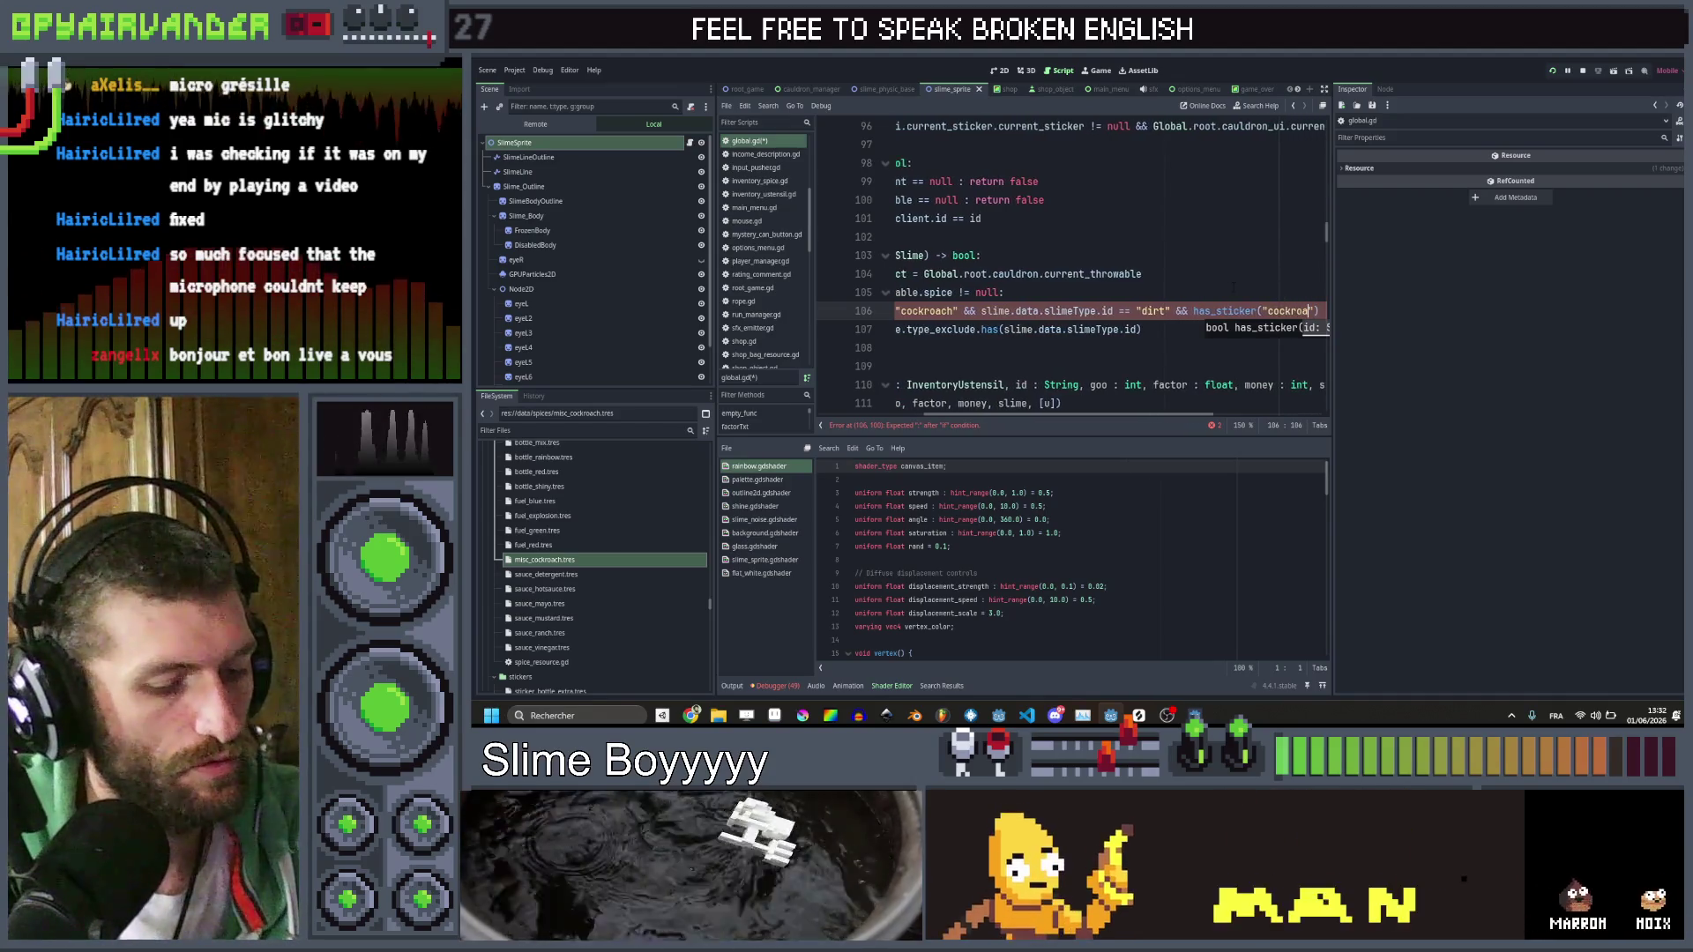
pyautogui.write('_dirt')
pyautogui.scroll(-5, 670, 529)
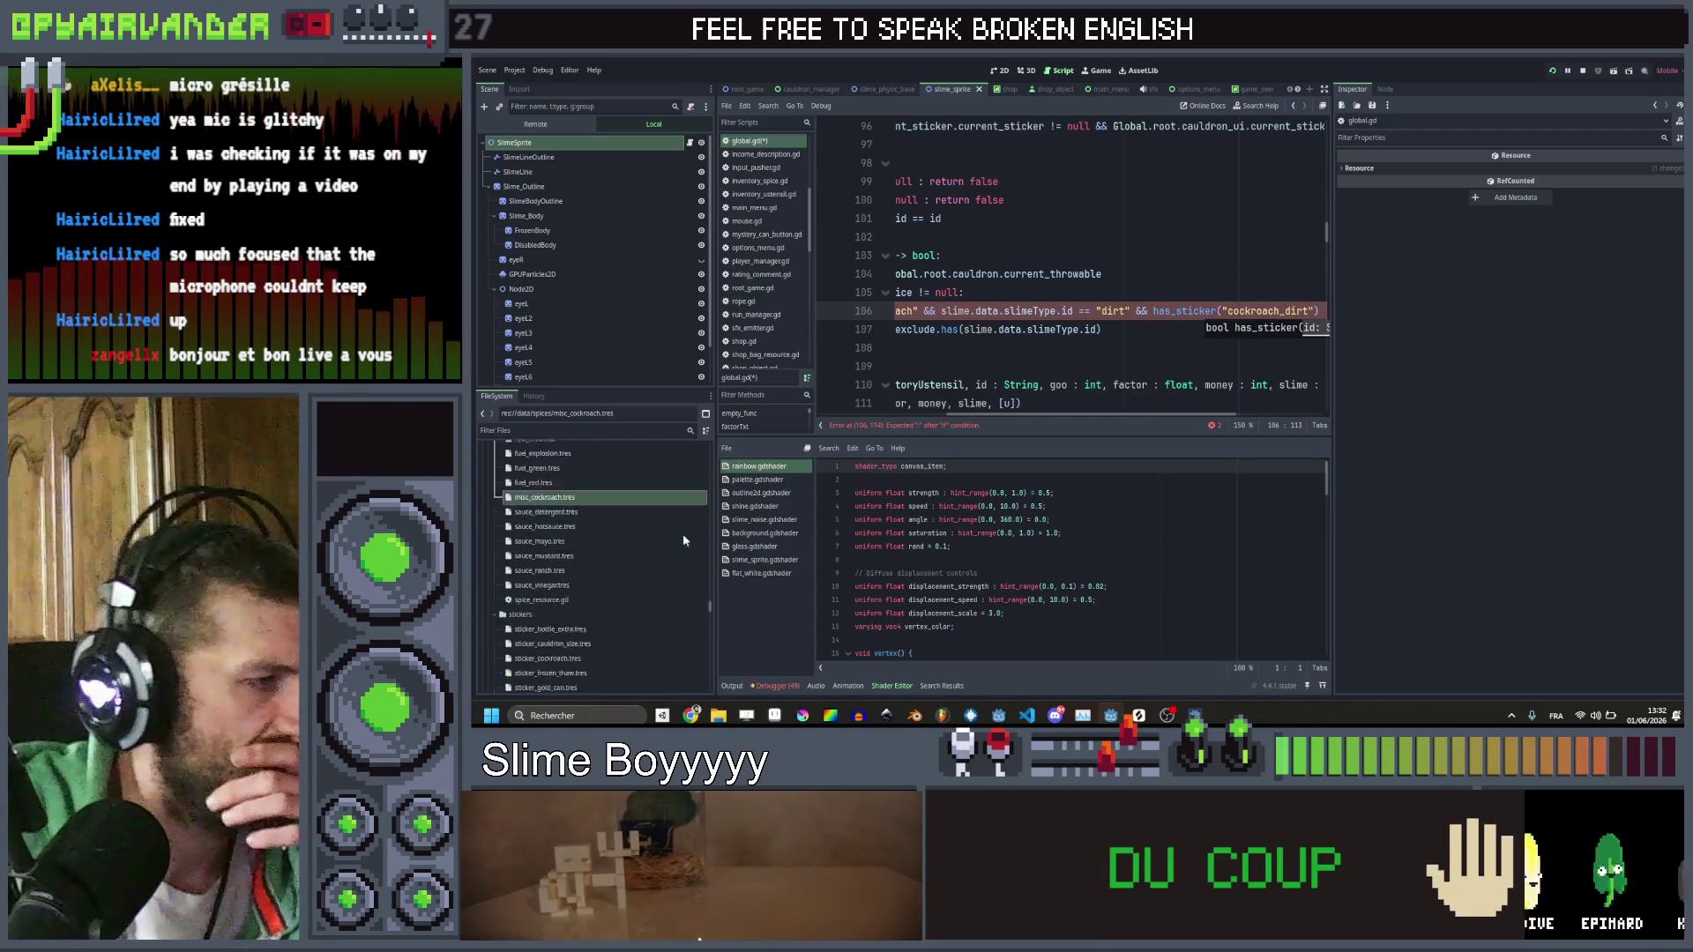
# Confirm the cockroach sticker's id, end line 106 with ': return true', and save global.gd
pyautogui.click(628, 534)
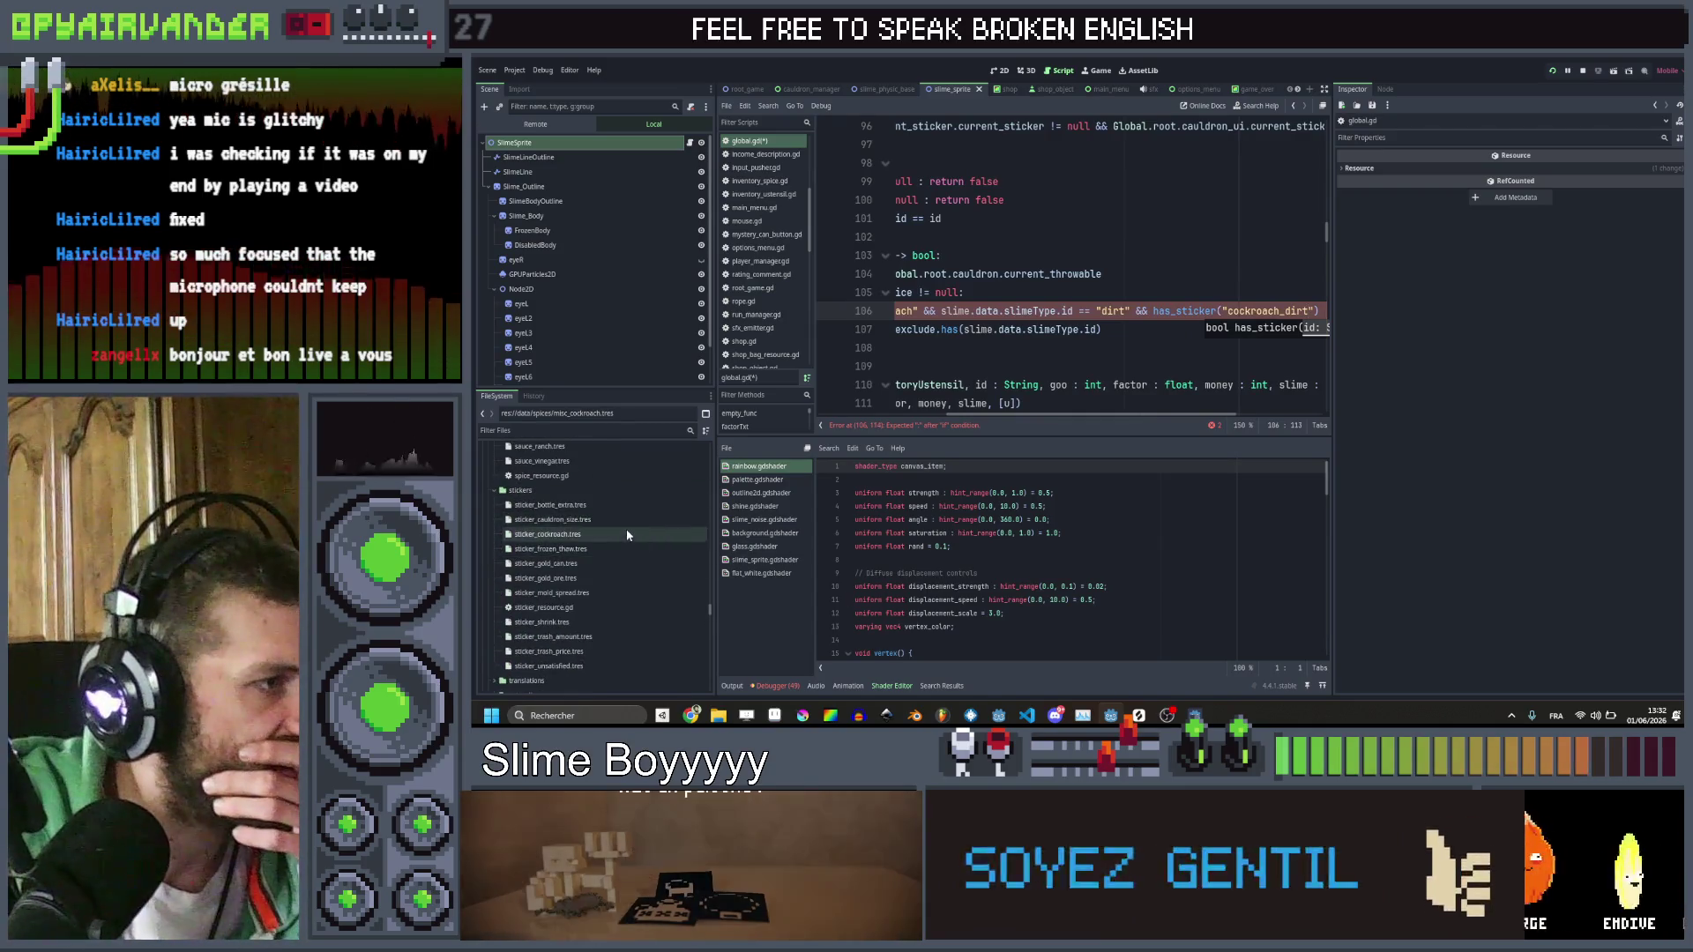
pyautogui.click(1189, 312)
pyautogui.write(':')
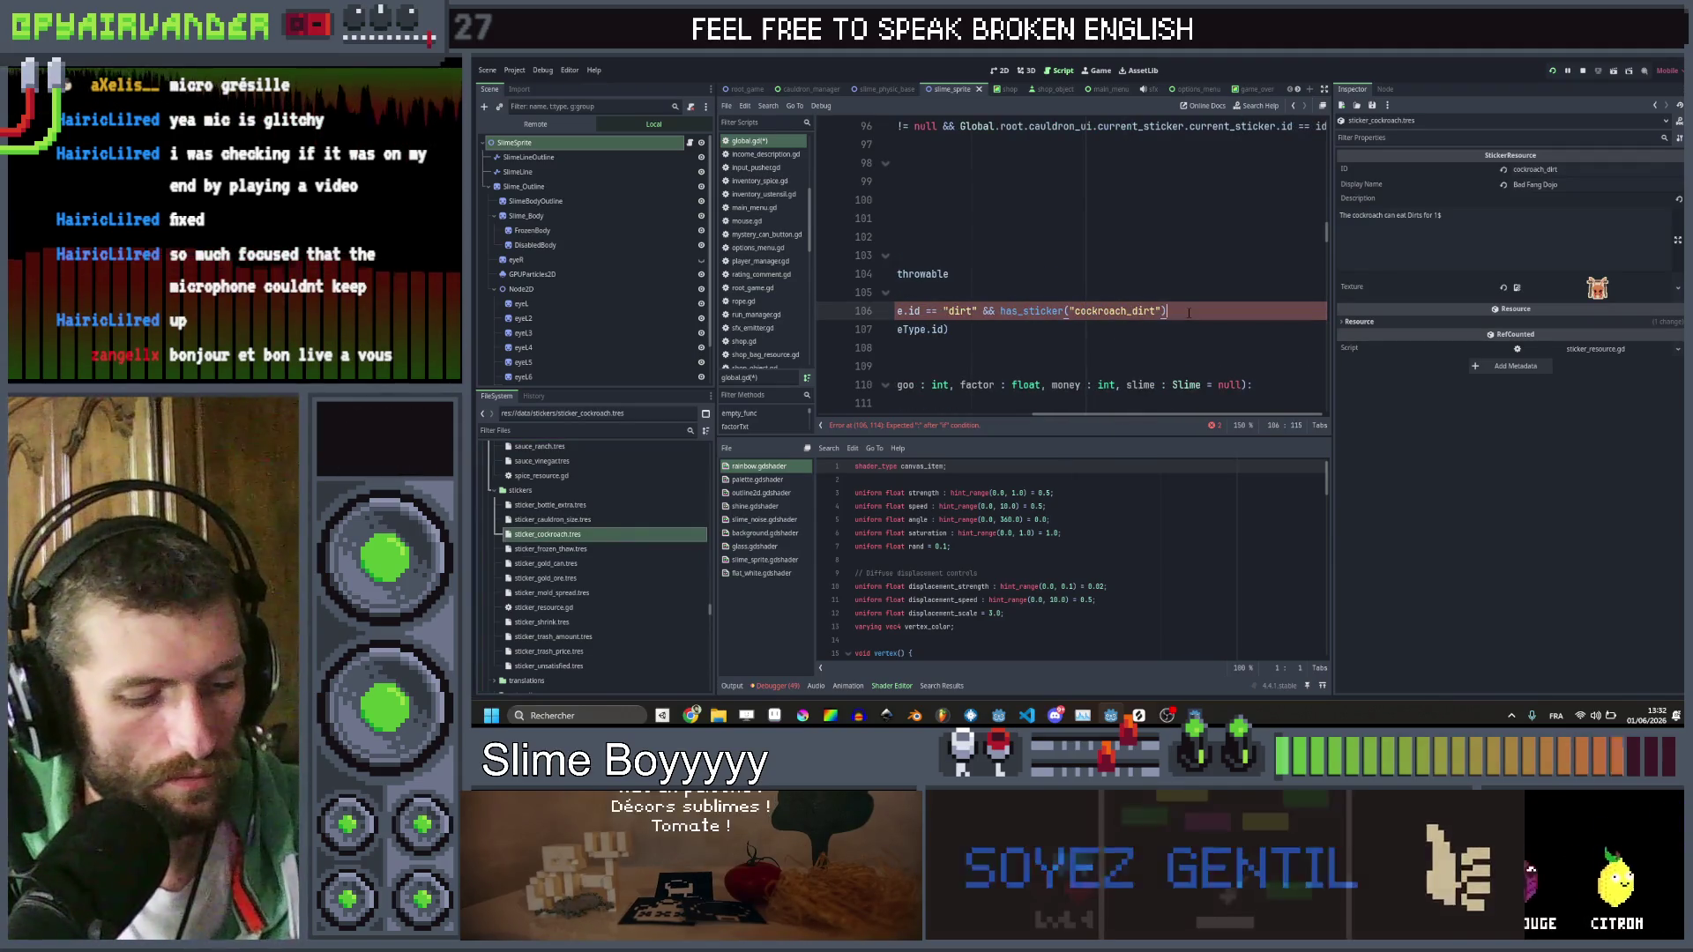
pyautogui.write(' return true')
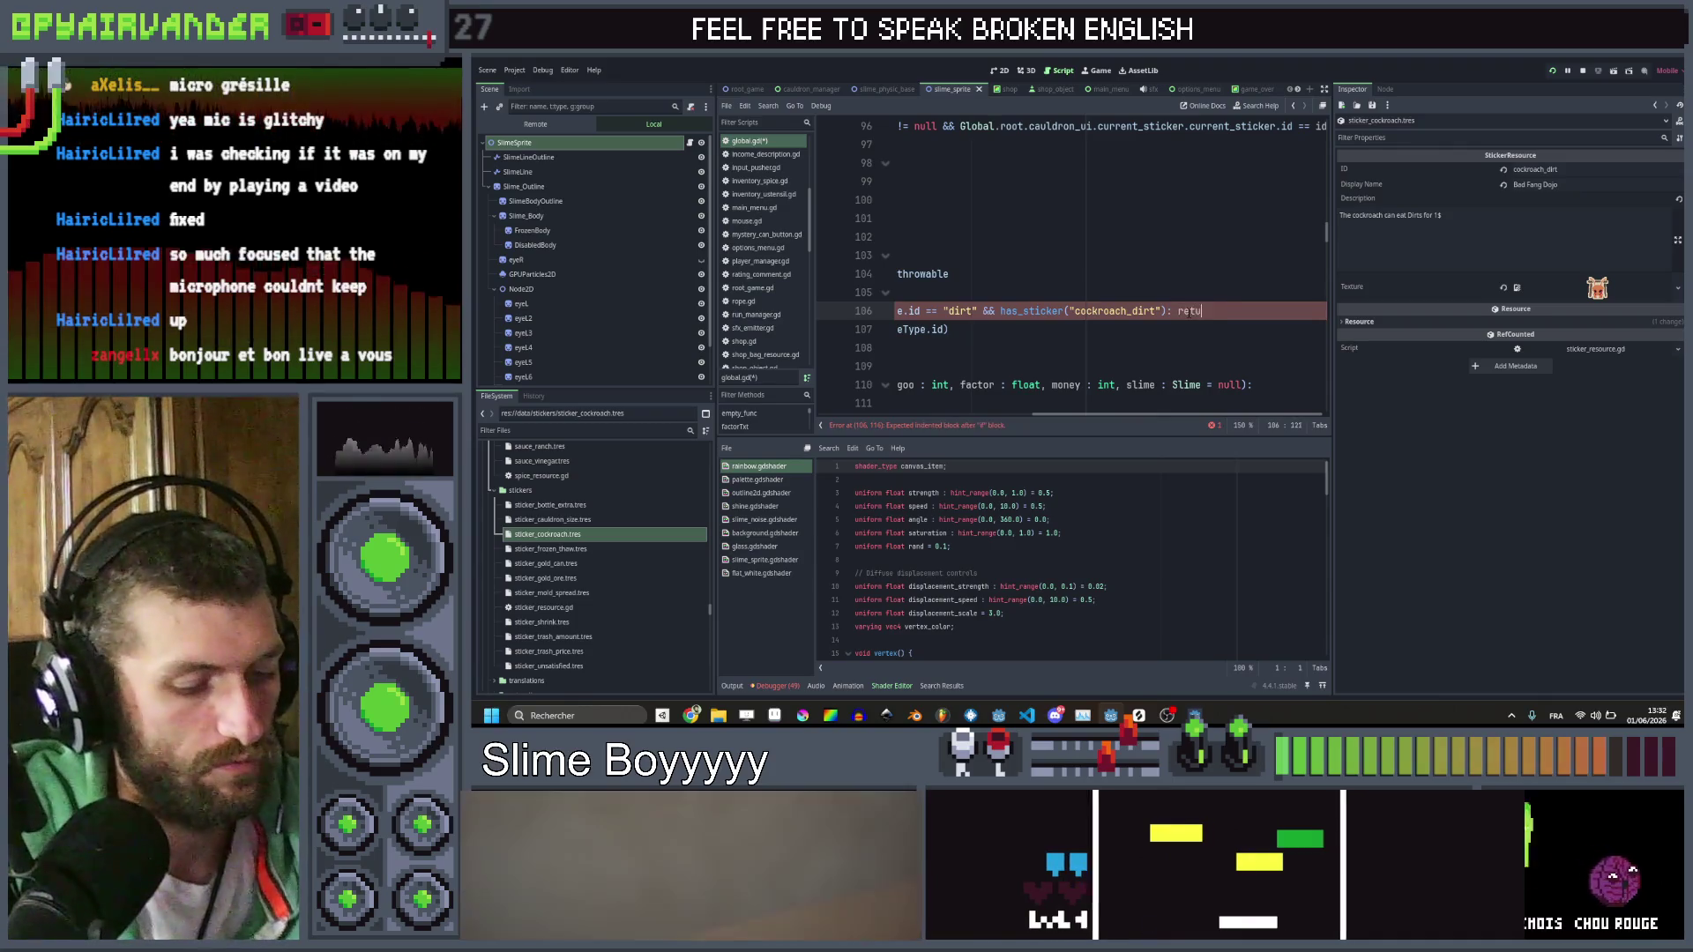
pyautogui.hotkey('ctrl', 's')
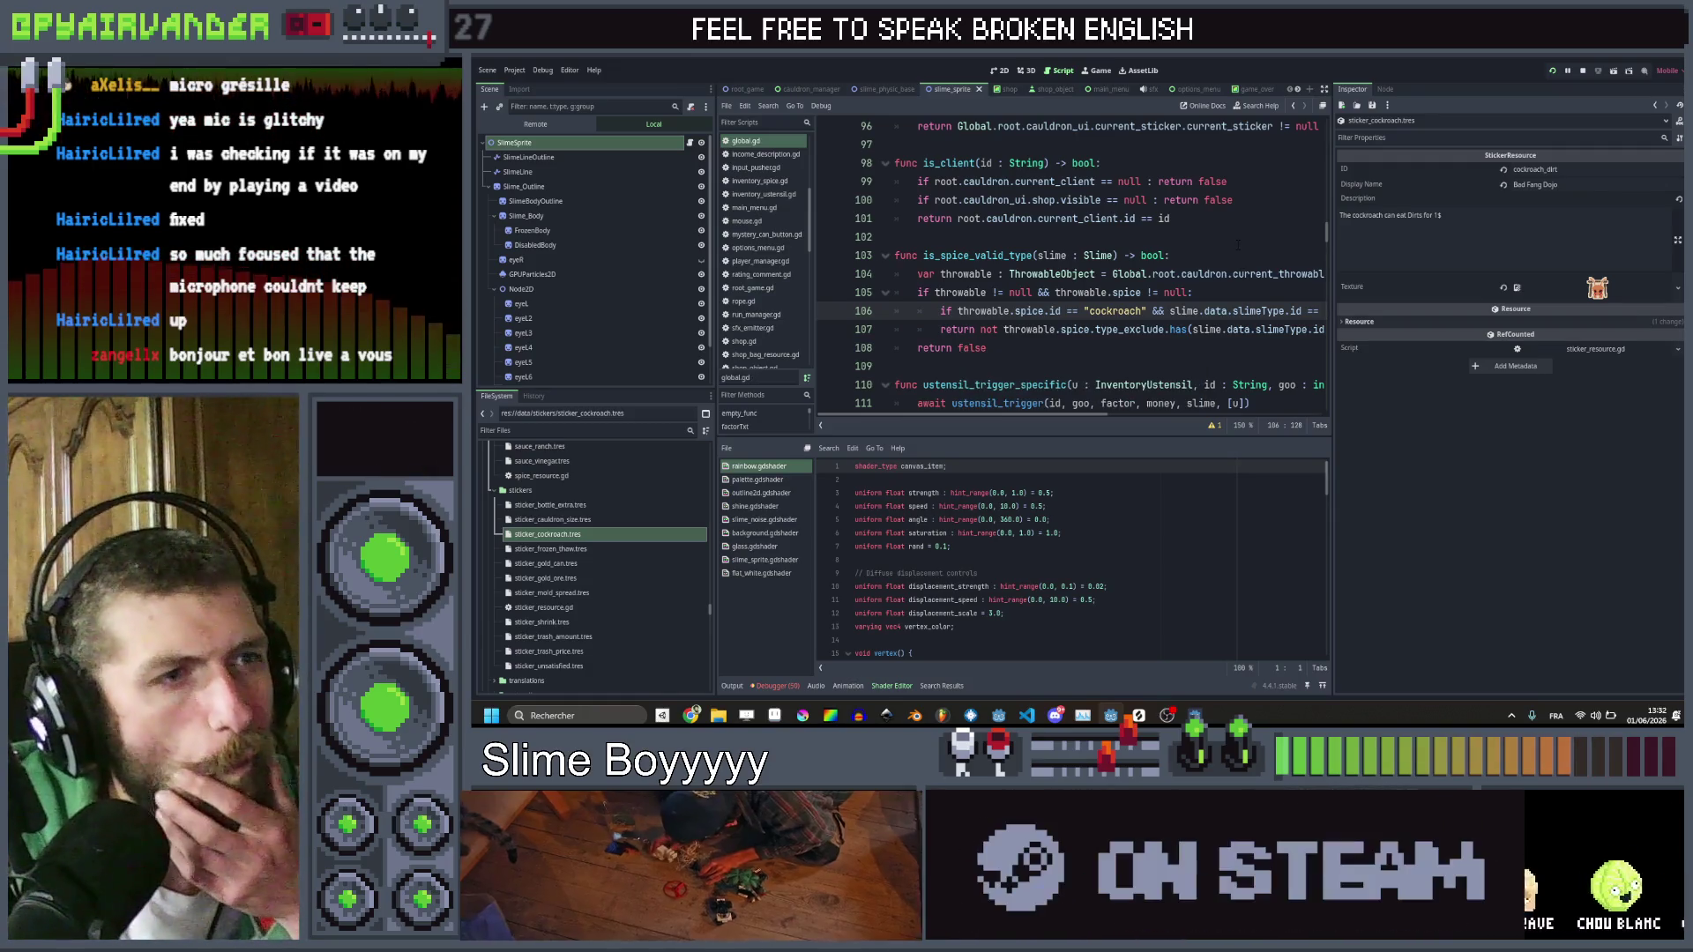
# Inspect the exclude list of misc_cockroach.tres, then return to the spice check code
pyautogui.hscroll(3, 1232, 243)
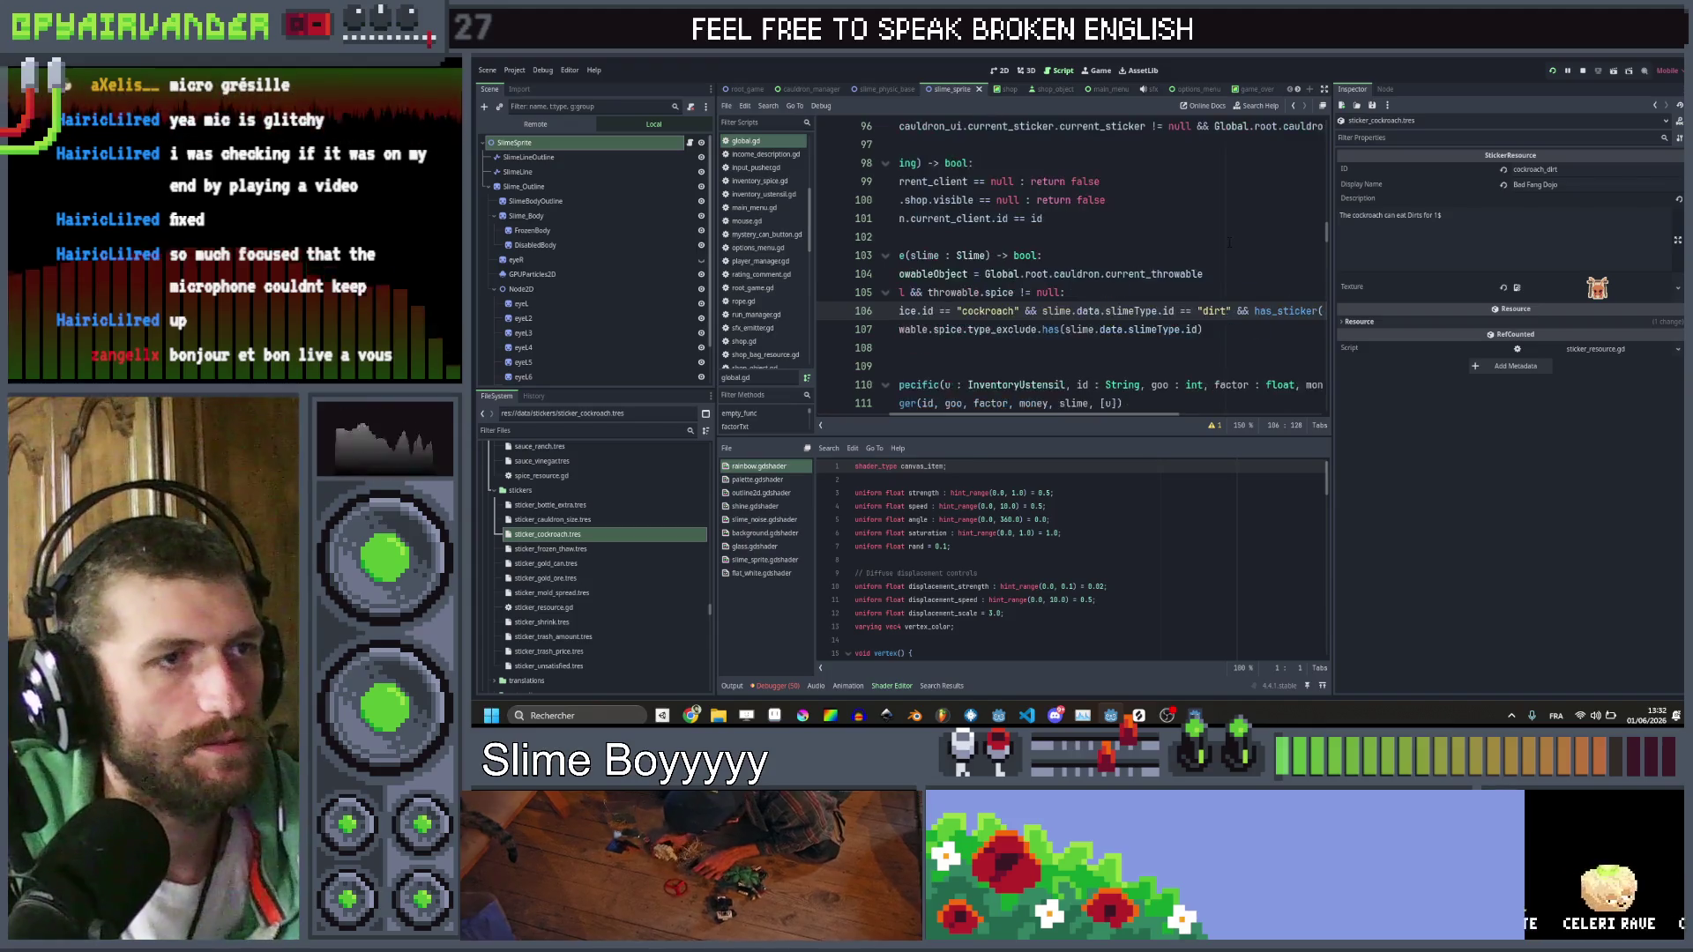
pyautogui.hscroll(-3, 1225, 238)
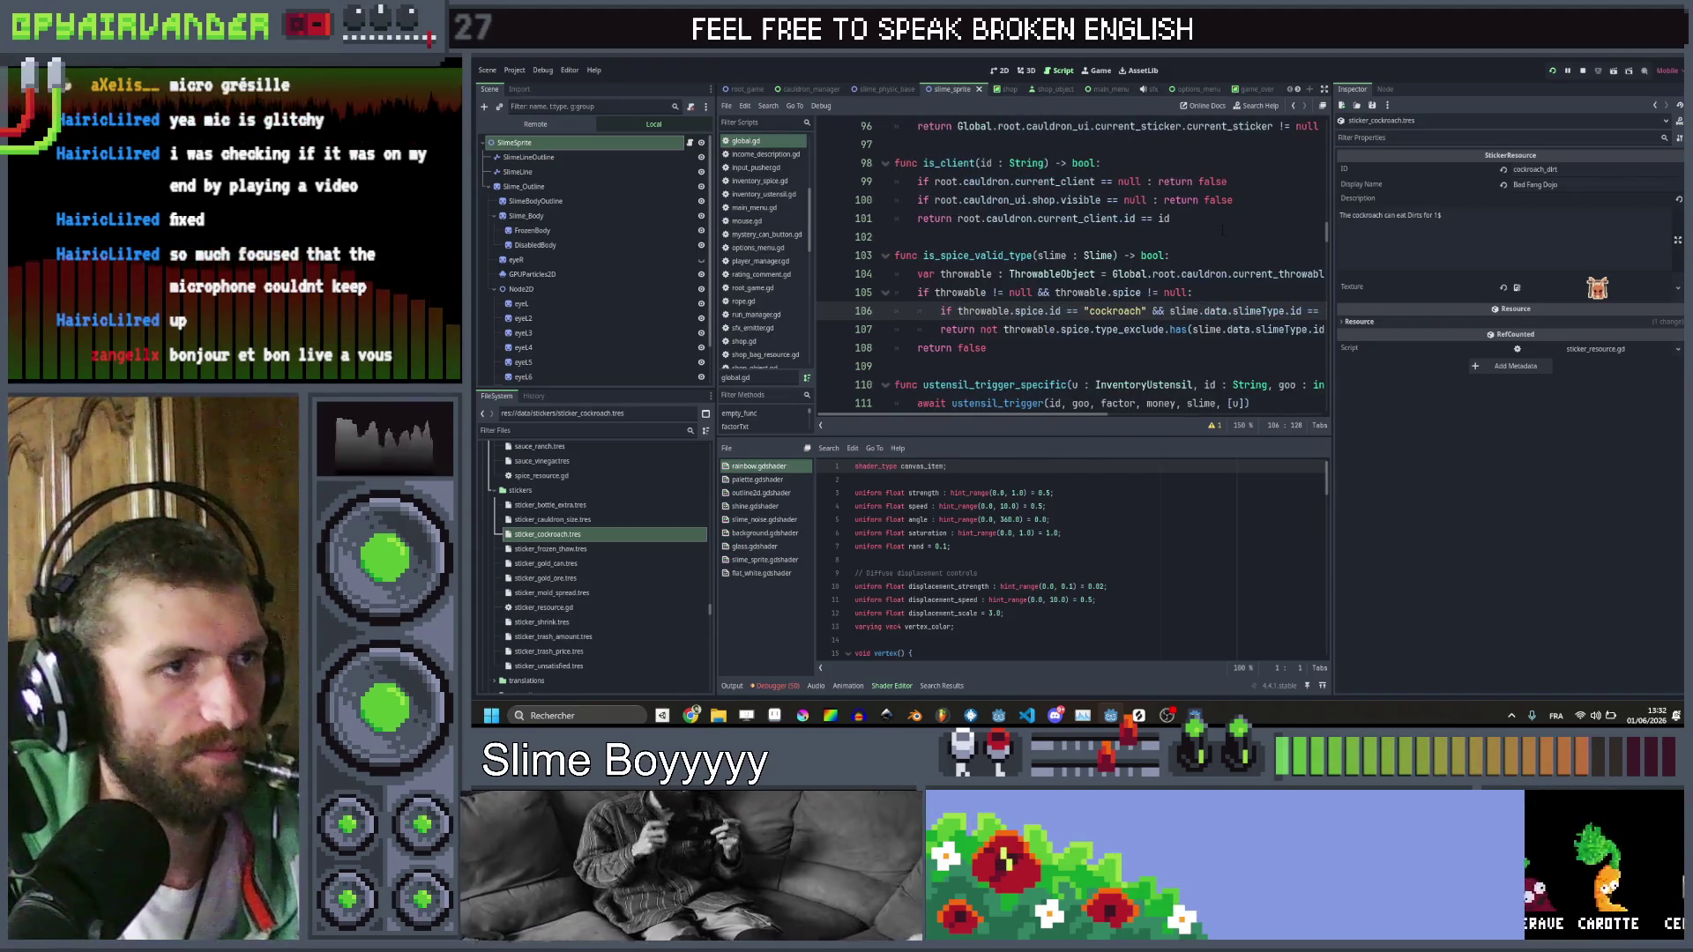
pyautogui.hscroll(5, 1222, 229)
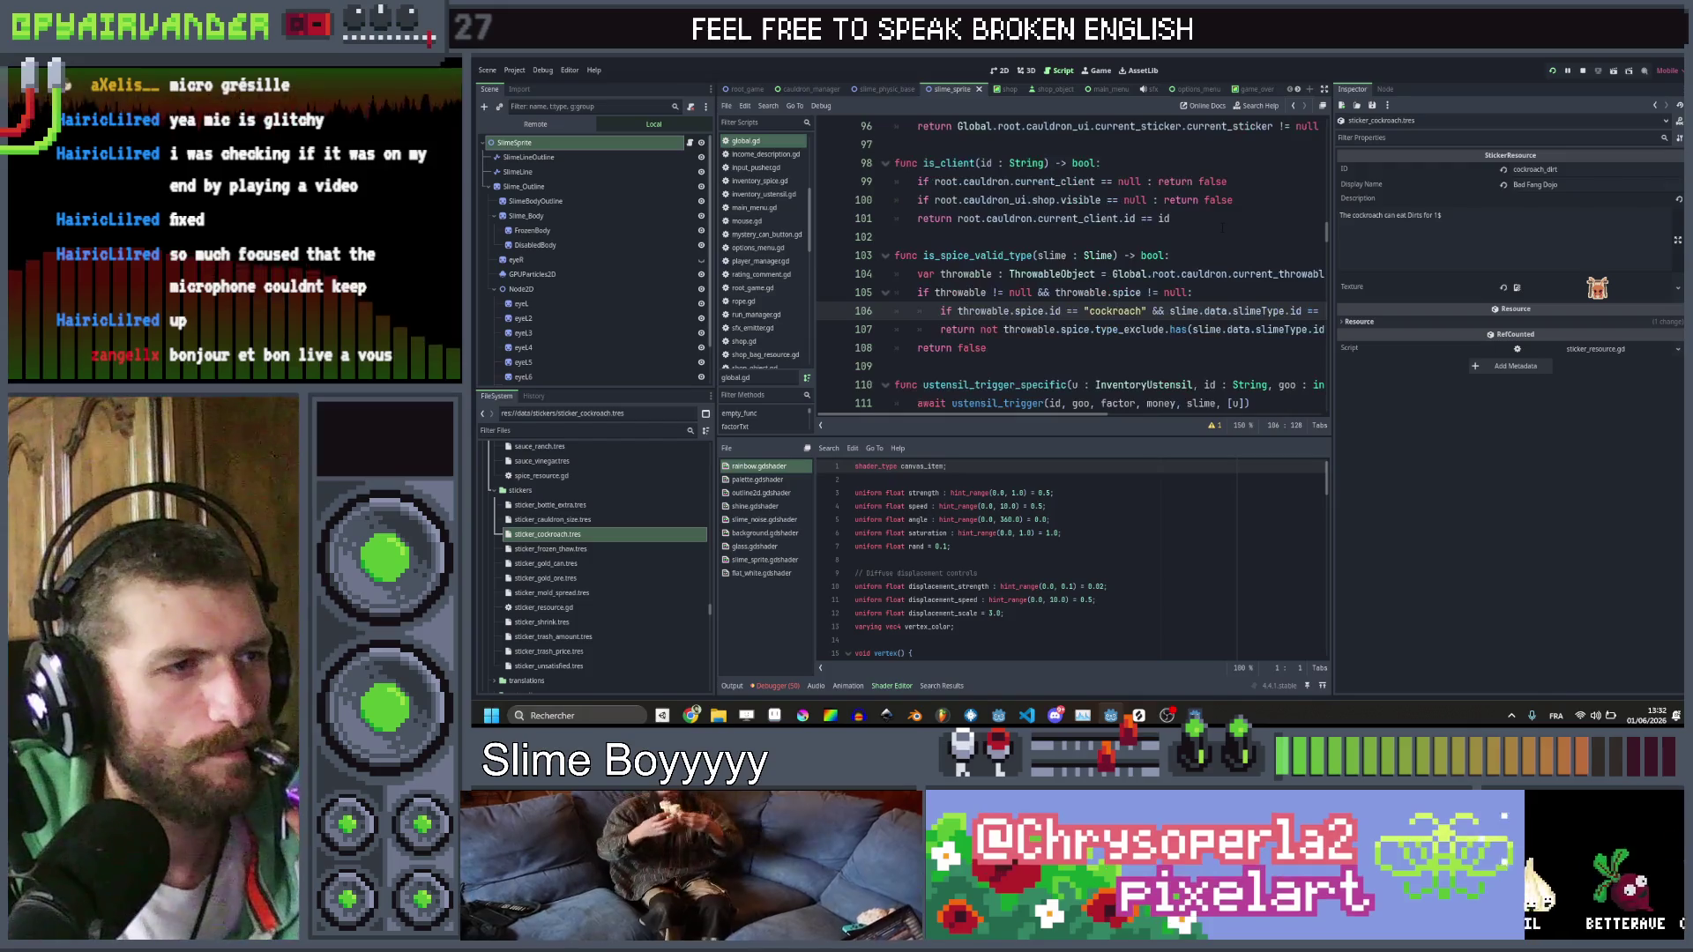
pyautogui.hscroll(-3, 1216, 218)
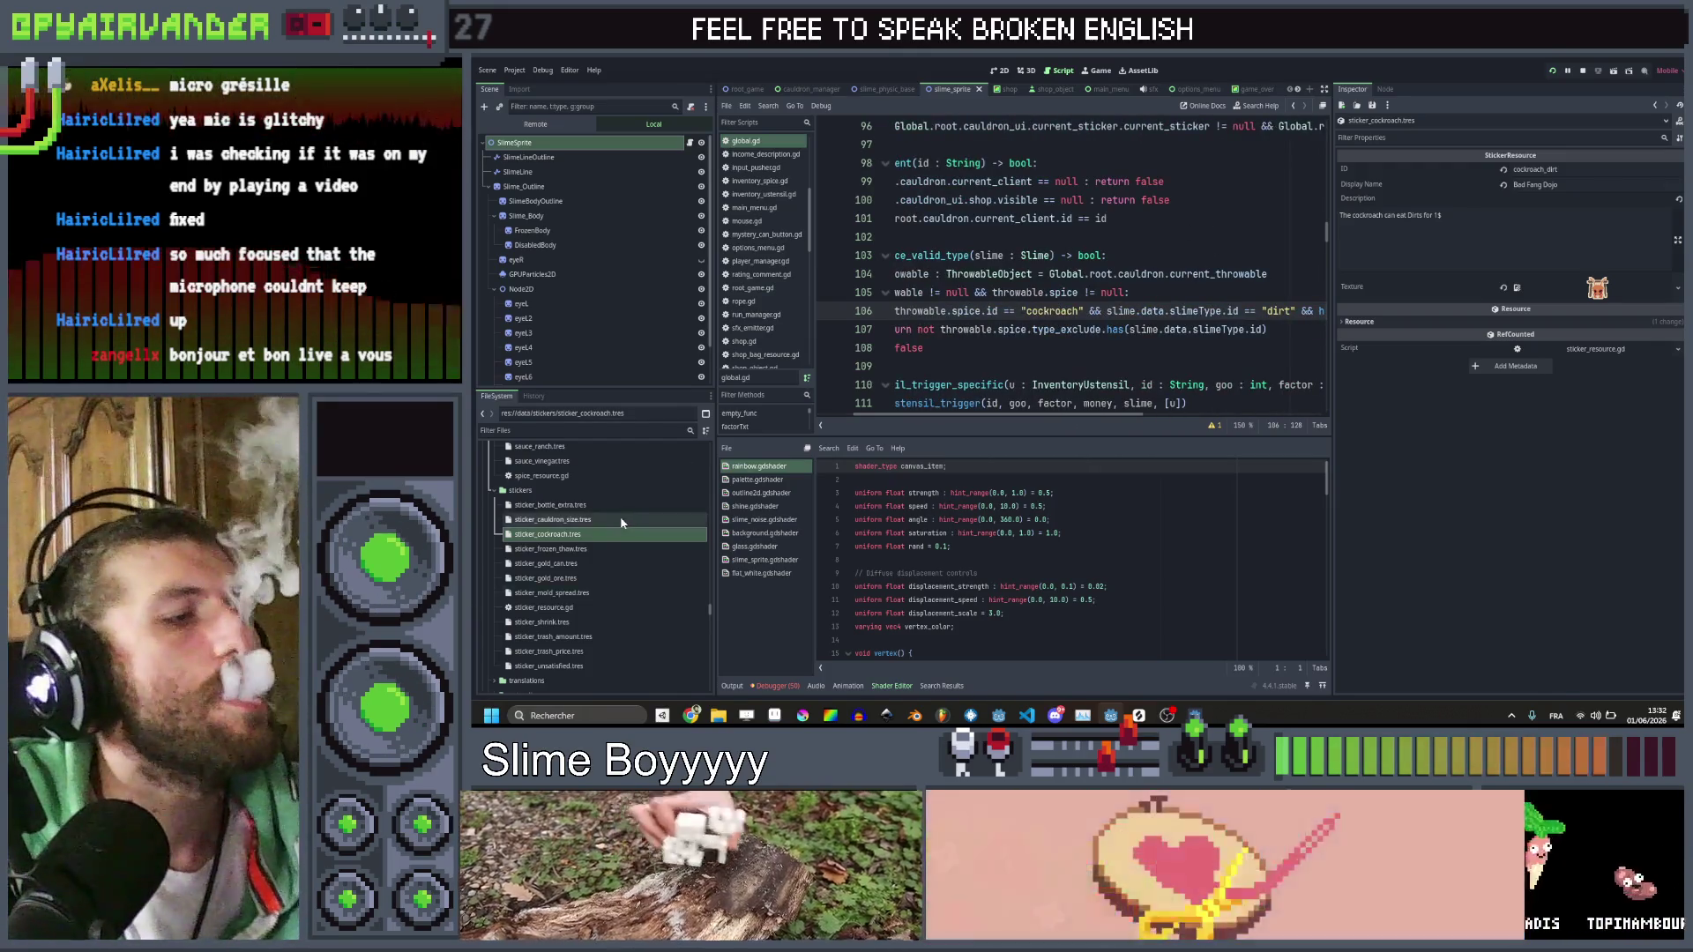
pyautogui.scroll(3, 600, 514)
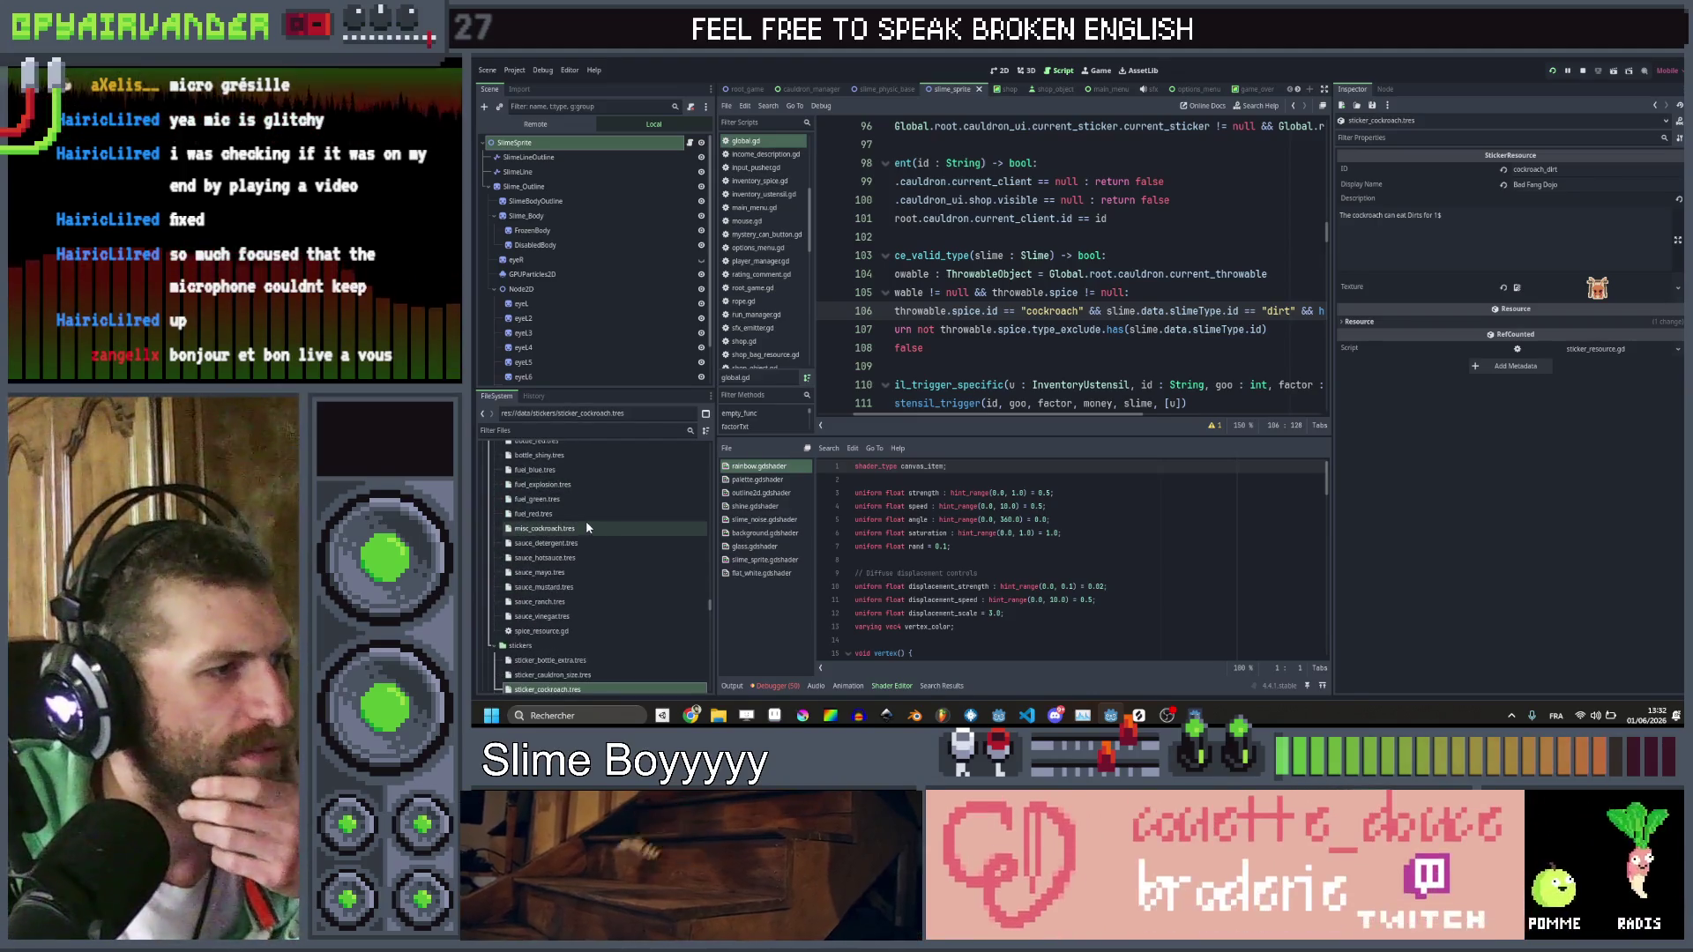
pyautogui.click(587, 525)
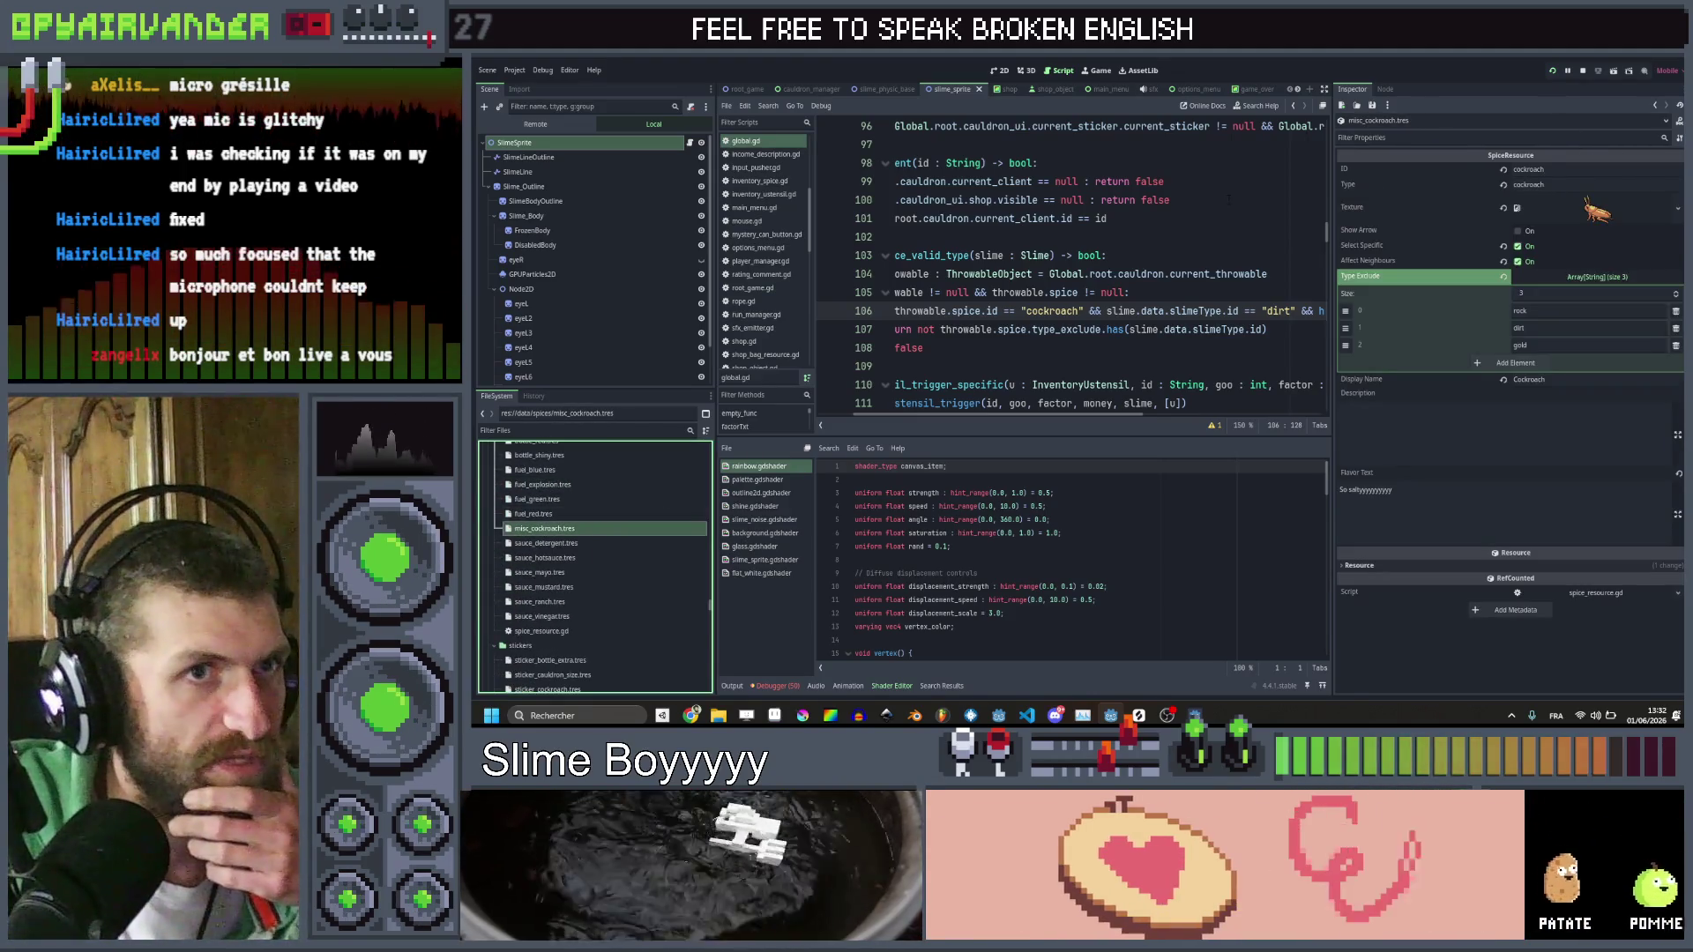
pyautogui.click(1224, 293)
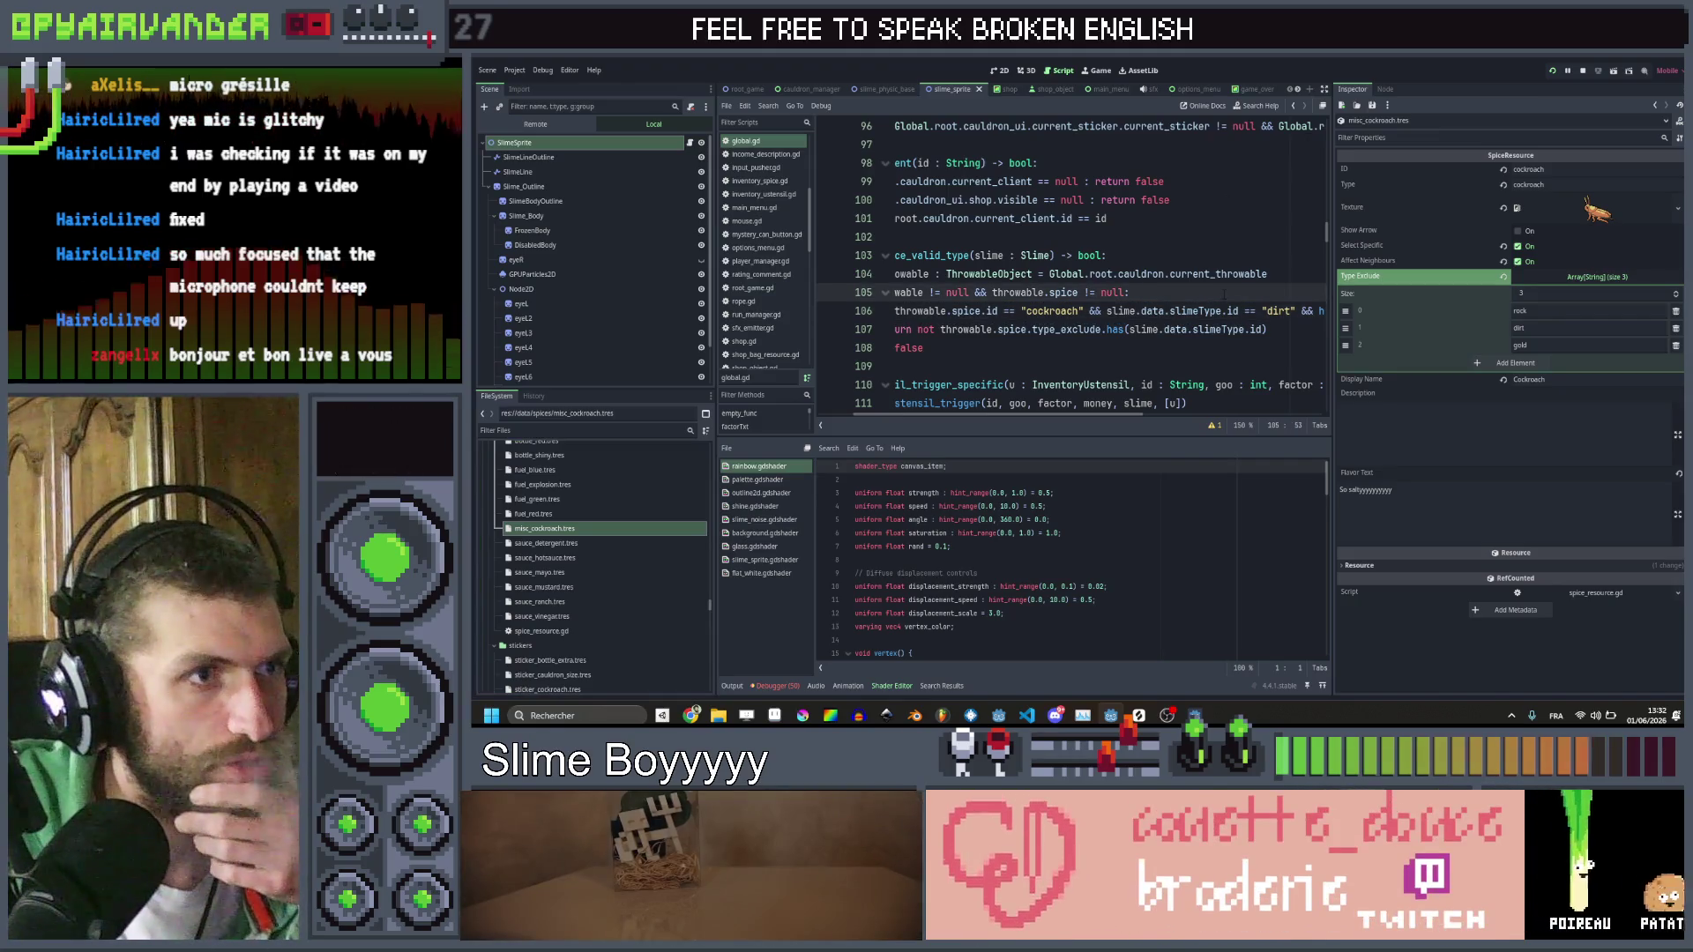
pyautogui.hscroll(5, 1224, 292)
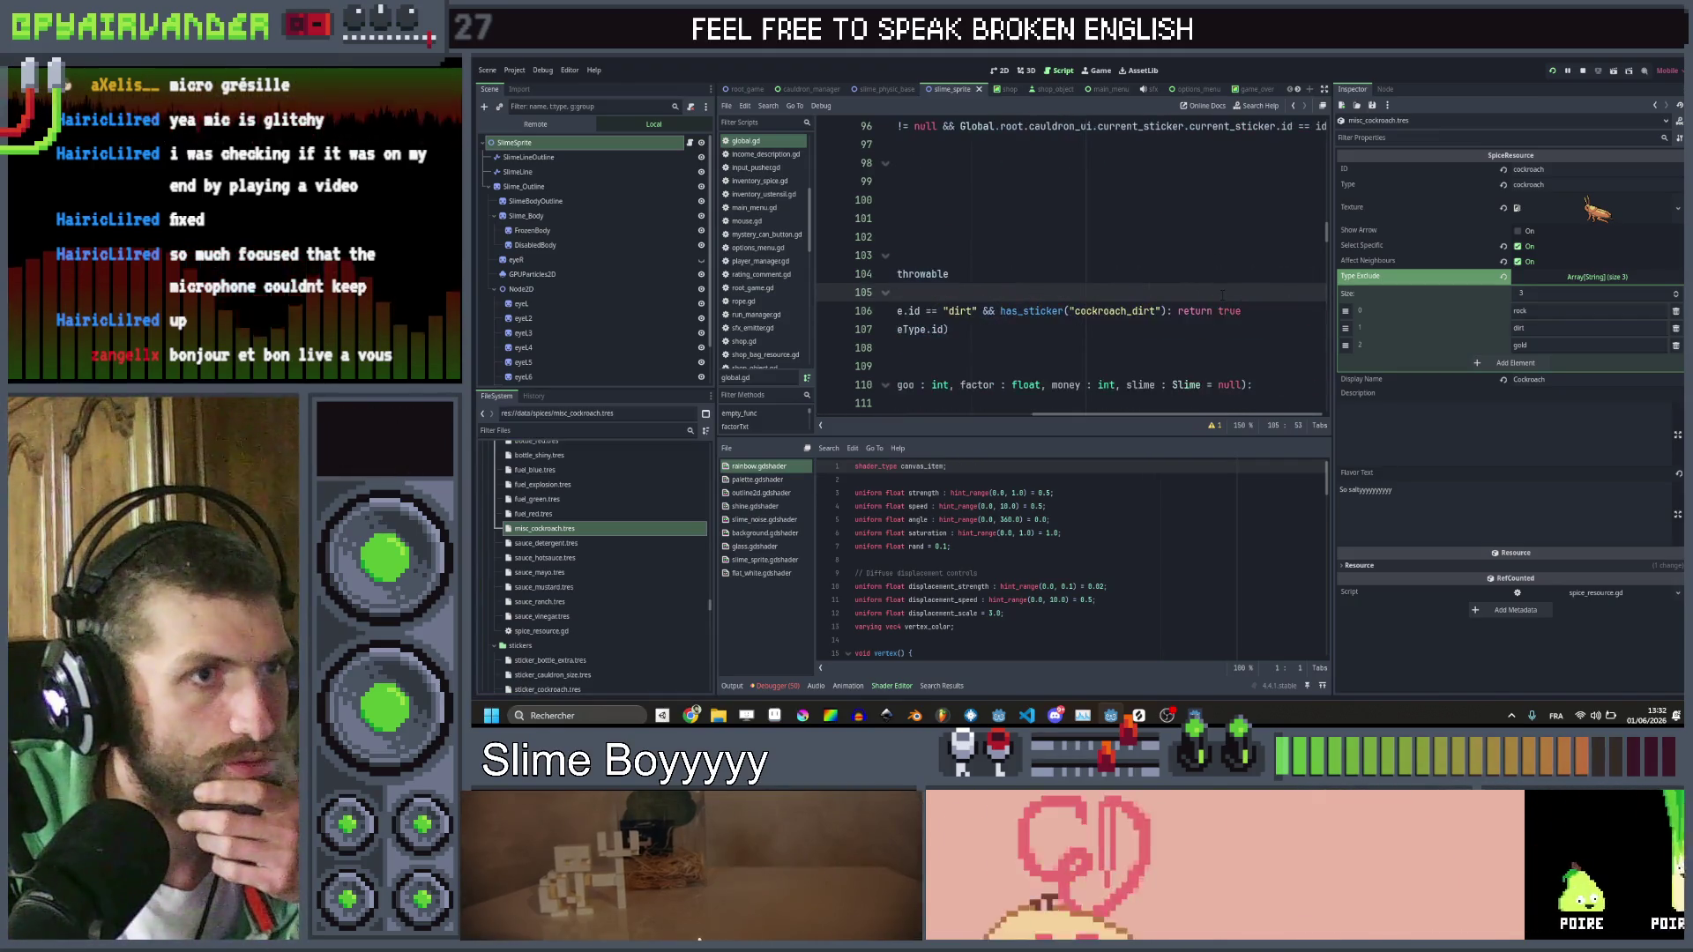
pyautogui.hscroll(-5, 1222, 294)
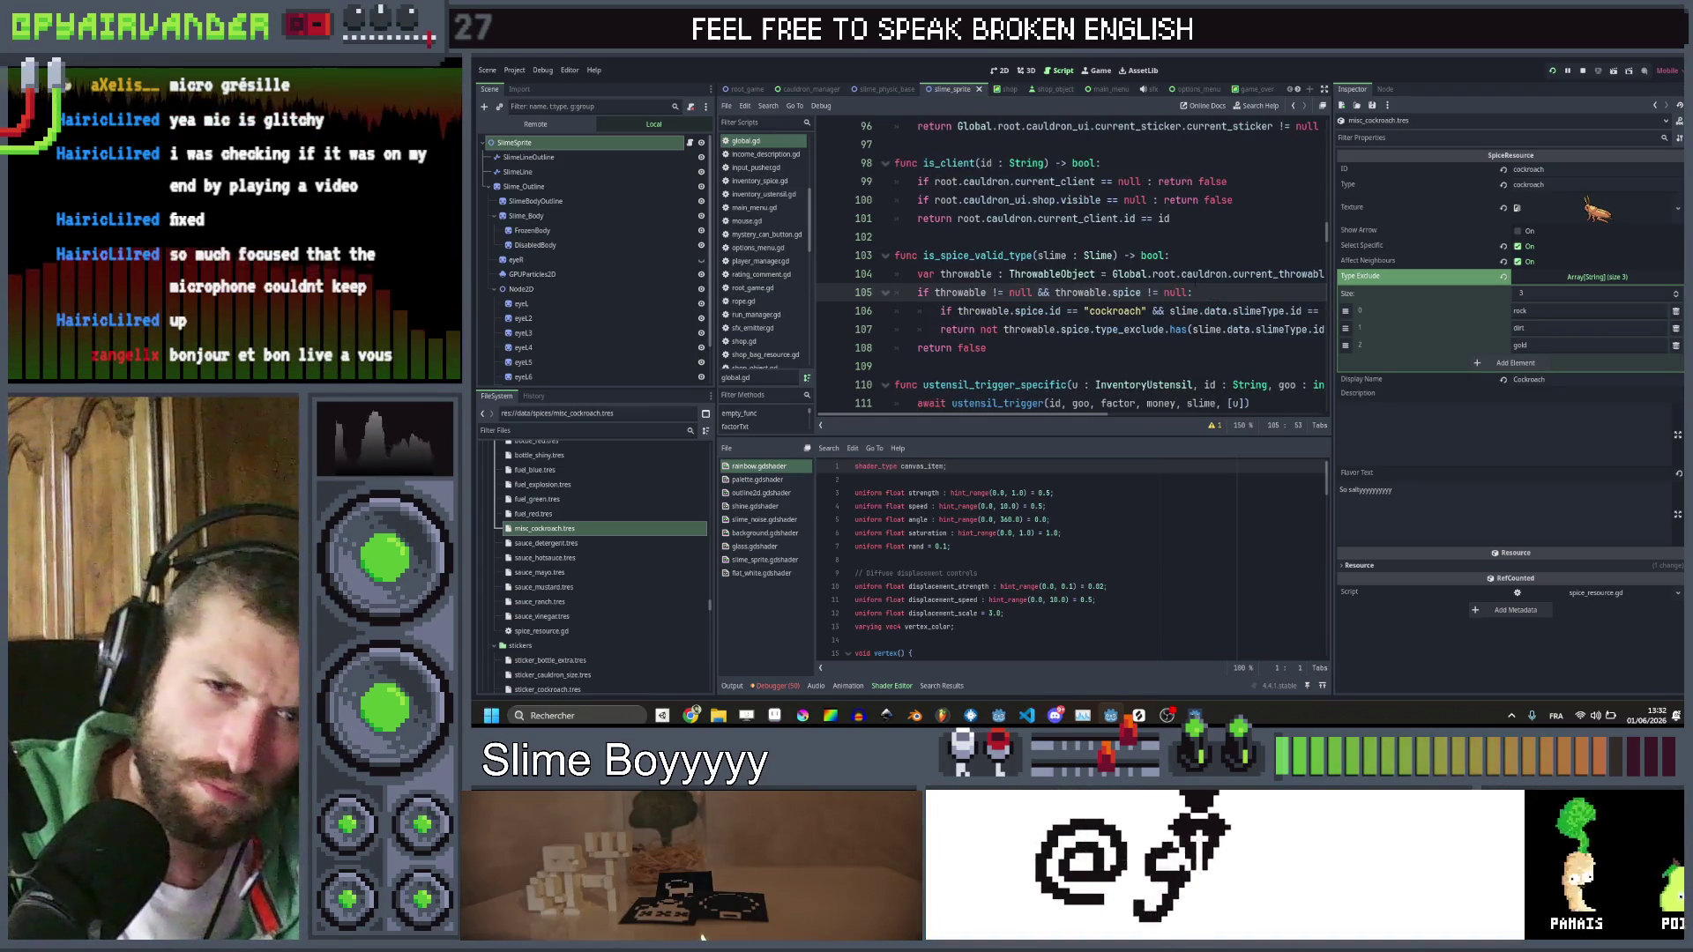
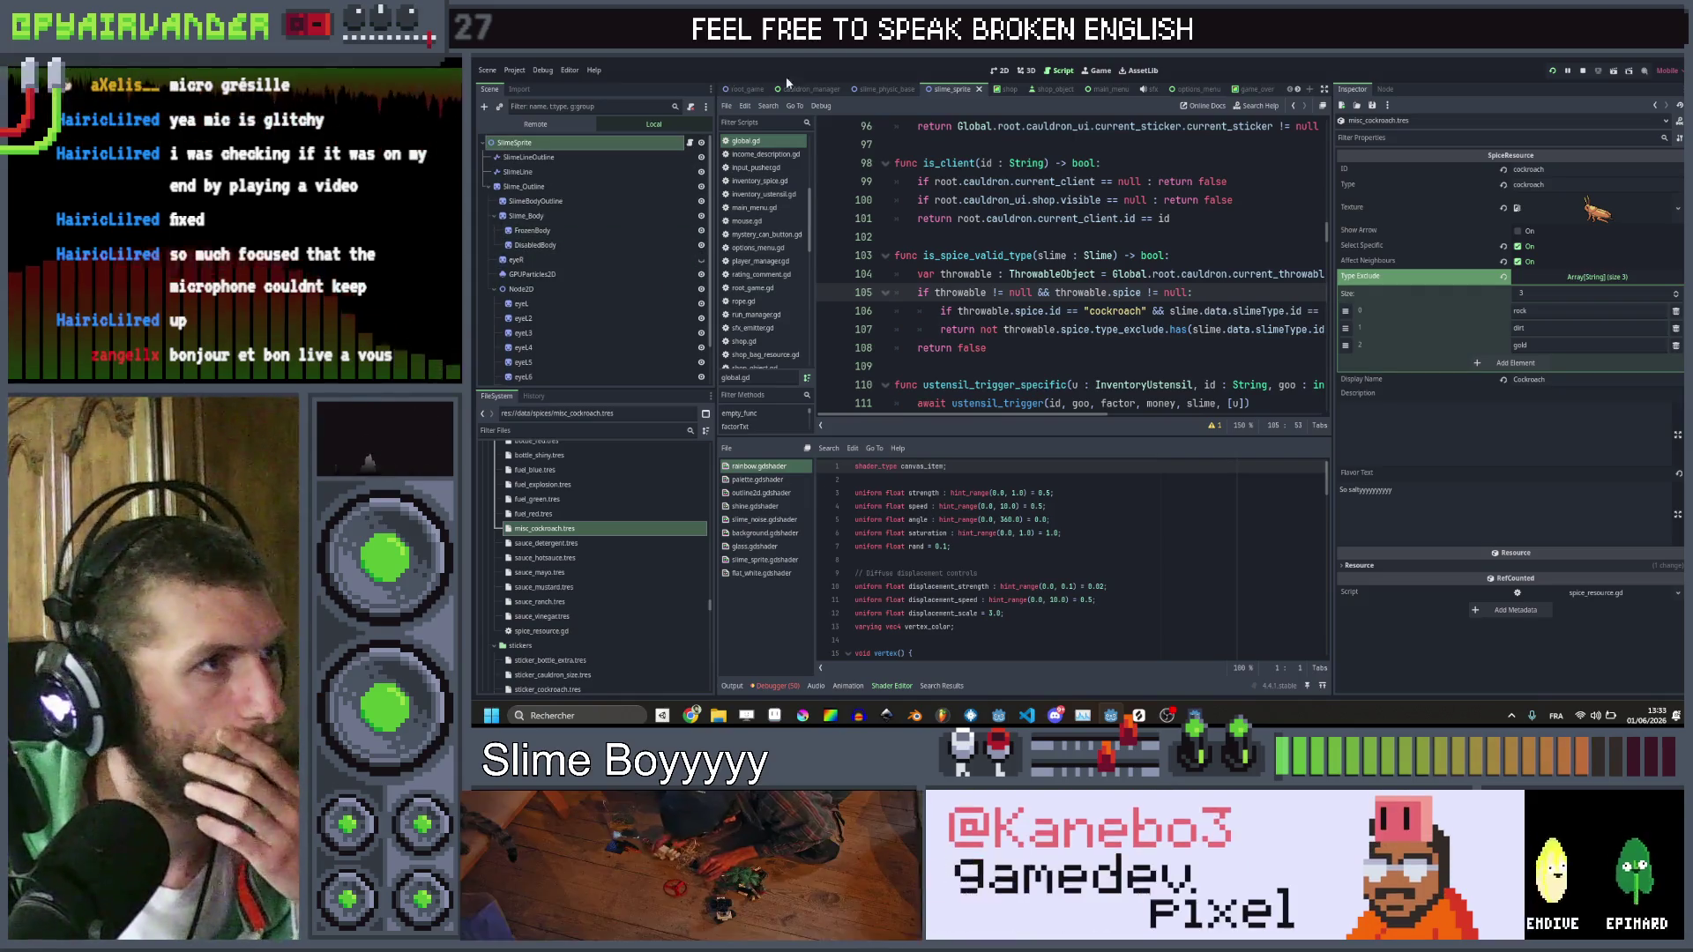
# Stop the running game and open the cauldron_ui scene
pyautogui.click(1582, 72)
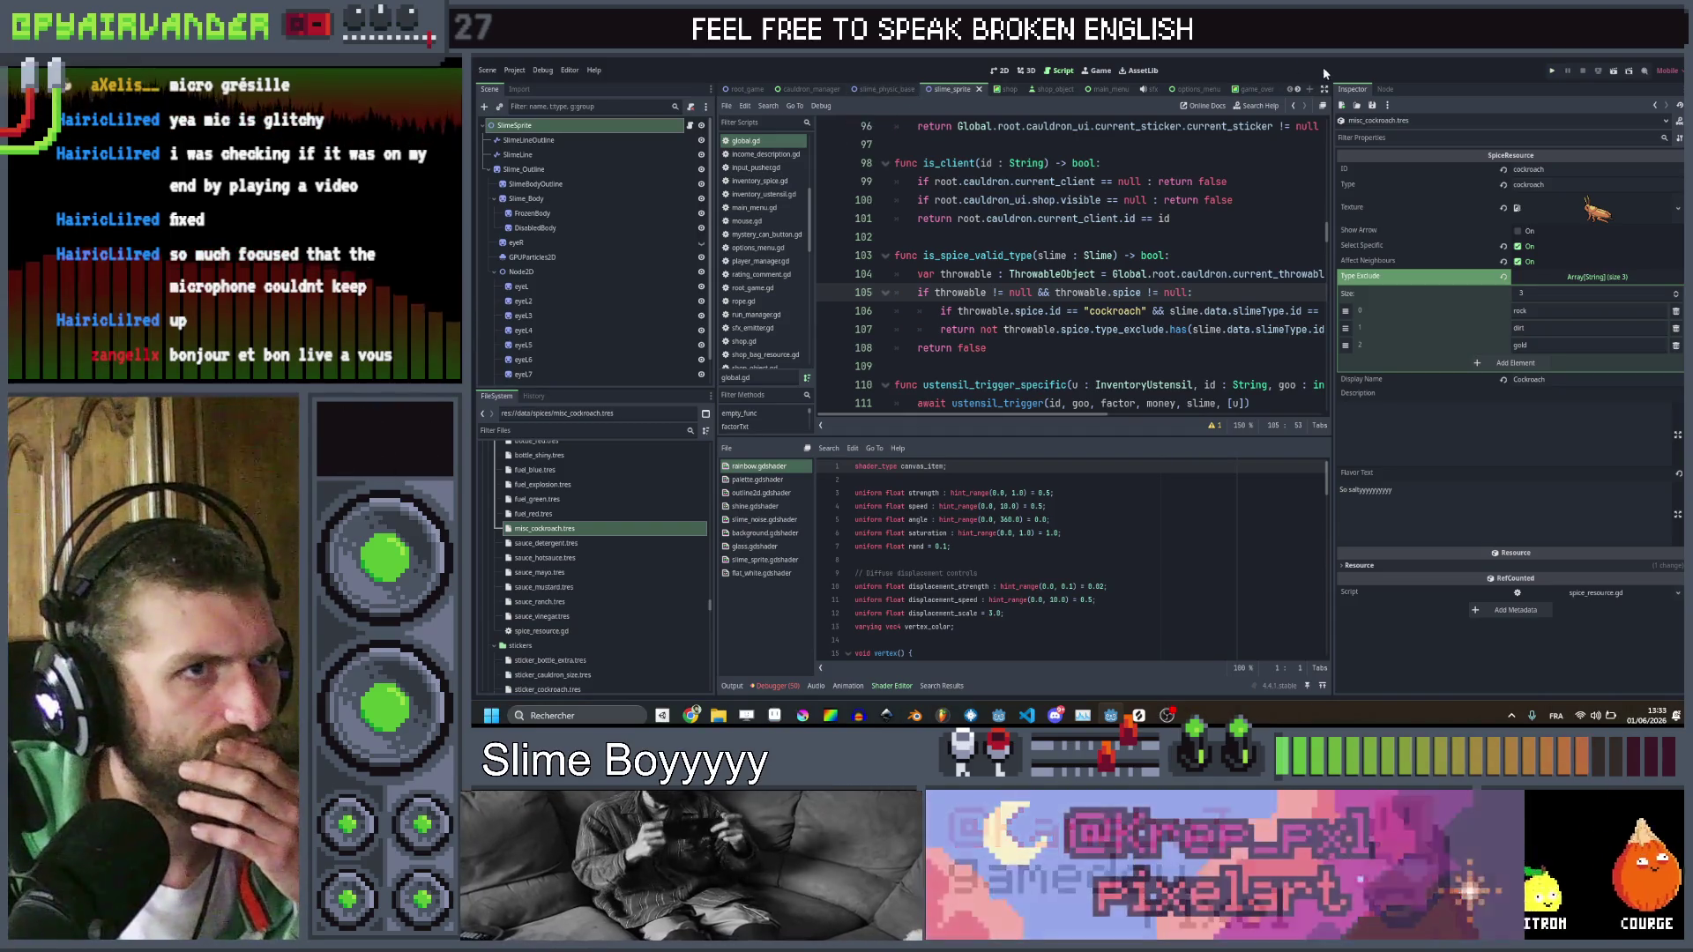
pyautogui.scroll(-7, 1299, 87)
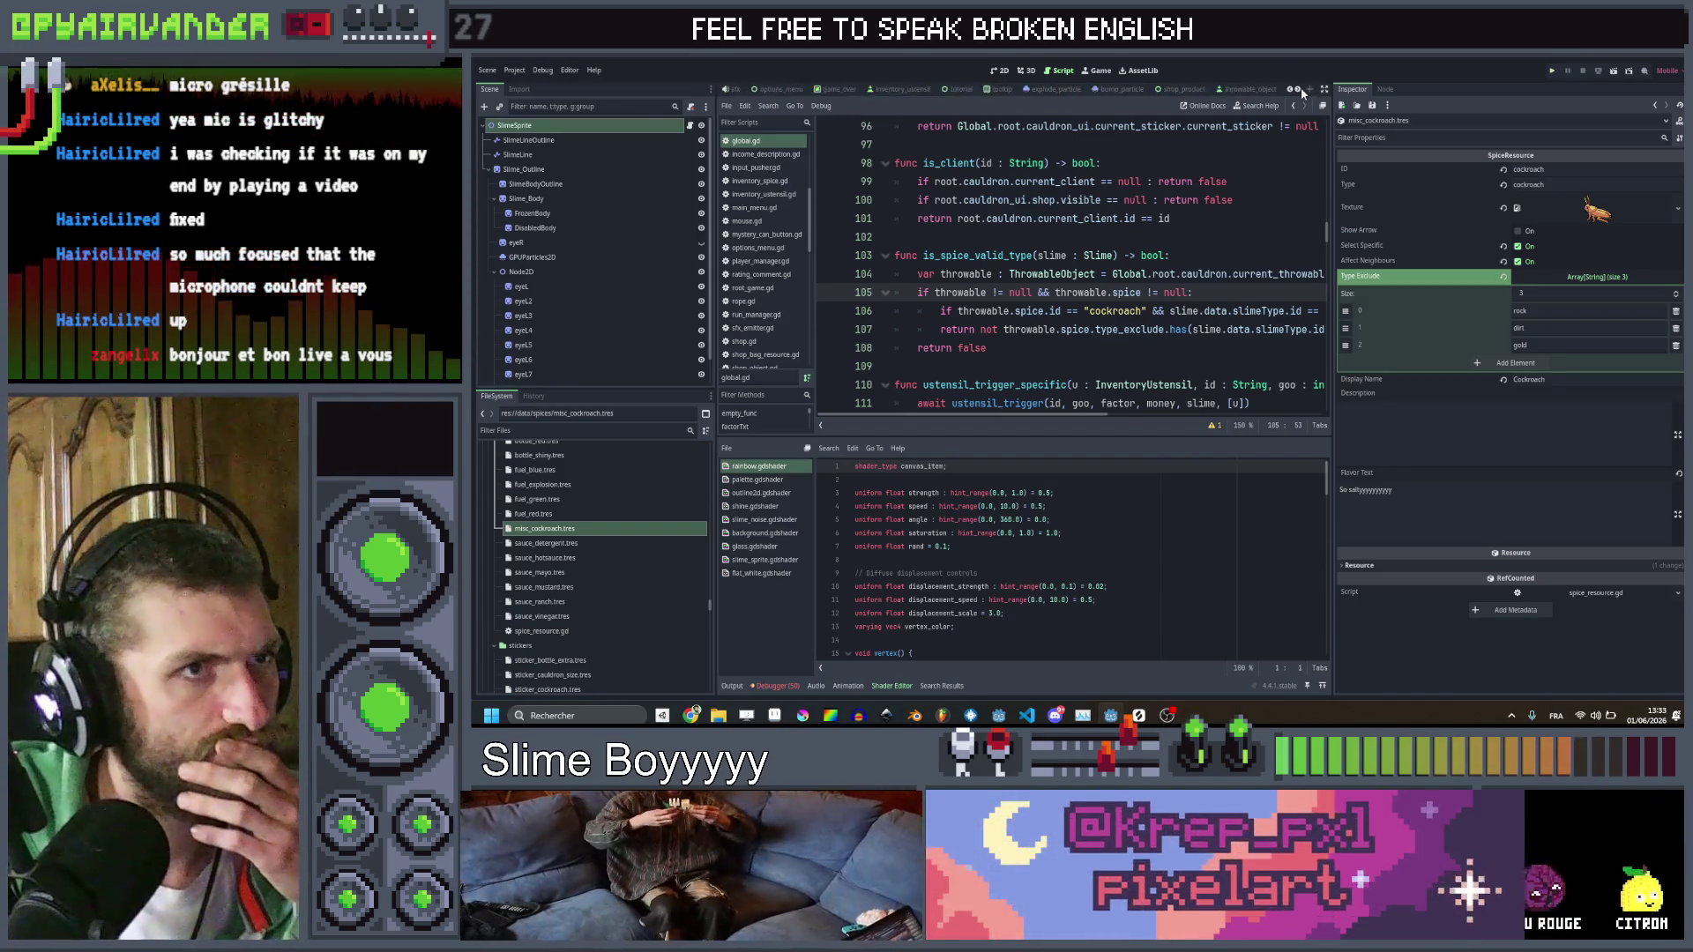
pyautogui.scroll(-3, 1146, 89)
pyautogui.click(1166, 89)
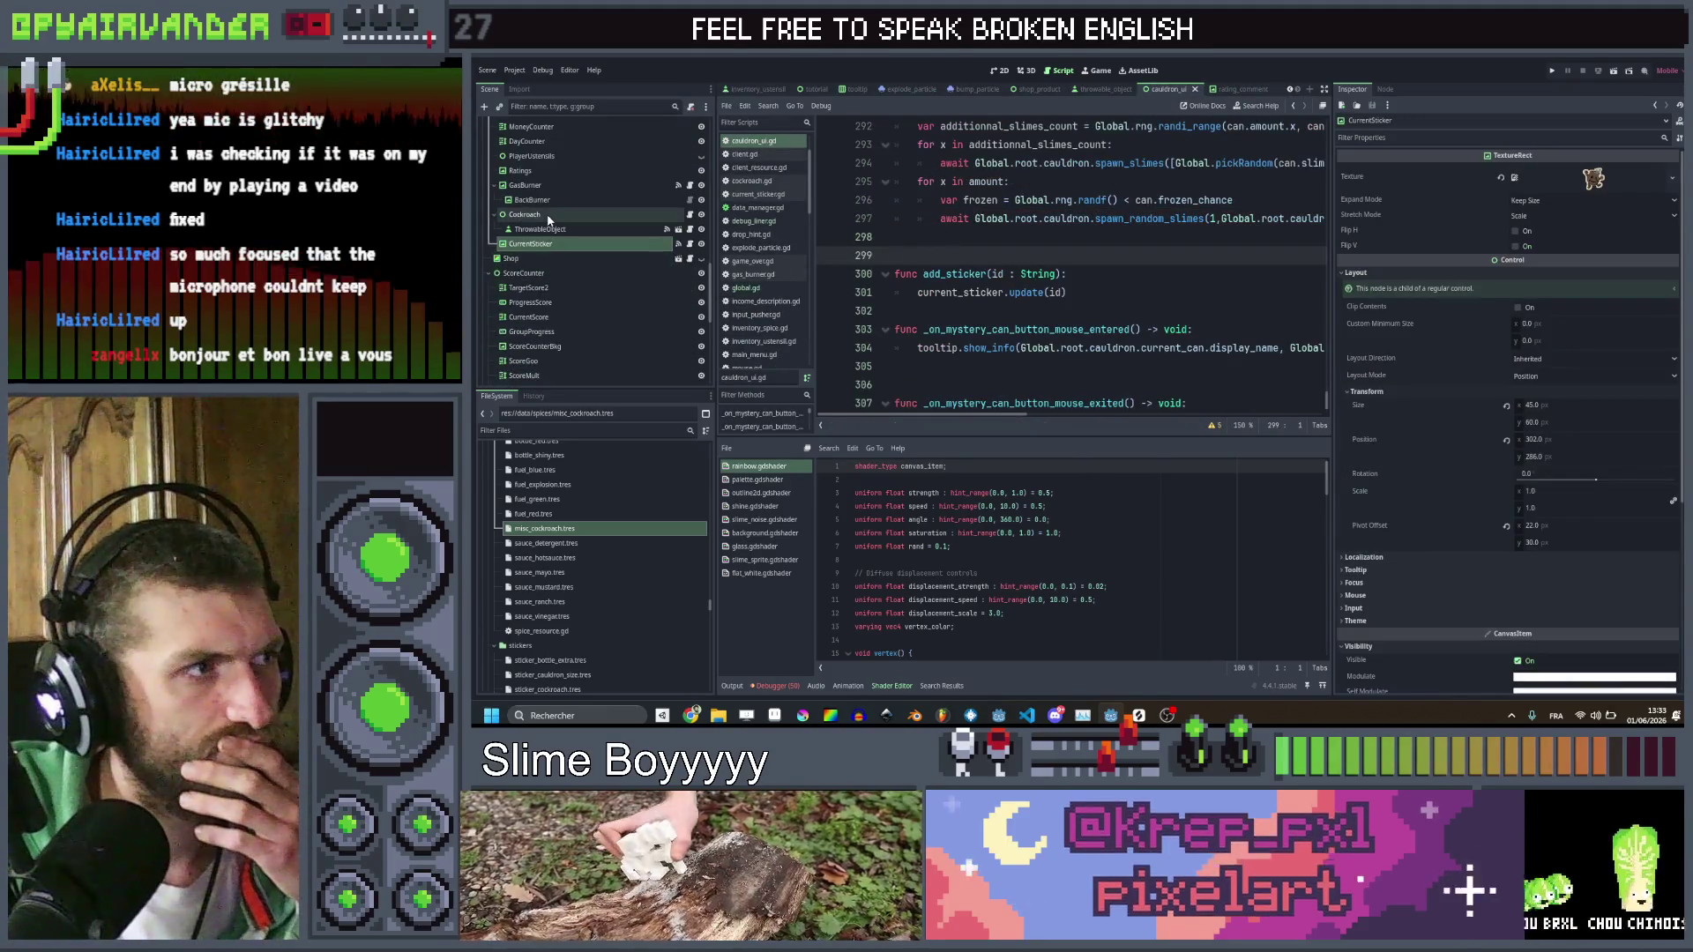
# Add a RichTextLabel child under the Cockroach node and name it CockroachPrice
pyautogui.rightClick(547, 220)
pyautogui.click(608, 244)
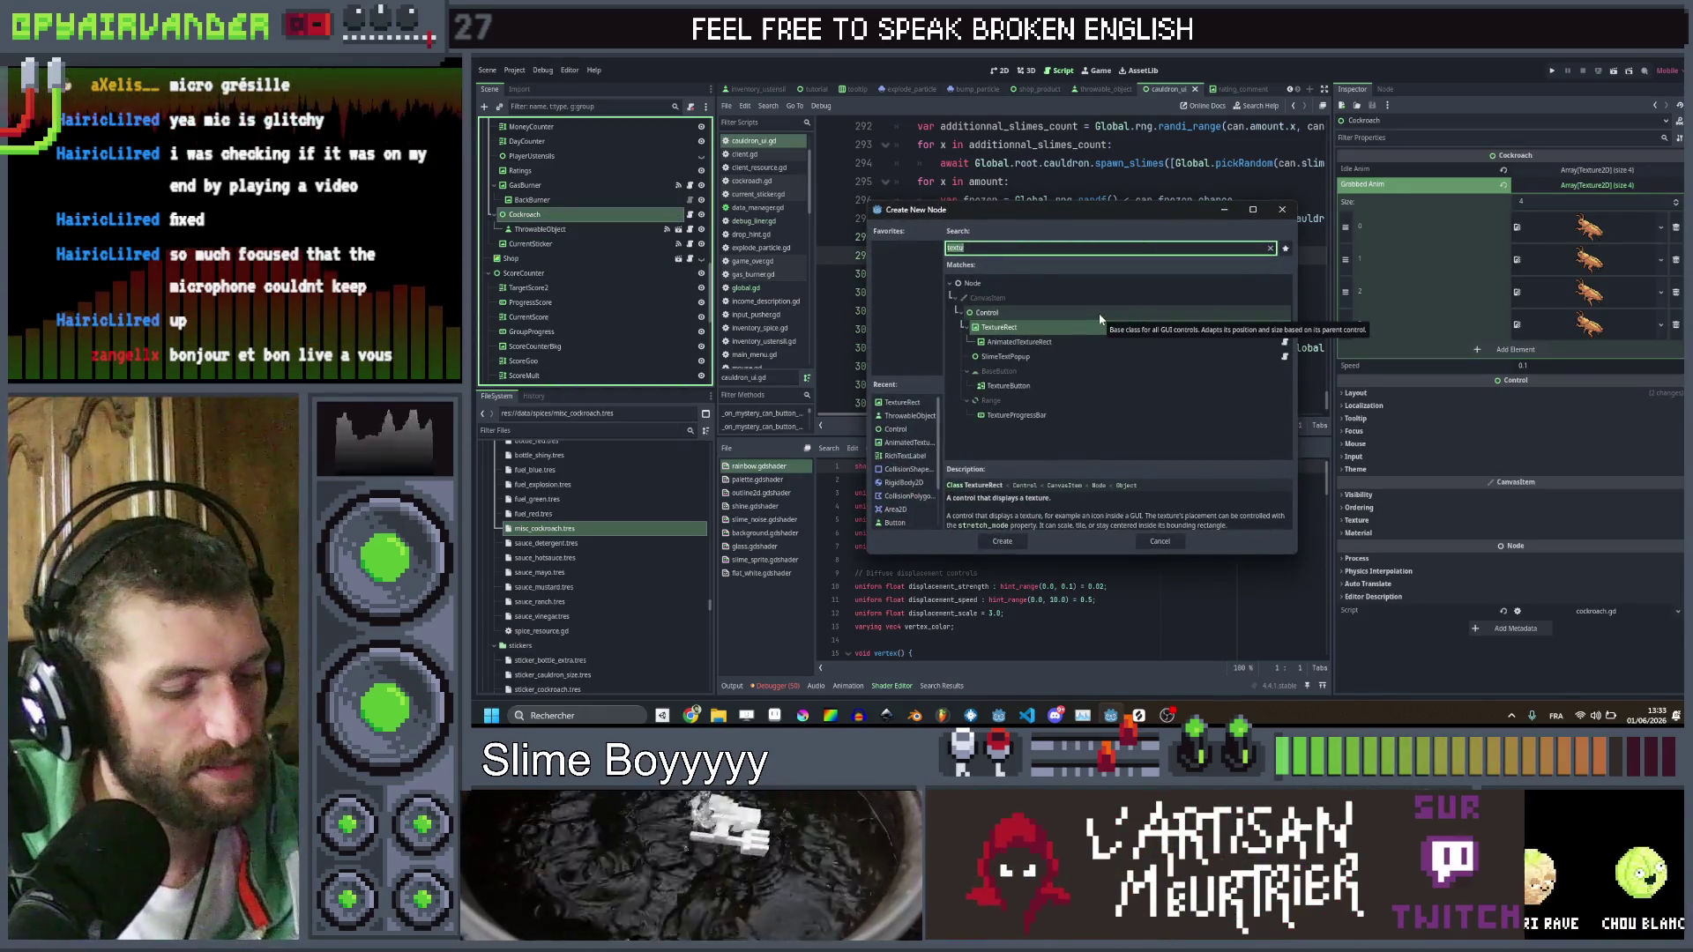
pyautogui.write('rich')
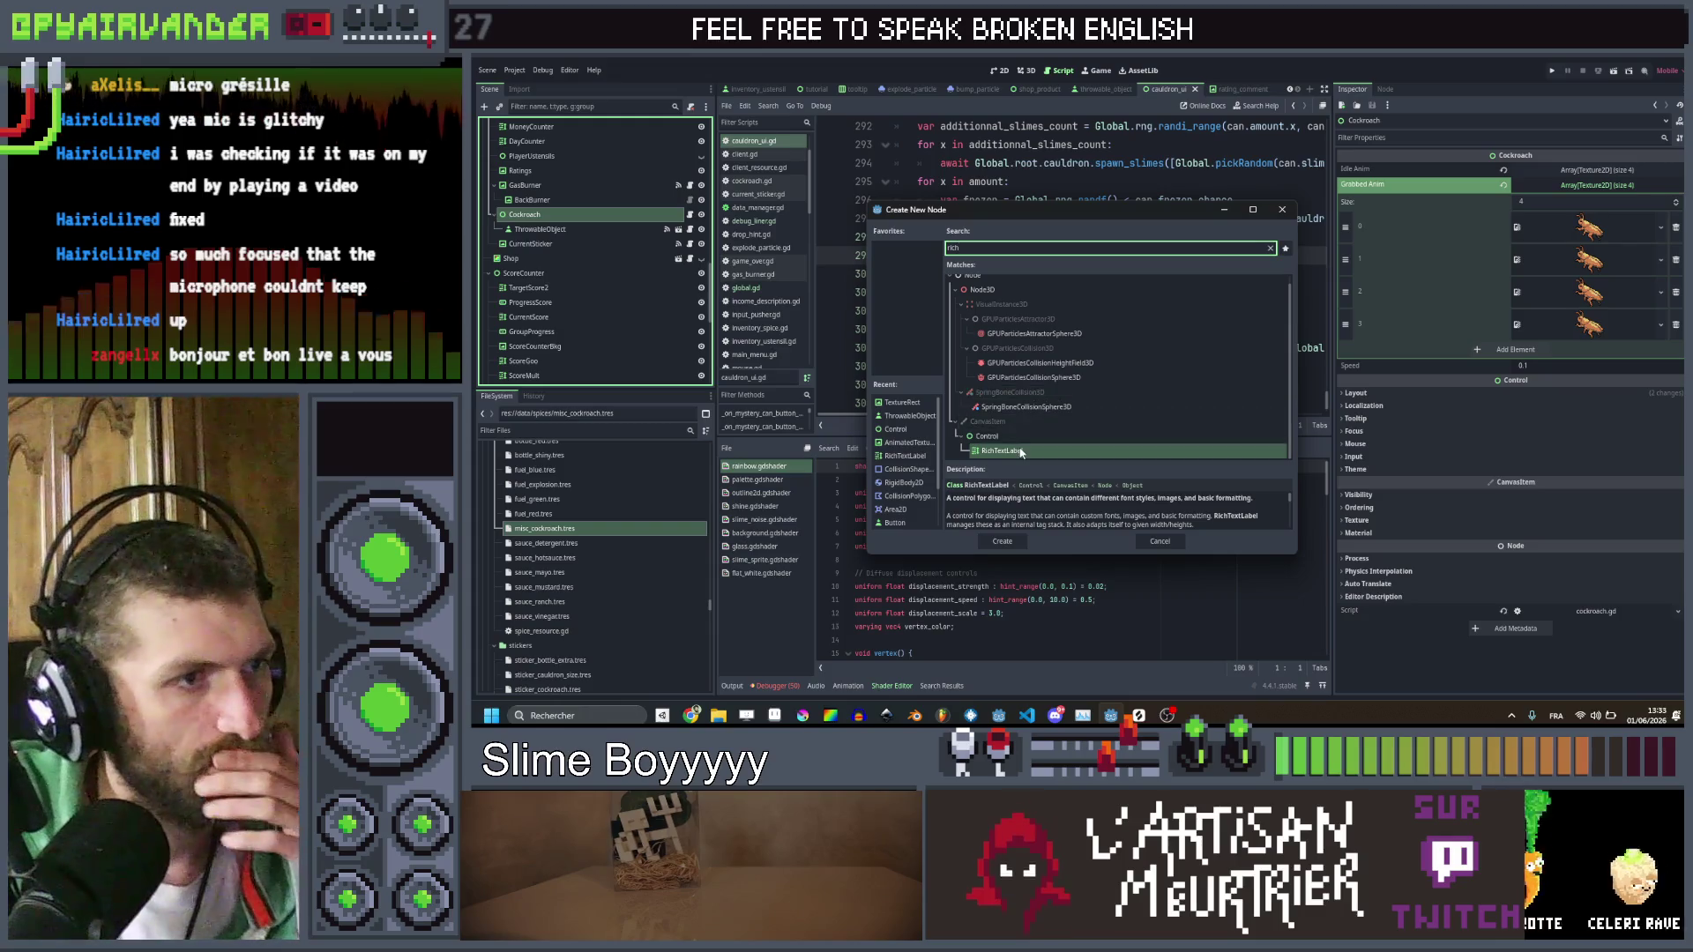
pyautogui.doubleClick(1021, 453)
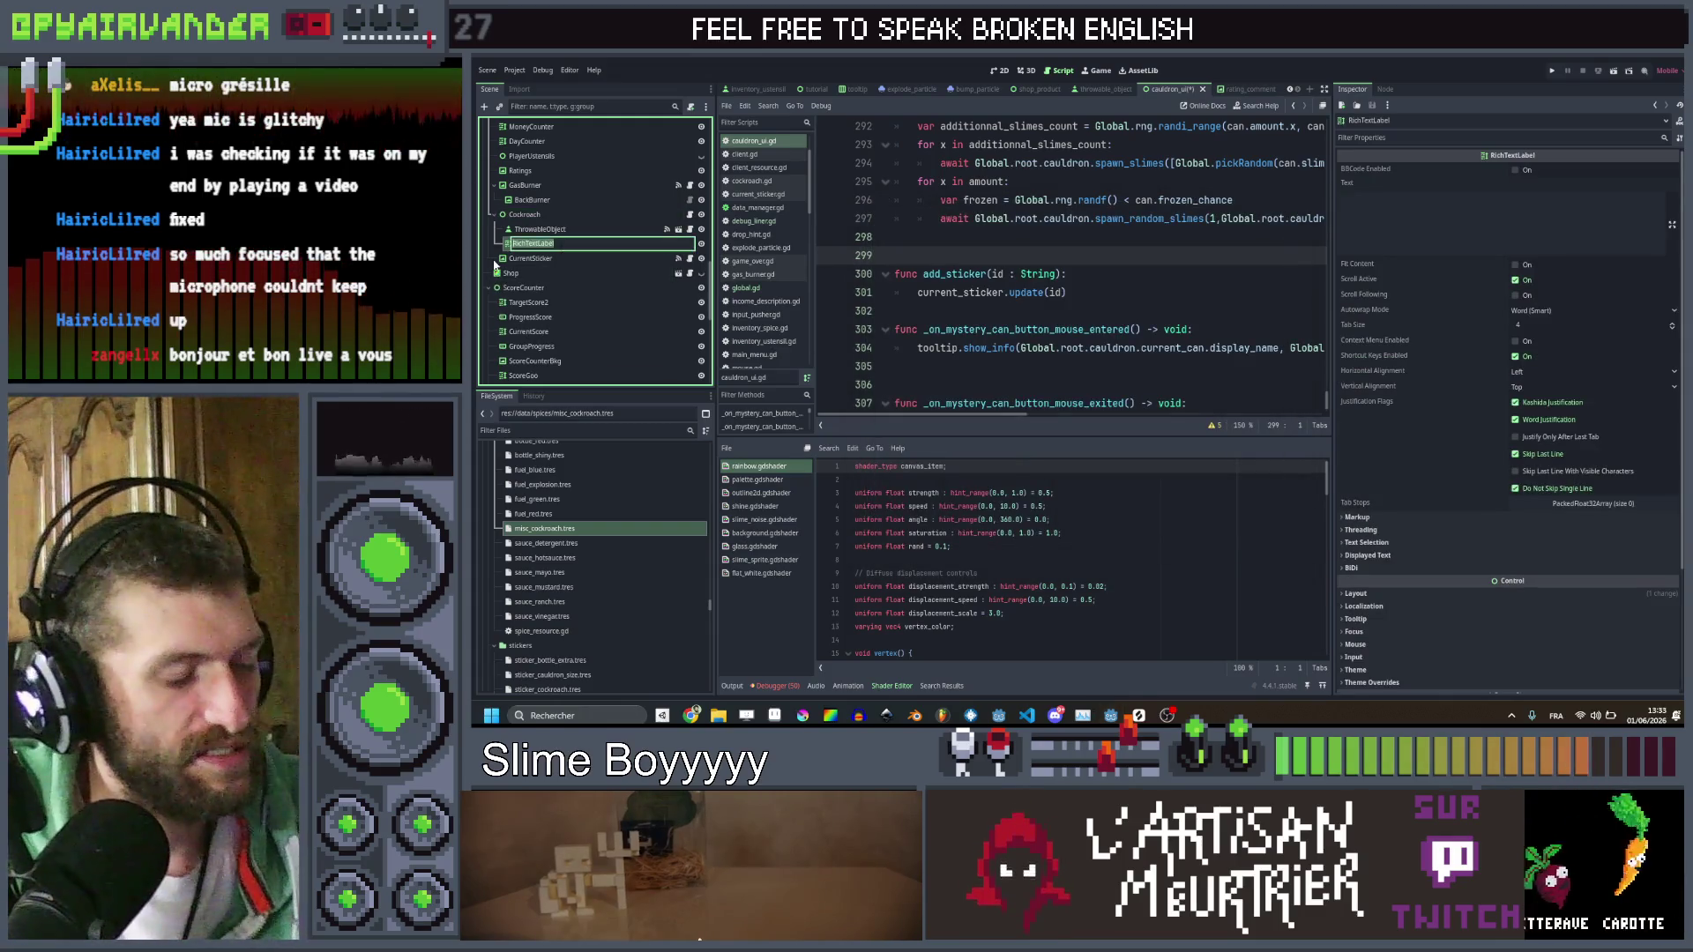
pyautogui.write('PriceToo')
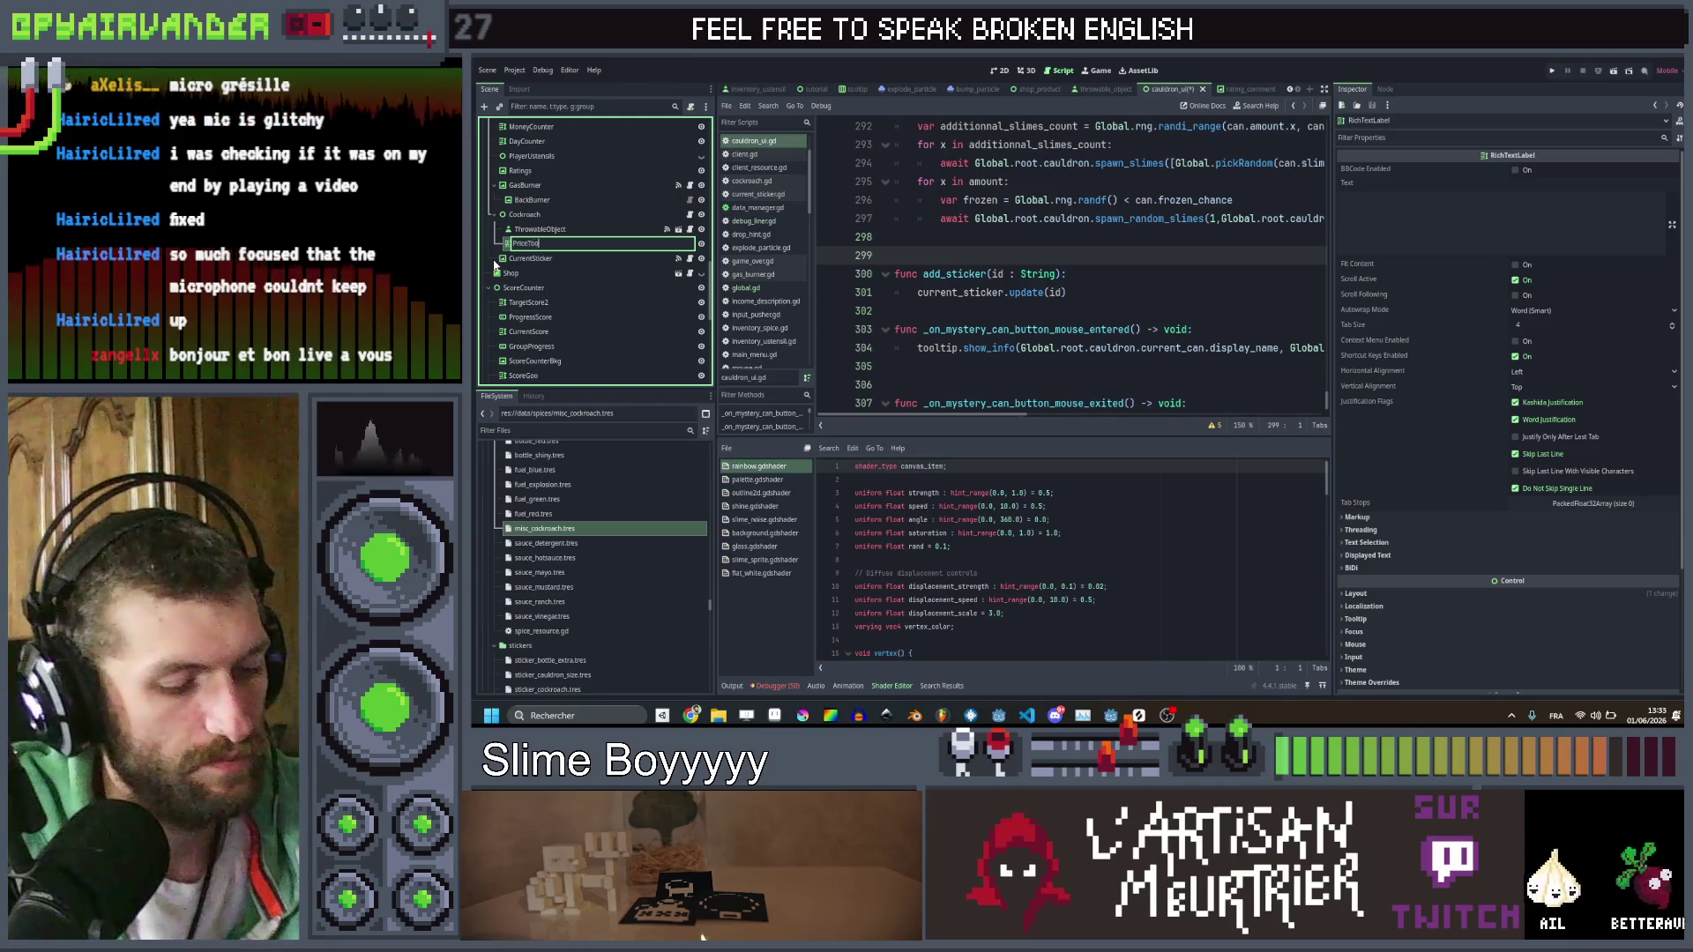
pyautogui.write('ltip')
pyautogui.hotkey('ctrl', 'a')
pyautogui.write('Cockr')
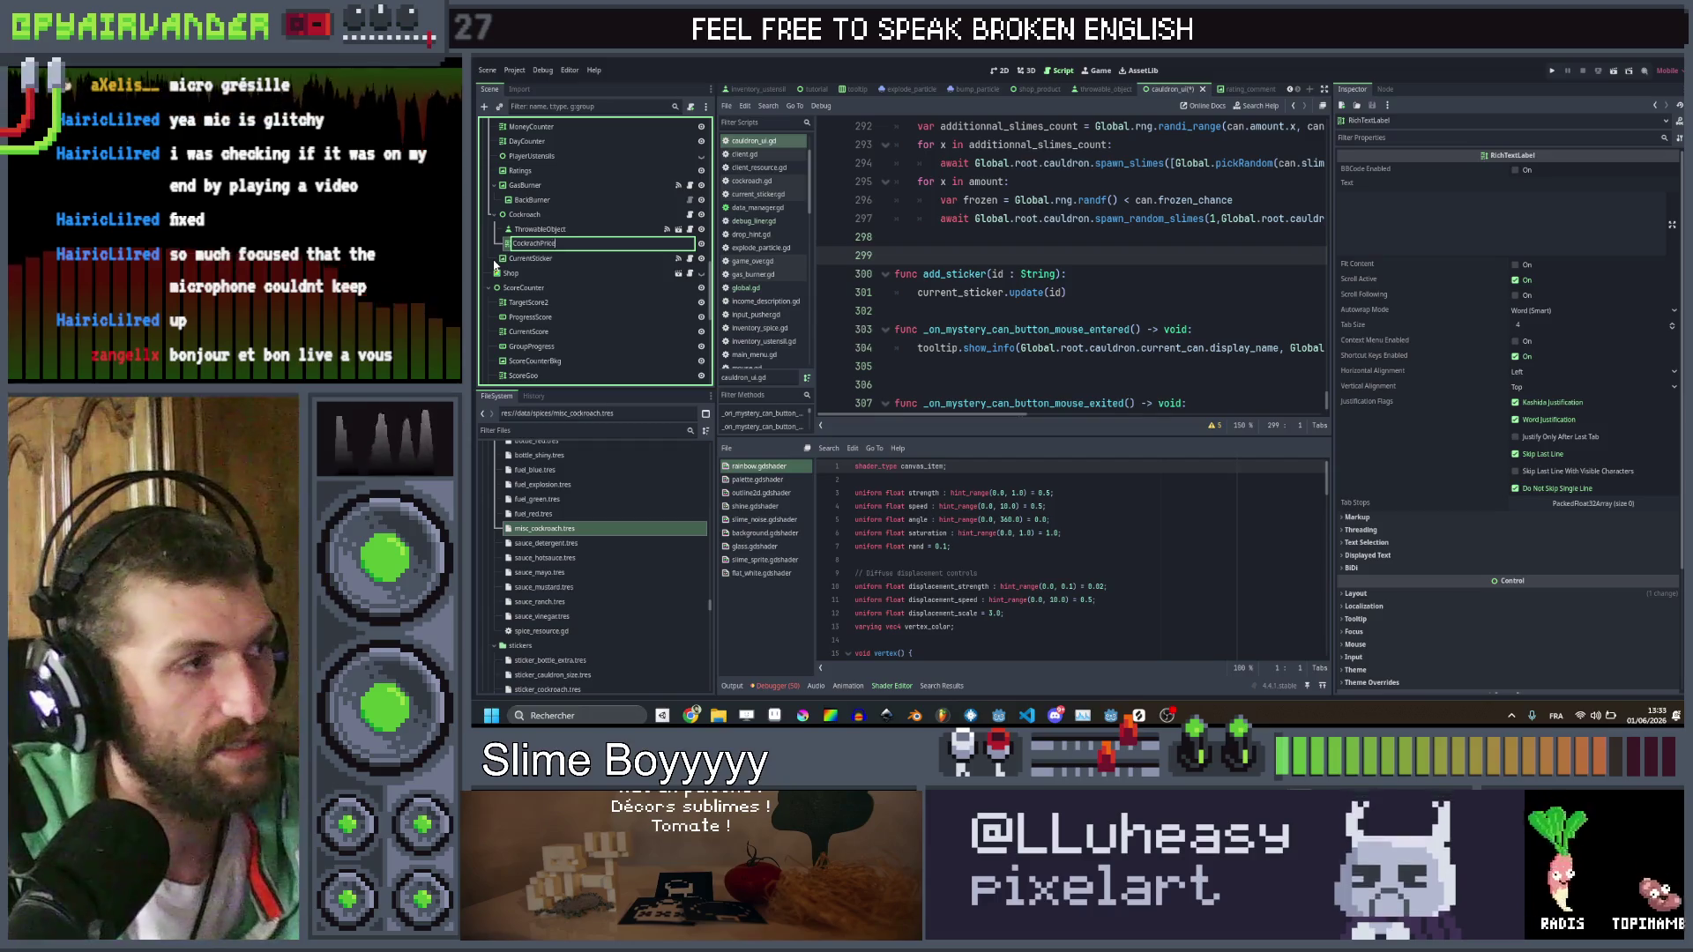
pyautogui.press('Left')
pyautogui.press('Left')
pyautogui.press('Left')
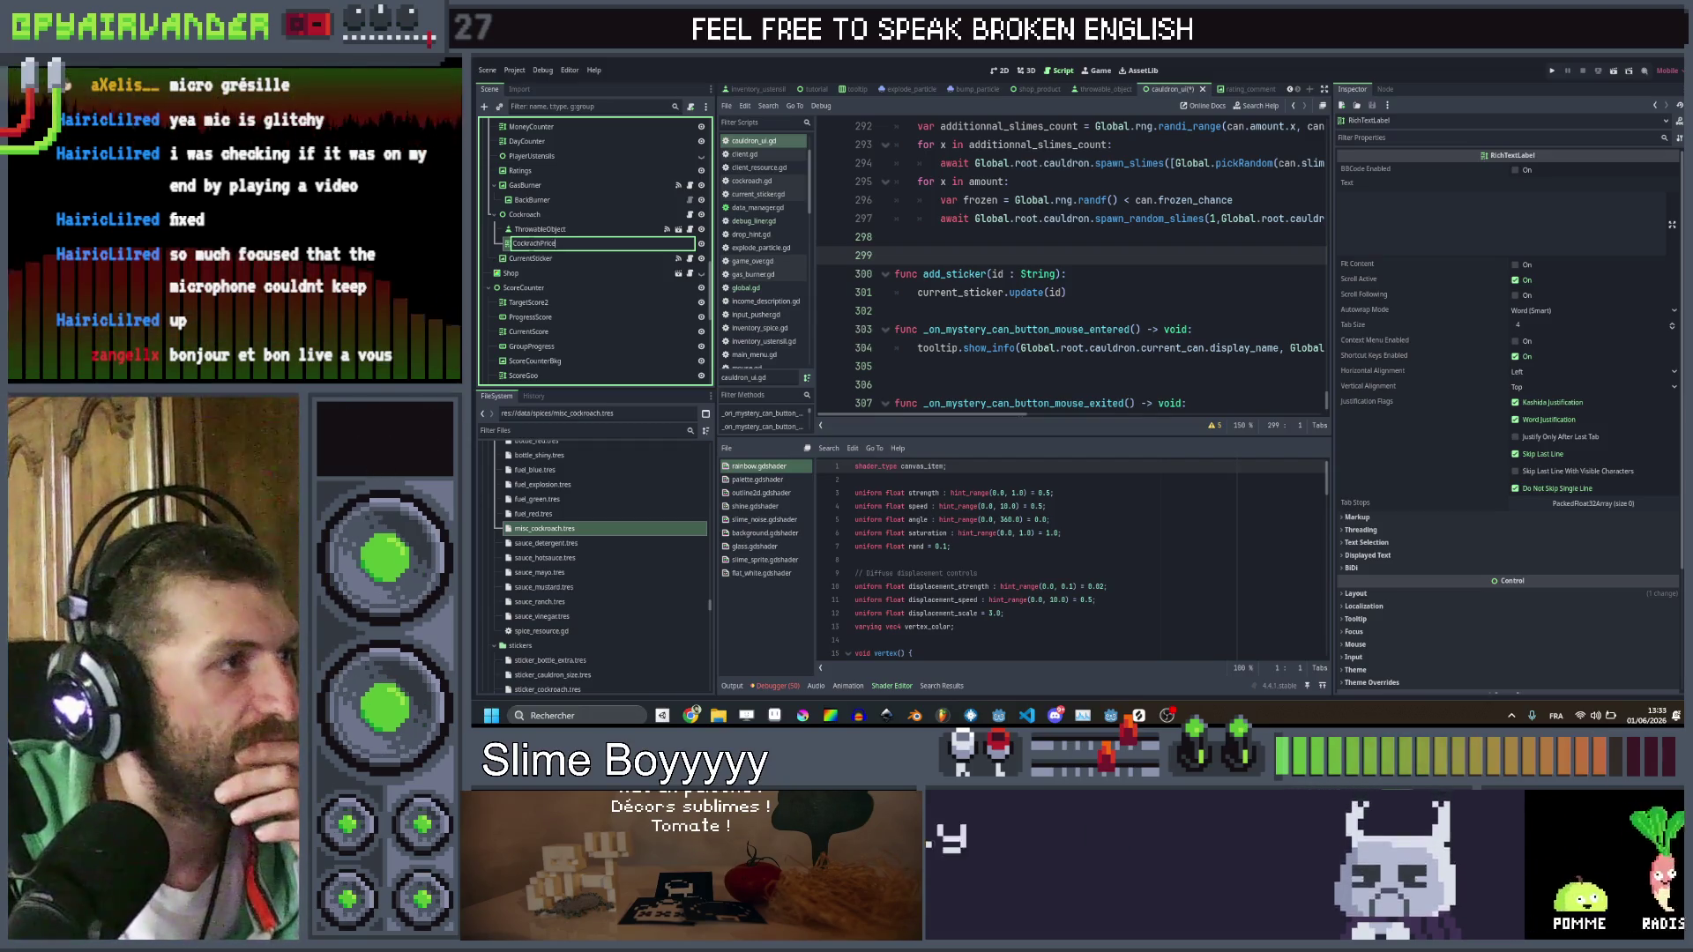
pyautogui.write('o')
pyautogui.press('Return')
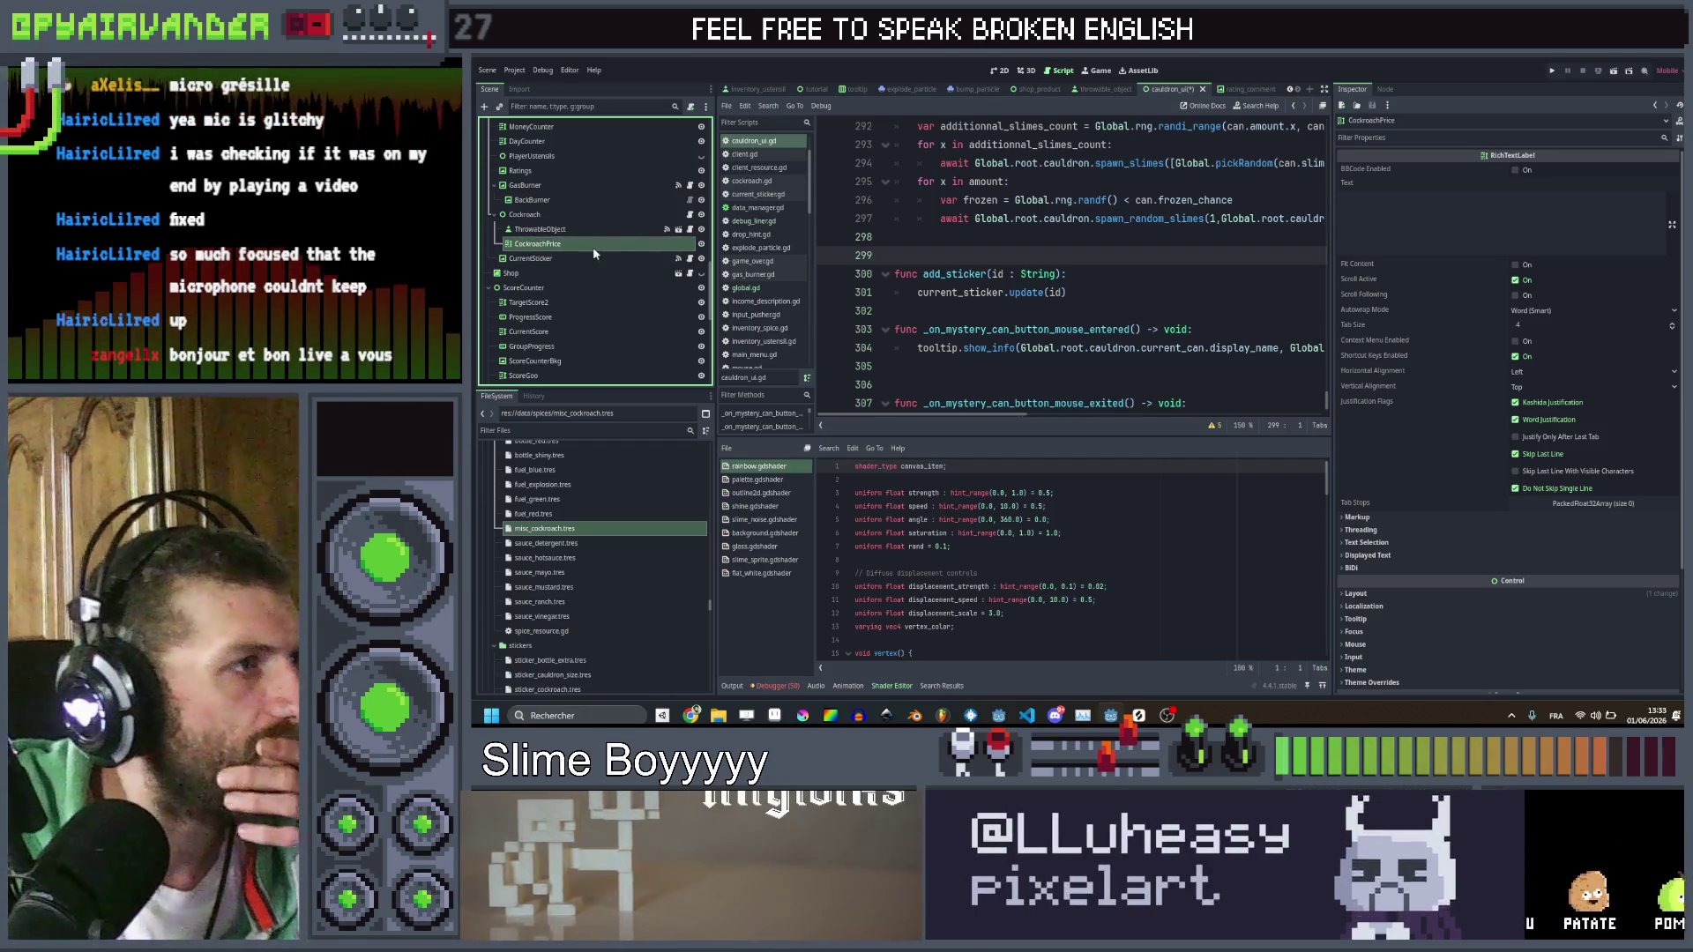
pyautogui.click(997, 71)
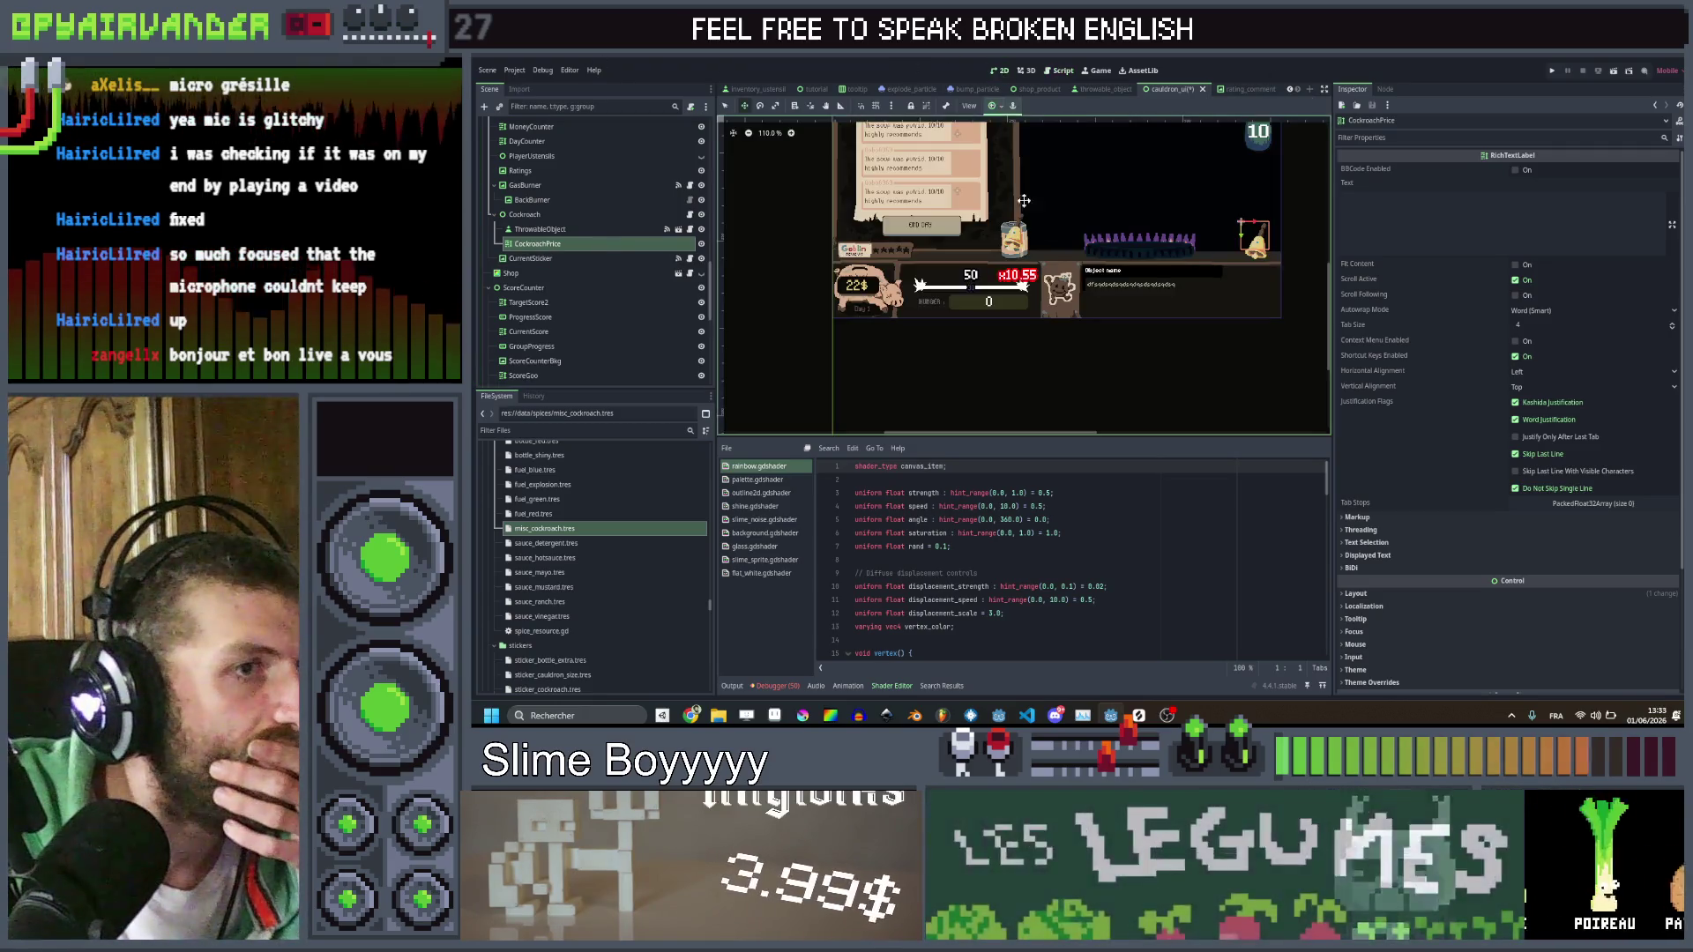
# Set the label text to +2$, centre it horizontally and vertically, and shrink its box
pyautogui.click(1419, 200)
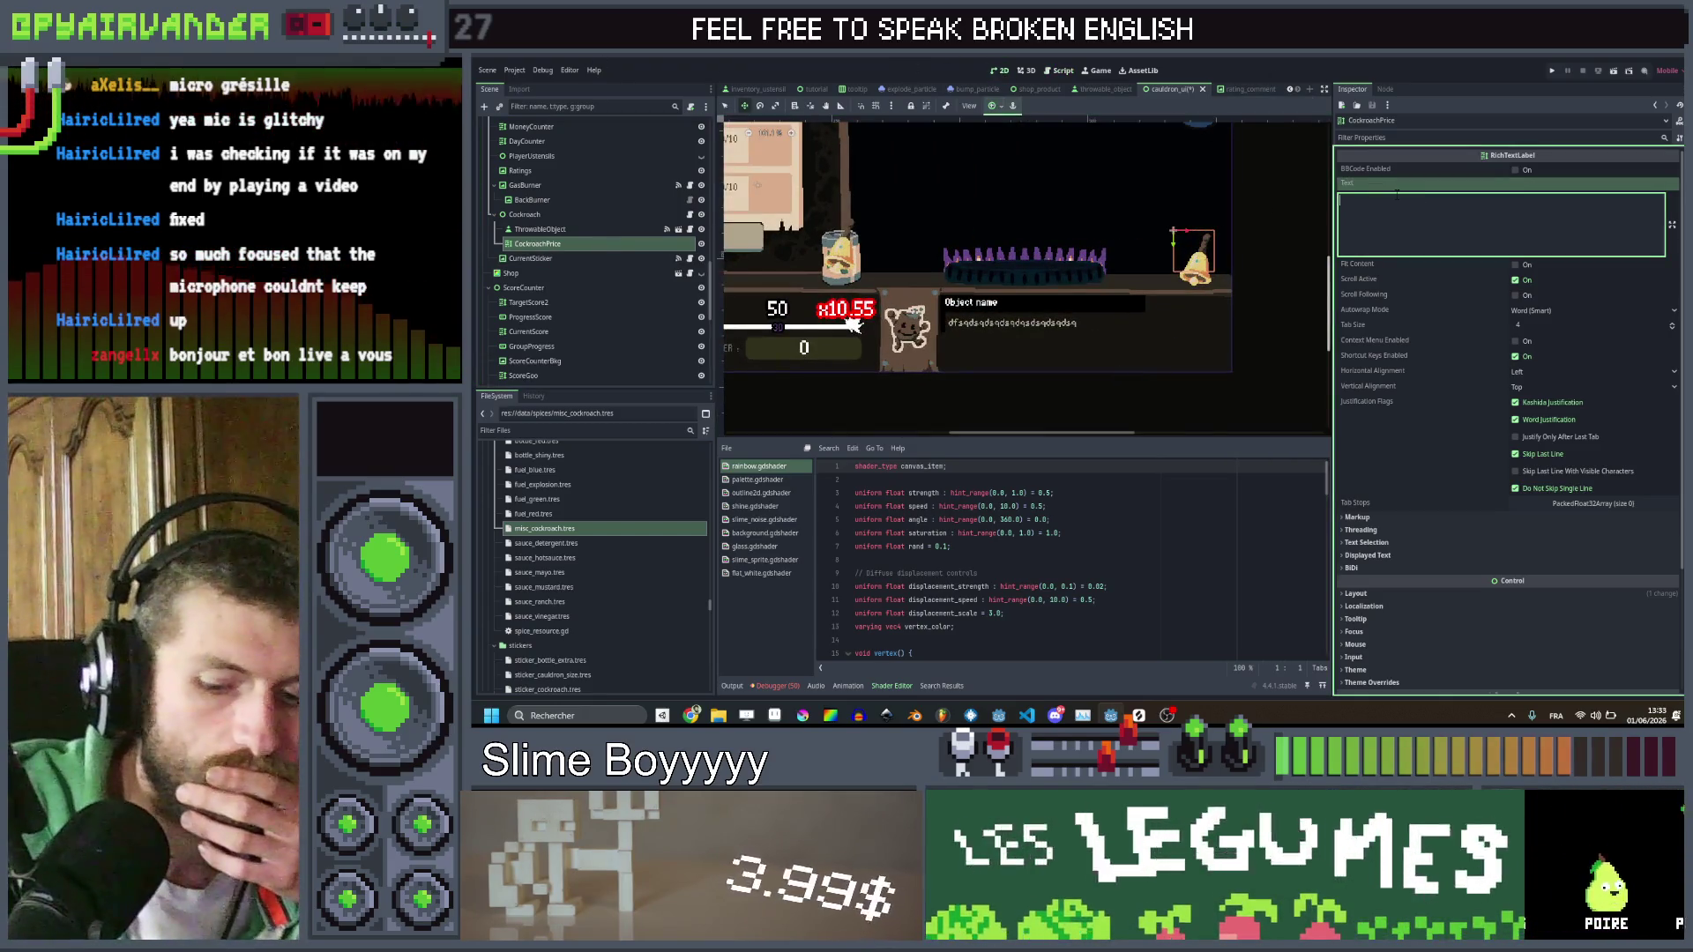
pyautogui.write('+2$')
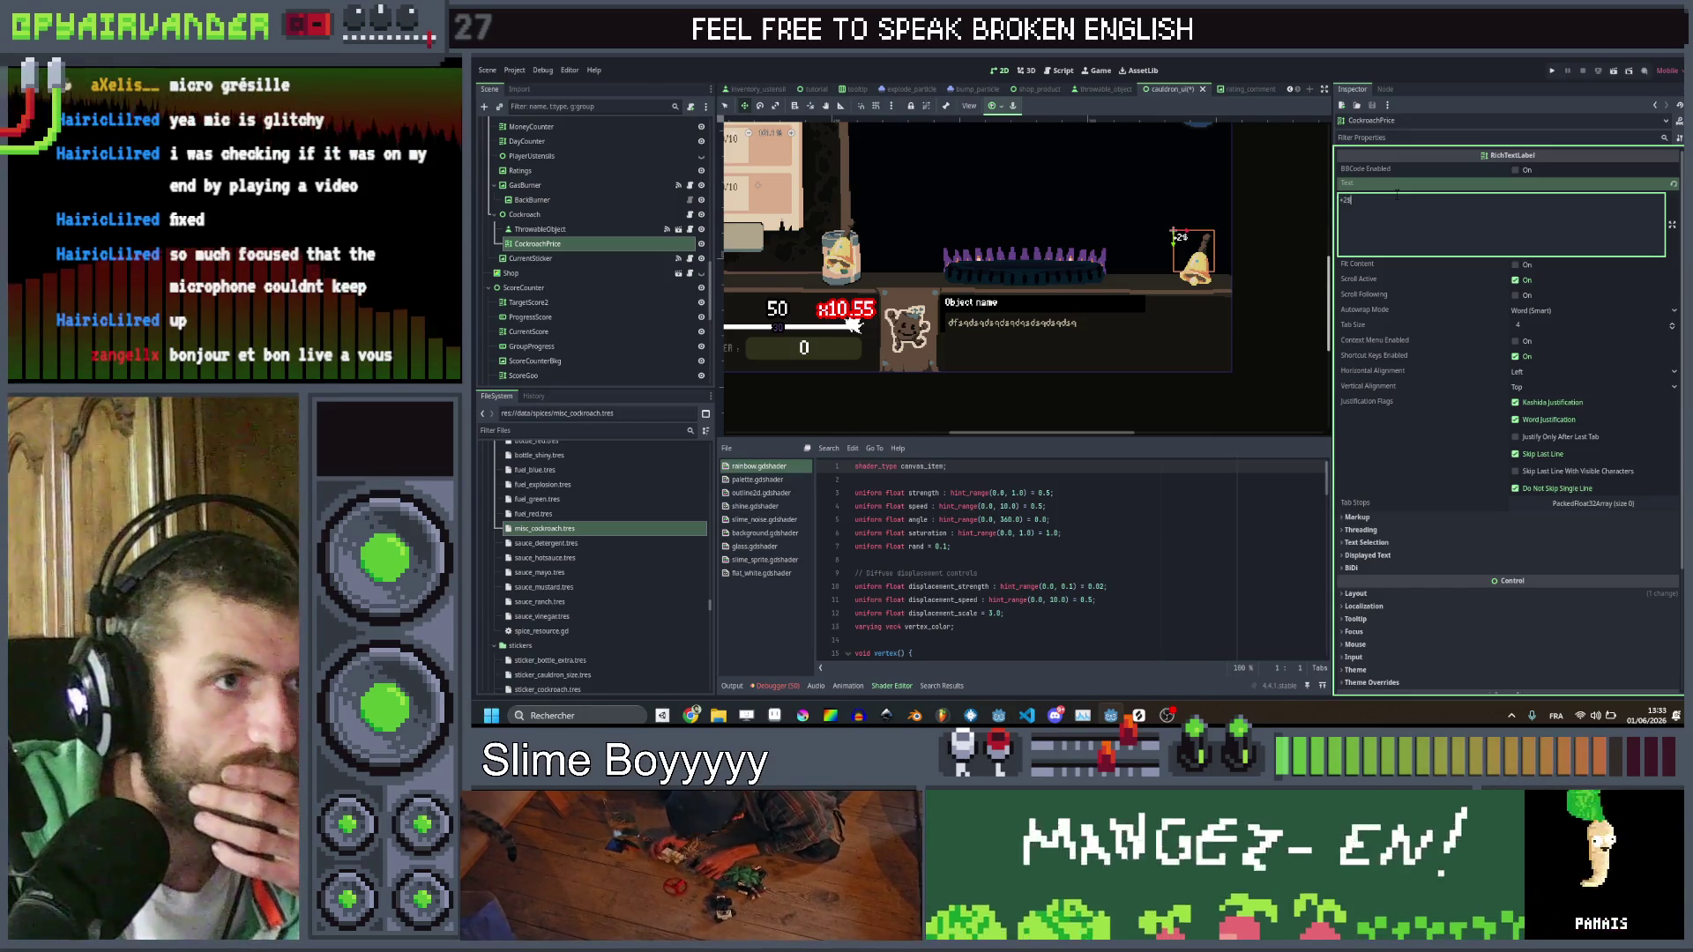
pyautogui.scroll(4, 1195, 230)
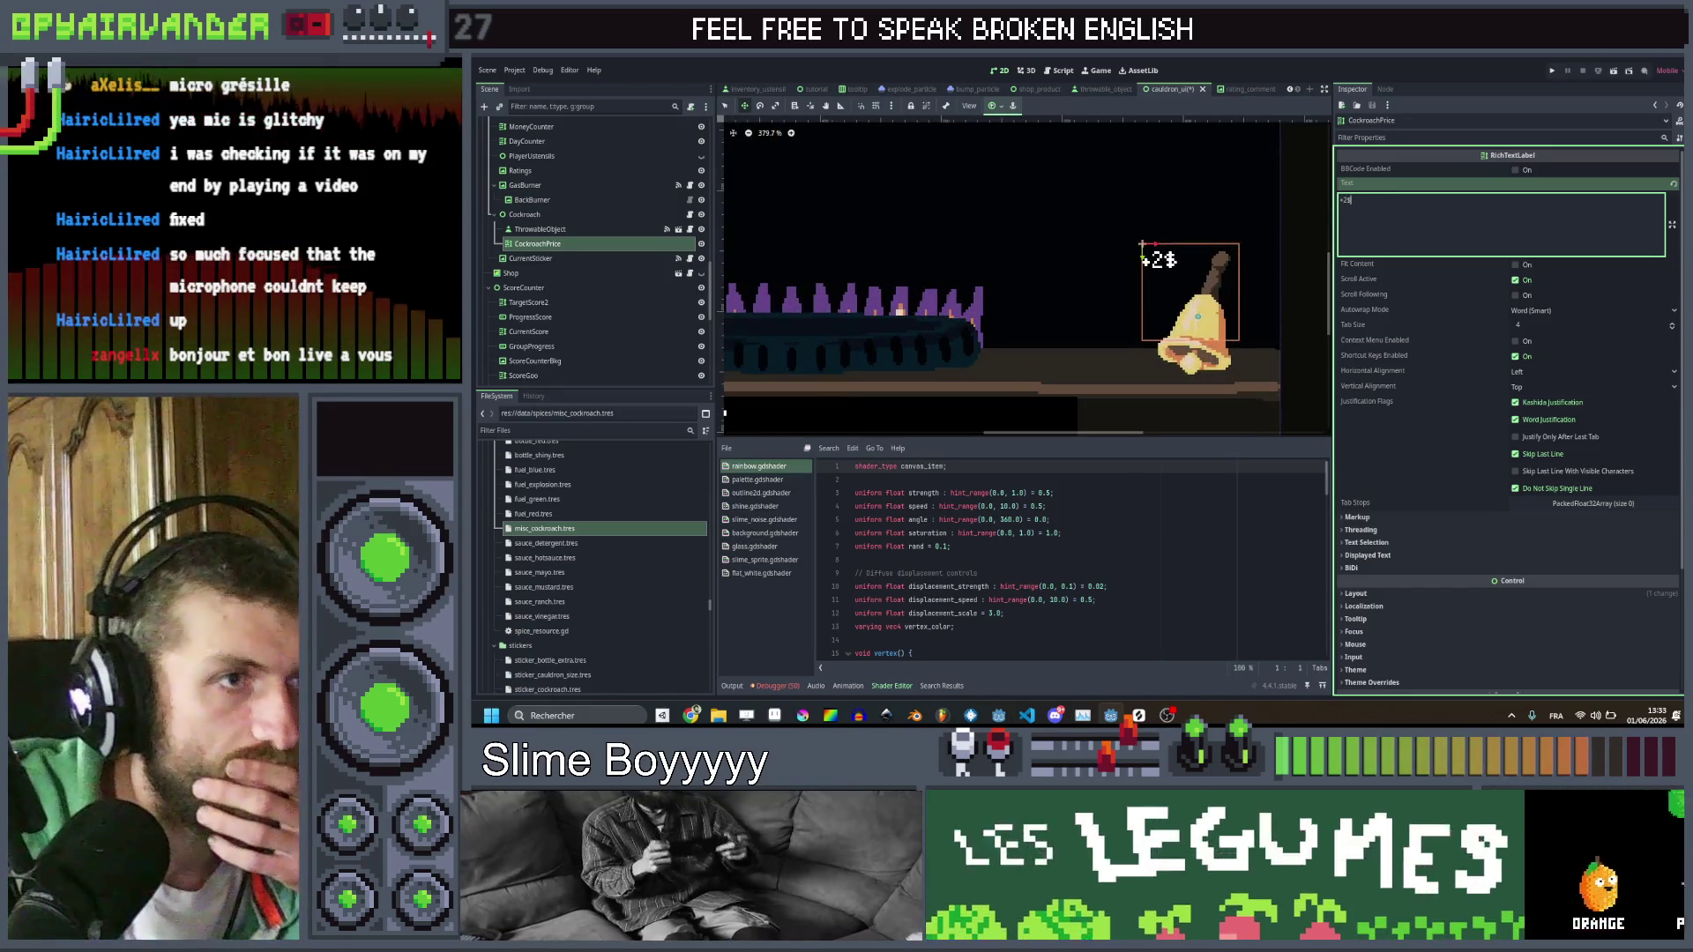
pyautogui.click(1543, 371)
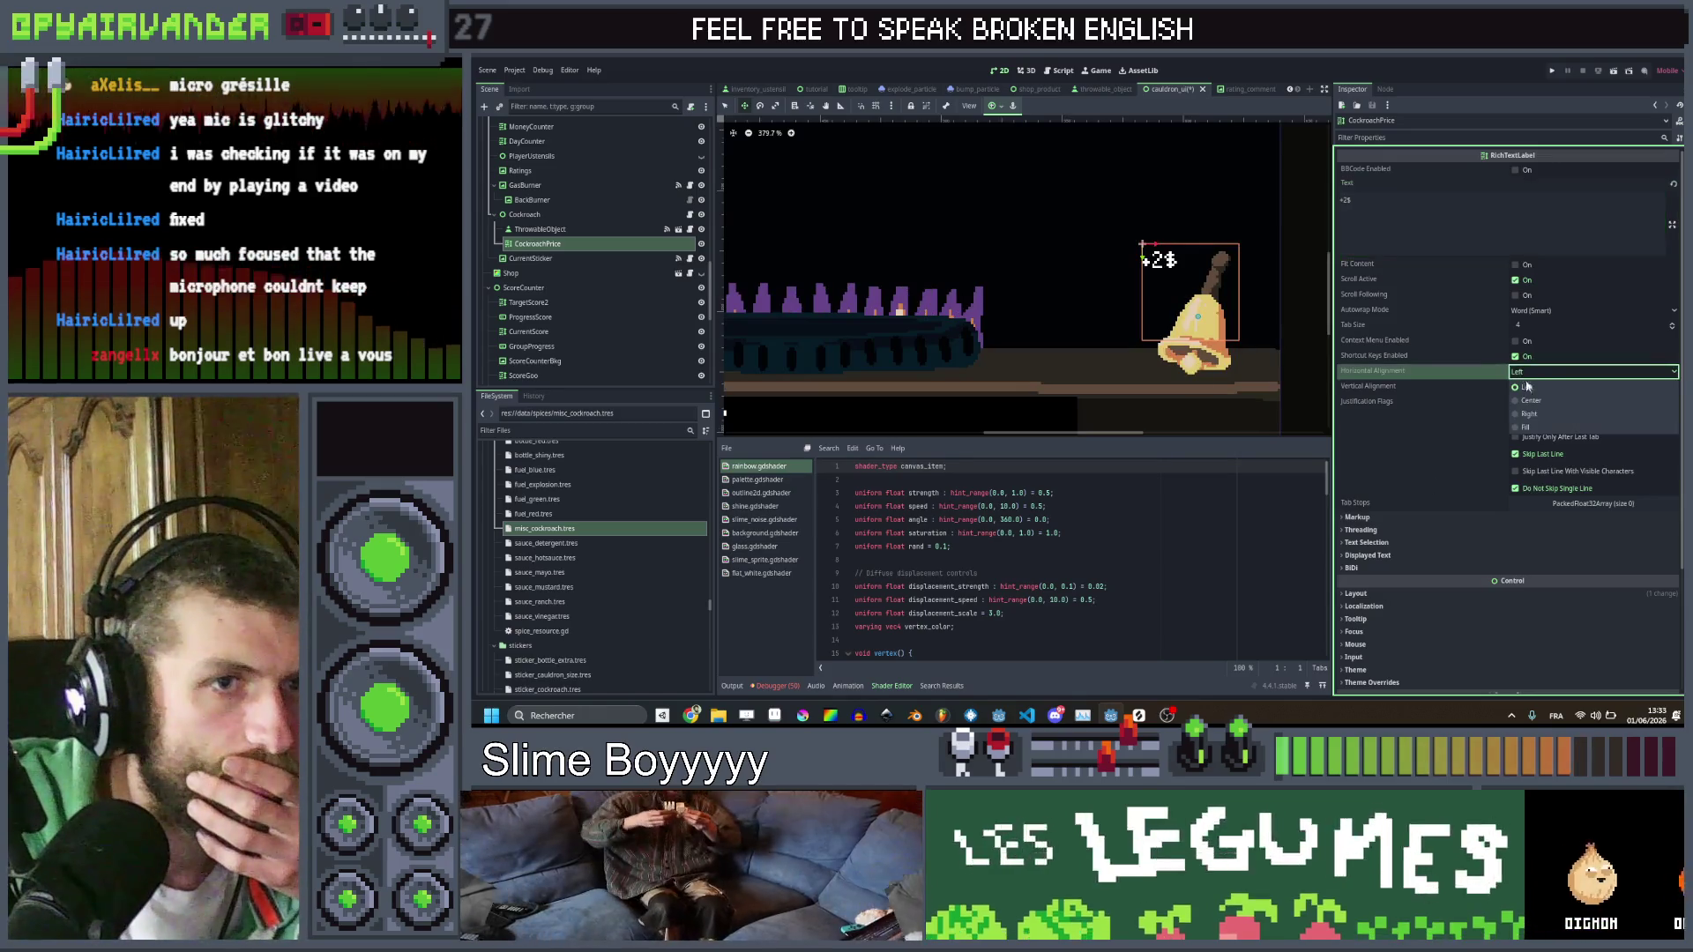
pyautogui.click(1539, 401)
pyautogui.click(1538, 387)
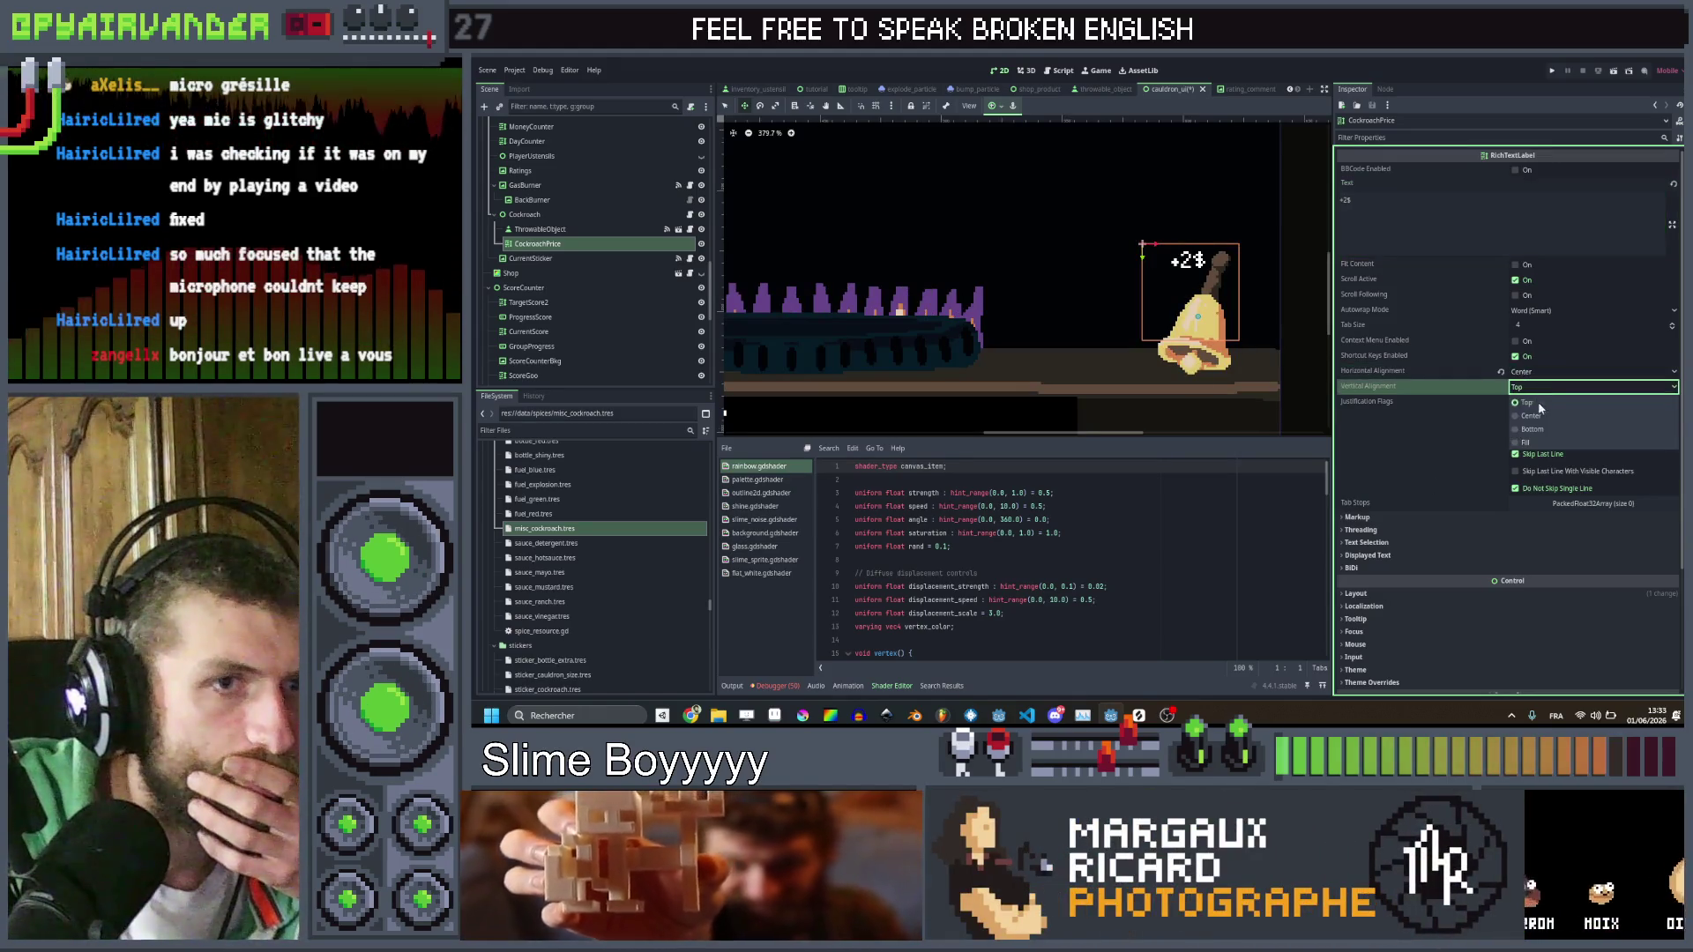
pyautogui.click(1534, 416)
pyautogui.click(725, 106)
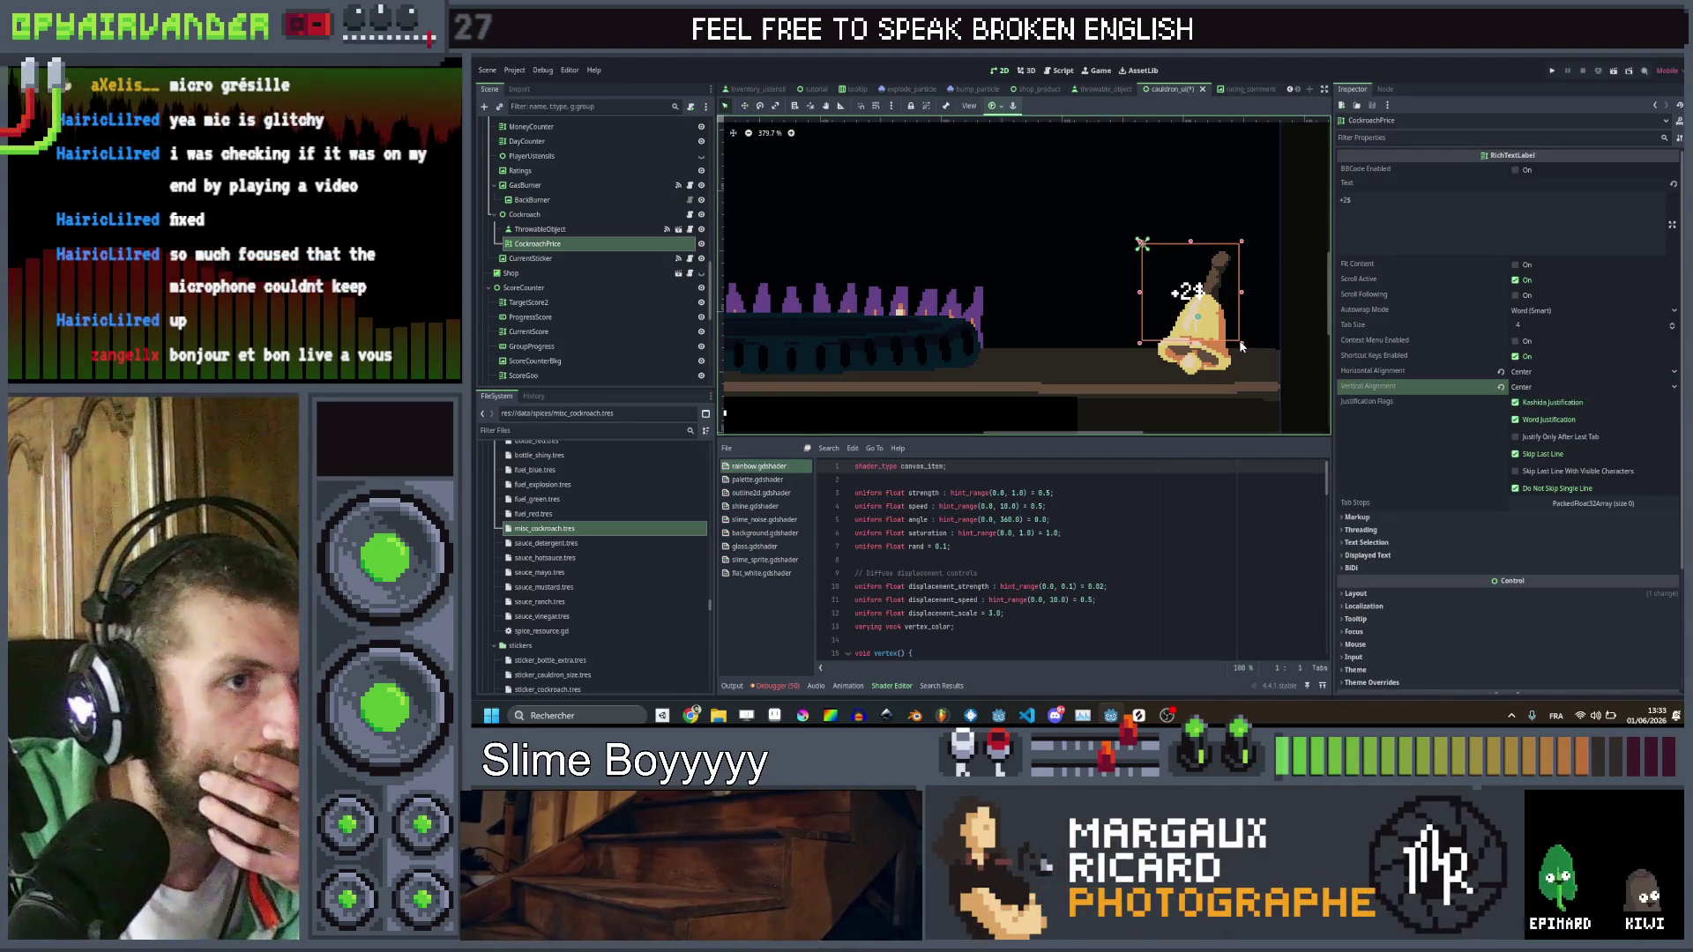
pyautogui.moveTo(1226, 321); pyautogui.dragTo(1199, 288)
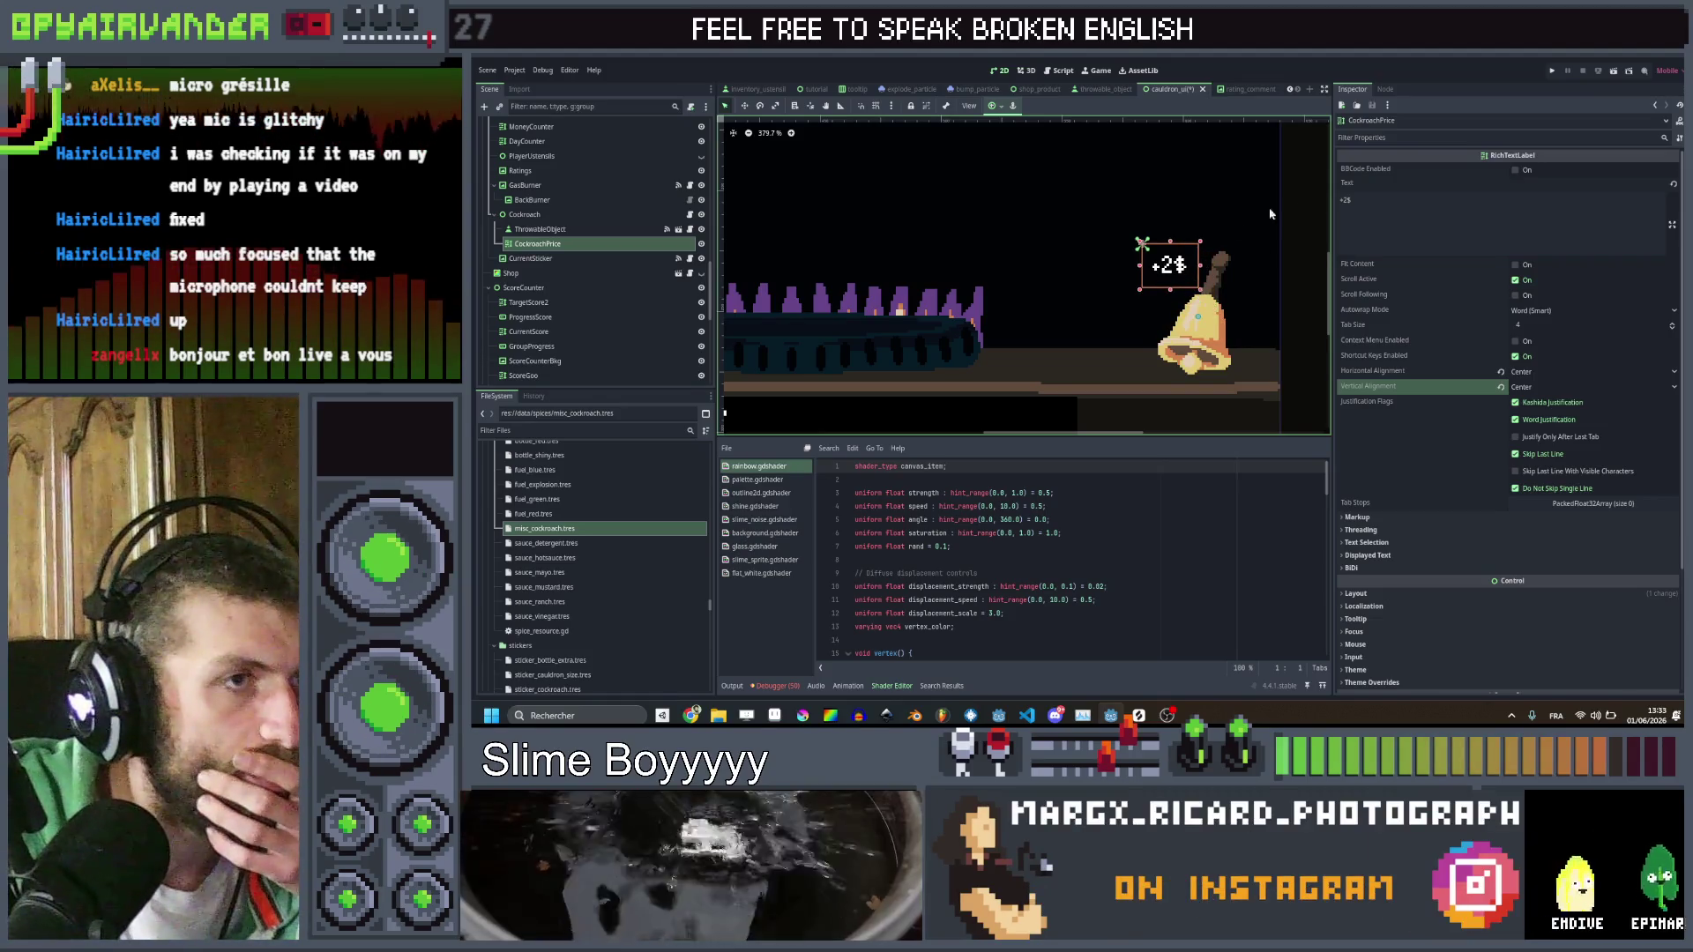
# Enable the Theme Overrides > Constants > Outline Size override with a value of 5
pyautogui.scroll(-3, 1418, 471)
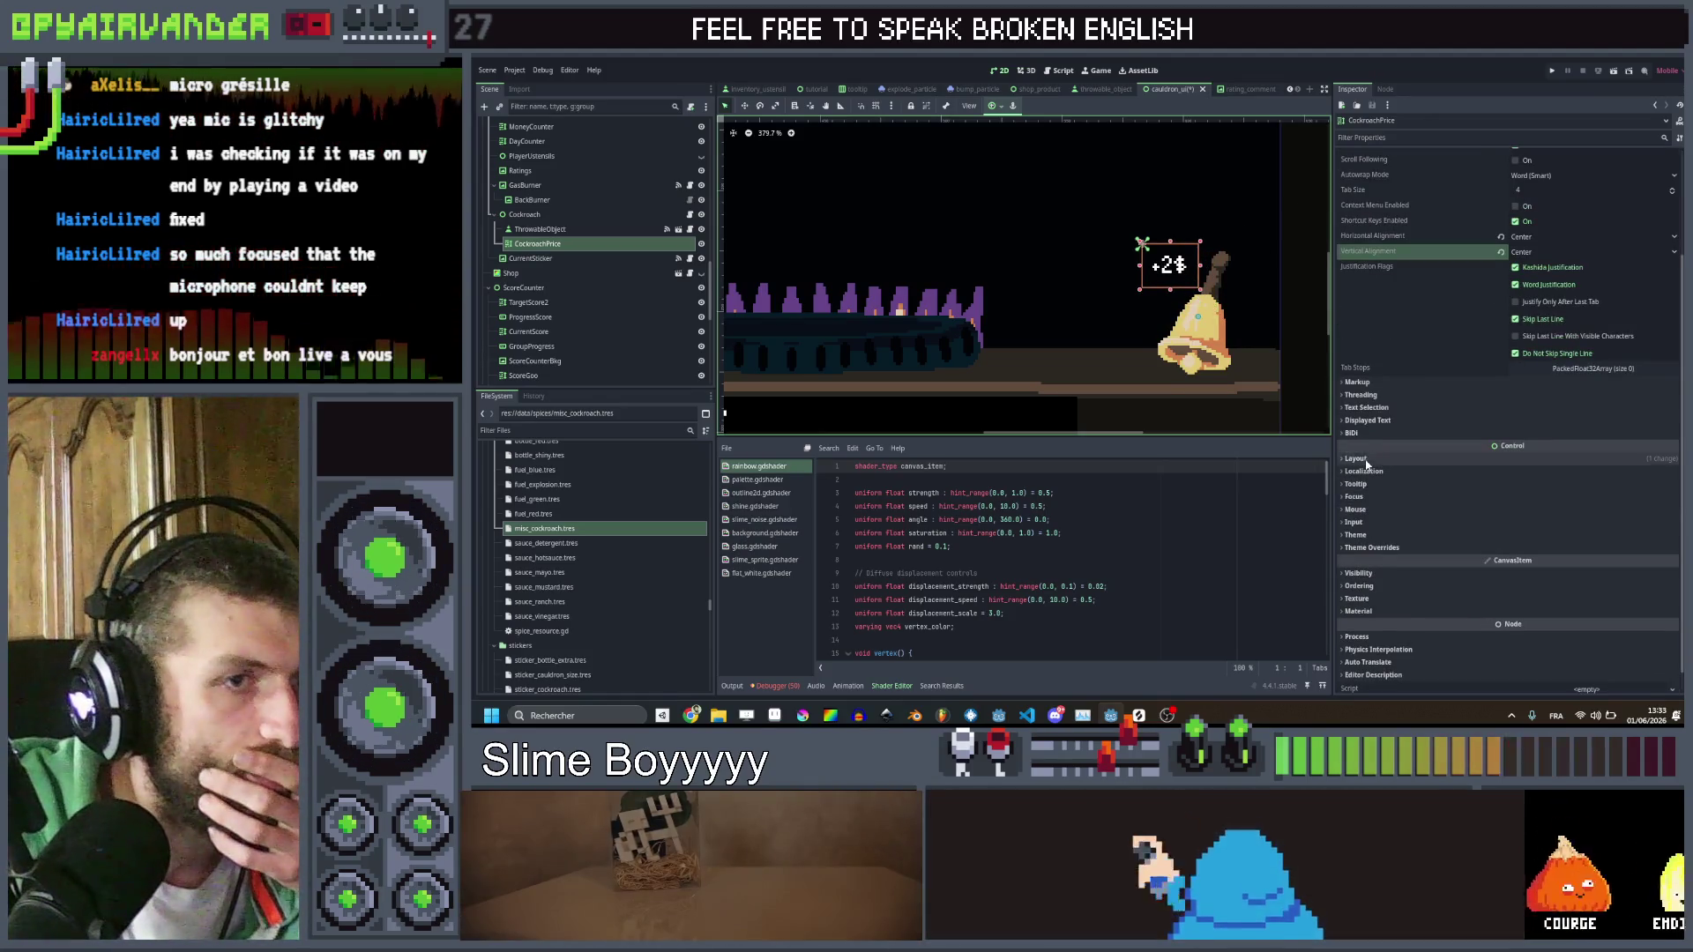
pyautogui.click(1373, 548)
pyautogui.click(1375, 574)
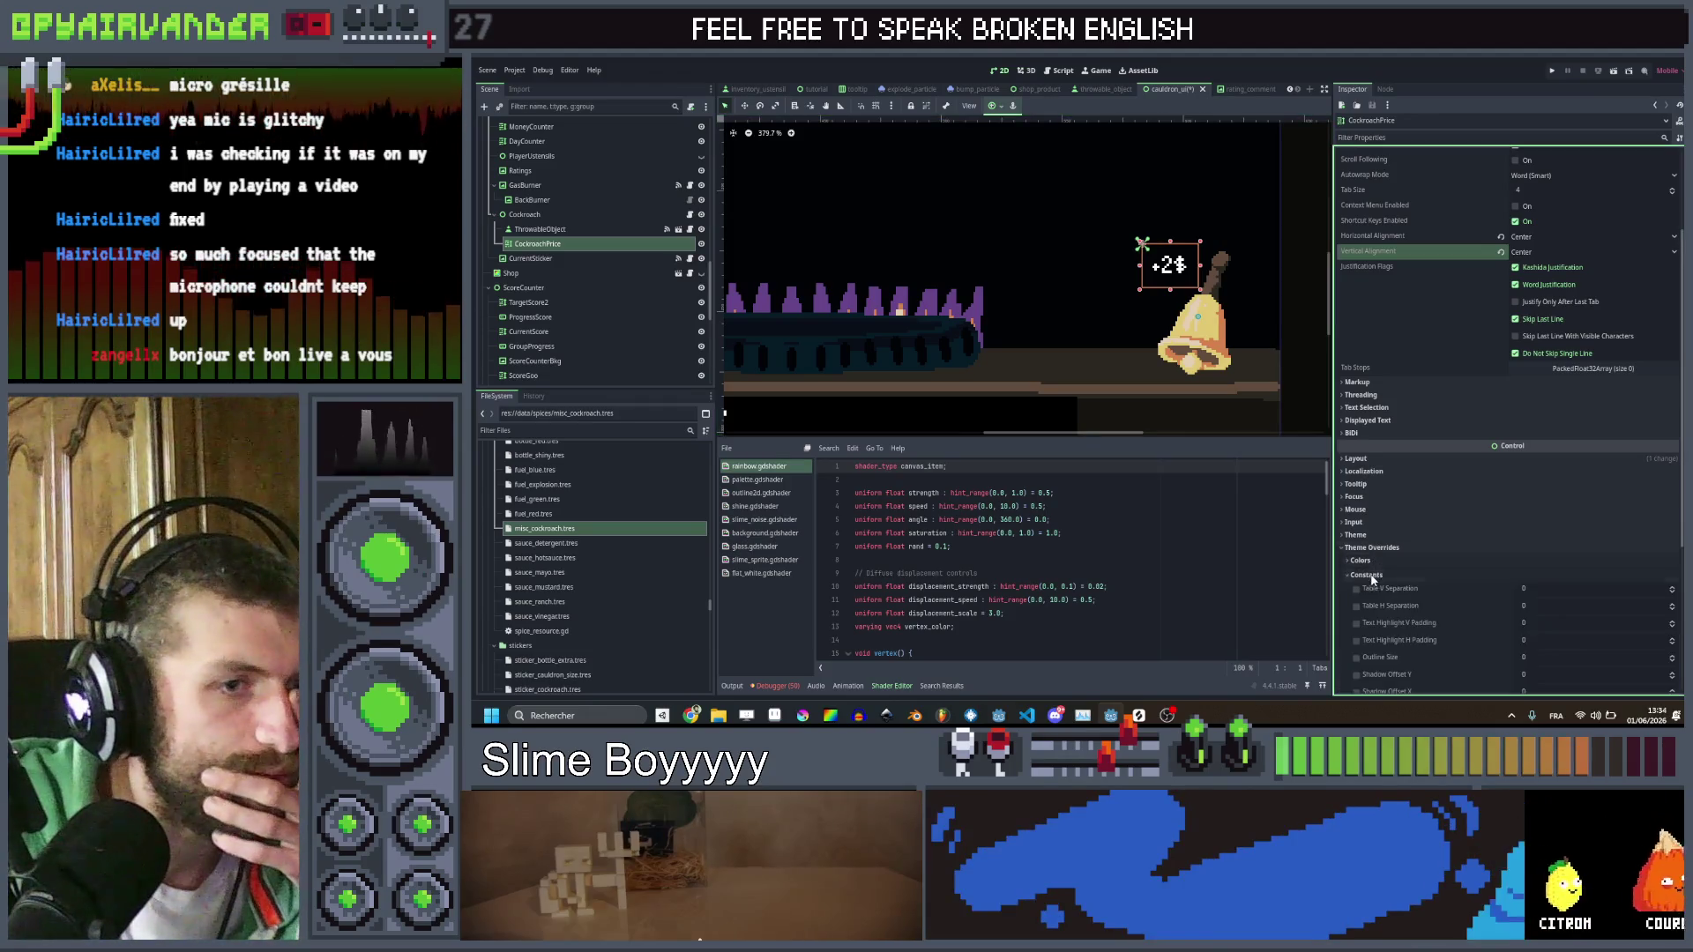
pyautogui.click(1367, 658)
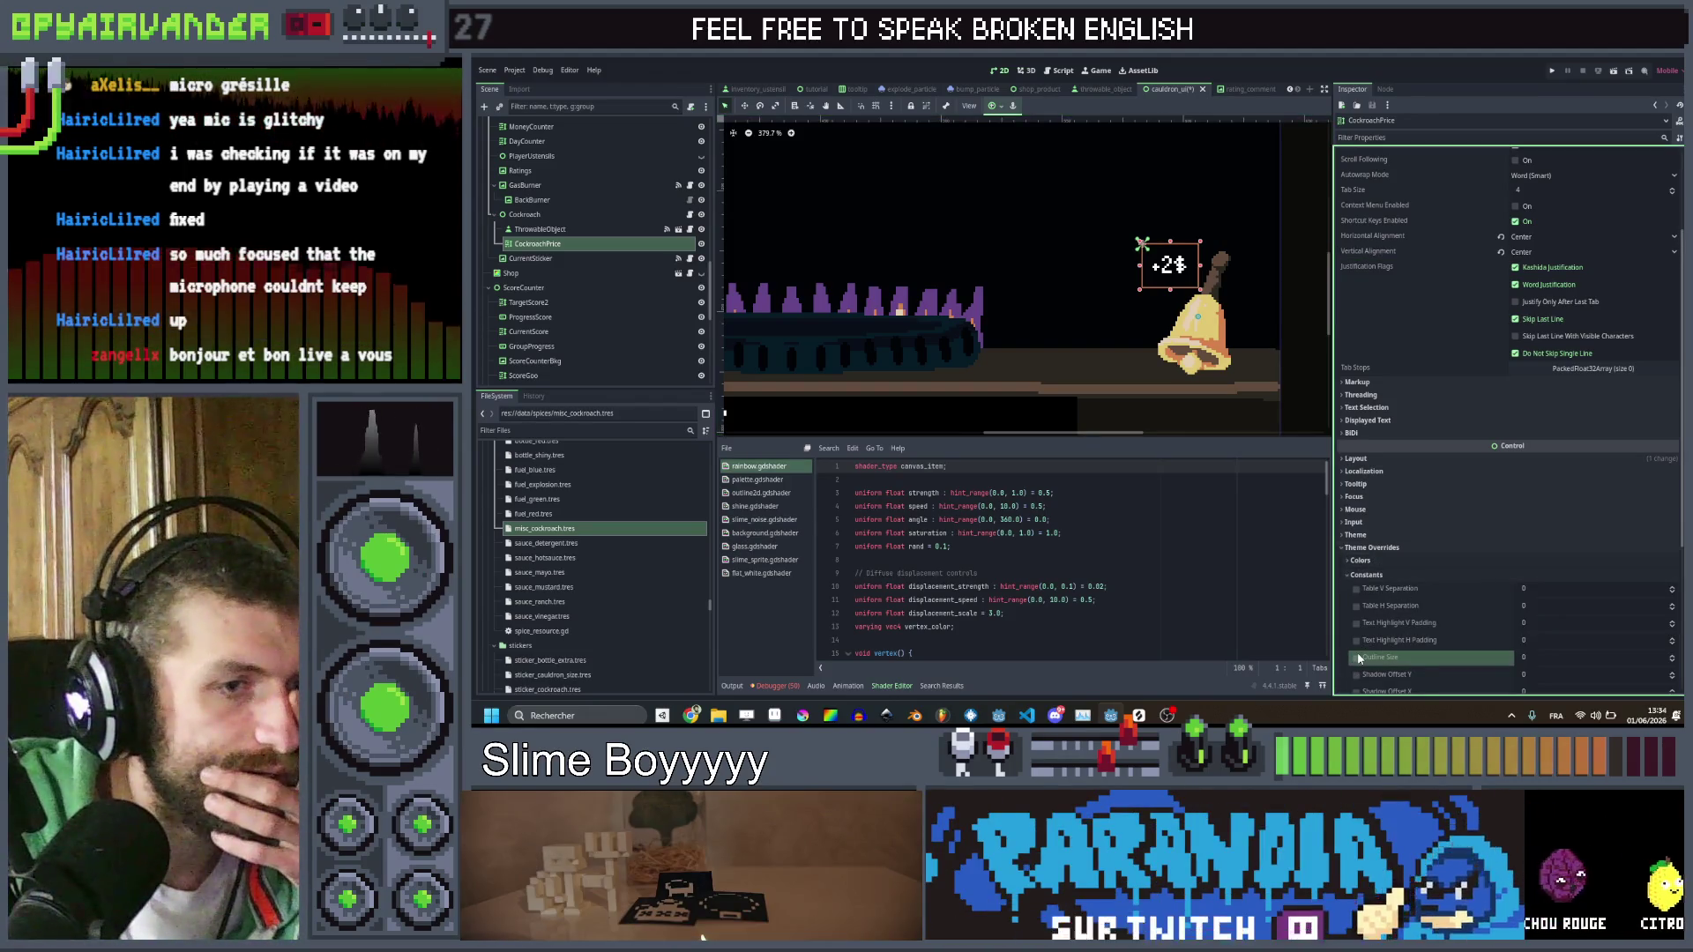
pyautogui.click(1356, 658)
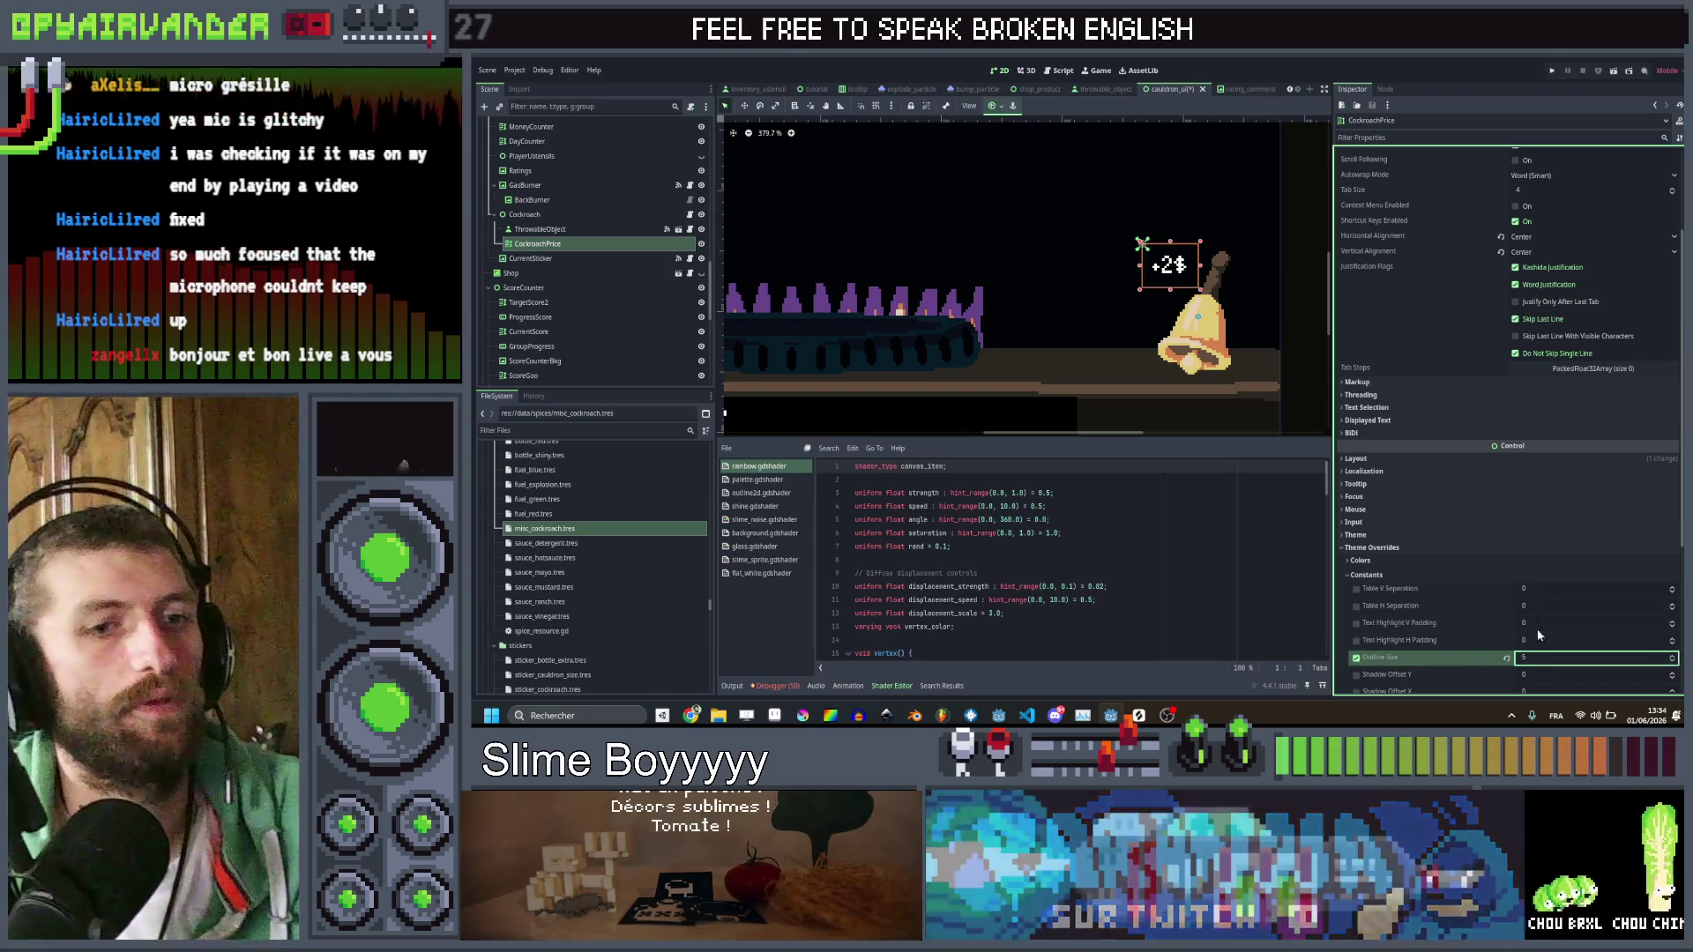
pyautogui.press('Return')
pyautogui.scroll(-3, 1232, 269)
pyautogui.scroll(2, 1232, 269)
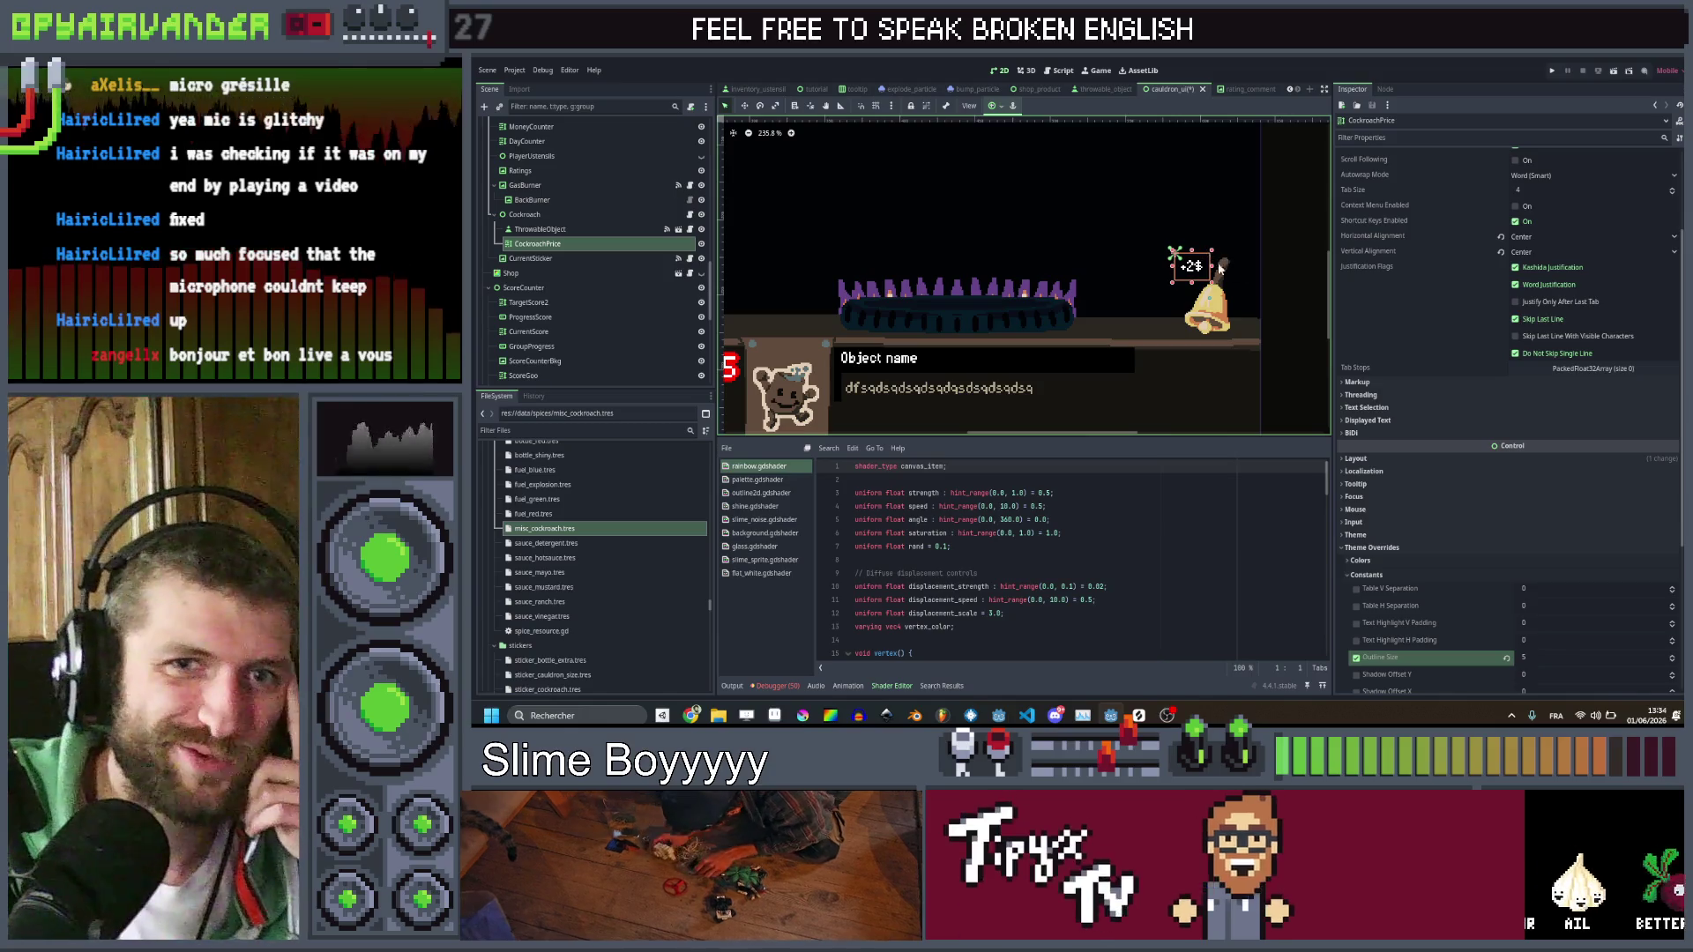
pyautogui.scroll(-5, 1474, 457)
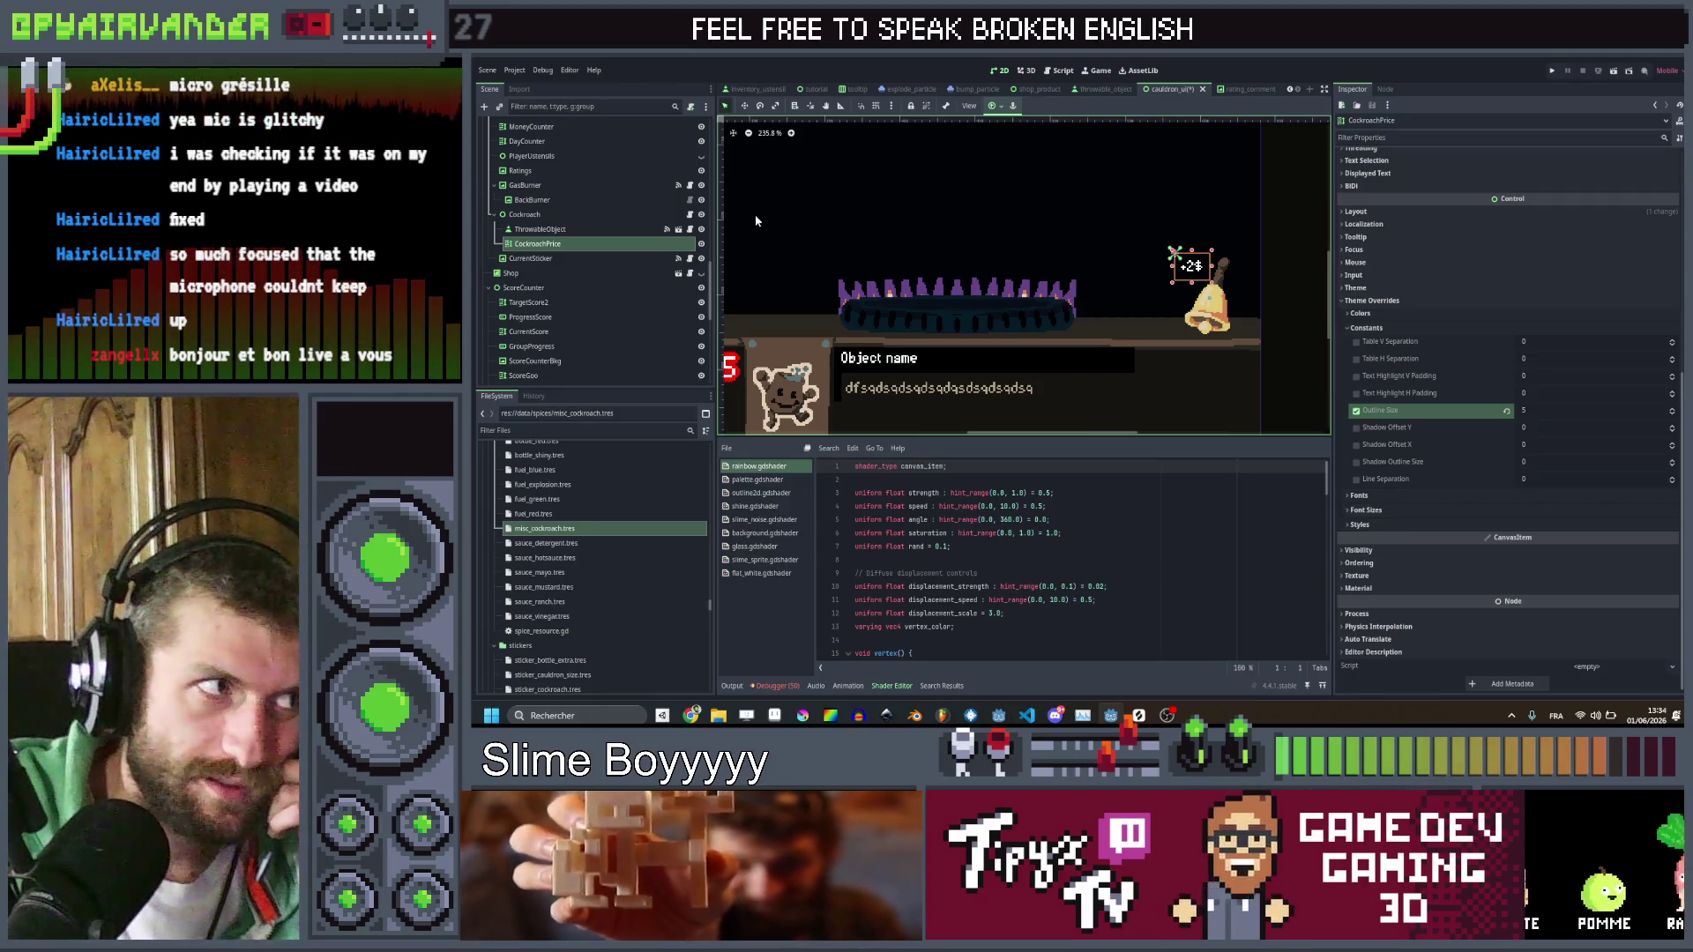
# Open the Cockroach script and add a reference to the CockroachPrice label
pyautogui.click(690, 214)
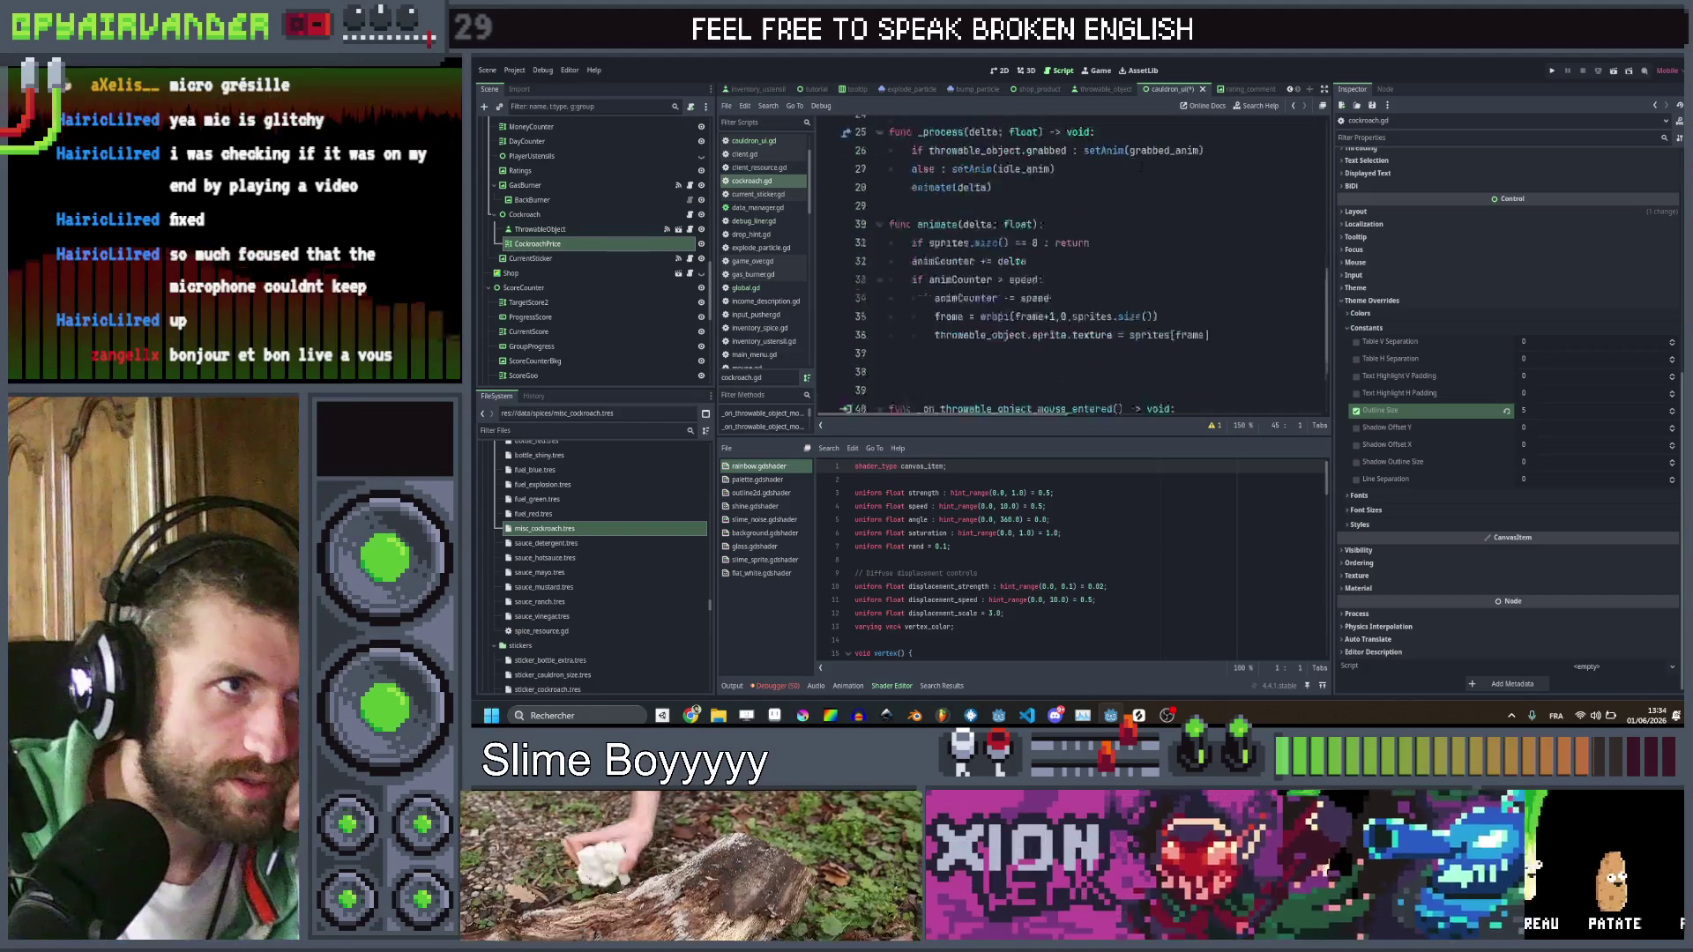
pyautogui.moveTo(537, 243); pyautogui.dragTo(892, 220)
pyautogui.click(687, 261)
pyautogui.scroll(-5, 1071, 265)
pyautogui.scroll(-2, 996, 220)
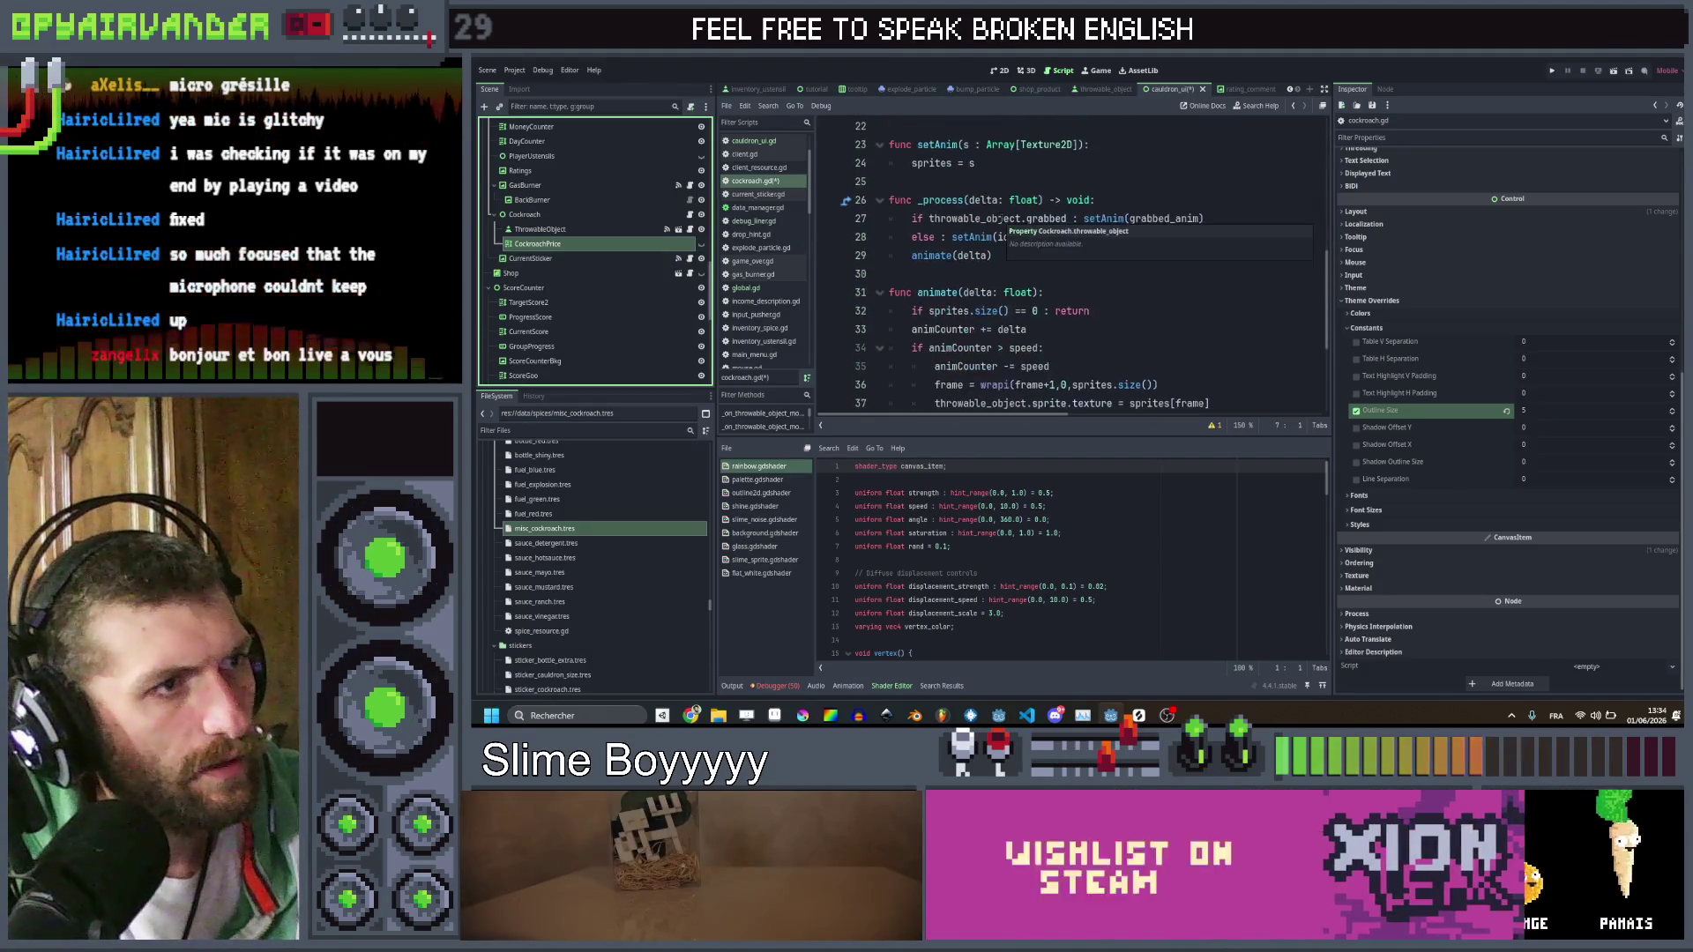
# Put the grabbed and idle setAnim calls in _process on their own lines
pyautogui.click(1234, 256)
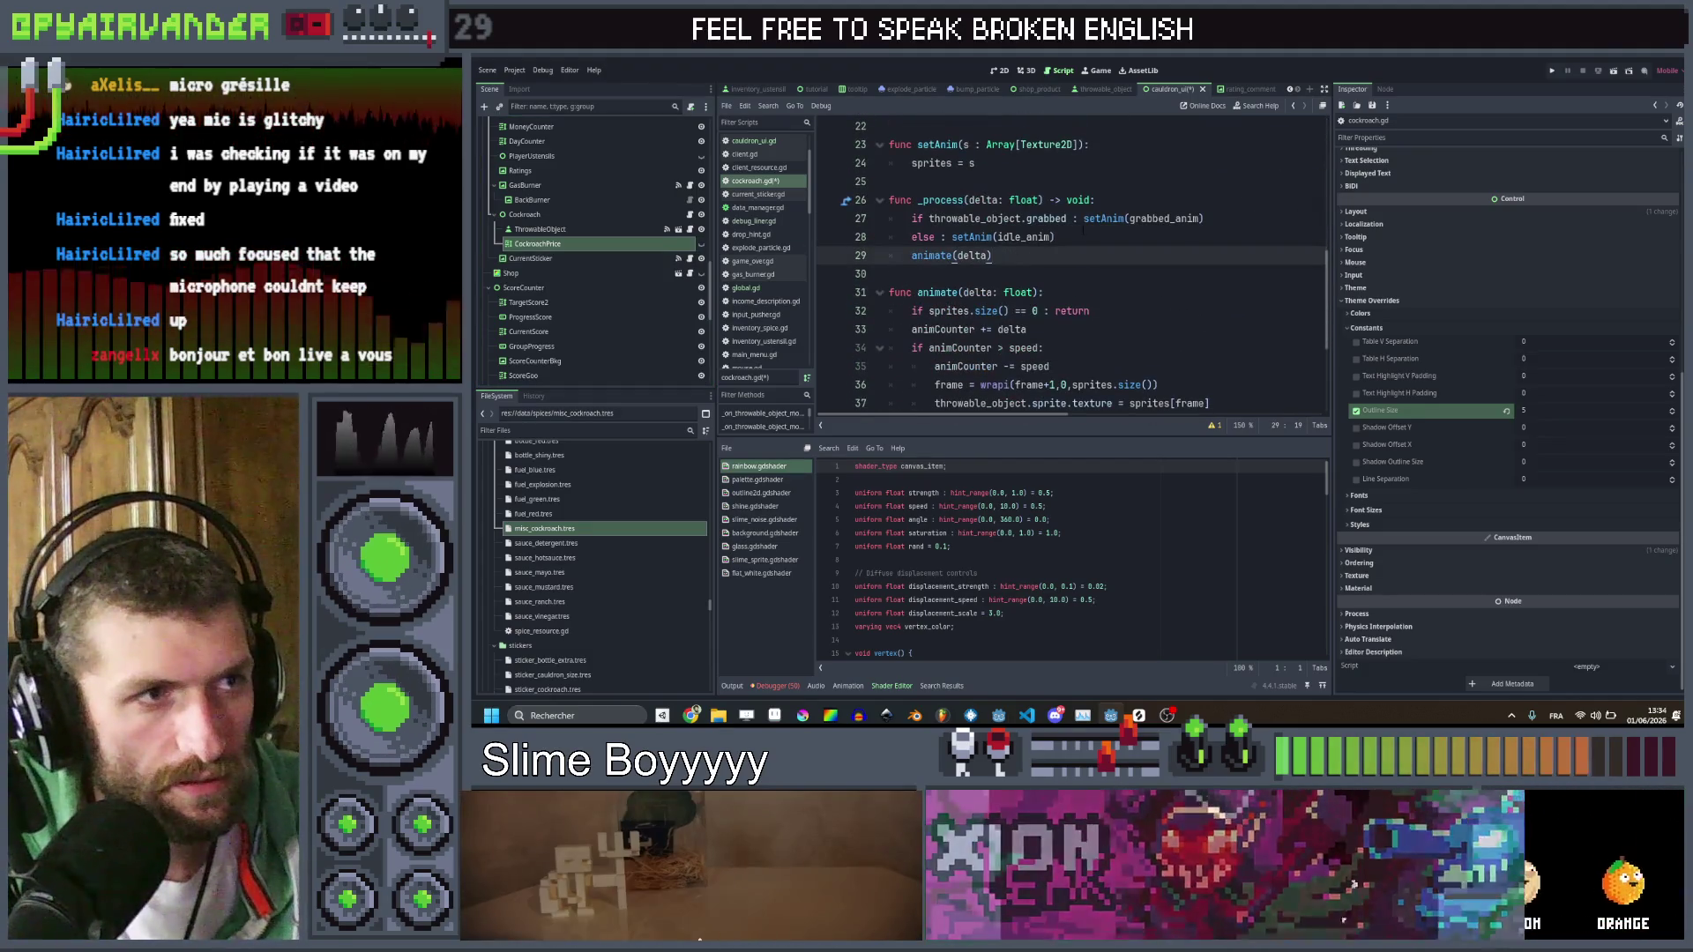
pyautogui.click(1234, 237)
pyautogui.click(1234, 217)
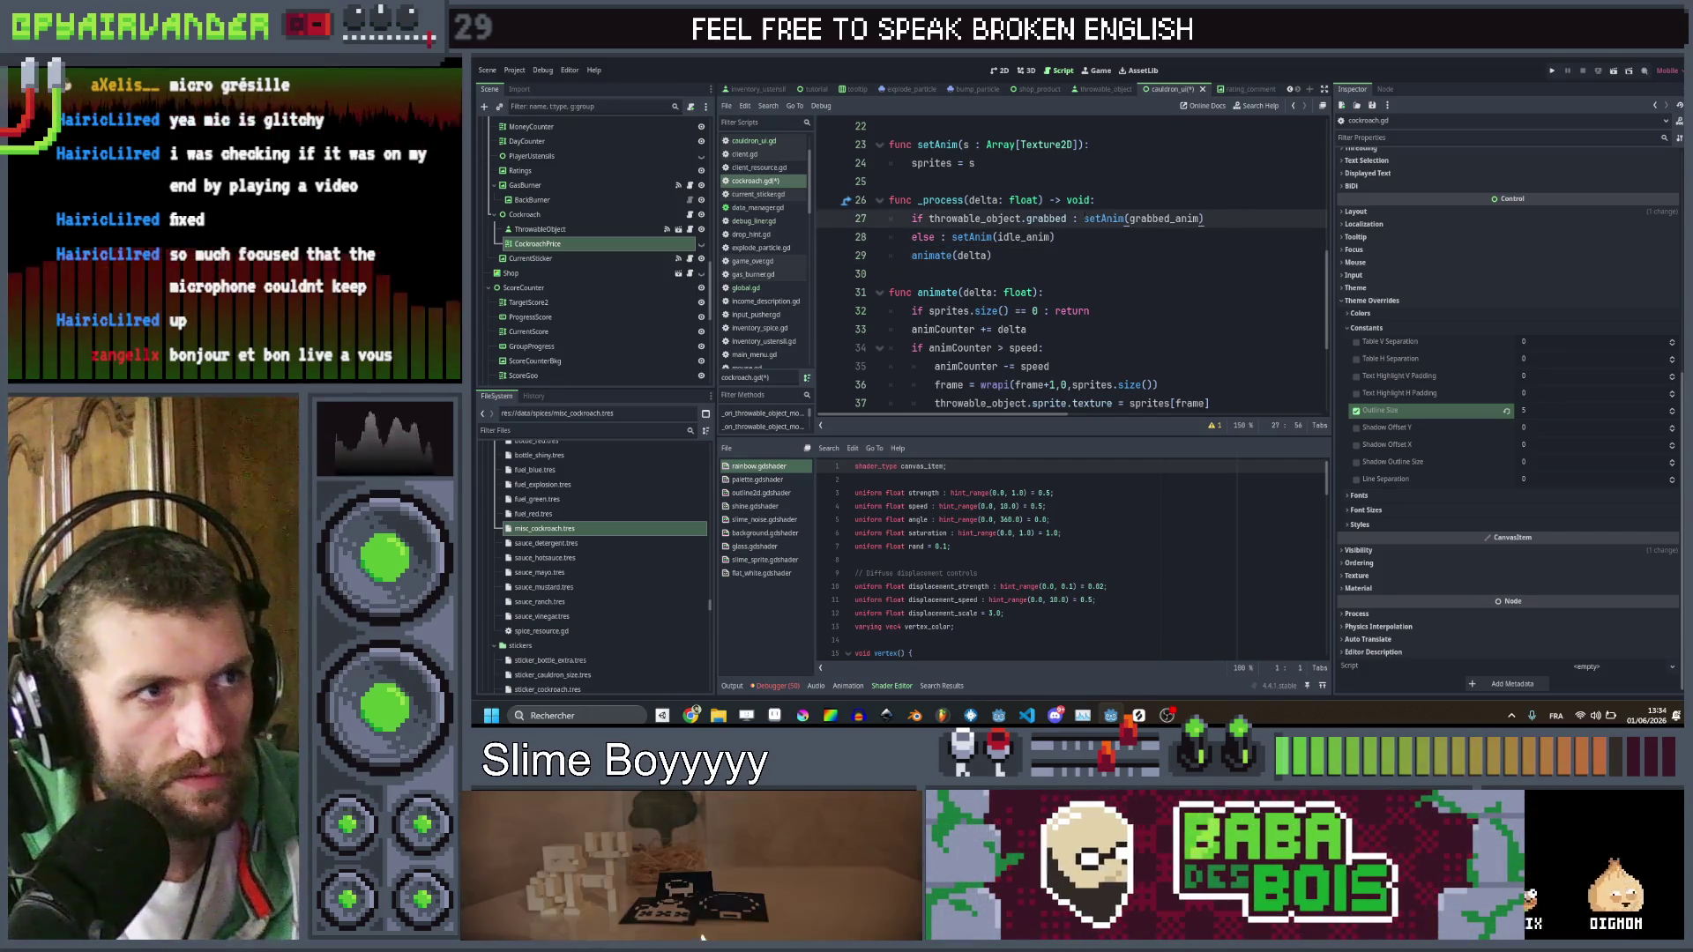
pyautogui.press('Return')
pyautogui.click(948, 255)
pyautogui.press('Return')
pyautogui.click(948, 255)
pyautogui.click(1080, 235)
pyautogui.press('Return')
# Add a null check on cauldron.highligted_slime and an if for slimeType.id == "ustensil"
pyautogui.write('if Globa')
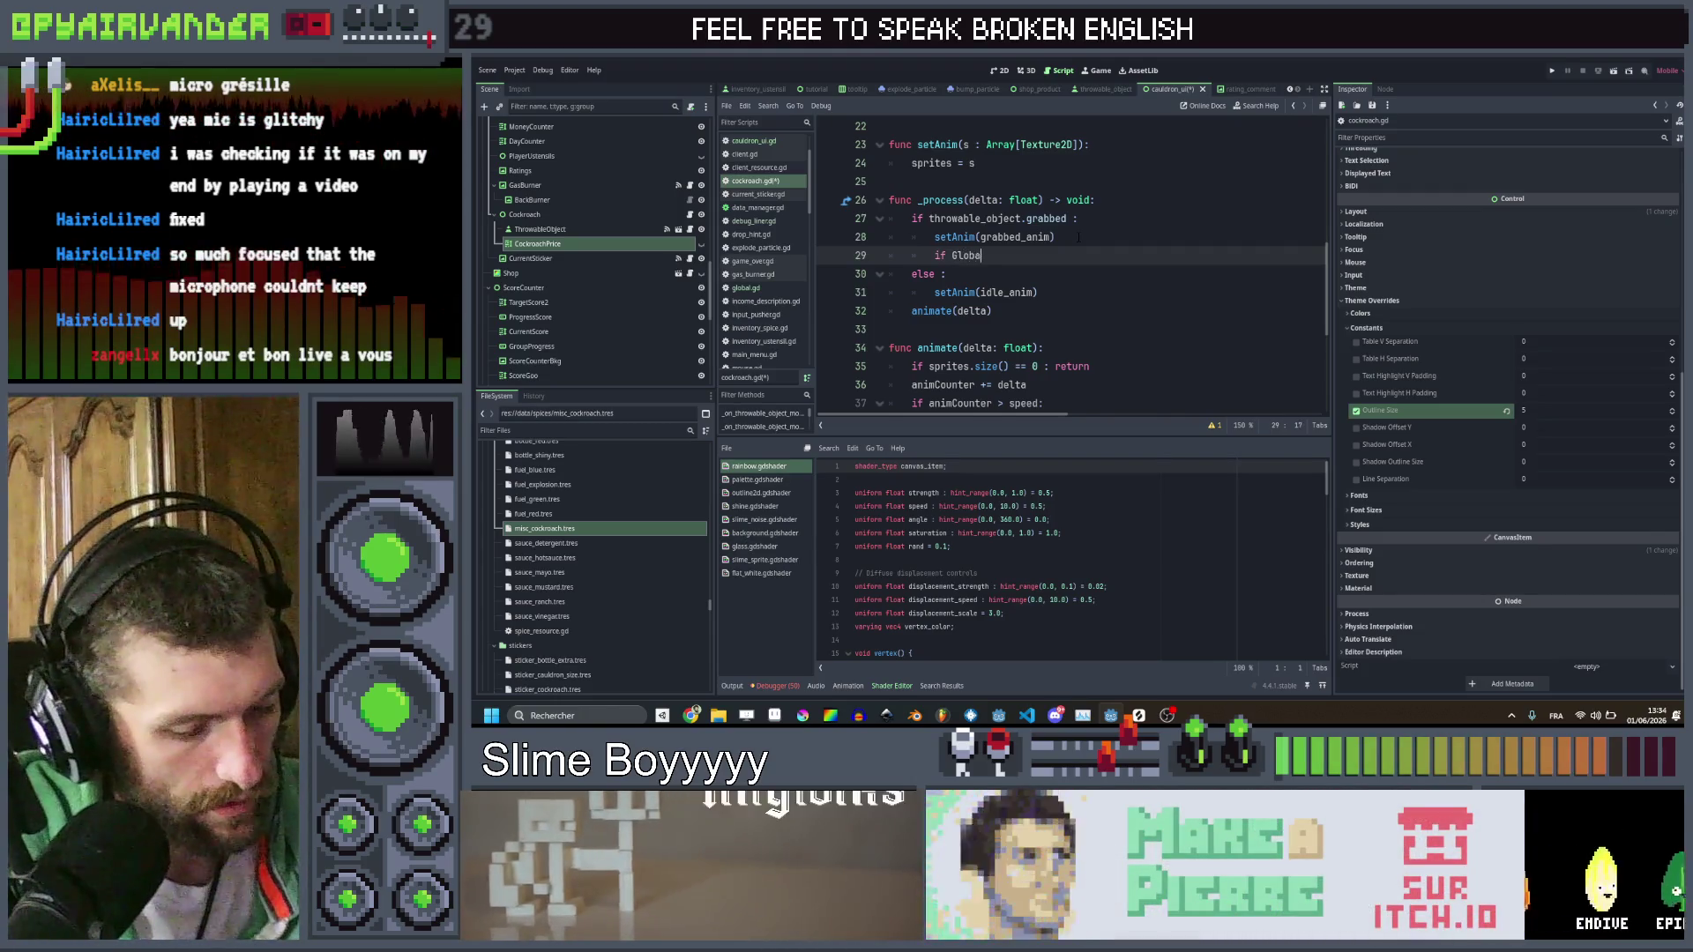
pyautogui.write('l.root.')
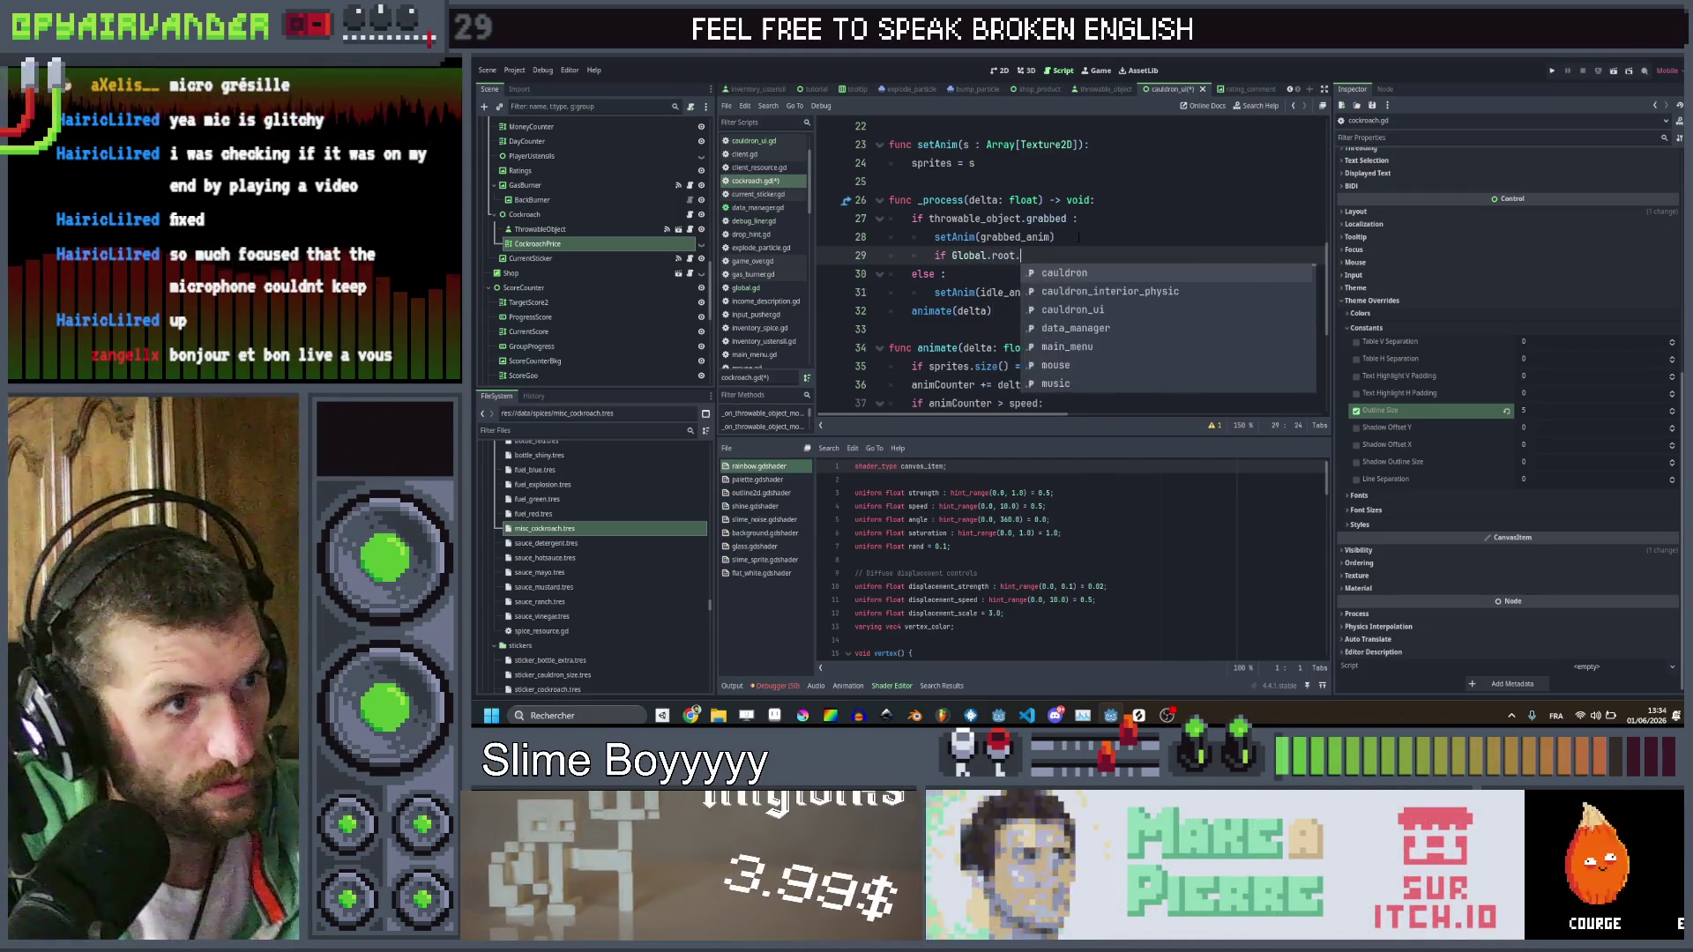
pyautogui.write('cauldron.hi')
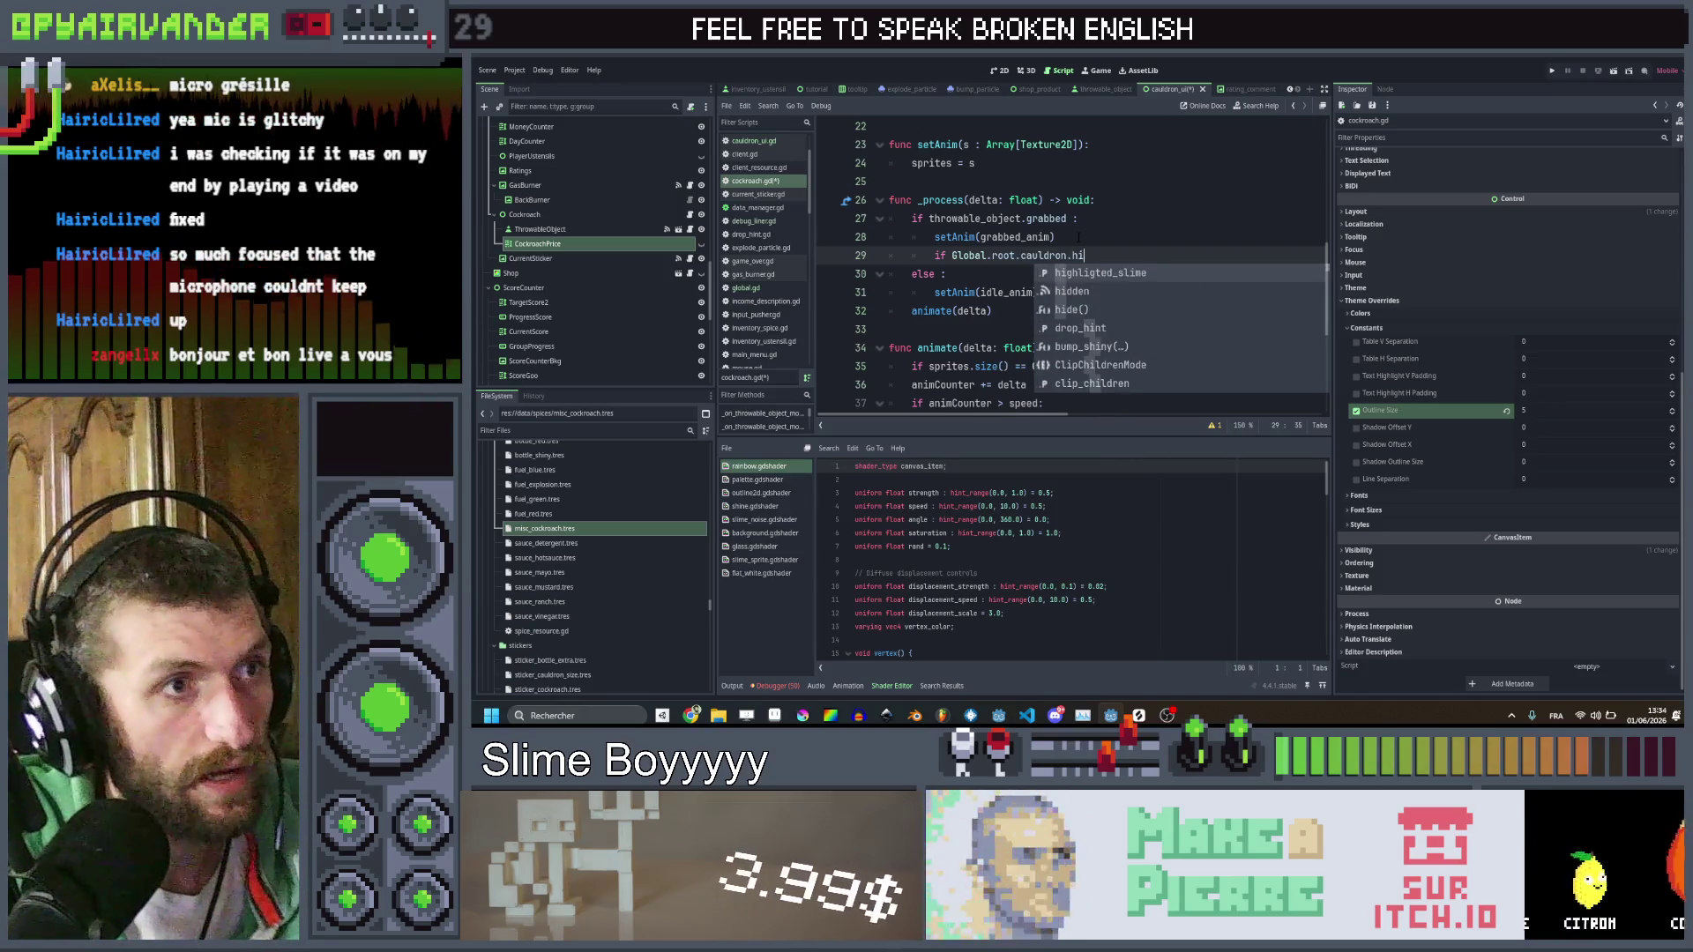
pyautogui.press('Return')
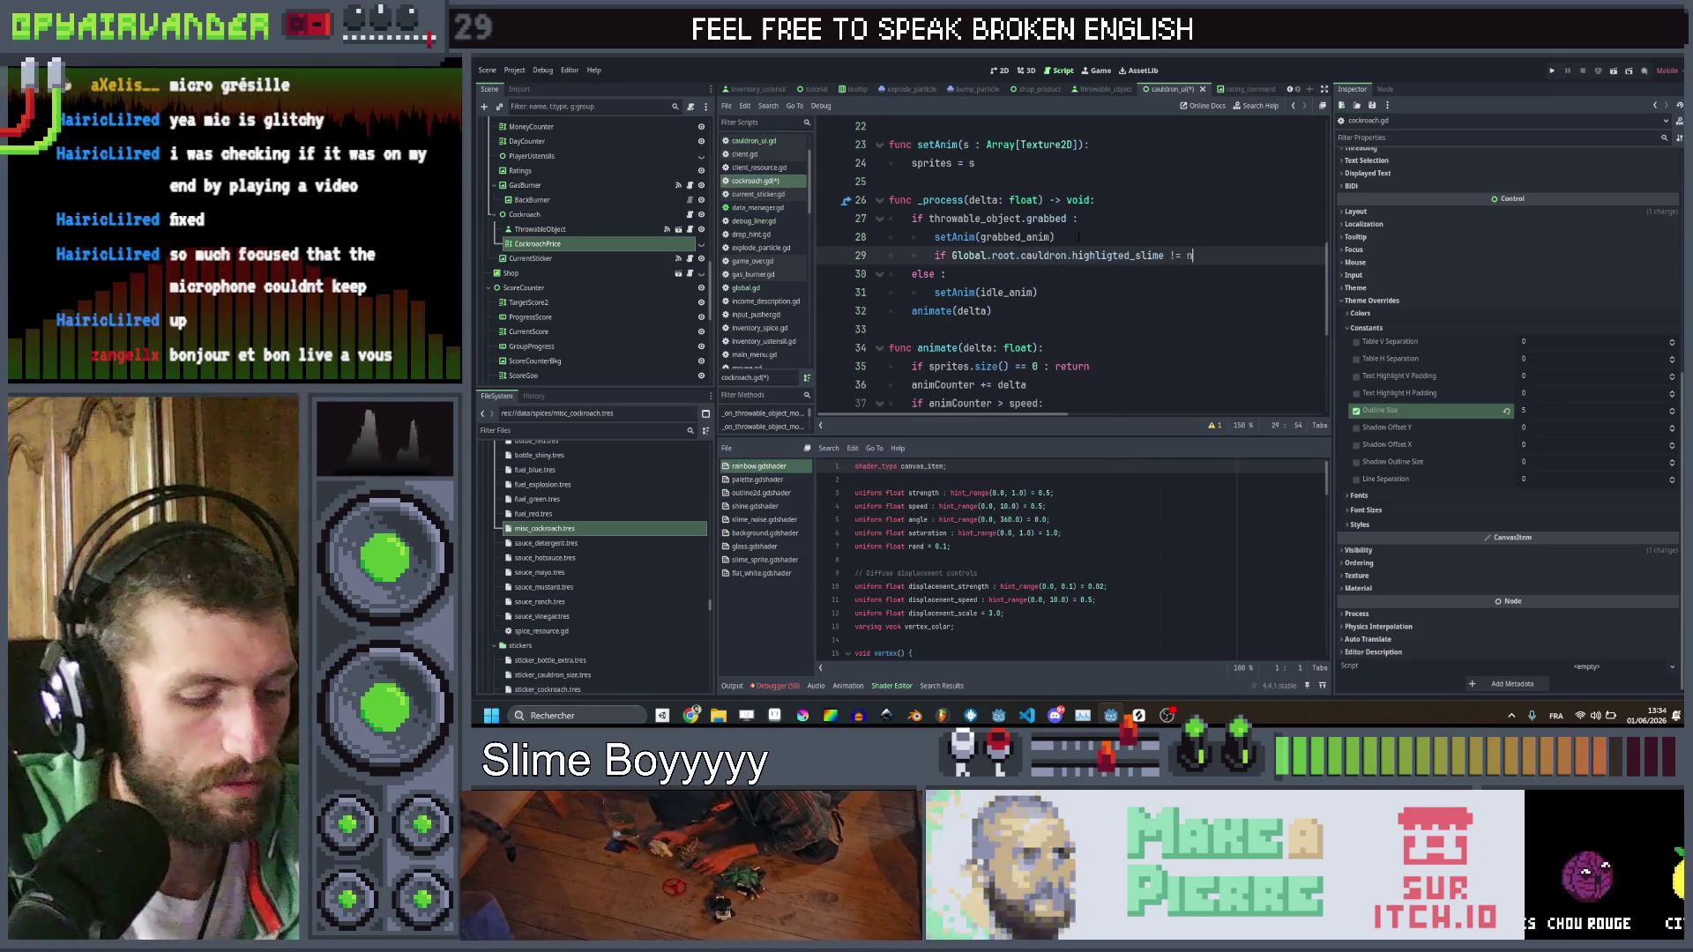
pyautogui.write('ull:')
pyautogui.press('Return')
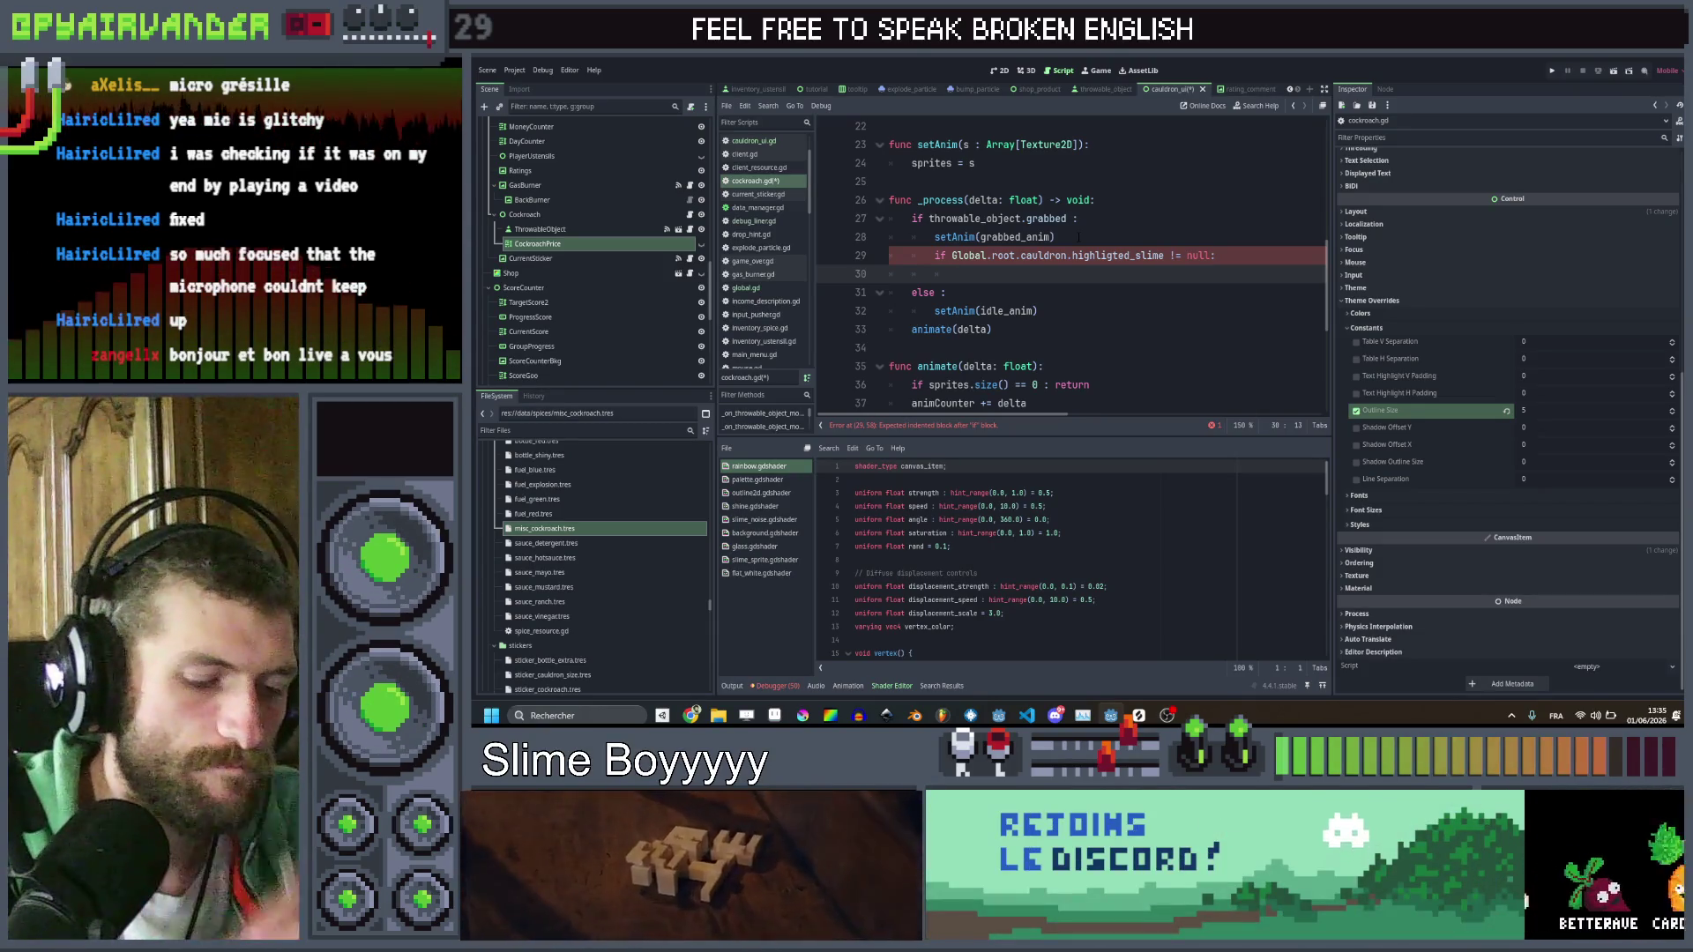
pyautogui.write('ifGlobal.root.cauldron.highligted_slime.d')
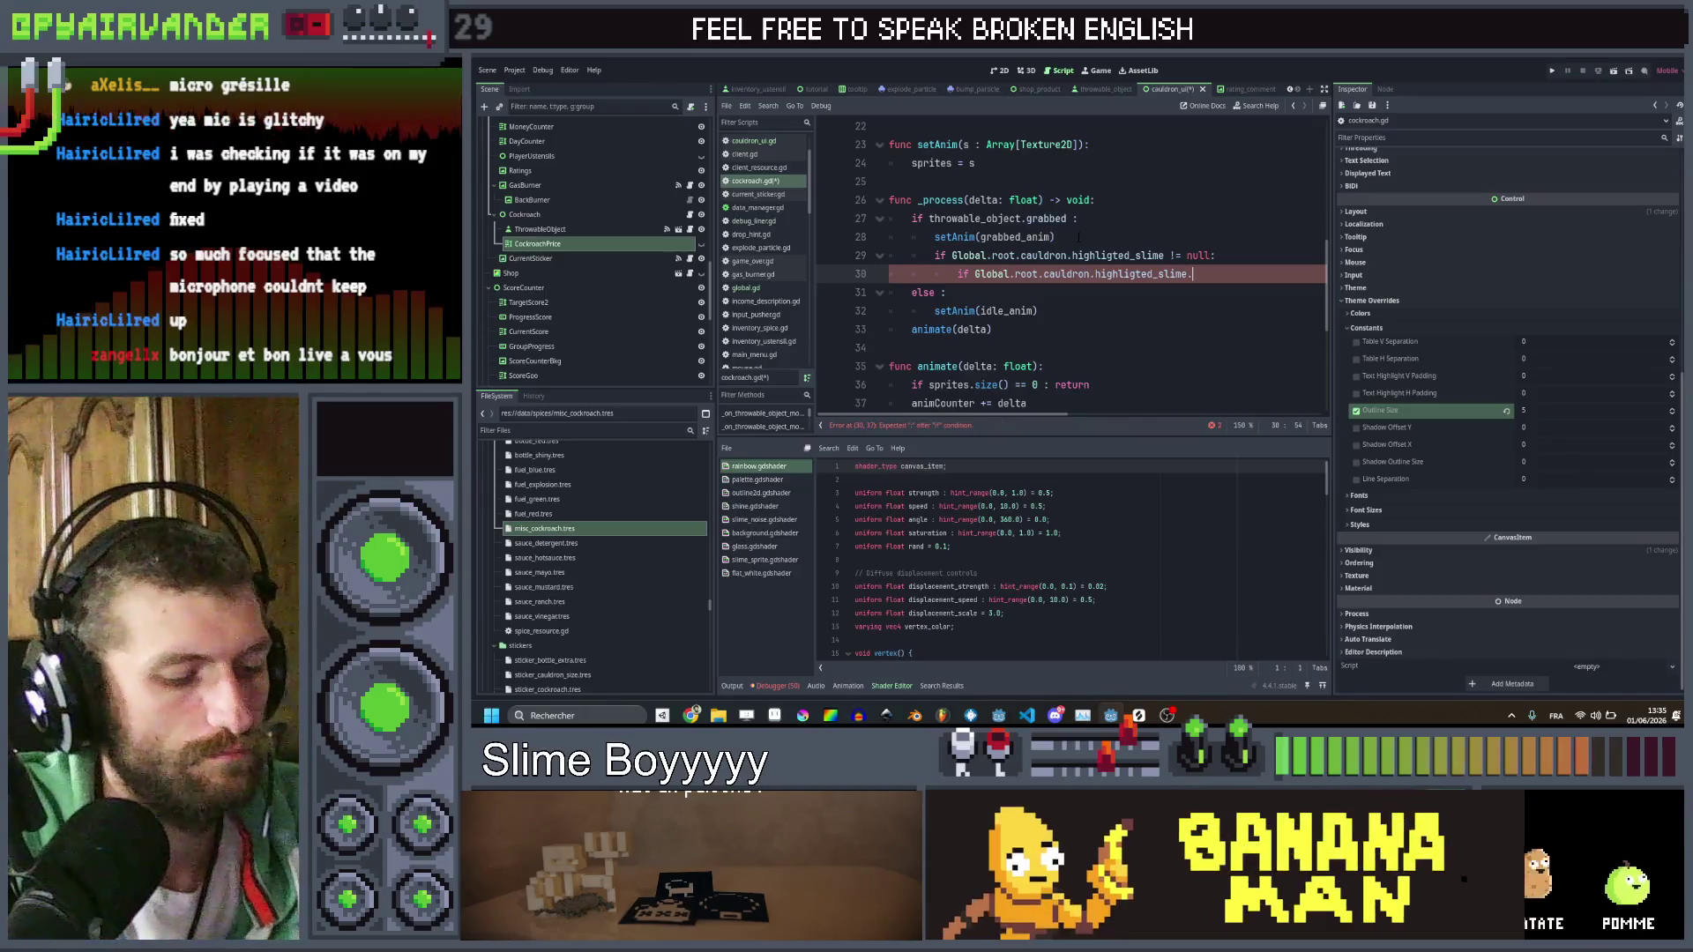
pyautogui.write('ata.us')
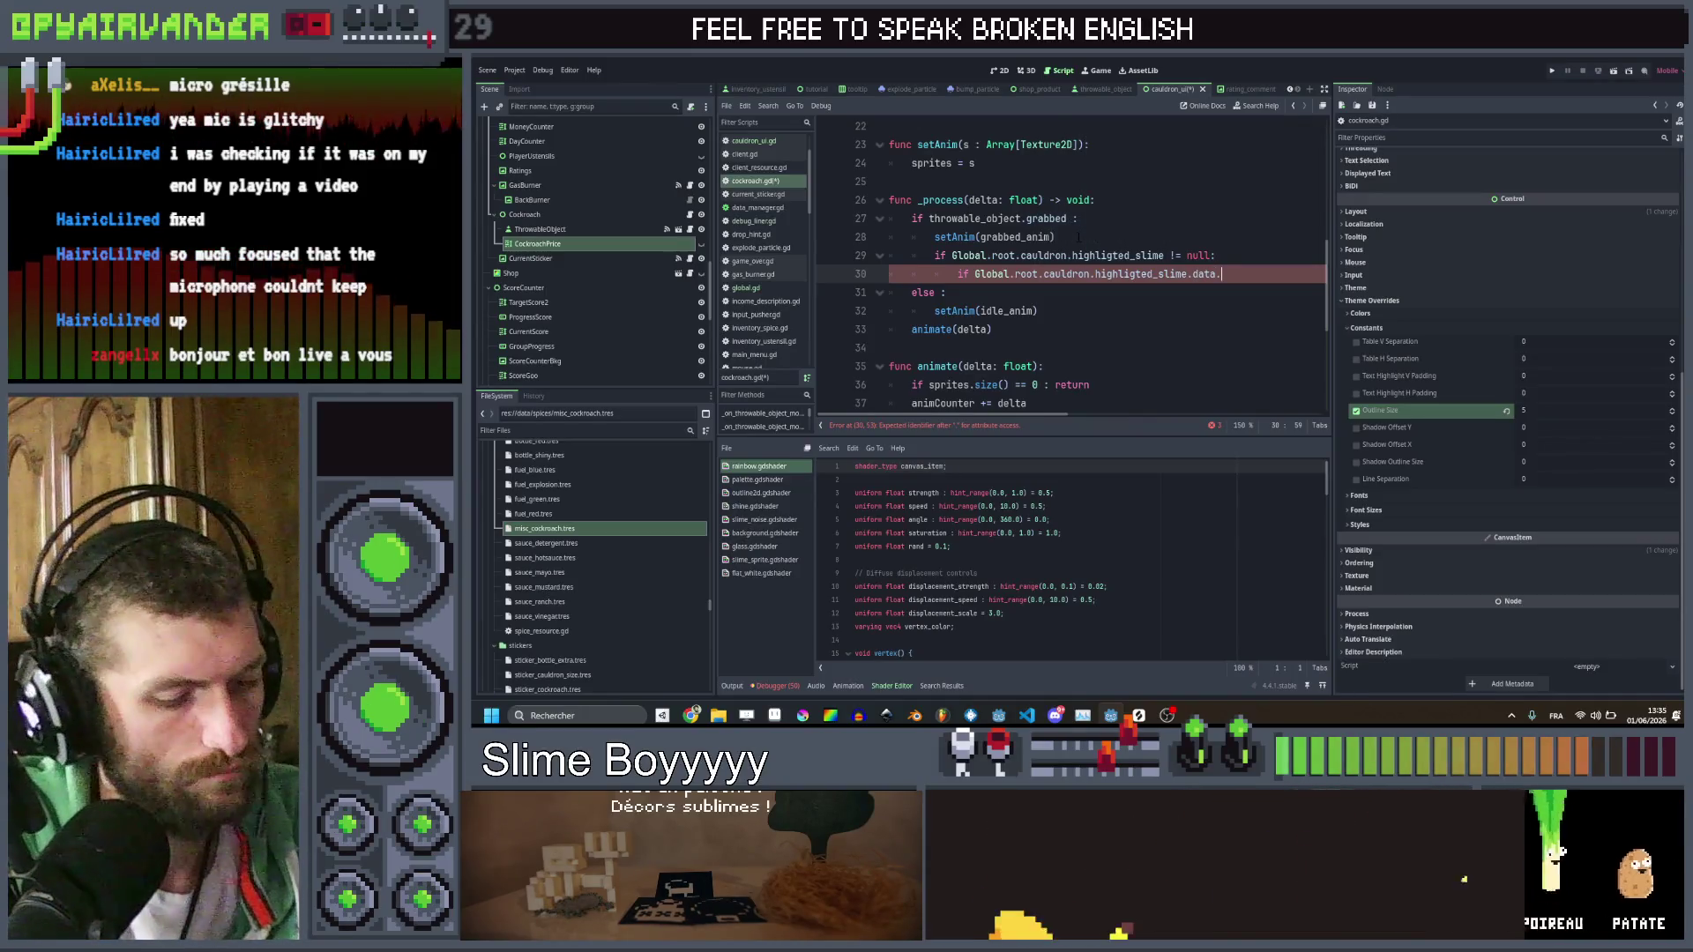
pyautogui.press('Return')
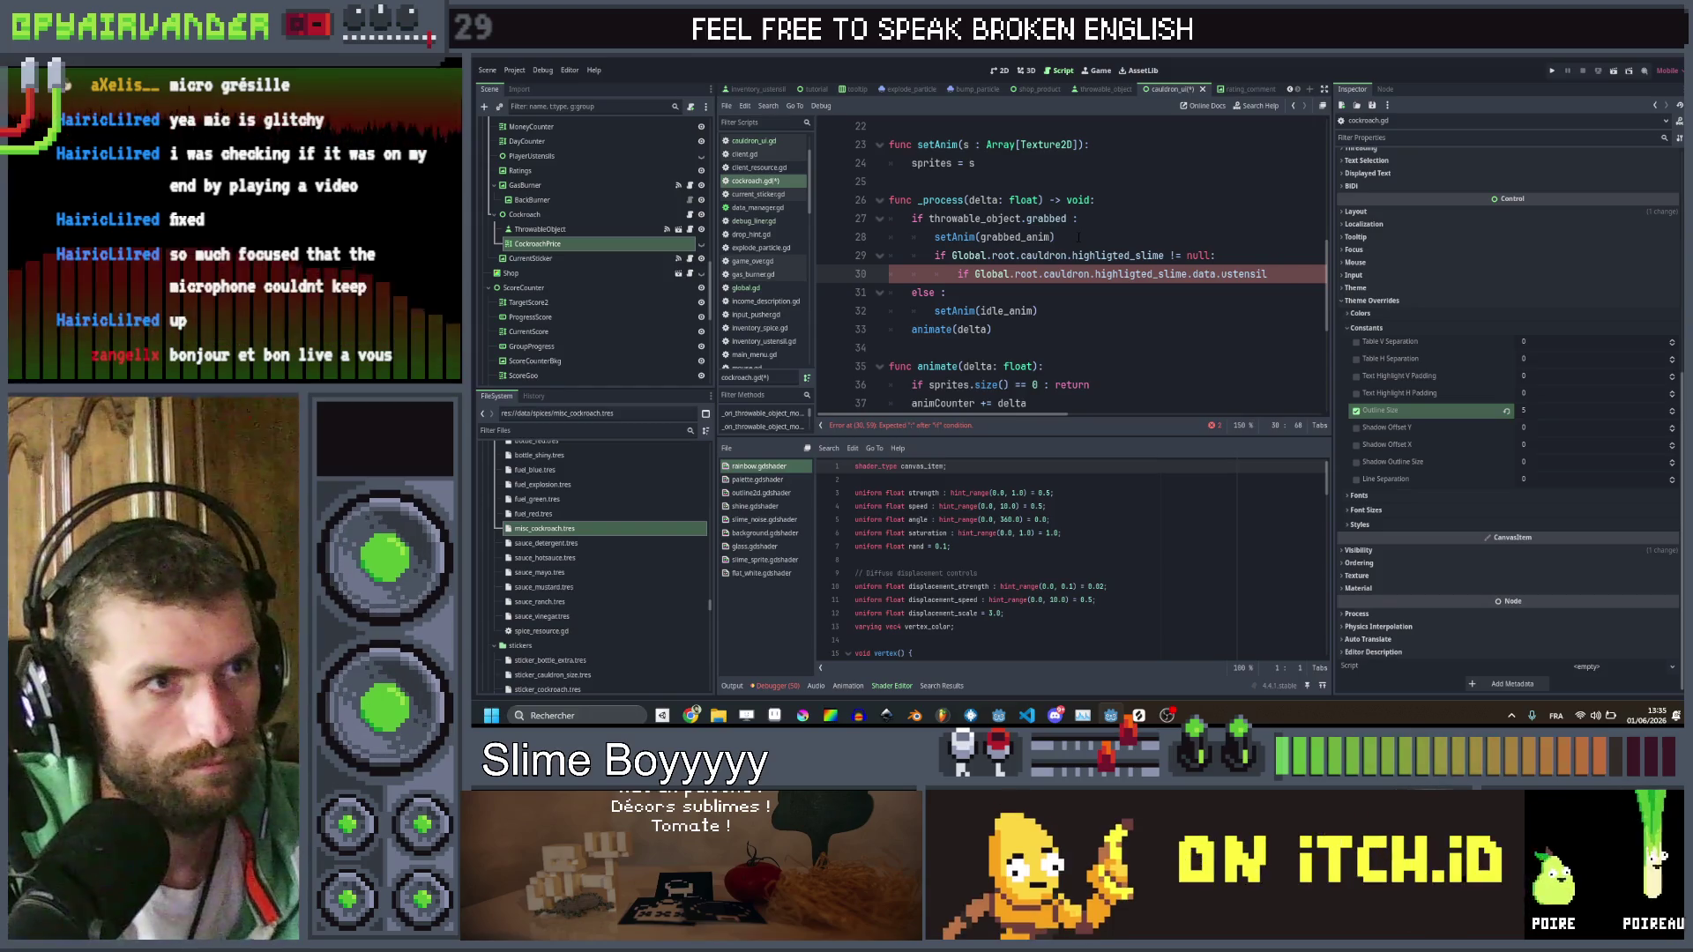
pyautogui.press('BackSpace')
pyautogui.press('BackSpace')
pyautogui.press('BackSpace')
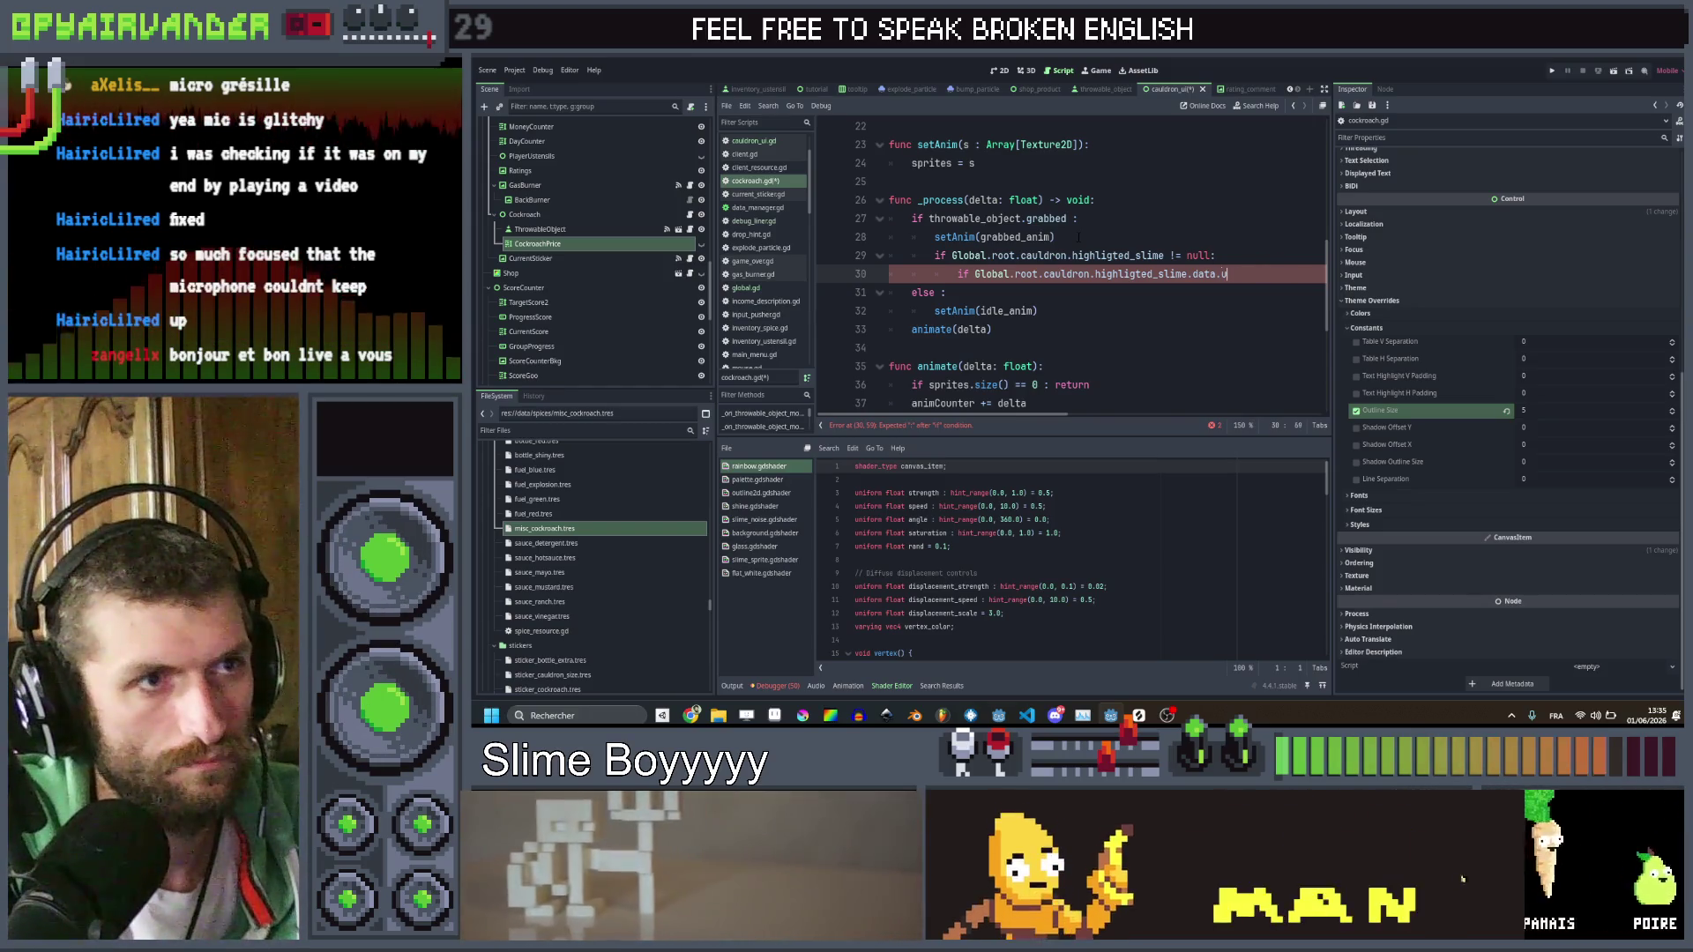
pyautogui.write('slim')
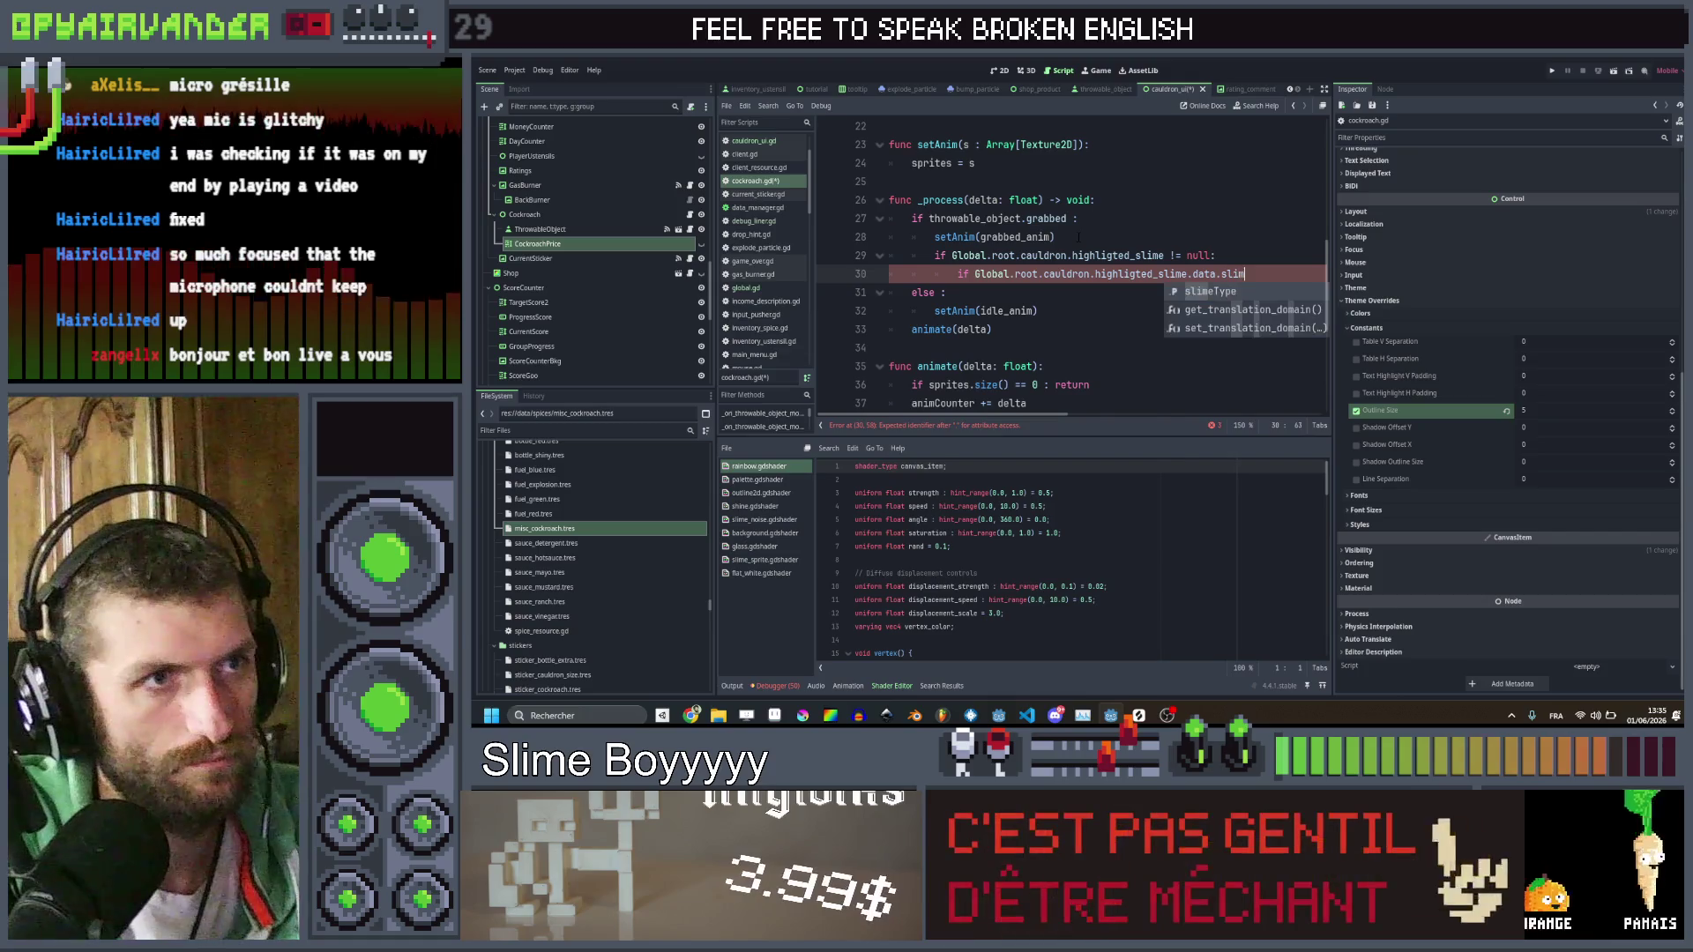
pyautogui.press('Return')
pyautogui.write('.id ')
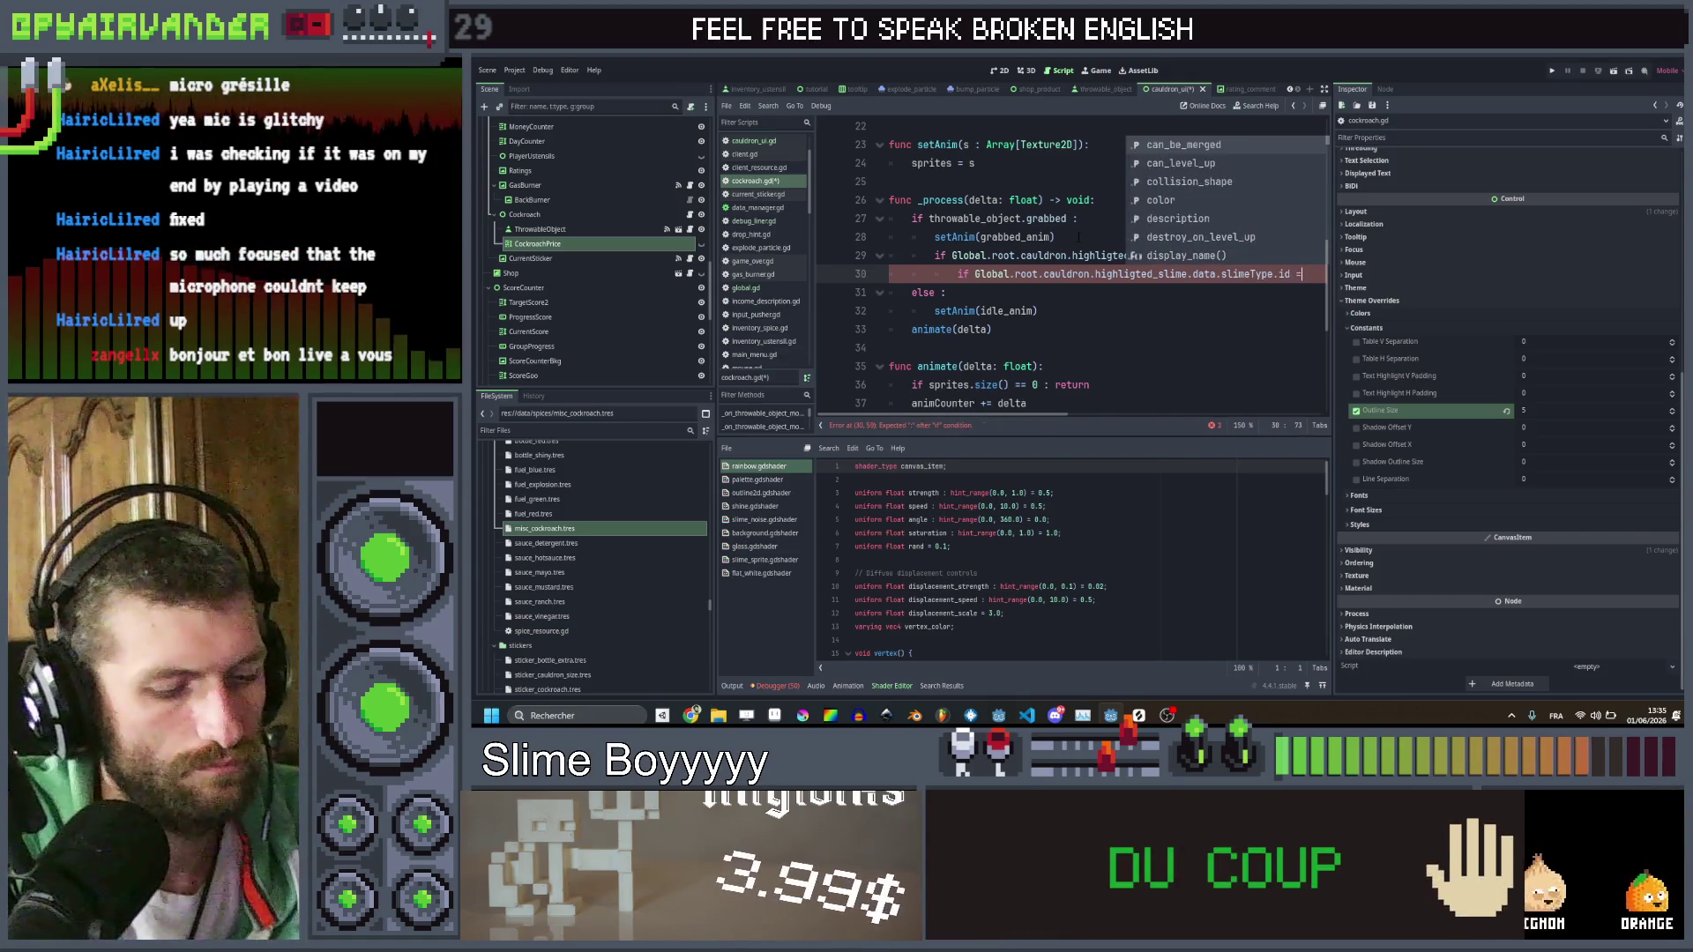
pyautogui.write('== "ustensil')
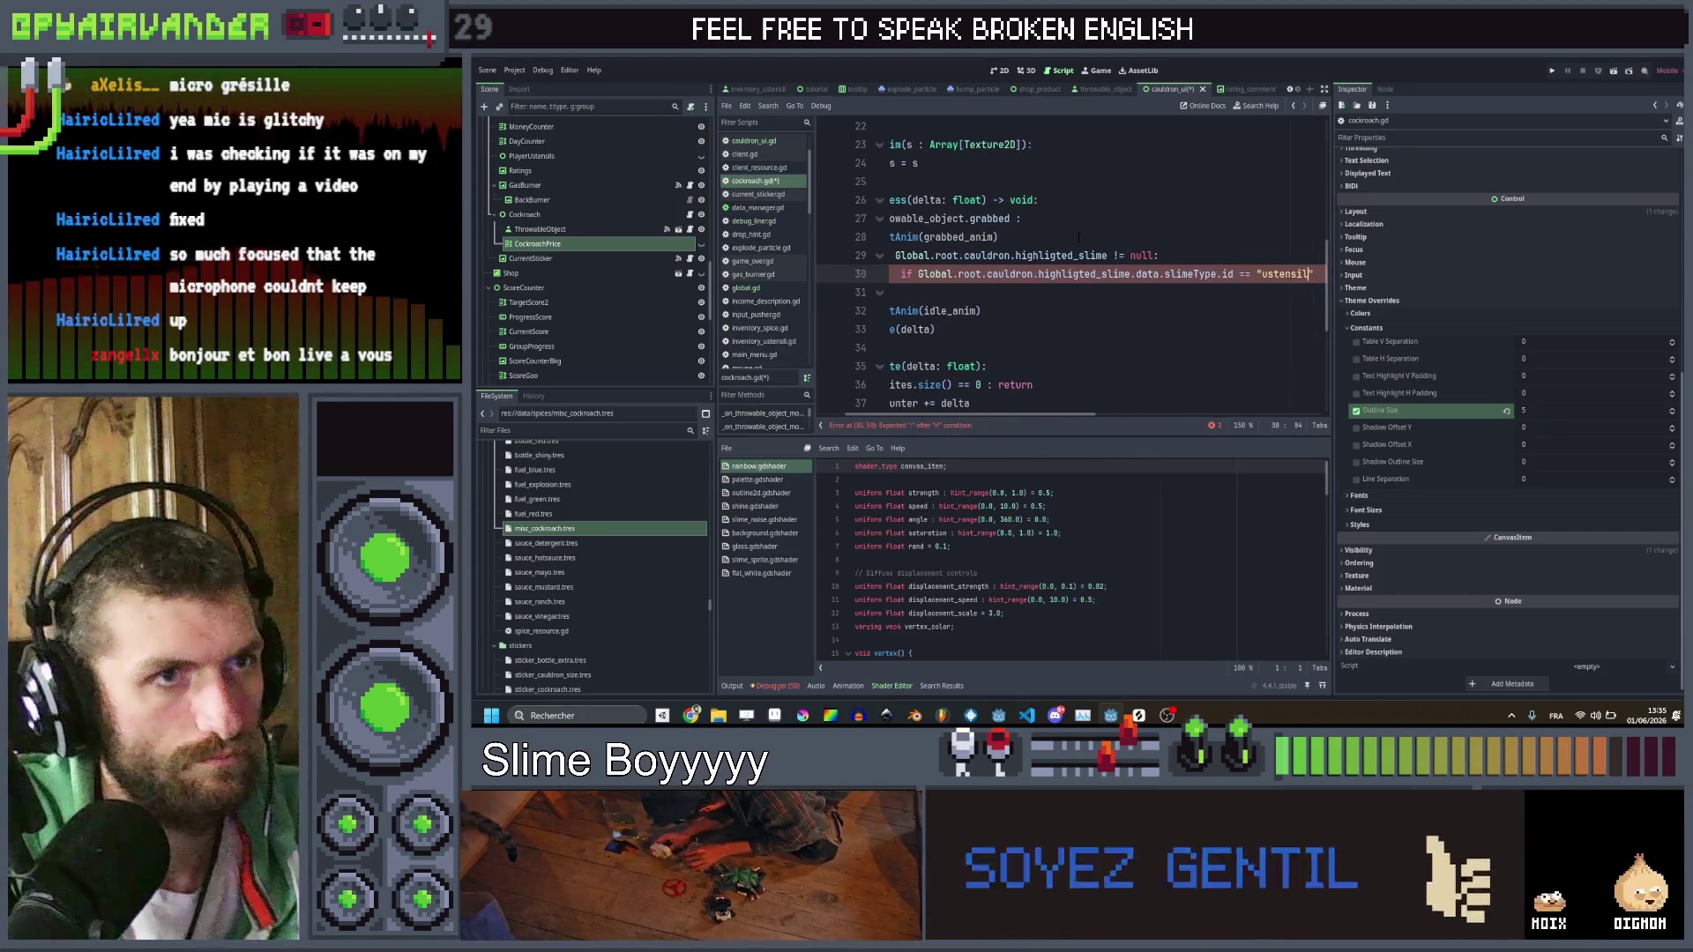
pyautogui.write('"')
pyautogui.press('Return')
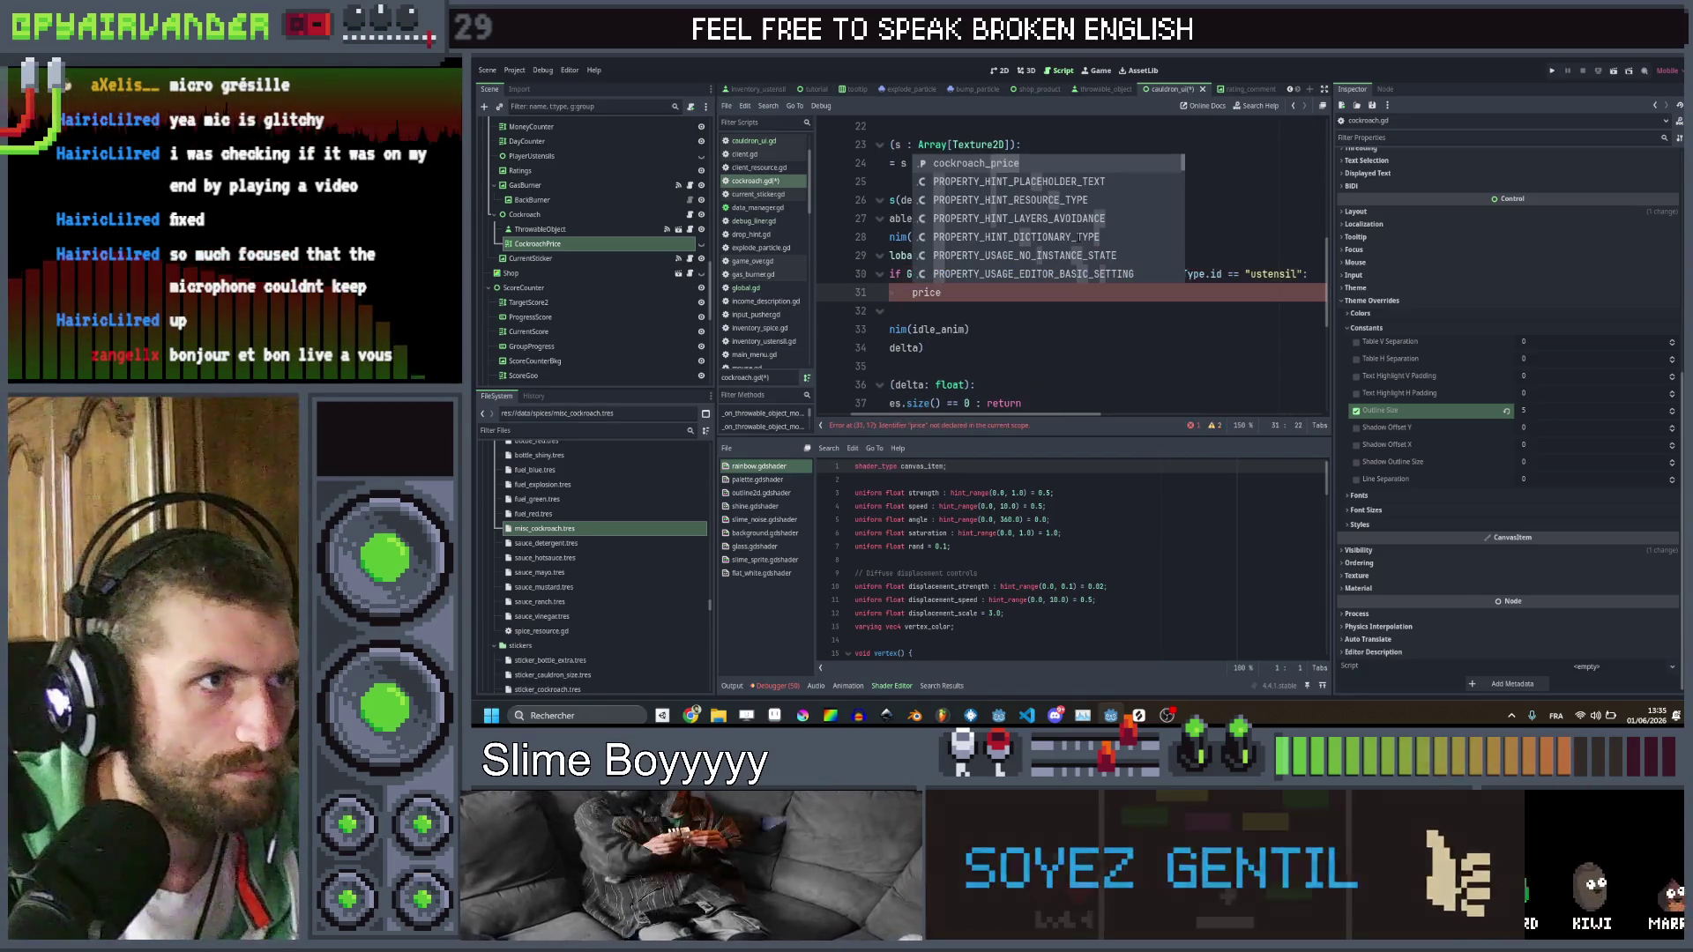
# Set cockroach_price text to "+2$" in the ustensil branch and add an else
pyautogui.press('Return')
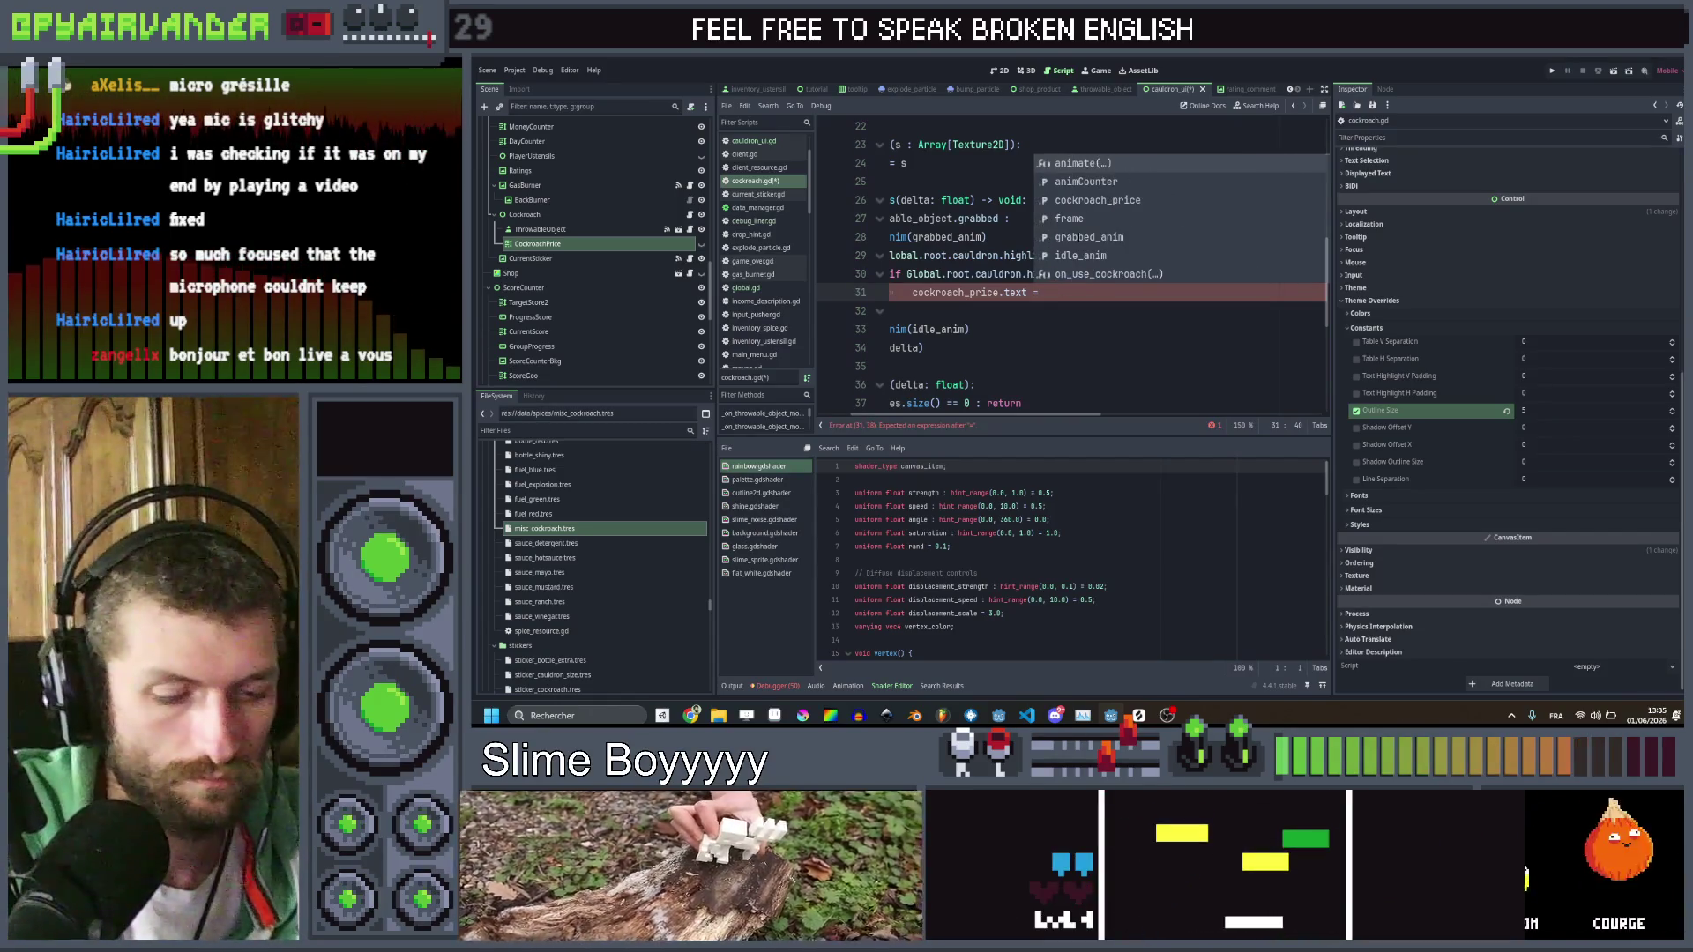
pyautogui.write('"+3')
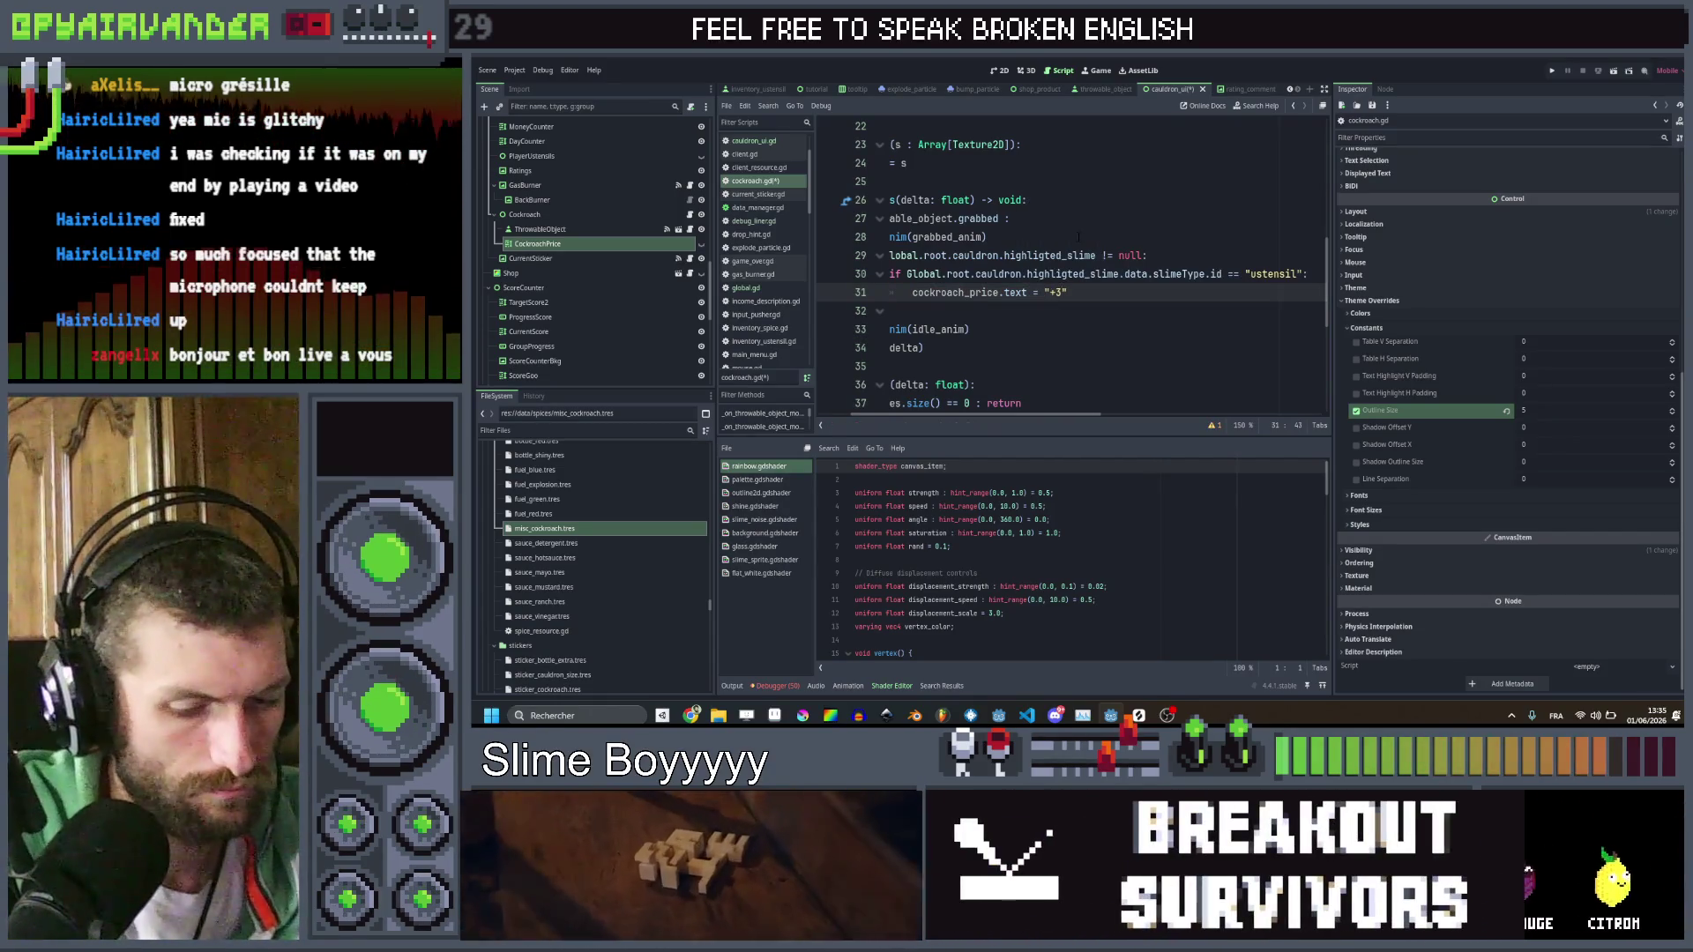
pyautogui.press('Left')
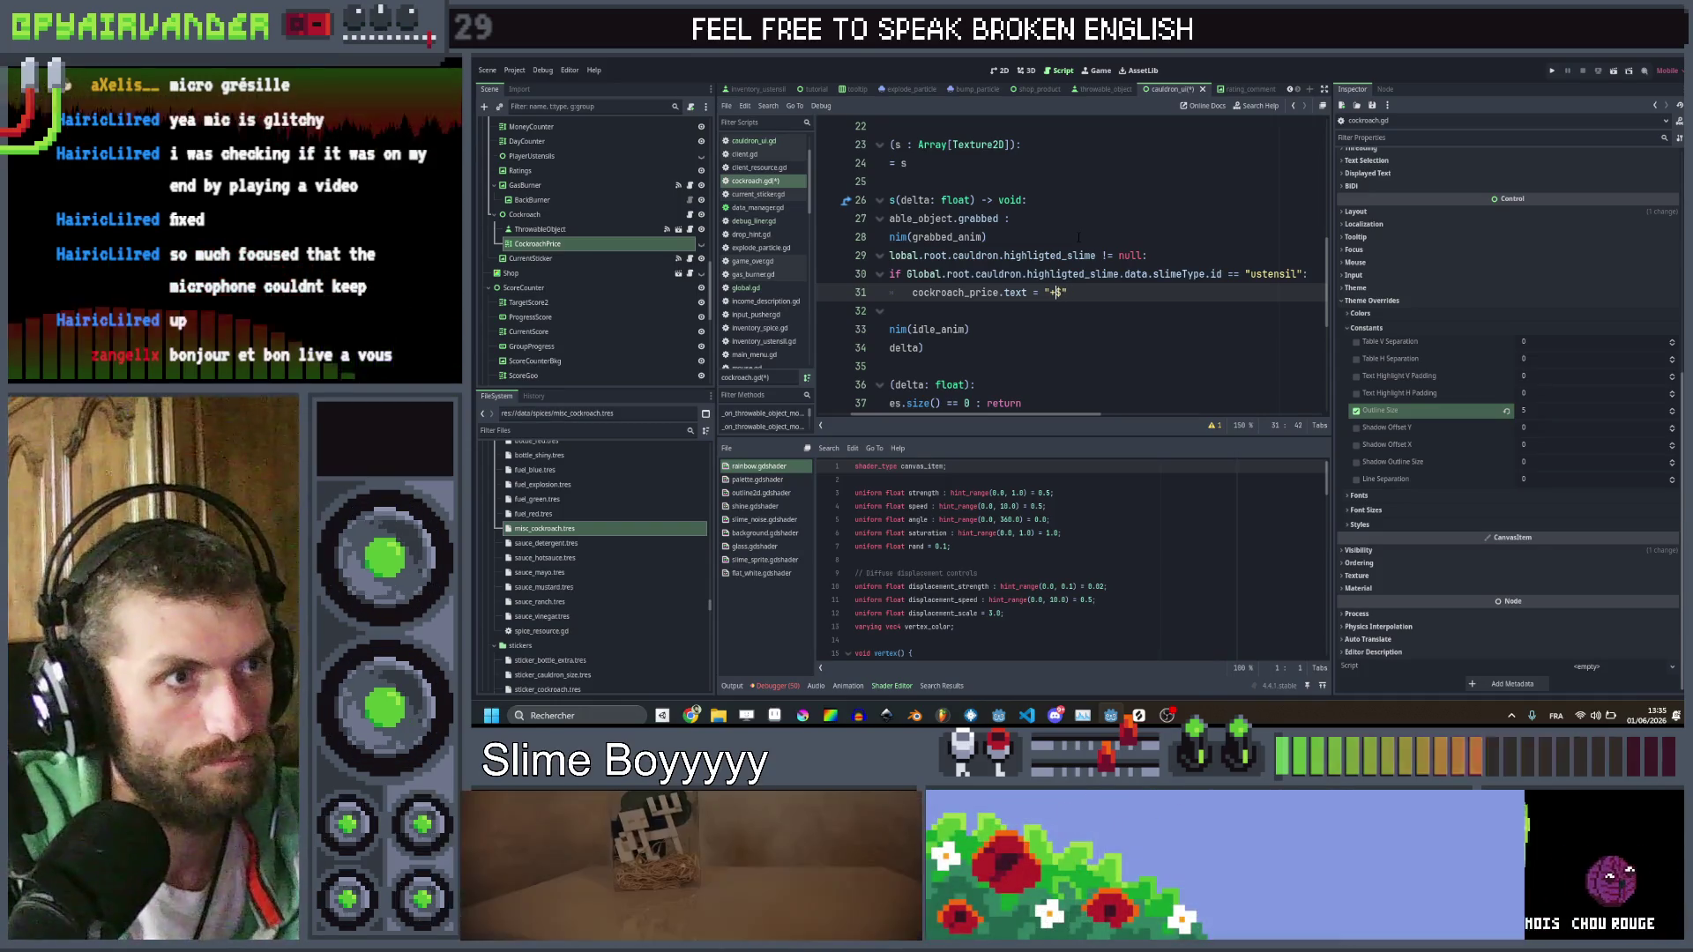
pyautogui.scroll(-5, 1071, 264)
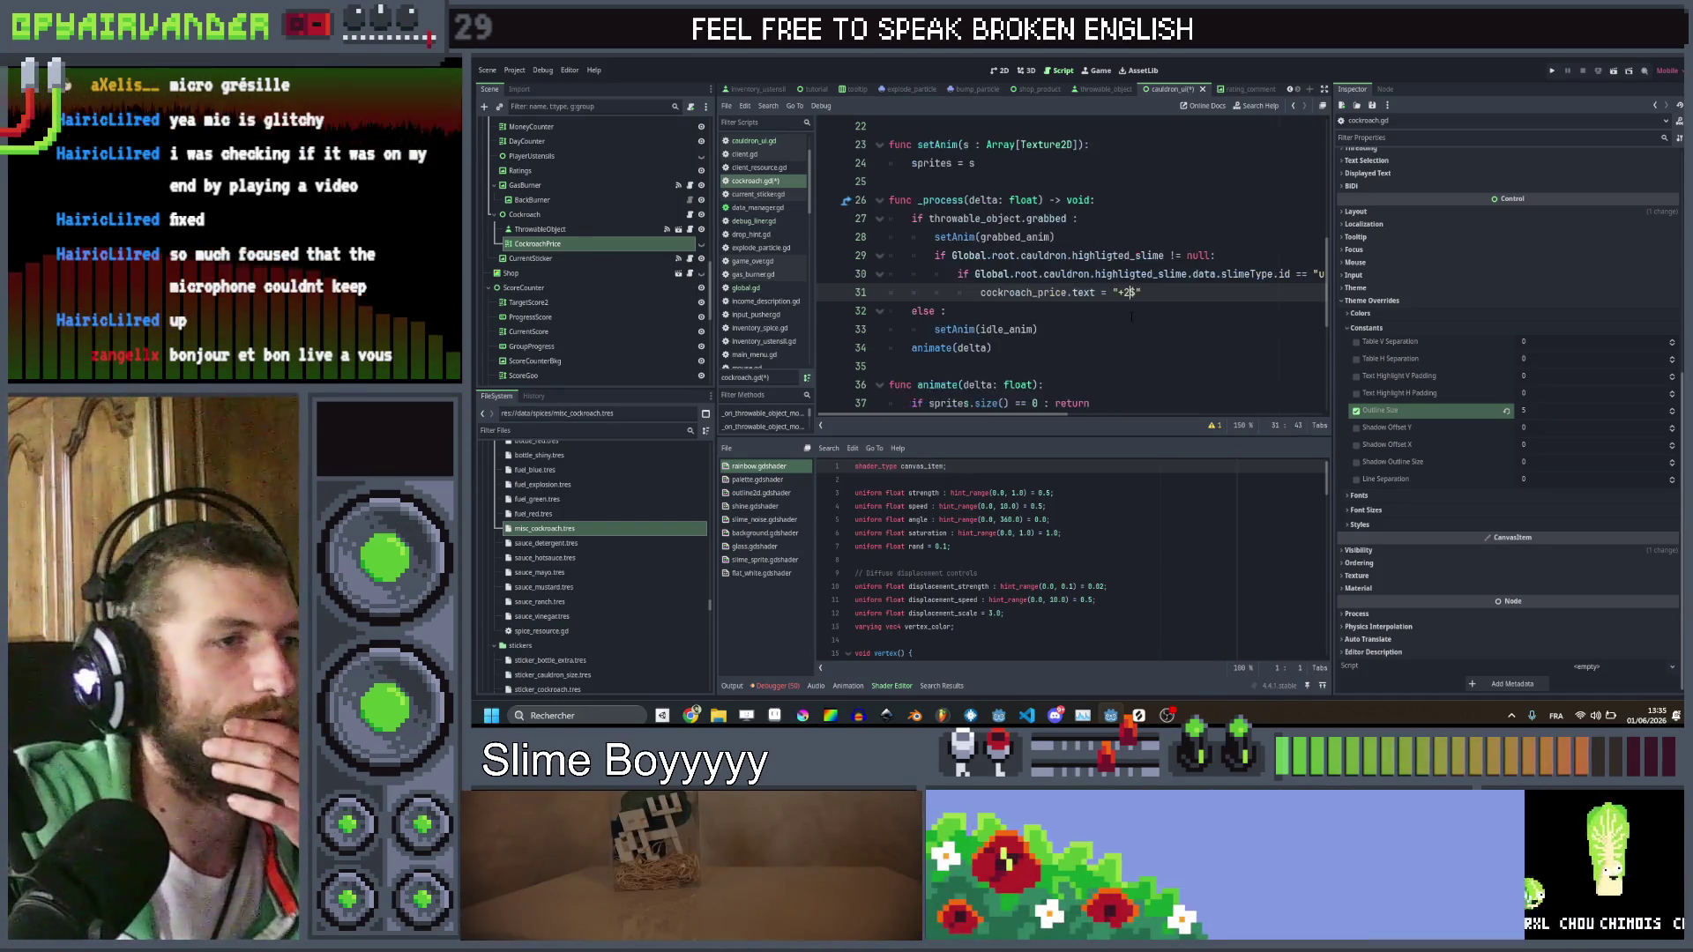
pyautogui.scroll(4, 1071, 264)
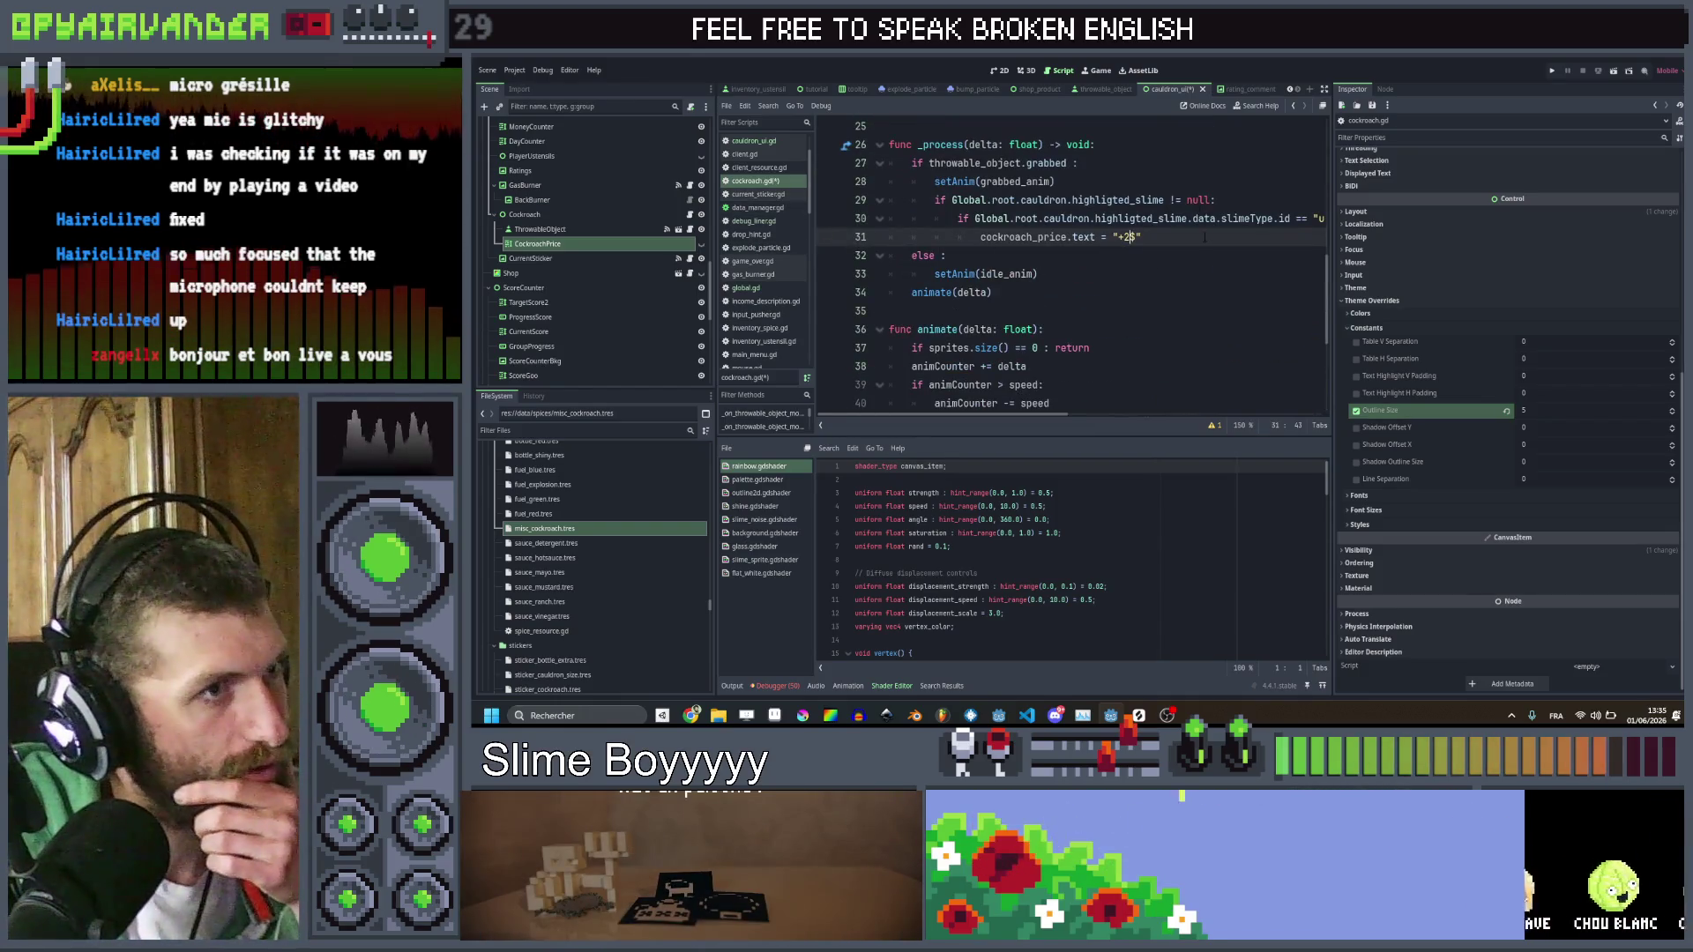
pyautogui.press('Return')
pyautogui.press('BackSpace')
pyautogui.write('e')
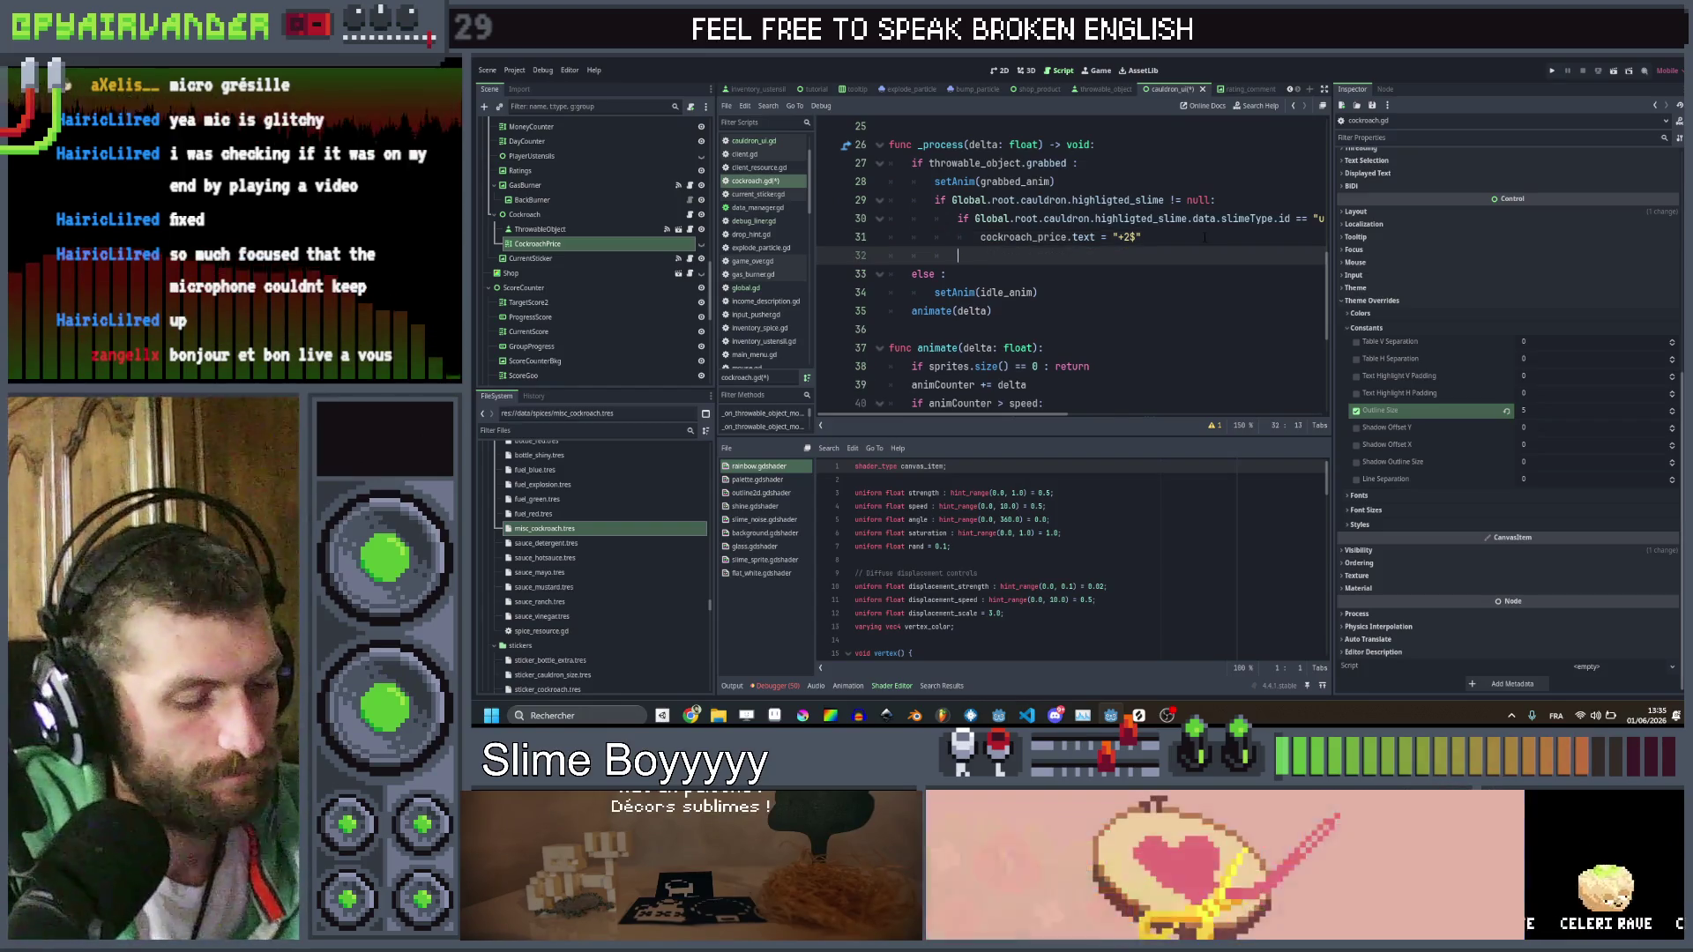
pyautogui.write('lse')
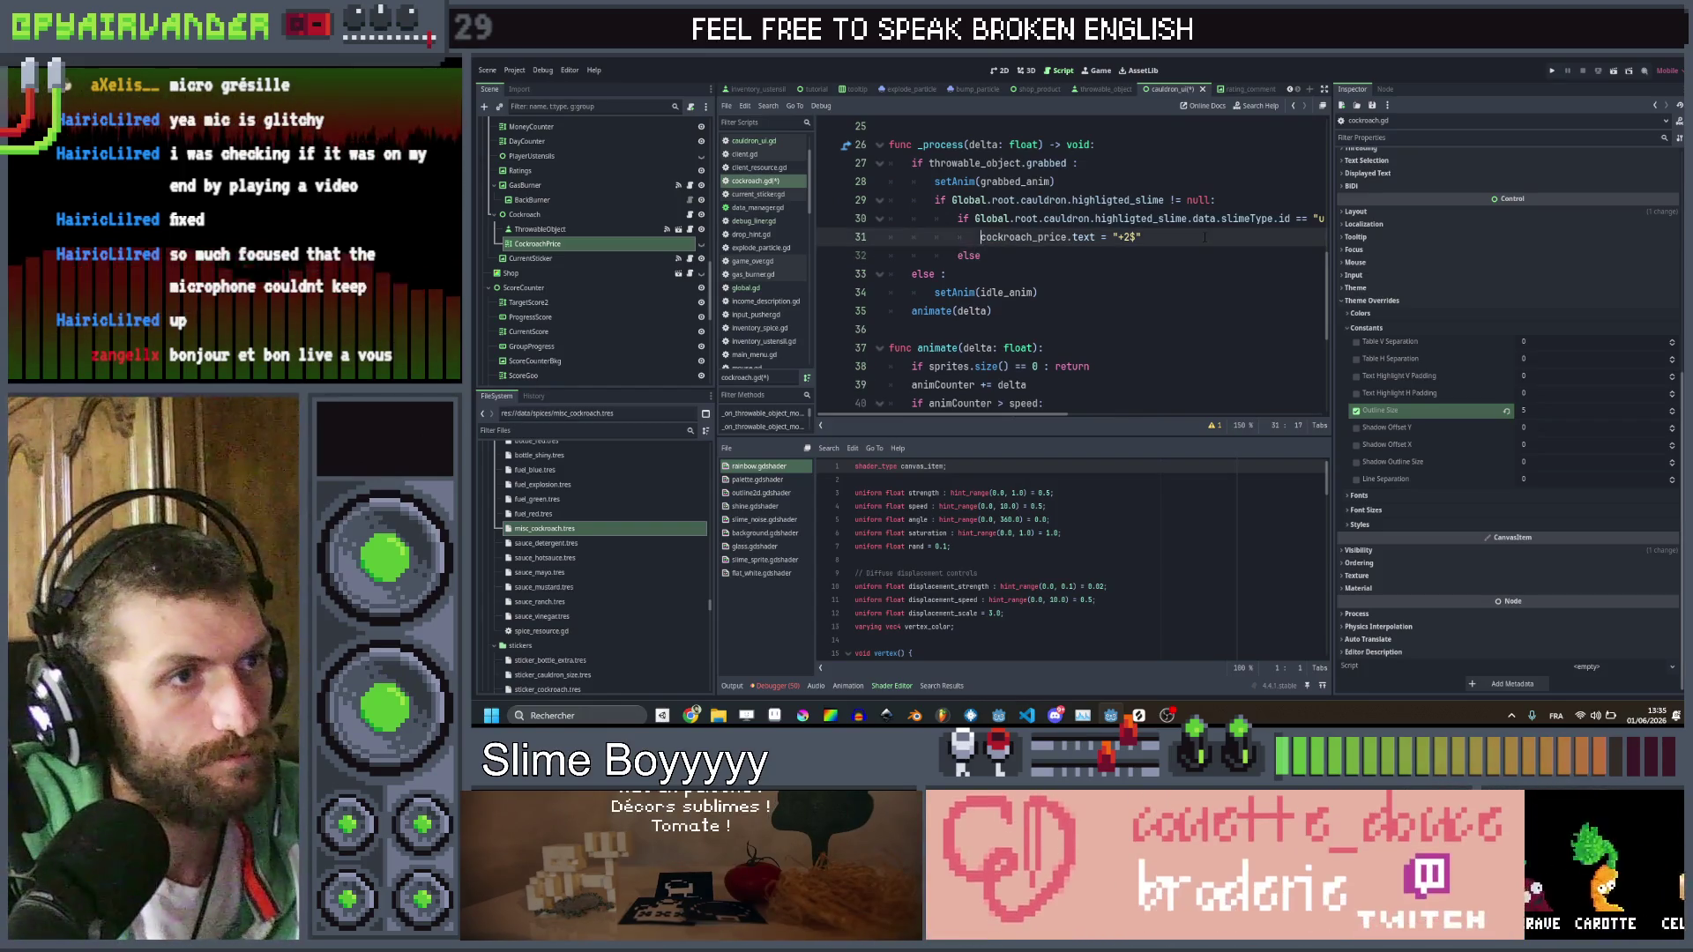
# Duplicate the price line to set cockroach_price modulate to Global.yellow
pyautogui.press('Up')
pyautogui.hotkey('ctrl', 'shift', 'd')
pyautogui.hotkey('ctrl', 'Right')
pyautogui.hotkey('ctrl', 'Right')
pyautogui.hotkey('ctrl', 'shift', 'Right')
pyautogui.write('mo')
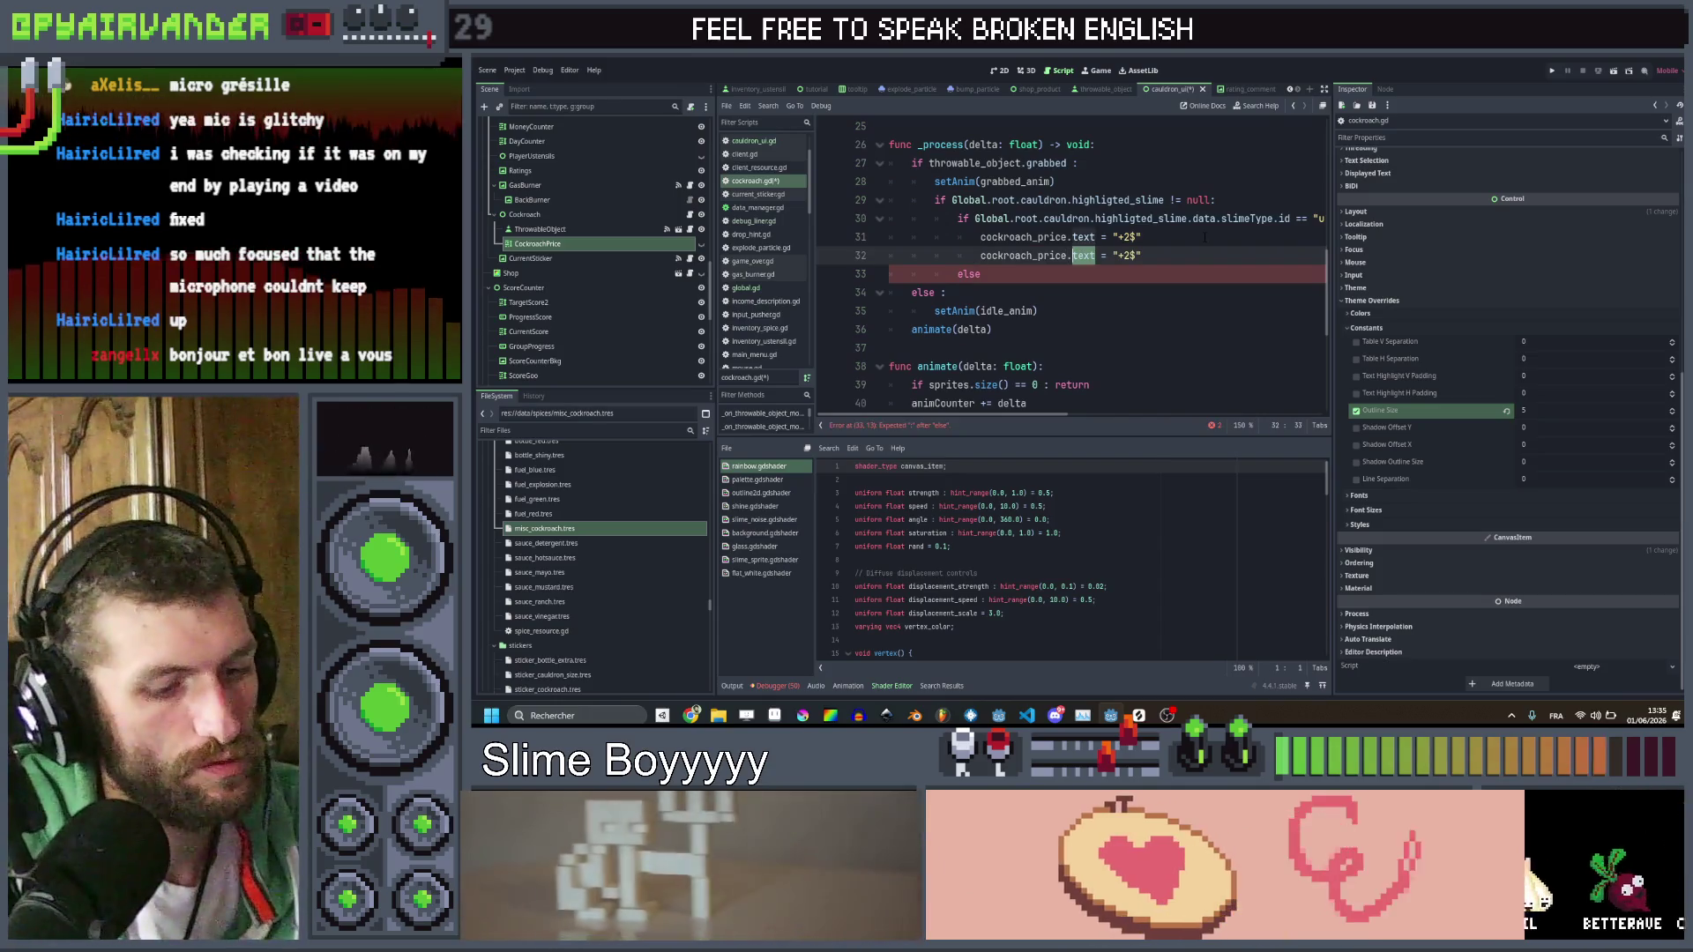
pyautogui.write('du')
pyautogui.press('Return')
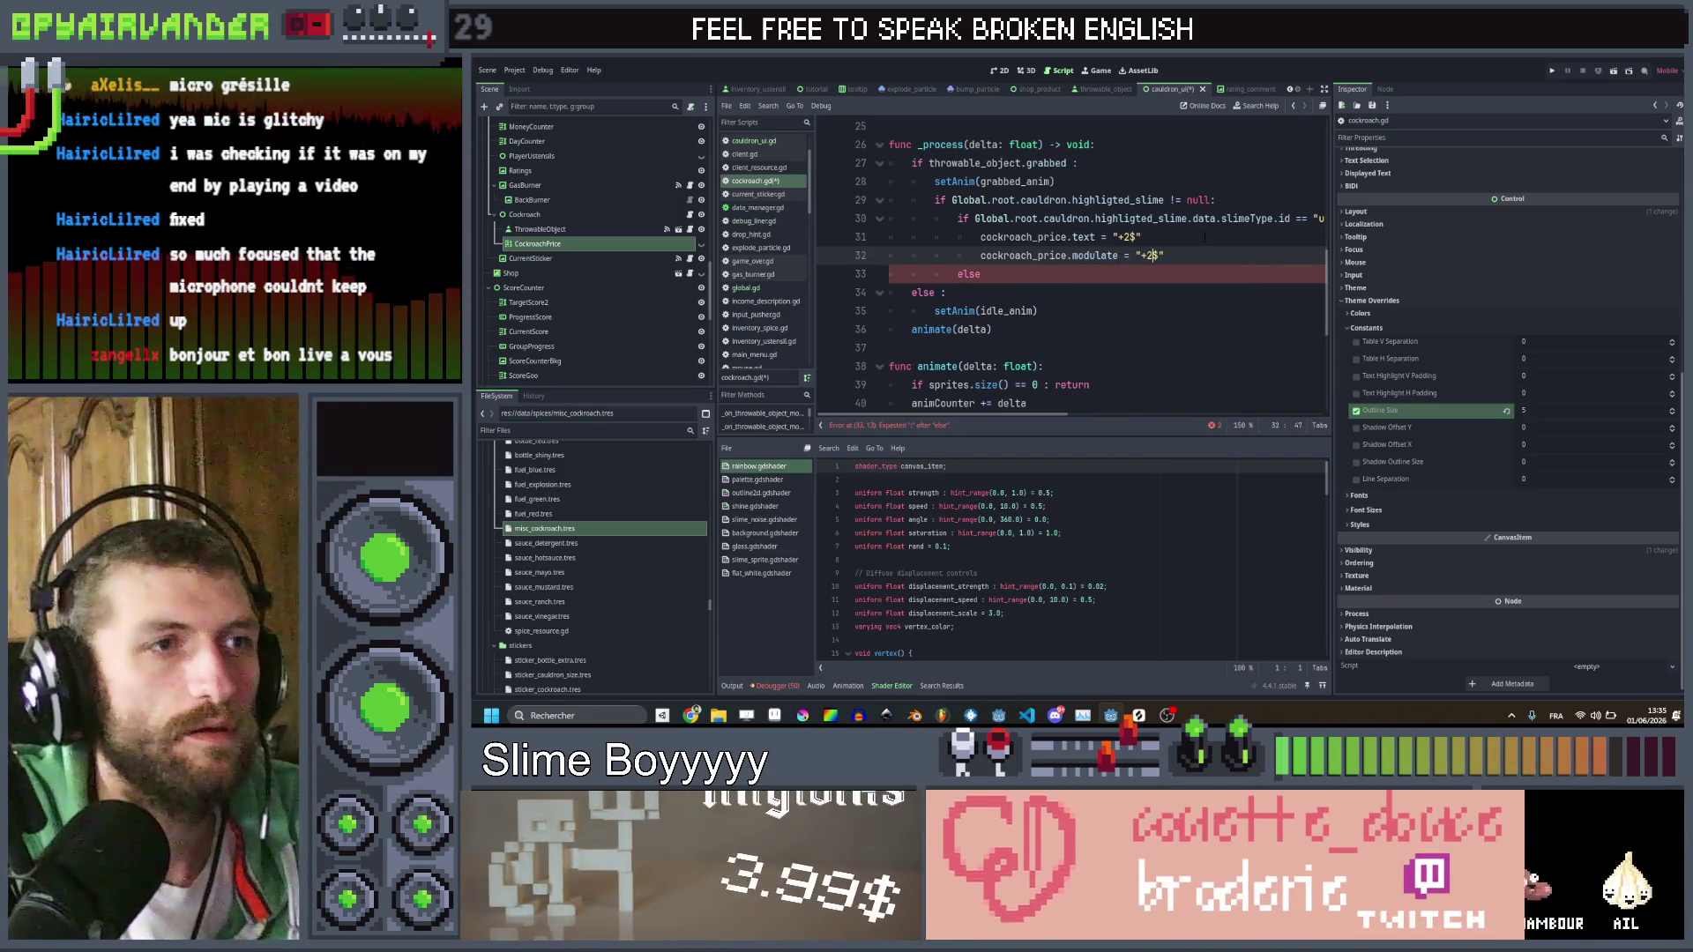
pyautogui.hotkey('ctrl', 'shift', 'Left')
pyautogui.hotkey('ctrl', 'shift', 'Left')
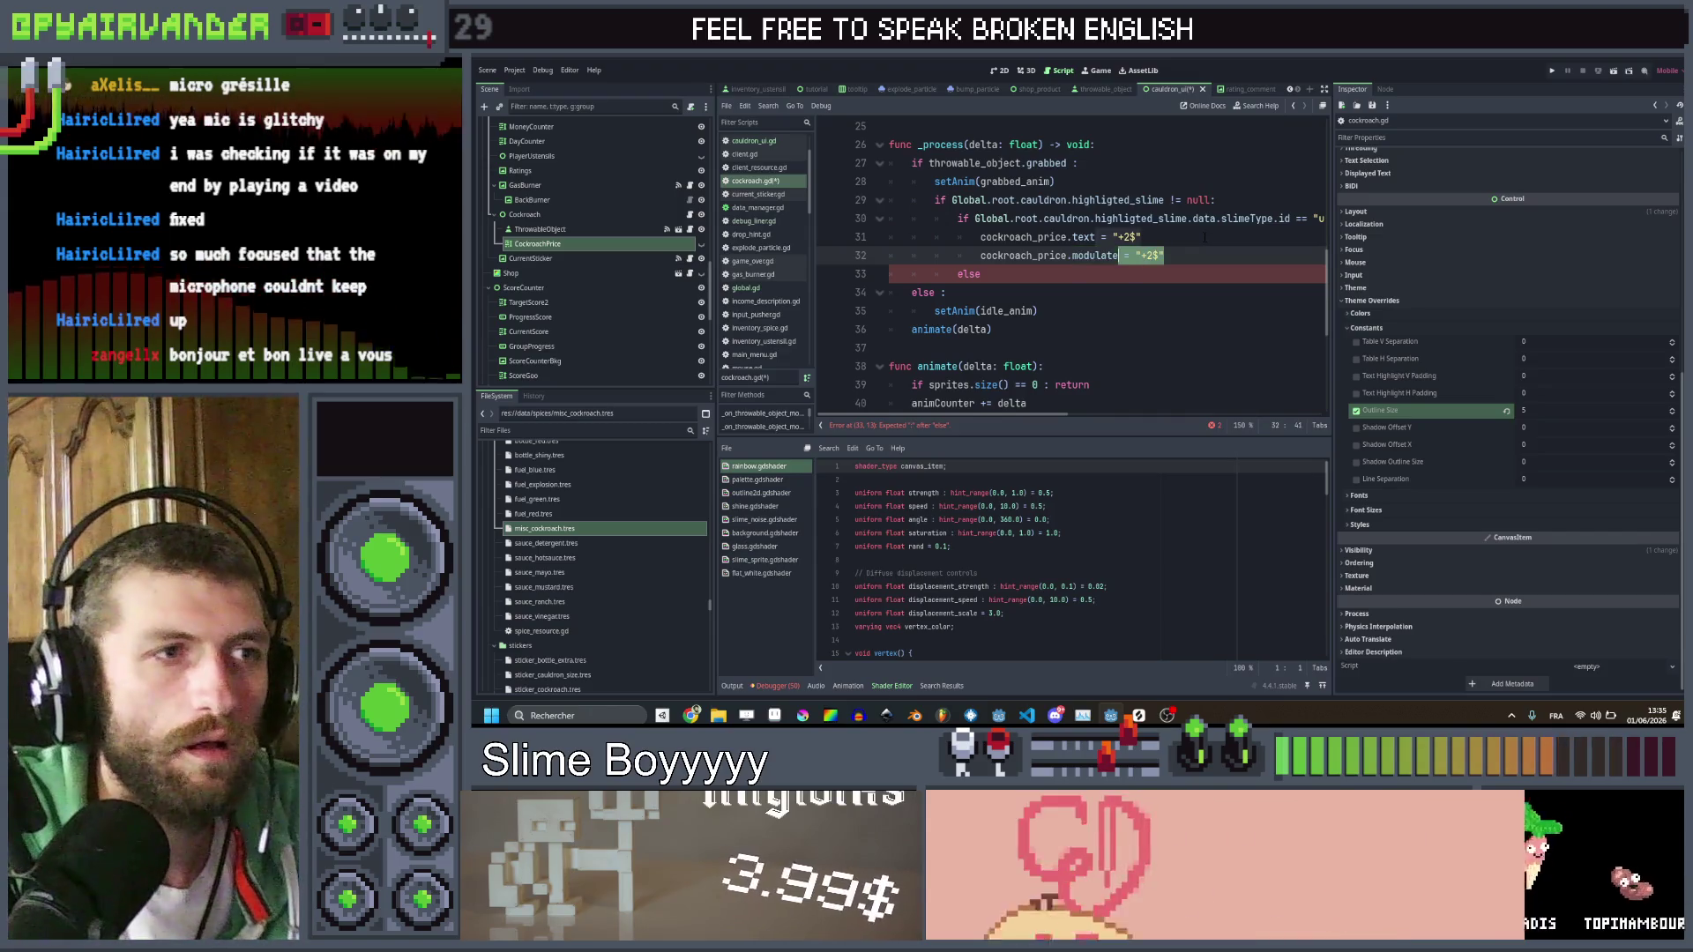
pyautogui.hotkey('ctrl', 'shift', 'Right')
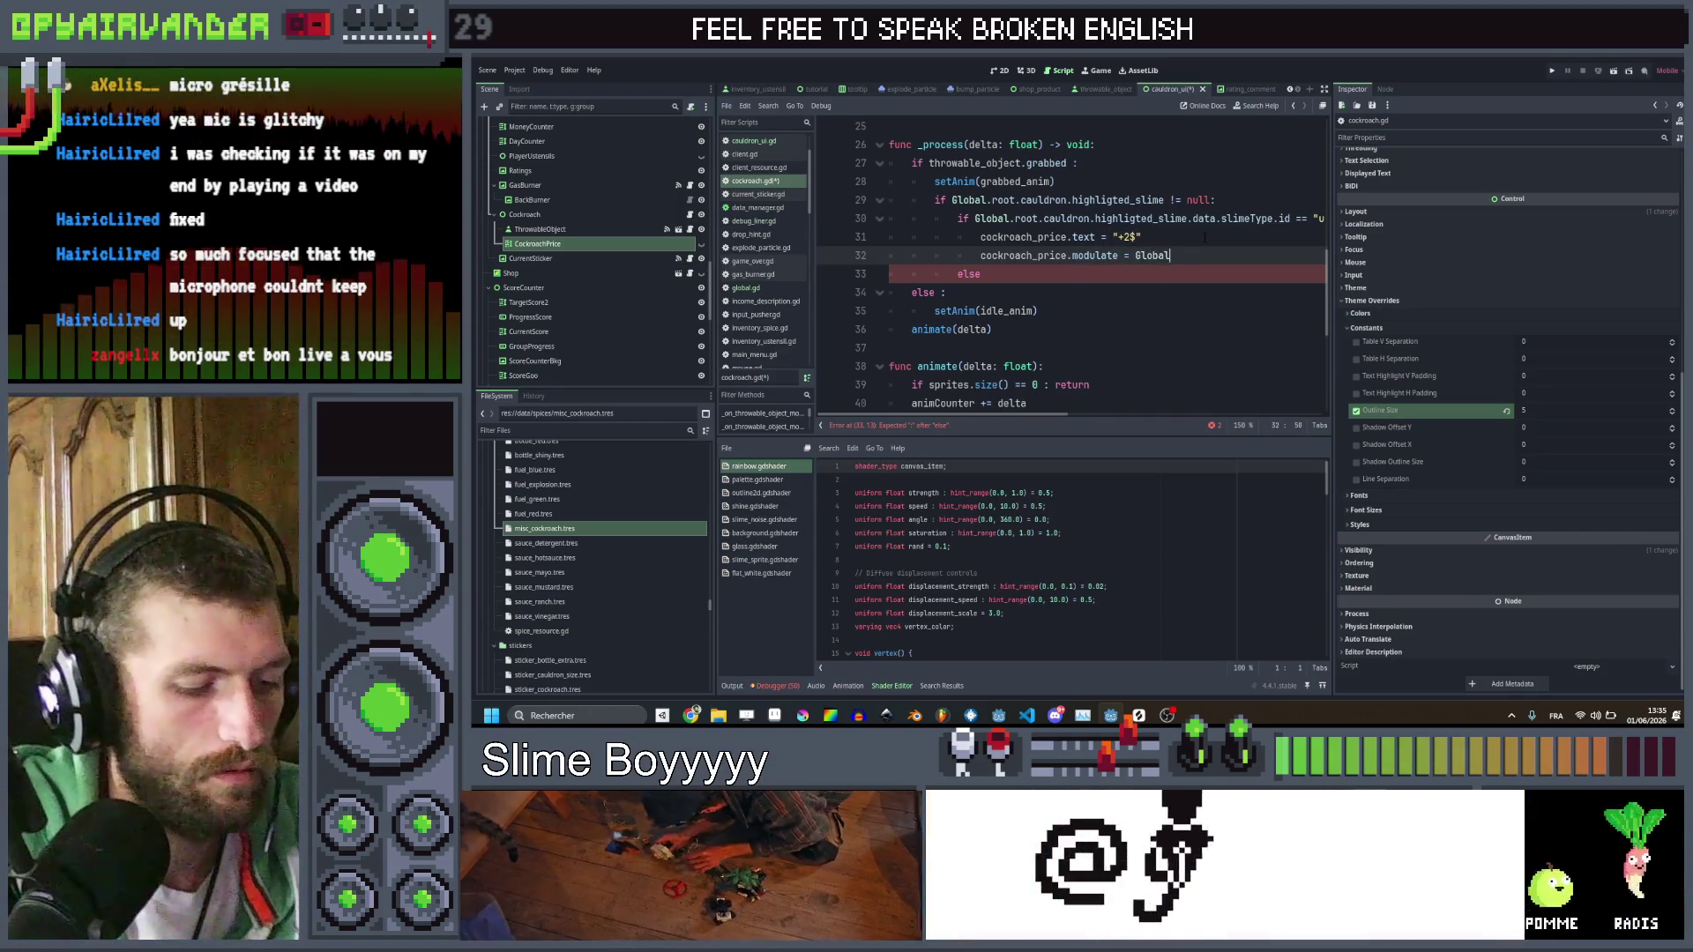
pyautogui.write('.y')
pyautogui.press('Return')
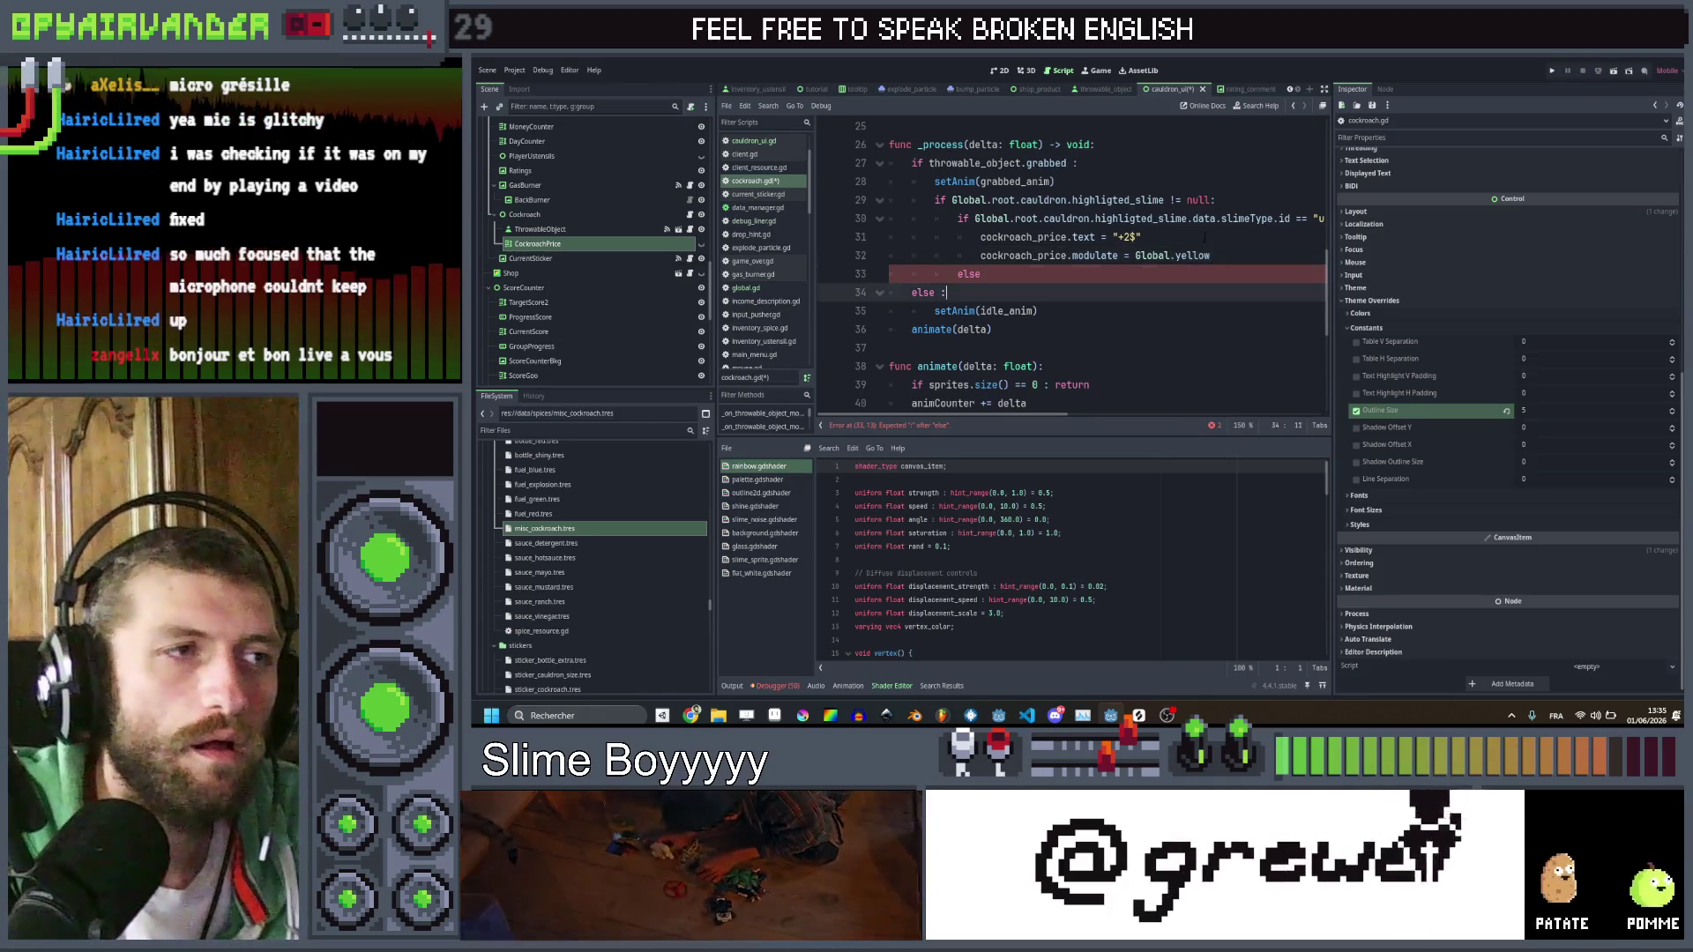
# Copy the price text and yellow modulate lines into the else branch
pyautogui.press('Down')
pyautogui.click(1204, 236)
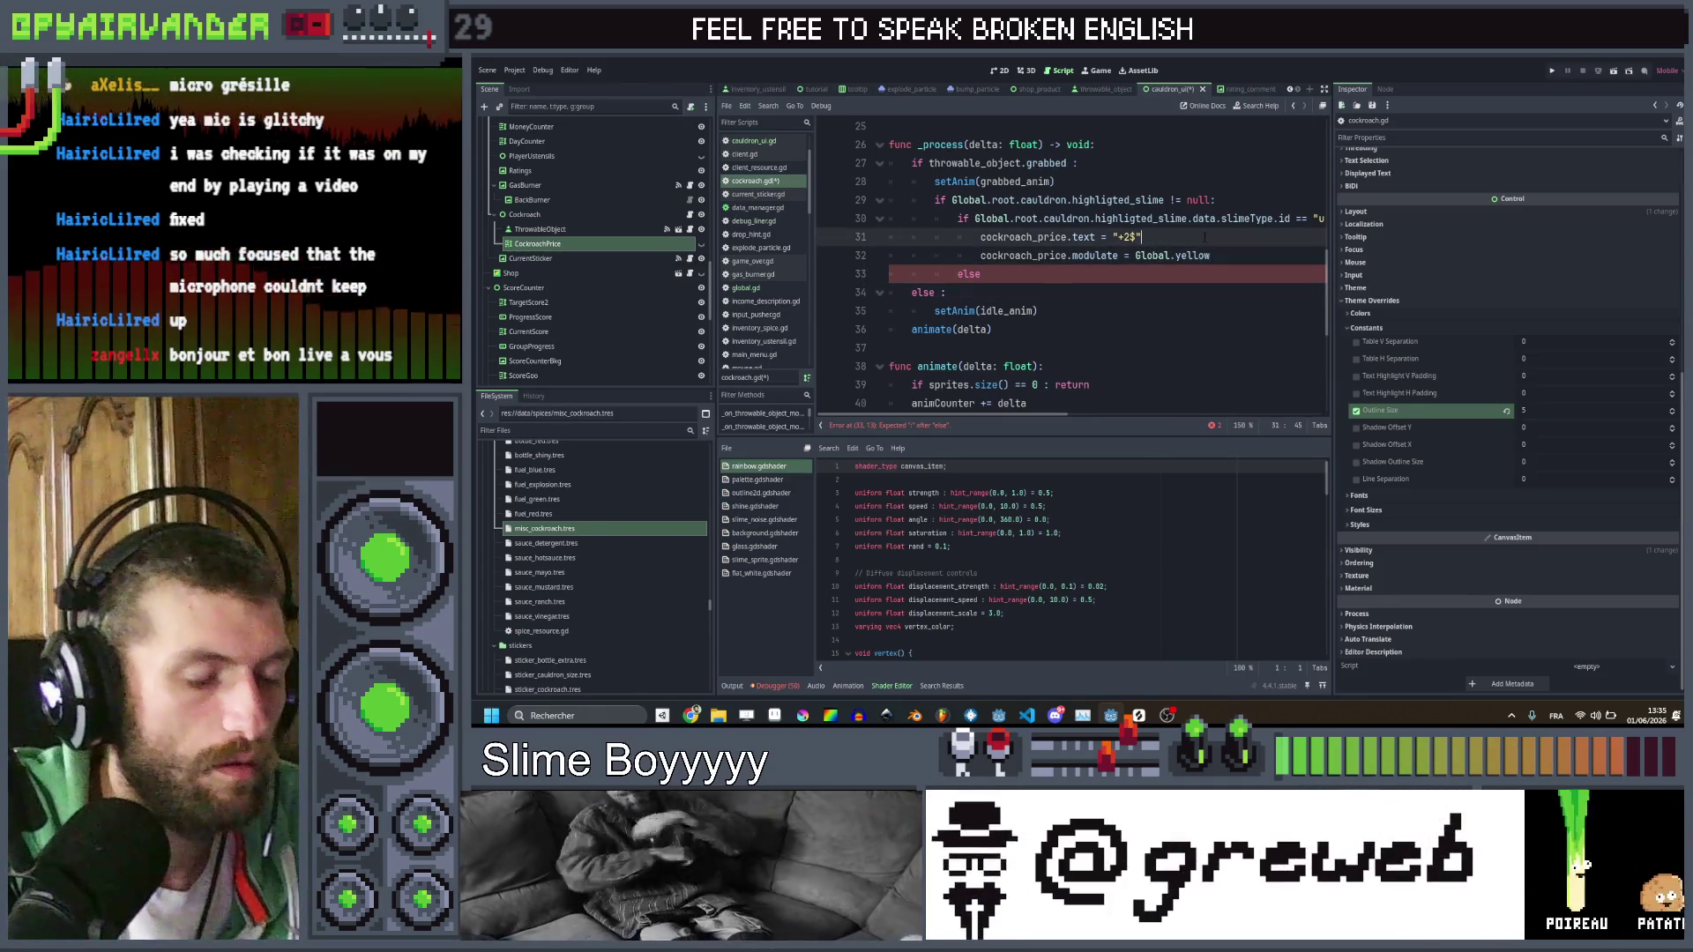
pyautogui.hotkey('ctrl', 'c')
pyautogui.press('Down')
pyautogui.press('Down')
pyautogui.press('Down')
pyautogui.hotkey('ctrl', 'v')
pyautogui.press('Up')
pyautogui.press('Up')
pyautogui.press('Up')
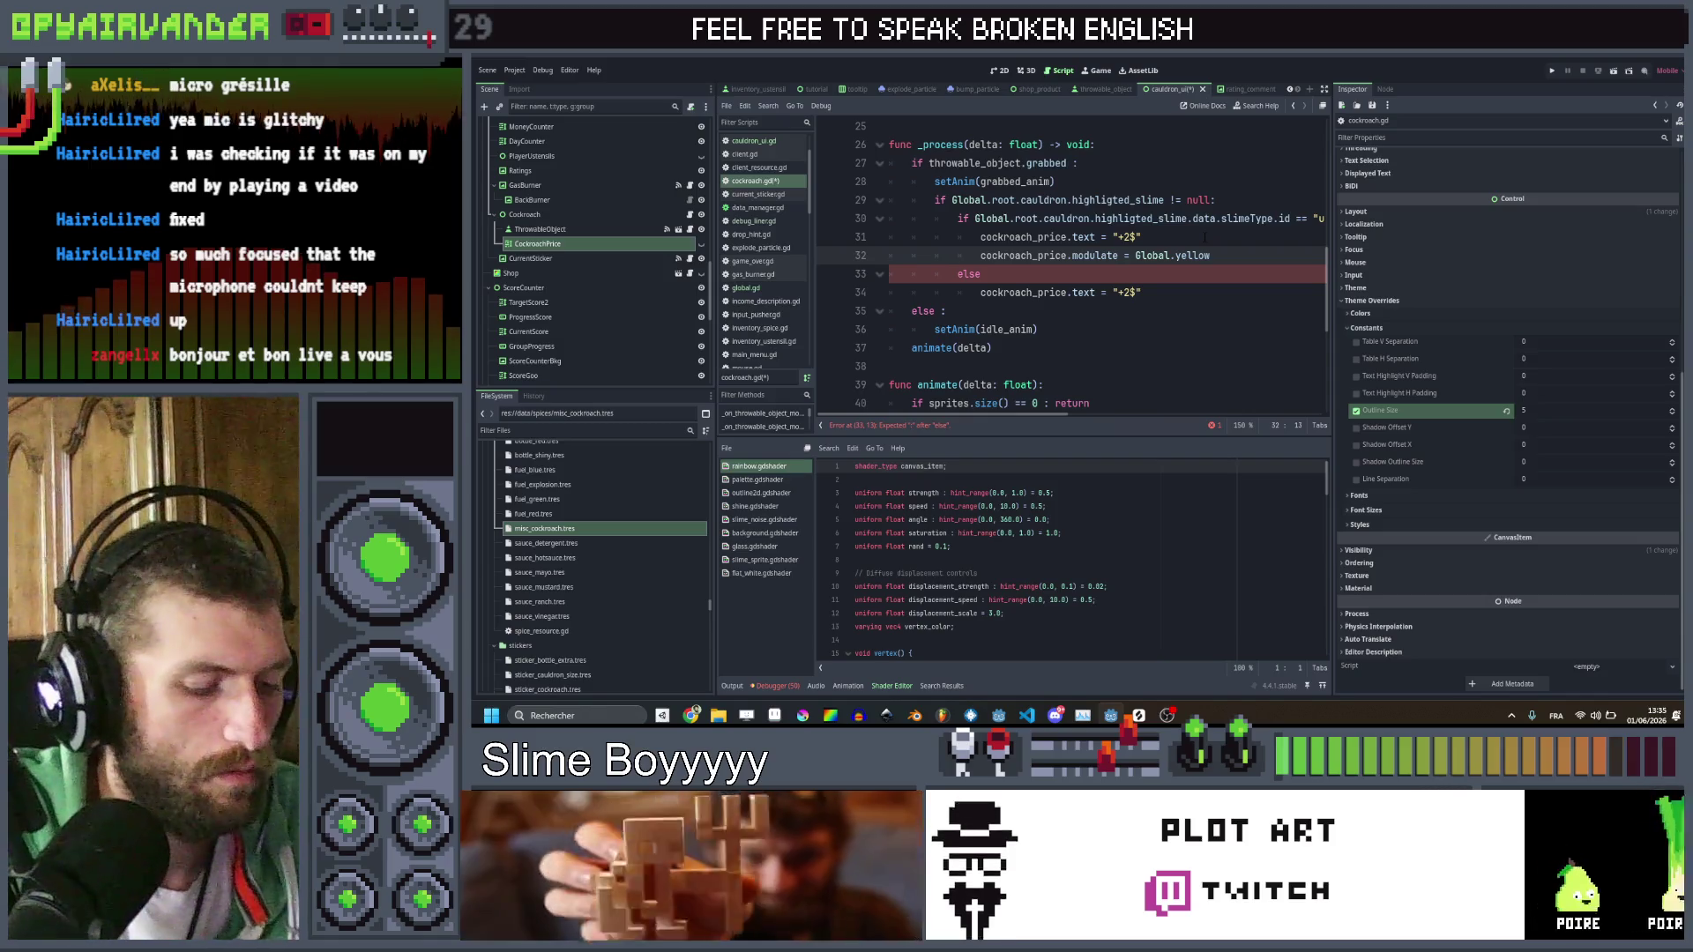
pyautogui.hotkey('ctrl', 'c')
pyautogui.press('Down')
pyautogui.press('Down')
pyautogui.press('Down')
pyautogui.hotkey('ctrl', 'v')
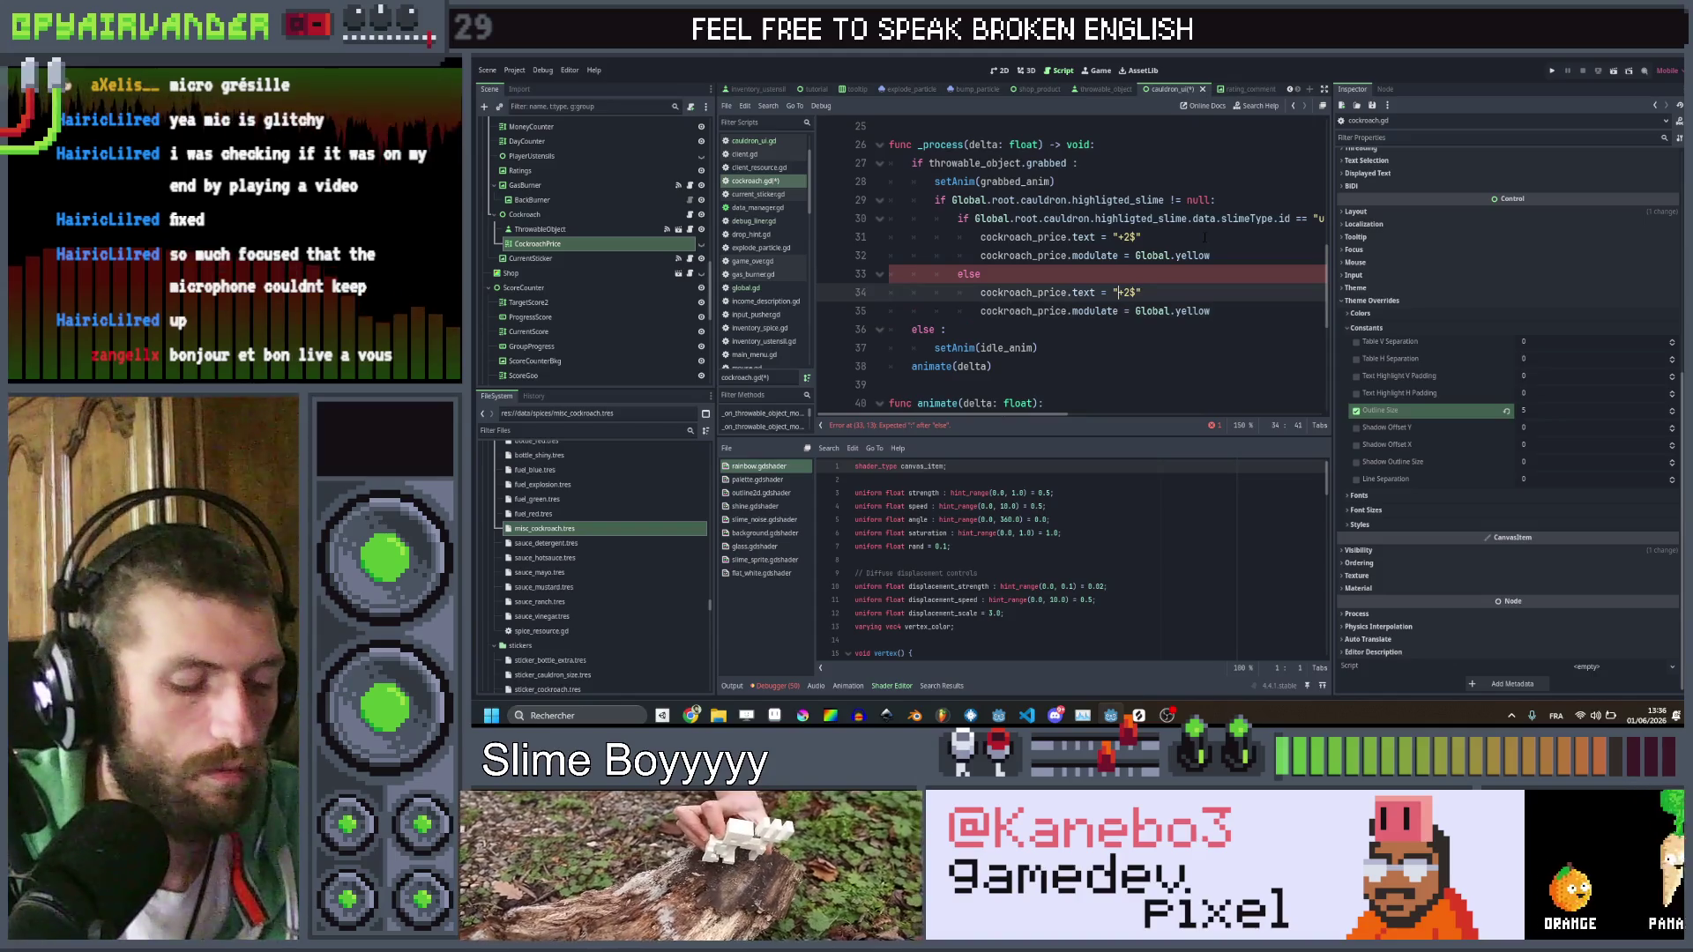
# Paste the cockroach_price text line into the outer else branch
pyautogui.press('Up')
pyautogui.hotkey('ctrl', 'c')
pyautogui.press('Down')
pyautogui.press('Down')
pyautogui.press('Down')
pyautogui.hotkey('ctrl', 'v')
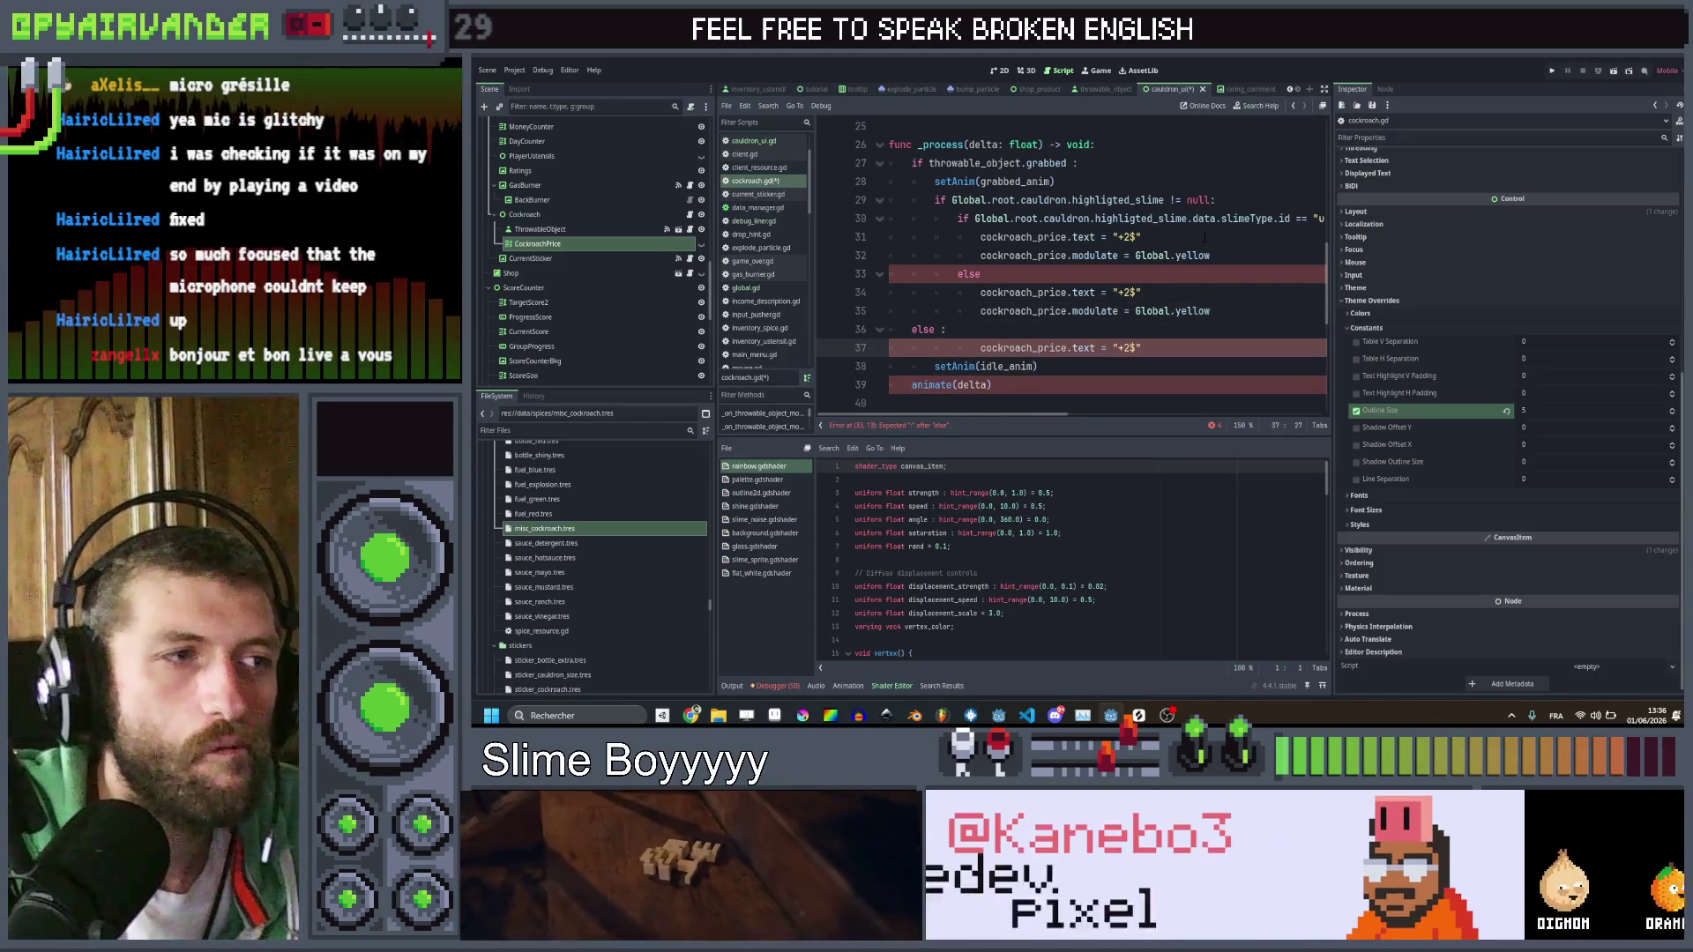
pyautogui.press('End')
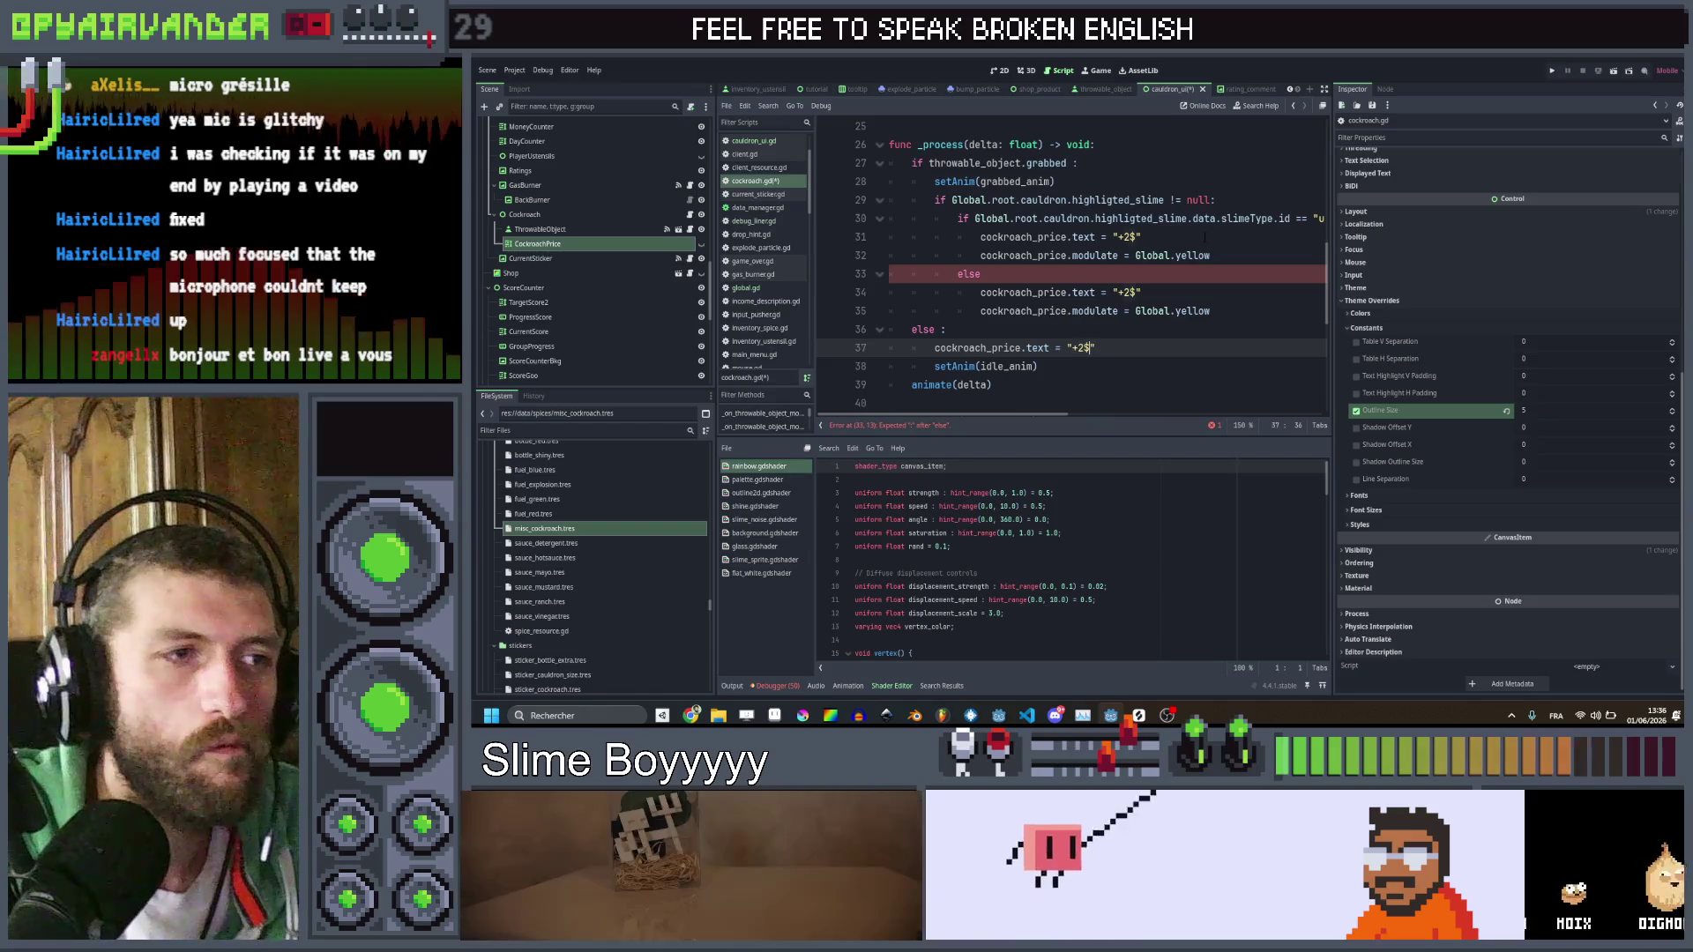
pyautogui.write('= "')
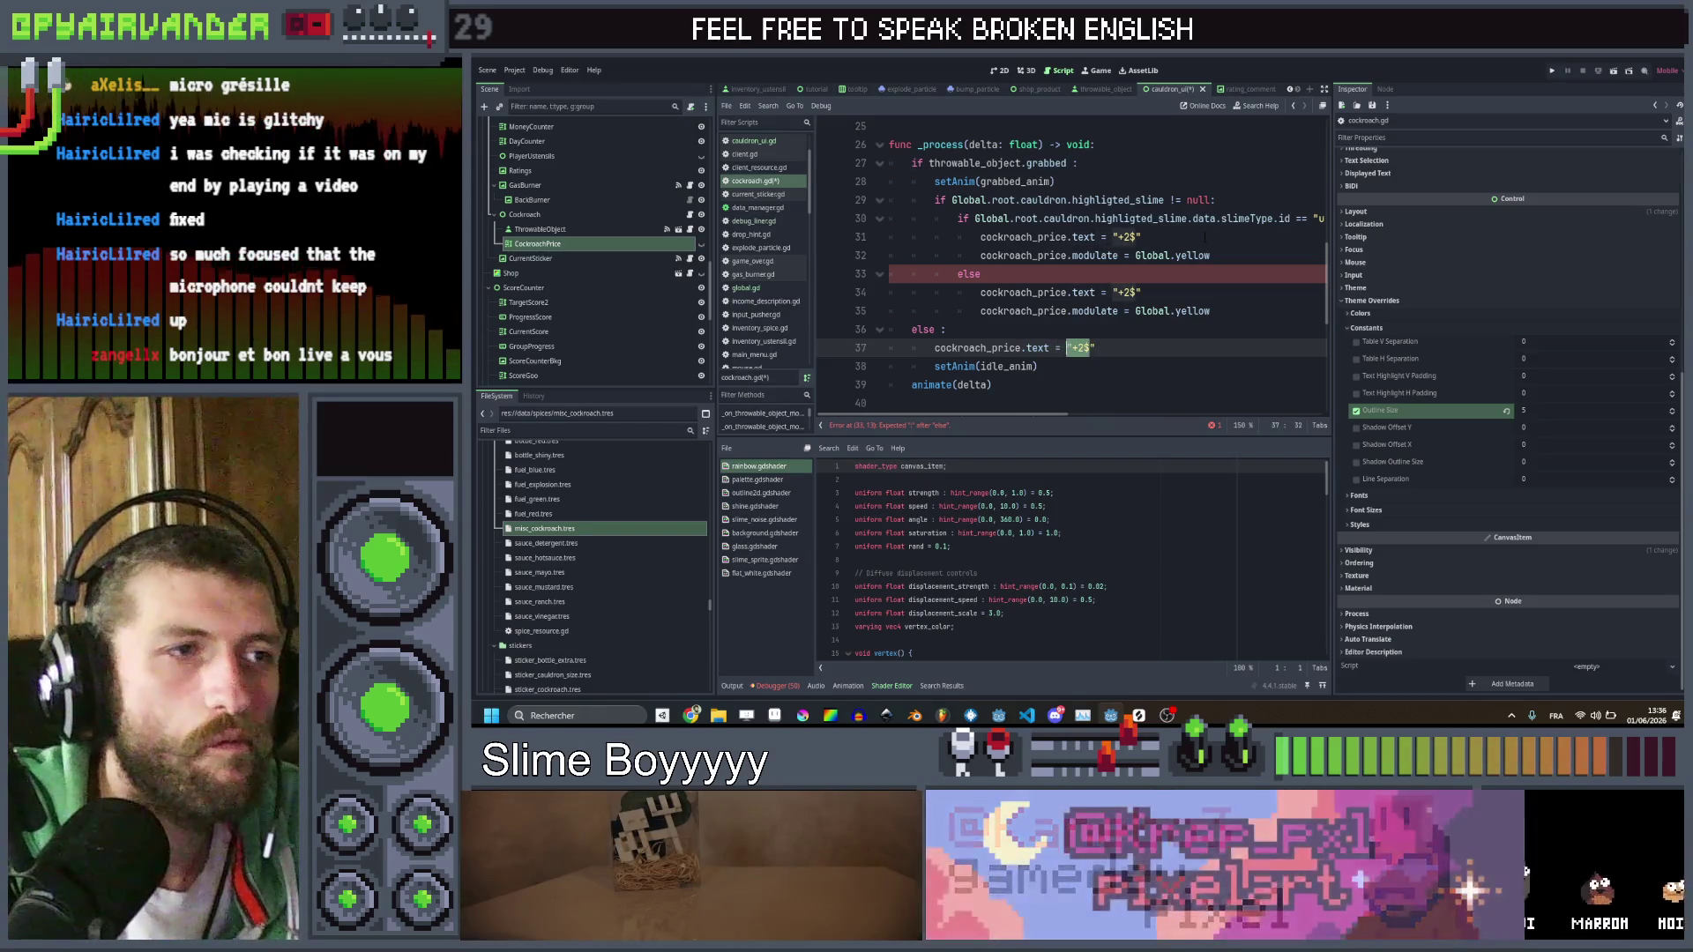
# Change the else branch price to "-1$" and its modulate colour to Global.red
pyautogui.click(1125, 292)
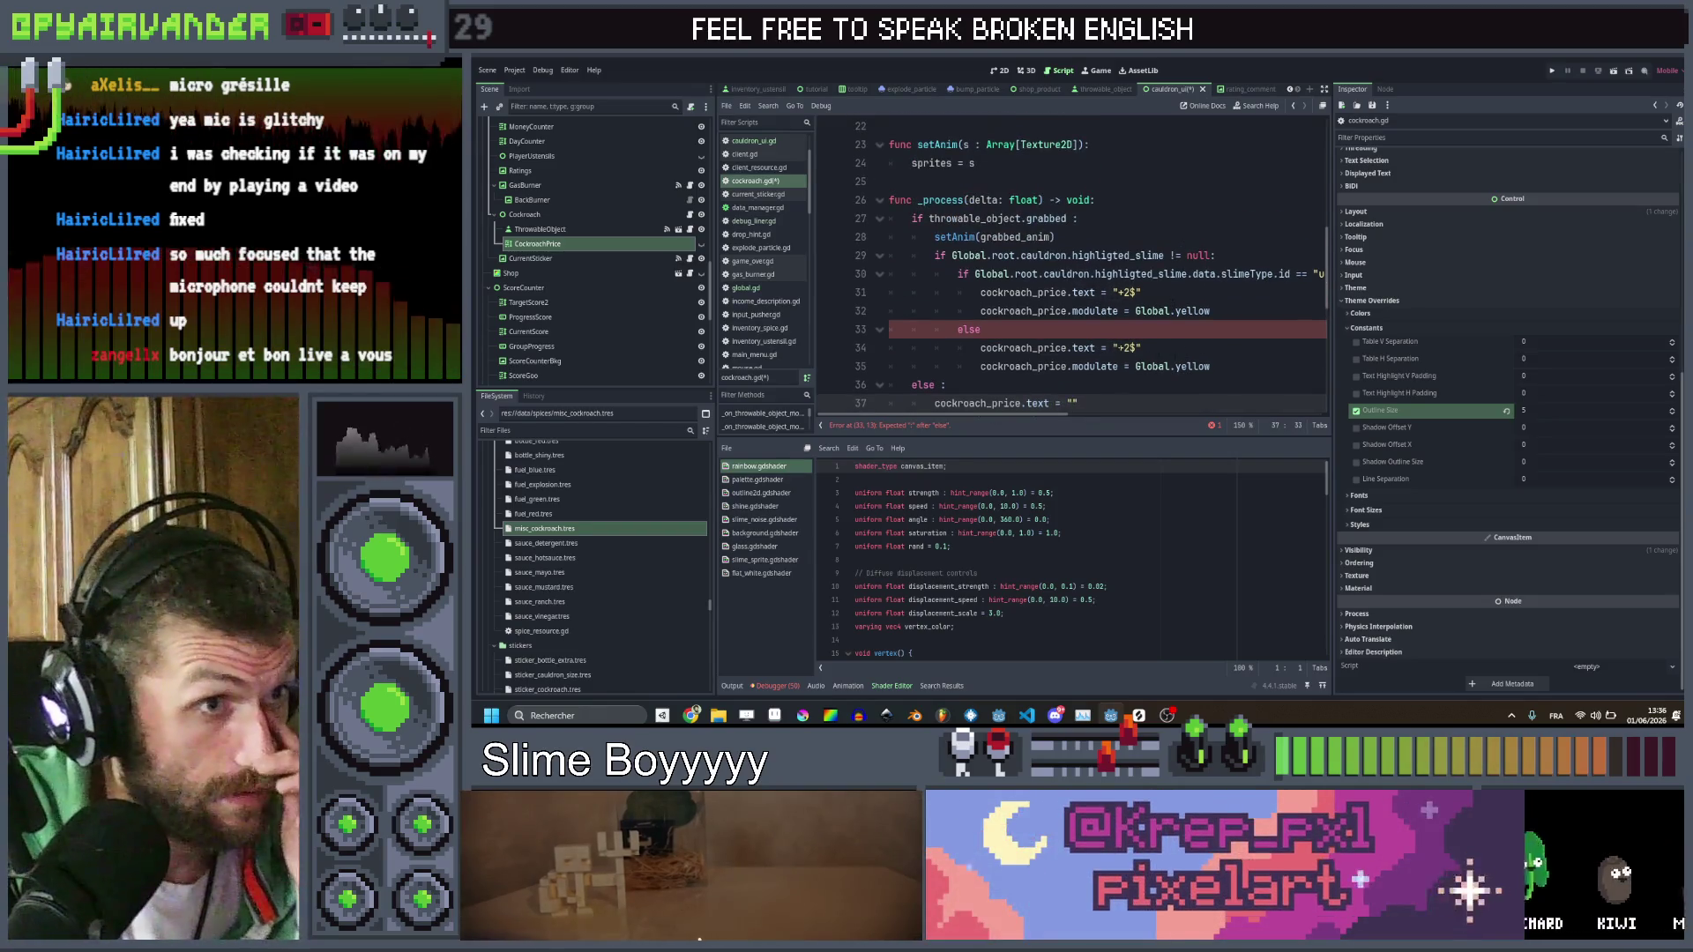
pyautogui.scroll(1, 1071, 264)
pyautogui.write('-')
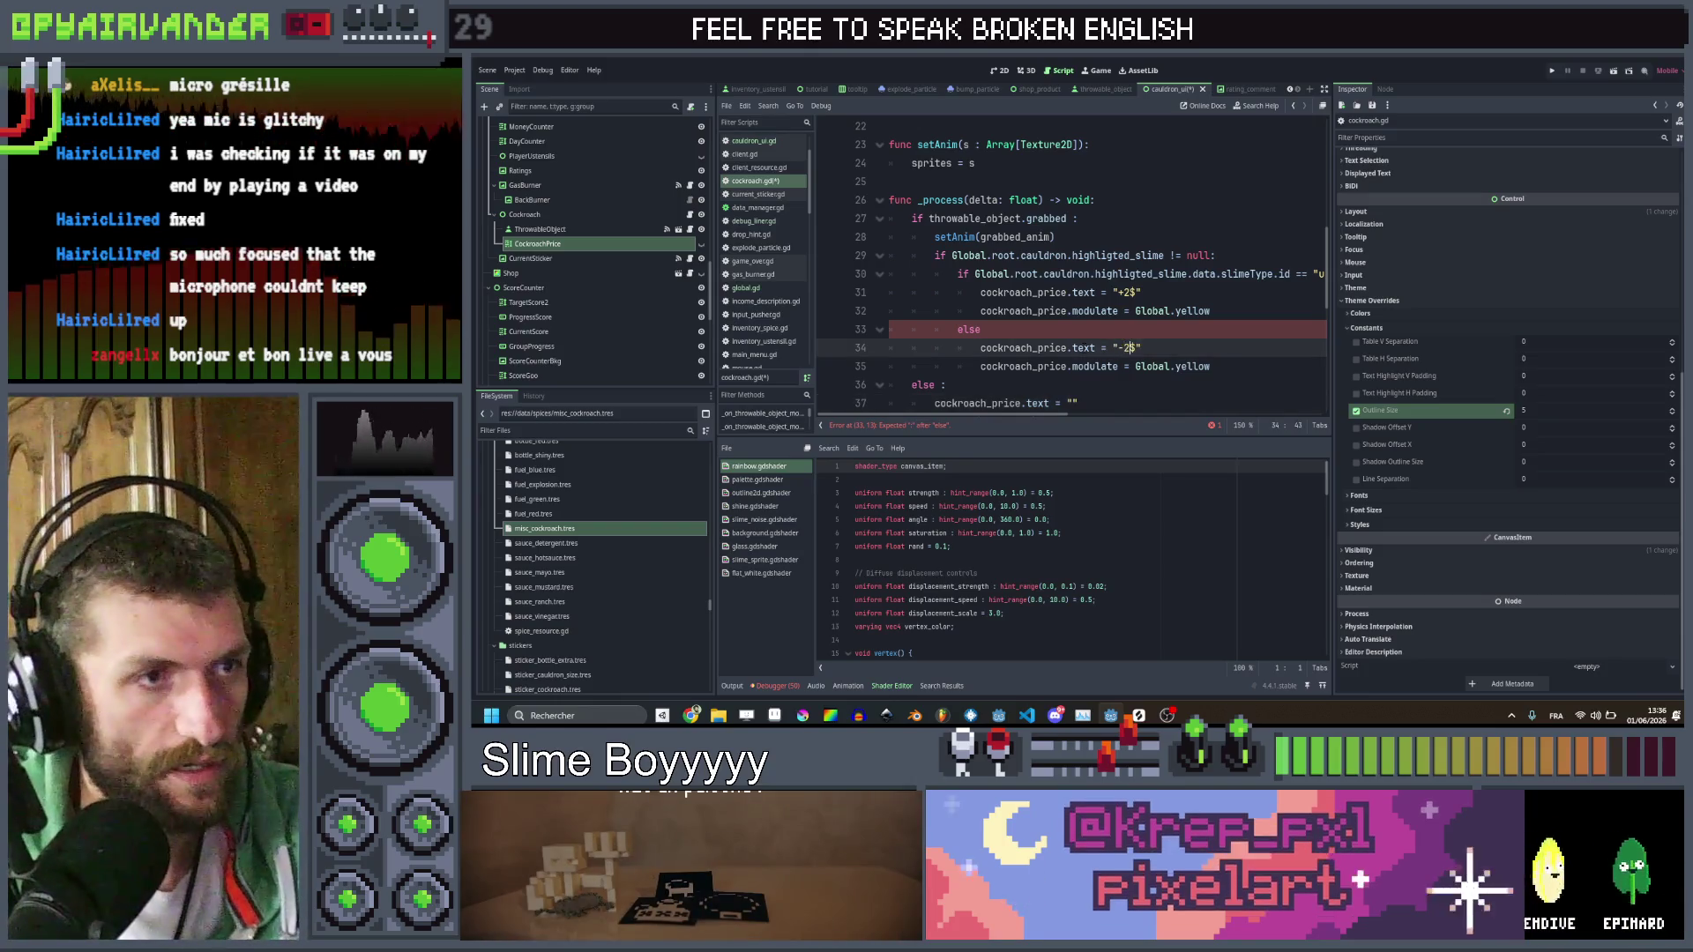
pyautogui.press('BackSpace')
pyautogui.write('-')
pyautogui.press('Right')
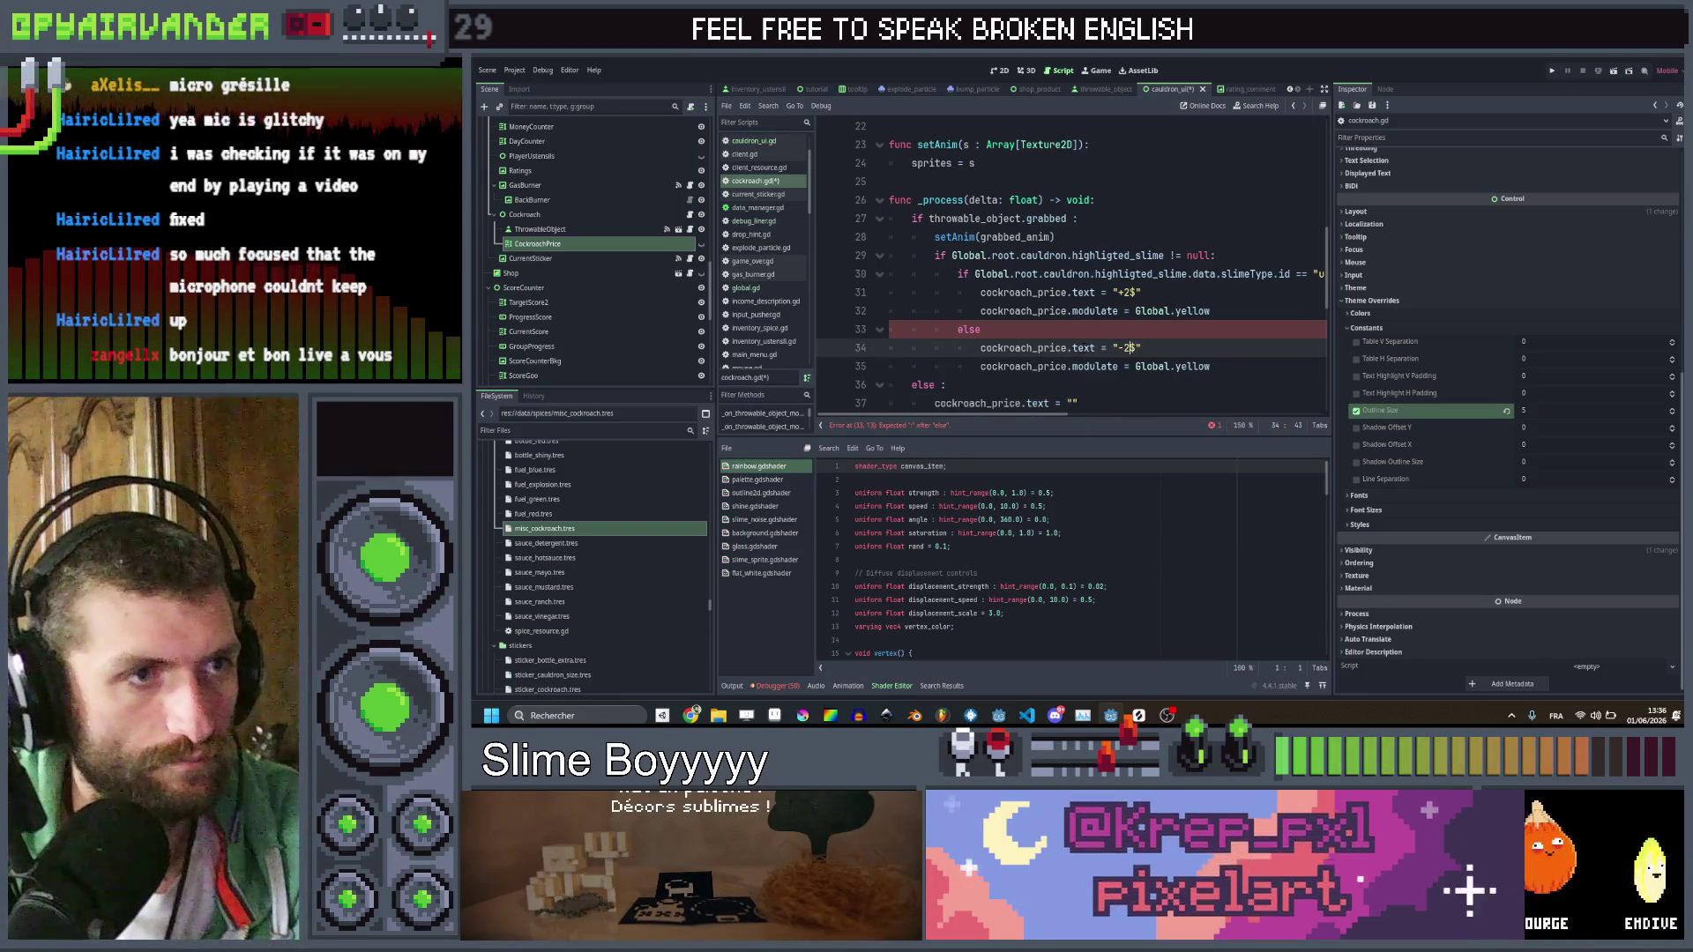
pyautogui.doubleClick(1190, 366)
pyautogui.write('re')
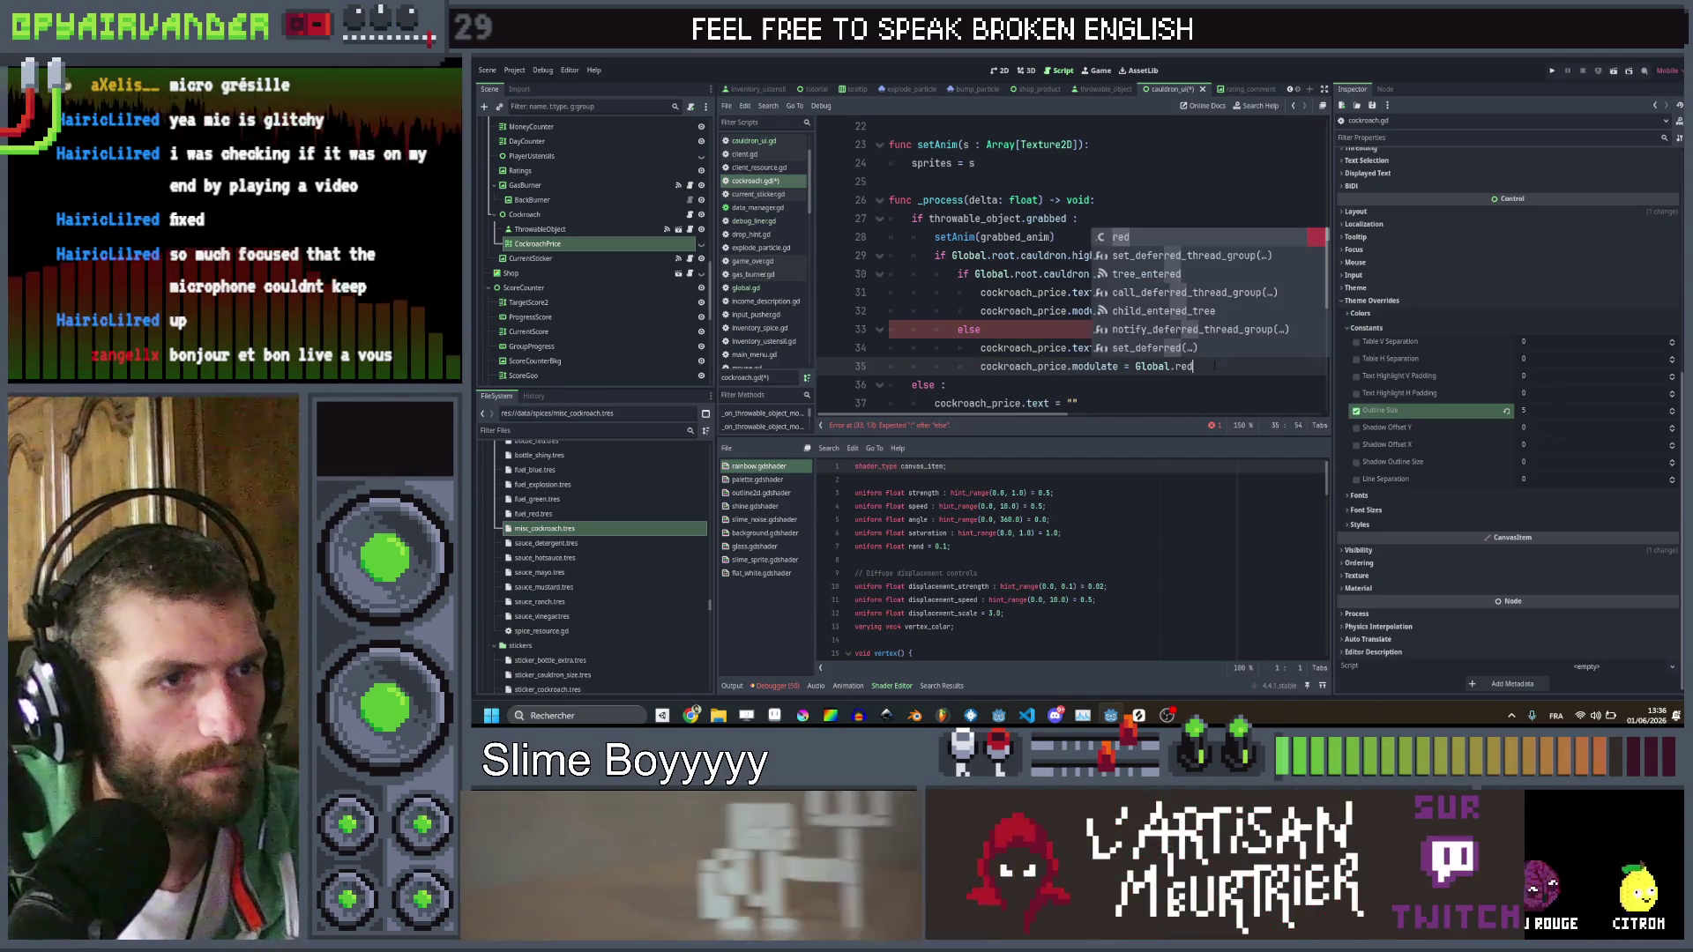
pyautogui.write('d')
pyautogui.click(1160, 328)
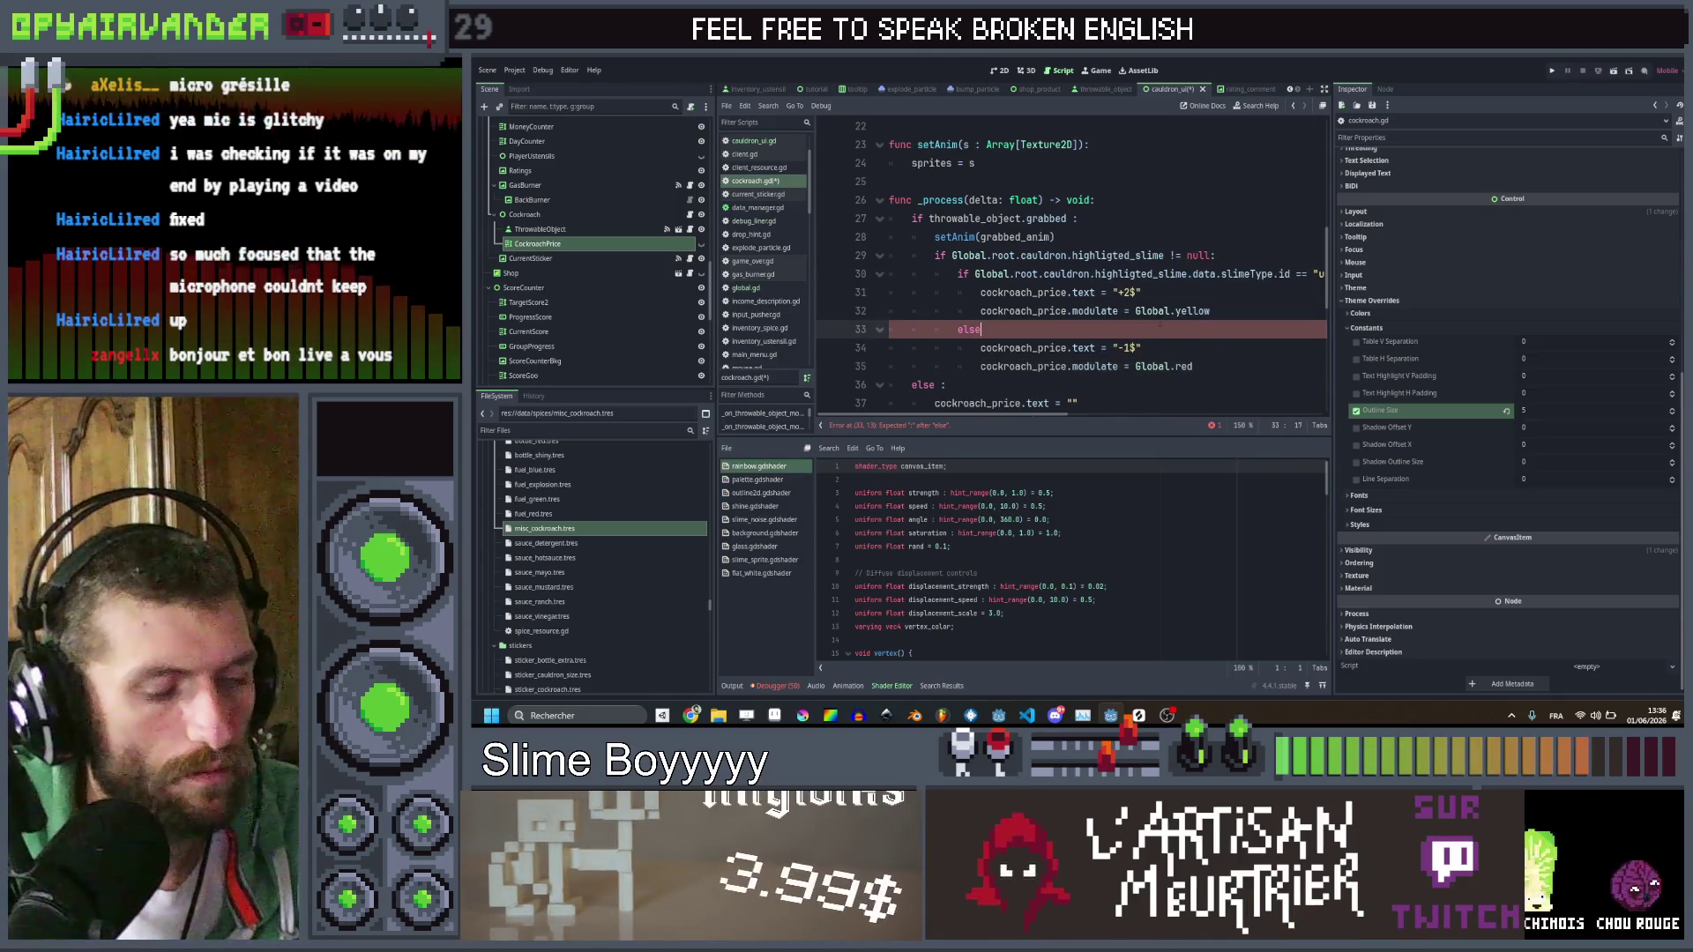
pyautogui.write(':')
pyautogui.scroll(-3, 1161, 326)
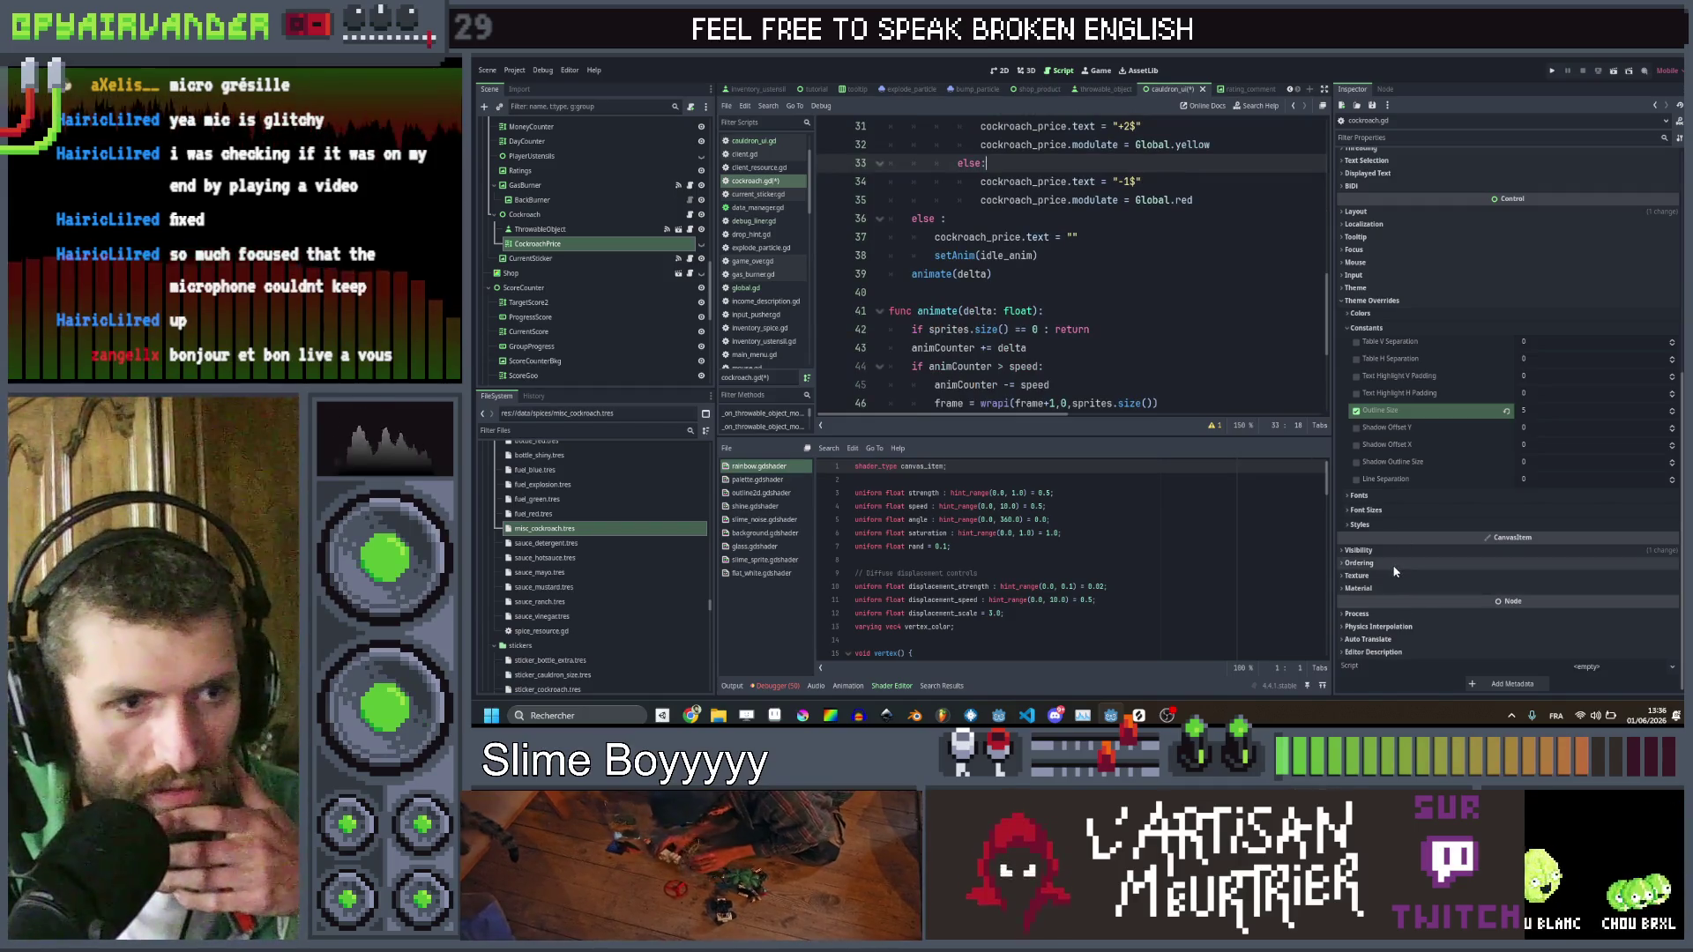
# Set the CockroachPrice label's Mouse Filter to Ignore and save with Ctrl+S
pyautogui.click(1372, 265)
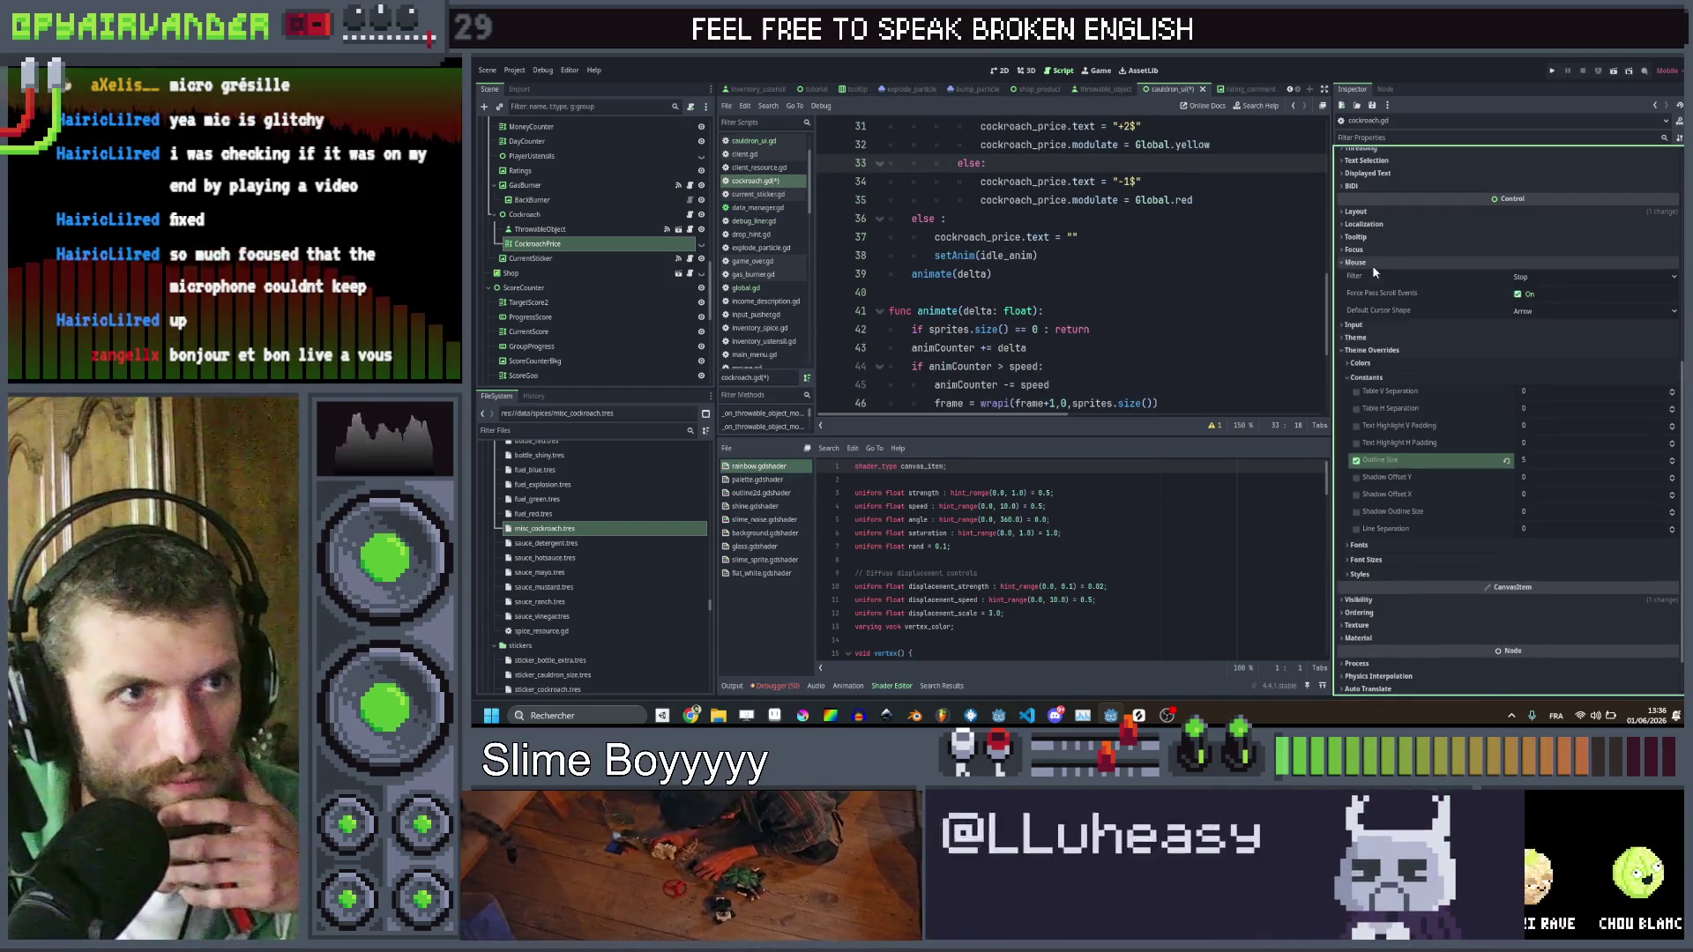
pyautogui.click(1551, 277)
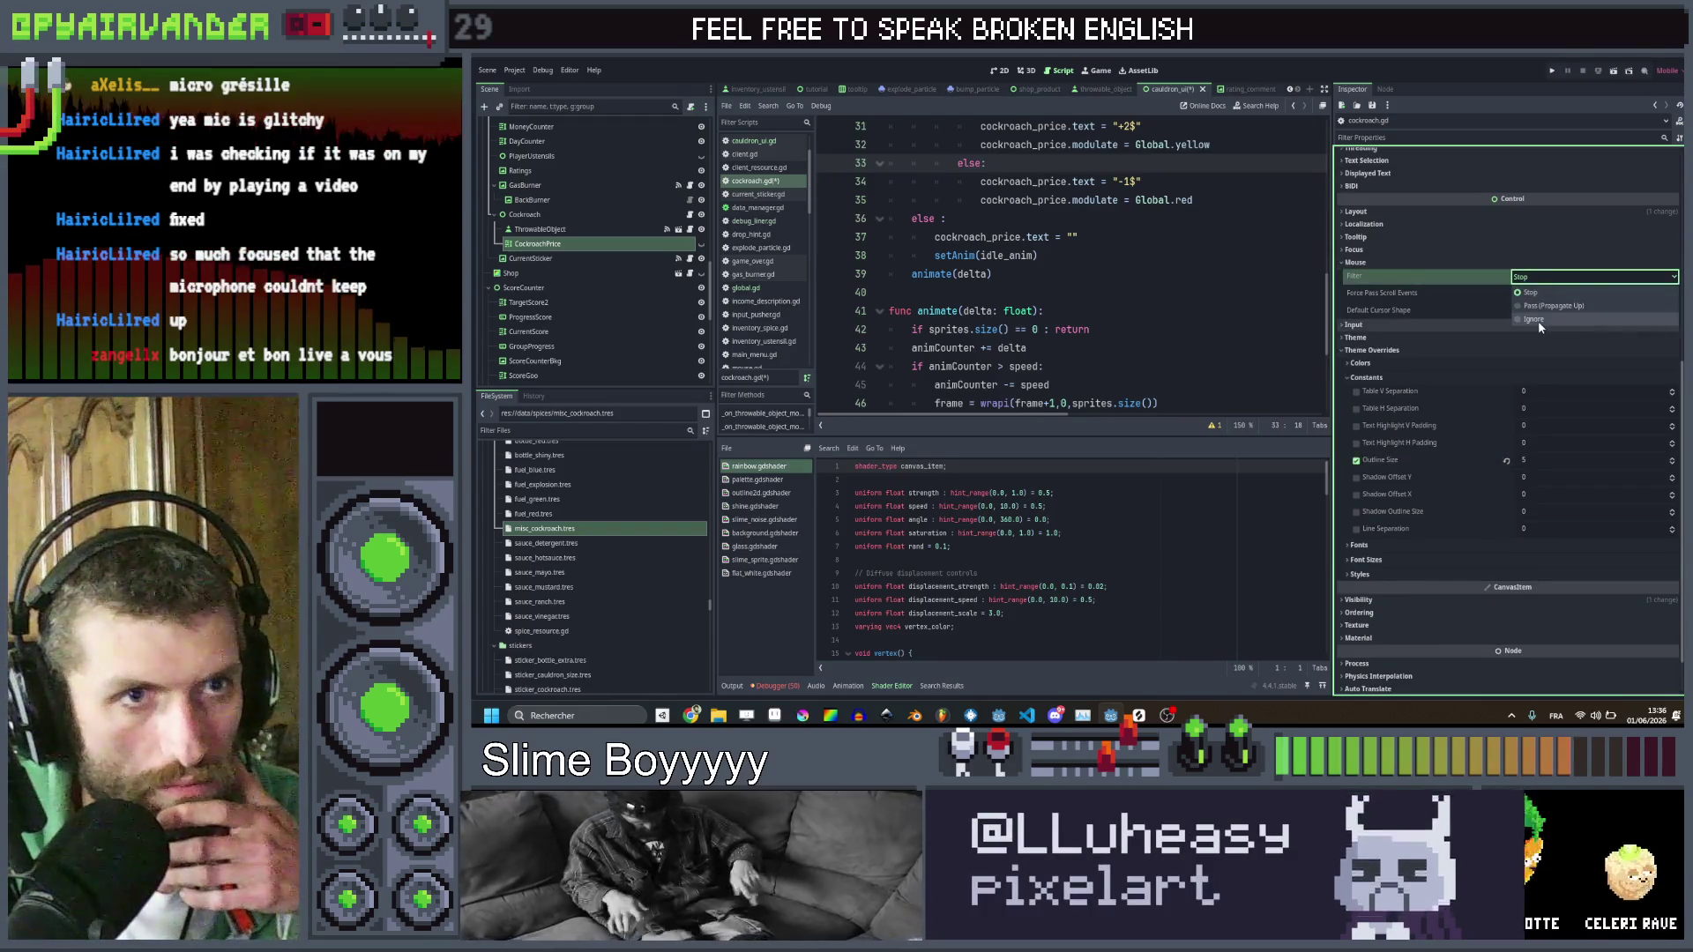
pyautogui.click(1537, 320)
pyautogui.click(1135, 255)
pyautogui.hotkey('ctrl', 's')
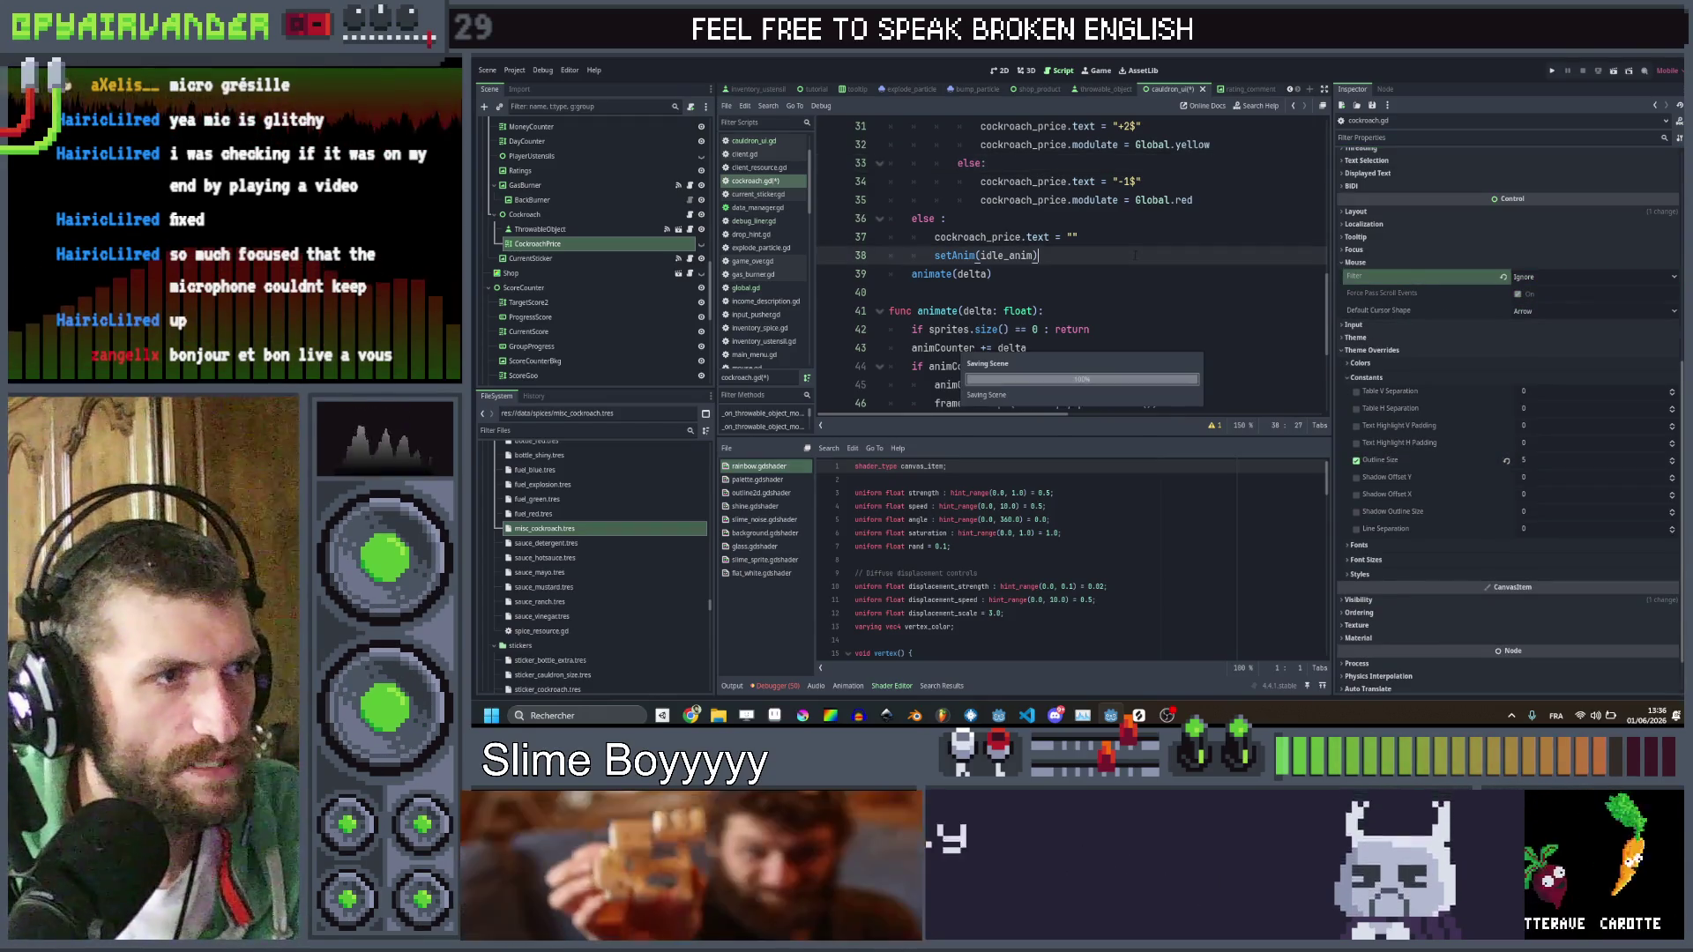
pyautogui.scroll(2, 1062, 264)
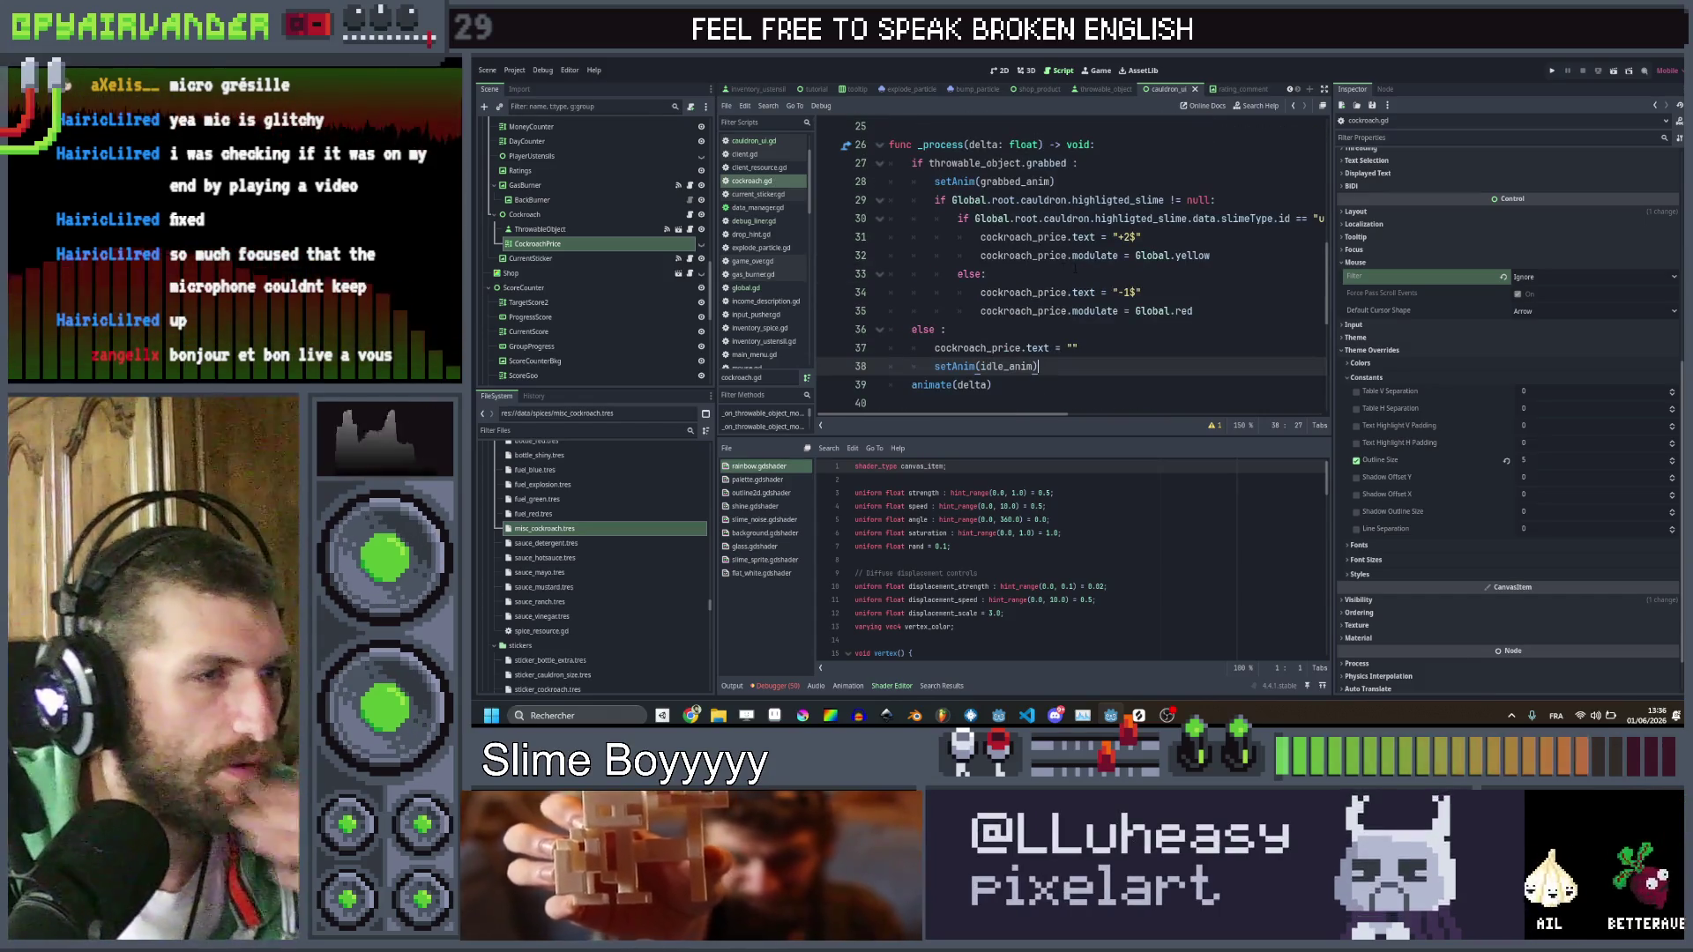
# Add a line setting cockroach_price.global_position to throwable_object.sprite.global_position
pyautogui.press('Return')
pyautogui.write('cock')
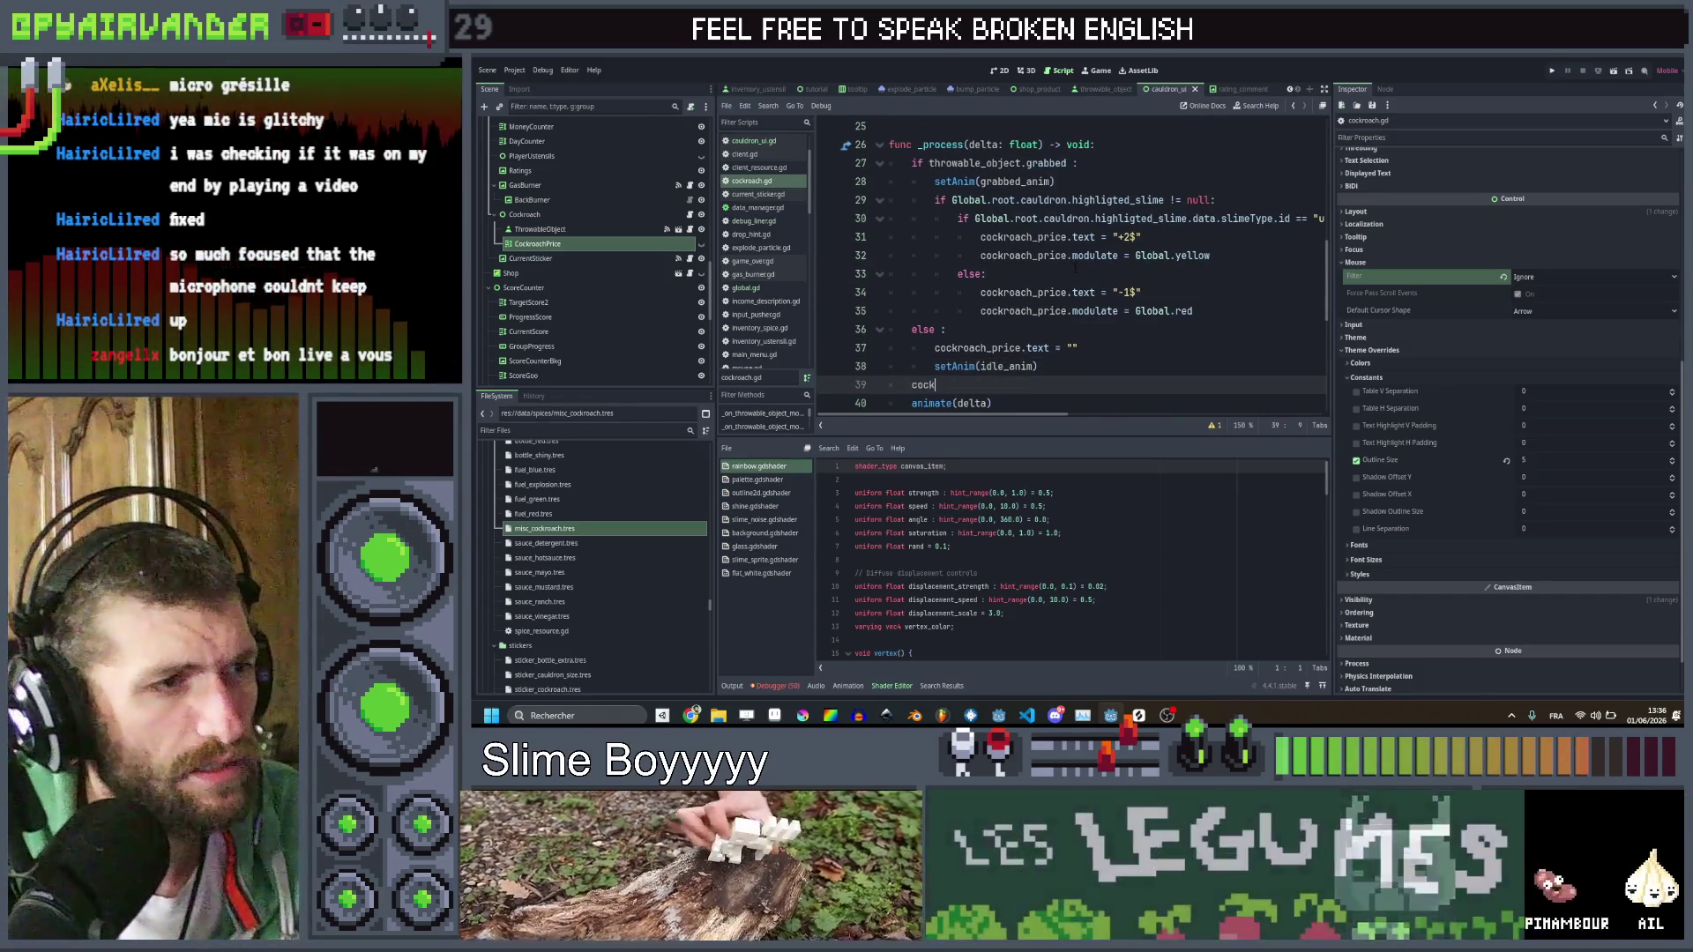
pyautogui.write('roach_price.')
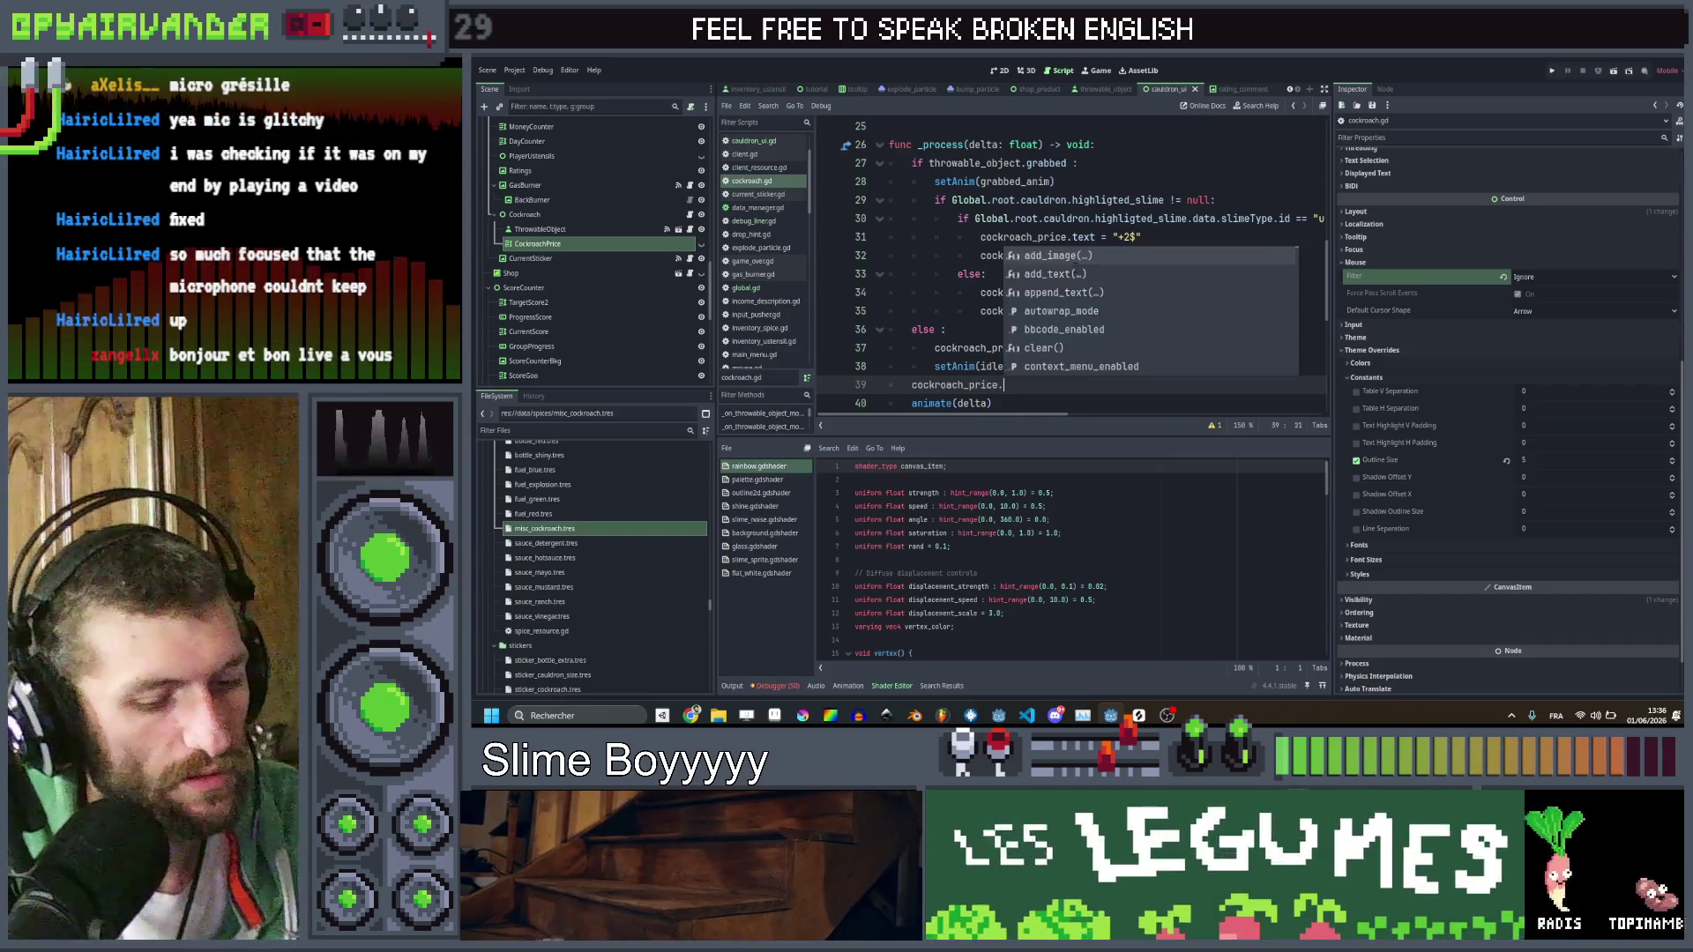
pyautogui.write('pos')
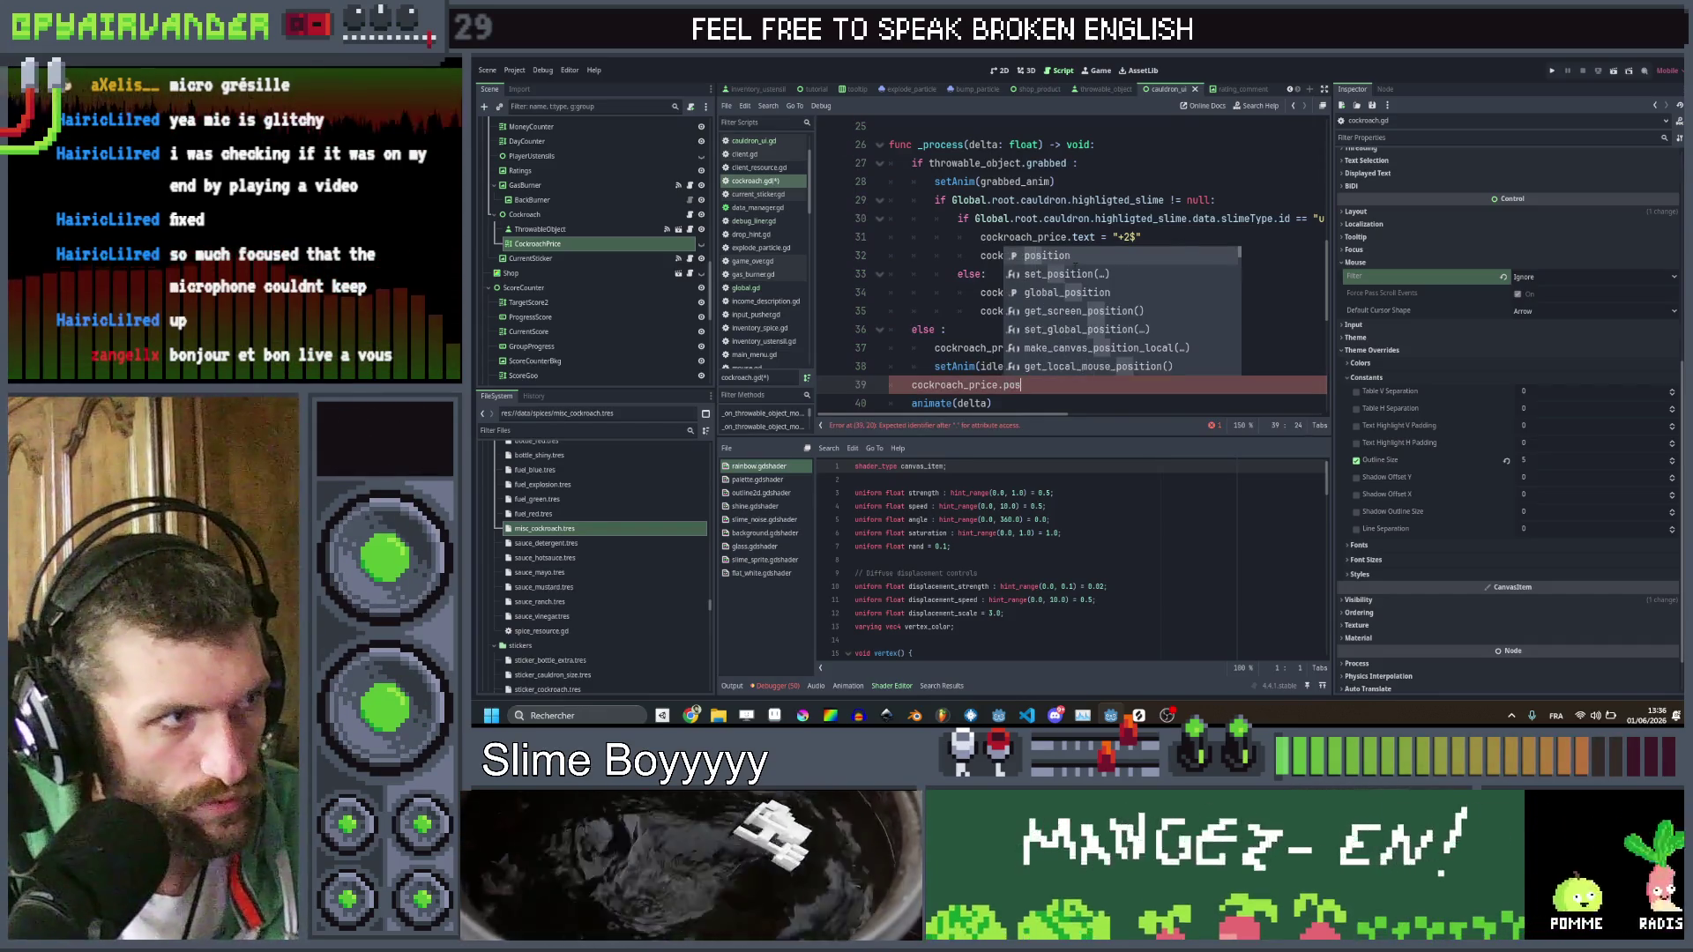
pyautogui.press('Return')
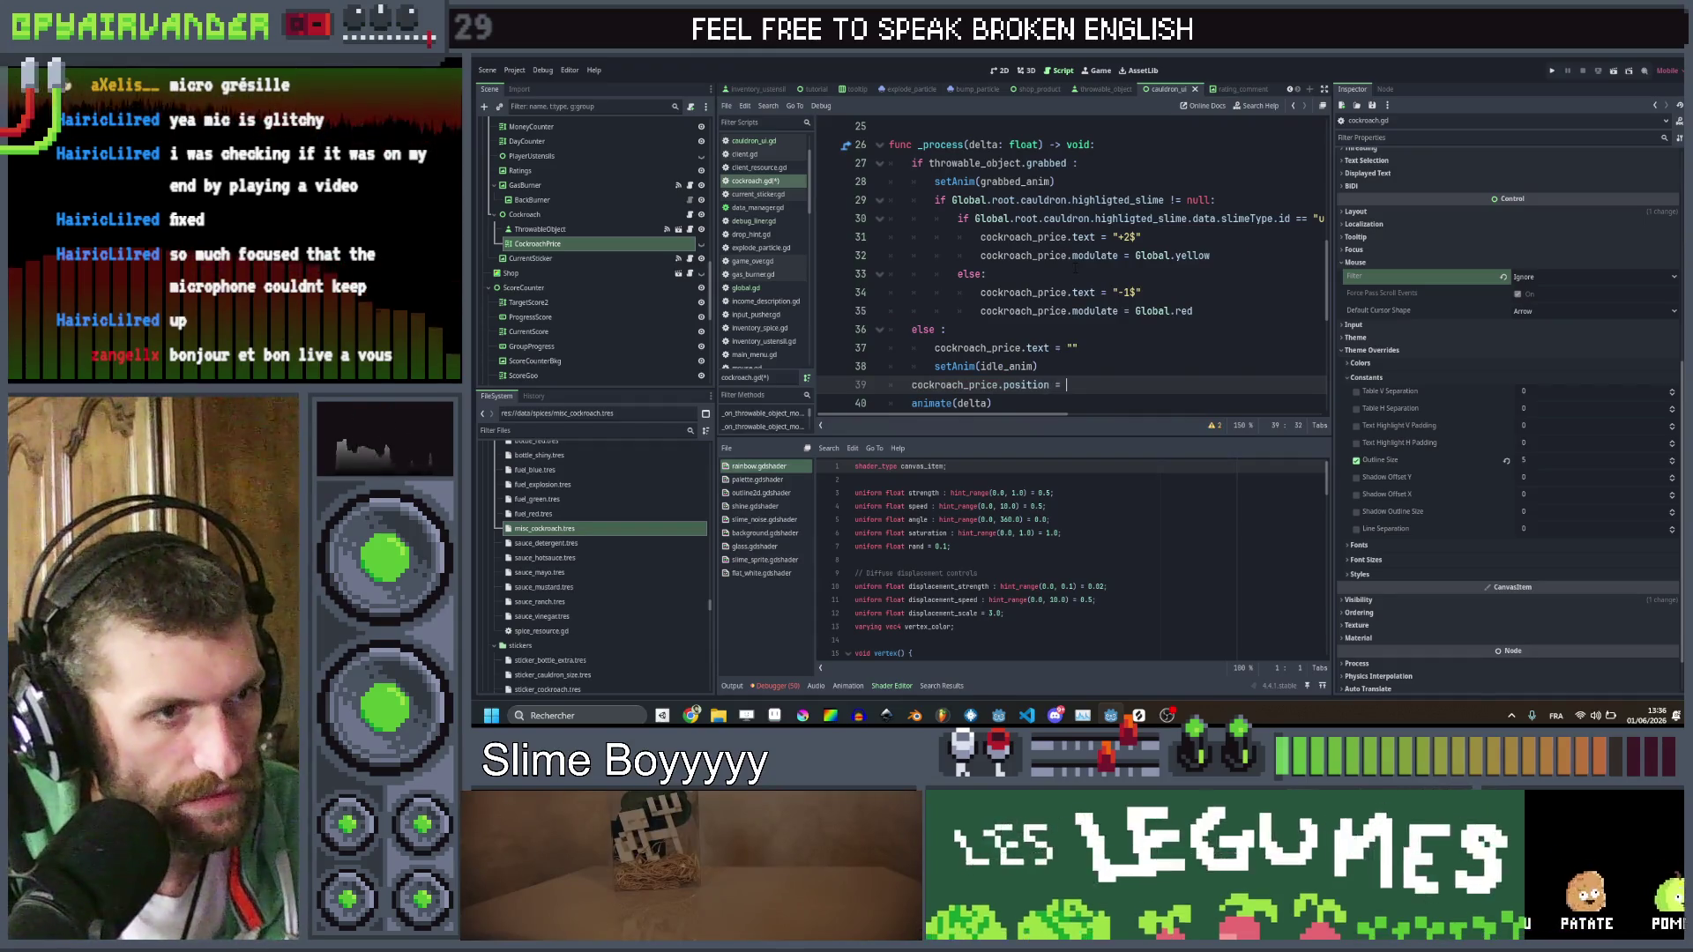
pyautogui.write('= thr')
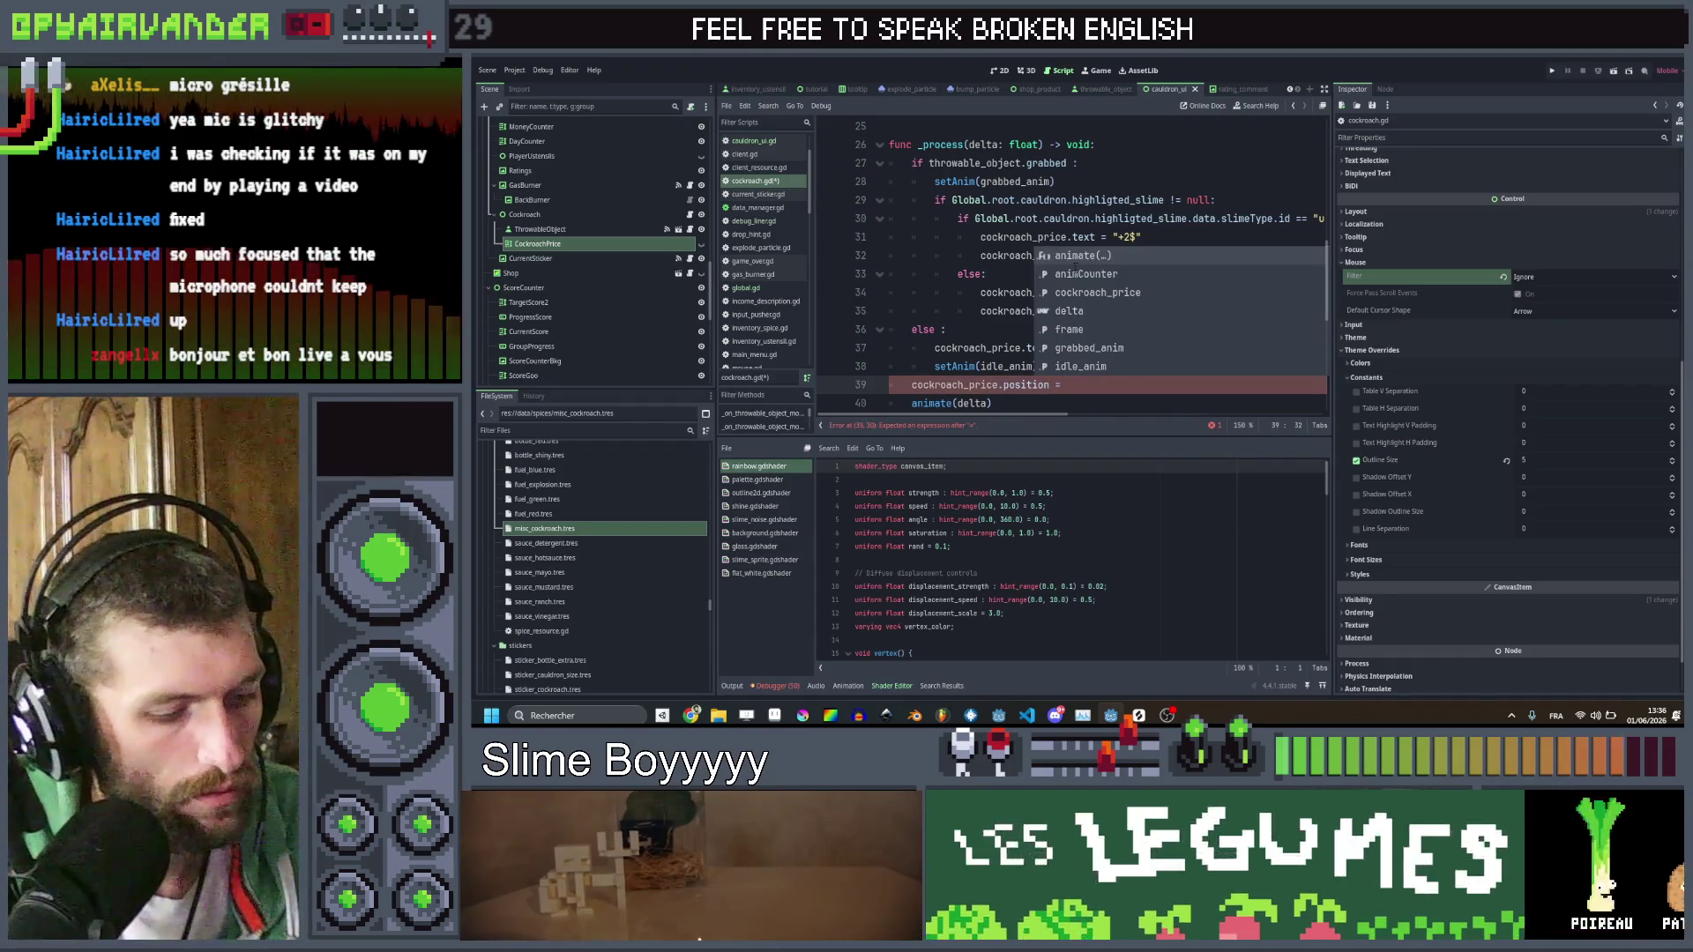
pyautogui.press('Return')
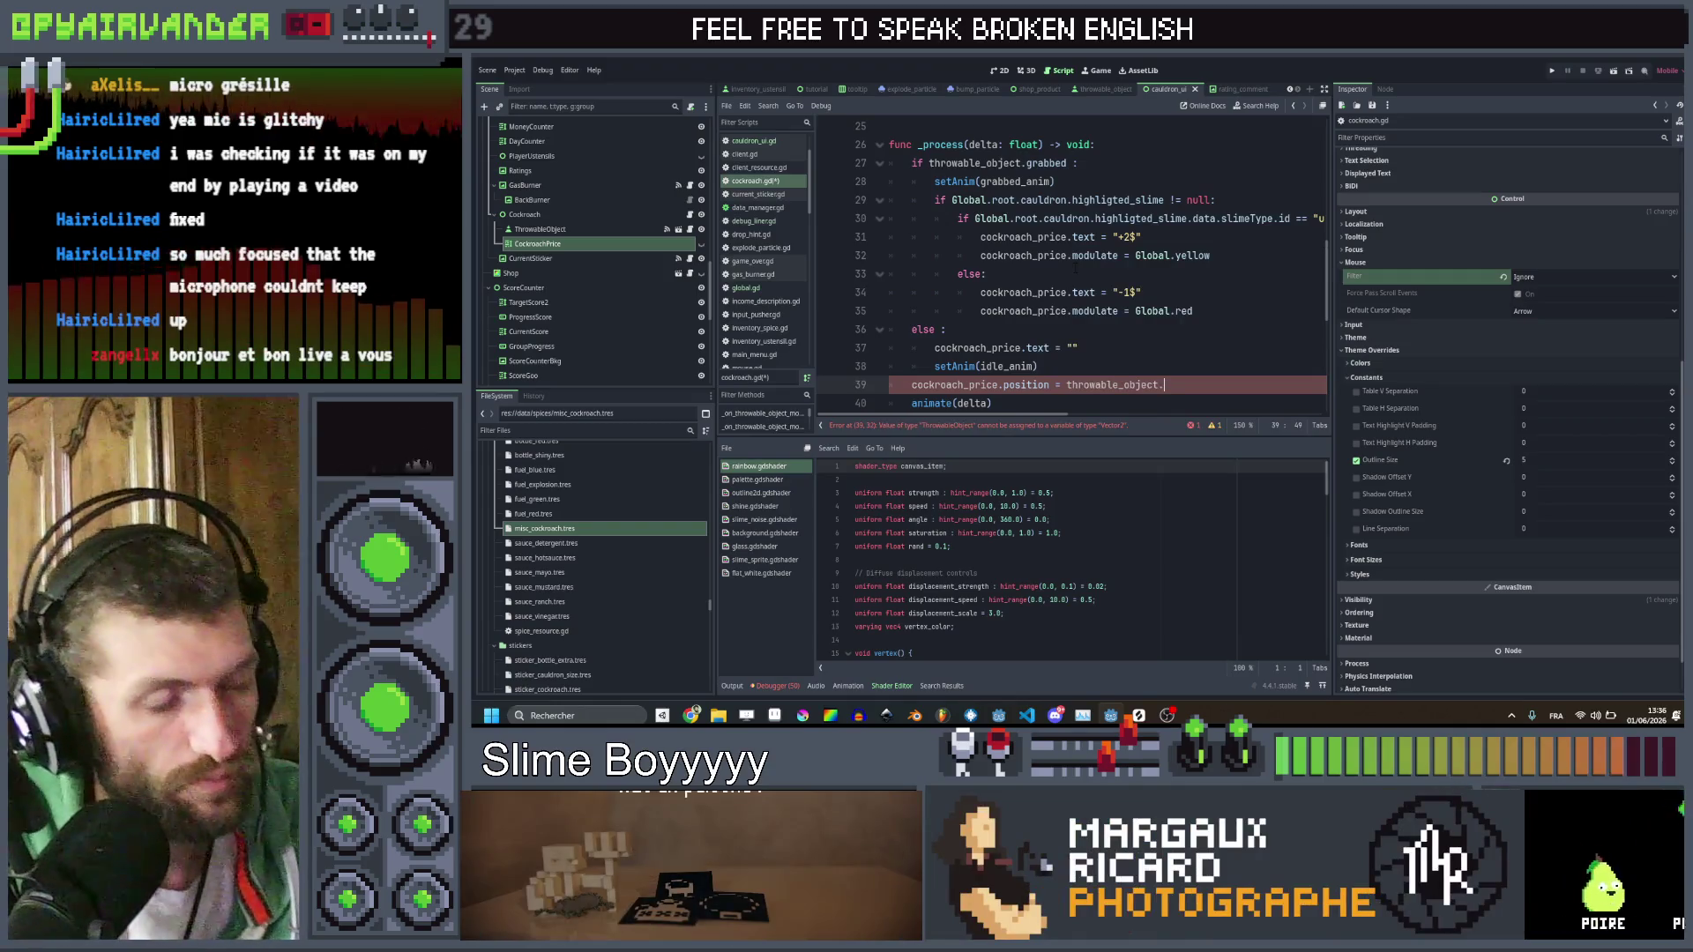
pyautogui.write('.s')
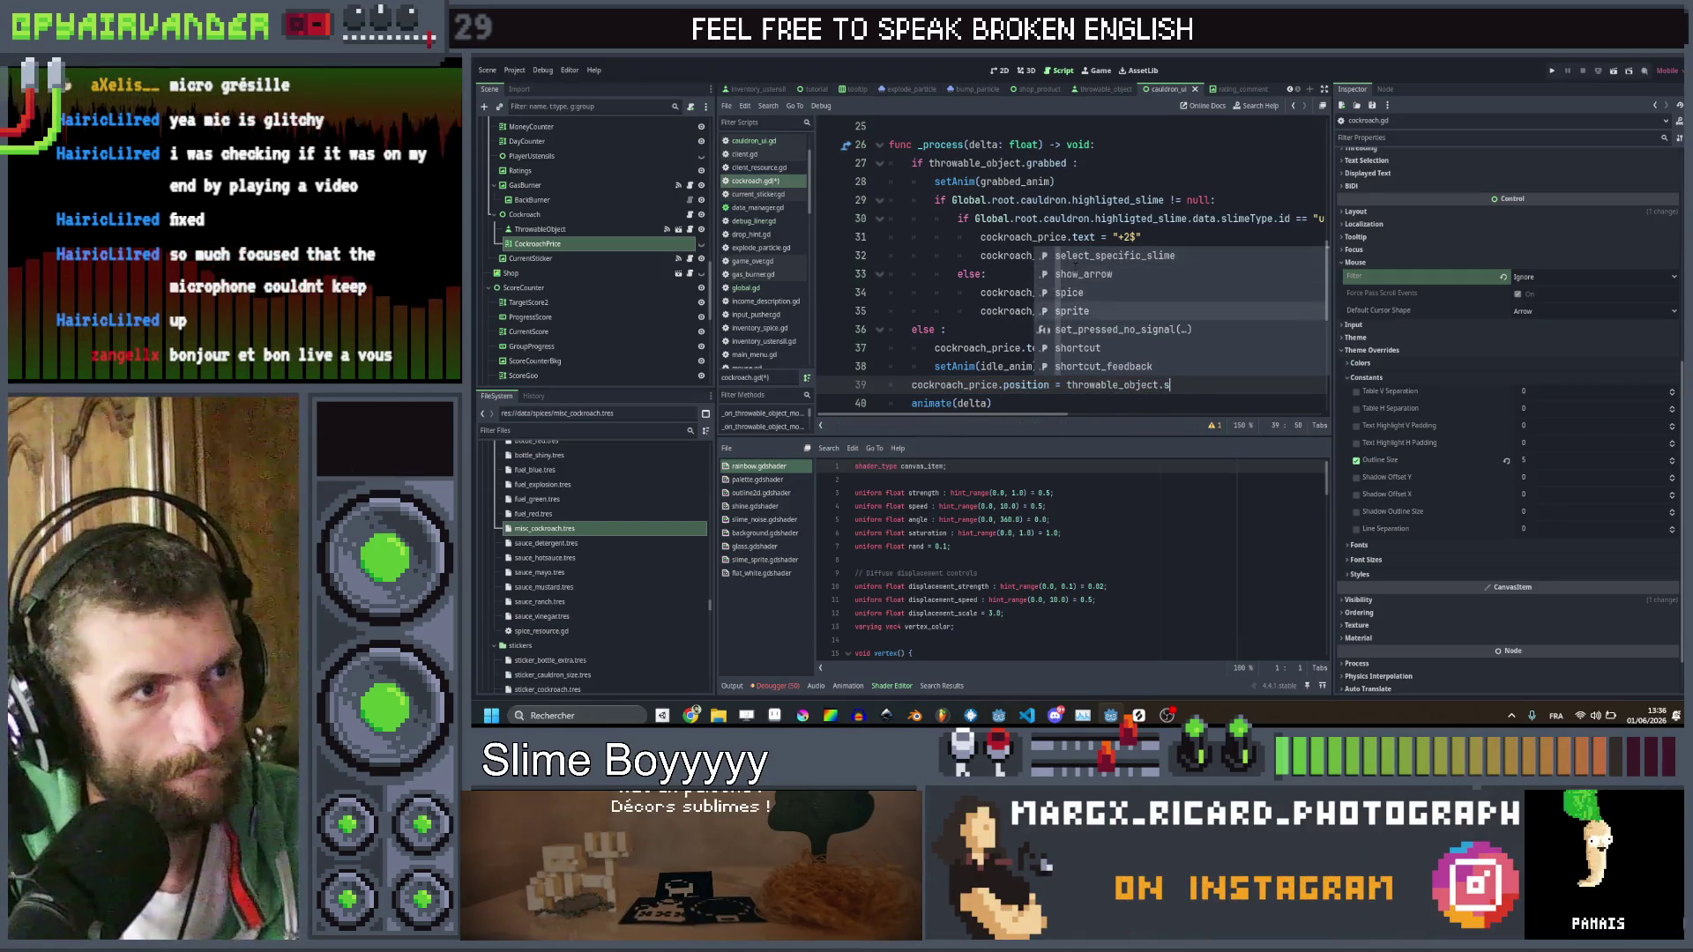
pyautogui.write('prite.glo')
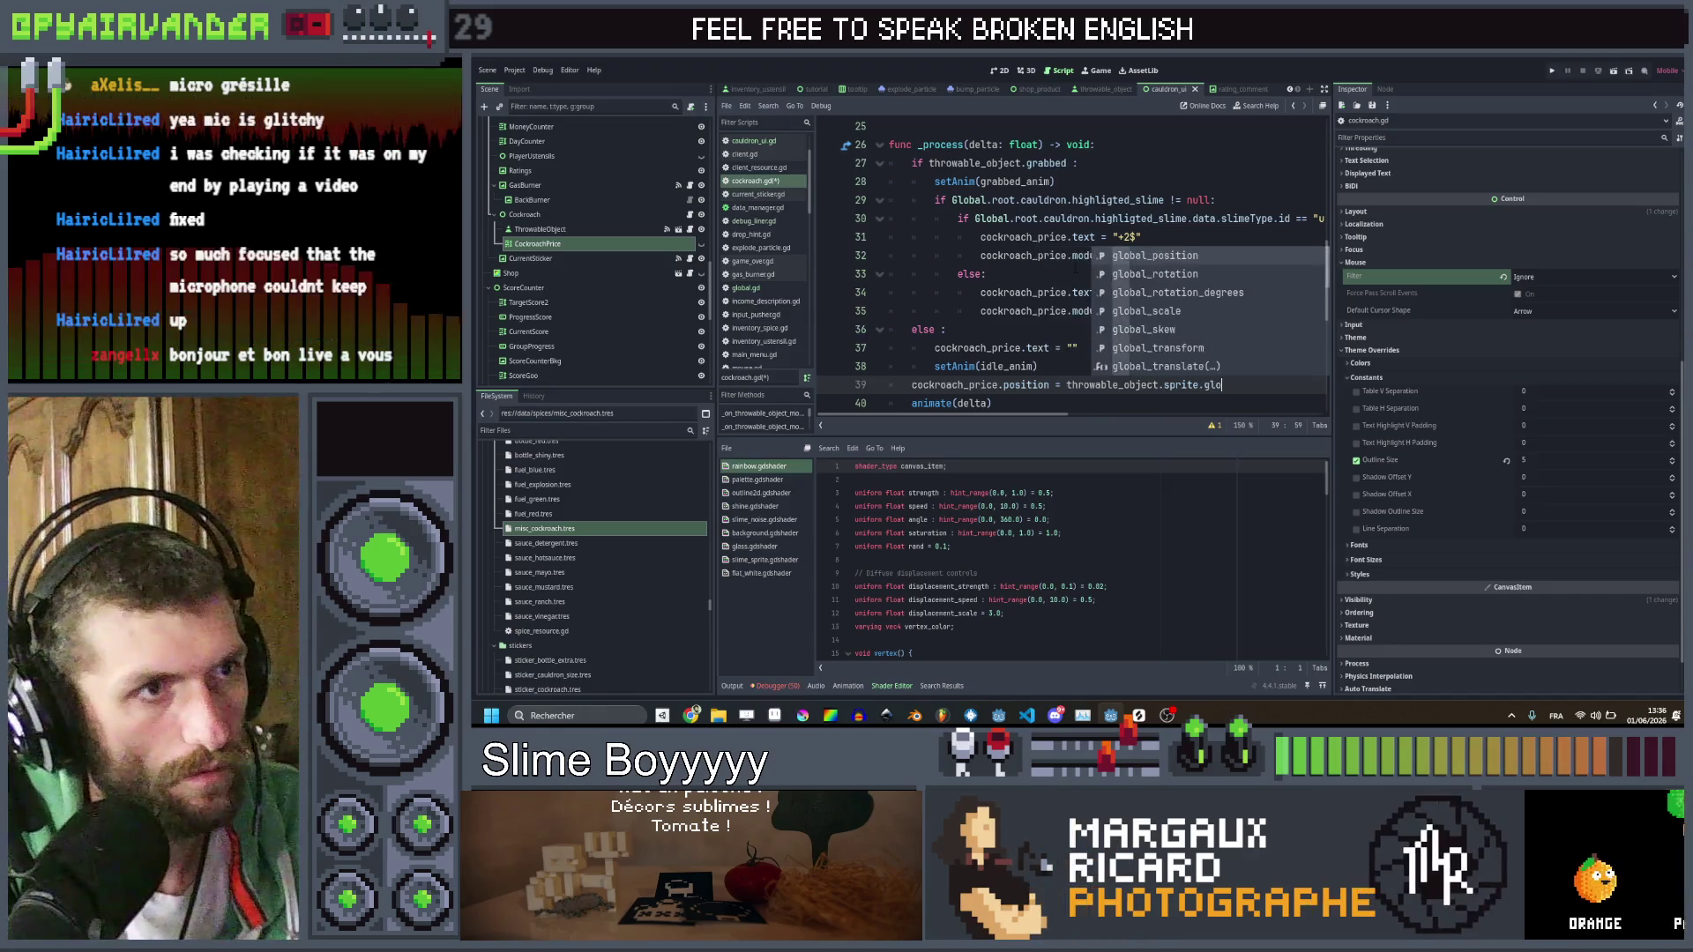
pyautogui.press('Return')
pyautogui.doubleClick(1025, 384)
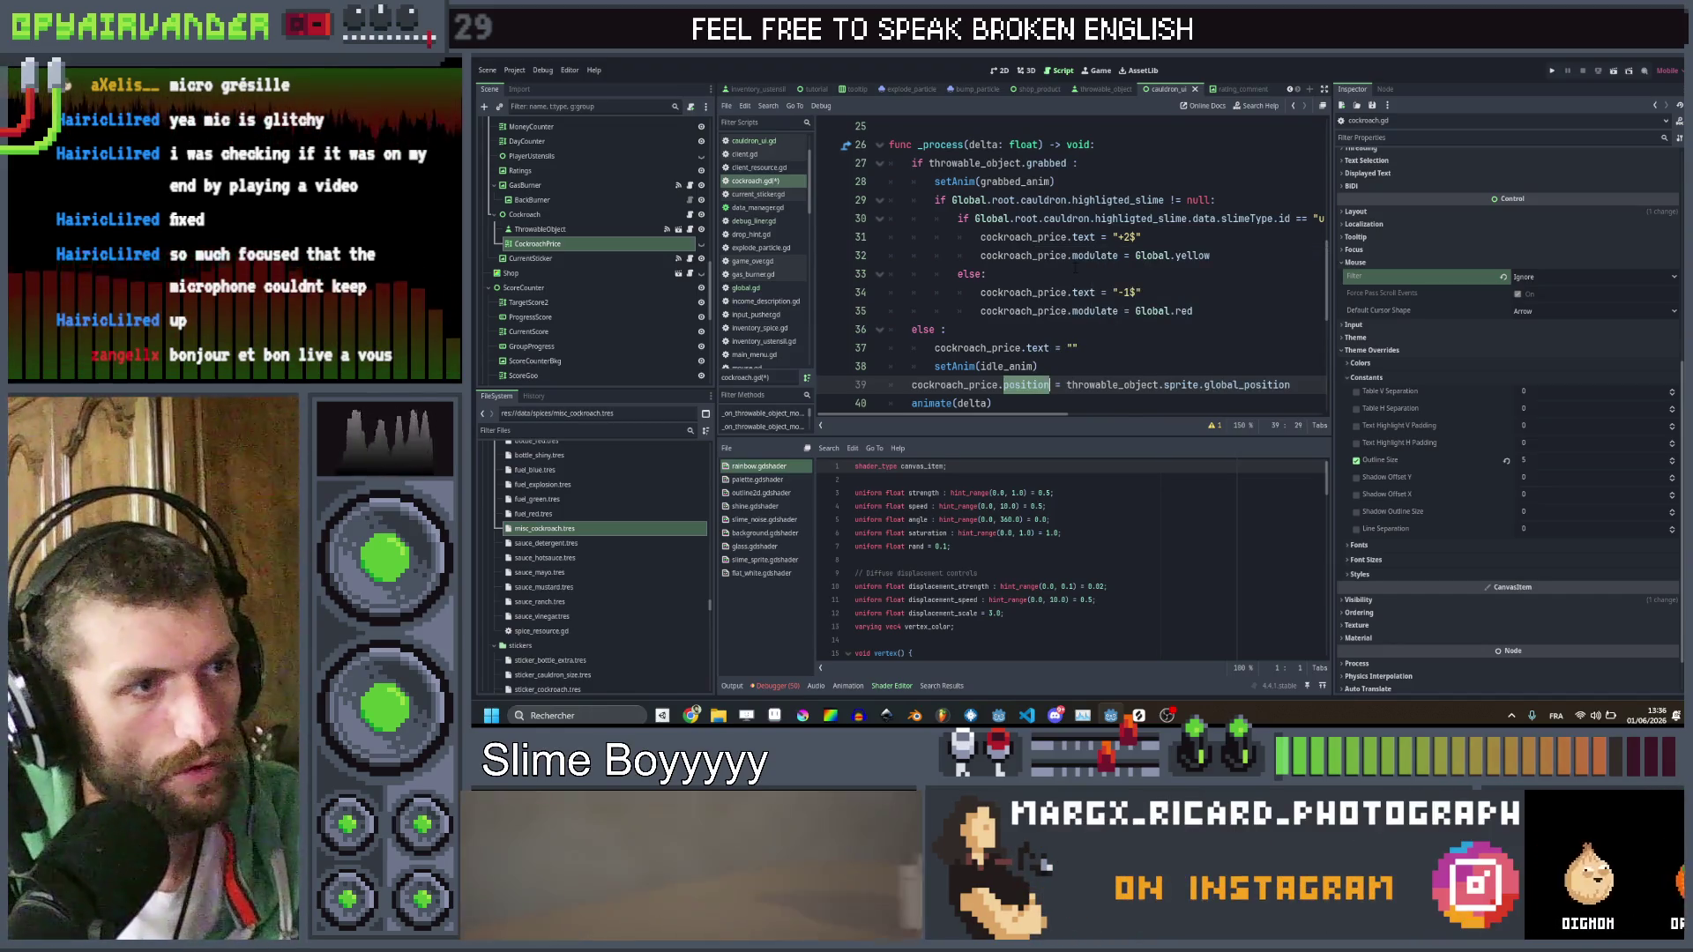
pyautogui.write('global_position')
pyautogui.click(1238, 385)
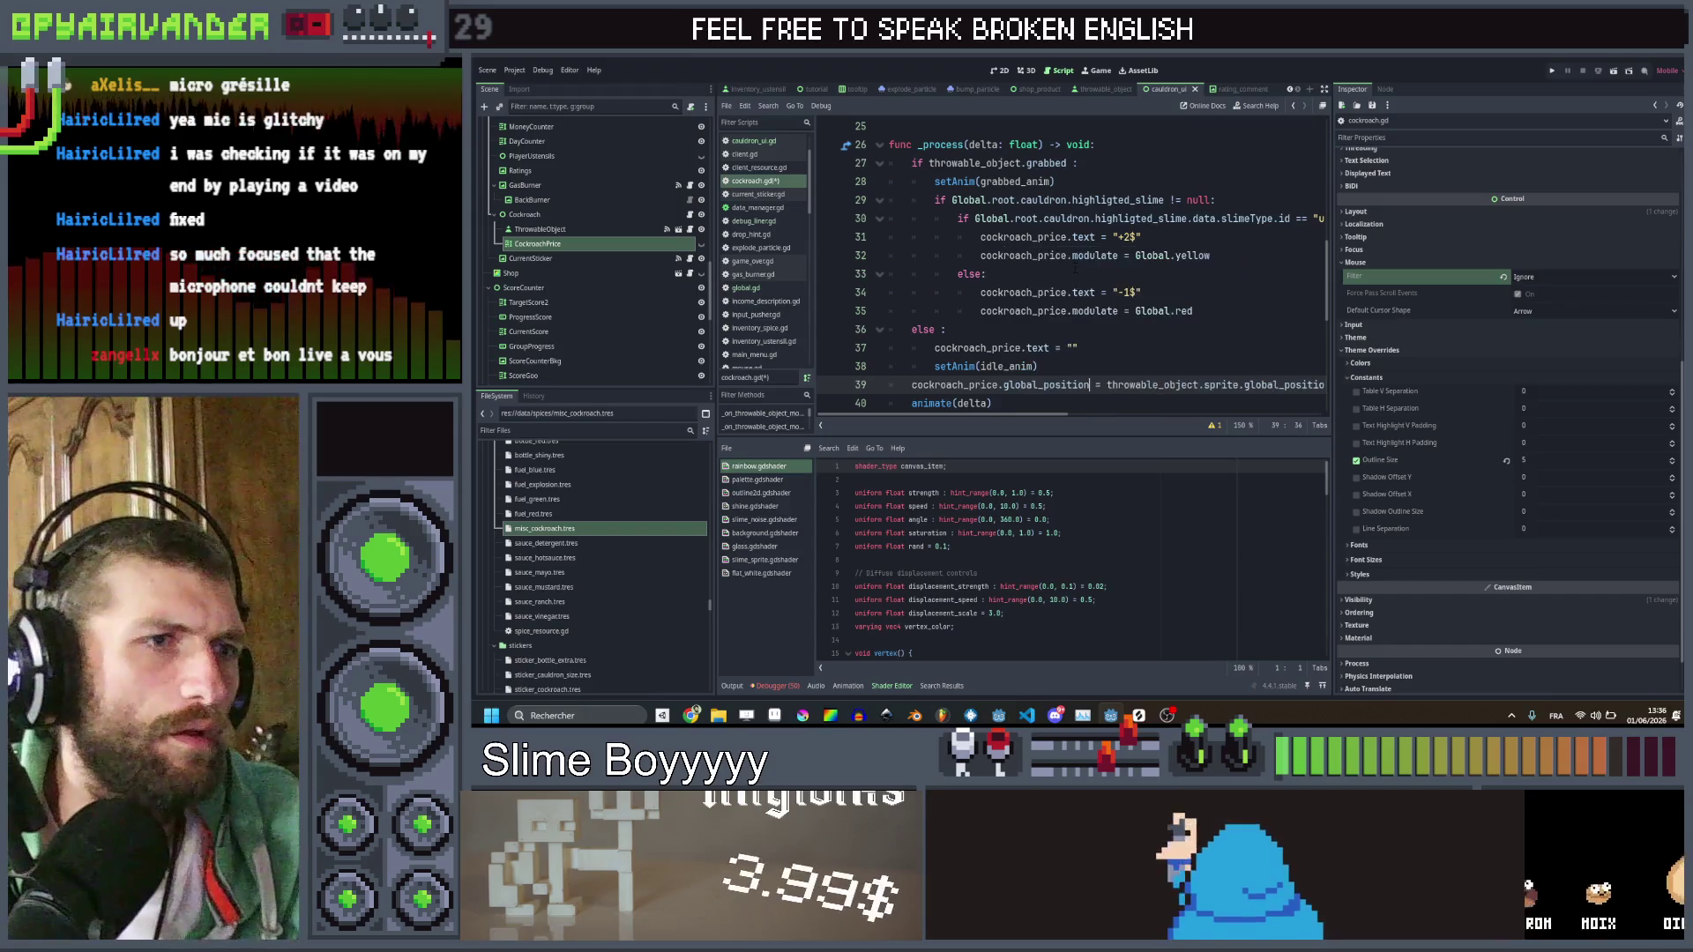
pyautogui.press('Right')
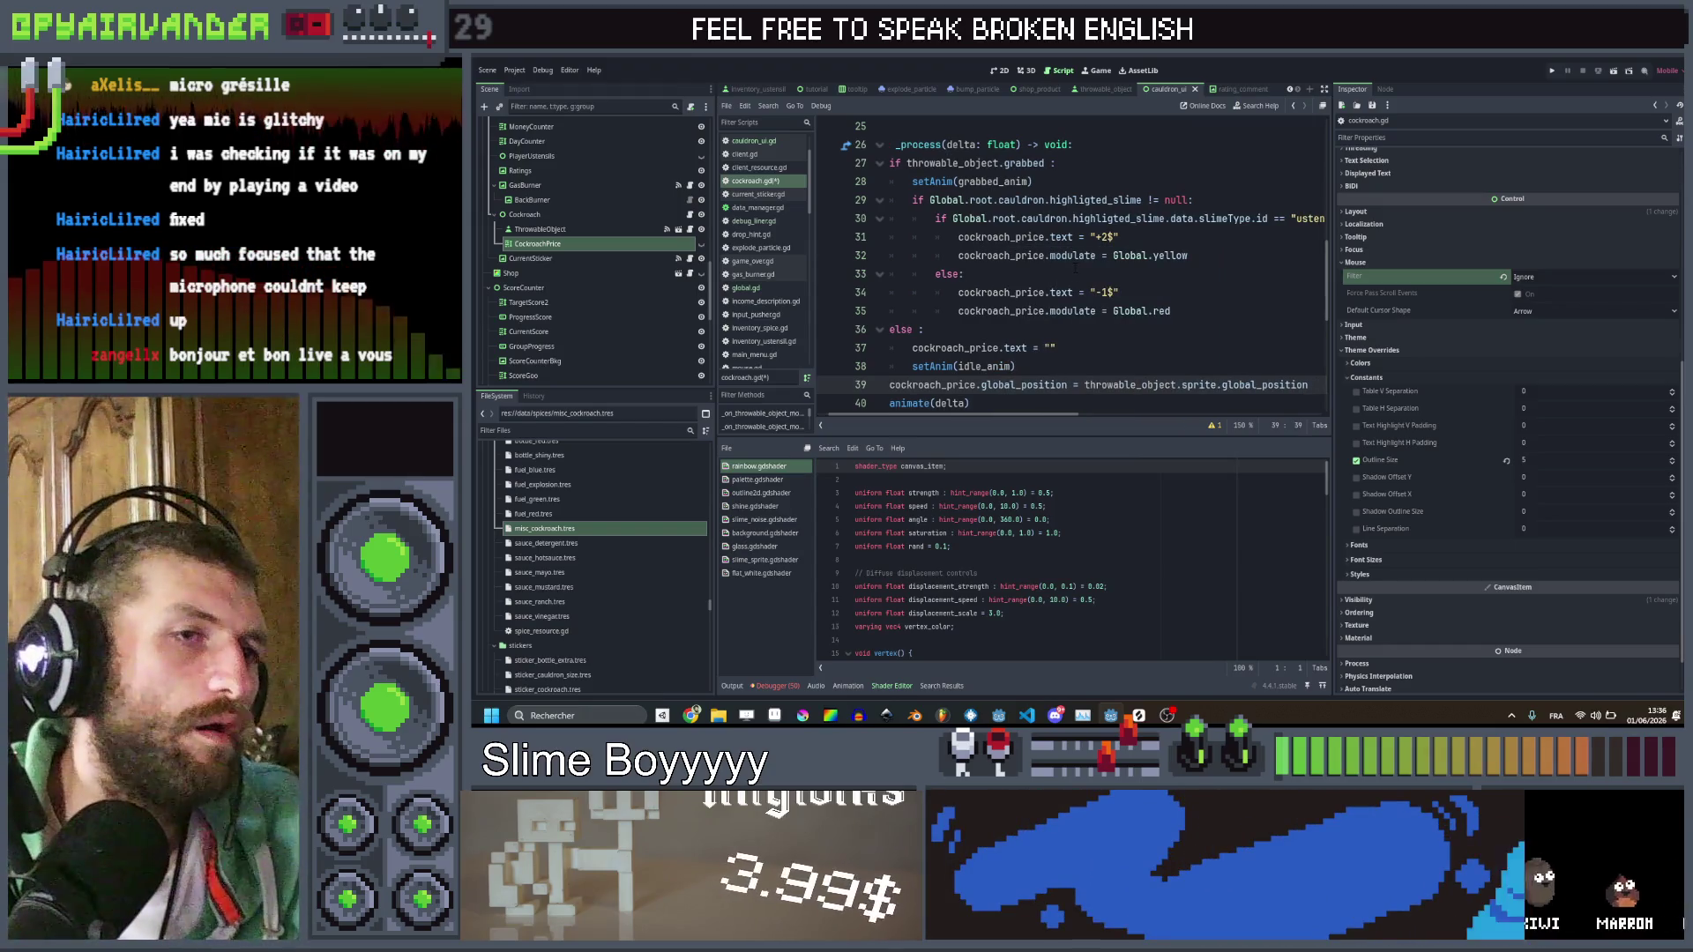
# Wrap the sprite position in Vector2i and start adding a Vector2 offset
pyautogui.press('End')
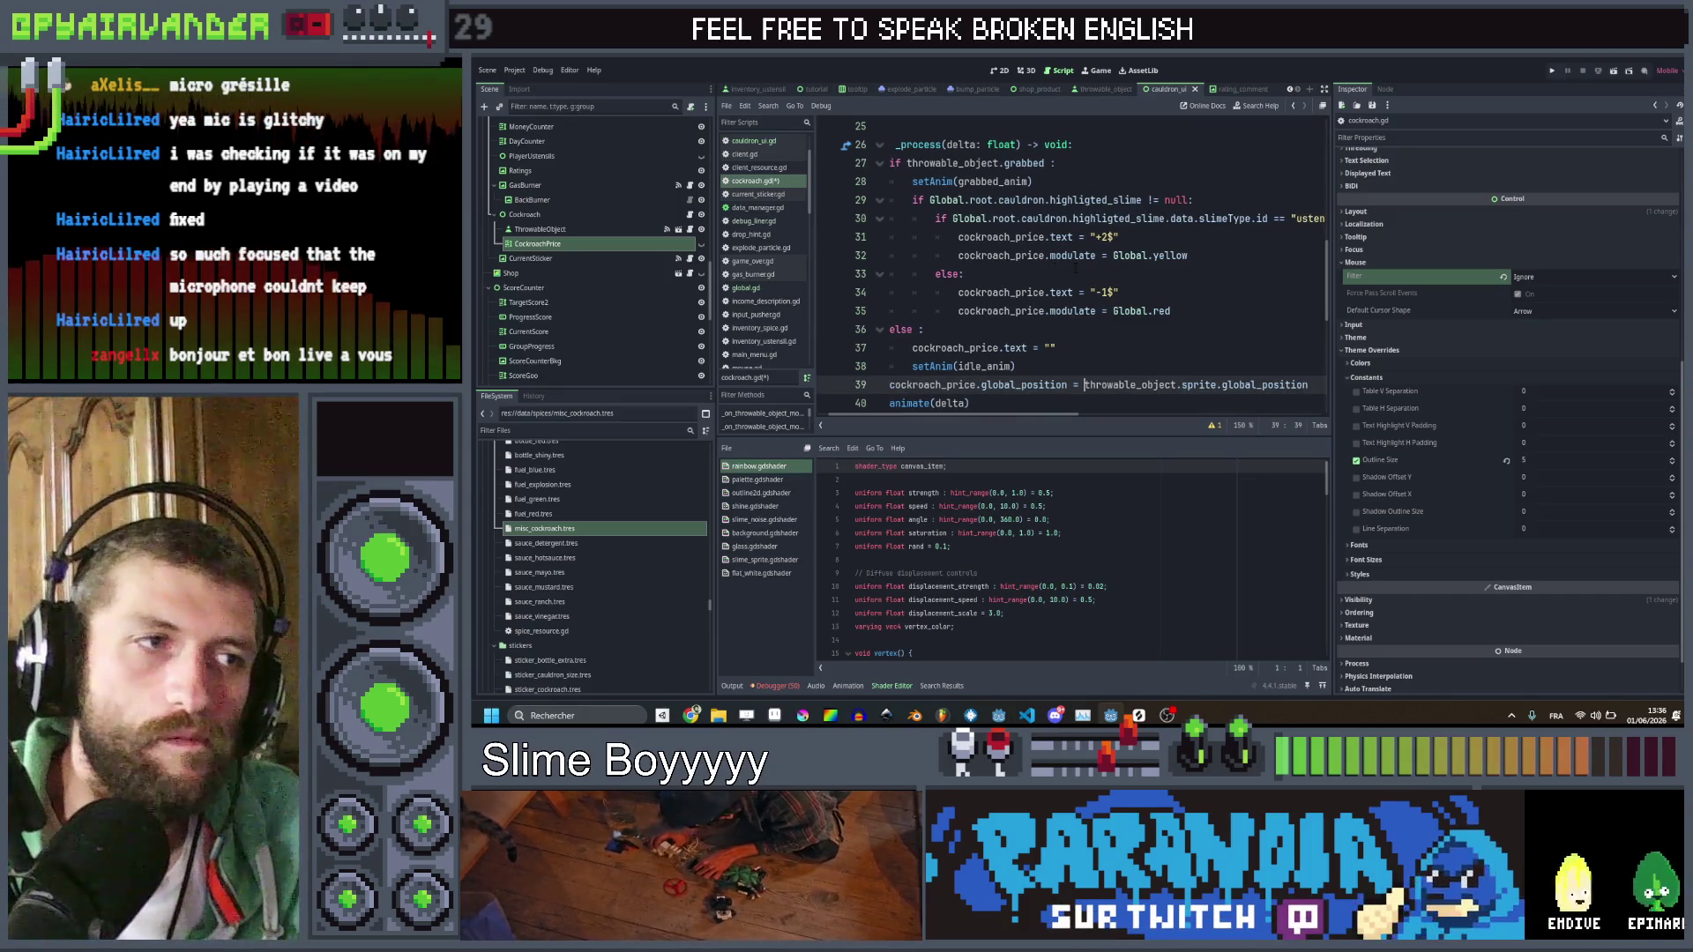
pyautogui.write('or2int(')
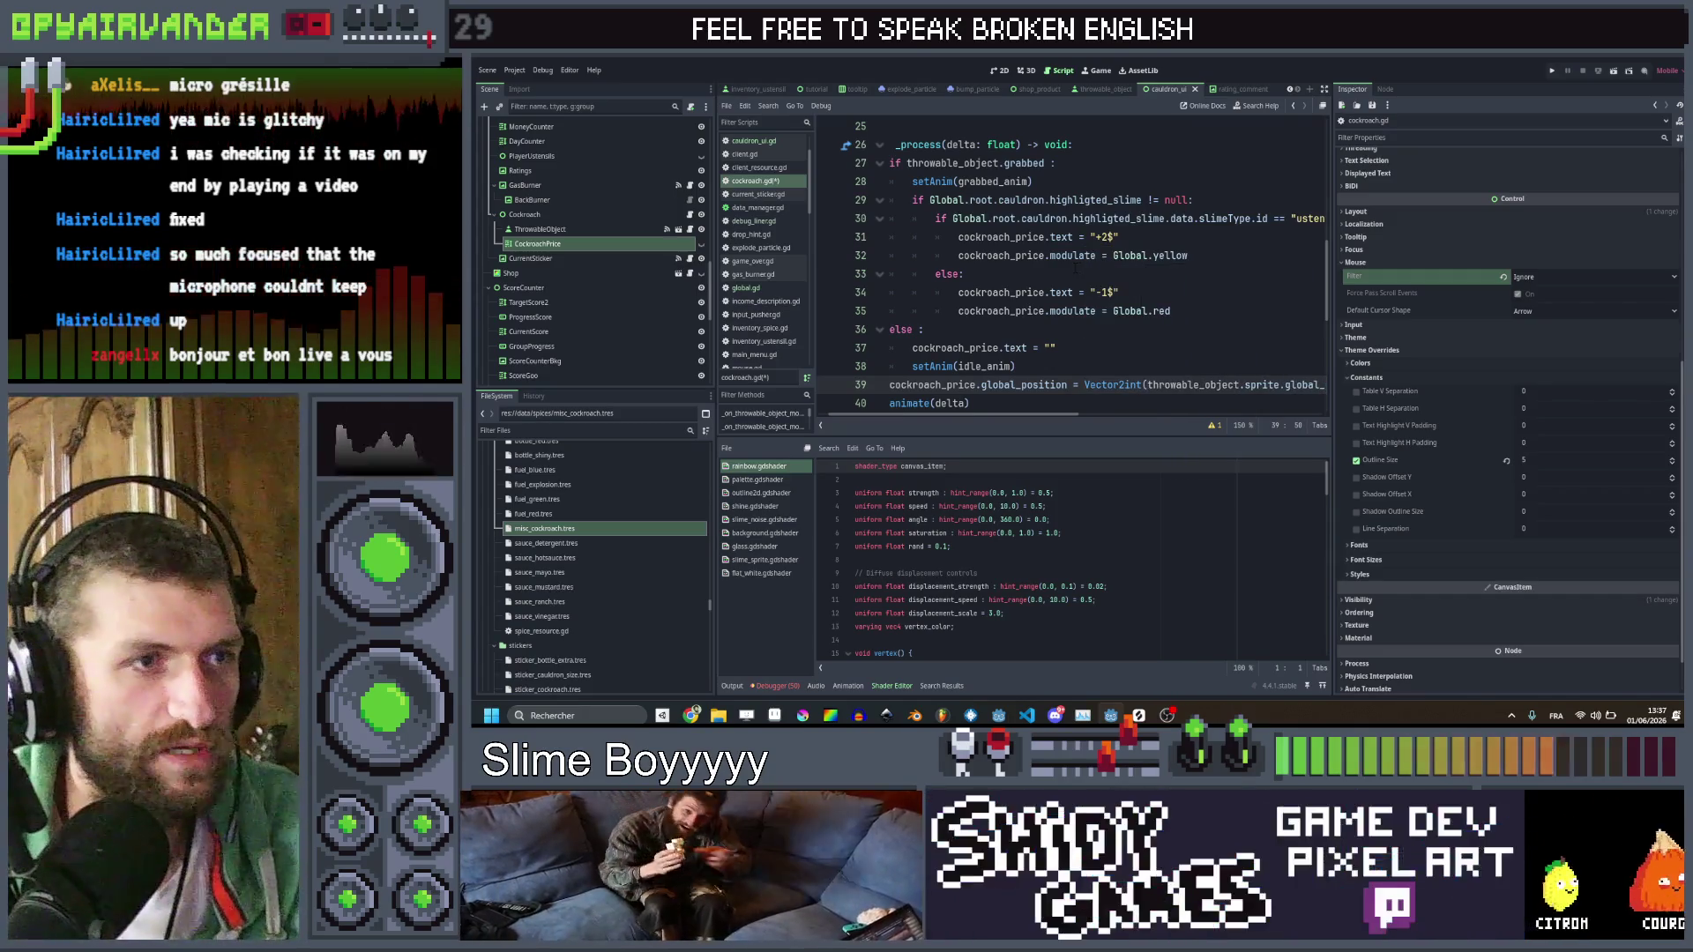
pyautogui.press('BackSpace')
pyautogui.press('BackSpace')
pyautogui.write('(')
pyautogui.press('End')
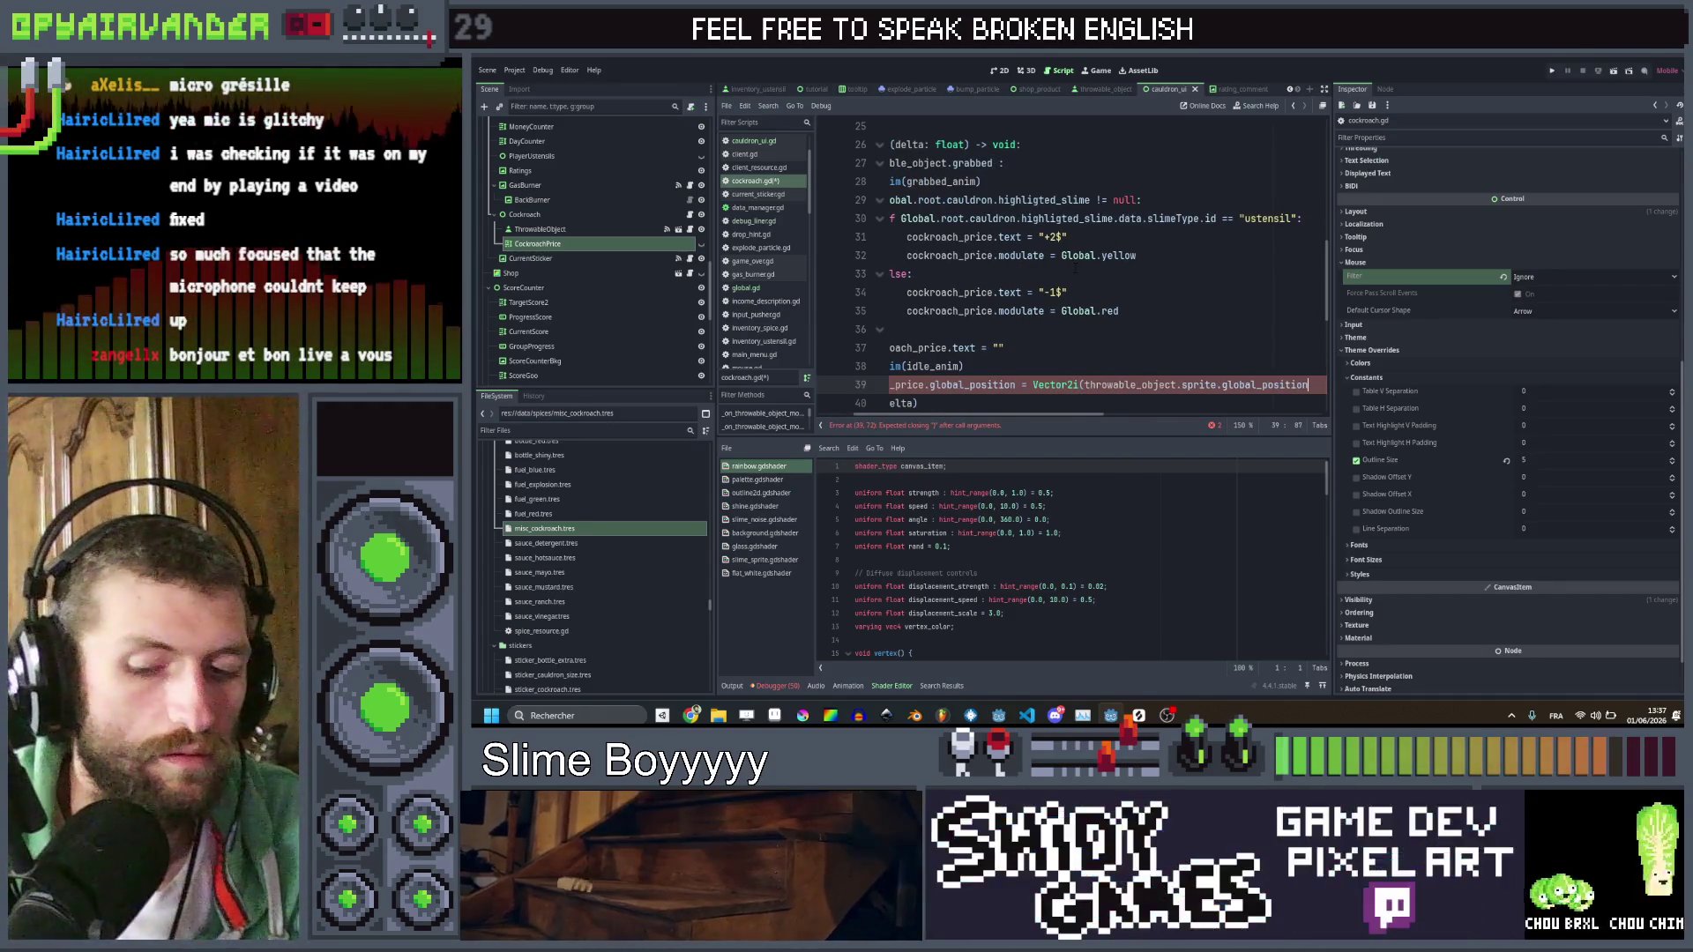
pyautogui.write('+ Ve')
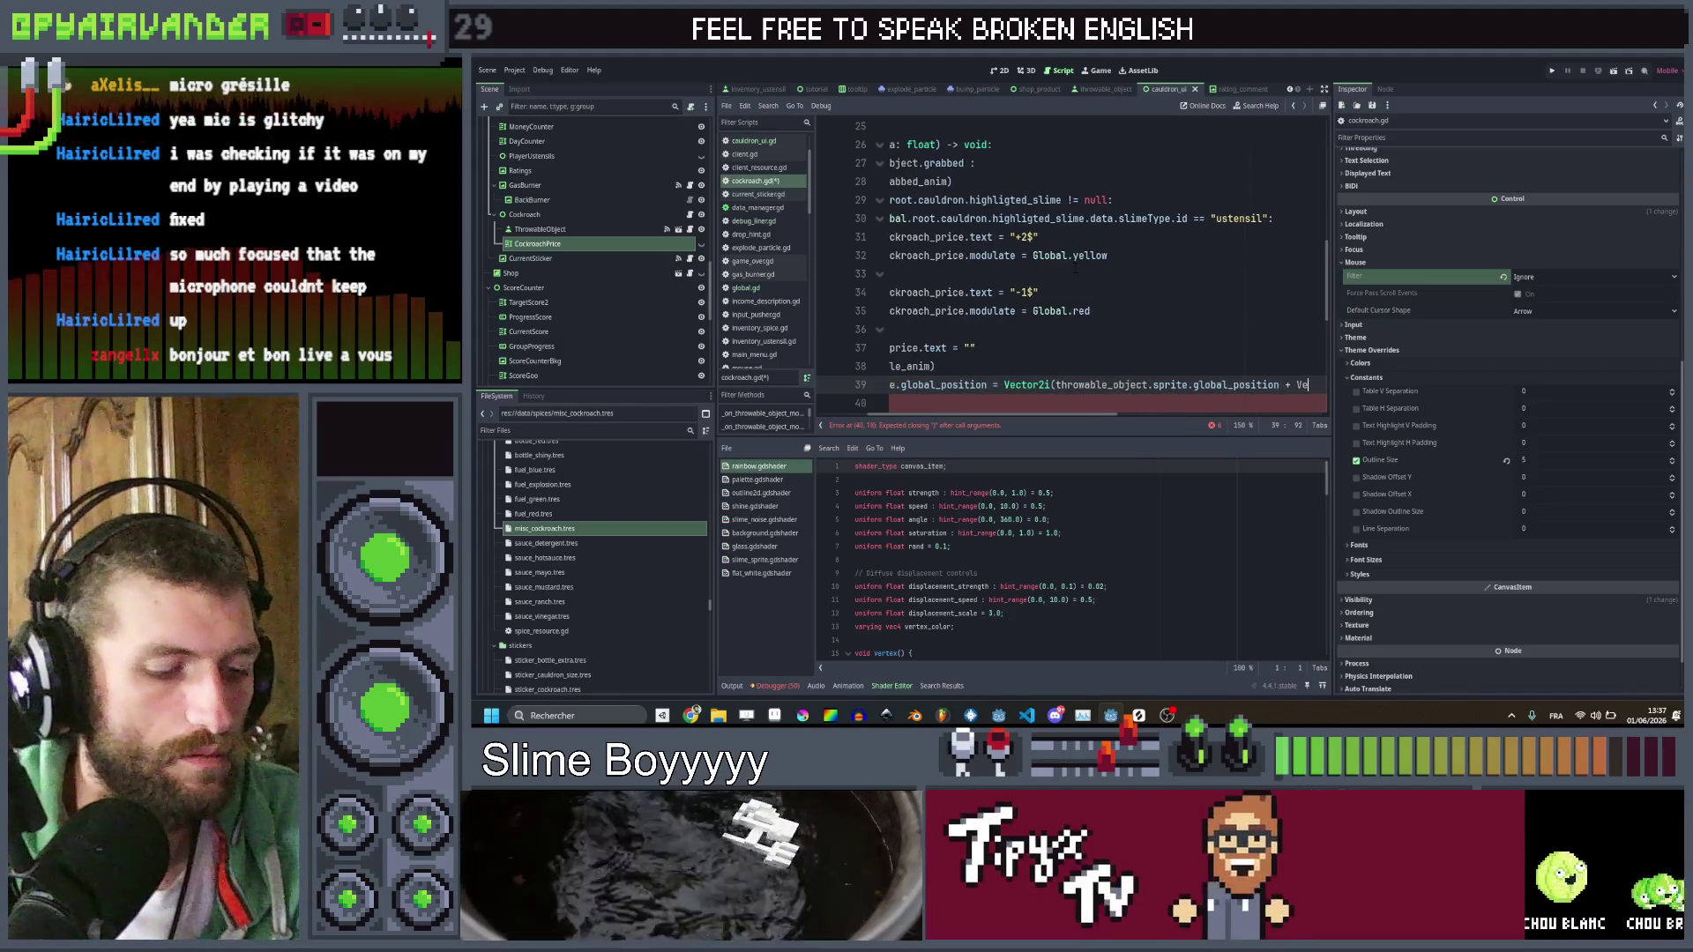
pyautogui.write('t')
pyautogui.press('BackSpace')
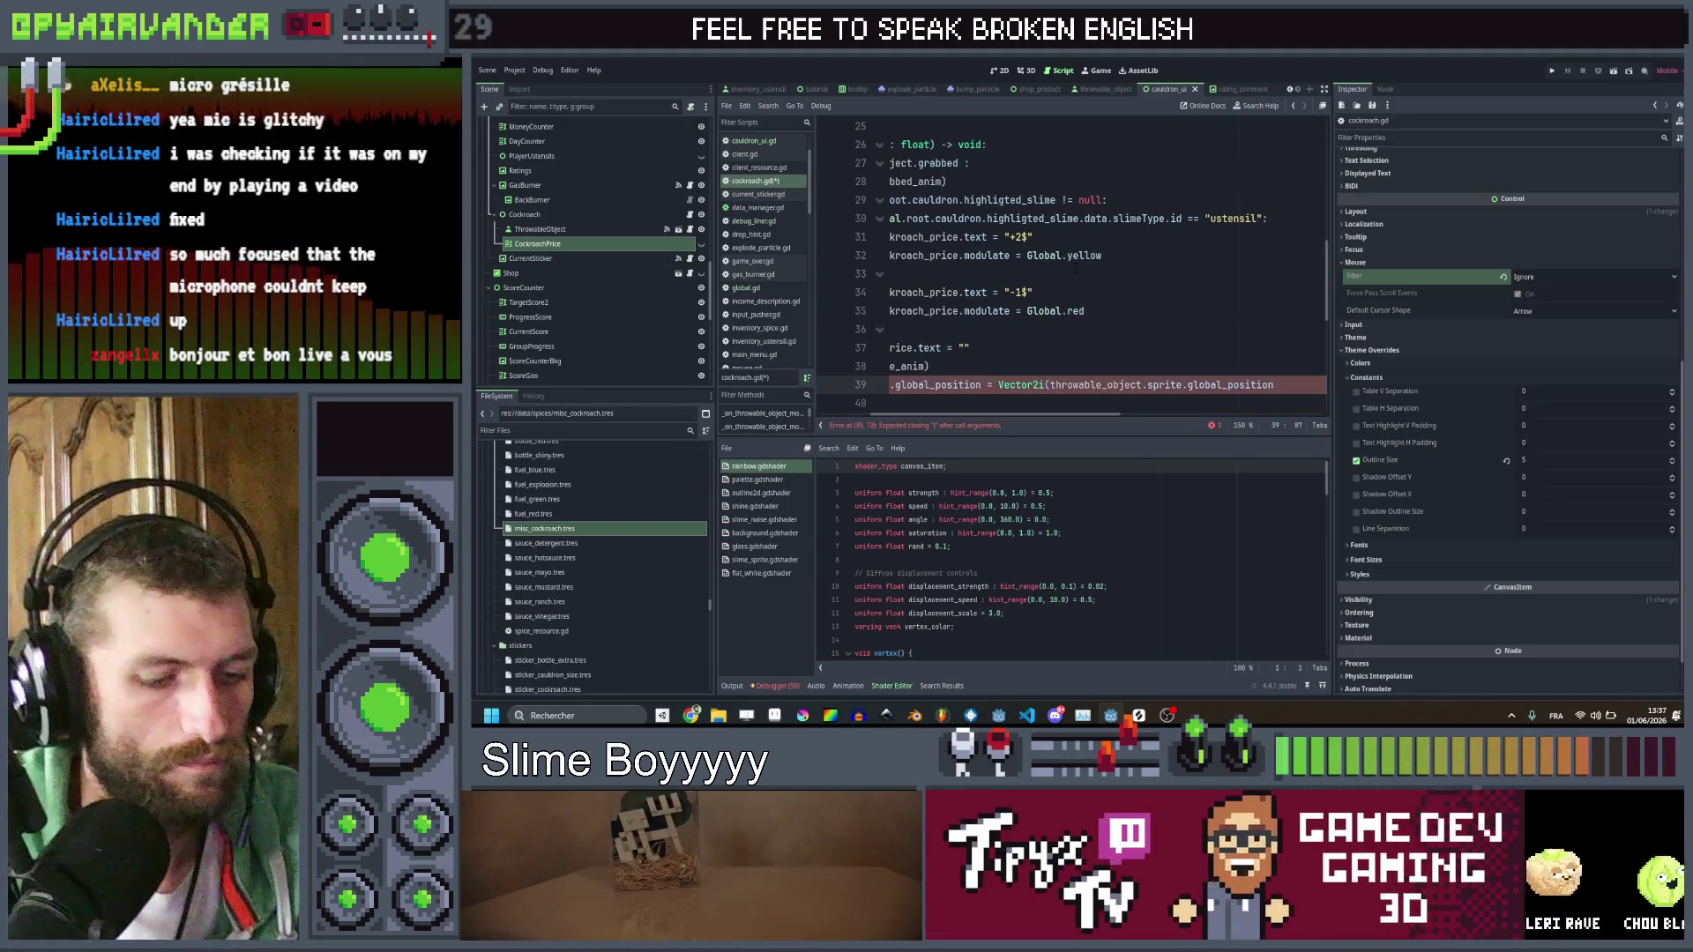
pyautogui.write('ector2')
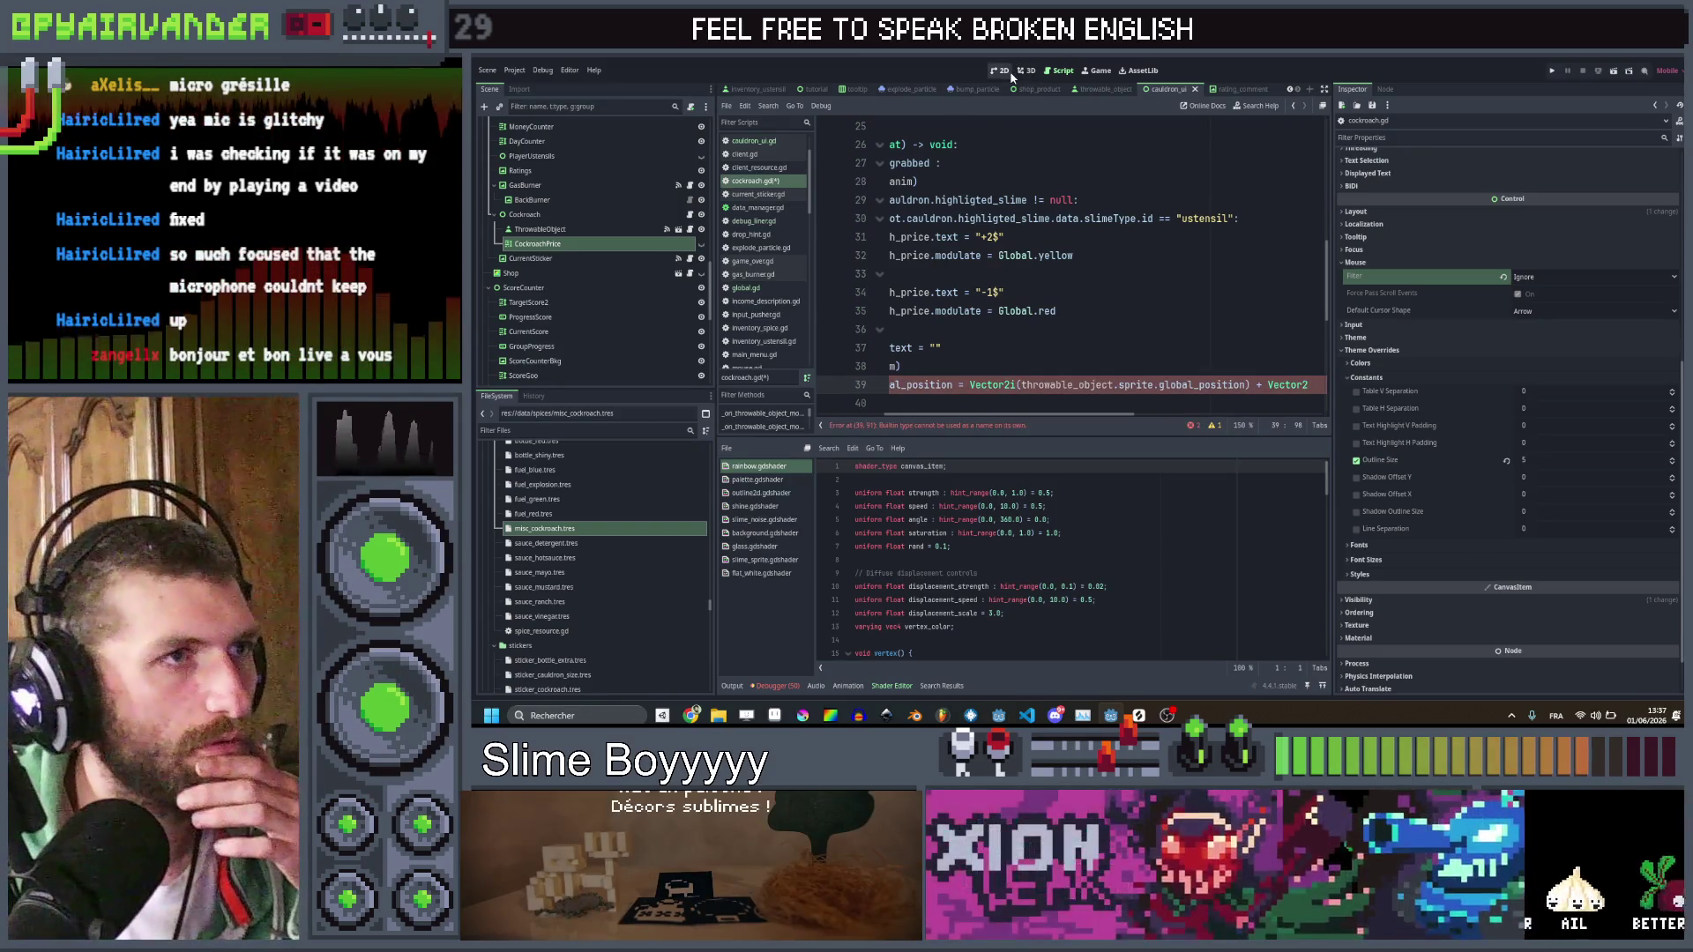
pyautogui.hotkey('ctrl', 'F1')
pyautogui.scroll(-1, 1044, 215)
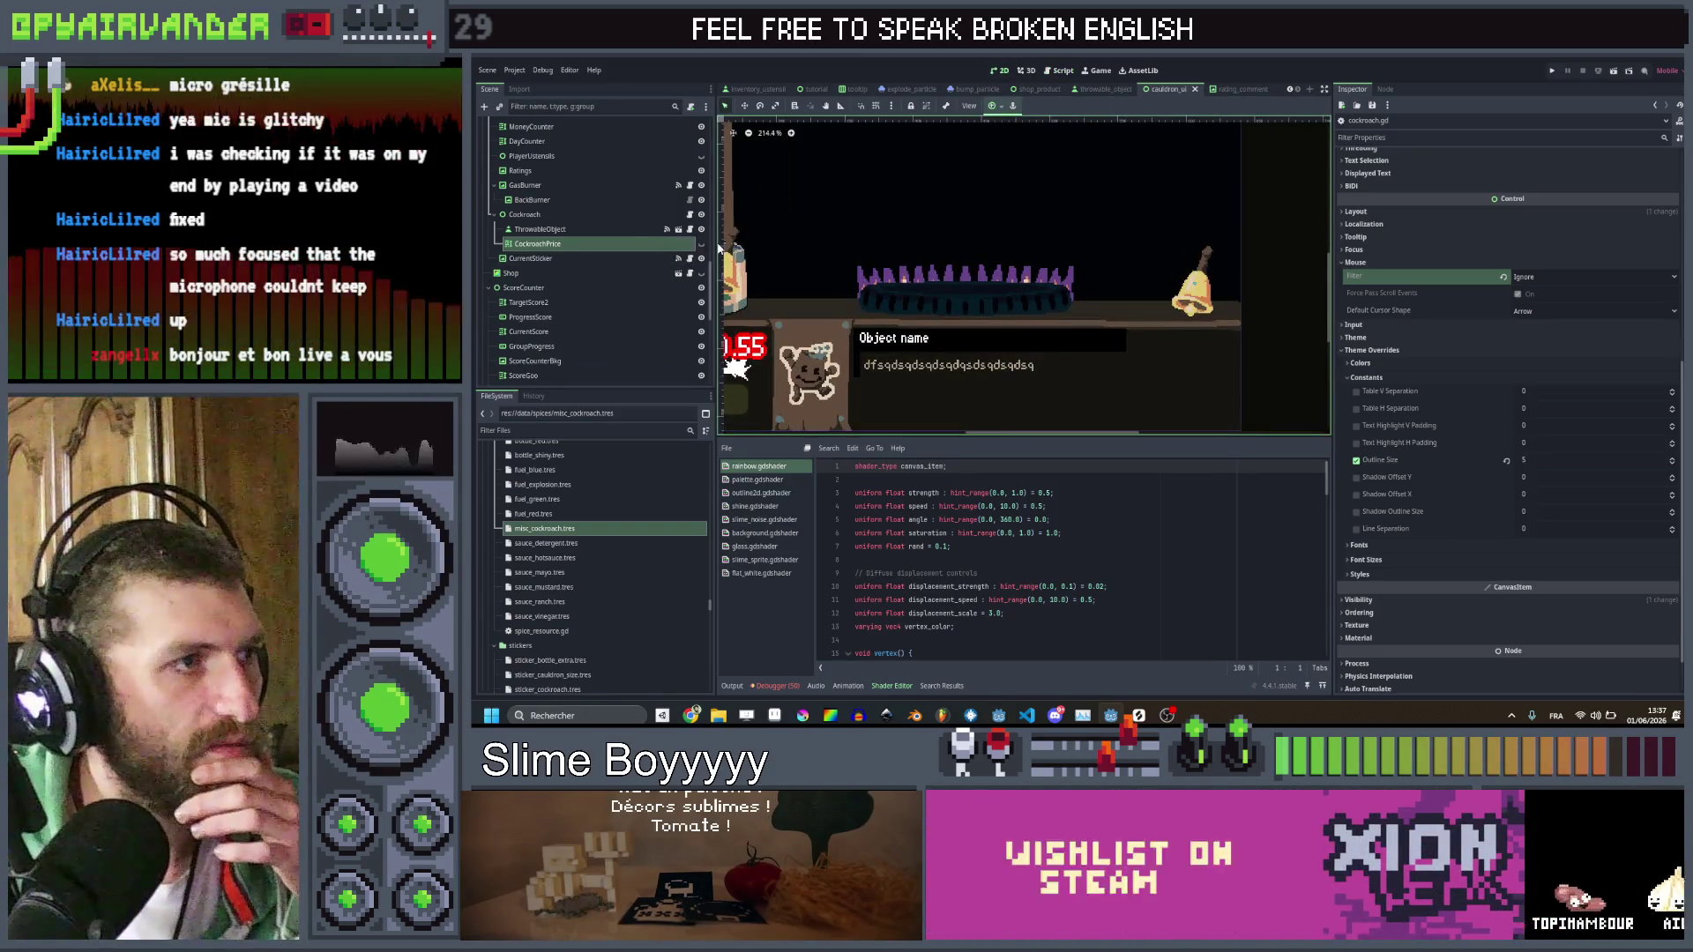
# Move the +2$ label beside the bell, measure its offset with the ruler, and save
pyautogui.scroll(2, 1120, 257)
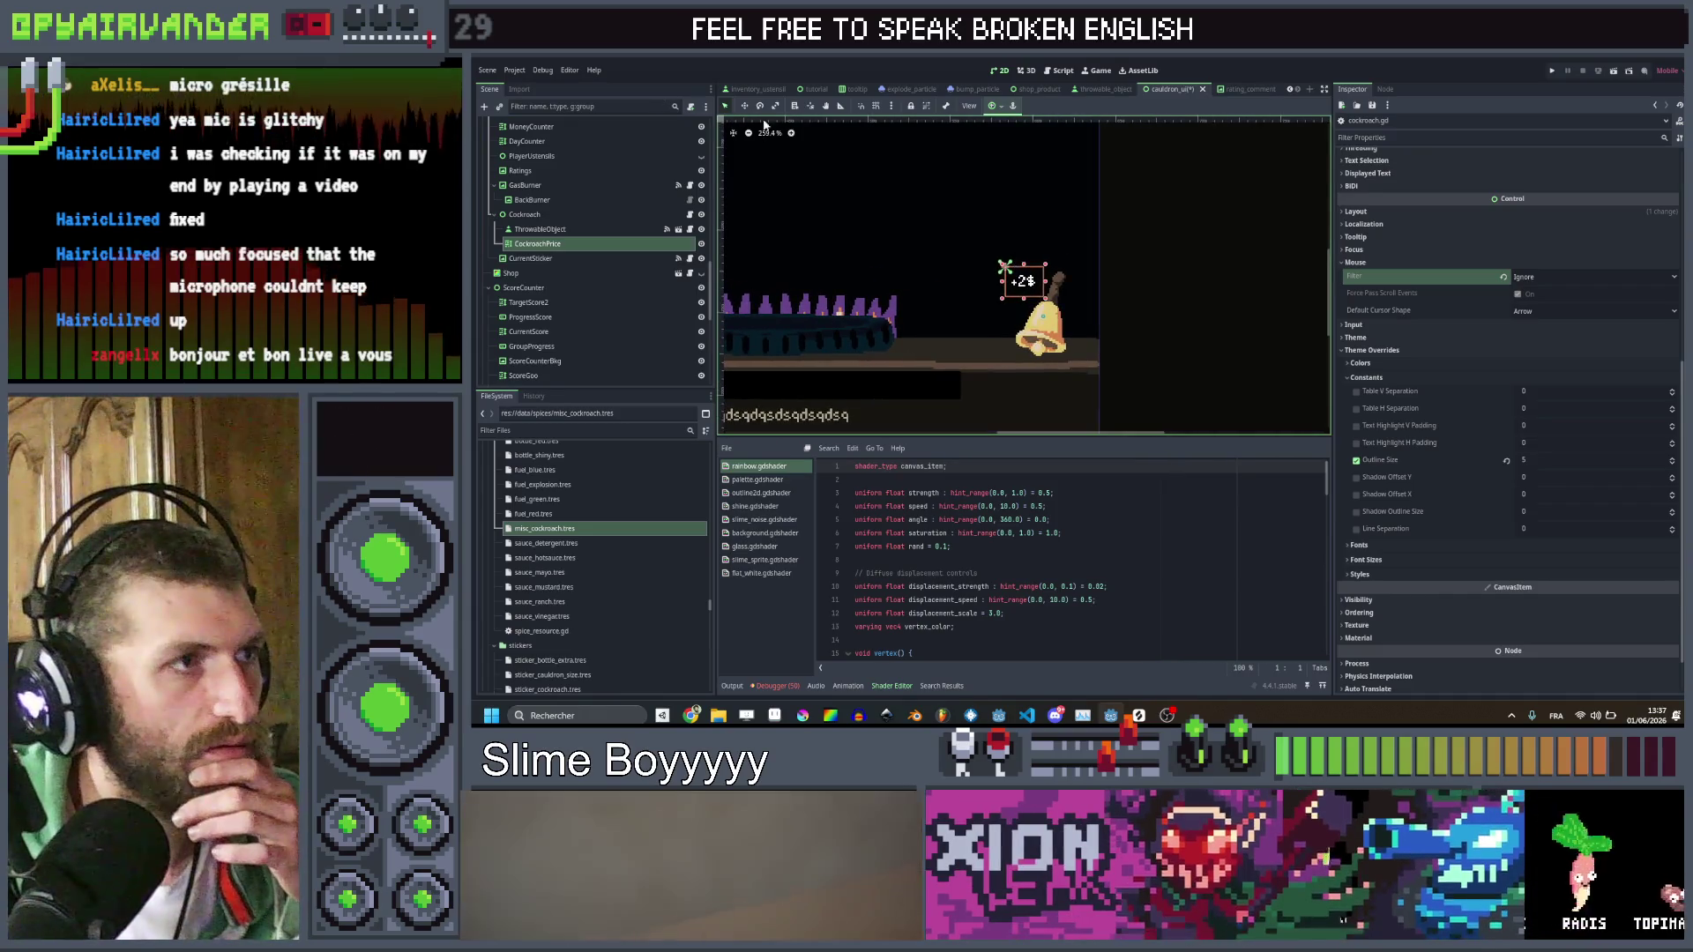
pyautogui.moveTo(1010, 265); pyautogui.dragTo(1073, 273)
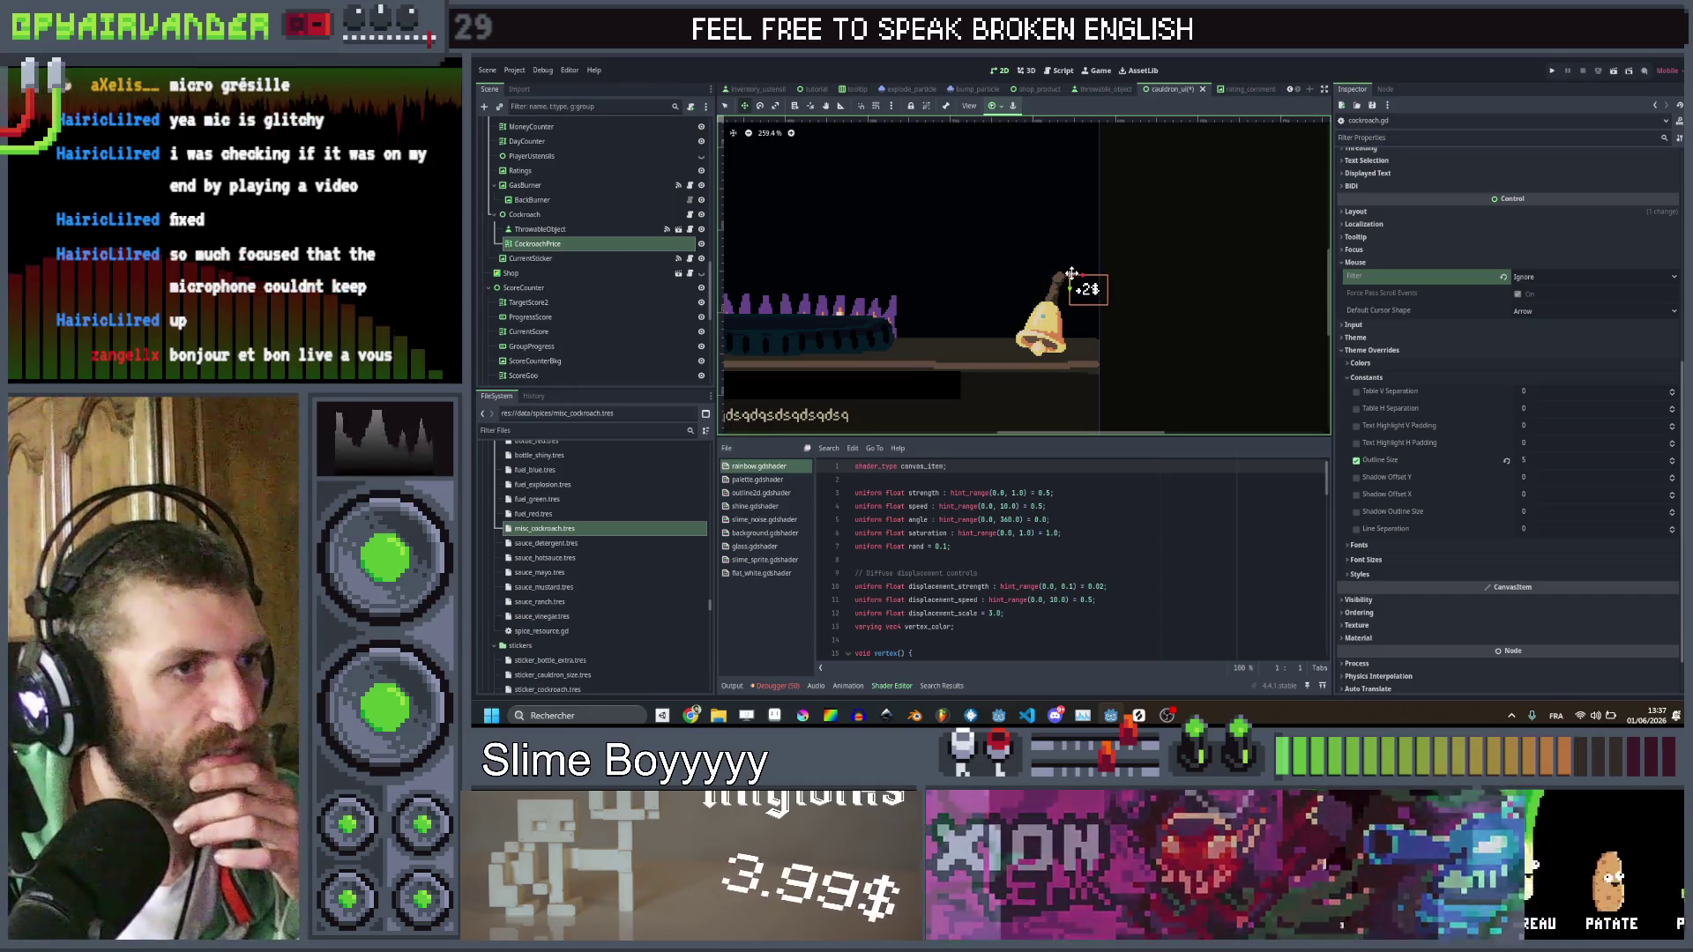
pyautogui.scroll(8, 1053, 300)
pyautogui.click(841, 107)
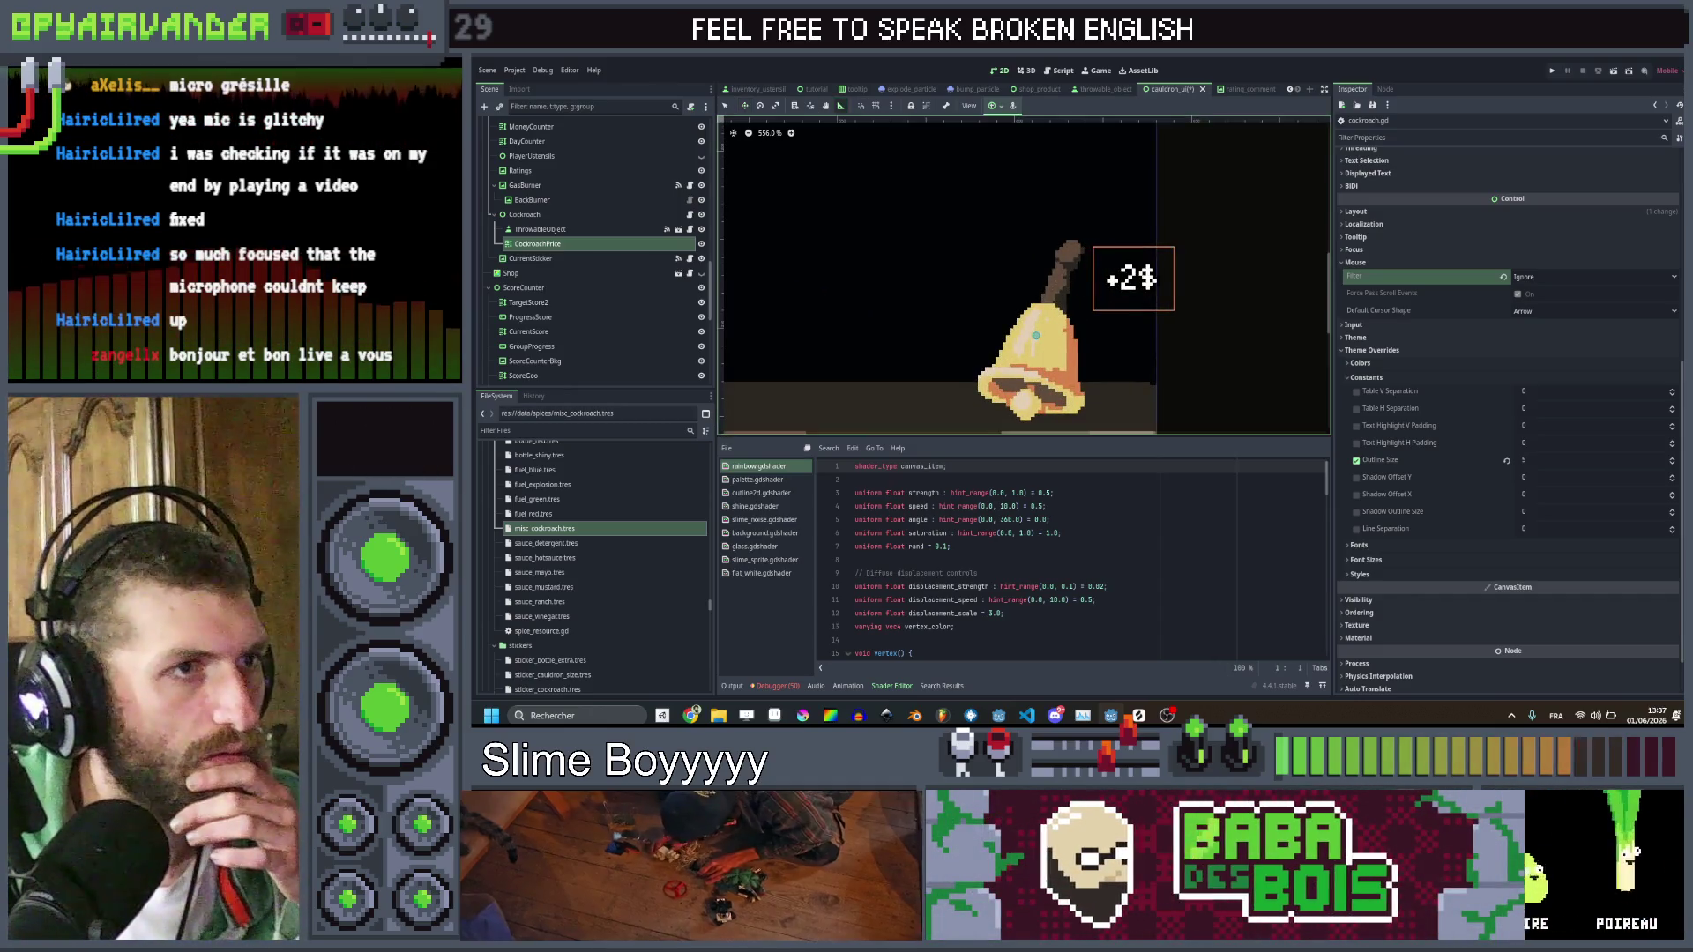
pyautogui.moveTo(1100, 251); pyautogui.dragTo(1047, 325)
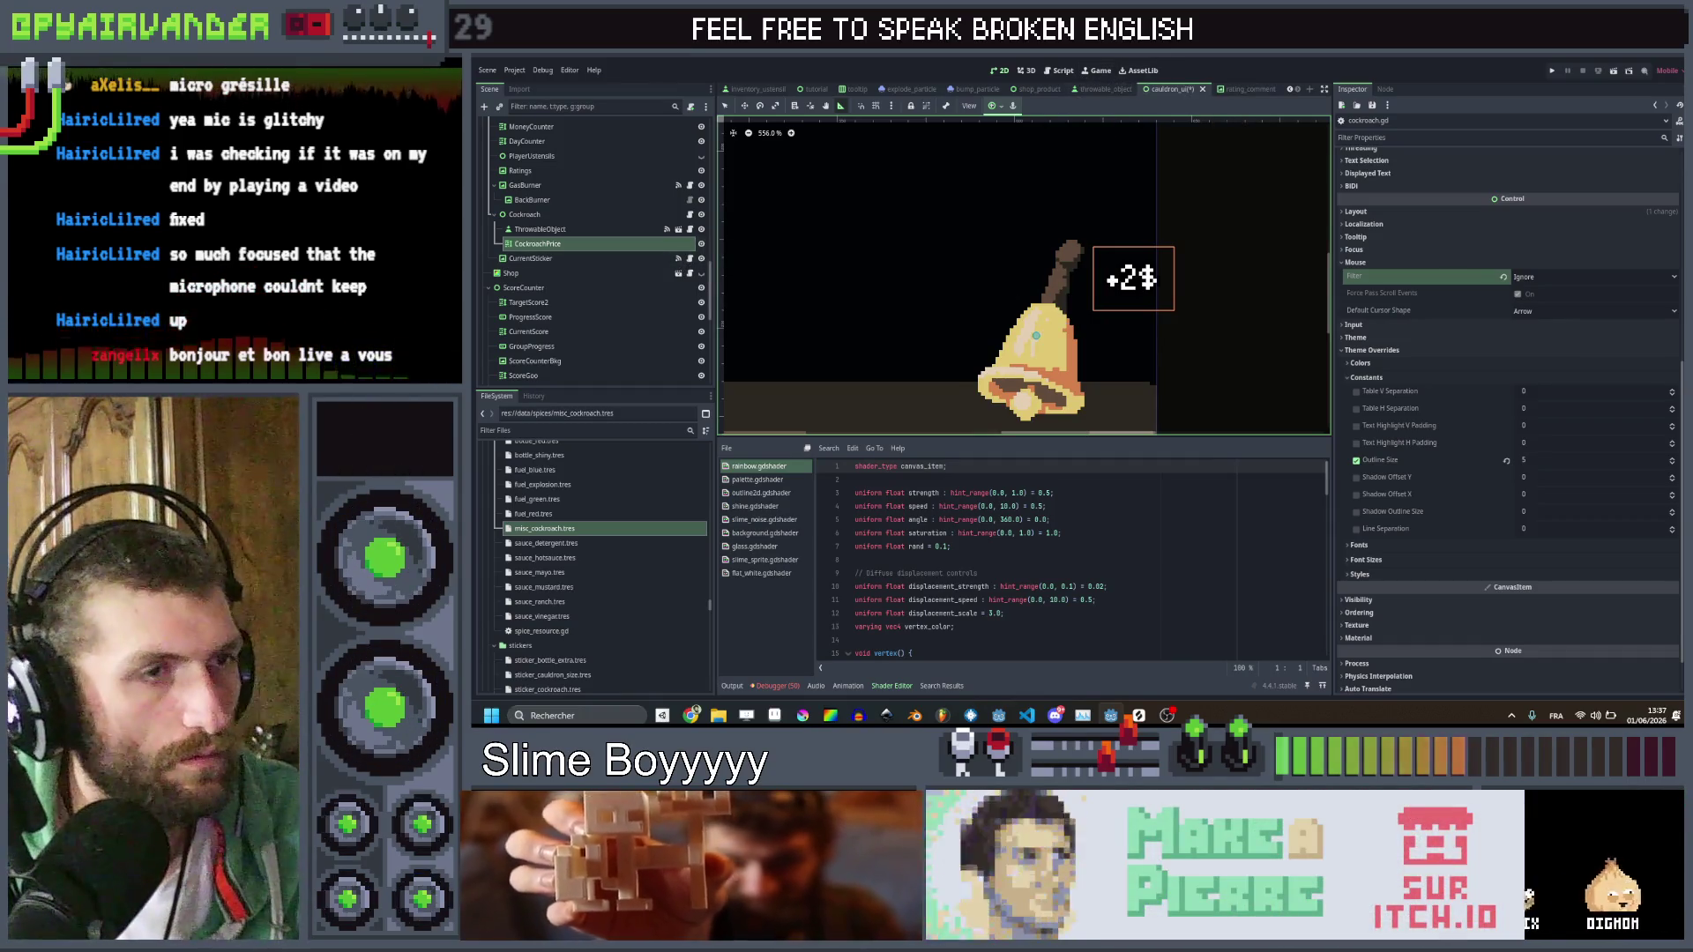
pyautogui.hotkey('ctrl', 's')
pyautogui.scroll(5, 1451, 205)
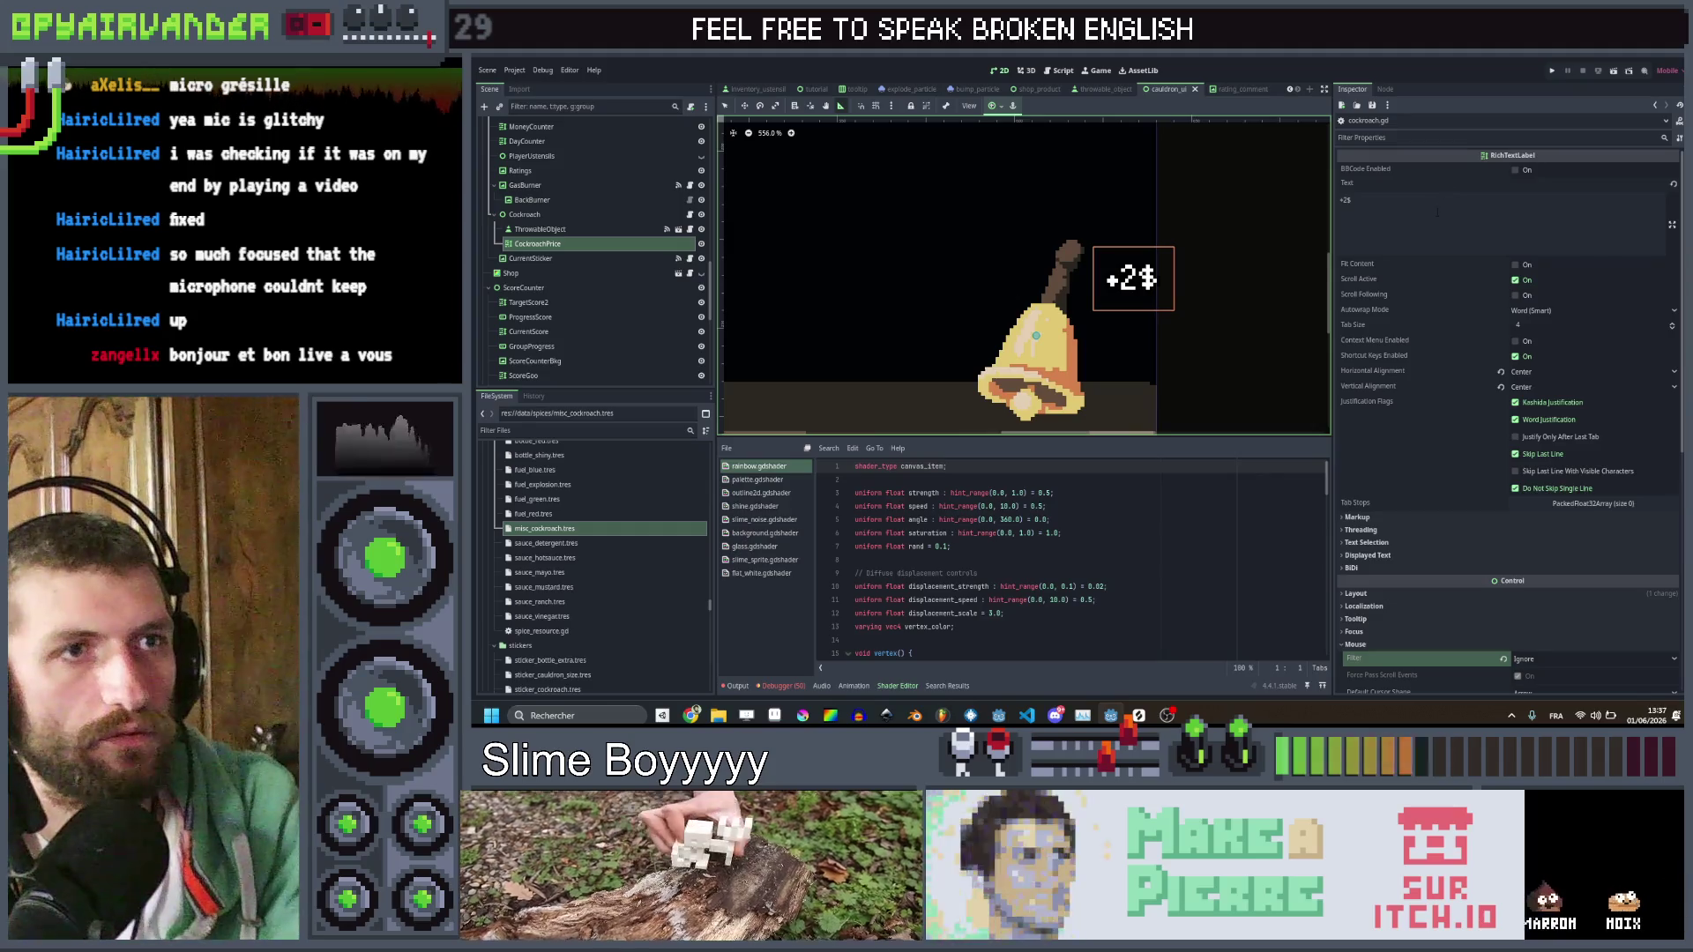
# Empty the price label's +2$ text and save the scene
pyautogui.click(1437, 212)
pyautogui.hotkey('ctrl', 'a')
pyautogui.press('BackSpace')
pyautogui.hotkey('ctrl', 's')
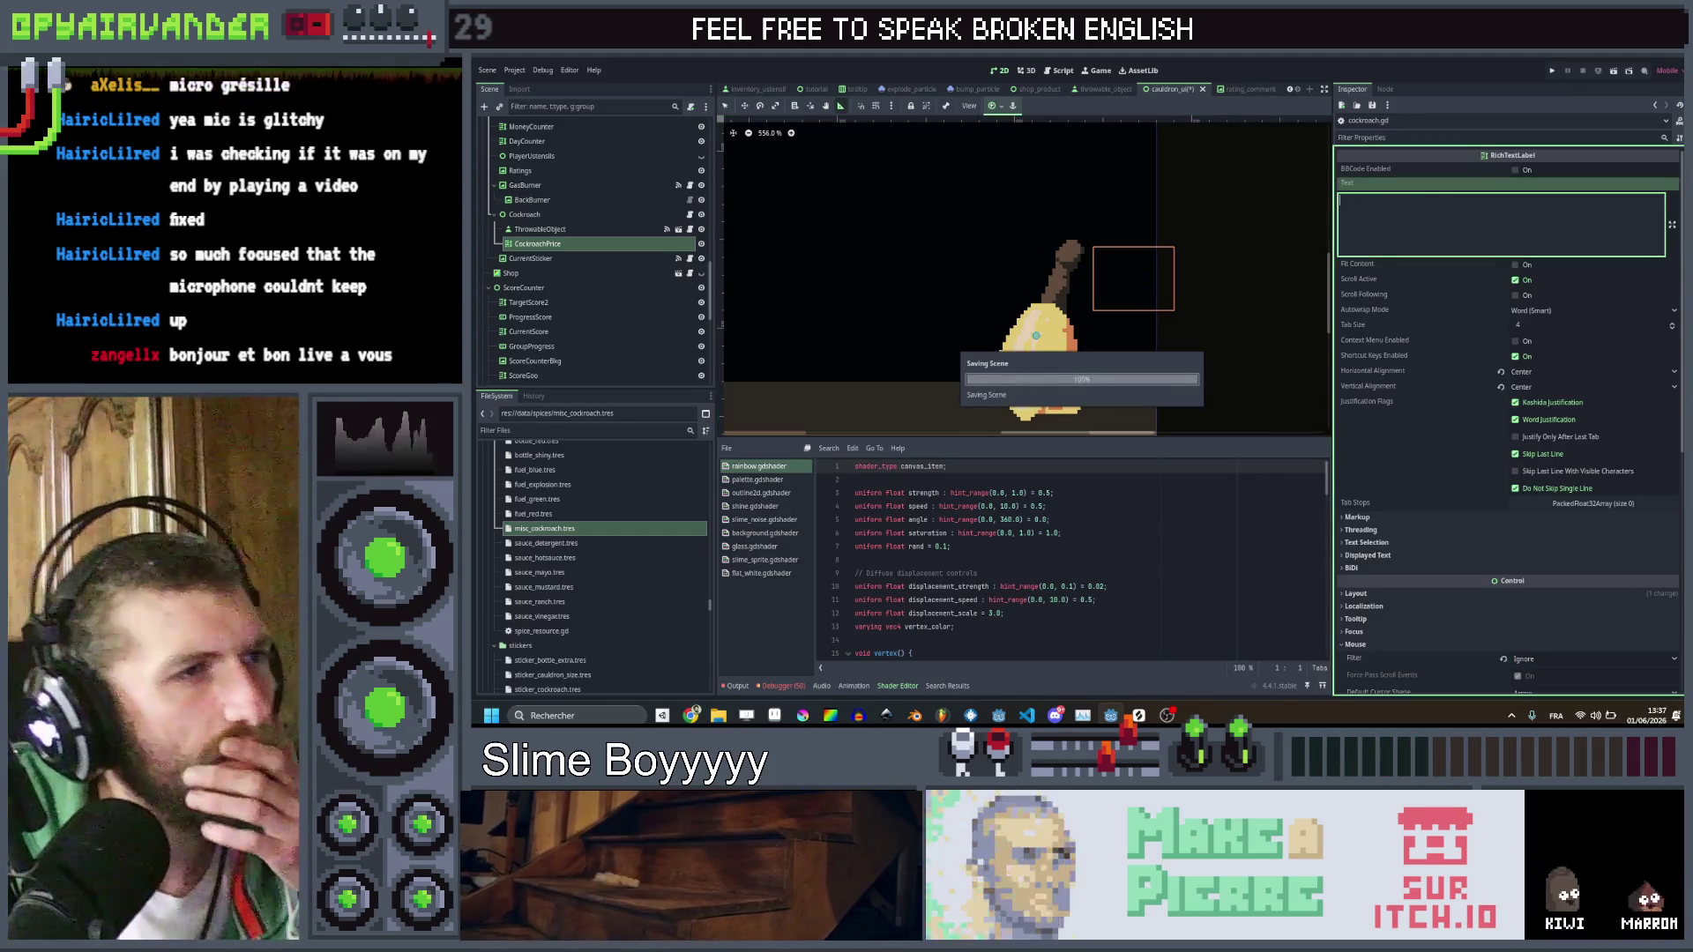
pyautogui.click(1065, 74)
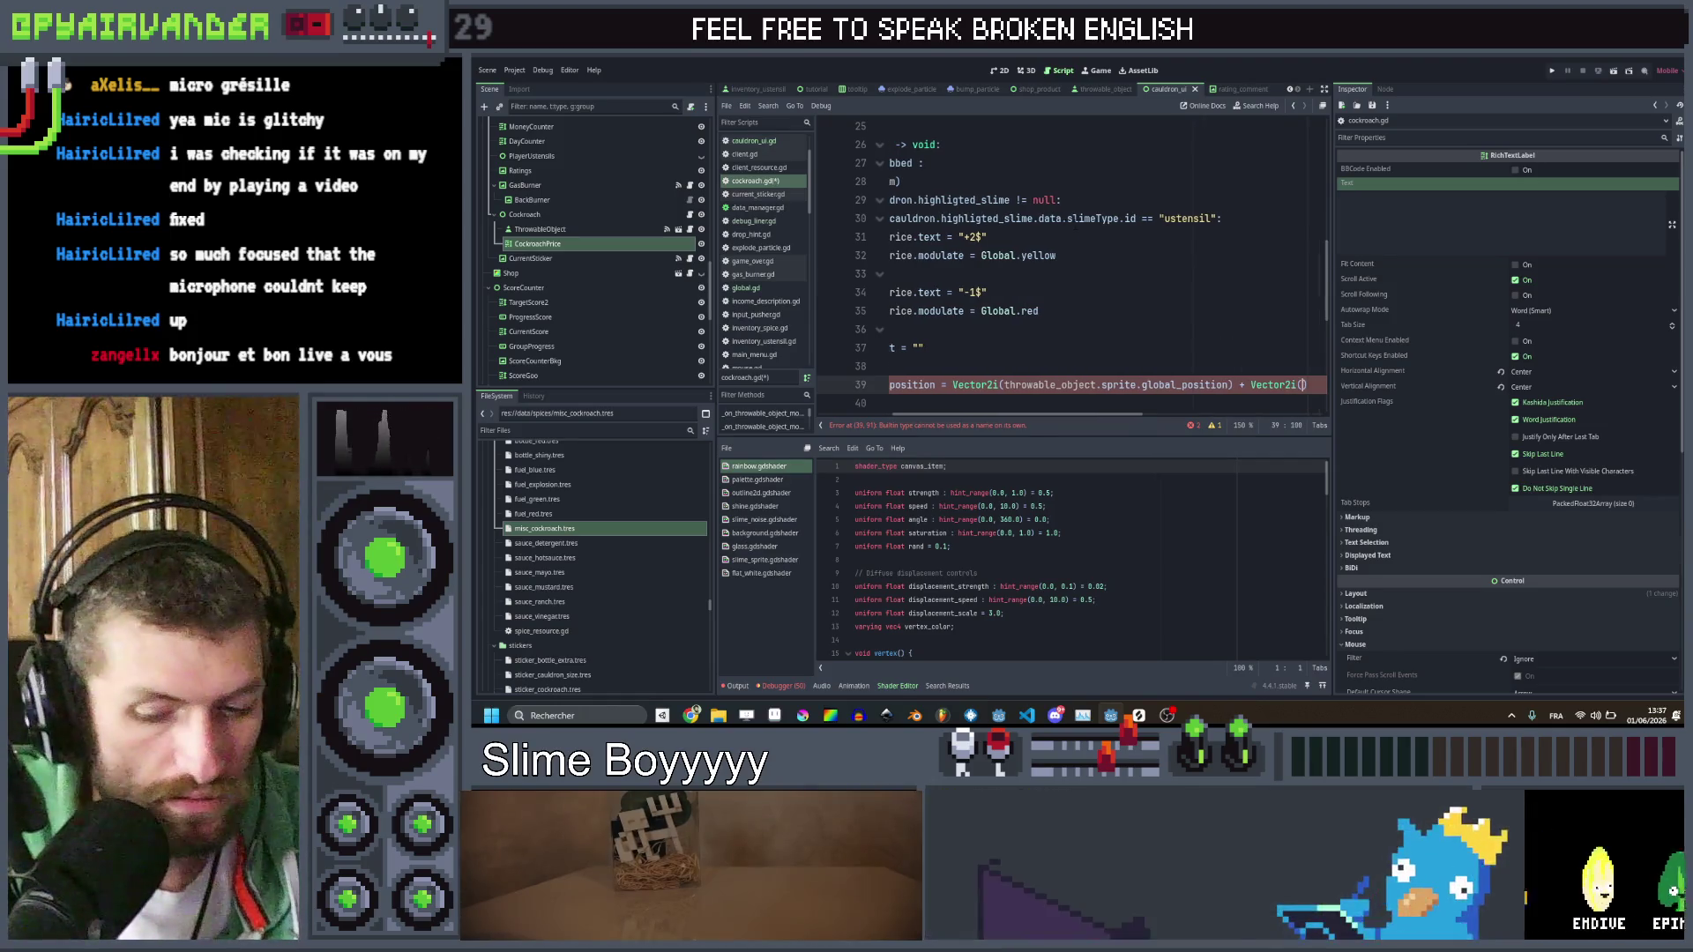
# Complete line 39 with + Vector2i(20, -20) as the price-label offset and save cockroach.gd
pyautogui.write('i(')
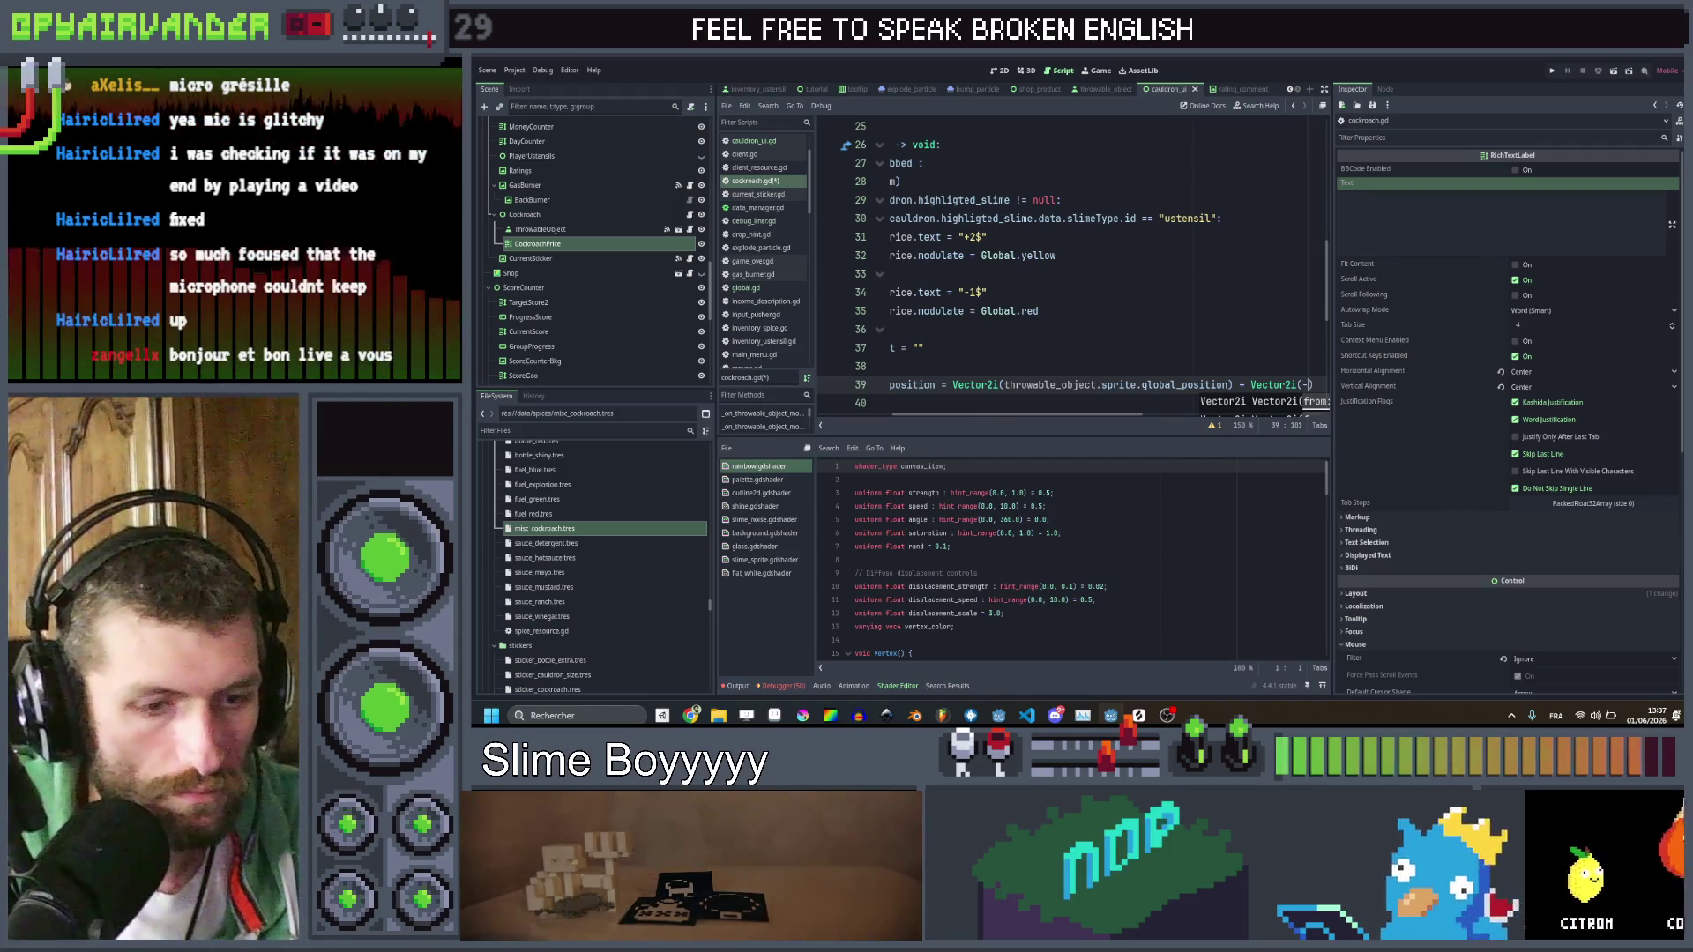
pyautogui.write('20, -20')
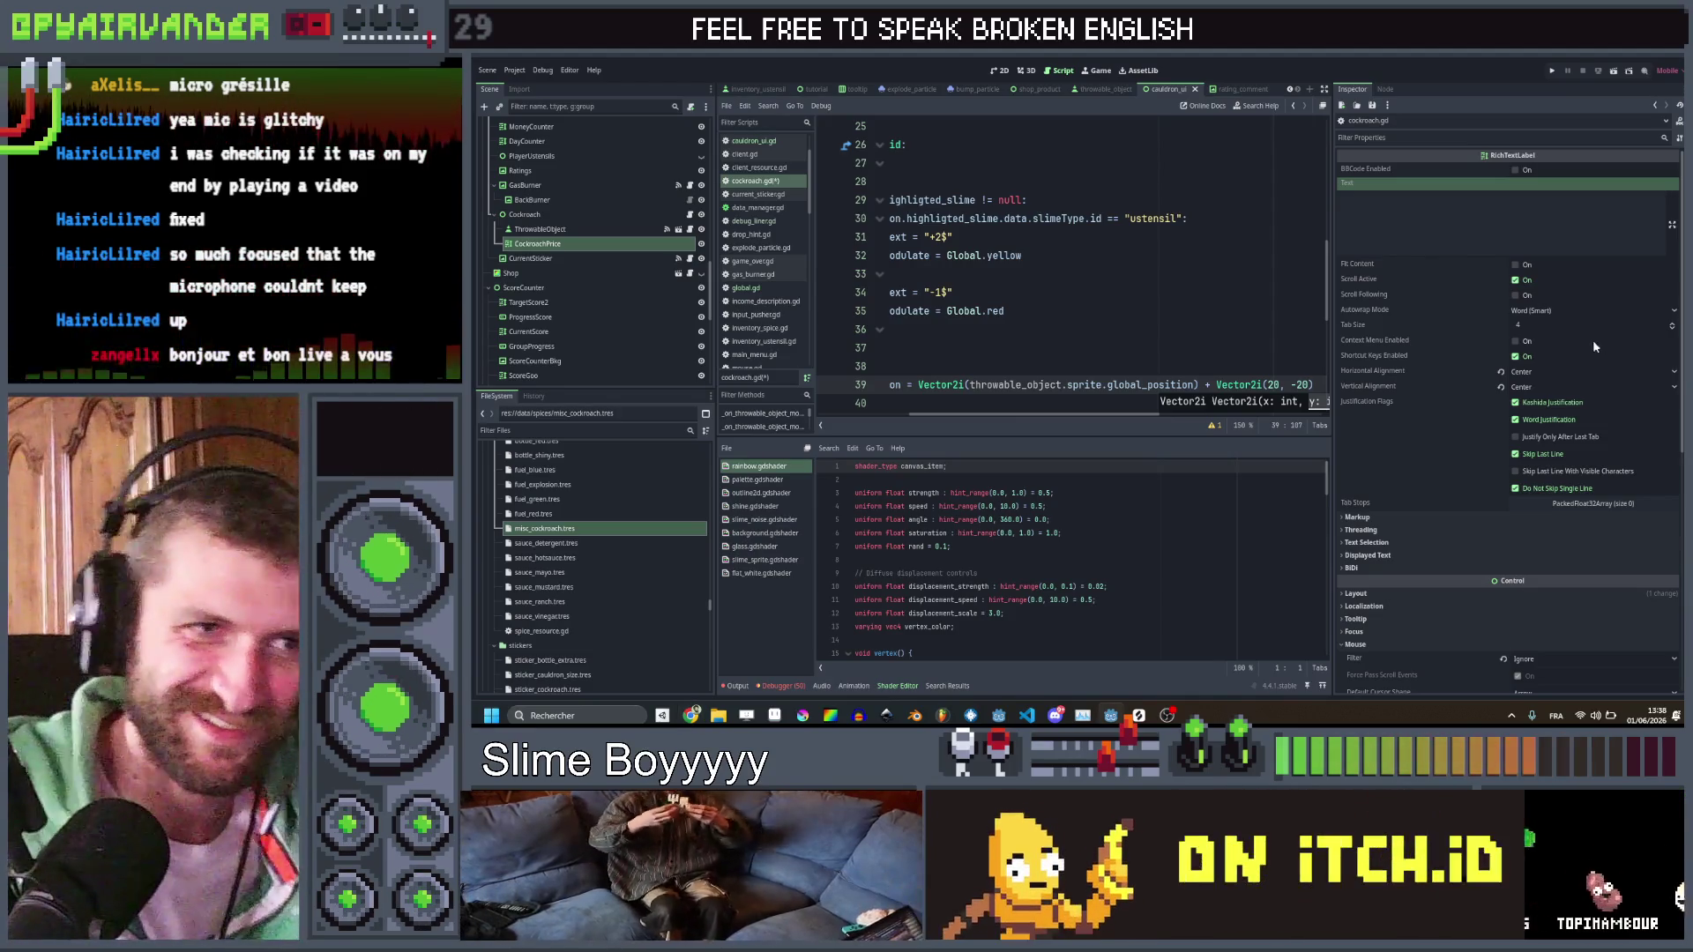
pyautogui.hscroll(2, 1032, 276)
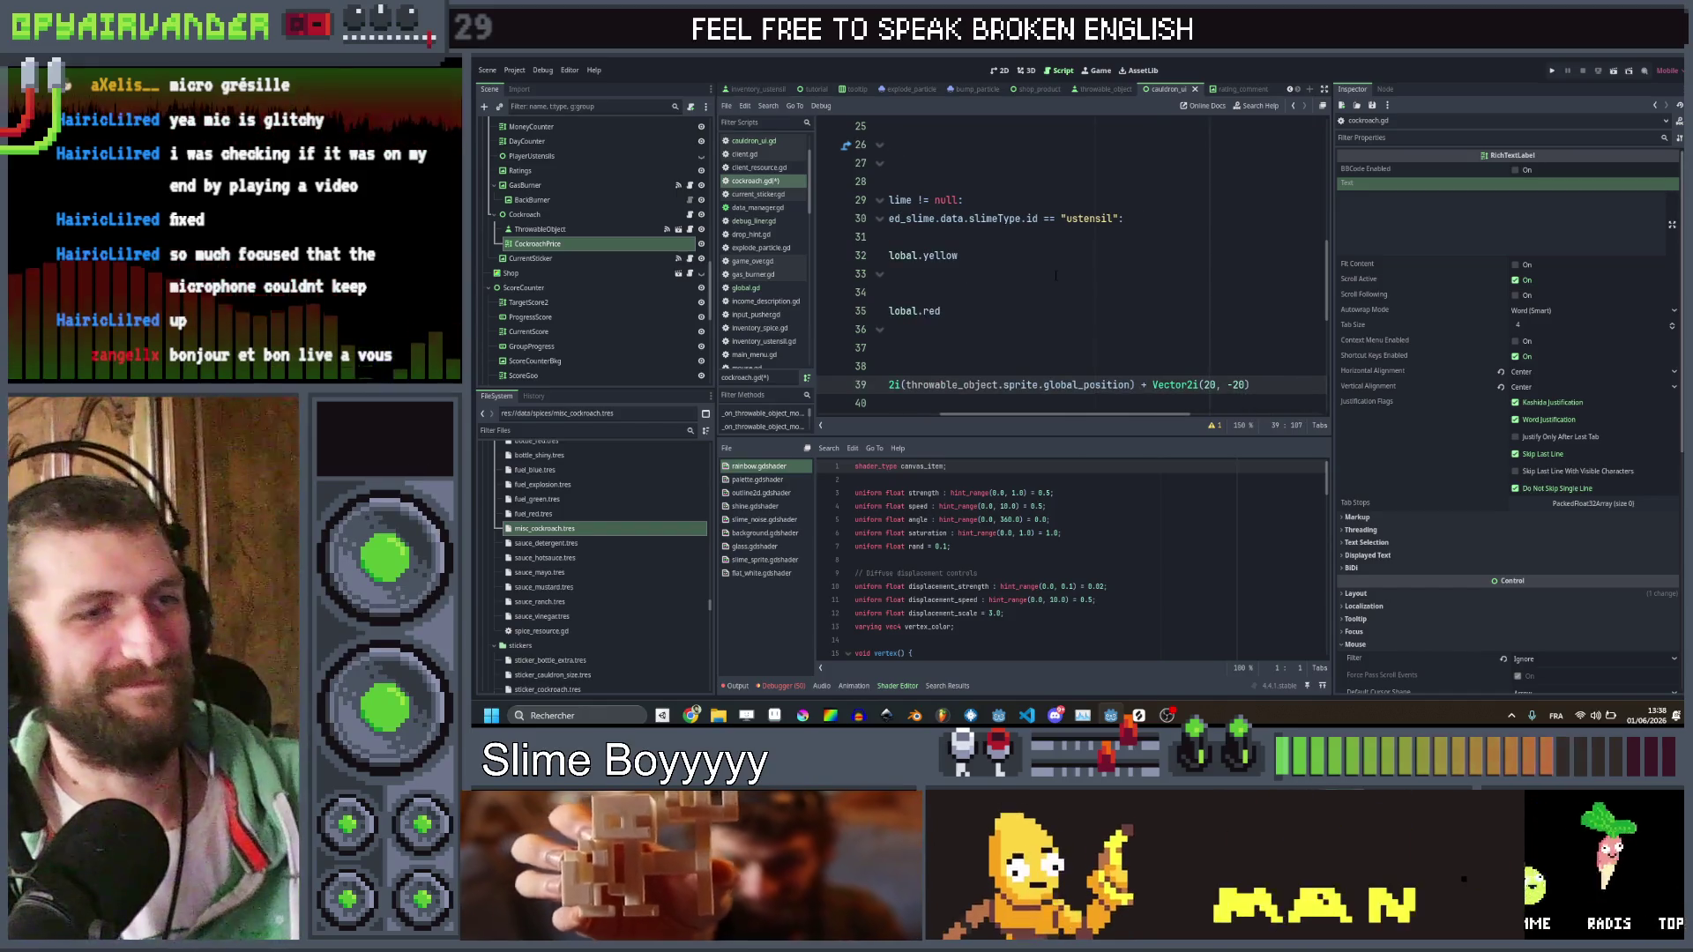
pyautogui.hscroll(-5, 1055, 276)
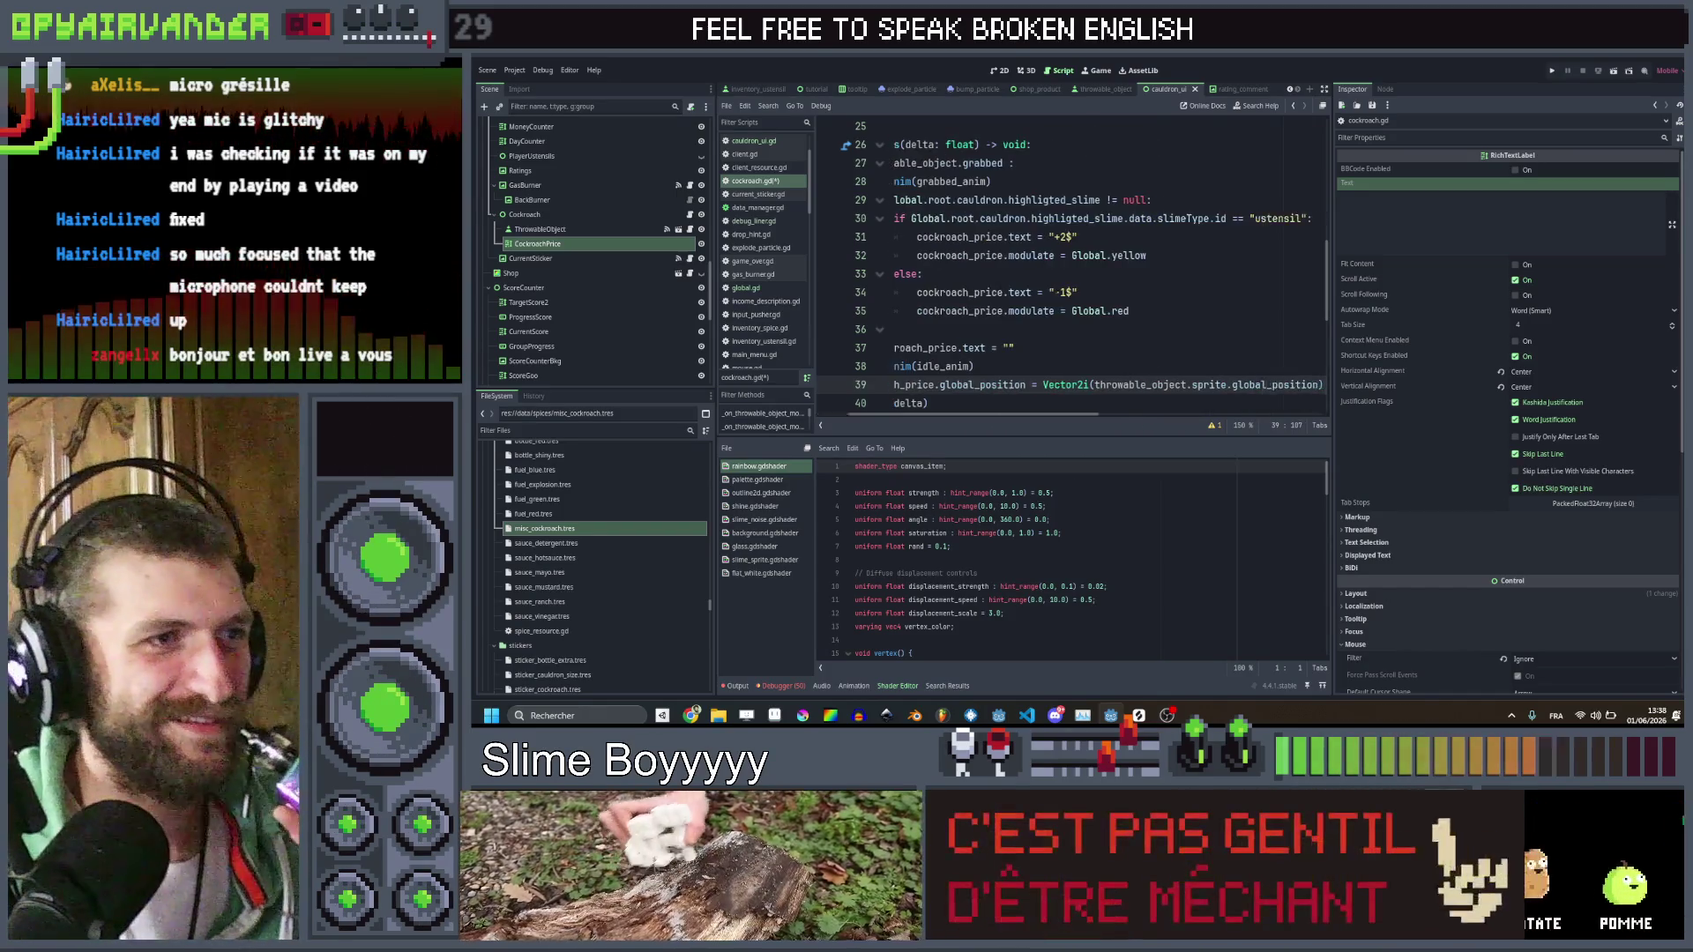
pyautogui.hscroll(6, 1028, 280)
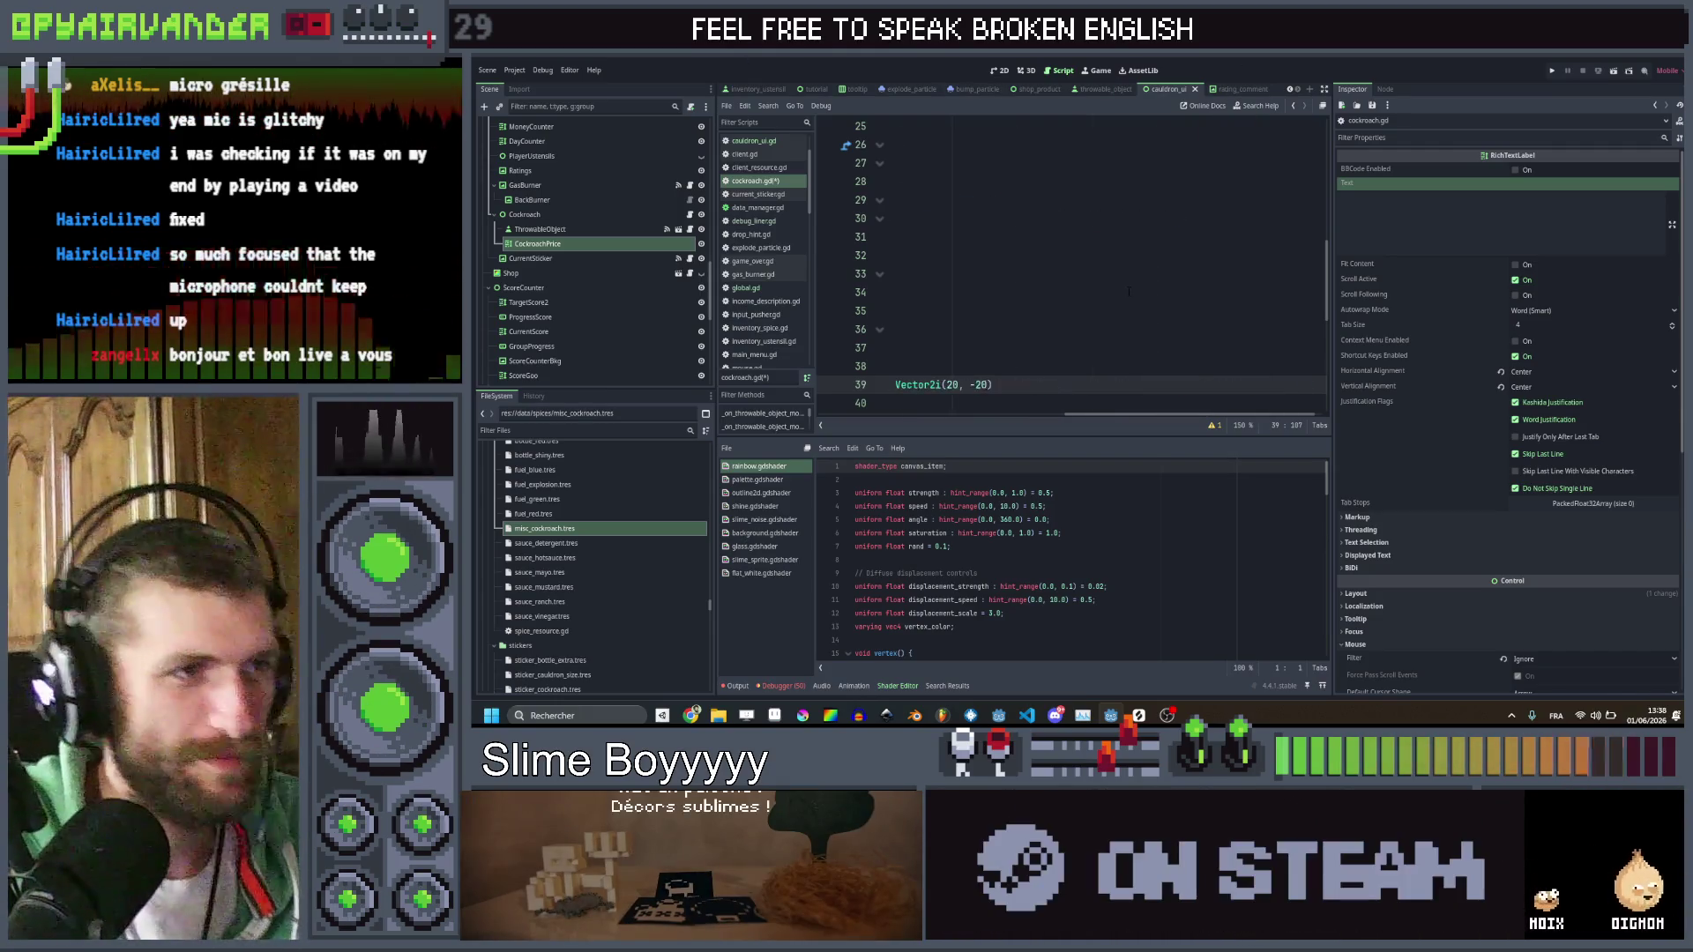
pyautogui.hscroll(-5, 1129, 291)
pyautogui.hotkey('ctrl', 's')
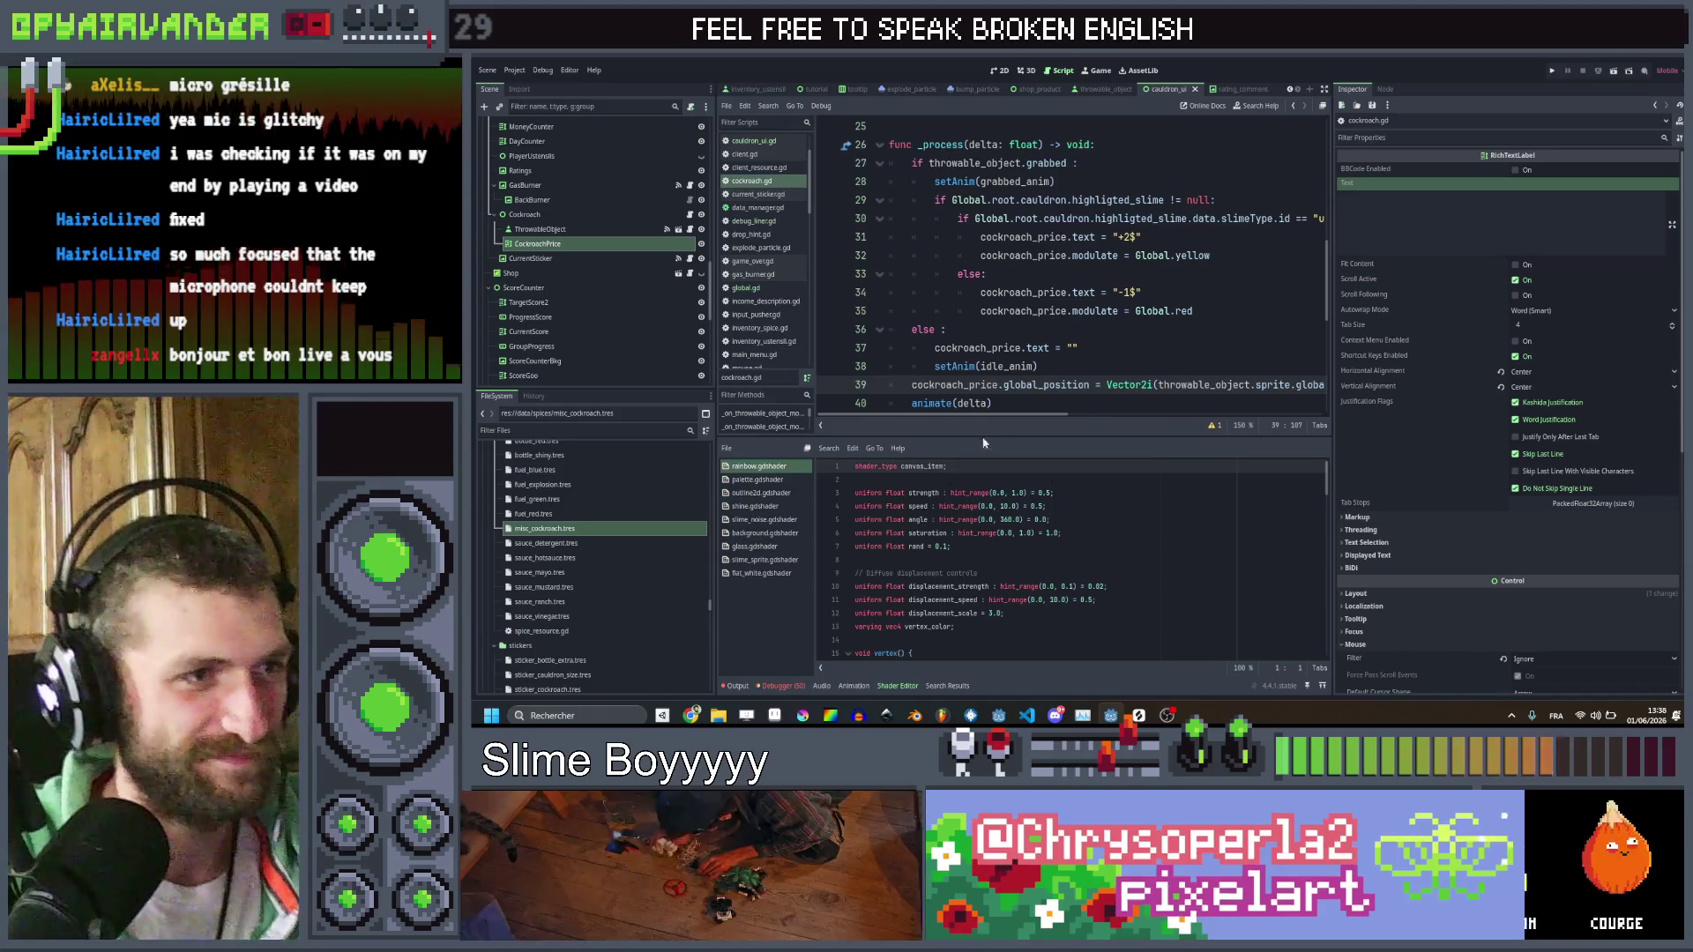
pyautogui.scroll(-2, 1107, 315)
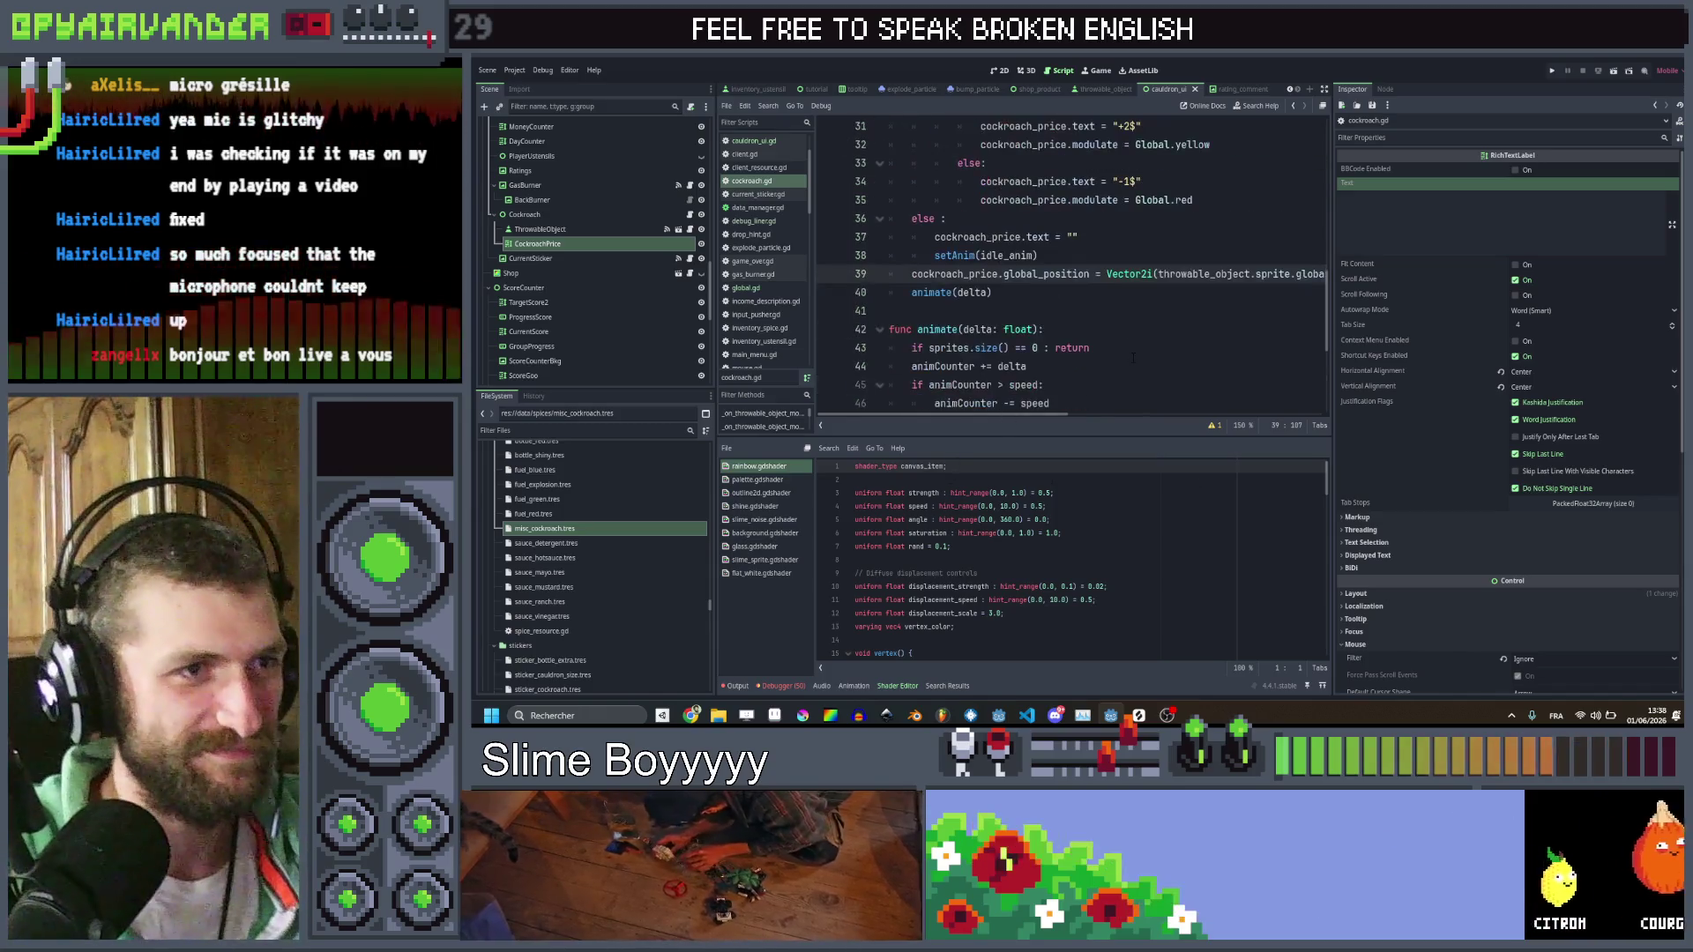
pyautogui.click(1107, 312)
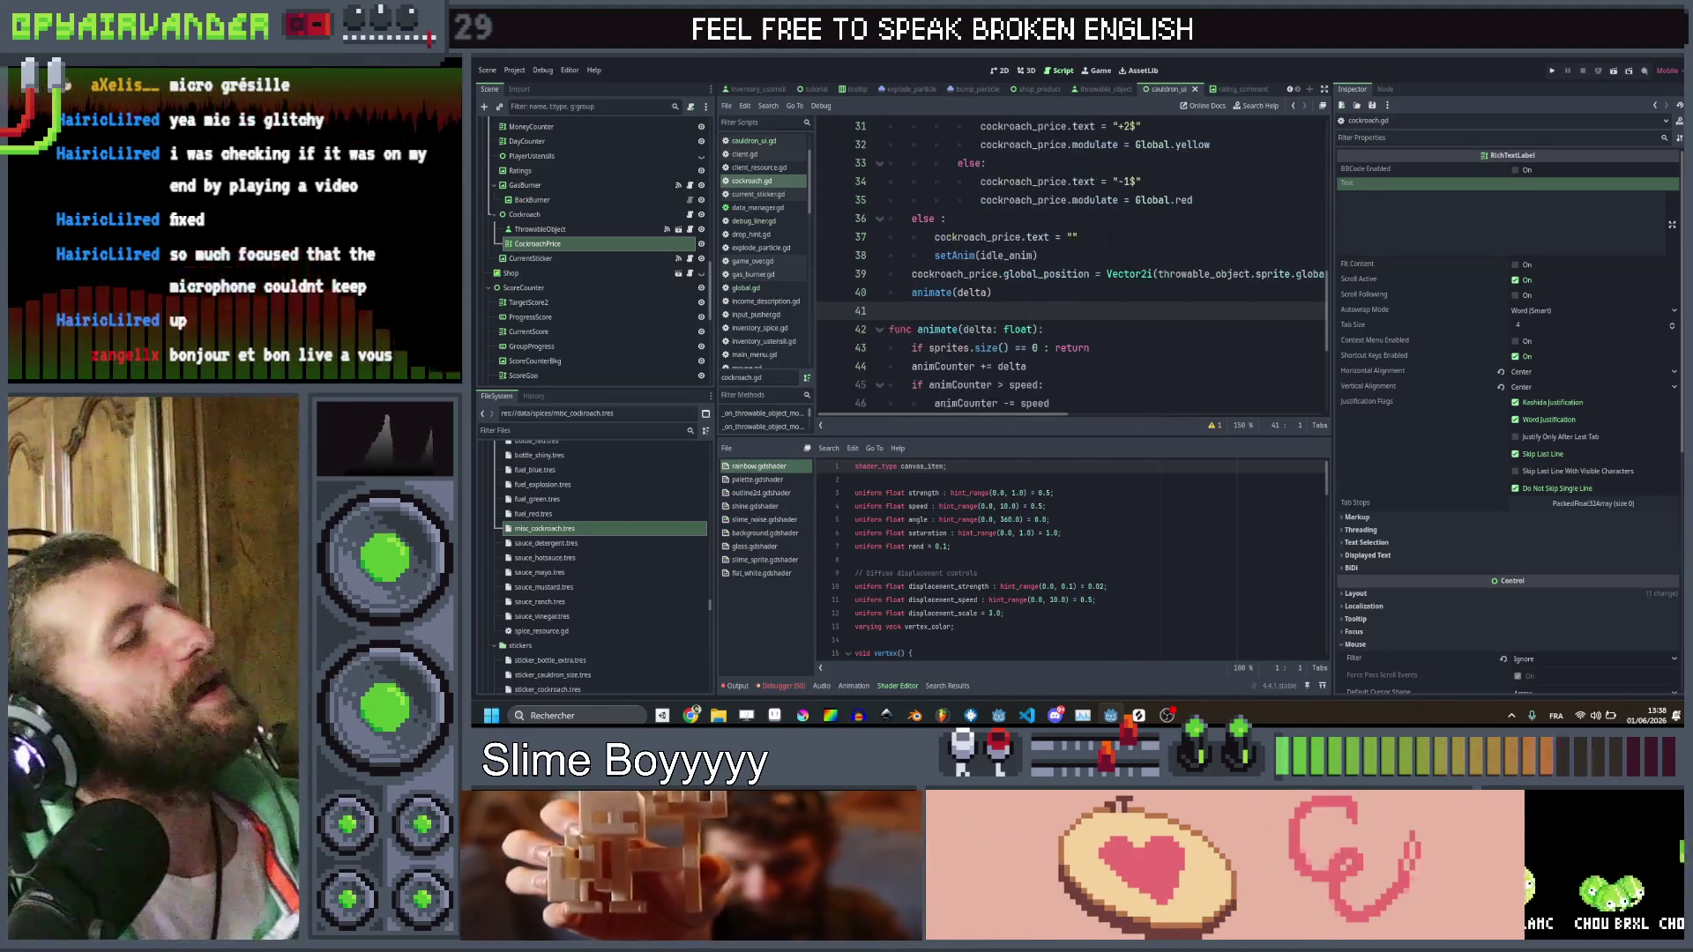
pyautogui.scroll(-4, 976, 183)
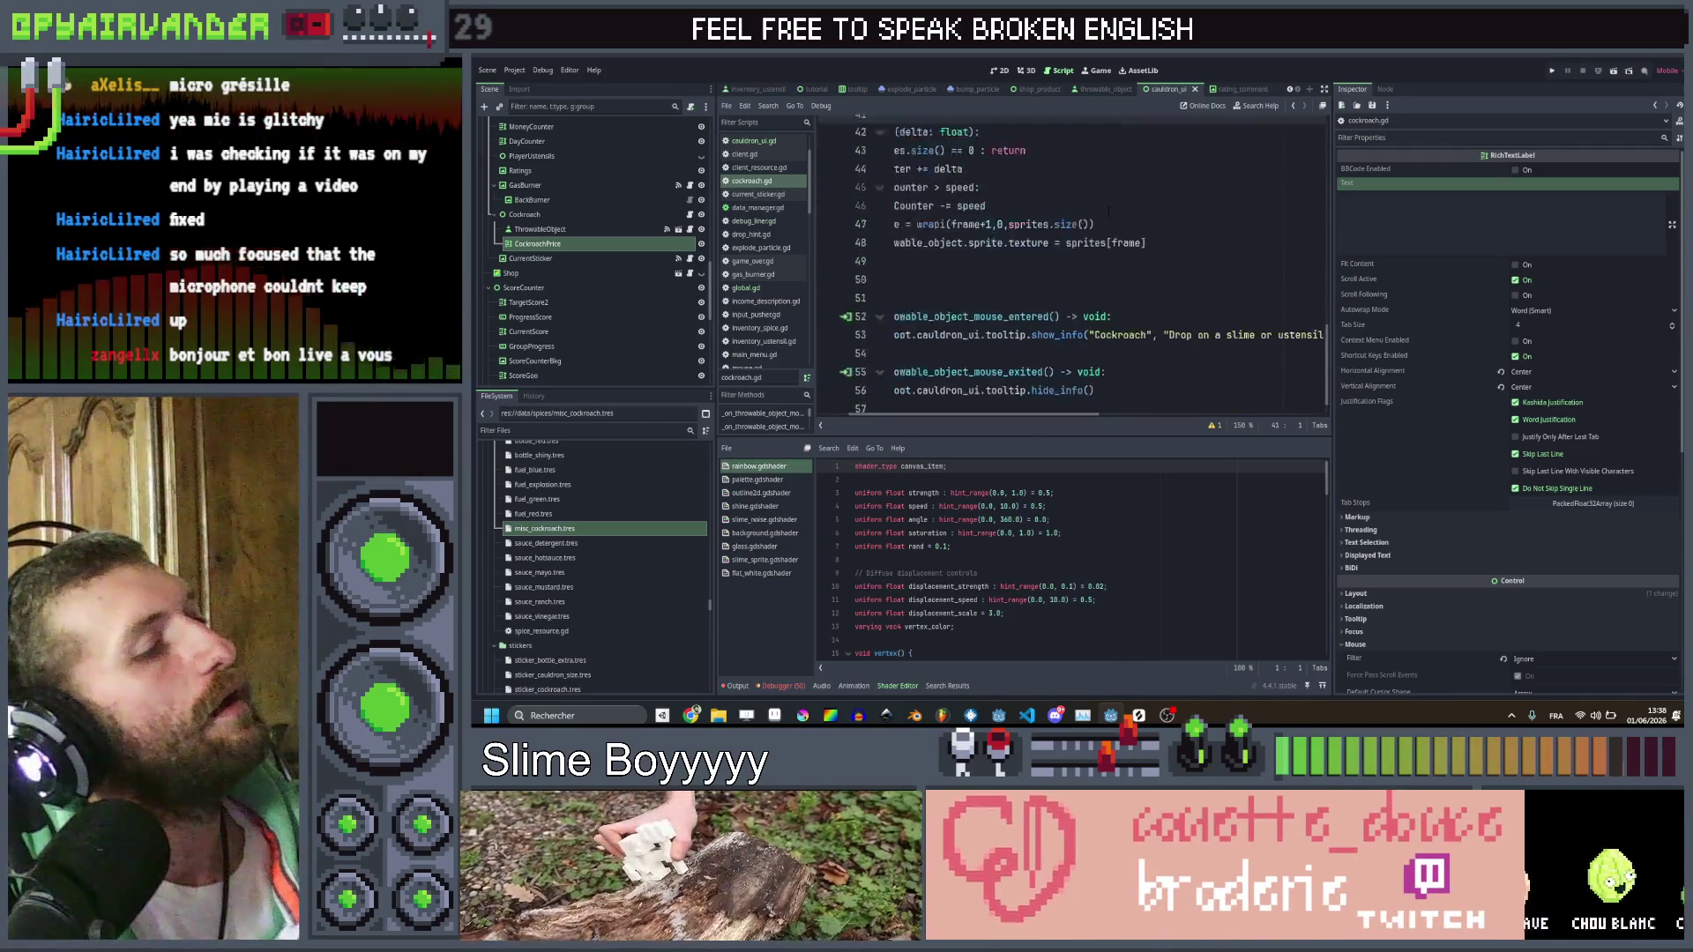
# Open spice_use_tooltip.gd and go to the "cockroach" case that spawns "+3$" and adds 3 money
pyautogui.scroll(-1, 756, 276)
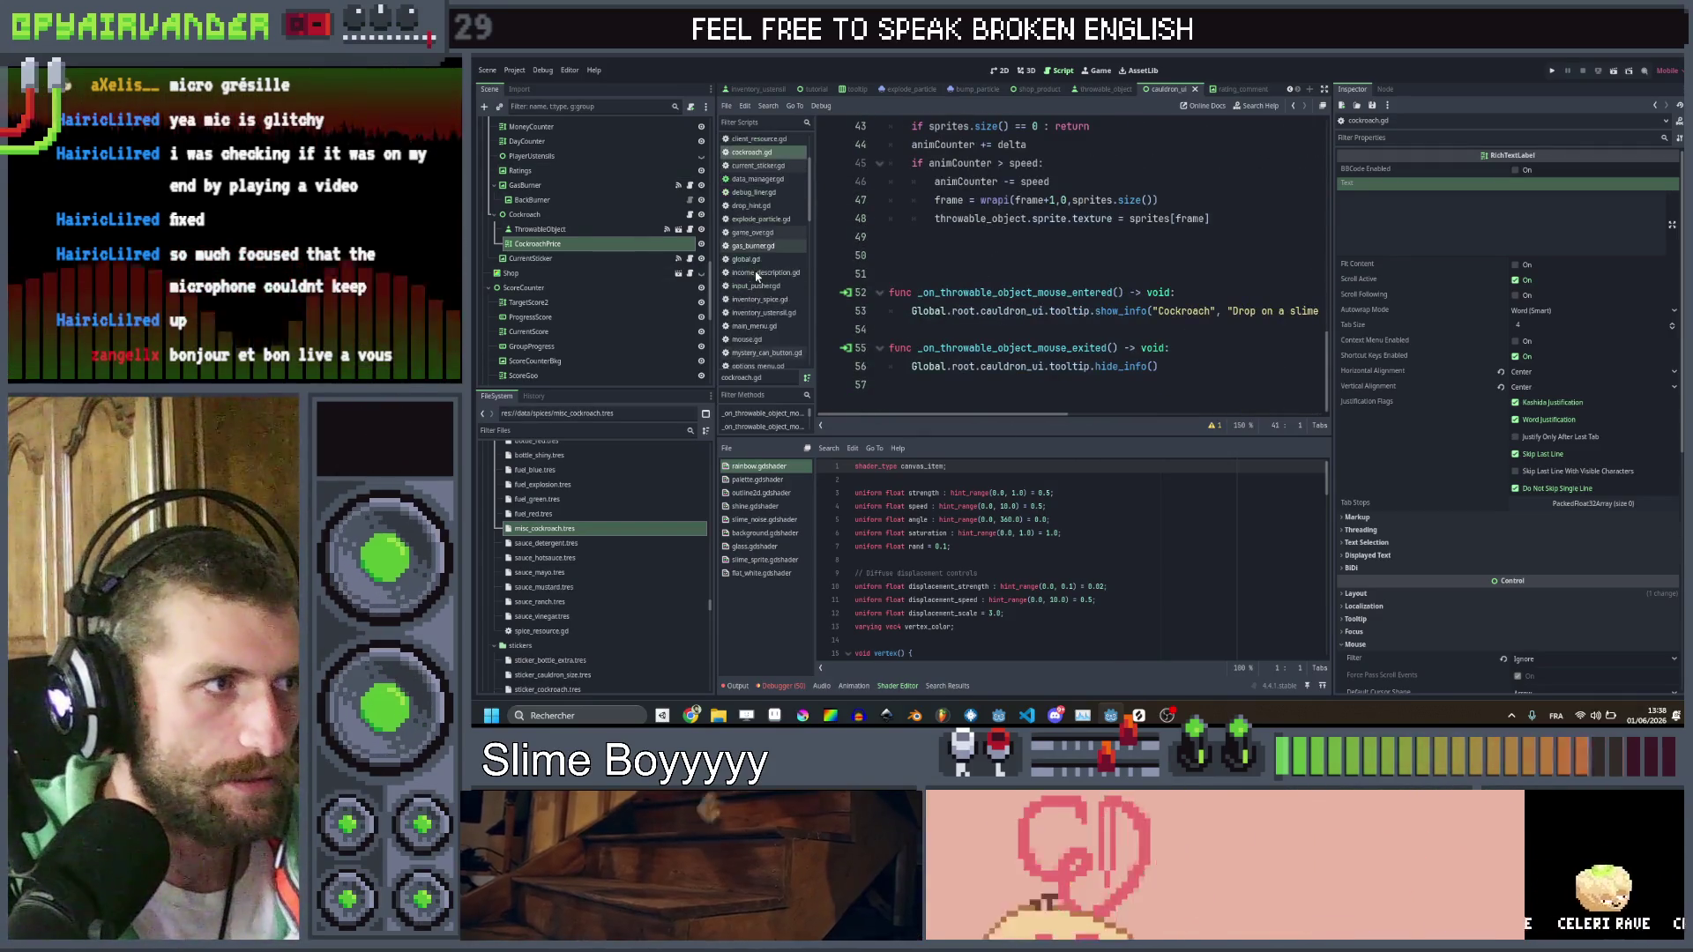
pyautogui.scroll(-6, 758, 282)
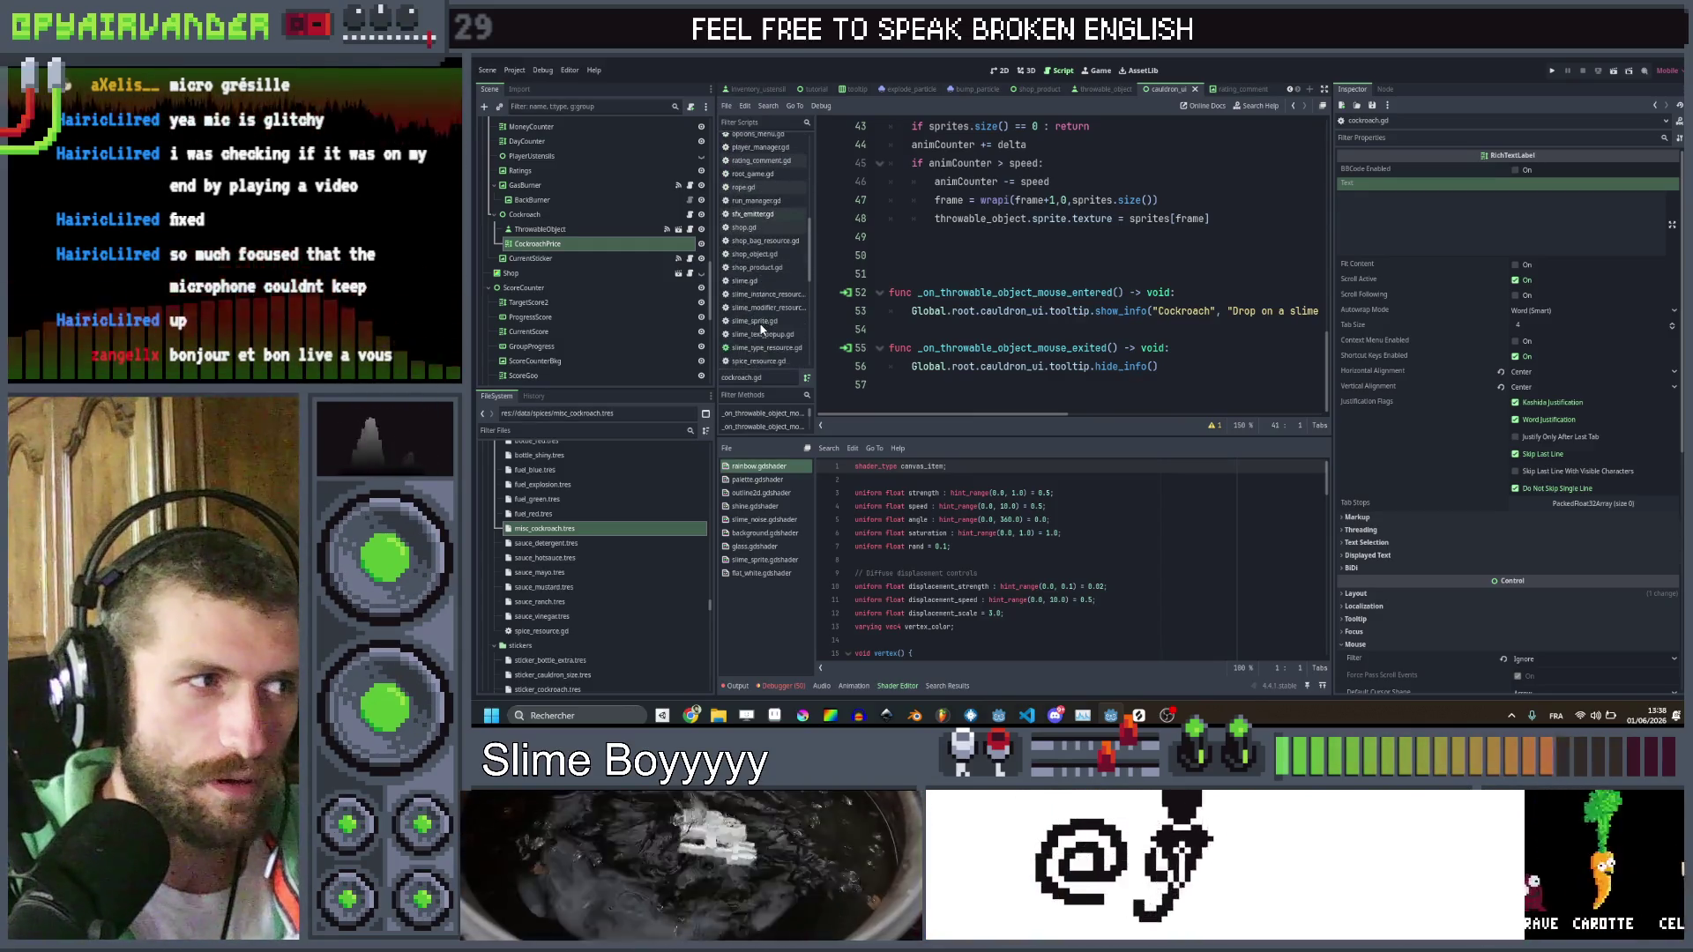
pyautogui.scroll(-2, 763, 298)
pyautogui.click(764, 318)
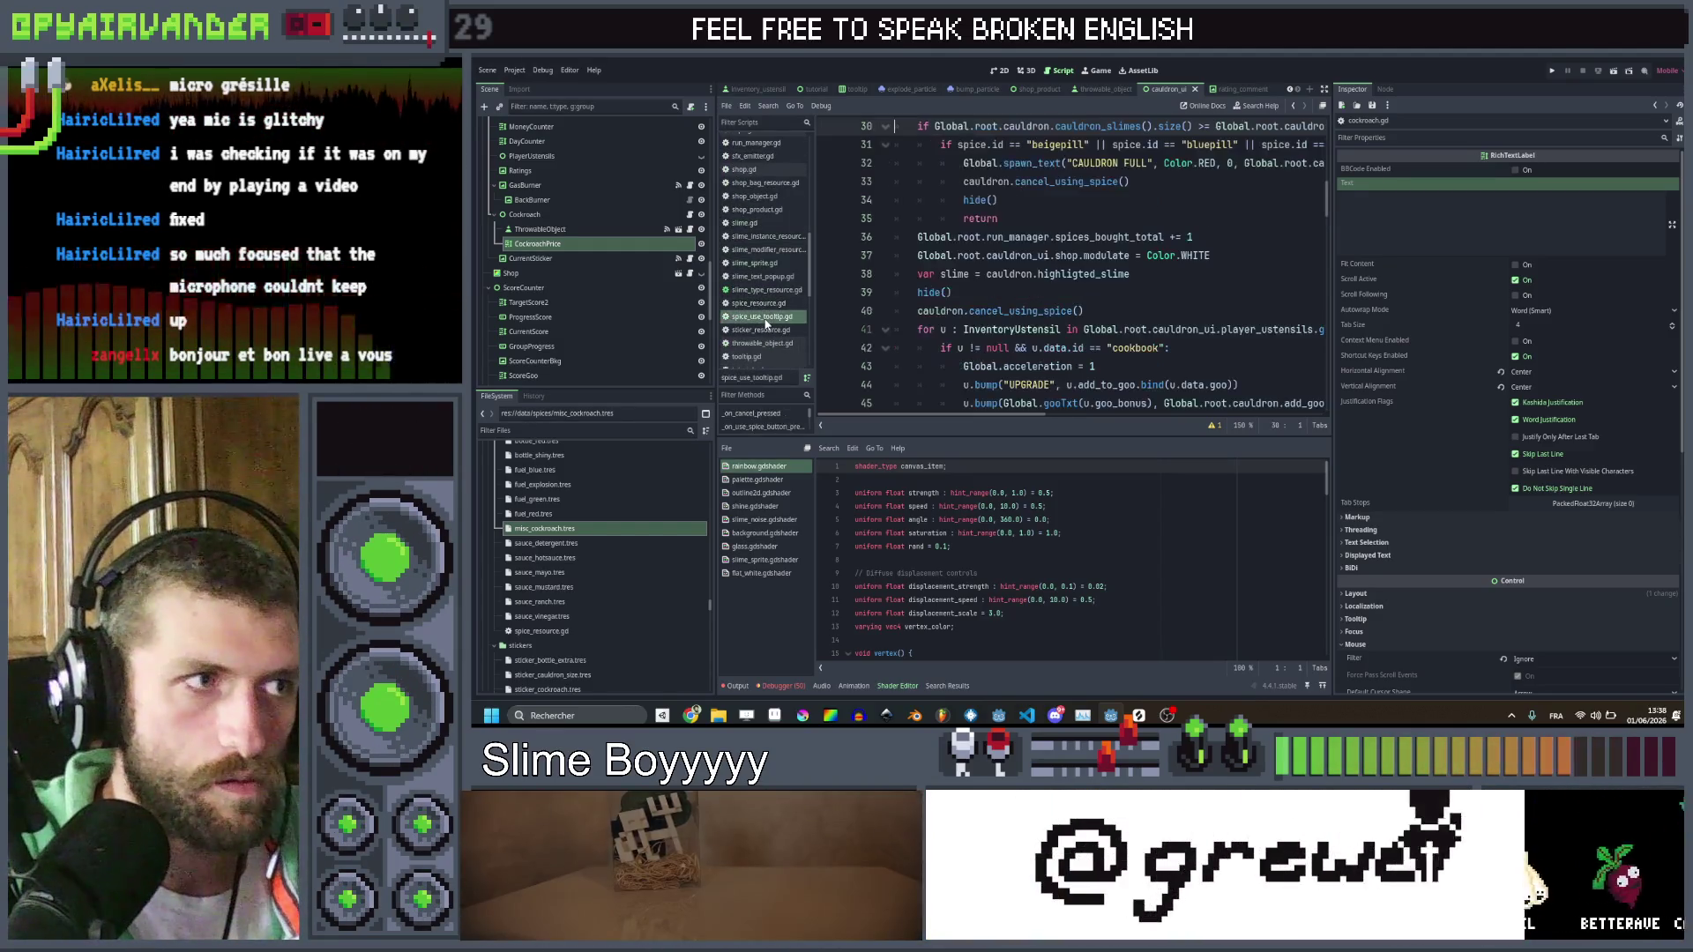
pyautogui.scroll(-7, 873, 264)
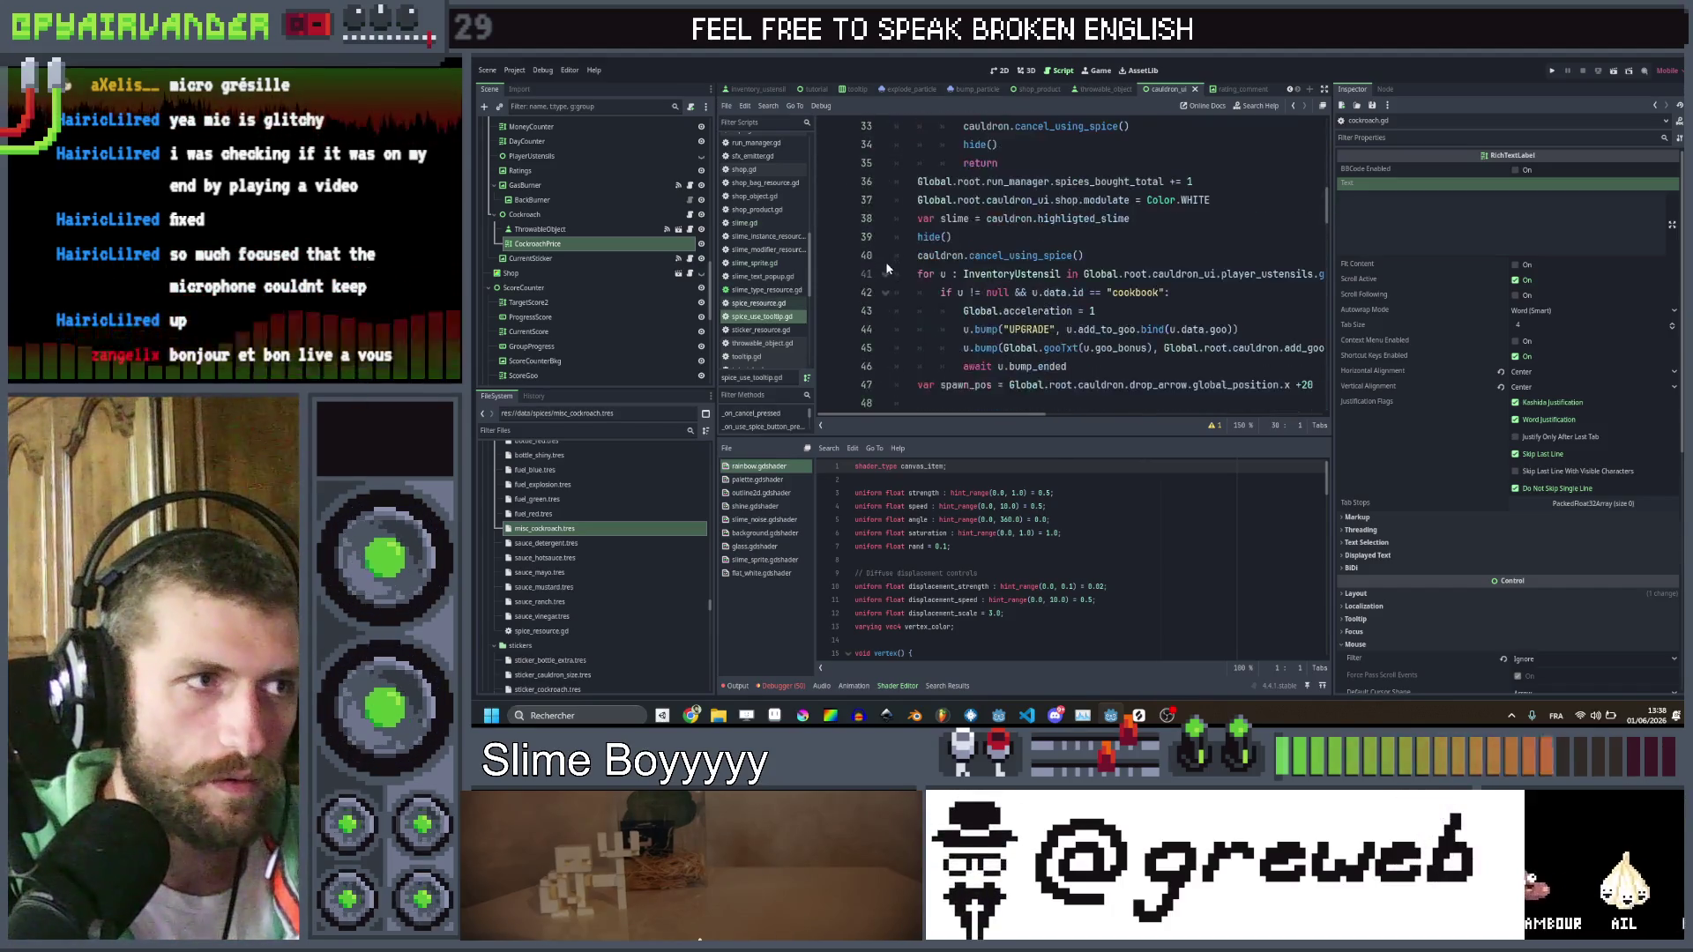
pyautogui.scroll(-1, 885, 261)
pyautogui.click(1087, 238)
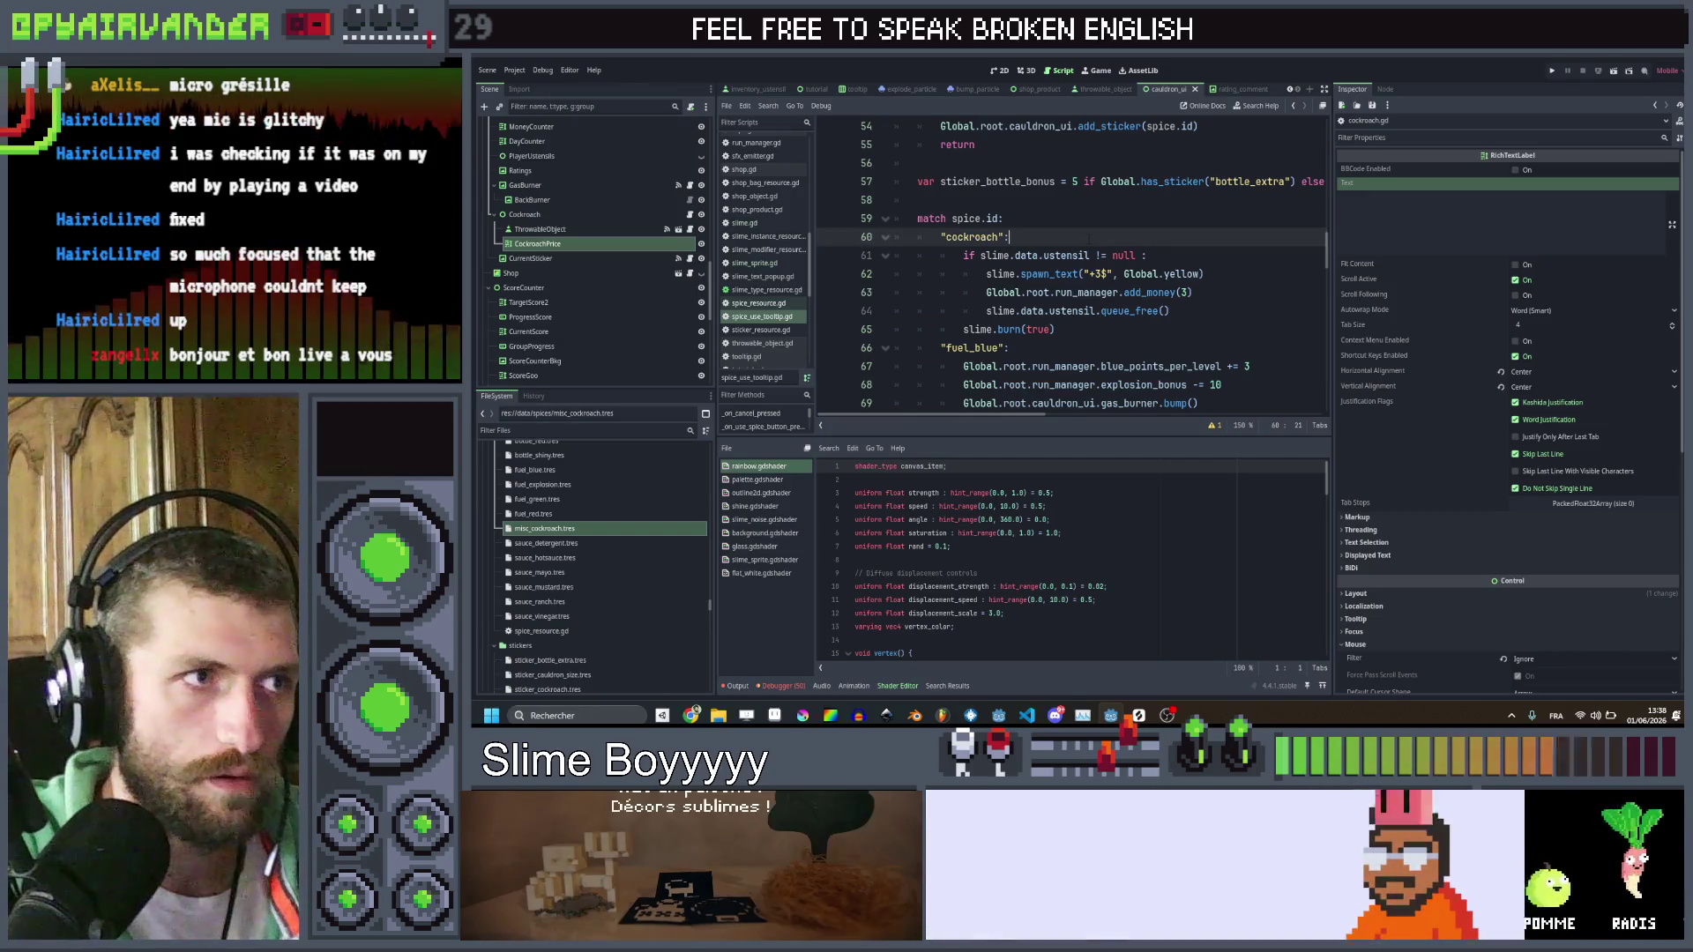
# Change the cockroach floating text from "+3$" to "+2$"
pyautogui.click(1150, 256)
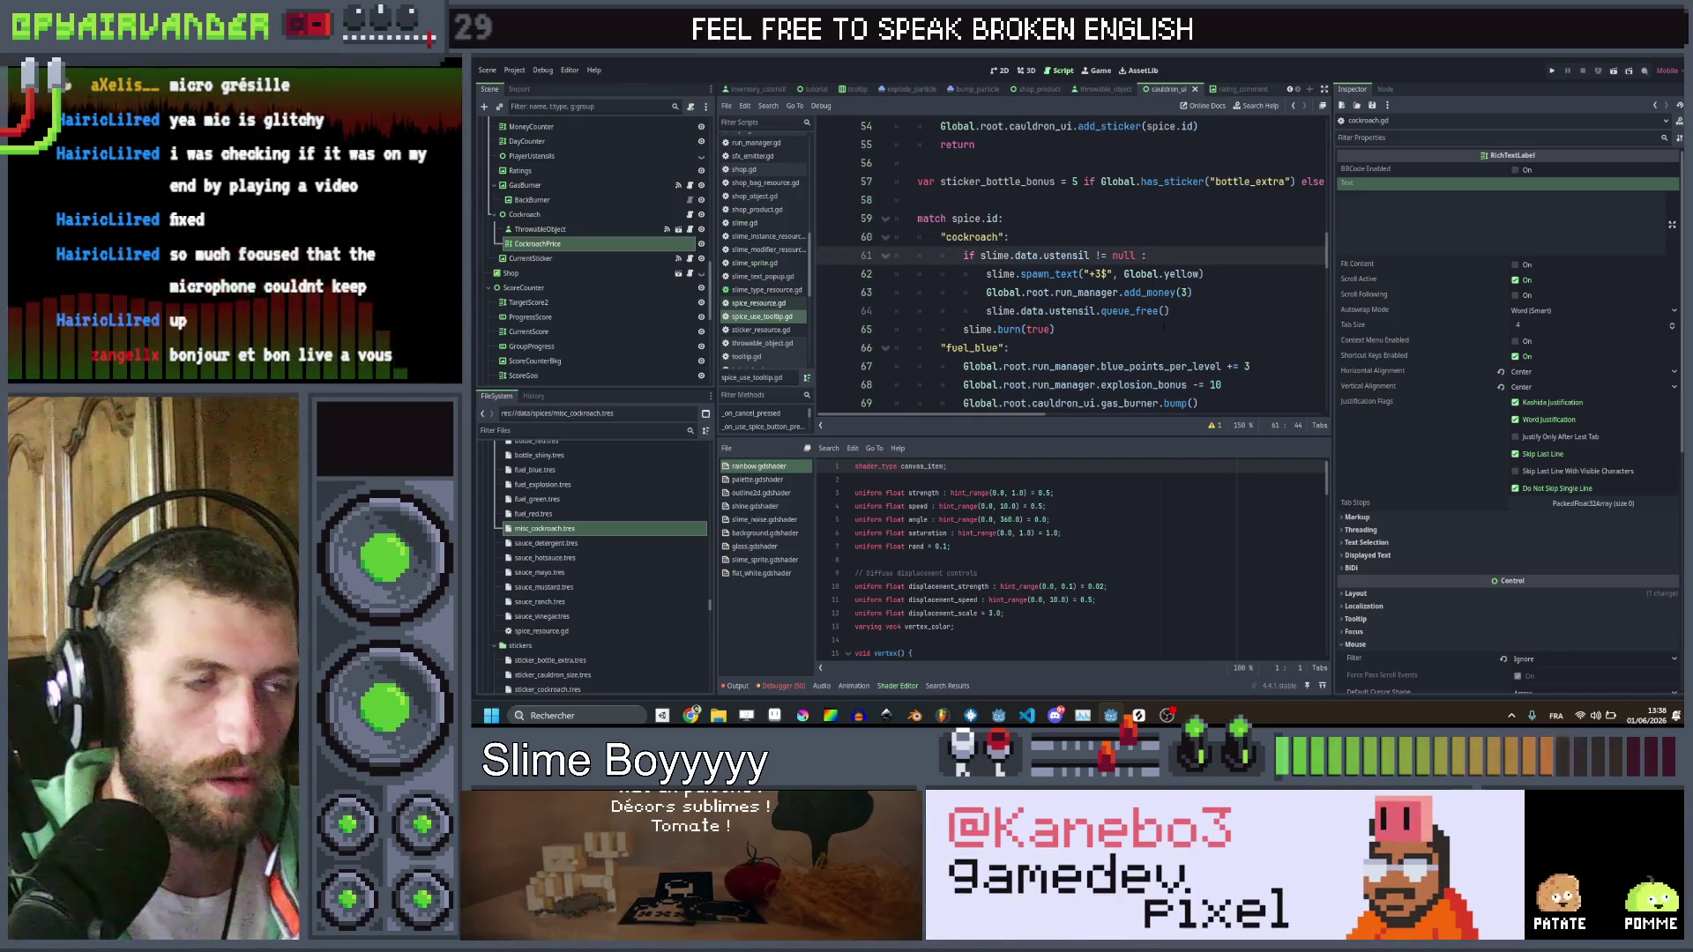
pyautogui.click(1180, 313)
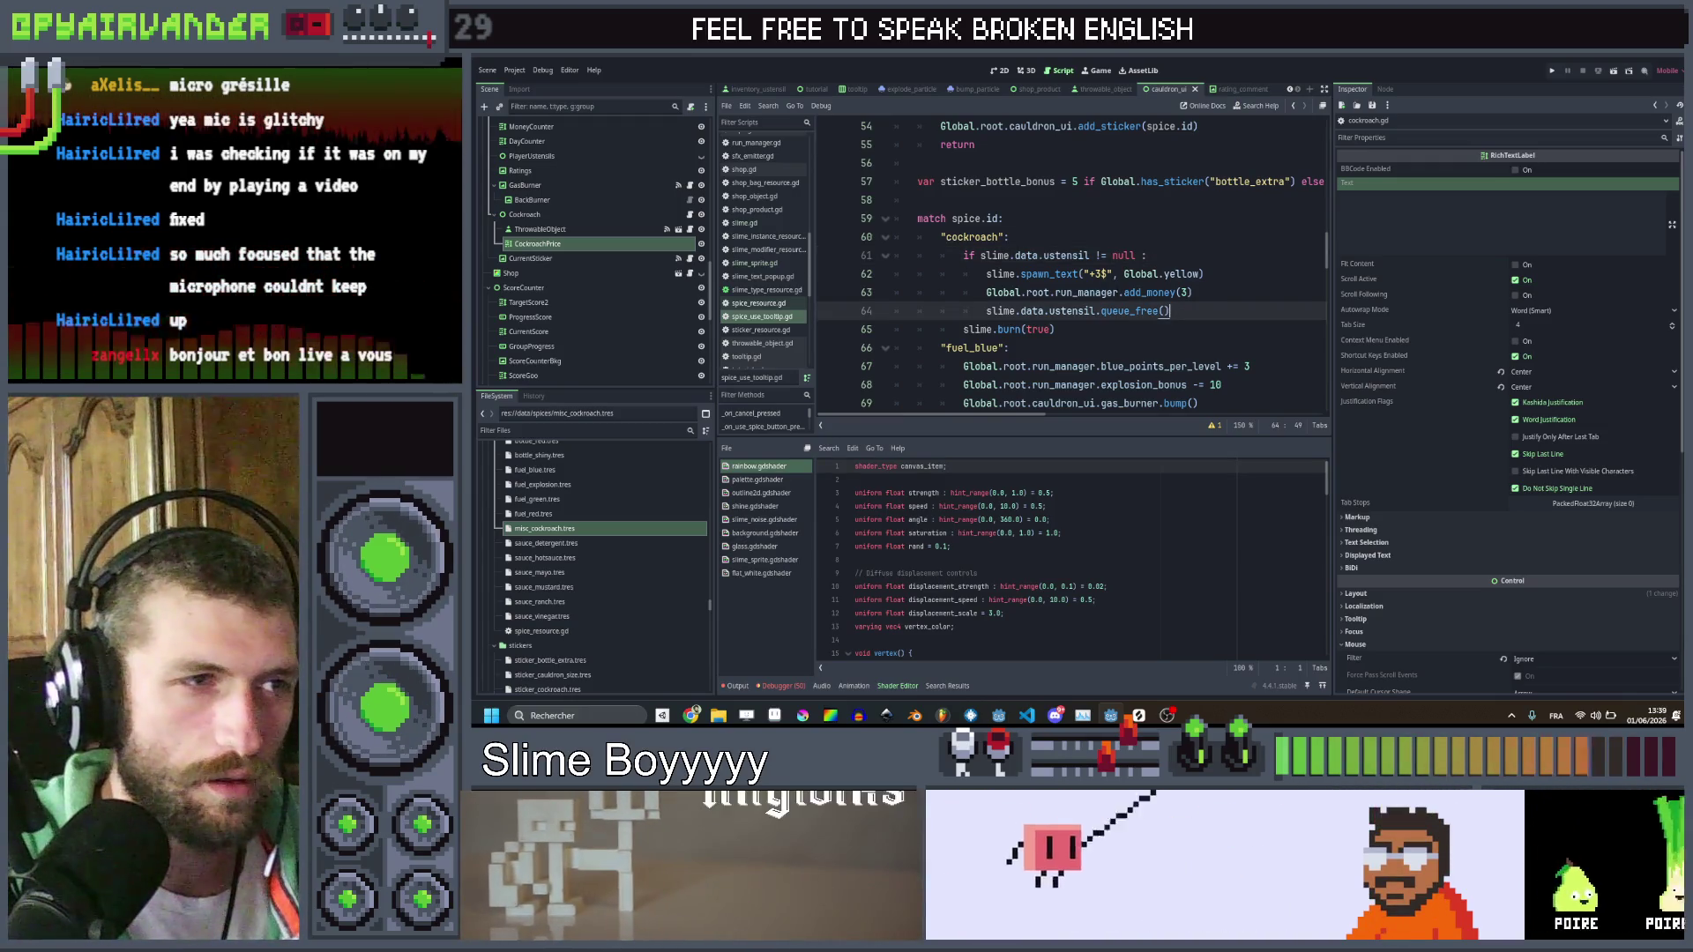
pyautogui.press('Up')
pyautogui.press('Up')
pyautogui.press('Left')
pyautogui.press('Left')
pyautogui.press('Left')
pyautogui.press('BackSpace')
pyautogui.write('2')
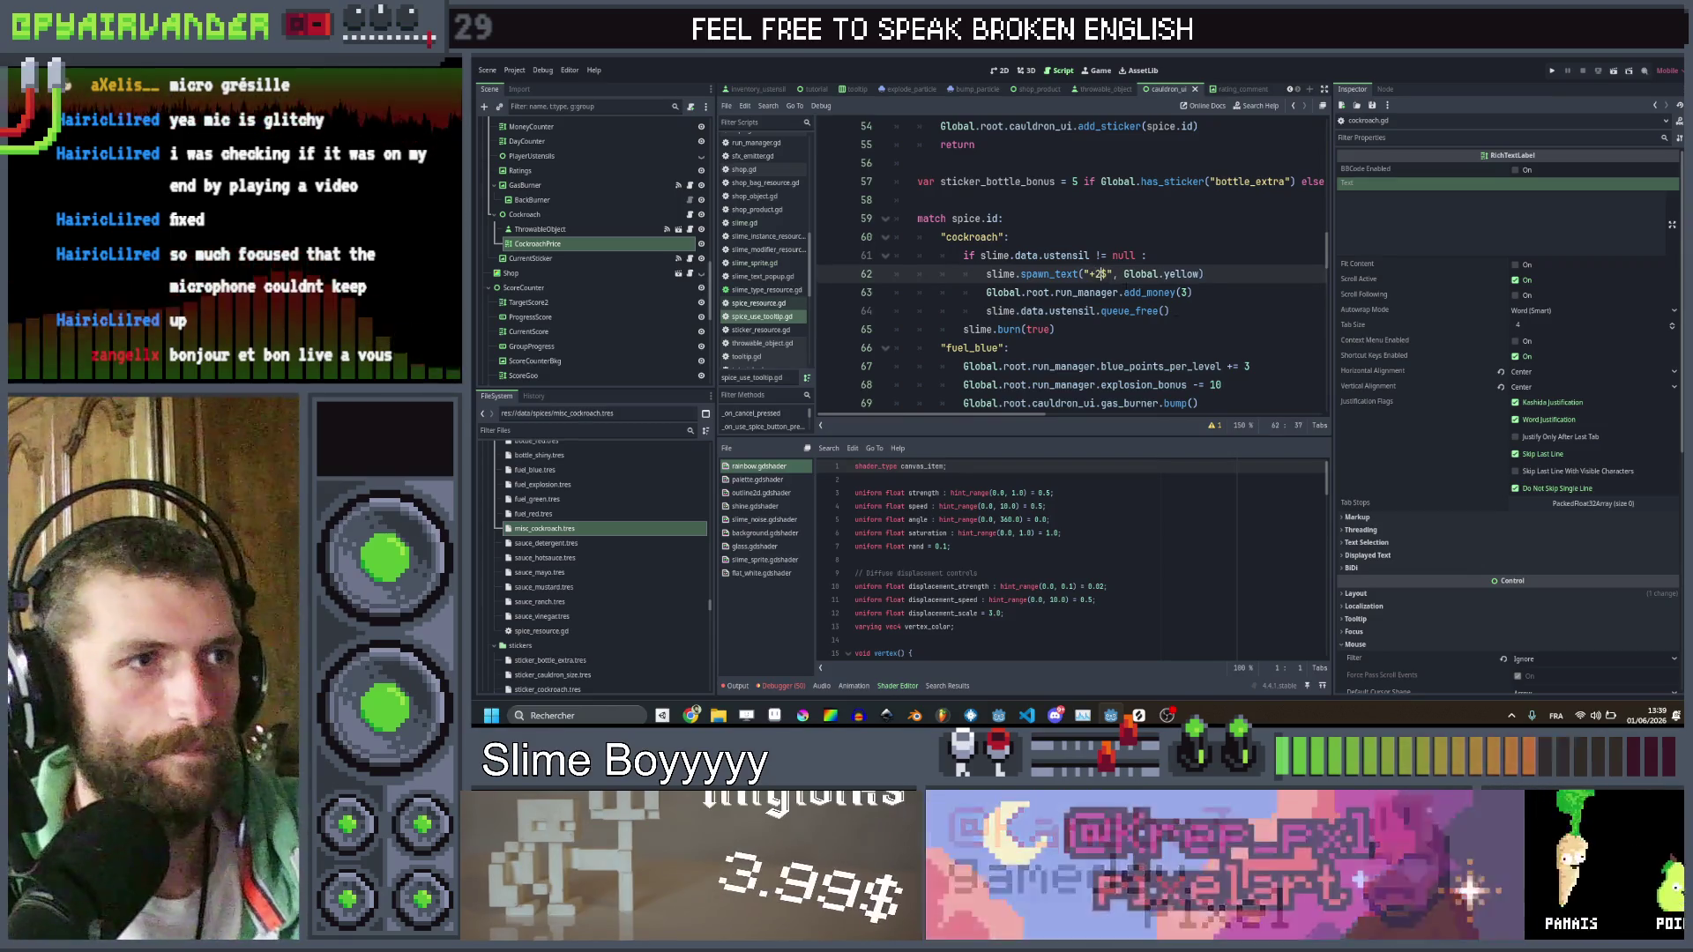
# Change add_money(3) to add_money(2) in the cockroach case
pyautogui.click(1184, 314)
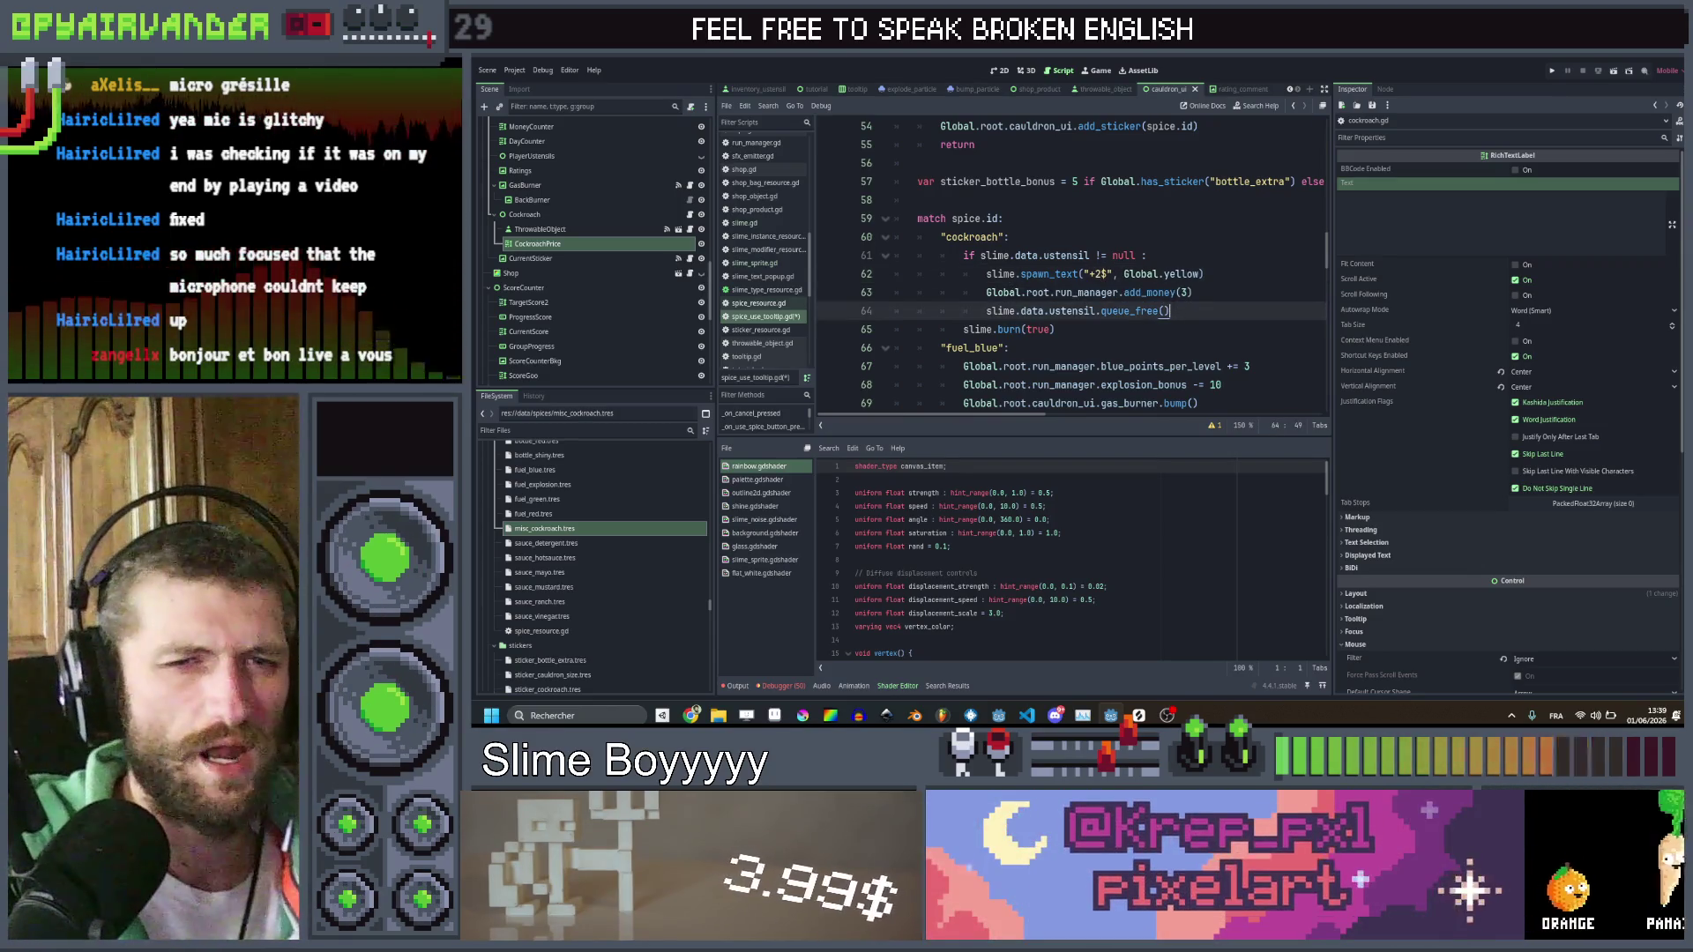
pyautogui.click(1187, 292)
pyautogui.press('BackSpace')
pyautogui.write('2')
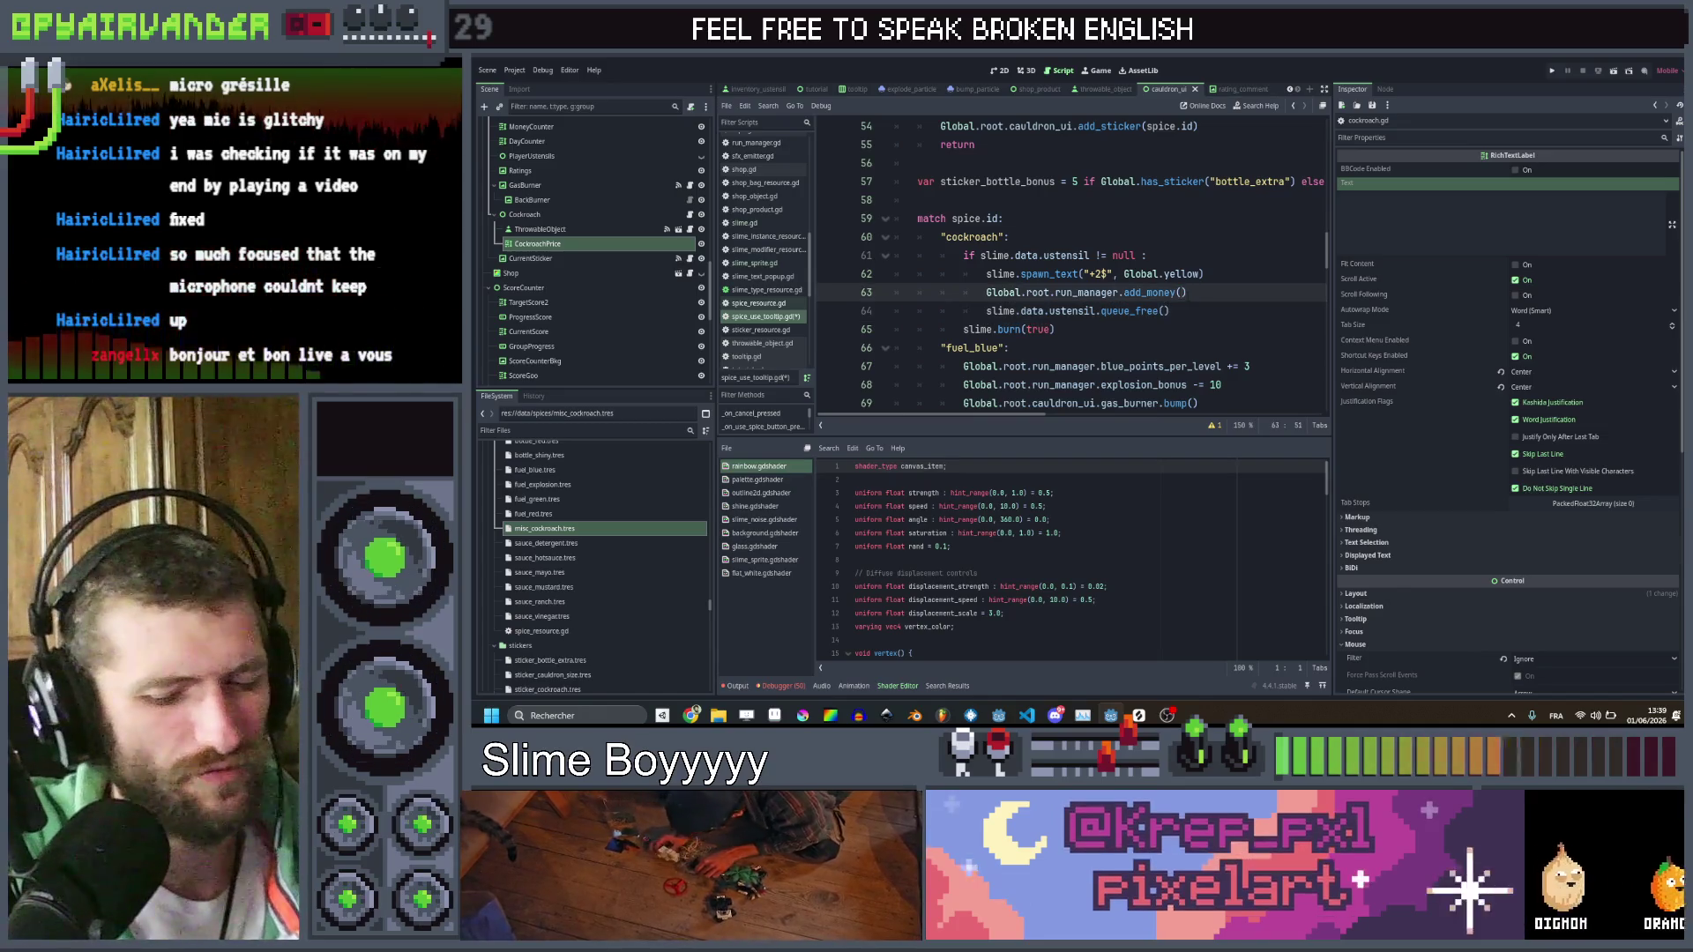
pyautogui.press('Down')
pyautogui.press('Down')
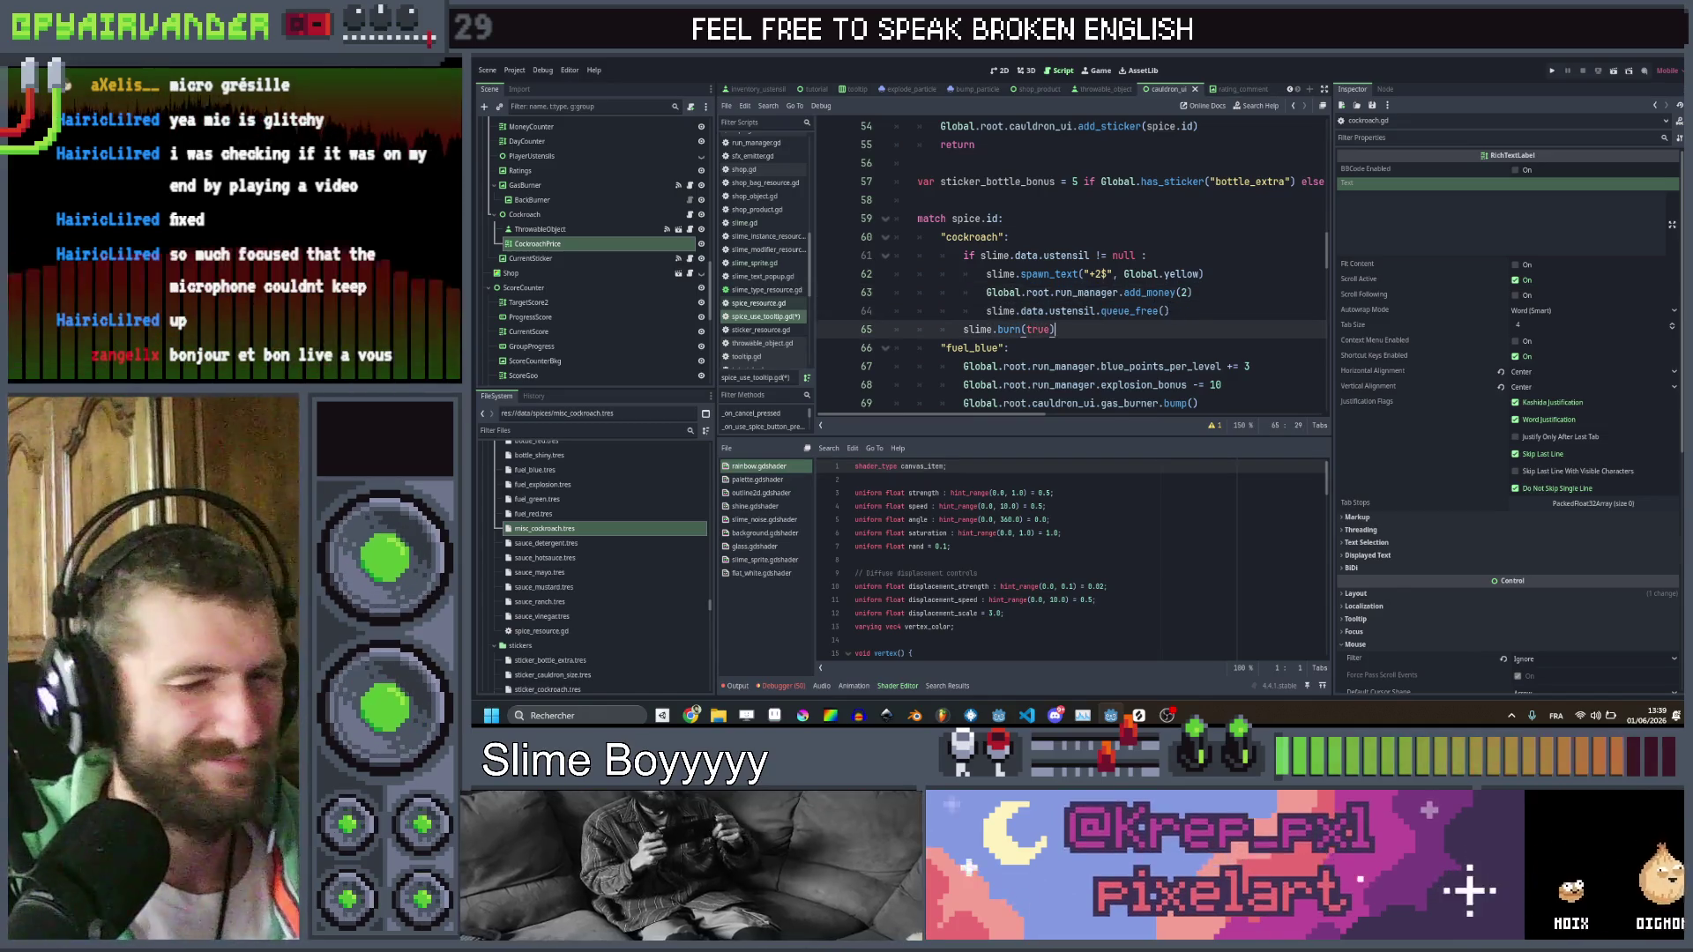
pyautogui.click(1103, 240)
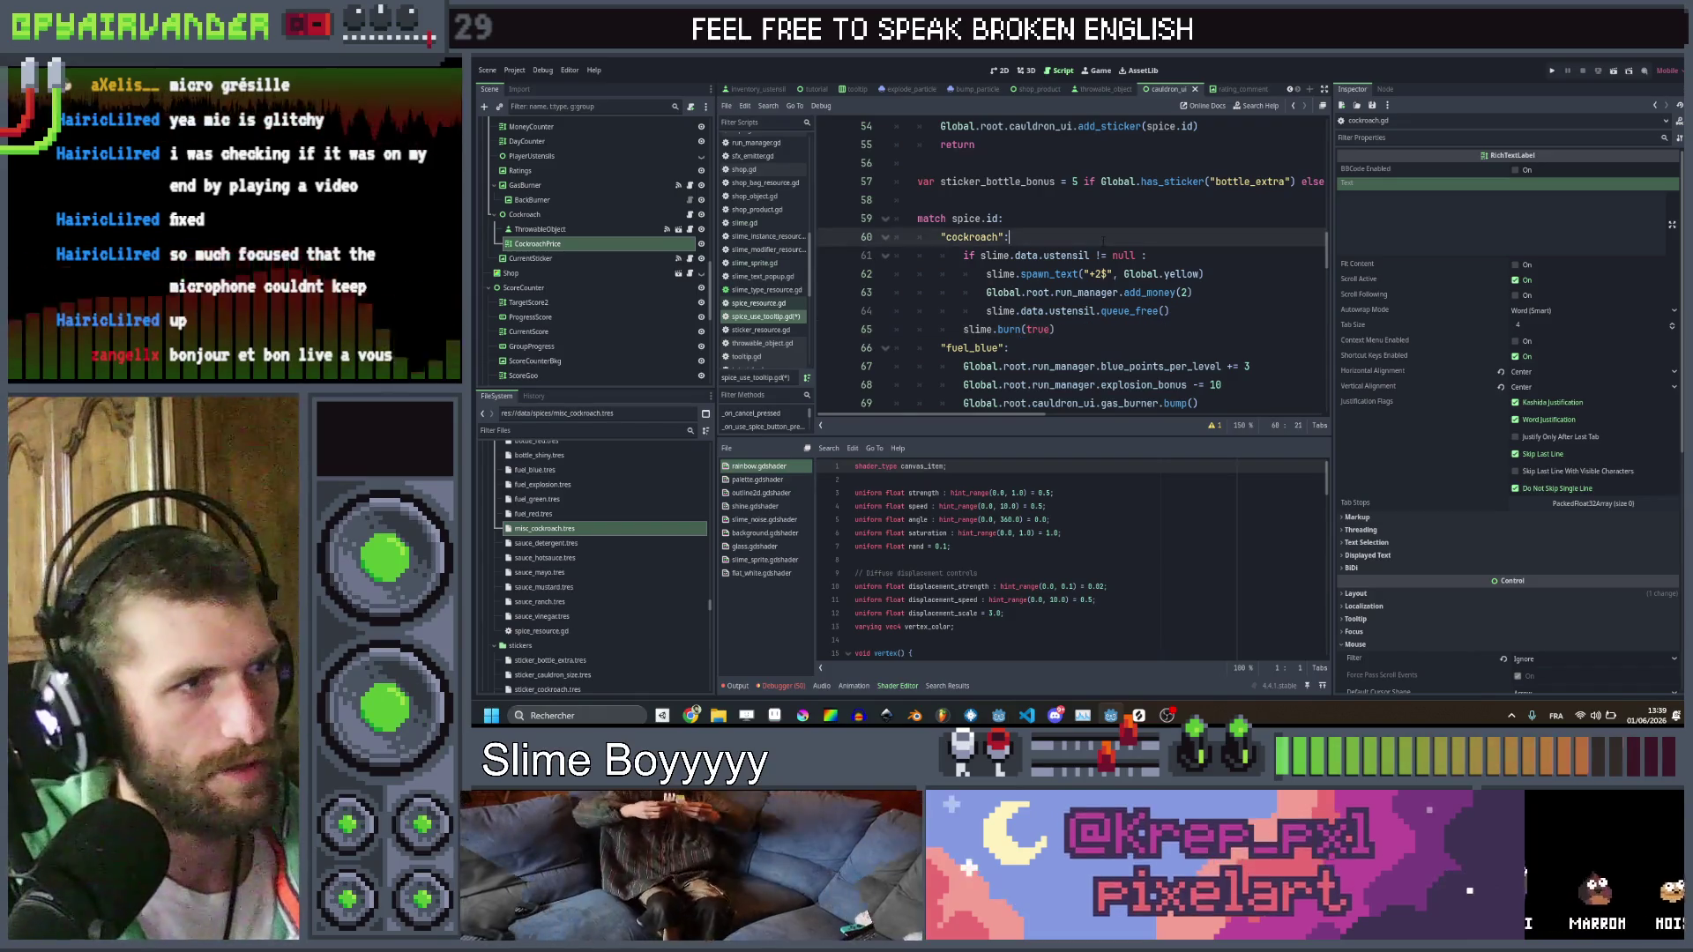
# Add a line under "cockroach": checking ustensil == null && Global.root.run_manager.money < 1
pyautogui.press('Return')
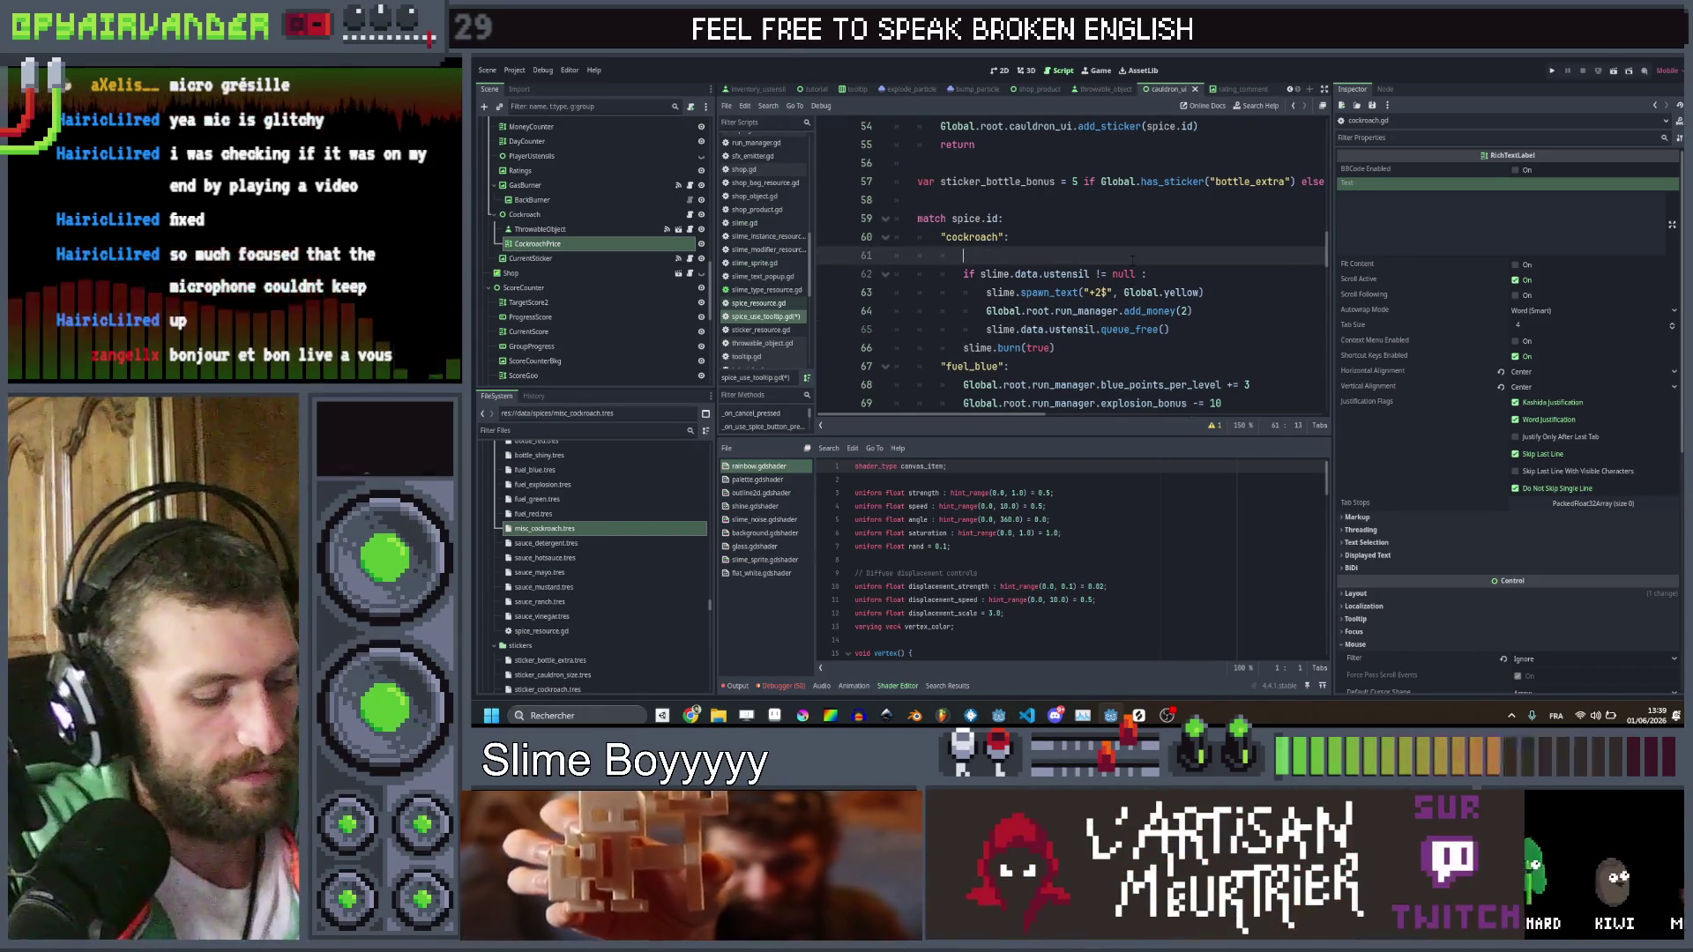
pyautogui.write('if')
pyautogui.moveTo(980, 275); pyautogui.dragTo(1134, 274)
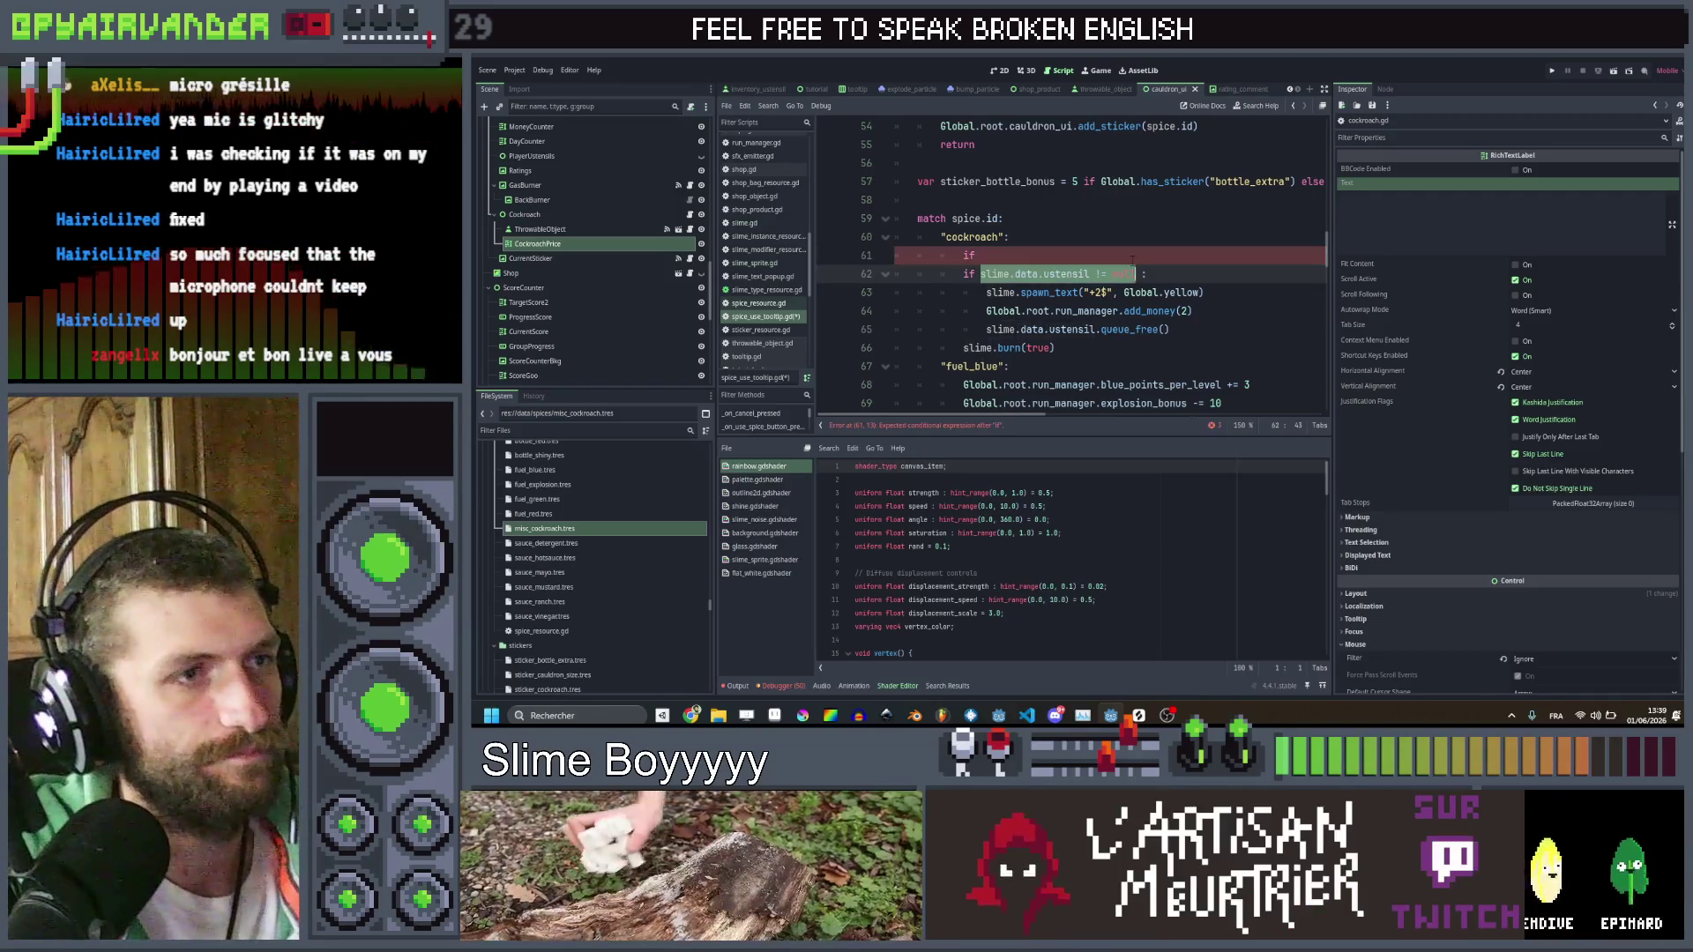
pyautogui.click(1132, 257)
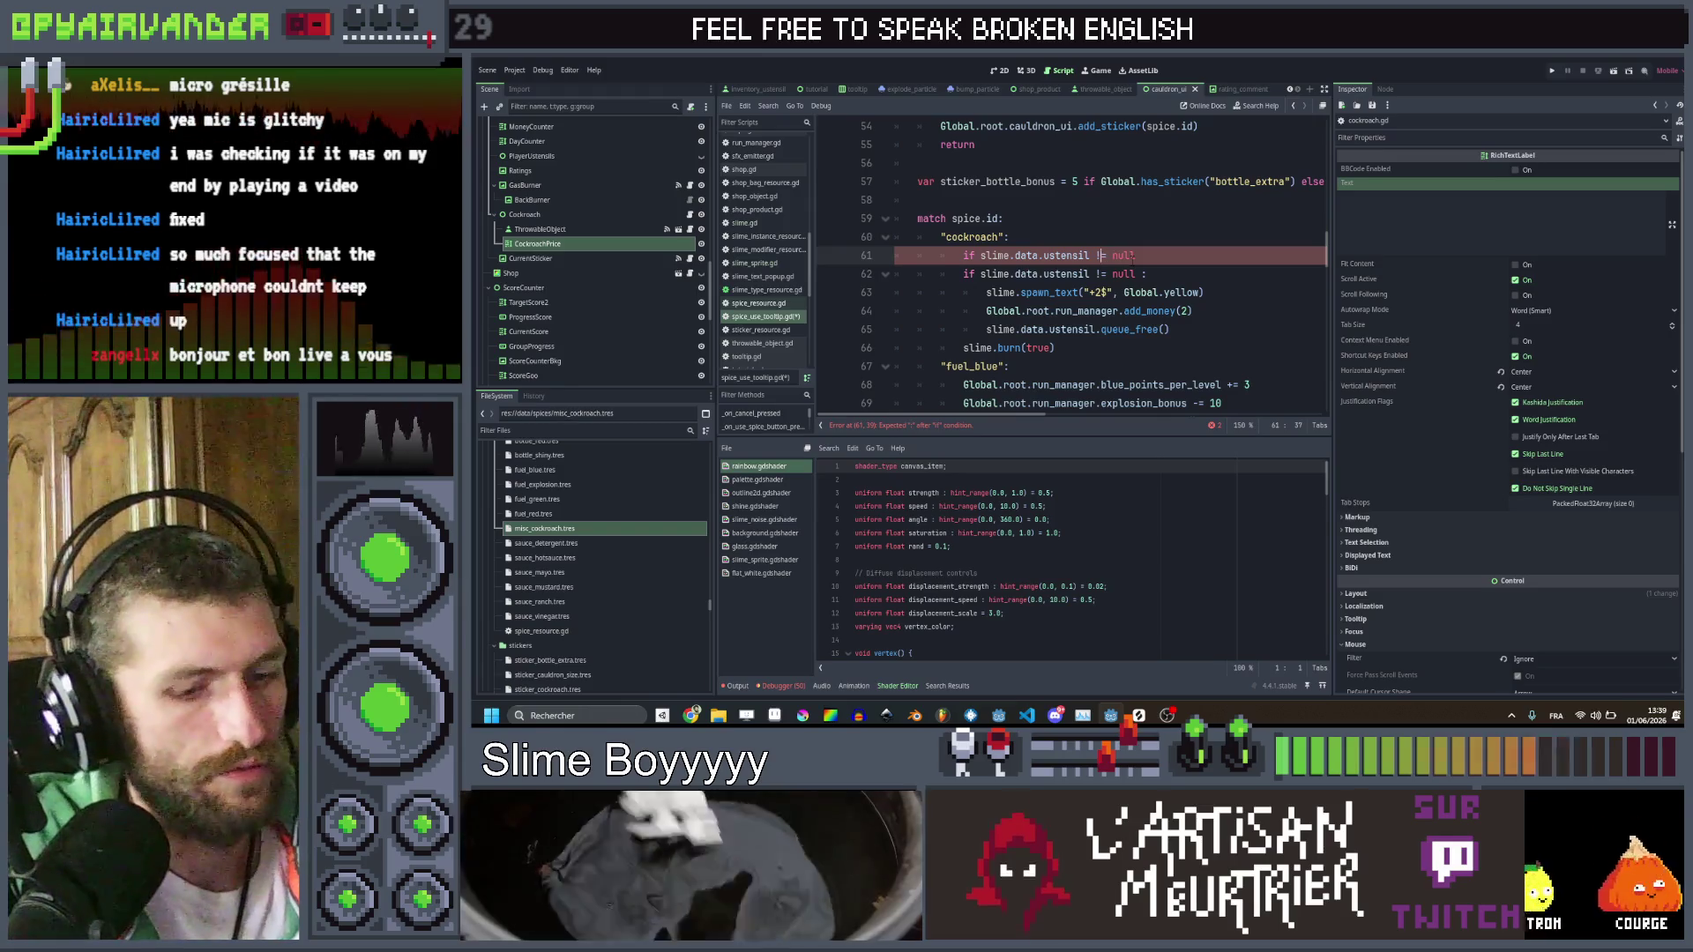
pyautogui.press('BackSpace')
pyautogui.write('=')
pyautogui.press('End')
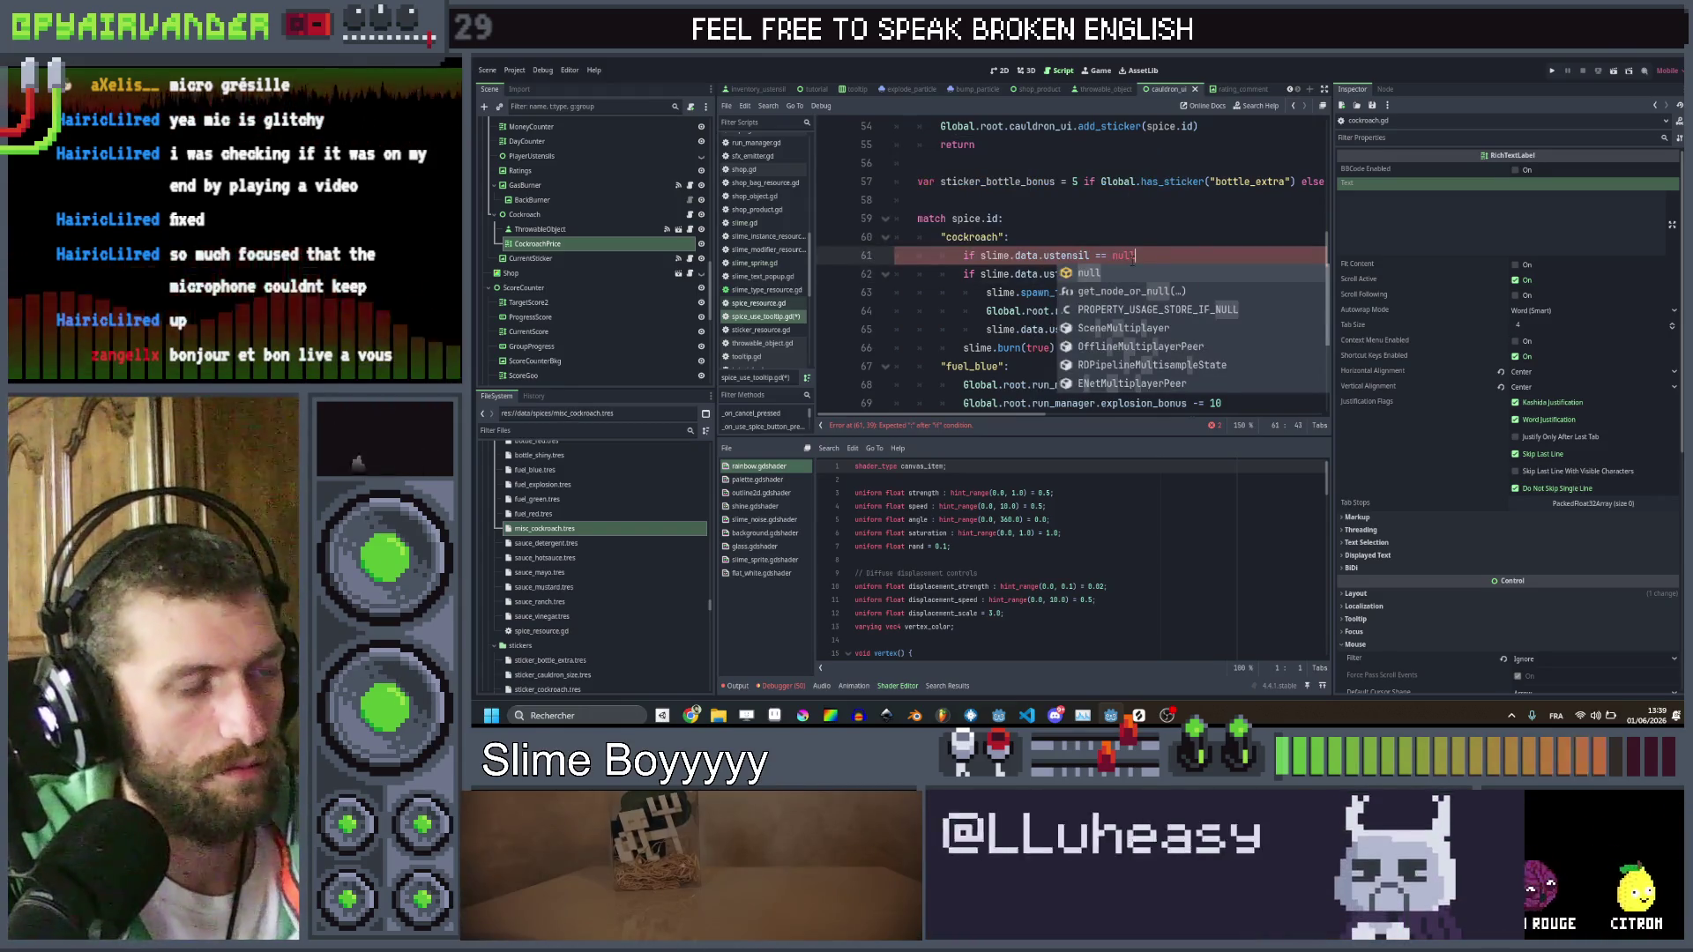
pyautogui.write('&& Global')
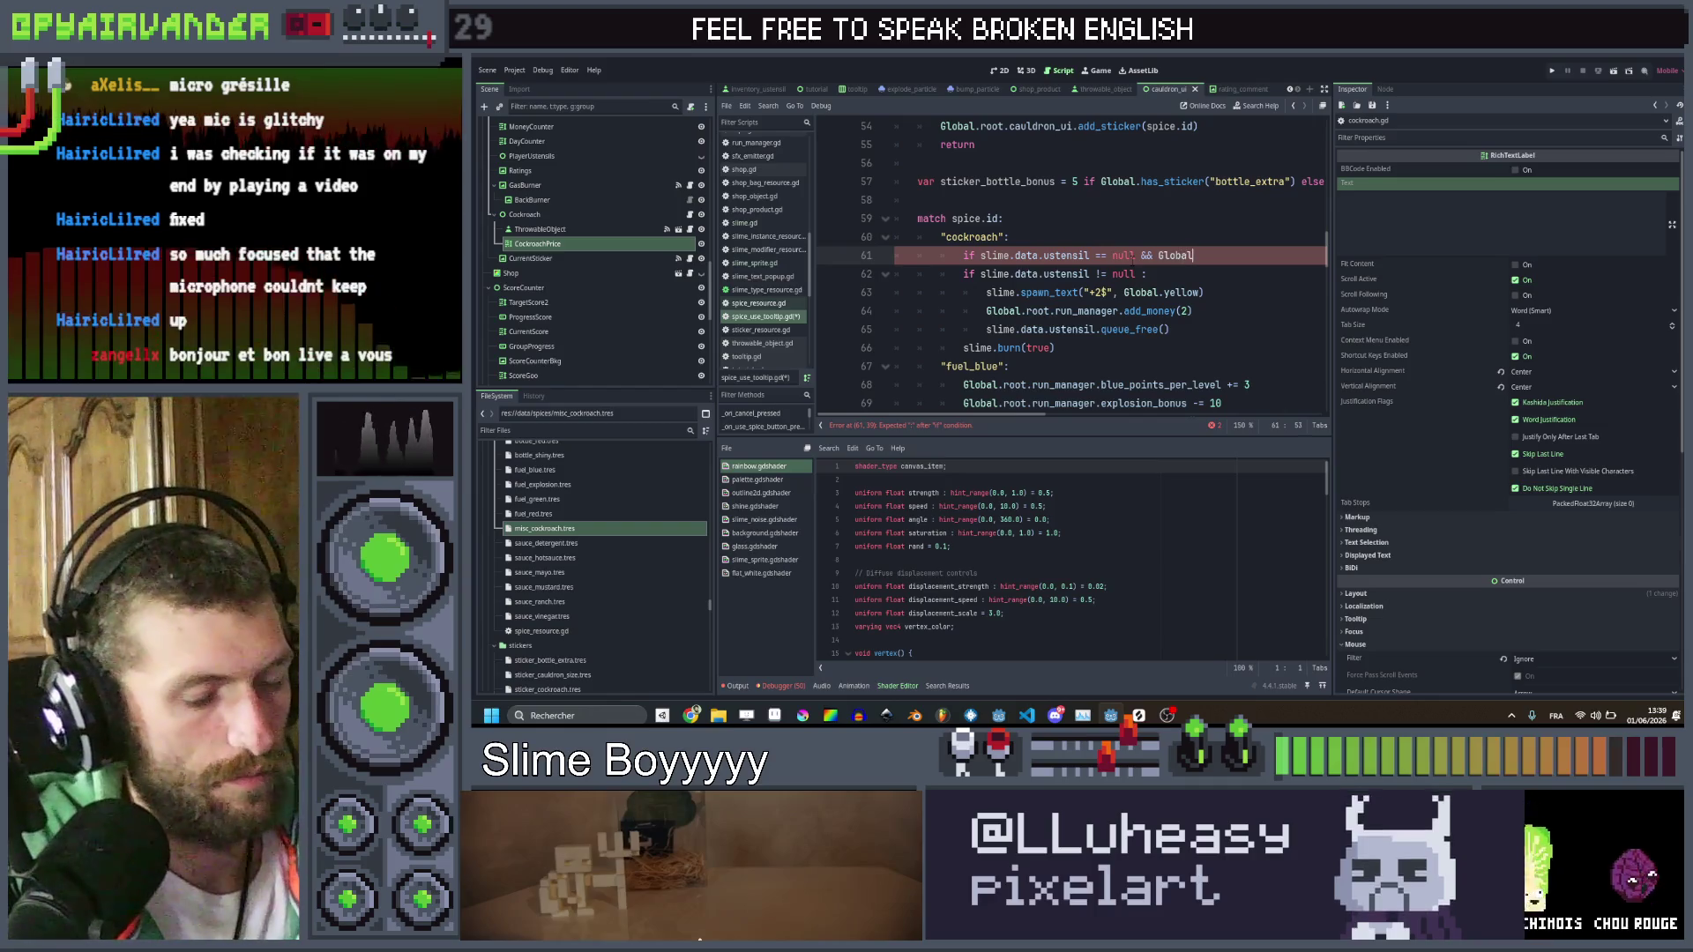
pyautogui.write('.root.r')
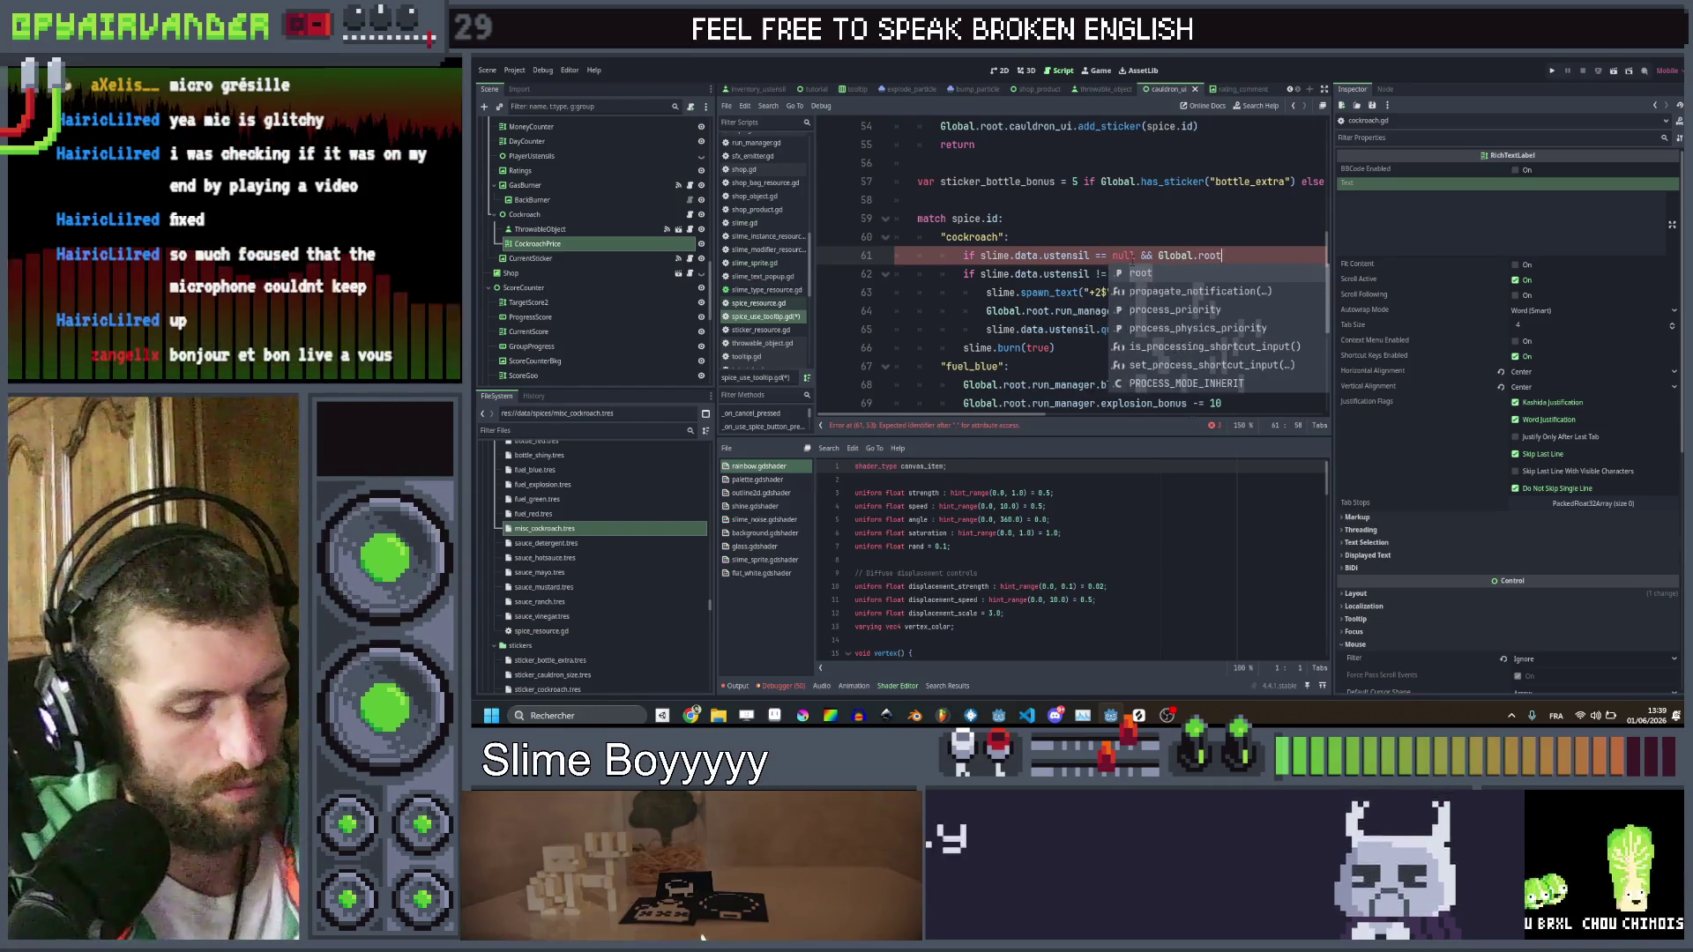
pyautogui.press('Return')
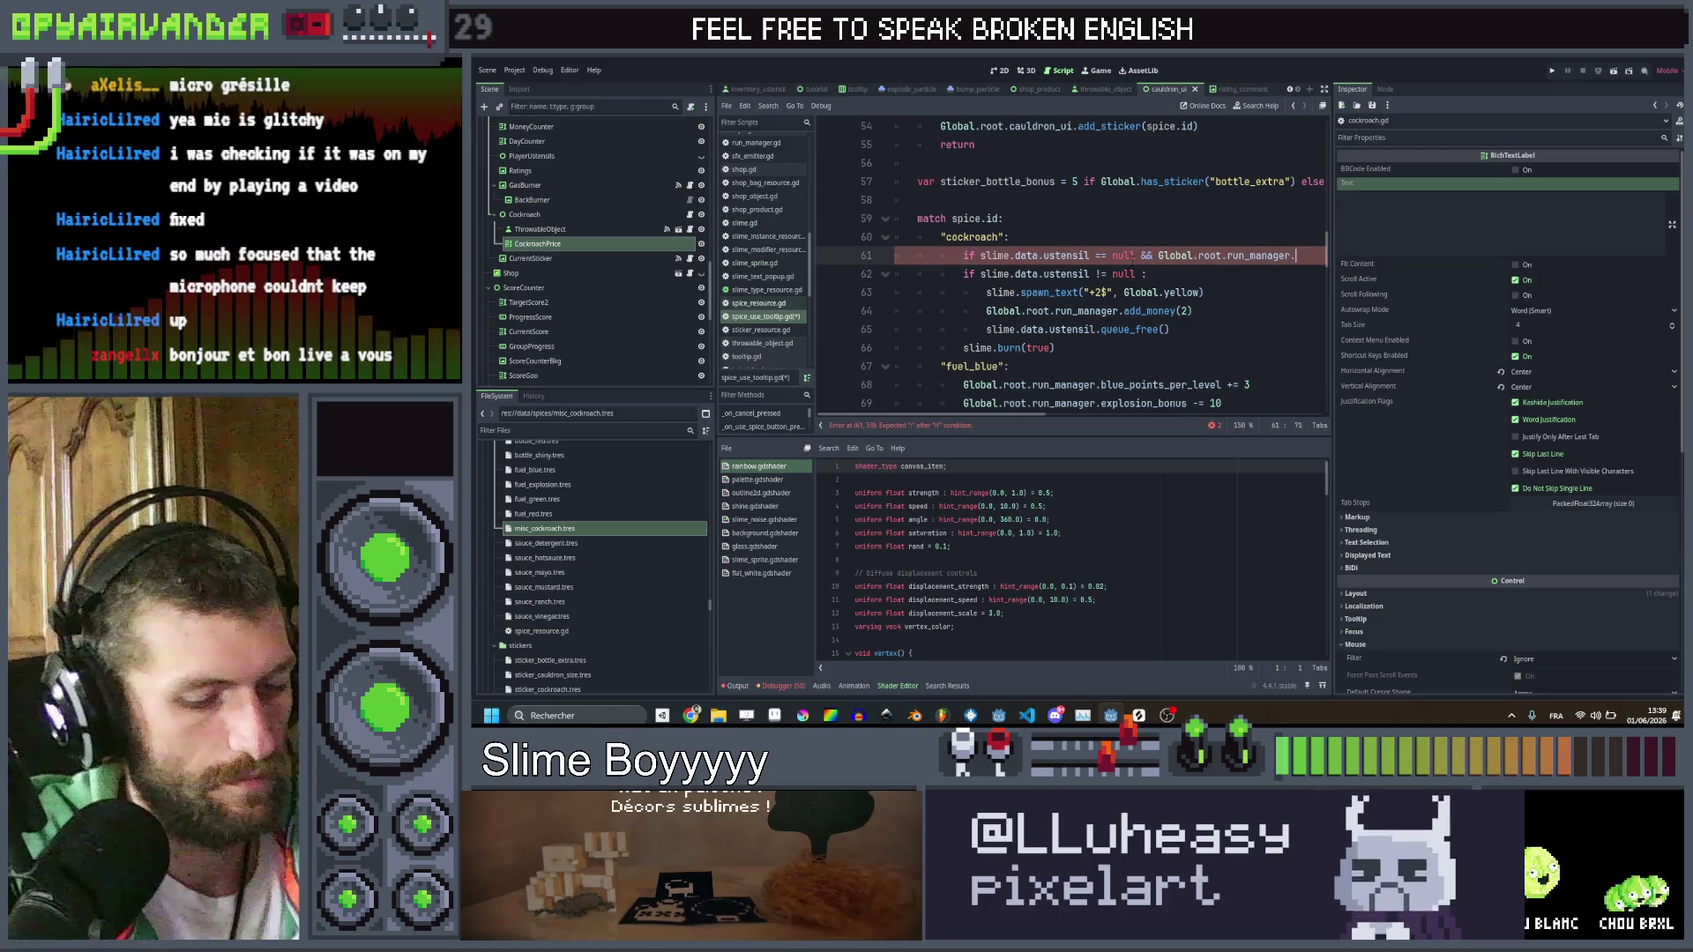
pyautogui.write('ney < ')
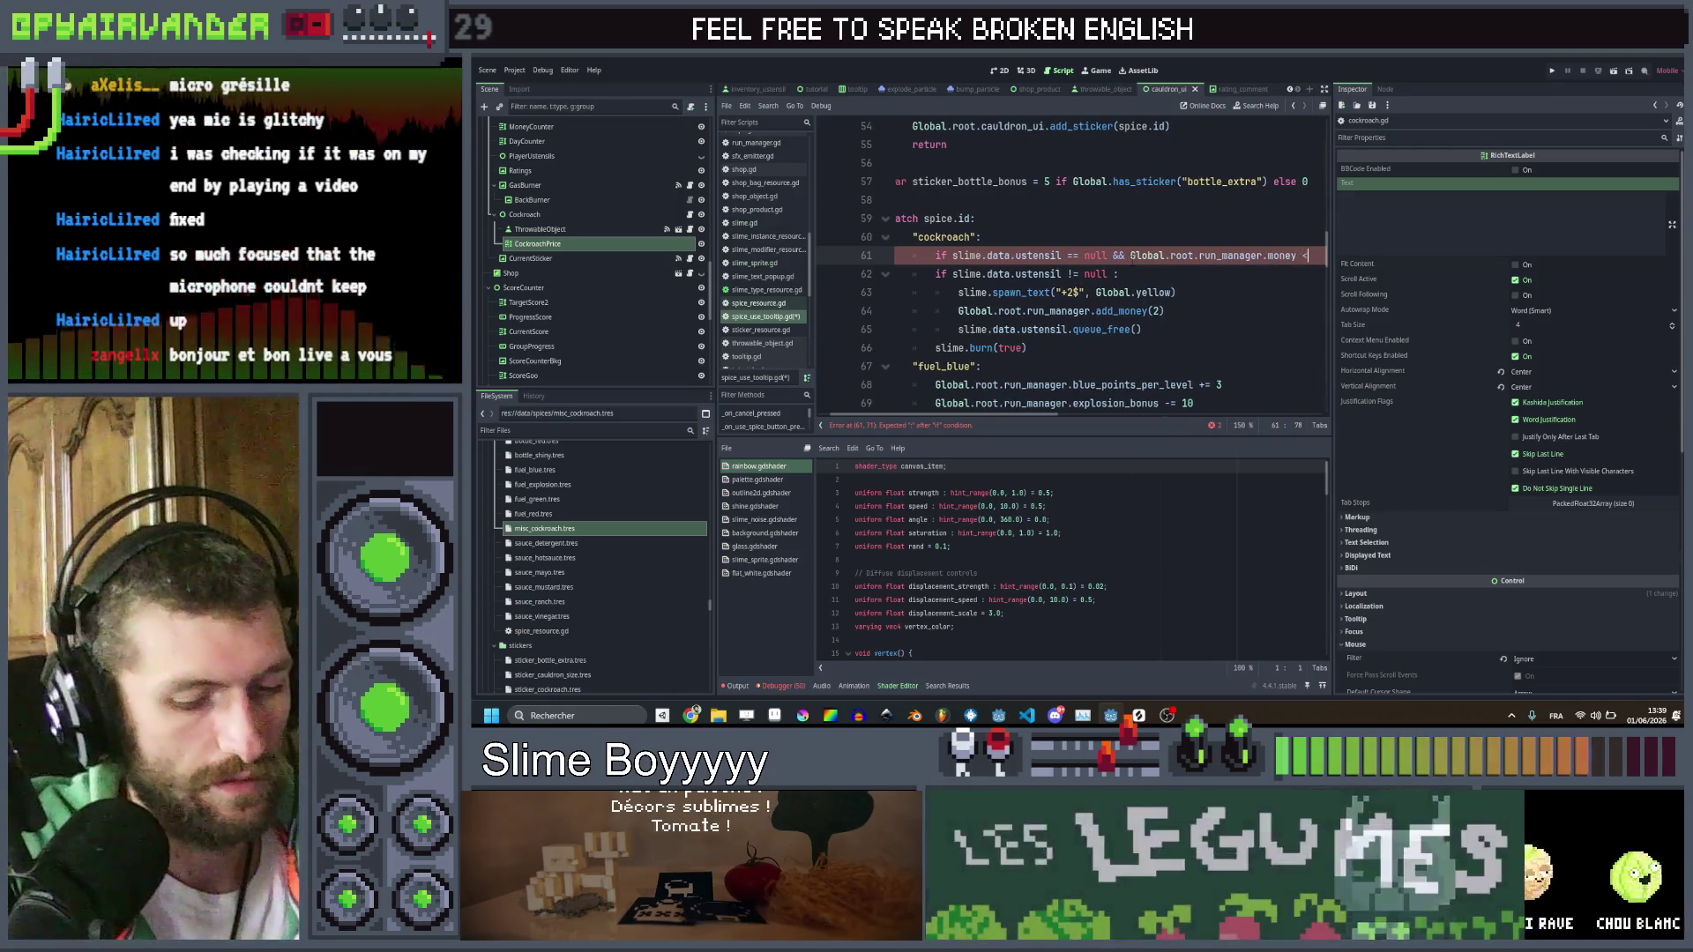
pyautogui.write('1')
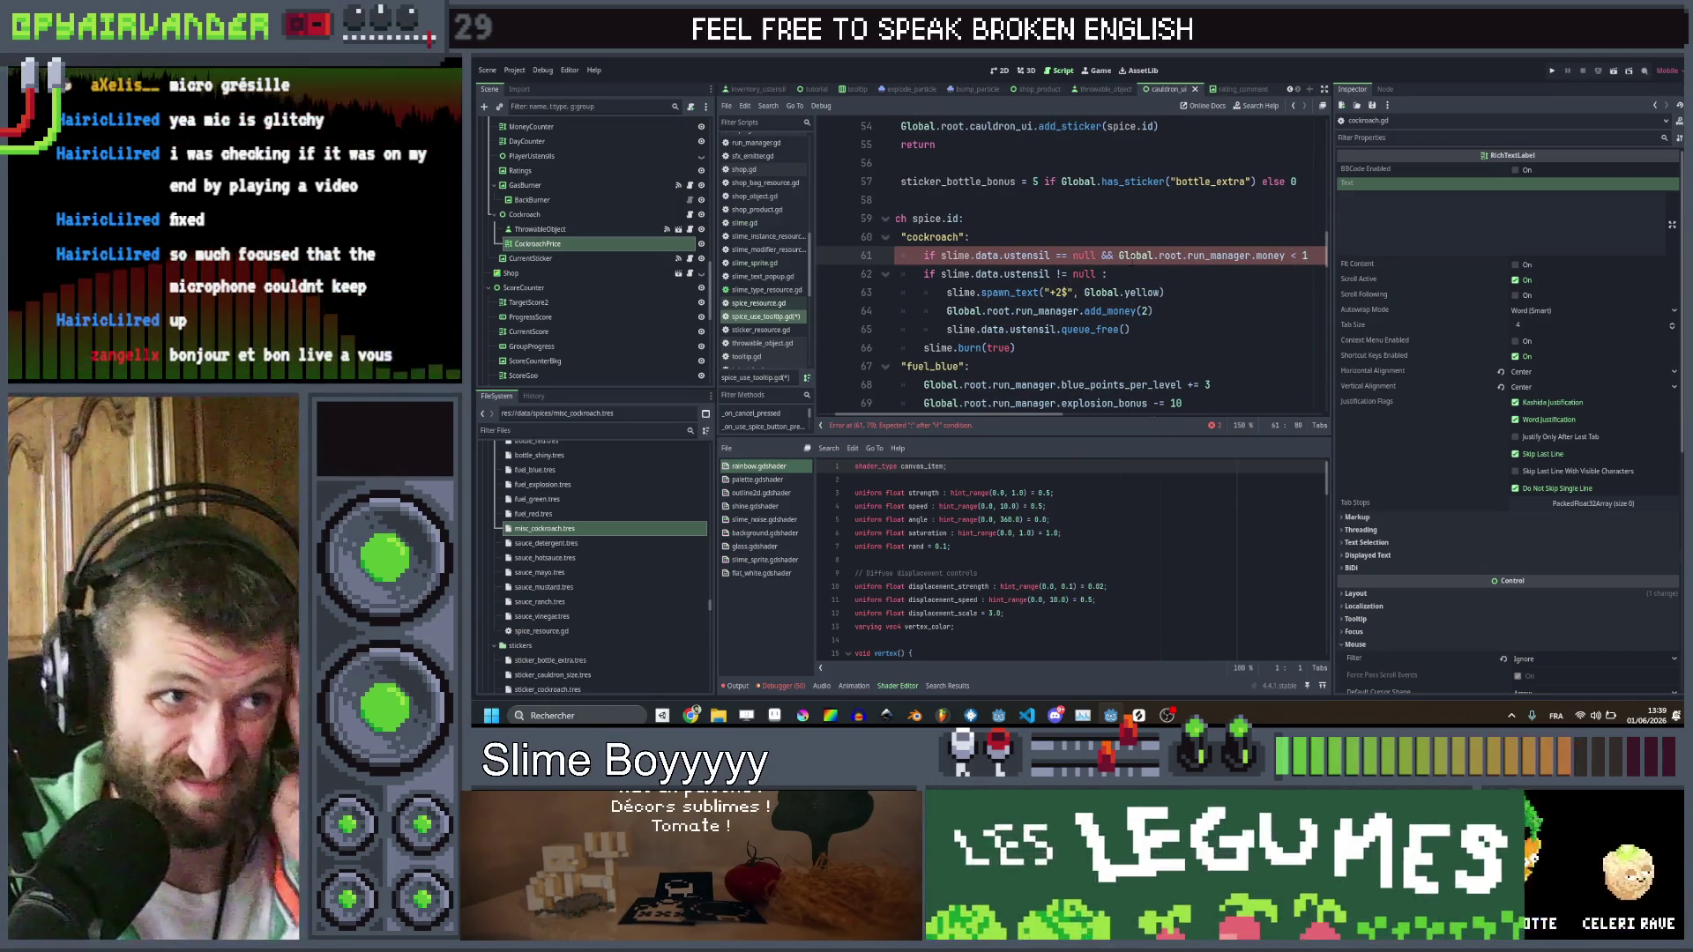
pyautogui.write(':')
# Add an else: after the money check and indent the ustensil handling block beneath it
pyautogui.press('Return')
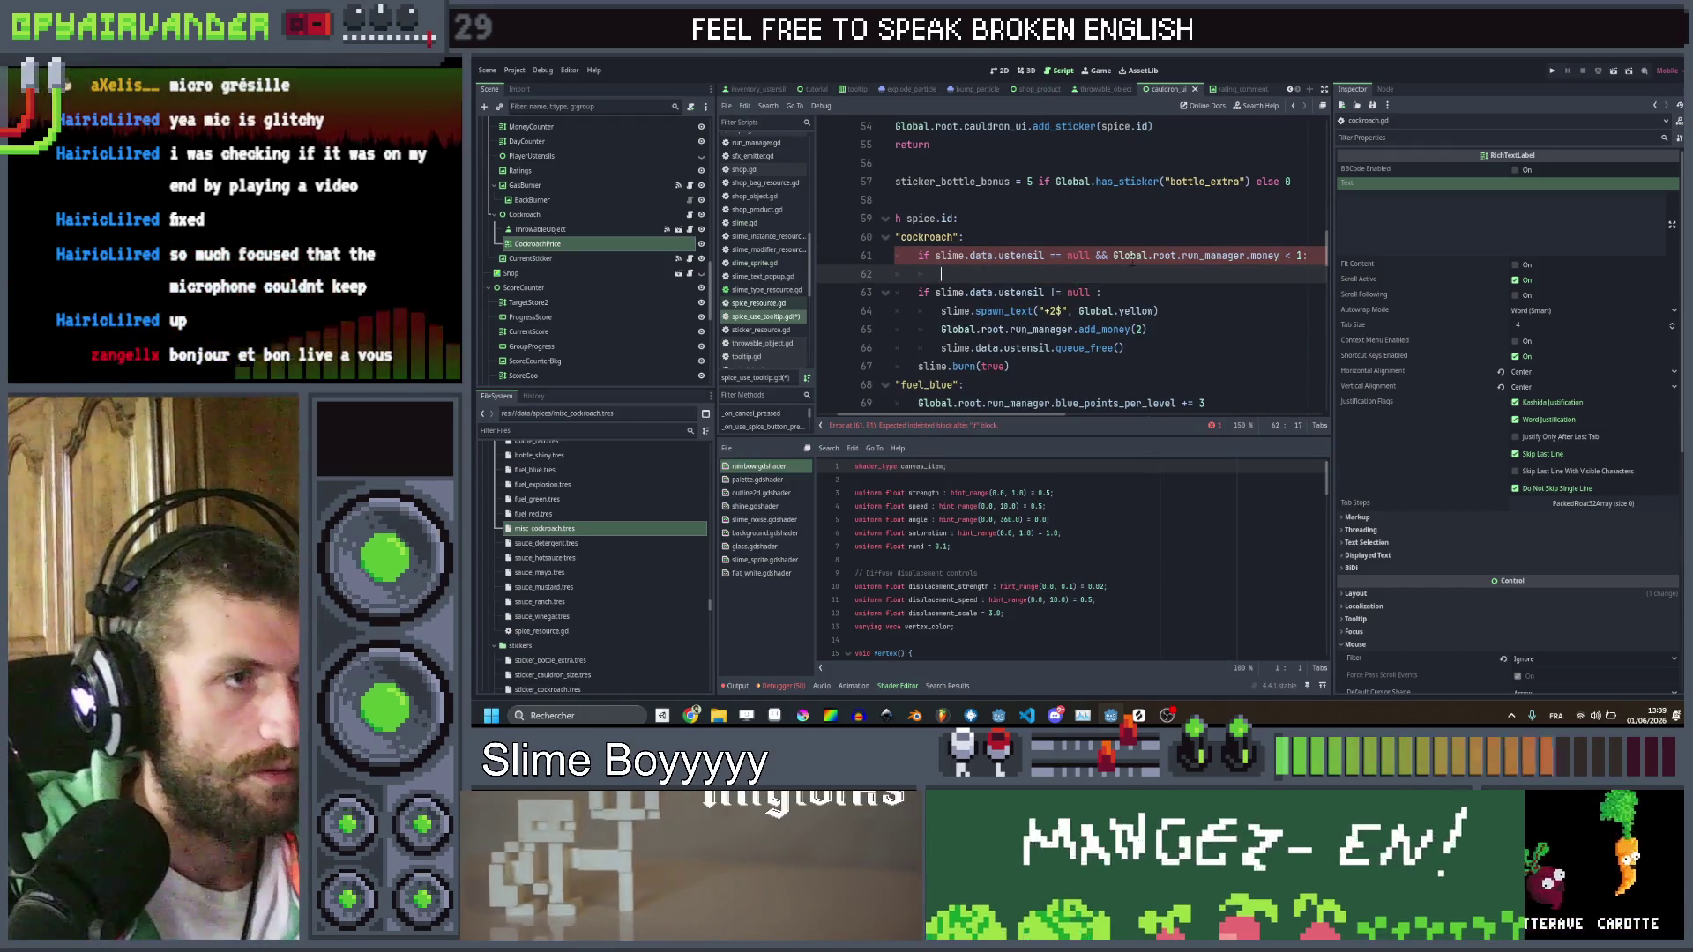
pyautogui.press('Down')
pyautogui.press('Home')
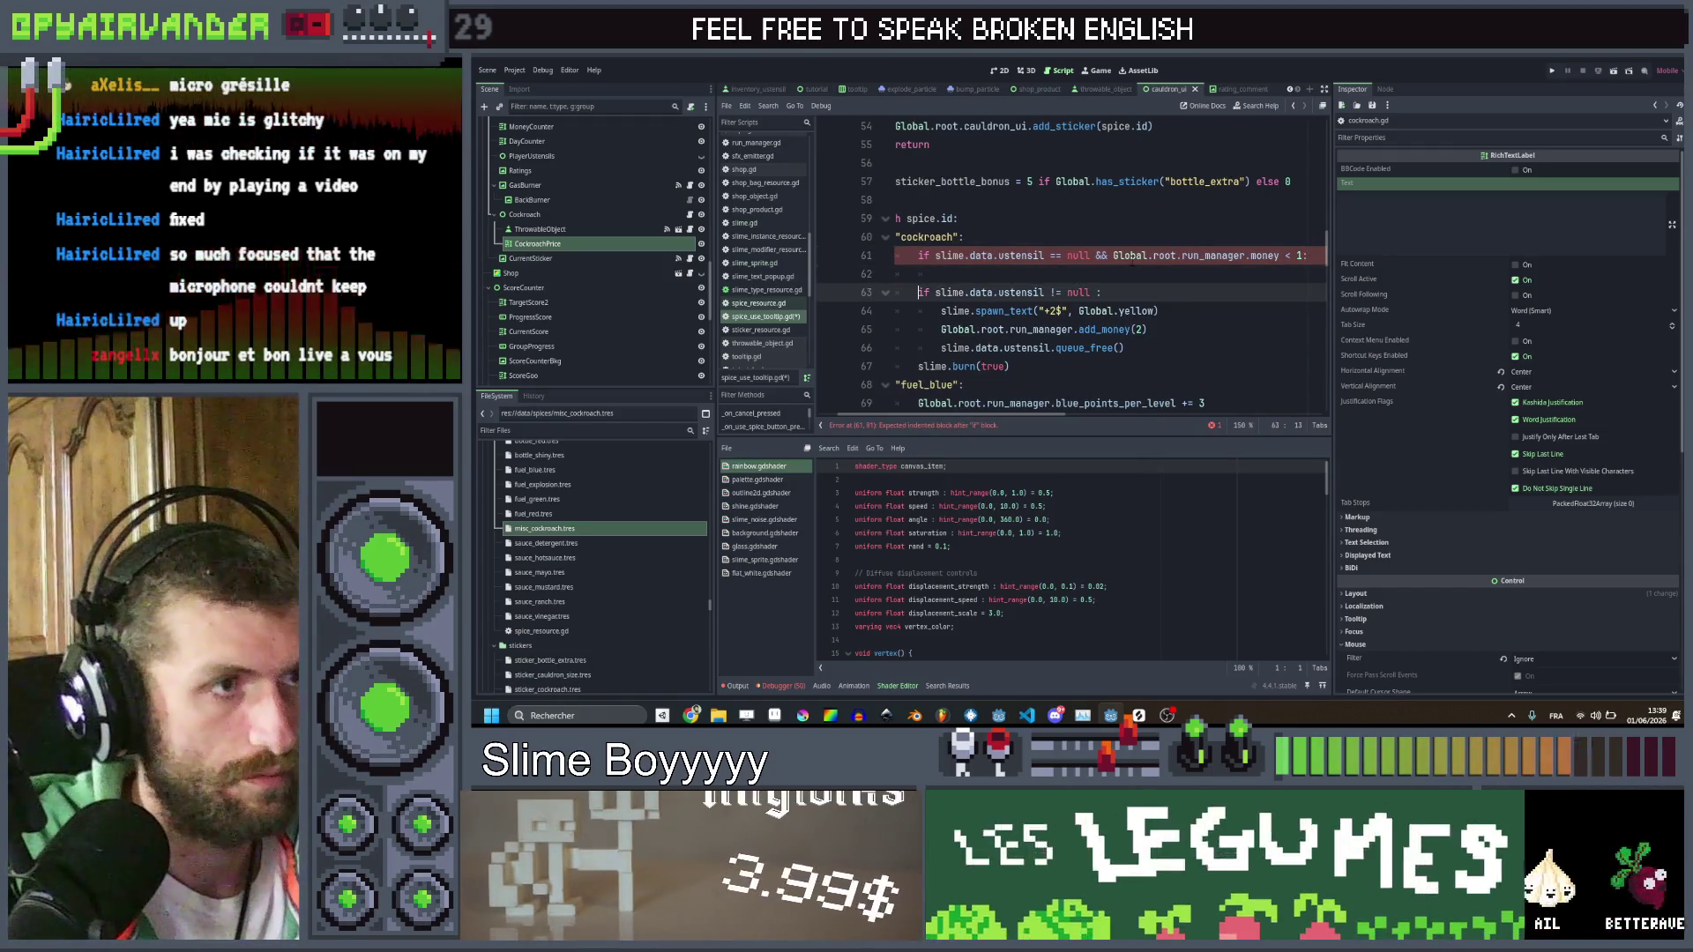
pyautogui.press('Return')
pyautogui.press('Up')
pyautogui.write('lse:')
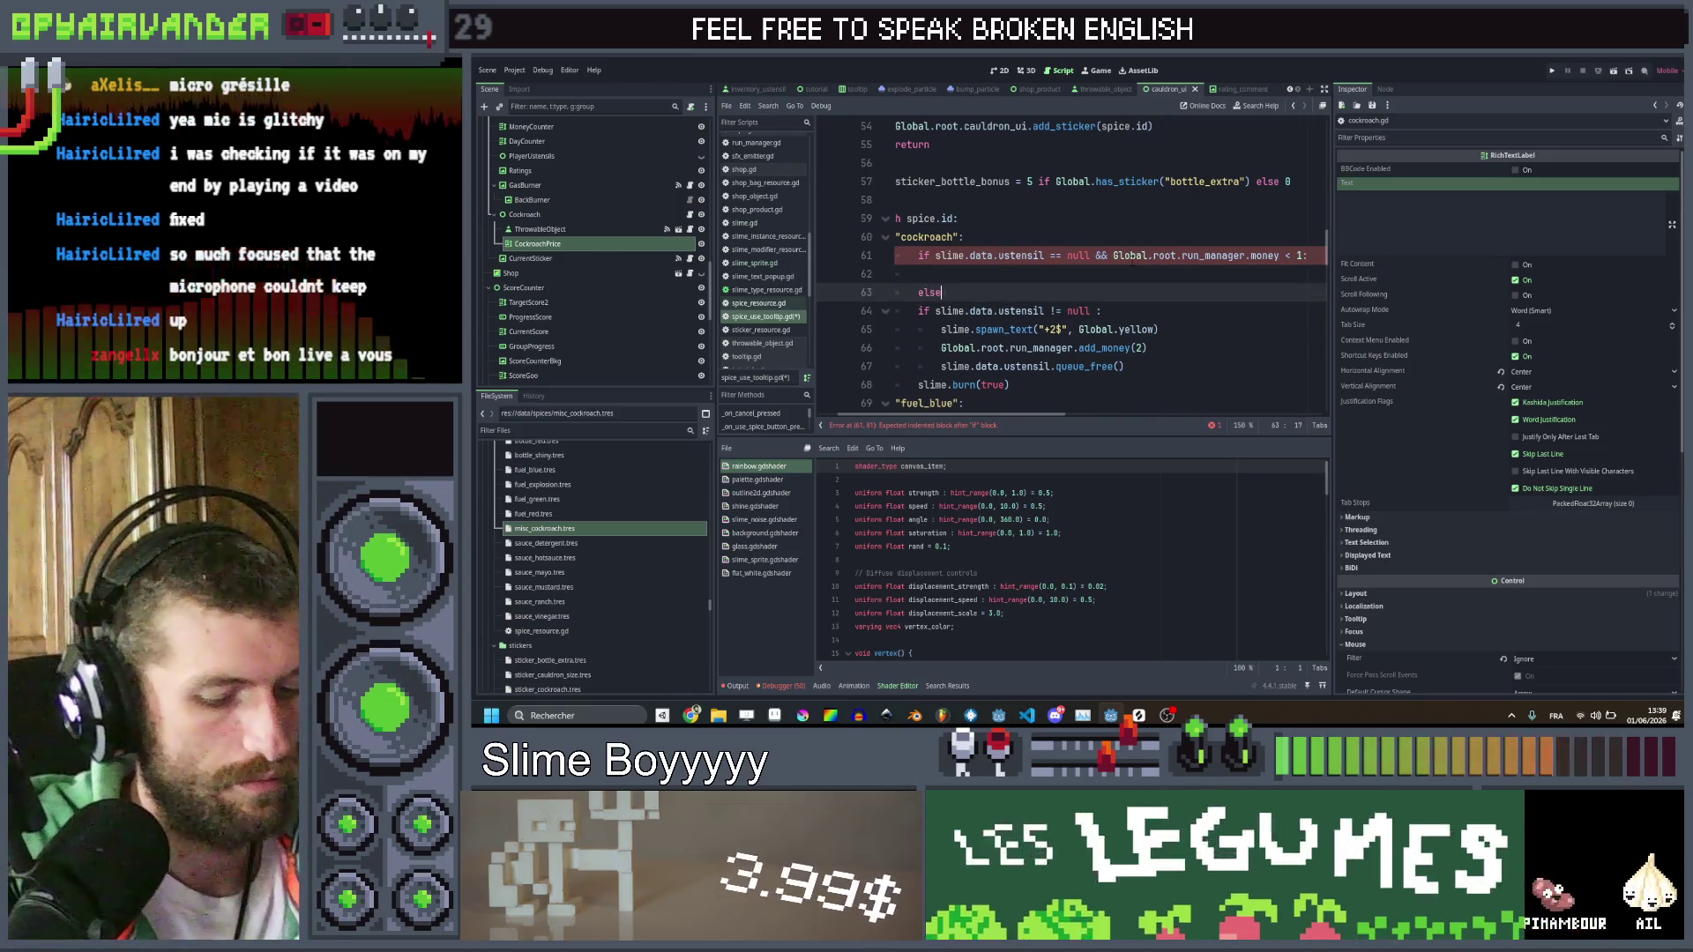
pyautogui.press('Down')
pyautogui.hotkey('shift', 'Down')
pyautogui.hotkey('shift', 'Down')
pyautogui.hotkey('shift', 'Down')
pyautogui.press('Tab')
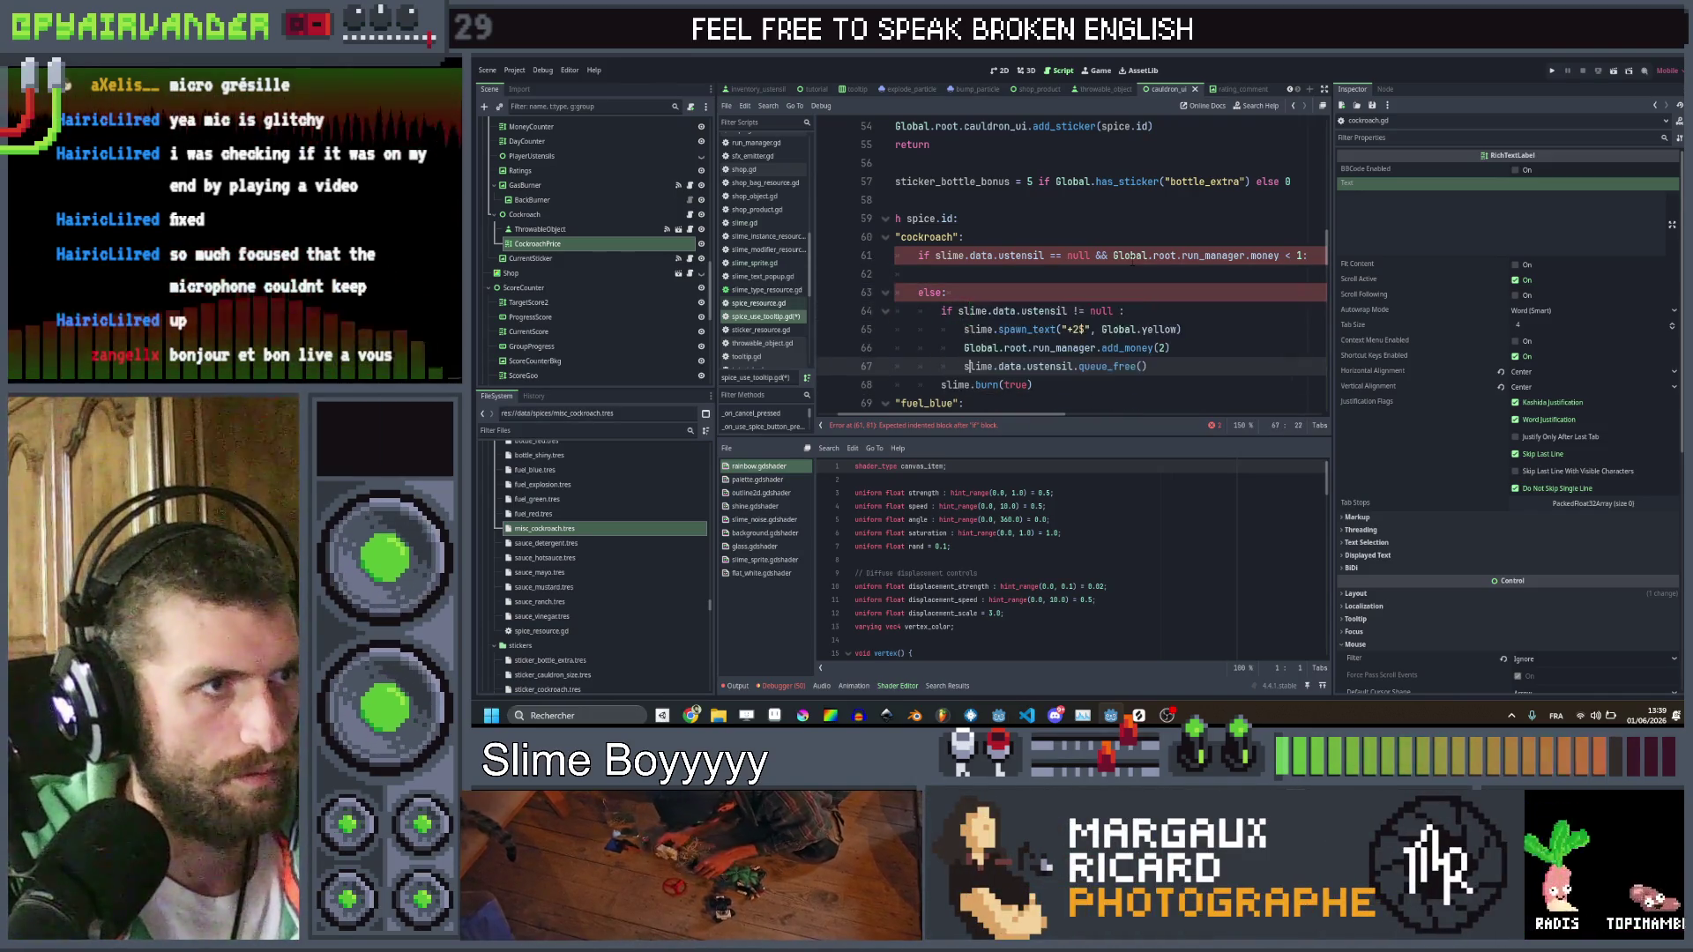
pyautogui.press('Up')
pyautogui.press('Up')
pyautogui.press('Up')
pyautogui.press('Up')
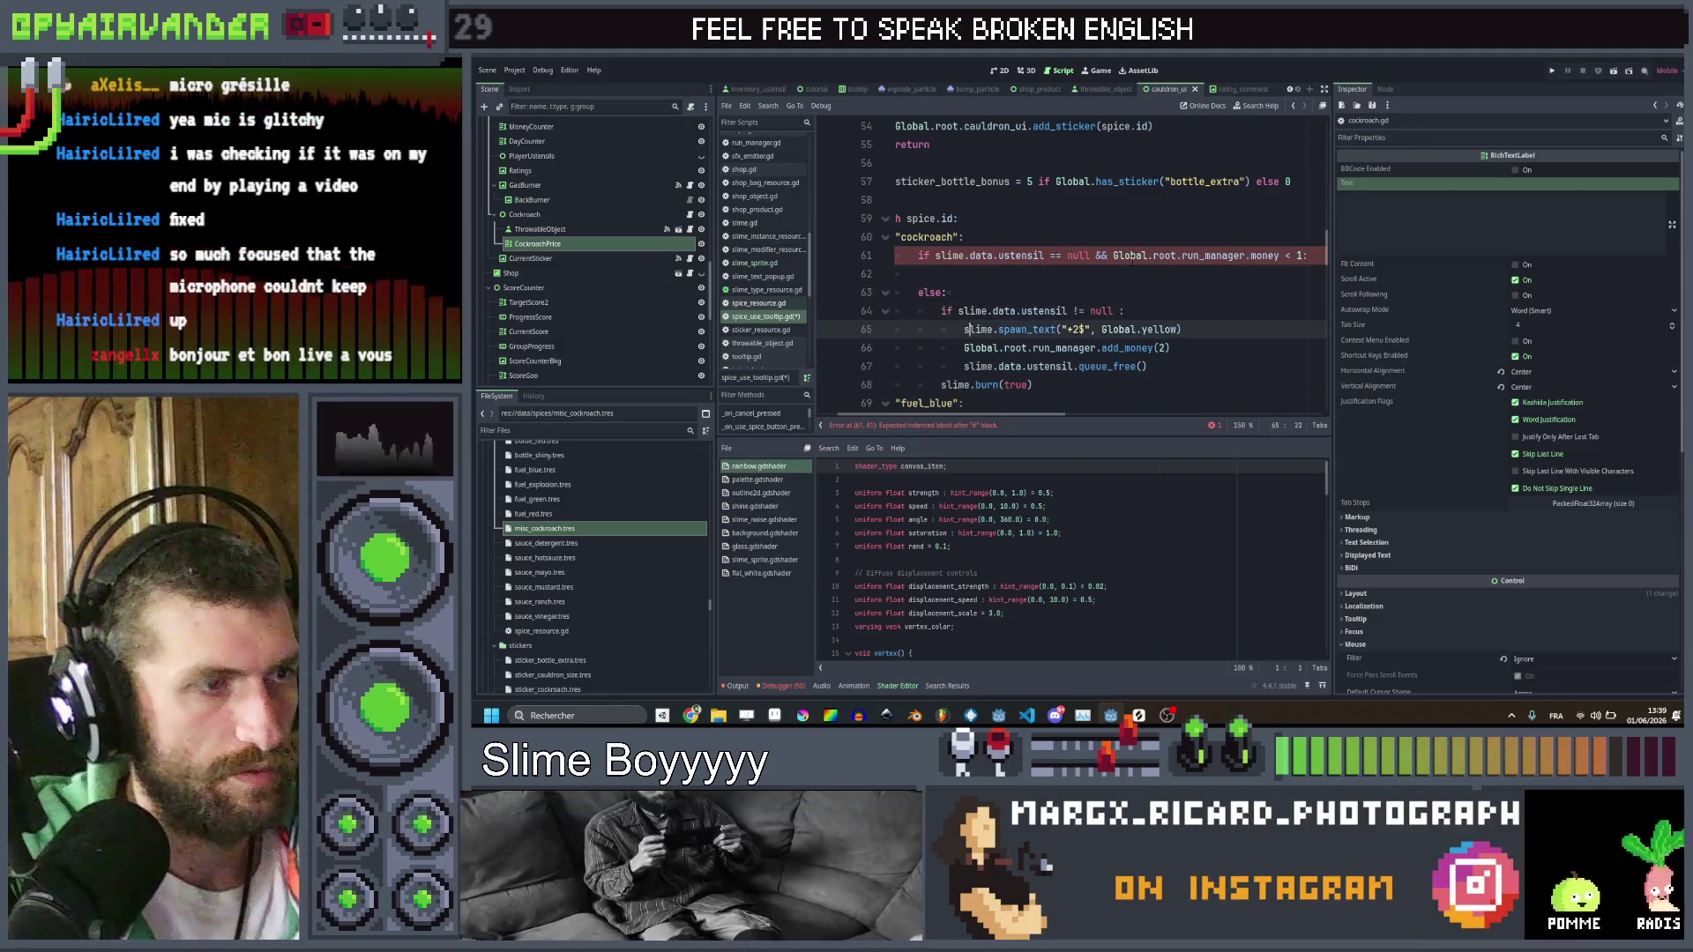
# Make the money check spawn a red "Not enough money!" text, then save the script
pyautogui.write('slime.spawn_text("+2$", Global.yellow)')
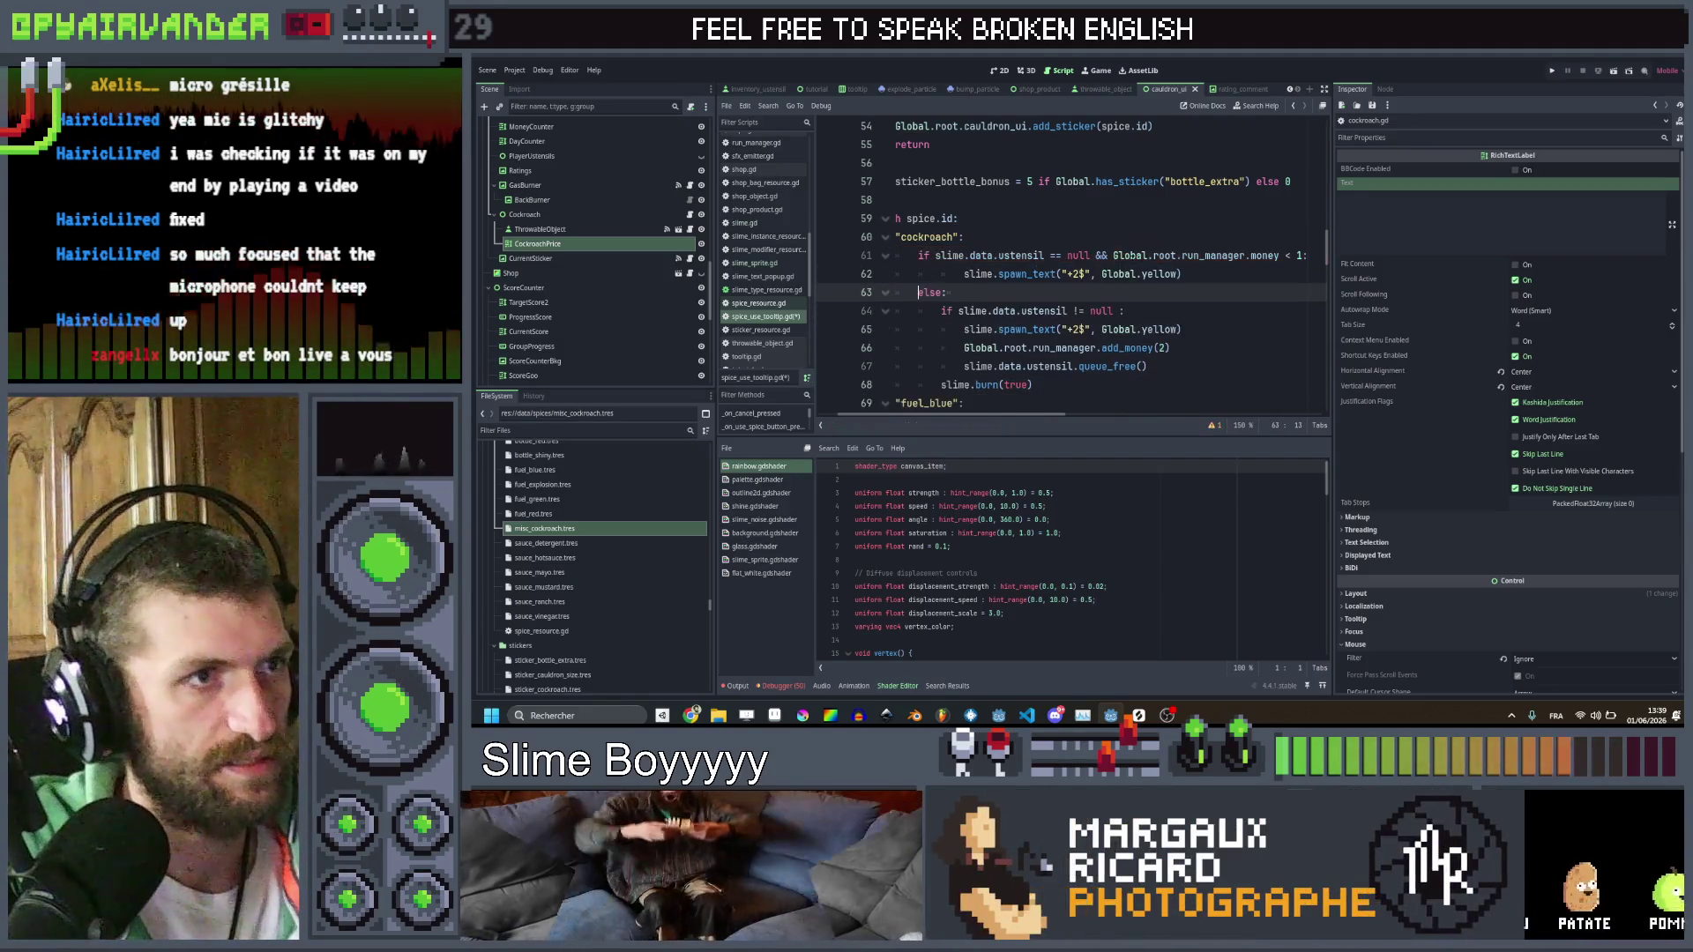
pyautogui.press('BackSpace')
pyautogui.press('BackSpace')
pyautogui.press('BackSpace')
pyautogui.write('red')
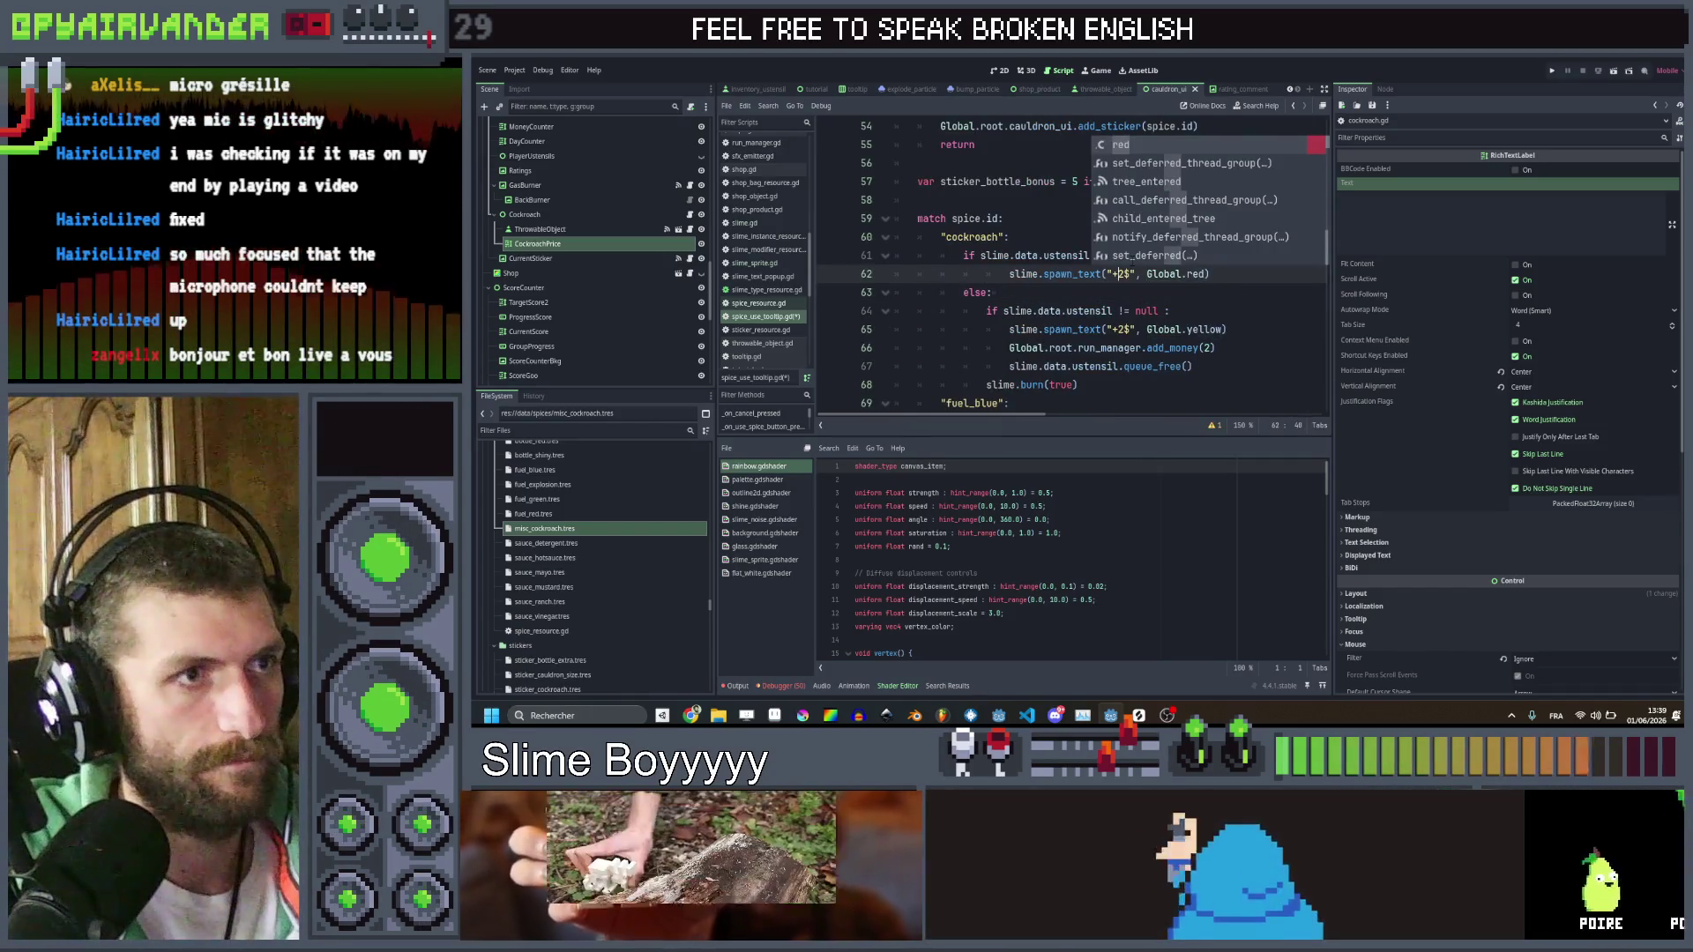
pyautogui.click(1129, 273)
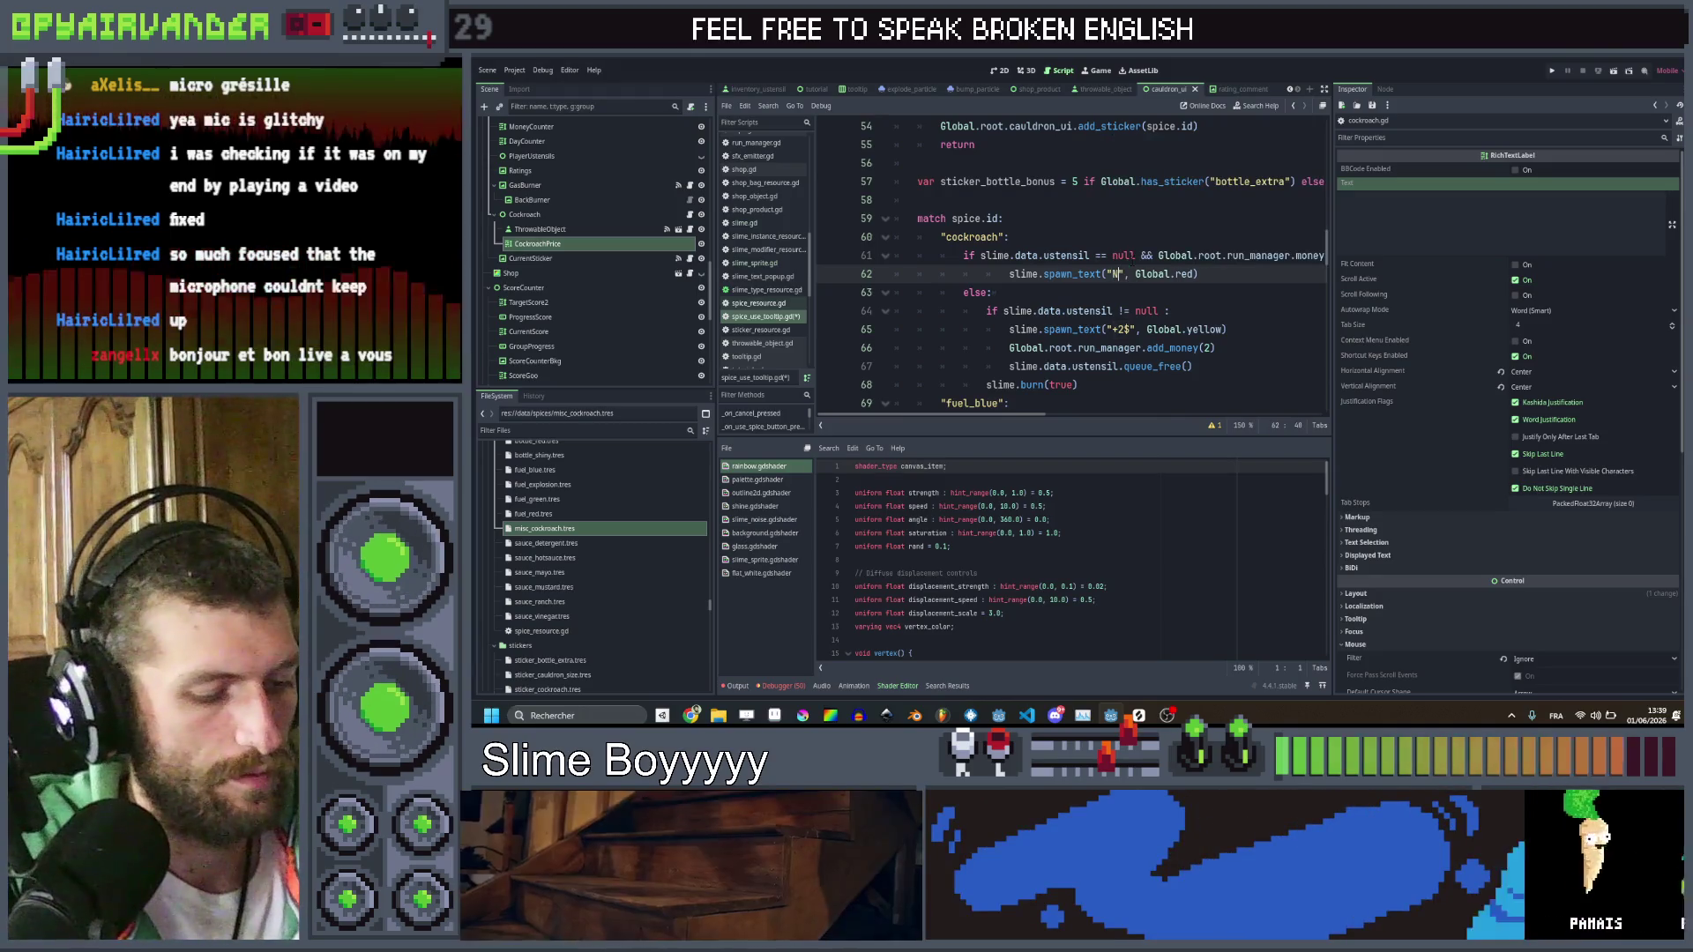
pyautogui.press('BackSpace')
pyautogui.press('BackSpace')
pyautogui.press('BackSpace')
pyautogui.write('Not enough money!')
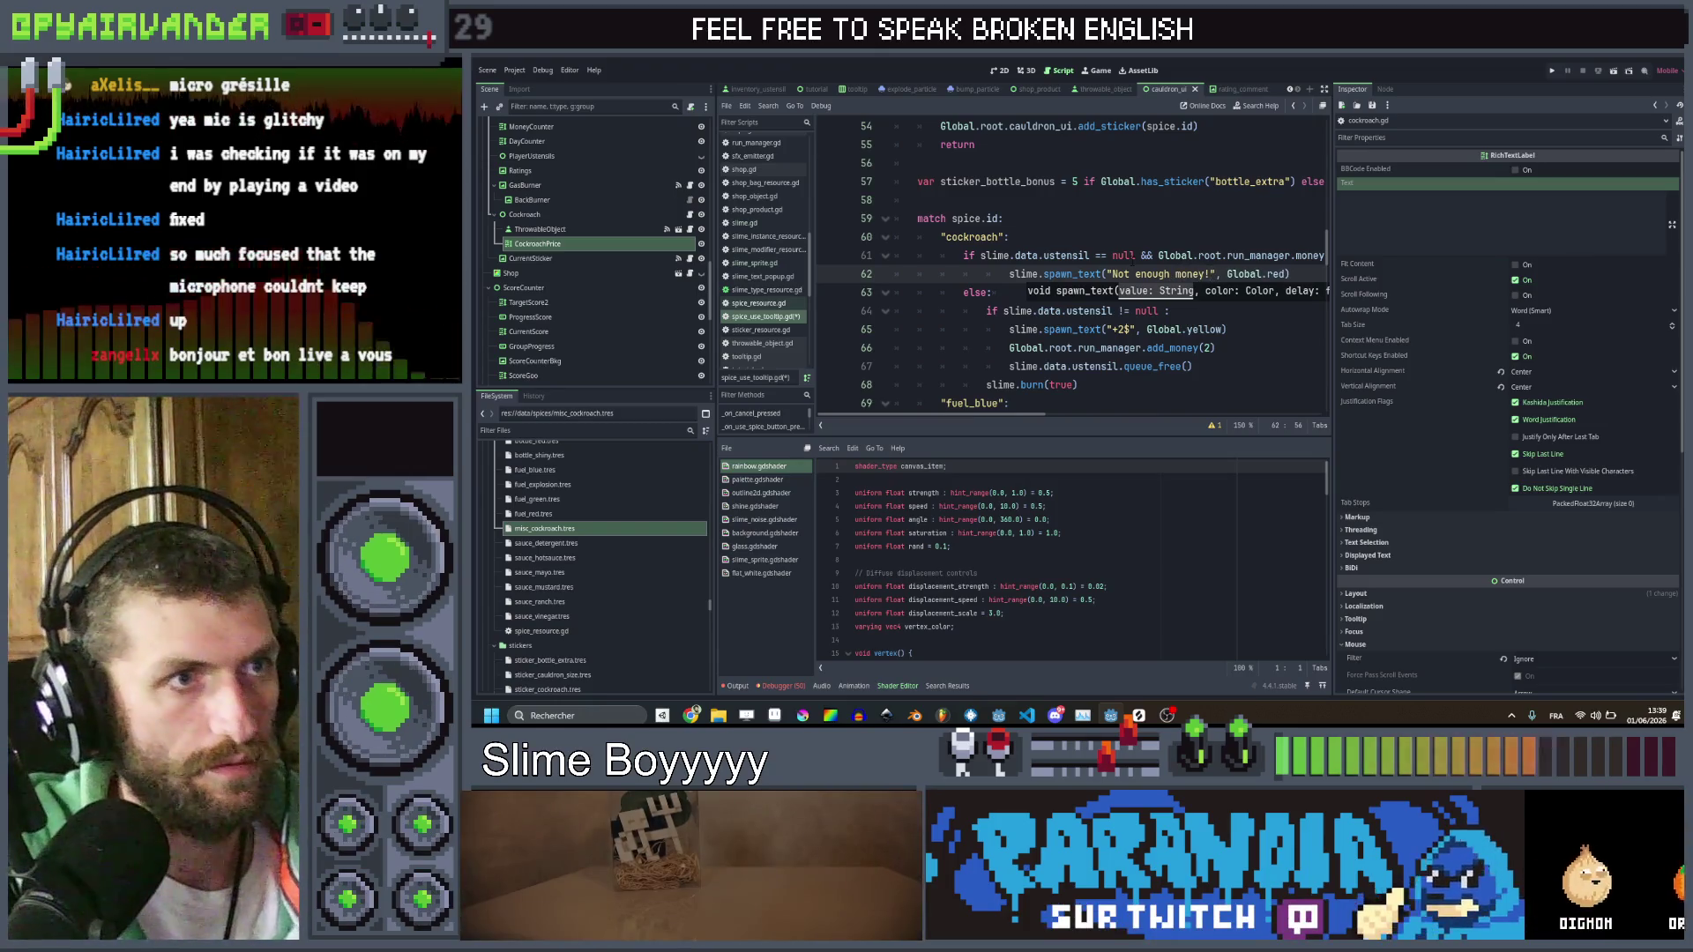
pyautogui.click(1115, 219)
pyautogui.hscroll(3, 1115, 228)
pyautogui.hotkey('ctrl', 's')
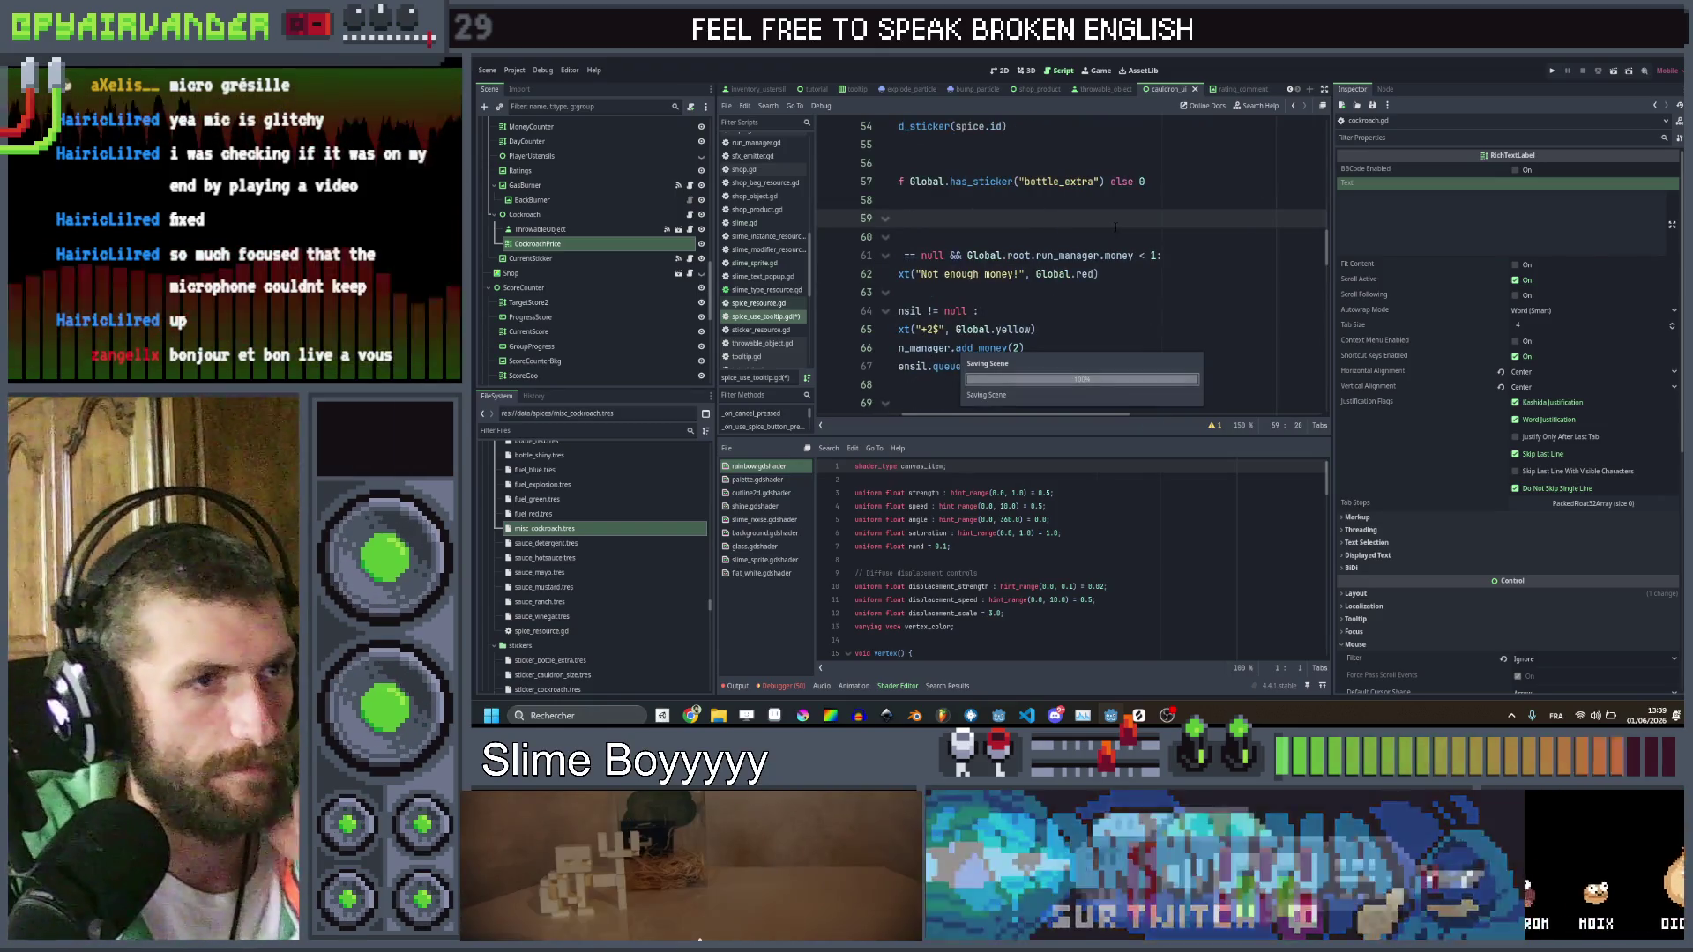
# Save and launch the game, then show the cockroach spice resource in the Inspector
pyautogui.hscroll(-3, 1107, 255)
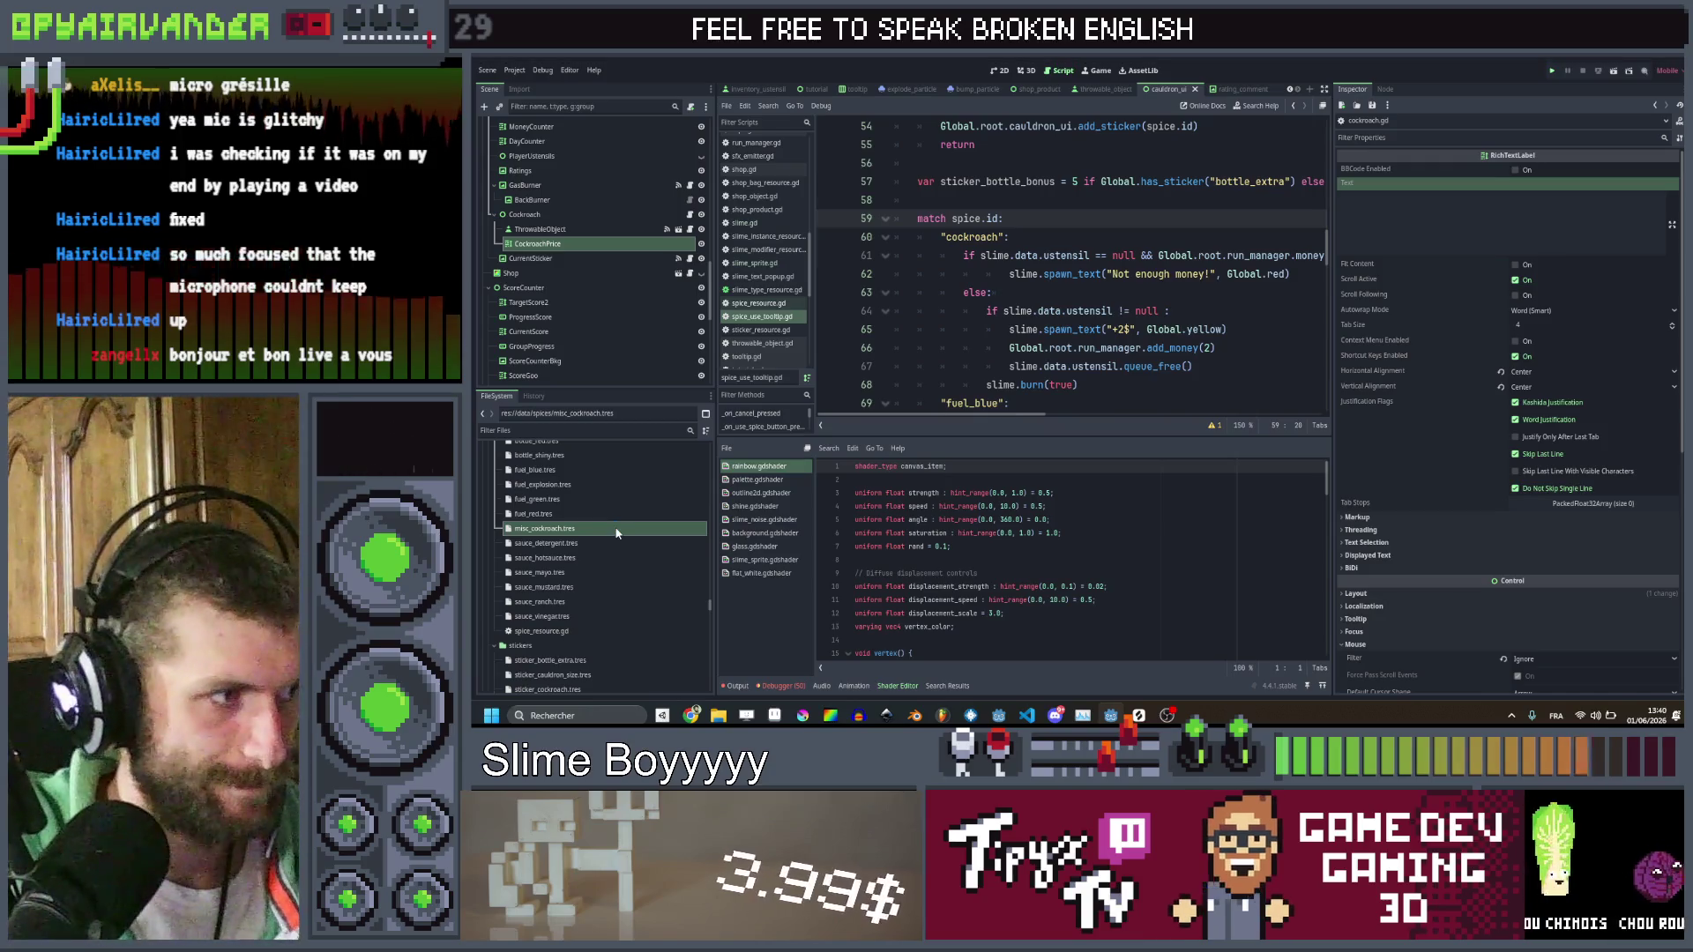
pyautogui.hotkey('ctrl', 's')
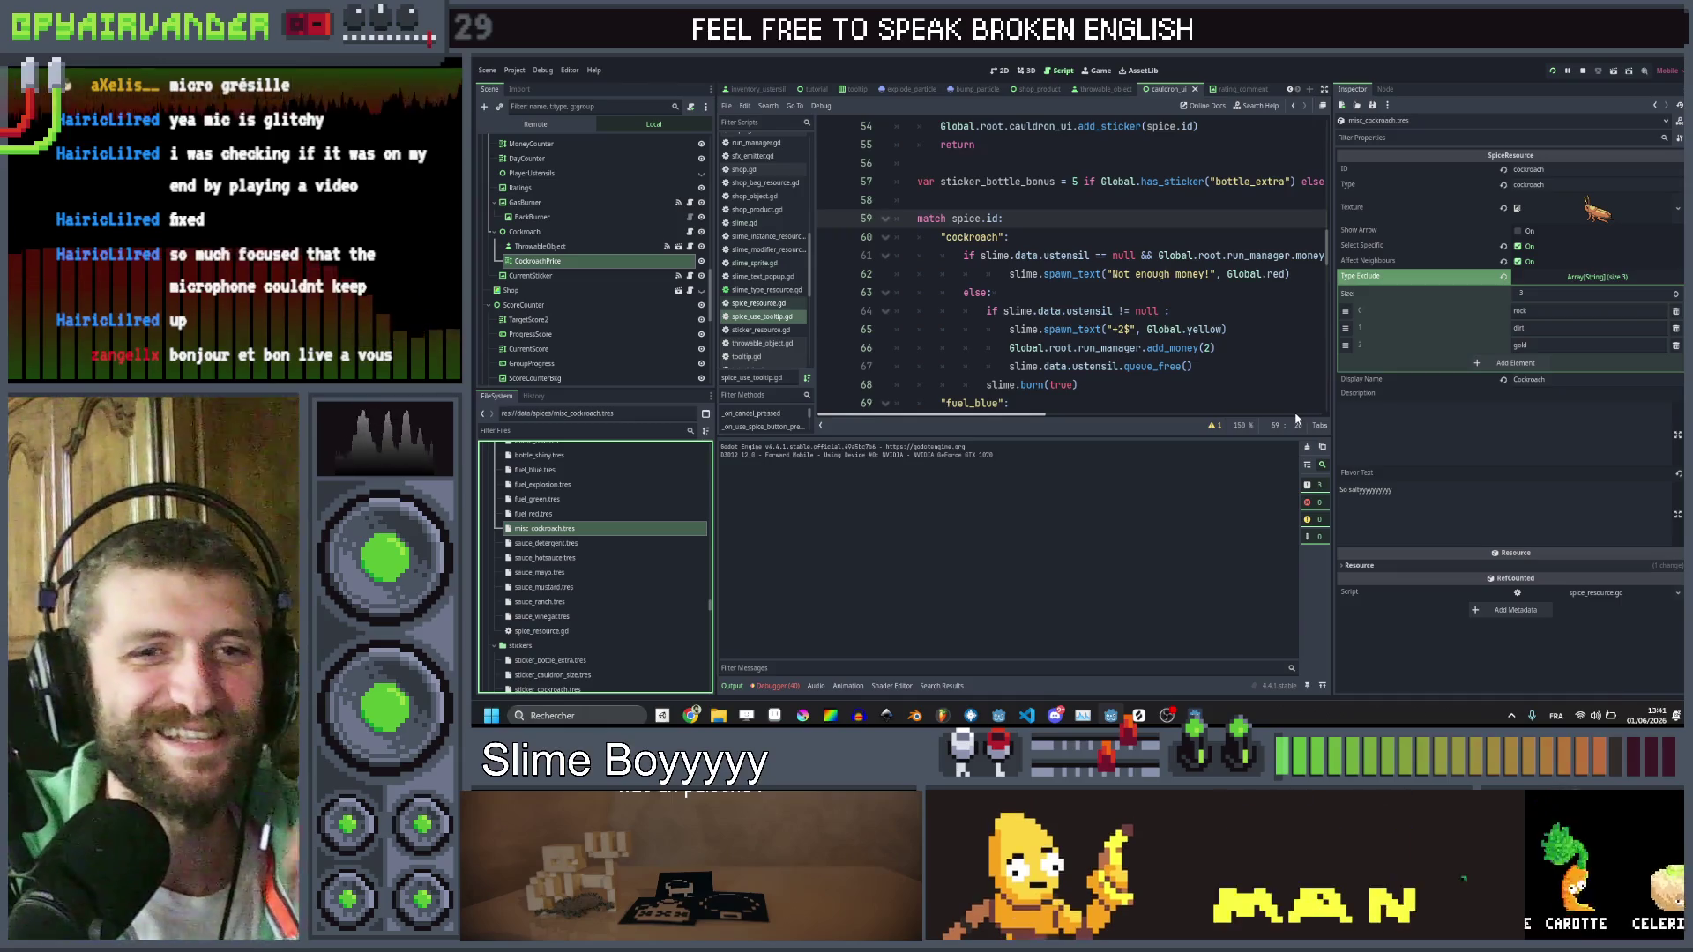
pyautogui.click(1477, 428)
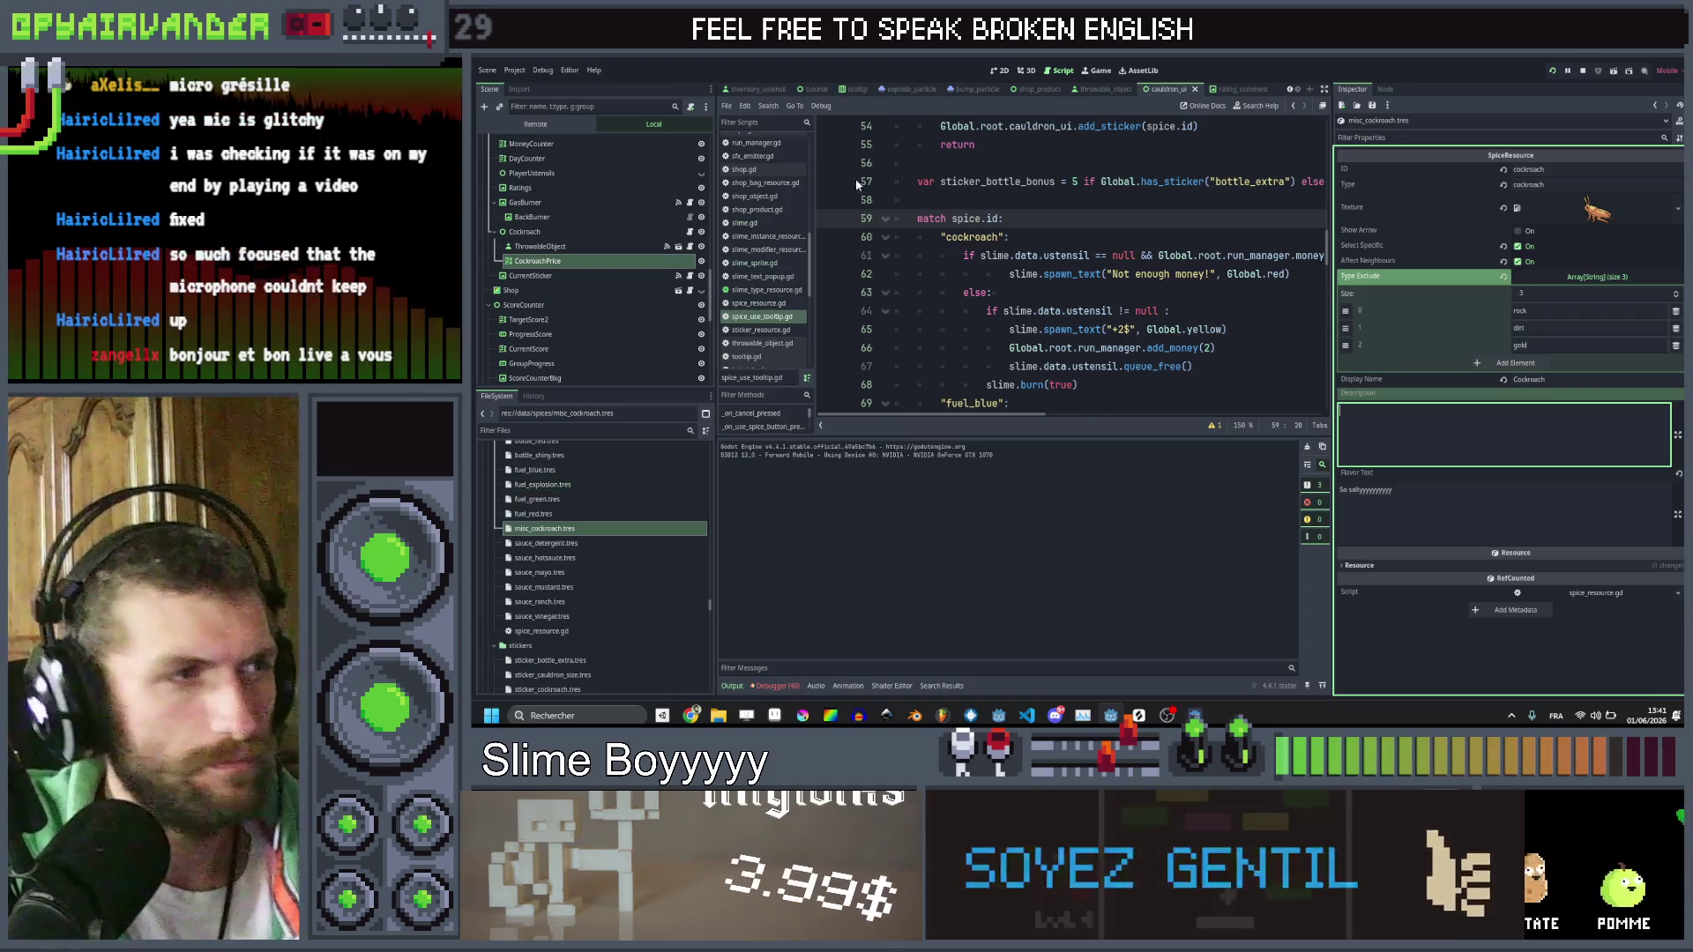
# Open cockroach.gd and change the tooltip's ustensil refund from 3$ to 2$
pyautogui.scroll(5, 752, 244)
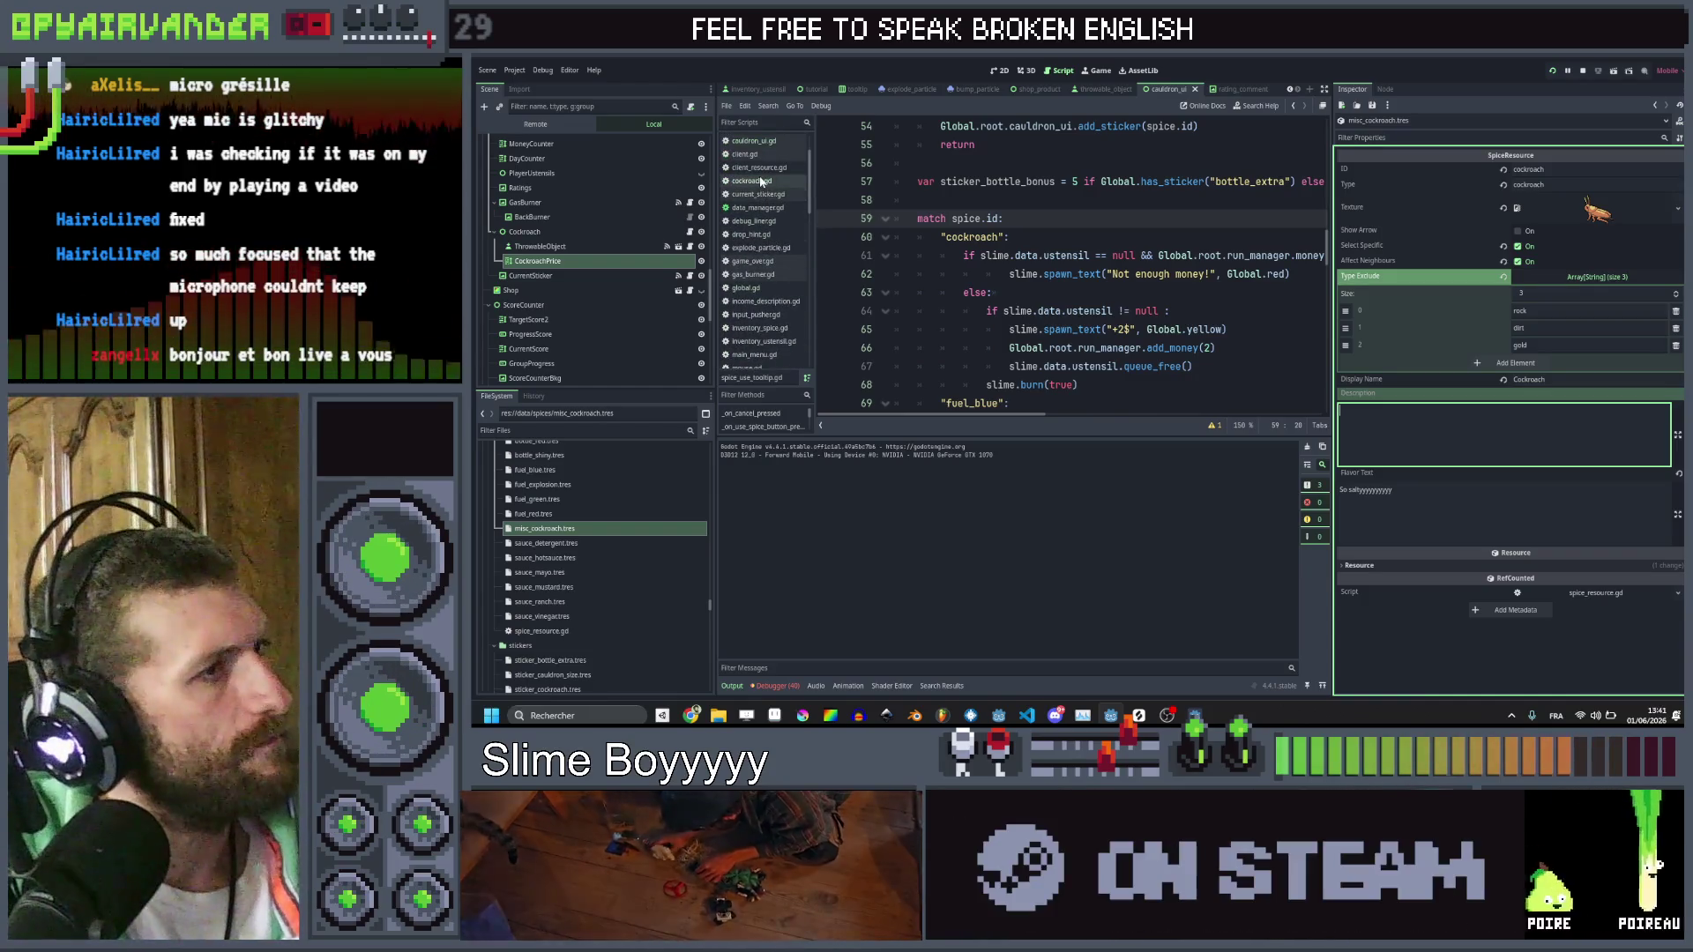
pyautogui.click(762, 181)
pyautogui.hscroll(5, 1166, 279)
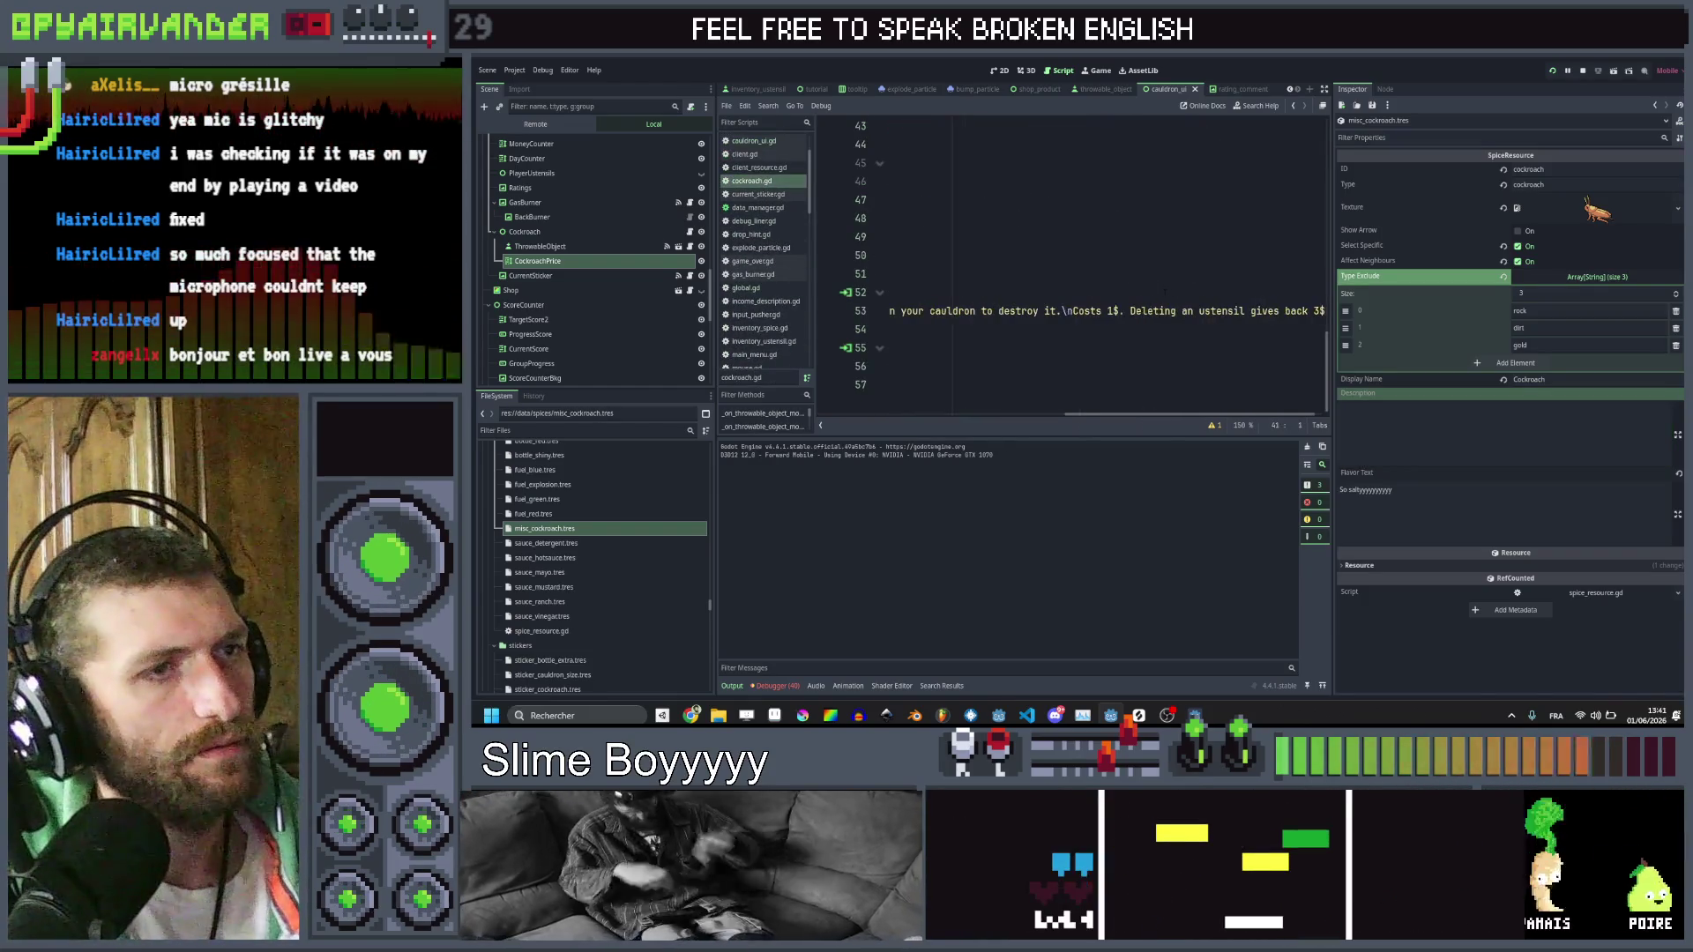
pyautogui.hscroll(1, 1160, 295)
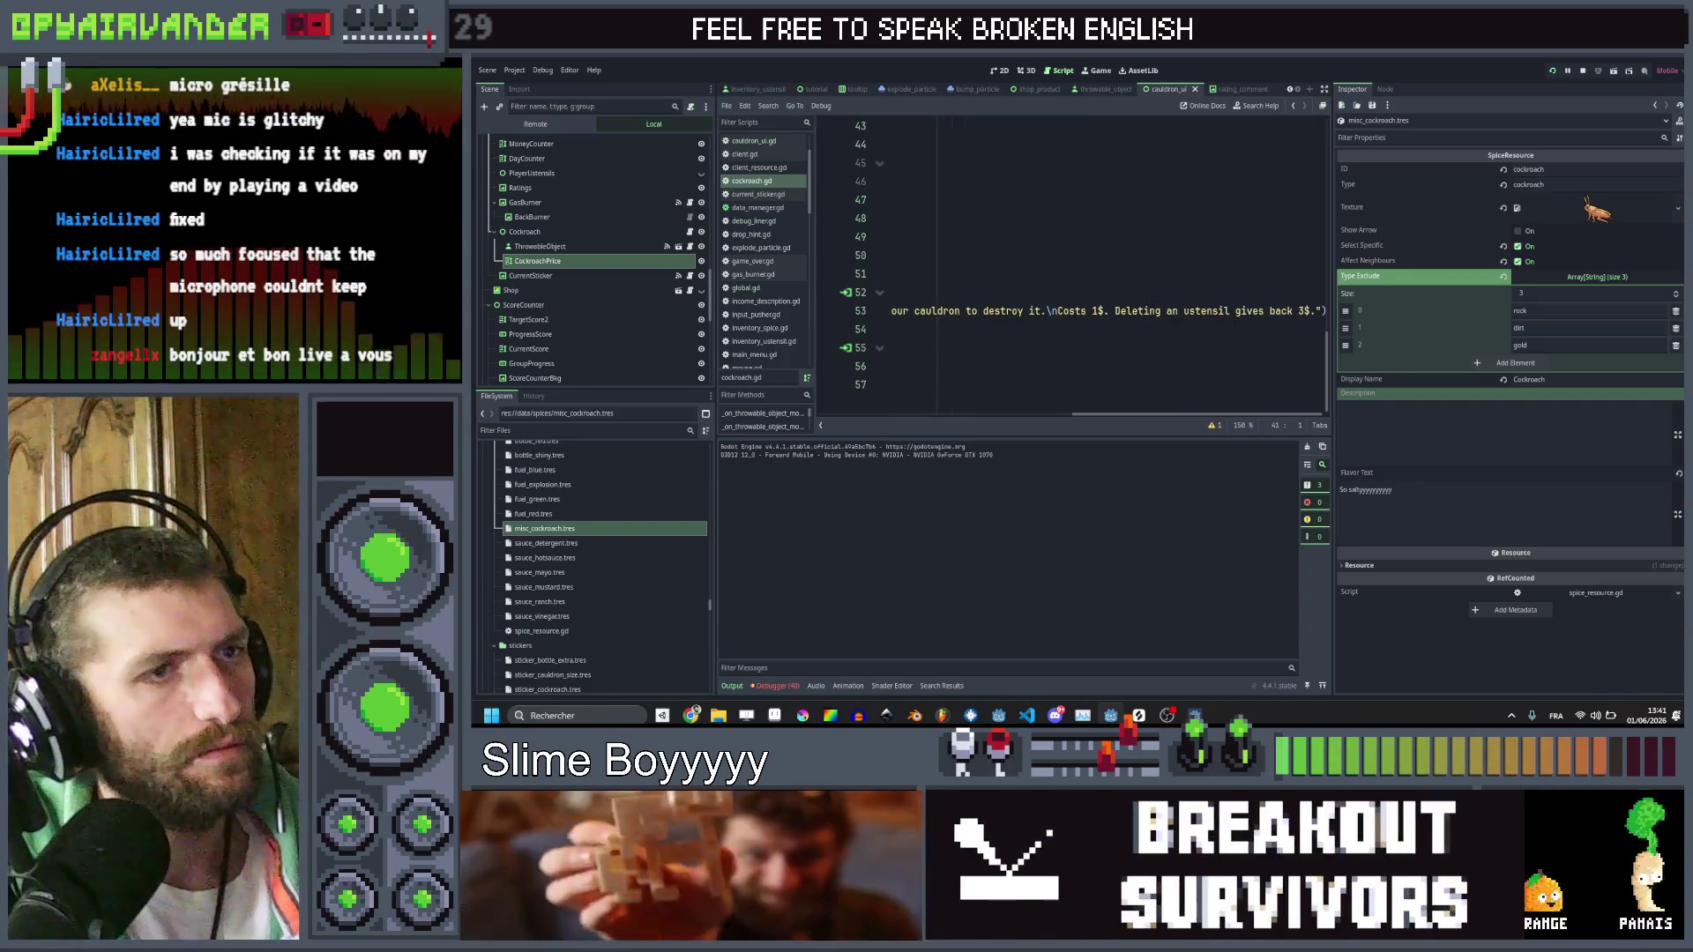
pyautogui.click(1309, 310)
pyautogui.press('BackSpace')
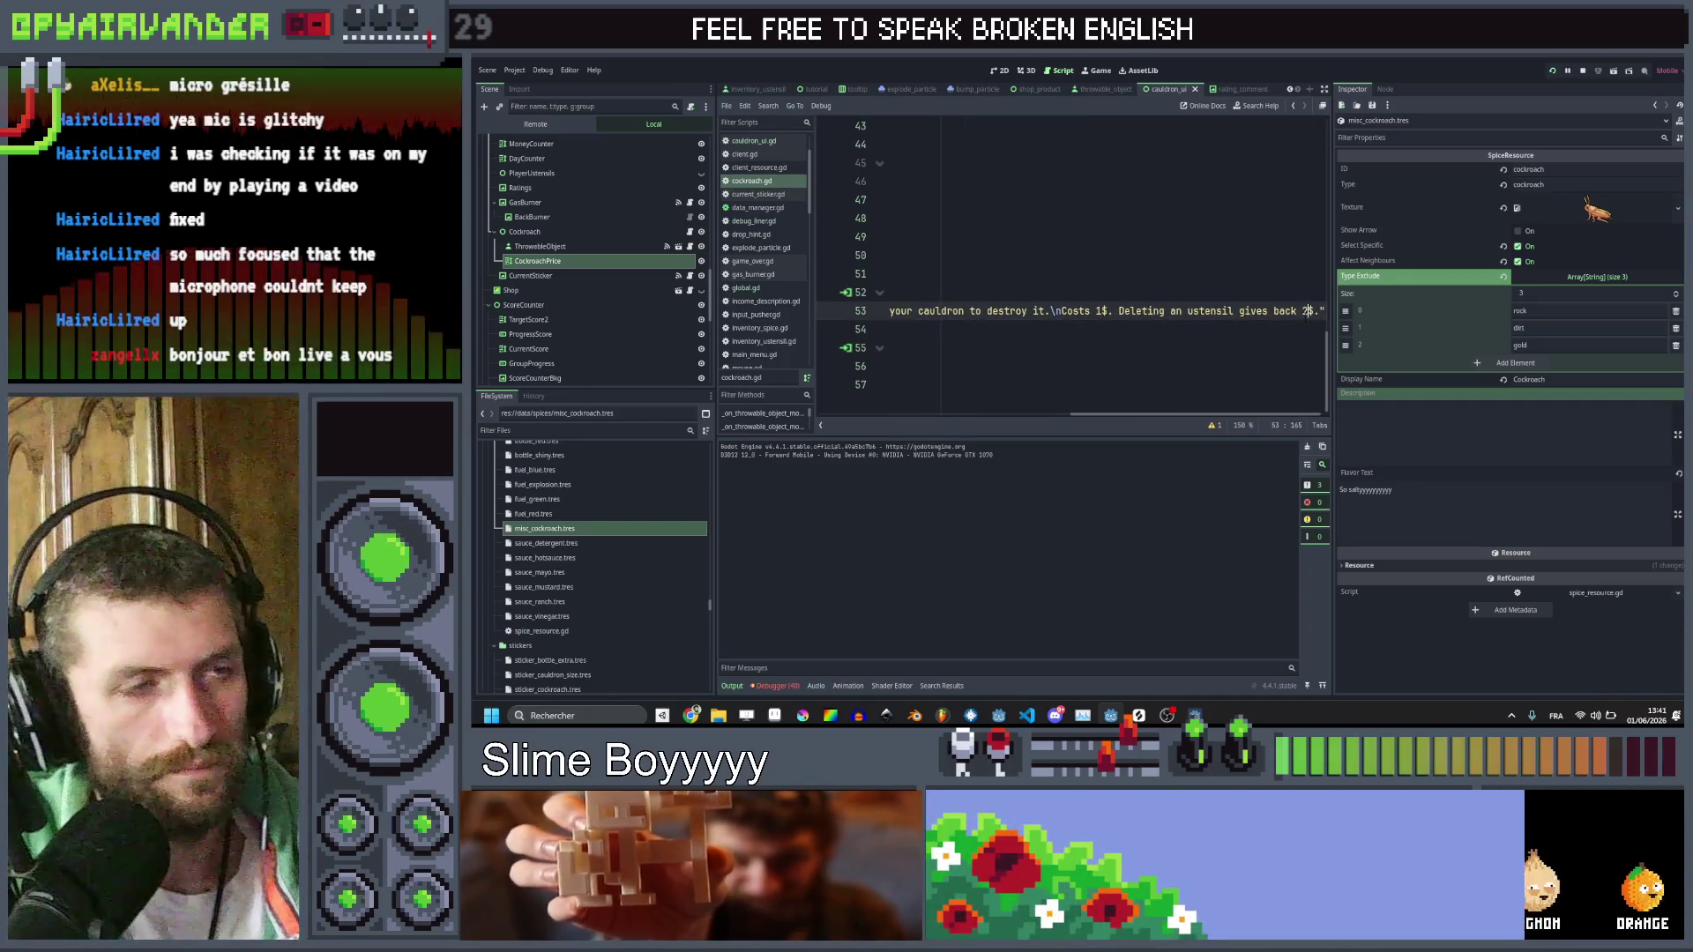
pyautogui.write('2')
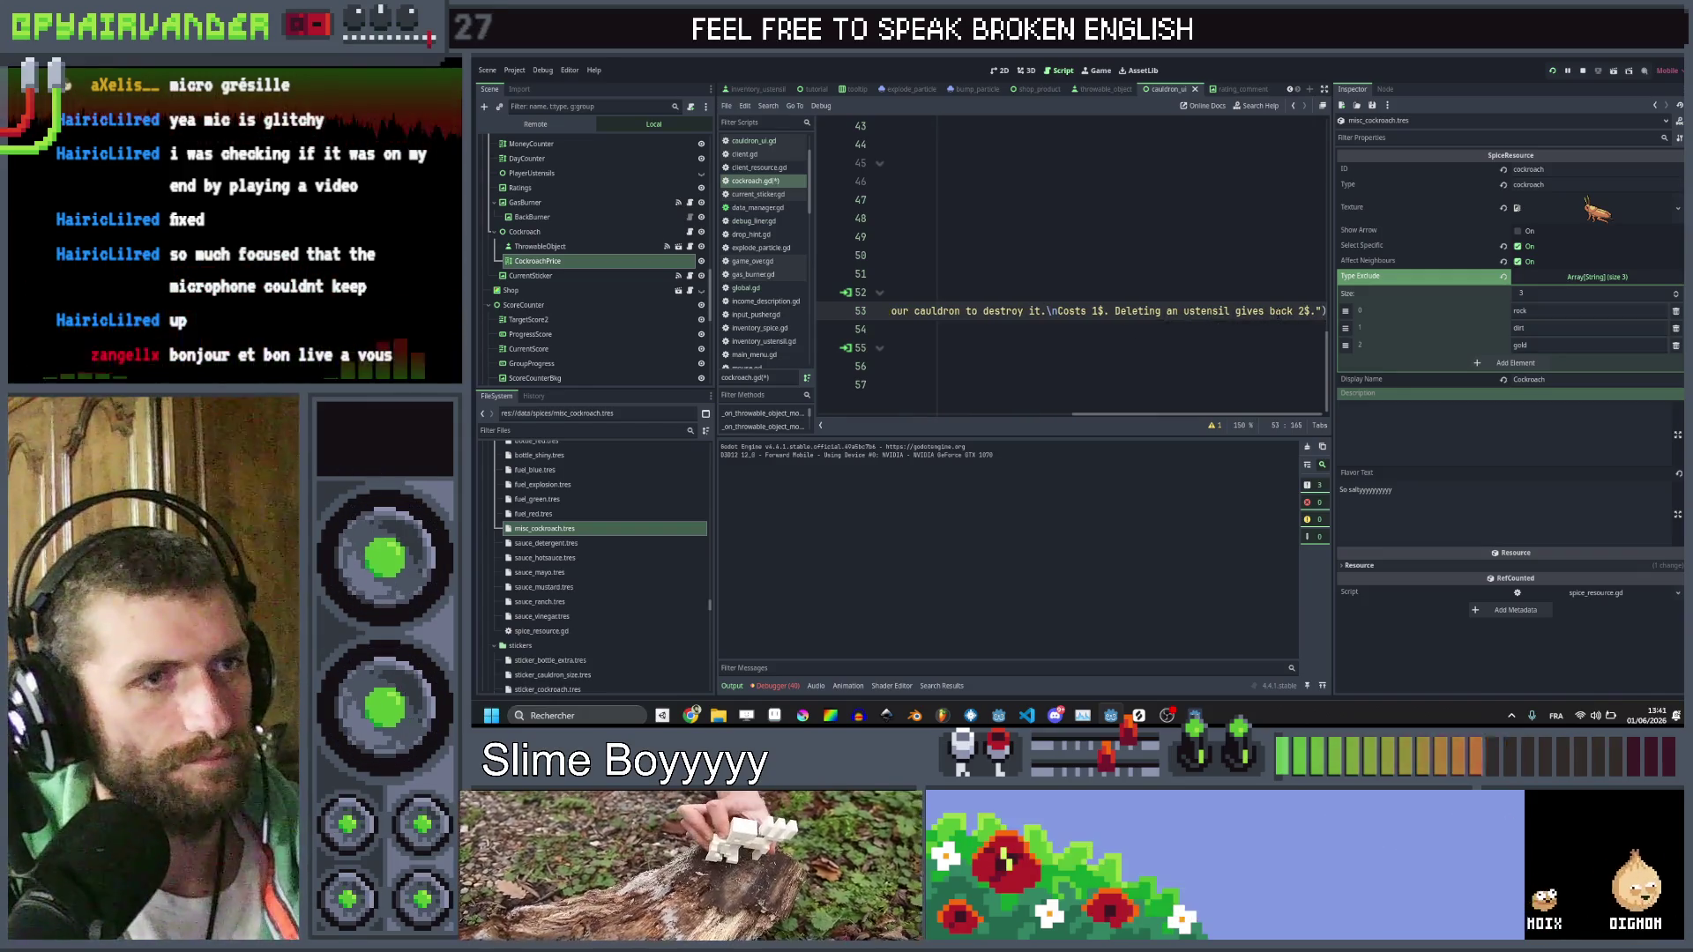
pyautogui.click(1315, 310)
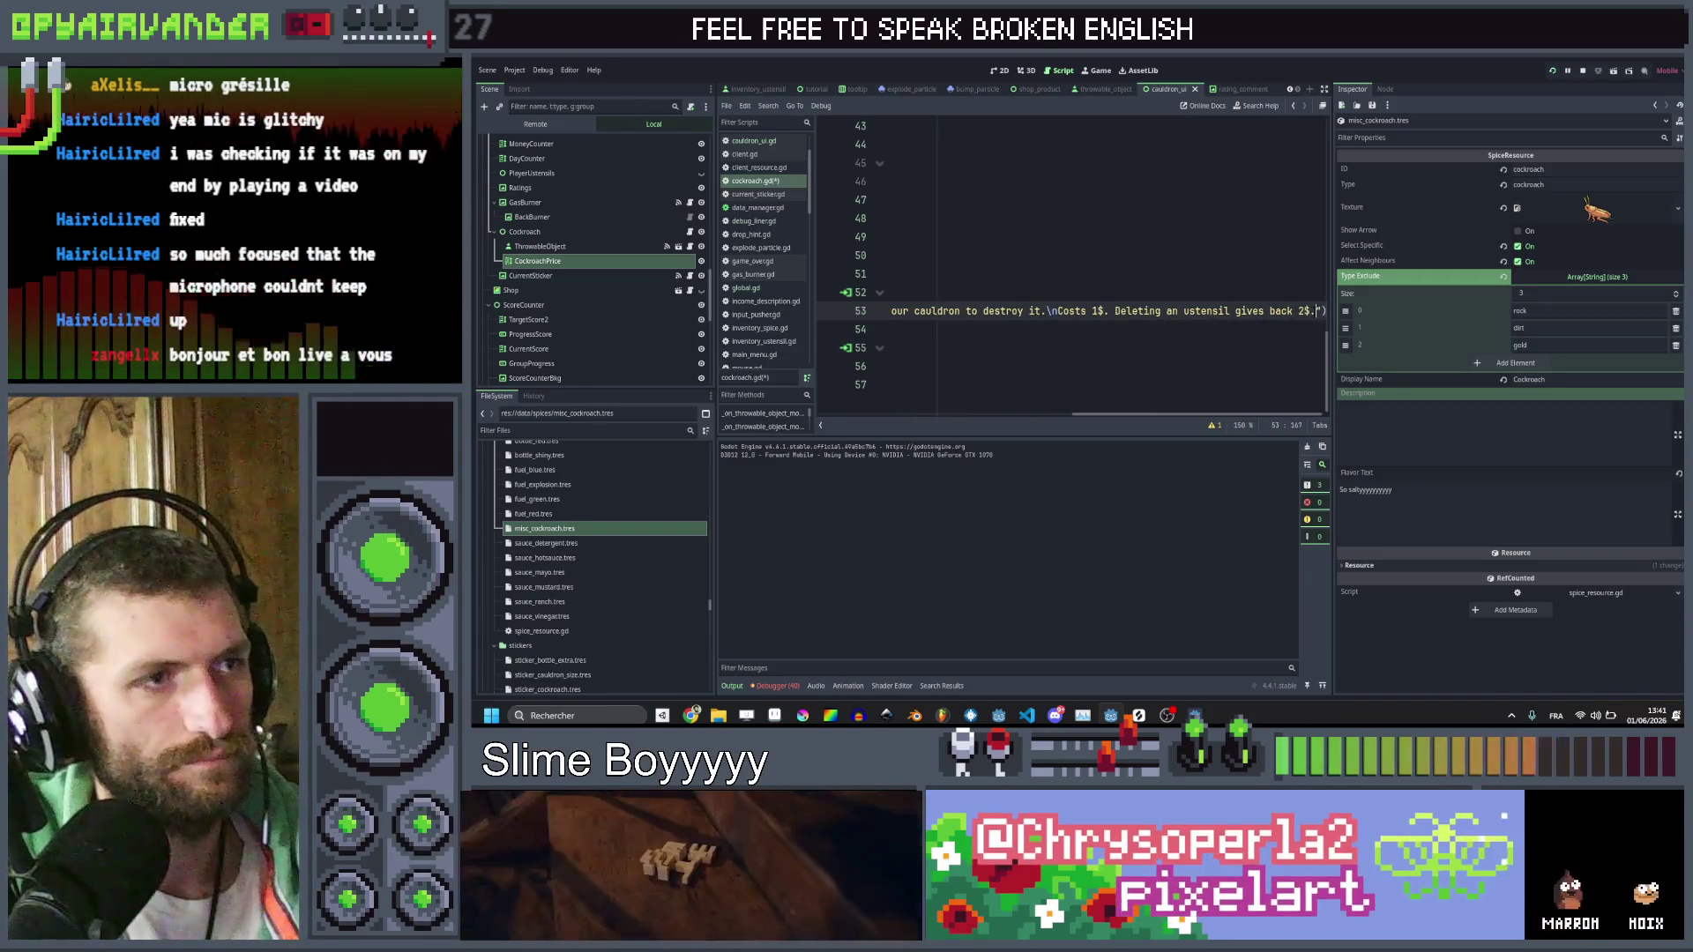
# Reword the cost sentence to "Destroying a slime costs -1$"
pyautogui.moveTo(1057, 311); pyautogui.dragTo(1070, 311)
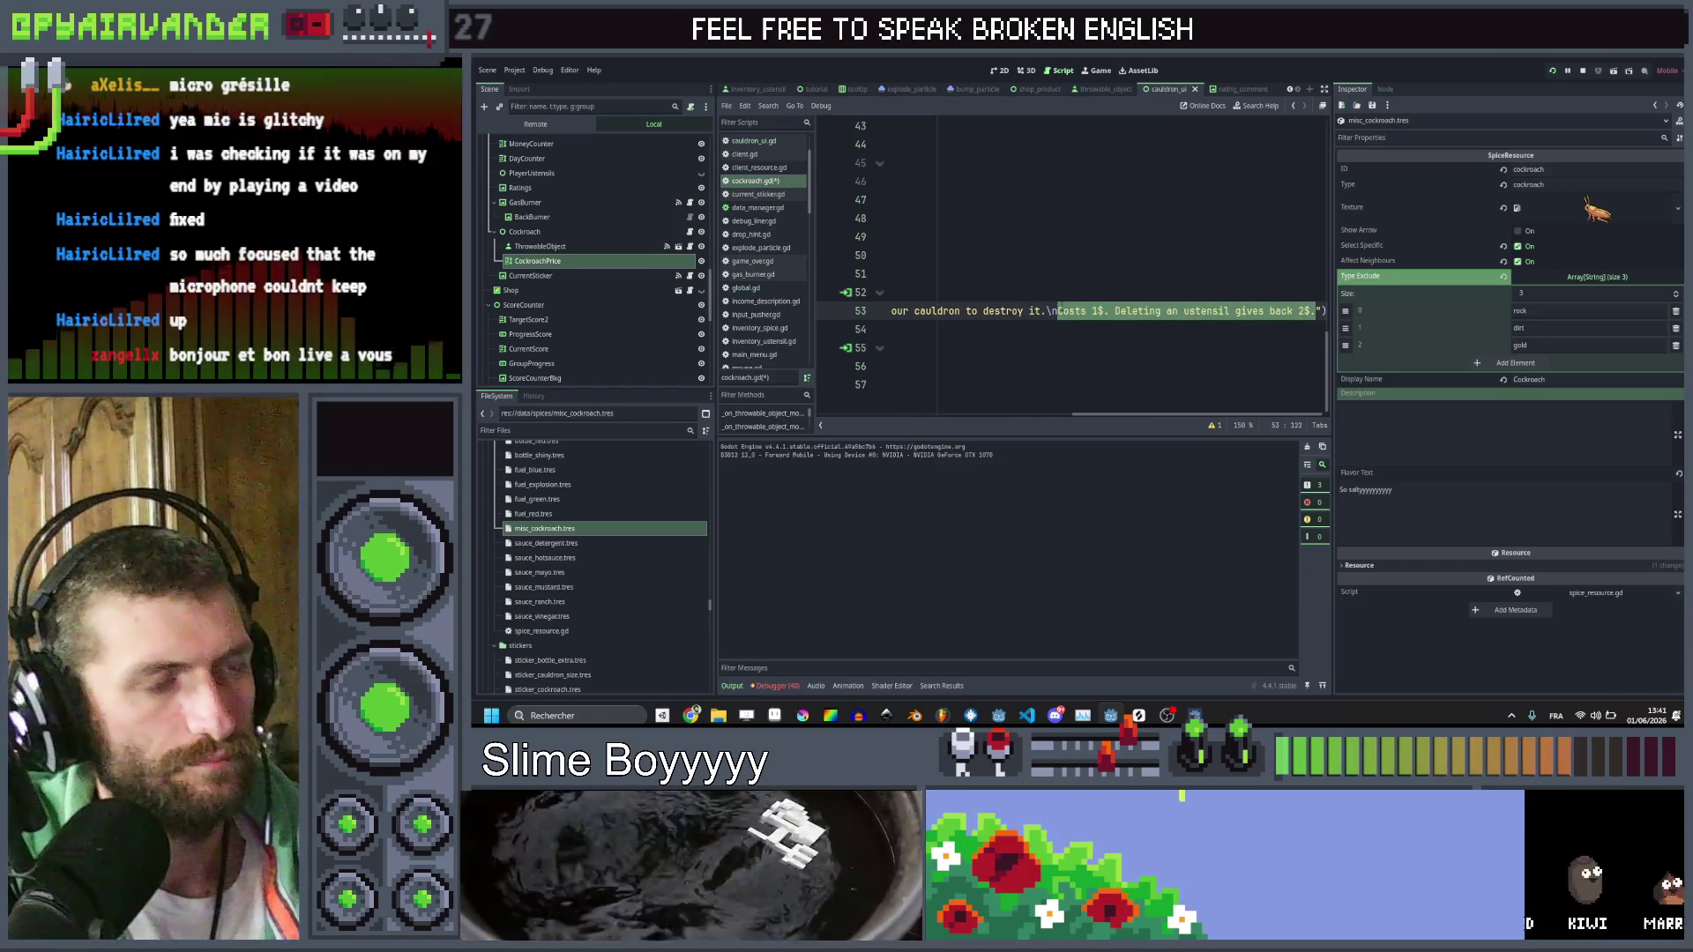
pyautogui.click(1294, 311)
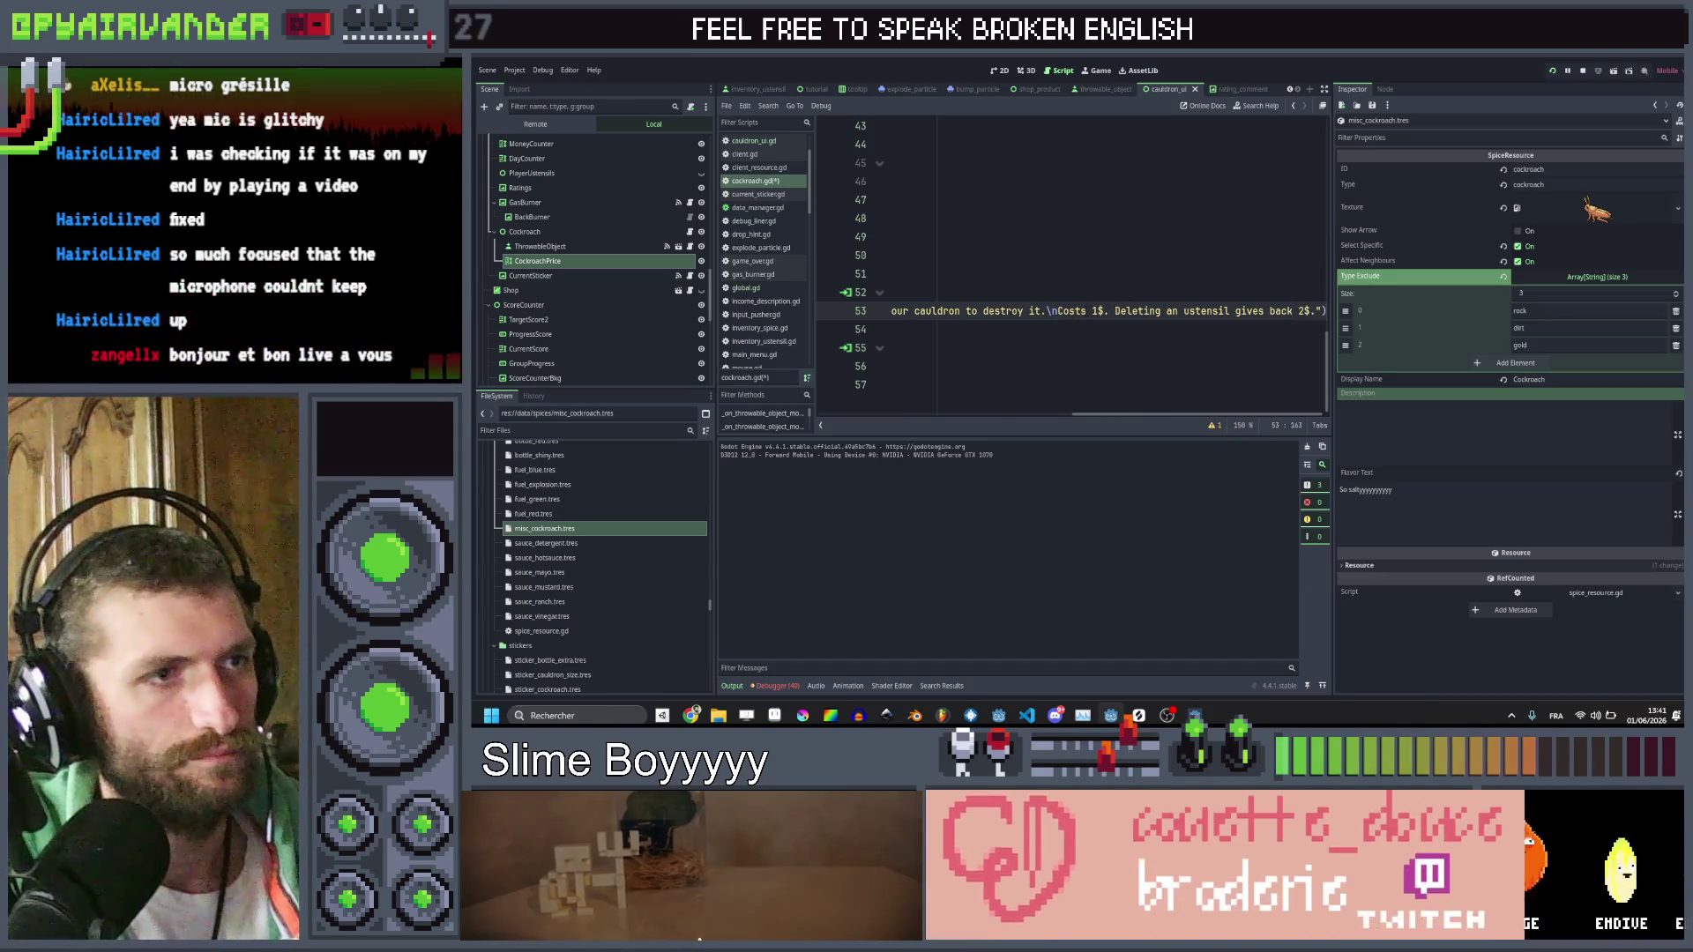
pyautogui.click(1084, 311)
pyautogui.write('-')
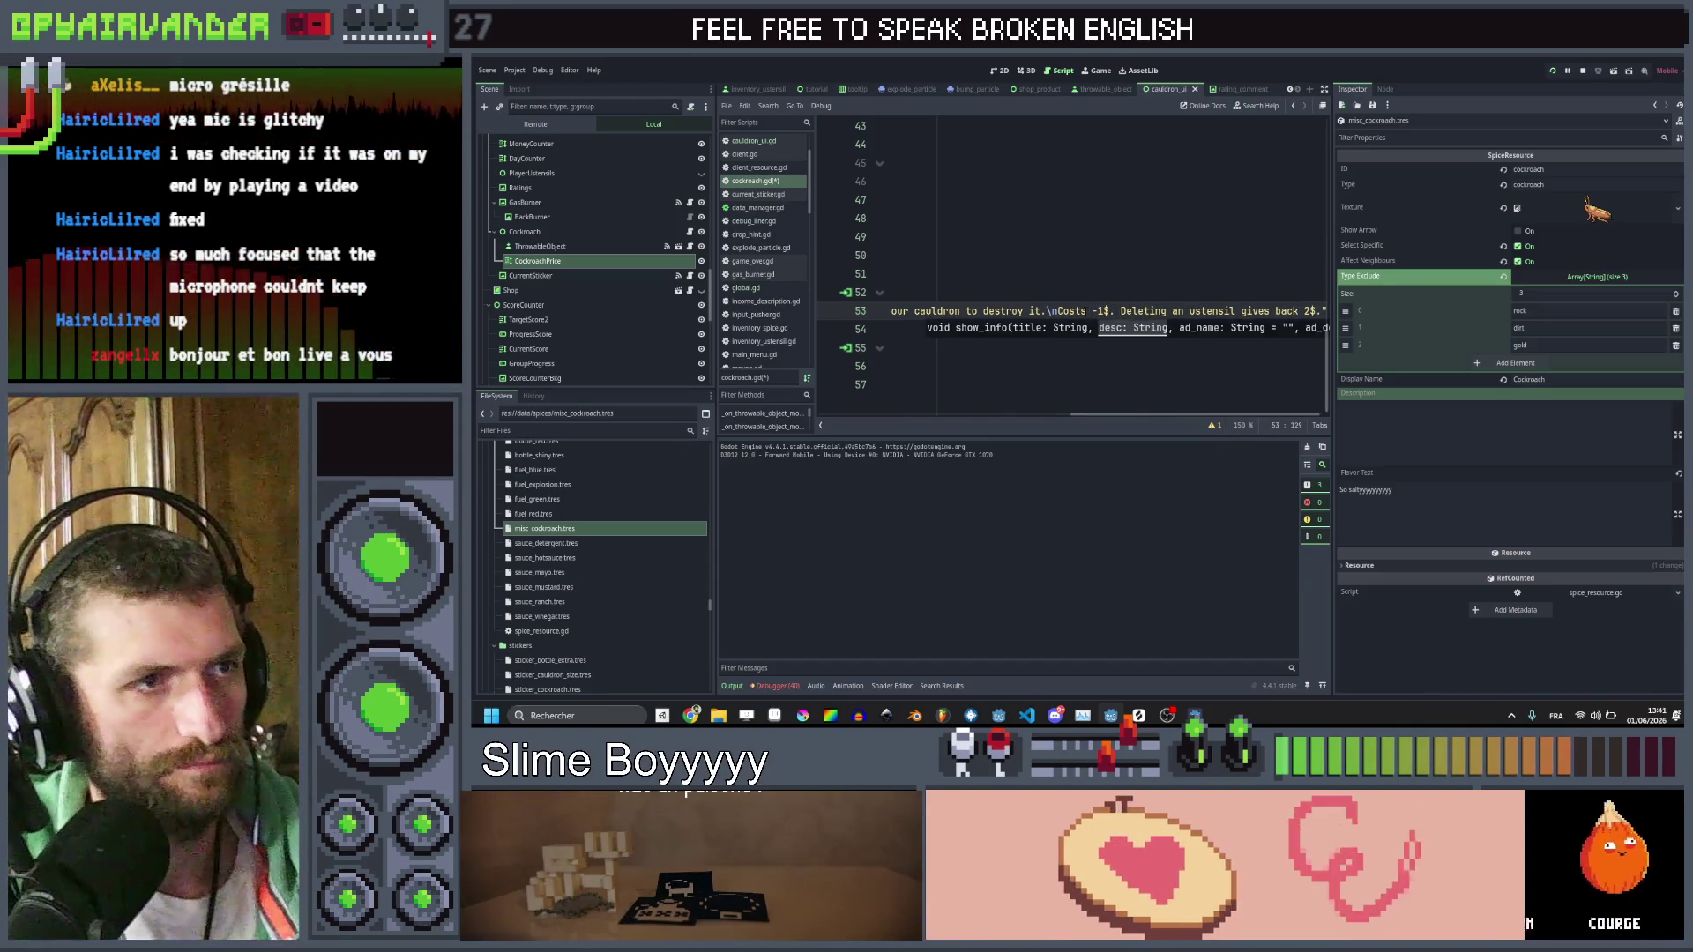
pyautogui.moveTo(1086, 311); pyautogui.dragTo(1057, 311)
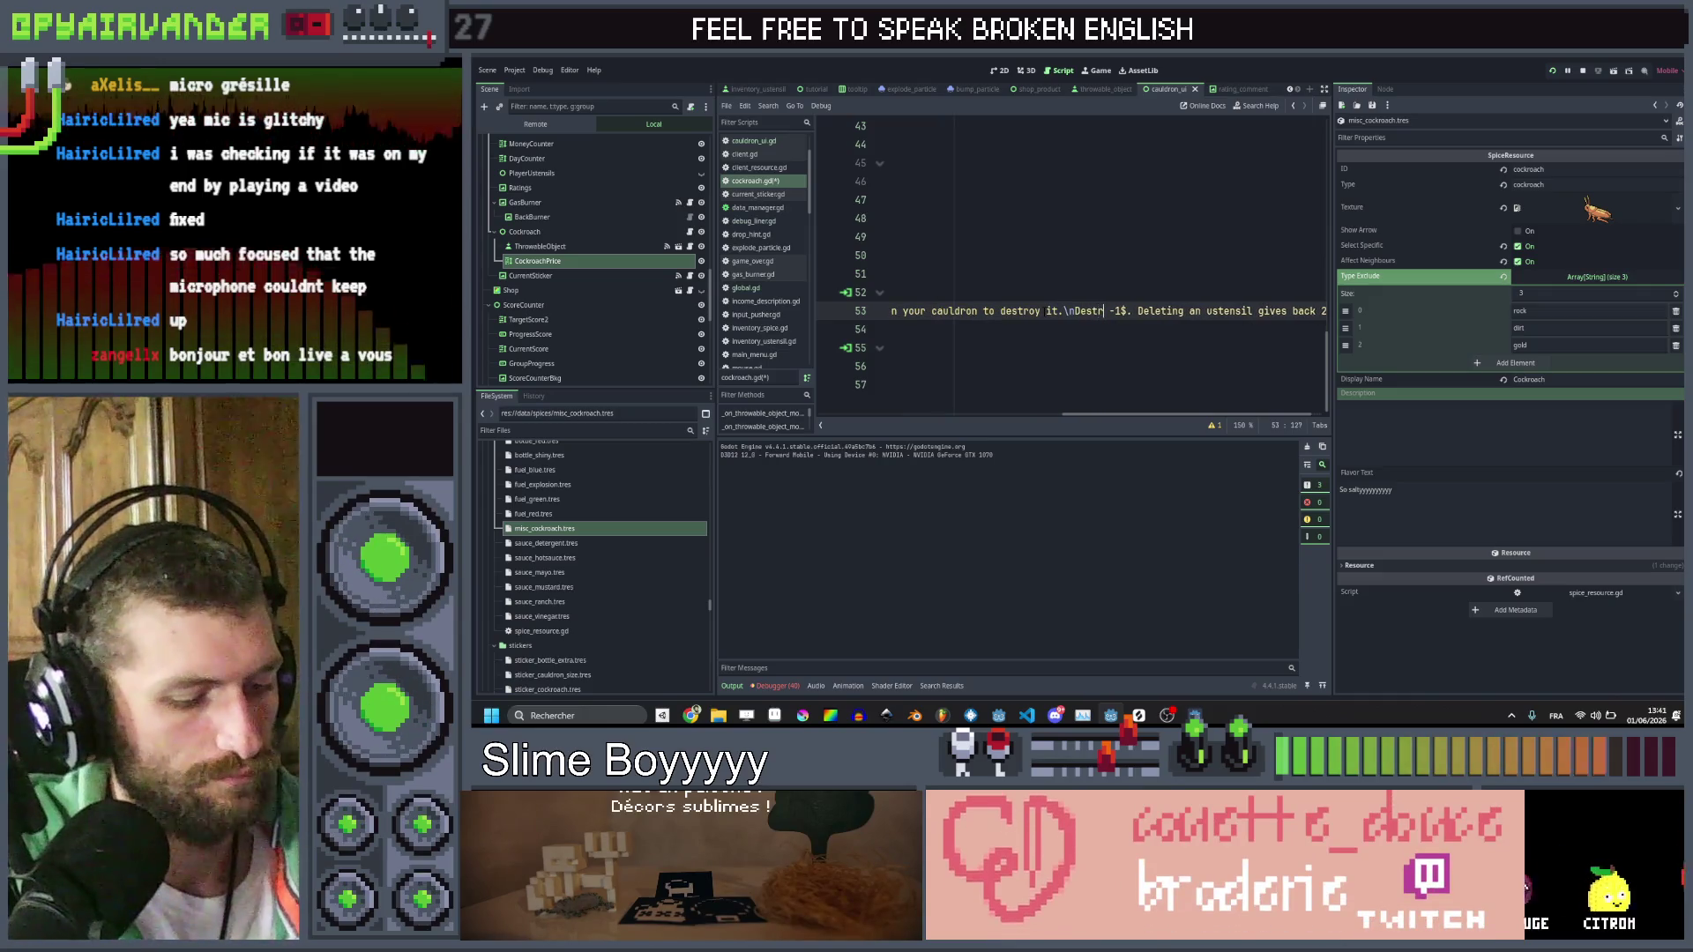
pyautogui.write('oying a slime')
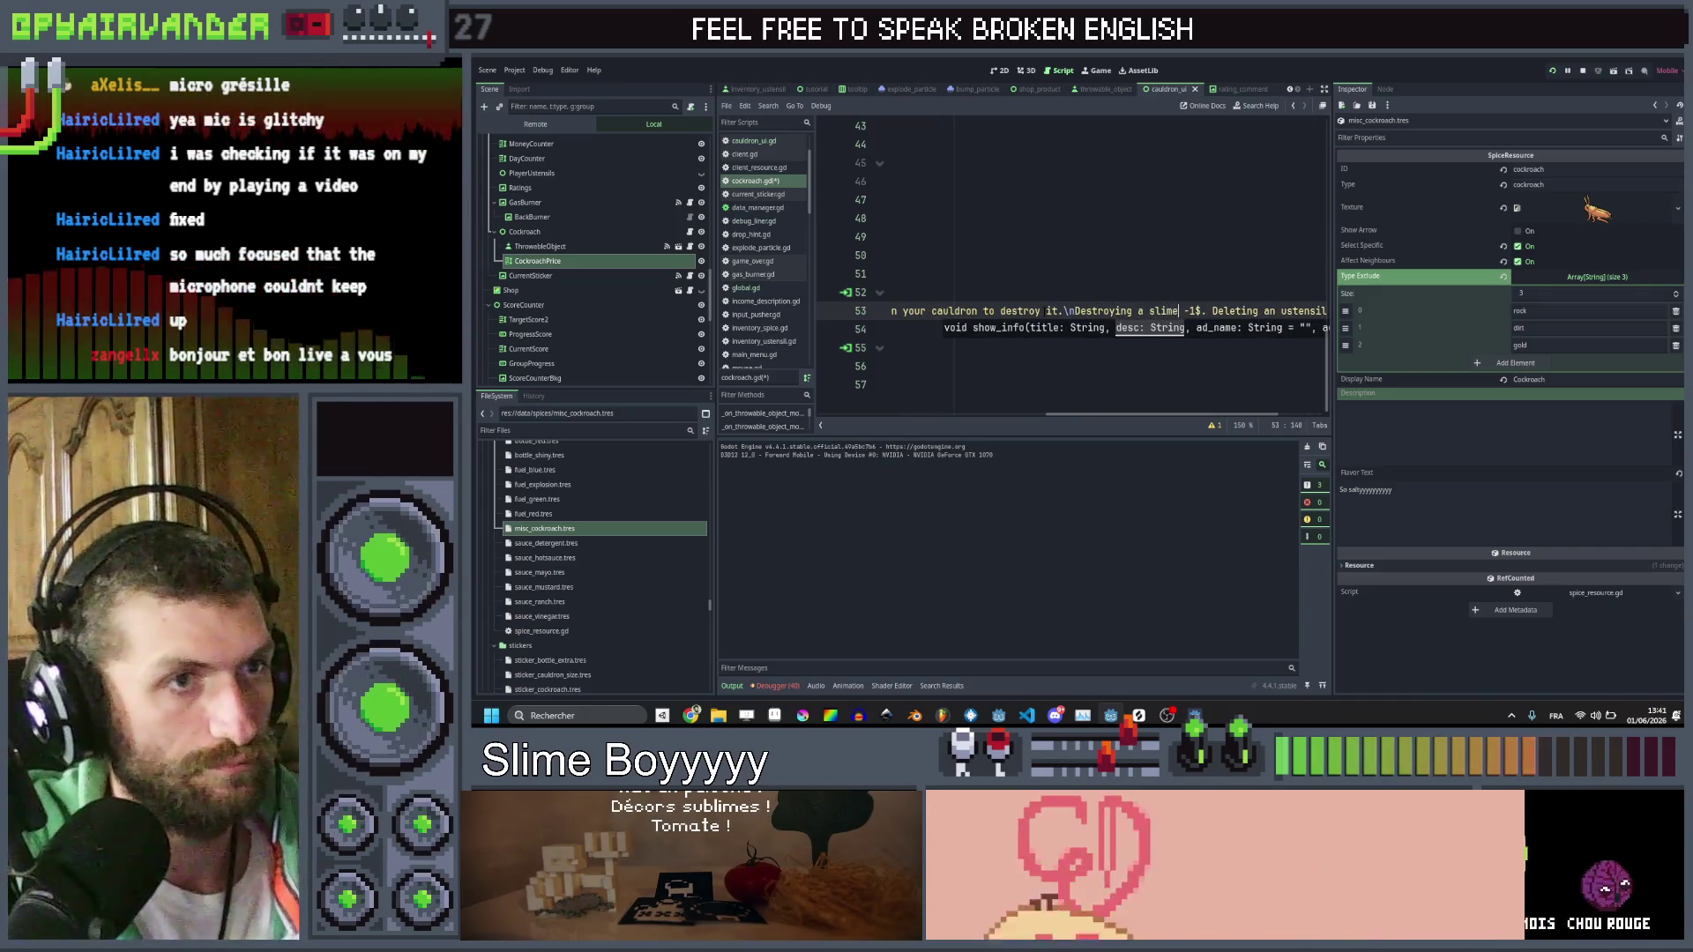
pyautogui.hscroll(2, 1110, 276)
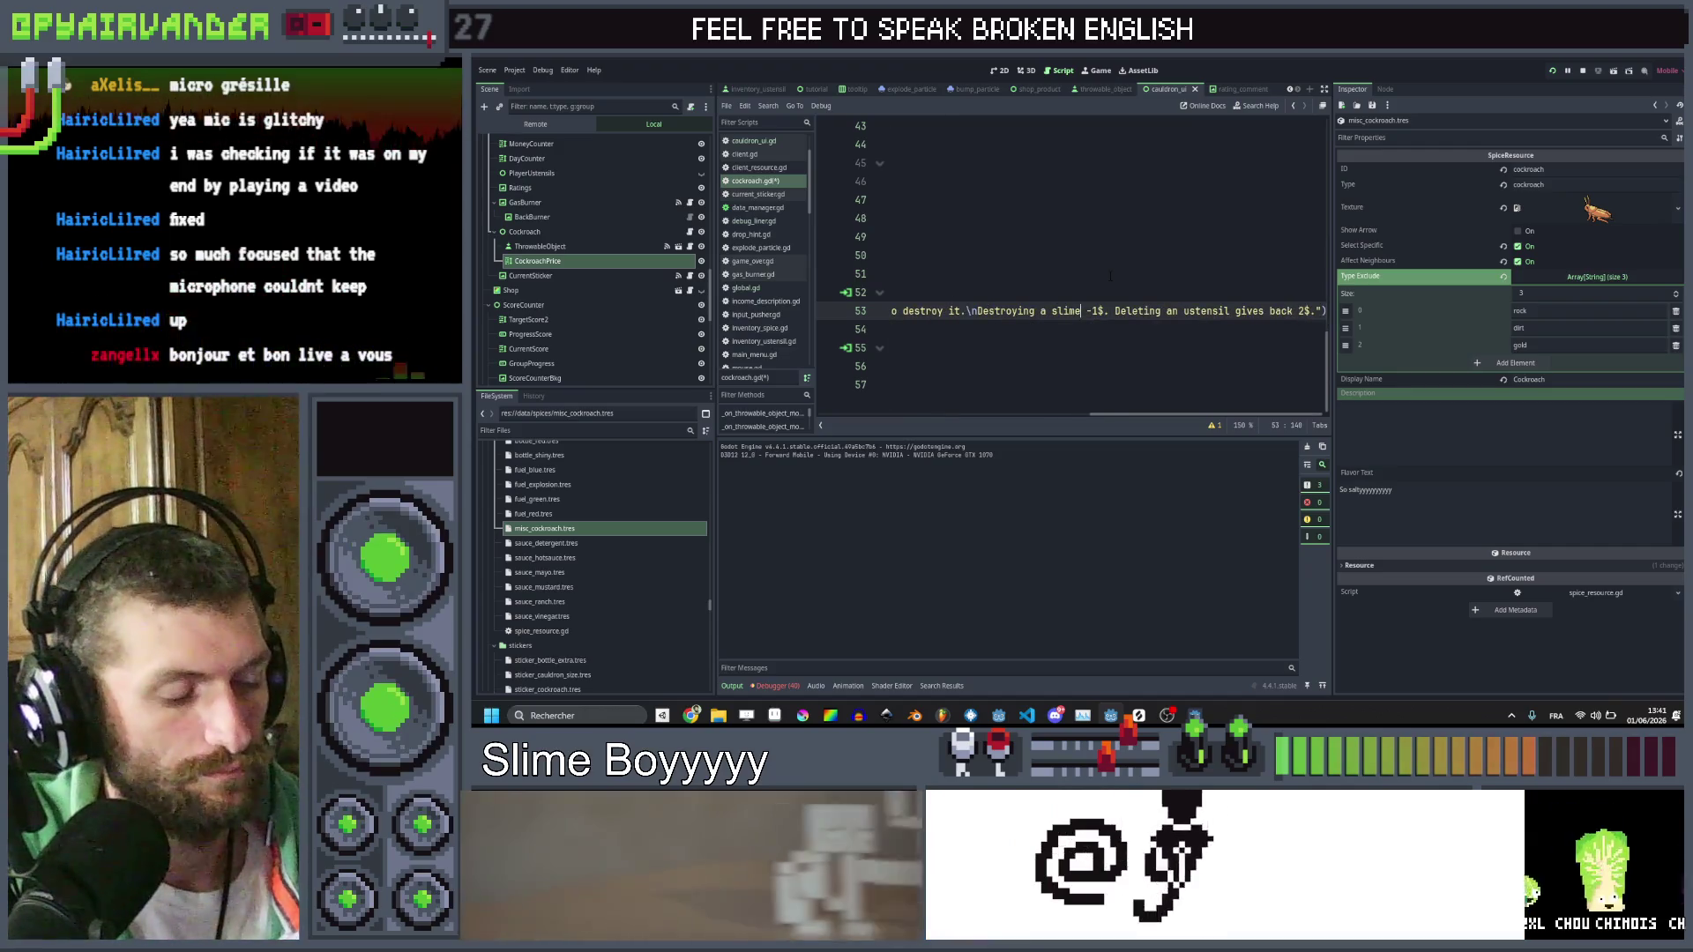
pyautogui.write('costs')
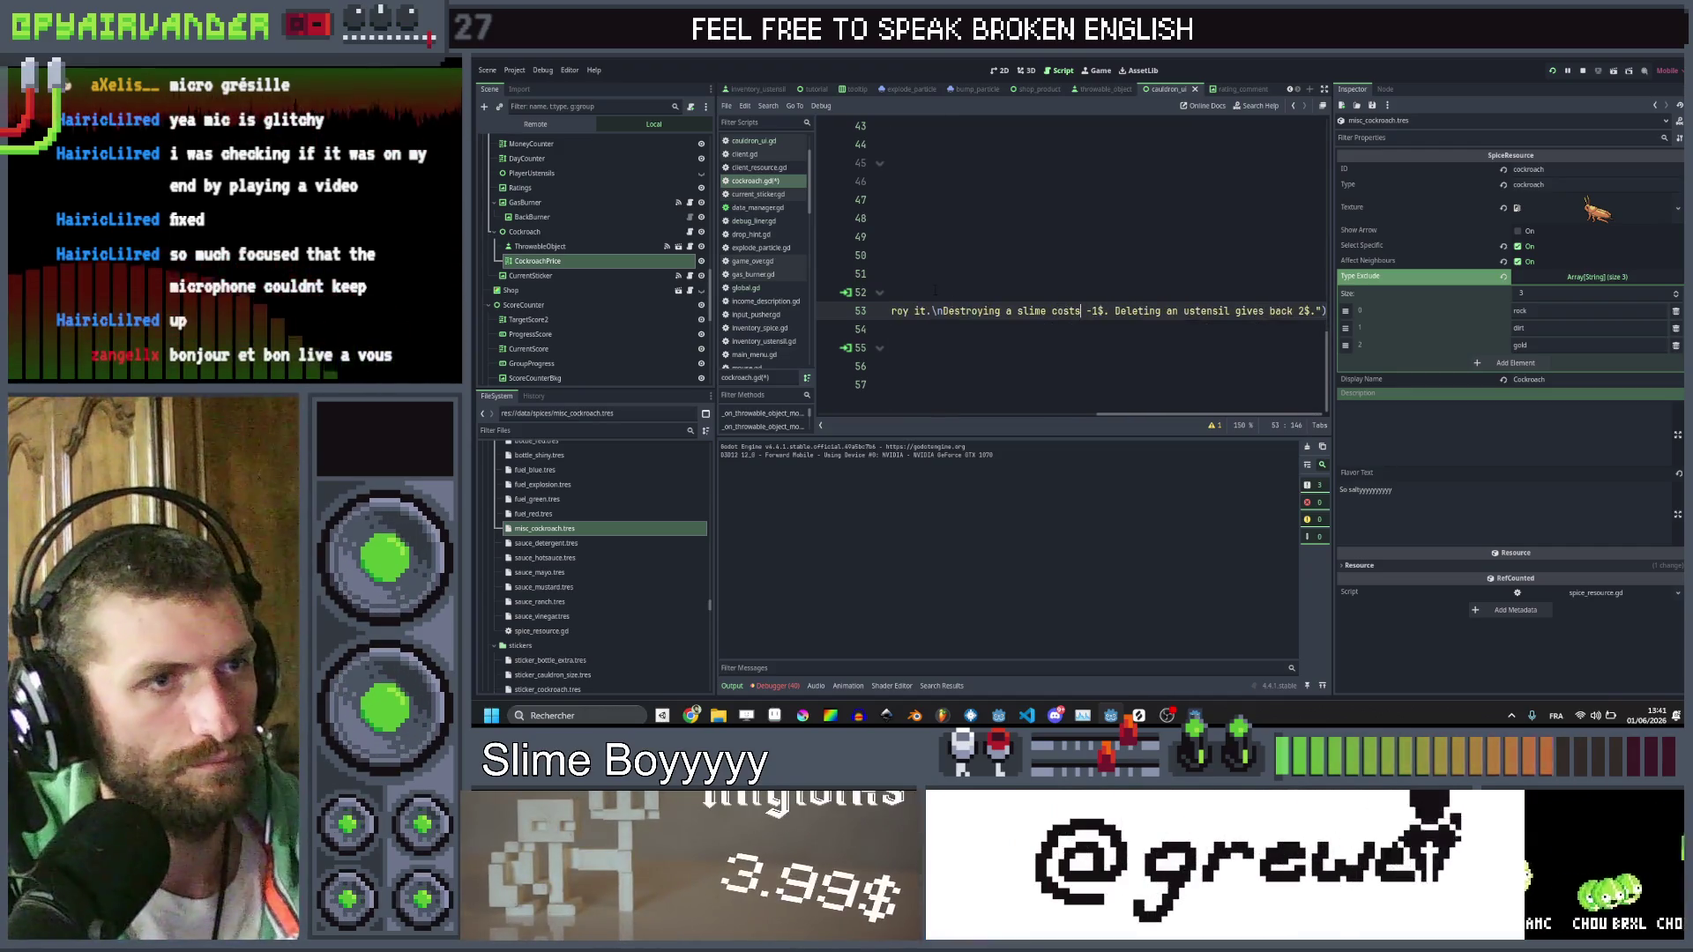
# Adjust the remaining tooltip wording, save cockroach.gd and relaunch the game with F5
pyautogui.click(965, 311)
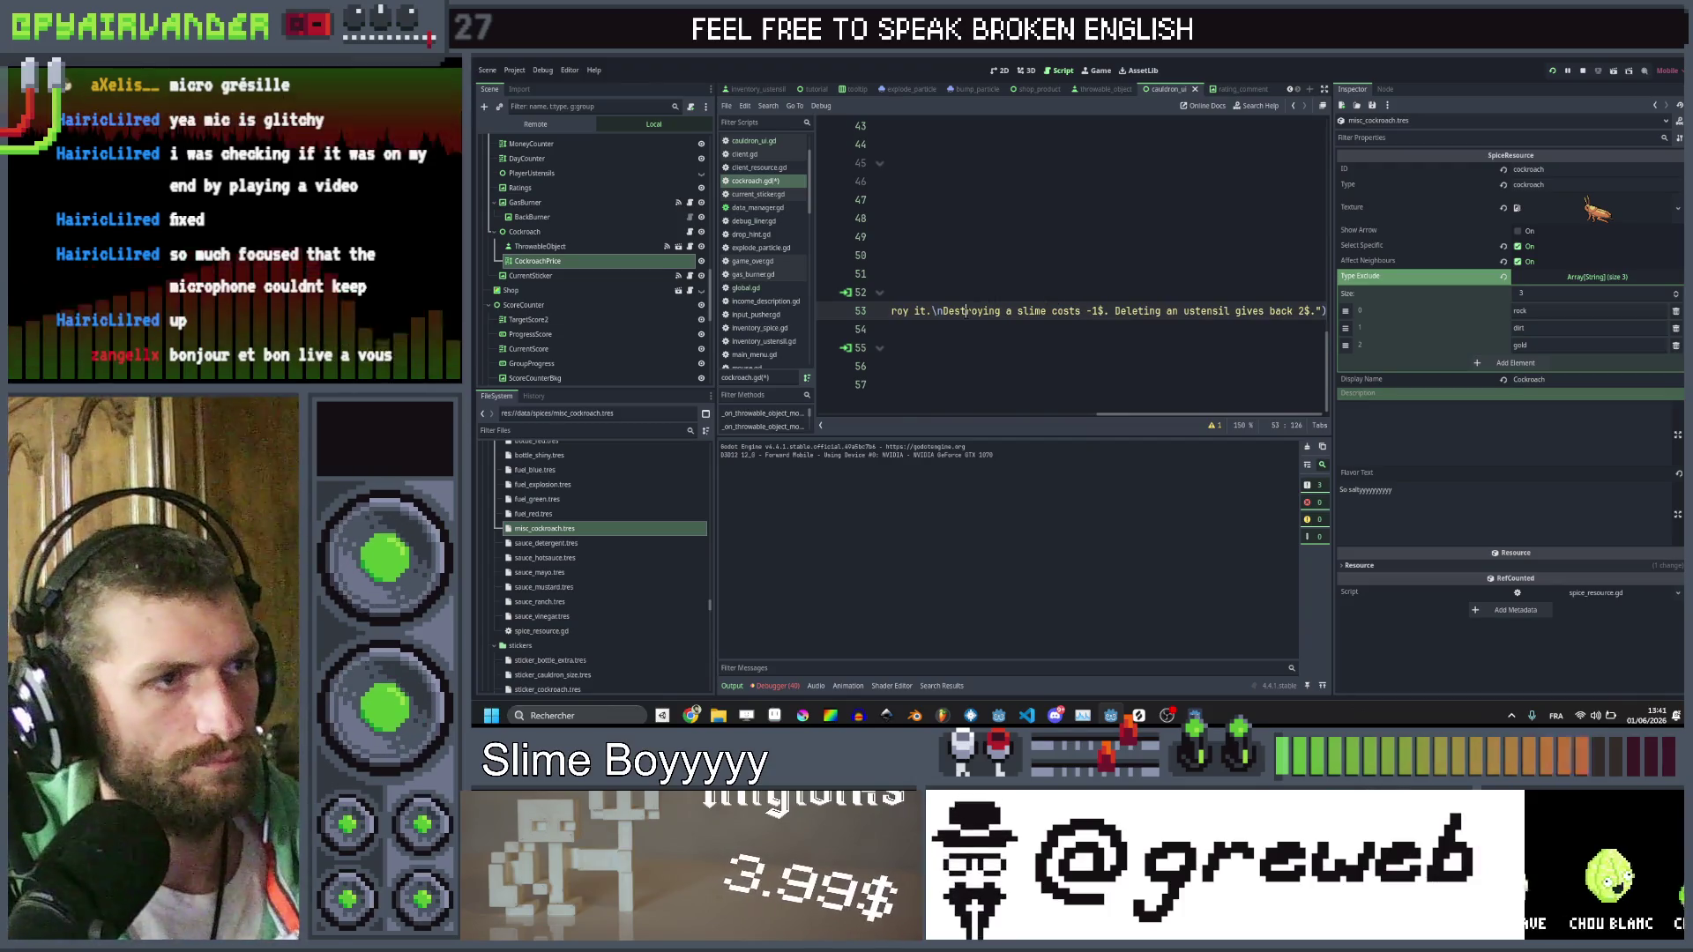
pyautogui.hotkey('ctrl', 'c')
pyautogui.doubleClick(1137, 311)
pyautogui.hotkey('ctrl', 'v')
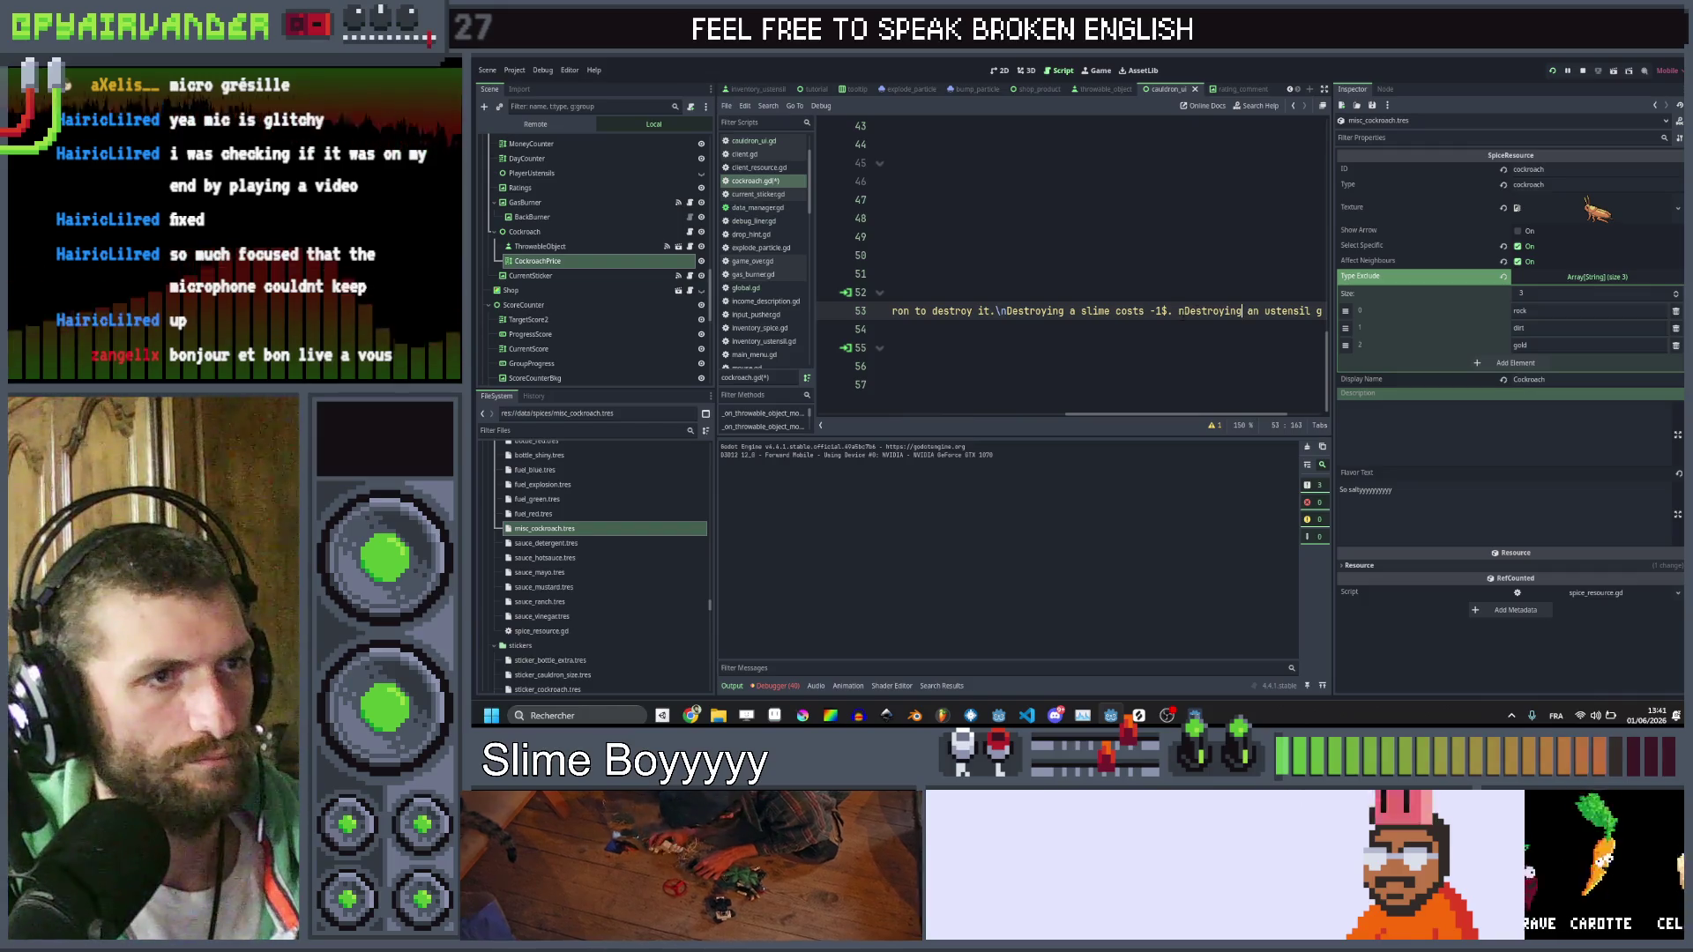
pyautogui.hotkey('ctrl', 'z')
pyautogui.hscroll(-5, 1201, 279)
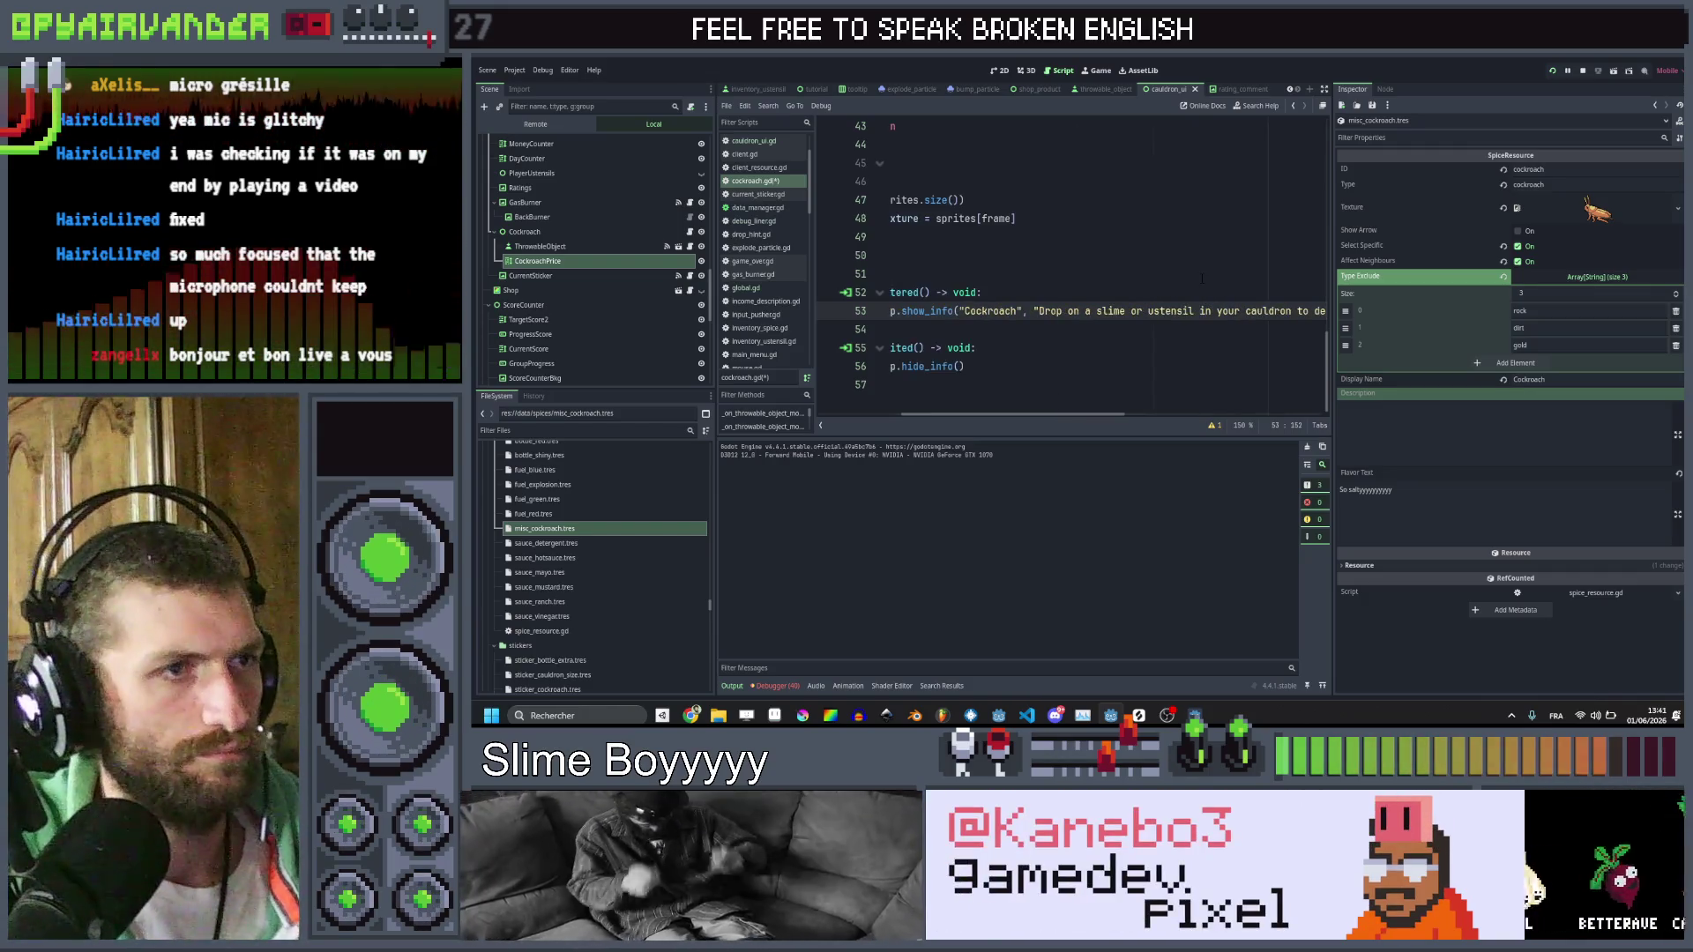
pyautogui.hotkey('ctrl', 's')
pyautogui.hscroll(3, 1189, 279)
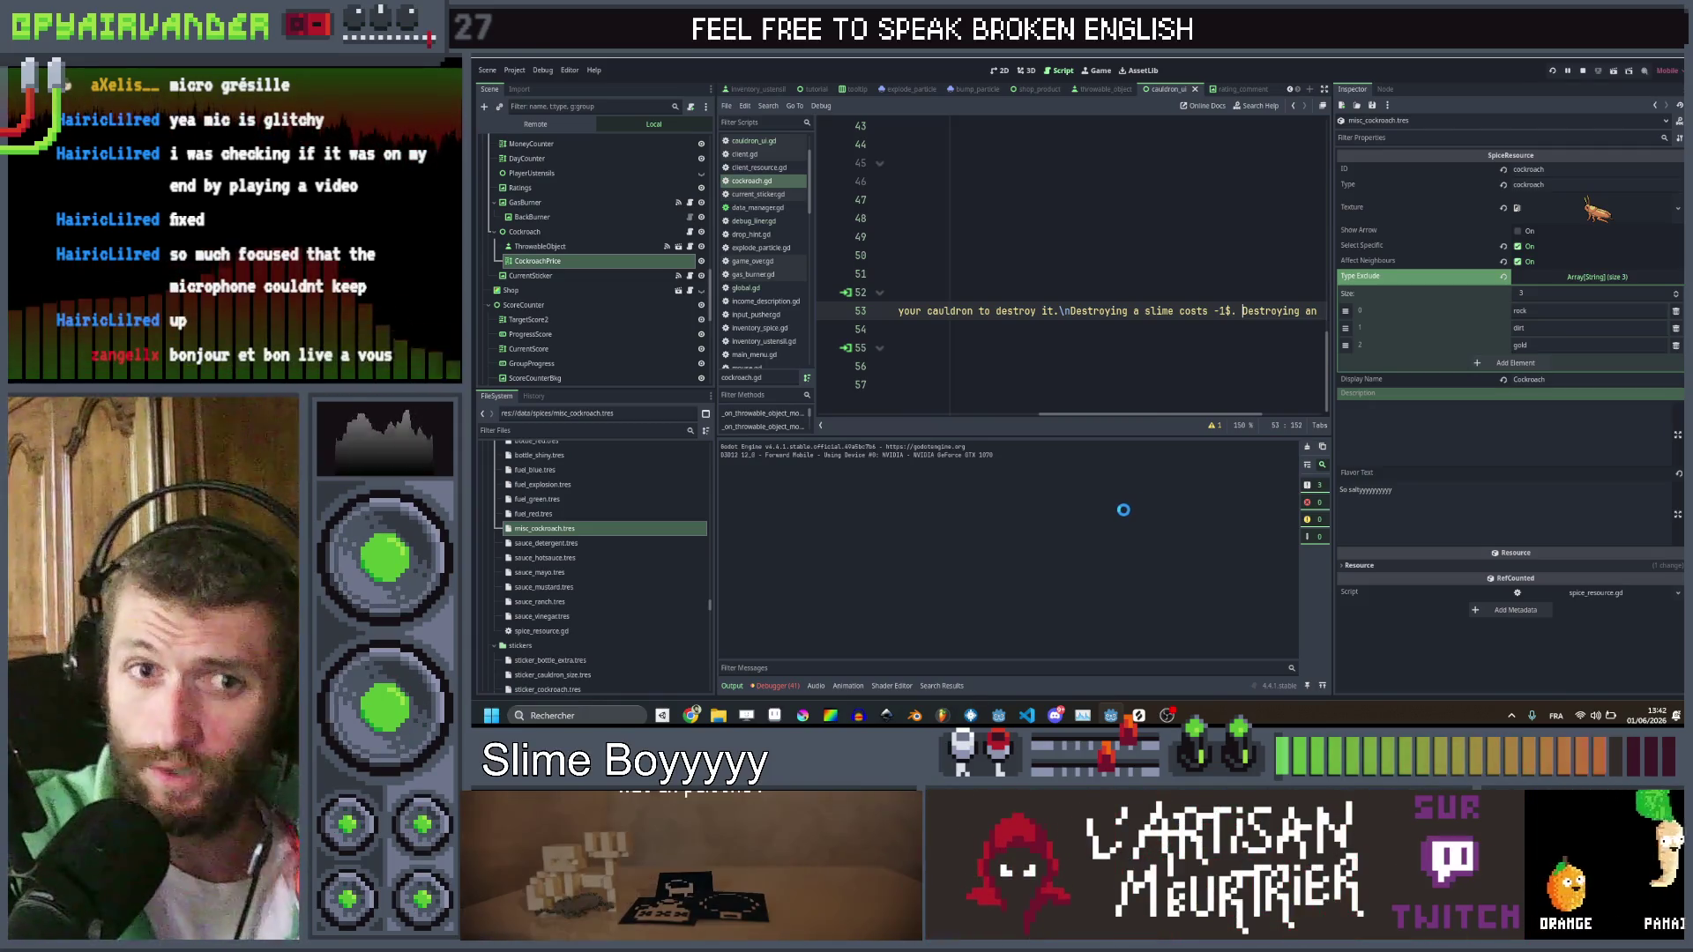
pyautogui.press('F5')
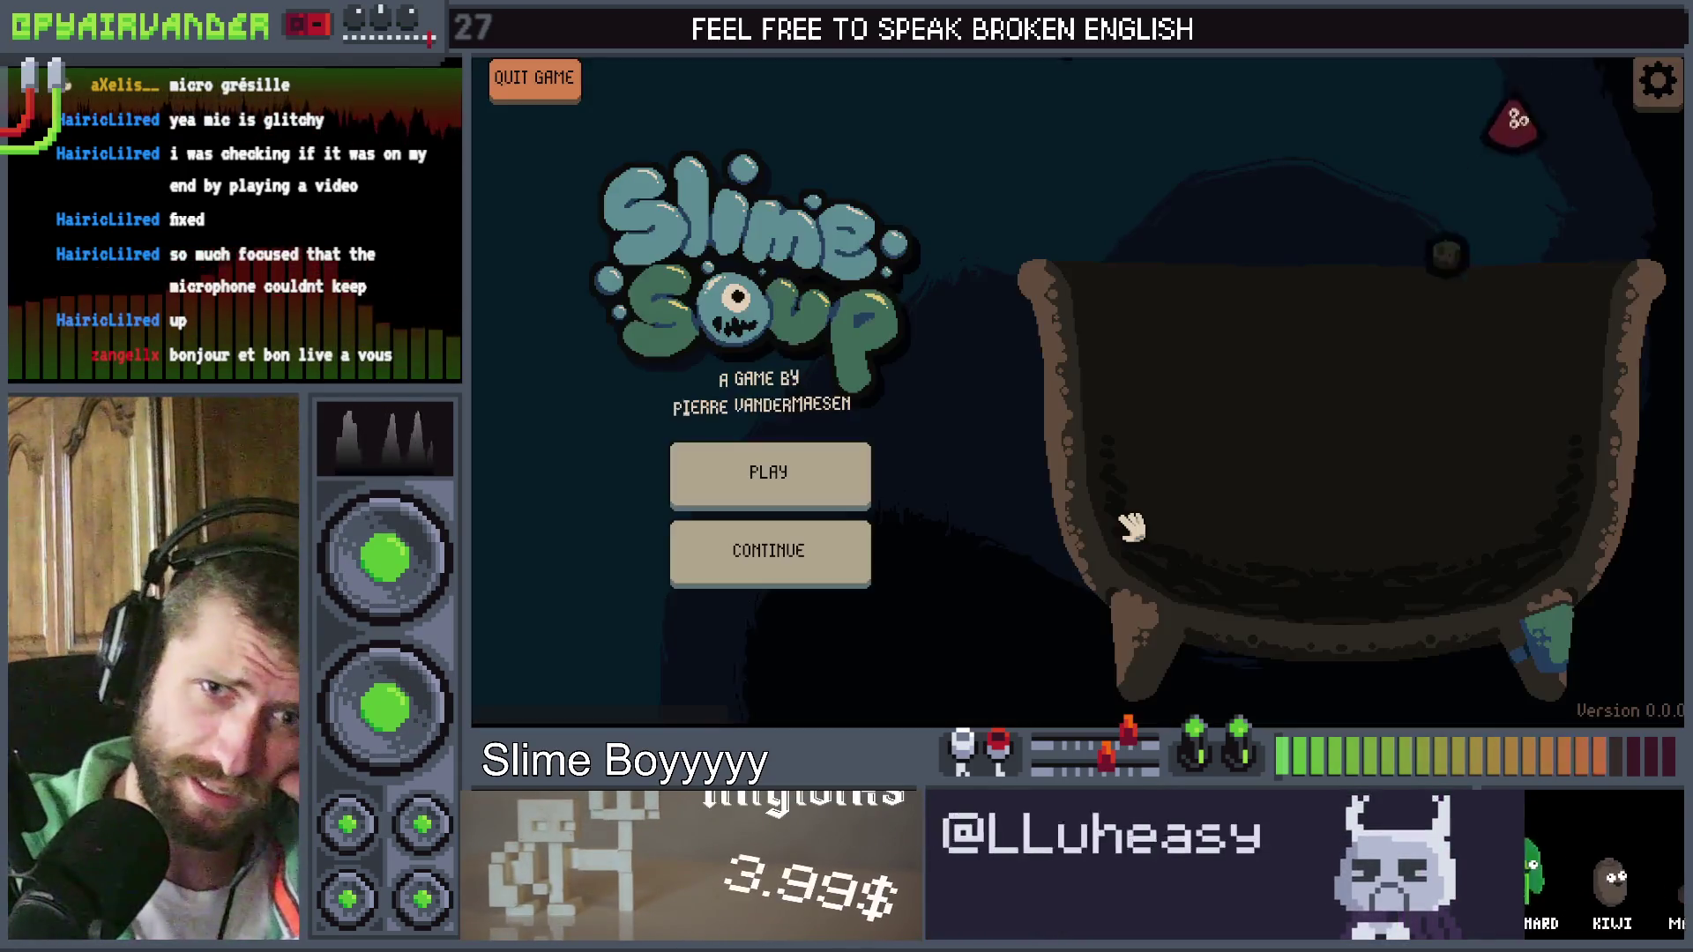
# Start a new game and carry the cockroach over the slimes in the cauldron
pyautogui.click(768, 472)
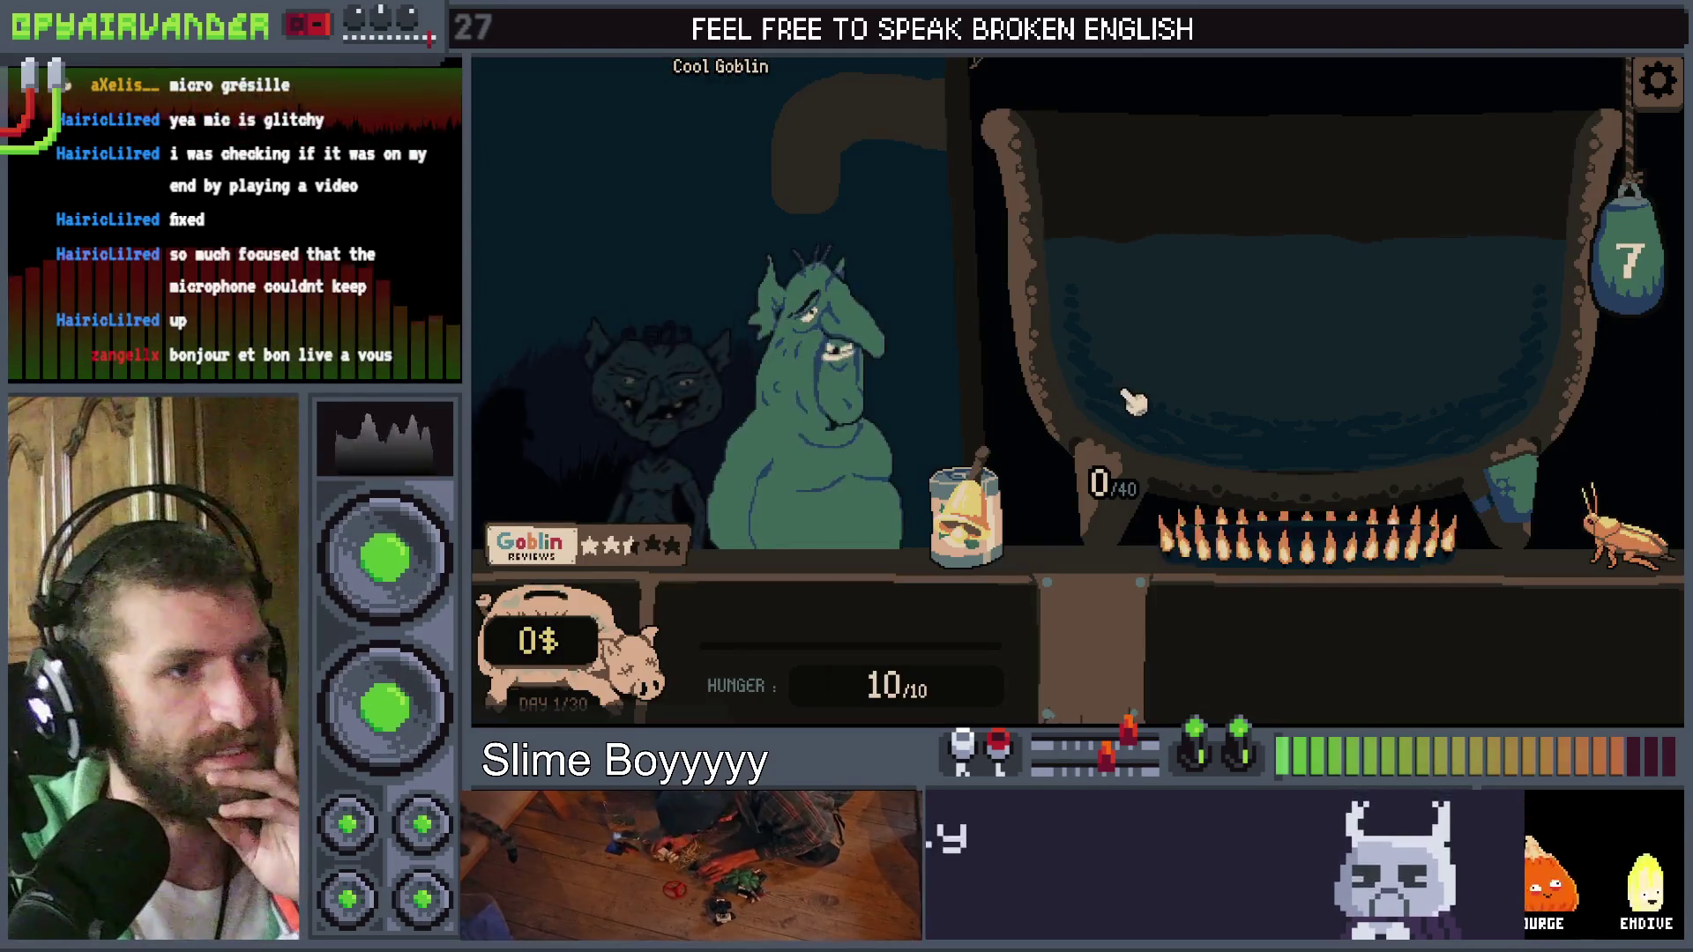
pyautogui.moveTo(1618, 520)
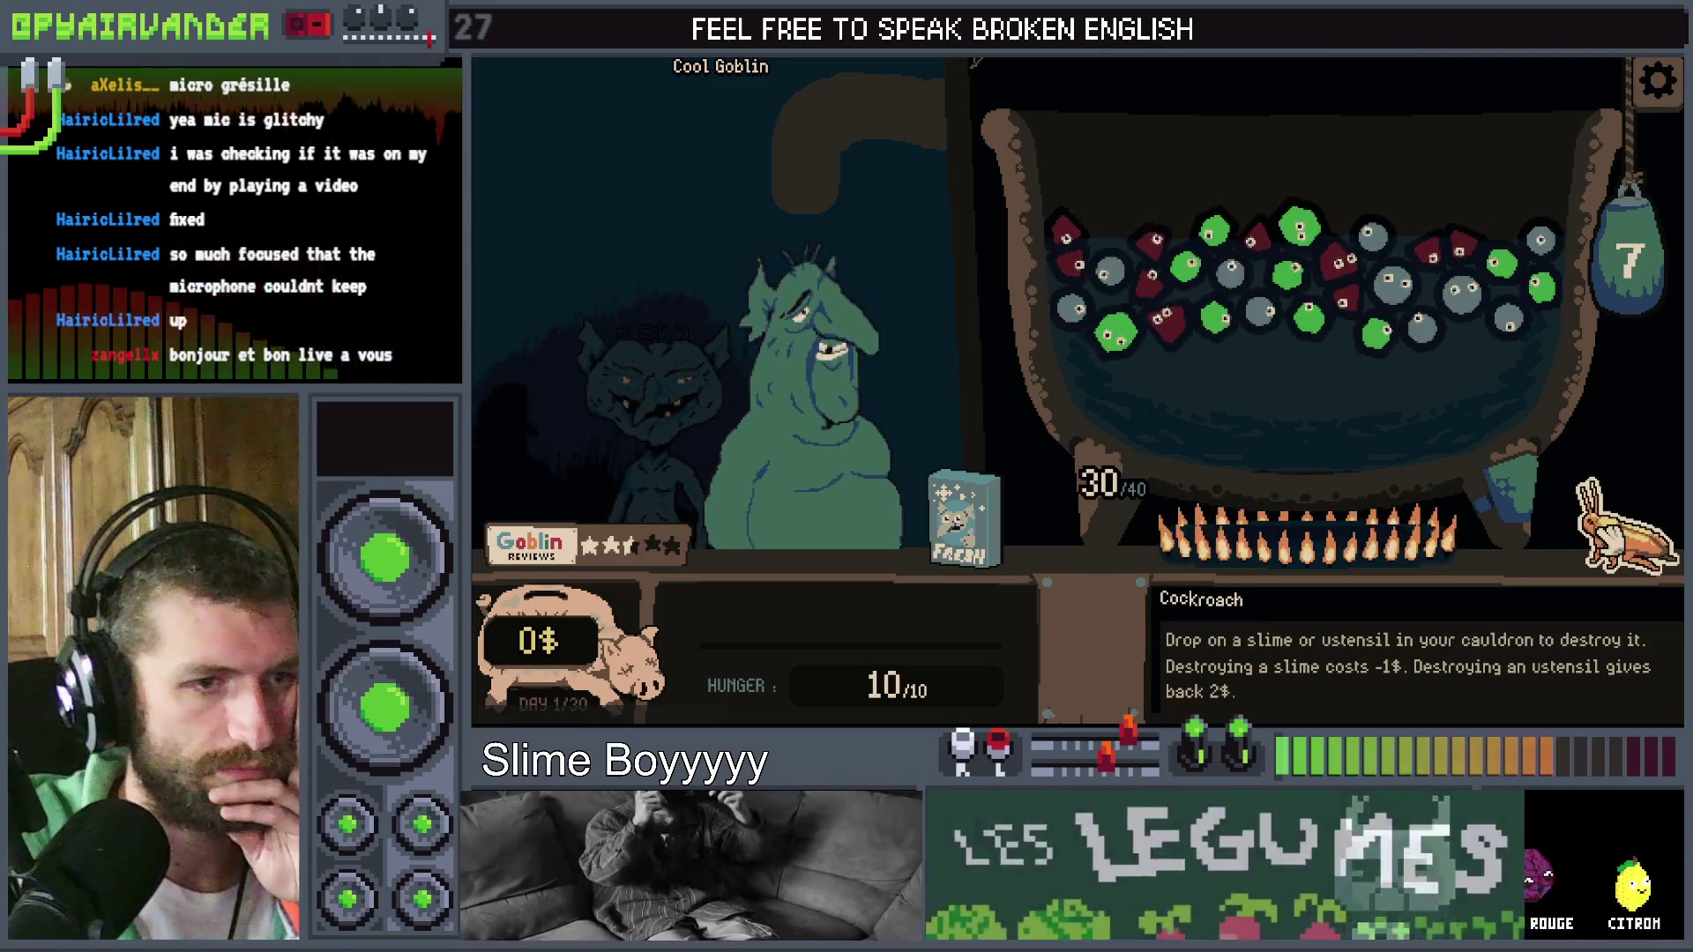
pyautogui.moveTo(1617, 520)
pyautogui.mouseDown()
pyautogui.moveTo(1511, 352)
pyautogui.moveTo(1541, 286)
pyautogui.moveTo(1600, 273)
pyautogui.moveTo(1455, 300)
pyautogui.moveTo(1408, 430)
pyautogui.moveTo(1405, 302)
pyautogui.moveTo(1654, 573)
pyautogui.mouseUp()
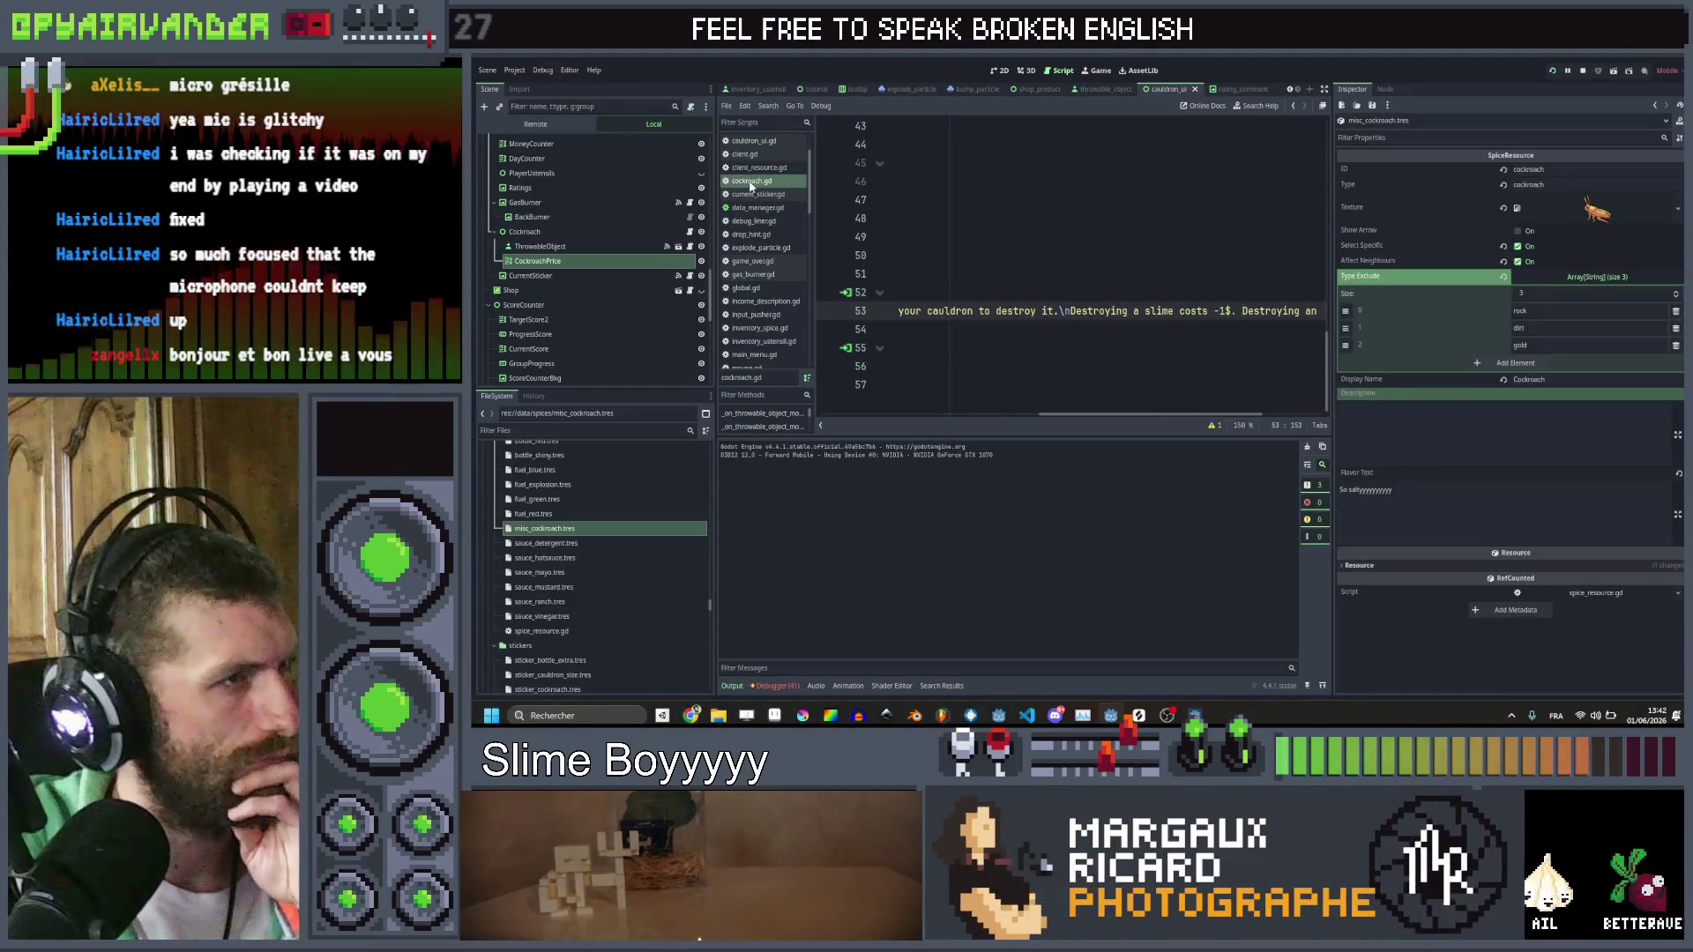
# After the red-price line, add an else: followed by the pasted cockroach_price.text = "" line
pyautogui.scroll(8, 1146, 204)
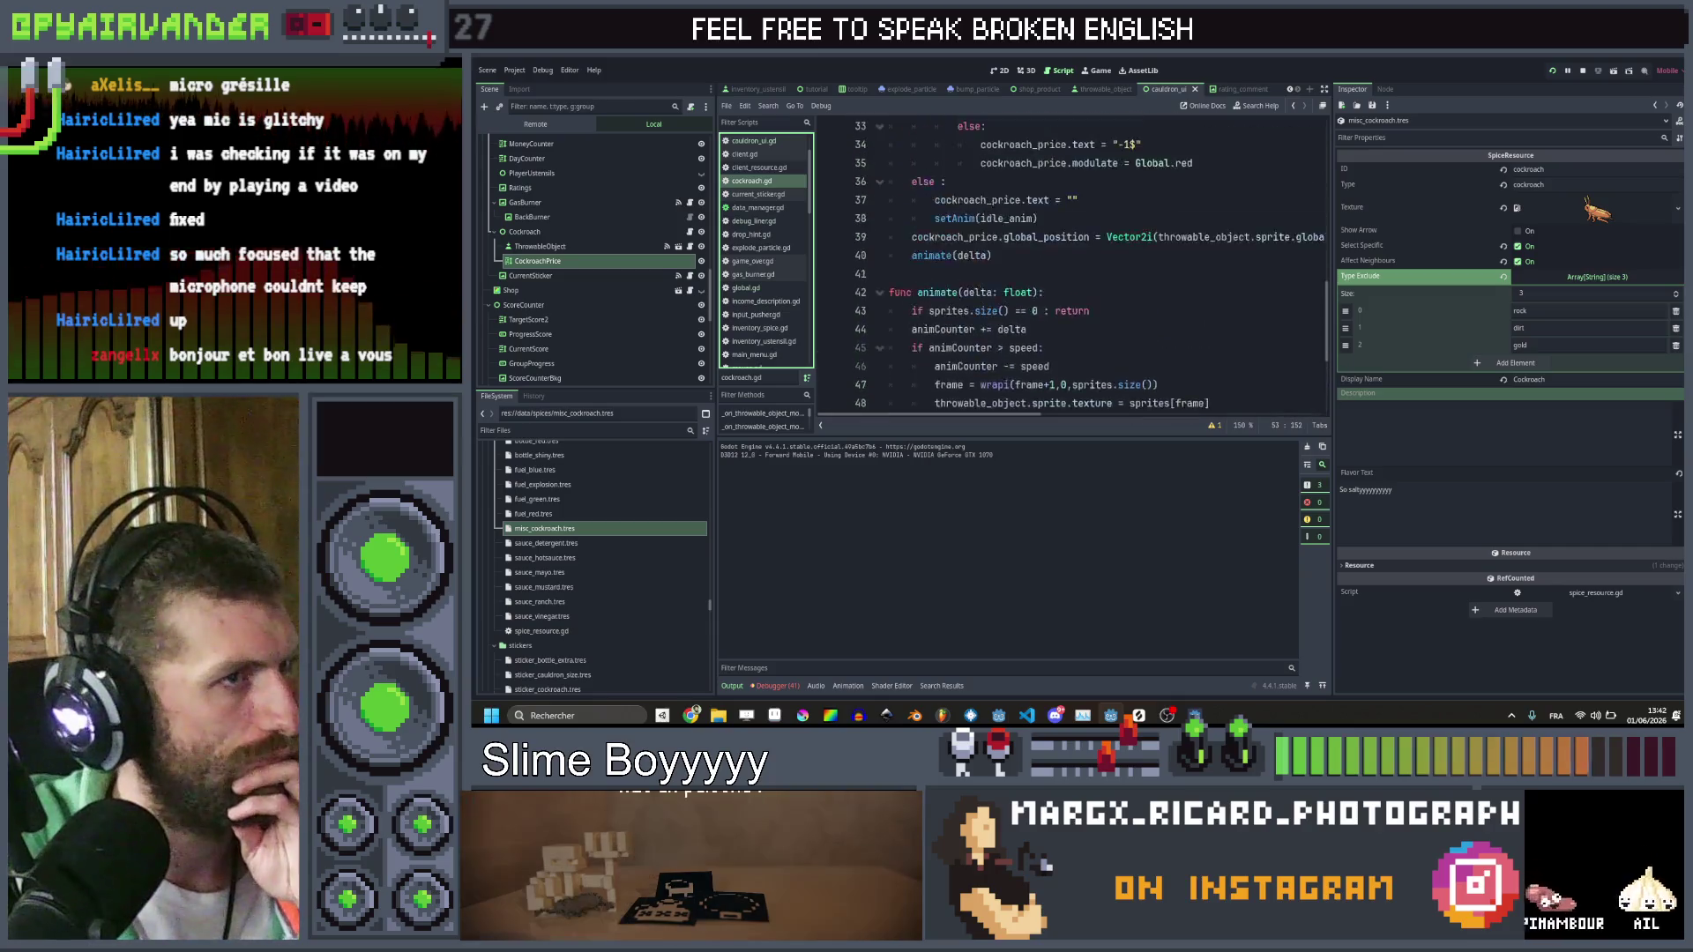
pyautogui.scroll(-2, 1045, 209)
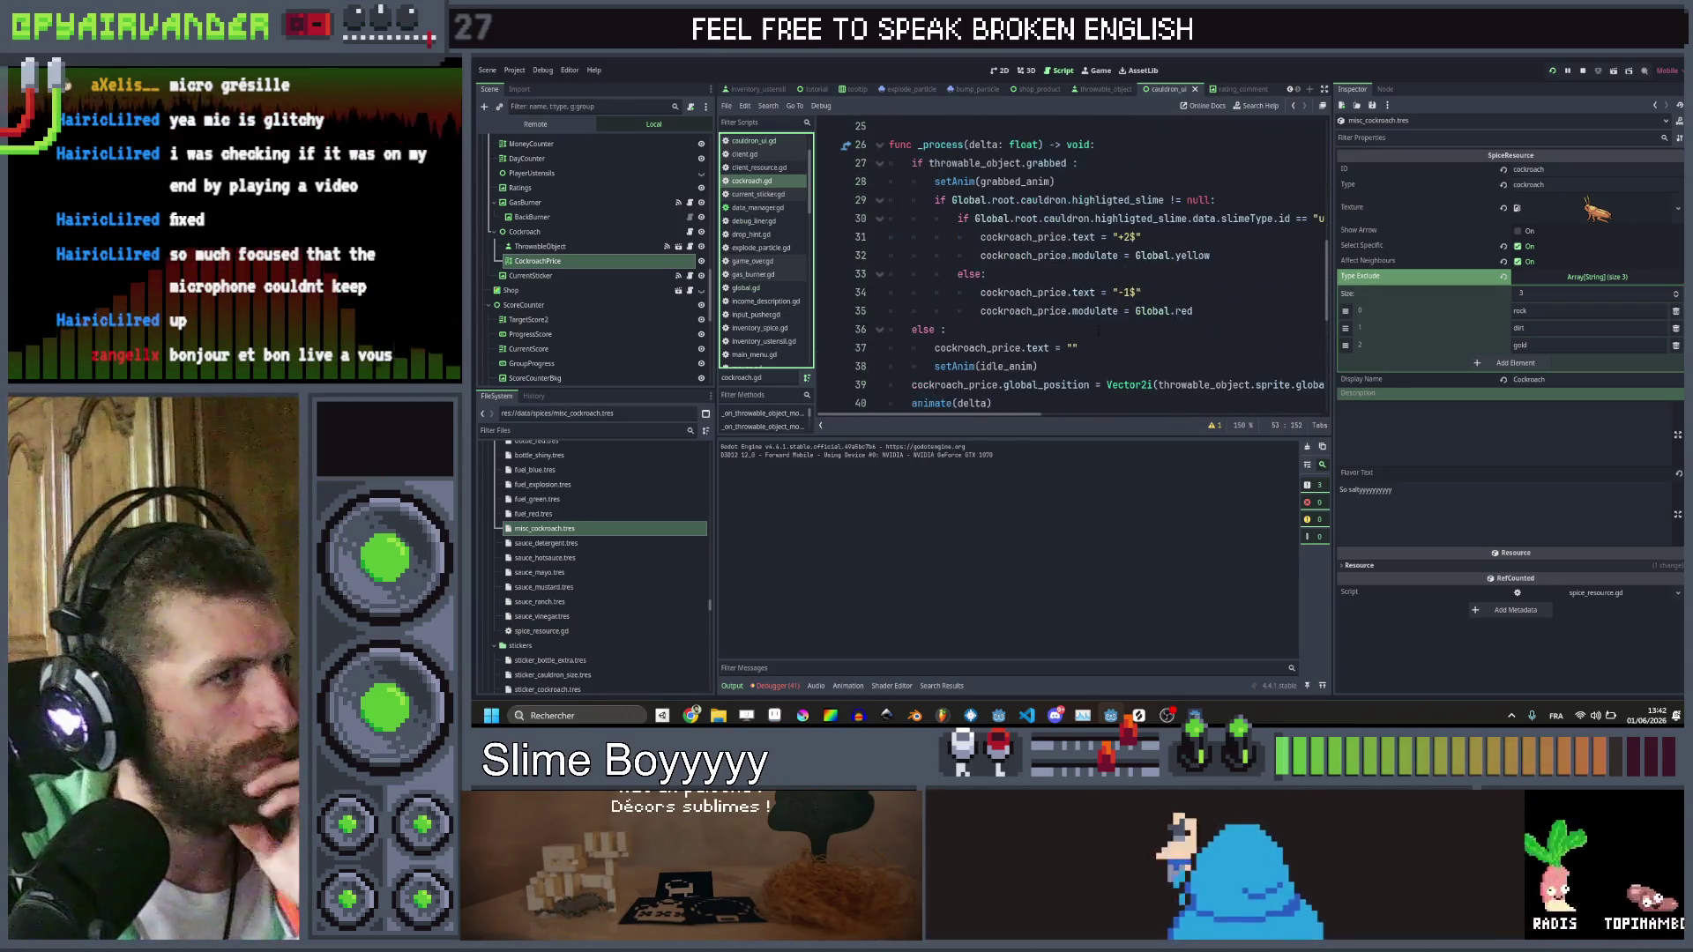
pyautogui.click(1098, 328)
pyautogui.click(1100, 346)
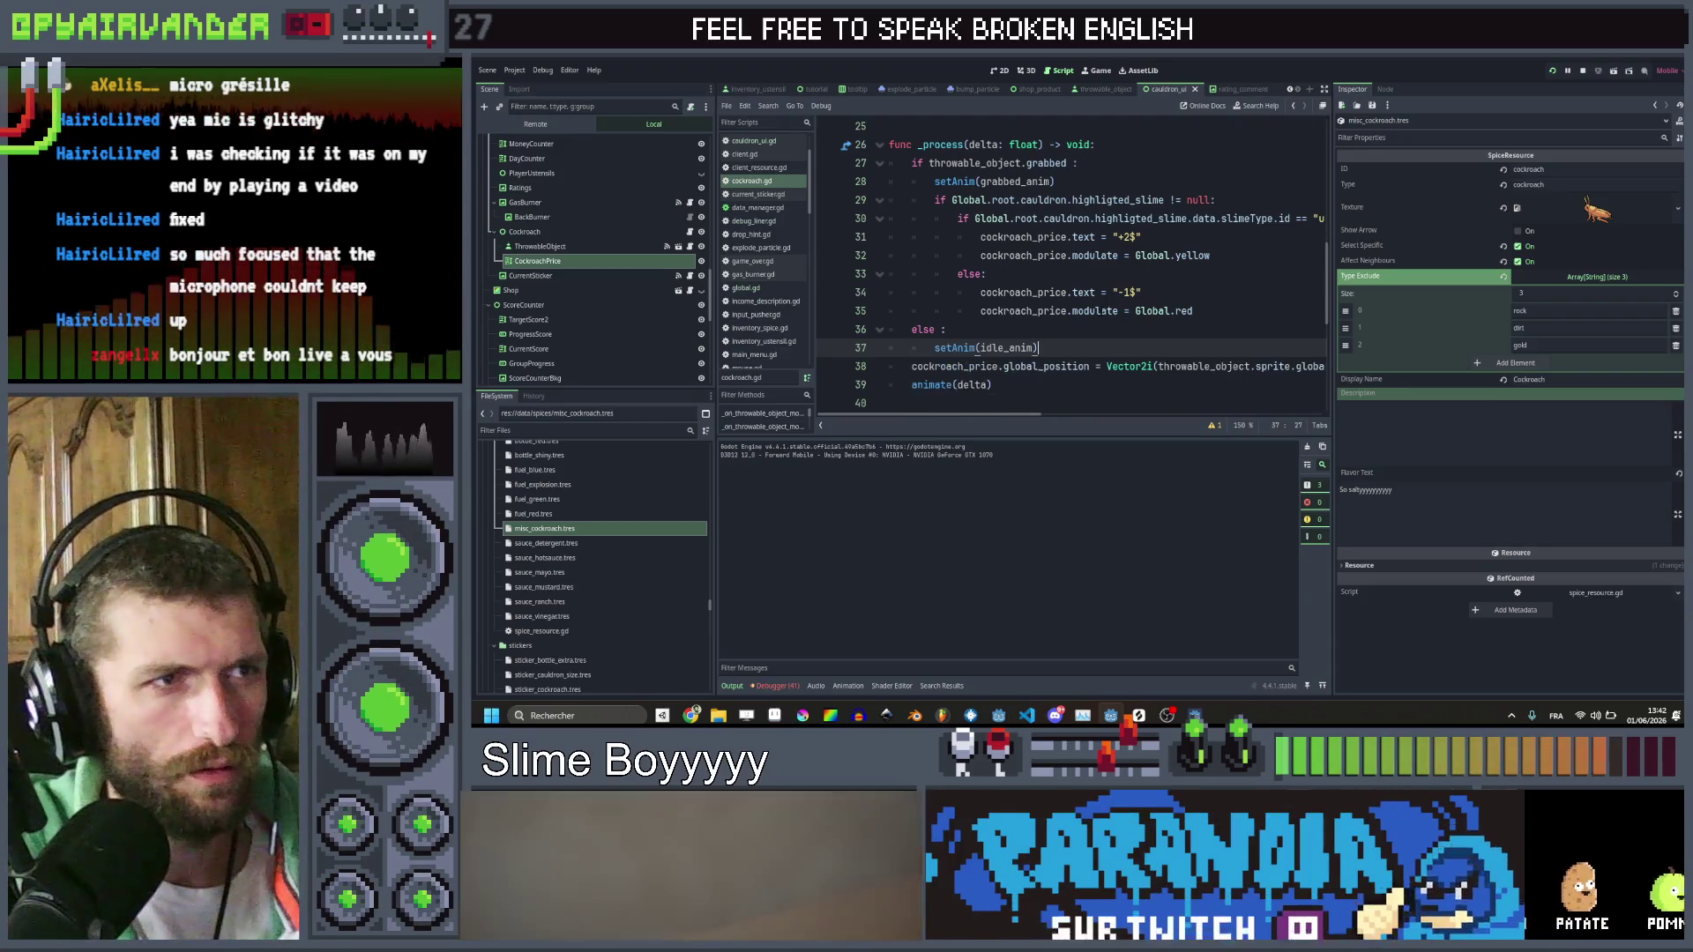
pyautogui.press('Down')
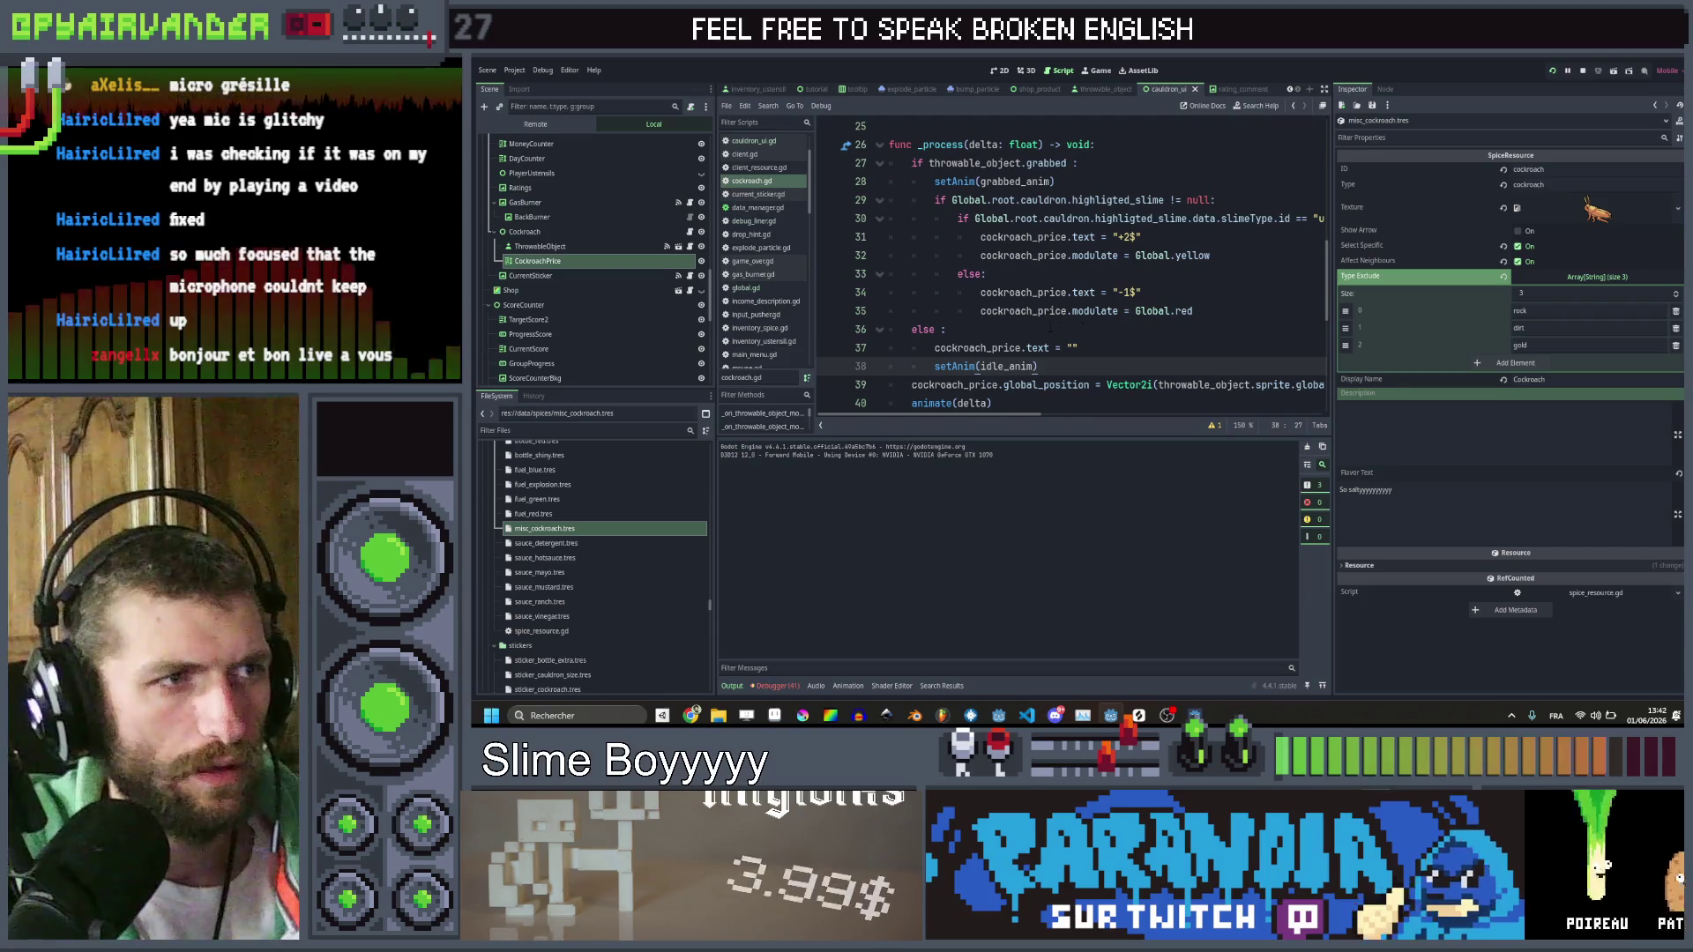
pyautogui.click(1216, 311)
pyautogui.press('Return')
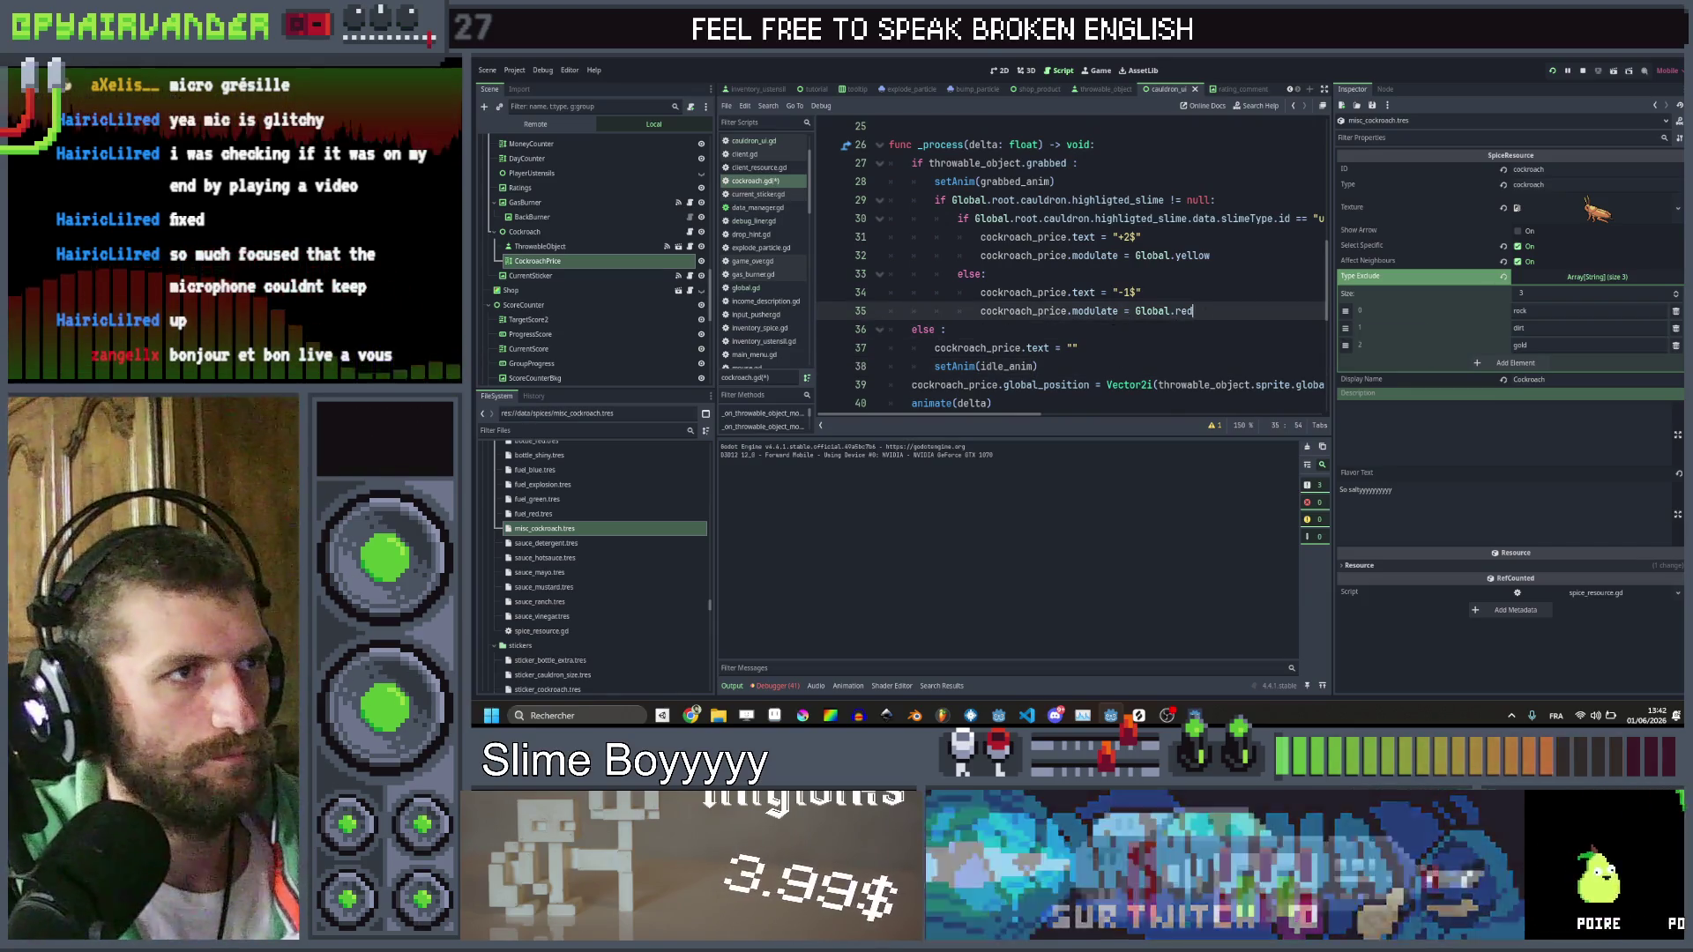
pyautogui.write('else ')
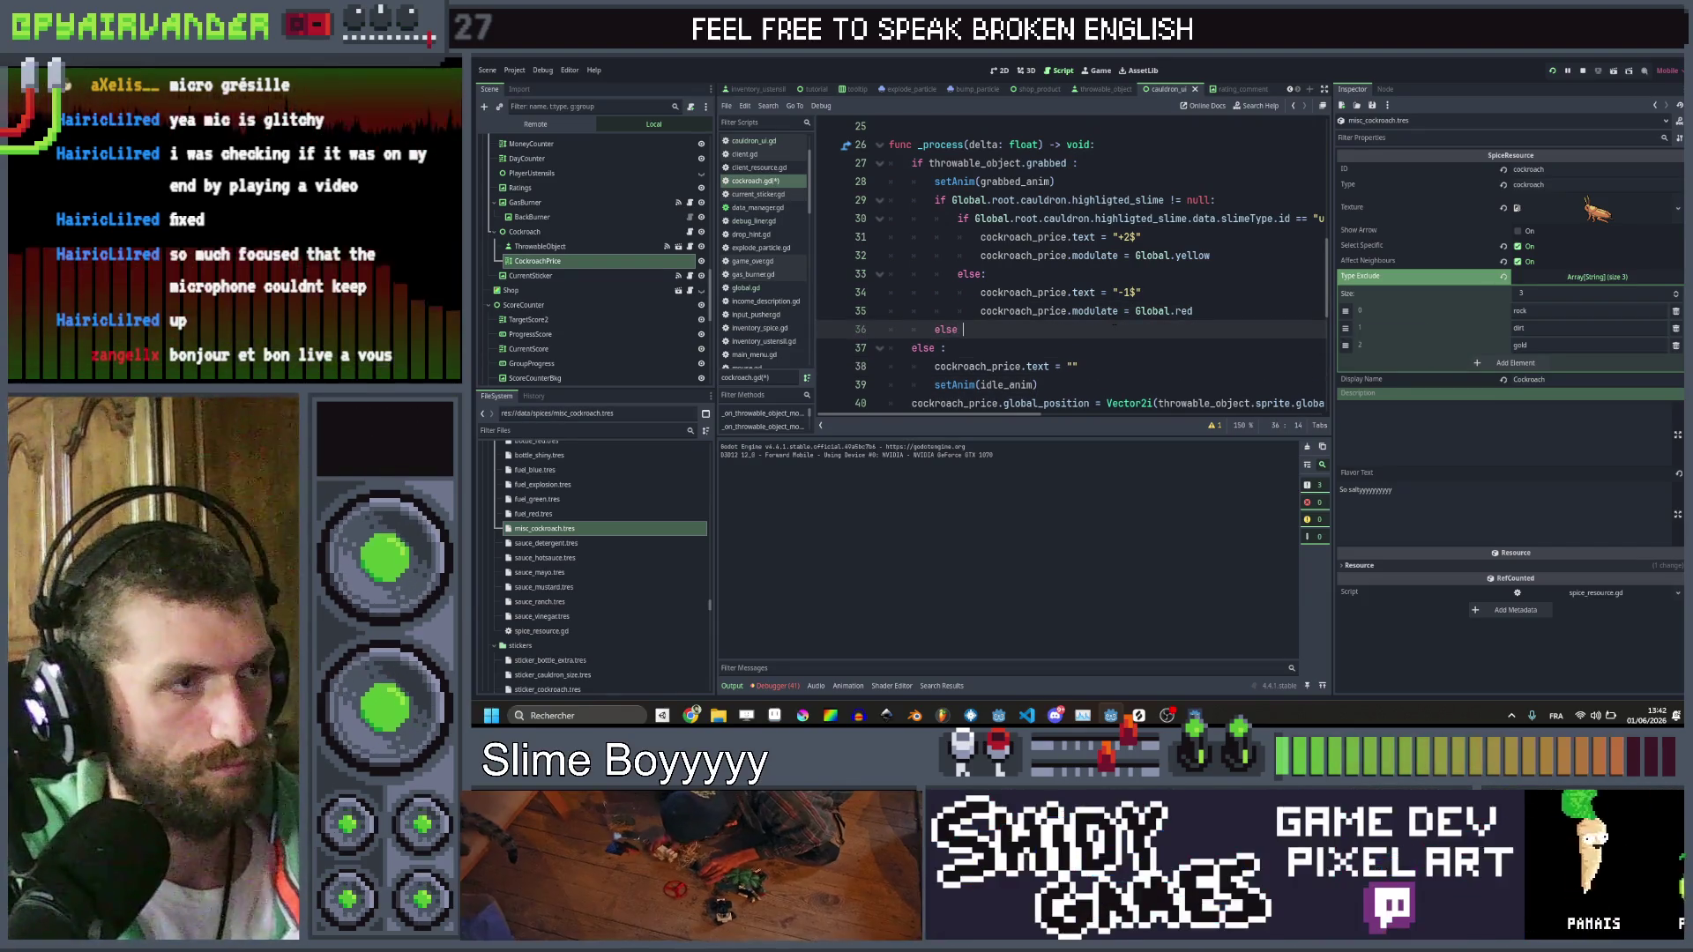
pyautogui.write(':')
pyautogui.press('Return')
pyautogui.write('cockroach_price.text = ""')
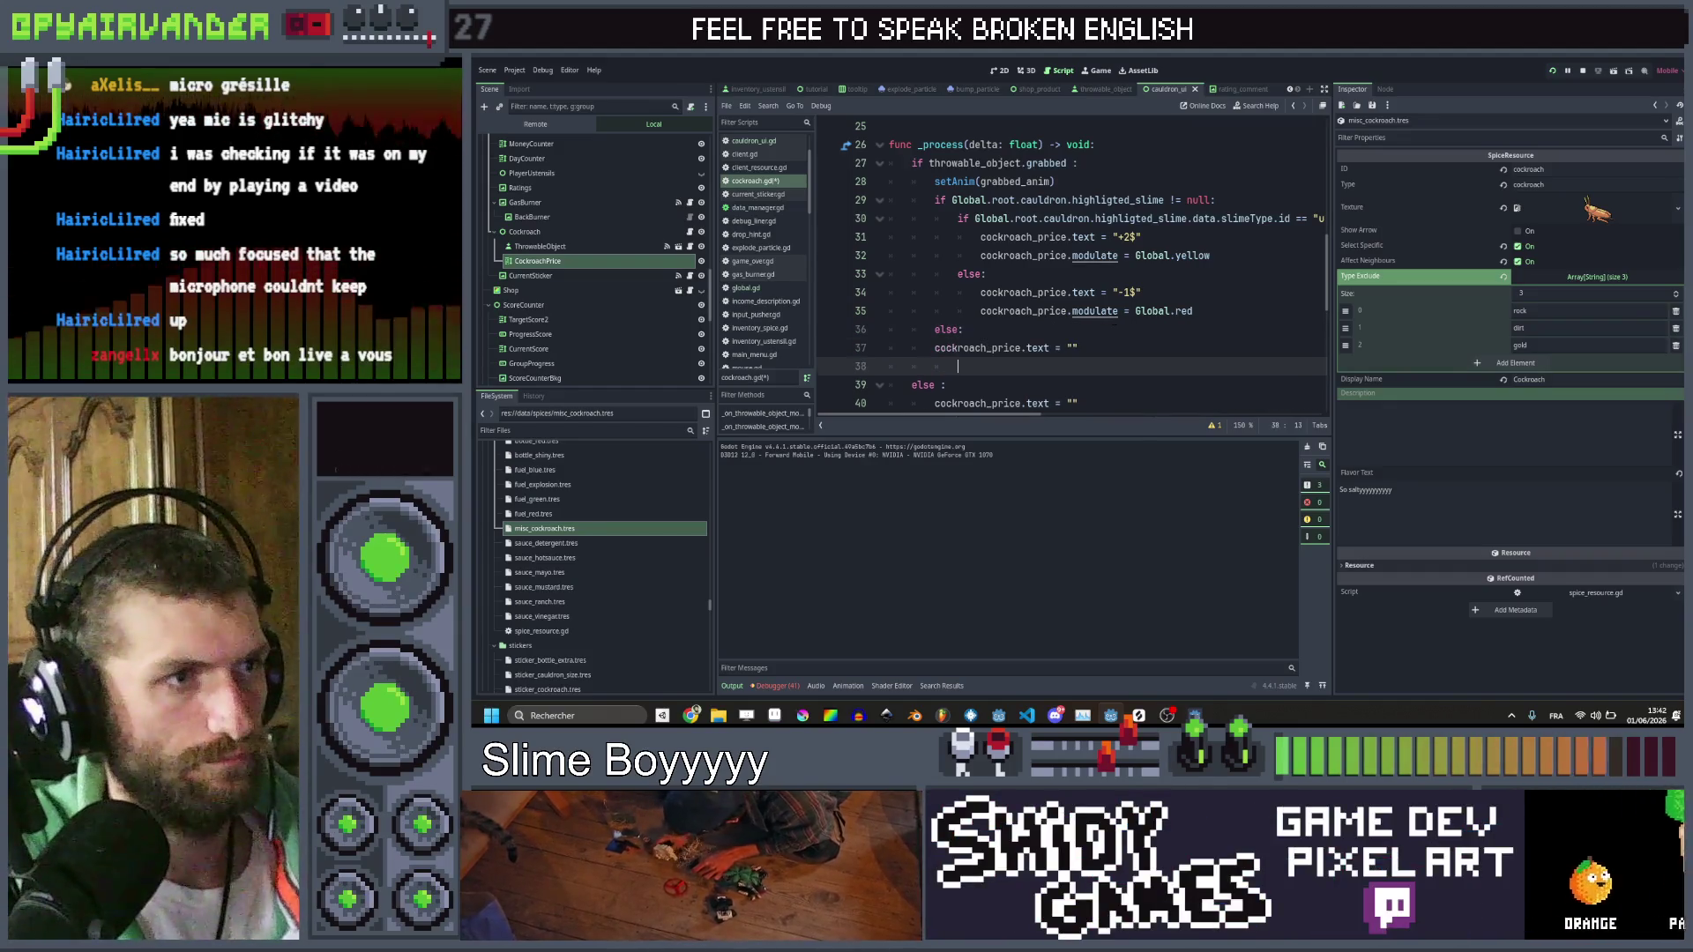
# Indent the cleared price line under the new else, then return to the running game
pyautogui.press('Up')
pyautogui.press('Home')
pyautogui.press('Tab')
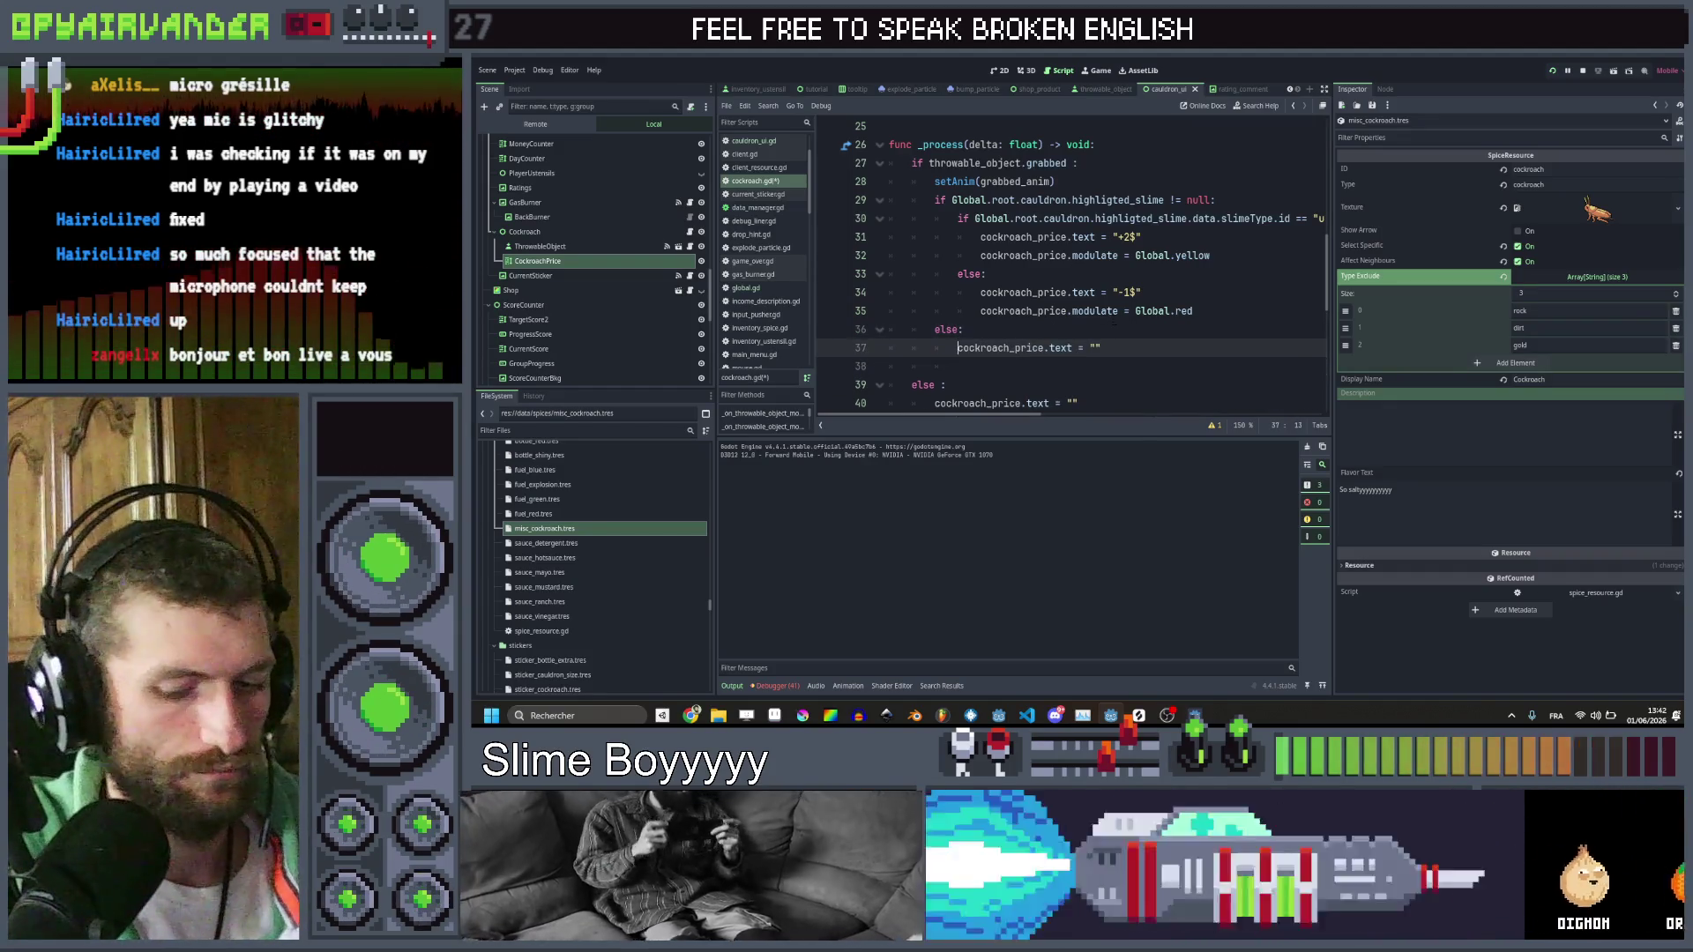
pyautogui.press('Down')
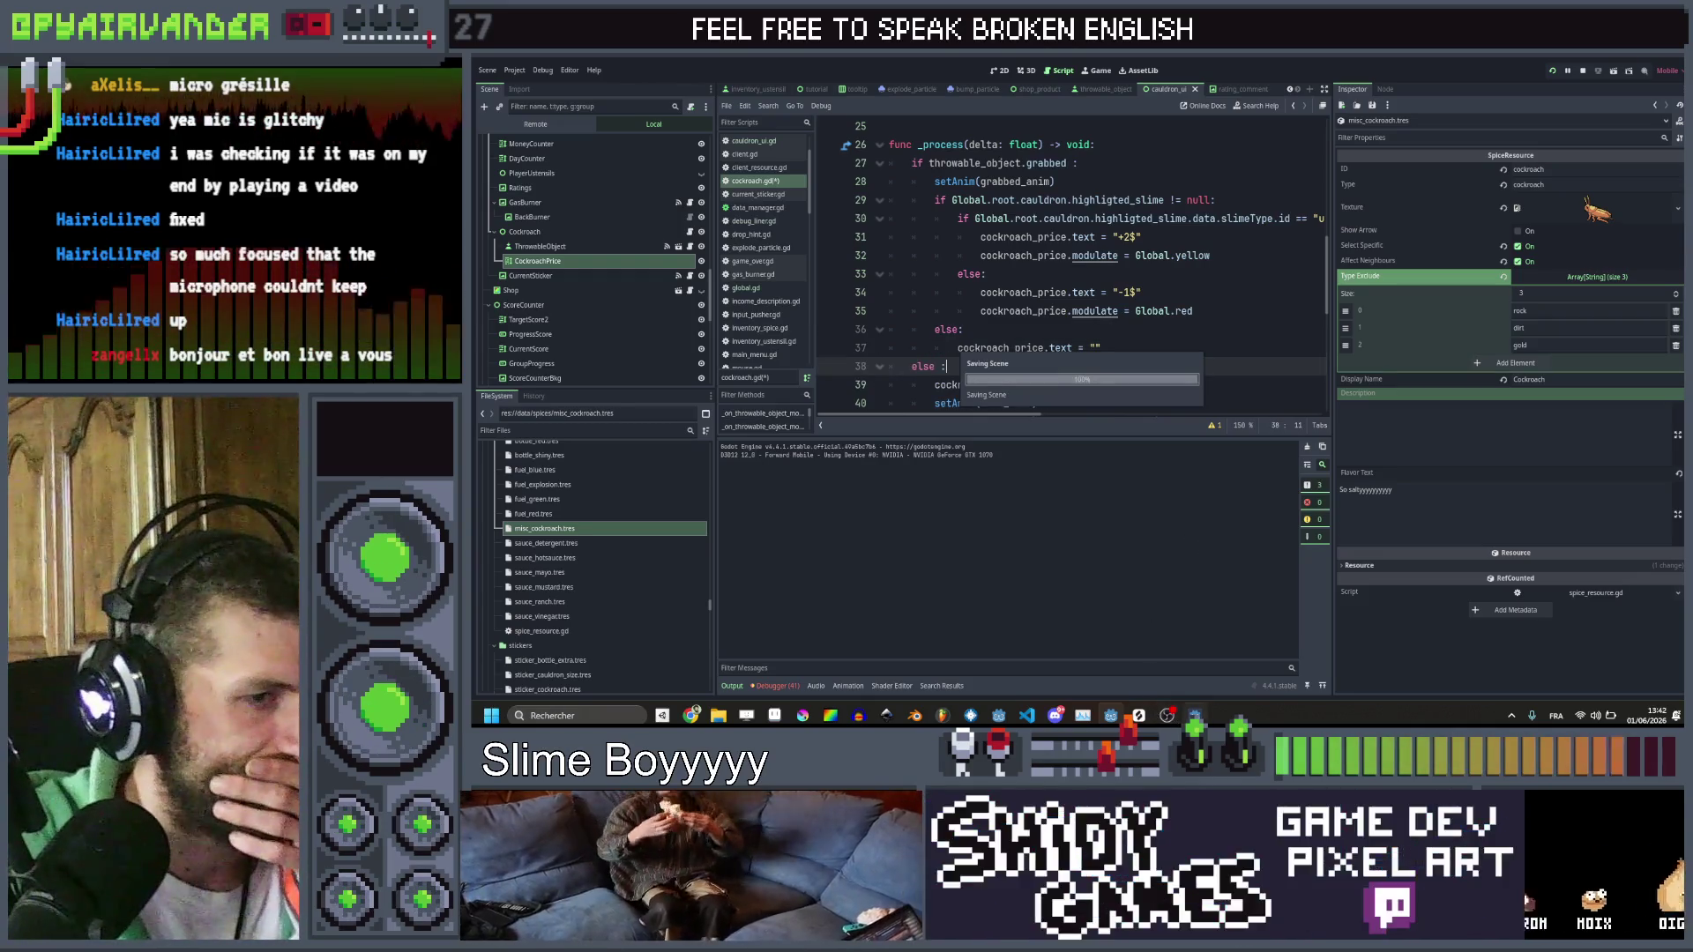
pyautogui.moveTo(1194, 716)
pyautogui.click(1194, 652)
# Carry the cockroach into the cauldron, over the rubber duck and over green and blue slimes
pyautogui.moveTo(1587, 490)
pyautogui.mouseDown()
pyautogui.moveTo(1512, 325)
pyautogui.moveTo(1490, 339)
pyautogui.moveTo(1464, 309)
pyautogui.moveTo(1468, 388)
pyautogui.moveTo(1432, 308)
pyautogui.moveTo(1530, 265)
pyautogui.moveTo(1539, 300)
pyautogui.moveTo(1541, 251)
pyautogui.moveTo(1393, 286)
pyautogui.moveTo(1296, 260)
pyautogui.moveTo(1191, 321)
pyautogui.moveTo(1096, 247)
pyautogui.moveTo(1610, 465)
pyautogui.mouseUp()
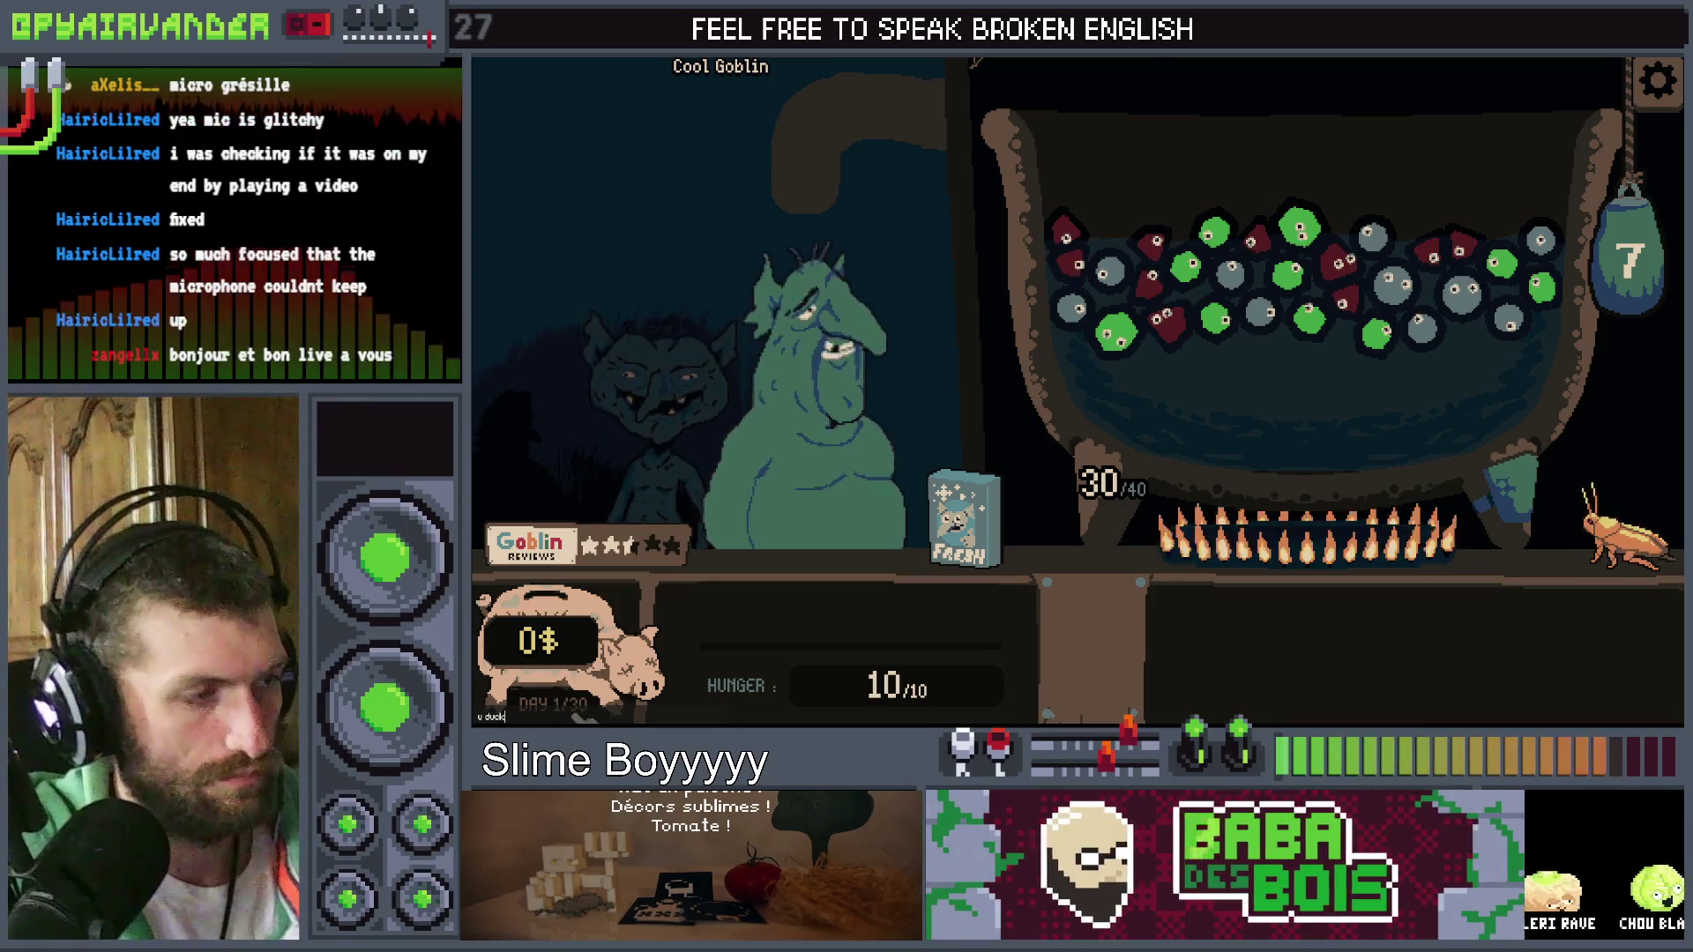
pyautogui.moveTo(1565, 535)
pyautogui.mouseDown()
pyautogui.moveTo(1150, 256)
pyautogui.moveTo(1124, 216)
pyautogui.moveTo(1450, 448)
pyautogui.mouseUp()
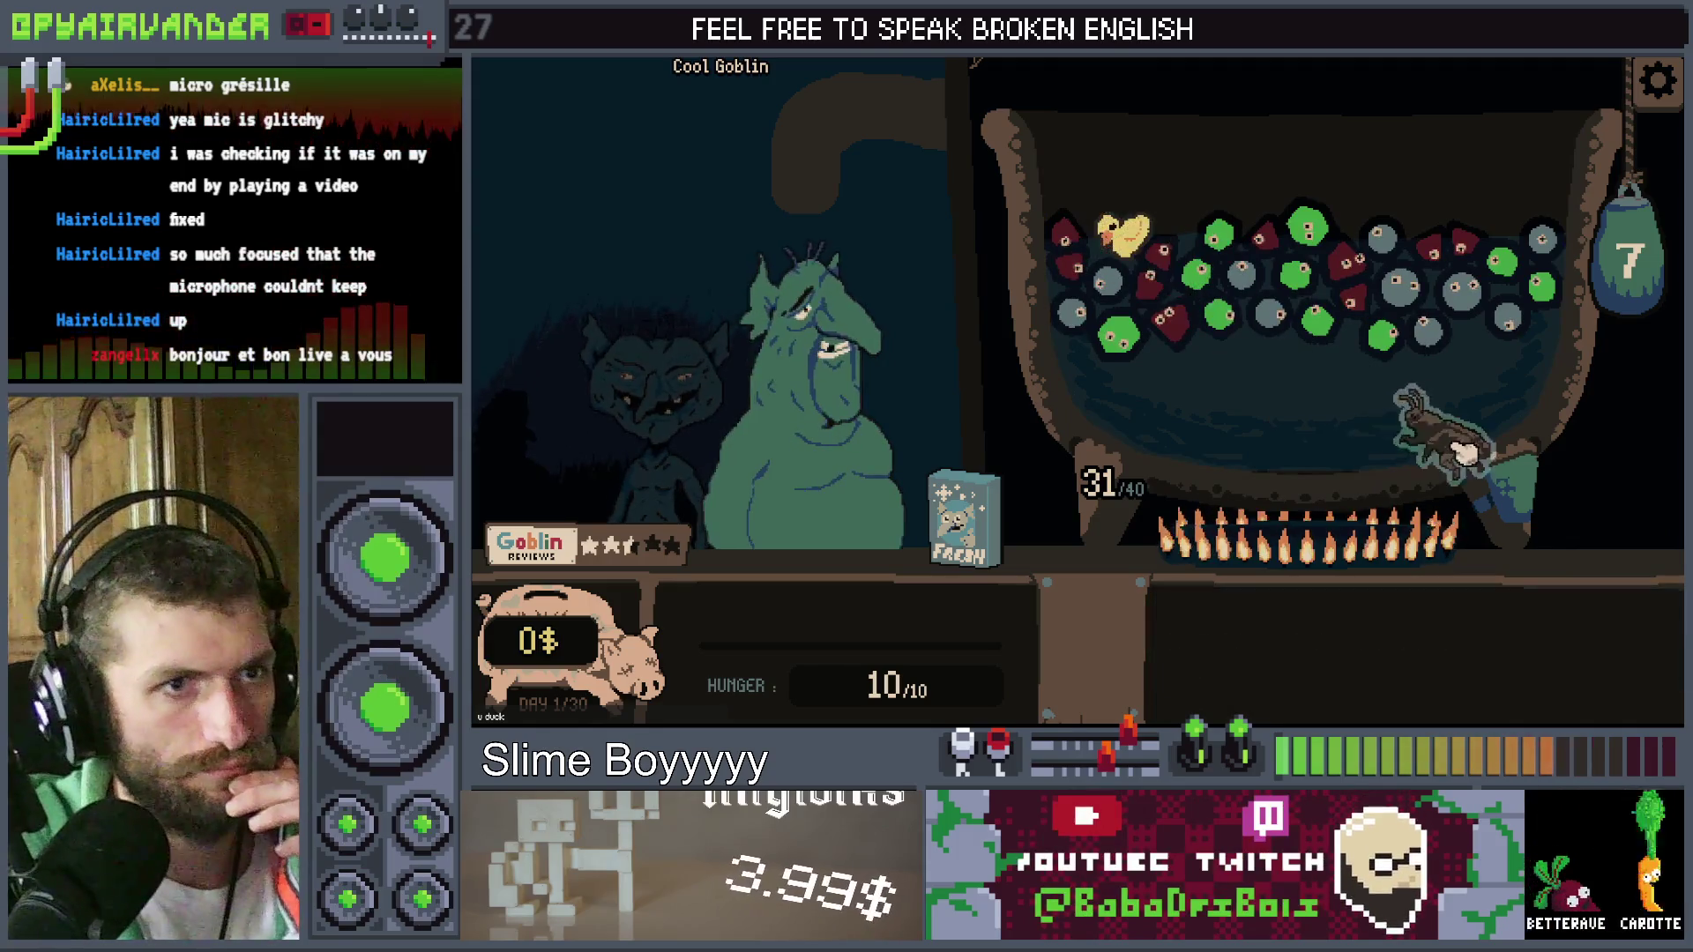
pyautogui.moveTo(1437, 348)
pyautogui.mouseDown()
pyautogui.moveTo(1625, 529)
pyautogui.moveTo(1531, 484)
pyautogui.moveTo(1420, 359)
pyautogui.moveTo(1433, 335)
pyautogui.mouseUp()
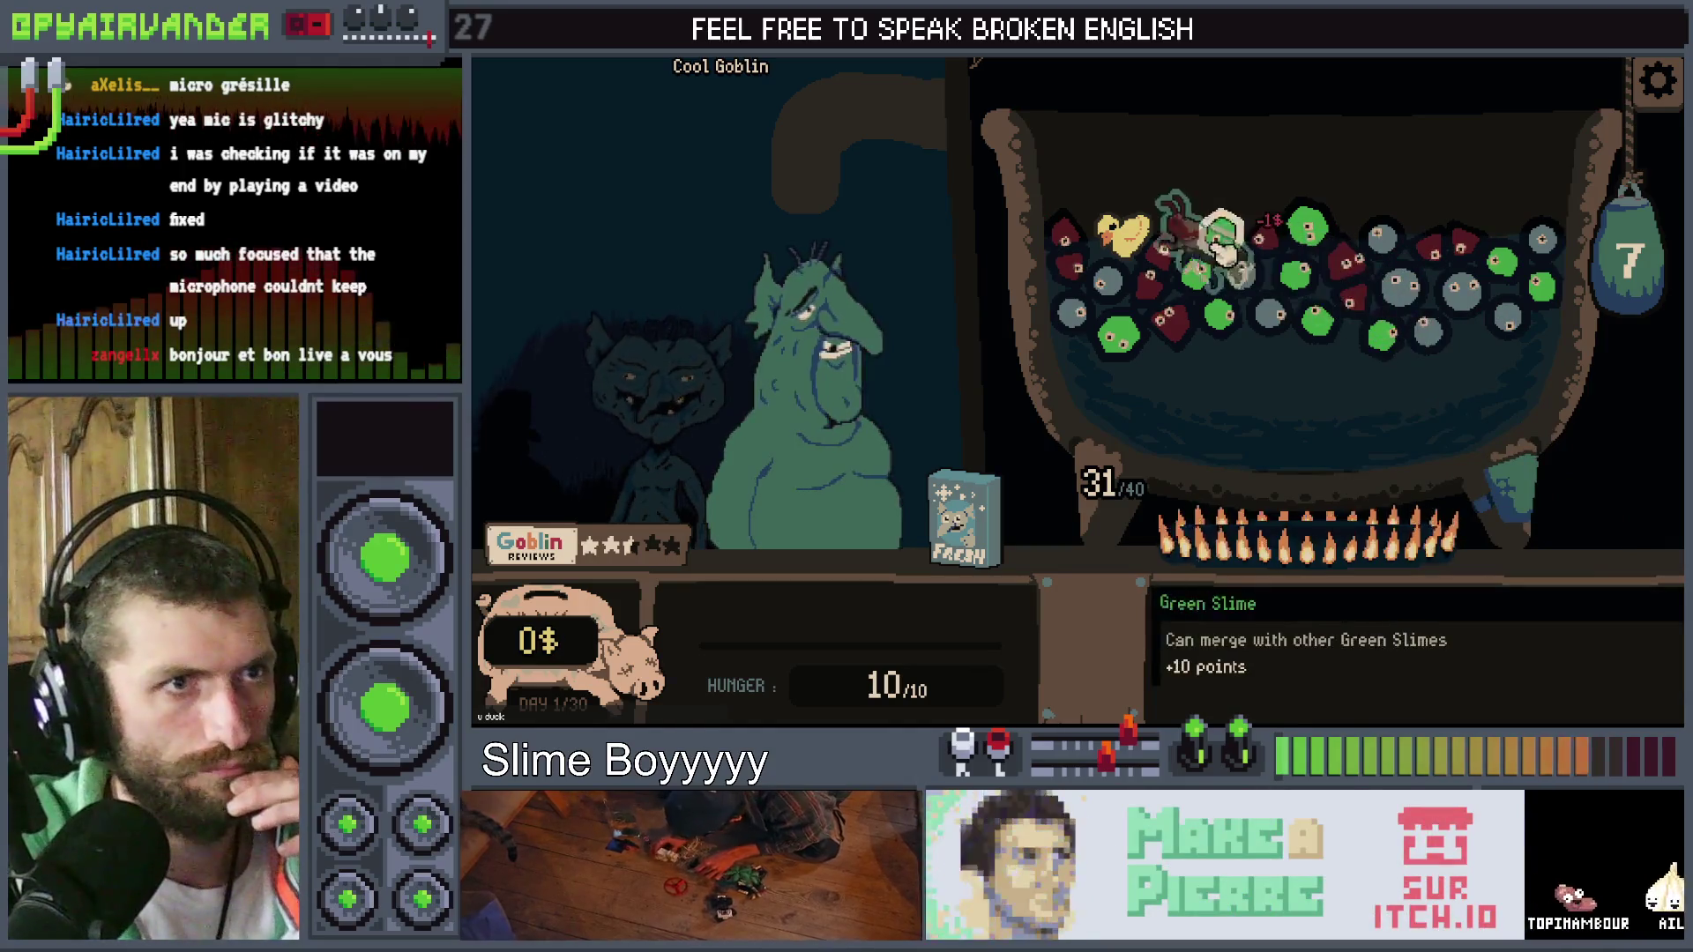
pyautogui.moveTo(1138, 247); pyautogui.dragTo(1234, 256)
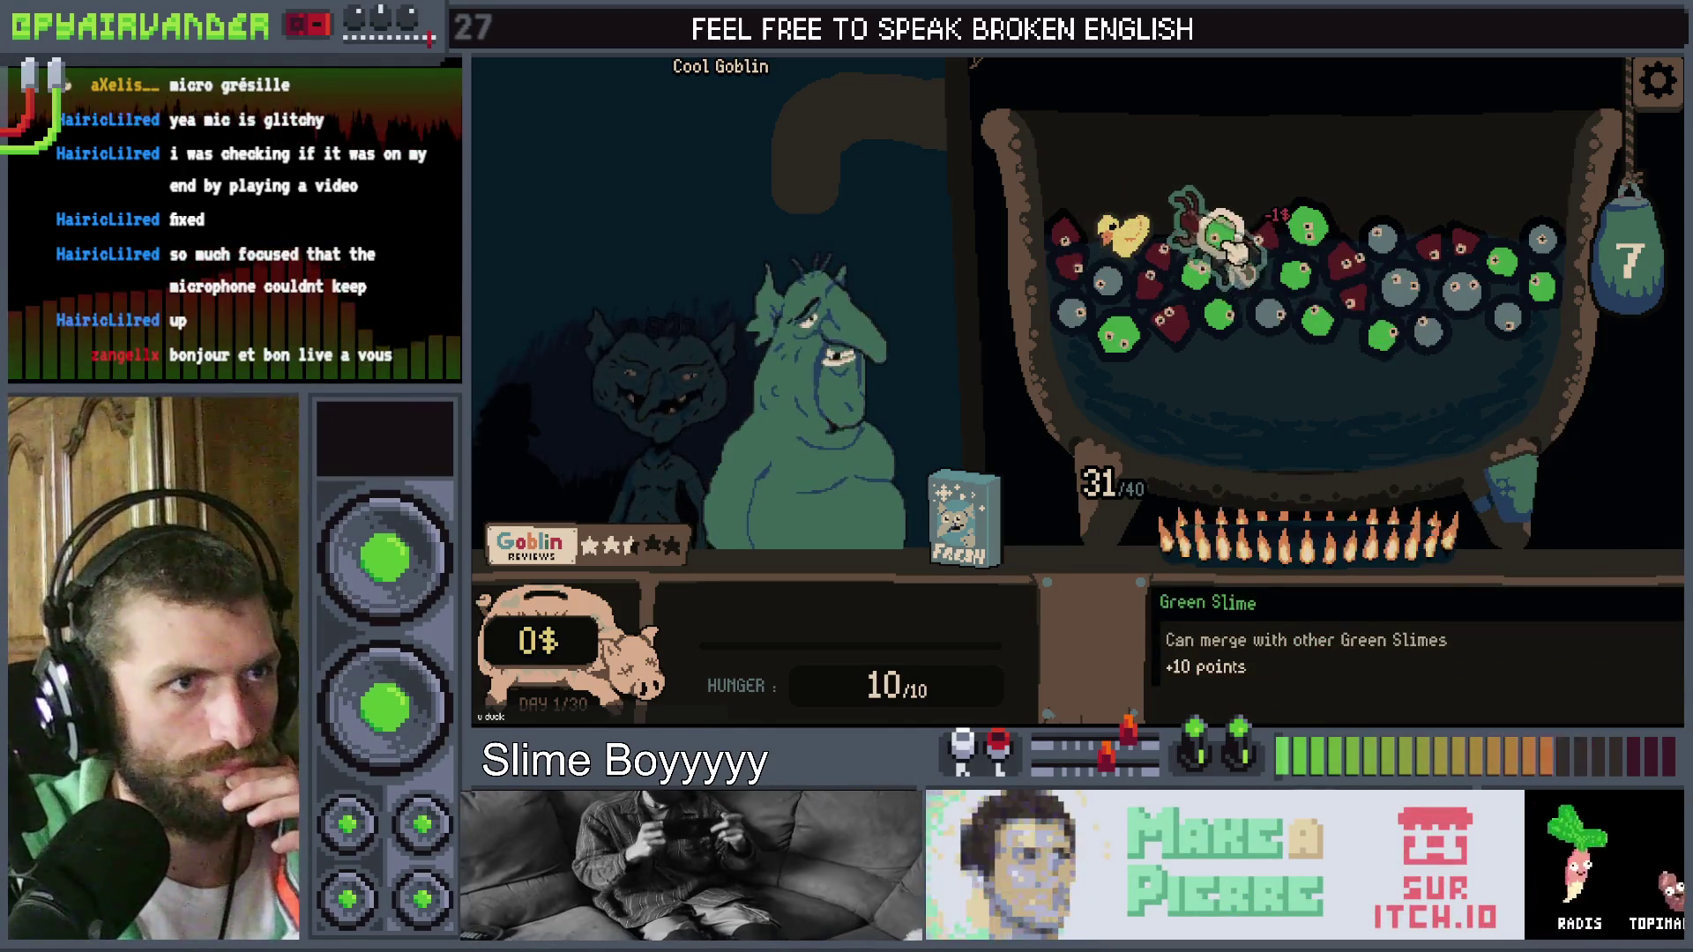
pyautogui.moveTo(1407, 340)
pyautogui.mouseDown()
pyautogui.moveTo(1534, 485)
pyautogui.moveTo(1613, 516)
pyautogui.moveTo(1517, 441)
pyautogui.moveTo(1468, 295)
pyautogui.mouseUp()
pyautogui.moveTo(1358, 256)
pyautogui.mouseDown()
pyautogui.moveTo(1618, 516)
pyautogui.moveTo(1419, 317)
pyautogui.moveTo(1428, 280)
pyautogui.moveTo(1405, 288)
pyautogui.moveTo(1463, 295)
pyautogui.moveTo(1459, 253)
pyautogui.moveTo(1407, 278)
pyautogui.moveTo(1151, 246)
pyautogui.moveTo(1613, 463)
pyautogui.moveTo(1516, 423)
pyautogui.moveTo(1618, 485)
pyautogui.moveTo(1446, 375)
pyautogui.moveTo(1400, 291)
pyautogui.mouseUp()
# Check the price preview over more slimes, add the Fresh card for 40/40, then close the game
pyautogui.moveTo(1587, 467)
pyautogui.mouseDown()
pyautogui.moveTo(1630, 745)
pyautogui.moveTo(1457, 328)
pyautogui.mouseUp()
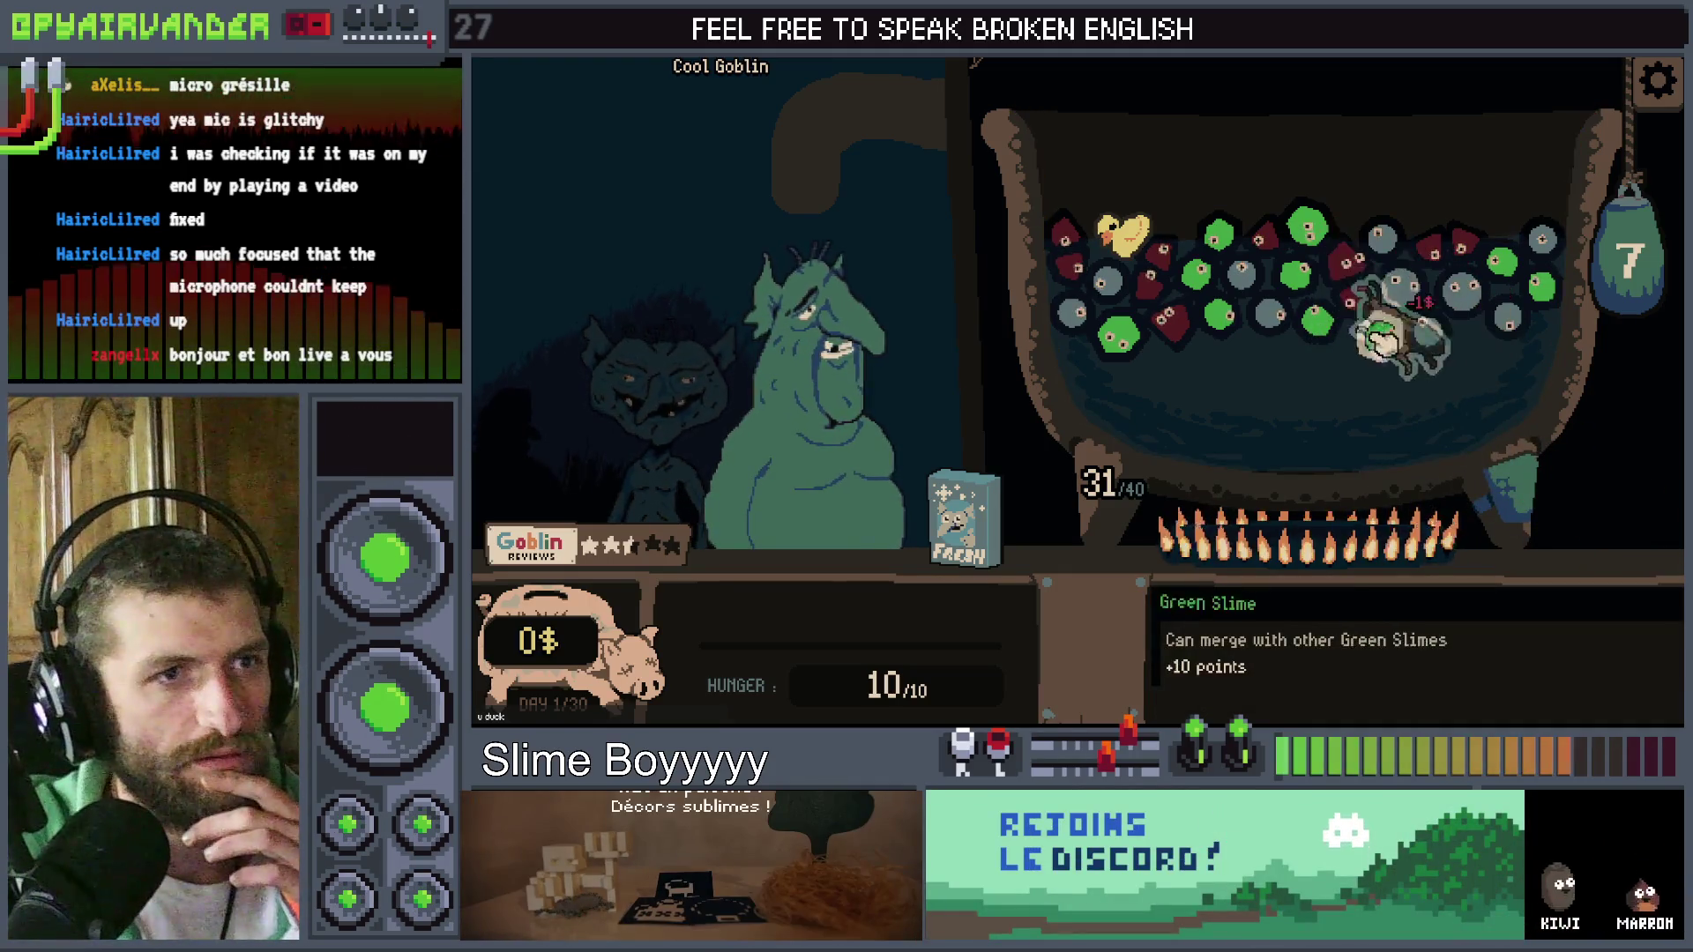
pyautogui.moveTo(1149, 262)
pyautogui.mouseDown()
pyautogui.moveTo(1296, 273)
pyautogui.moveTo(1160, 264)
pyautogui.moveTo(1122, 241)
pyautogui.moveTo(1349, 479)
pyautogui.moveTo(1280, 443)
pyautogui.mouseUp()
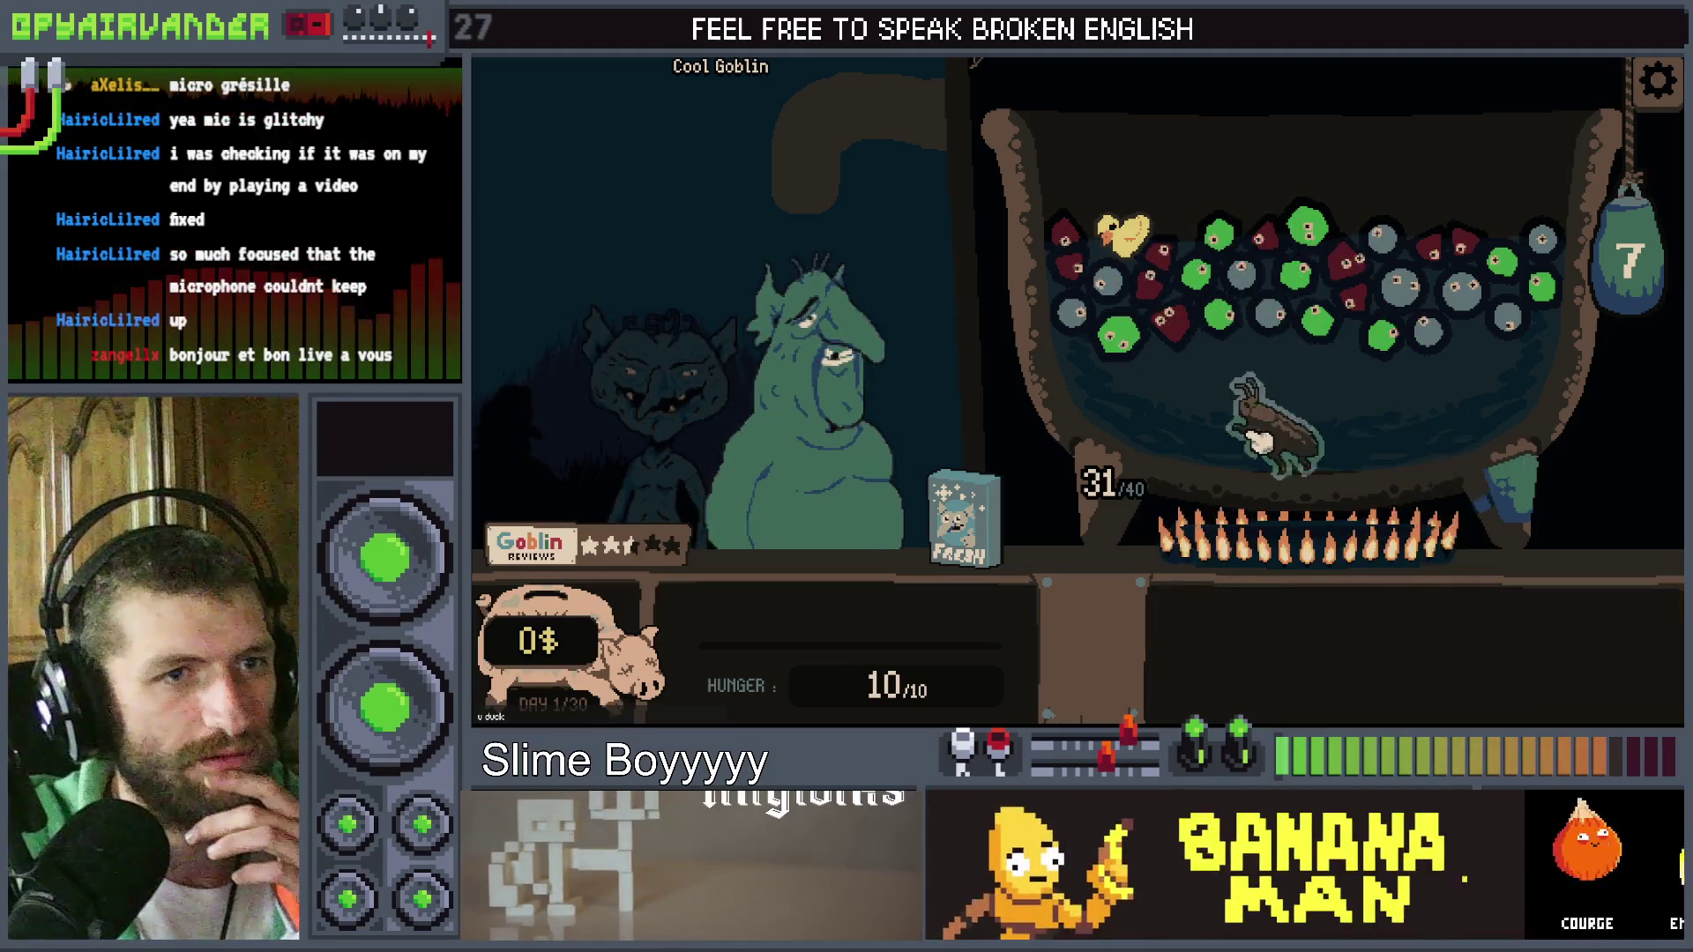
pyautogui.moveTo(1396, 458); pyautogui.dragTo(1300, 458)
pyautogui.moveTo(1446, 457)
pyautogui.mouseDown()
pyautogui.moveTo(1411, 295)
pyautogui.moveTo(1332, 233)
pyautogui.moveTo(1298, 284)
pyautogui.moveTo(1210, 301)
pyautogui.moveTo(1180, 328)
pyautogui.mouseUp()
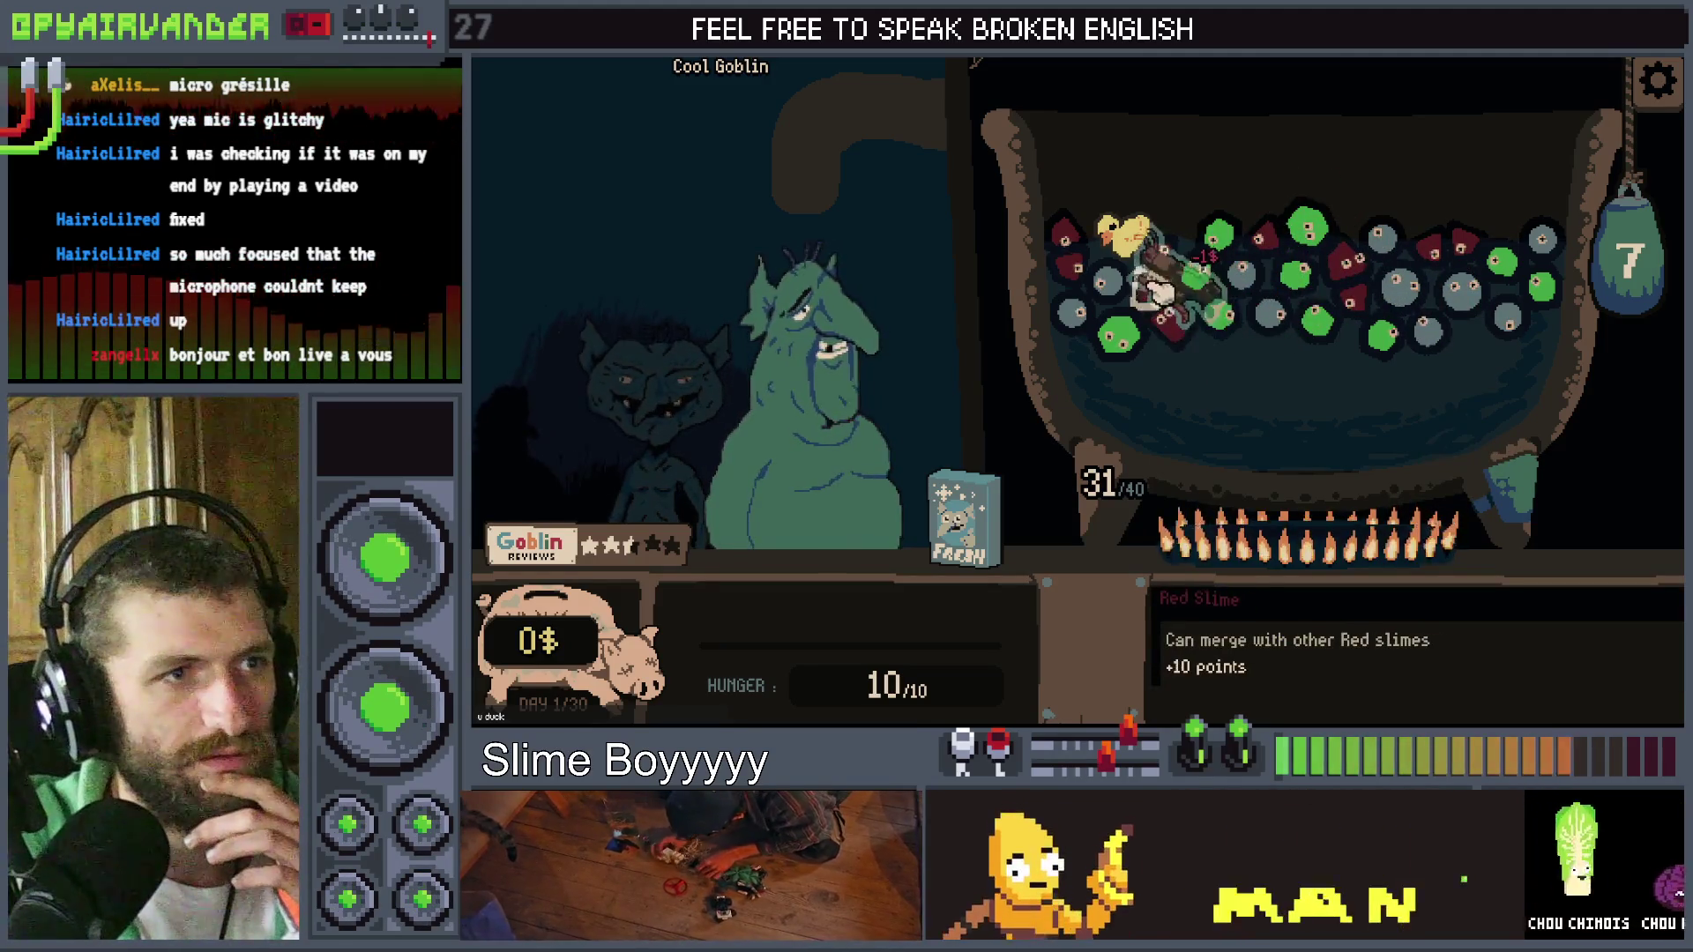
pyautogui.moveTo(1094, 257)
pyautogui.mouseDown()
pyautogui.moveTo(1182, 279)
pyautogui.moveTo(1132, 234)
pyautogui.moveTo(1221, 231)
pyautogui.moveTo(1218, 328)
pyautogui.moveTo(1375, 494)
pyautogui.mouseUp()
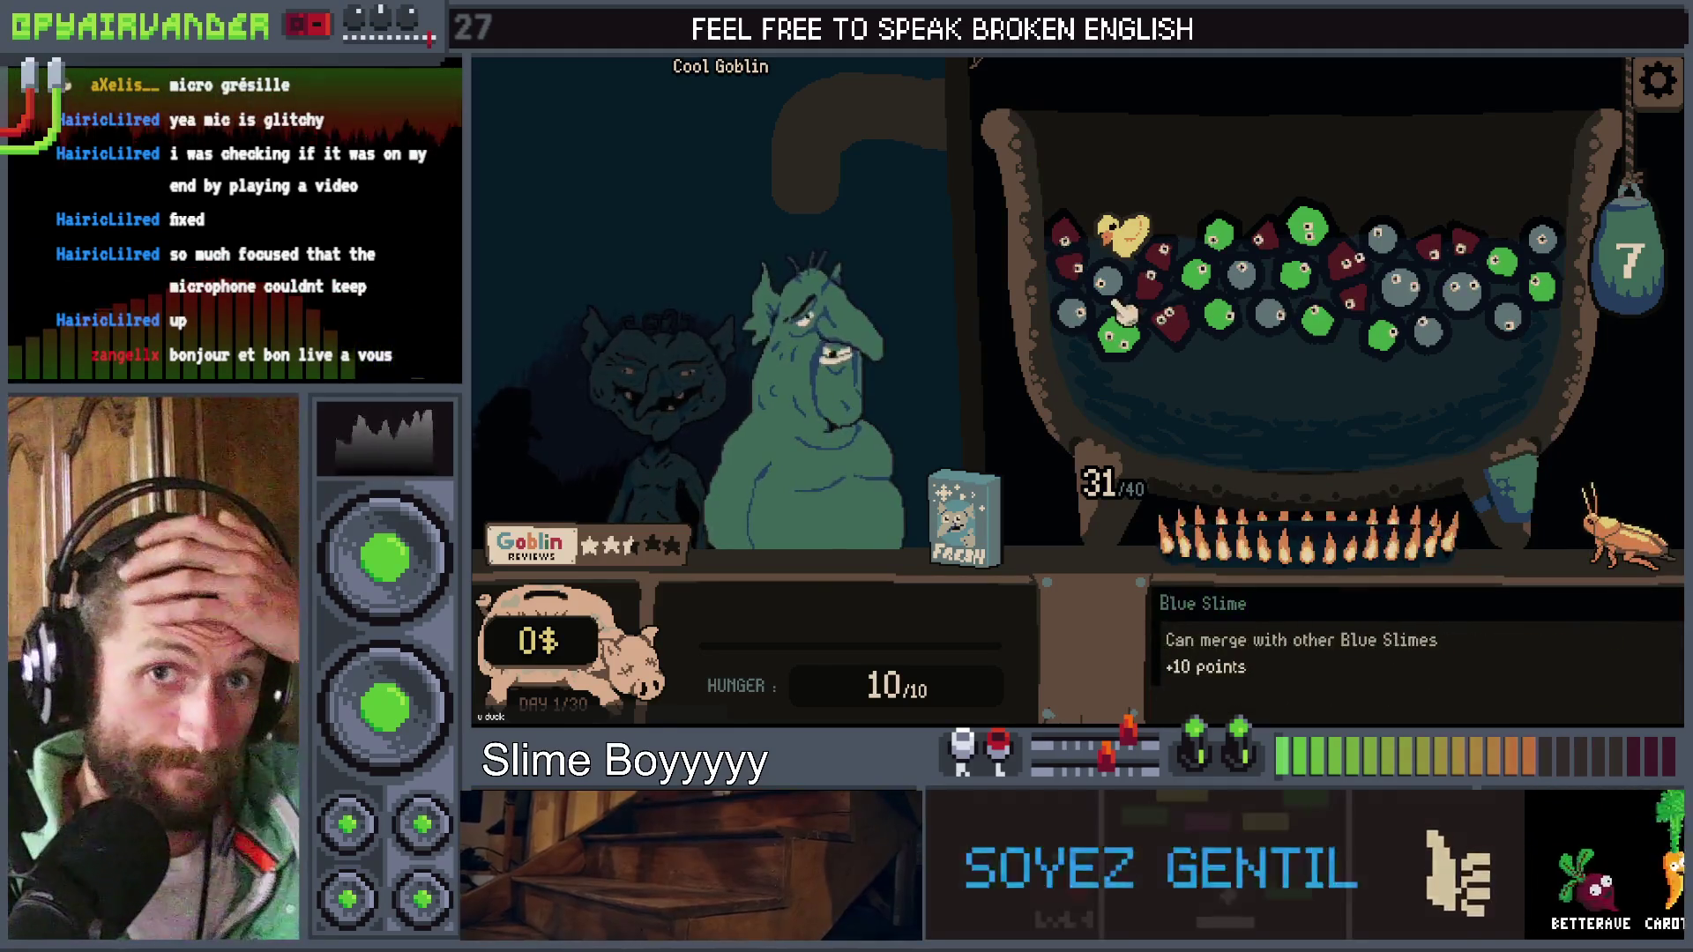
pyautogui.moveTo(970, 525)
pyautogui.mouseDown()
pyautogui.moveTo(962, 507)
pyautogui.moveTo(1315, 415)
pyautogui.moveTo(1368, 423)
pyautogui.mouseUp()
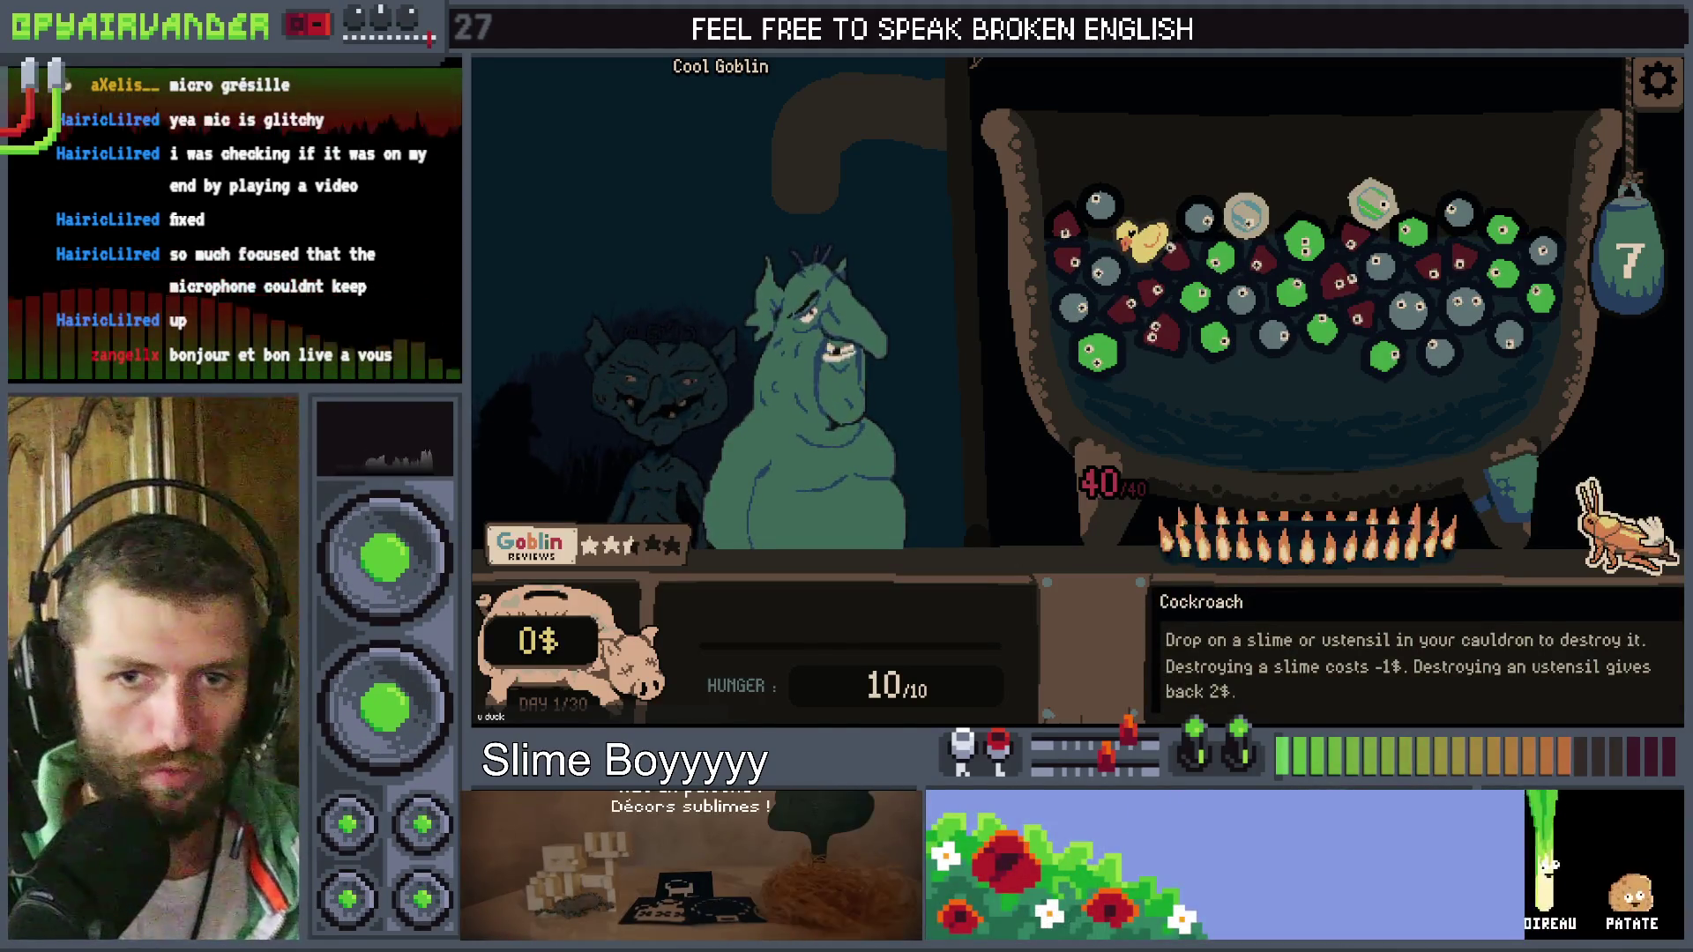
pyautogui.hotkey('alt', 'F4')
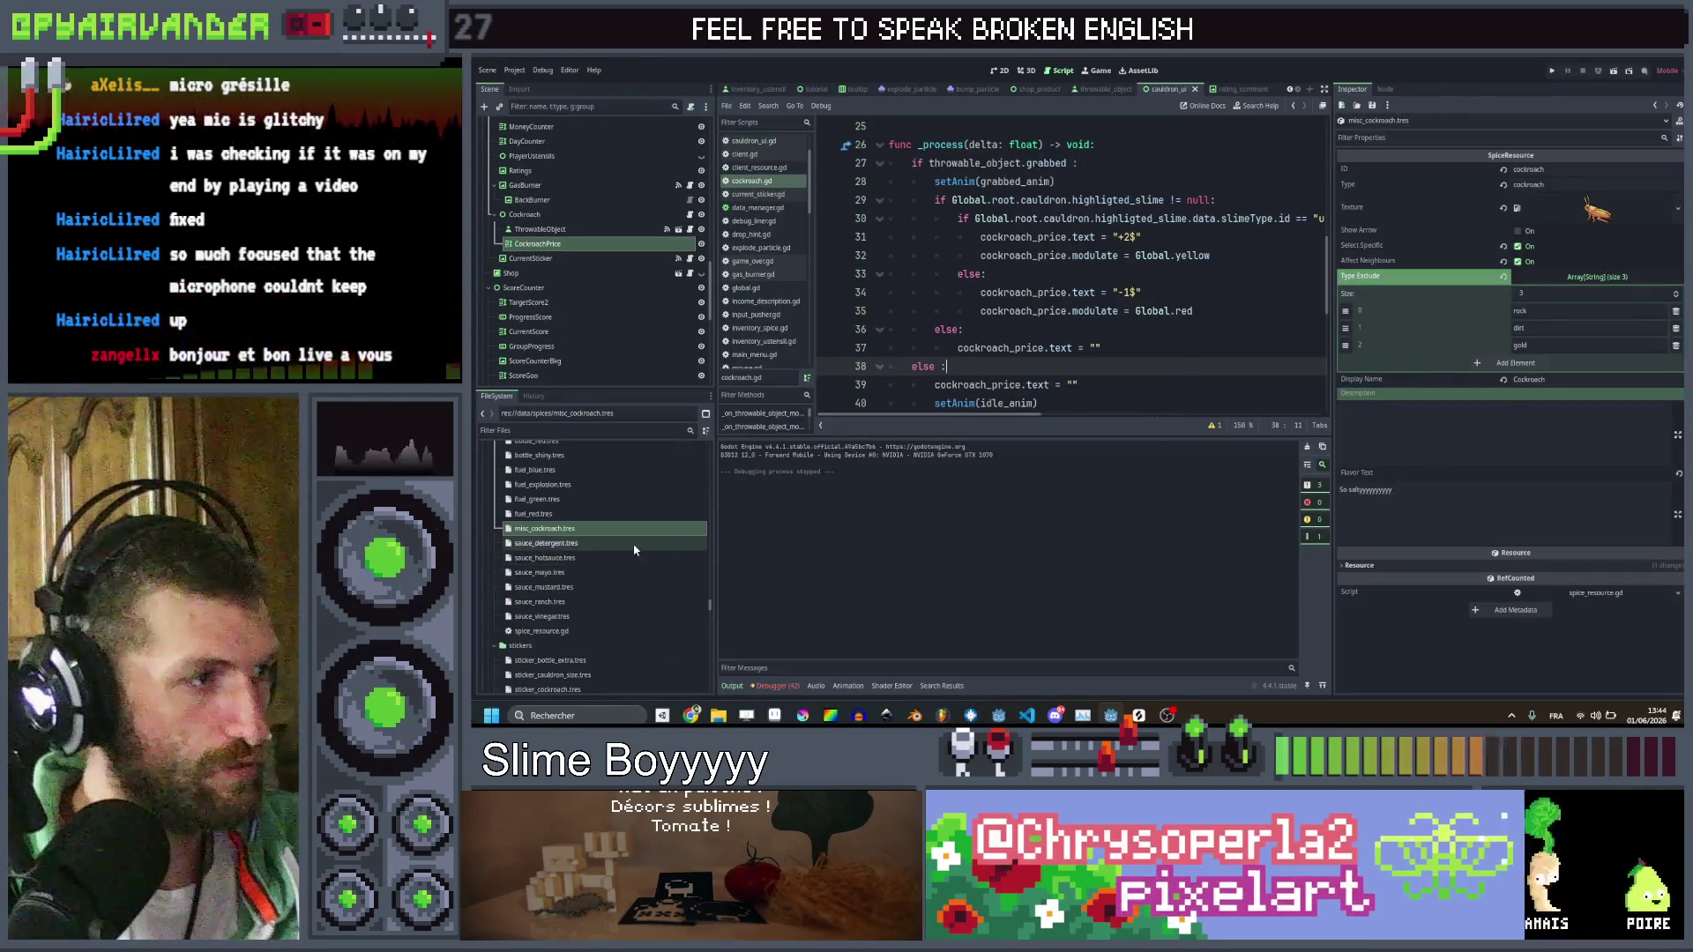
# Check the frozen_thaw sticker, then search the project for end_day and open its definition
pyautogui.scroll(-2, 573, 577)
pyautogui.scroll(-1, 573, 577)
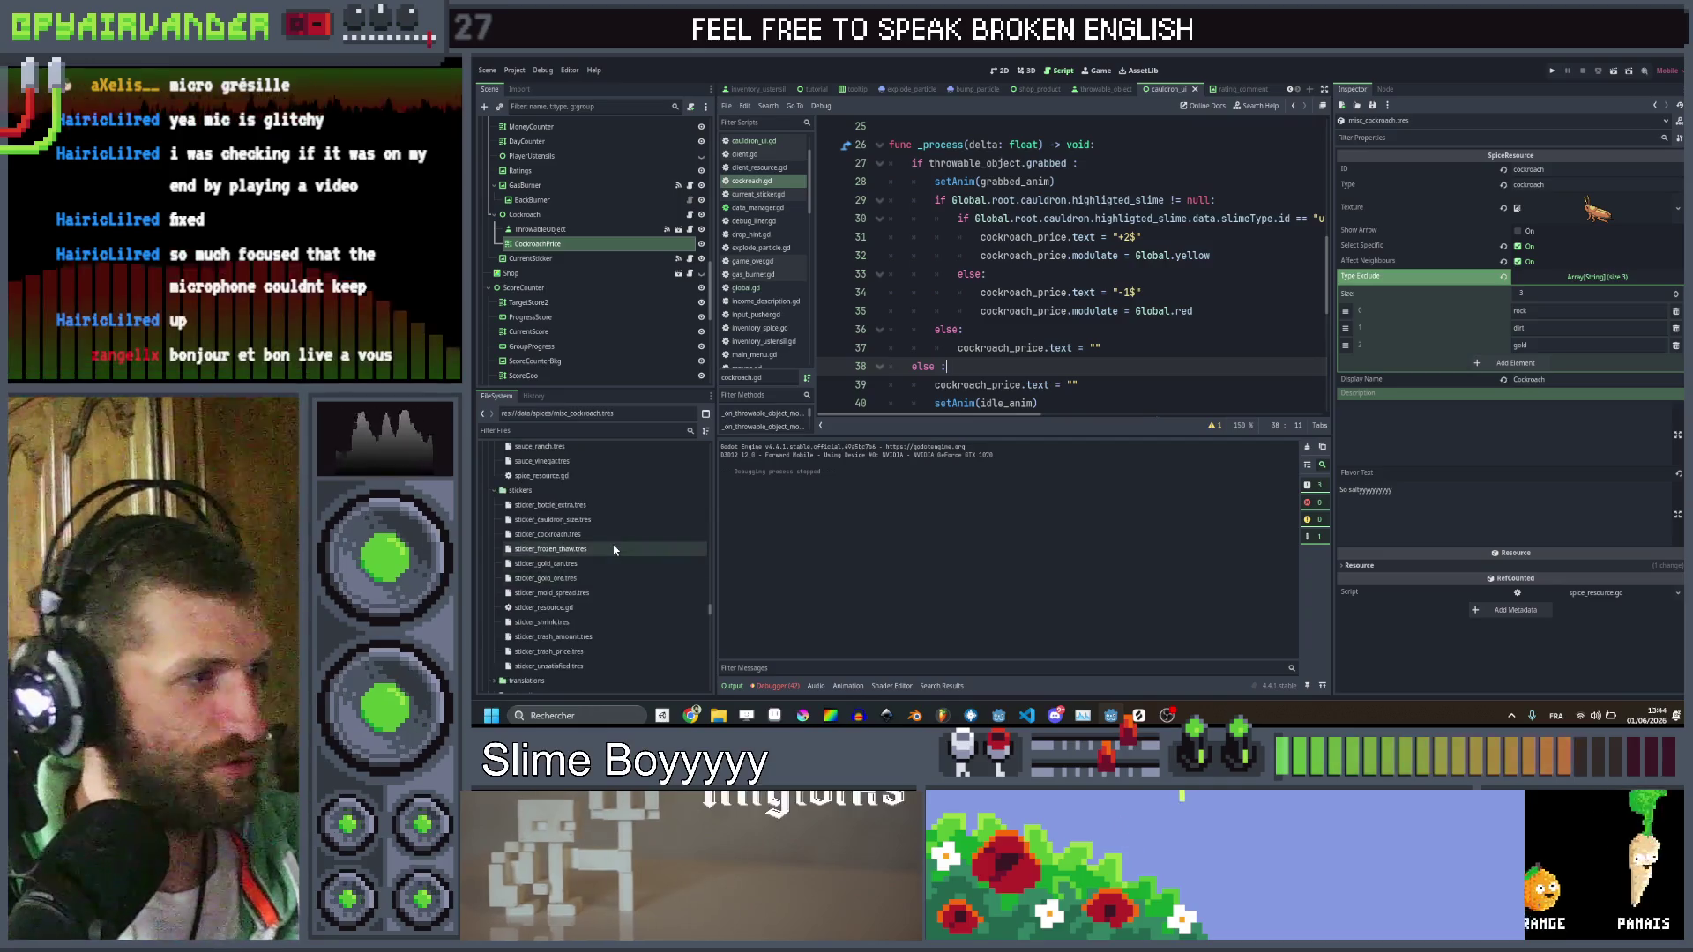
pyautogui.click(615, 550)
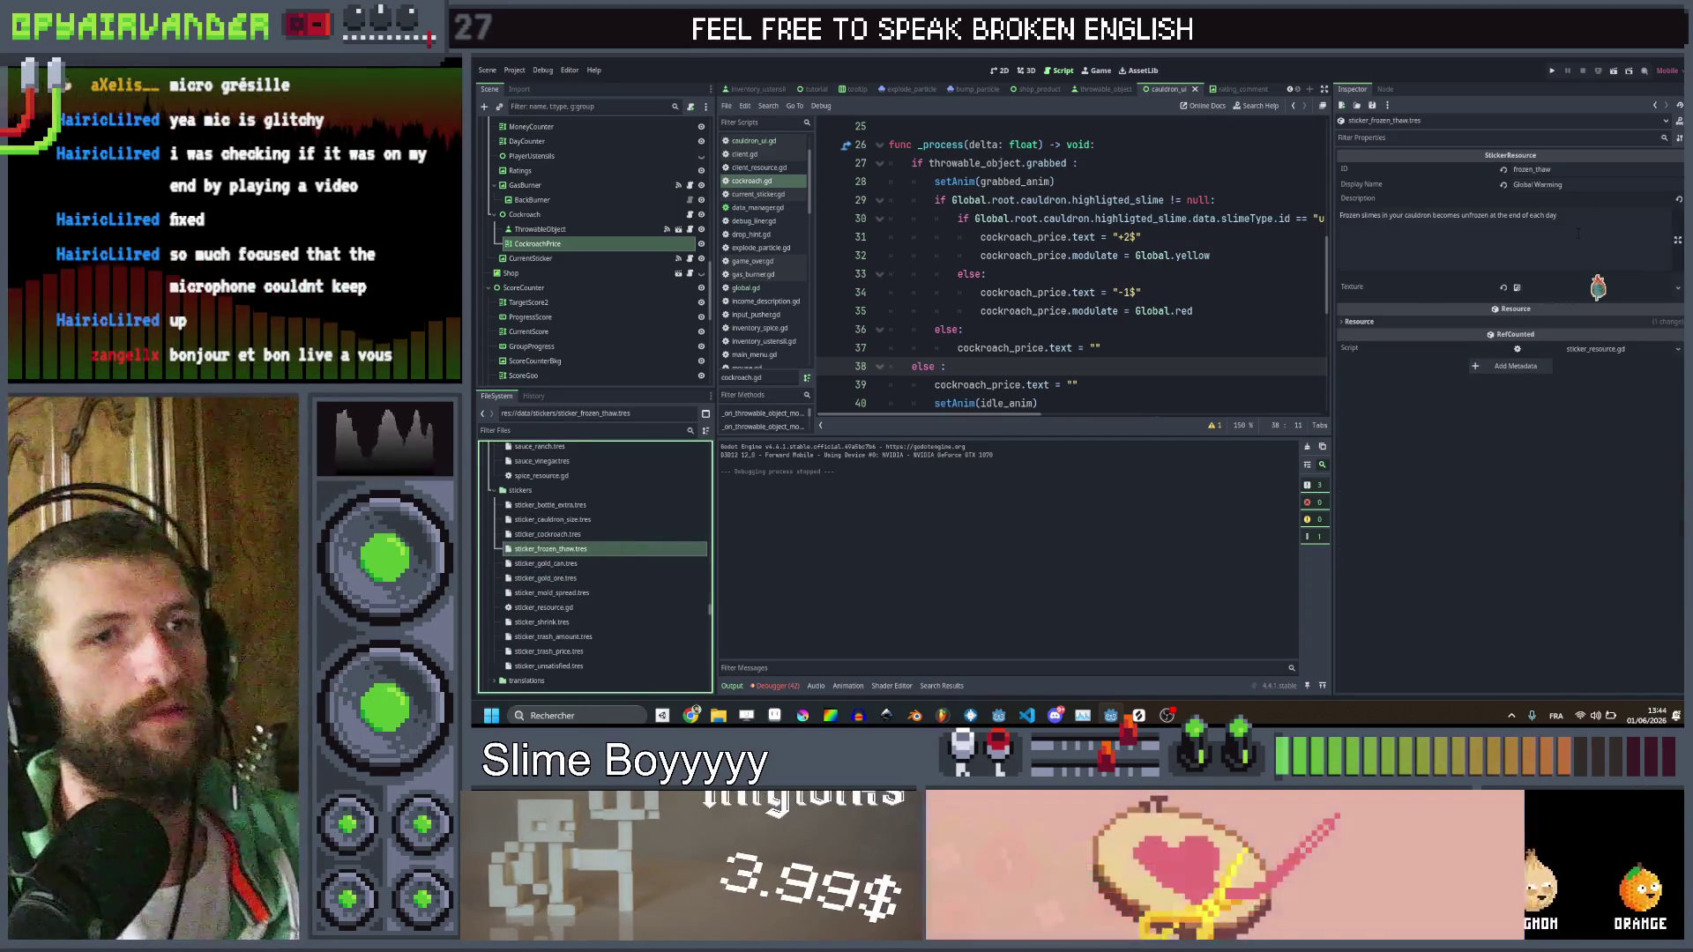
pyautogui.click(1070, 329)
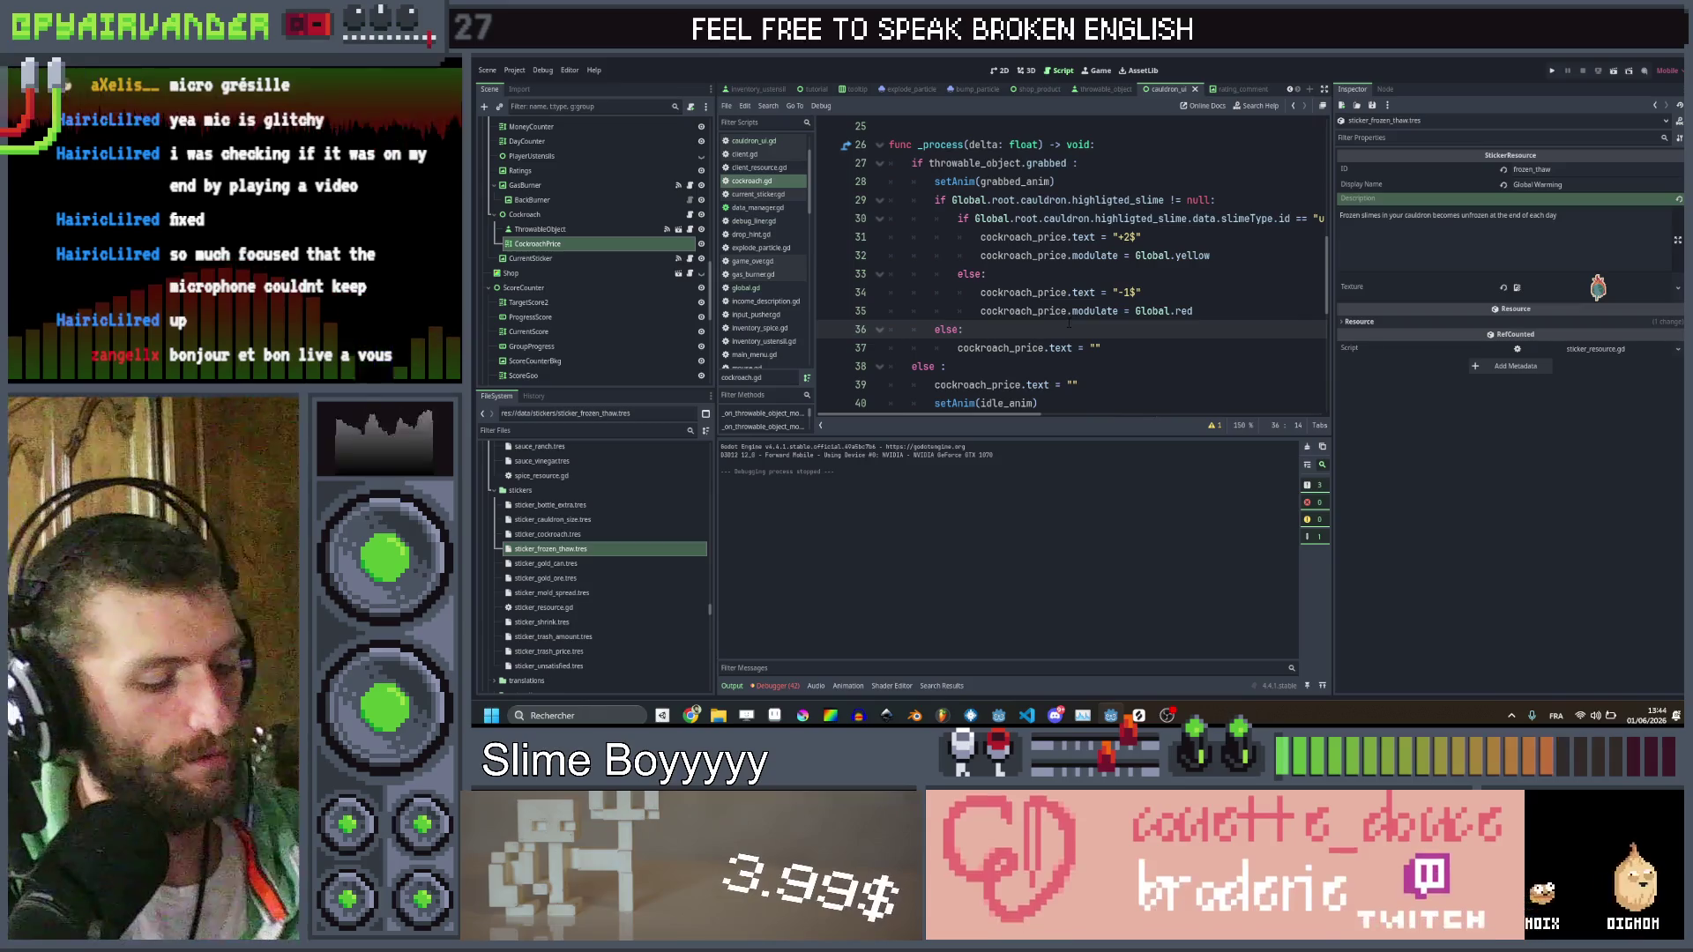
pyautogui.hotkey('ctrl', 'shift', 'f')
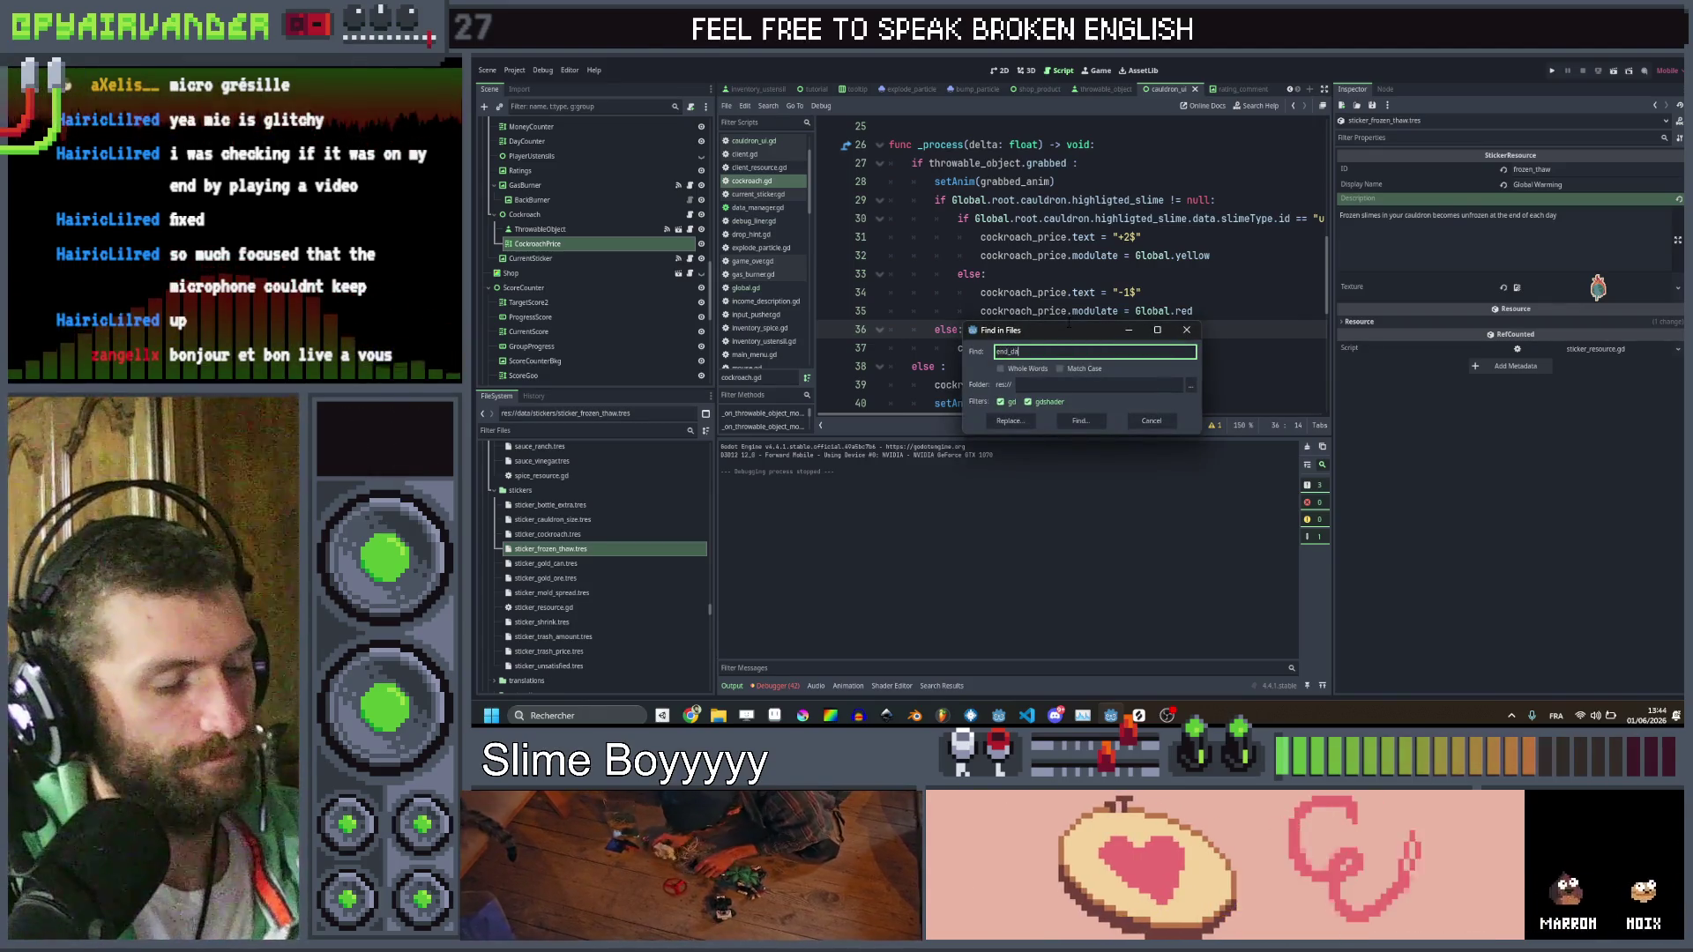
pyautogui.write('y')
pyautogui.press('Return')
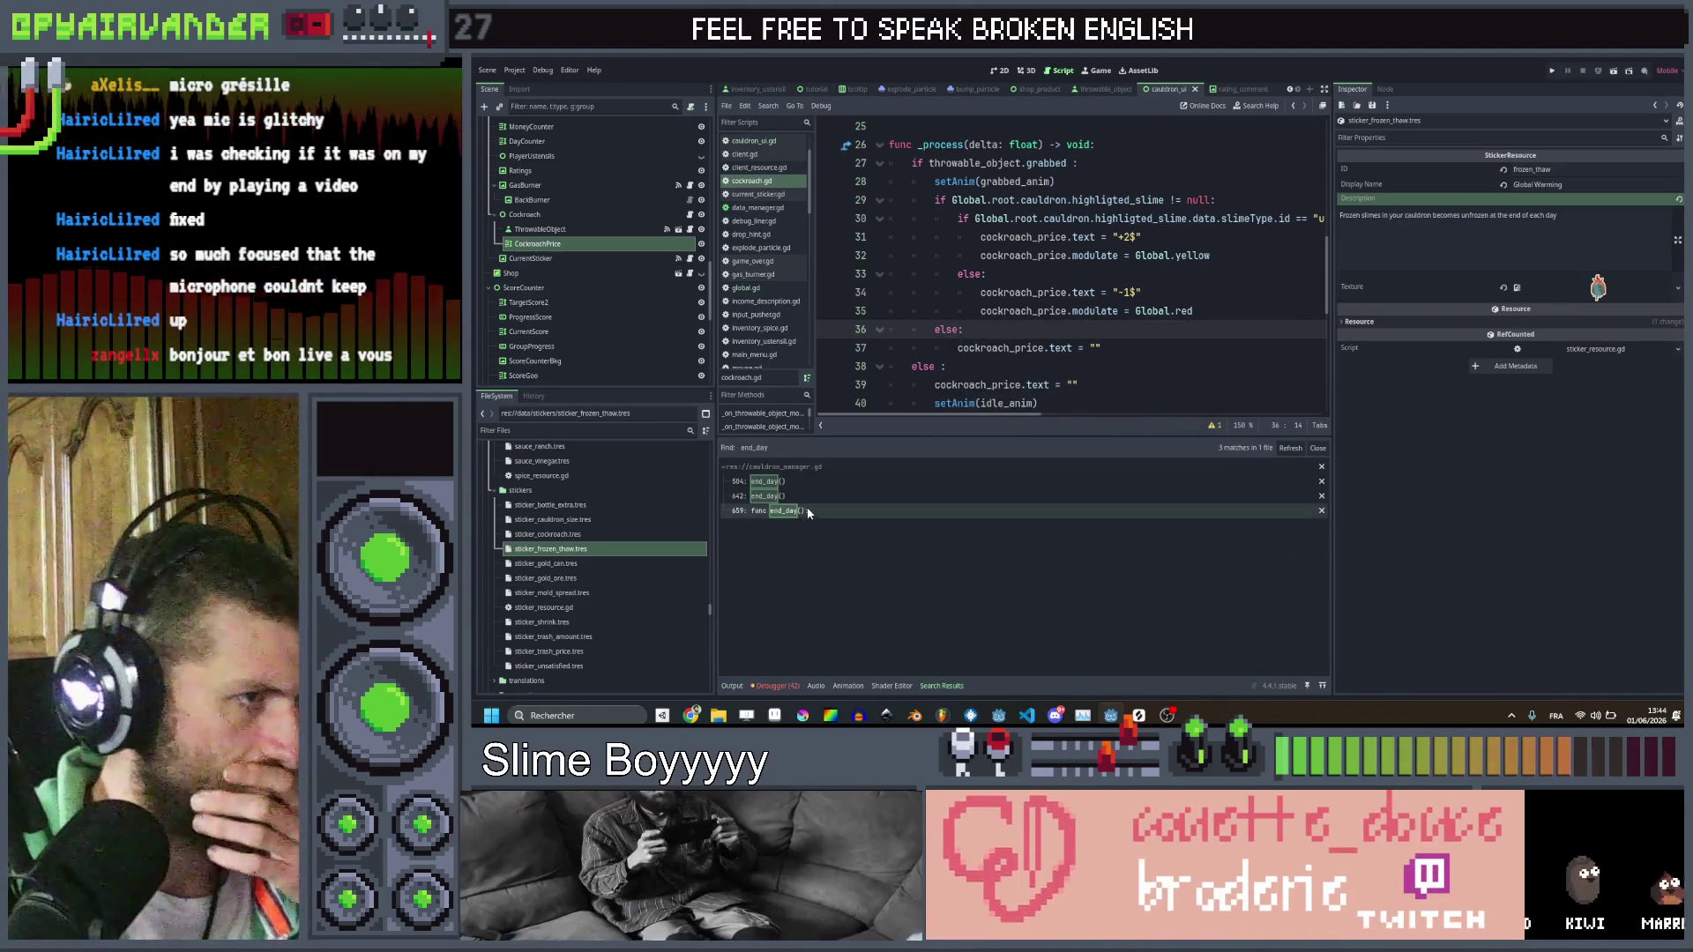
pyautogui.click(805, 511)
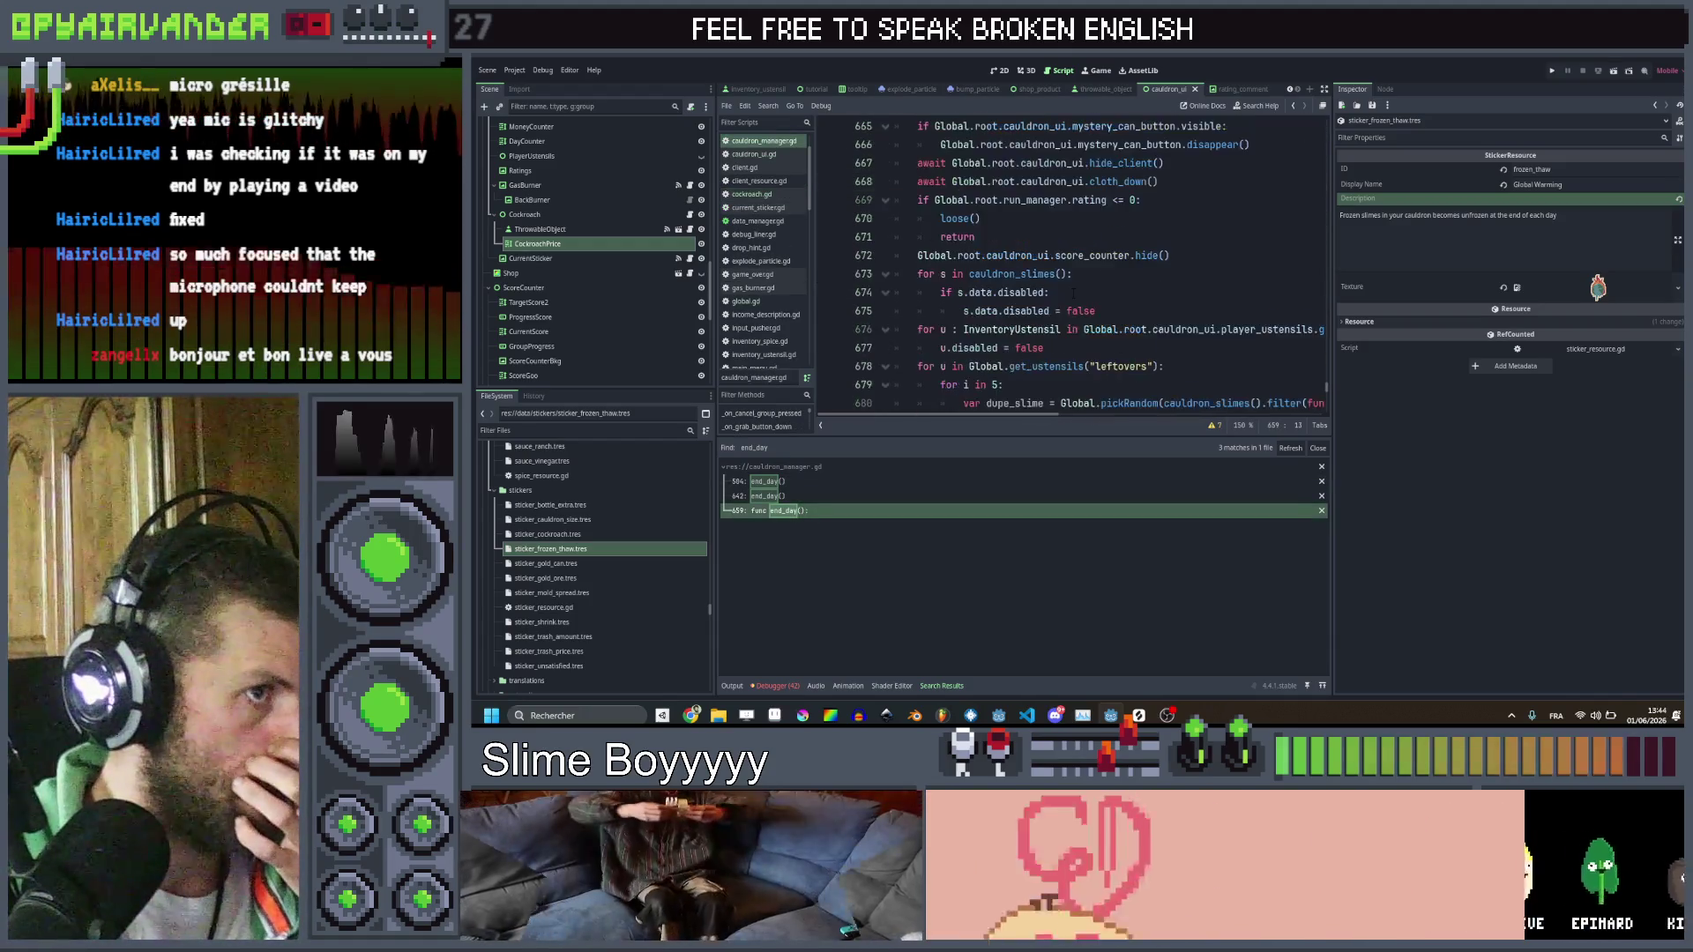
# After the gold_ingot check in end_day(), add if Global.has_sticker("frozen_thaw") looping over cauldron_slimes()
pyautogui.scroll(-4, 1073, 292)
pyautogui.scroll(1, 1074, 293)
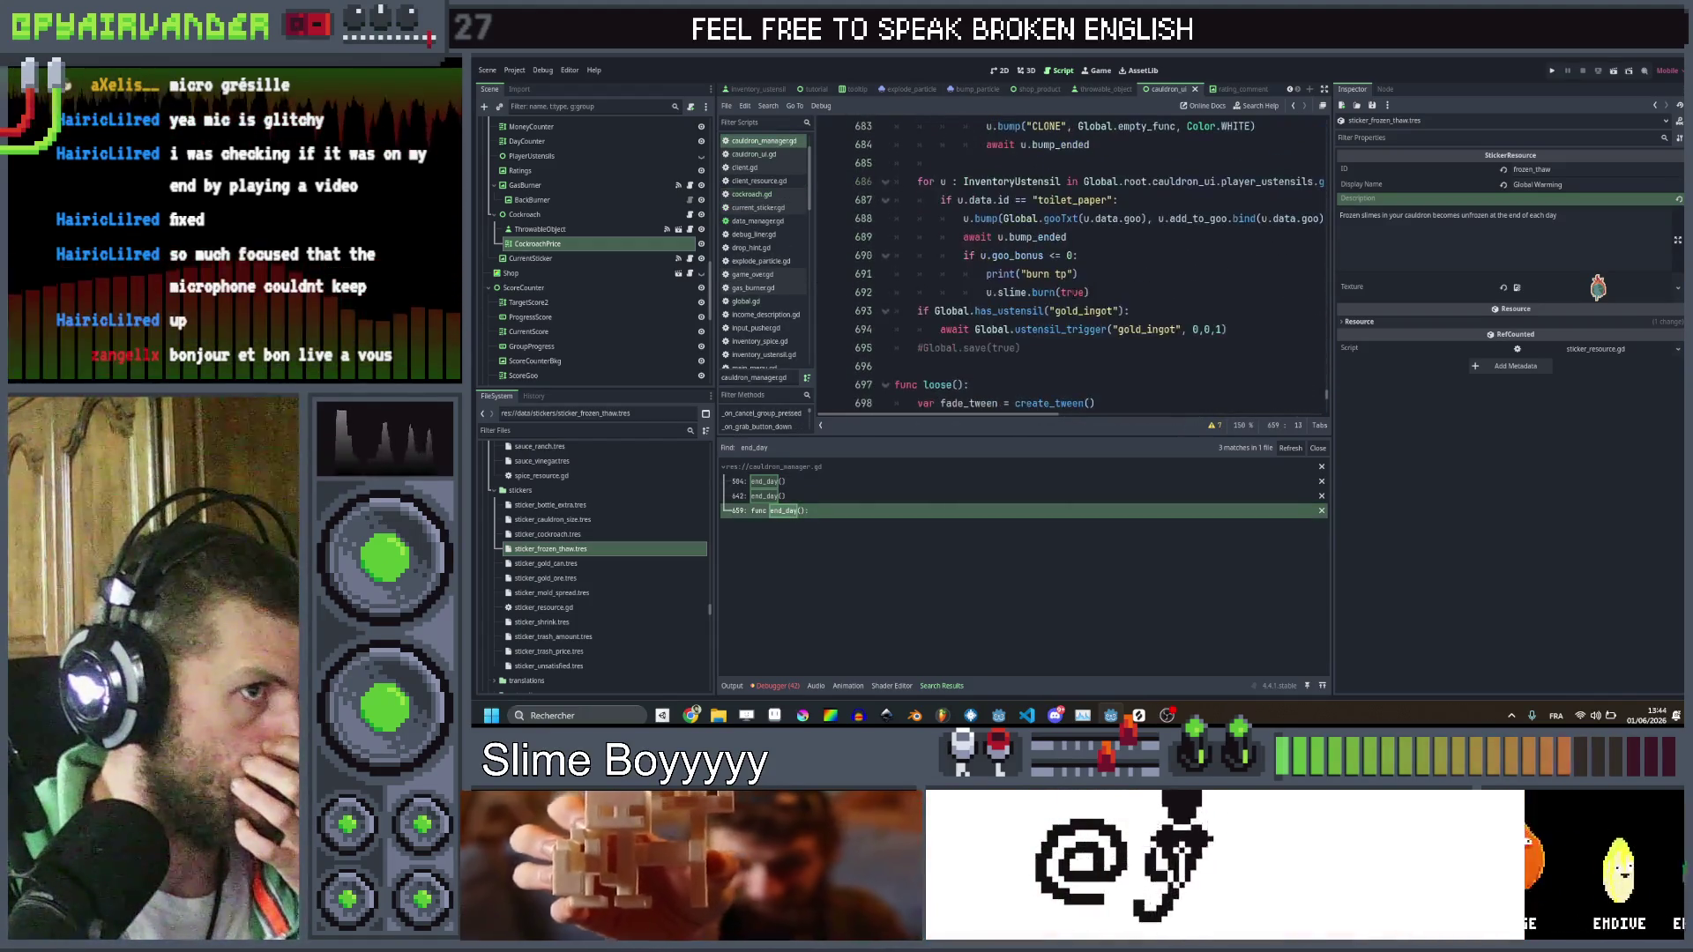
pyautogui.click(1117, 292)
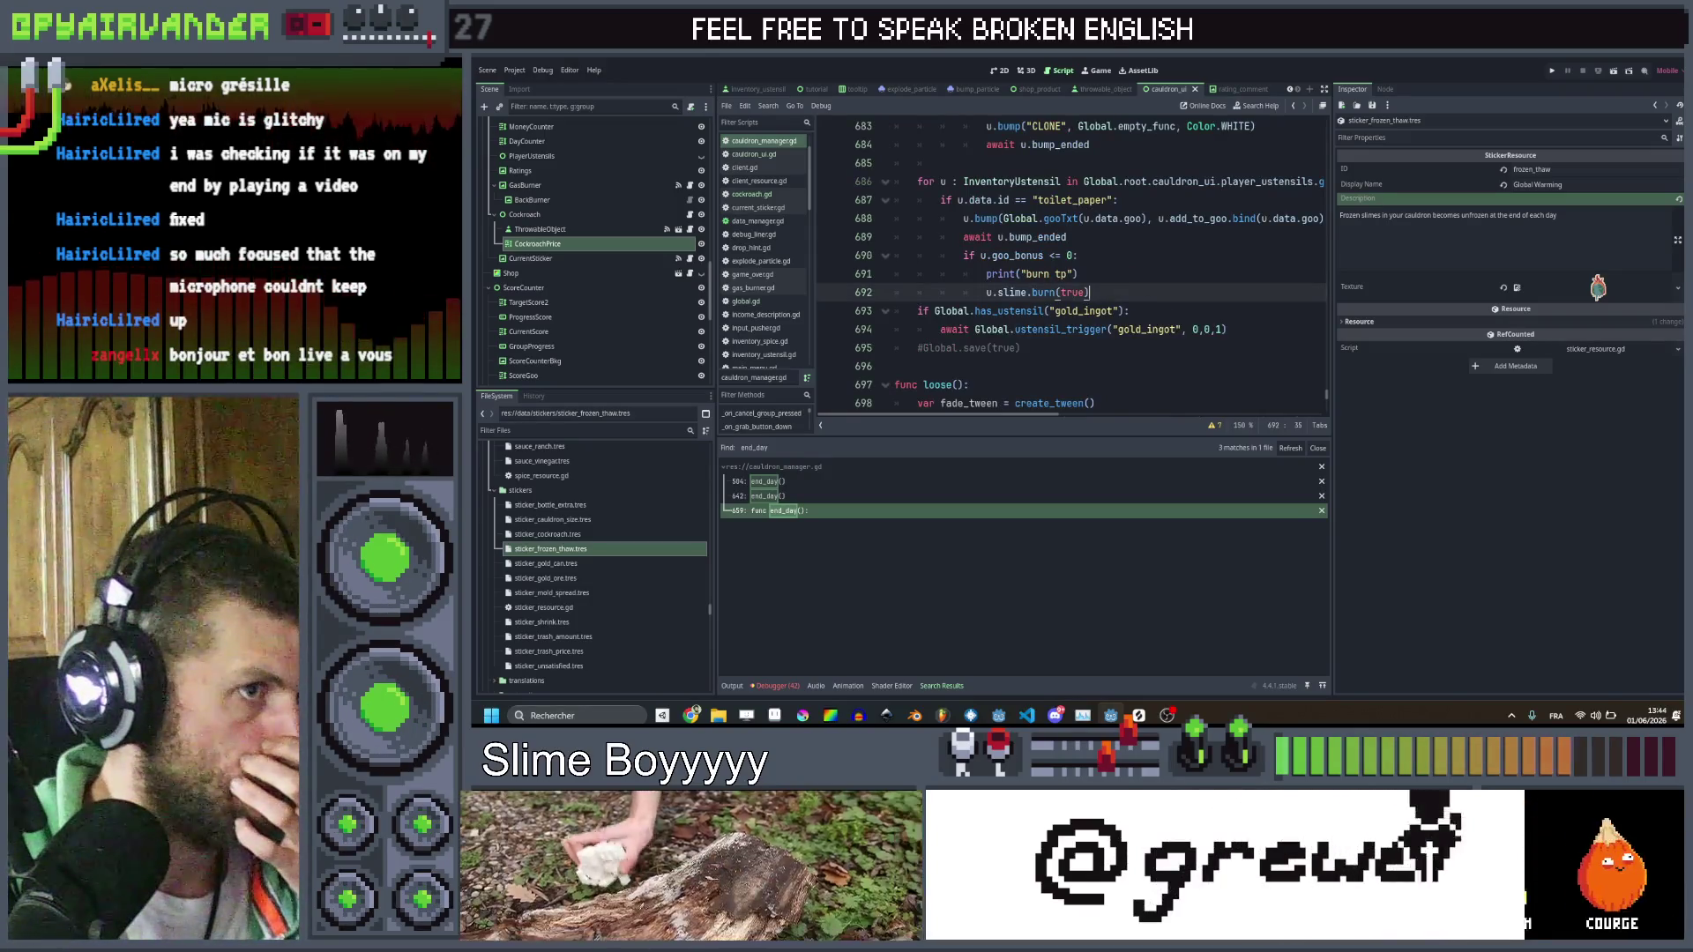
pyautogui.click(1234, 329)
pyautogui.press('Return')
pyautogui.press('BackSpace')
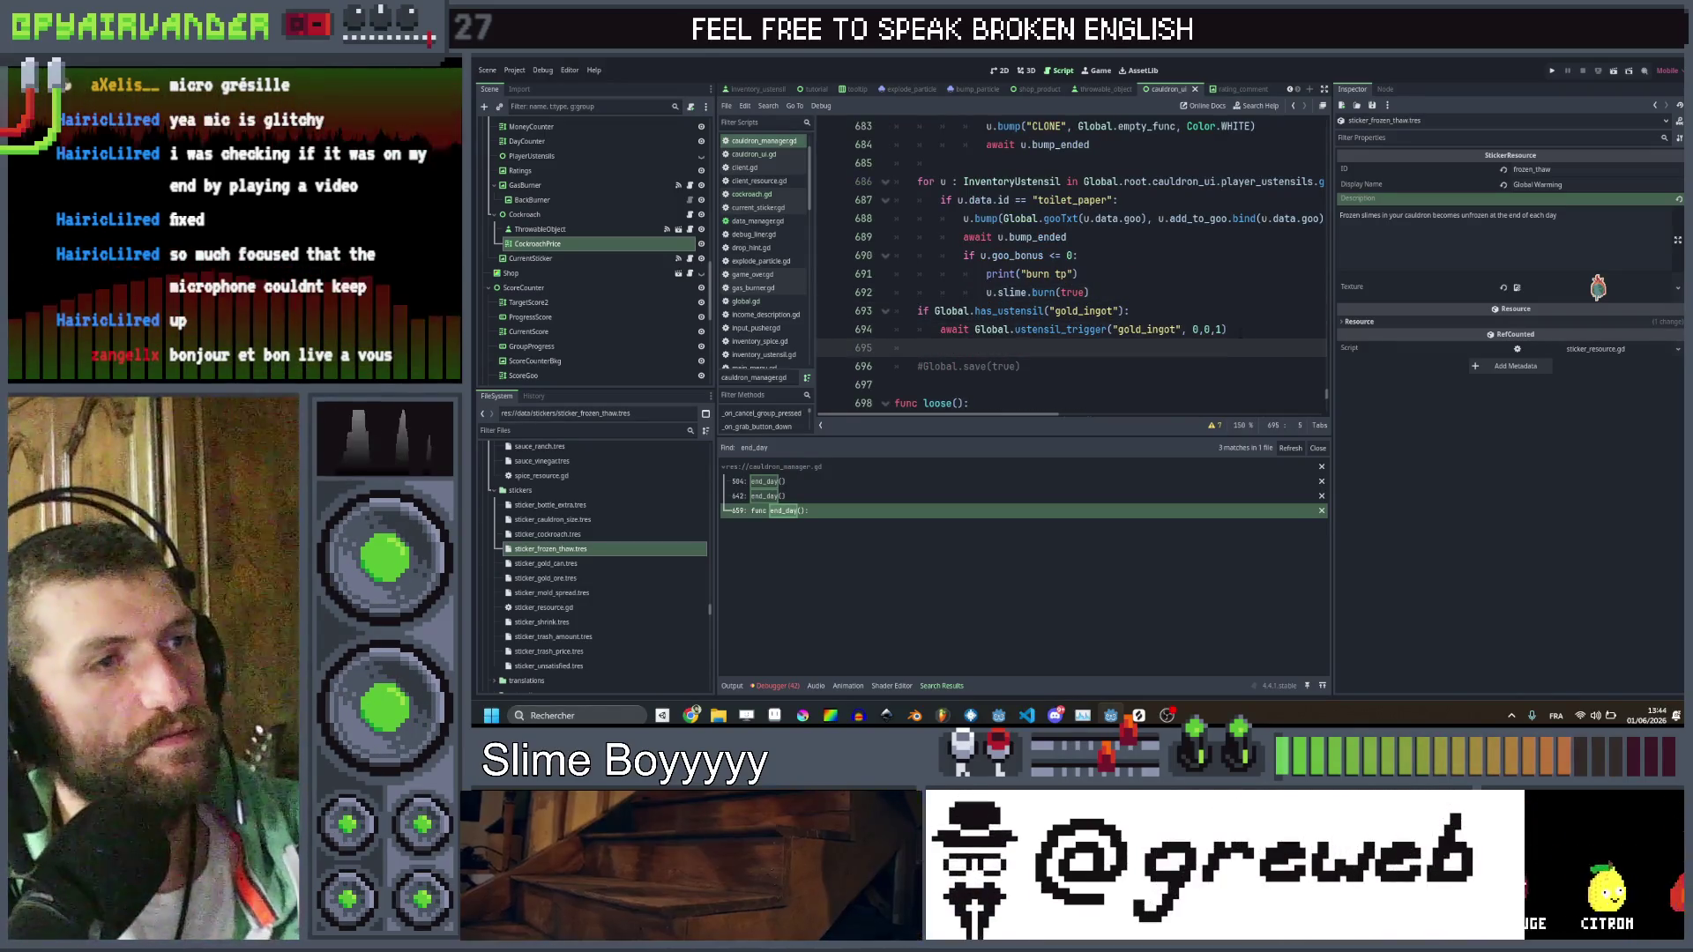
pyautogui.write('if G')
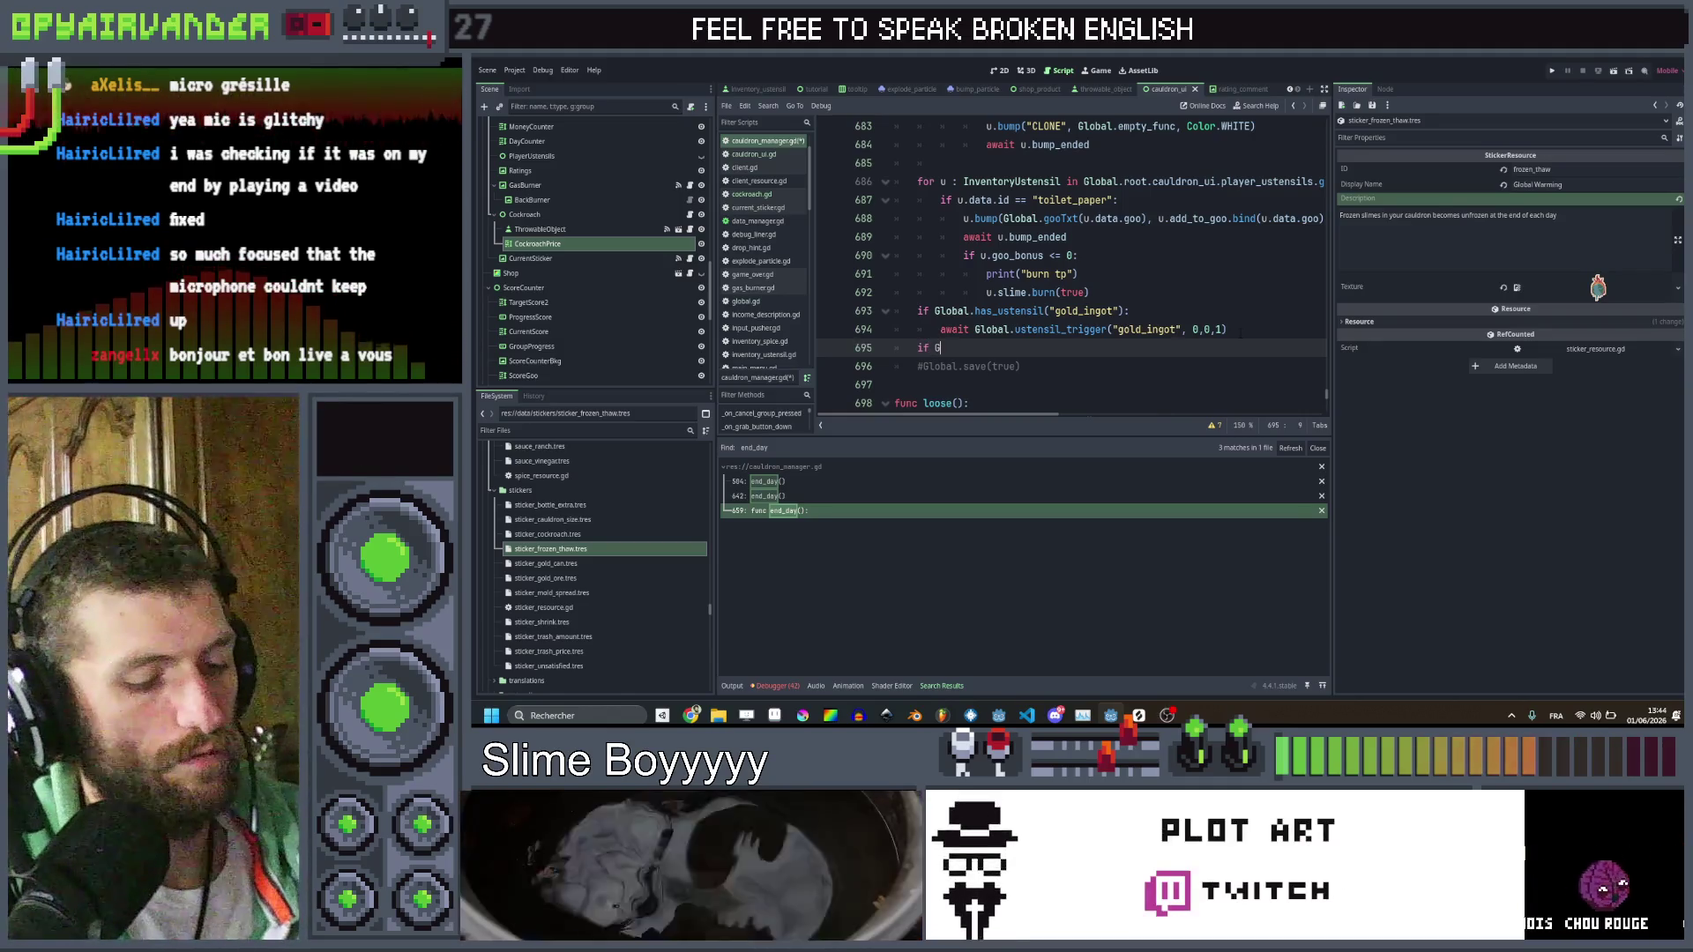
pyautogui.write('lobal.')
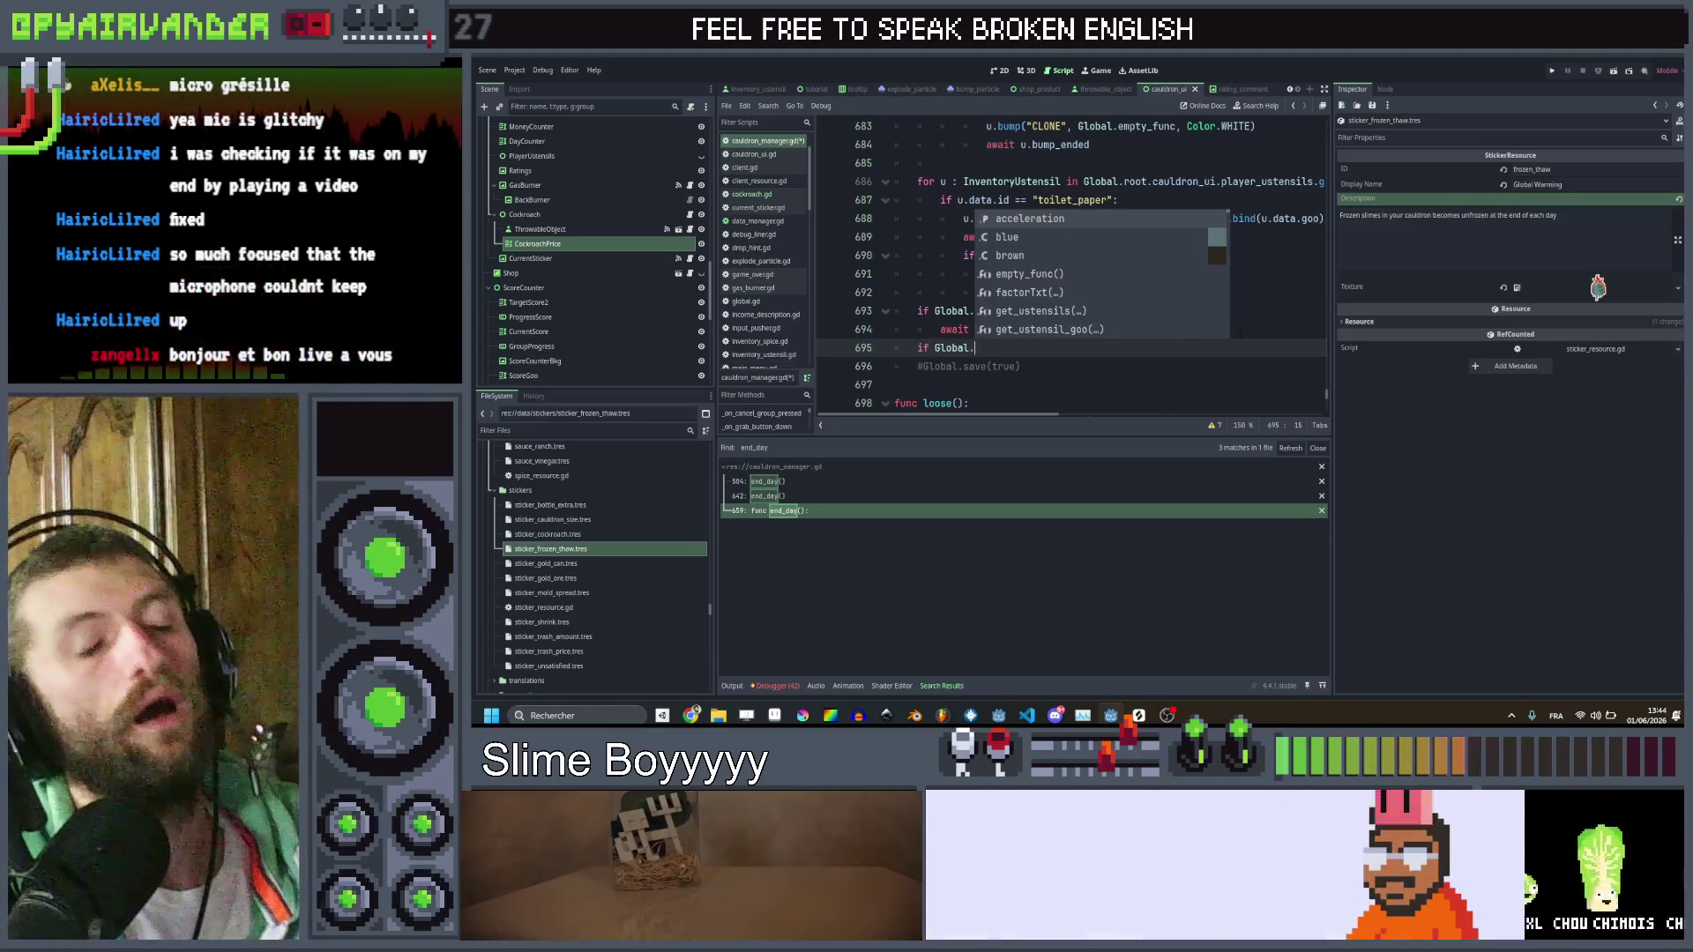
pyautogui.write('has_s')
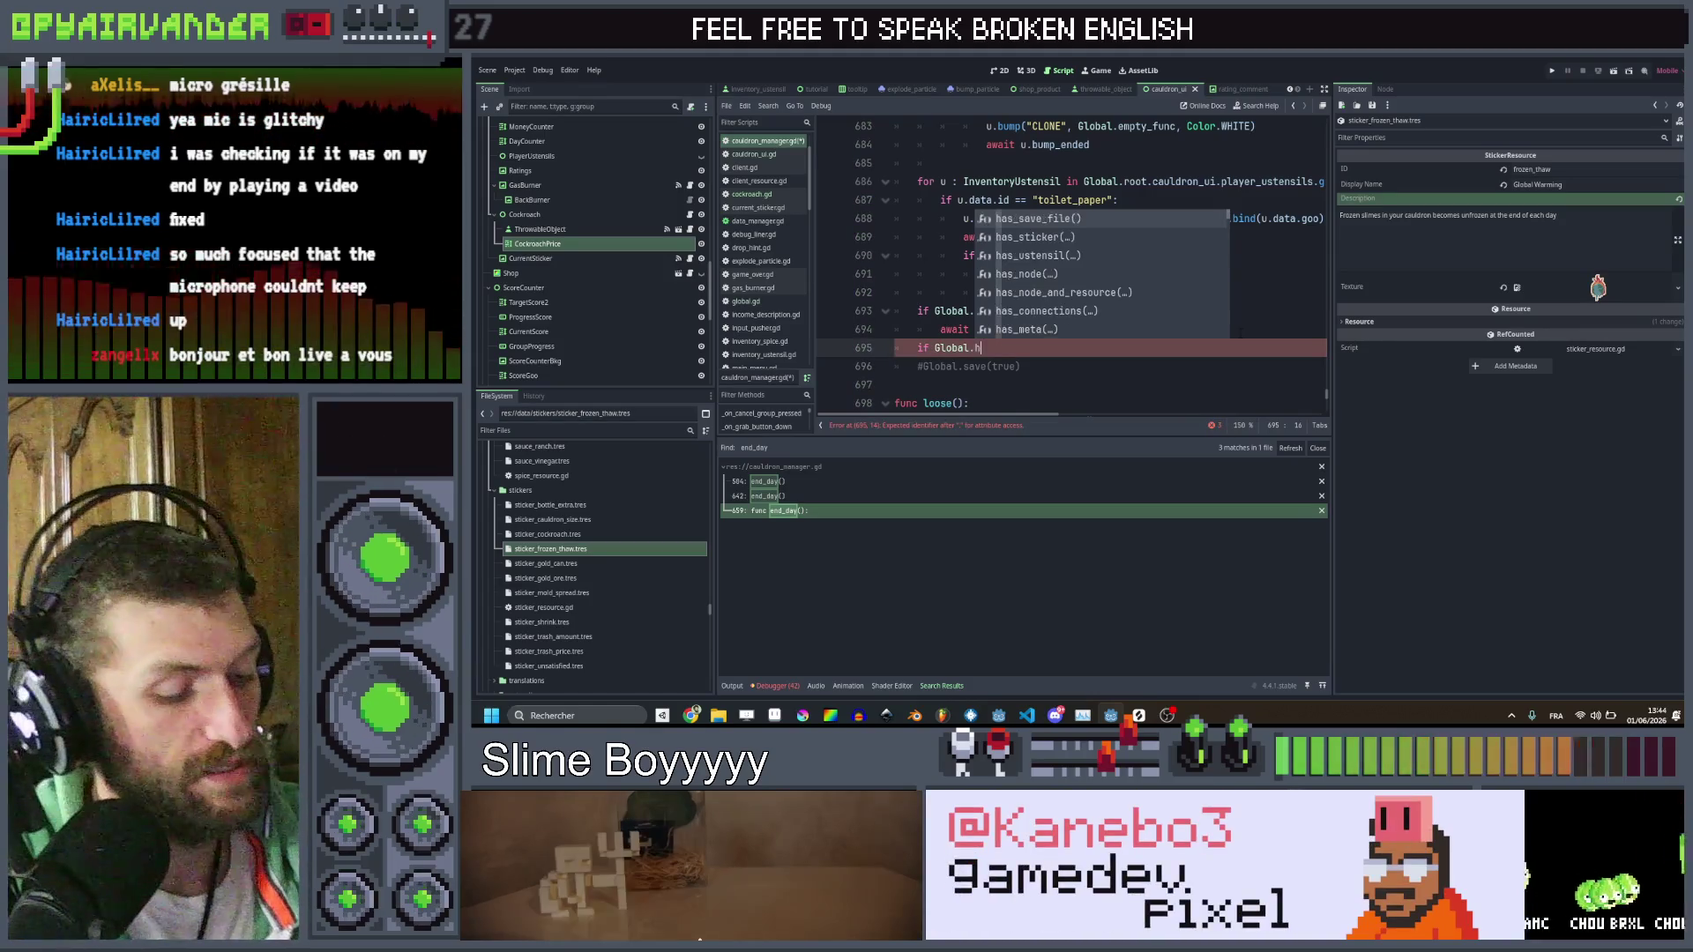
pyautogui.press('Down')
pyautogui.press('Return')
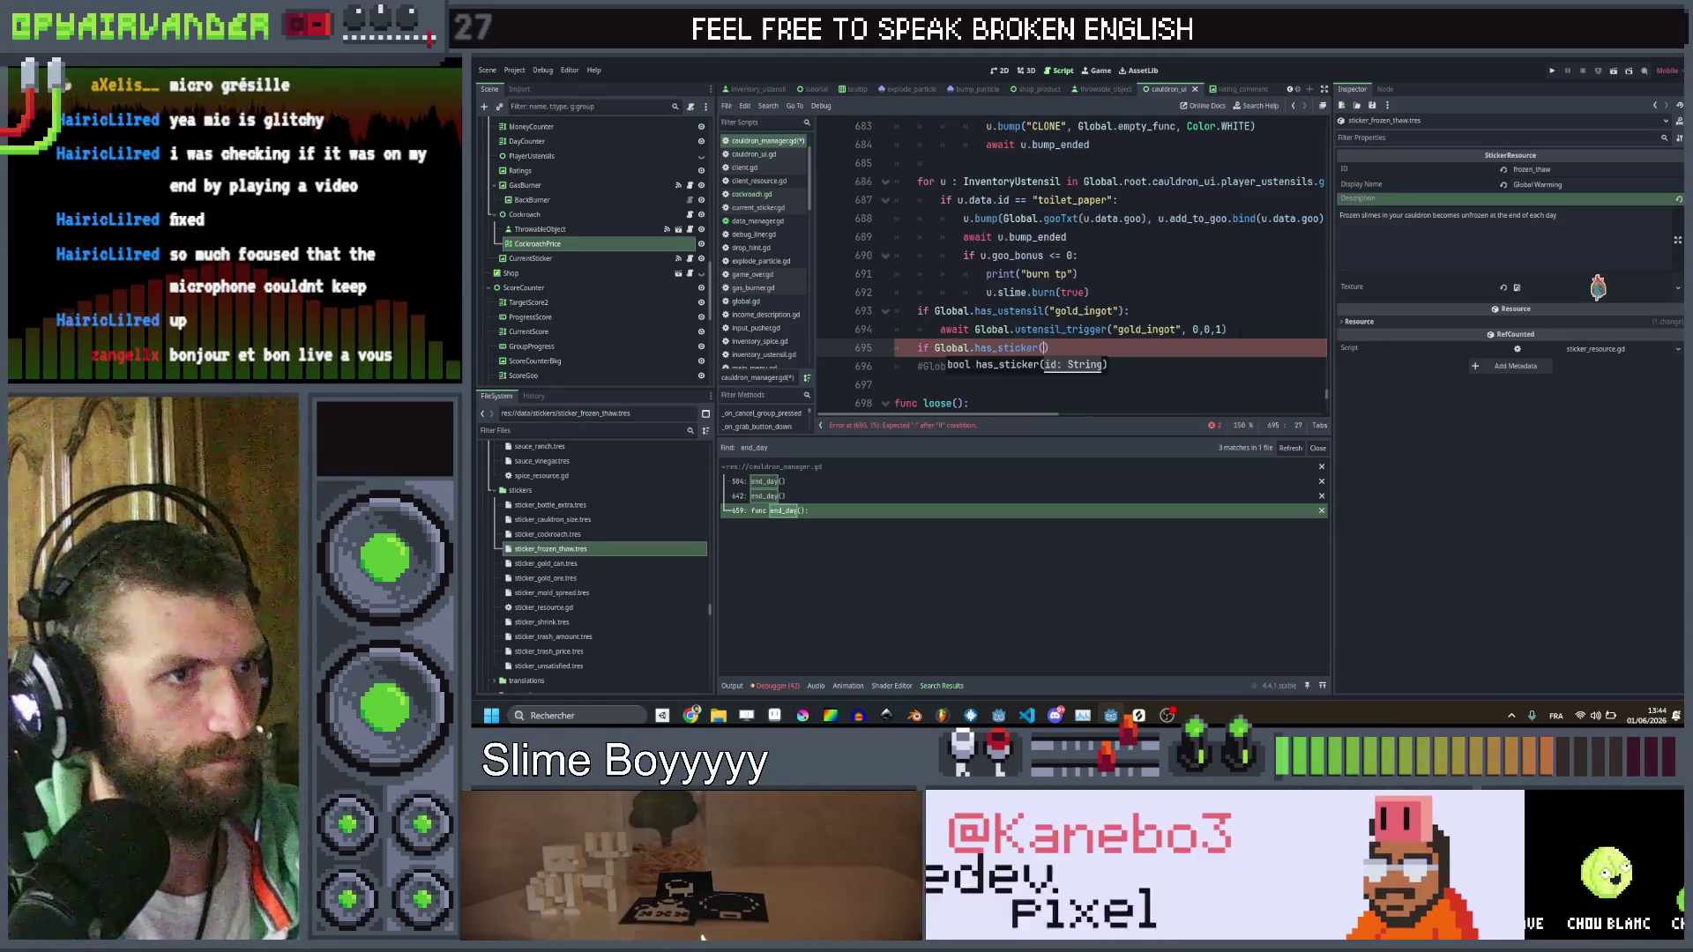
pyautogui.write('"frozen_t')
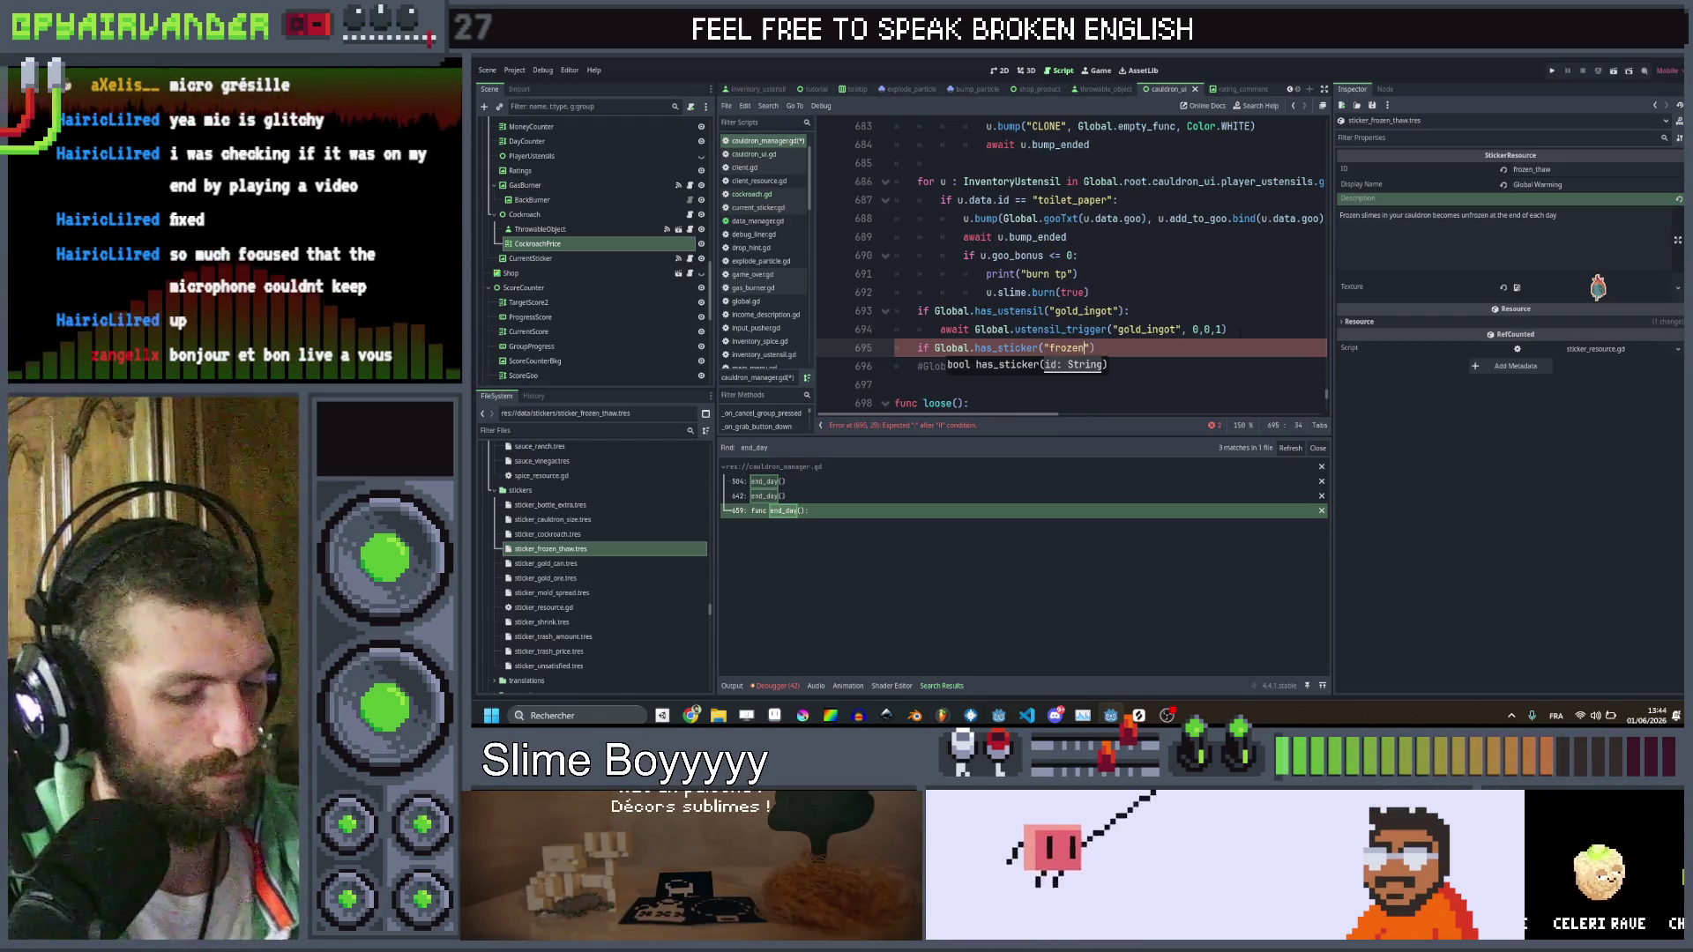
pyautogui.write('haw"):')
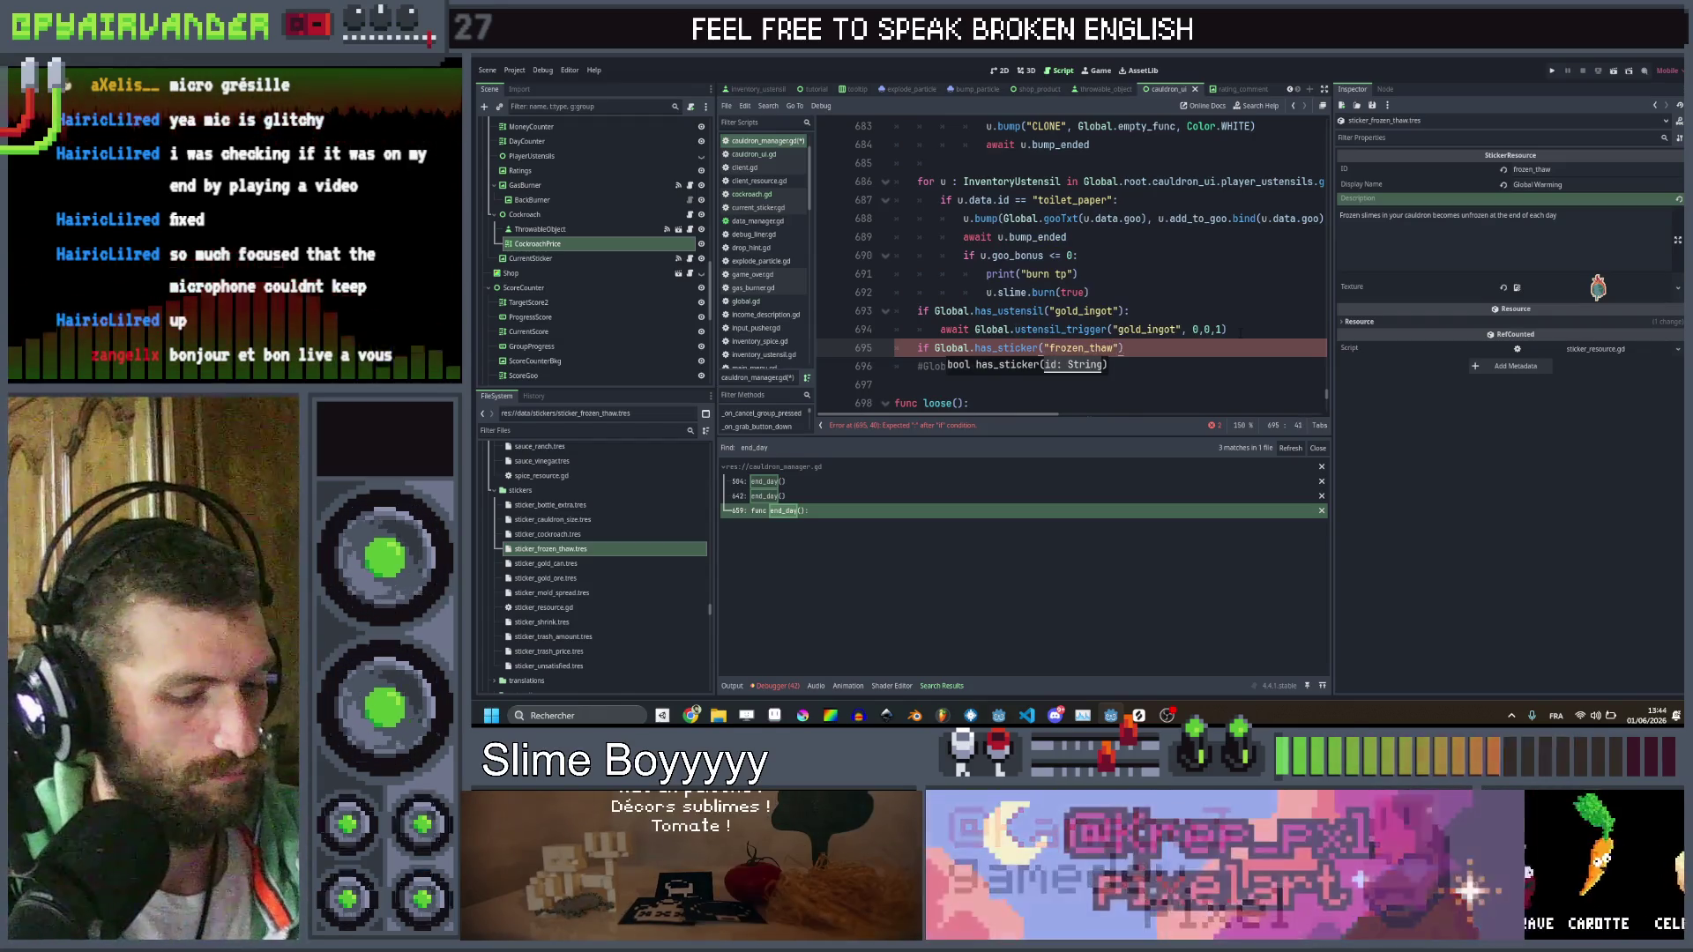
pyautogui.press('Return')
pyautogui.write('for')
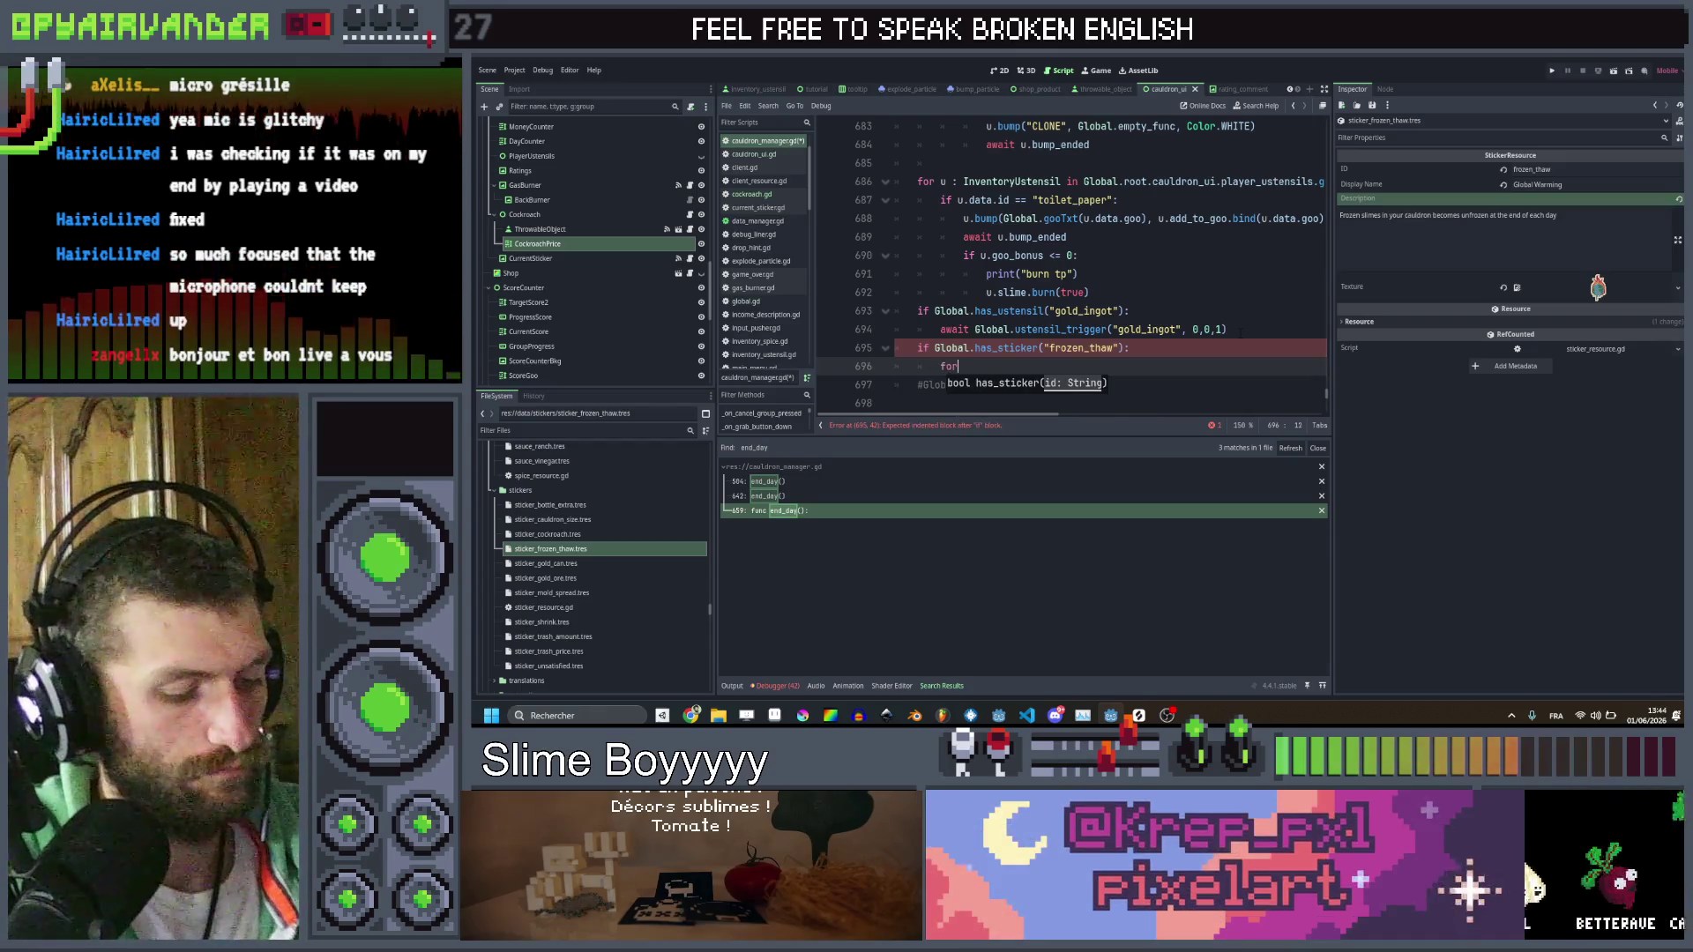
pyautogui.write(' slime in cau')
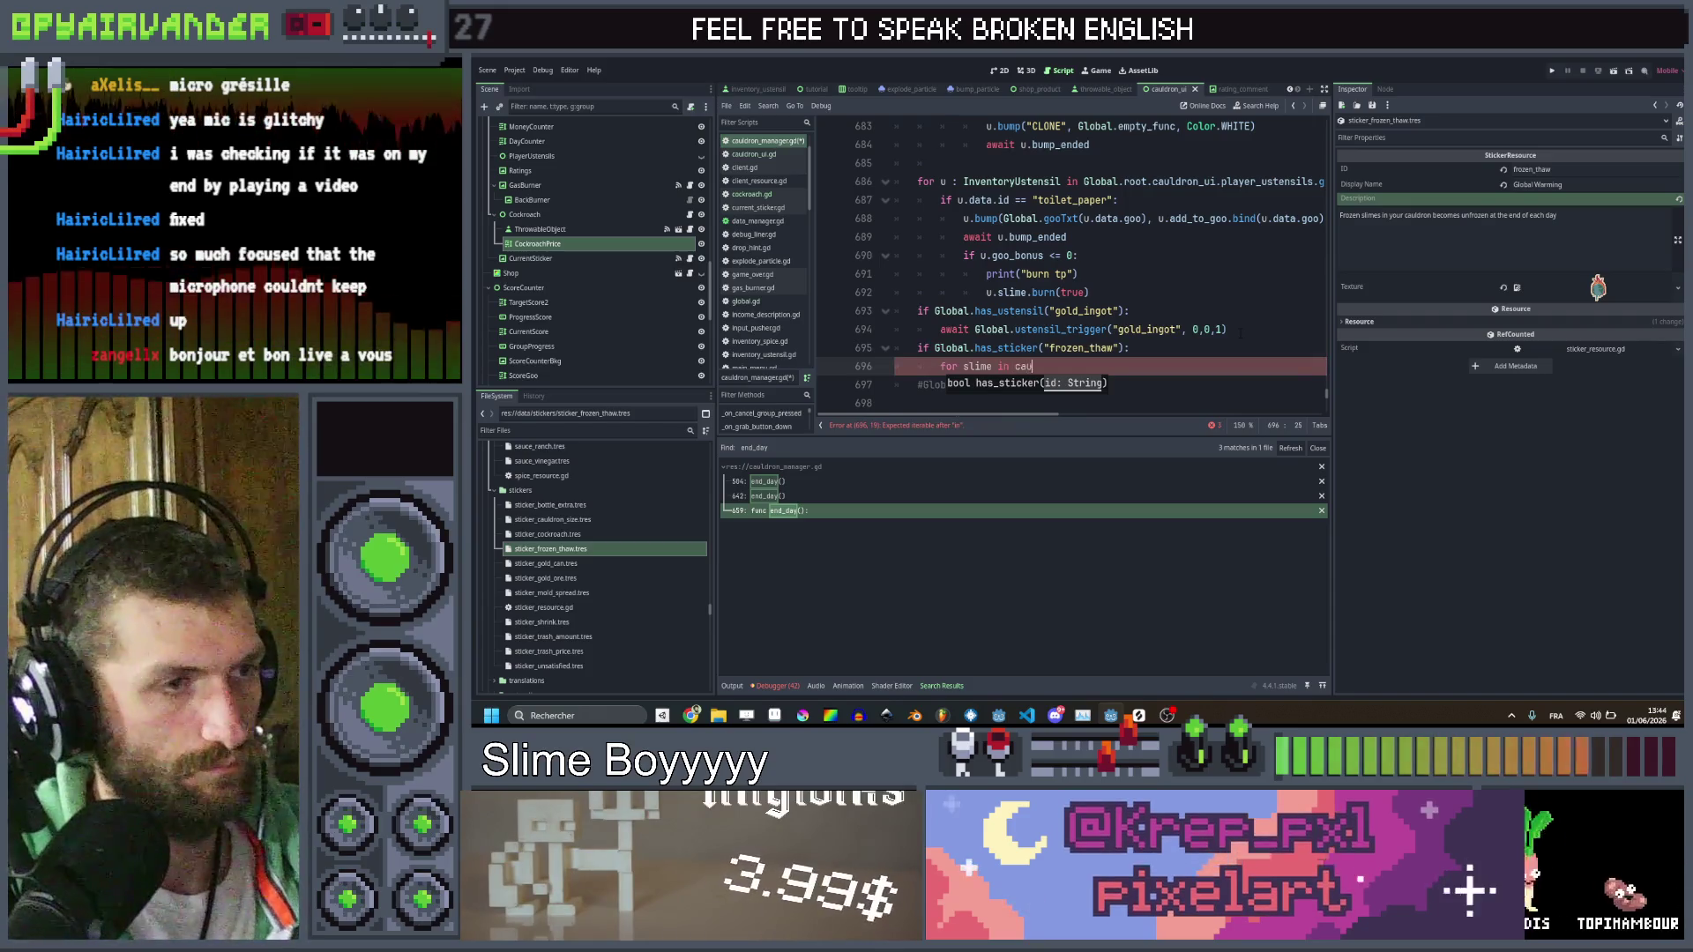
pyautogui.write('l')
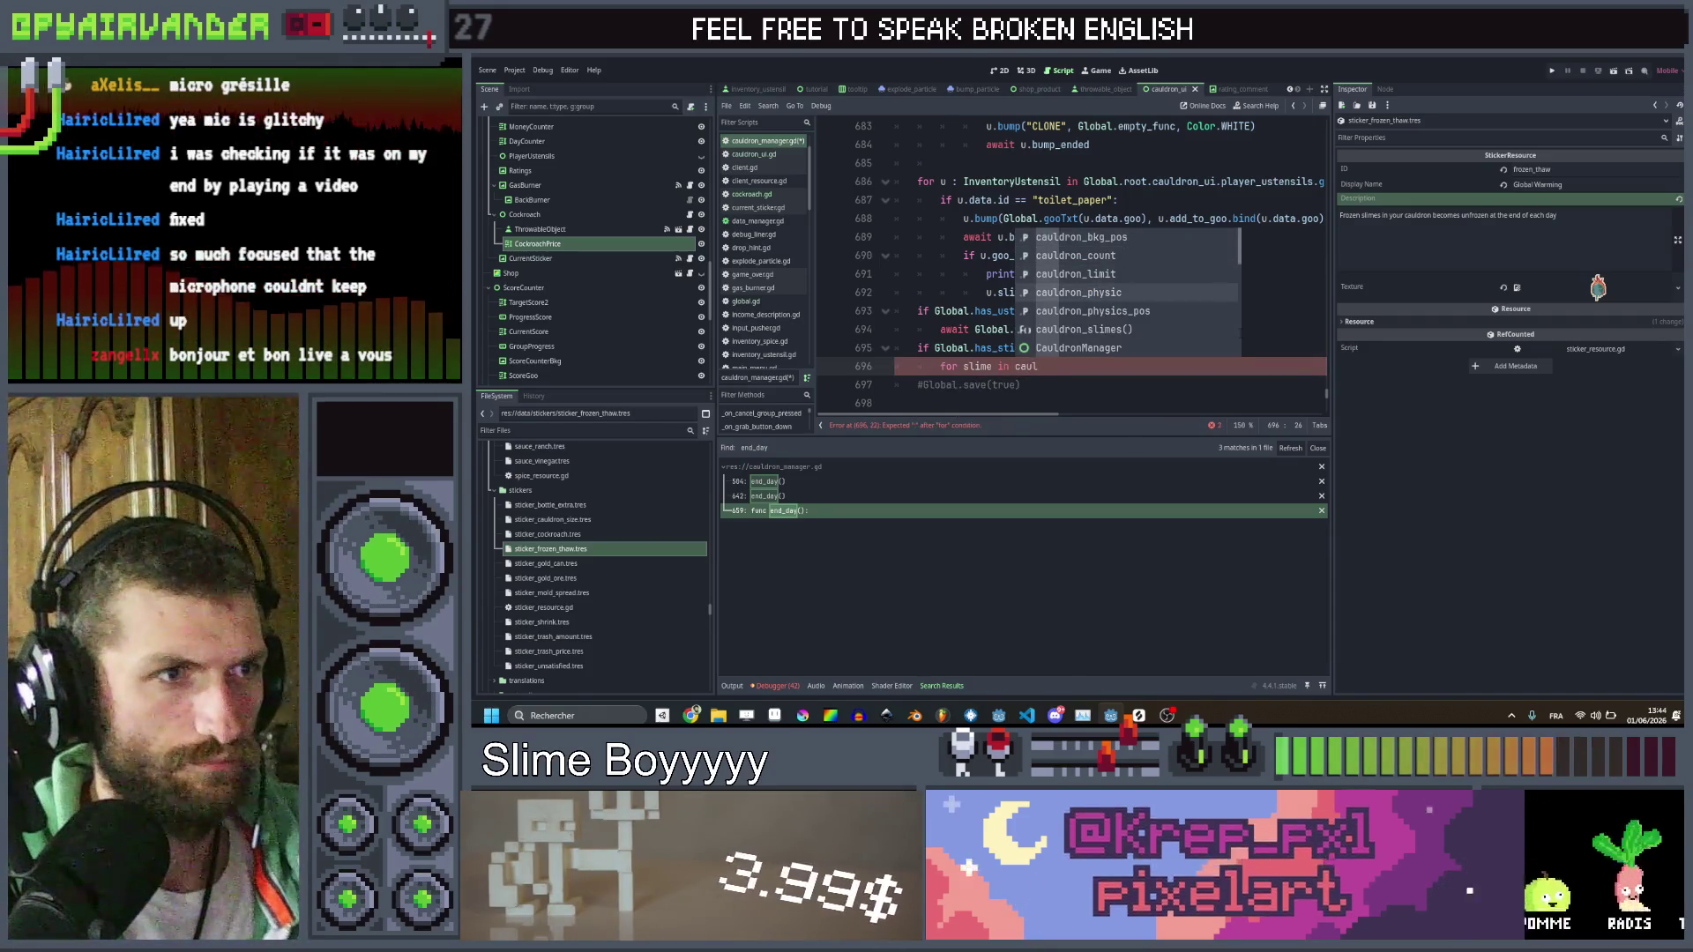
pyautogui.press('Return')
pyautogui.write(':')
pyautogui.press('Return')
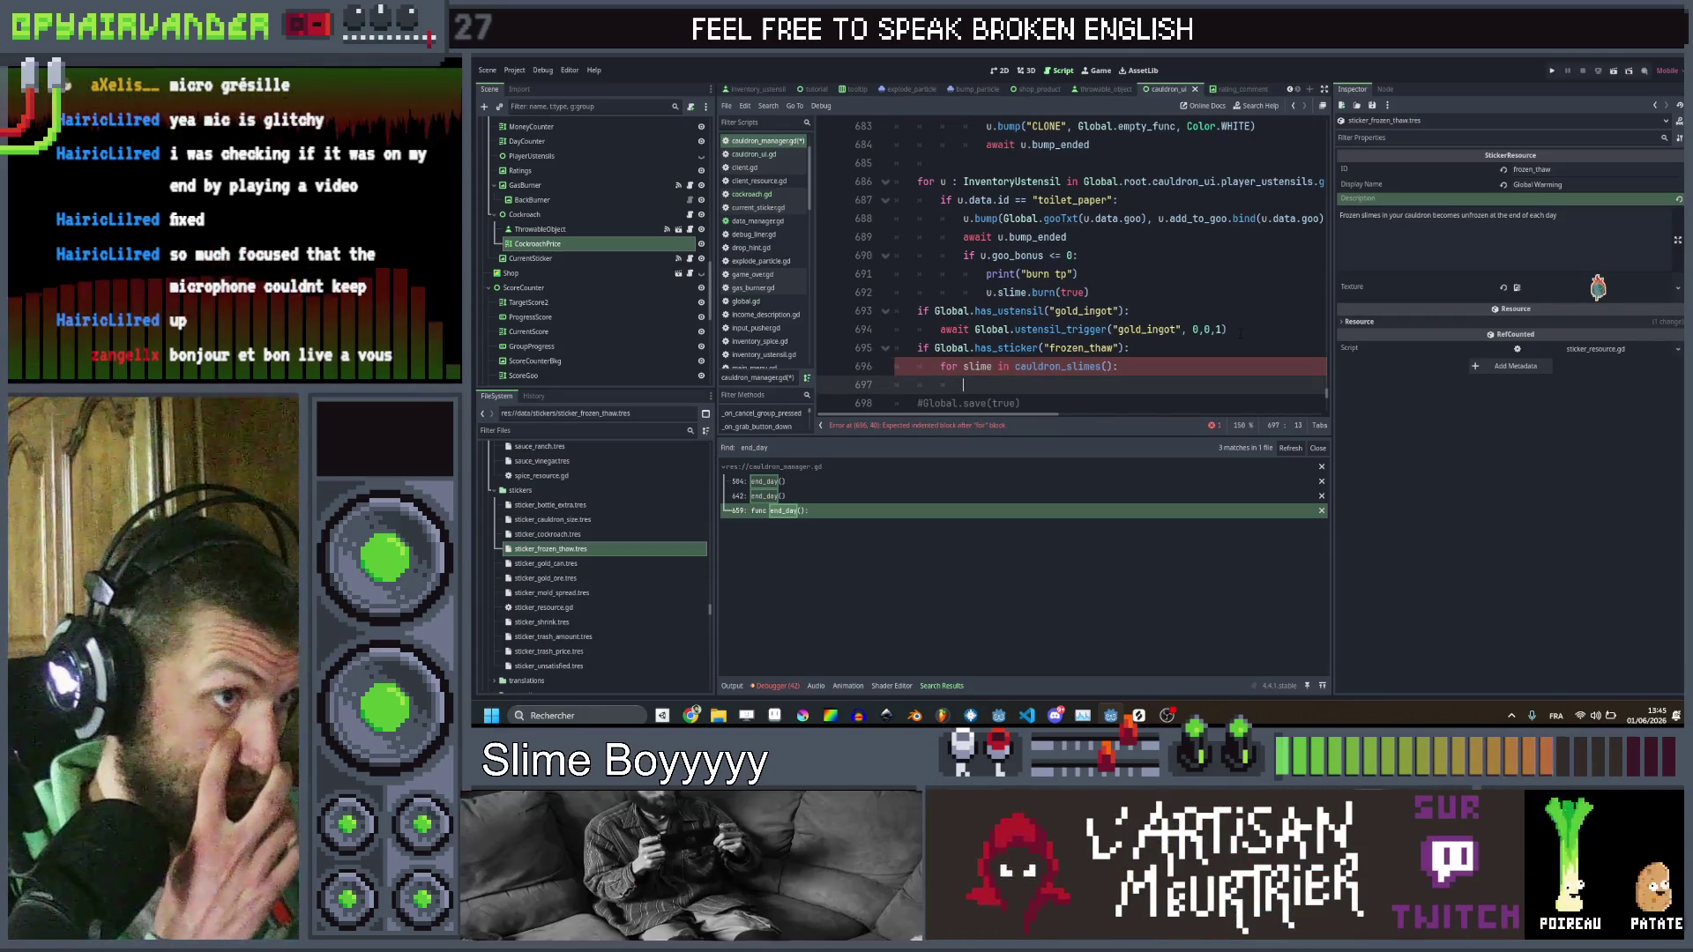
# In the loop, set each frozen slime's data.frozen to false, call slime.refresh(), and save
pyautogui.write('slime.')
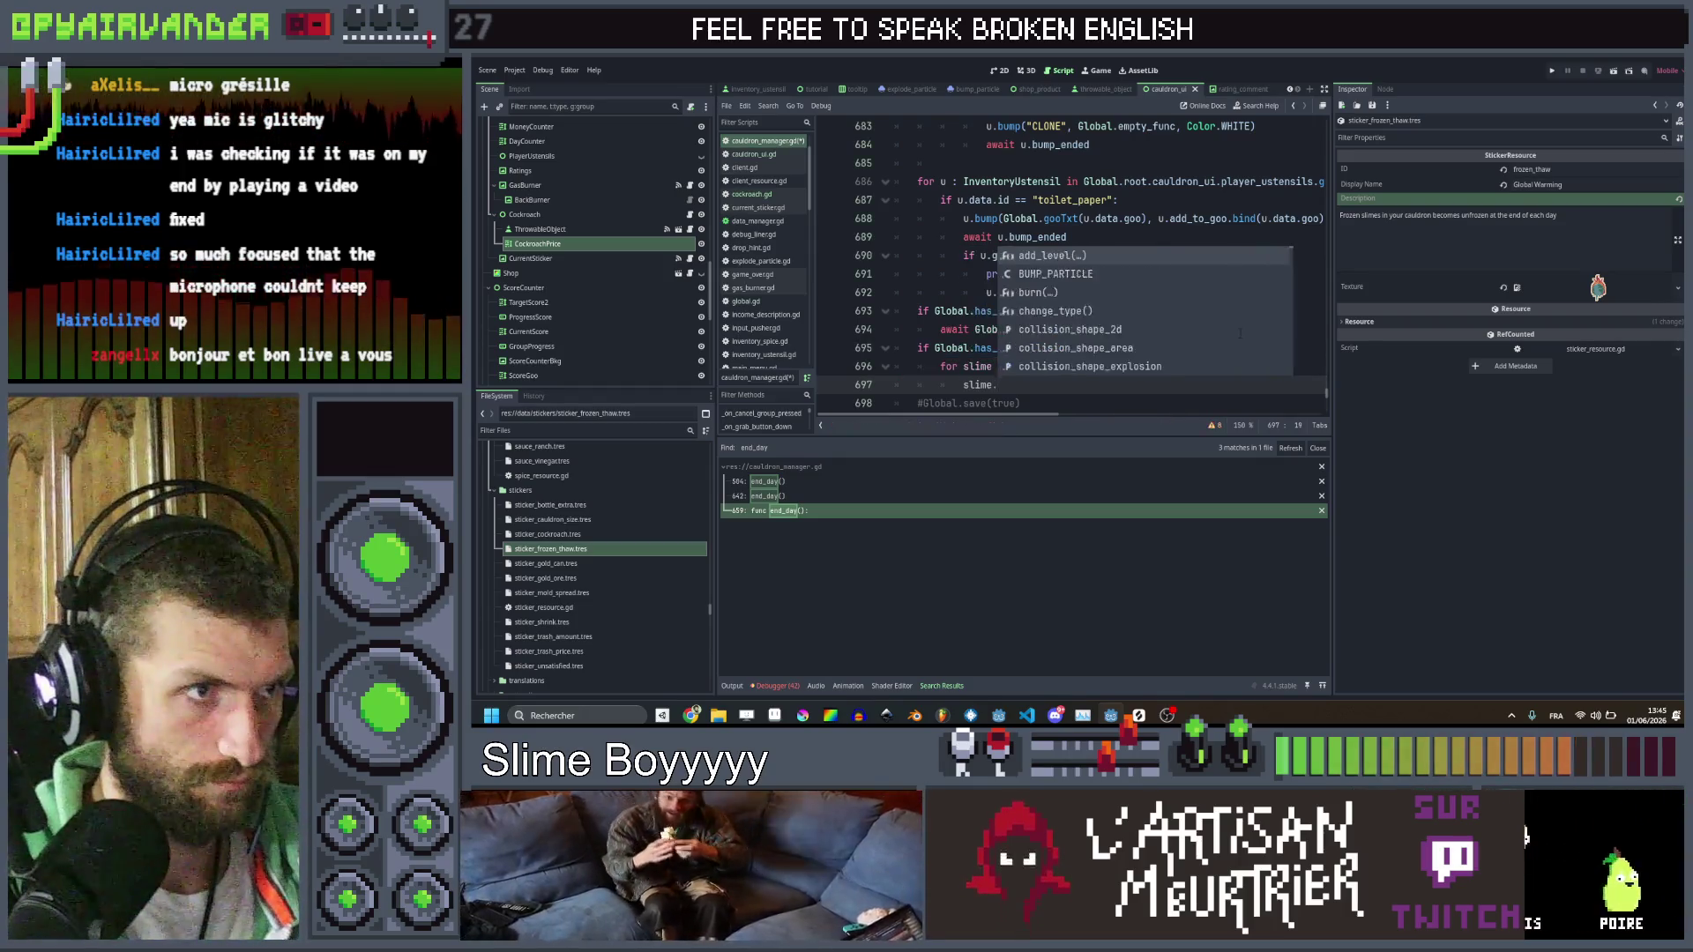
pyautogui.press('Escape')
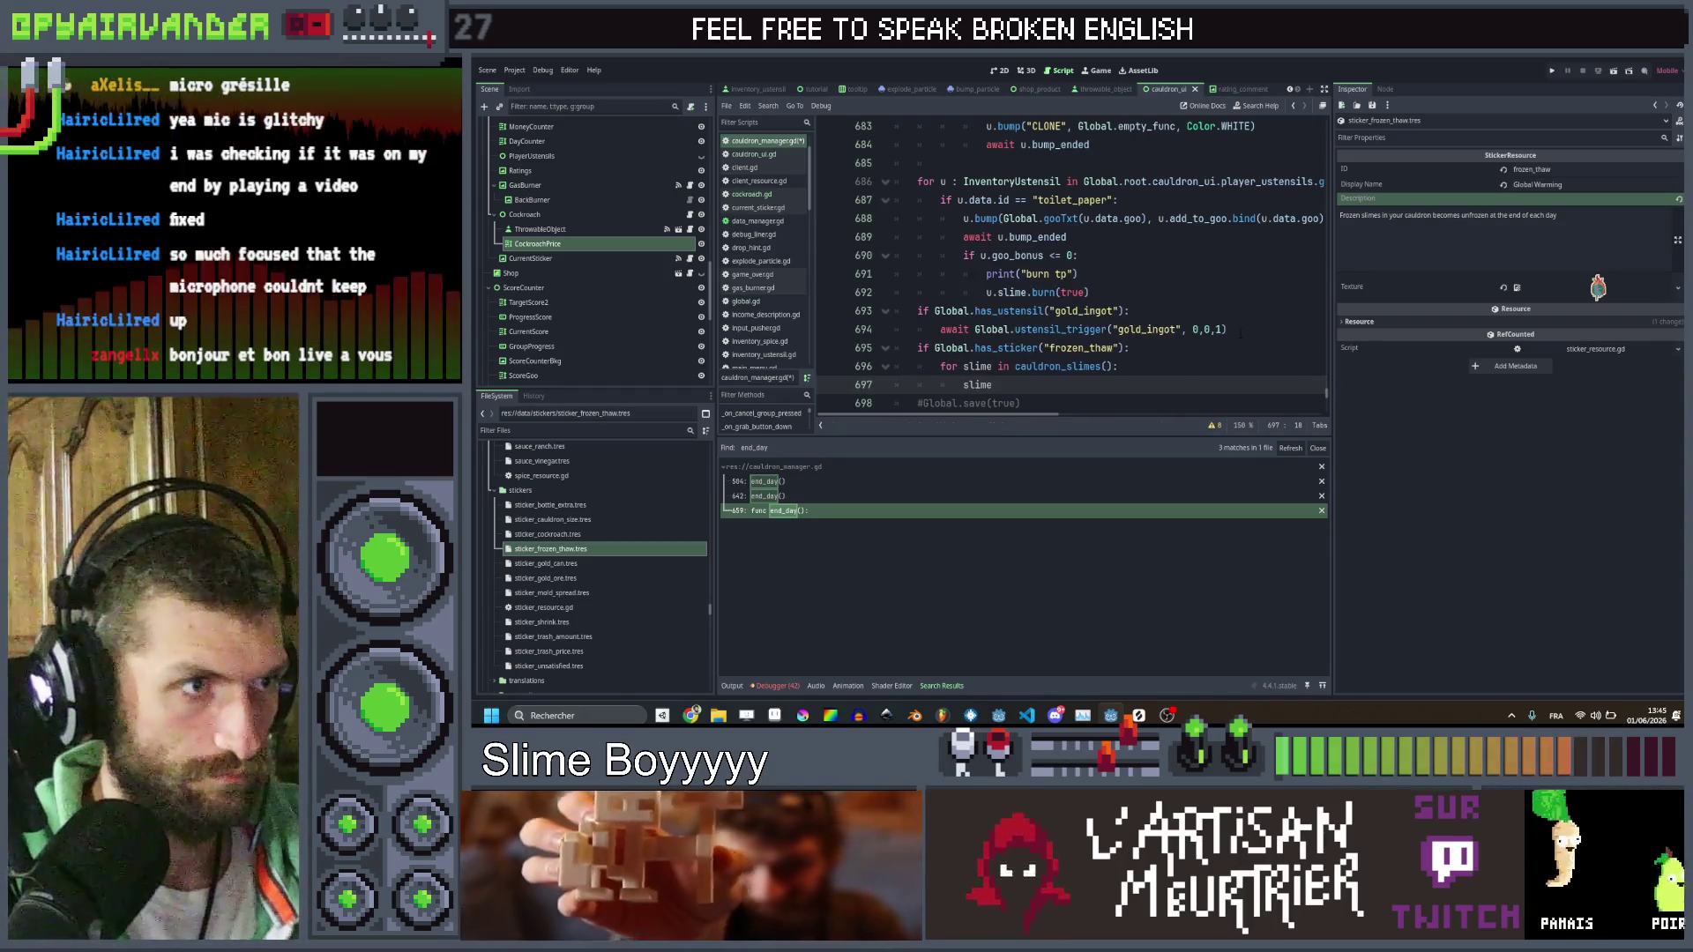
pyautogui.press('BackSpace')
pyautogui.press('BackSpace')
pyautogui.press('BackSpace')
pyautogui.write('i')
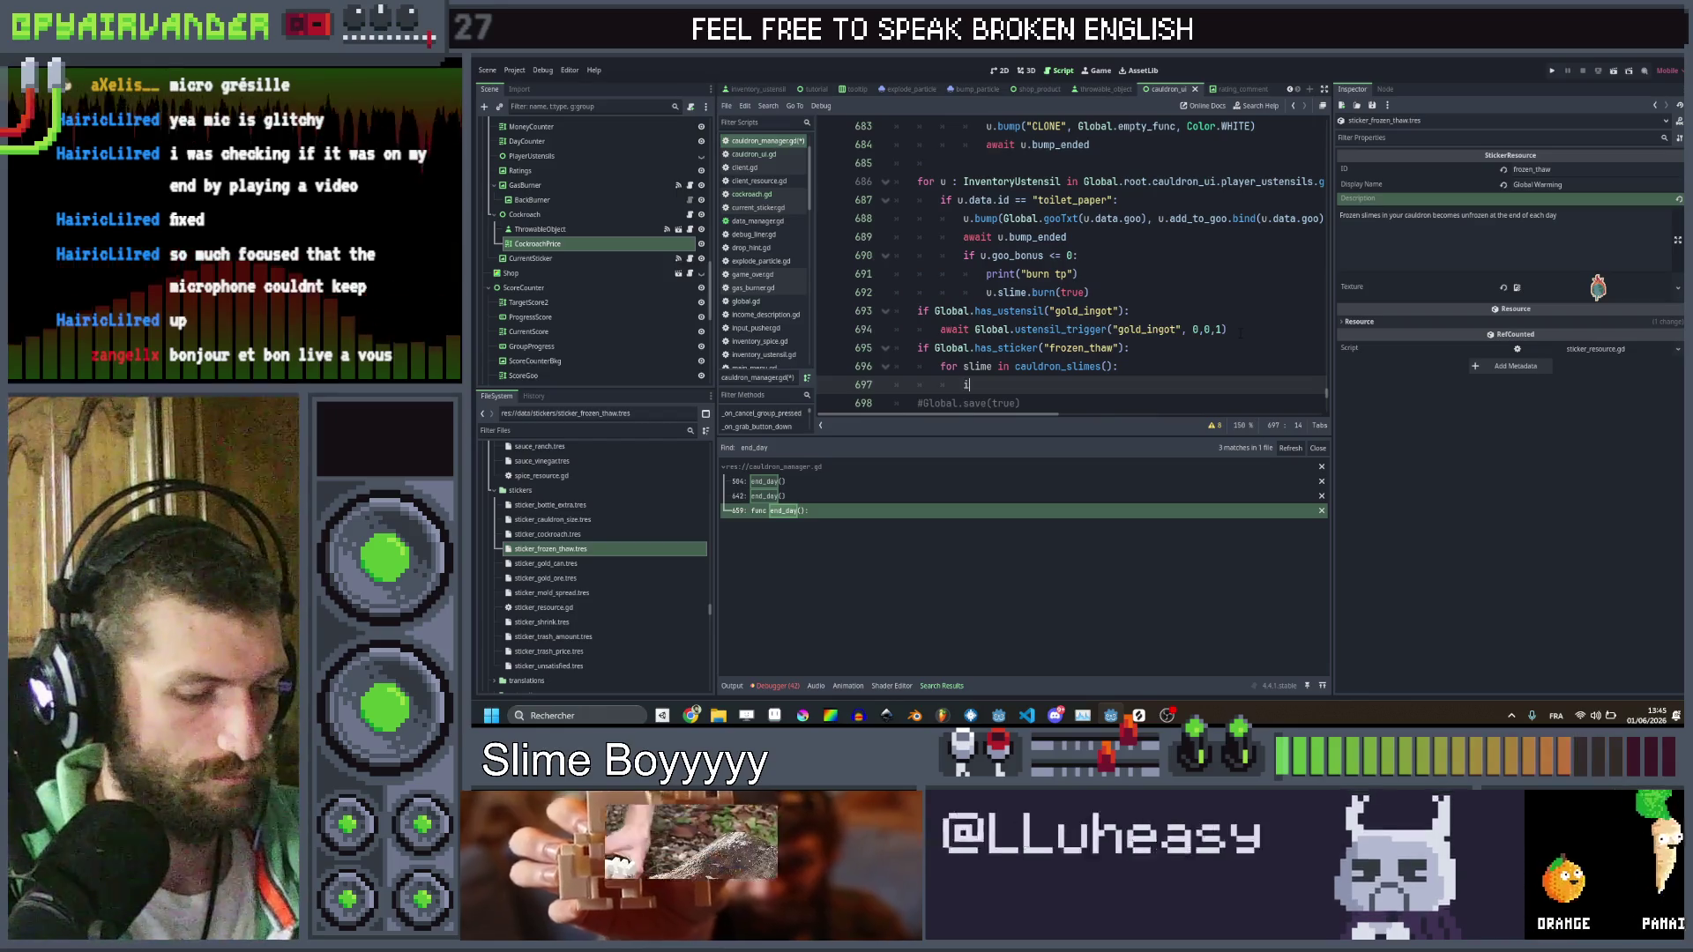
pyautogui.write('f slime.fro')
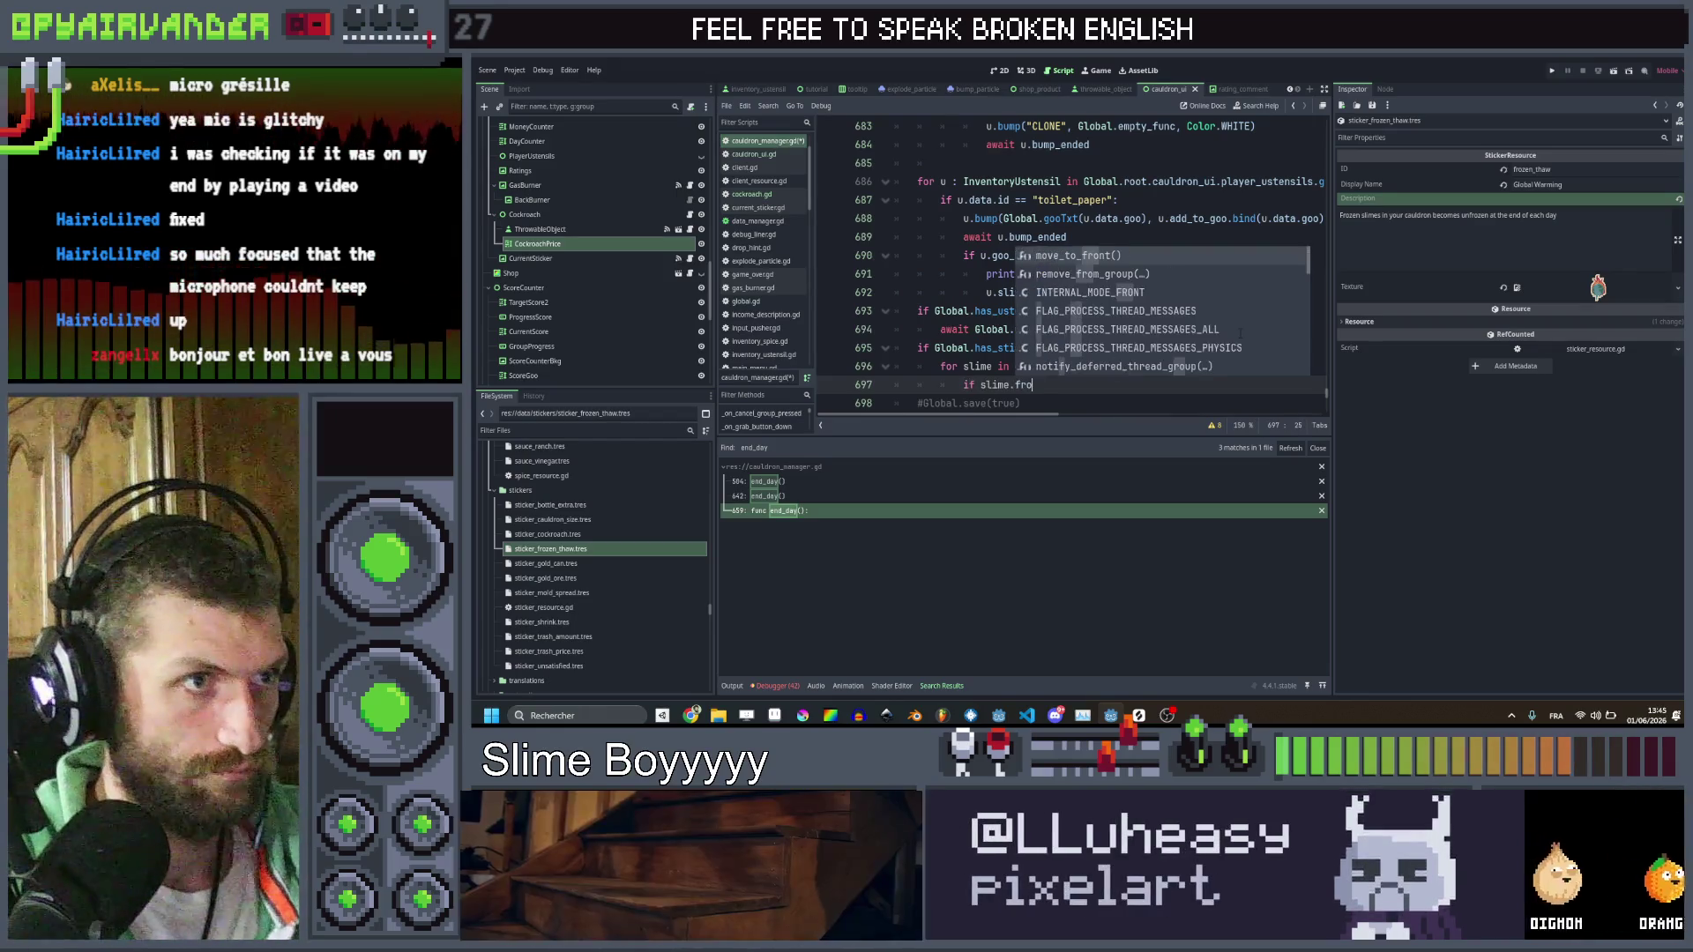
pyautogui.press('BackSpace')
pyautogui.write('data.fr')
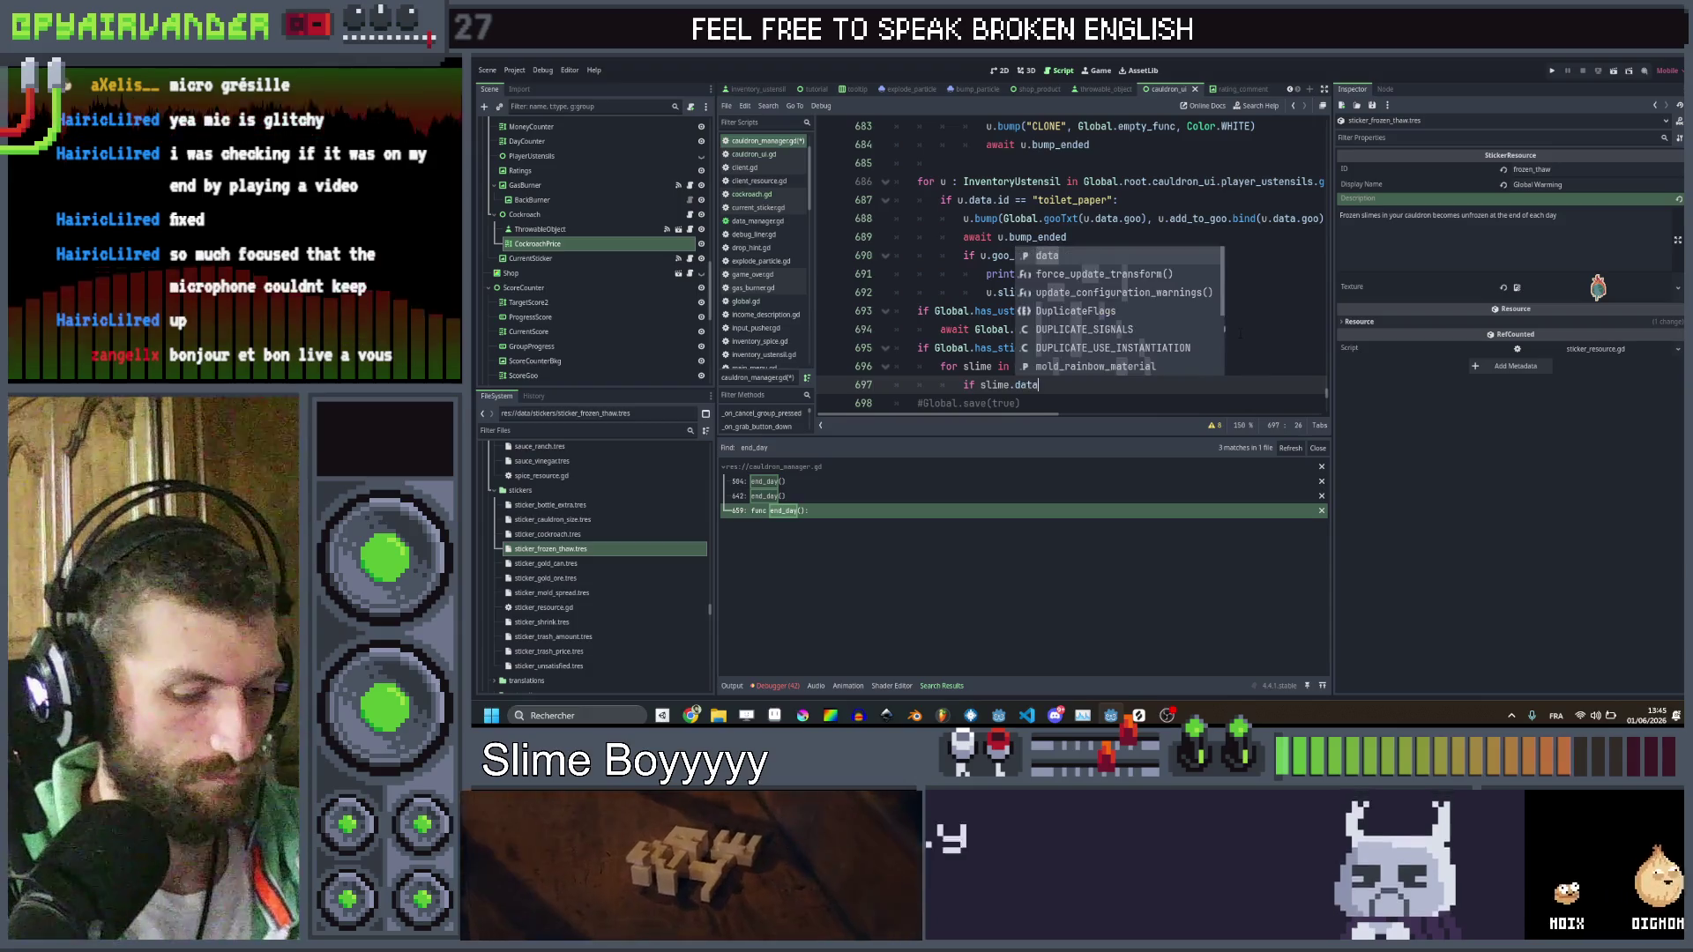
pyautogui.press('Return')
pyautogui.write(':')
pyautogui.press('Return')
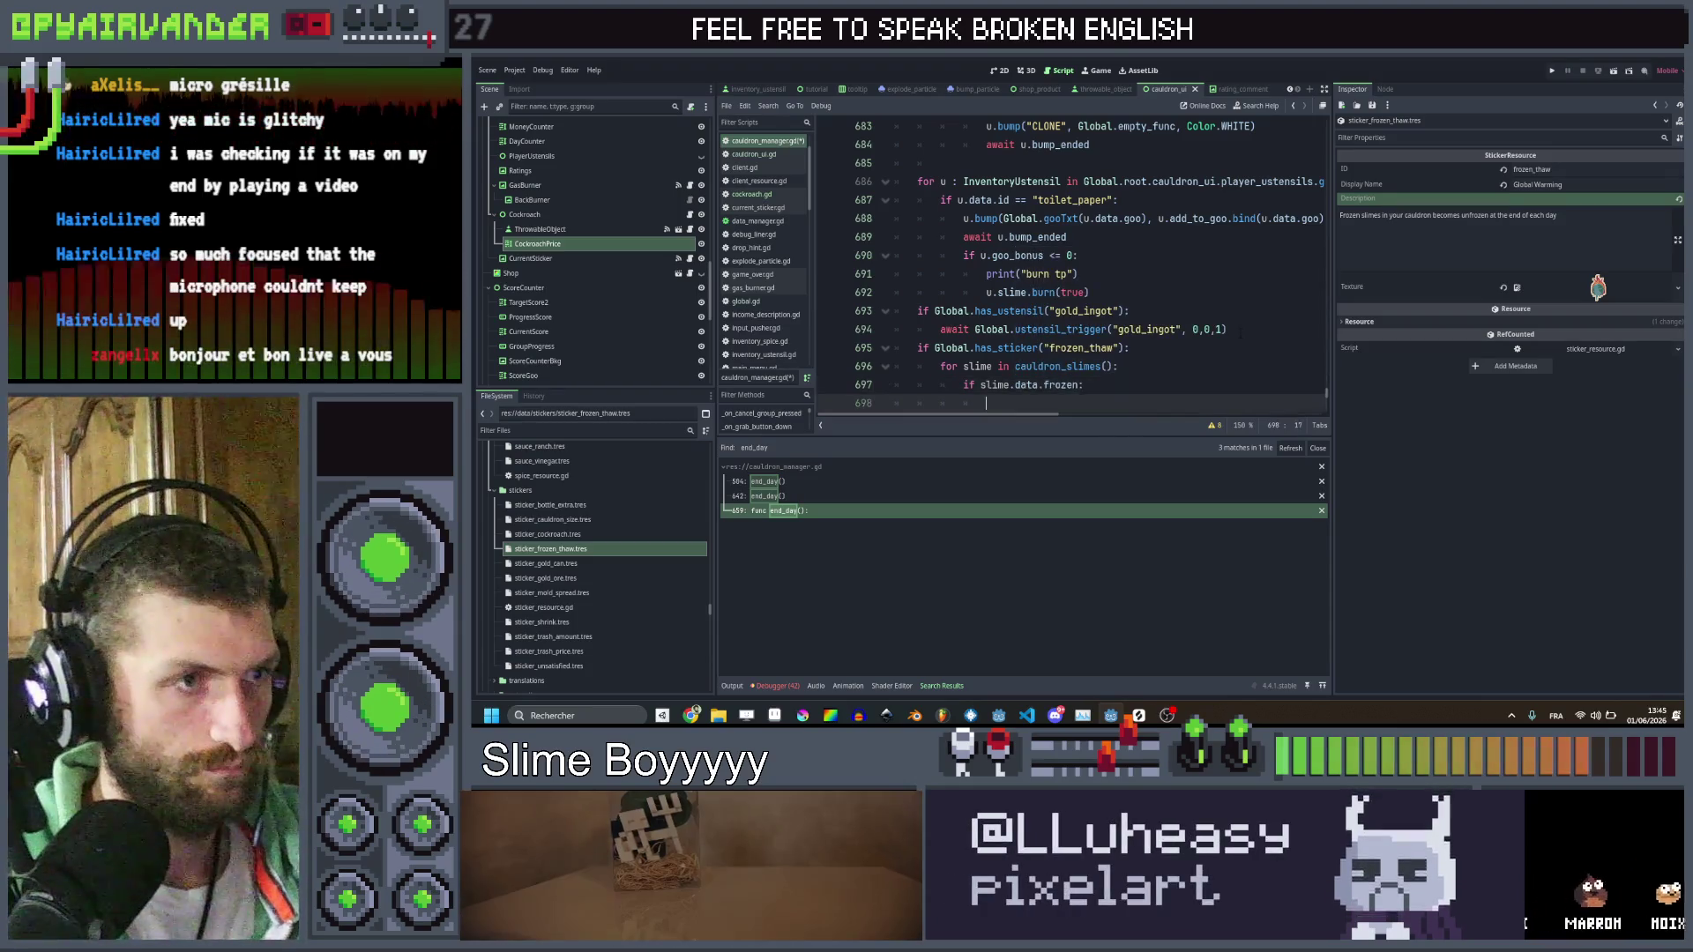
pyautogui.write('slime.da')
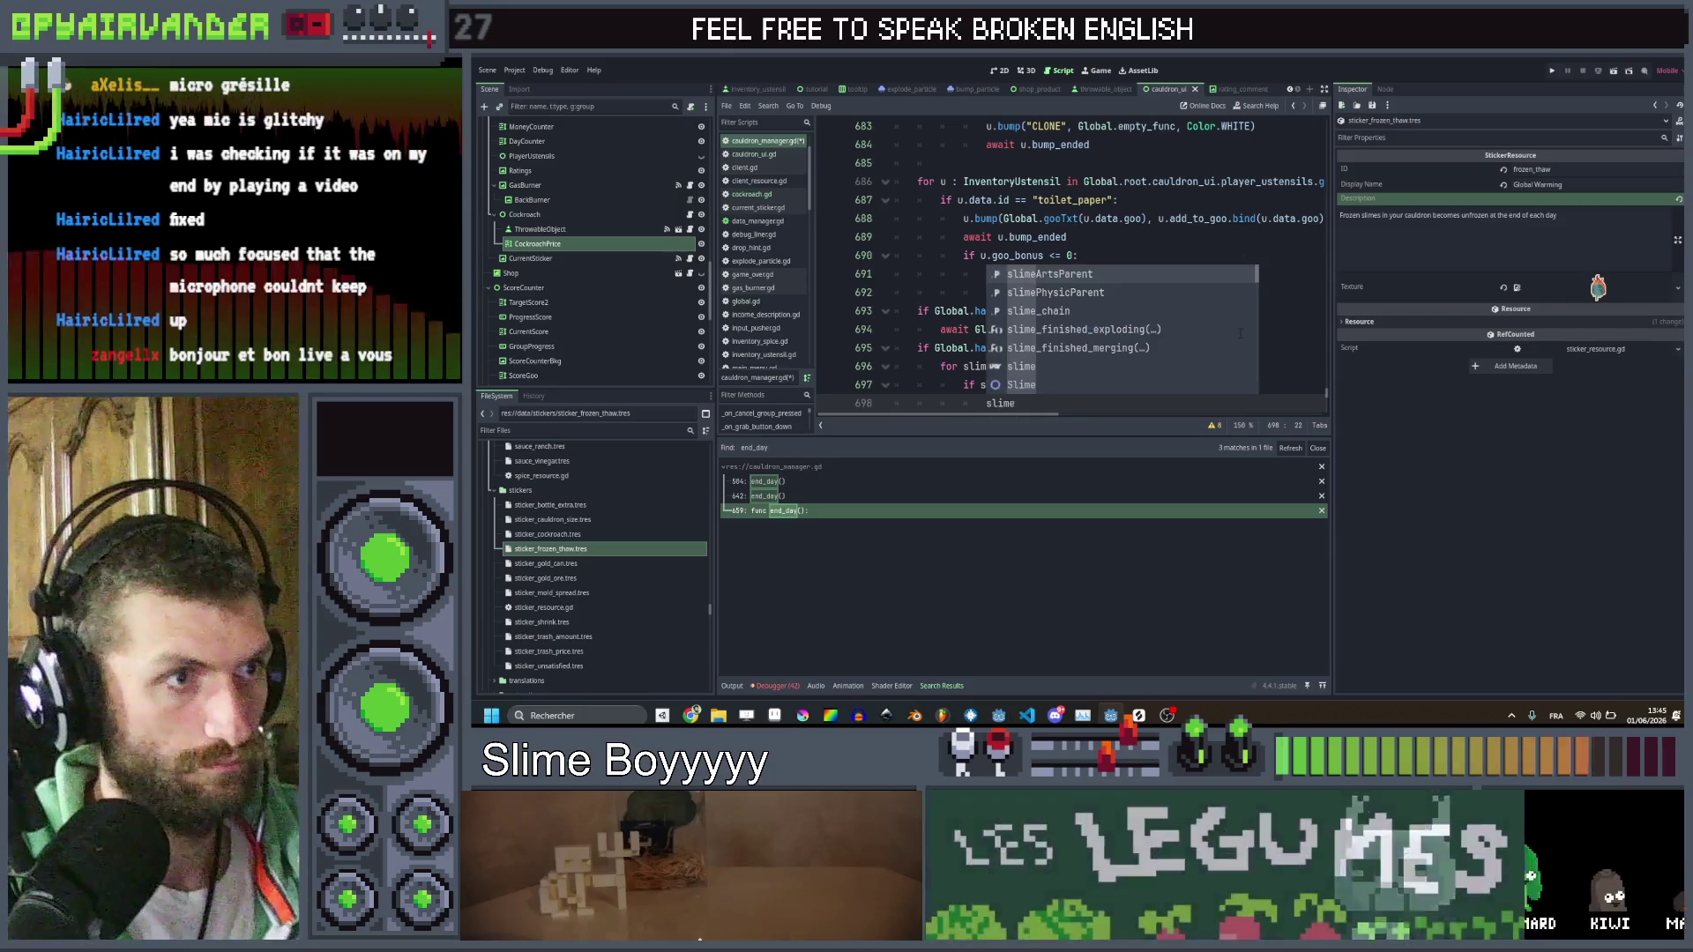
pyautogui.write('ta')
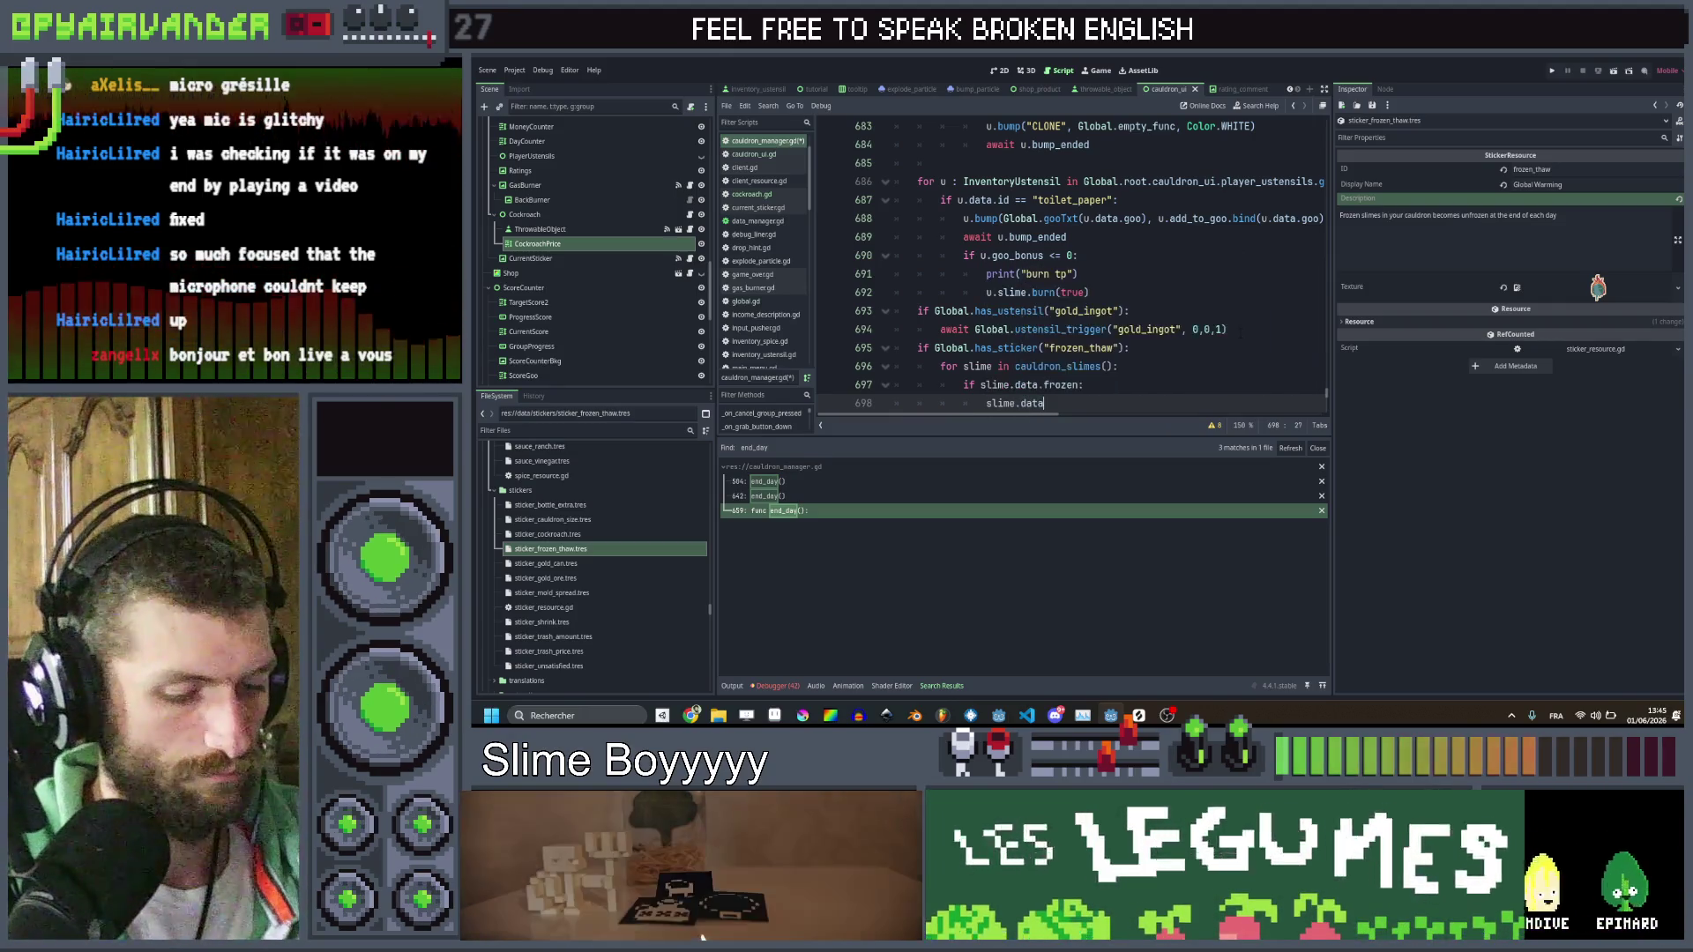
pyautogui.write('.frozen = false')
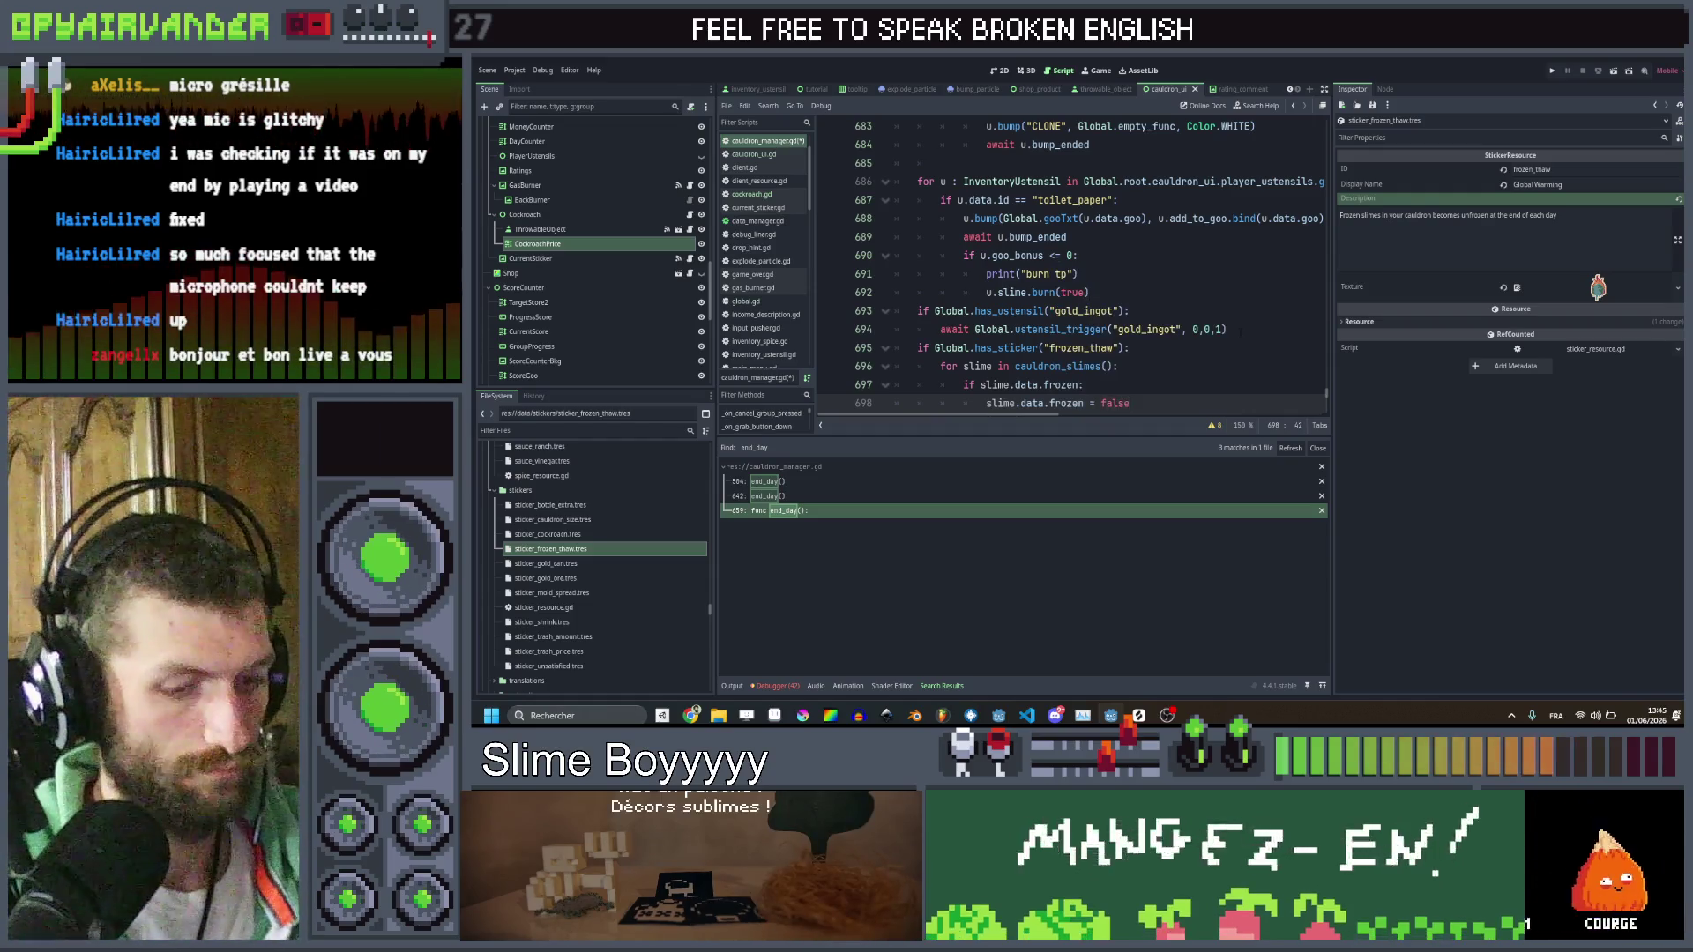
pyautogui.press('Return')
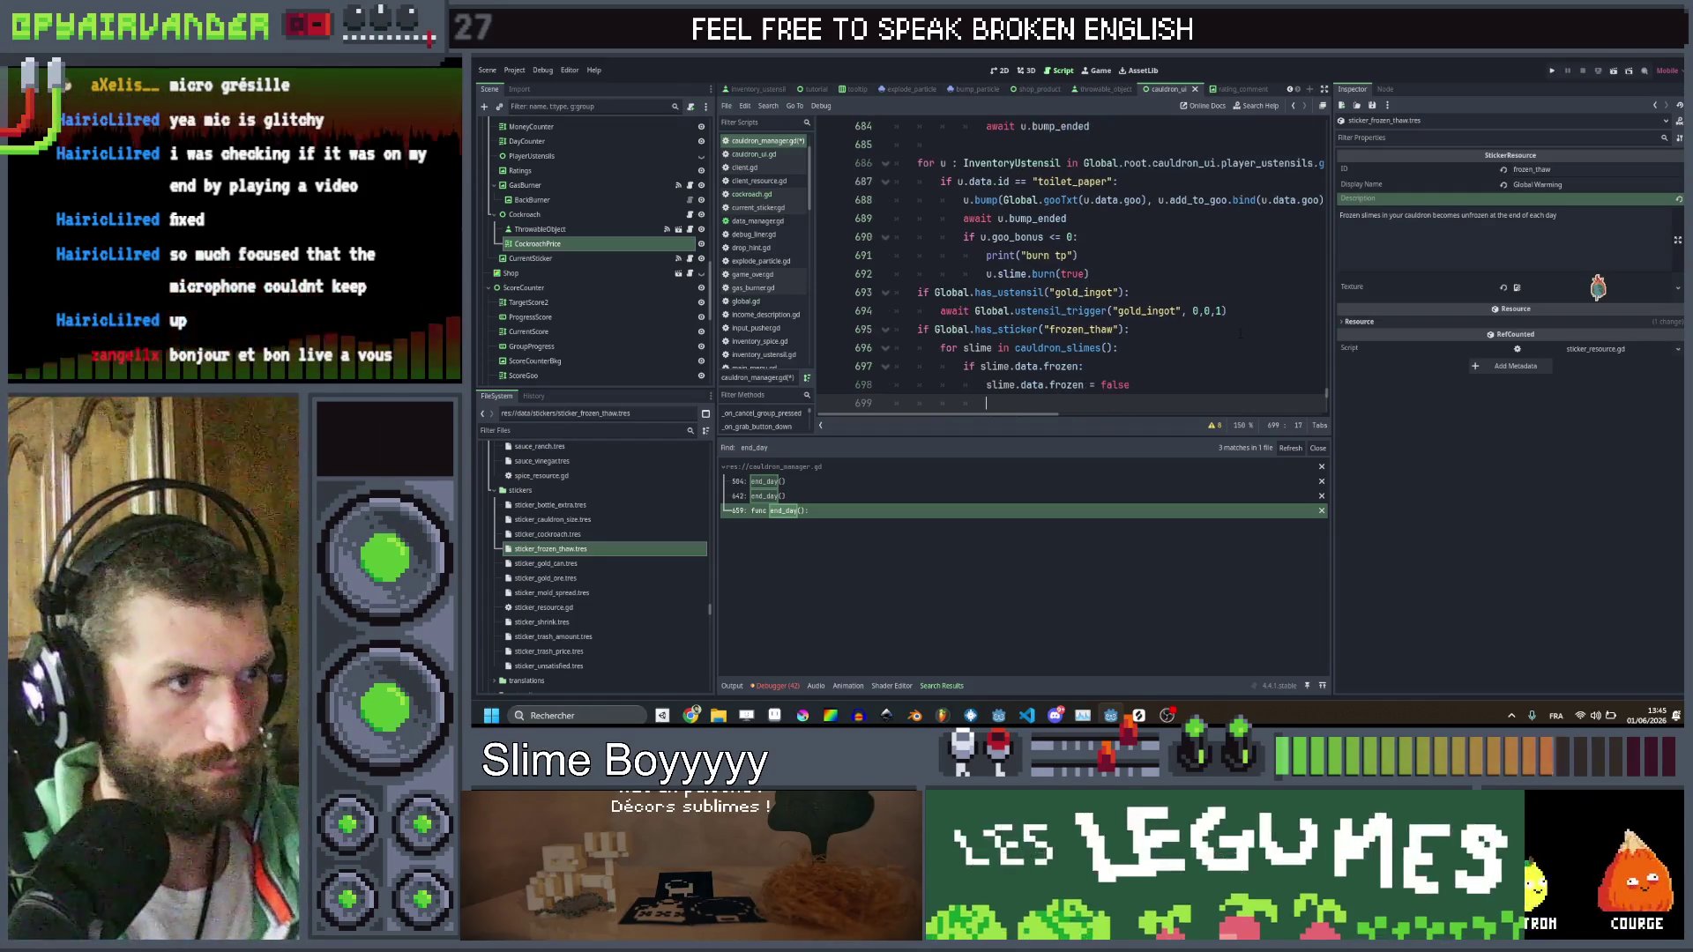
pyautogui.write('slime.ref')
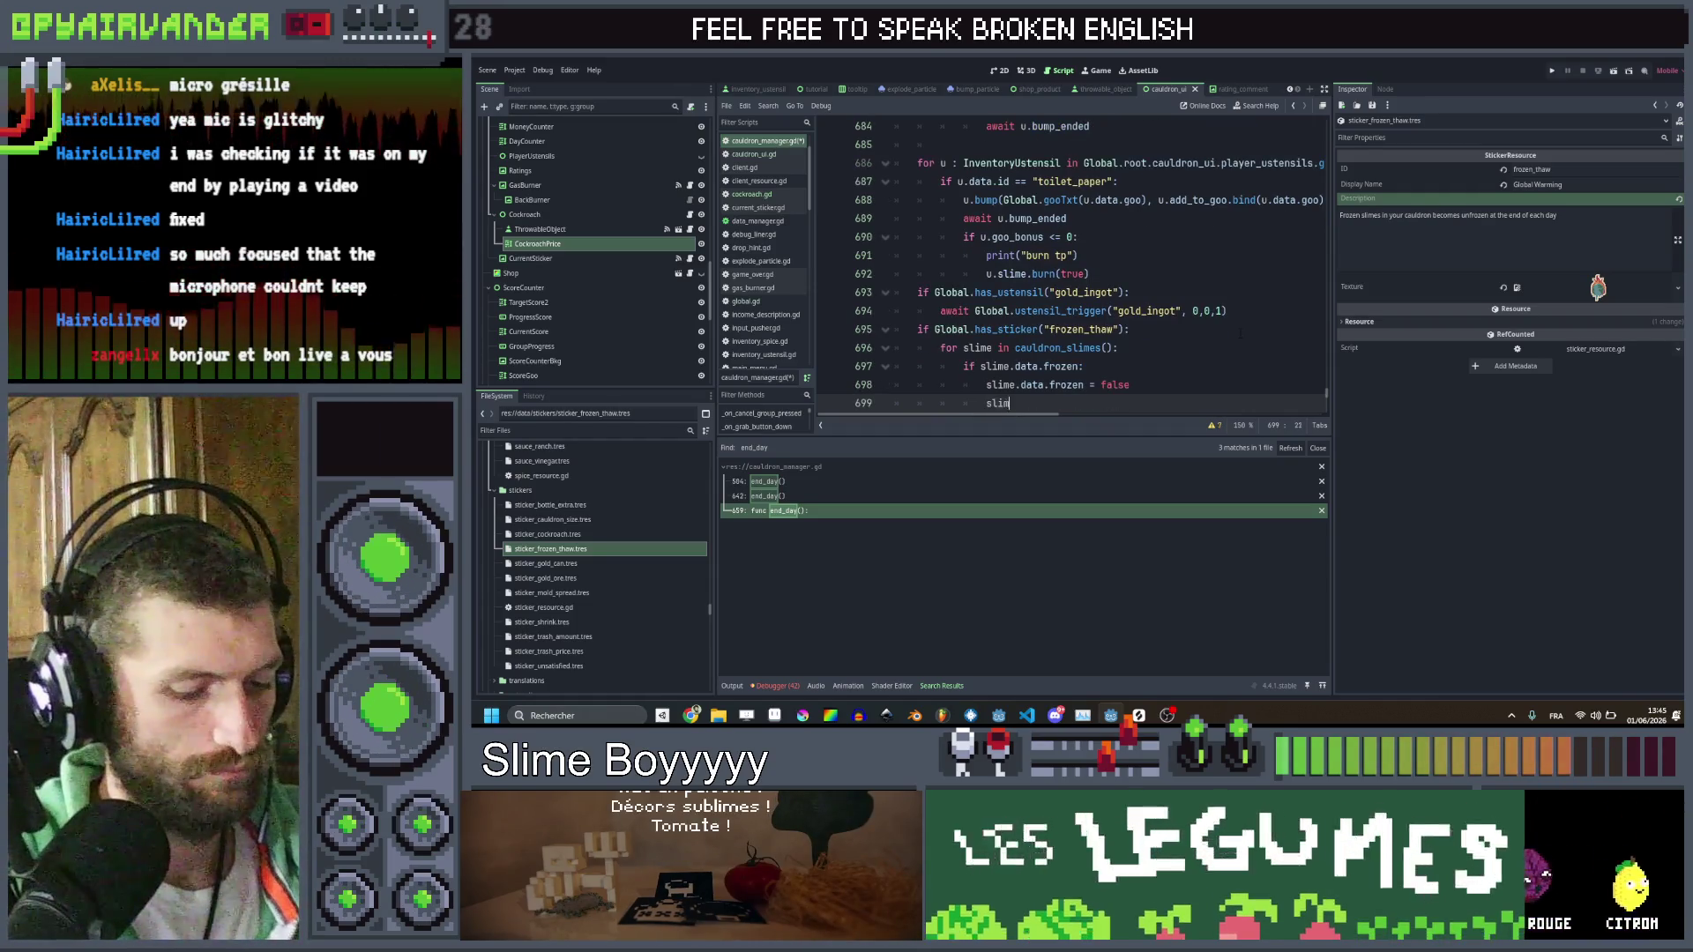
pyautogui.press('Return')
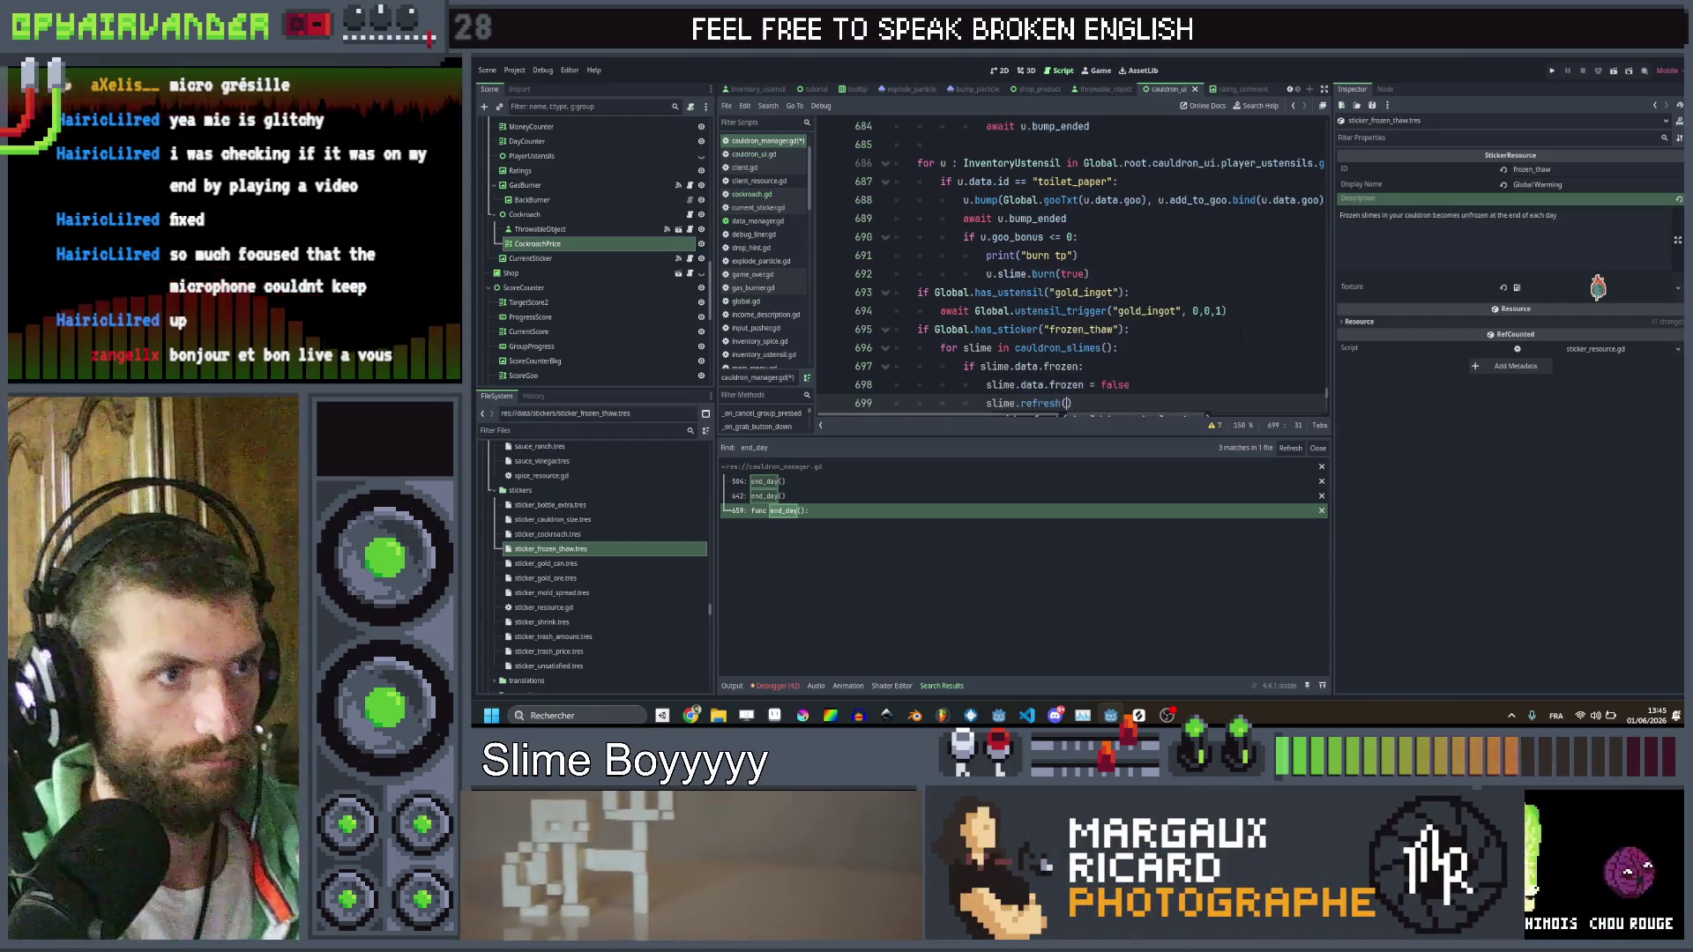
pyautogui.press('Down')
pyautogui.hotkey('ctrl', 's')
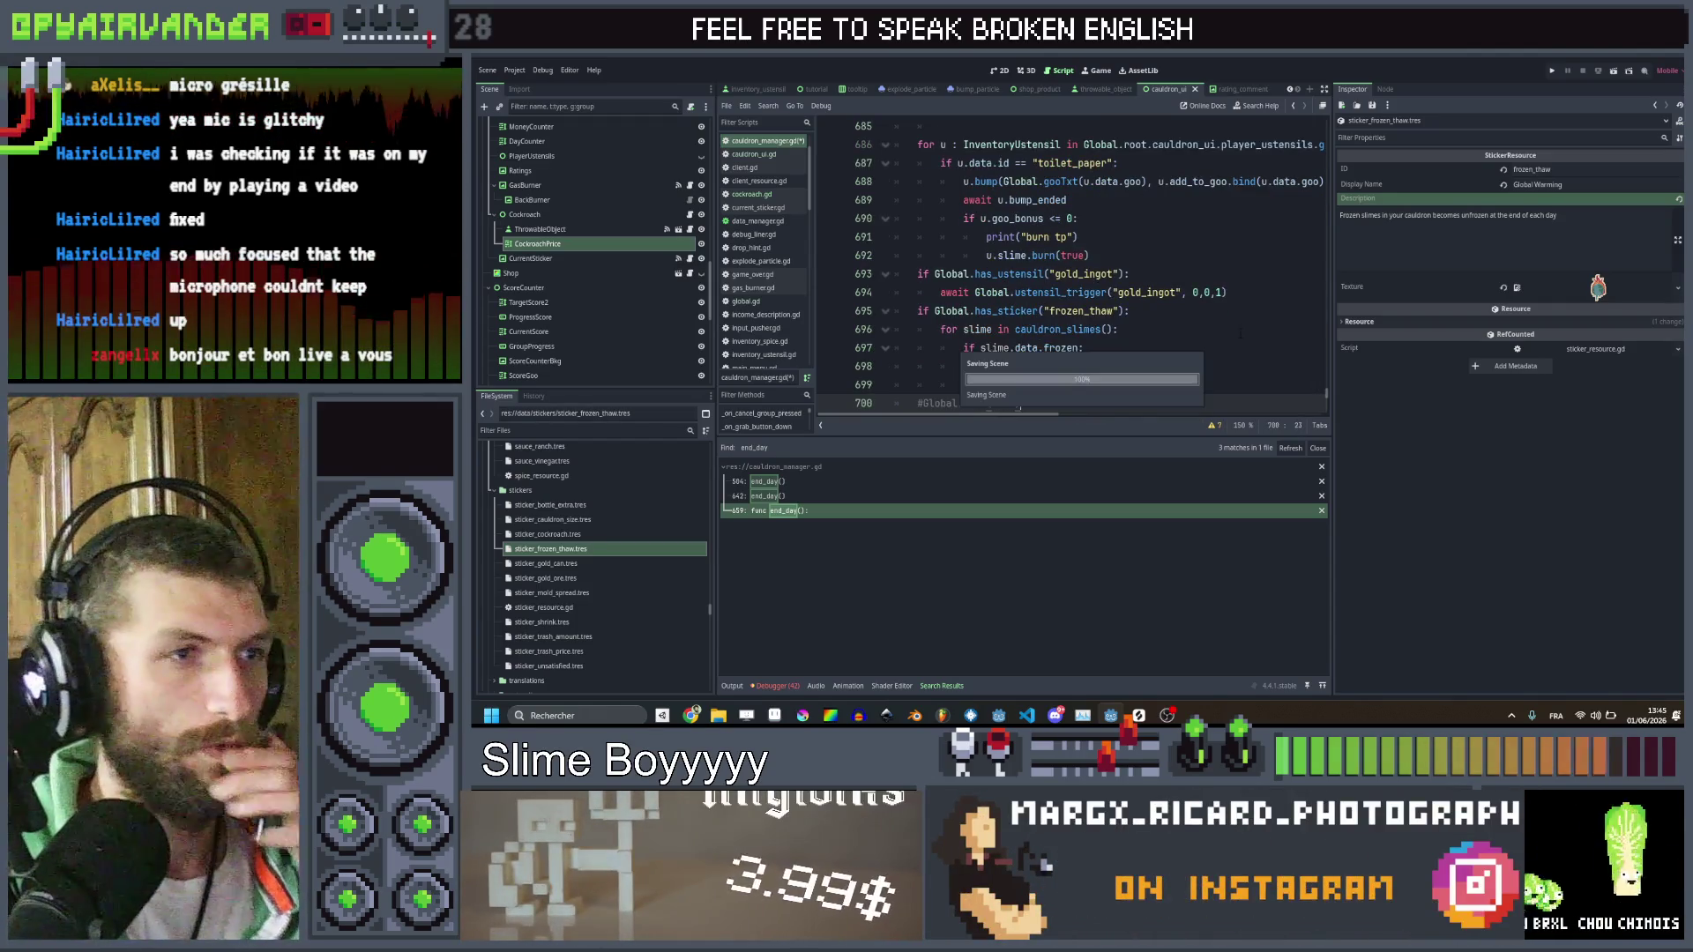
# Review the new frozen_thaw lines and open the sticker_gold_can.tres resource
pyautogui.click(1183, 315)
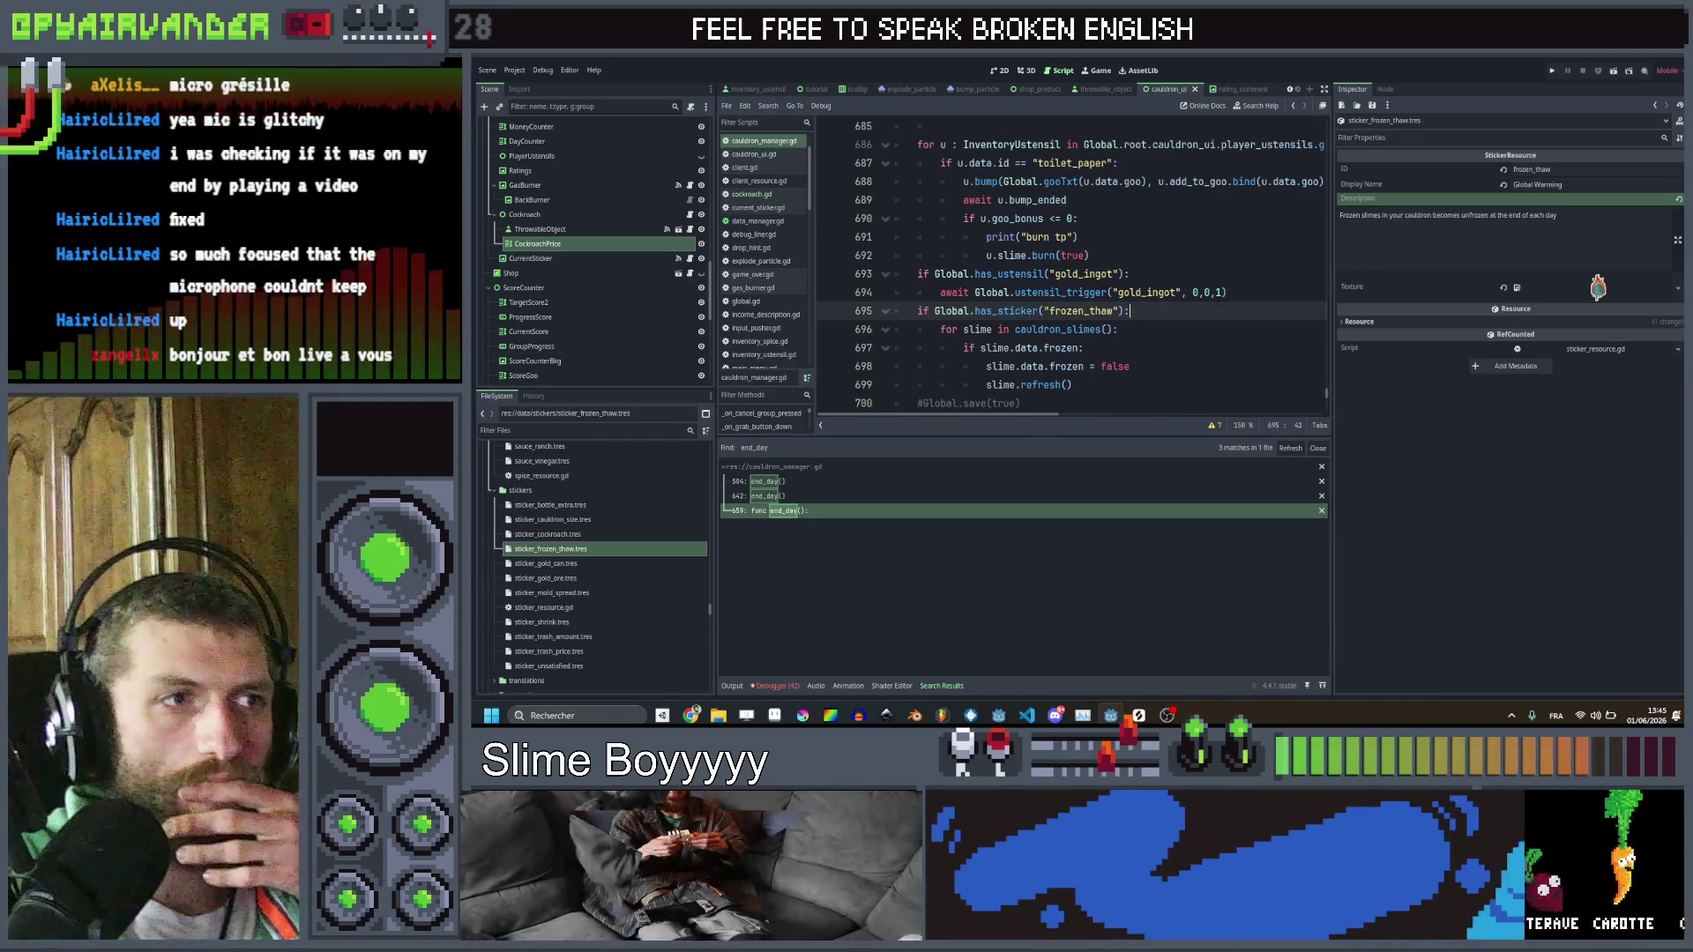
pyautogui.click(1237, 342)
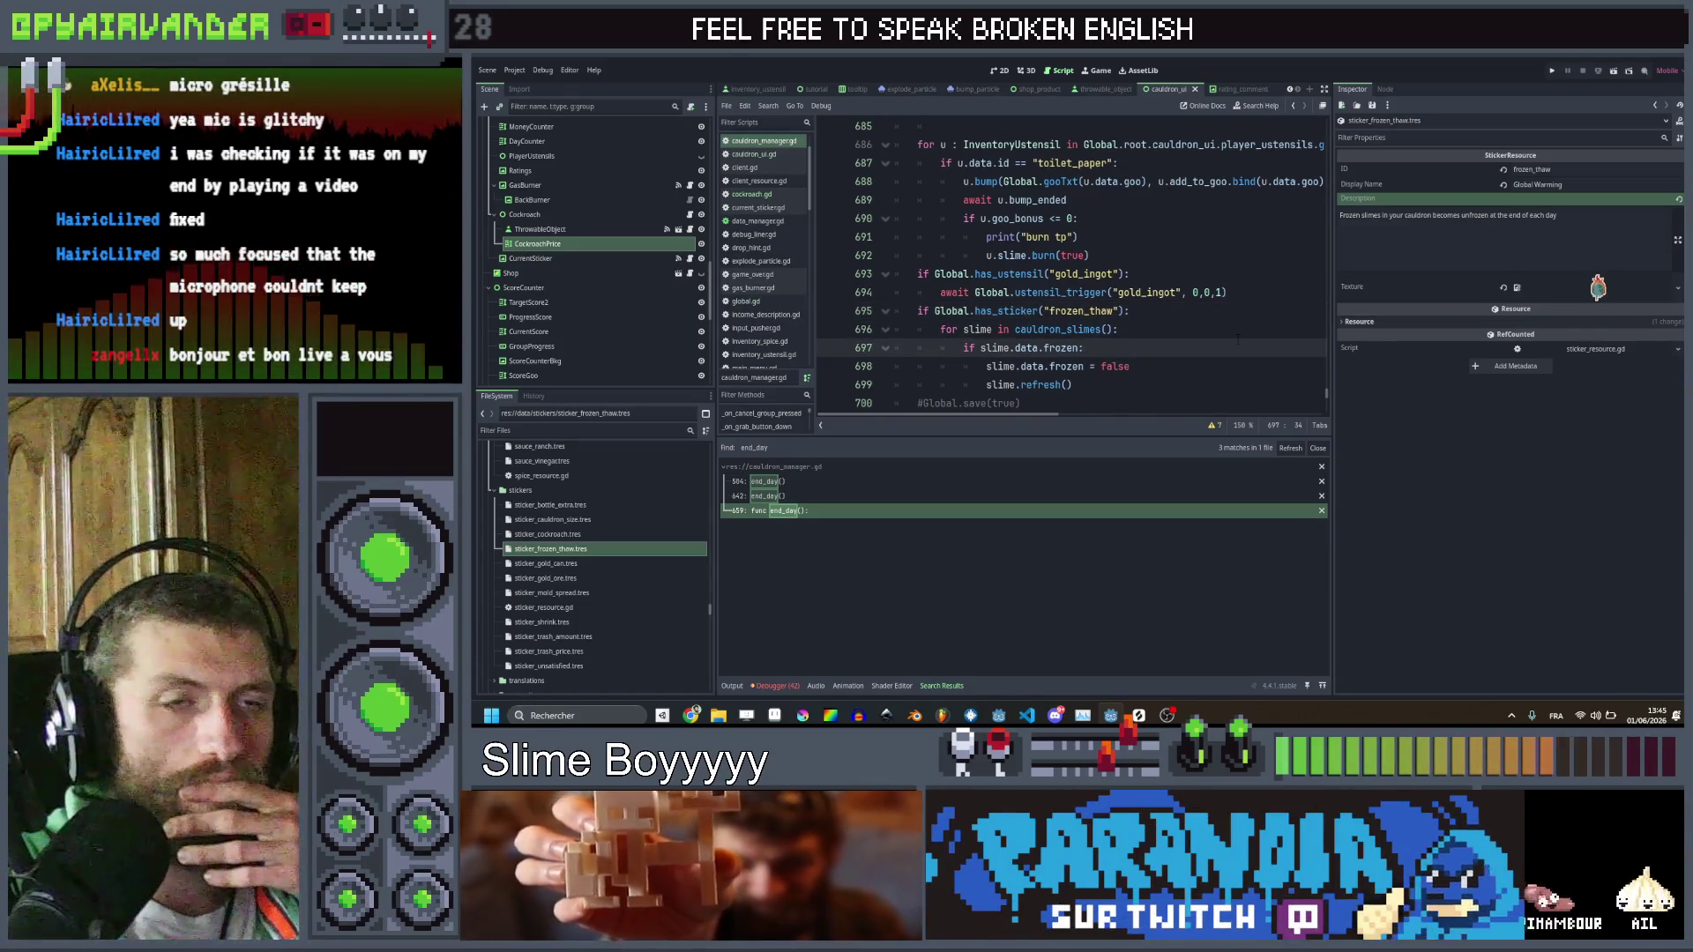
pyautogui.click(1545, 512)
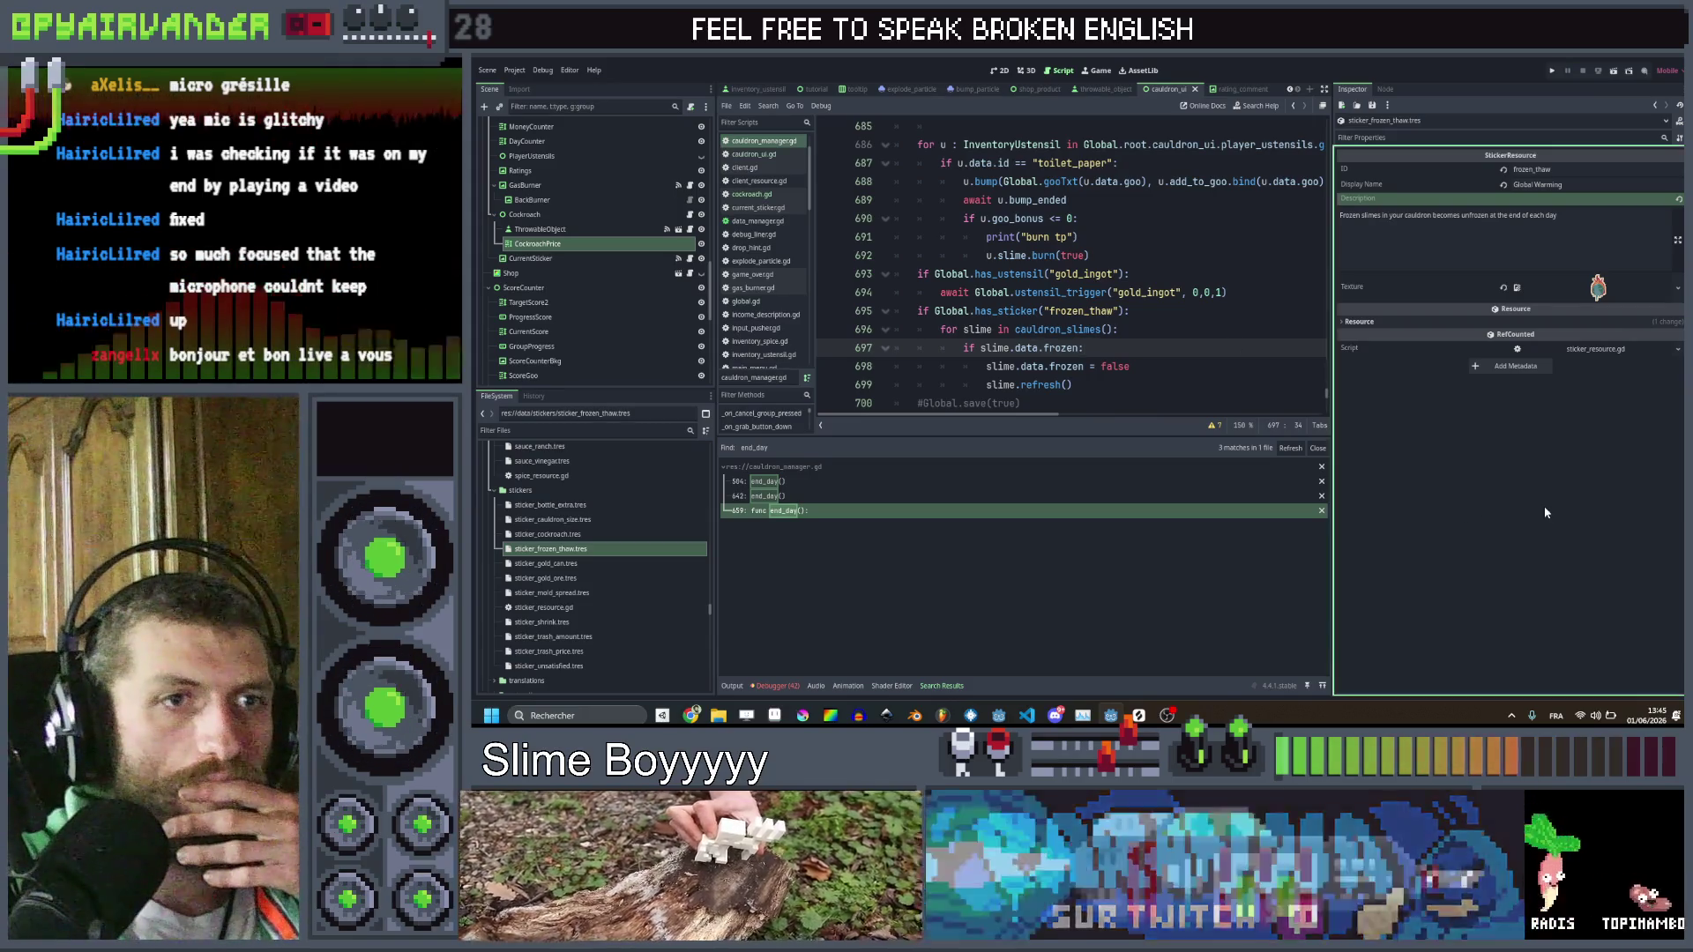
pyautogui.click(617, 566)
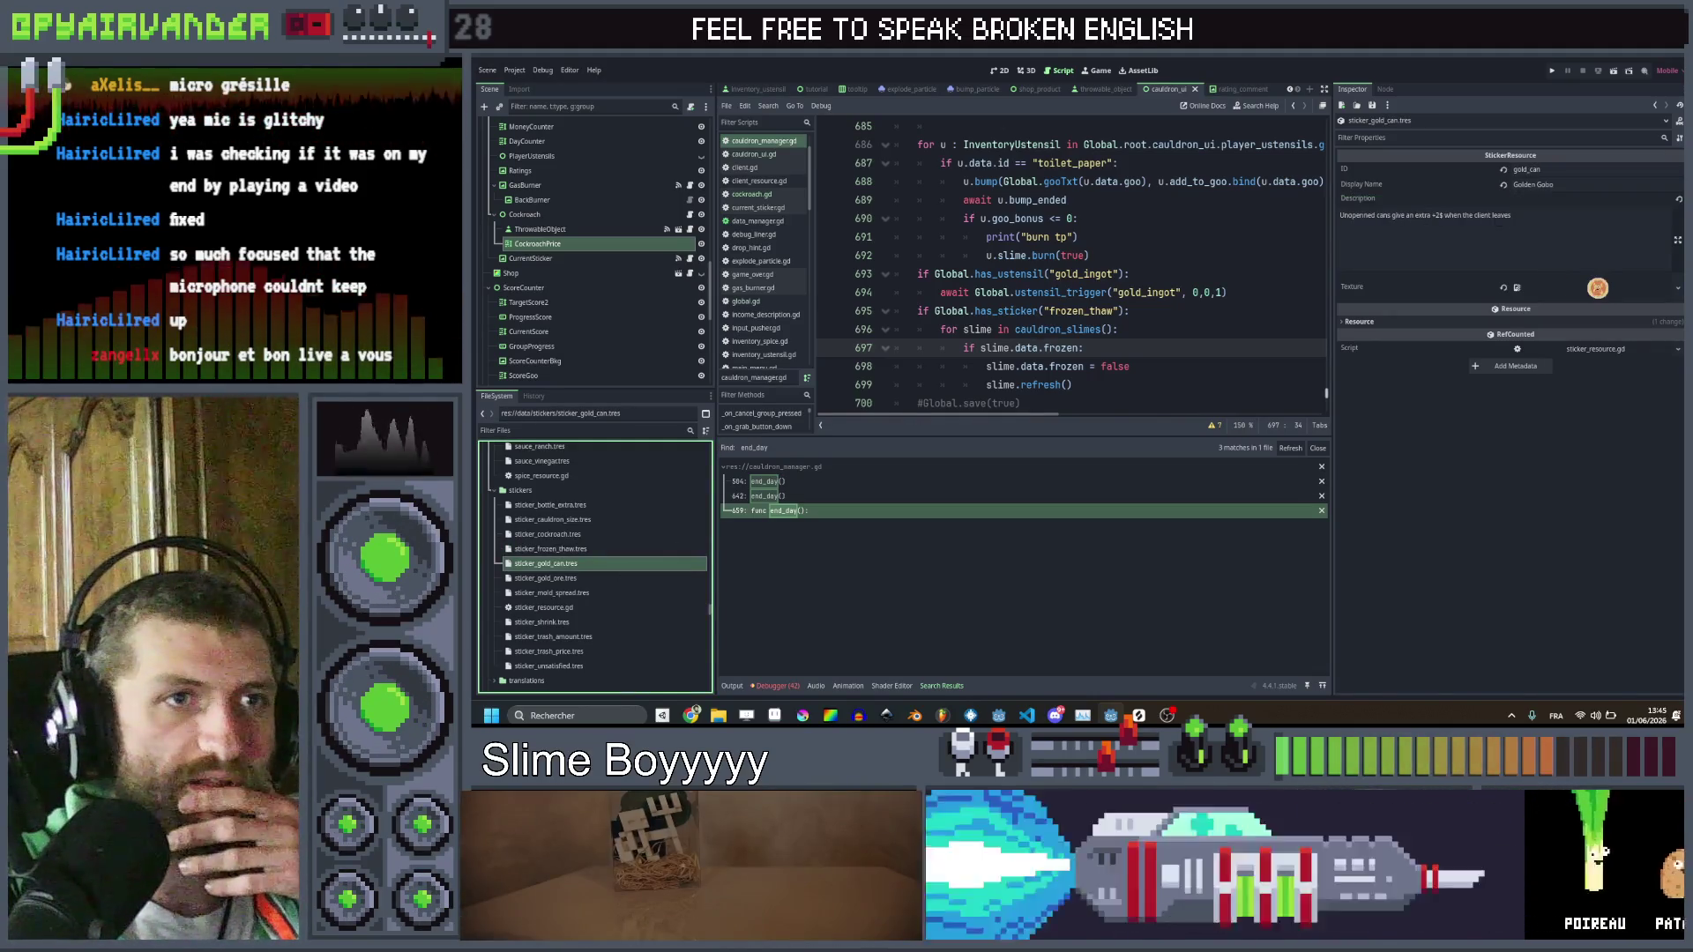
pyautogui.click(1094, 255)
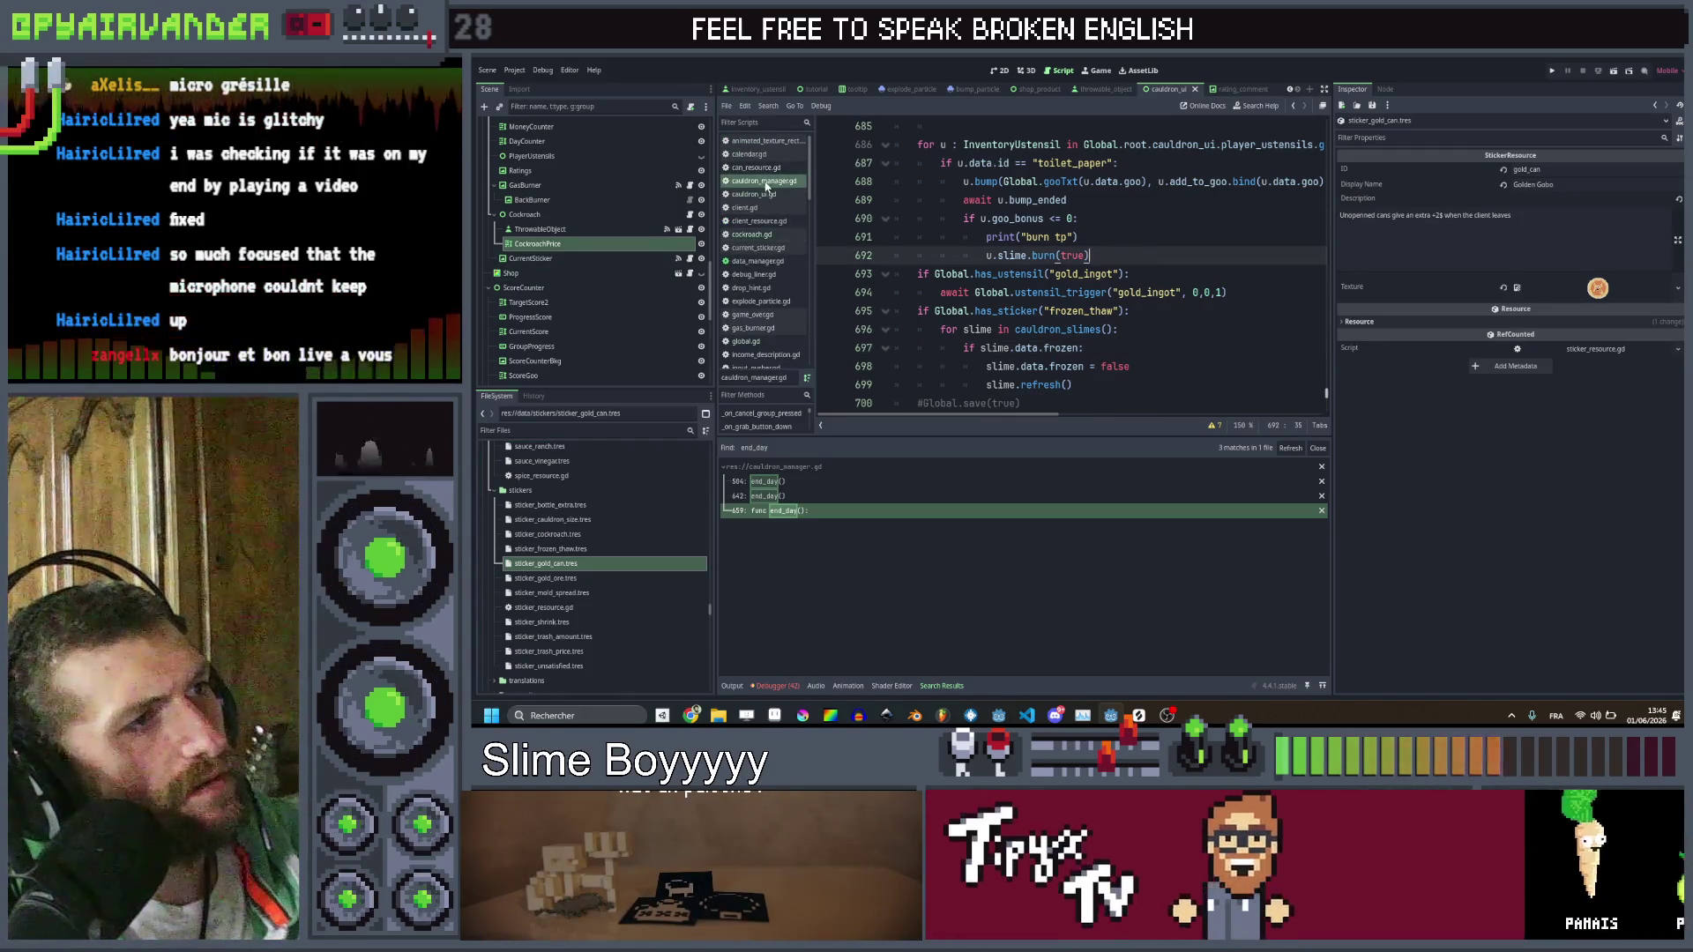
# Search the project for uses of the can's price and jump to cauldron_ui.gd line 223
pyautogui.scroll(1, 755, 168)
pyautogui.click(756, 168)
pyautogui.scroll(-3, 988, 311)
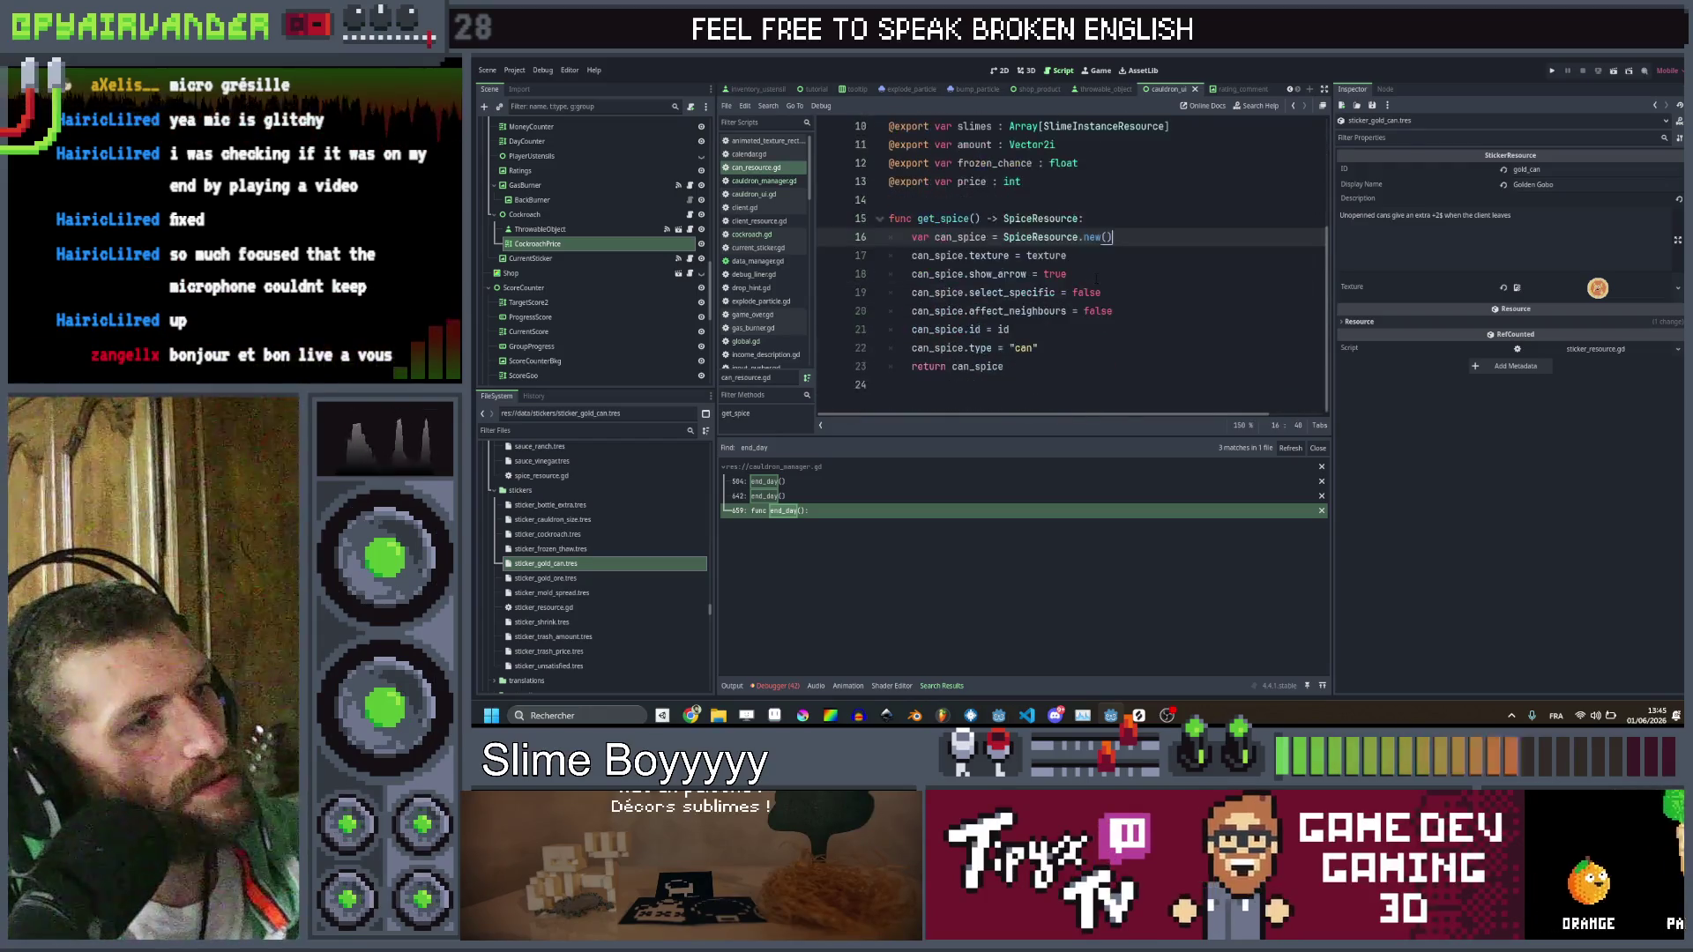
pyautogui.scroll(3, 989, 311)
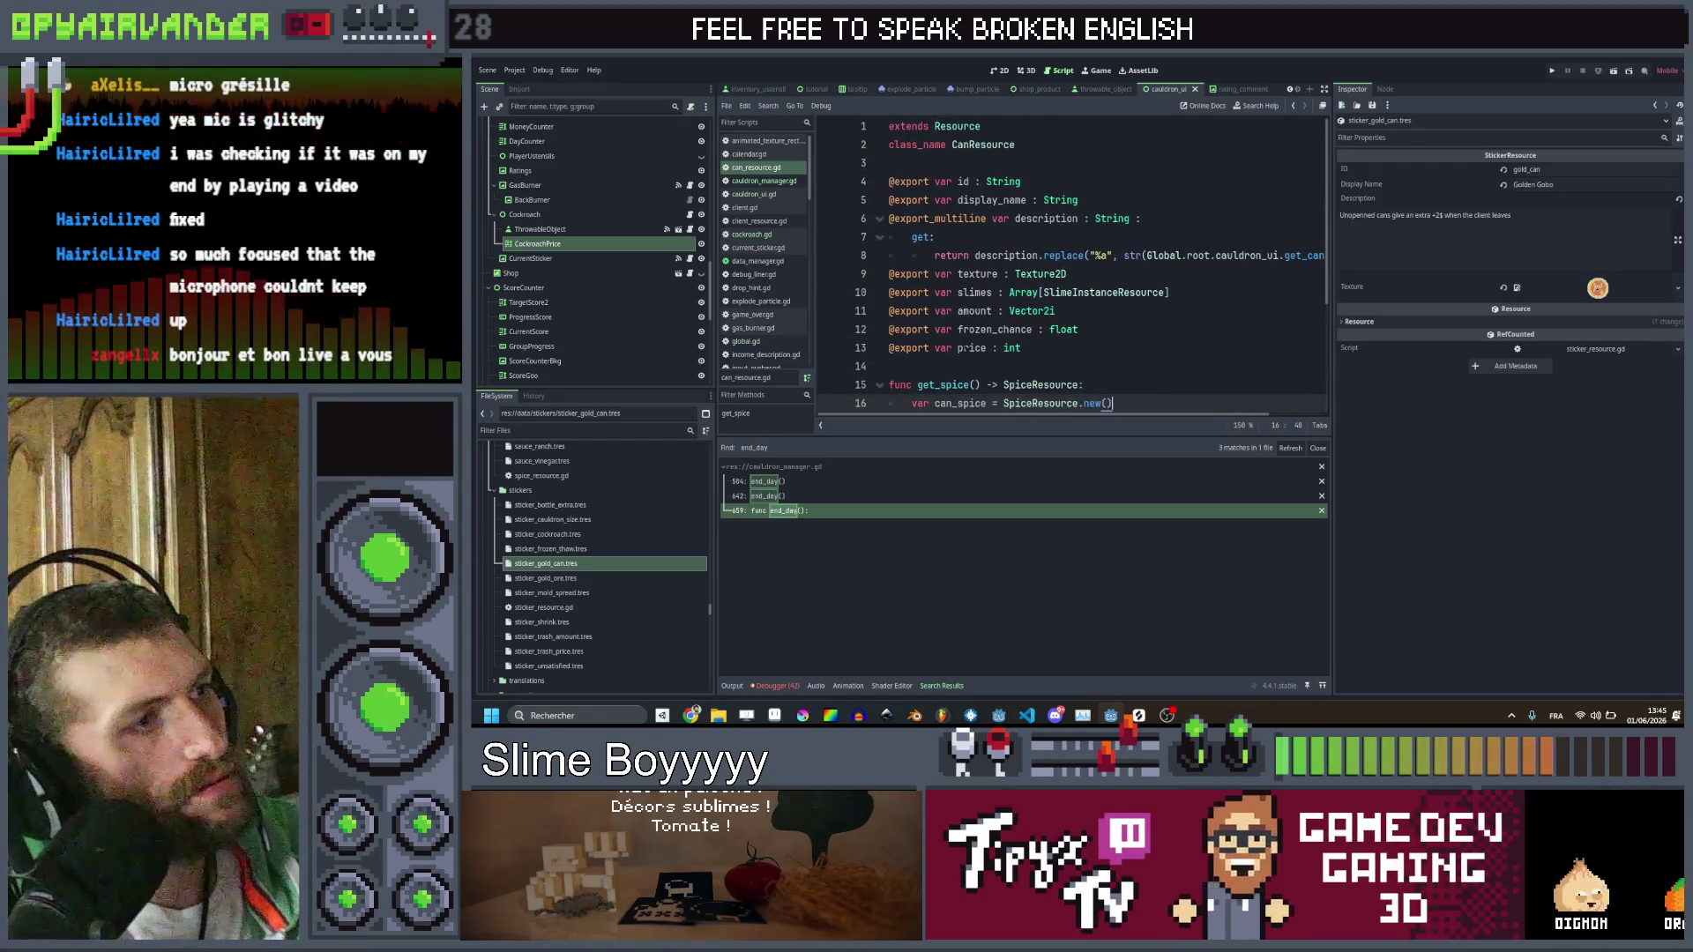
pyautogui.doubleClick(972, 348)
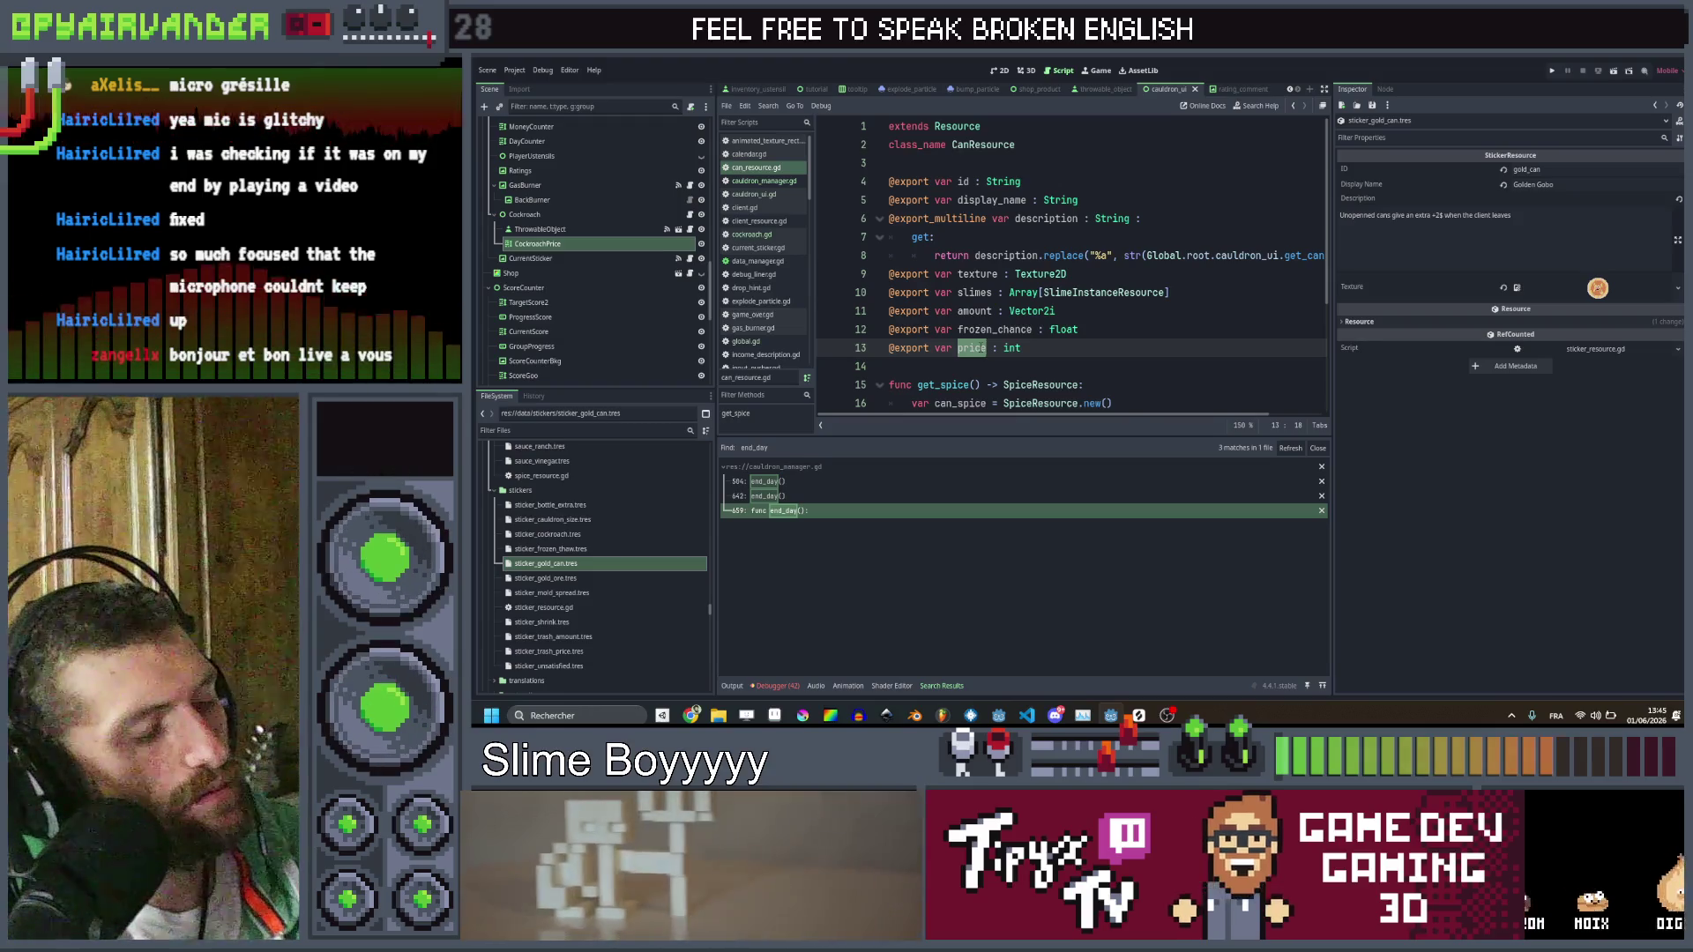
pyautogui.hotkey('ctrl', 'shift', 'f')
pyautogui.press('Return')
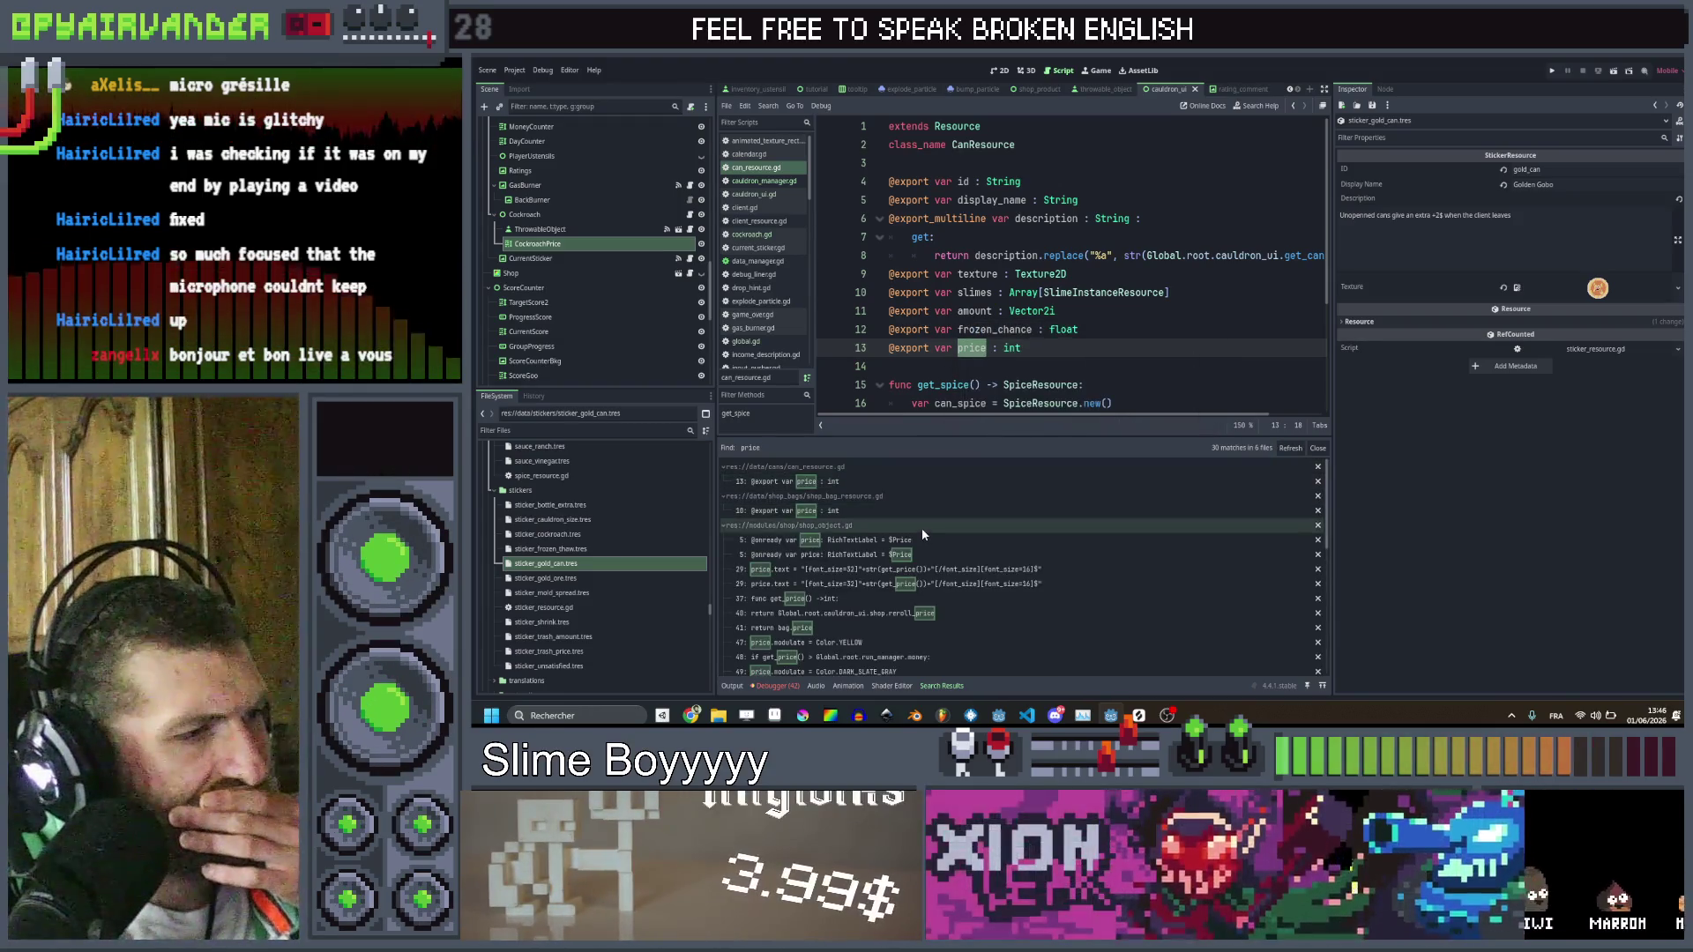
pyautogui.scroll(-2, 922, 527)
pyautogui.scroll(-3, 922, 527)
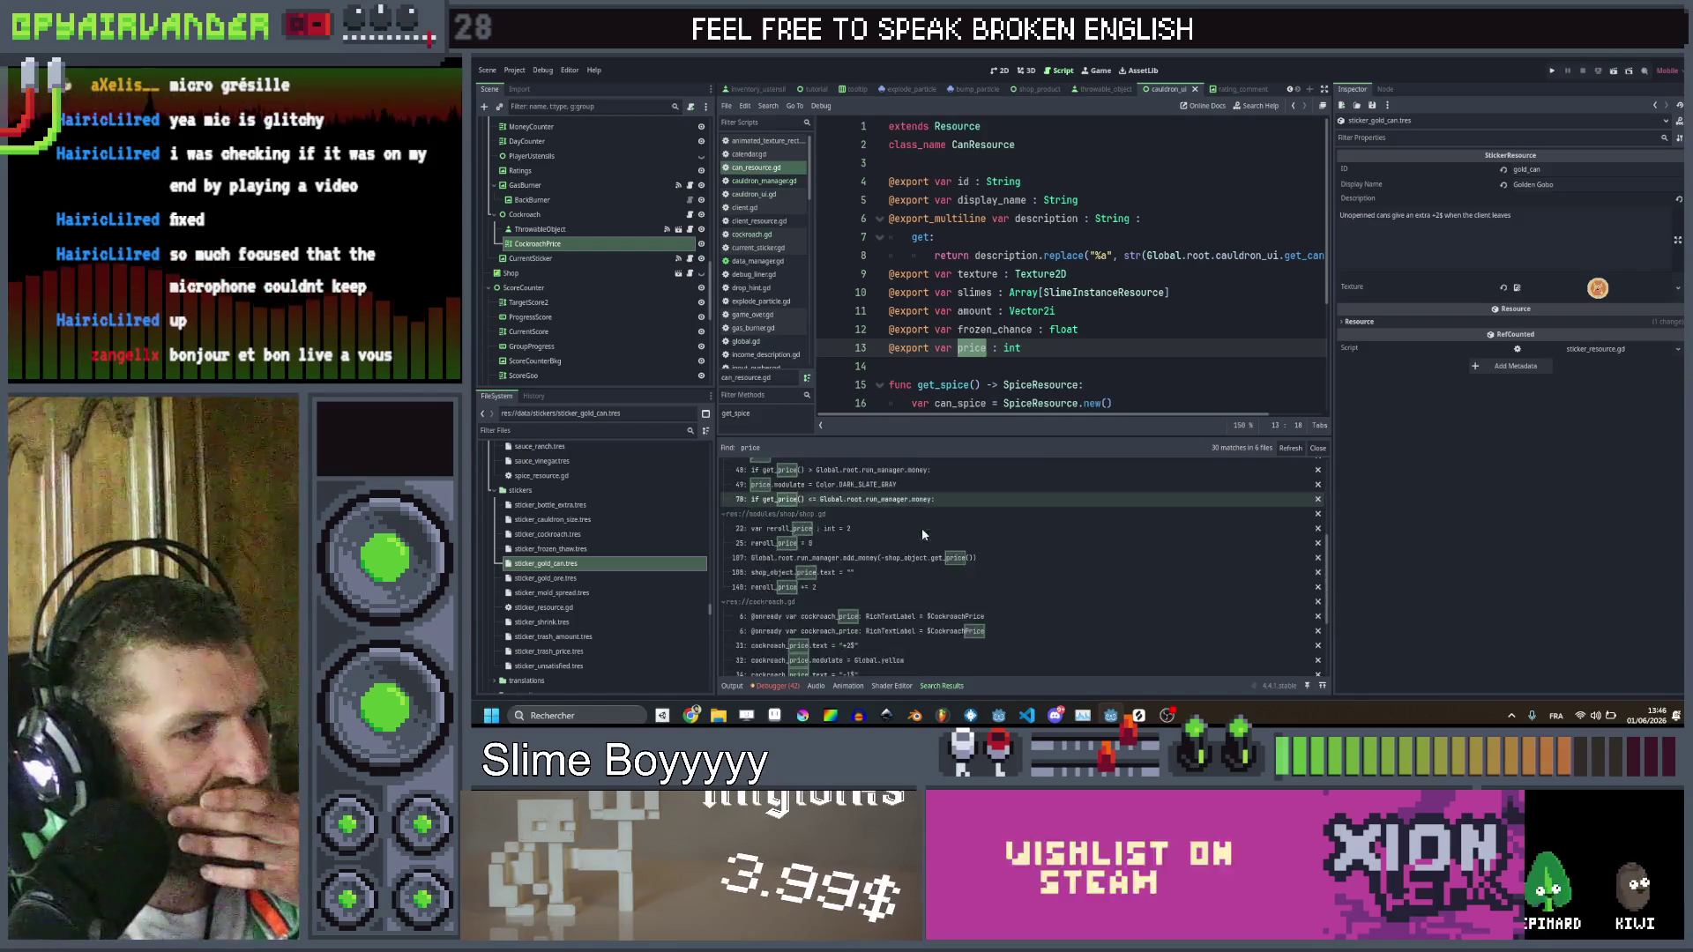
pyautogui.scroll(-2, 922, 527)
pyautogui.scroll(-1, 917, 541)
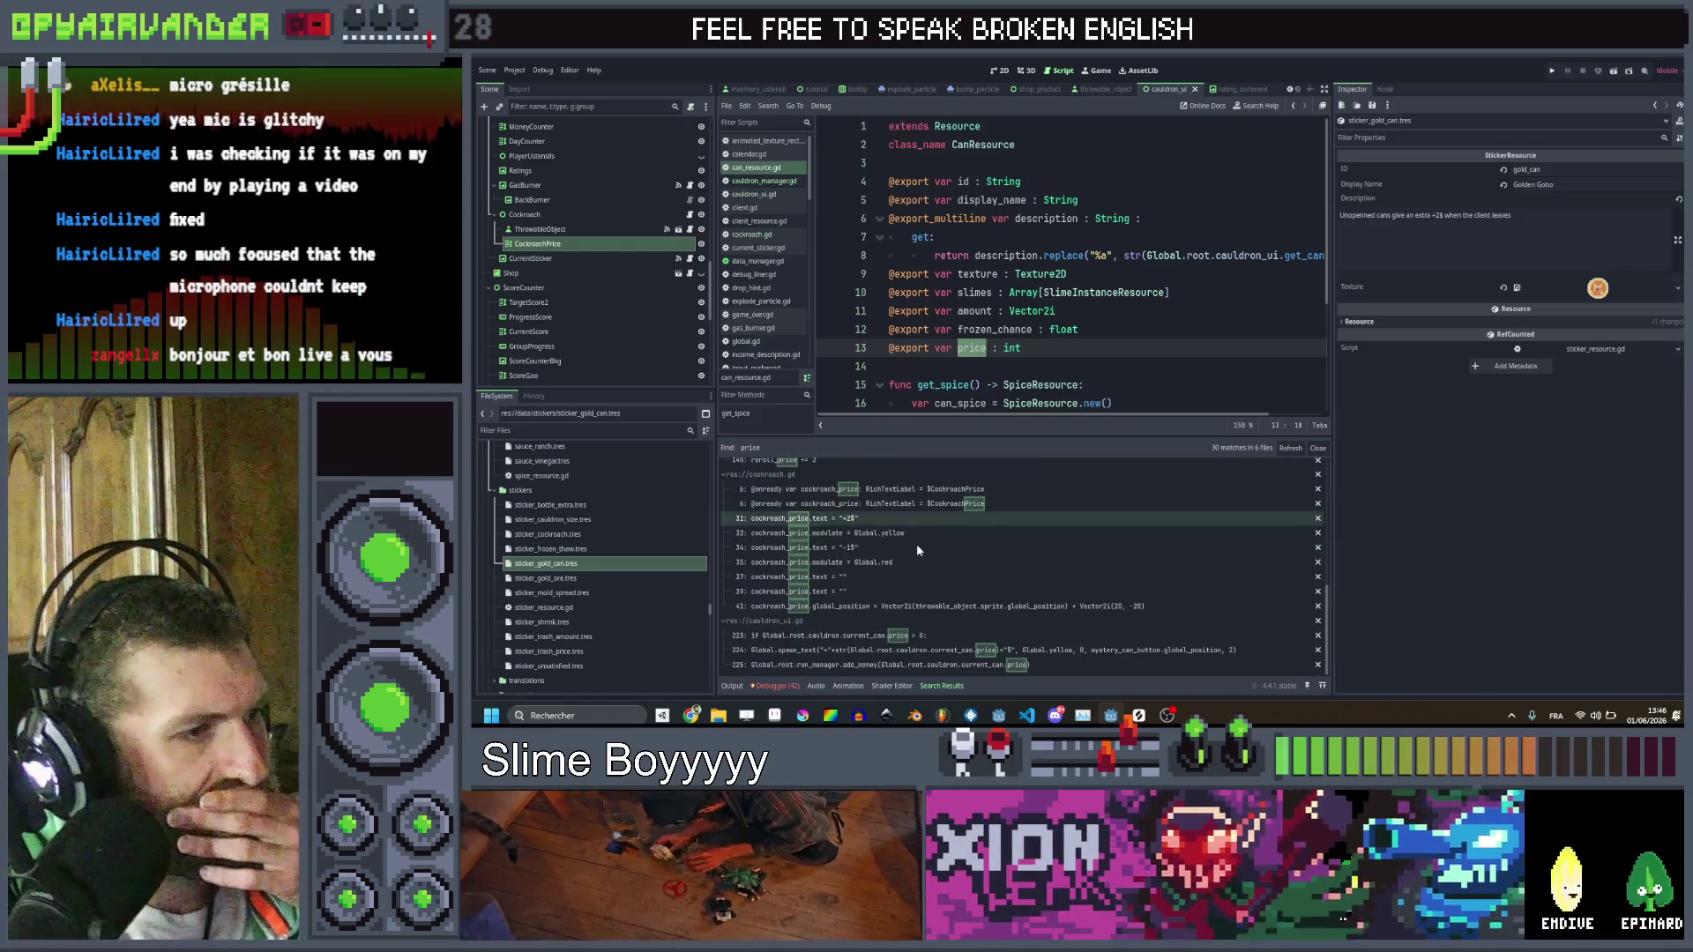
pyautogui.click(917, 635)
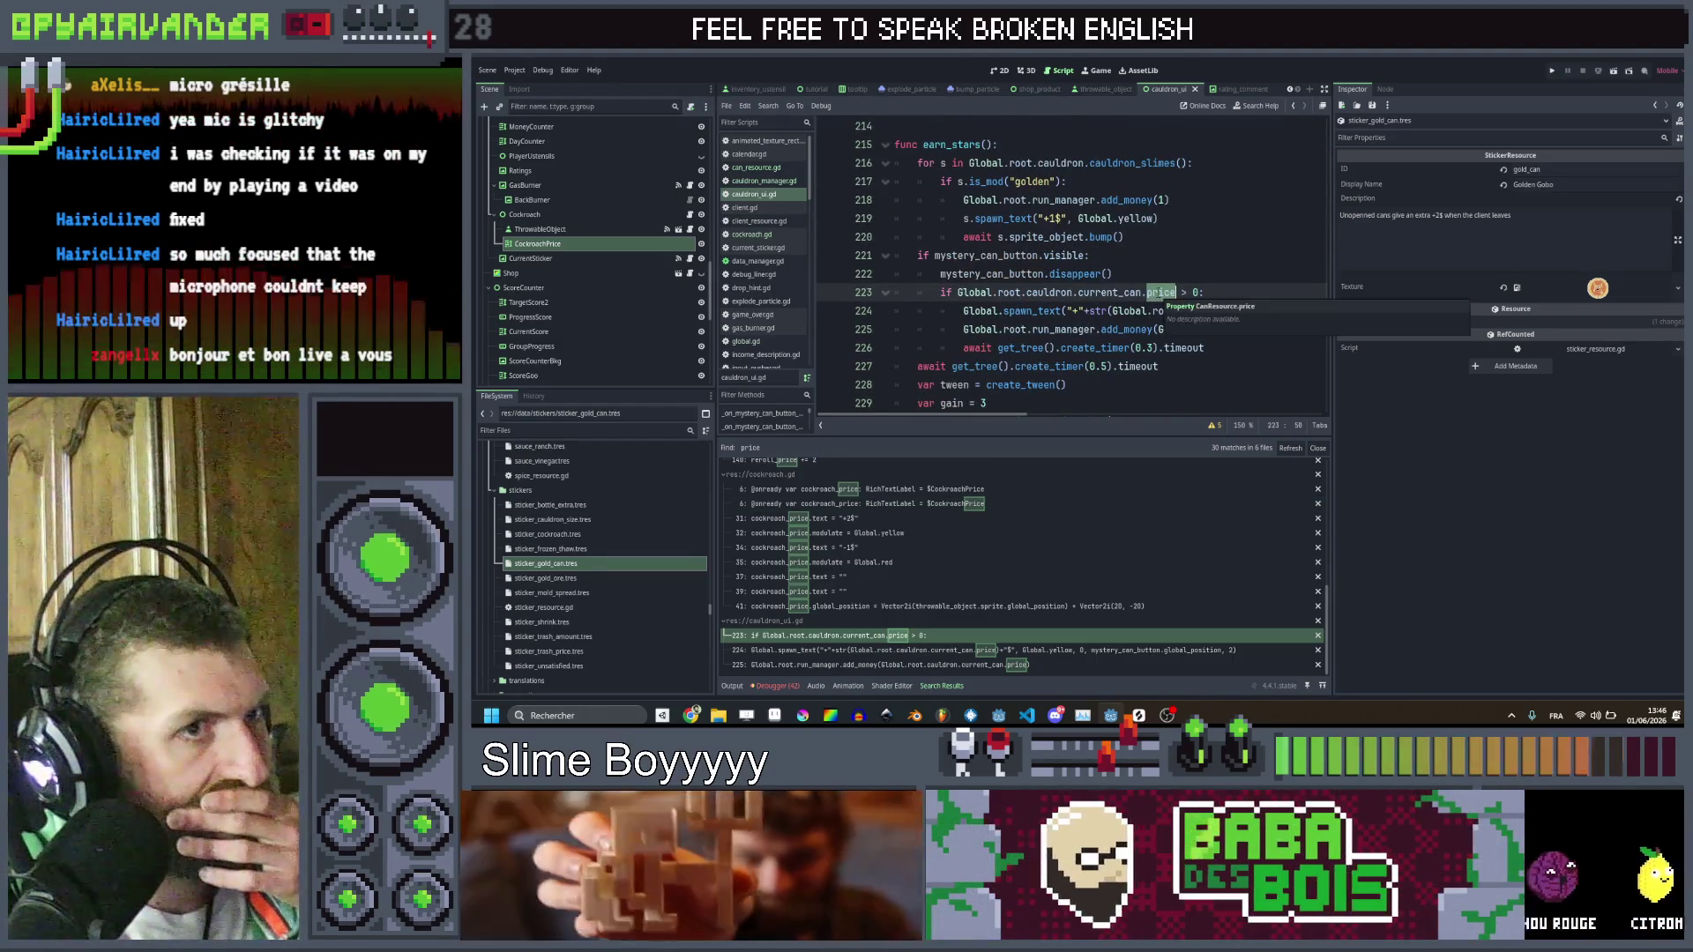
# Replace .price with .get_price() on lines 223 and 224, then save the script
pyautogui.click(1148, 293)
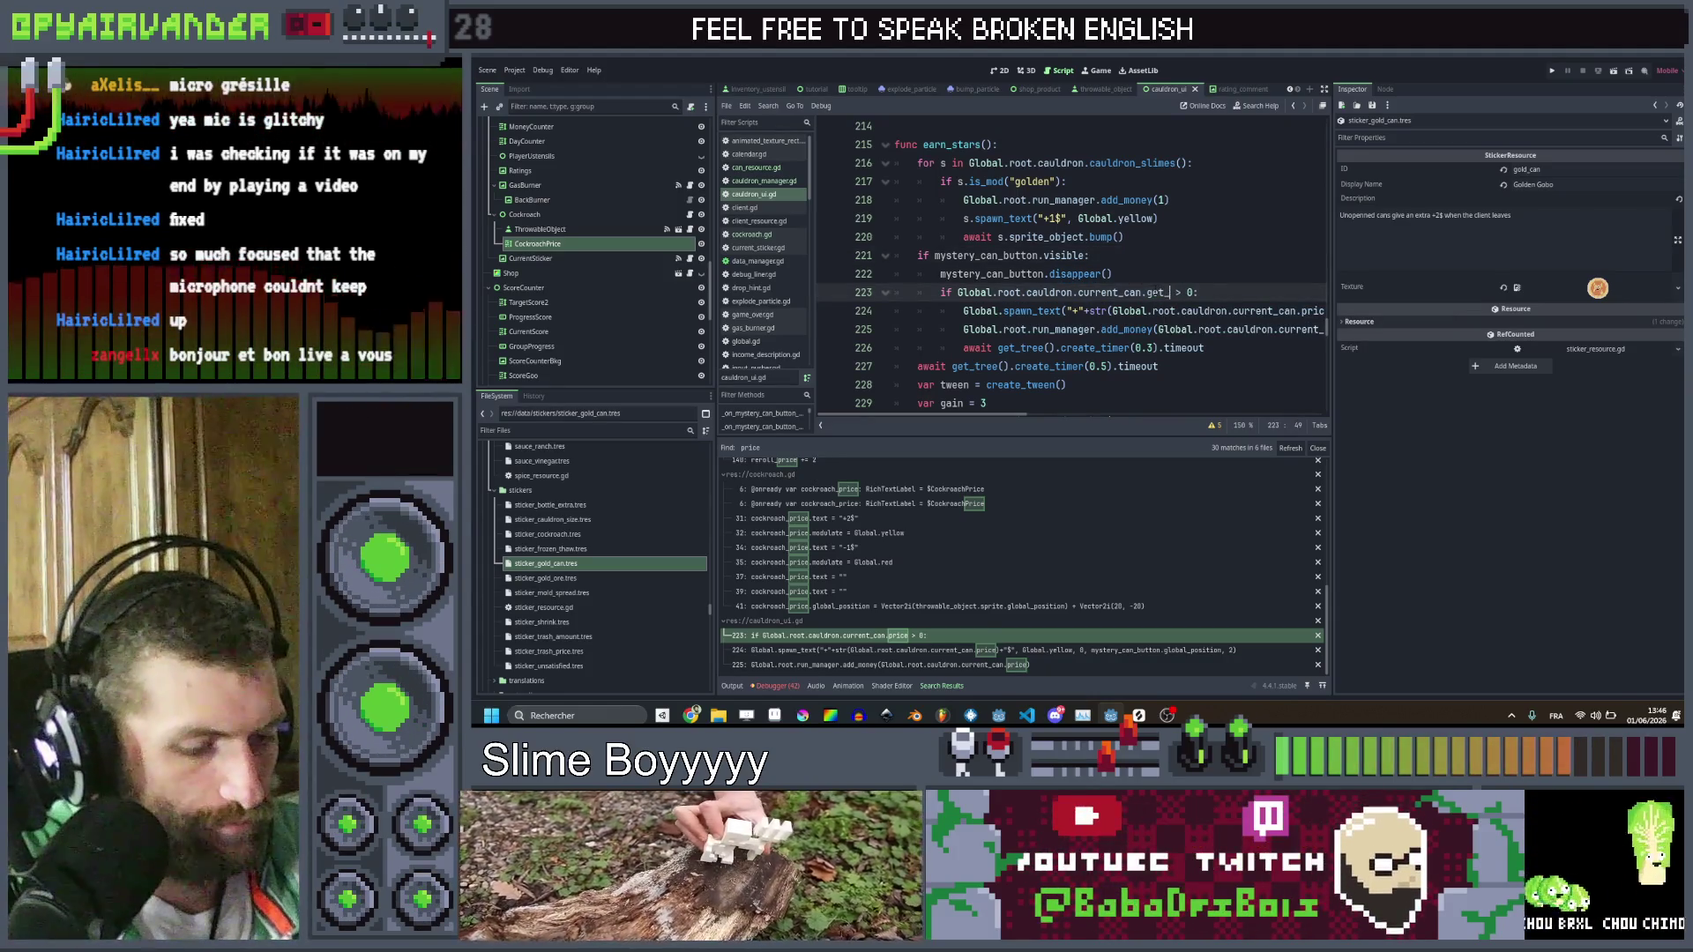
pyautogui.write("get_price'(")
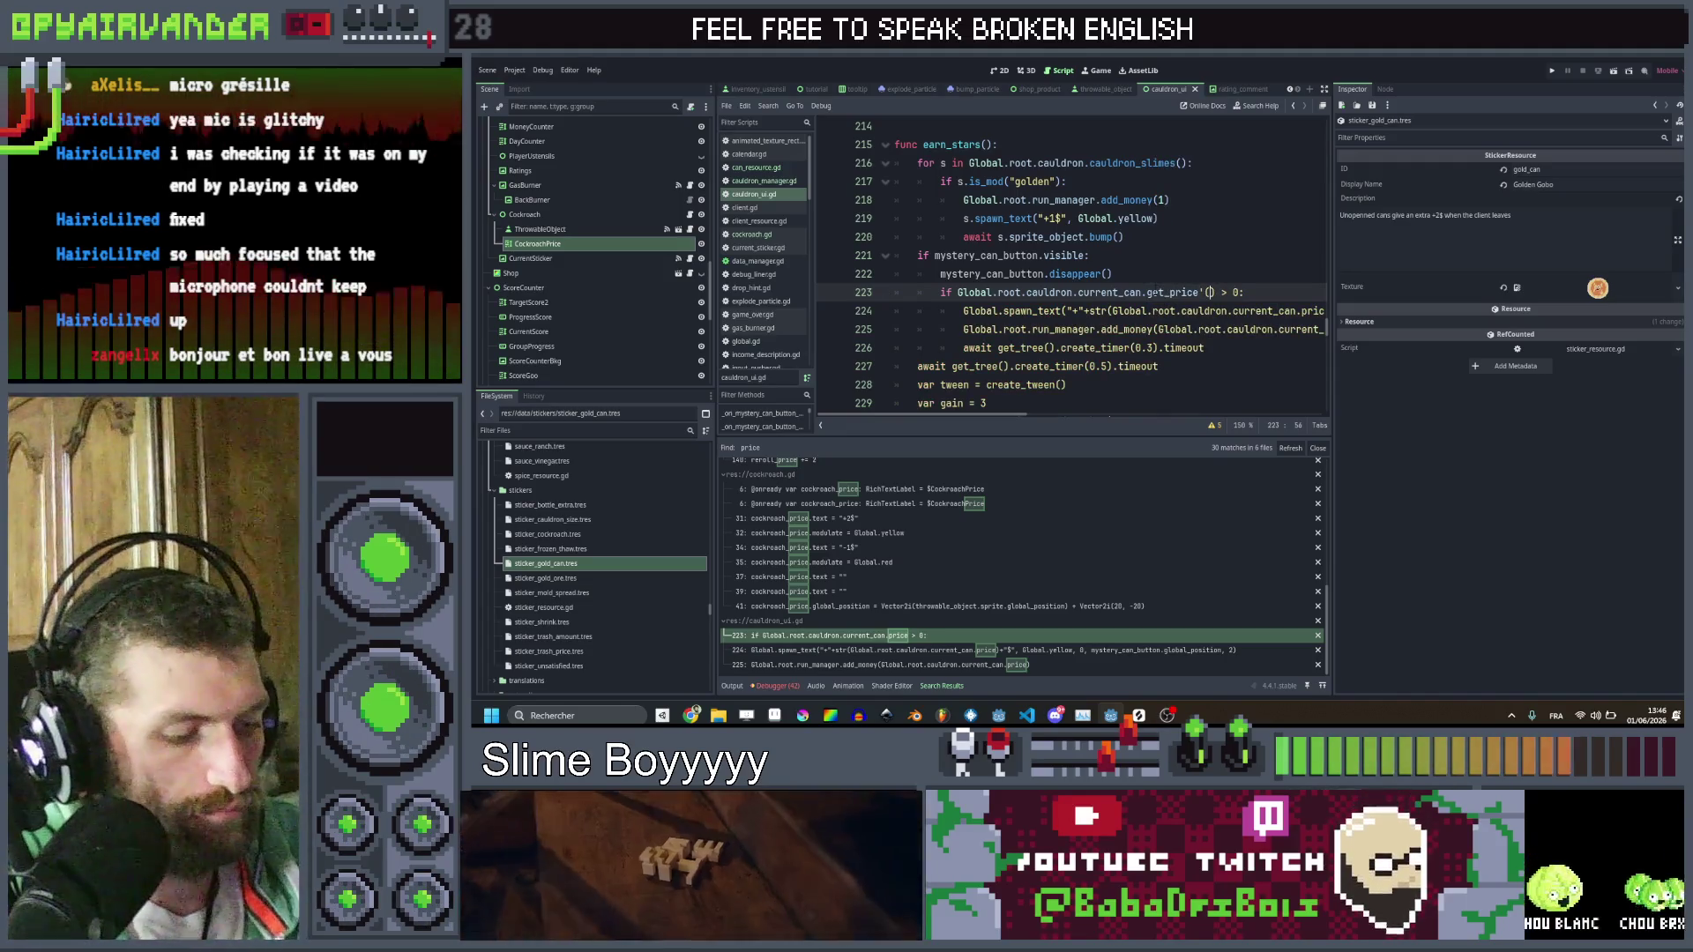
pyautogui.hotkey('ctrl', 'z')
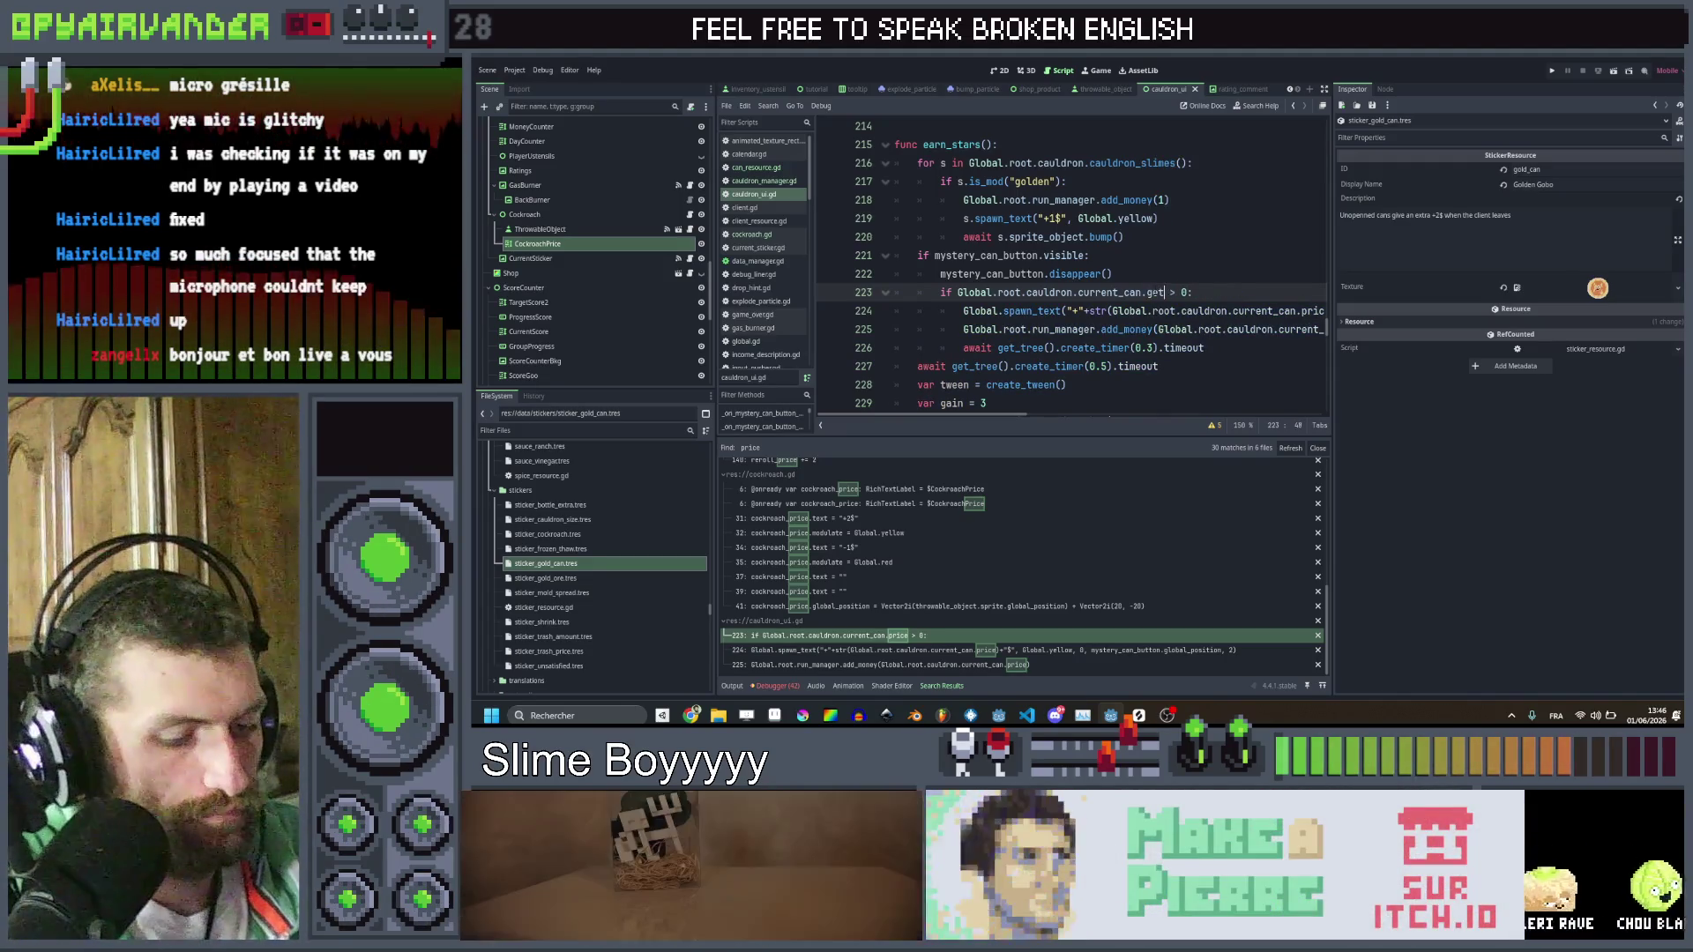
pyautogui.write('_price(')
pyautogui.hscroll(3, 1155, 291)
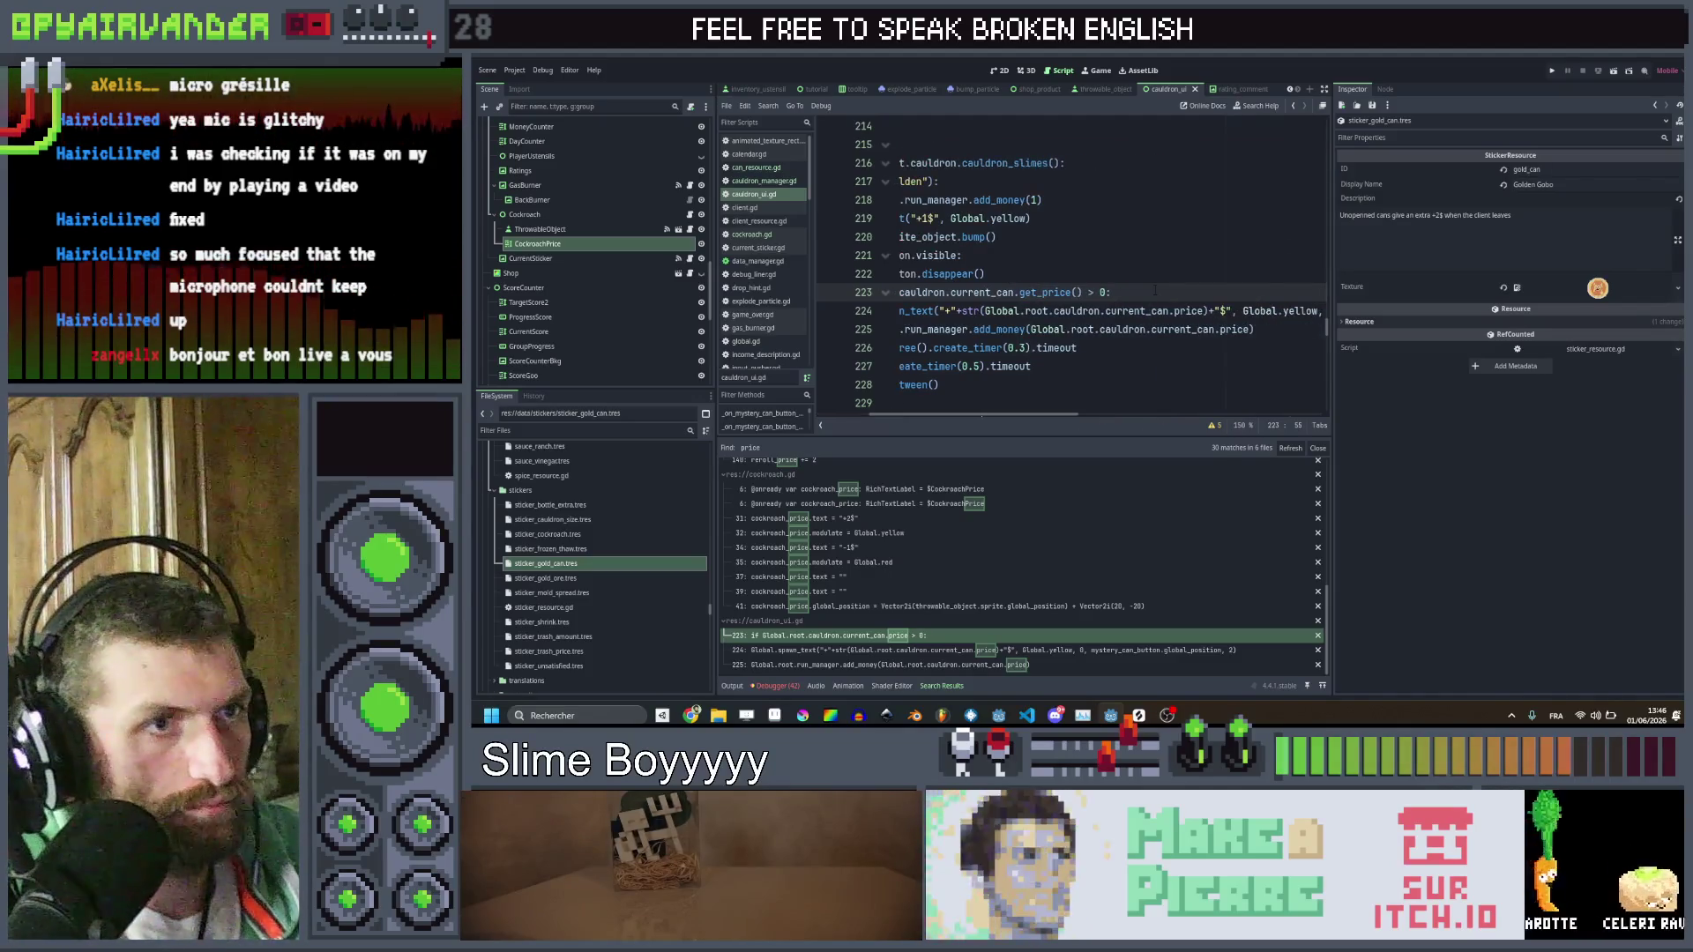
pyautogui.doubleClick(1187, 310)
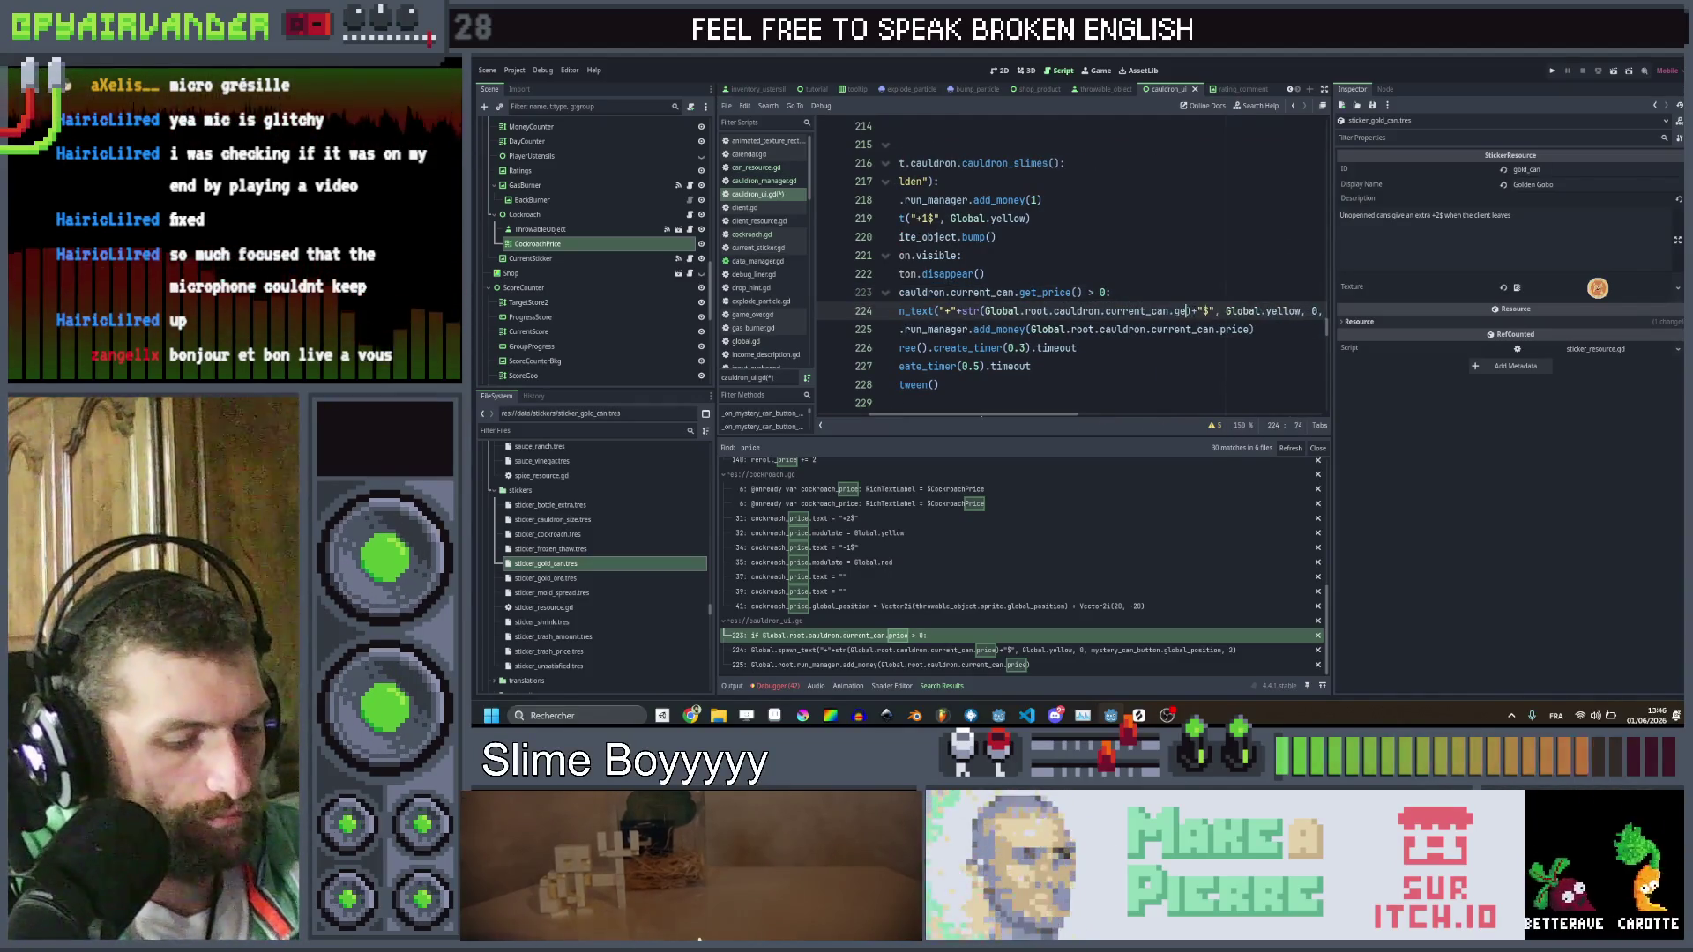
pyautogui.write('t_price')
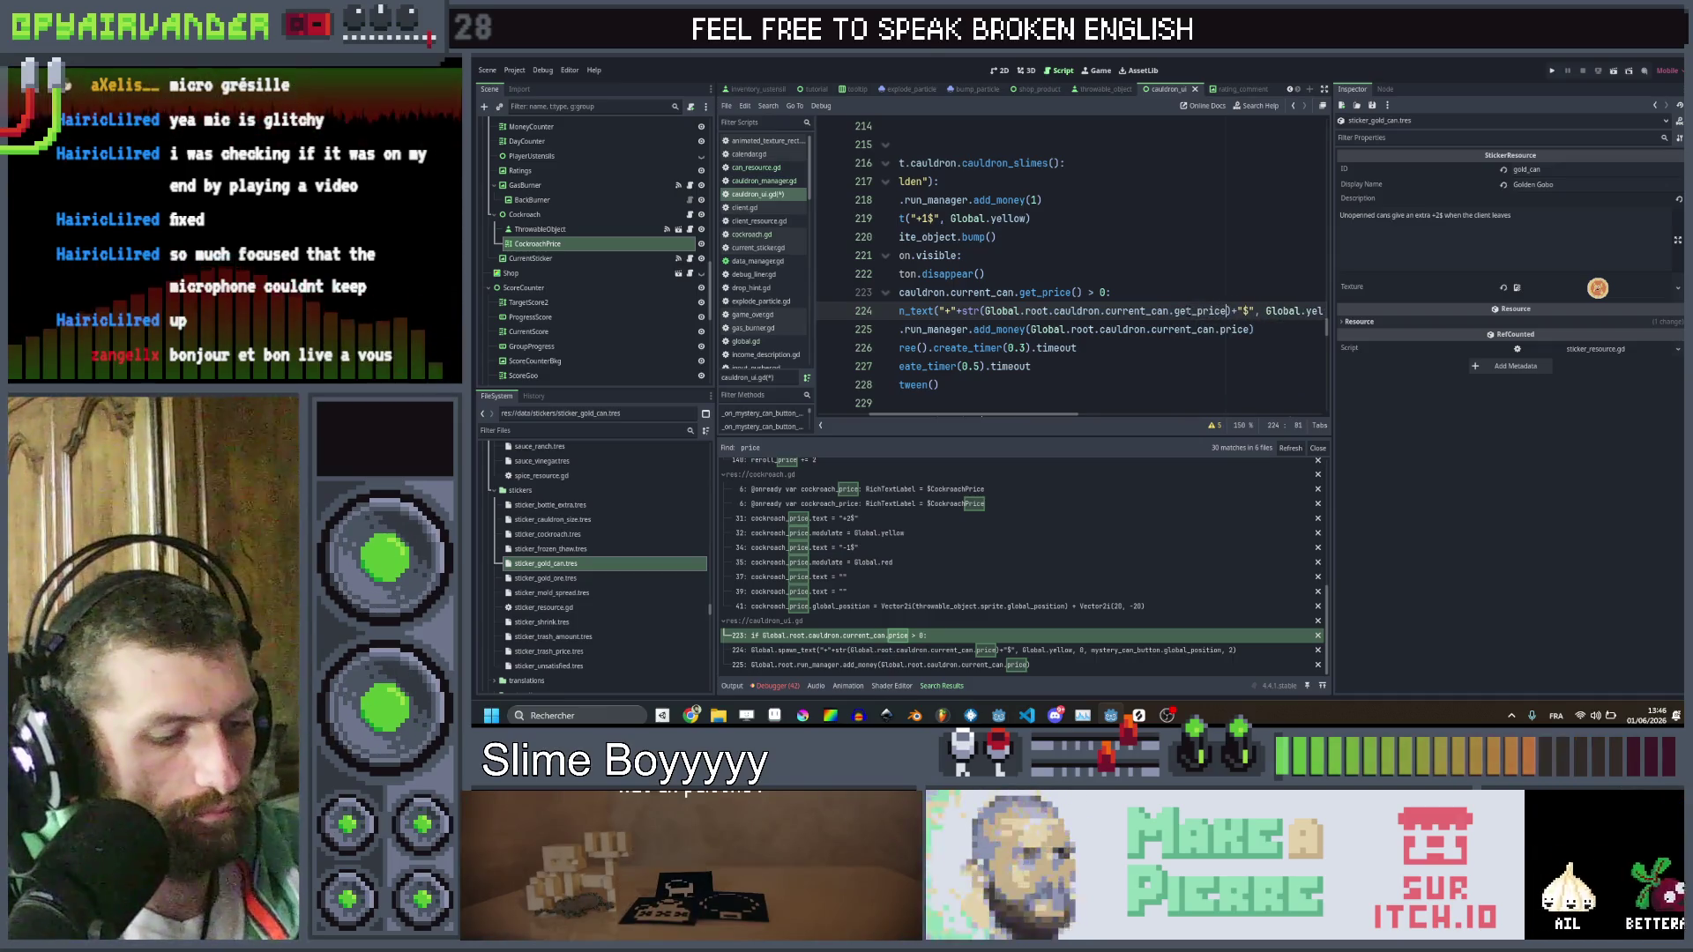
pyautogui.write('()')
pyautogui.click(984, 274)
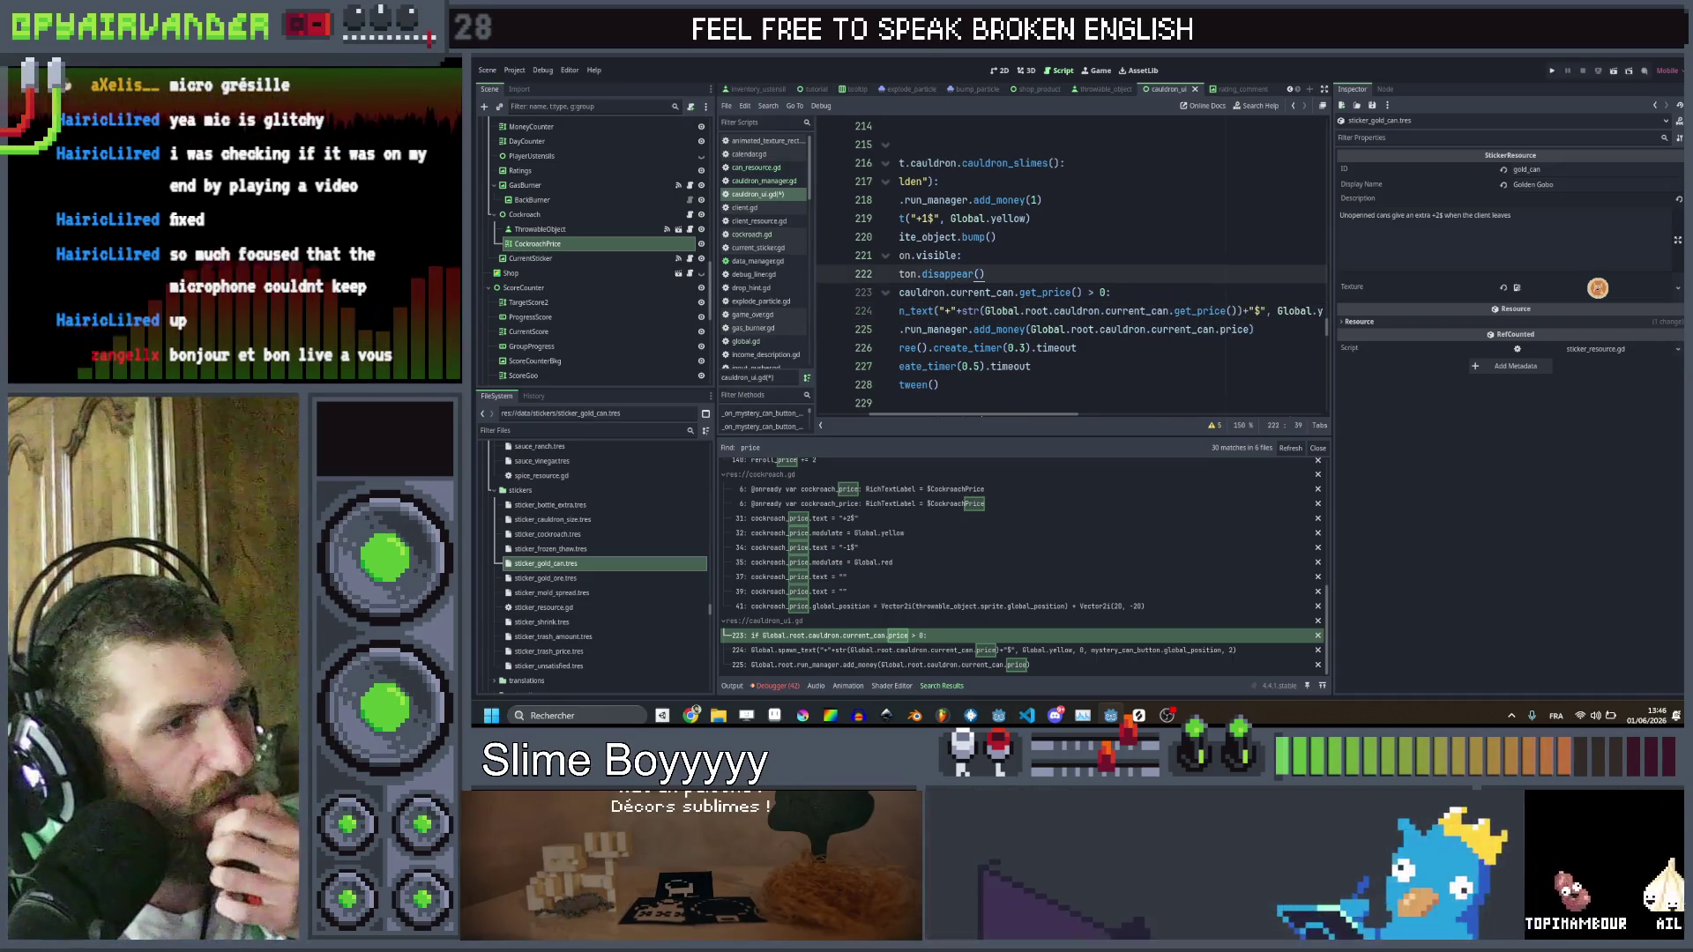
pyautogui.doubleClick(1204, 310)
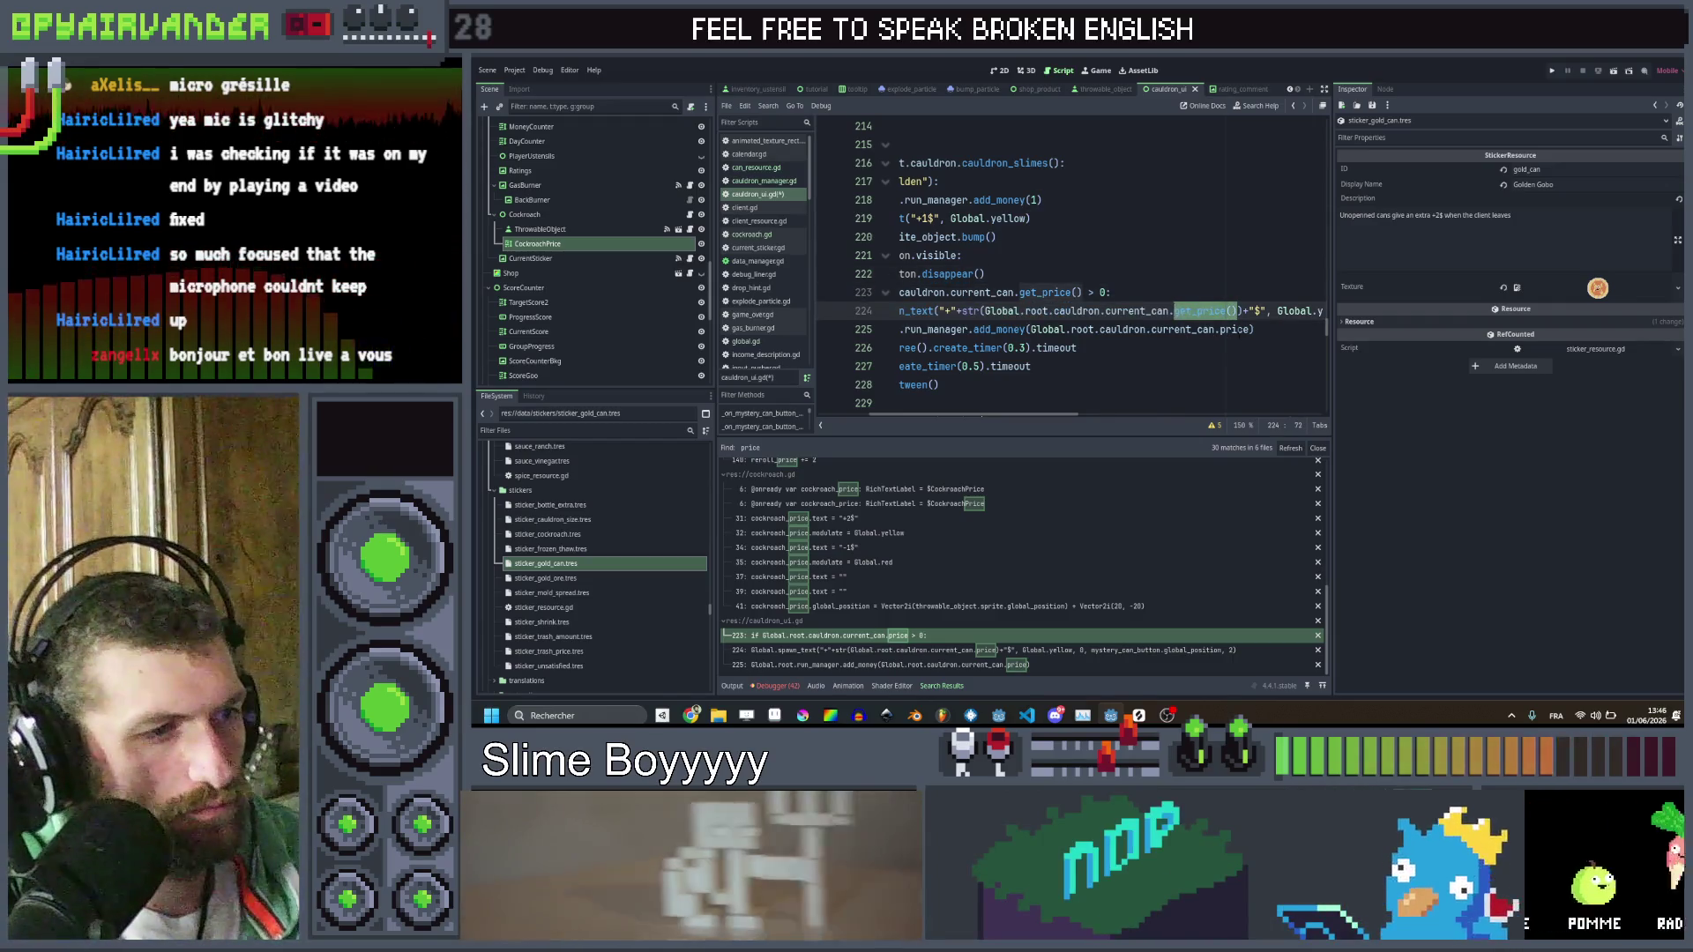
pyautogui.hotkey('ctrl', 's')
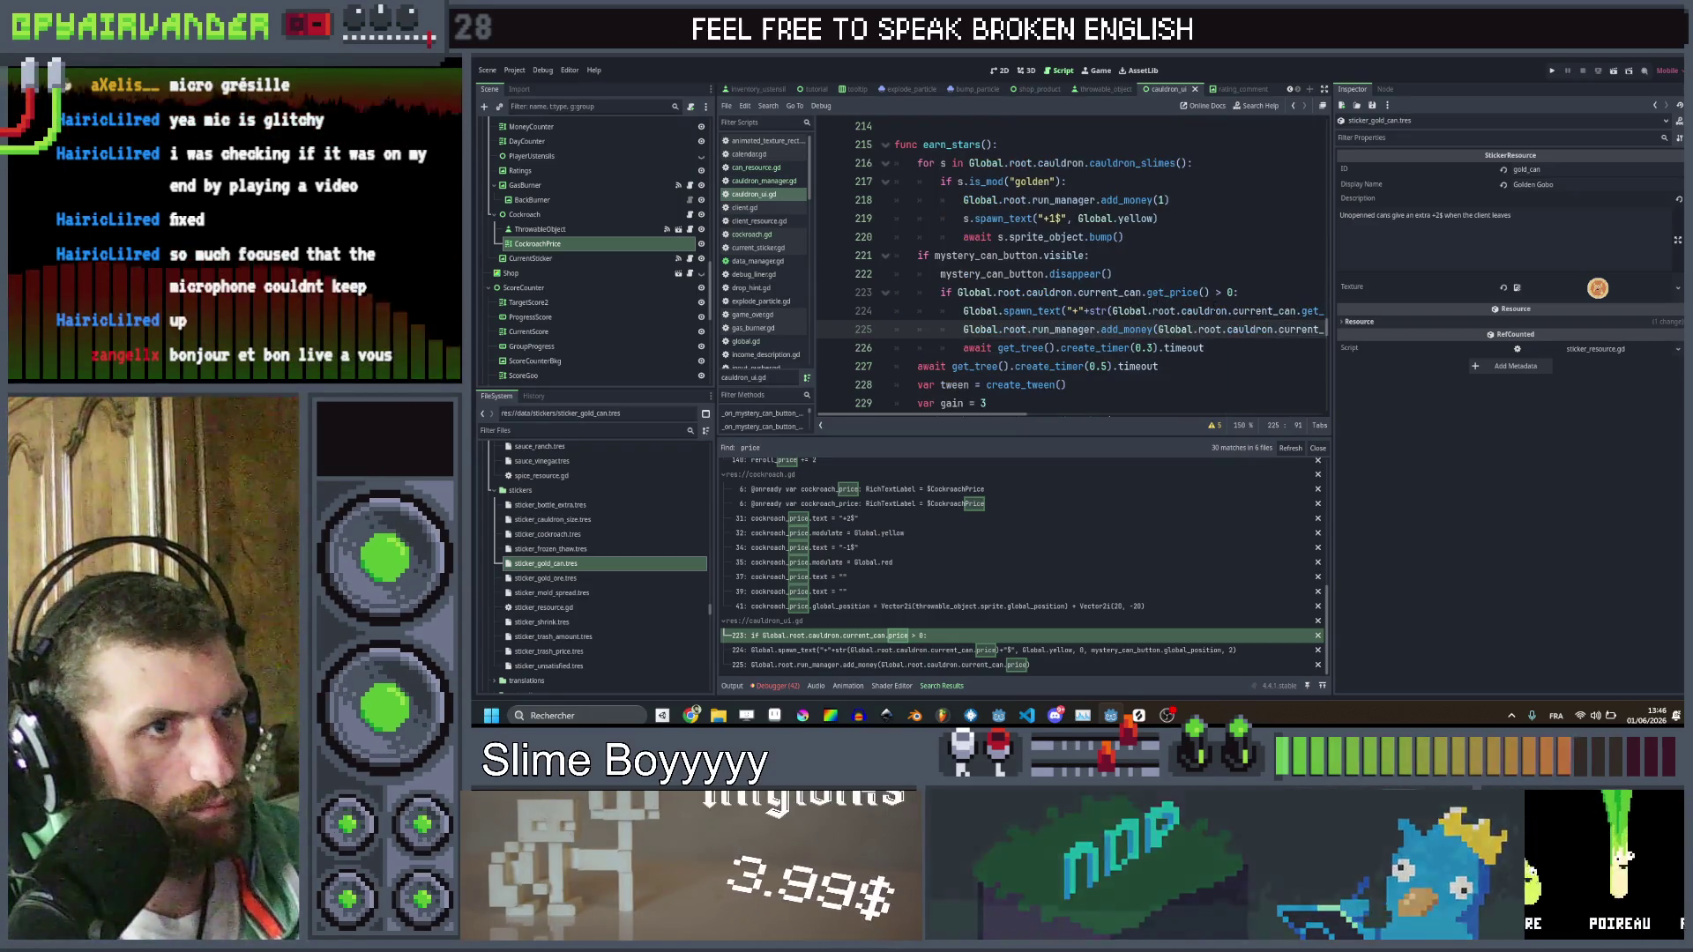
pyautogui.click(758, 167)
# Declare a new func get_price() -> int below get_spice in can_resource.gd
pyautogui.scroll(-3, 1011, 378)
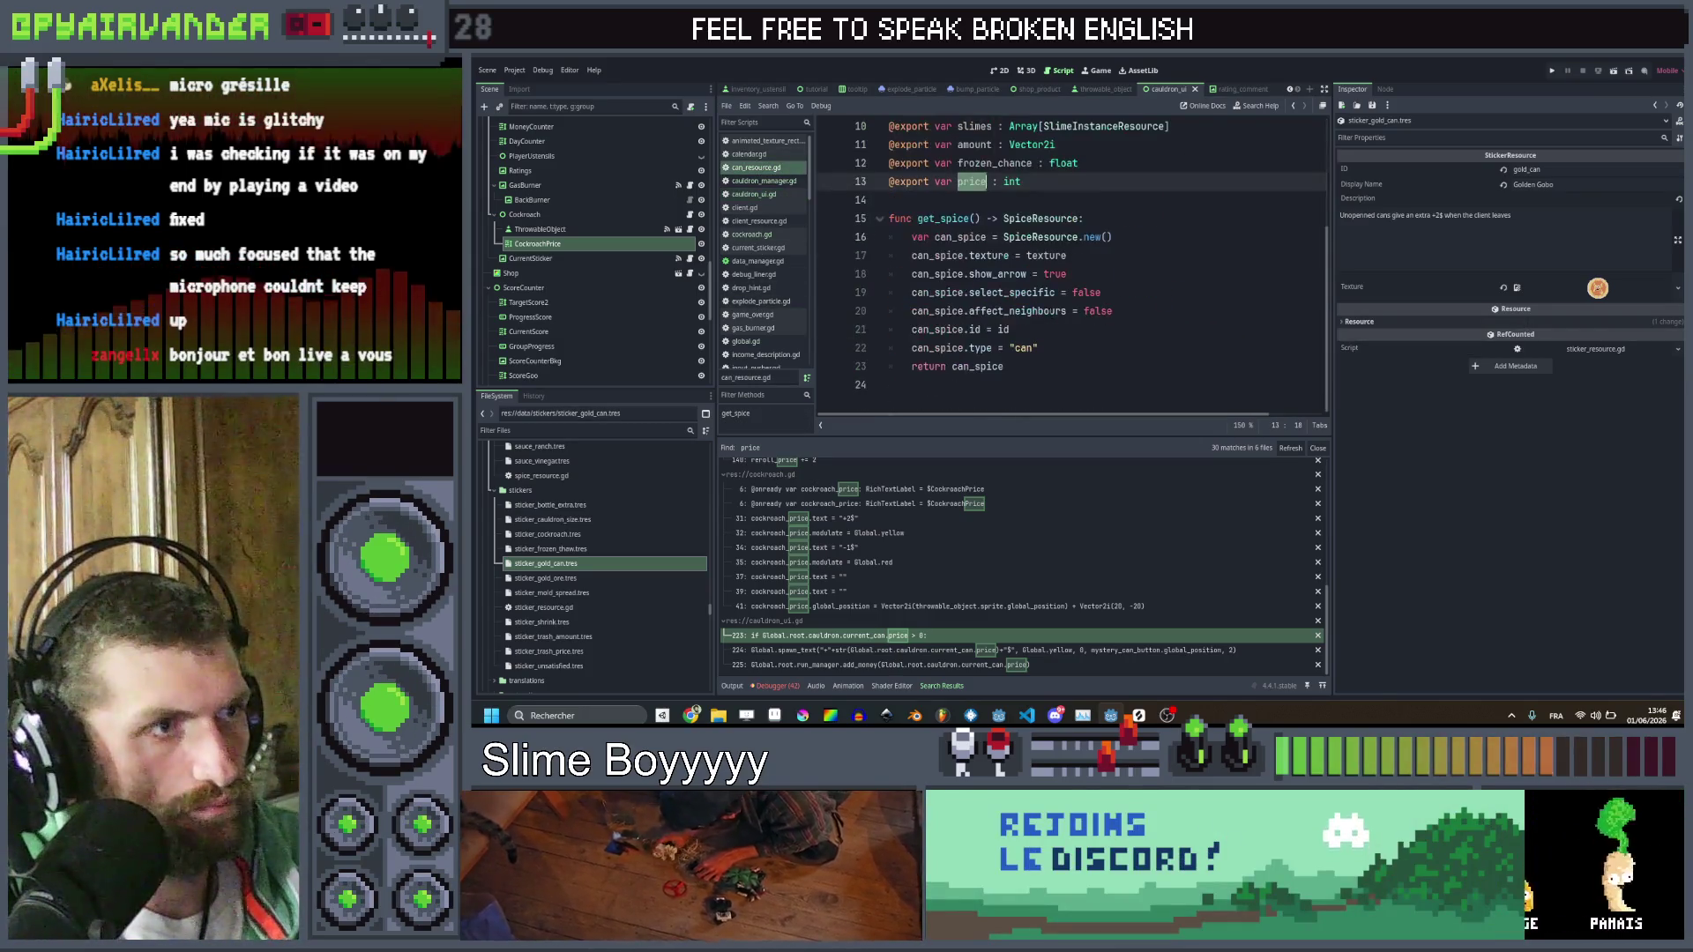
pyautogui.click(1010, 377)
pyautogui.press('Return')
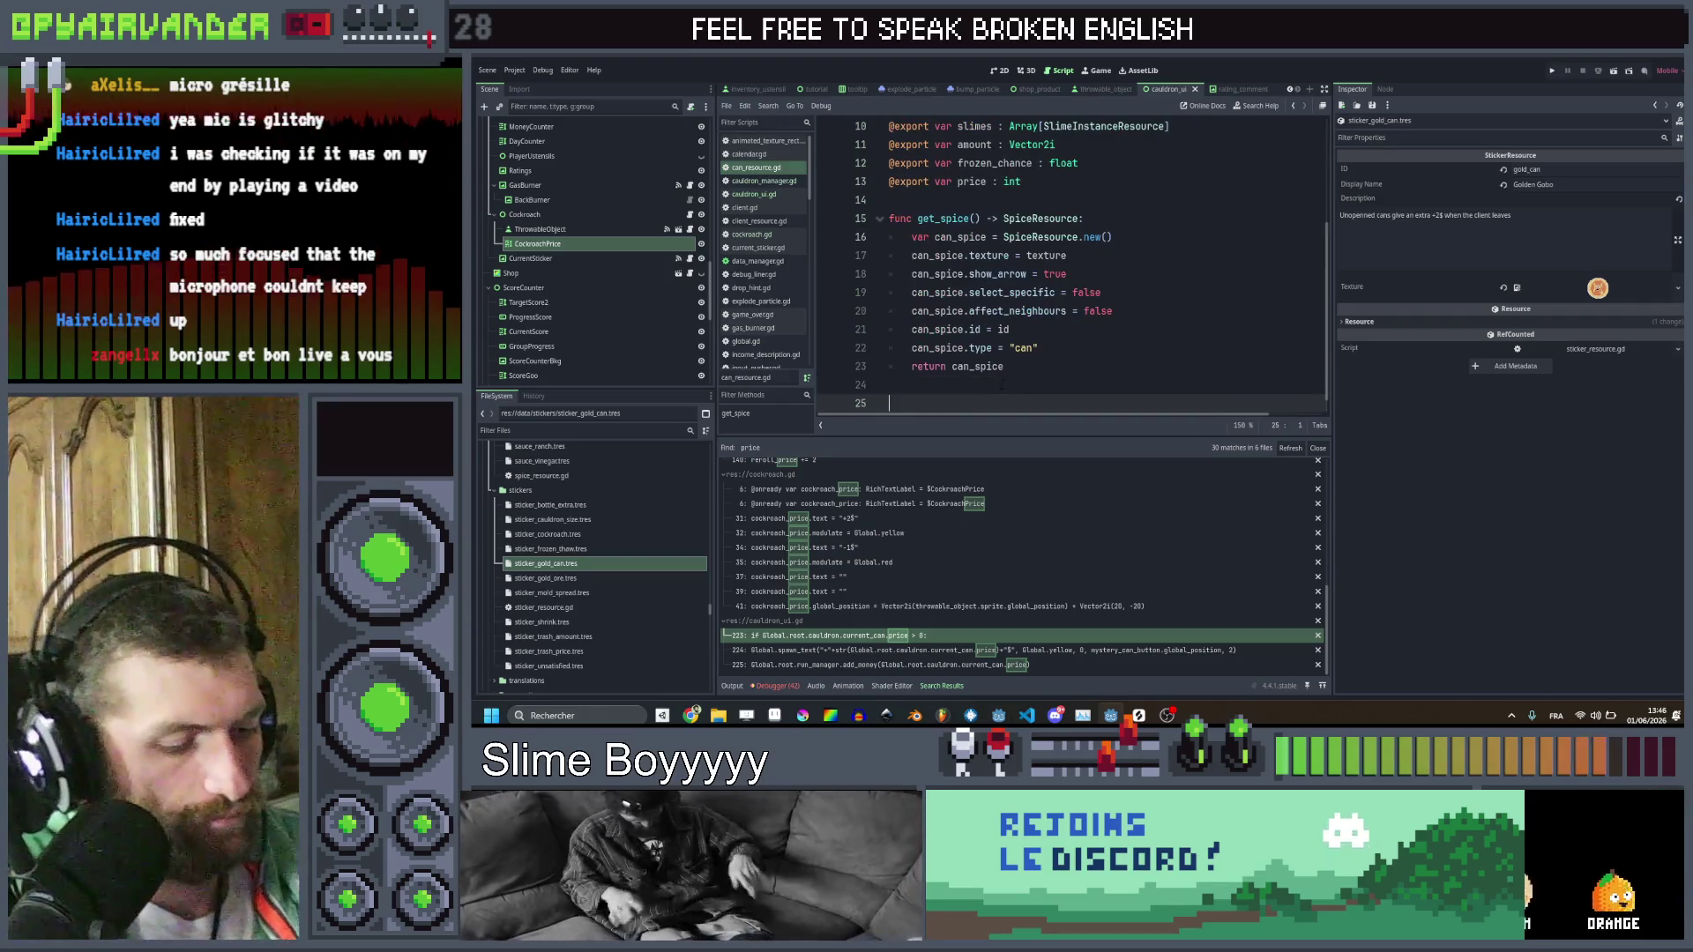
pyautogui.write('func get_price(')
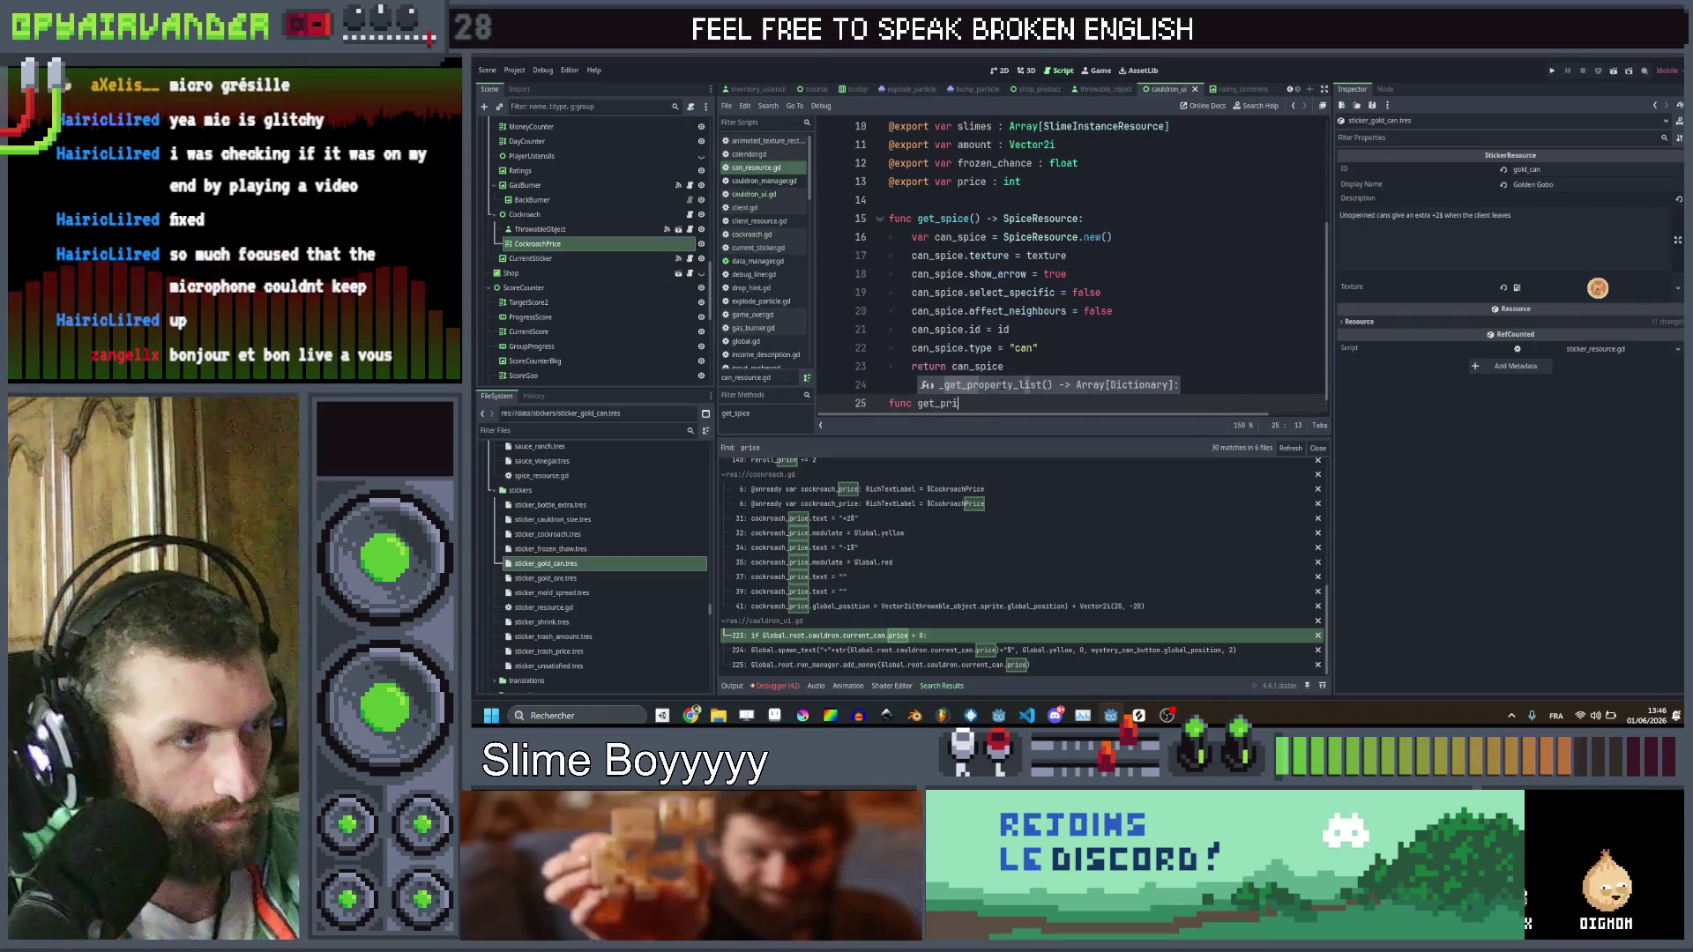
pyautogui.write(') -> in')
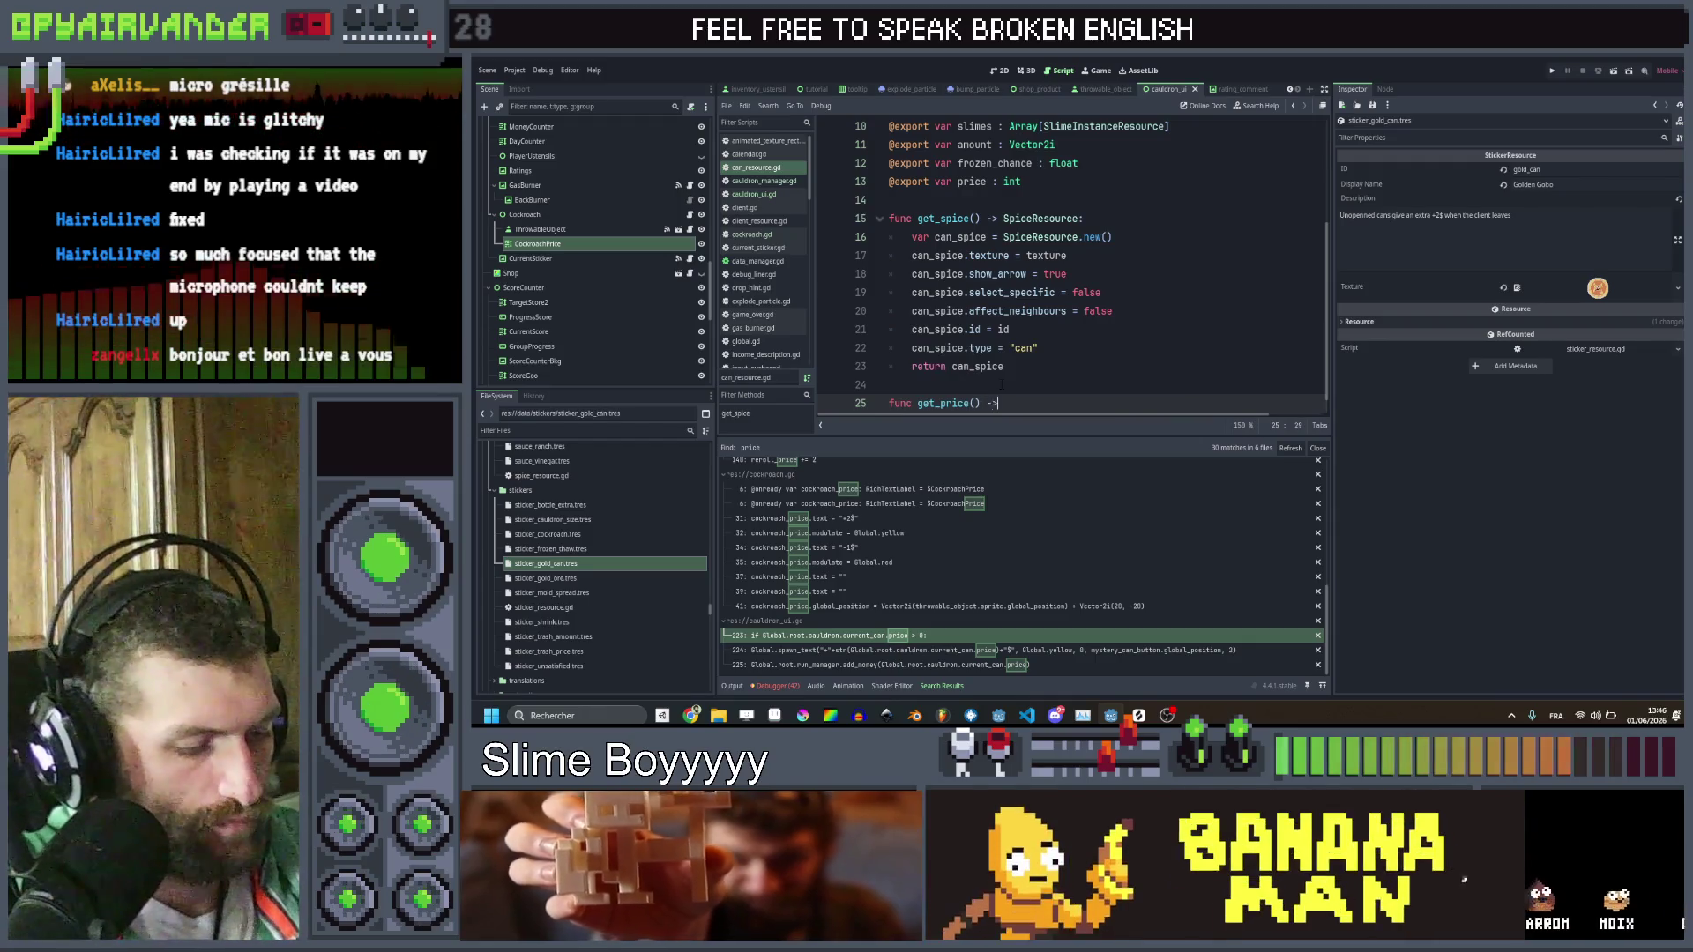
pyautogui.write('t:')
pyautogui.press('Return')
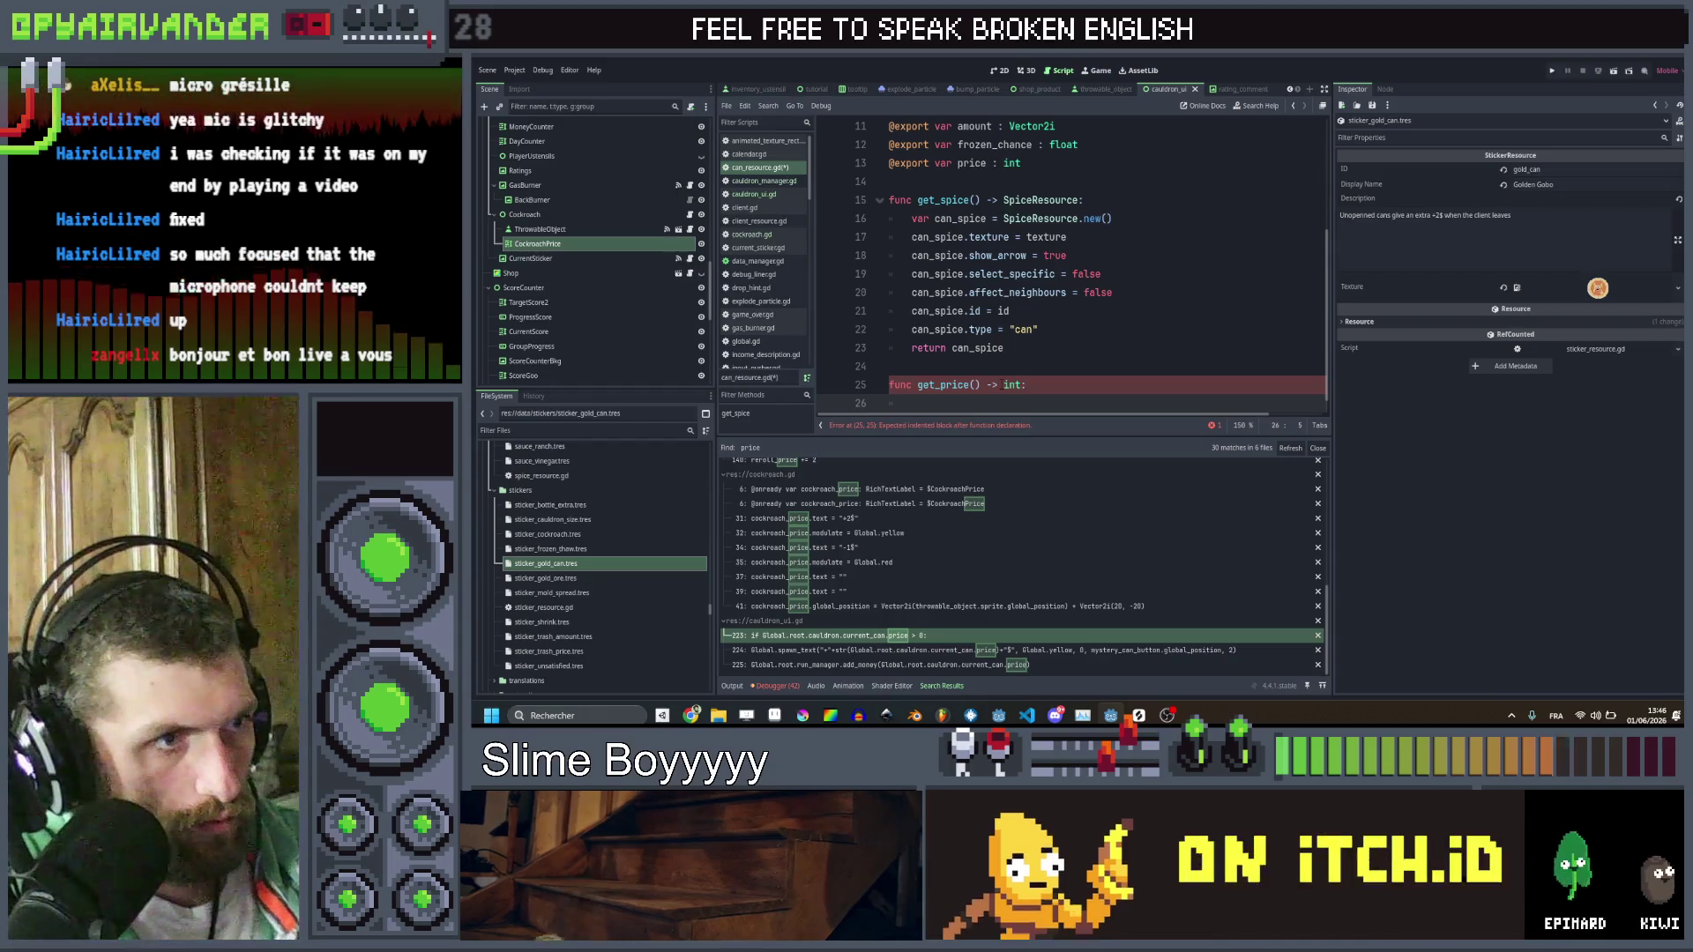
# Make get_price() return price + 2 with the gold_can sticker, else price; then view sticker_gold_ore.tres
pyautogui.write('if ')
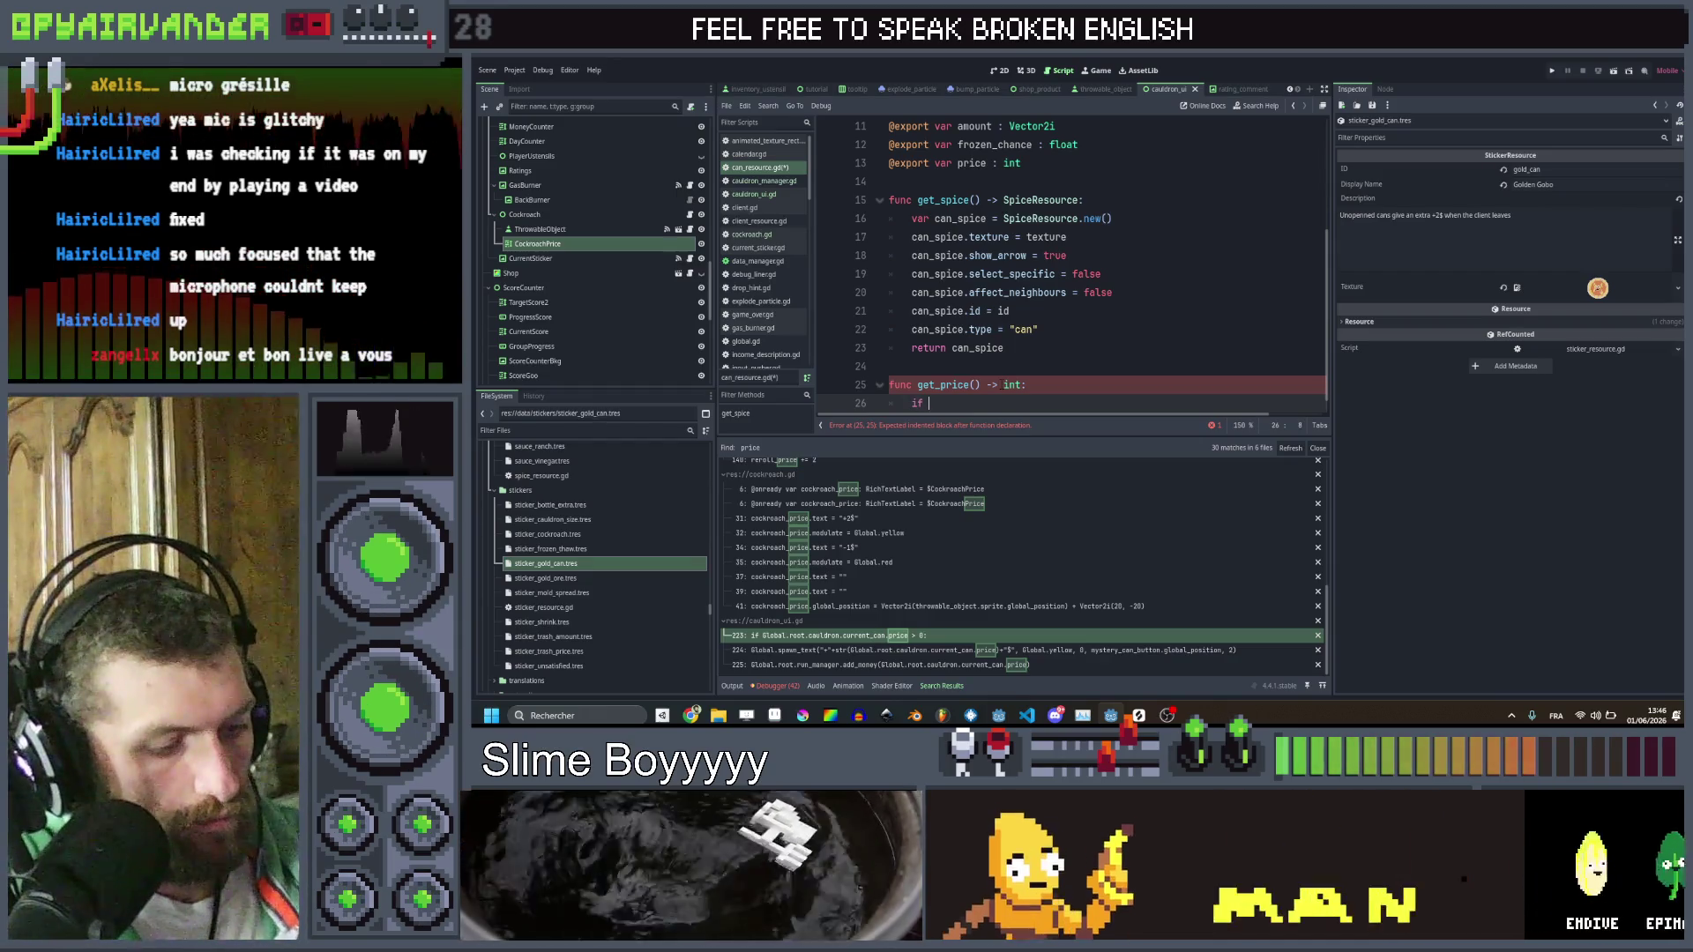
pyautogui.write('Global.he')
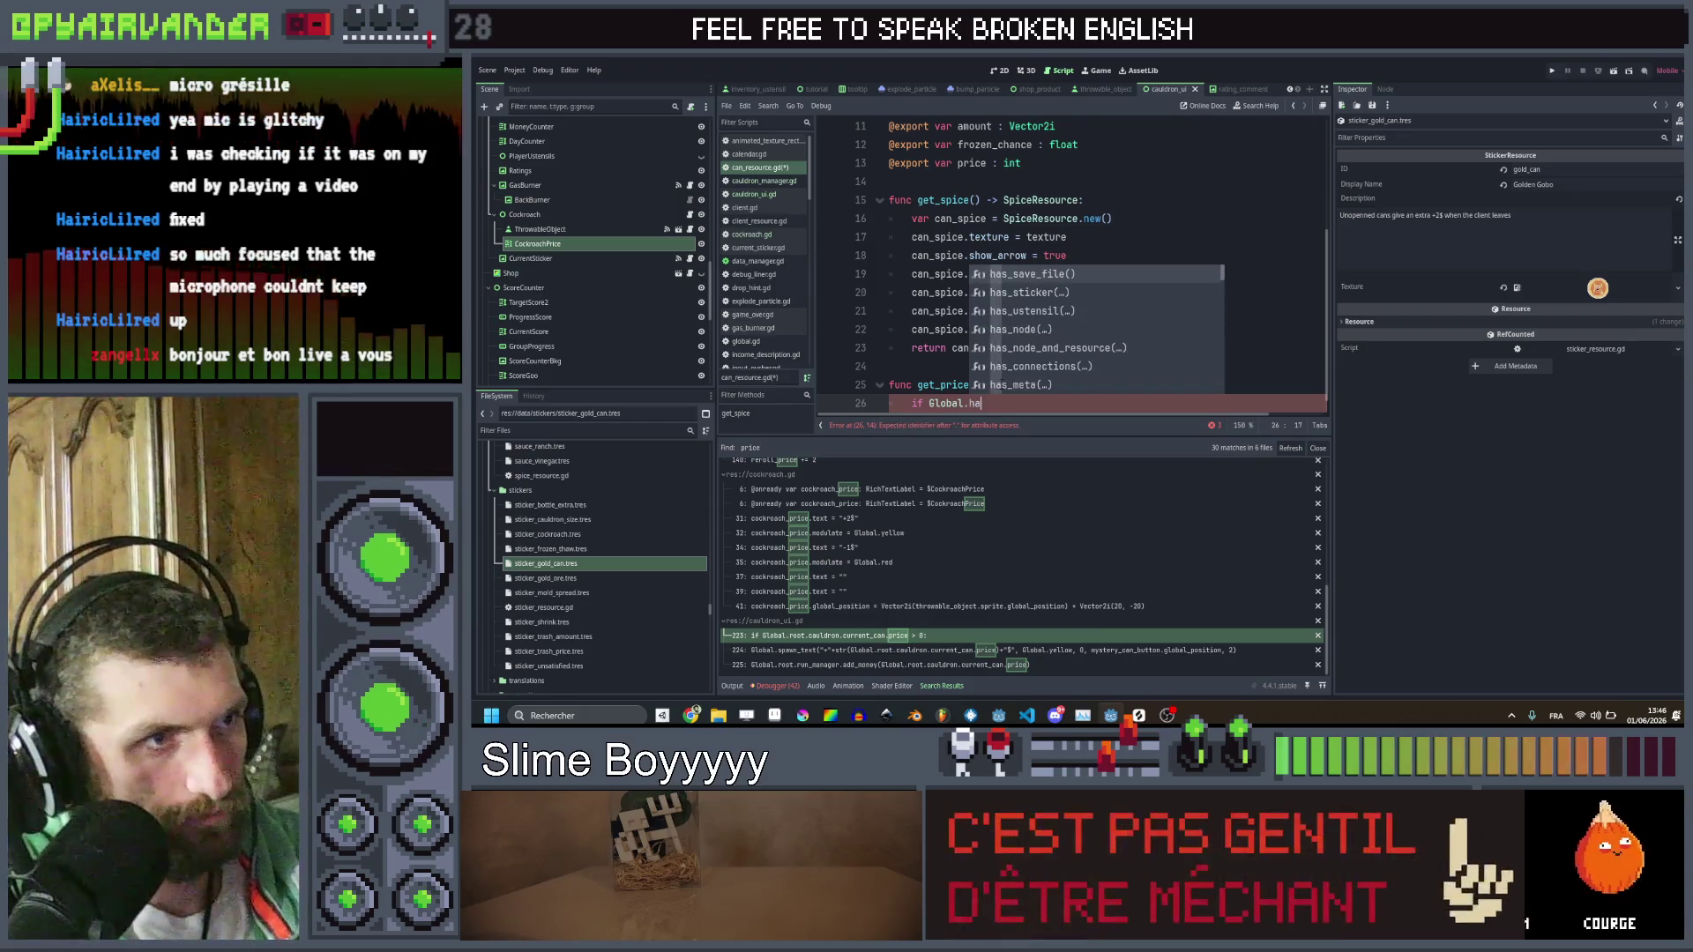
pyautogui.press('Down')
pyautogui.press('Return')
pyautogui.write('"')
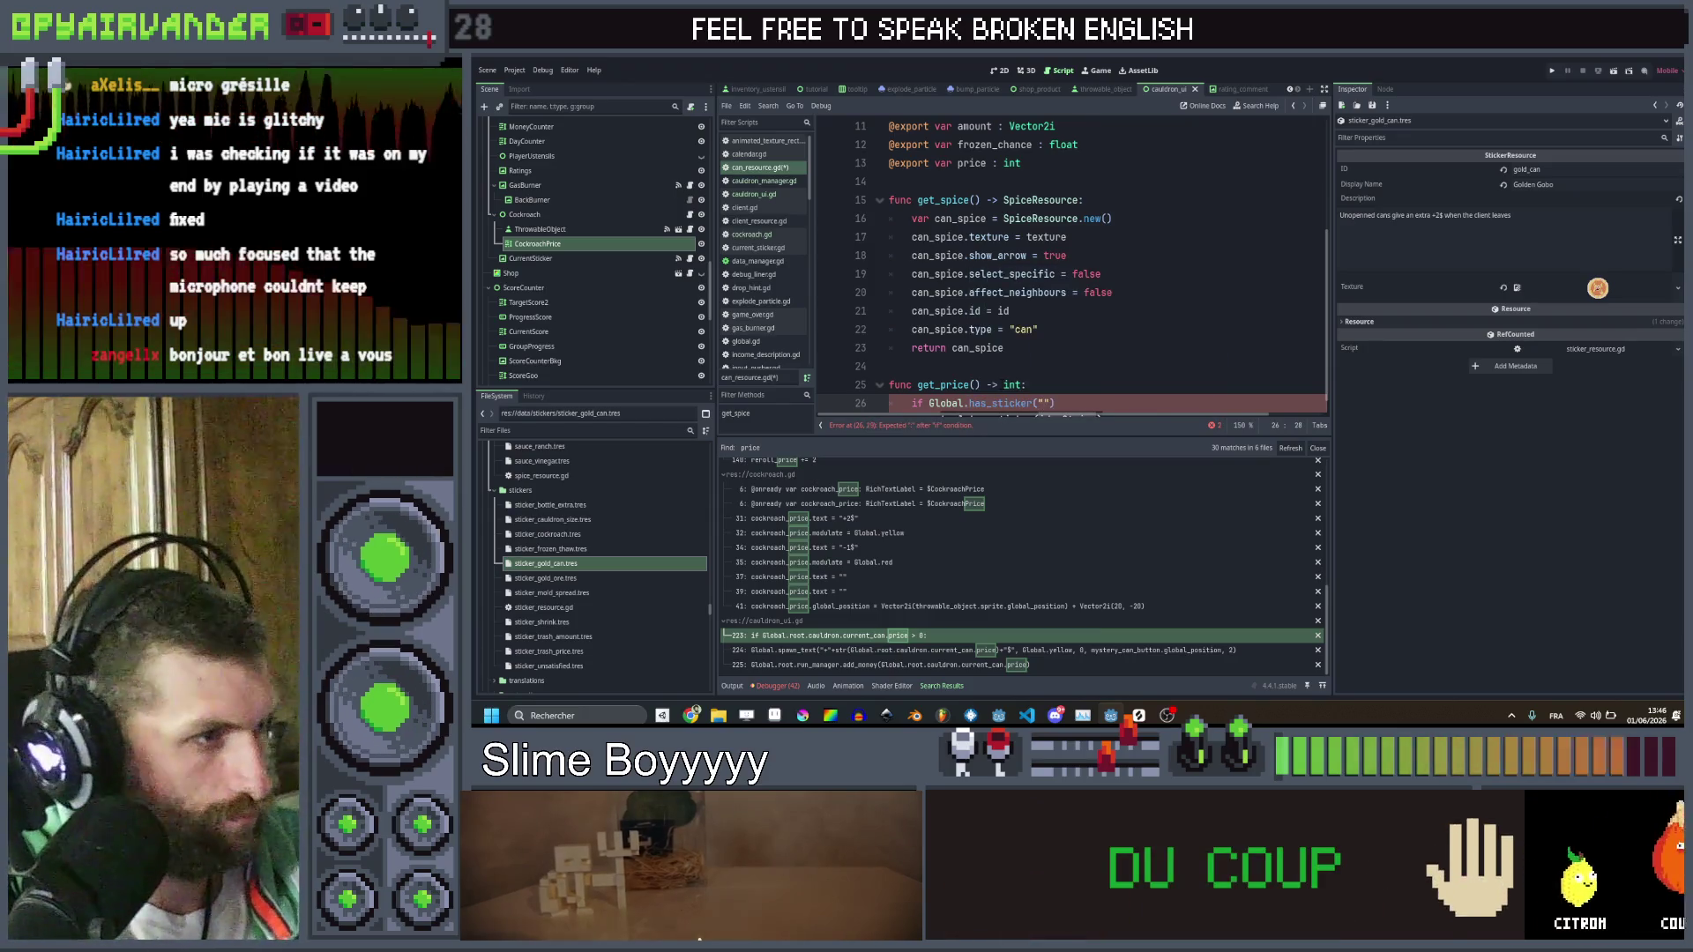
pyautogui.write('gold_can"):')
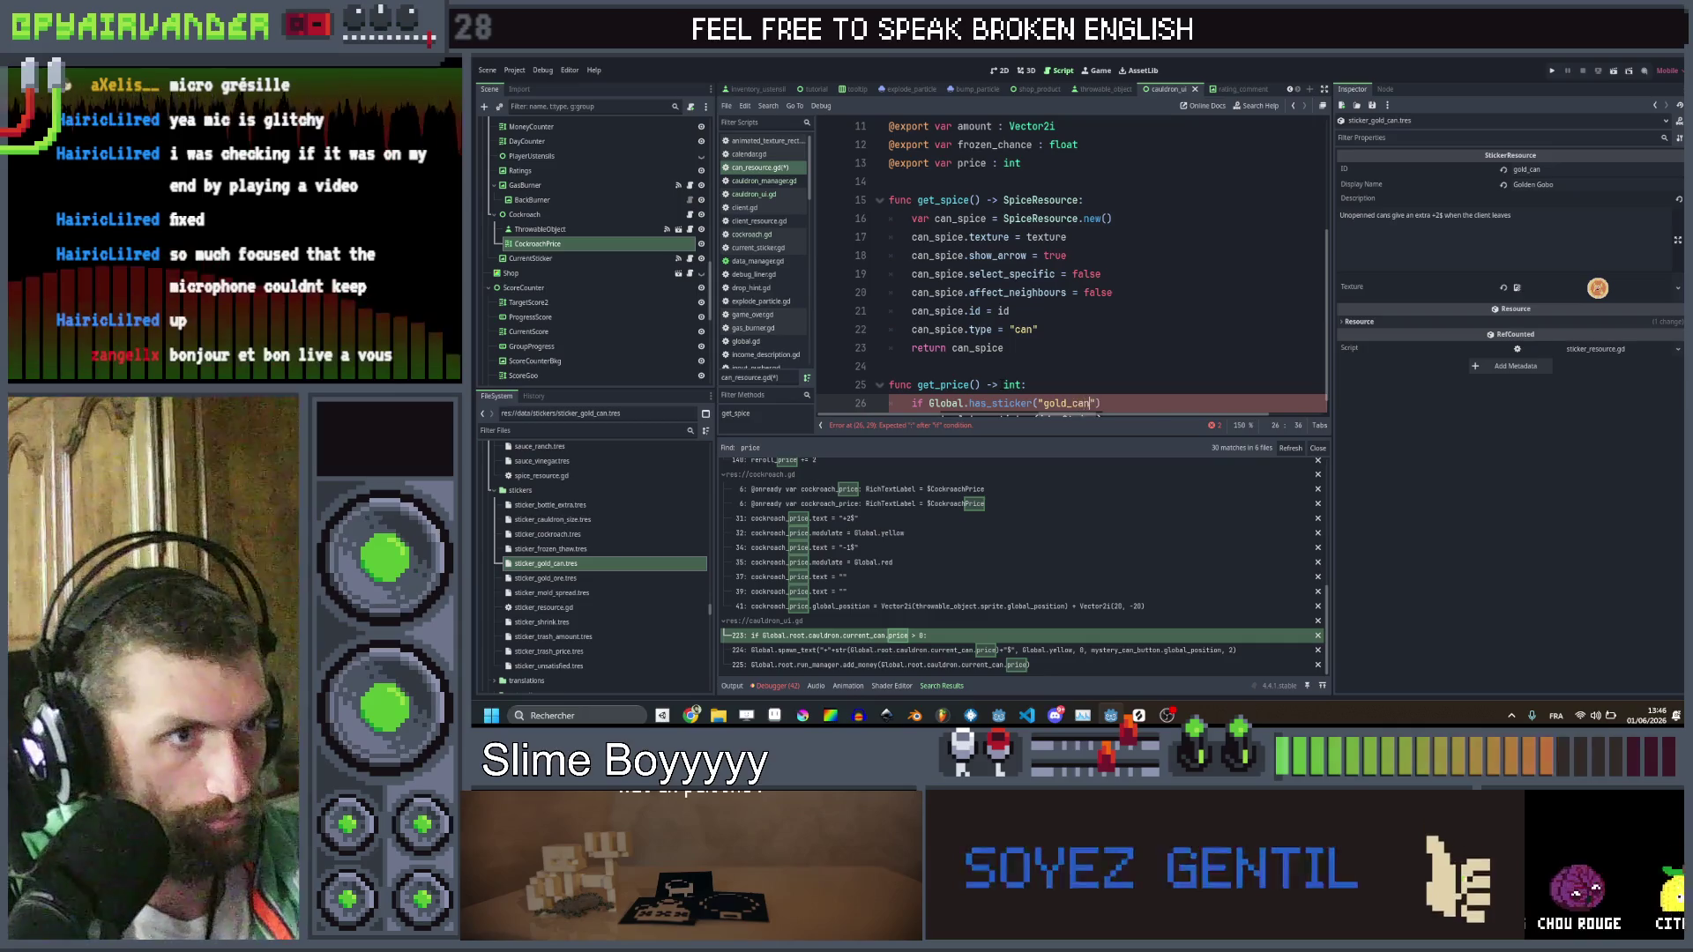
pyautogui.write(' ret')
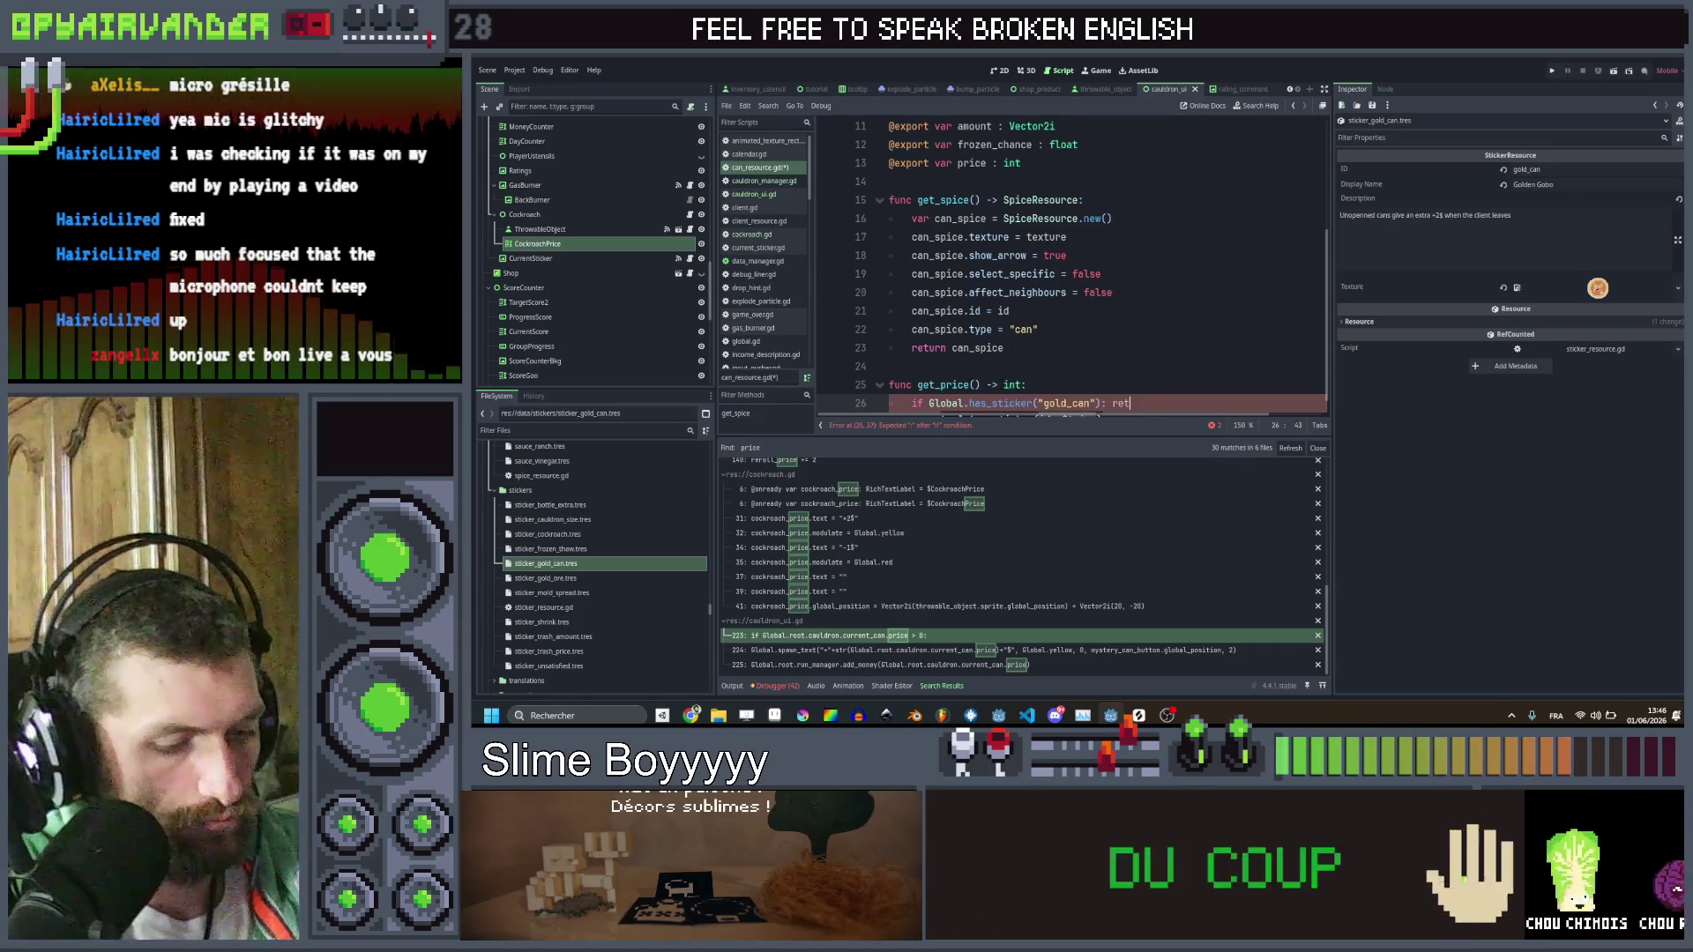
pyautogui.write('urn ')
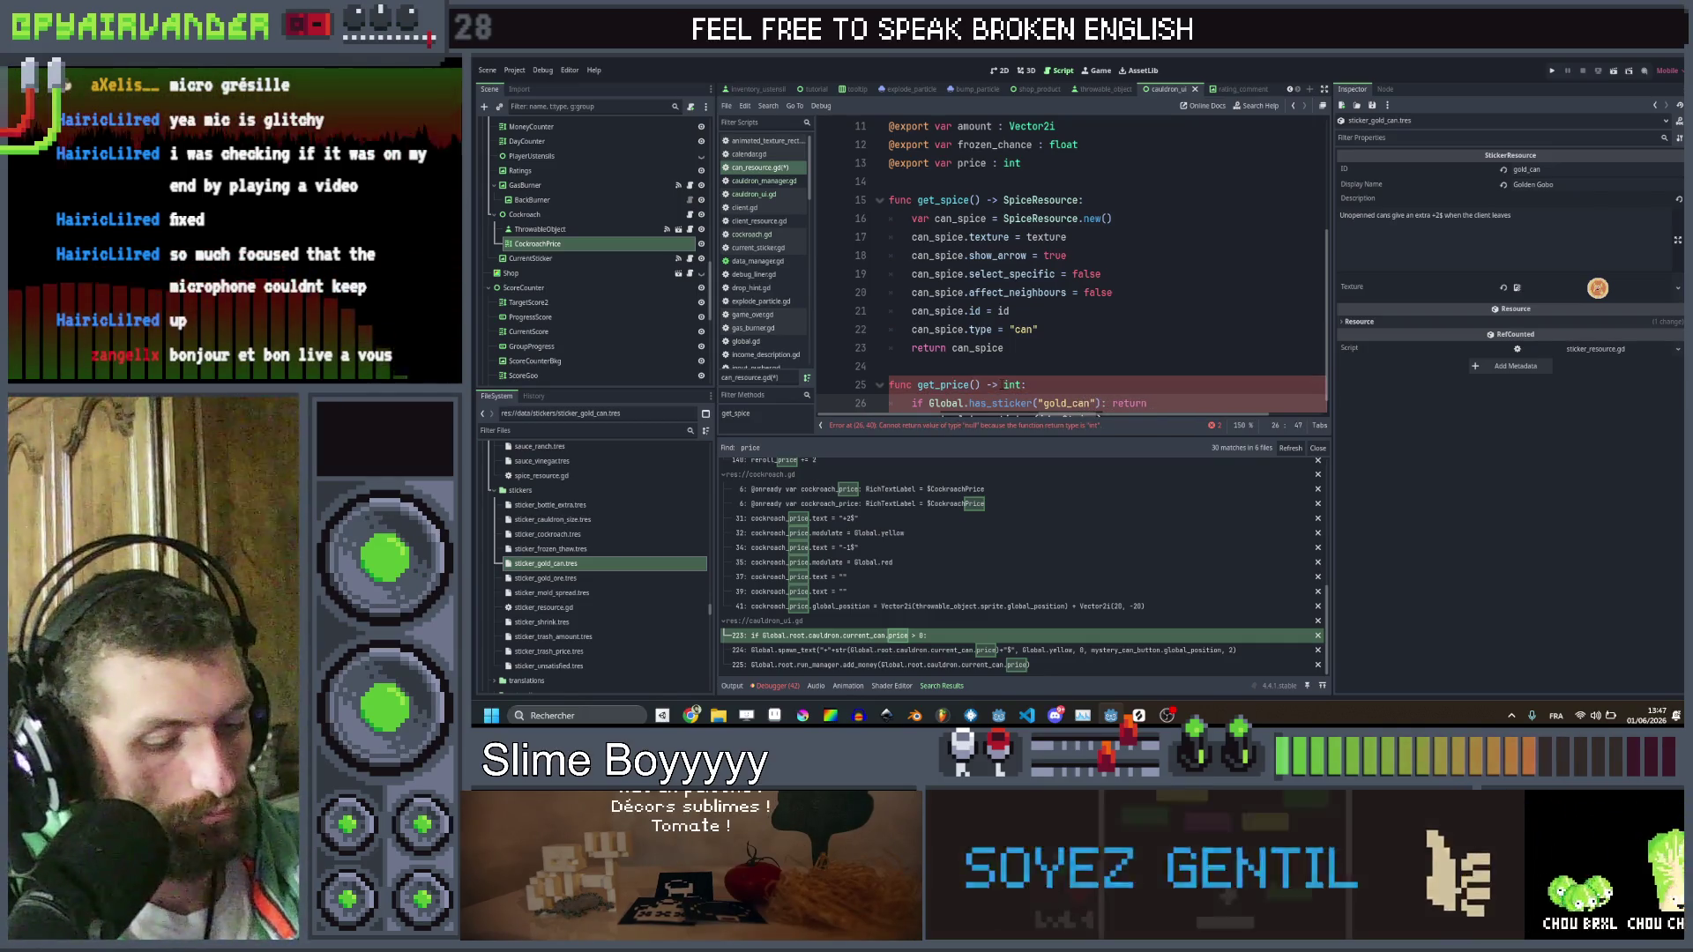
pyautogui.write('price + 2')
pyautogui.press('Return')
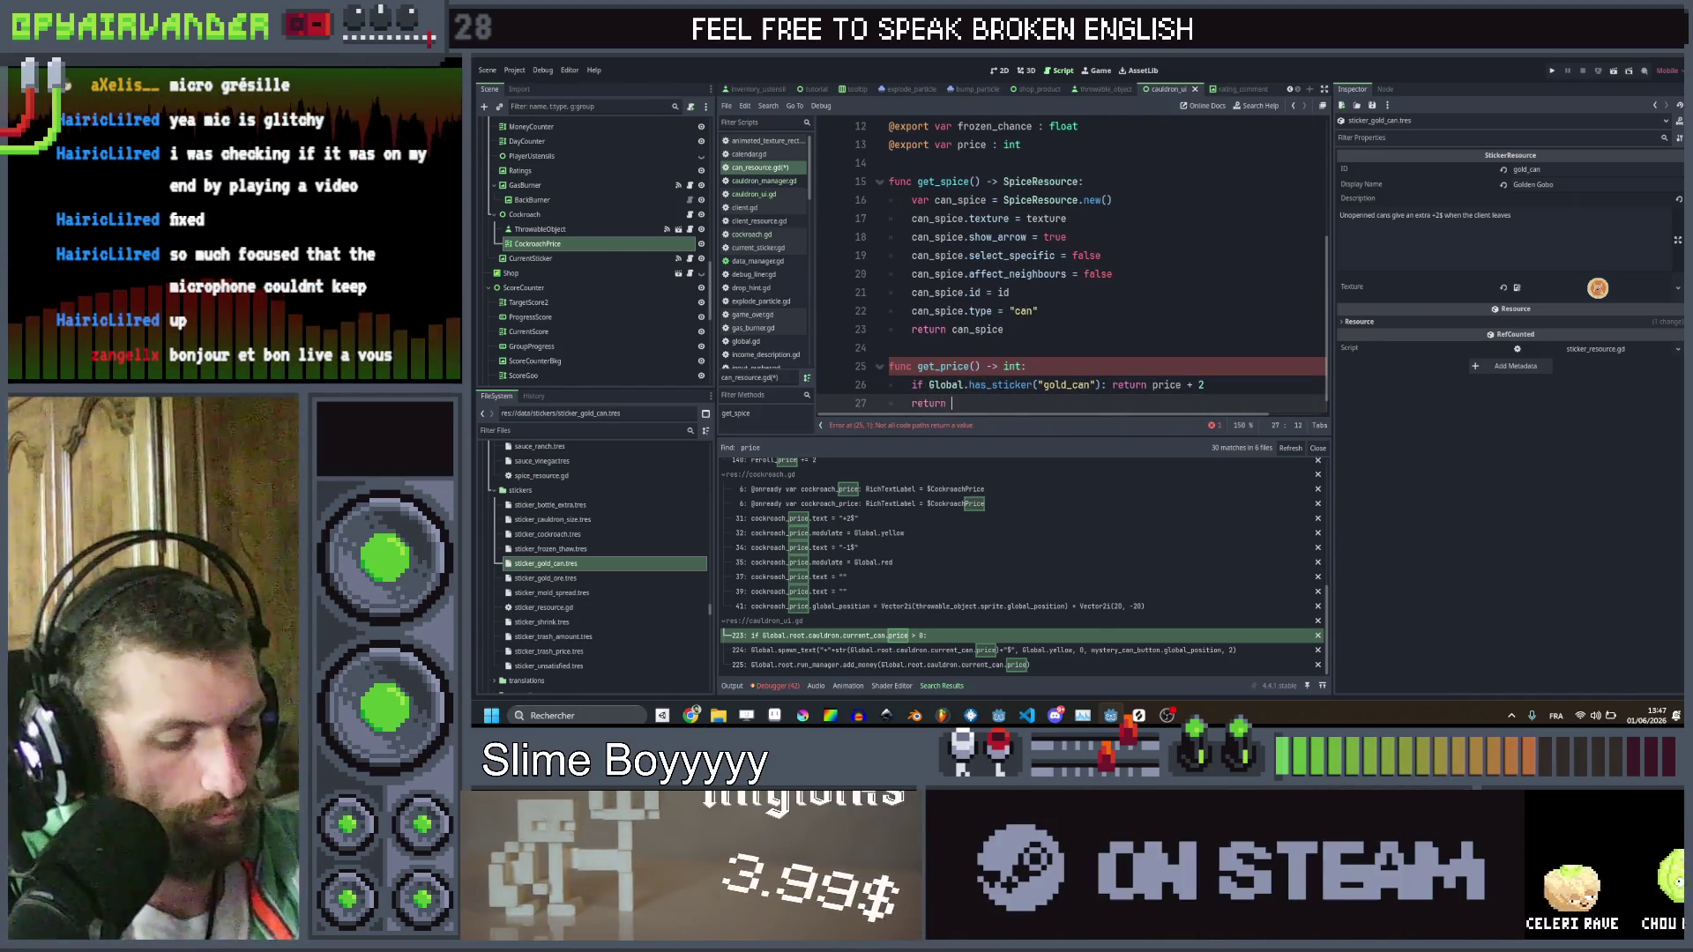
pyautogui.write('rn price')
pyautogui.press('Escape')
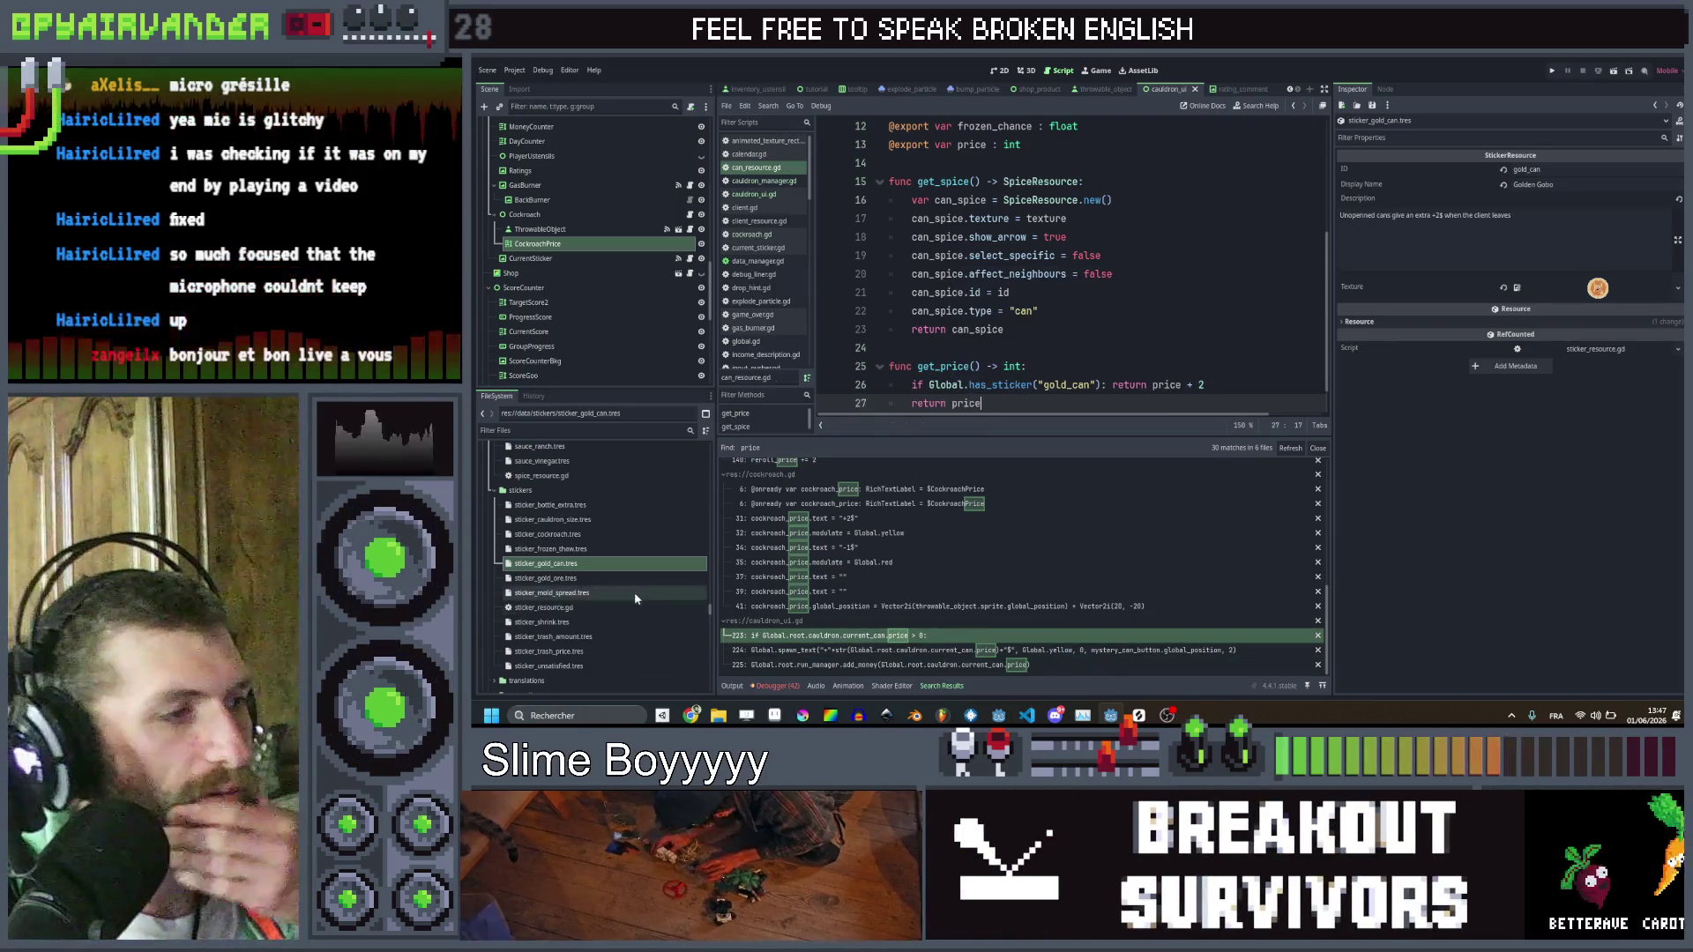
pyautogui.click(631, 578)
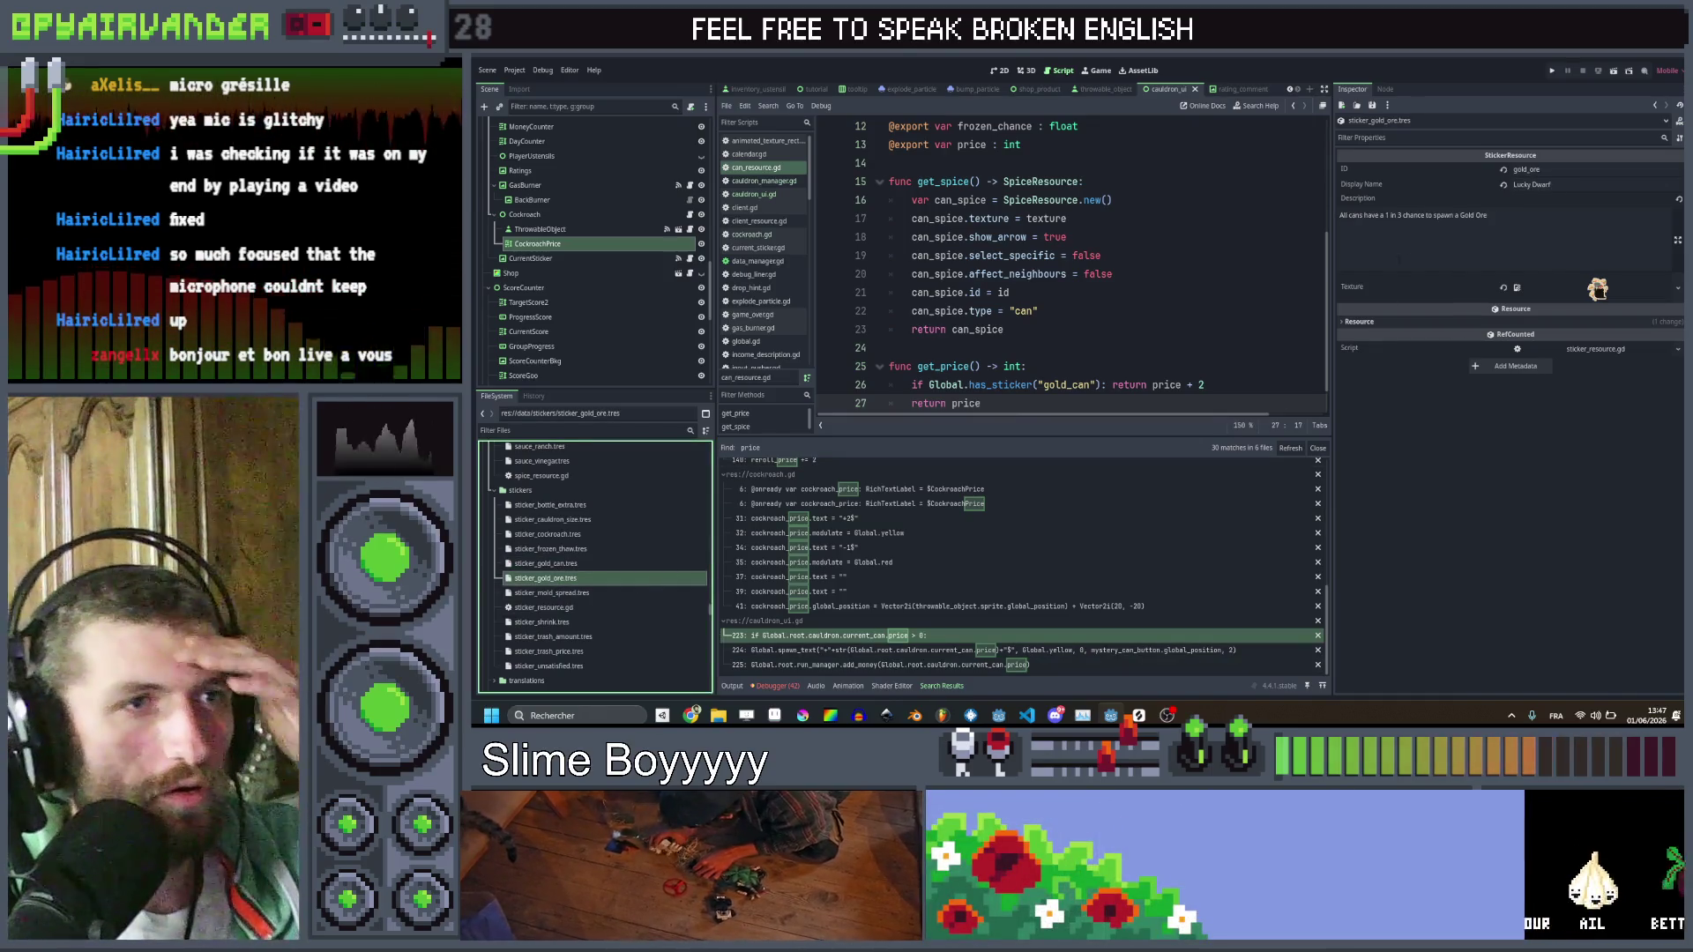
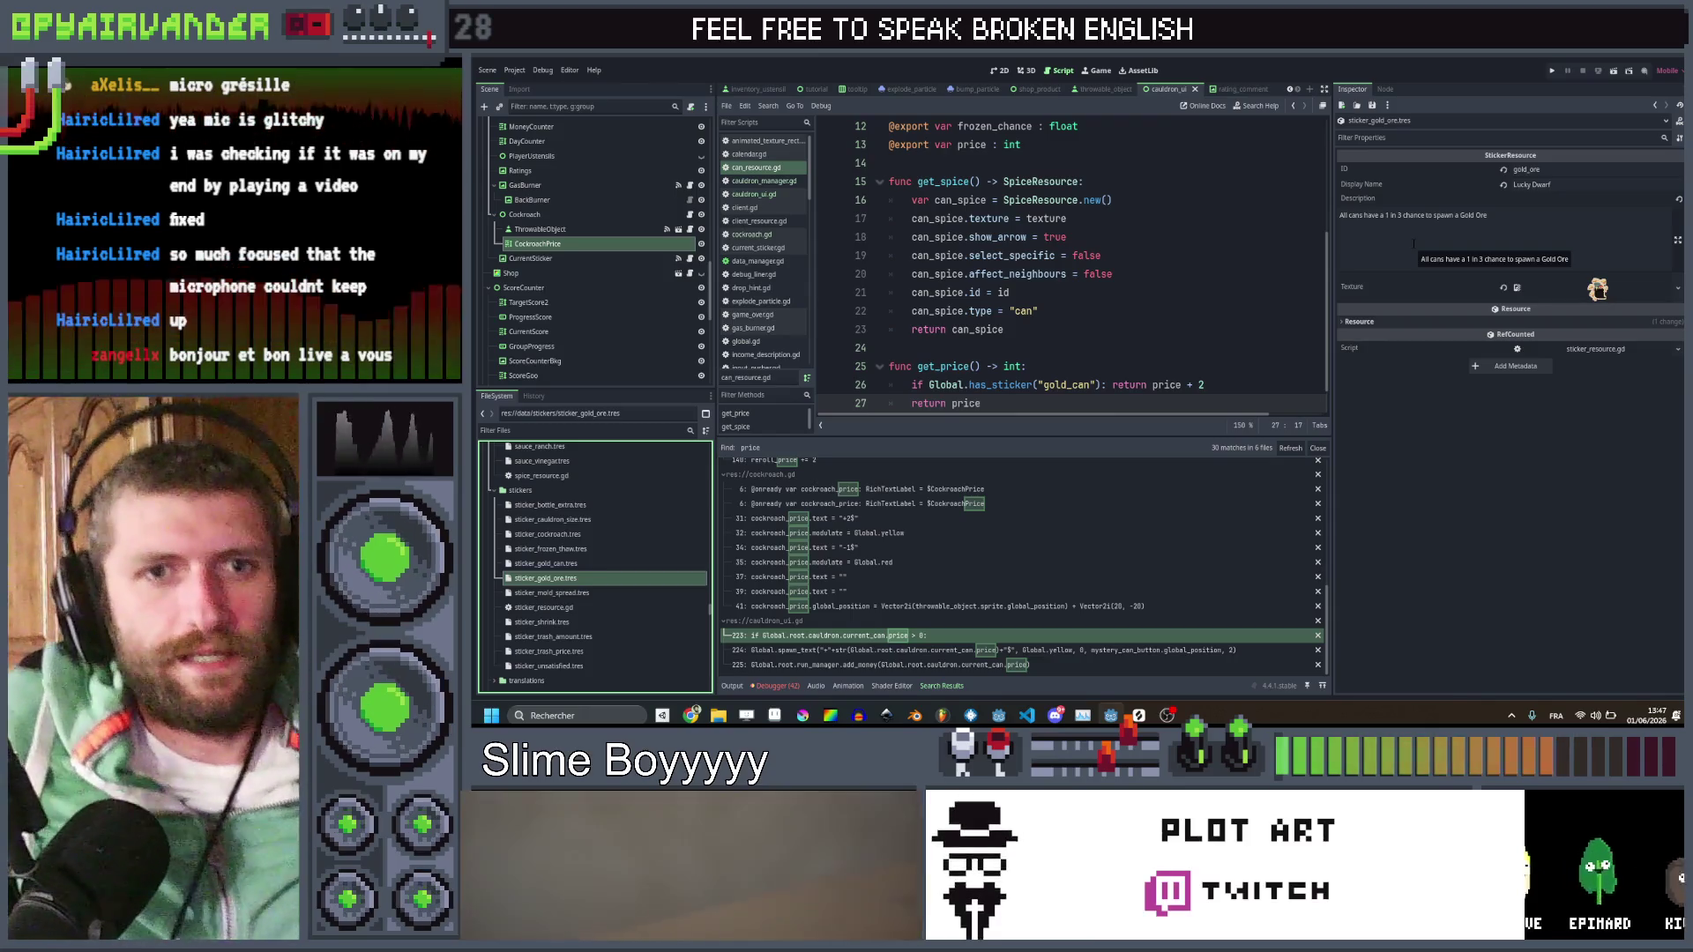
# Reword the gold ore description: 'Dirts and Rocks' may 'transform into' Gold Ores 'after every client'
pyautogui.tripleClick(1528, 212)
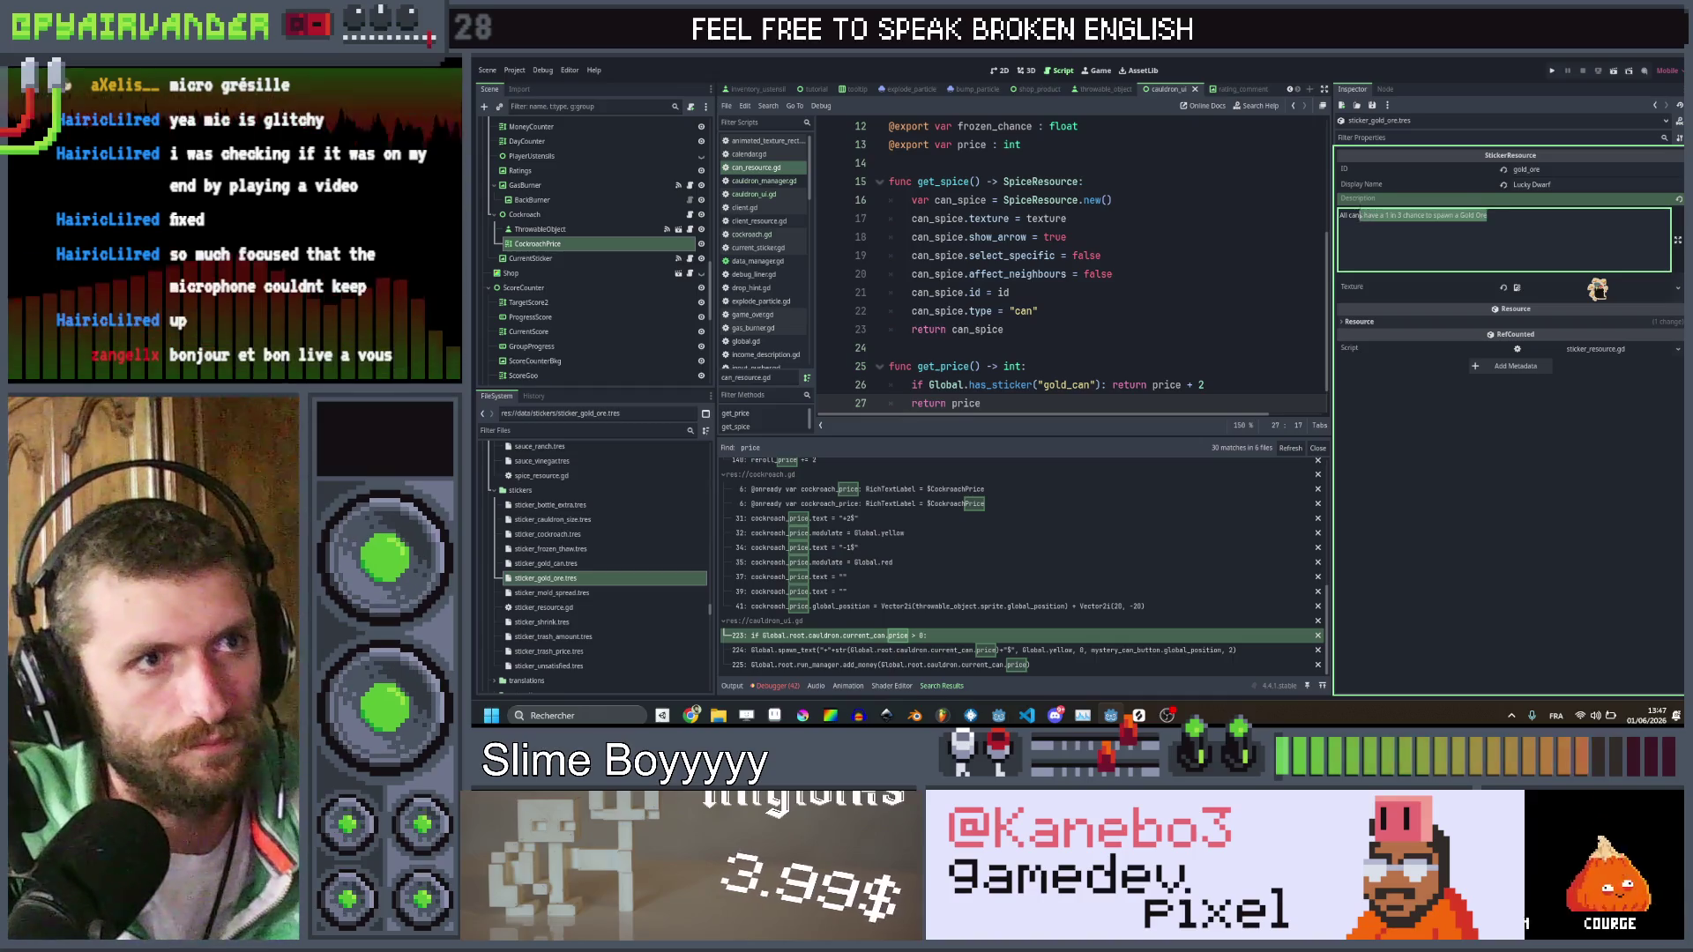
pyautogui.doubleClick(1355, 215)
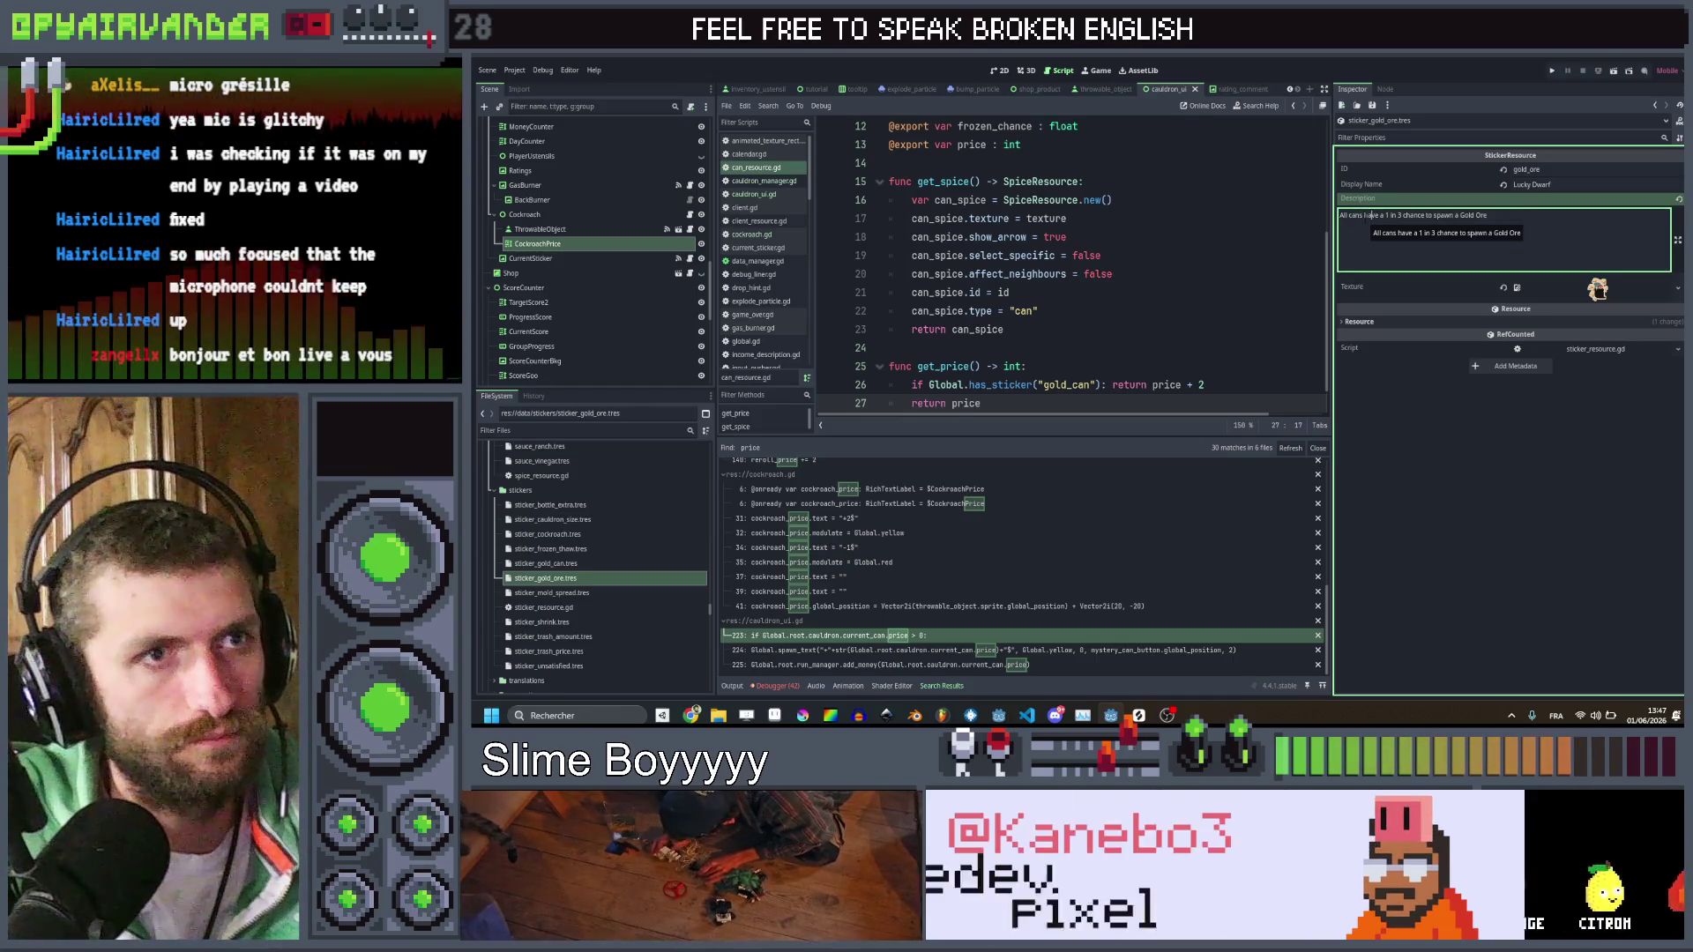
pyautogui.moveTo(1371, 216); pyautogui.dragTo(1280, 218)
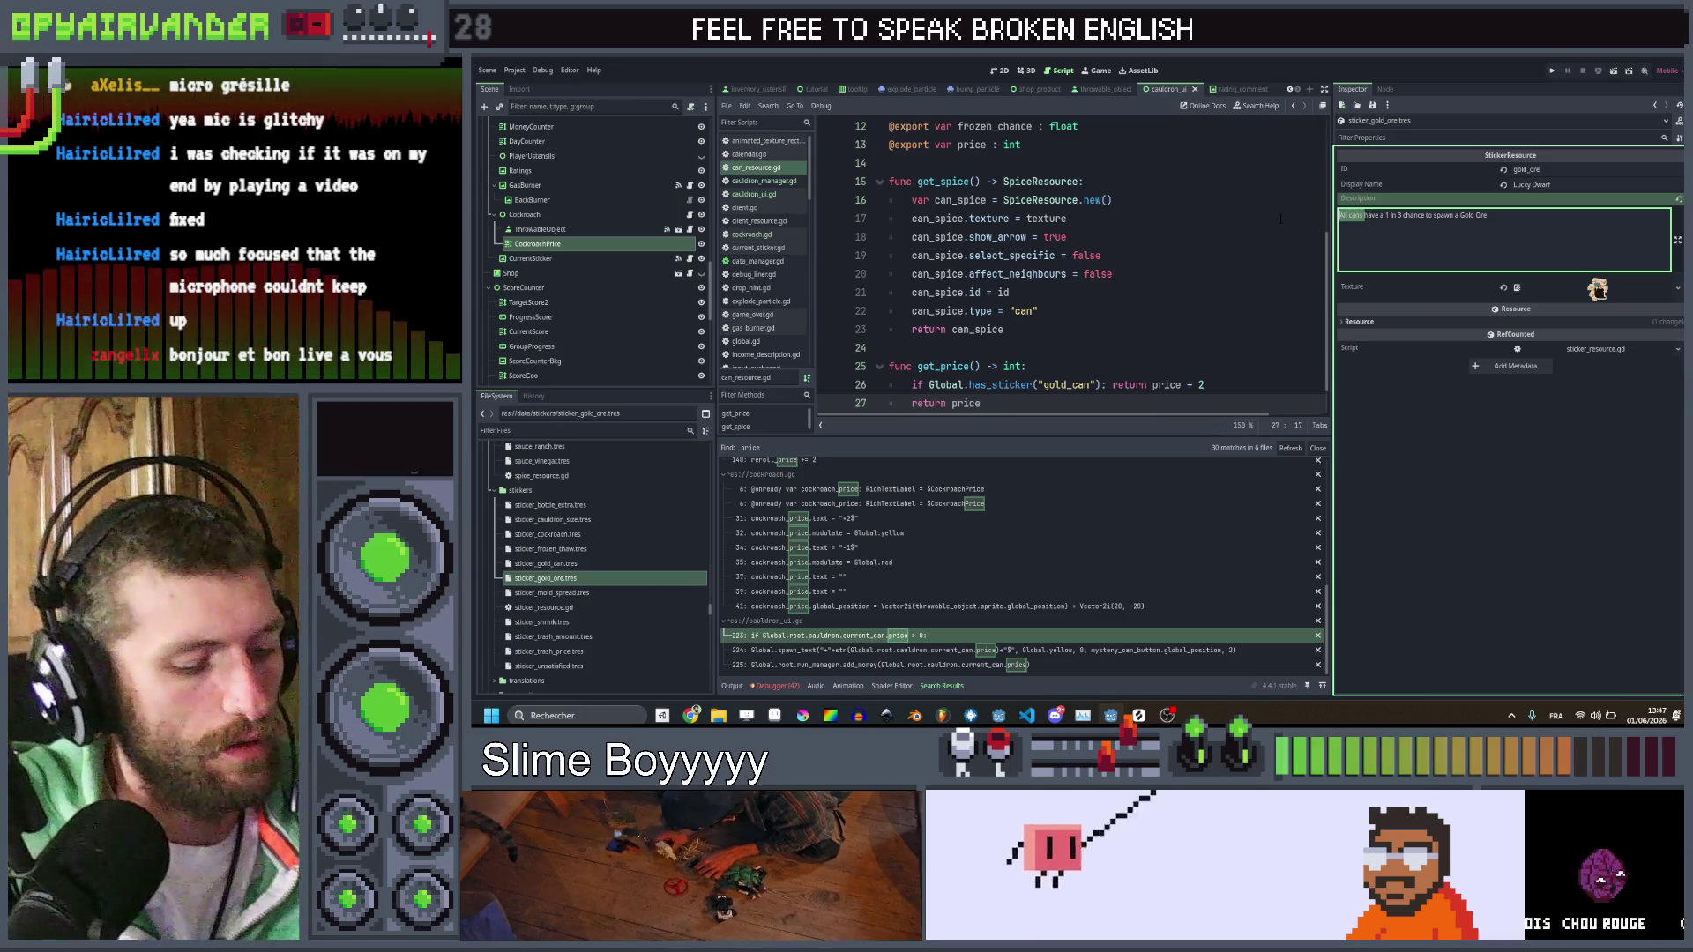
pyautogui.write('Dirts and')
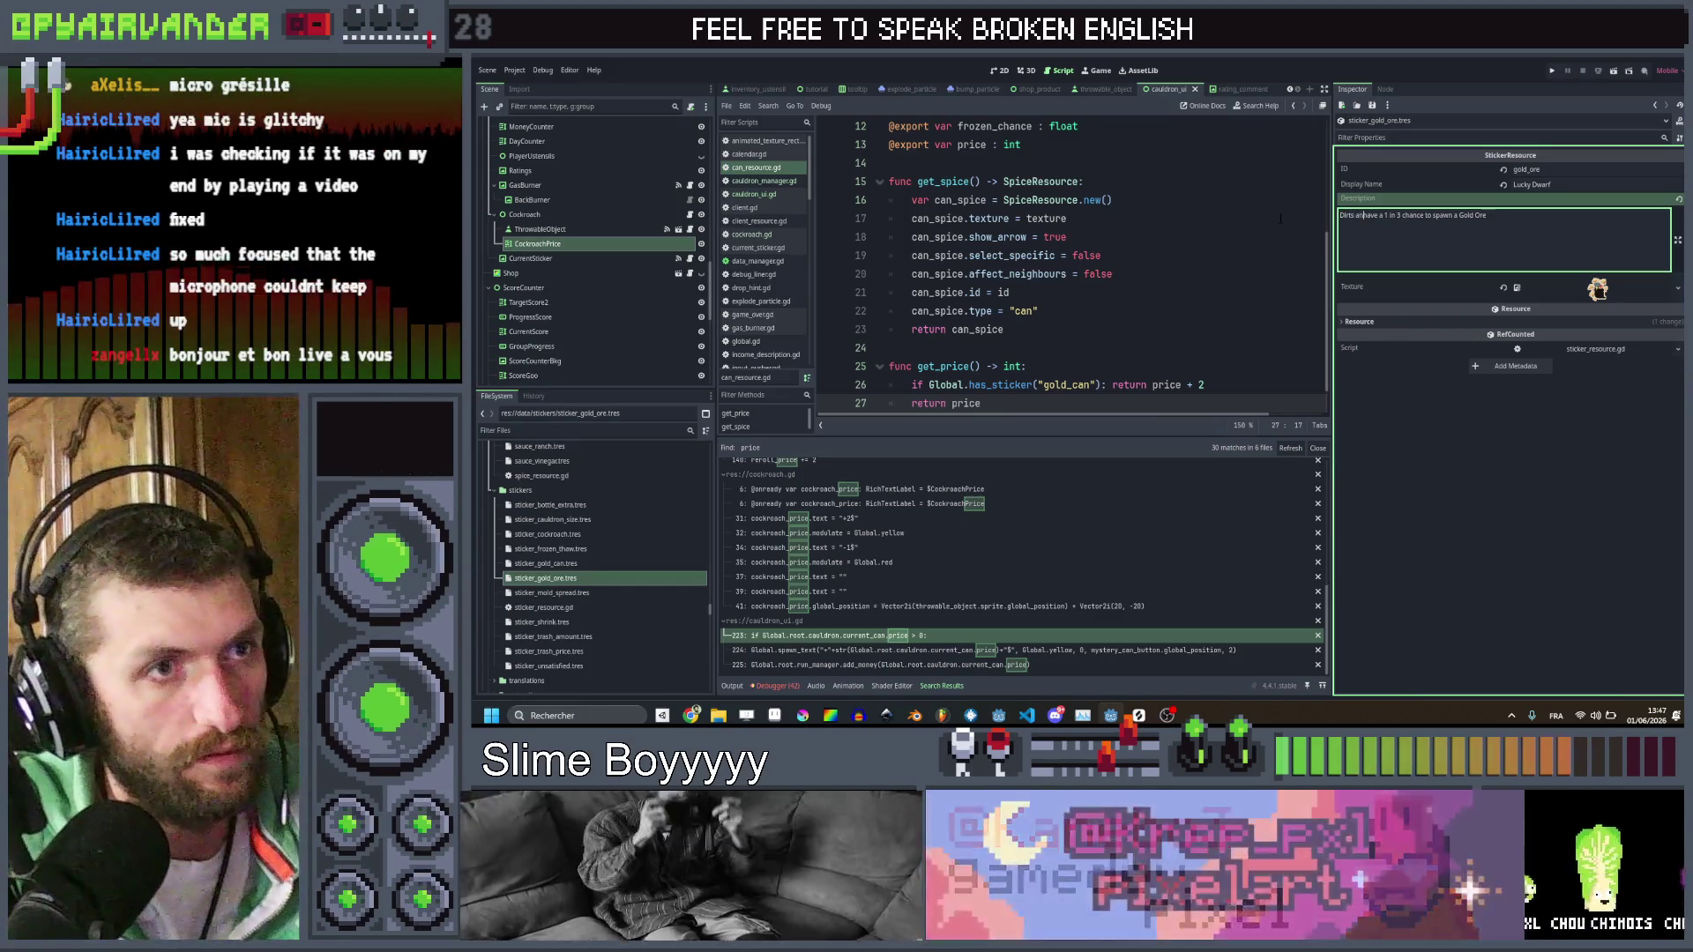
pyautogui.write(' Rocks')
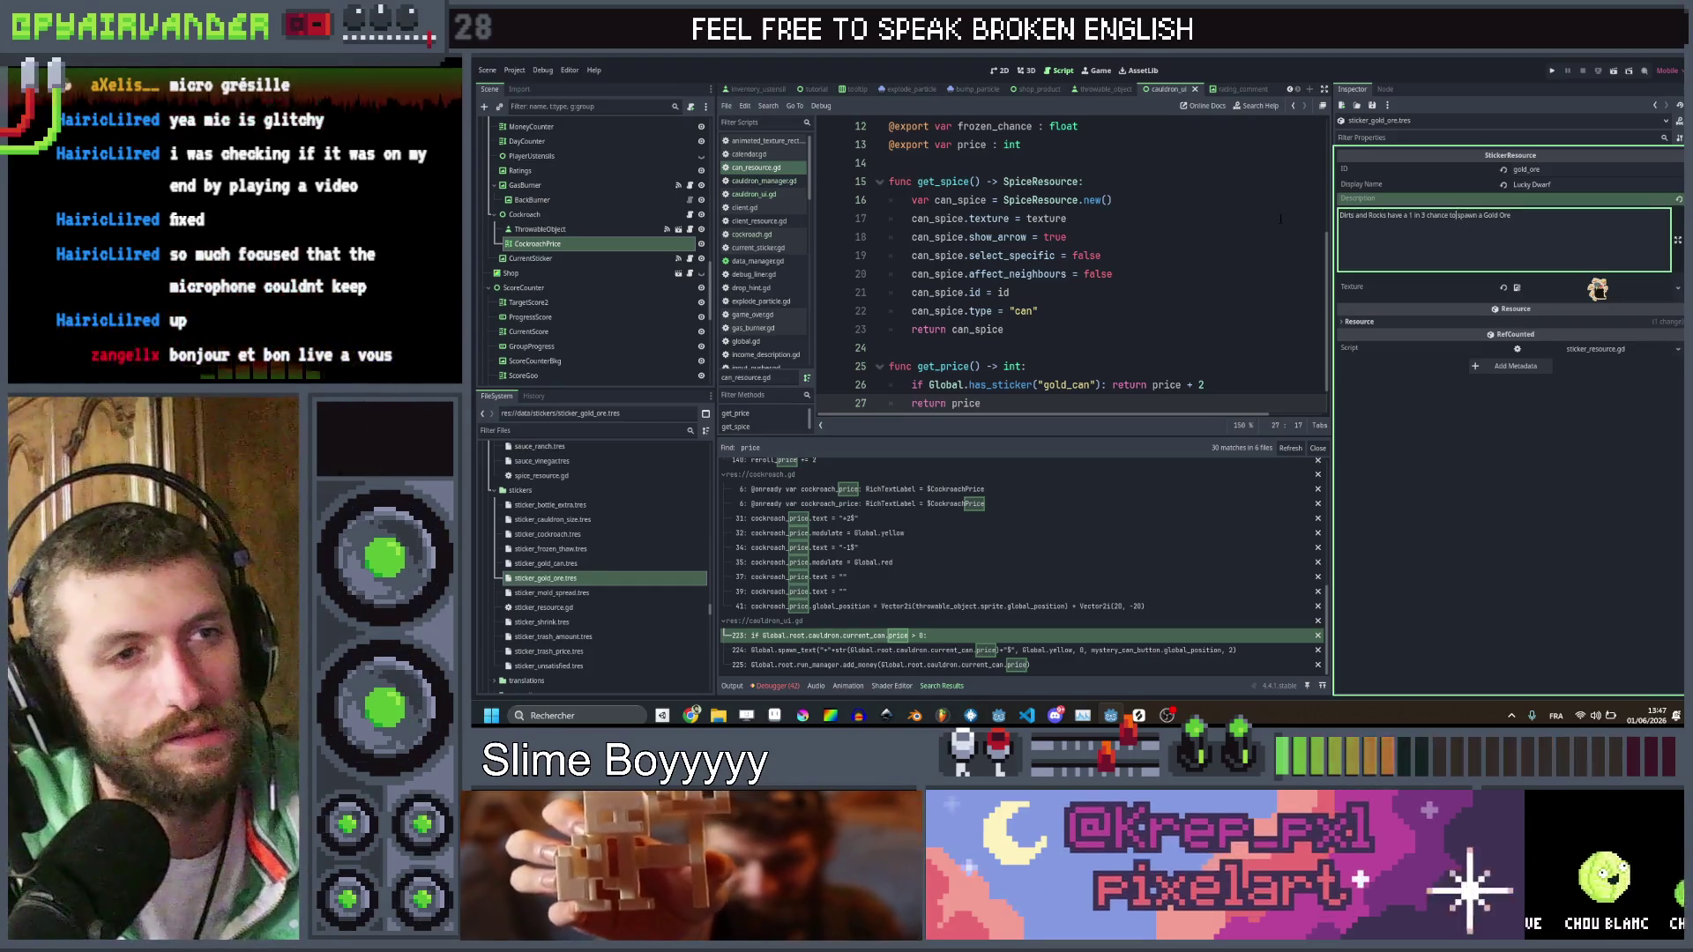
pyautogui.hotkey('ctrl', 'shift', 'Right')
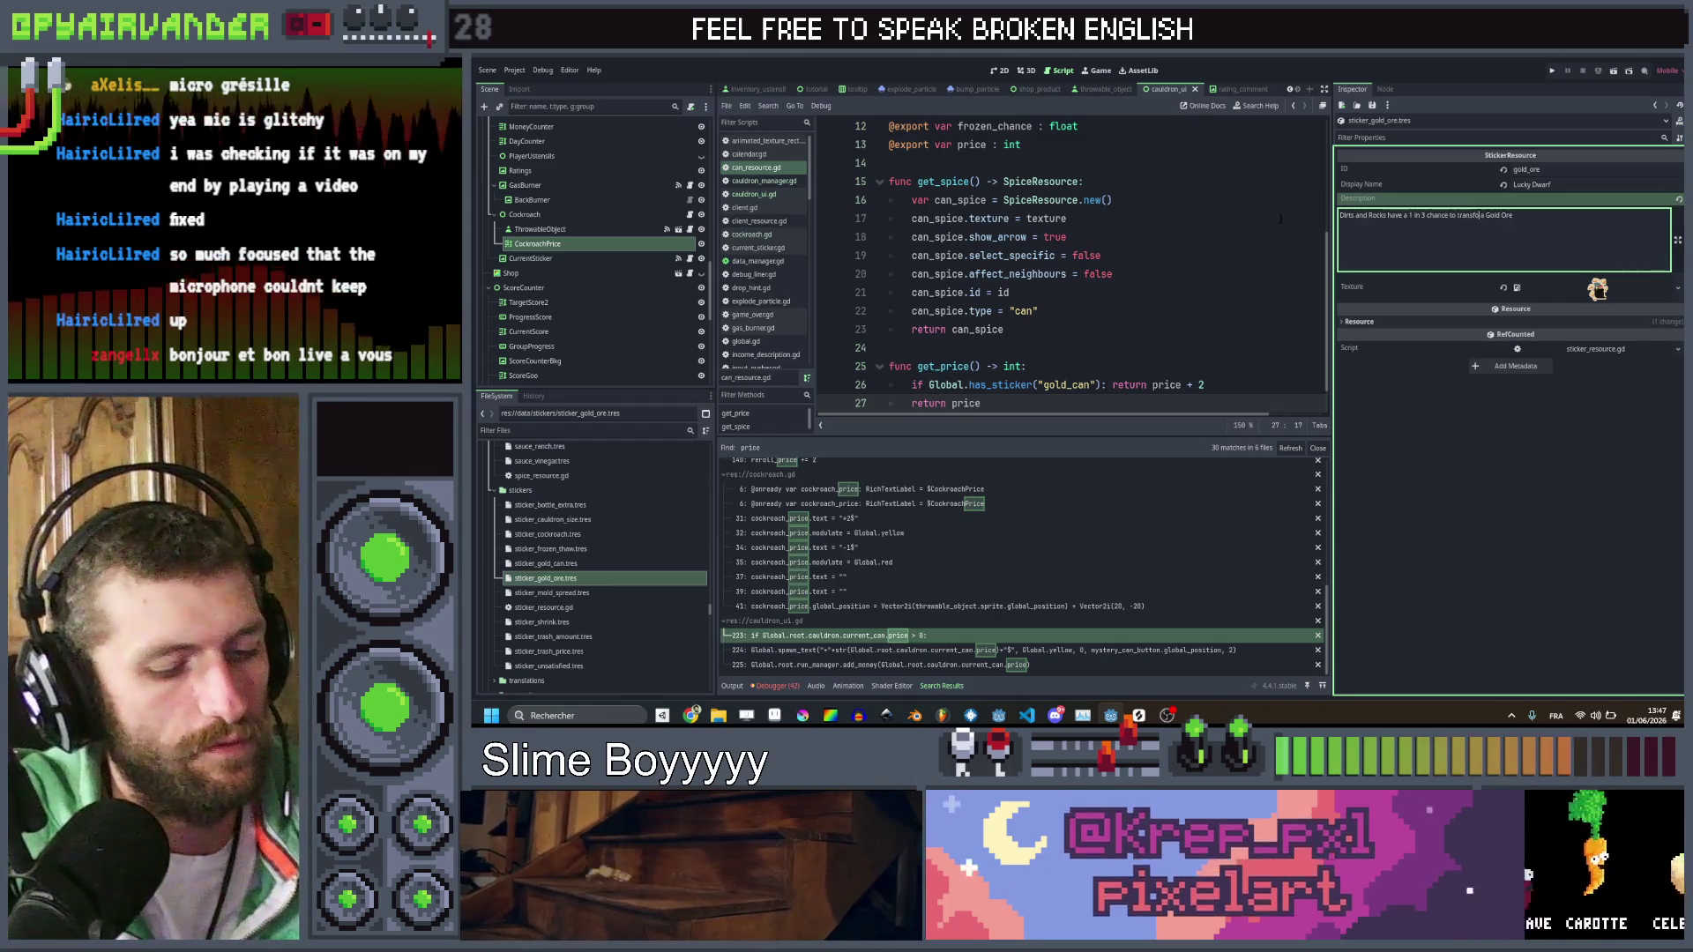
pyautogui.write('into')
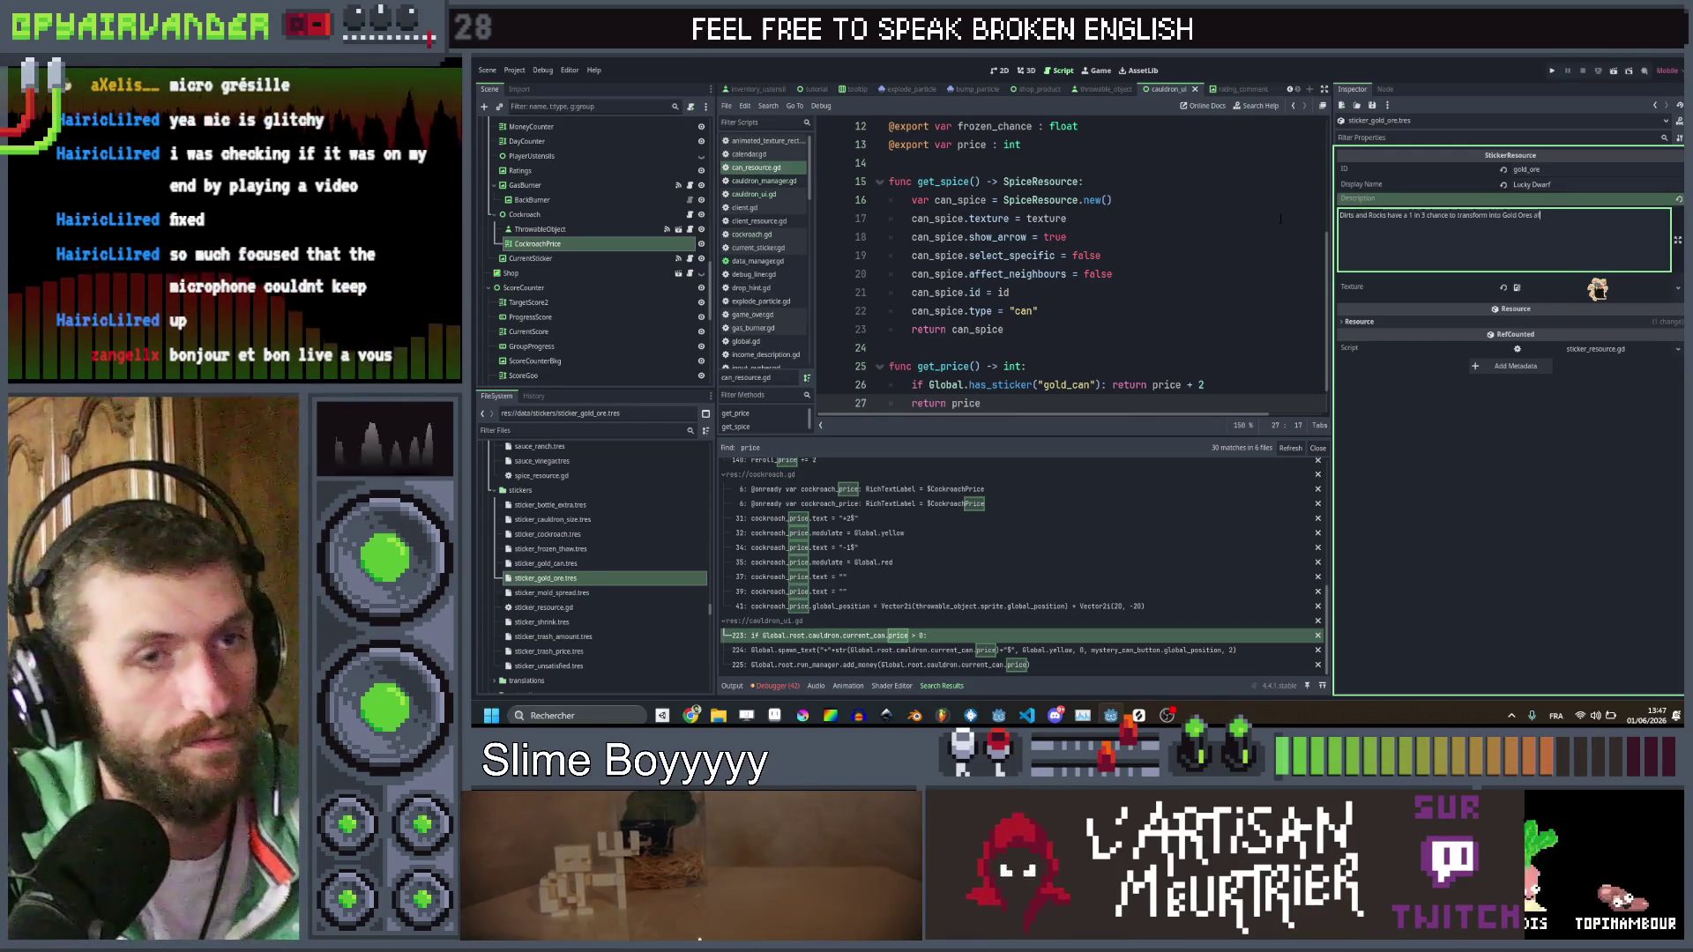
pyautogui.write('s after e')
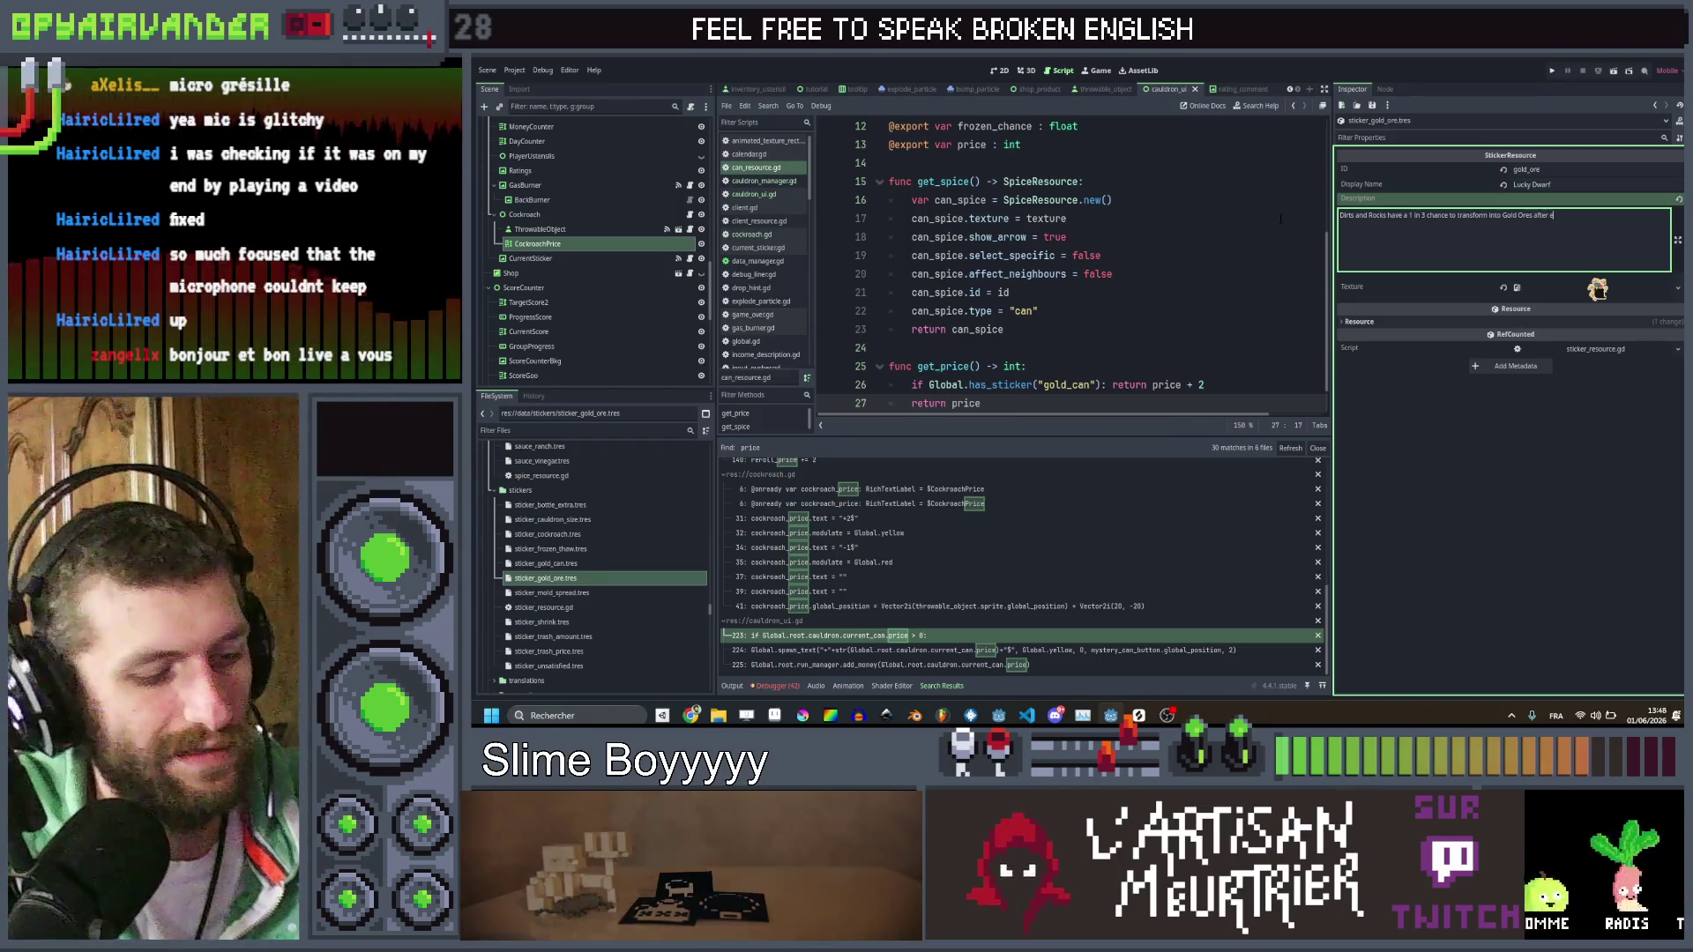
pyautogui.write('very client')
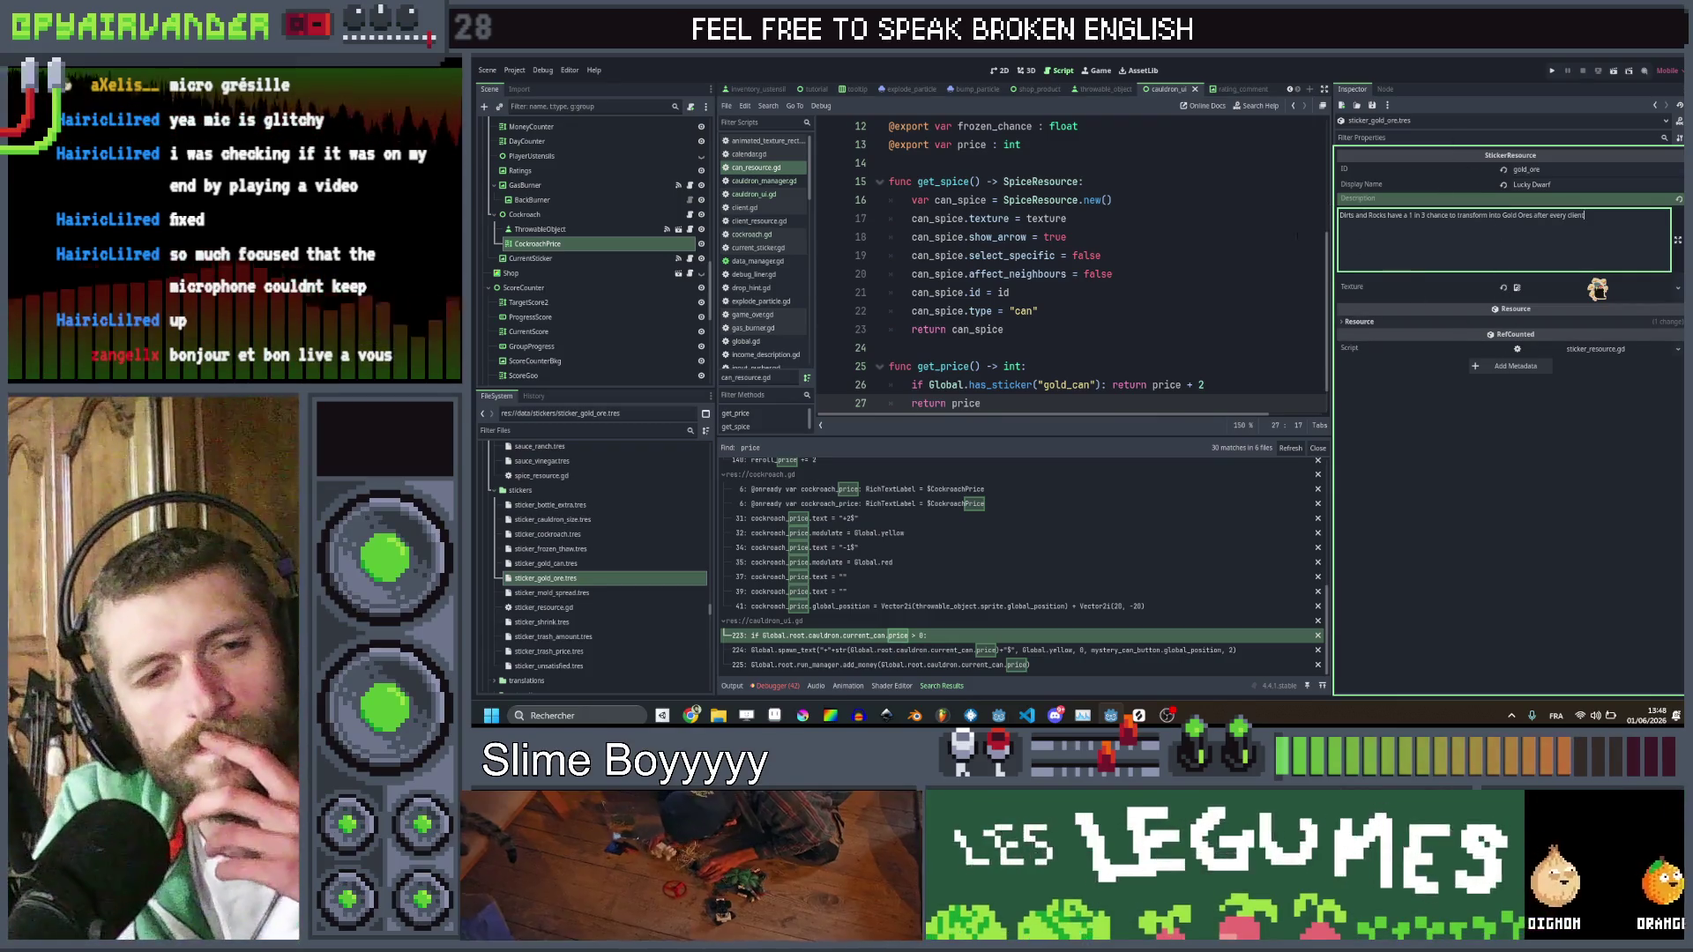
pyautogui.click(1263, 235)
pyautogui.hotkey('ctrl', 'shift', 'f')
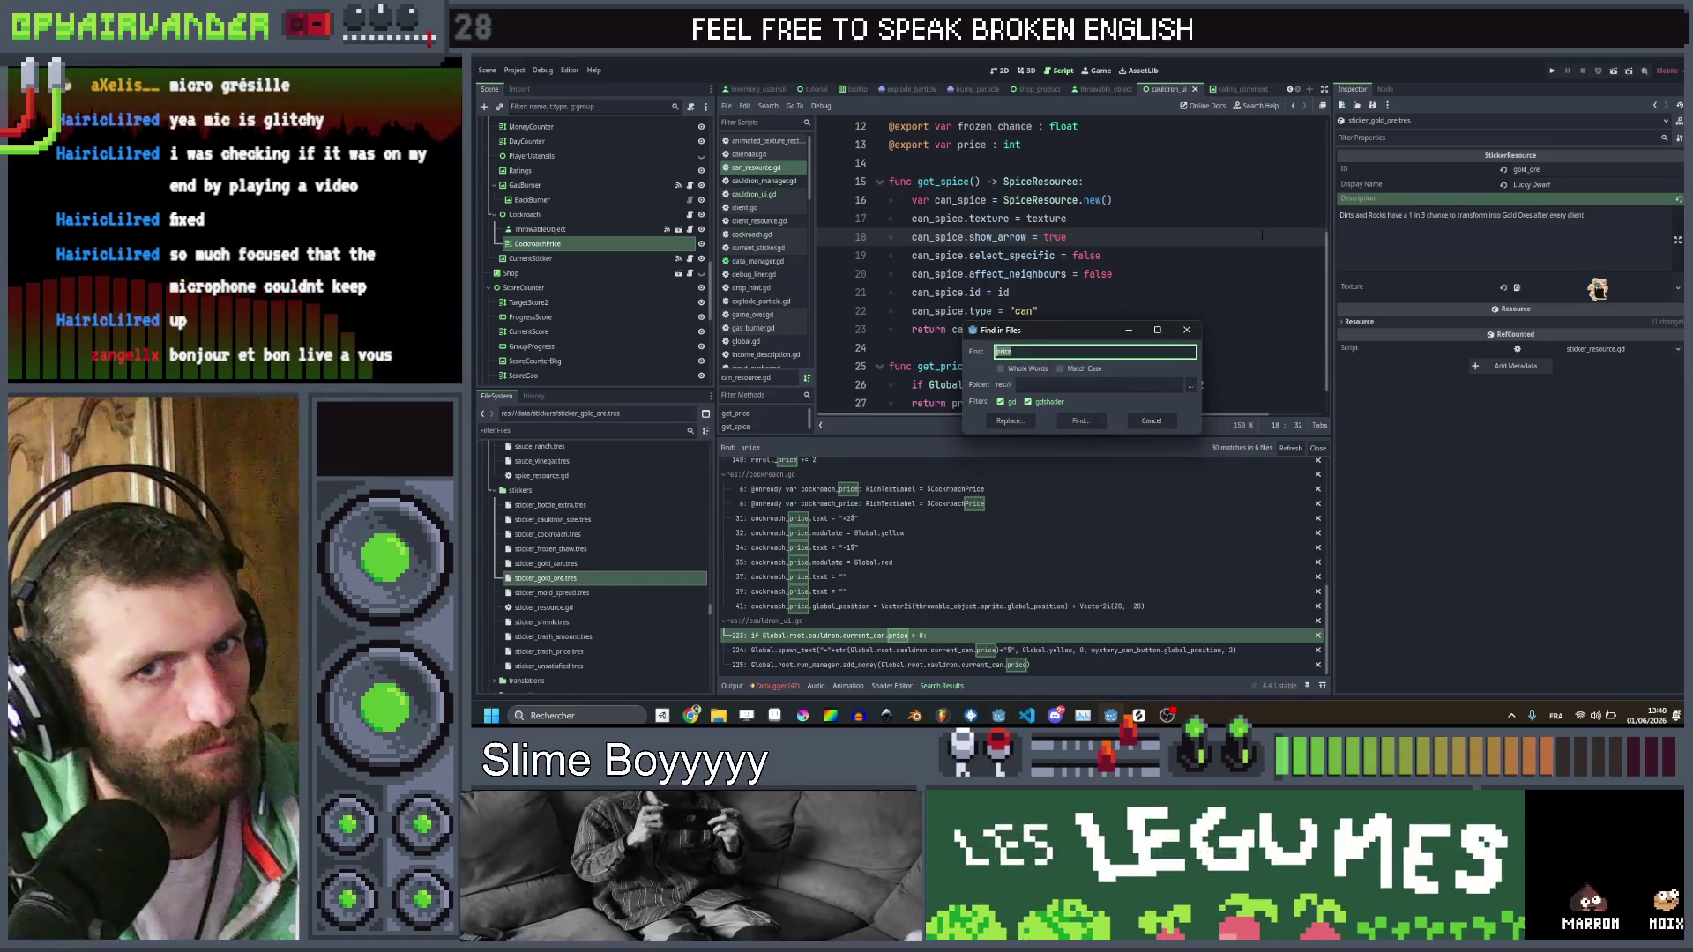
# Change the description's ending from 'after every client' to 'at the end of each day'
pyautogui.write('win')
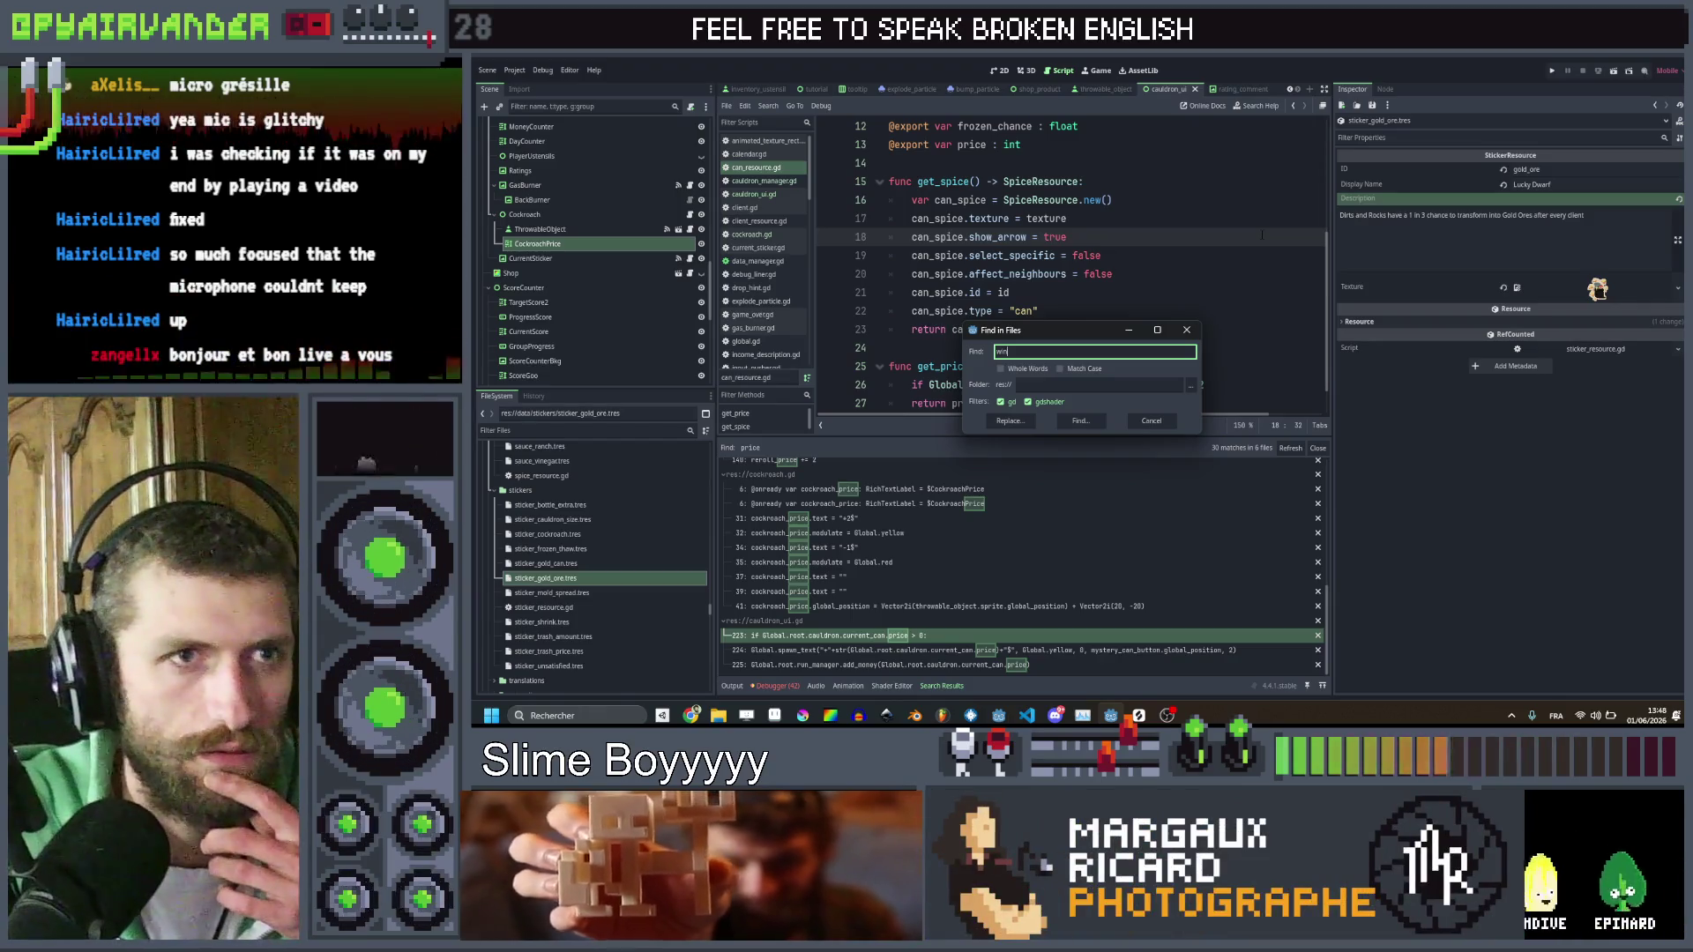
pyautogui.click(1262, 235)
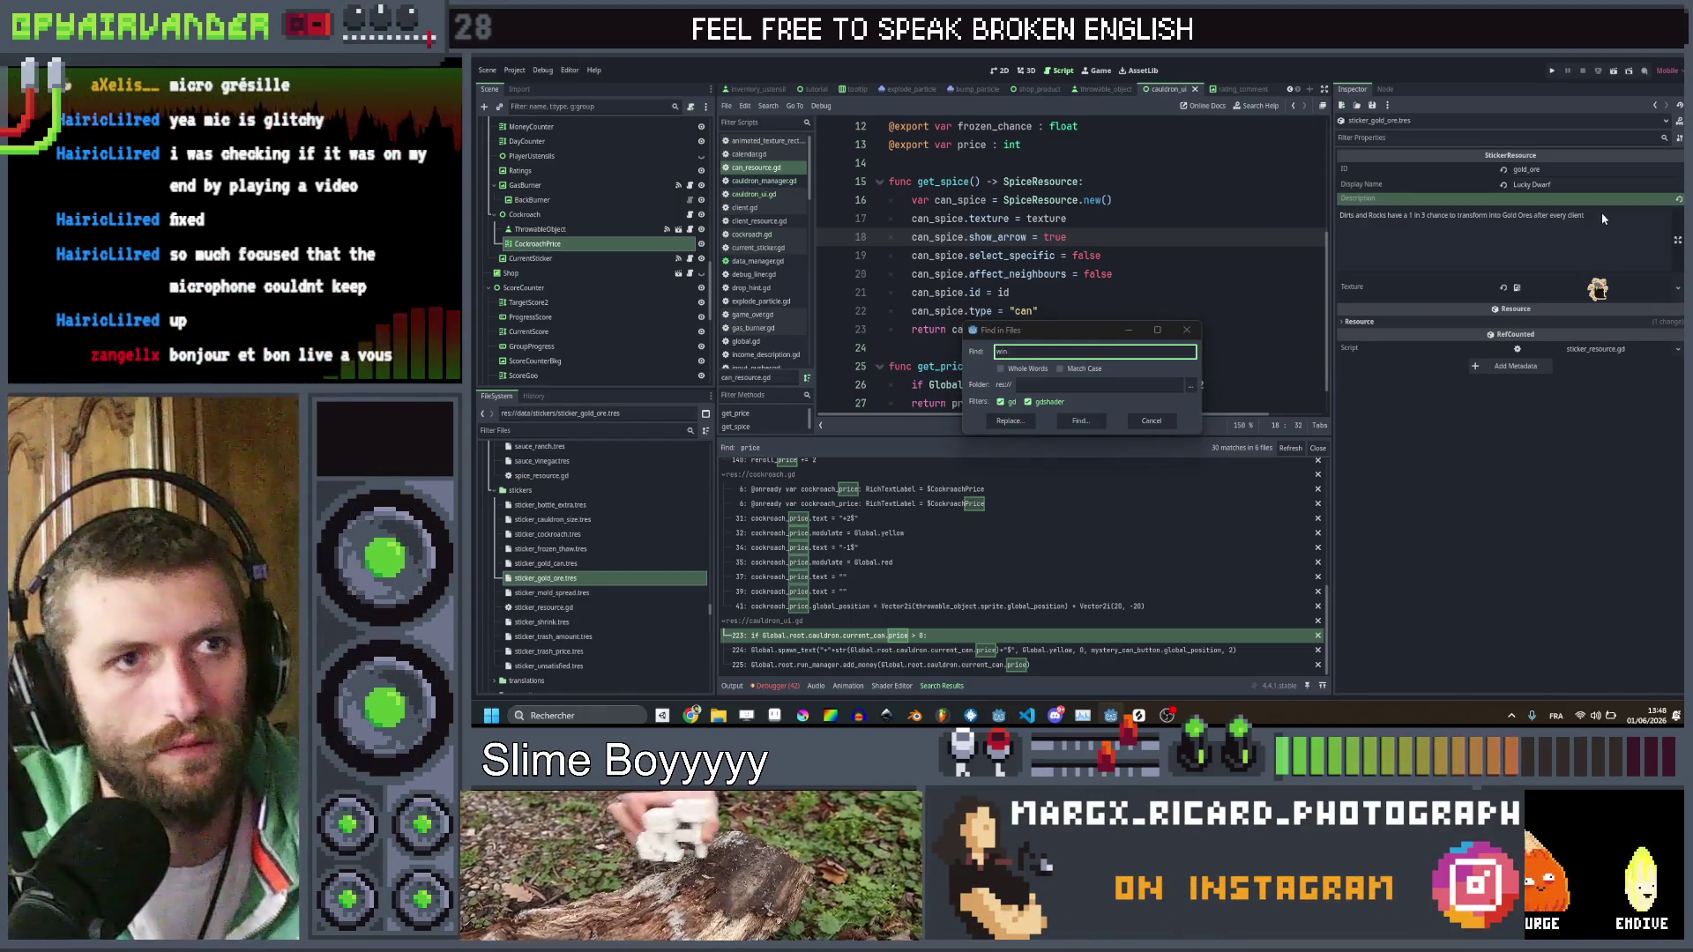
pyautogui.click(1607, 216)
pyautogui.moveTo(1579, 216); pyautogui.dragTo(1535, 216)
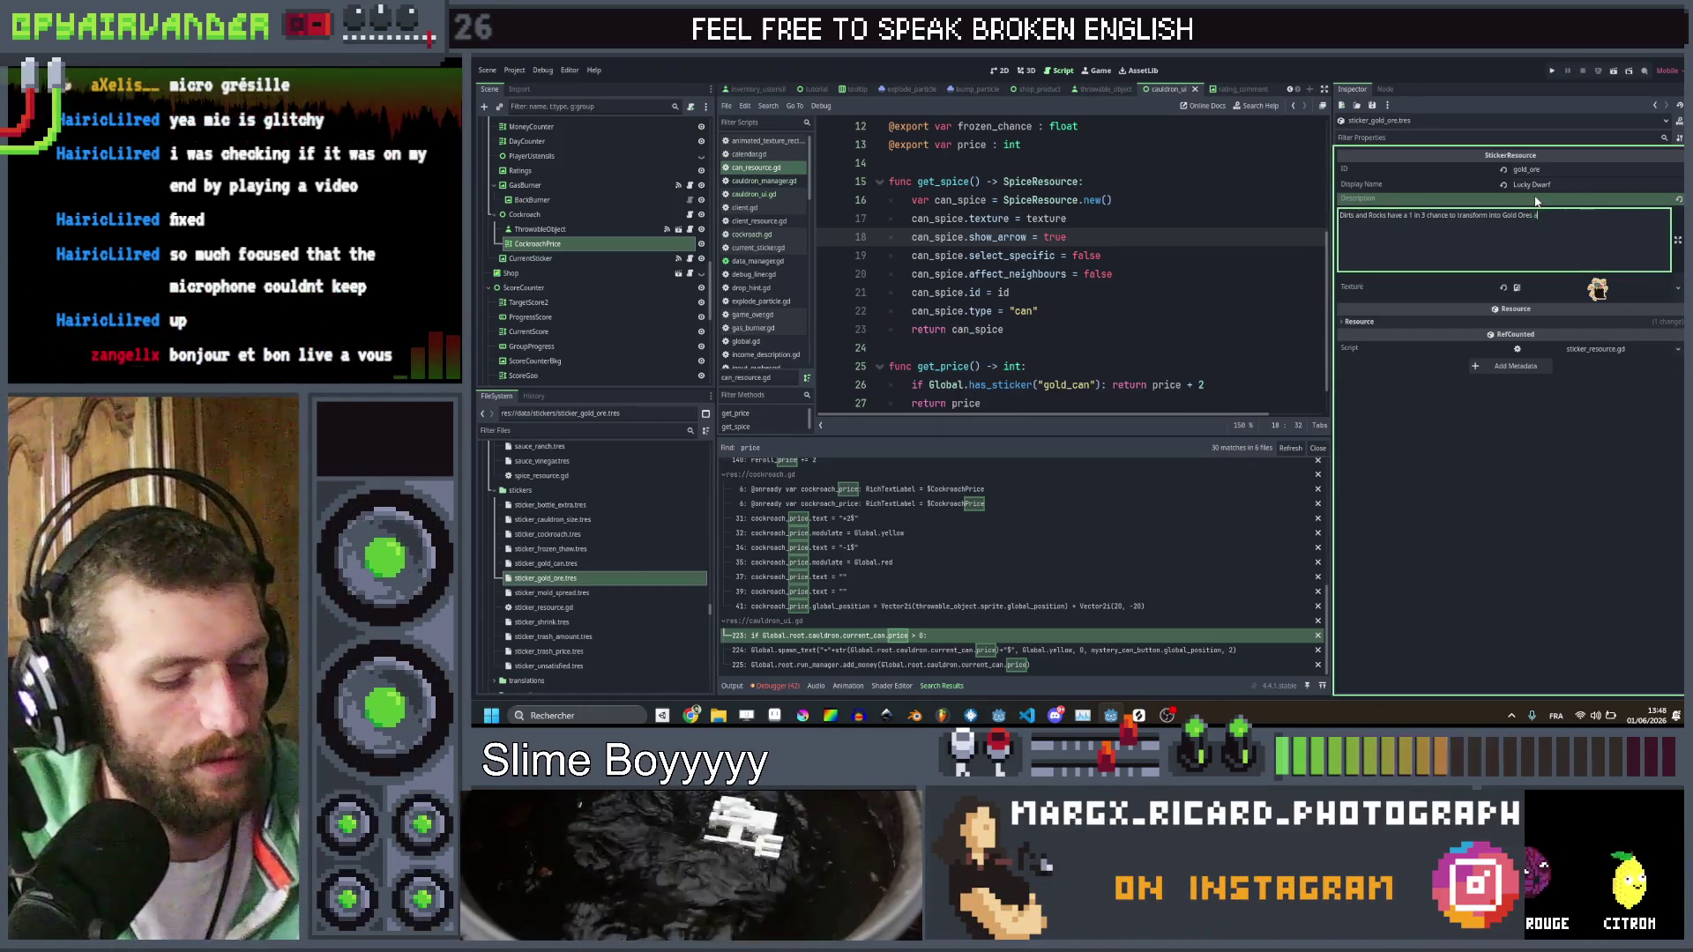
pyautogui.write('t the end of e')
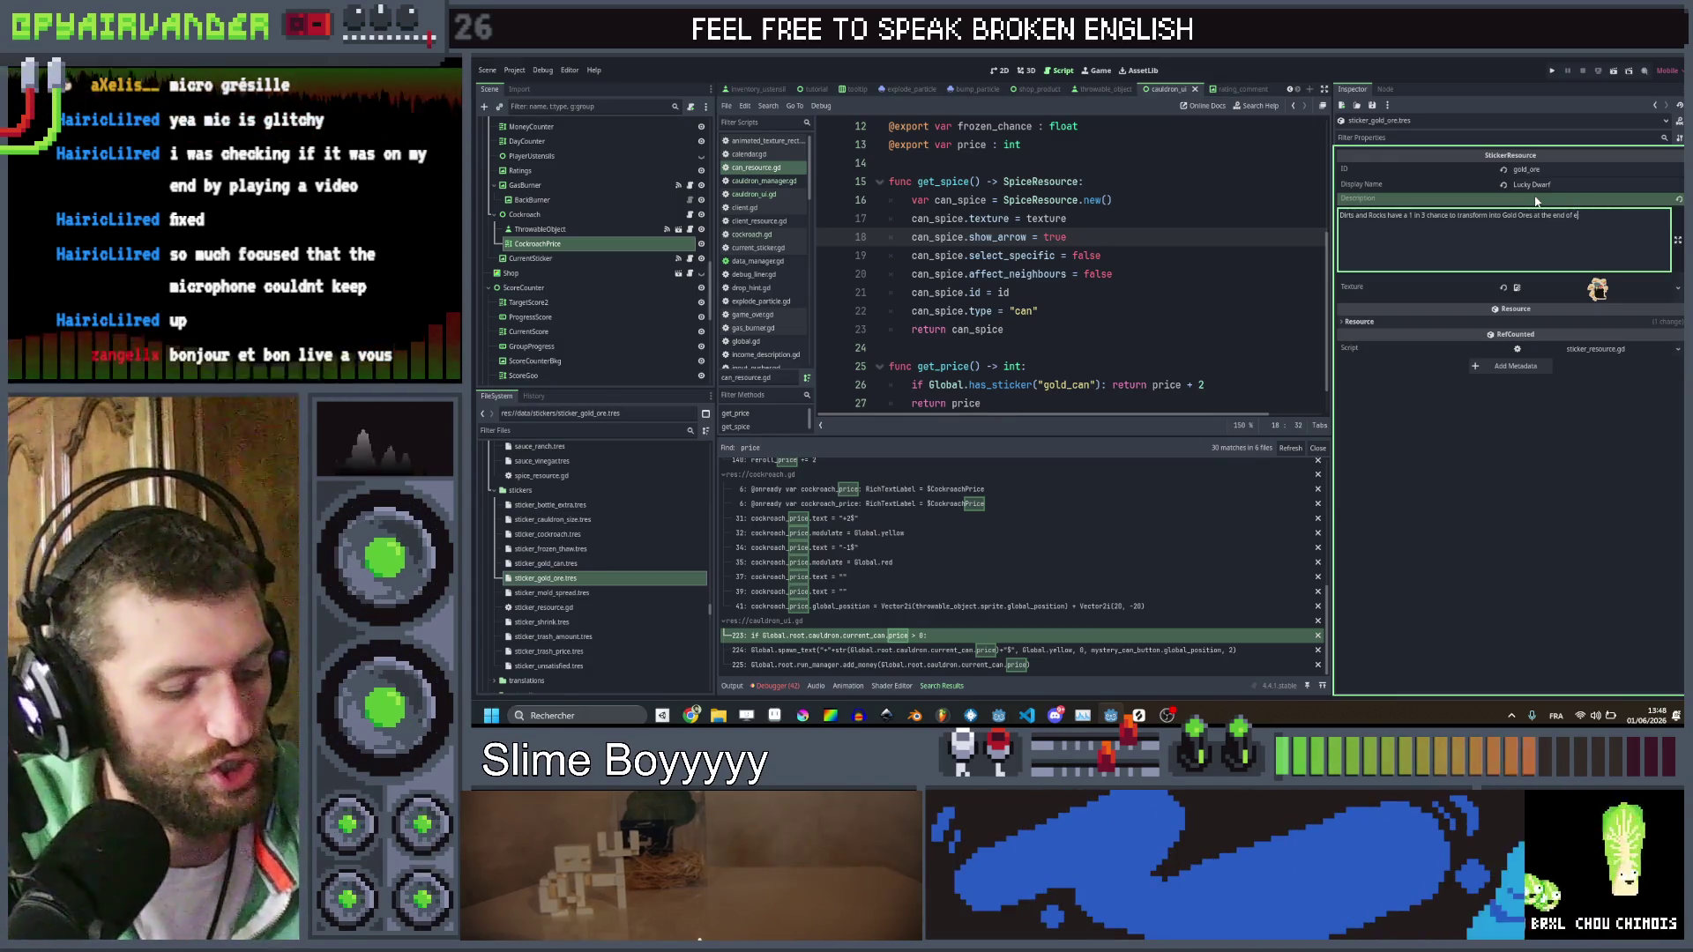
pyautogui.write('ach day')
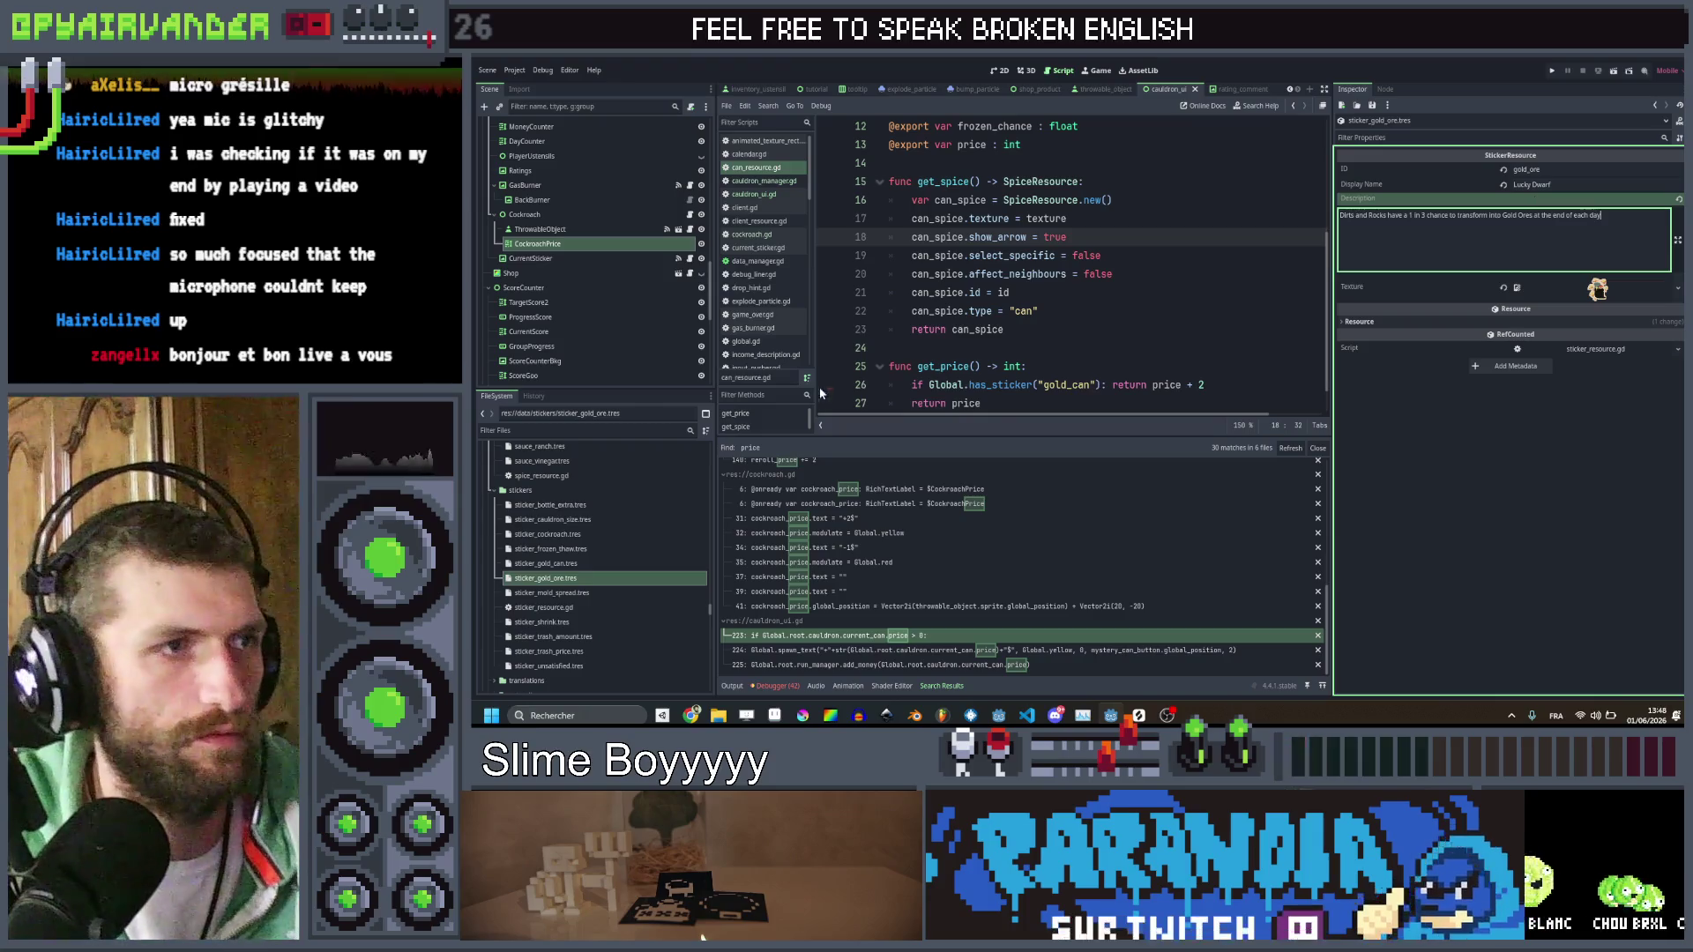
pyautogui.click(1108, 343)
# Search the whole project for 'end_day' with Find in Files
pyautogui.hotkey('ctrl', 'shift', 'f')
pyautogui.write('end_')
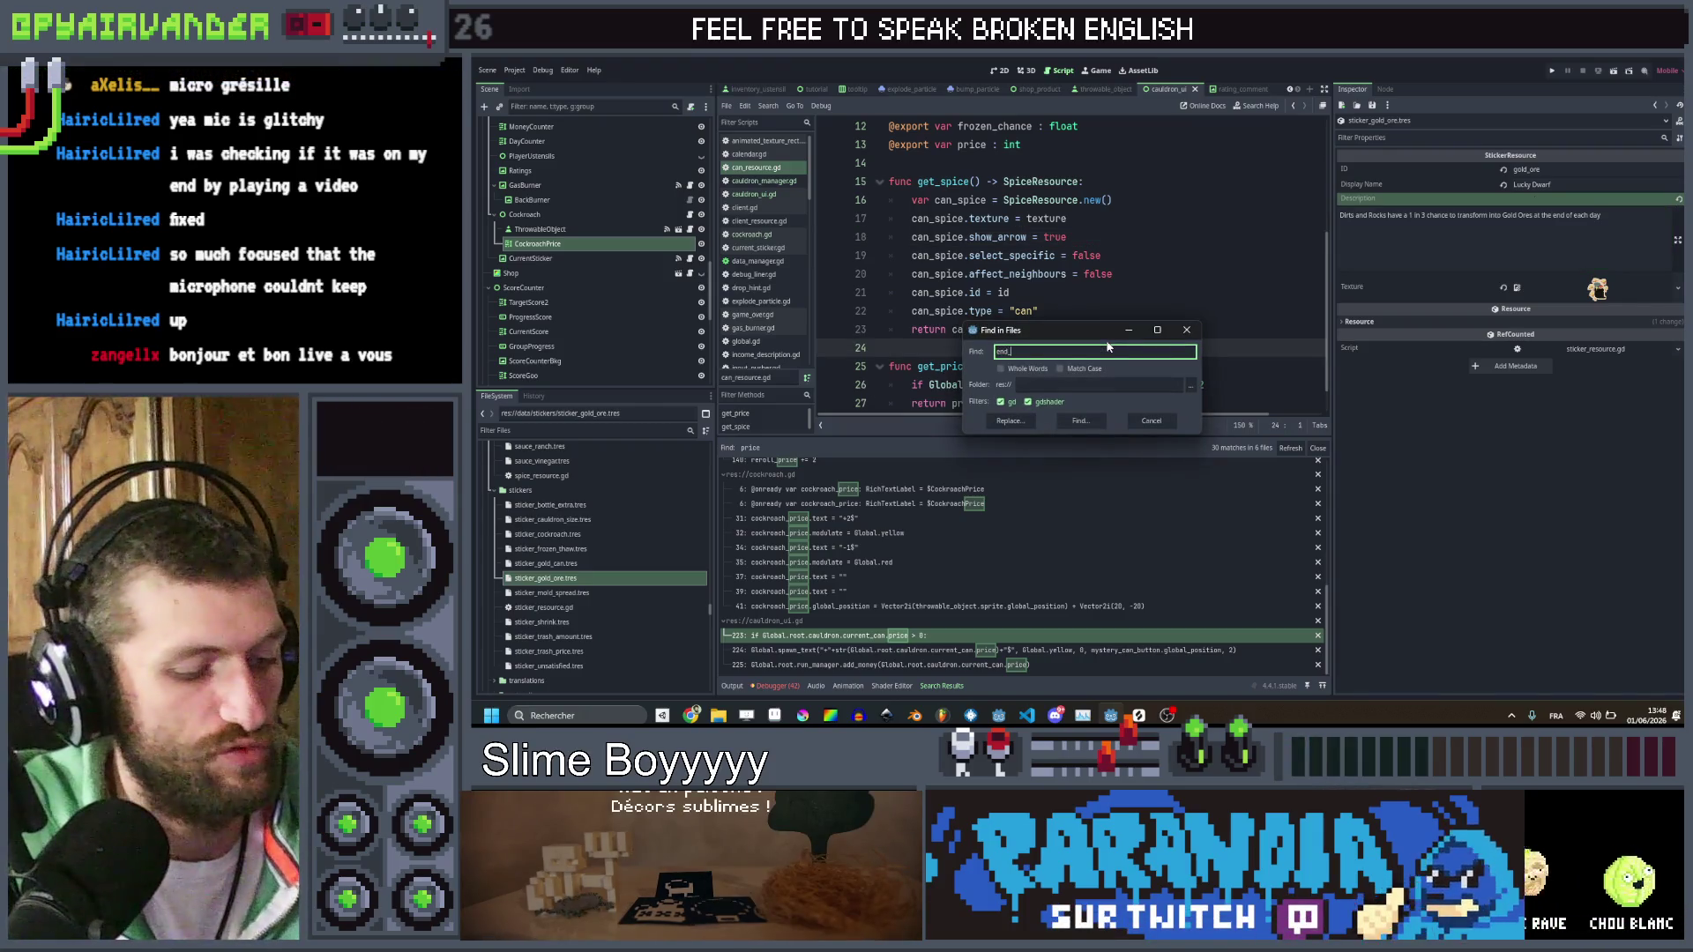
pyautogui.write('day')
pyautogui.press('Return')
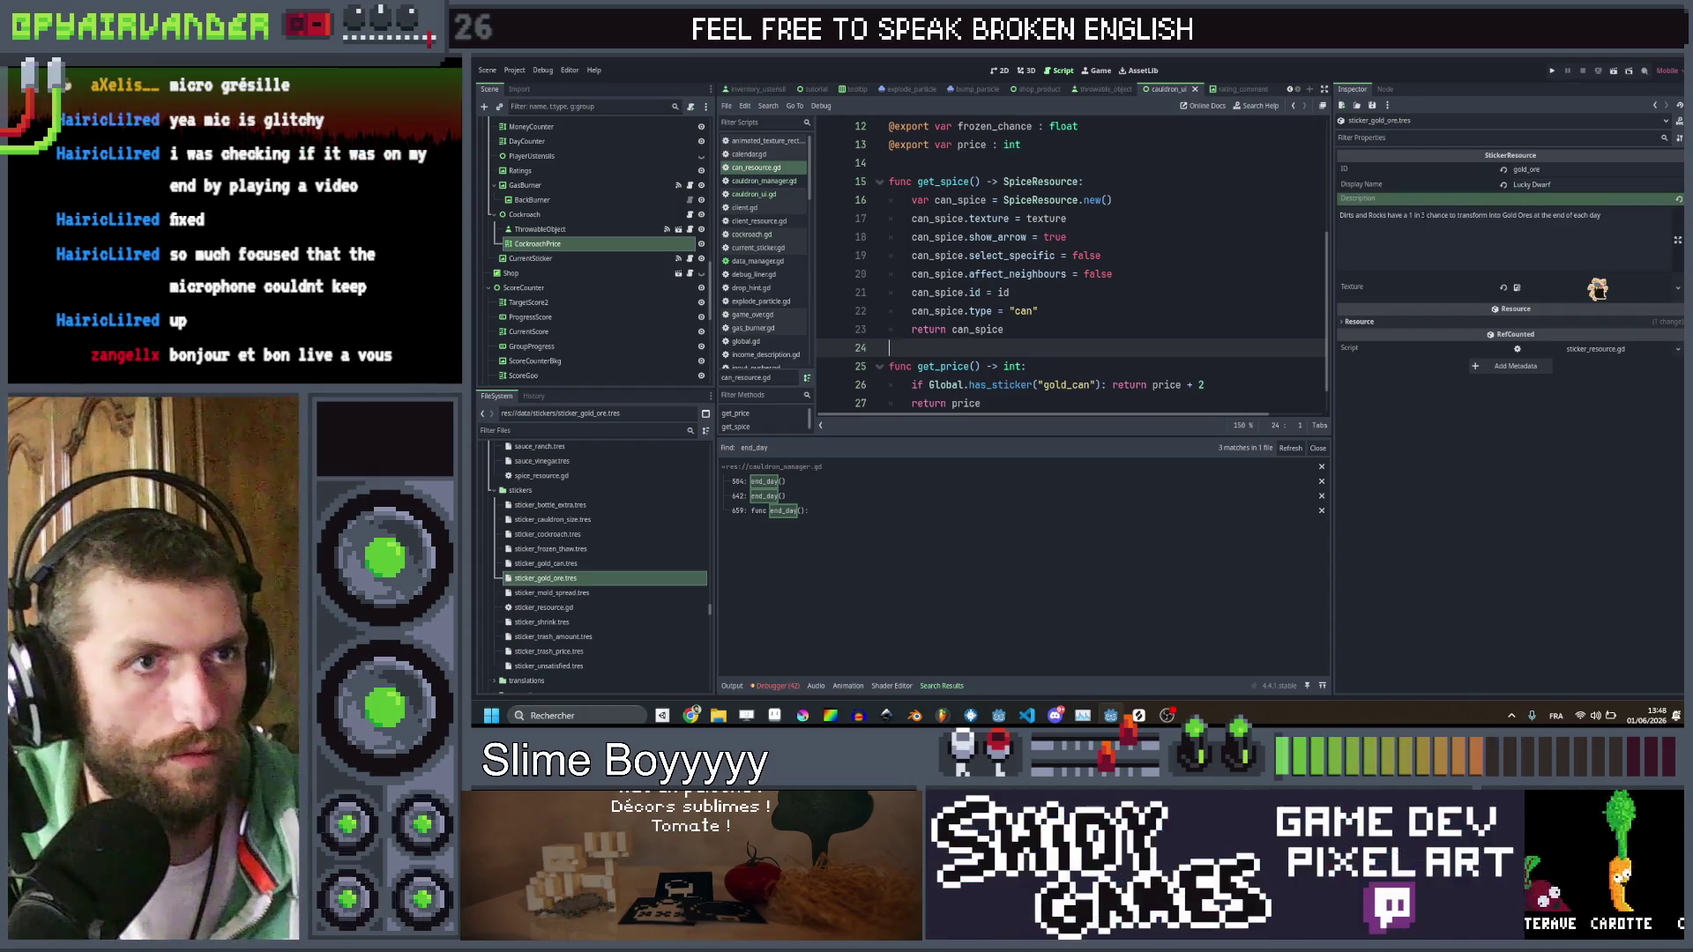
pyautogui.click(1422, 216)
# Change the description odds to 1 in 2 and jump to end_day in cauldron_manager.gd
pyautogui.press('Right')
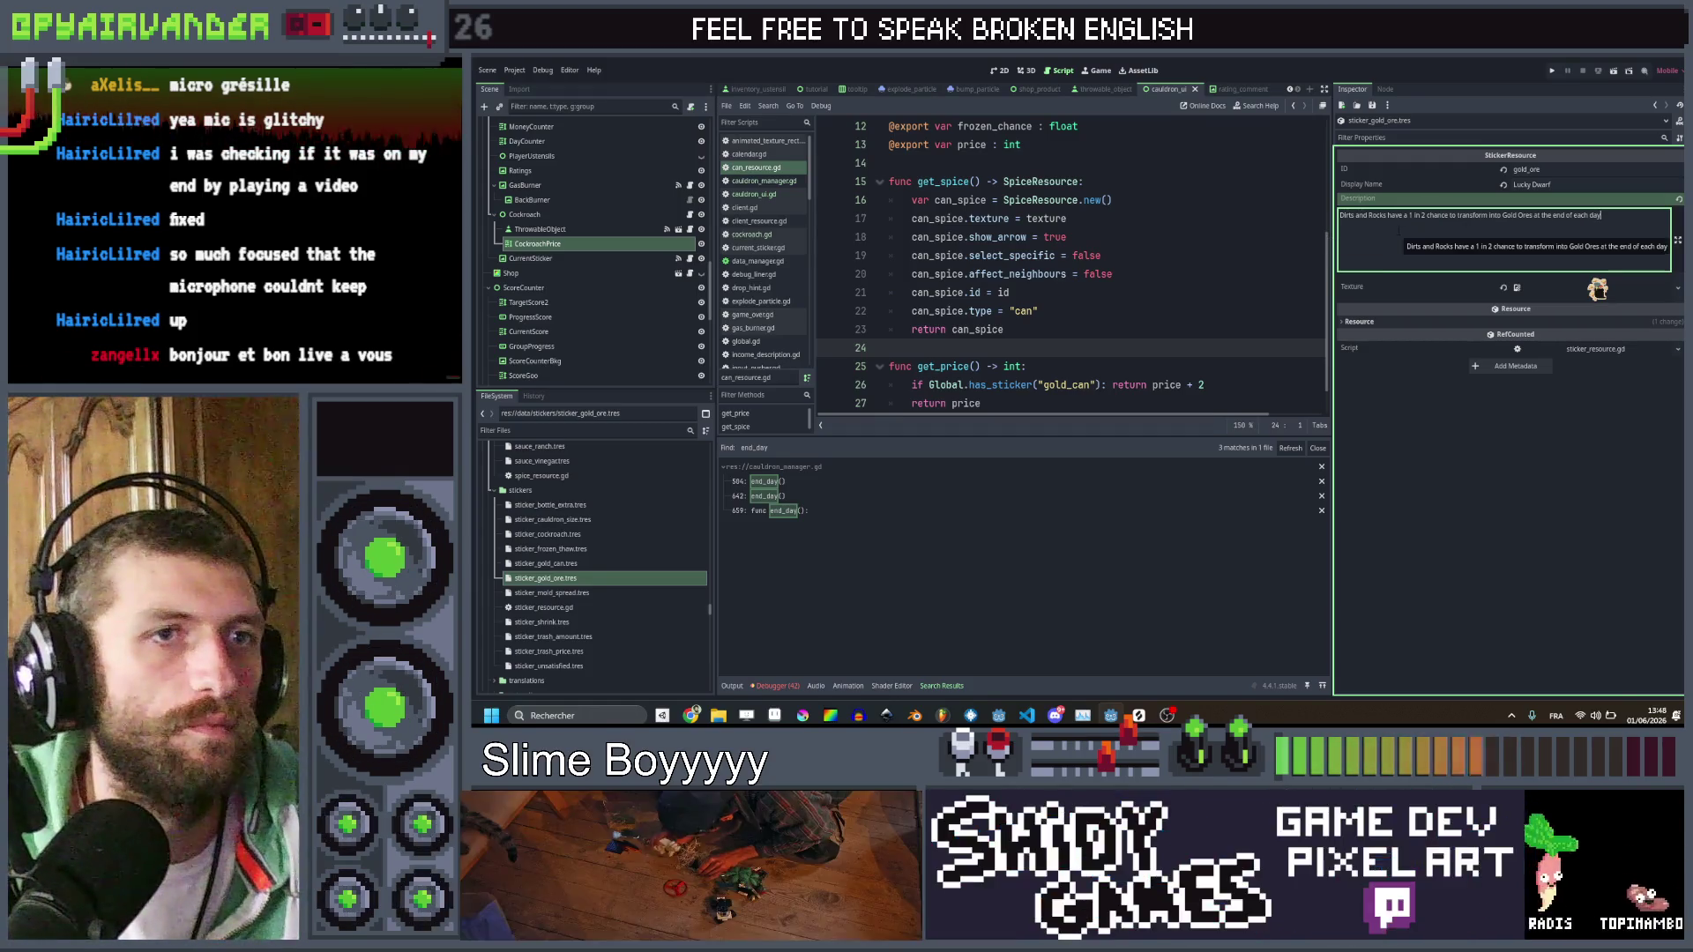
pyautogui.click(1418, 436)
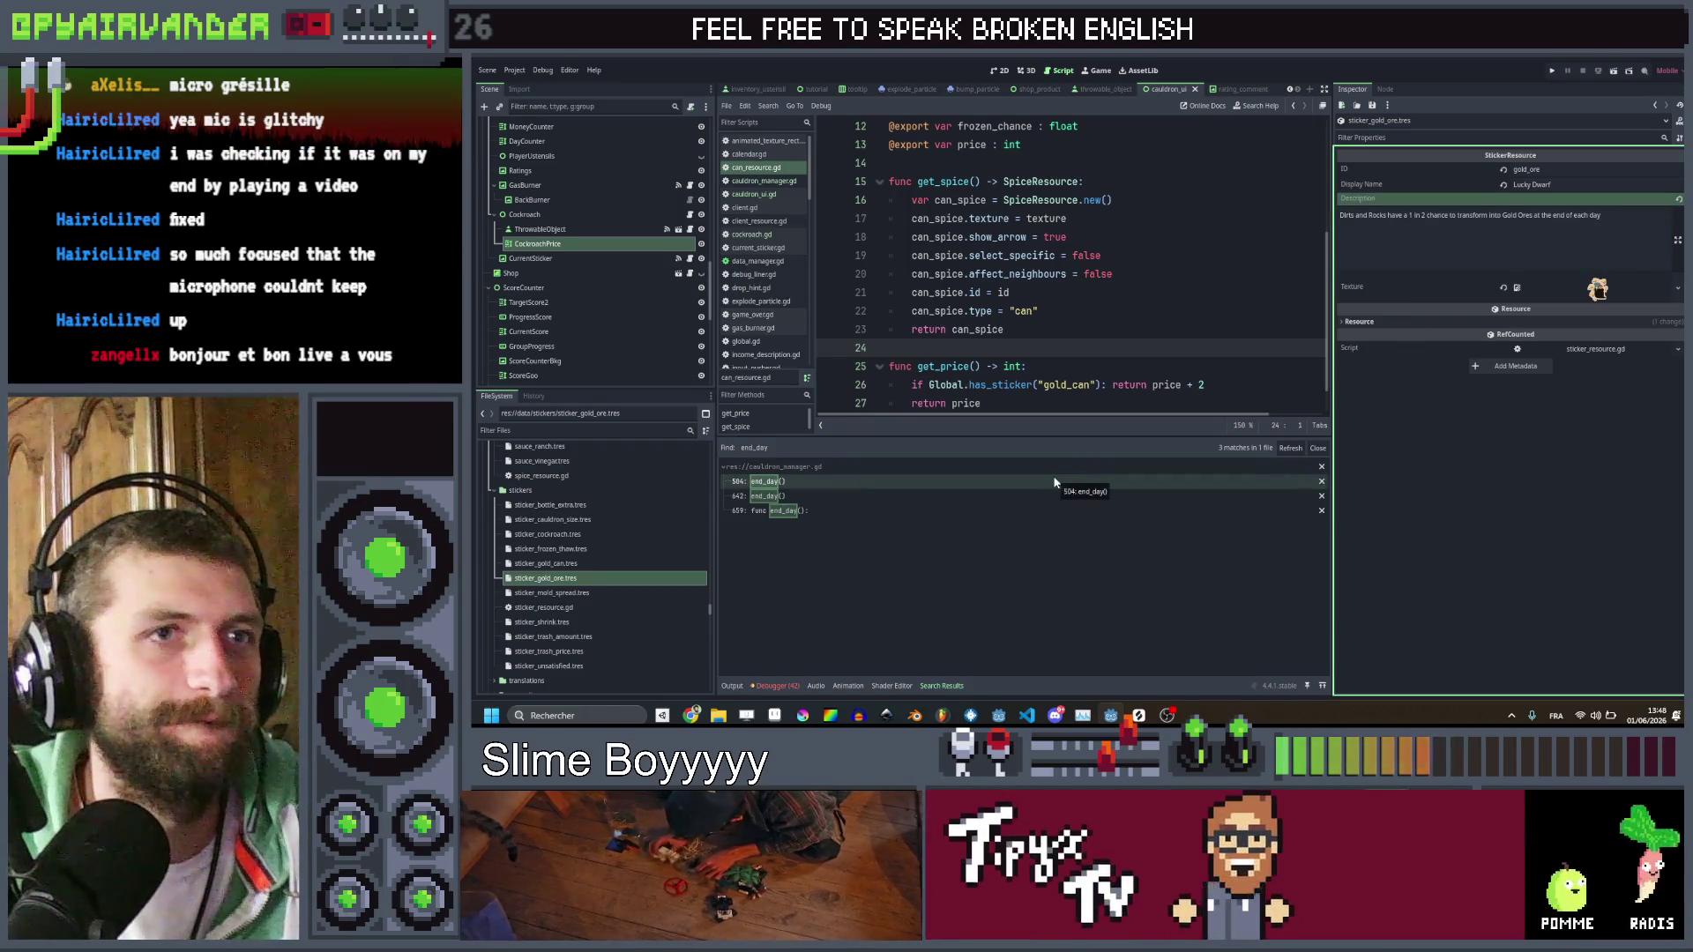
pyautogui.click(865, 509)
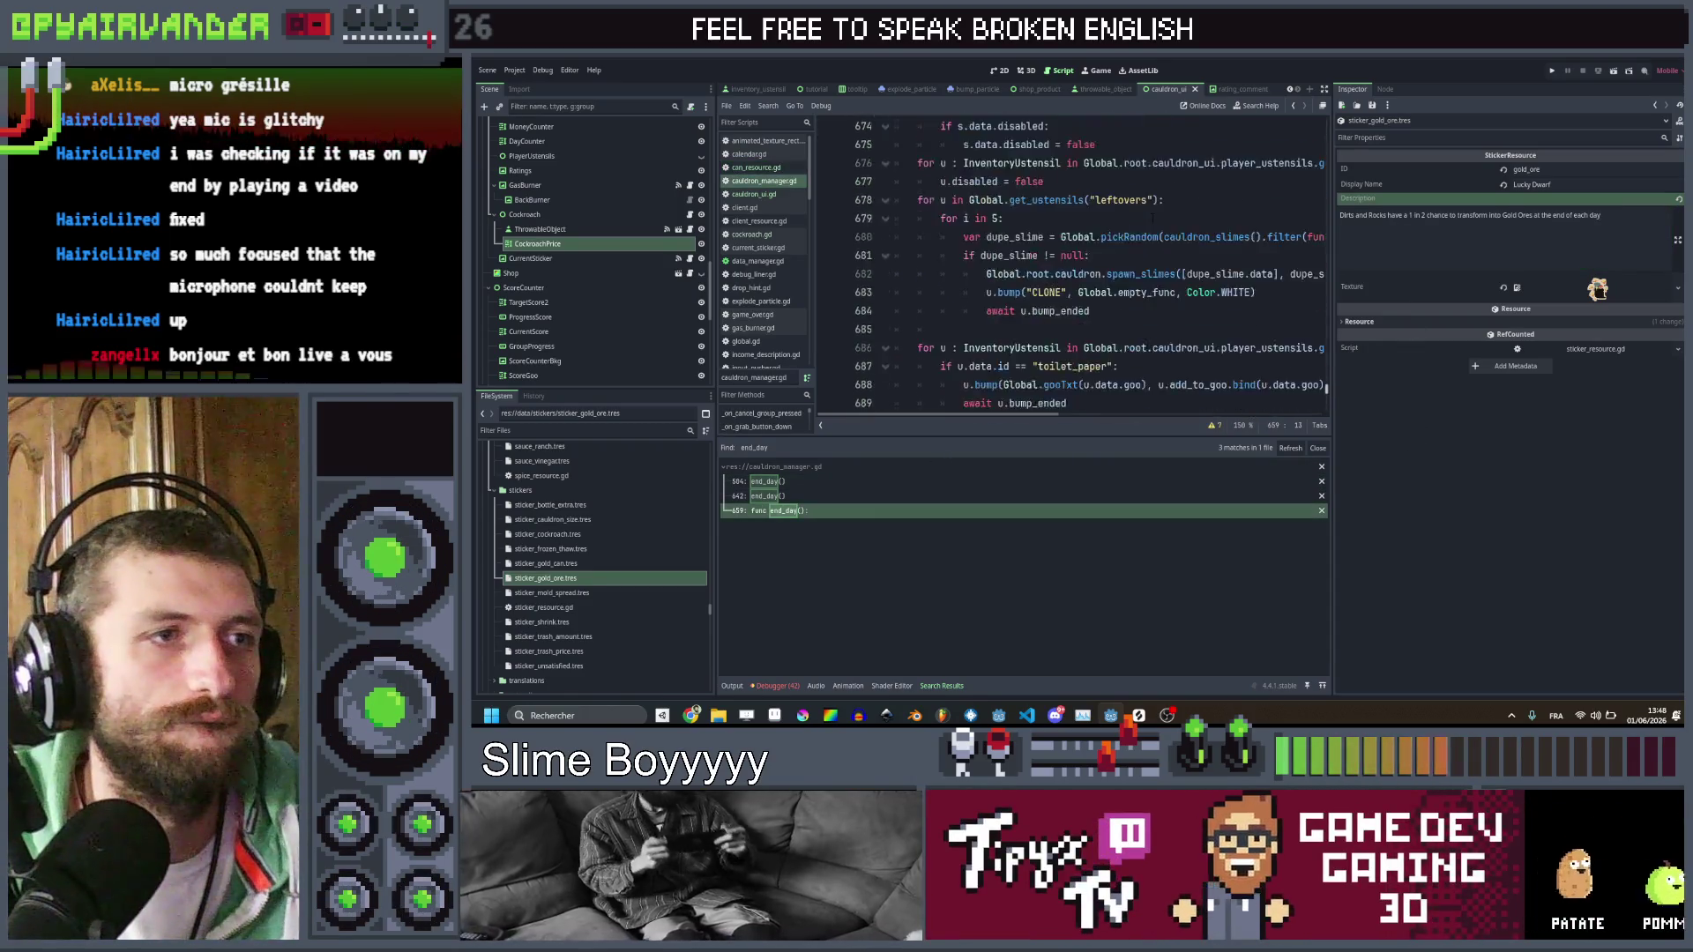
# Select the frozen_thaw sticker block on lines 695–699
pyautogui.scroll(-4, 1152, 216)
pyautogui.scroll(5, 1120, 255)
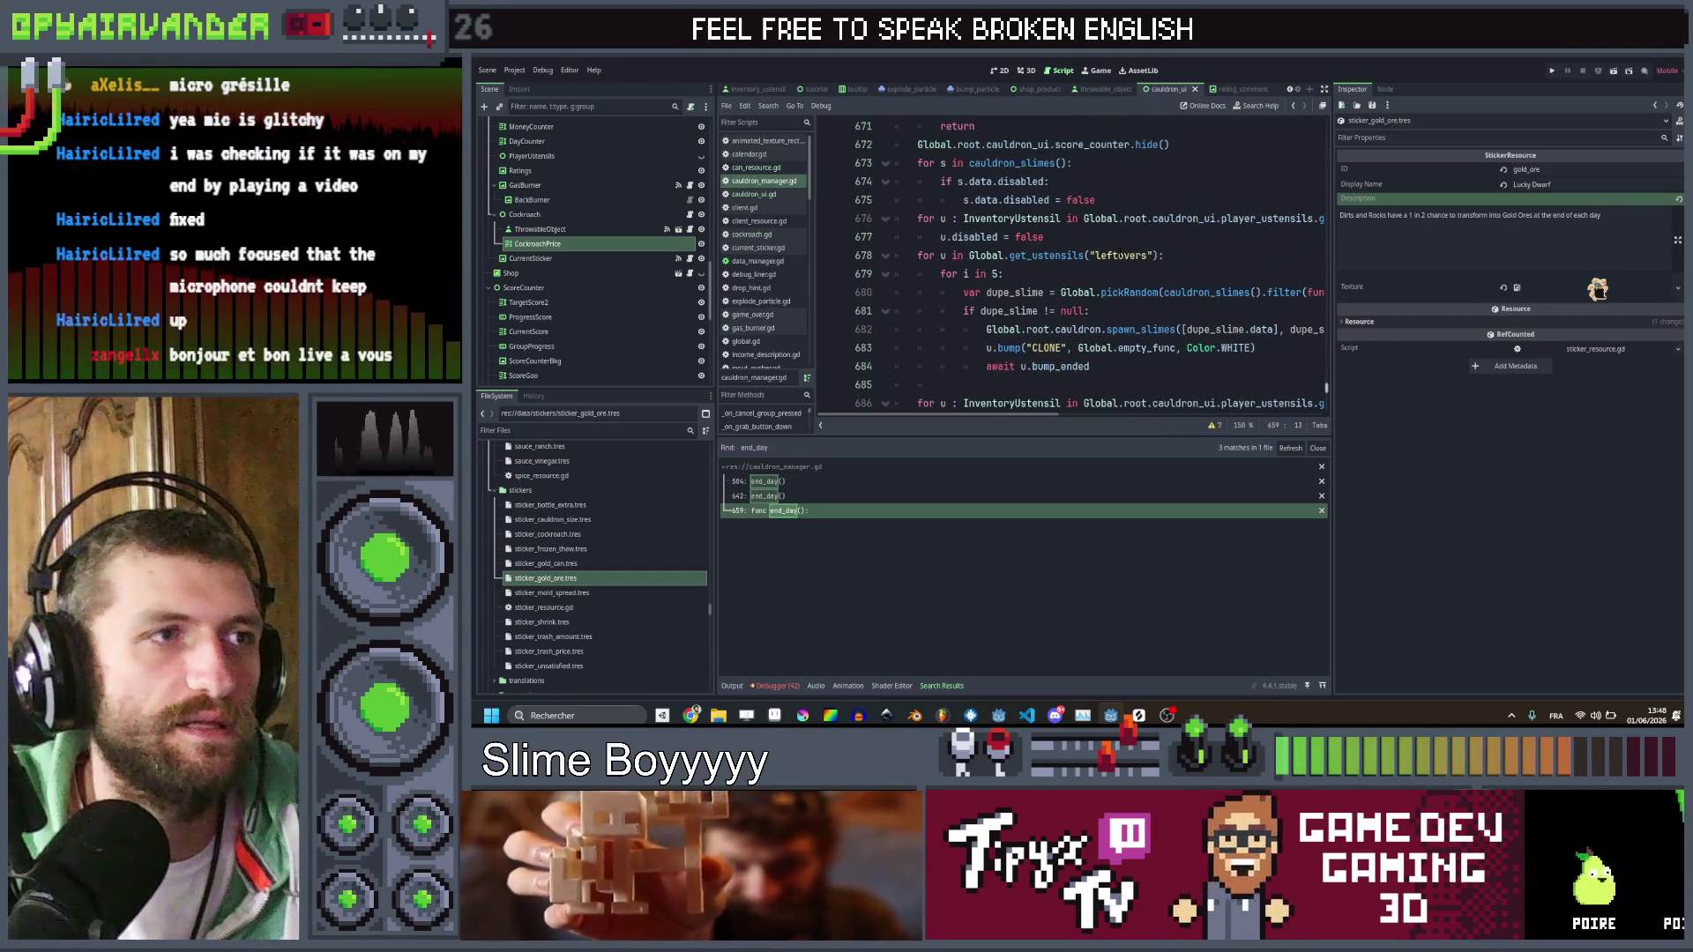
pyautogui.scroll(7, 1118, 254)
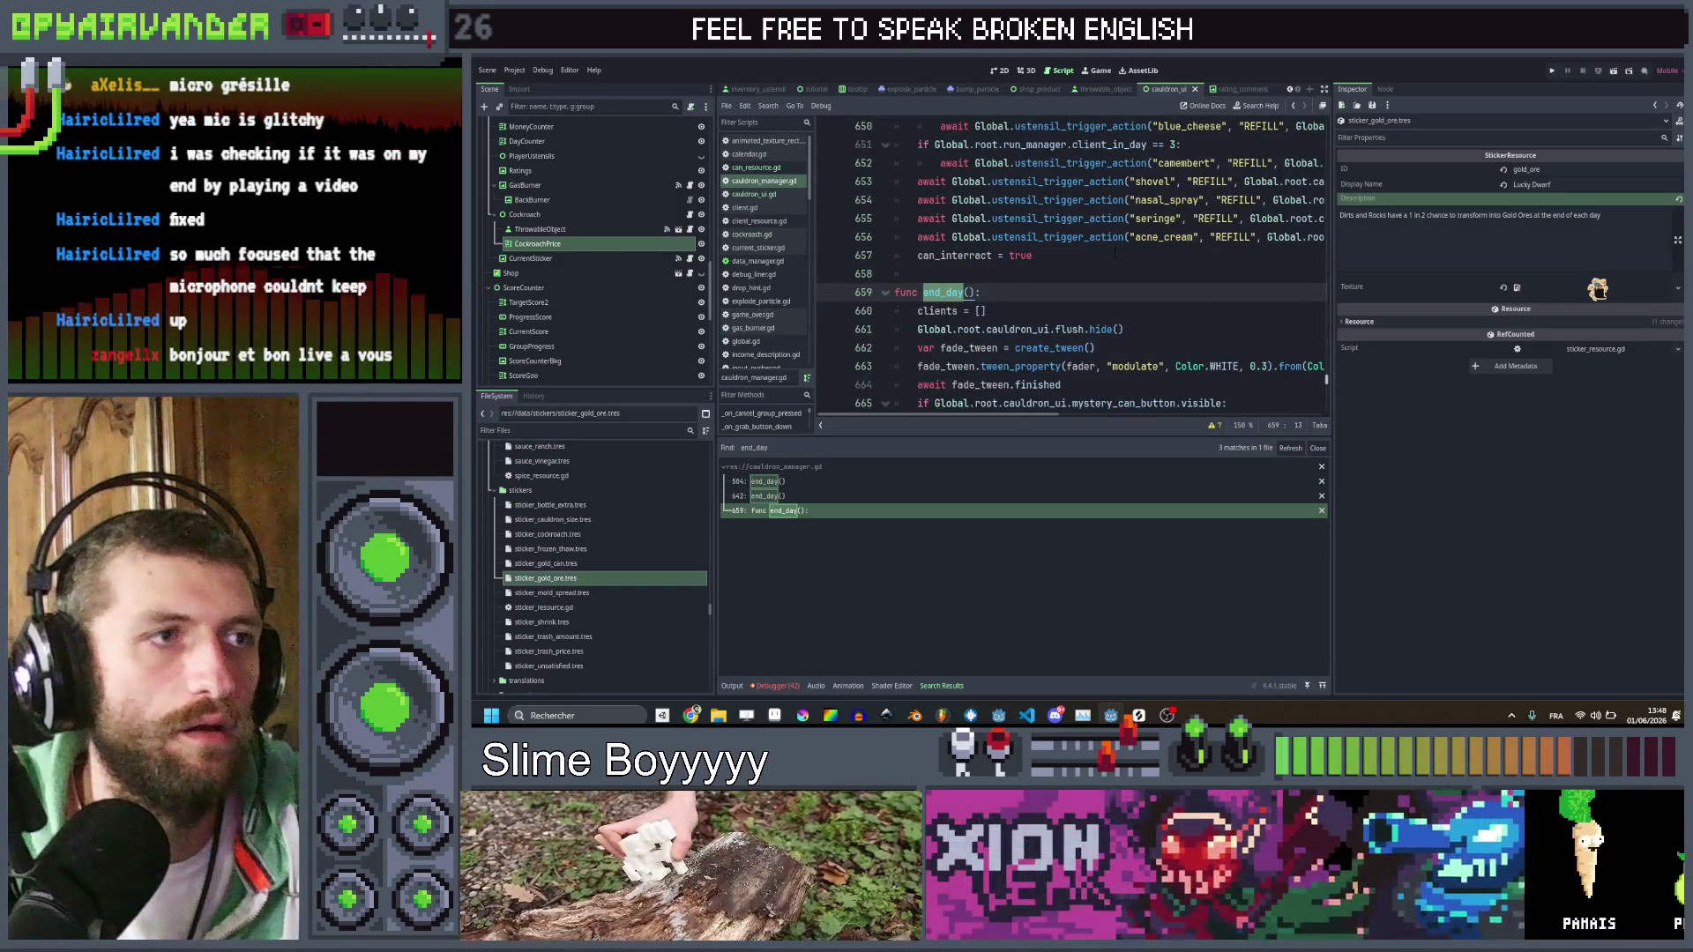
pyautogui.scroll(4, 1115, 254)
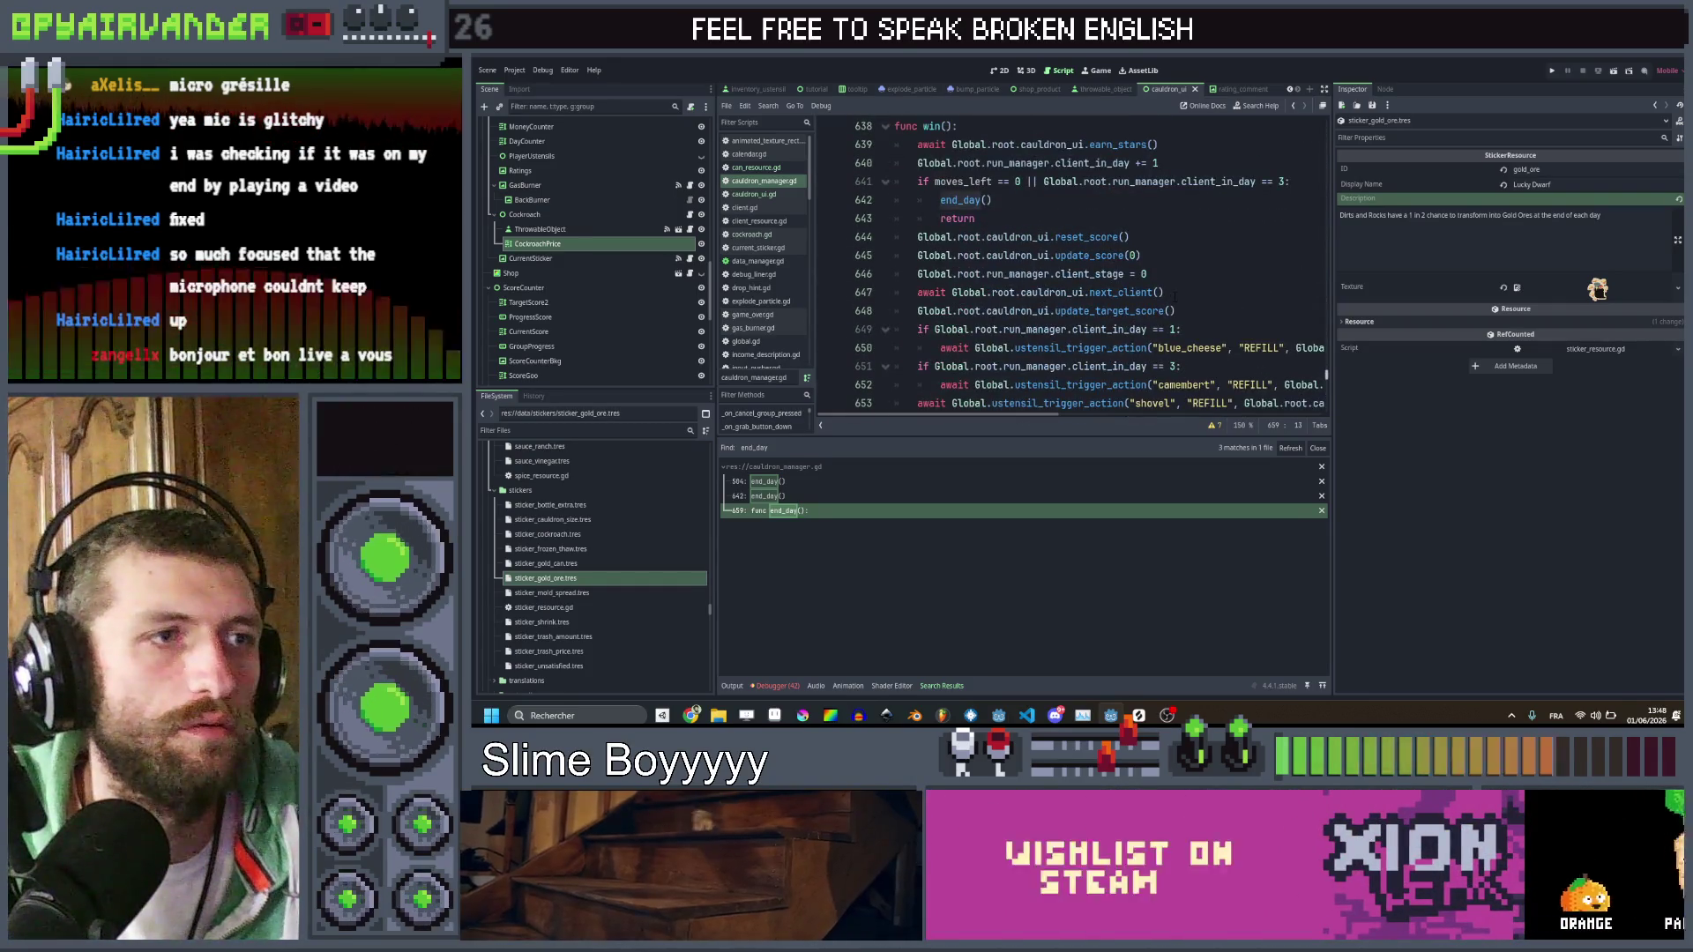
pyautogui.scroll(-4, 1173, 296)
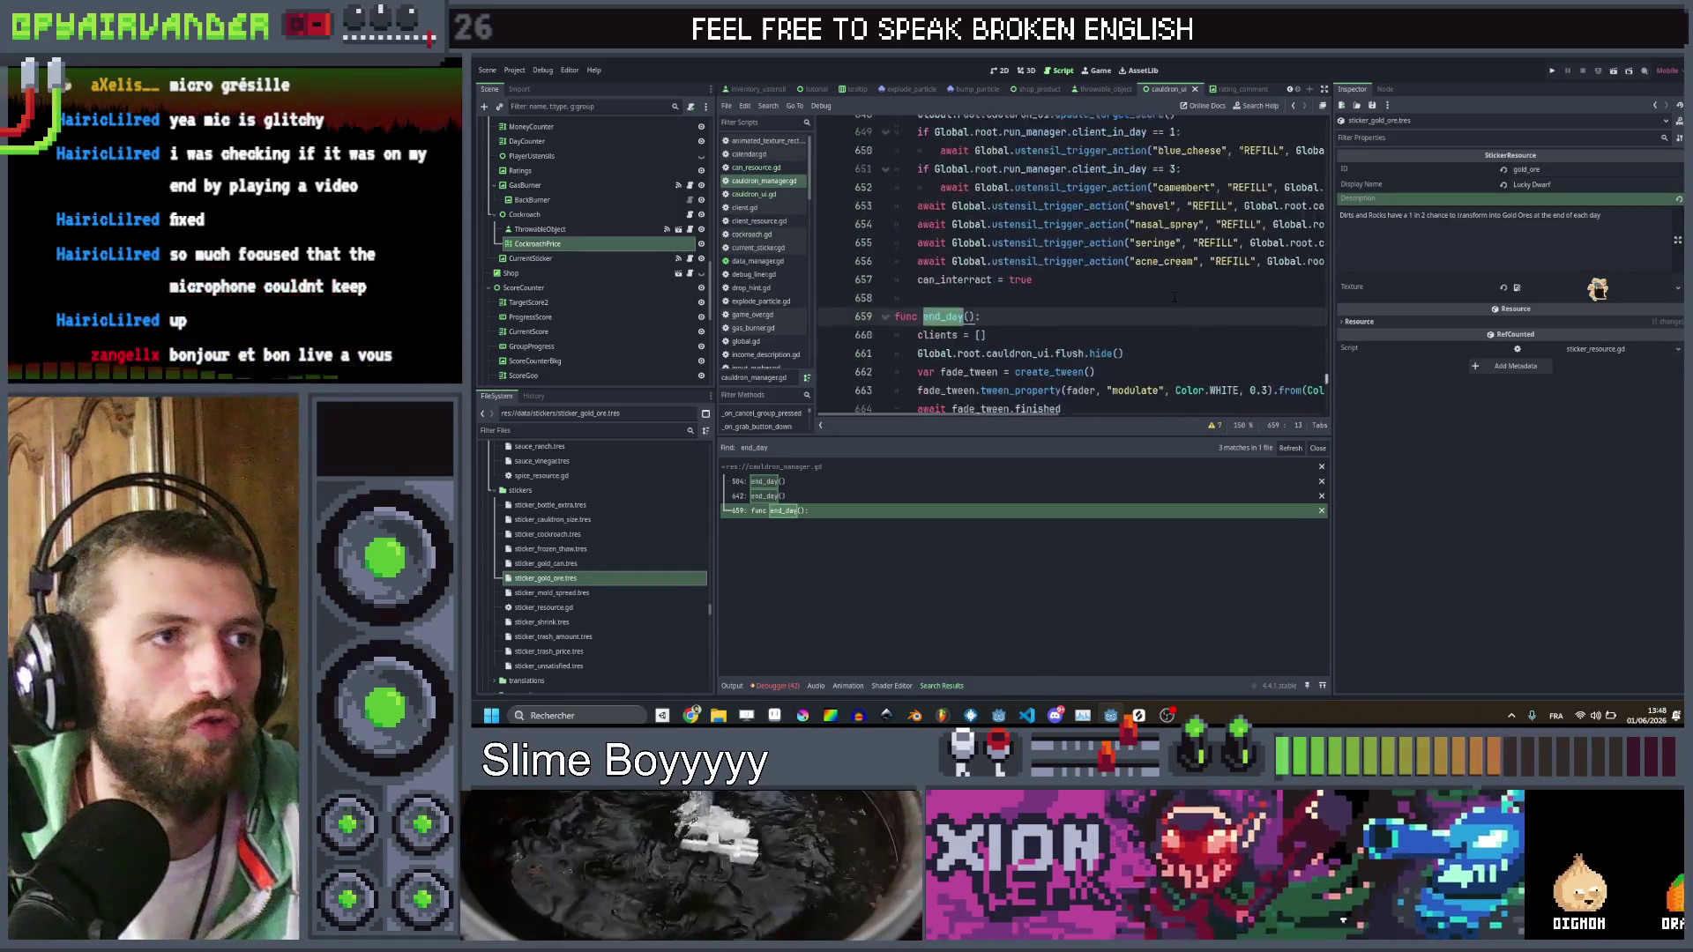
pyautogui.scroll(-11, 1173, 296)
pyautogui.scroll(-3, 1173, 286)
pyautogui.moveTo(1074, 255)
pyautogui.mouseDown()
pyautogui.moveTo(917, 256)
pyautogui.moveTo(918, 182)
pyautogui.mouseUp()
# Duplicate the frozen_thaw block below itself and rename the sticker check to gold_ore
pyautogui.hotkey('ctrl', 'c')
pyautogui.click(1072, 256)
pyautogui.press('Return')
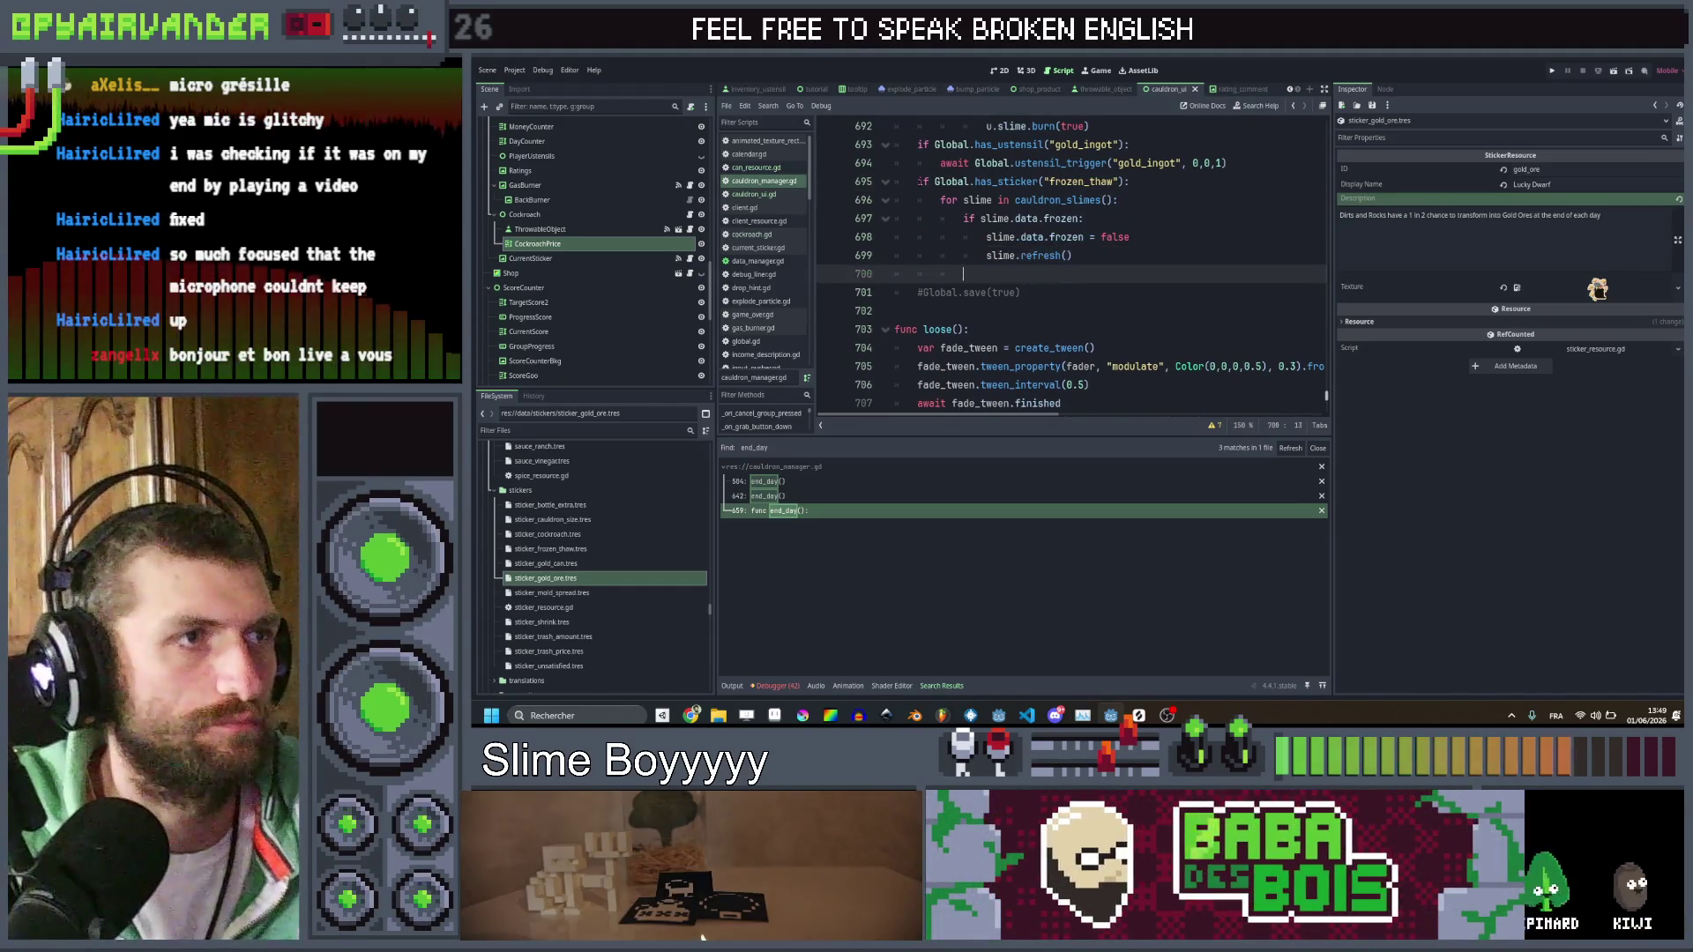
pyautogui.hotkey('ctrl', 'v')
pyautogui.click(1077, 329)
pyautogui.moveTo(1113, 275)
pyautogui.mouseDown()
pyautogui.moveTo(975, 274)
pyautogui.moveTo(1049, 275)
pyautogui.mouseUp()
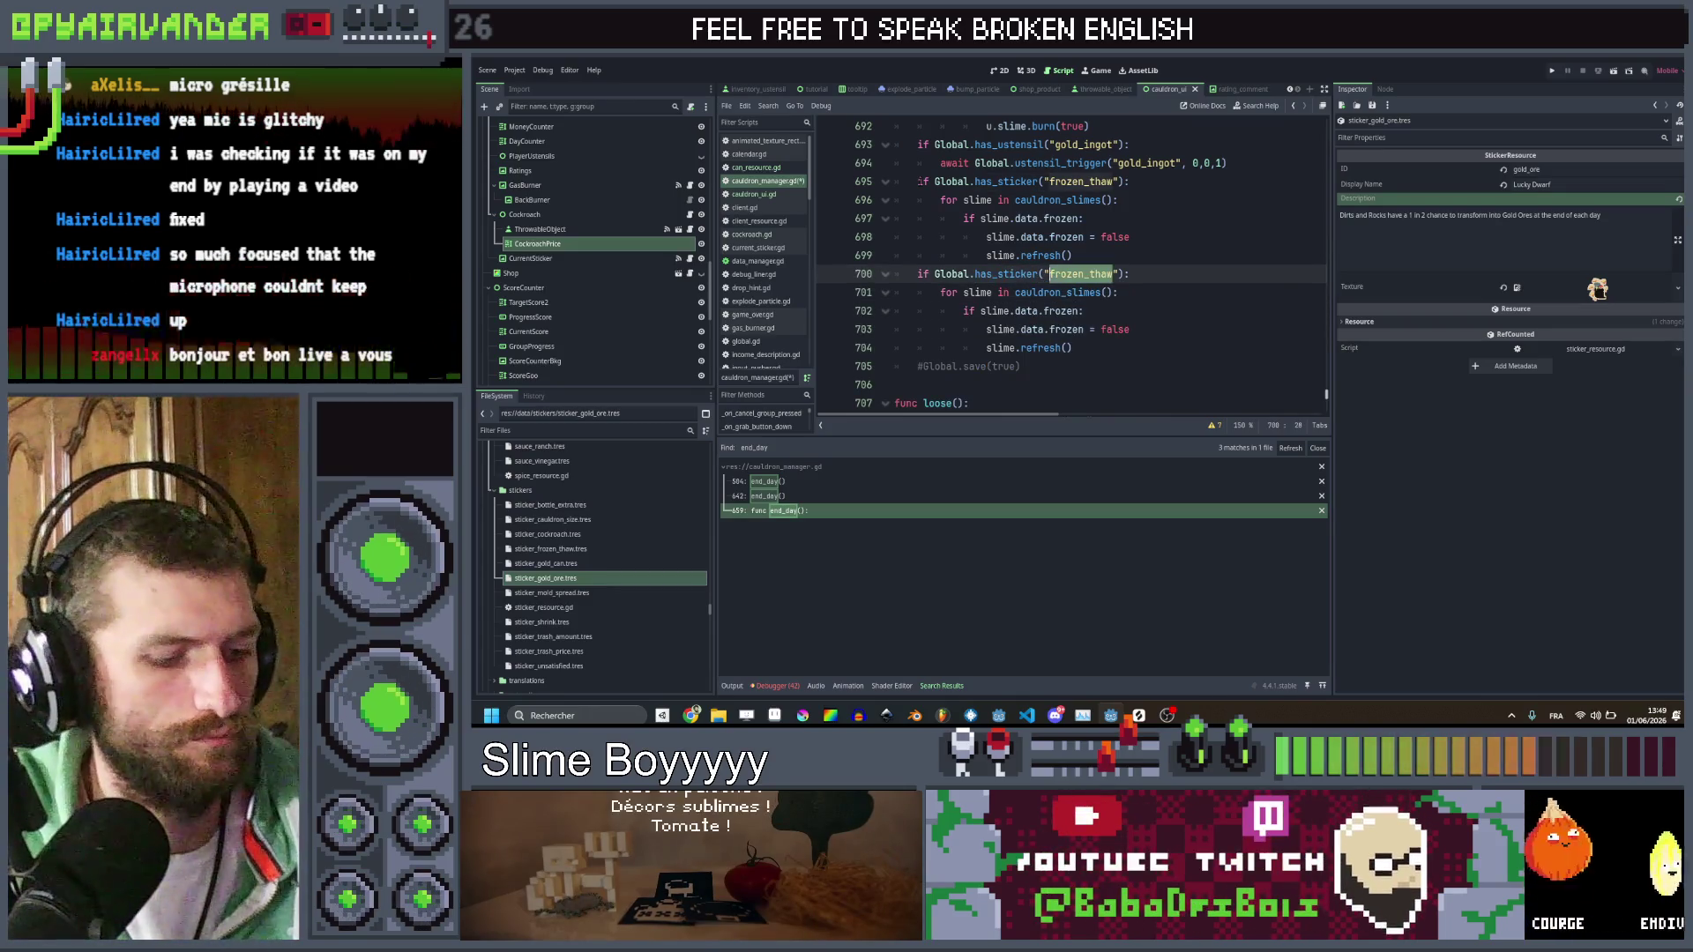
pyautogui.write('_ore')
# Make line 702 check for slime id "rock" or "dirt" and save the script
pyautogui.press('Down')
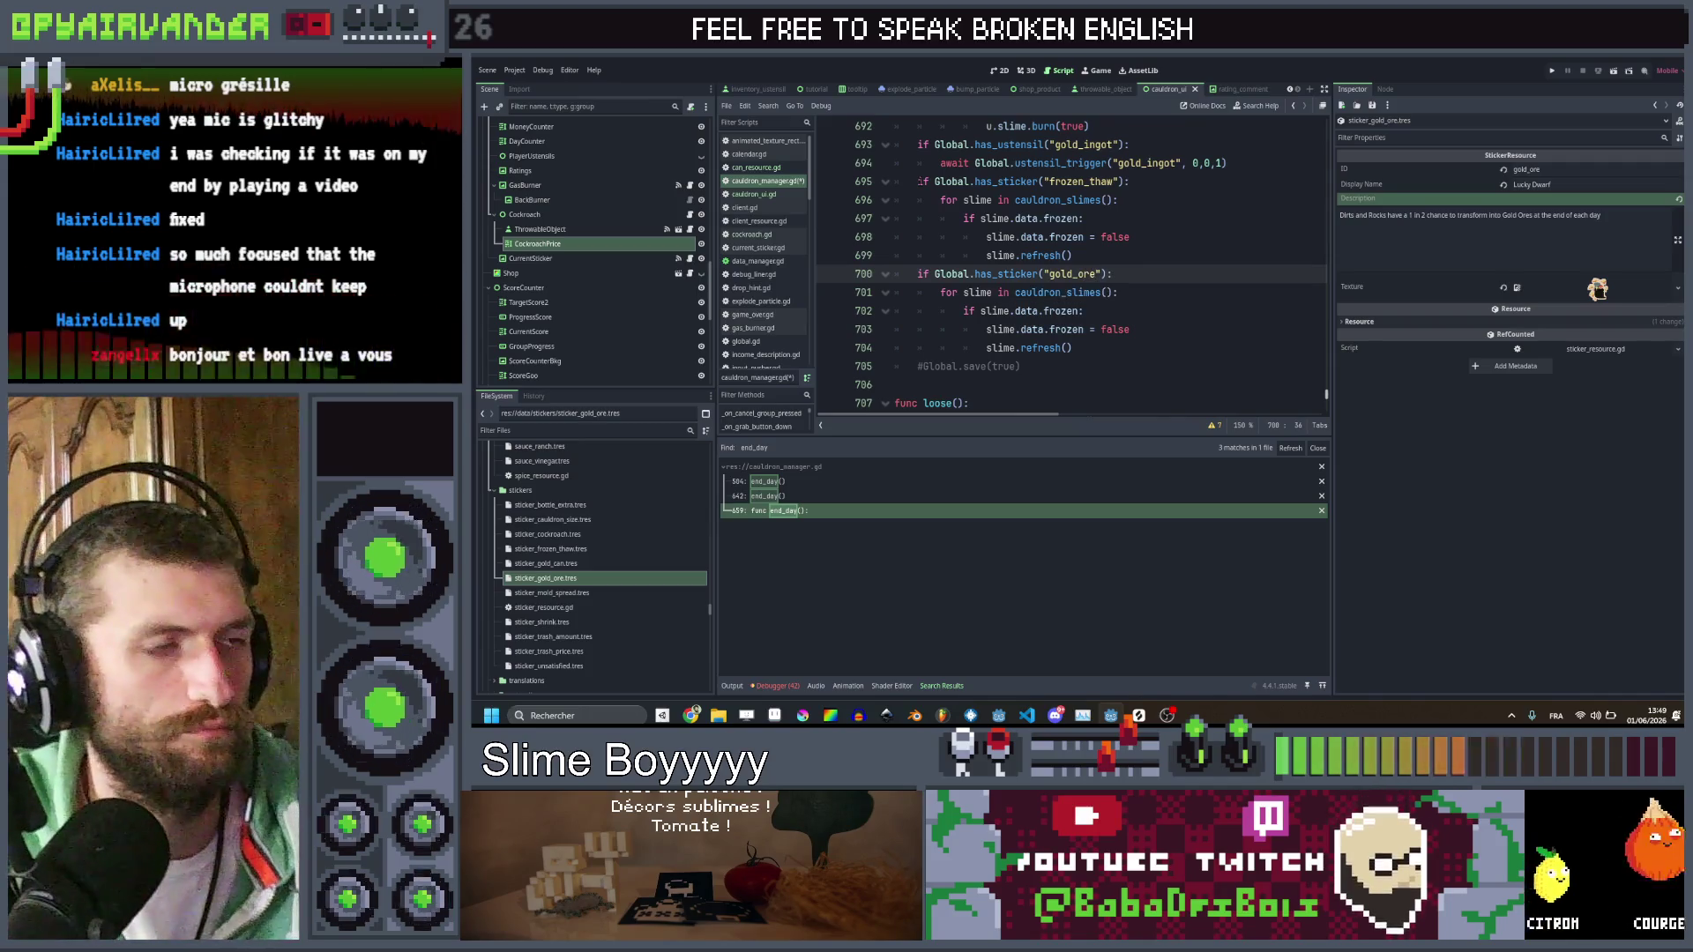
pyautogui.press('Down')
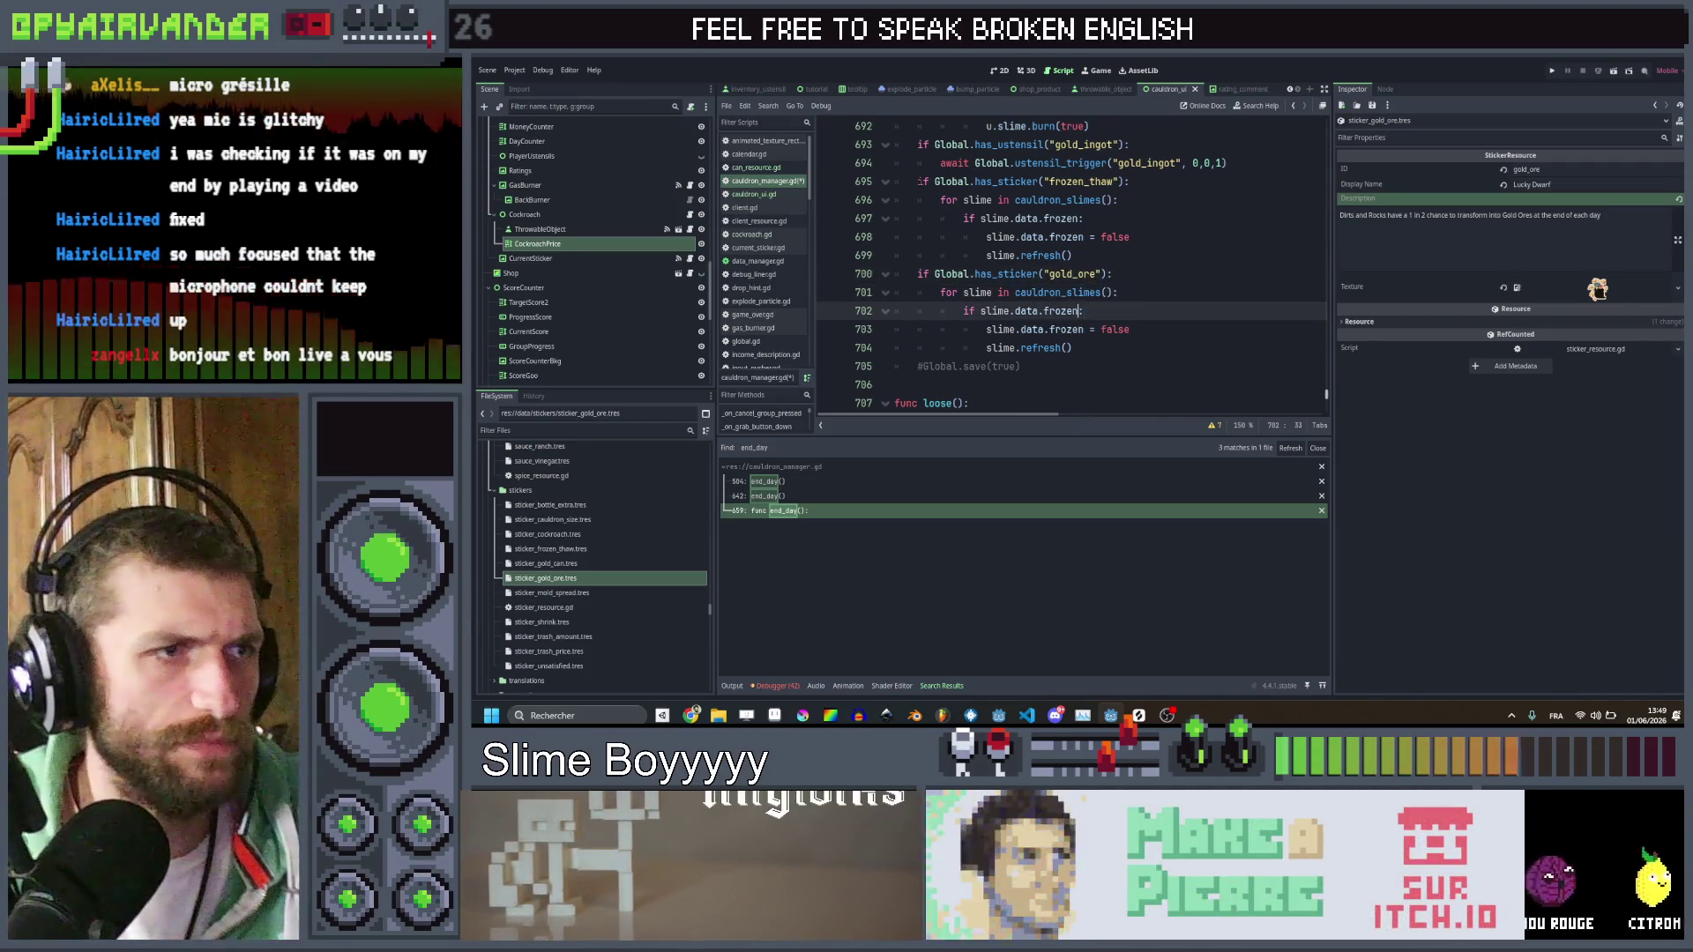
pyautogui.press('BackSpace')
pyautogui.write('id == "rock" ||')
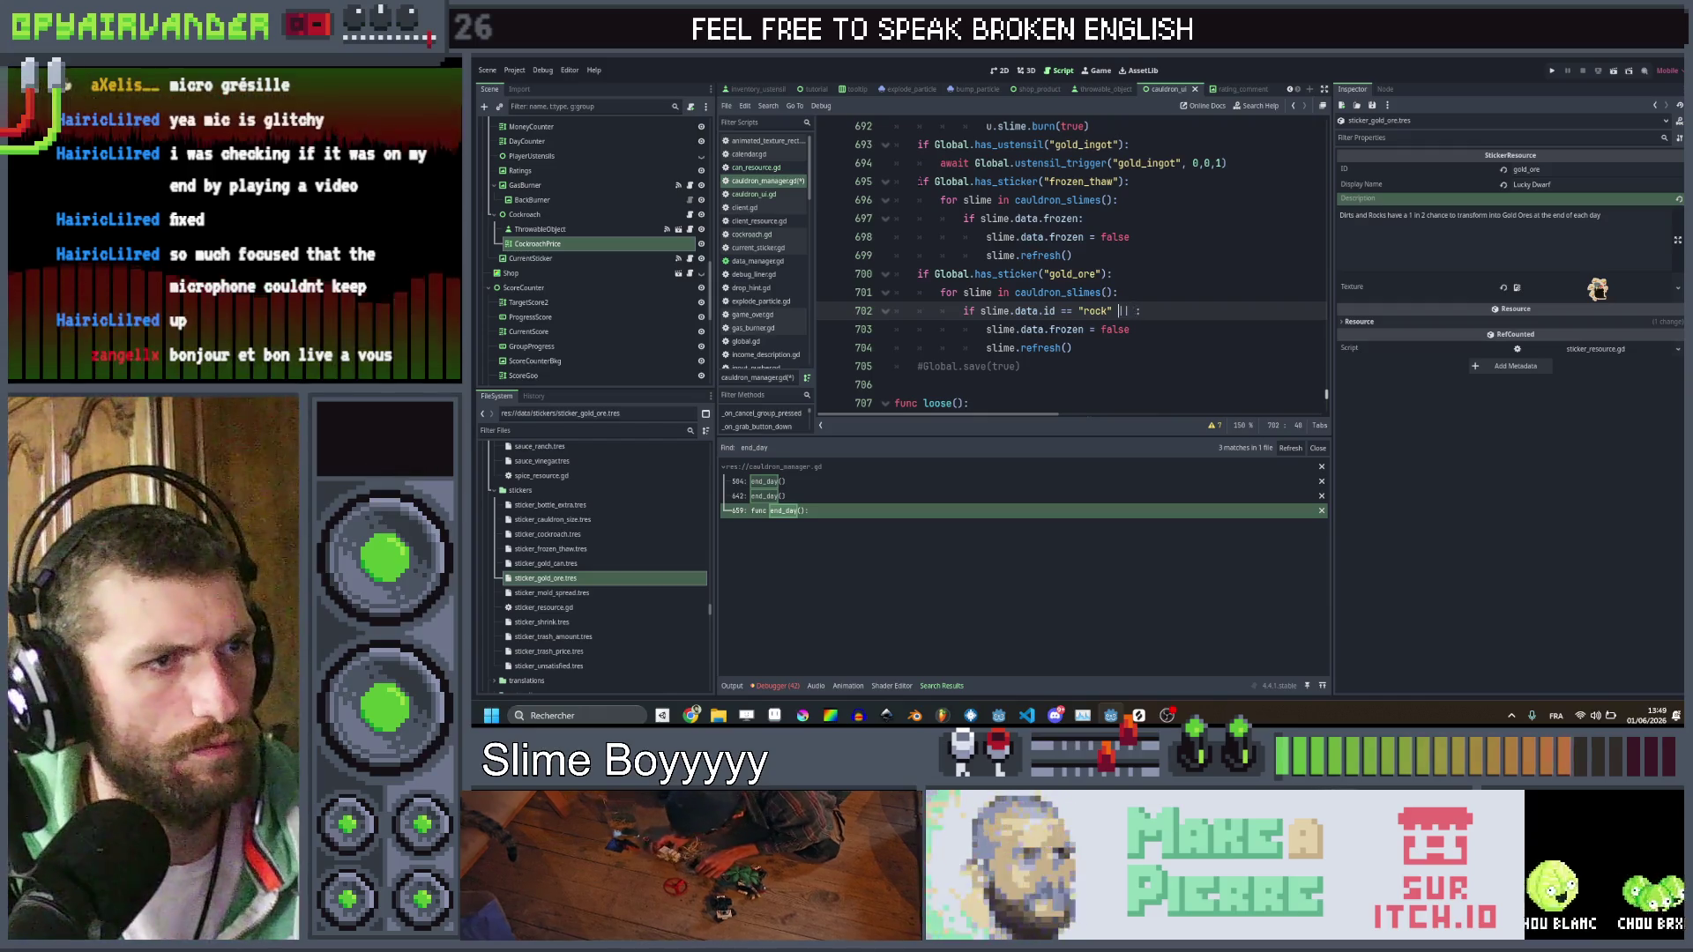
pyautogui.click(1010, 311)
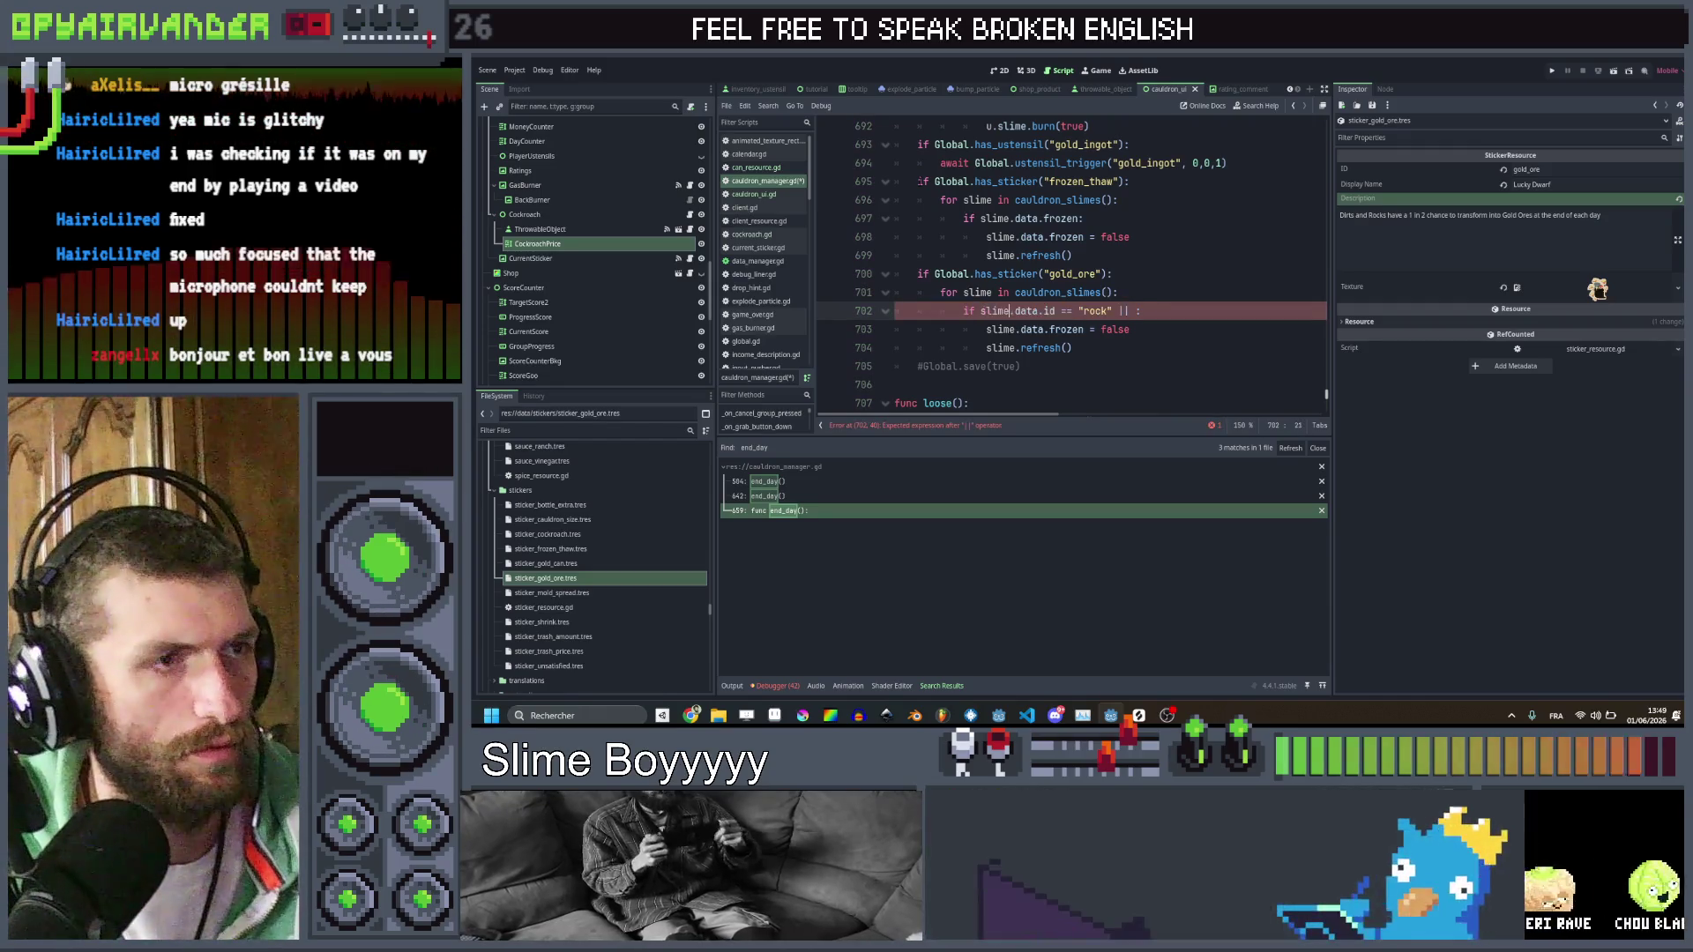
pyautogui.hotkey('ctrl', 'v')
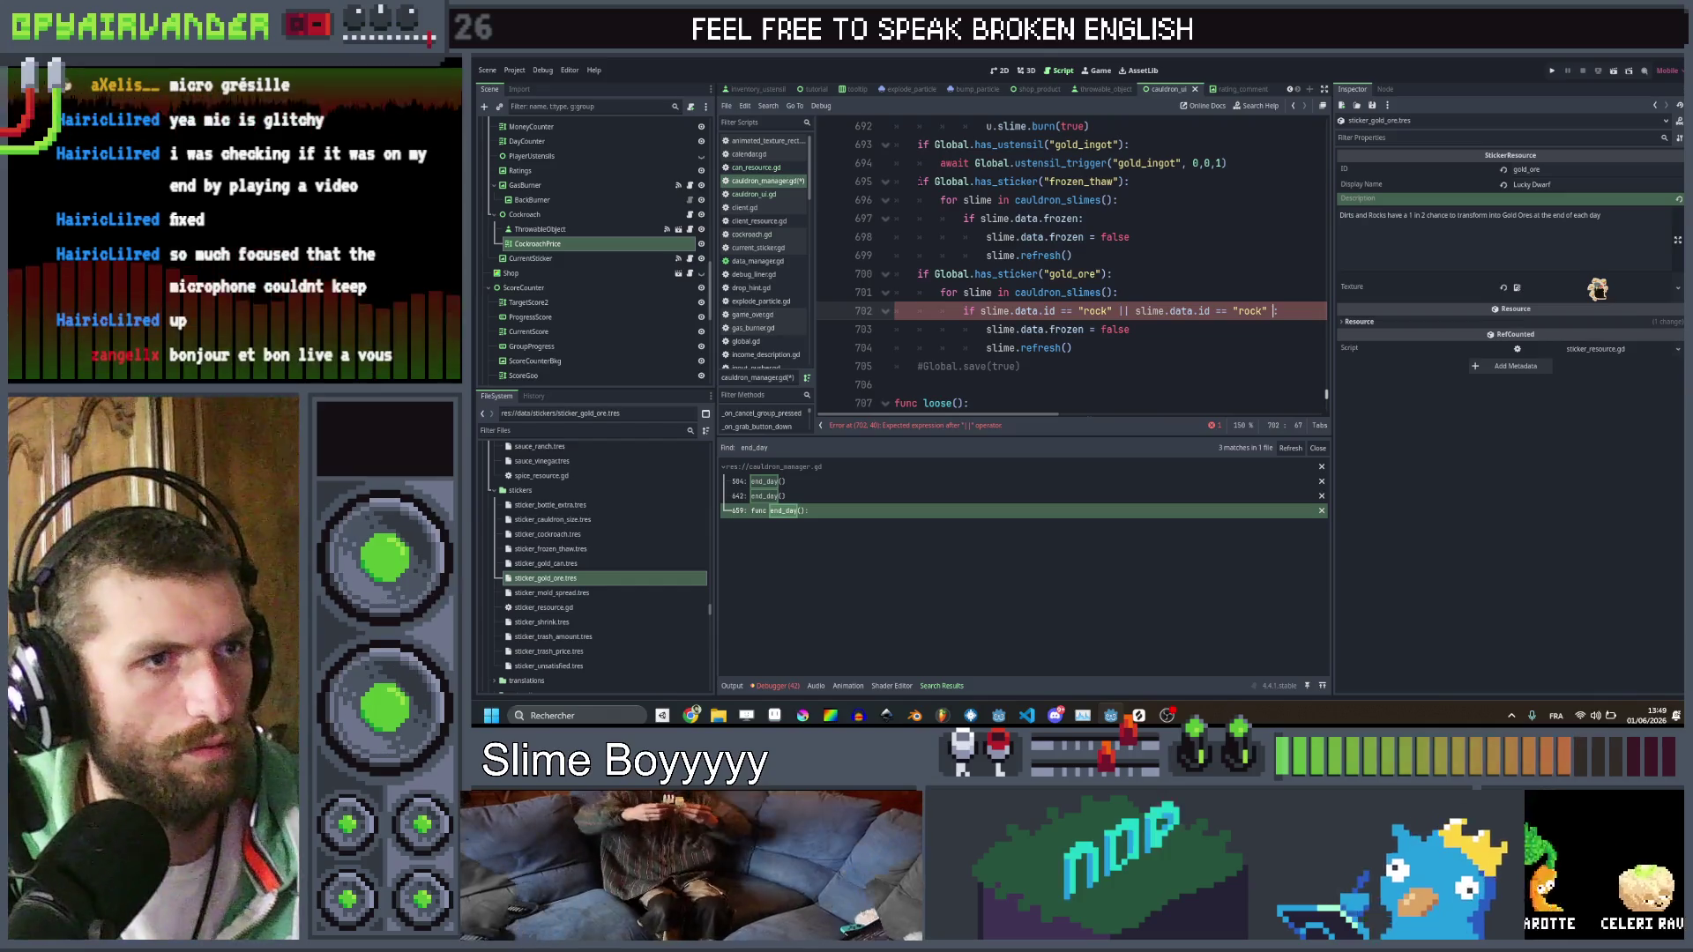
pyautogui.write(':')
pyautogui.click(1237, 310)
pyautogui.write('irt')
pyautogui.press('End')
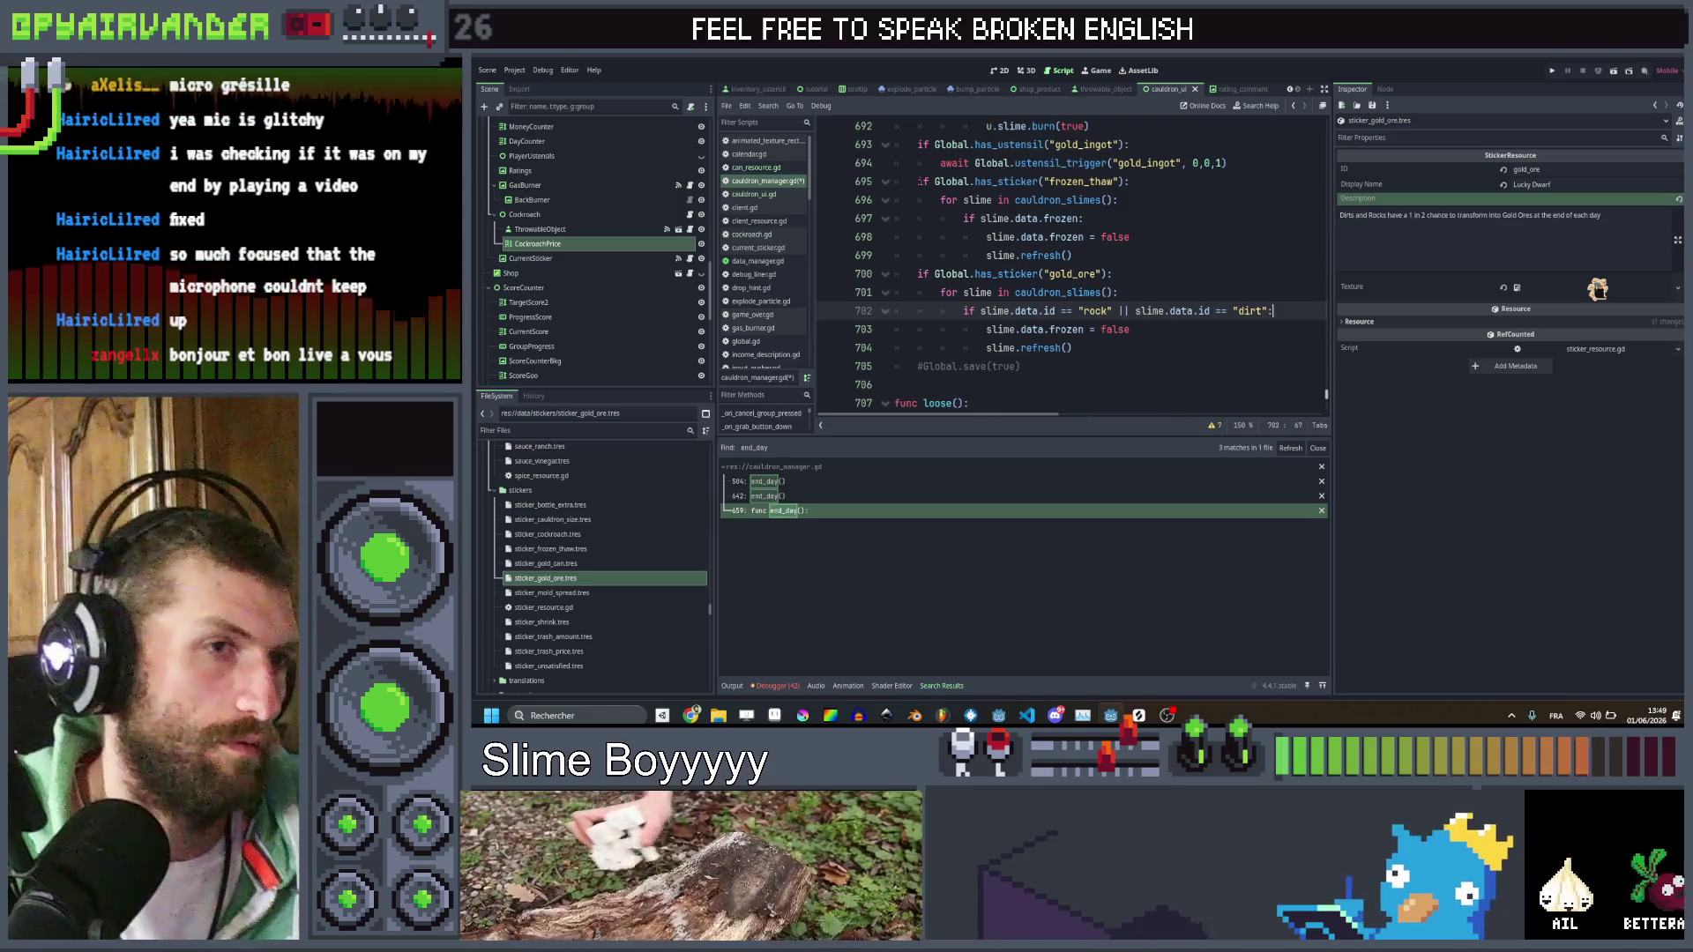
pyautogui.hotkey('ctrl', 's')
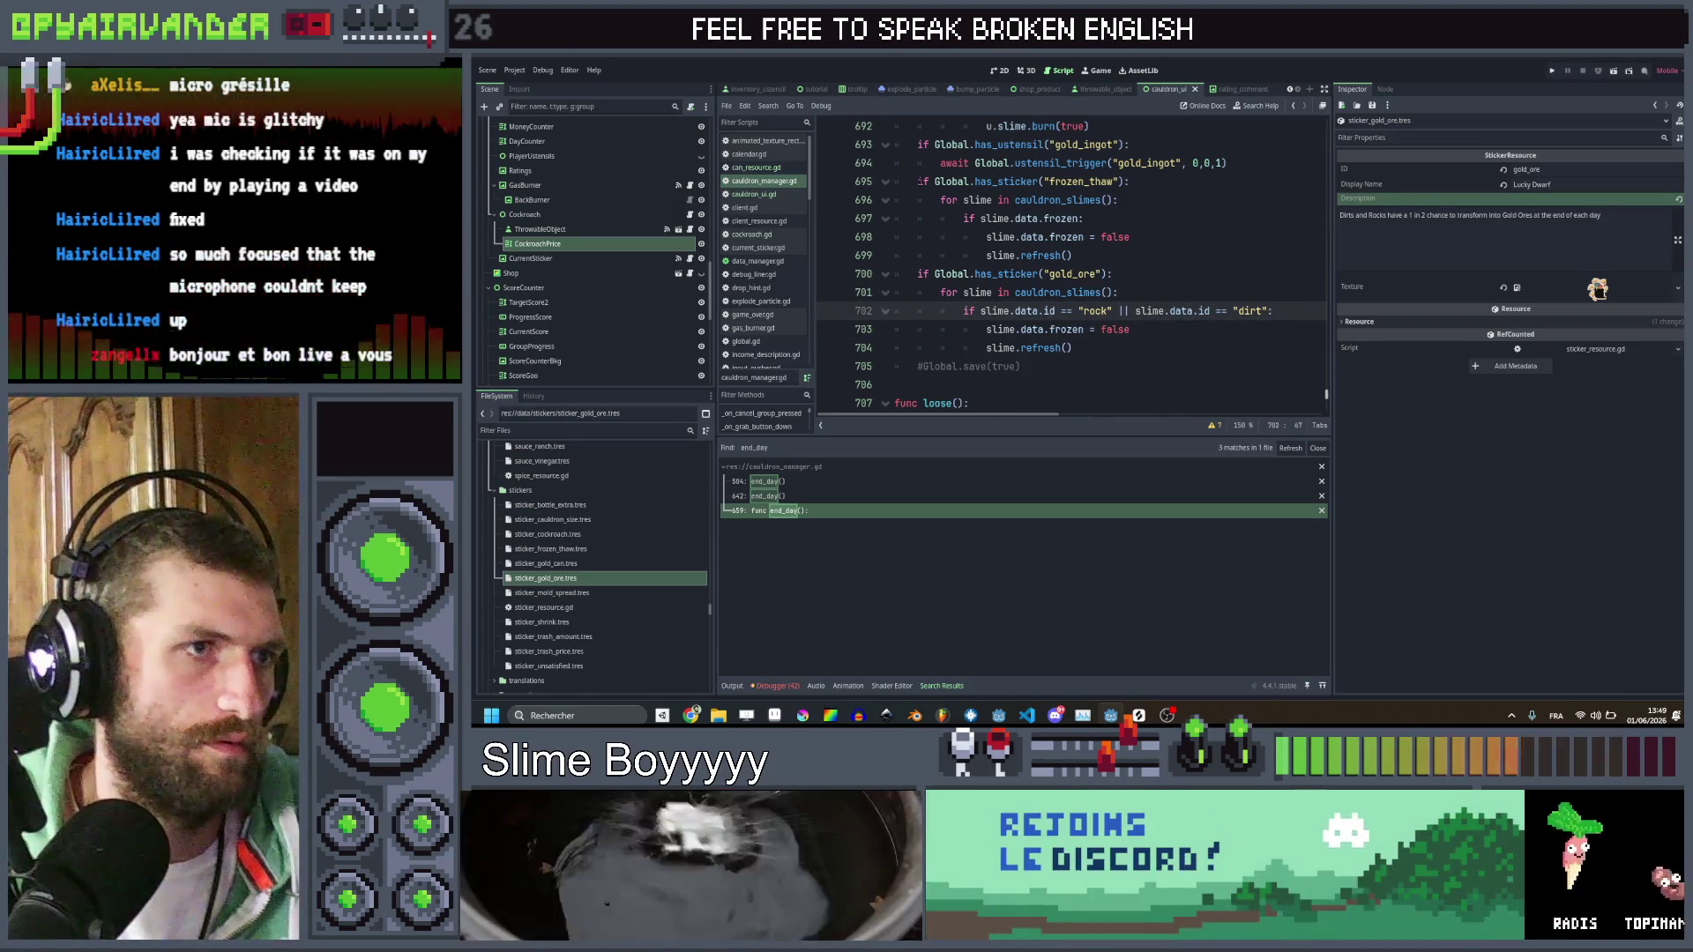
# Replace the frozen assignment on line 703 with 'if Global.rng.randf() > 0.5:'
pyautogui.click(1130, 329)
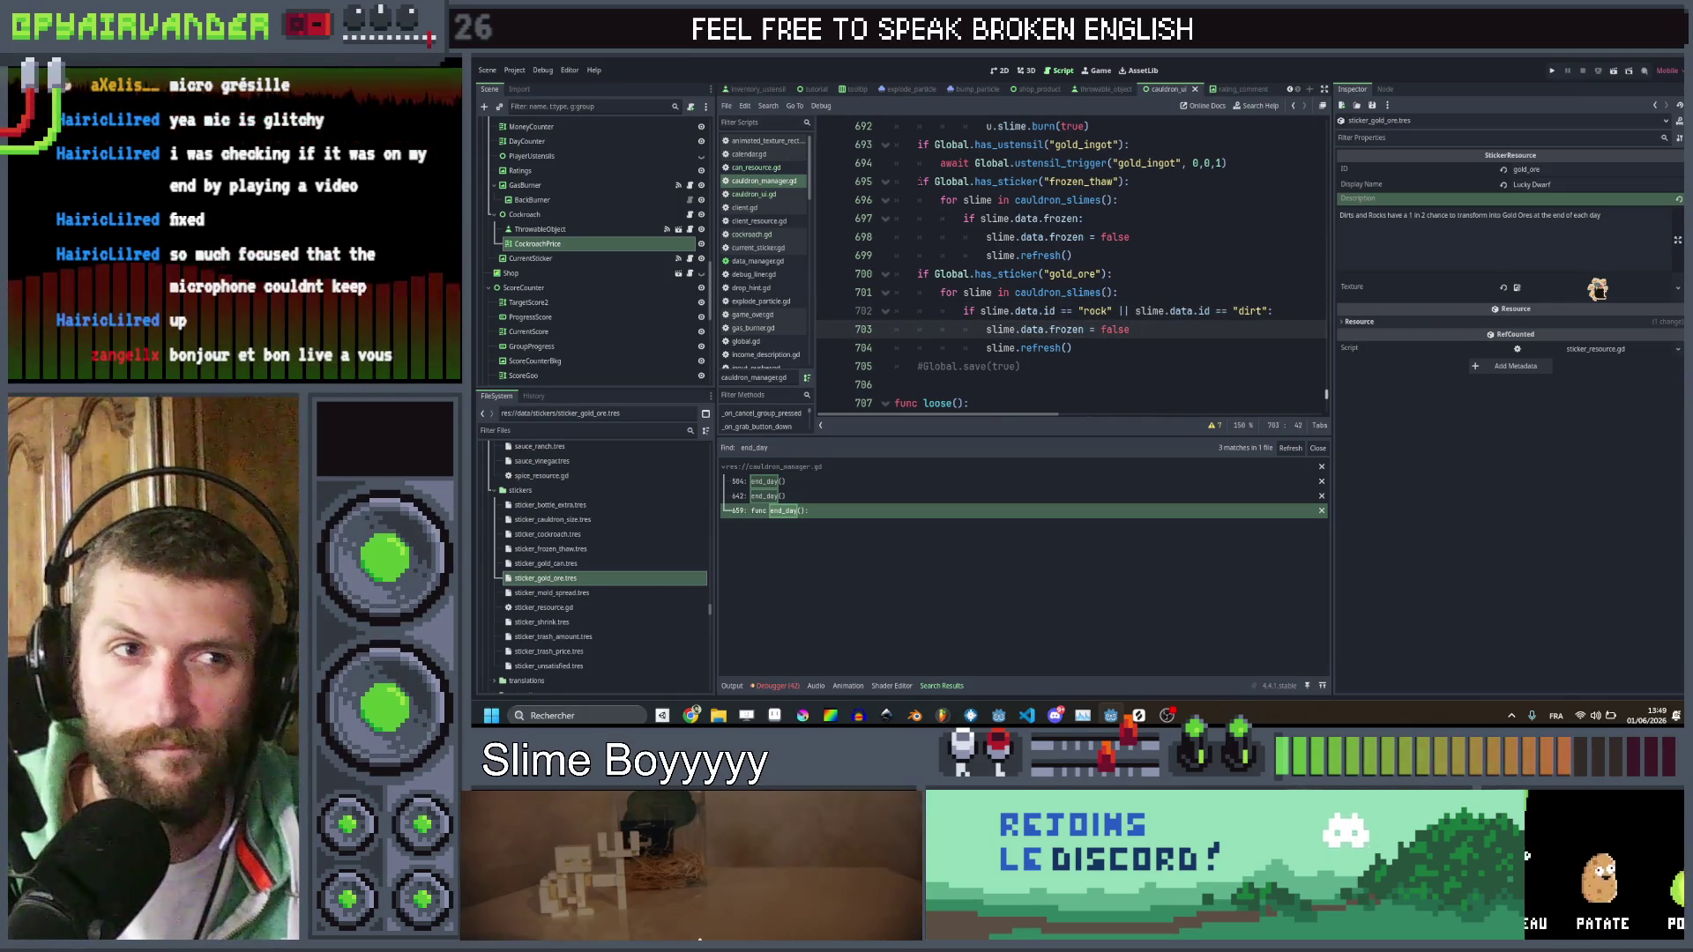
pyautogui.hotkey('ctrl', 'shift', 'Left')
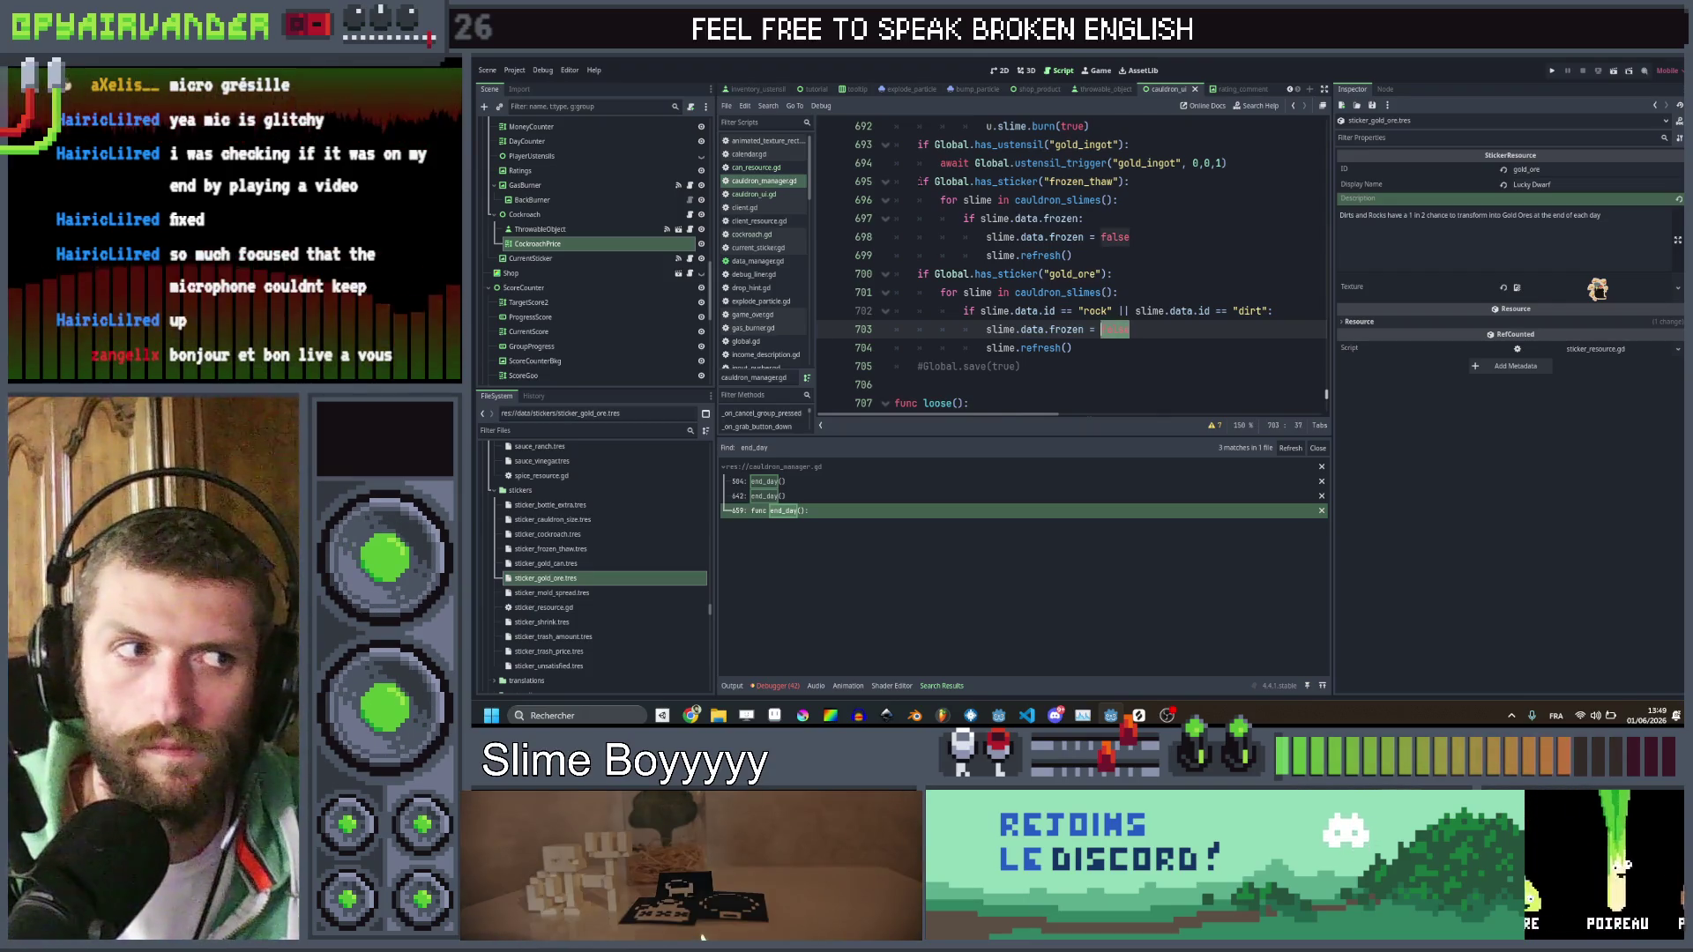
pyautogui.hotkey('ctrl', 'shift', 'Left')
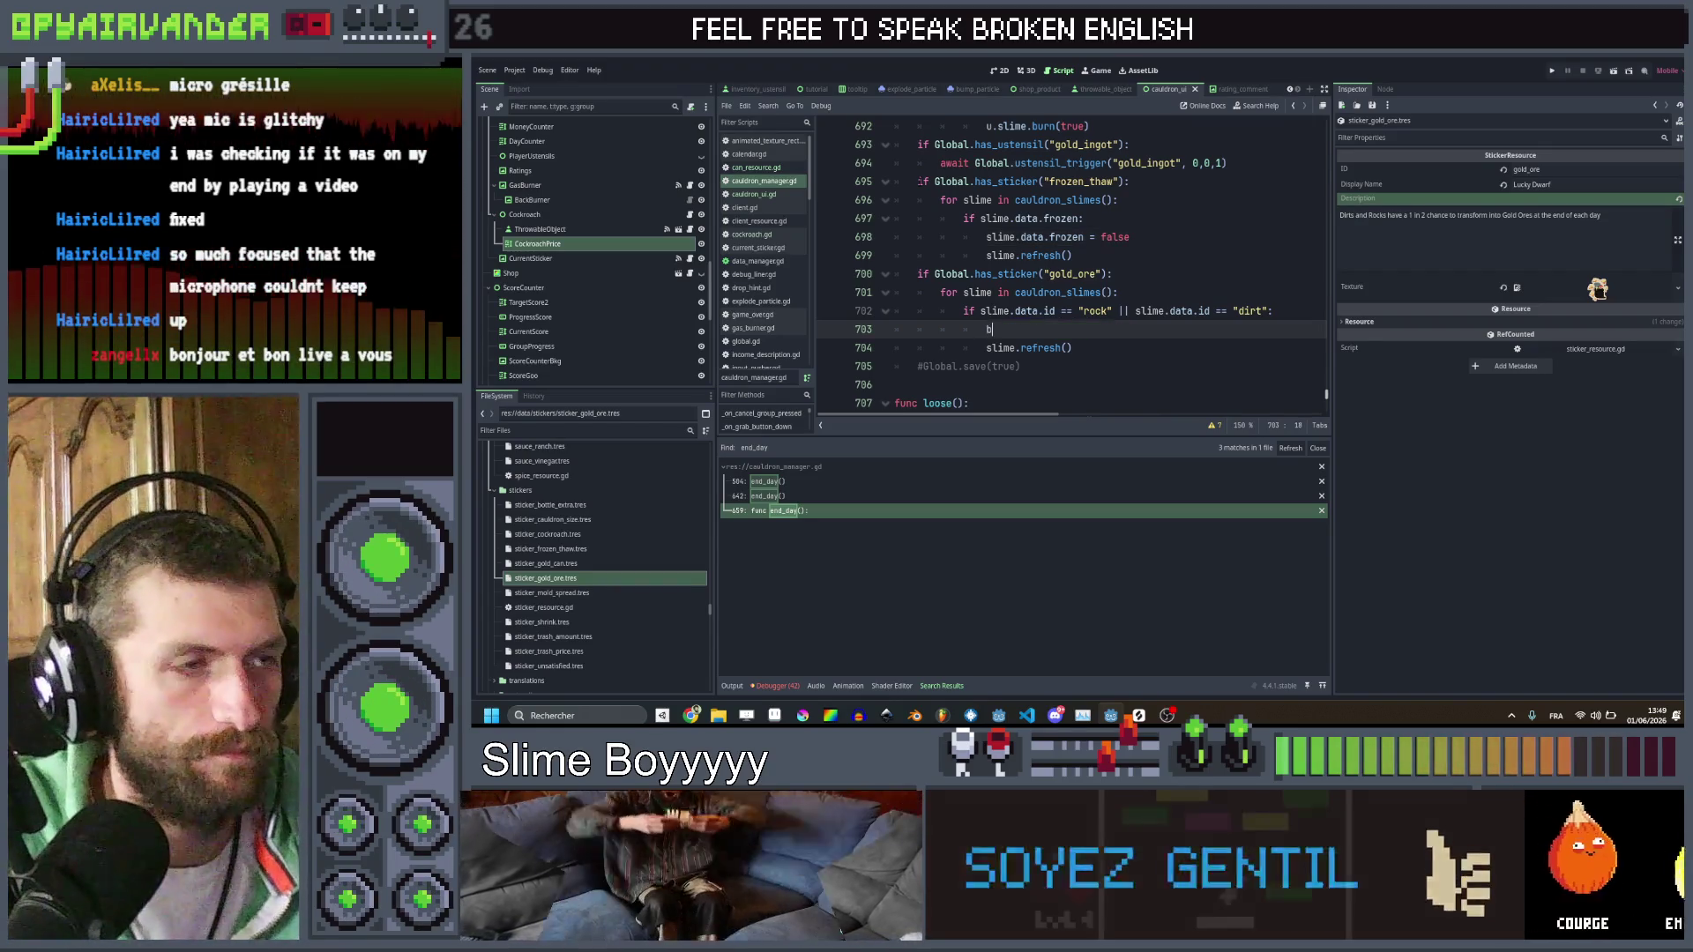
pyautogui.write('s')
pyautogui.press('BackSpace')
pyautogui.write('if')
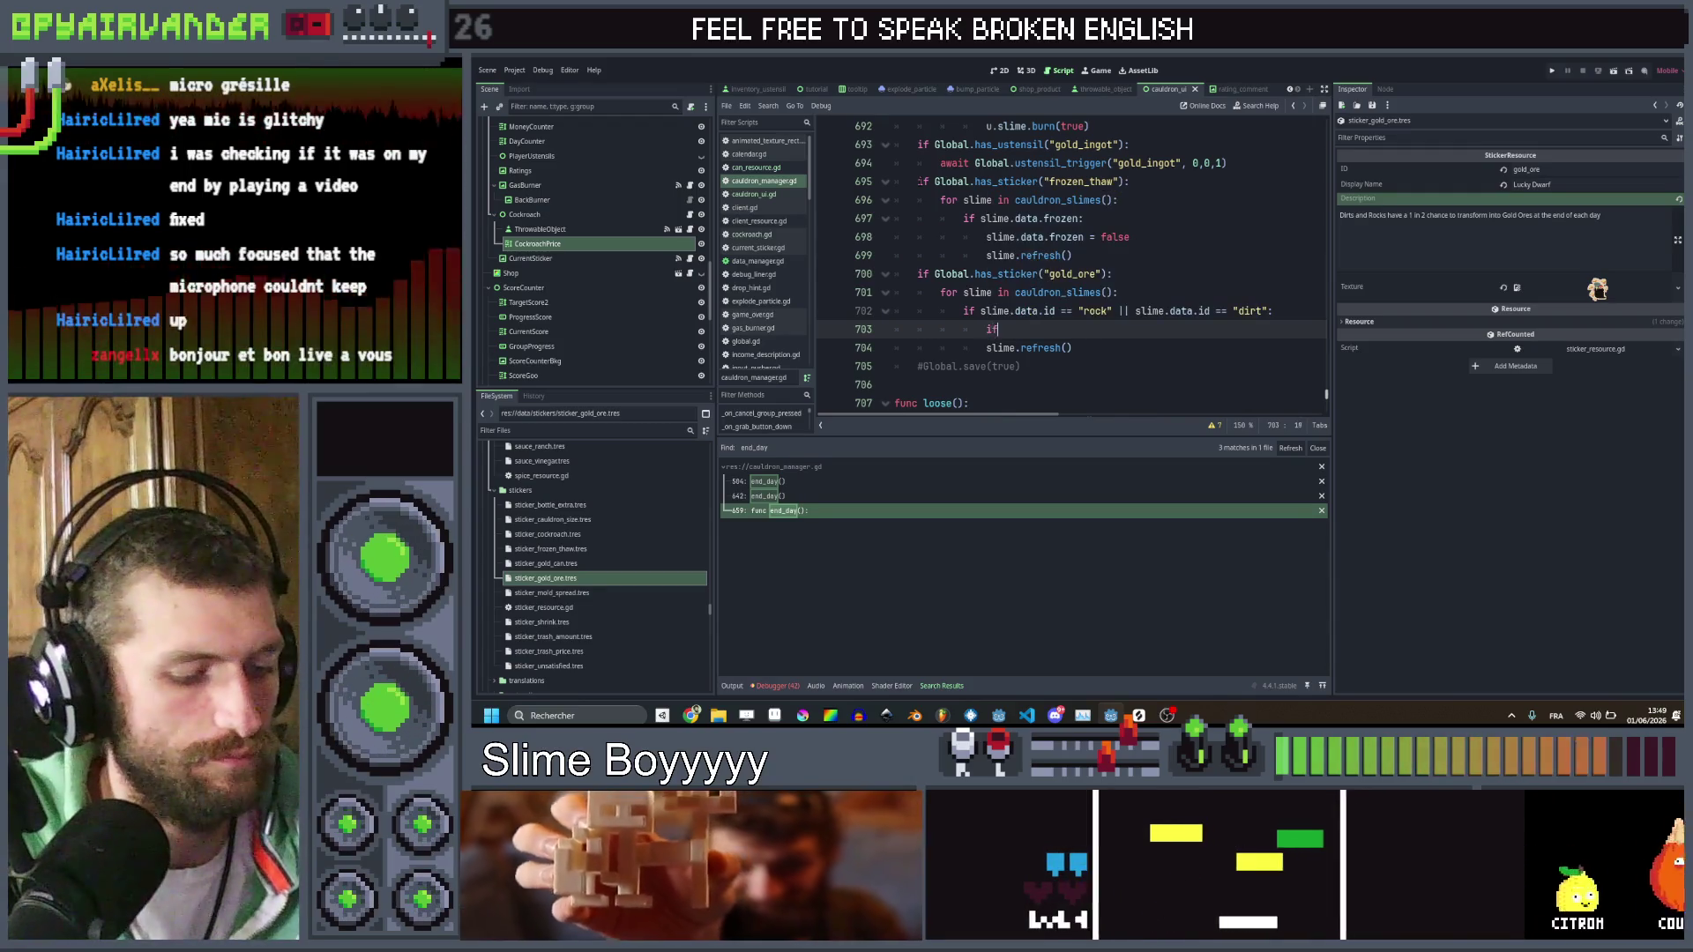
pyautogui.write(' Global.')
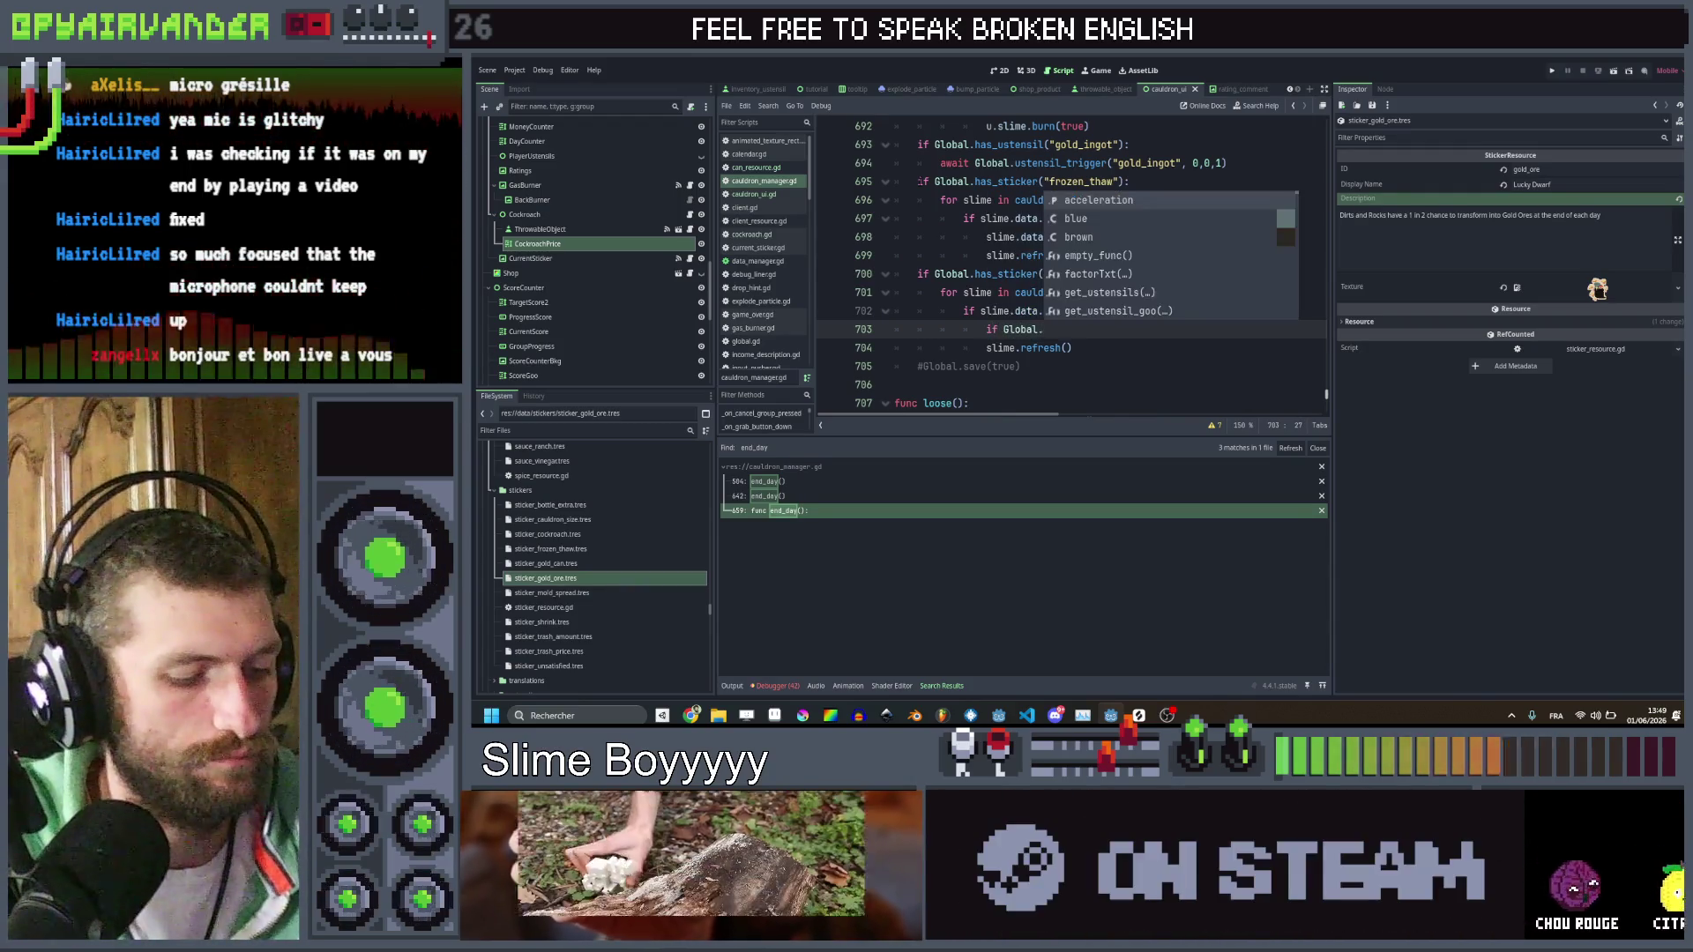
pyautogui.write('rng.randf() > 0')
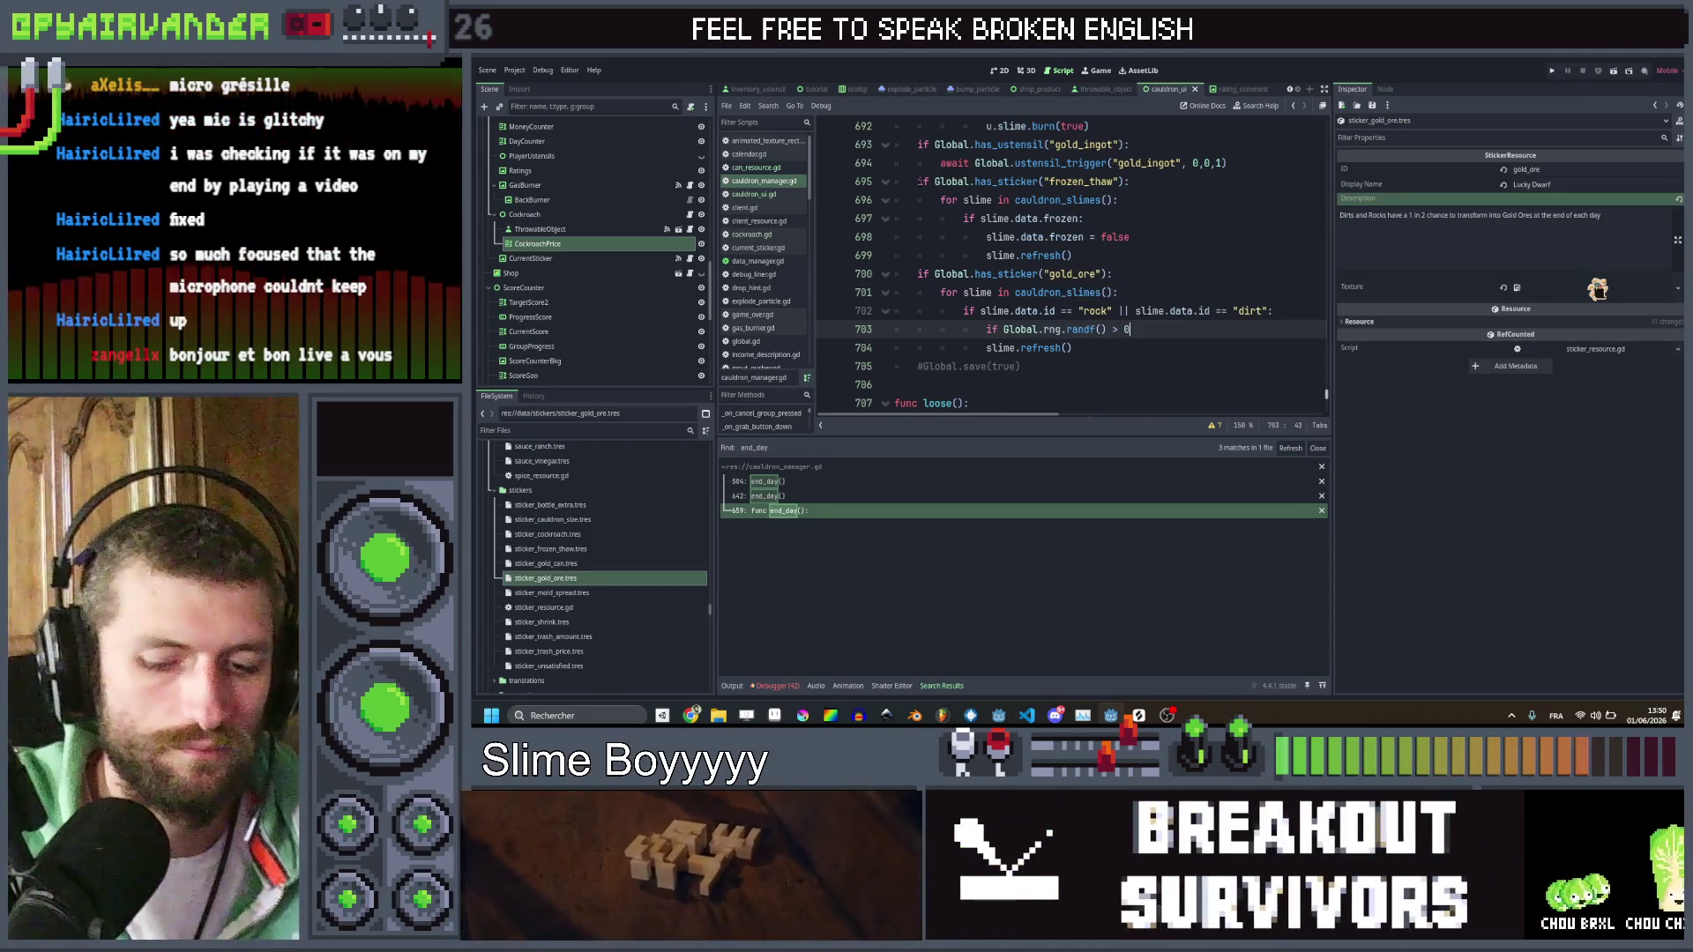
pyautogui.write('.5:')
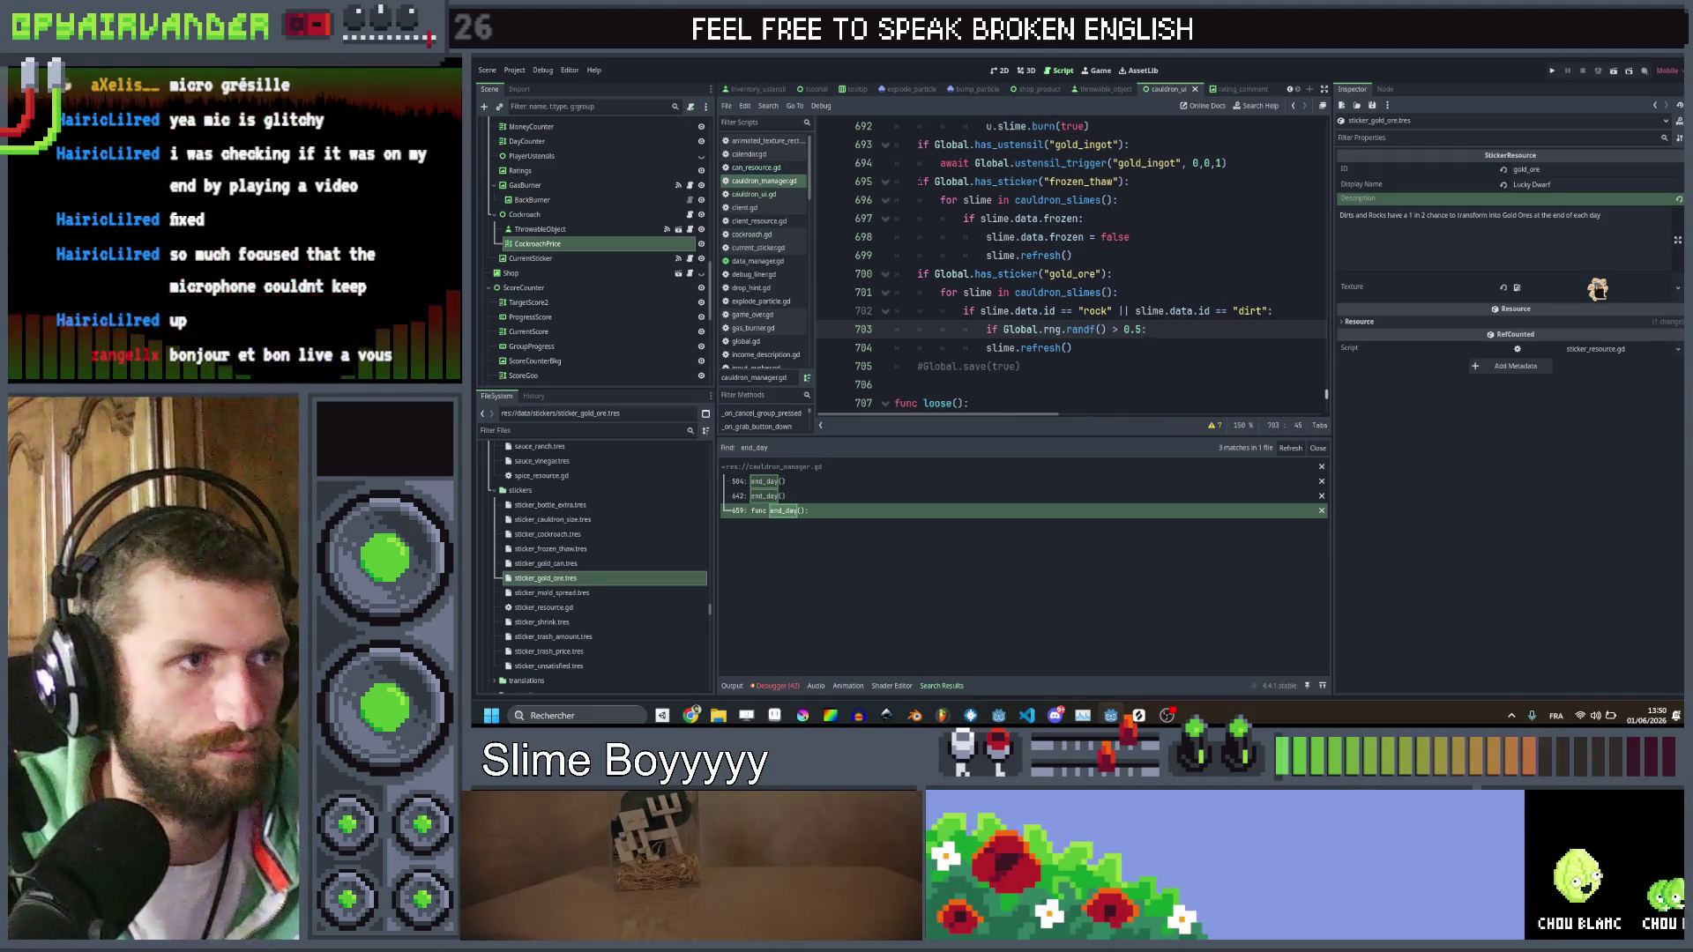
# Set the slime's slimeType to Global.root.data_manager.get_slime_type("gold") under the chance check
pyautogui.click(1020, 347)
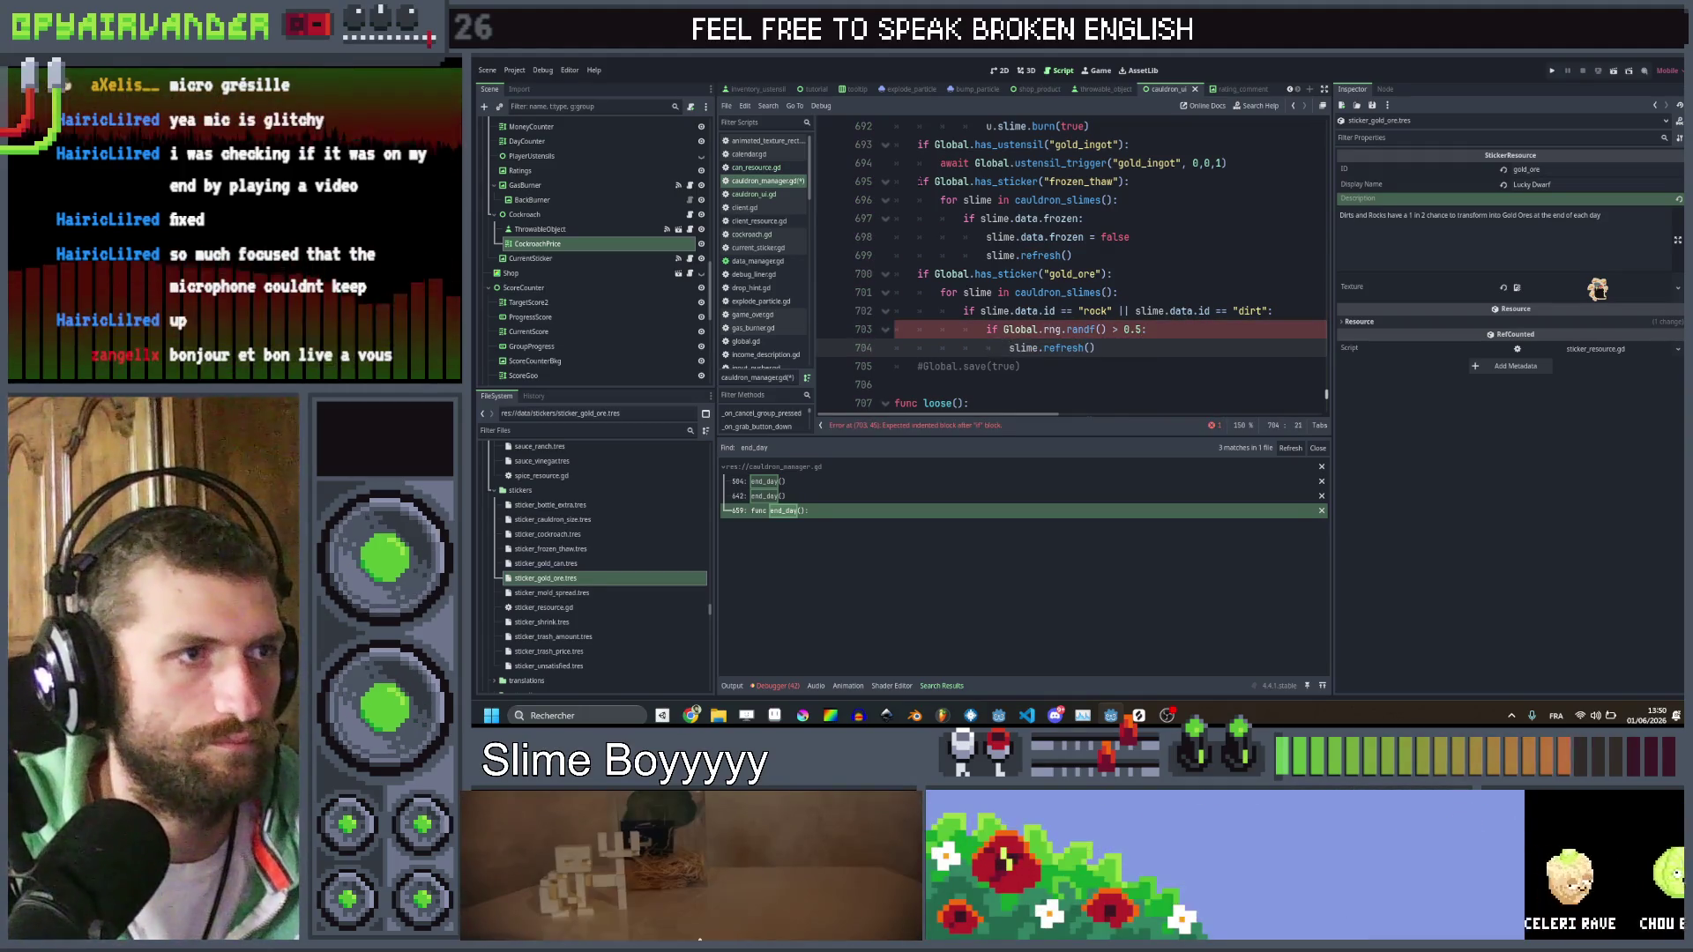
pyautogui.press('Return')
pyautogui.write('slime.refresh()')
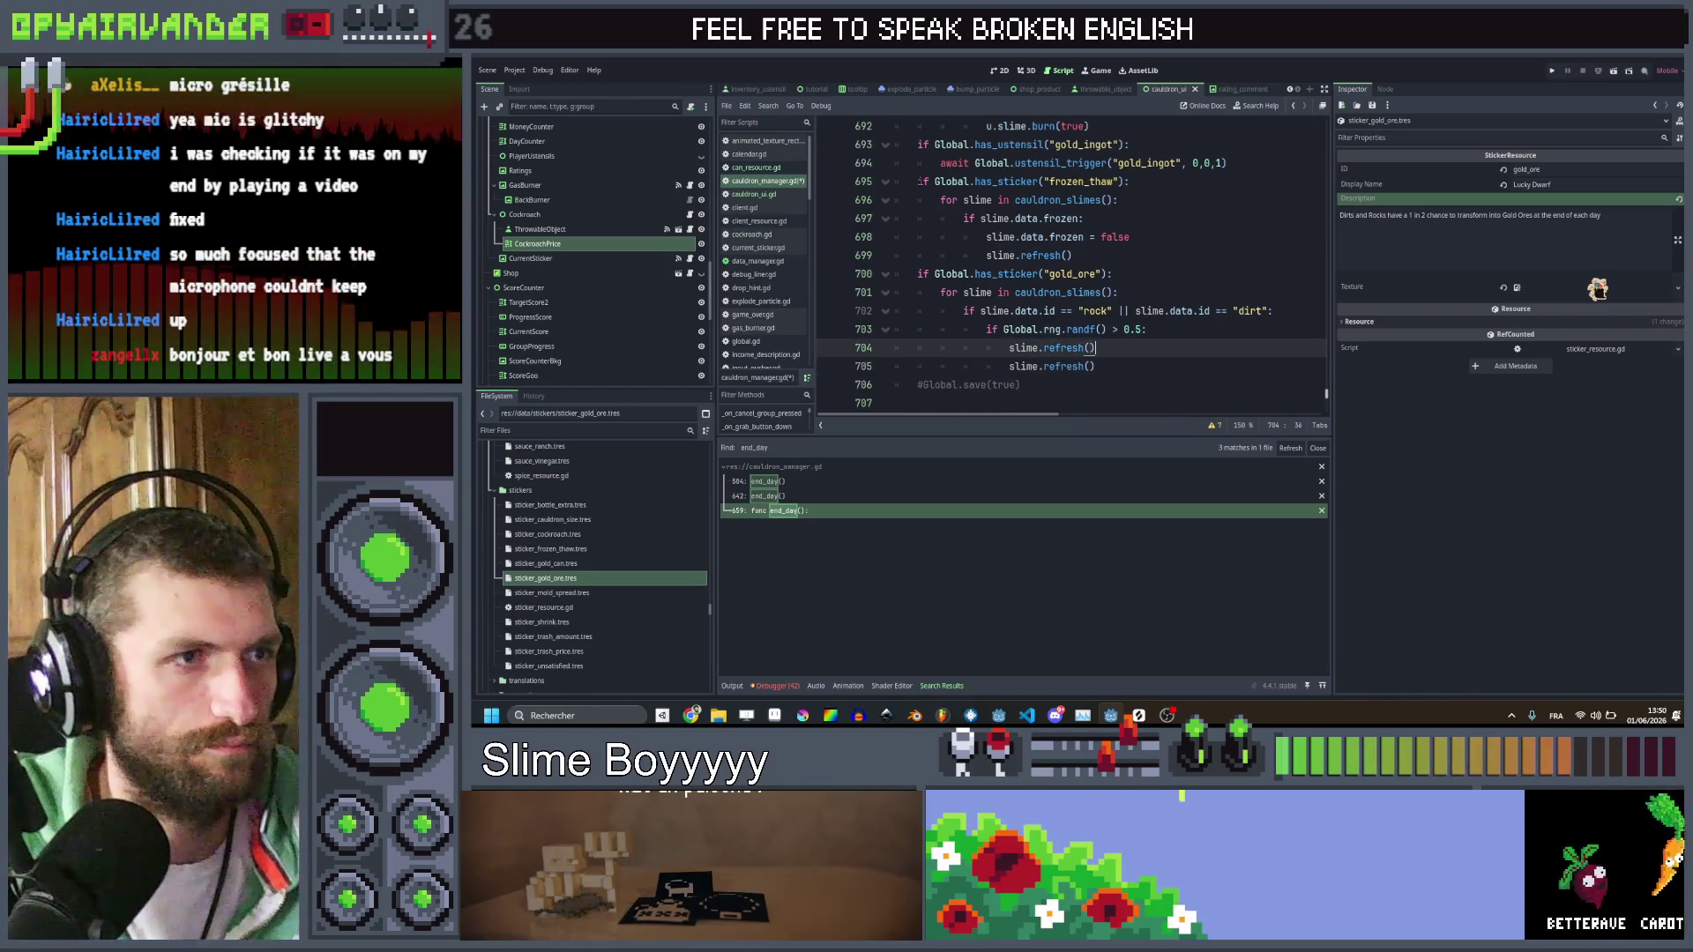
pyautogui.press('BackSpace')
pyautogui.press('BackSpace')
pyautogui.press('BackSpace')
pyautogui.write('da')
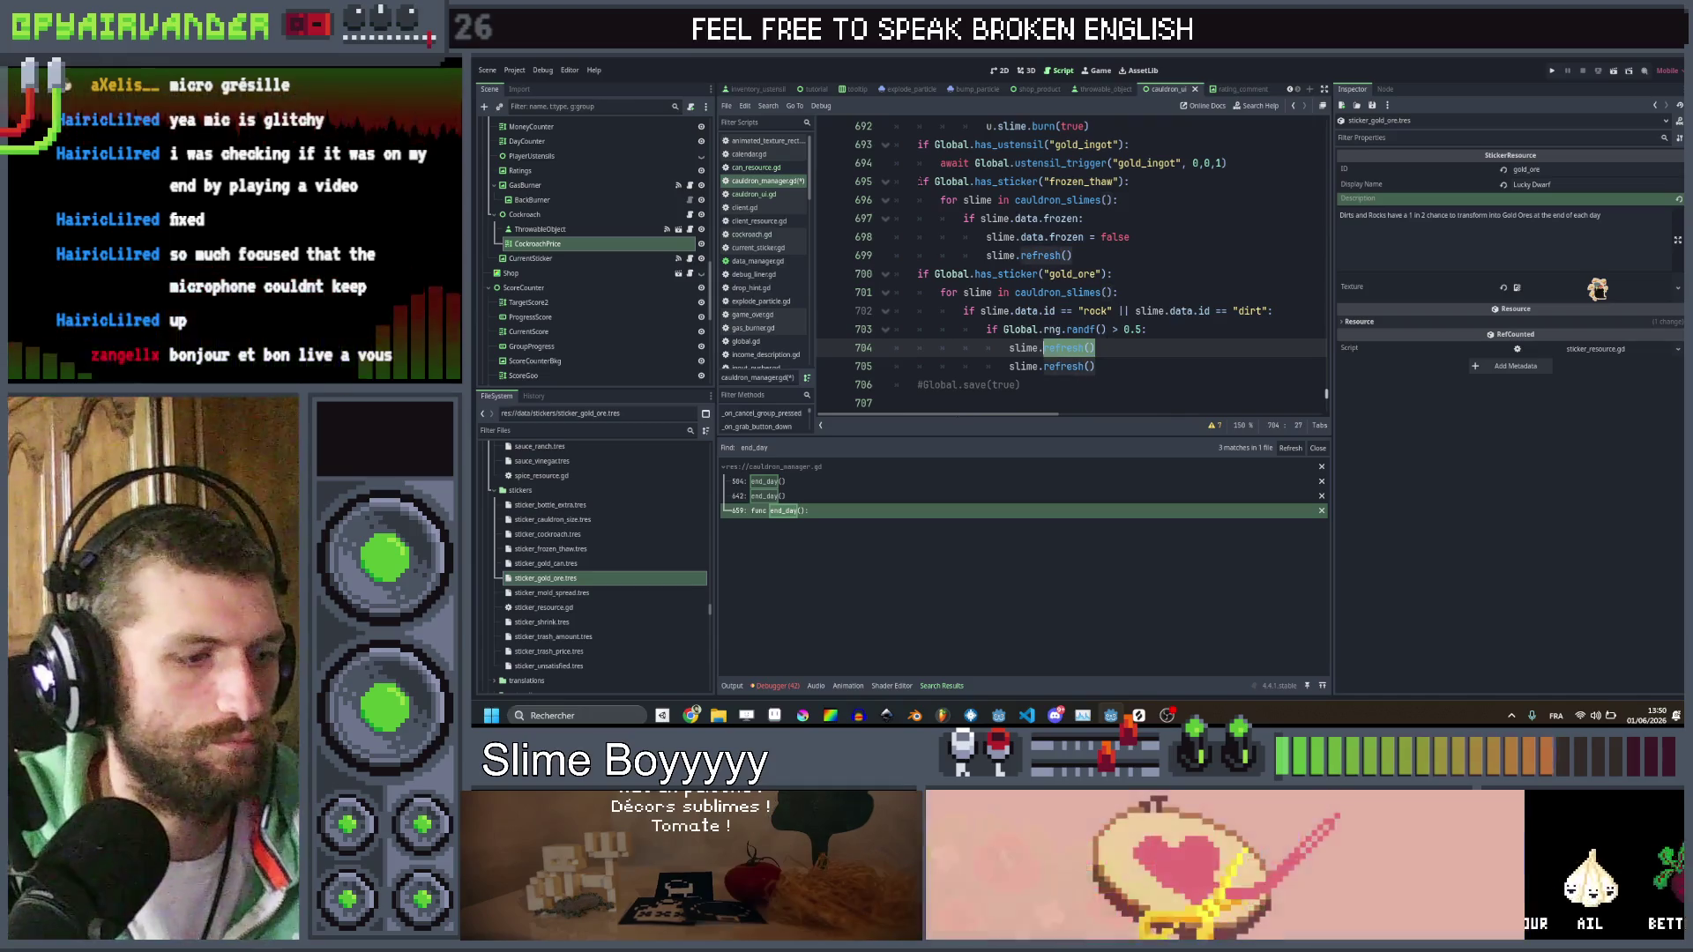
pyautogui.write('ta.slim')
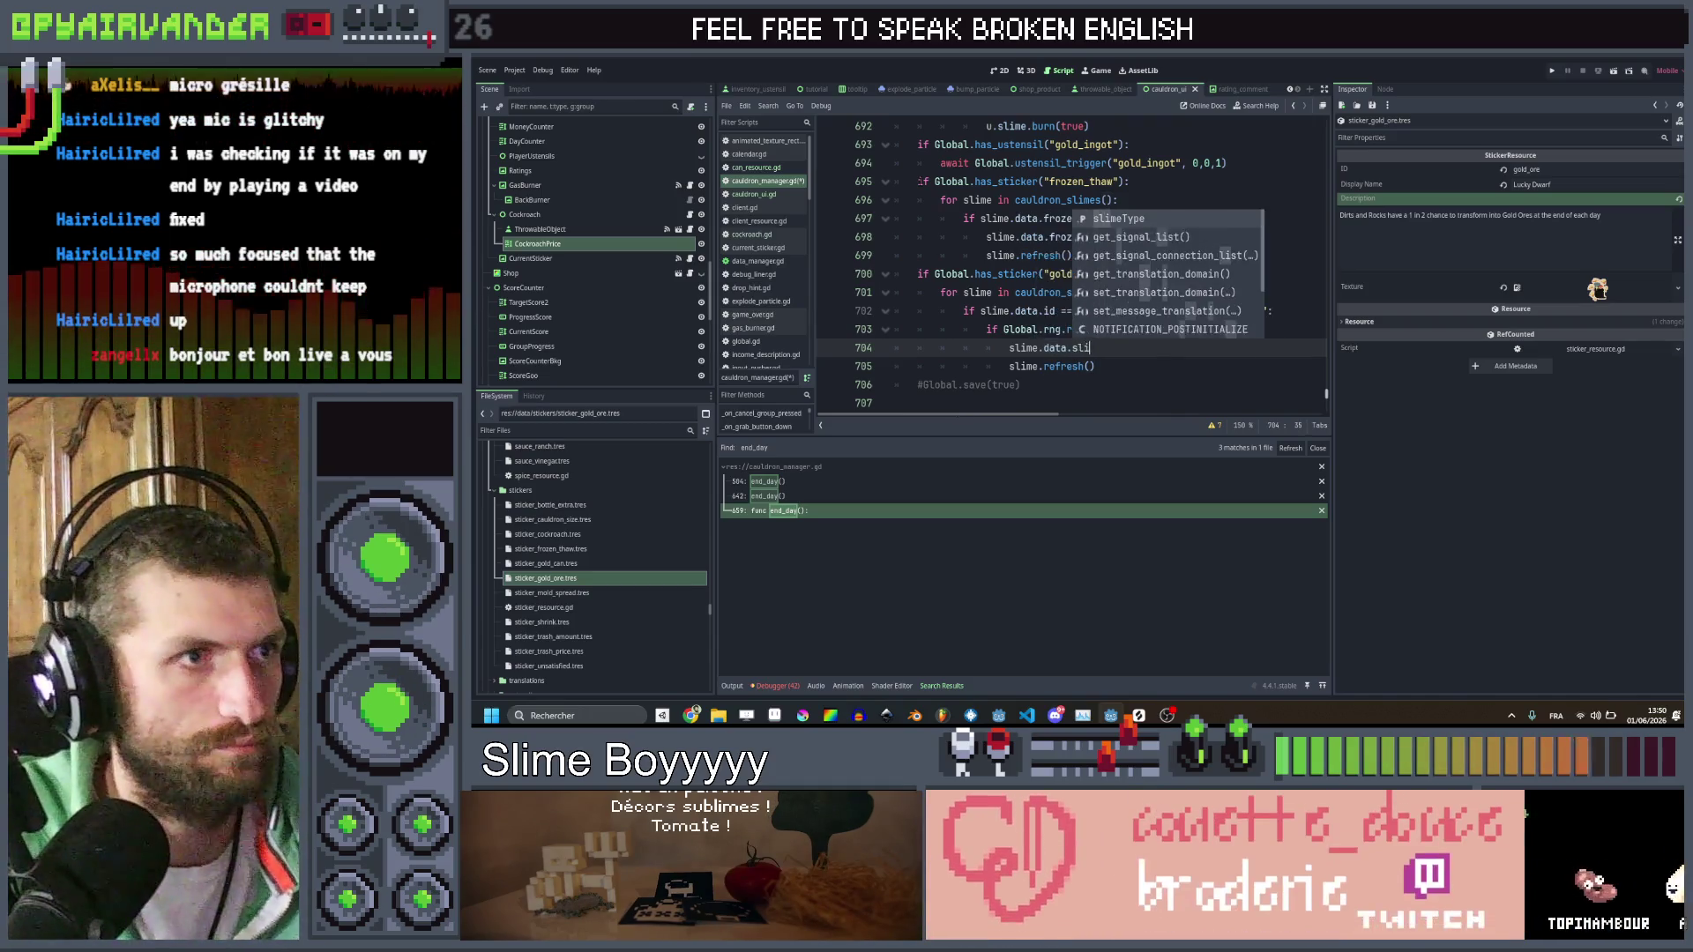
pyautogui.press('Return')
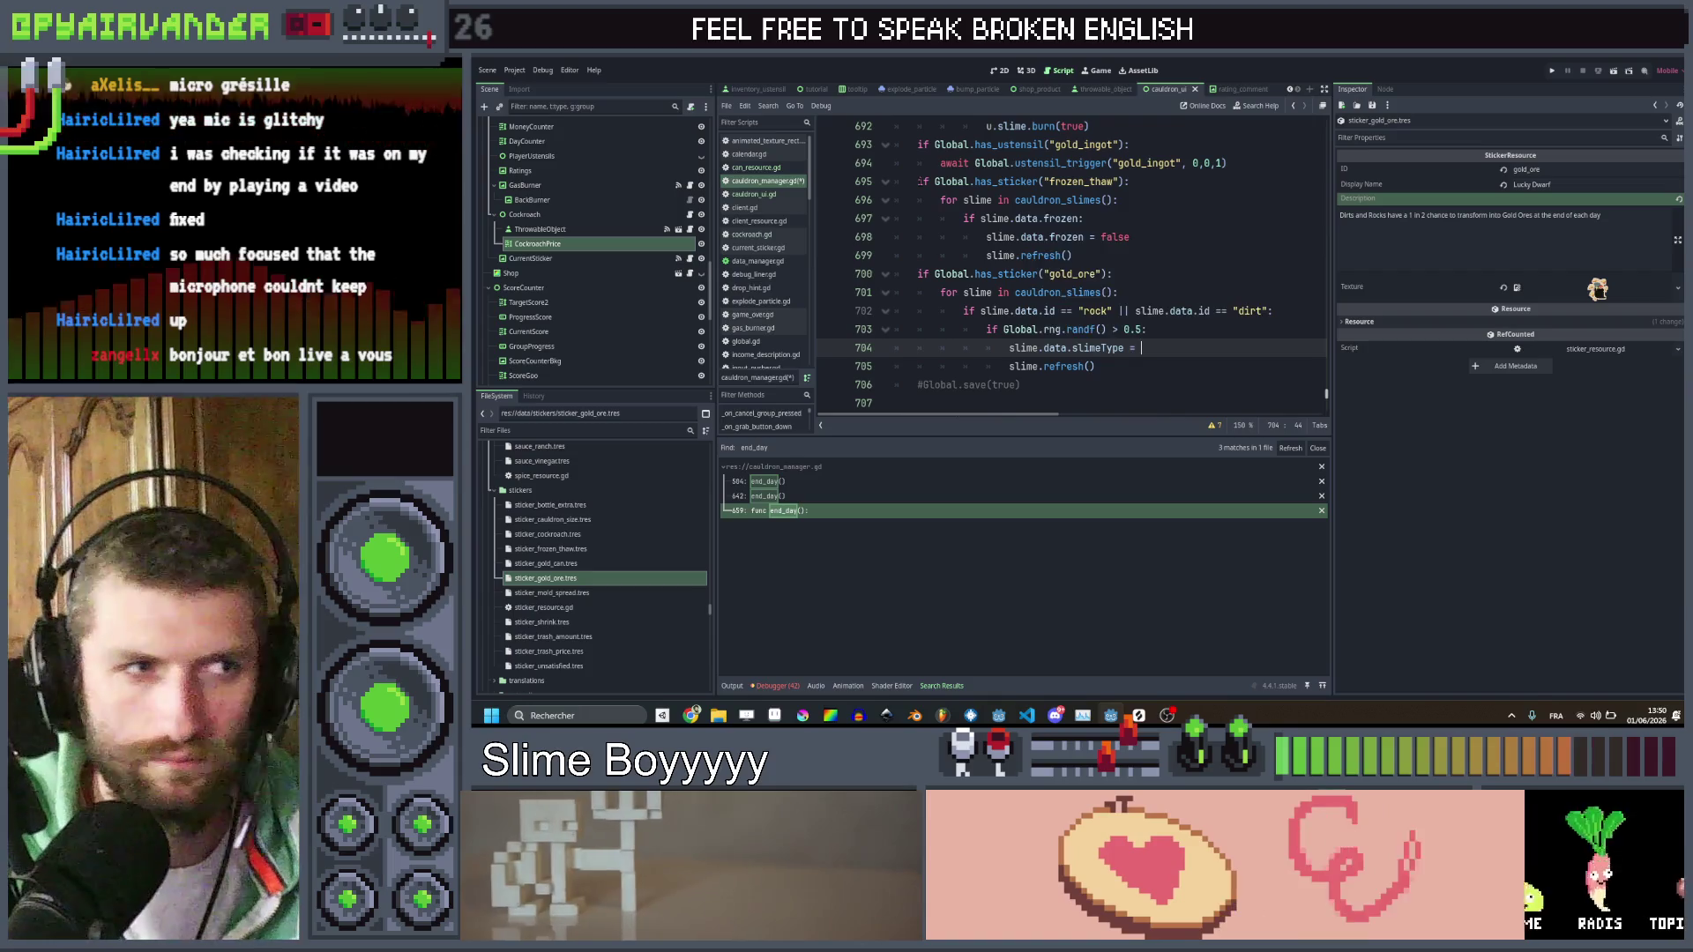
pyautogui.write('= ')
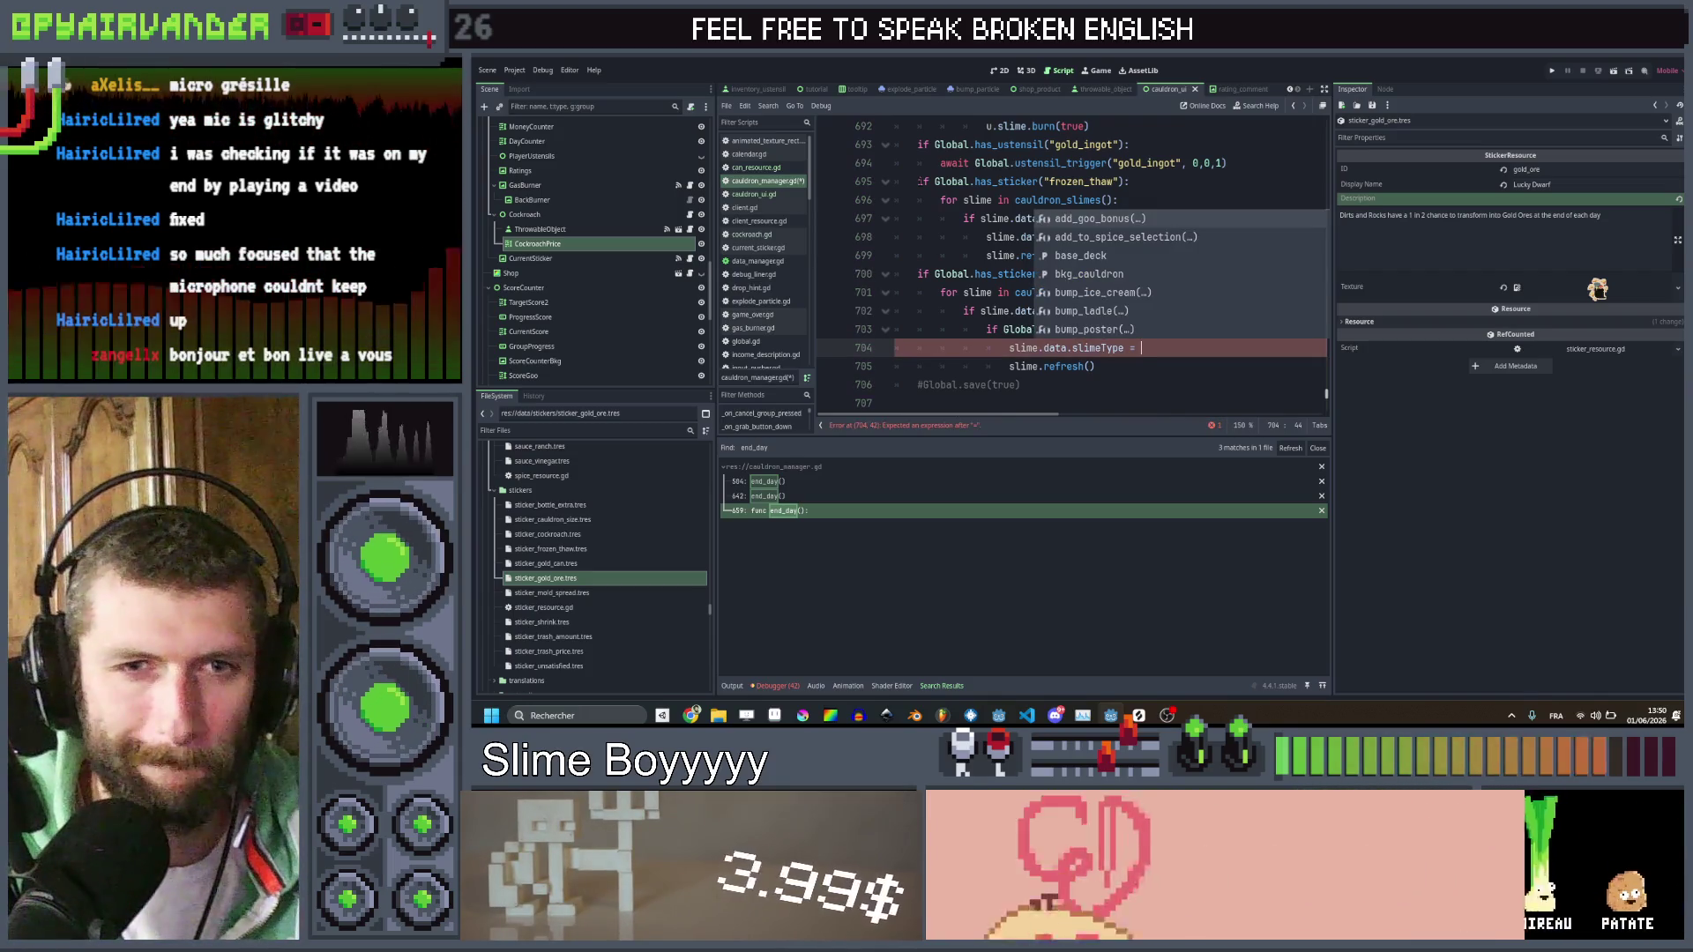
pyautogui.write('Global.root.dat')
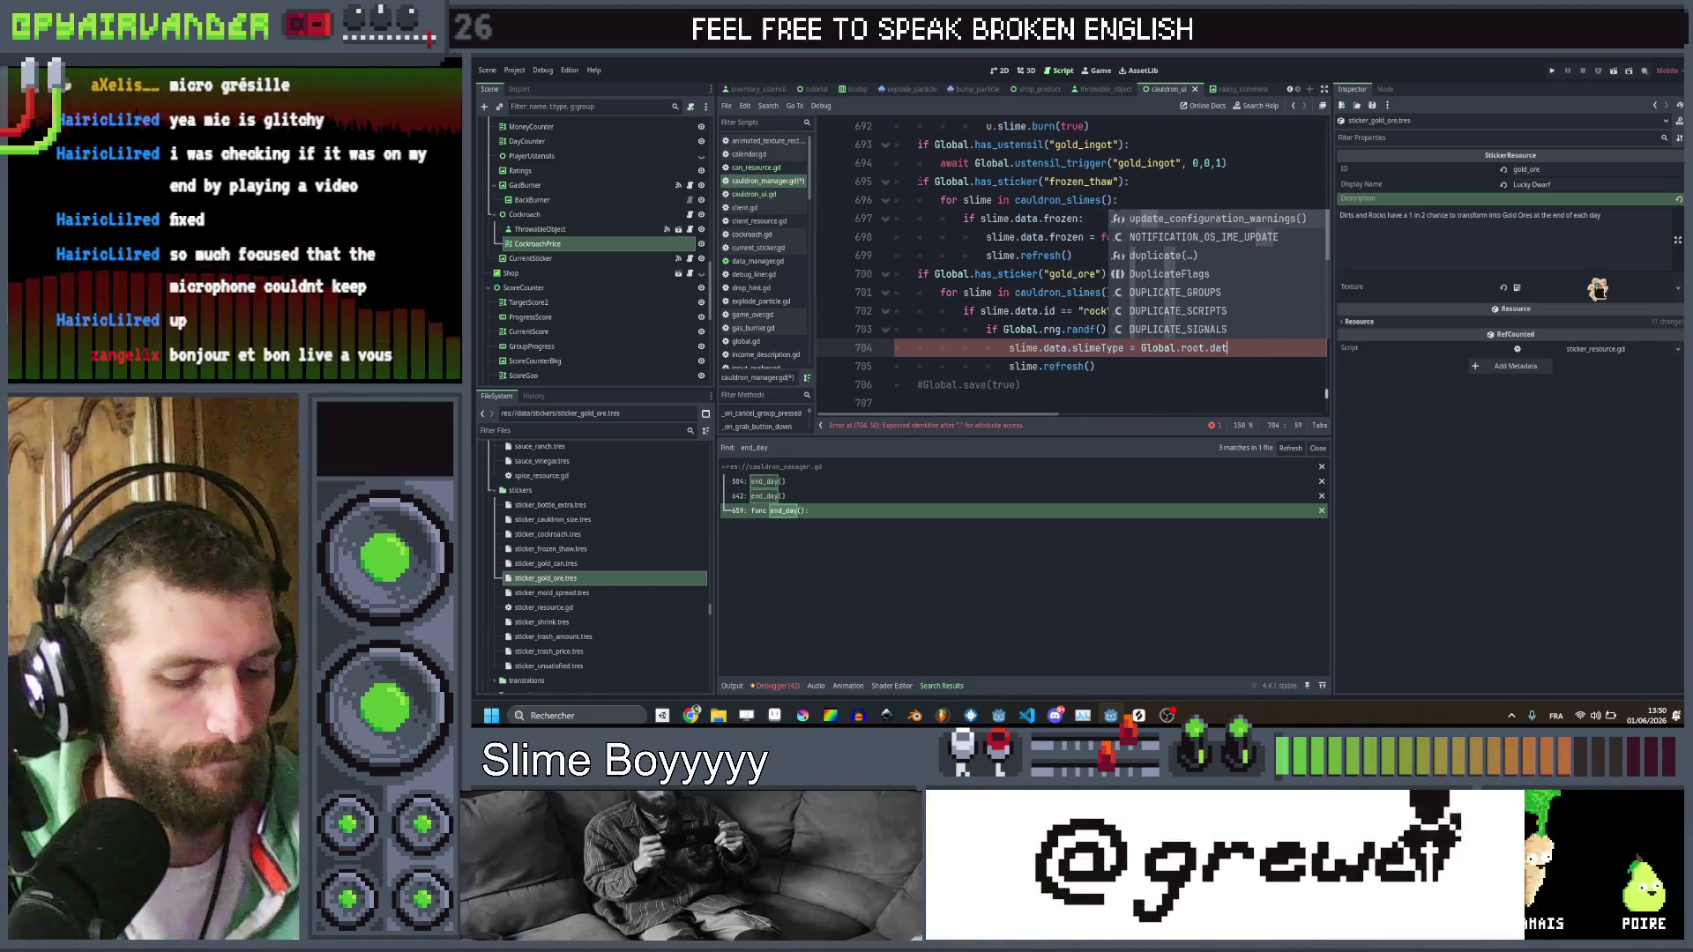
pyautogui.write('a_manager.')
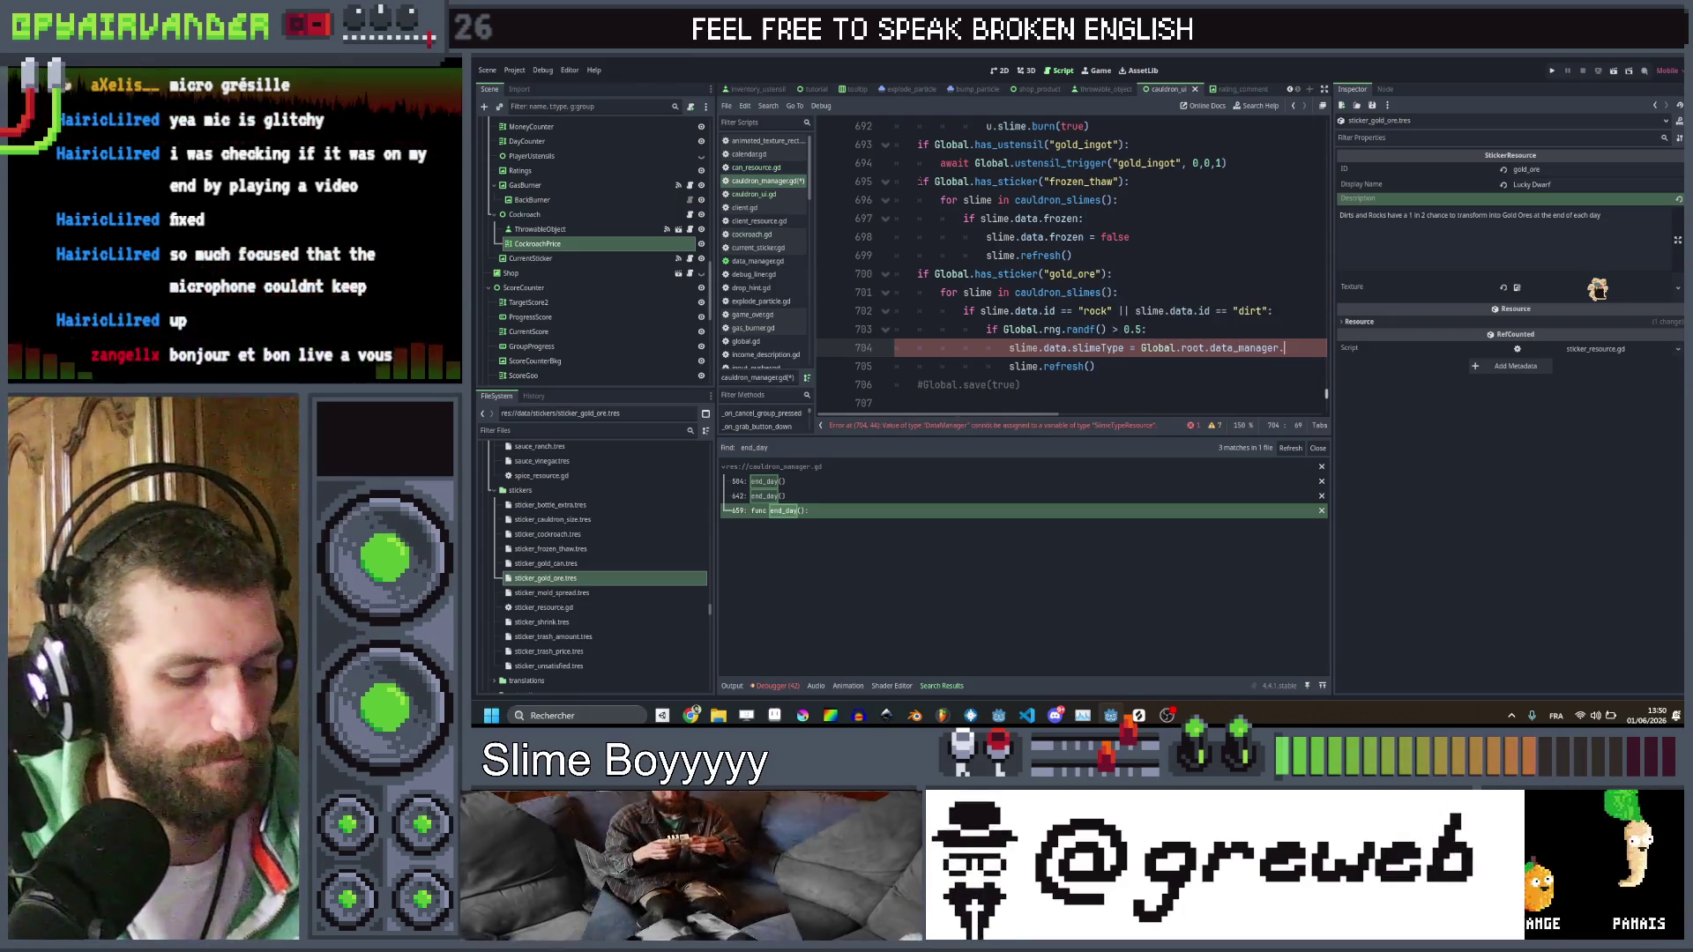
pyautogui.write('get_slime')
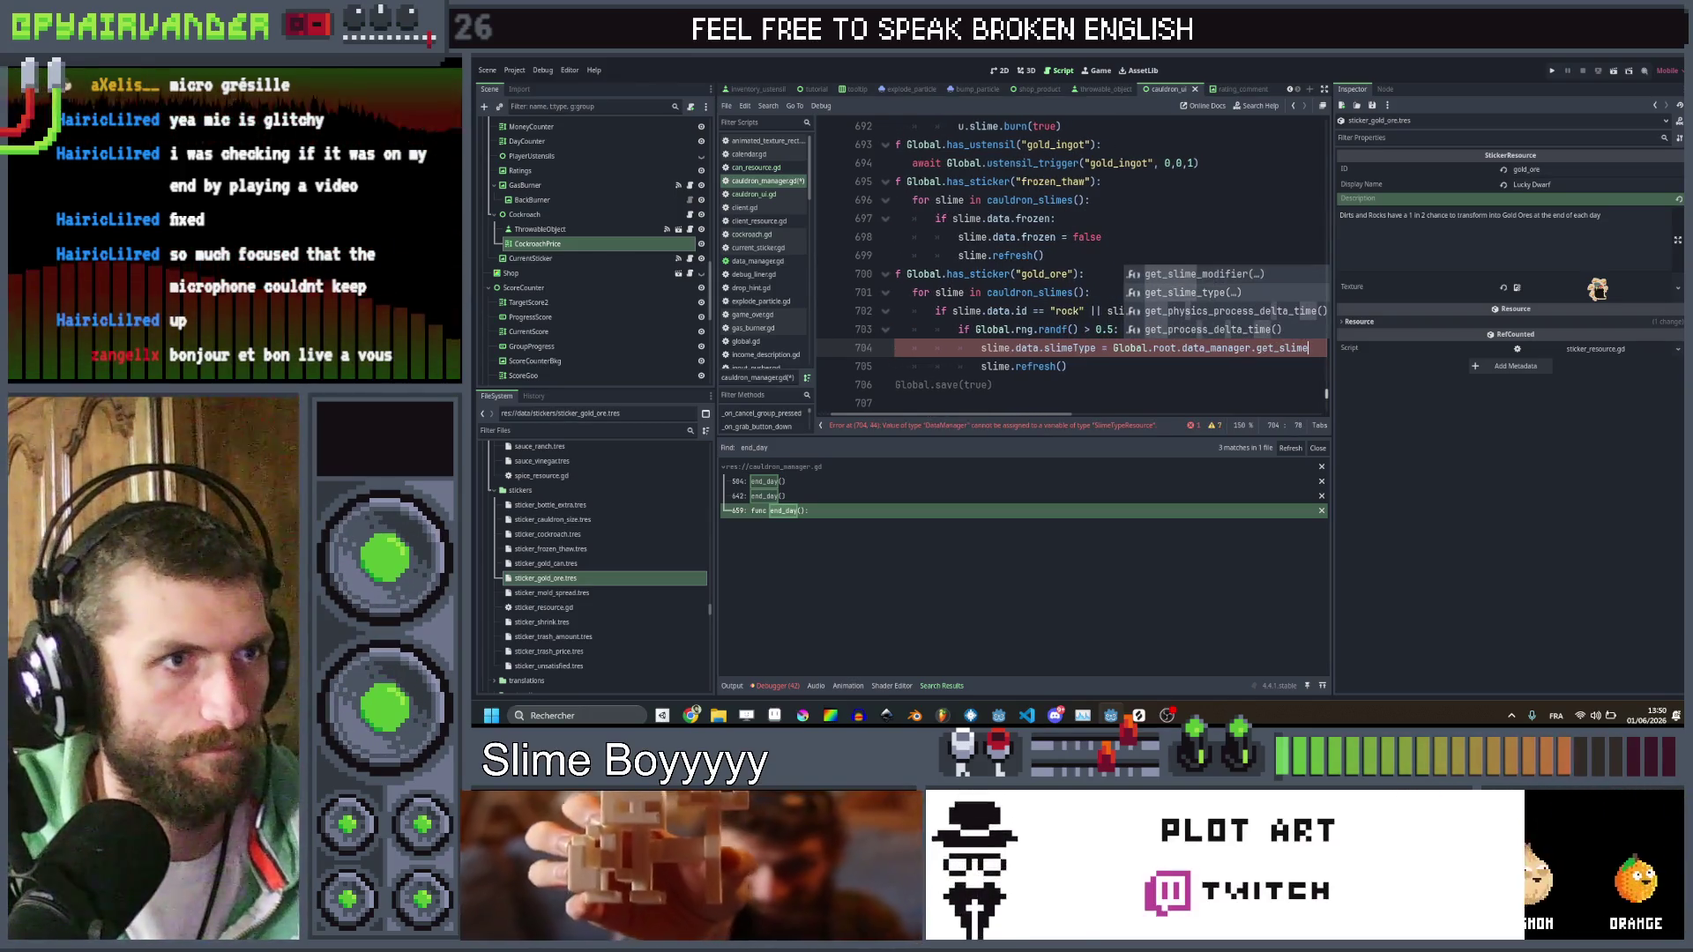
pyautogui.press('Down')
pyautogui.press('Return')
pyautogui.write('"')
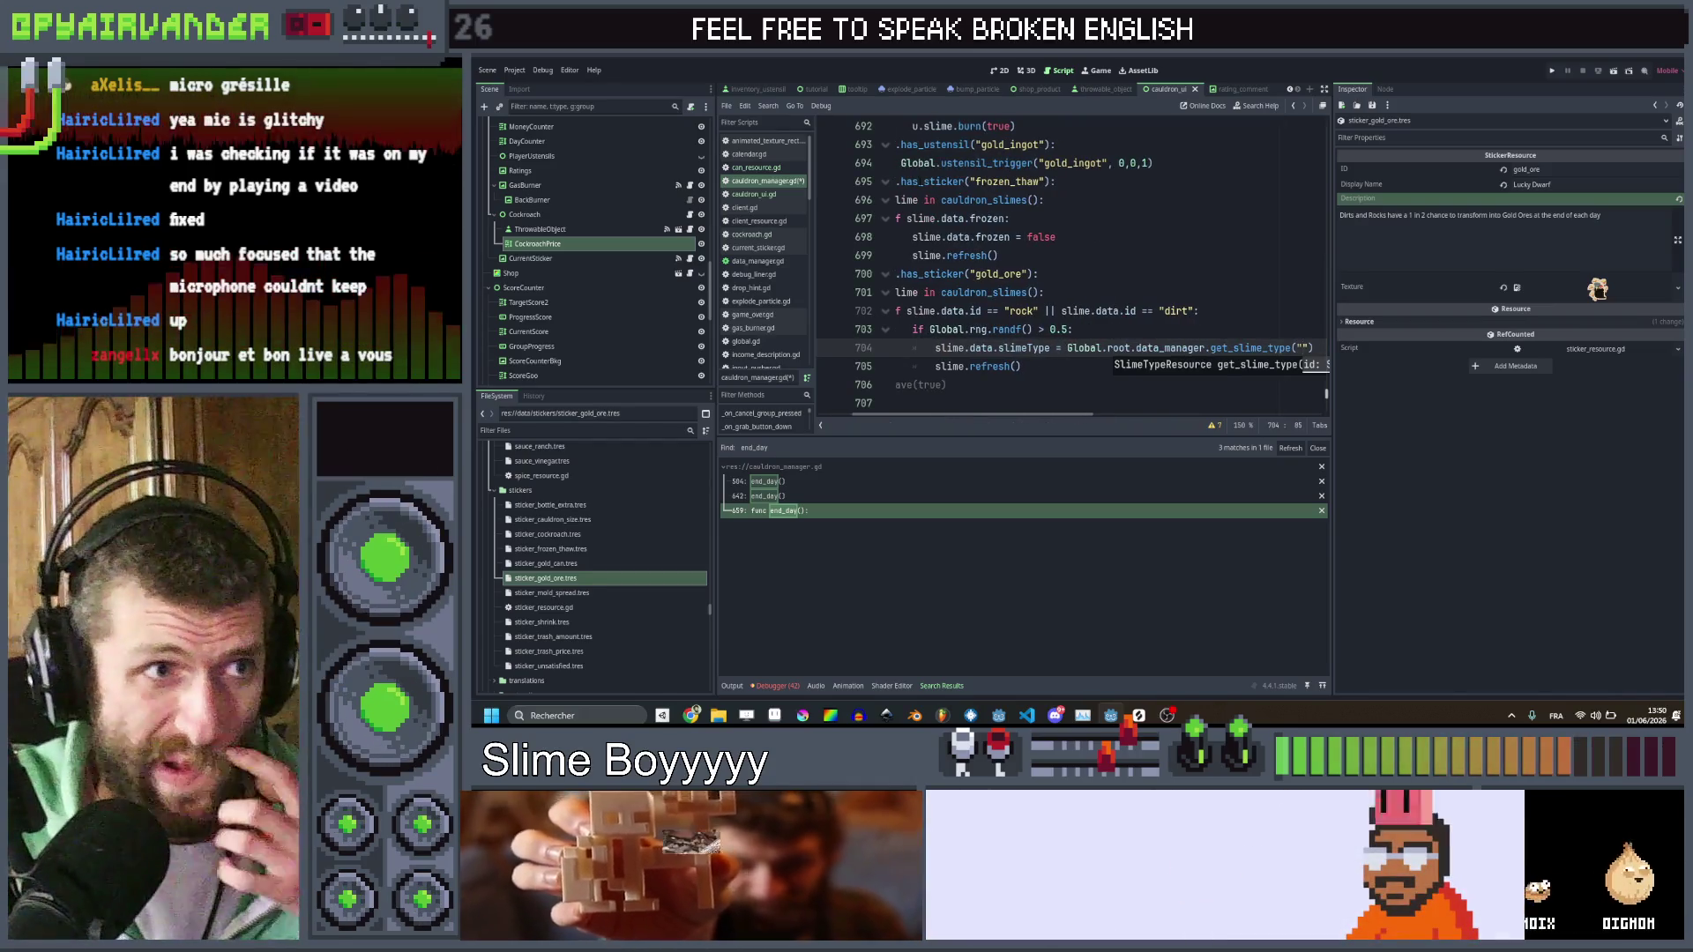
pyautogui.write('gold')
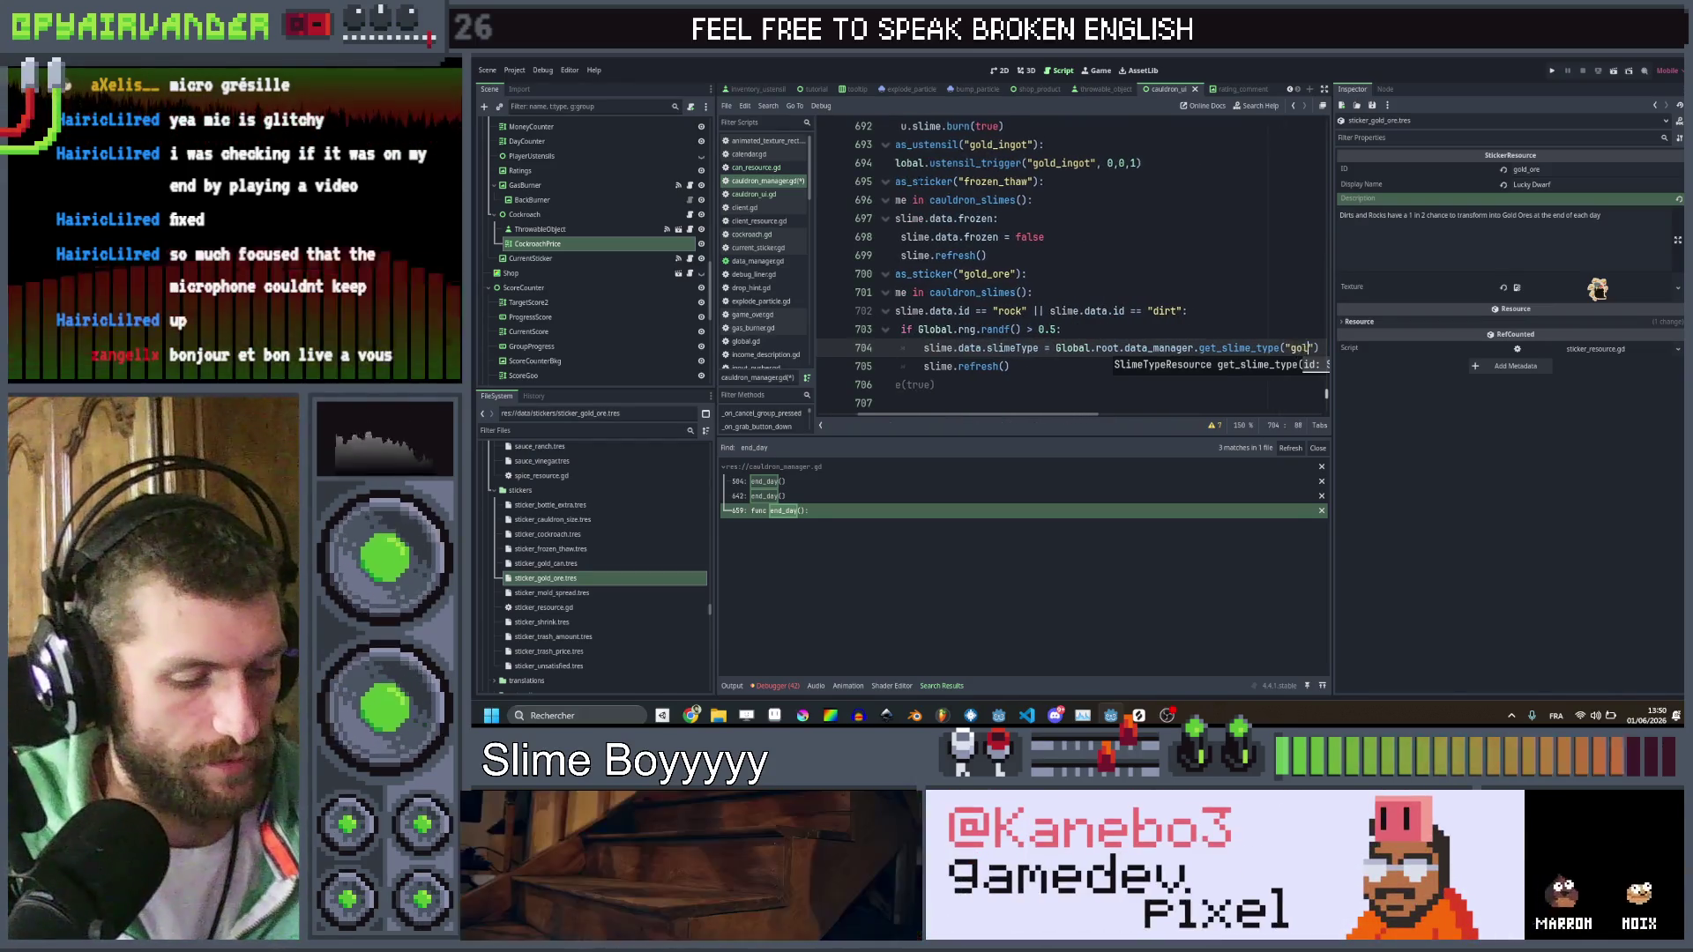
pyautogui.click(1164, 255)
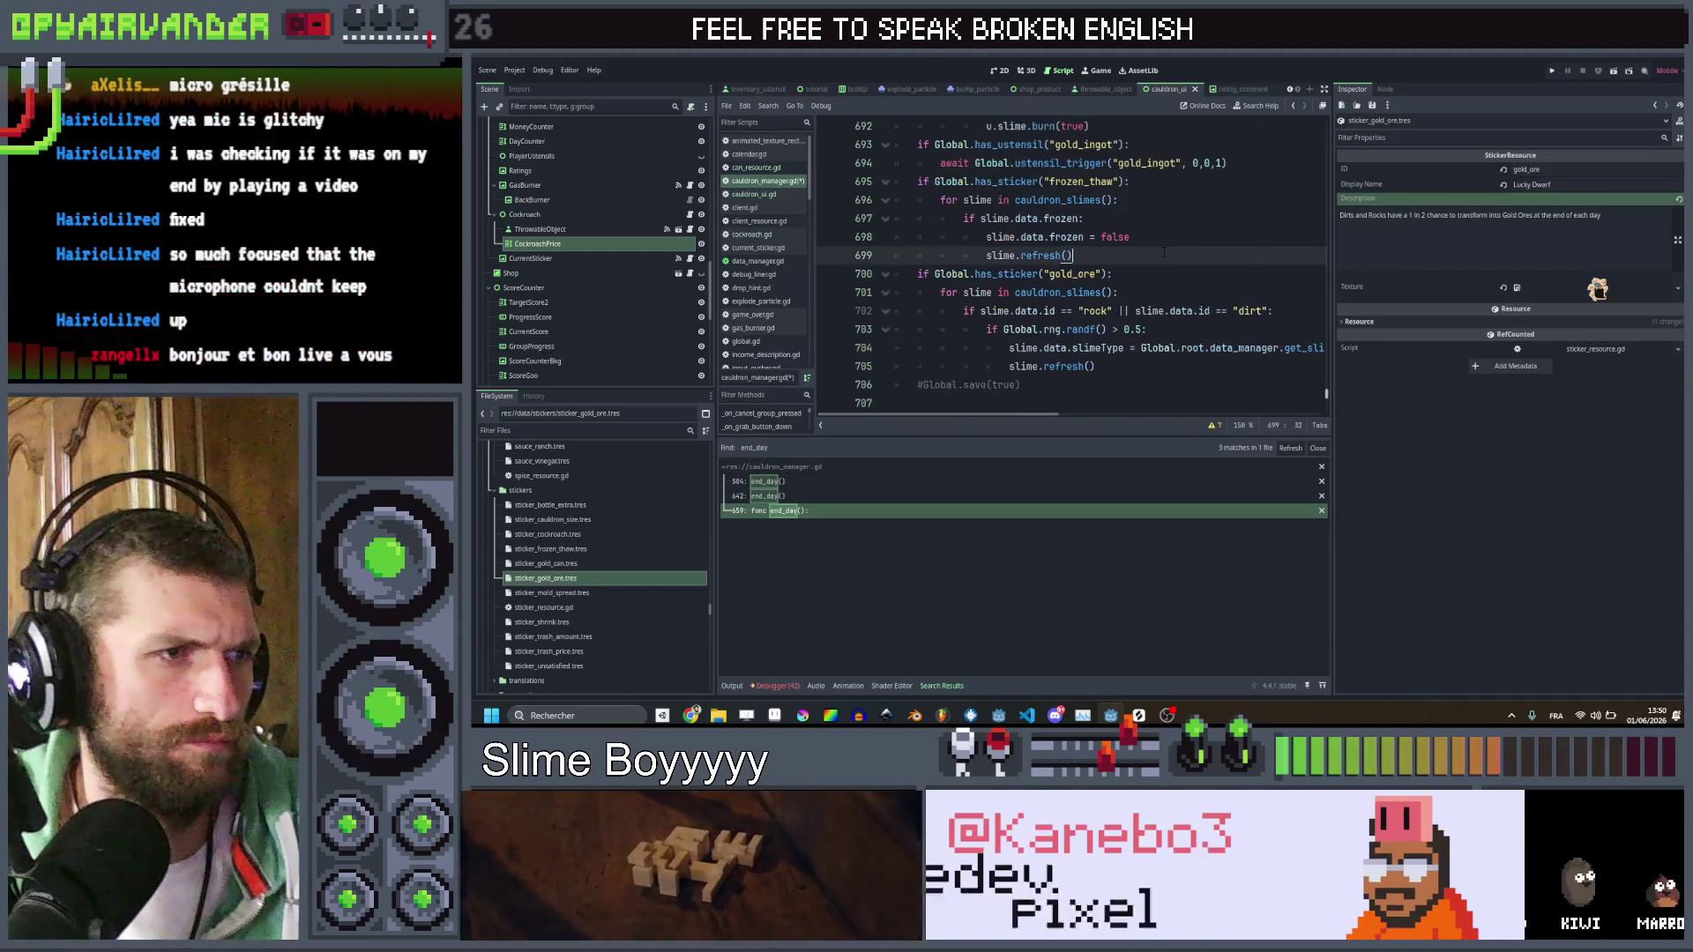
pyautogui.hotkey('ctrl', 's')
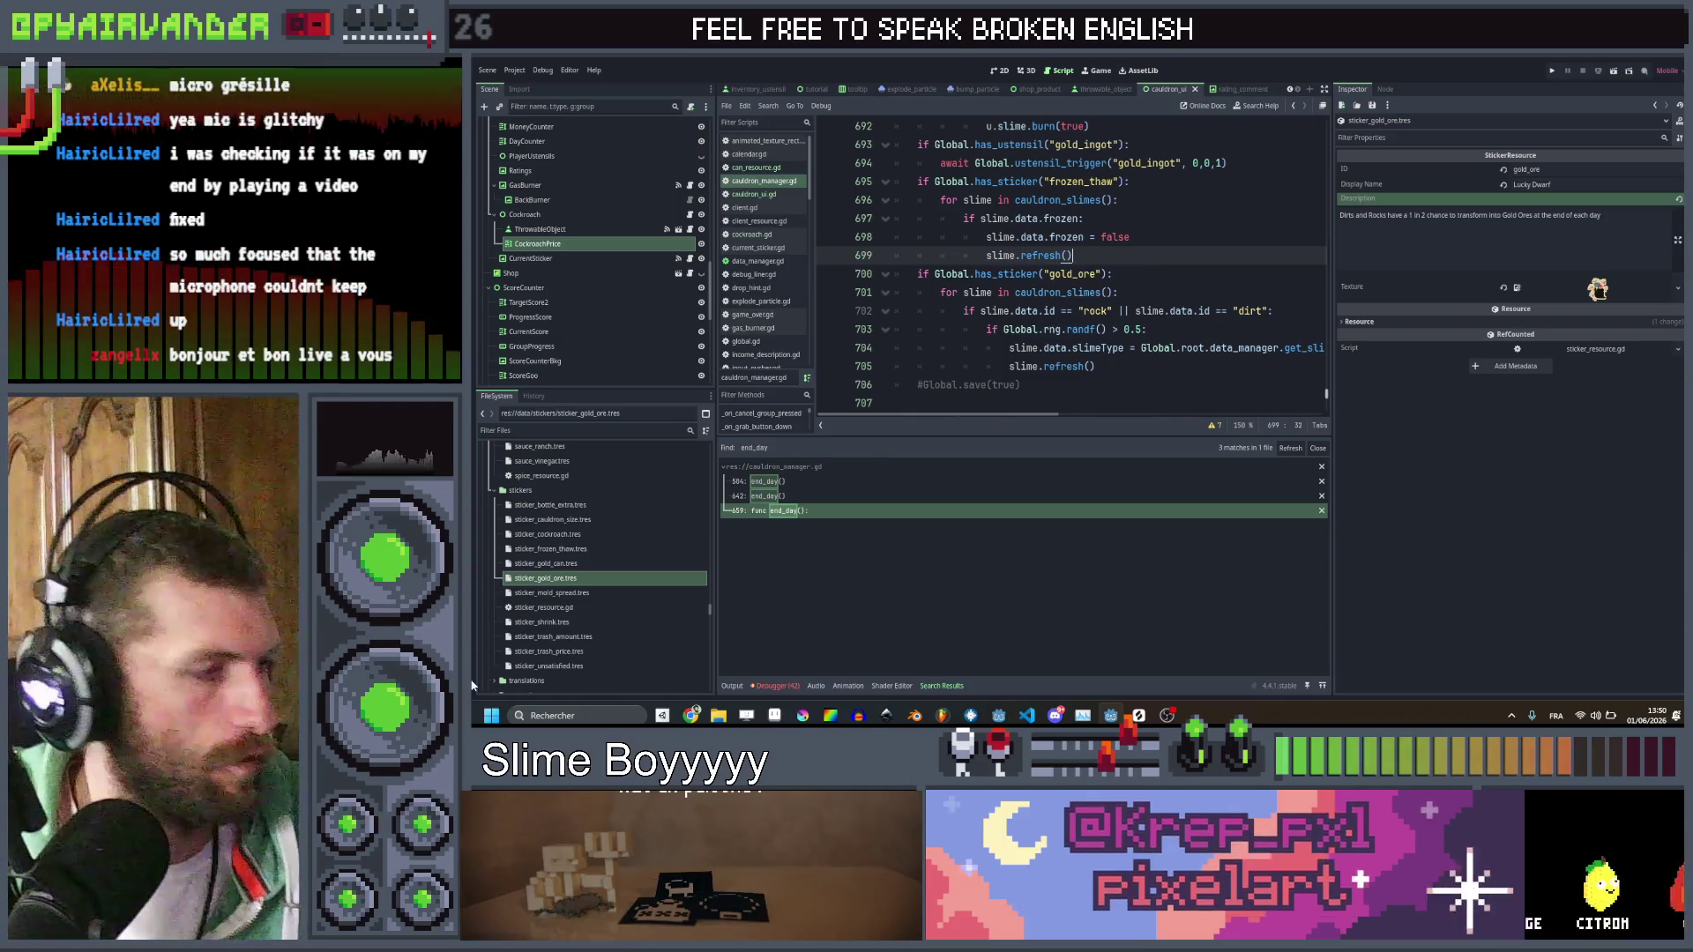
pyautogui.click(621, 593)
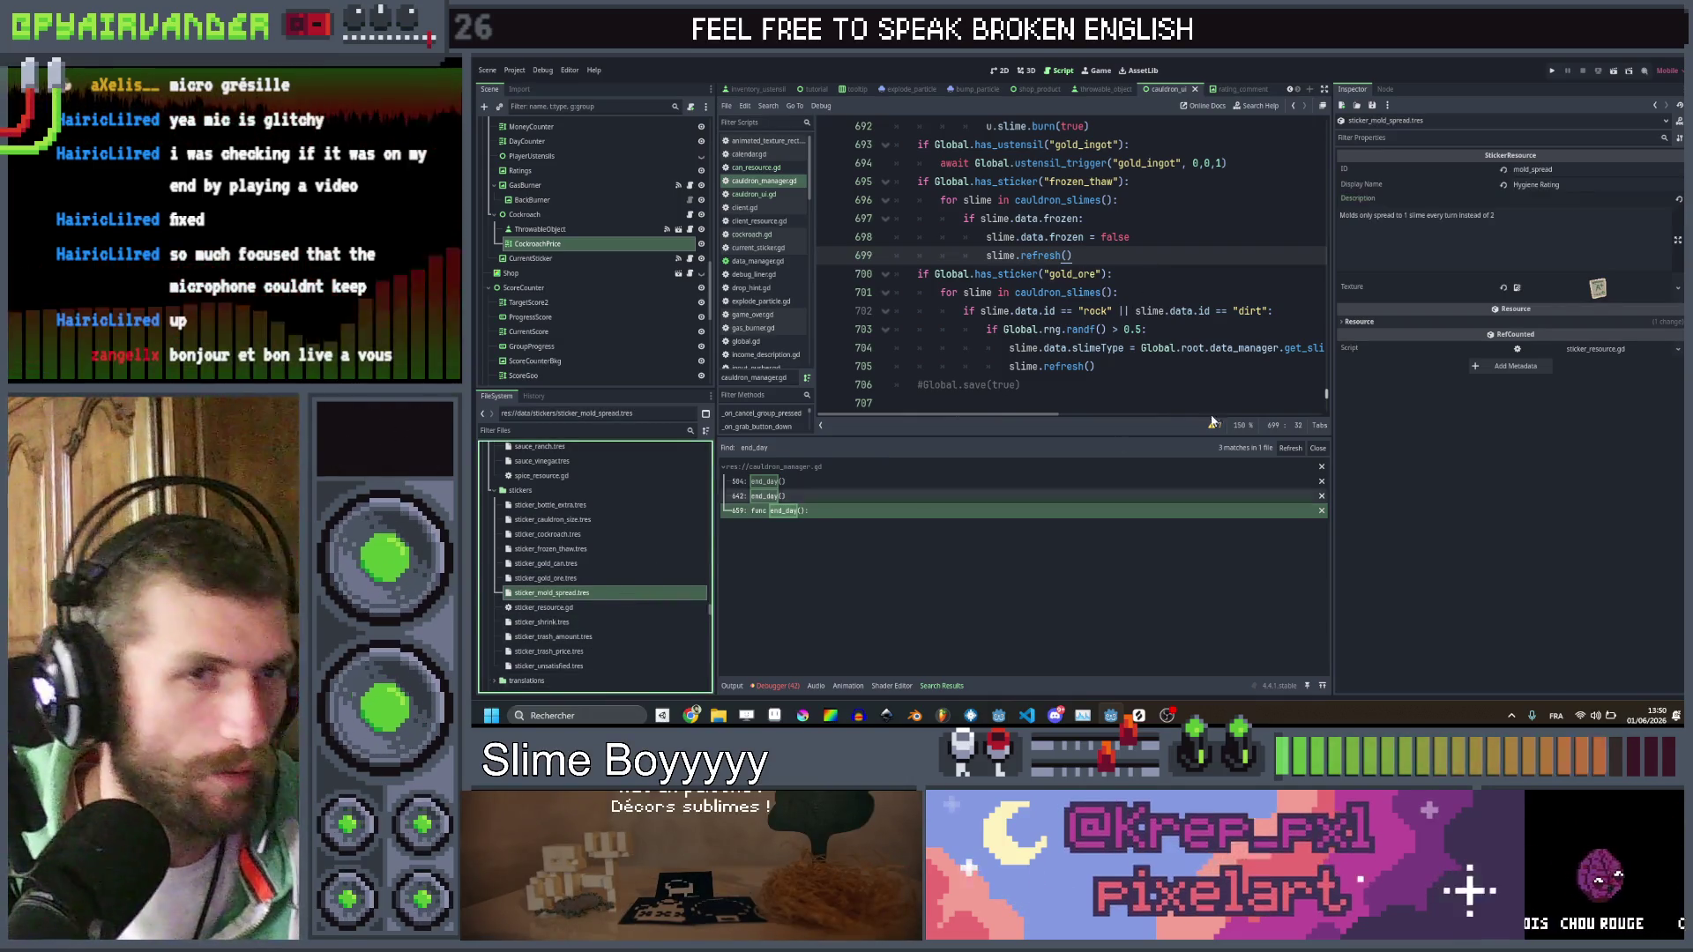
pyautogui.scroll(1, 1257, 256)
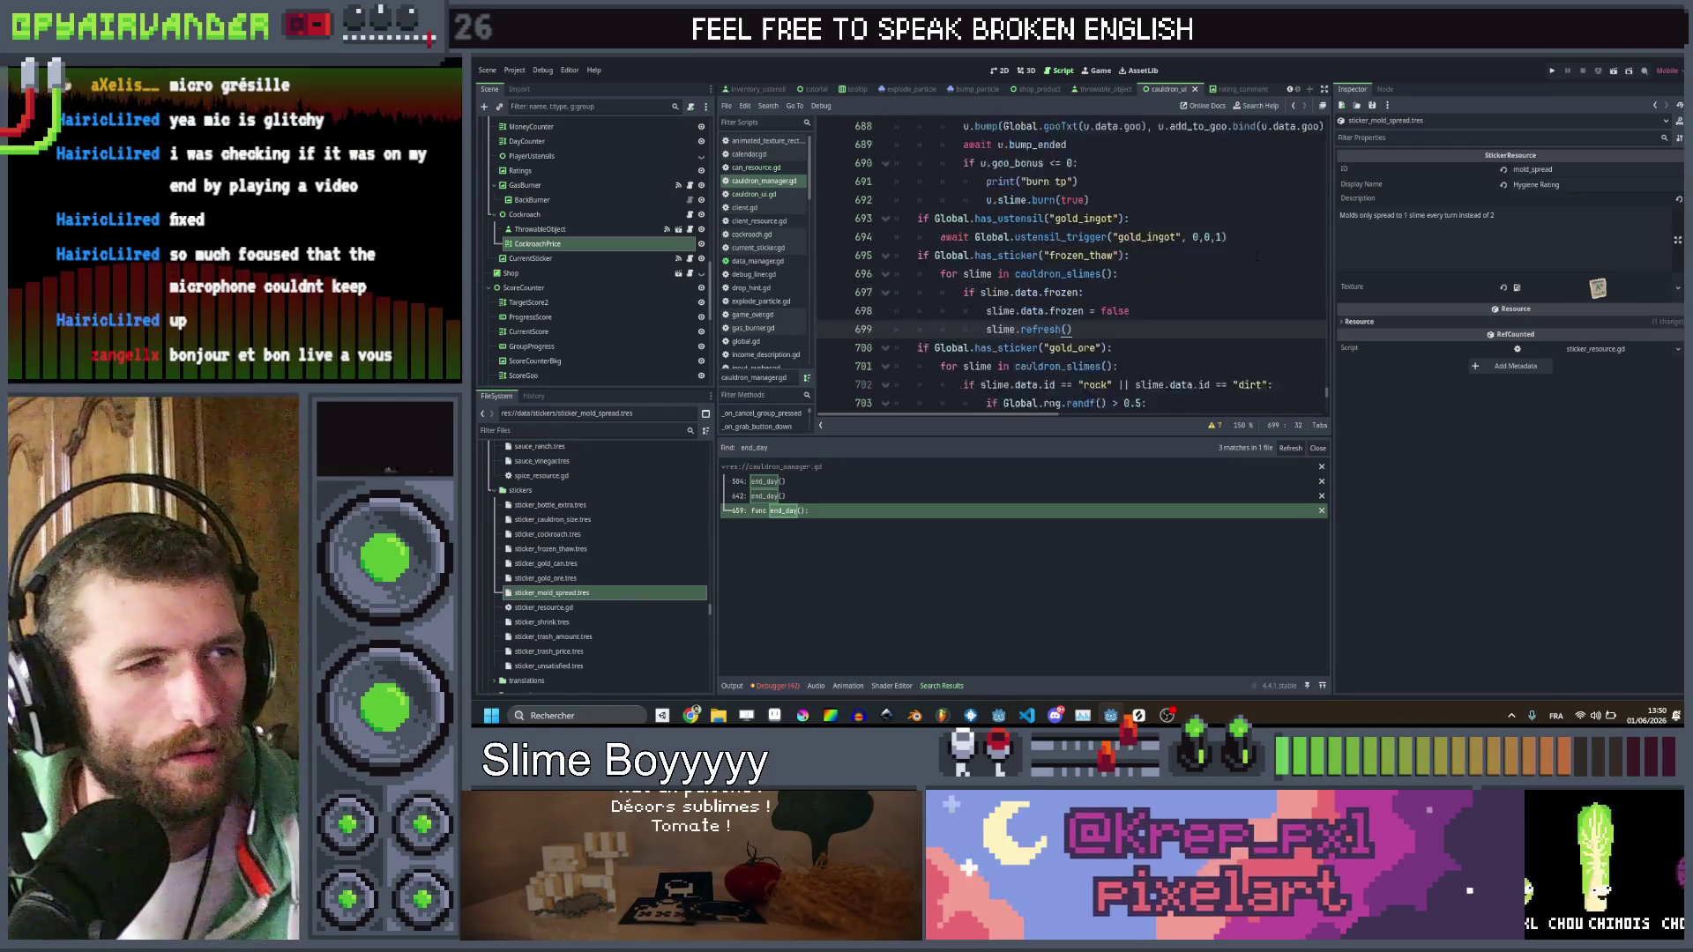
pyautogui.scroll(1, 1257, 256)
pyautogui.scroll(-1, 1257, 255)
pyautogui.hotkey('ctrl', 'shift', 'f')
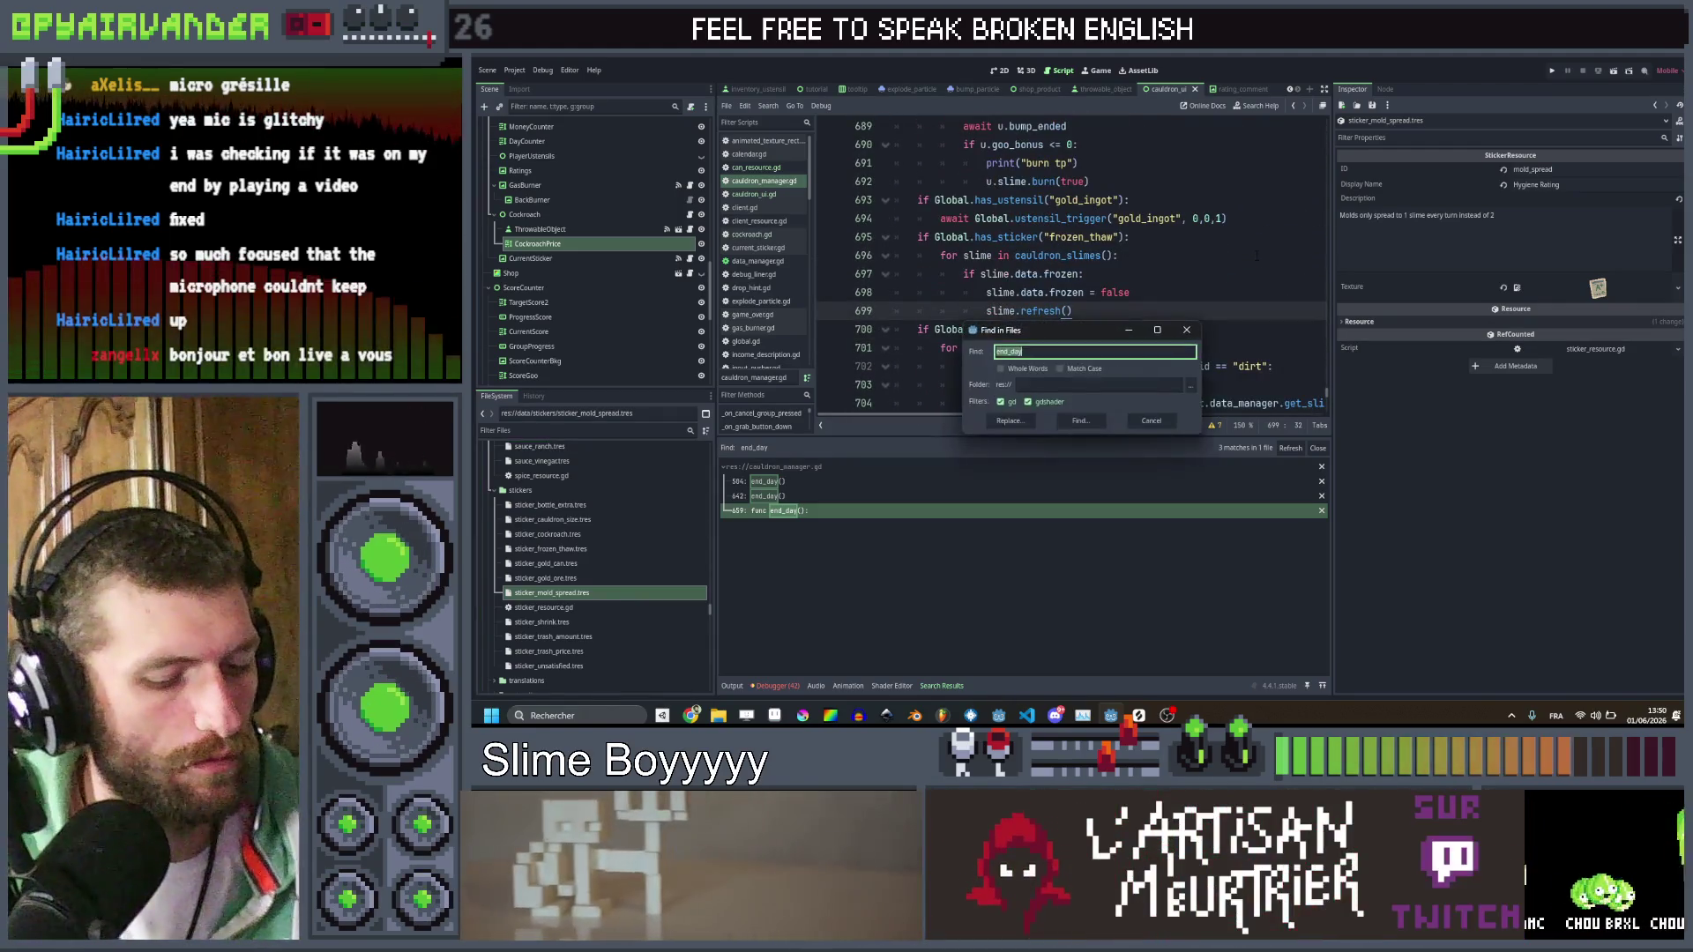
pyautogui.write('d')
pyautogui.press('Return')
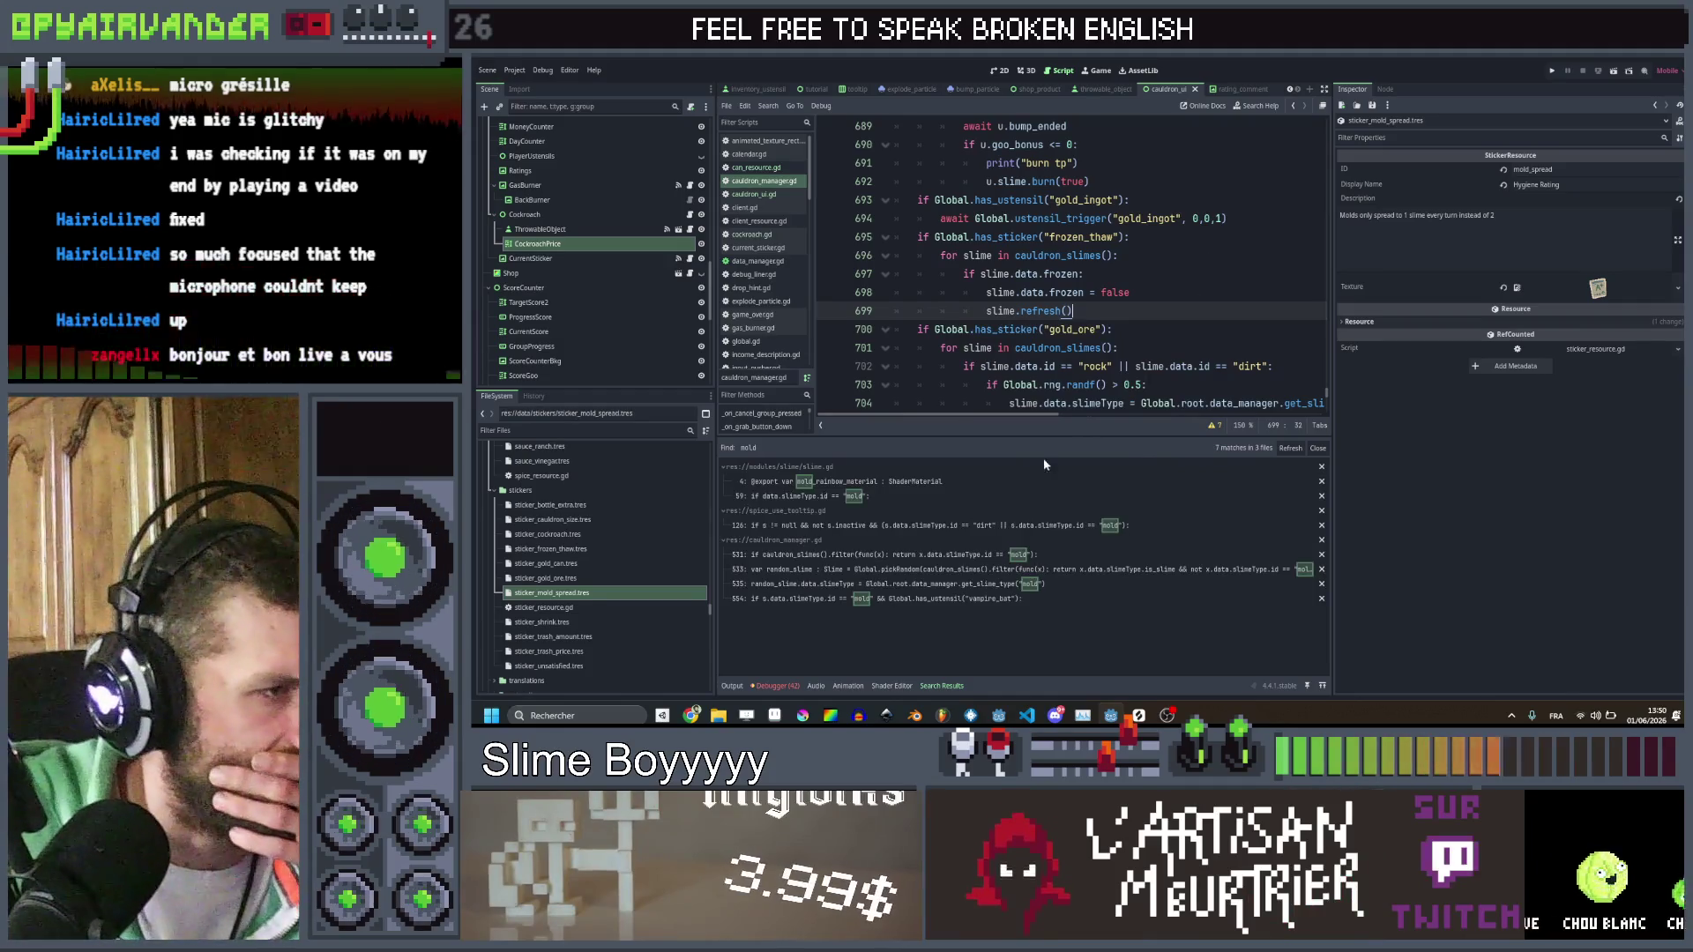
pyautogui.click(964, 570)
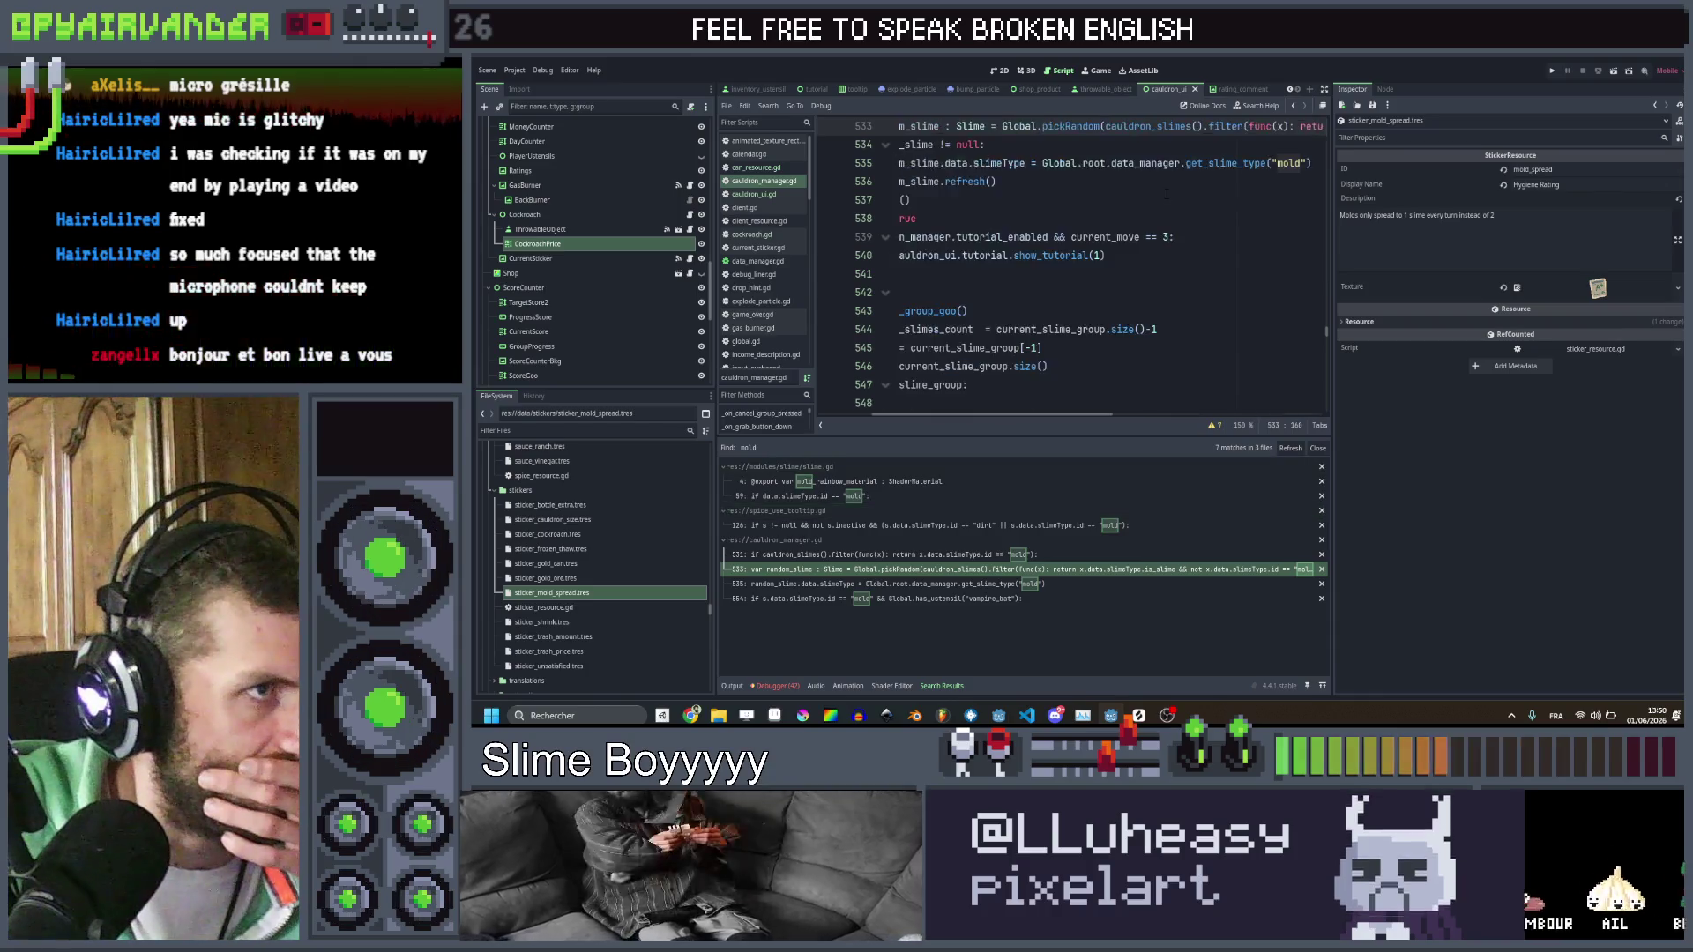
pyautogui.scroll(3, 1072, 264)
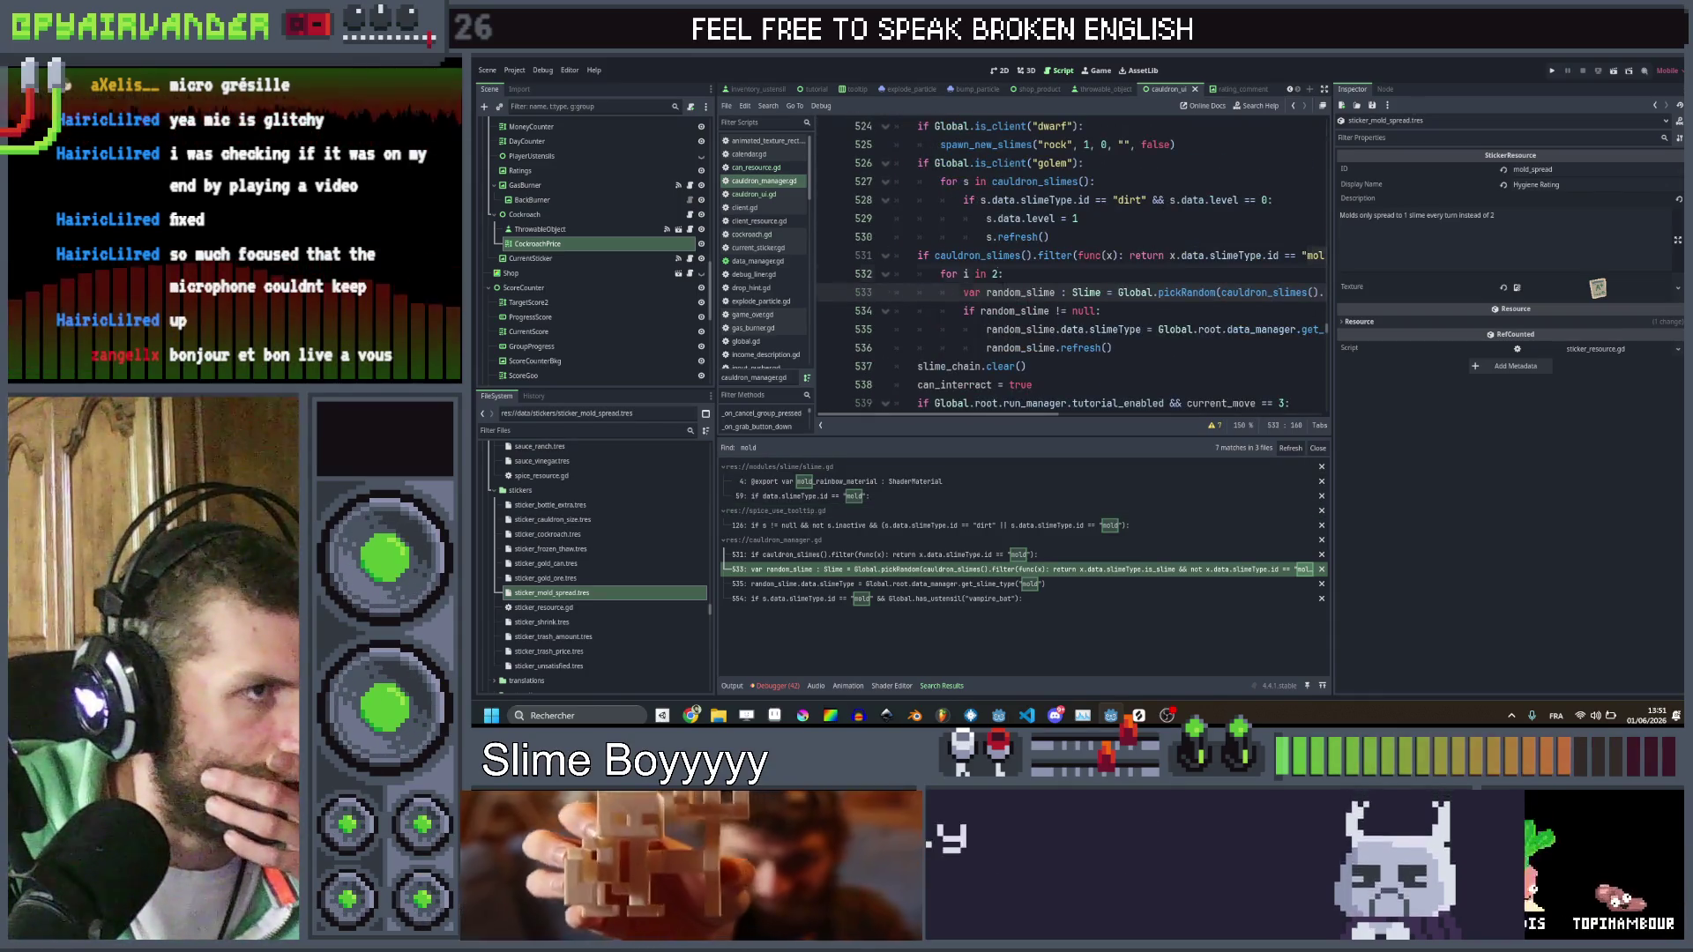
# Declare spread_amount above the spread loop, set to 1 when the mold_spread sticker is owned
pyautogui.click(1023, 275)
pyautogui.hscroll(3, 1023, 275)
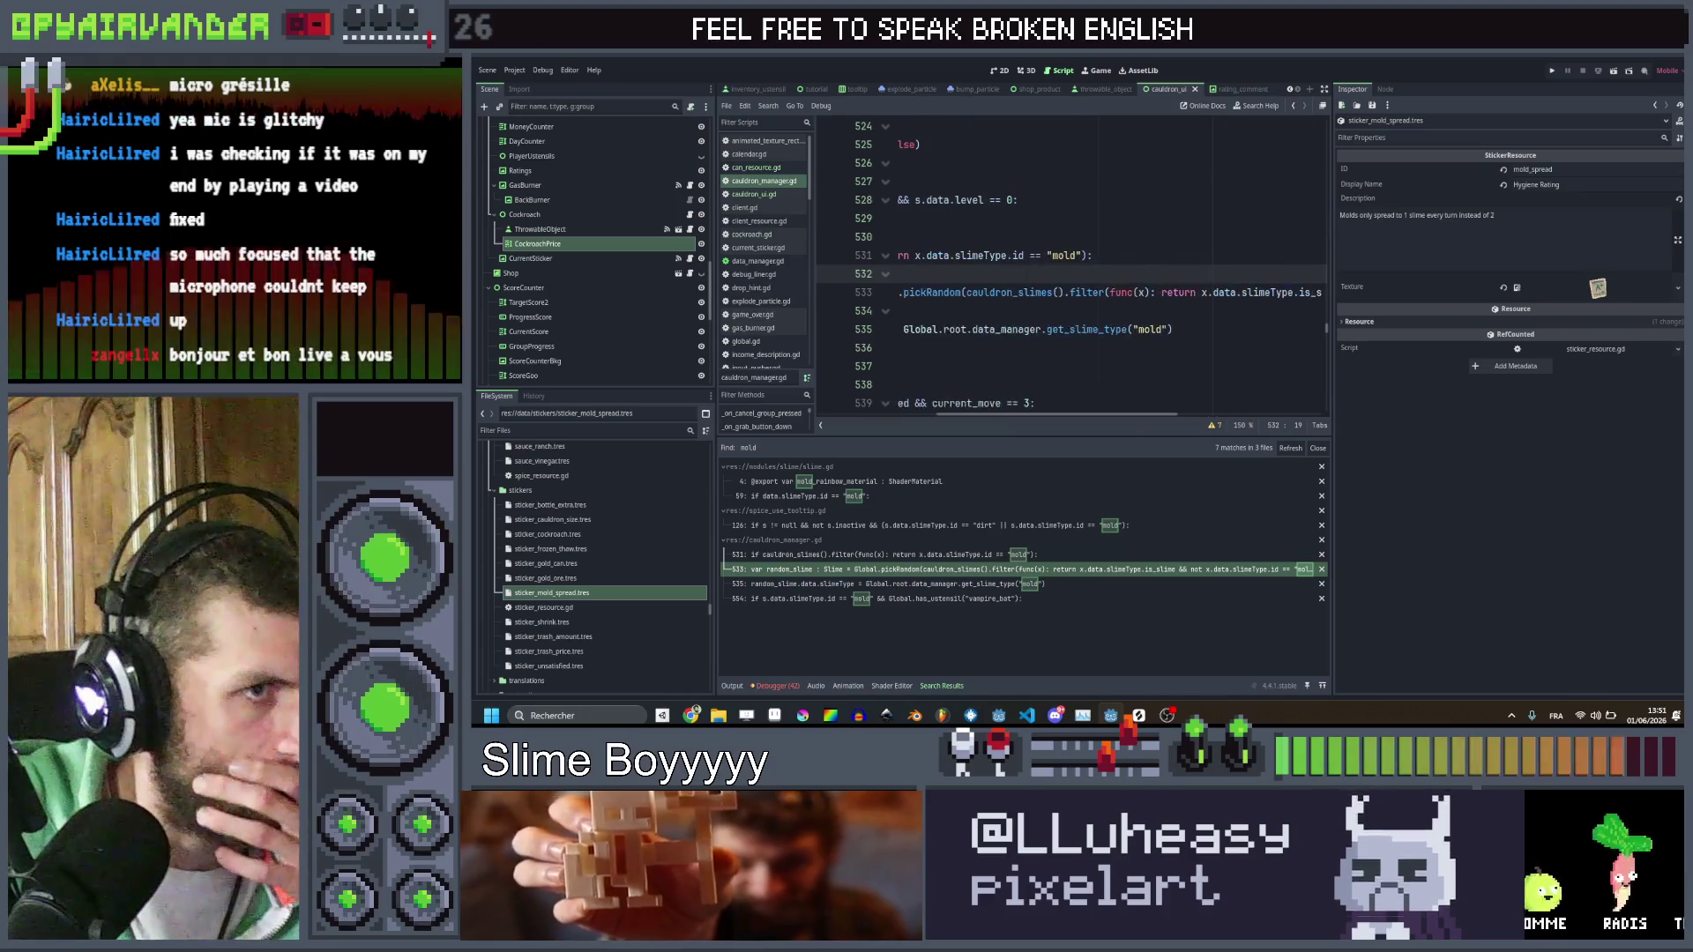
pyautogui.write('v')
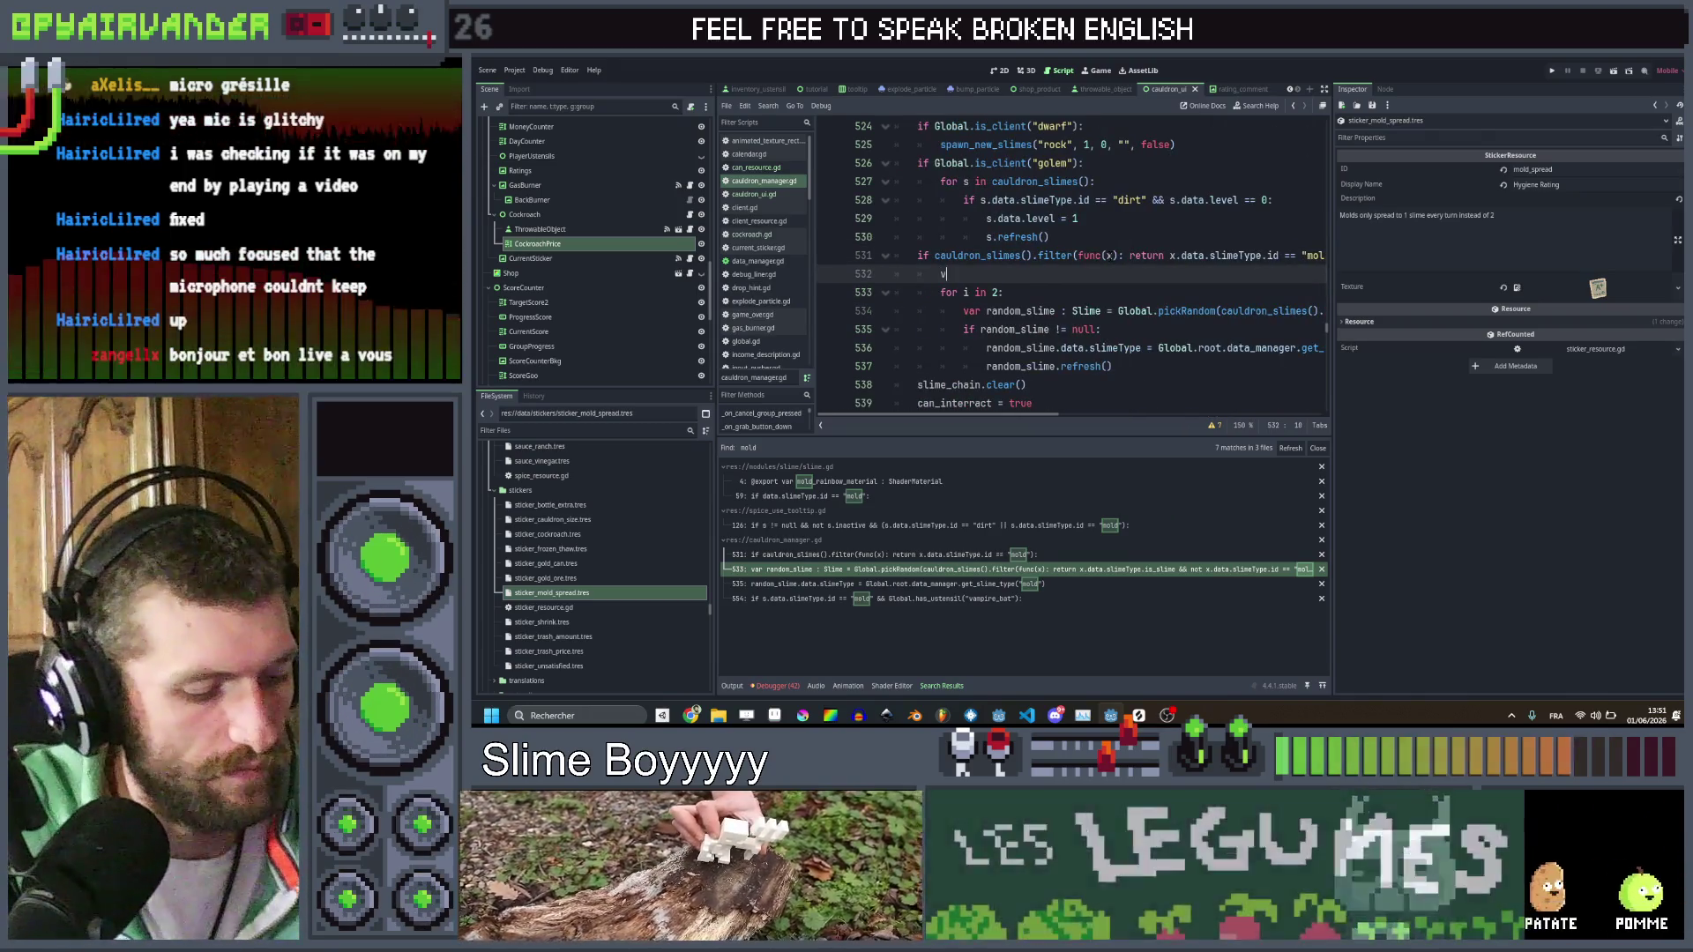
pyautogui.write('ar spread')
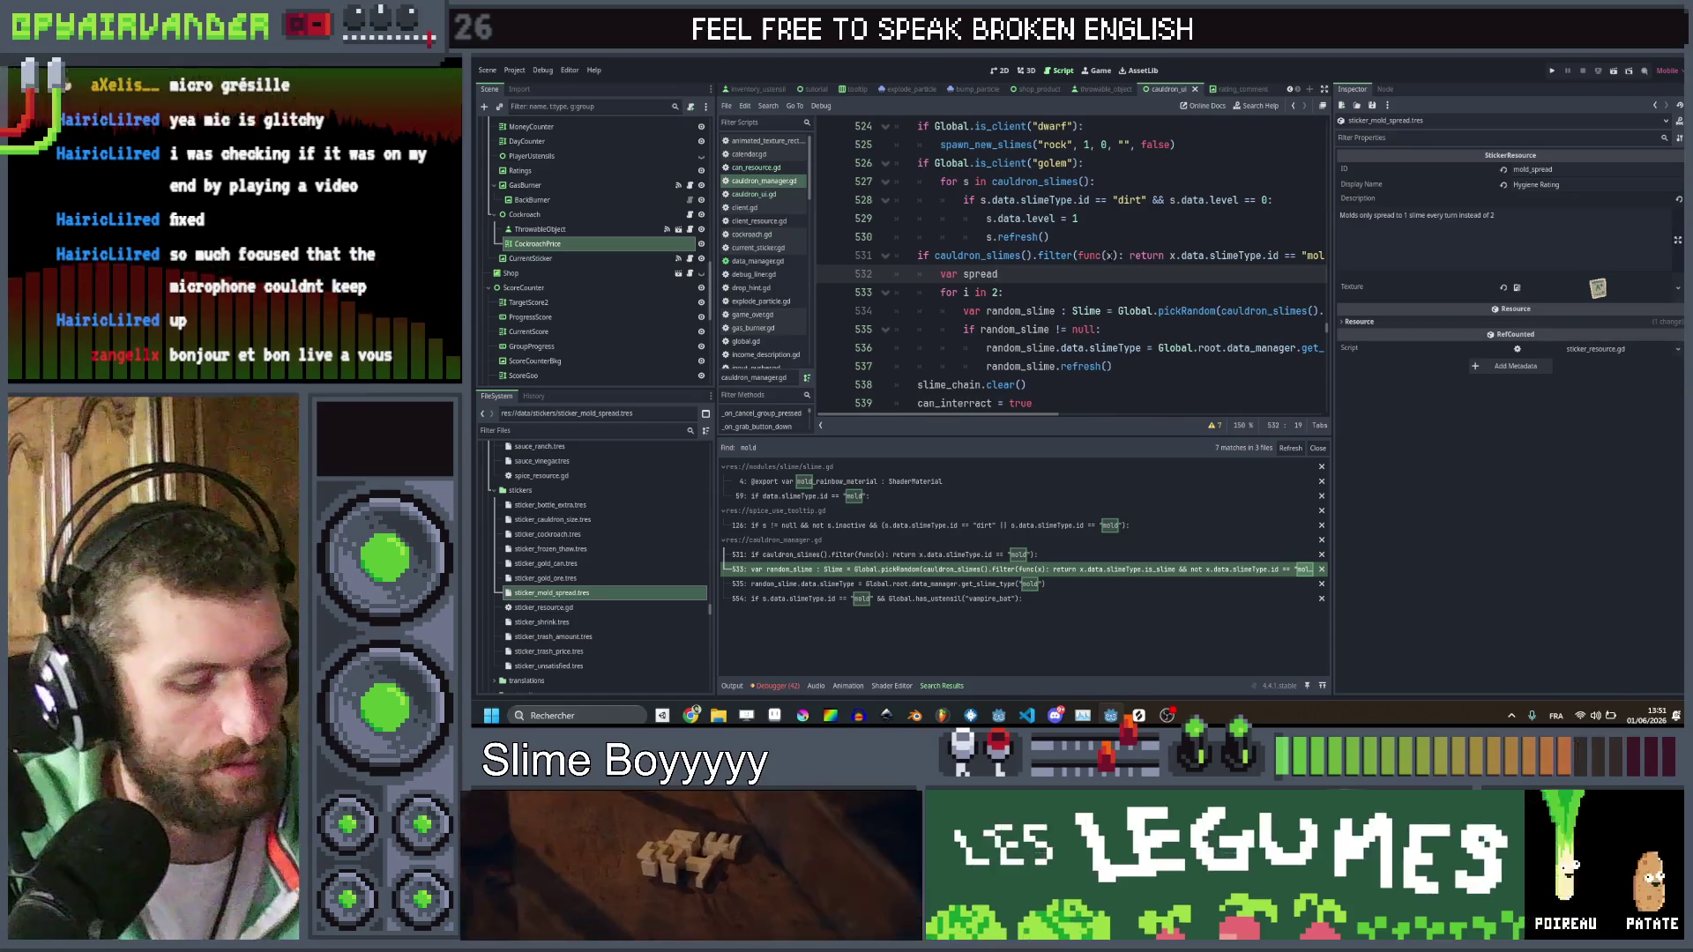
pyautogui.write('_amount = 2')
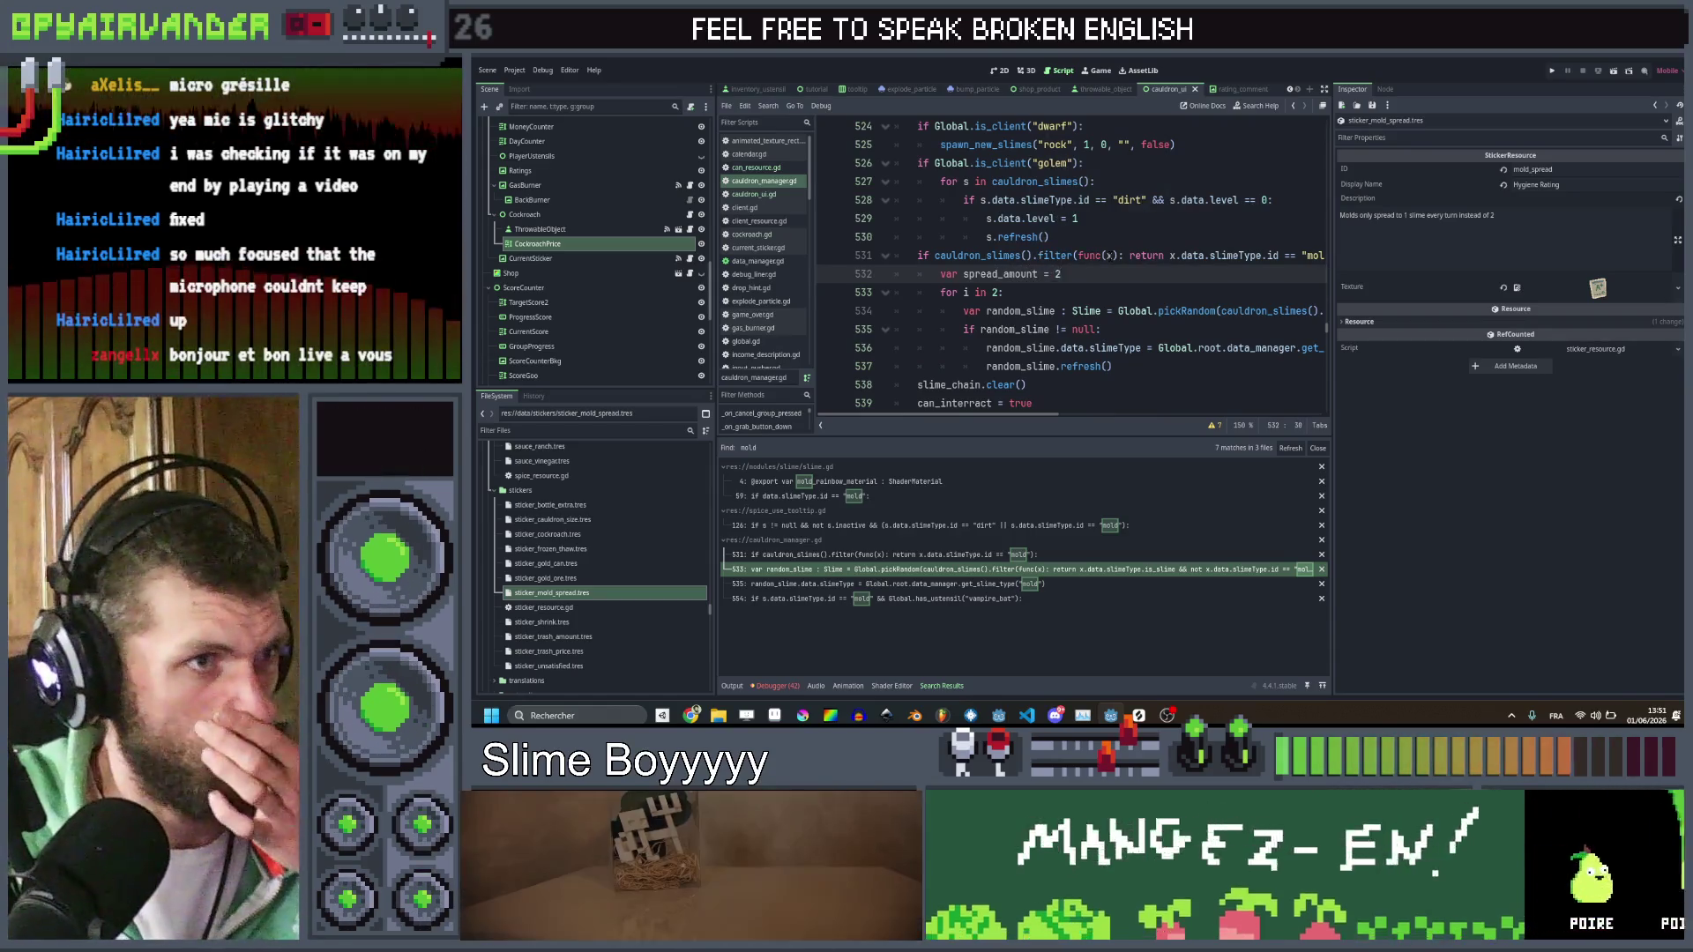
pyautogui.press('Return')
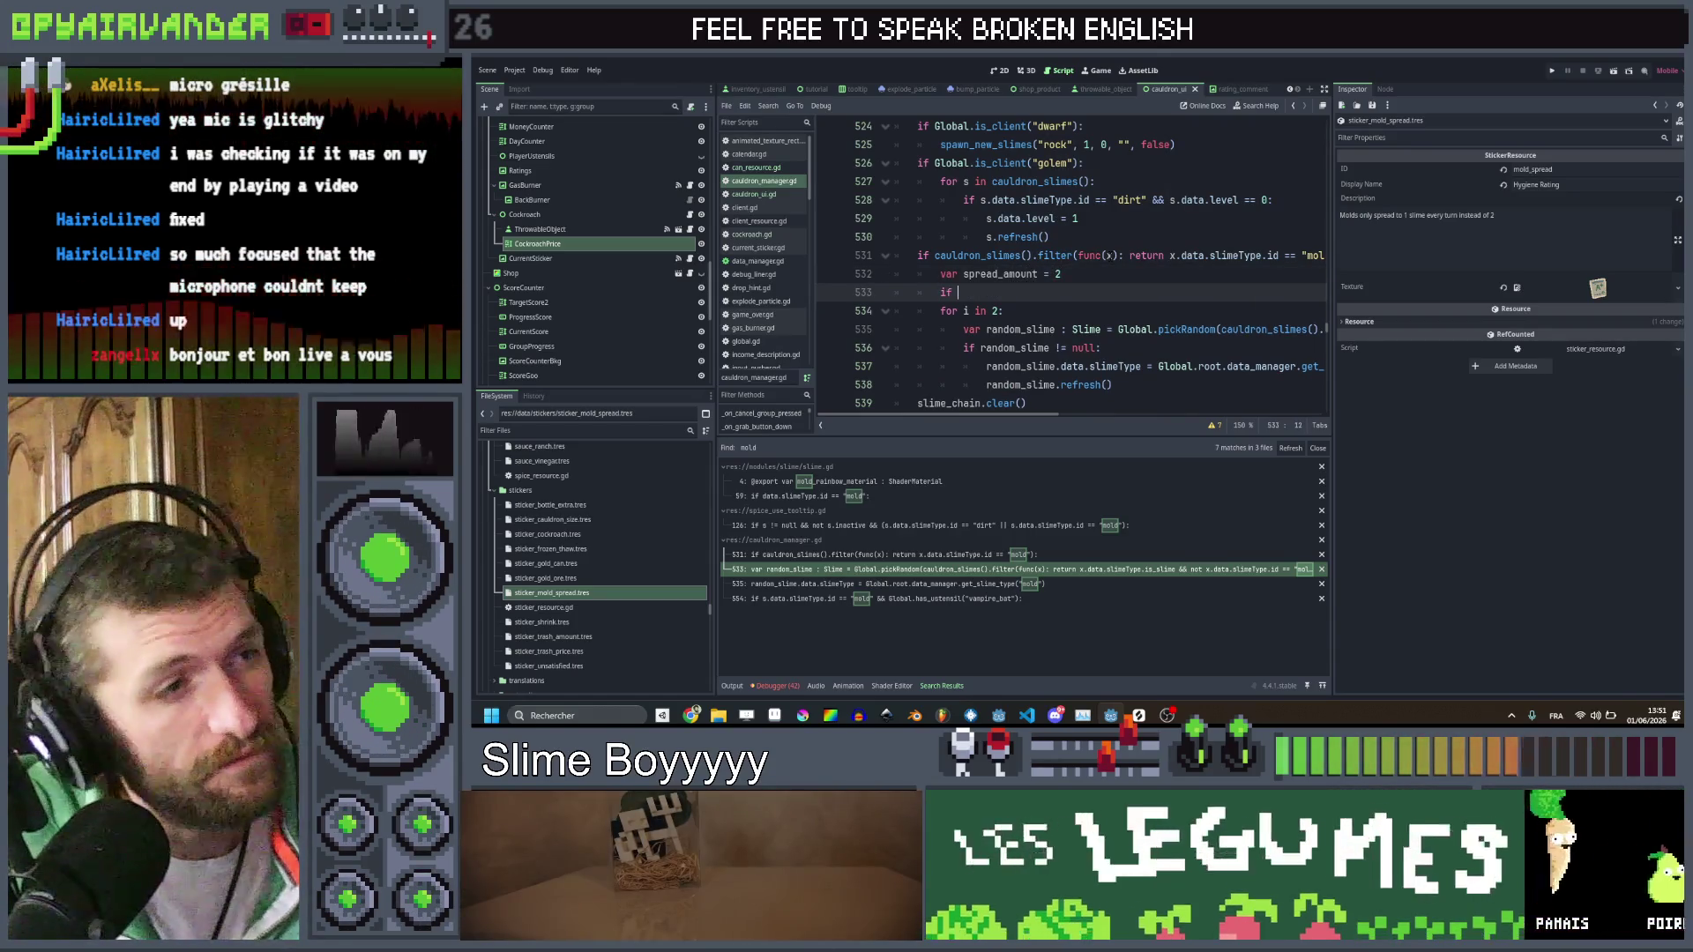
pyautogui.write('Global.has')
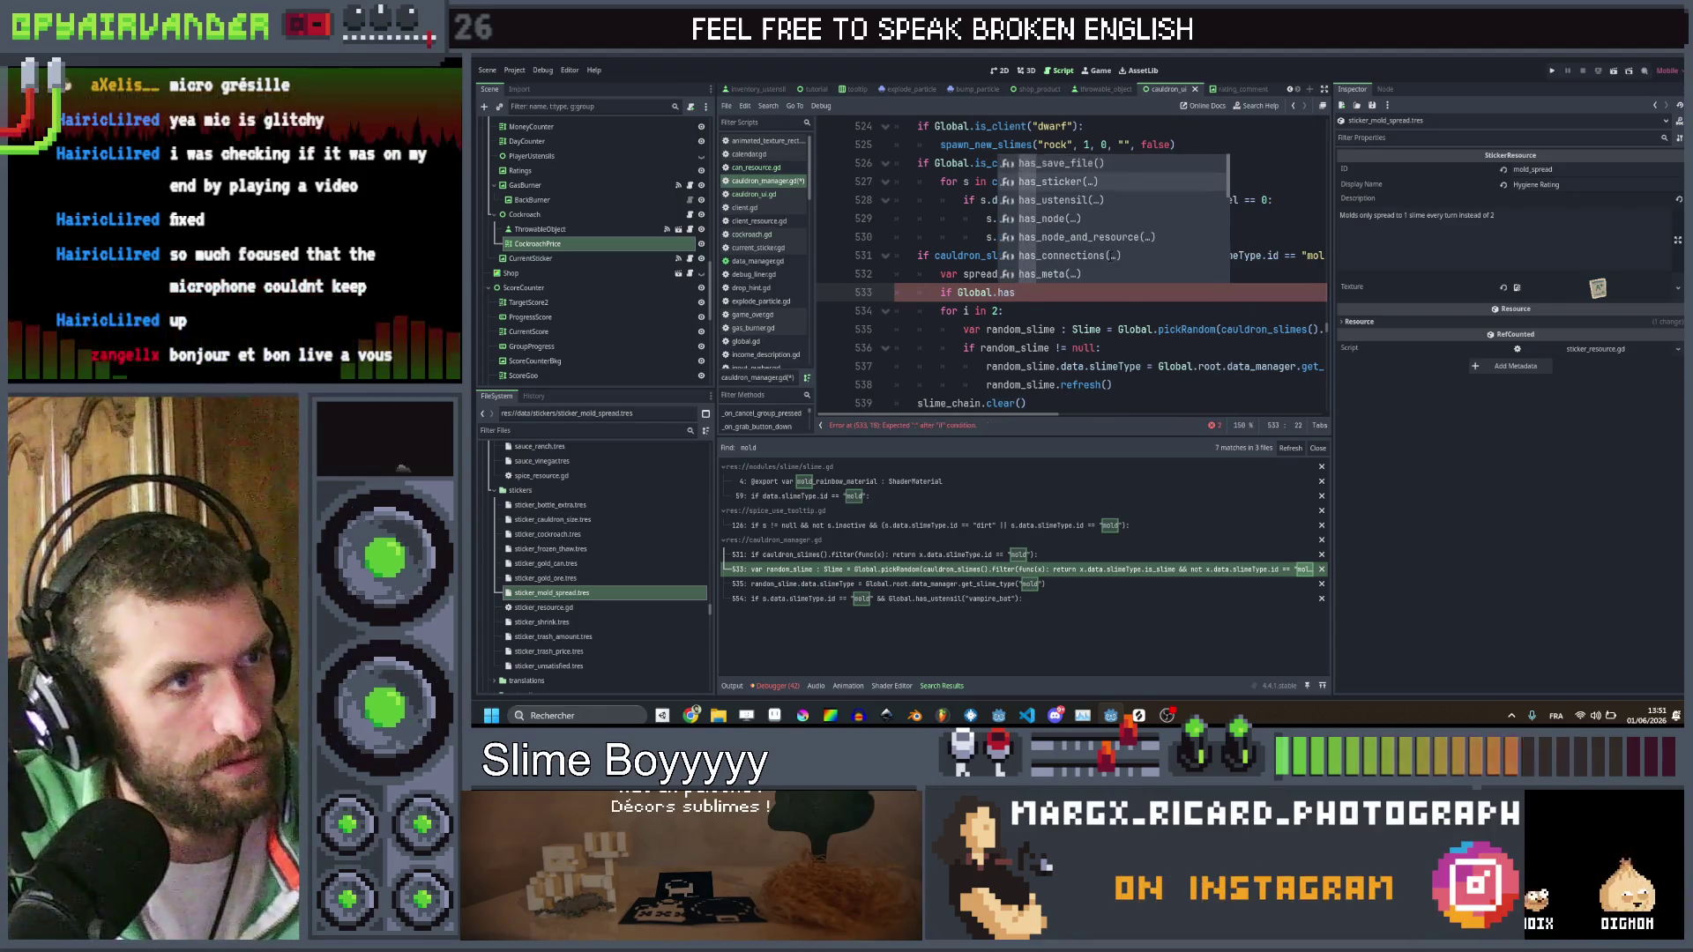
pyautogui.press('Down')
pyautogui.press('Return')
pyautogui.write('"')
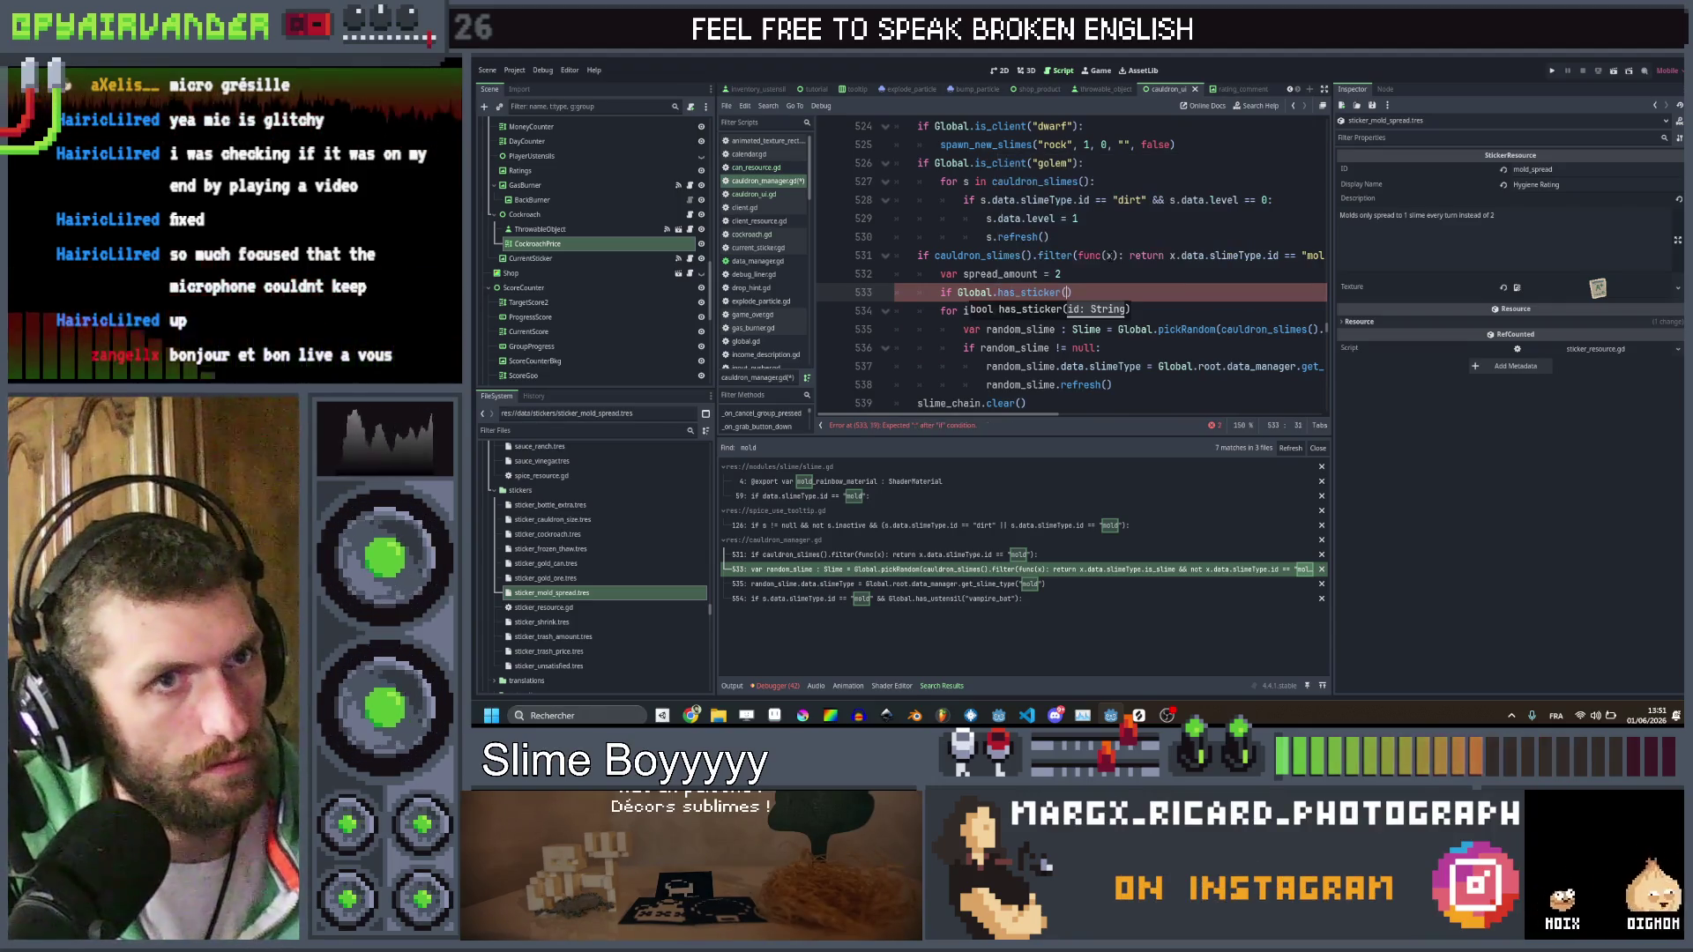
pyautogui.write('mold_spread"')
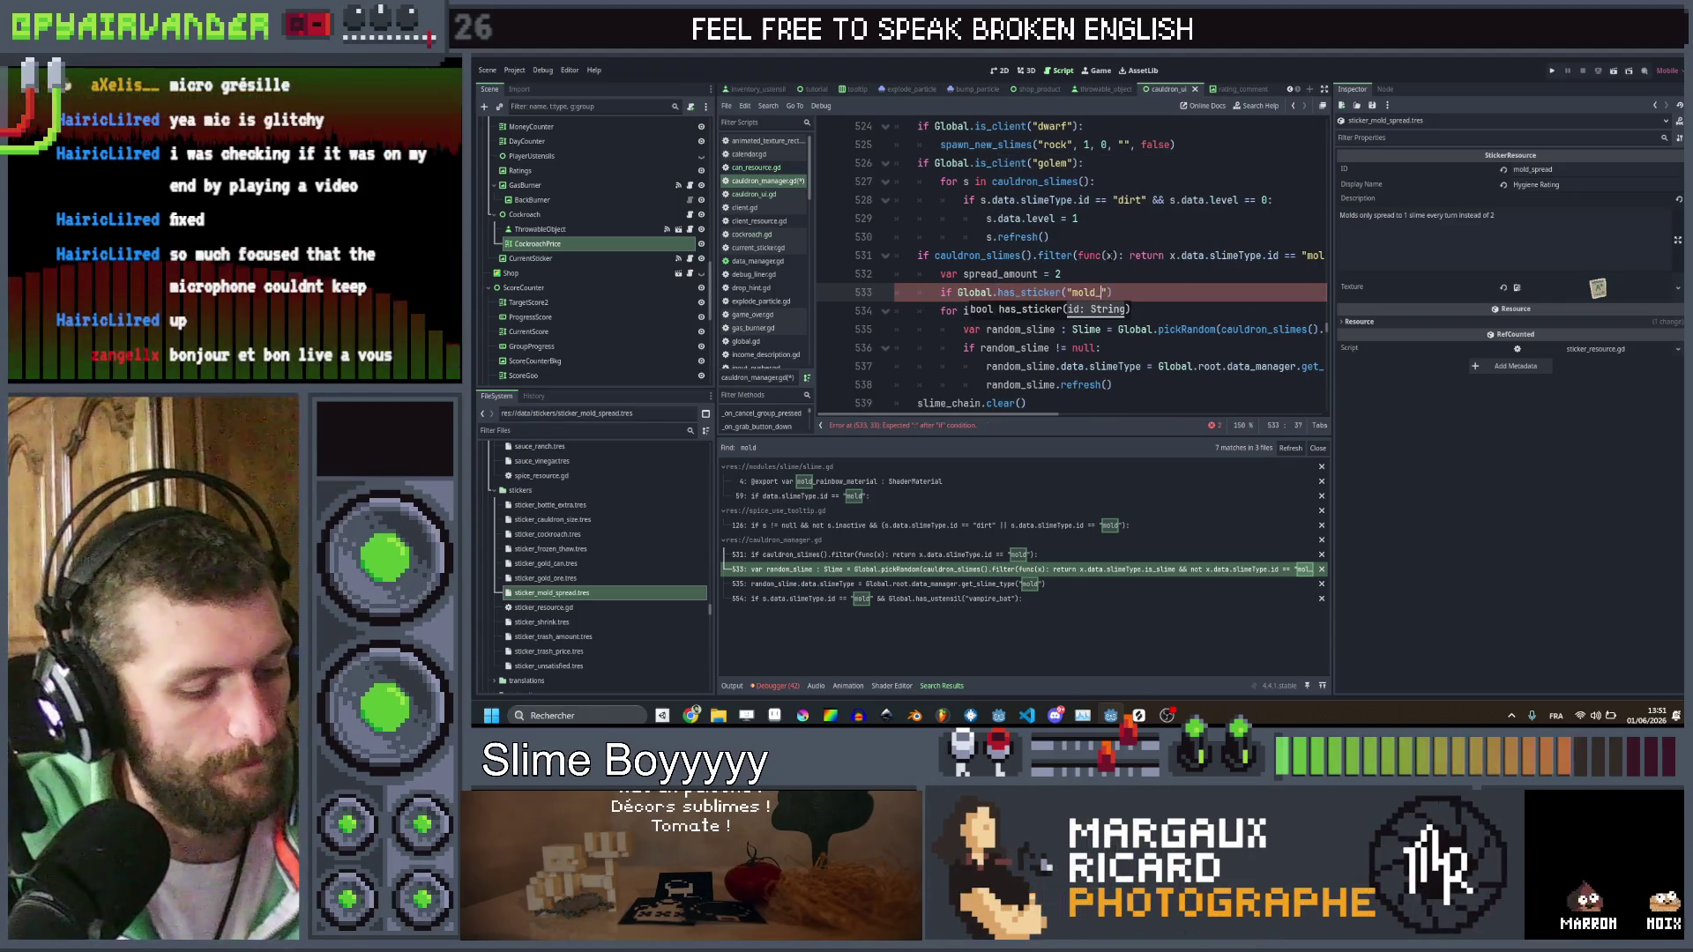
pyautogui.write('): s')
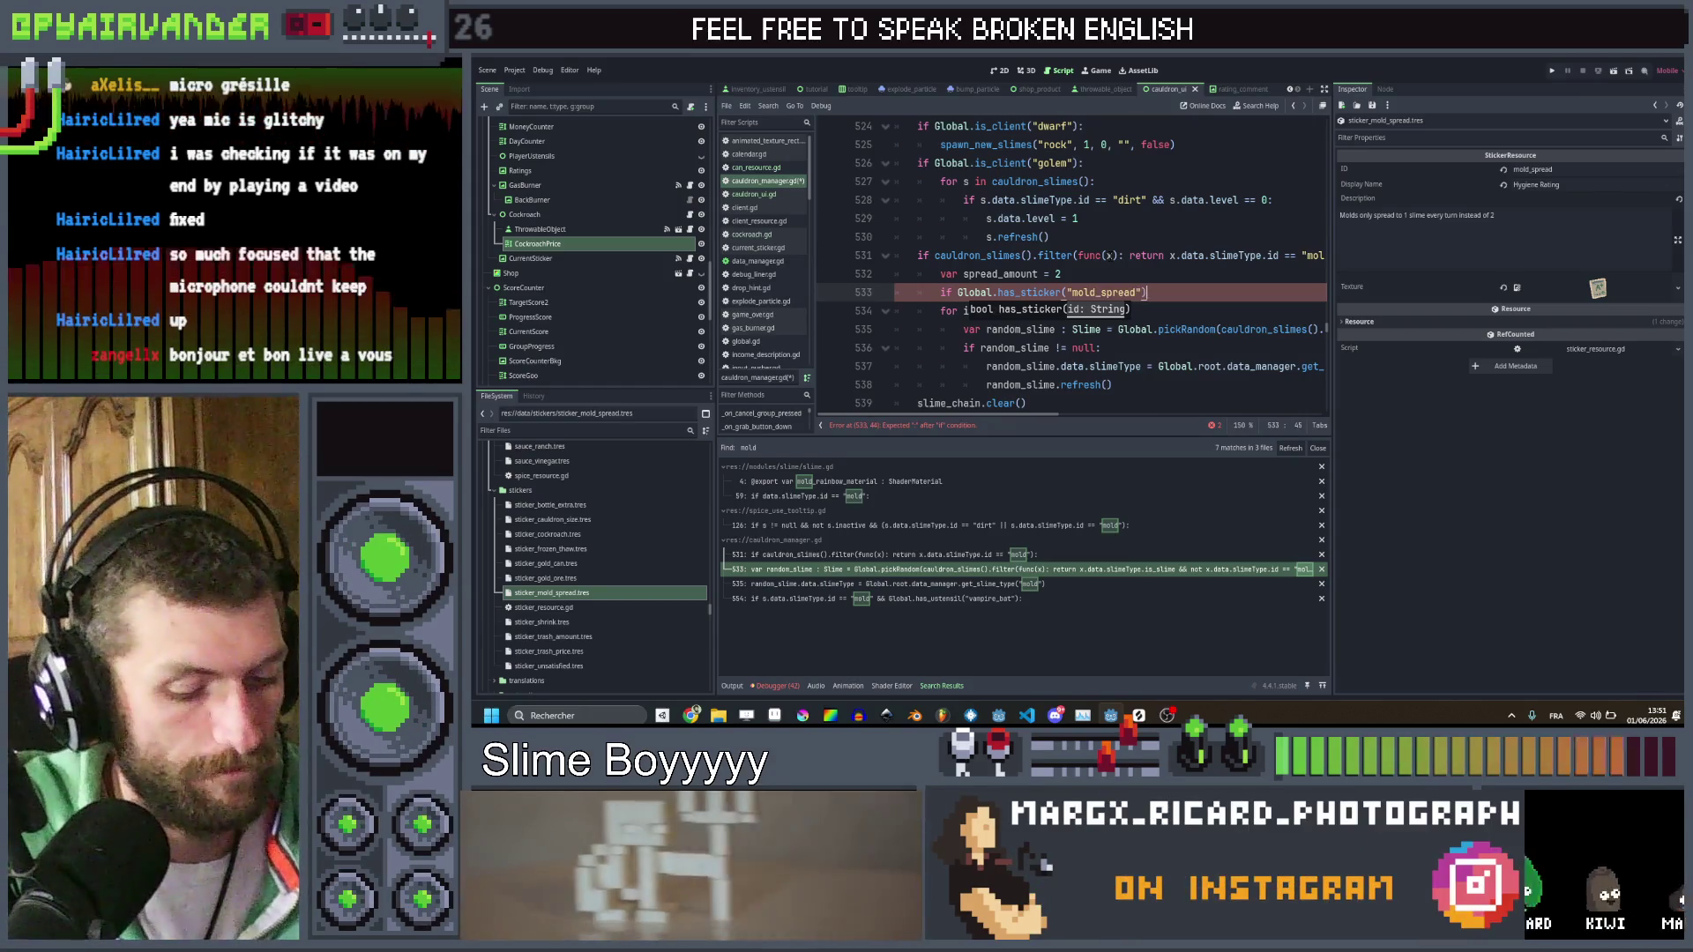
pyautogui.write('pread_amount = 1')
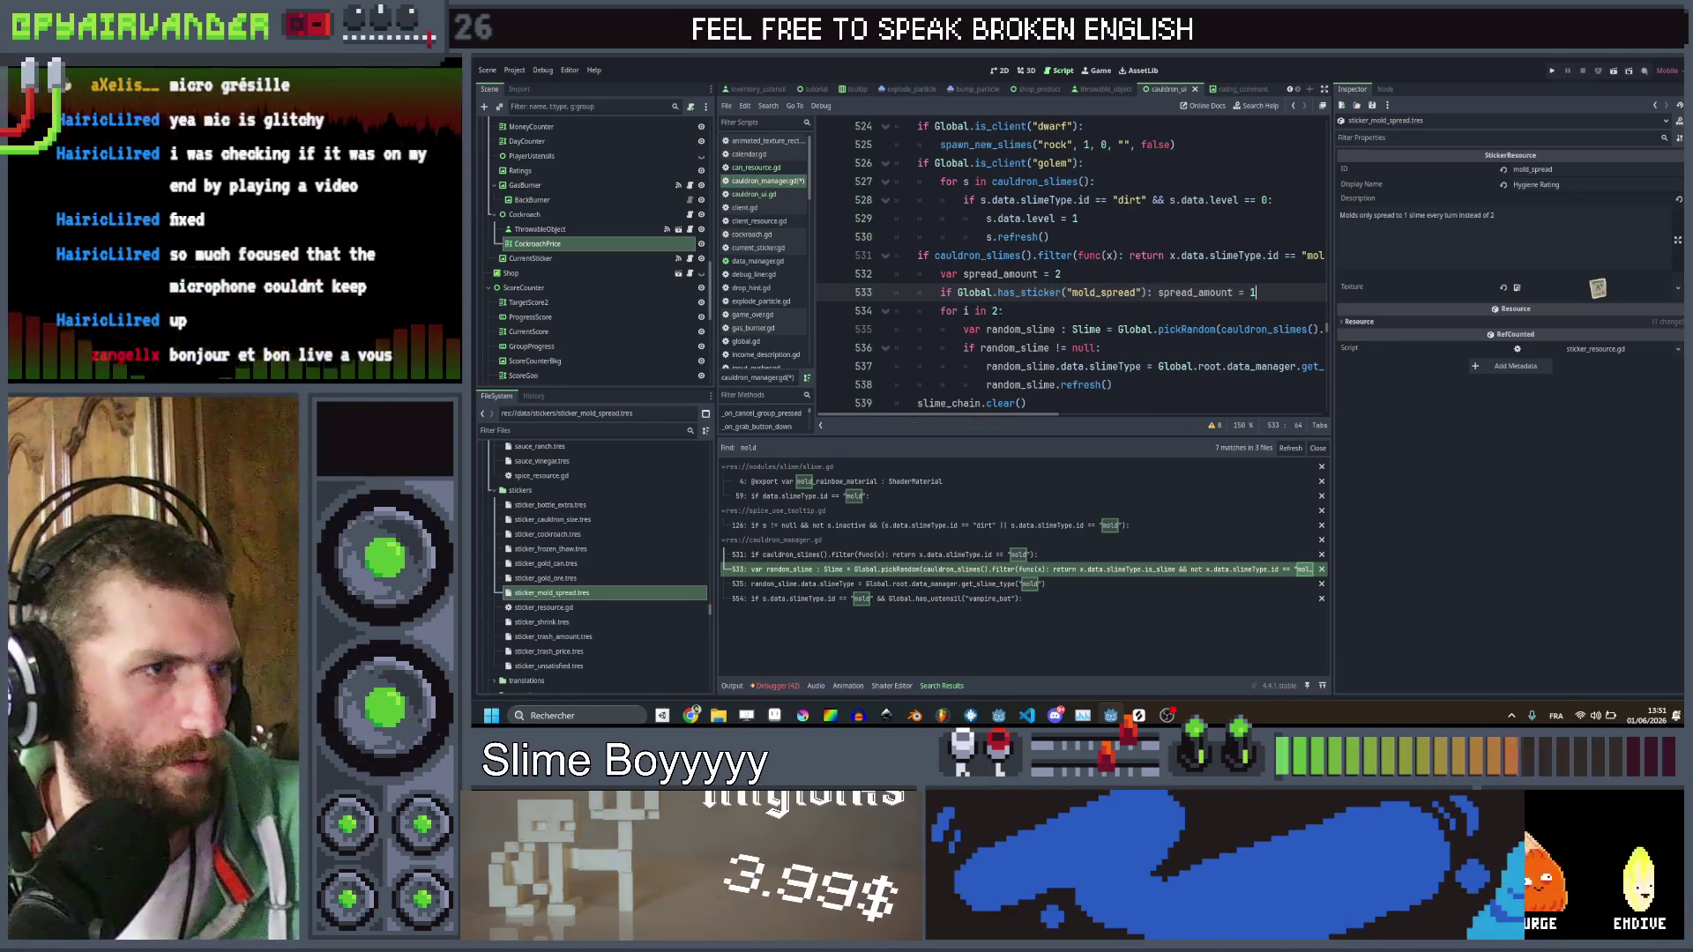
# Make the mold loop iterate over spread_amount, save, and filter the files by 'mol'
pyautogui.click(994, 311)
pyautogui.write('pread_amount')
pyautogui.hotkey('ctrl', 's')
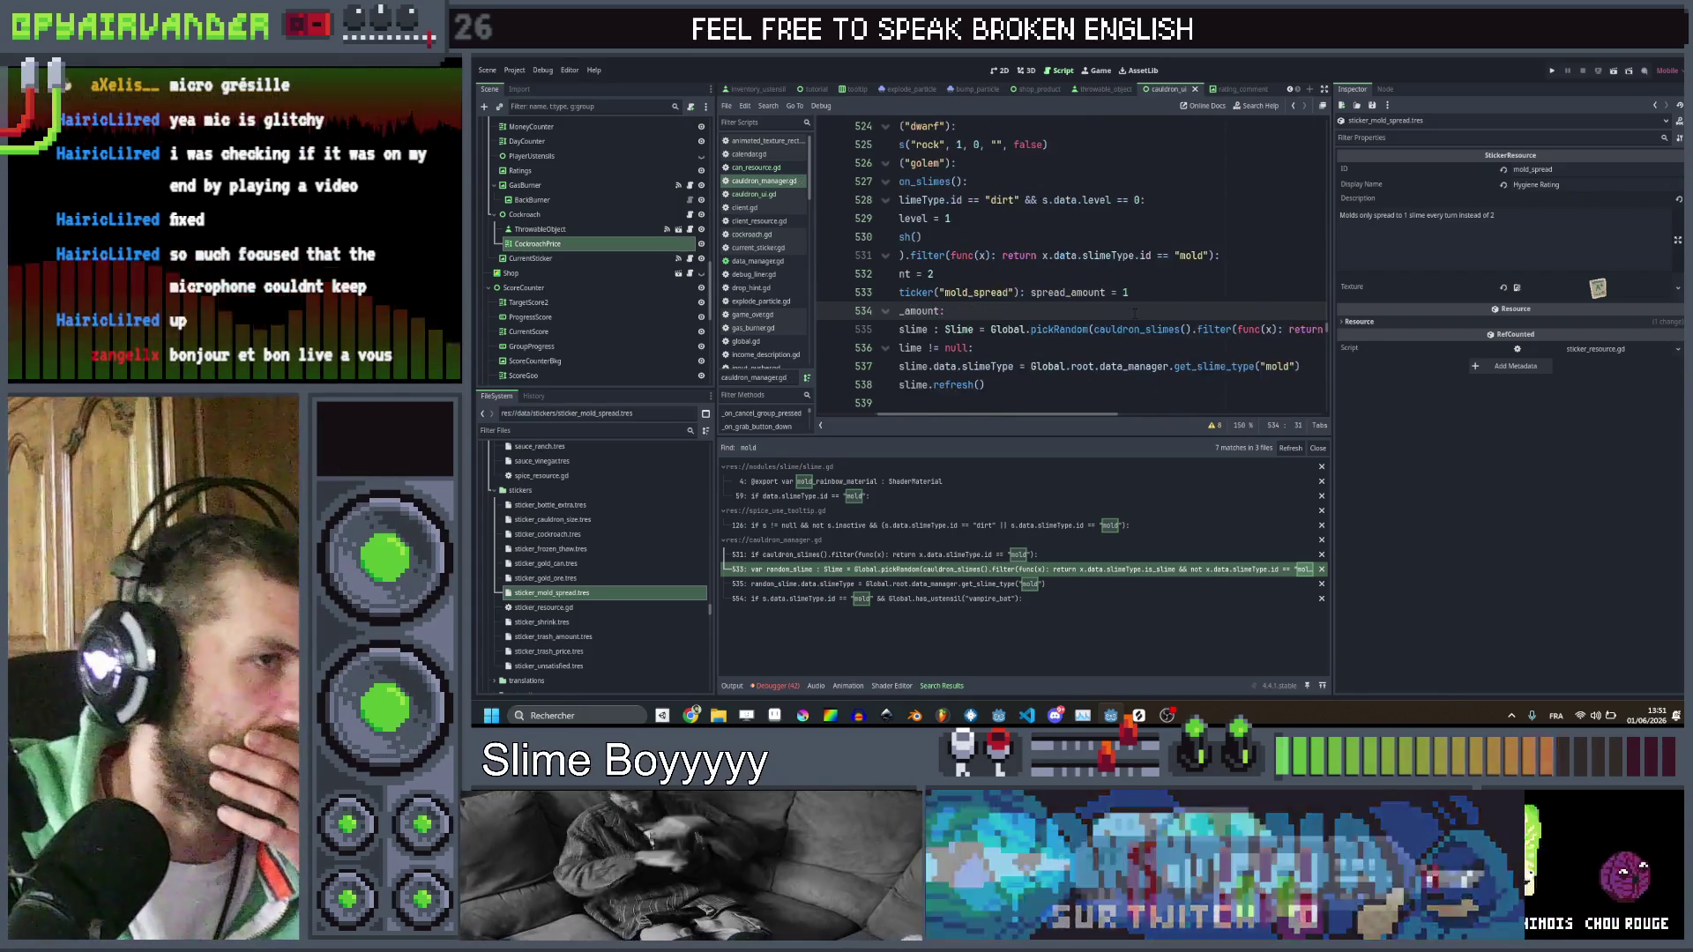
pyautogui.hscroll(5, 1135, 327)
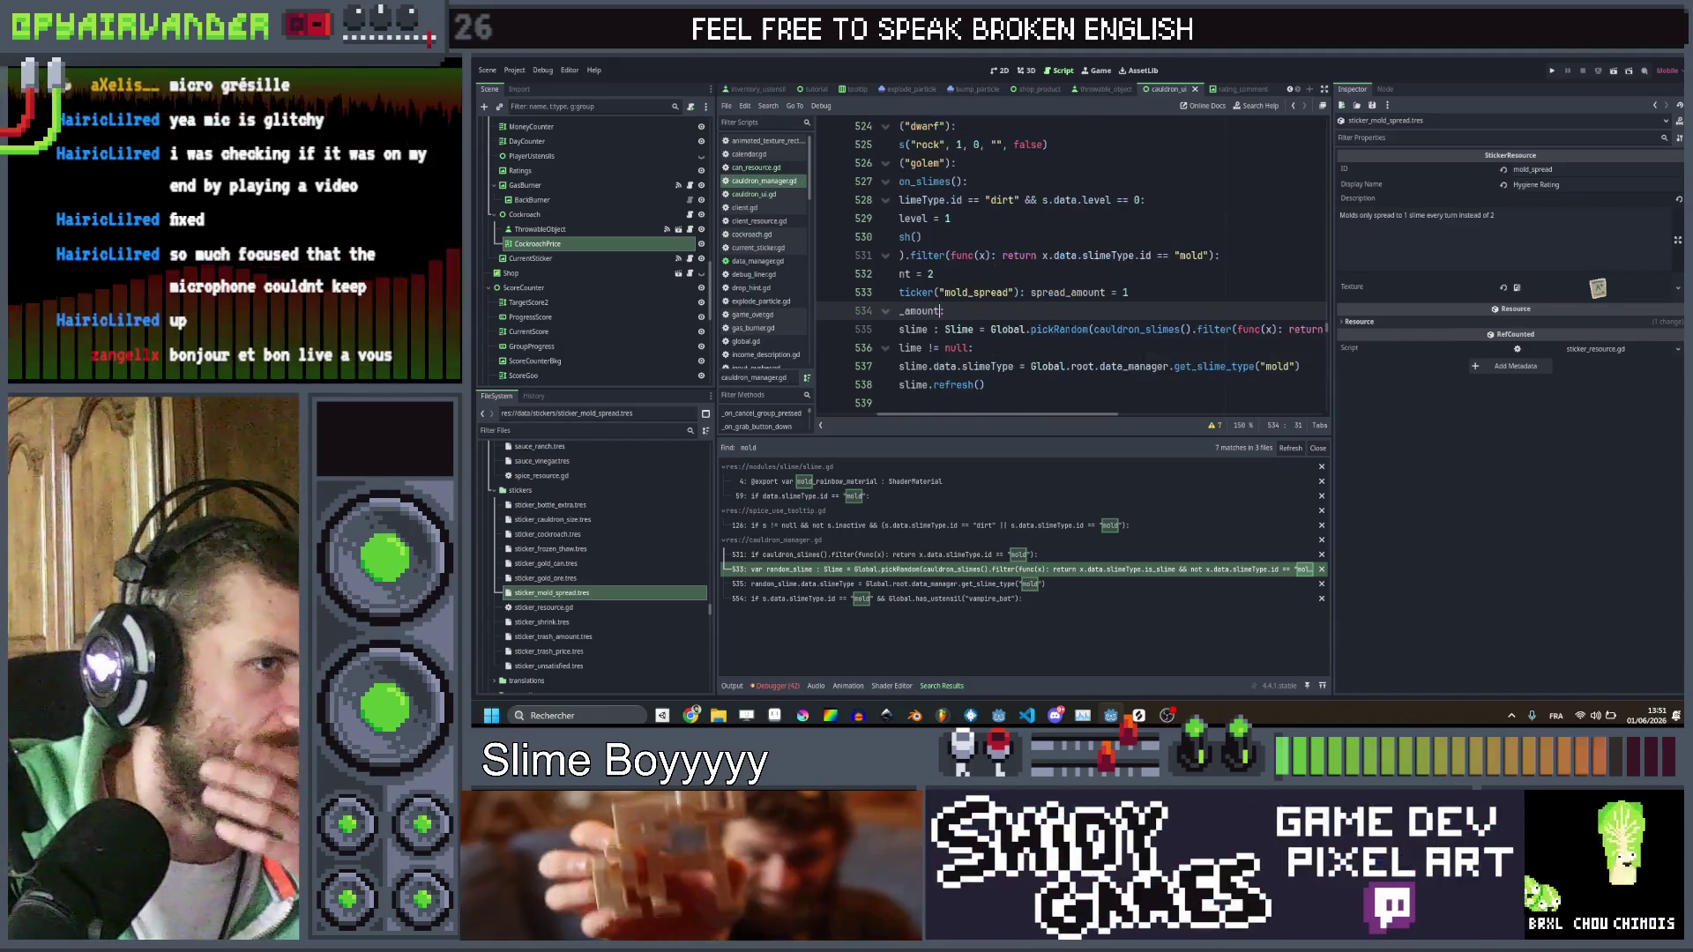
pyautogui.hscroll(-5, 1135, 316)
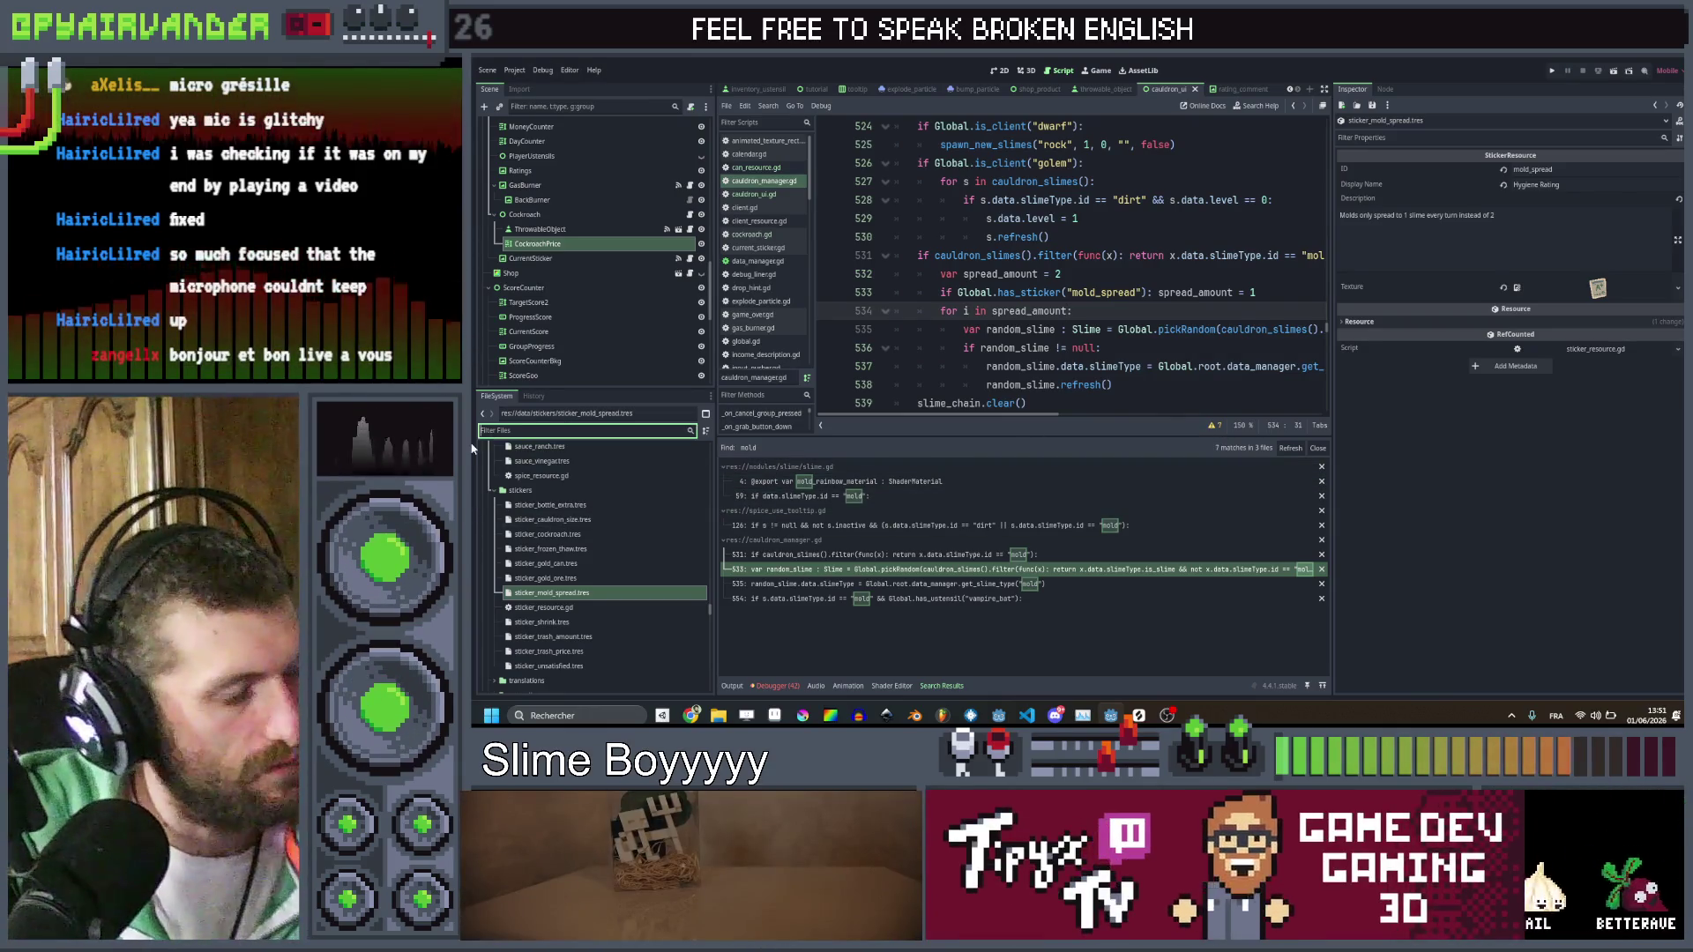
pyautogui.write('mol')
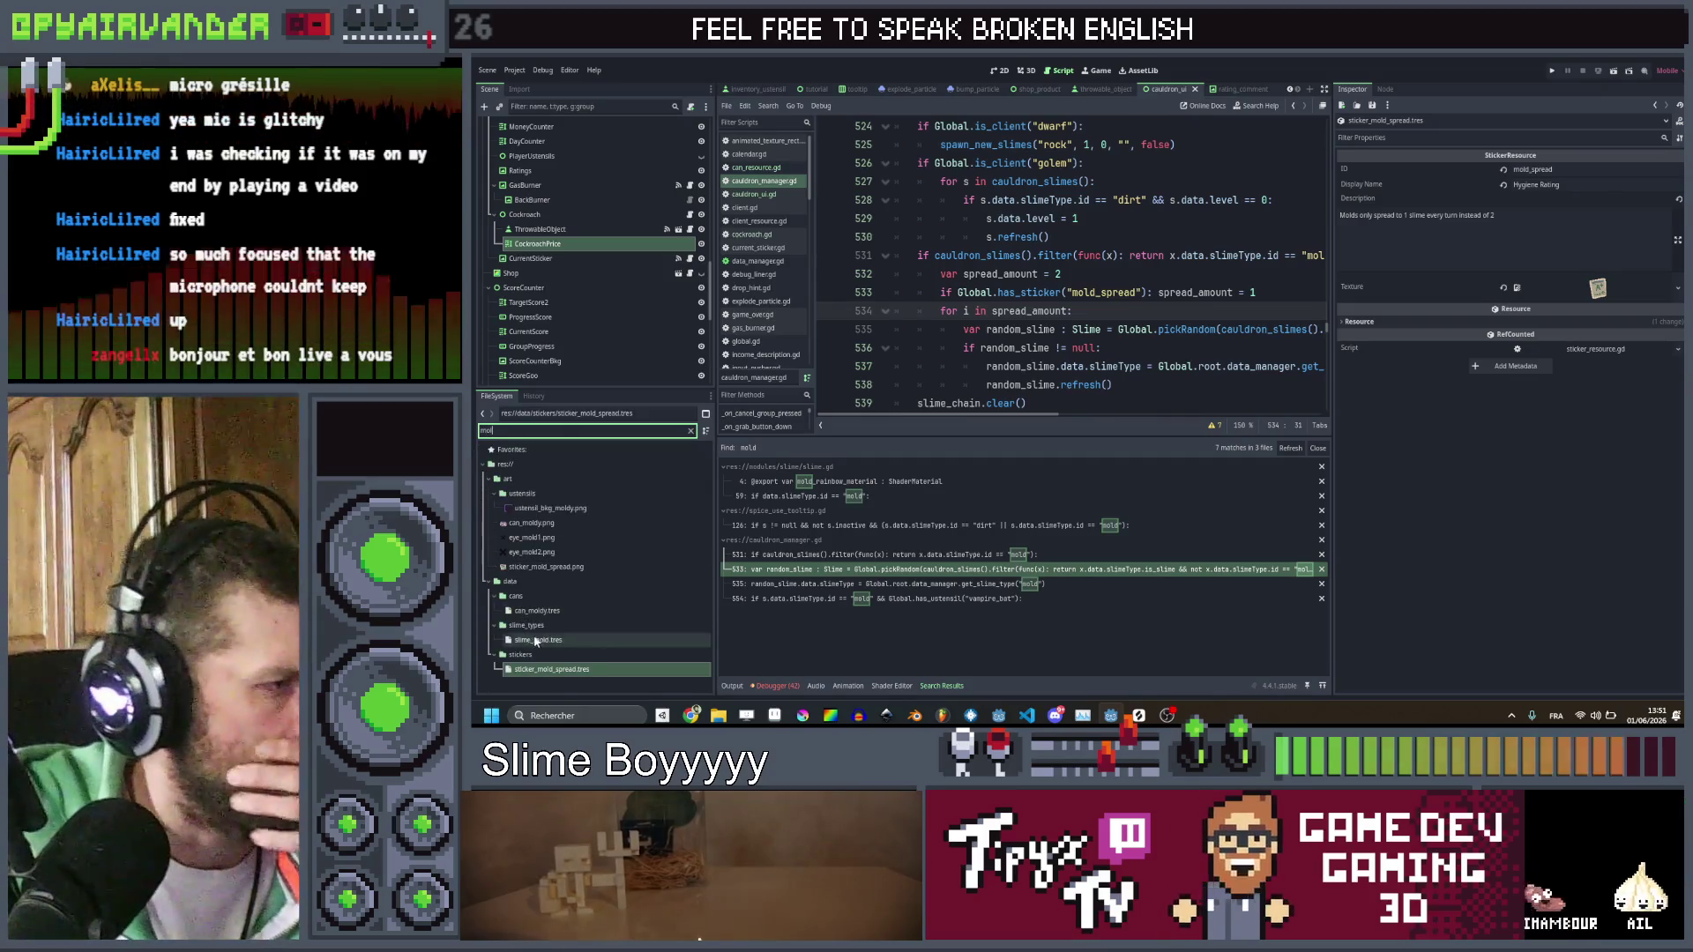
# Remove 'random' from slime_mold.tres's Description so it transforms 2 neighbour slimes into Molds
pyautogui.click(576, 639)
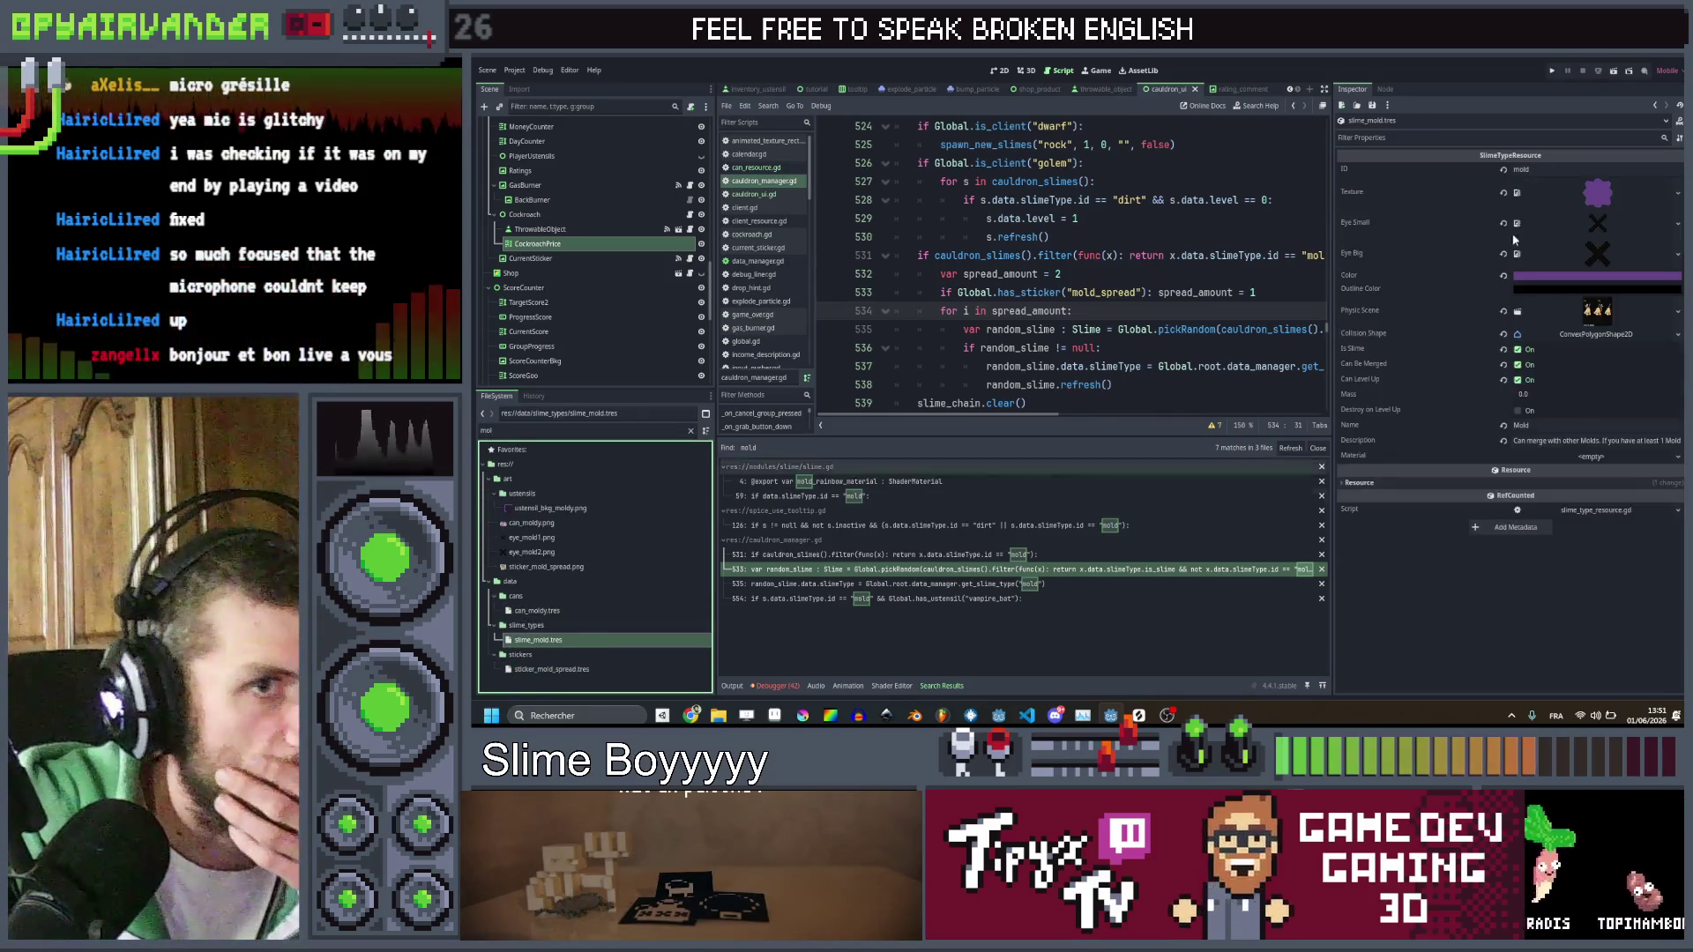
pyautogui.moveTo(1333, 459); pyautogui.dragTo(874, 470)
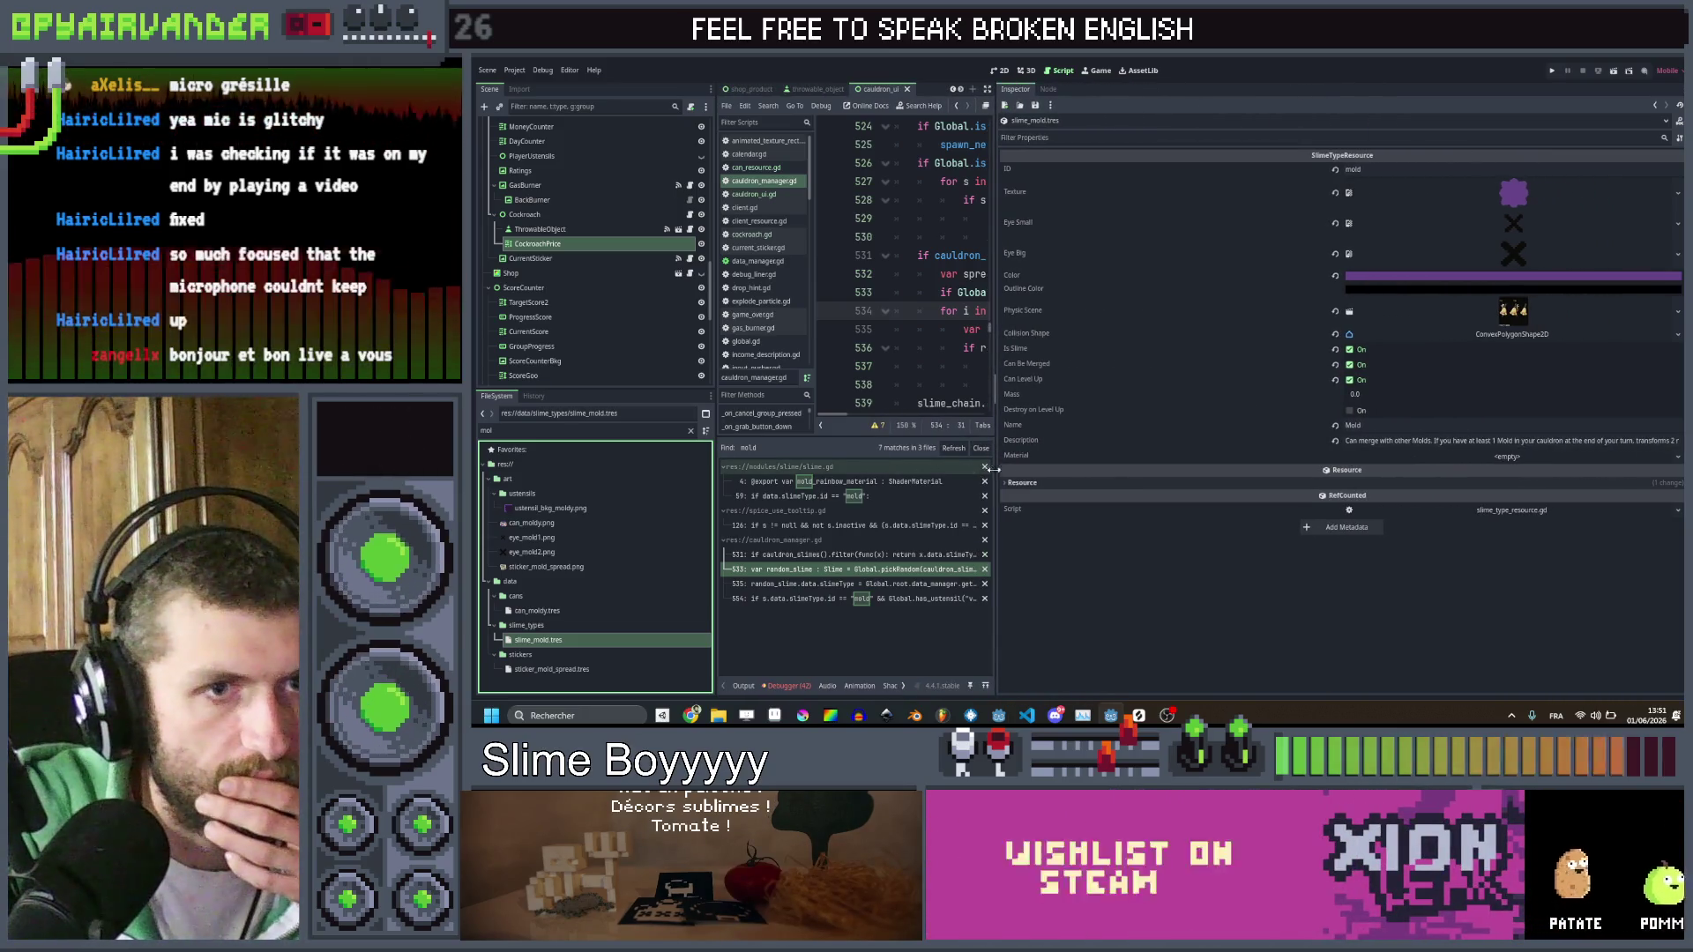
pyautogui.moveTo(991, 469); pyautogui.dragTo(1073, 469)
pyautogui.moveTo(1509, 441); pyautogui.dragTo(1642, 441)
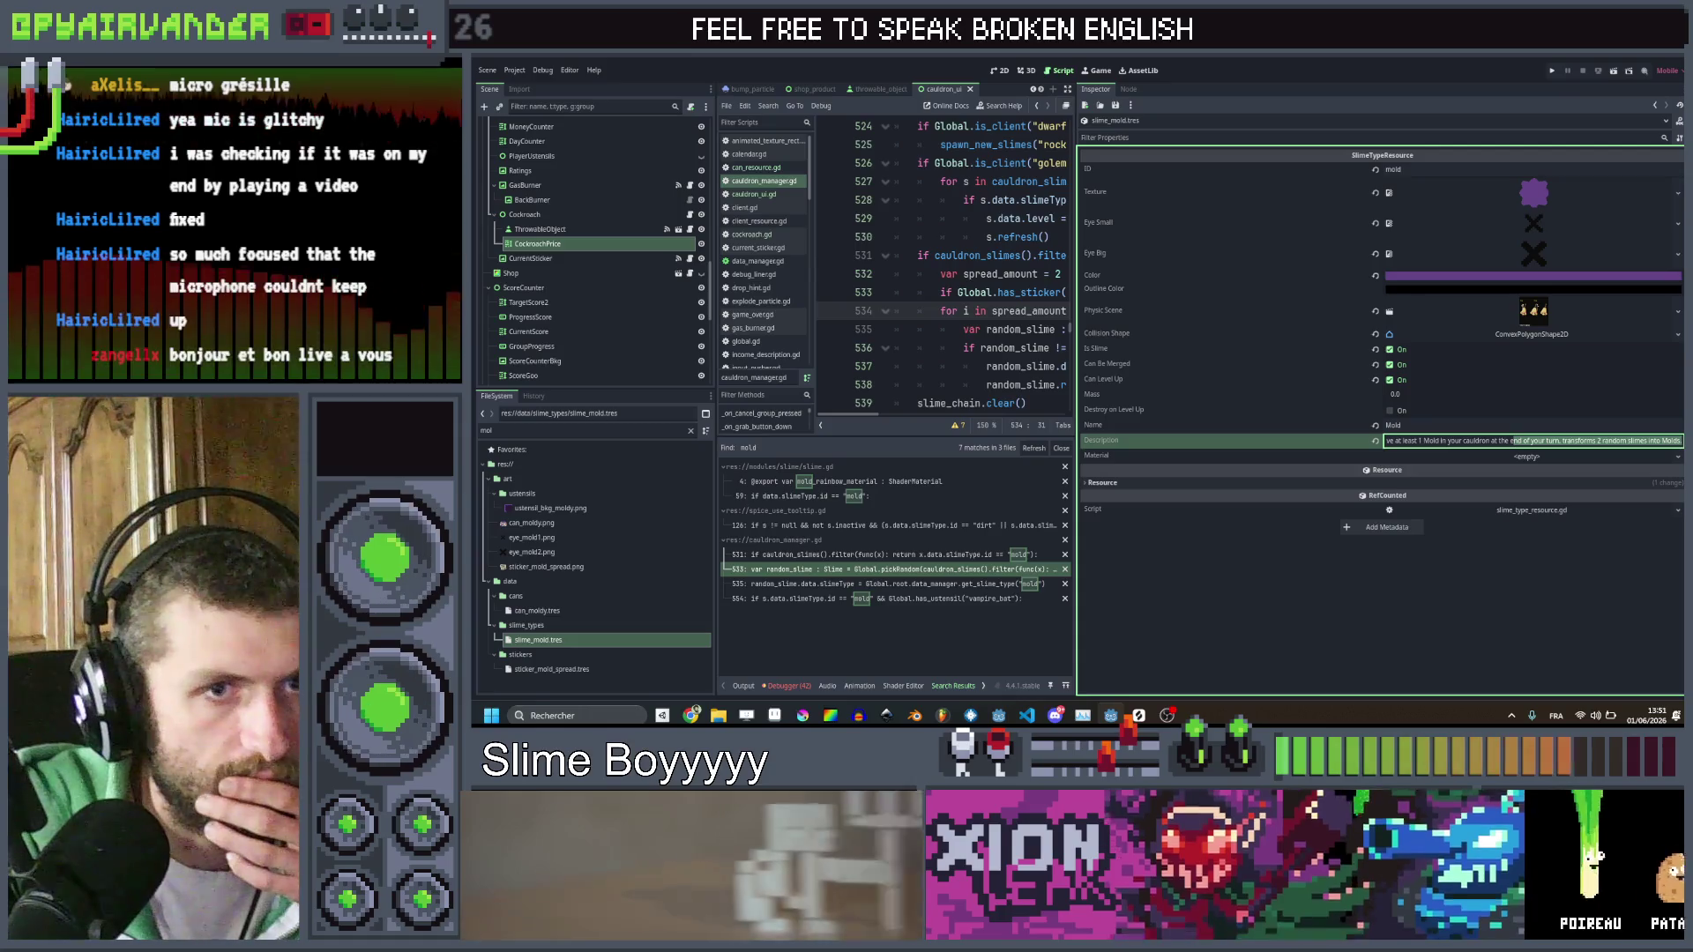
pyautogui.click(1627, 441)
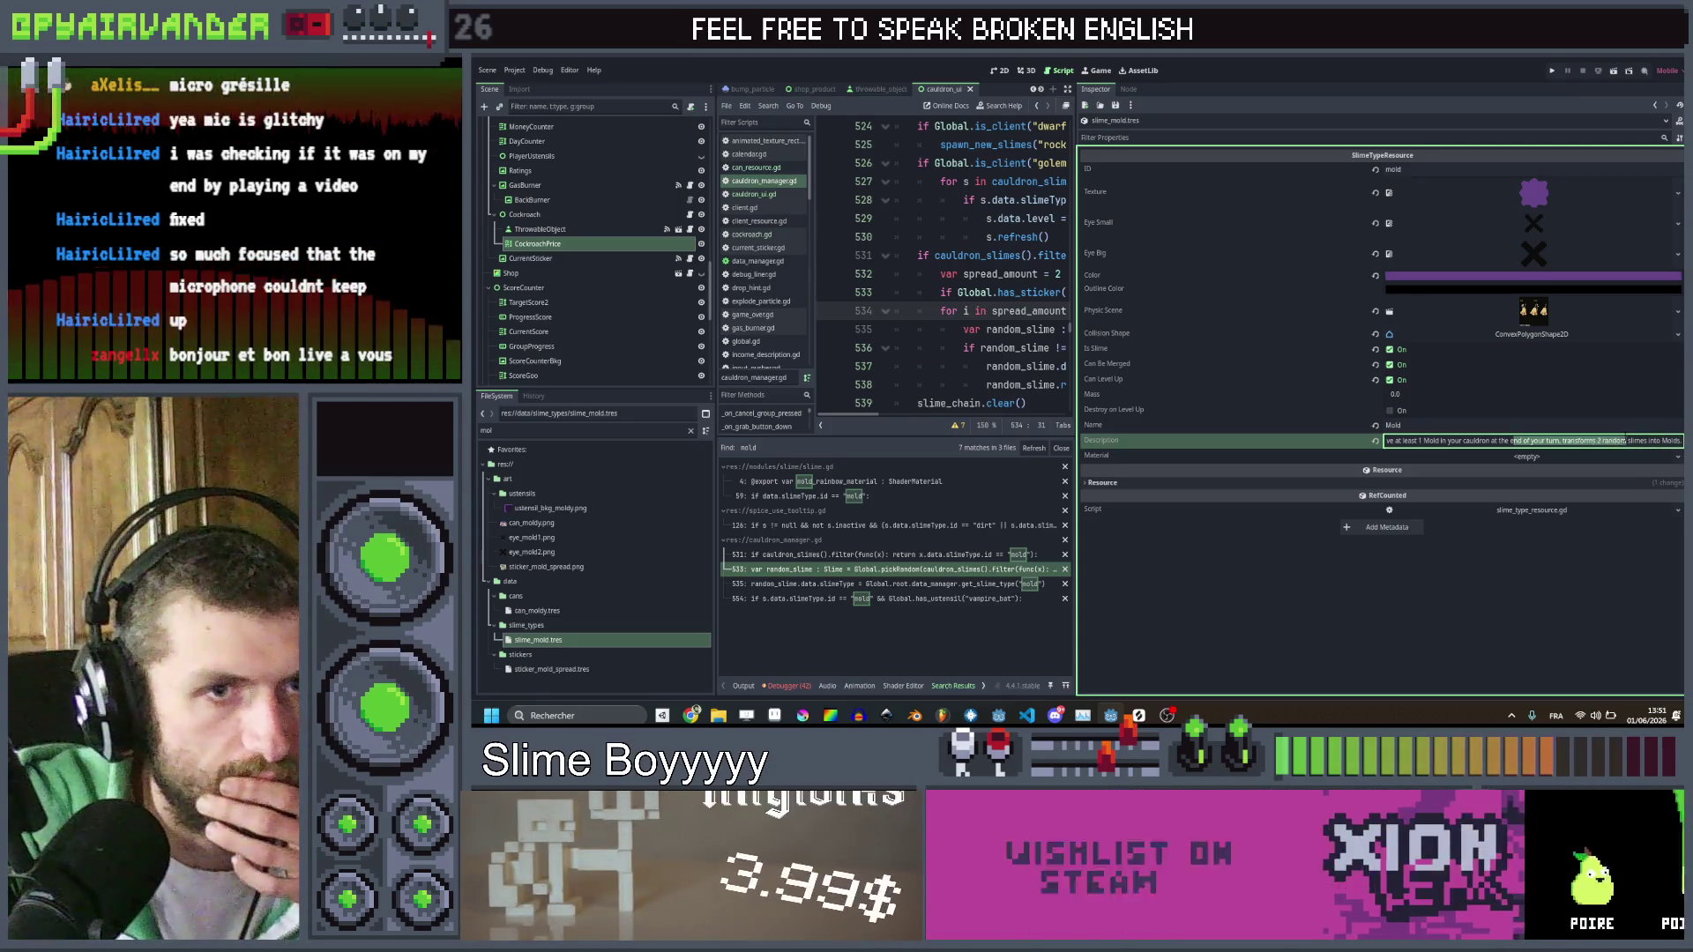
pyautogui.doubleClick(1614, 441)
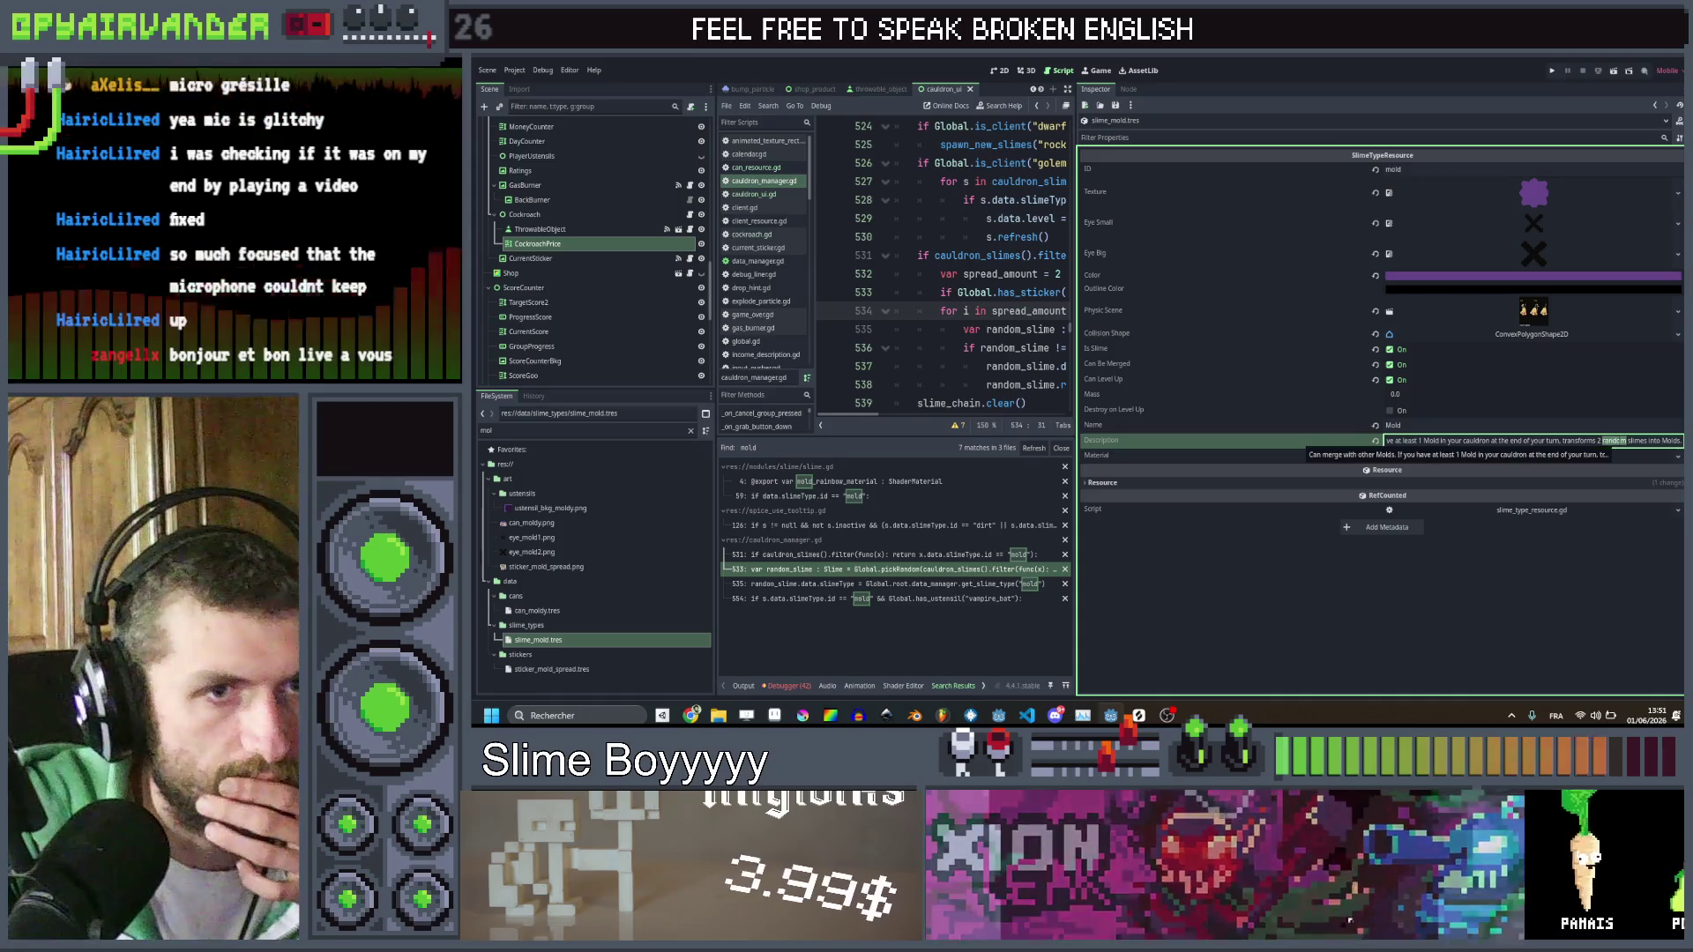
pyautogui.press('BackSpace')
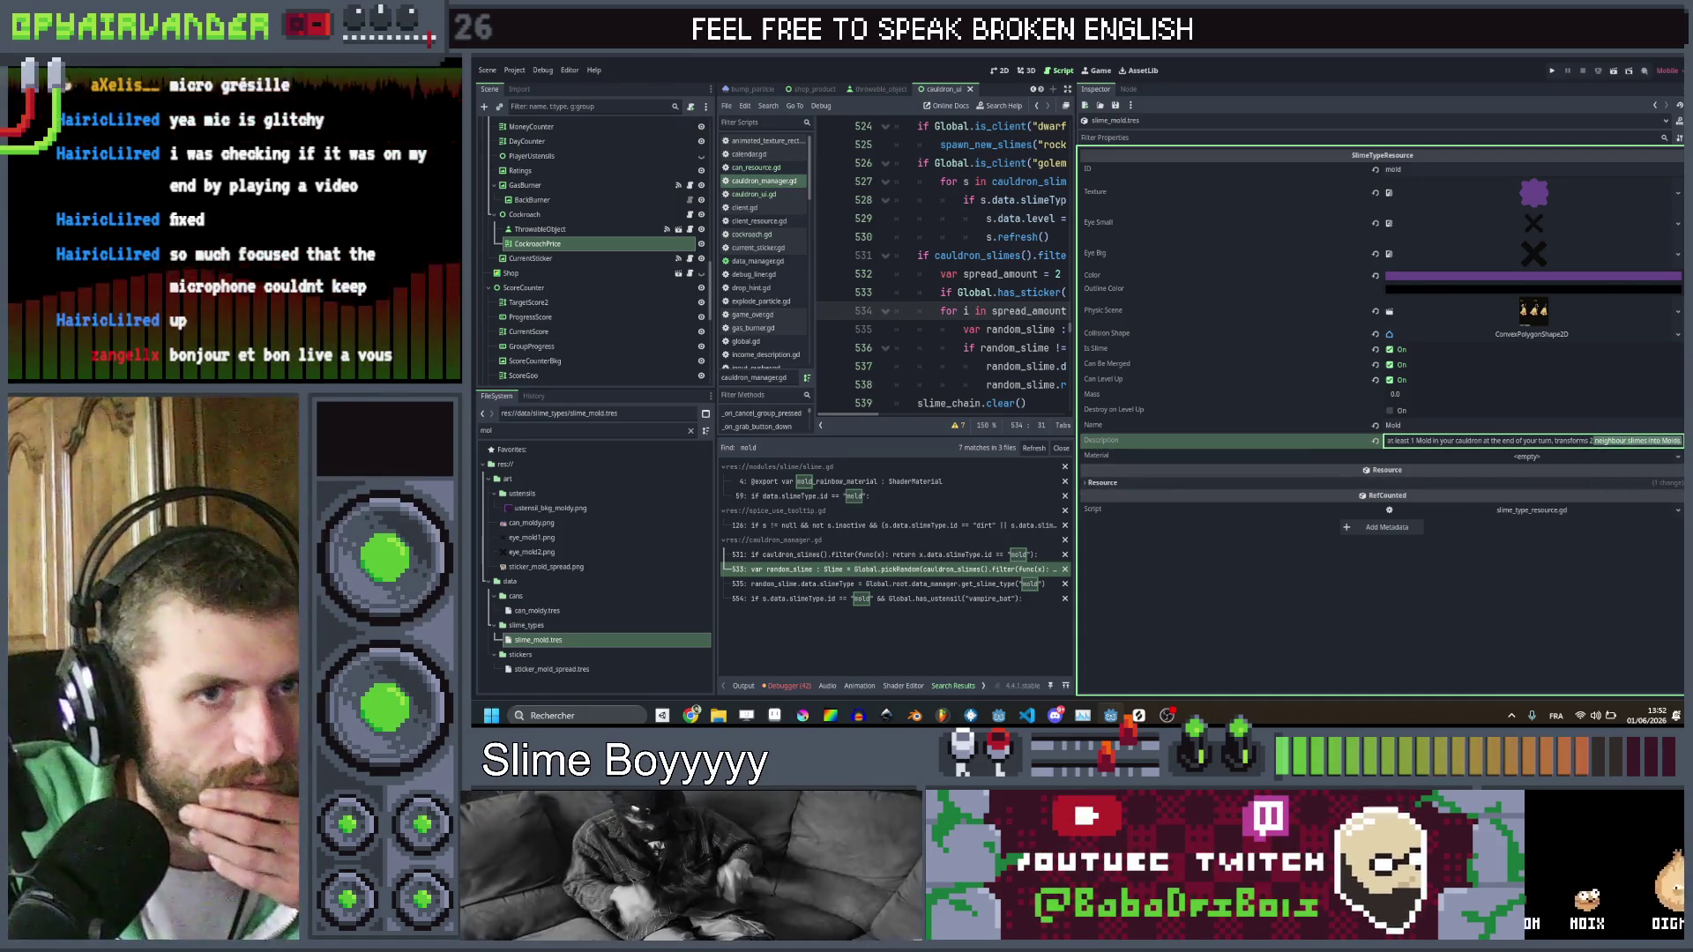
pyautogui.press('Return')
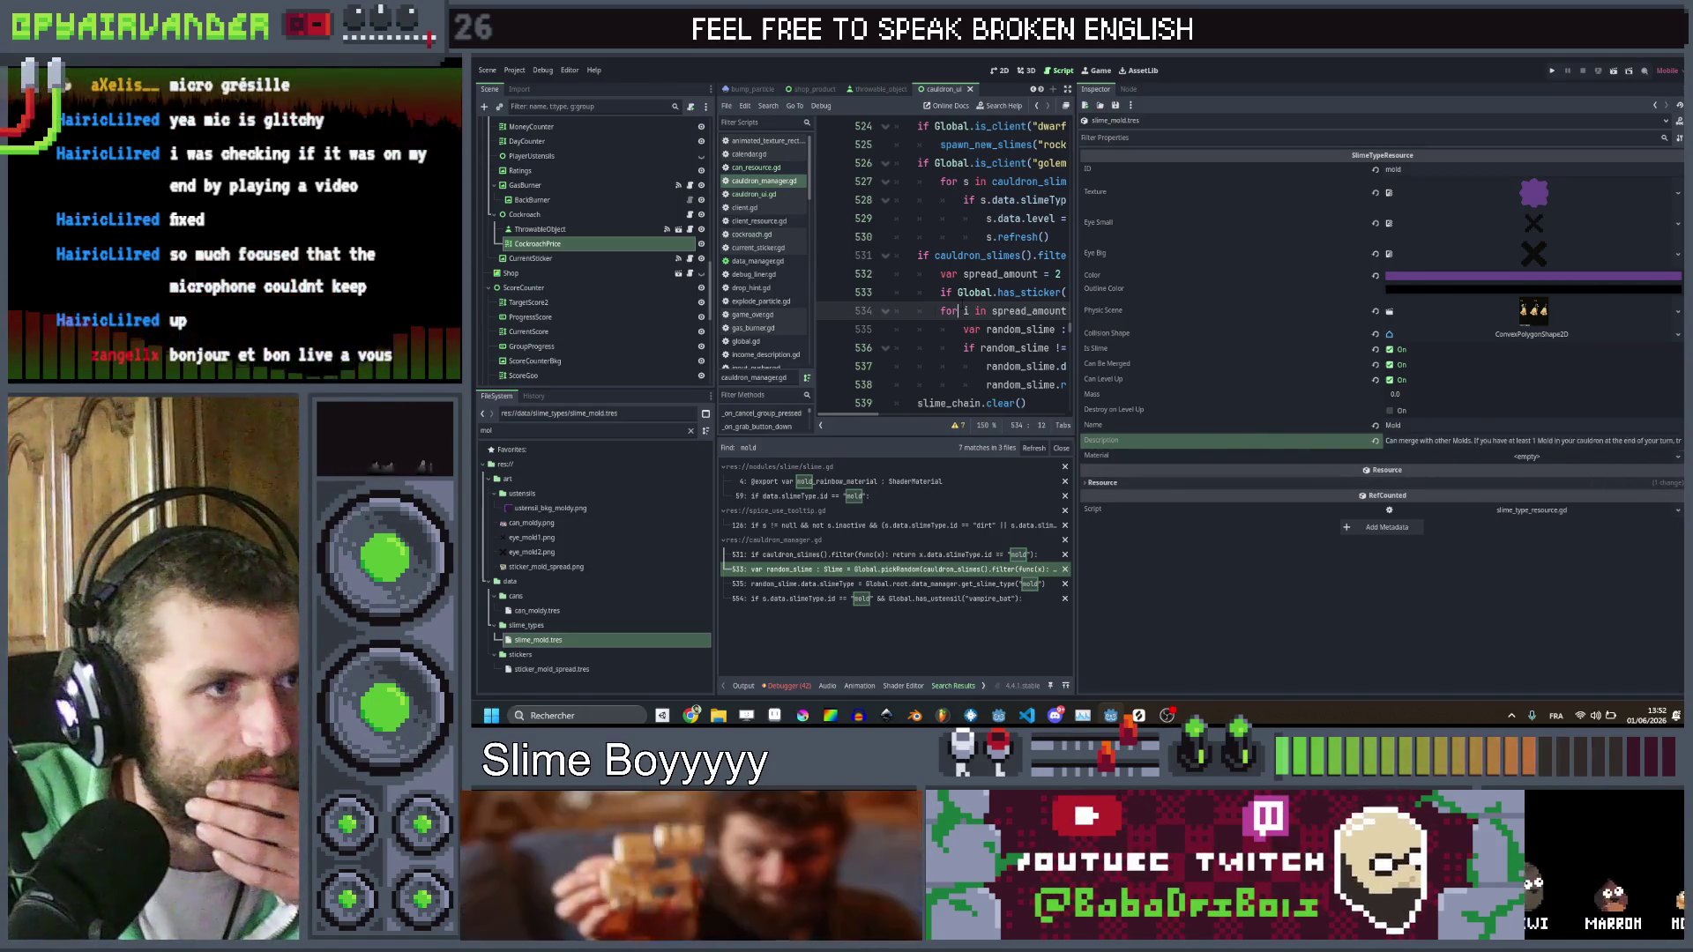
# Widen the cauldron_manager.gd editor over the Inspector and go to the end of line 533
pyautogui.click(940, 328)
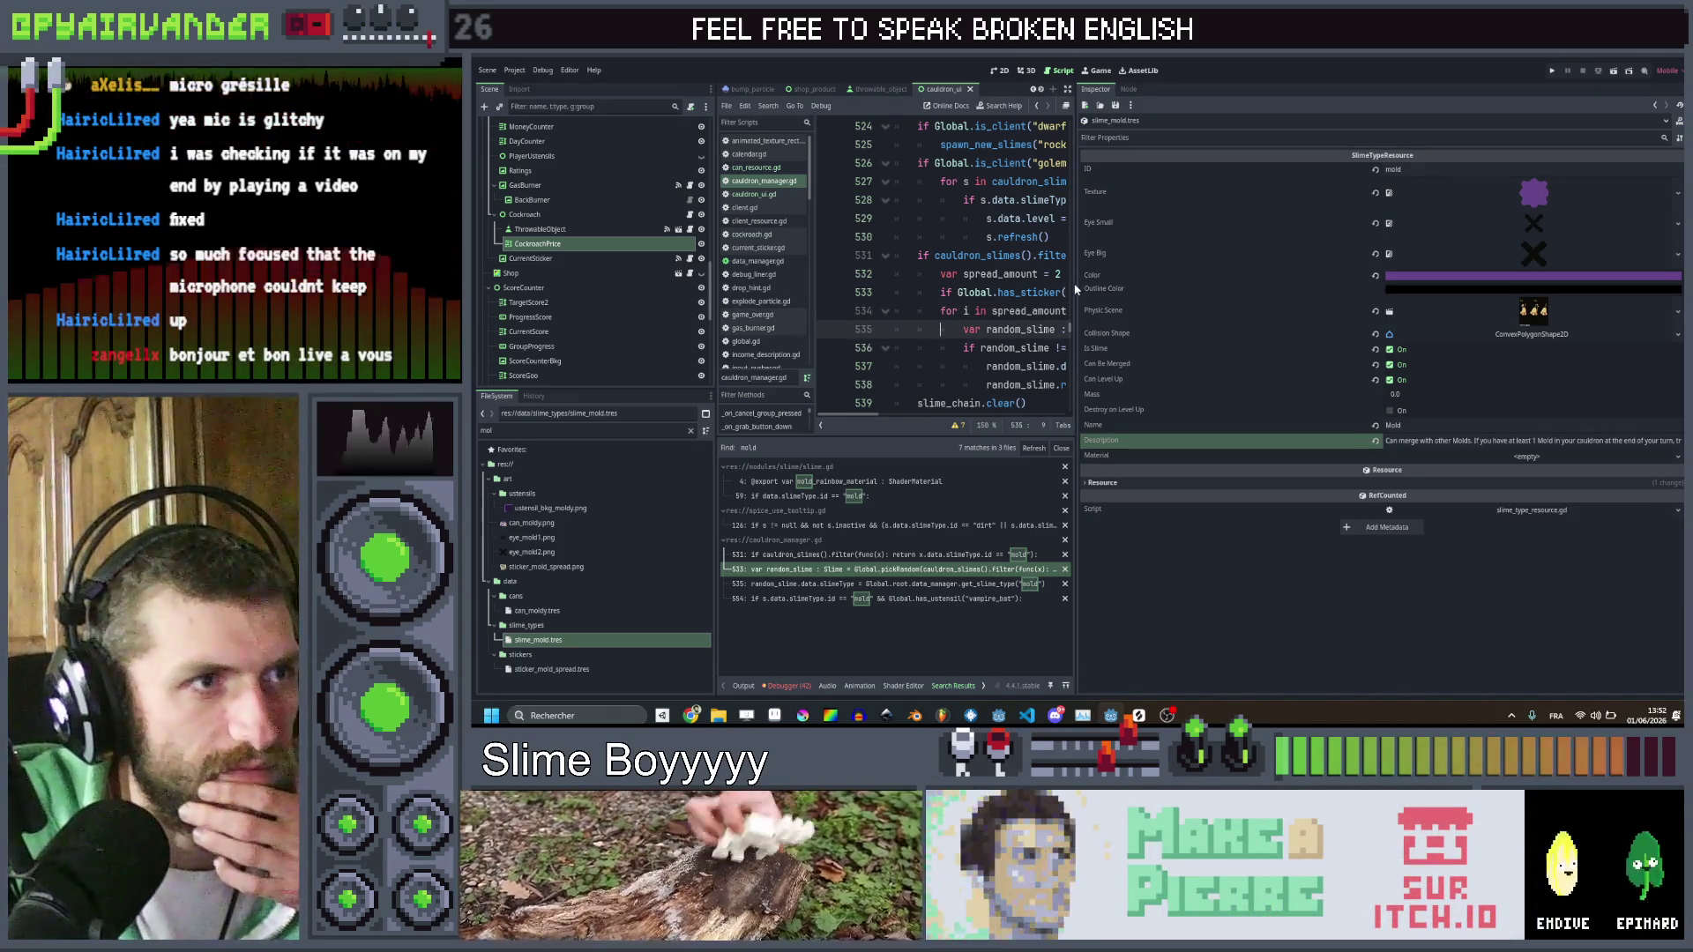
pyautogui.moveTo(1077, 287)
pyautogui.mouseDown()
pyautogui.moveTo(1571, 321)
pyautogui.moveTo(1522, 321)
pyautogui.mouseUp()
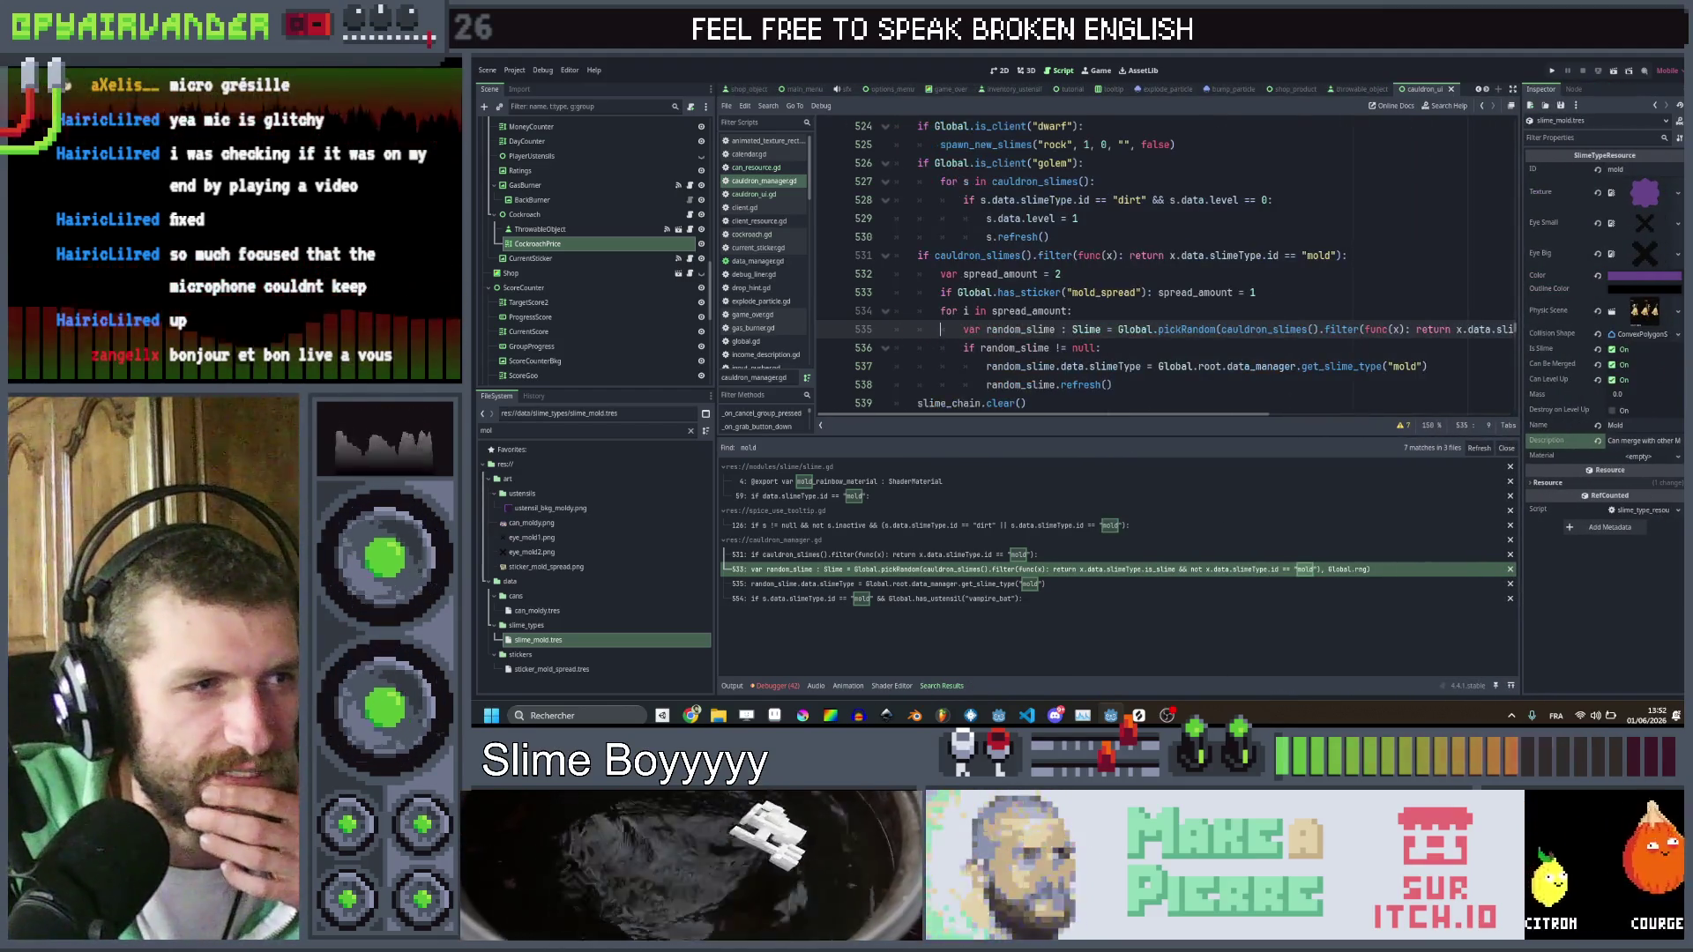
pyautogui.click(1148, 310)
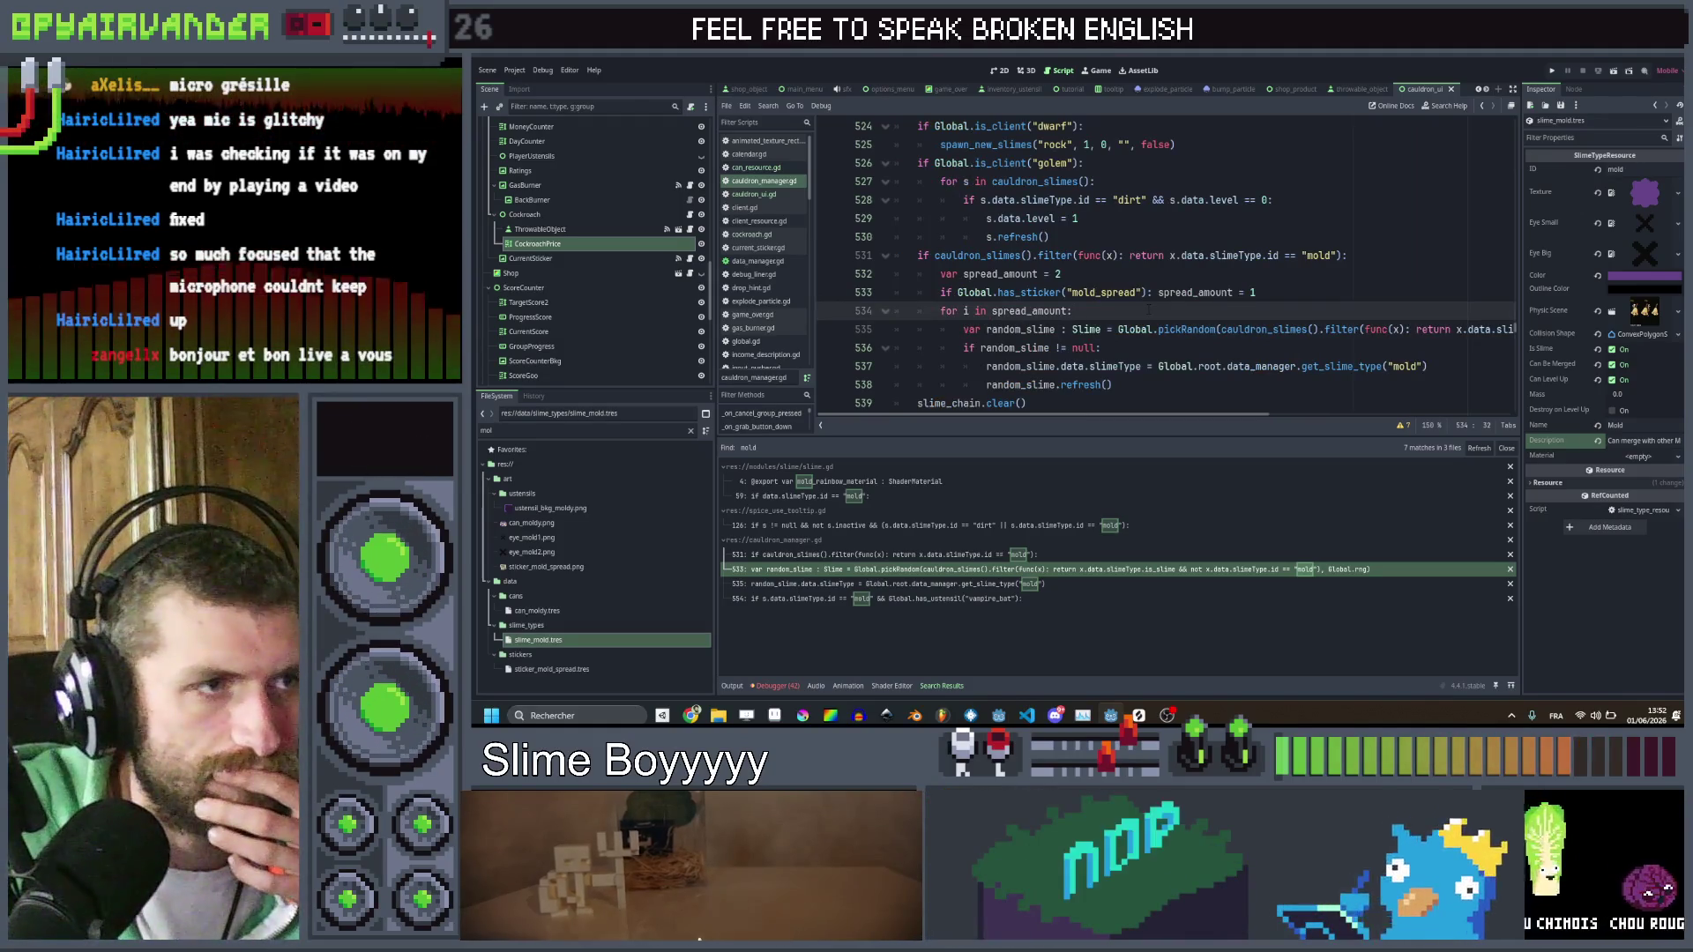
pyautogui.click(1260, 292)
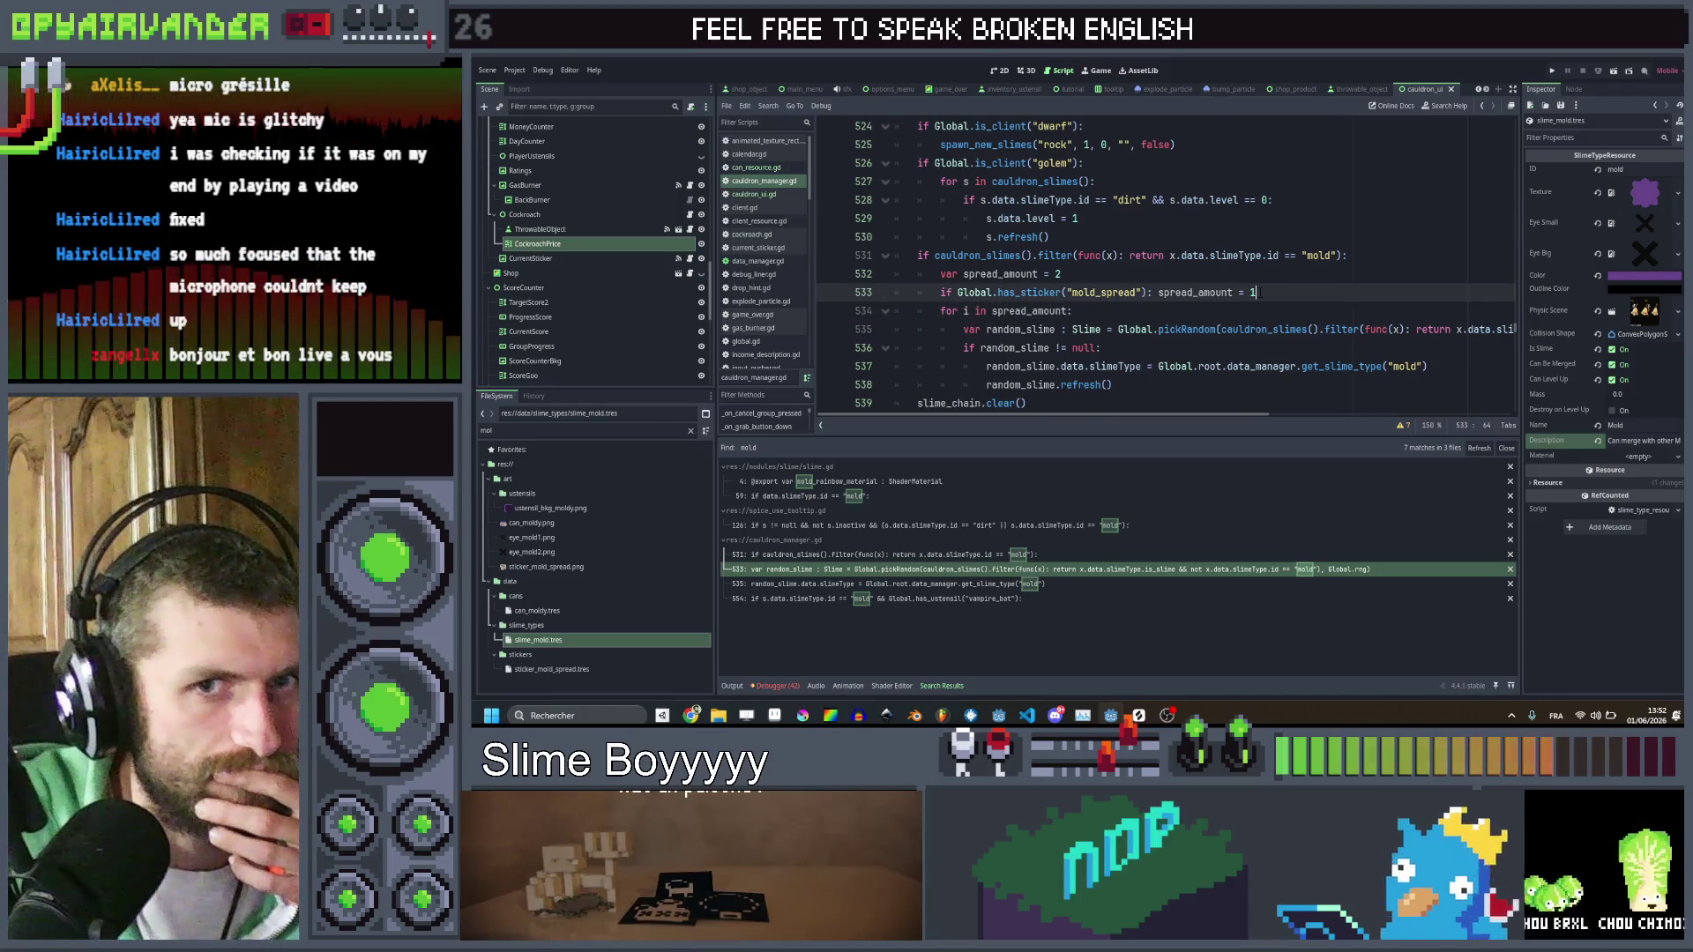
# Add 'var valid_slimes : Array[Slime]' and a duplicated declaration renamed to cauldron_molds
pyautogui.press('Return')
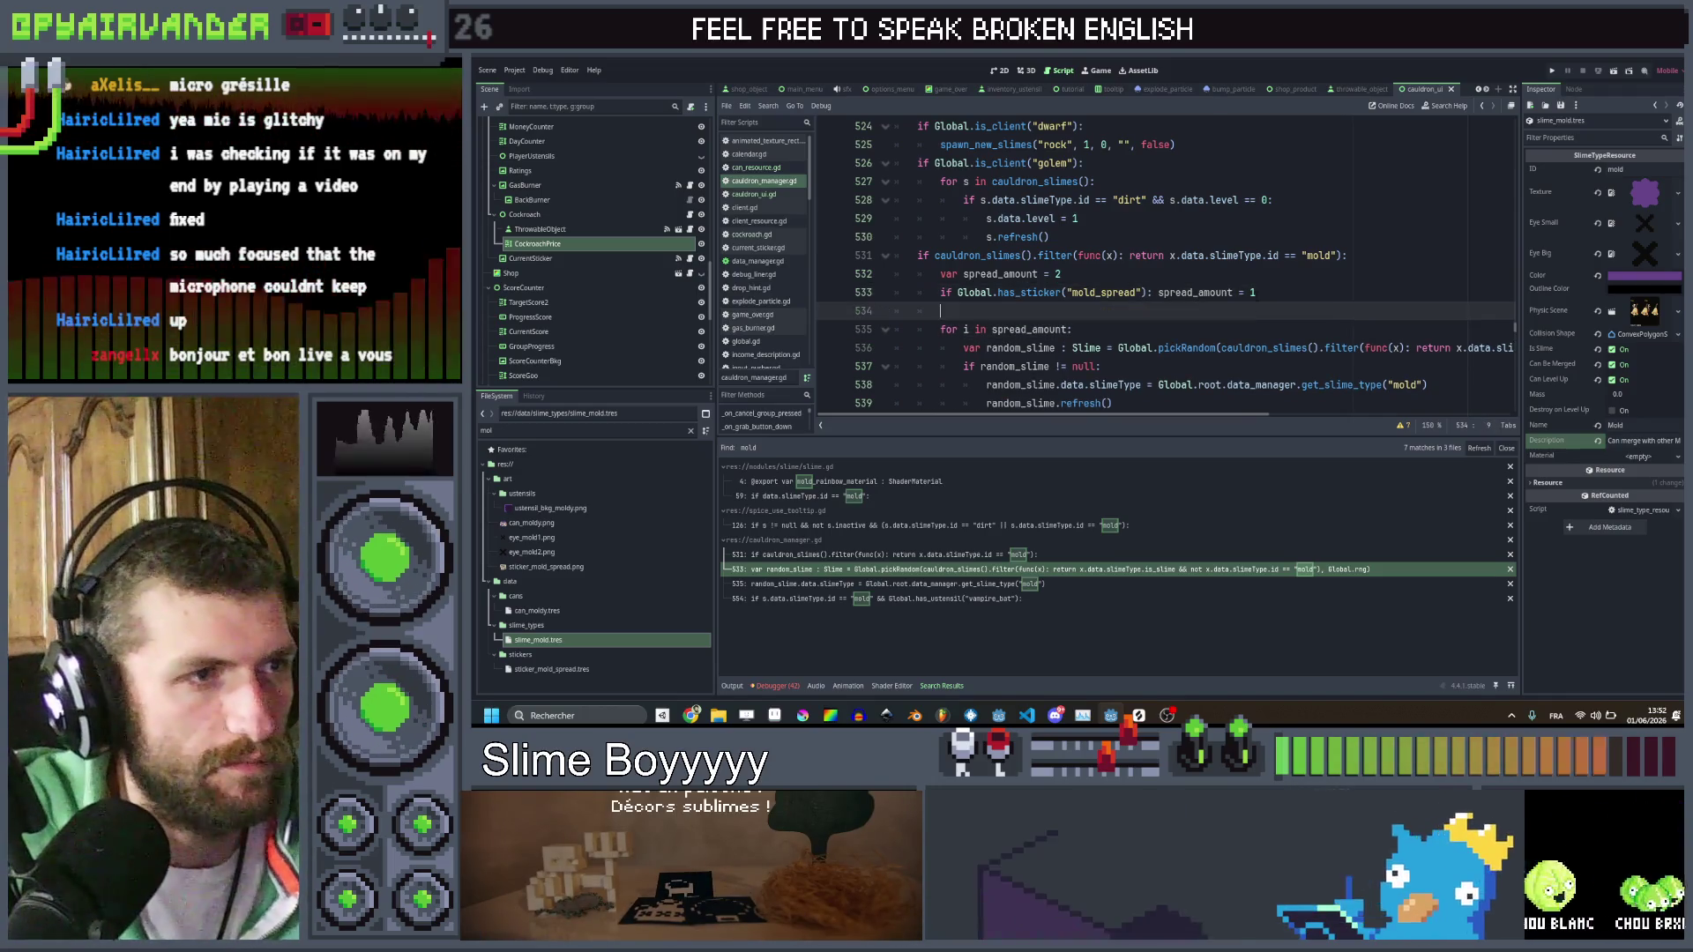
pyautogui.write('var valid_')
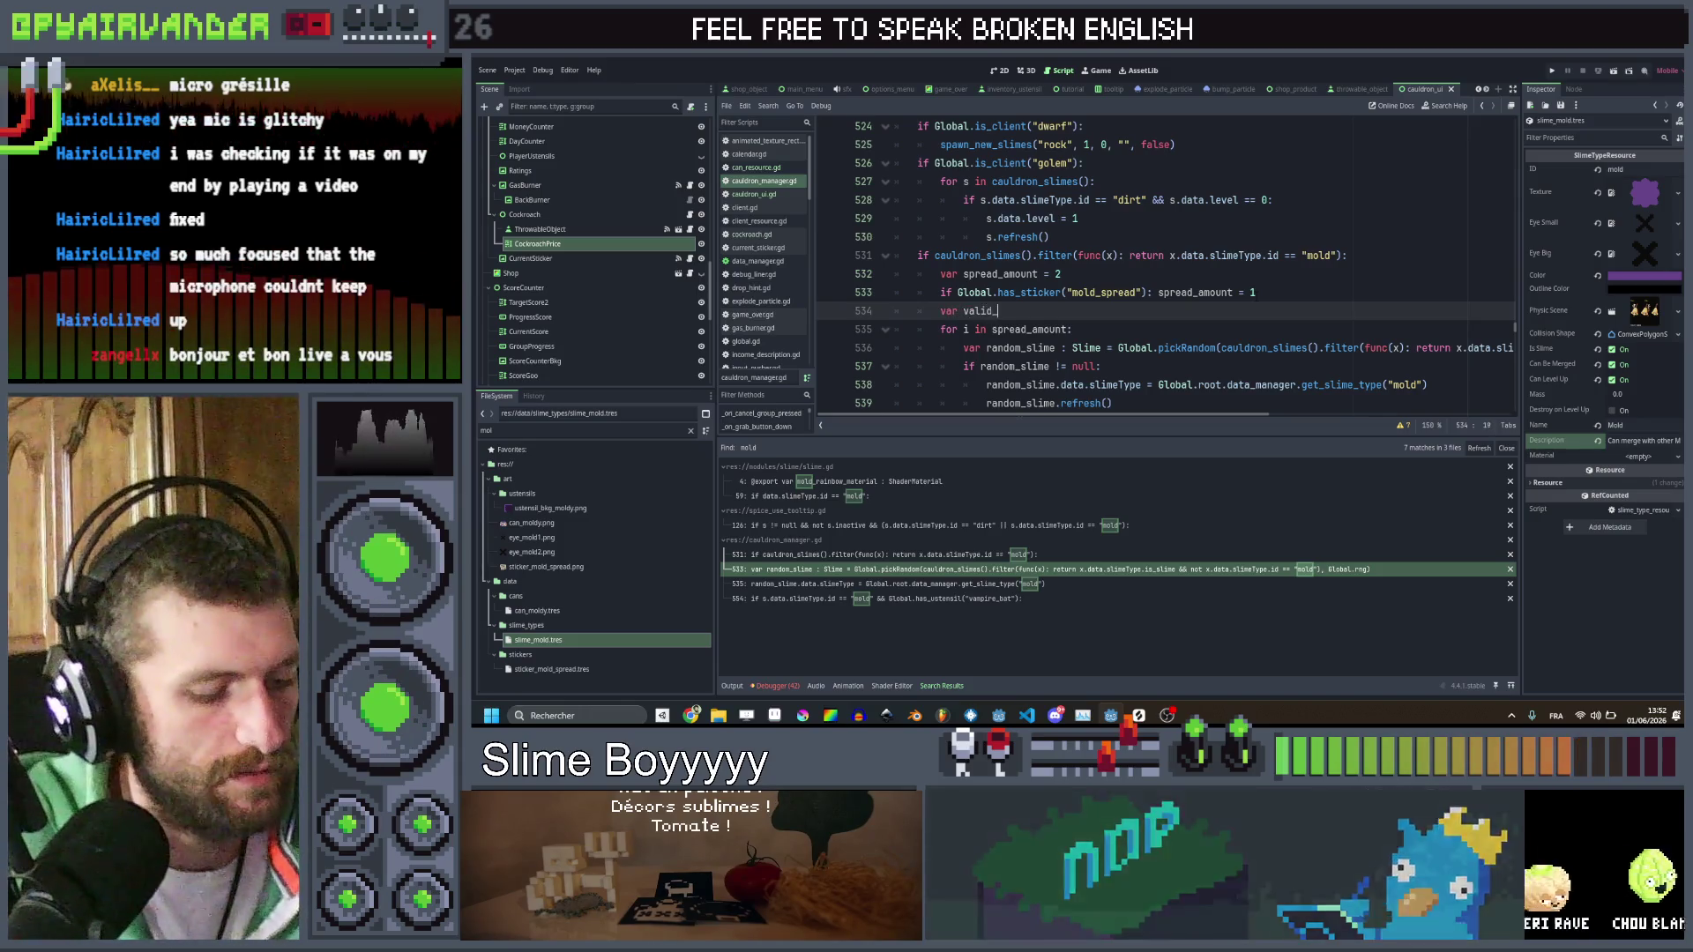
pyautogui.write('slimes : ')
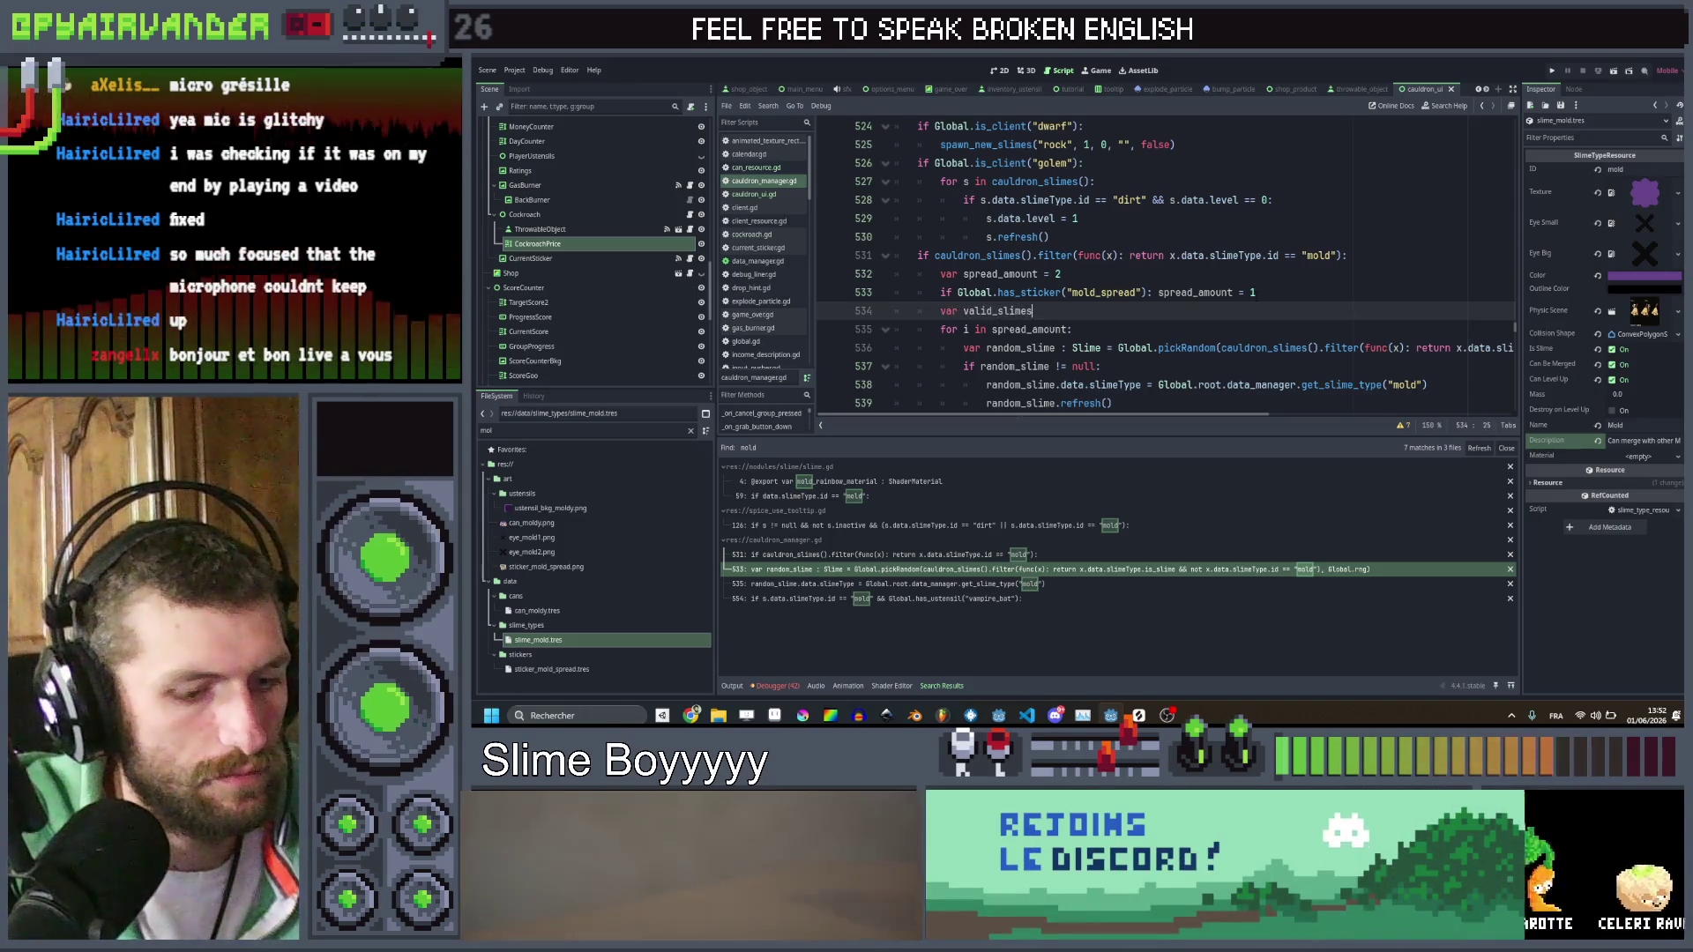
pyautogui.write('Array[Slime')
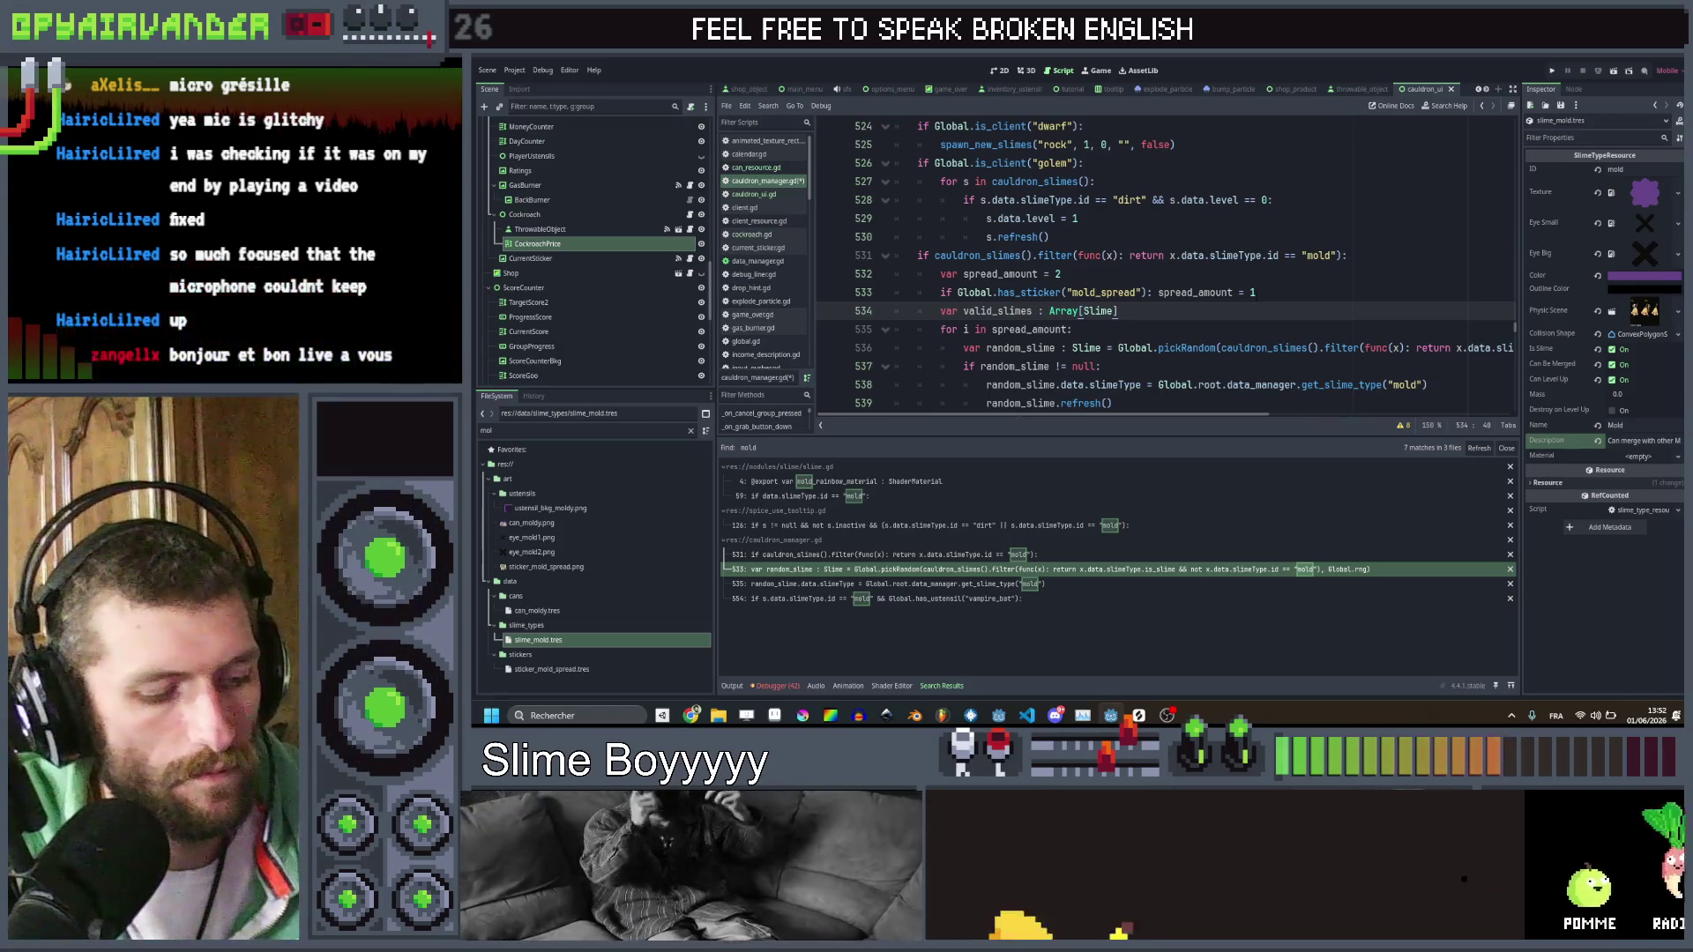
pyautogui.hotkey('ctrl', 'shift', 'd')
pyautogui.doubleClick(997, 328)
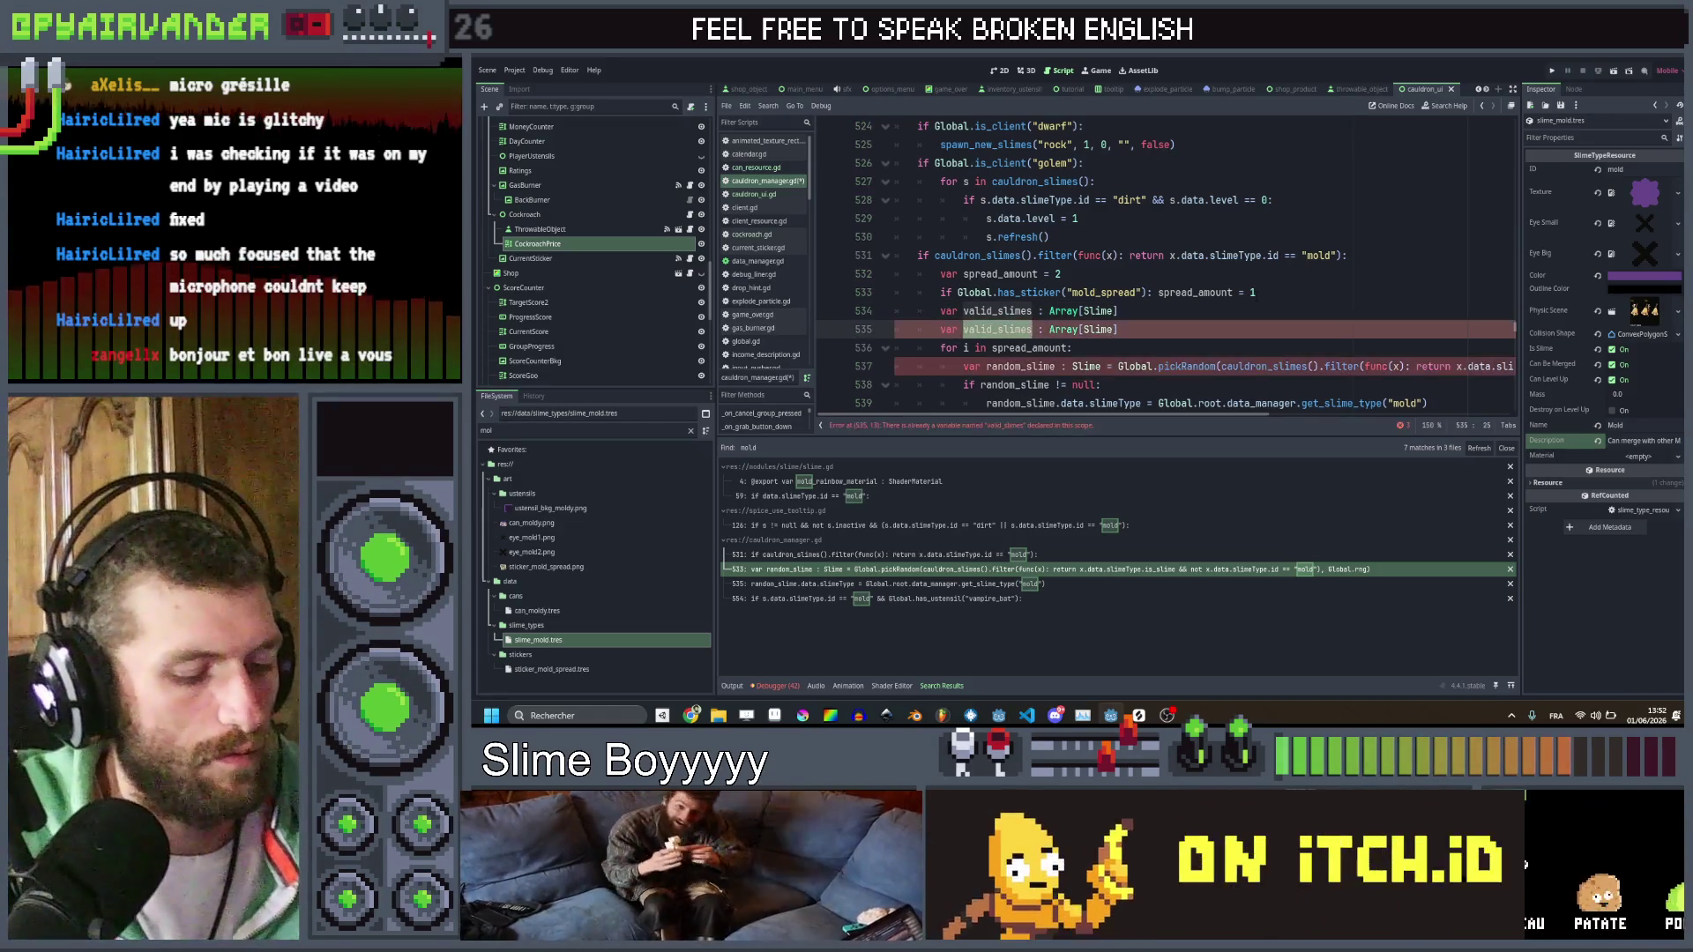
pyautogui.write('cauldron_')
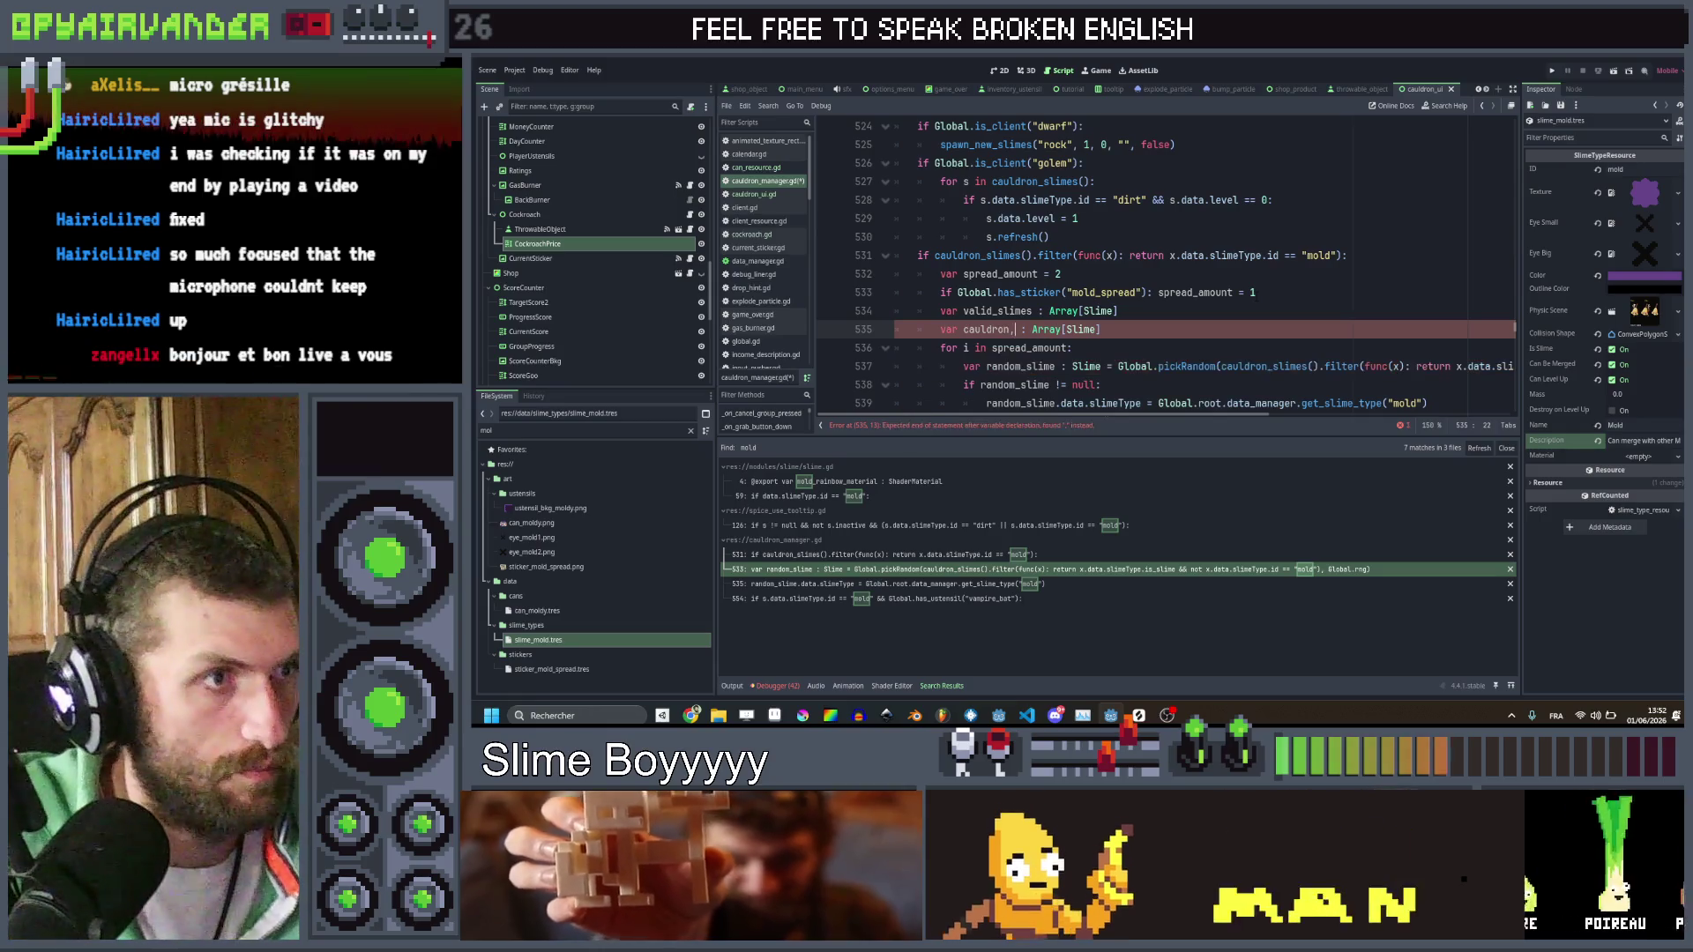
pyautogui.write('_molds')
pyautogui.press('Right')
pyautogui.press('Right')
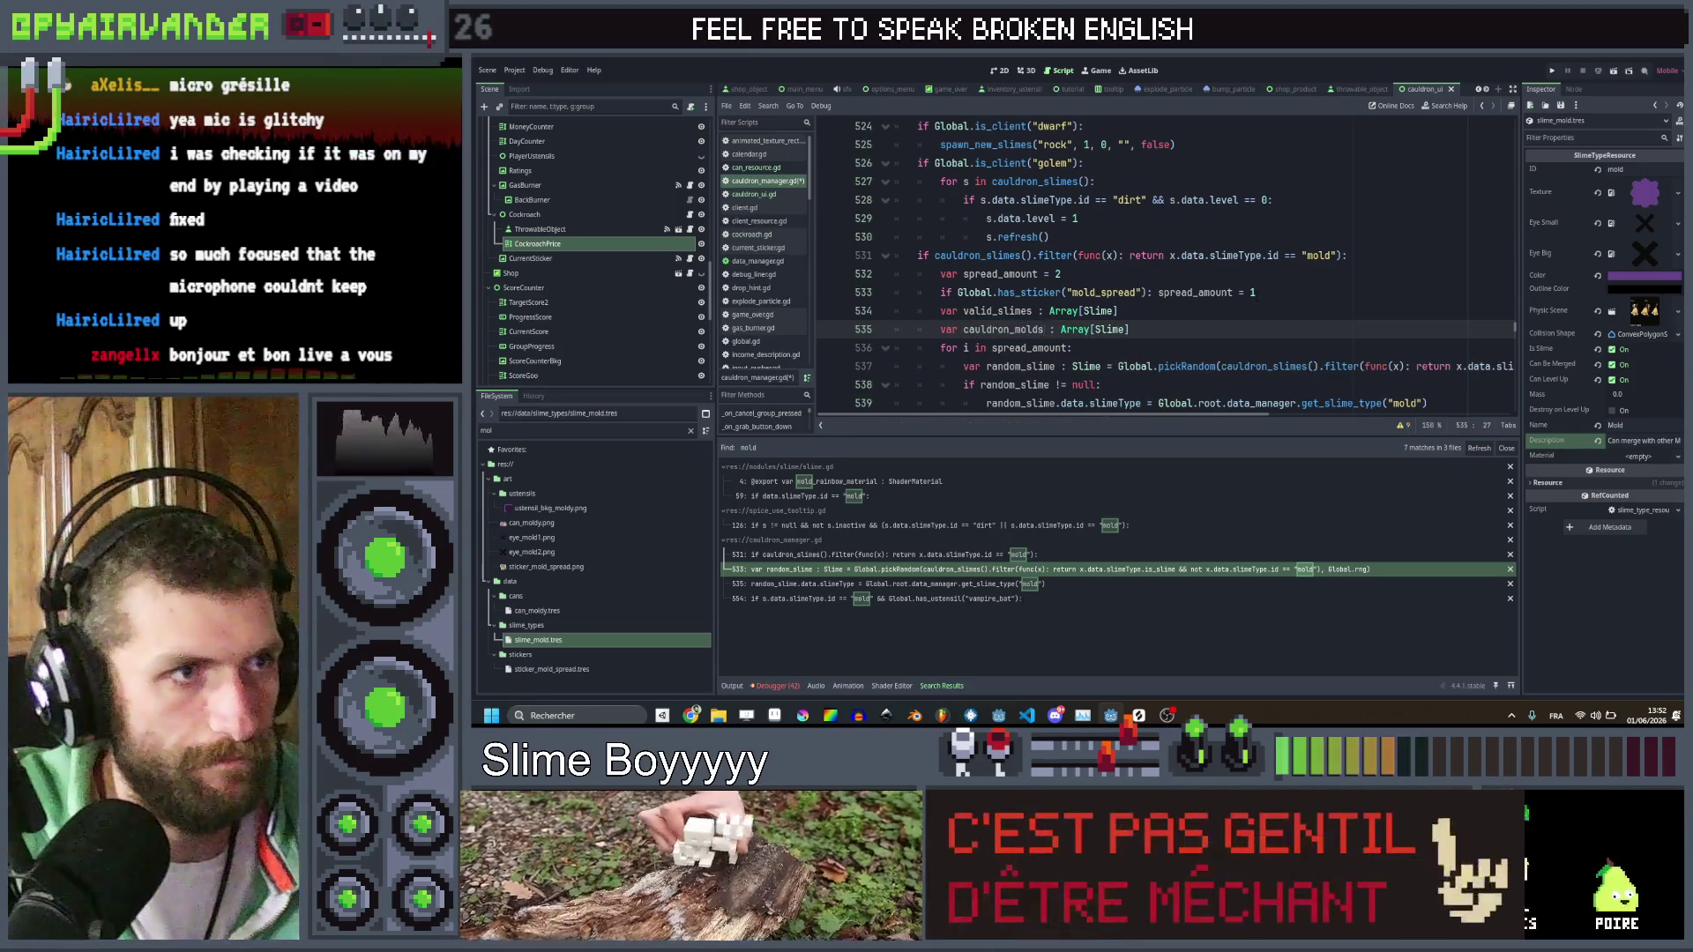
pyautogui.press('BackSpace')
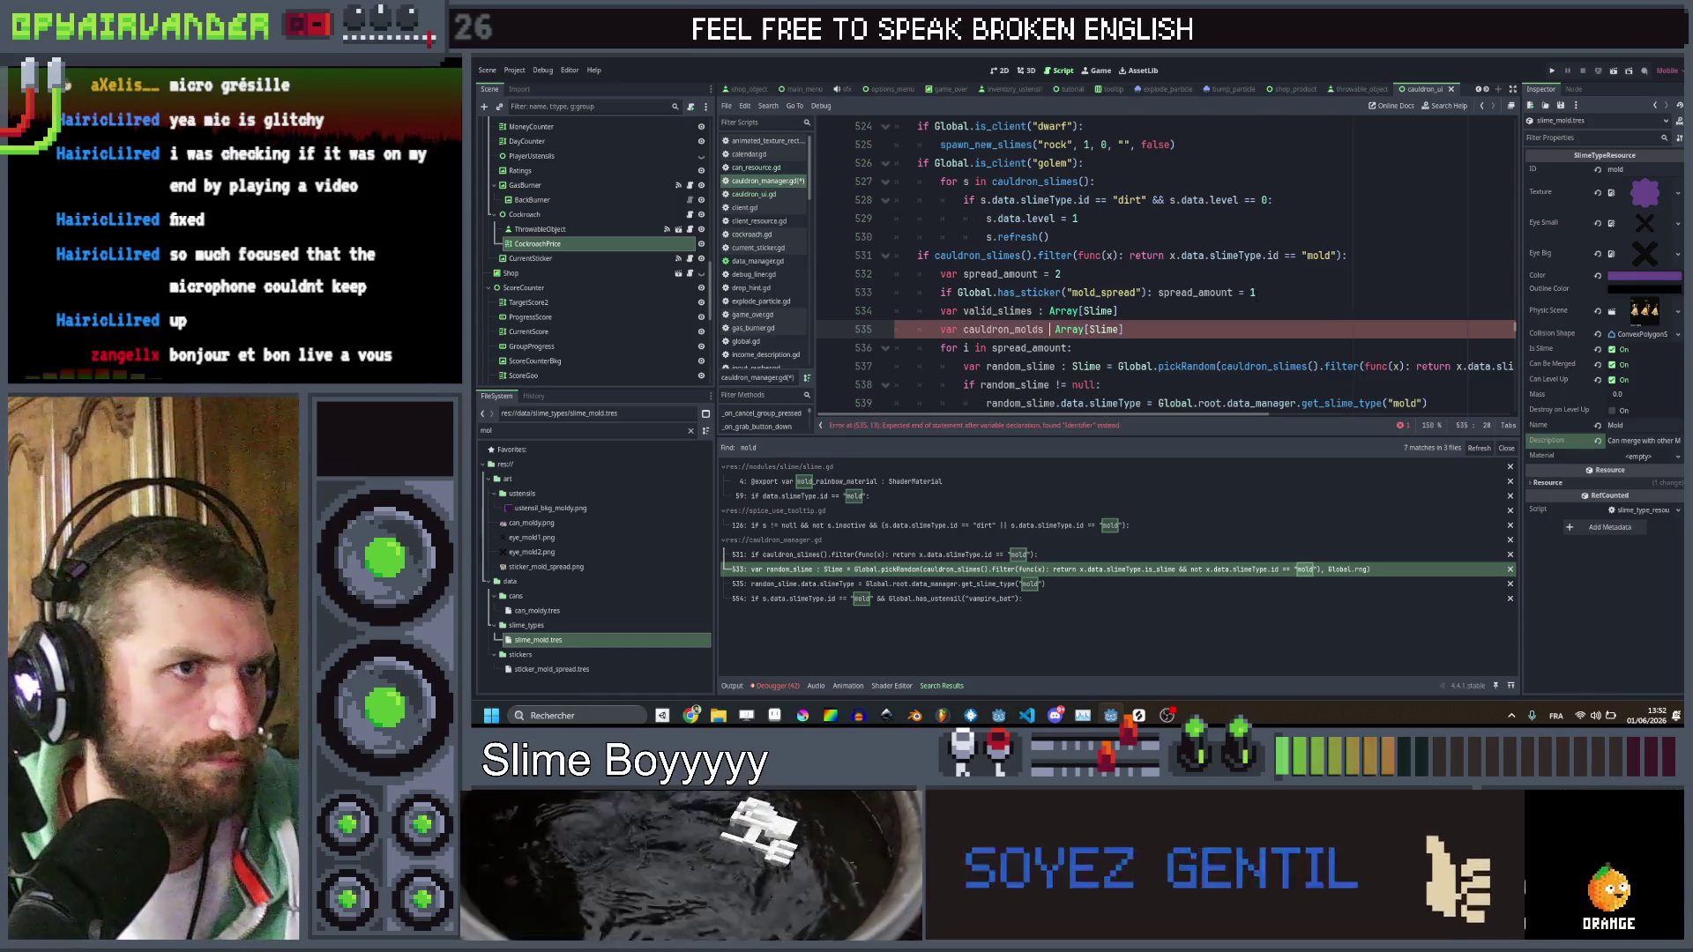
pyautogui.click(1350, 256)
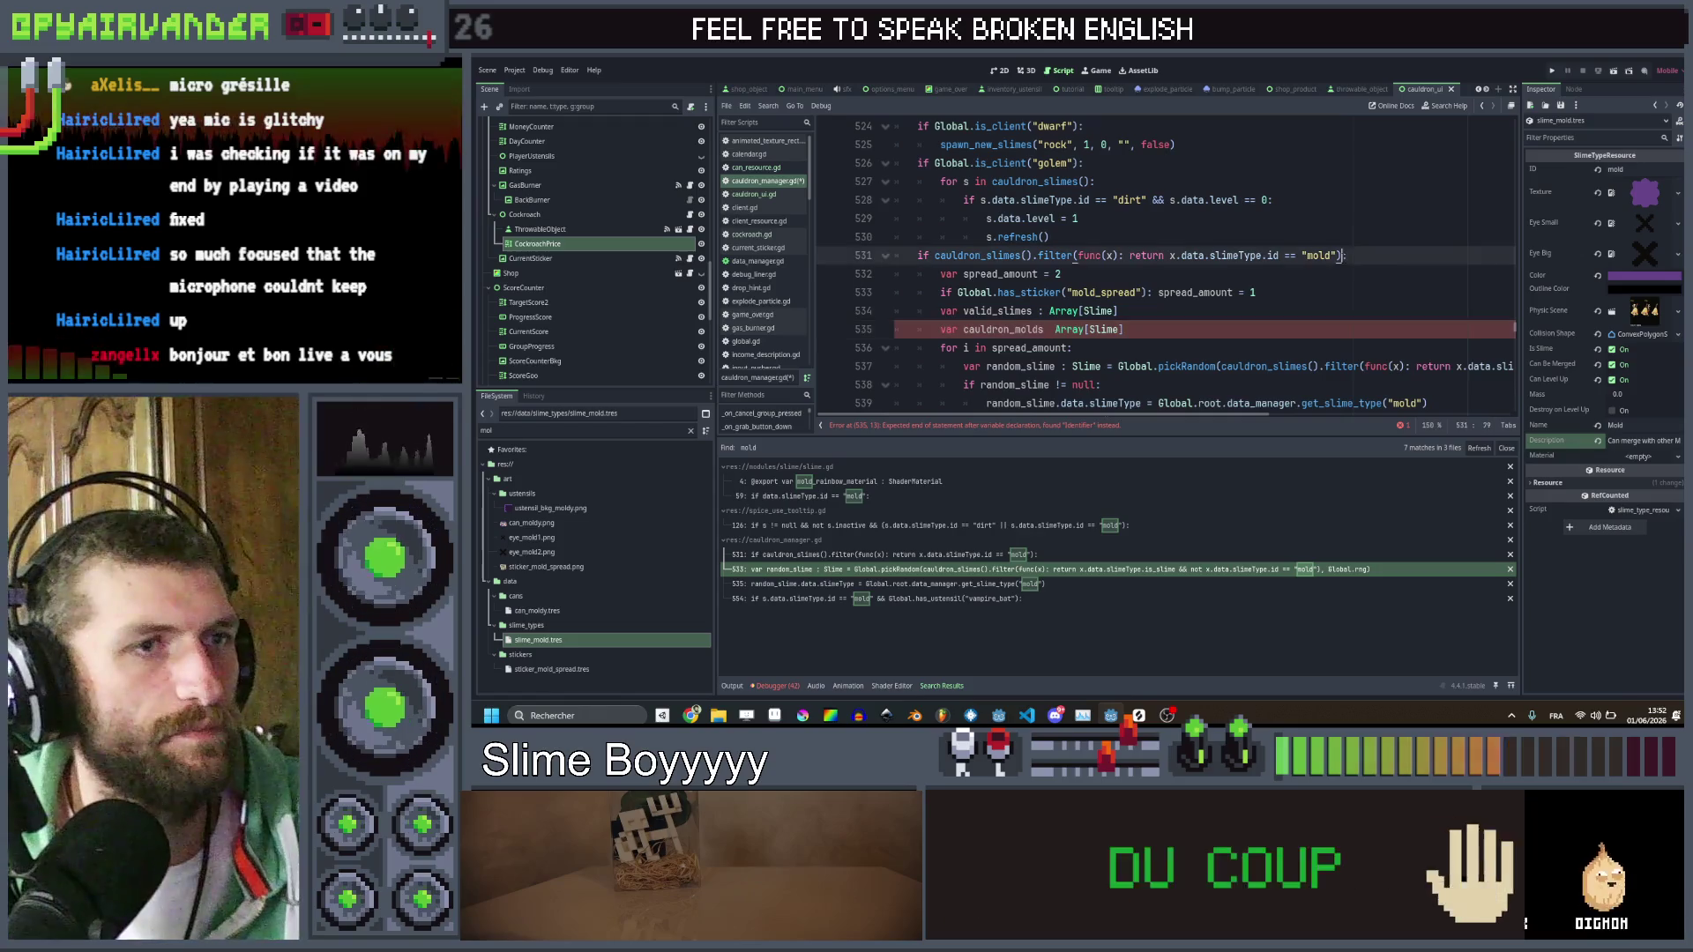
# Append '.size() > 0' to the mold filter check on line 531
pyautogui.write('.size')
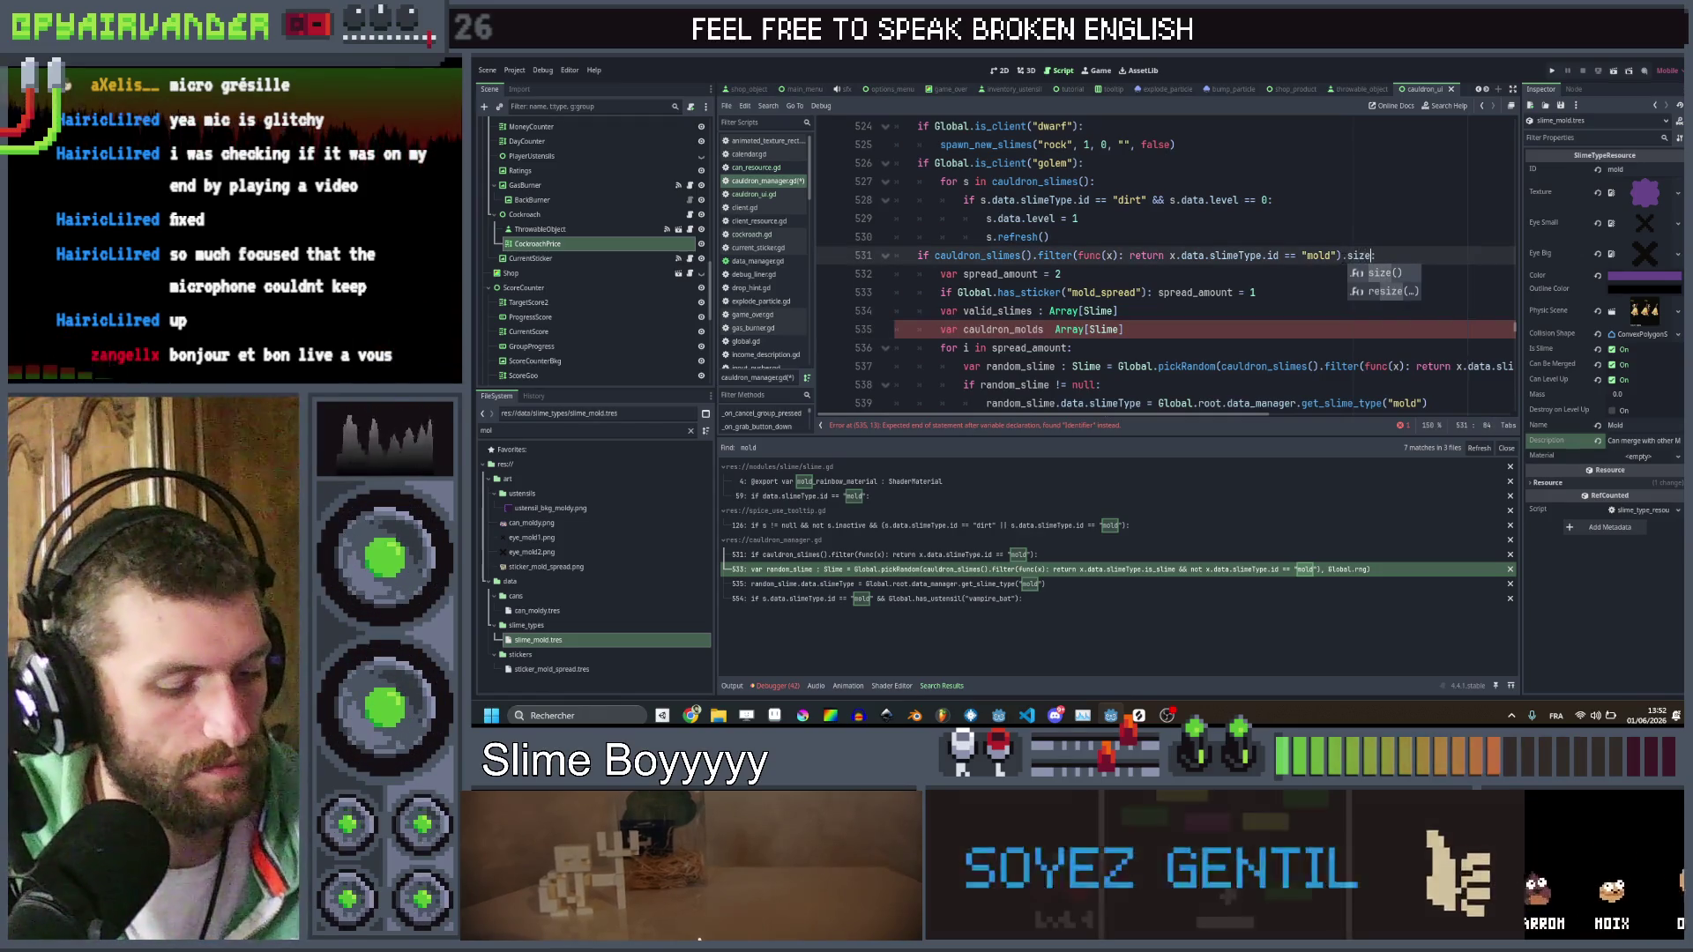
pyautogui.press('Return')
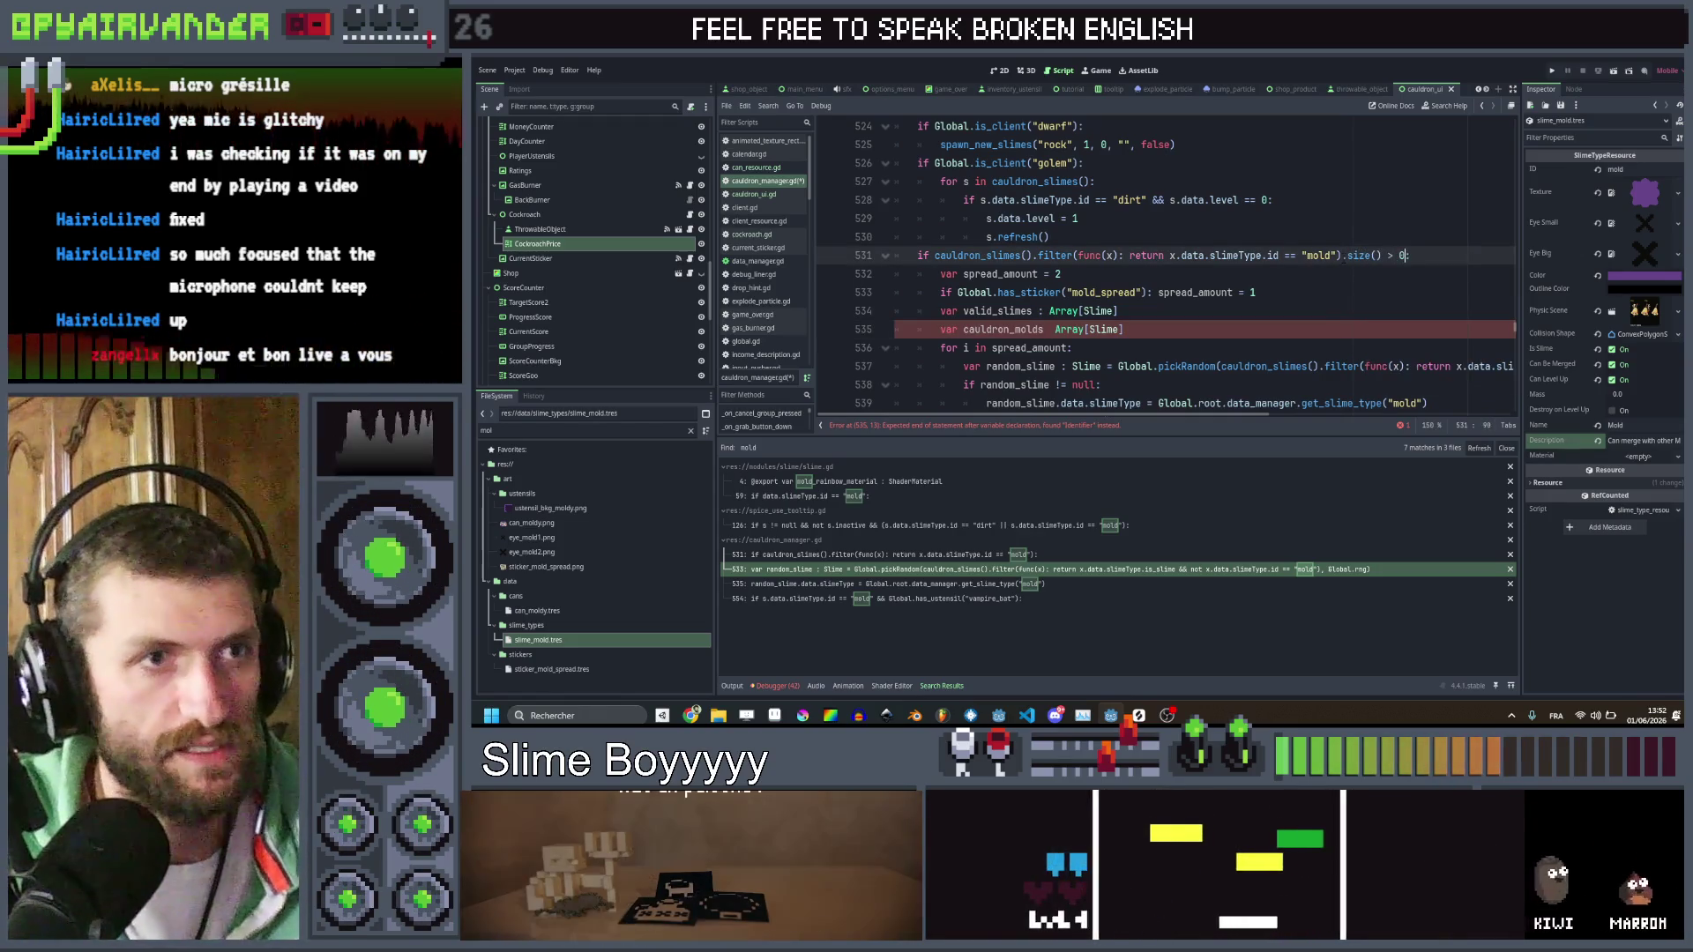
pyautogui.write('> 0')
pyautogui.click(1346, 270)
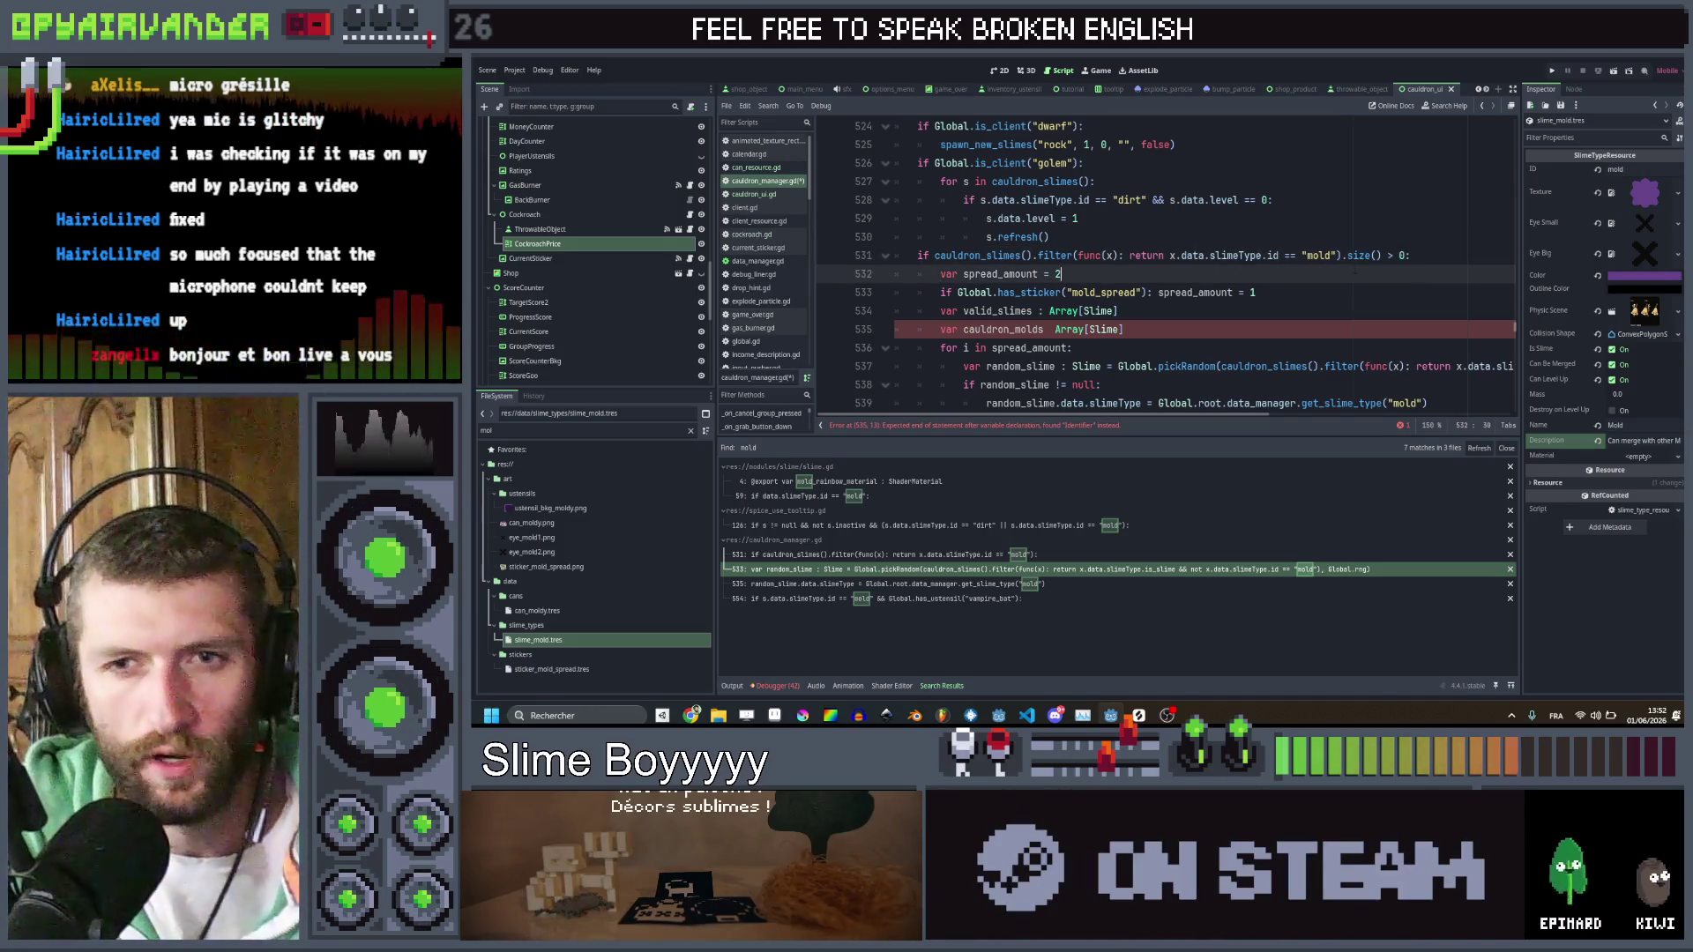
# Assign cauldron_molds the copied mold filter of cauldron_slimes() and open a new line
pyautogui.click(1137, 331)
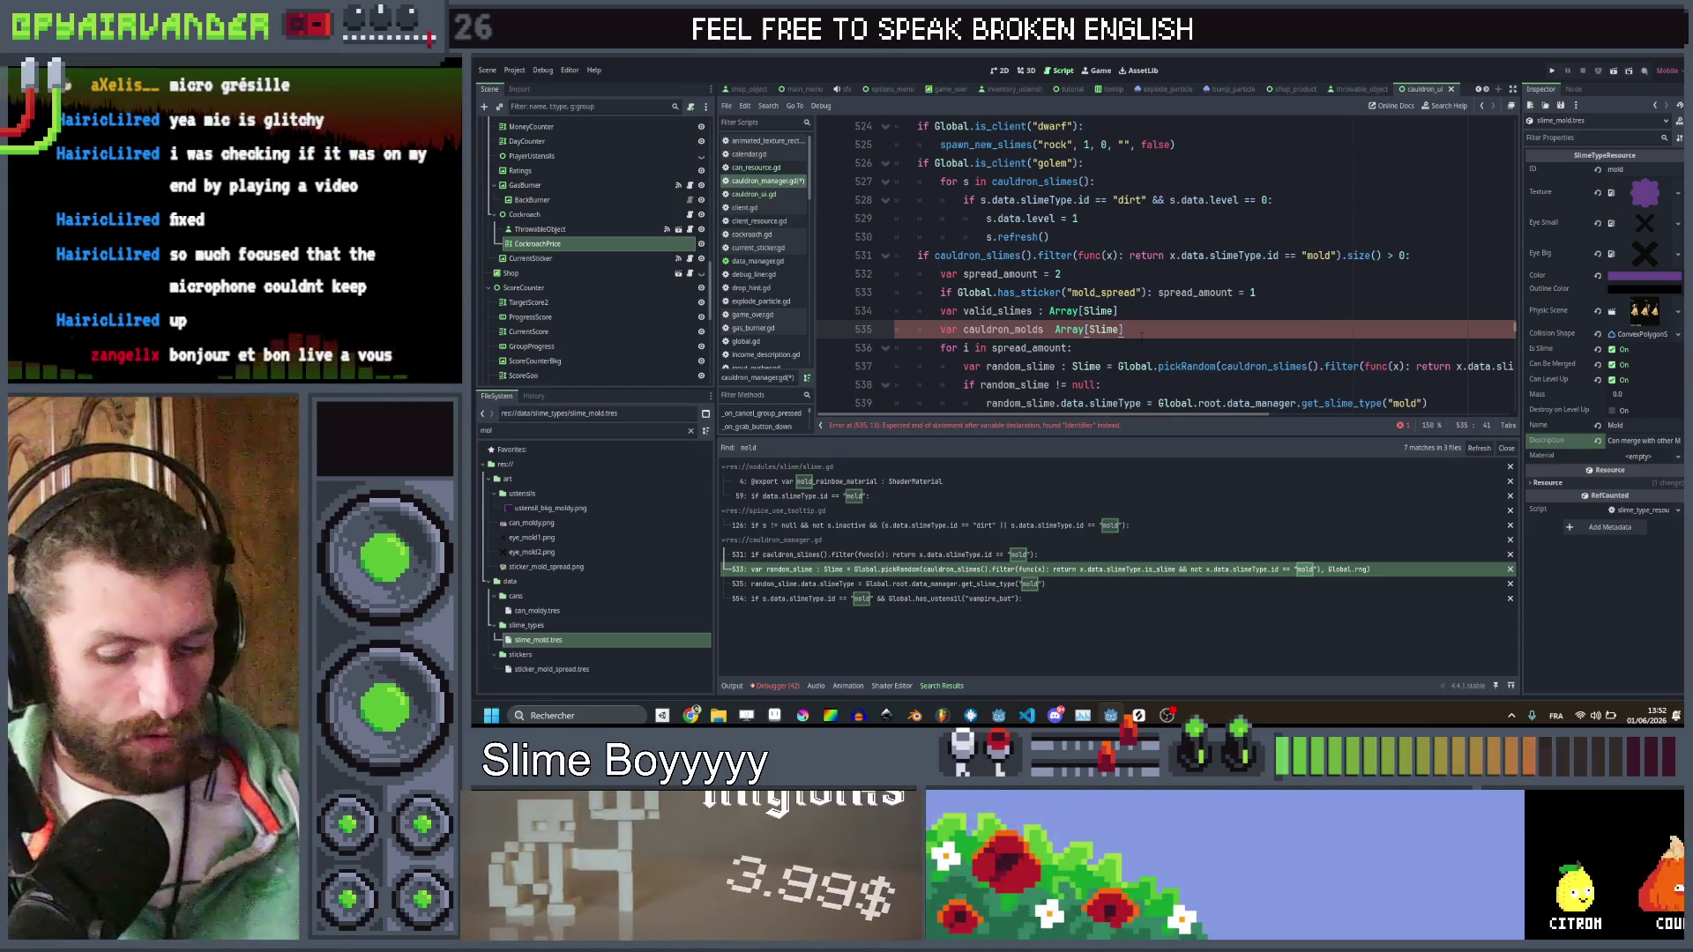
pyautogui.press('Left')
pyautogui.press('Left')
pyautogui.press('Left')
pyautogui.write(':')
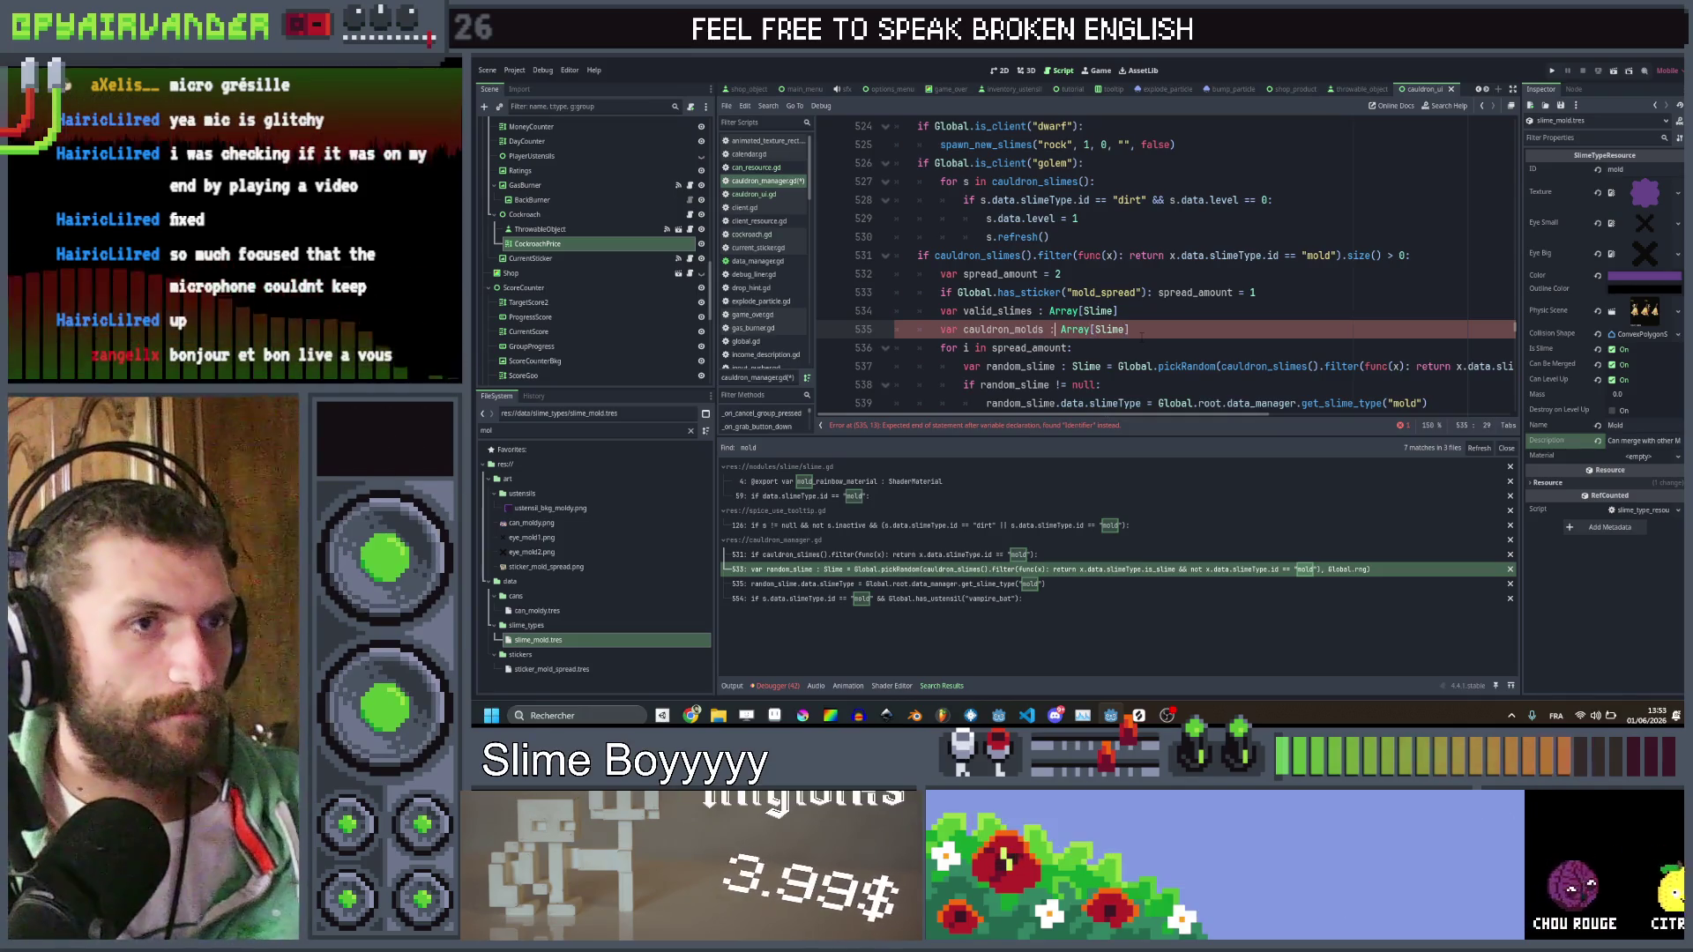
pyautogui.moveTo(1340, 256); pyautogui.dragTo(1113, 255)
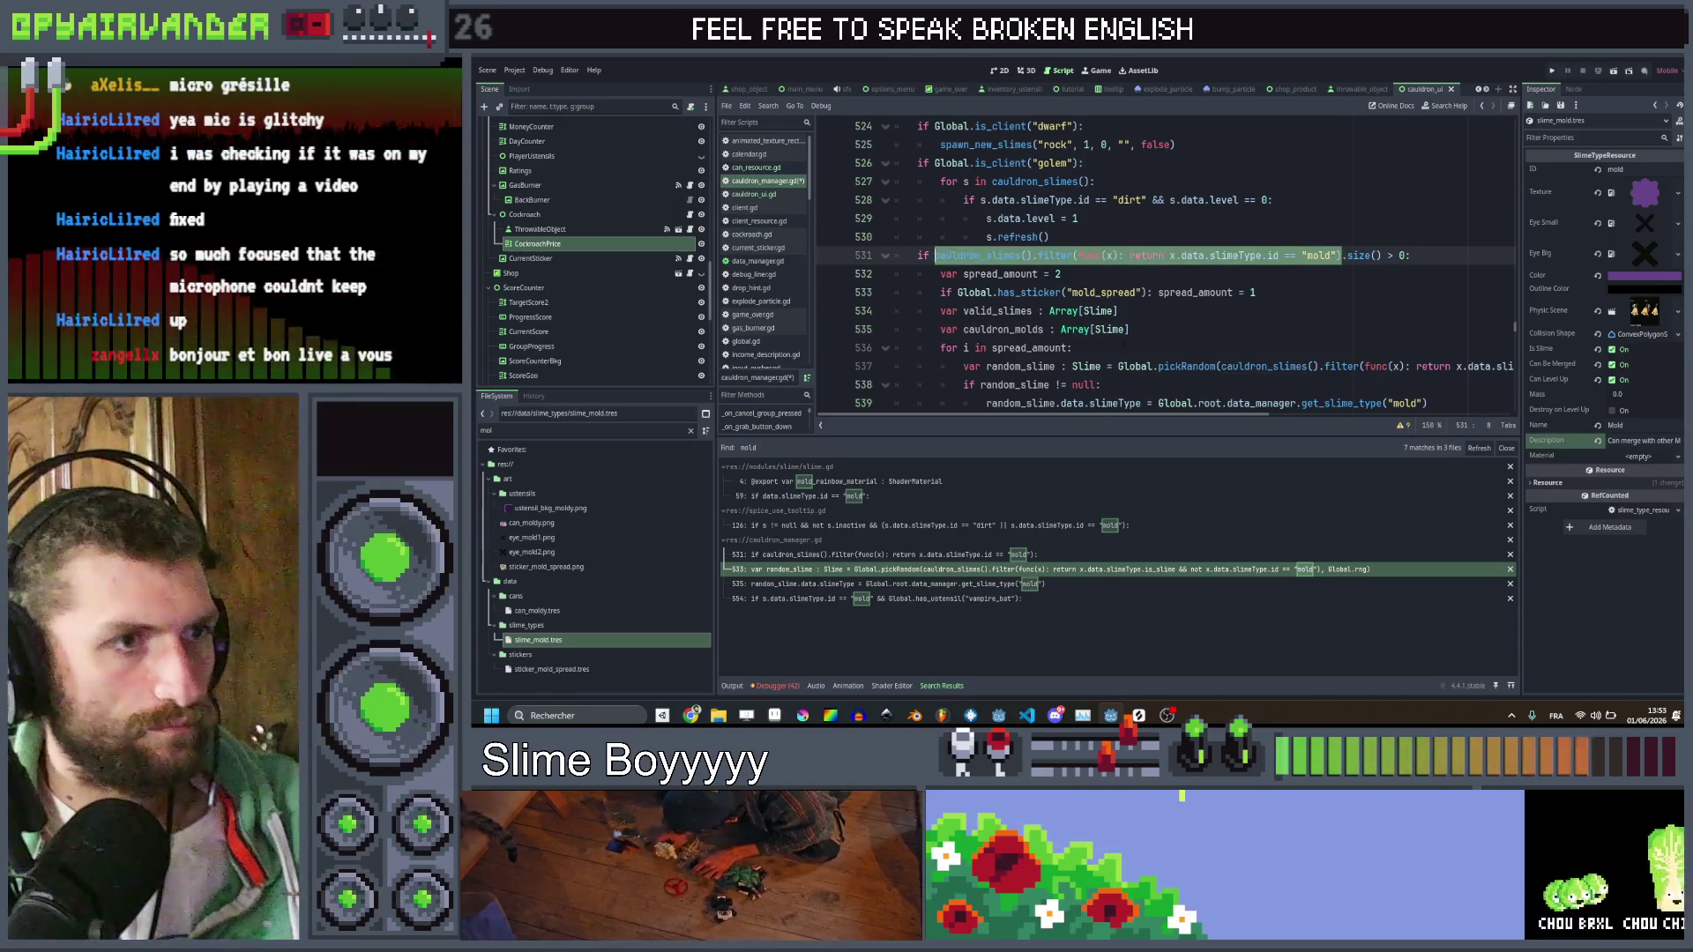
pyautogui.hotkey('ctrl', 'c')
pyautogui.click(1147, 329)
pyautogui.write('=')
pyautogui.hotkey('ctrl', 'v')
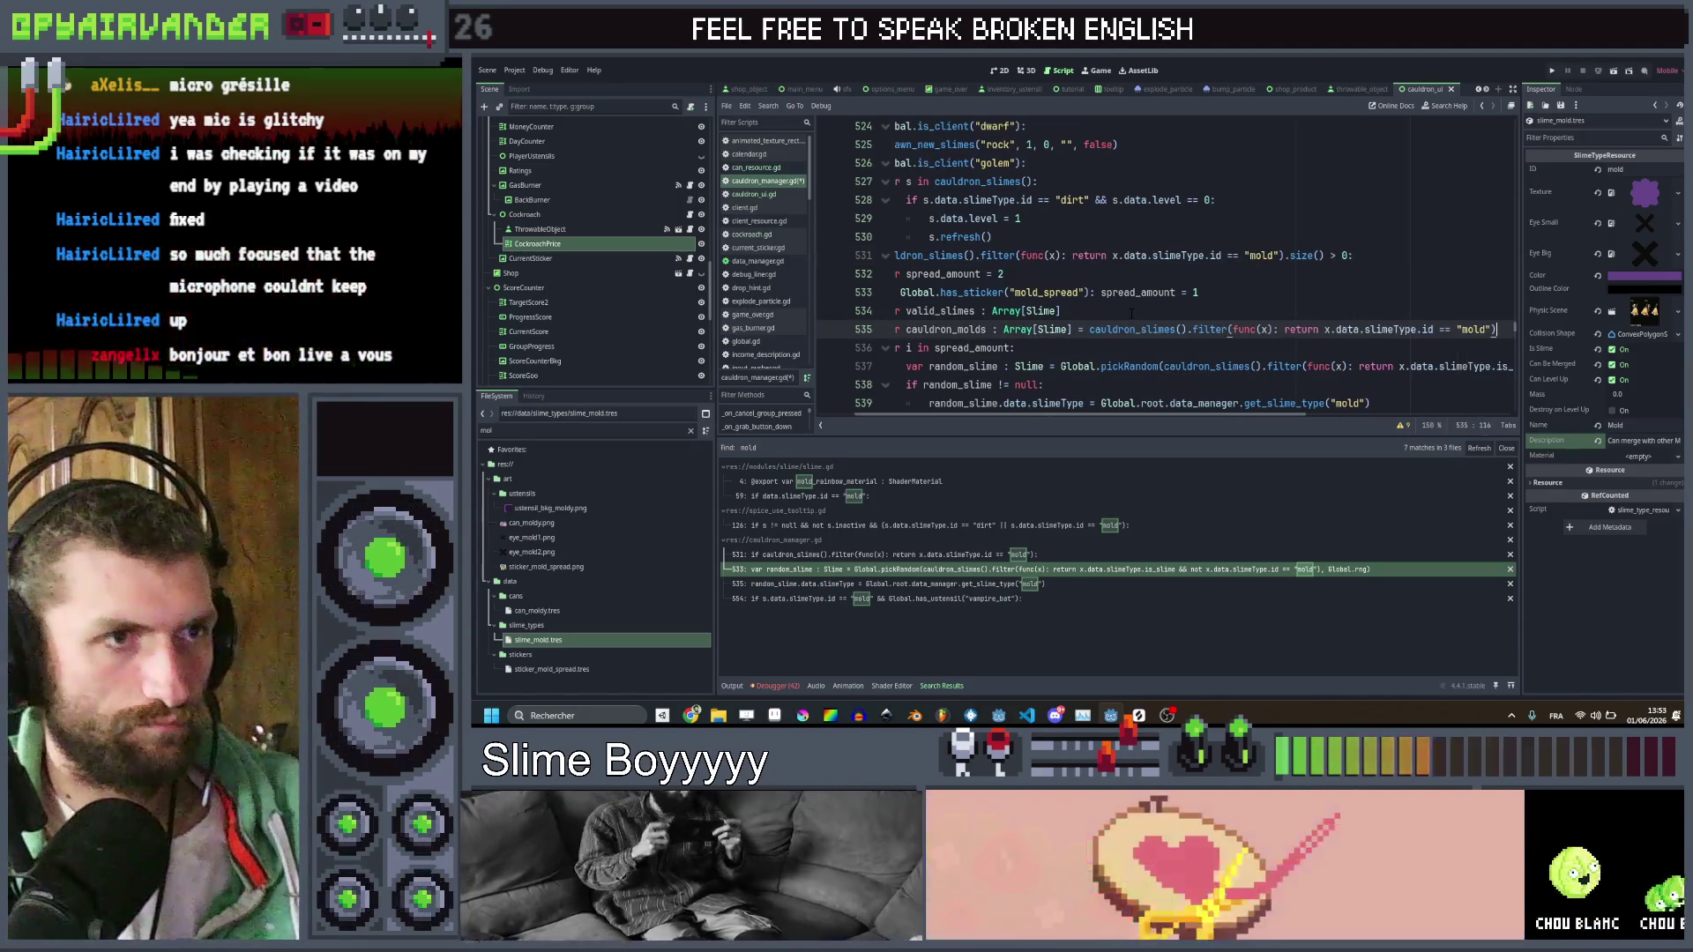
pyautogui.hscroll(3, 1131, 313)
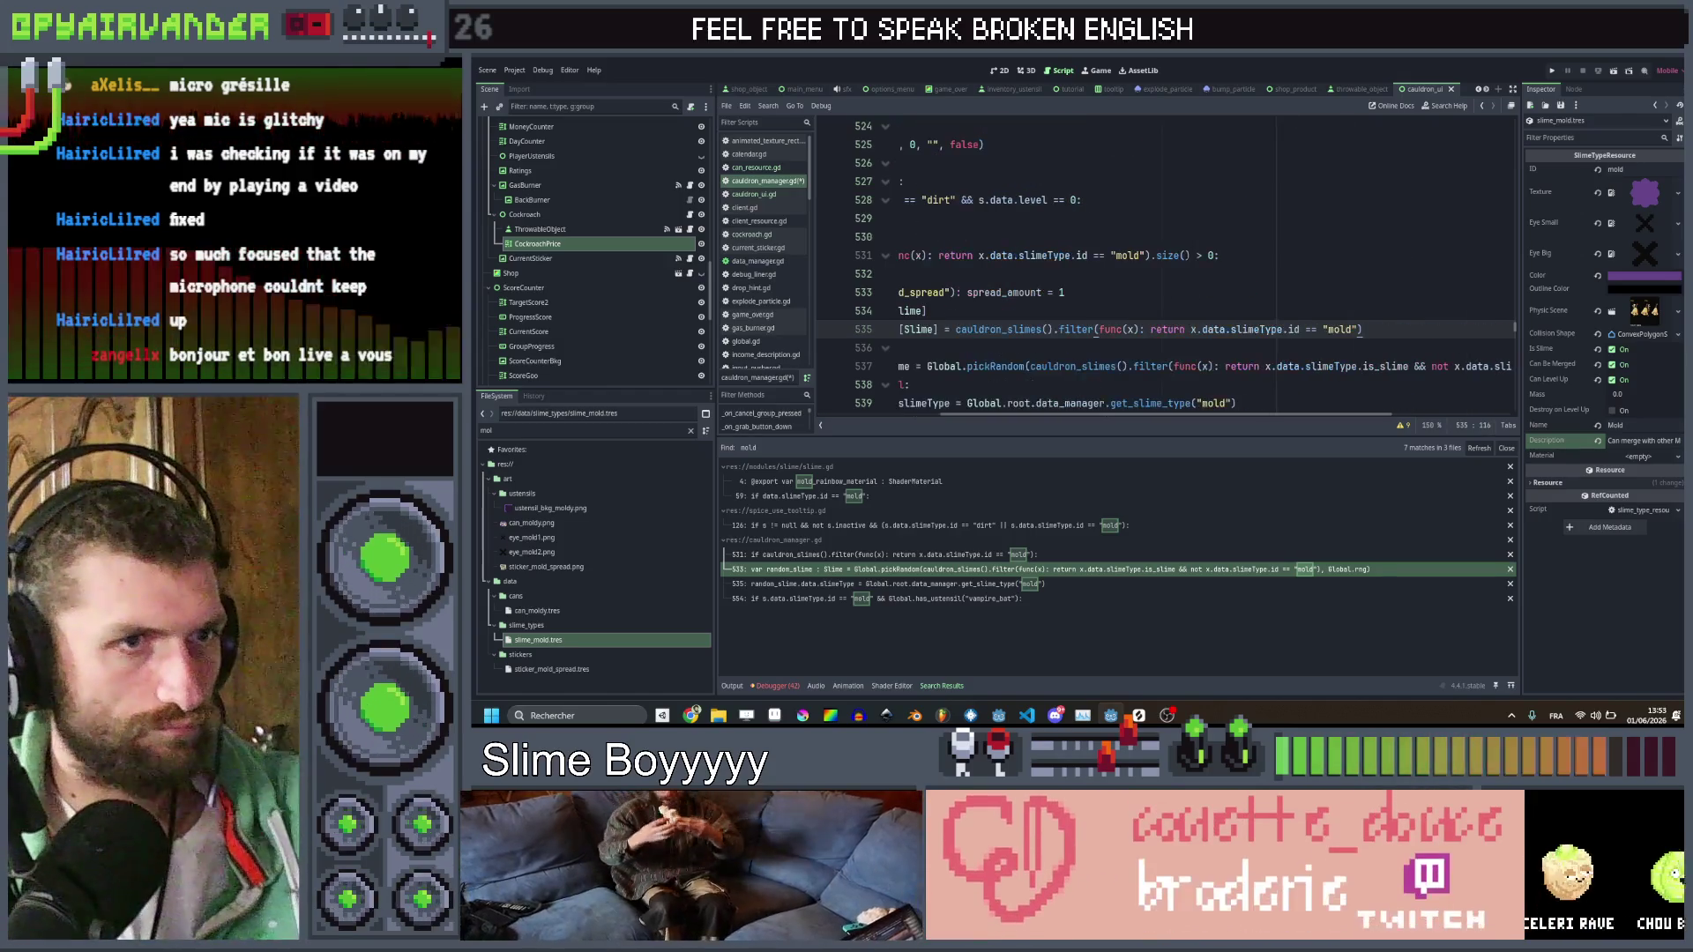
pyautogui.hscroll(-2, 1184, 274)
pyautogui.hscroll(-3, 1184, 274)
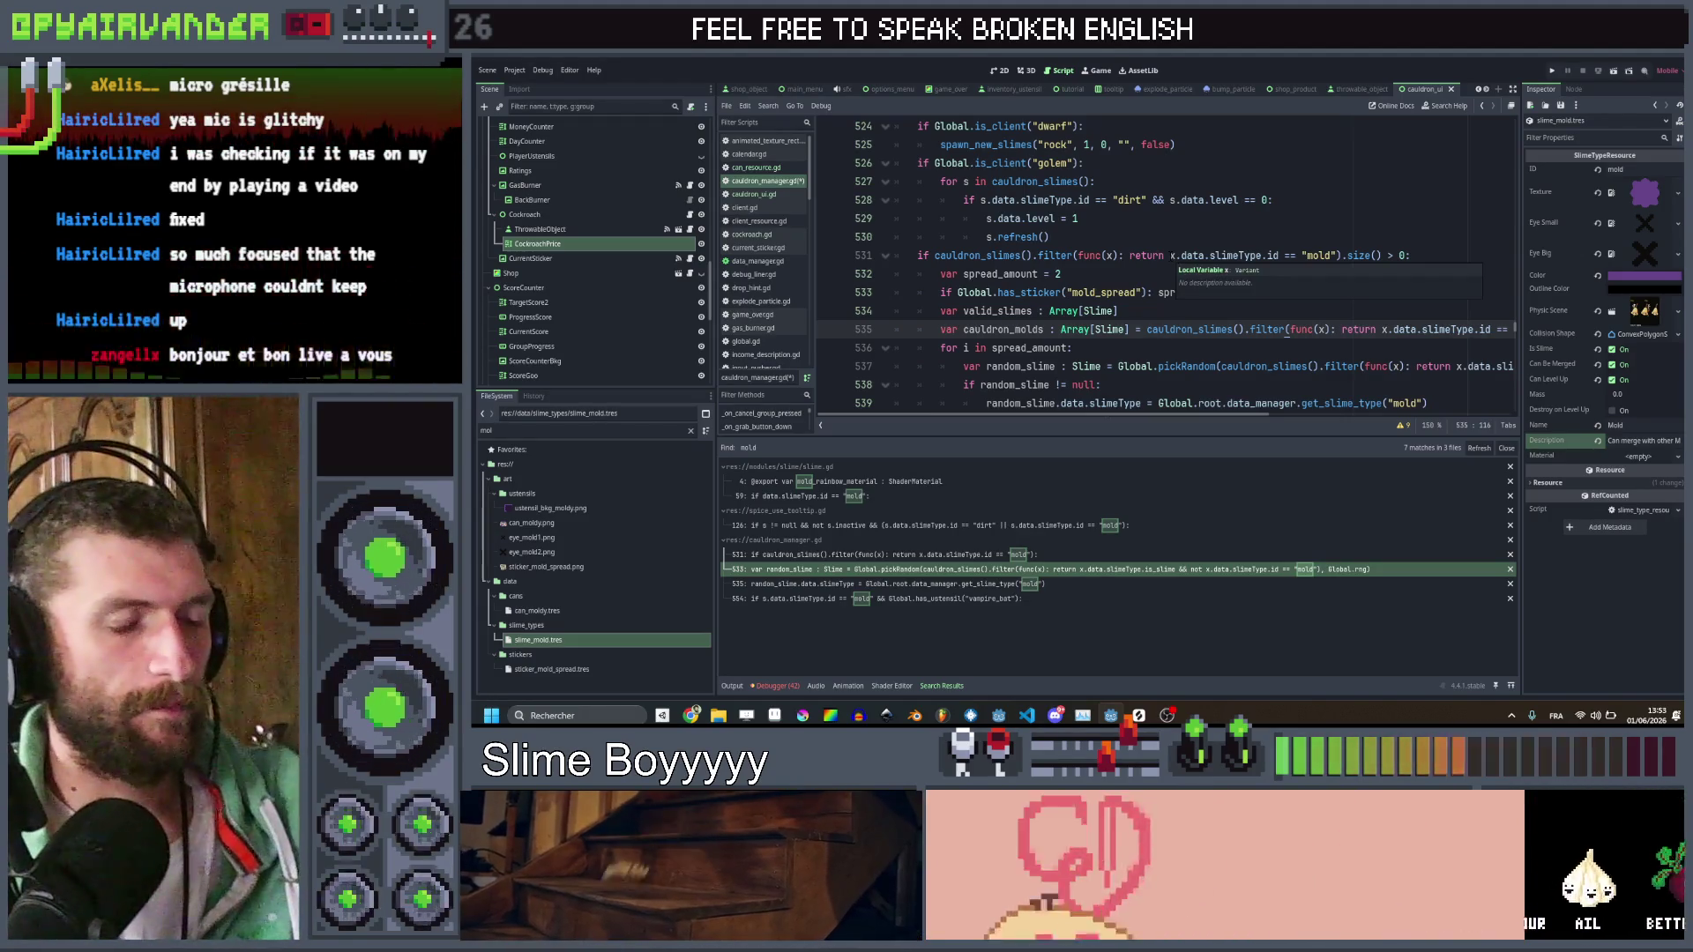
pyautogui.write('ead_amount = 1')
pyautogui.hscroll(5, 1302, 327)
pyautogui.hscroll(-5, 1301, 327)
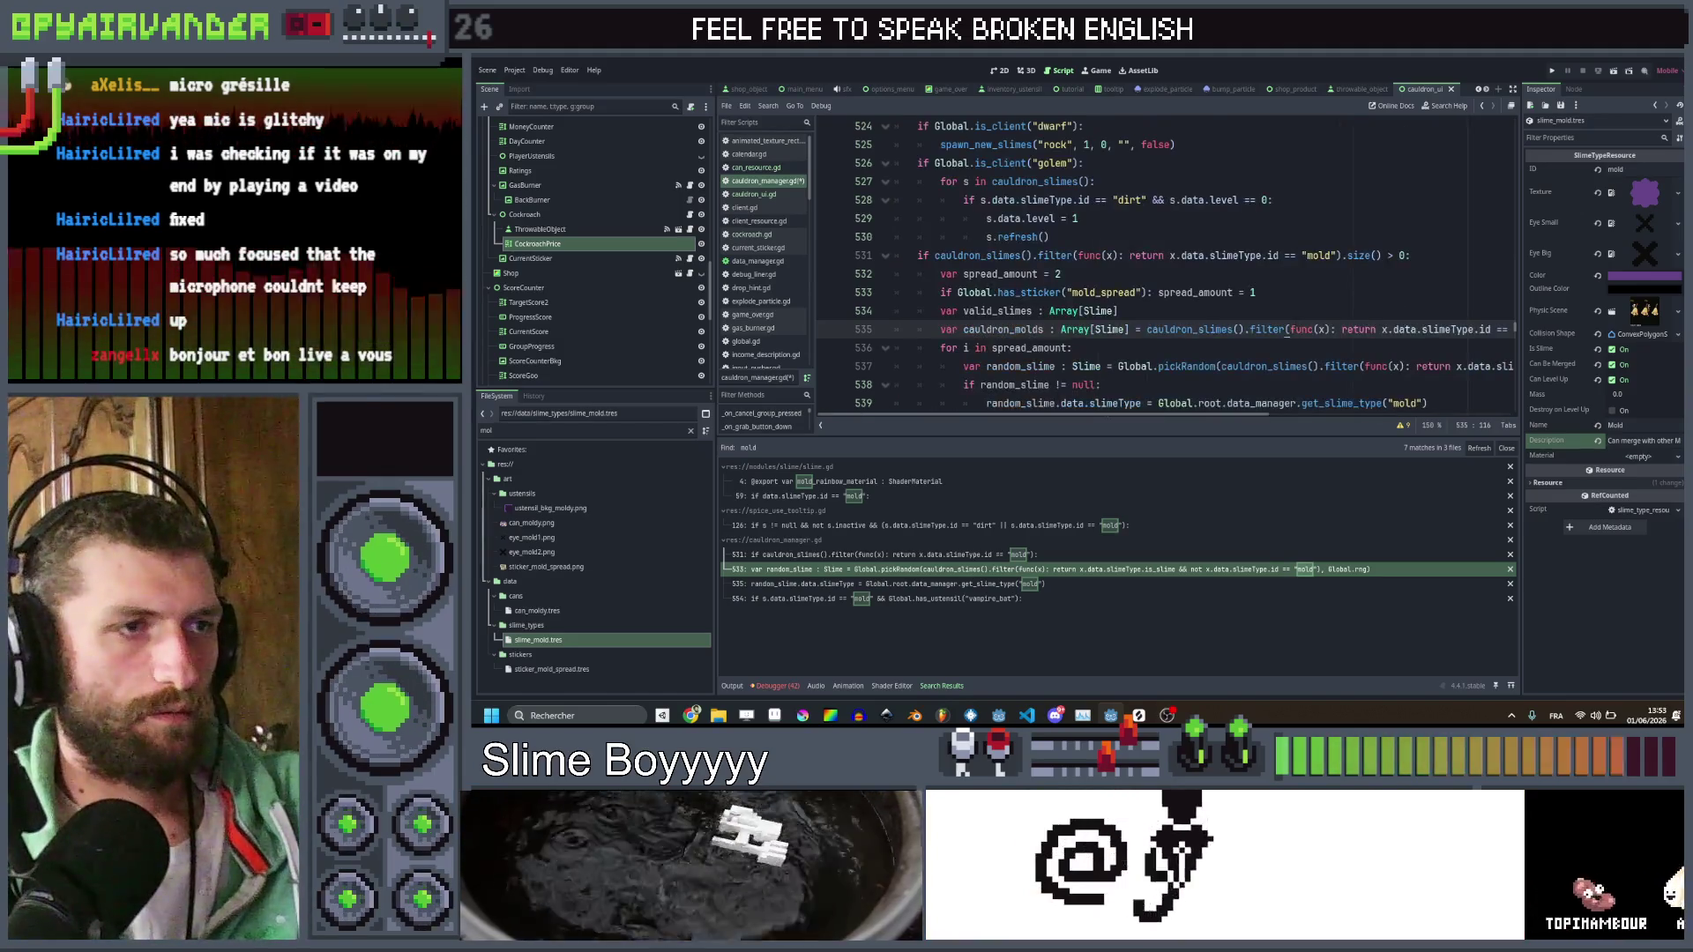
pyautogui.press('Return')
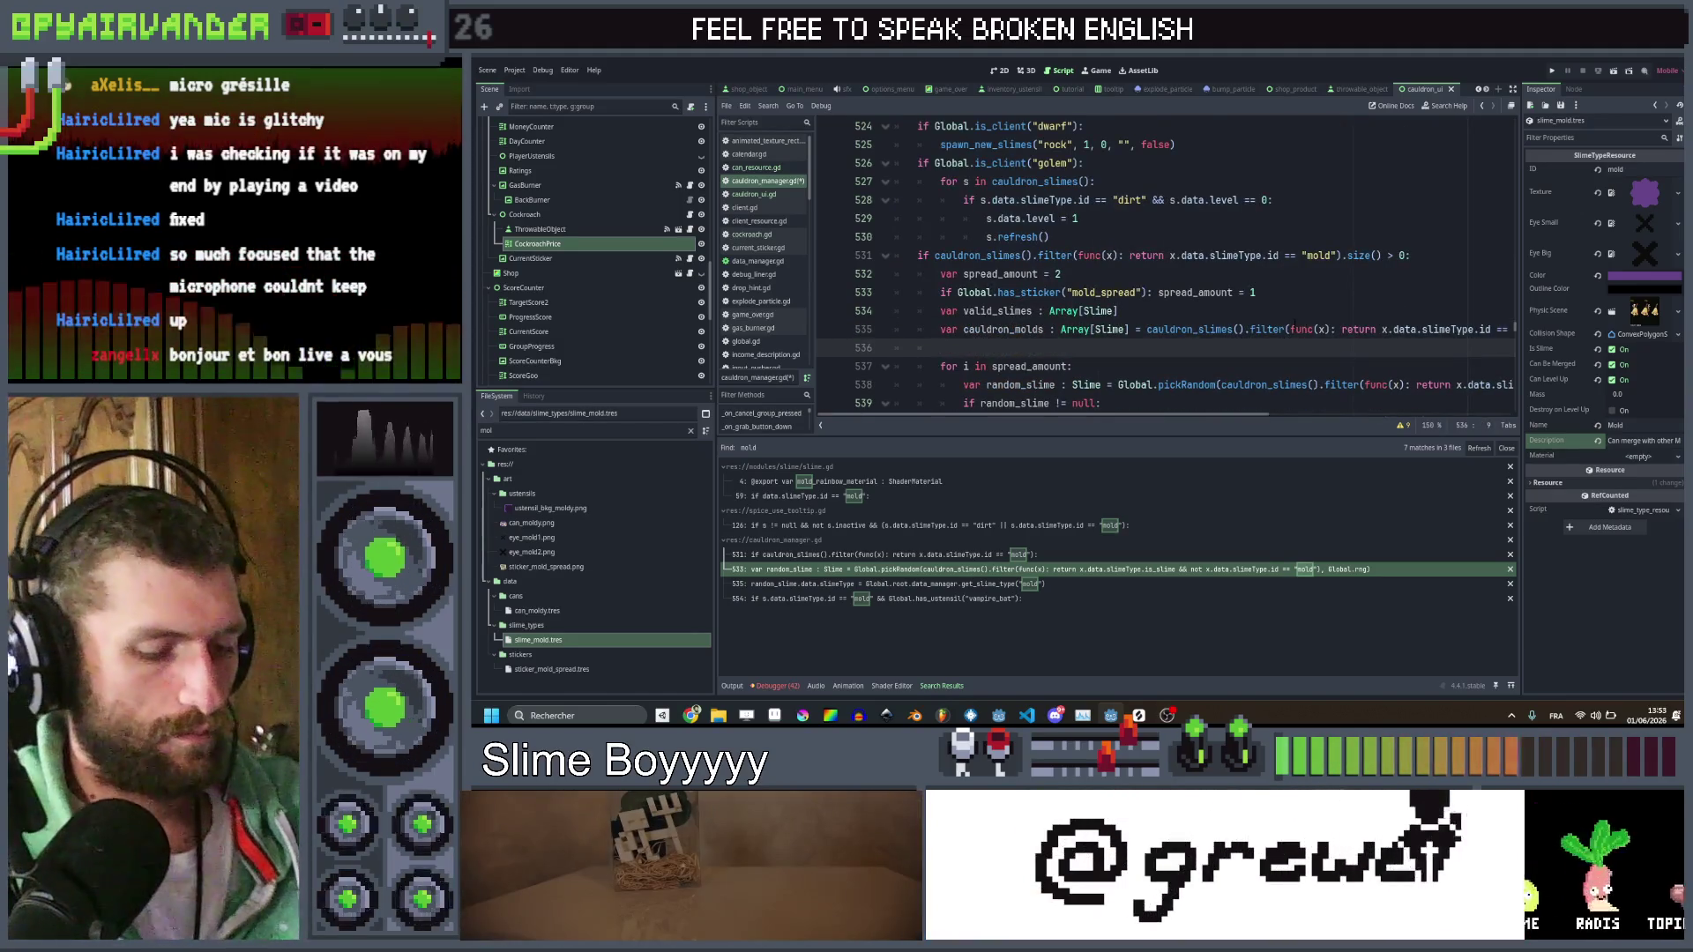
# Add nested loops 'for m in cauldron_molds:' and 'for ns in m.neighbours():'
pyautogui.write('for m in cauldron_molds:')
pyautogui.press('Return')
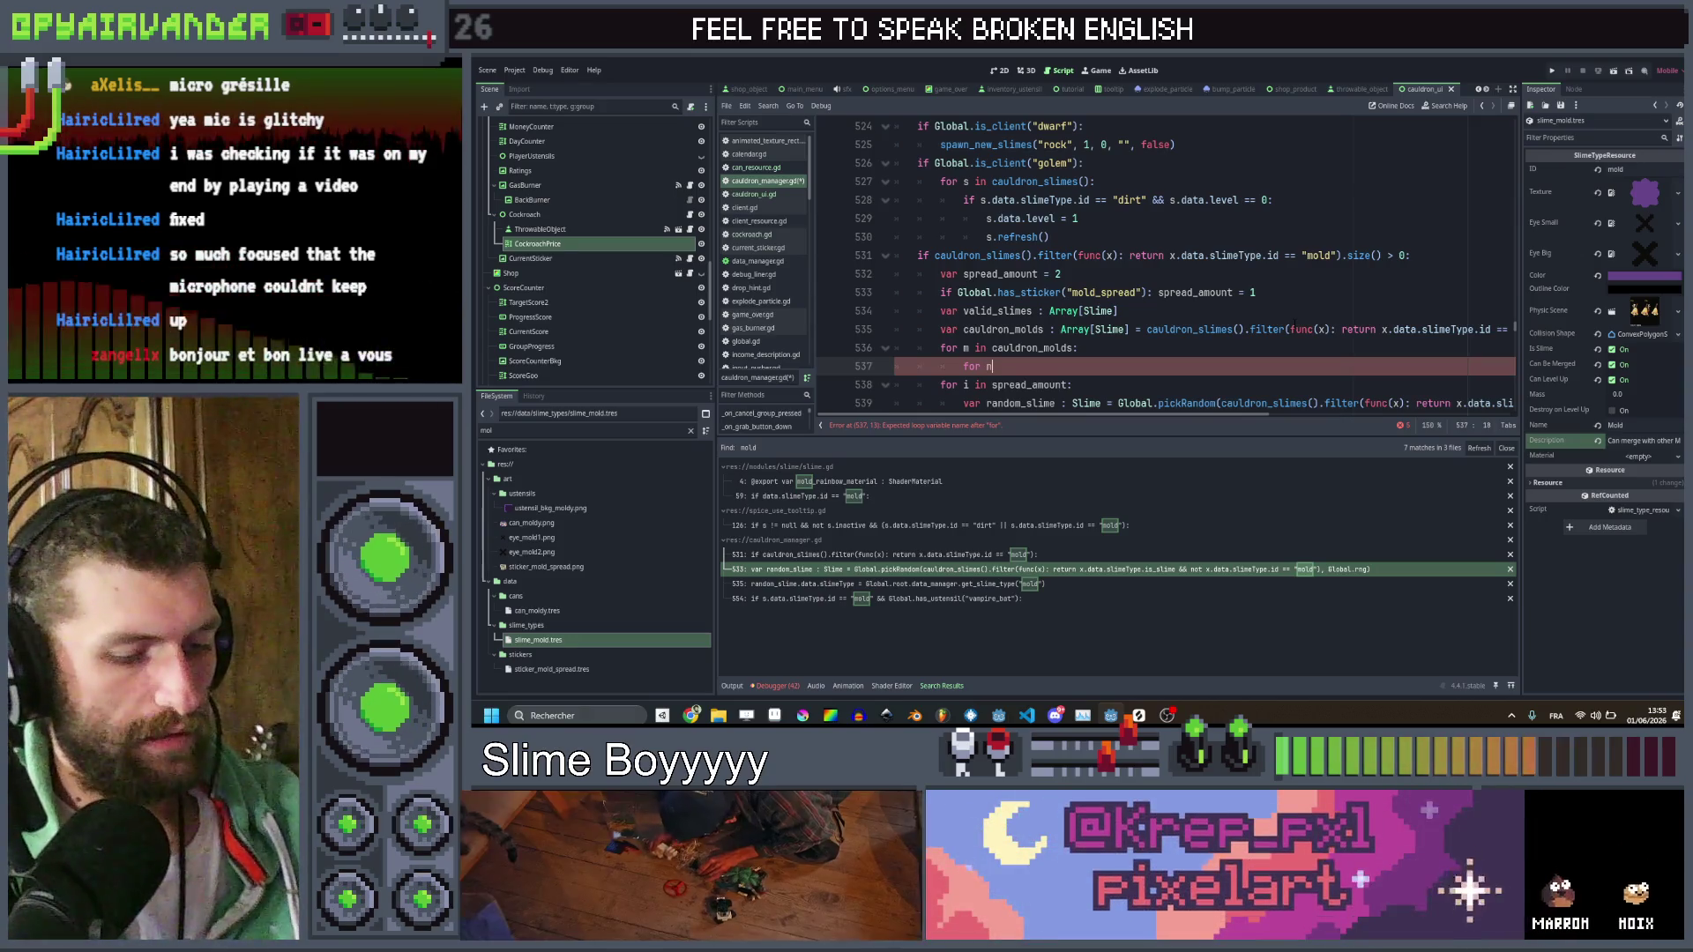
pyautogui.write('ns in m')
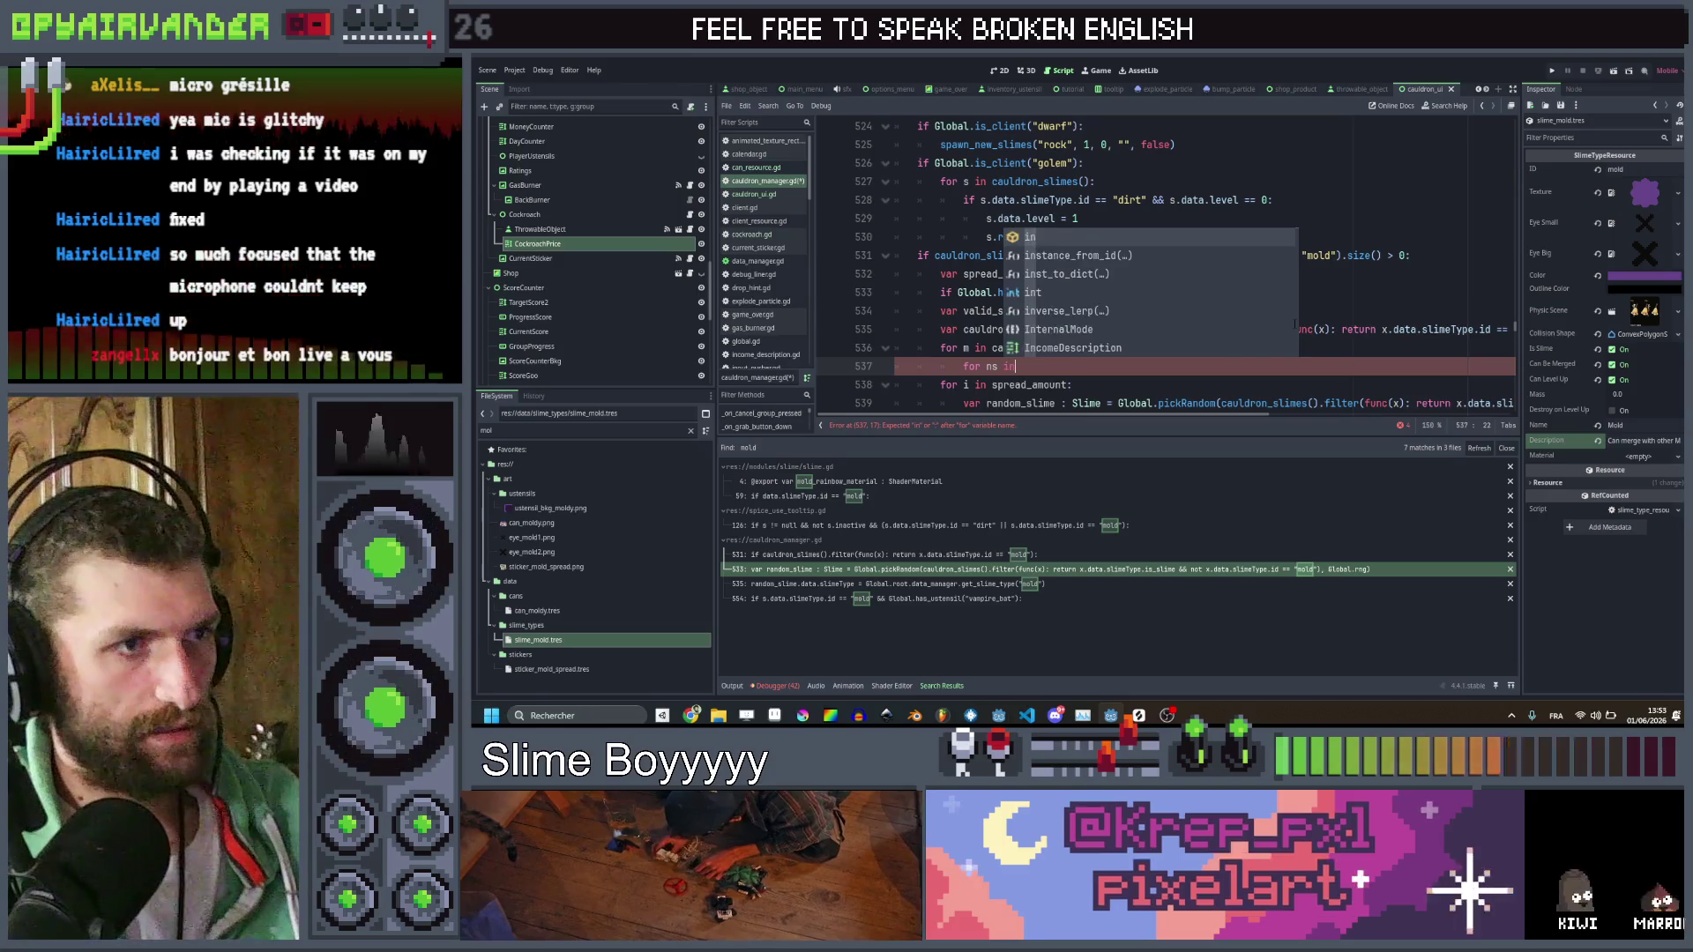
pyautogui.write('.ne')
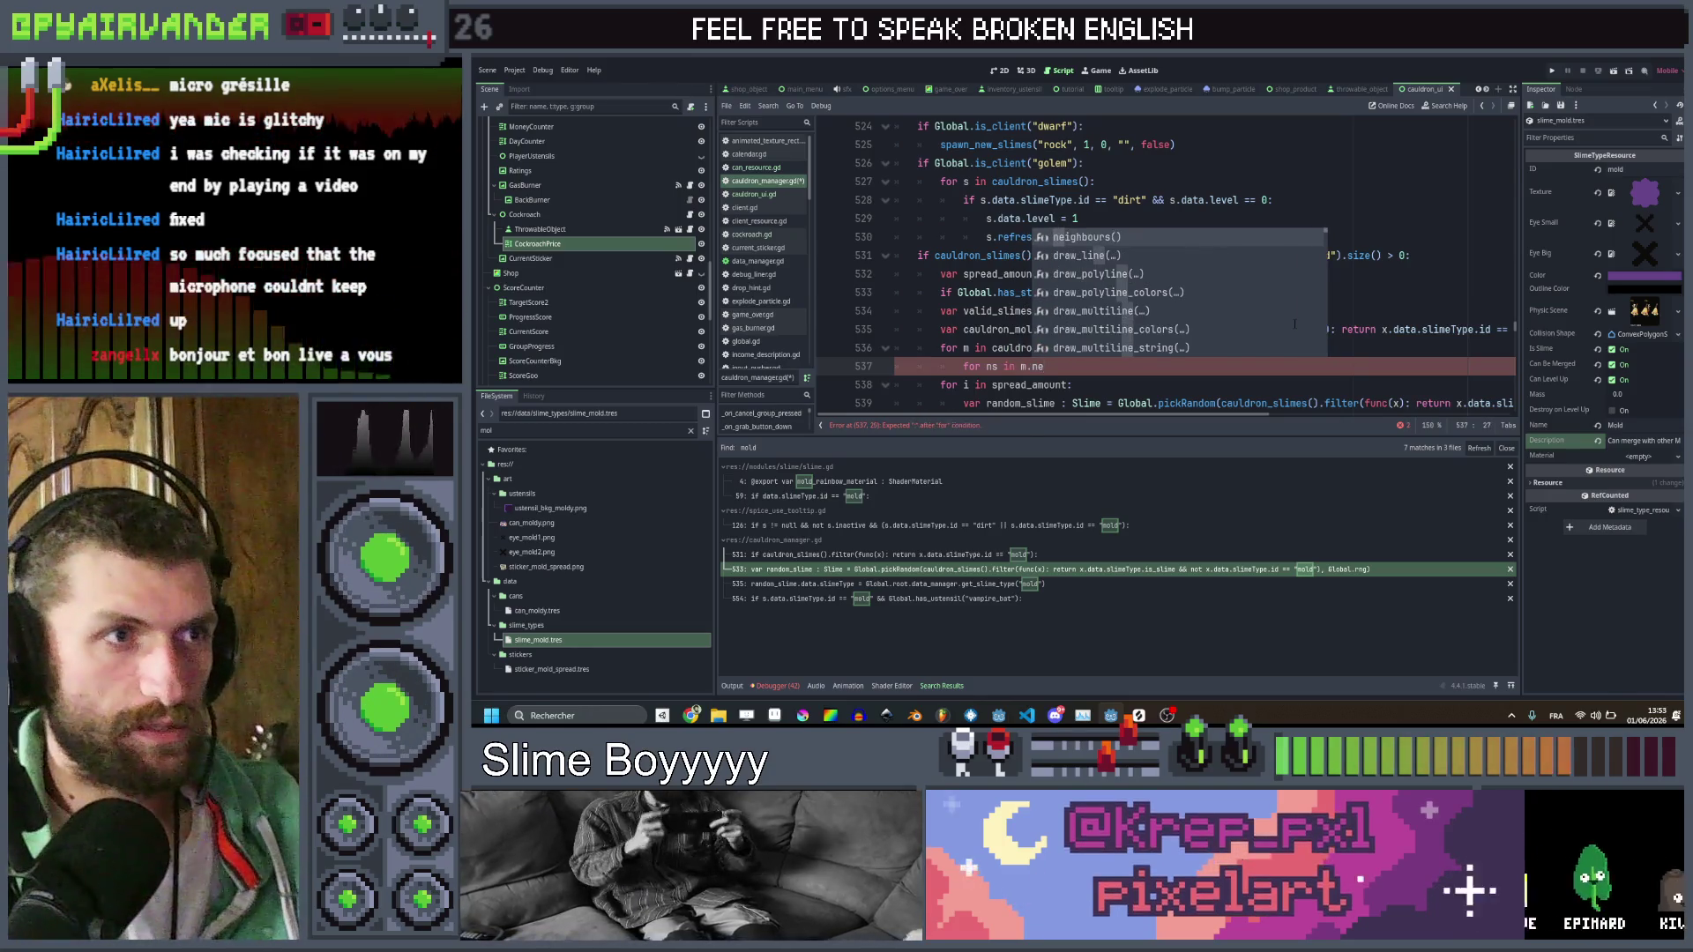
pyautogui.write('ighbours():')
pyautogui.press('Return')
pyautogui.write('if')
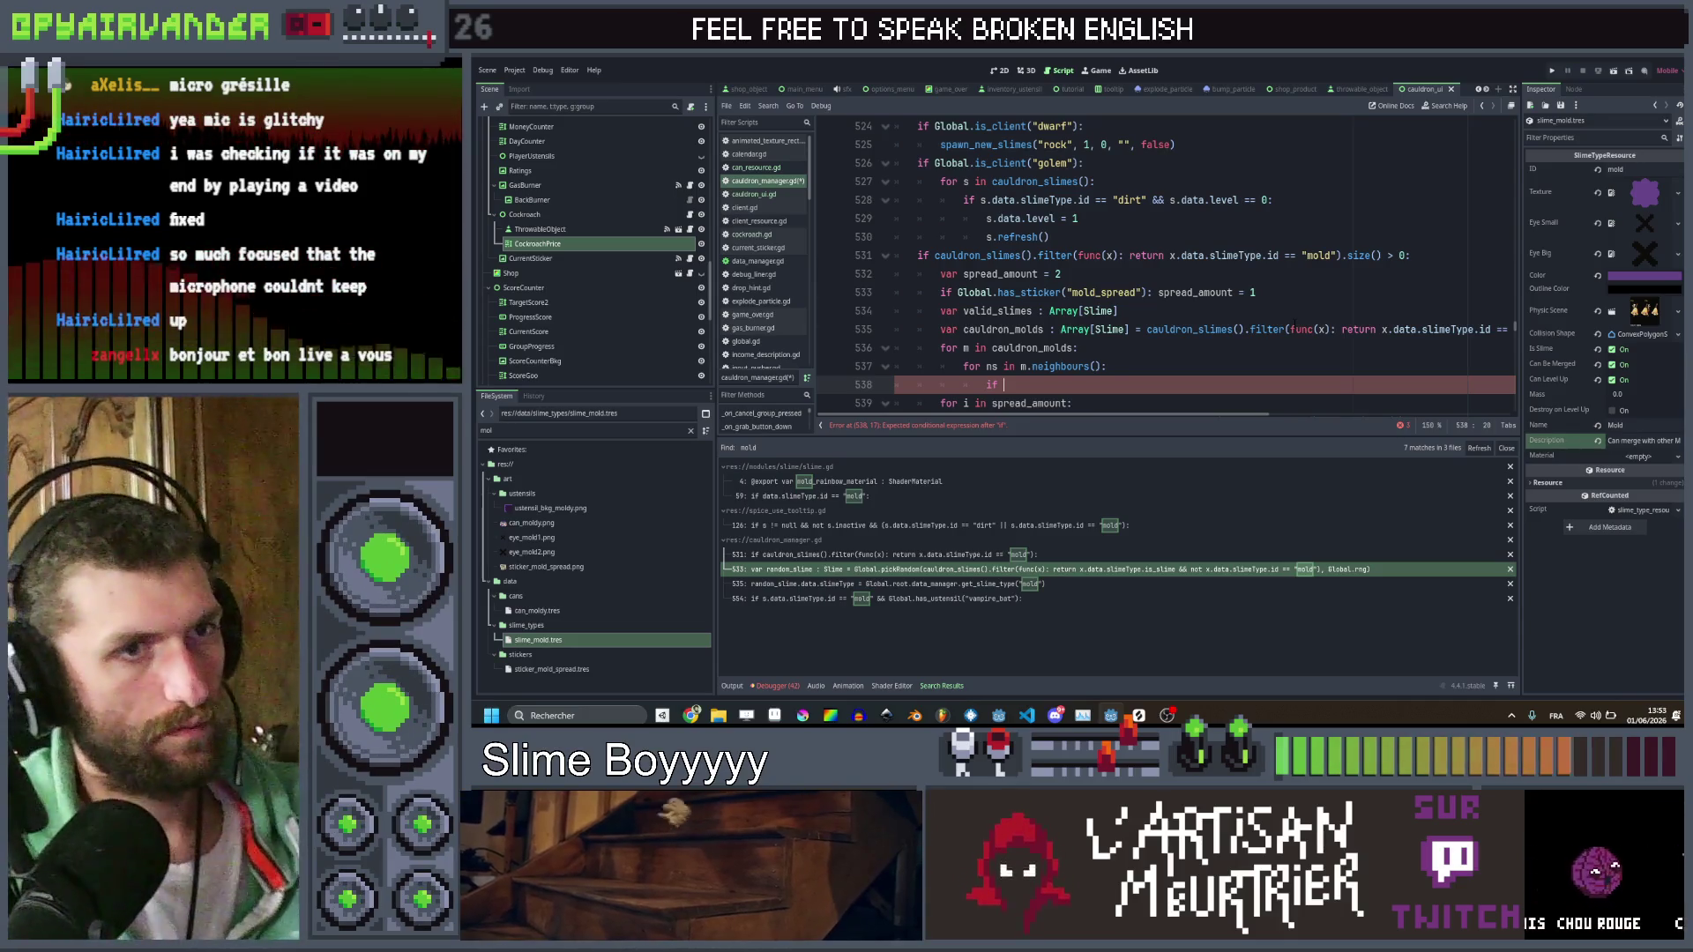
# Copy the is_slime and not-mold condition from line 540 into a new if on line 538
pyautogui.scroll(-2, 1164, 264)
pyautogui.hscroll(5, 1164, 265)
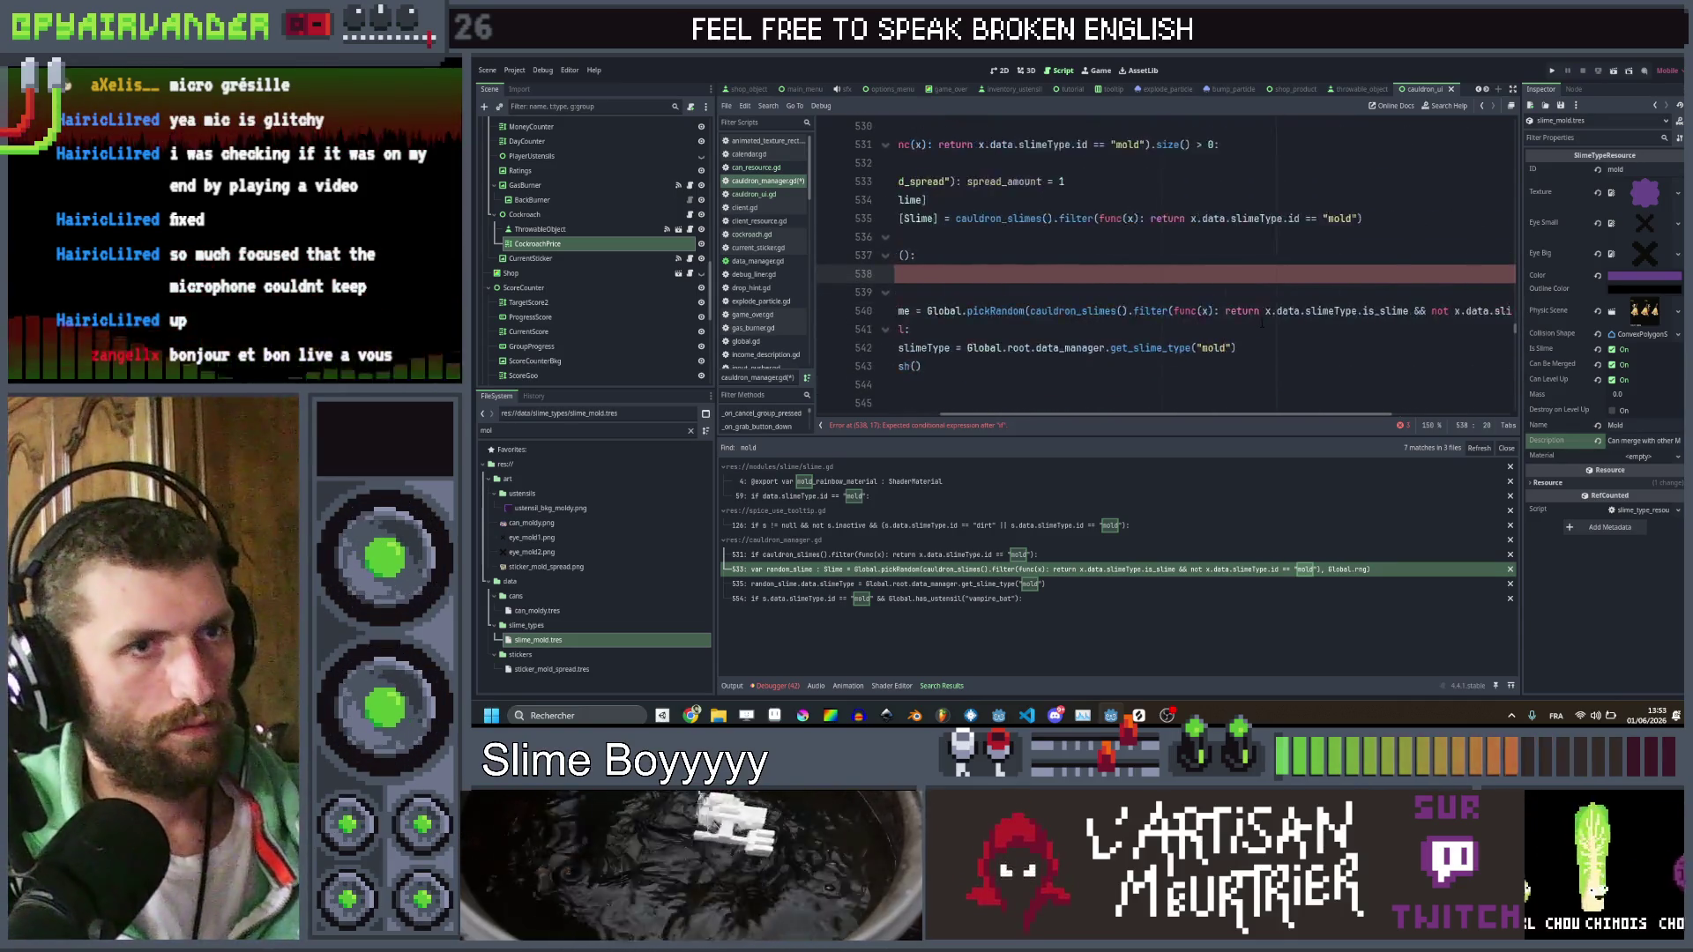
pyautogui.moveTo(1137, 310)
pyautogui.mouseDown()
pyautogui.moveTo(1499, 310)
pyautogui.moveTo(1430, 310)
pyautogui.mouseUp()
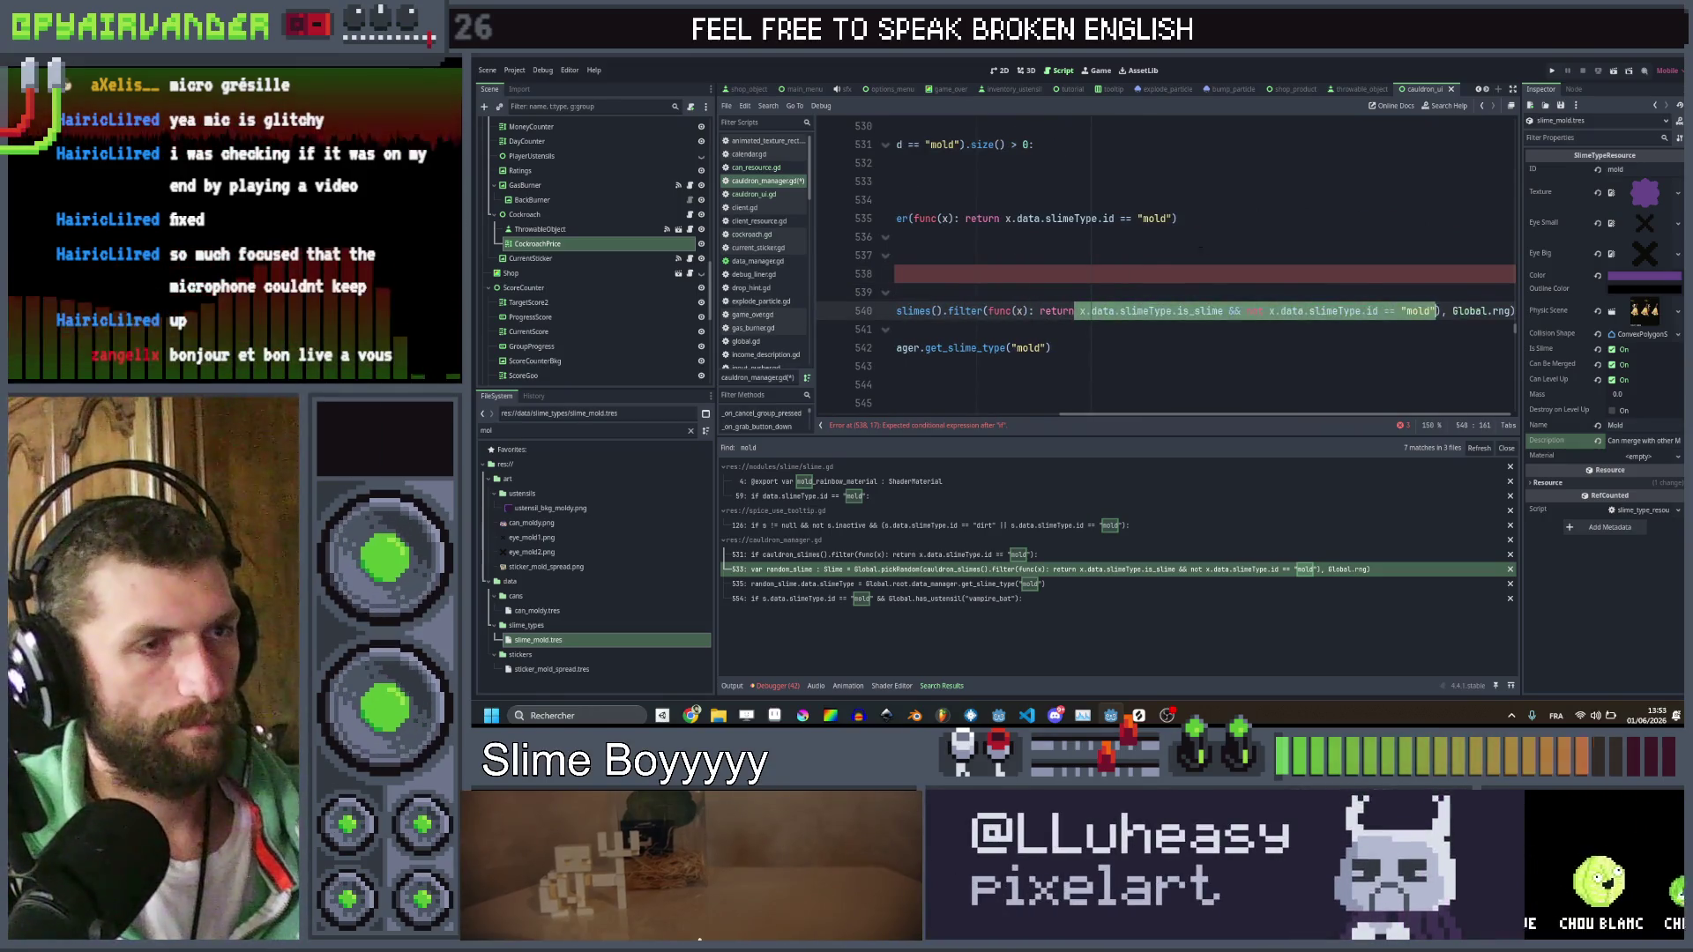
pyautogui.hotkey('ctrl', 'c')
pyautogui.press('Up')
pyautogui.press('Up')
pyautogui.hotkey('ctrl', 'v')
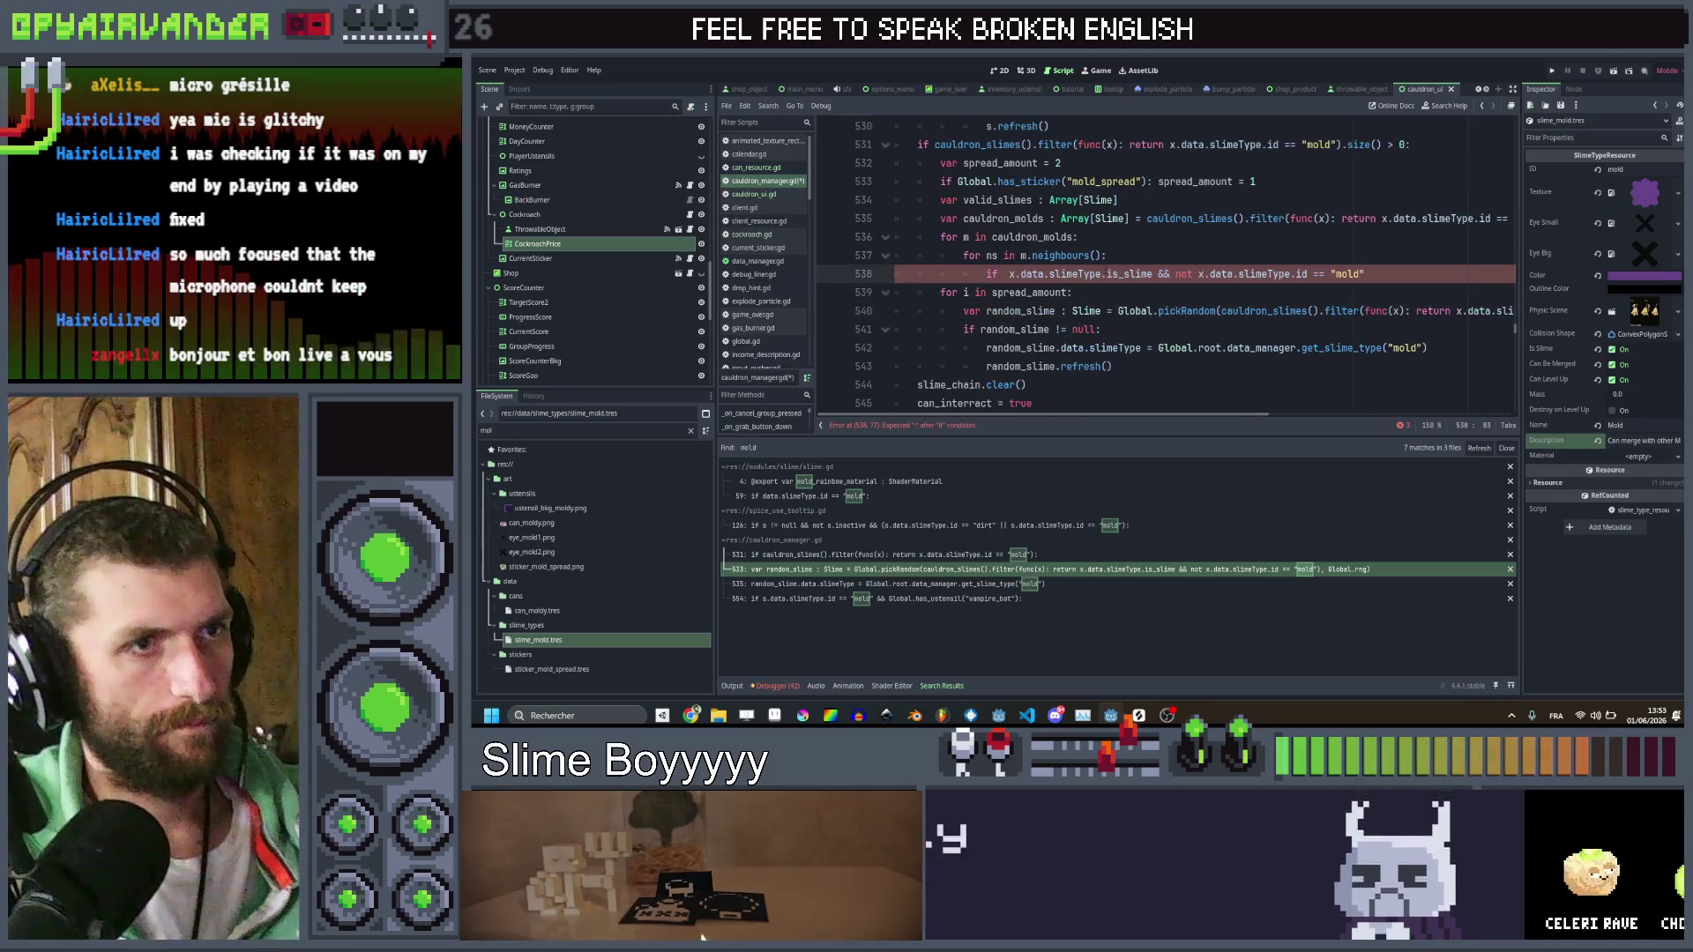
pyautogui.click(1003, 273)
pyautogui.press('BackSpace')
pyautogui.click(1372, 276)
# Finish line 538's condition with 'not valid_slimes.has(ns):' and add valid_slimes.append(ns) below it
pyautogui.write('&&')
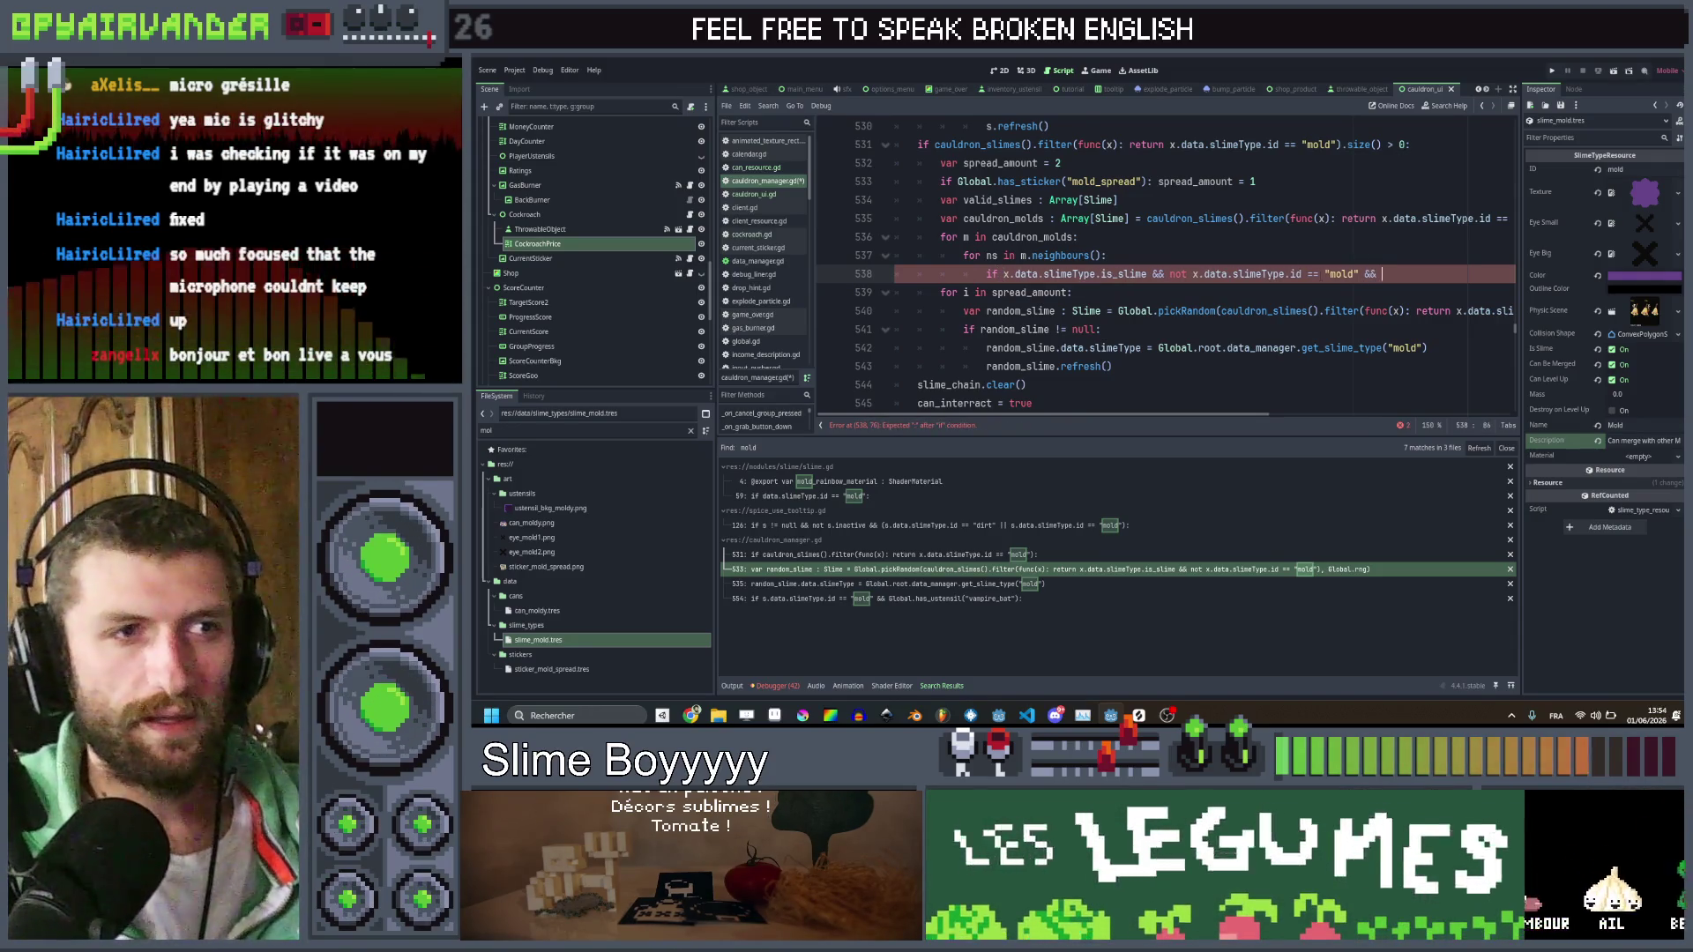
pyautogui.click(1173, 273)
pyautogui.click(1154, 275)
pyautogui.click(1414, 272)
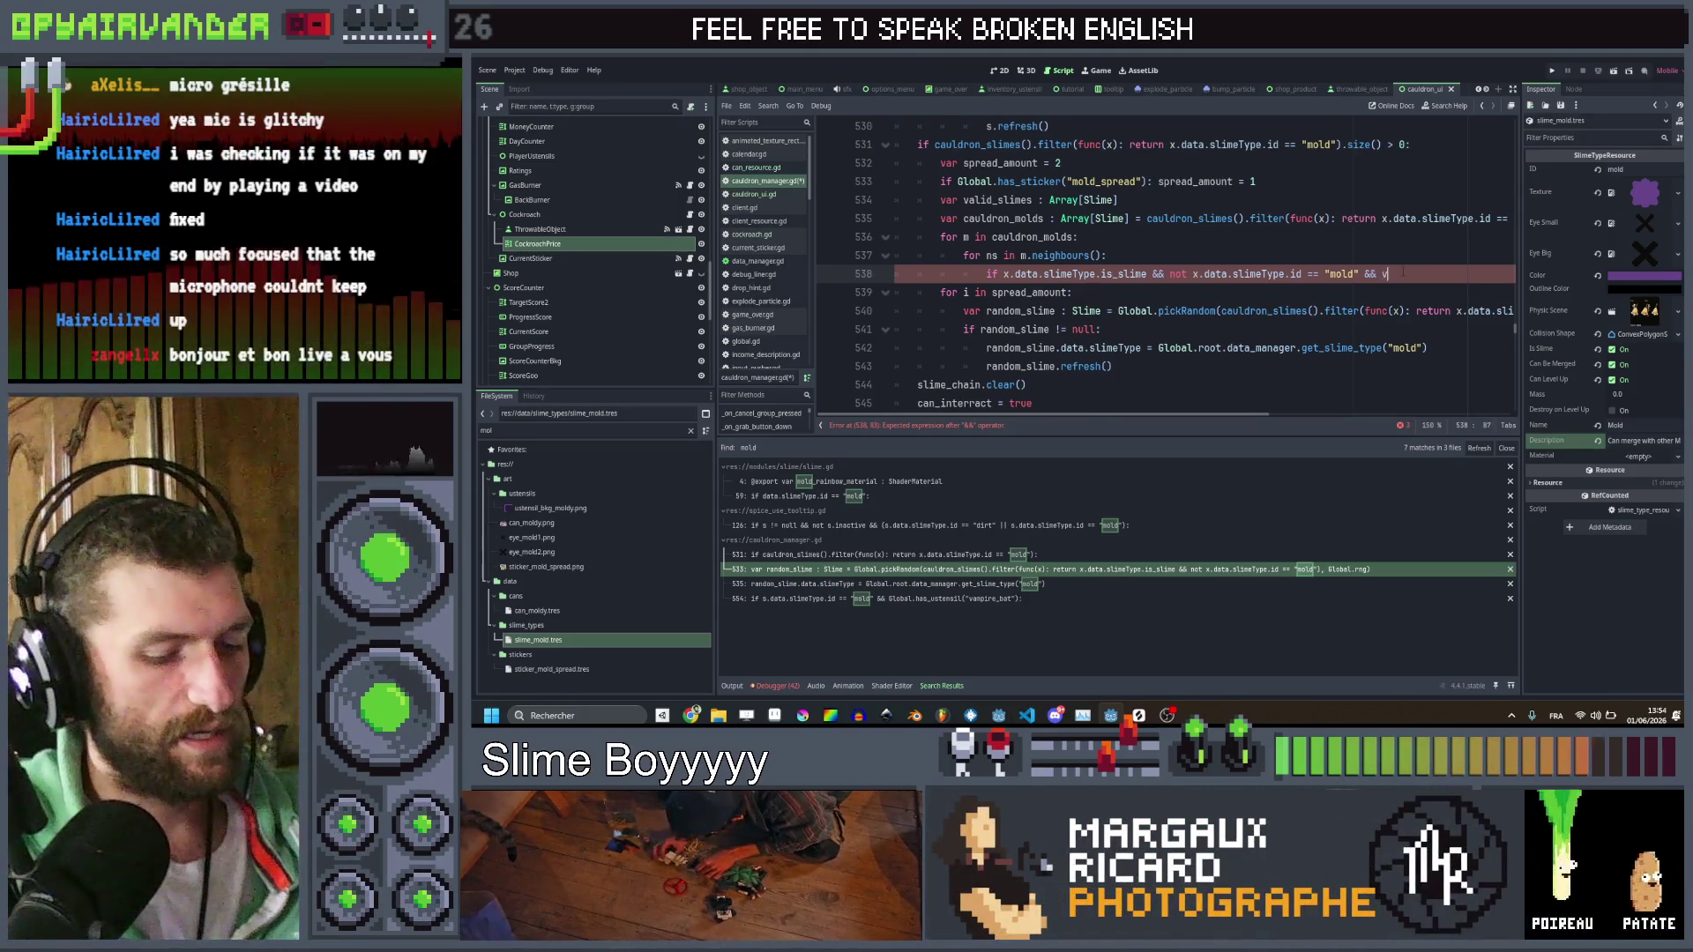
pyautogui.write('no')
pyautogui.write('t valid_slimes.ha')
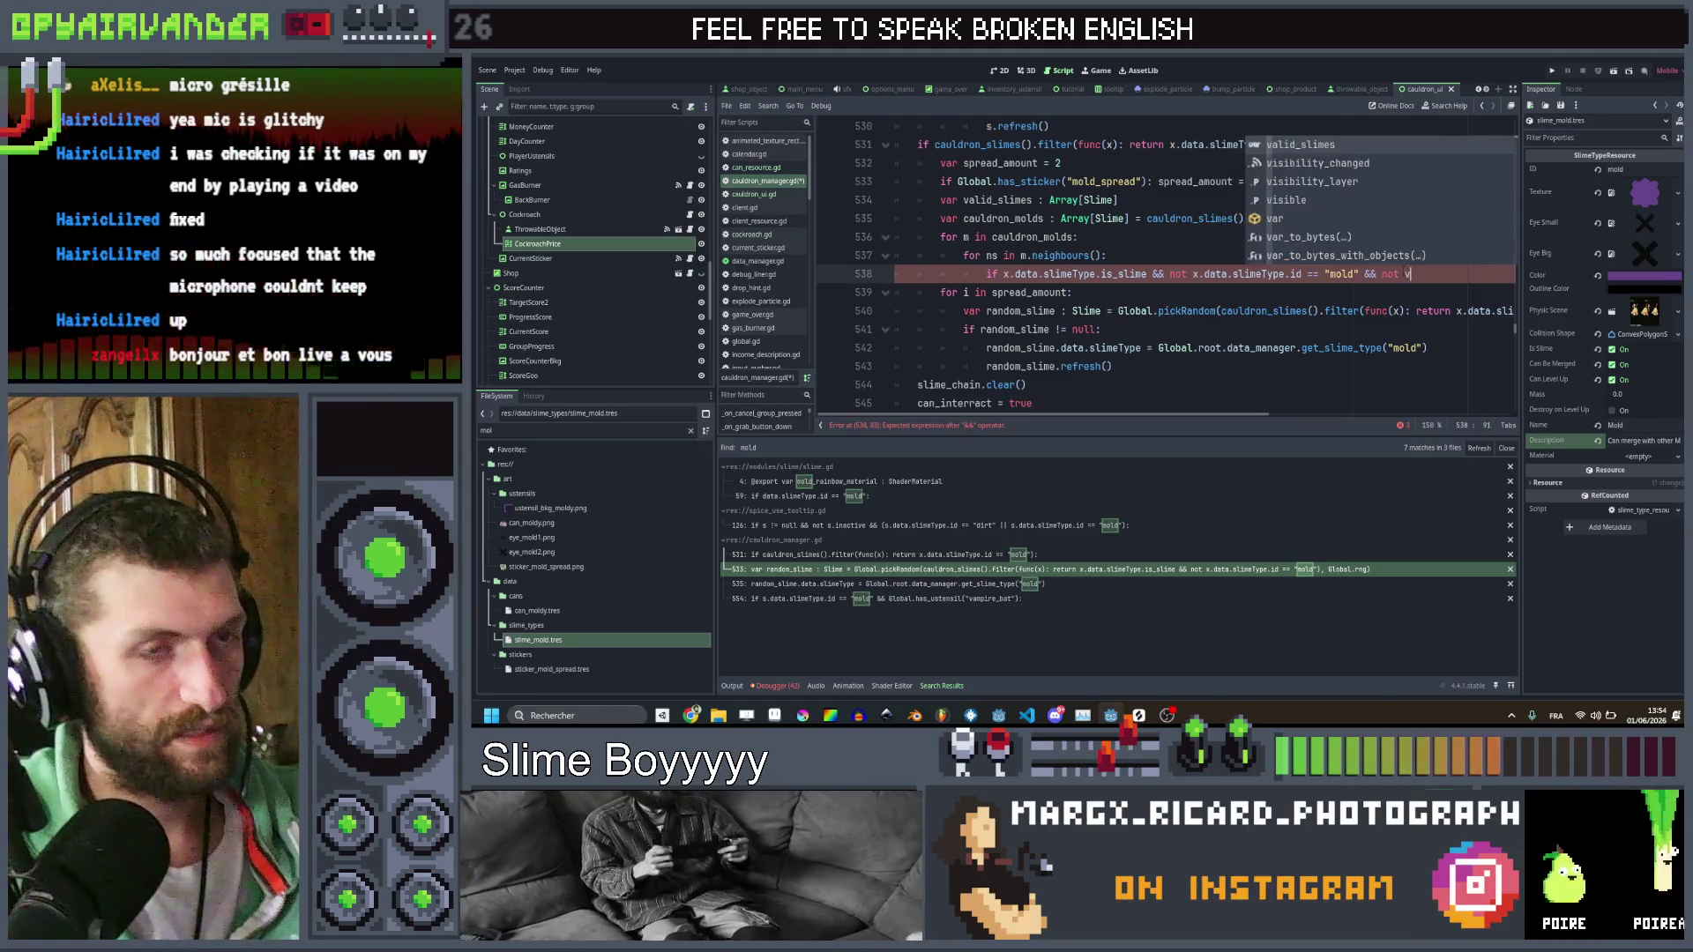
pyautogui.write('s(ns):')
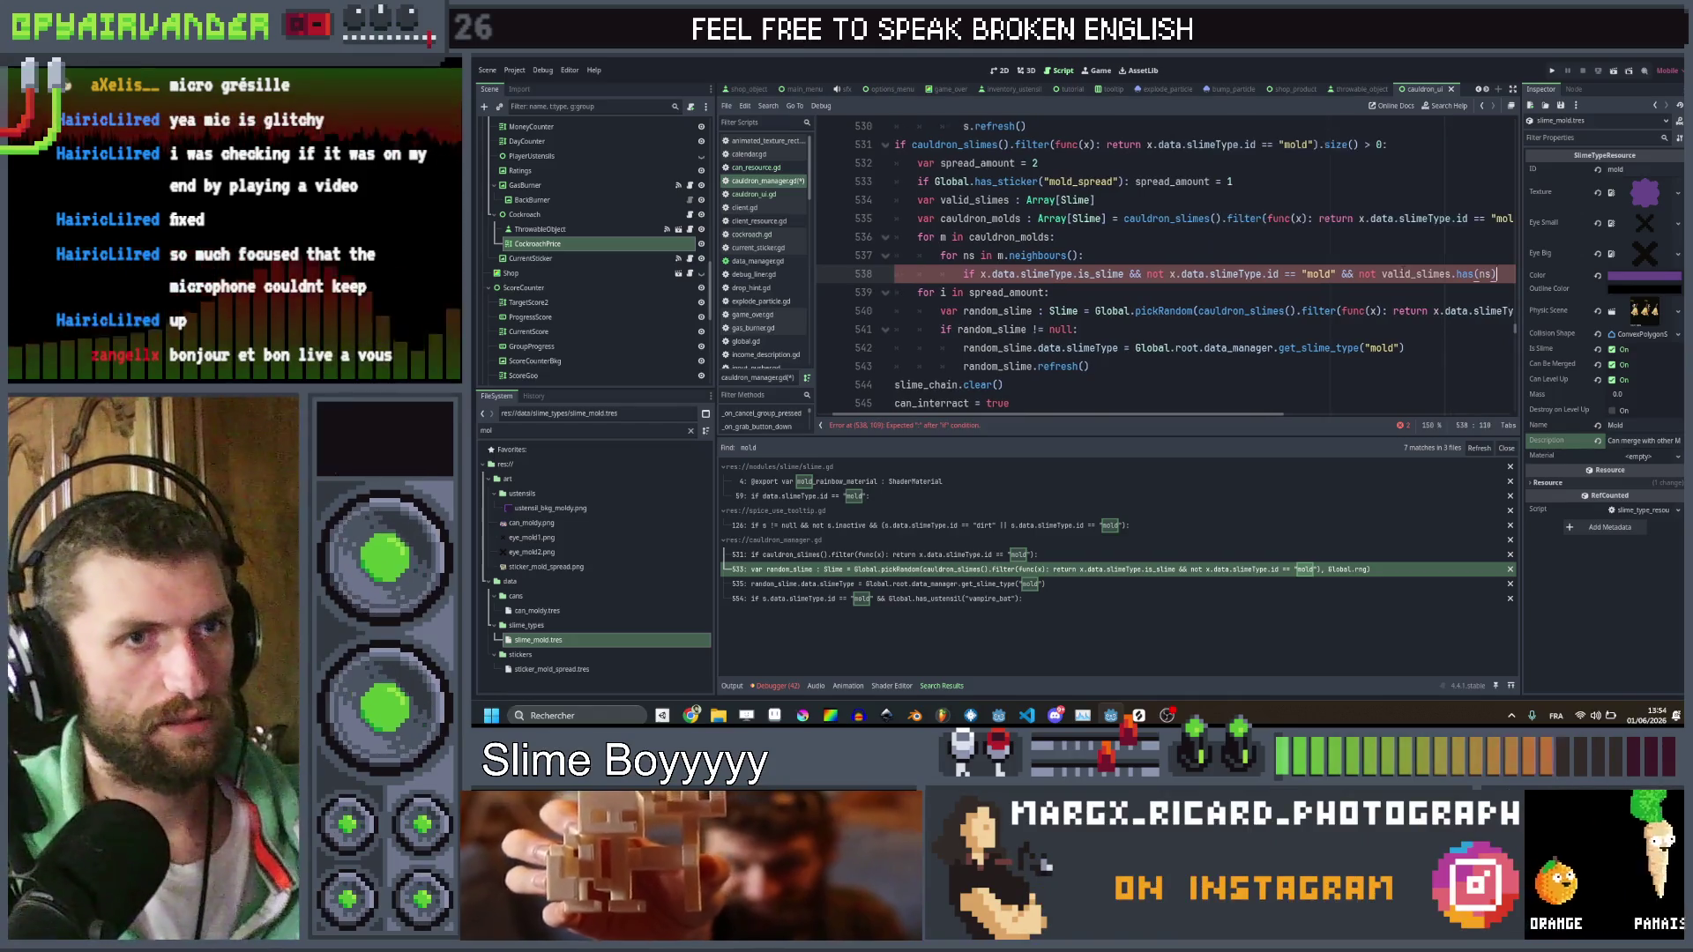
pyautogui.press('Return')
pyautogui.write('val')
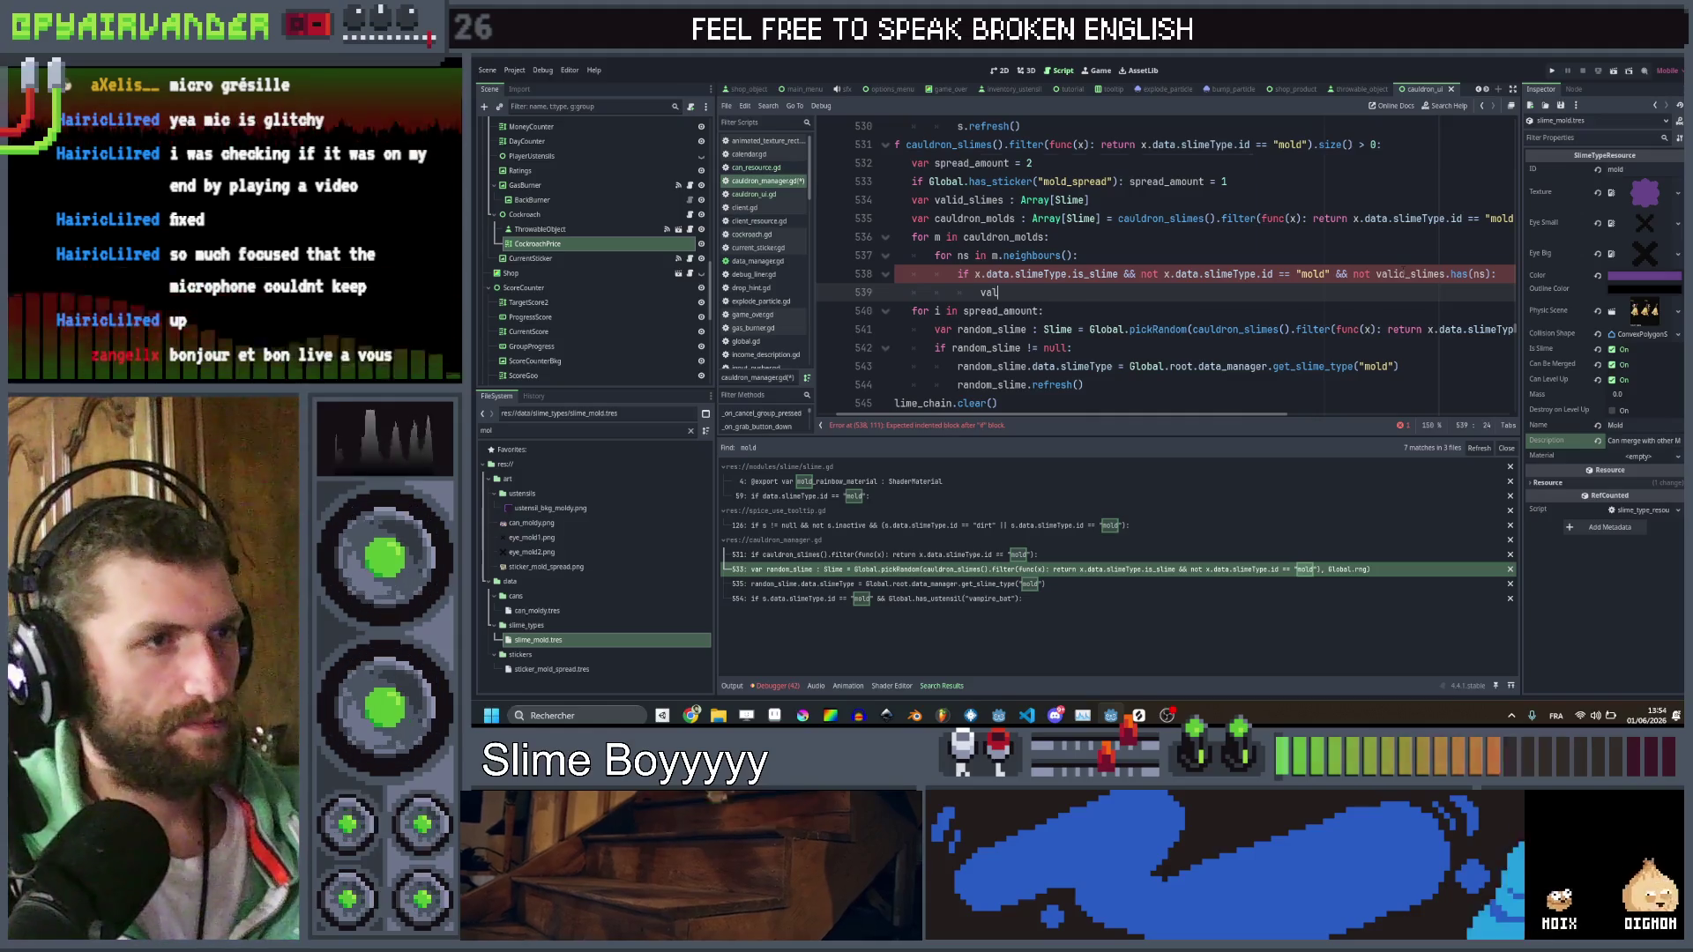
pyautogui.write('id_slimes.append(ns')
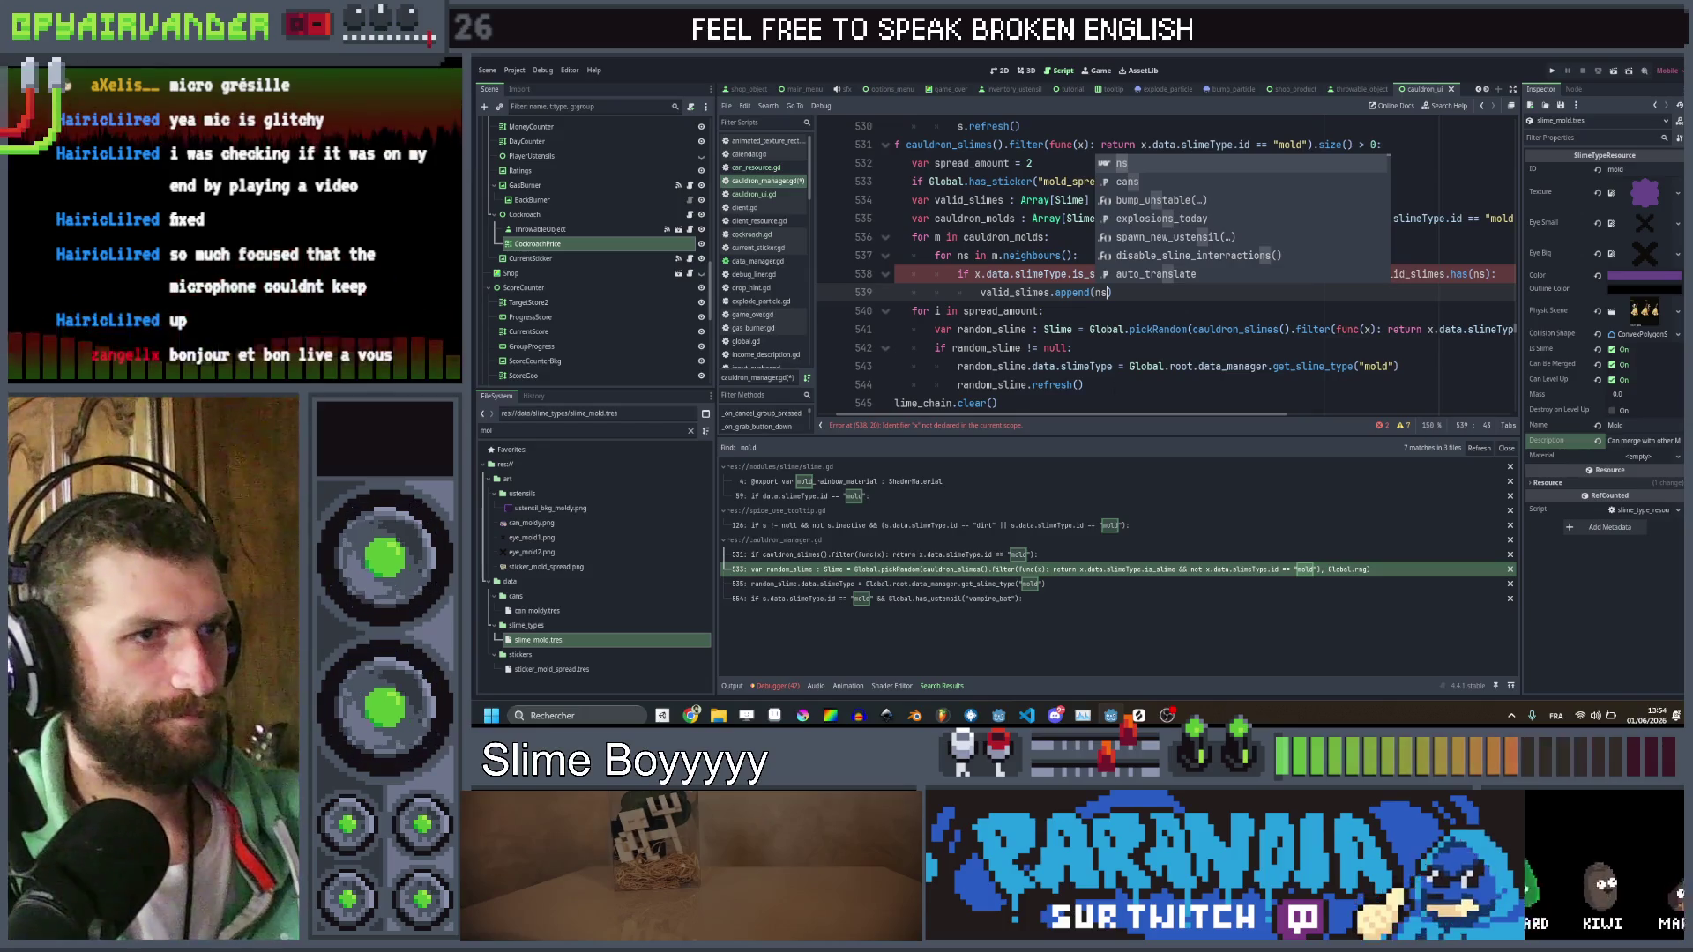
pyautogui.write(')')
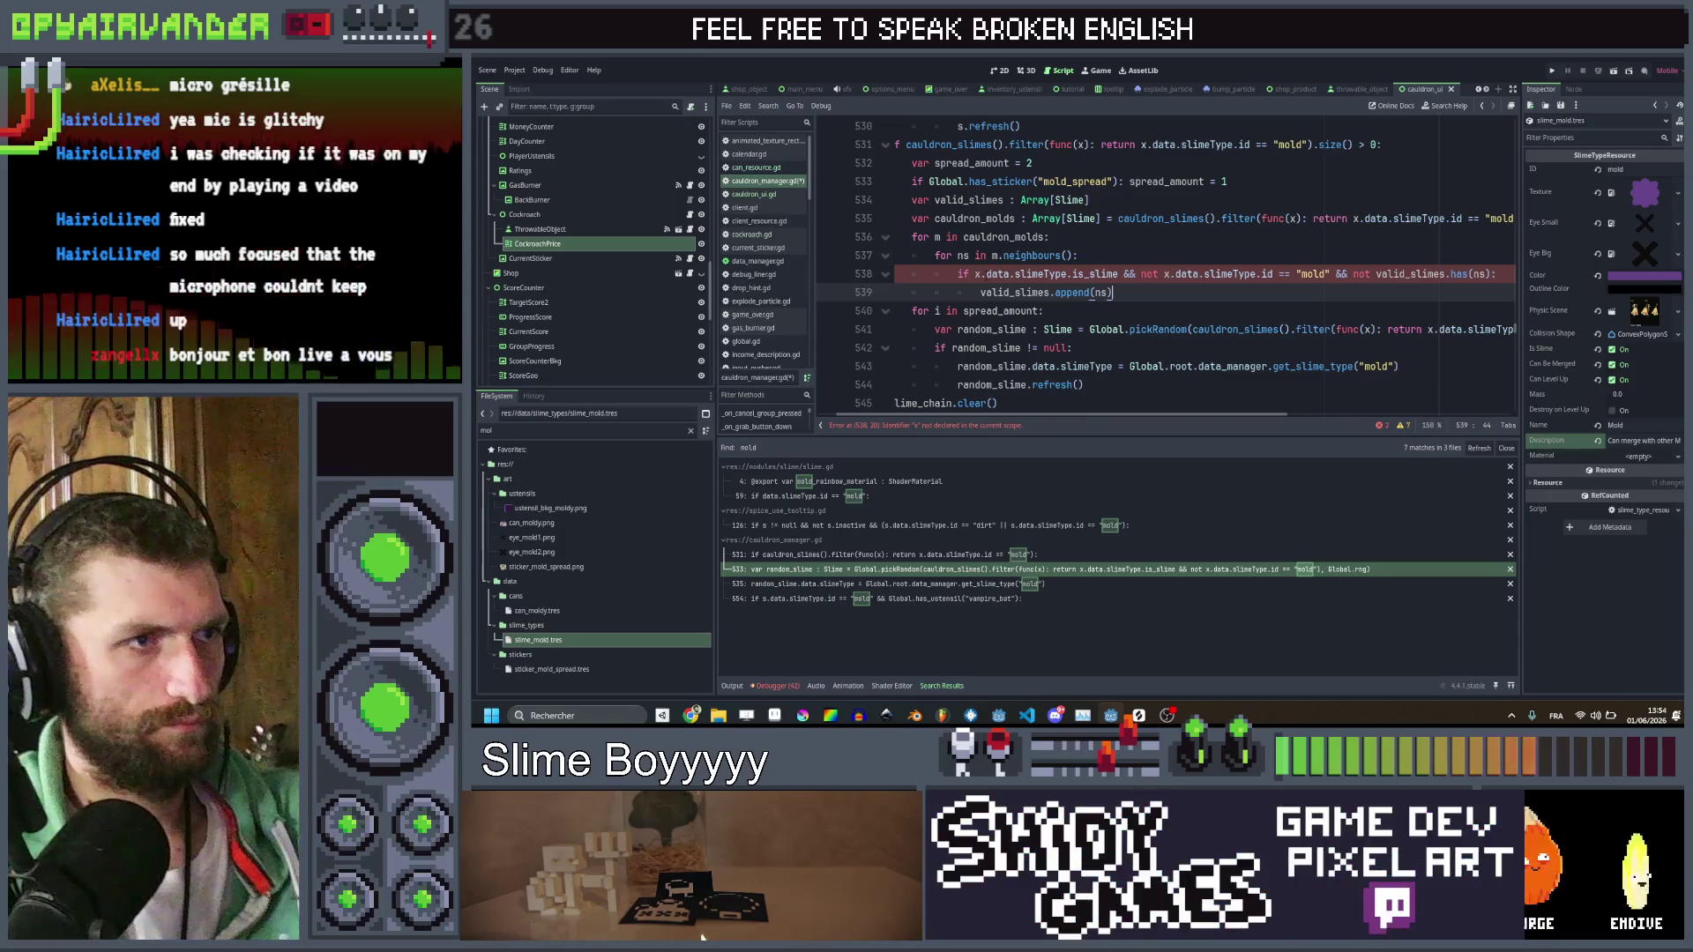
# Change both x references on line 538 to ns
pyautogui.click(978, 274)
pyautogui.press('BackSpace')
pyautogui.write('ns')
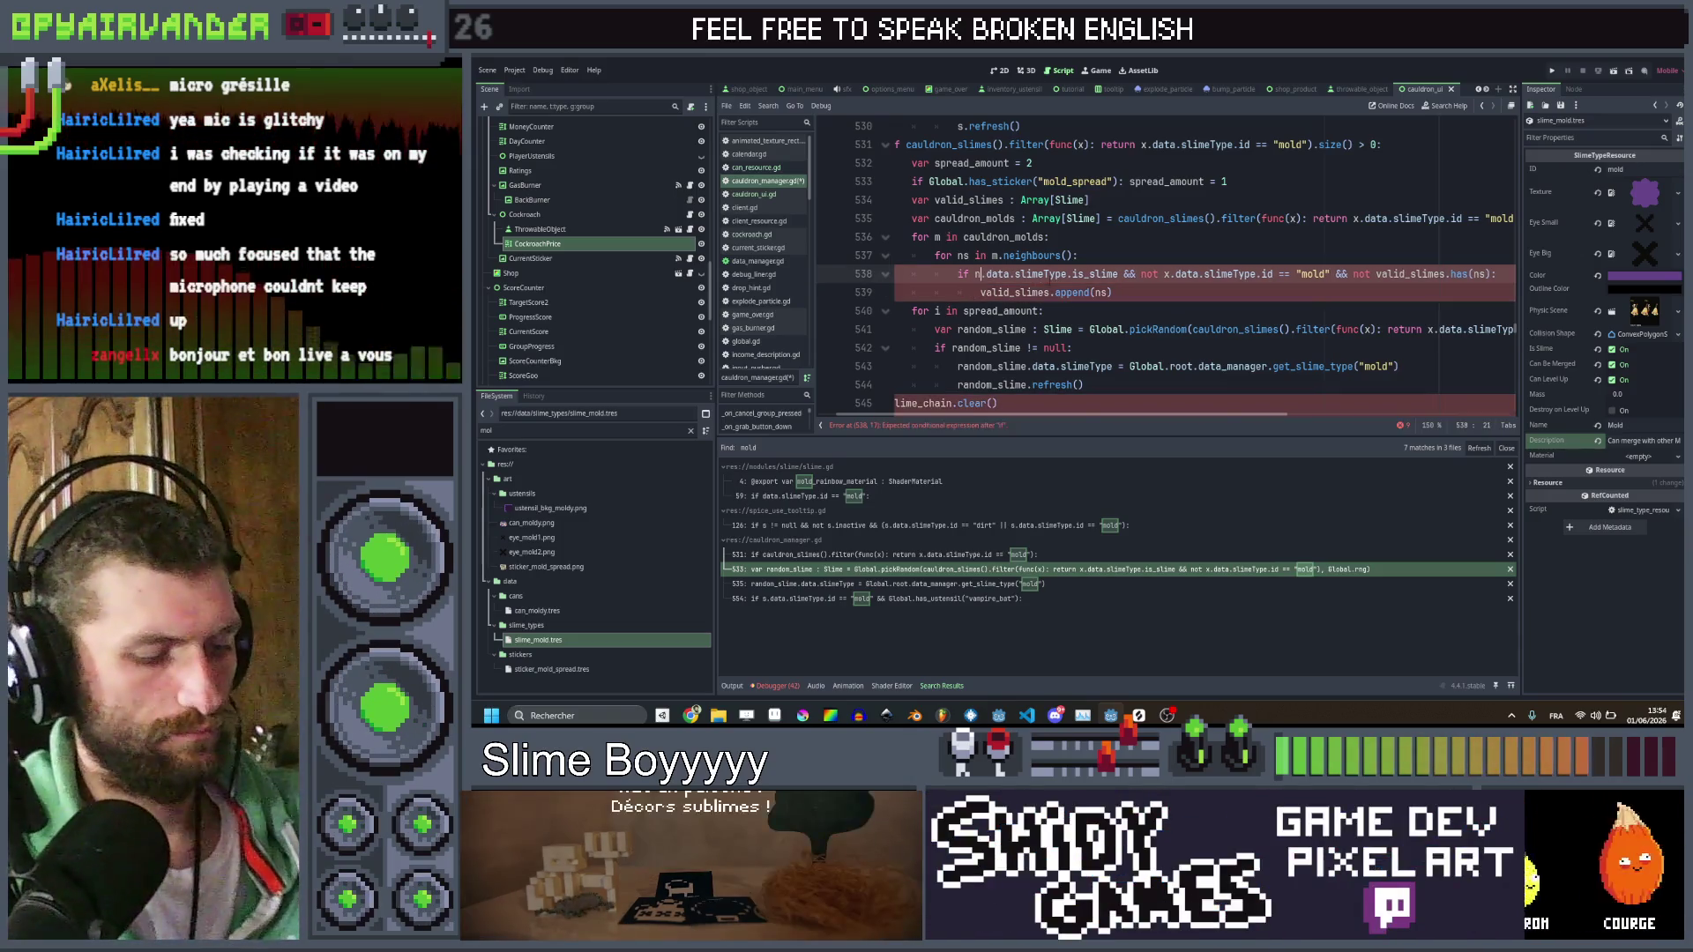
pyautogui.click(1179, 274)
pyautogui.press('BackSpace')
pyautogui.write('ns')
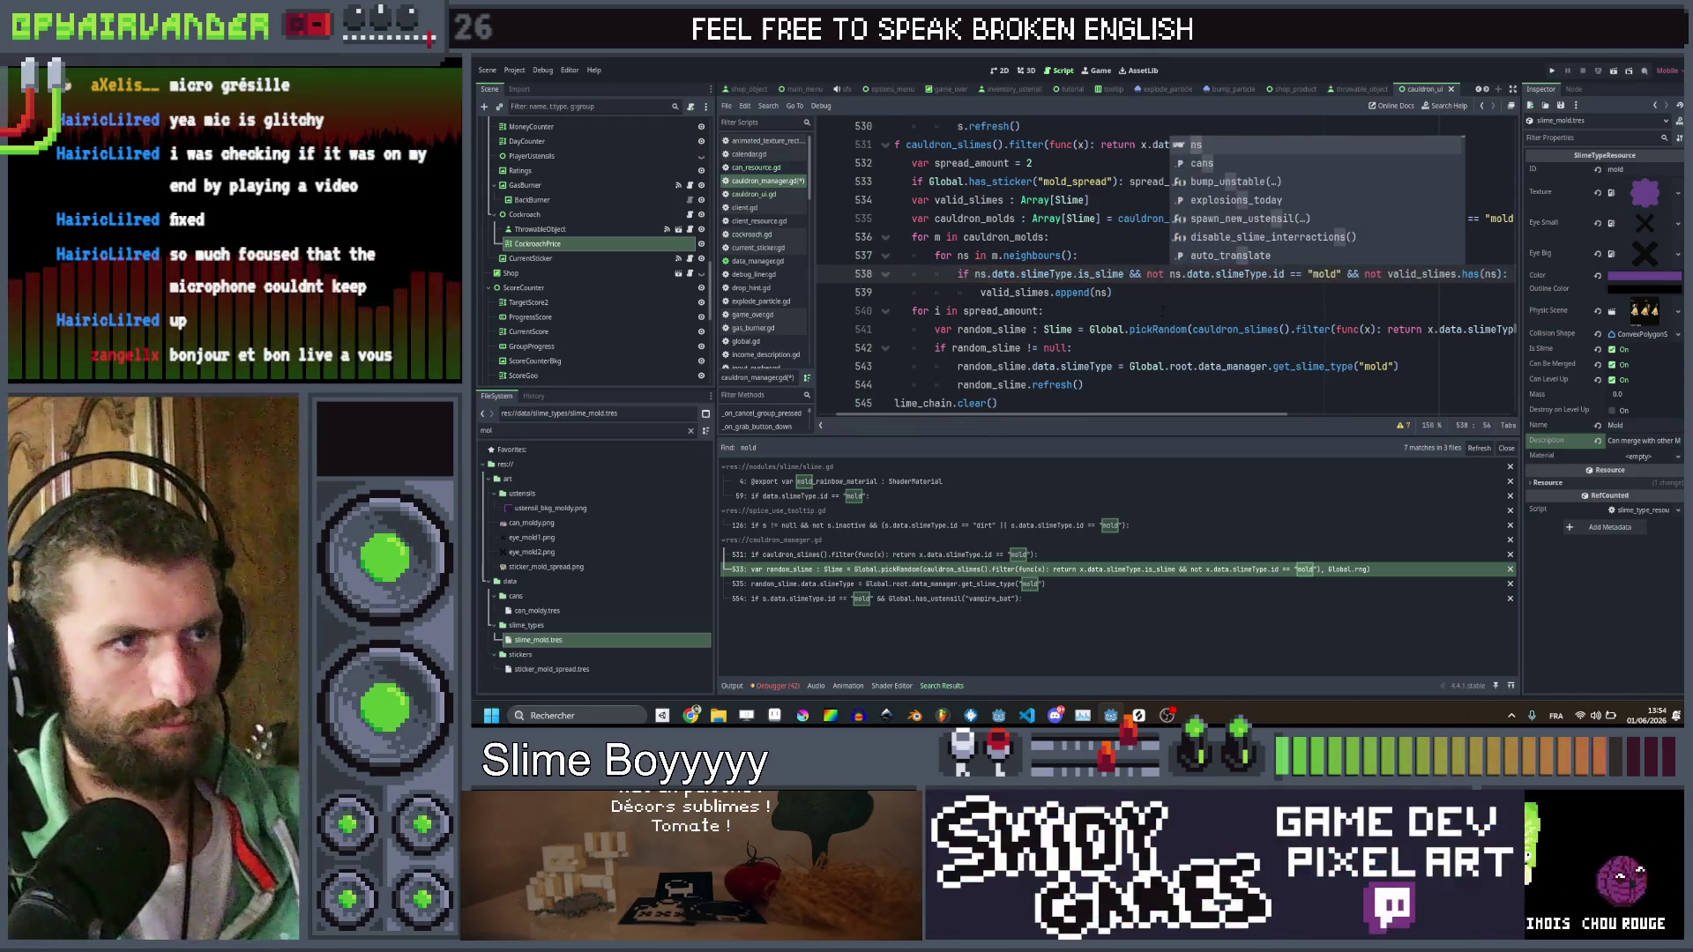
pyautogui.click(1145, 311)
pyautogui.hscroll(2, 1138, 309)
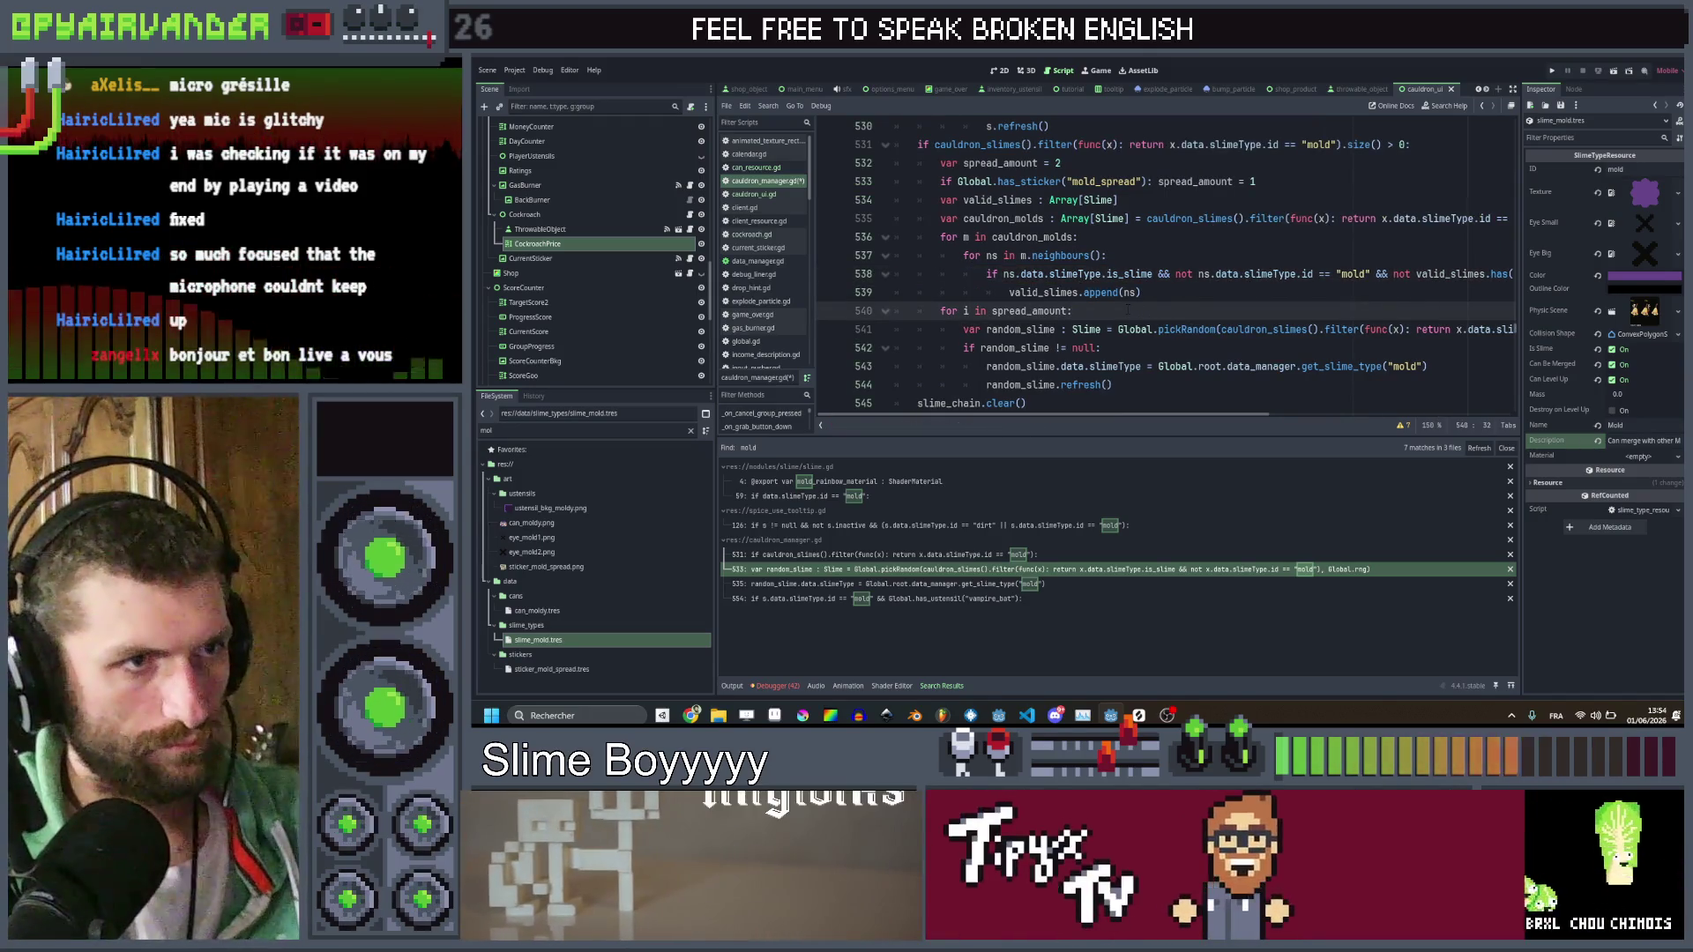
# Replace the cauldron_slimes filter in pickRandom with valid_slimes and save
pyautogui.moveTo(1132, 329)
pyautogui.mouseDown()
pyautogui.moveTo(1513, 331)
pyautogui.moveTo(923, 347)
pyautogui.moveTo(1512, 329)
pyautogui.mouseUp()
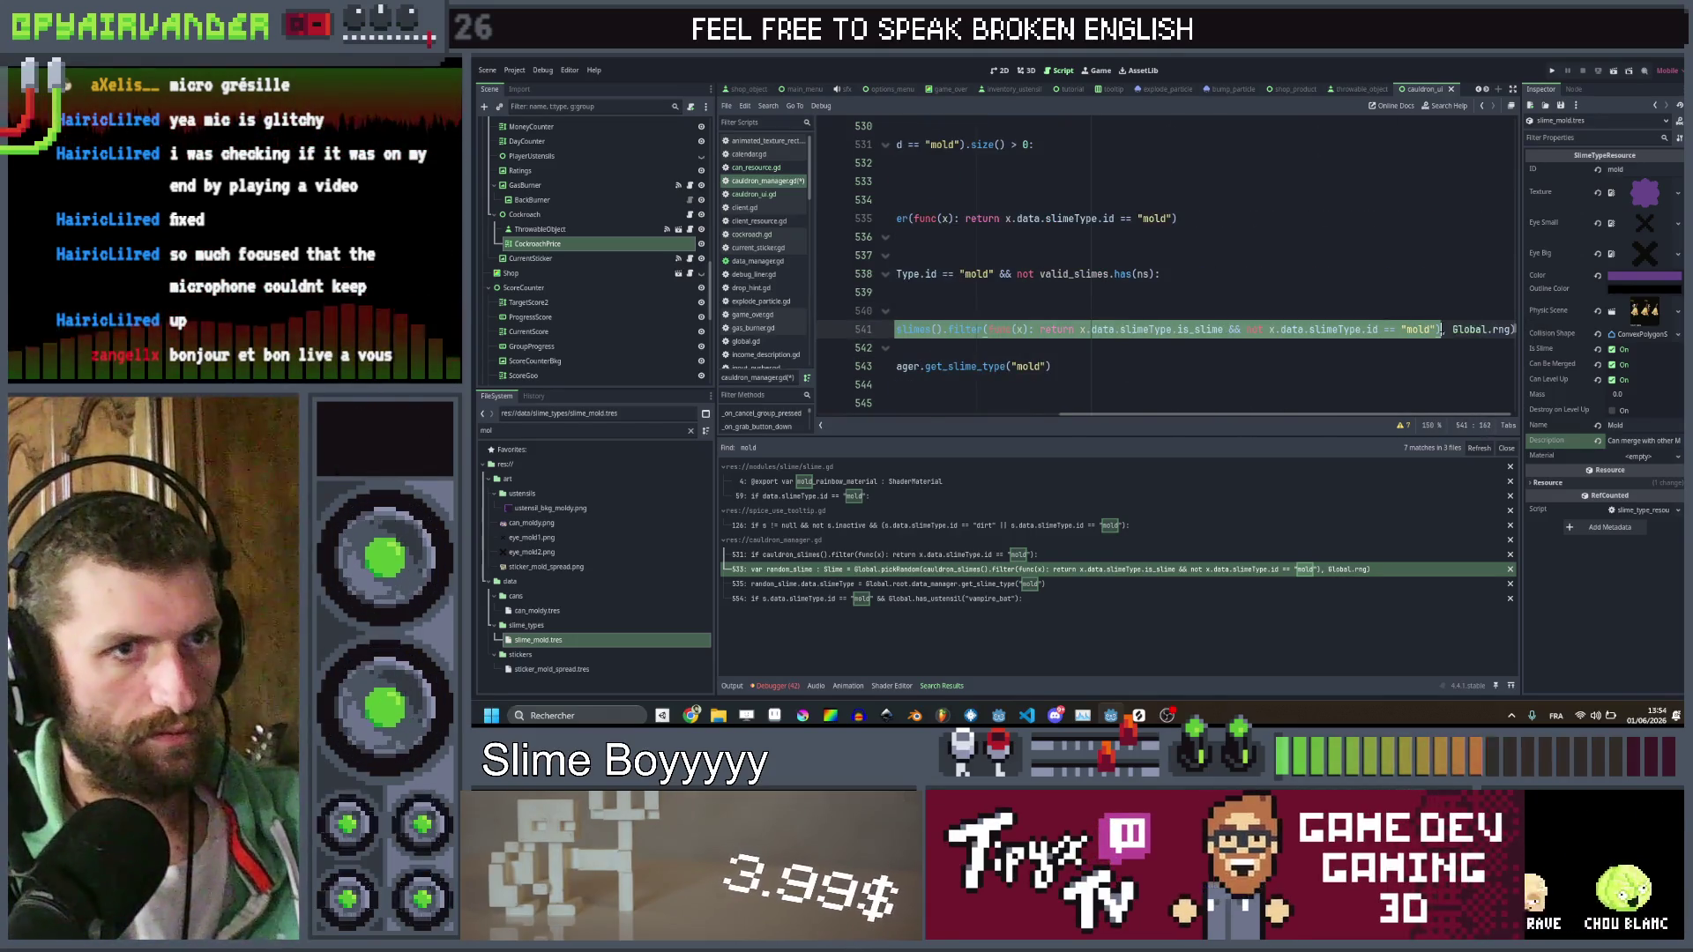
pyautogui.press('Delete')
pyautogui.hscroll(-5, 1415, 324)
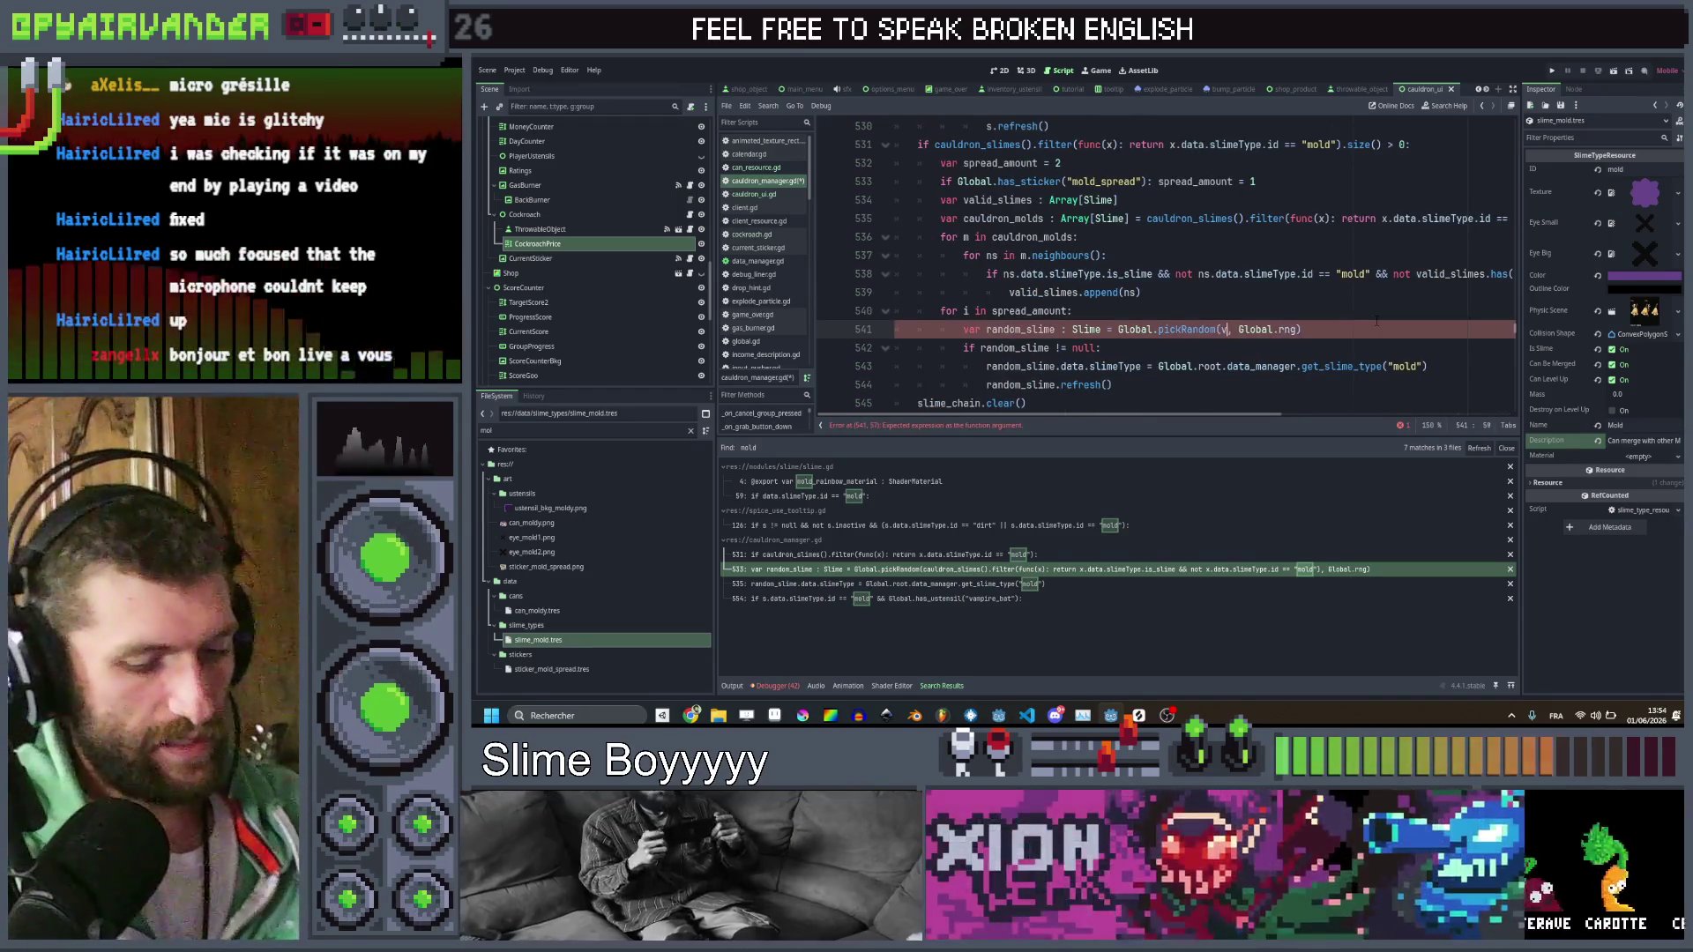
pyautogui.write('i')
pyautogui.press('Return')
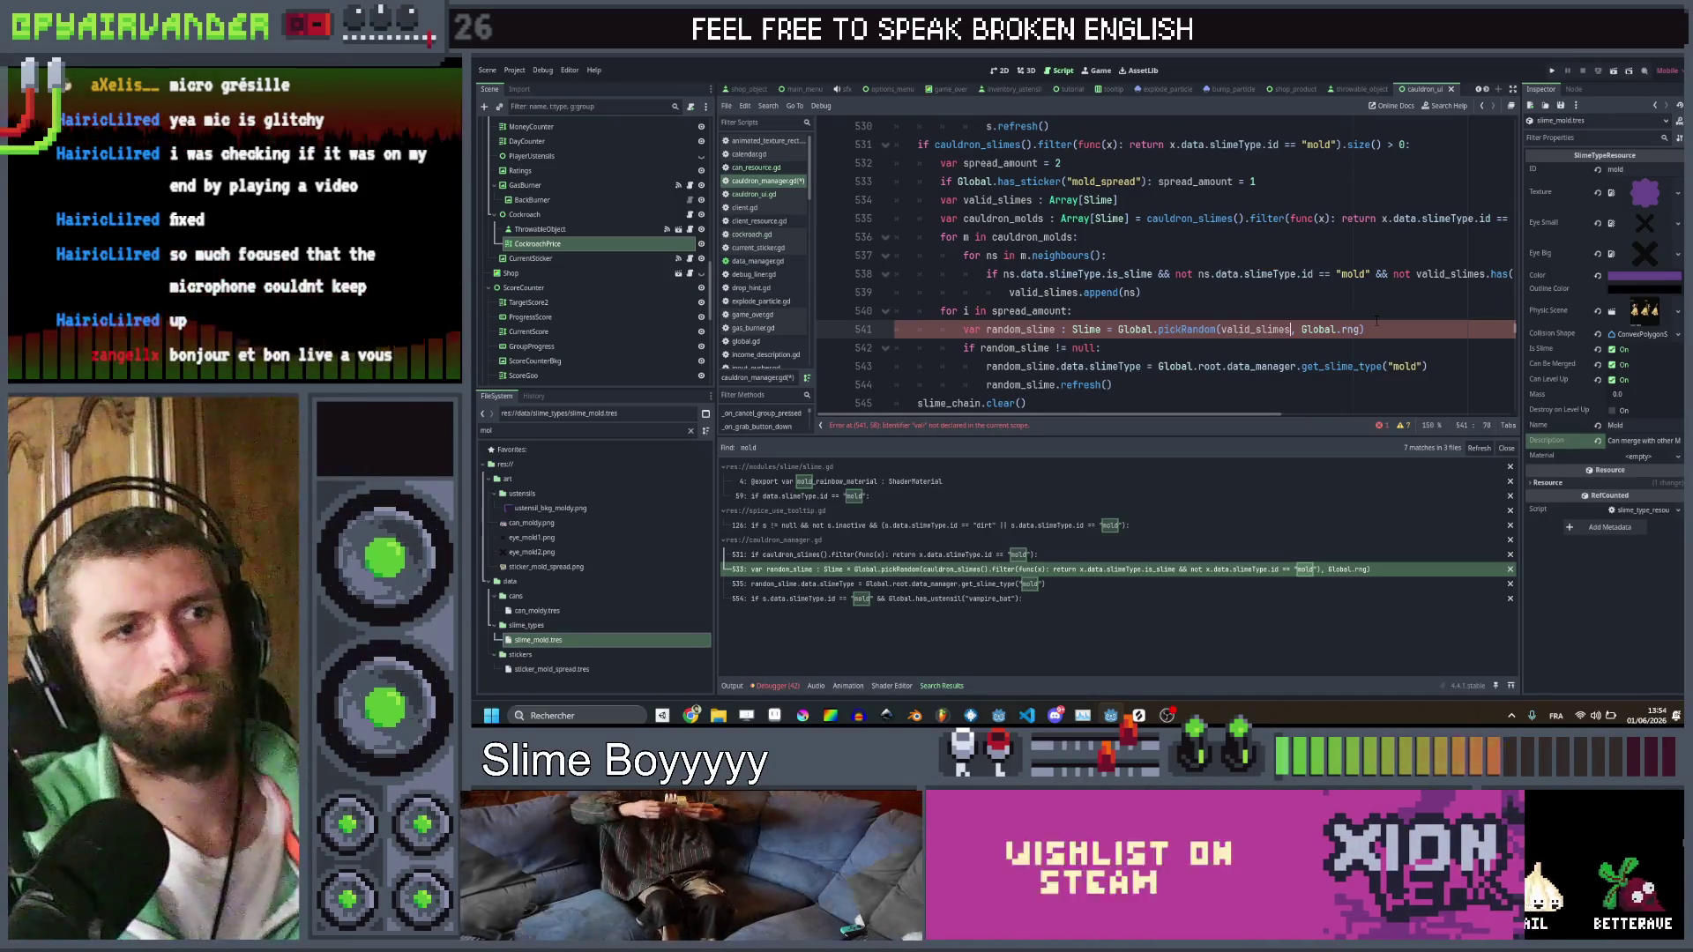
pyautogui.hotkey('ctrl', 's')
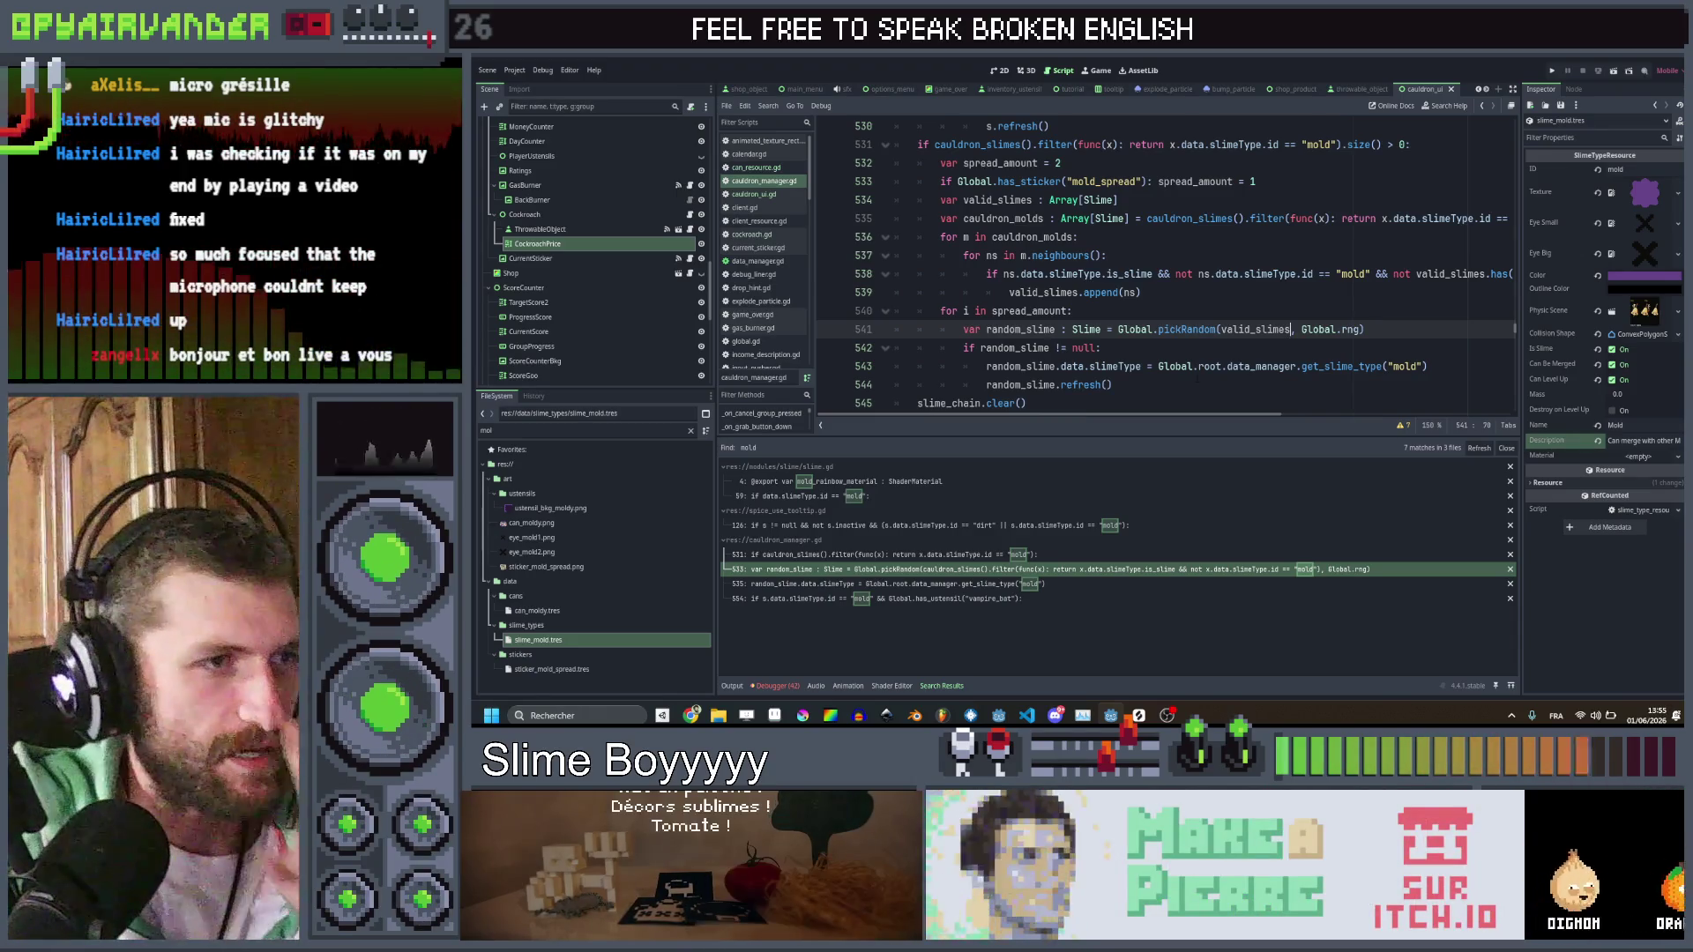
# Add valid_slimes.remove_at(valid_slimes.find(random_slime)) under the null check and save
pyautogui.click(1191, 384)
pyautogui.press('Return')
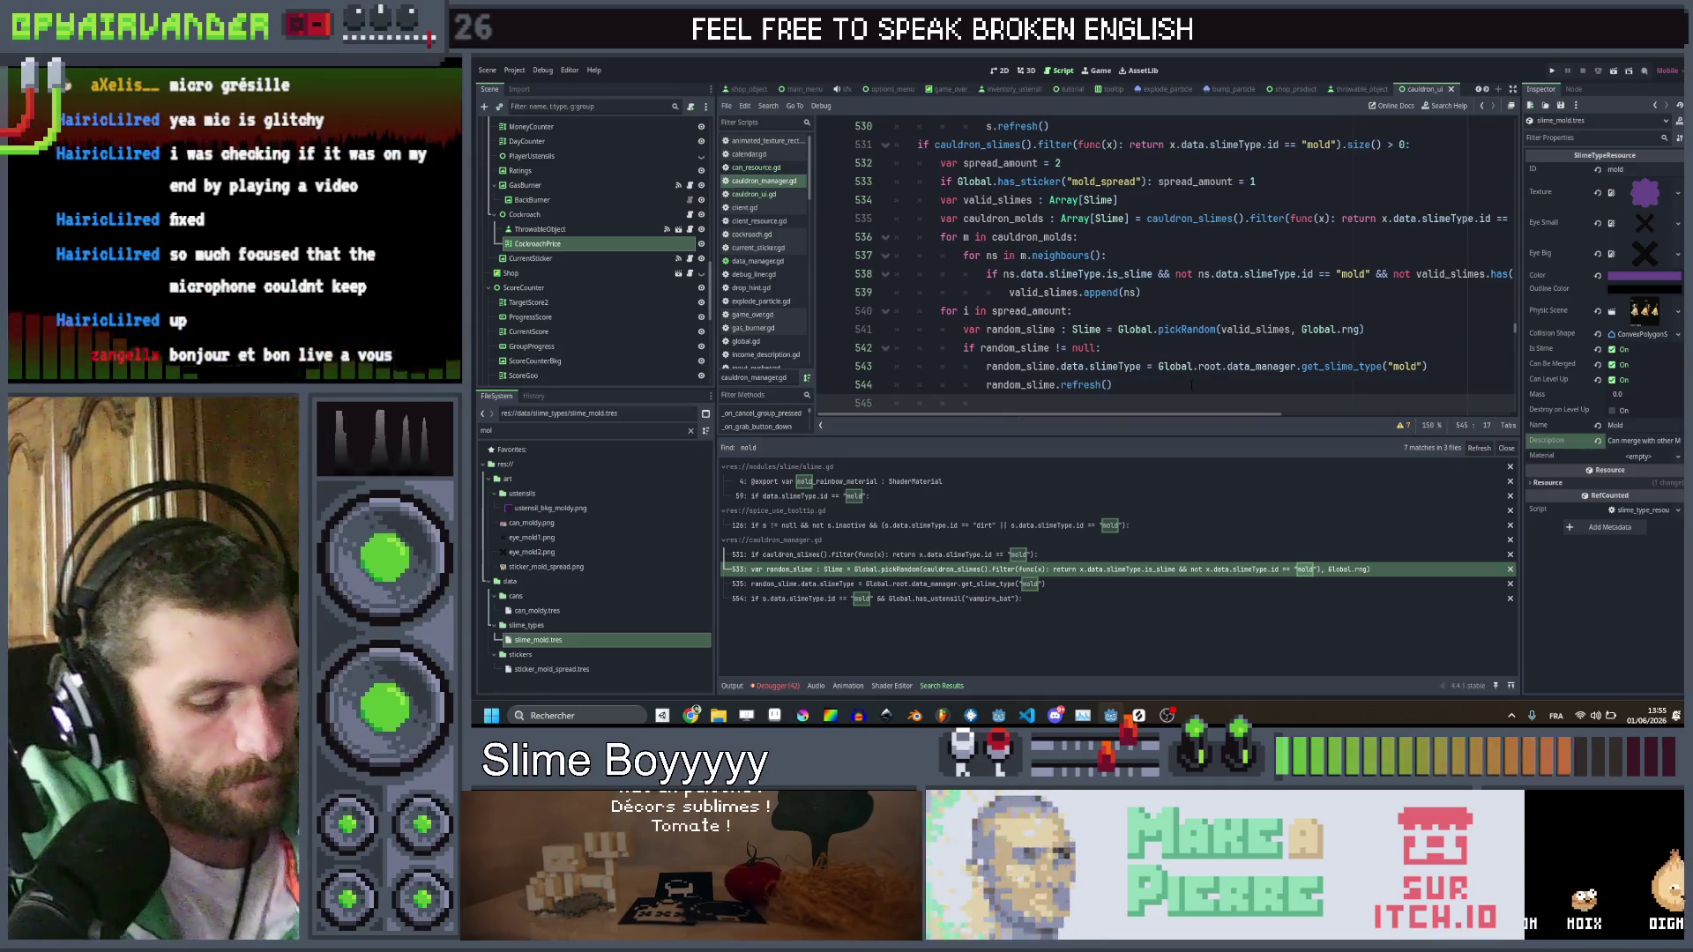
pyautogui.write('valid_slimes')
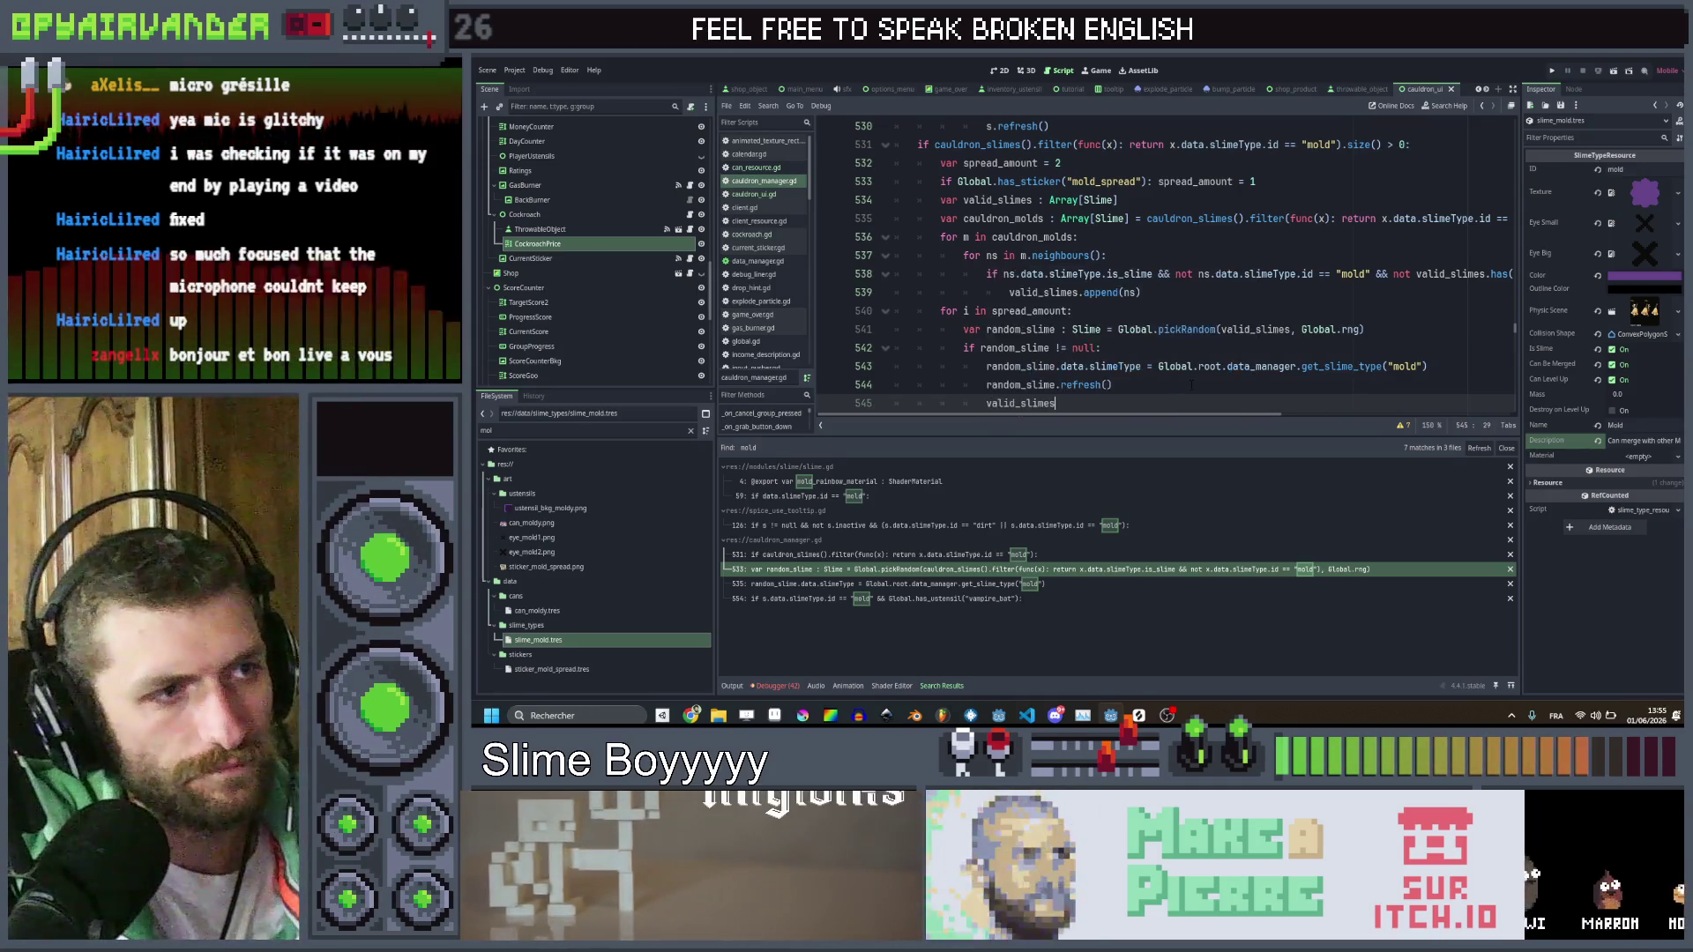
pyautogui.write('.remo')
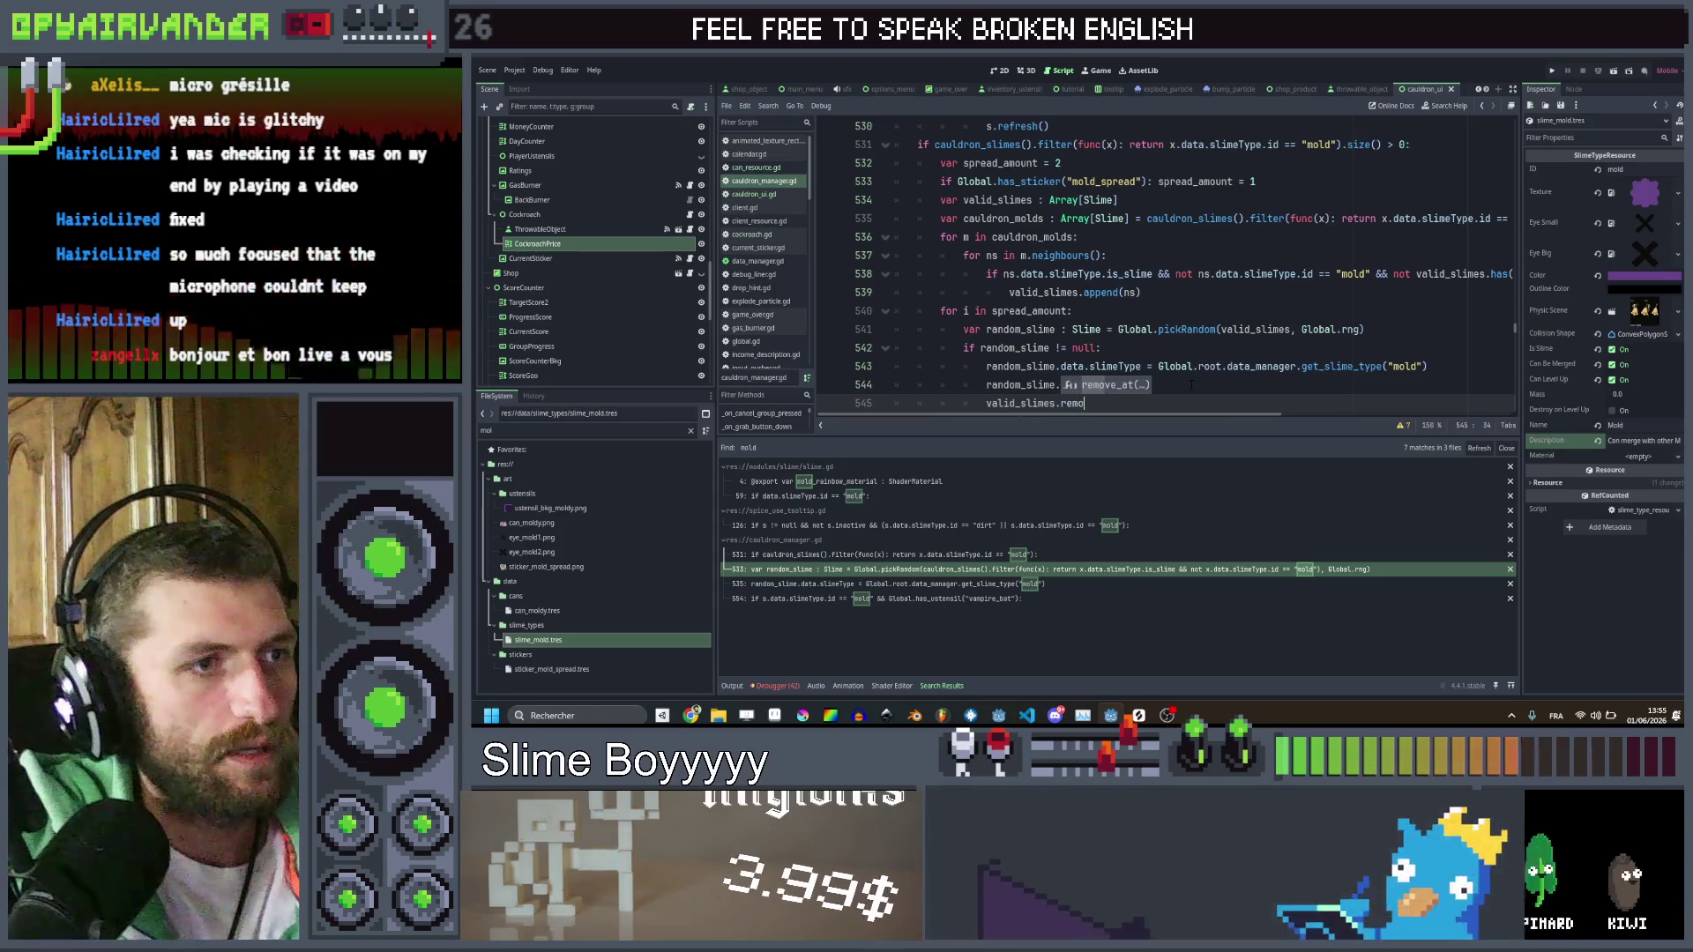
pyautogui.write('ve_at(vali')
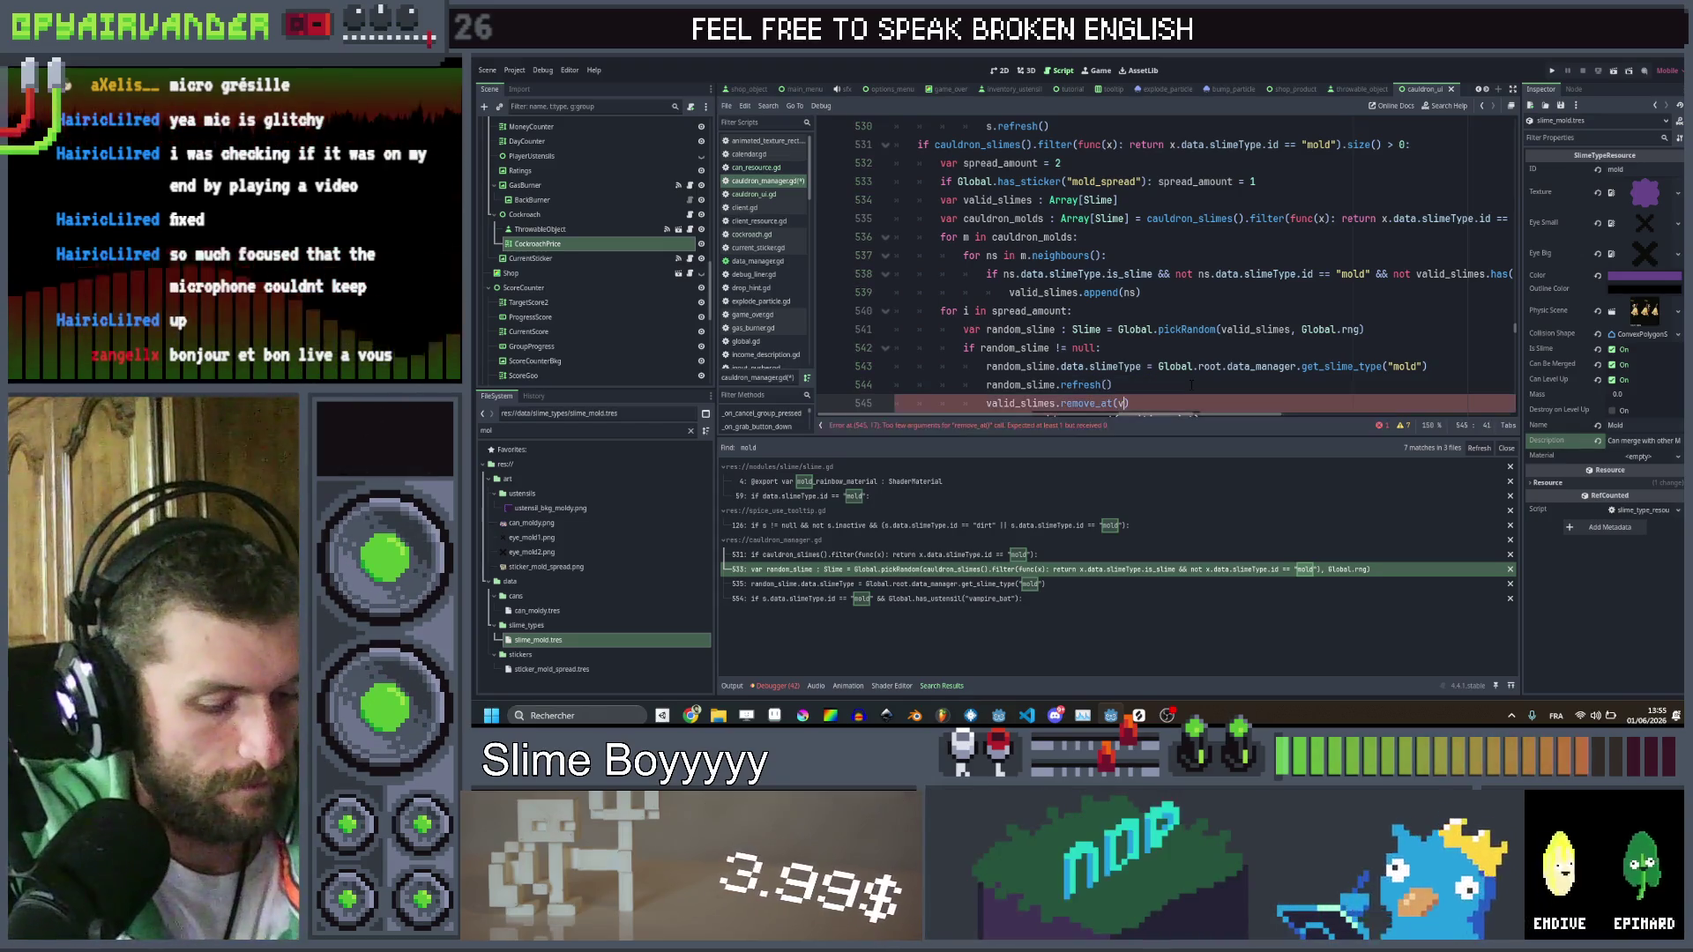
pyautogui.press('Return')
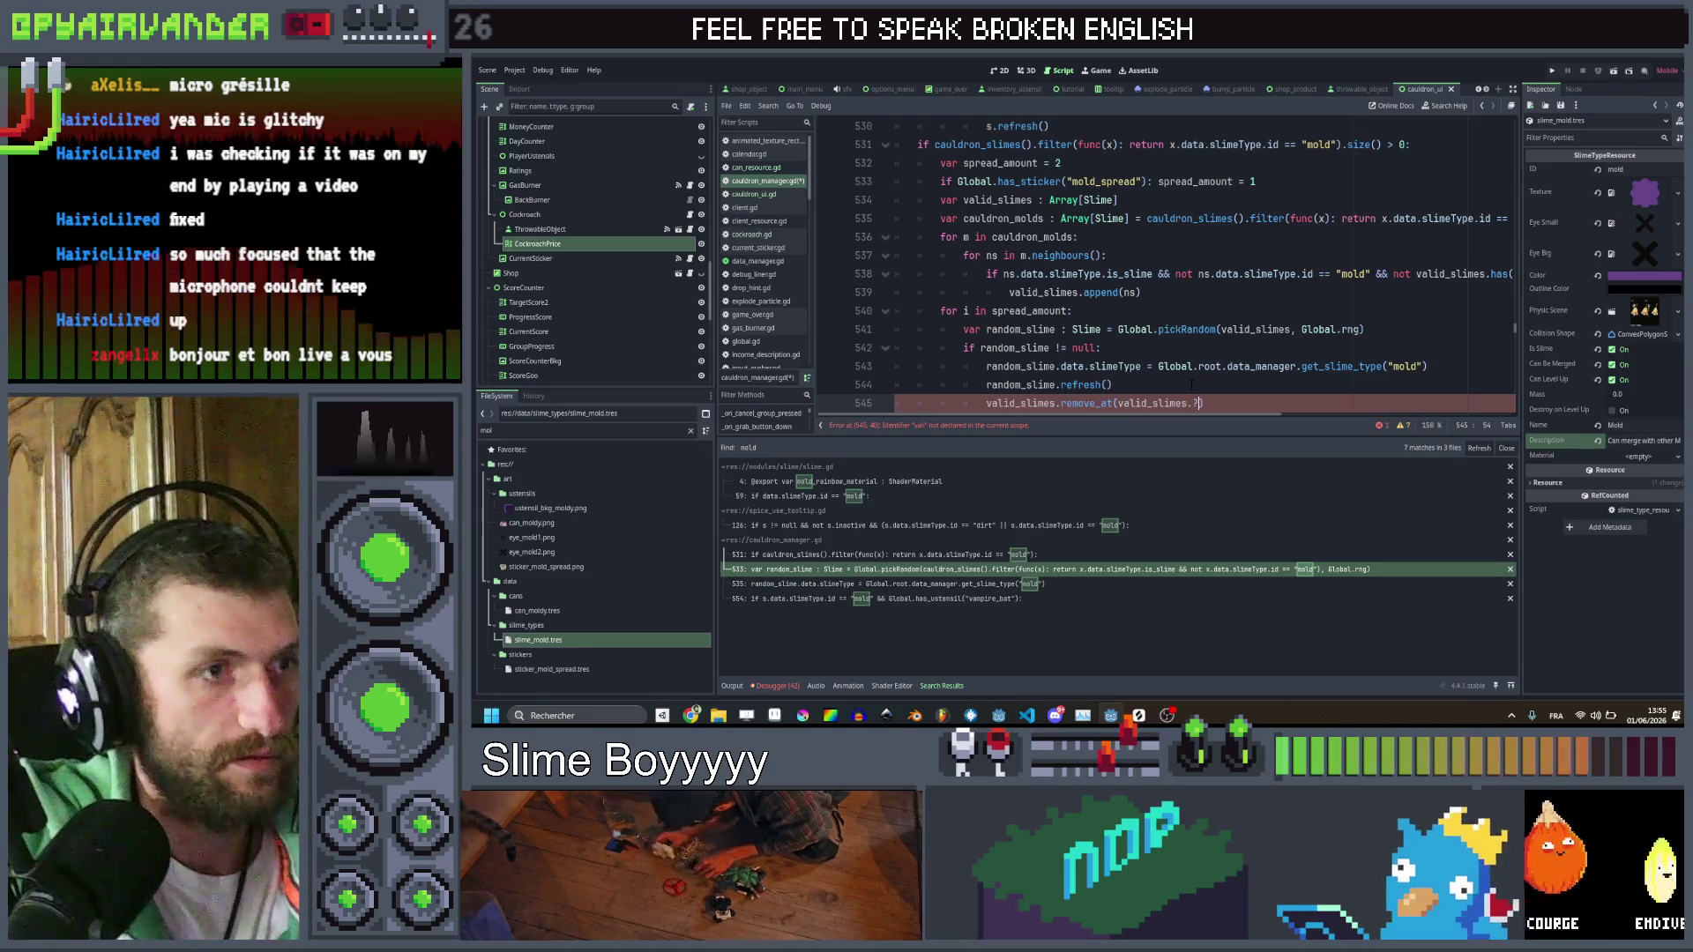
pyautogui.write('find(')
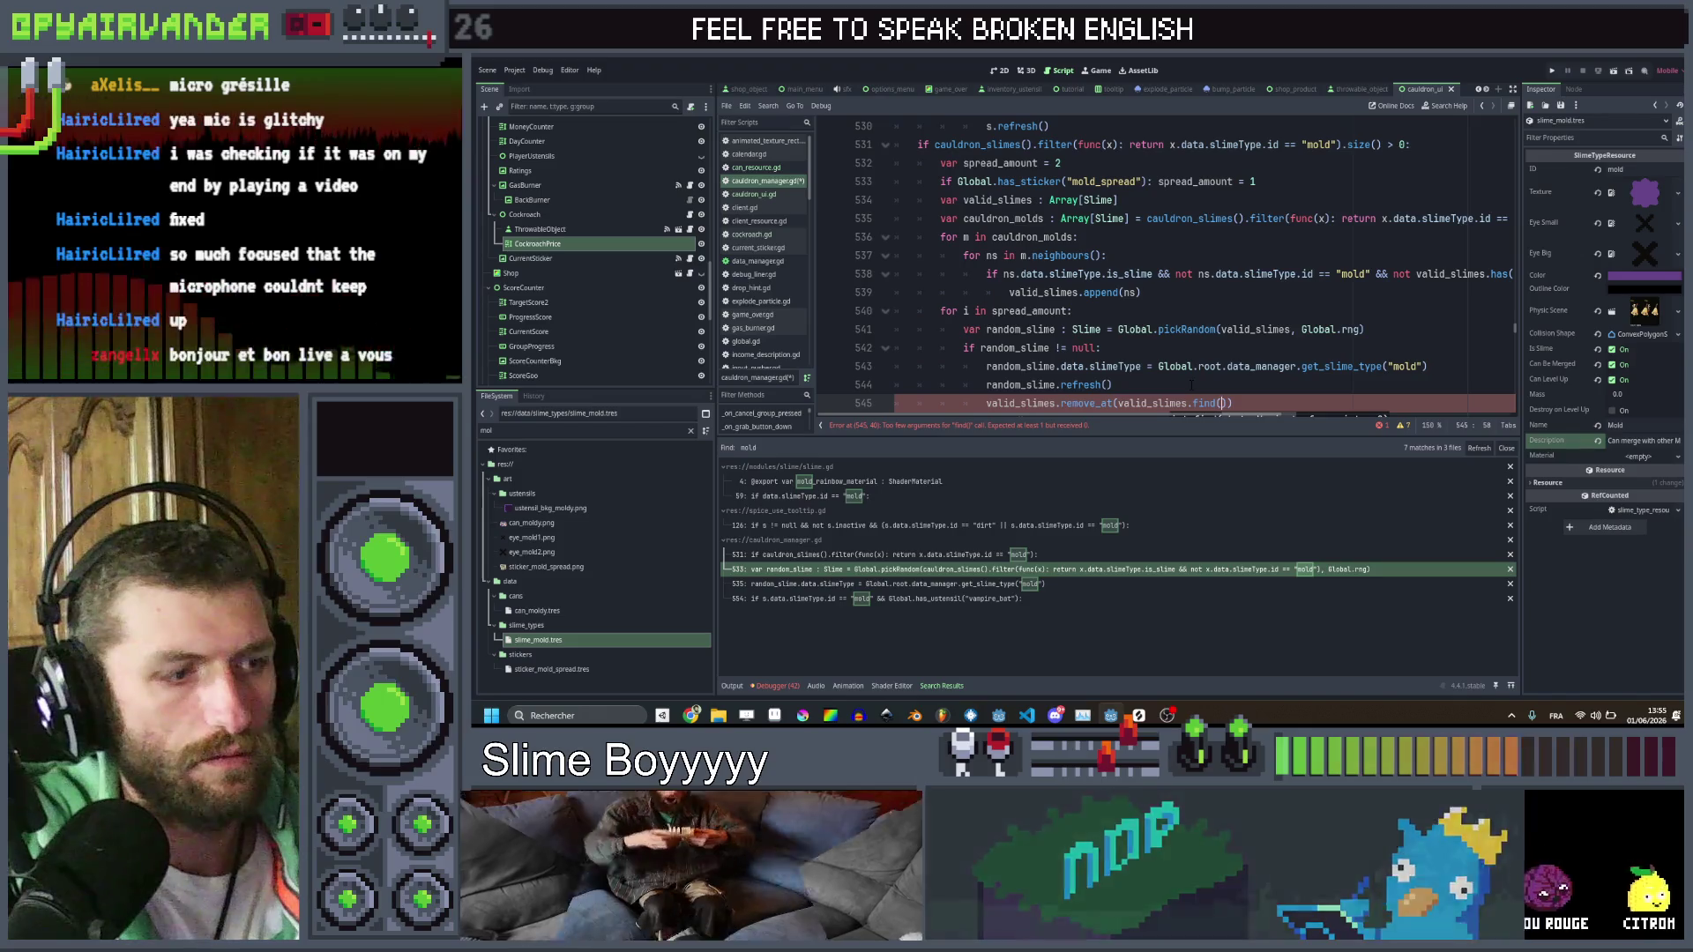
pyautogui.write('rand')
pyautogui.press('Return')
pyautogui.hotkey('alt', 'Up')
pyautogui.hotkey('alt', 'Up')
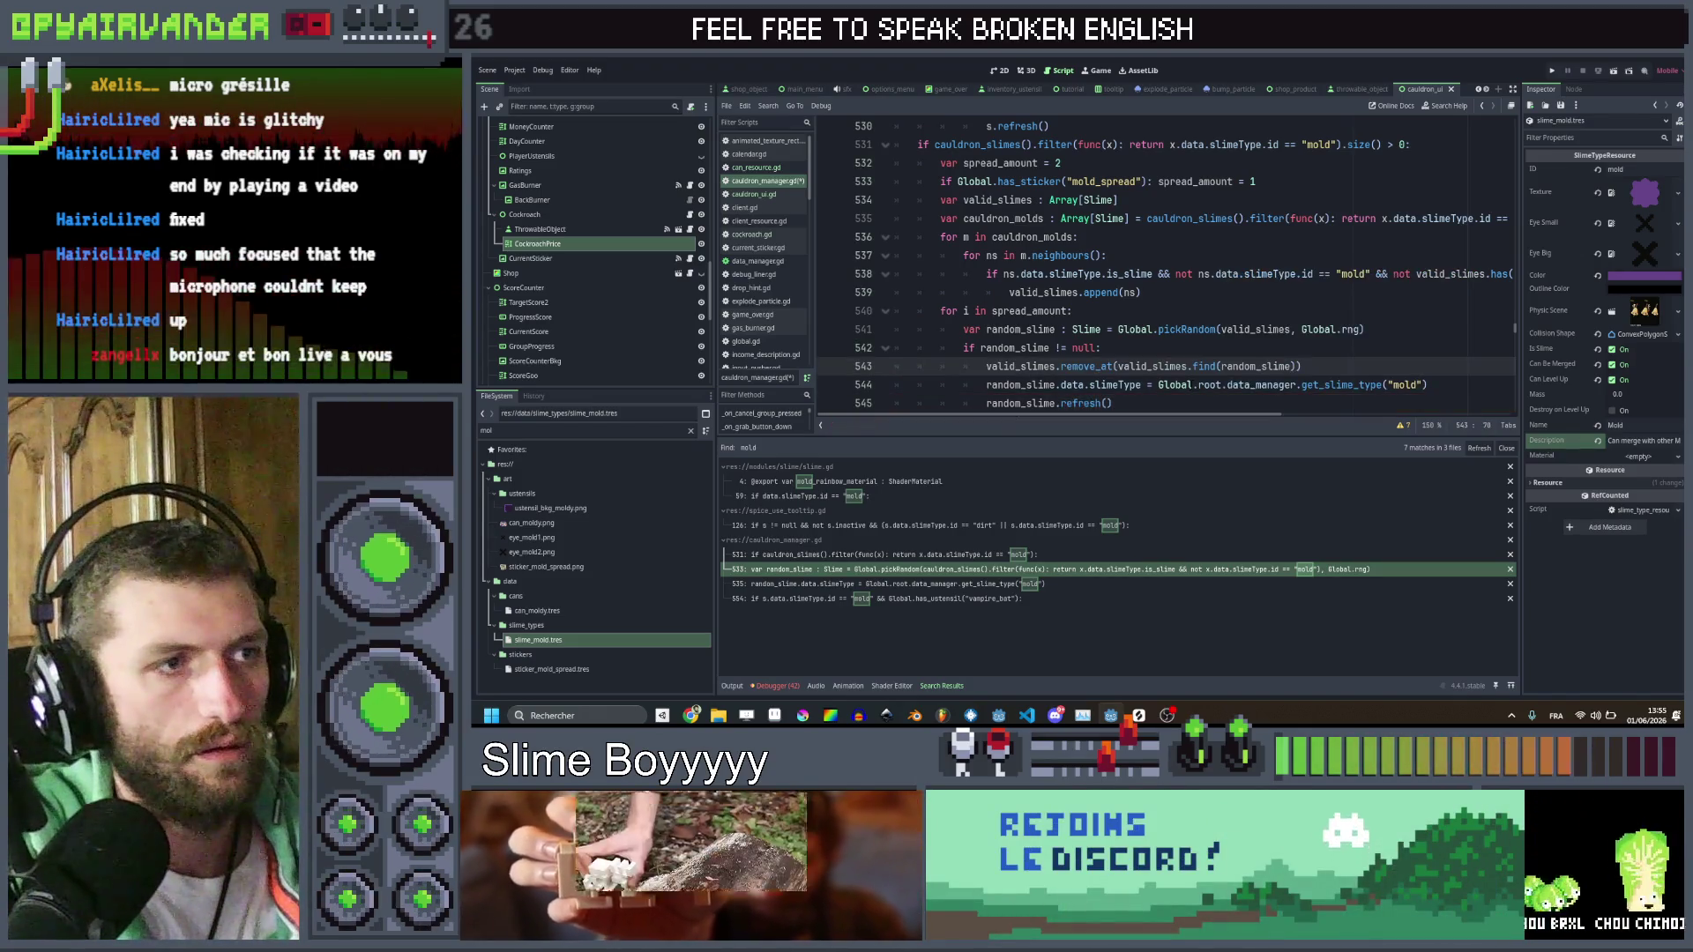
pyautogui.hotkey('ctrl', 's')
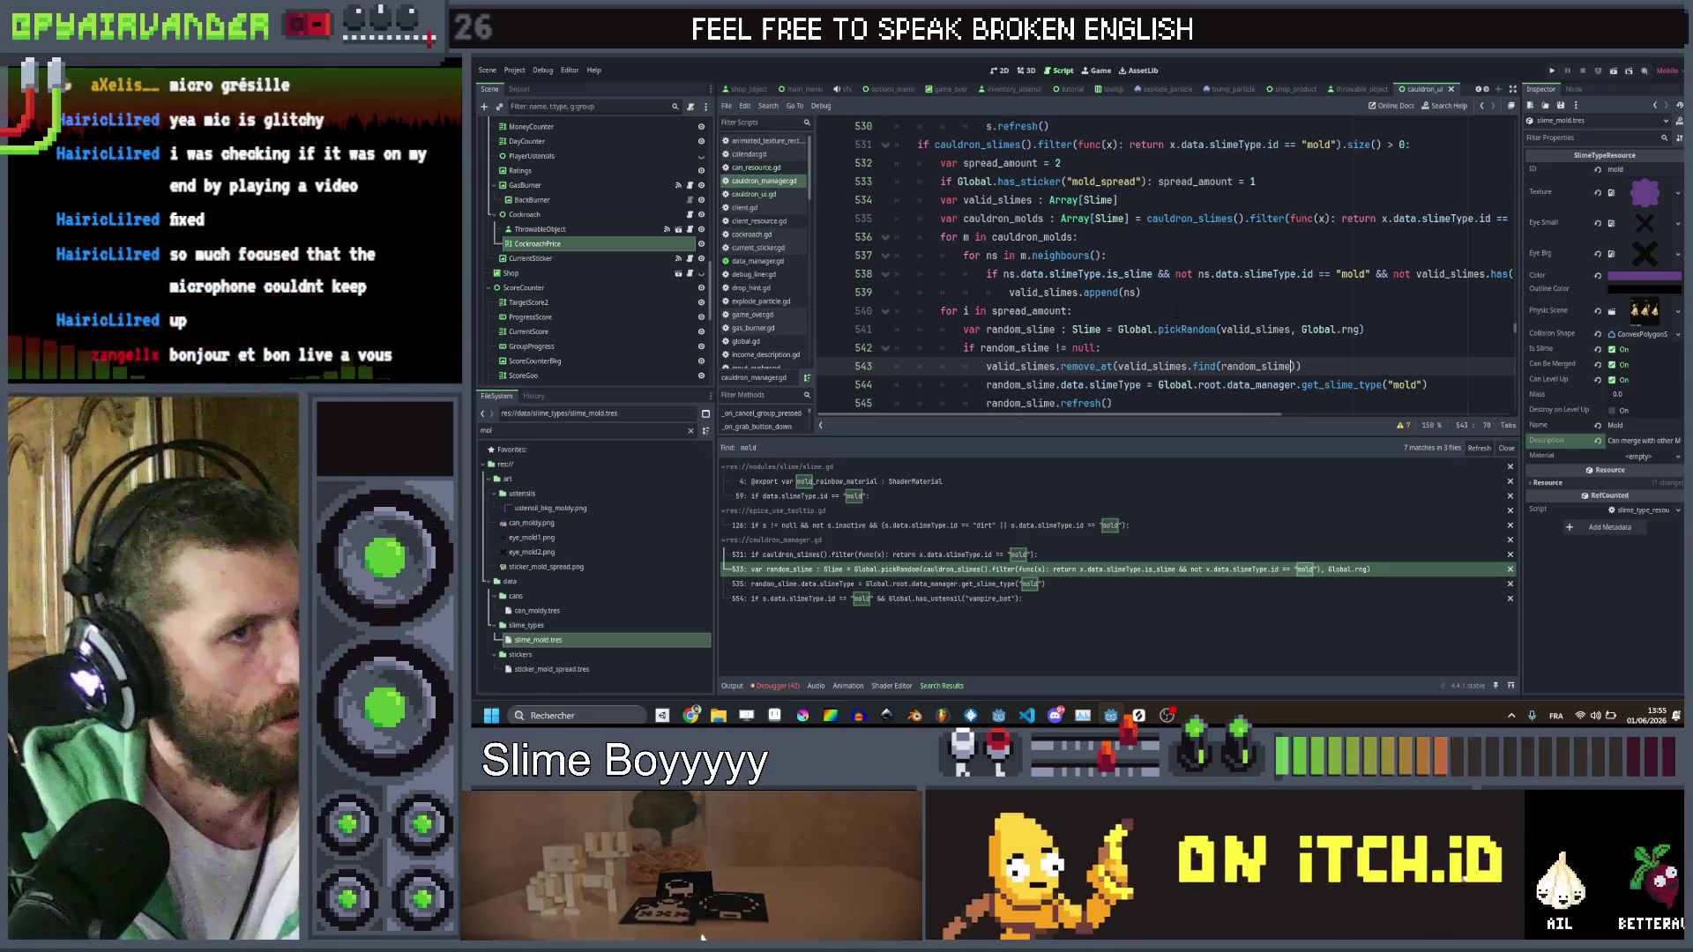
pyautogui.moveTo(1202, 334)
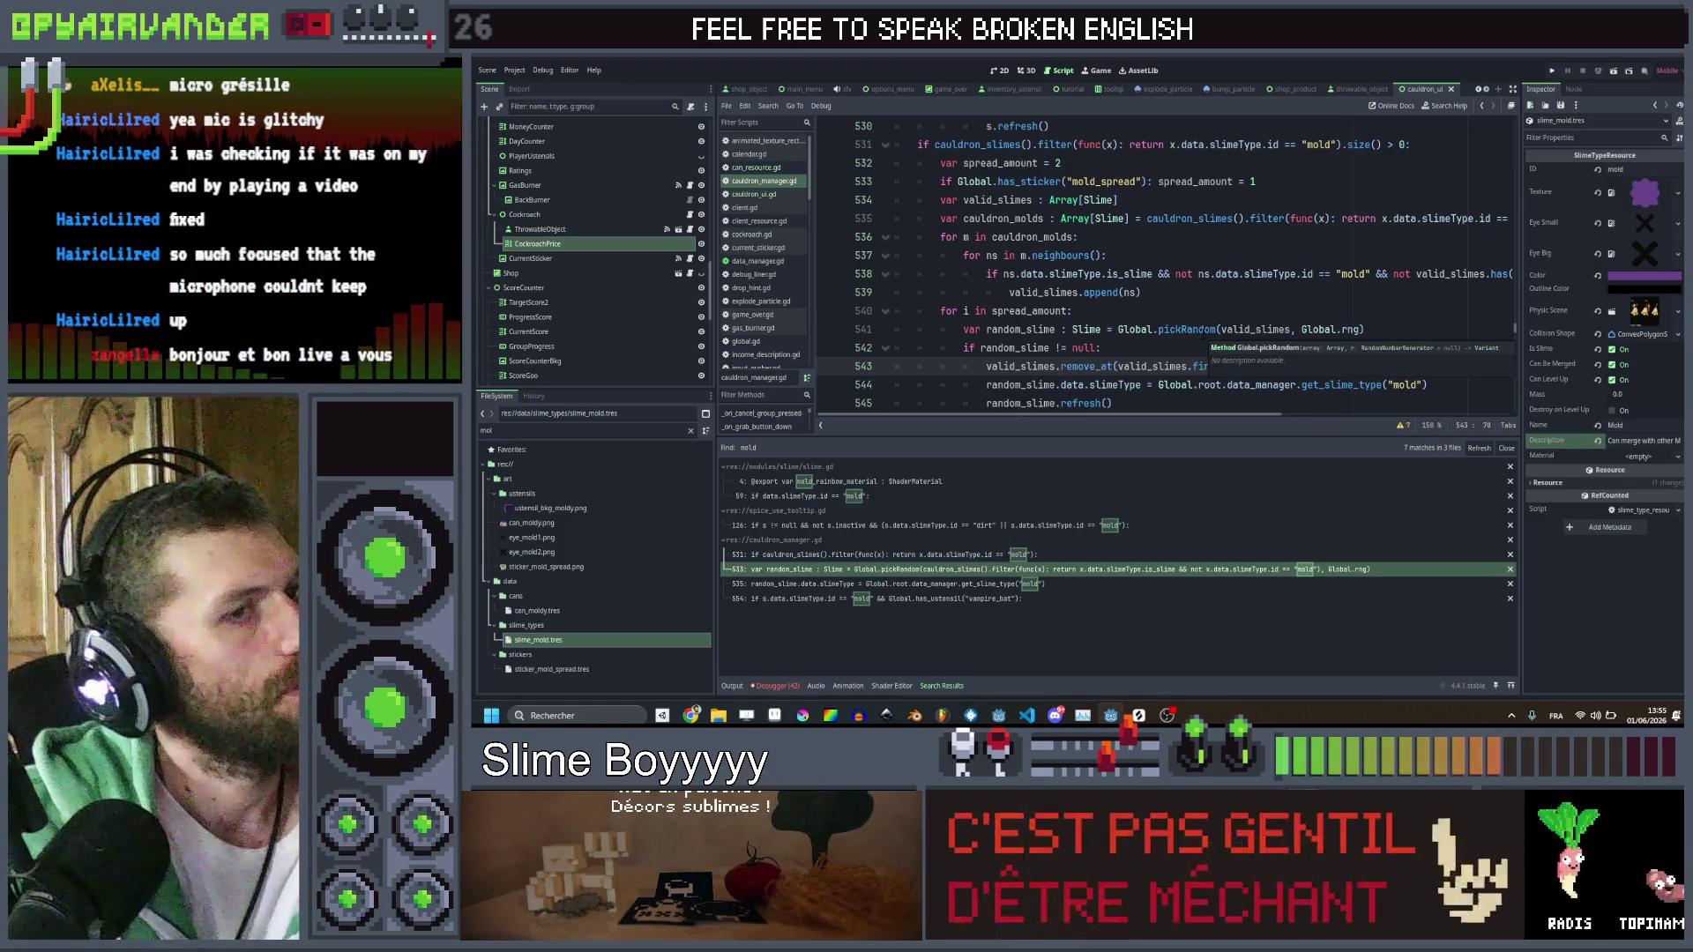
pyautogui.keyDown('ctrl'); pyautogui.click(1202, 334); pyautogui.keyUp('ctrl')
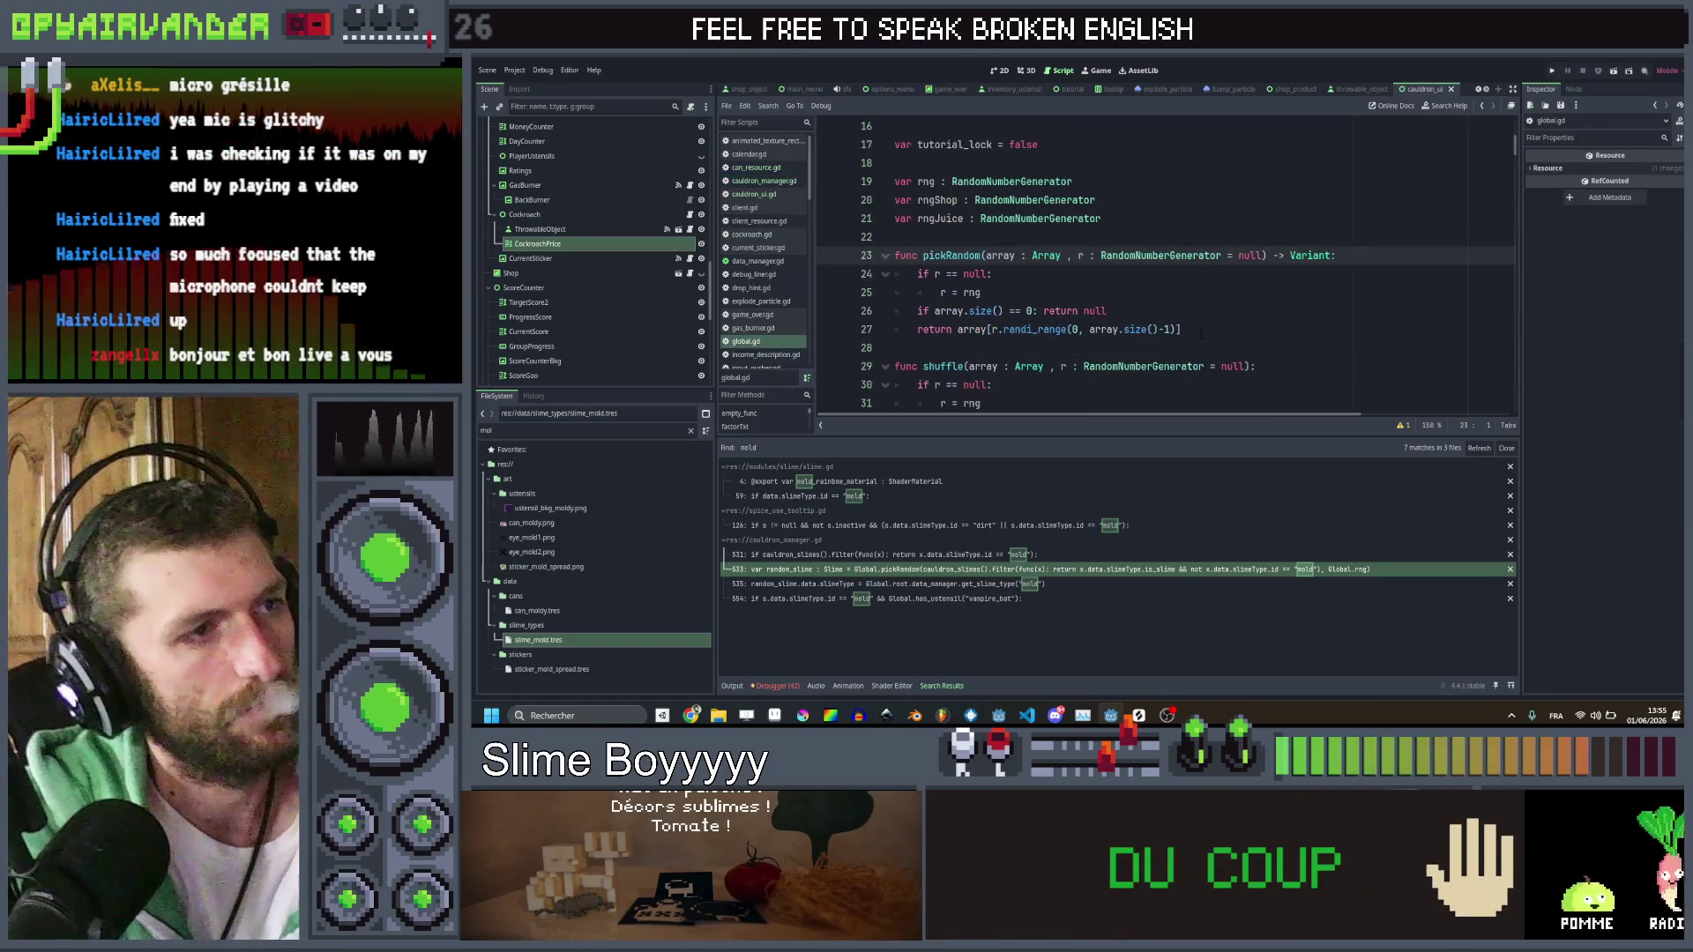
pyautogui.scroll(-20, 1146, 265)
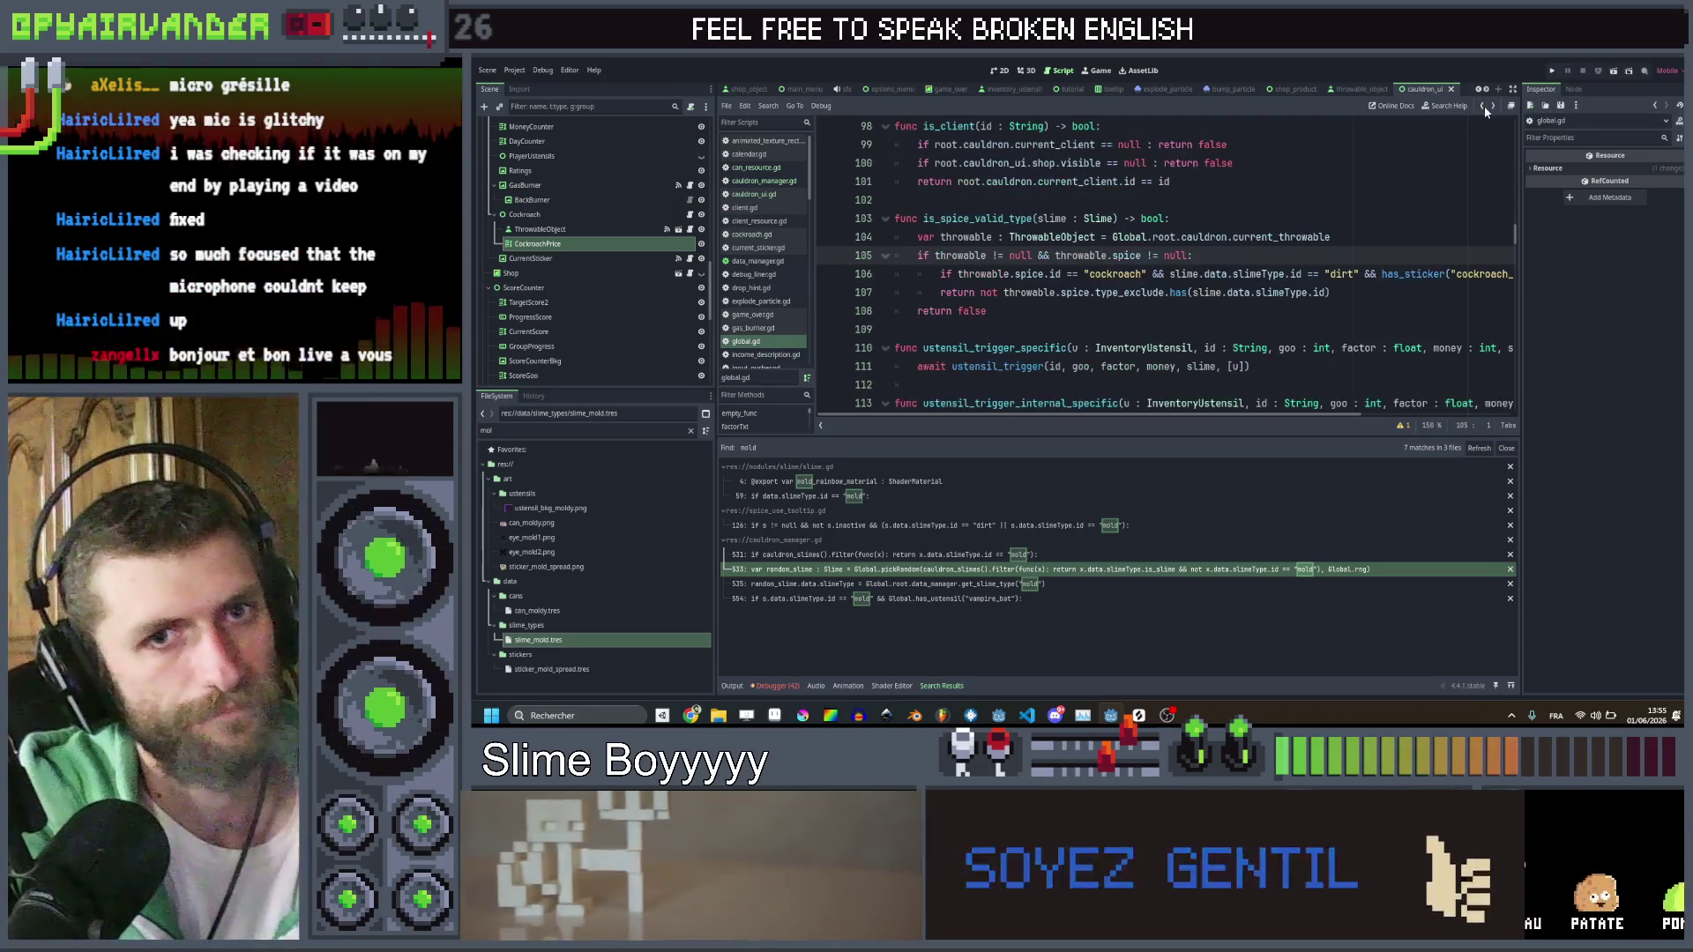
pyautogui.click(1485, 107)
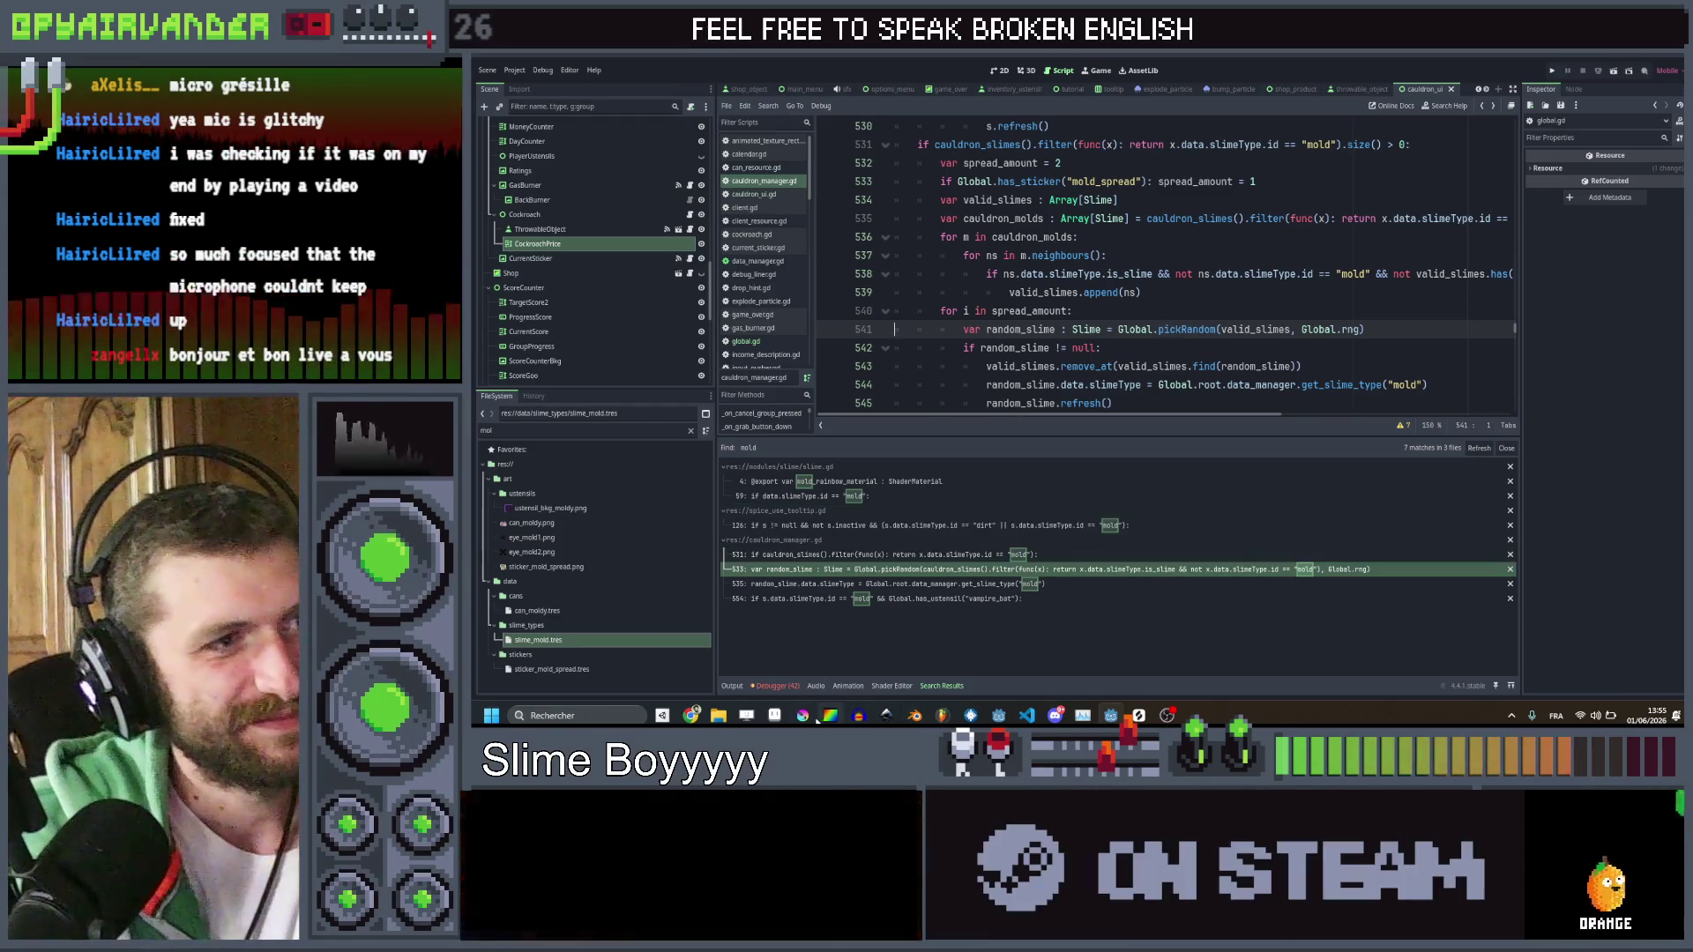
pyautogui.click(690, 430)
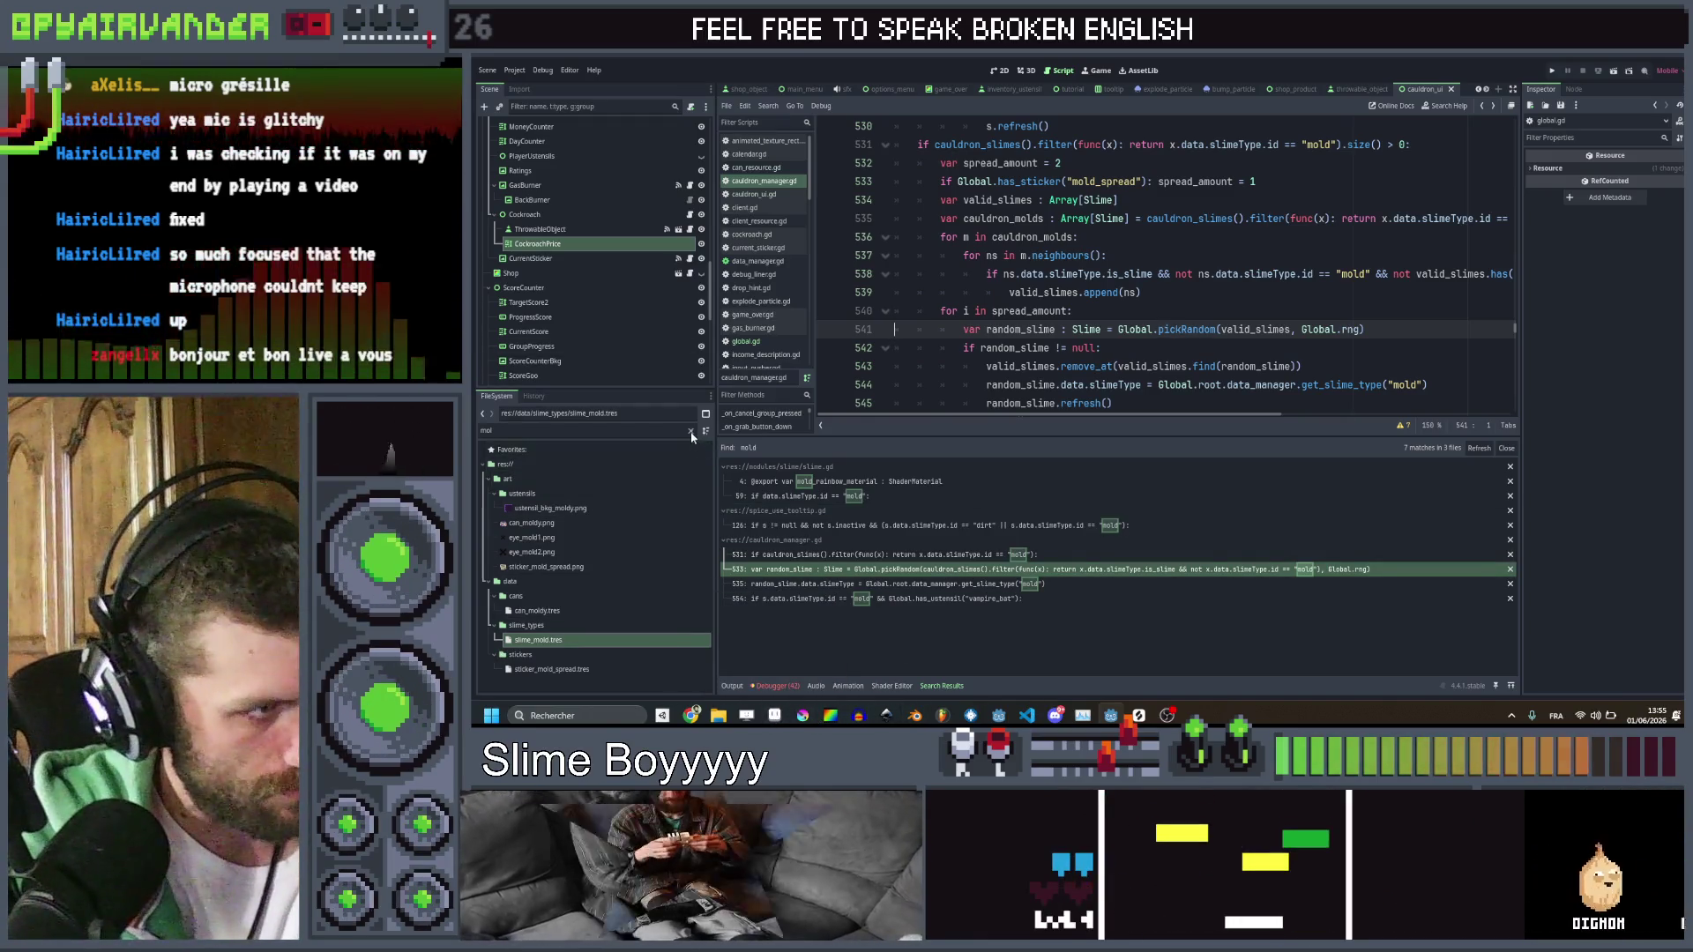
pyautogui.scroll(3, 600, 599)
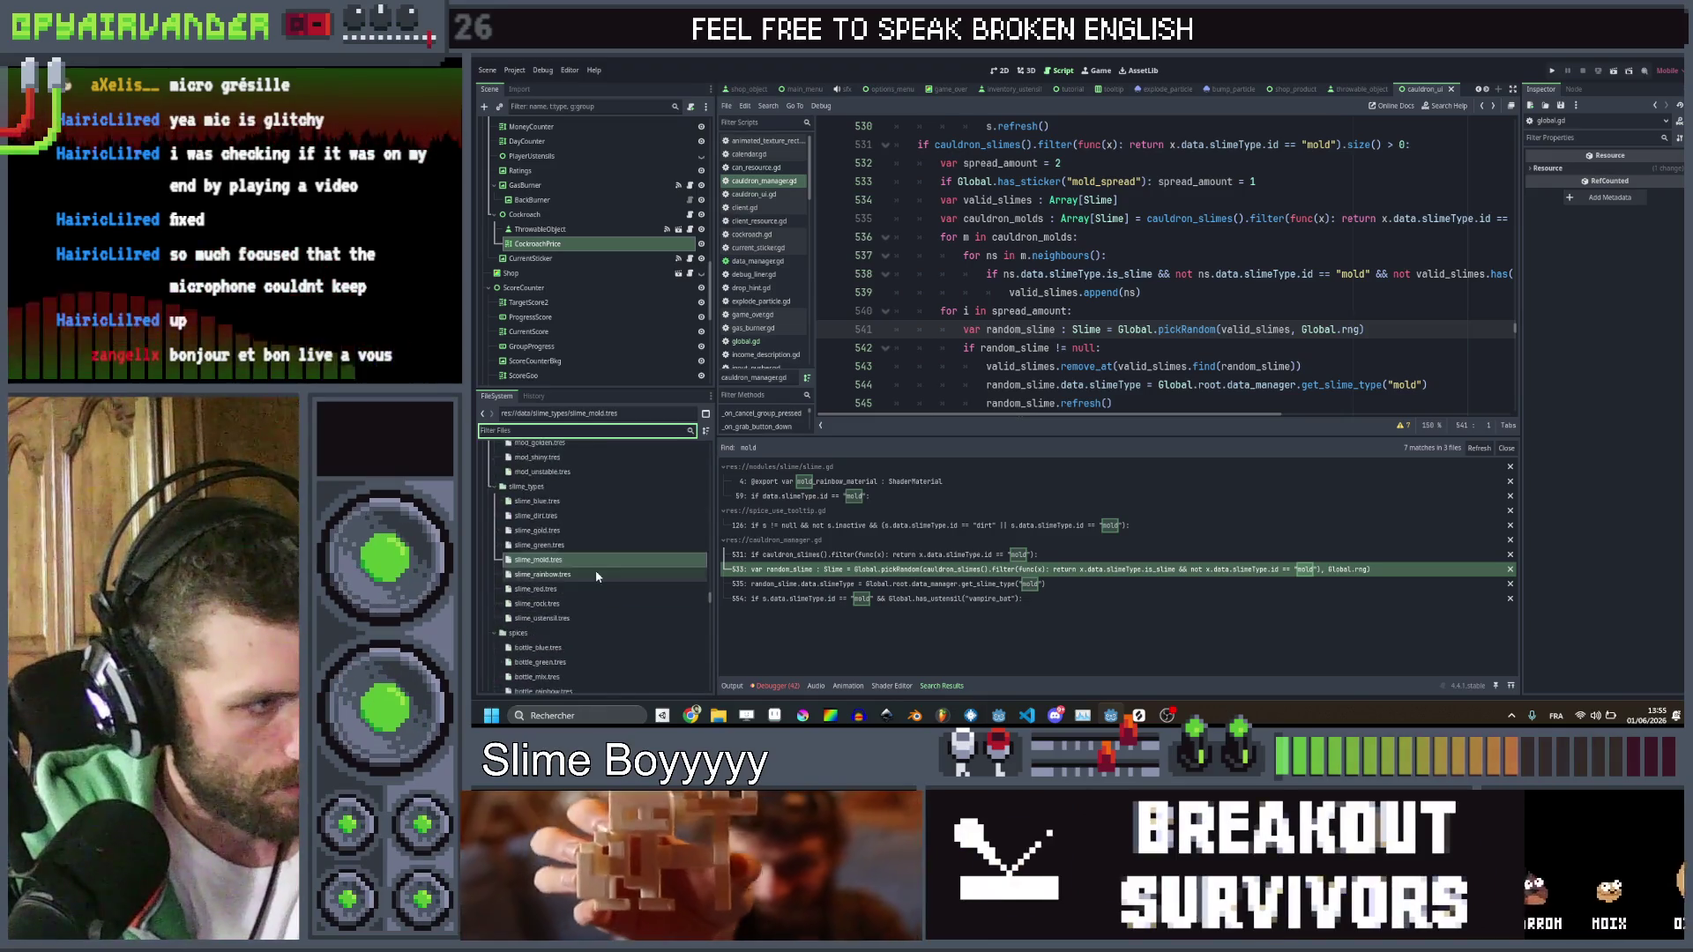
pyautogui.scroll(-2, 595, 569)
pyautogui.scroll(10, 596, 564)
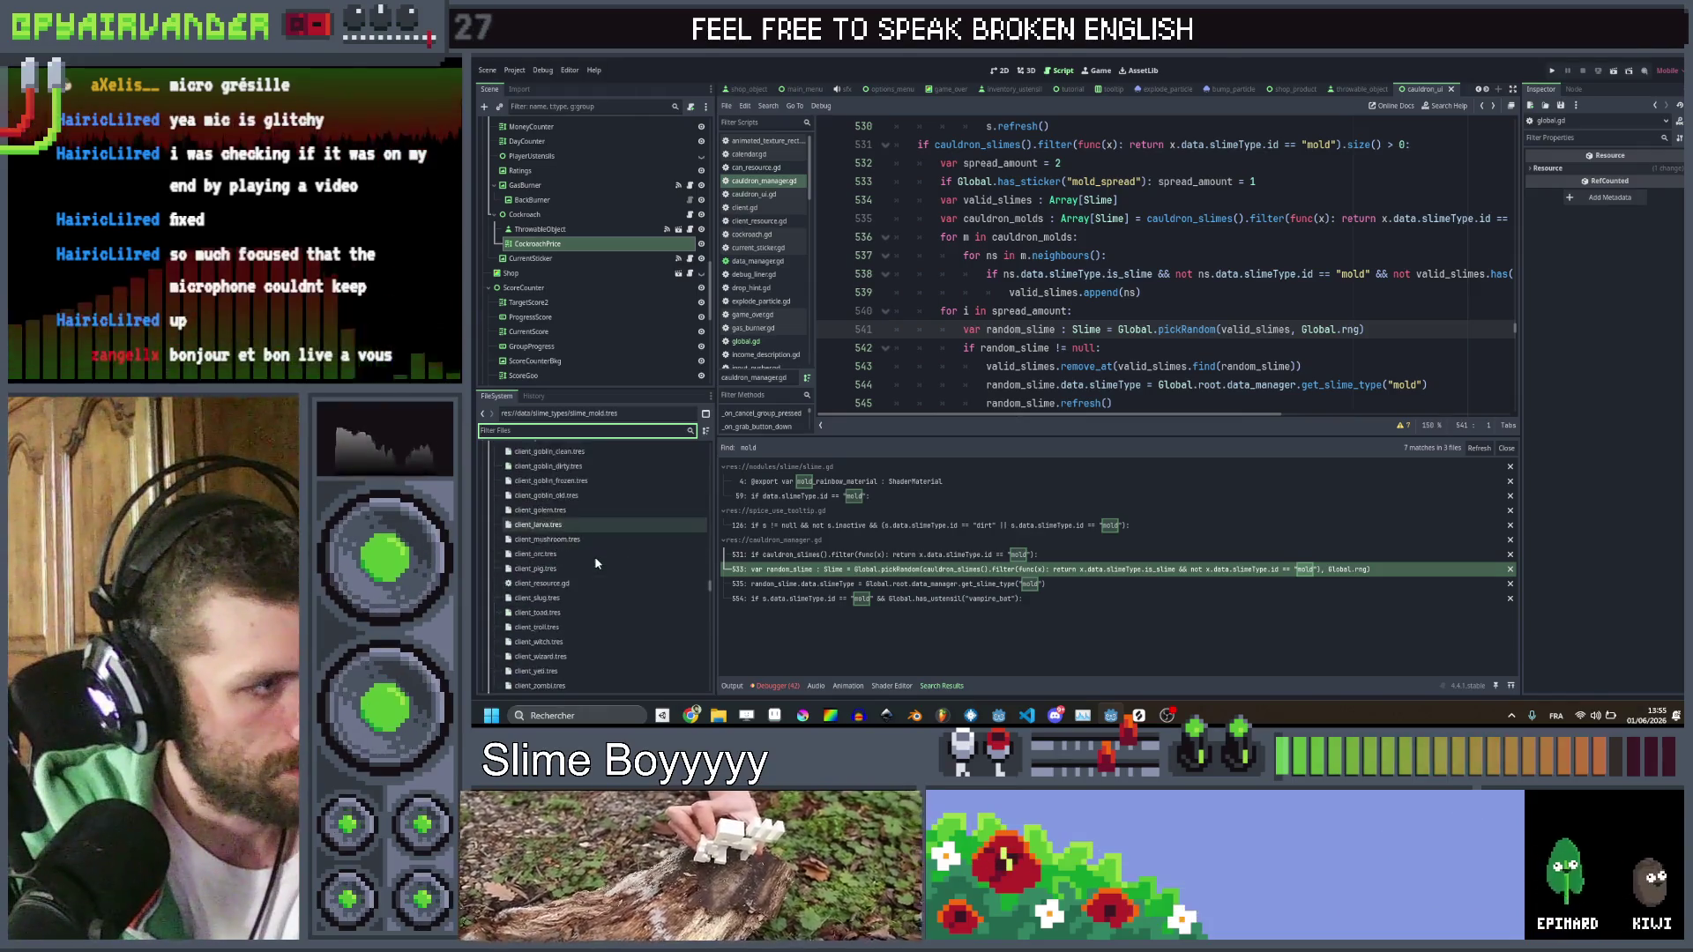
pyautogui.scroll(-15, 600, 555)
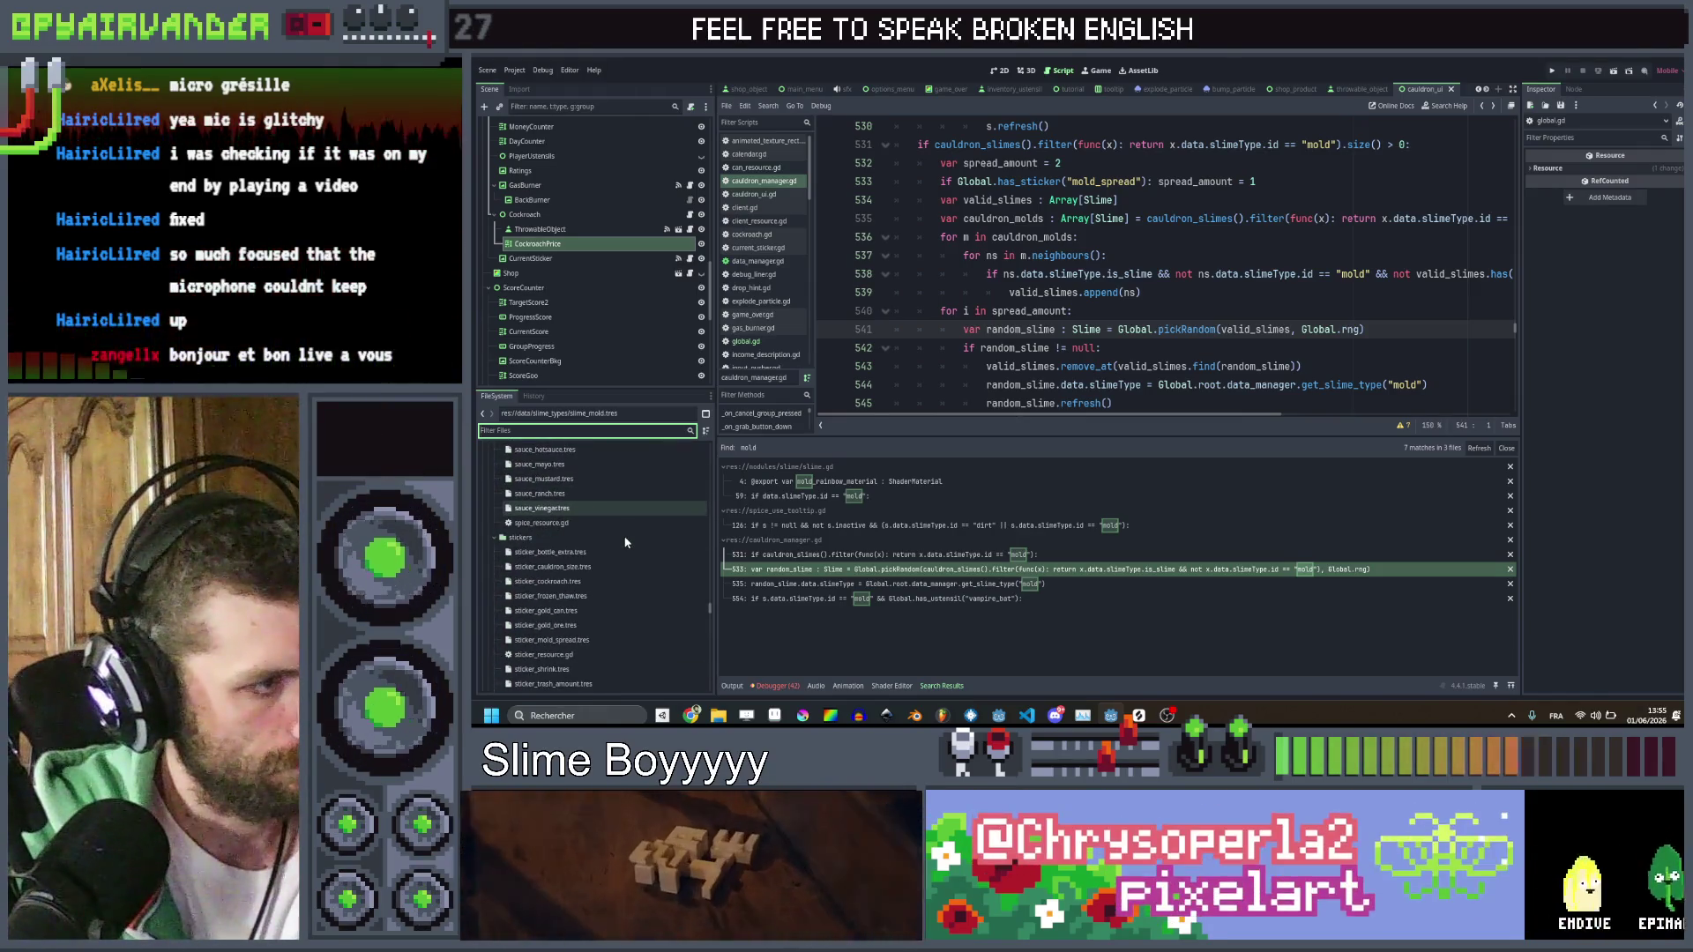
pyautogui.scroll(-2, 595, 564)
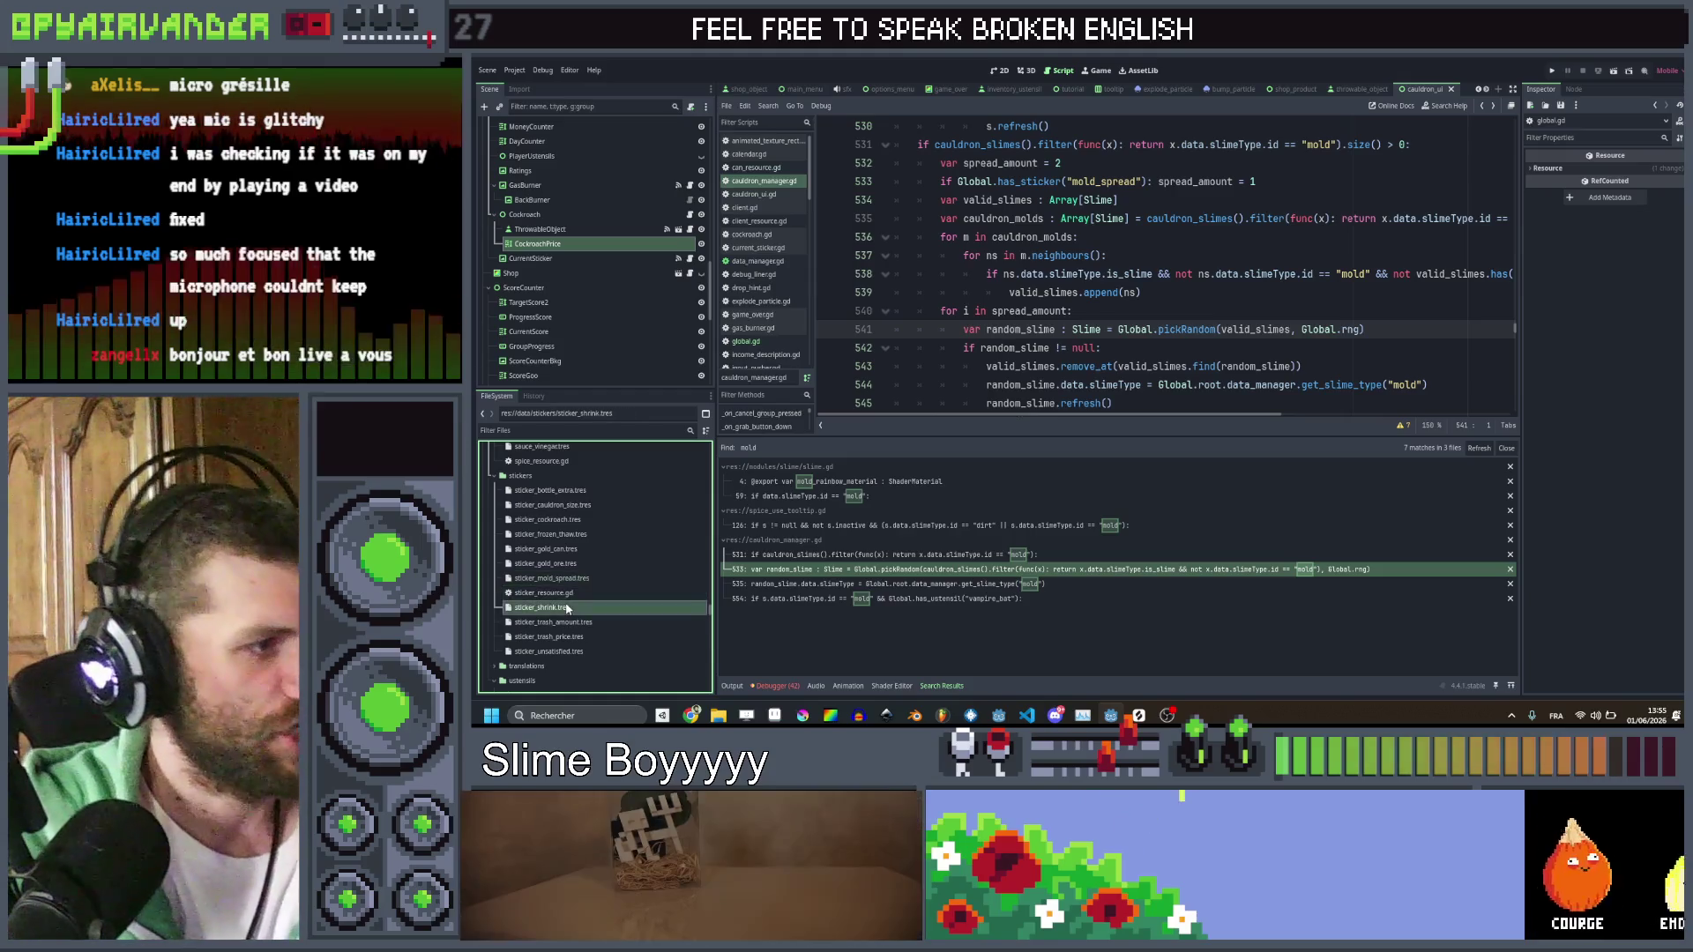
pyautogui.click(1146, 311)
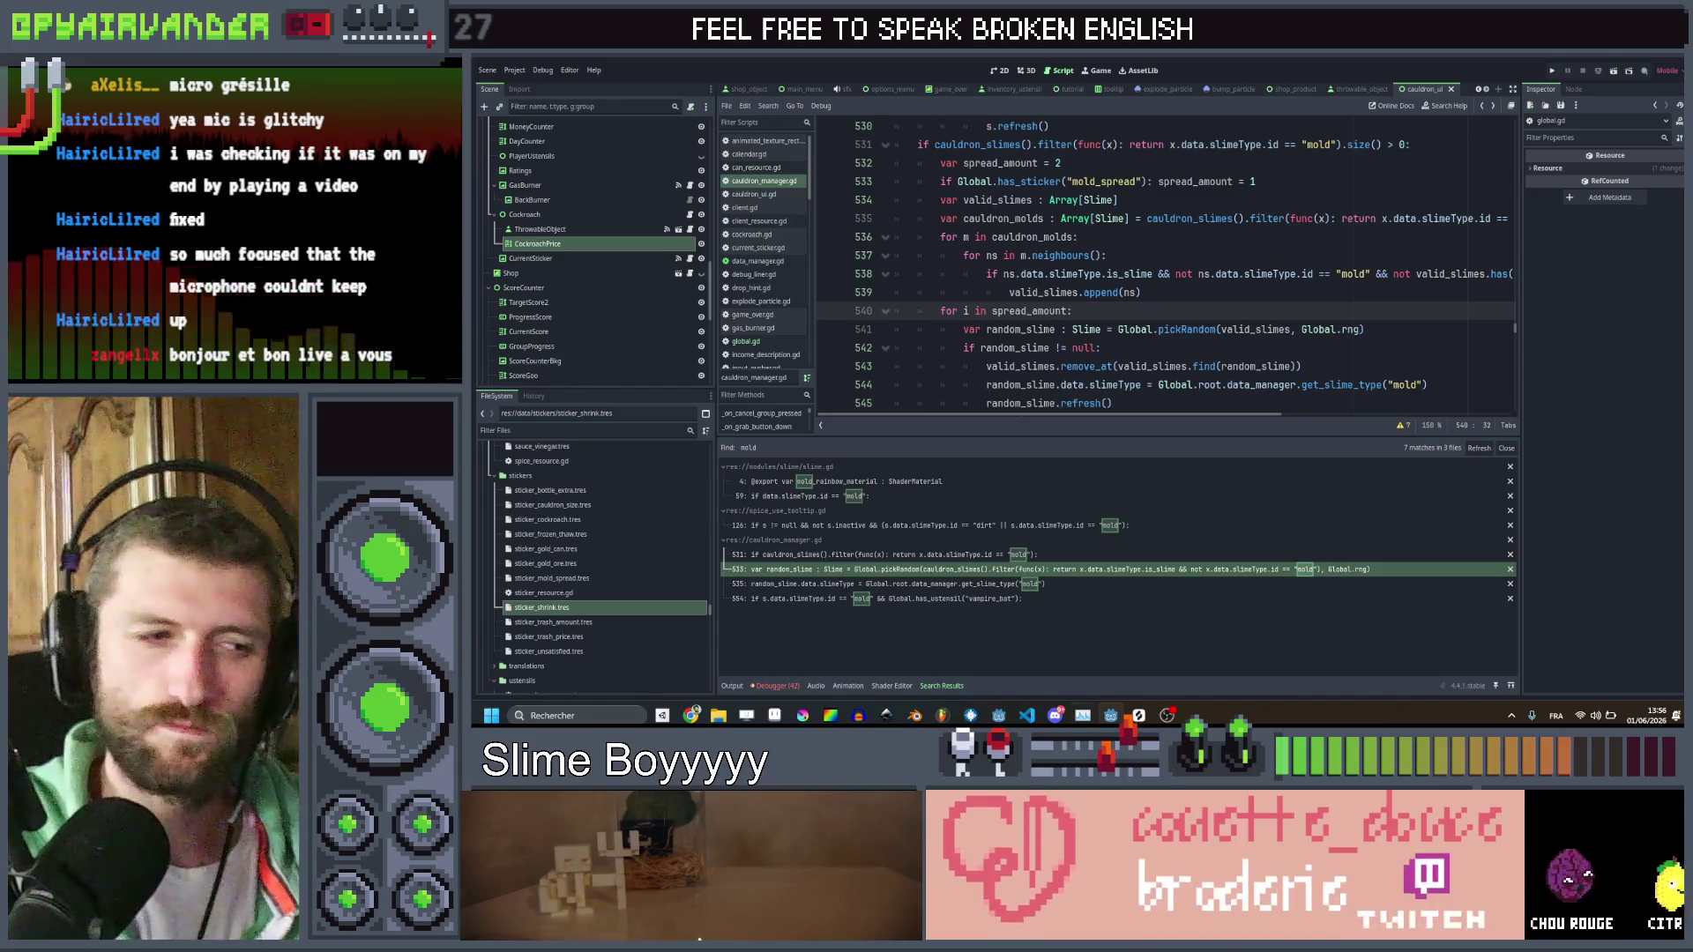
pyautogui.moveTo(1084, 715)
pyautogui.moveTo(1026, 715)
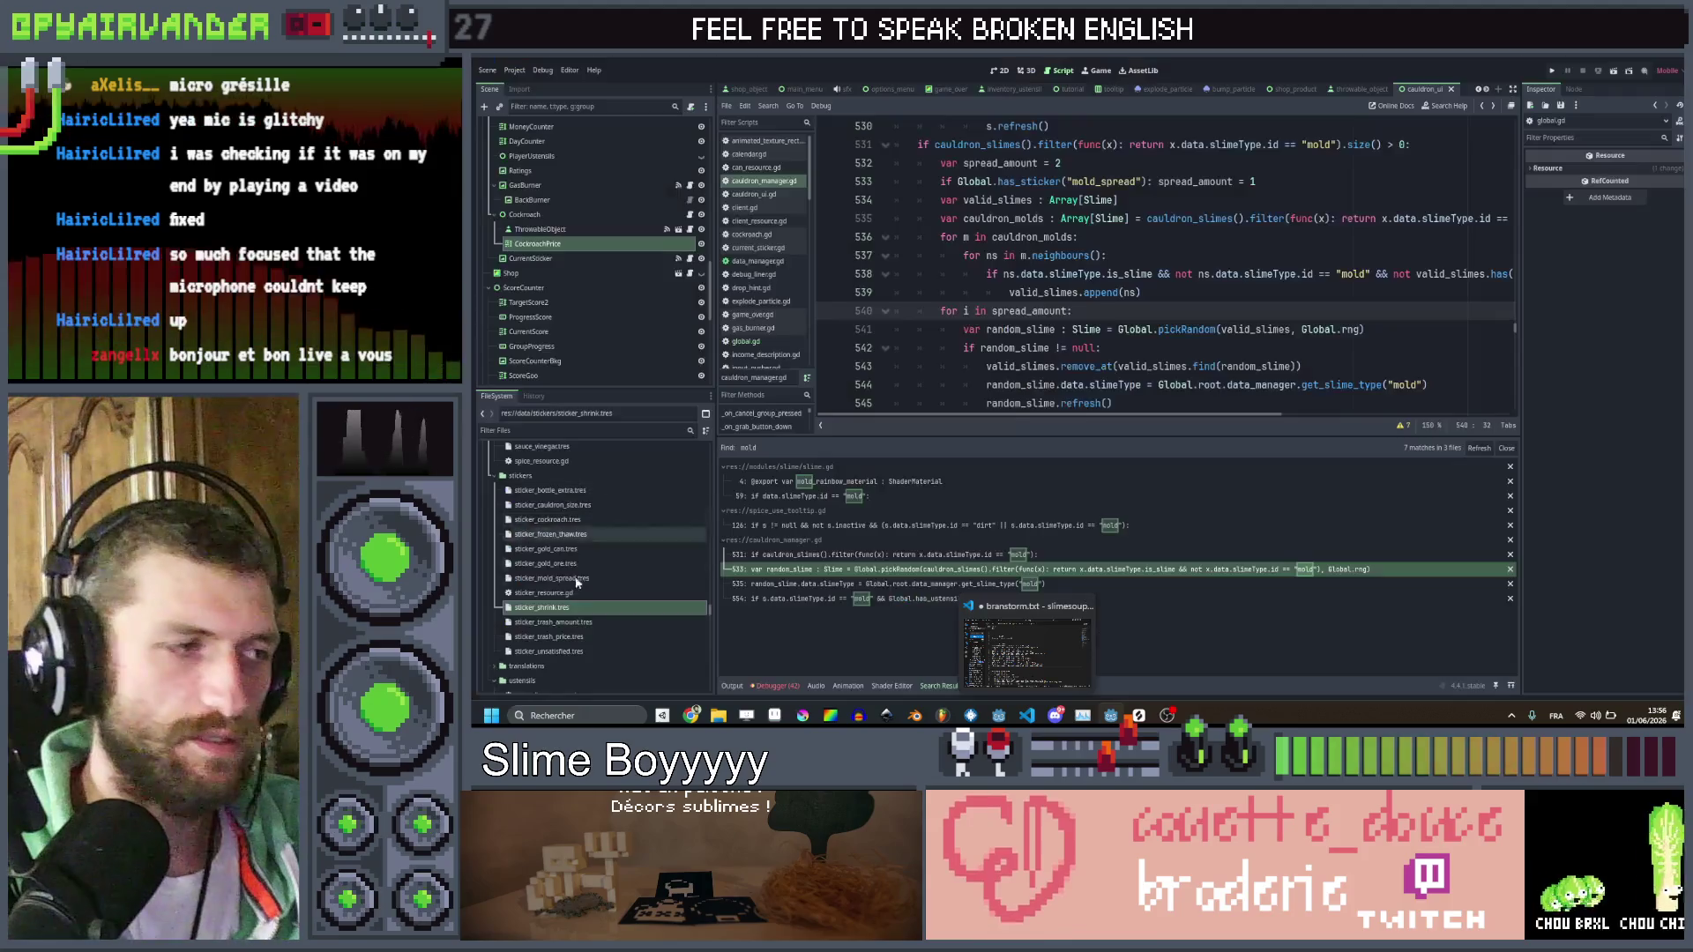
pyautogui.click(582, 608)
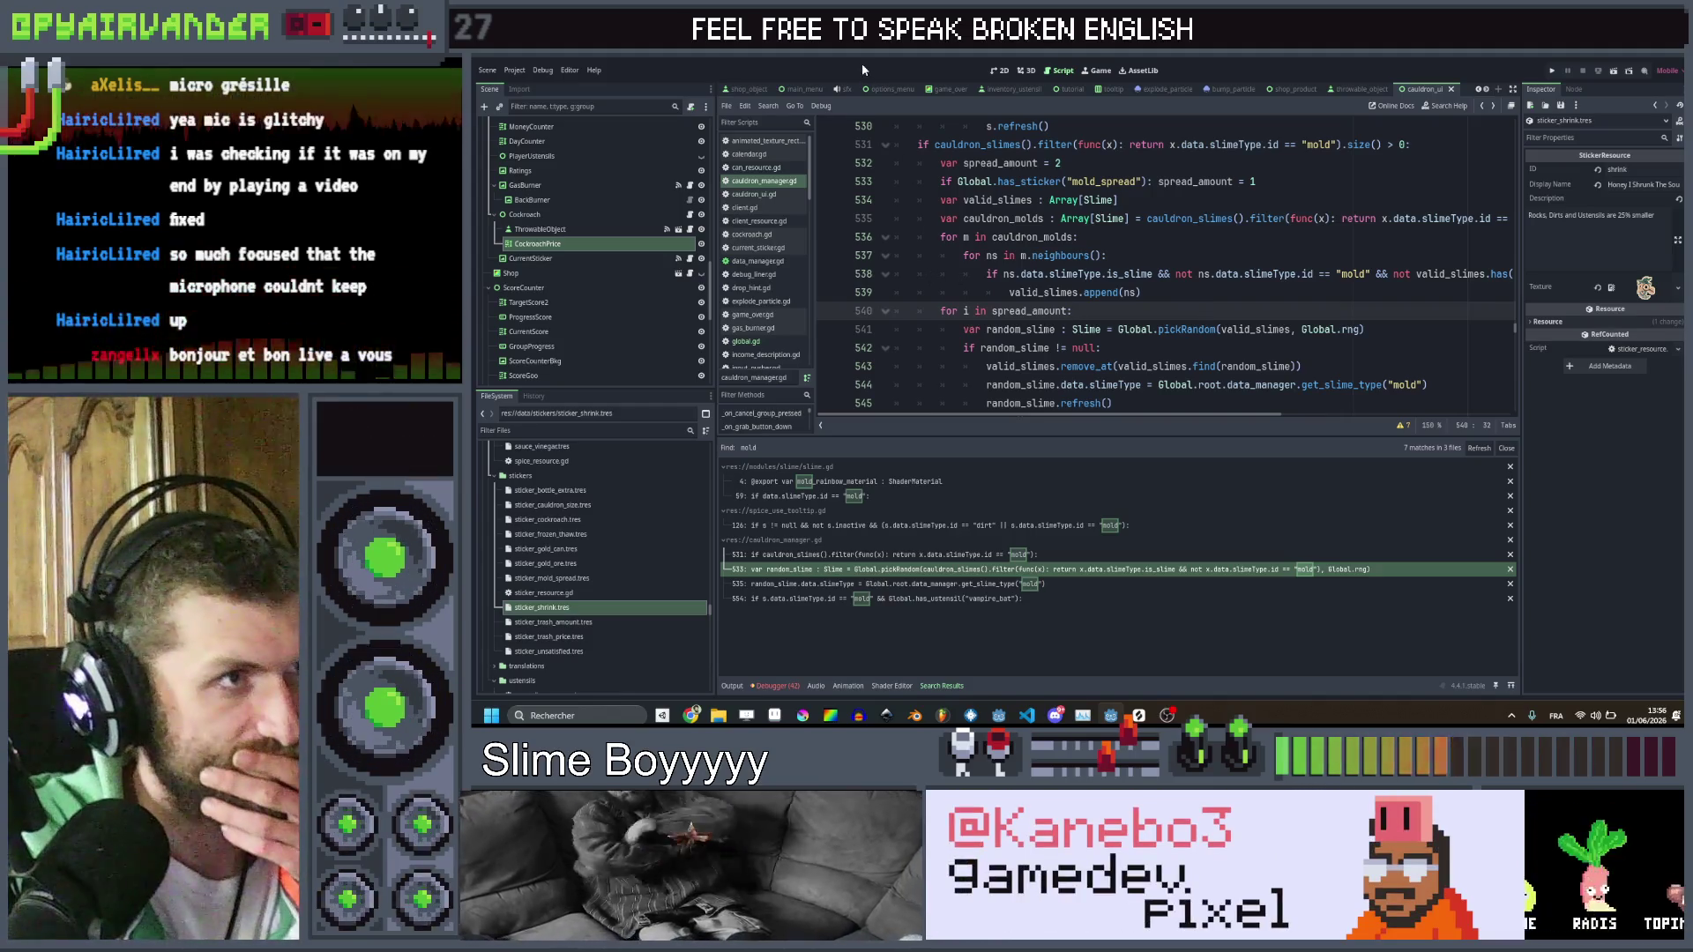
pyautogui.scroll(-10, 796, 267)
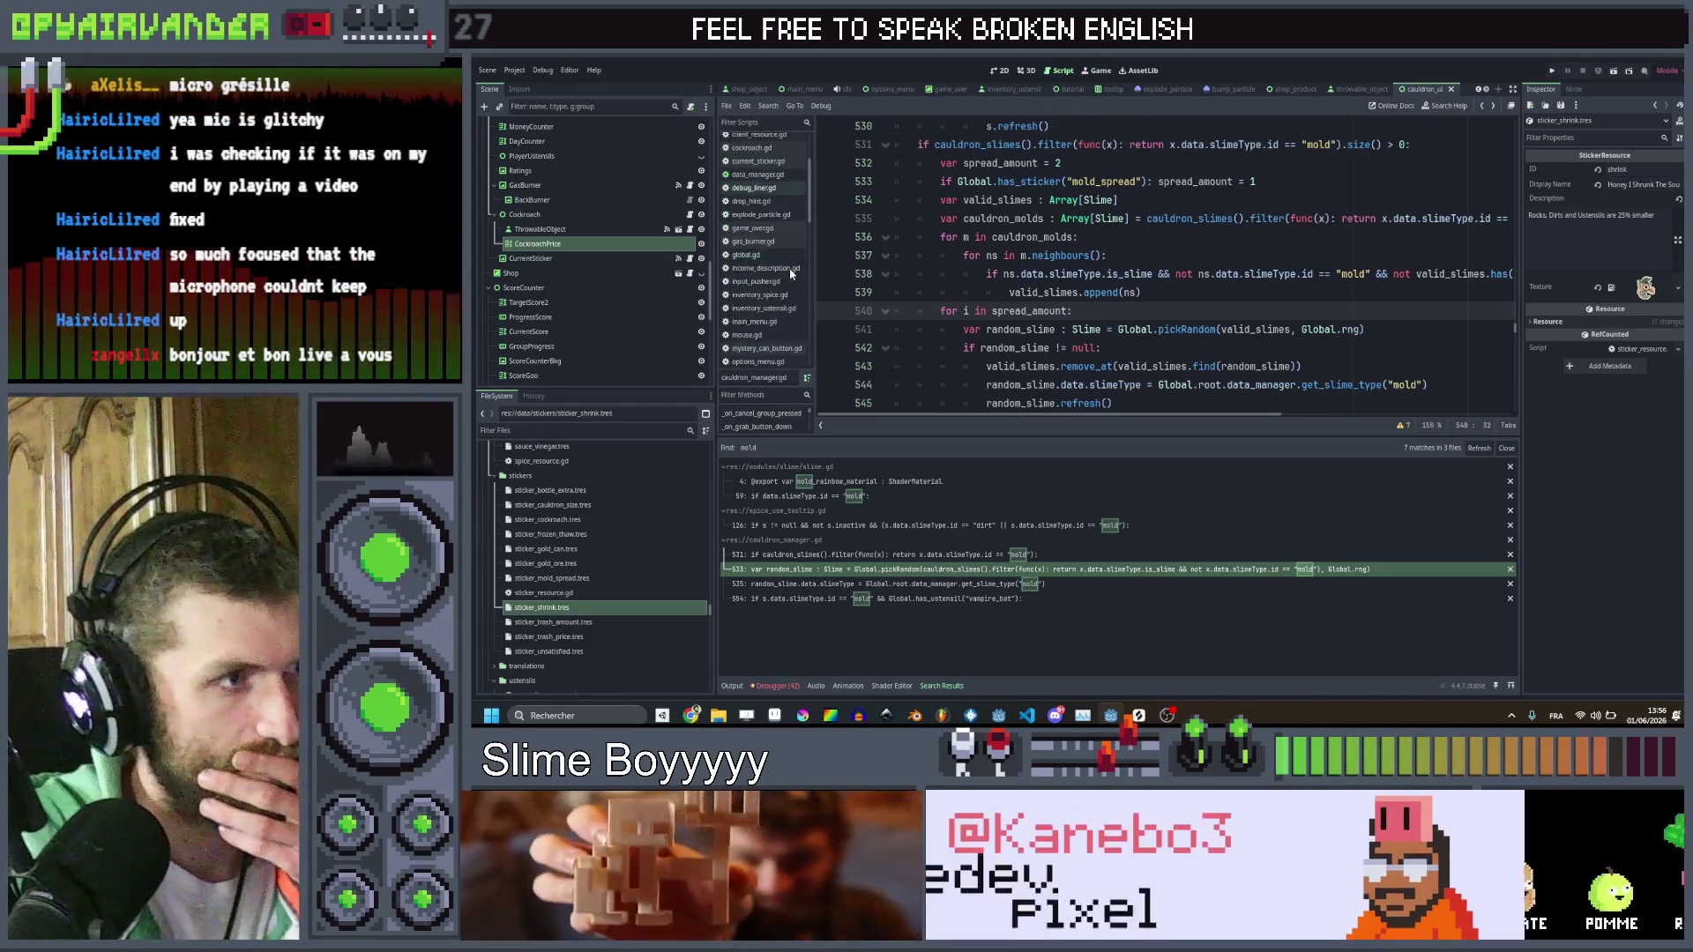
# Open slime.gd from the Scripts list and scroll up to its refresh function
pyautogui.scroll(-2, 790, 268)
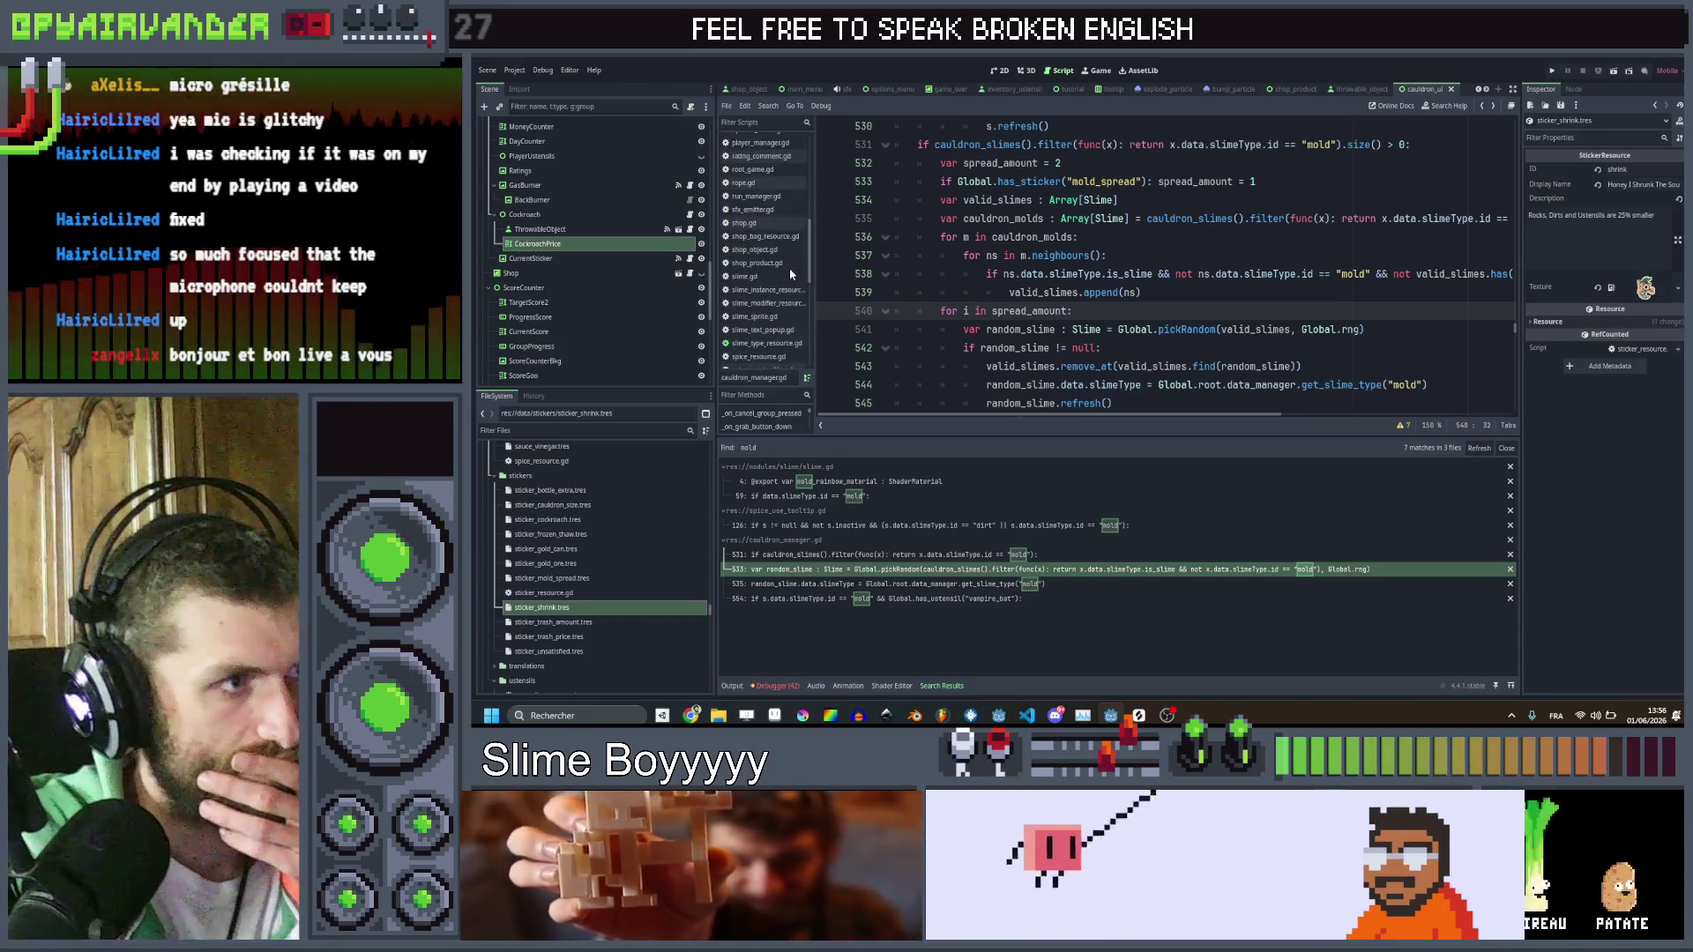
pyautogui.click(777, 248)
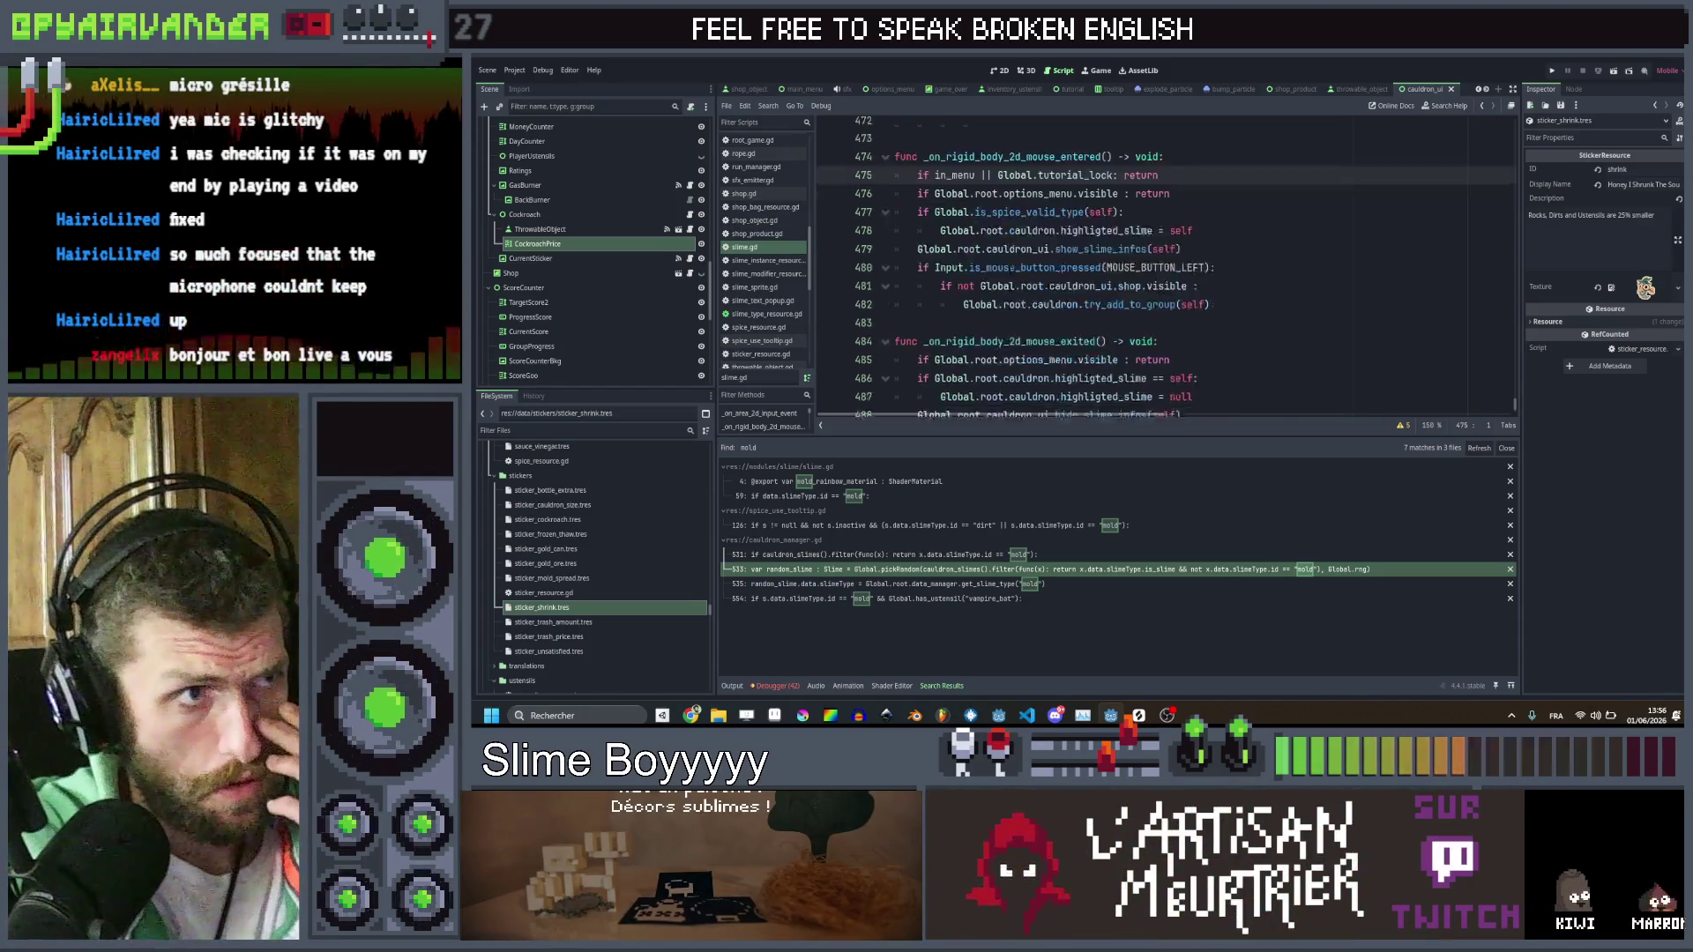
pyautogui.scroll(5, 1017, 271)
pyautogui.scroll(15, 1018, 272)
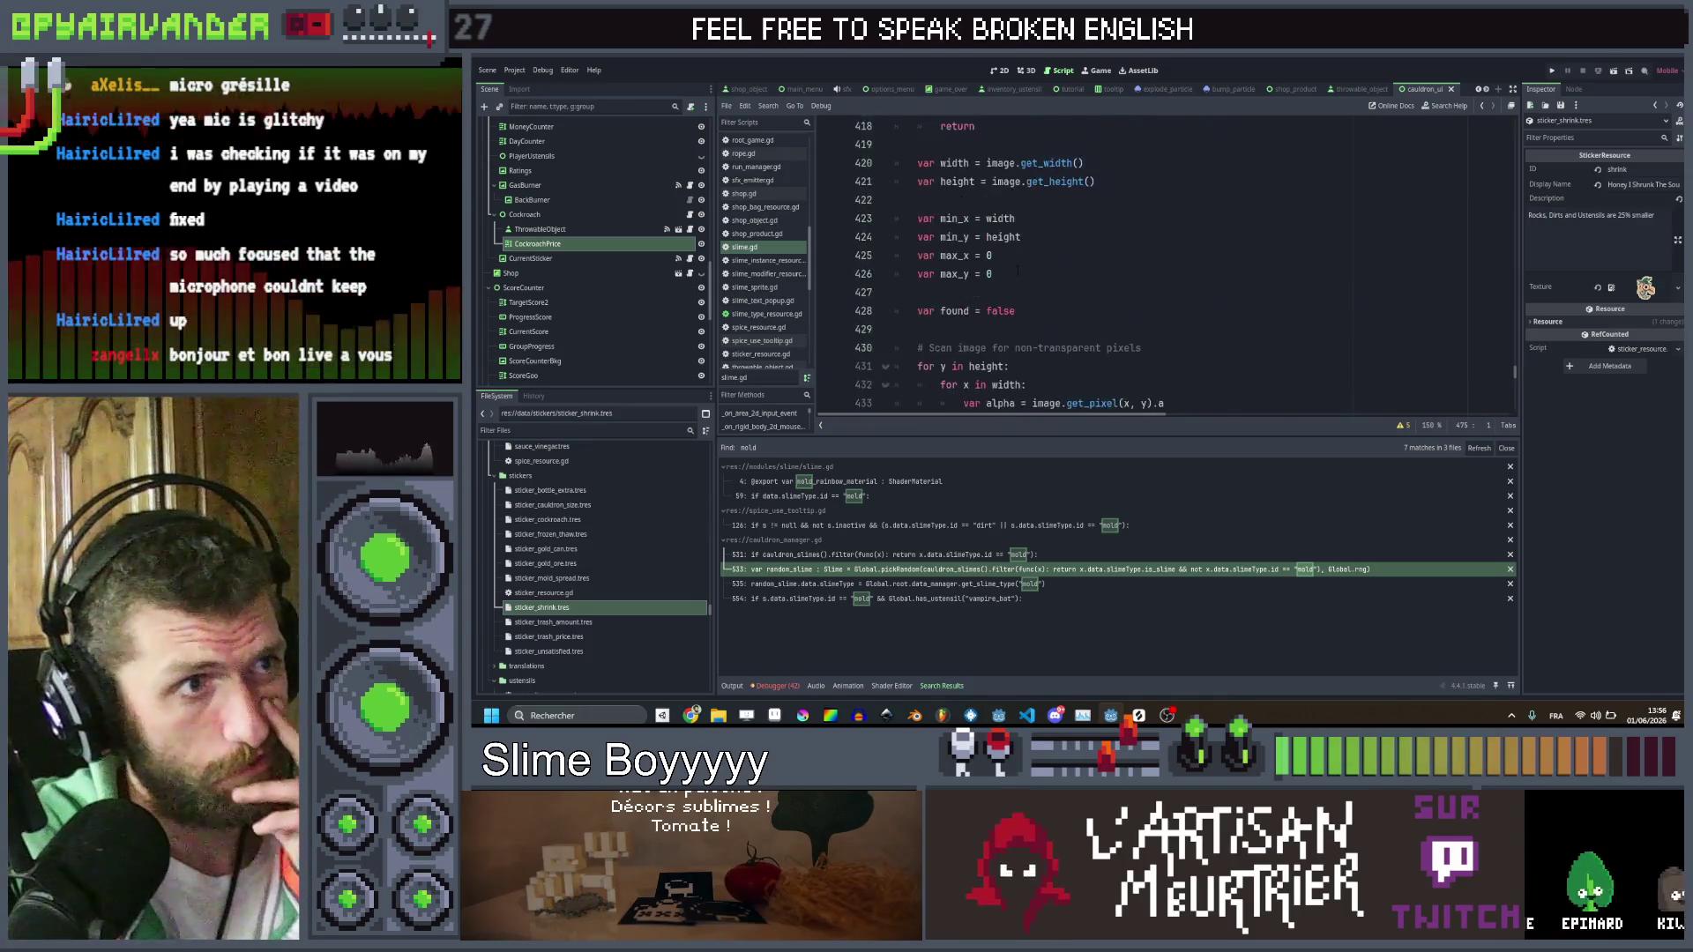
pyautogui.scroll(5, 1003, 269)
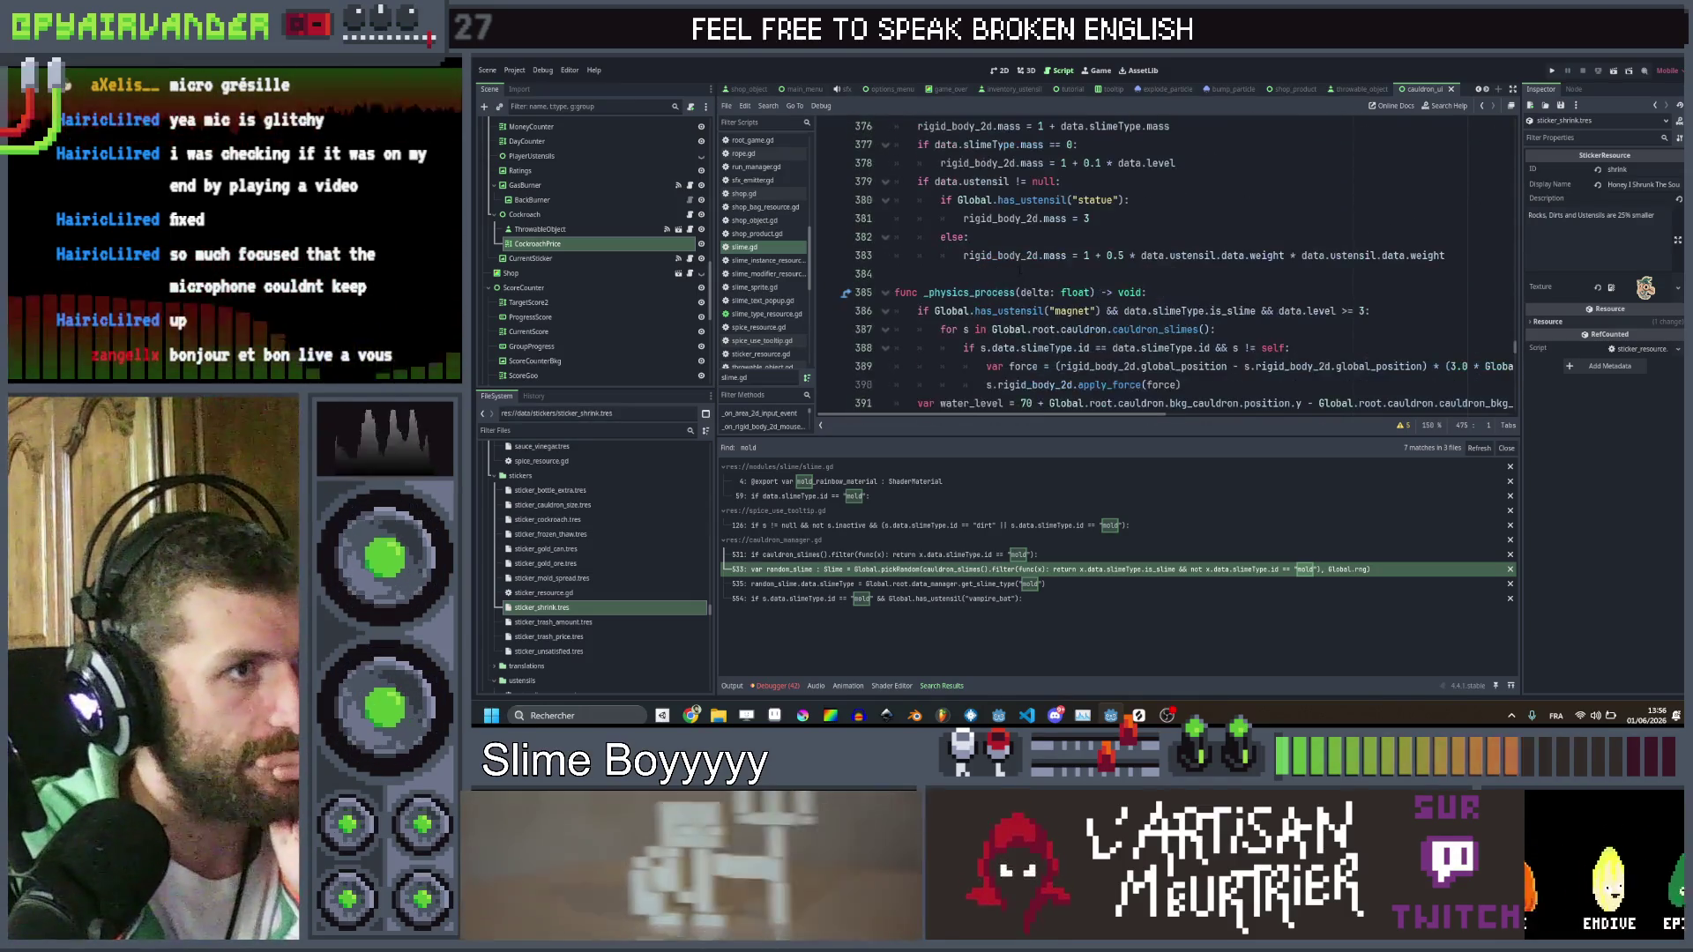
pyautogui.scroll(8, 1003, 269)
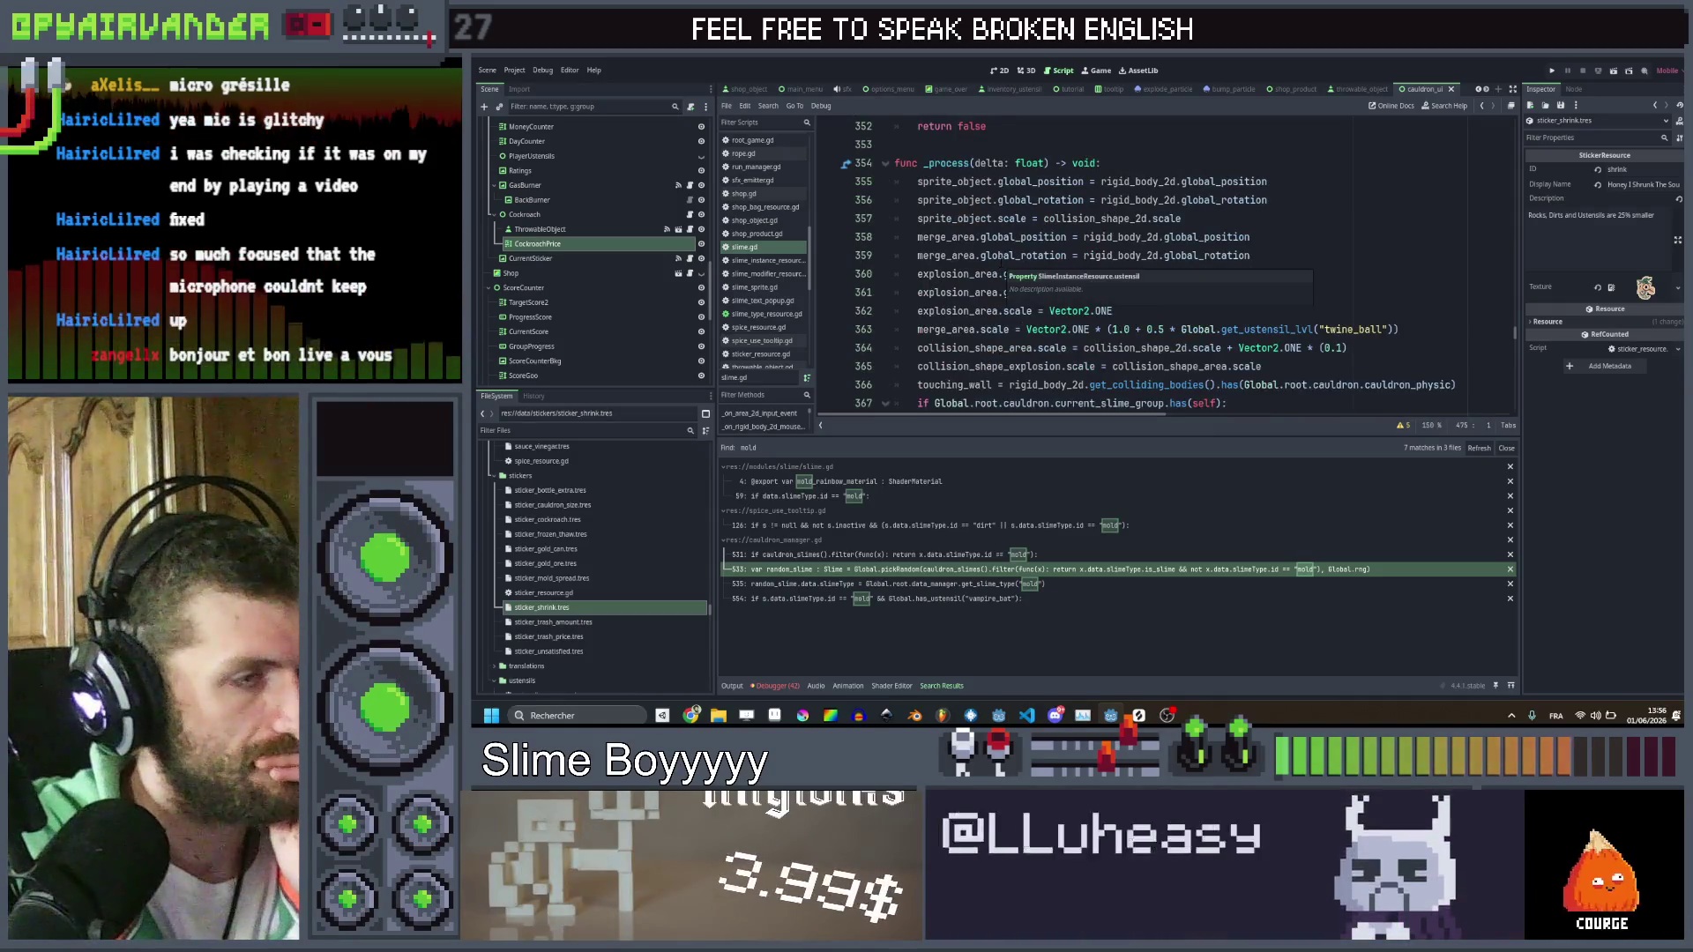
pyautogui.scroll(10, 1002, 269)
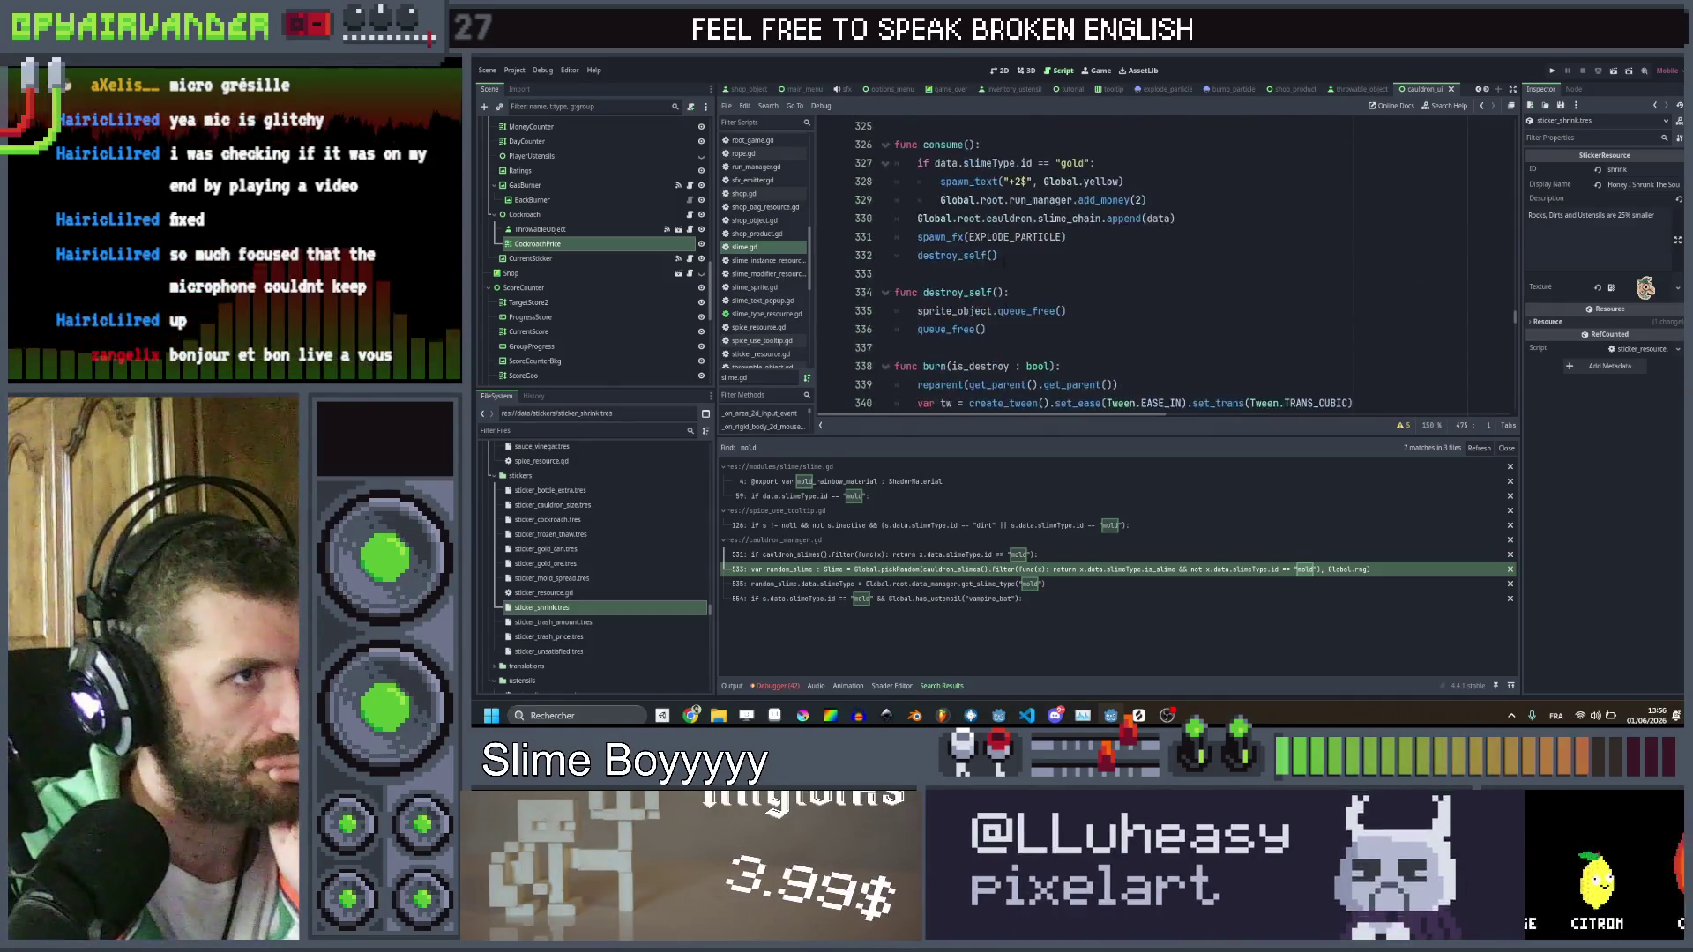
pyautogui.scroll(-1, 1003, 269)
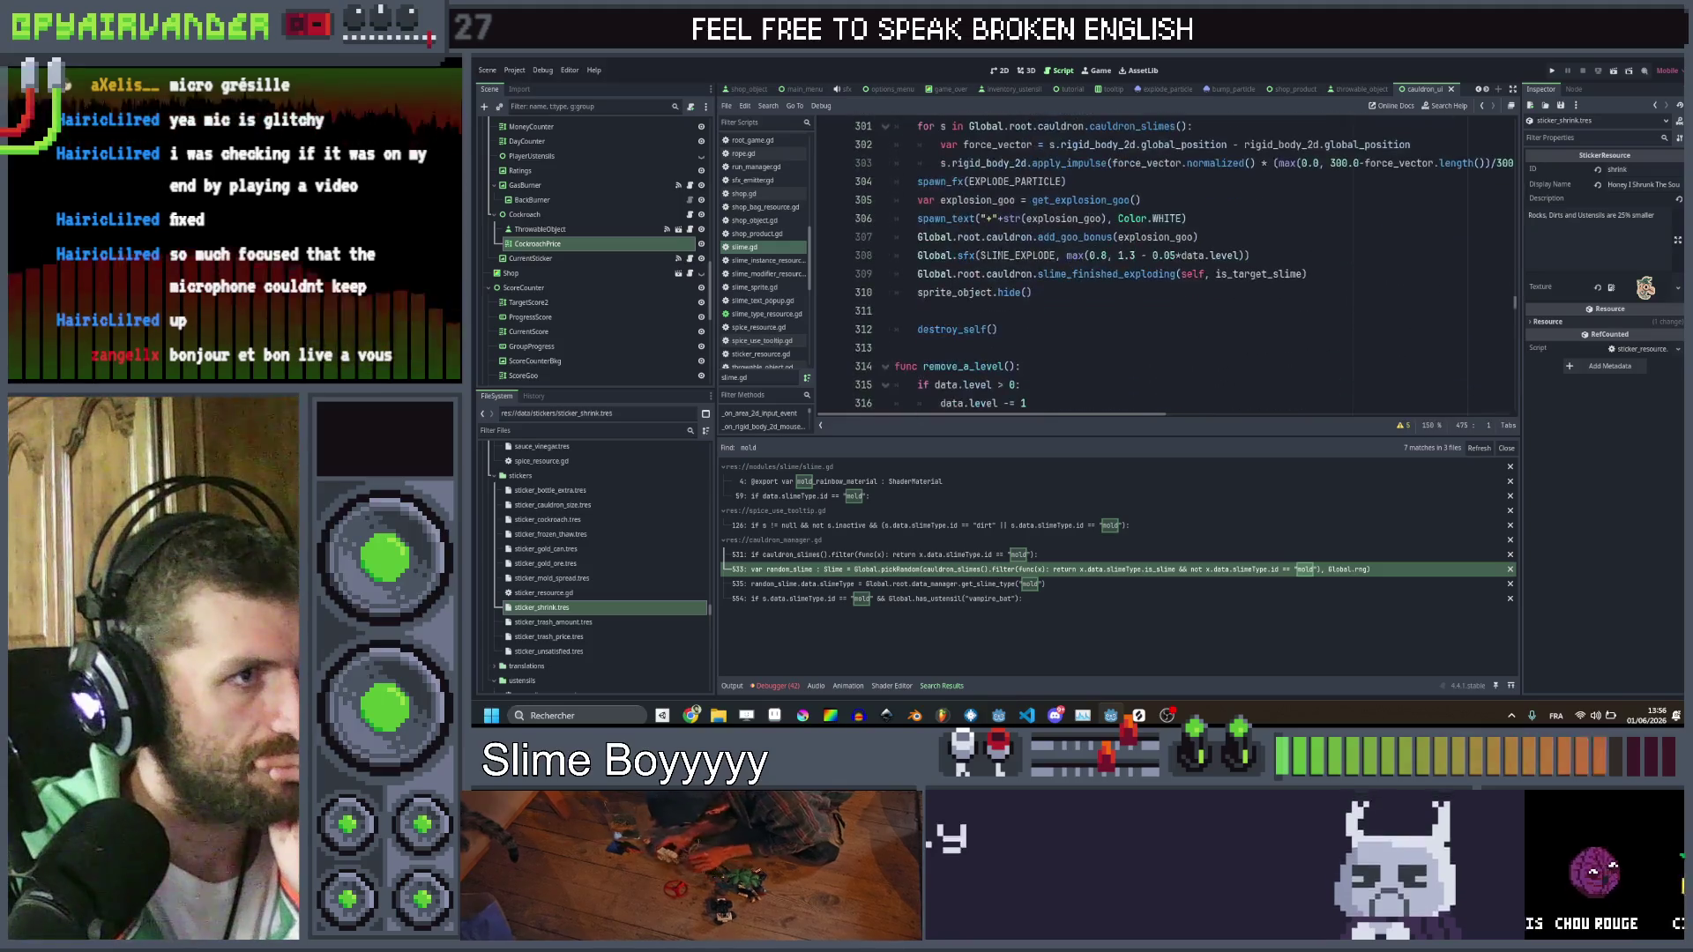
pyautogui.scroll(13, 1000, 251)
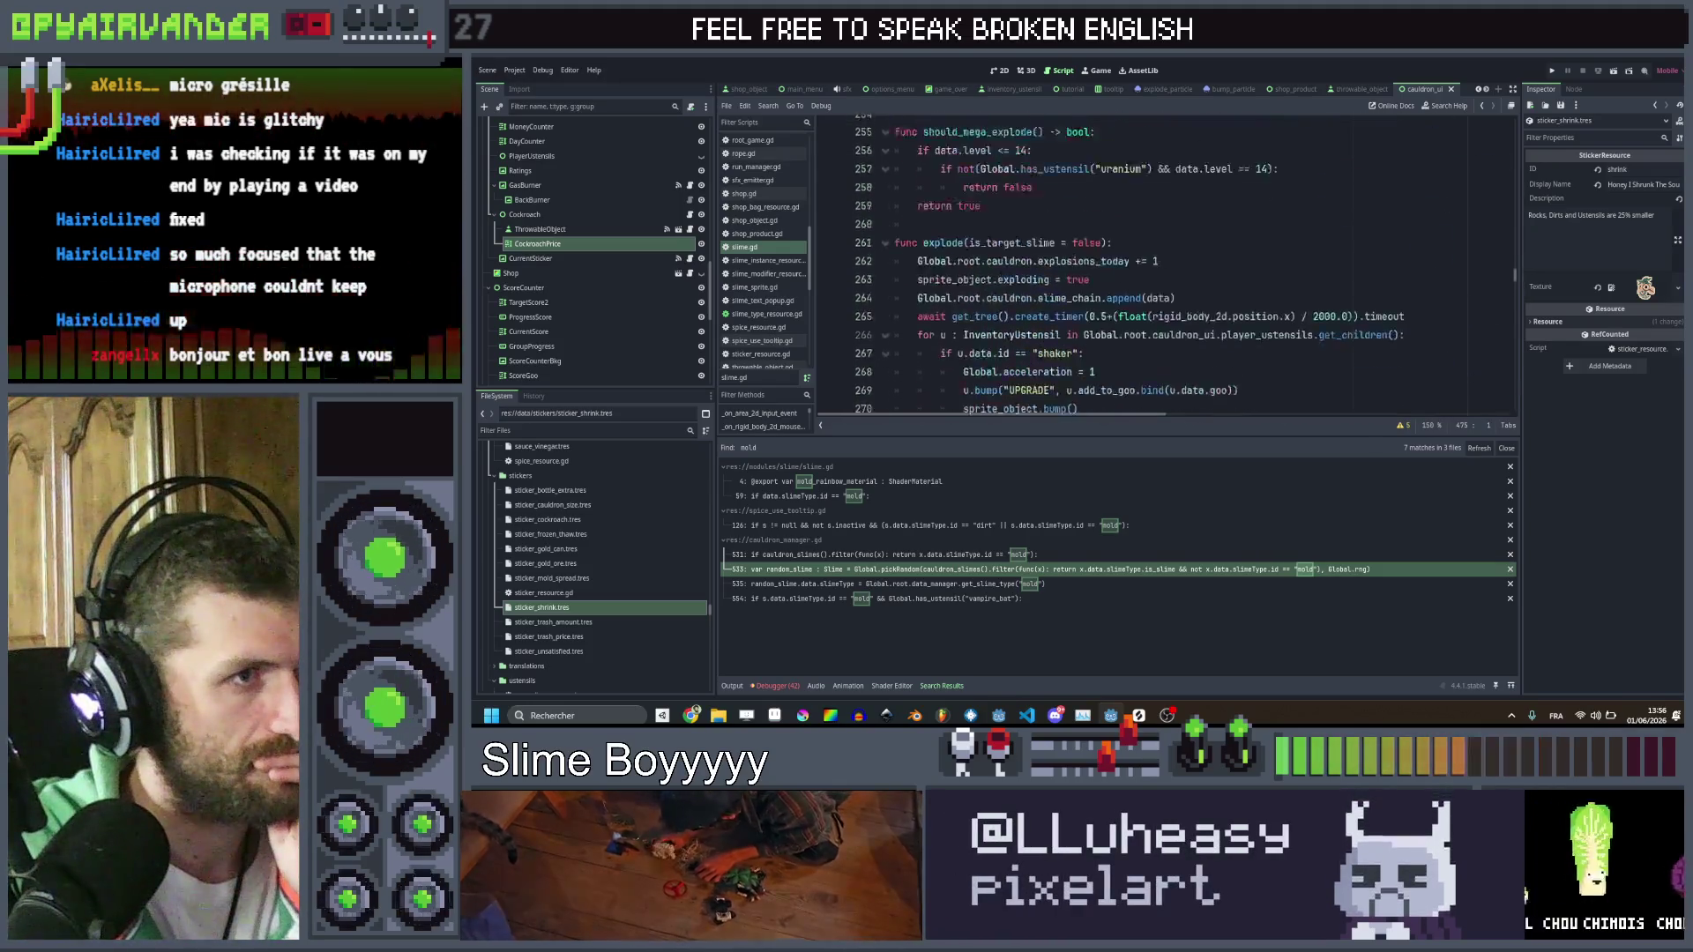
pyautogui.scroll(20, 1001, 251)
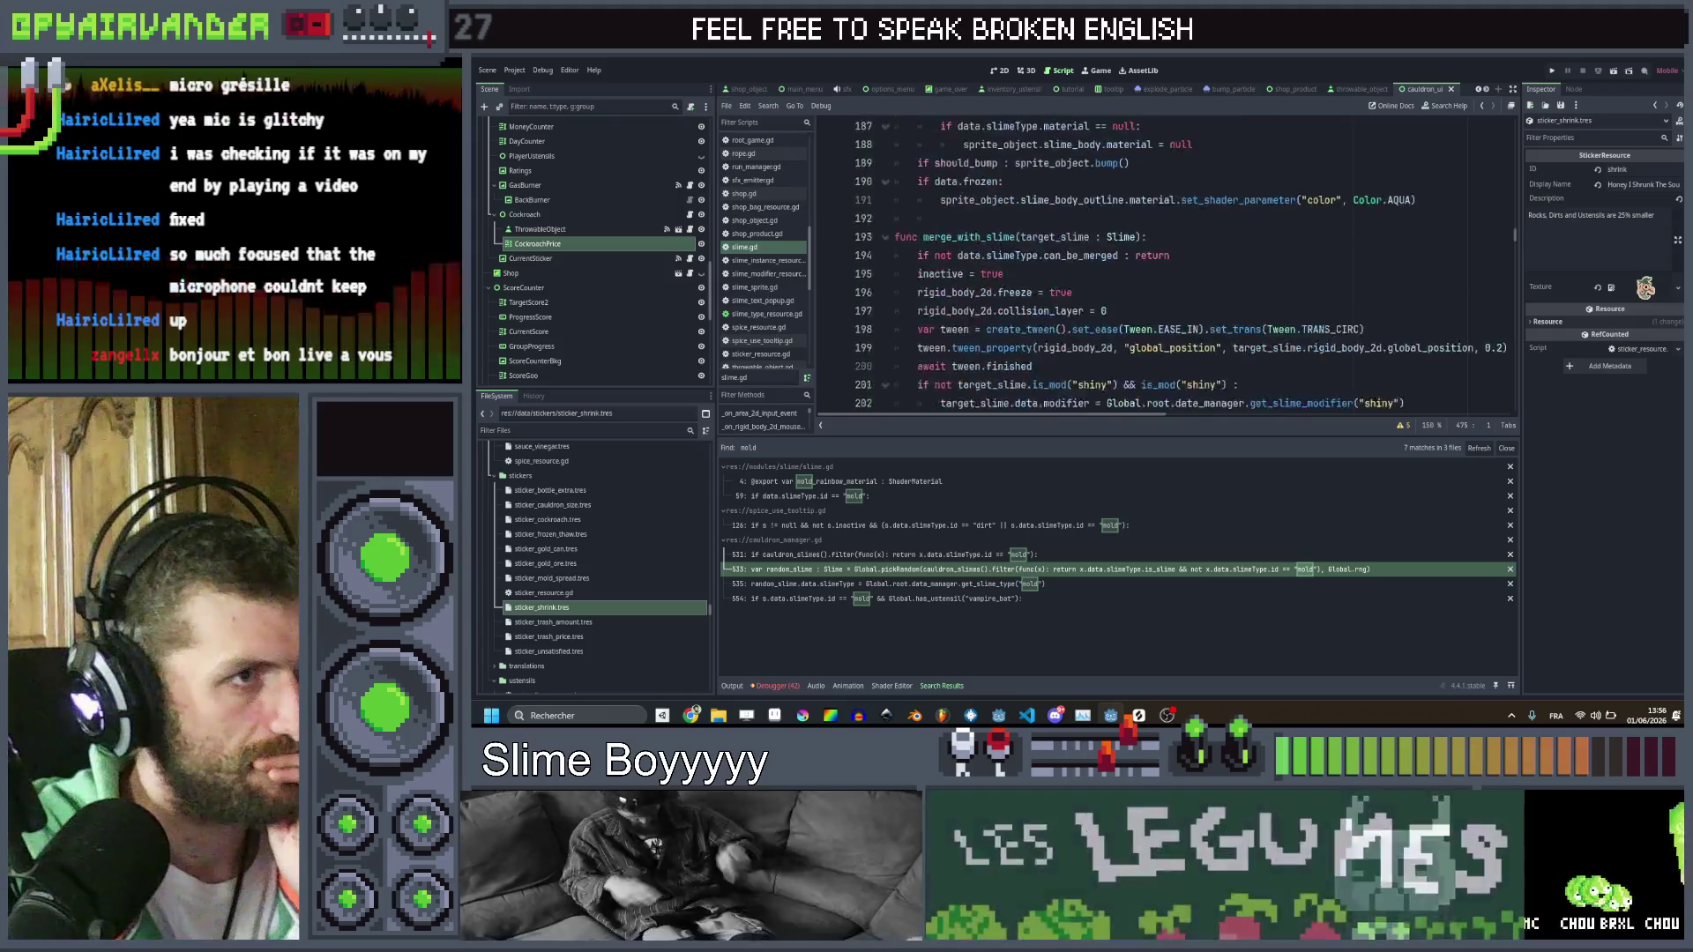
pyautogui.scroll(4, 1001, 250)
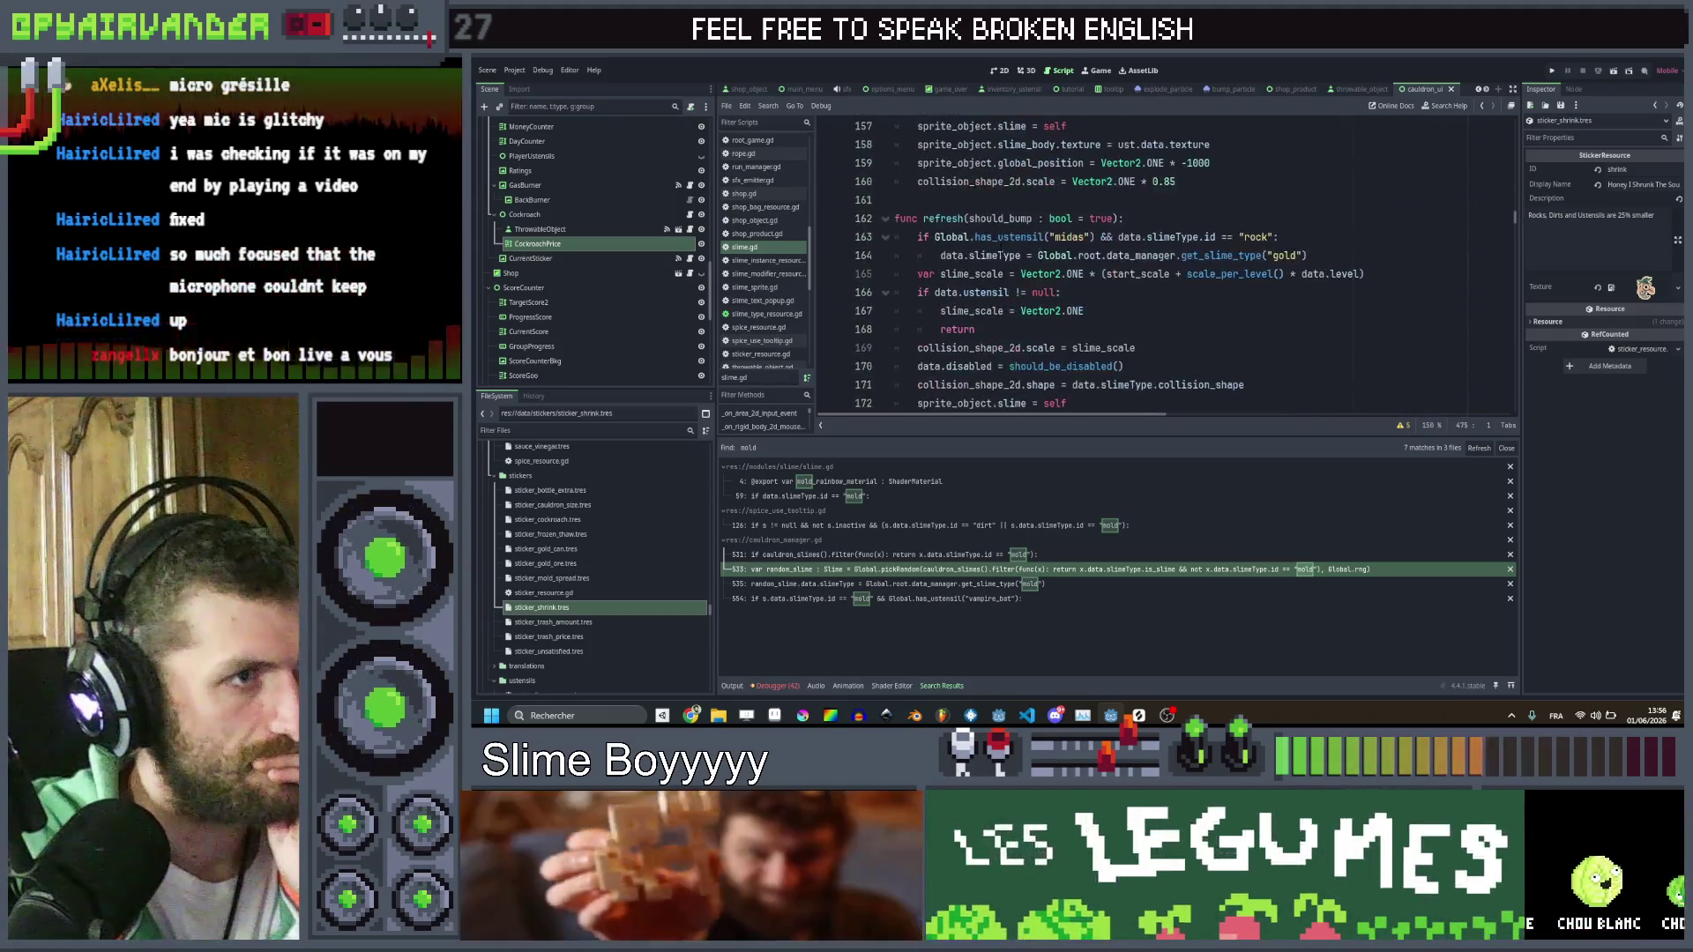
pyautogui.scroll(-1, 1001, 250)
# Select the 'Vector2.ONE * 0.85' utensil scale on line 160
pyautogui.doubleClick(1041, 256)
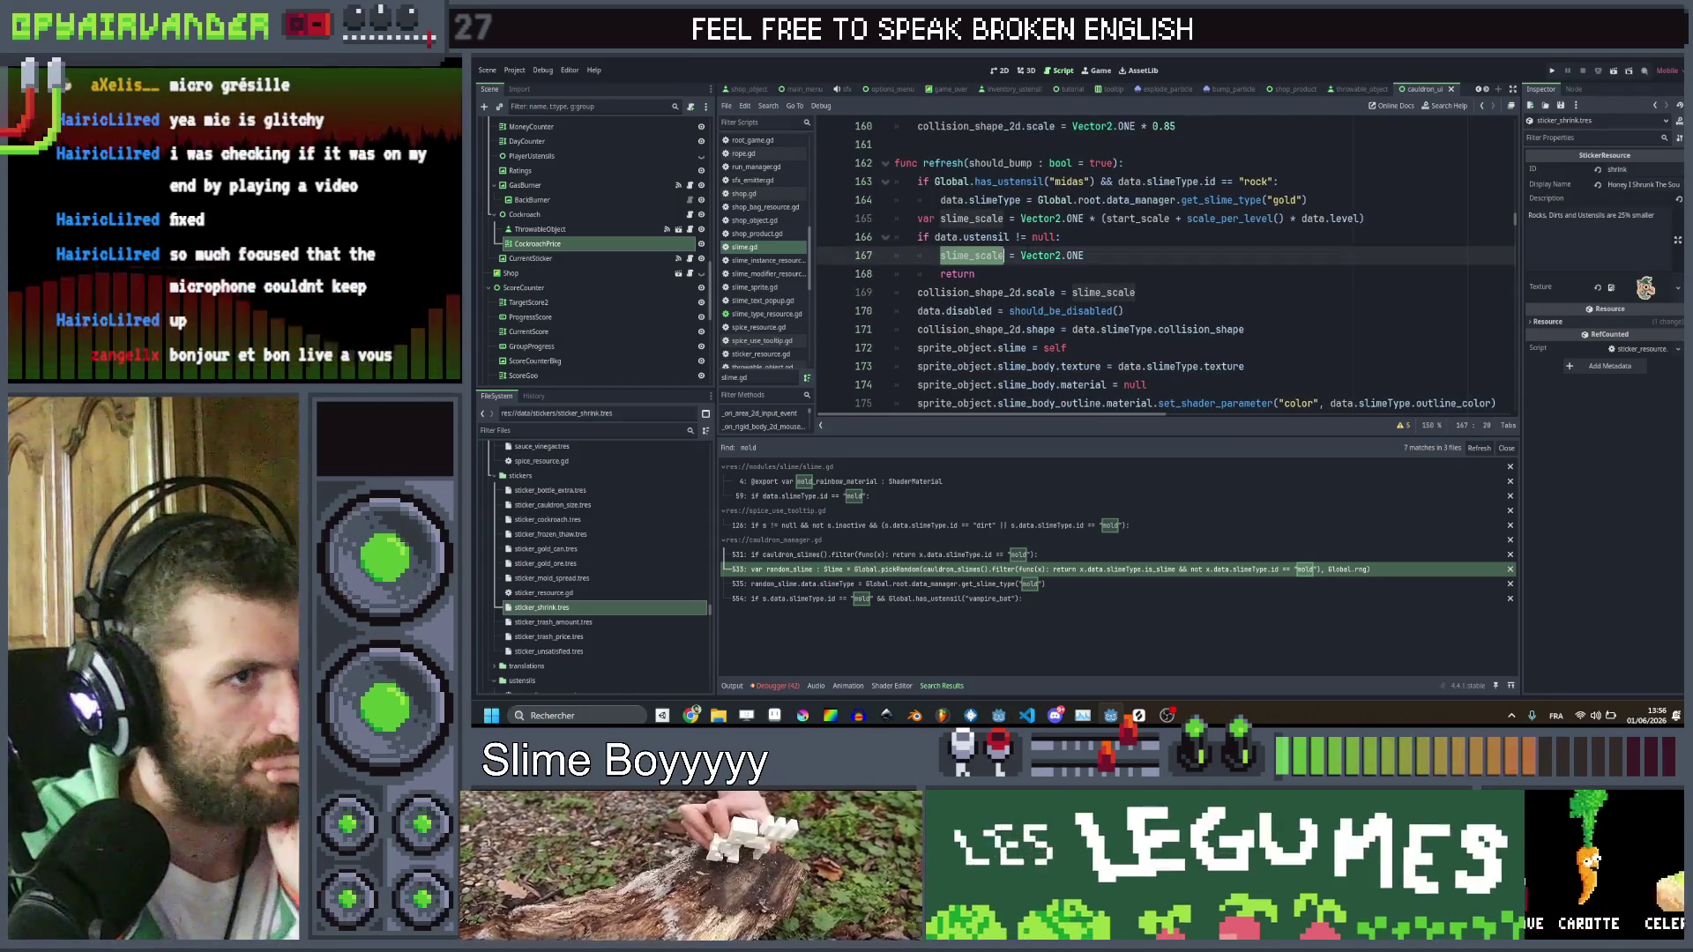
pyautogui.moveTo(1084, 255); pyautogui.dragTo(940, 255)
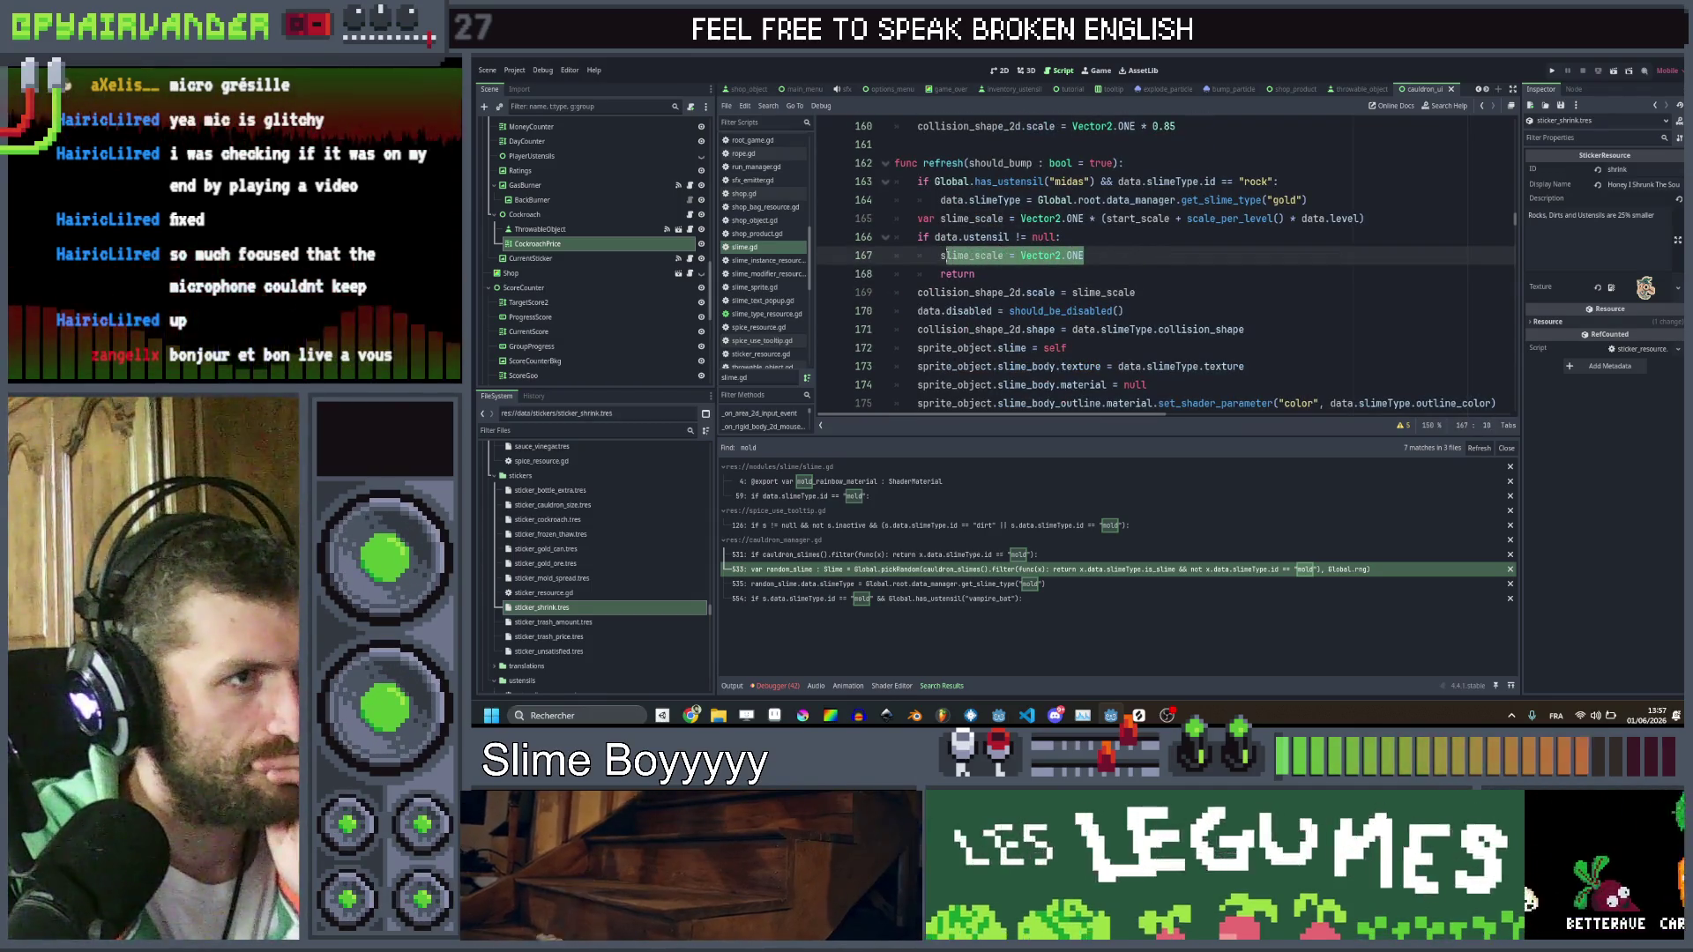
pyautogui.scroll(3, 1164, 265)
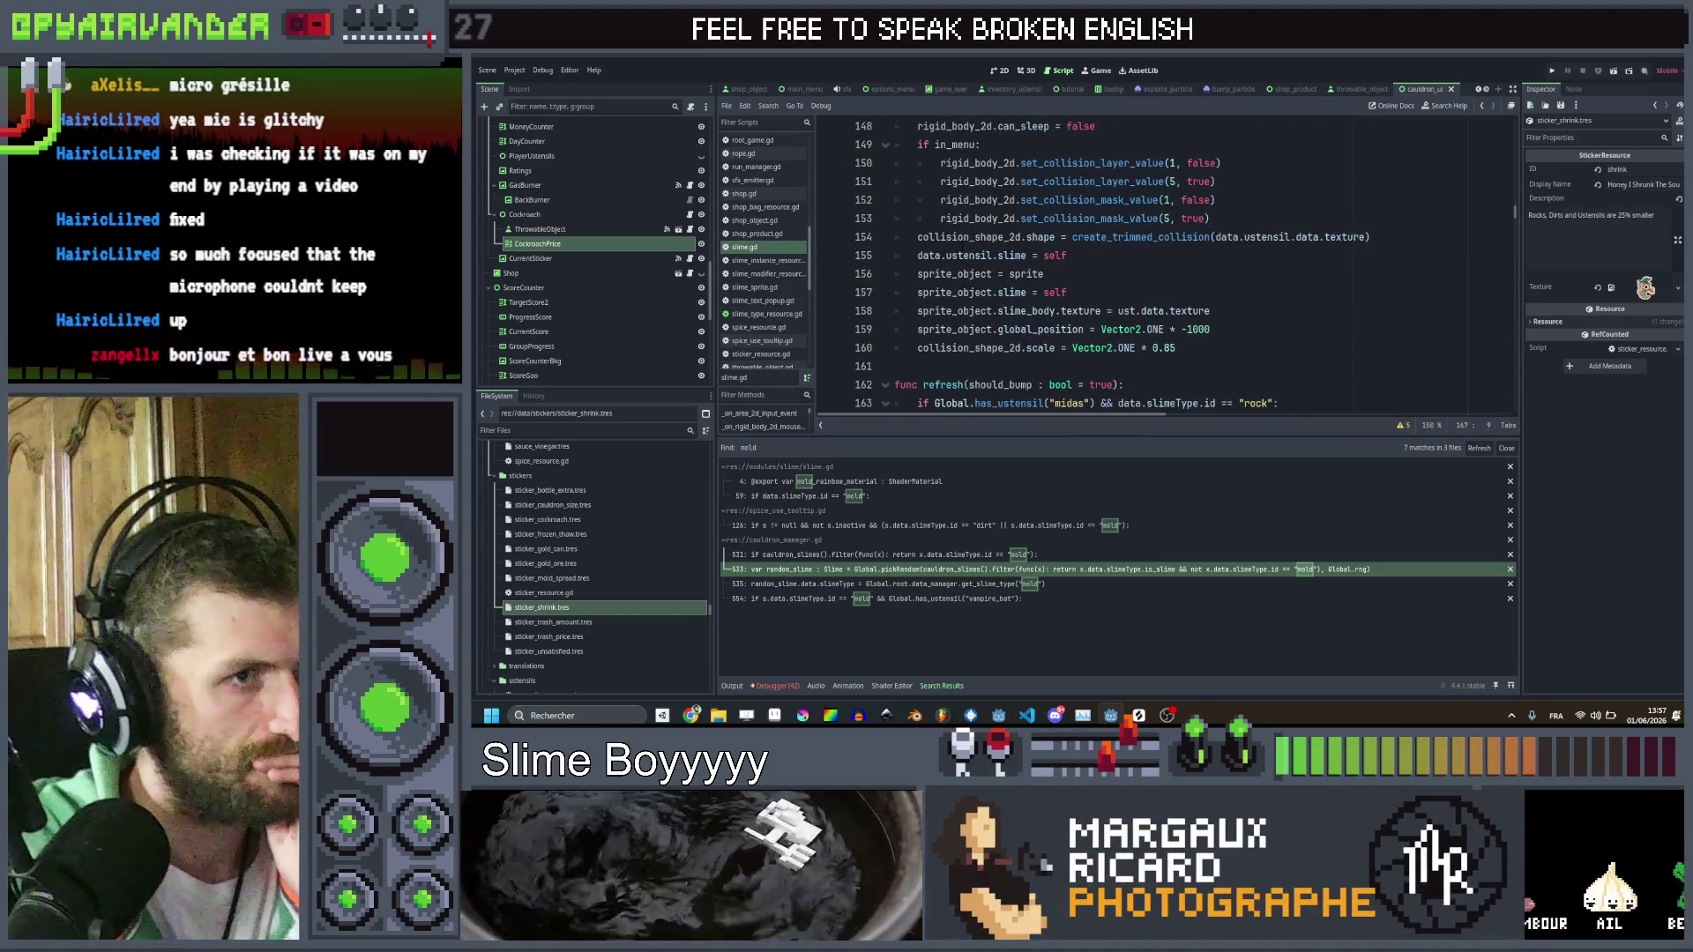
pyautogui.scroll(-1, 1164, 264)
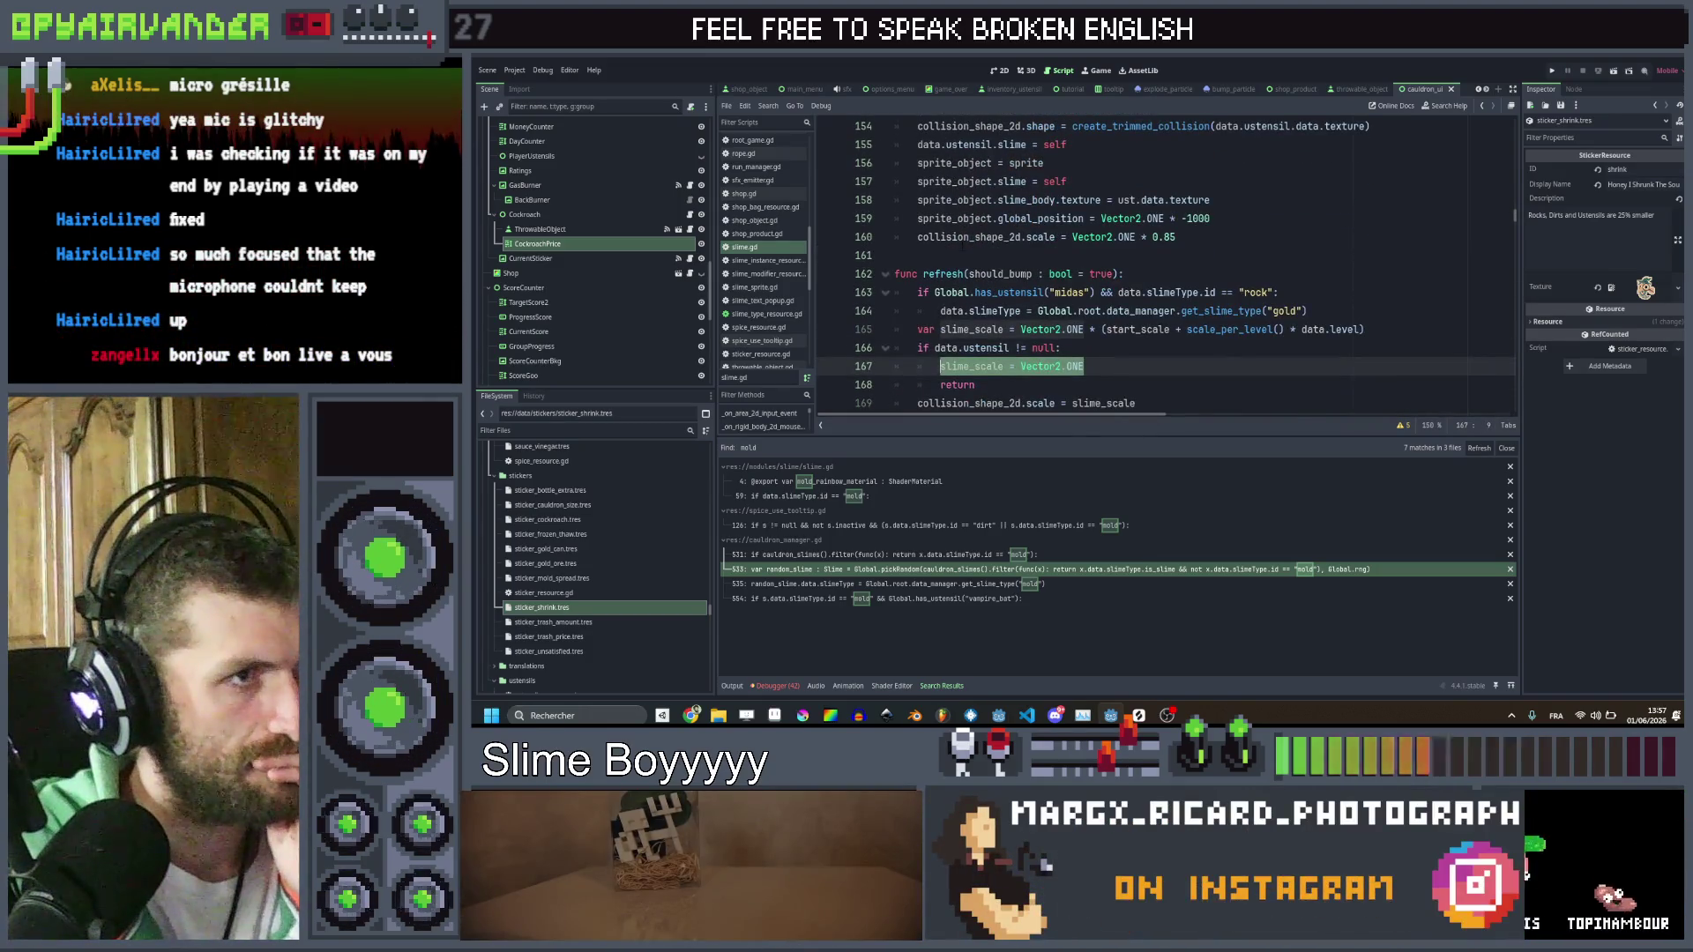
pyautogui.moveTo(1176, 237); pyautogui.dragTo(1072, 238)
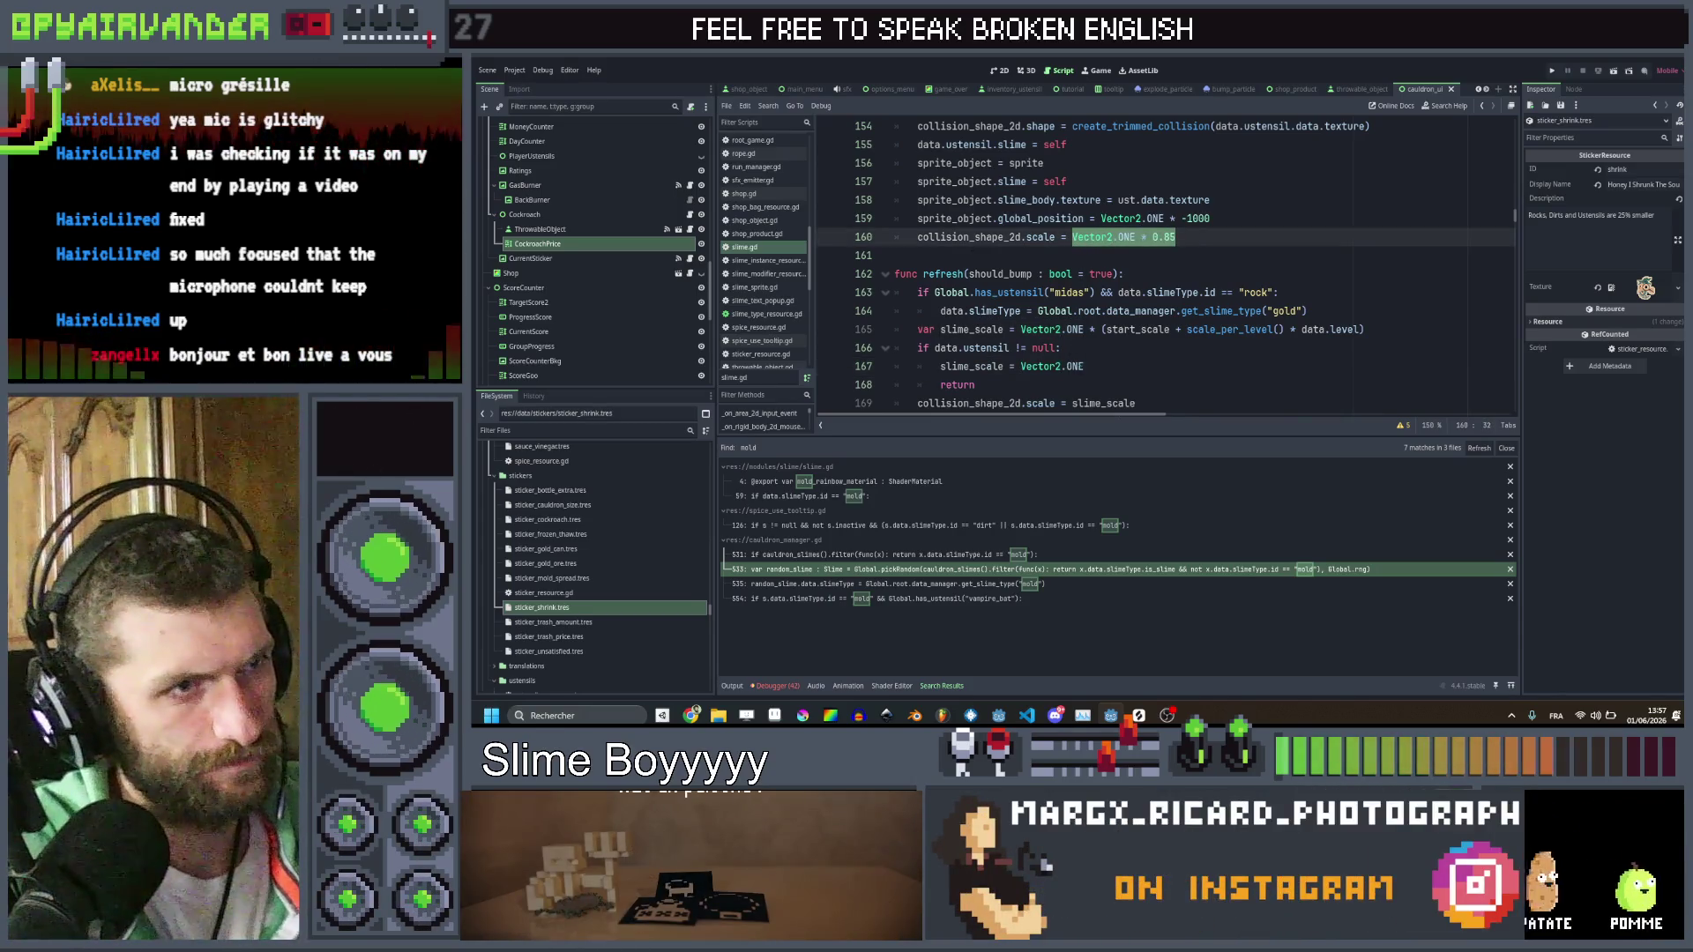
# Append '* 0.85' to the Vector2.ONE utensil scale on line 167 and check where slime_scale is applied
pyautogui.click(1087, 366)
pyautogui.write('* 0.85')
pyautogui.click(1168, 341)
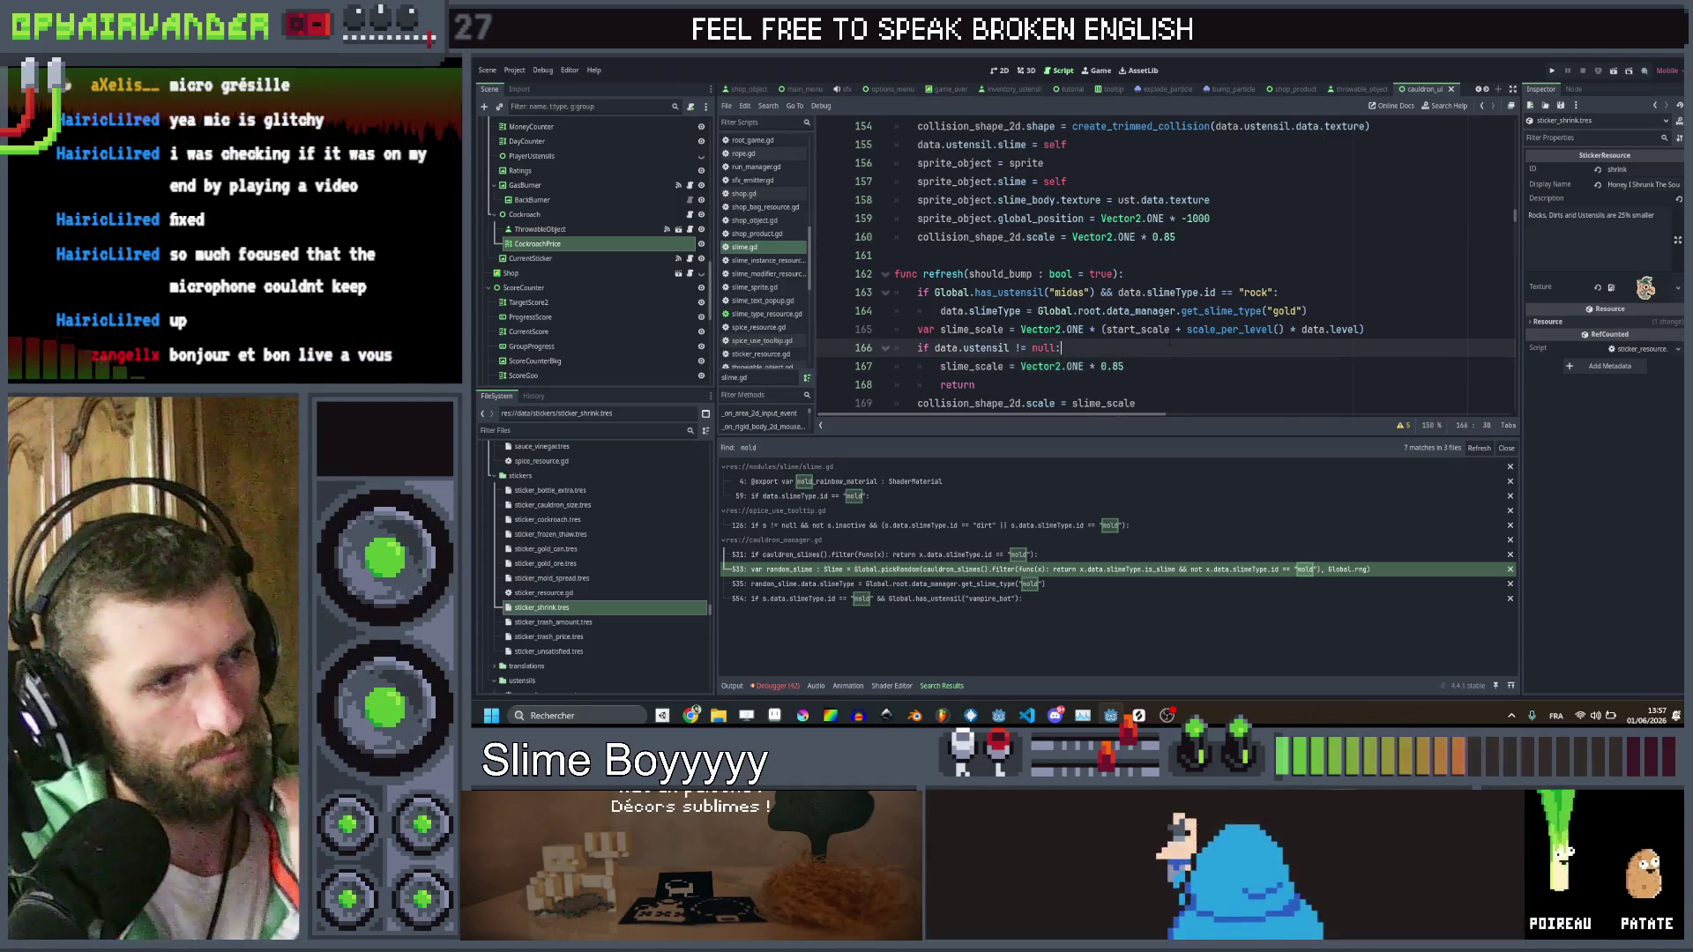
pyautogui.click(1334, 218)
pyautogui.click(1334, 236)
pyautogui.scroll(3, 1334, 251)
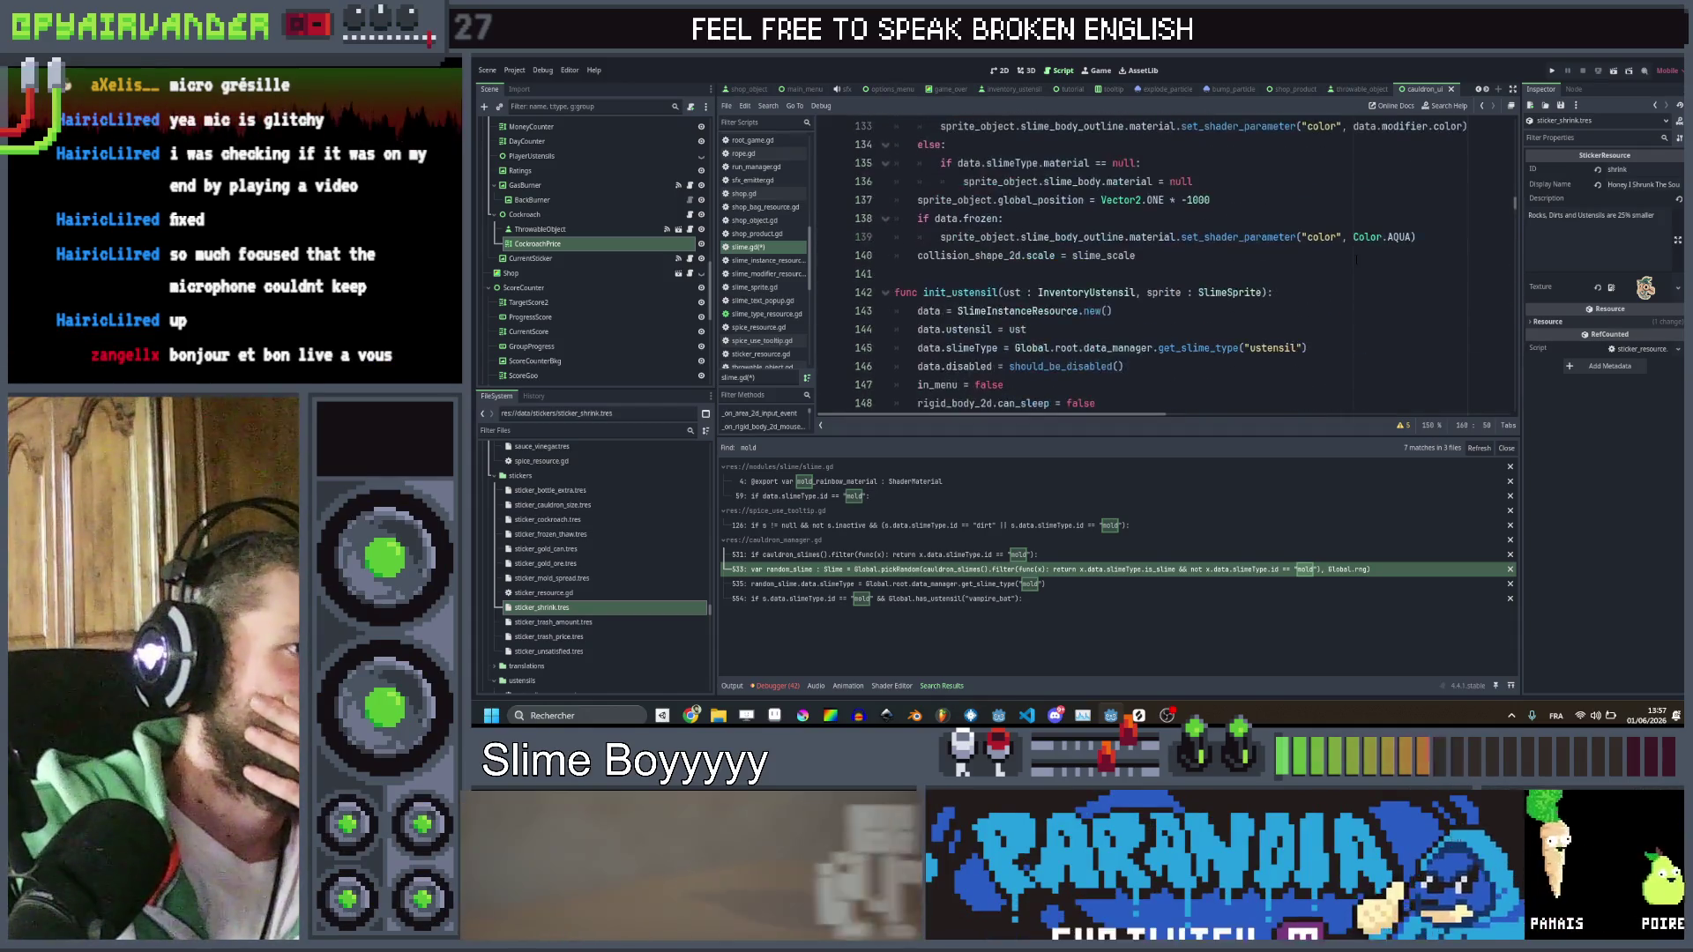
pyautogui.scroll(-2, 1335, 251)
pyautogui.scroll(-1, 1334, 251)
pyautogui.scroll(5, 1351, 254)
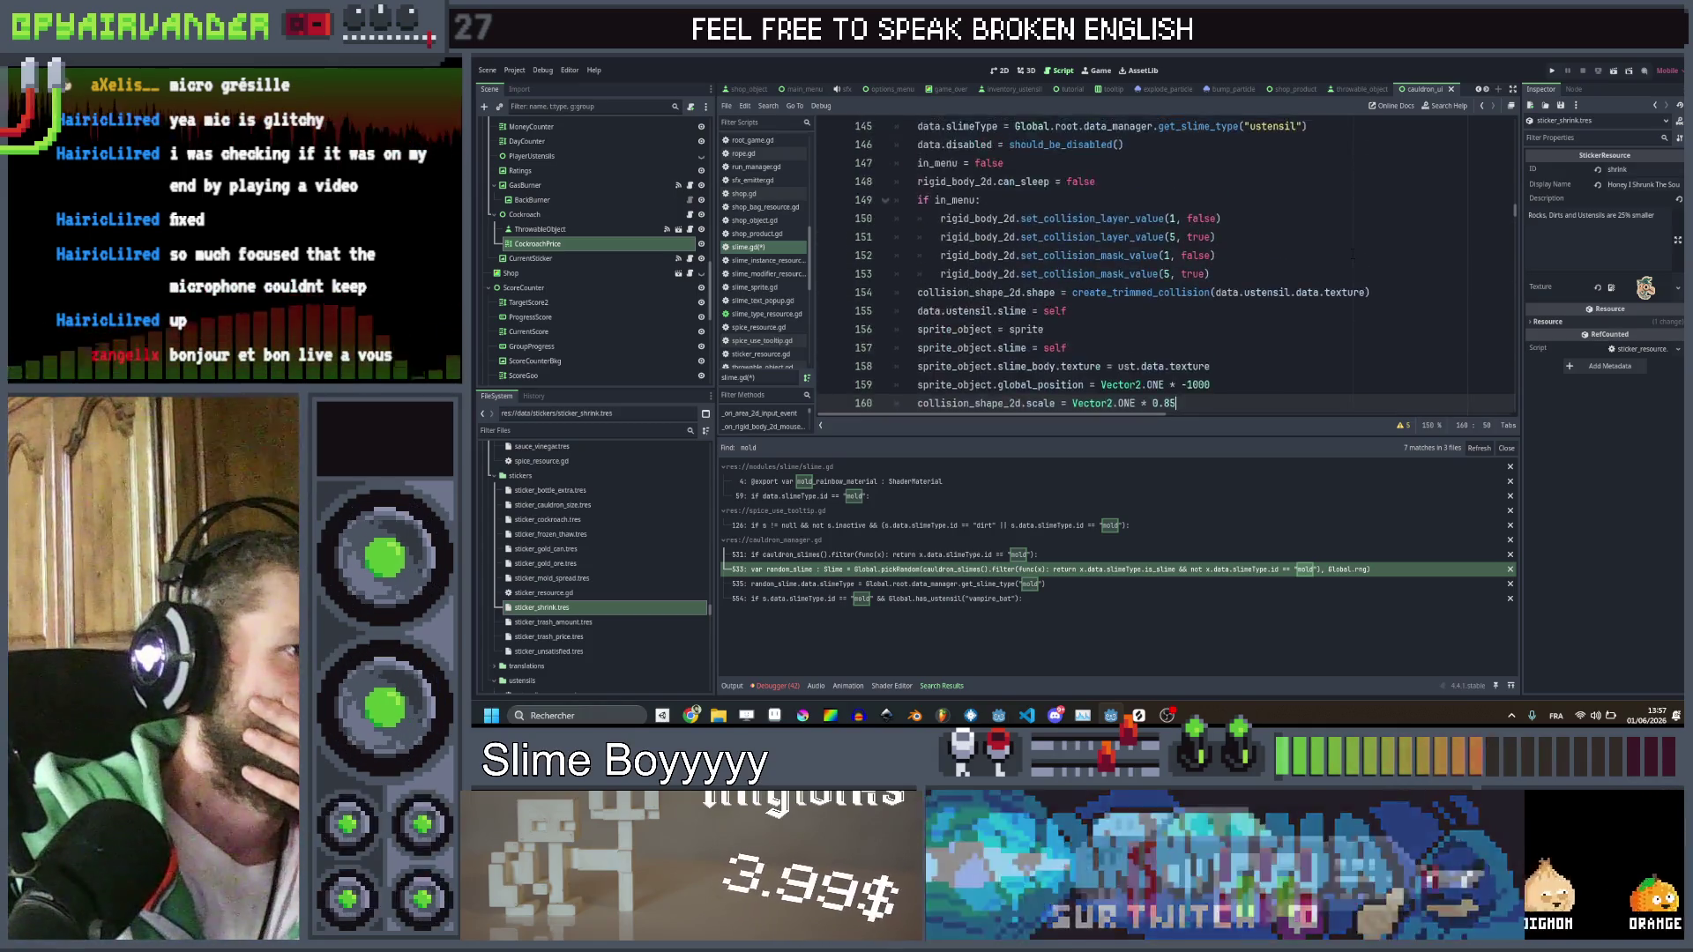
pyautogui.scroll(3, 1352, 254)
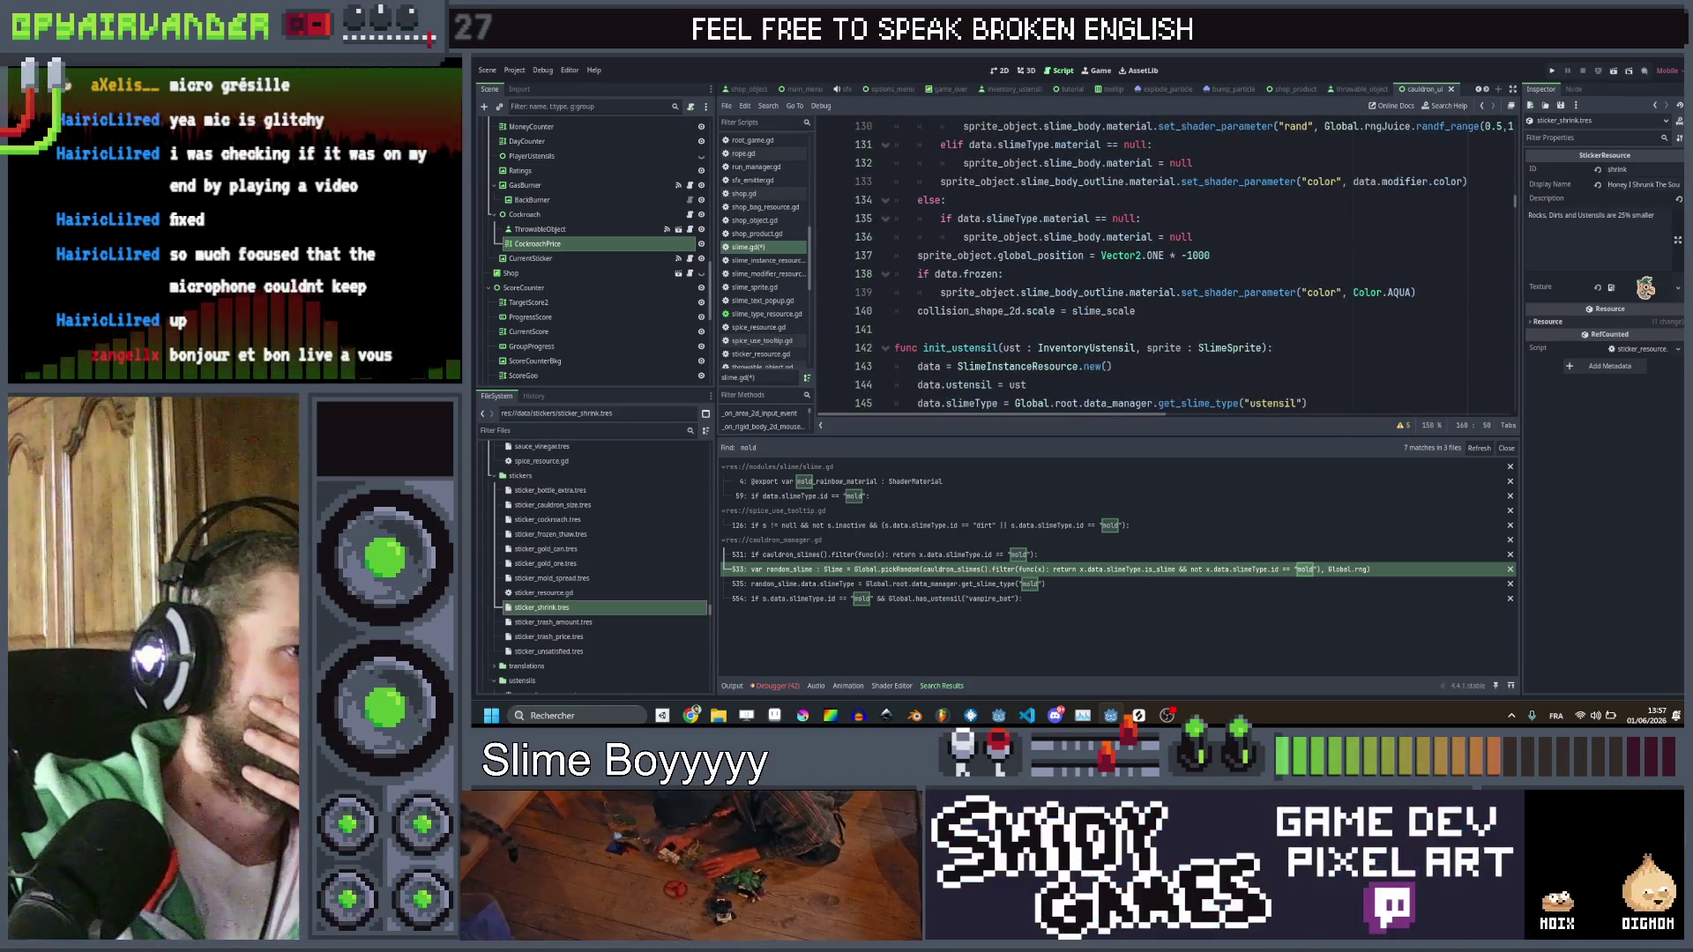
pyautogui.doubleClick(1120, 311)
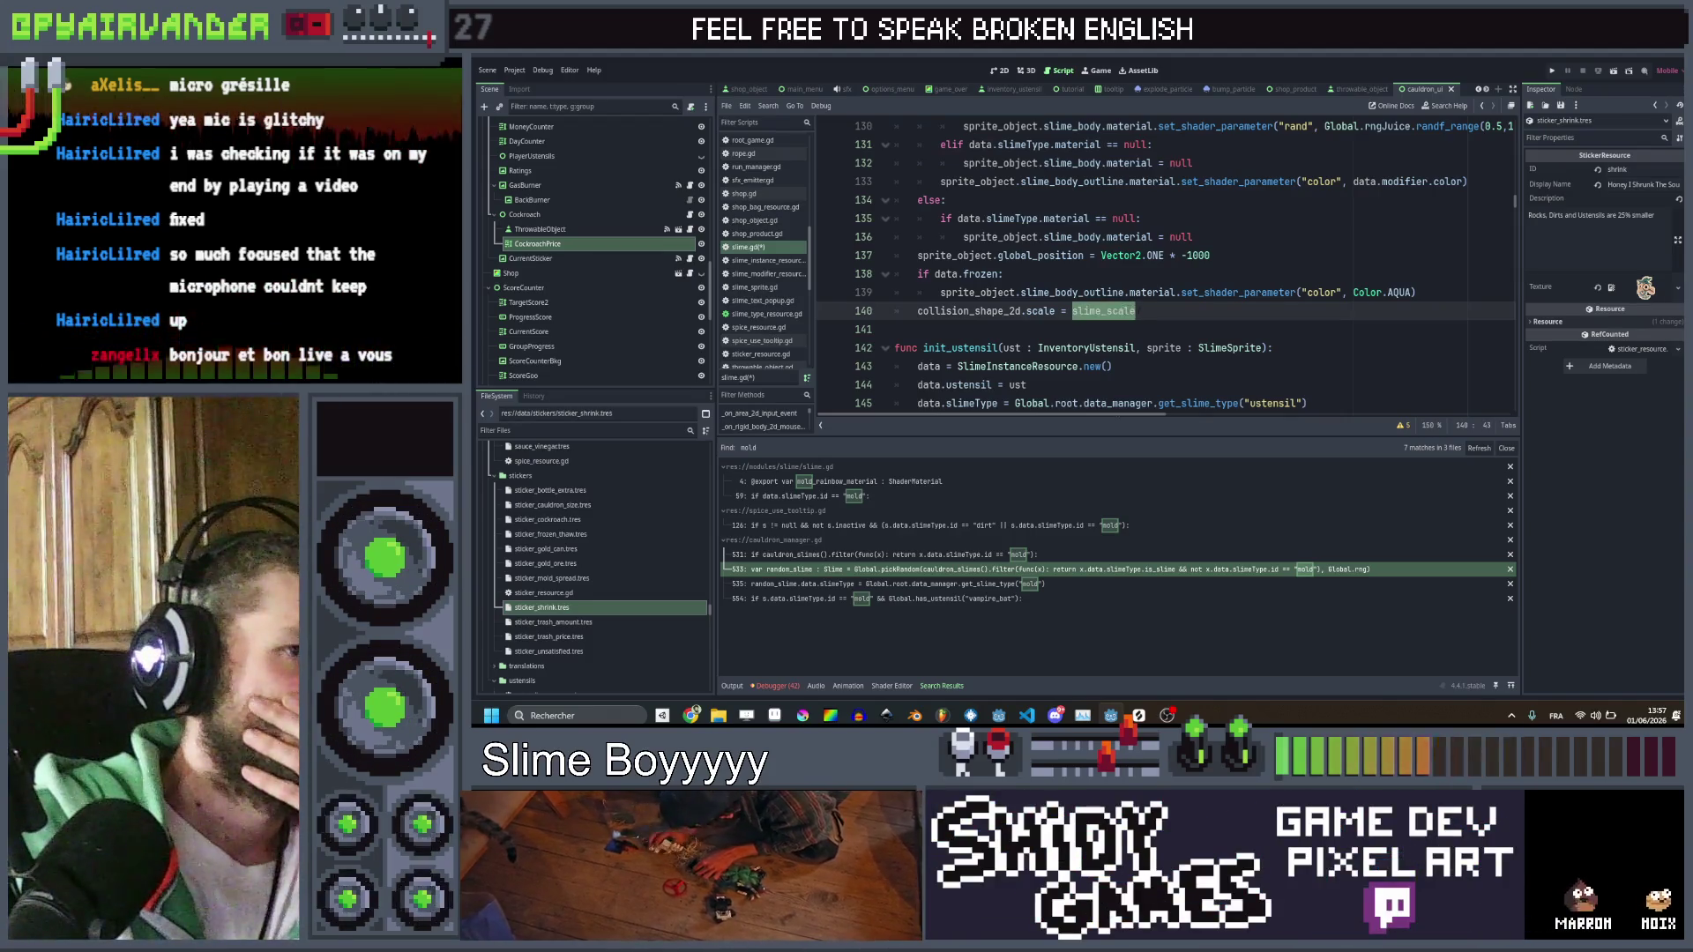
pyautogui.scroll(-8, 1164, 265)
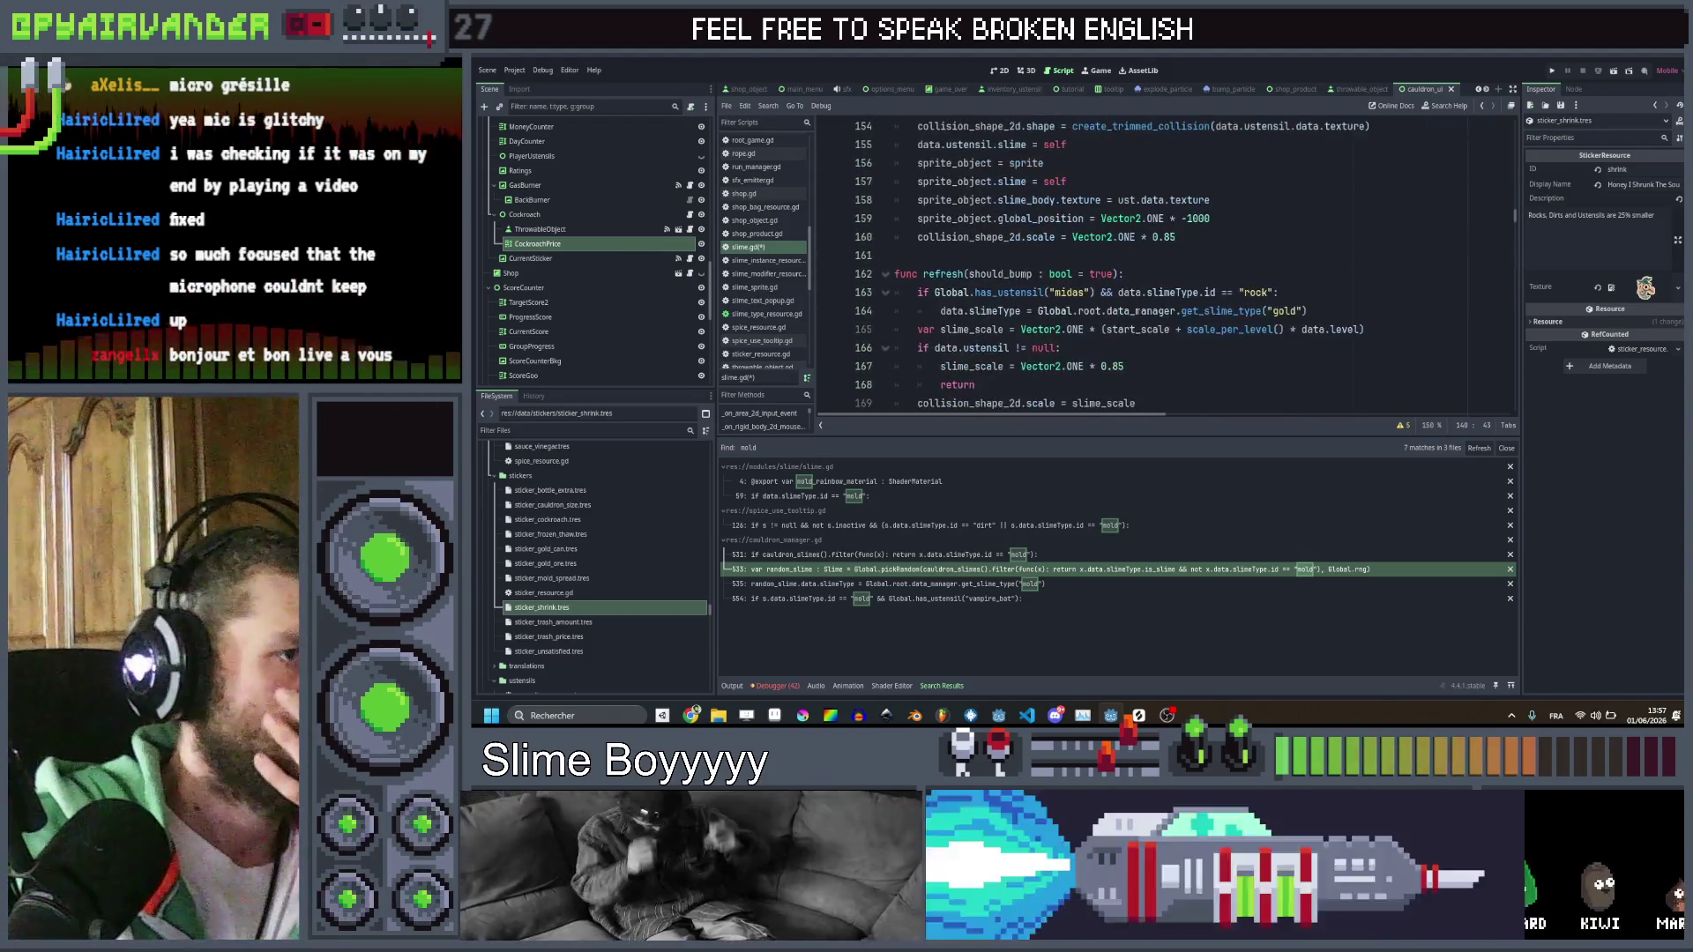
pyautogui.scroll(-1, 1139, 310)
# Add 'if Global.has_sticker("shrink"):' below the utensil scale
pyautogui.press('Return')
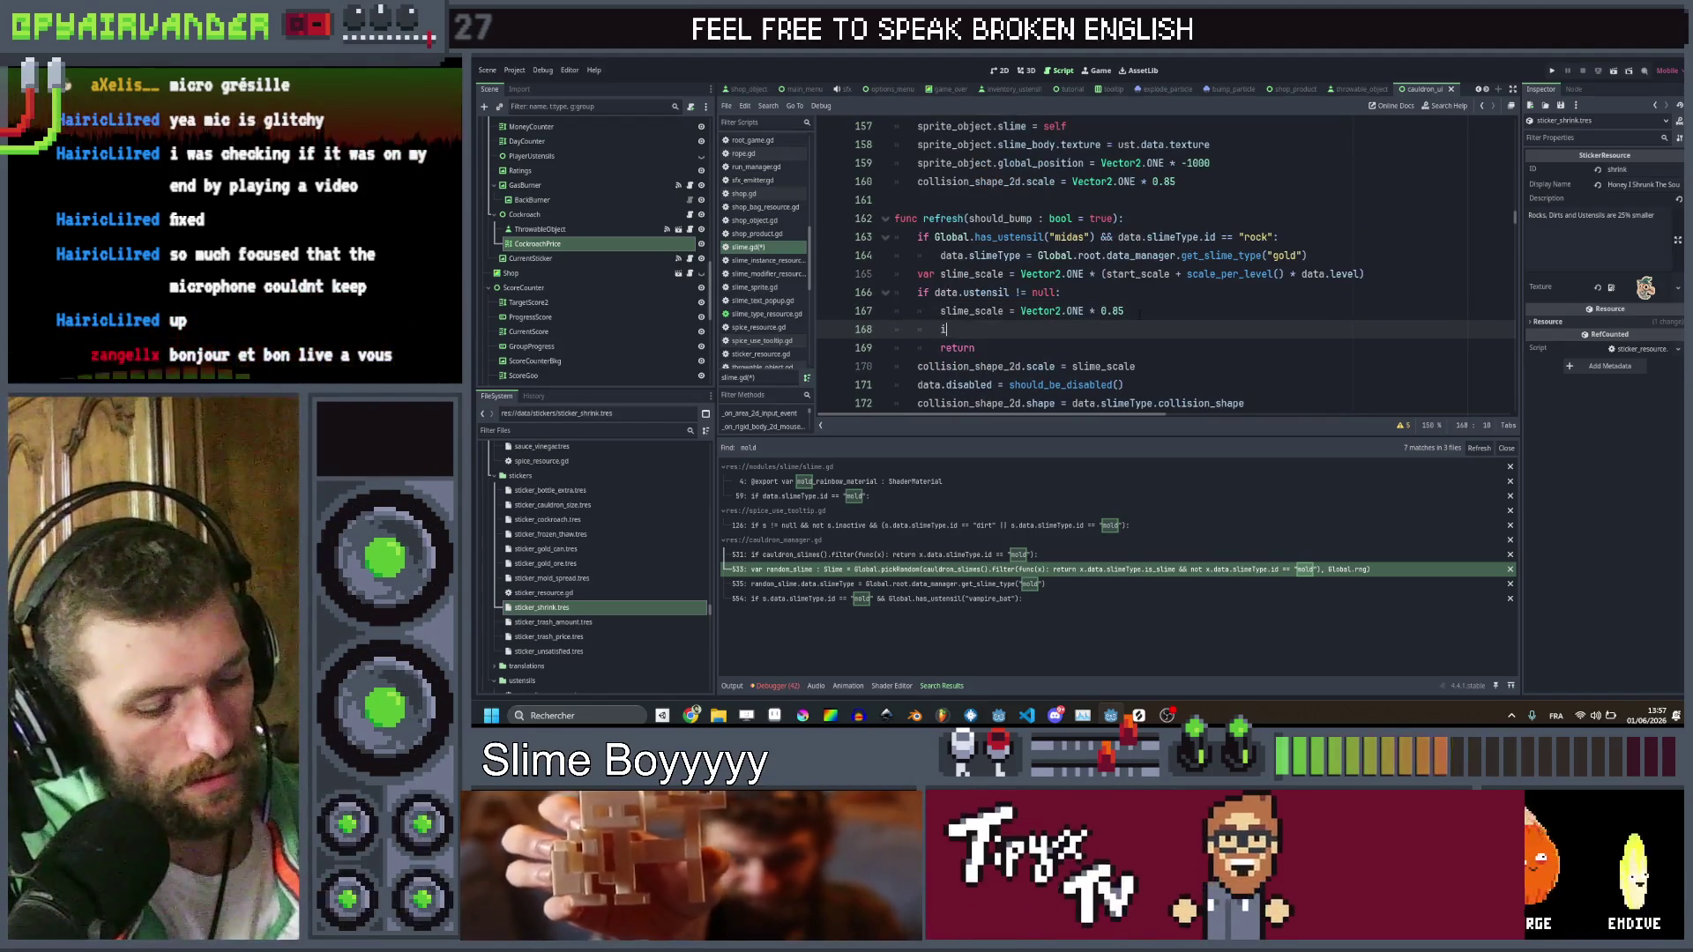
pyautogui.write('f Global')
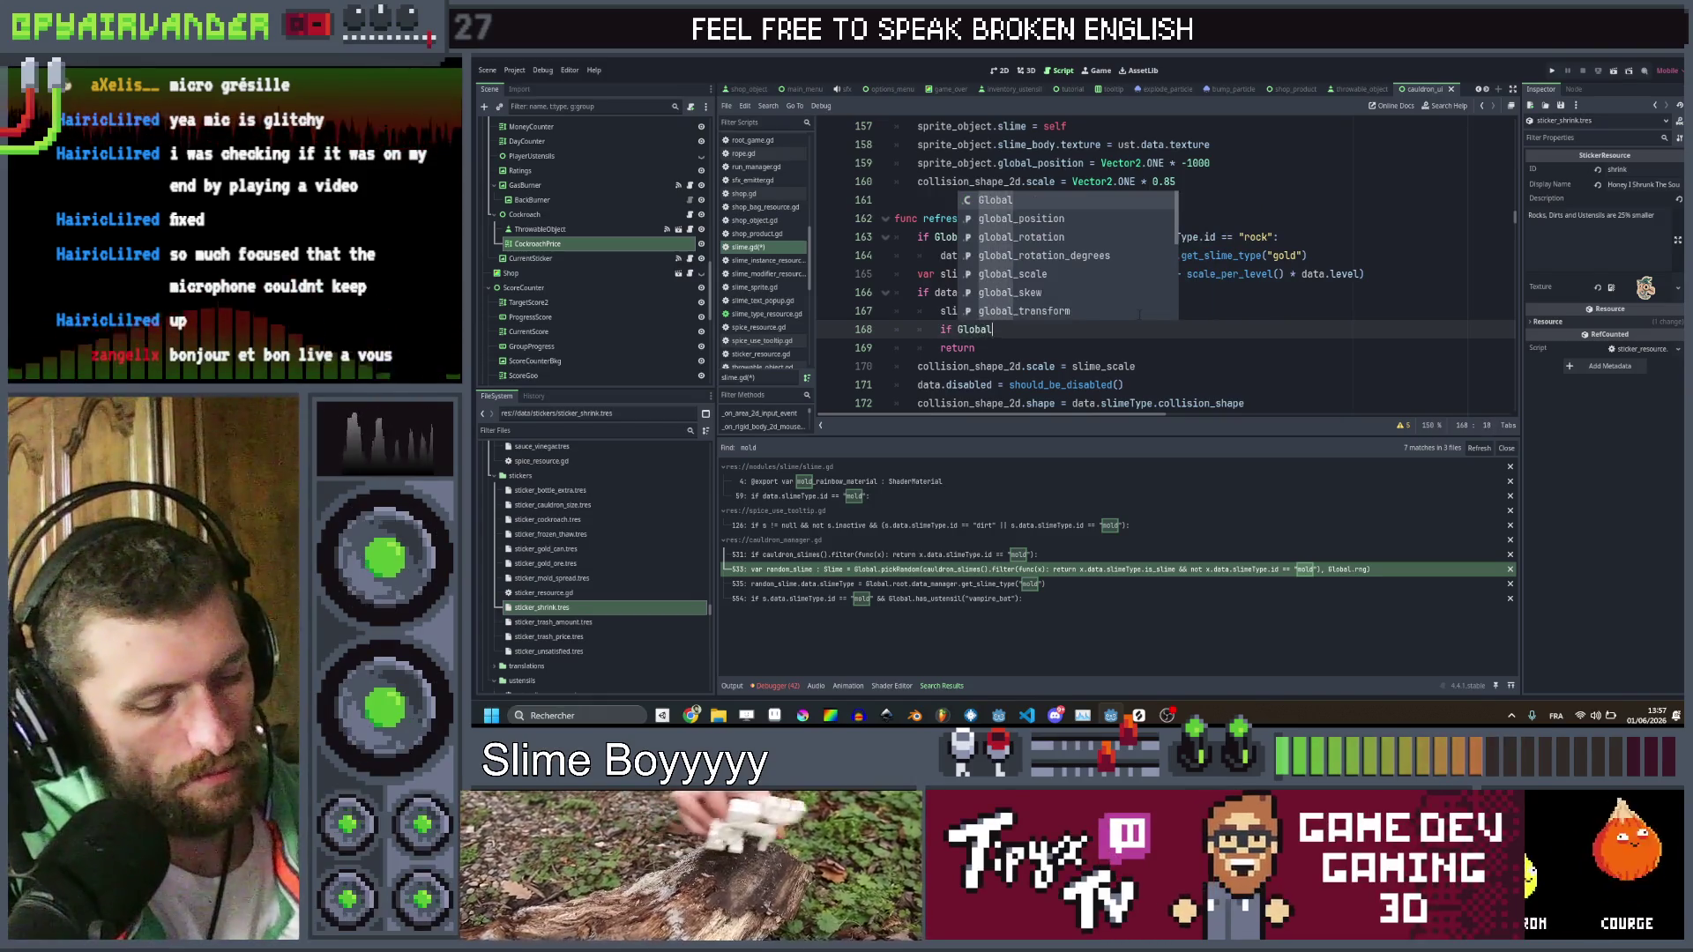
pyautogui.write('.has')
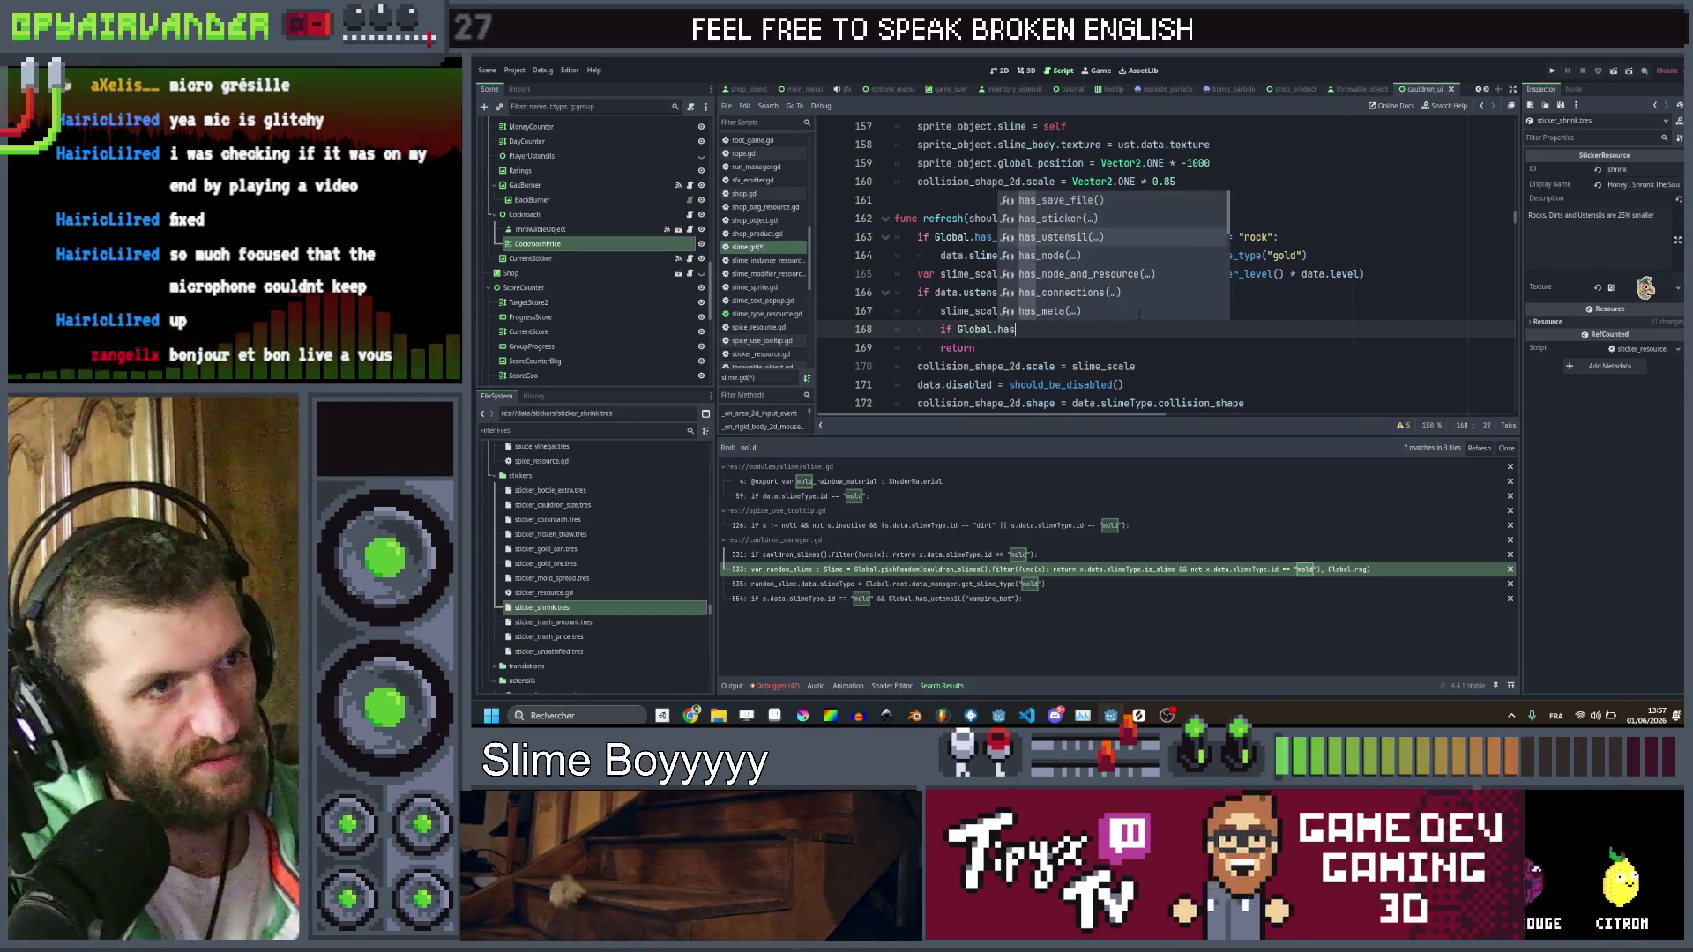
pyautogui.press('Down')
pyautogui.press('Down')
pyautogui.press('Return')
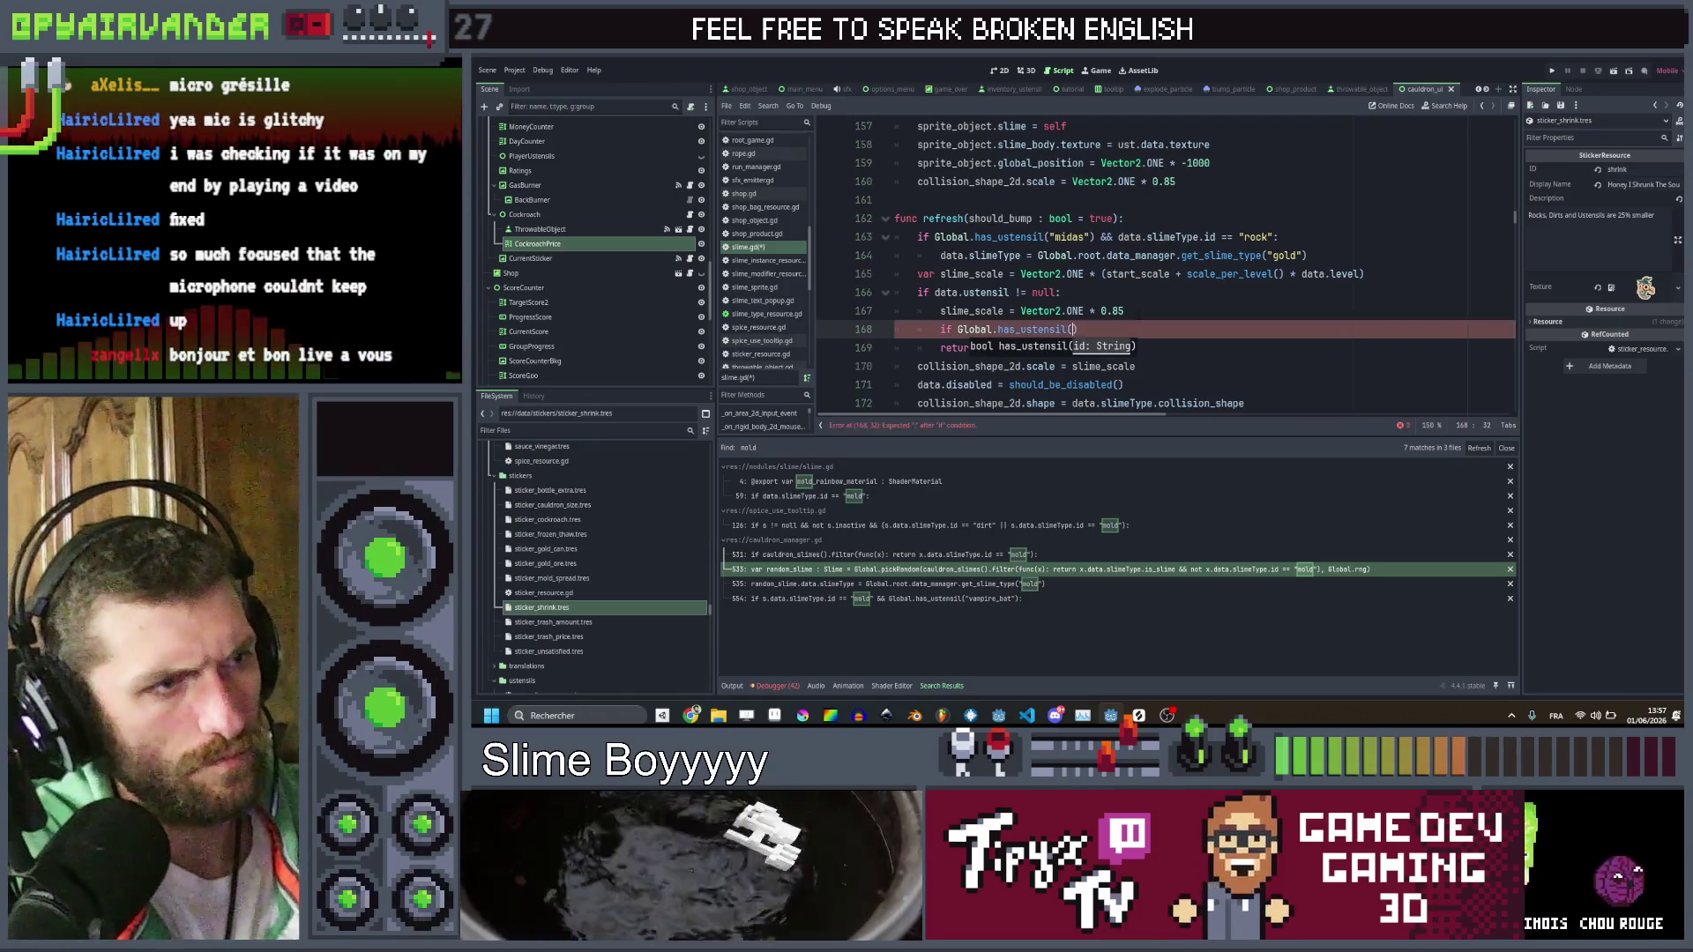
pyautogui.press('Left')
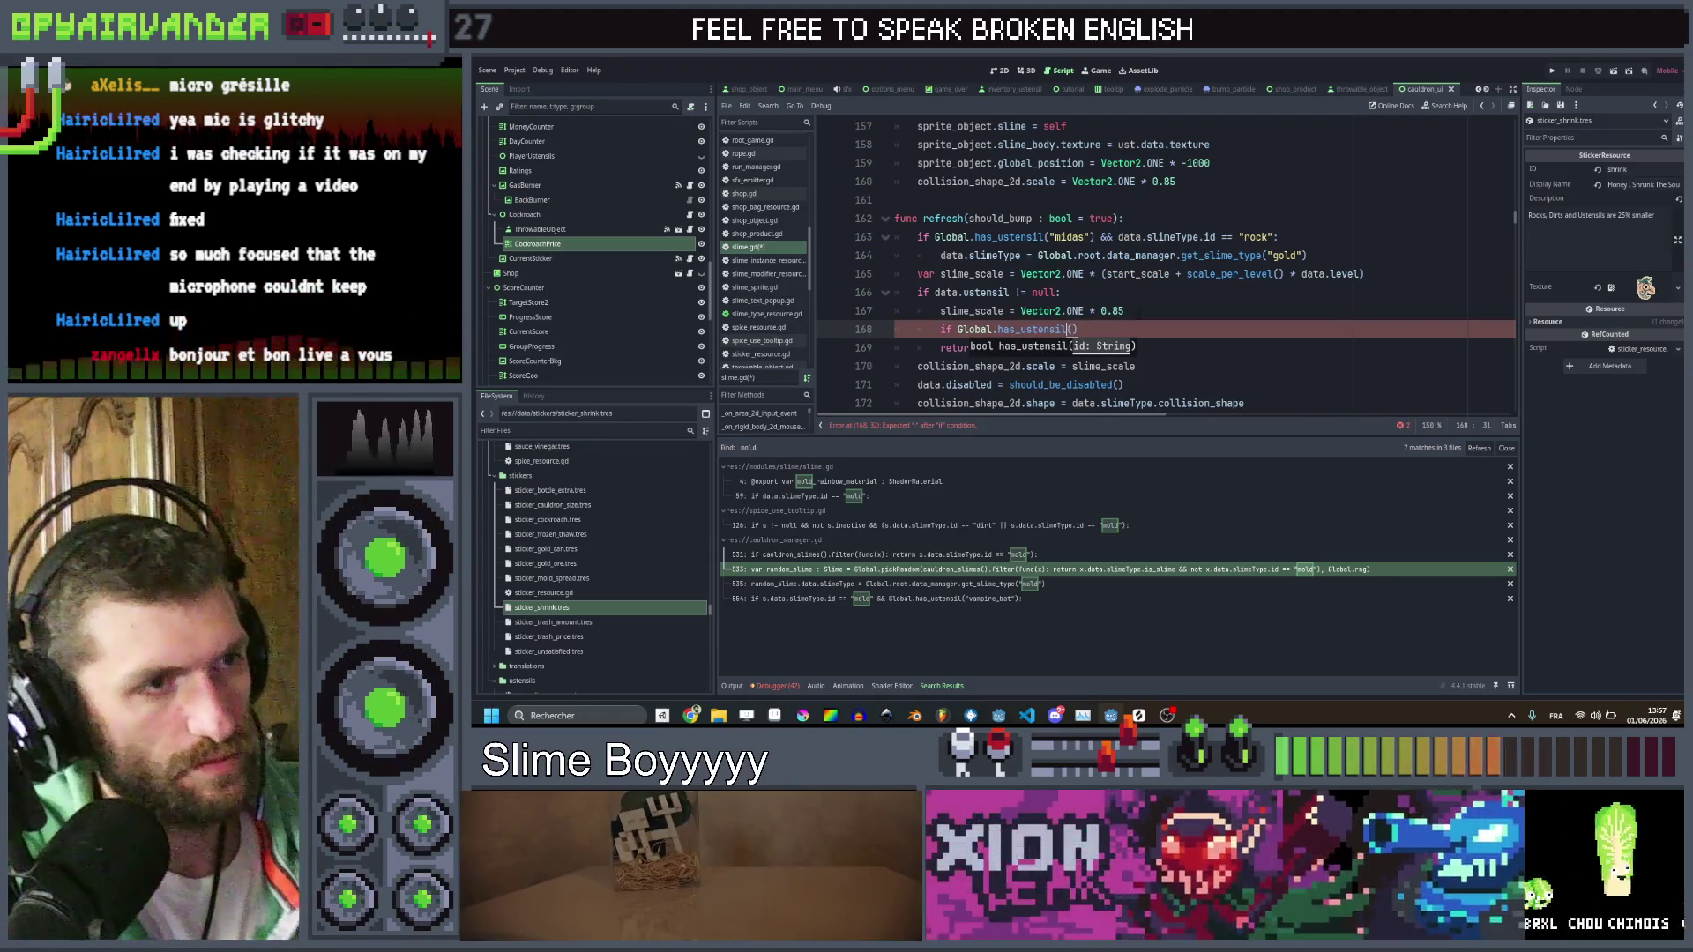
pyautogui.write('has_sti')
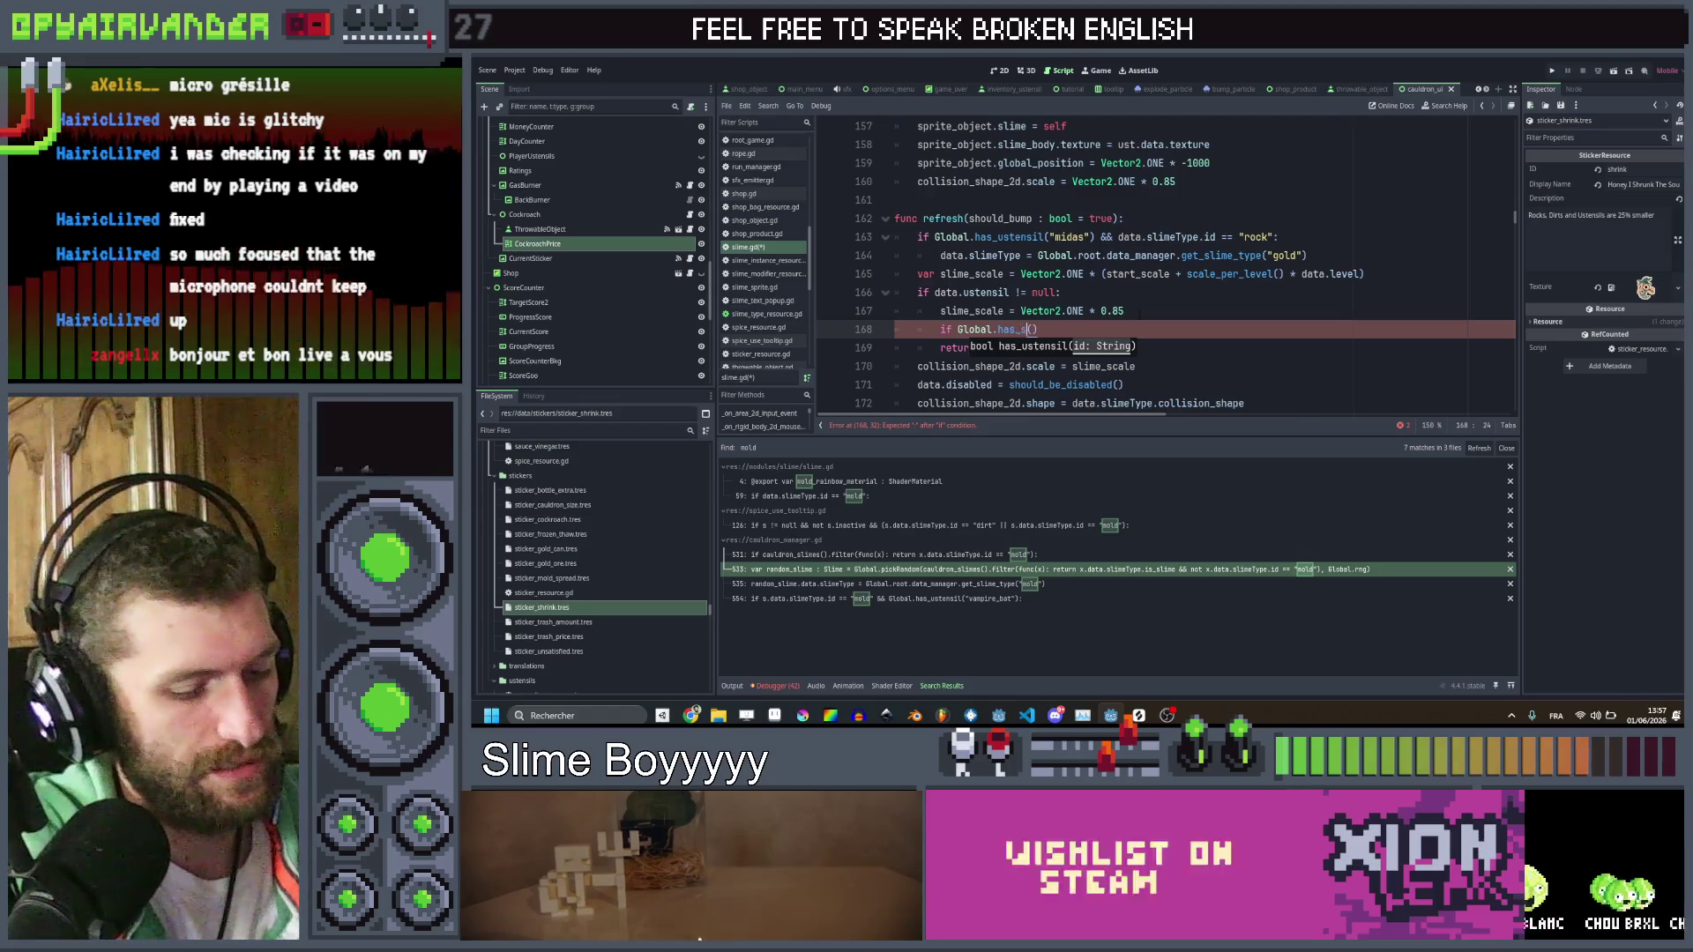
pyautogui.write('c')
pyautogui.press('Return')
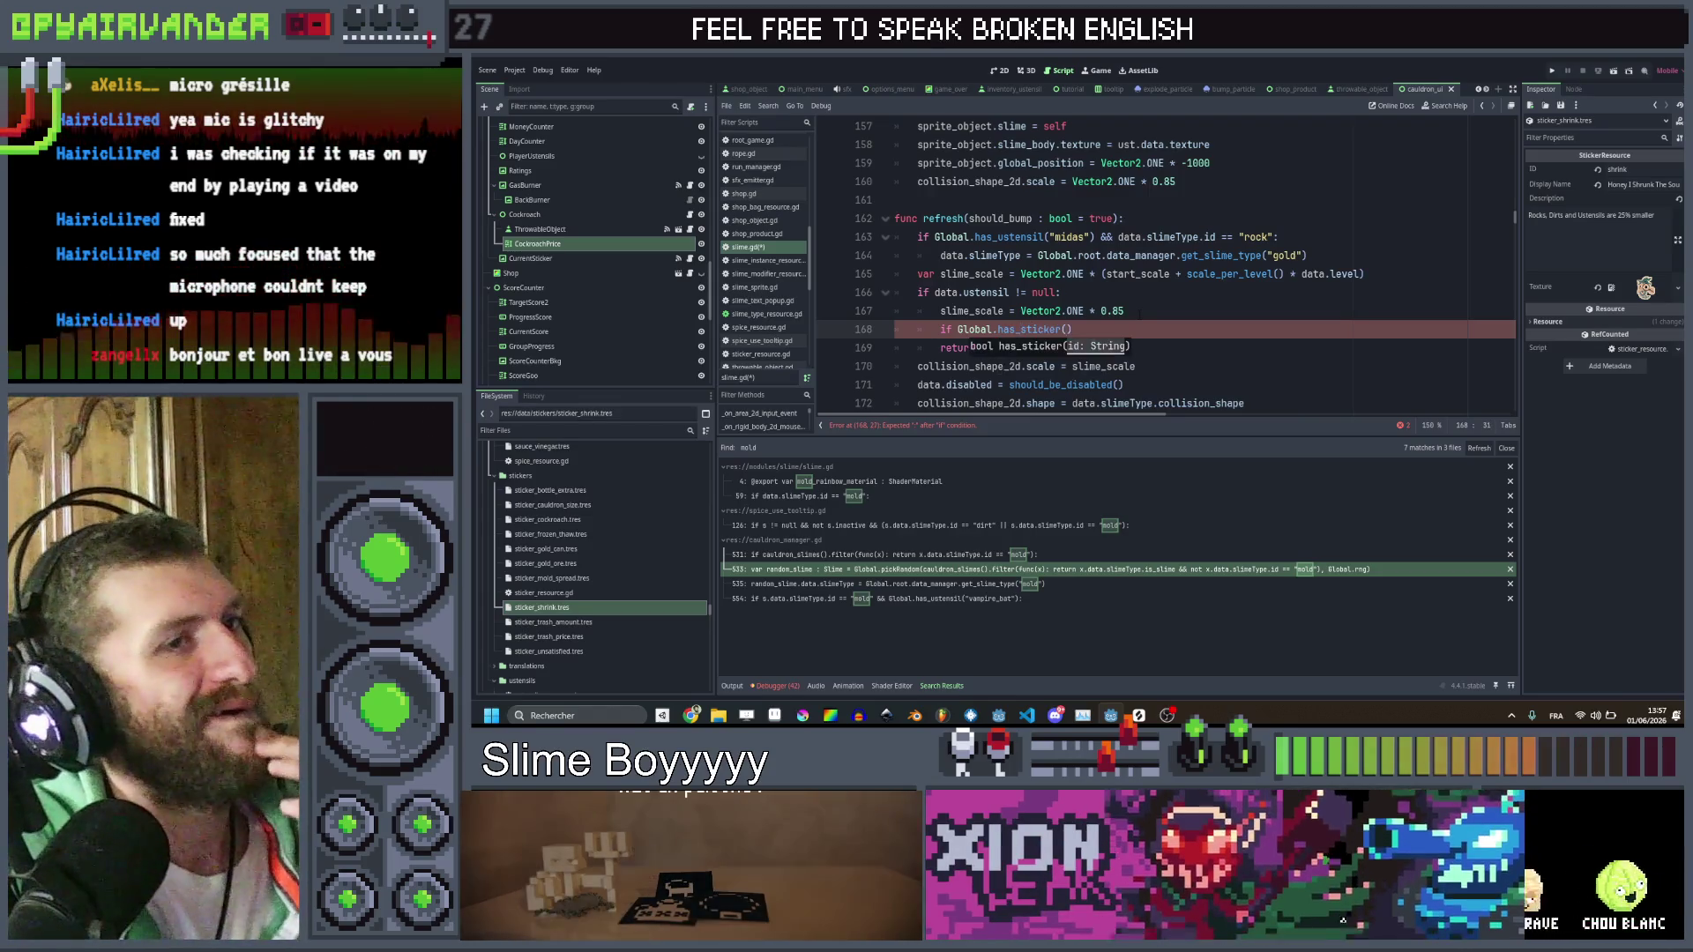
pyautogui.write('"shrink"')
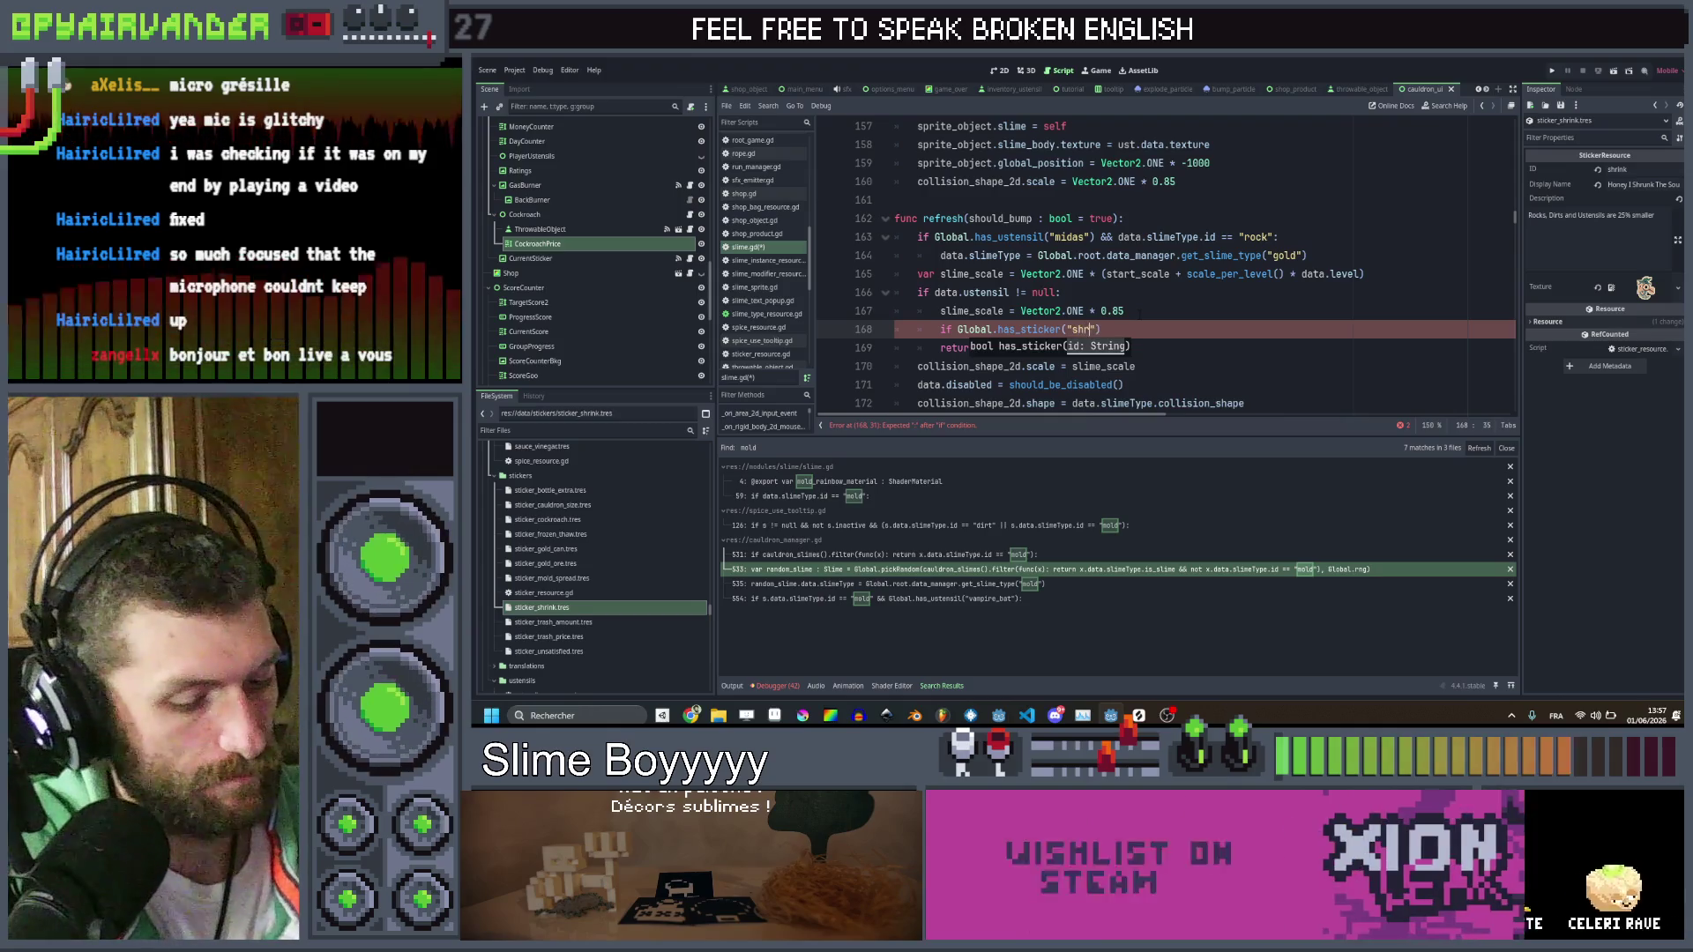
pyautogui.write(')')
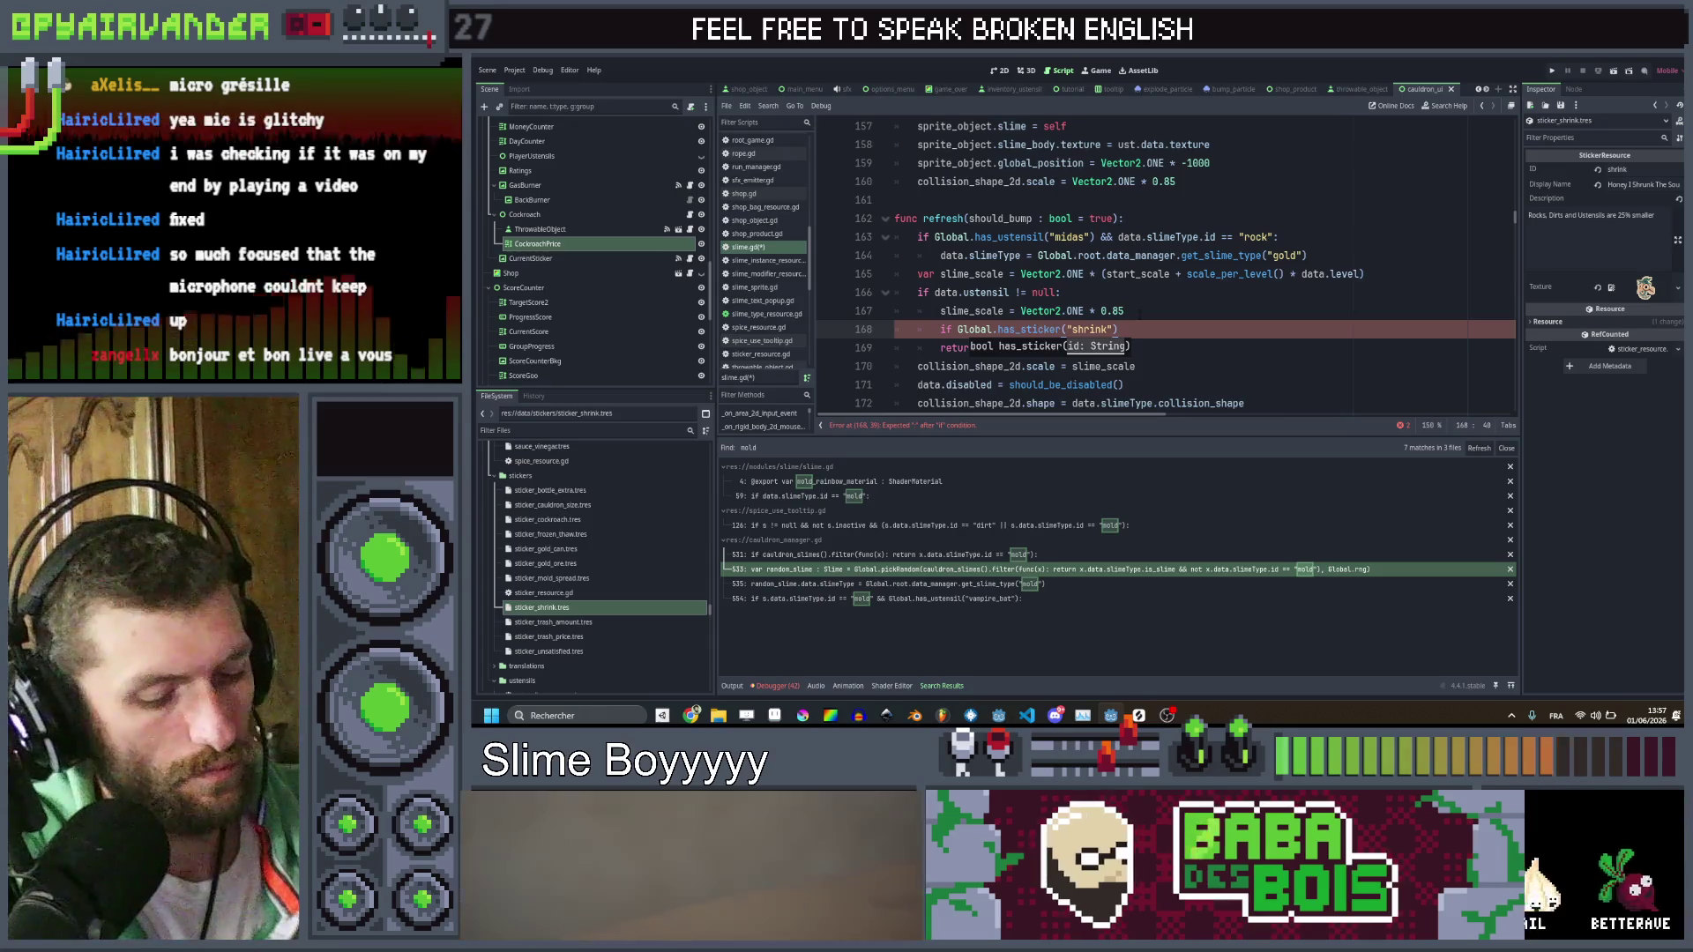
pyautogui.write(':')
pyautogui.press('Return')
# Keep the collision scale line below return and paste a collision scale assignment under the shrink condition
pyautogui.press('Up')
pyautogui.press('Up')
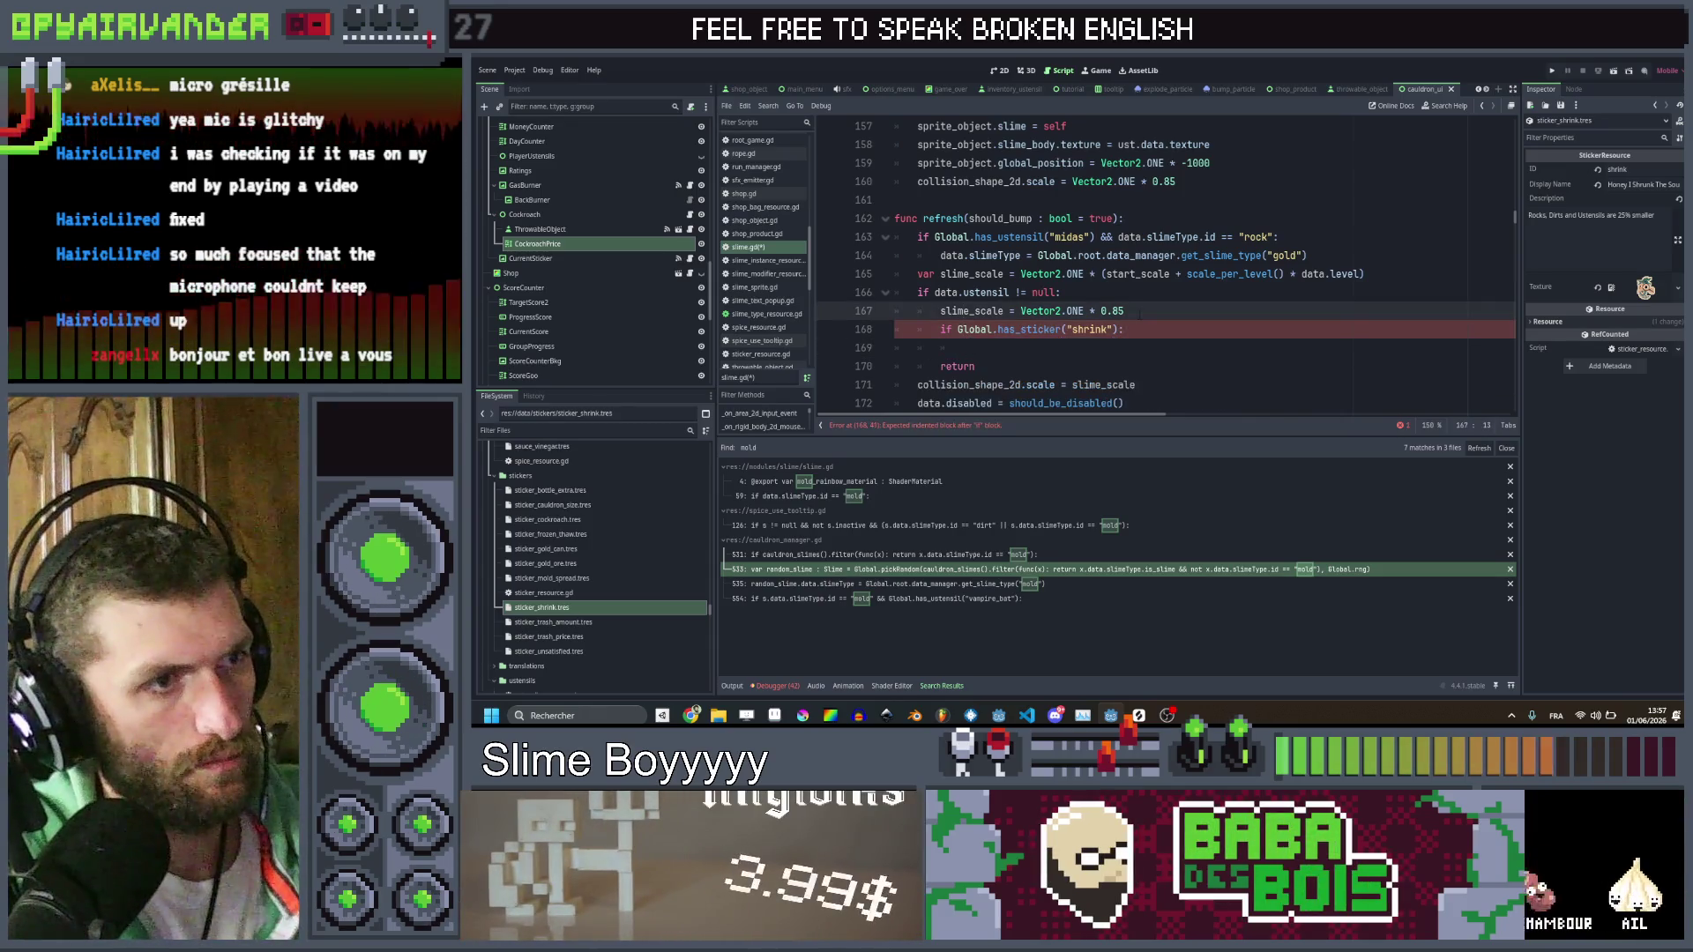
pyautogui.press('Down')
pyautogui.press('Down')
pyautogui.press('Down')
pyautogui.hotkey('alt', 'Up')
pyautogui.hotkey('alt', 'Up')
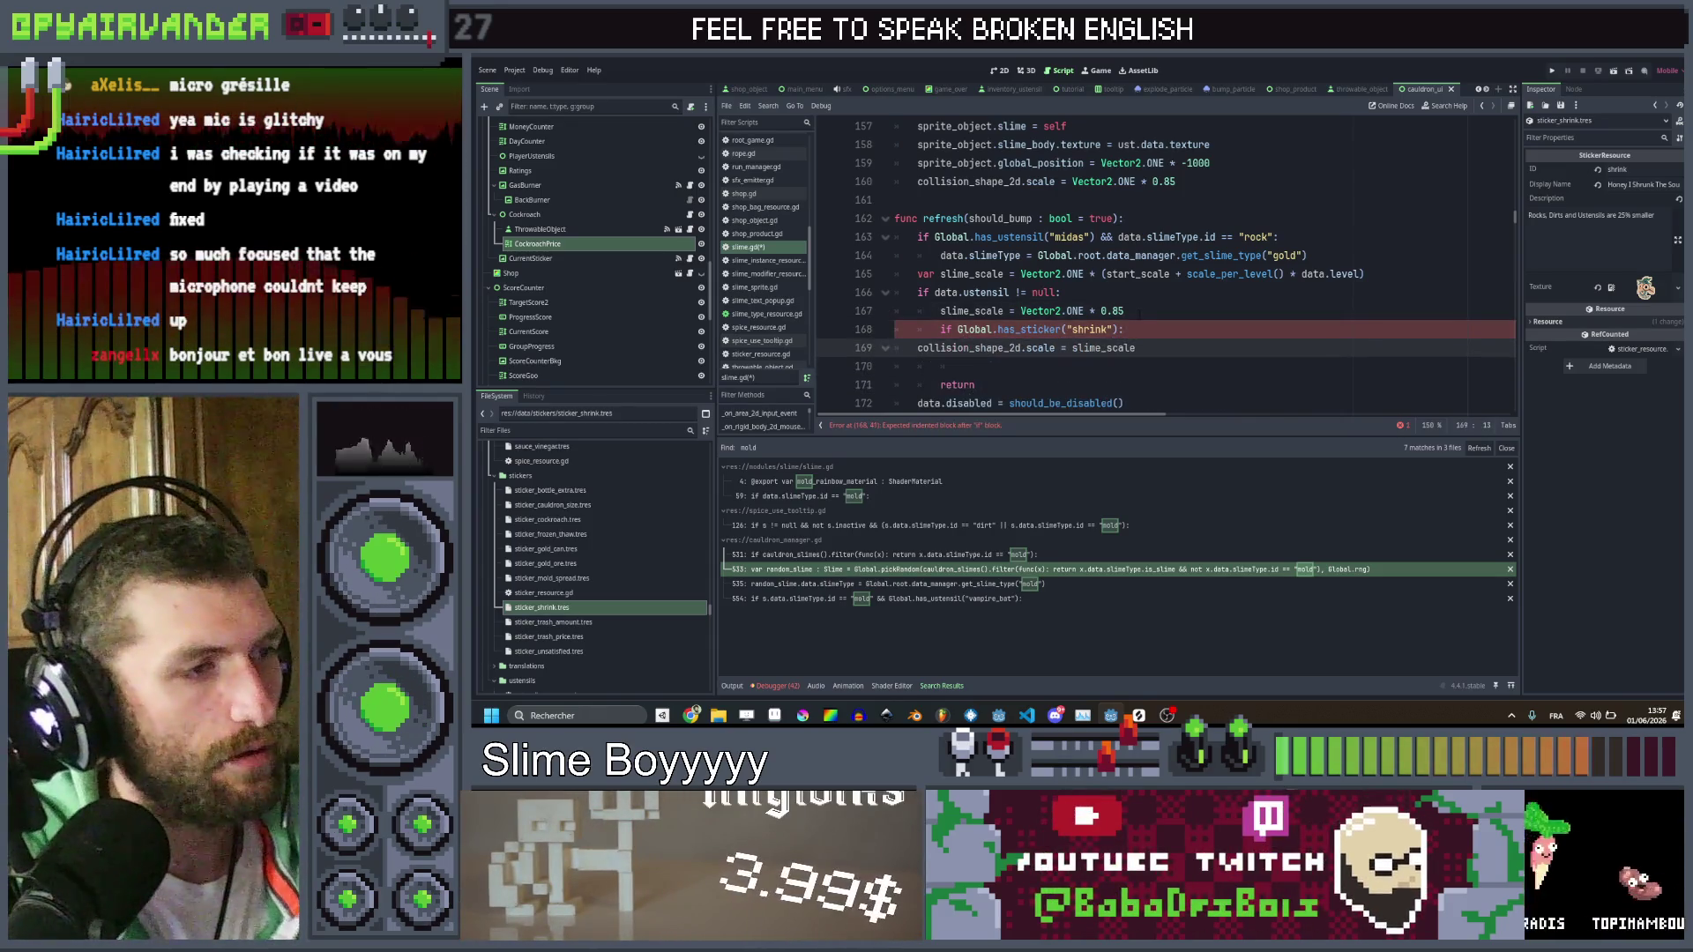
pyautogui.hotkey('alt', 'Down')
pyautogui.hotkey('alt', 'Down')
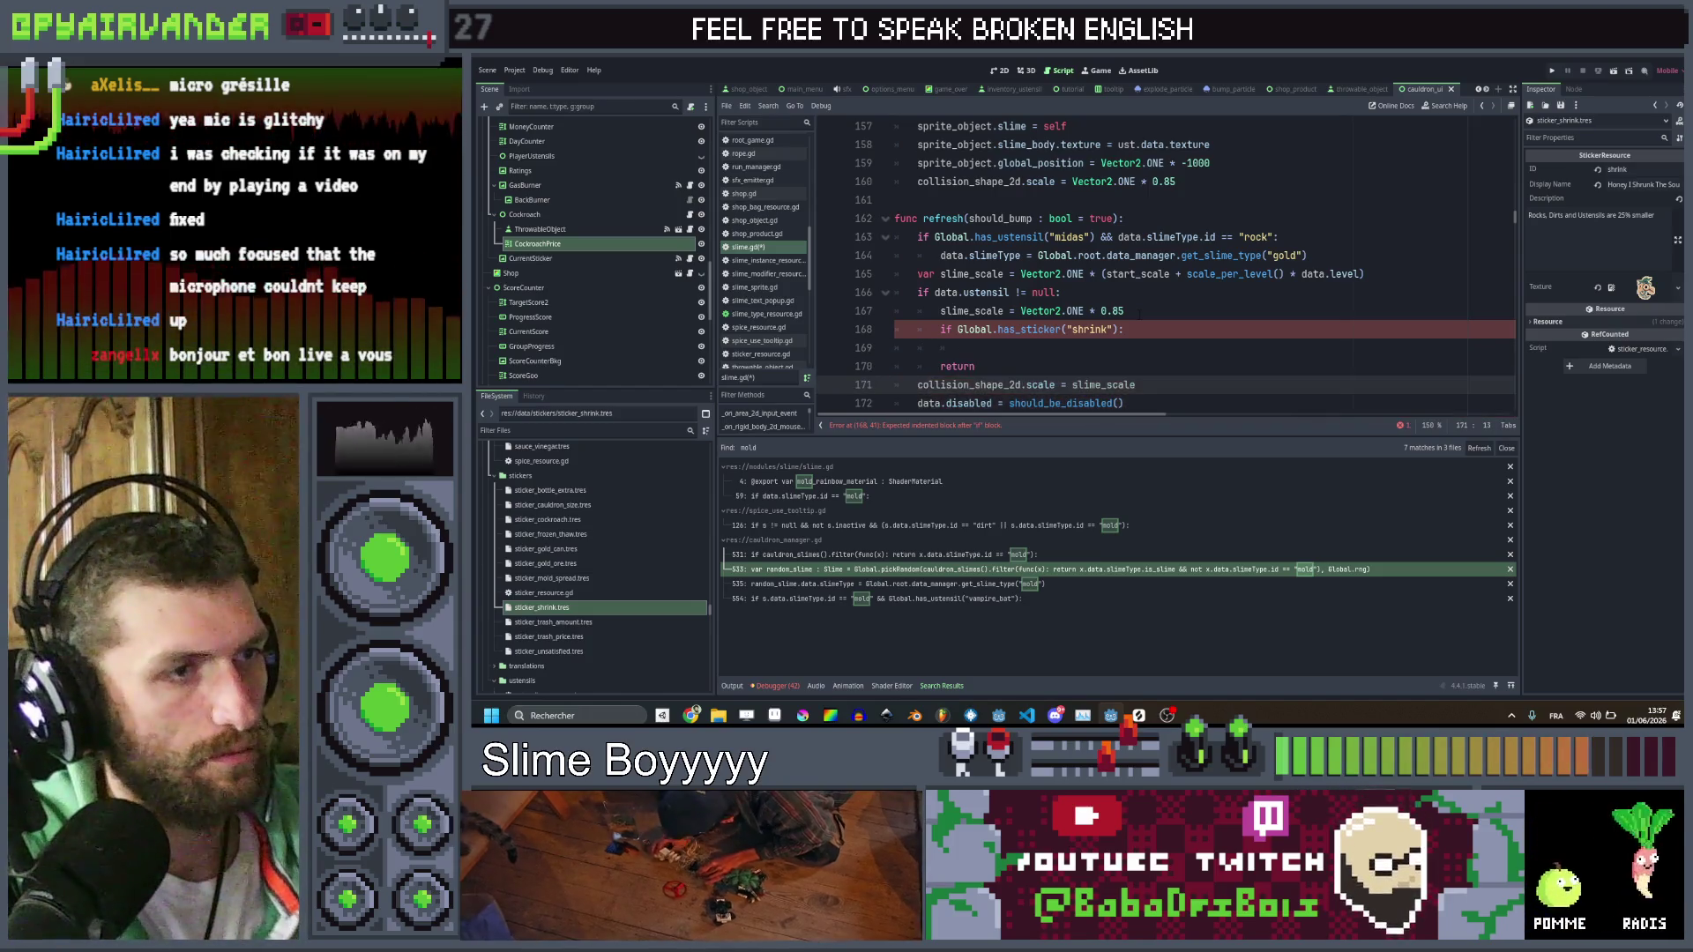
pyautogui.press('Up')
pyautogui.press('Up')
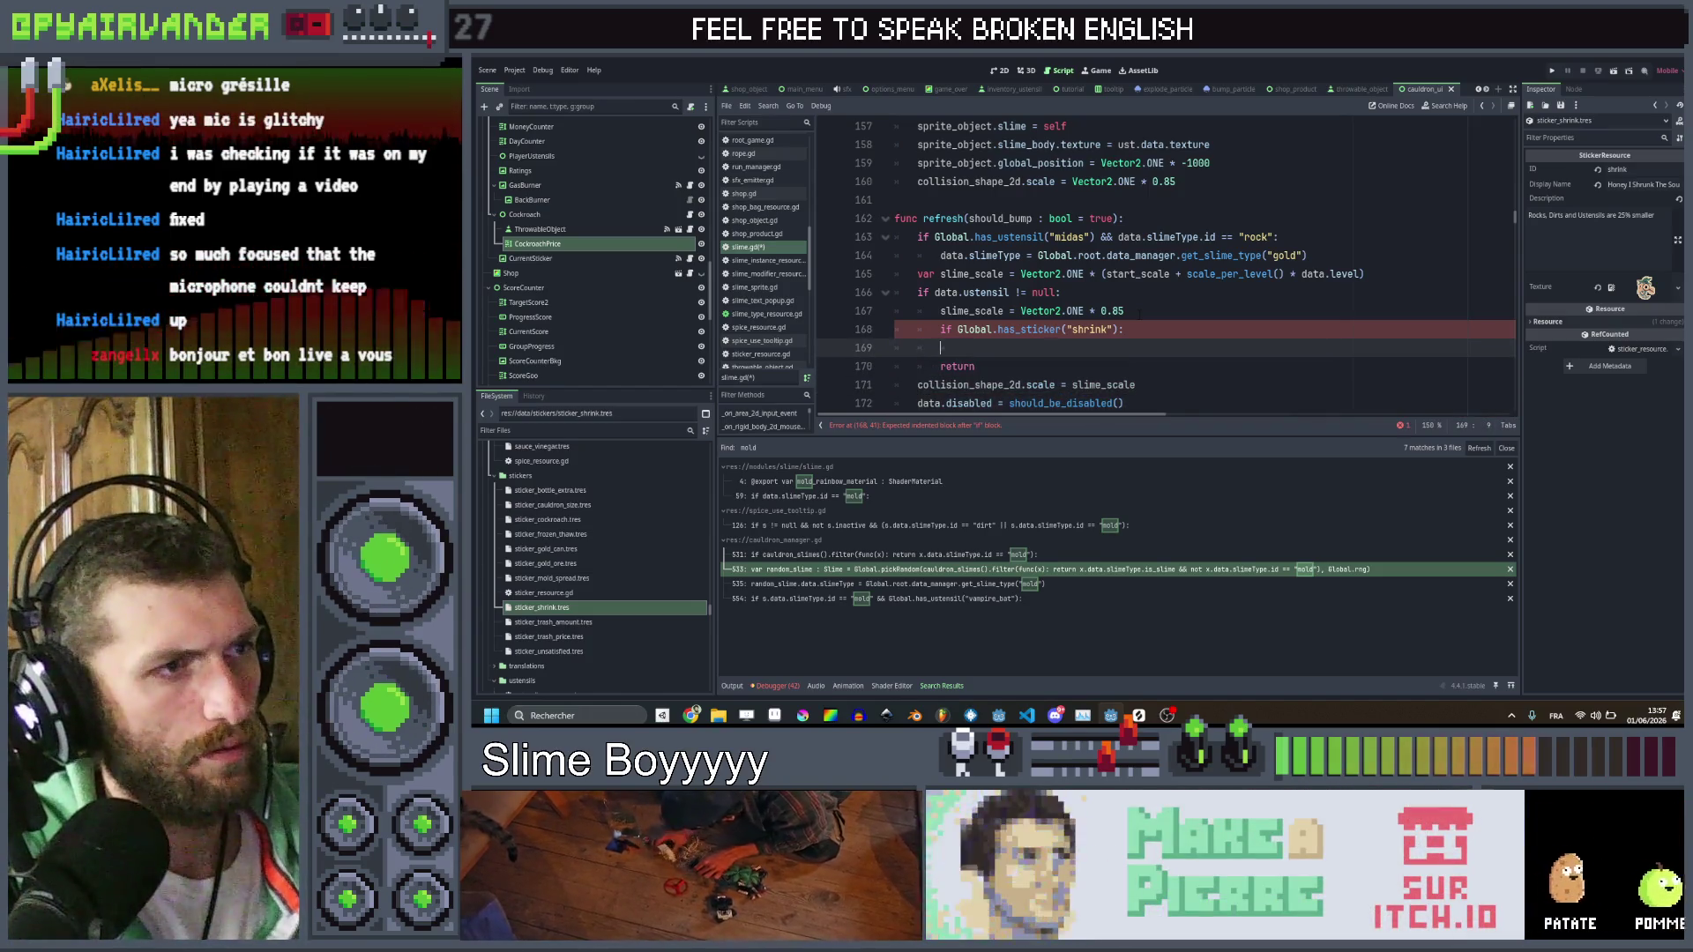
pyautogui.write('collision_shape_2d.scale = slime_scale')
pyautogui.press('Down')
pyautogui.hotkey('ctrl', 'shift', 'k')
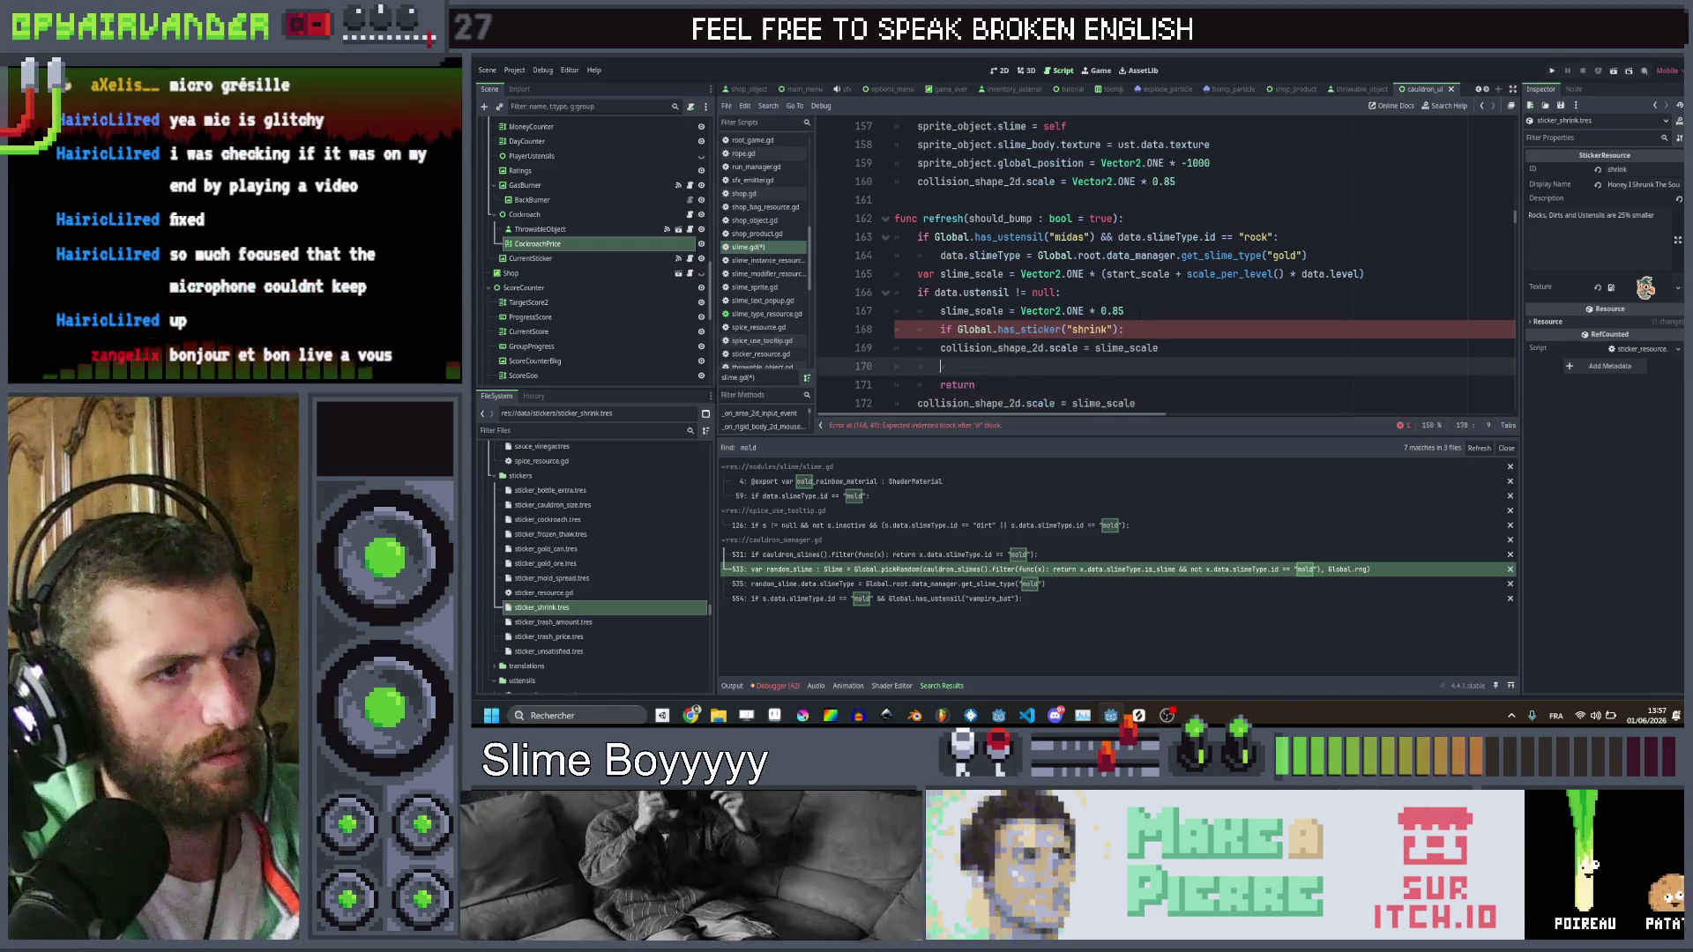
pyautogui.press('Up')
pyautogui.press('Up')
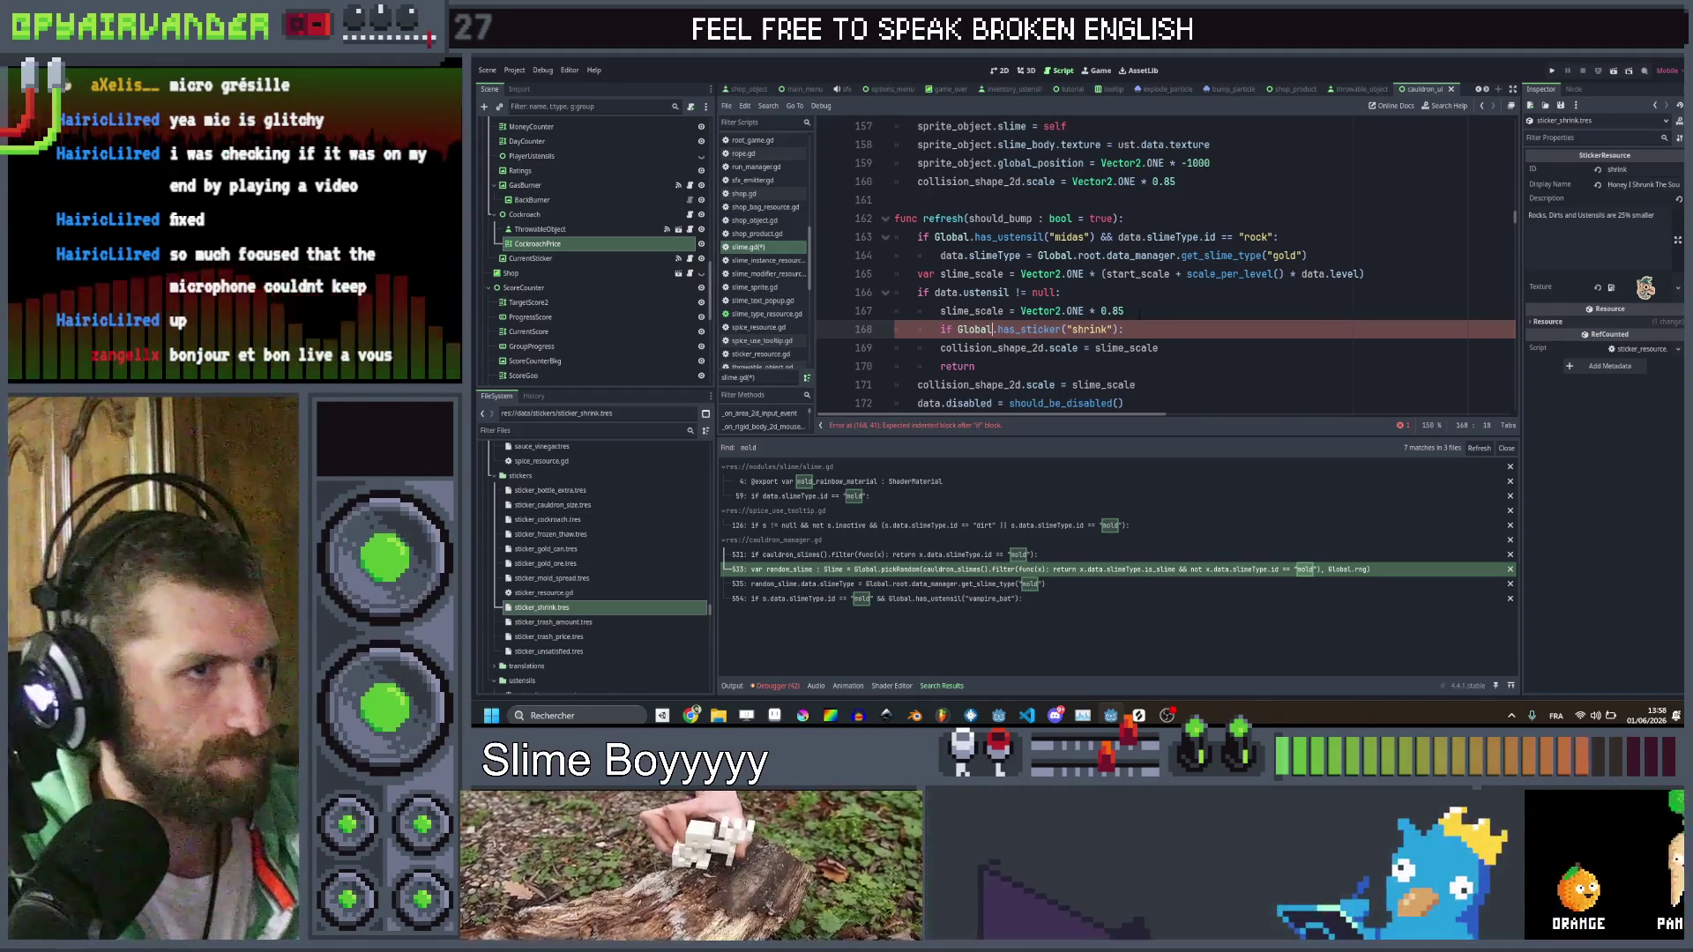
# Add 'slime_scale *= 0.75' inside the shrink check and select the new lines
pyautogui.click(1123, 328)
pyautogui.press('Return')
pyautogui.write('slime')
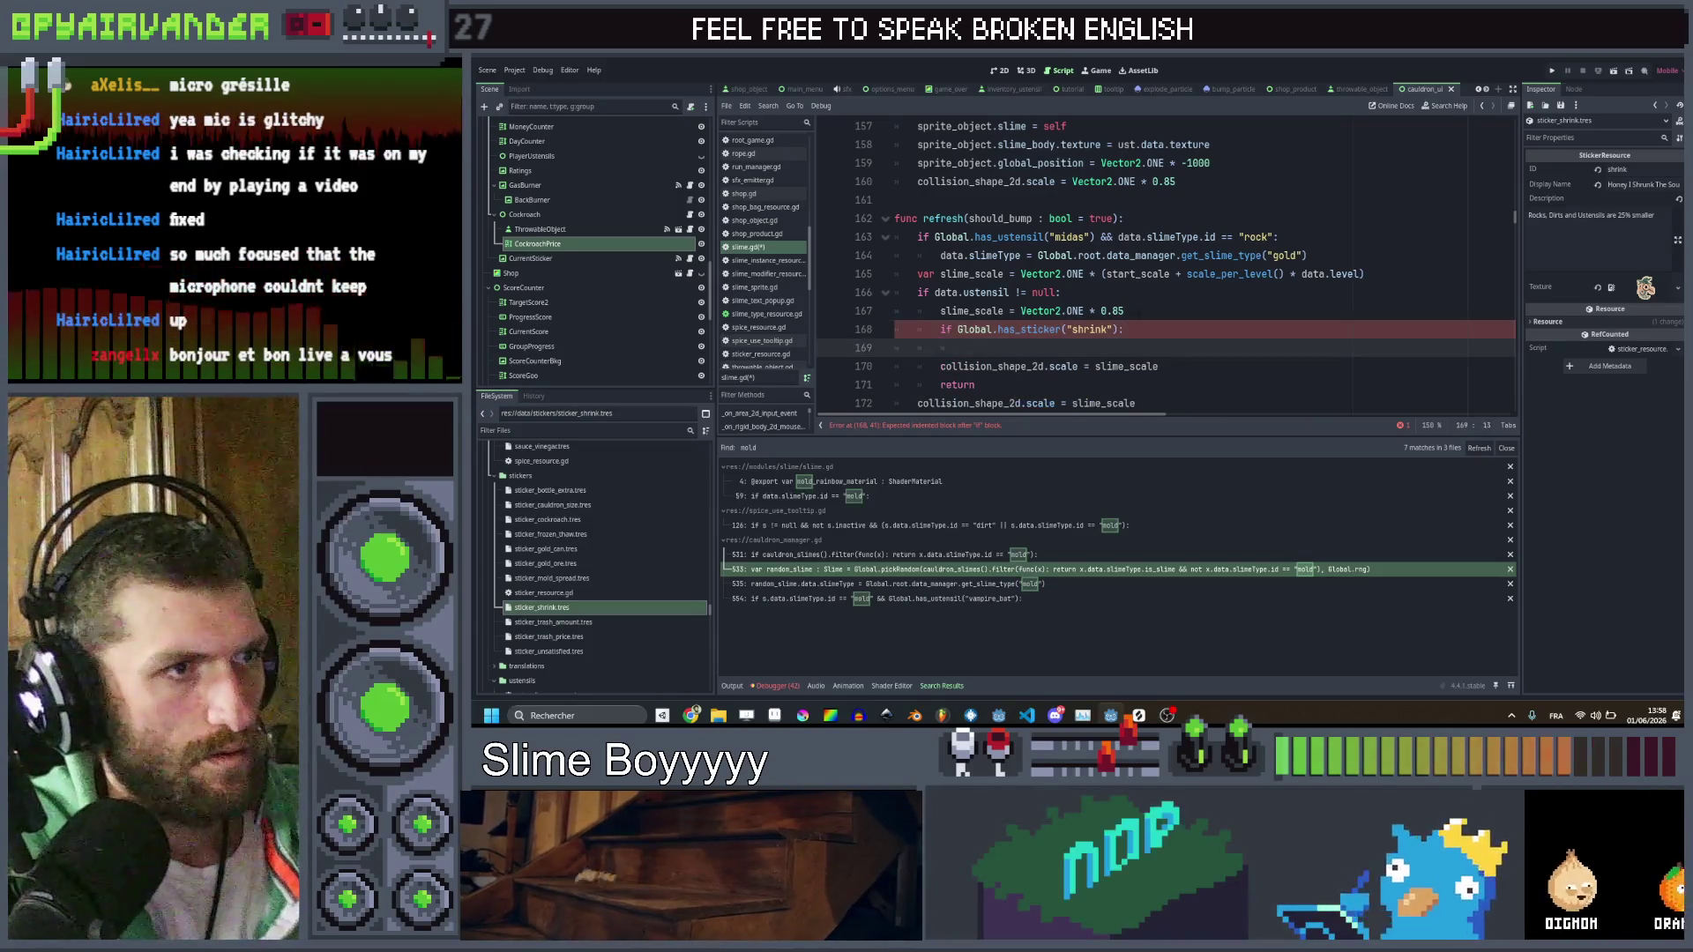
pyautogui.write('_scale ')
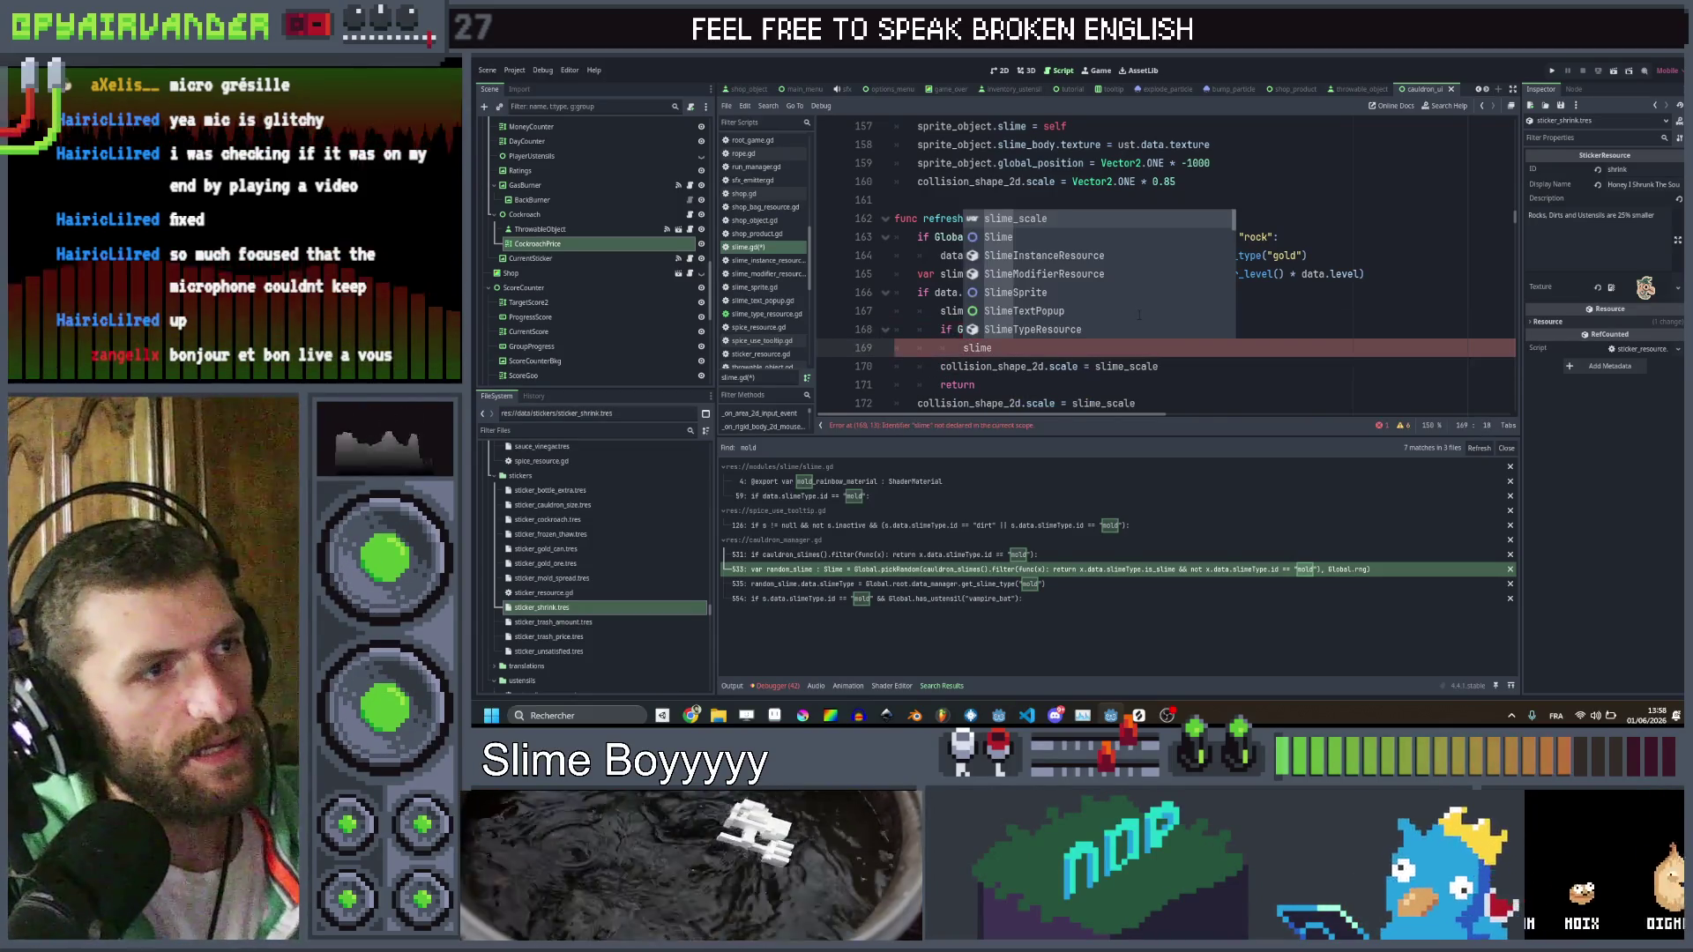
pyautogui.write('*= 0.75')
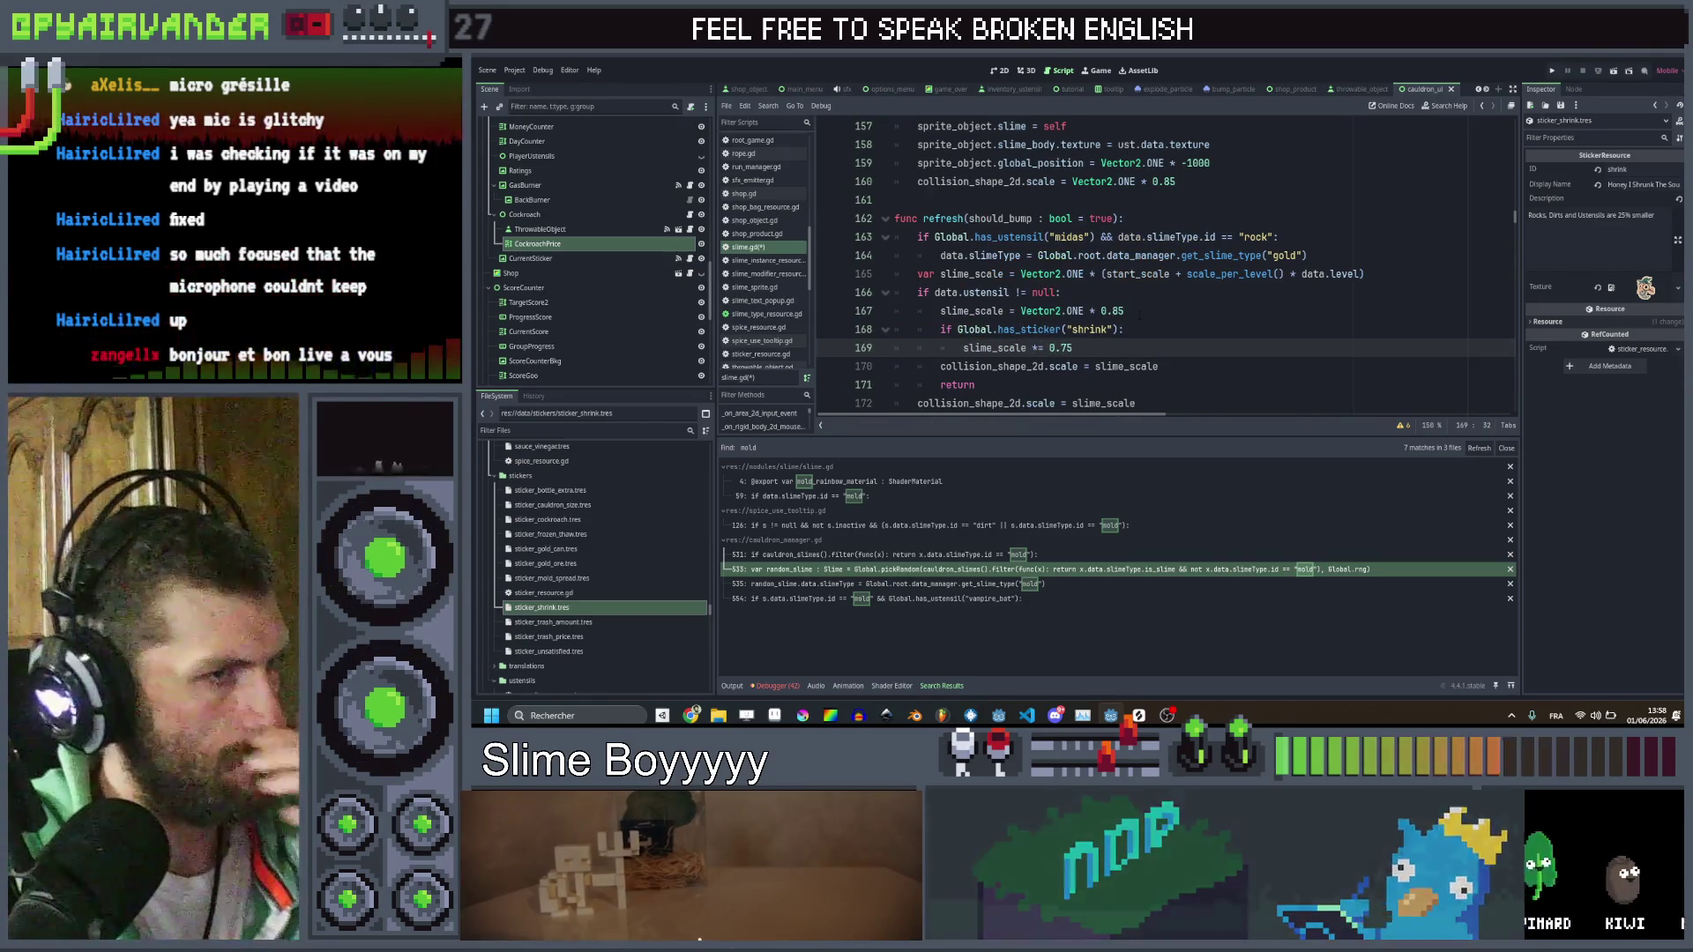
pyautogui.moveTo(1088, 347); pyautogui.dragTo(918, 330)
pyautogui.hotkey('ctrl', 'c')
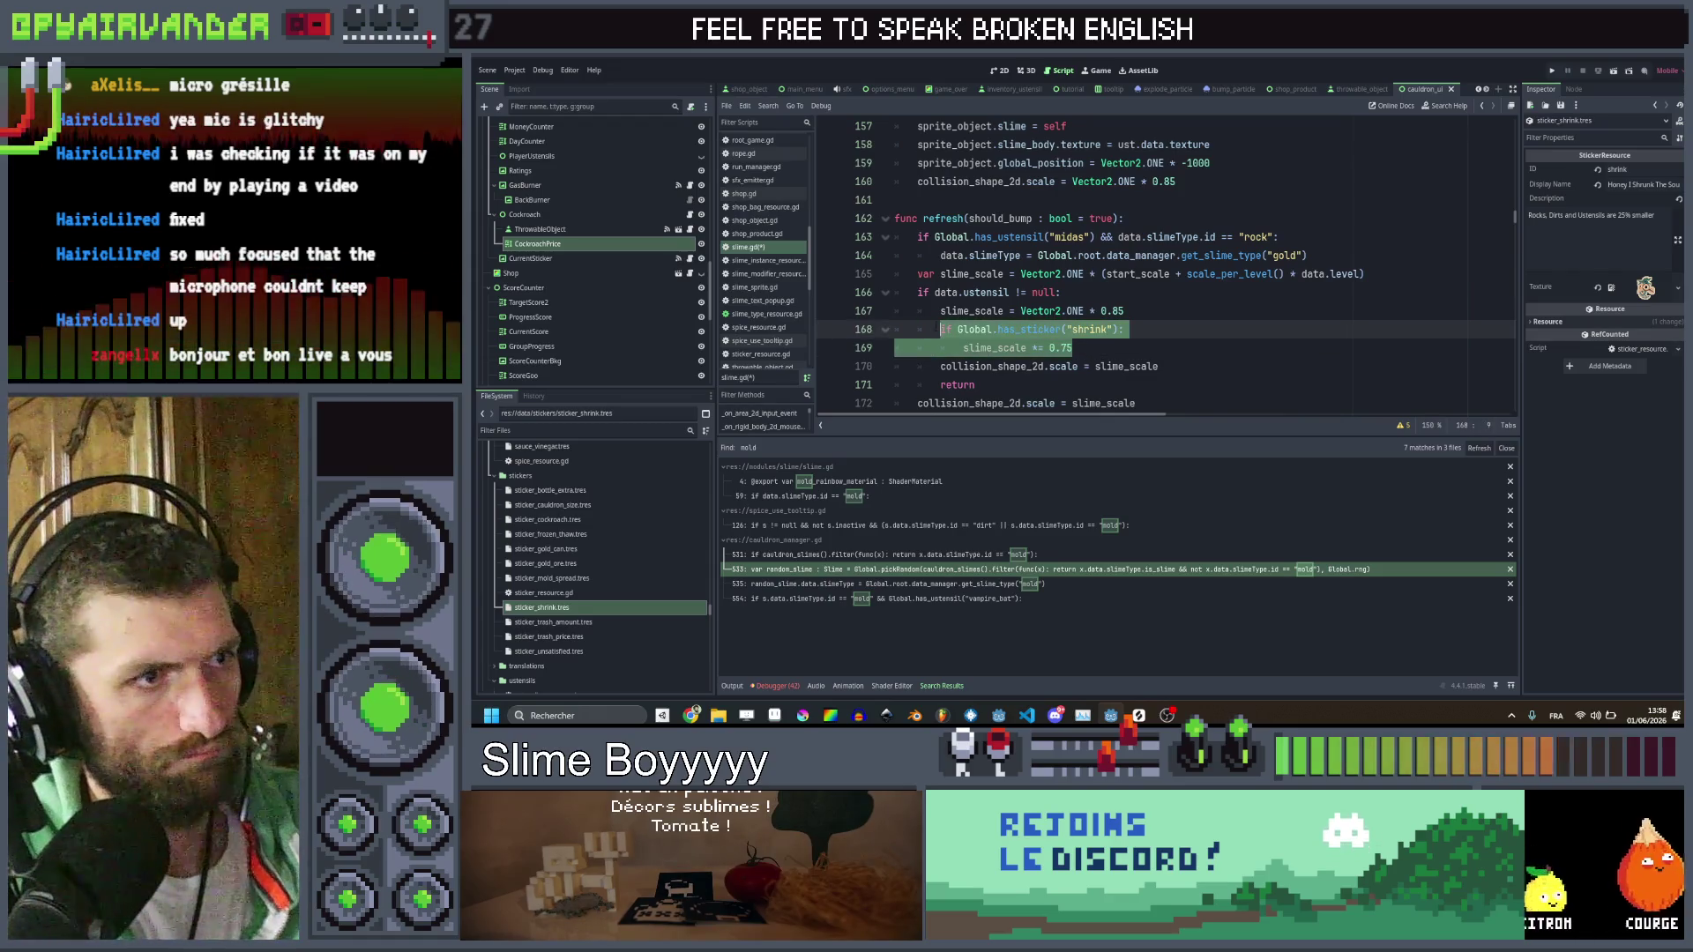
pyautogui.click(1206, 189)
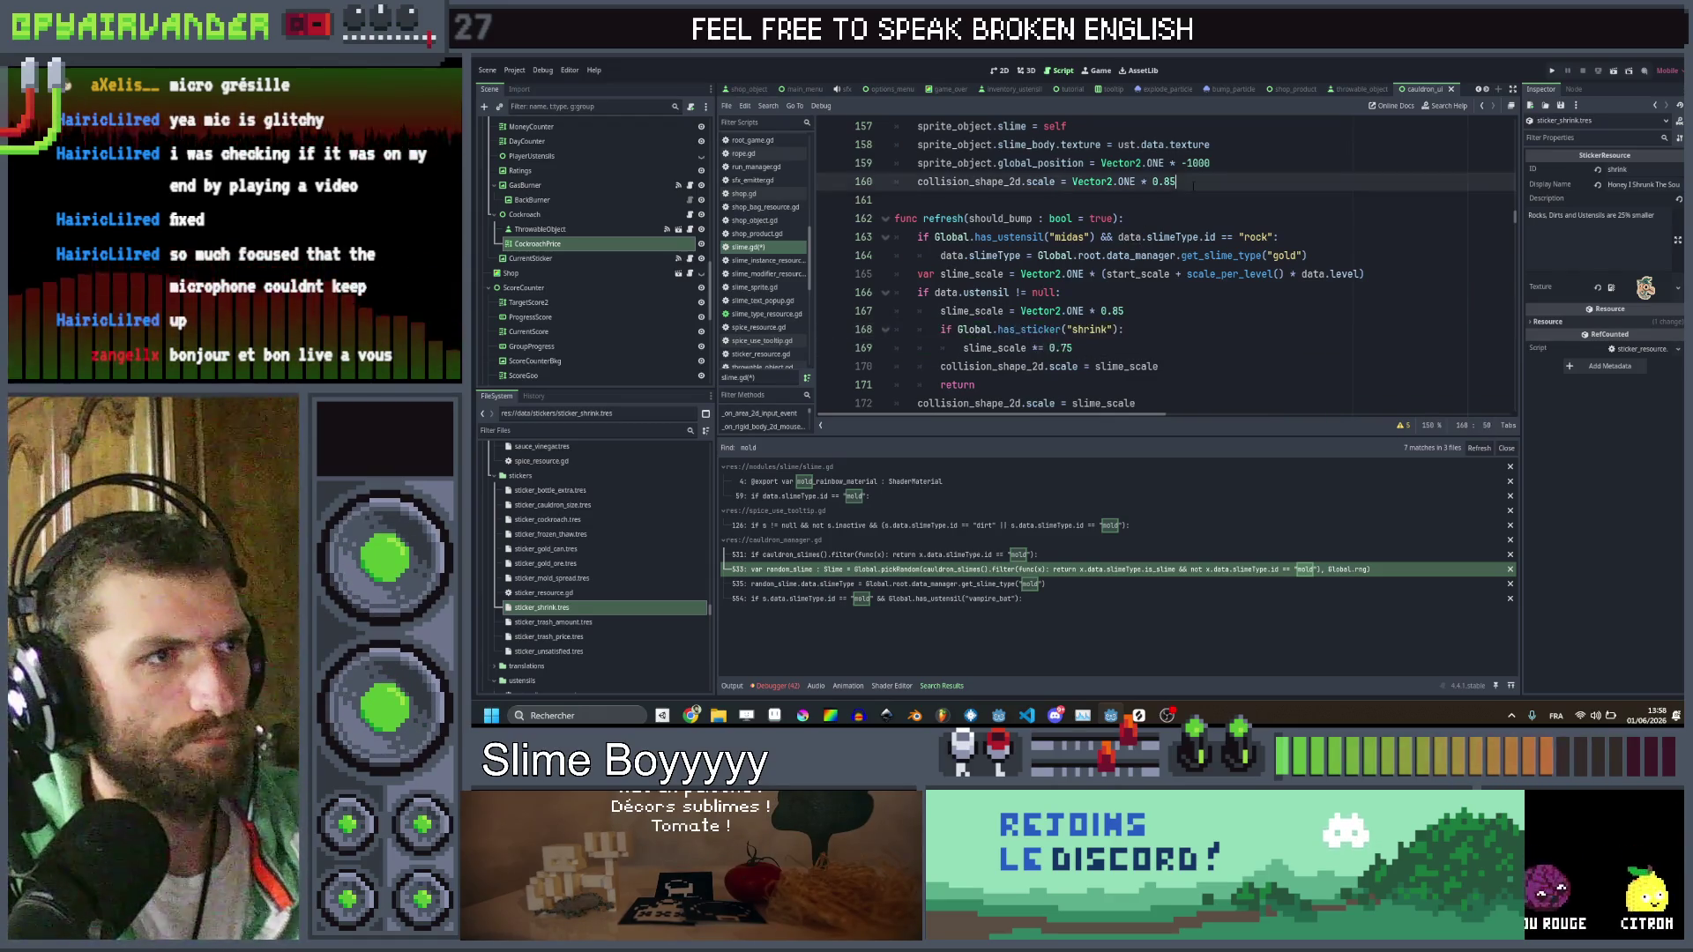
# Paste the shrink check after line 160, scaling collision_shape_2d.scale instead of slime_scale
pyautogui.scroll(1, 1205, 189)
pyautogui.scroll(-1, 1198, 209)
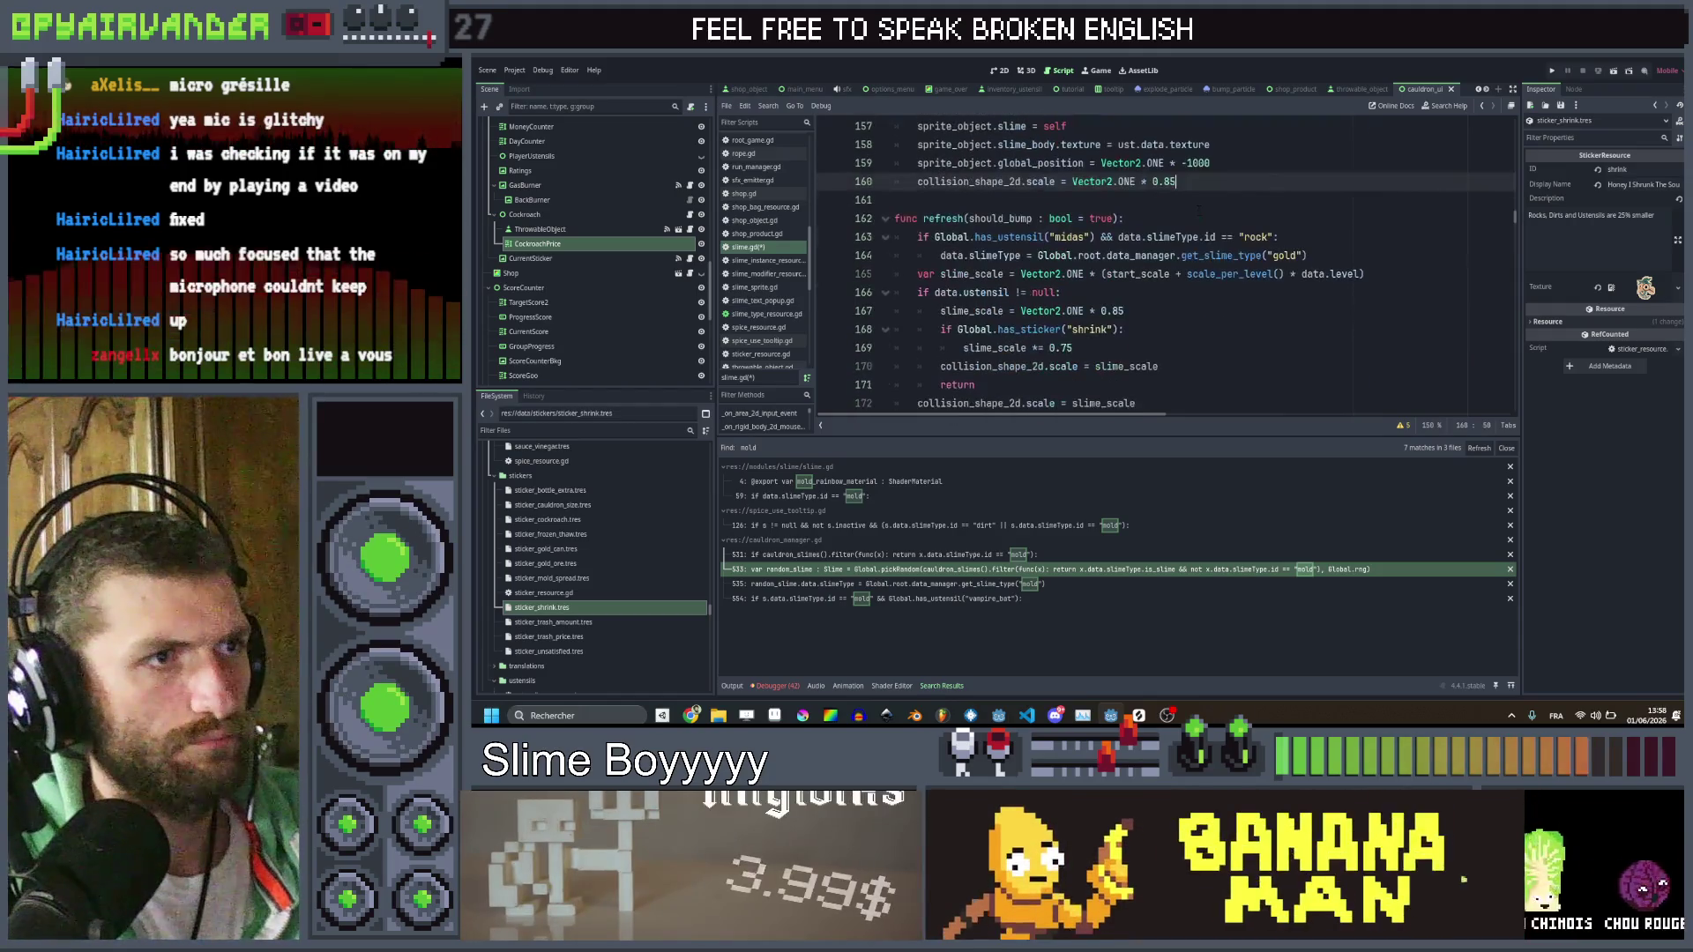
pyautogui.press('Return')
pyautogui.hotkey('ctrl', 'v')
pyautogui.press('Up')
pyautogui.press('Up')
pyautogui.hotkey('ctrl', 'Left')
pyautogui.hotkey('ctrl', 'shift', 'Left')
pyautogui.hotkey('ctrl', 'shift', 'Left')
pyautogui.hotkey('ctrl', 'c')
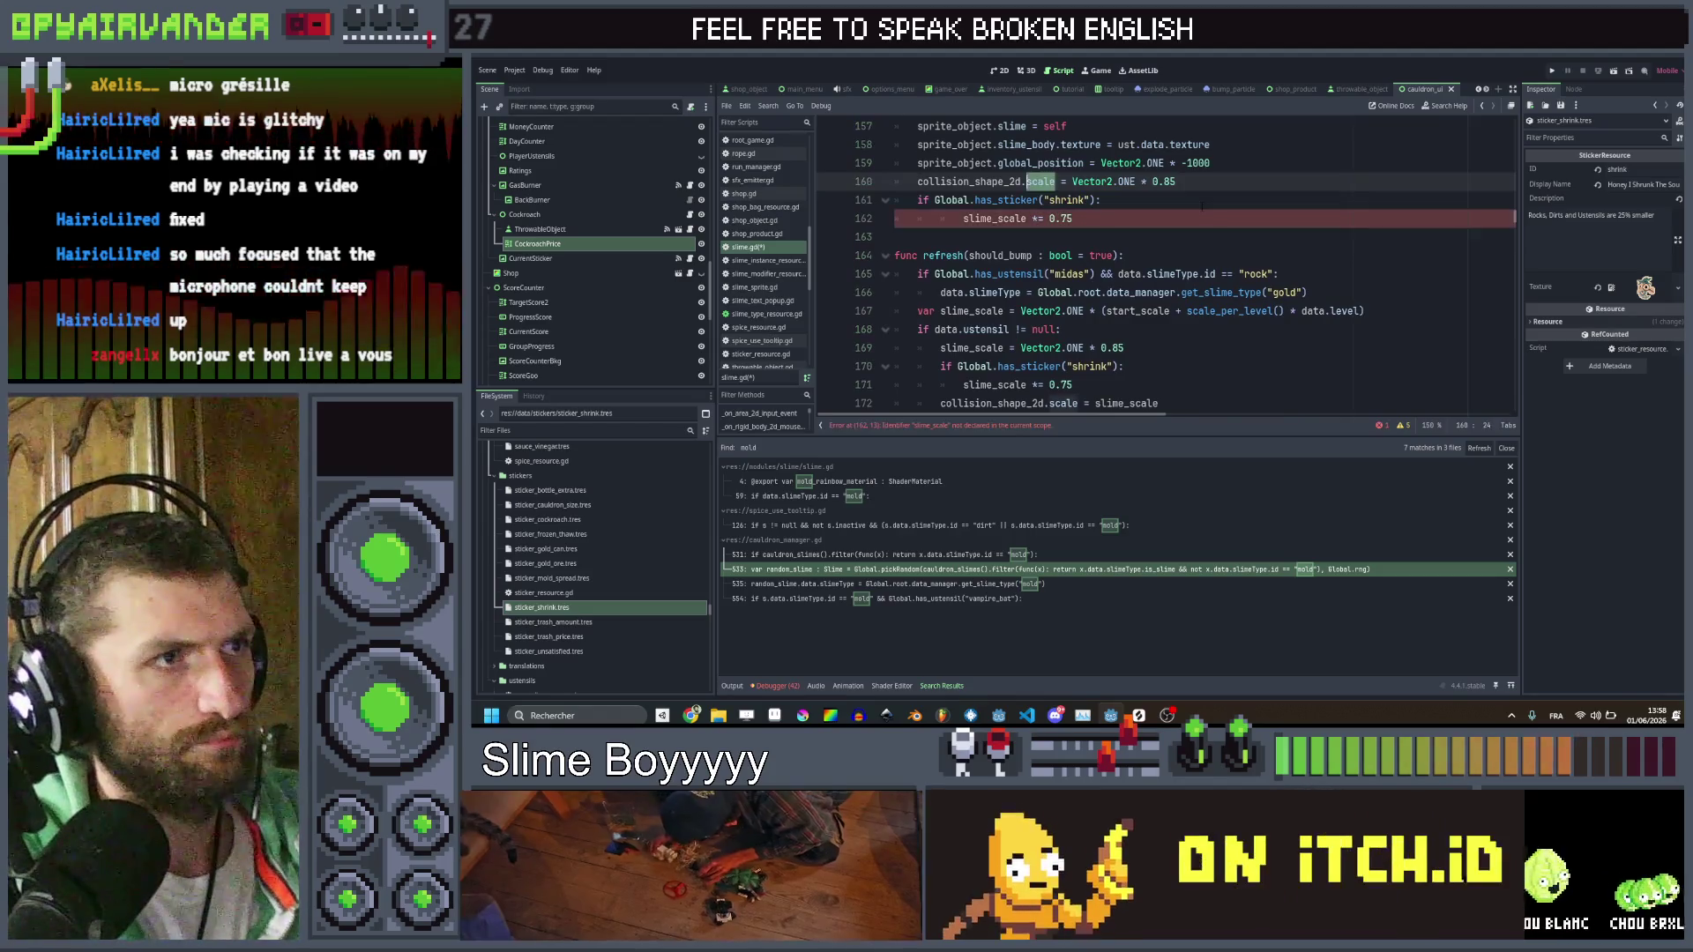
pyautogui.press('Down')
pyautogui.press('Down')
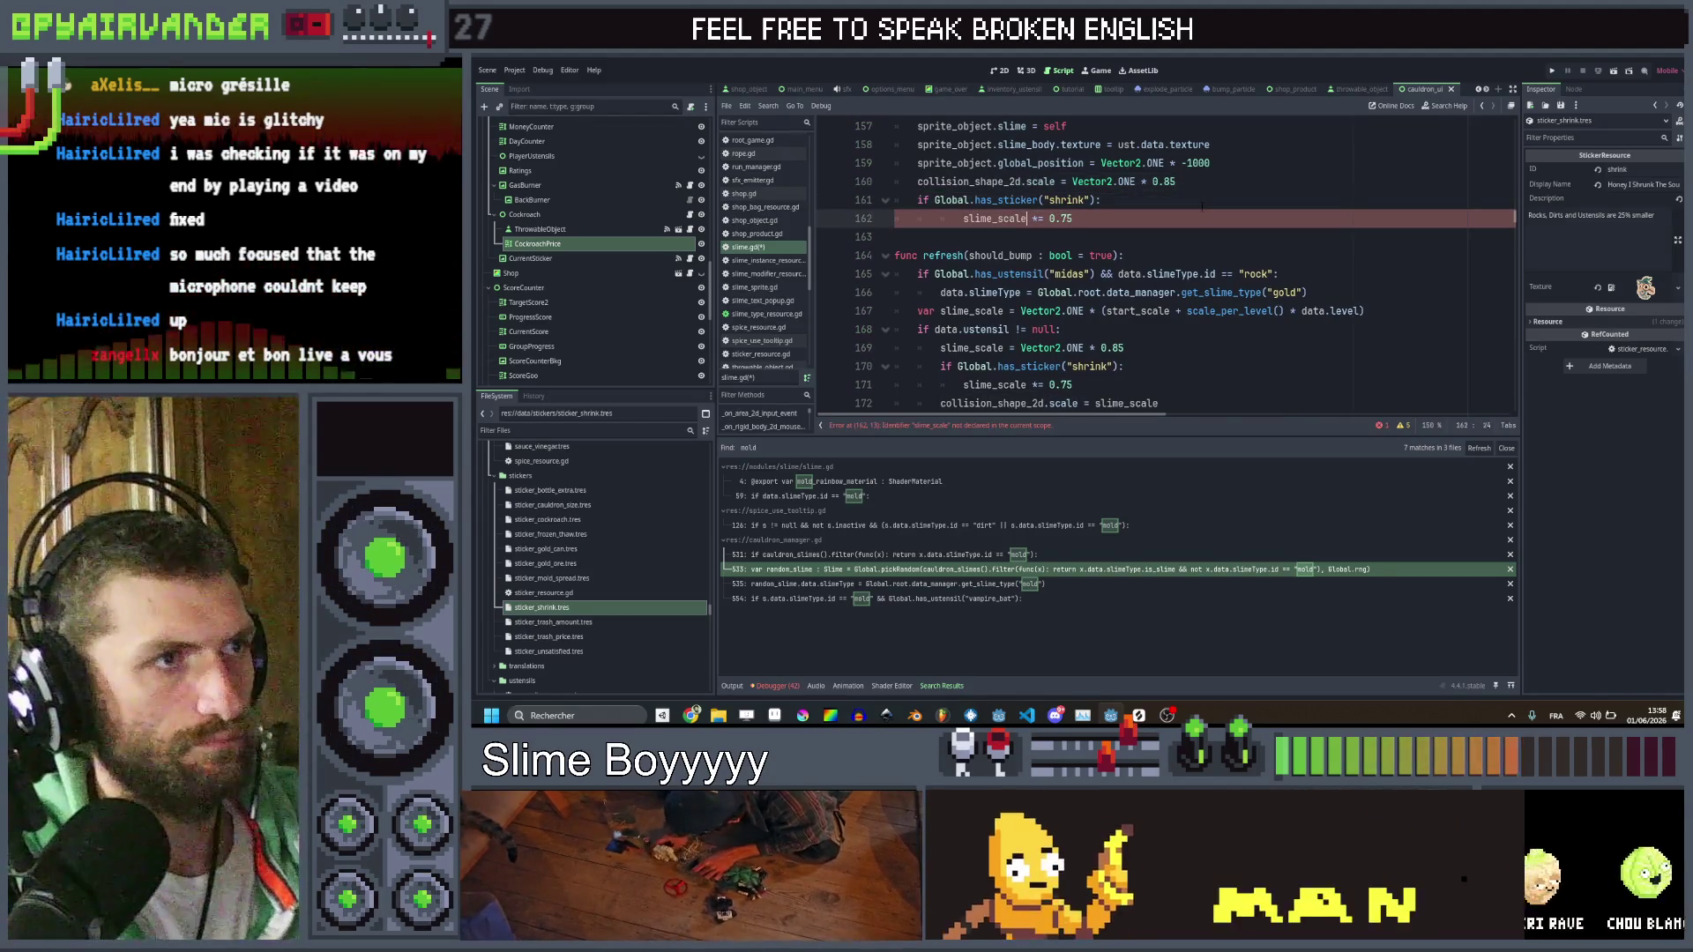
pyautogui.press('Home')
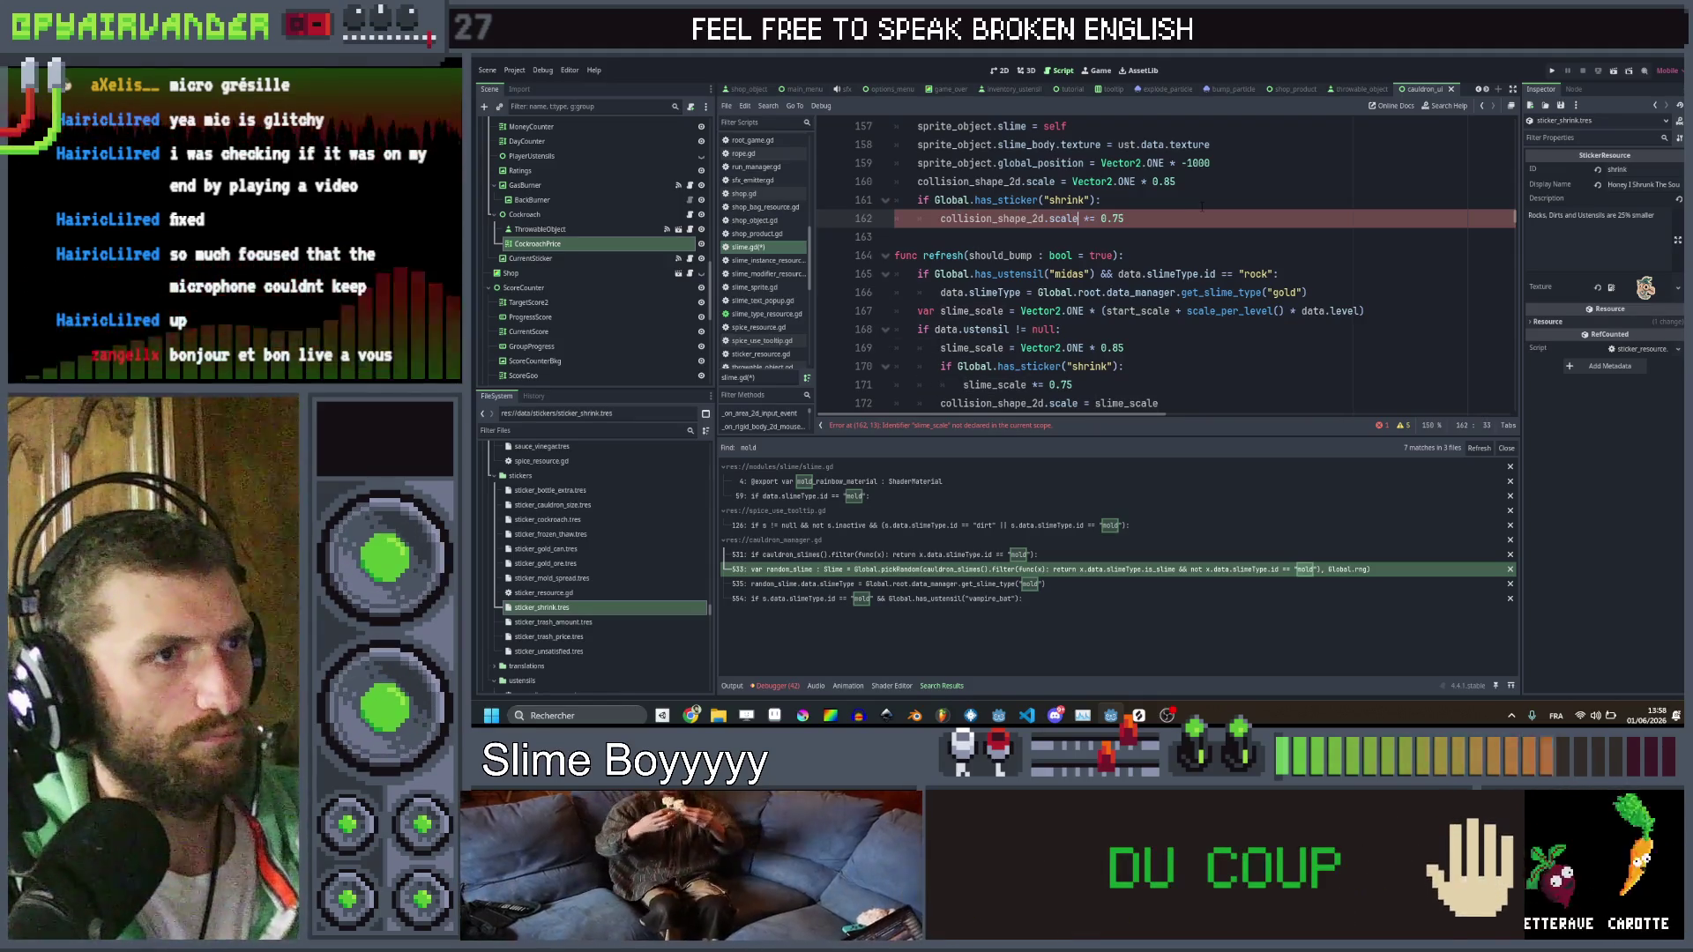
pyautogui.hotkey('ctrl', 'v')
# Add another shrink check above the 'if data.ustensil' branch in refresh
pyautogui.press('Down')
pyautogui.press('Down')
pyautogui.press('Down')
pyautogui.press('Up')
pyautogui.press('Up')
pyautogui.press('Up')
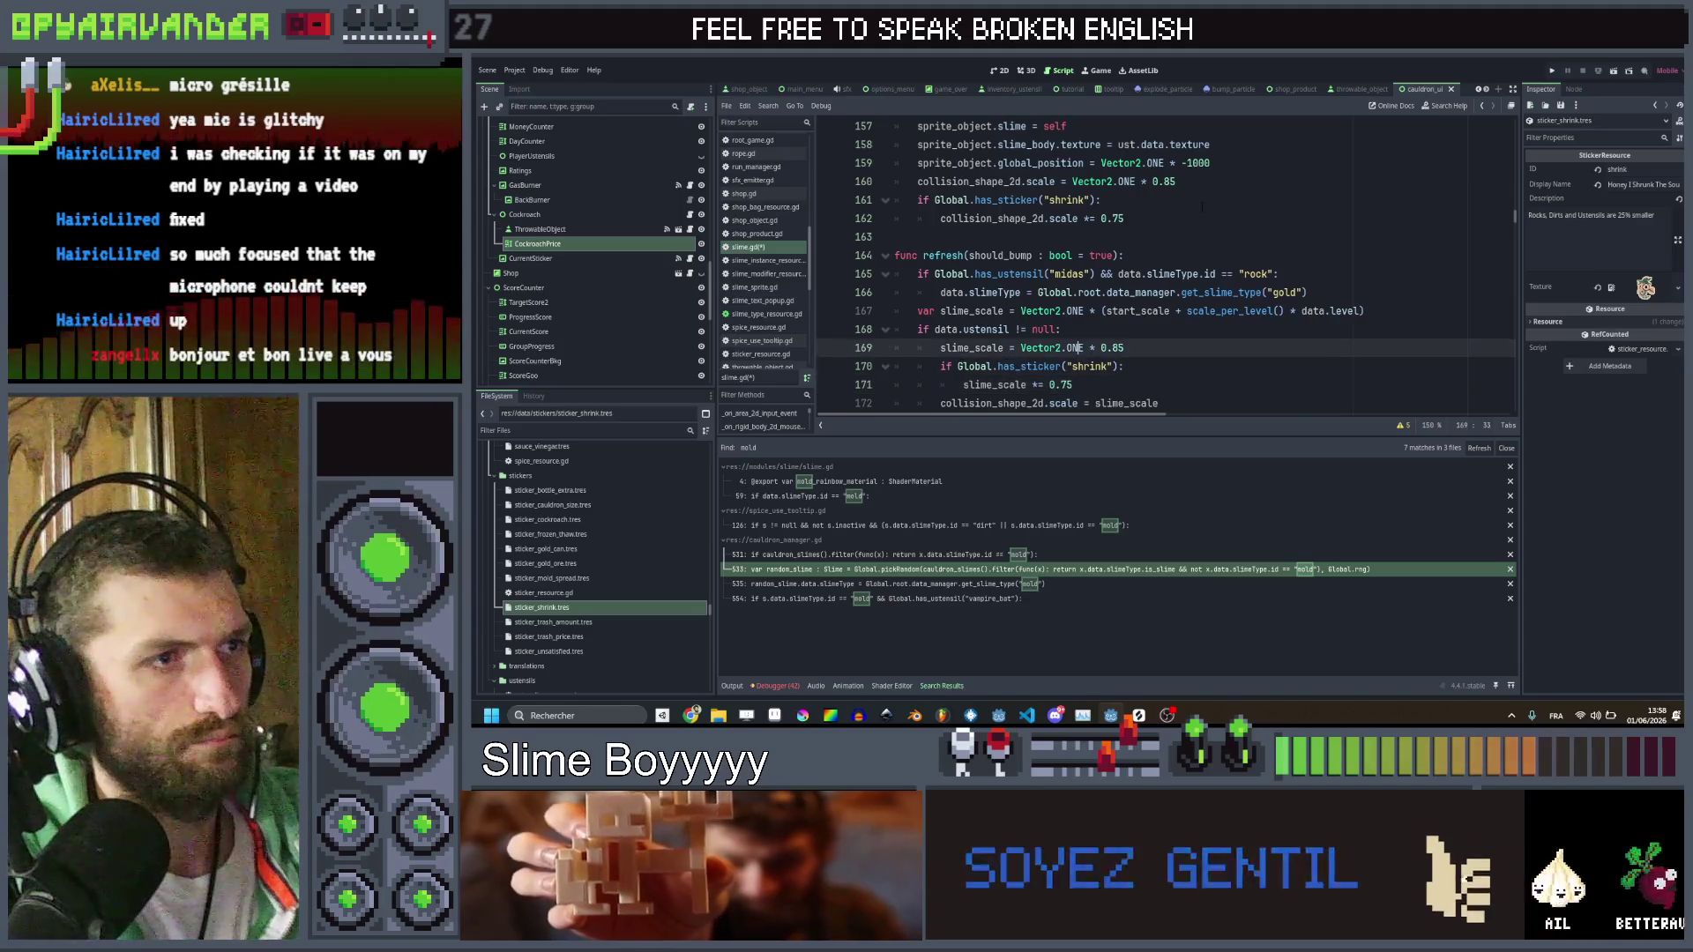
pyautogui.press('Down')
pyautogui.press('Down')
pyautogui.press('Up')
pyautogui.press('Up')
pyautogui.hotkey('ctrl', 'Left')
pyautogui.hotkey('ctrl', 'Left')
pyautogui.hotkey('ctrl', 'Left')
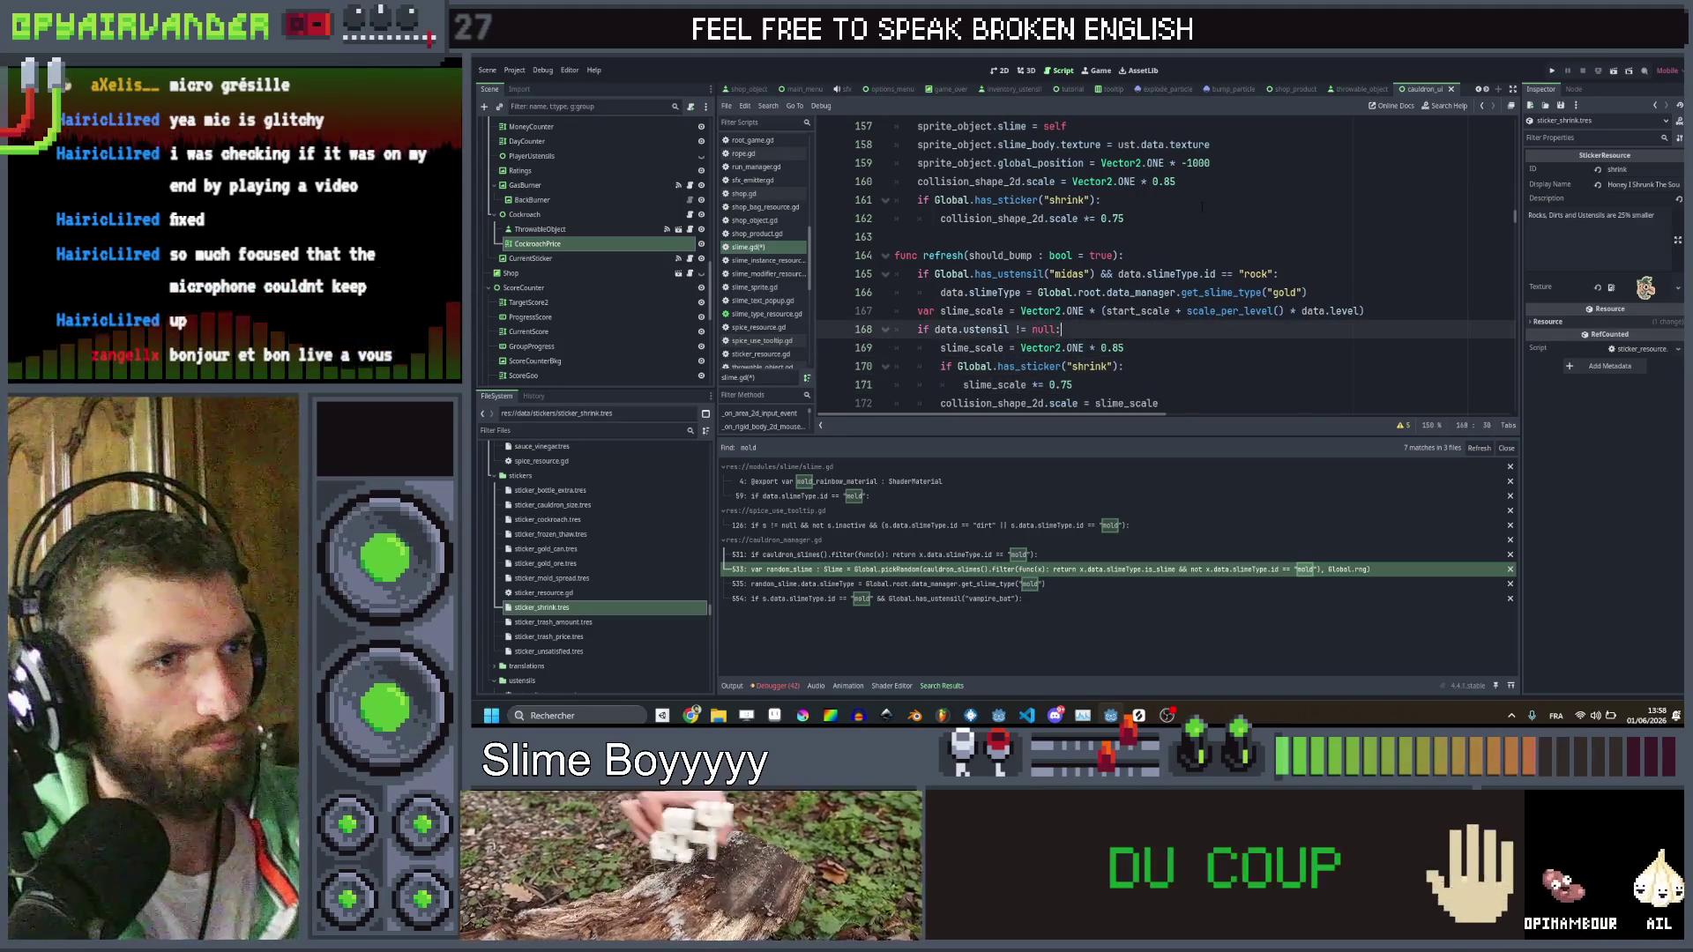
pyautogui.hotkey('ctrl', 'z')
pyautogui.hotkey('ctrl', 'z')
pyautogui.hotkey('ctrl', 'z')
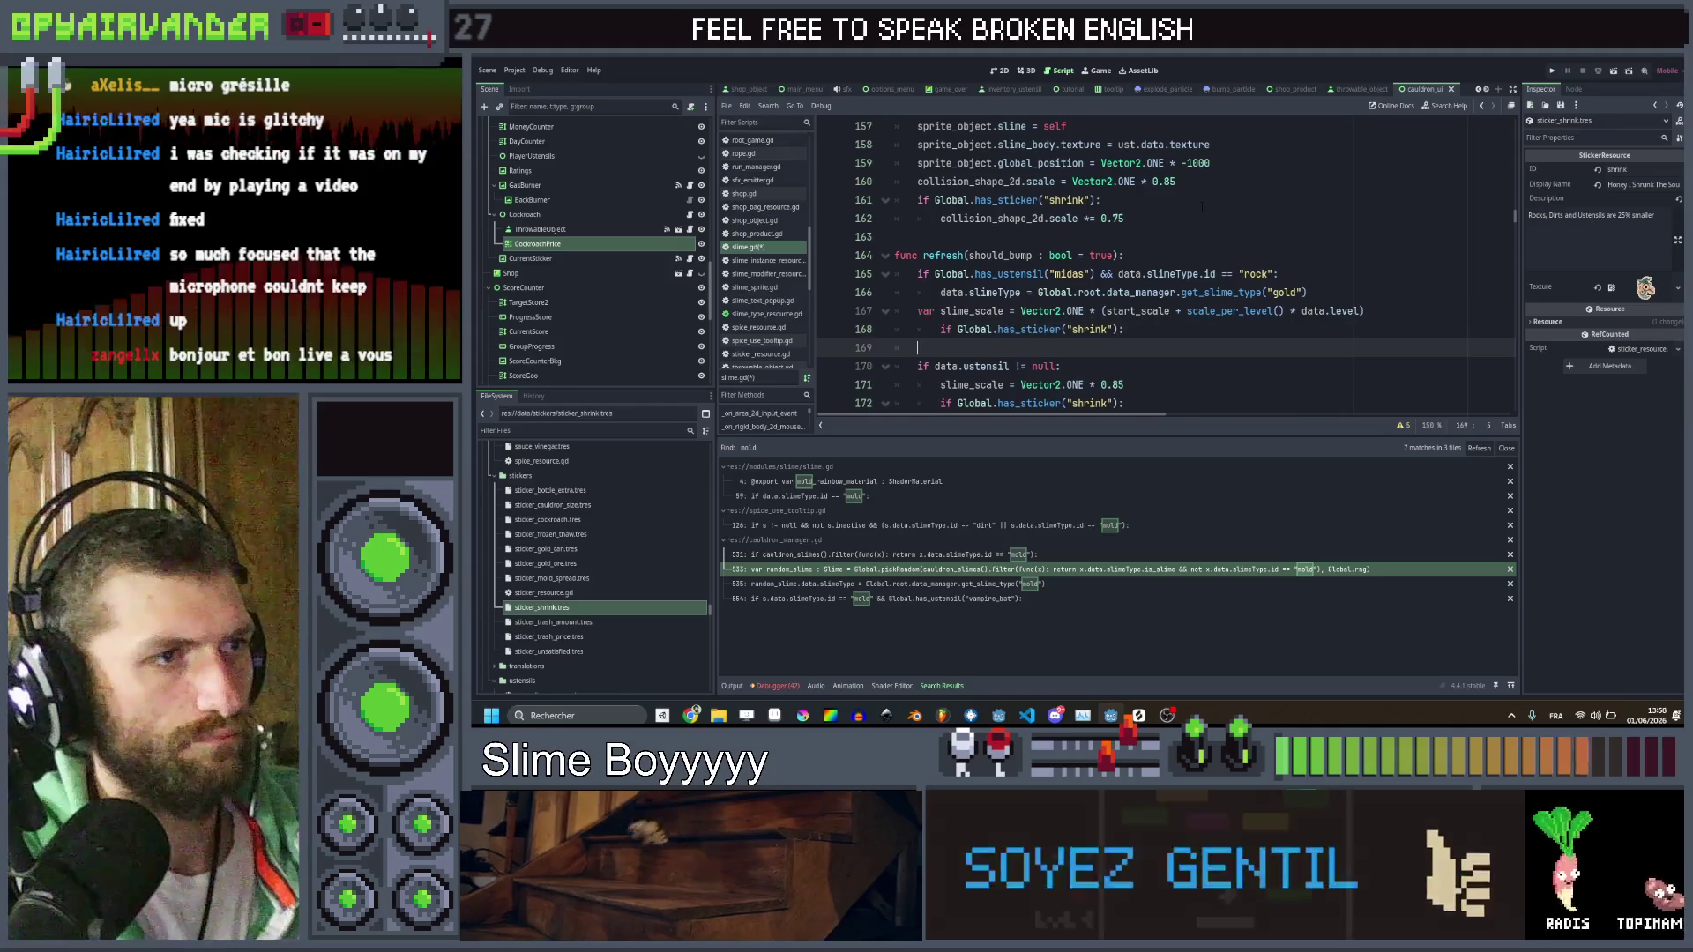
# Extend the shrink condition on line 168 with a rock slime-type test
pyautogui.press('End')
pyautogui.press('BackSpace')
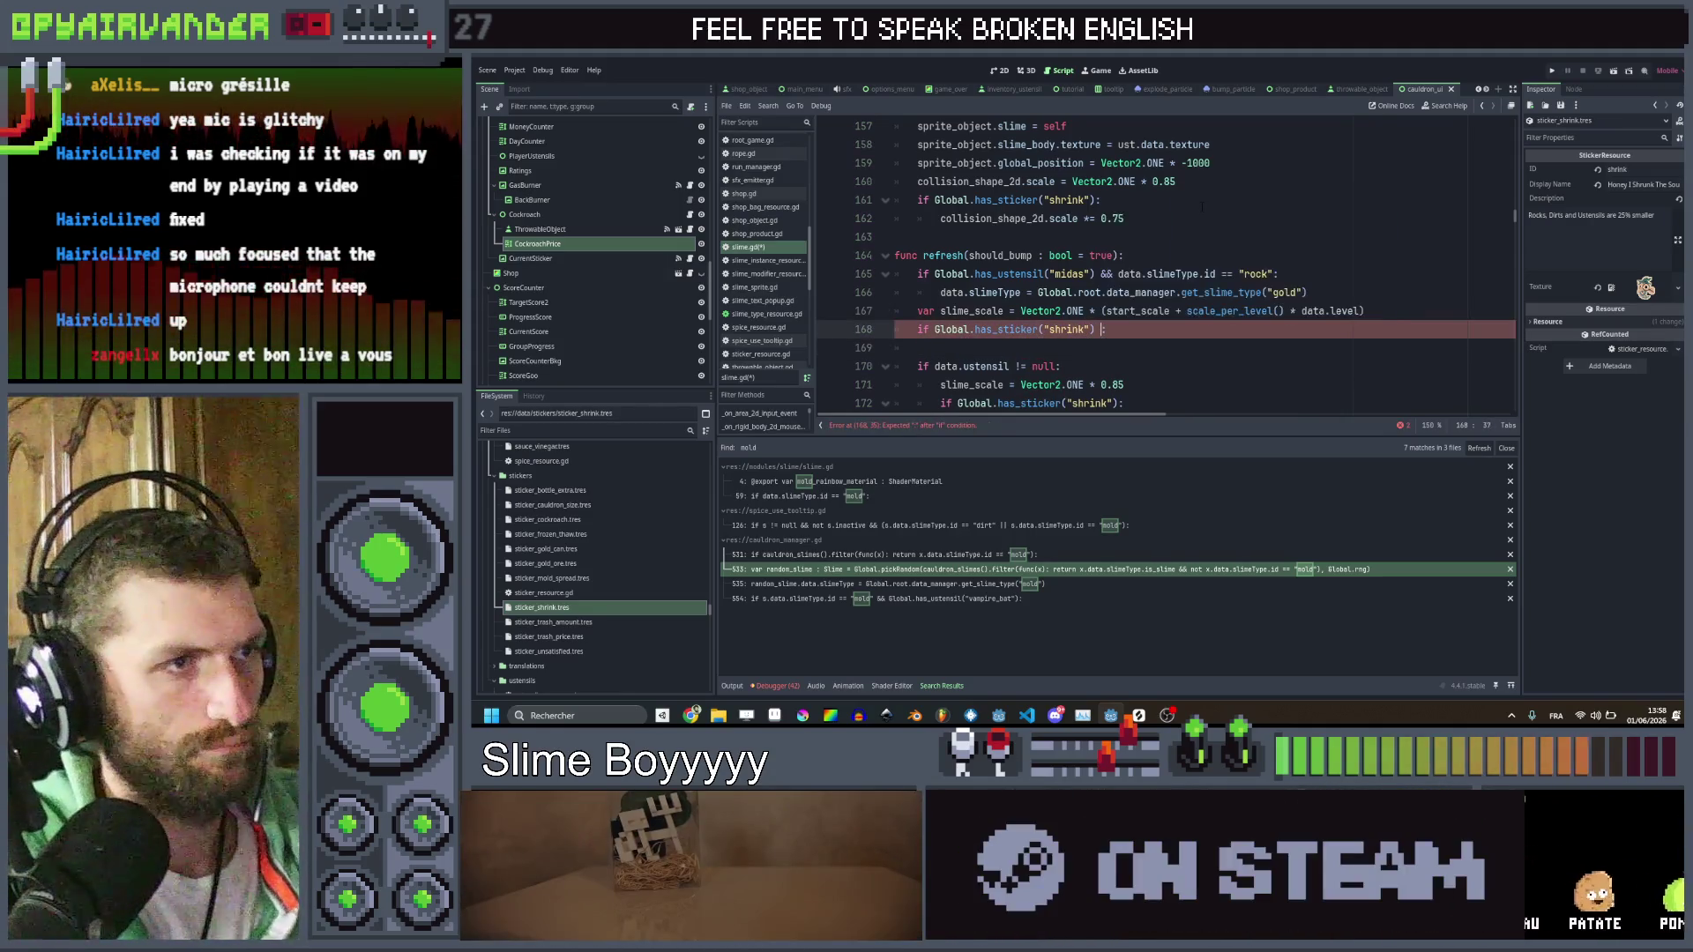
pyautogui.write(':')
pyautogui.write('& ')
pyautogui.write('ta.sl')
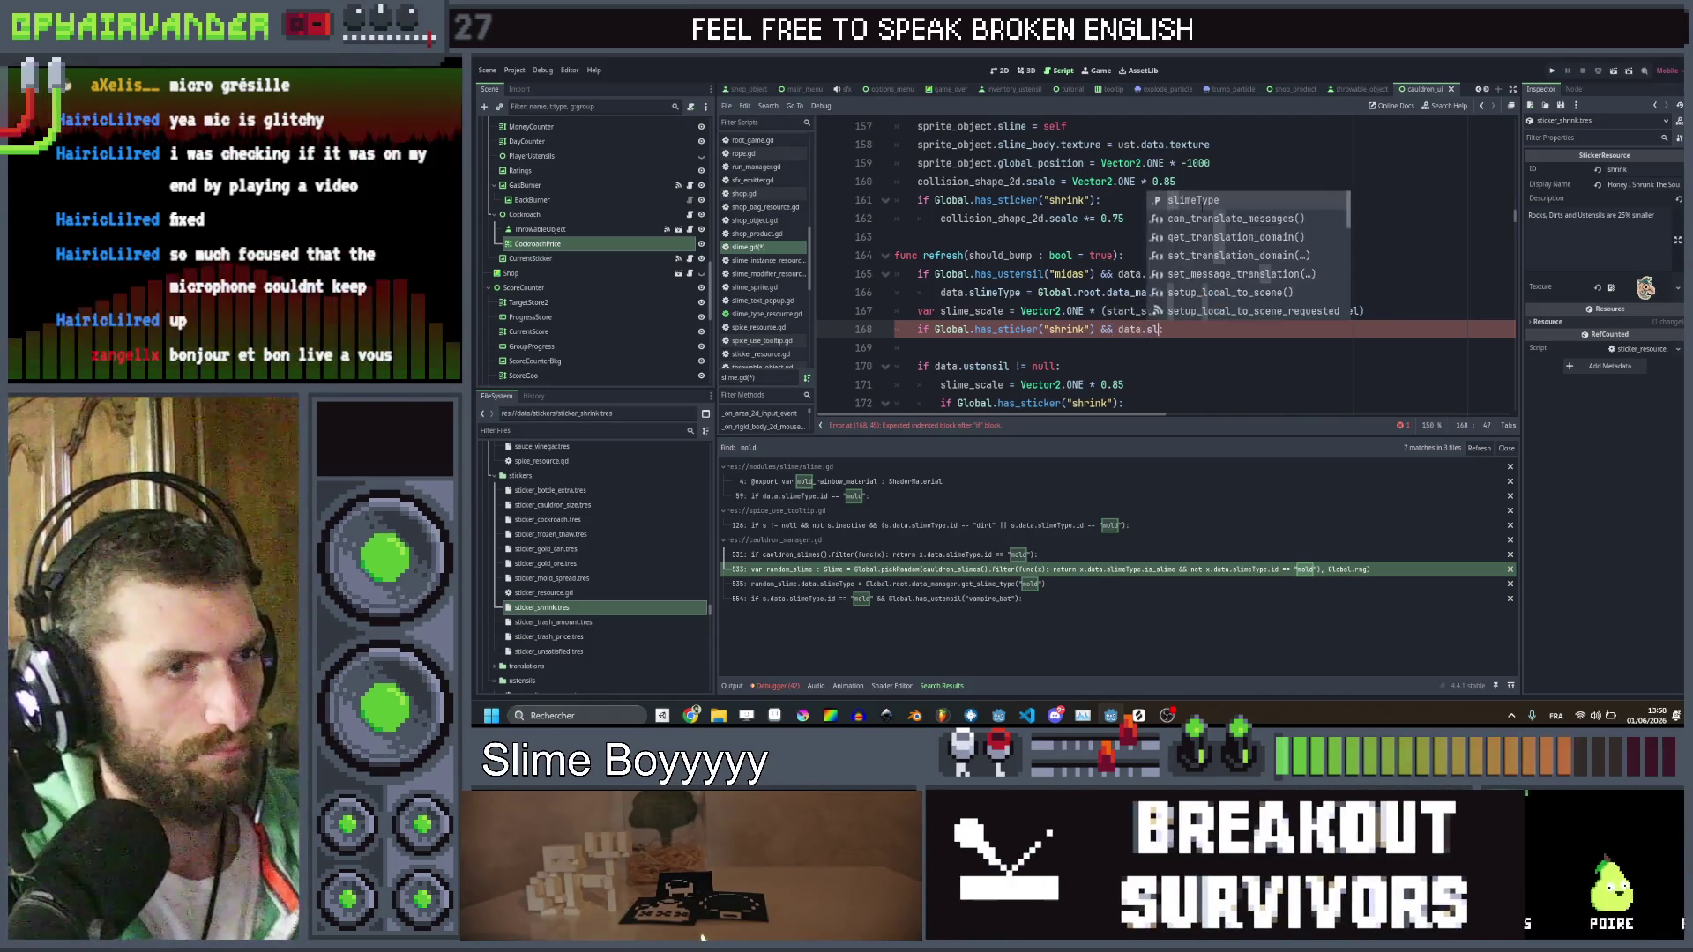
pyautogui.write('imeType')
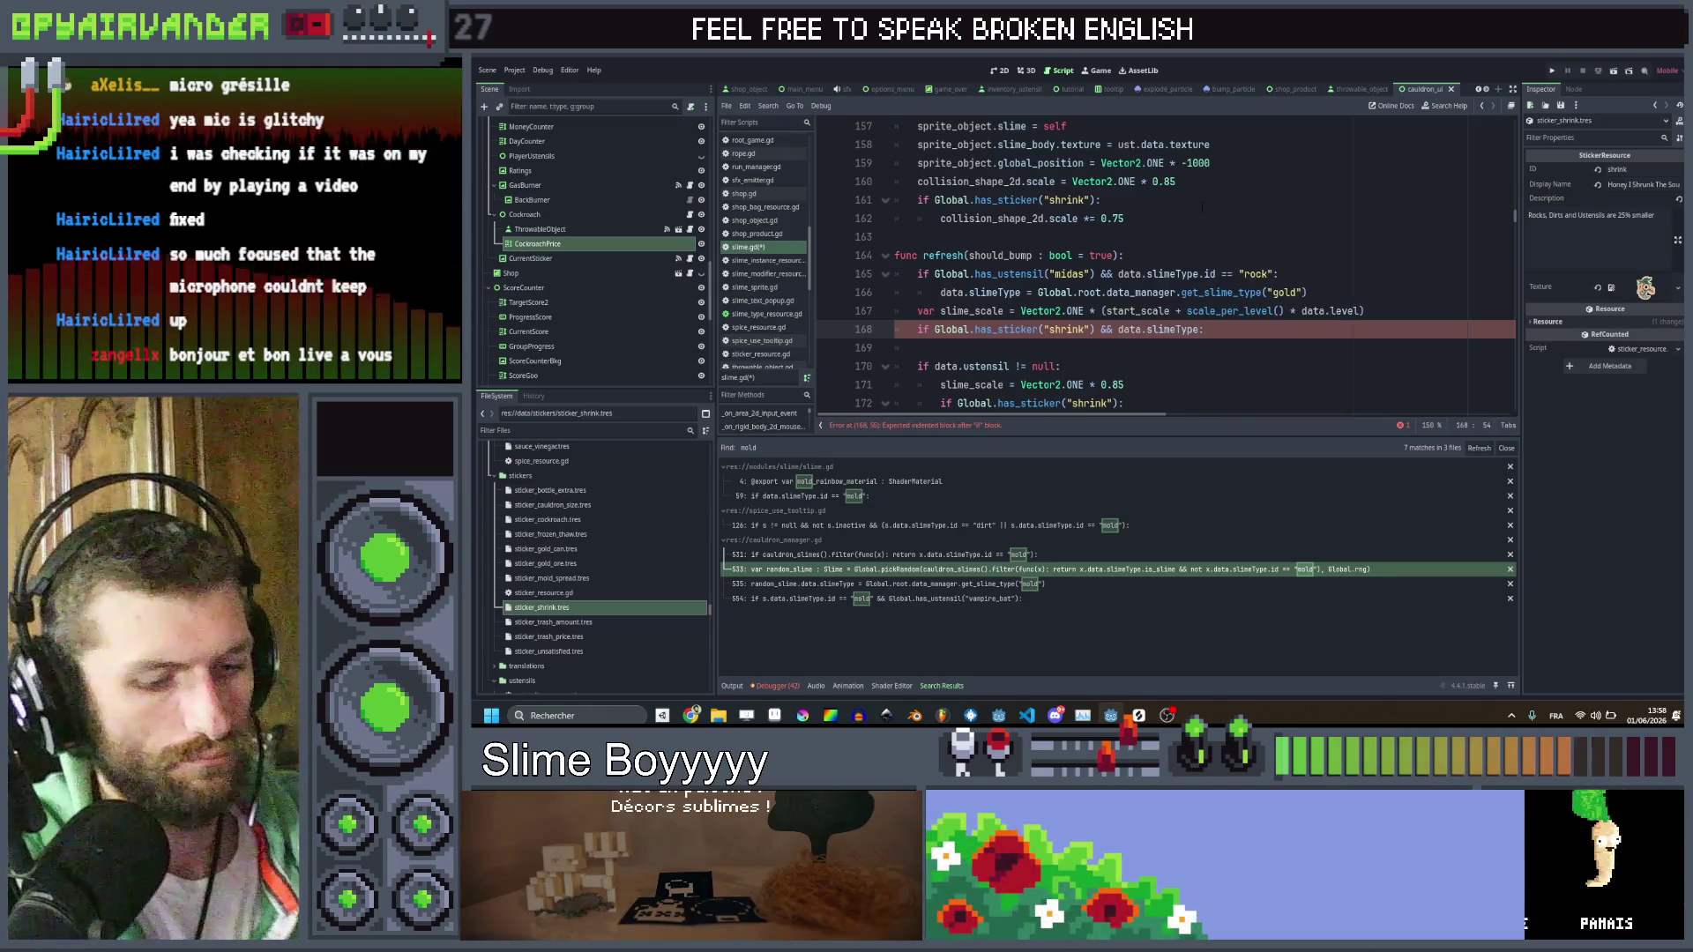
pyautogui.write('.i')
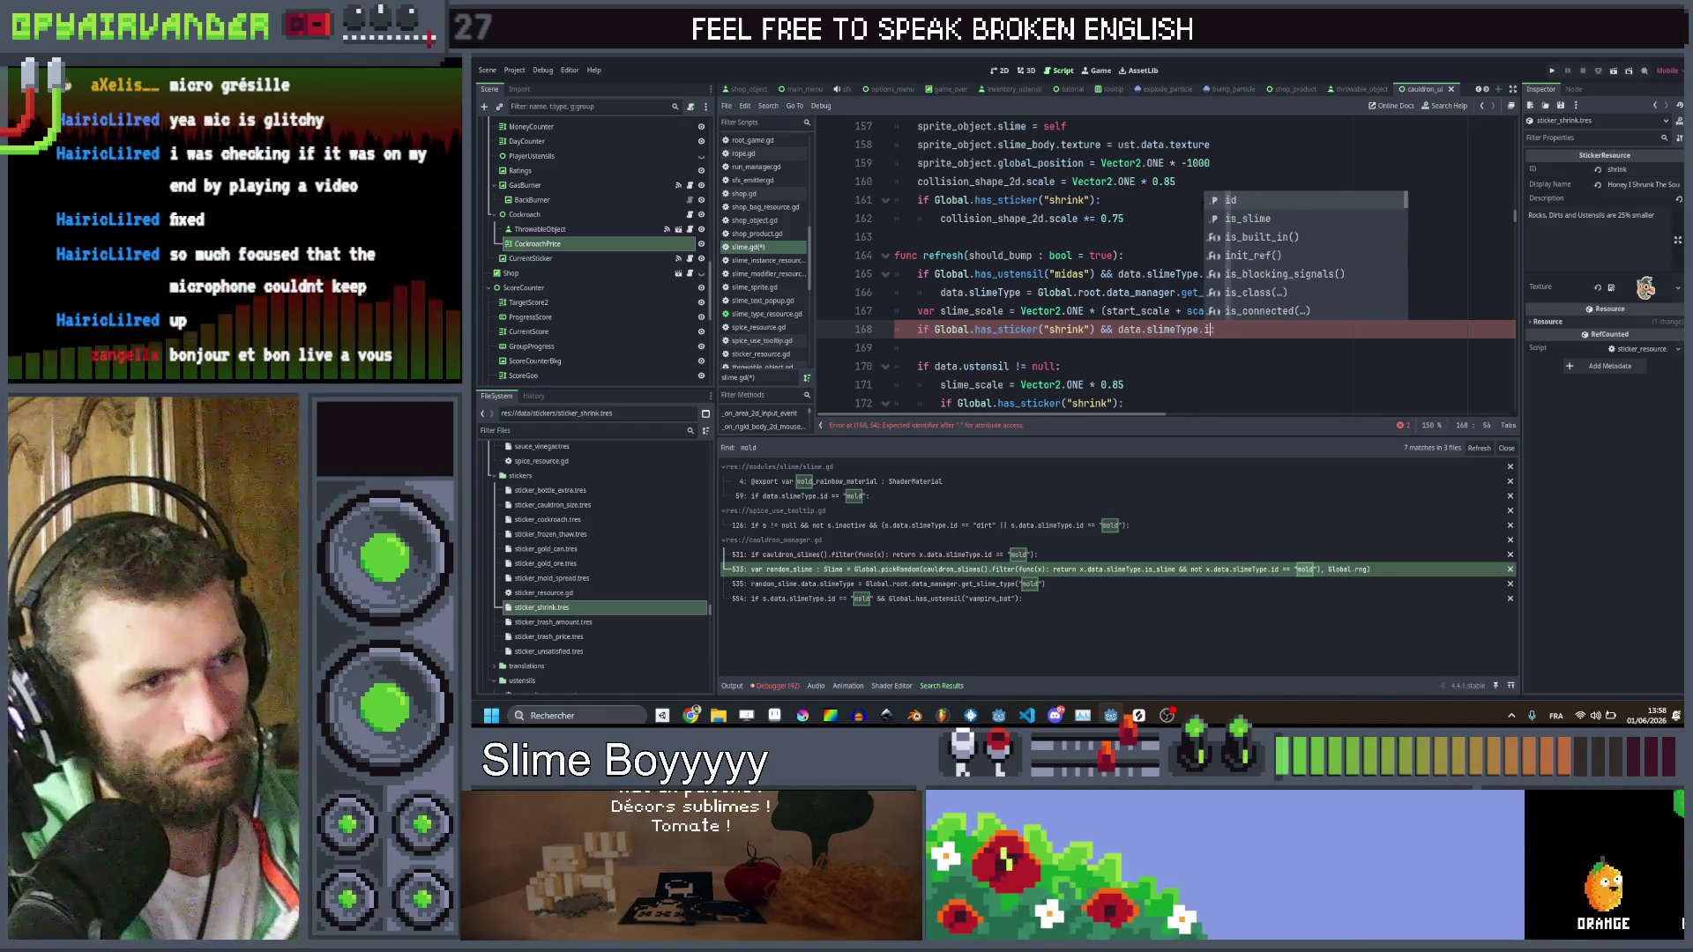
pyautogui.write('d == ')
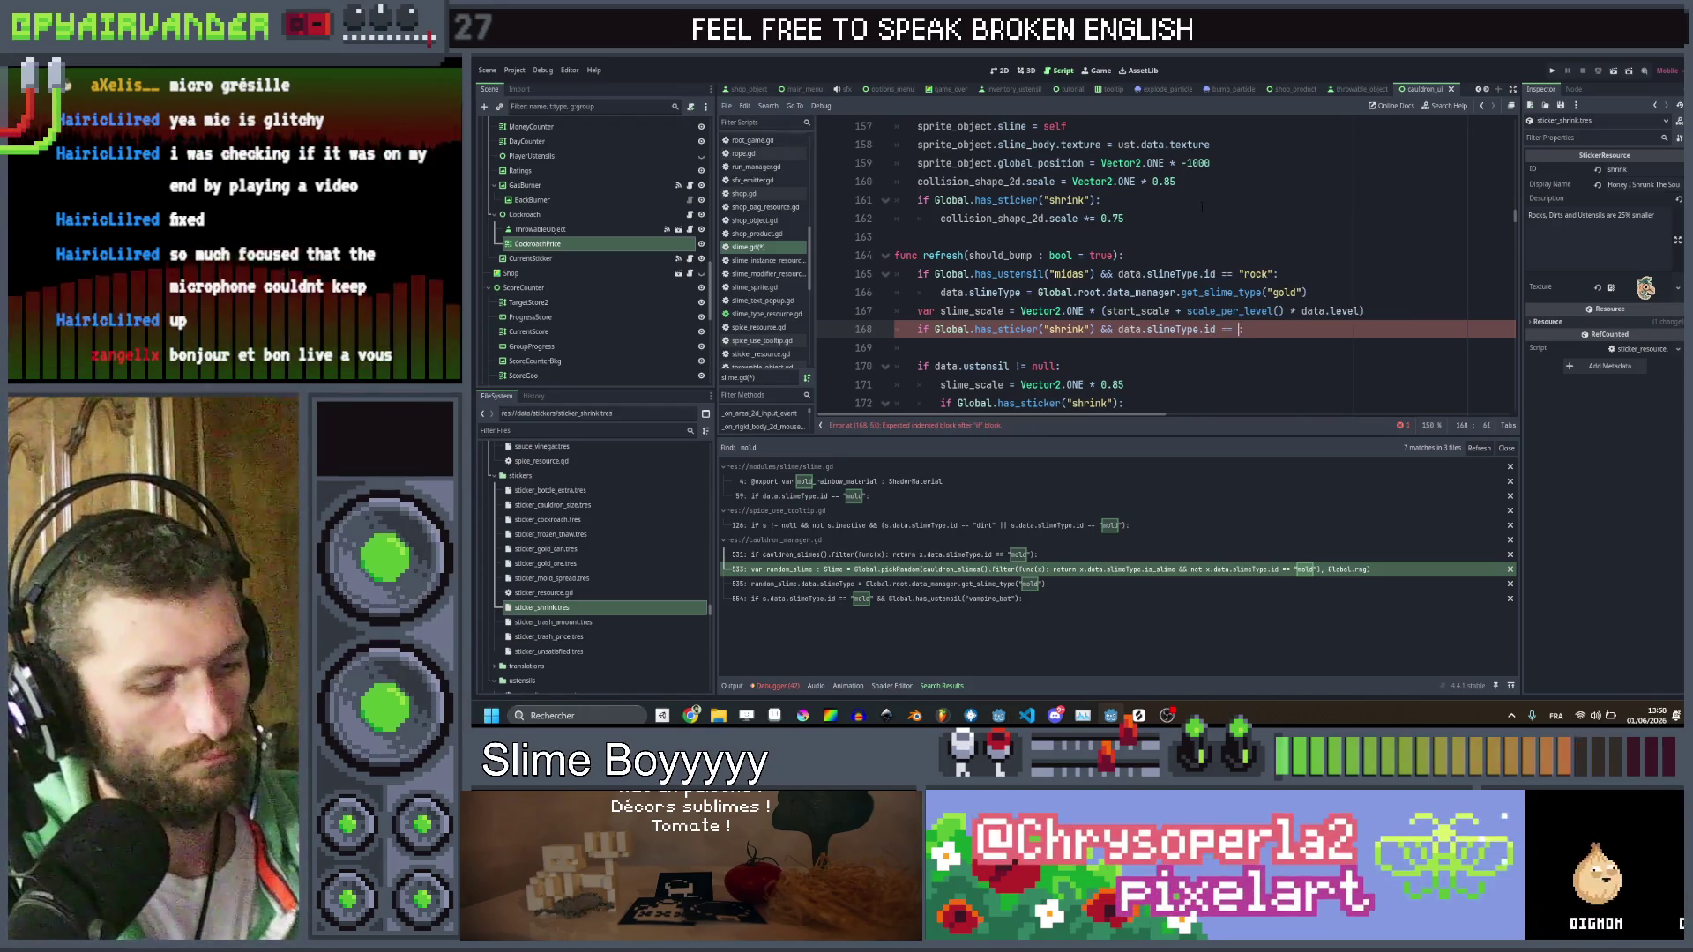
pyautogui.write('"r')
pyautogui.hotkey('ctrl', 'Left')
pyautogui.hotkey('ctrl', 'Left')
pyautogui.hotkey('ctrl', 'Left')
pyautogui.write('(')
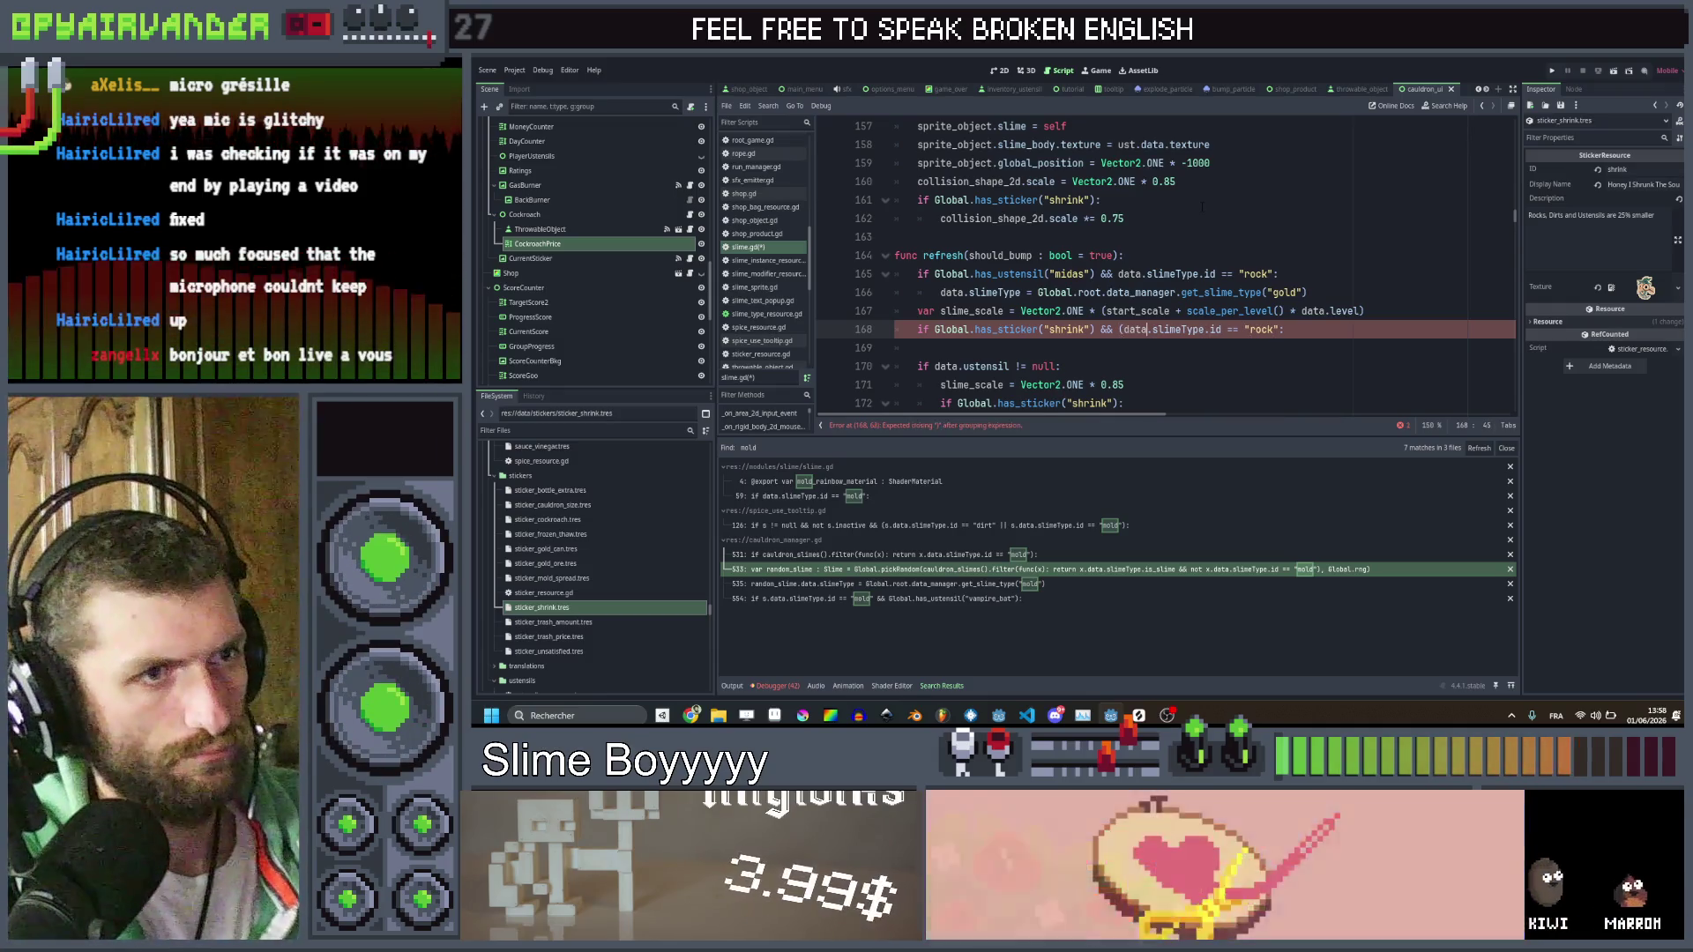
pyautogui.press('End')
pyautogui.press('Left')
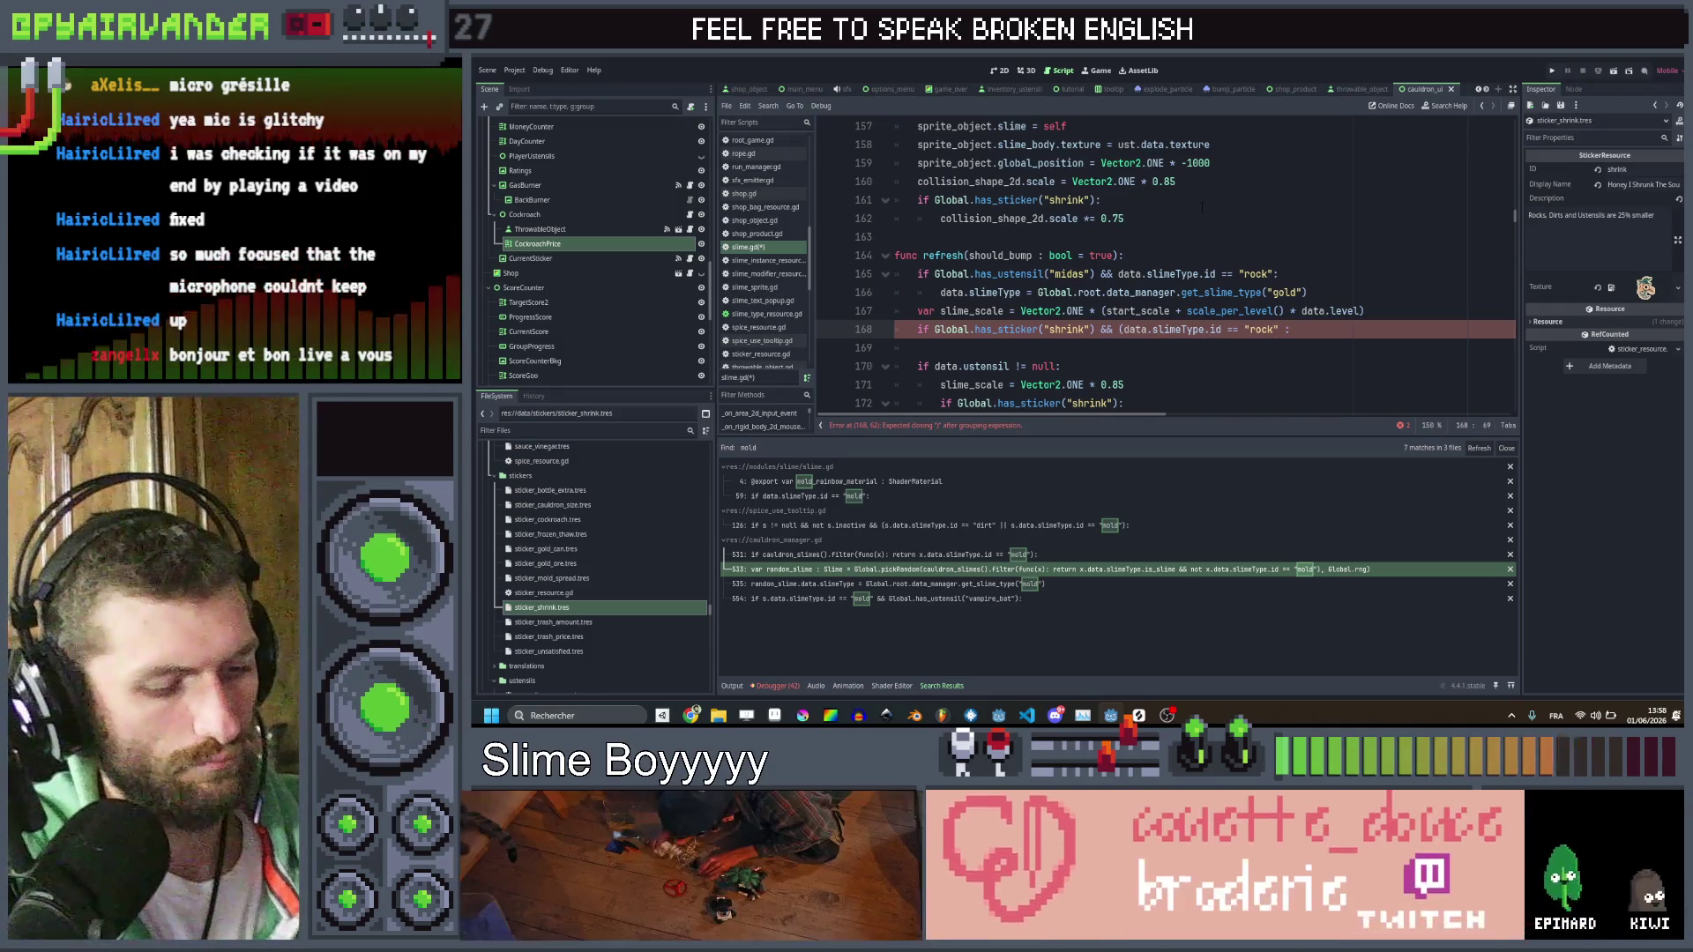
pyautogui.write('||')
pyautogui.hotkey('ctrl', 'shift', 'Left')
pyautogui.hotkey('ctrl', 'shift', 'Left')
pyautogui.hotkey('ctrl', 'shift', 'Left')
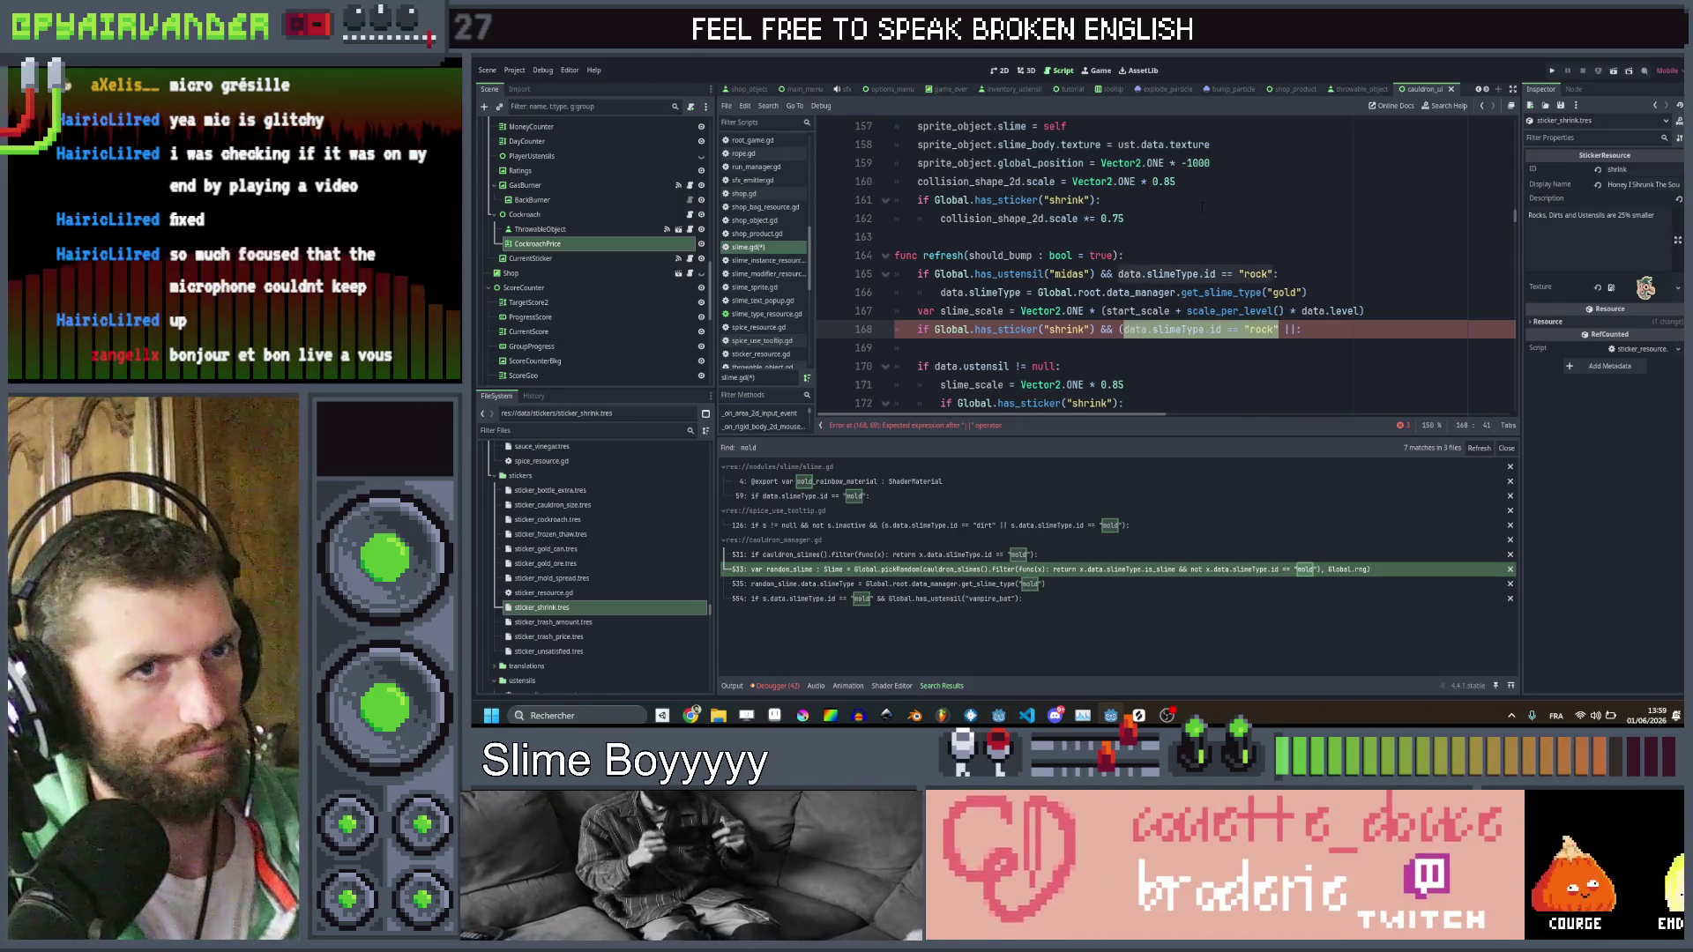
# Trim the shrink sticker description and remove the stray operator and parenthesis from line 168
pyautogui.click(1565, 215)
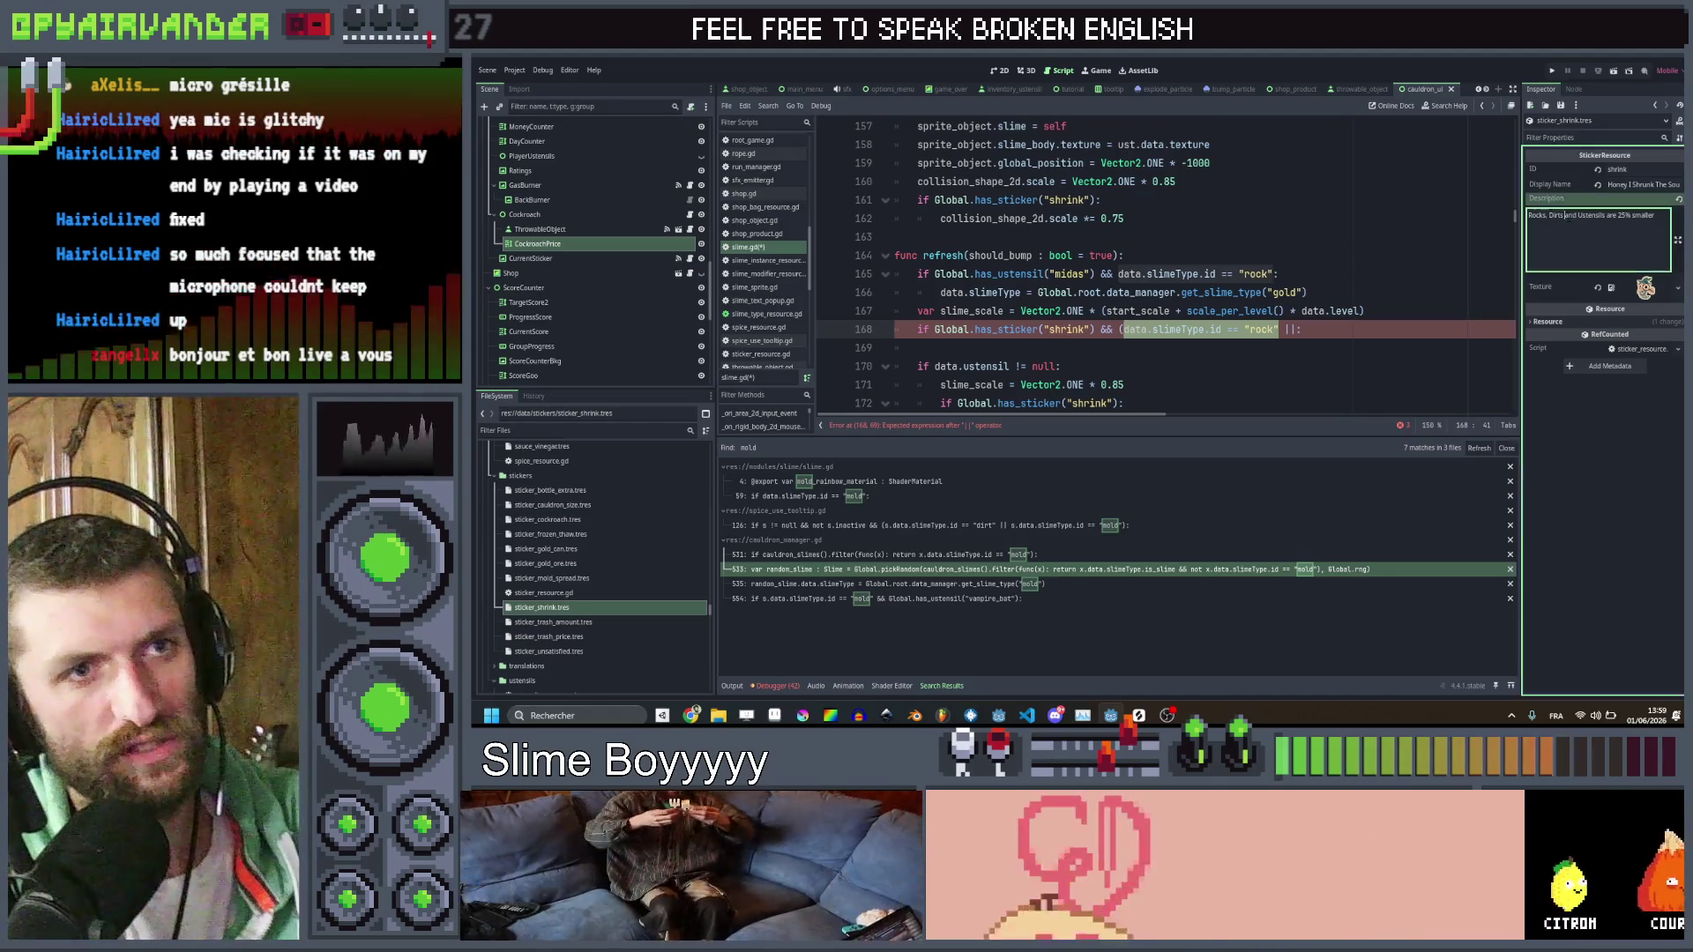
pyautogui.press('BackSpace')
pyautogui.press('BackSpace')
pyautogui.press('BackSpace')
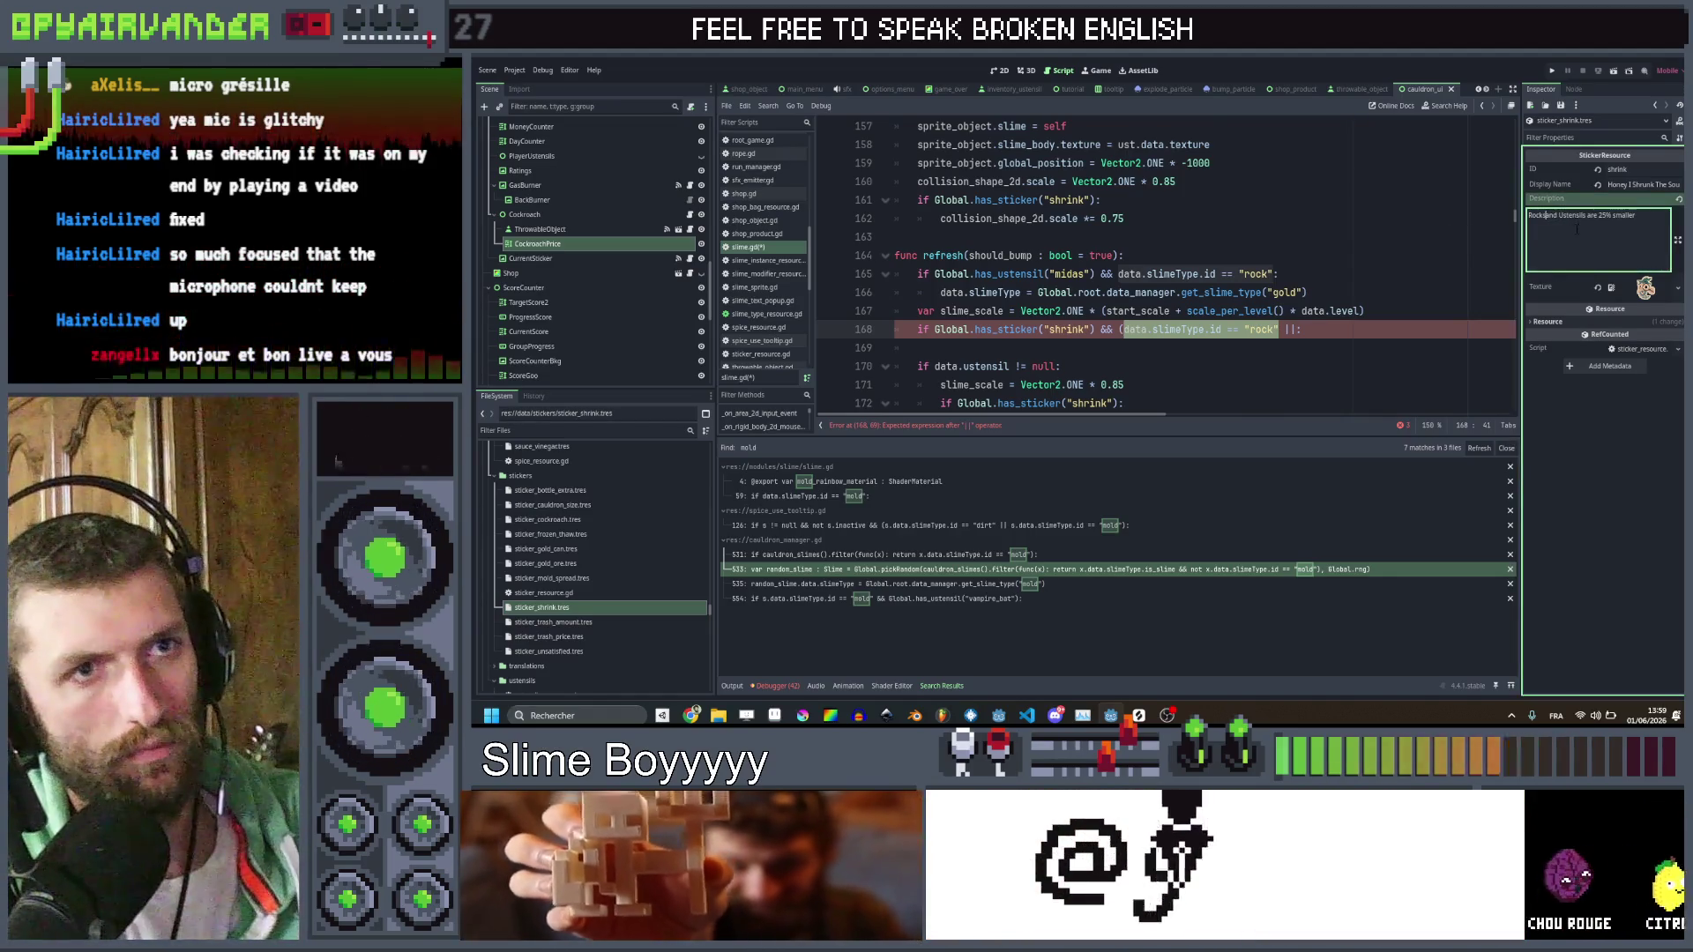
pyautogui.click(1390, 374)
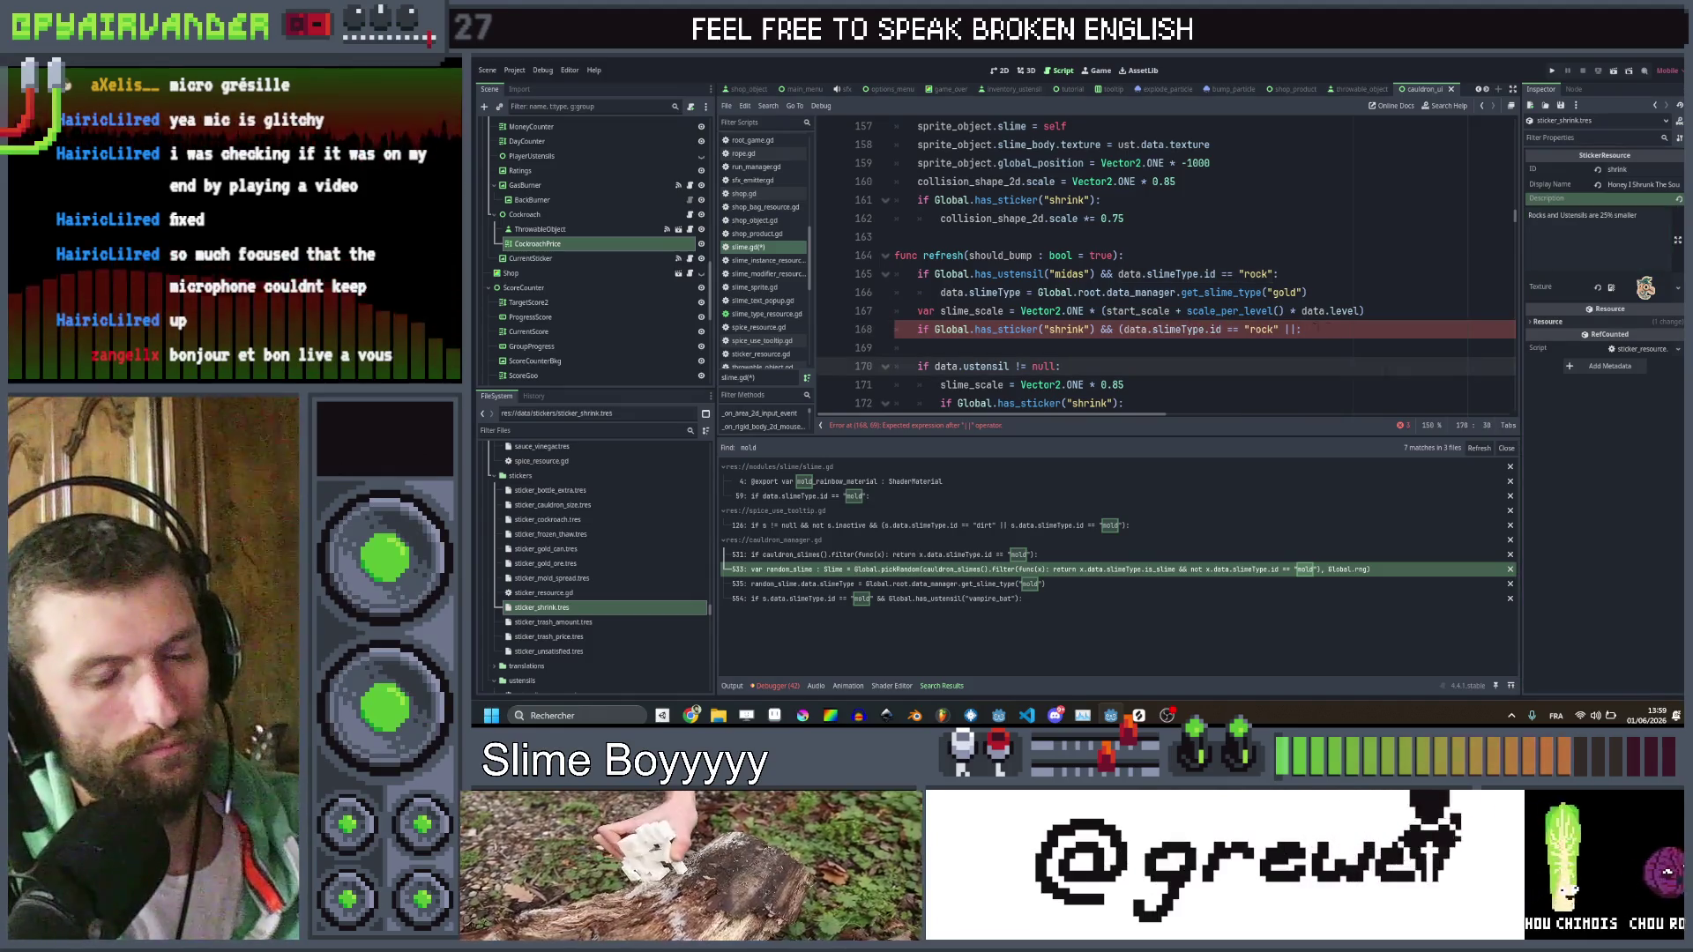
pyautogui.click(1323, 329)
pyautogui.press('BackSpace')
pyautogui.press('BackSpace')
pyautogui.press('BackSpace')
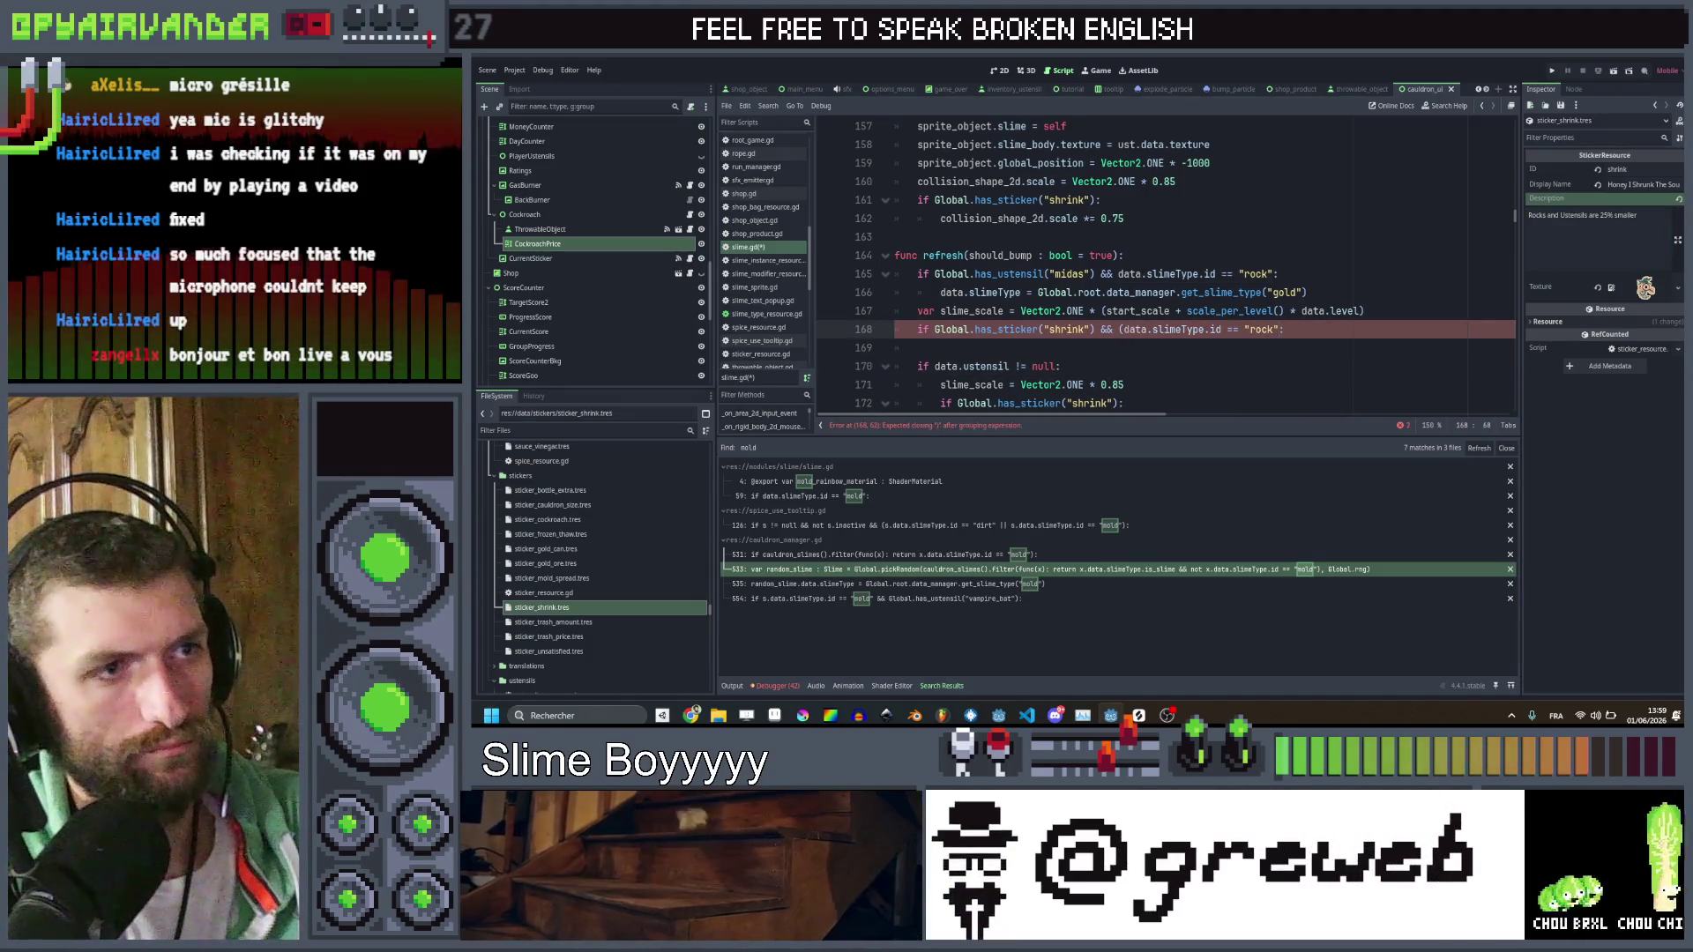
pyautogui.click(1122, 329)
pyautogui.press('BackSpace')
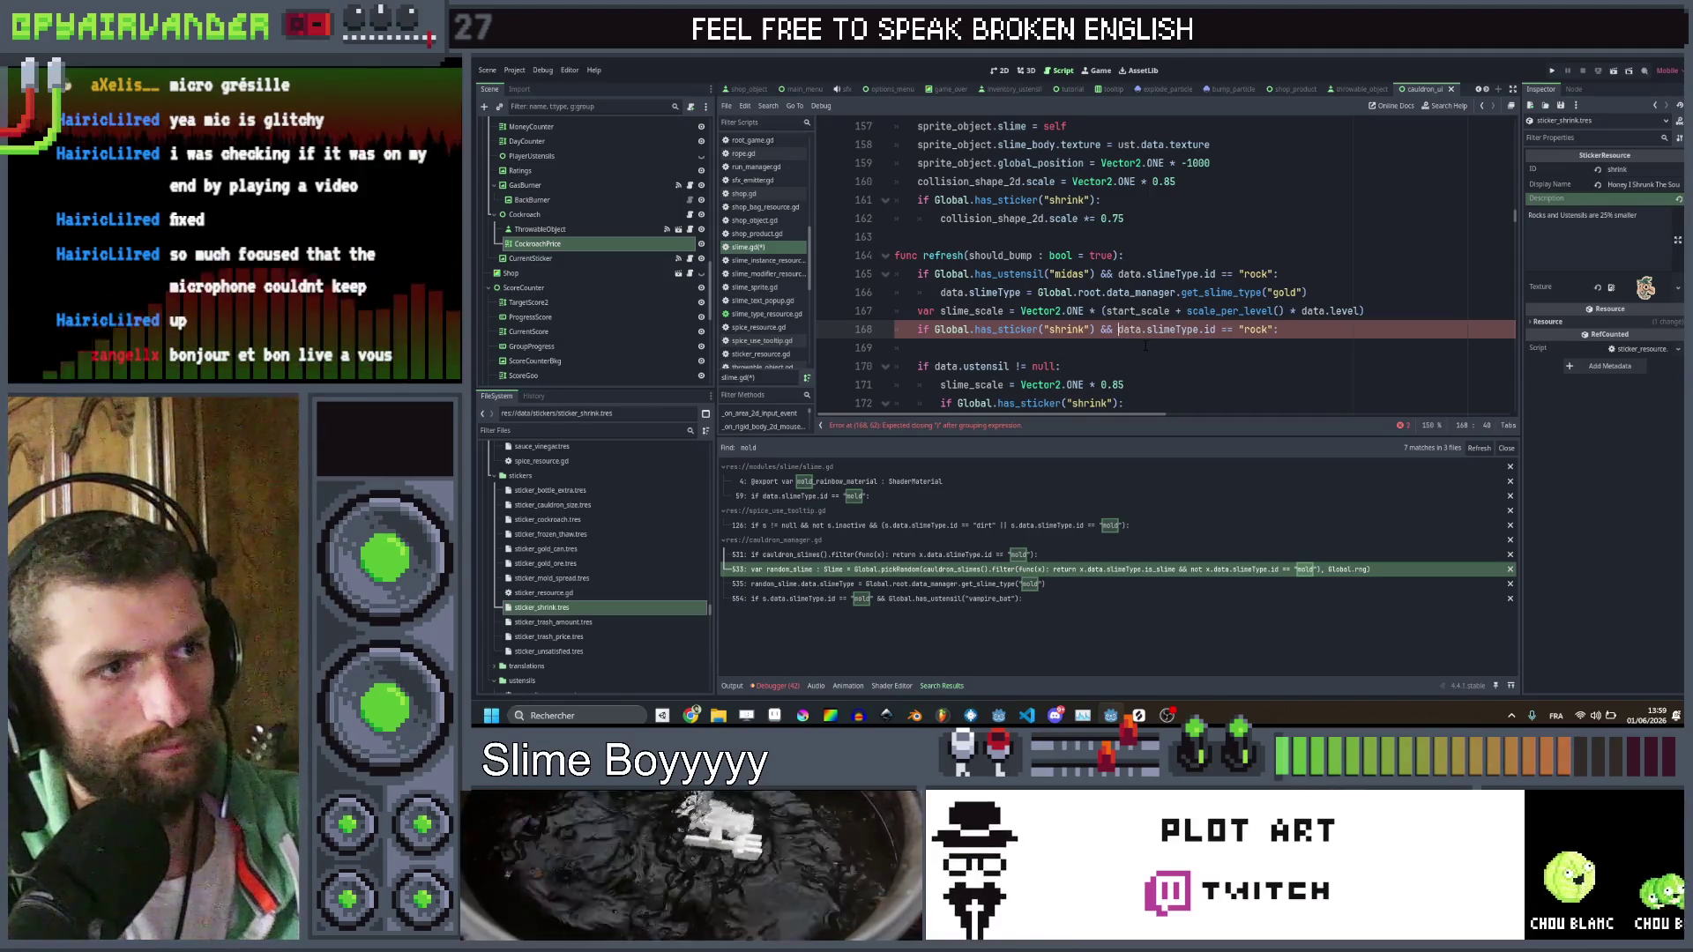
# Add 'slime_scale *= 0.75' under the line 168 shrink check and copy both lines
pyautogui.click(1261, 346)
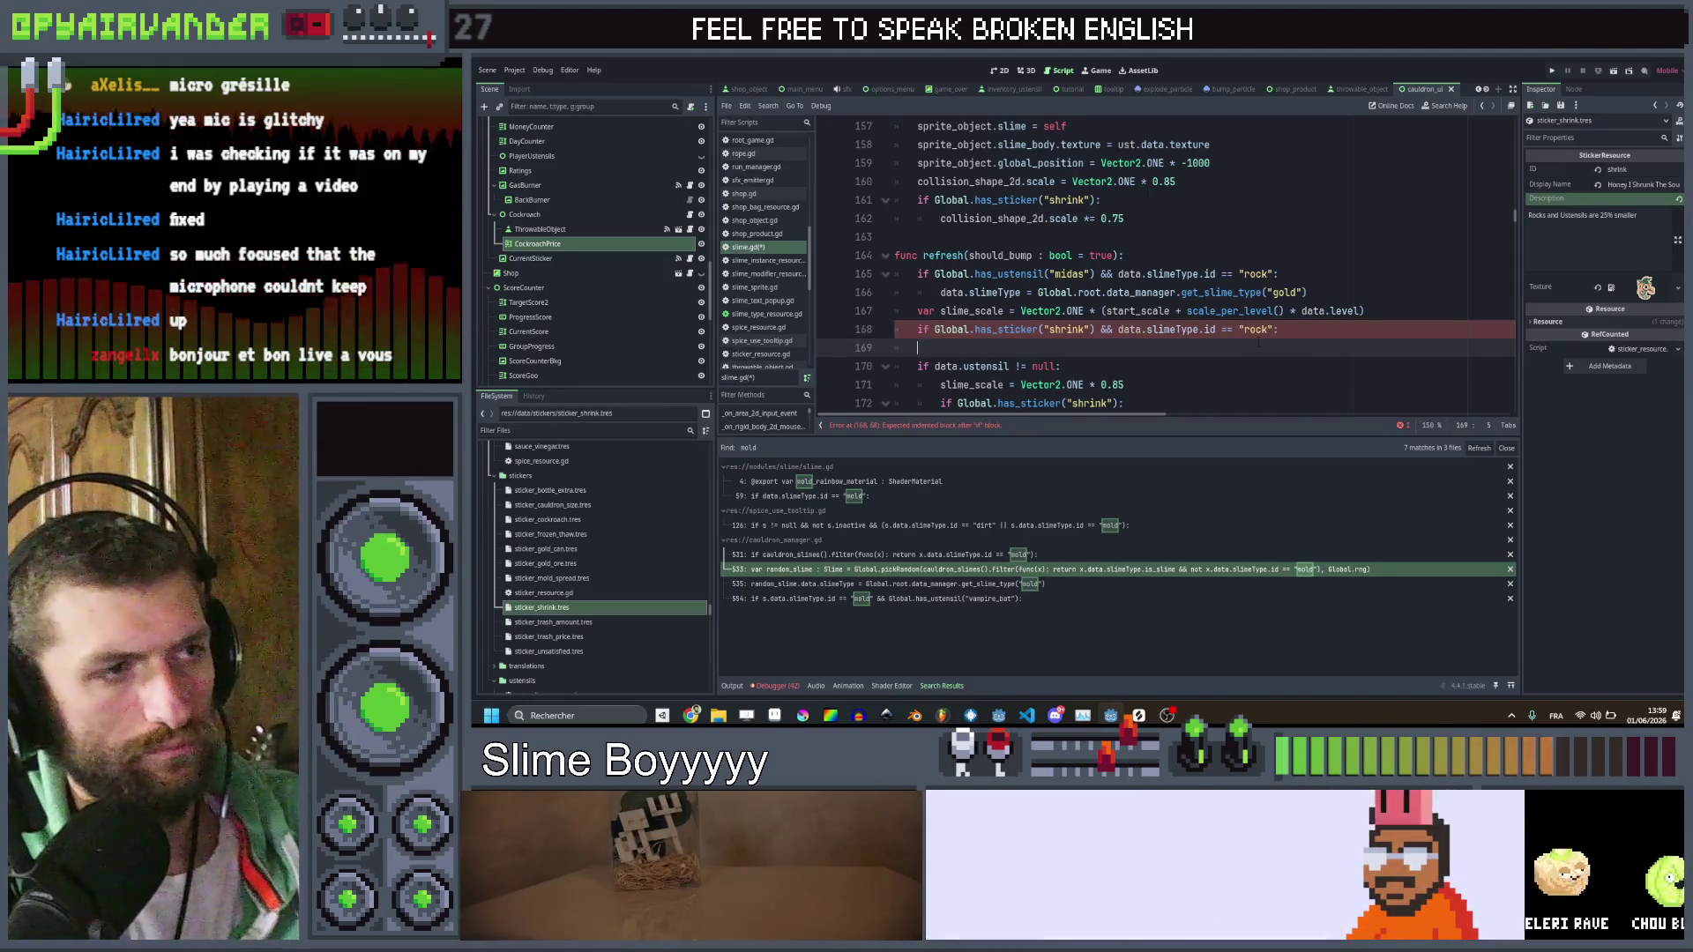
pyautogui.press('Tab')
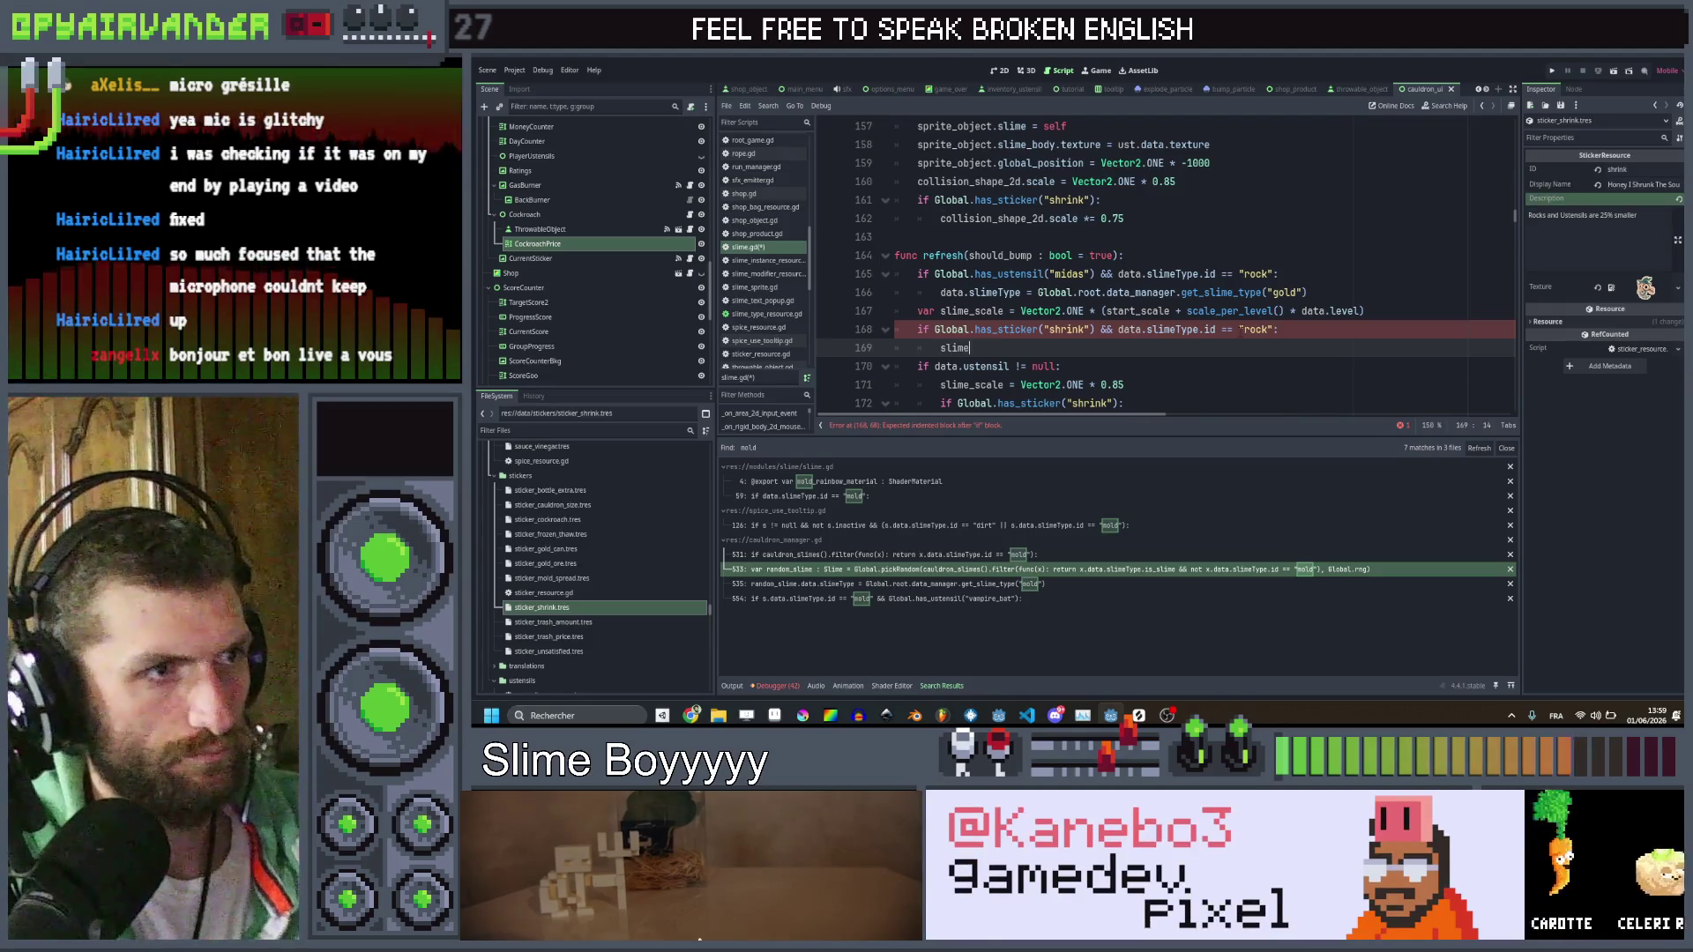
pyautogui.write('_scale *')
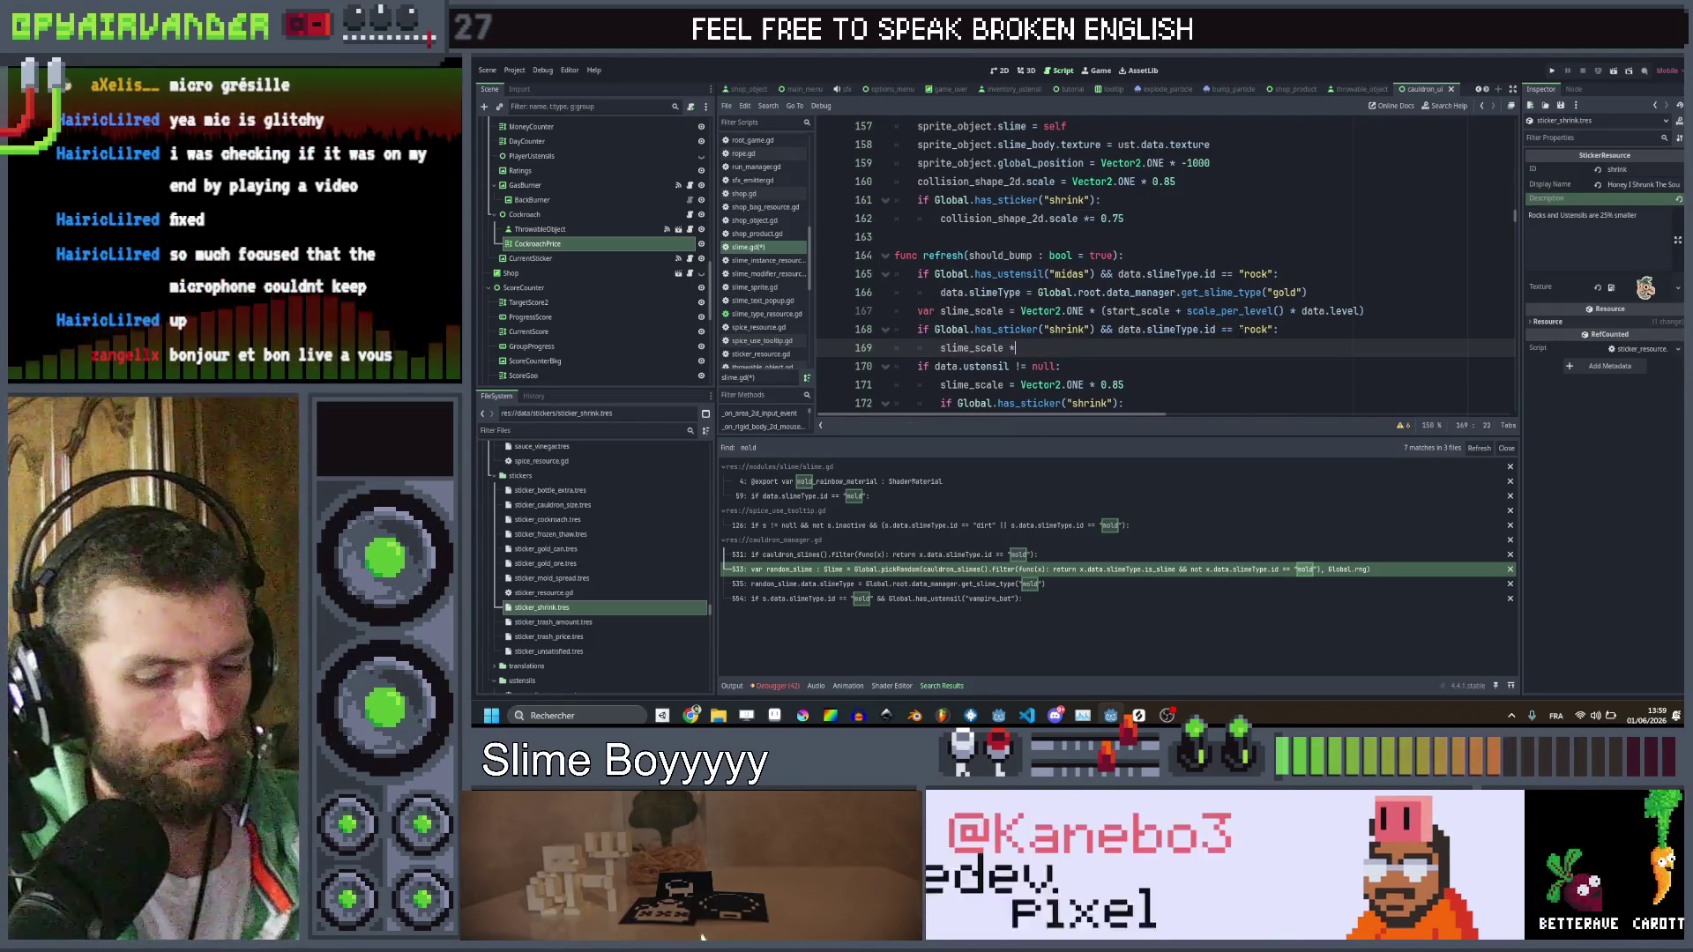
pyautogui.write('= 0.75')
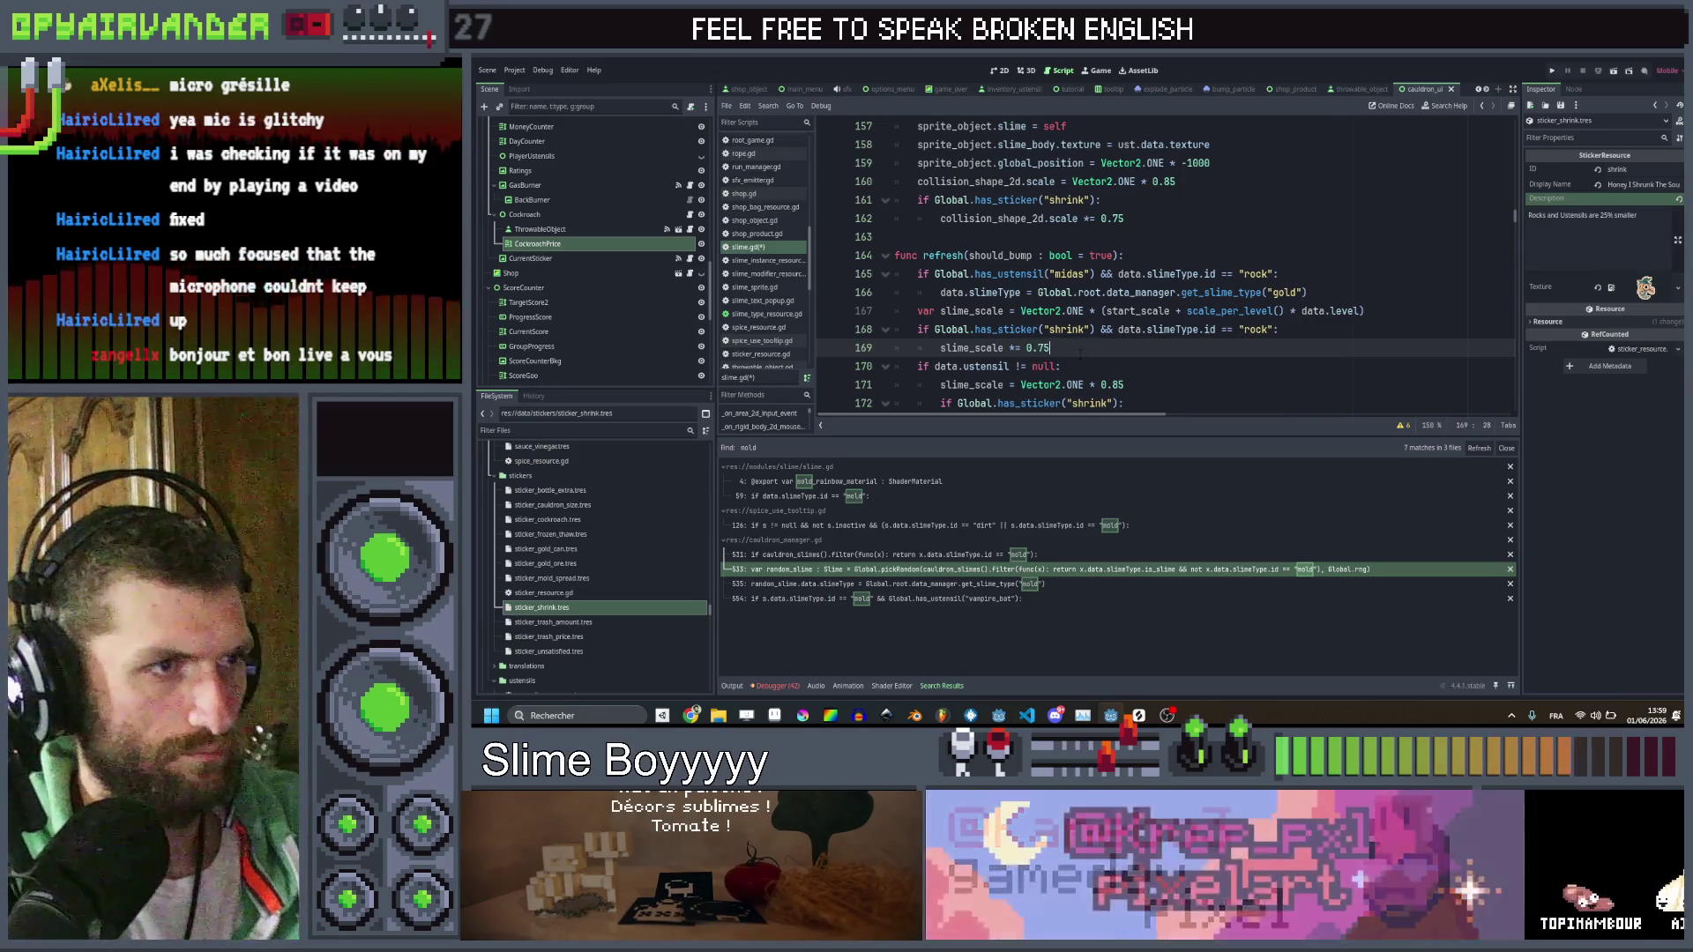
pyautogui.hotkey('shift', 'Up')
pyautogui.hotkey('shift', 'Home')
# After line 139, add the shrink-and-rock check with 'slime_scale *= 0.75', then save
pyautogui.scroll(2, 1143, 256)
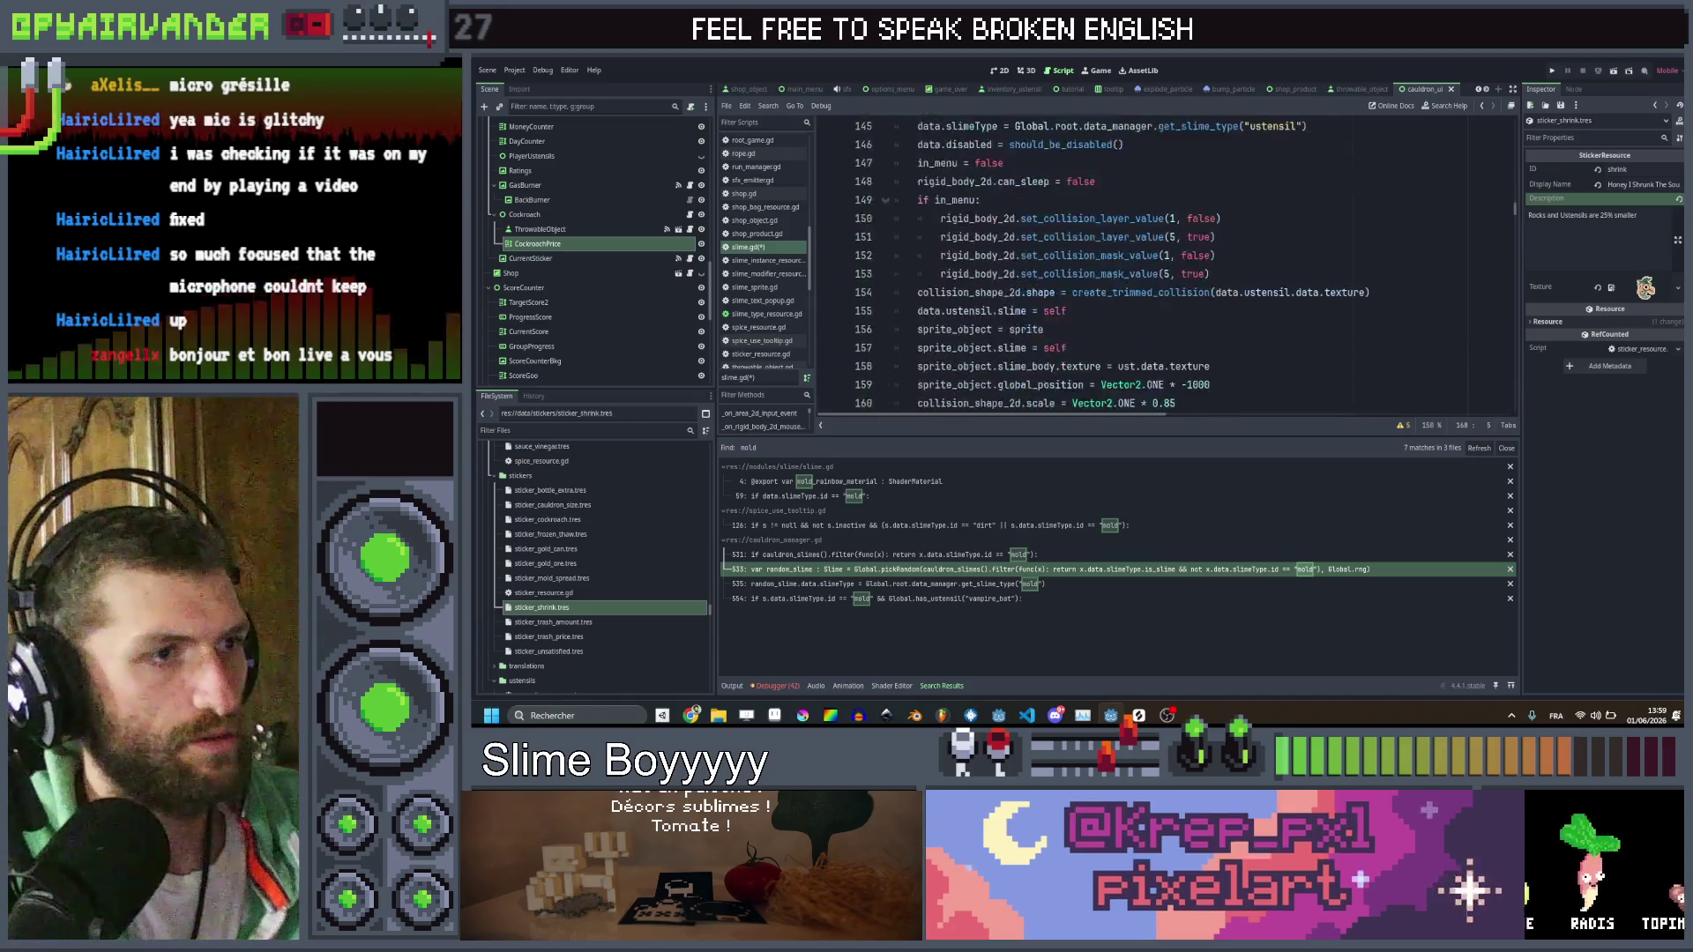
pyautogui.scroll(-1, 1144, 256)
pyautogui.click(1143, 256)
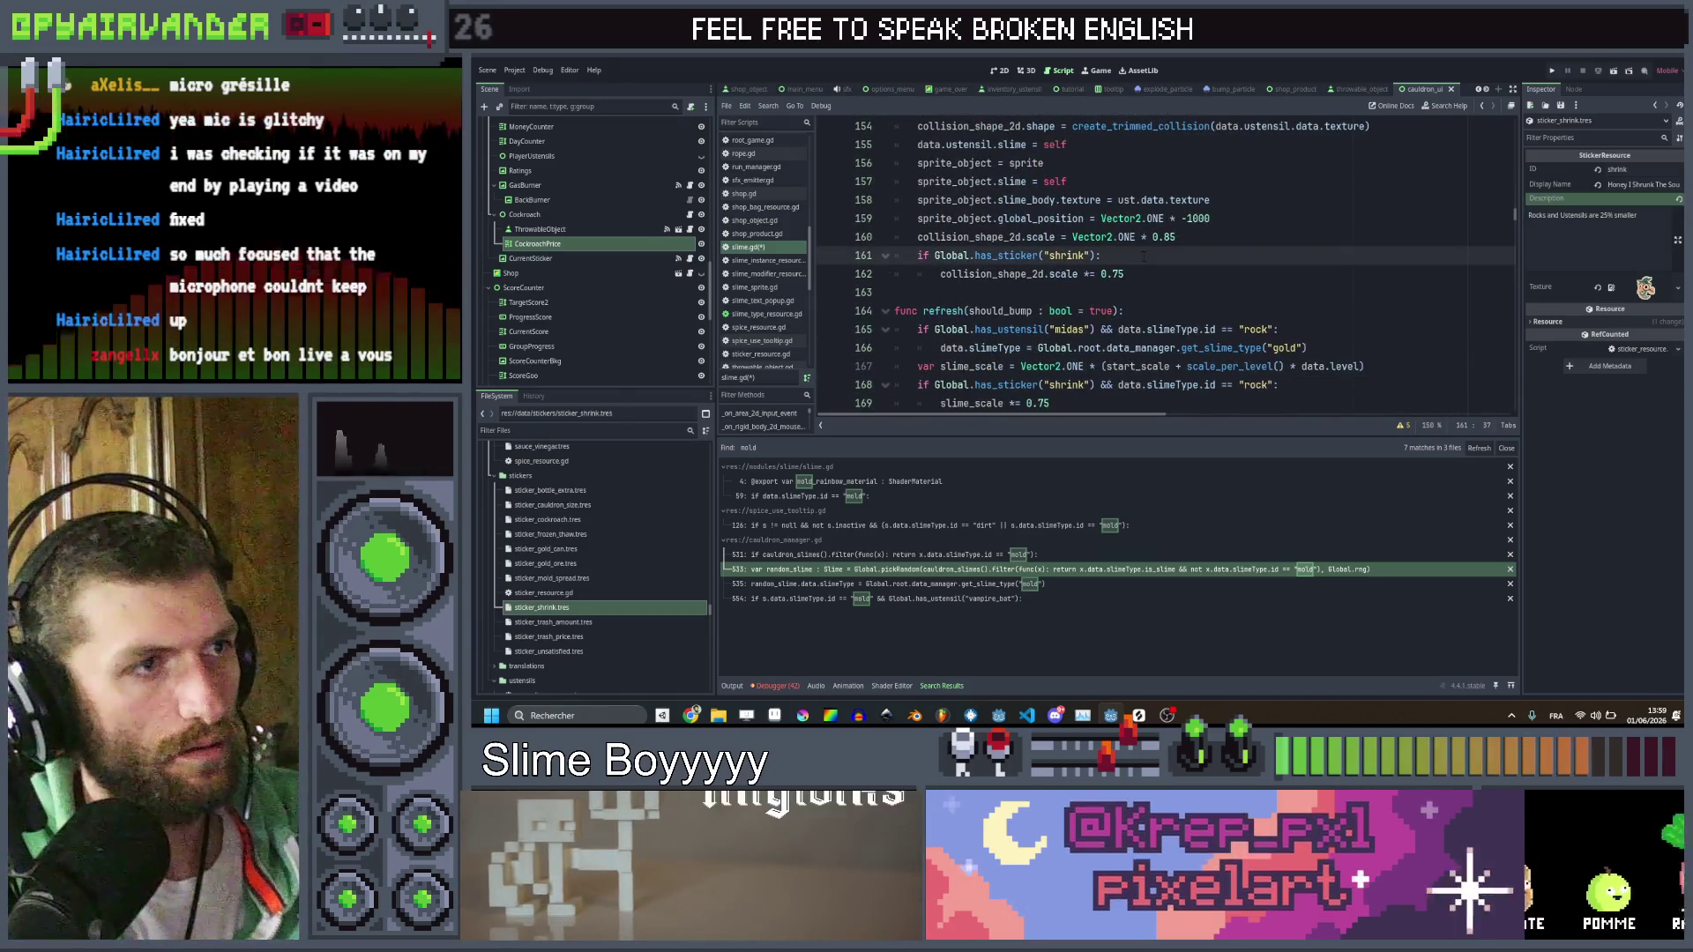
pyautogui.scroll(9, 1144, 257)
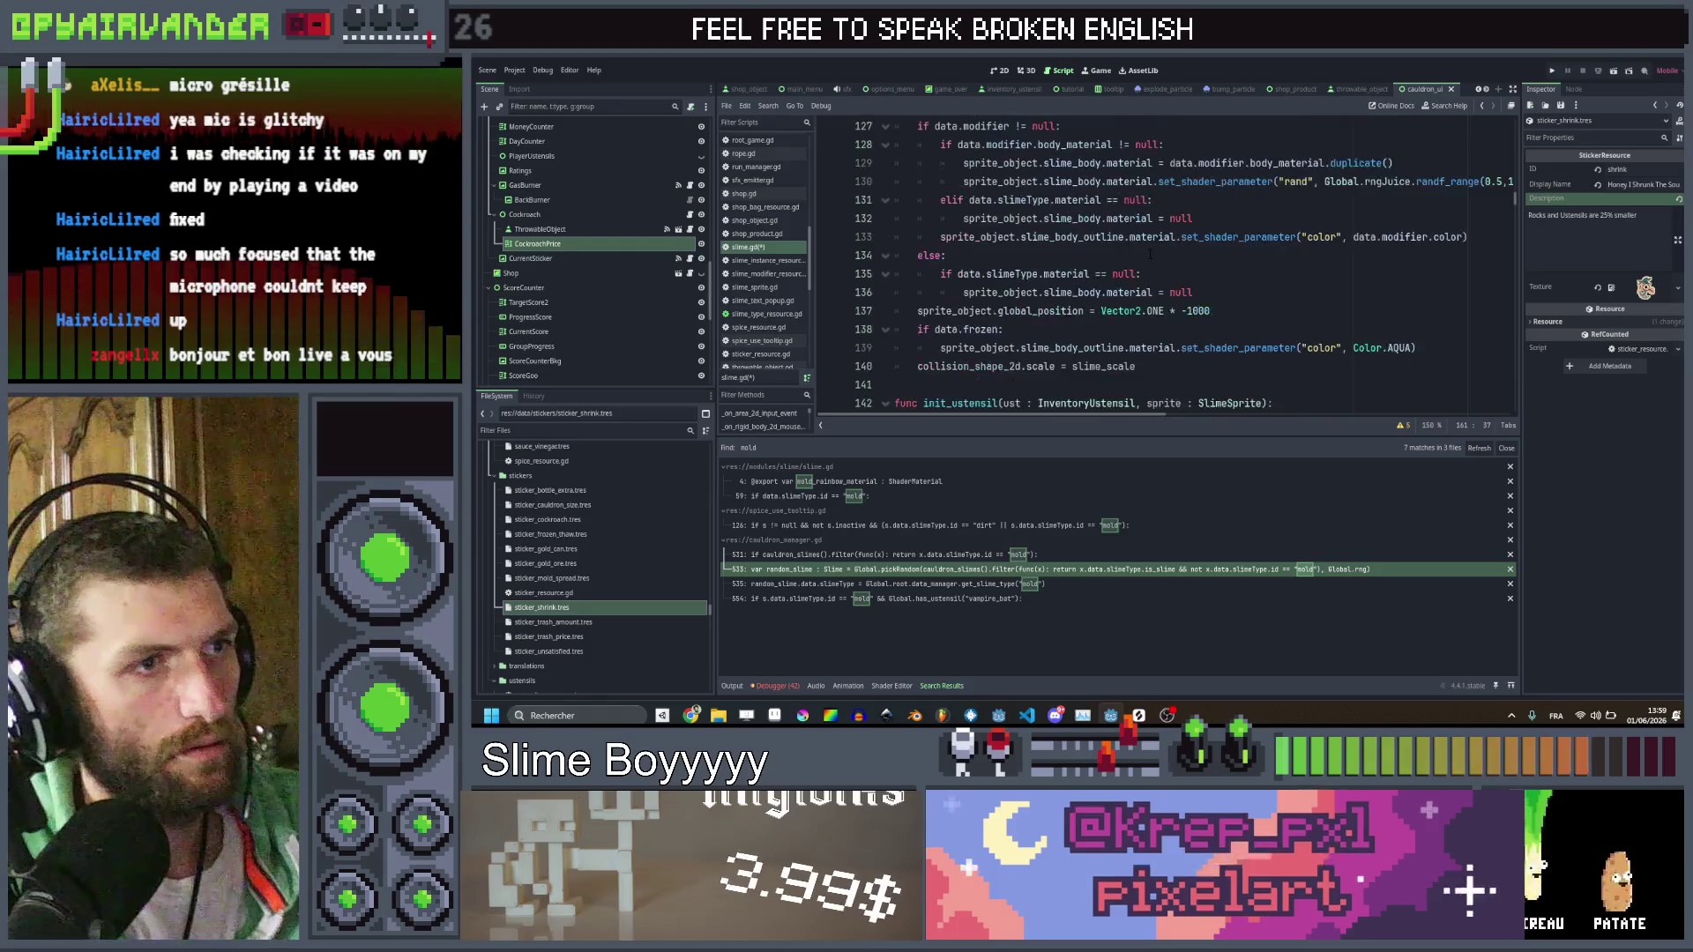
pyautogui.scroll(-1, 1149, 255)
pyautogui.click(1435, 295)
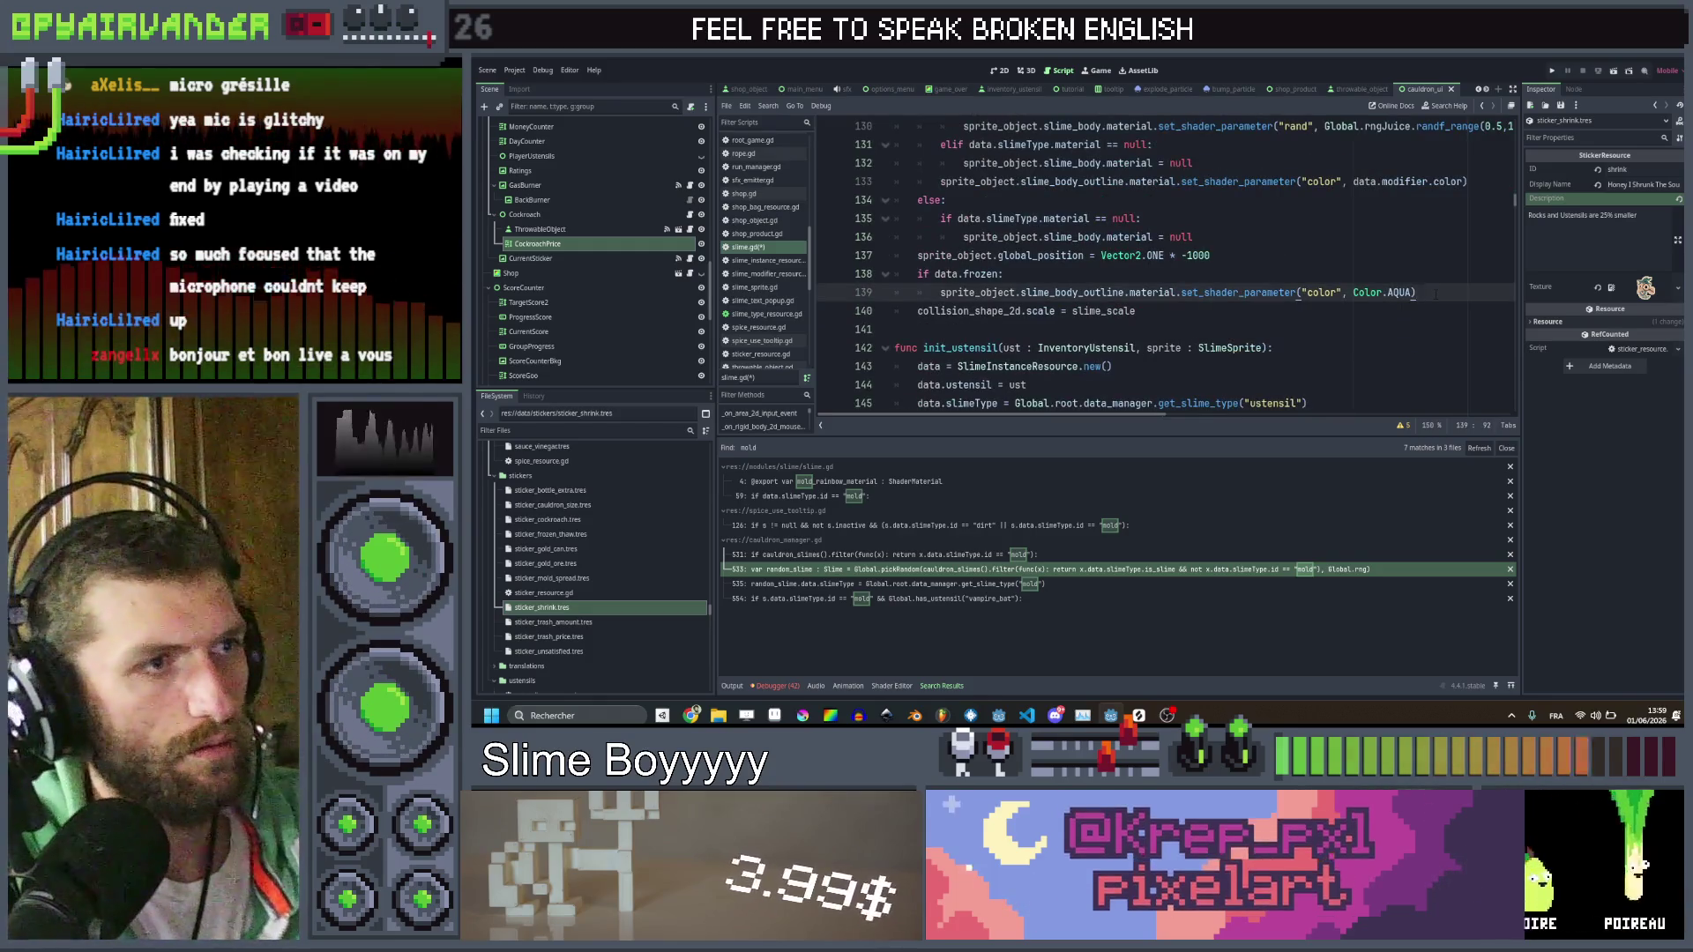
pyautogui.press('Return')
pyautogui.write('if Global.has_sticker("shrink") && data.slimeType.id == "rock":')
pyautogui.press('Return')
pyautogui.write('slime_scale *= 0.75')
pyautogui.hotkey('ctrl', 's')
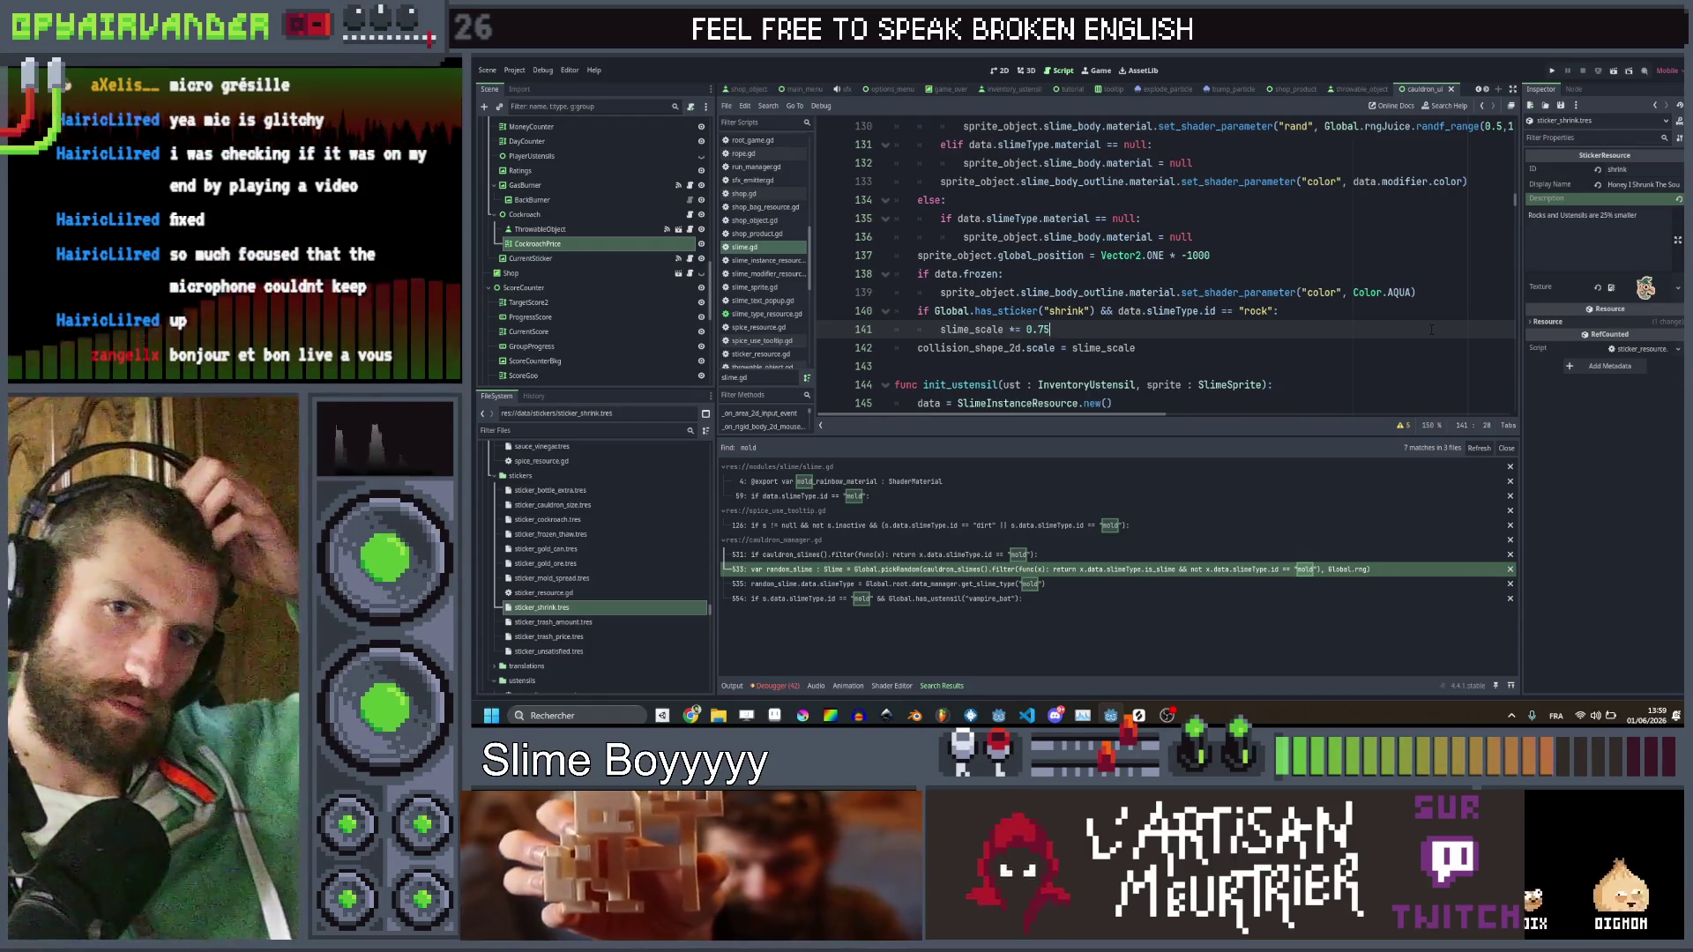
pyautogui.hotkey('ctrl', 'shift', 'f')
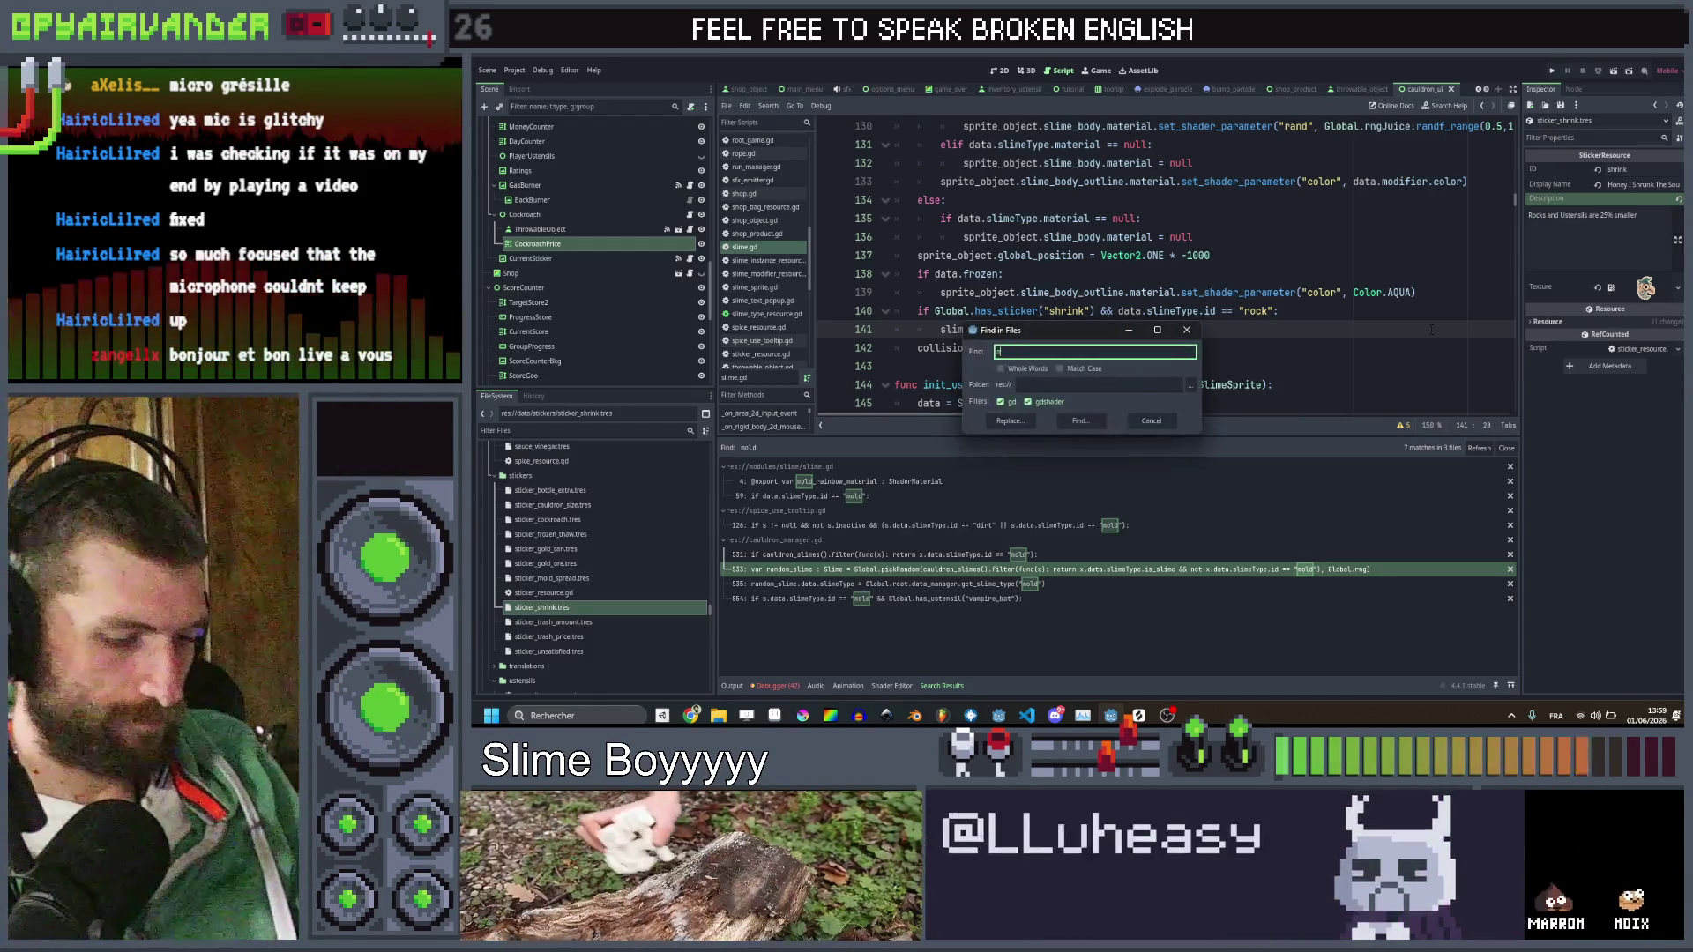
# Search for add_sticker and open its definition in cauldron_ui.gd, adding a new line inside it
pyautogui.write('d_sticker')
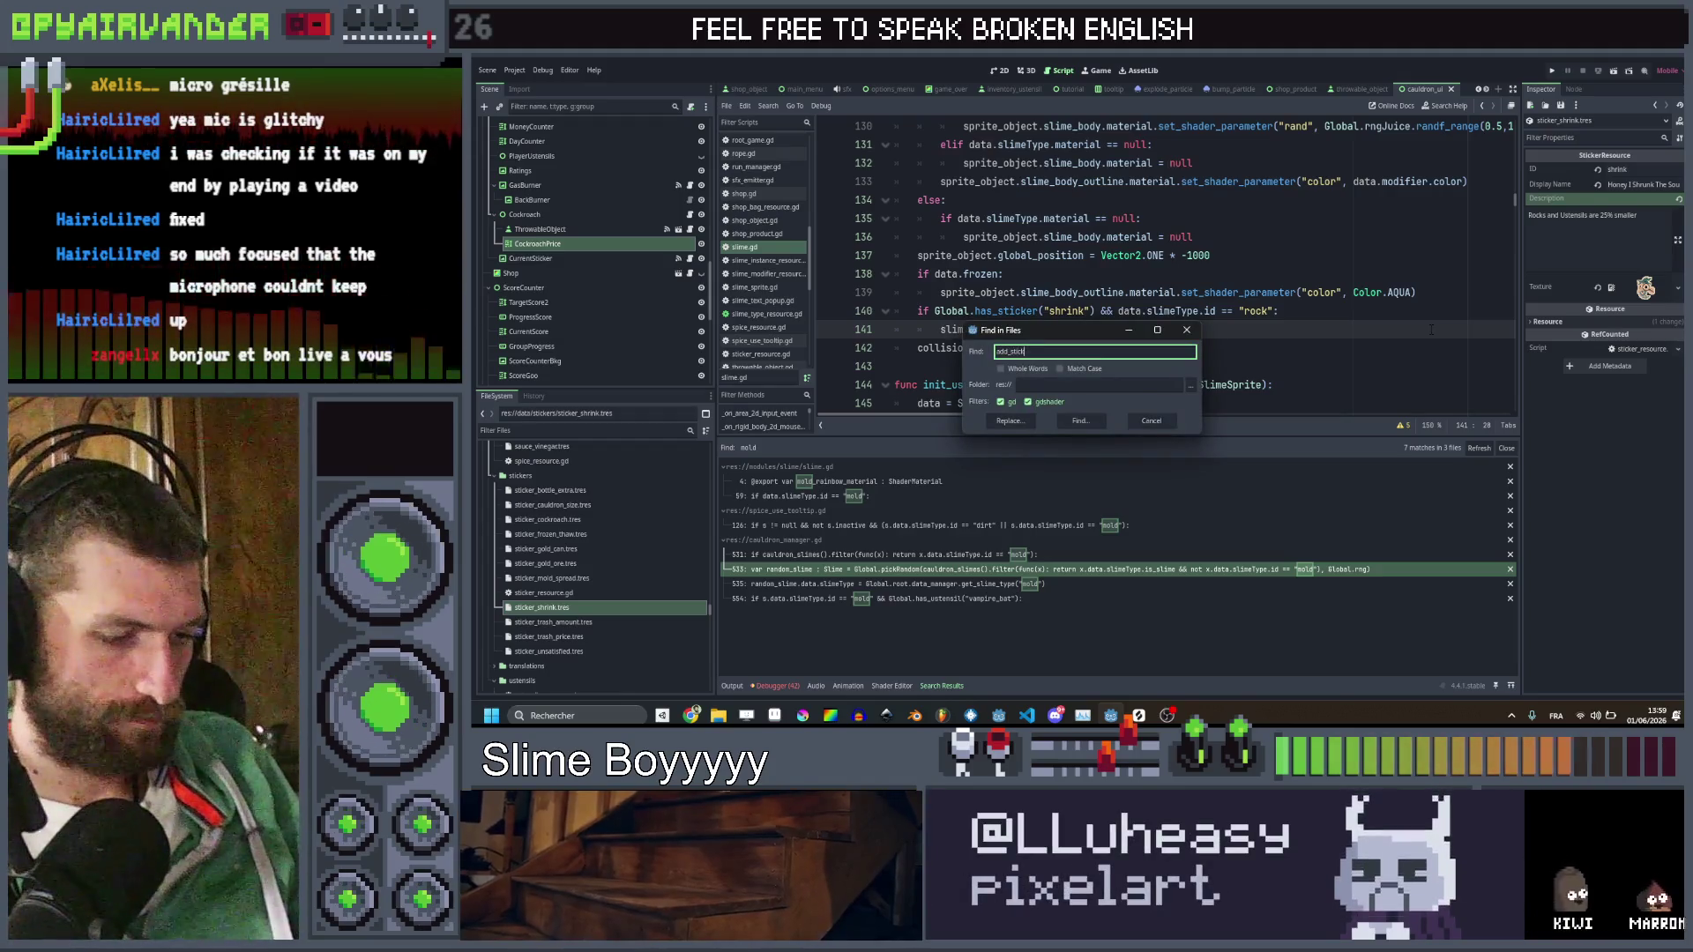
pyautogui.press('Return')
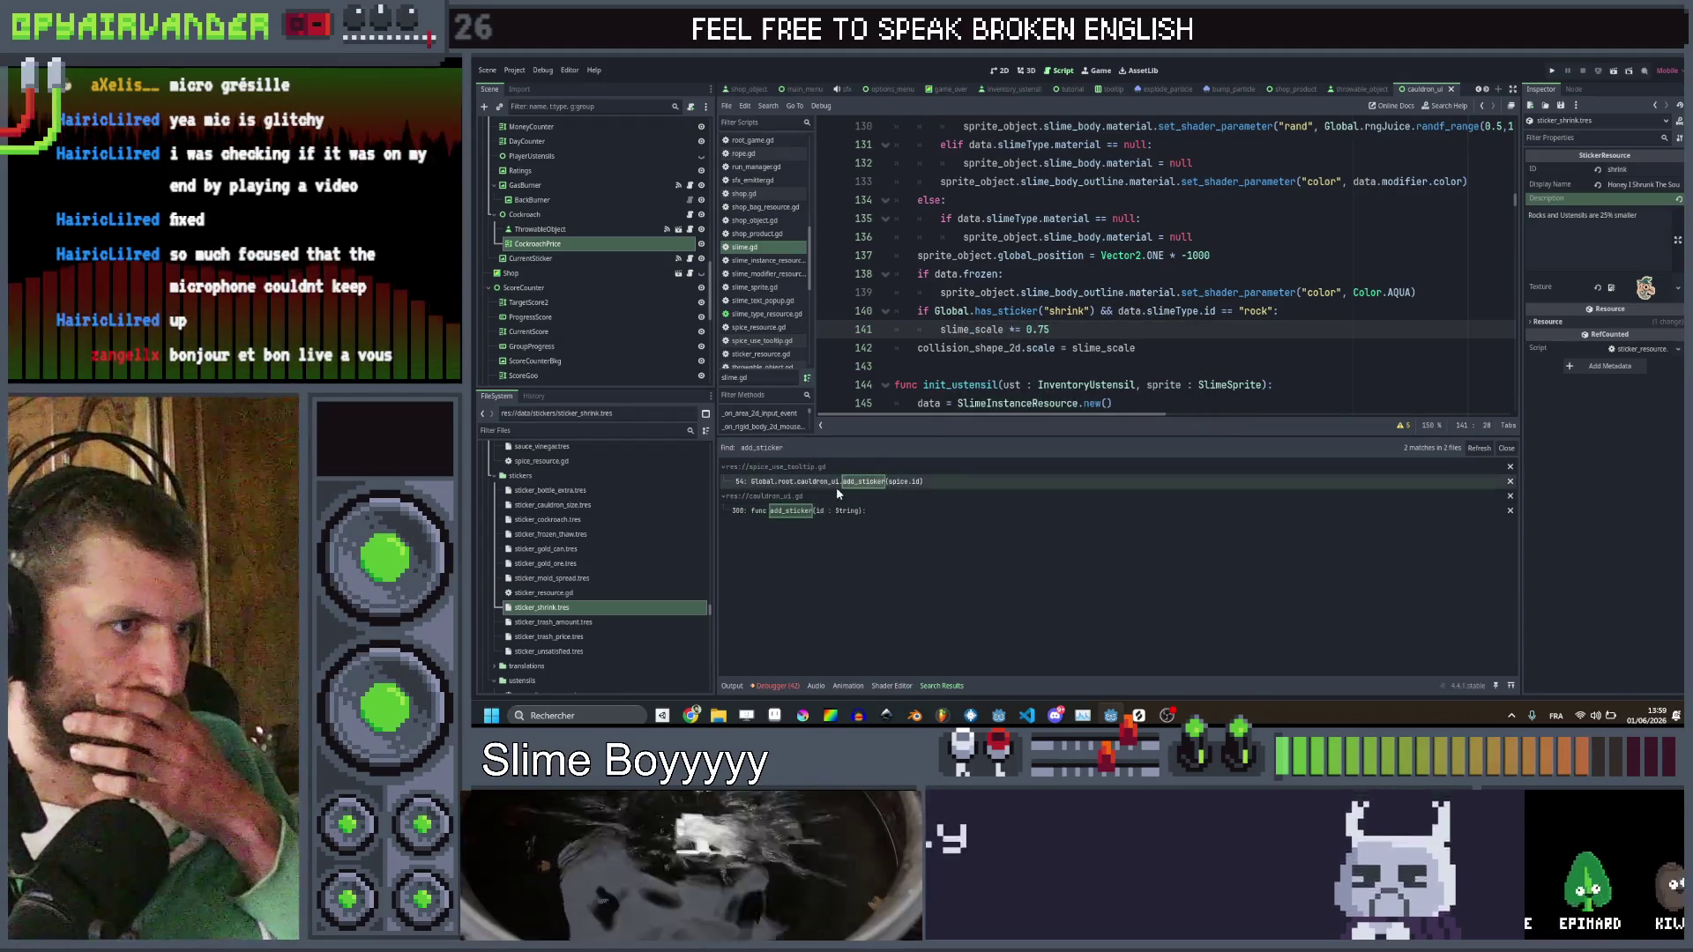
pyautogui.click(833, 515)
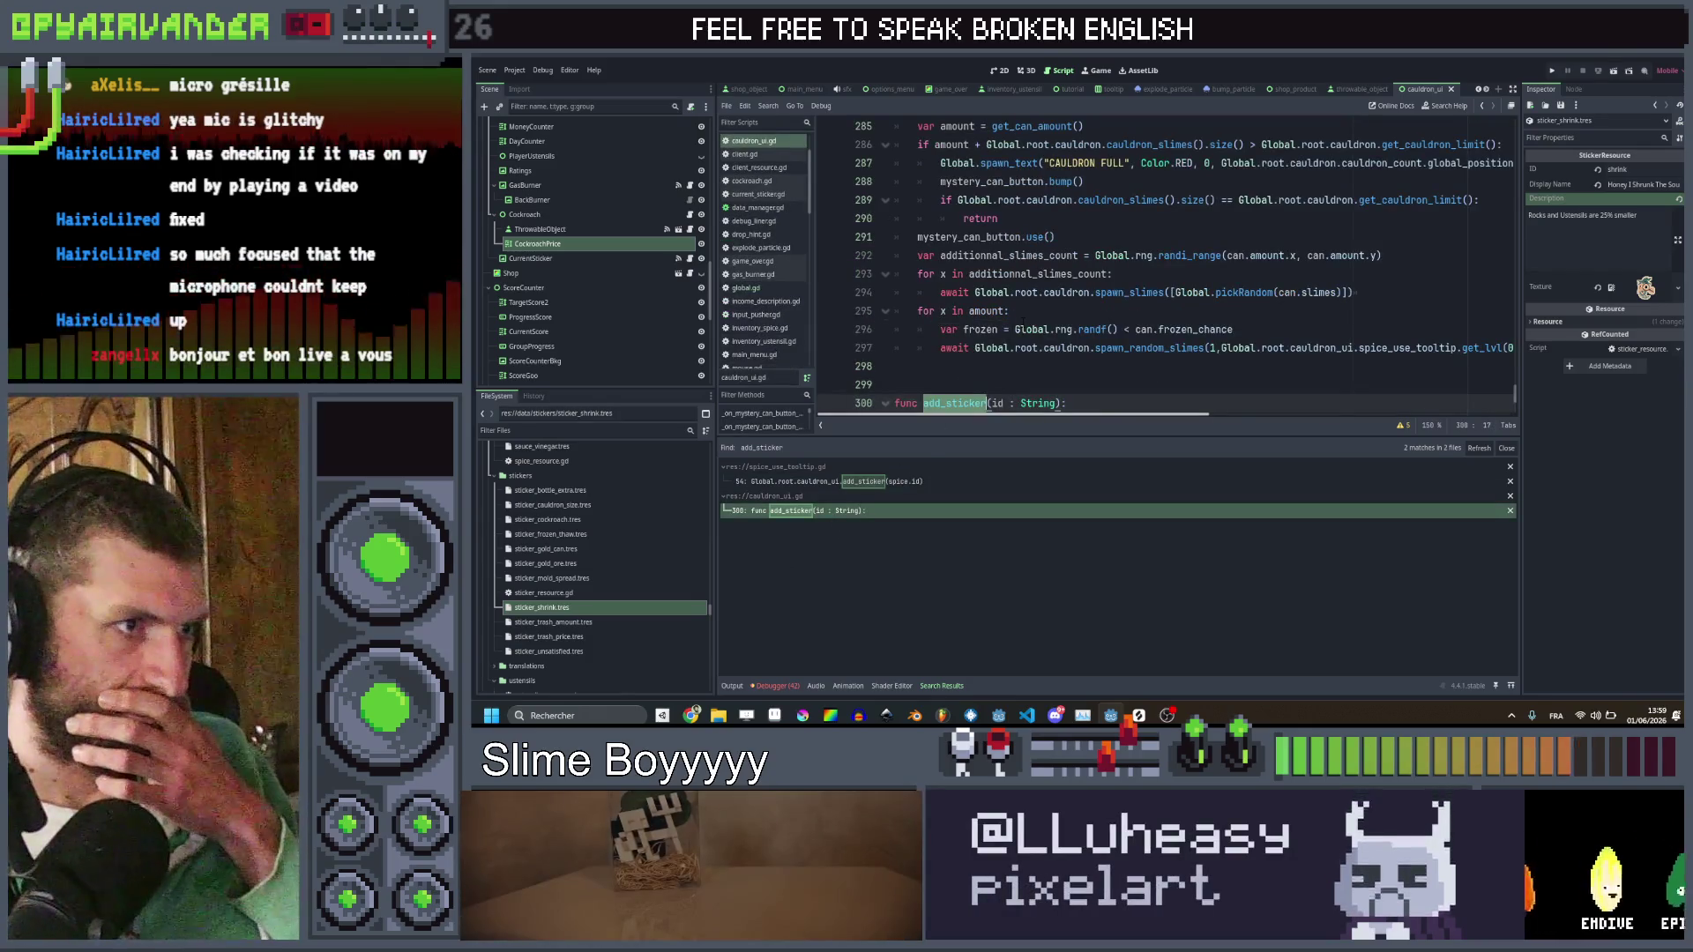
pyautogui.scroll(-2, 1045, 323)
pyautogui.click(1074, 312)
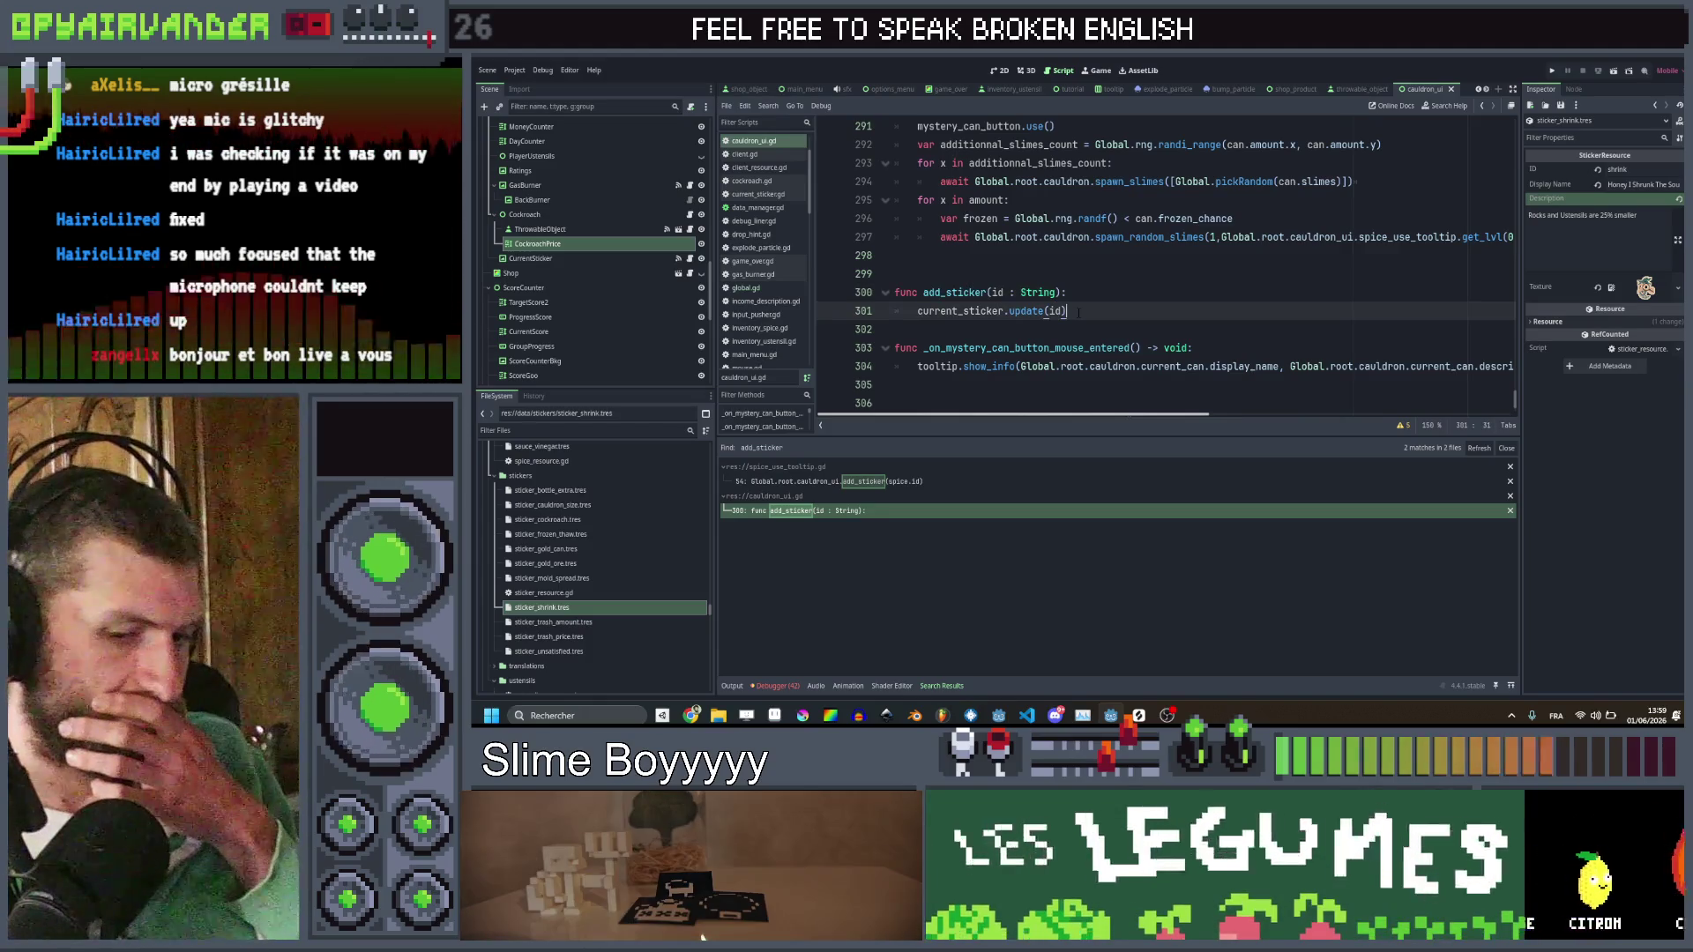
pyautogui.press('Return')
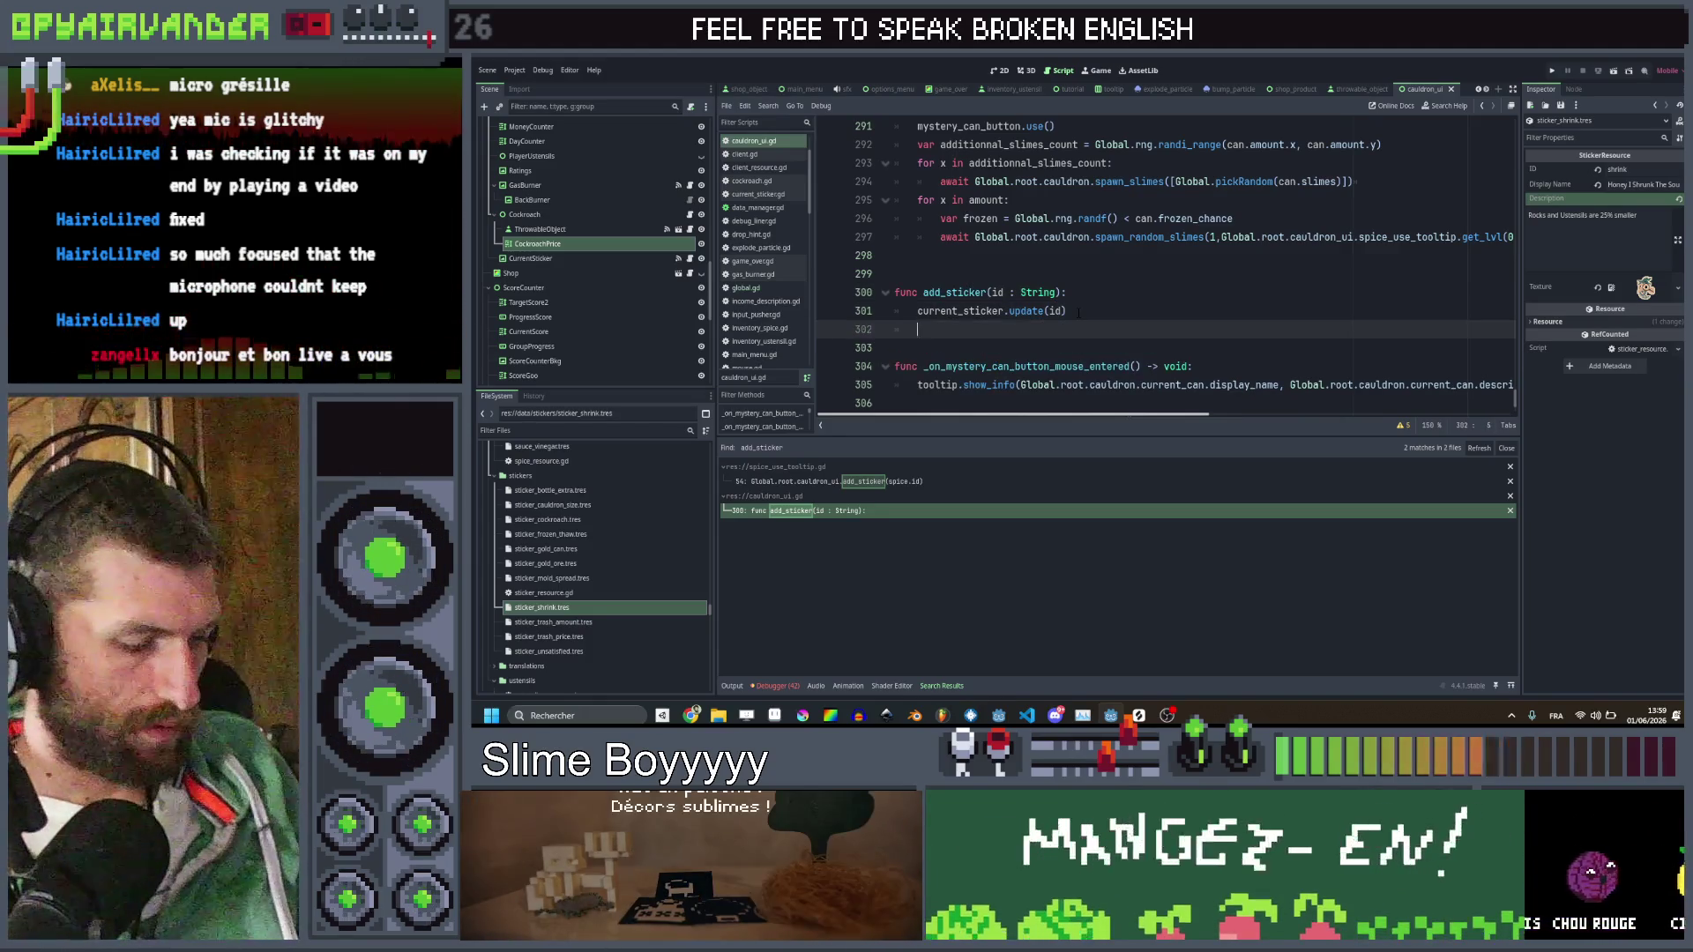
# Add an if id == "shrink": branch and begin a for s in Global.root.cauldron loop
pyautogui.write('idif id')
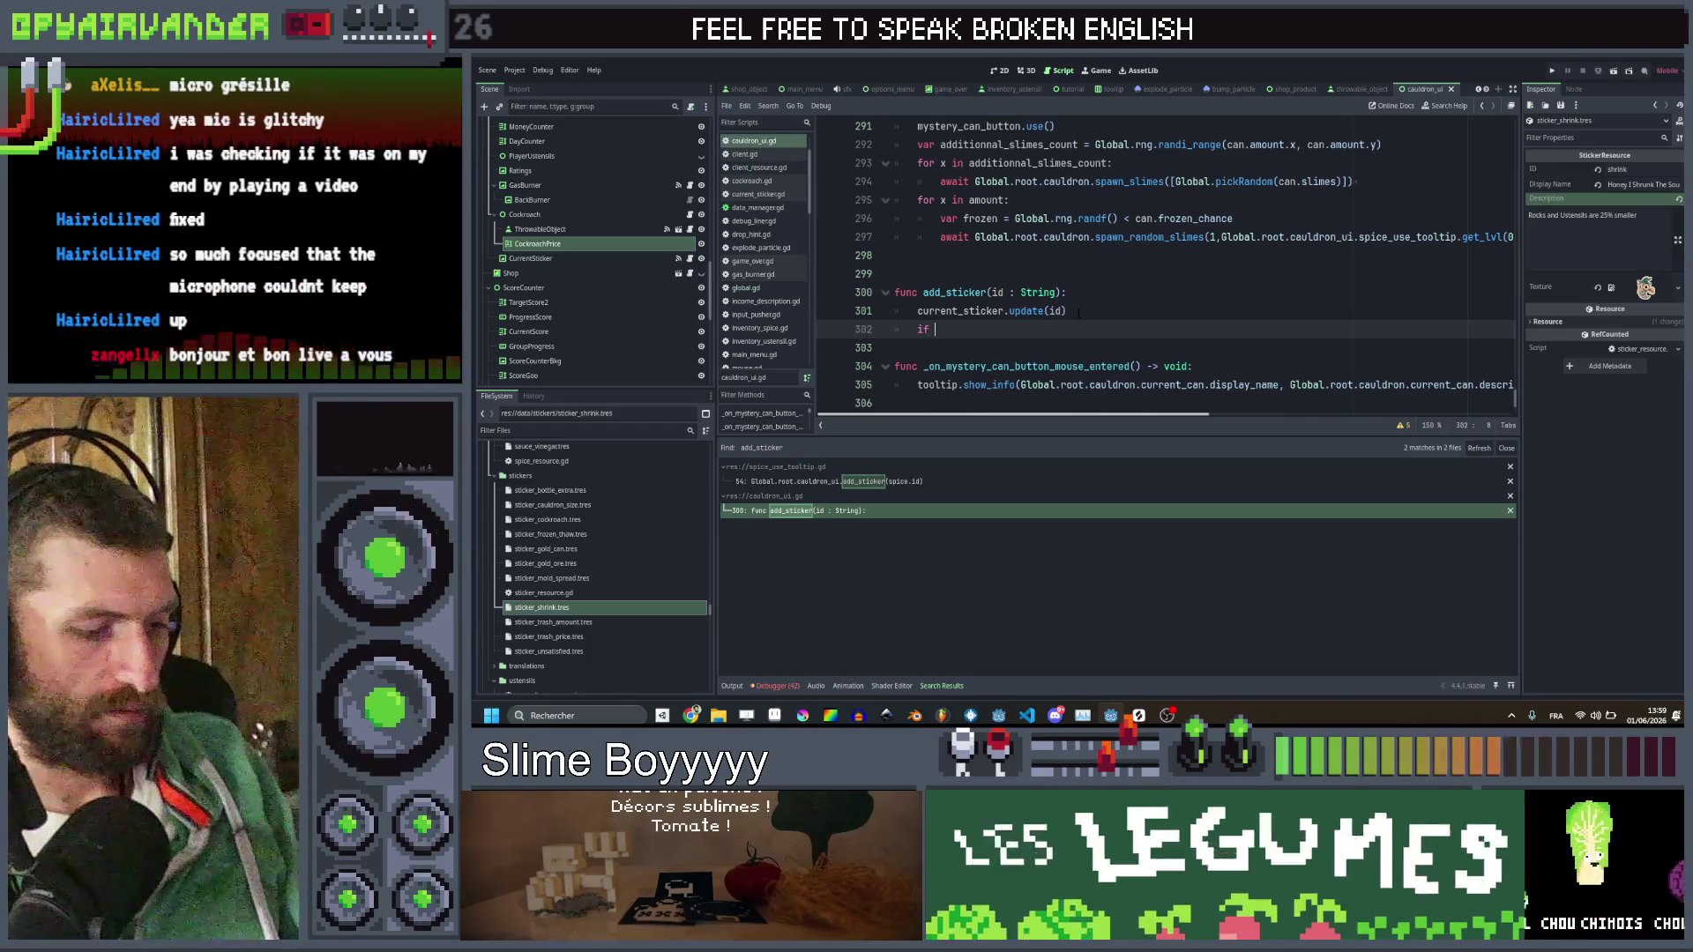
pyautogui.write(' =')
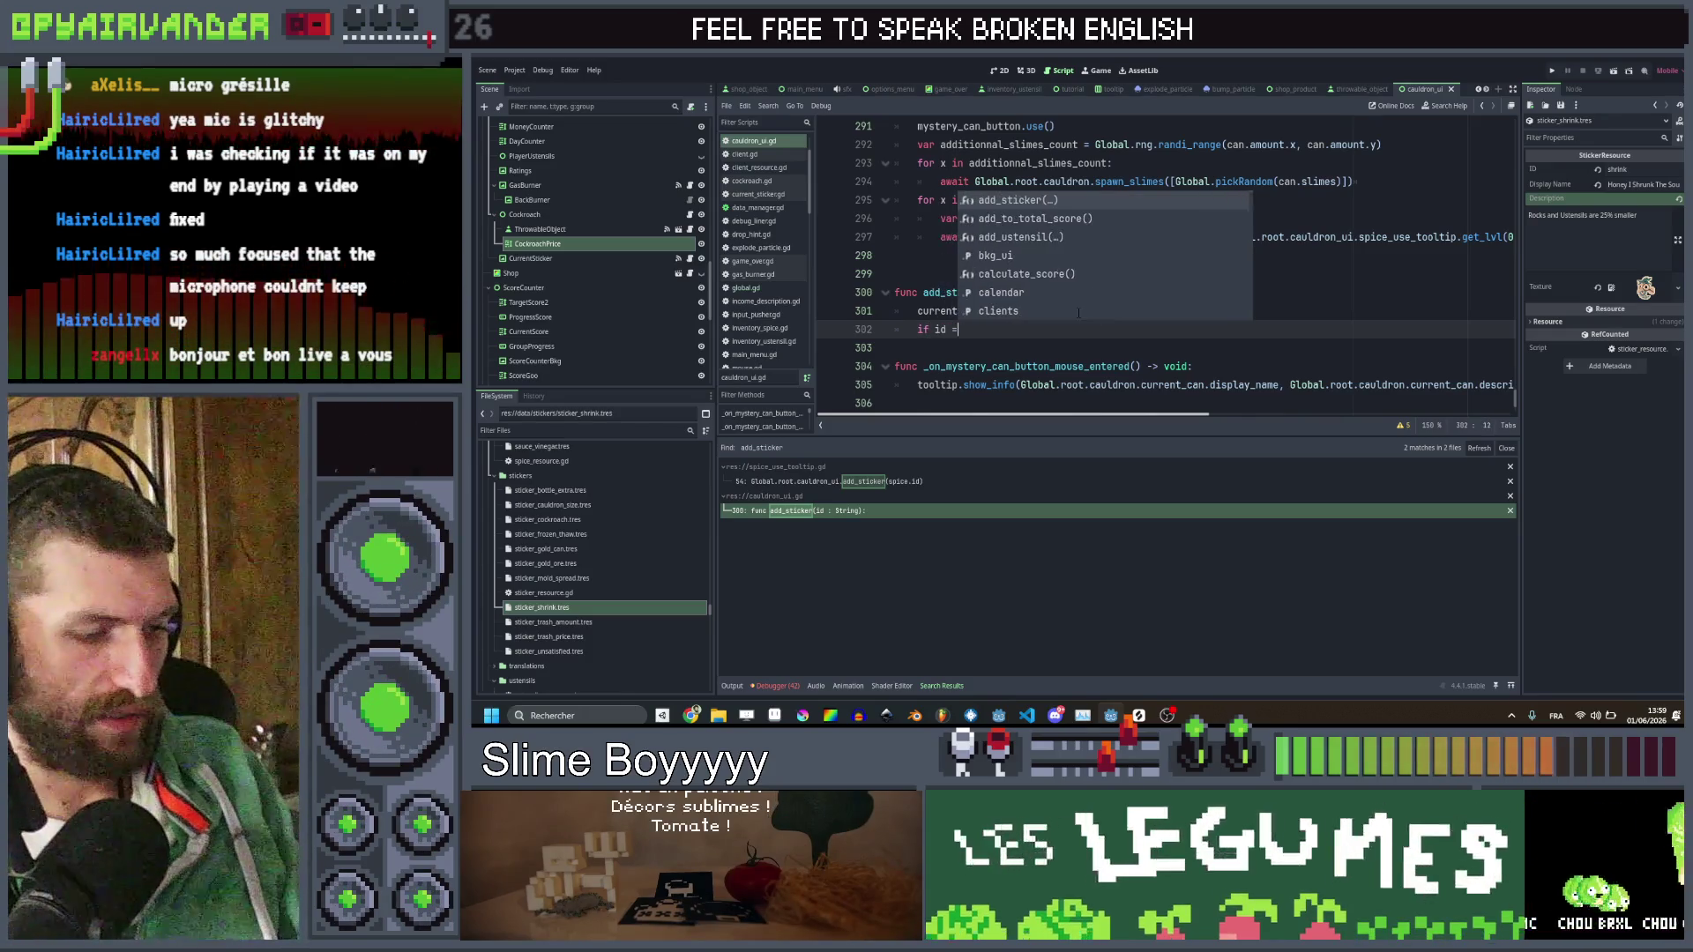
pyautogui.write('= "shrink"')
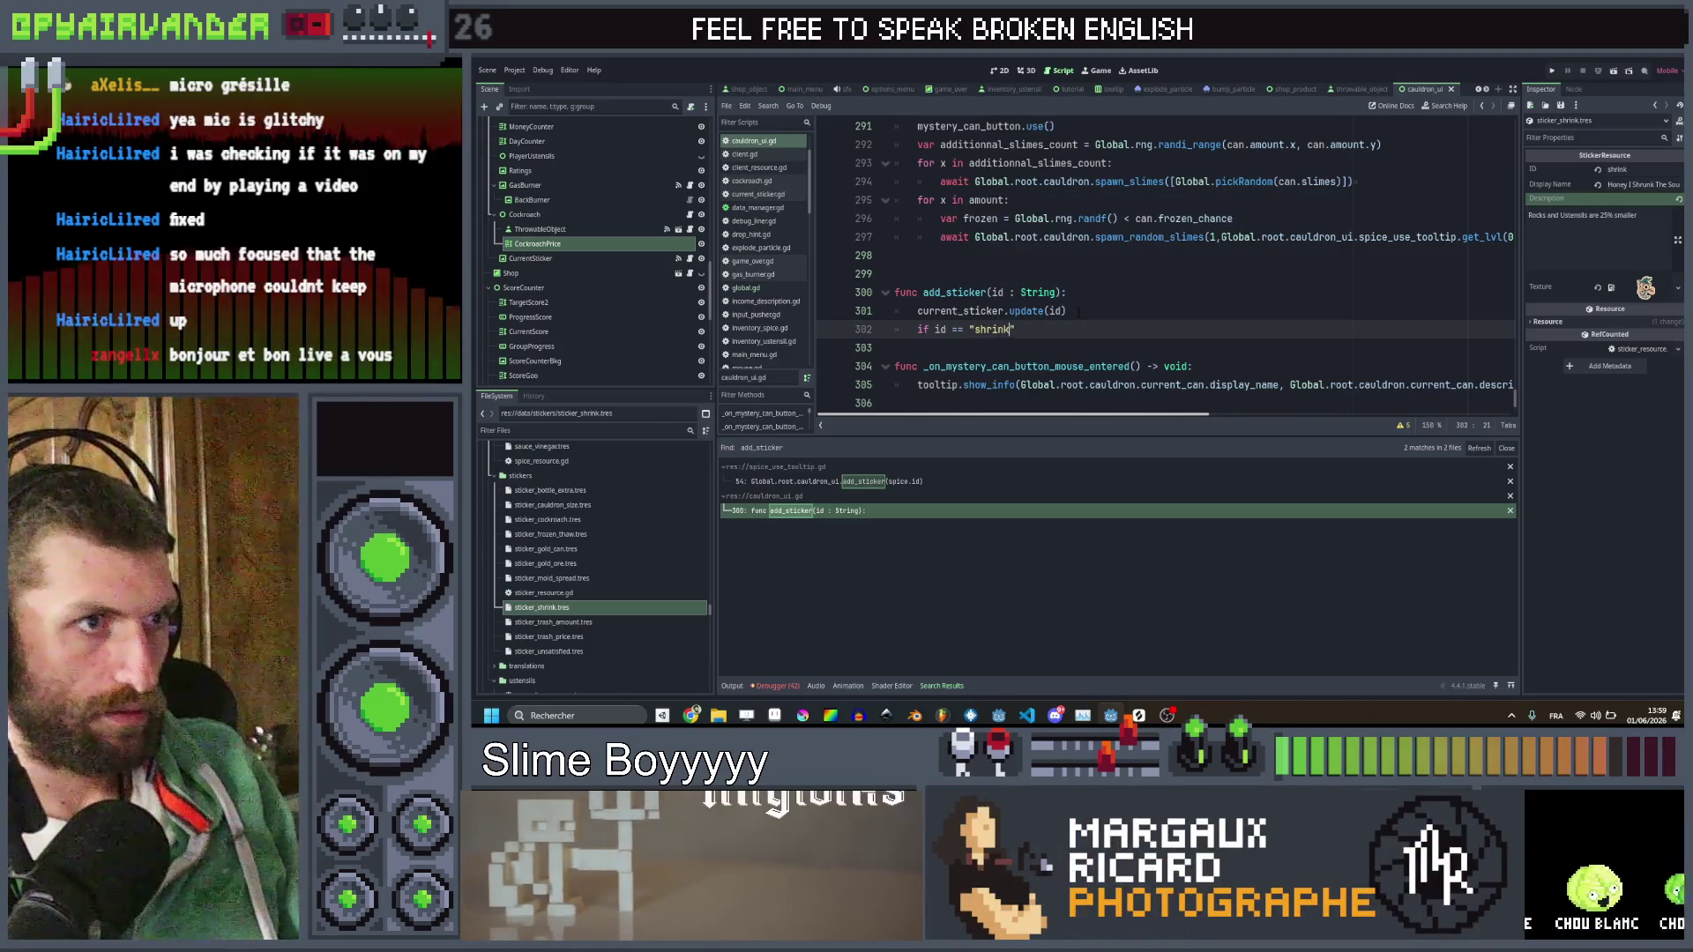
pyautogui.write(':')
pyautogui.press('Return')
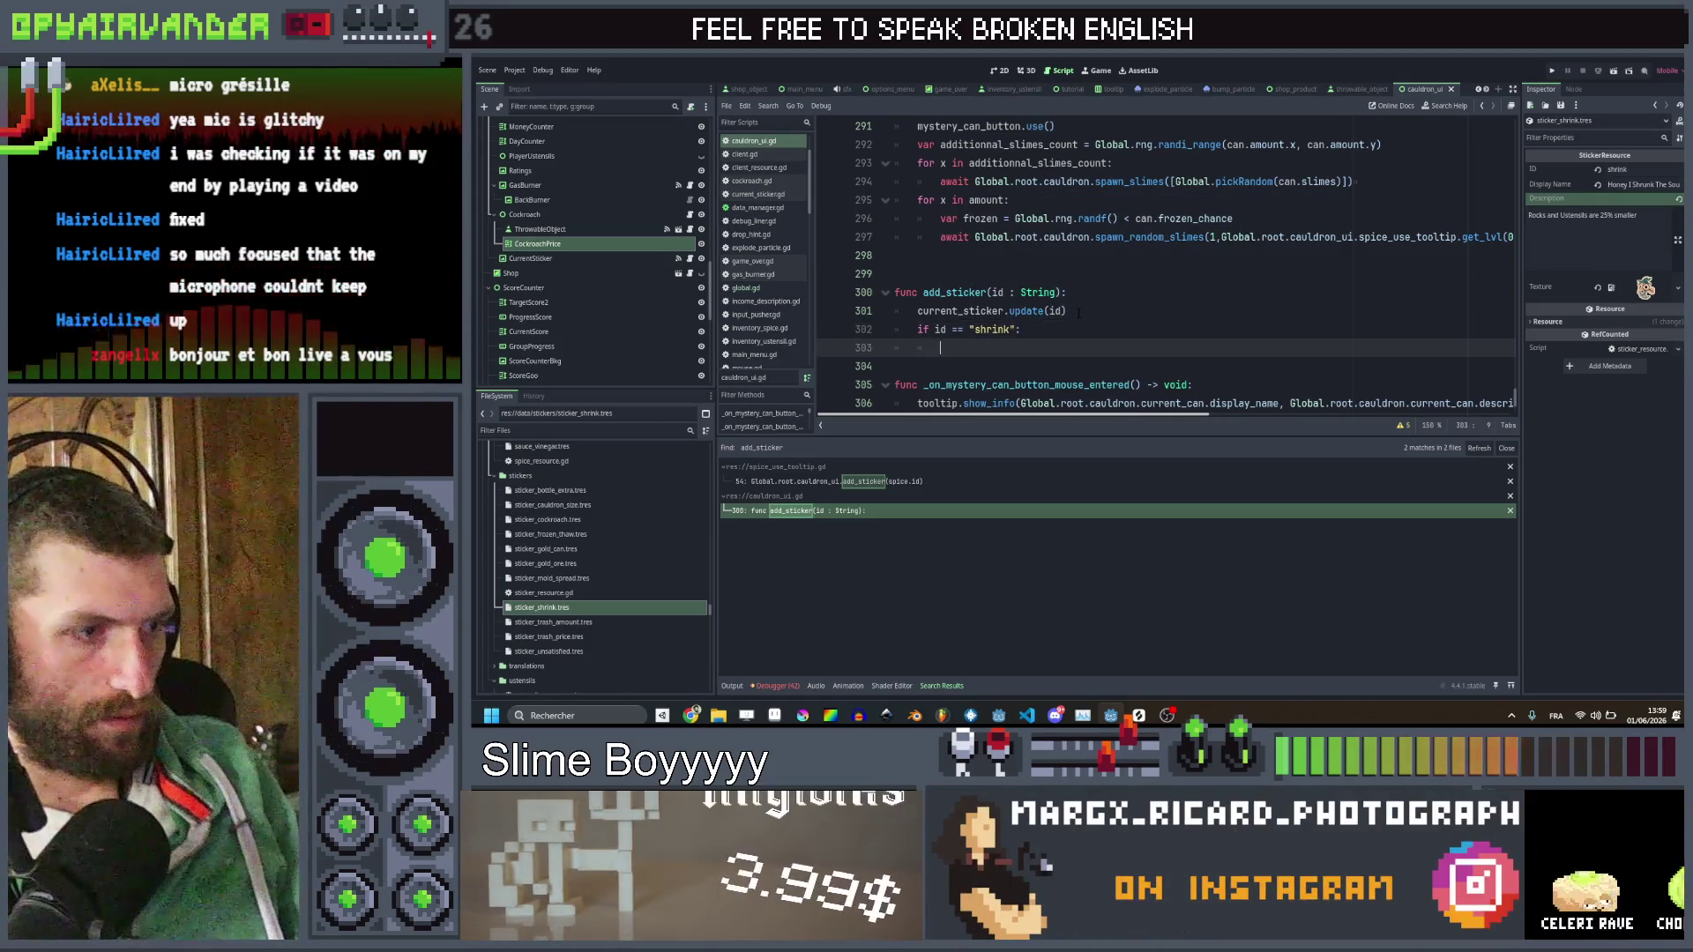
pyautogui.write('Gl')
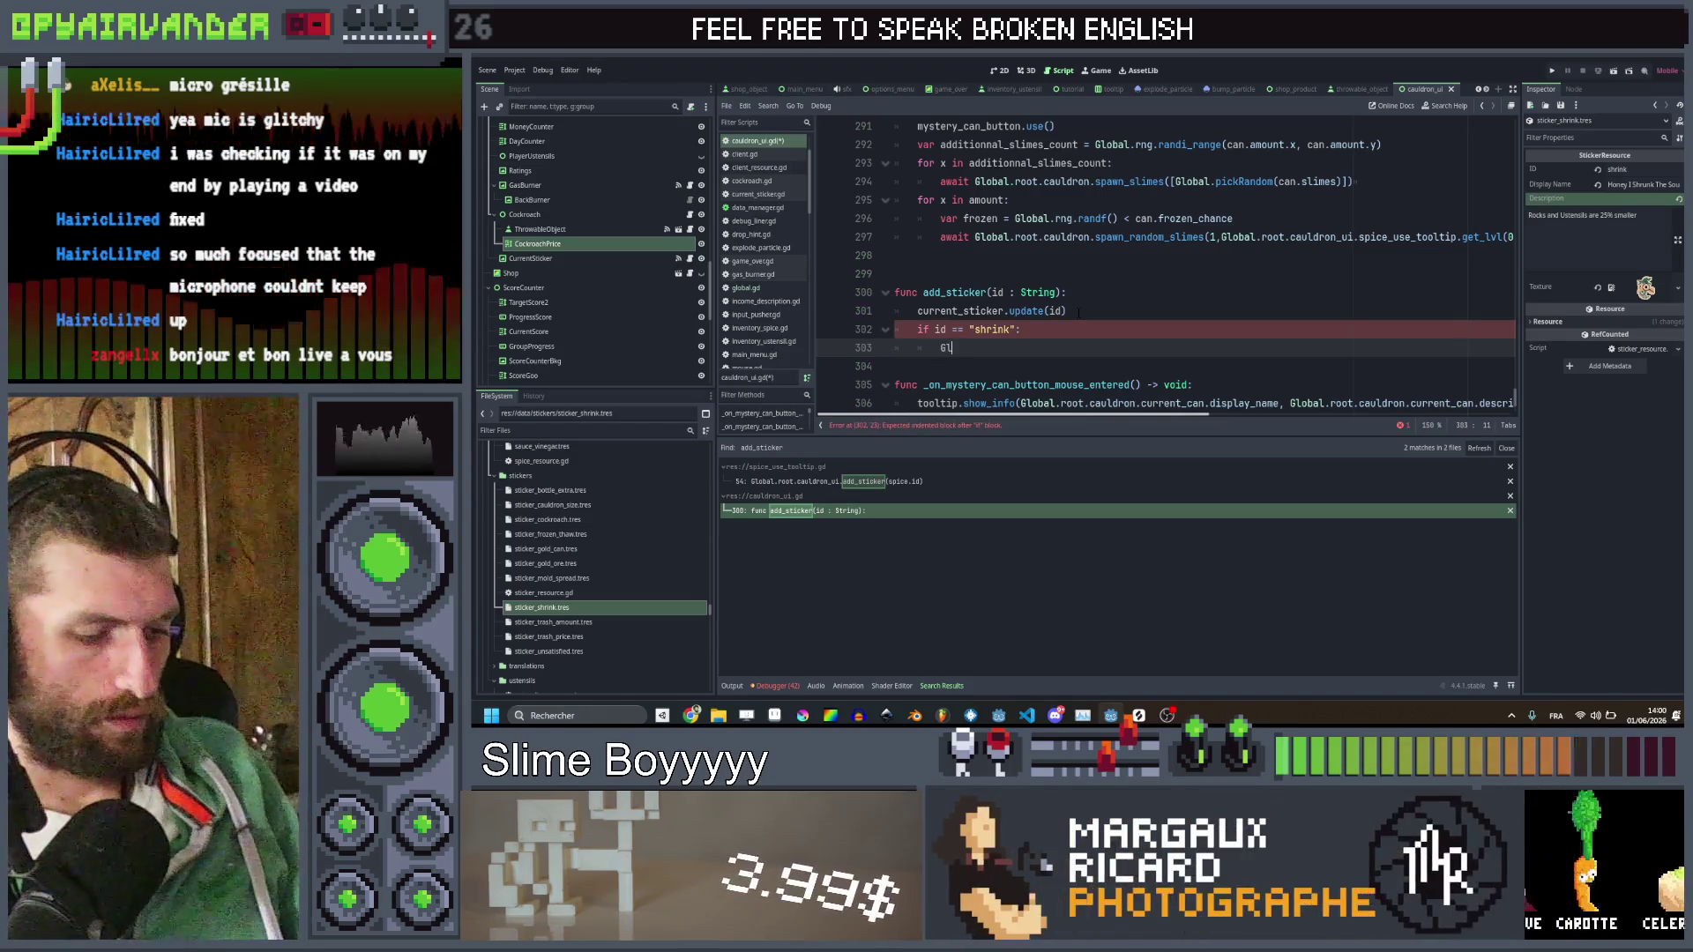
pyautogui.write('obal.root.ca')
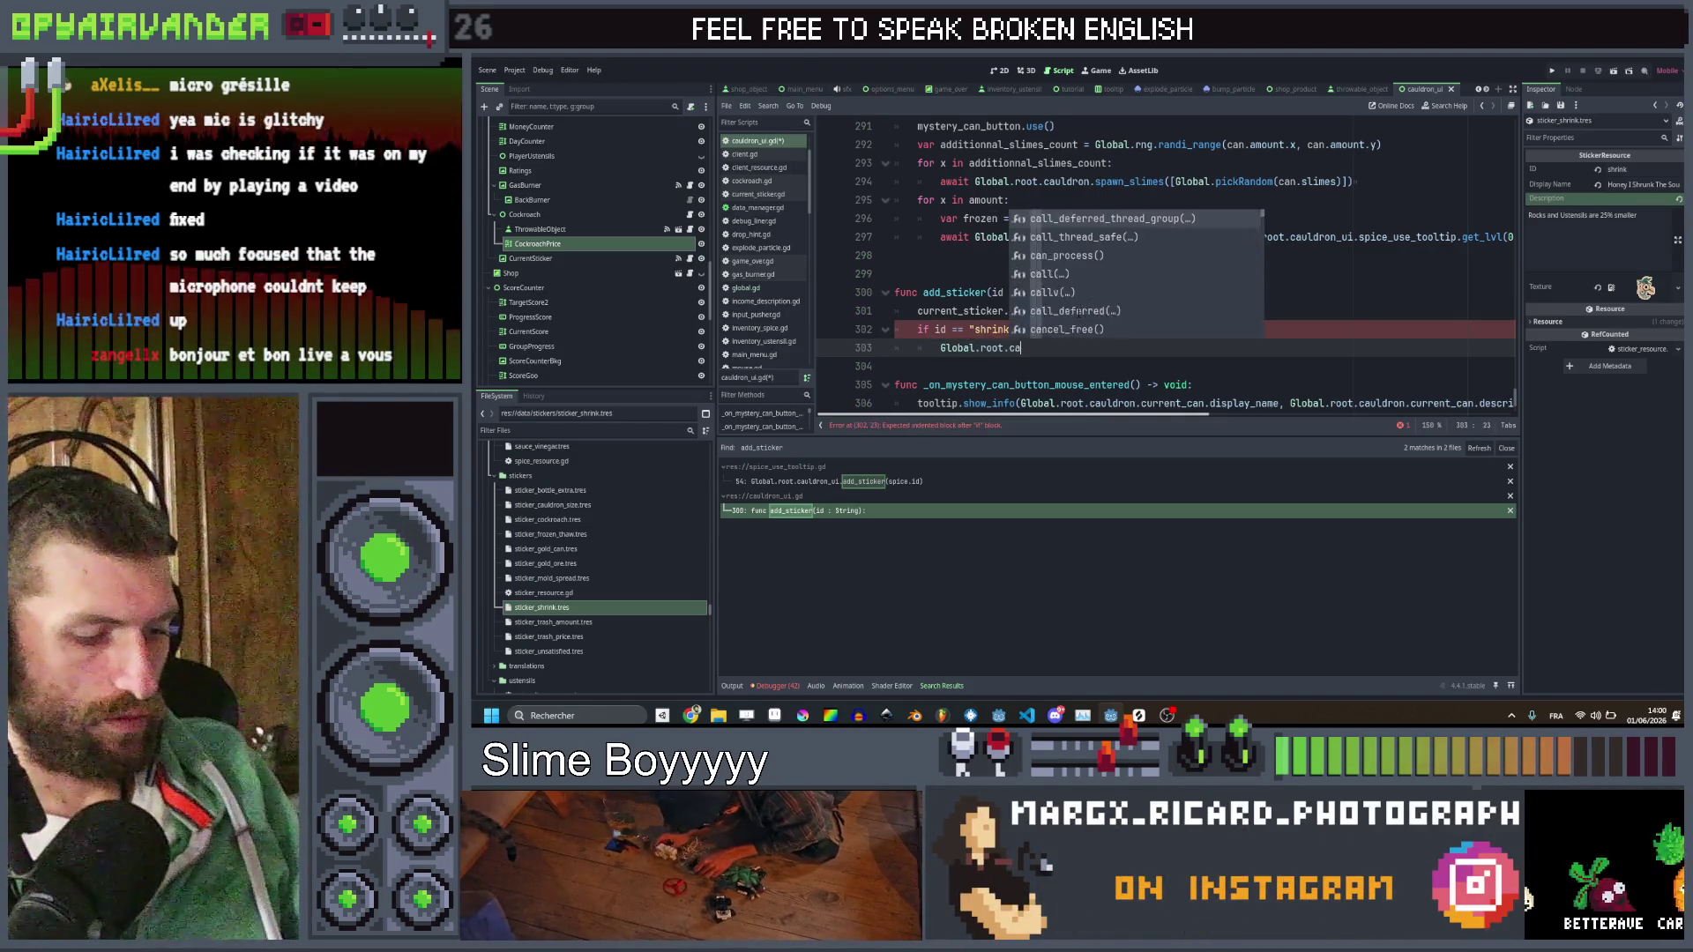
pyautogui.write('uldron.')
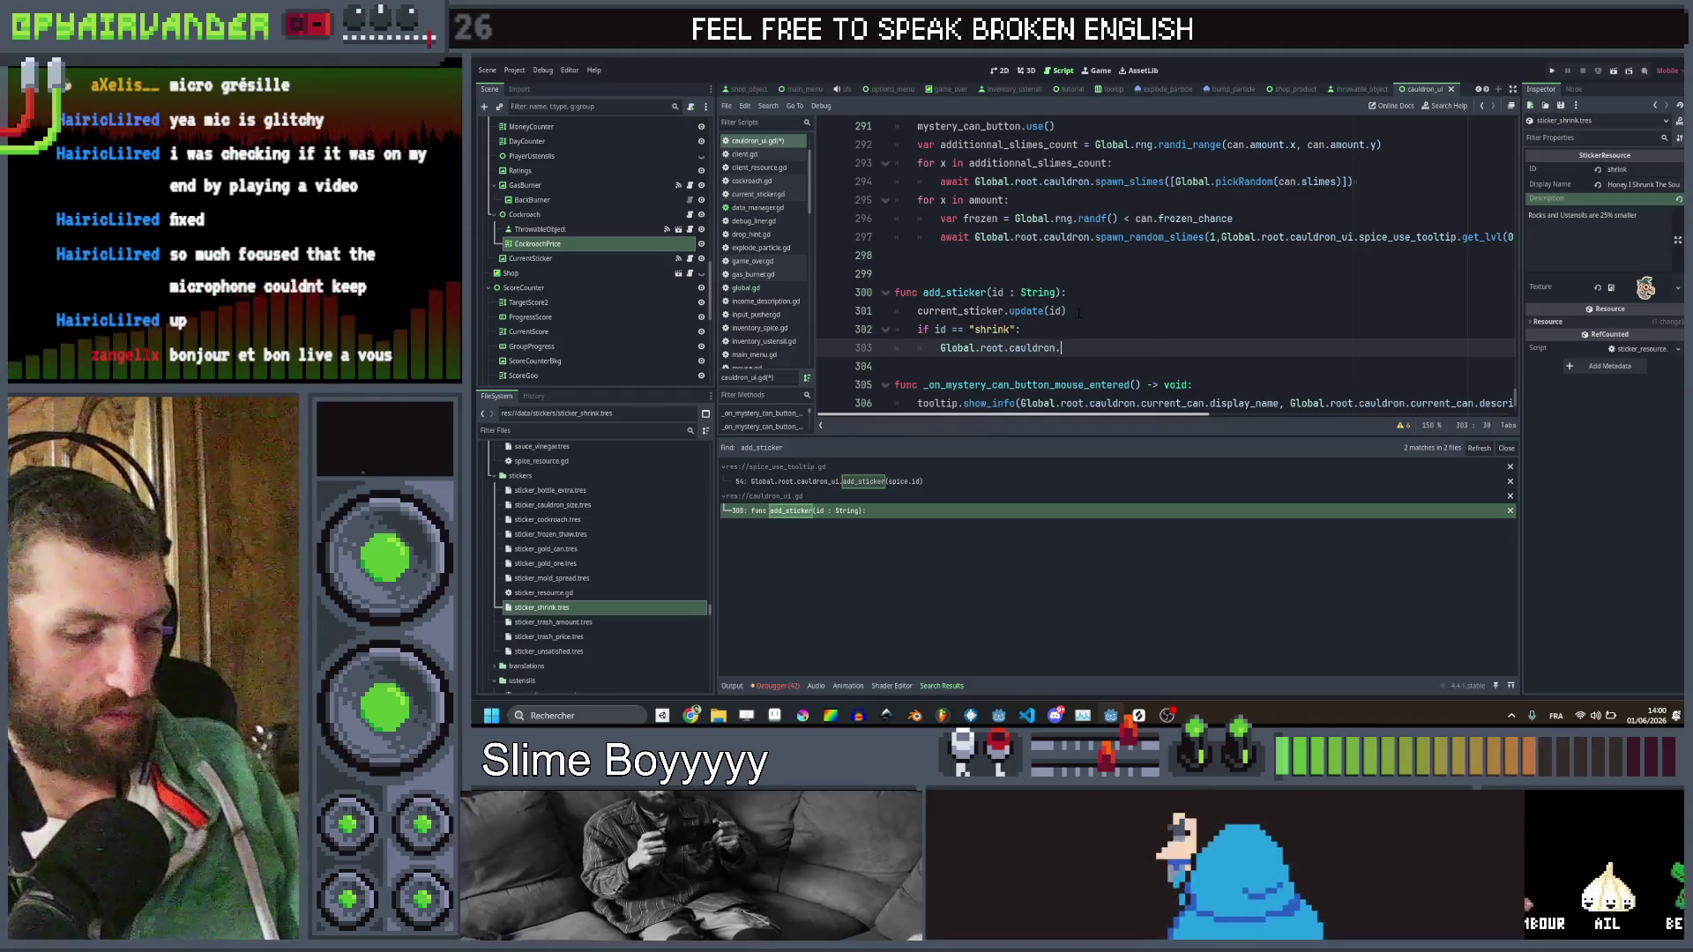
pyautogui.write('rfr')
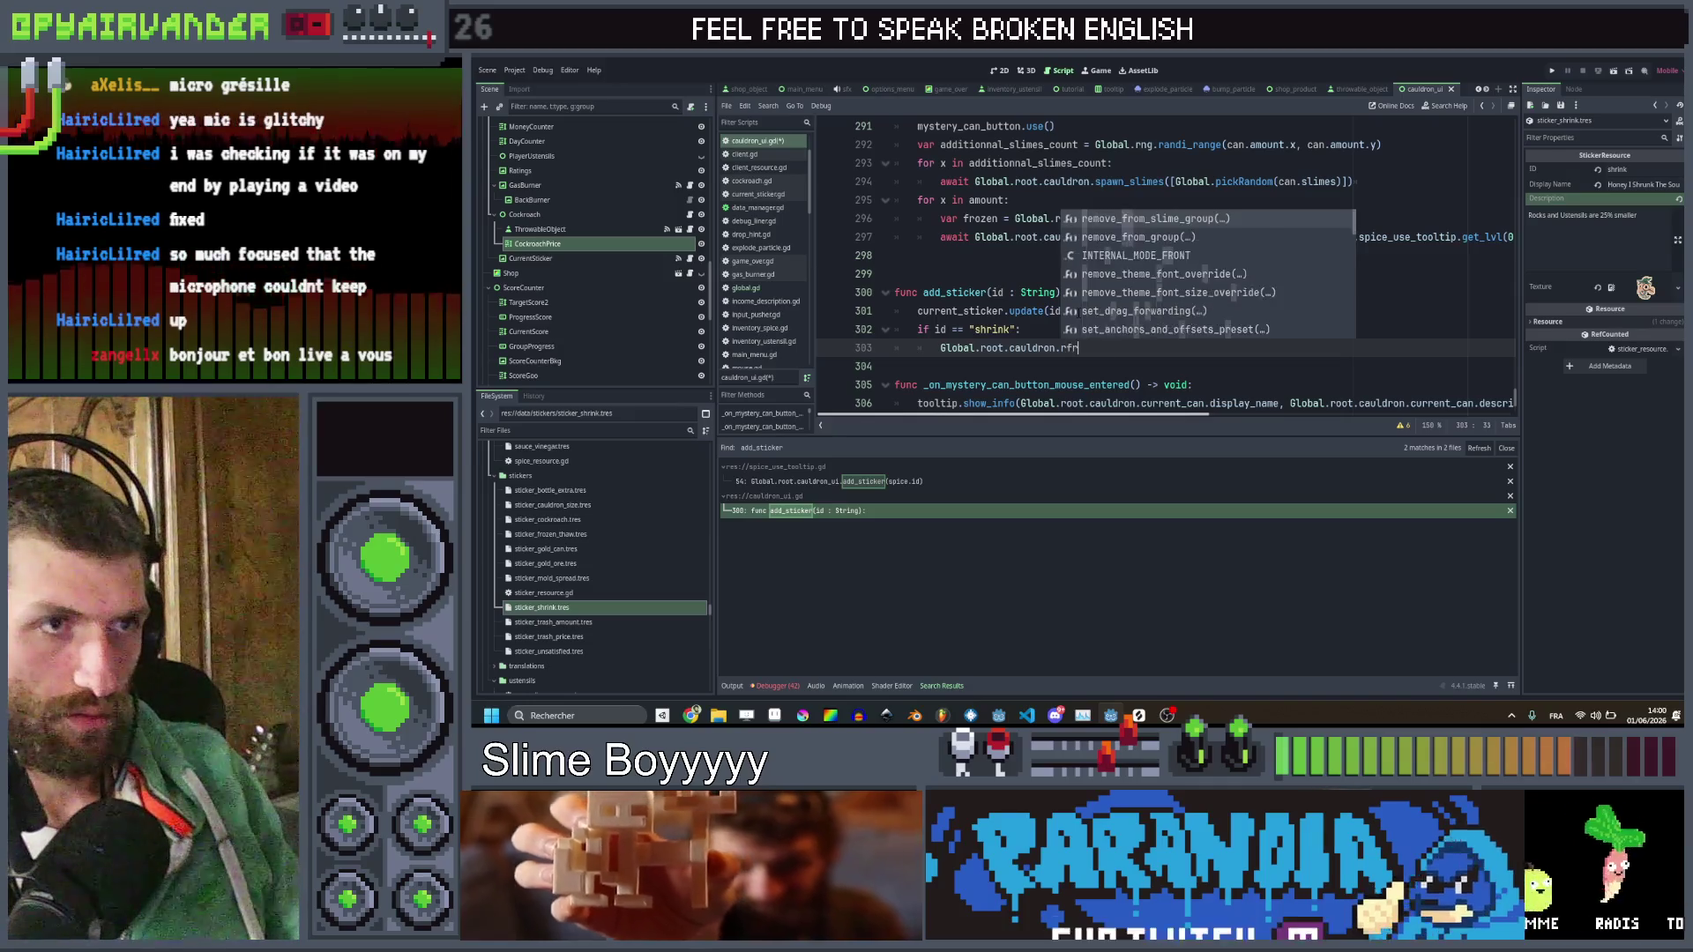
pyautogui.write('ee')
pyautogui.hotkey('shift', 'Home')
pyautogui.write('for')
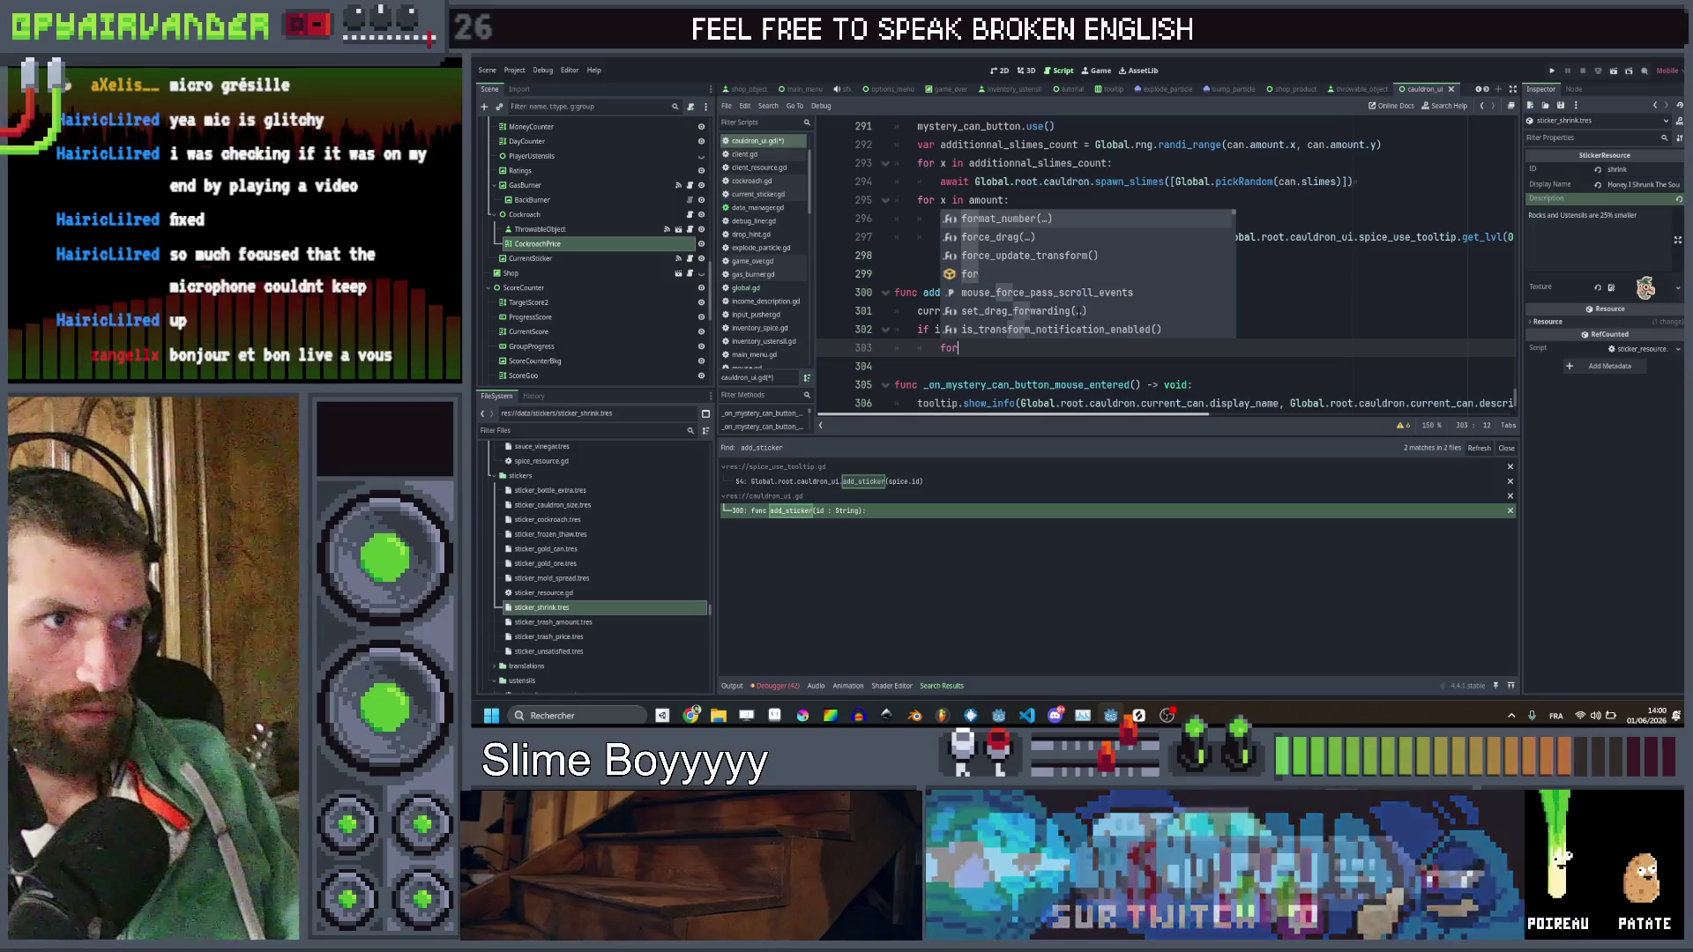
pyautogui.press('BackSpace')
pyautogui.press('BackSpace')
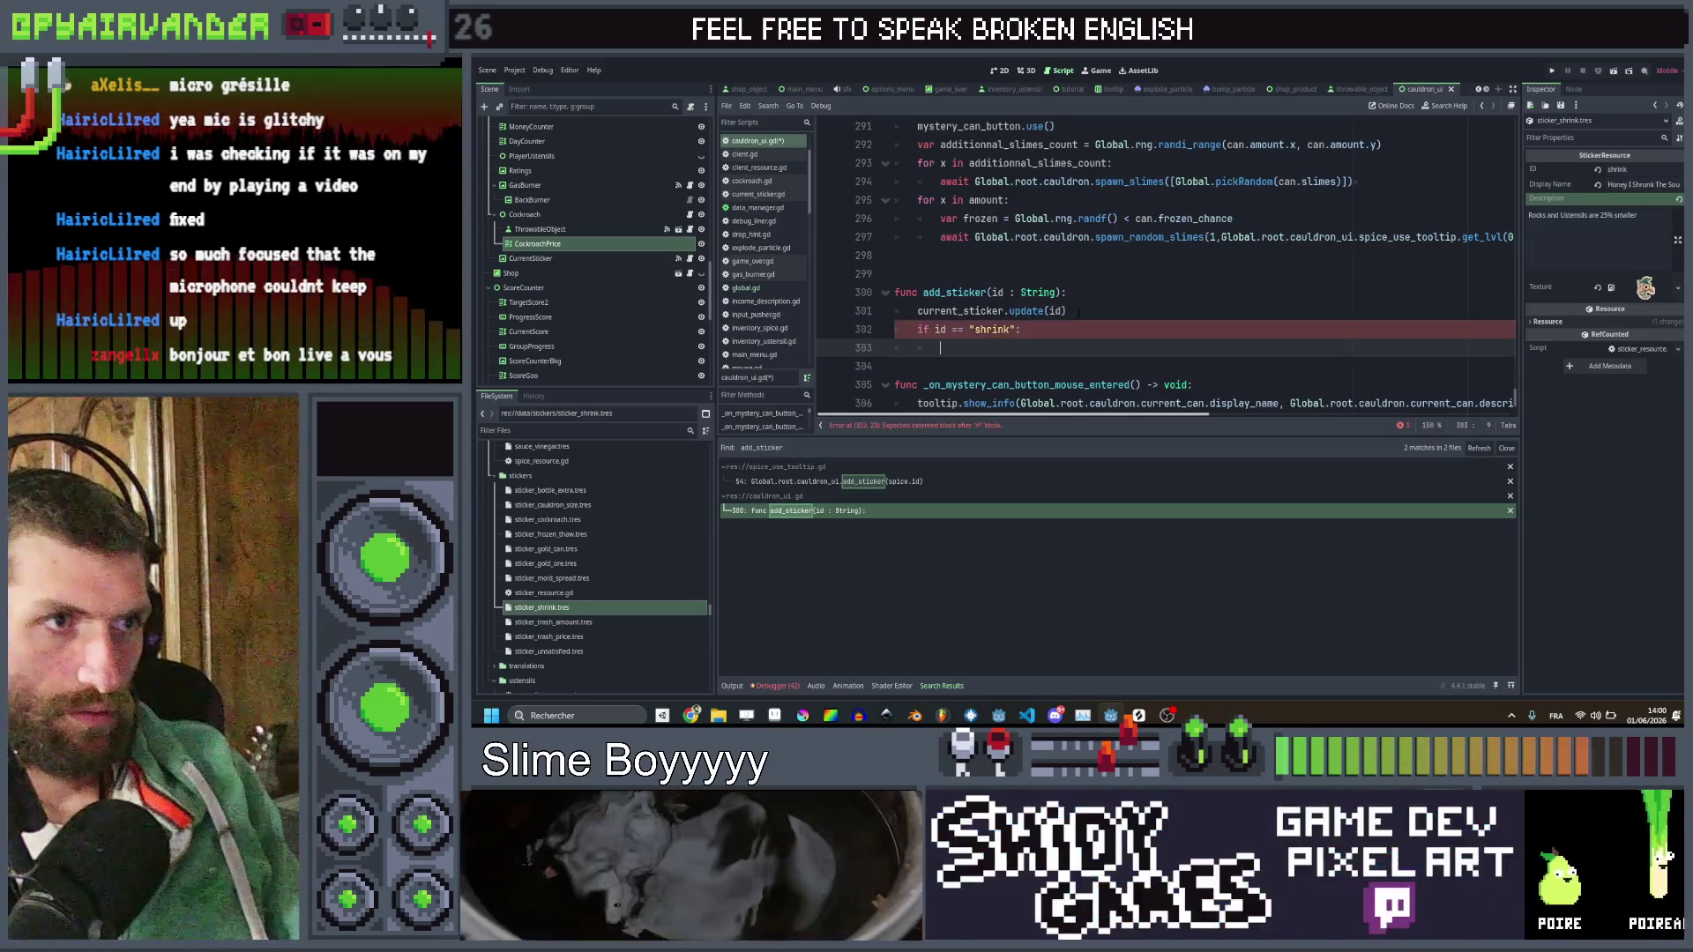
pyautogui.write('or s in ')
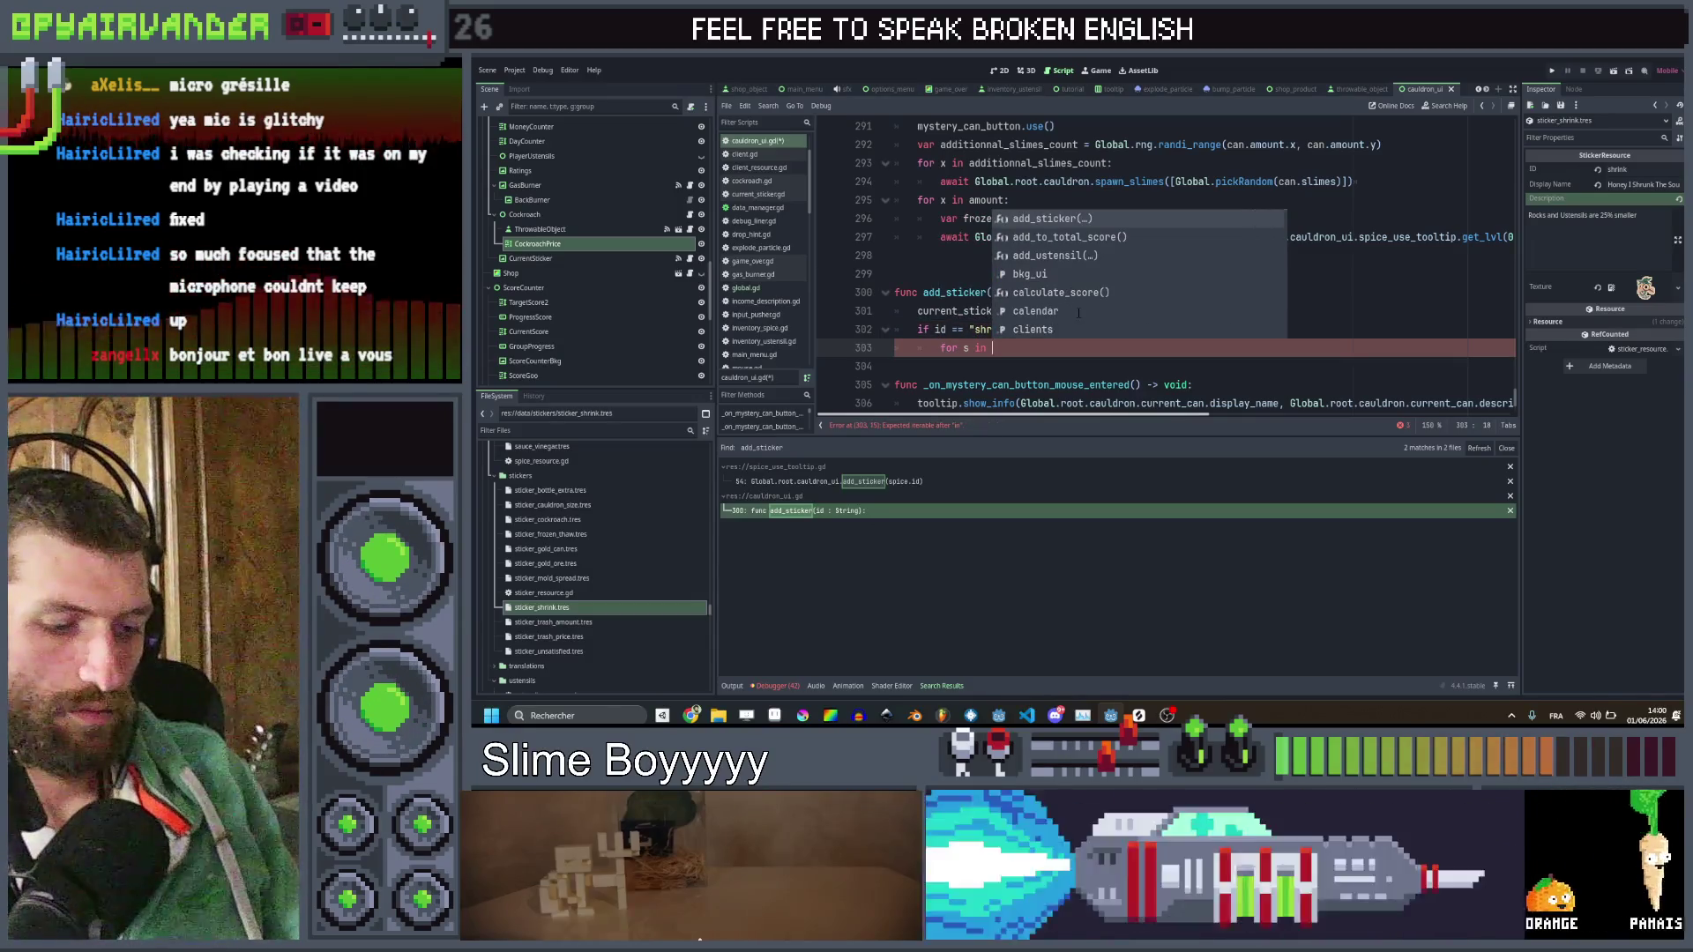
pyautogui.write('Global.root.caul')
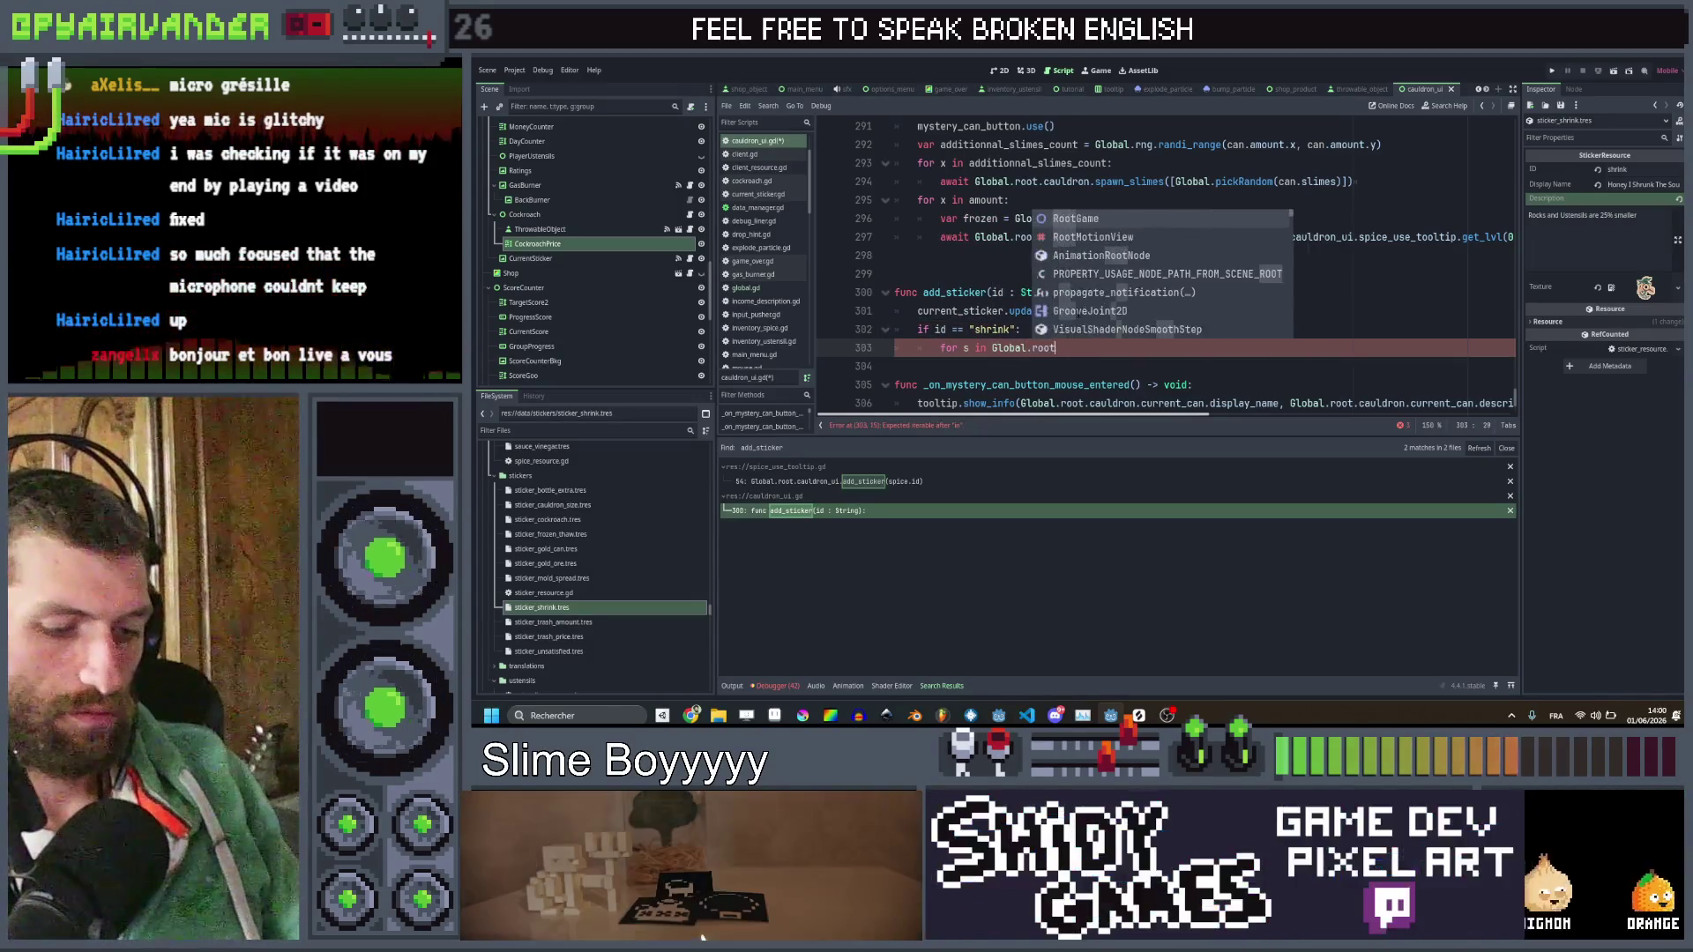
pyautogui.write('dron.')
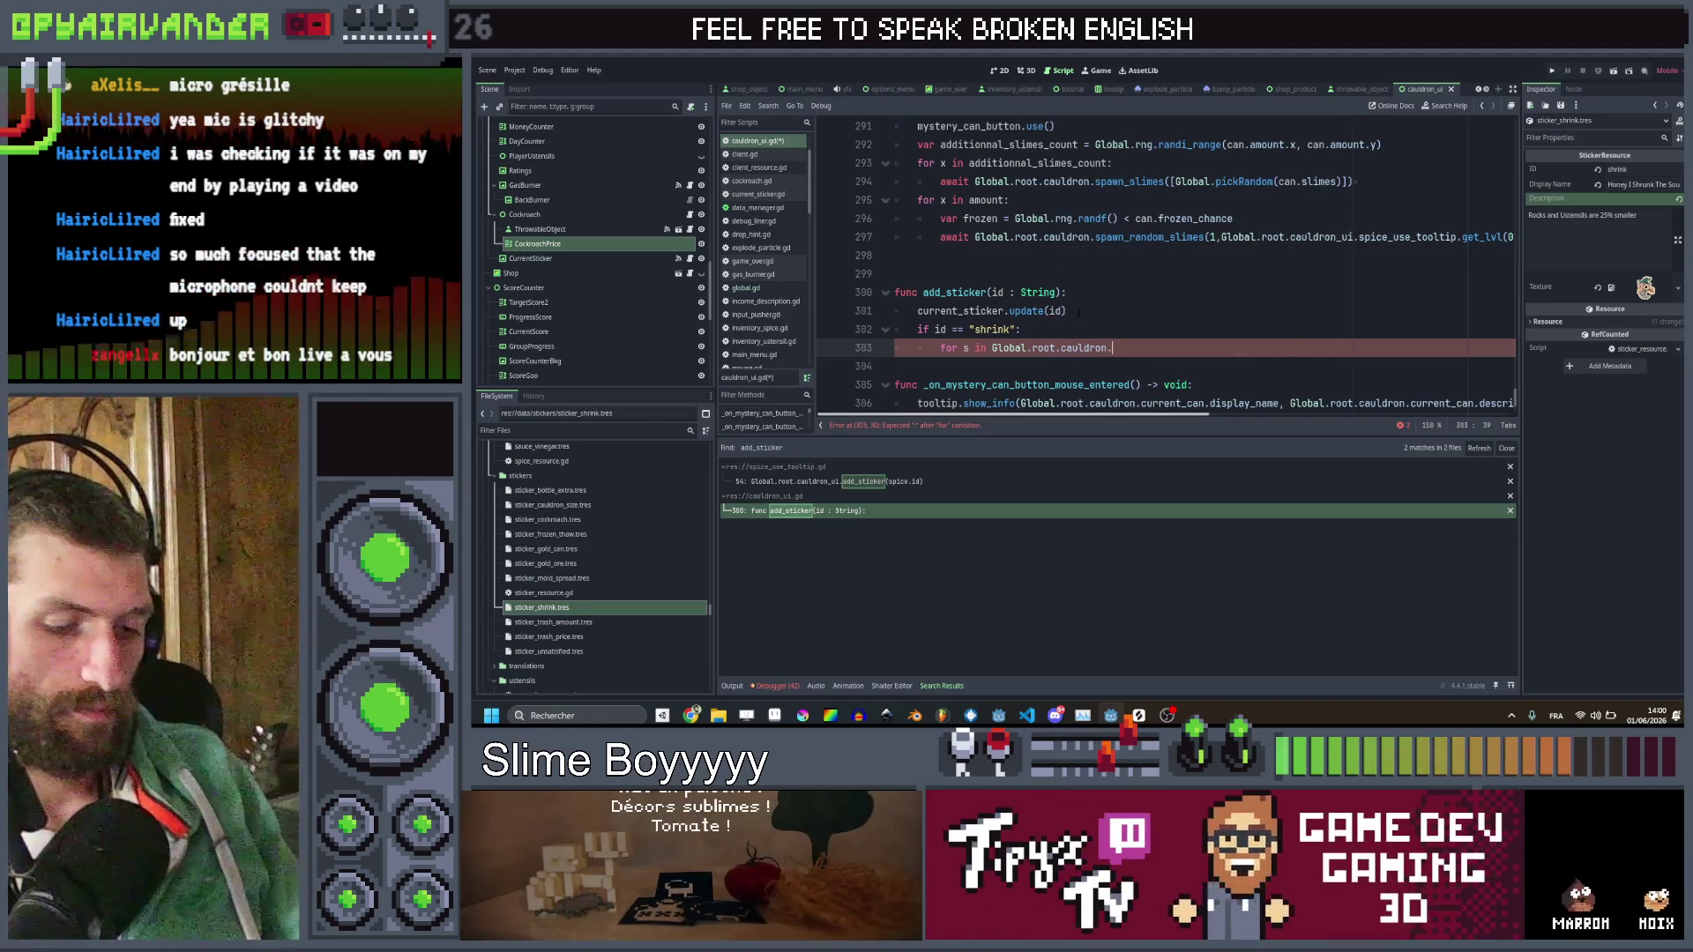
pyautogui.write('caul')
# Loop over cauldron_slimes() filtered to slimes whose type id is "ustensil" or "rock"
pyautogui.press('Down')
pyautogui.press('Down')
pyautogui.press('Down')
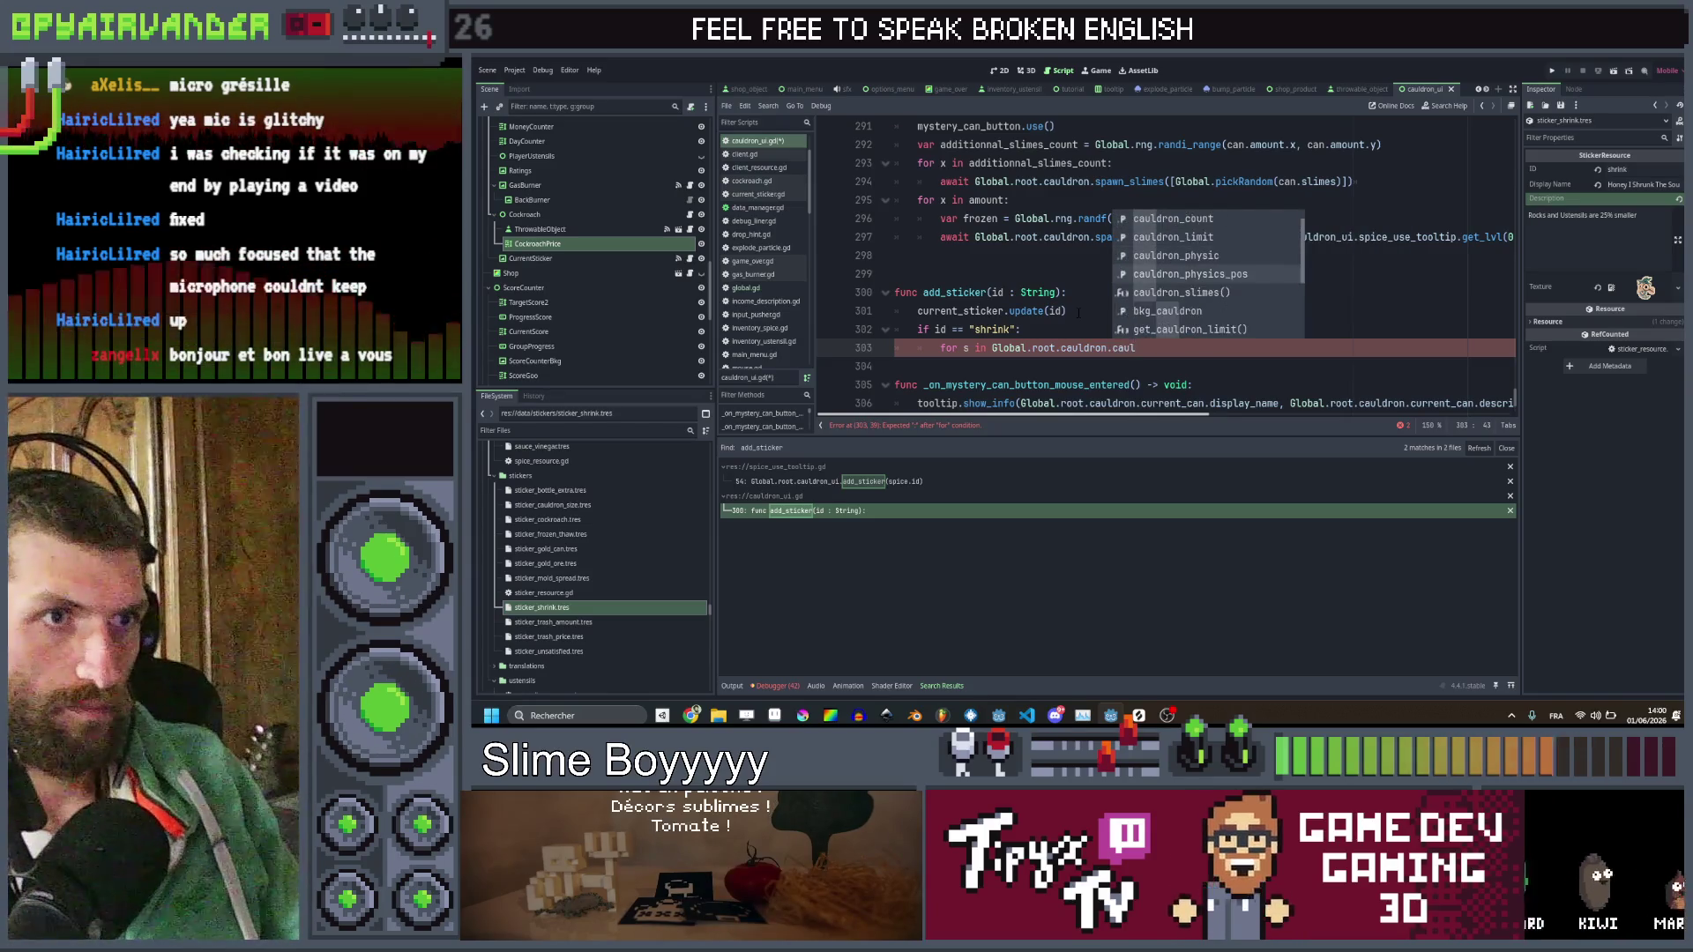
pyautogui.press('Return')
pyautogui.write('.filter(')
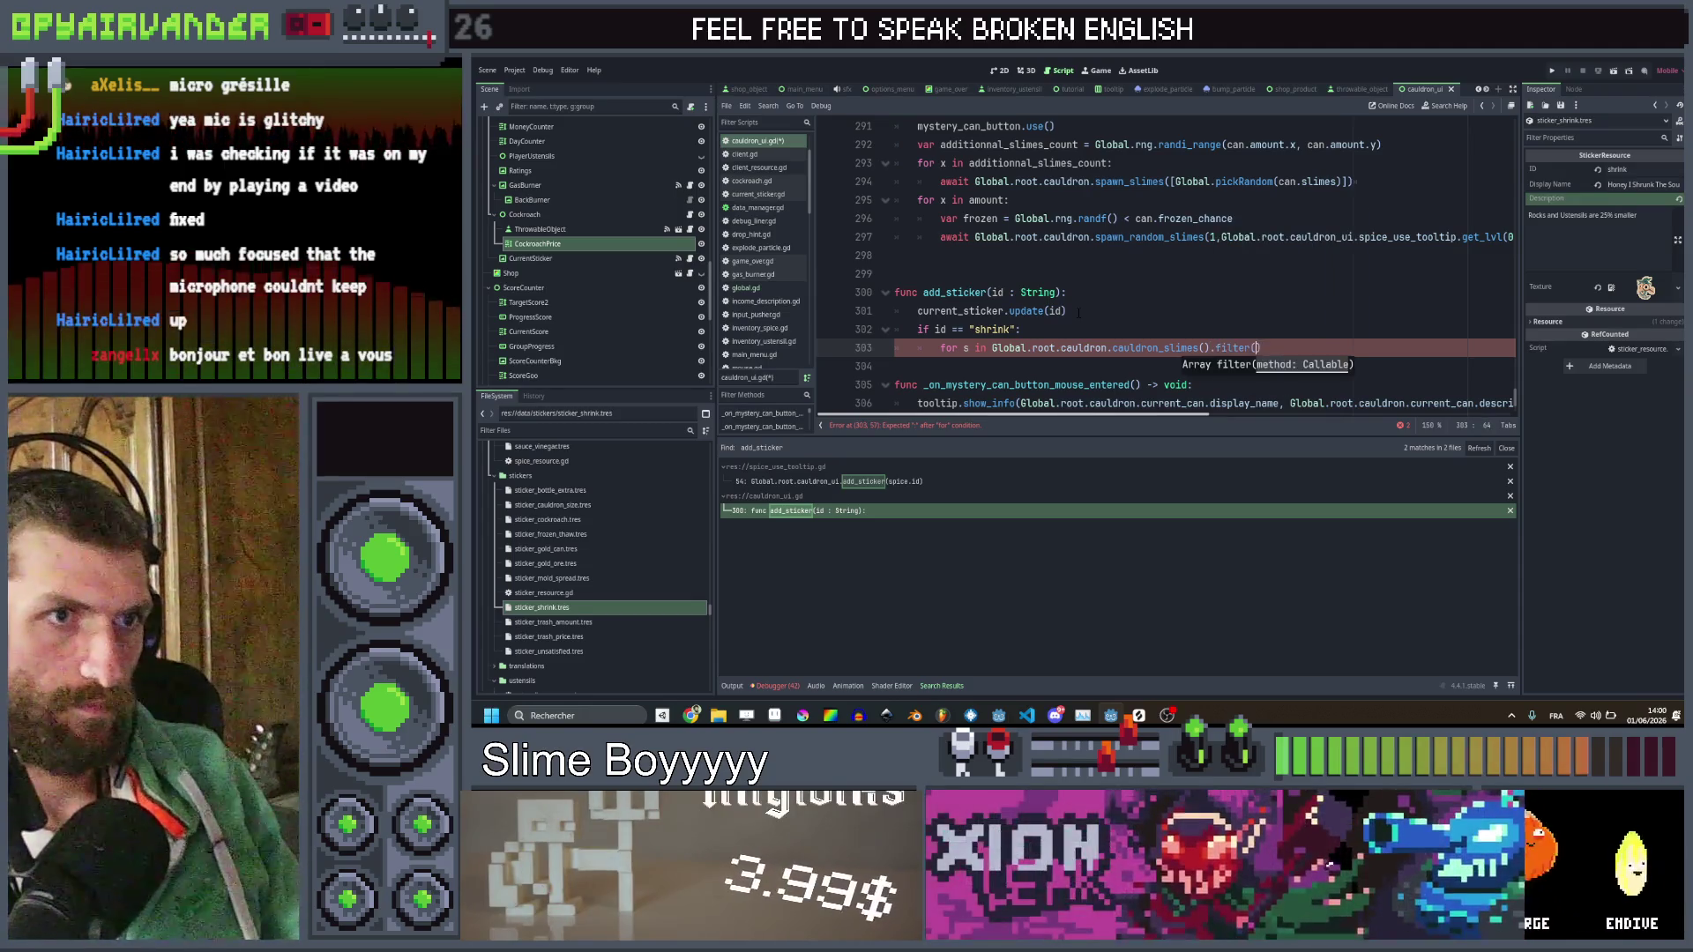
pyautogui.write('func(x) re')
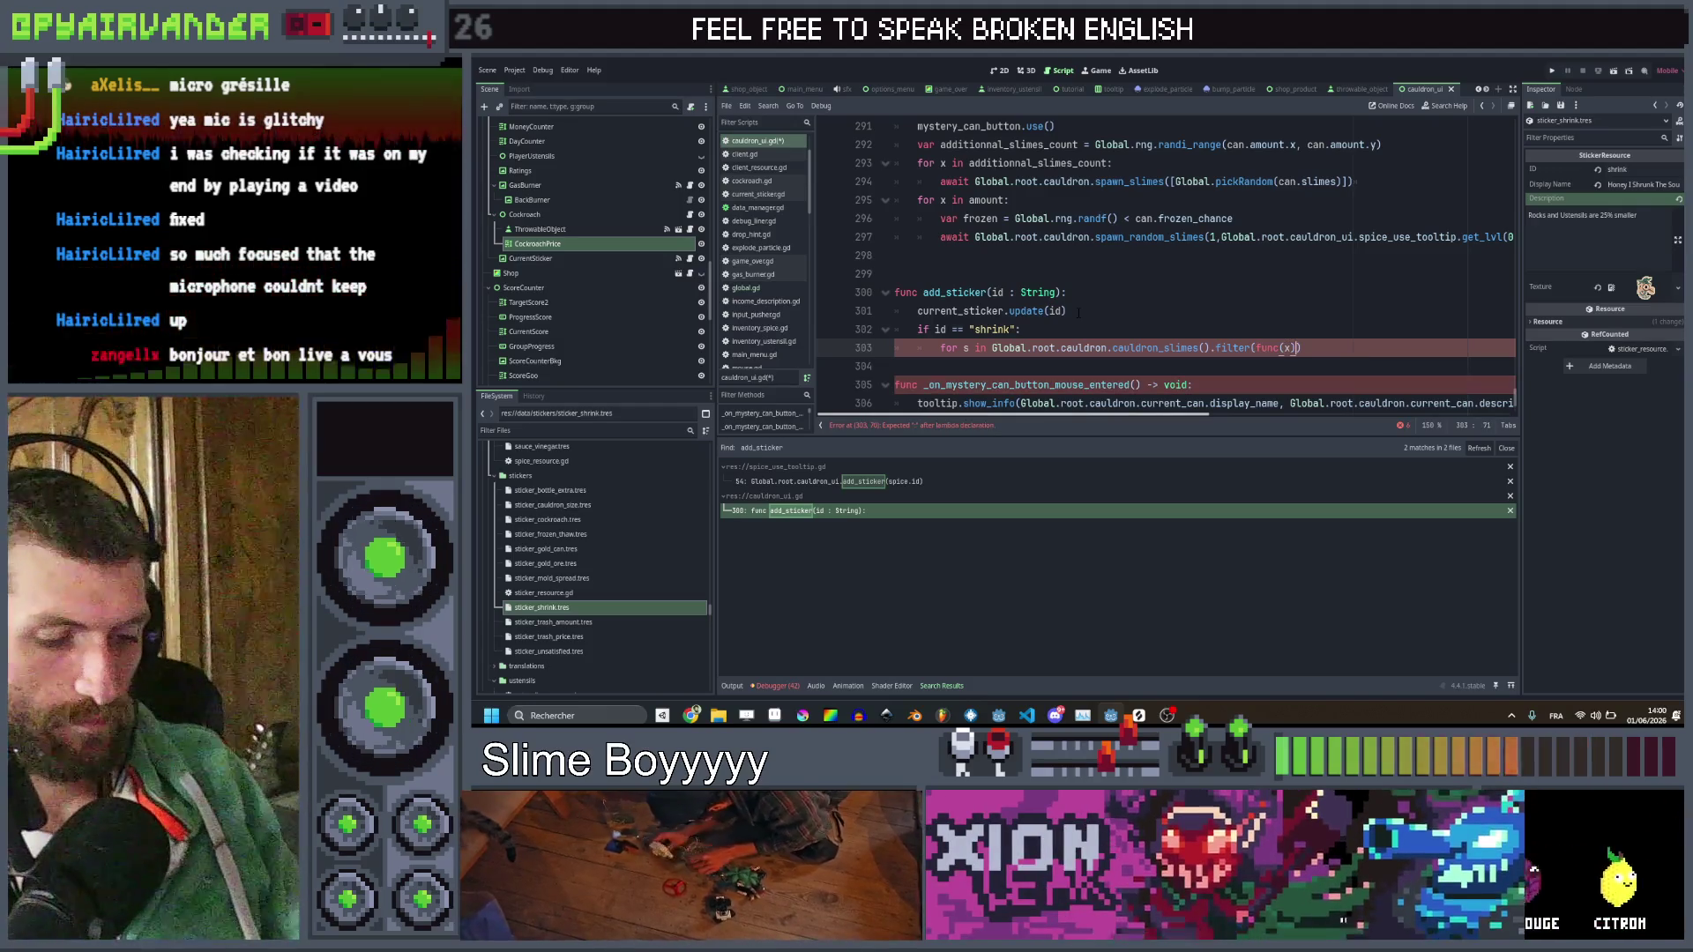
pyautogui.write('turn ')
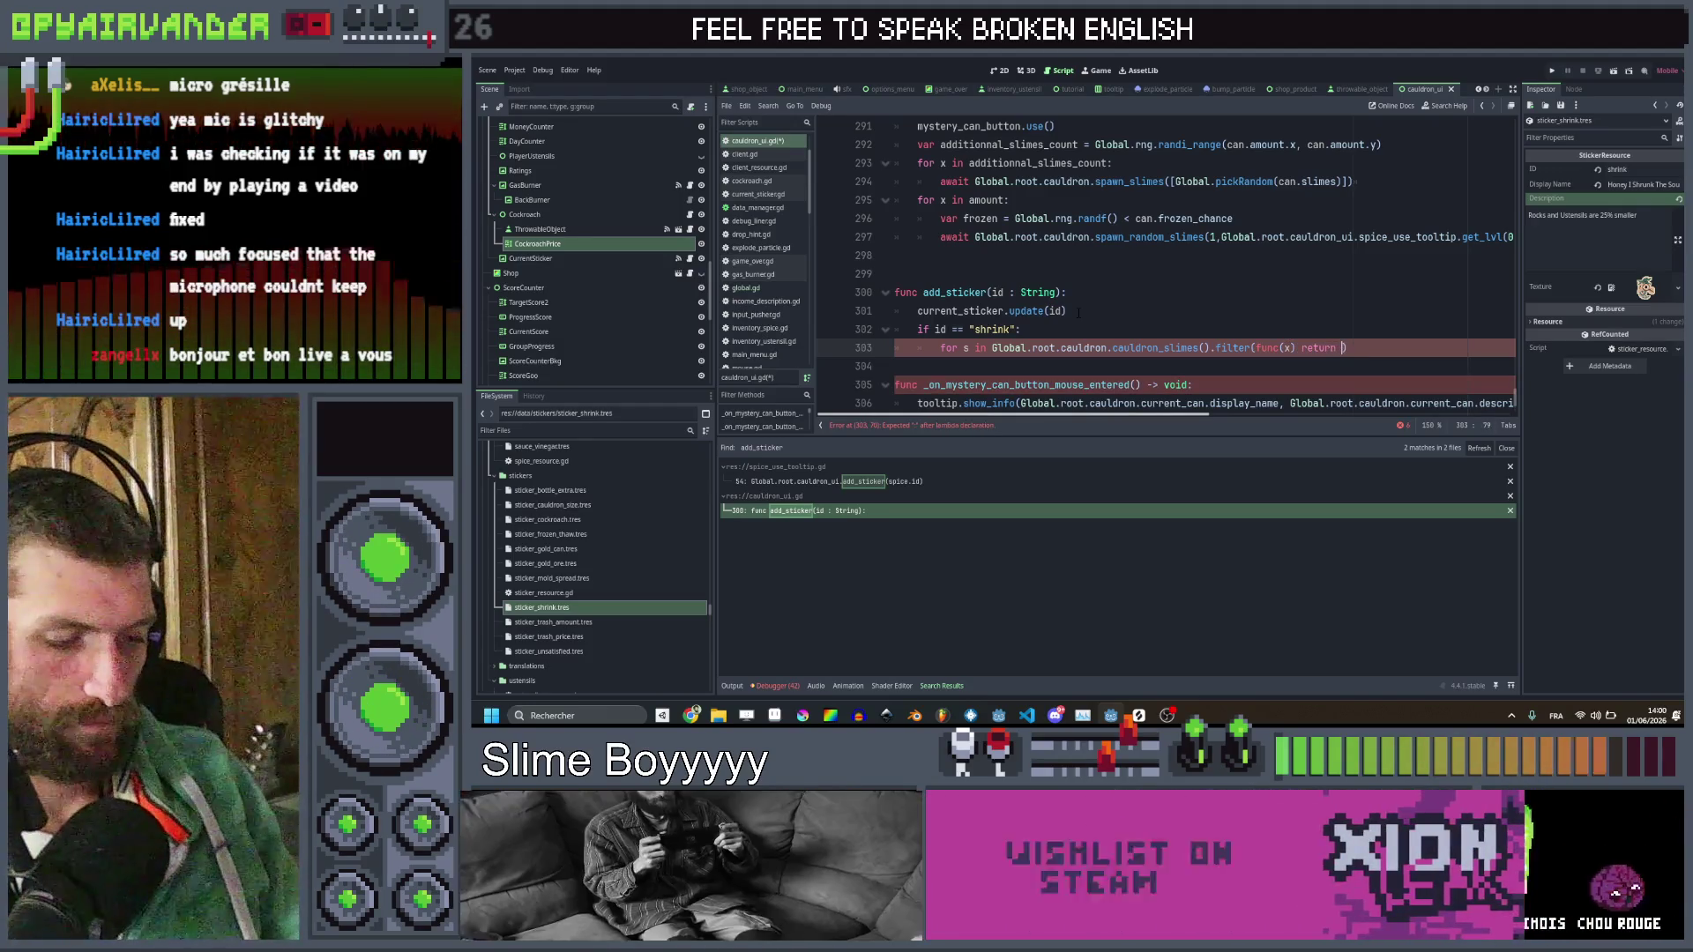
pyautogui.write('x.data.slimeType.di == "')
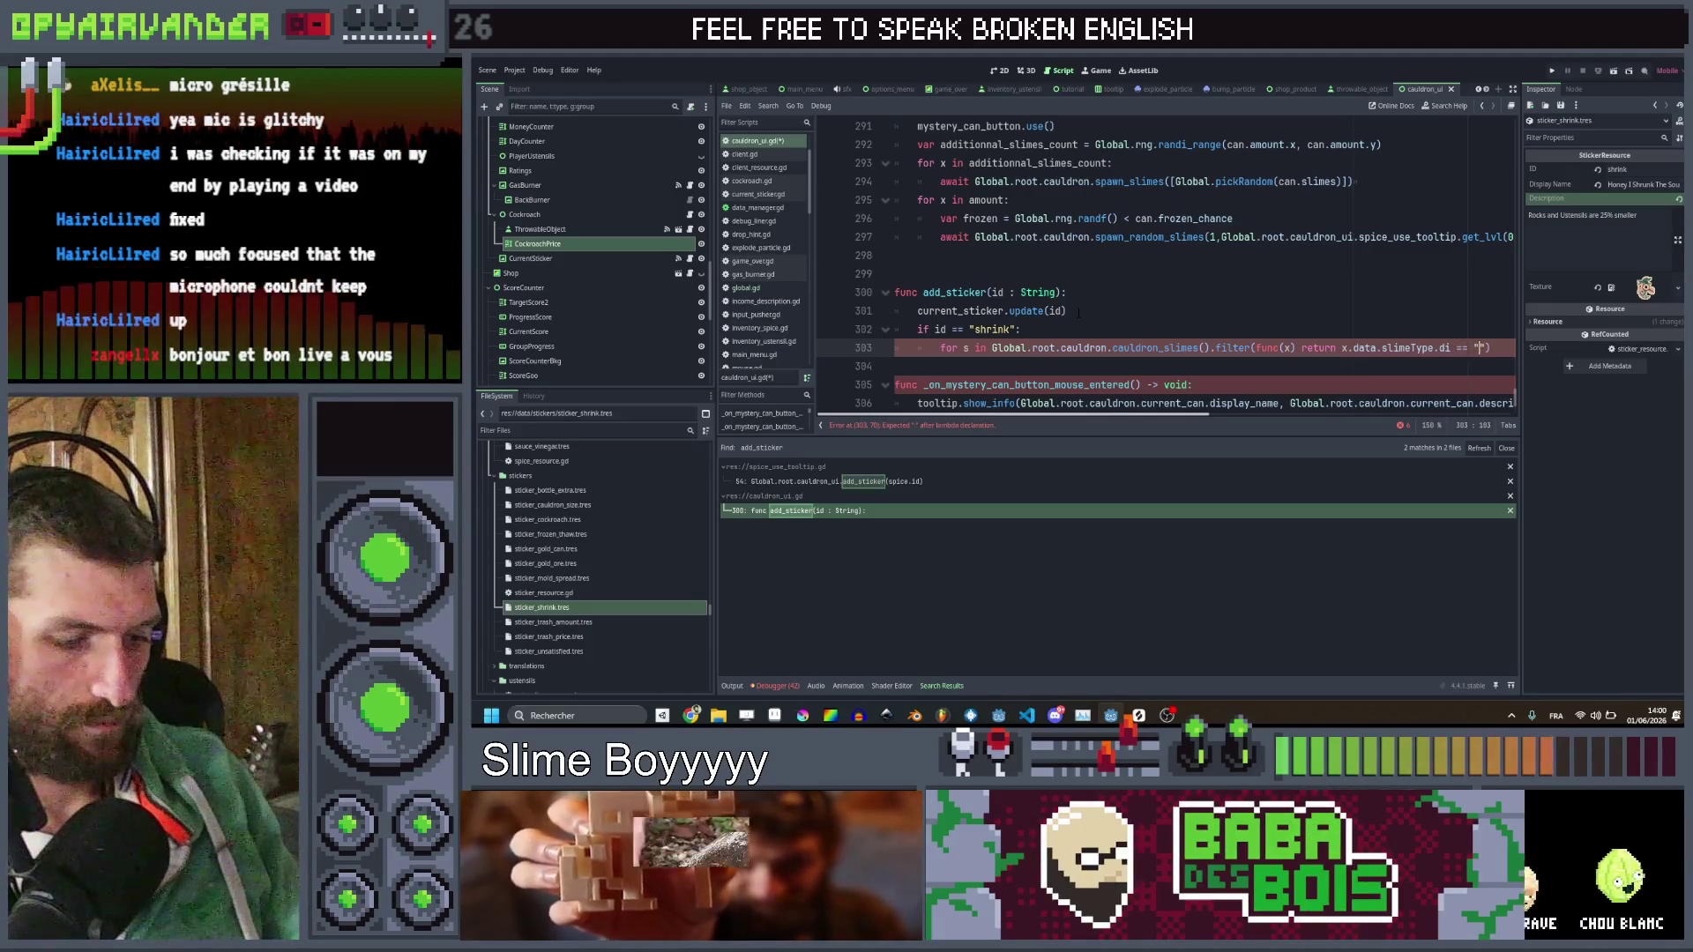
pyautogui.write('ustensil"')
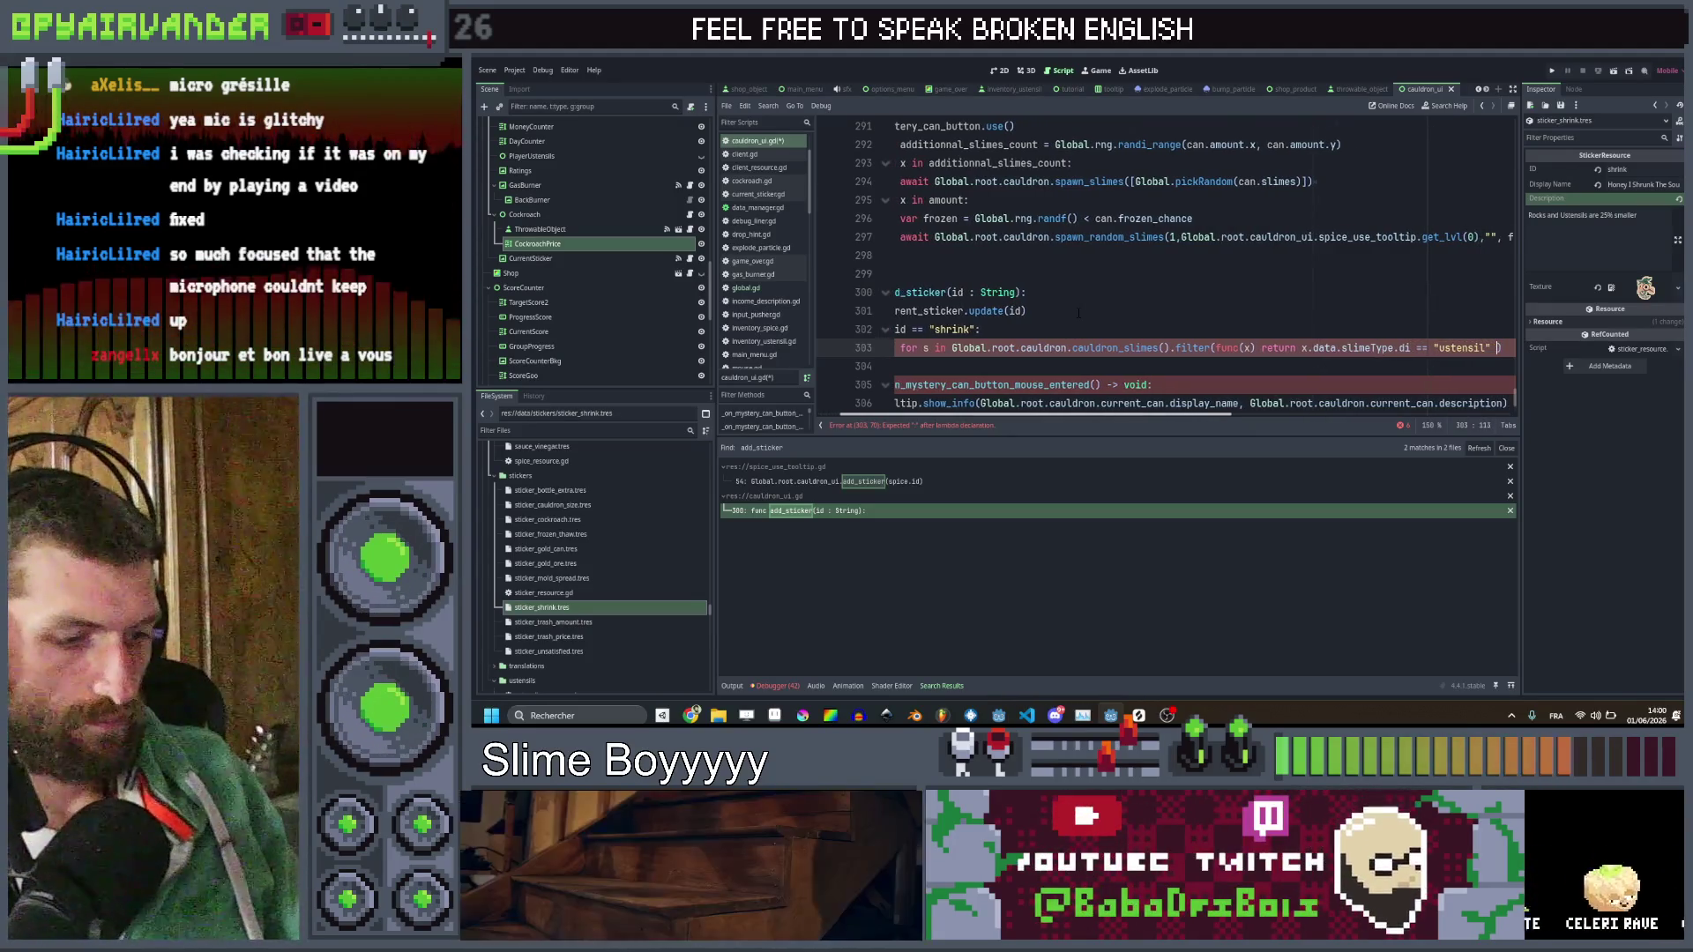
pyautogui.hotkey('ctrl', 'shift', 'Left')
pyautogui.hotkey('ctrl', 'shift', 'Left')
pyautogui.hotkey('ctrl', 'shift', 'Left')
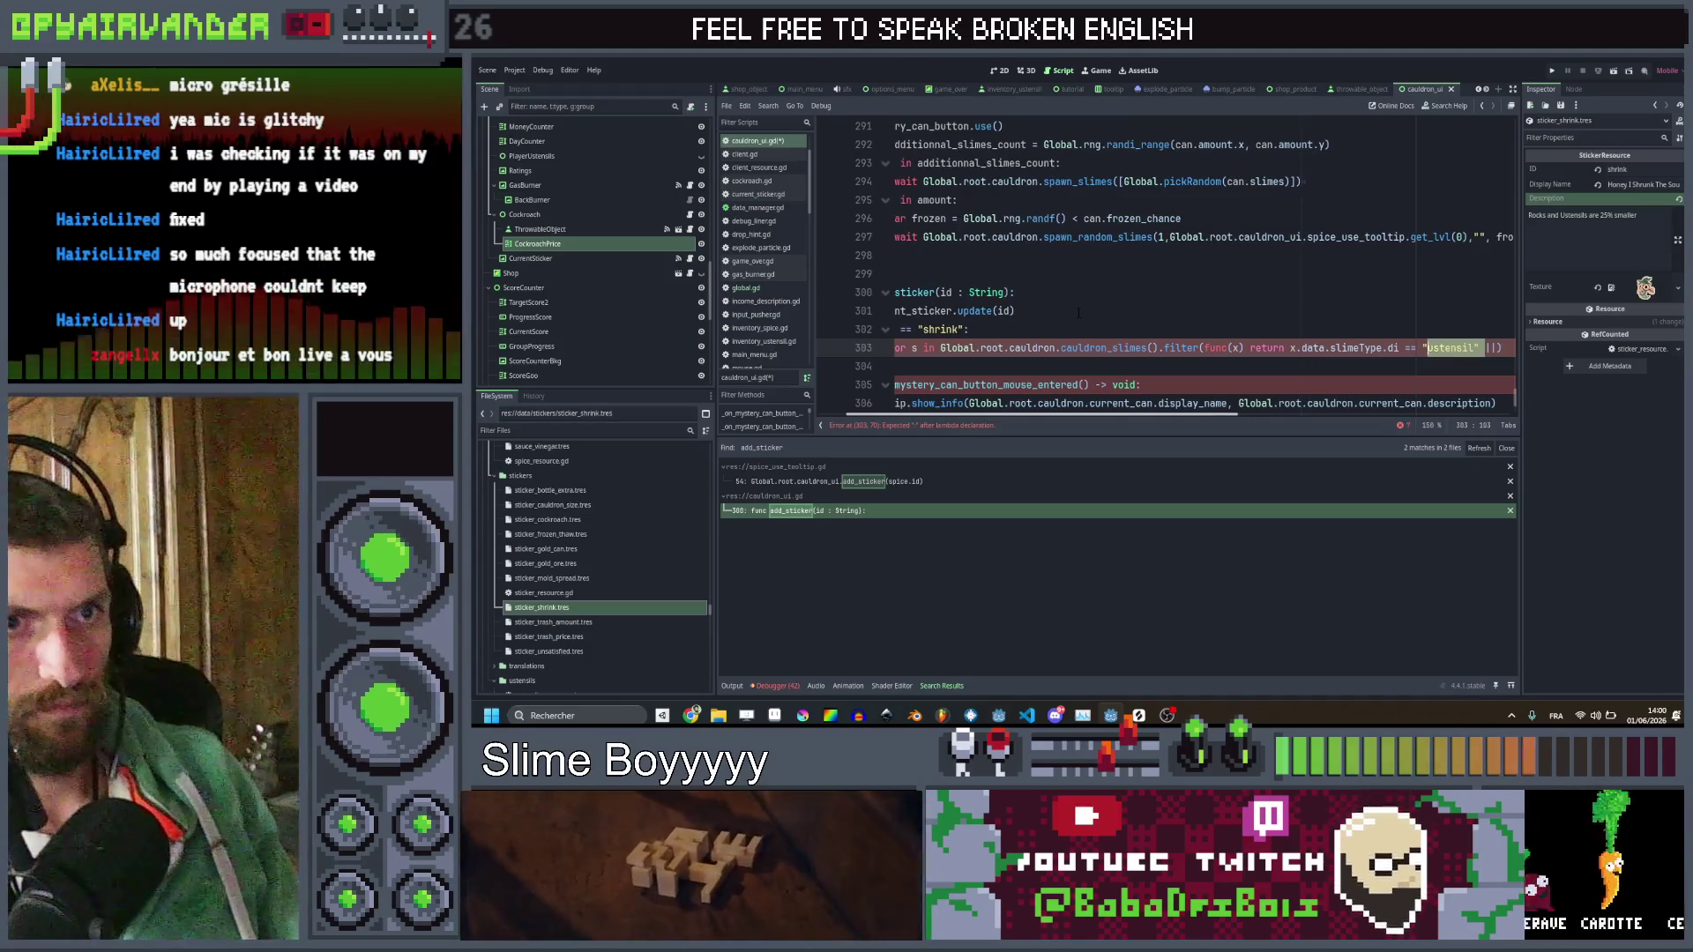
pyautogui.hotkey('ctrl', 'Right')
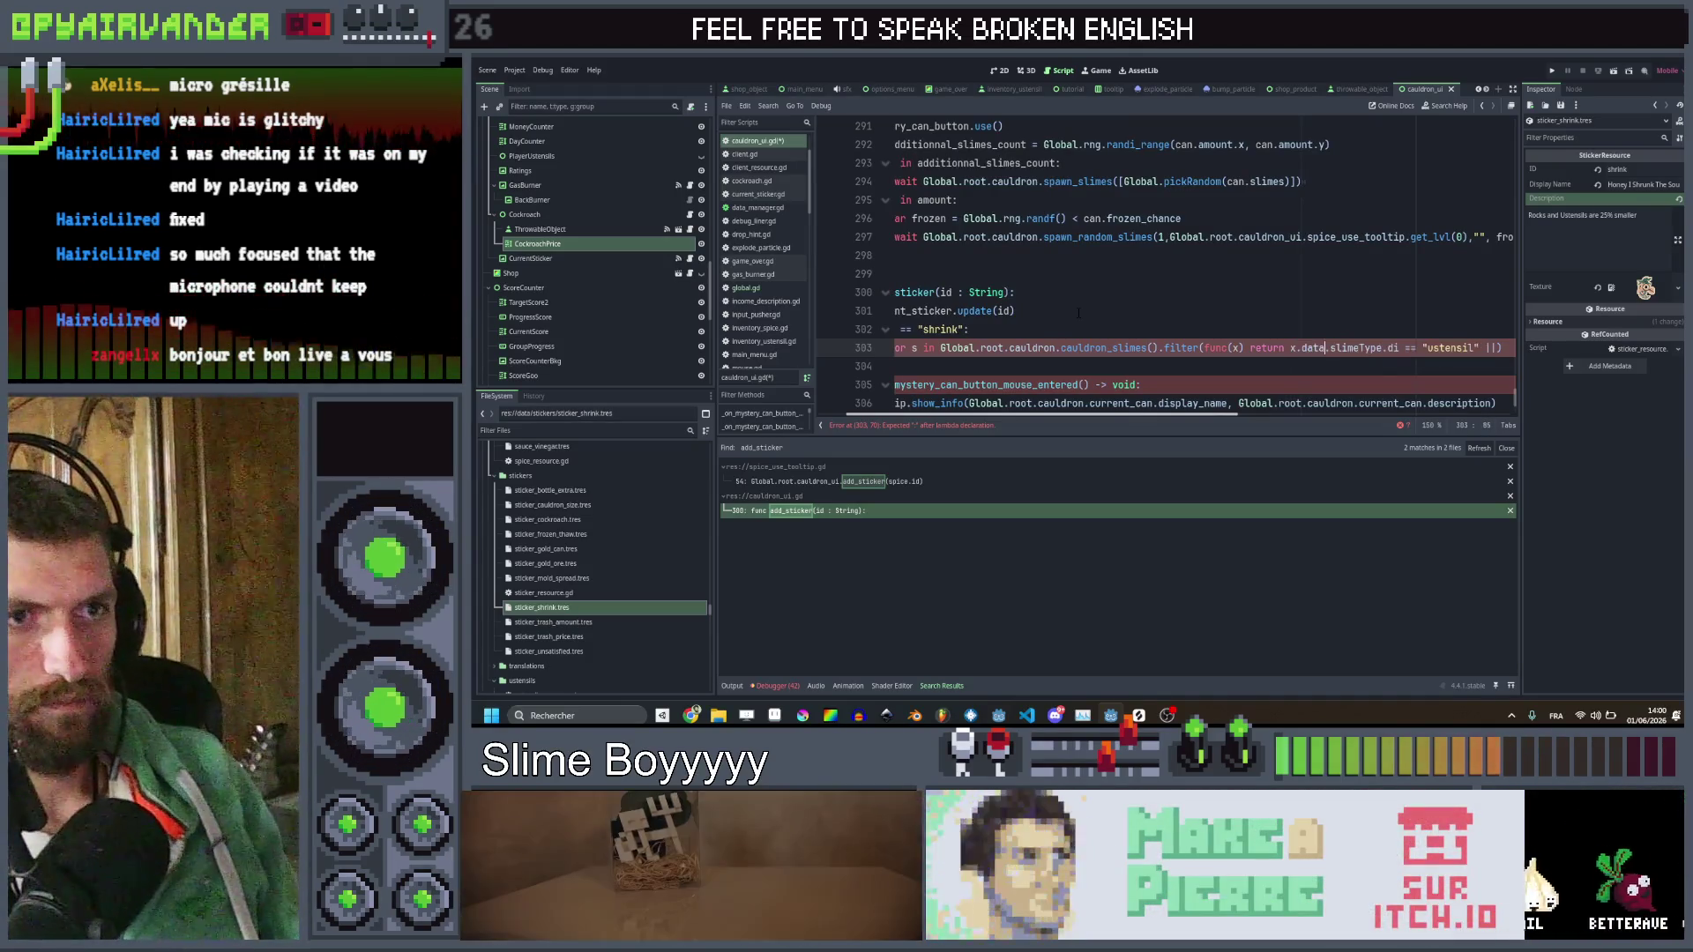
pyautogui.press('End')
pyautogui.write('x.data.slimeType.di == "ustensil"')
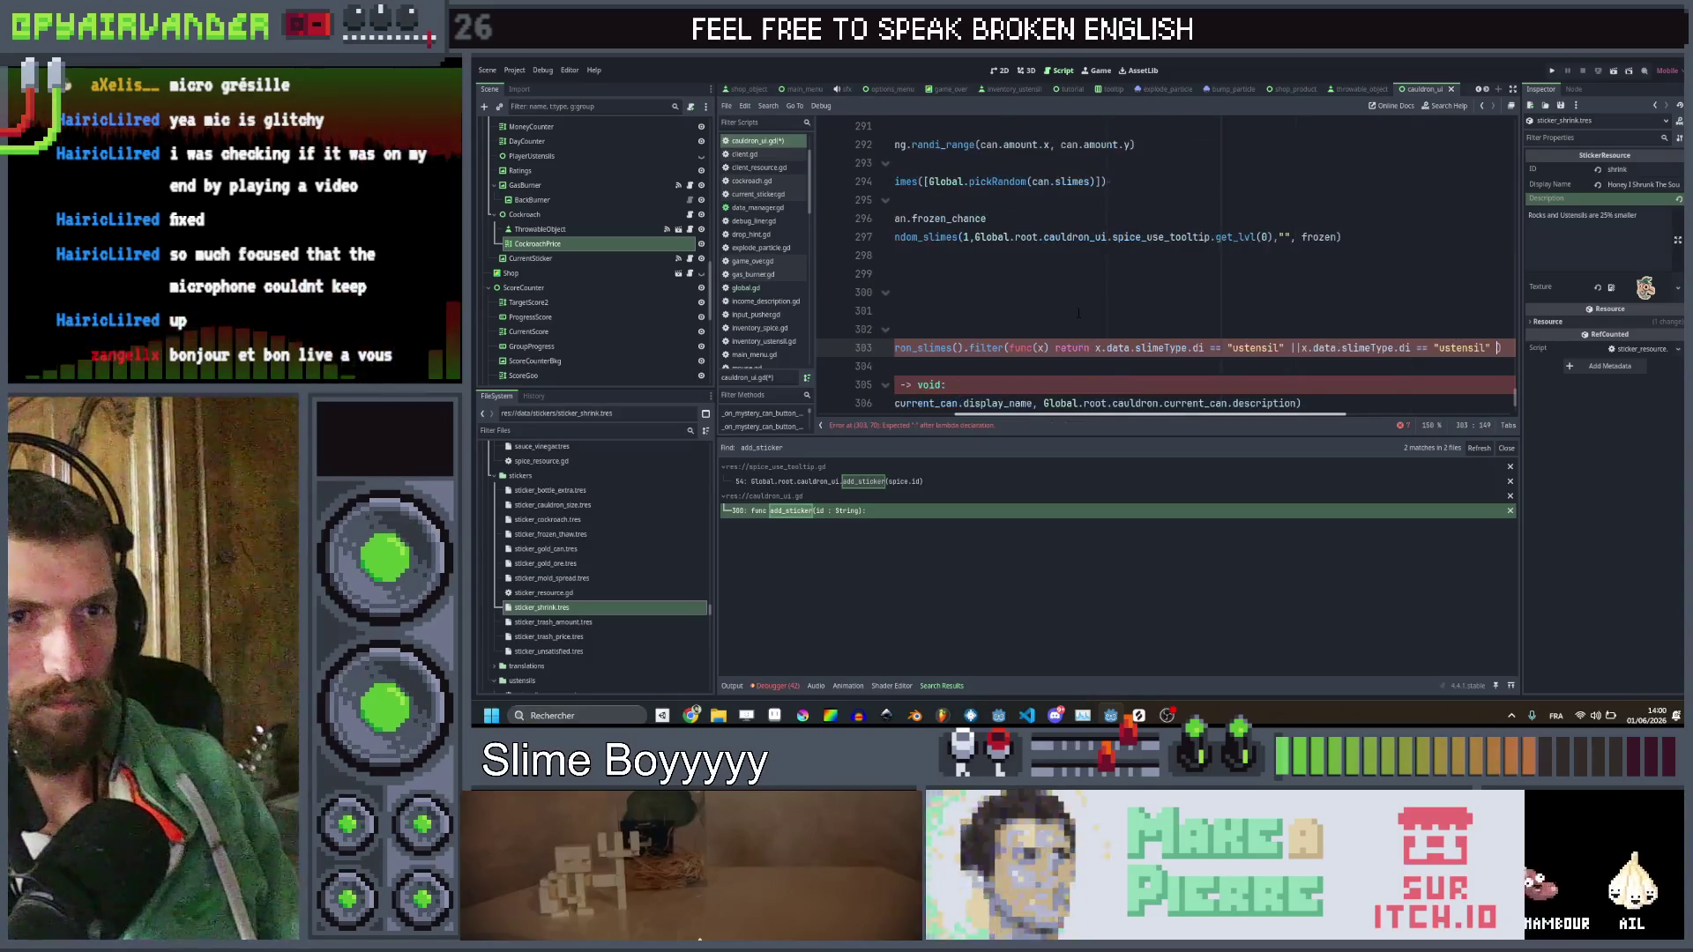
pyautogui.write('rock')
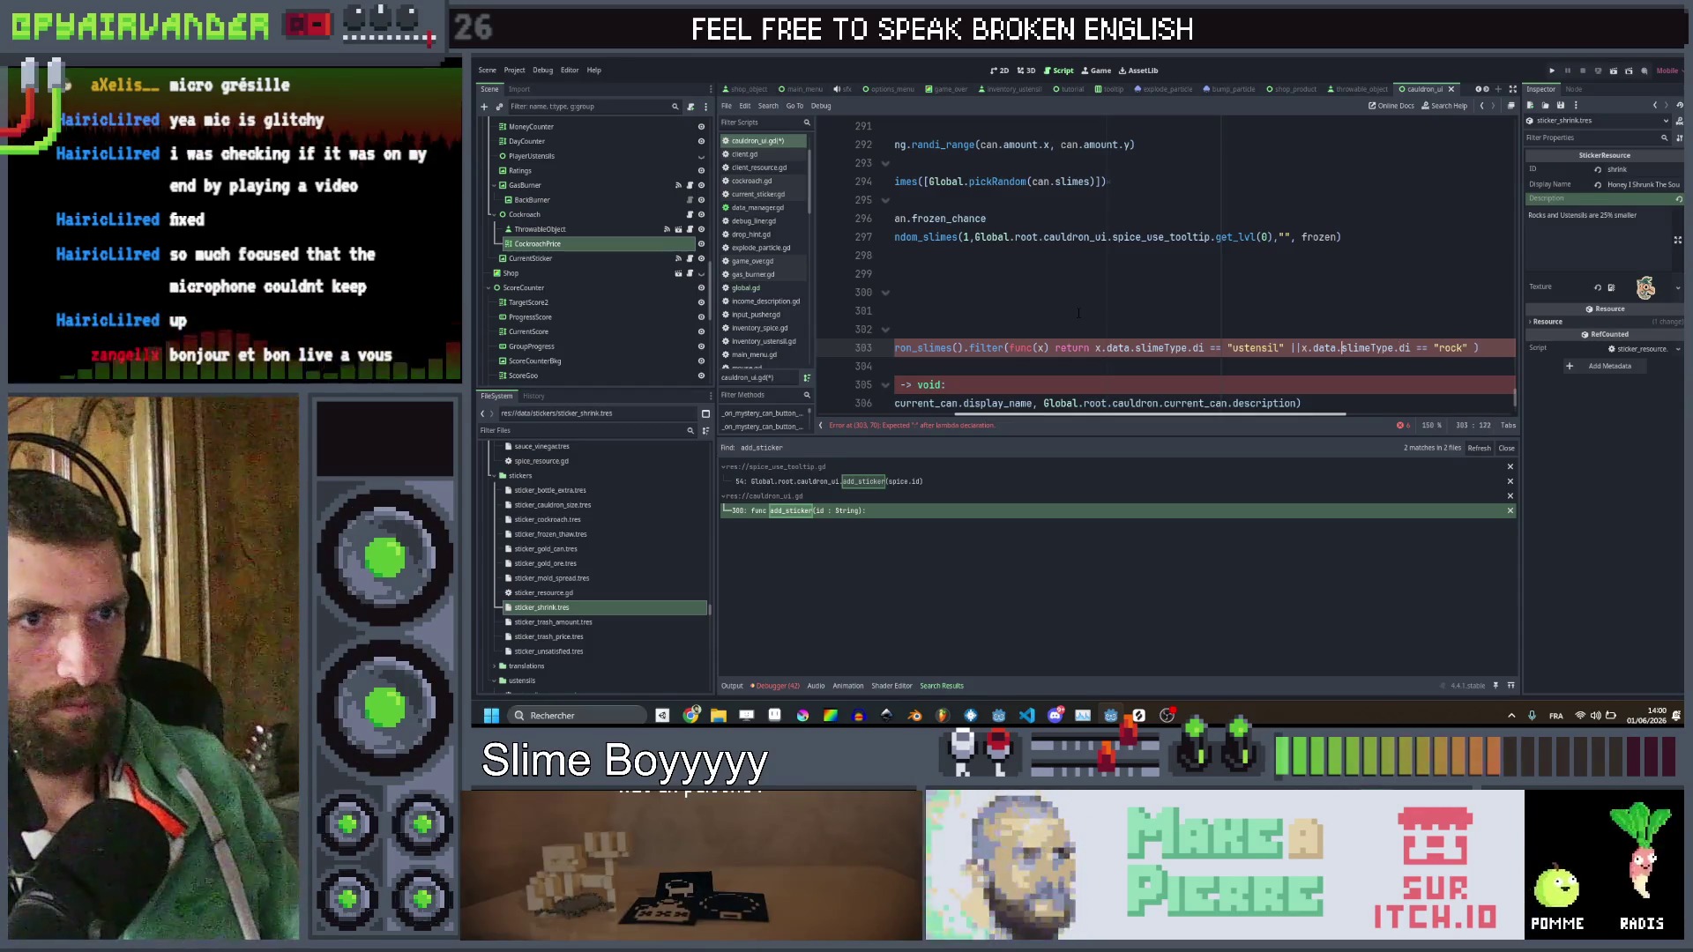
pyautogui.press('Left')
pyautogui.press('Left')
pyautogui.press('Left')
pyautogui.hotkey('ctrl', 'Right')
pyautogui.hotkey('ctrl', 'Right')
pyautogui.hotkey('ctrl', 'Right')
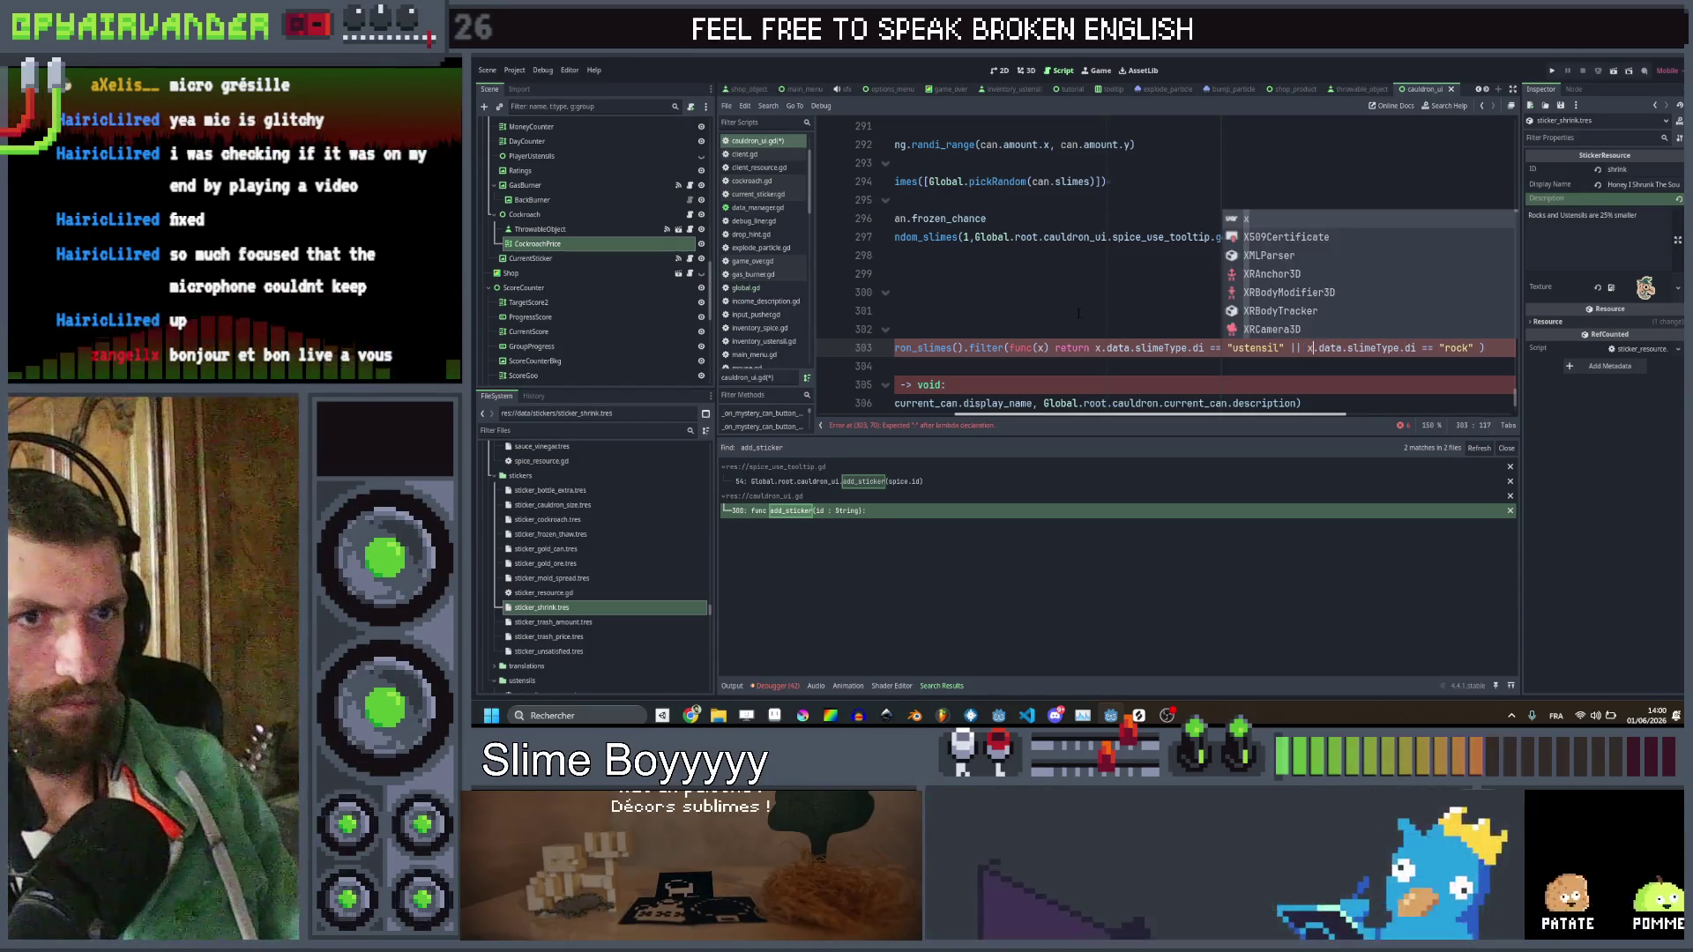
pyautogui.press('BackSpace')
pyautogui.press('BackSpace')
pyautogui.write('id')
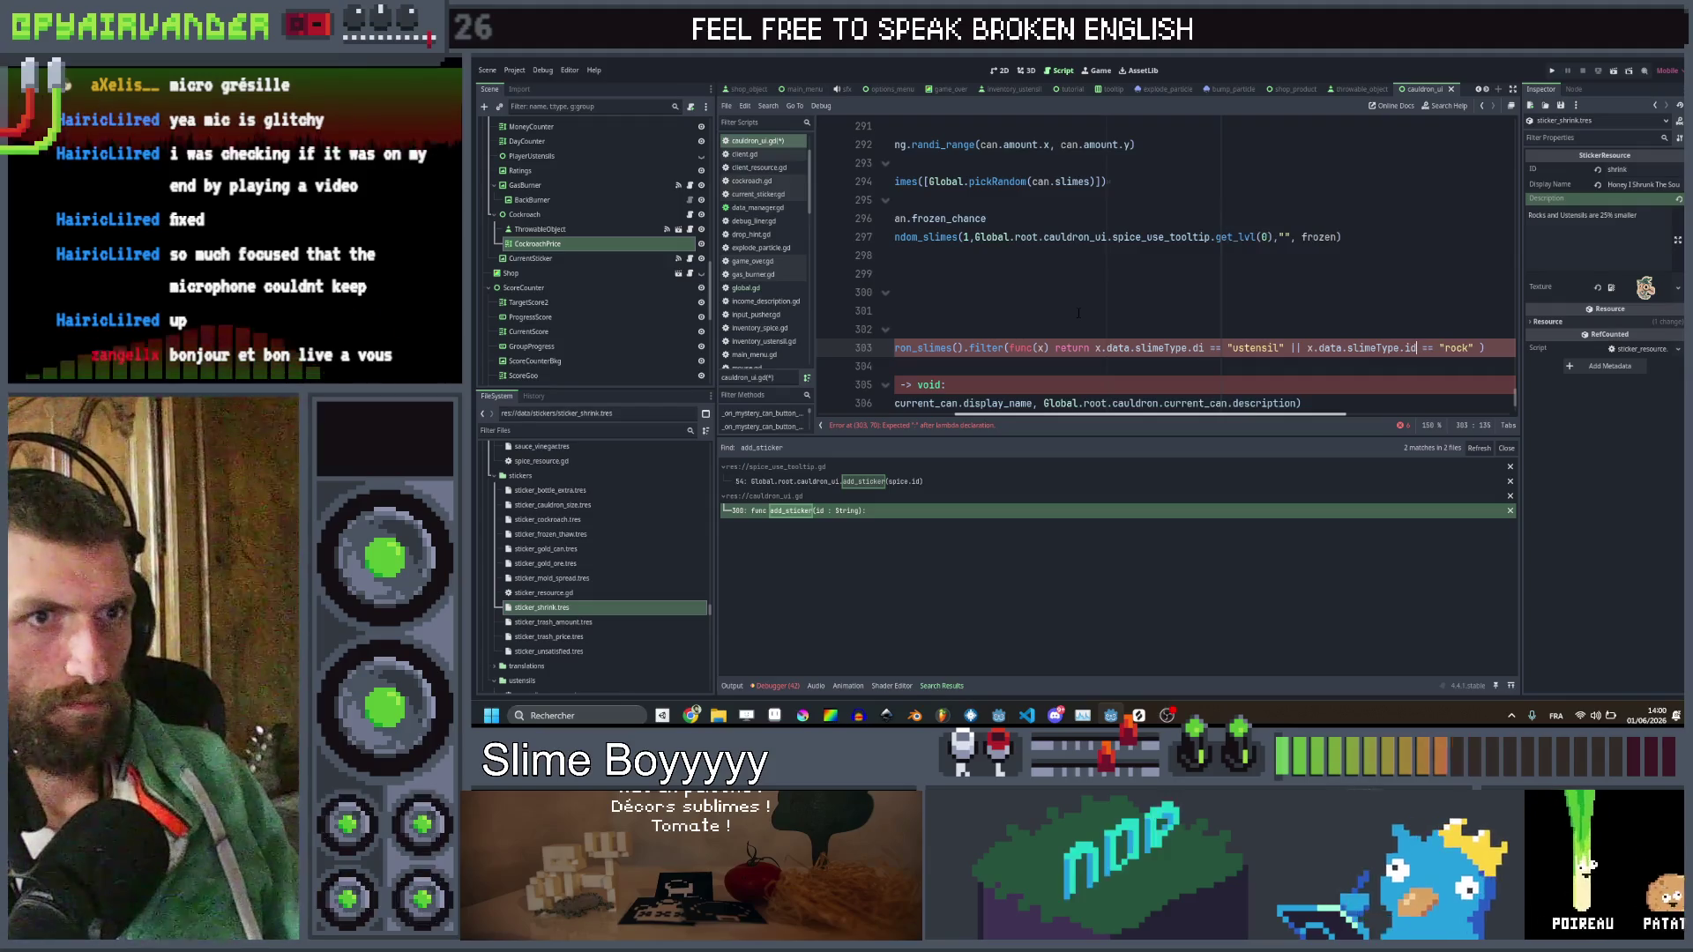
pyautogui.press('Left')
pyautogui.press('Left')
pyautogui.press('Left')
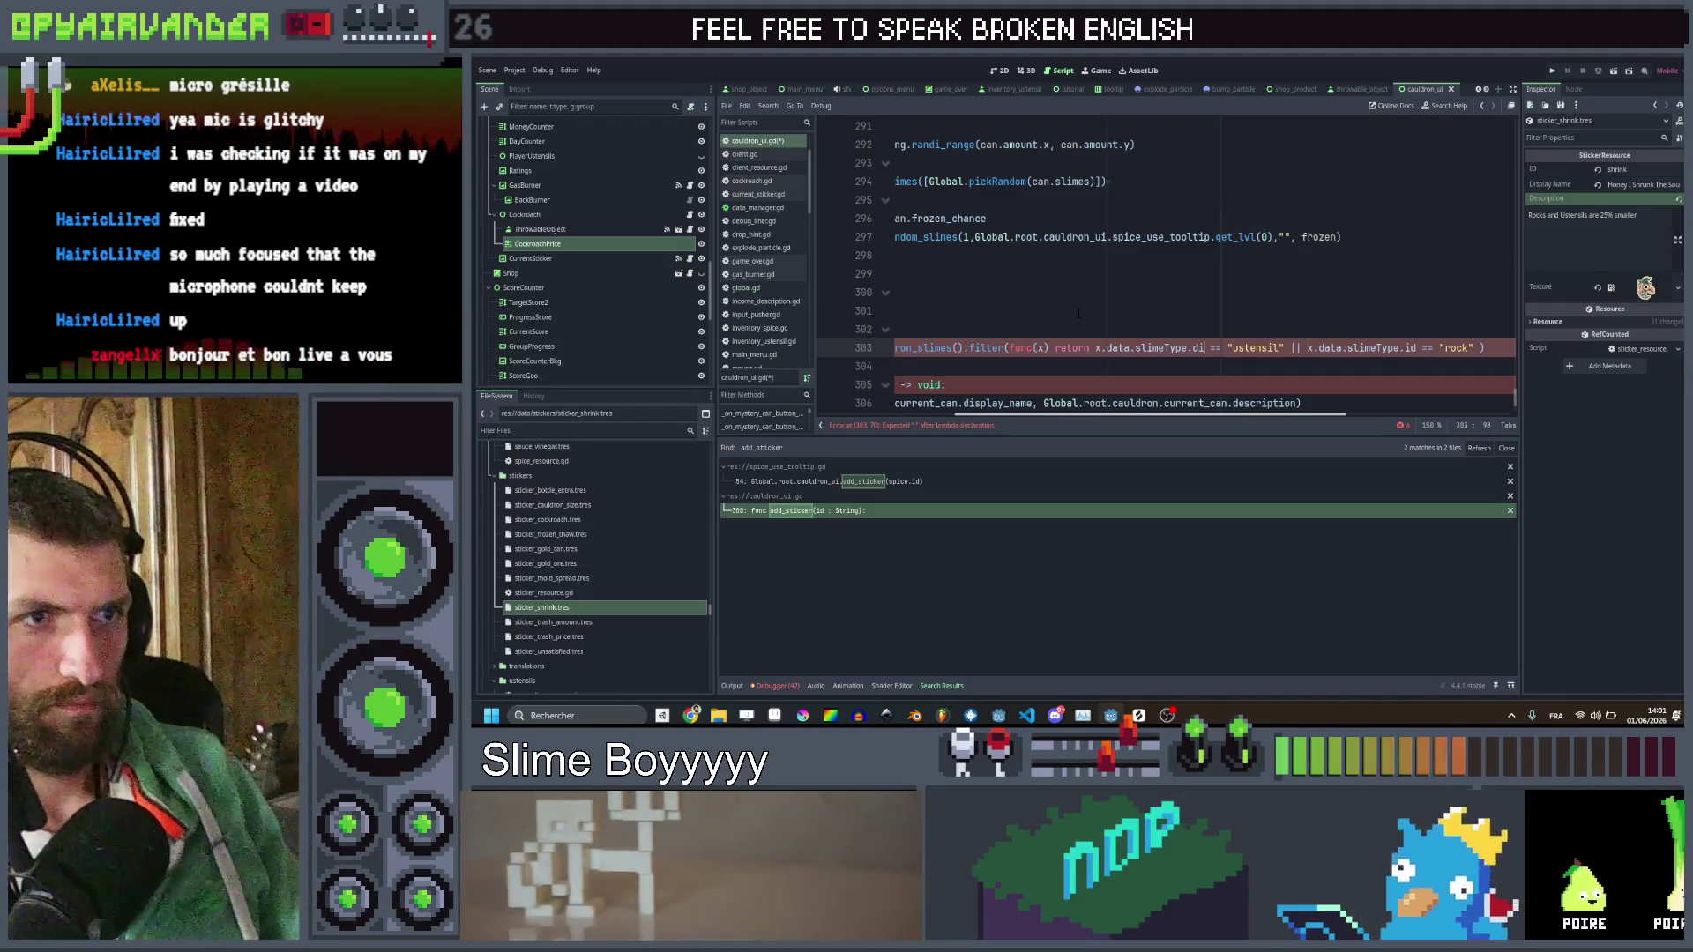
pyautogui.write('d')
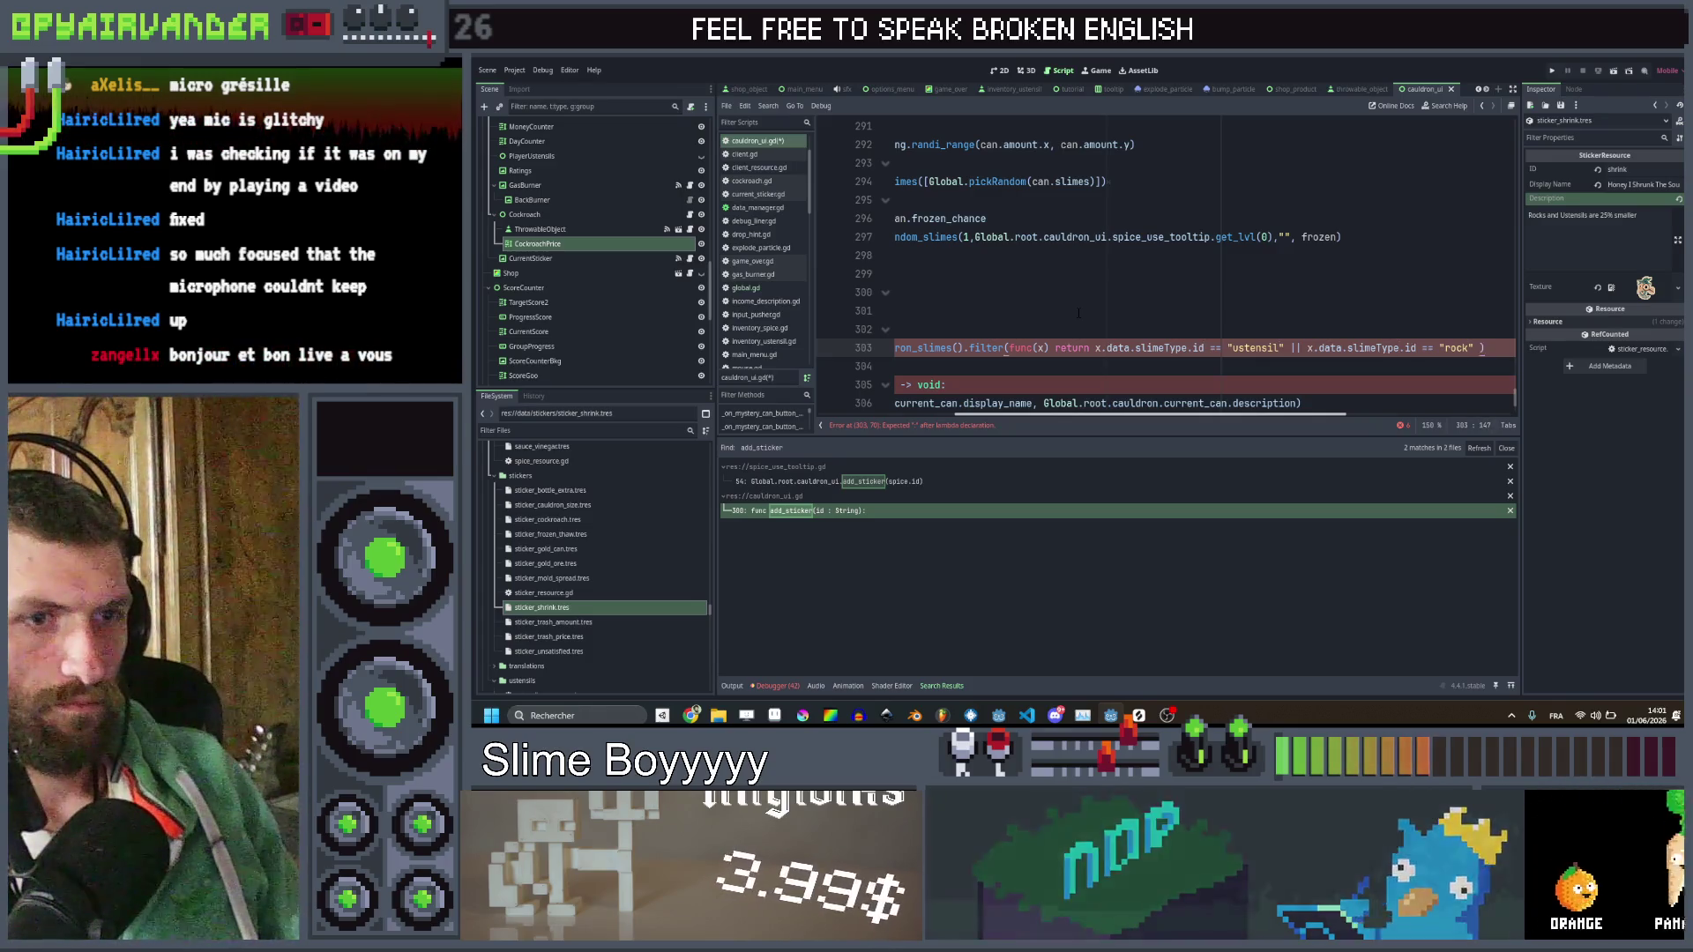
# Call s.refresh() in the loop, type s as Slime, and open refresh's definition in slime.gd
pyautogui.press('Return')
pyautogui.write('s.refre')
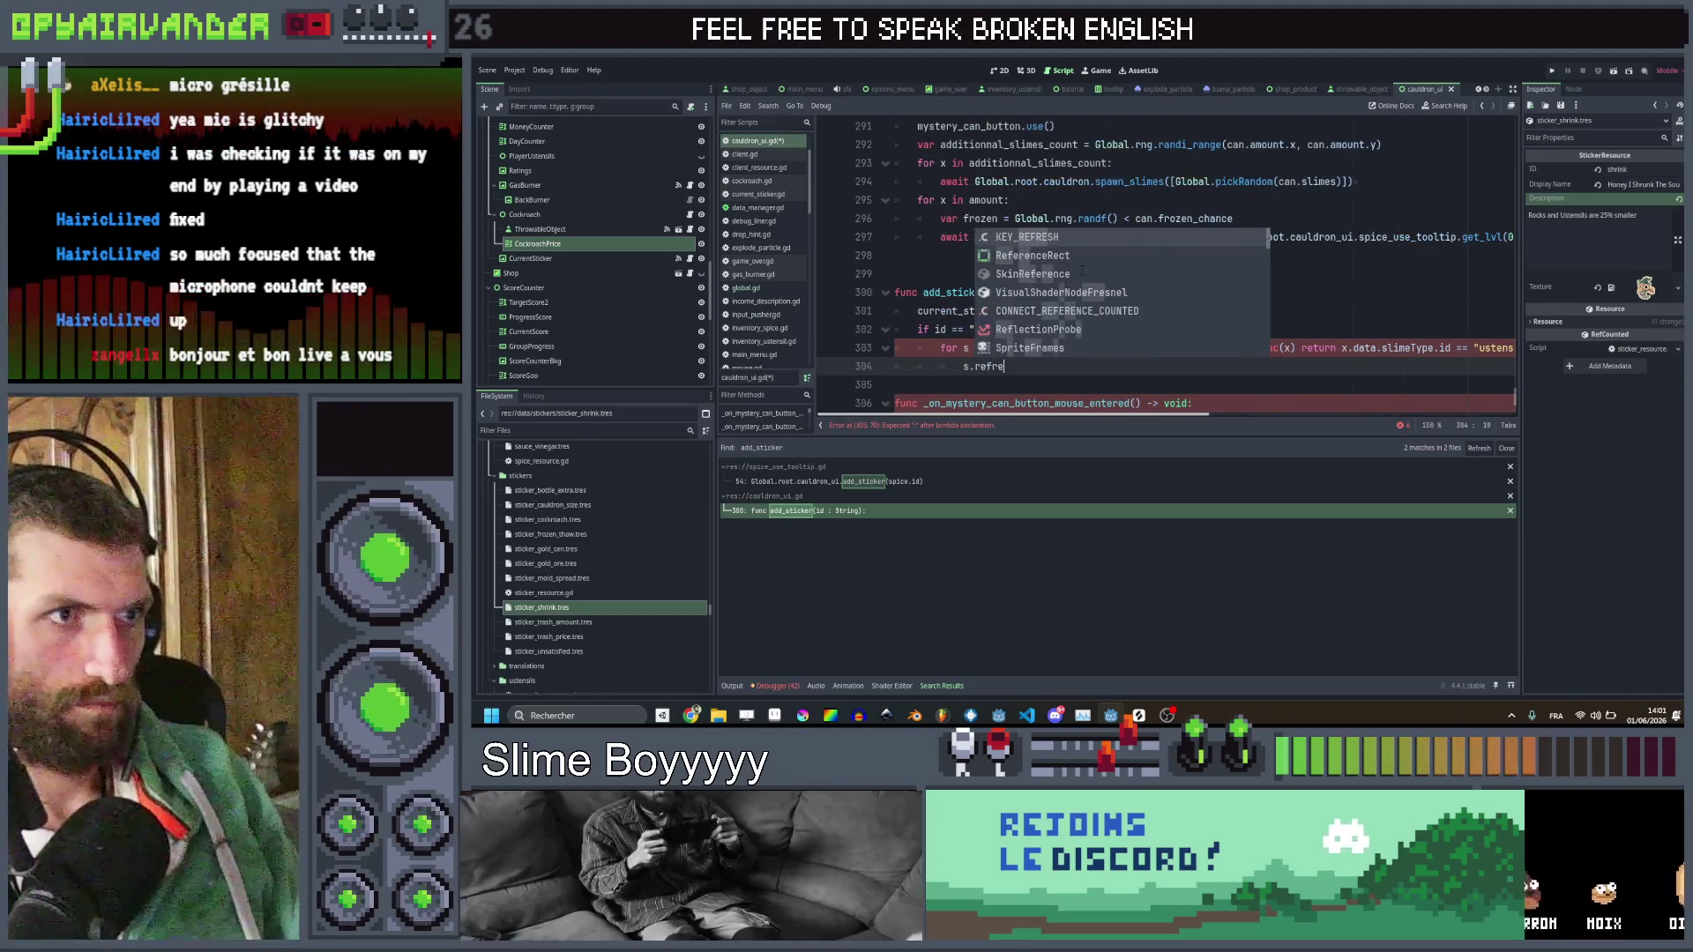
pyautogui.press('Escape')
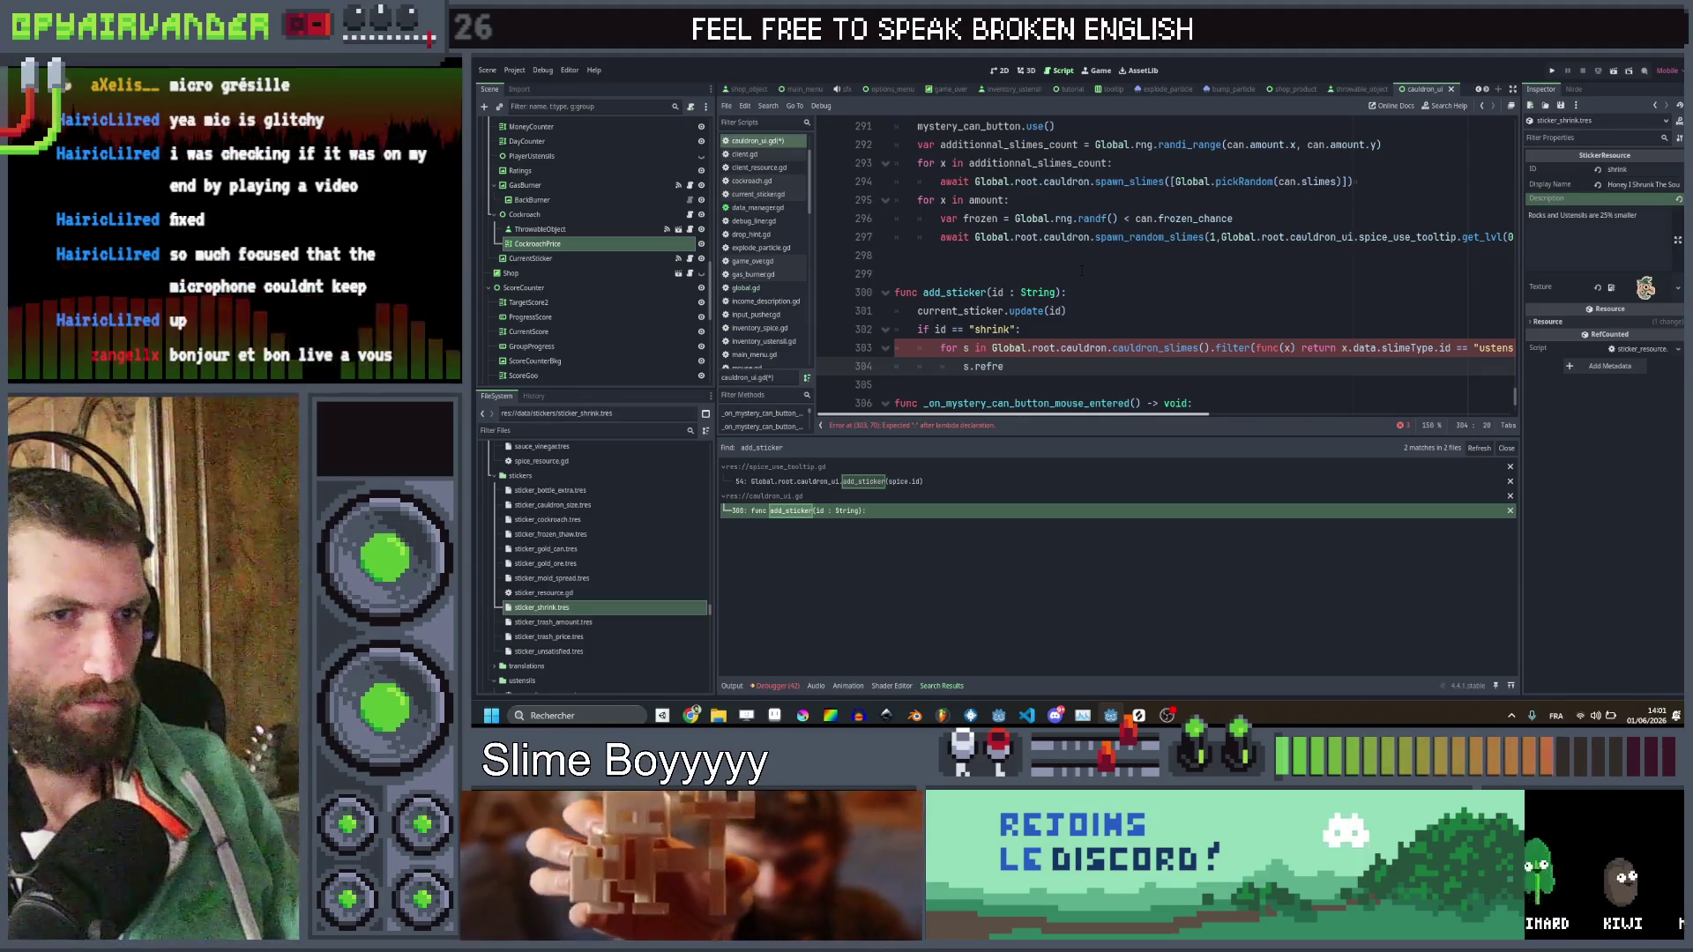
pyautogui.click(1295, 349)
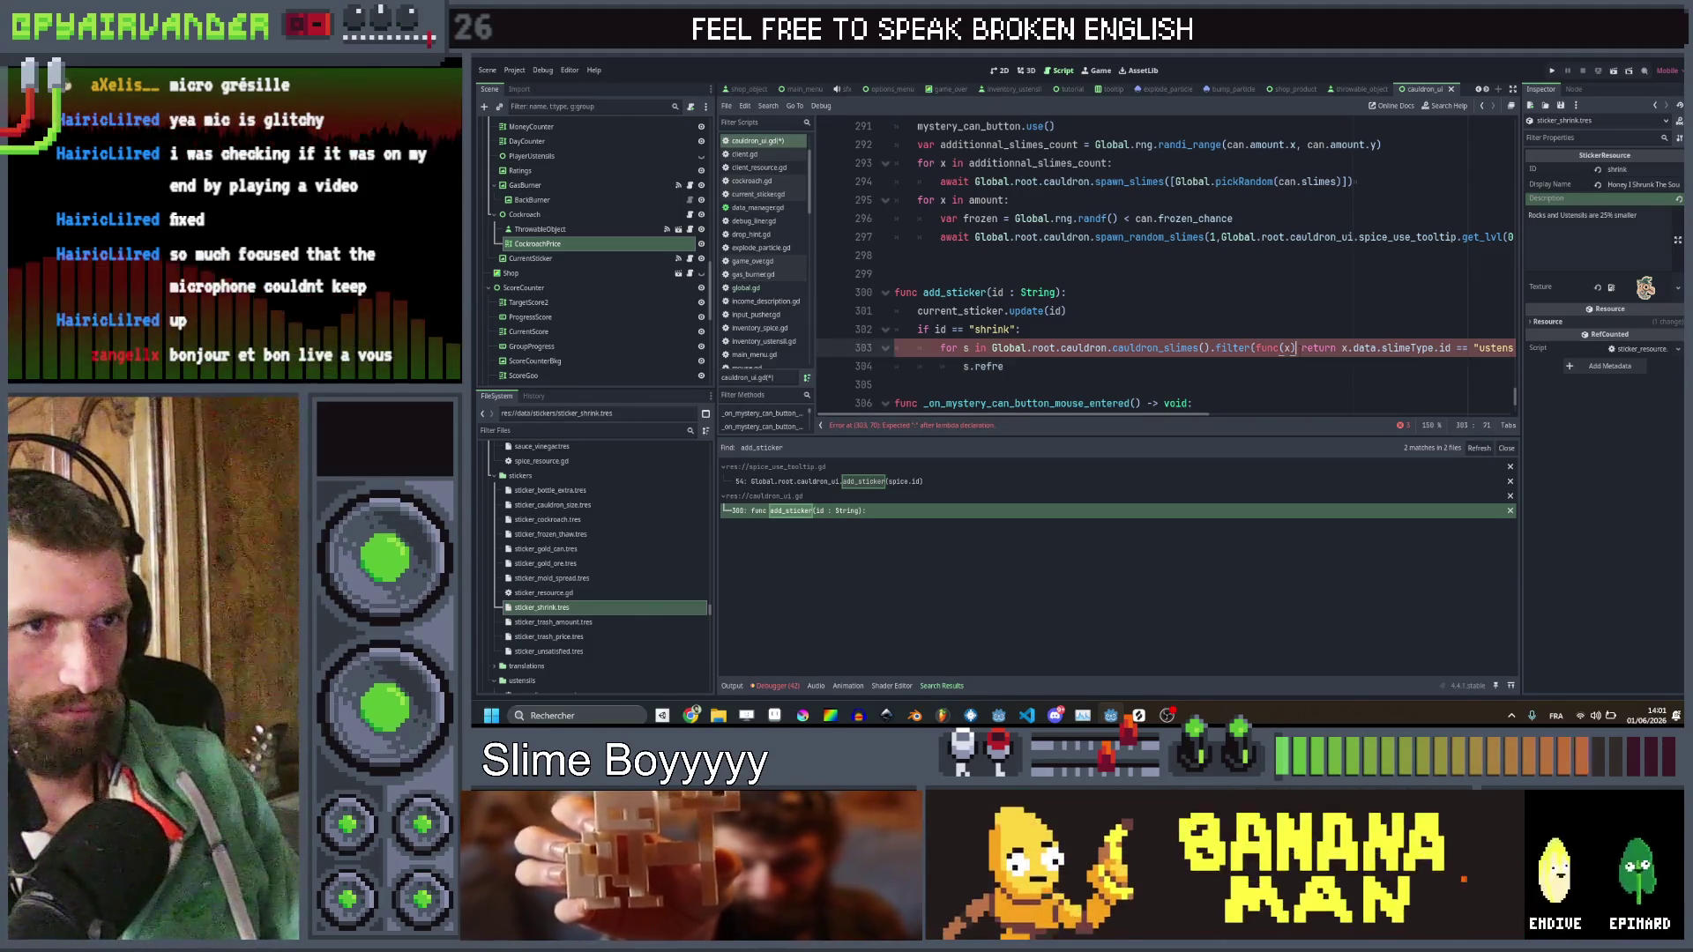
pyautogui.write(':')
pyautogui.click(1186, 364)
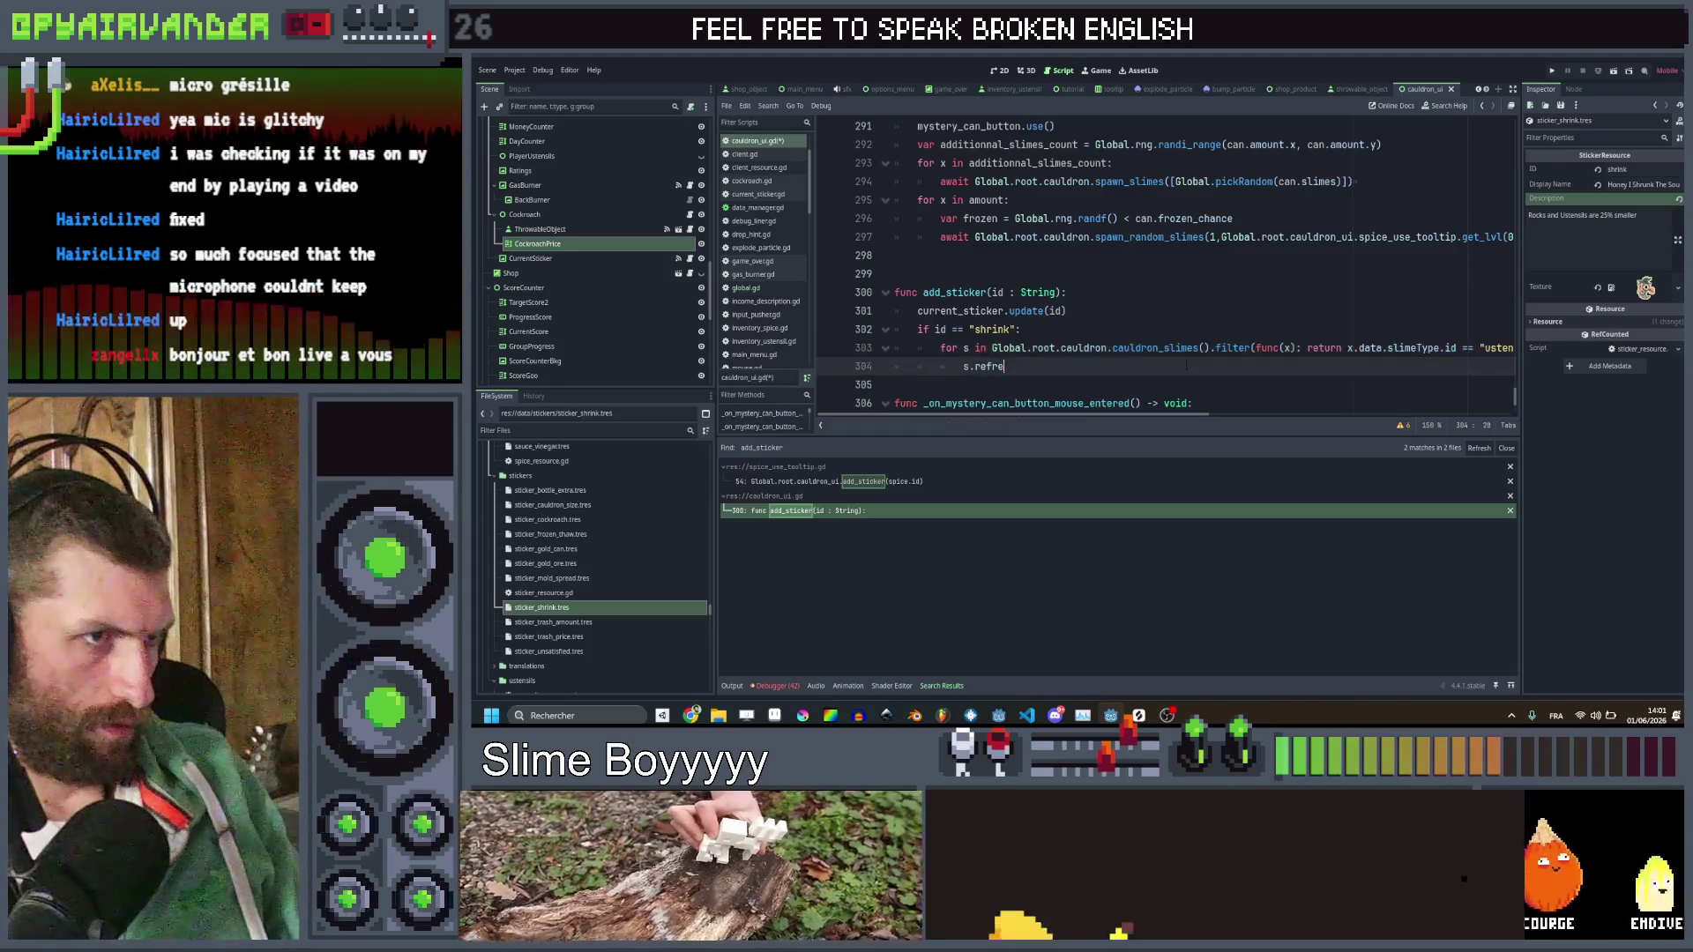
pyautogui.write('sh')
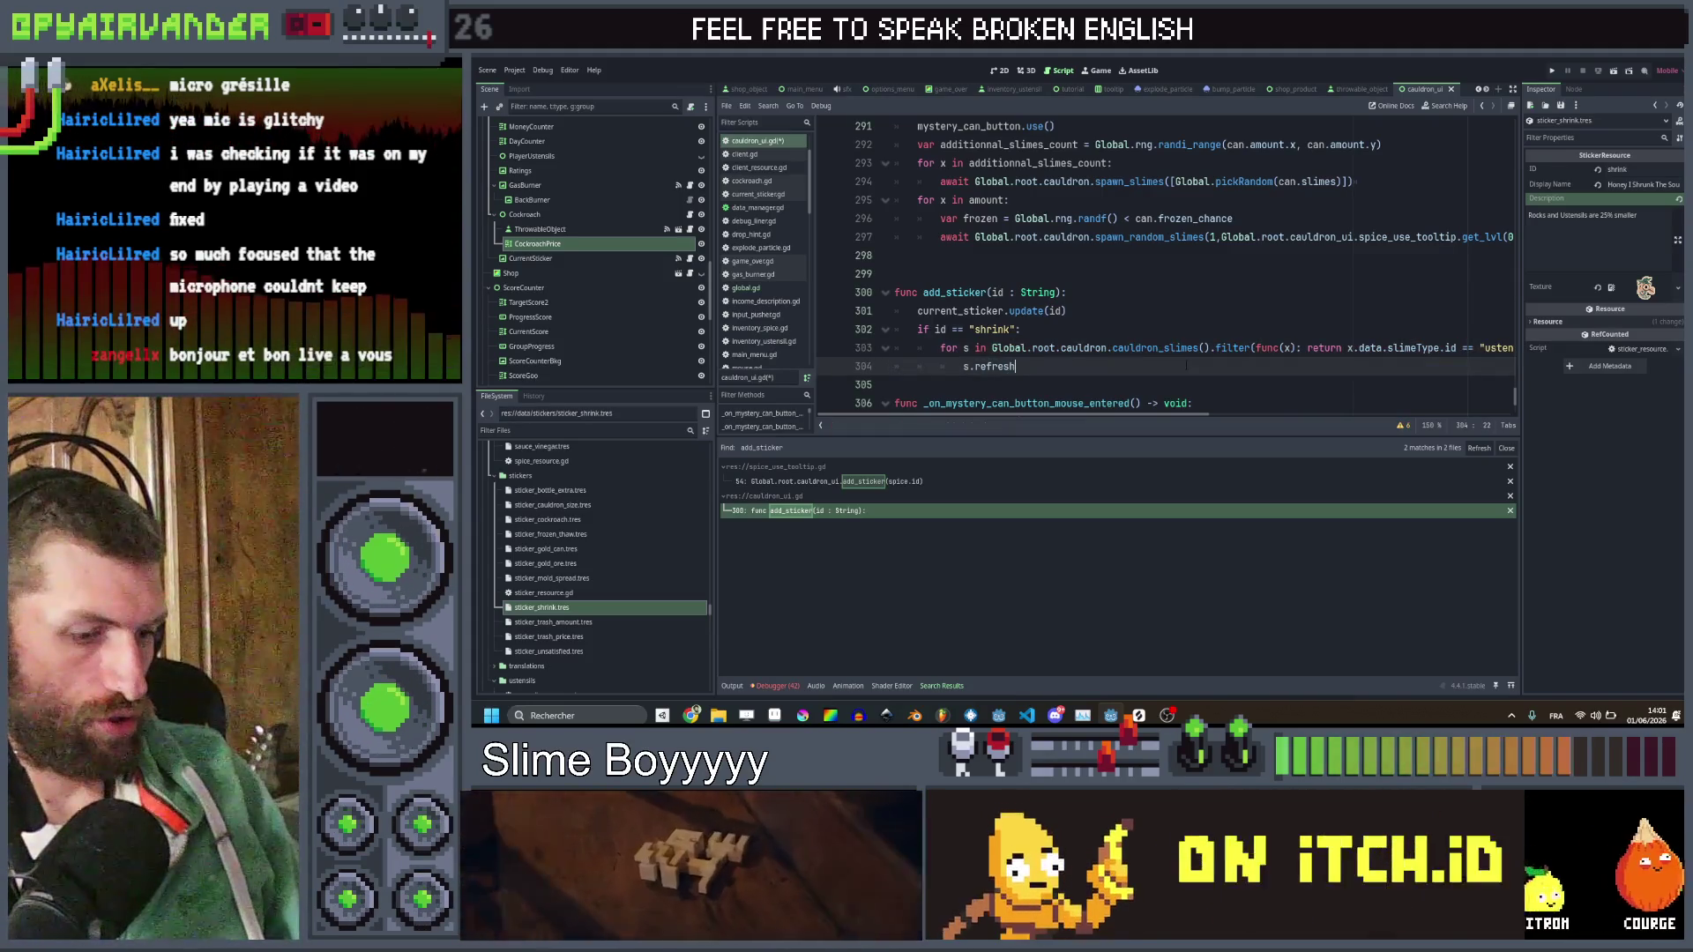
pyautogui.write('(')
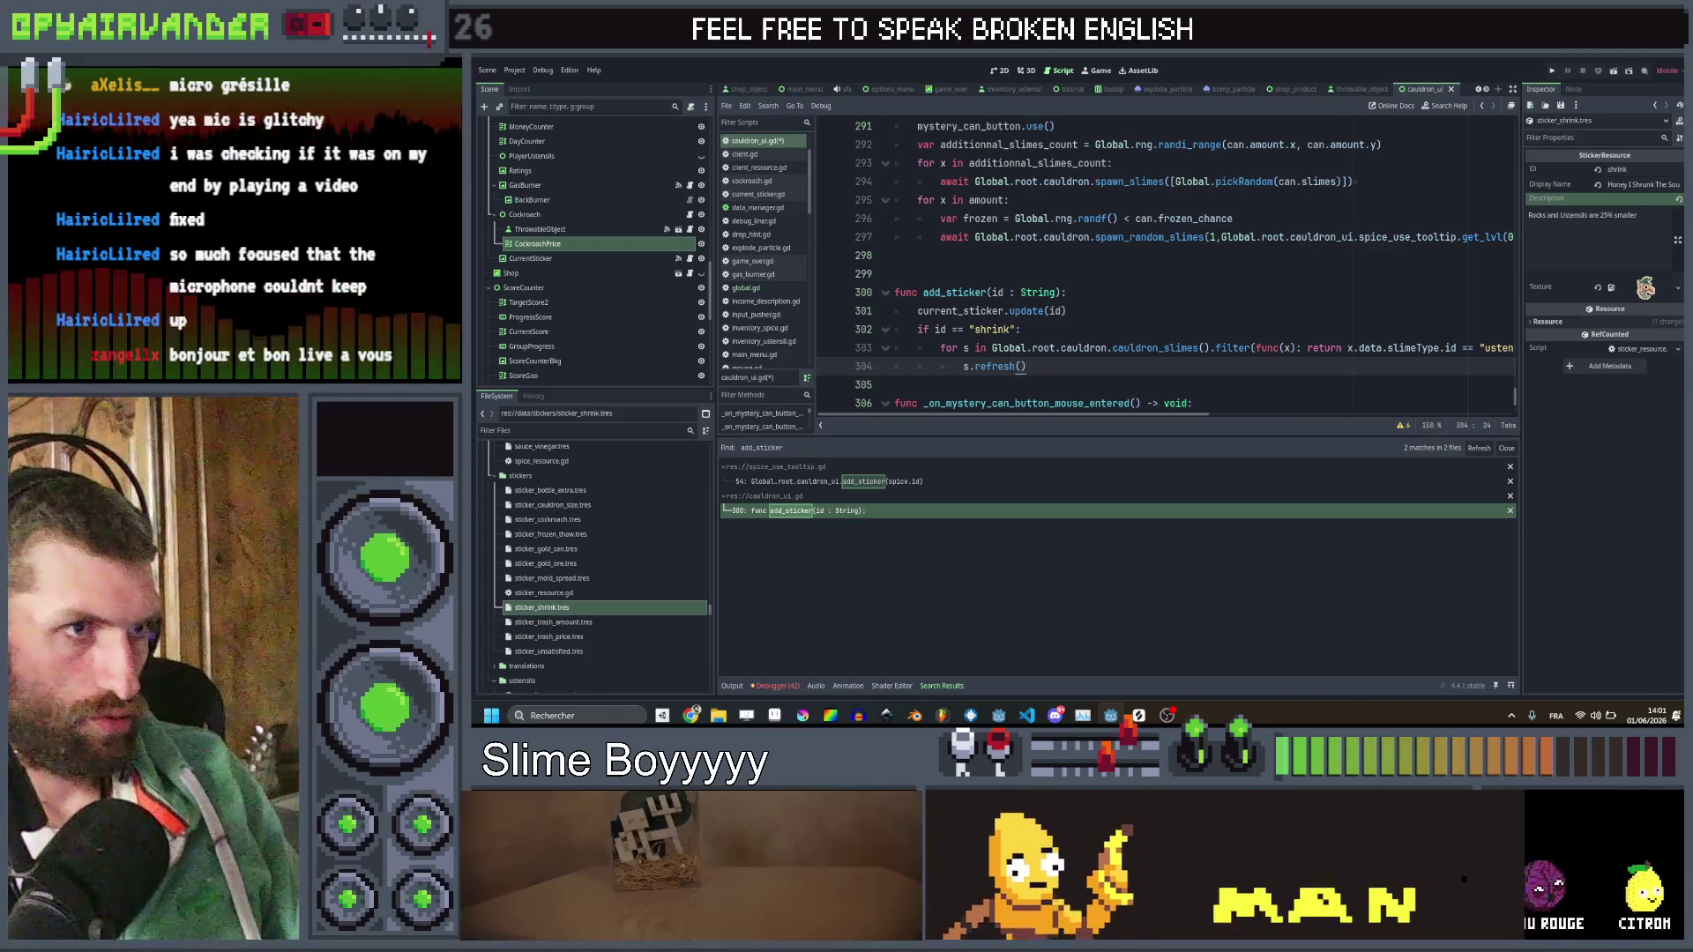
pyautogui.click(975, 347)
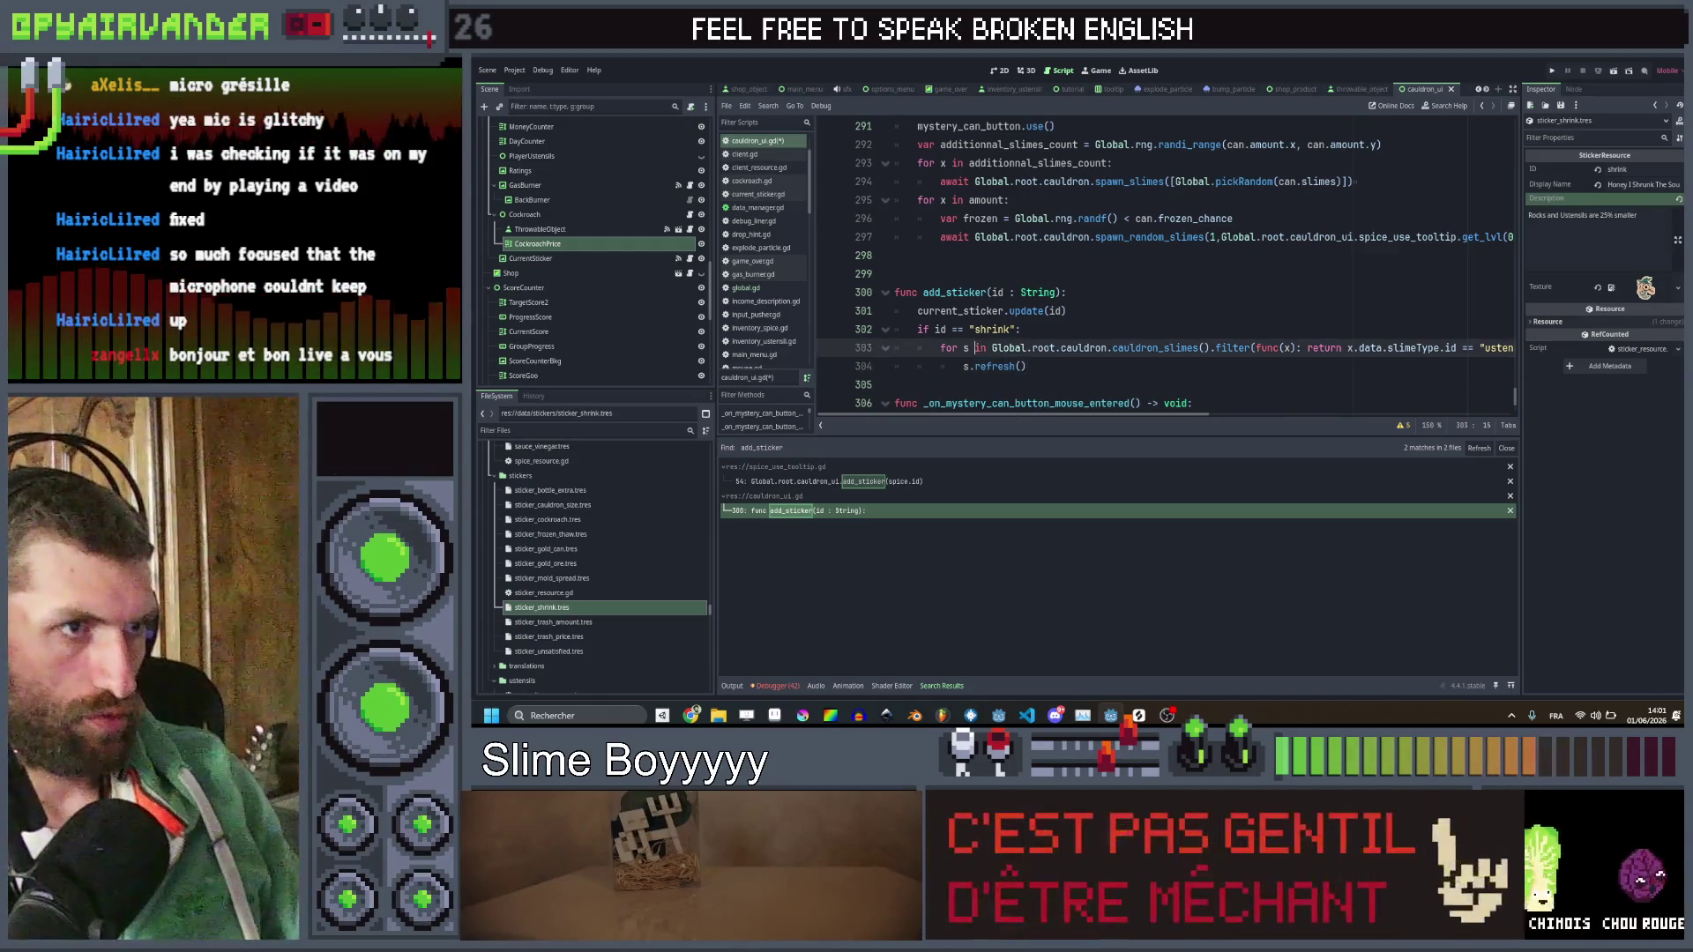
pyautogui.write(': Slime')
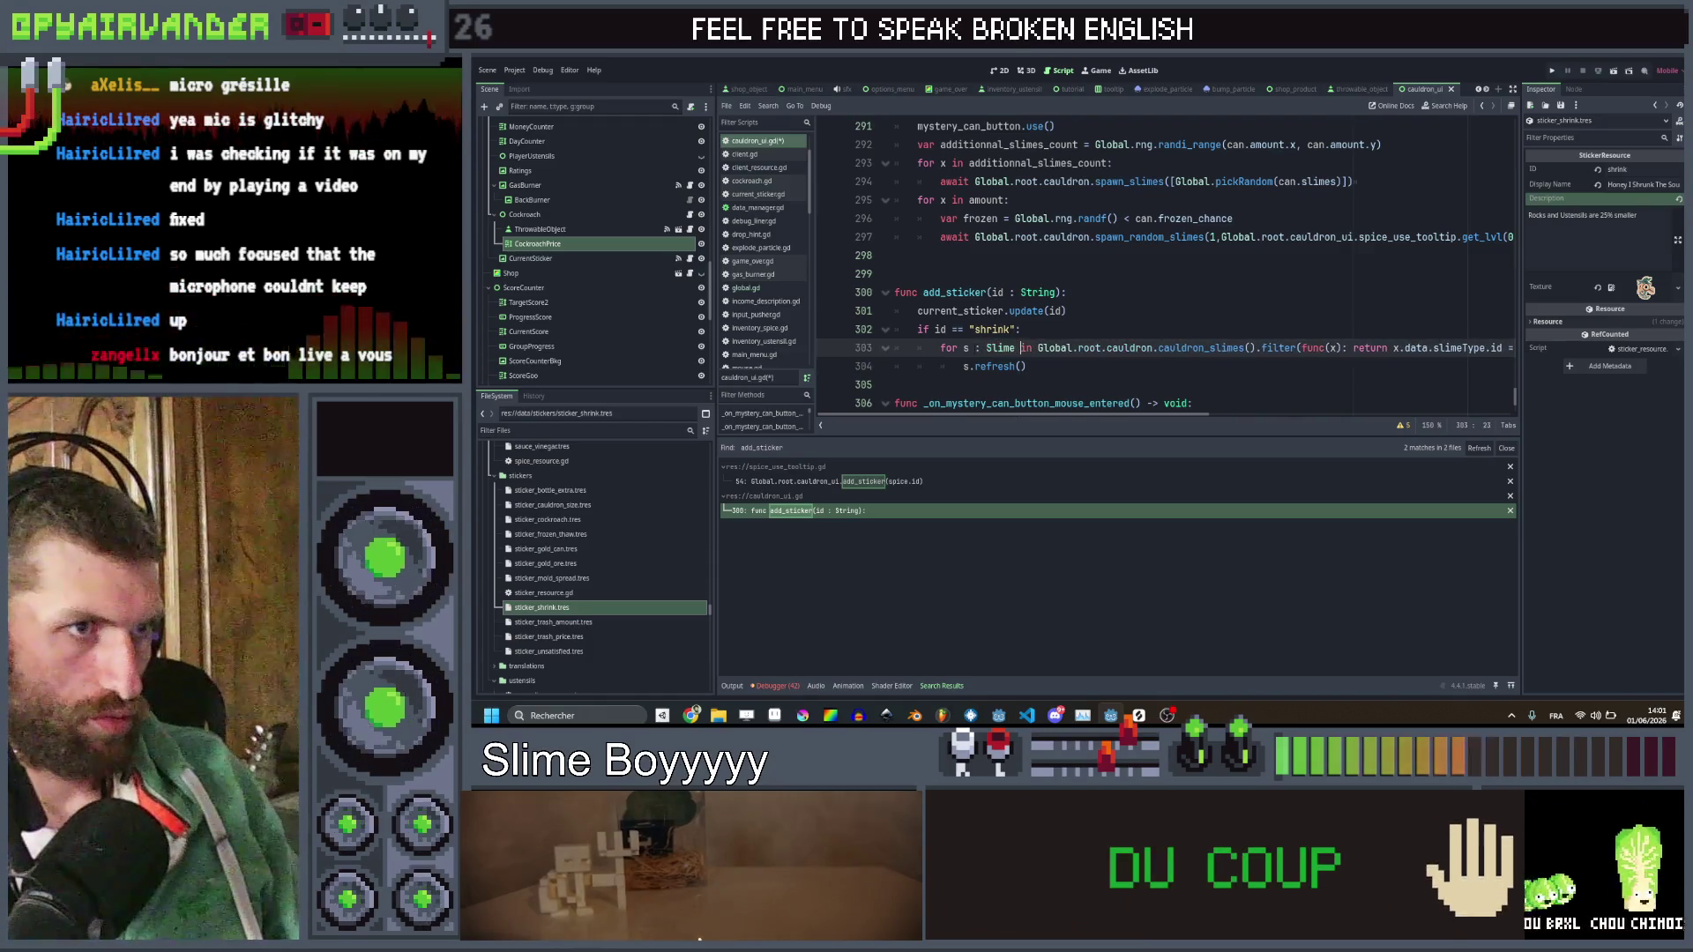
pyautogui.doubleClick(992, 367)
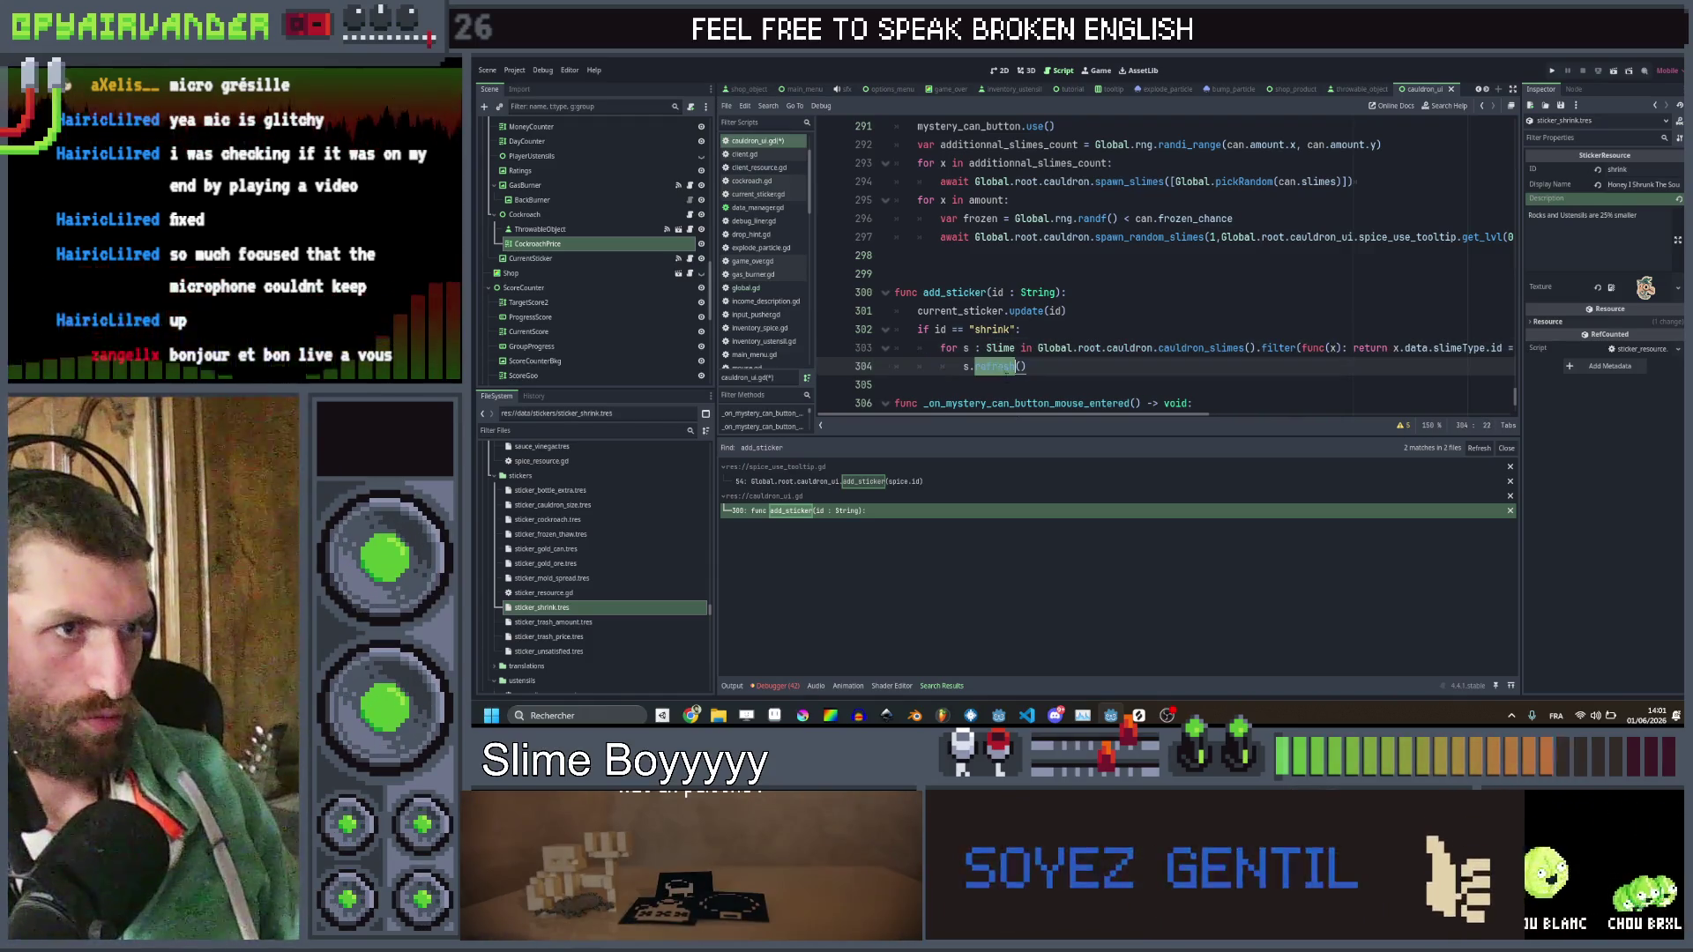
pyautogui.keyDown('ctrl'); pyautogui.click(1007, 368); pyautogui.keyUp('ctrl')
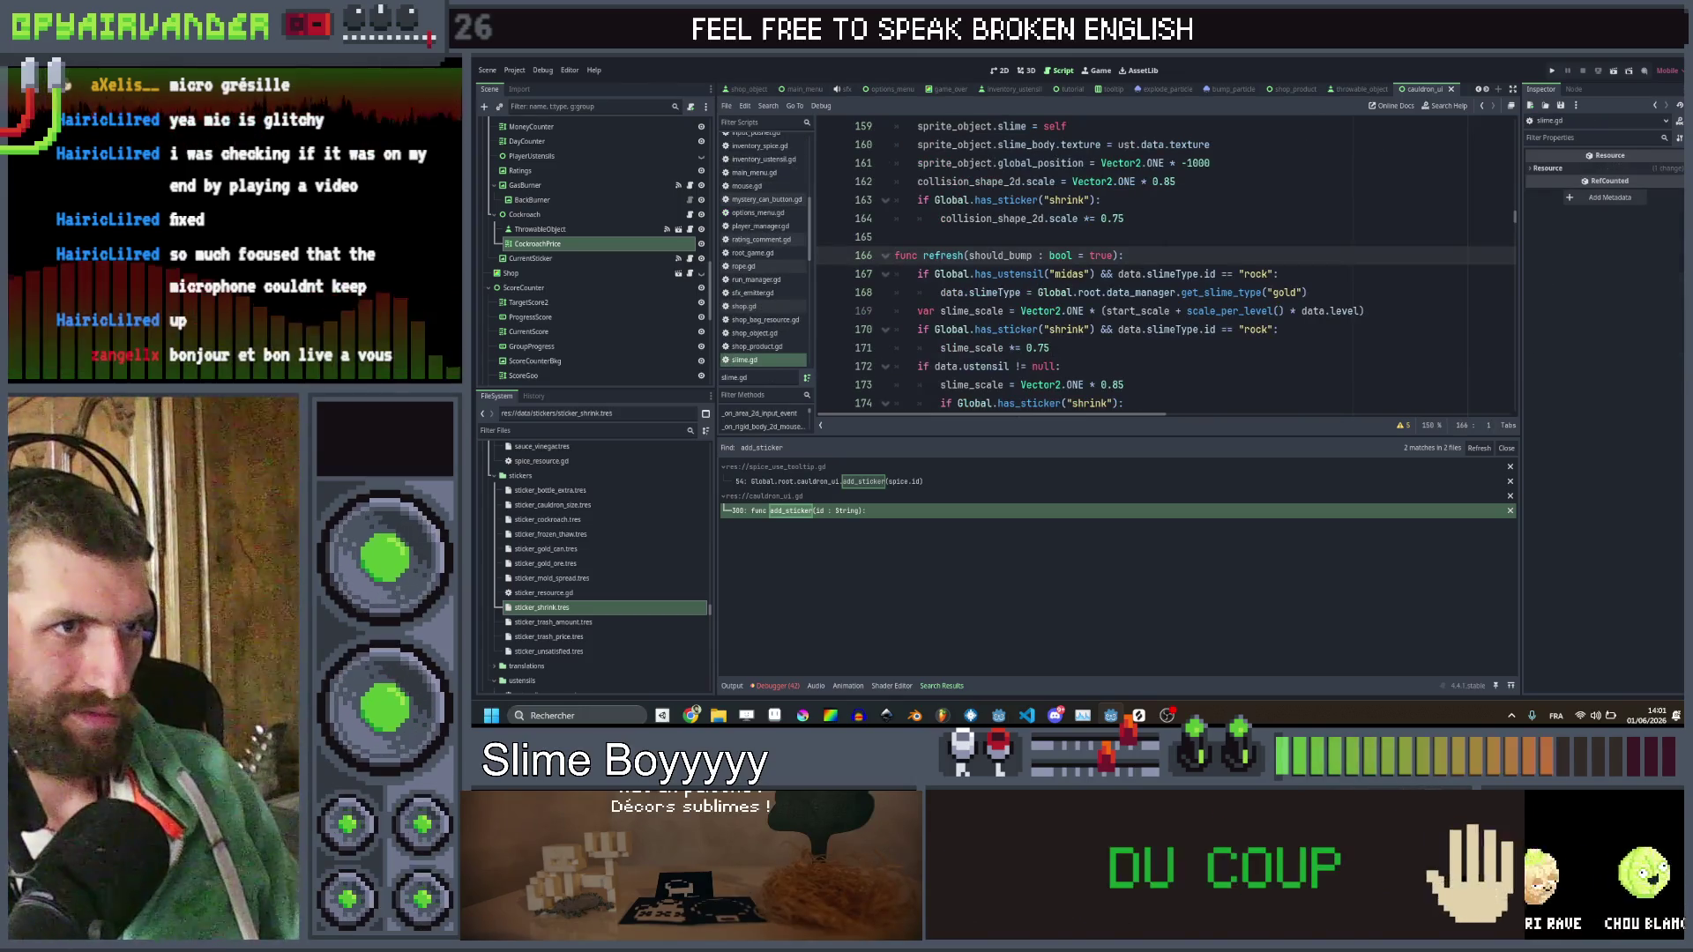
# Return to the previous spot in slime.gd and inspect the sticker_trash_amount.tres resource
pyautogui.click(1480, 107)
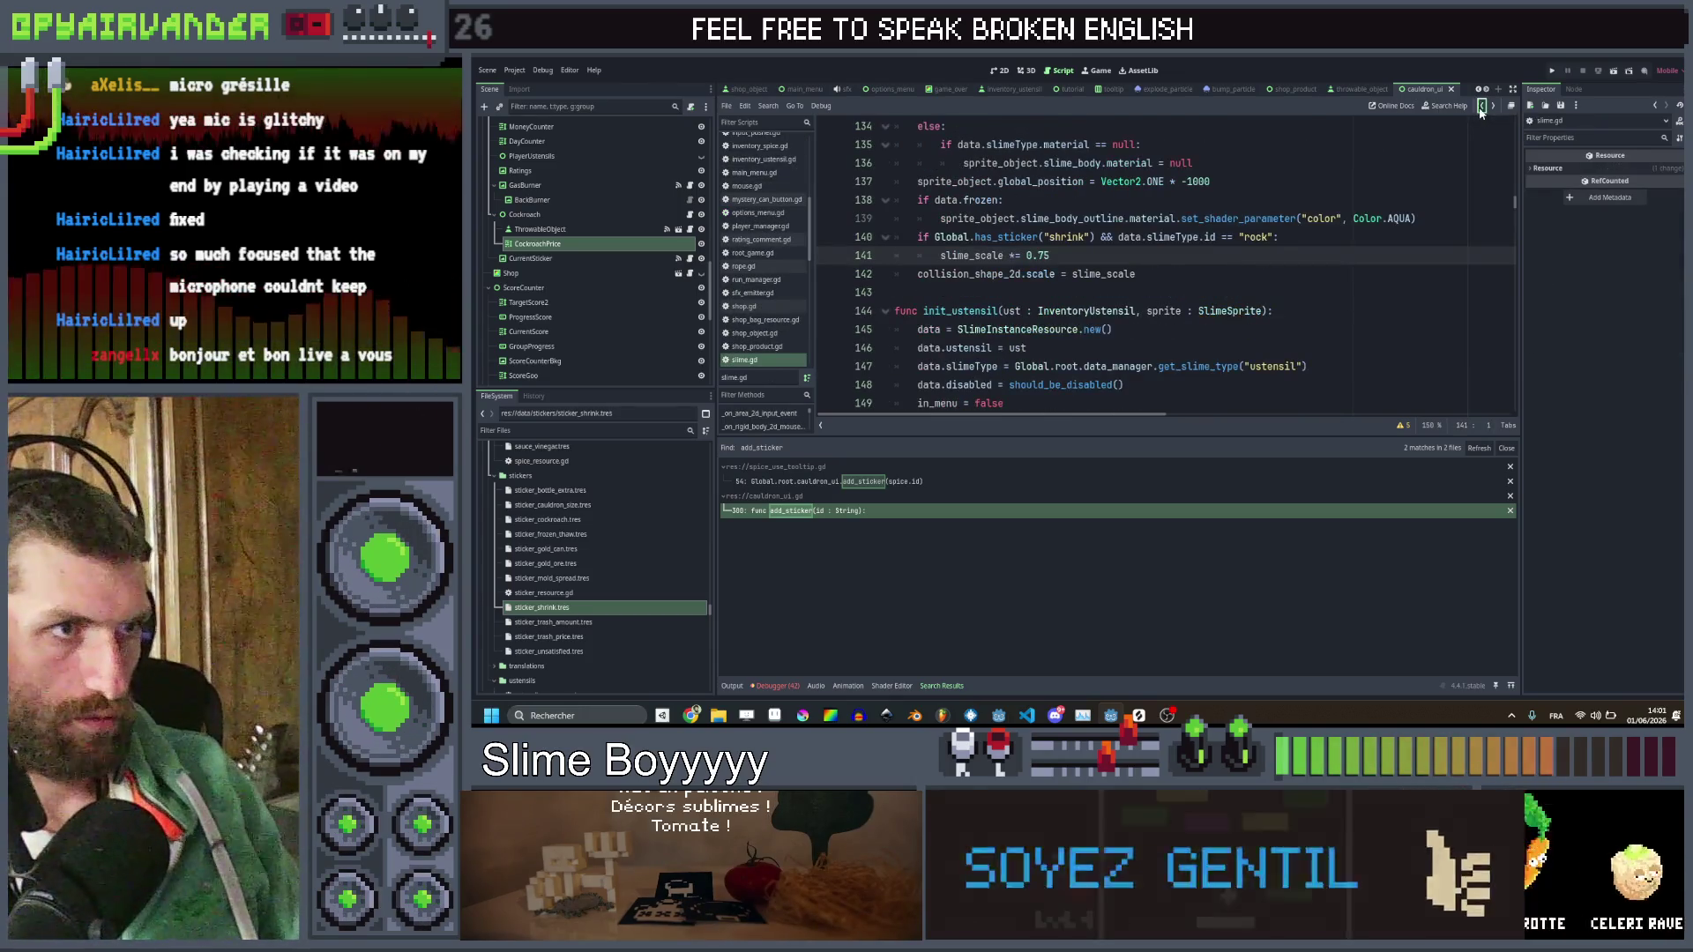
pyautogui.scroll(1, 1146, 264)
pyautogui.click(1187, 366)
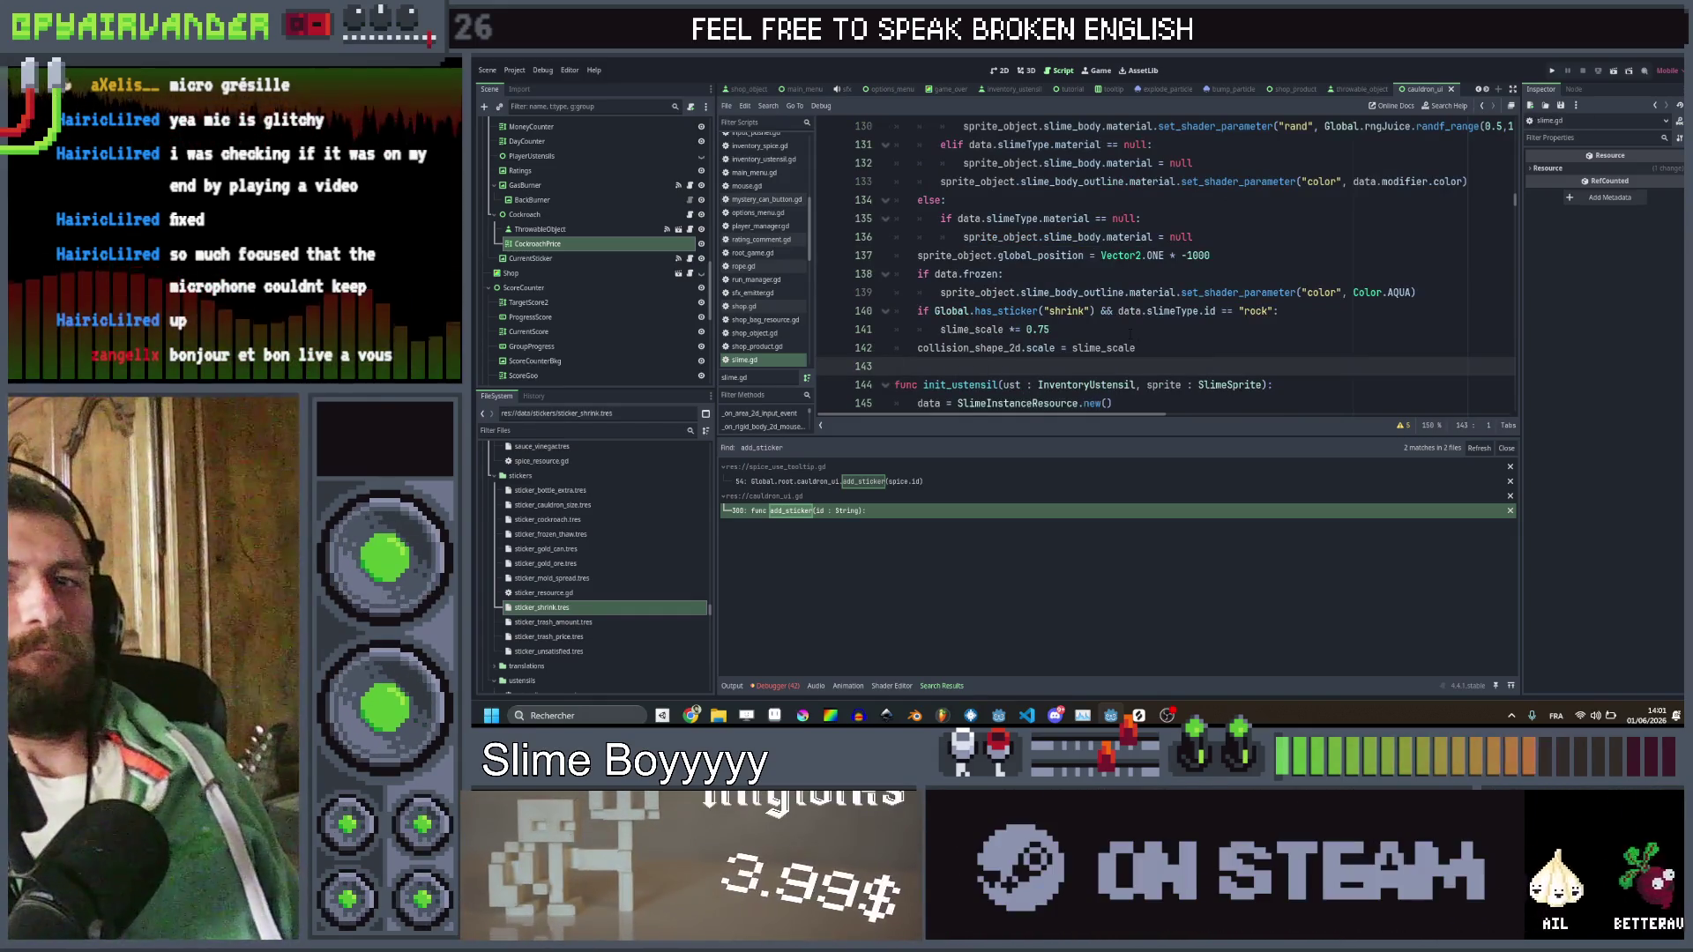
pyautogui.click(539, 622)
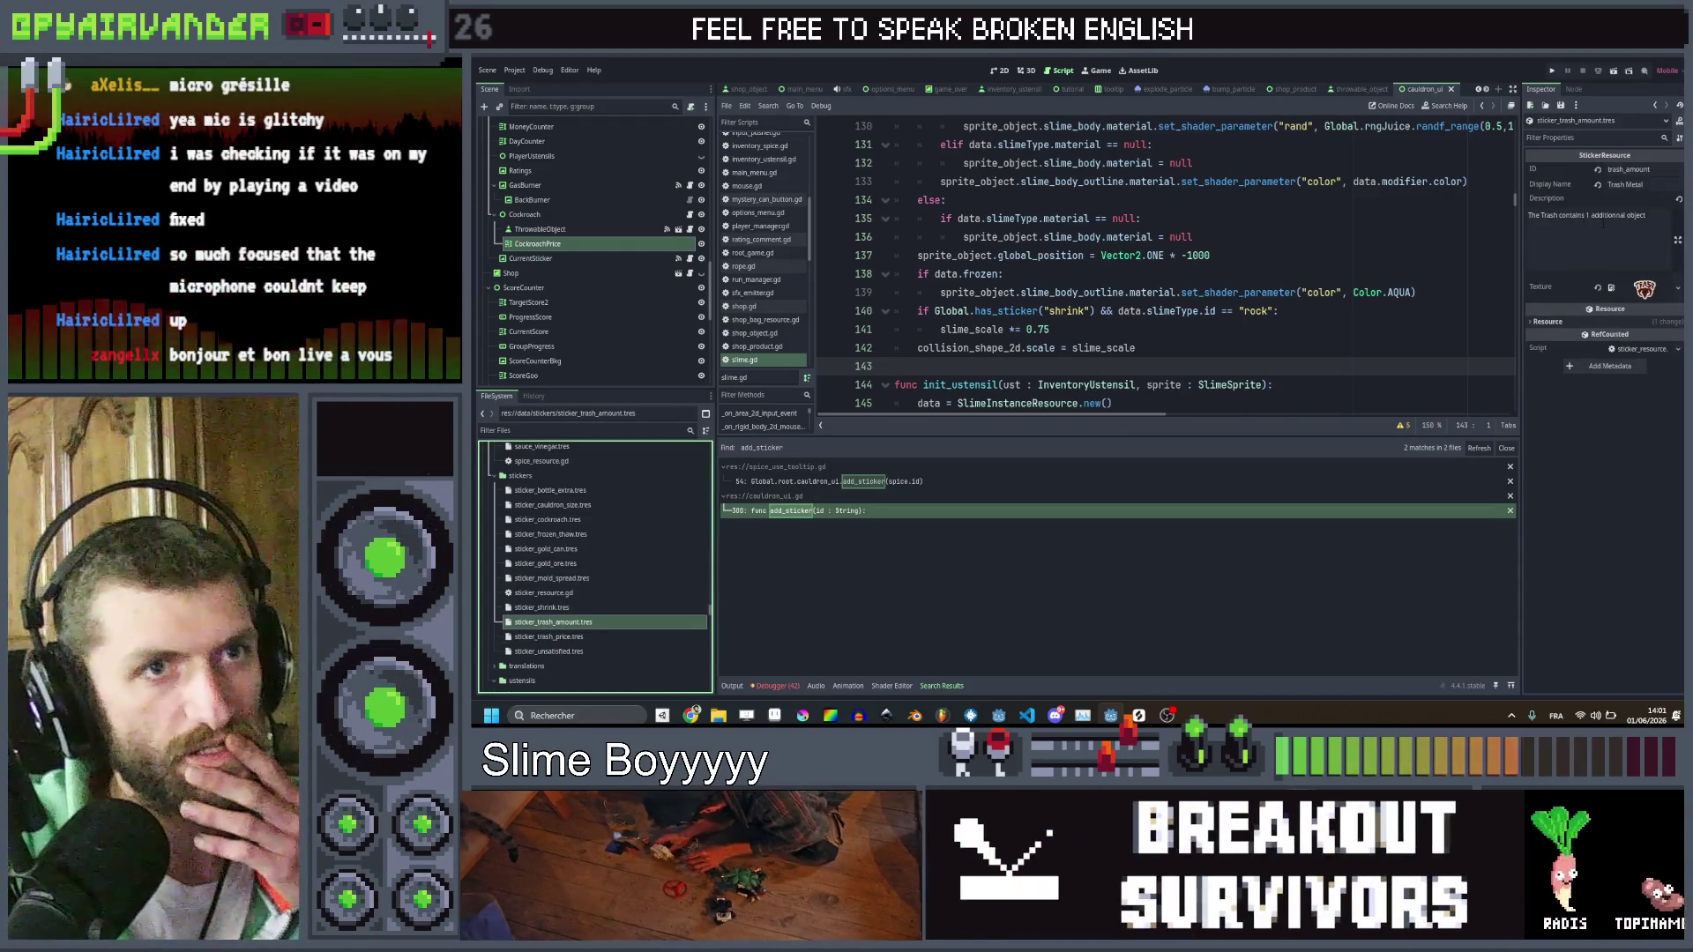
pyautogui.click(1345, 237)
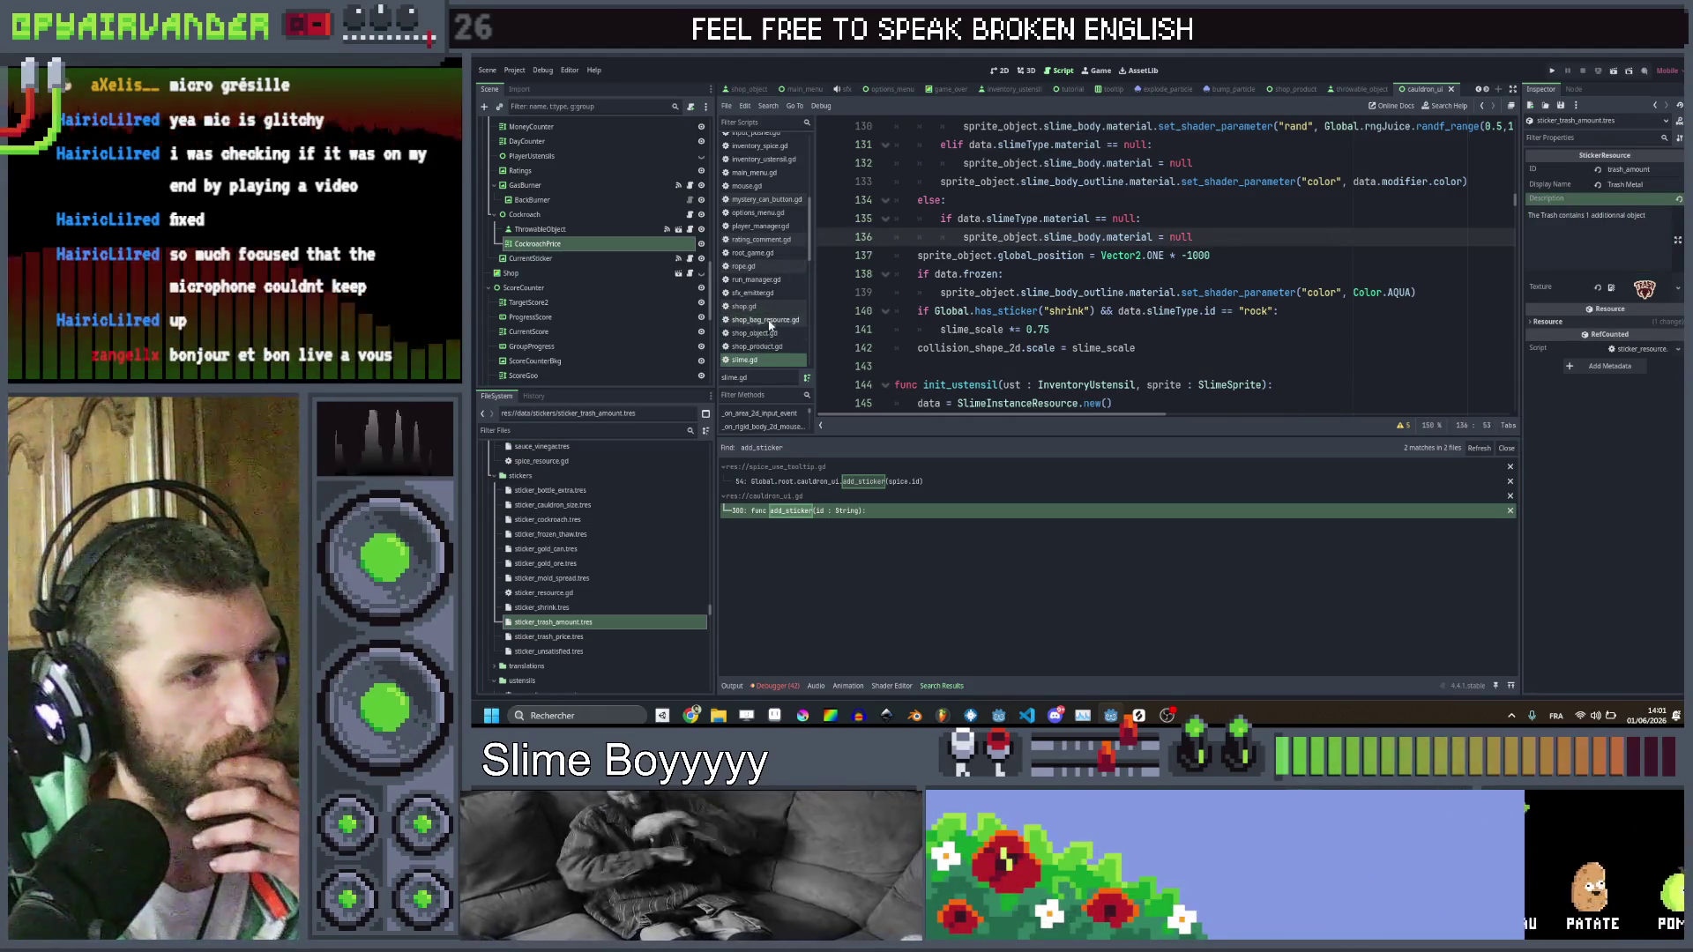
# In shop.gd's bag-type match, add a line above the trash case's create_shop_products call
pyautogui.click(743, 306)
pyautogui.scroll(5, 1146, 291)
pyautogui.scroll(6, 1163, 265)
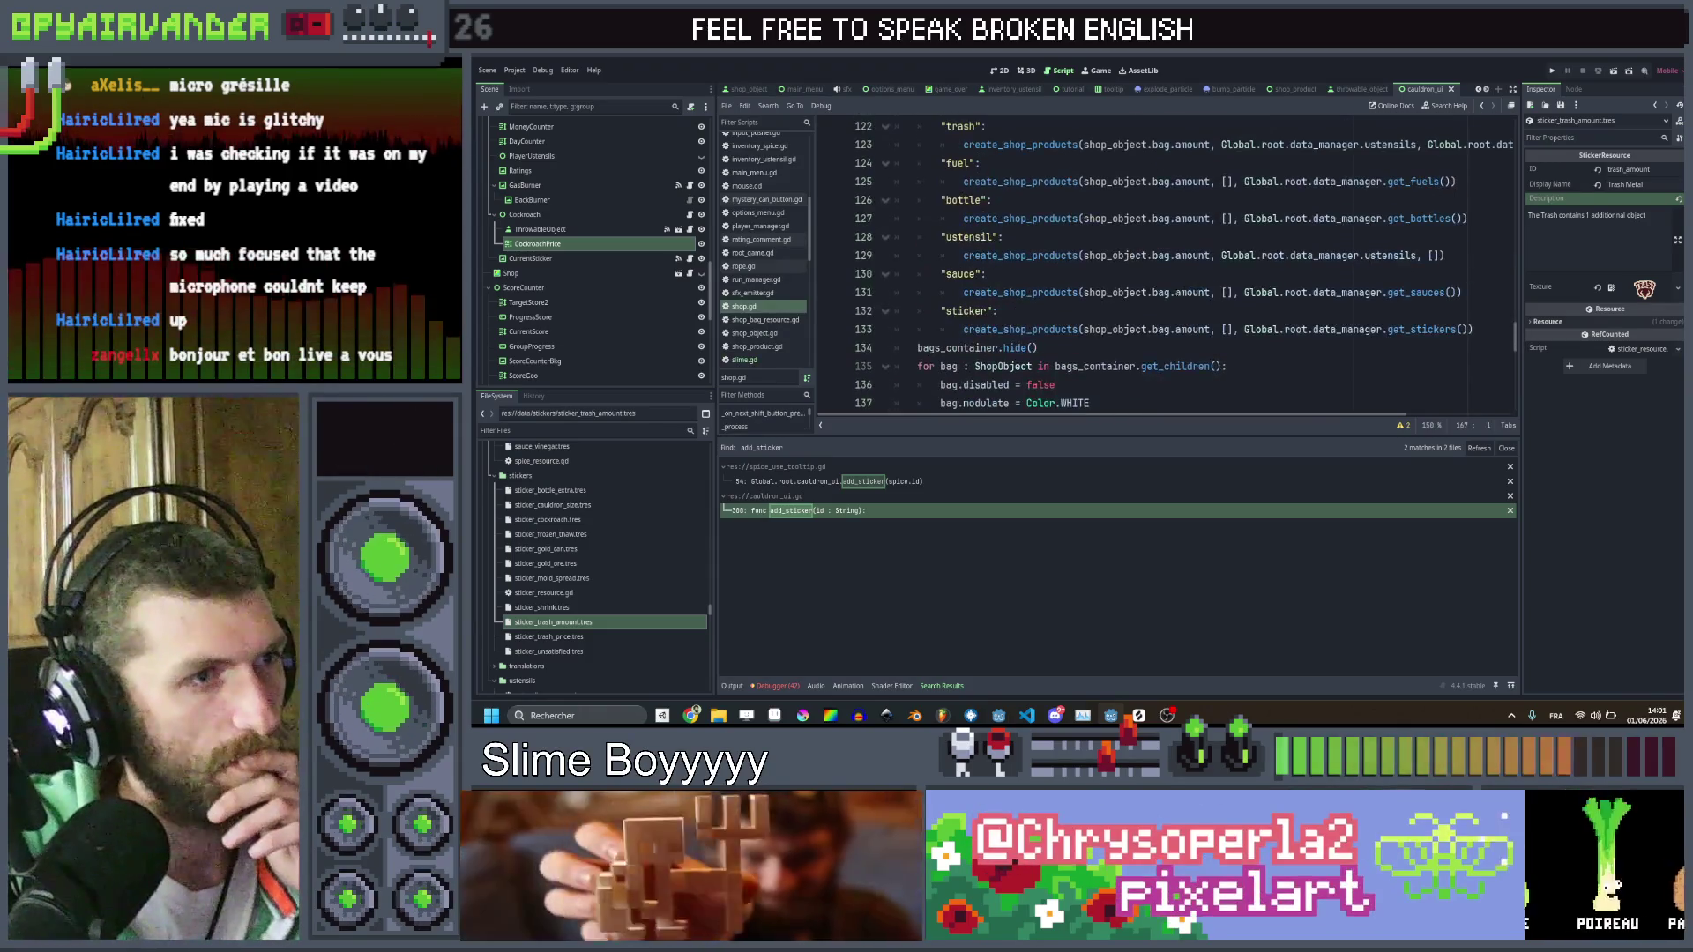
pyautogui.doubleClick(1016, 255)
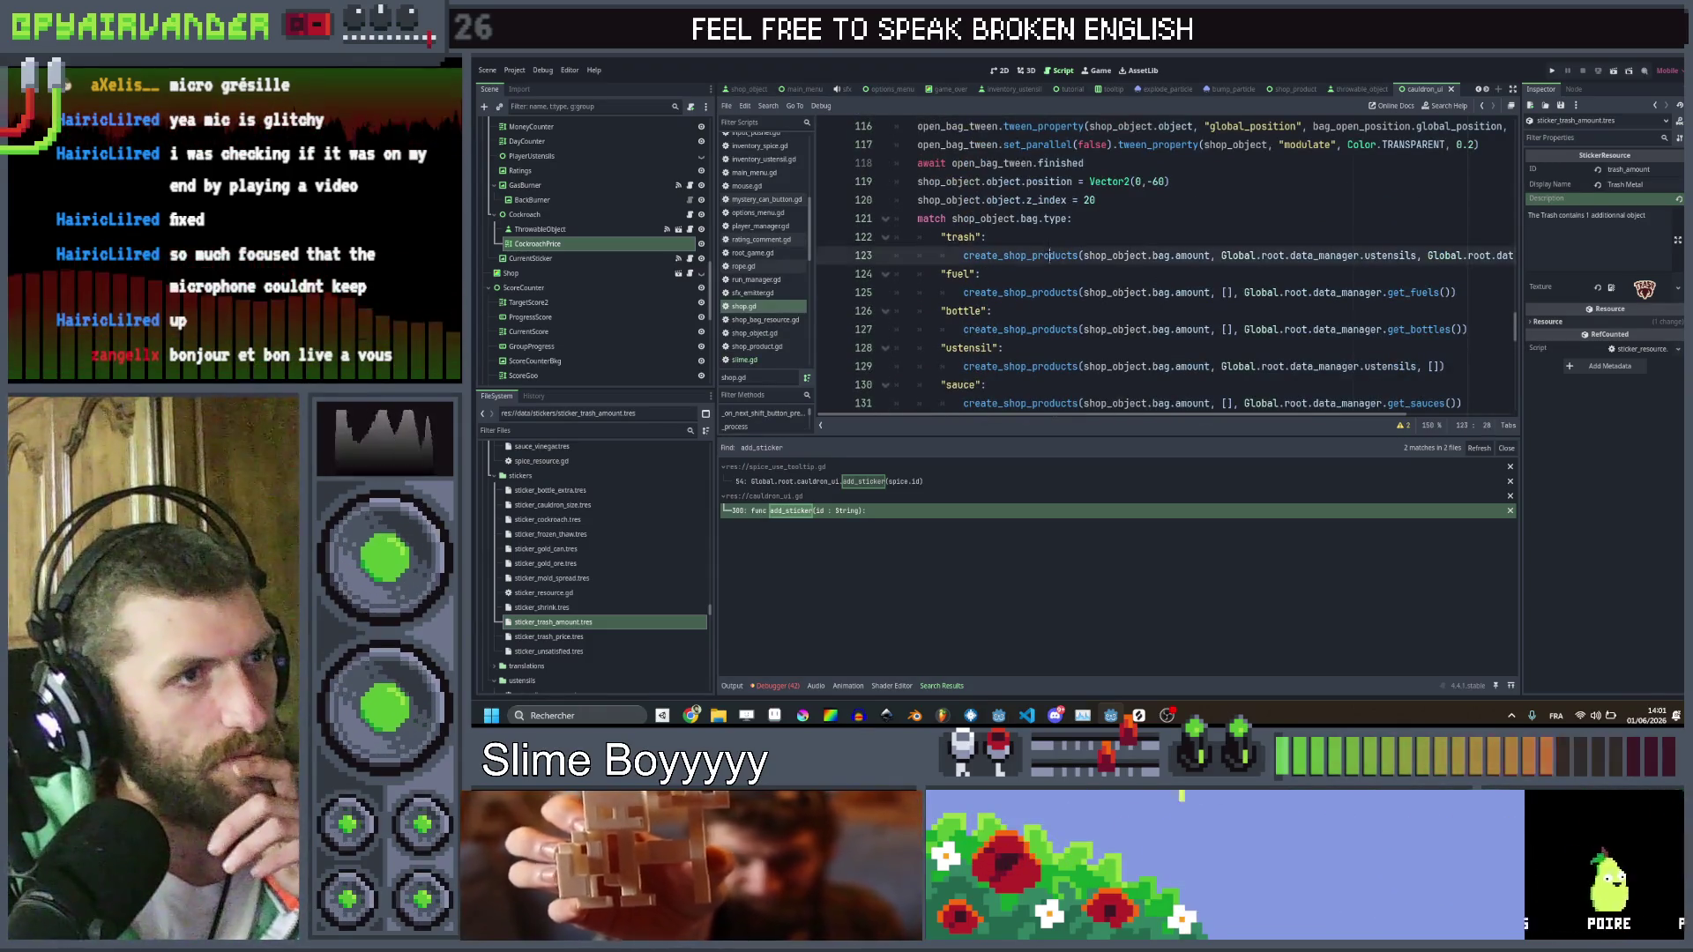
pyautogui.hscroll(2, 1016, 256)
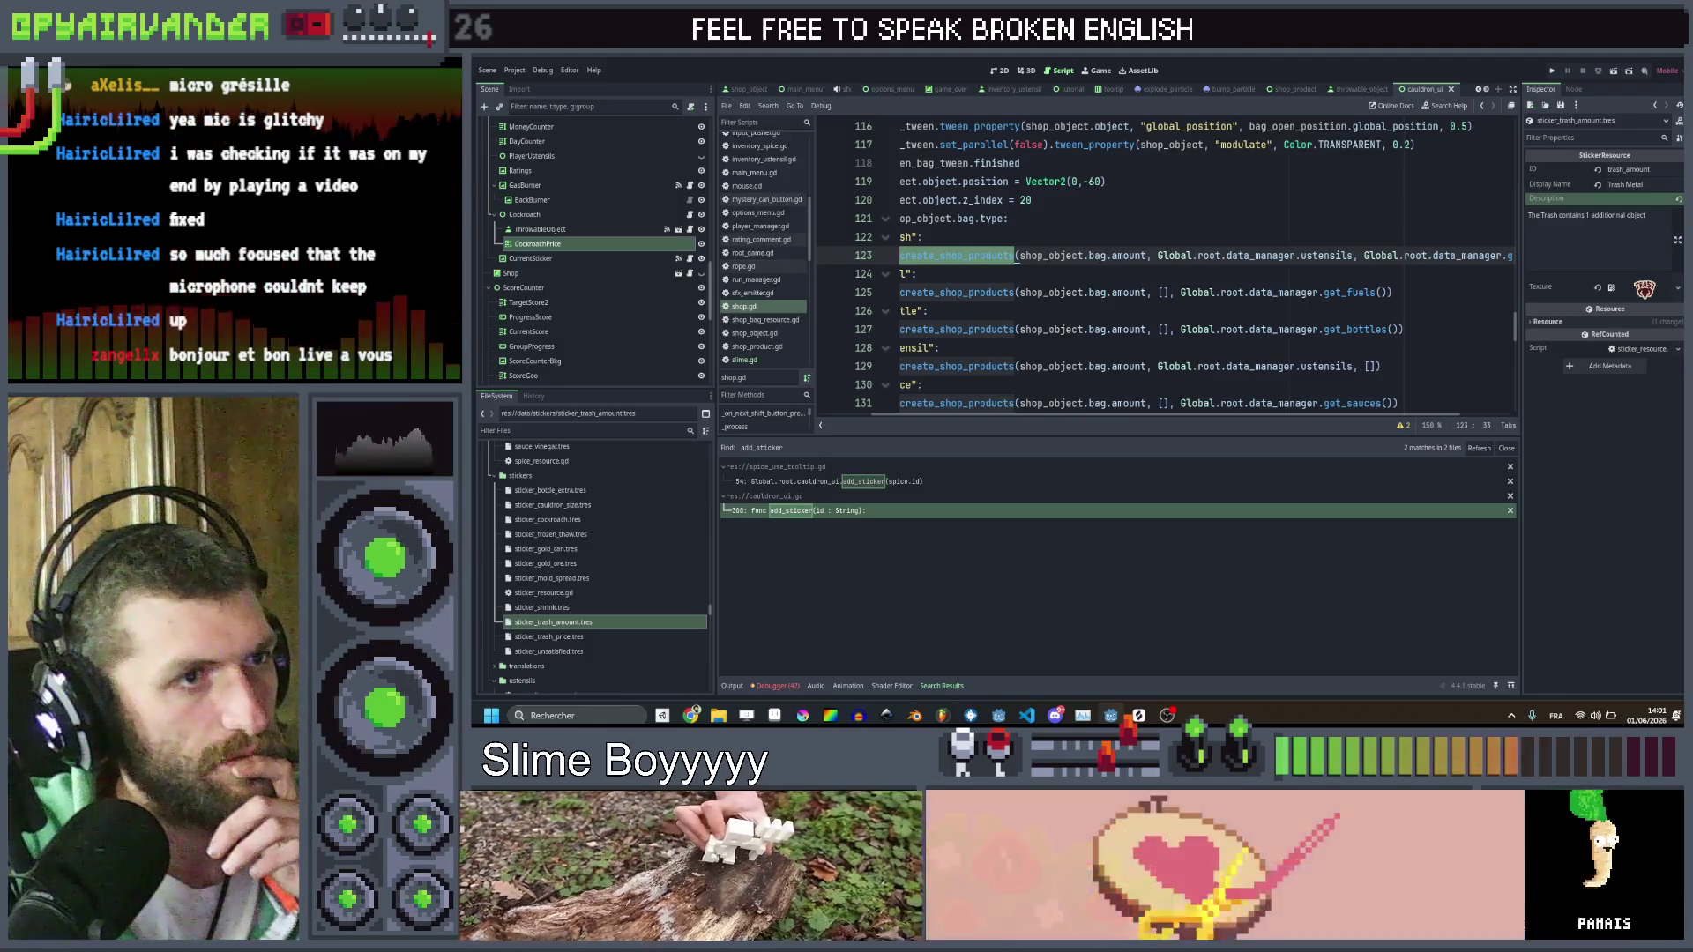
pyautogui.click(1147, 256)
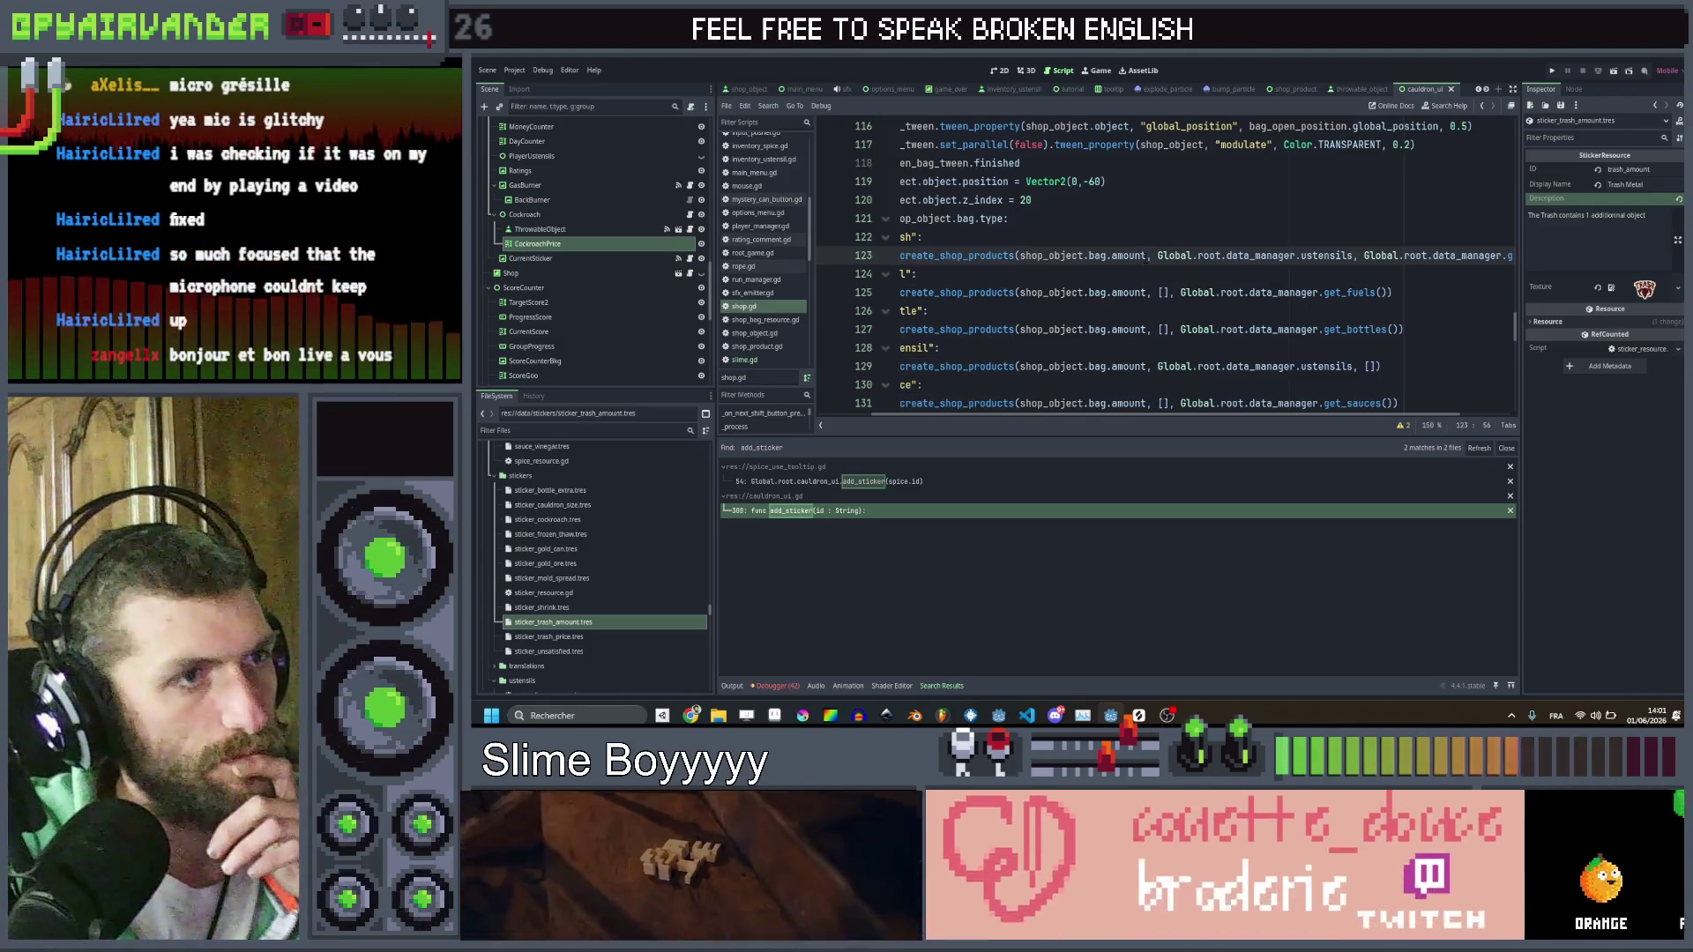
pyautogui.hotkey('ctrl', 'shift', 'Return')
# Declare var trash_amount = shop_object.bag.amount above the trash products call
pyautogui.write('var t')
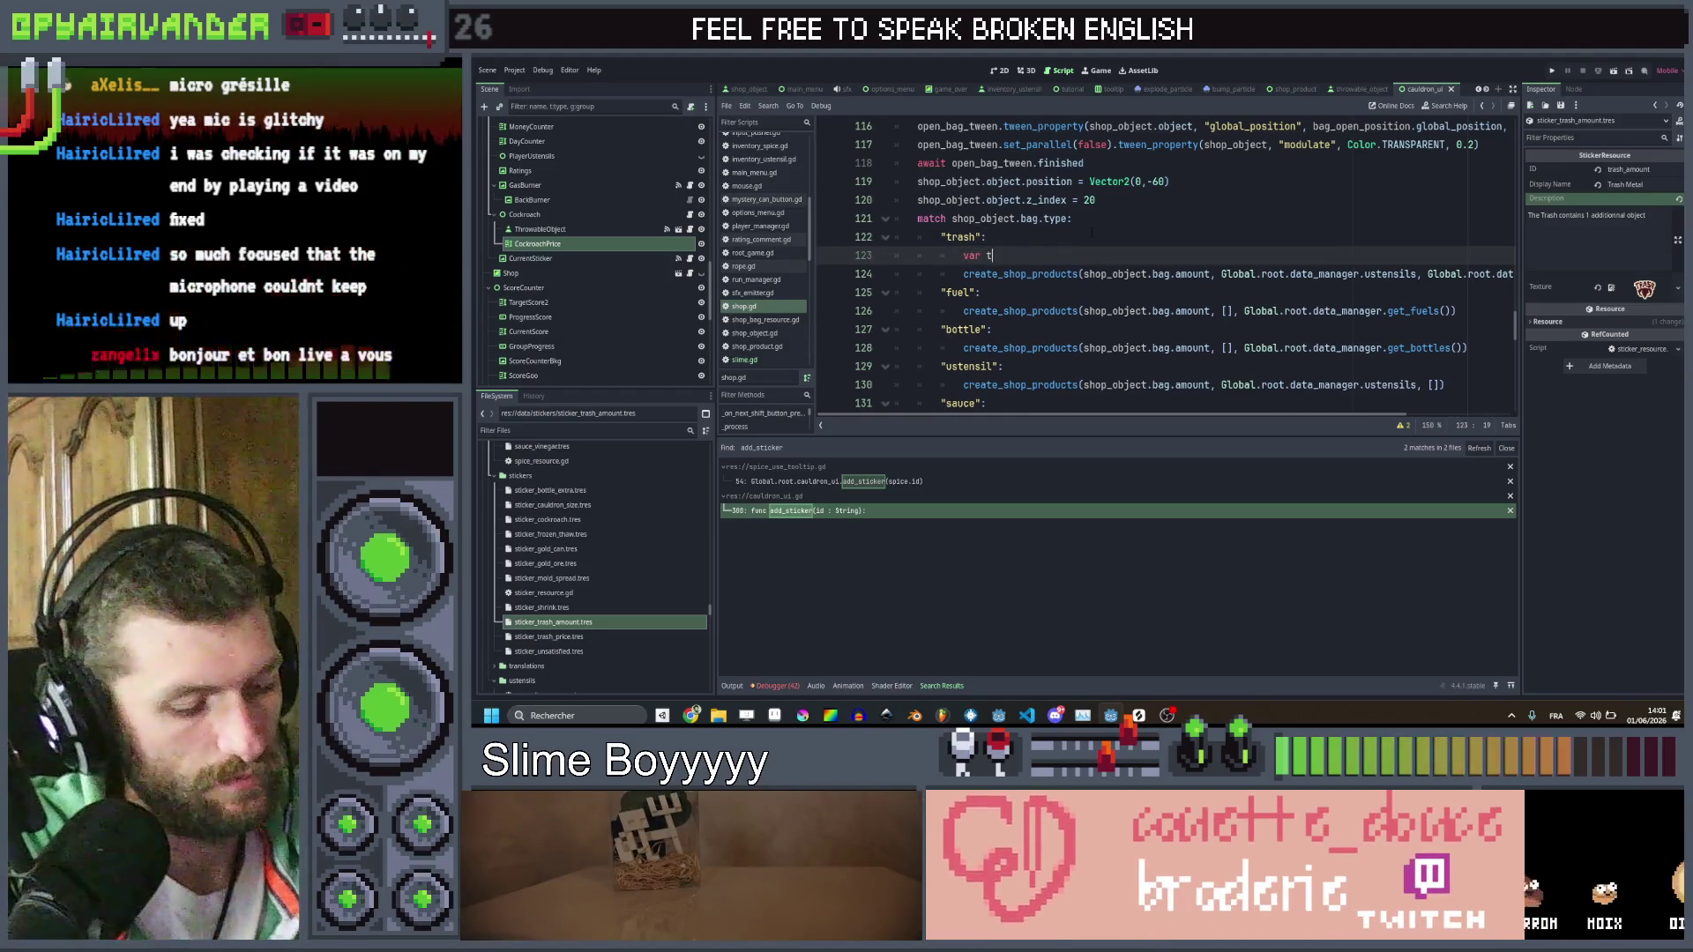
pyautogui.write('rash amount =')
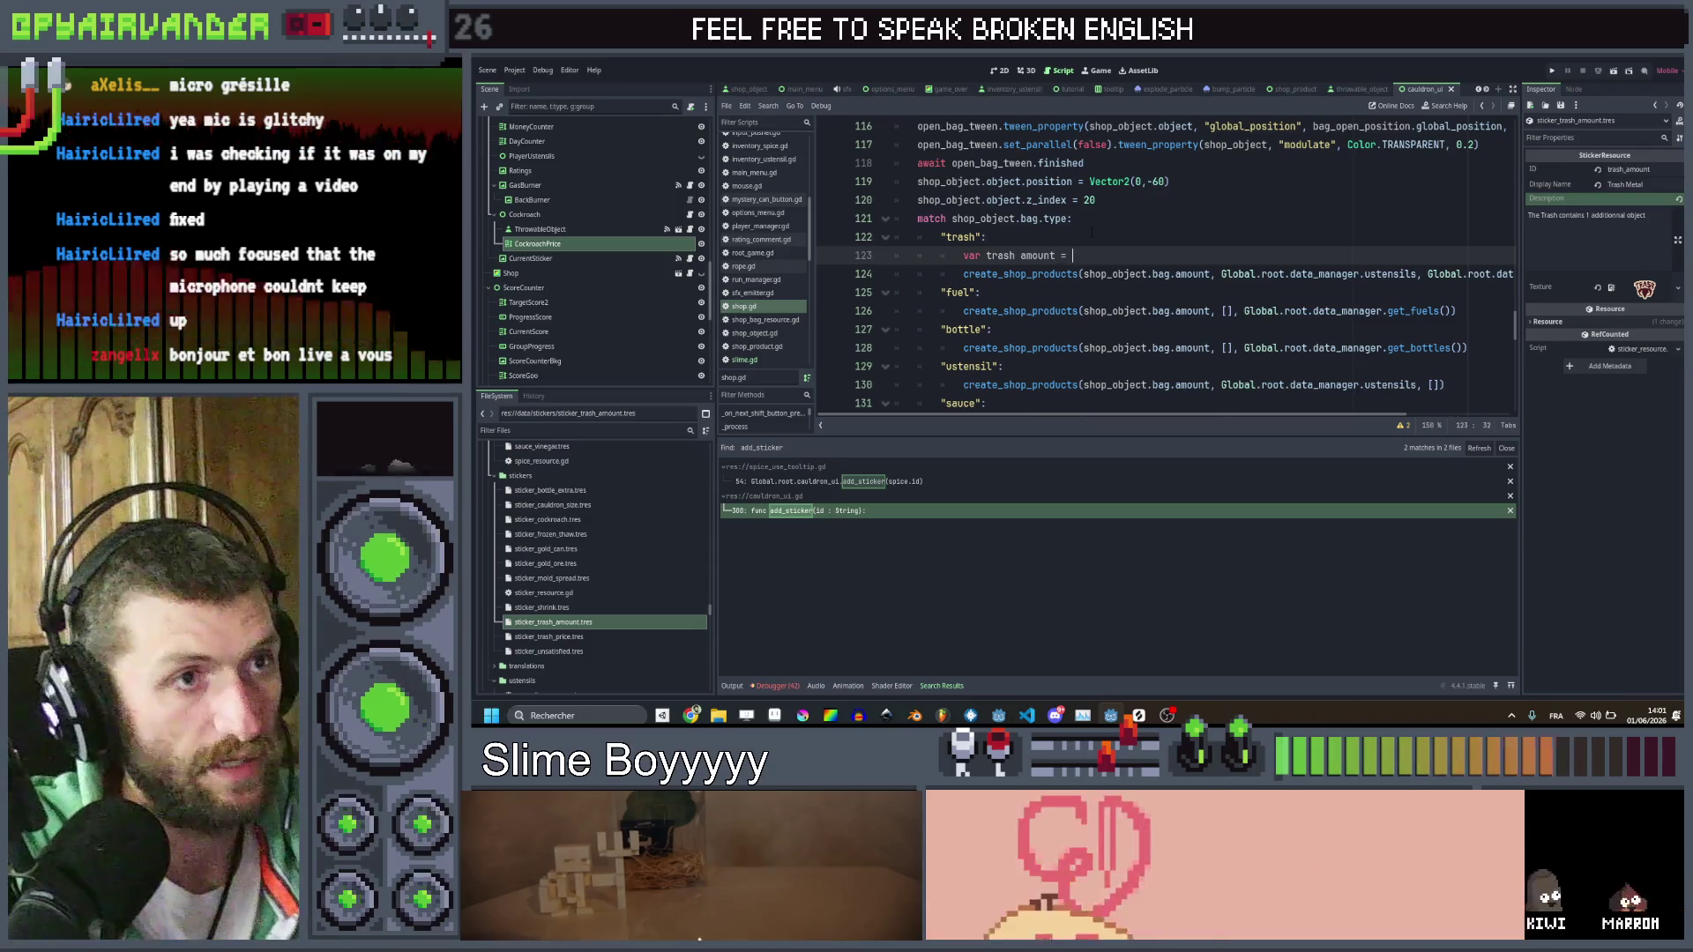
pyautogui.press('Down')
pyautogui.press('Right')
pyautogui.press('Right')
pyautogui.hotkey('ctrl', 'shift', 'Right')
pyautogui.hotkey('ctrl', 'shift', 'Right')
pyautogui.hotkey('ctrl', 'shift', 'Right')
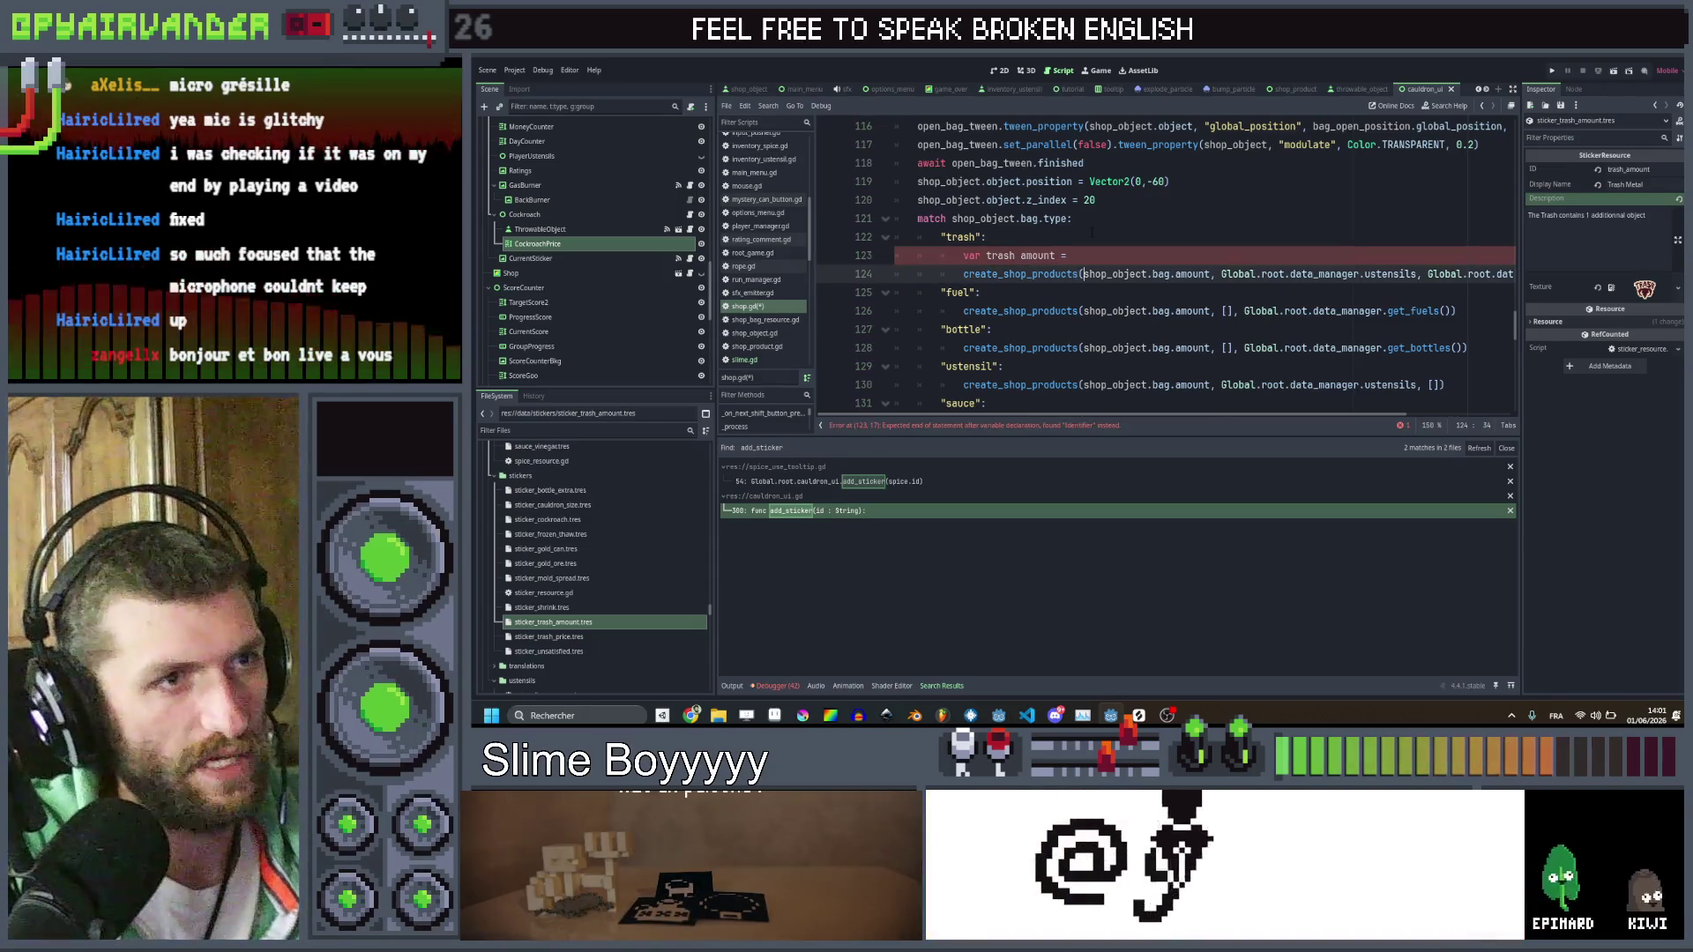
pyautogui.hotkey('ctrl', 'c')
pyautogui.press('Up')
pyautogui.press('End')
pyautogui.hotkey('ctrl', 'v')
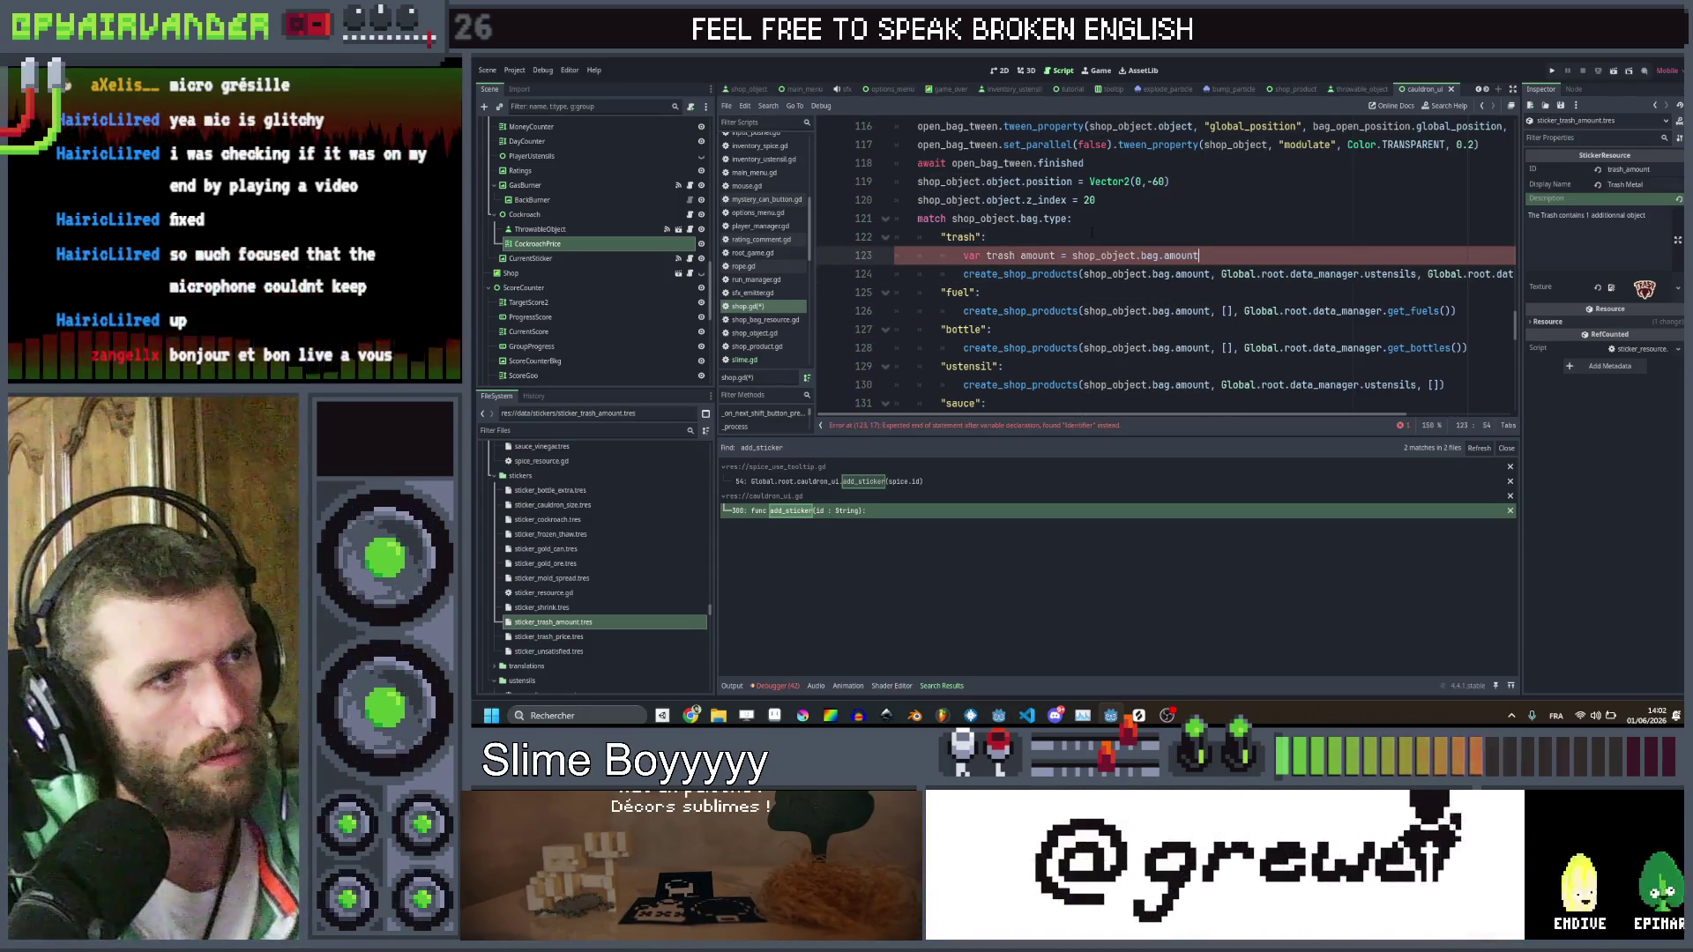
pyautogui.press('Return')
# Add if Global.has_sticker("trash_amount"): trash_amount += 1, fix the variable name, and save
pyautogui.write('if G')
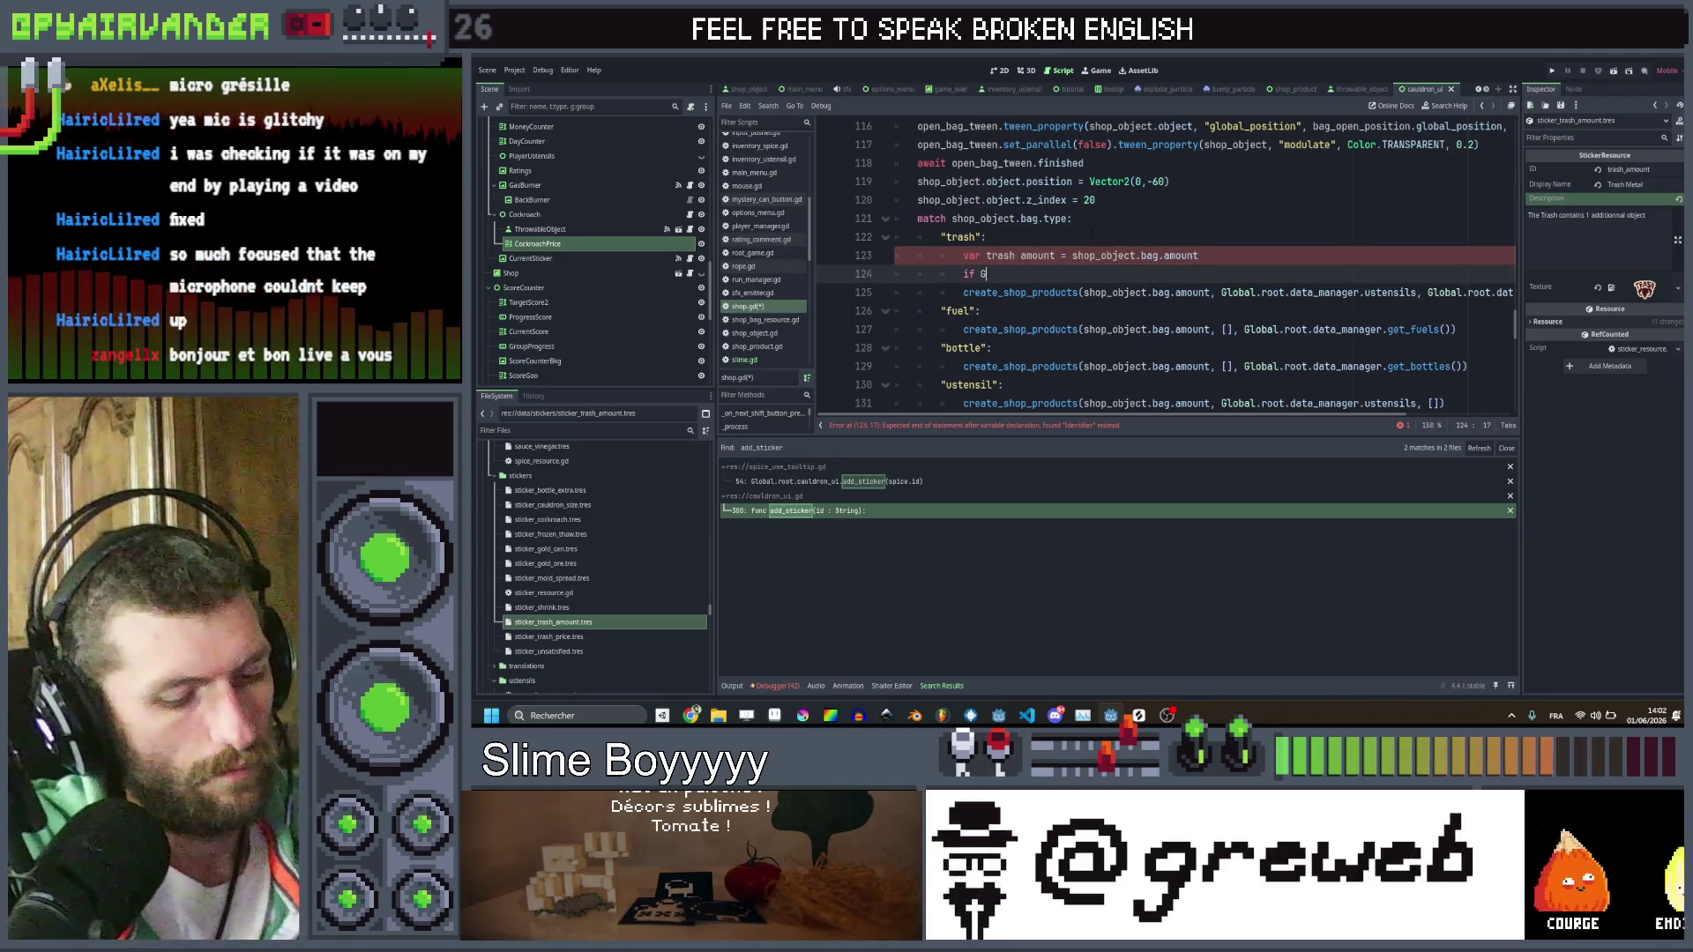
pyautogui.write('lobal.has_sticker("tr')
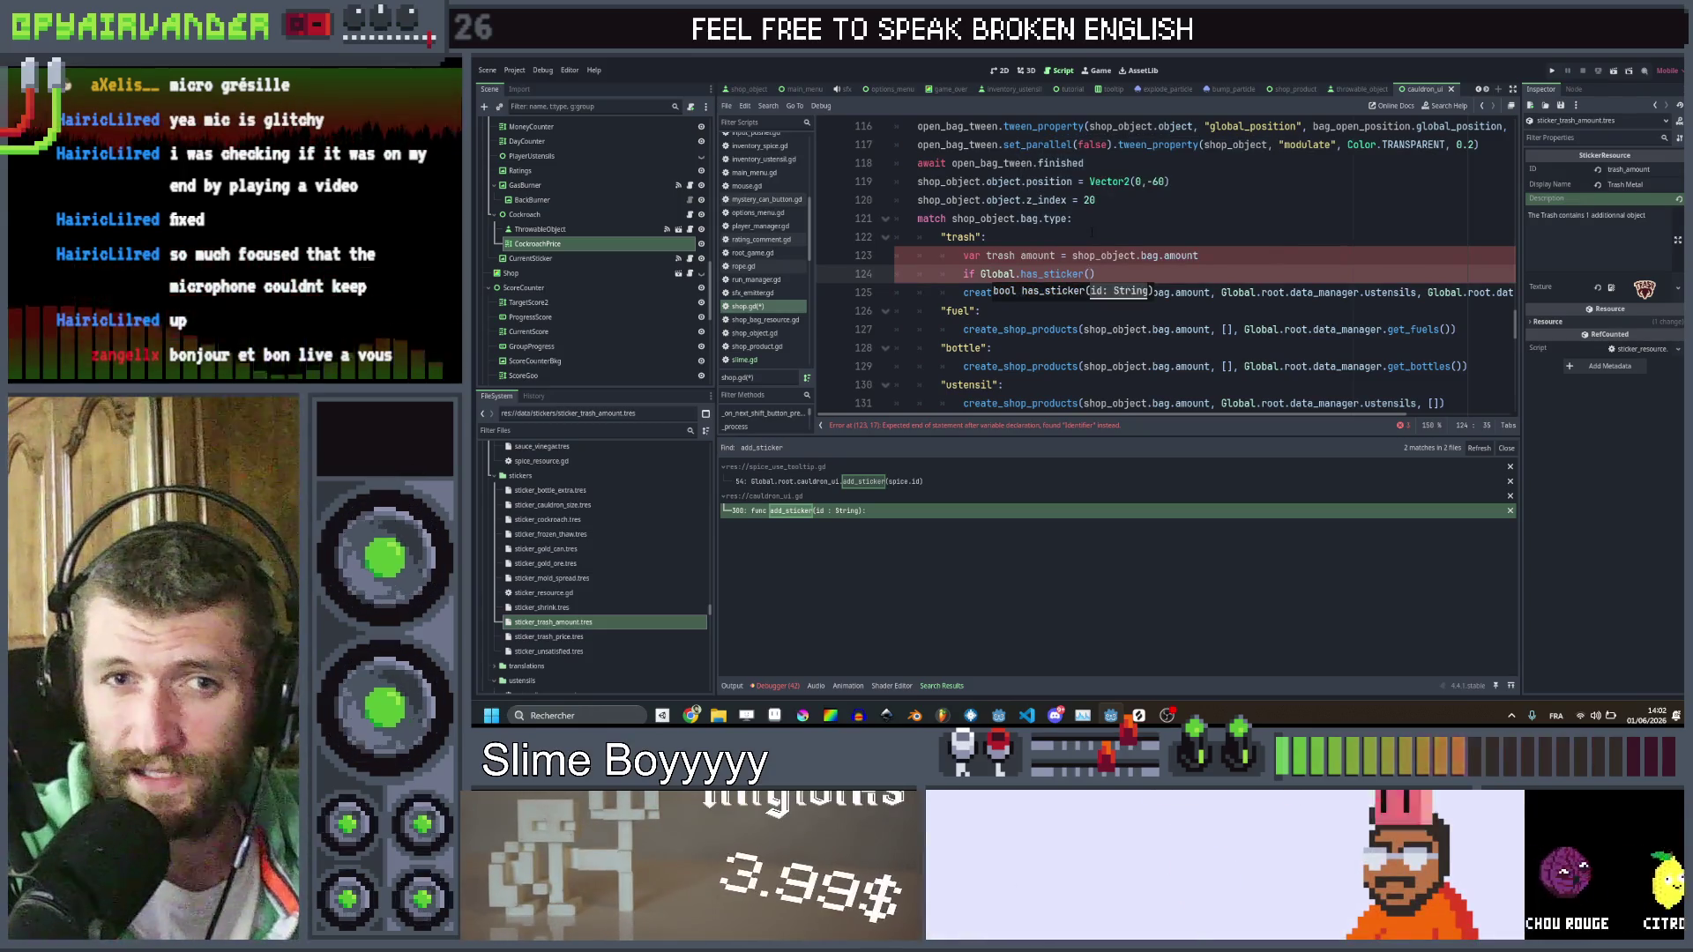
pyautogui.write('ash_amount')
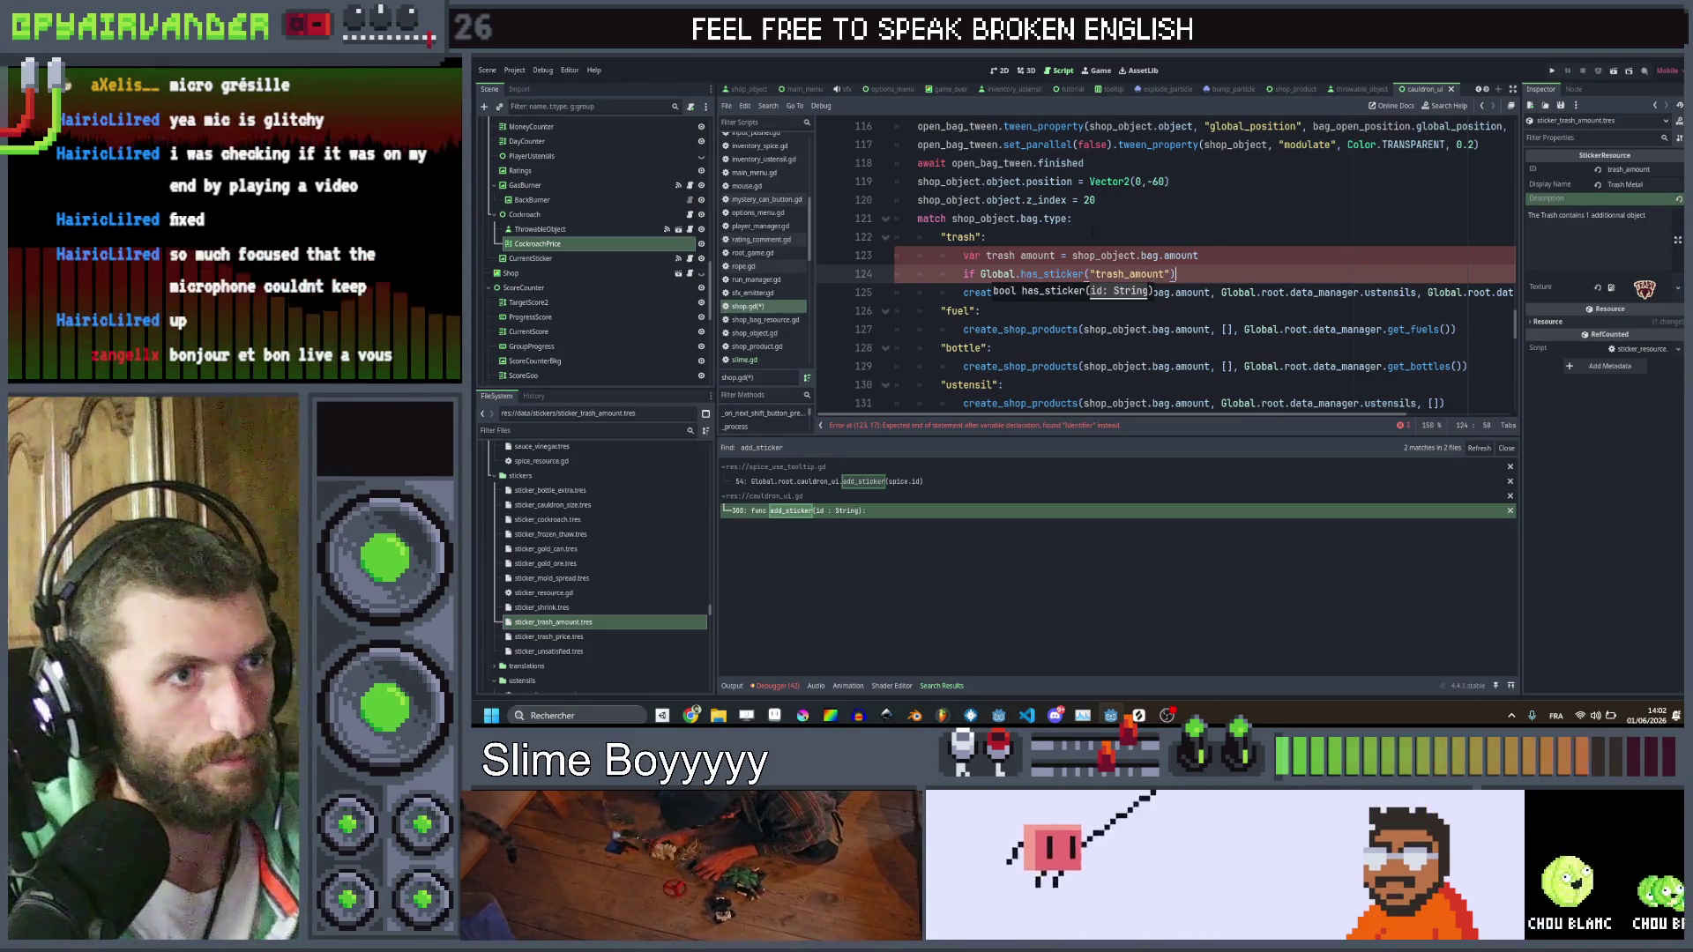
pyautogui.write('"):')
pyautogui.press('Return')
pyautogui.write('tra')
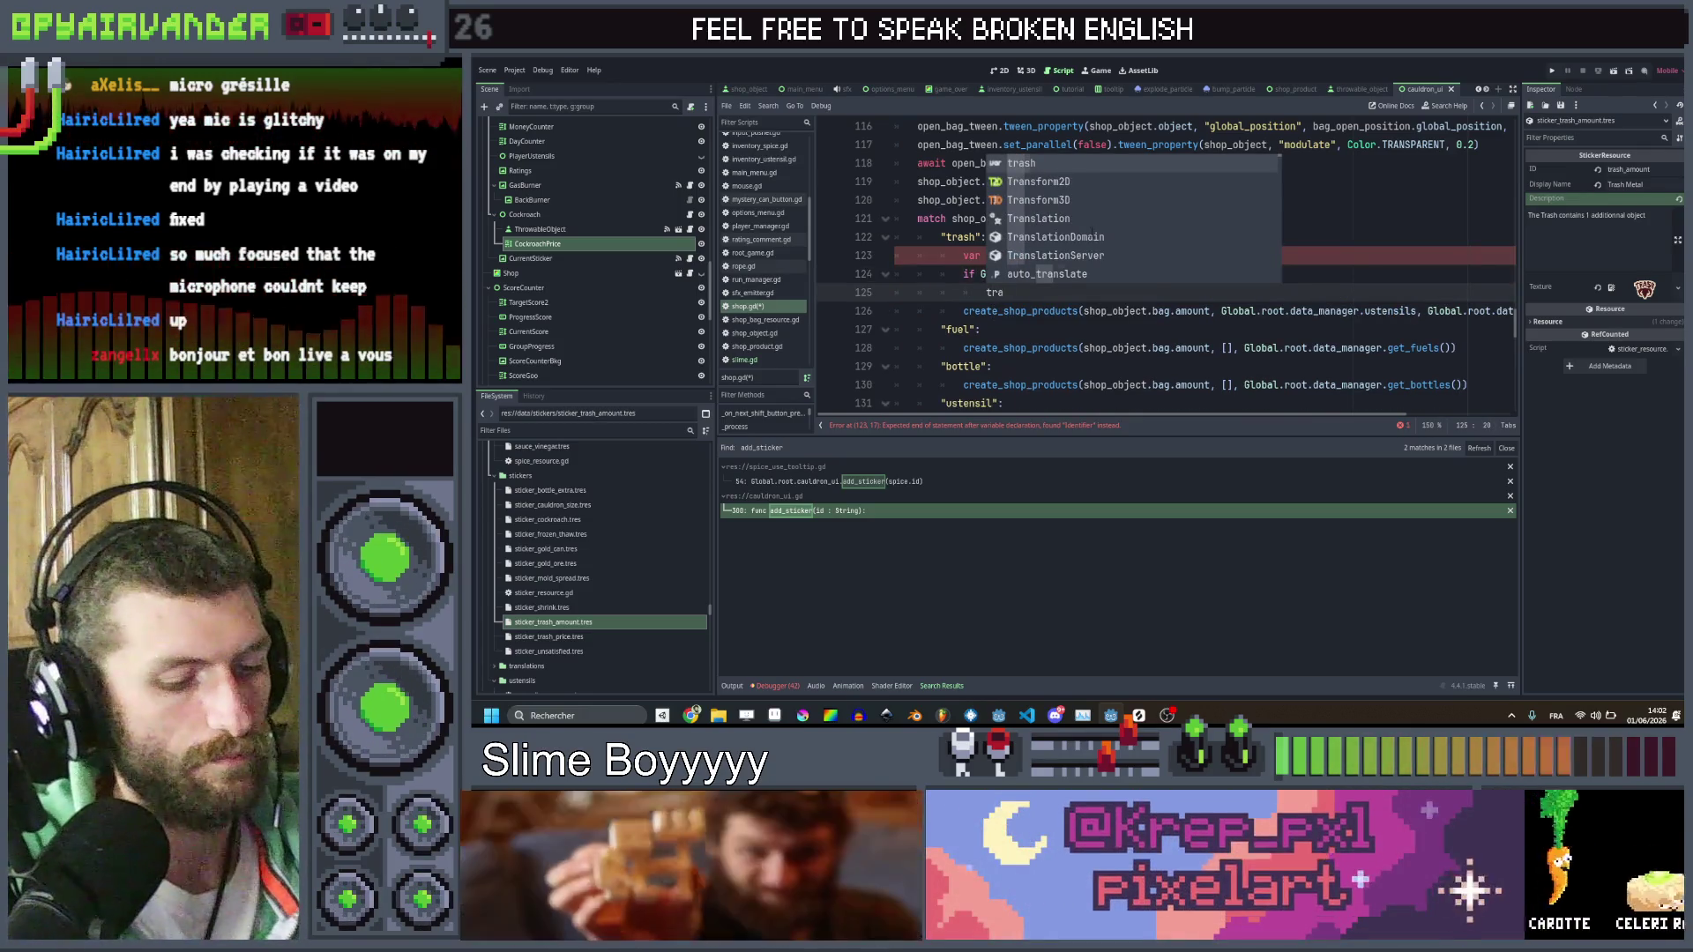
pyautogui.write('sh_')
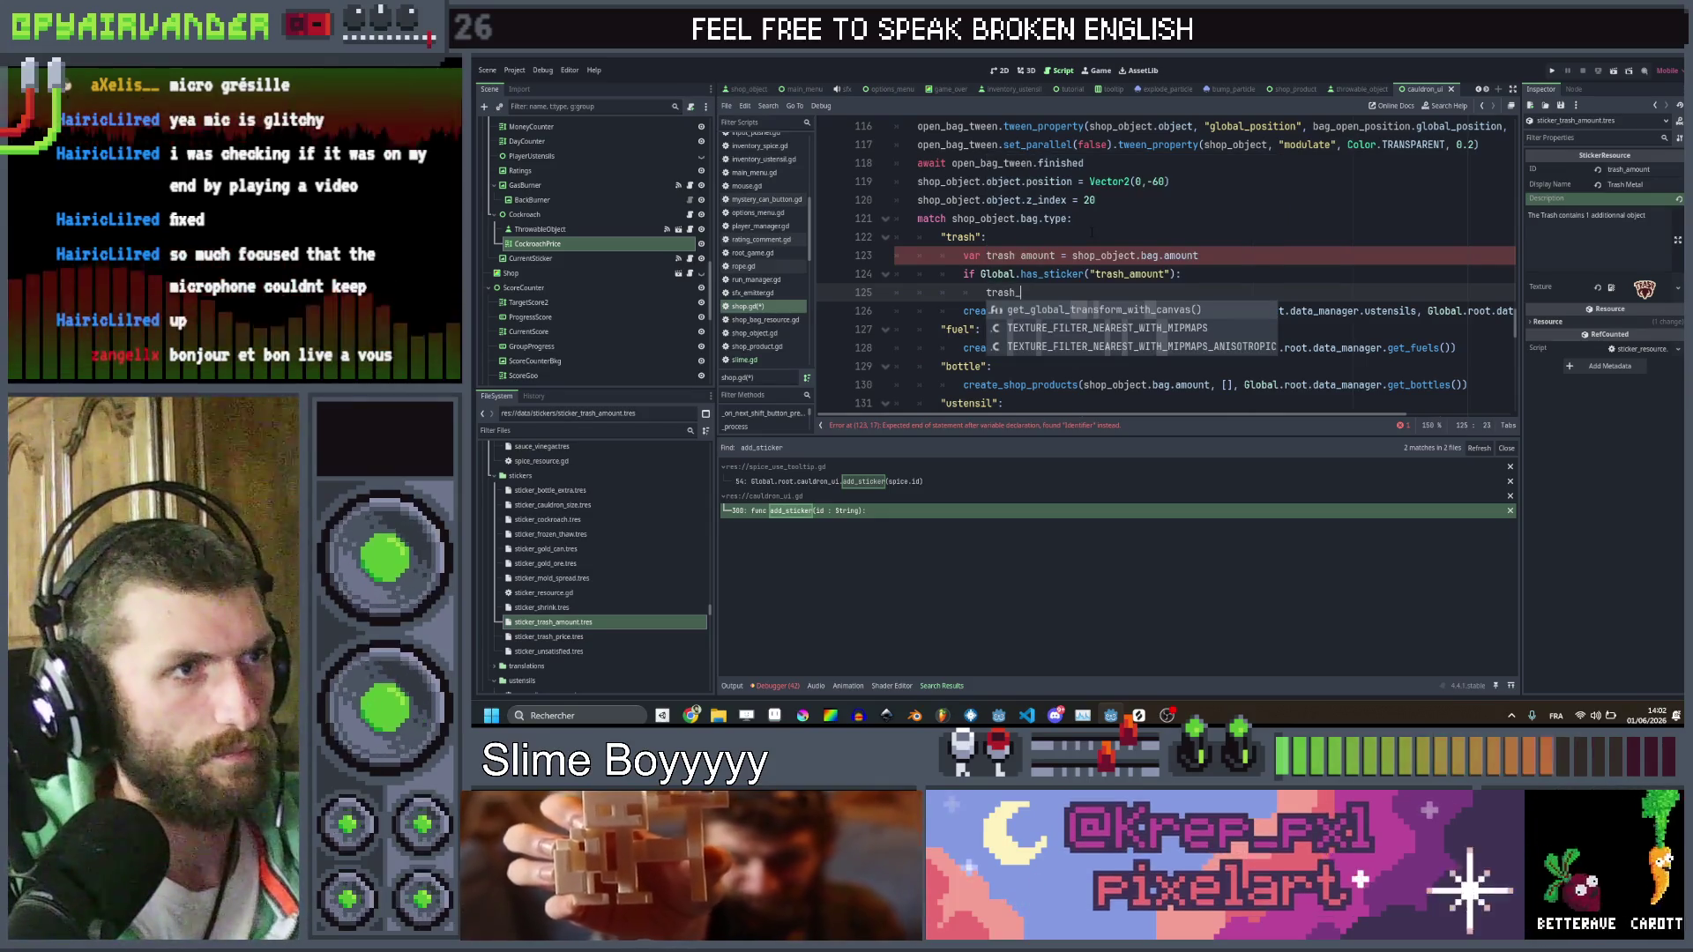
pyautogui.click(1020, 256)
pyautogui.press('BackSpace')
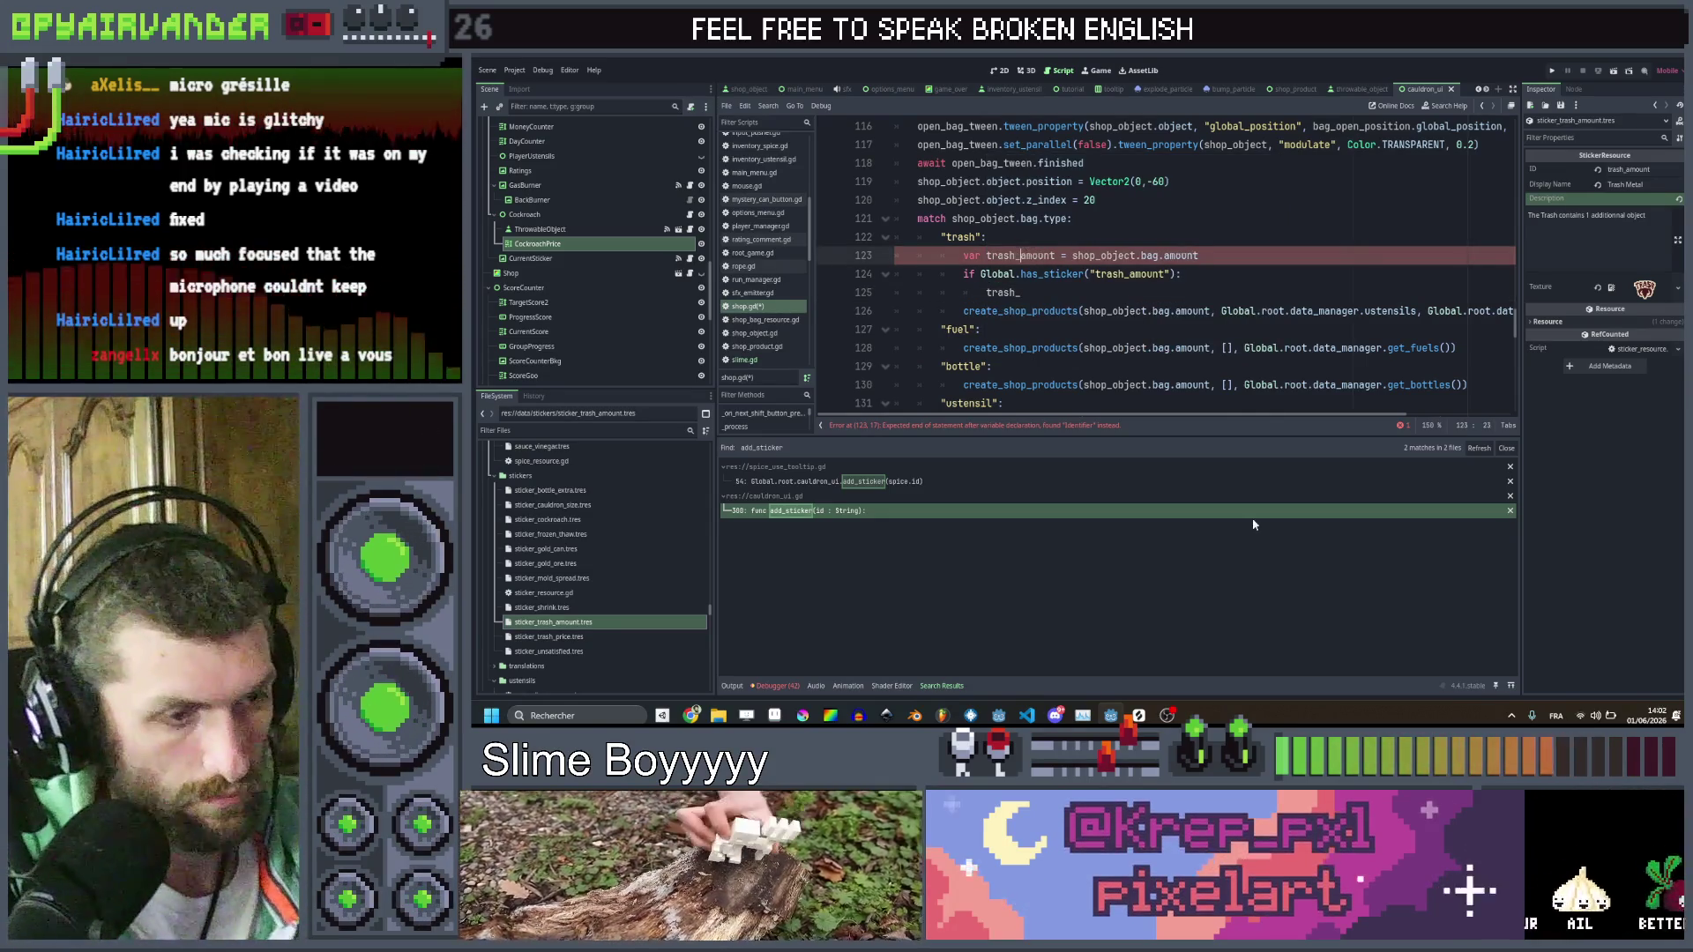
pyautogui.write('_')
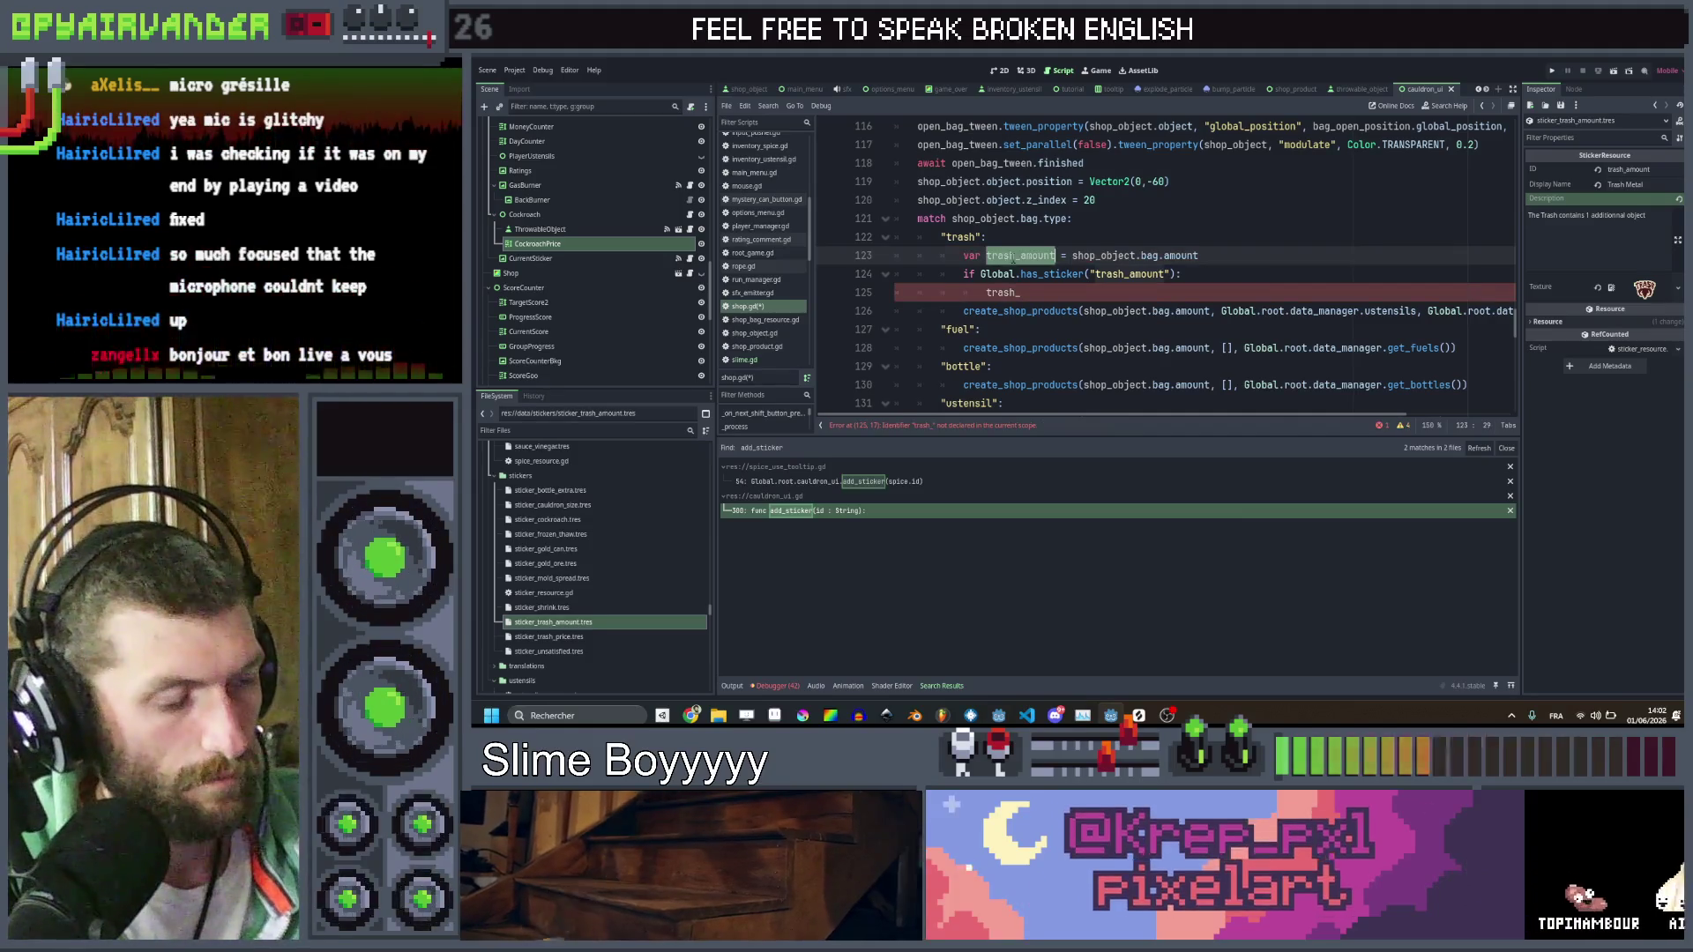
pyautogui.click(1010, 294)
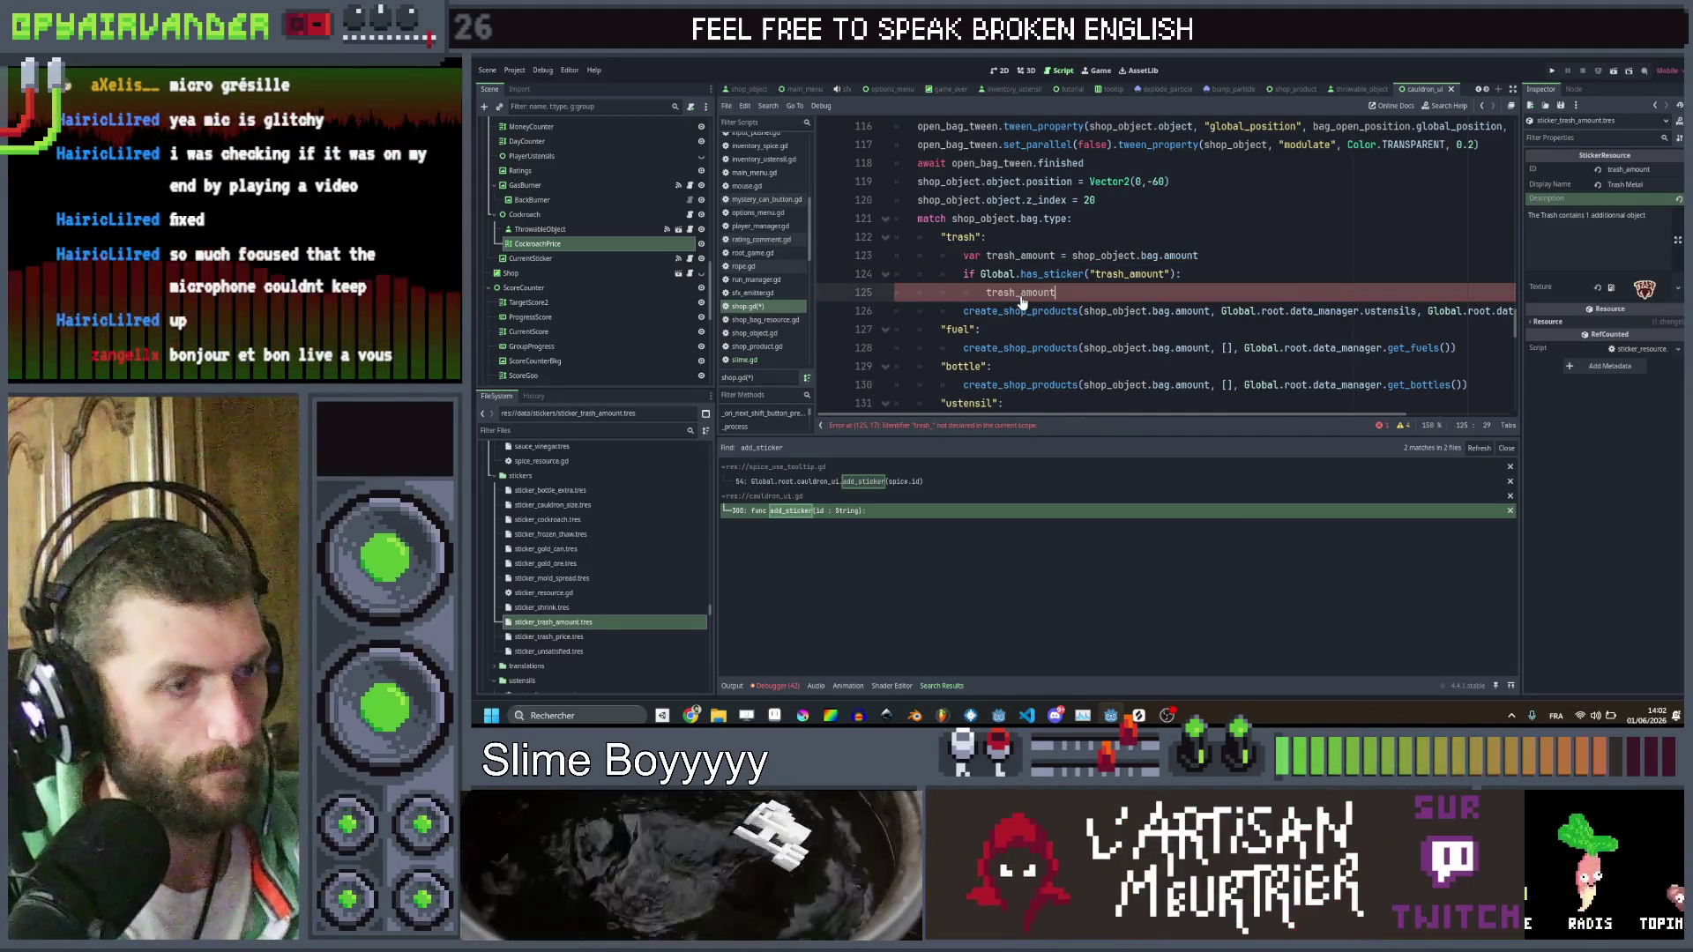
pyautogui.write(' +=')
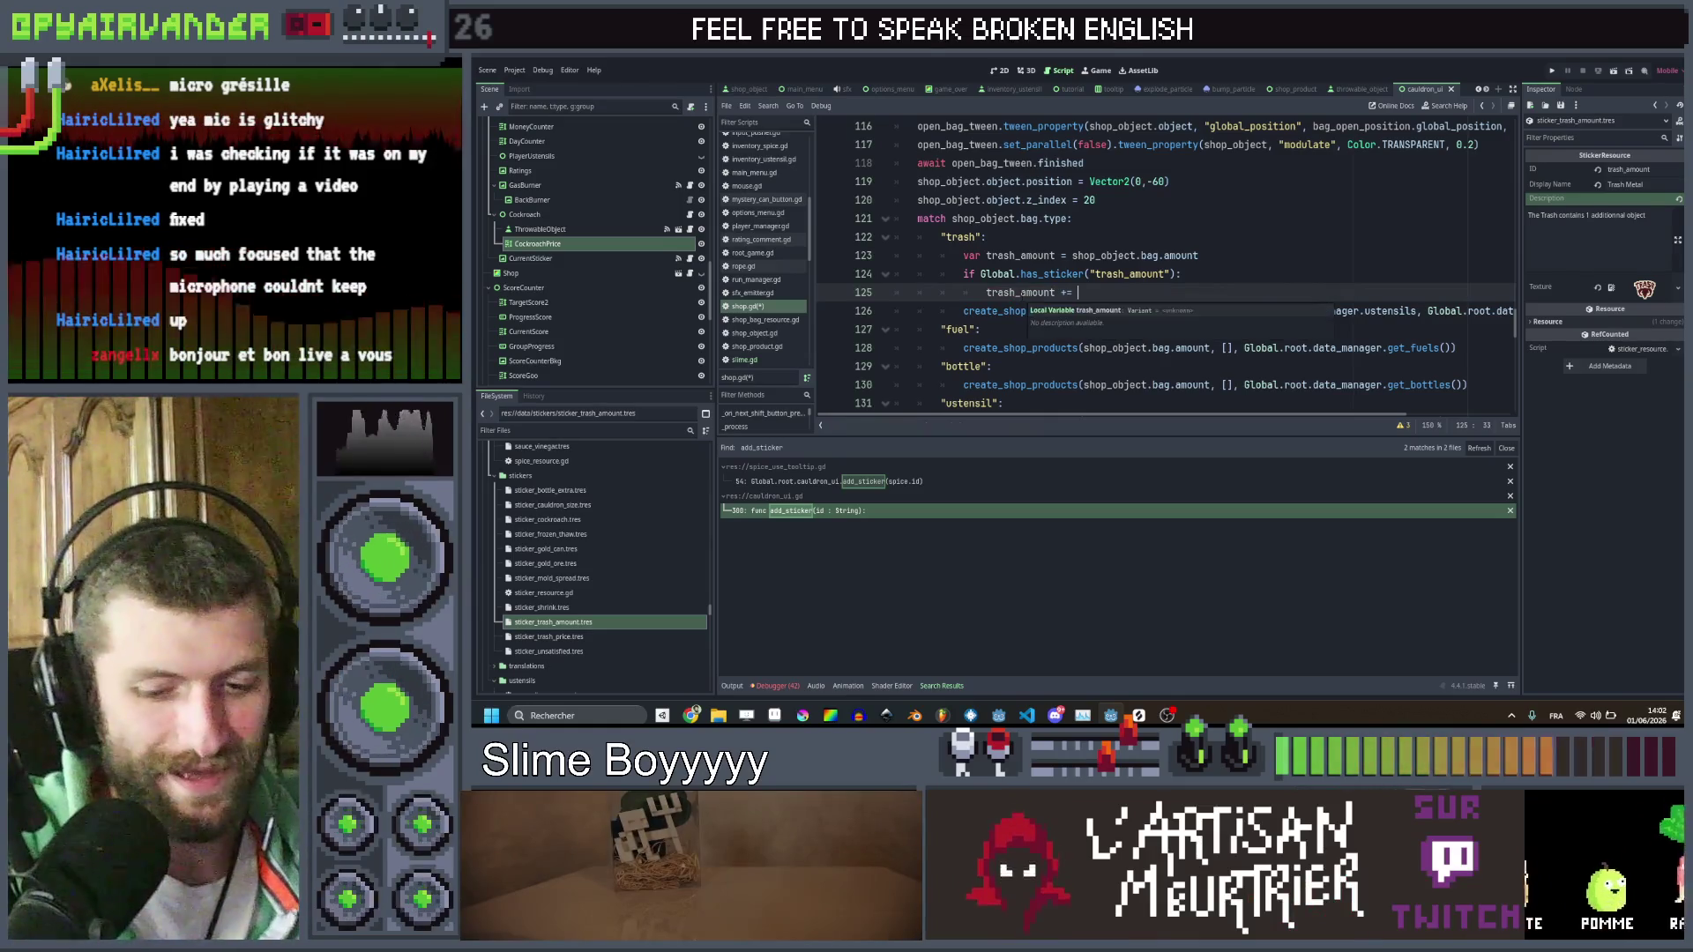
pyautogui.click(1328, 275)
pyautogui.hotkey('ctrl', 's')
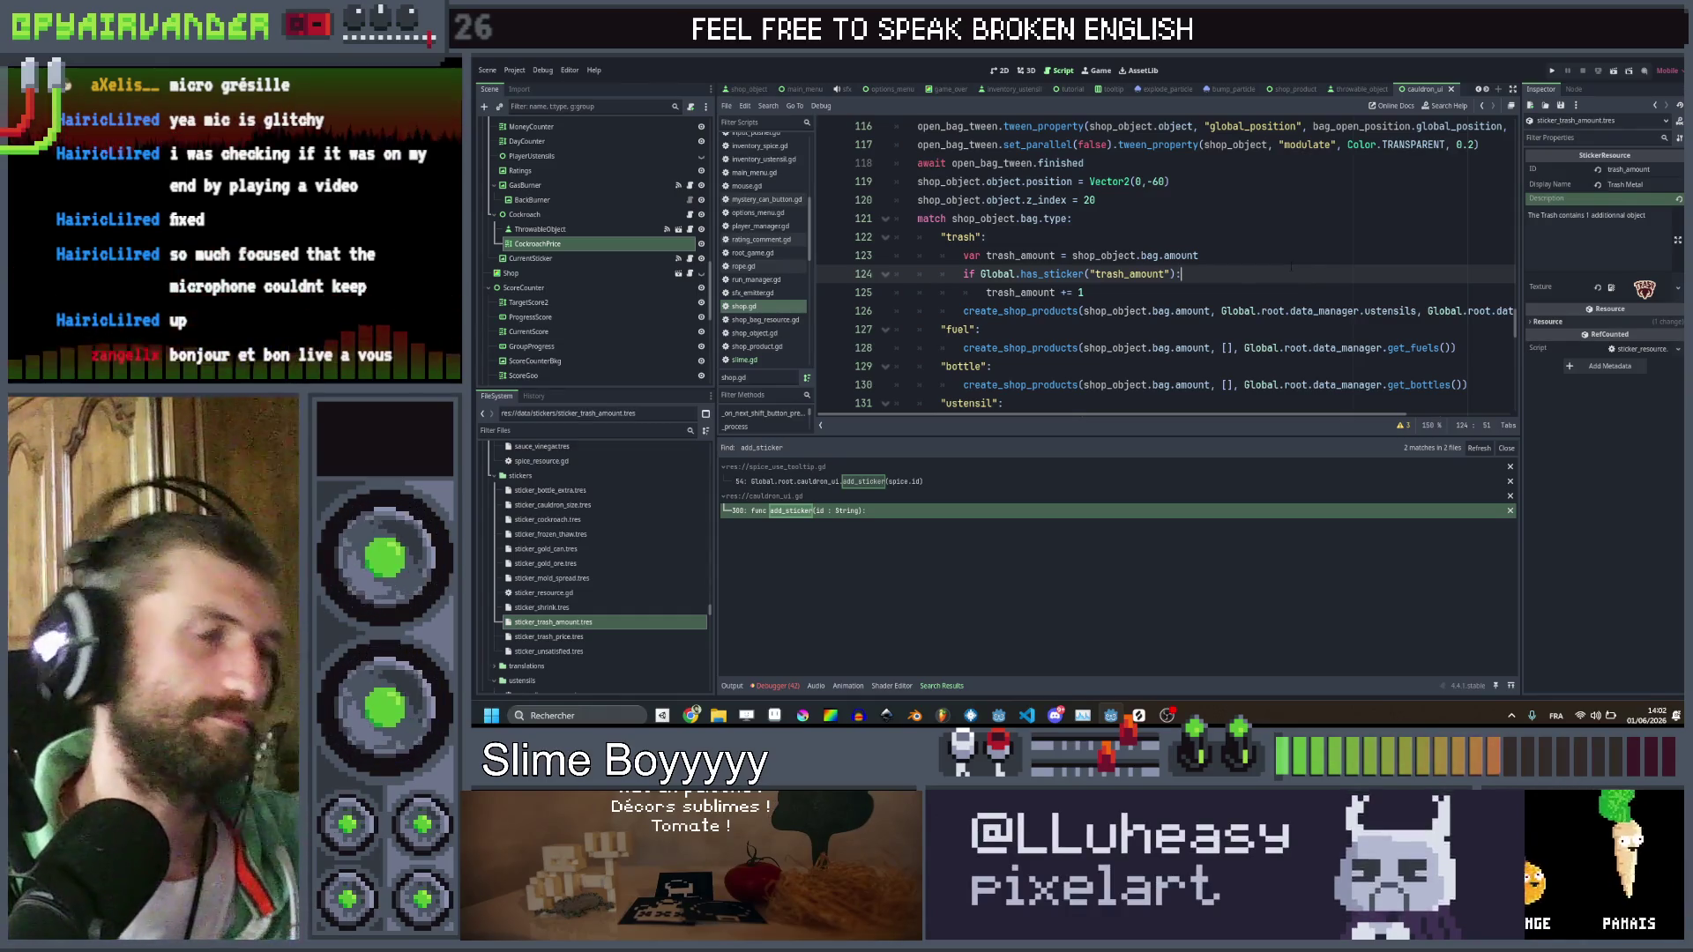
pyautogui.scroll(-3, 1283, 269)
pyautogui.scroll(3, 1278, 265)
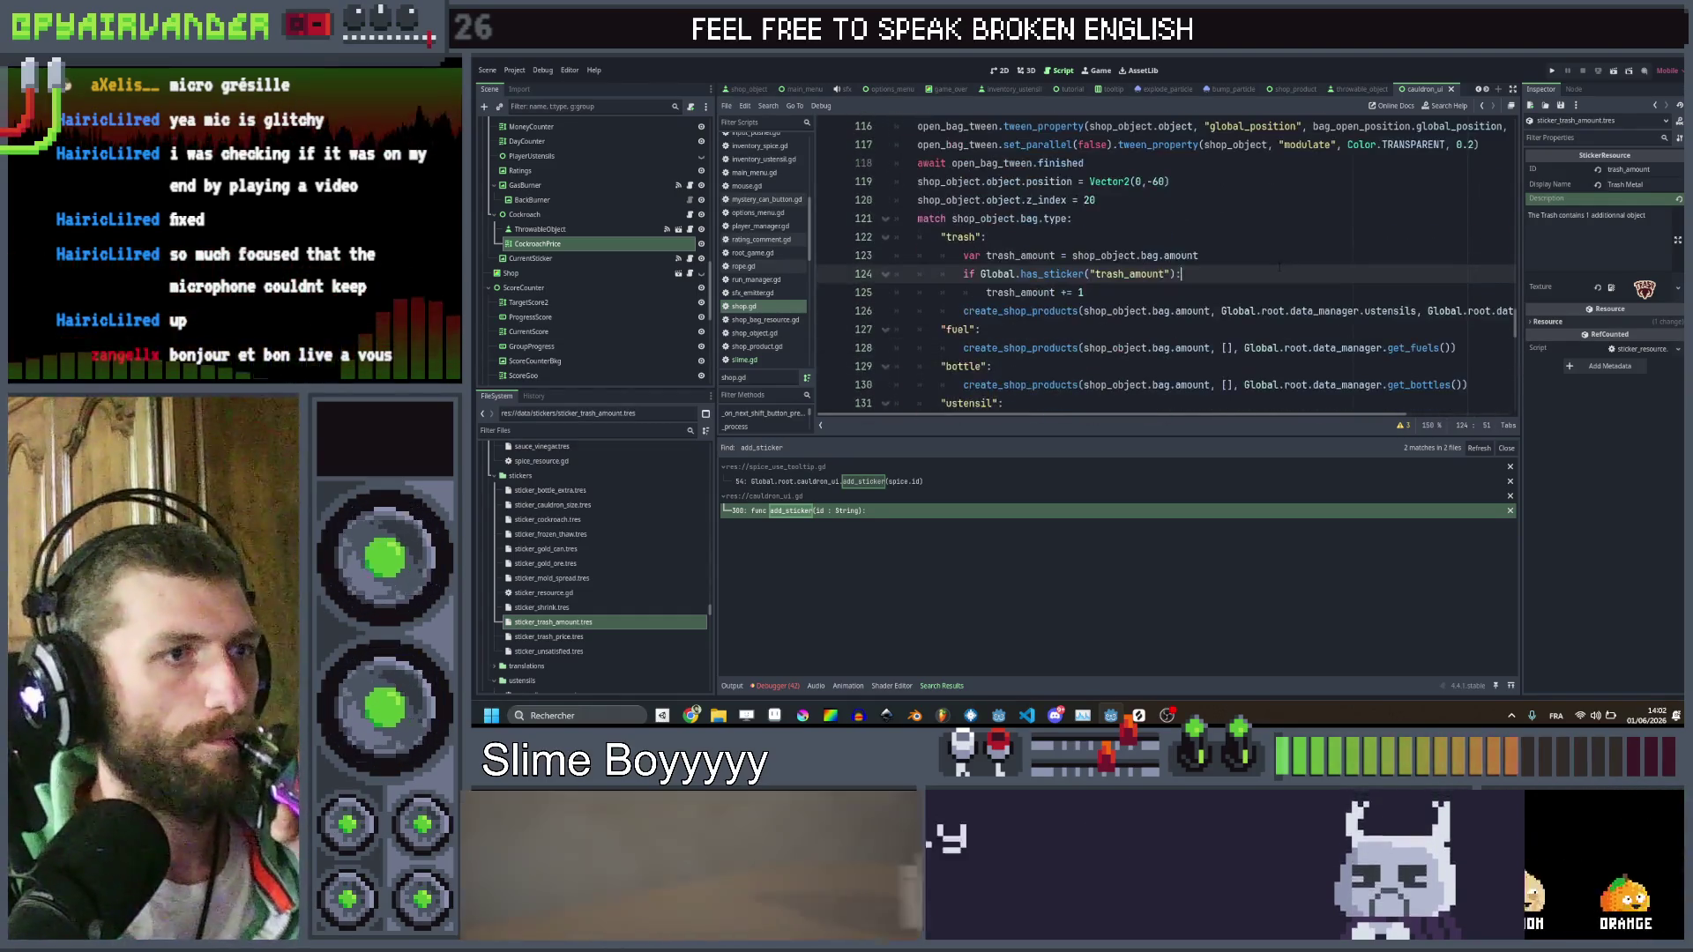
pyautogui.click(605, 636)
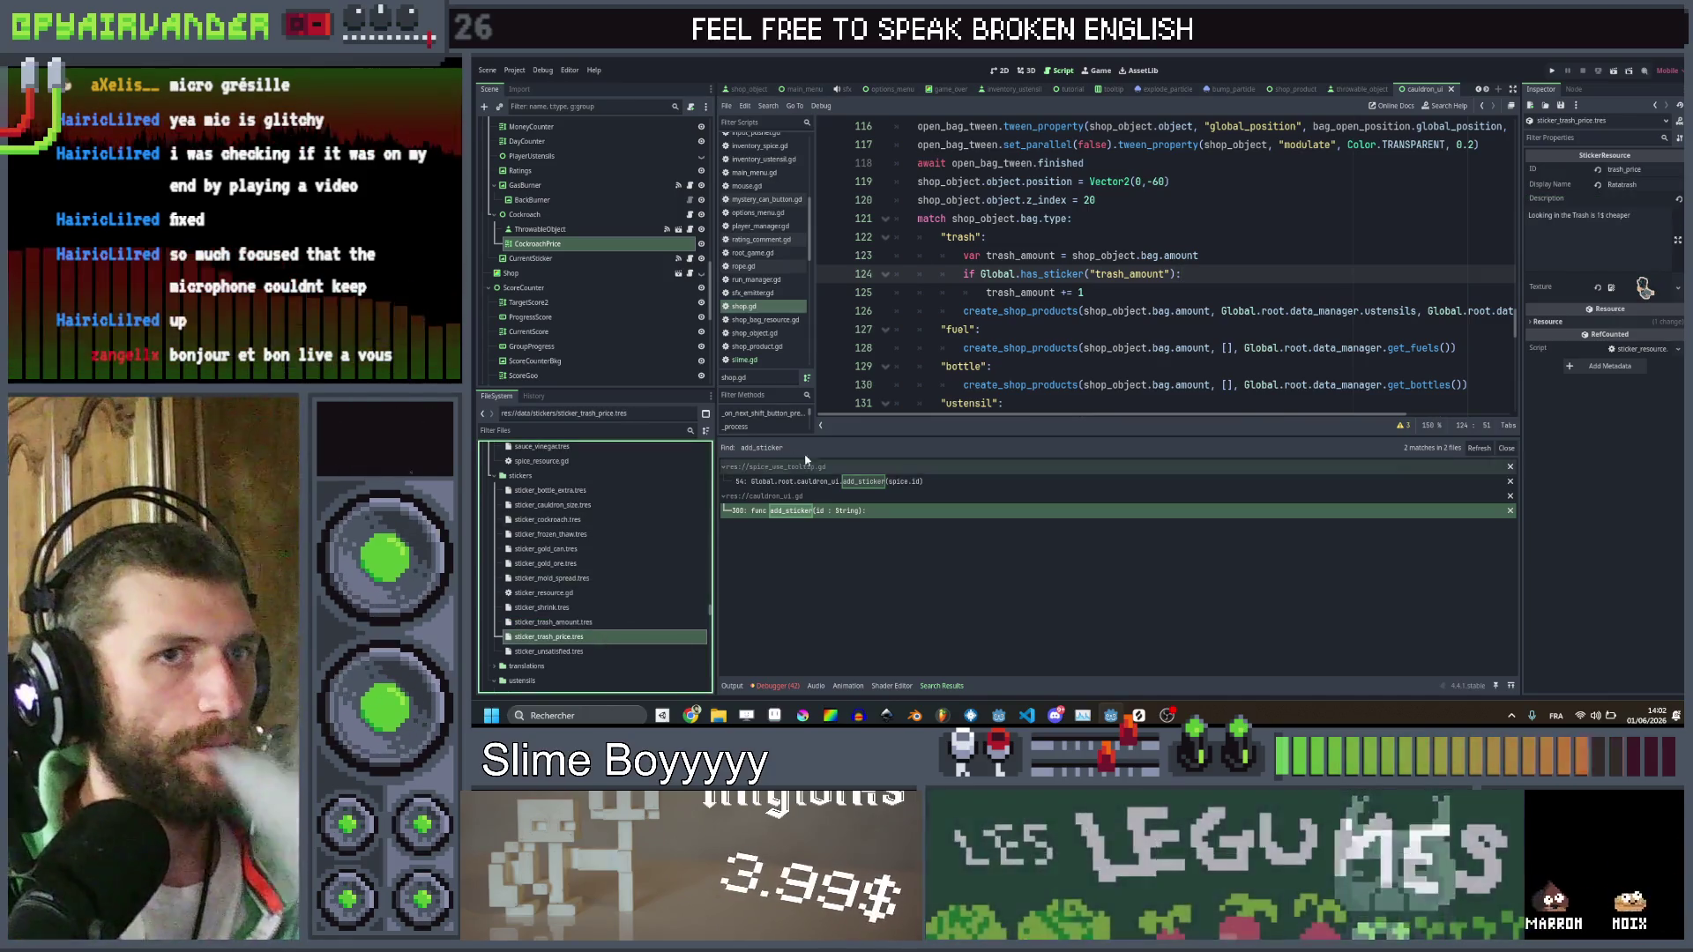
# Find reroll_price across the project and change its reset in show_shop from 0 to 1
pyautogui.scroll(-6, 1214, 258)
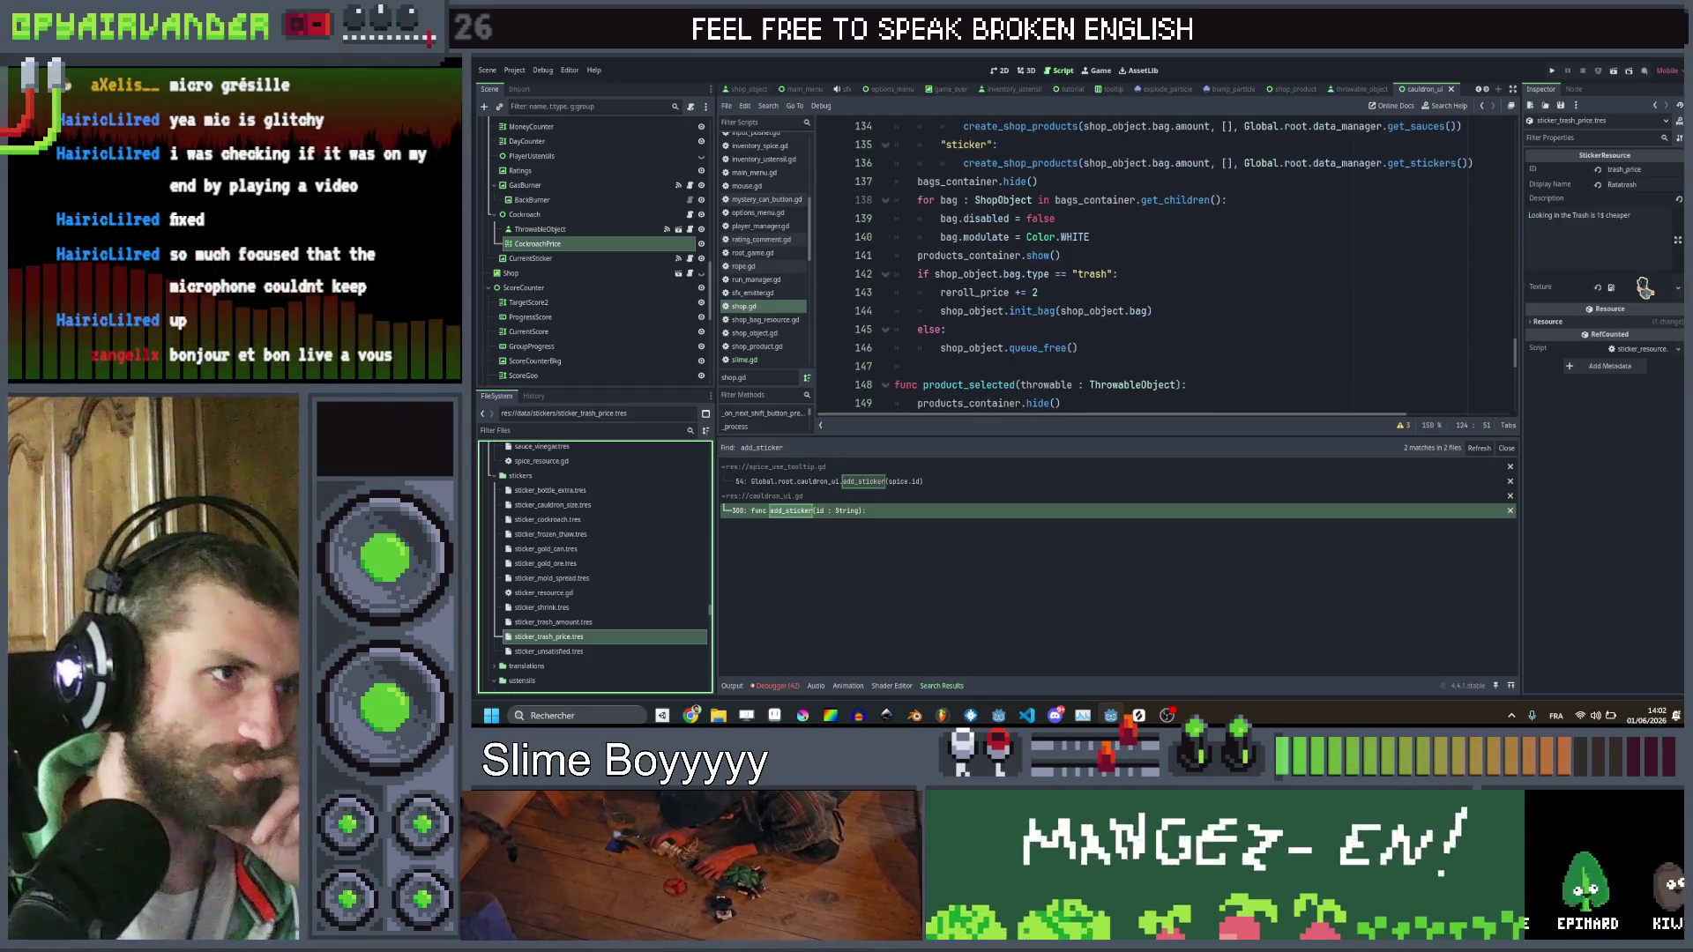
pyautogui.click(980, 292)
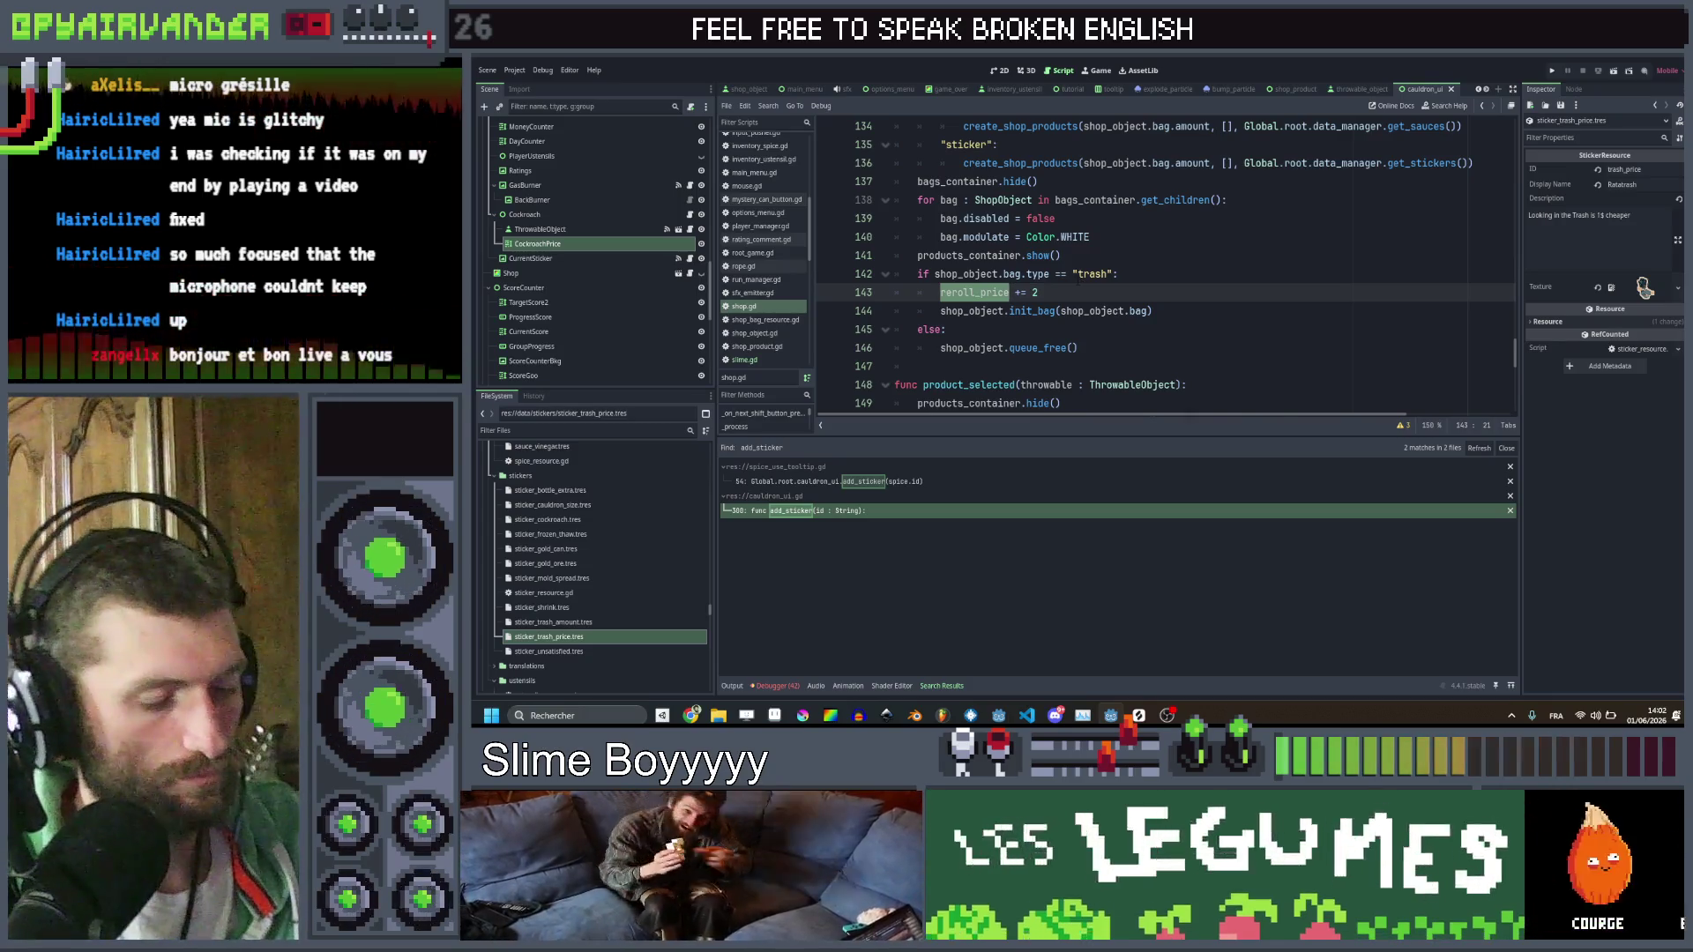
pyautogui.hotkey('ctrl', 'shift', 'f')
pyautogui.press('Return')
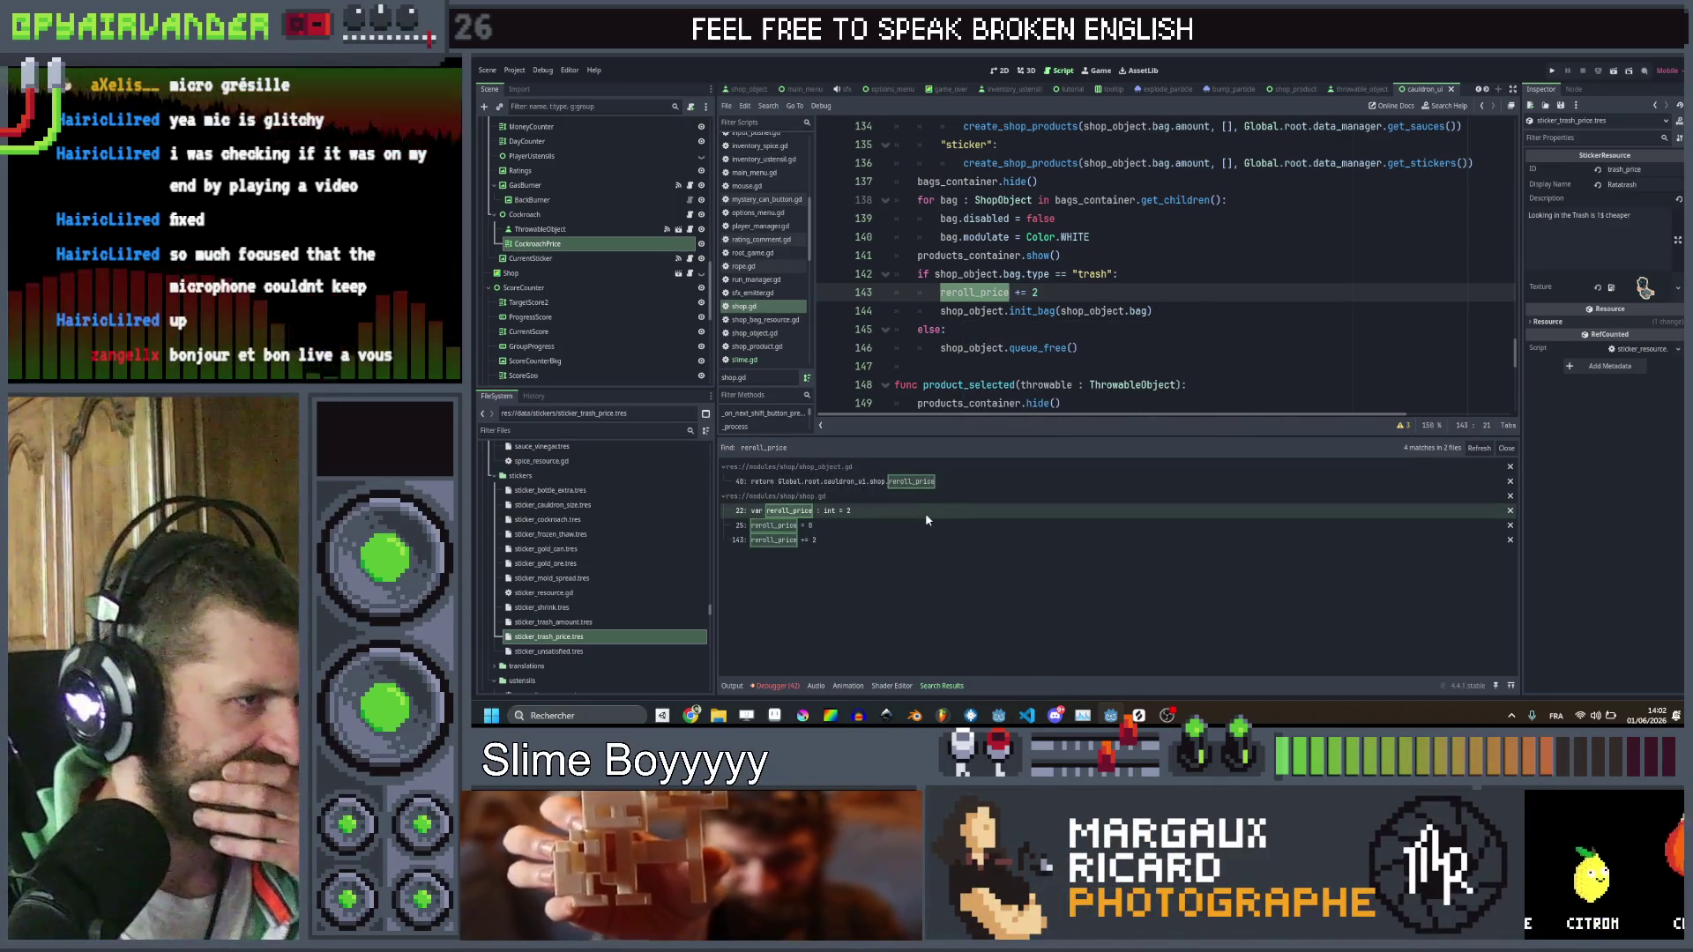
pyautogui.click(924, 524)
pyautogui.scroll(1, 1056, 224)
pyautogui.click(1044, 293)
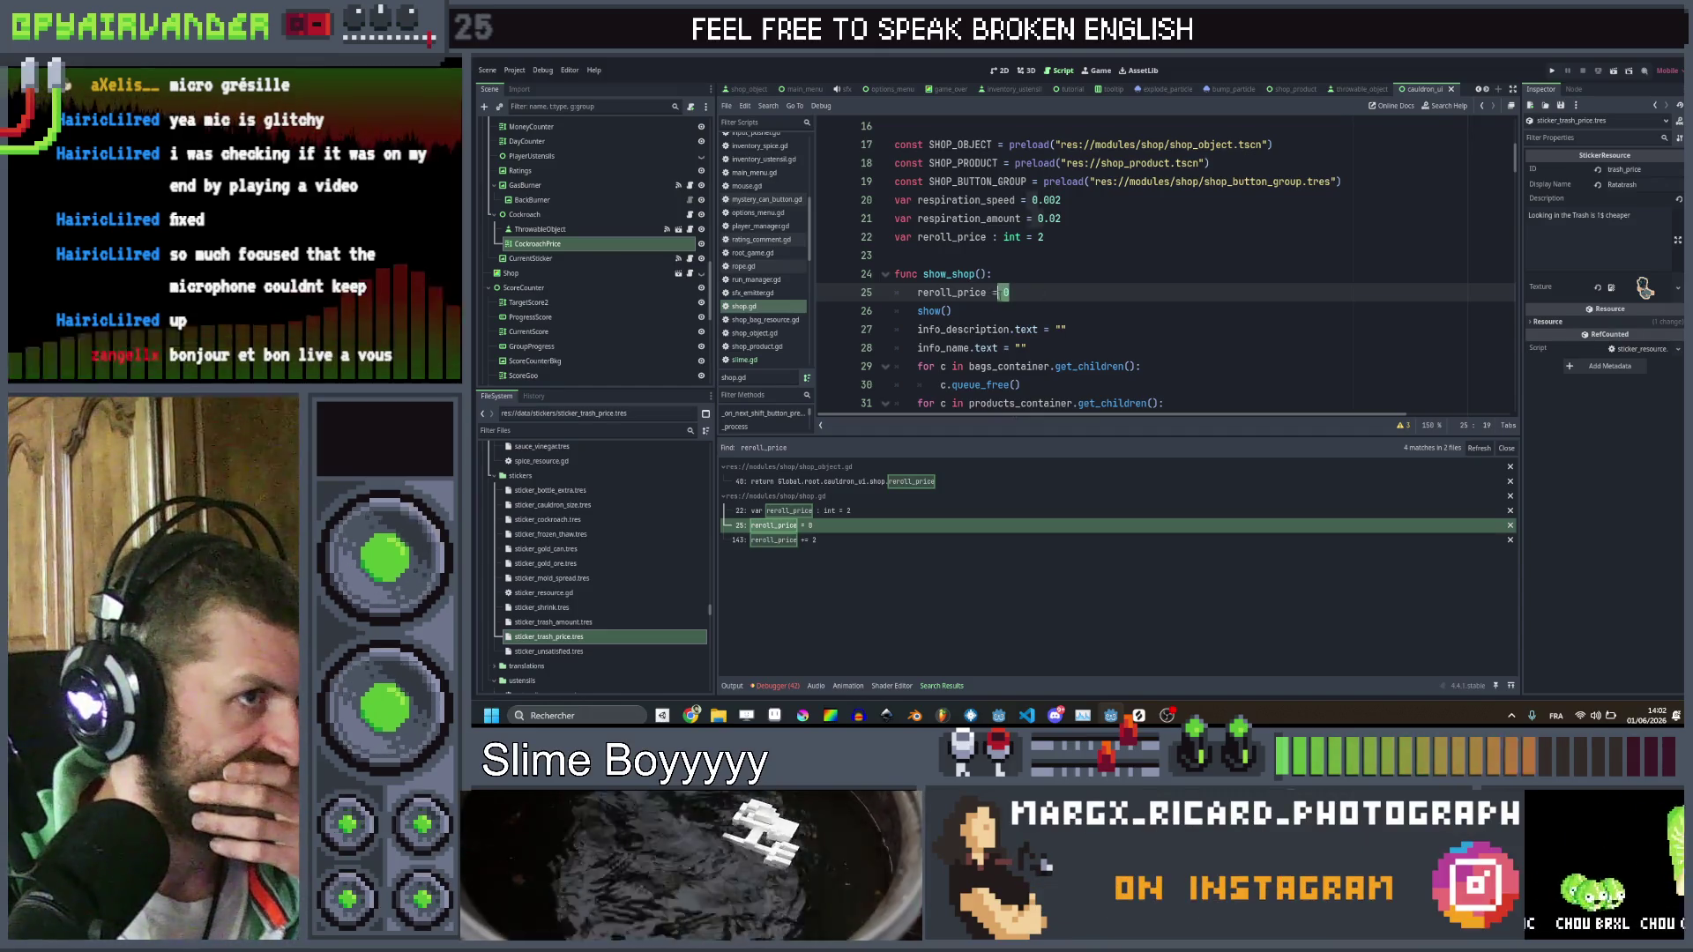
pyautogui.write('1')
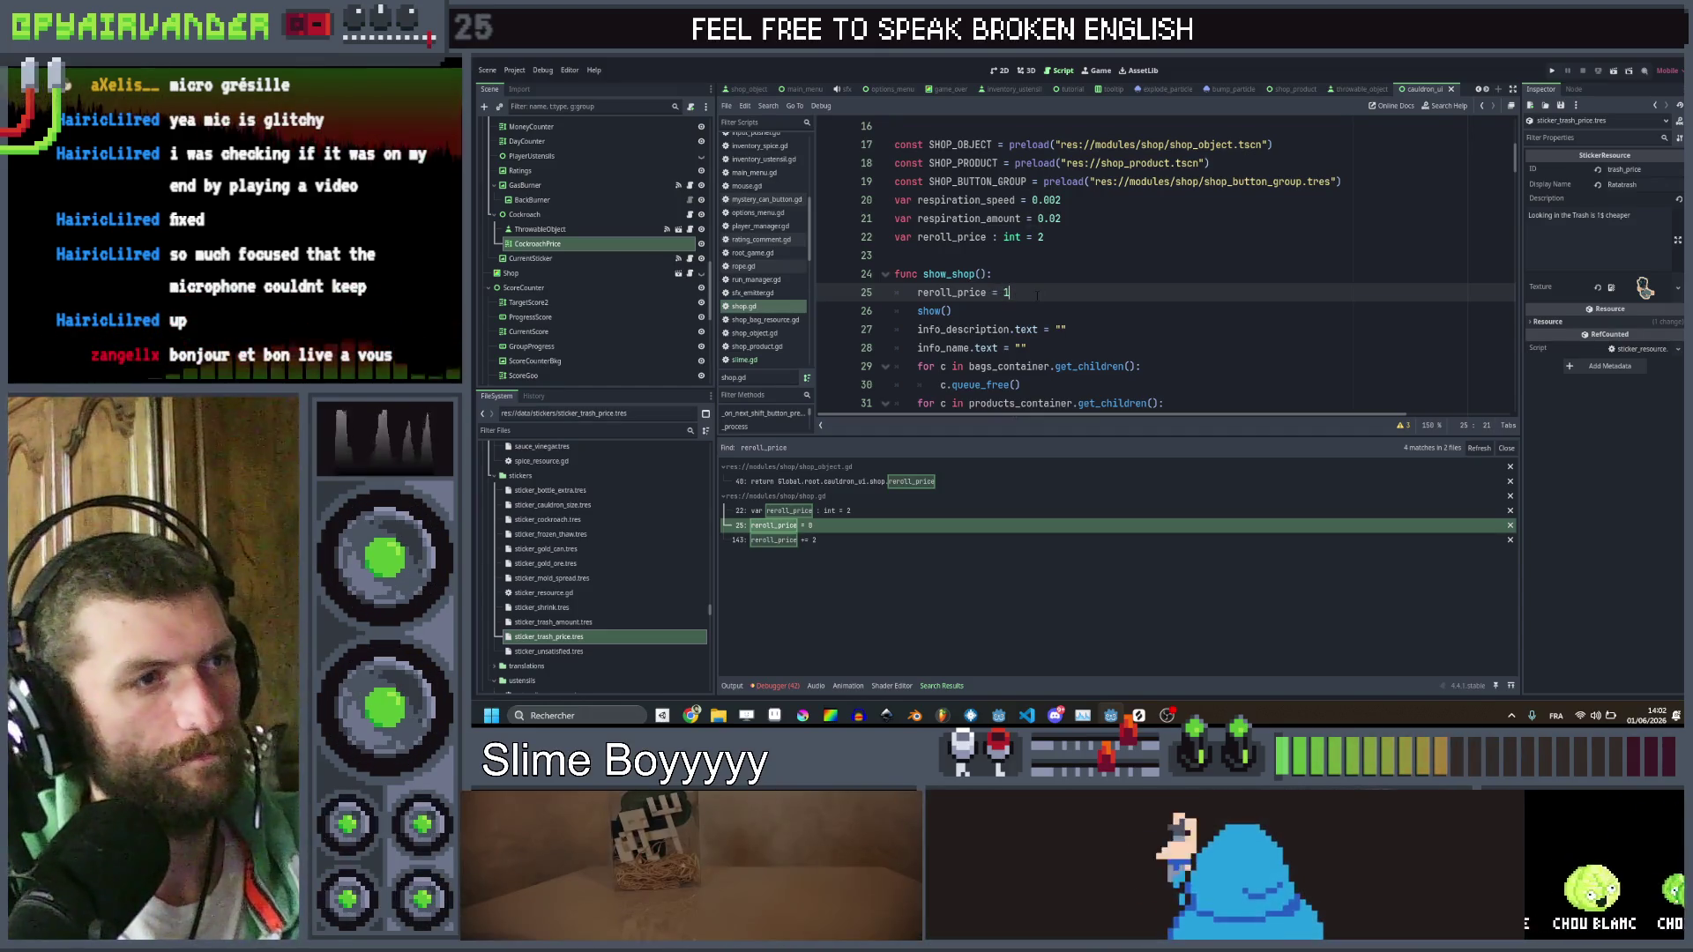
pyautogui.press('Return')
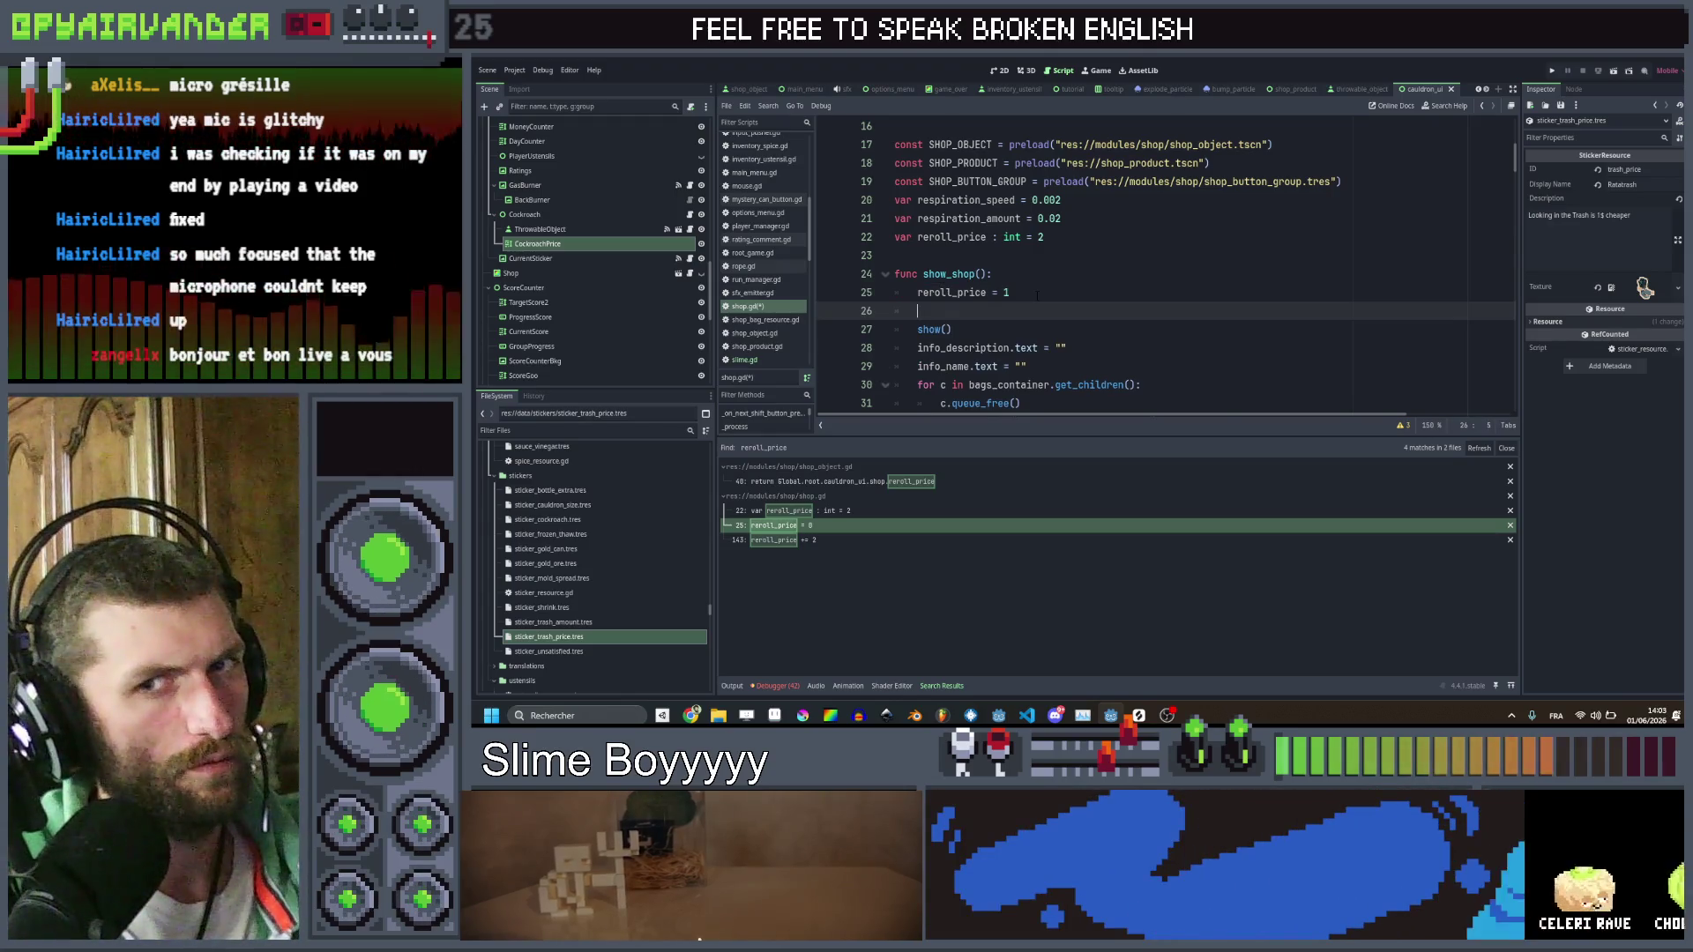
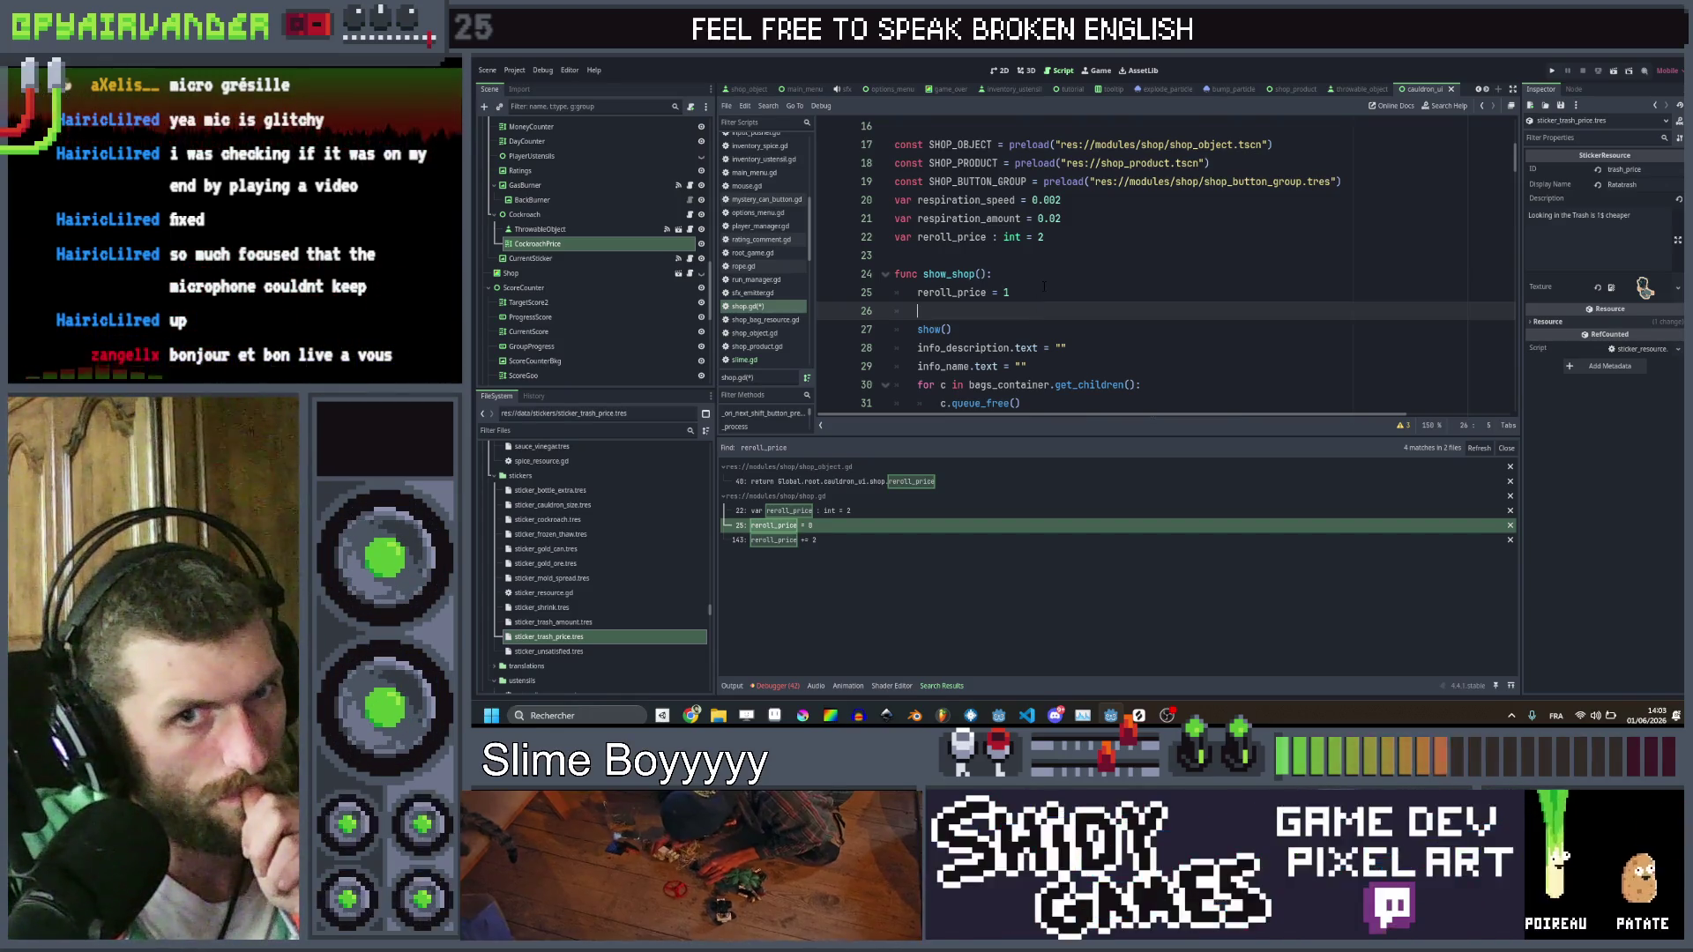
# In show_shop, add `if Global.has_sticker("trash_price"):` with `reroll_price = 0` inside it
pyautogui.write('if G')
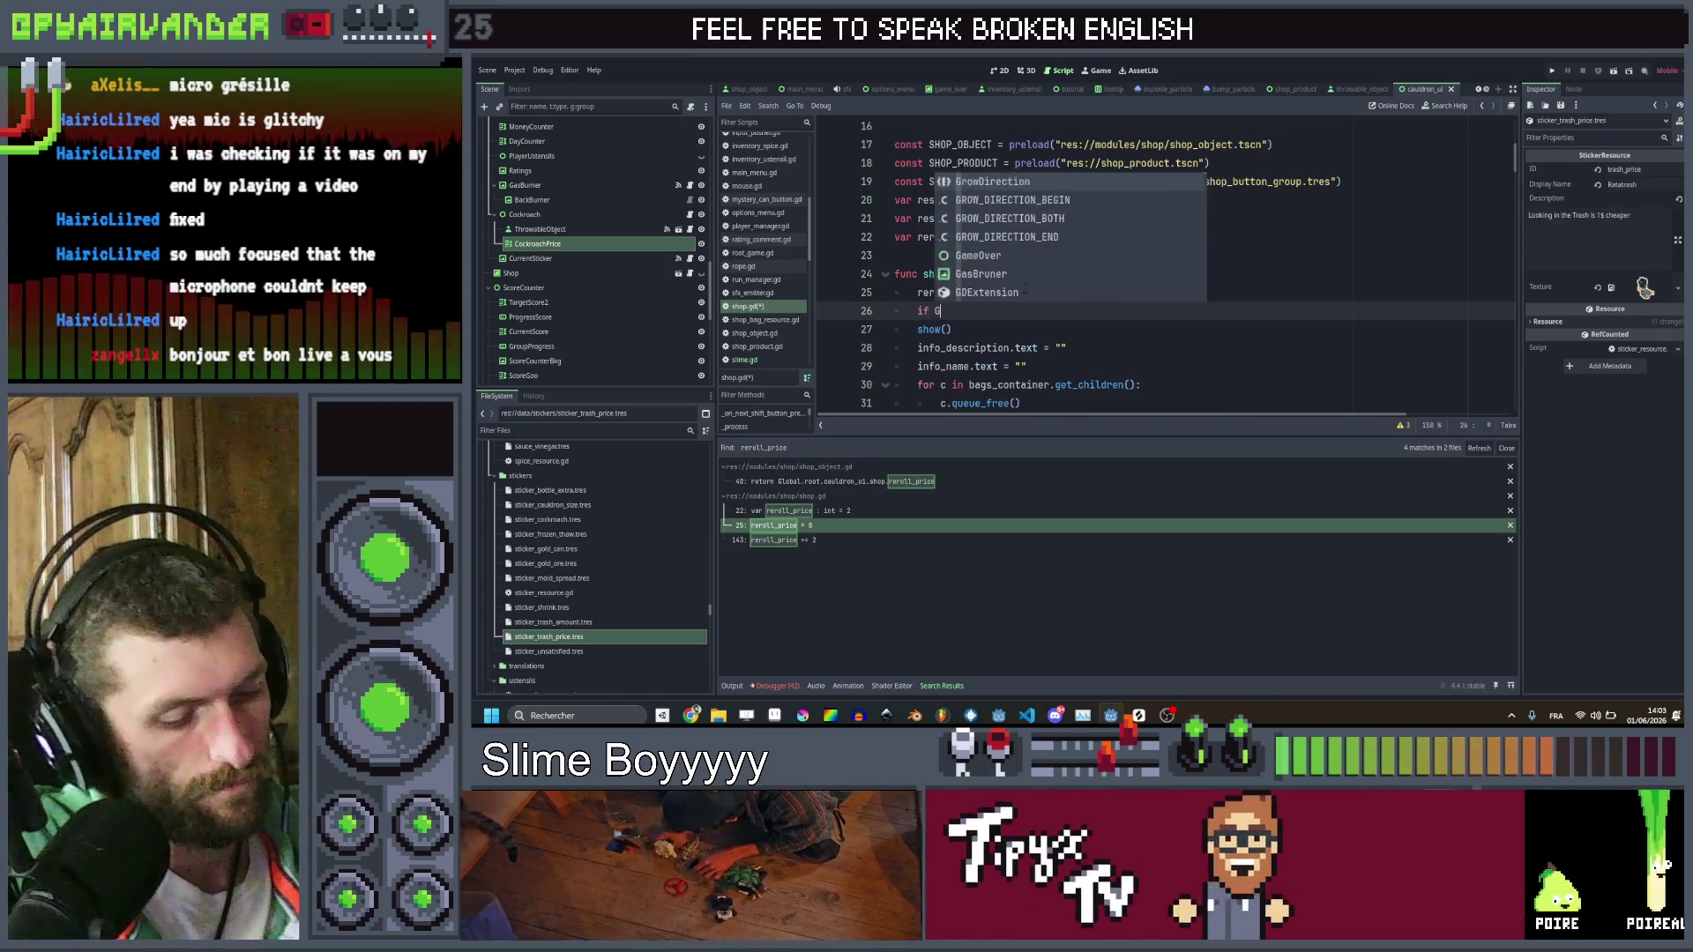
pyautogui.write('lobal.')
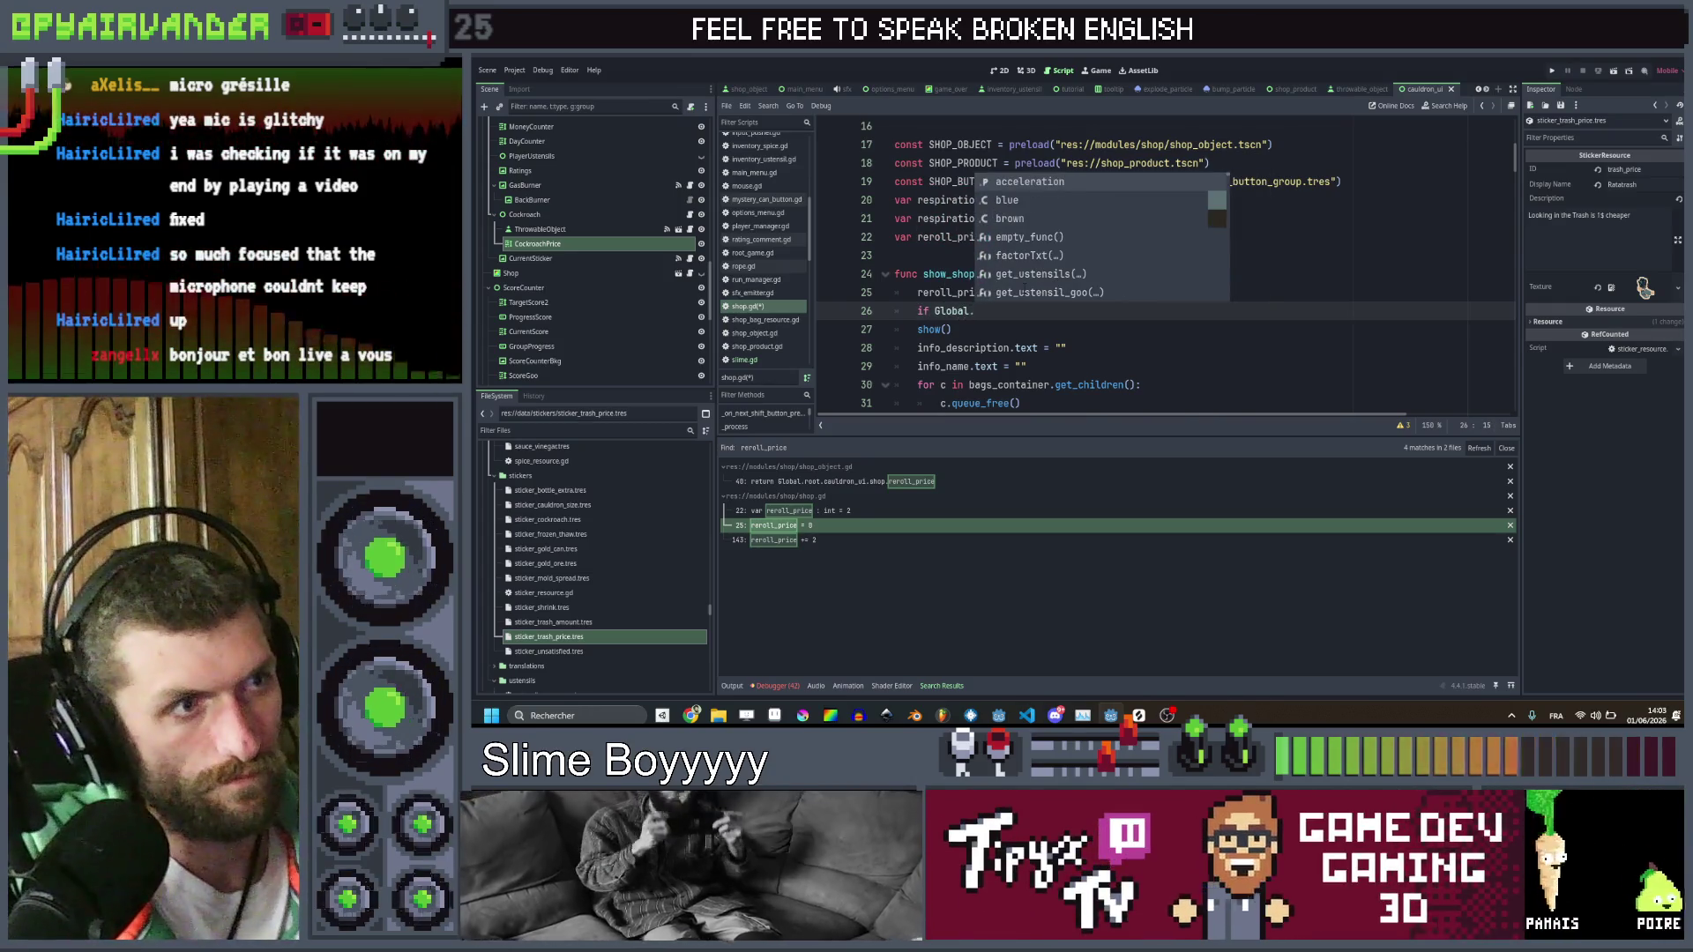
pyautogui.write('has')
pyautogui.press('Return')
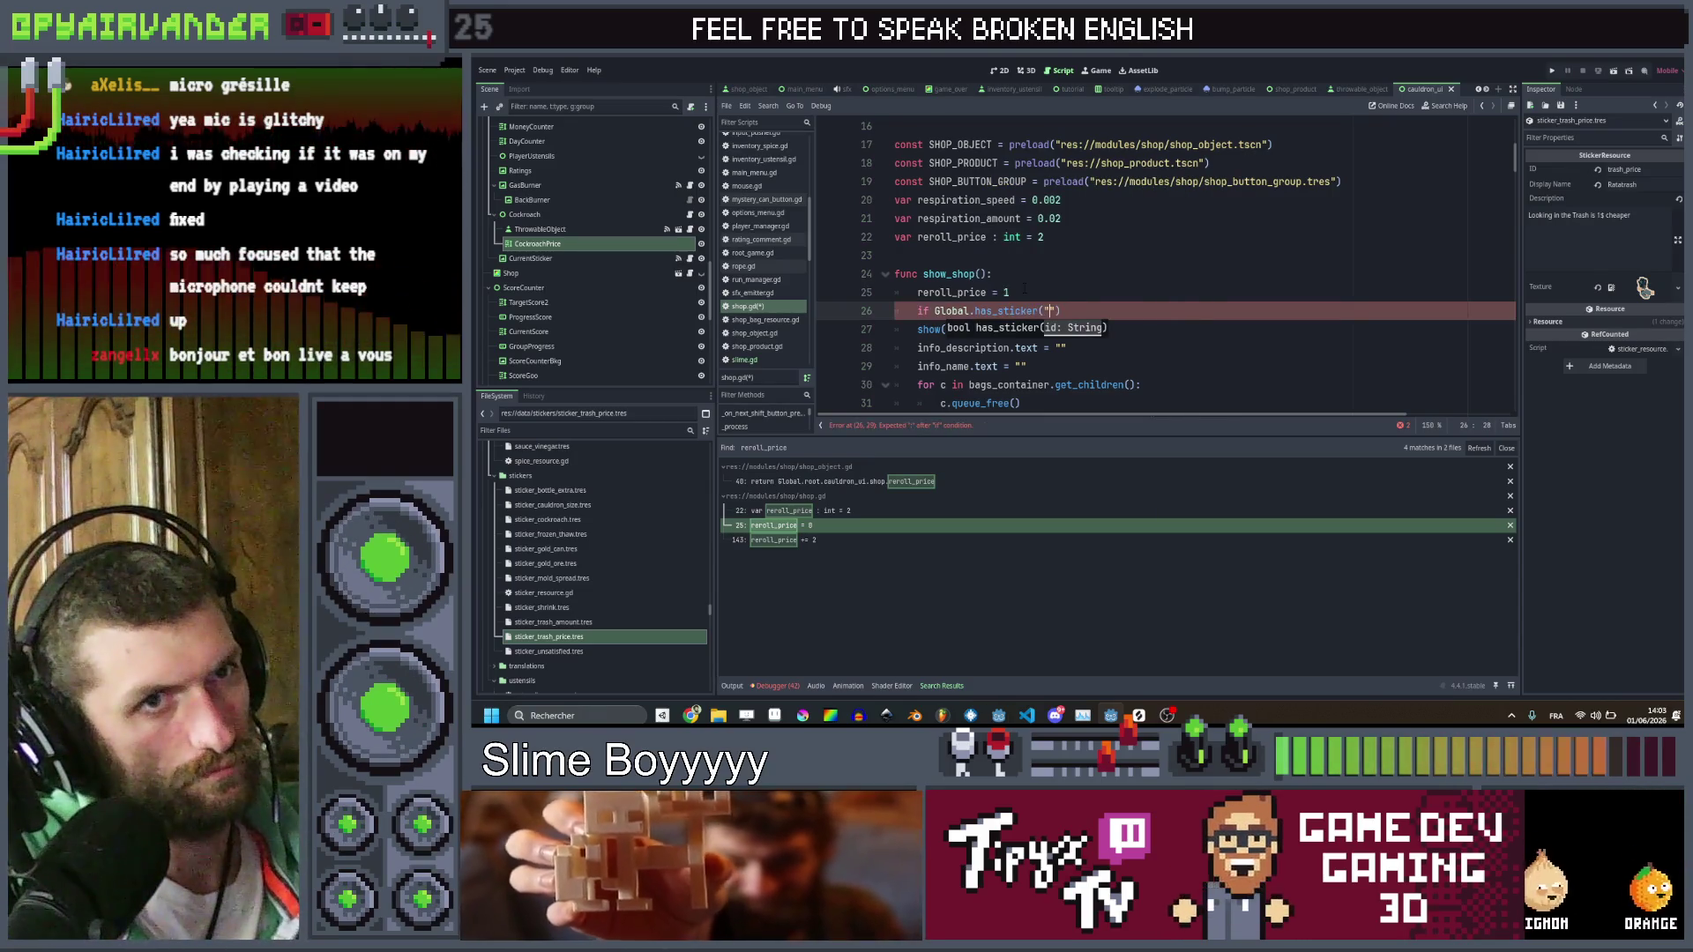
pyautogui.write('trash-price"')
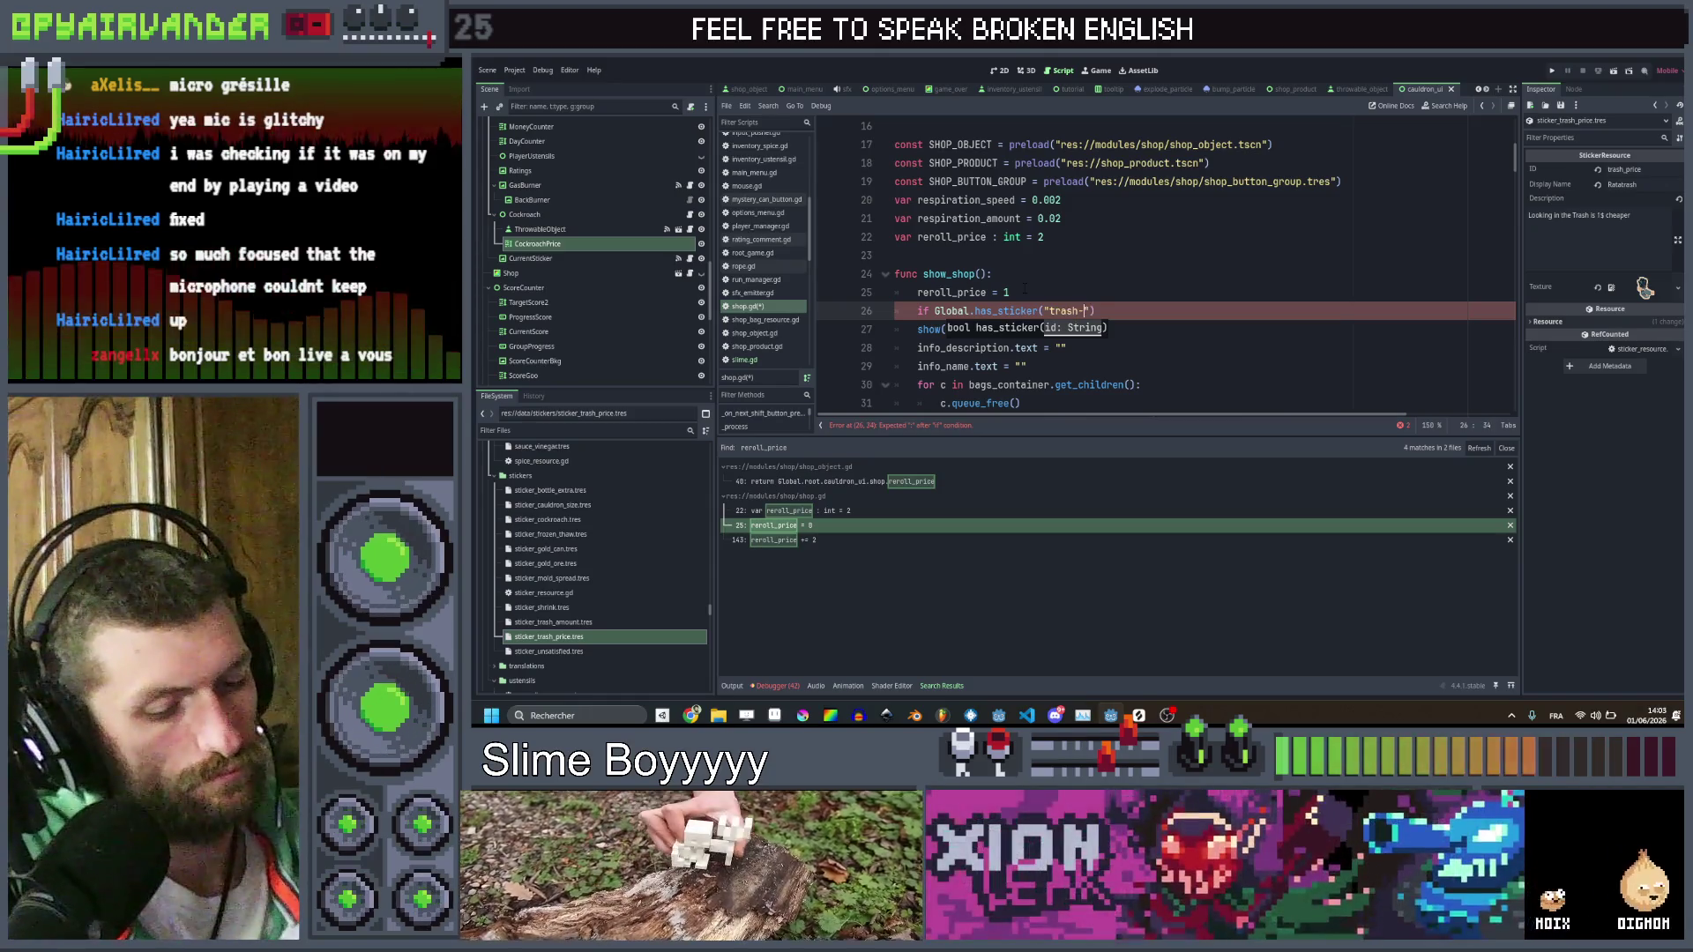
pyautogui.press('BackSpace')
pyautogui.write('_')
pyautogui.press('Right')
pyautogui.press('Right')
pyautogui.press('Right')
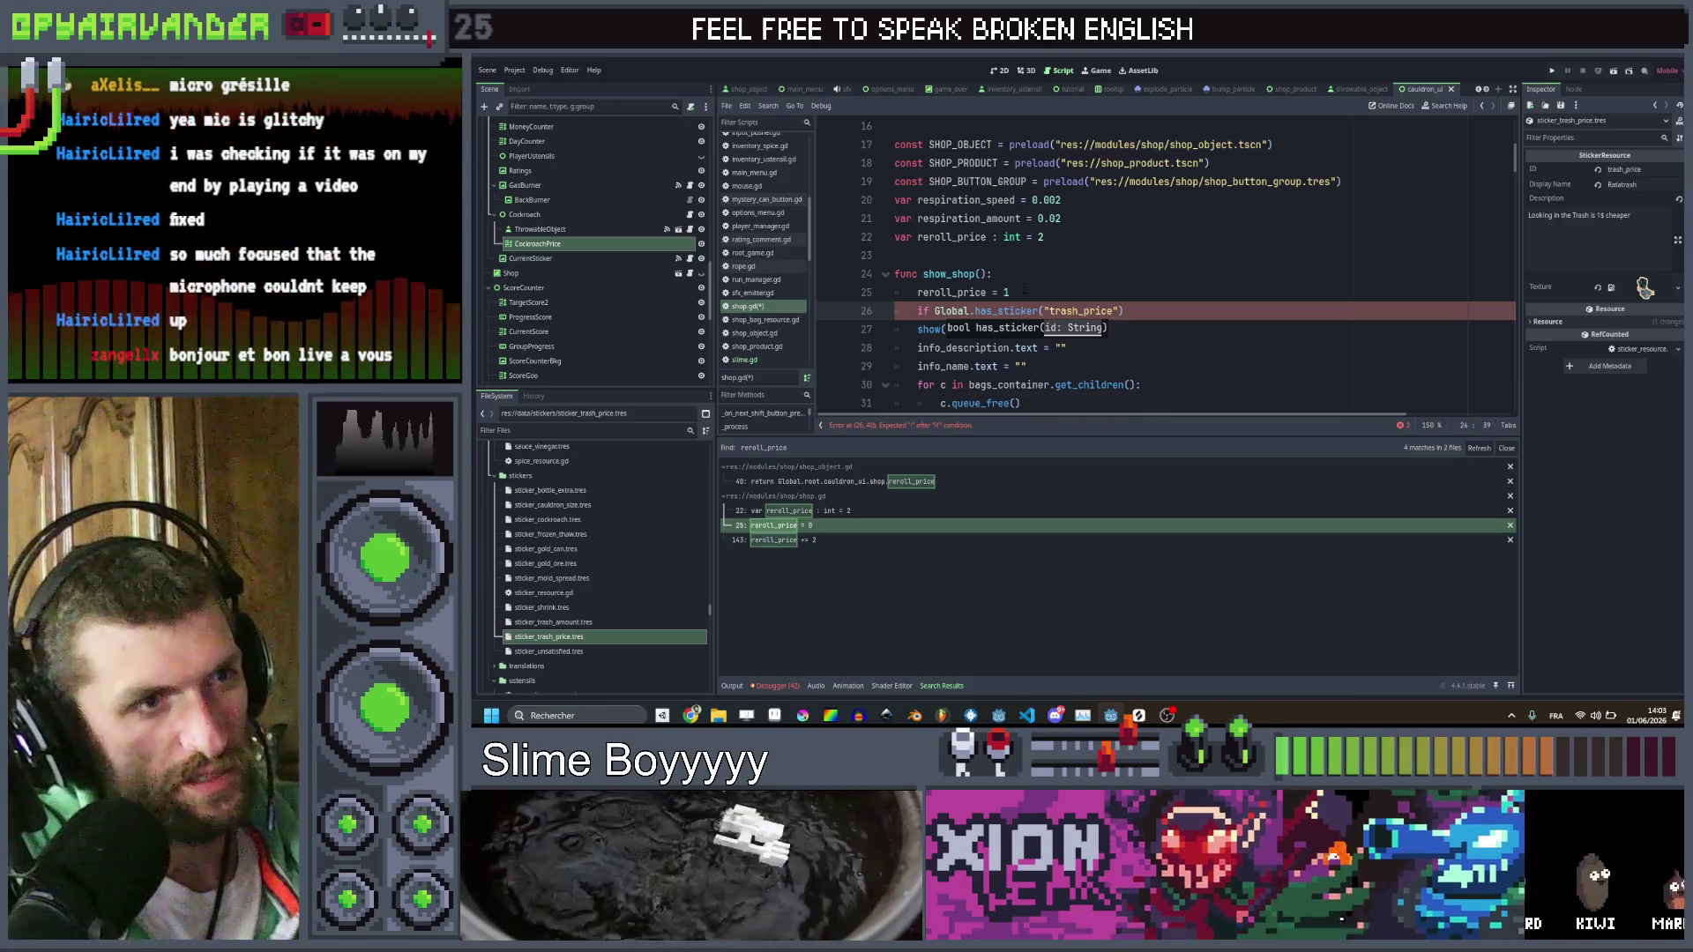
pyautogui.write(':')
pyautogui.press('Return')
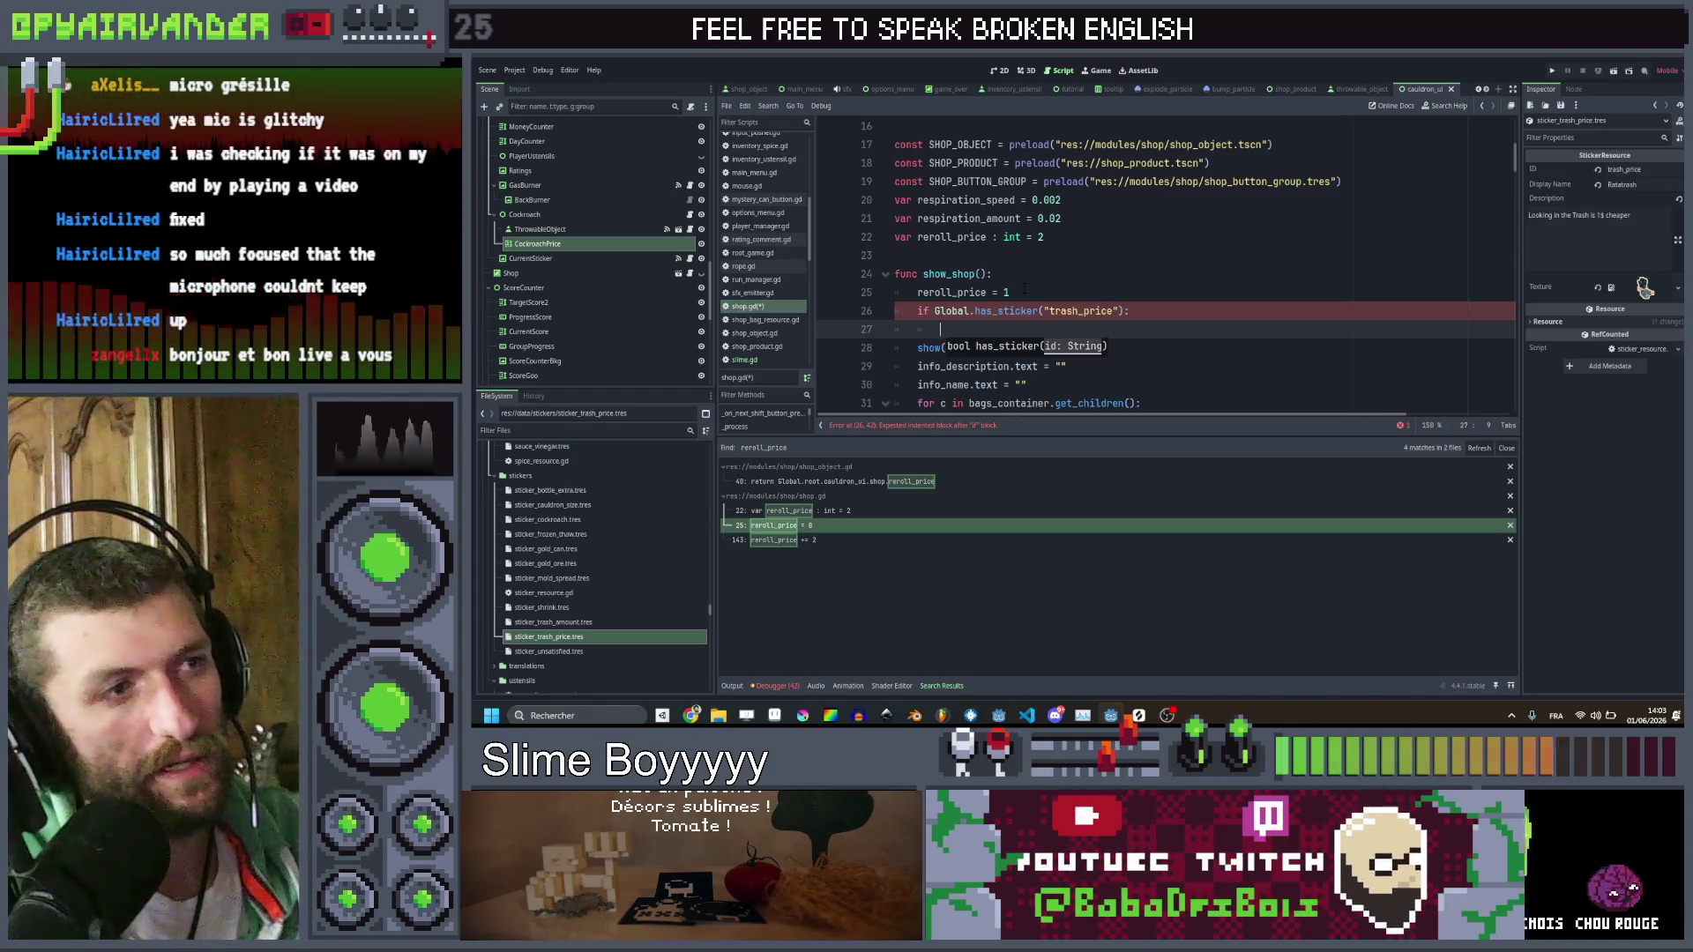
pyautogui.write('reroll_price = ')
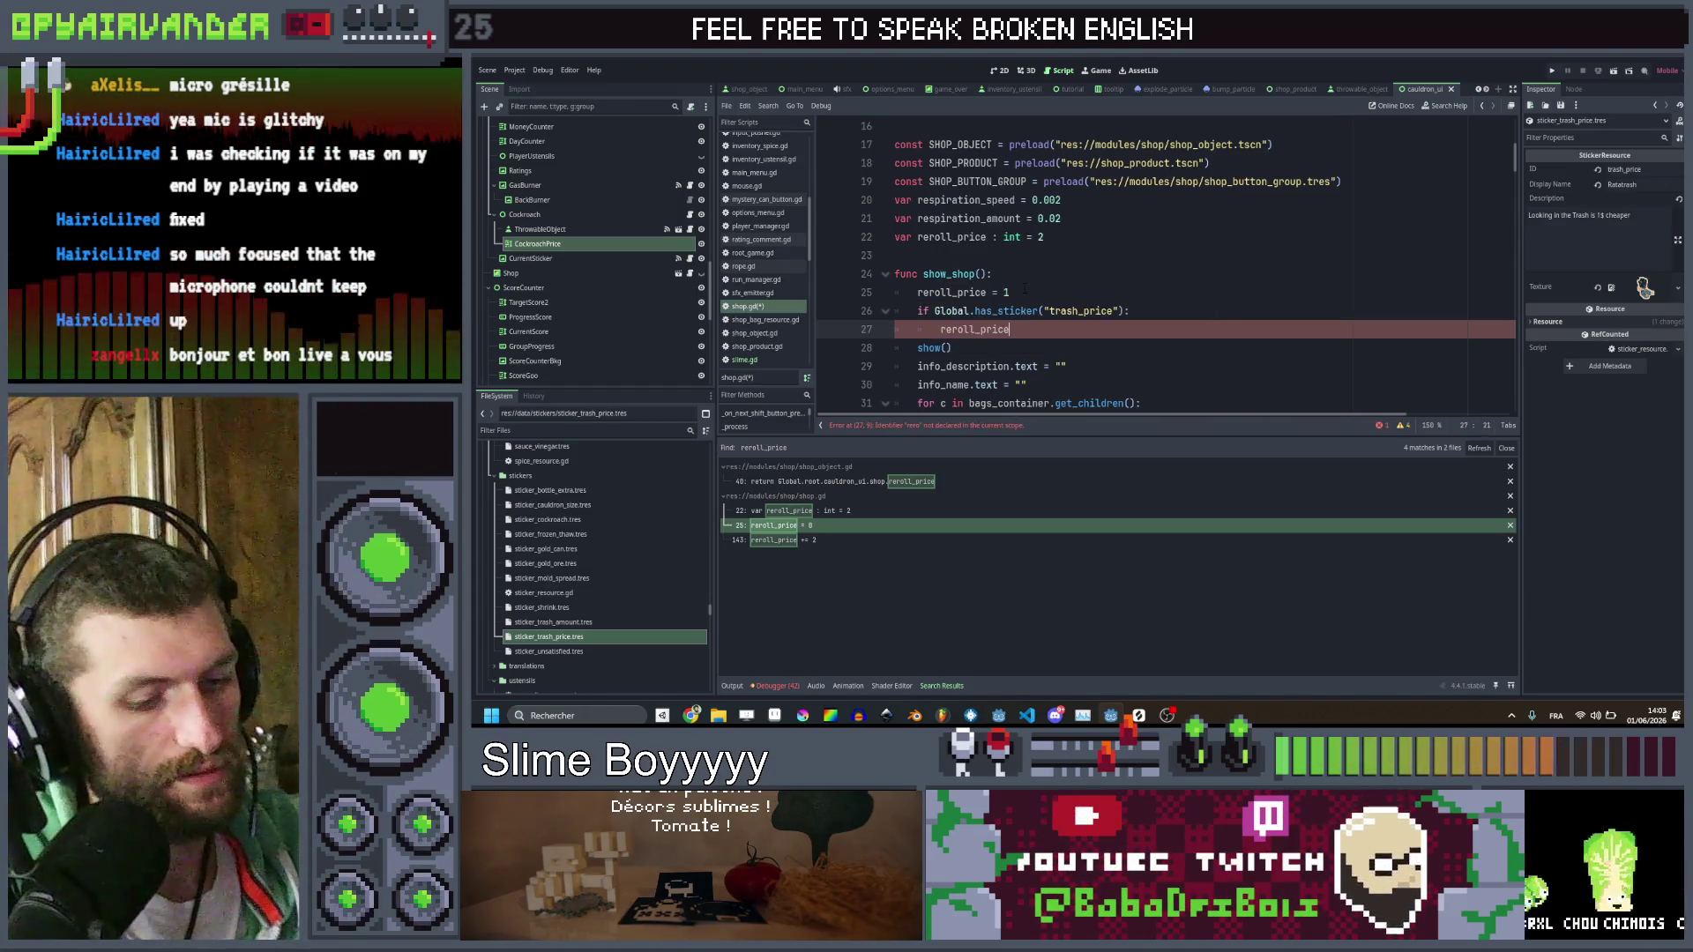
pyautogui.write('0')
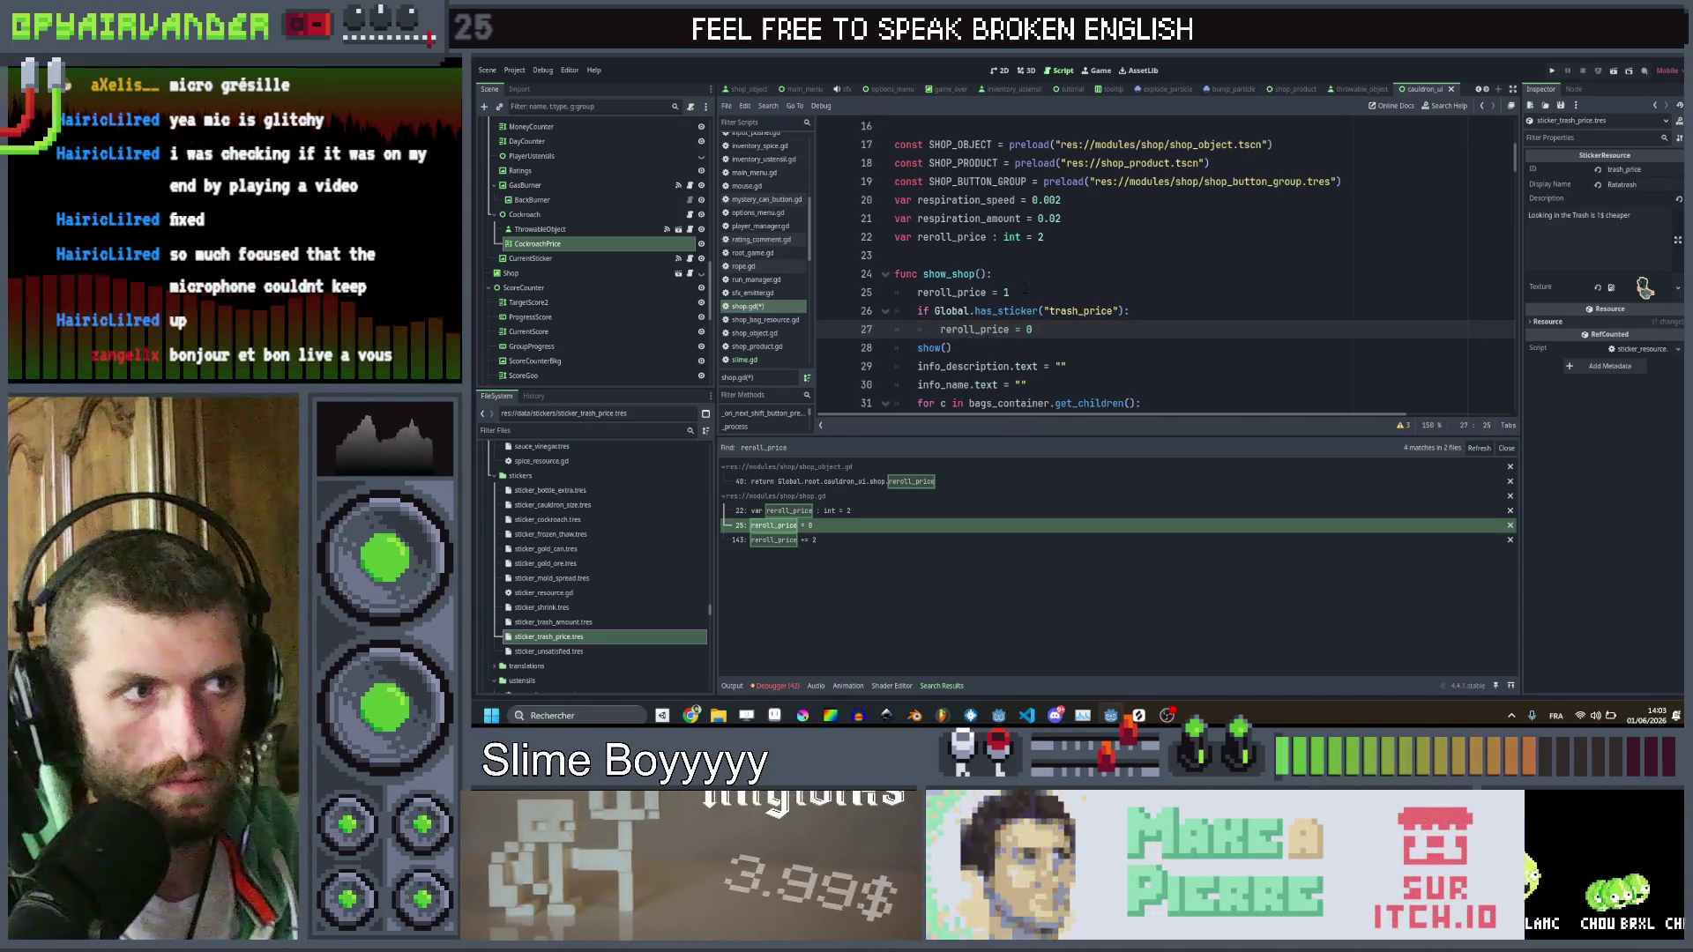
pyautogui.scroll(-12, 1086, 264)
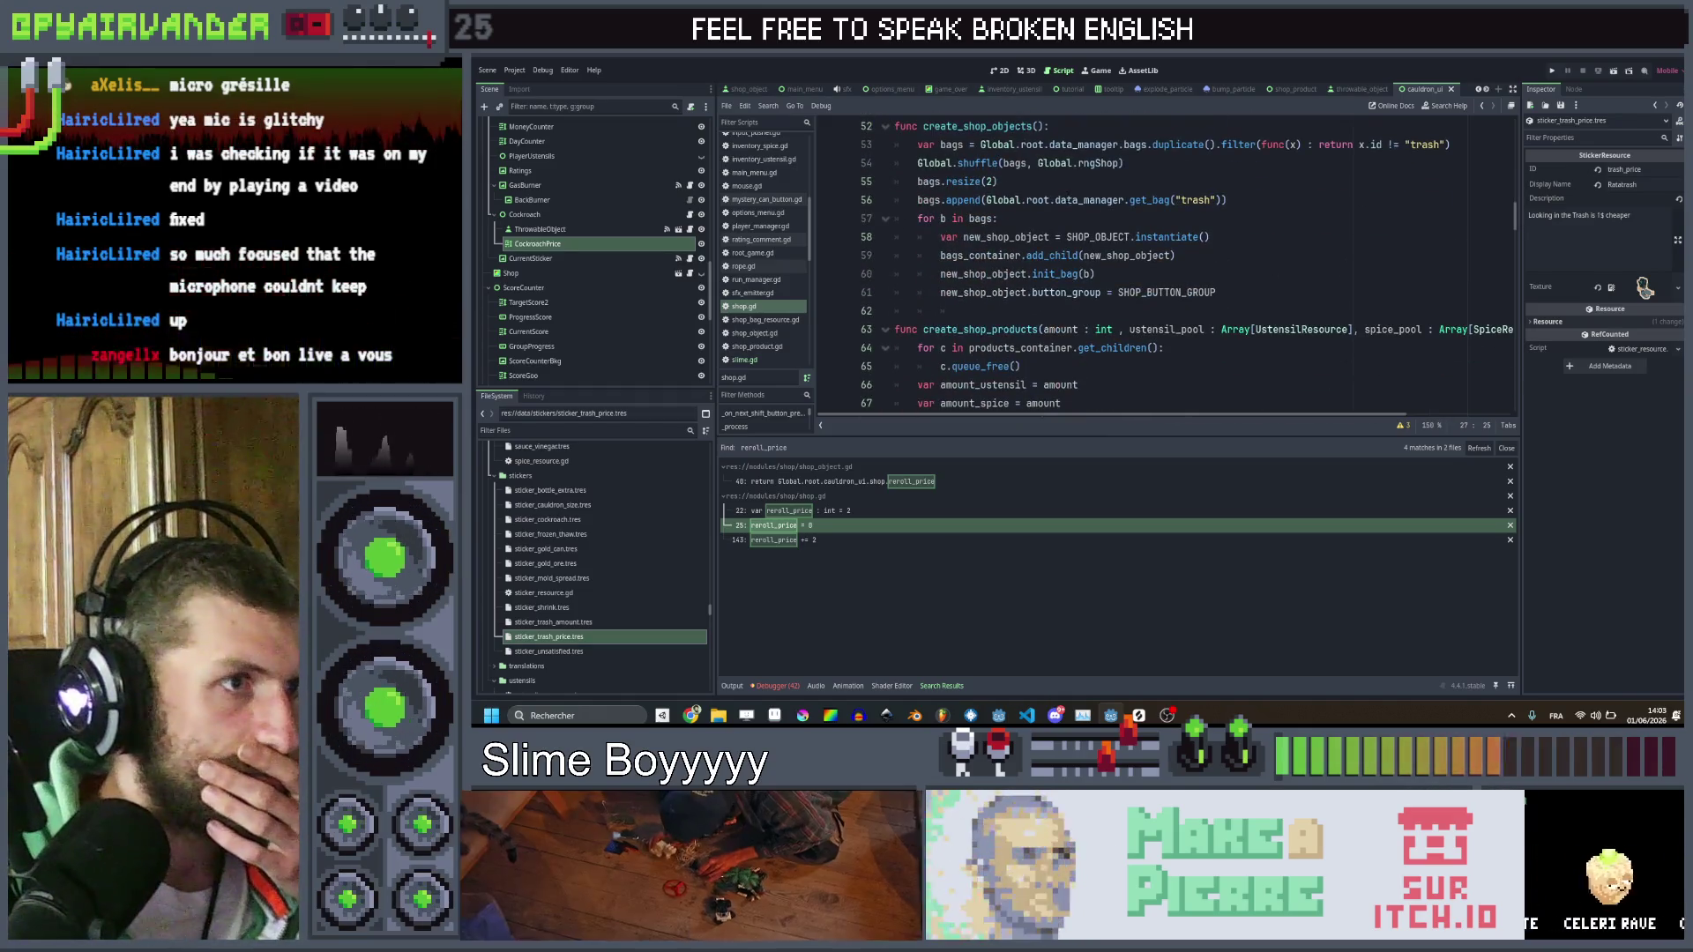
# Open shop_object.gd through init_bag and add an `if get_price() == 0:` condition in init_appearence
pyautogui.click(1056, 275)
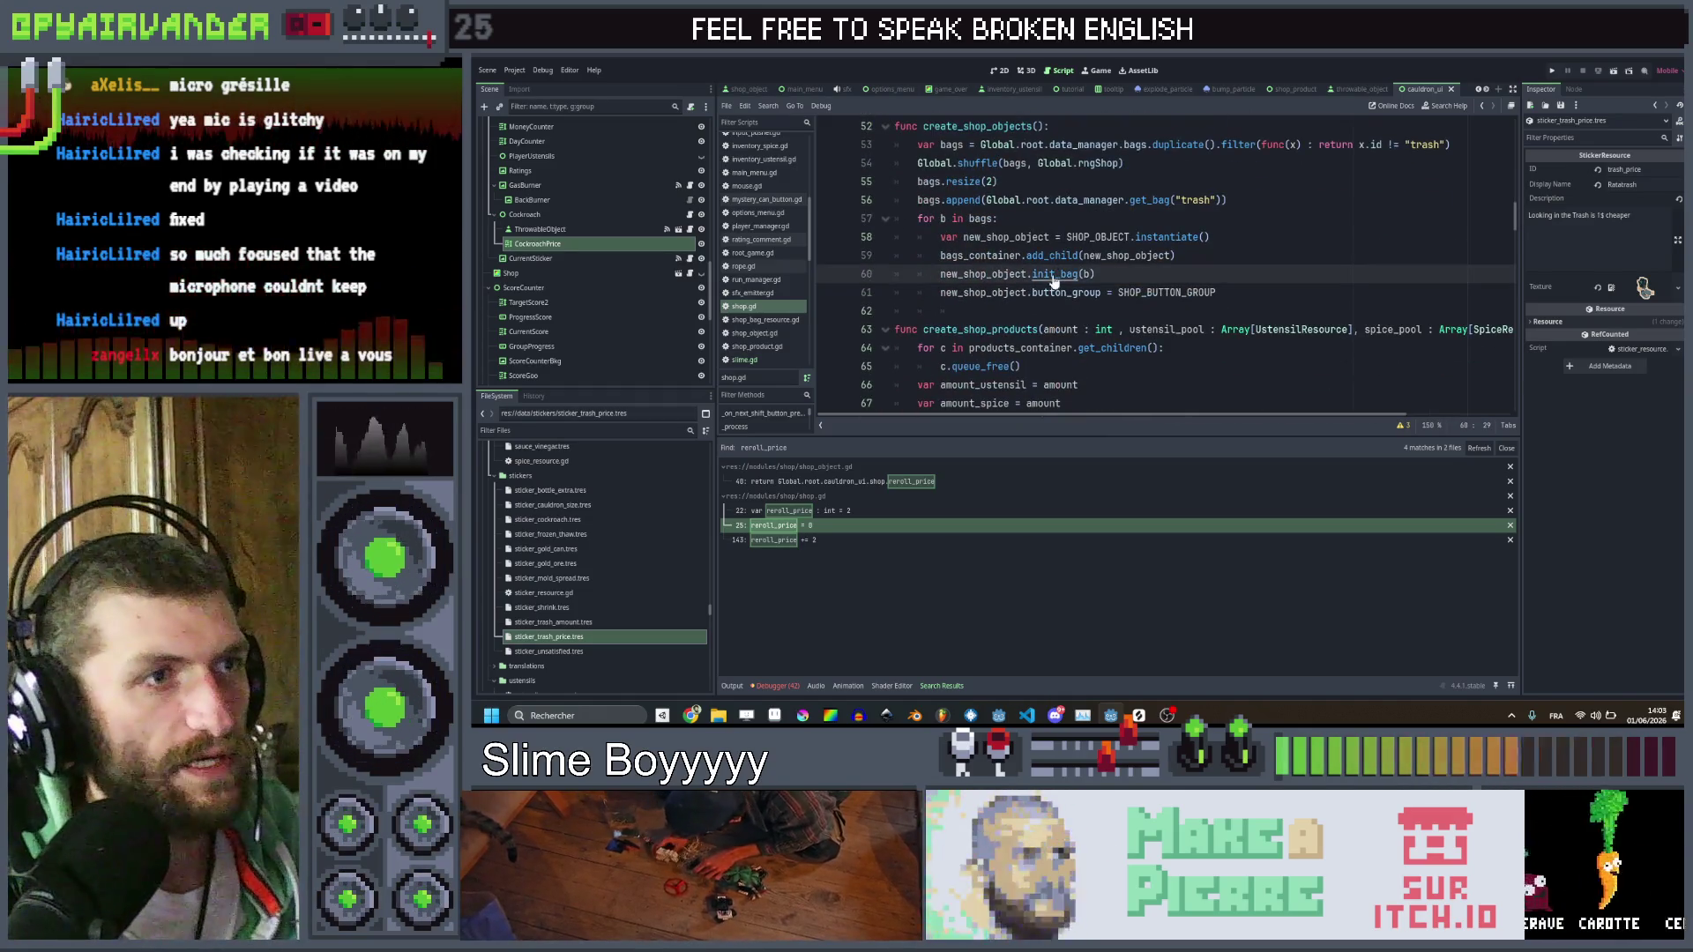
pyautogui.keyDown('ctrl'); pyautogui.click(1054, 280); pyautogui.keyUp('ctrl')
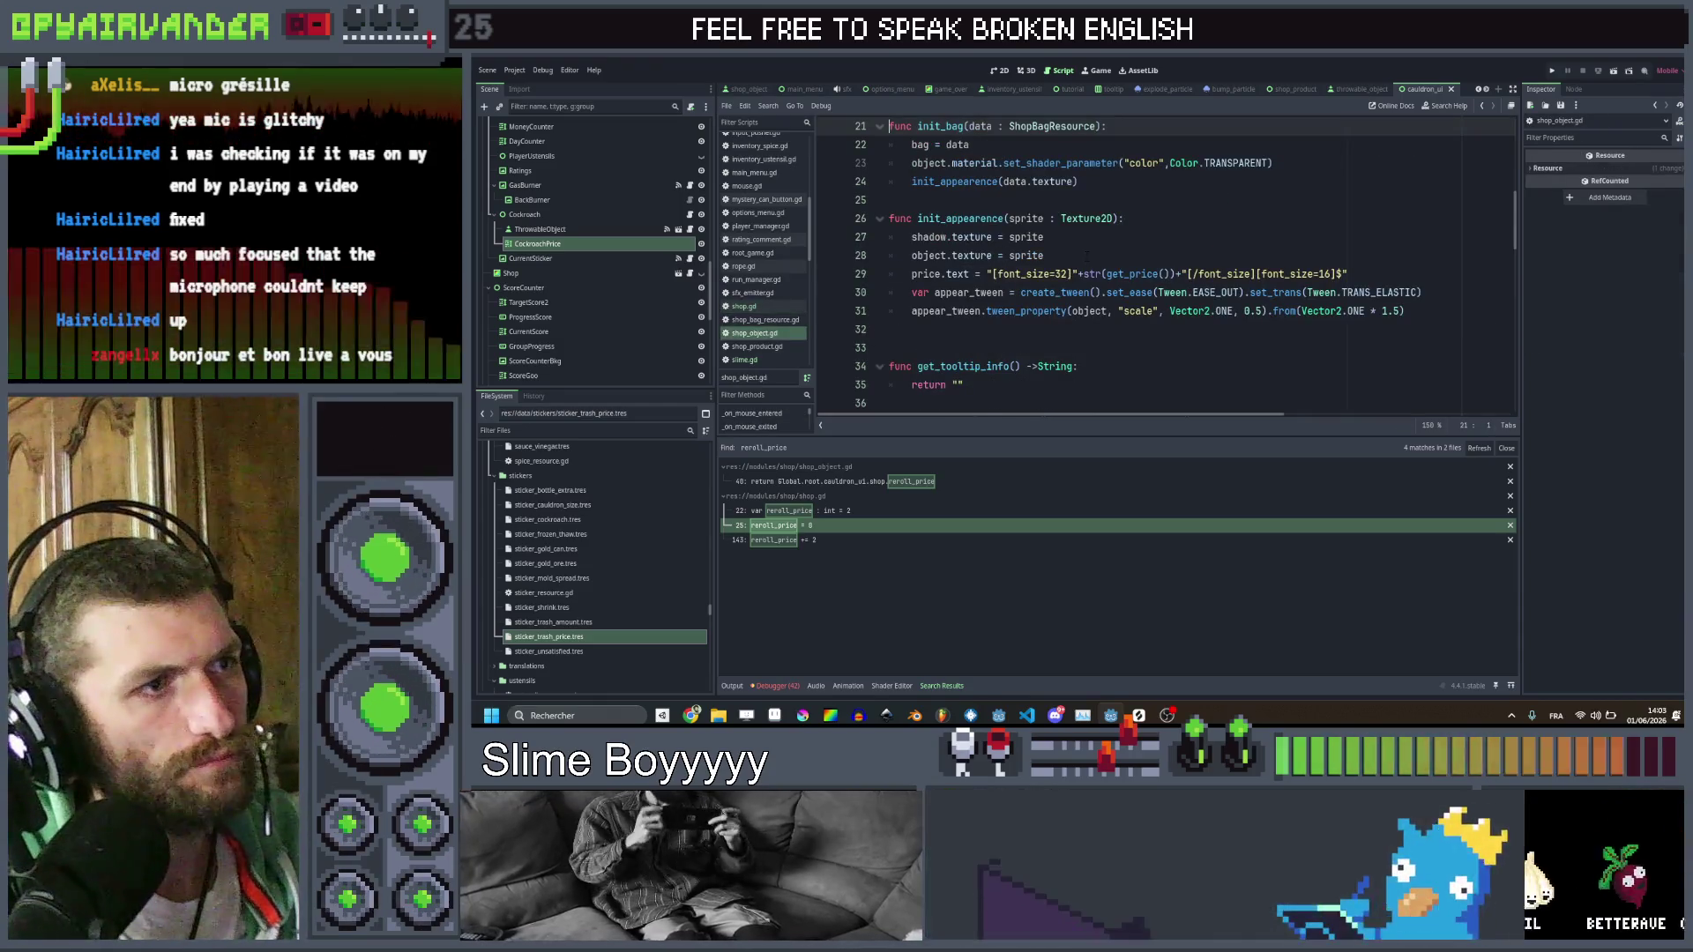
pyautogui.click(1086, 256)
pyautogui.click(1376, 273)
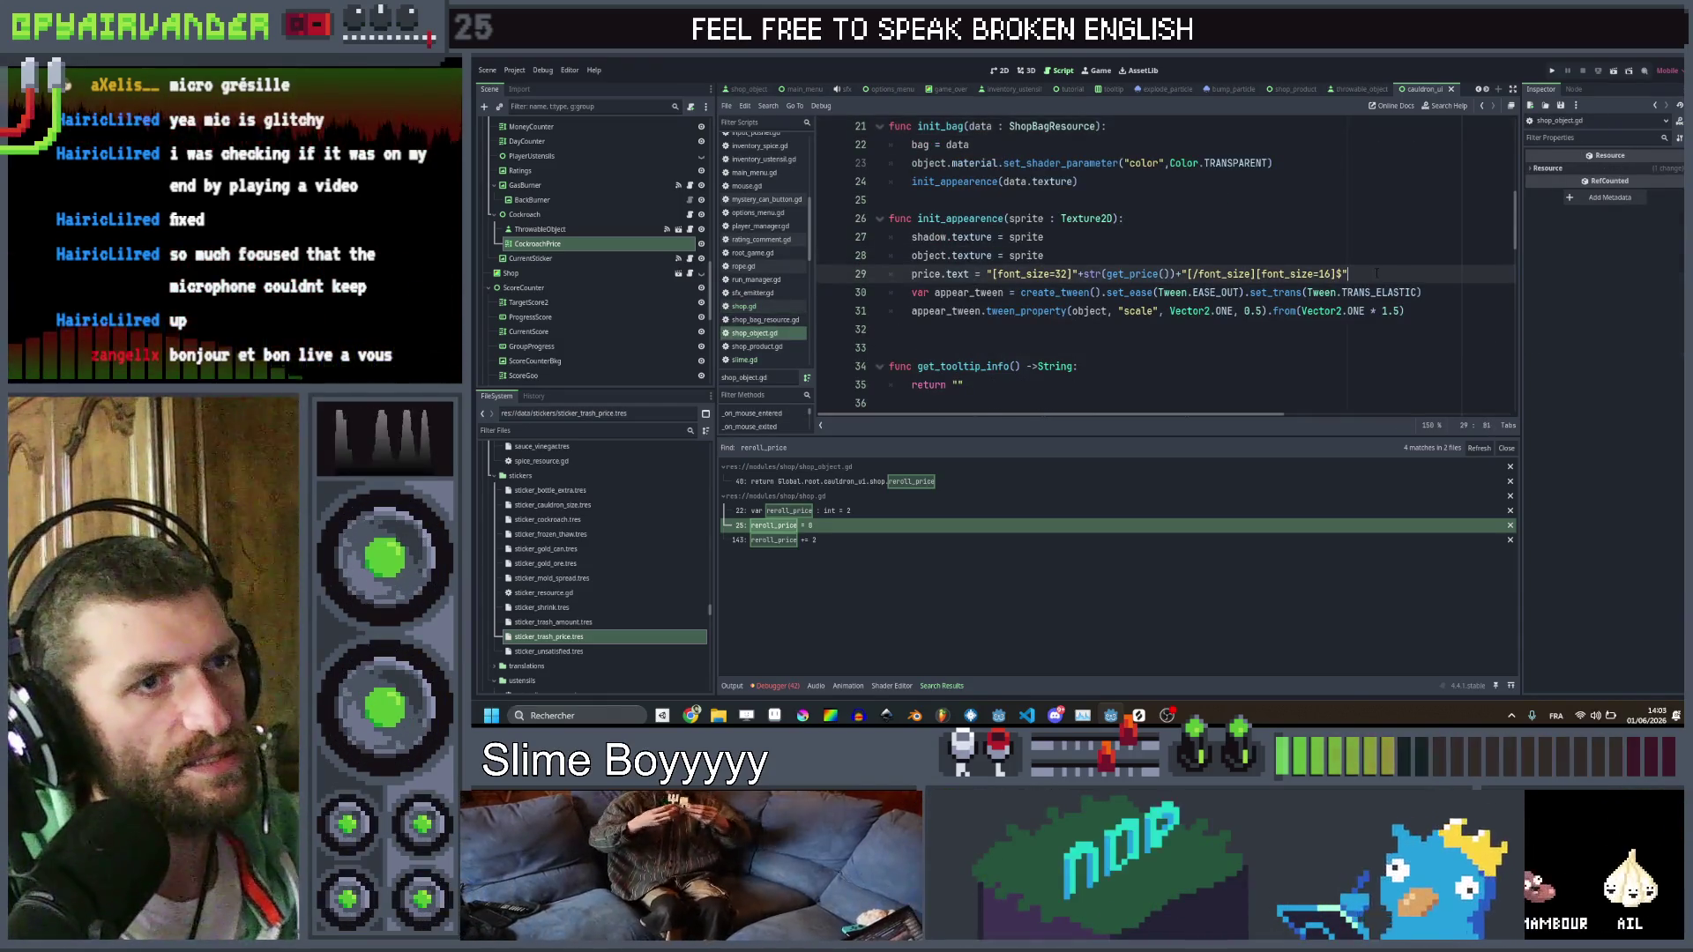
pyautogui.press('Return')
pyautogui.write('if')
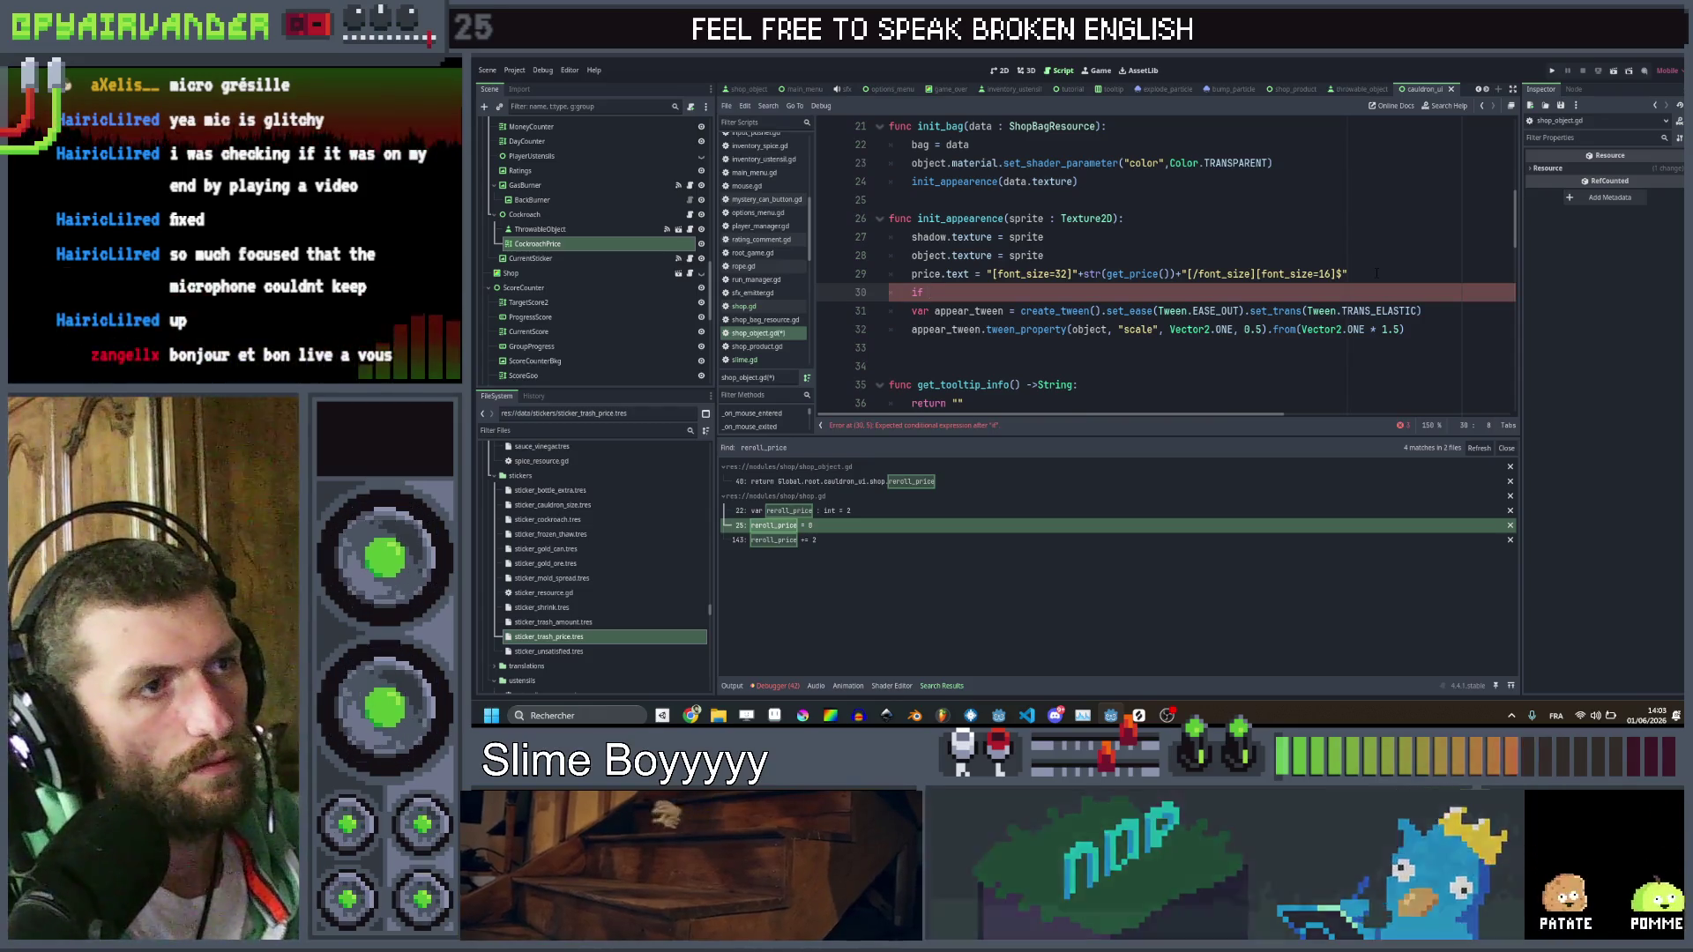
pyautogui.write('get')
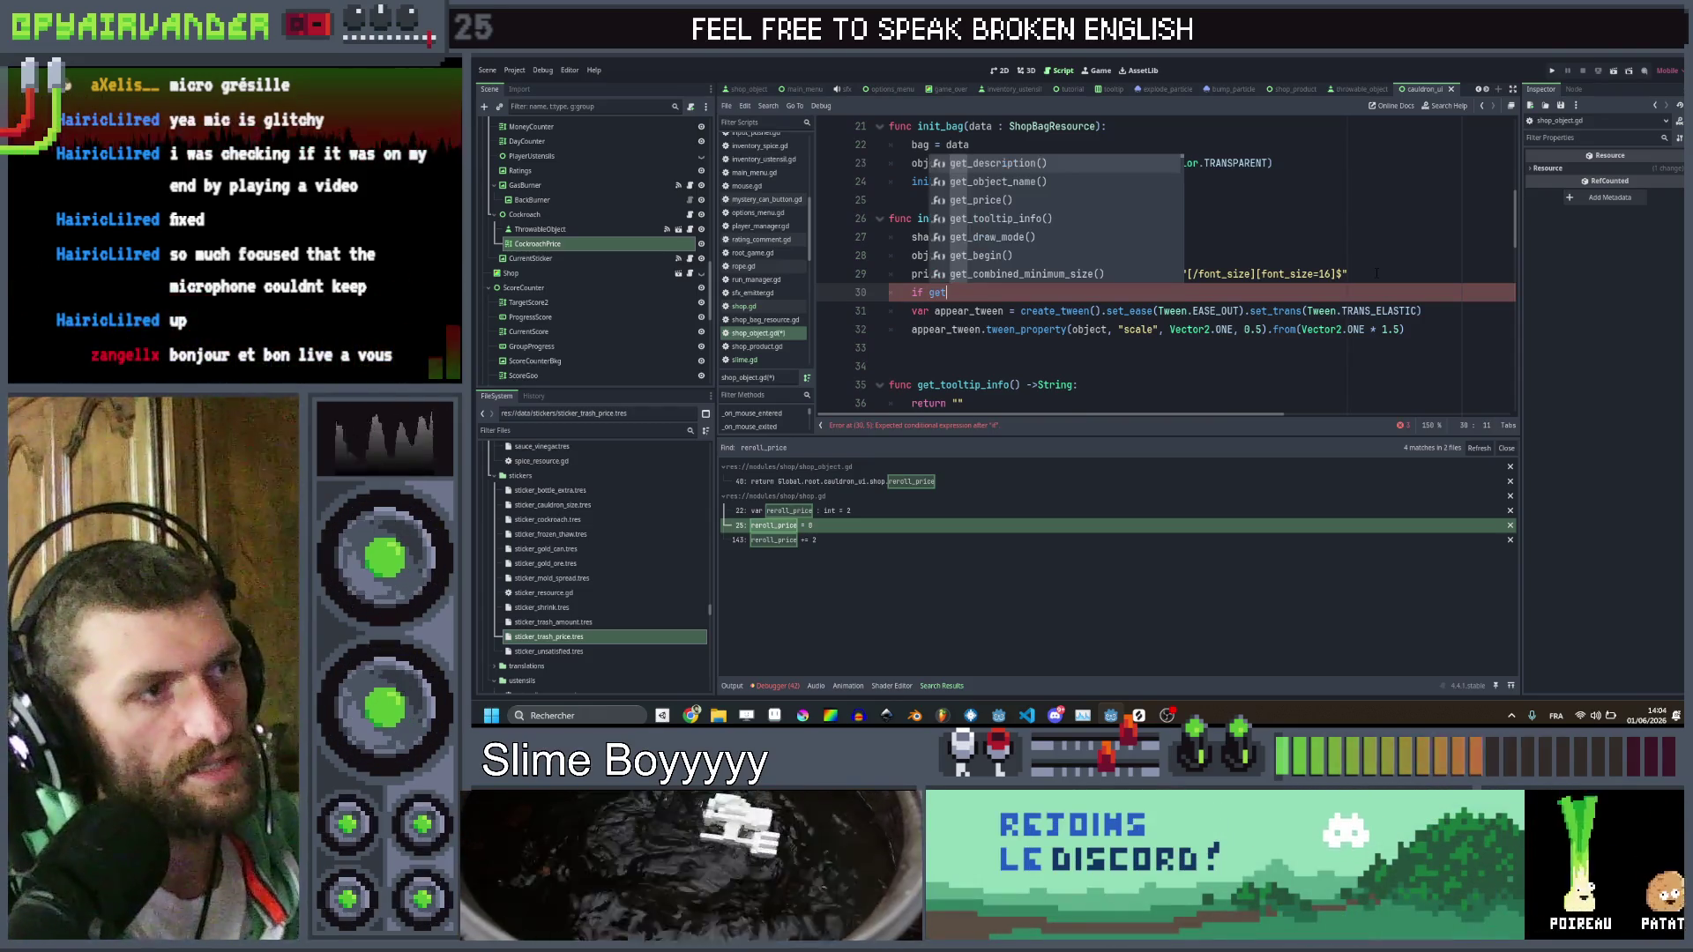
pyautogui.write('_p')
pyautogui.press('Return')
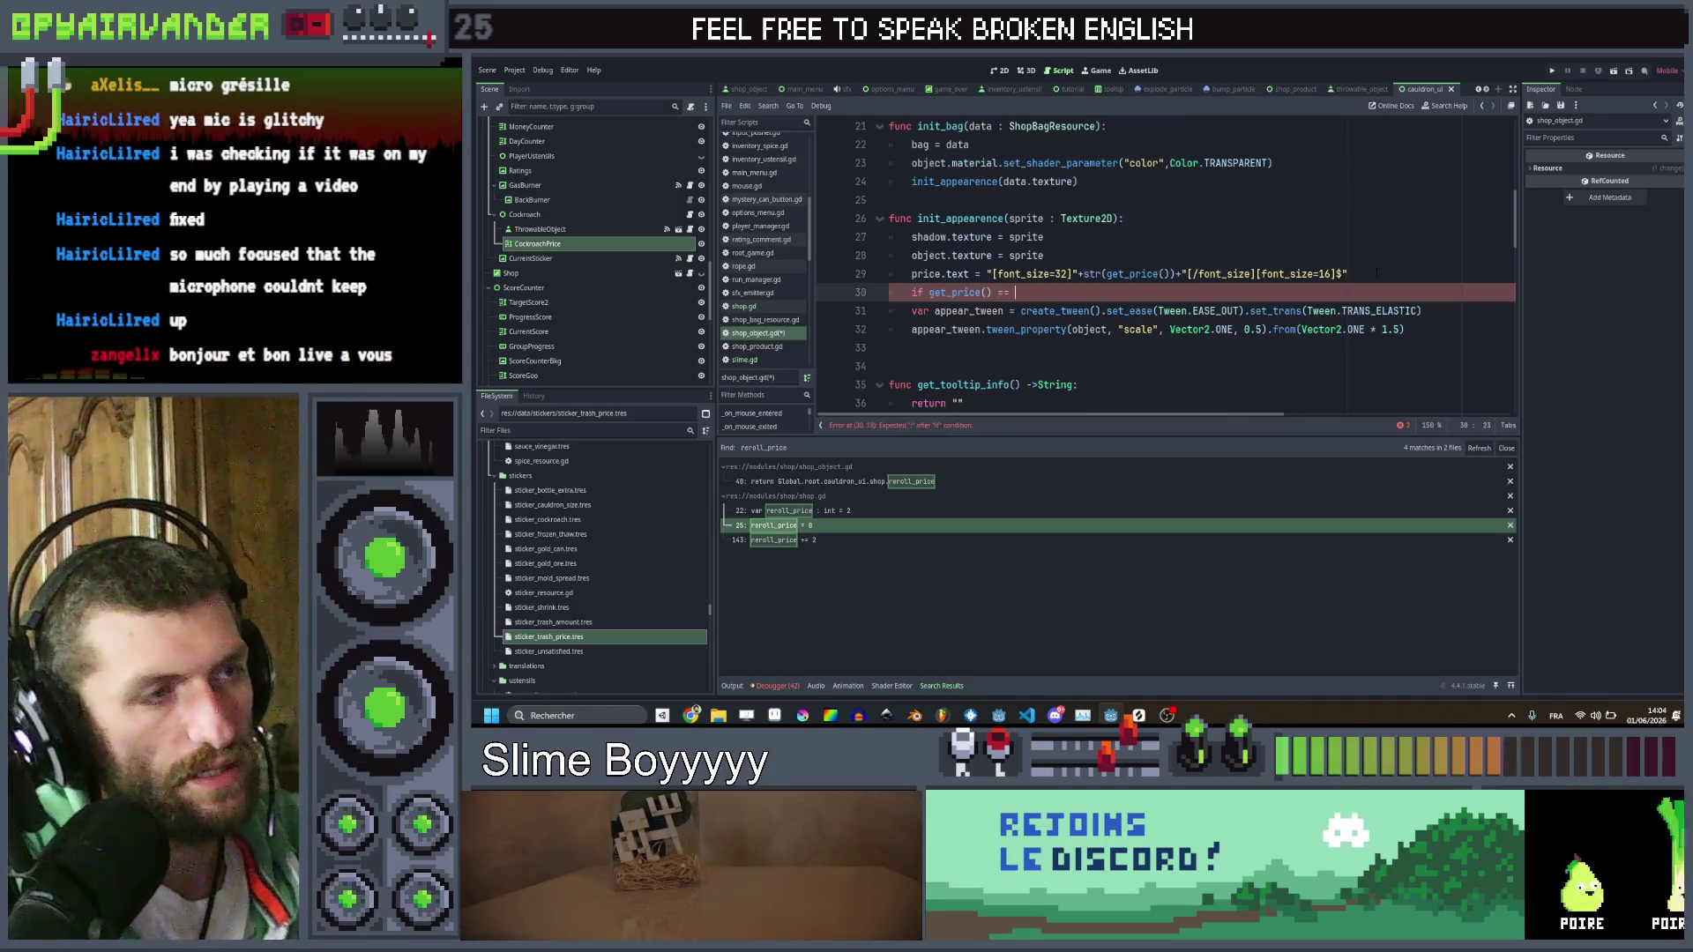
pyautogui.write('0:')
pyautogui.press('Return')
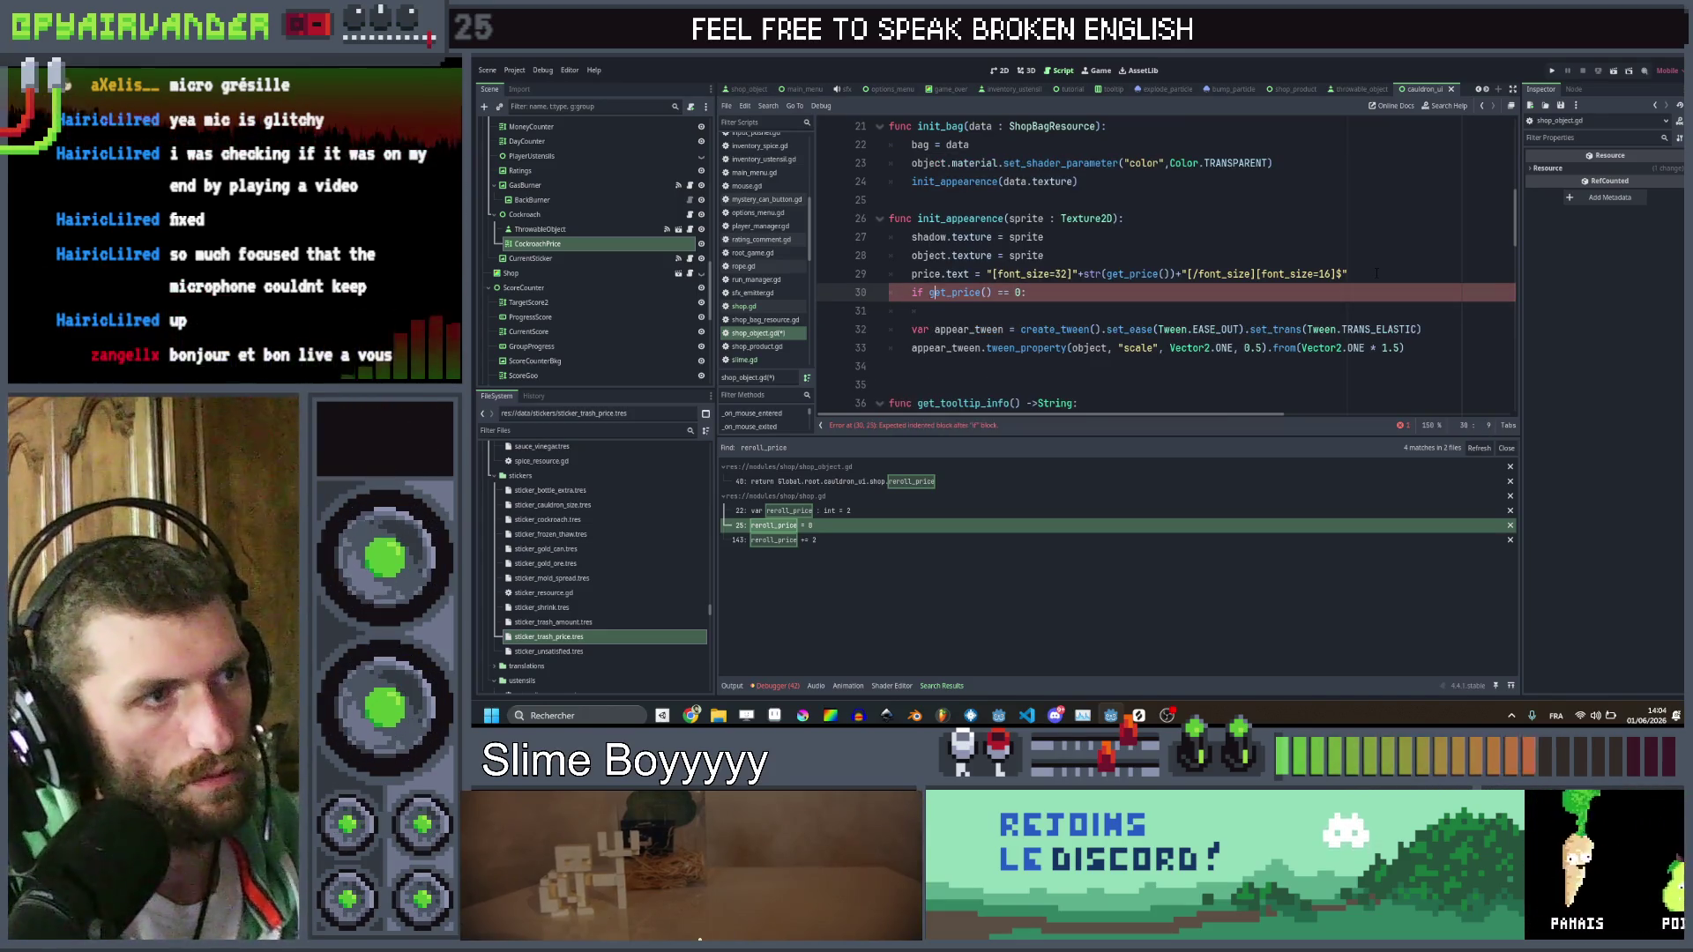
# Inside that condition, set price.text to "[font_size=32]FREE" and save shop_object.gd
pyautogui.press('Up')
pyautogui.press('Up')
pyautogui.hotkey('ctrl', 'c')
pyautogui.press('Down')
pyautogui.press('Down')
pyautogui.hotkey('ctrl', 'v')
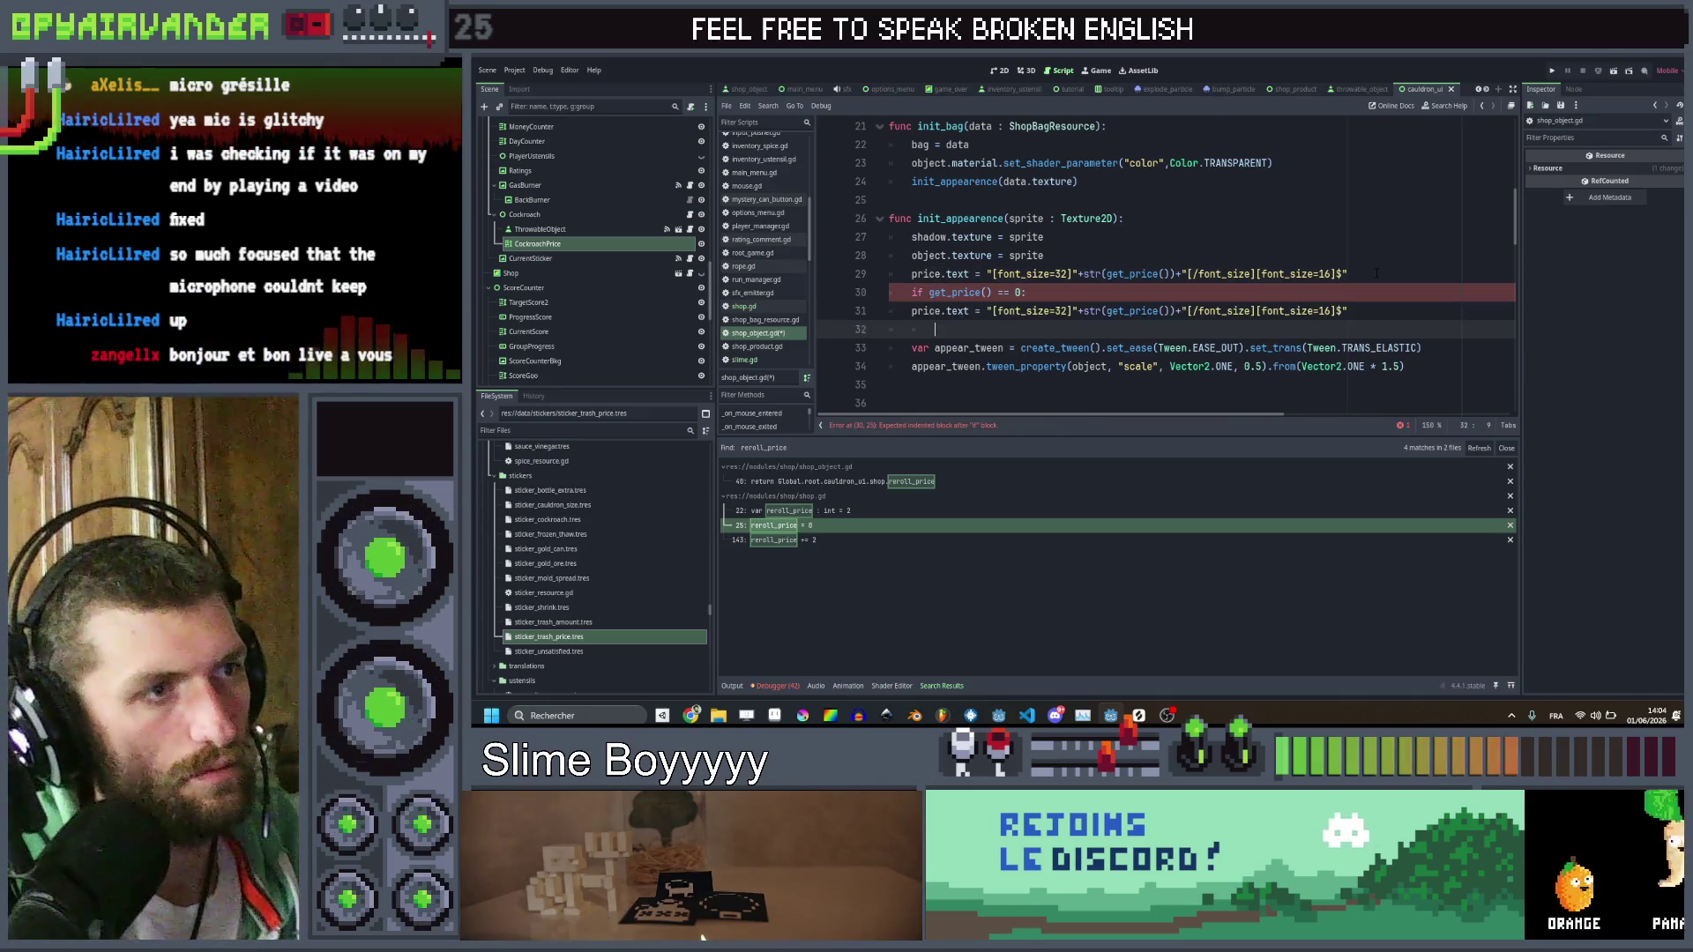
pyautogui.press('Down')
pyautogui.hotkey('ctrl', 'shift', 'k')
pyautogui.press('Up')
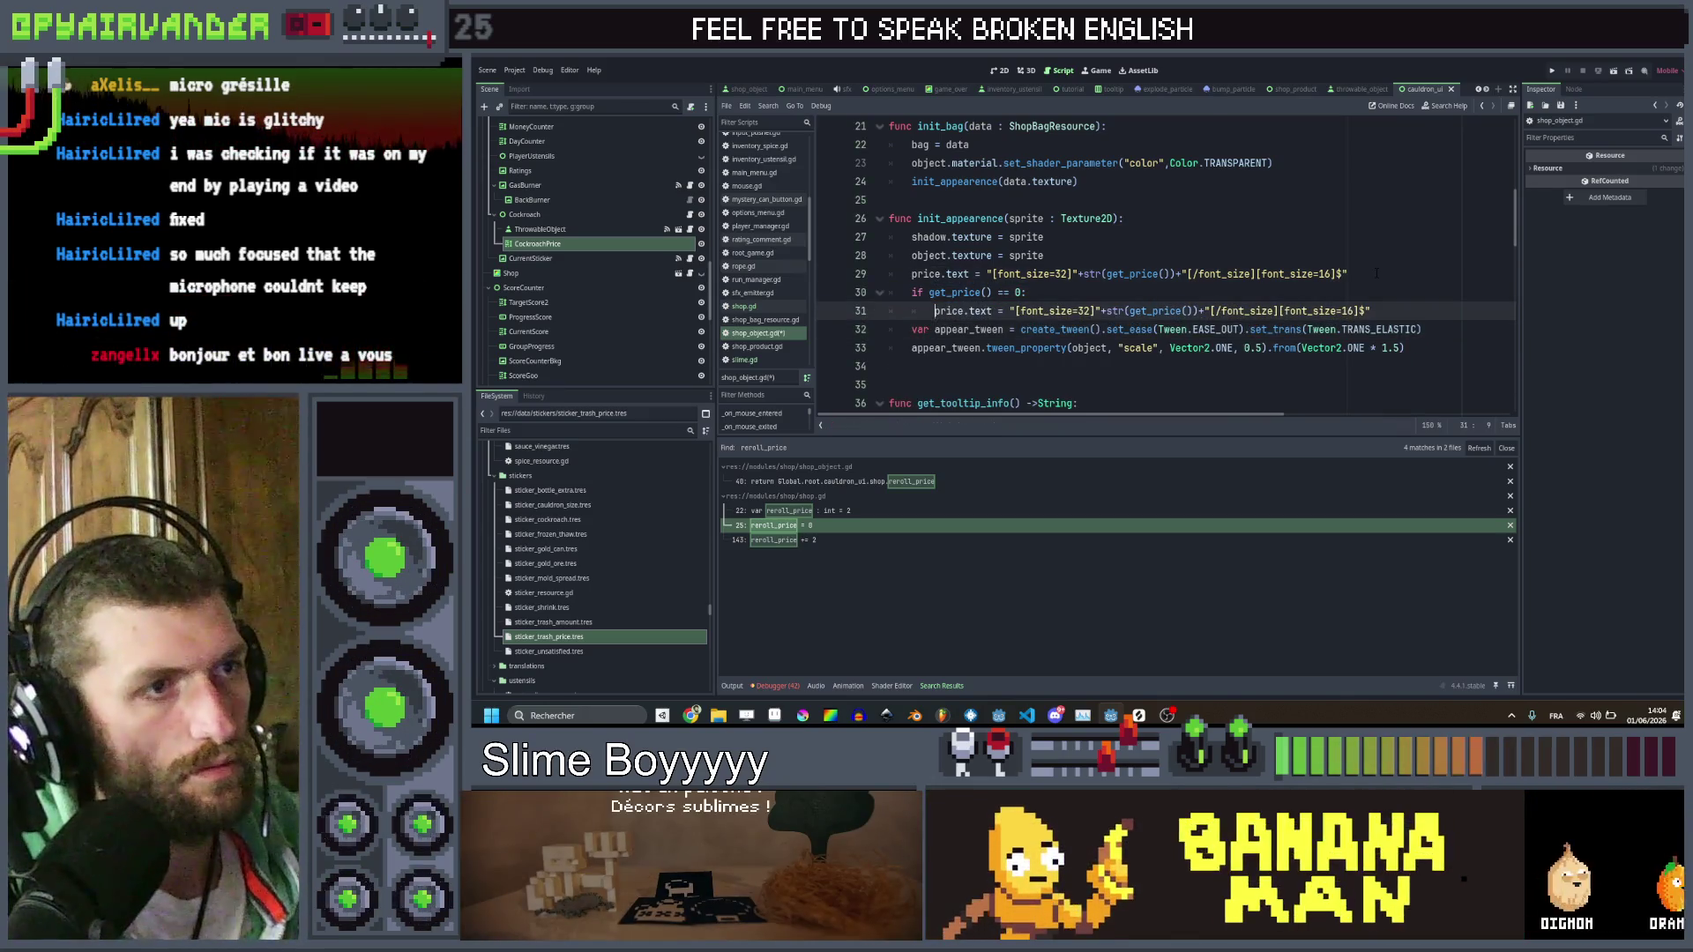
pyautogui.hotkey('ctrl', 'Right')
pyautogui.hotkey('ctrl', 'Right')
pyautogui.hotkey('ctrl', 'Right')
pyautogui.write('FREE')
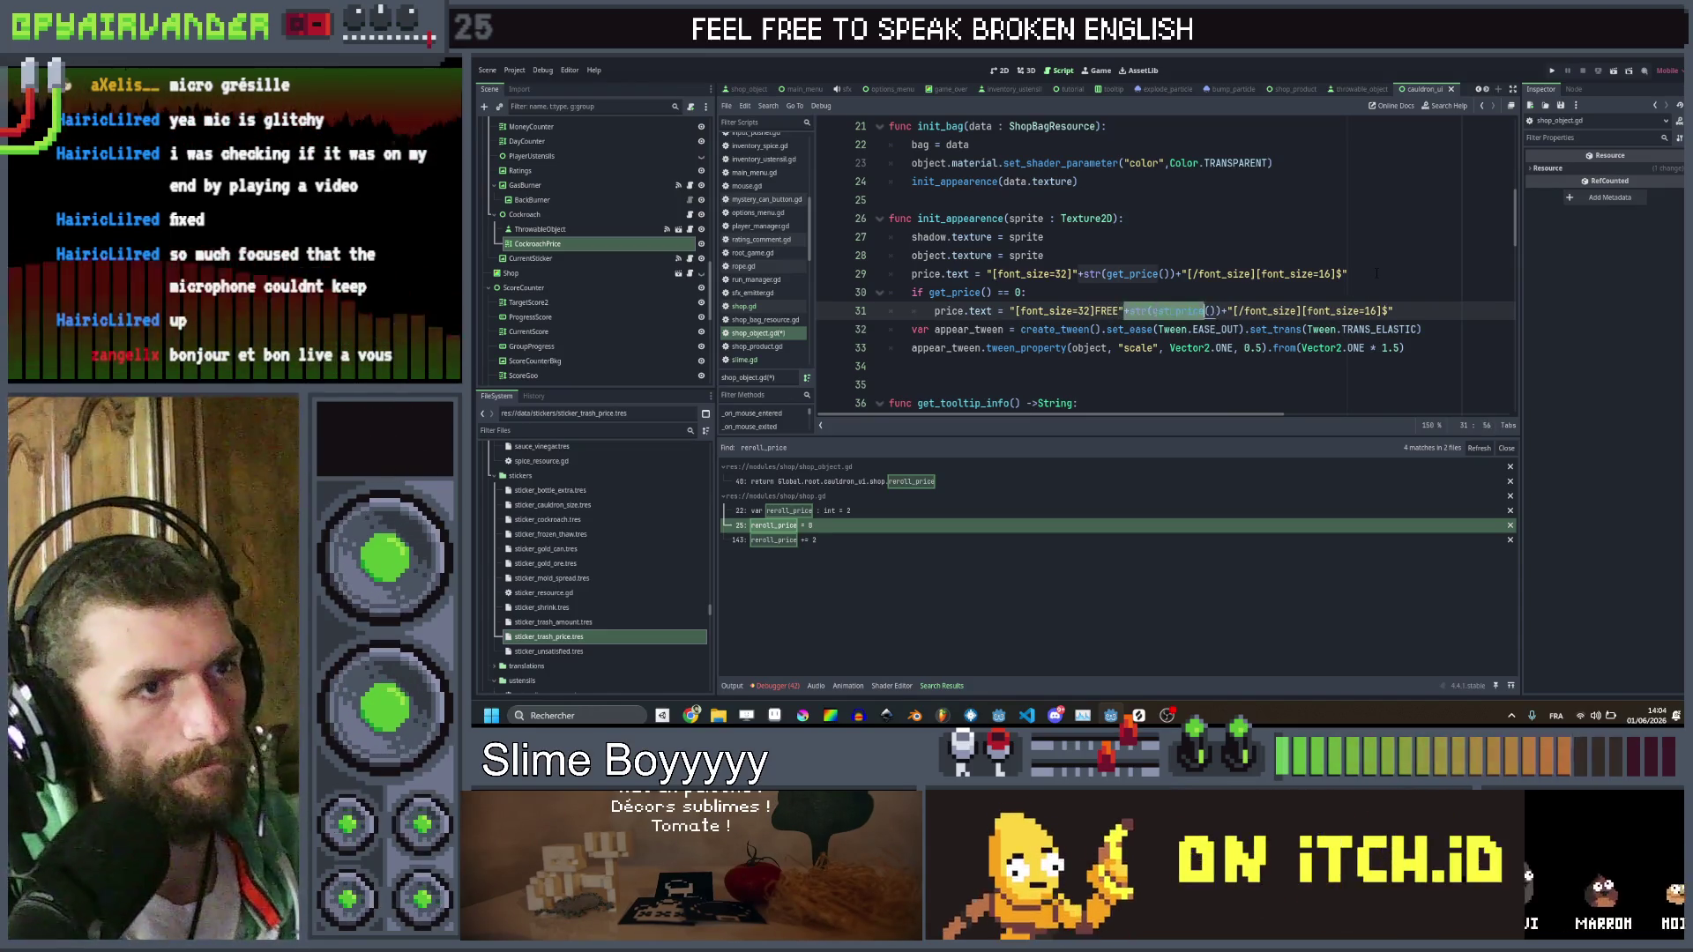
pyautogui.hotkey('ctrl', 'shift', 'Right')
pyautogui.hotkey('ctrl', 'shift', 'Right')
pyautogui.hotkey('ctrl', 'shift', 'Right')
pyautogui.hotkey('shift', 'End')
pyautogui.press('Delete')
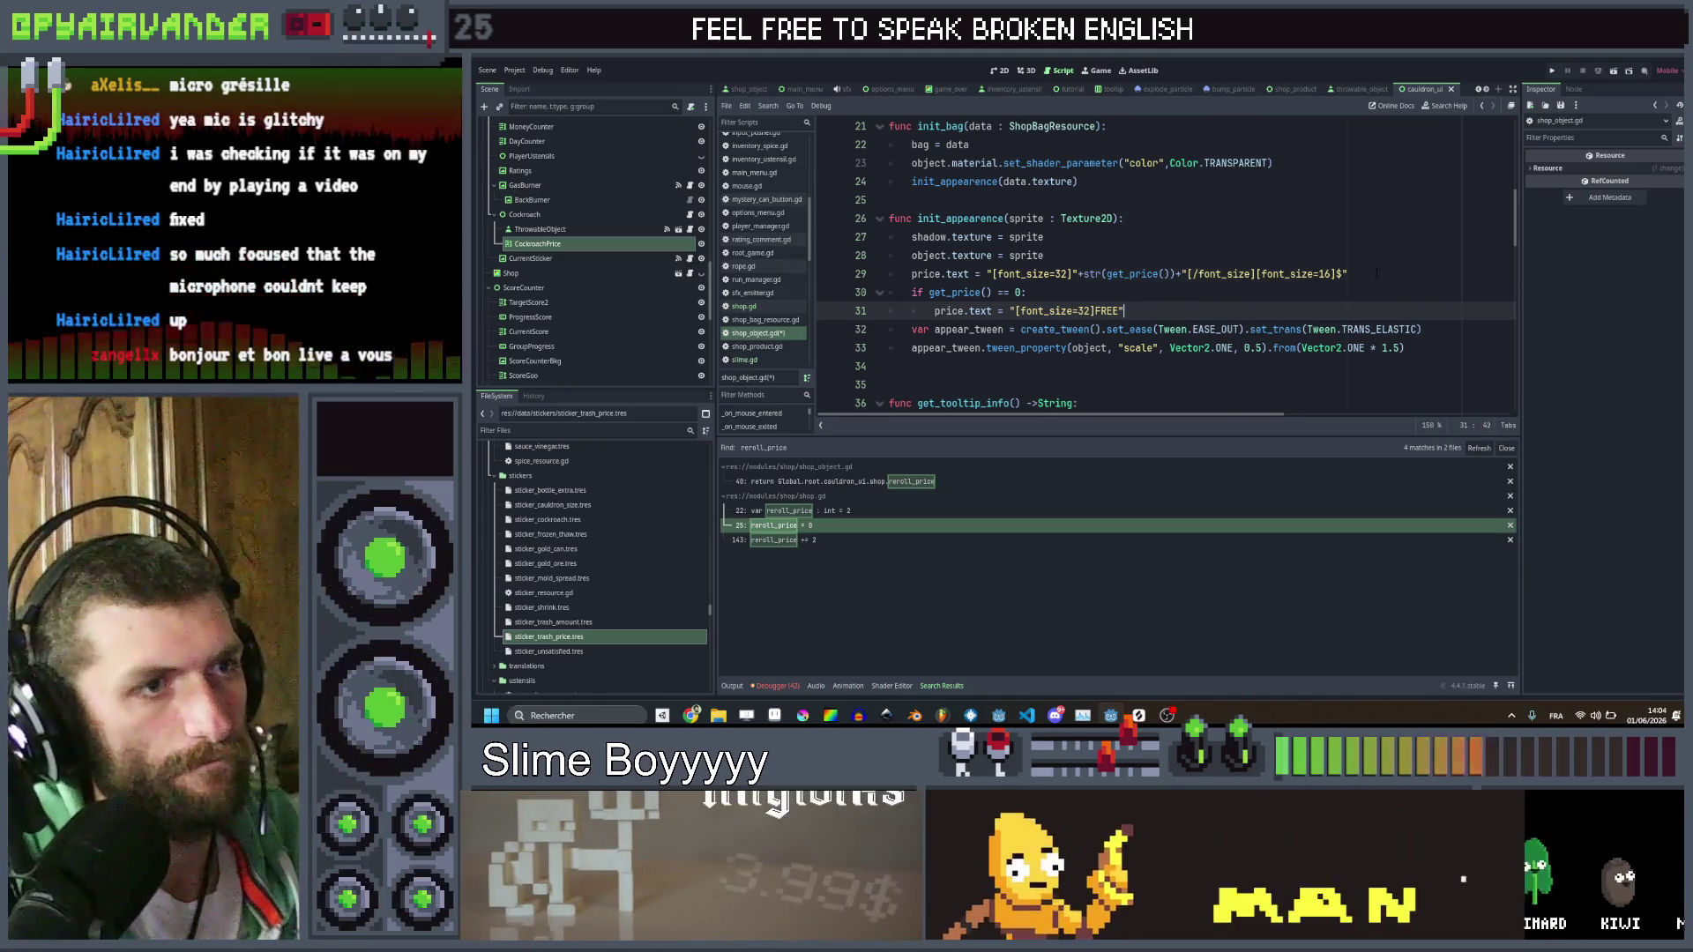
pyautogui.hotkey('ctrl', 's')
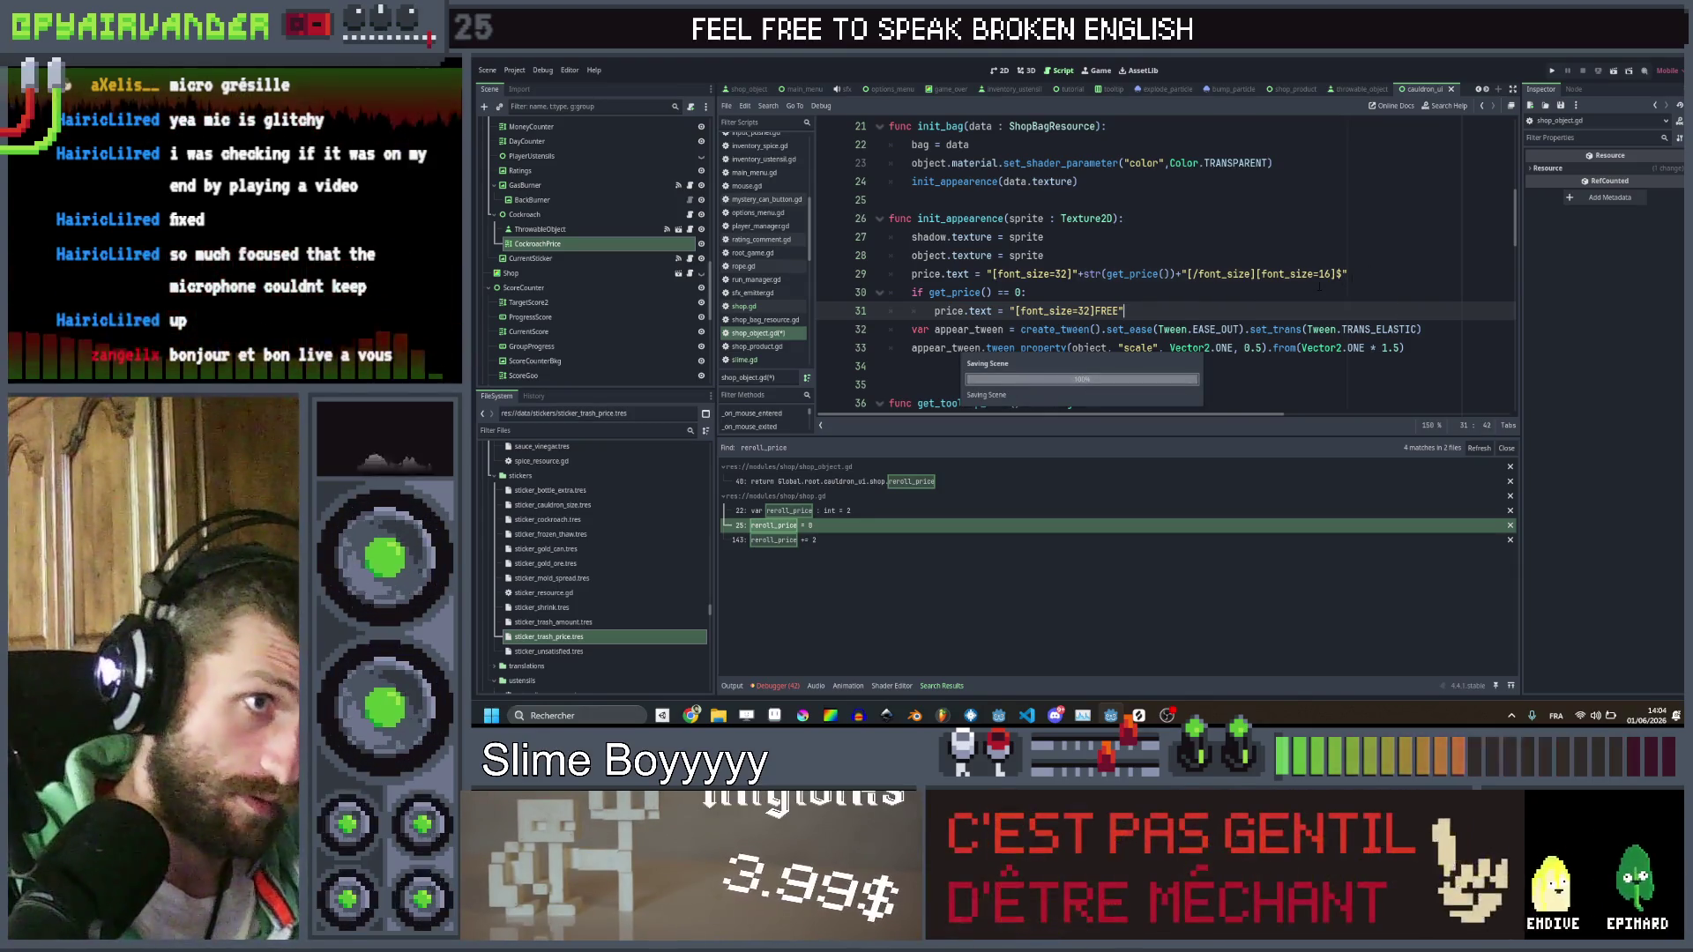
pyautogui.press('Up')
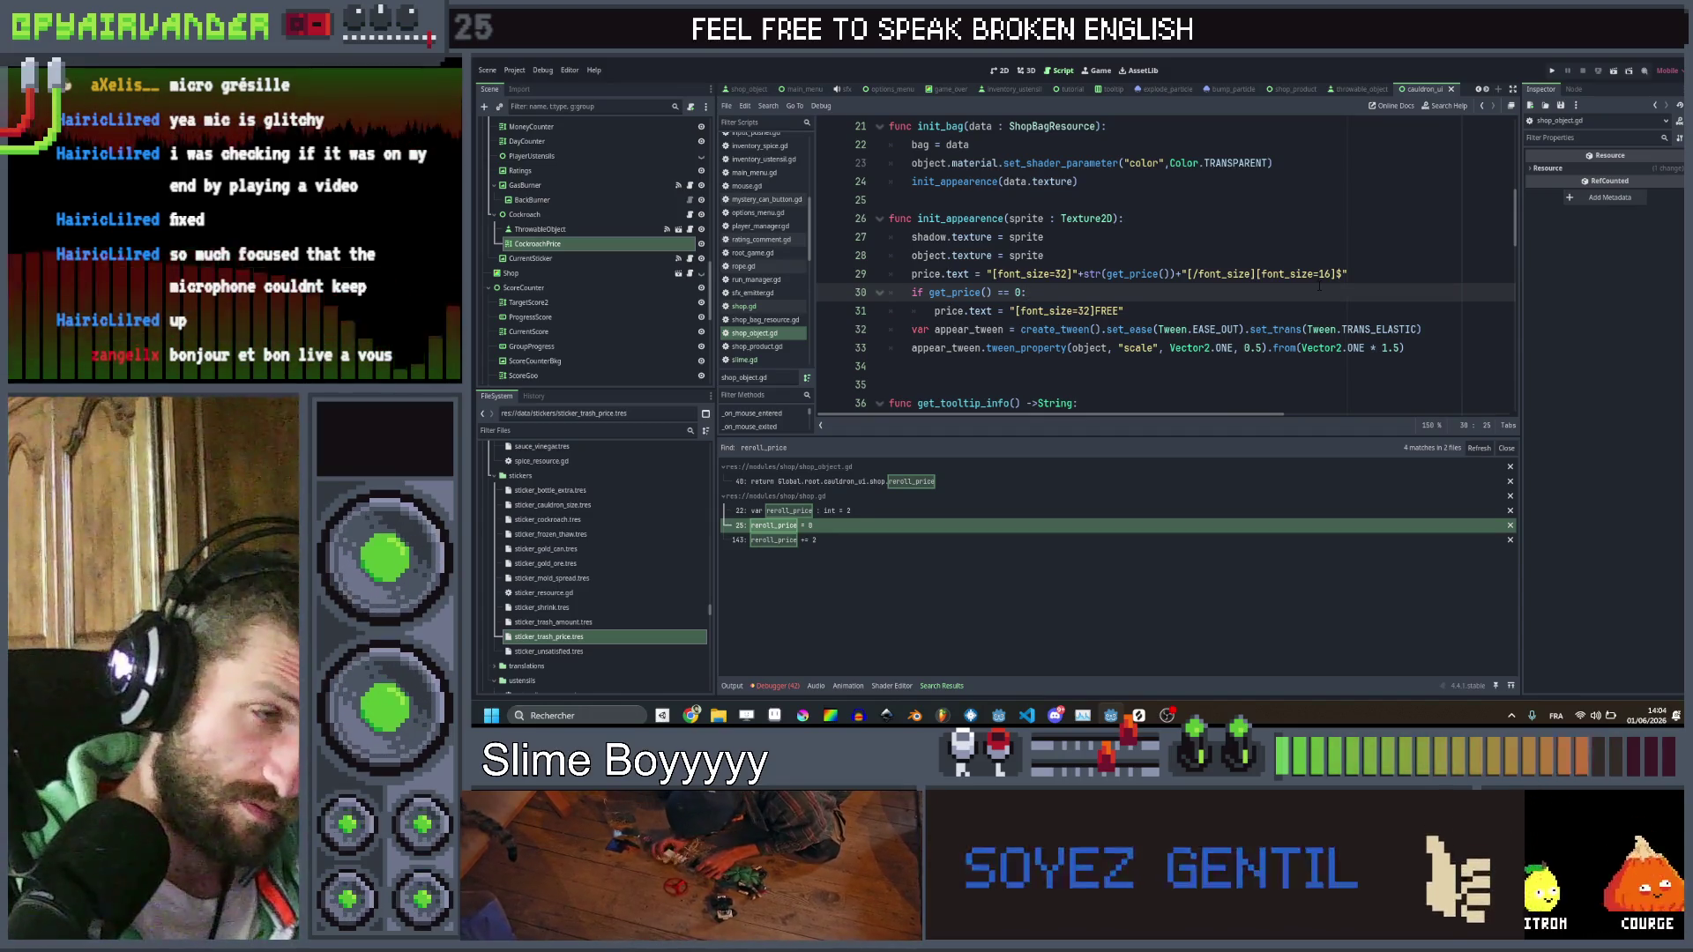
# Scroll through the current script, then open sticker_resource.gd
pyautogui.scroll(-4, 1296, 284)
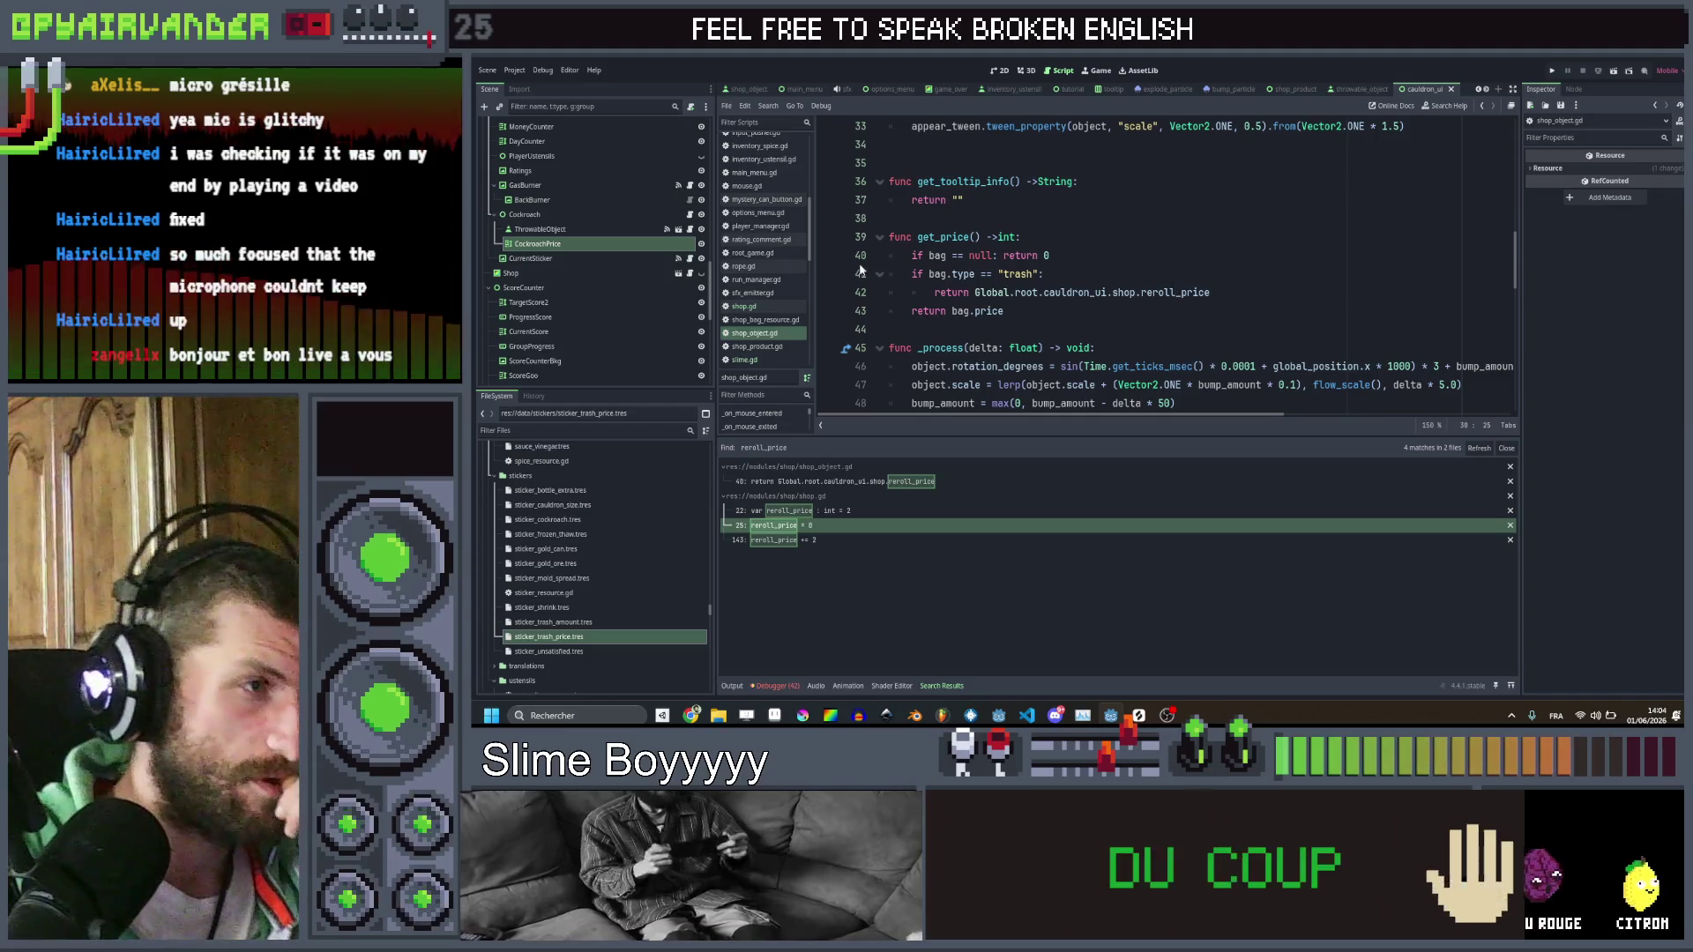
pyautogui.scroll(-6, 744, 305)
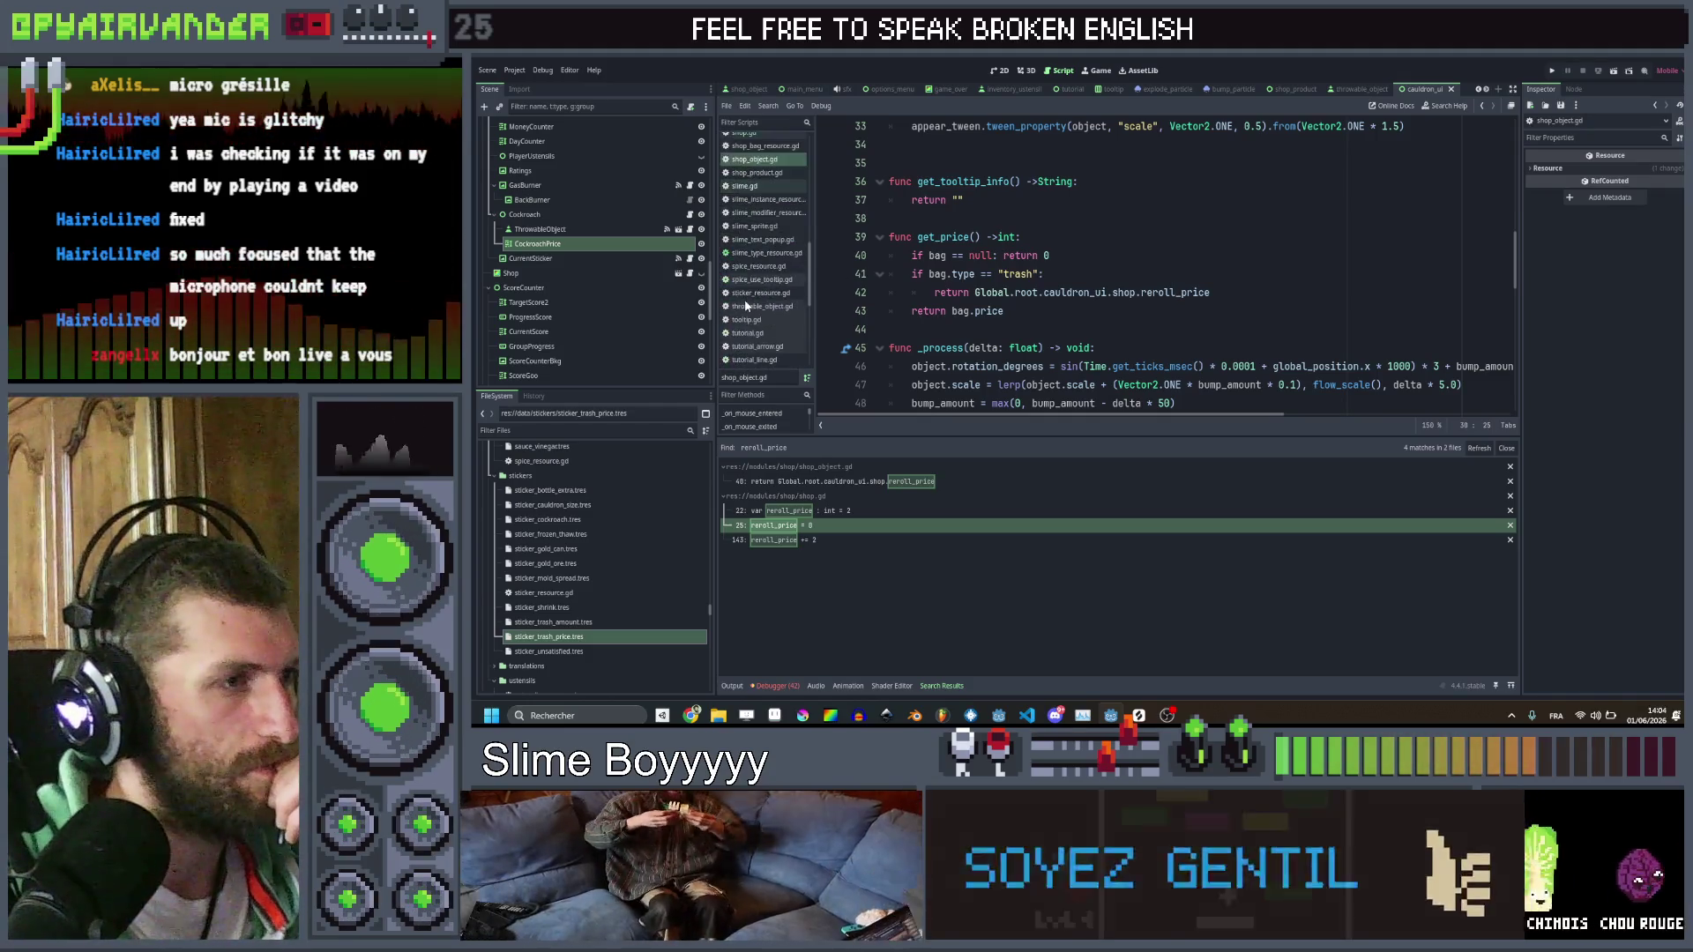
pyautogui.scroll(-1, 746, 305)
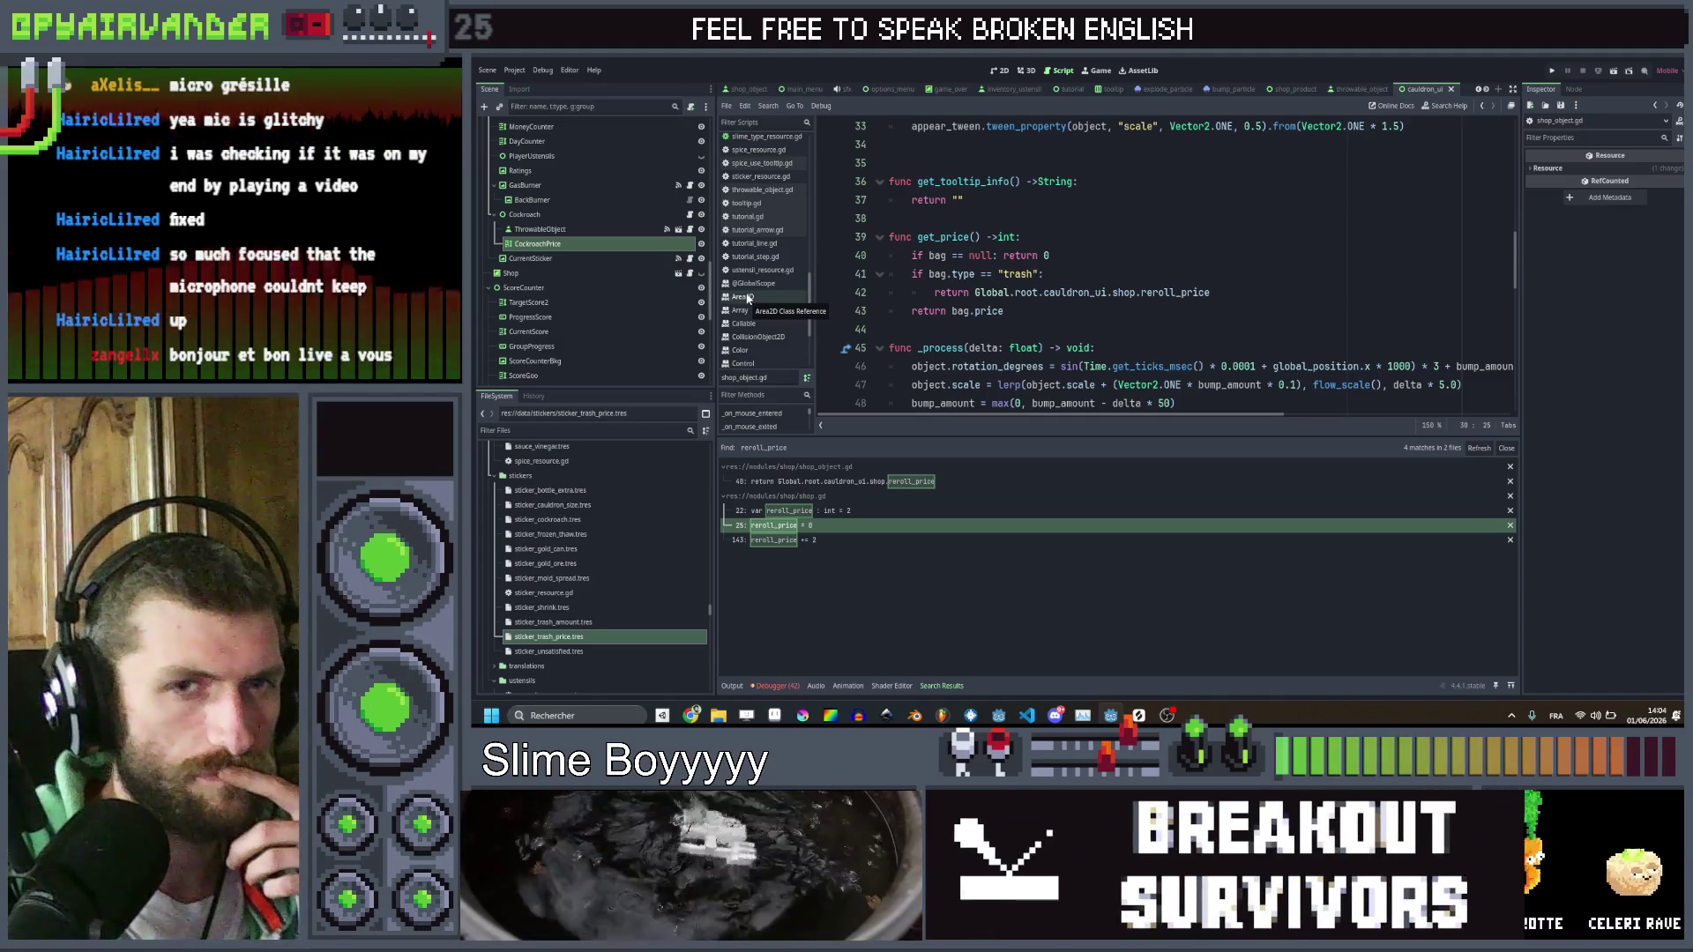
pyautogui.scroll(2, 791, 250)
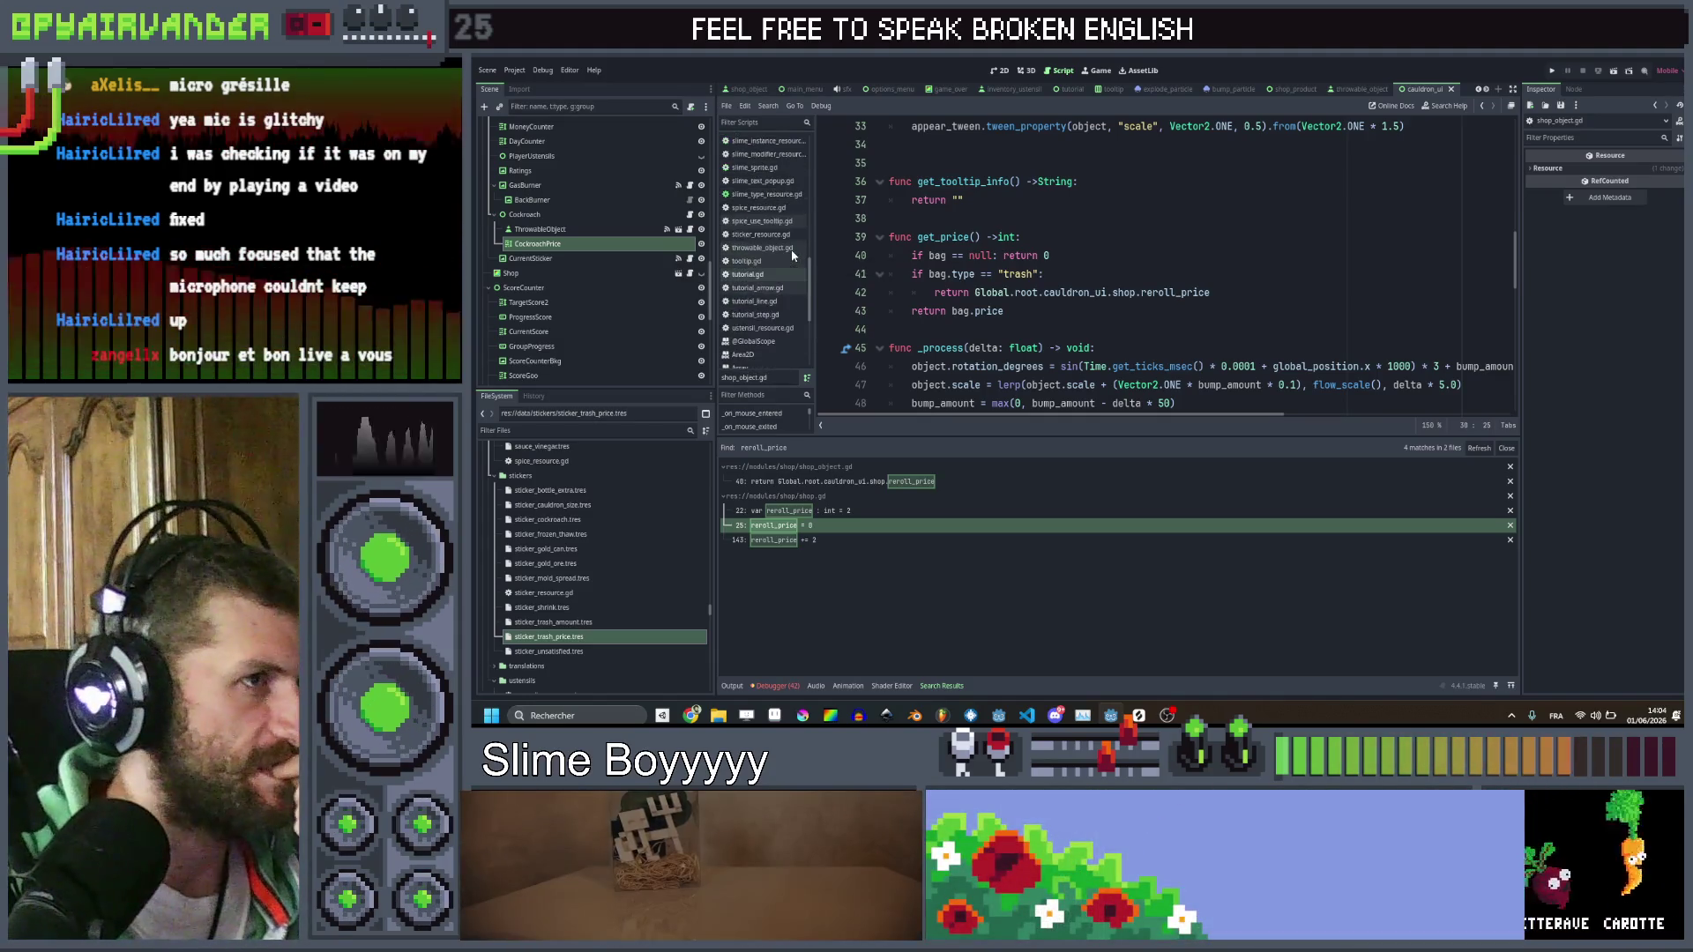
pyautogui.scroll(1, 791, 251)
pyautogui.click(781, 266)
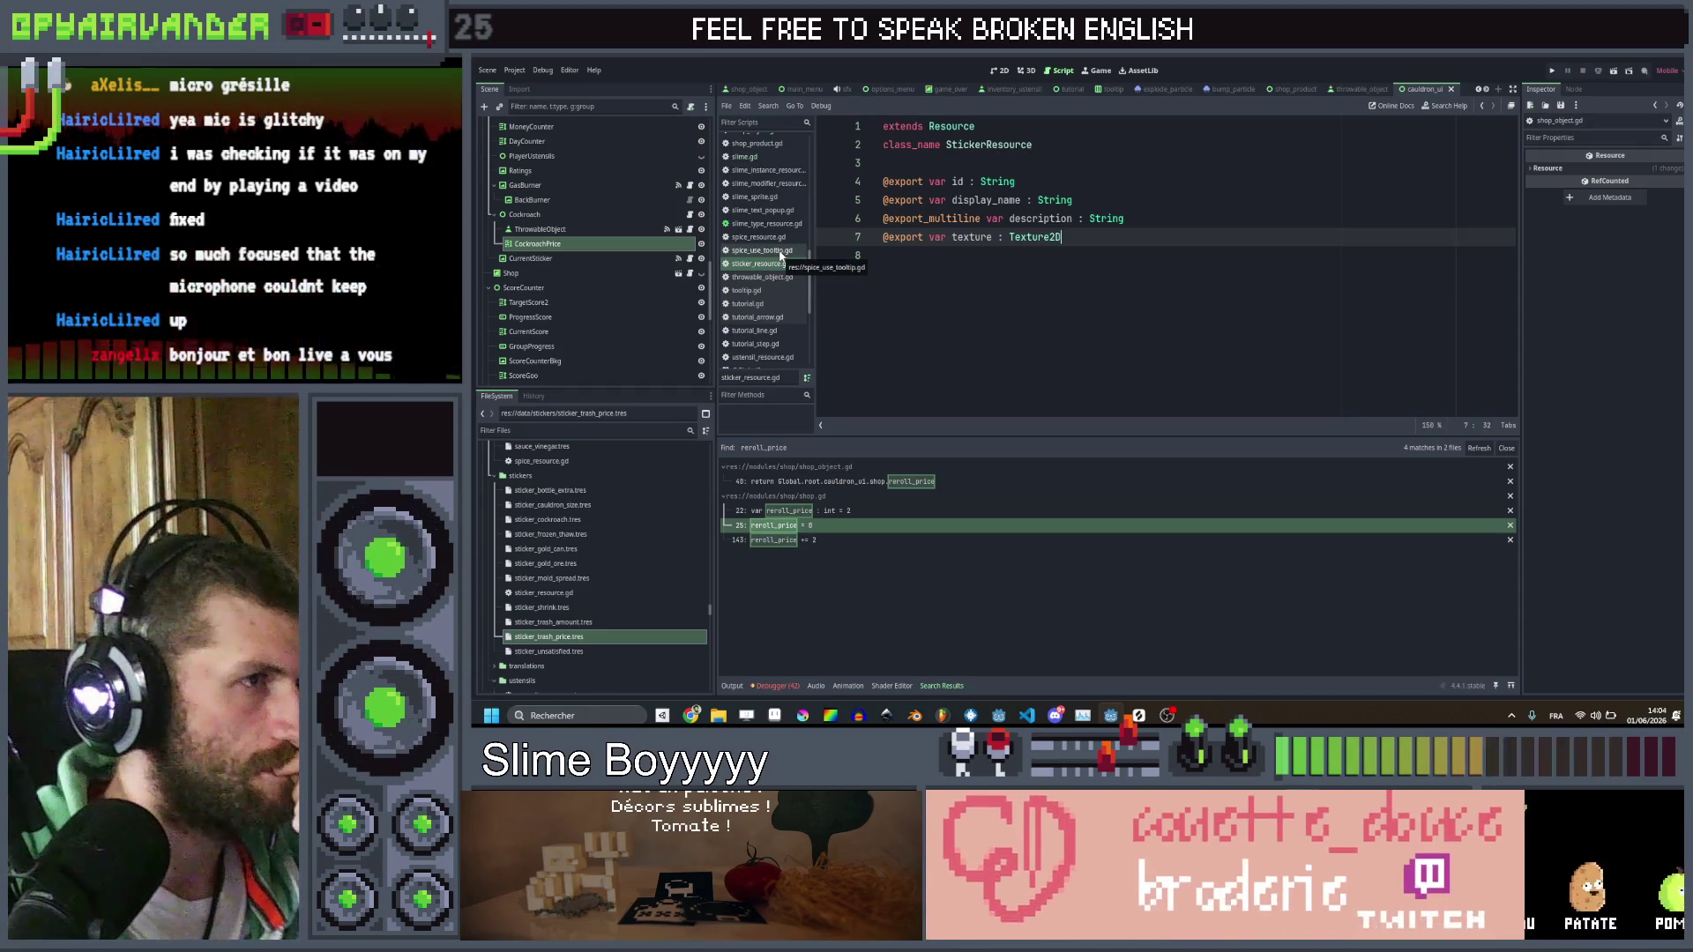
# Review the match spice.id block in spice_use_tooltip.gd and follow it to the add_sticker definition
pyautogui.click(761, 251)
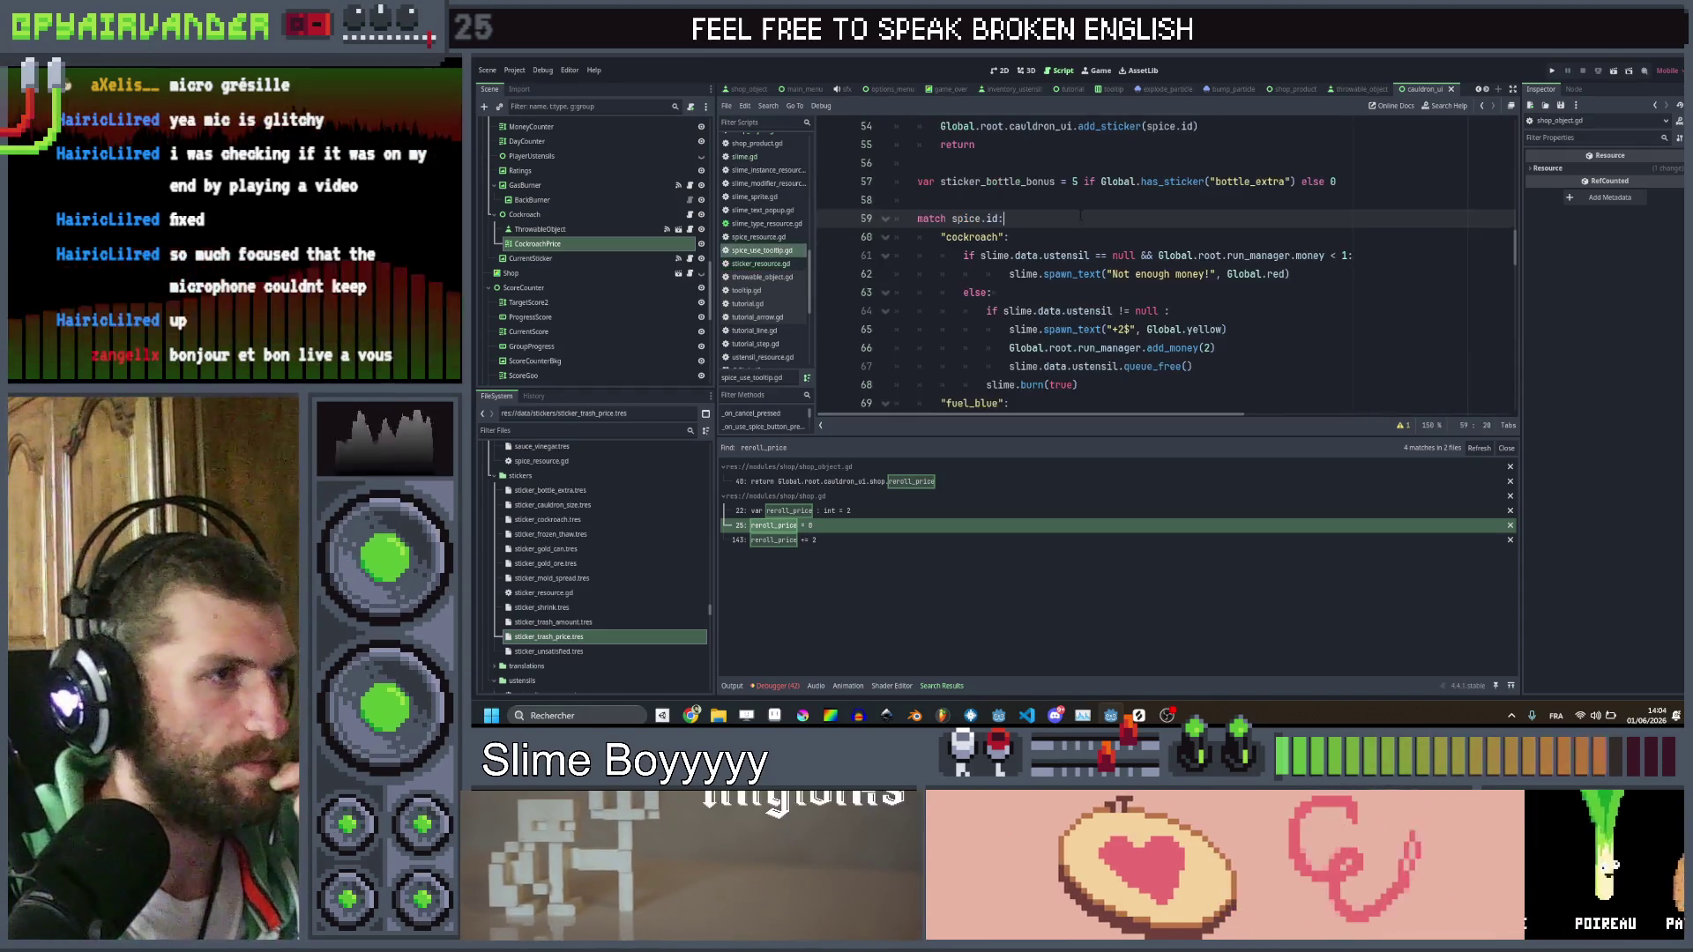
pyautogui.scroll(3, 1179, 205)
pyautogui.scroll(-4, 1179, 205)
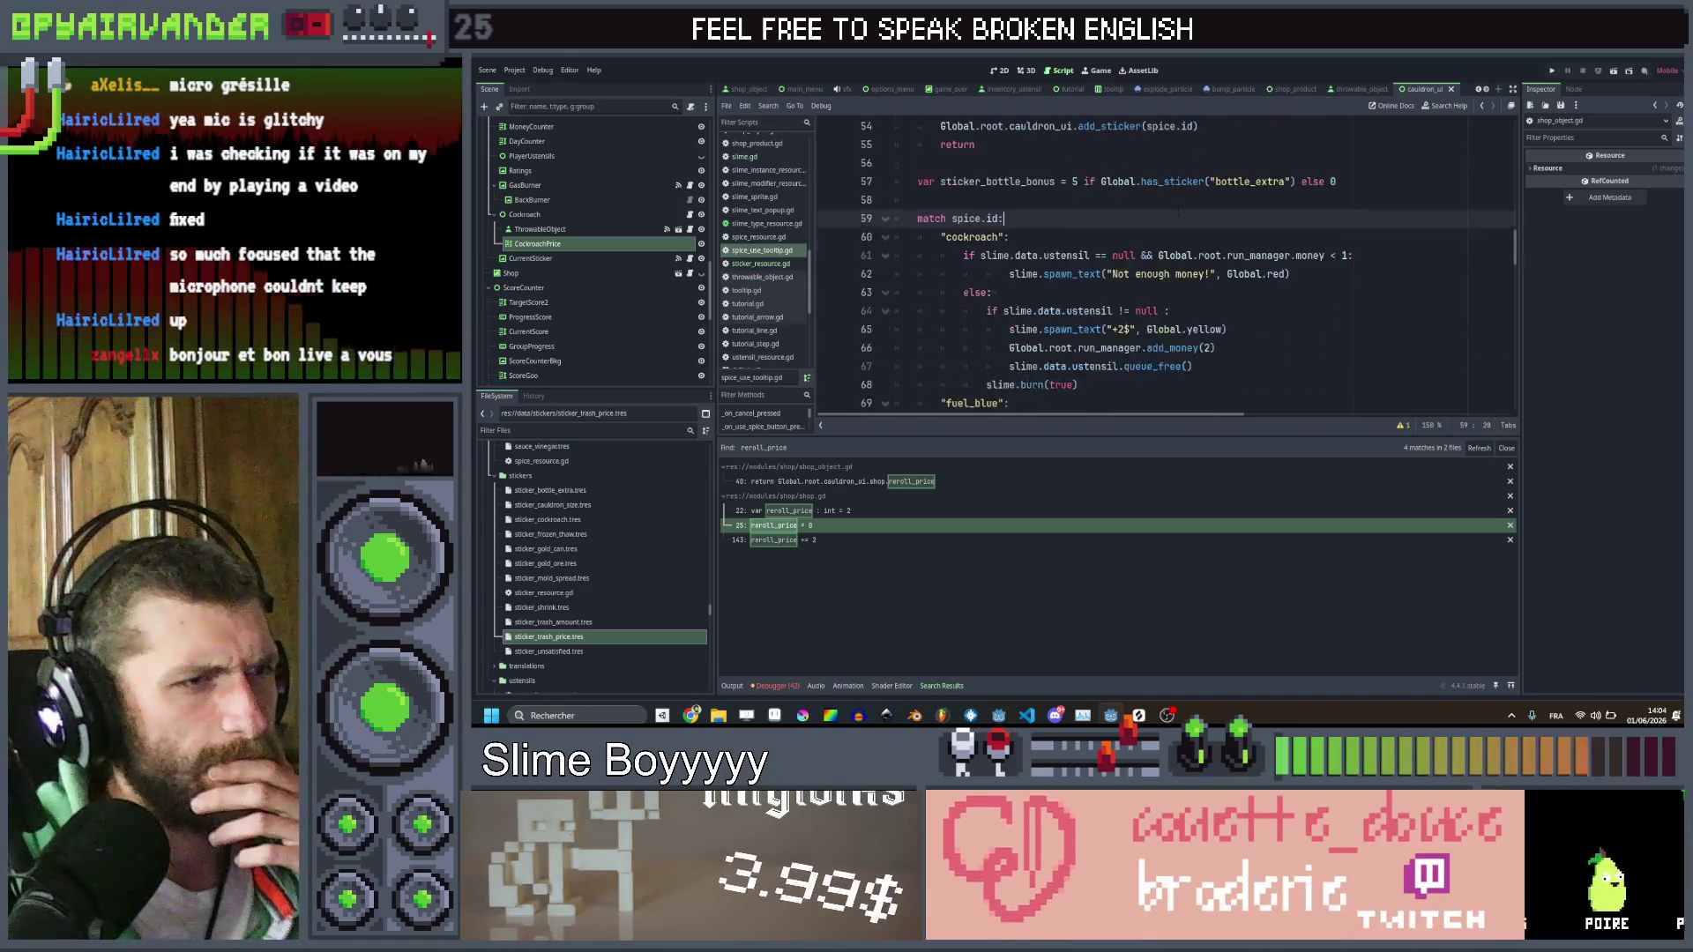
pyautogui.scroll(-18, 1179, 206)
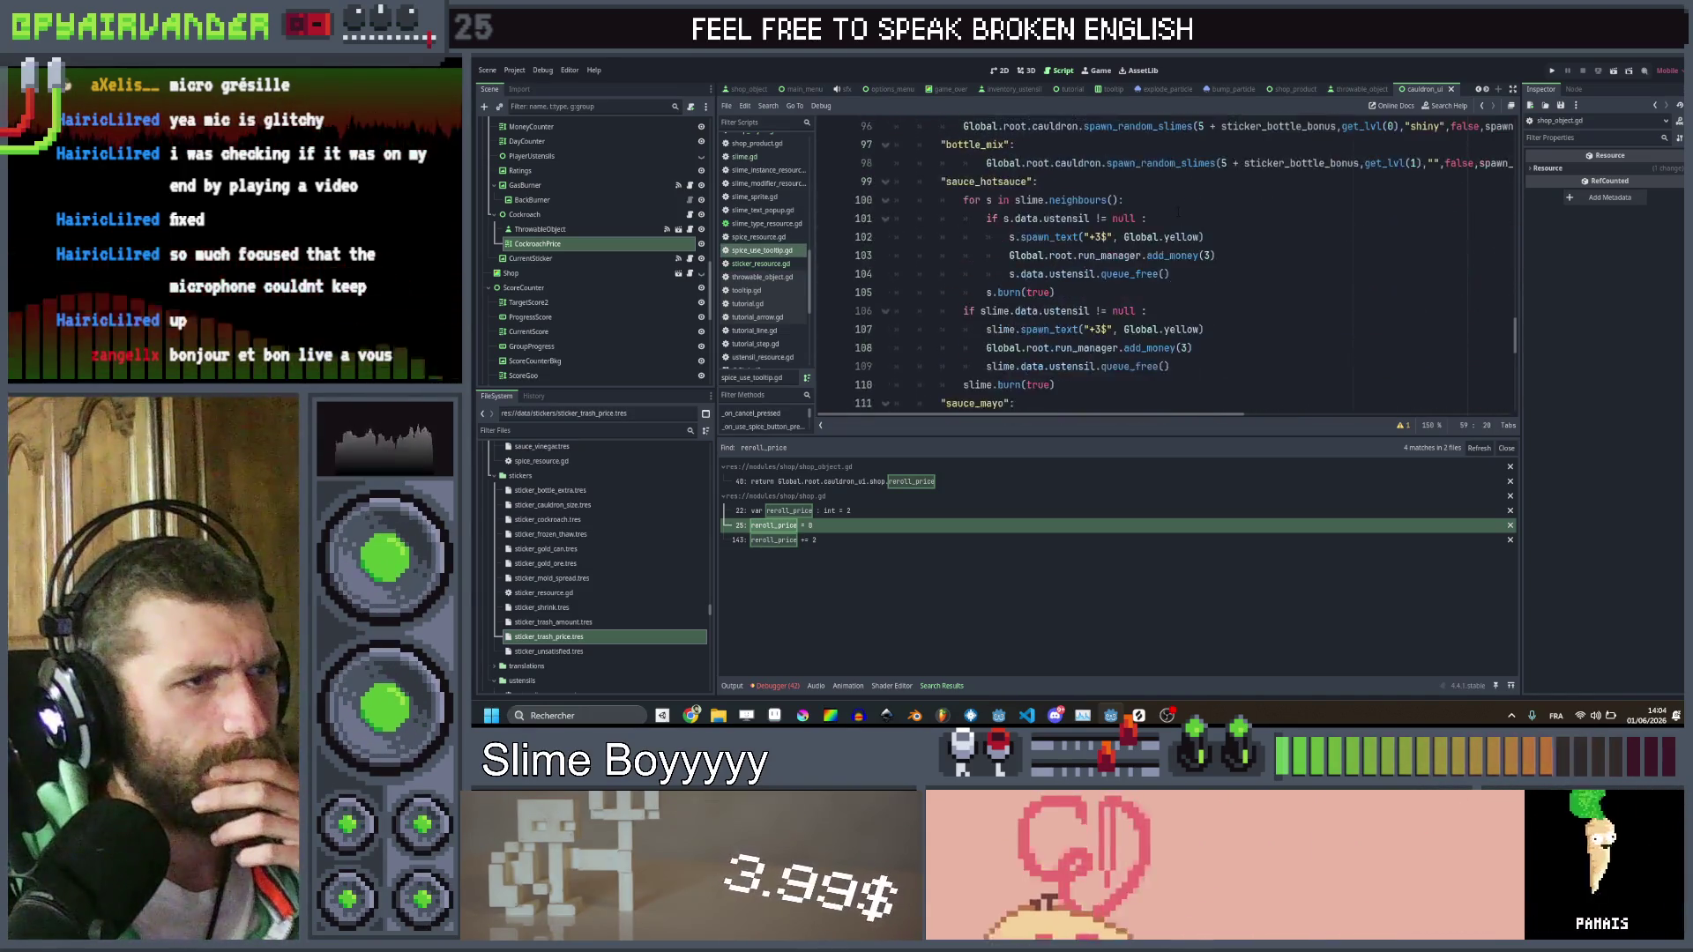
pyautogui.scroll(8, 1179, 206)
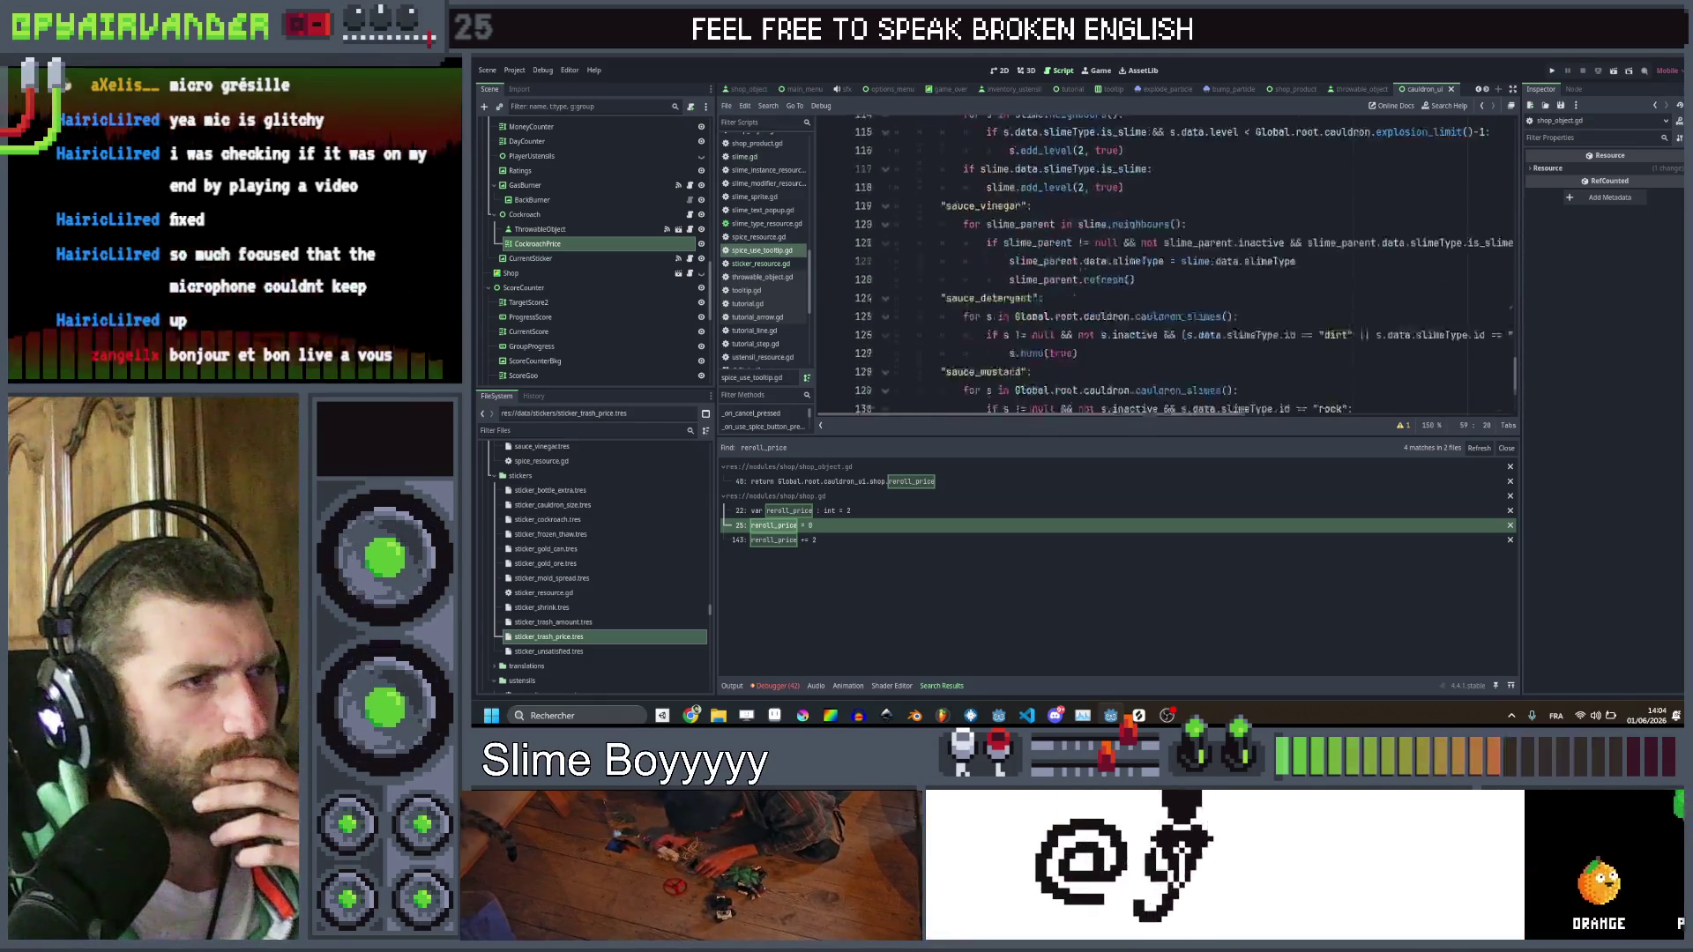
pyautogui.scroll(11, 1178, 206)
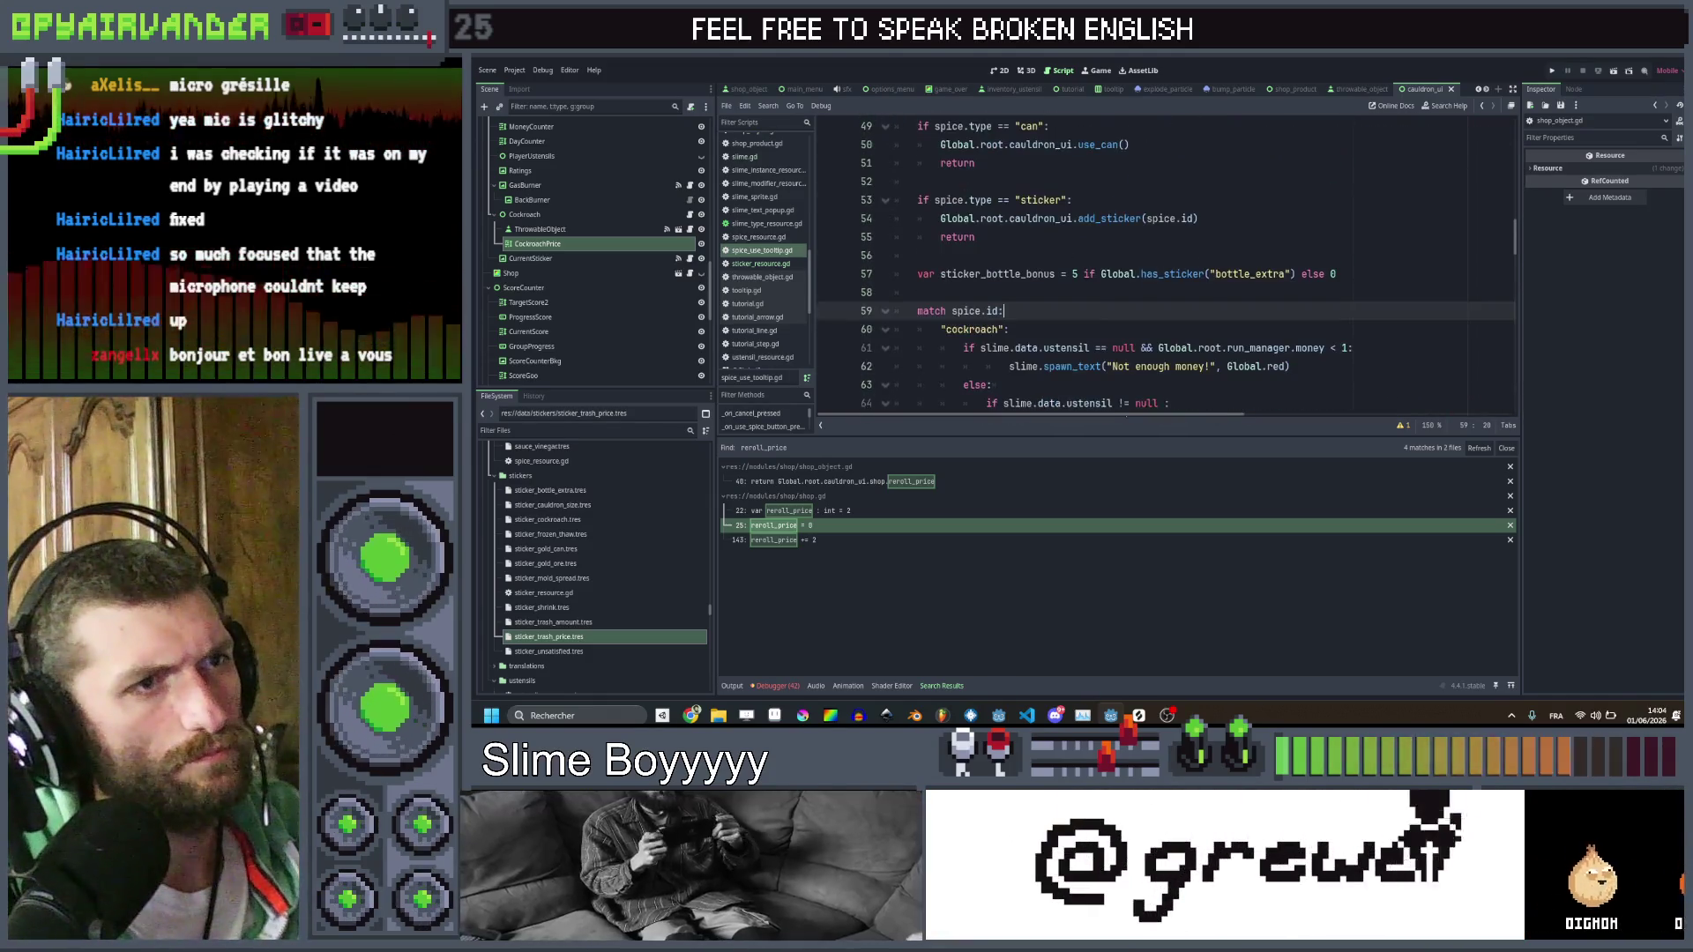
pyautogui.scroll(1, 1041, 284)
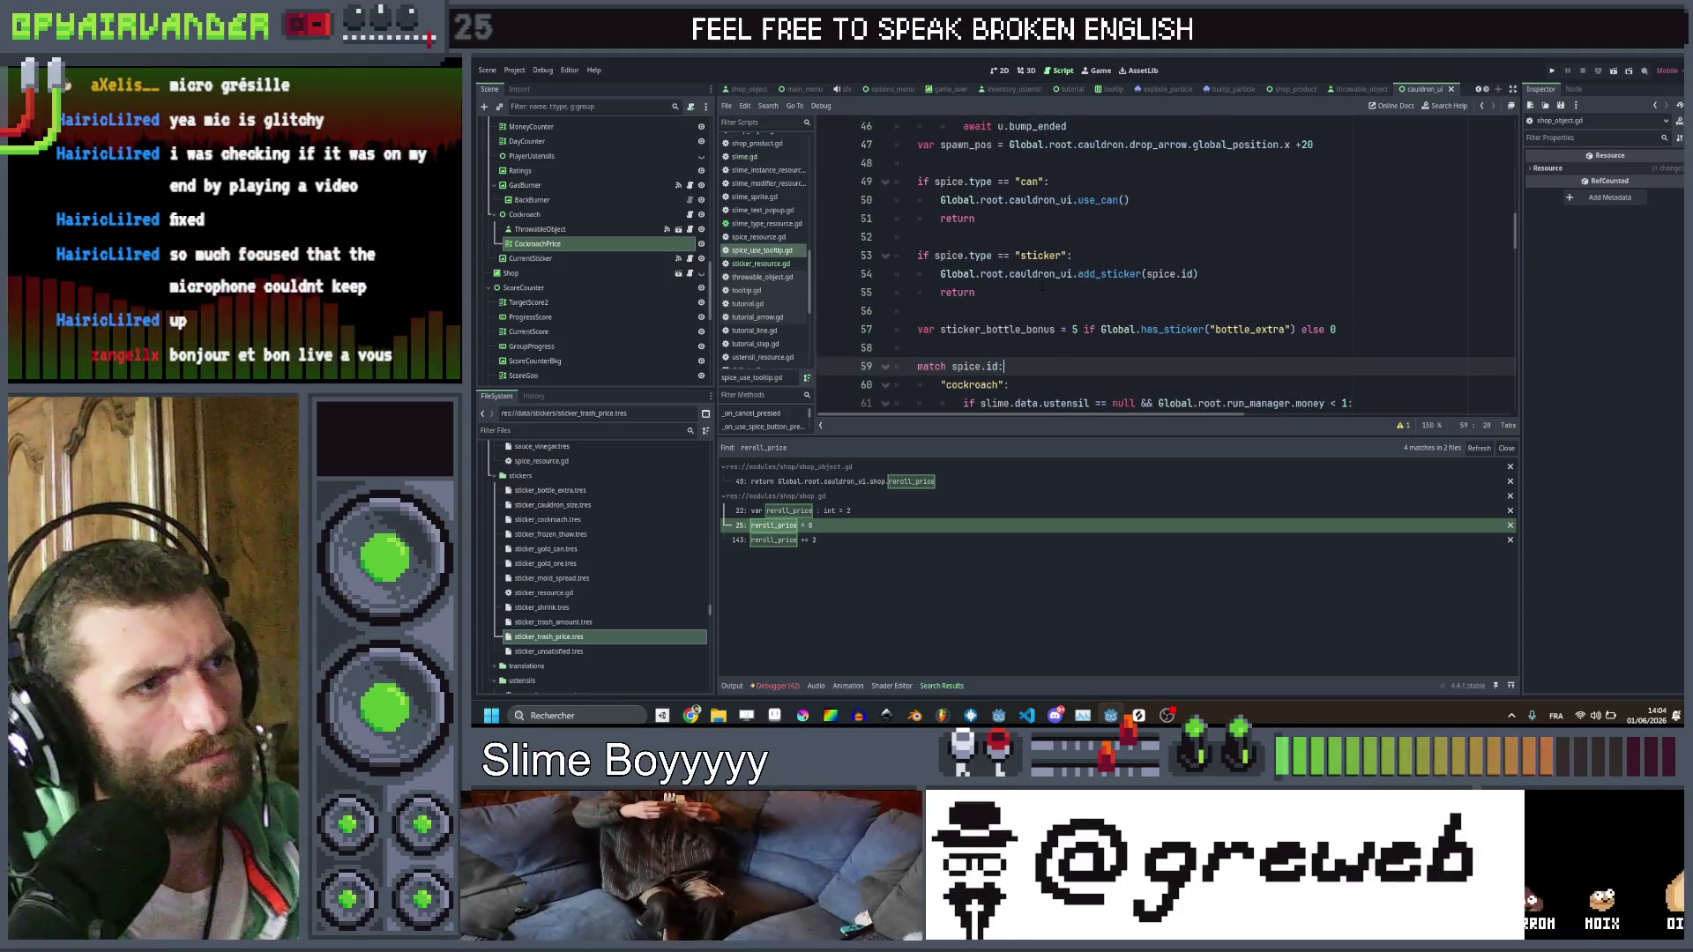
pyautogui.keyDown('ctrl'); pyautogui.click(1090, 279); pyautogui.keyUp('ctrl')
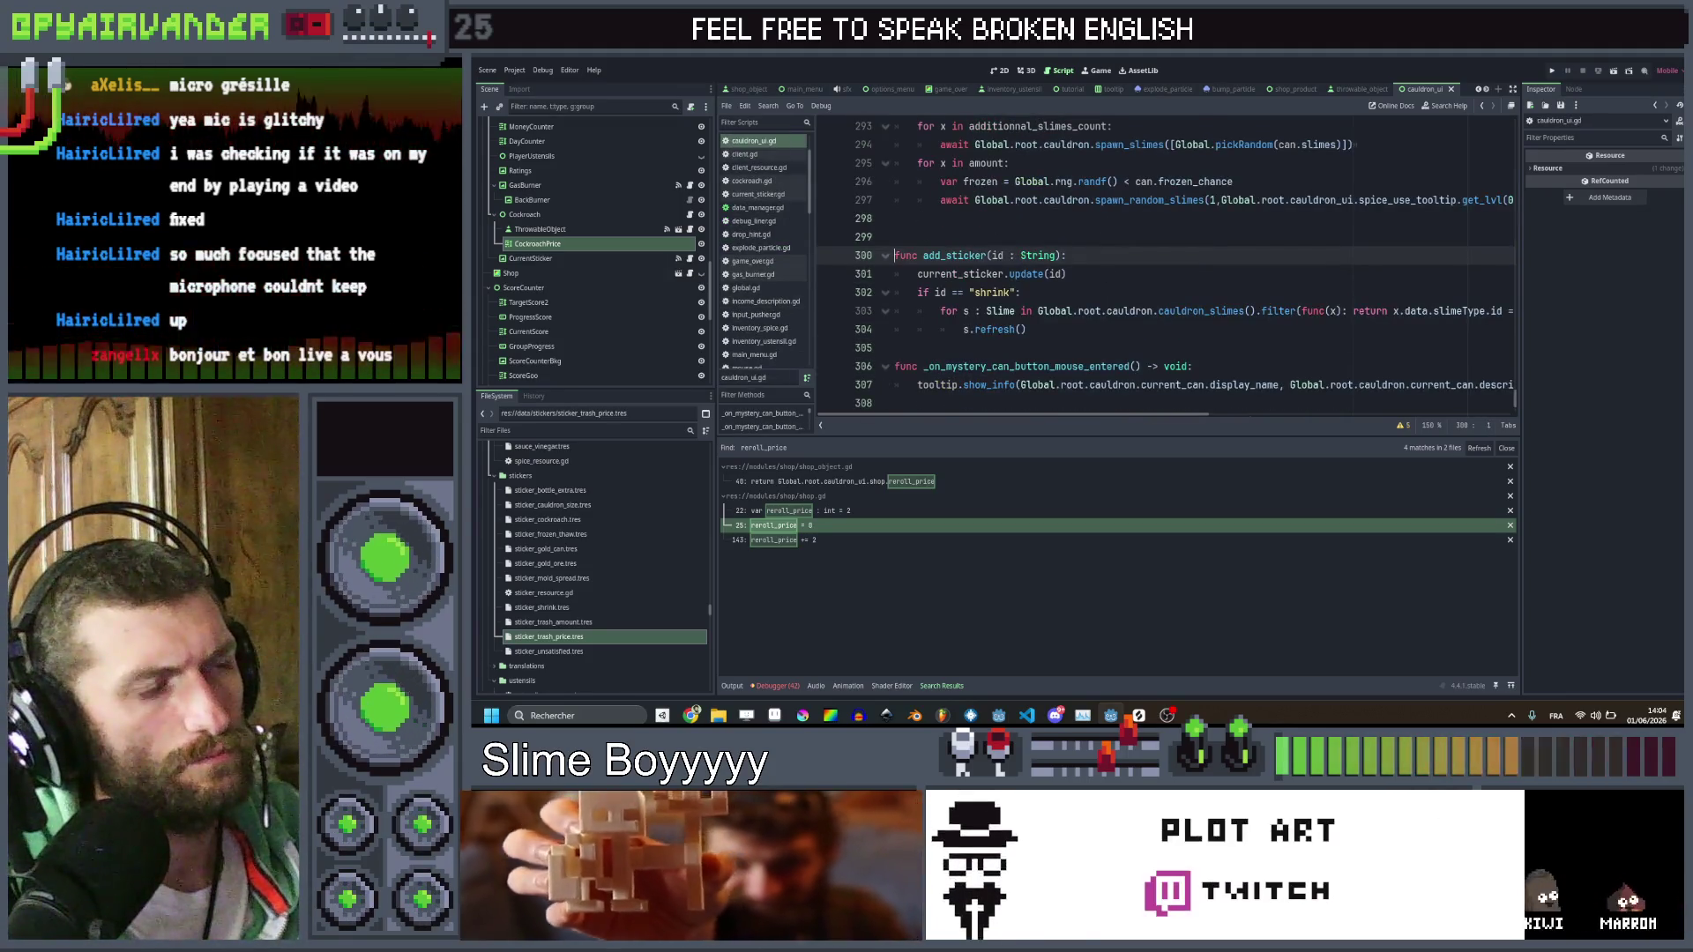
# After the shrink block in add_sticker, add `if id == "trash_price":` updating shop.reroll_price, and save
pyautogui.click(1052, 329)
pyautogui.press('Return')
pyautogui.press('BackSpace')
pyautogui.write('if id')
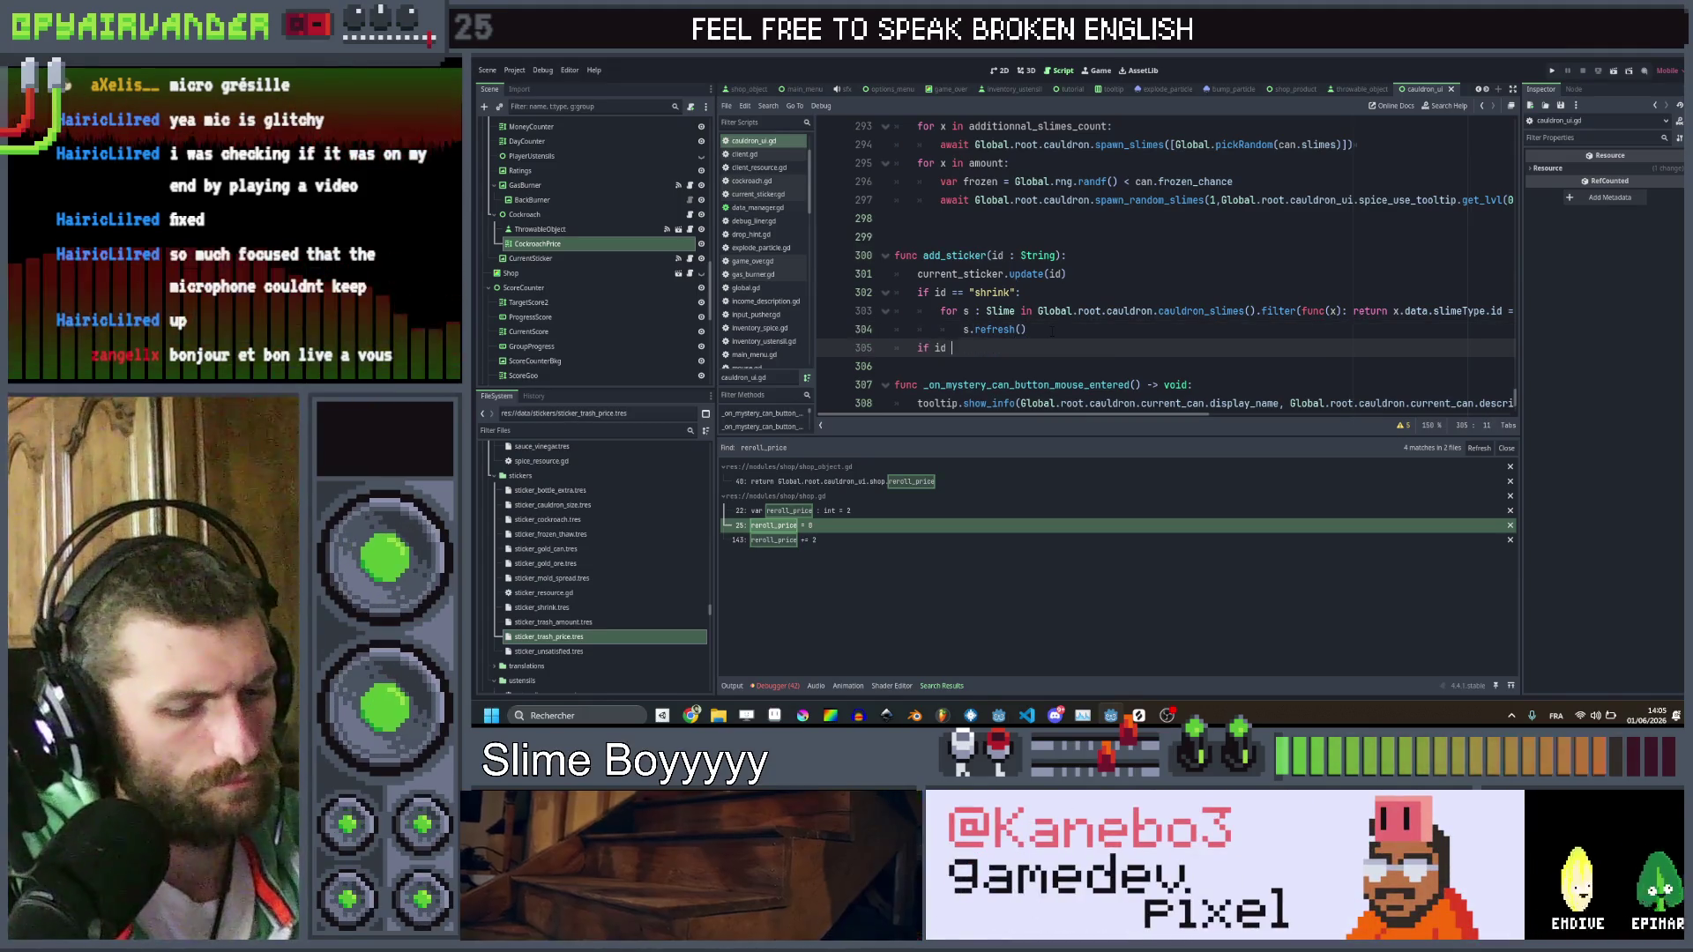
pyautogui.write(' == ')
pyautogui.write('"tra')
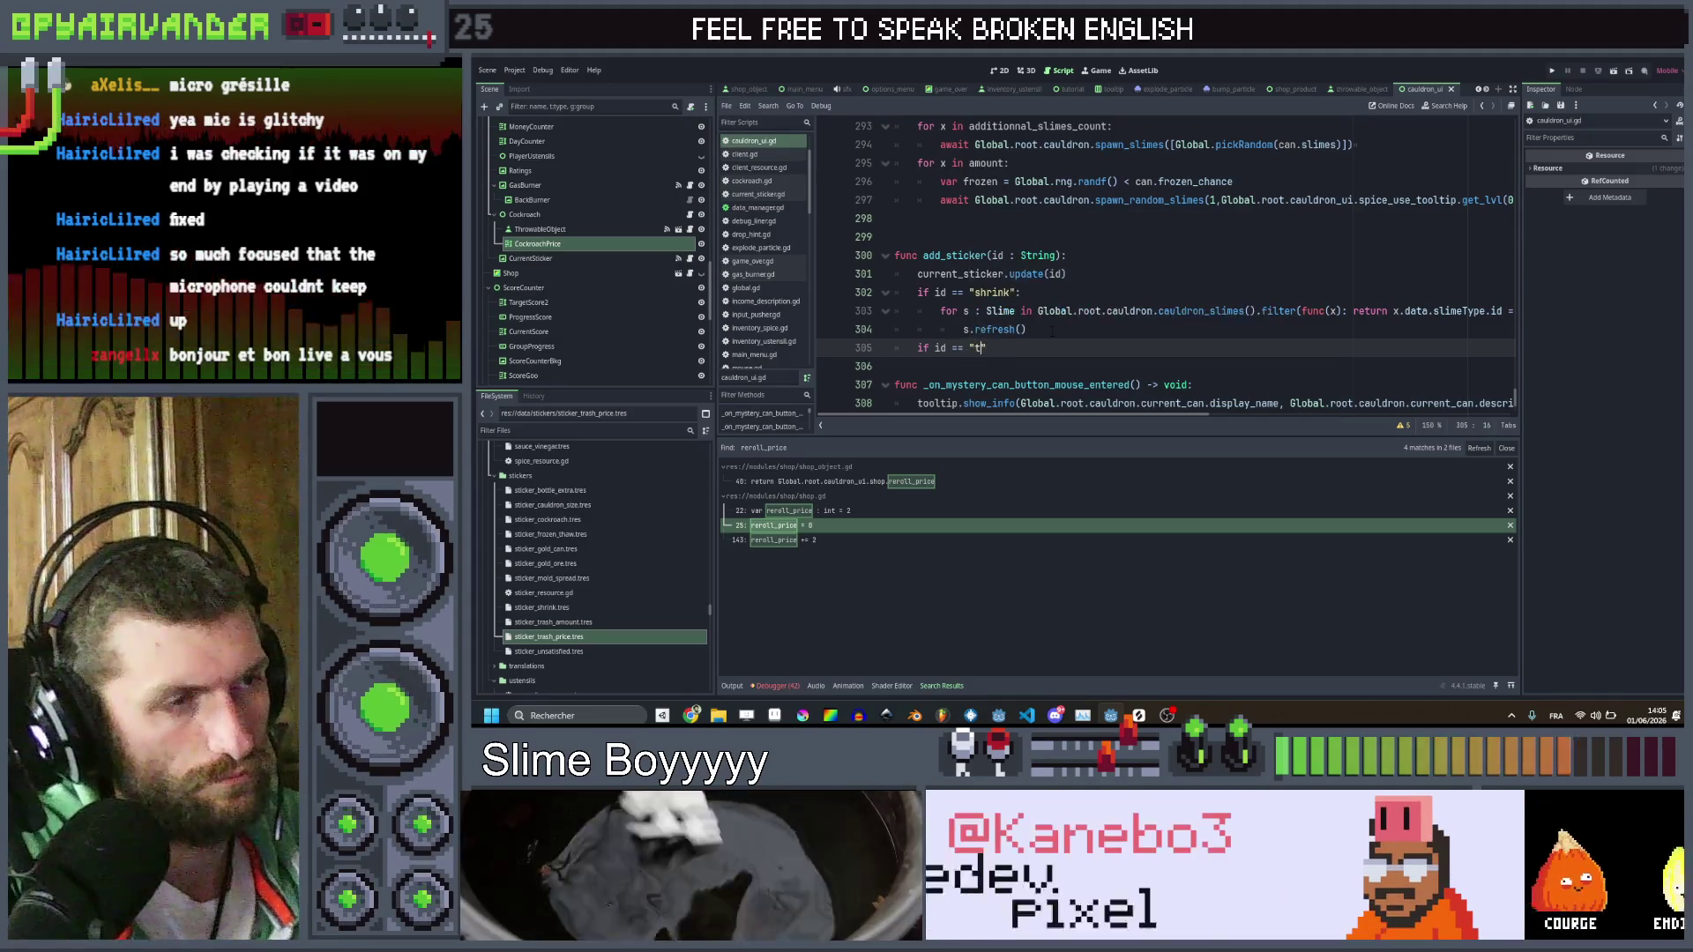
pyautogui.write('sh_pric')
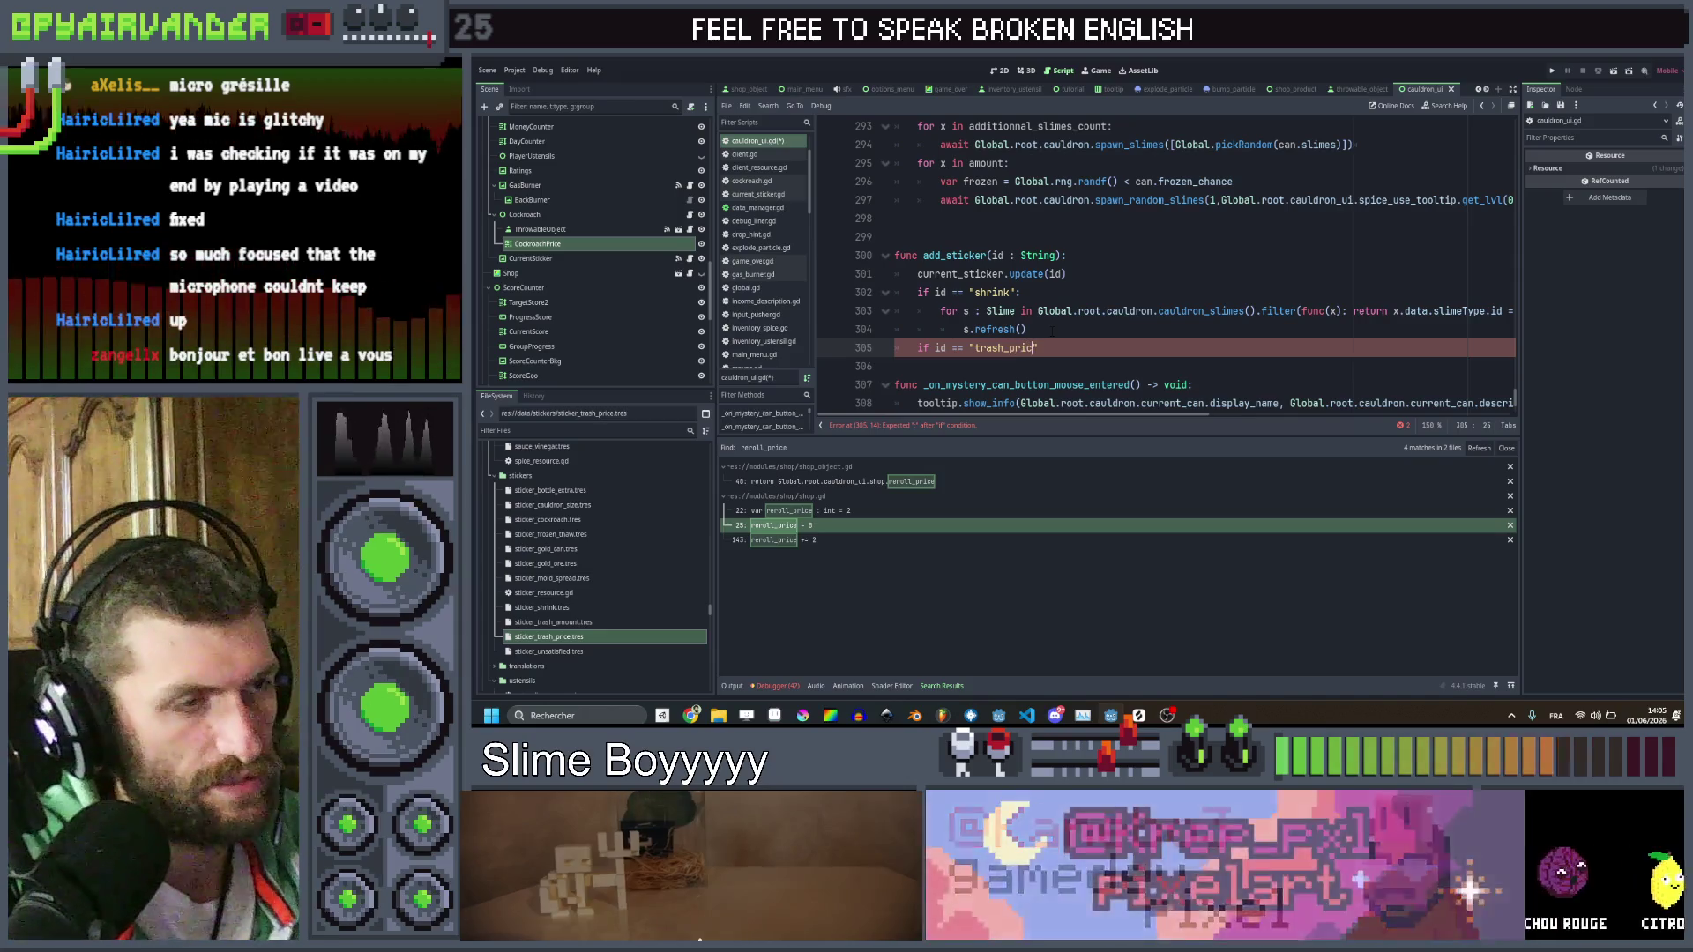
pyautogui.write('e":')
pyautogui.press('Return')
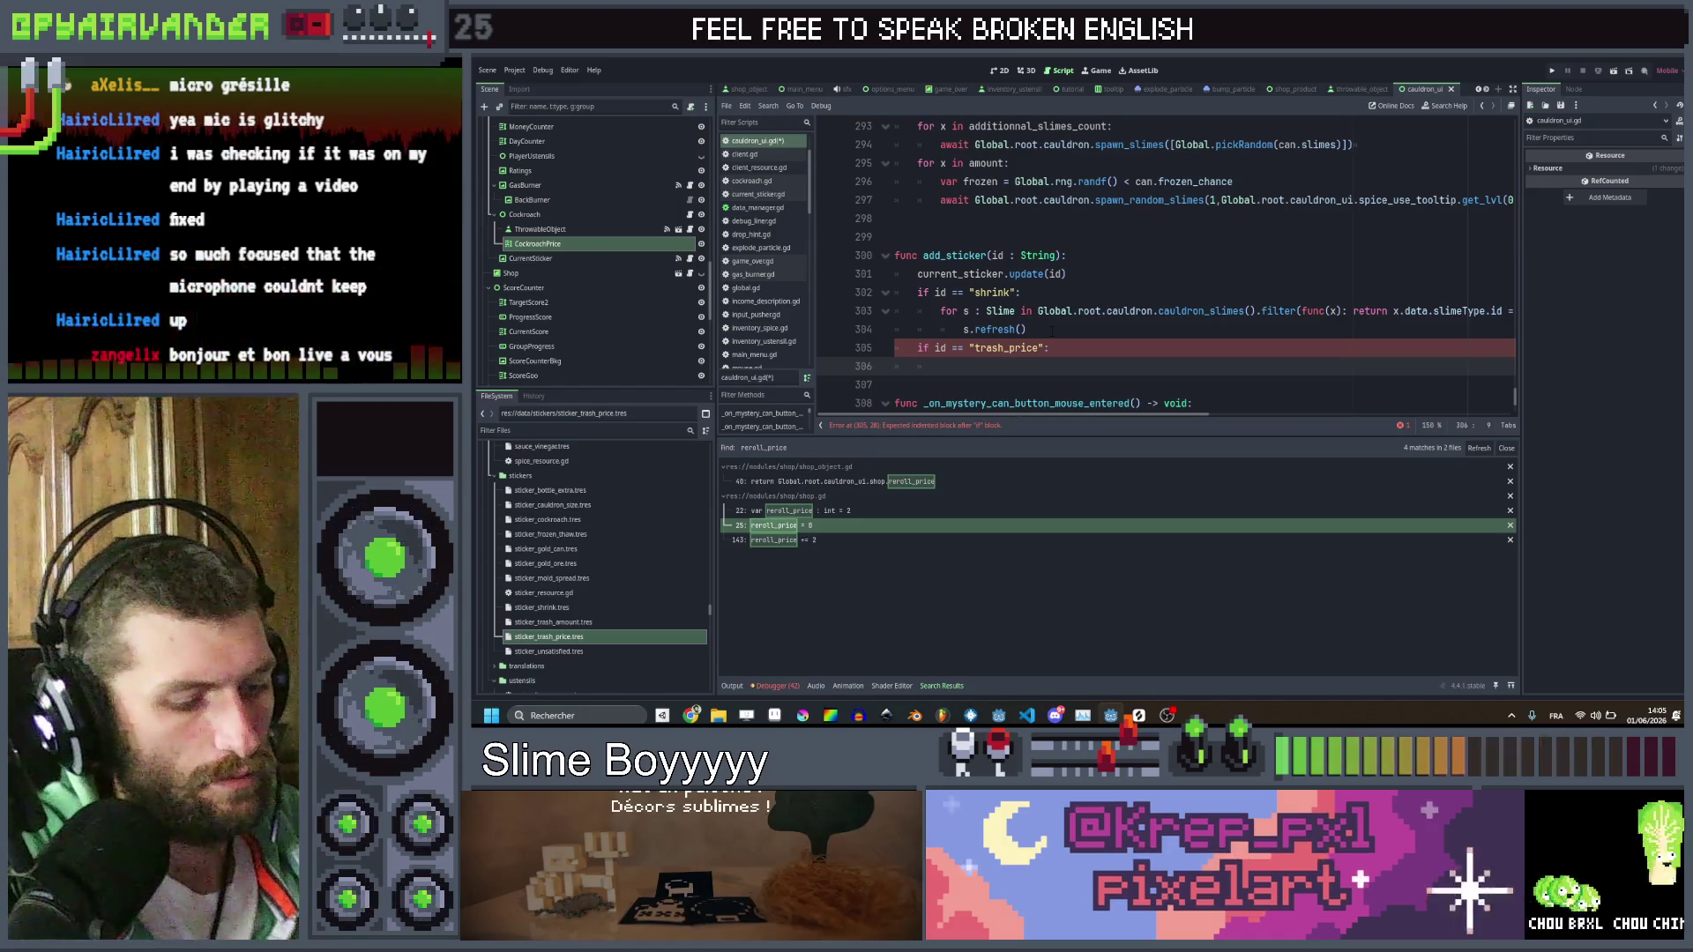
pyautogui.write('shop.reroll_price += 1')
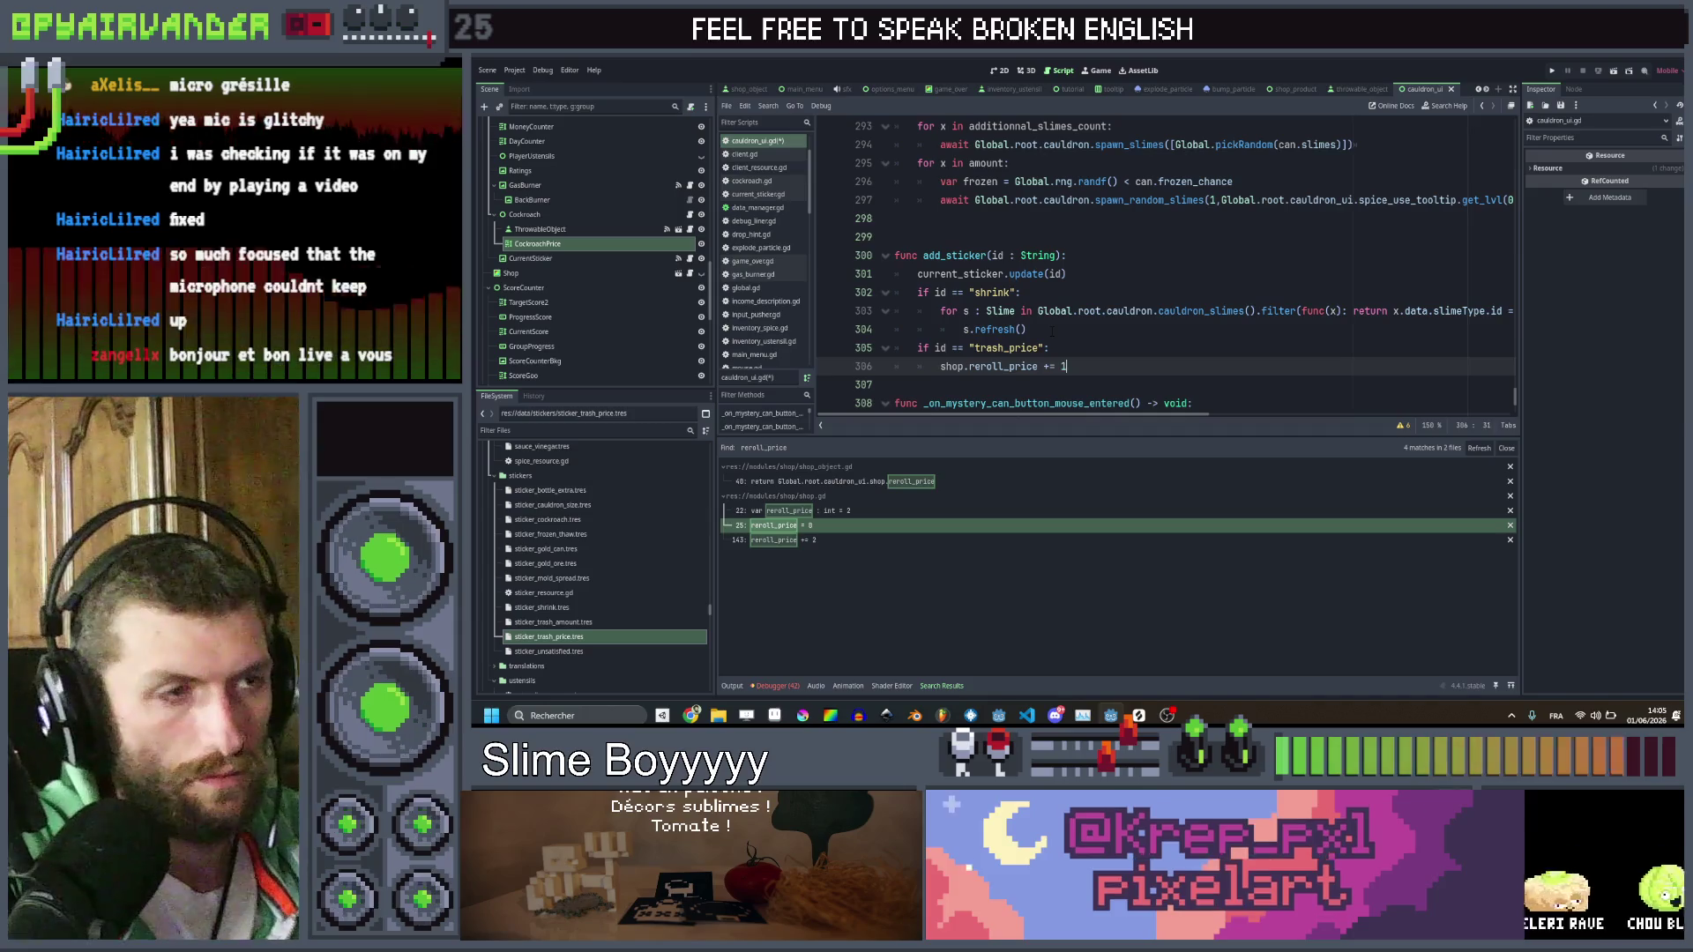
pyautogui.hotkey('ctrl', 's')
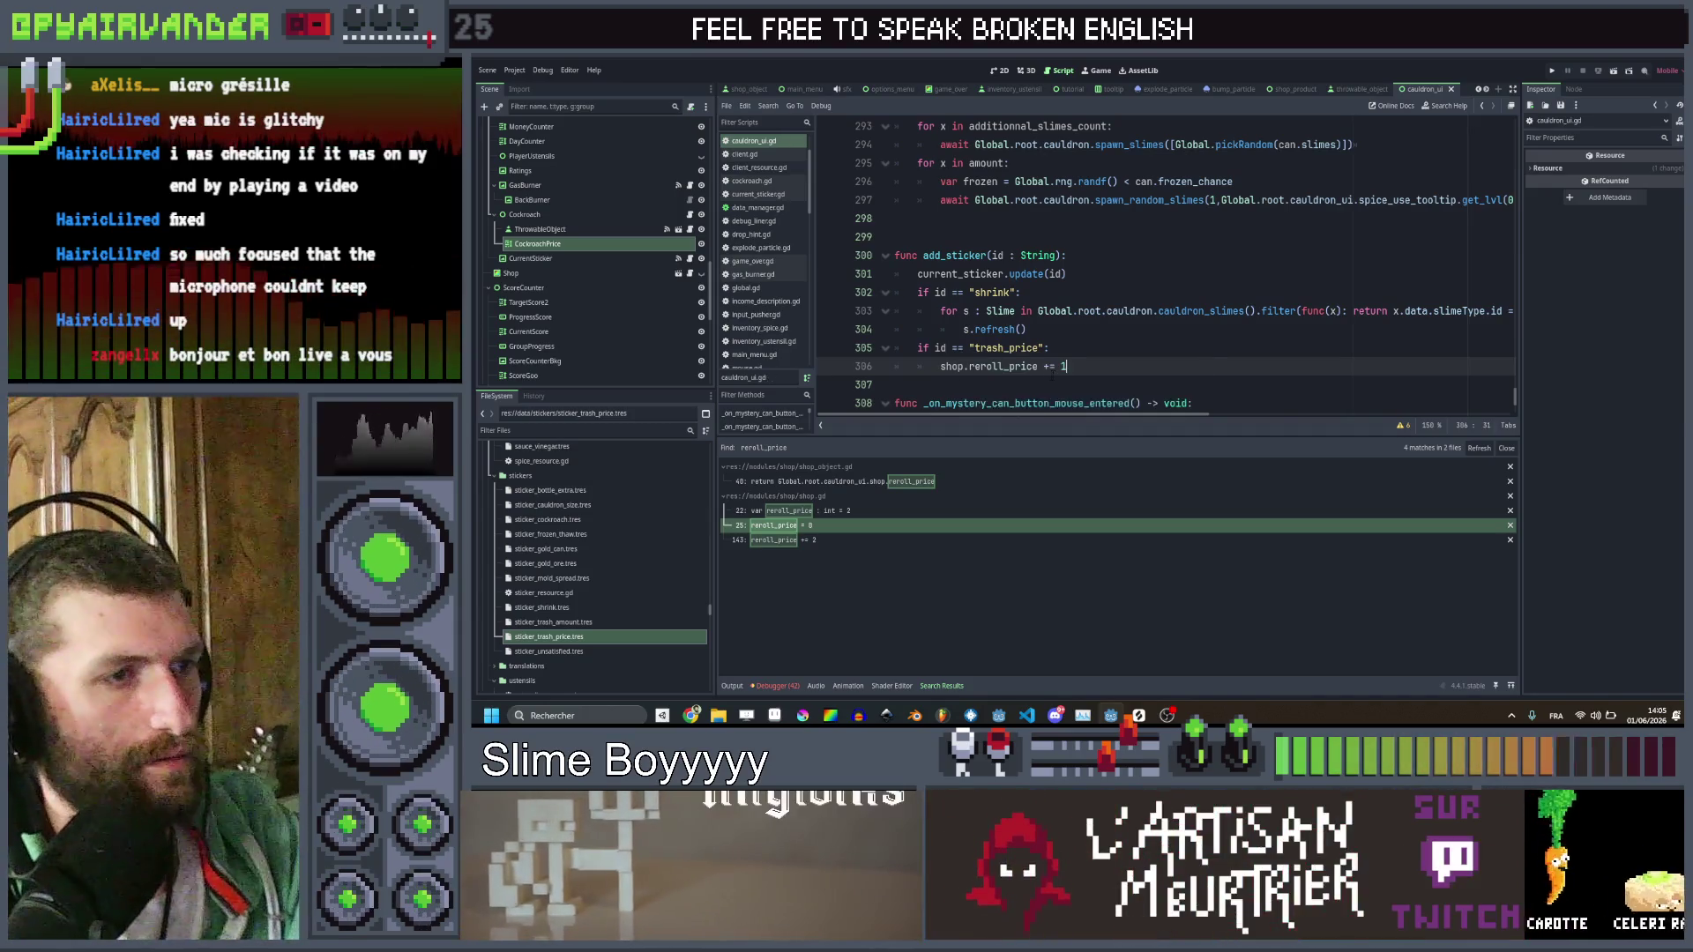
pyautogui.press('BackSpace')
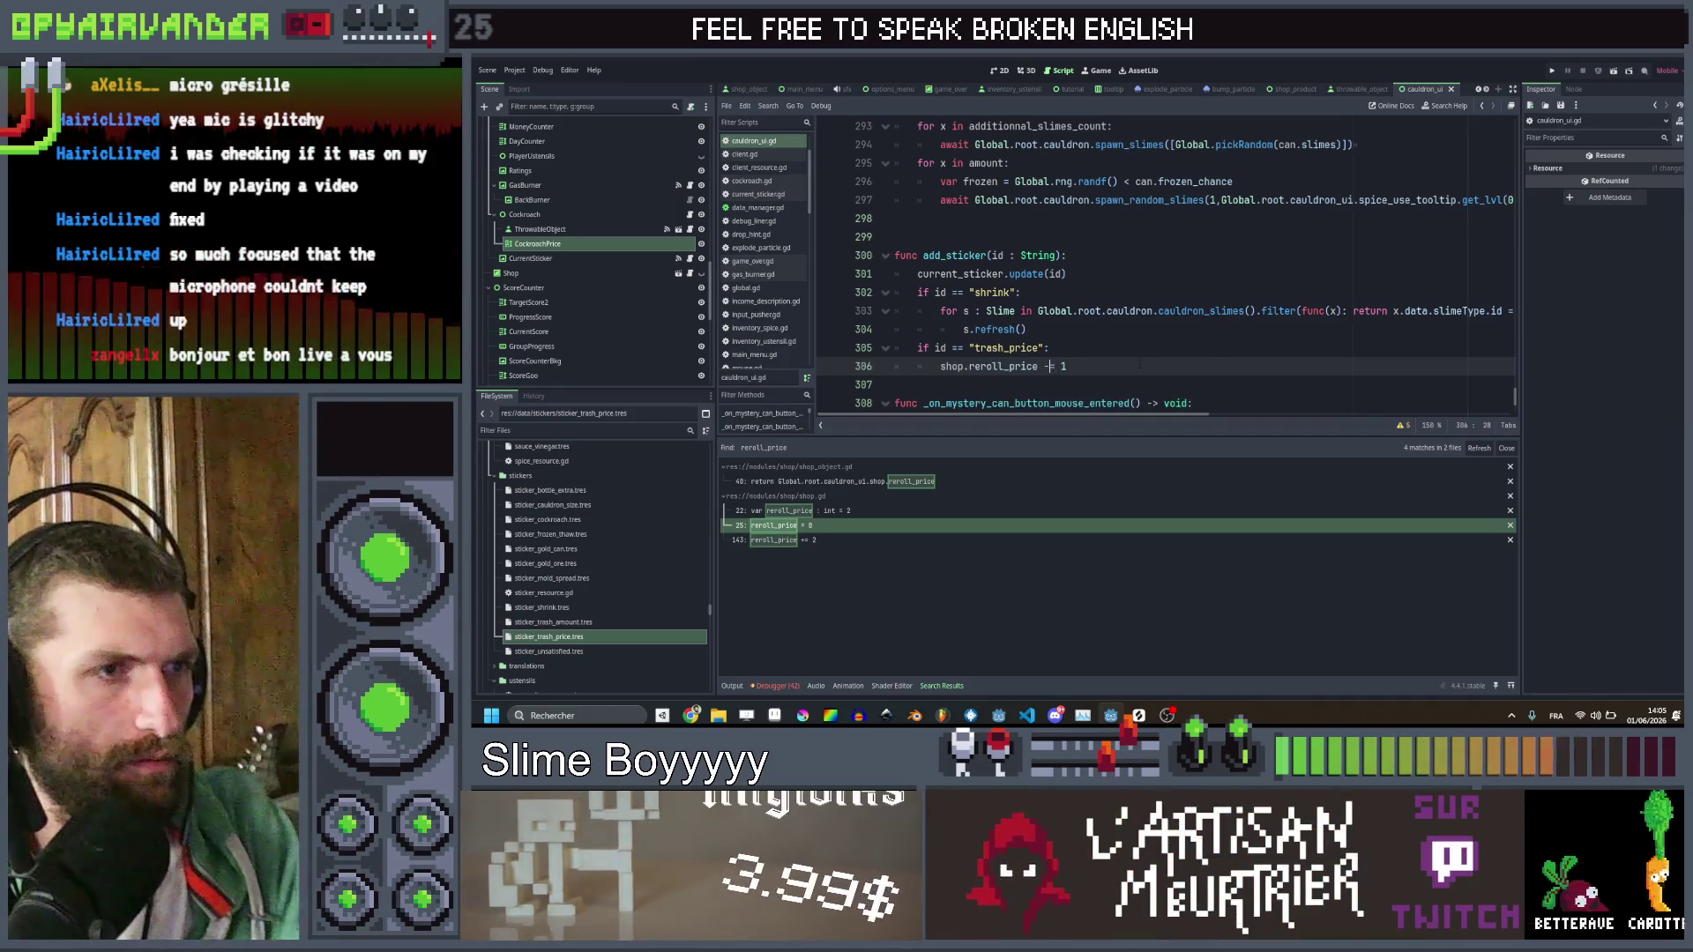
pyautogui.write('-')
pyautogui.press('End')
pyautogui.hotkey('ctrl', 's')
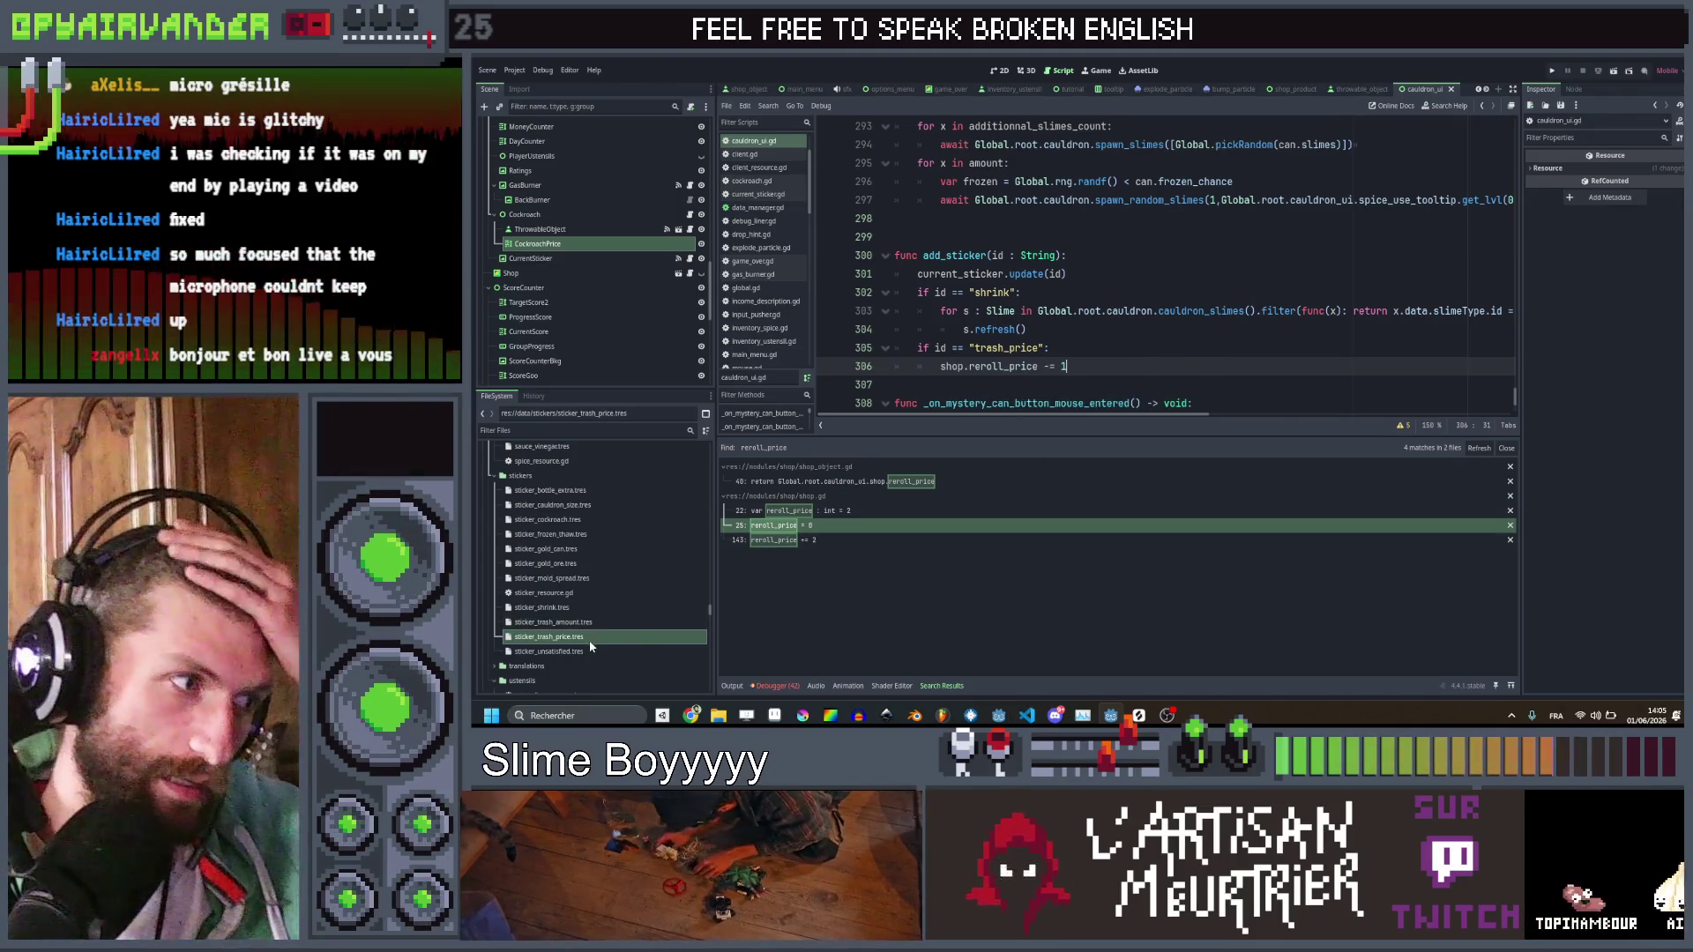
pyautogui.click(564, 656)
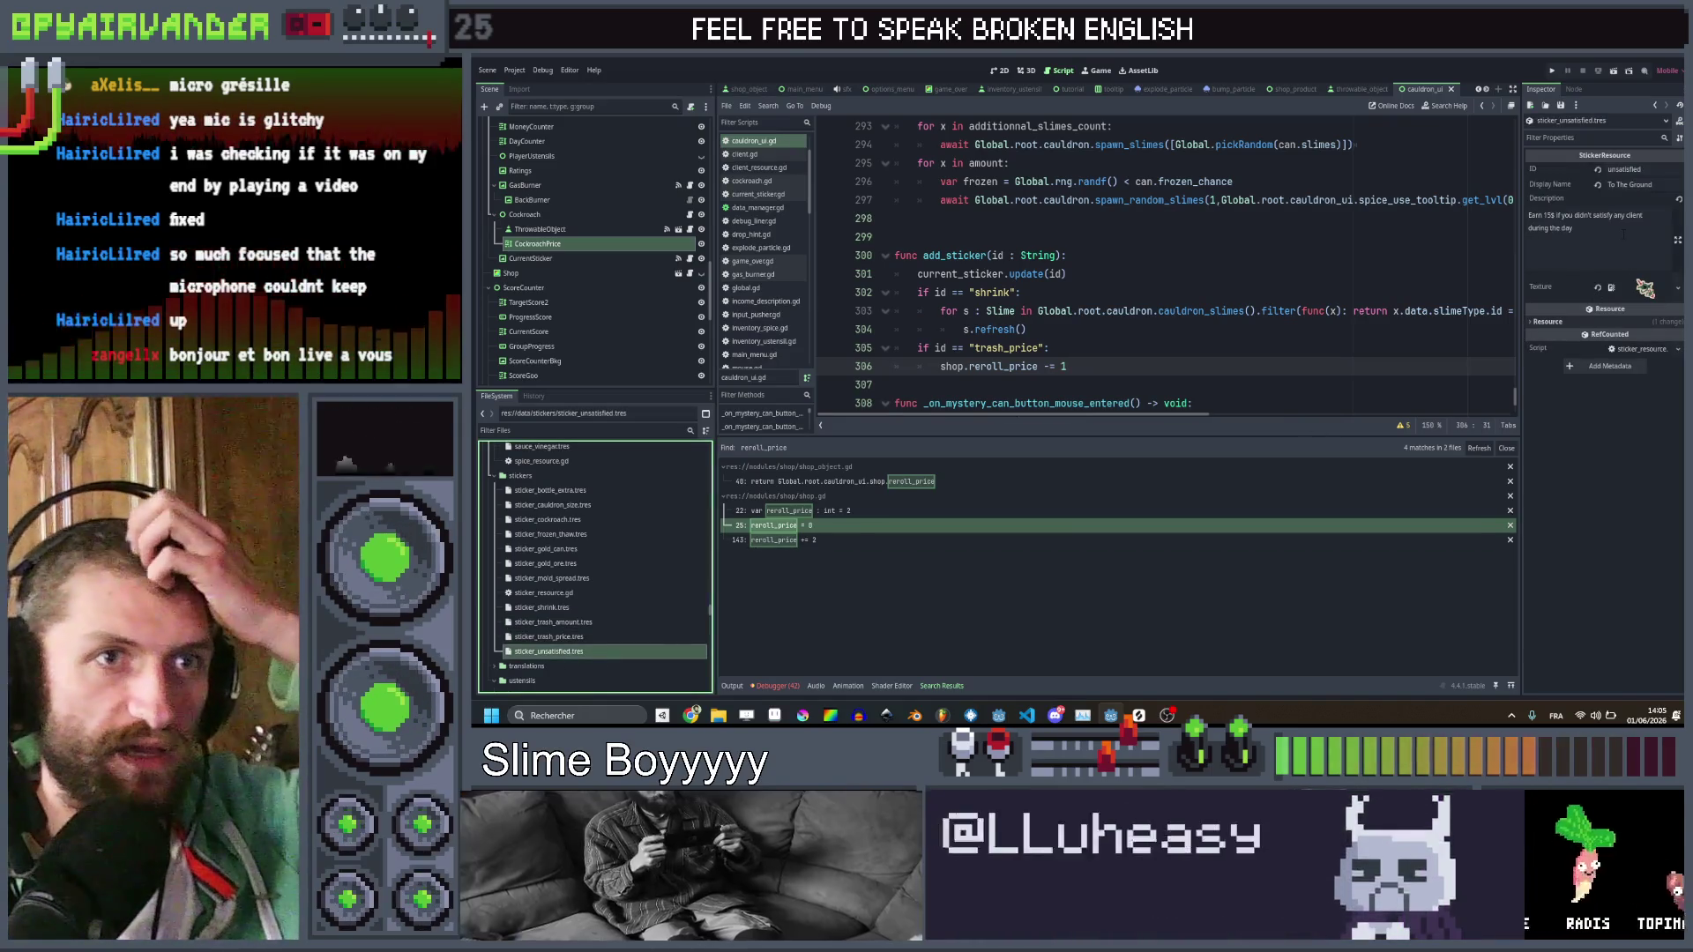
# Read the unsatisfied sticker's description: "Earn 10$ if you didn't satisfy any client during the day"
pyautogui.click(1632, 245)
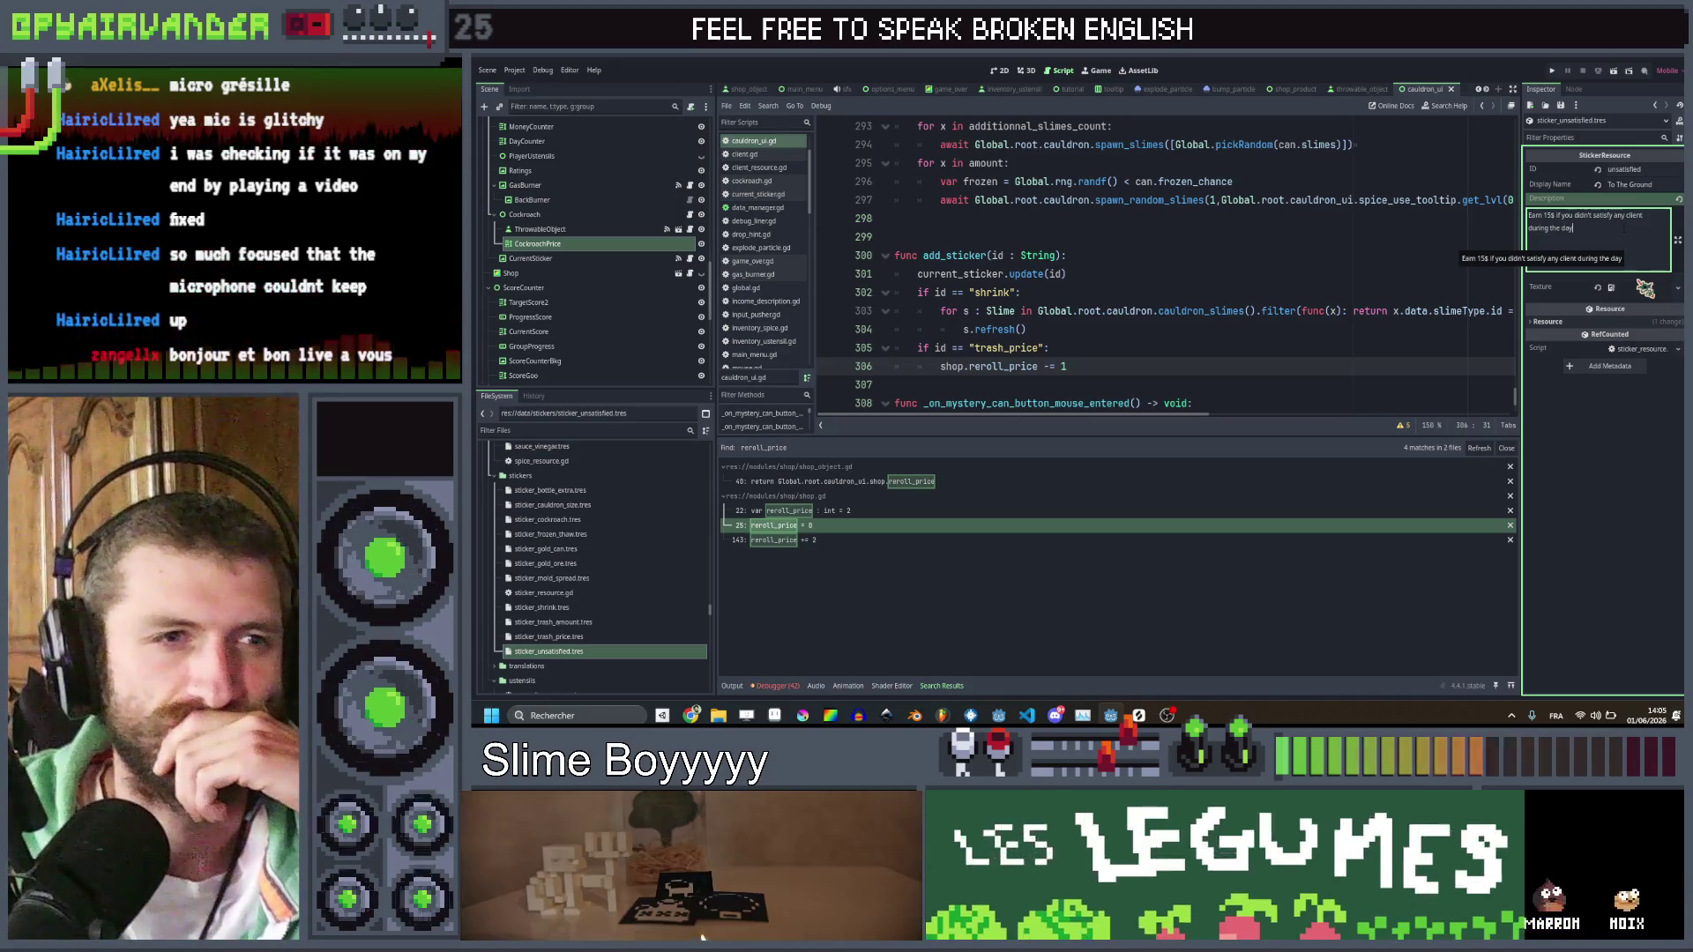
pyautogui.click(1232, 240)
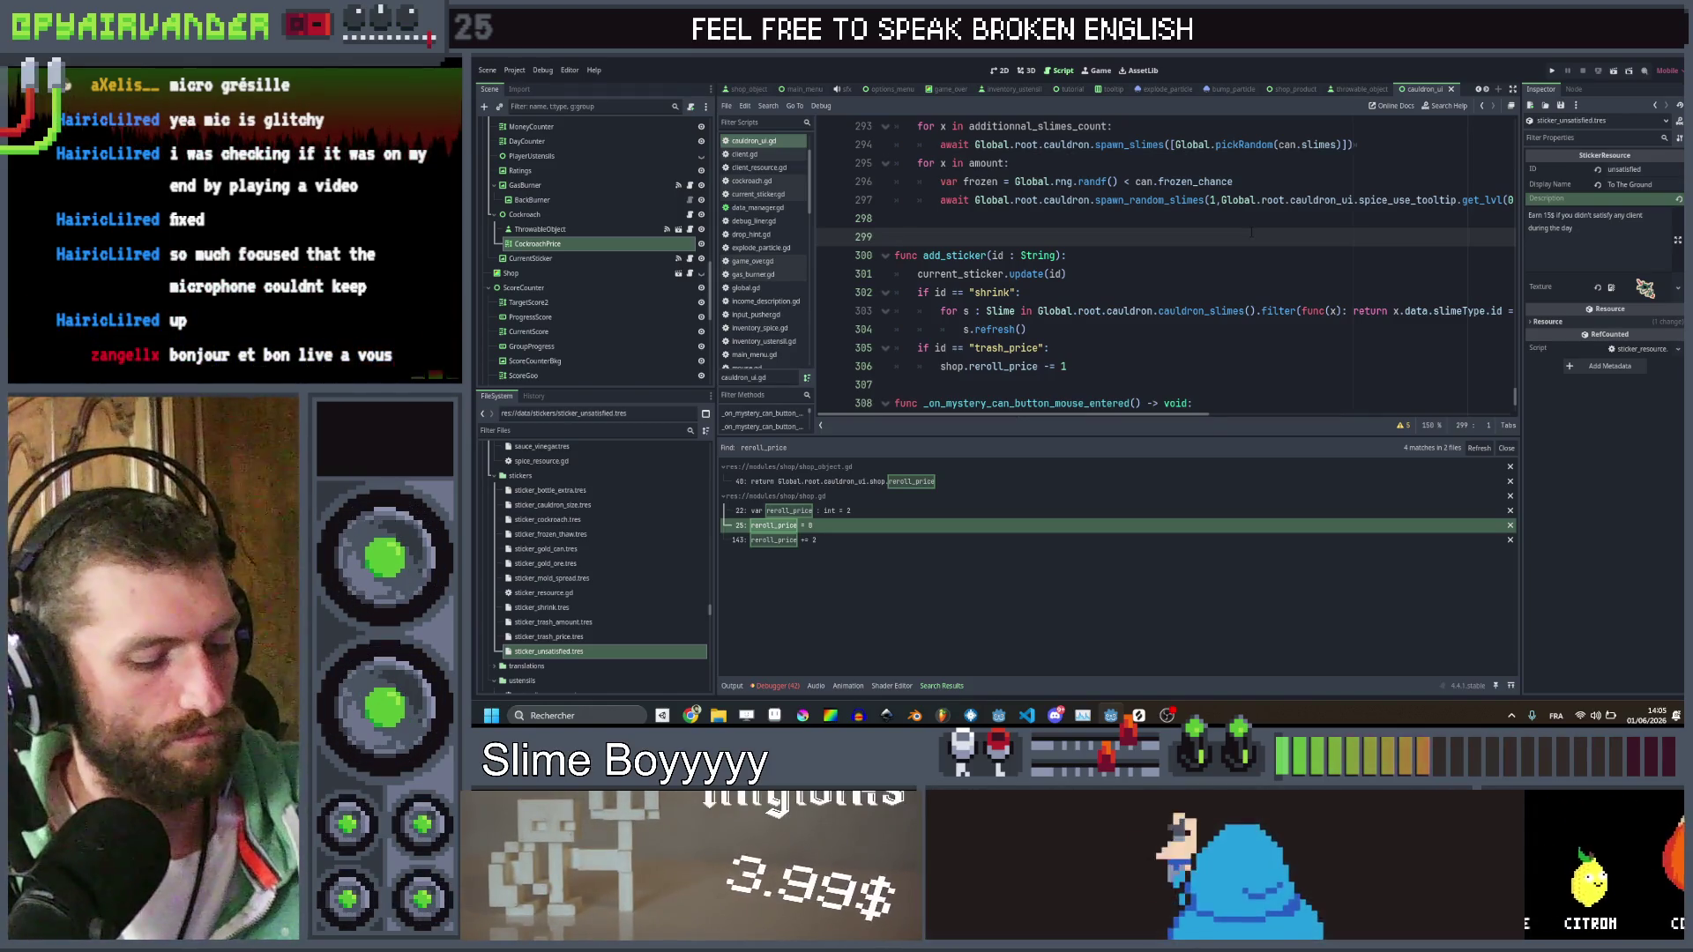
# Search the whole project for end_day and open its definition in cauldron_manager.gd
pyautogui.hotkey('ctrl', 'shift', 'f')
pyautogui.write('end_')
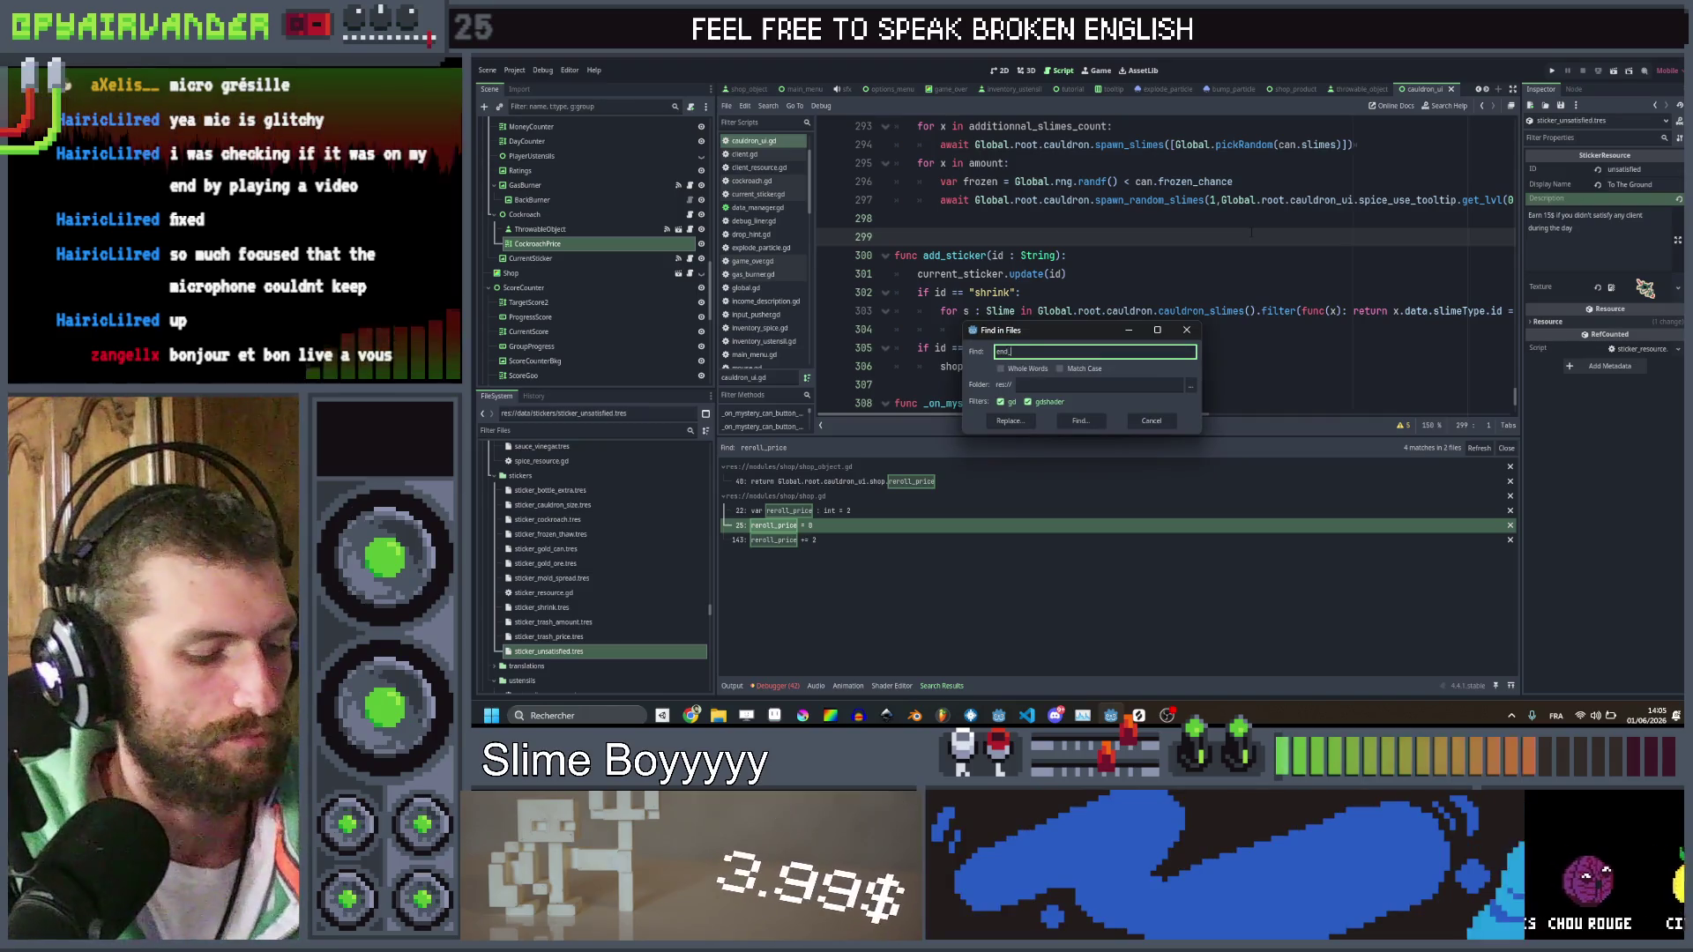
pyautogui.write('day')
pyautogui.press('Return')
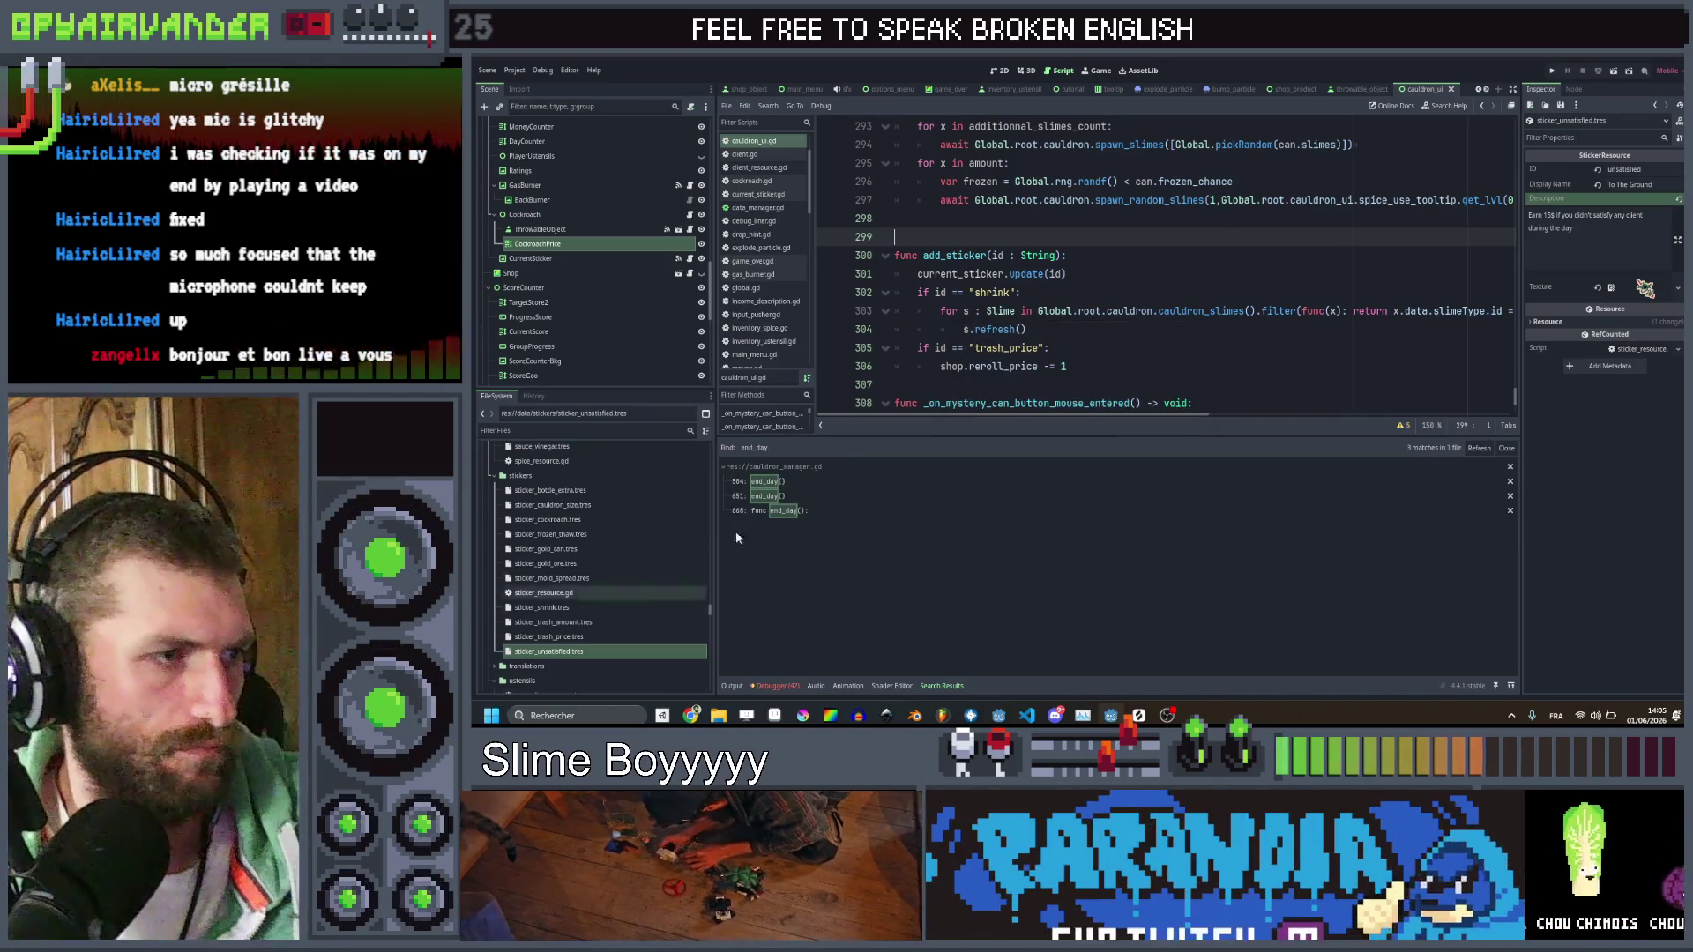
pyautogui.click(776, 511)
pyautogui.scroll(-10, 1164, 264)
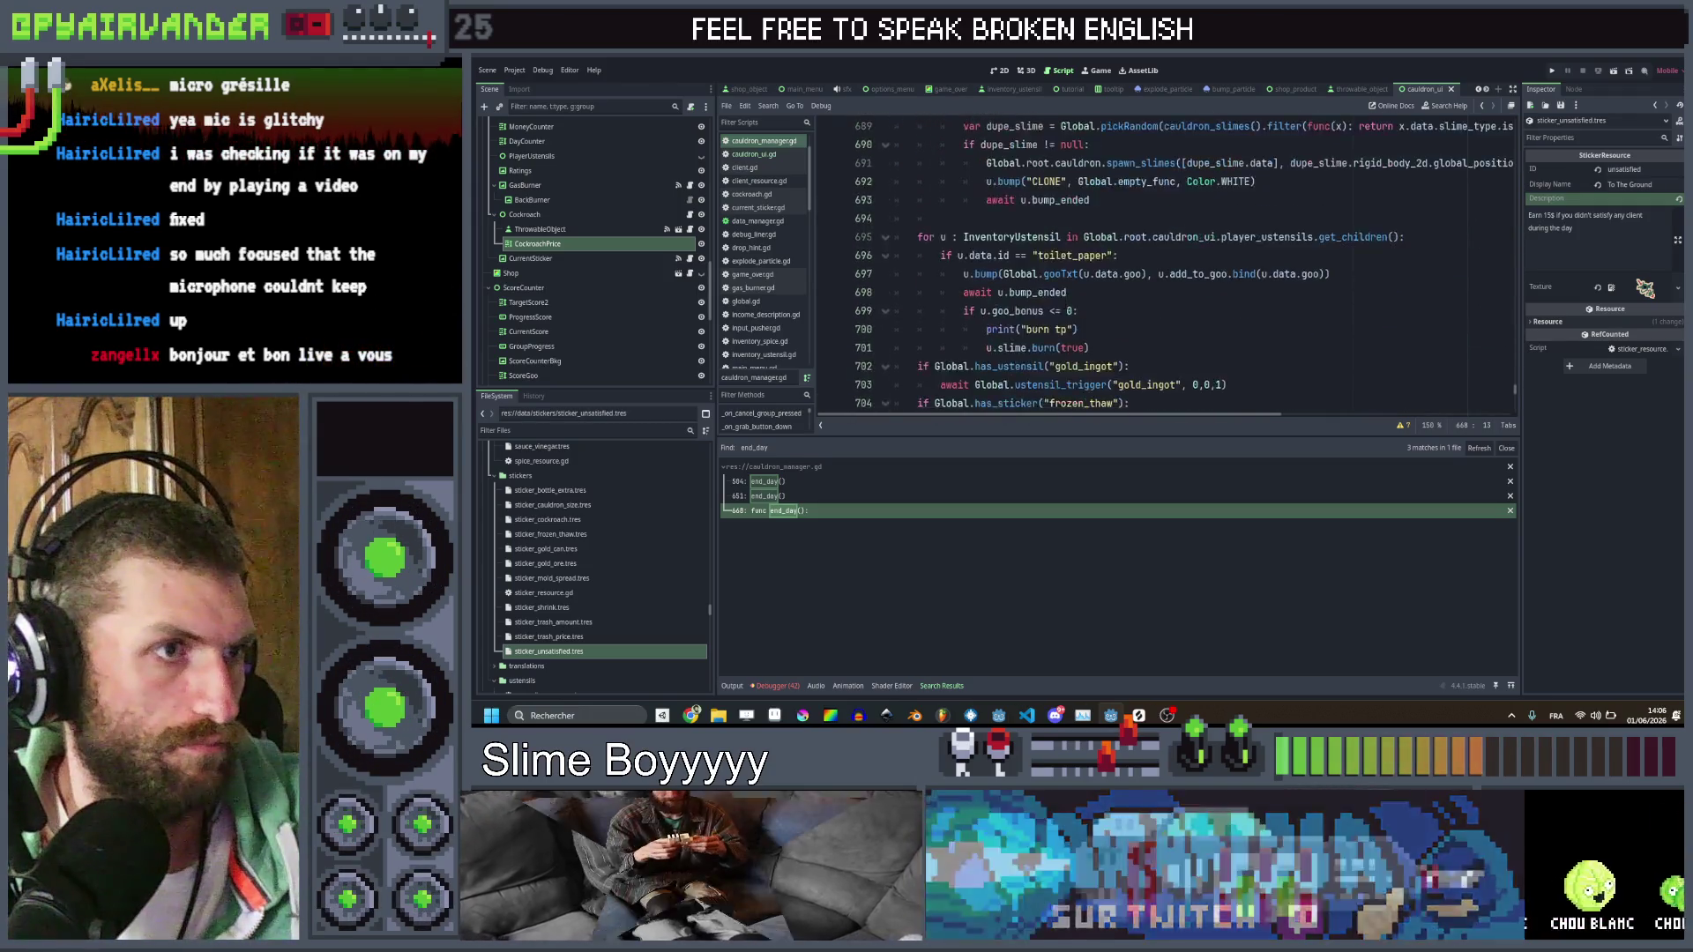
pyautogui.scroll(-3, 1164, 265)
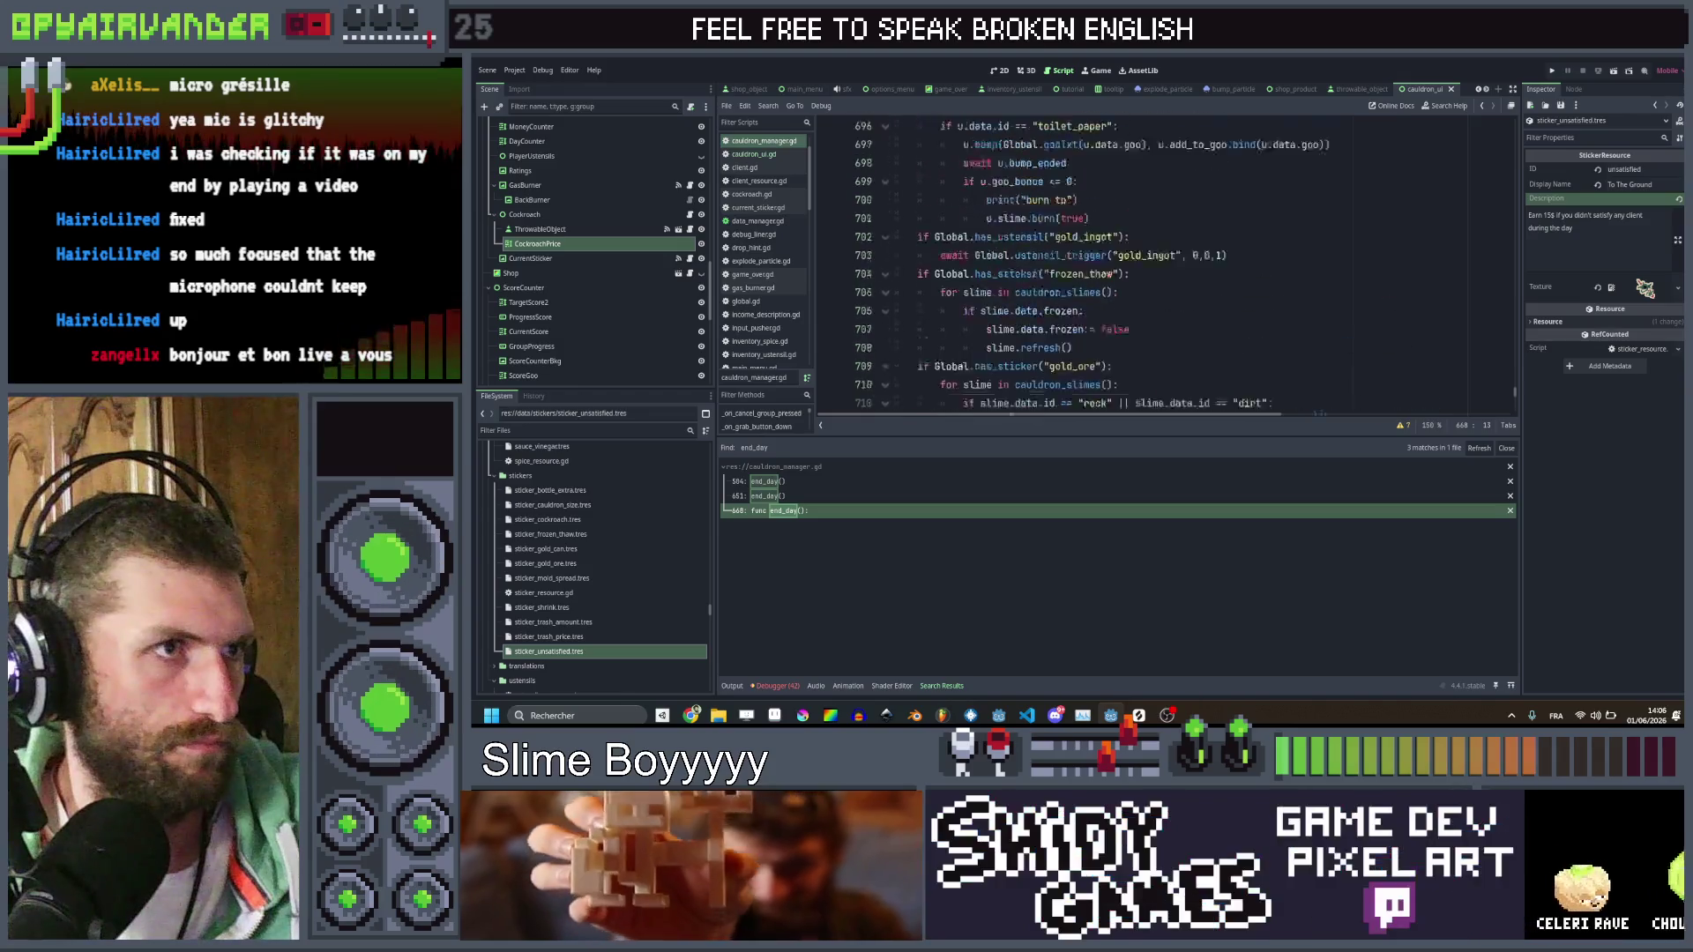
# Duplicate the gold_ore sticker block, change the copy's check to "unsatisfied", and start an if in its body
pyautogui.moveTo(1095, 366); pyautogui.dragTo(899, 274)
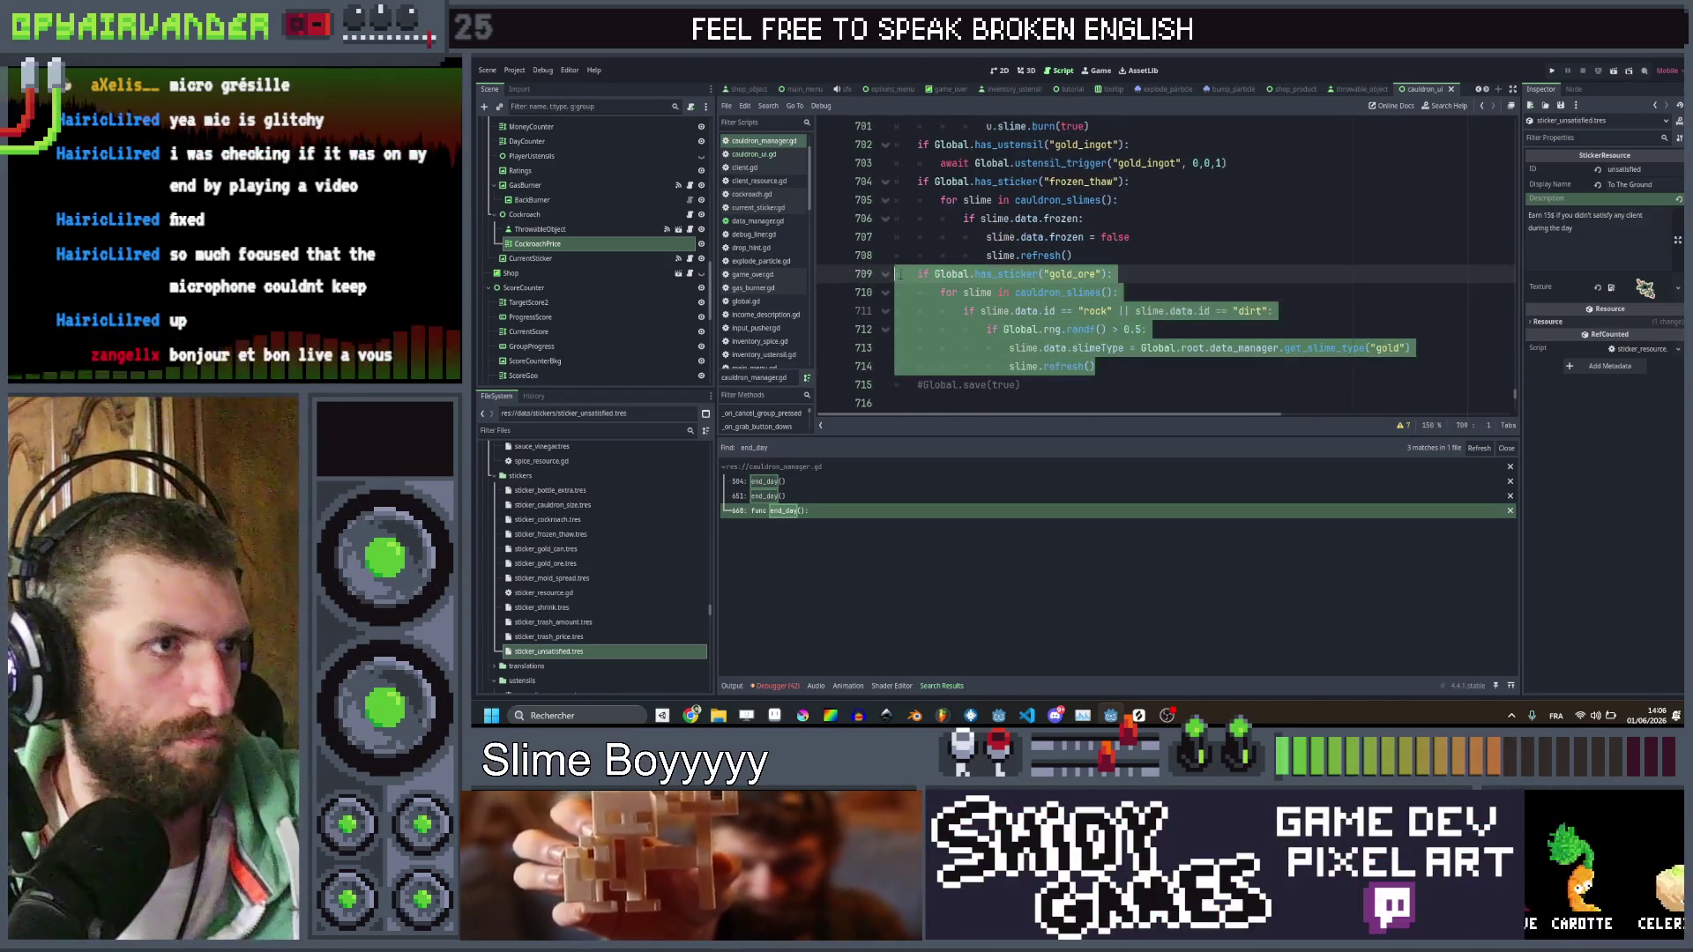
pyautogui.click(1151, 369)
pyautogui.press('Return')
pyautogui.write('if Global.has_sticker("gold_ore"): \t\tfor slime in cauldron_slimes: \t\t\tif slime.data.id == "rock" || slime.data.id == "dirt": \t\t\t\tif Global.rng.randf() > 0.5: \t\t\t\t\tslime.data.slimeType = Global.root.data_manager.get_slime_type("gold") \t\t\t\t\tslime.refresh()')
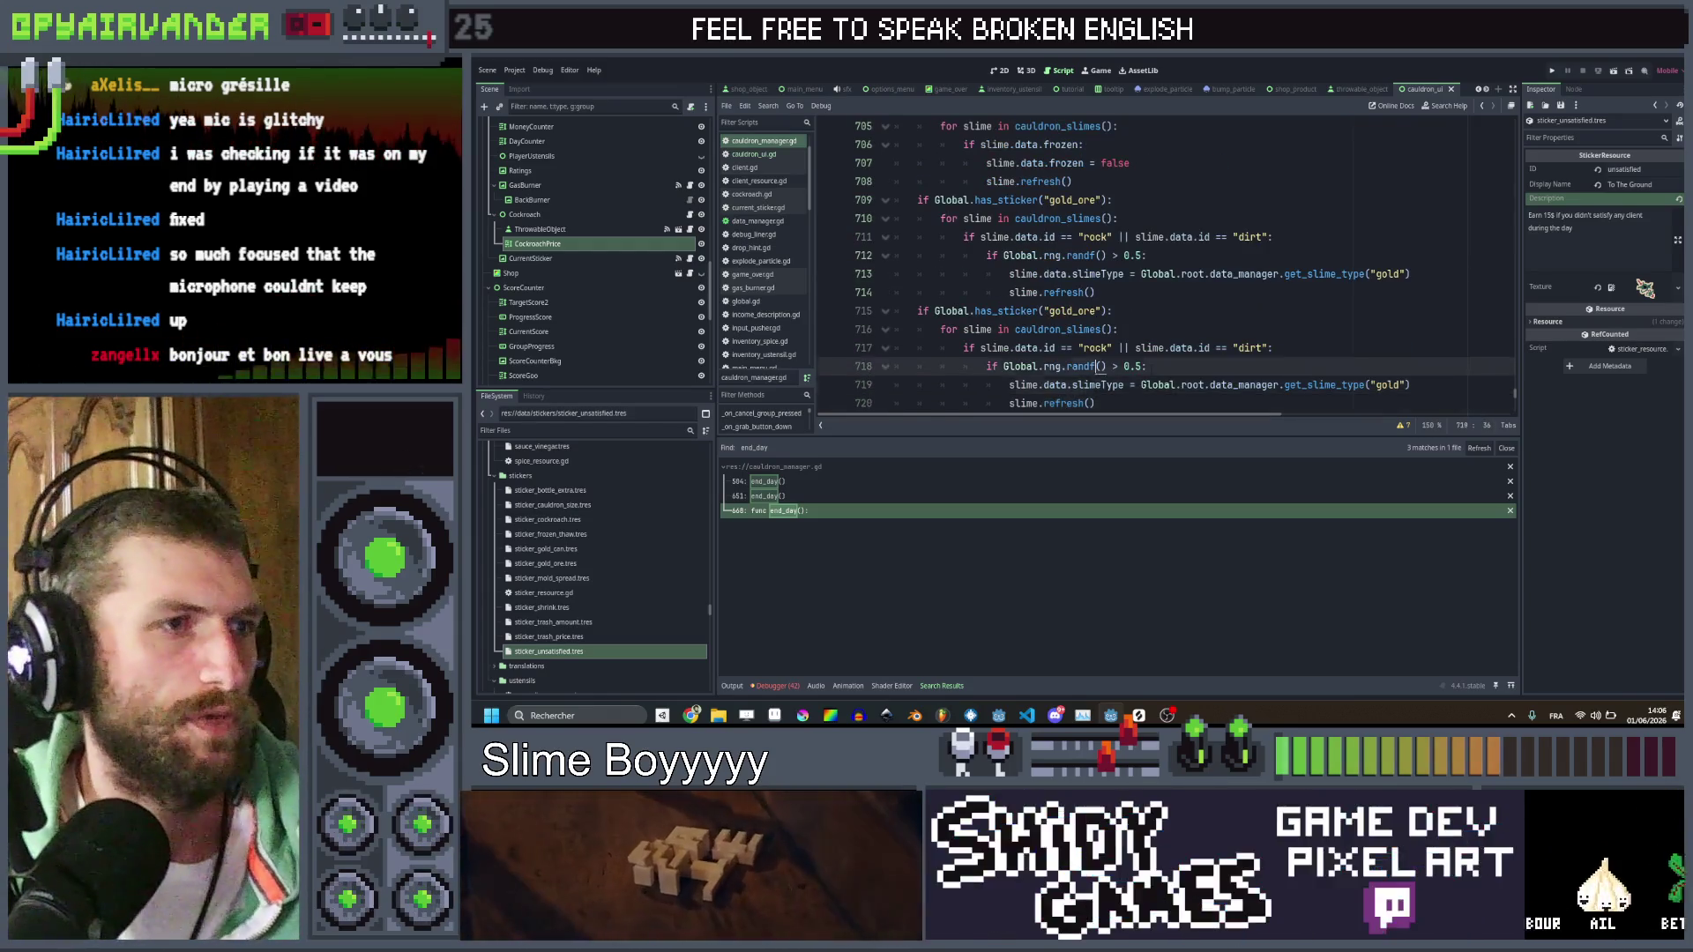
pyautogui.press('Up')
pyautogui.press('Up')
pyautogui.press('Up')
pyautogui.hotkey('ctrl', 'shift', 'Left')
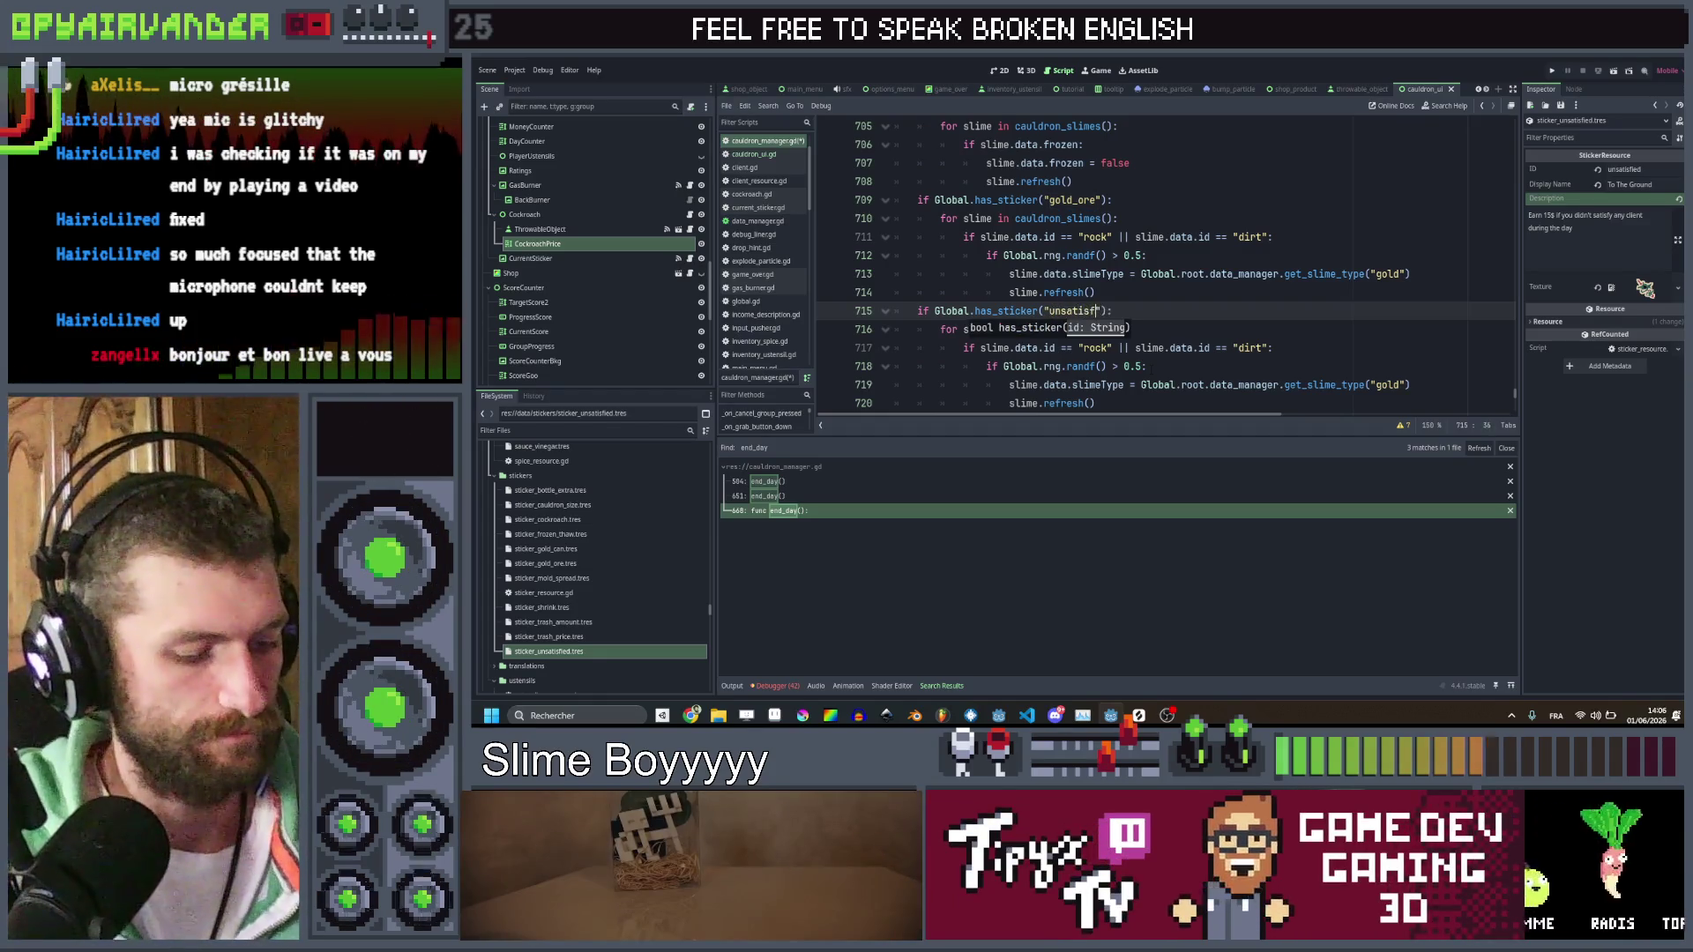
pyautogui.scroll(-1, 1147, 318)
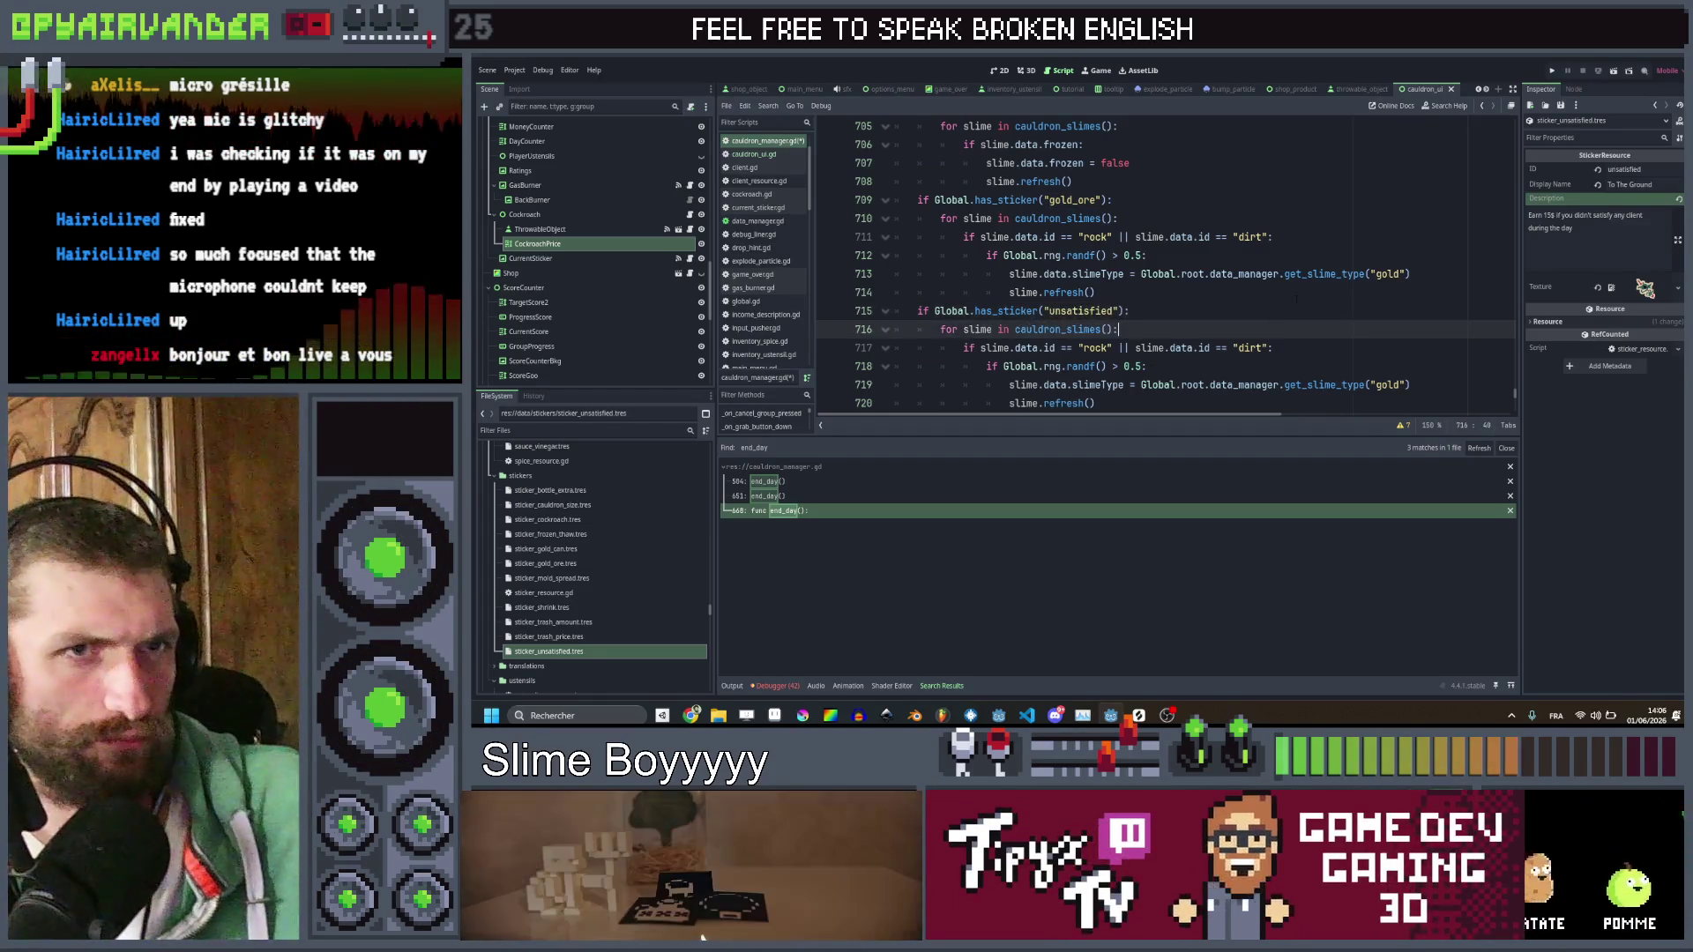
pyautogui.moveTo(1094, 347); pyautogui.dragTo(940, 280)
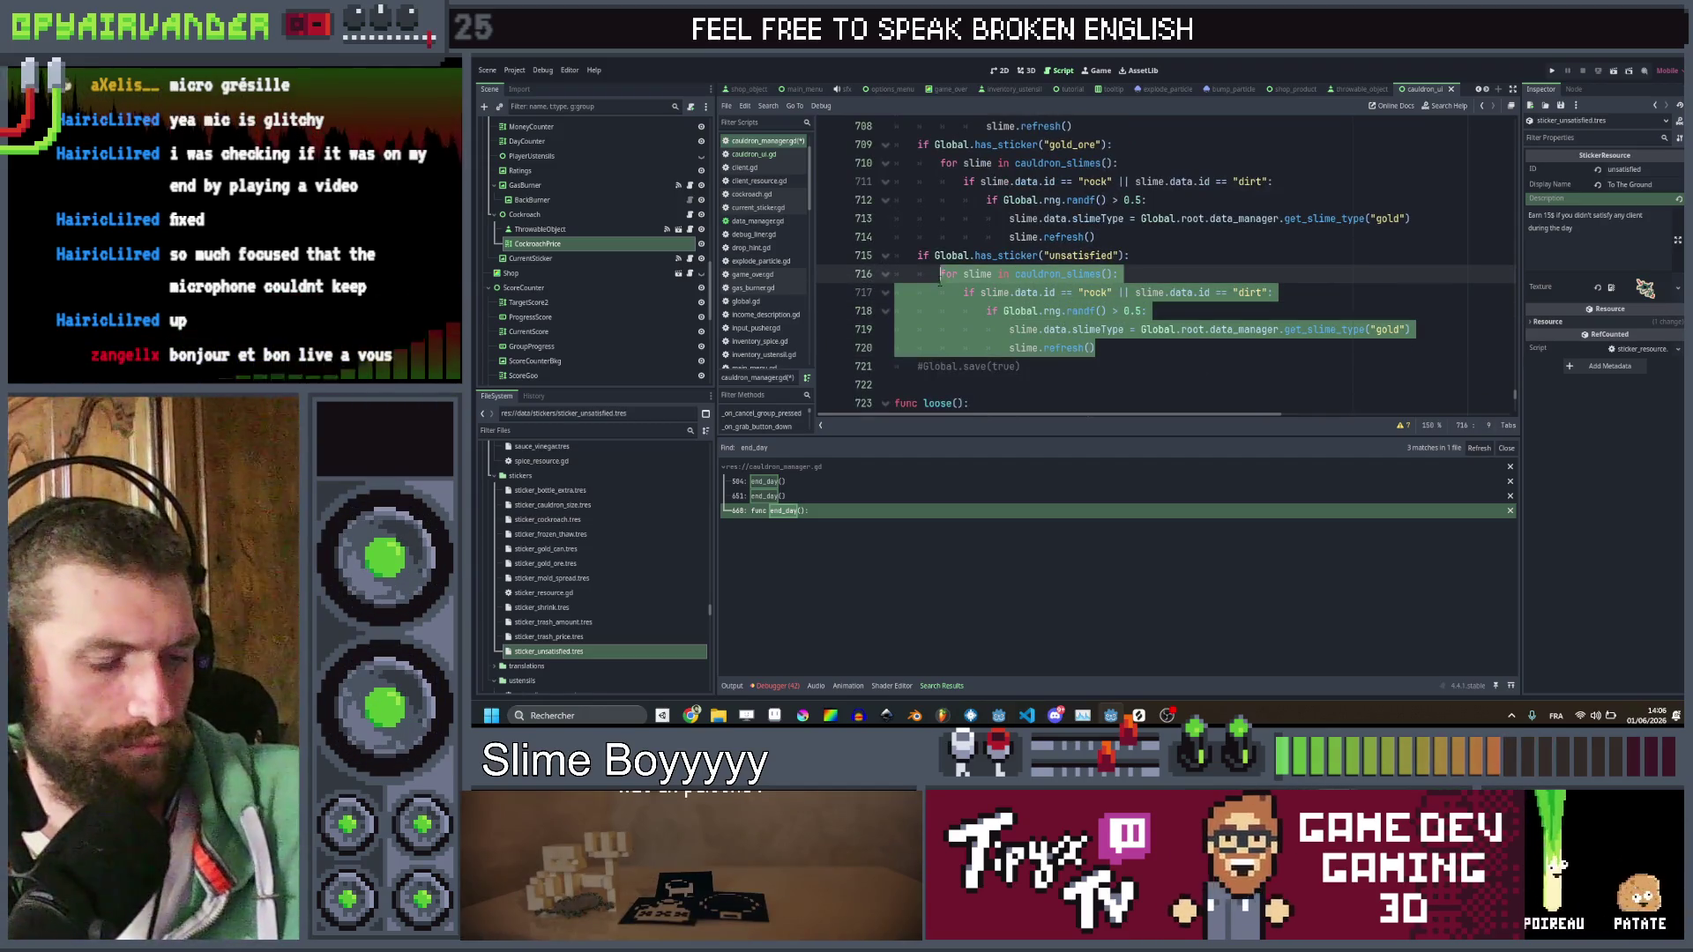
pyautogui.write('if ')
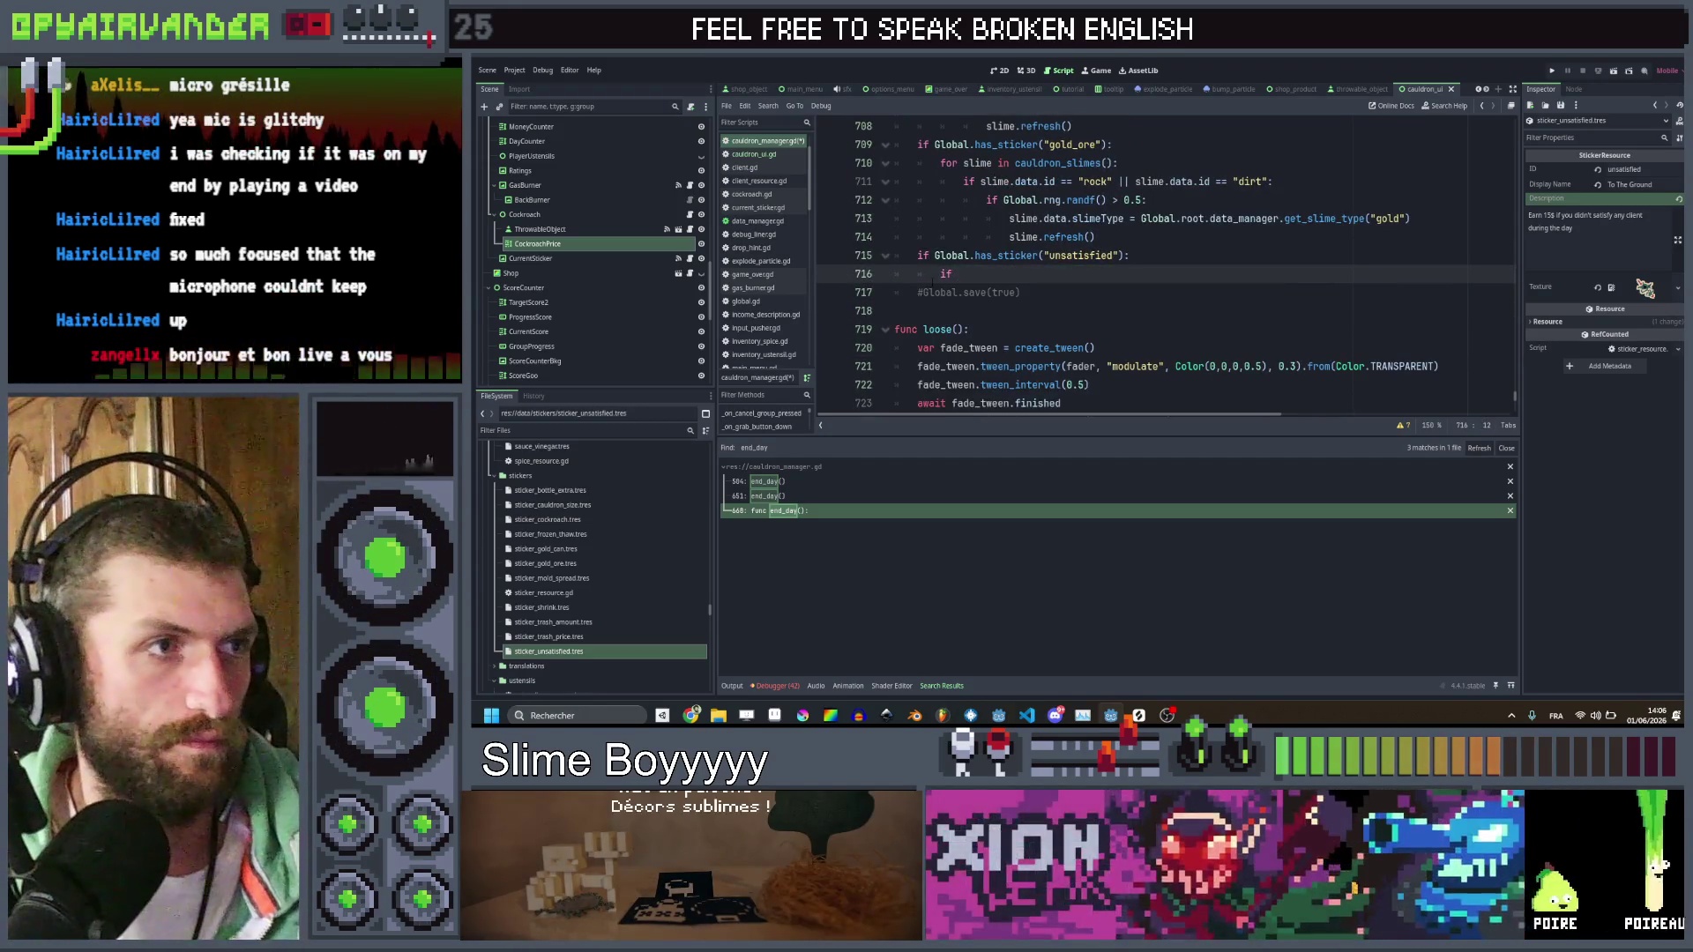
pyautogui.write('Global')
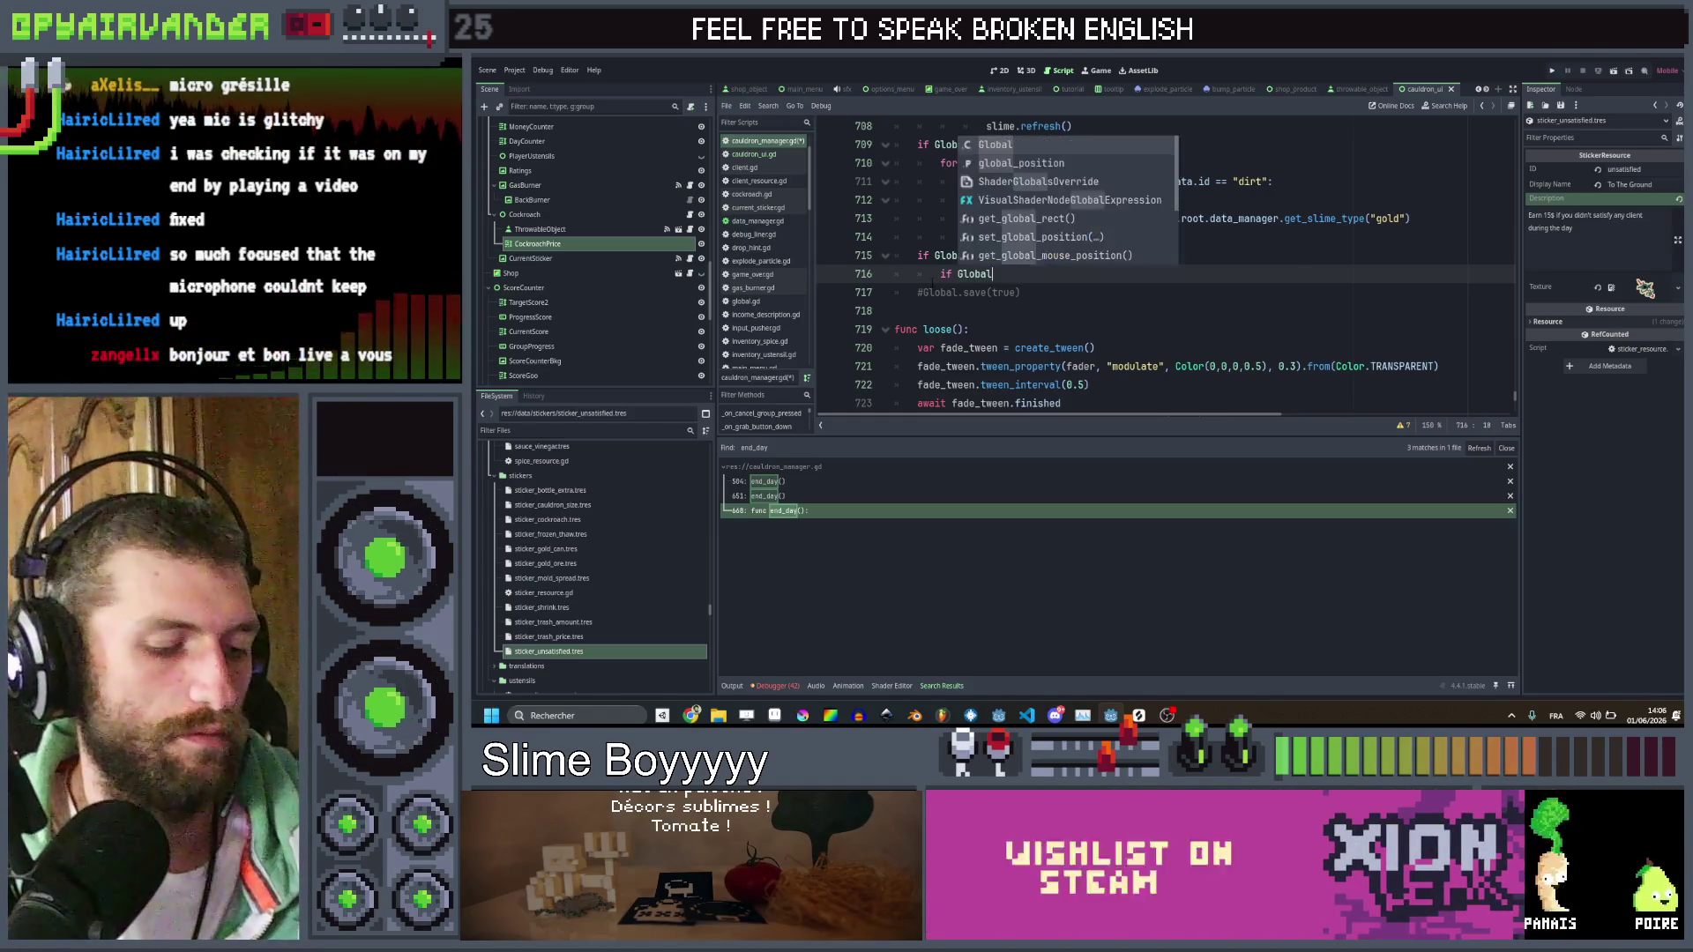
pyautogui.write('.clien')
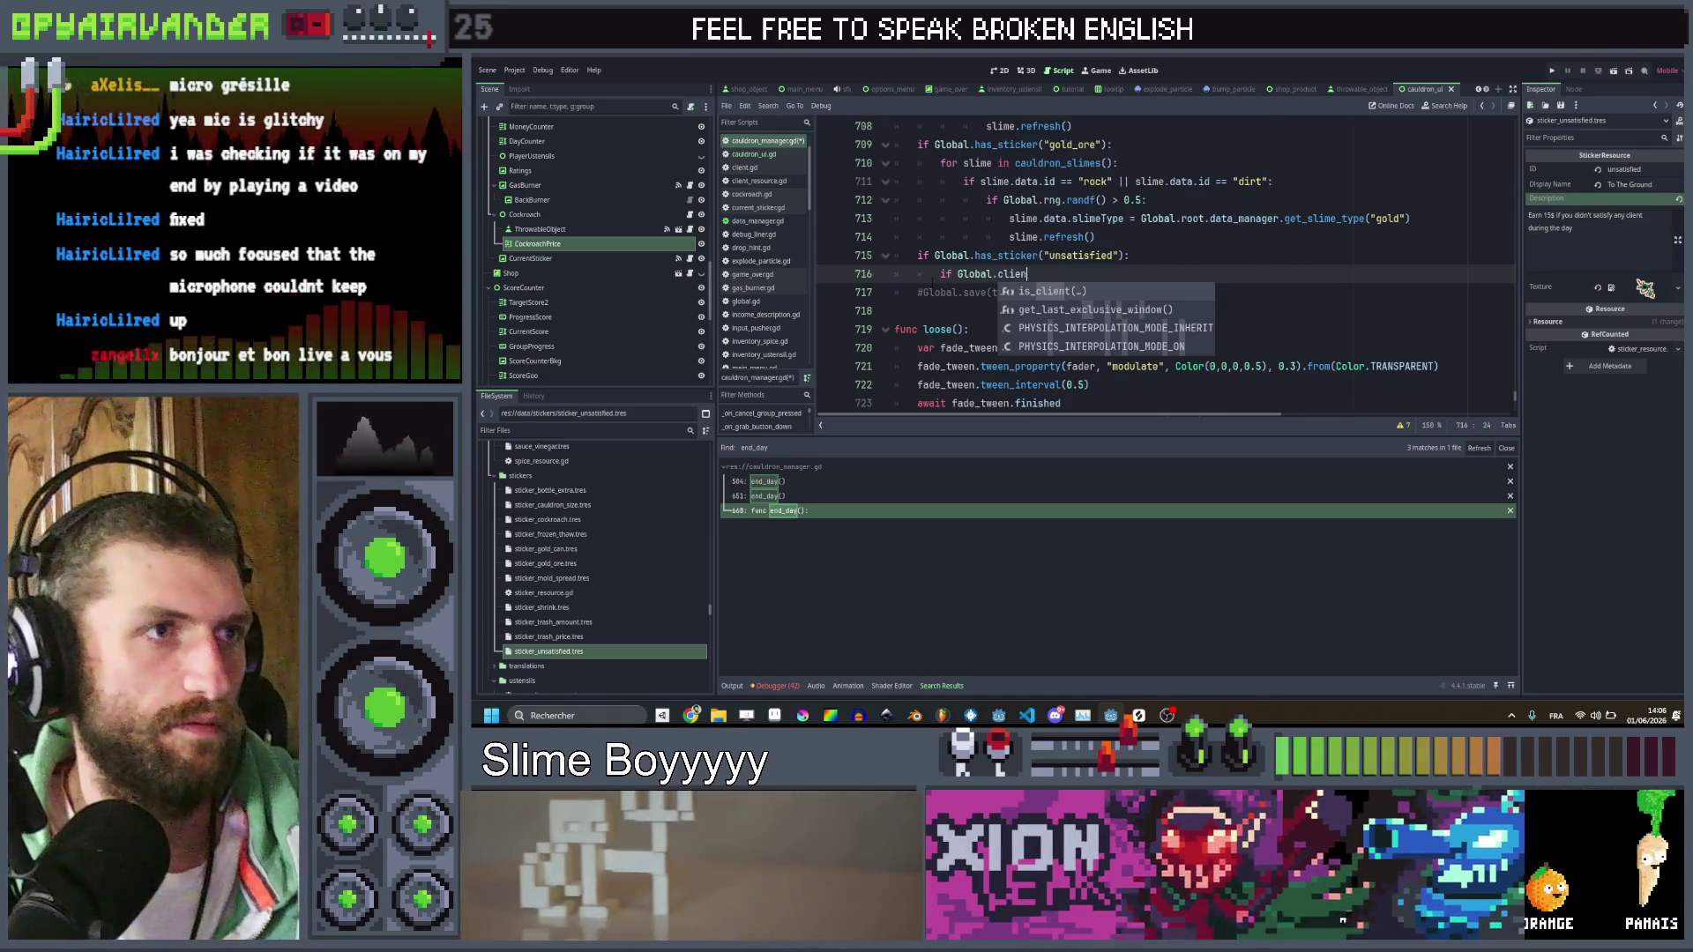
# Write the condition `if Global.root.run_manager.client_in_day == 0:` in the unsatisfied block
pyautogui.press('BackSpace')
pyautogui.press('BackSpace')
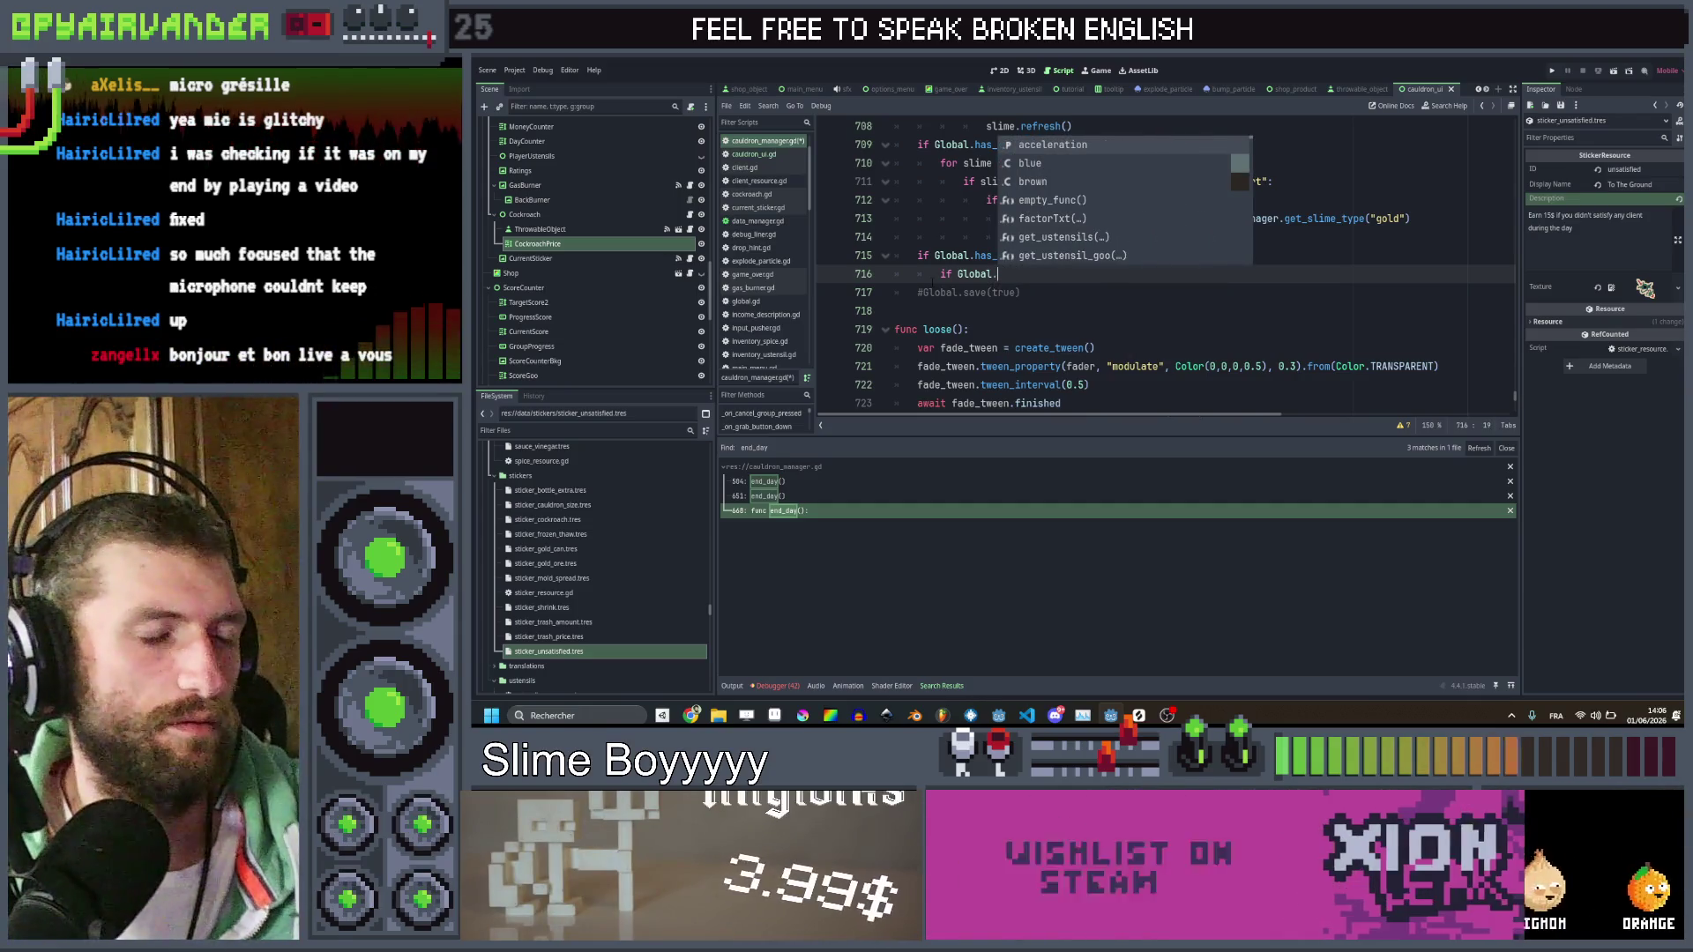
pyautogui.write('root')
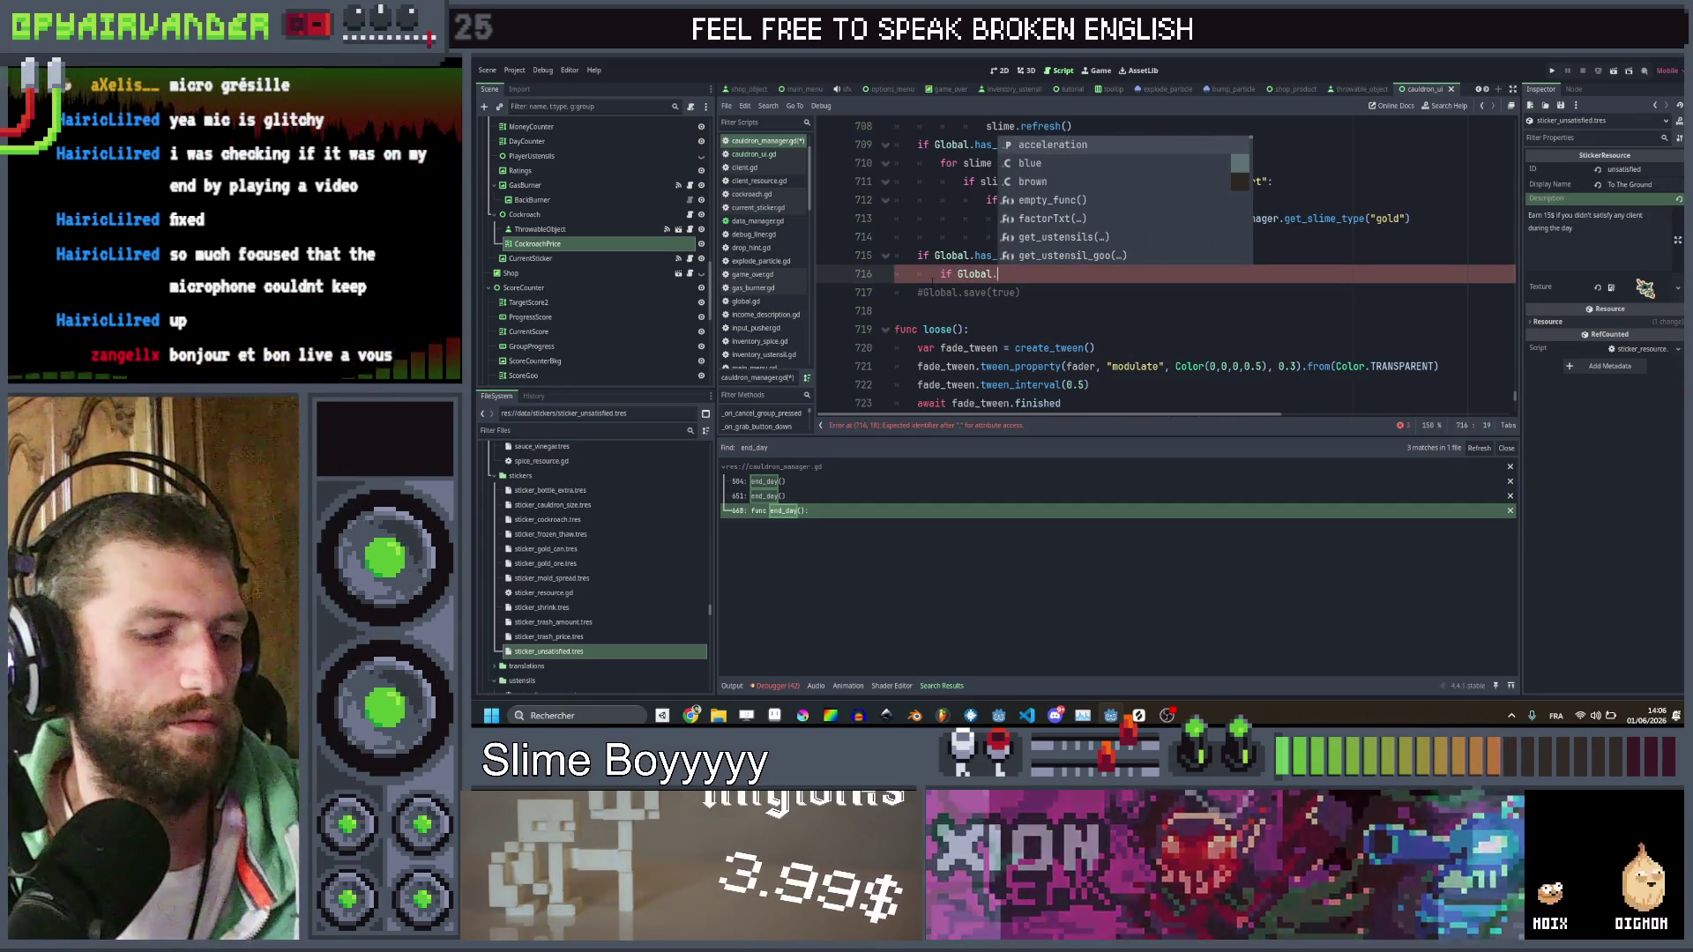
pyautogui.write('.caul')
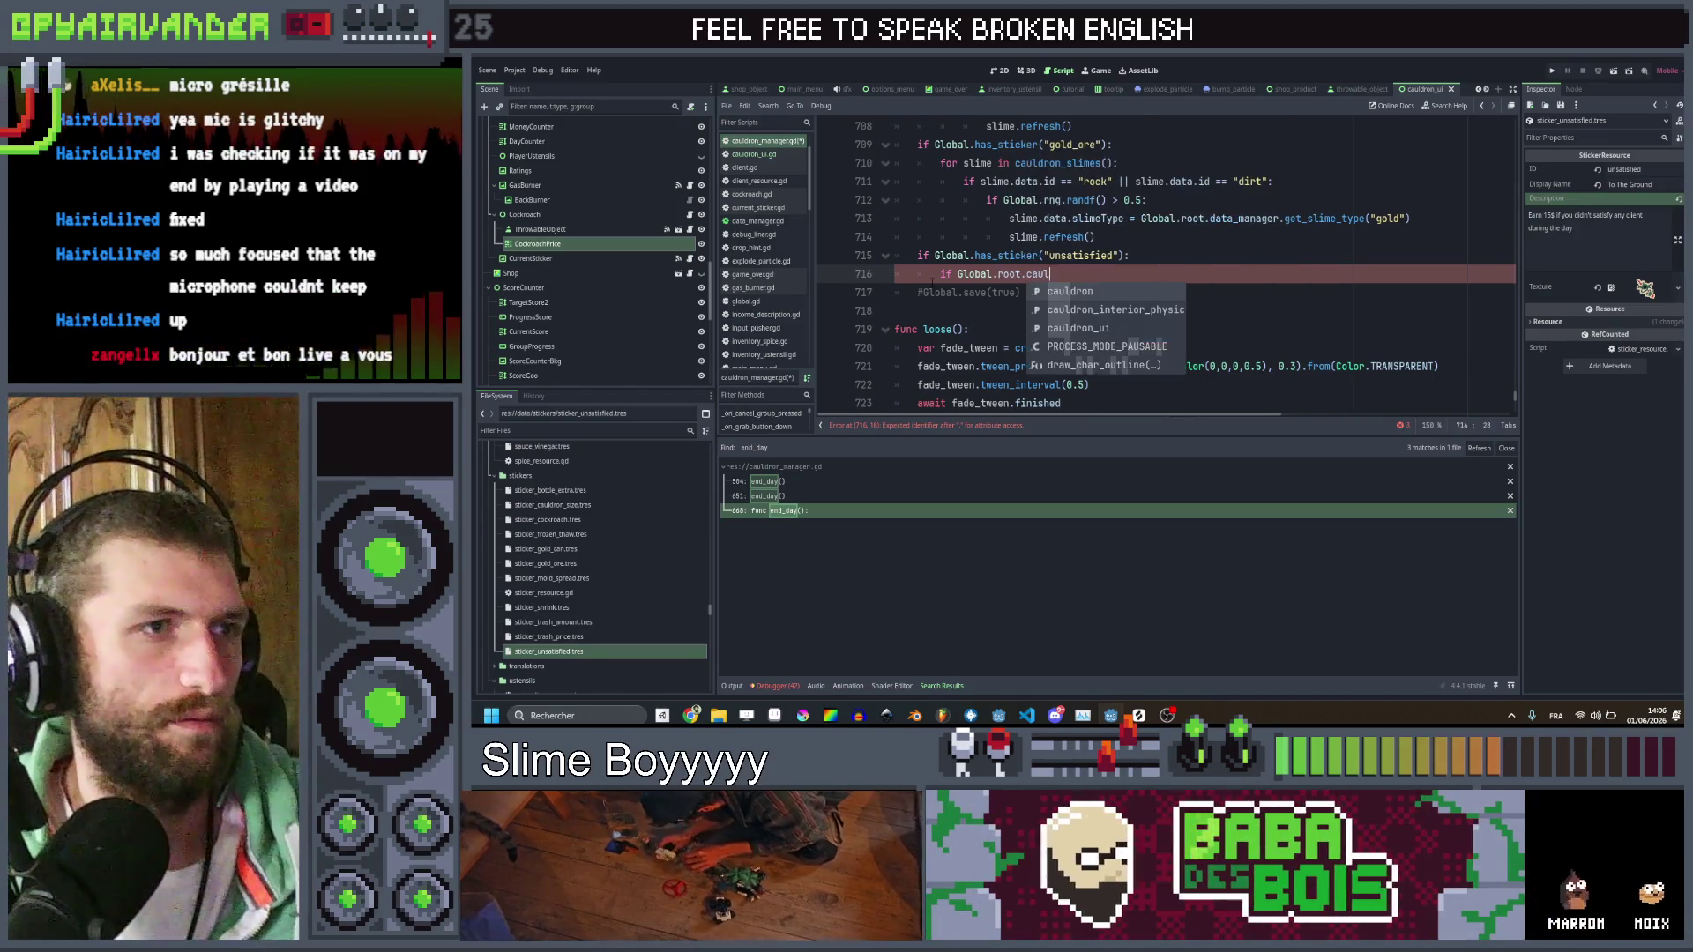
pyautogui.write('dron.client')
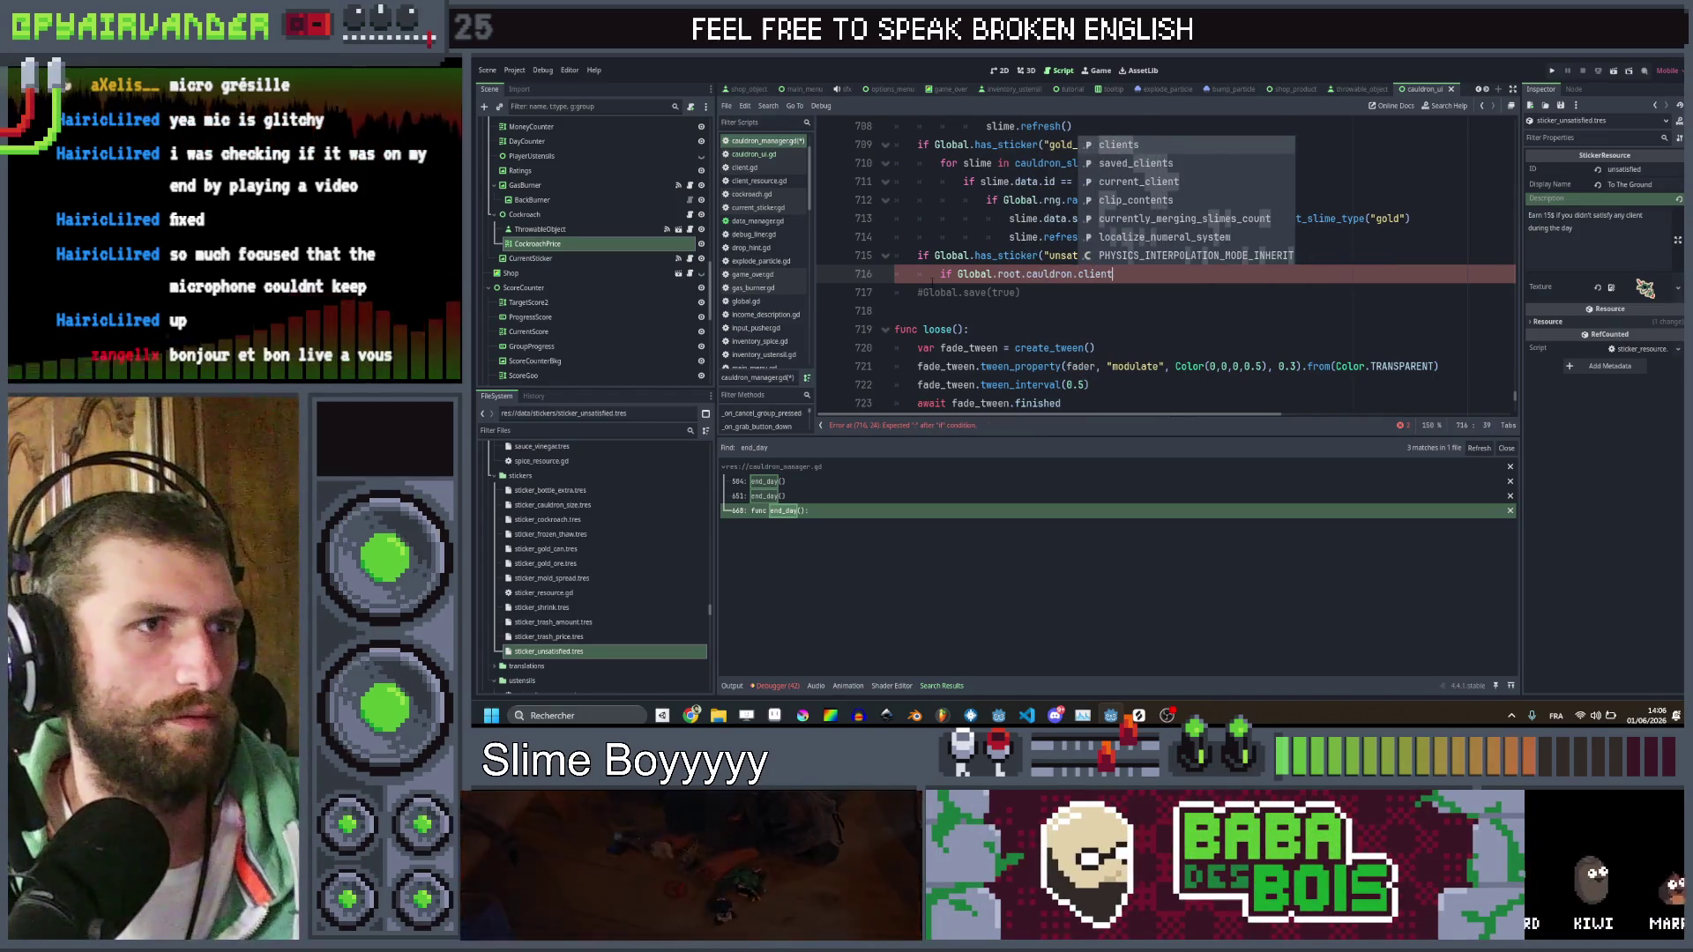
pyautogui.hotkey('ctrl', 'shift', 'Left')
pyautogui.hotkey('ctrl', 'shift', 'Left')
pyautogui.hotkey('ctrl', 'shift', 'Left')
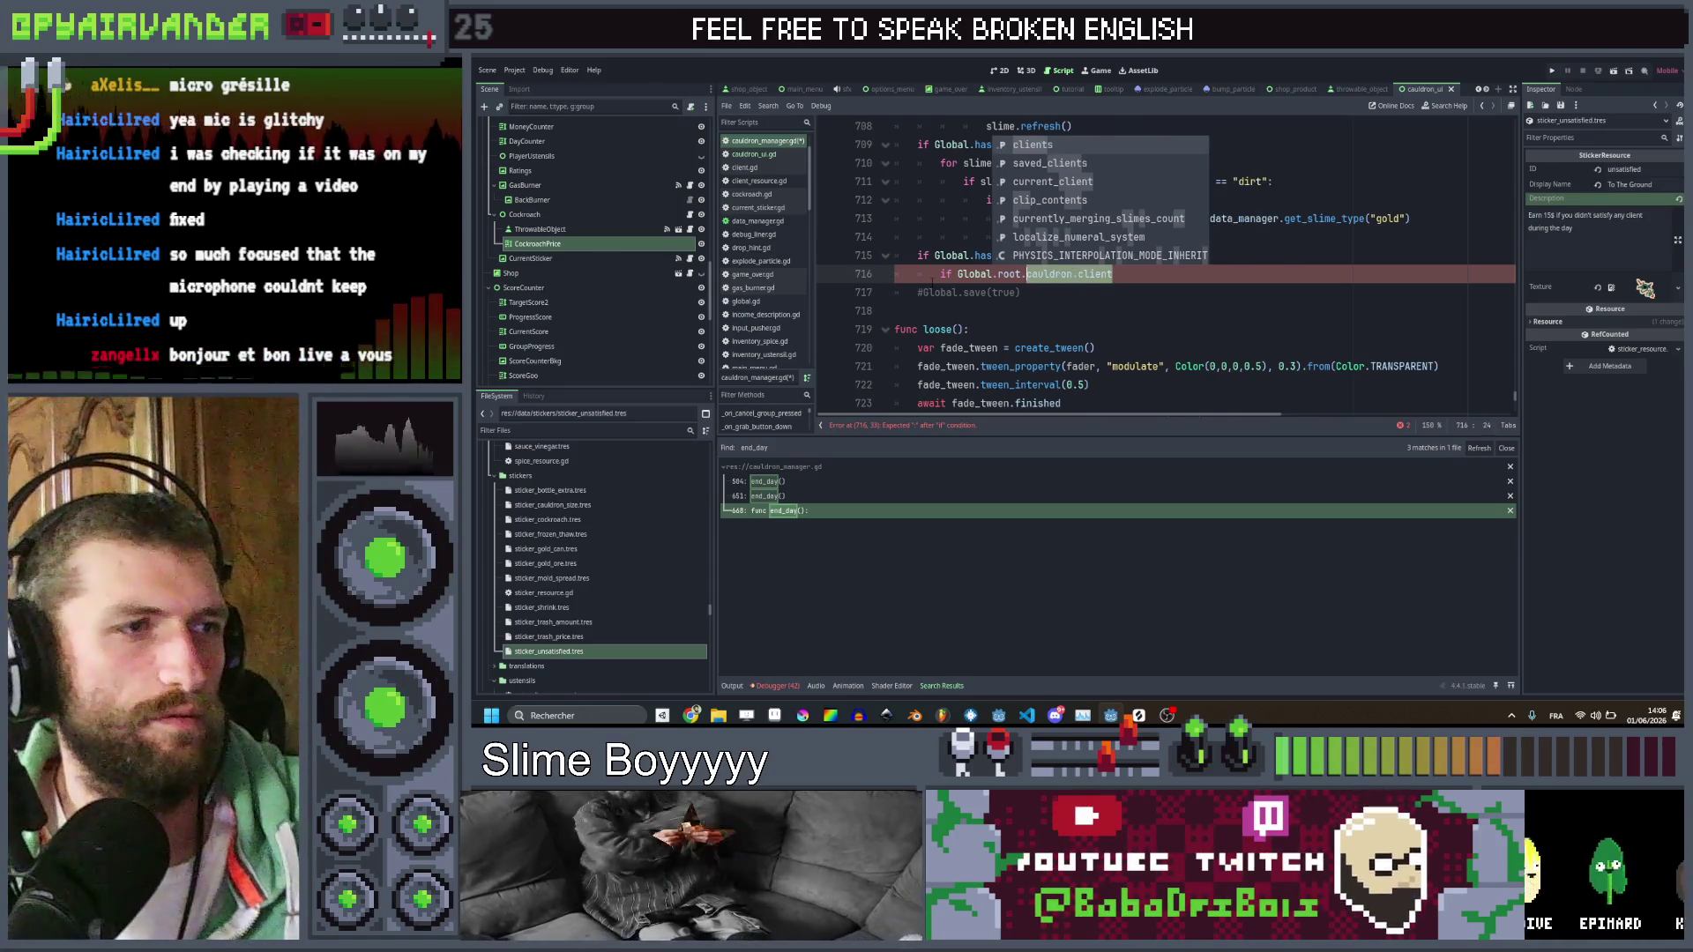
pyautogui.write('run_manager')
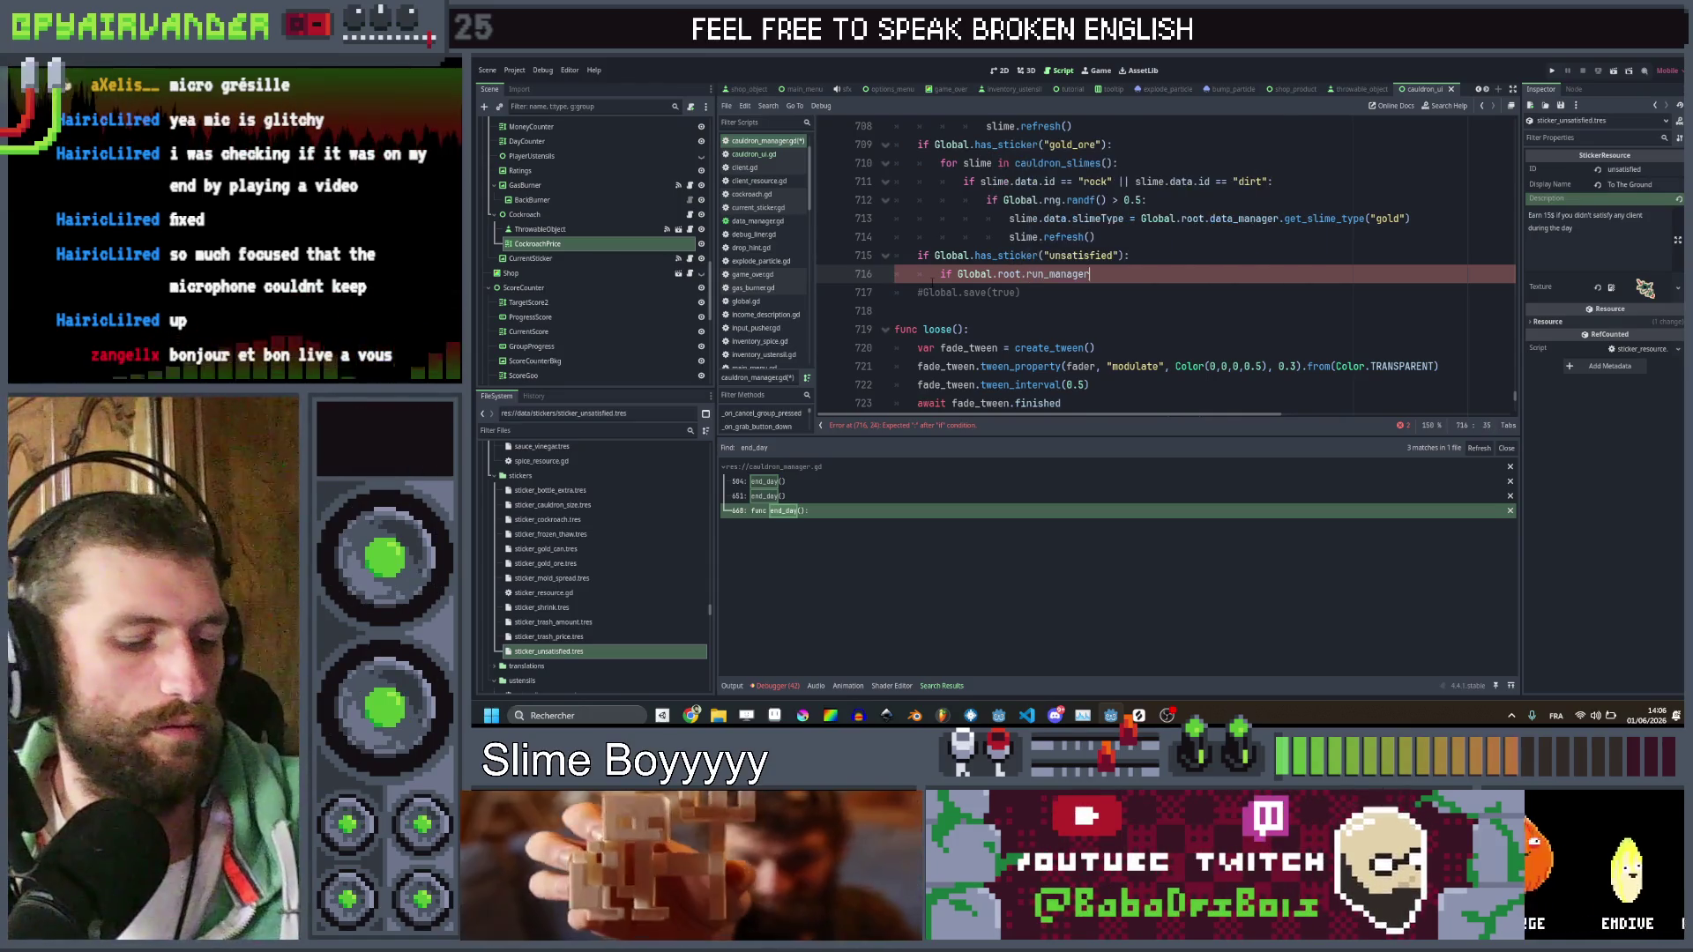
pyautogui.write('.client_in_day == 0')
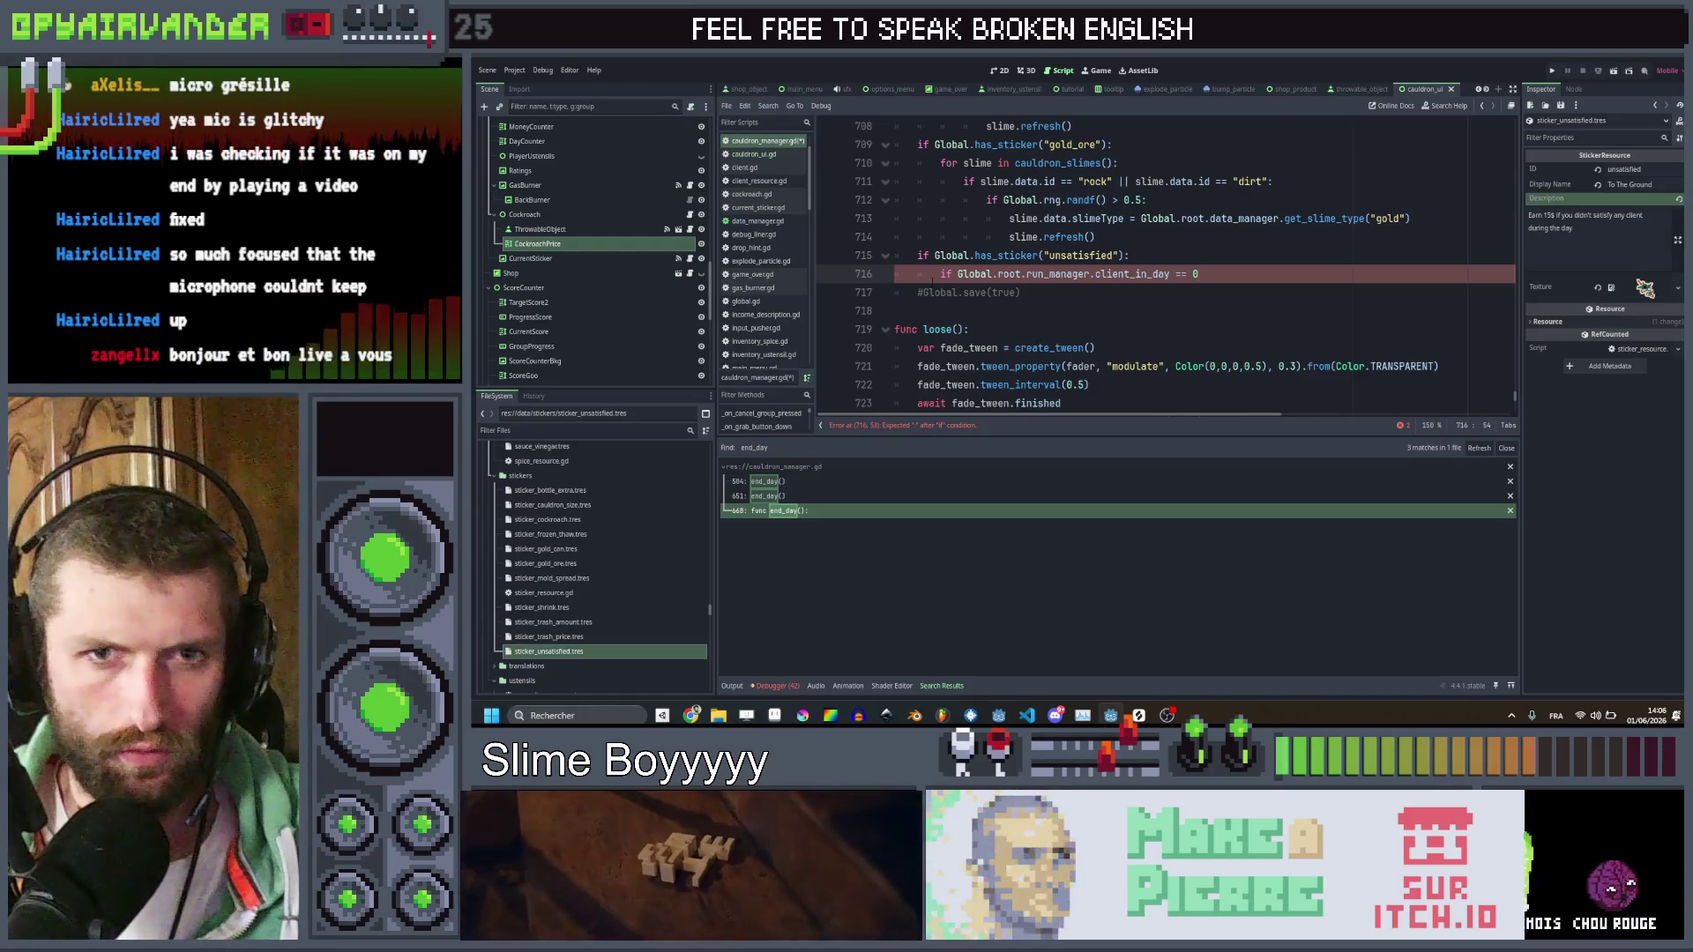
pyautogui.write(':')
pyautogui.press('Return')
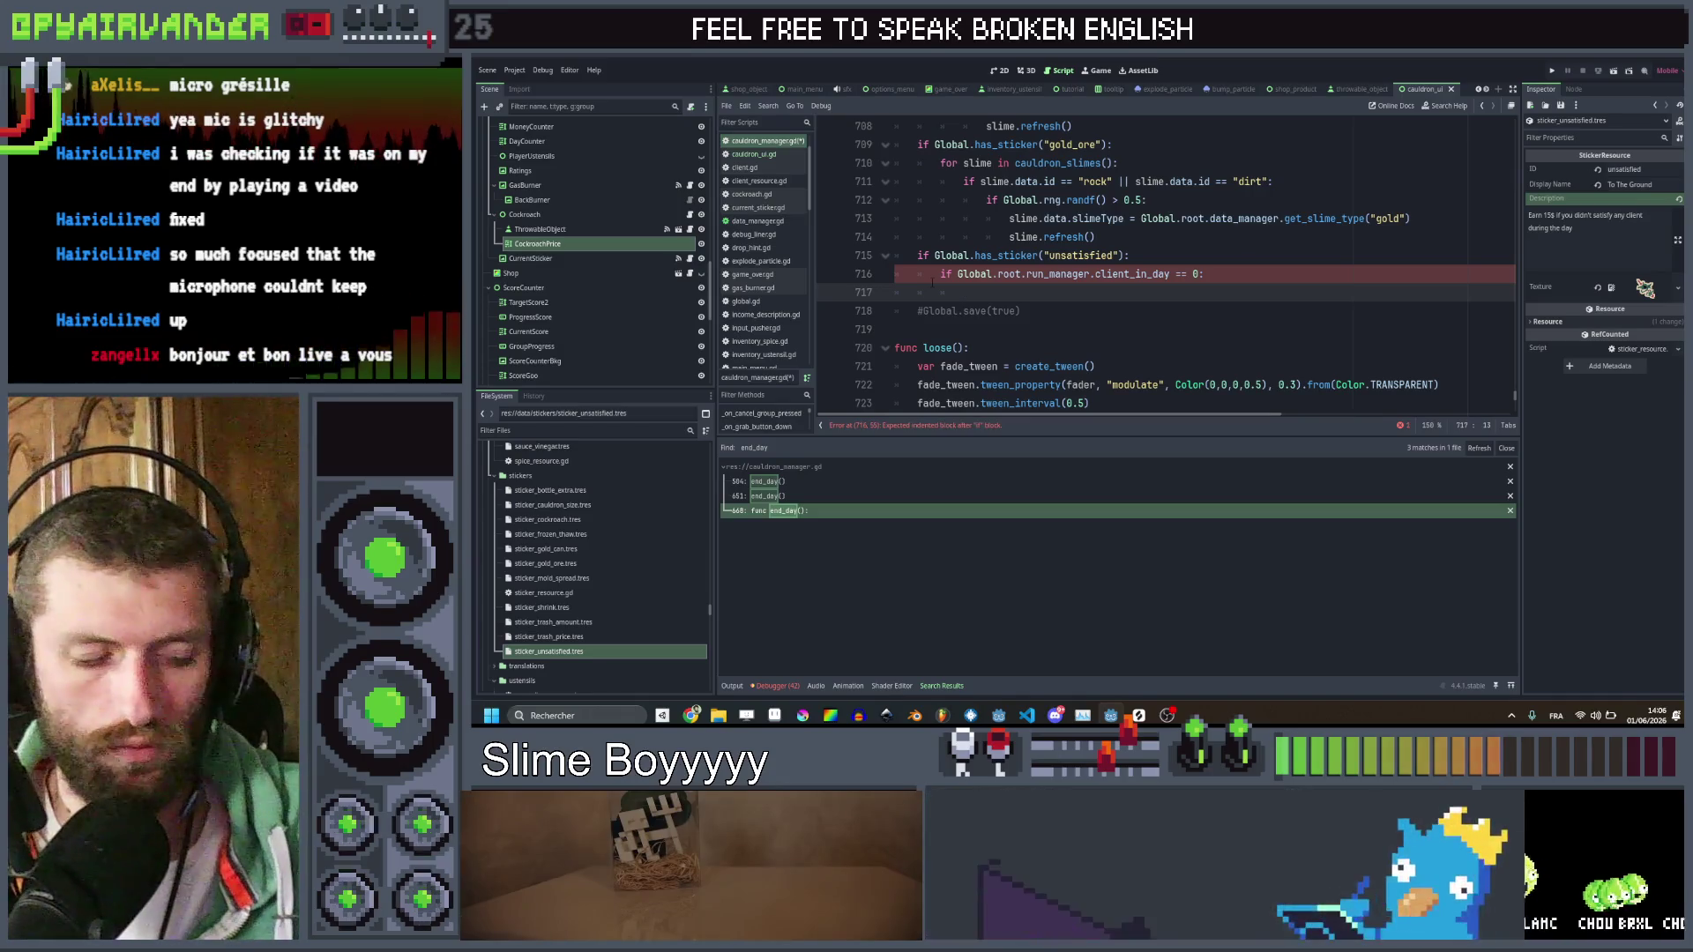
# Inside it, call Global.root.run_manager.add_money(15) and save cauldron_manager.gd
pyautogui.write('Global.add')
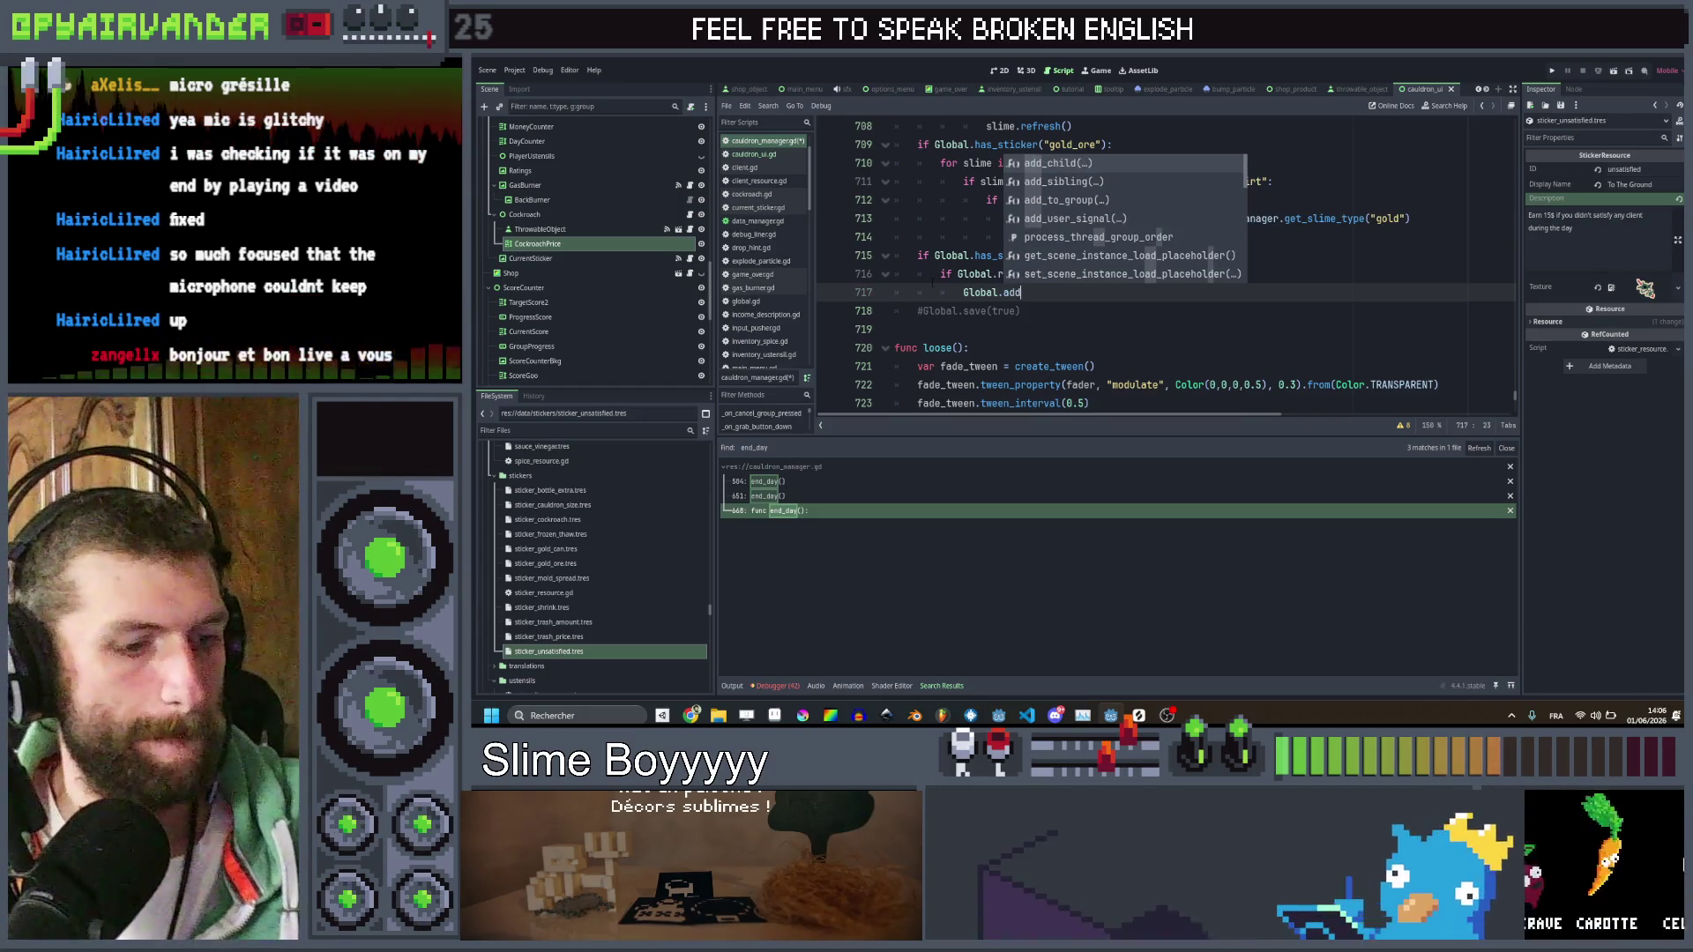
pyautogui.press('BackSpace')
pyautogui.press('BackSpace')
pyautogui.press('BackSpace')
pyautogui.write('ro')
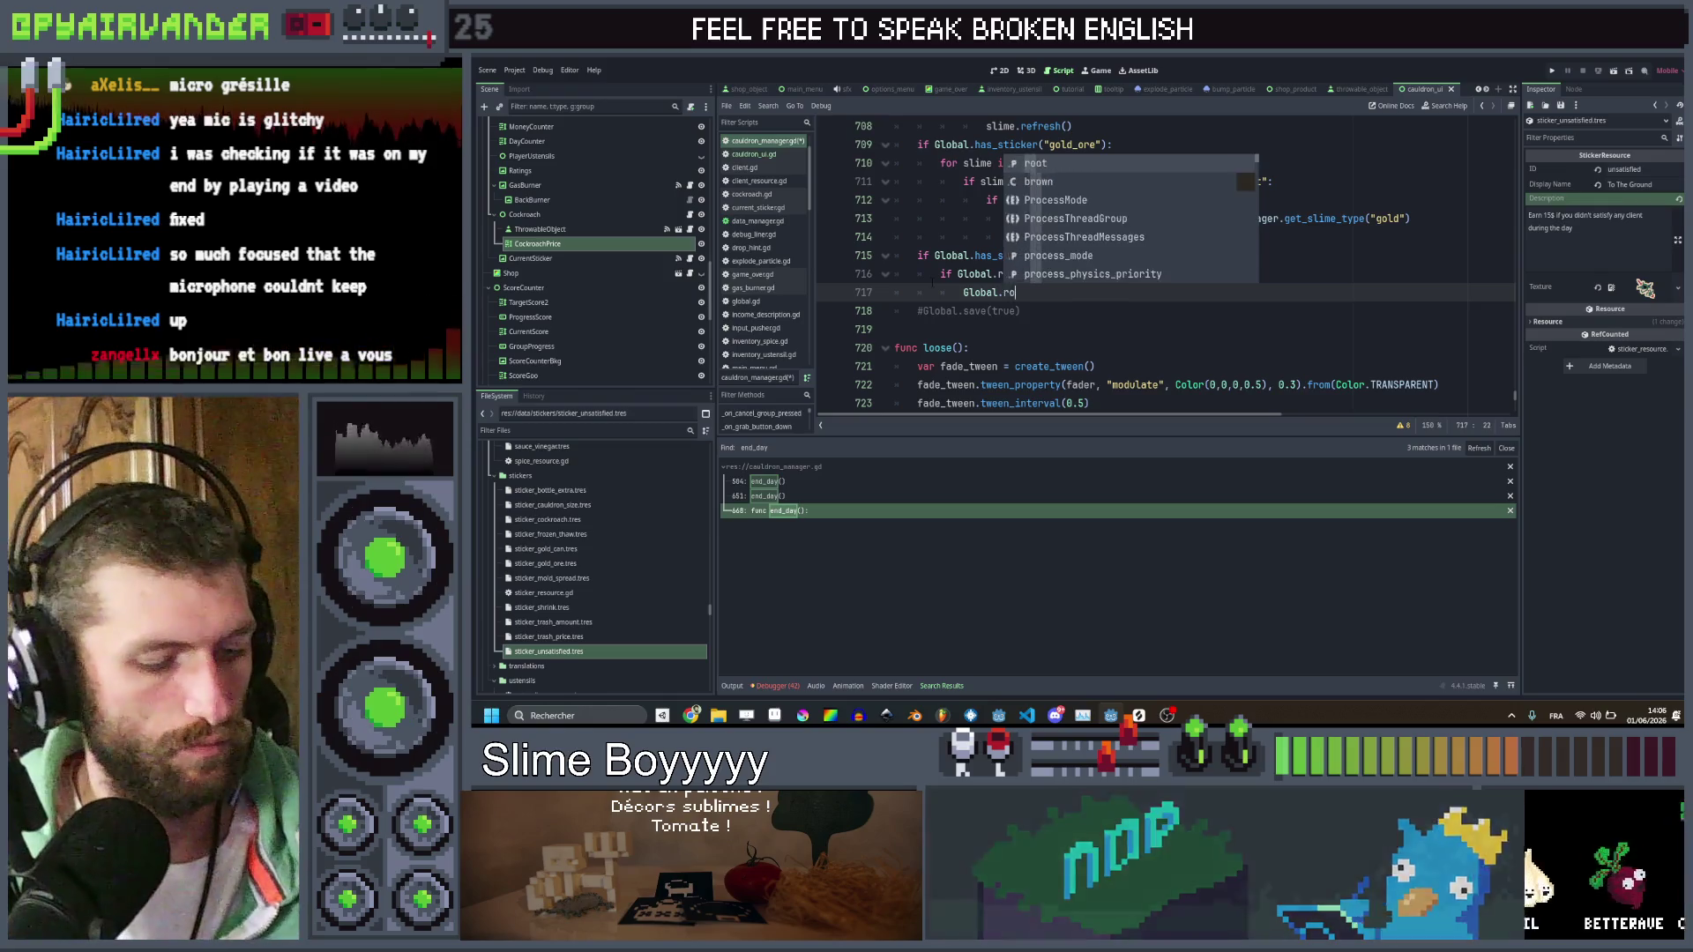
pyautogui.write('ot.run_manager.add')
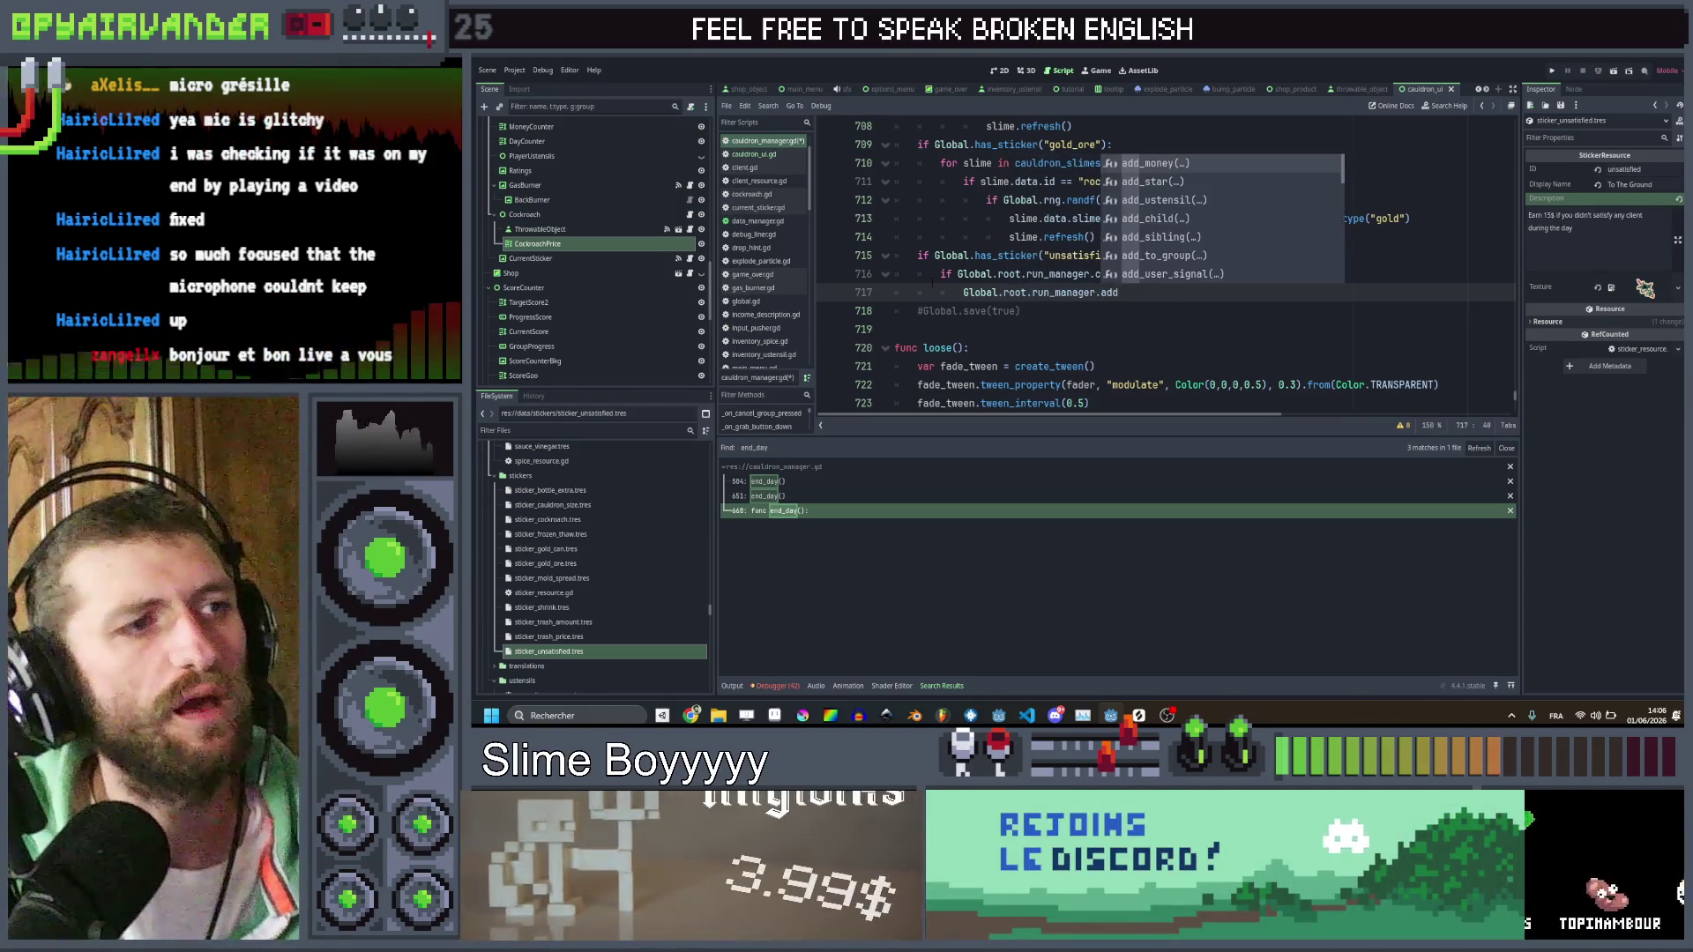
pyautogui.press('Return')
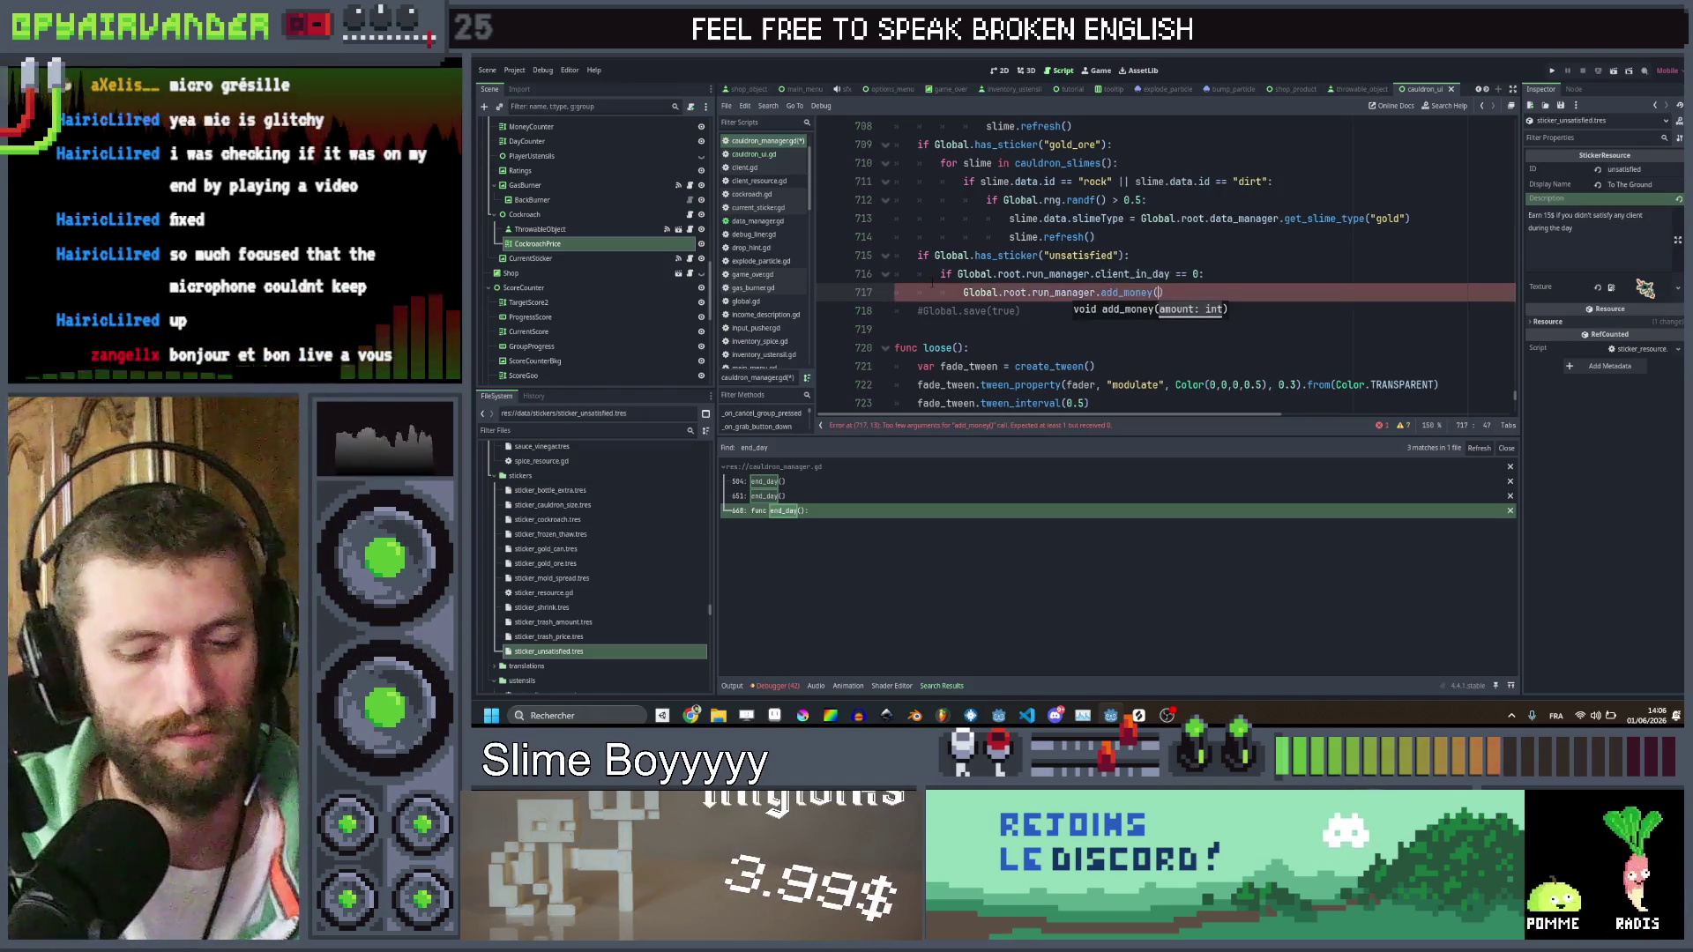
pyautogui.write('15')
pyautogui.hotkey('ctrl', 's')
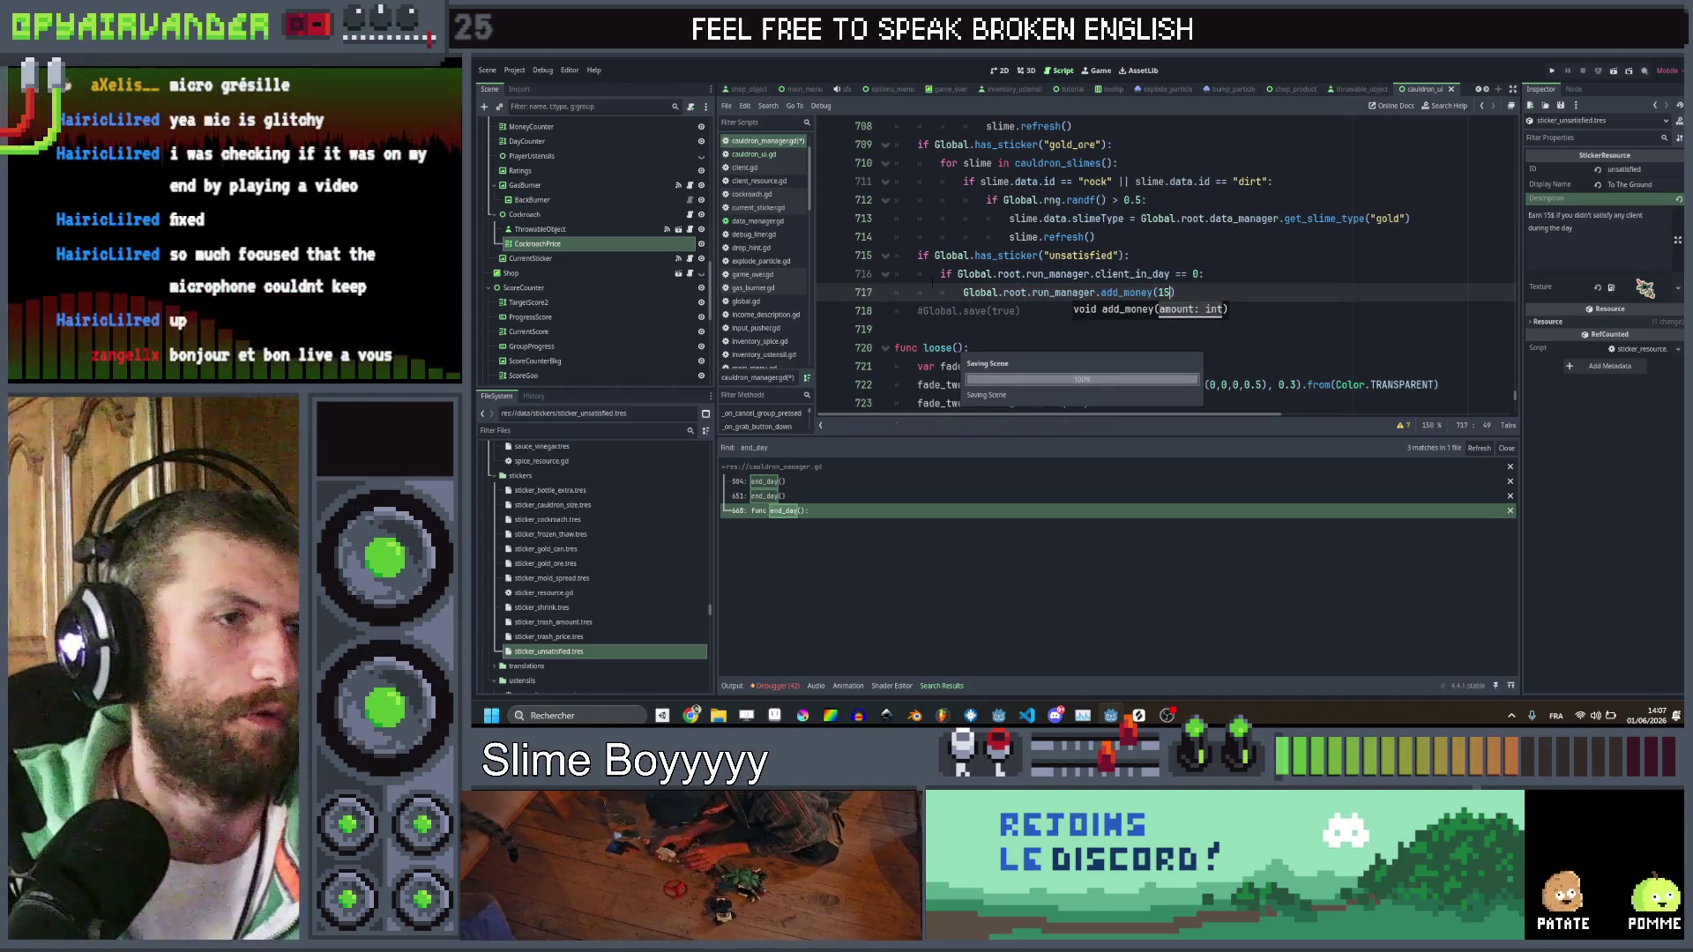
pyautogui.click(1143, 255)
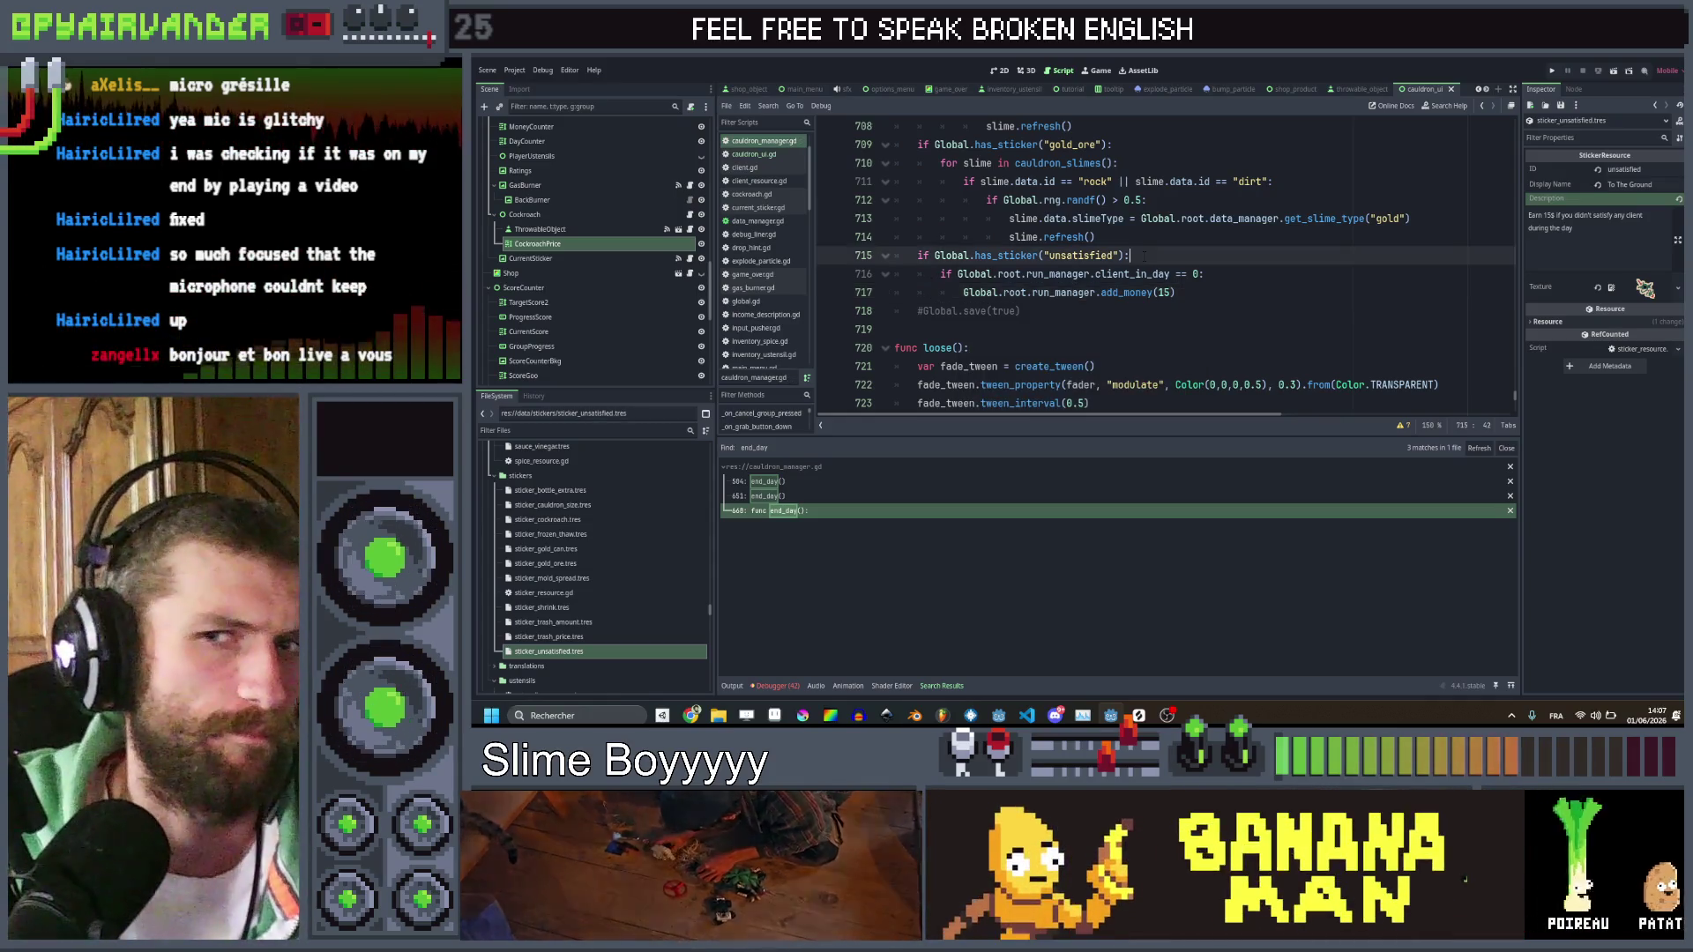